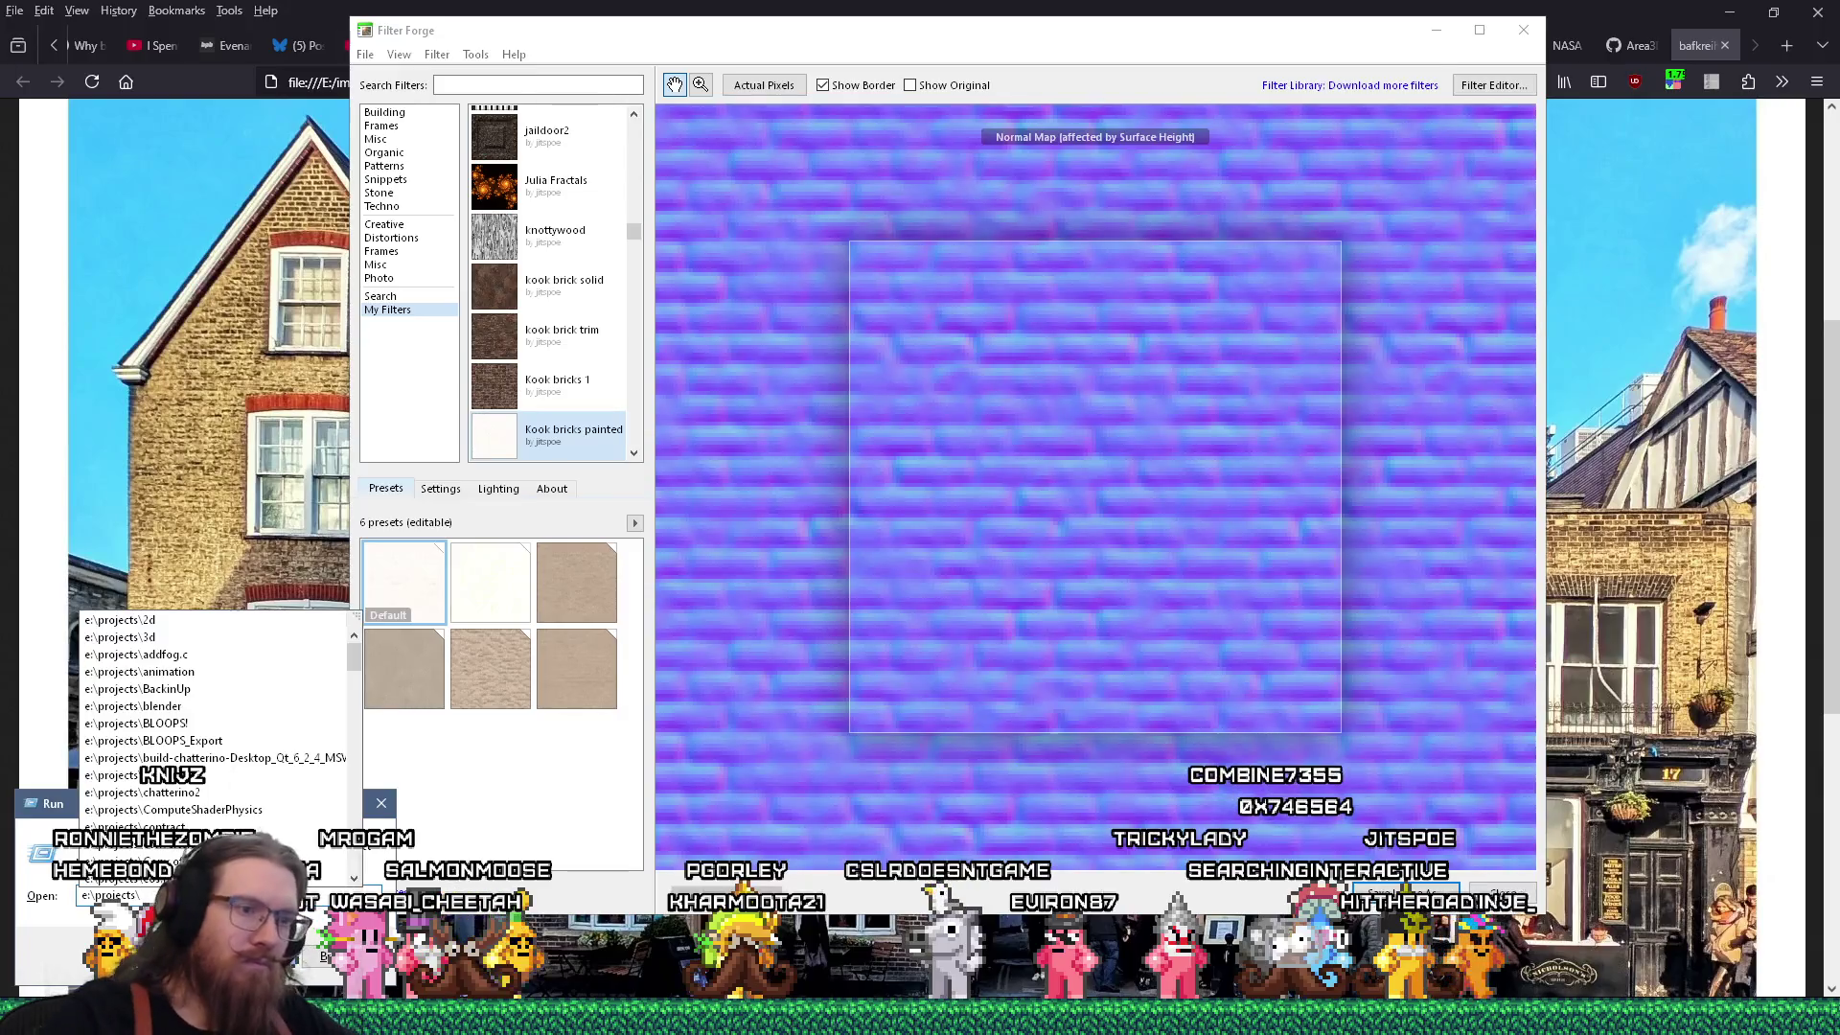
Reload the modified scene from disk and filter the FileSystem for 'brick yel'.
{"action": "key", "text": "alt+Tab"}
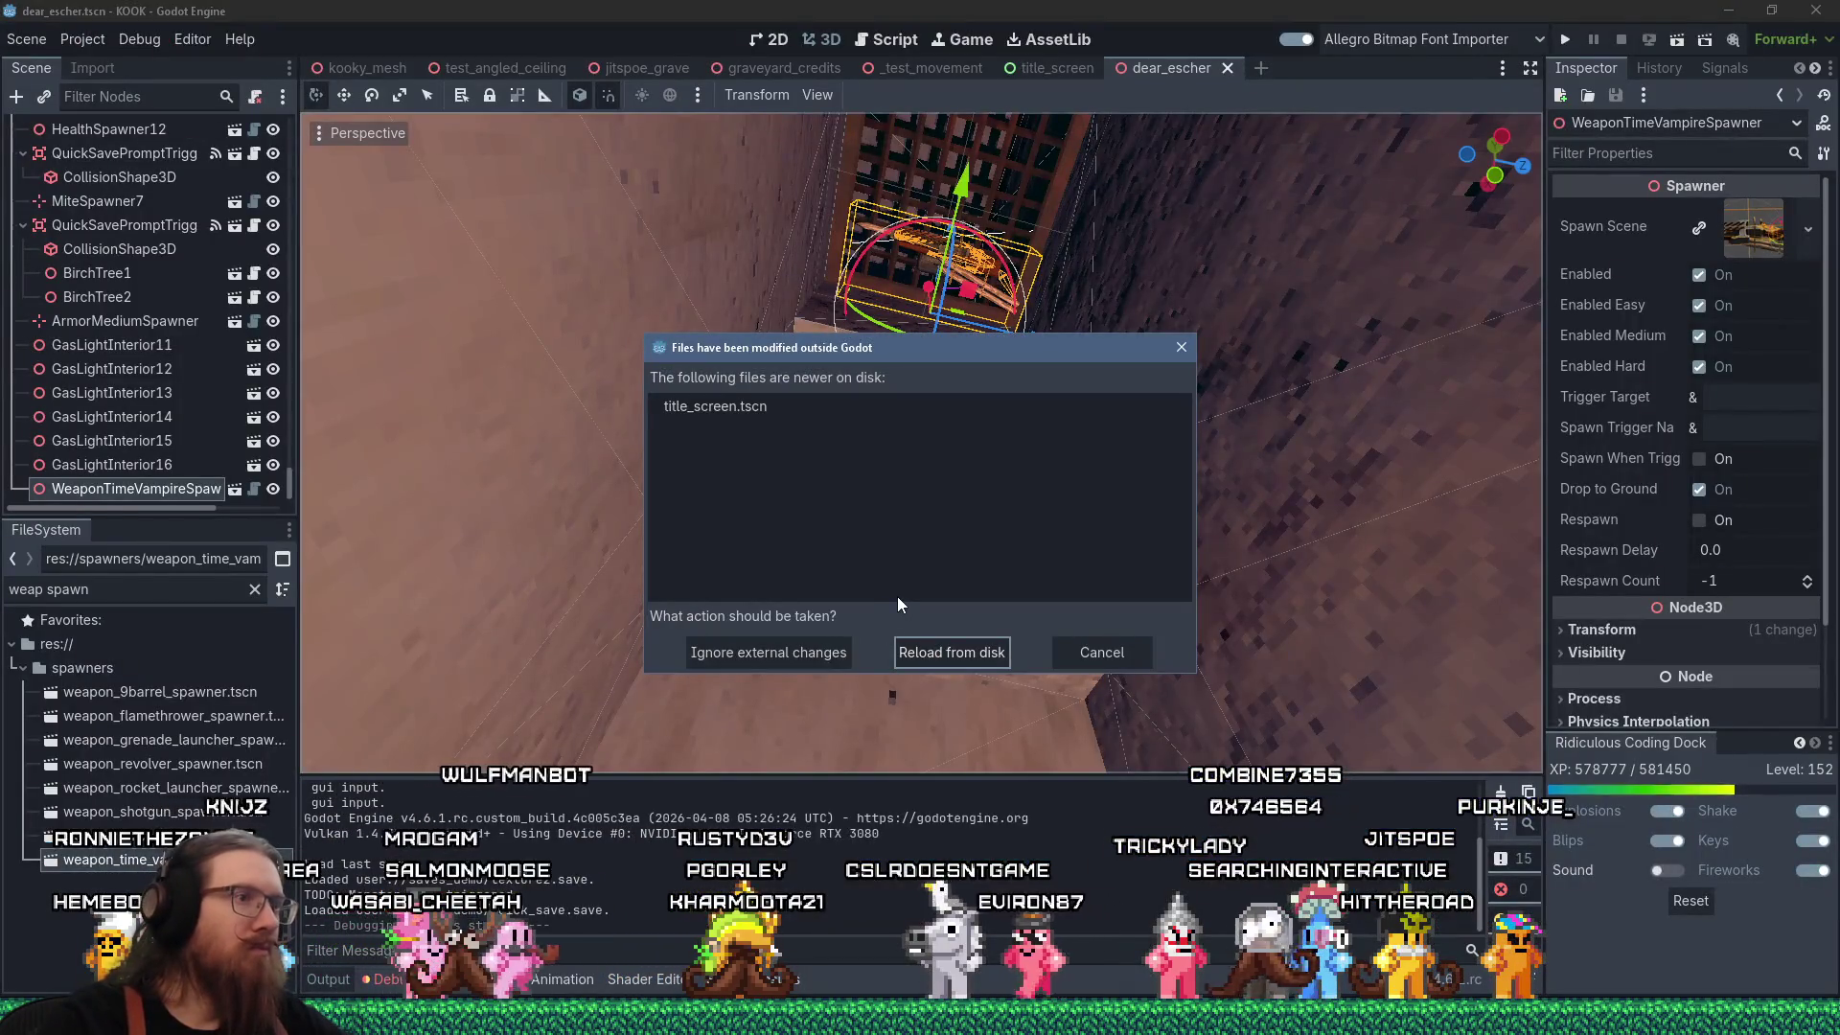
{"action": "left_click", "coordinate": [939, 653]}
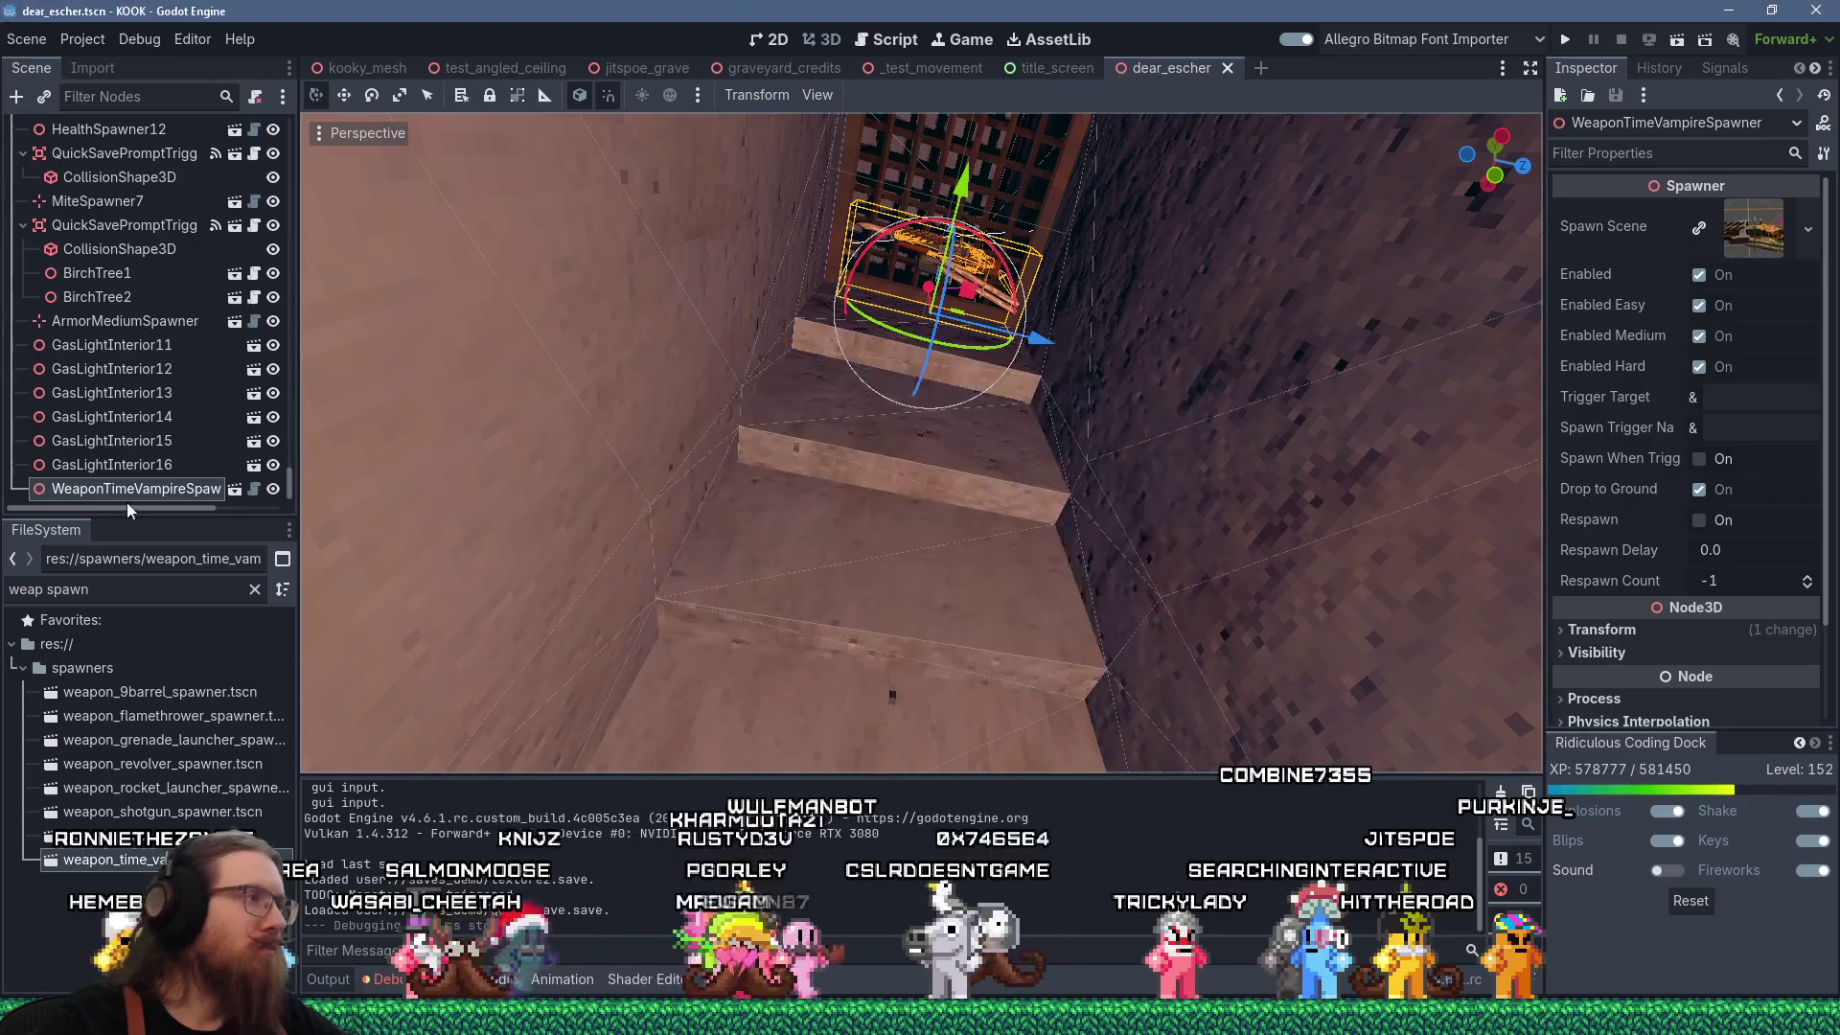
{"action": "left_click", "coordinate": [141, 586]}
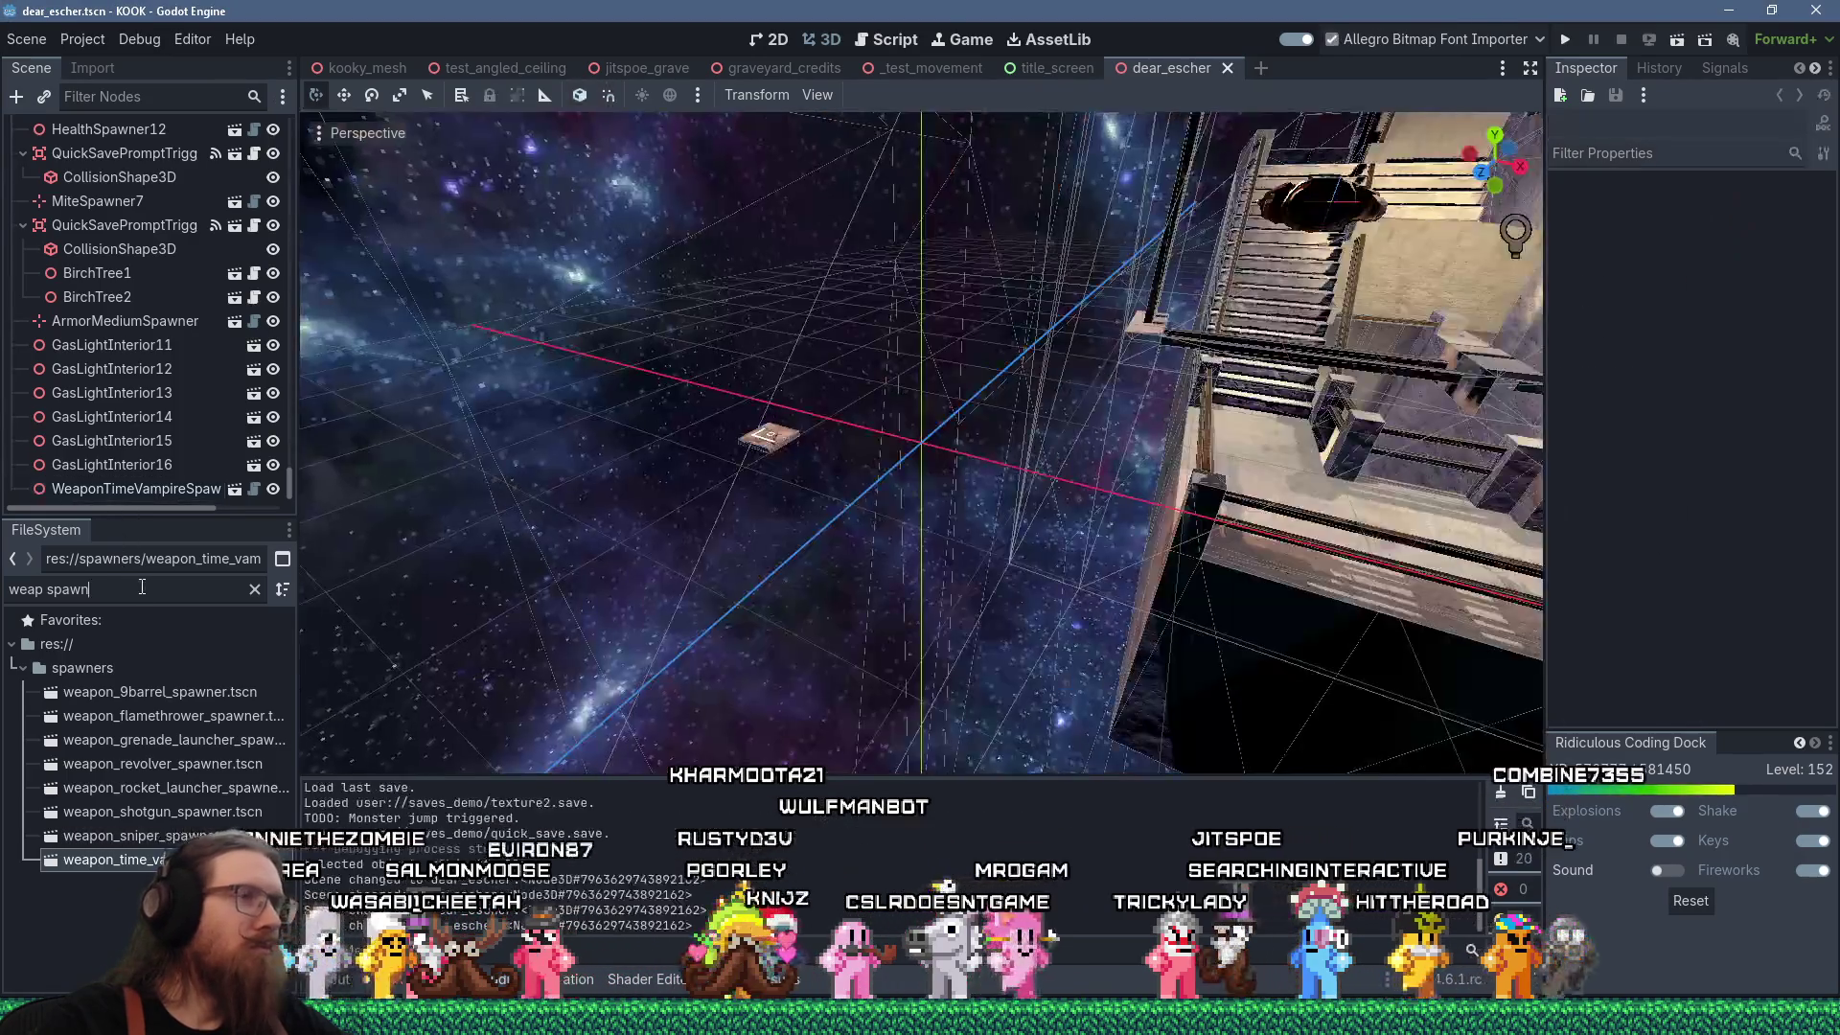
{"action": "key", "text": "ctrl+a"}
{"action": "type", "text": "brick yel"}
Duplicate brickyellow1_material.tres under the name brickpainted1_material.tres.
{"action": "left_click", "coordinate": [153, 691]}
{"action": "right_click", "coordinate": [154, 691]}
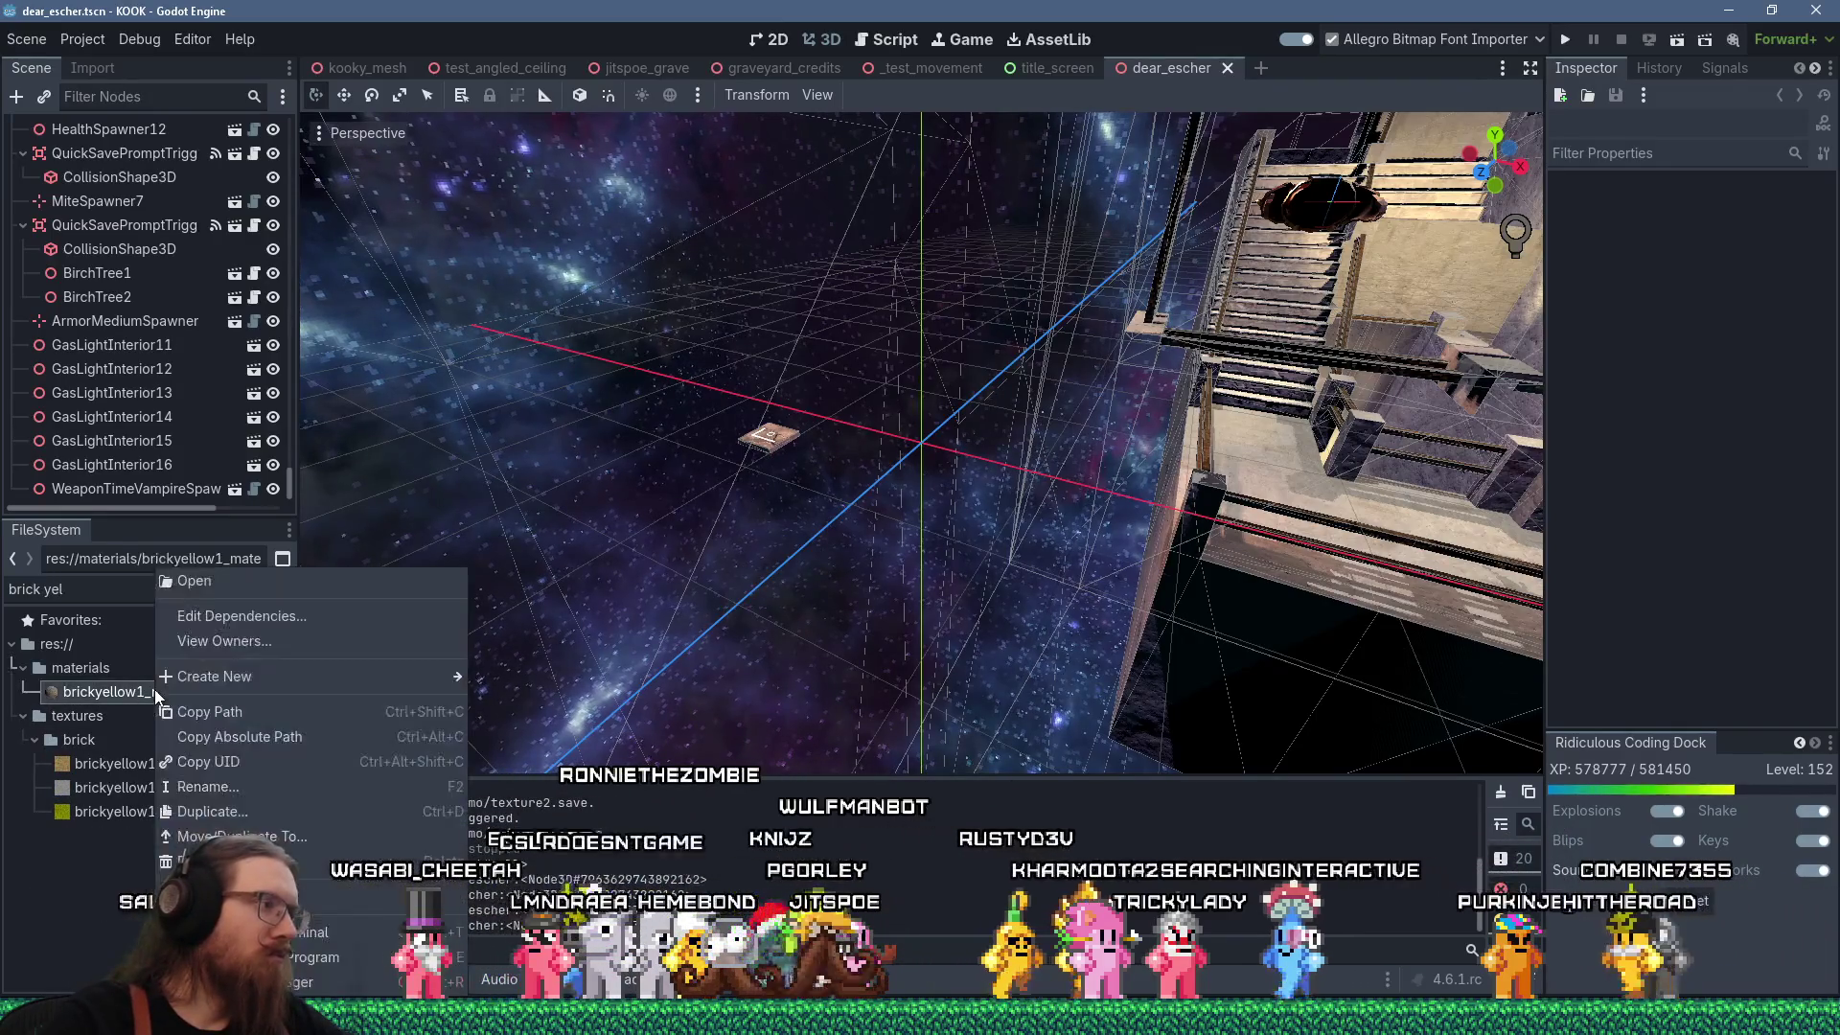
{"action": "left_click", "coordinate": [253, 808]}
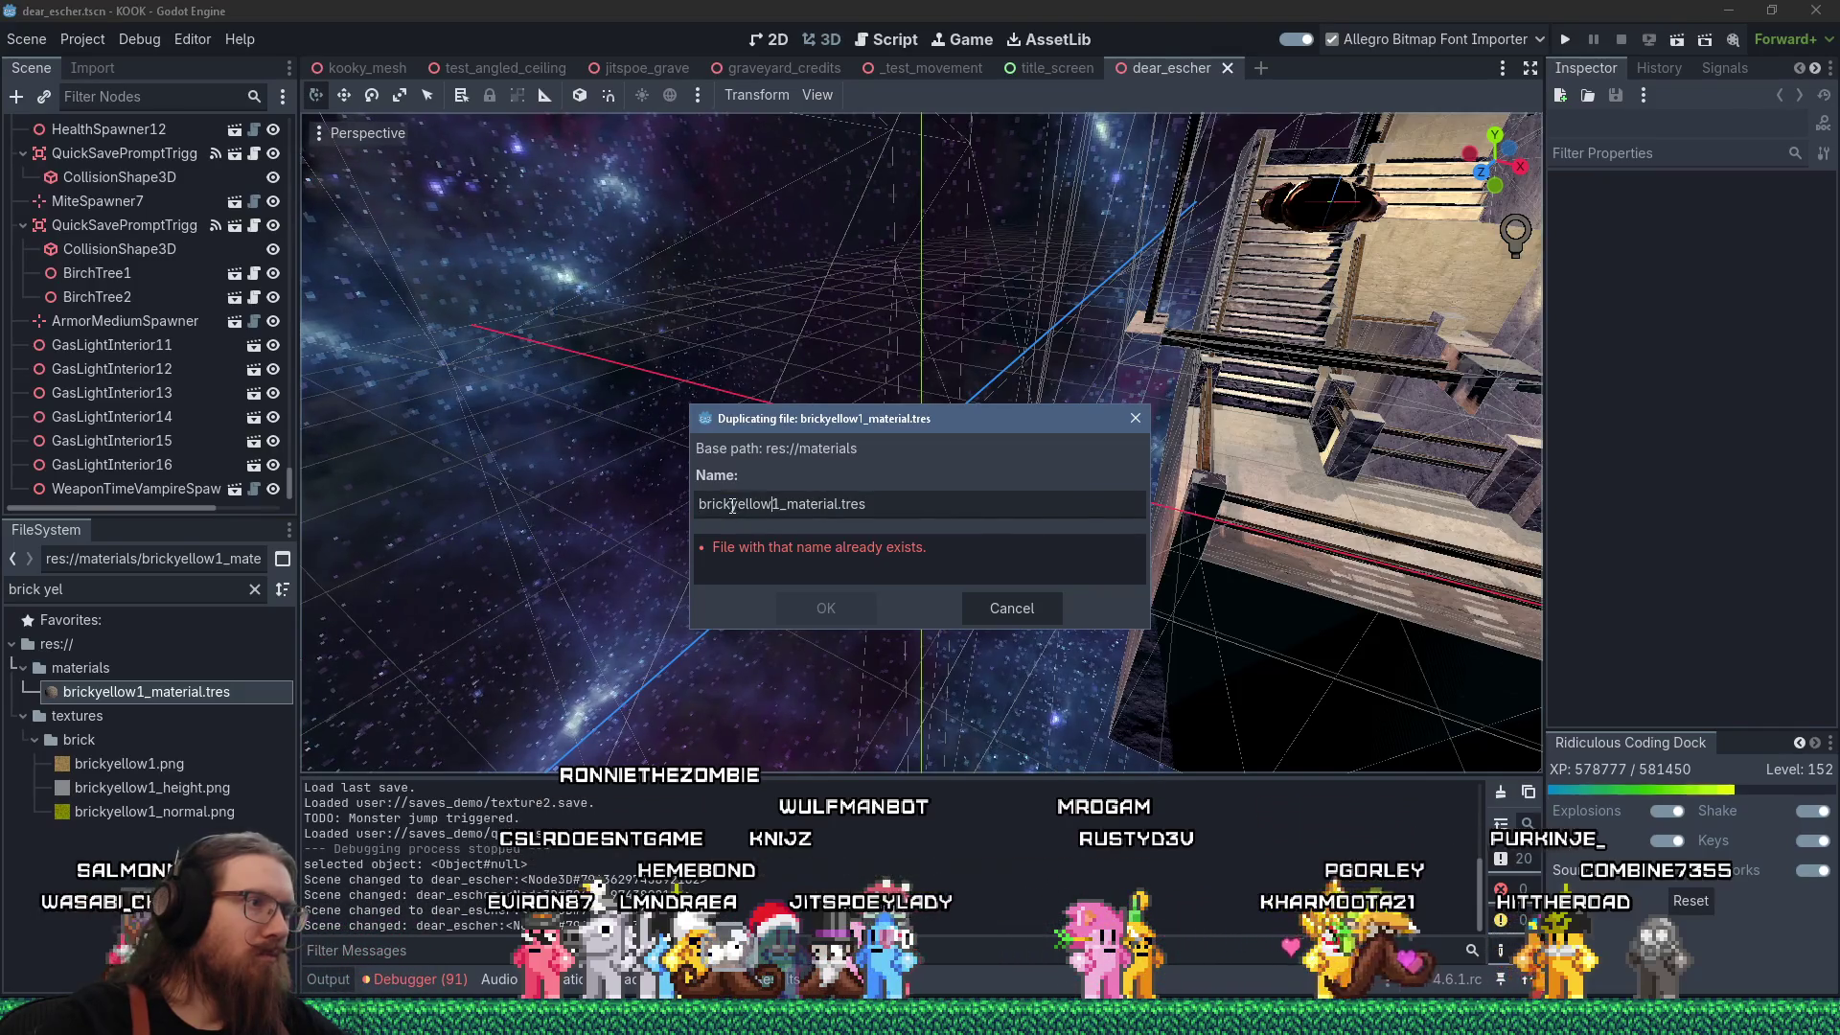
{"action": "type", "text": "painted"}
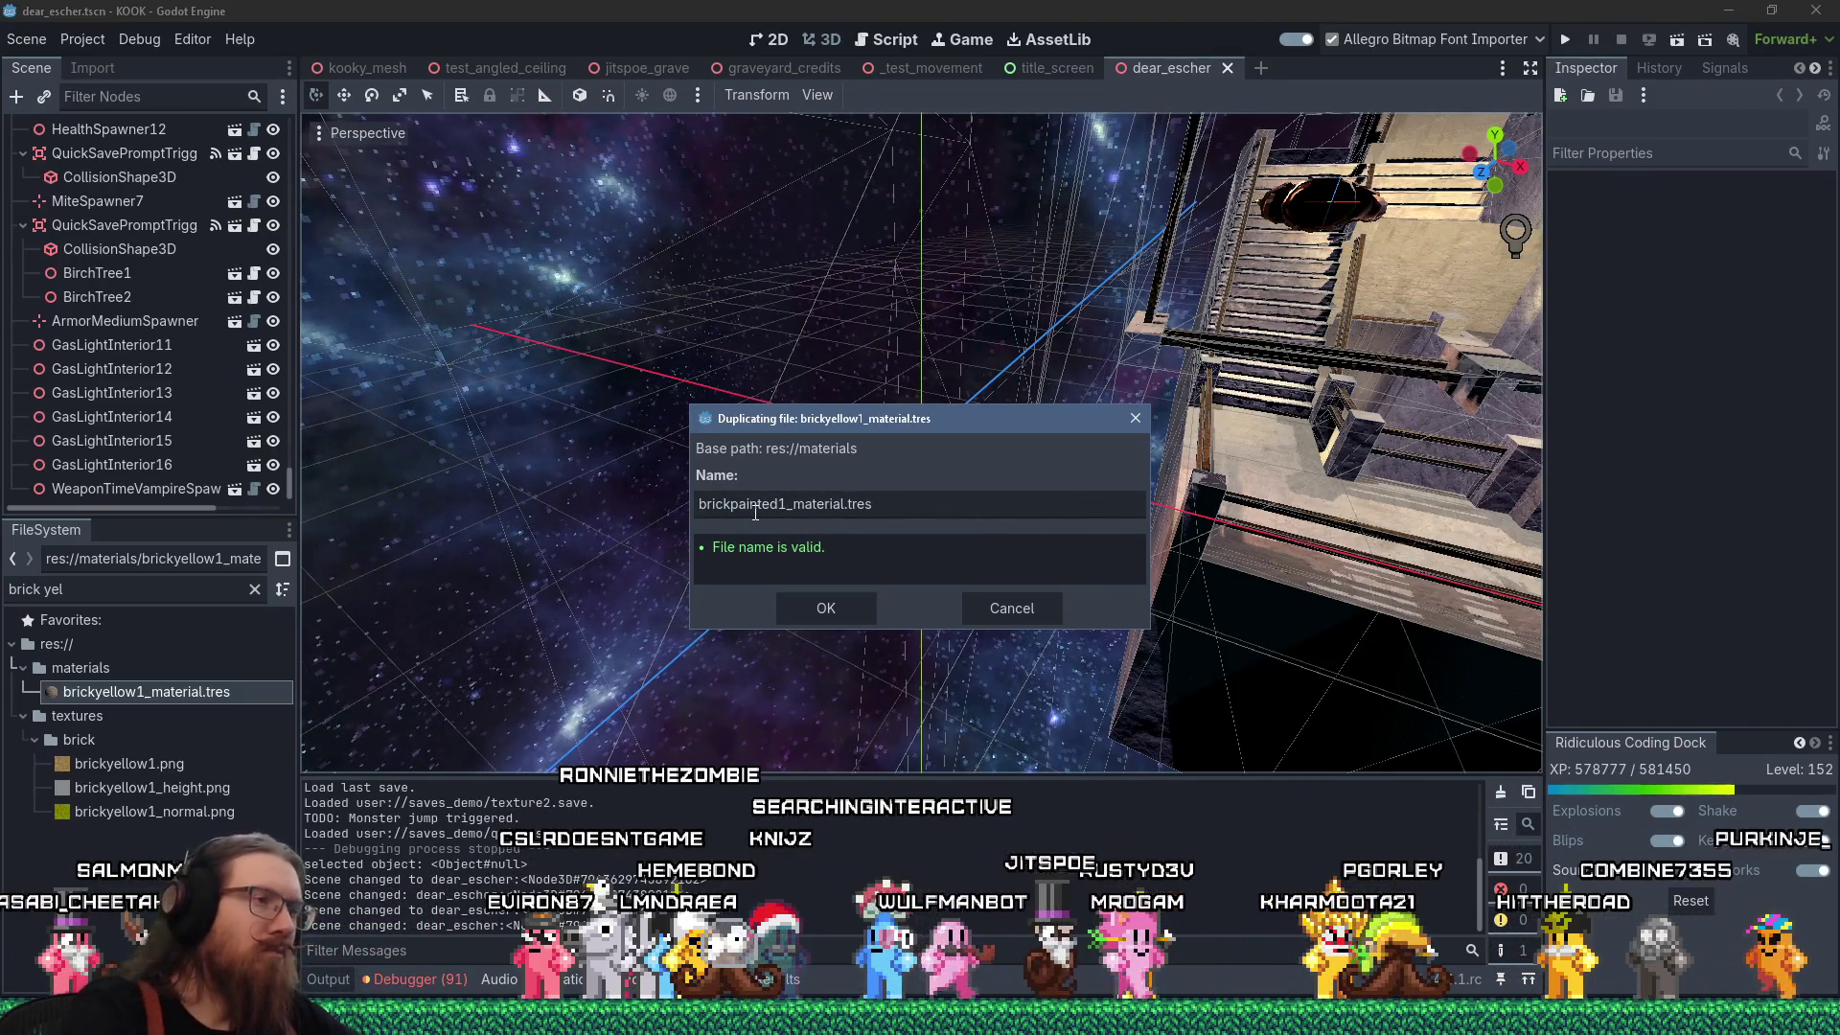
{"action": "left_click", "coordinate": [814, 598]}
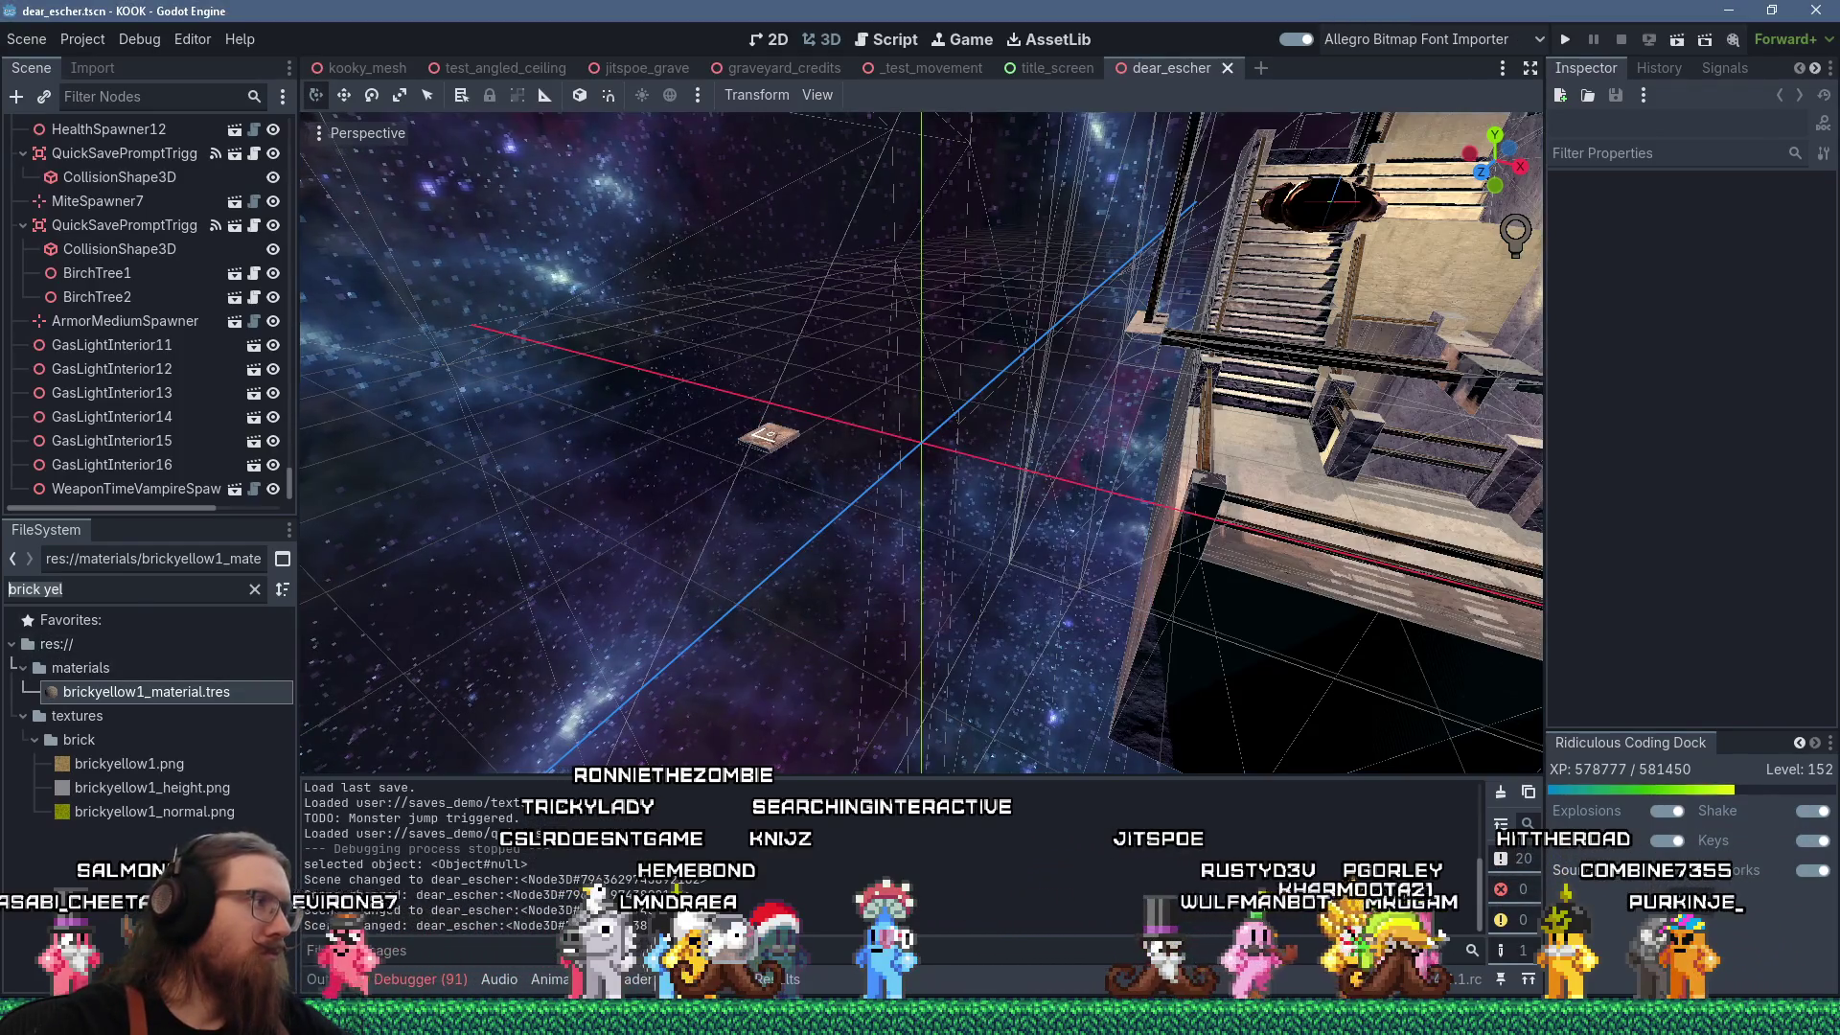
Filter for 'brickpaint' and open brickpainted1_material.tres with its Shader Parameters expanded.
{"action": "type", "text": "brickpaint"}
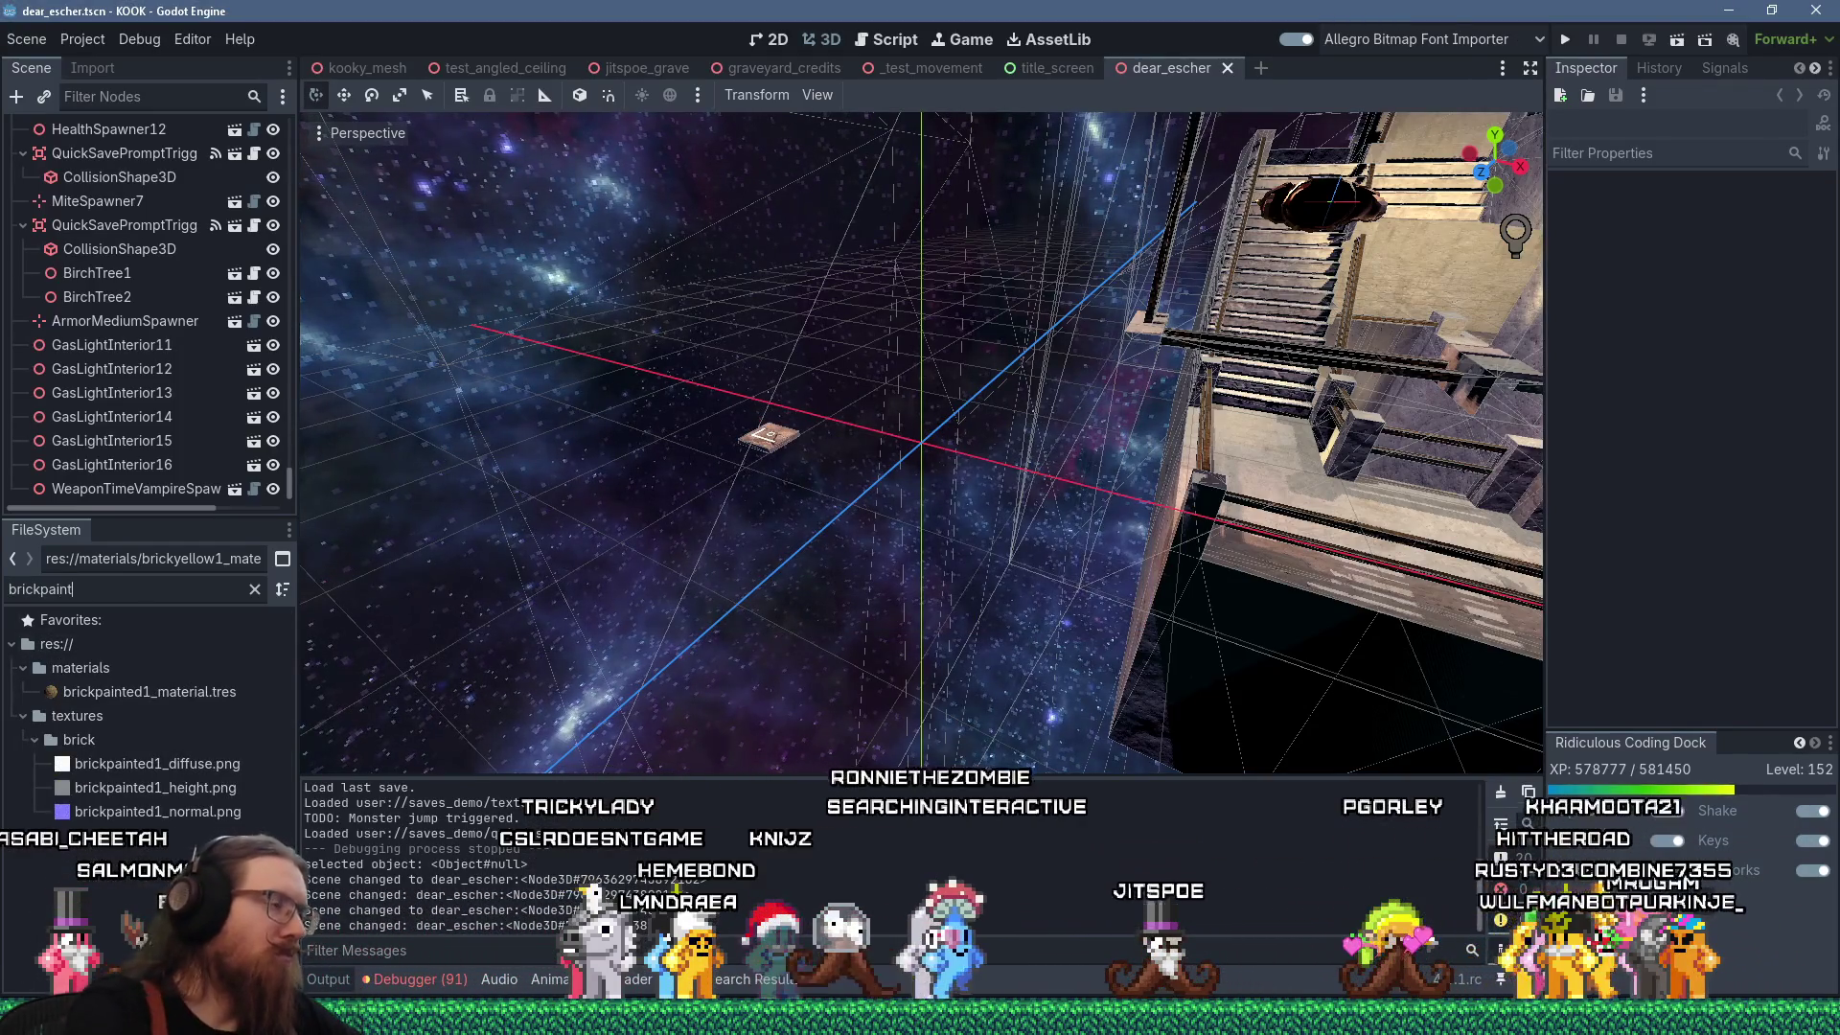
{"action": "left_click", "coordinate": [218, 695]}
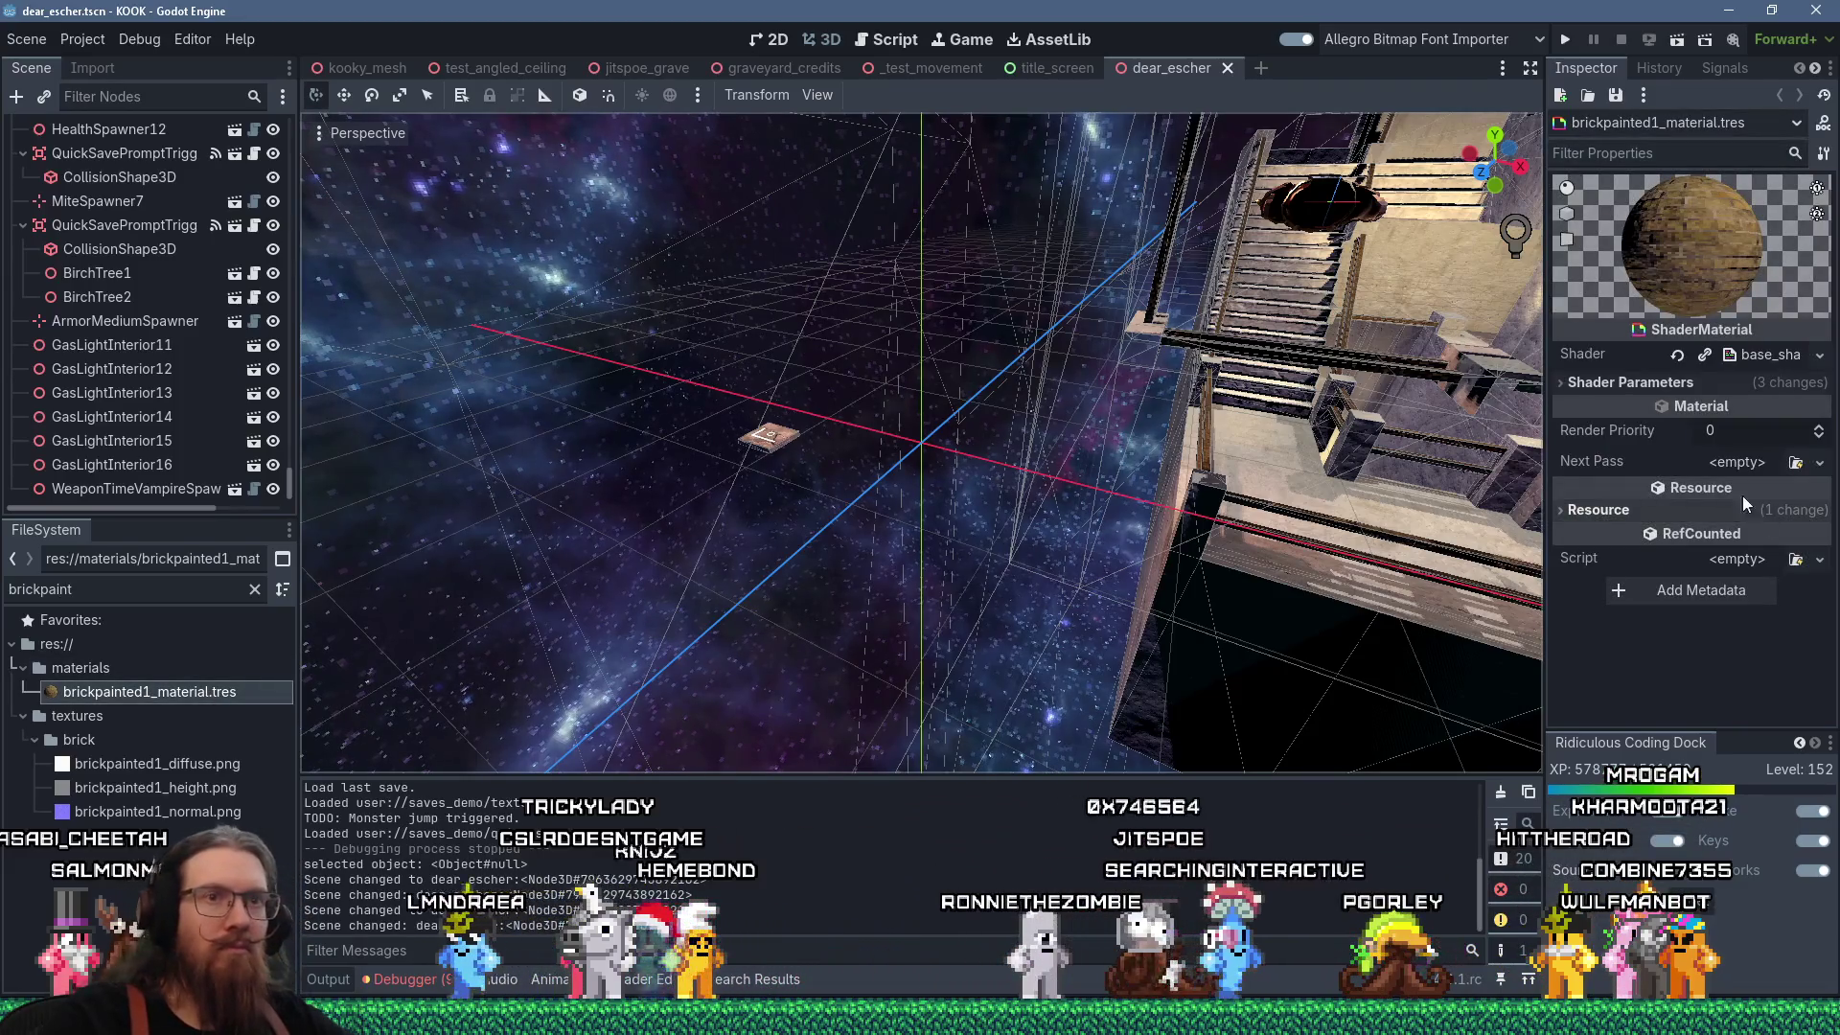
{"action": "left_click", "coordinate": [1619, 384]}
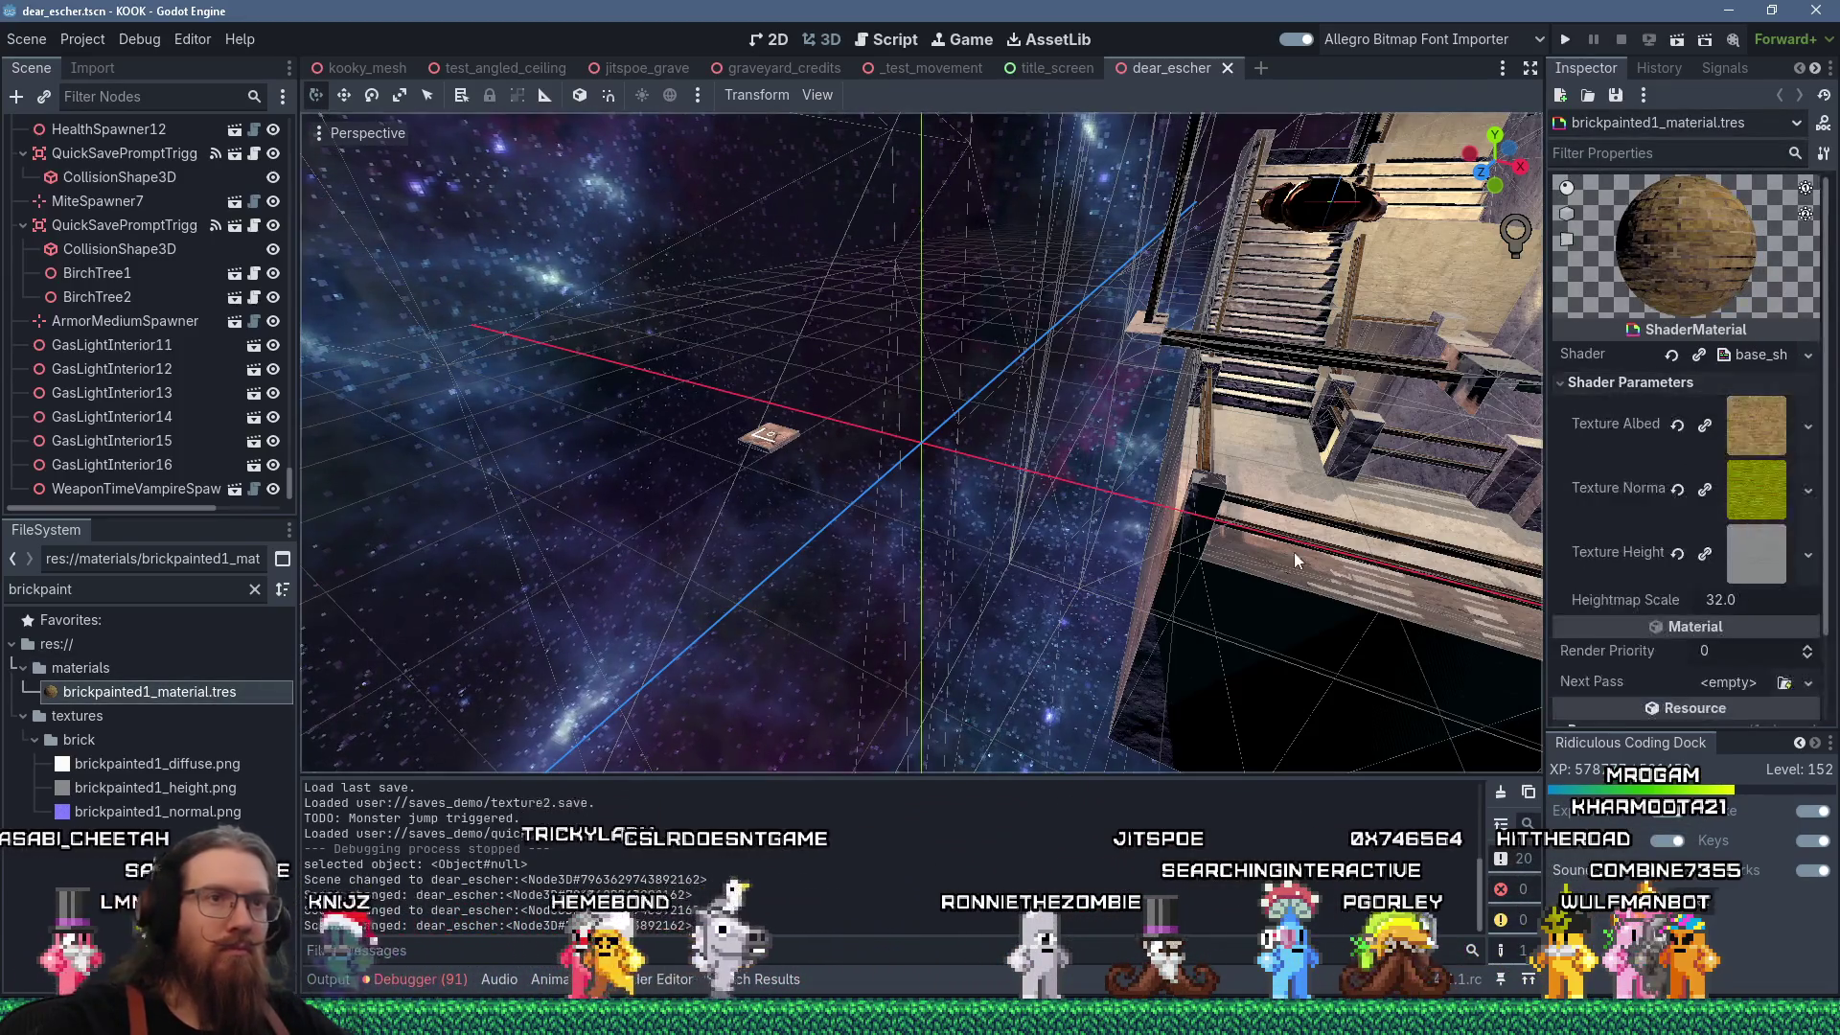
Assign the brickpainted1 diffuse, height and normal PNGs to Albedo, Height and Normal, then save.
{"action": "left_click_drag", "start_coordinate": [142, 764], "coordinate": [1755, 494]}
{"action": "left_click_drag", "start_coordinate": [1752, 428], "coordinate": [1752, 428]}
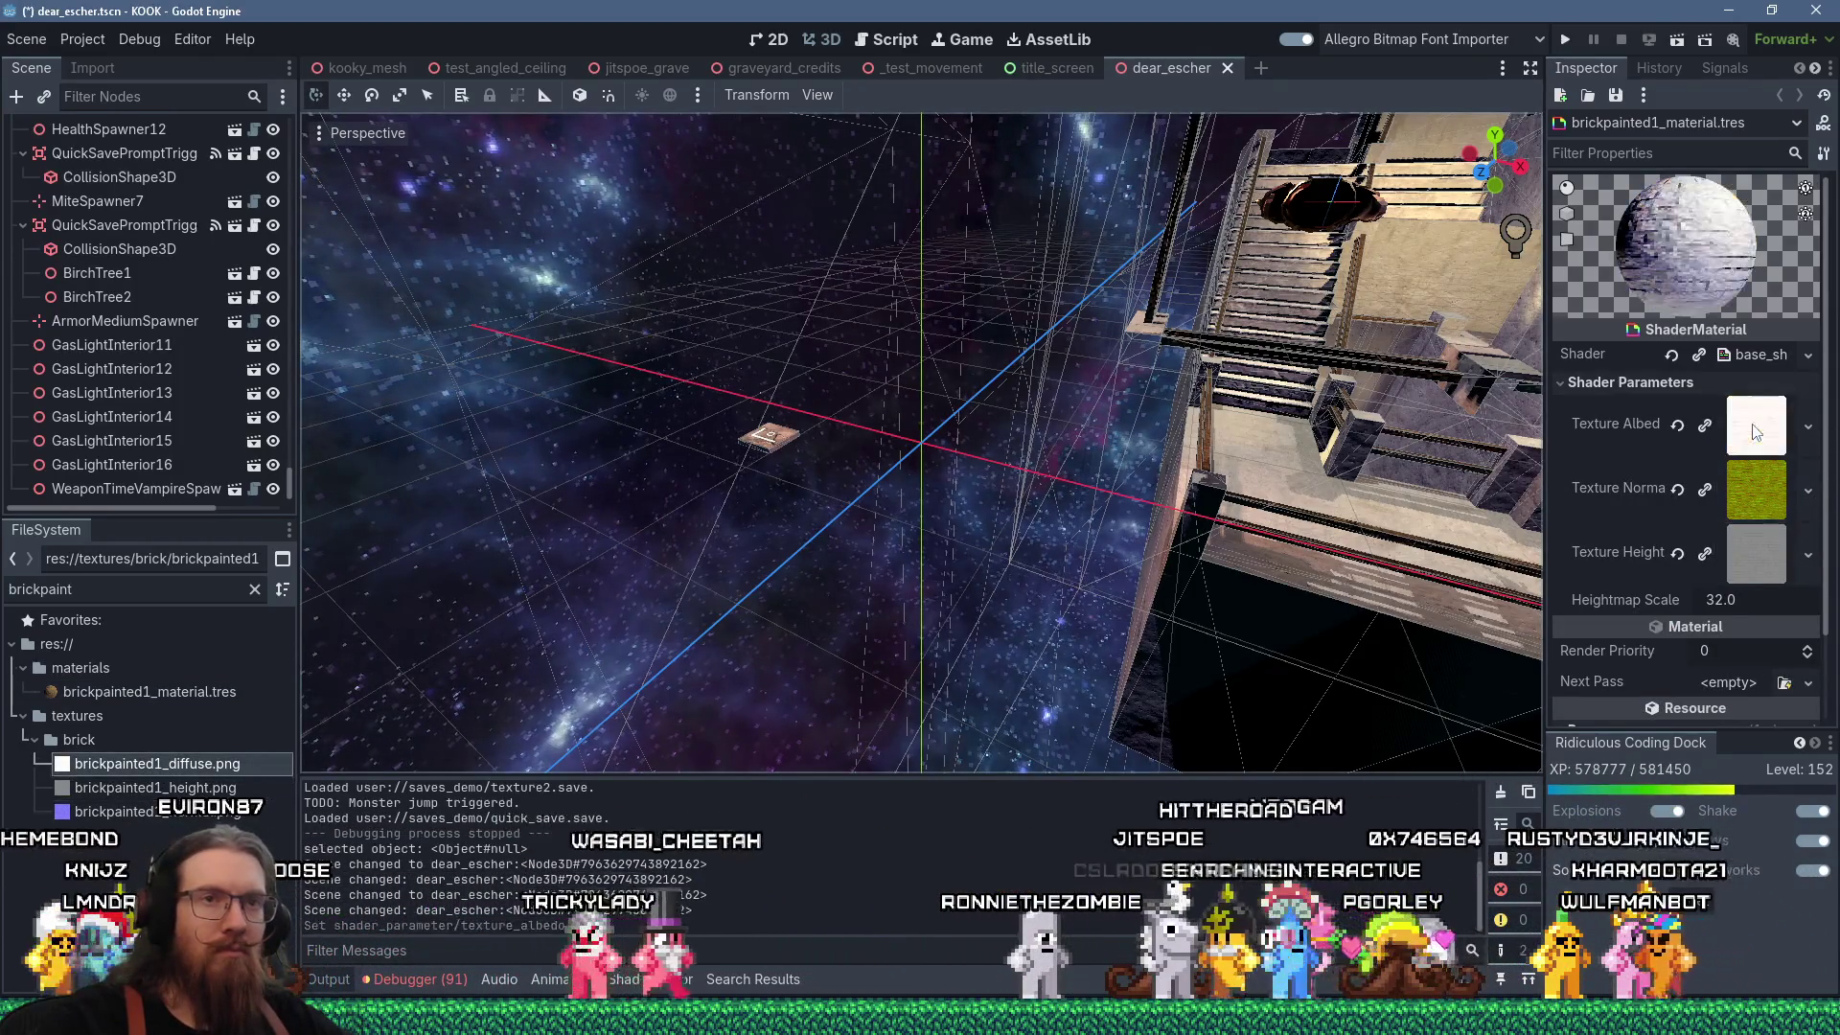
{"action": "left_click_drag", "start_coordinate": [131, 791], "coordinate": [1613, 620]}
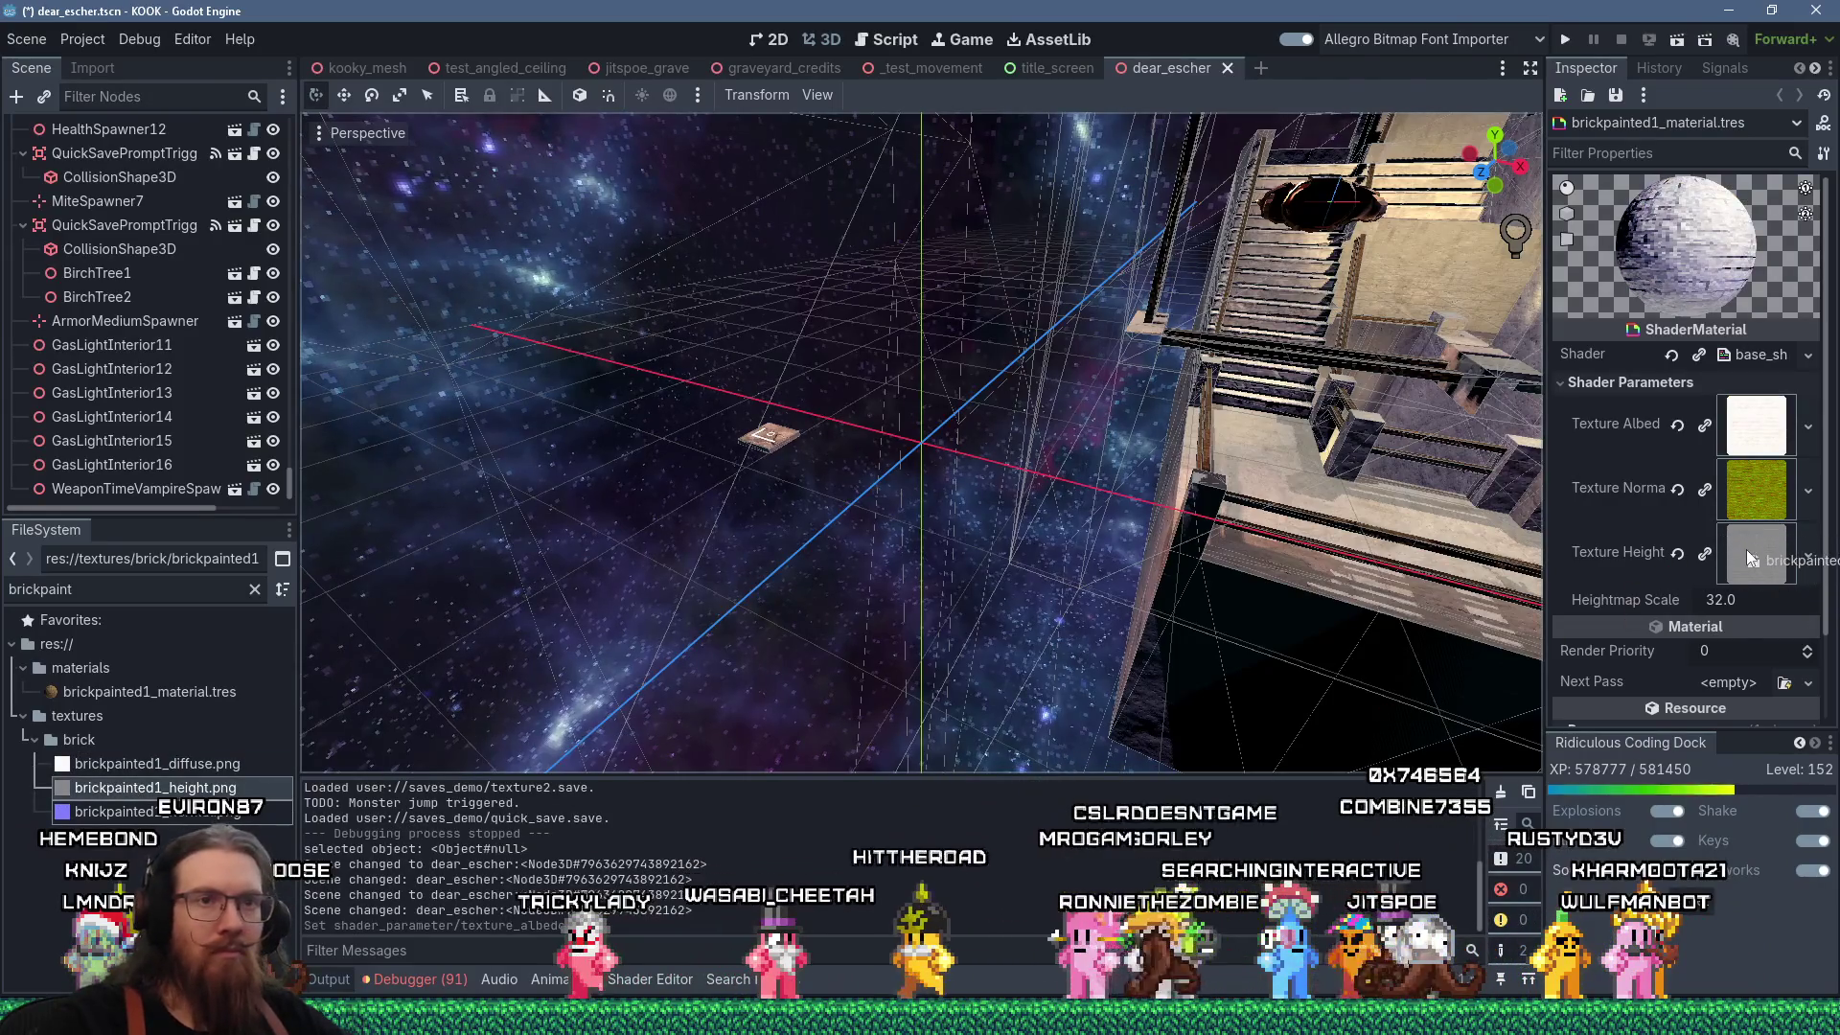
{"action": "left_click_drag", "start_coordinate": [1746, 549], "coordinate": [1745, 549]}
{"action": "left_click_drag", "start_coordinate": [115, 811], "coordinate": [1778, 496]}
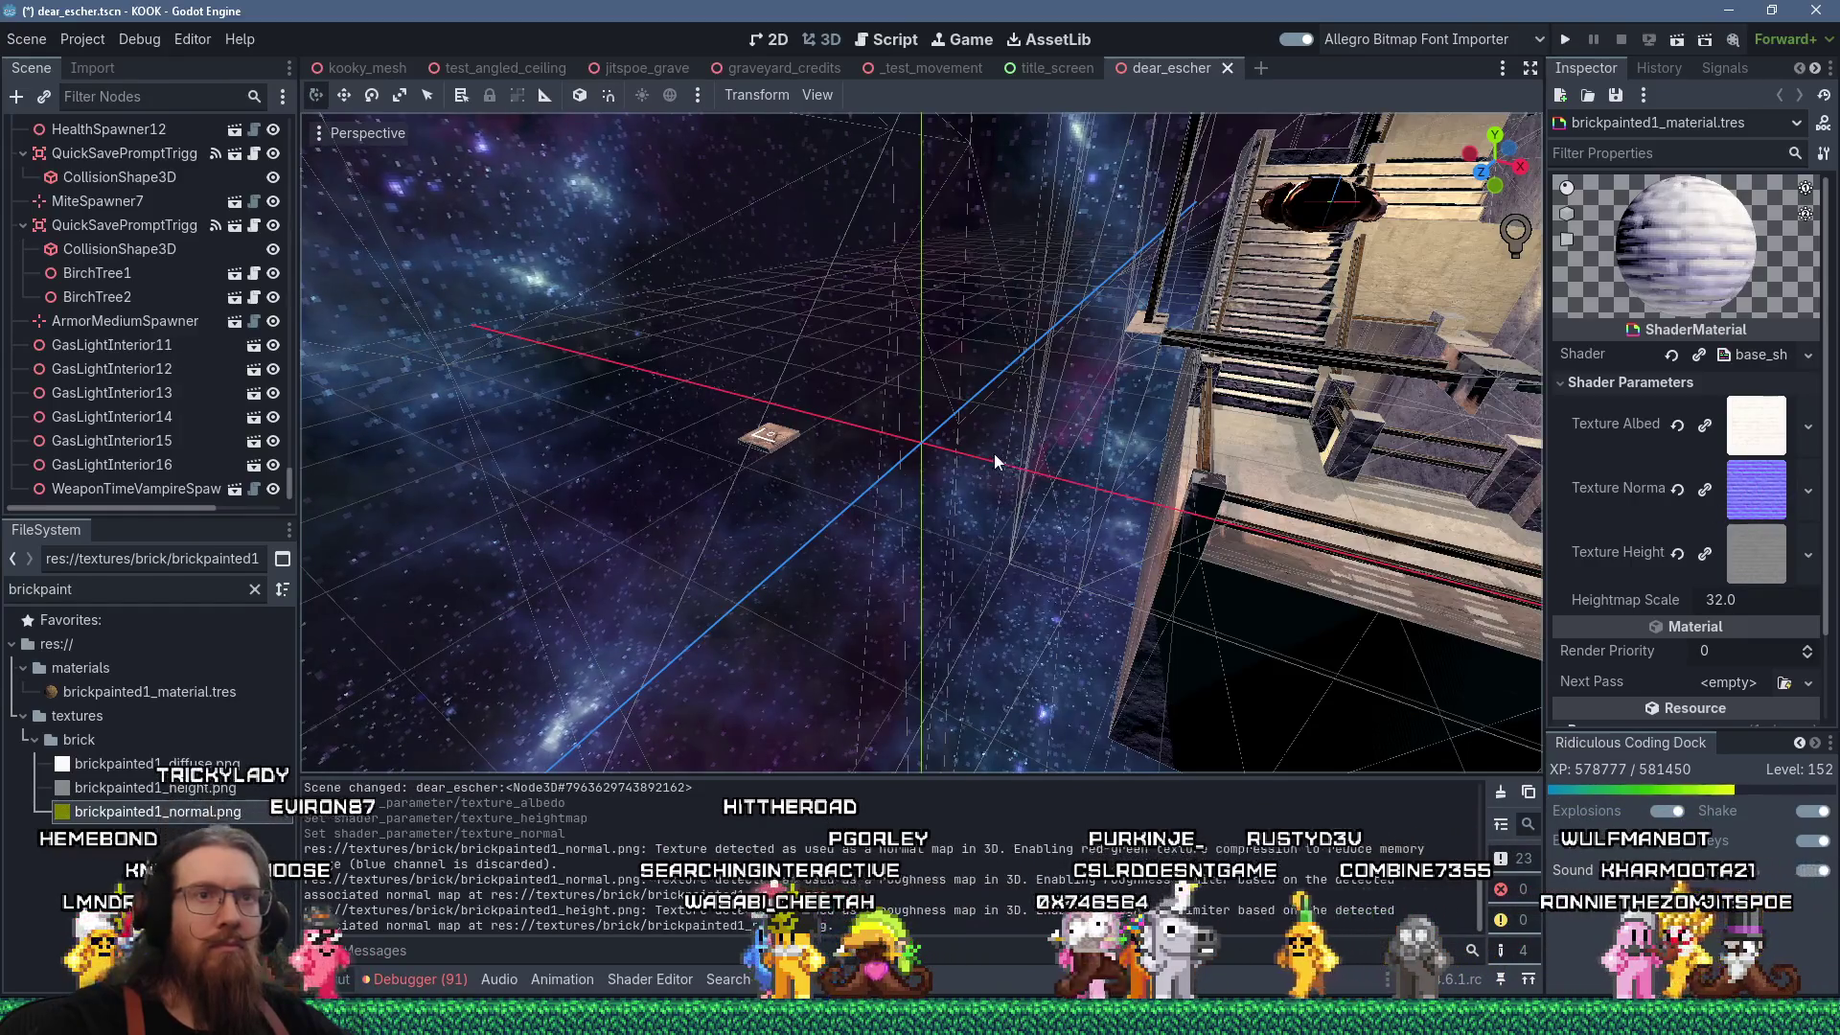
{"action": "scroll", "coordinate": [992, 452], "scroll_direction": "up", "scroll_amount": 2}
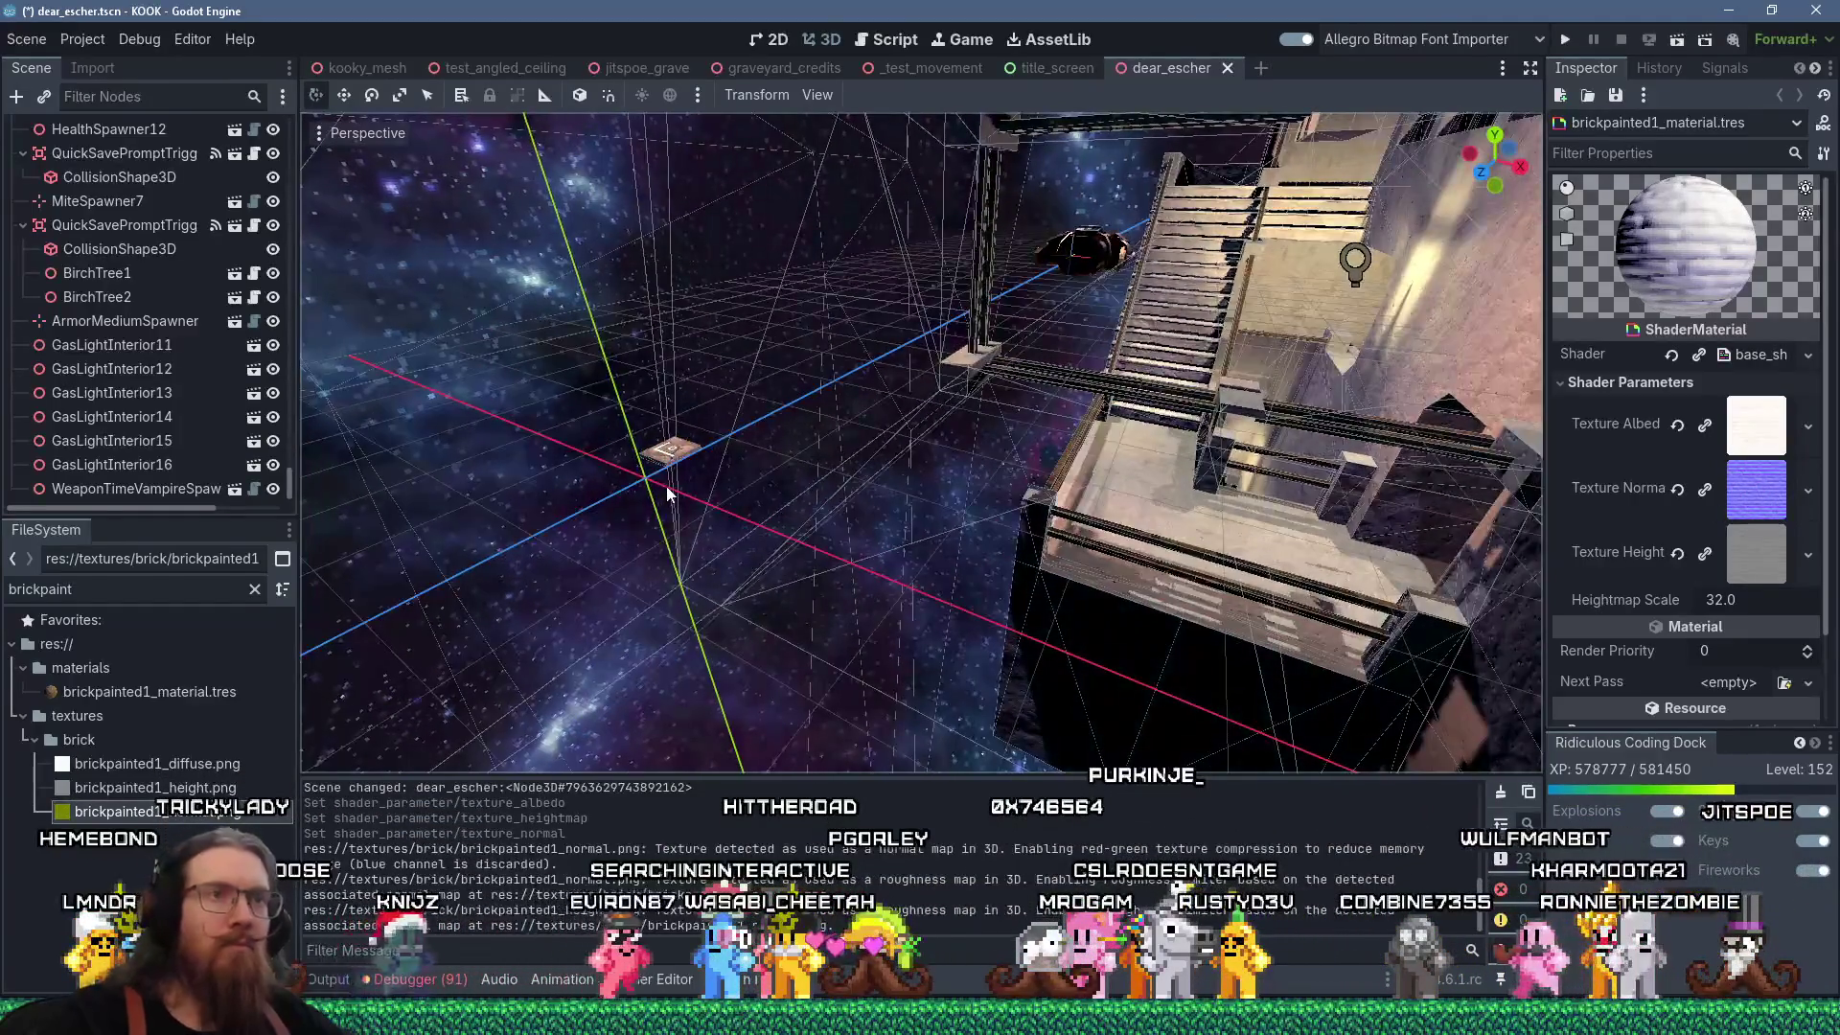
{"action": "key", "text": "ctrl+s"}
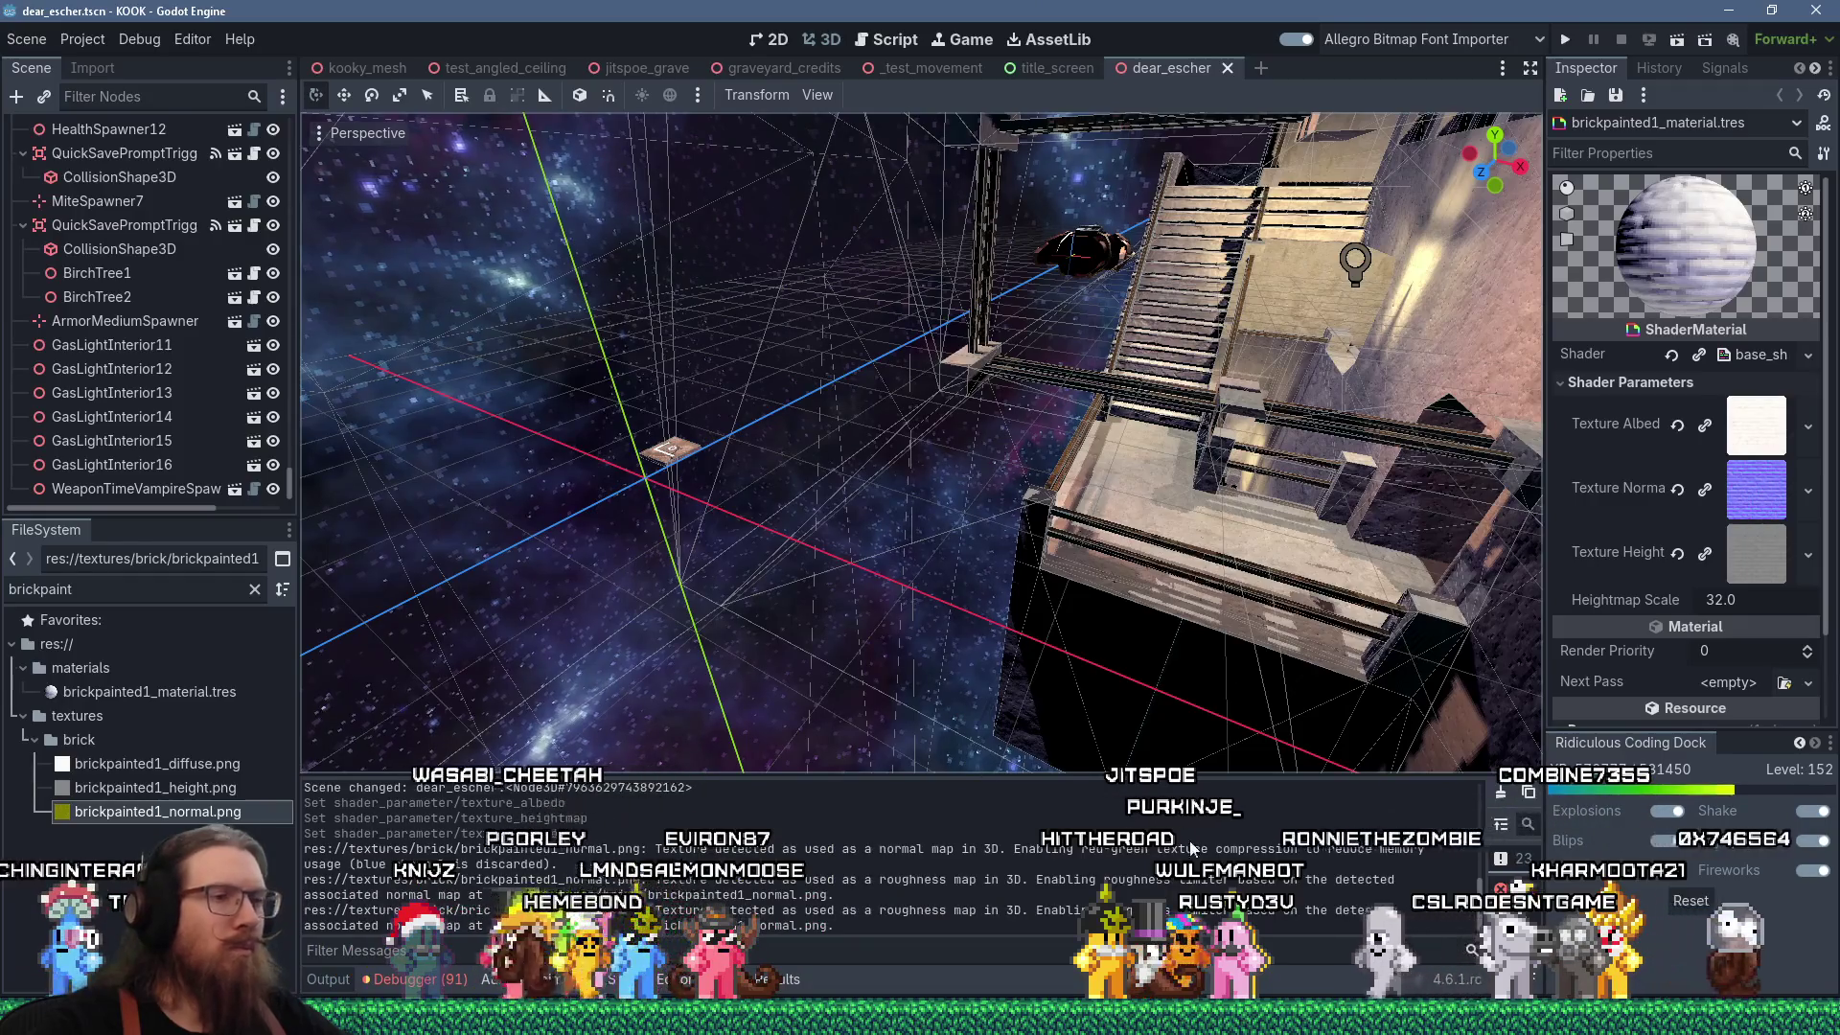
Launch the Projects\KOOK path from the Windows Run prompt.
{"action": "key", "text": "super+r"}
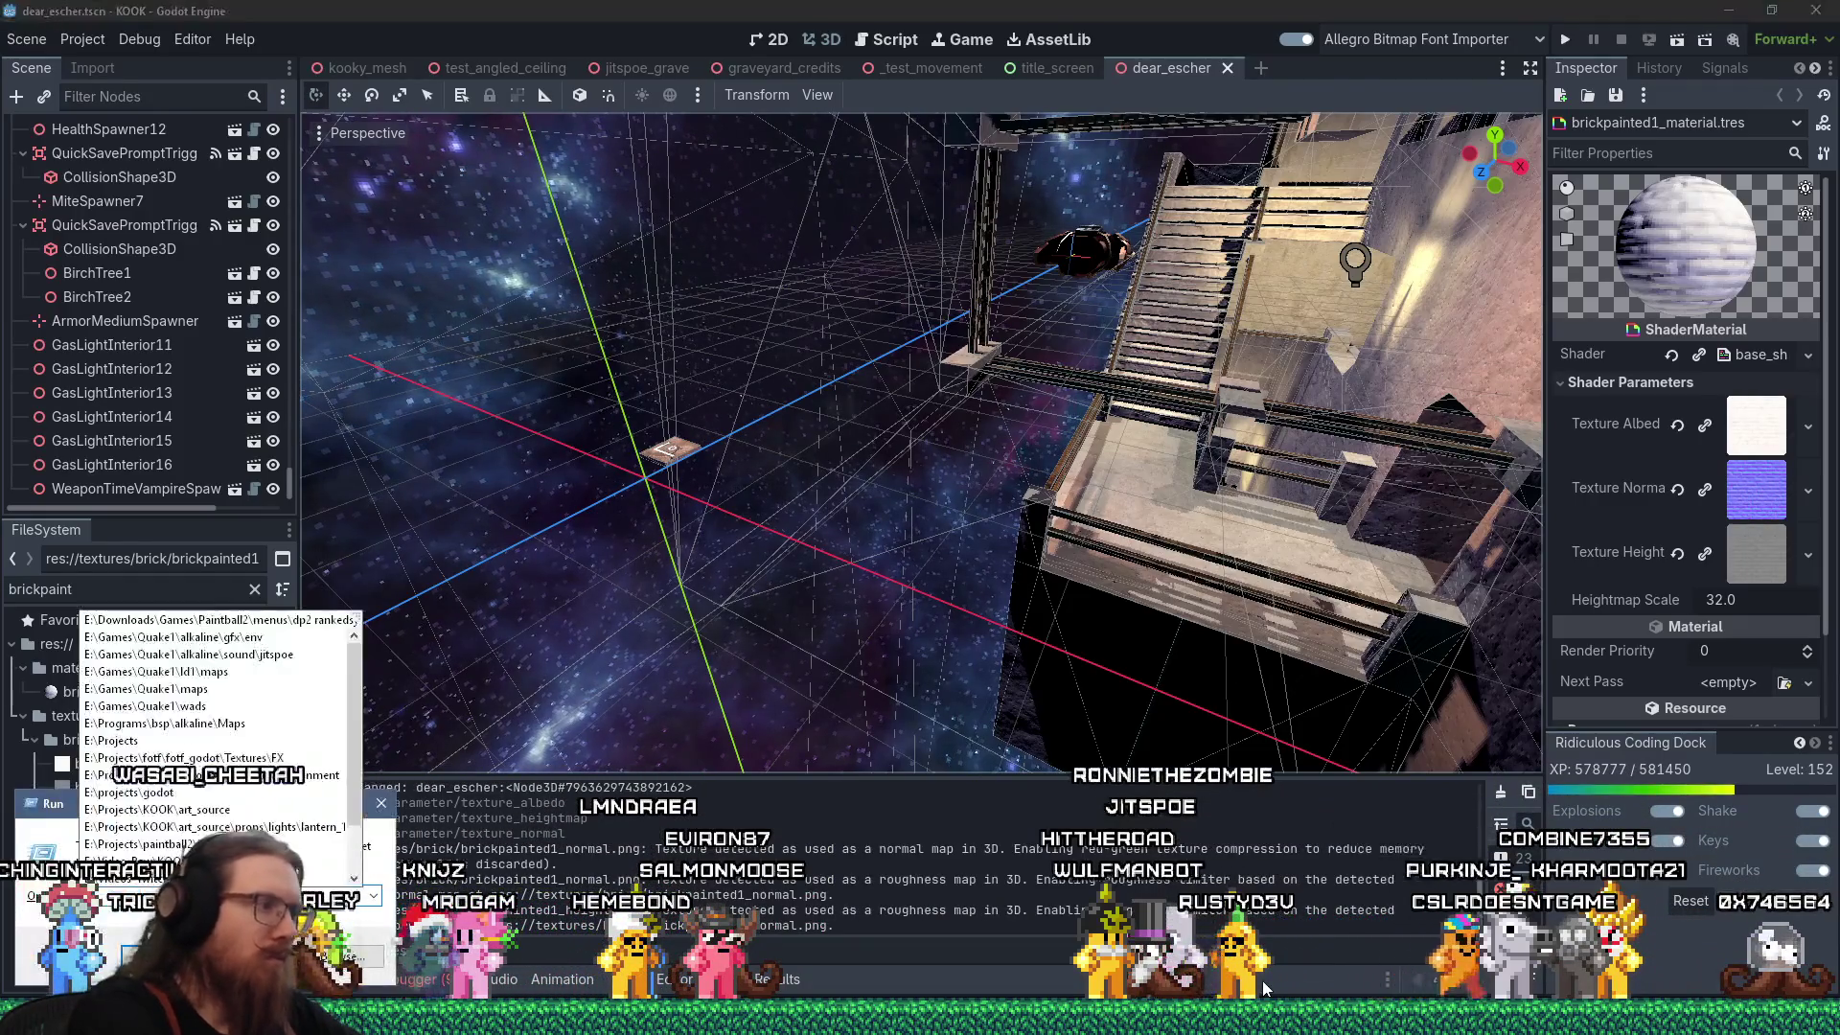
{"action": "type", "text": "Projects\\KOOK"}
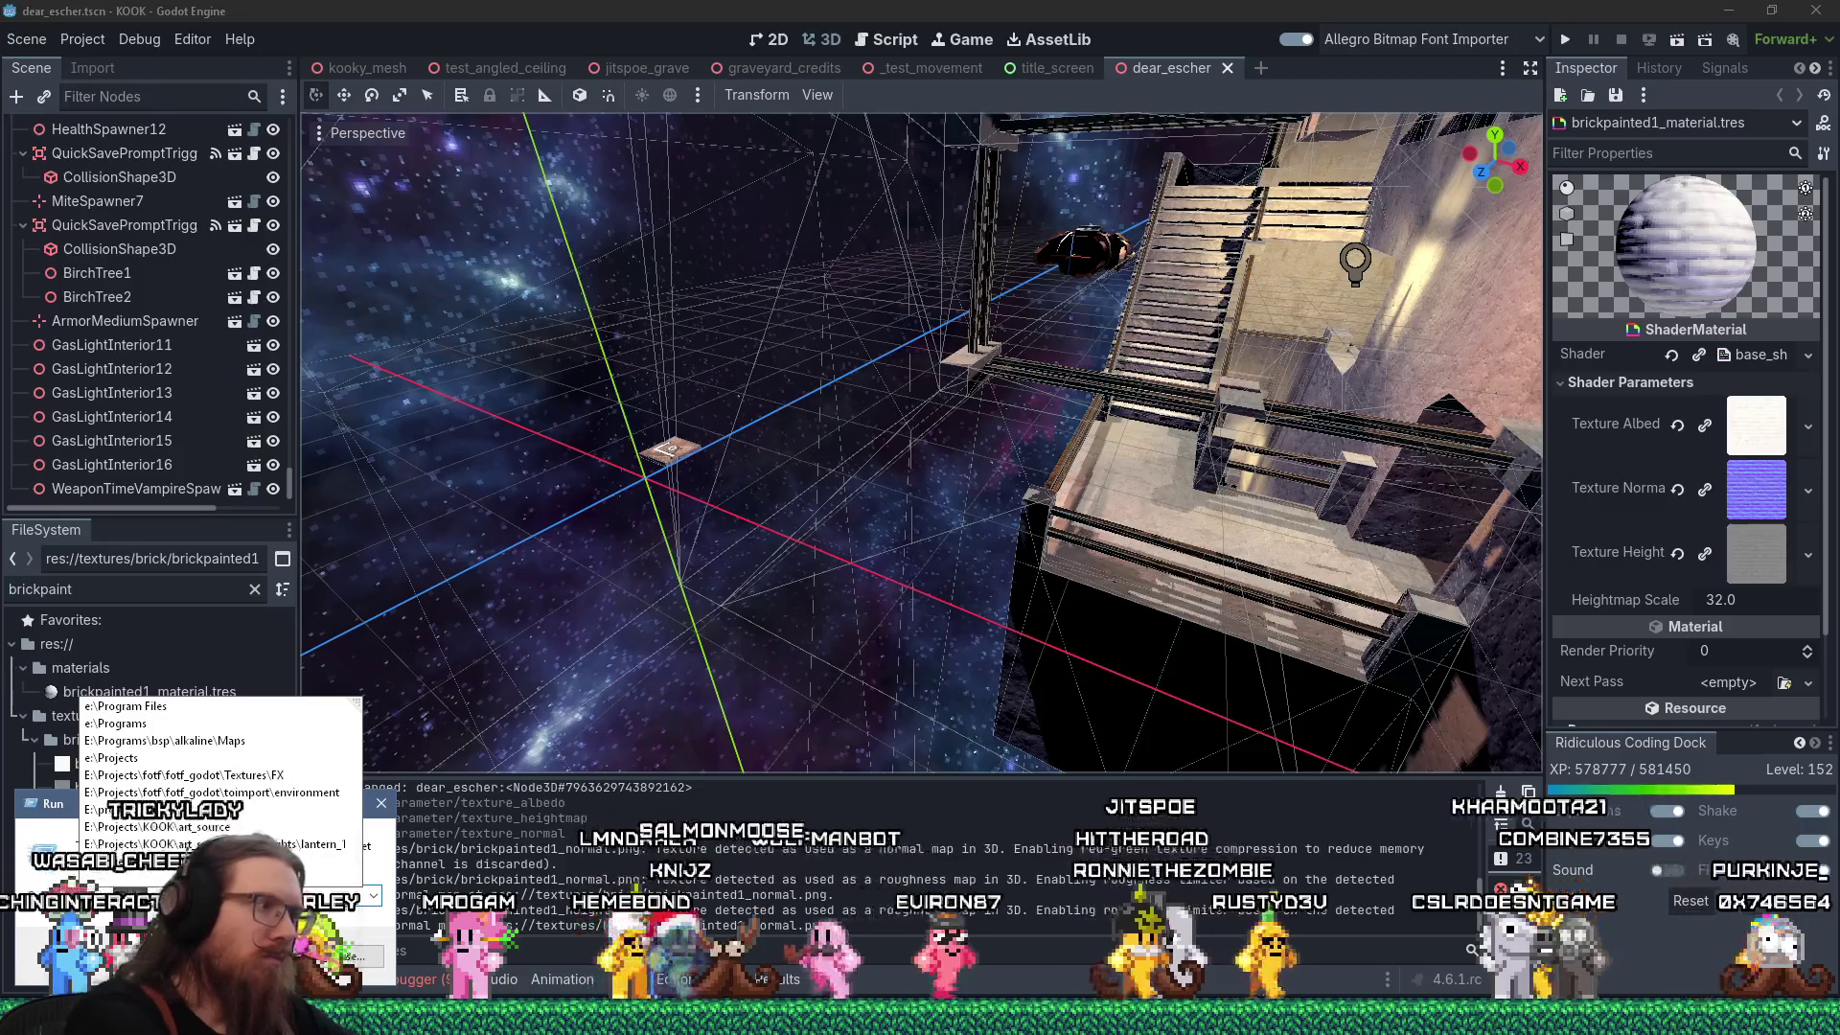
{"action": "key", "text": "BackSpace"}
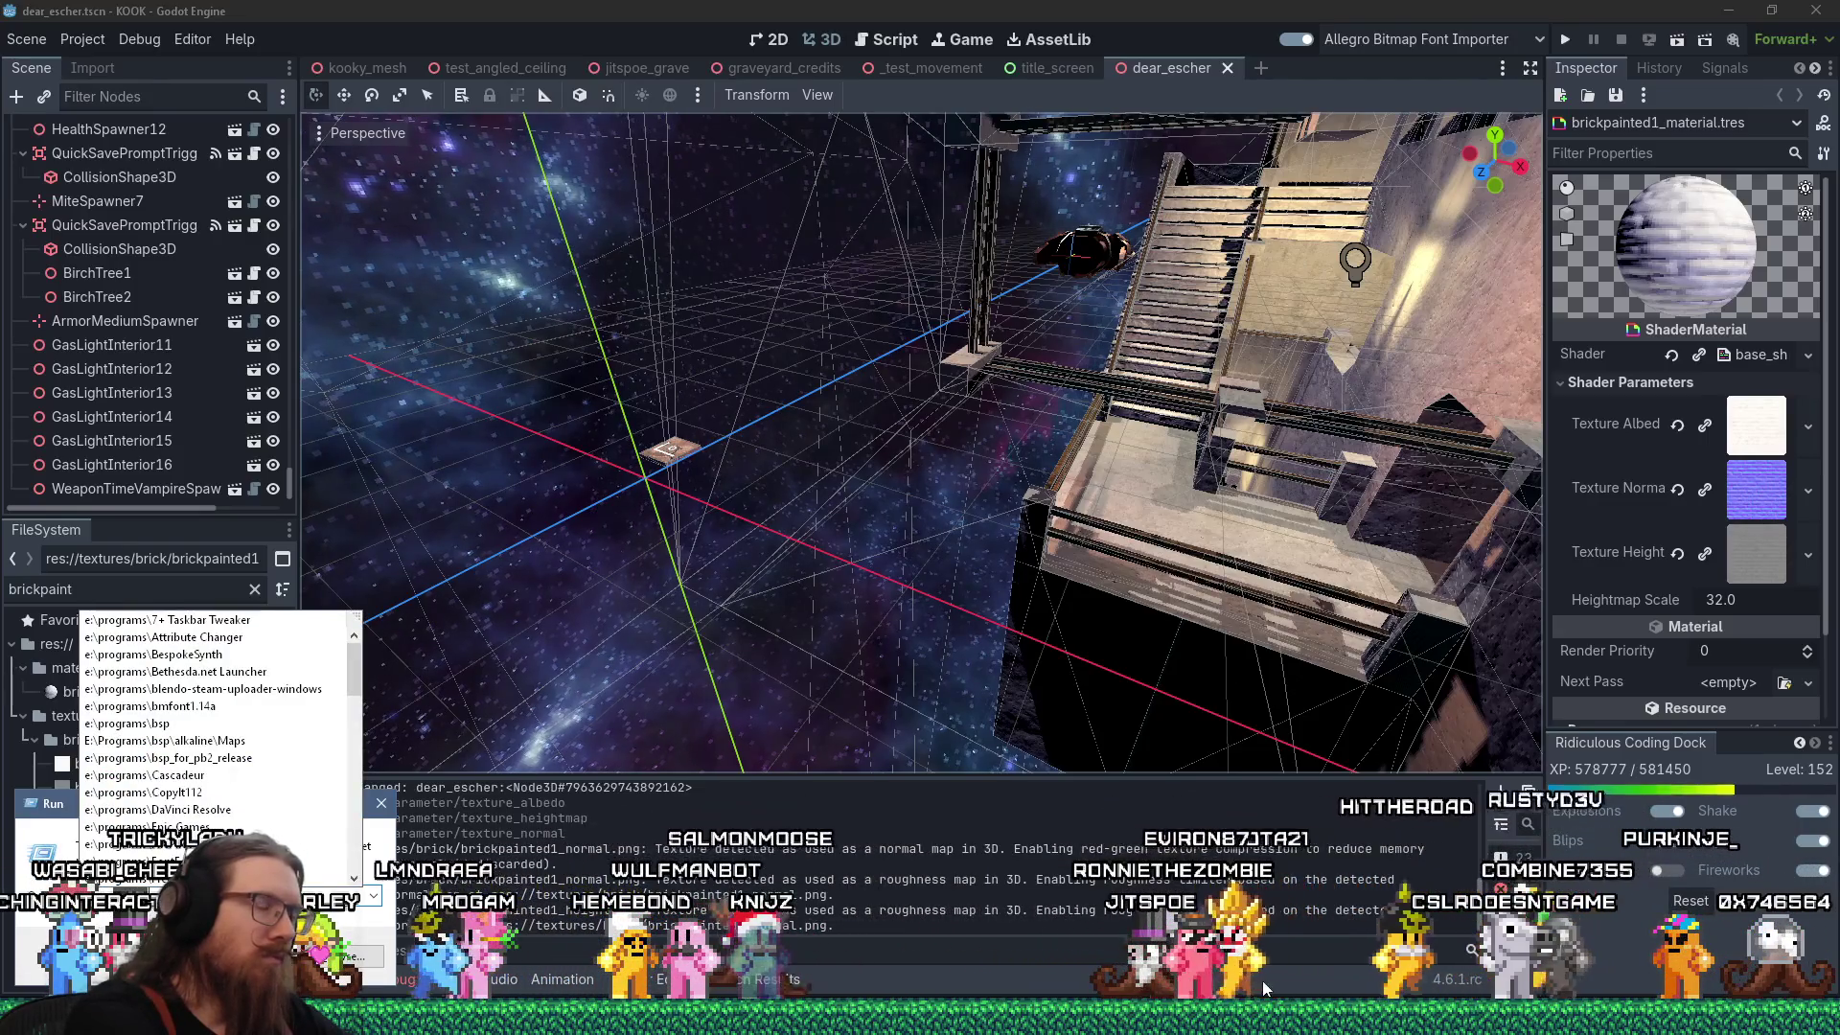
{"action": "key", "text": "Return"}
{"action": "key", "text": "Return"}
{"action": "key", "text": "Return"}
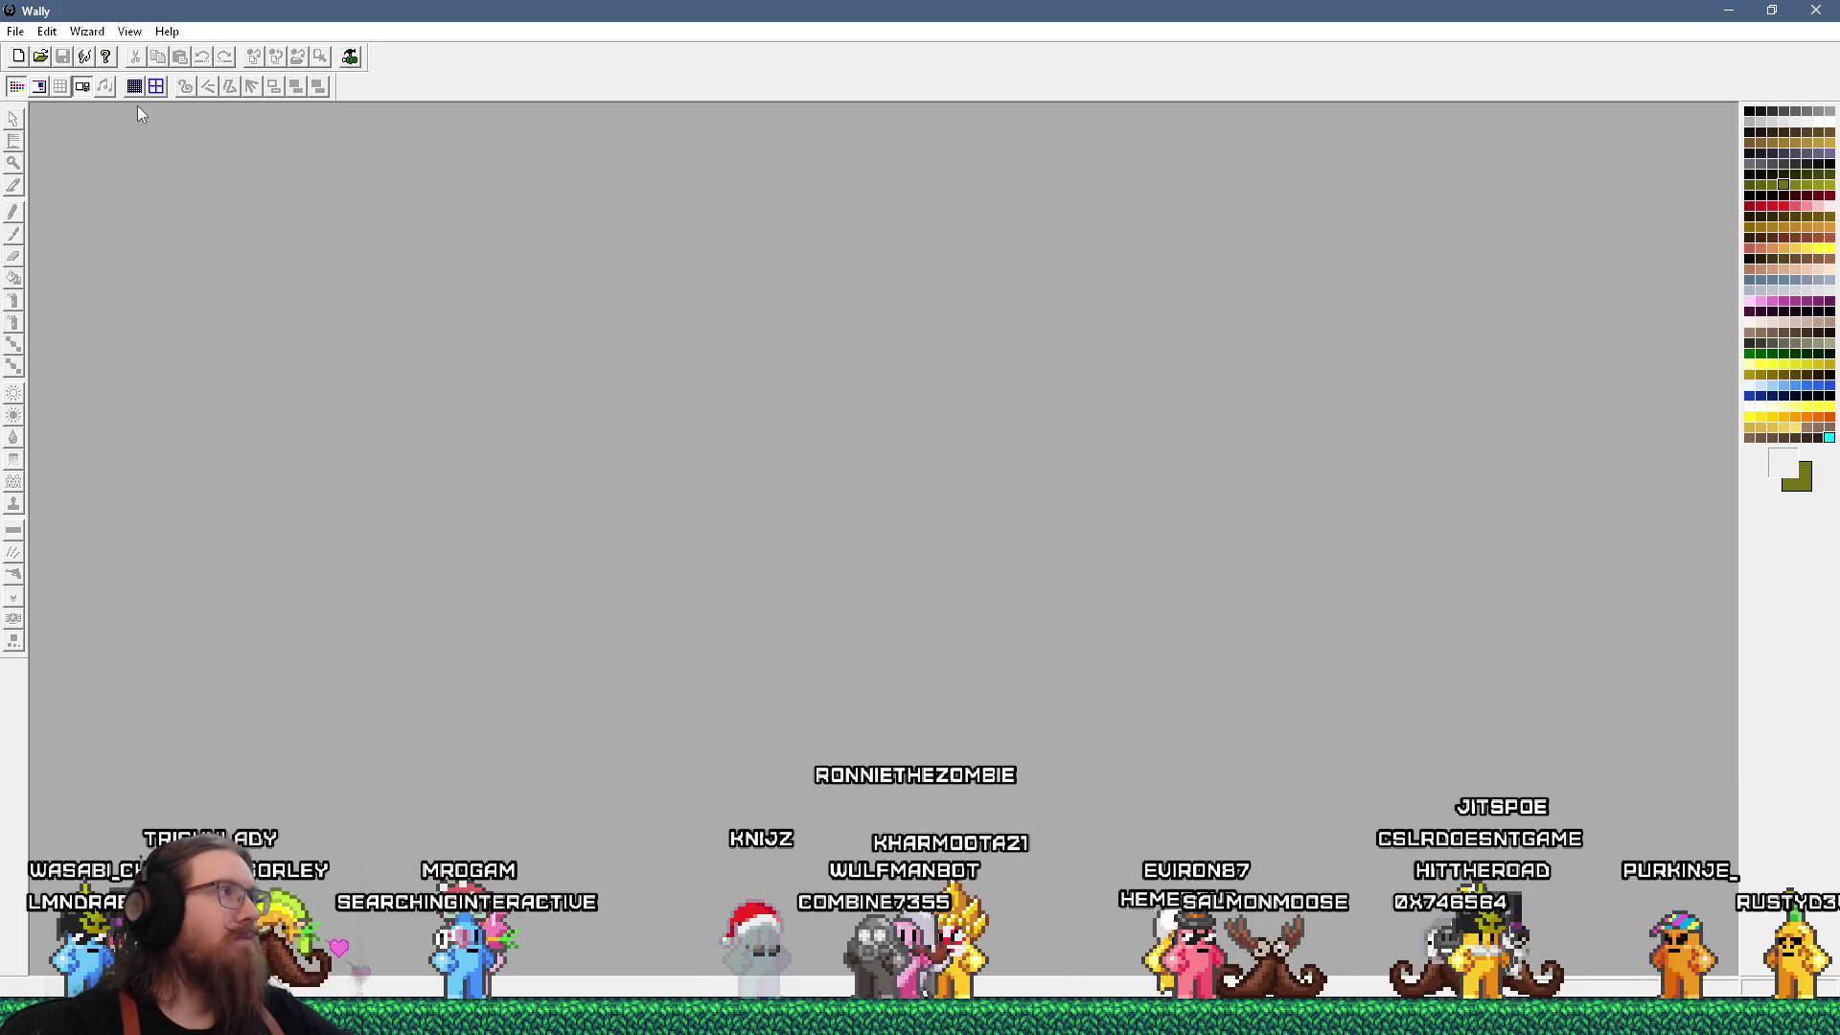
In Wally's options, set the Quake1 palette to 'Use this palette' and confirm.
{"action": "left_click", "coordinate": [56, 34]}
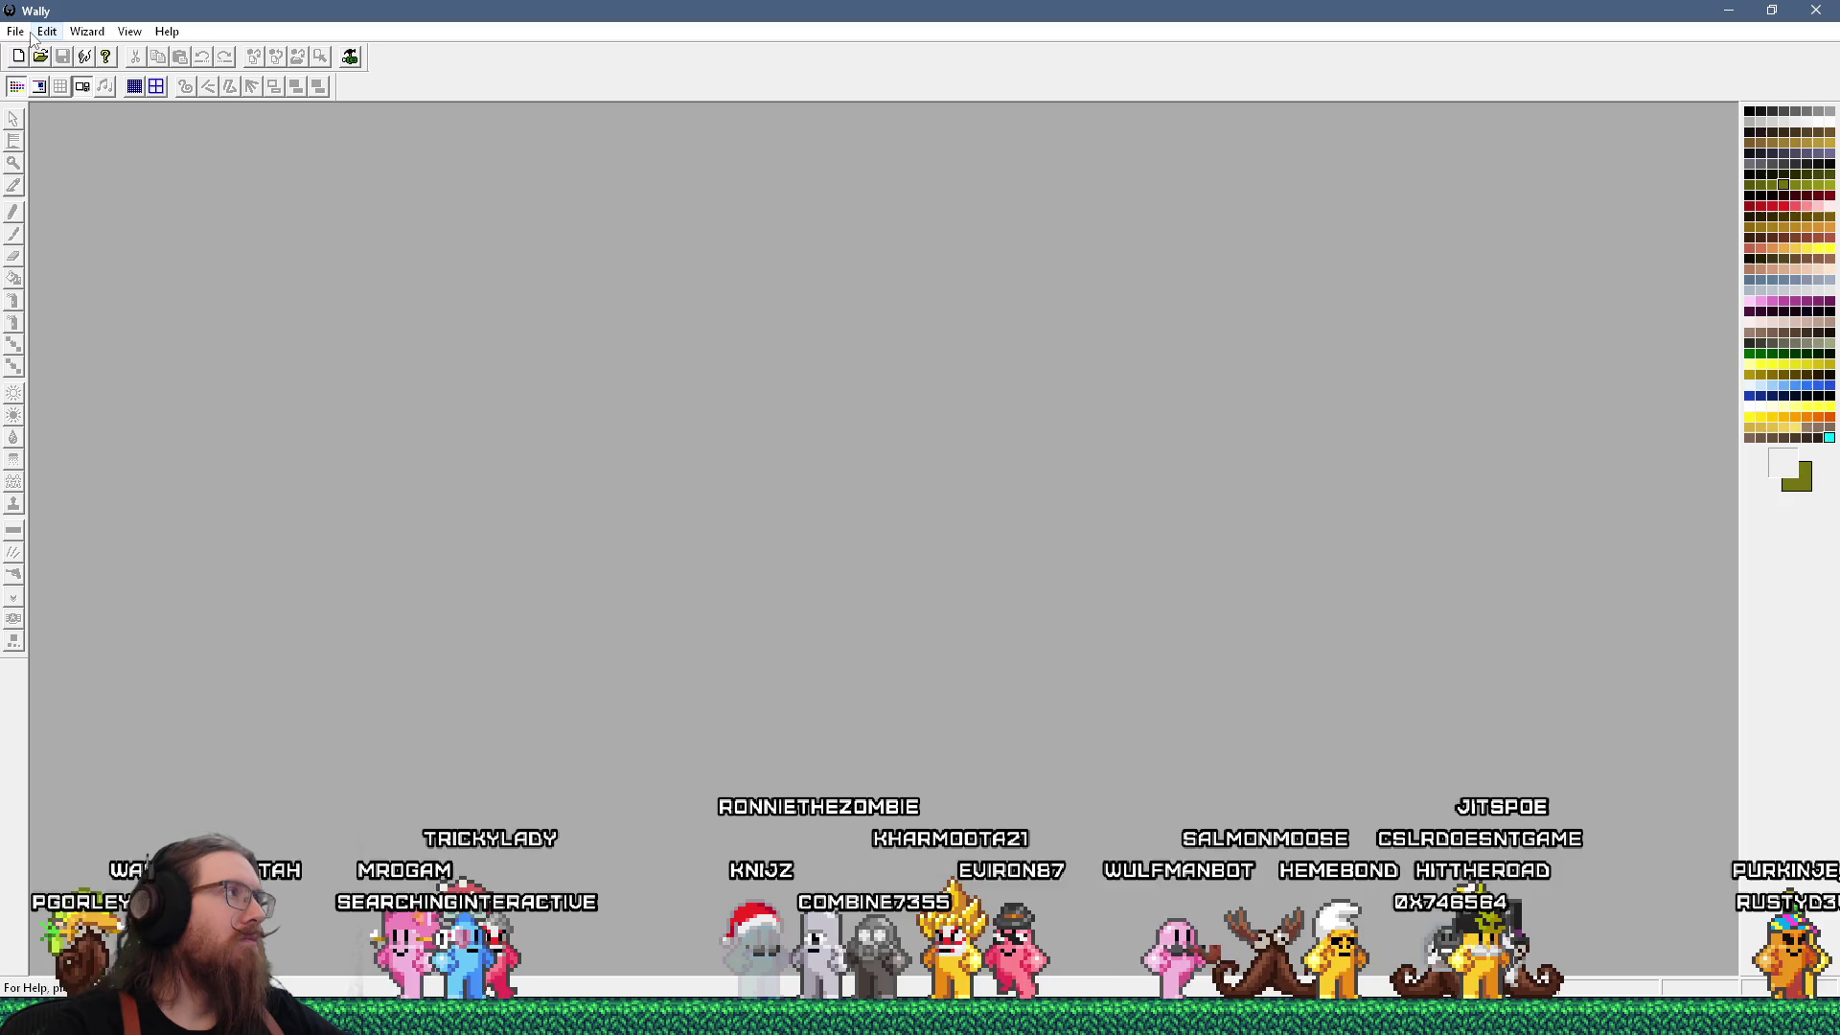
{"action": "mouse_move", "coordinate": [132, 35]}
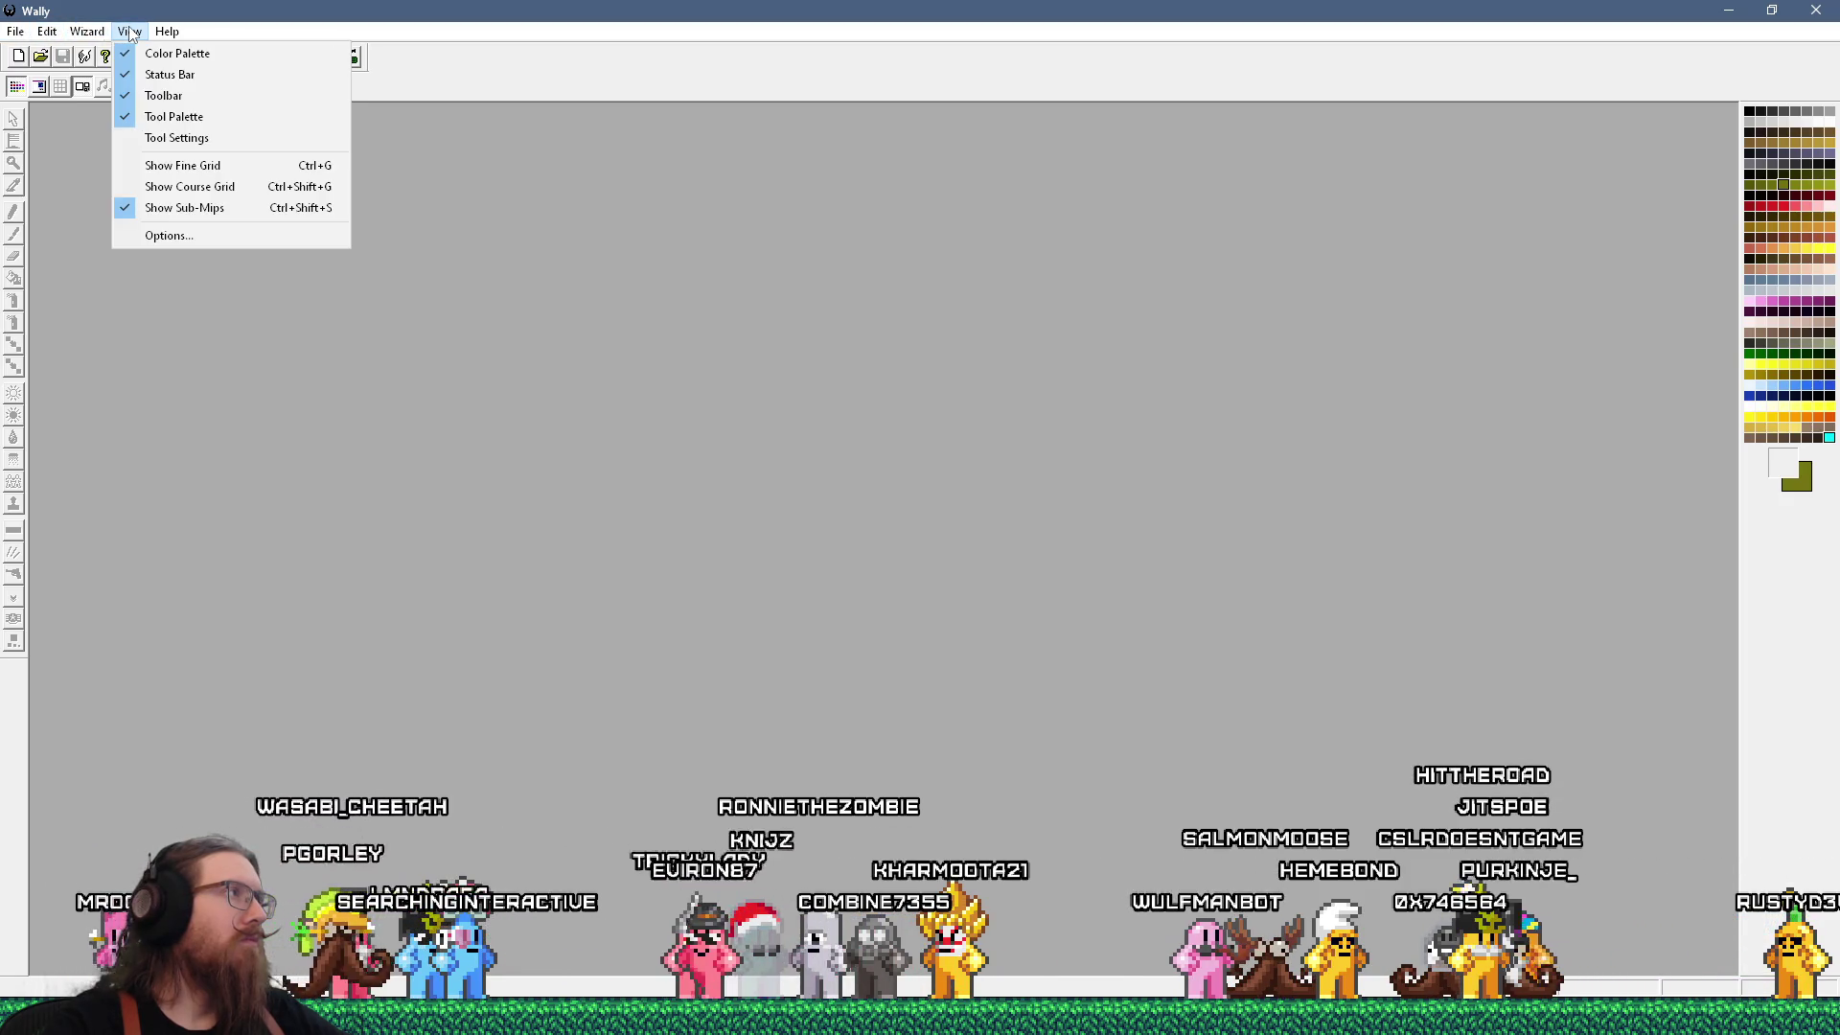
{"action": "left_click", "coordinate": [182, 236]}
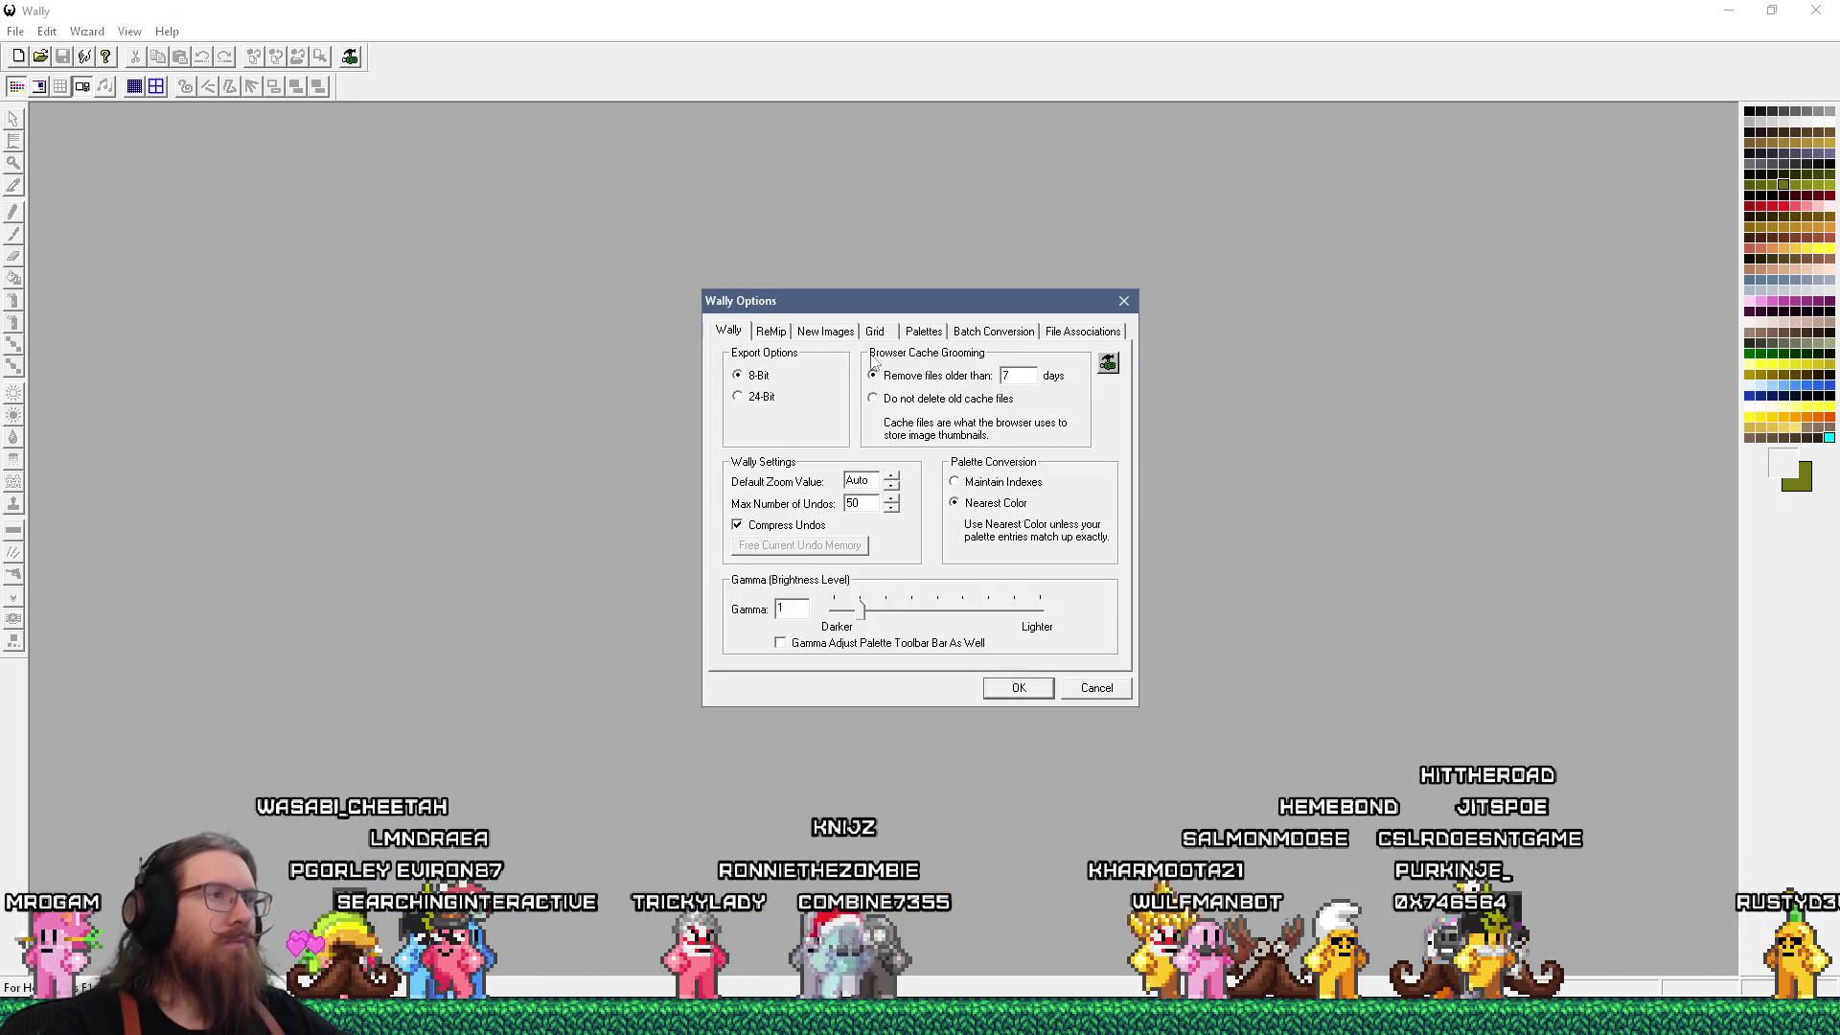
{"action": "left_click", "coordinate": [922, 332]}
{"action": "left_click", "coordinate": [739, 430]}
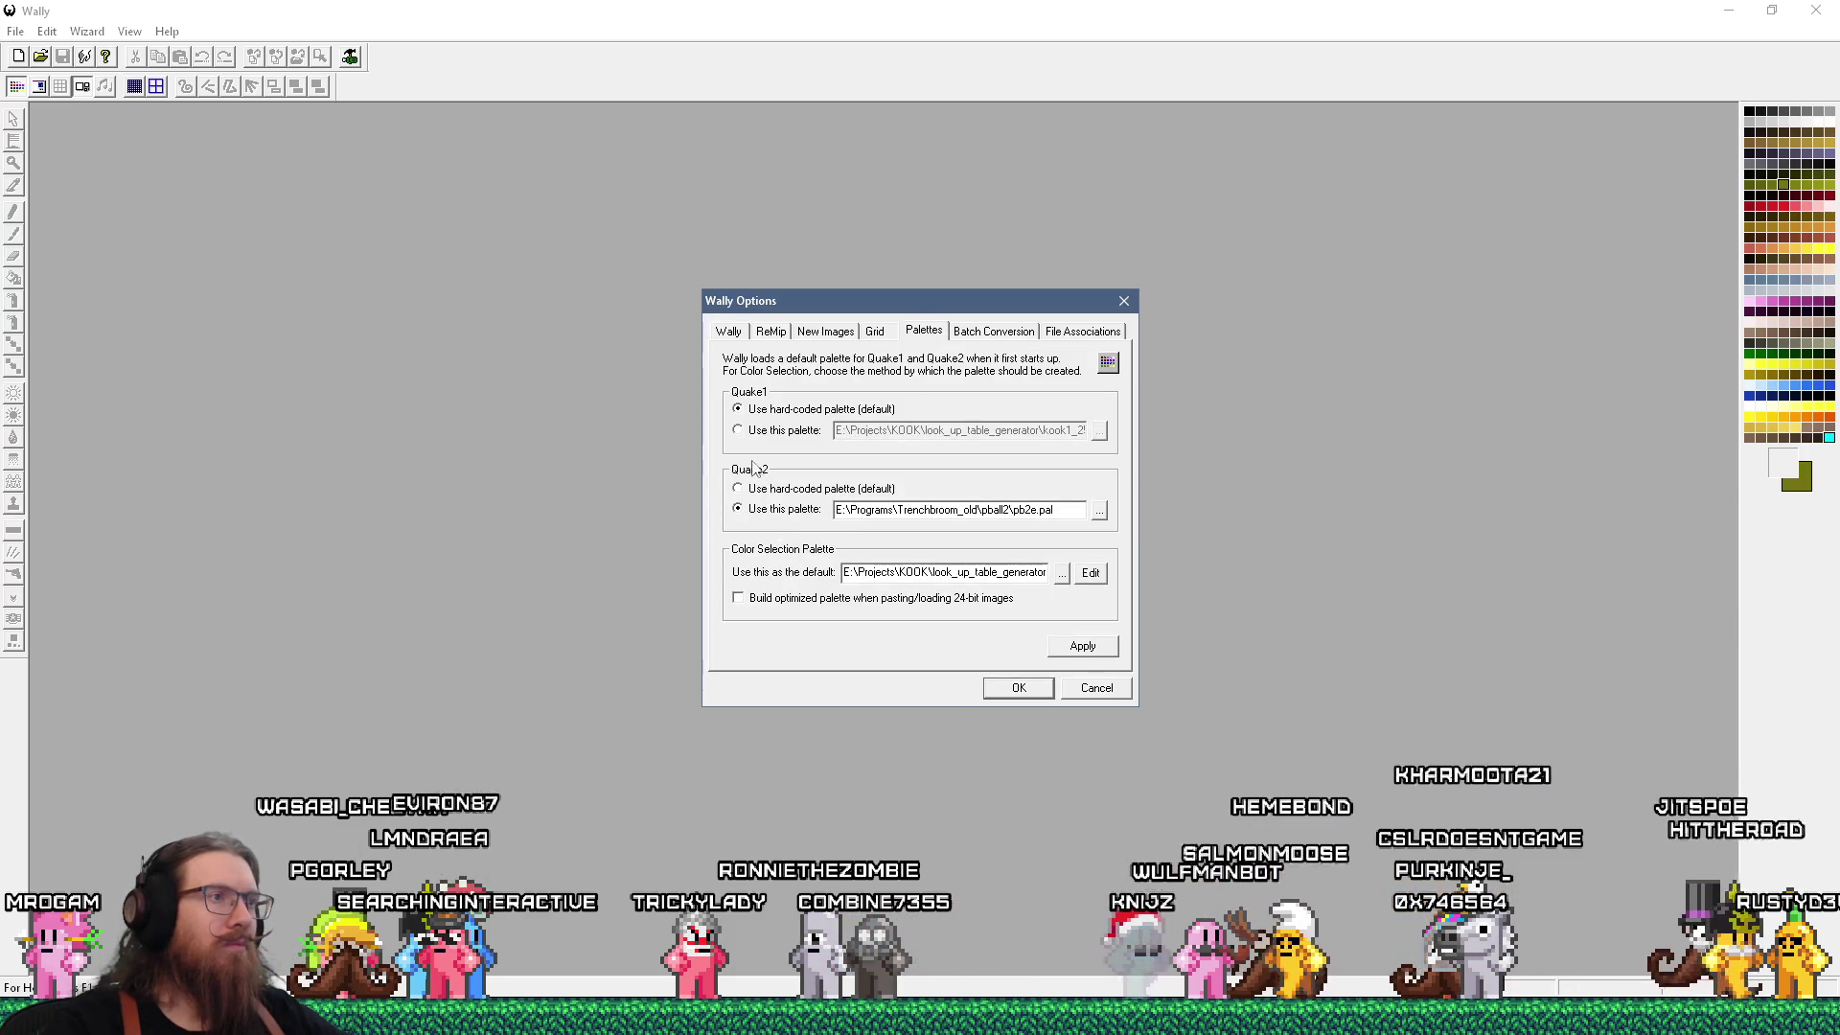
{"action": "left_click", "coordinate": [1022, 690]}
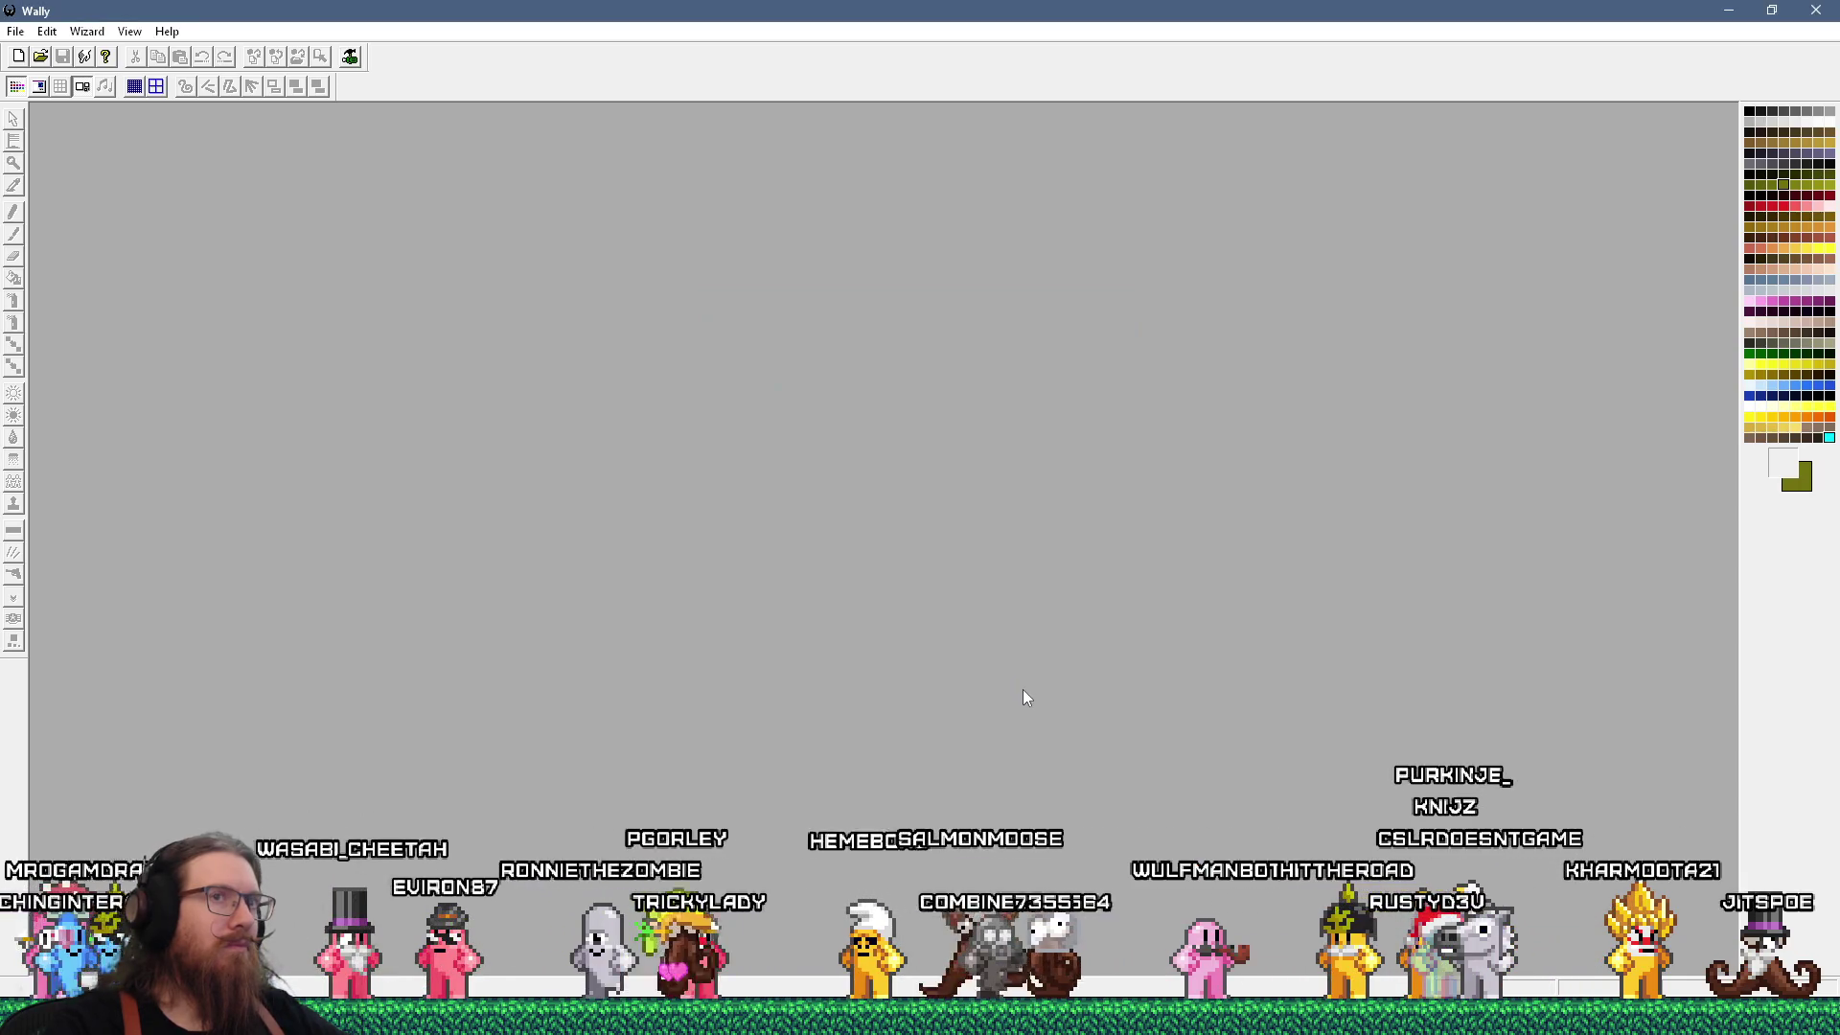
Close Wally and enter its program folder e:\programs\wally\ in the Run prompt.
{"action": "left_click", "coordinate": [1816, 10]}
{"action": "key", "text": "super+r"}
{"action": "type", "text": "e:\\programs\\wally\\"}
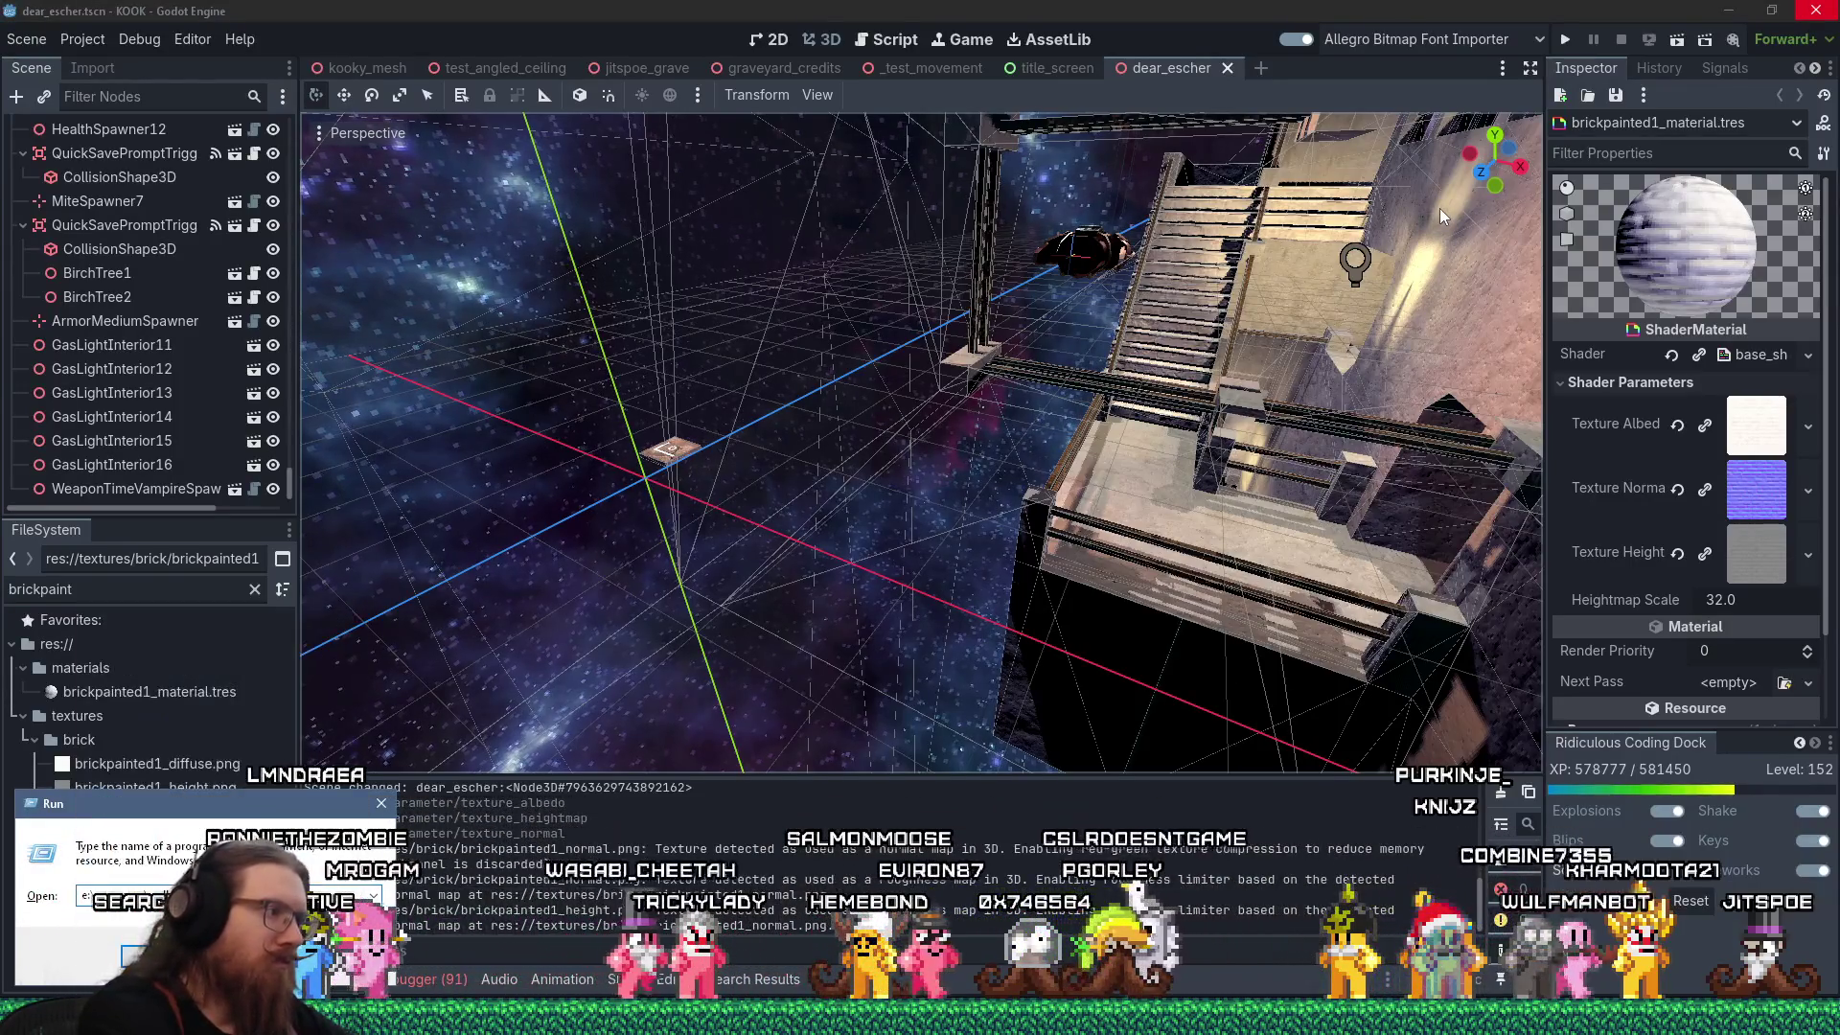
Relaunch Wally and open kook_stone_brick.wad from the art_source map_sources folder.
{"action": "key", "text": "Return"}
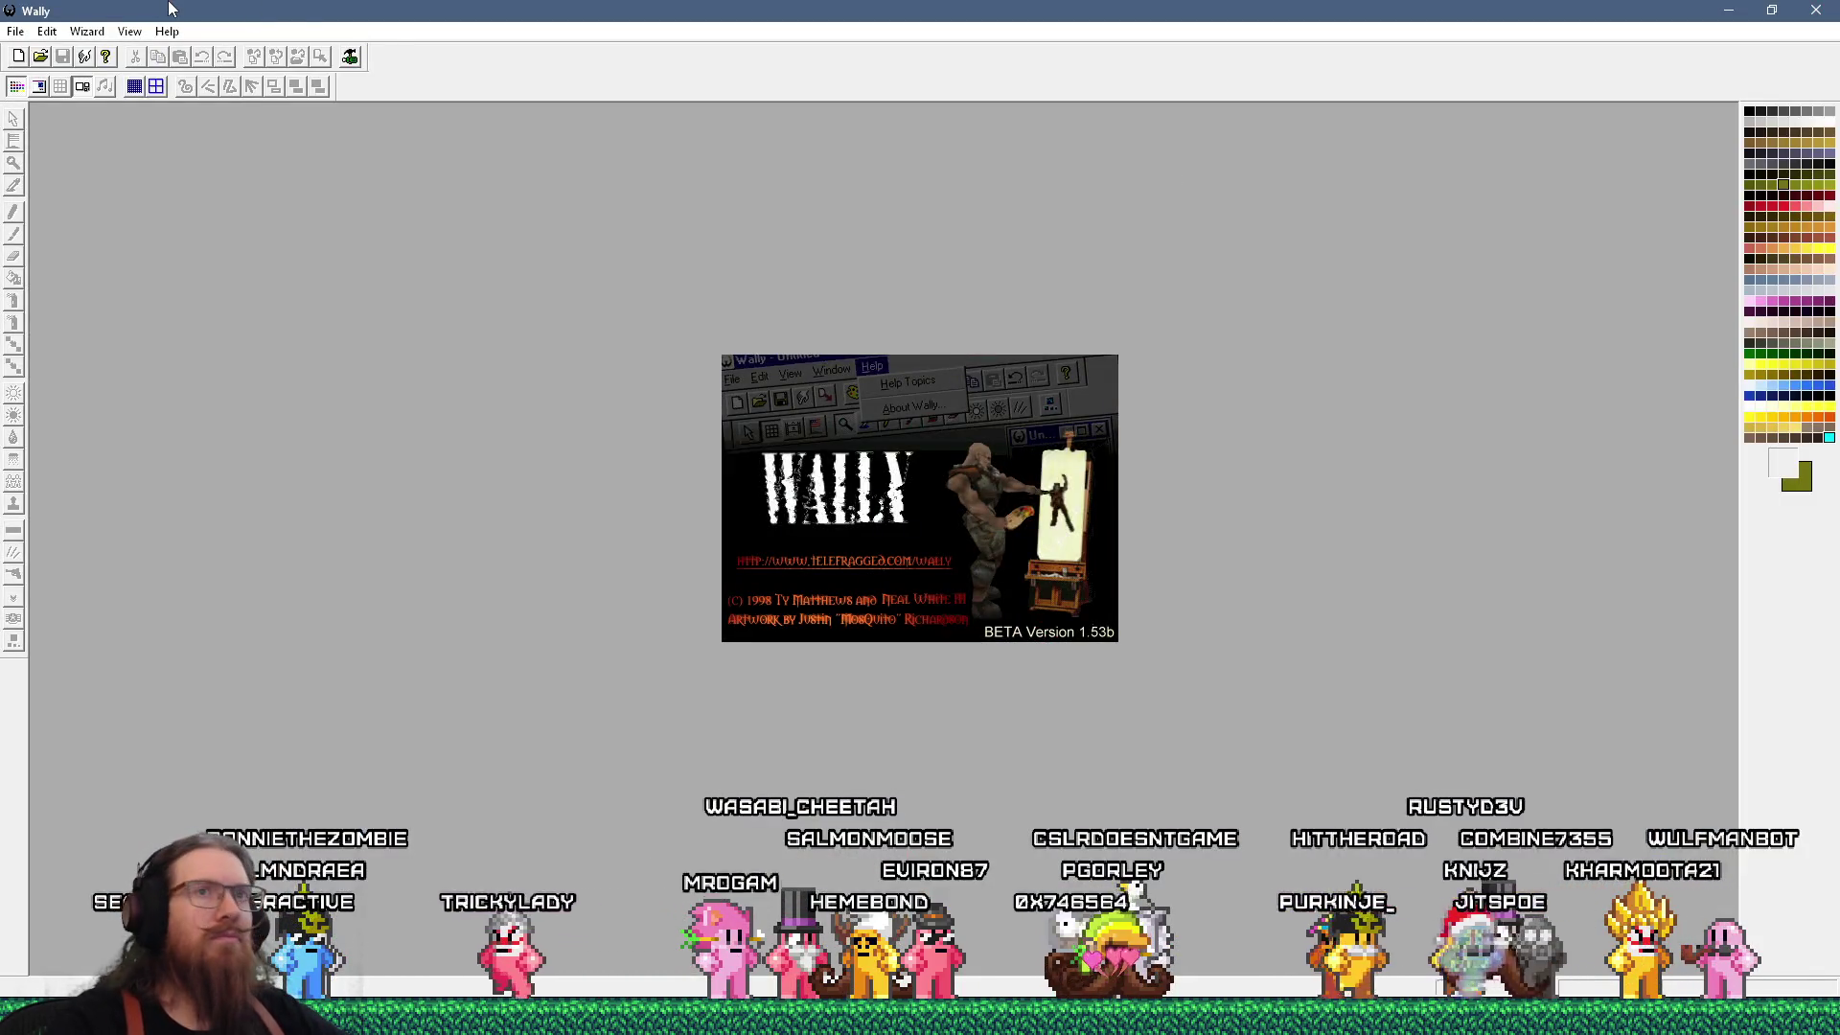
{"action": "left_click", "coordinate": [40, 56]}
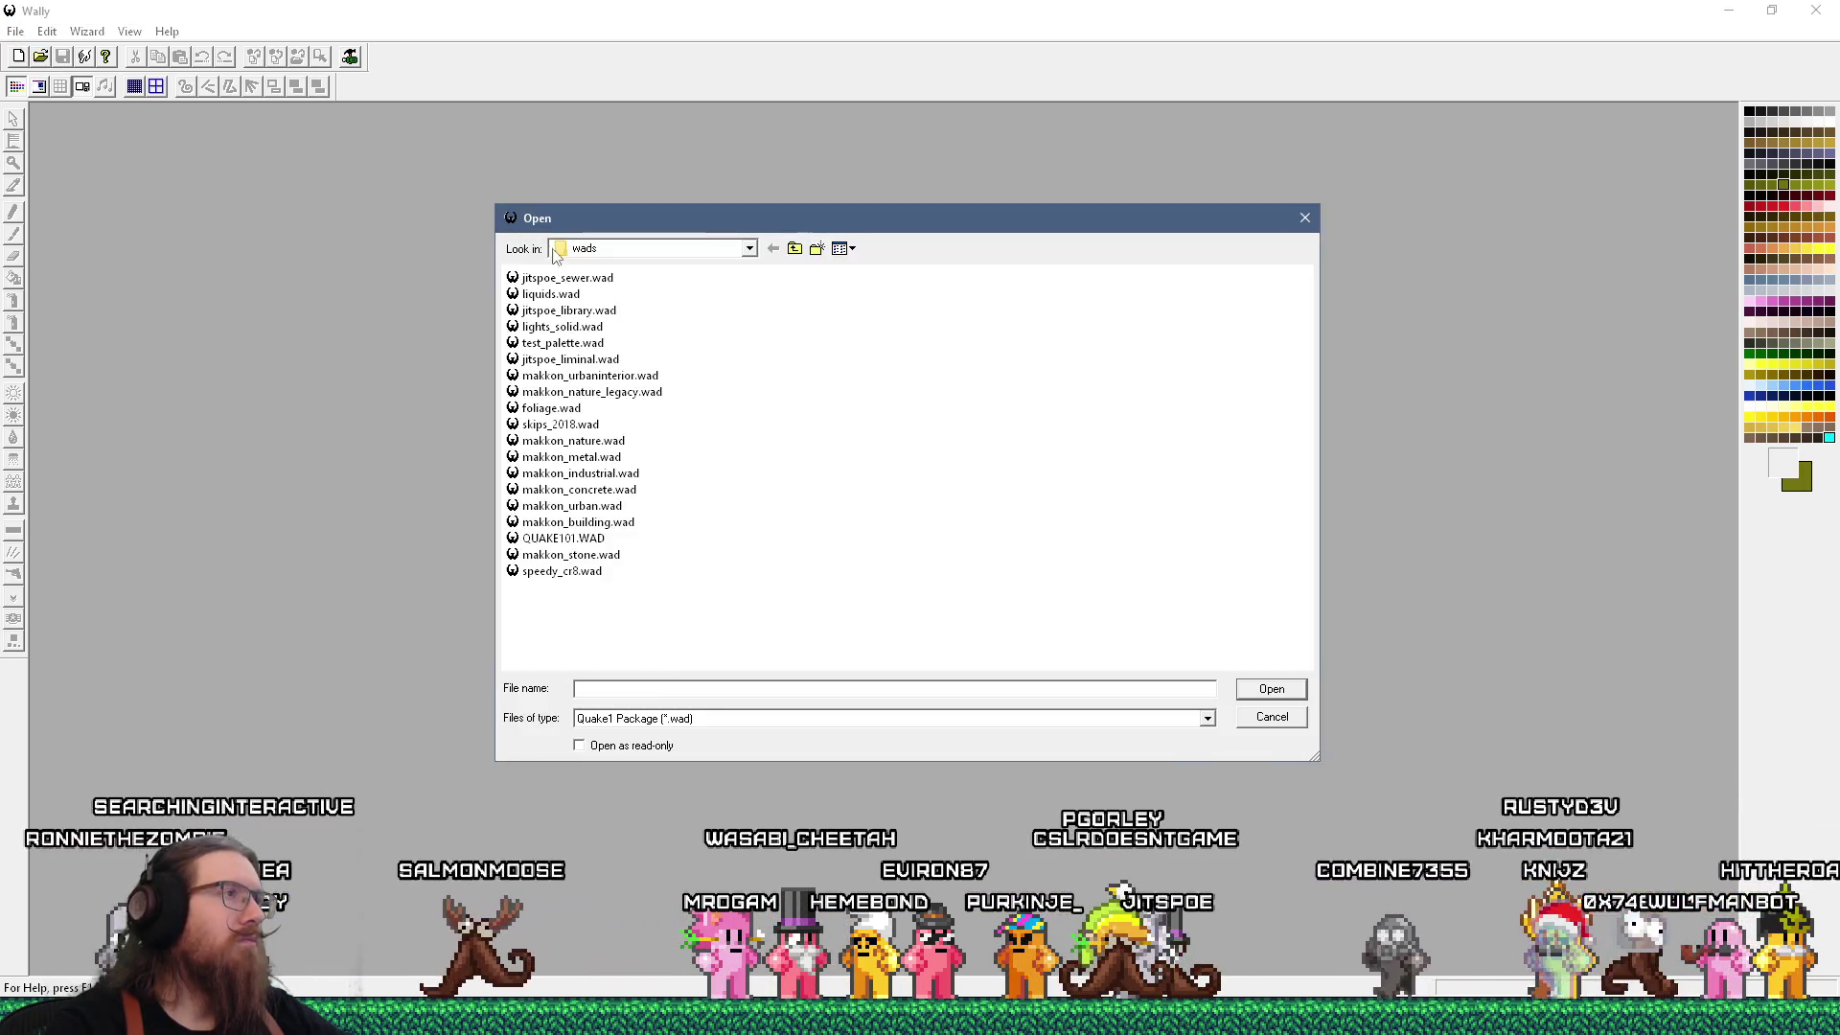
{"action": "type", "text": "e:\\projects\\kook\\"}
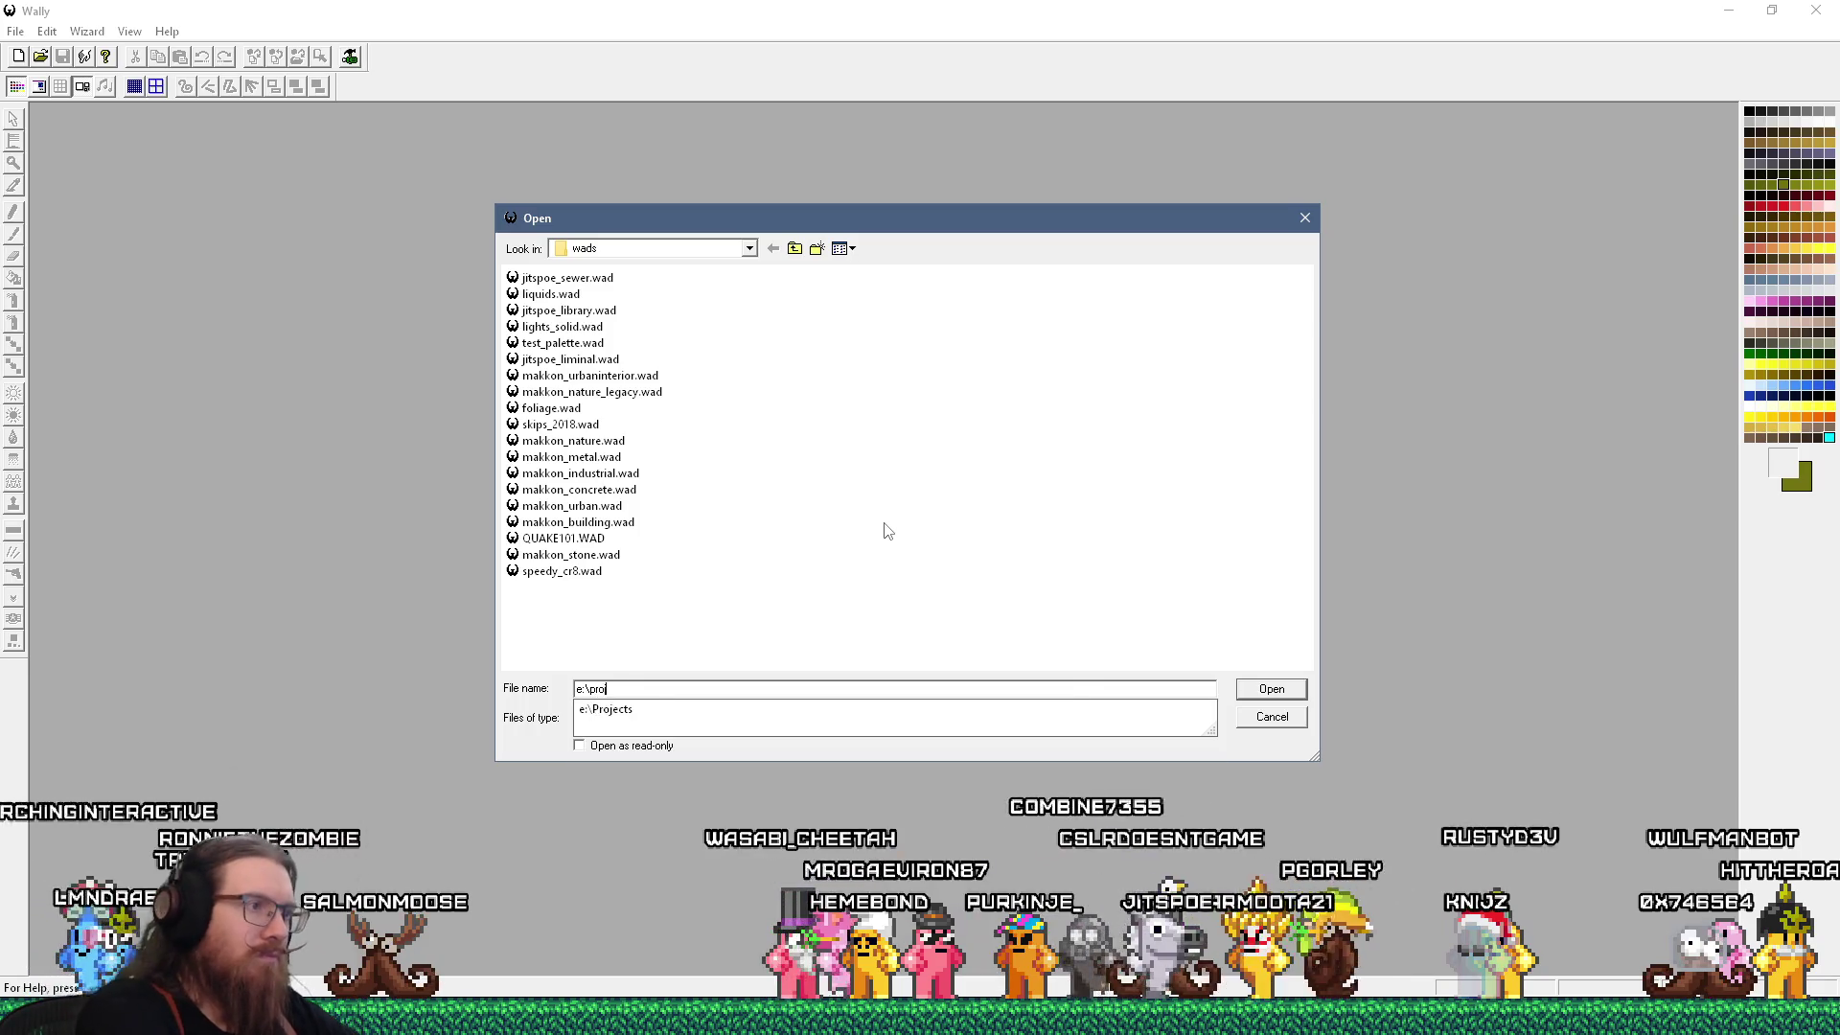
{"action": "type", "text": "art_"}
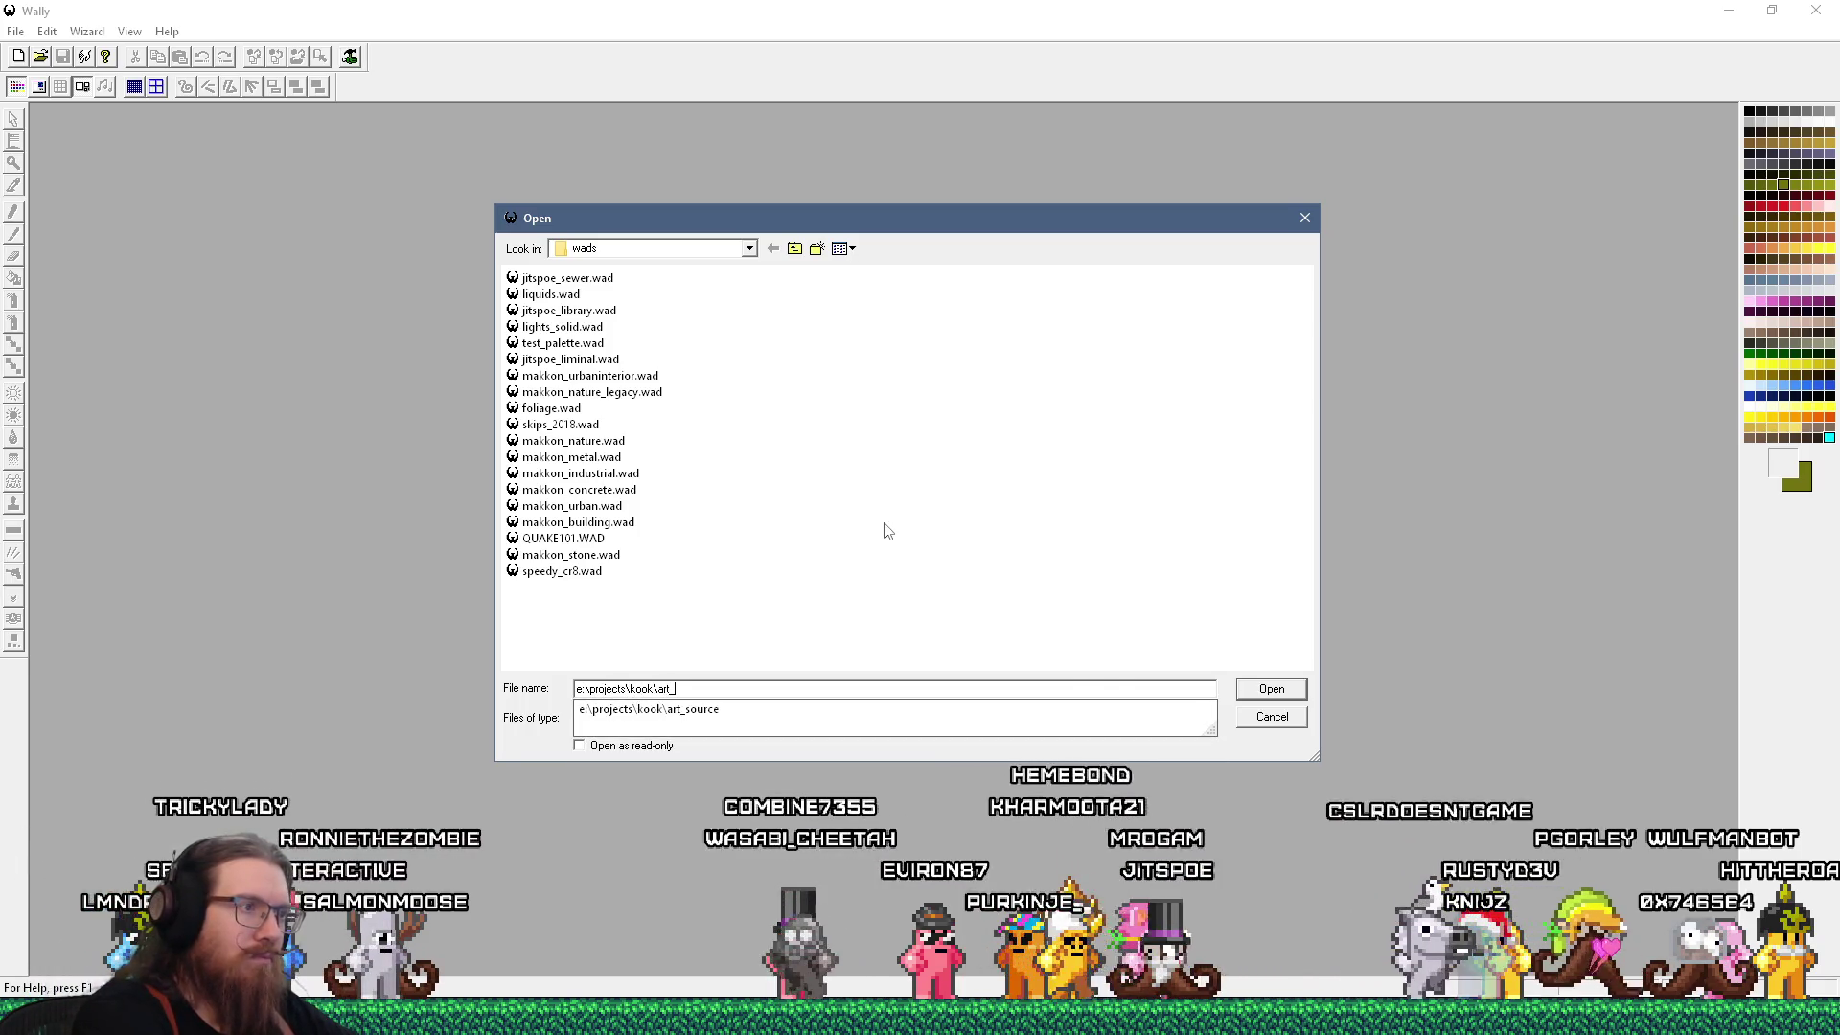
{"action": "type", "text": "source\\maprces"}
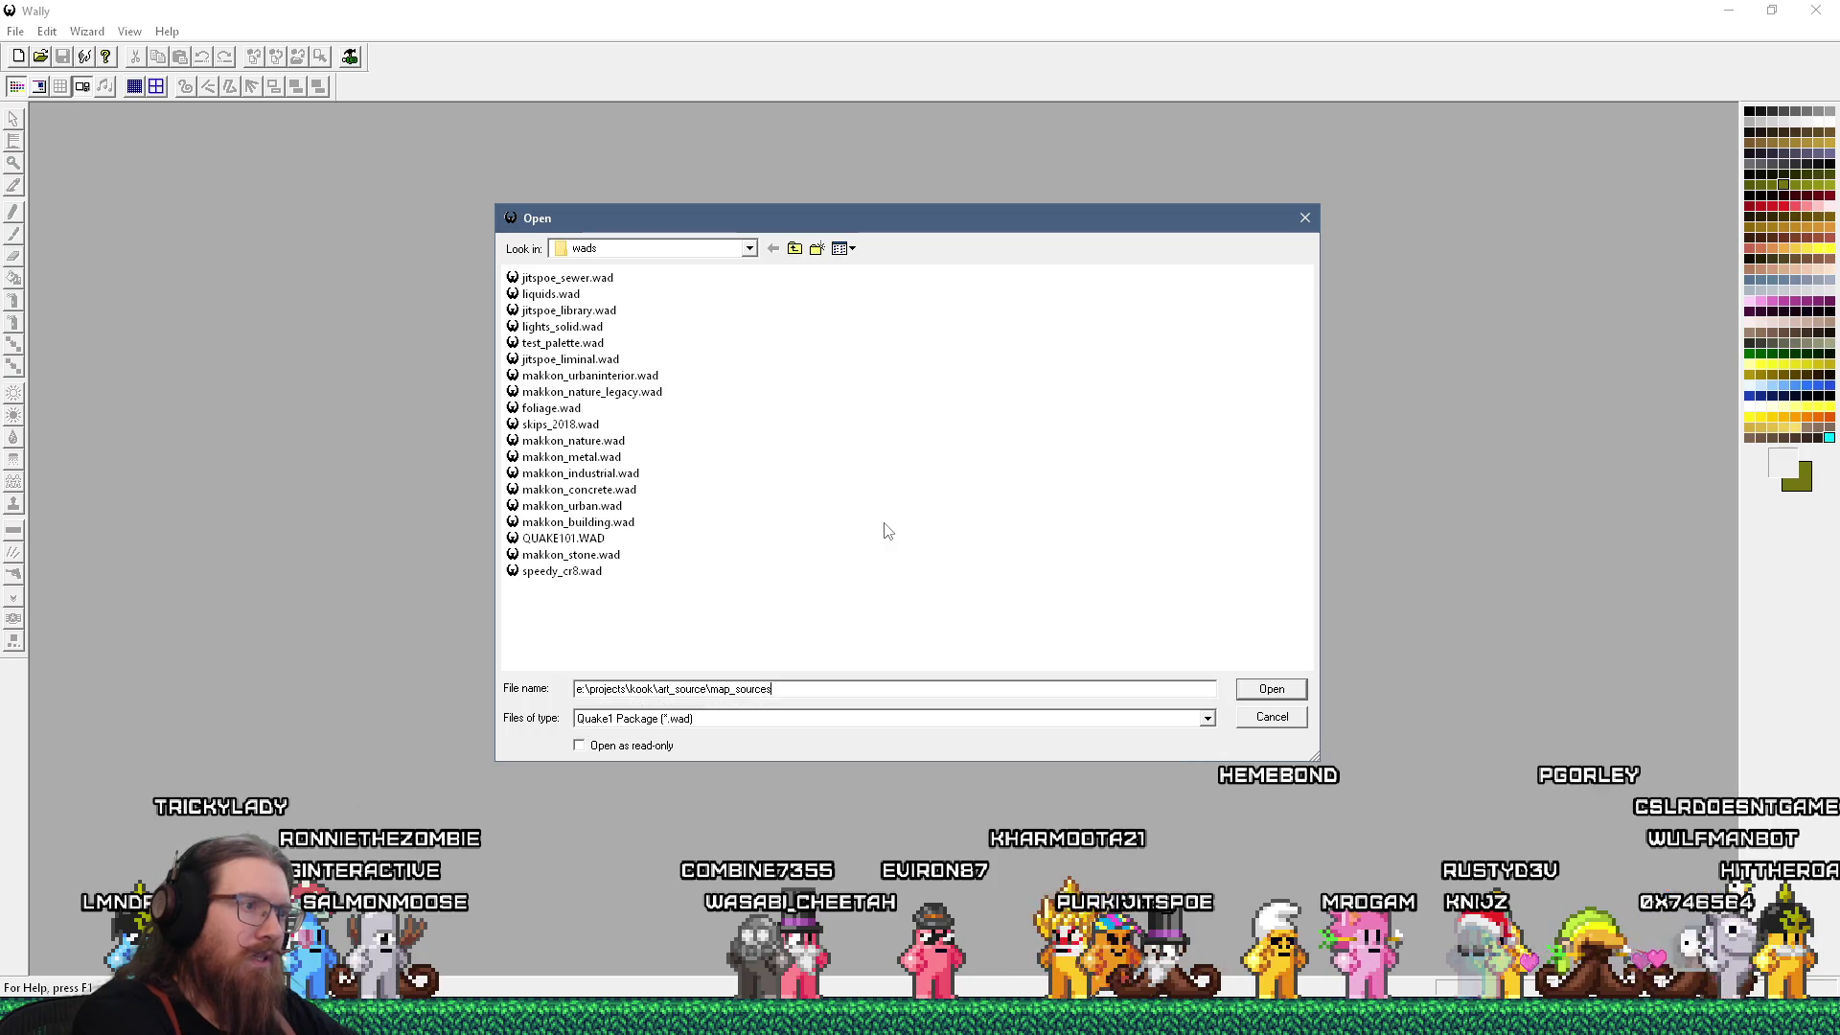
{"action": "key", "text": "Return"}
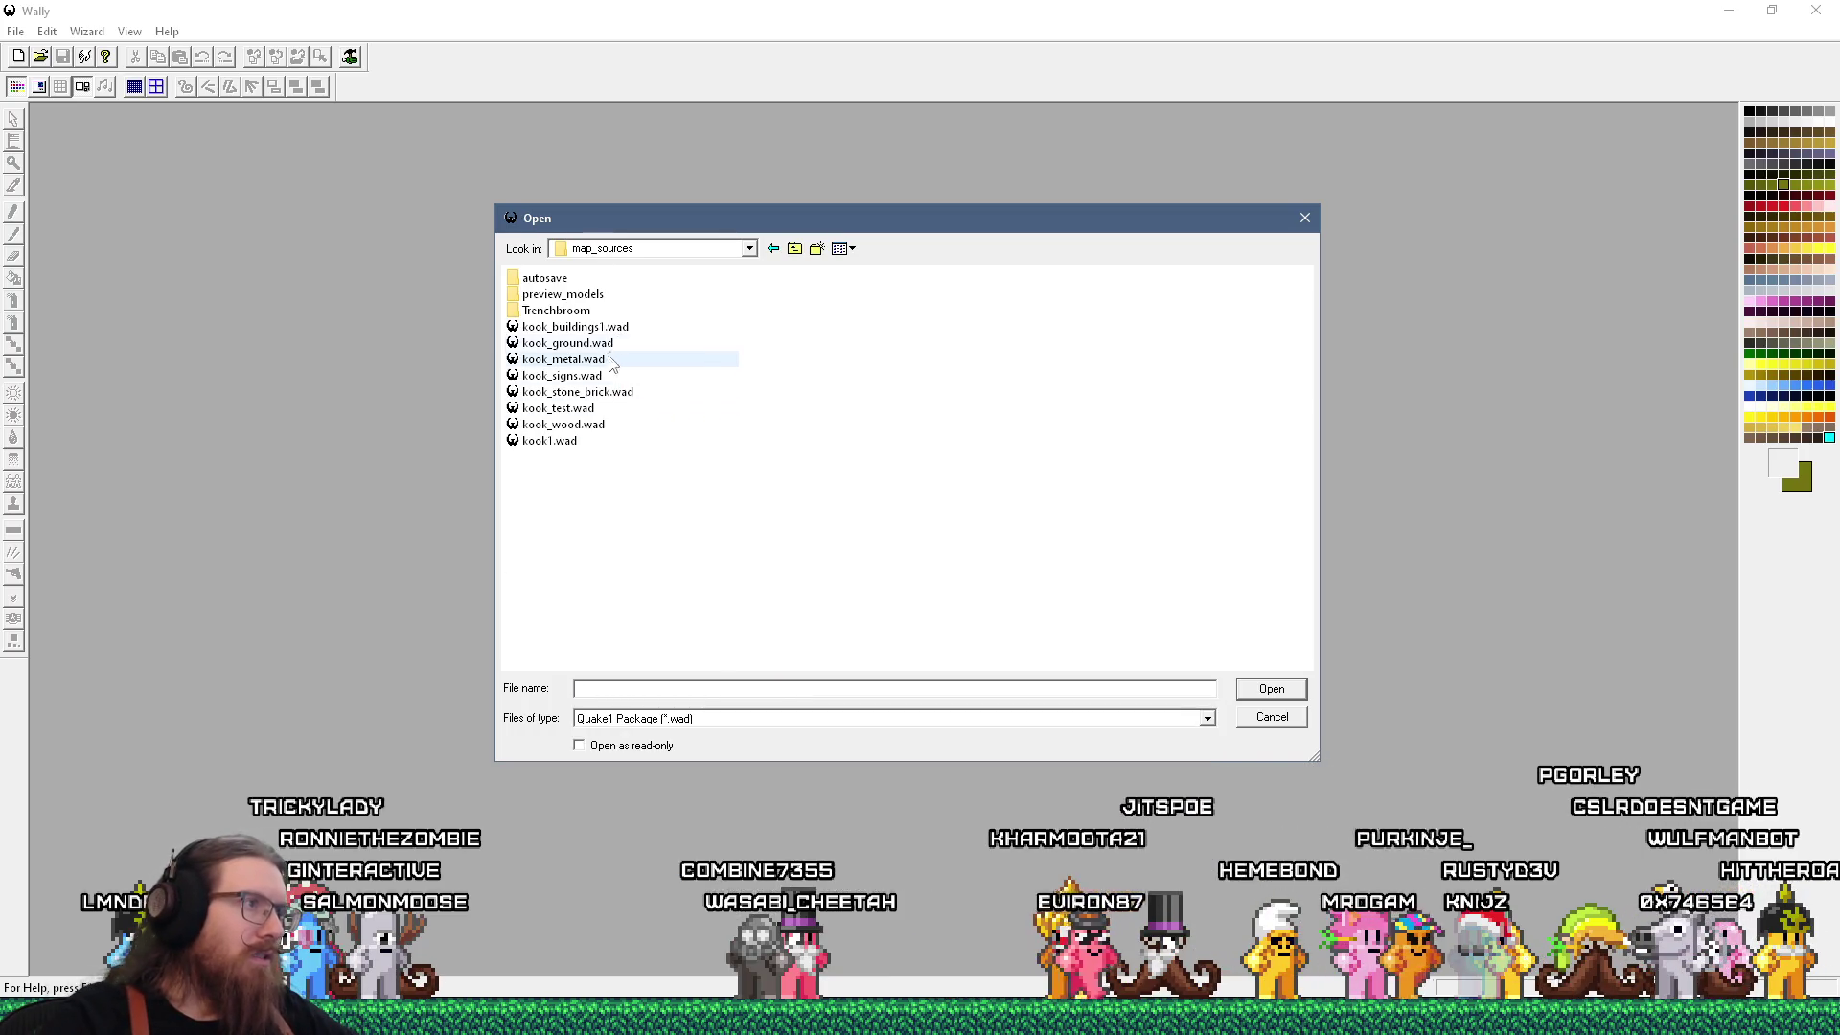
{"action": "double_click", "coordinate": [609, 392]}
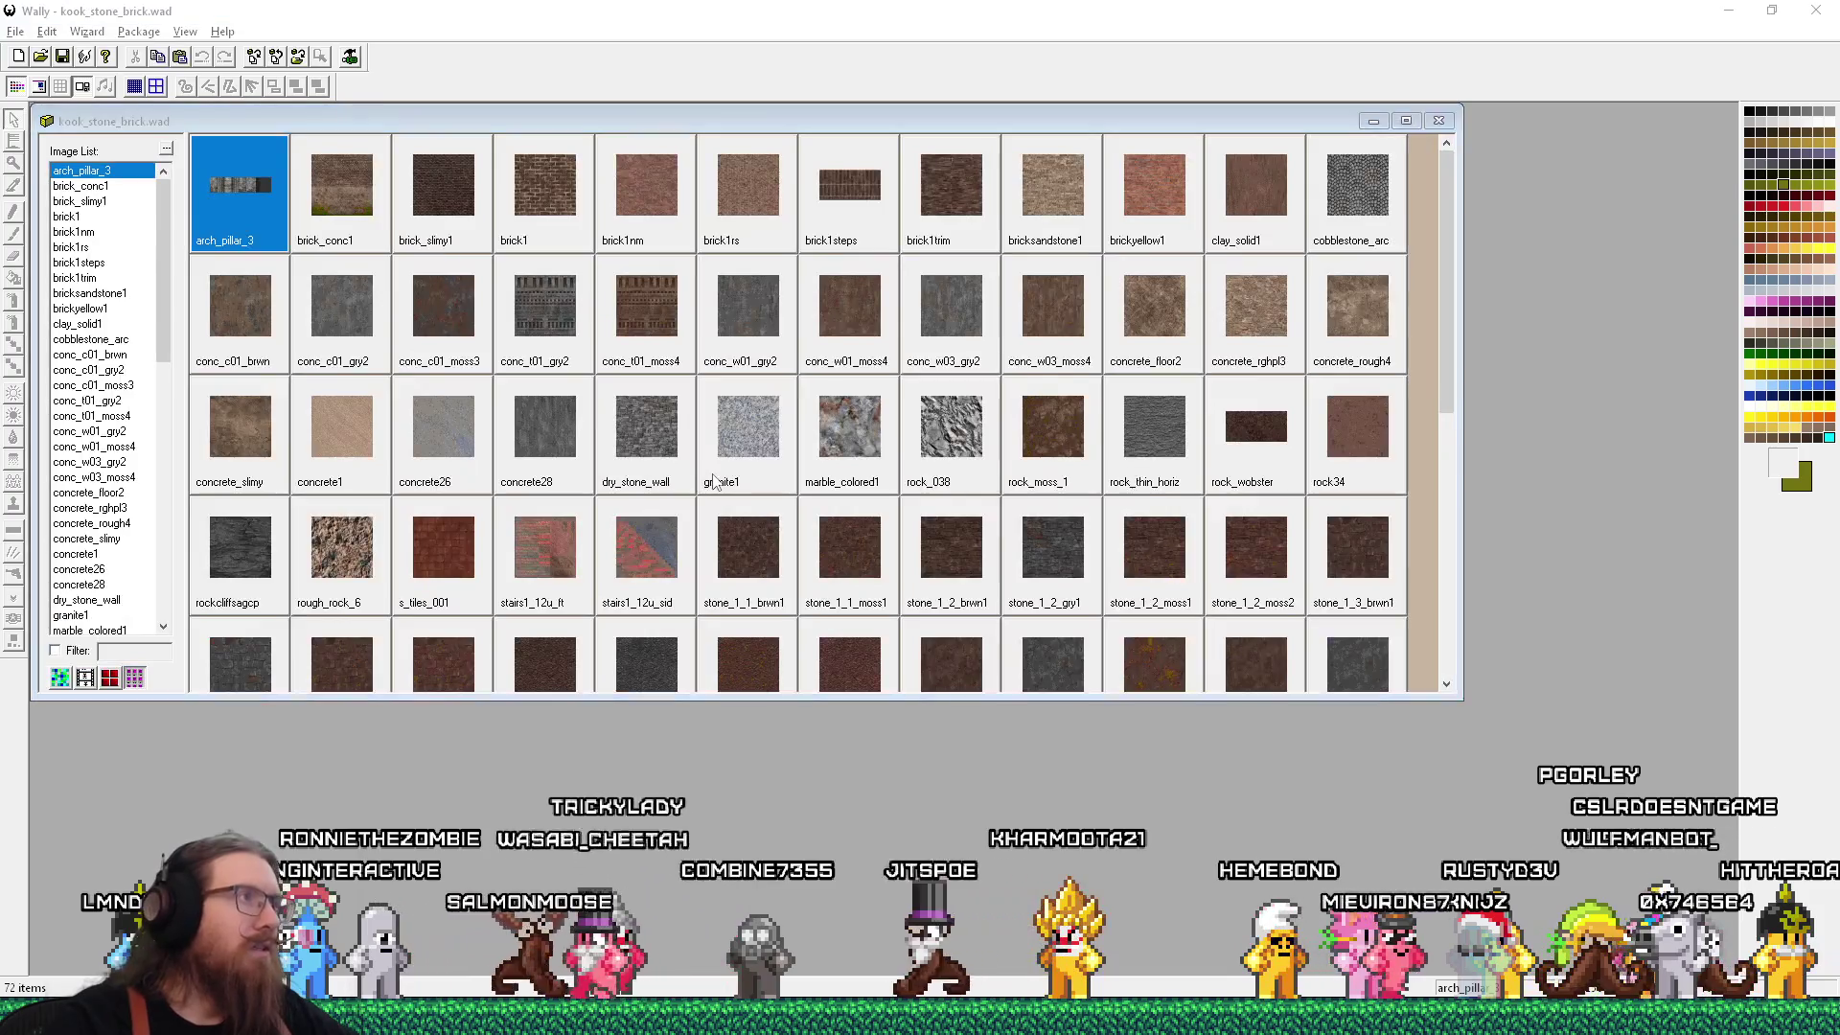
Return to Wally and begin entering the e:\projects\kook brick textures path in the Run prompt.
{"action": "key", "text": "alt+Tab"}
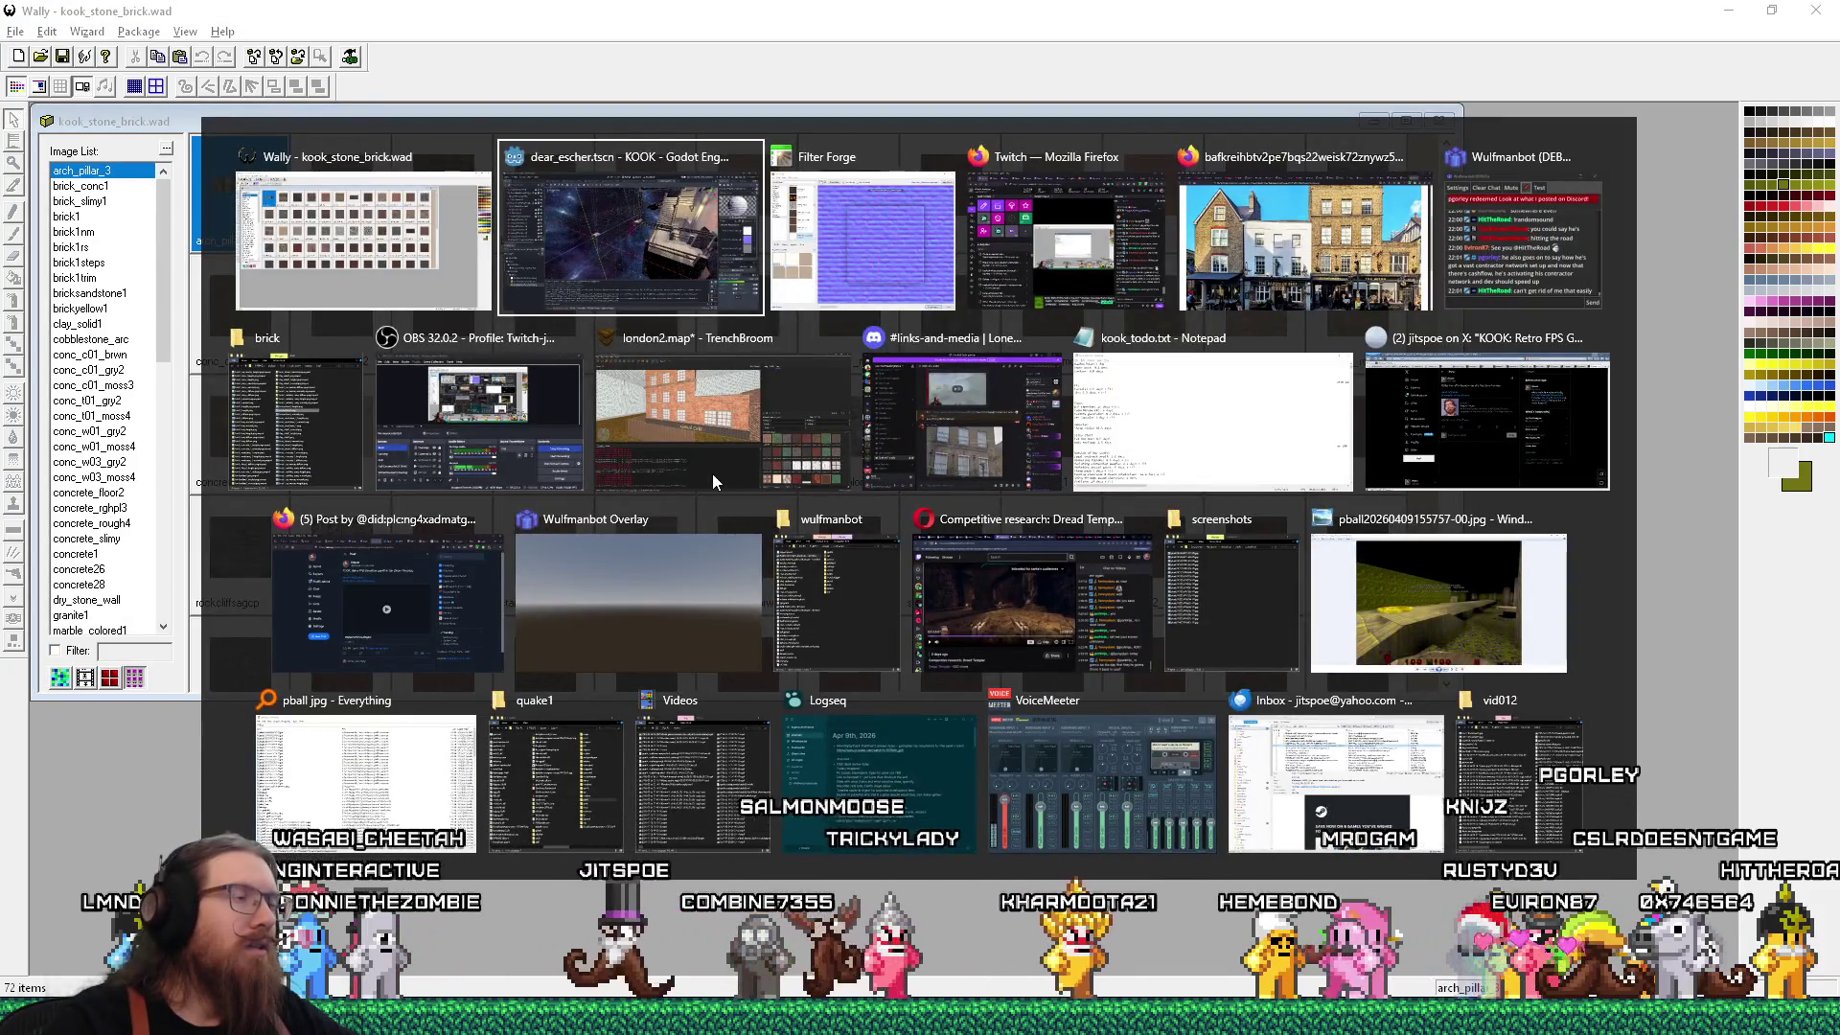
{"action": "key", "text": "alt+shift+Tab"}
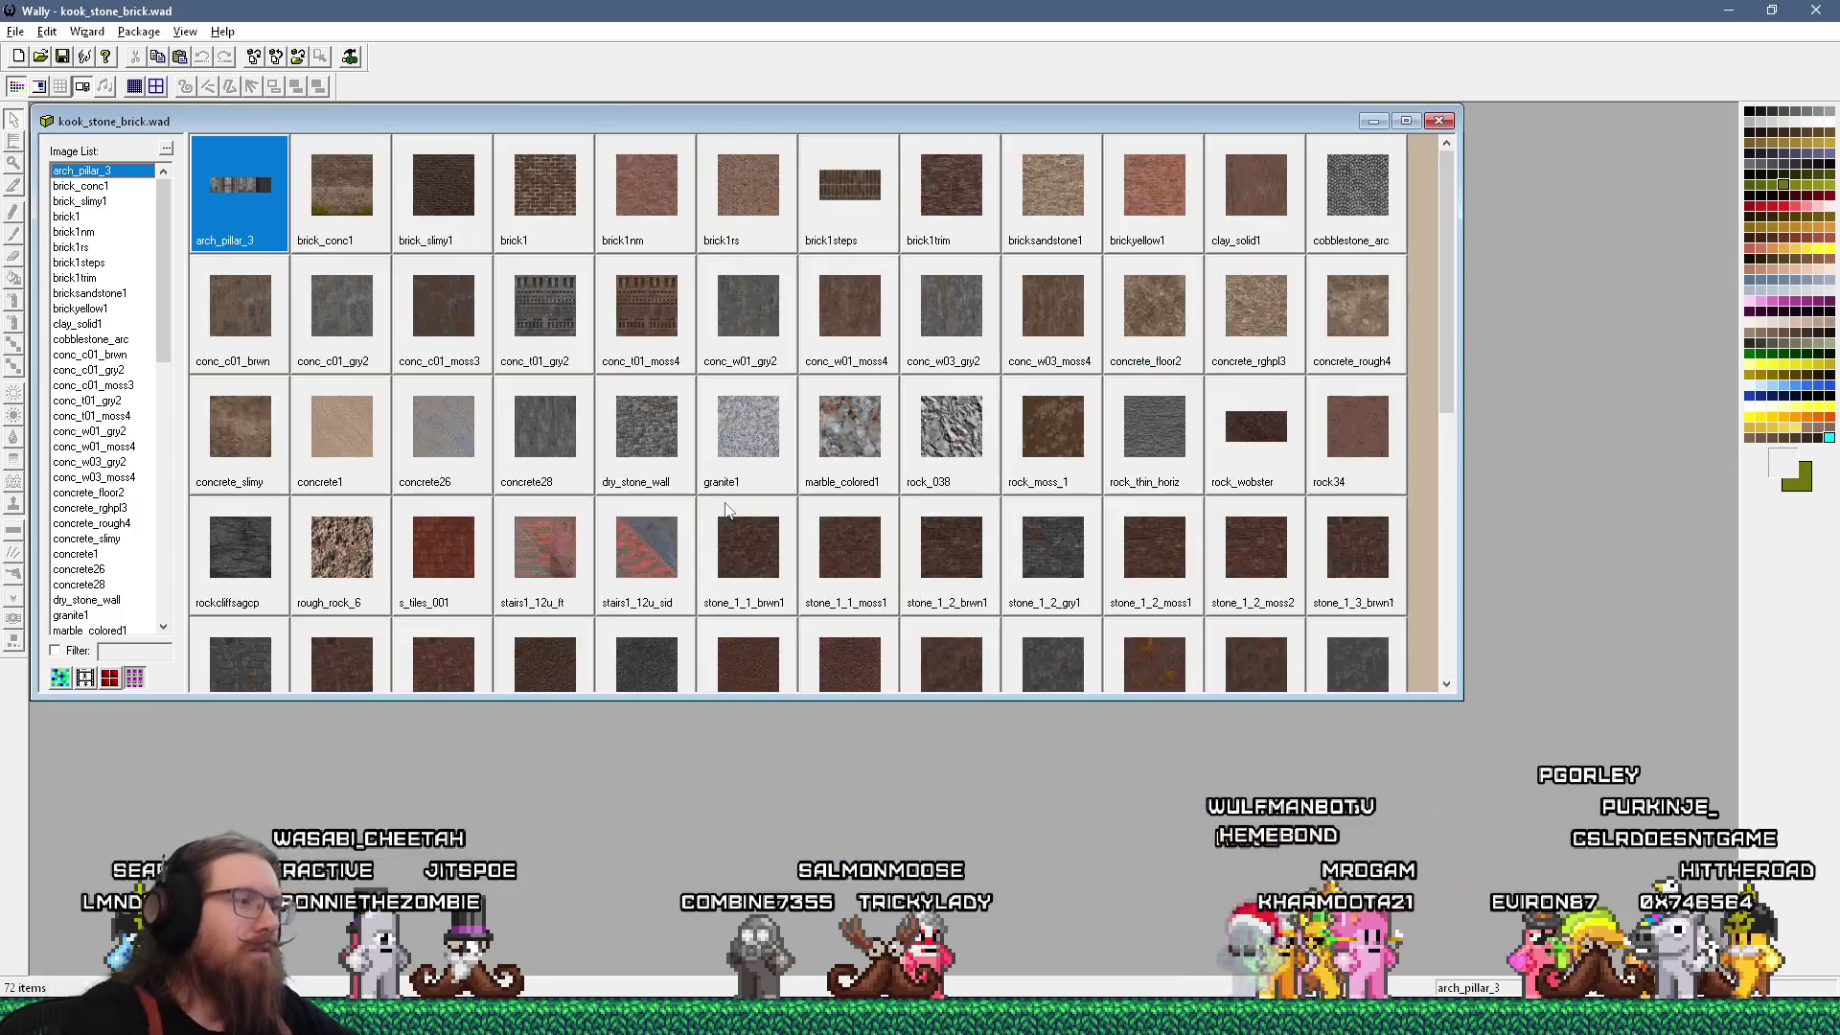
{"action": "key", "text": "super+r"}
{"action": "type", "text": "e:\\projec"}
{"action": "key", "text": "BackSpace"}
{"action": "key", "text": "BackSpace"}
{"action": "key", "text": "BackSpace"}
{"action": "type", "text": "e:\\projects\\"}
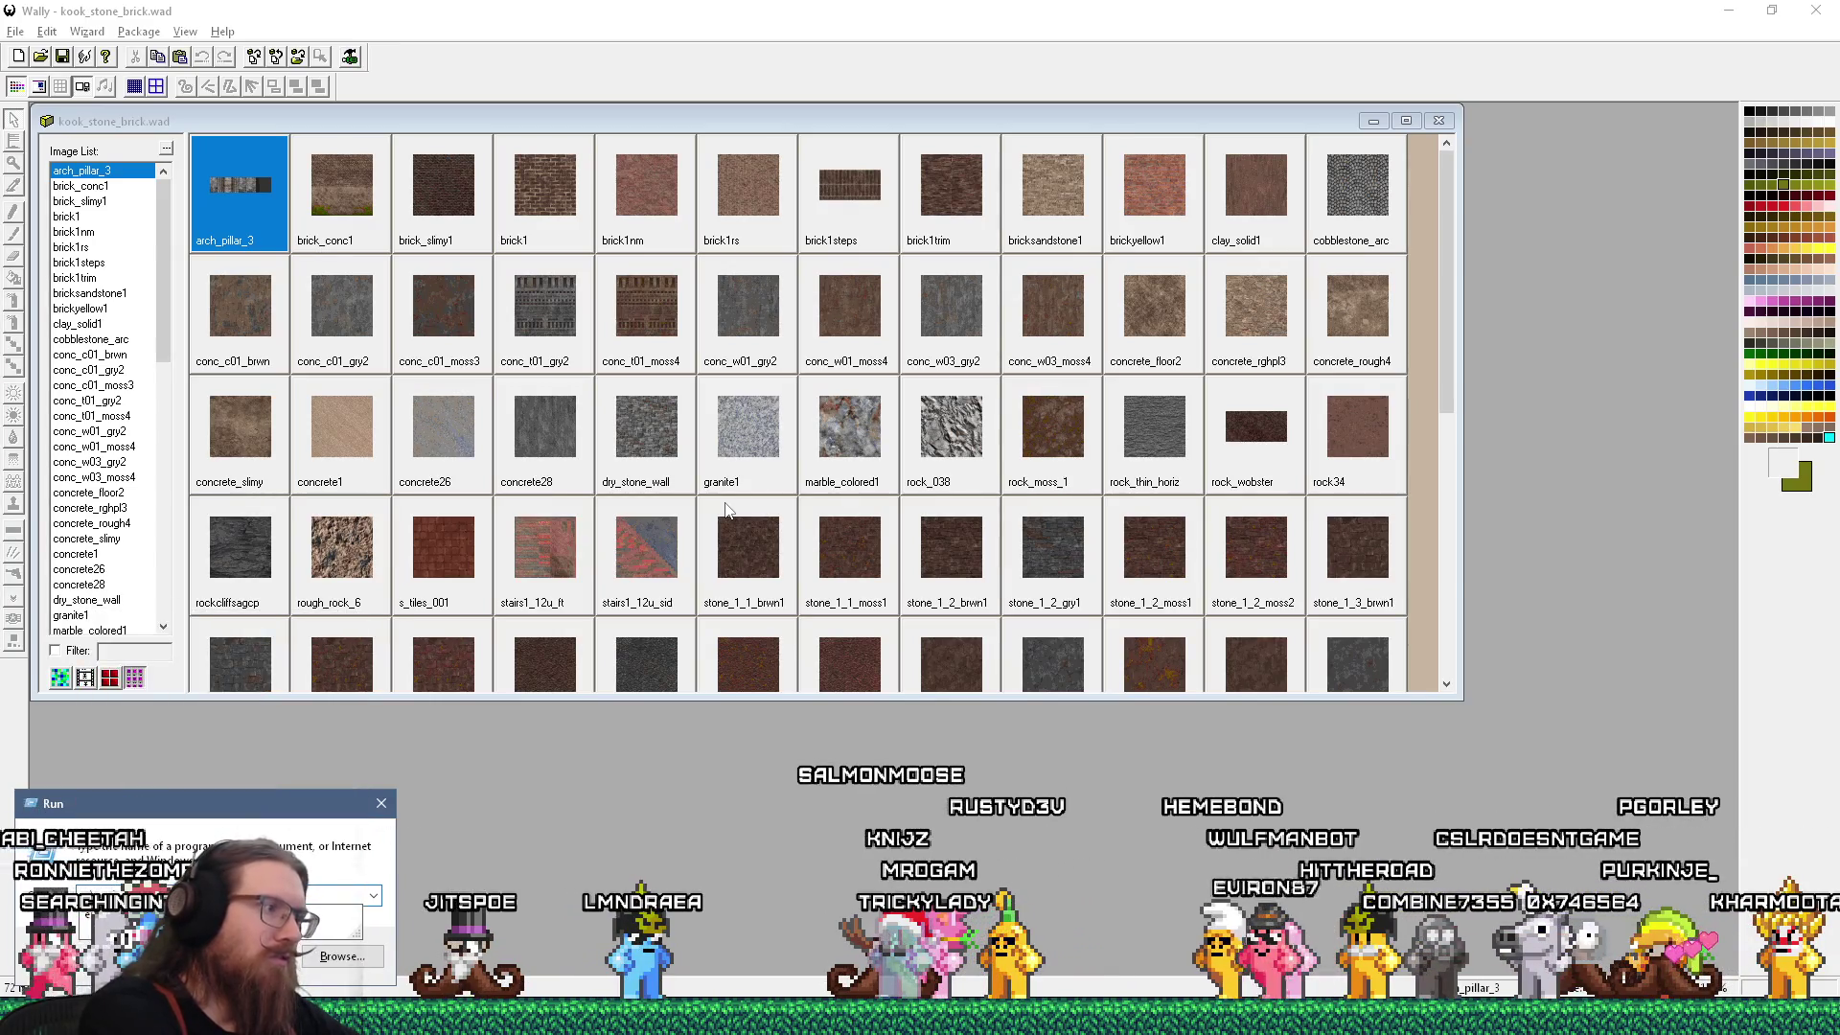
{"action": "type", "text": "ko"}
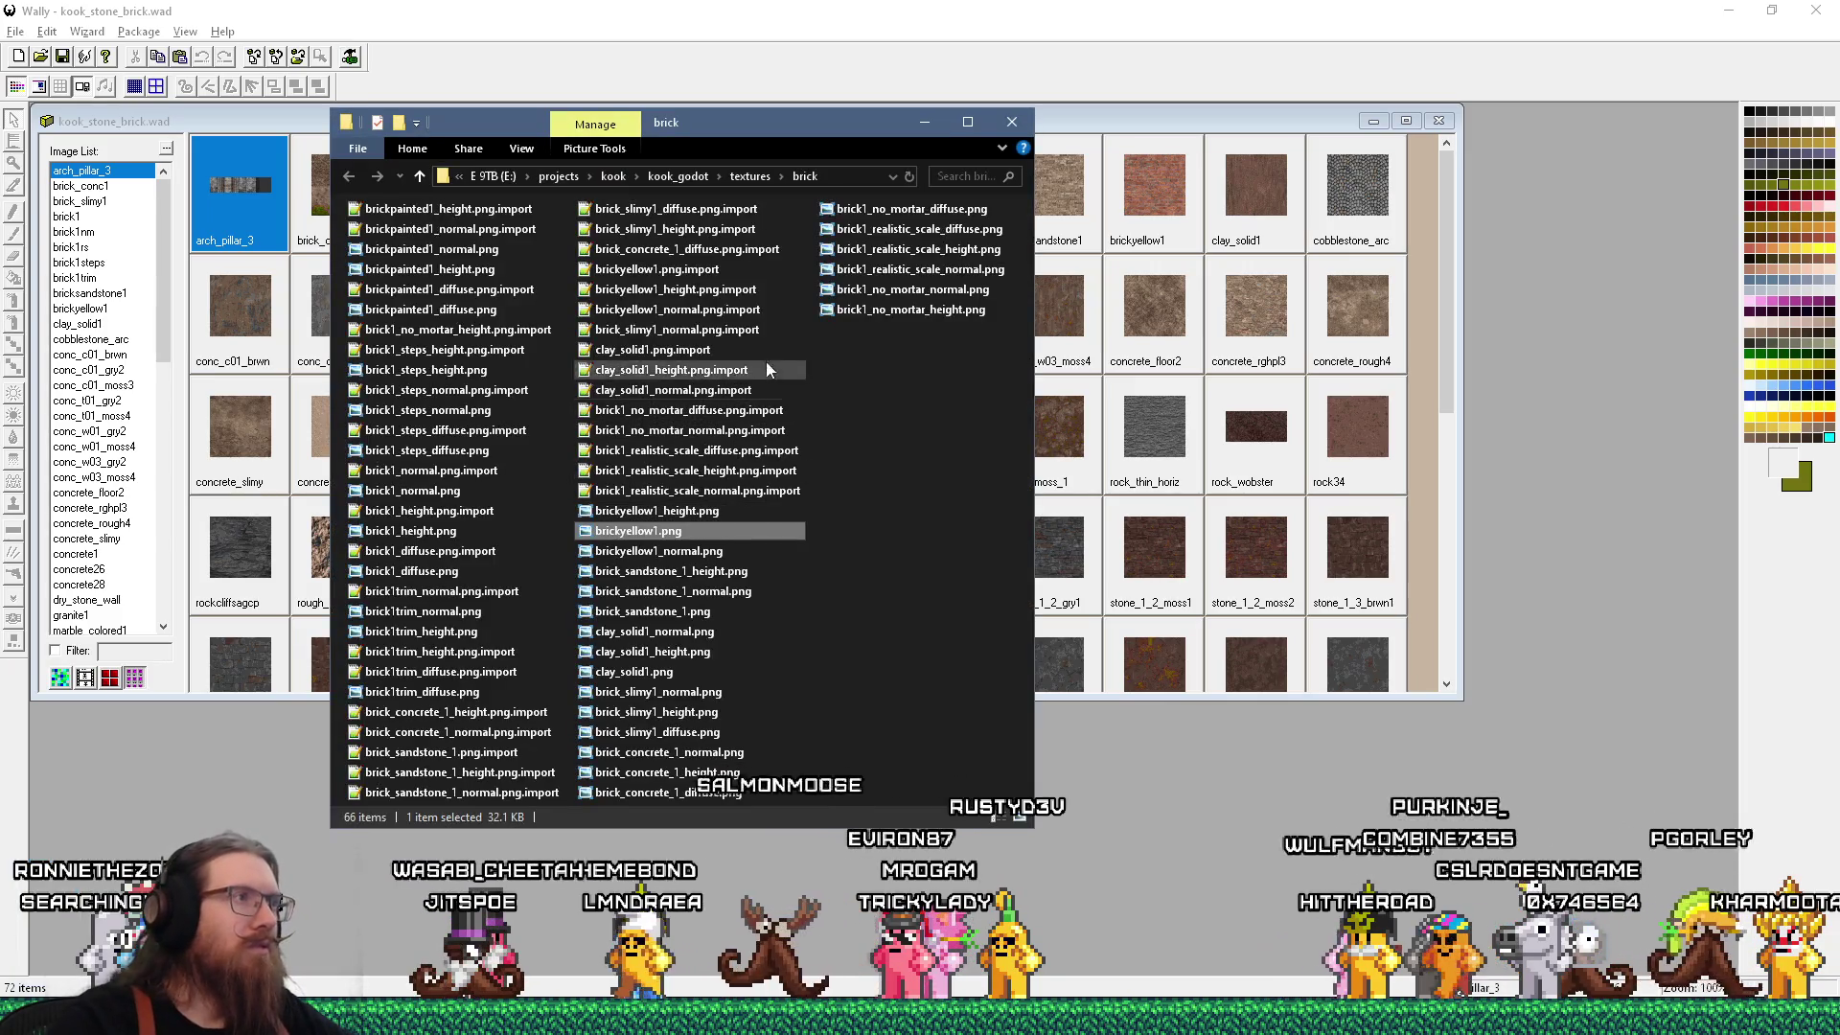
Drag brickpainted1_diffuse.png into the package and preview the new brickpainted1_d texture.
{"action": "left_click_drag", "start_coordinate": [690, 124], "coordinate": [1190, 200]}
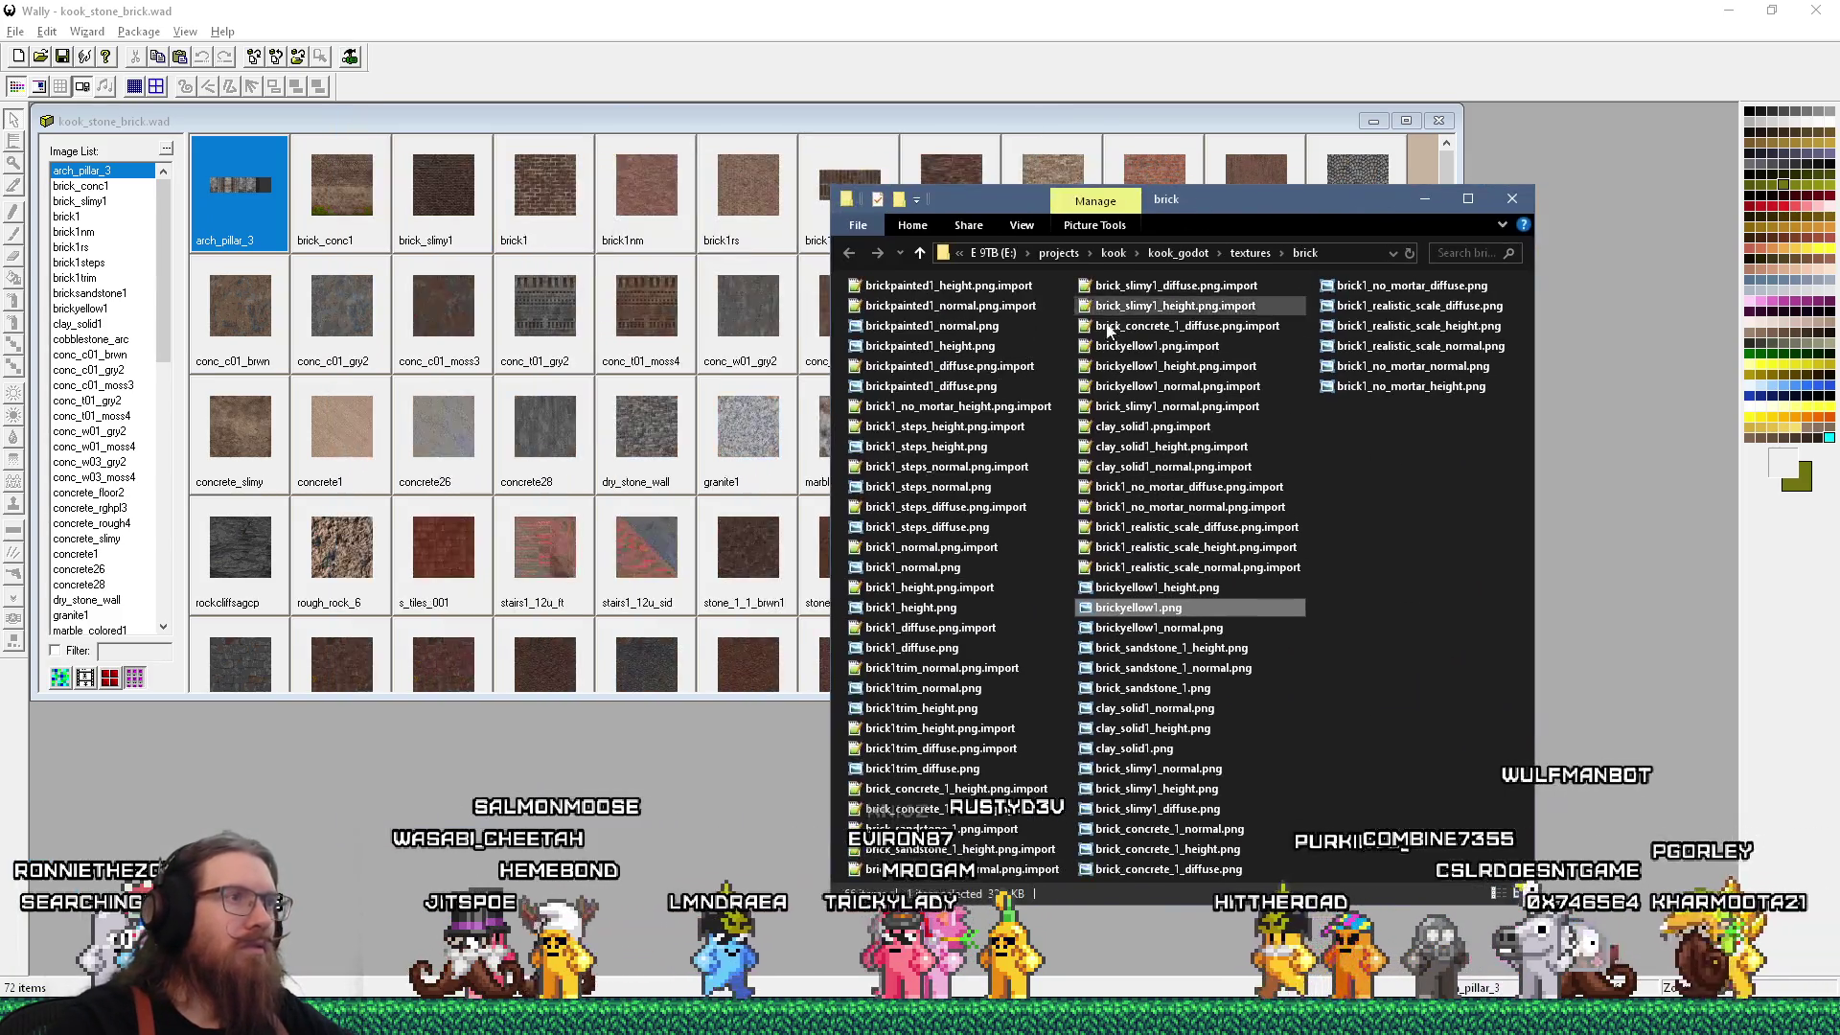
{"action": "left_click", "coordinate": [963, 346]}
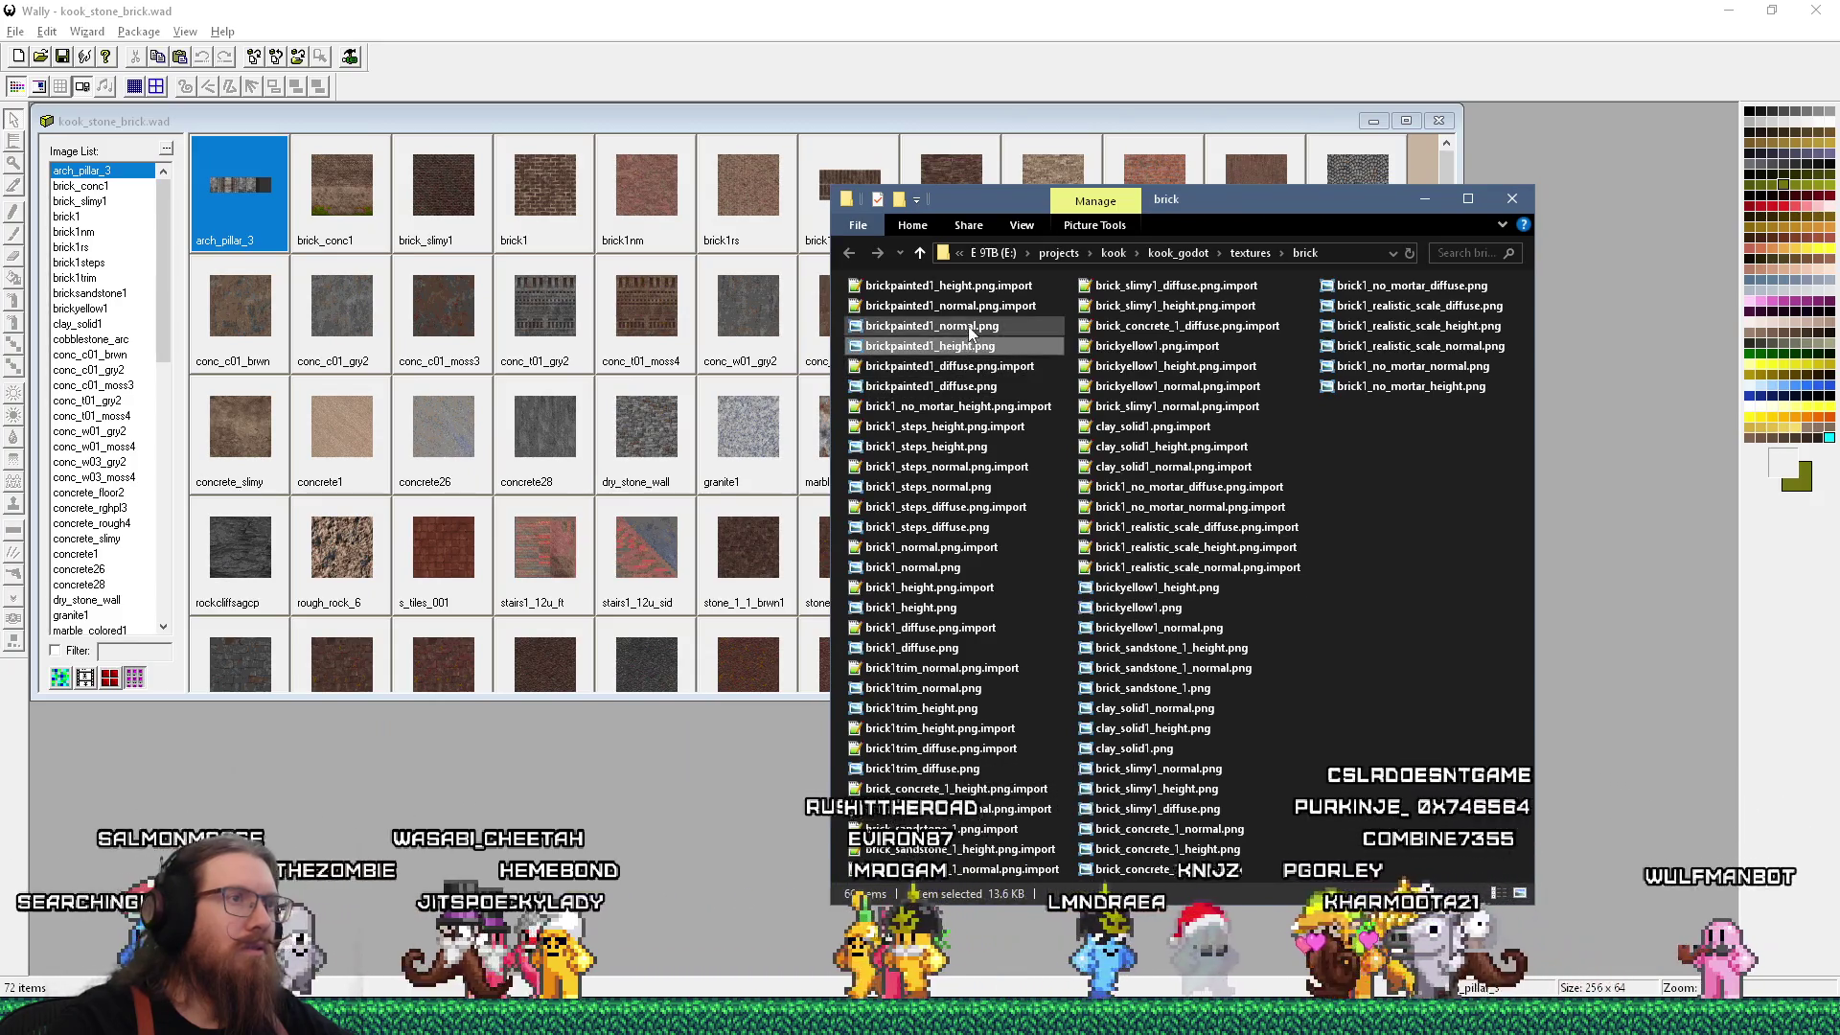
{"action": "left_click_drag", "start_coordinate": [948, 386], "coordinate": [621, 130]}
{"action": "double_click", "coordinate": [1051, 168]}
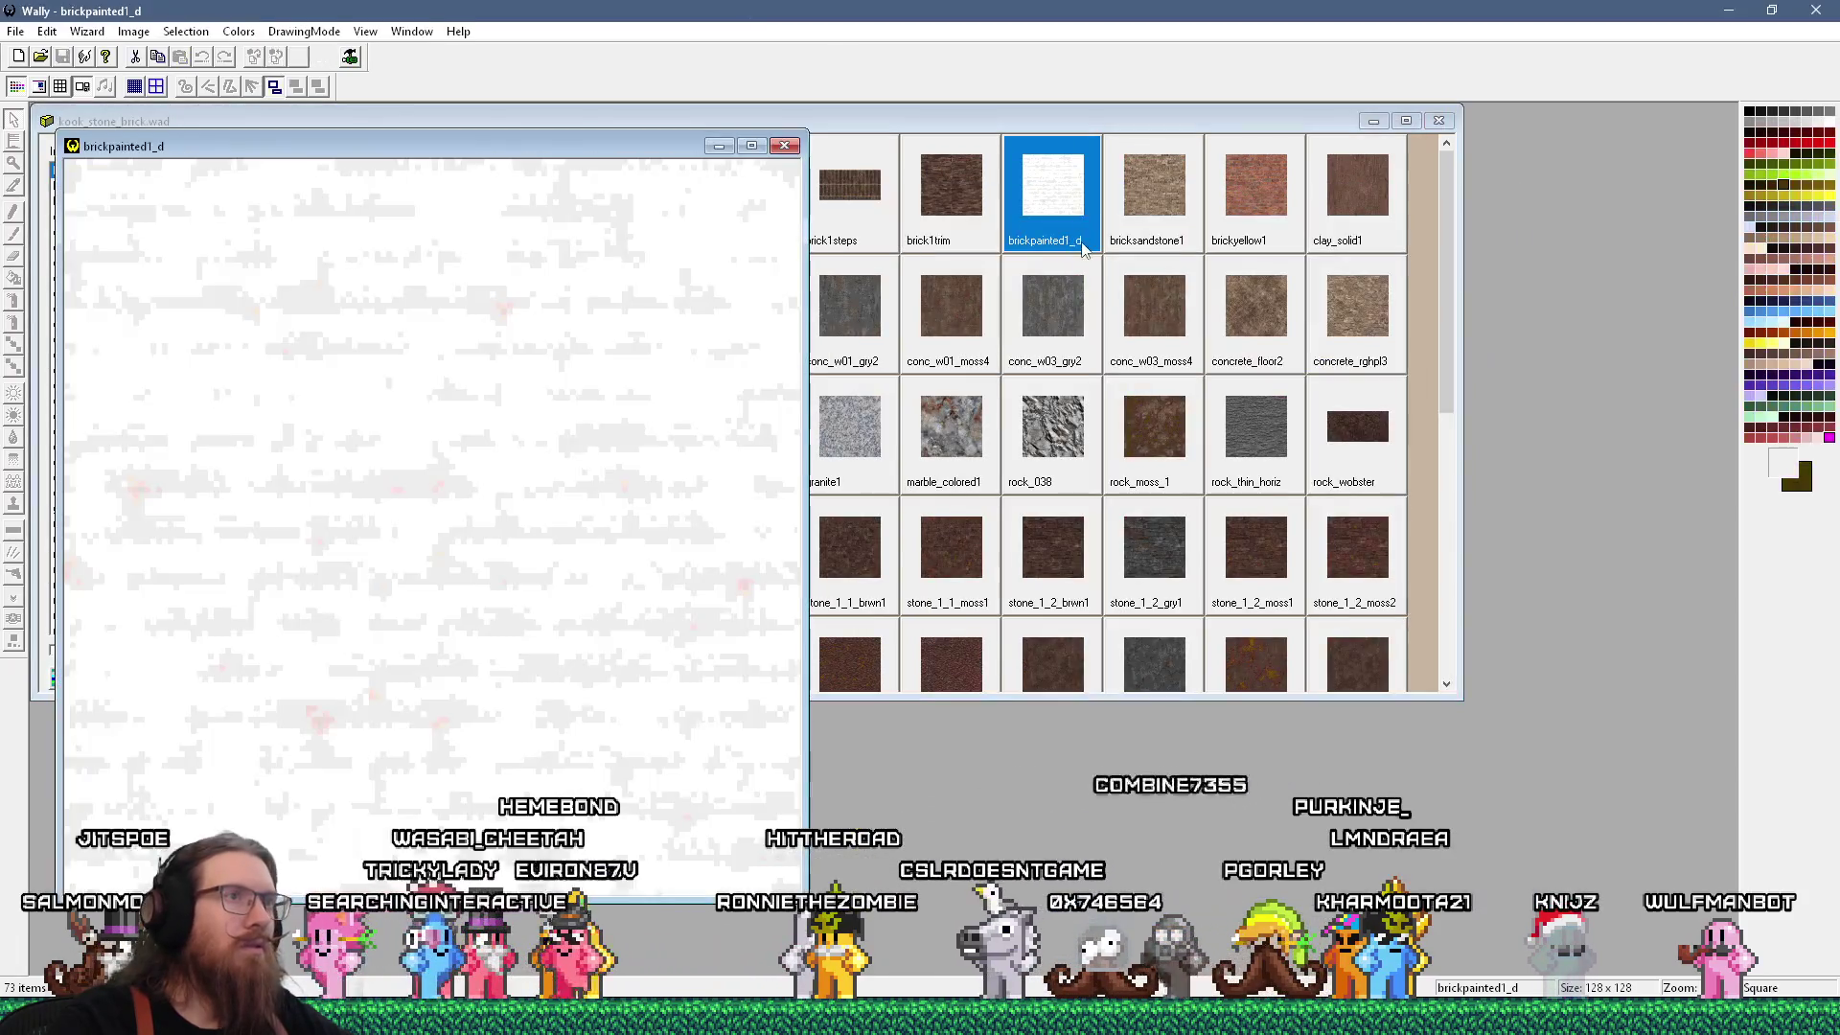
{"action": "left_click", "coordinate": [787, 149]}
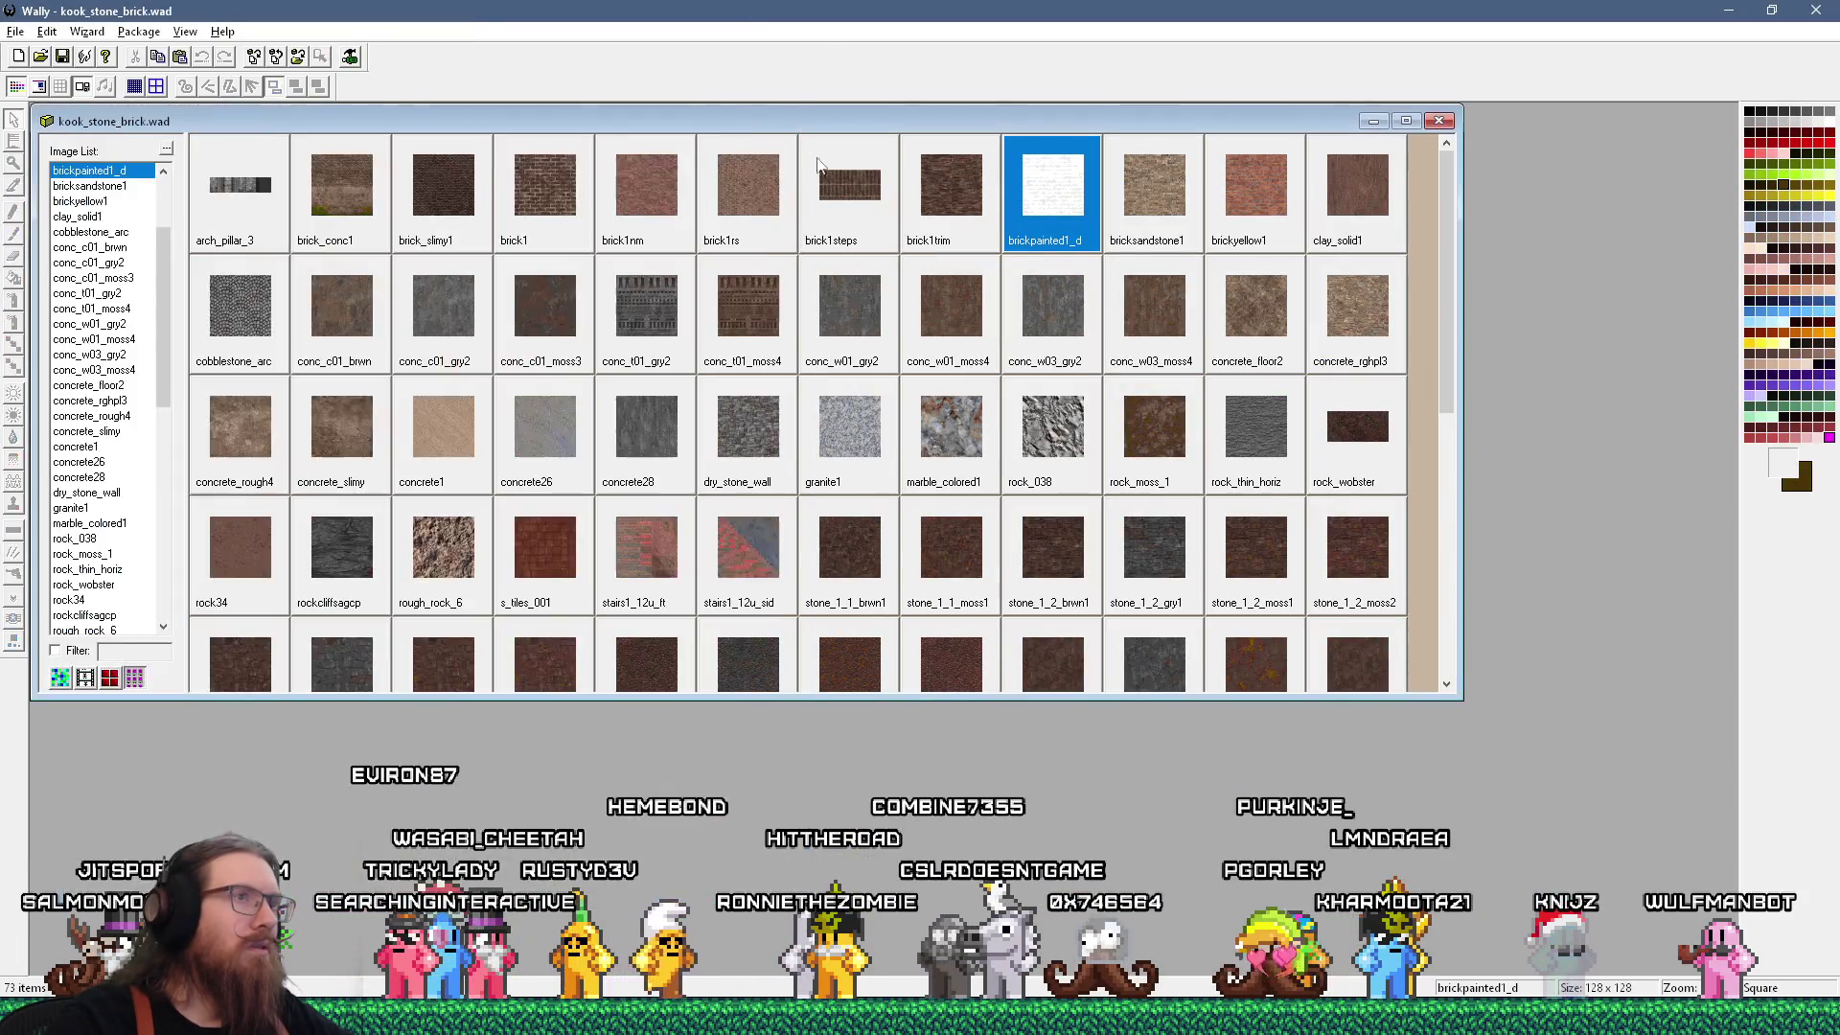
Rename the brickpainted1_d texture to brickpainted1.
{"action": "right_click", "coordinate": [1055, 234]}
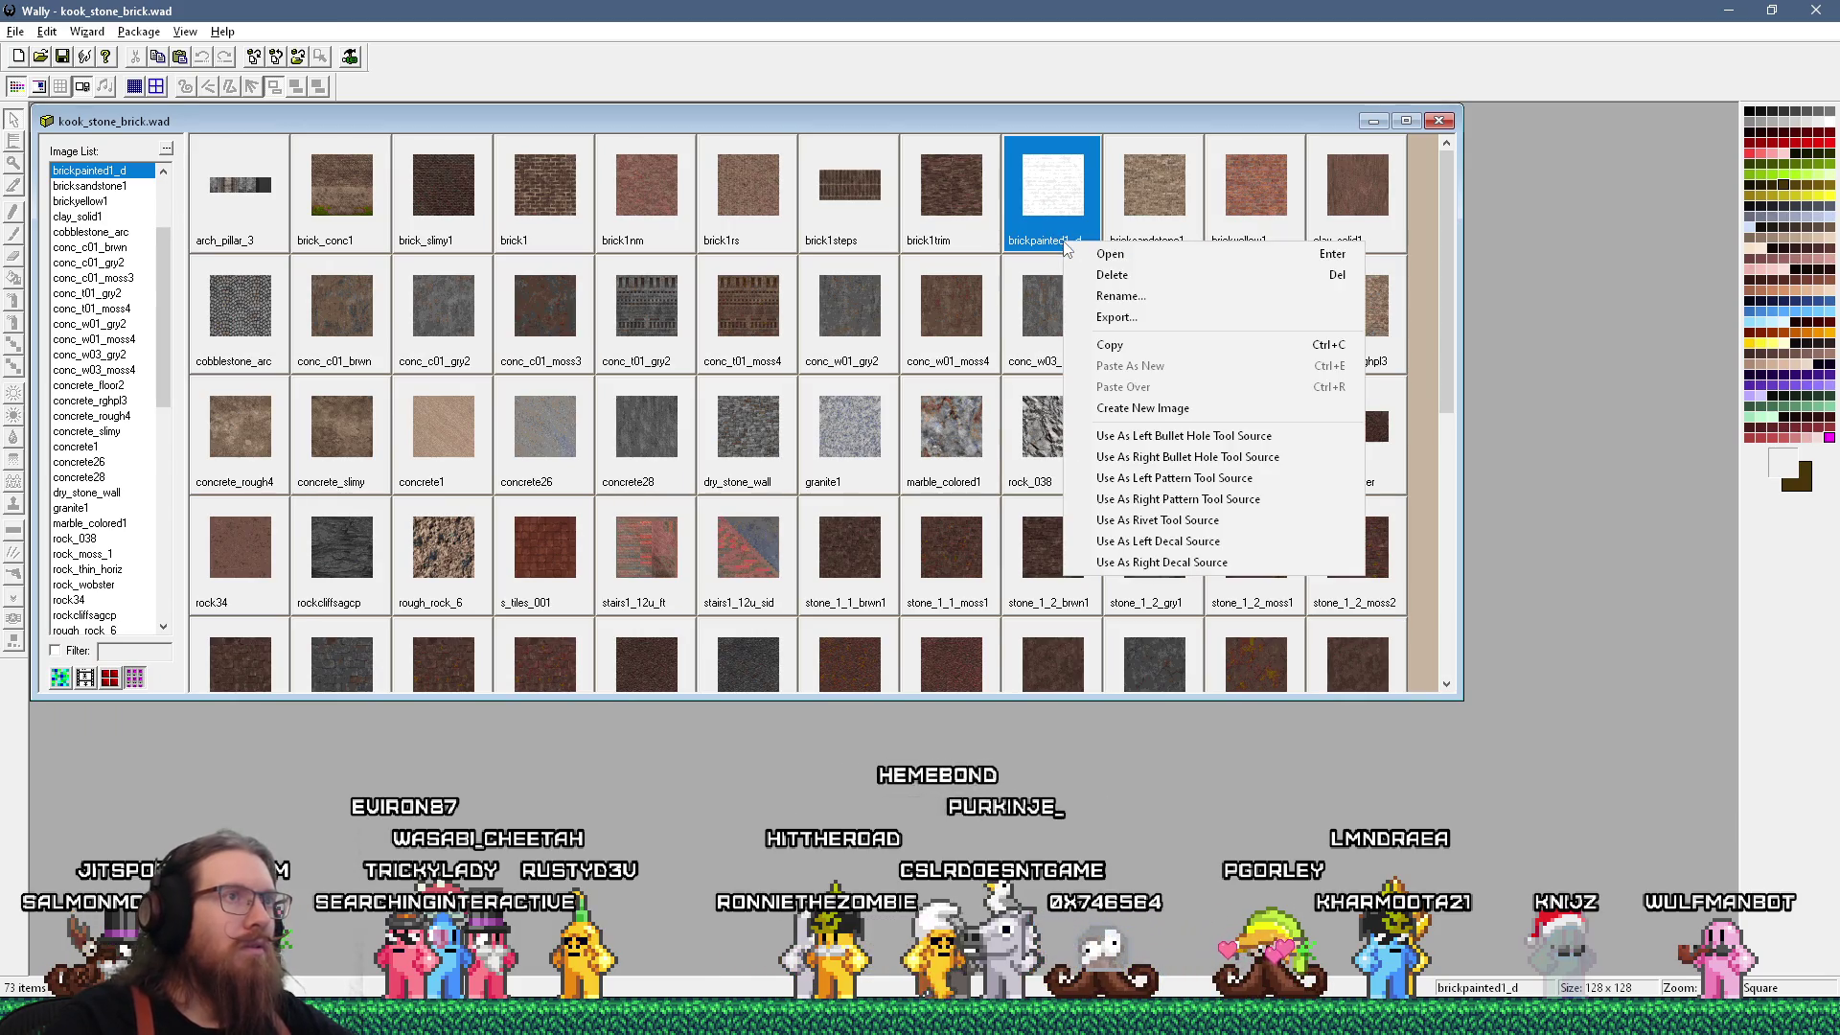
{"action": "left_click", "coordinate": [1103, 290]}
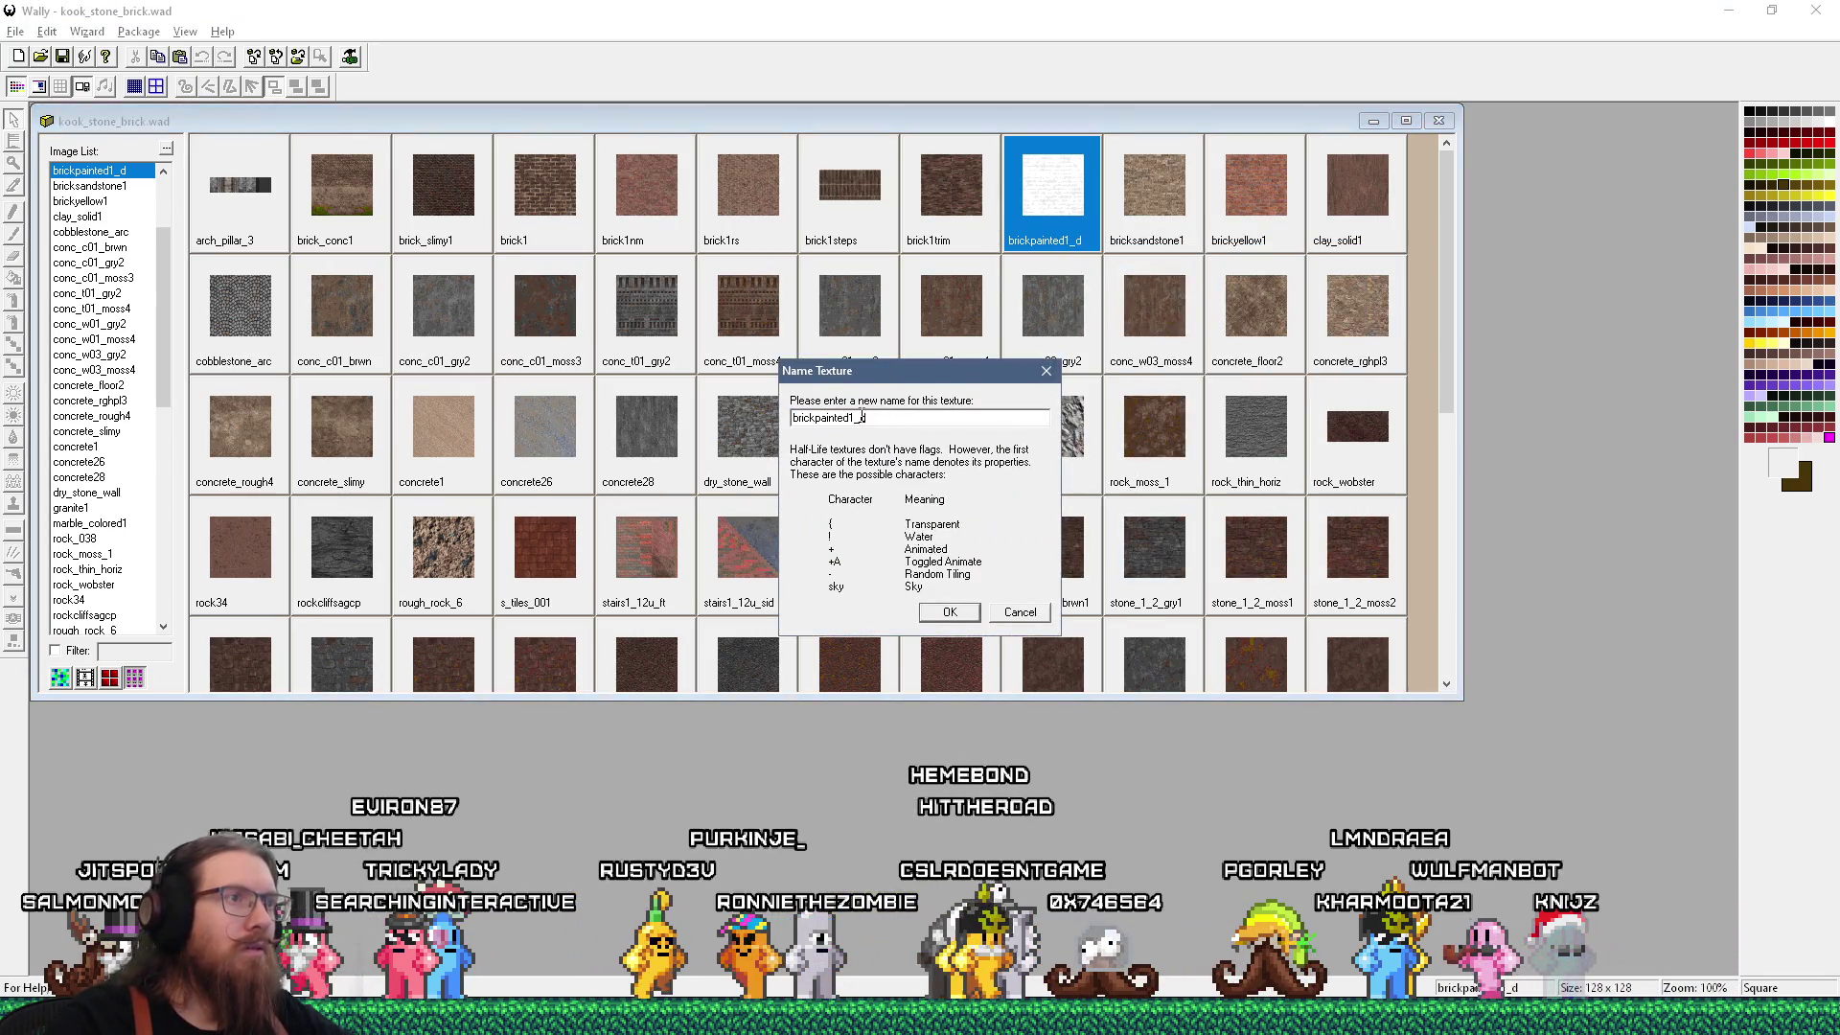
{"action": "key", "text": "Return"}
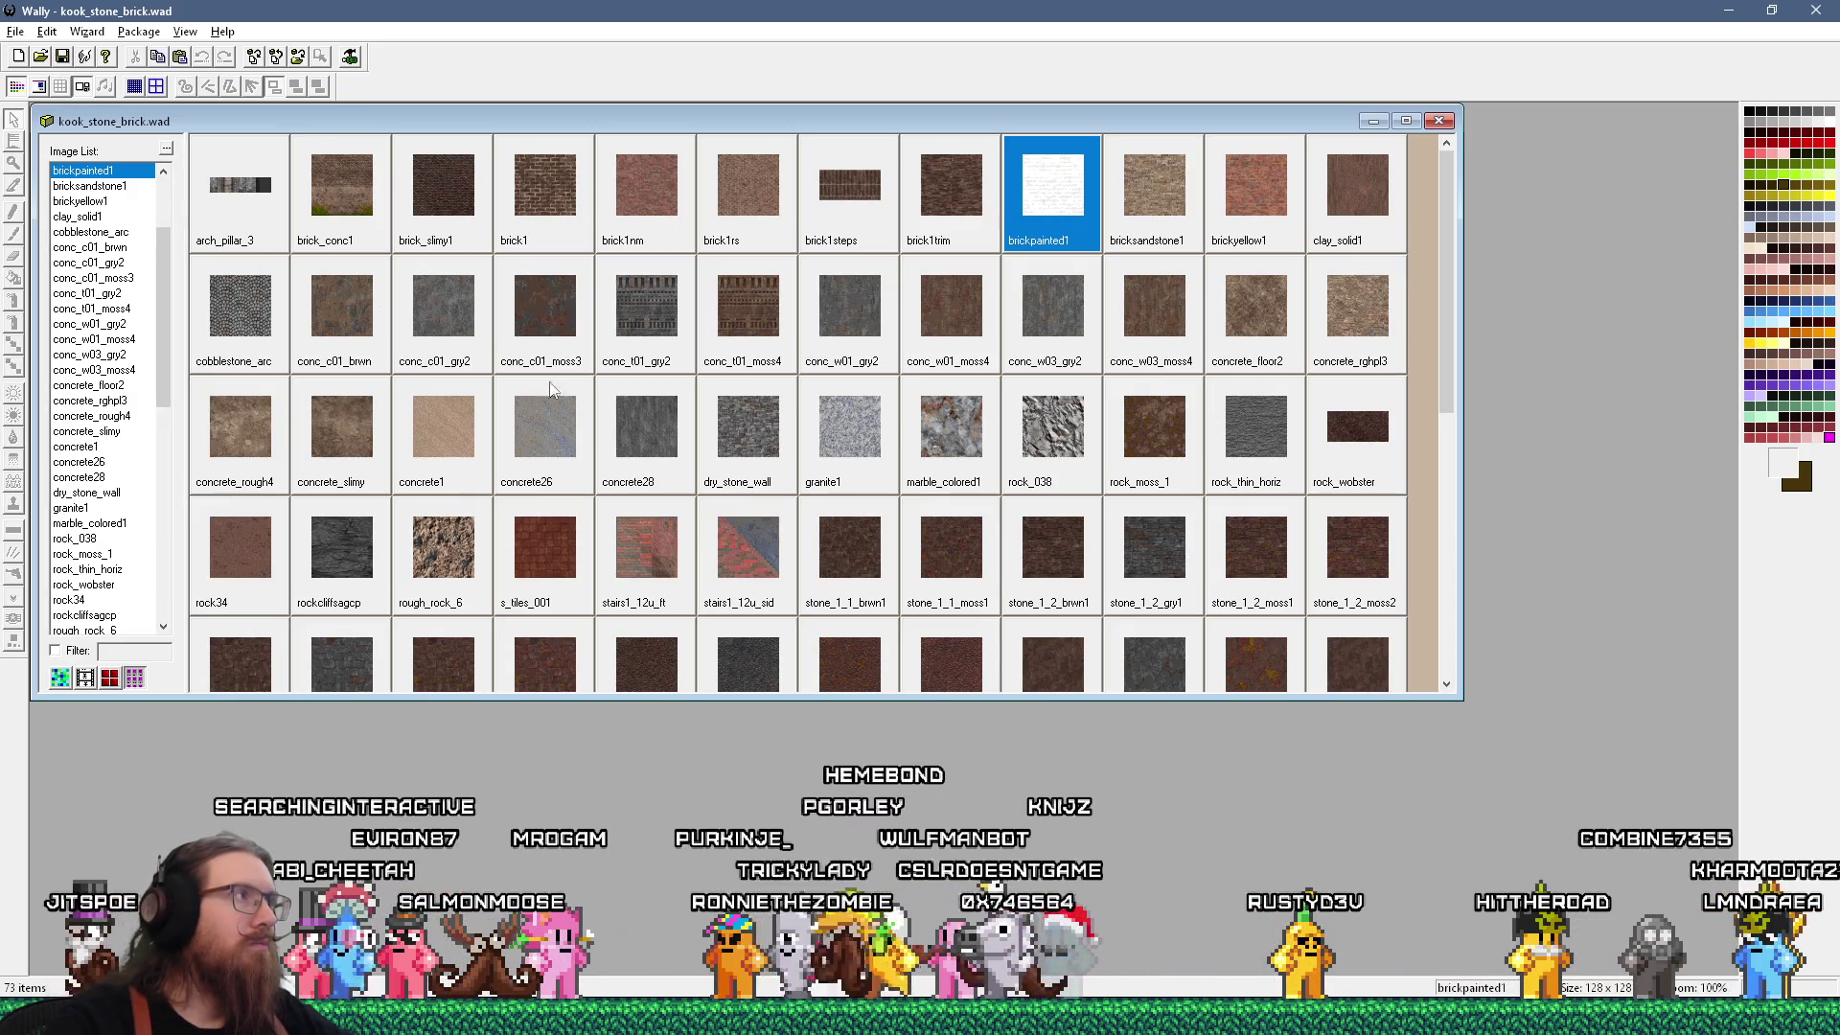
Switch to the london2 map in TrenchBroom and open the File menu.
{"action": "key", "text": "alt+Tab"}
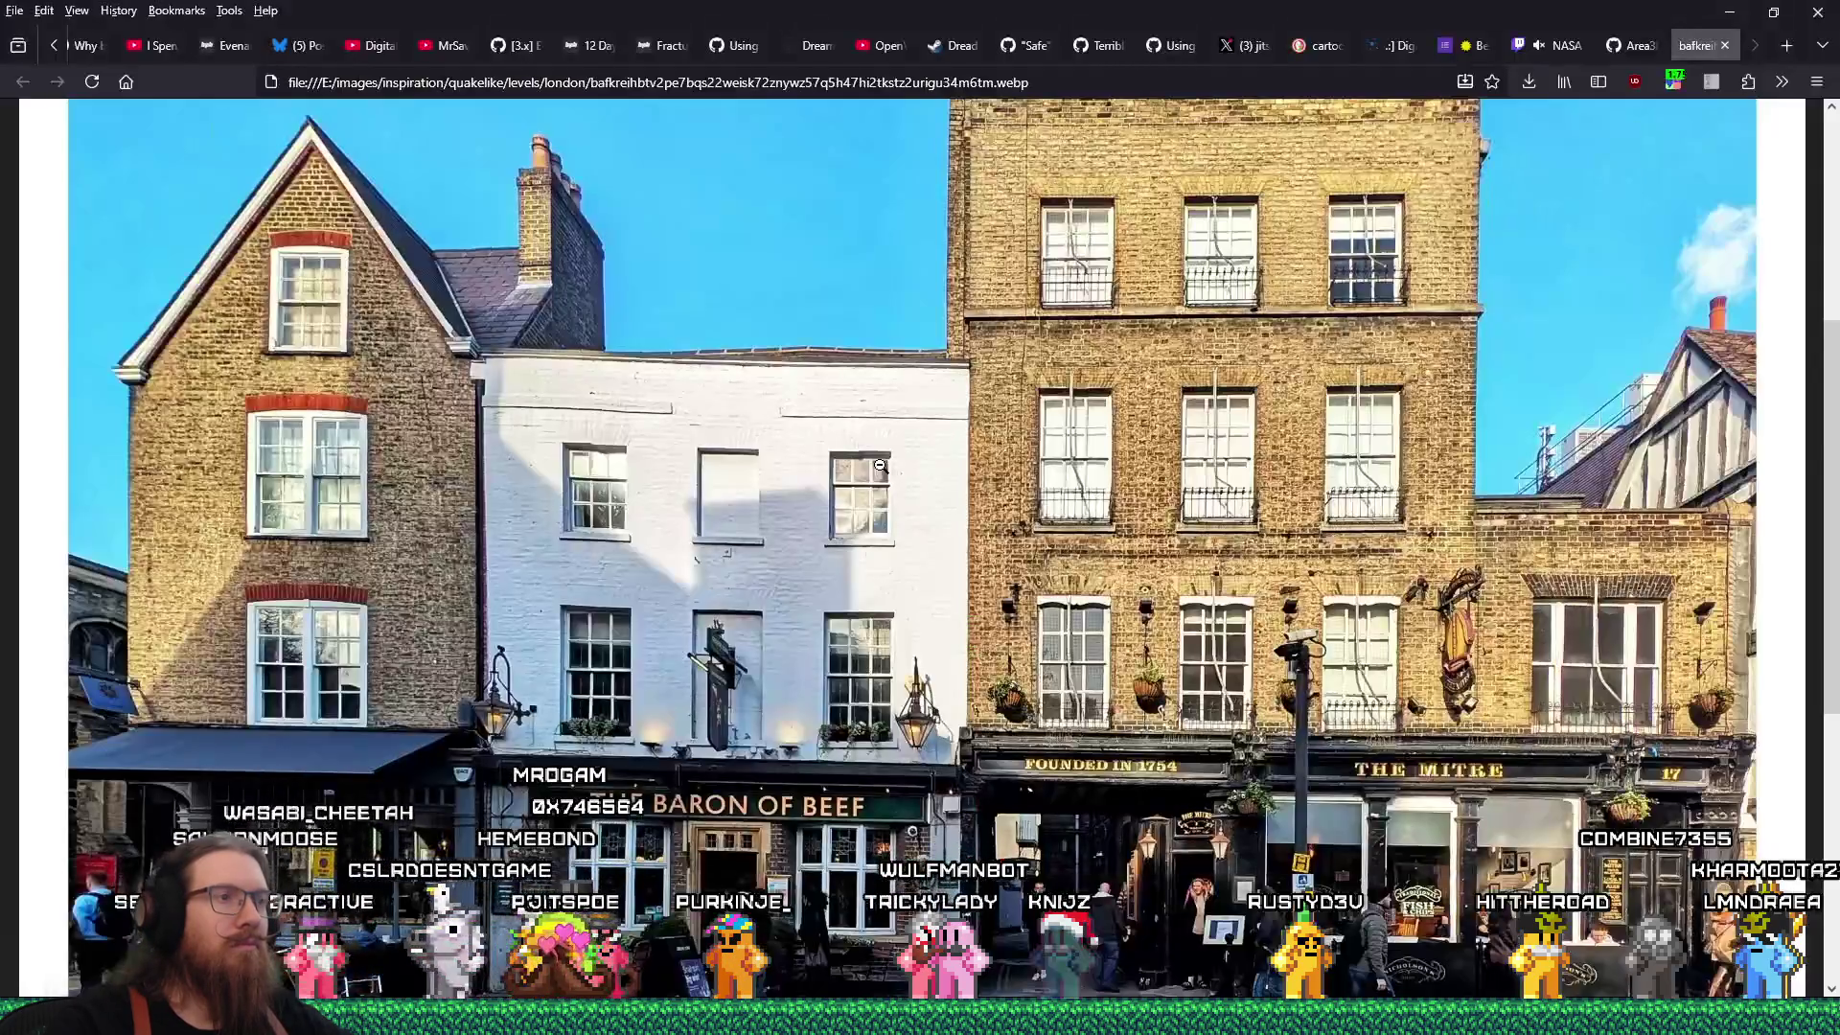
{"action": "key", "text": "alt+Tab"}
{"action": "left_click", "coordinate": [750, 428]}
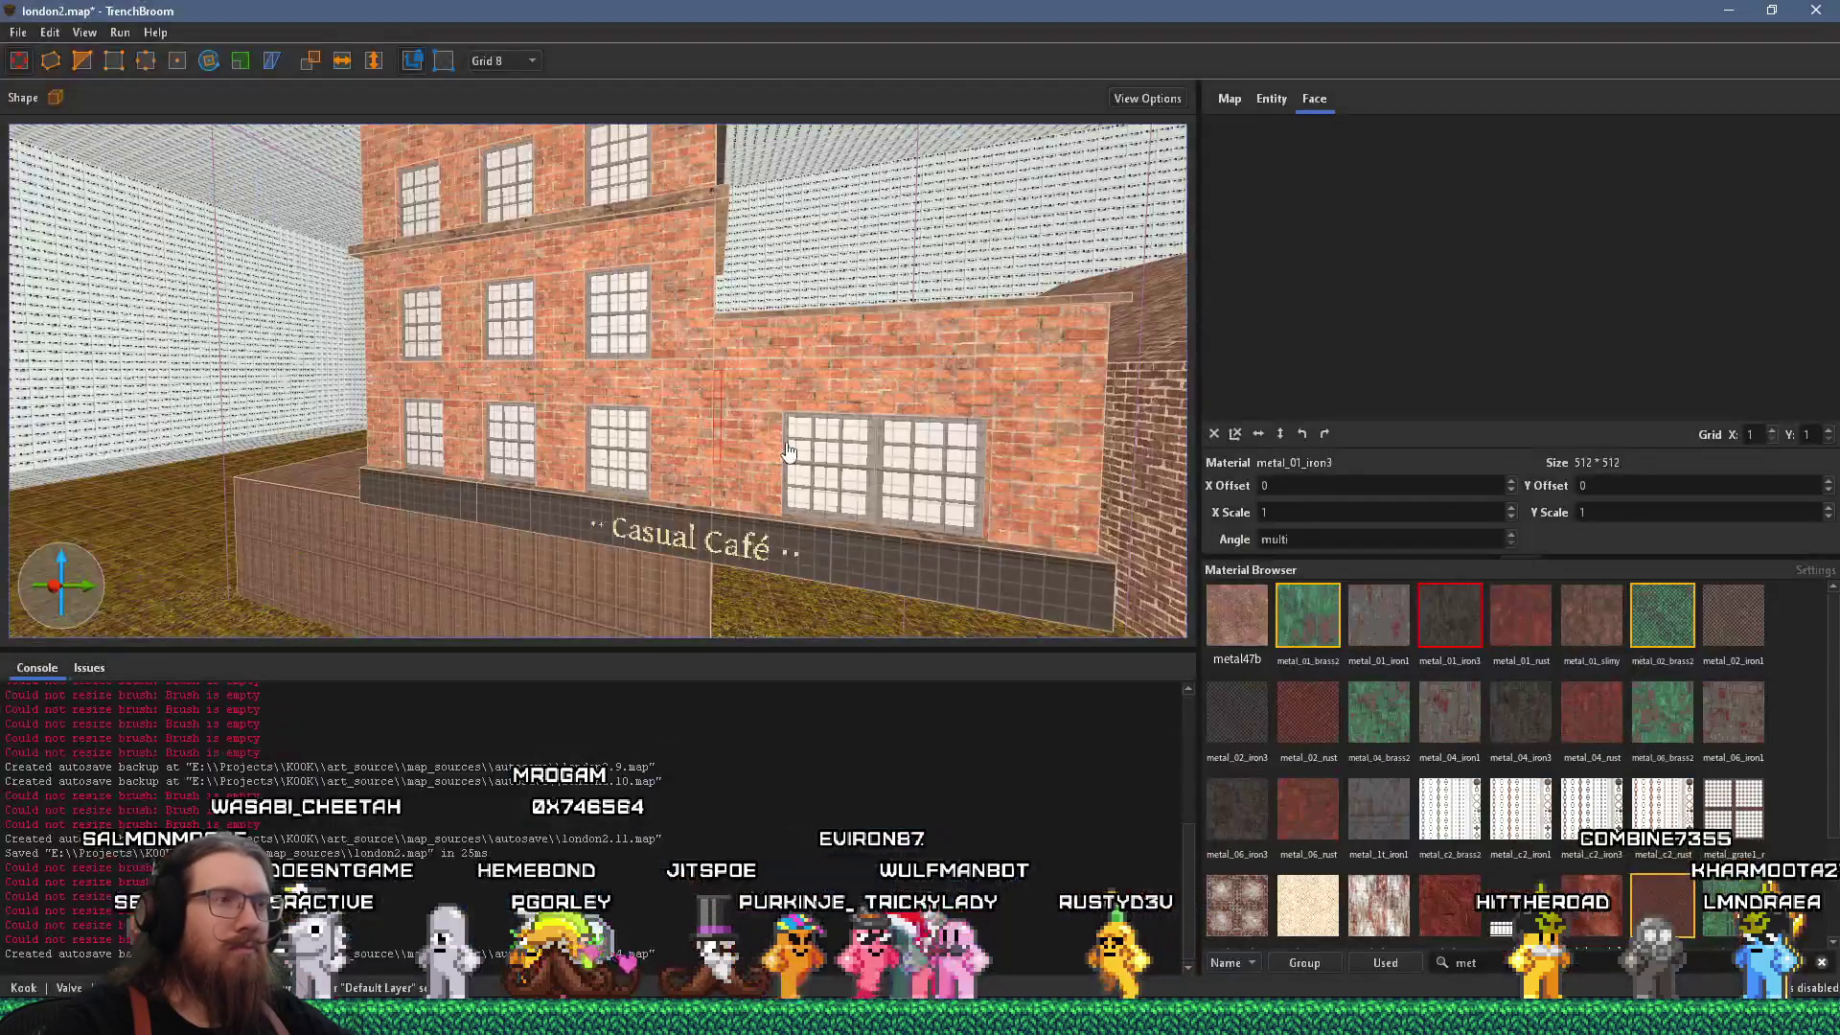
{"action": "left_click", "coordinate": [18, 32]}
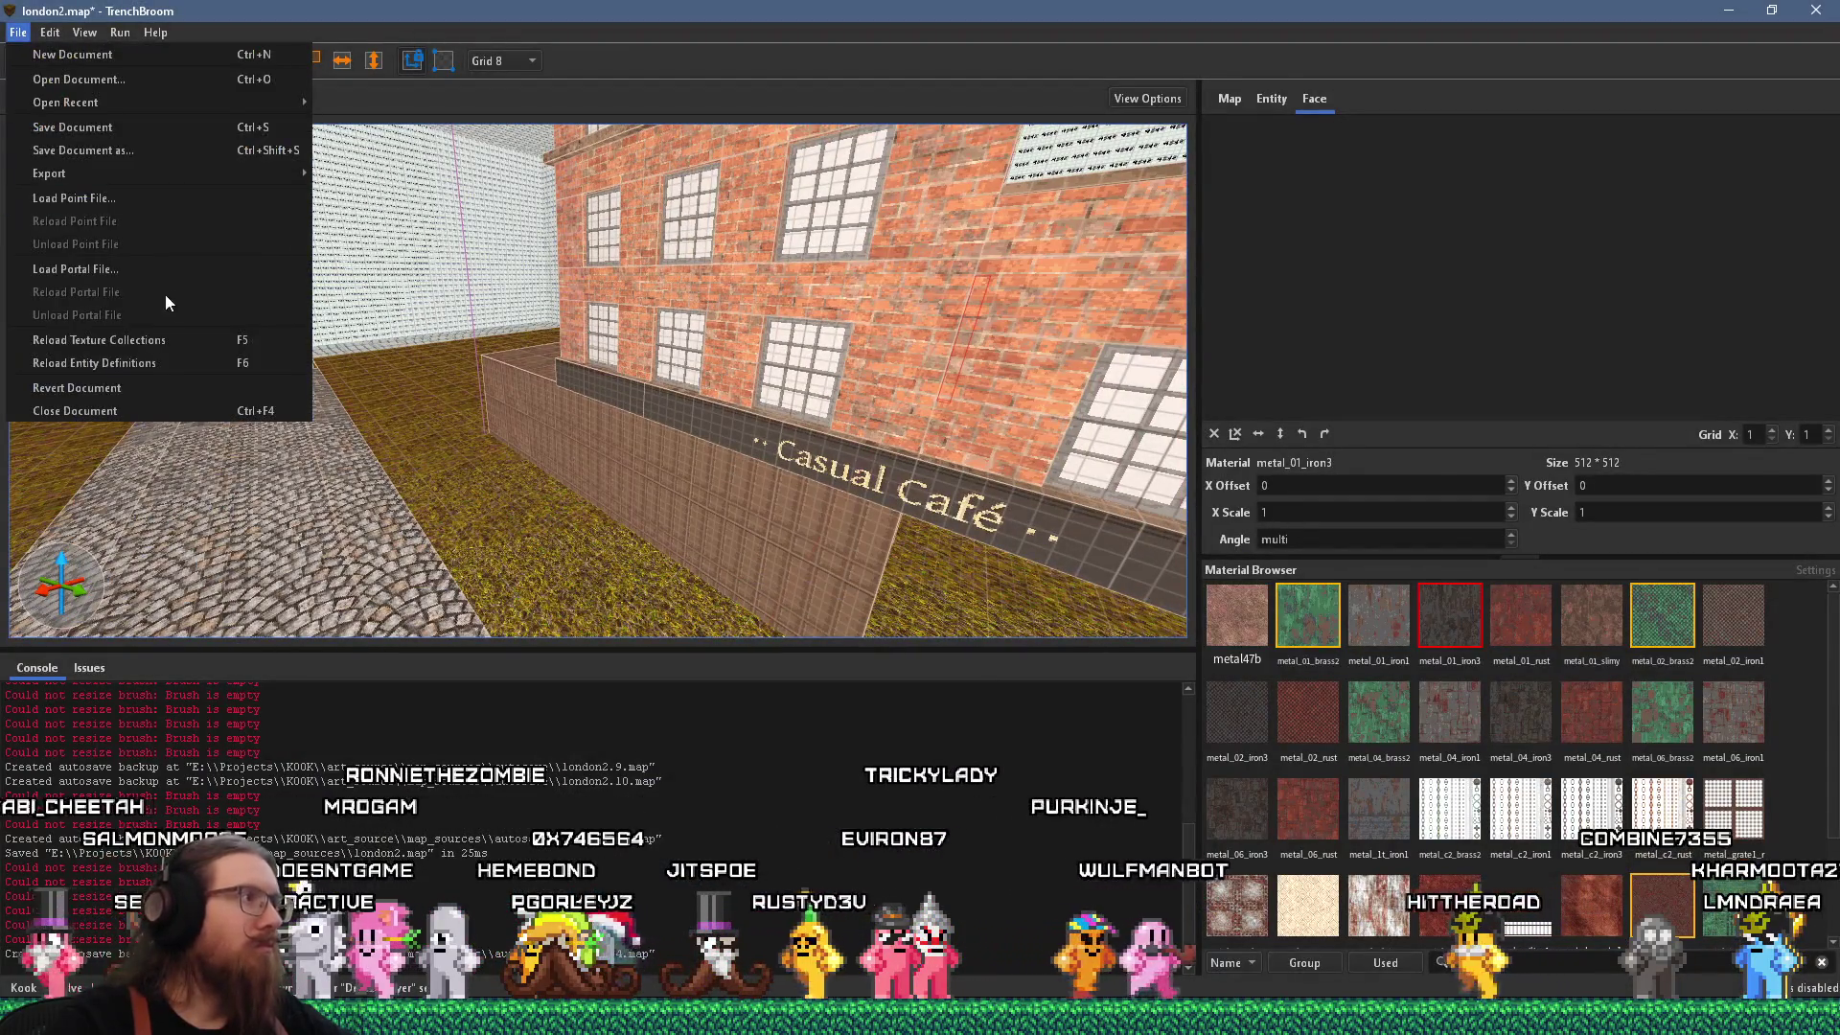
Reload texture collections and filter the Material Browser for 'brickp'.
{"action": "left_click", "coordinate": [172, 342]}
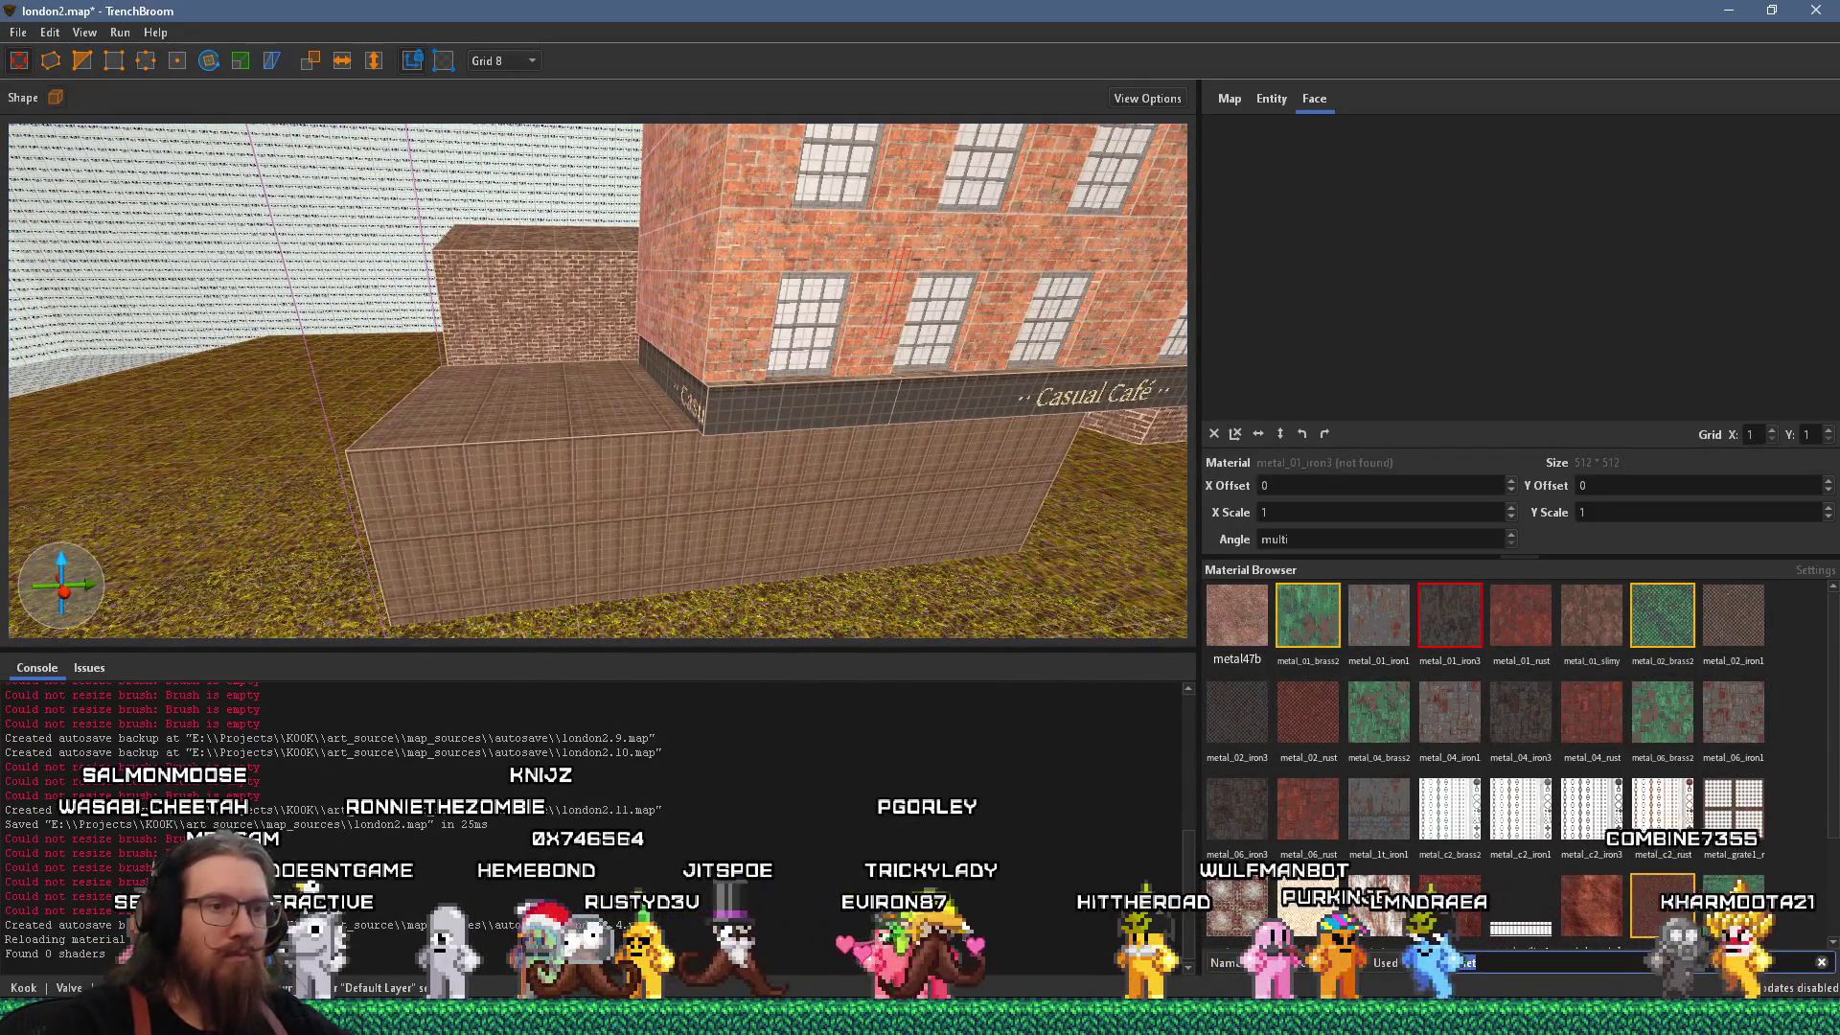
{"action": "type", "text": "brickp"}
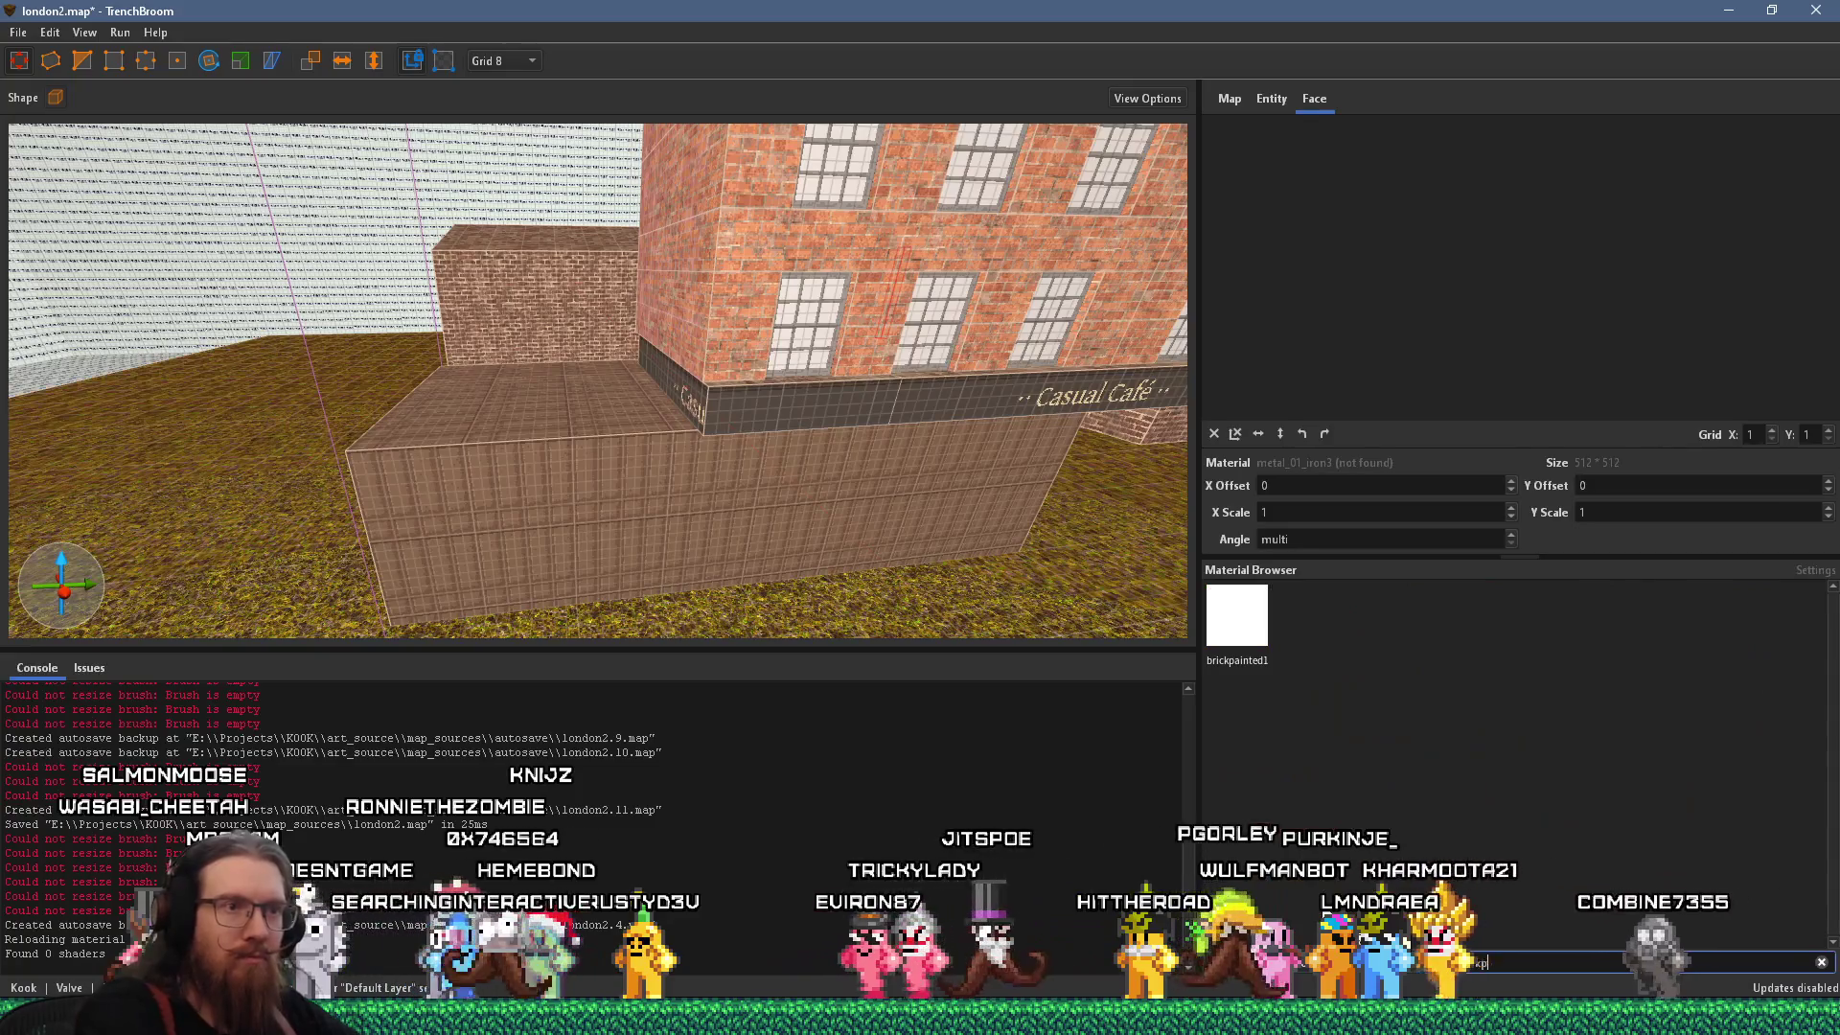
{"action": "left_click_drag", "start_coordinate": [784, 483], "coordinate": [822, 480]}
{"action": "left_click", "coordinate": [813, 497]}
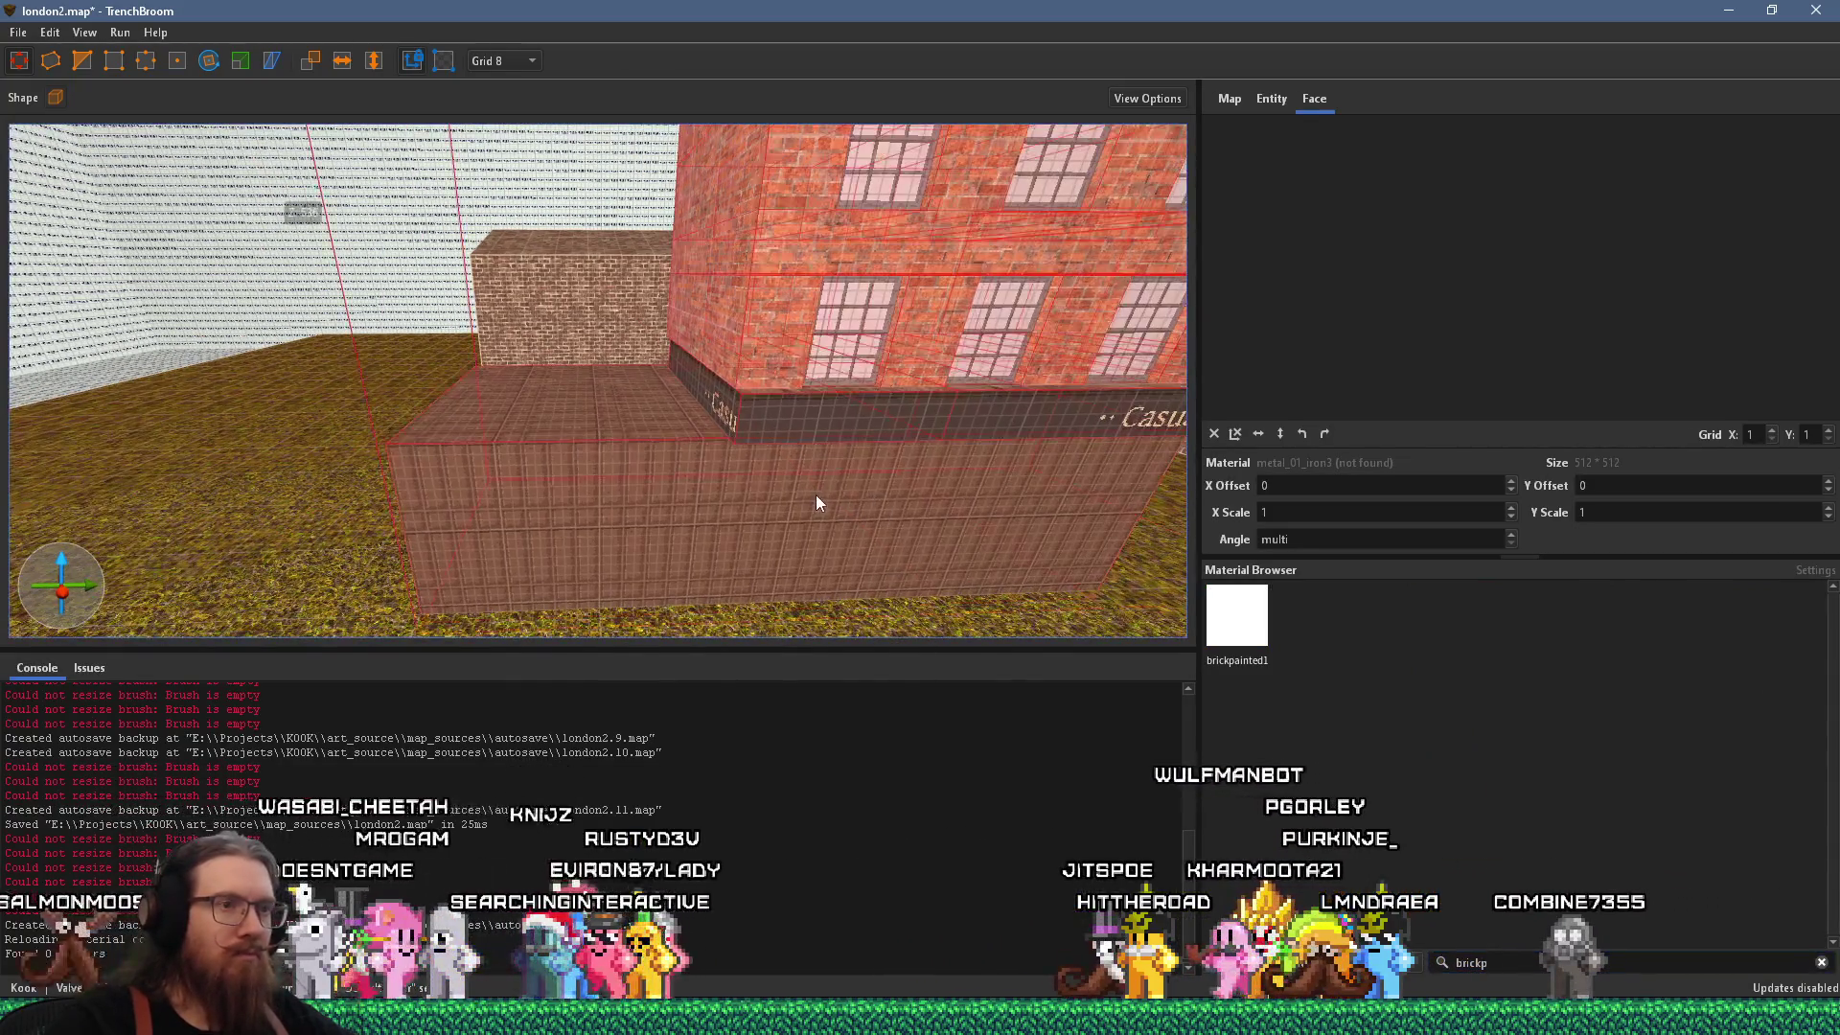
Trim the wood-panelled lower block's left face flush to the café building corner.
{"action": "key", "text": "alt+Tab"}
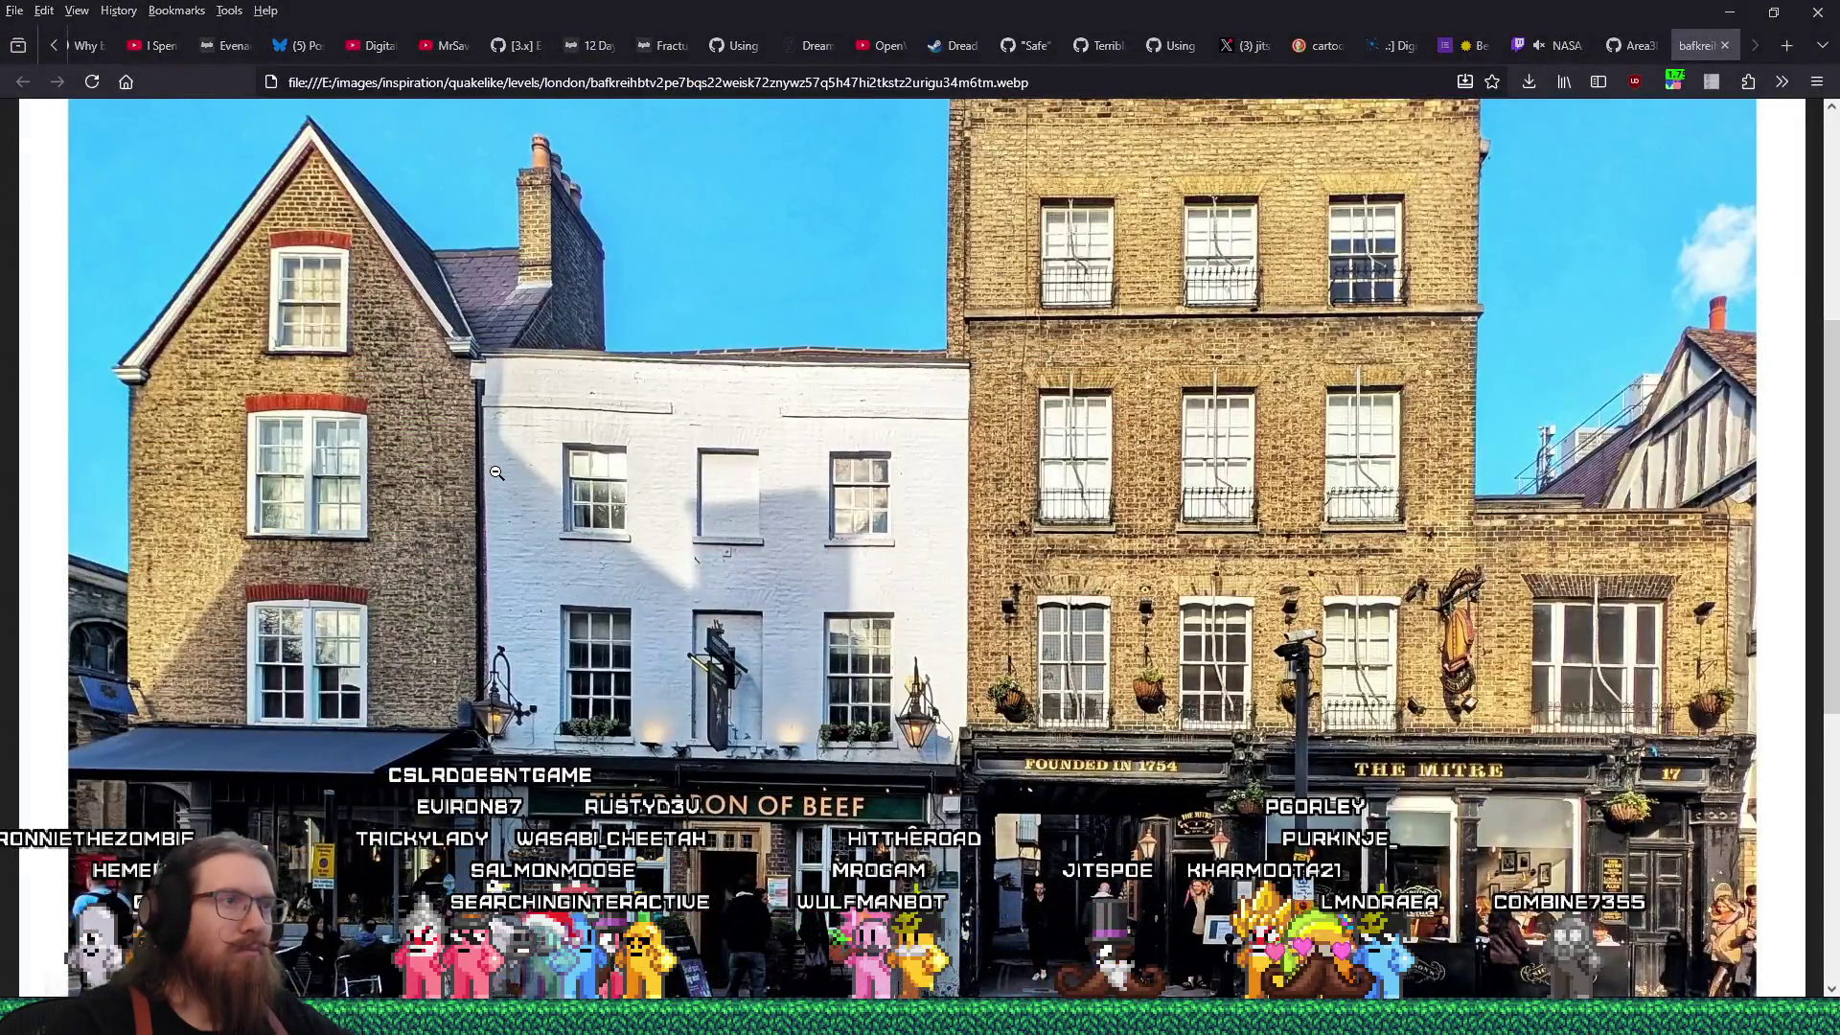
{"action": "key", "text": "alt+Tab"}
{"action": "left_click", "coordinate": [537, 508]}
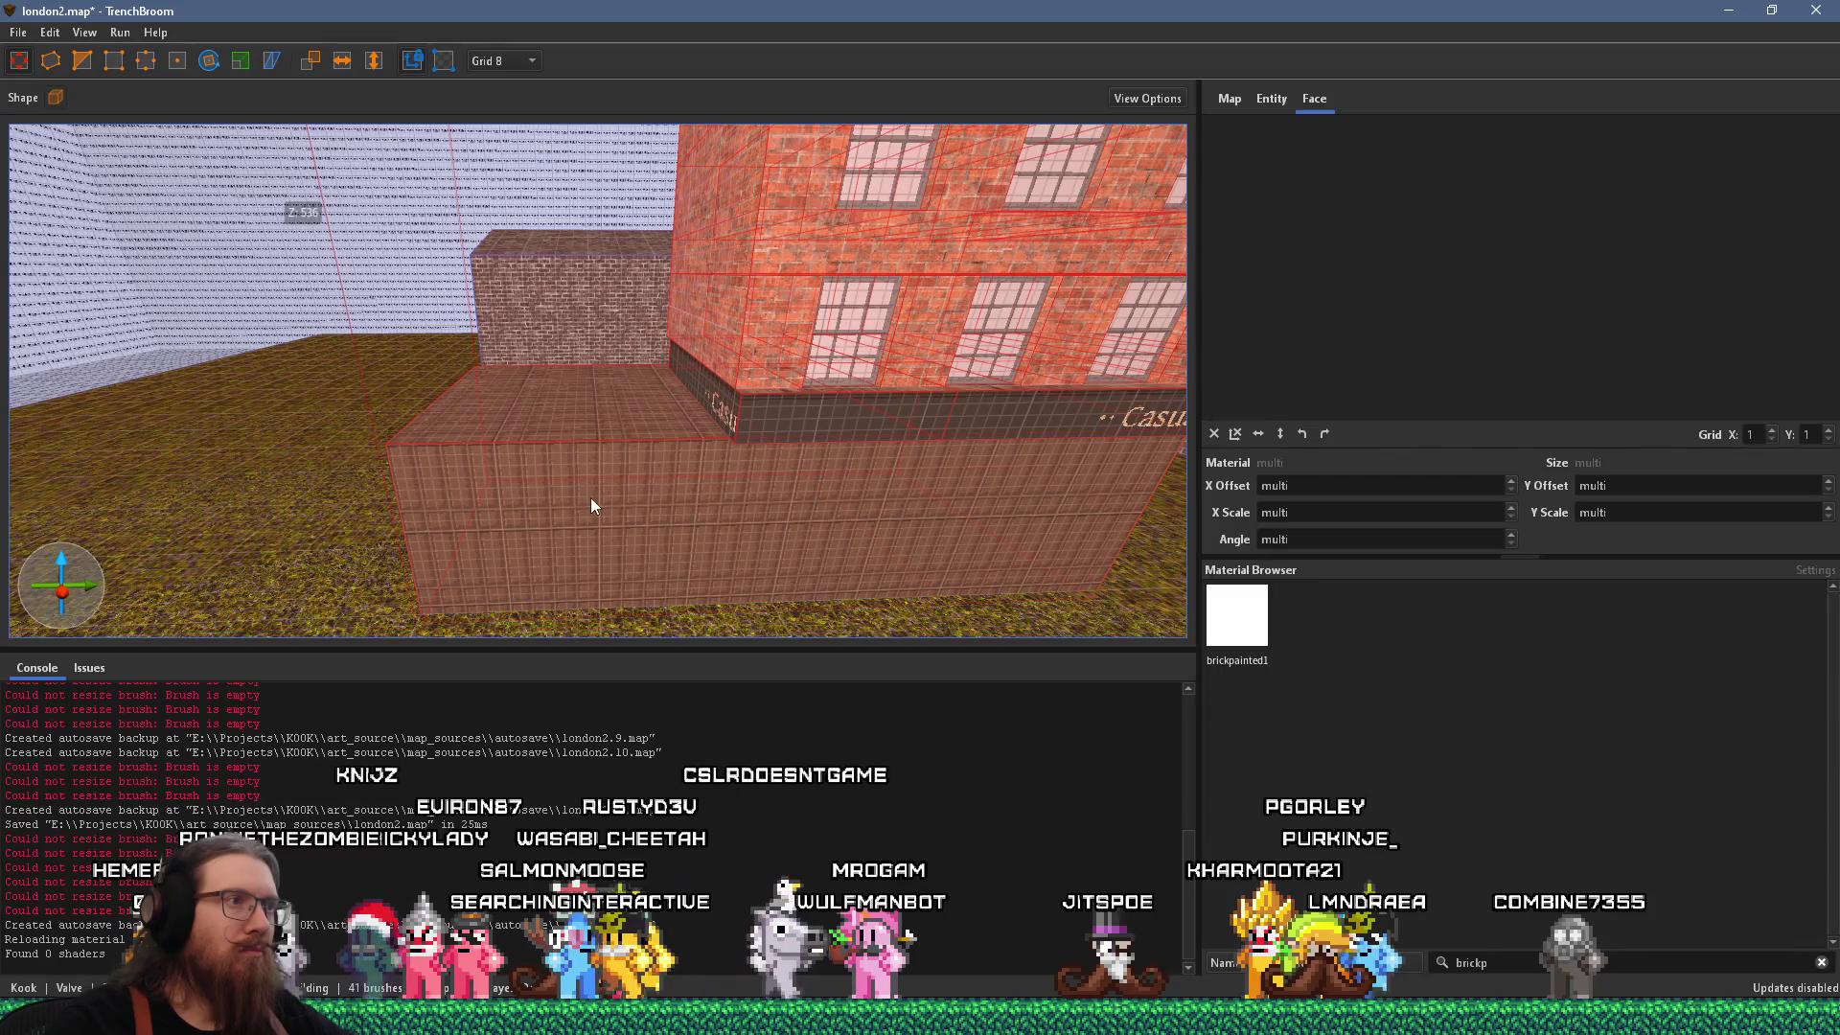
{"action": "left_click", "coordinate": [589, 497]}
{"action": "left_click_drag", "start_coordinate": [326, 471], "coordinate": [657, 481]}
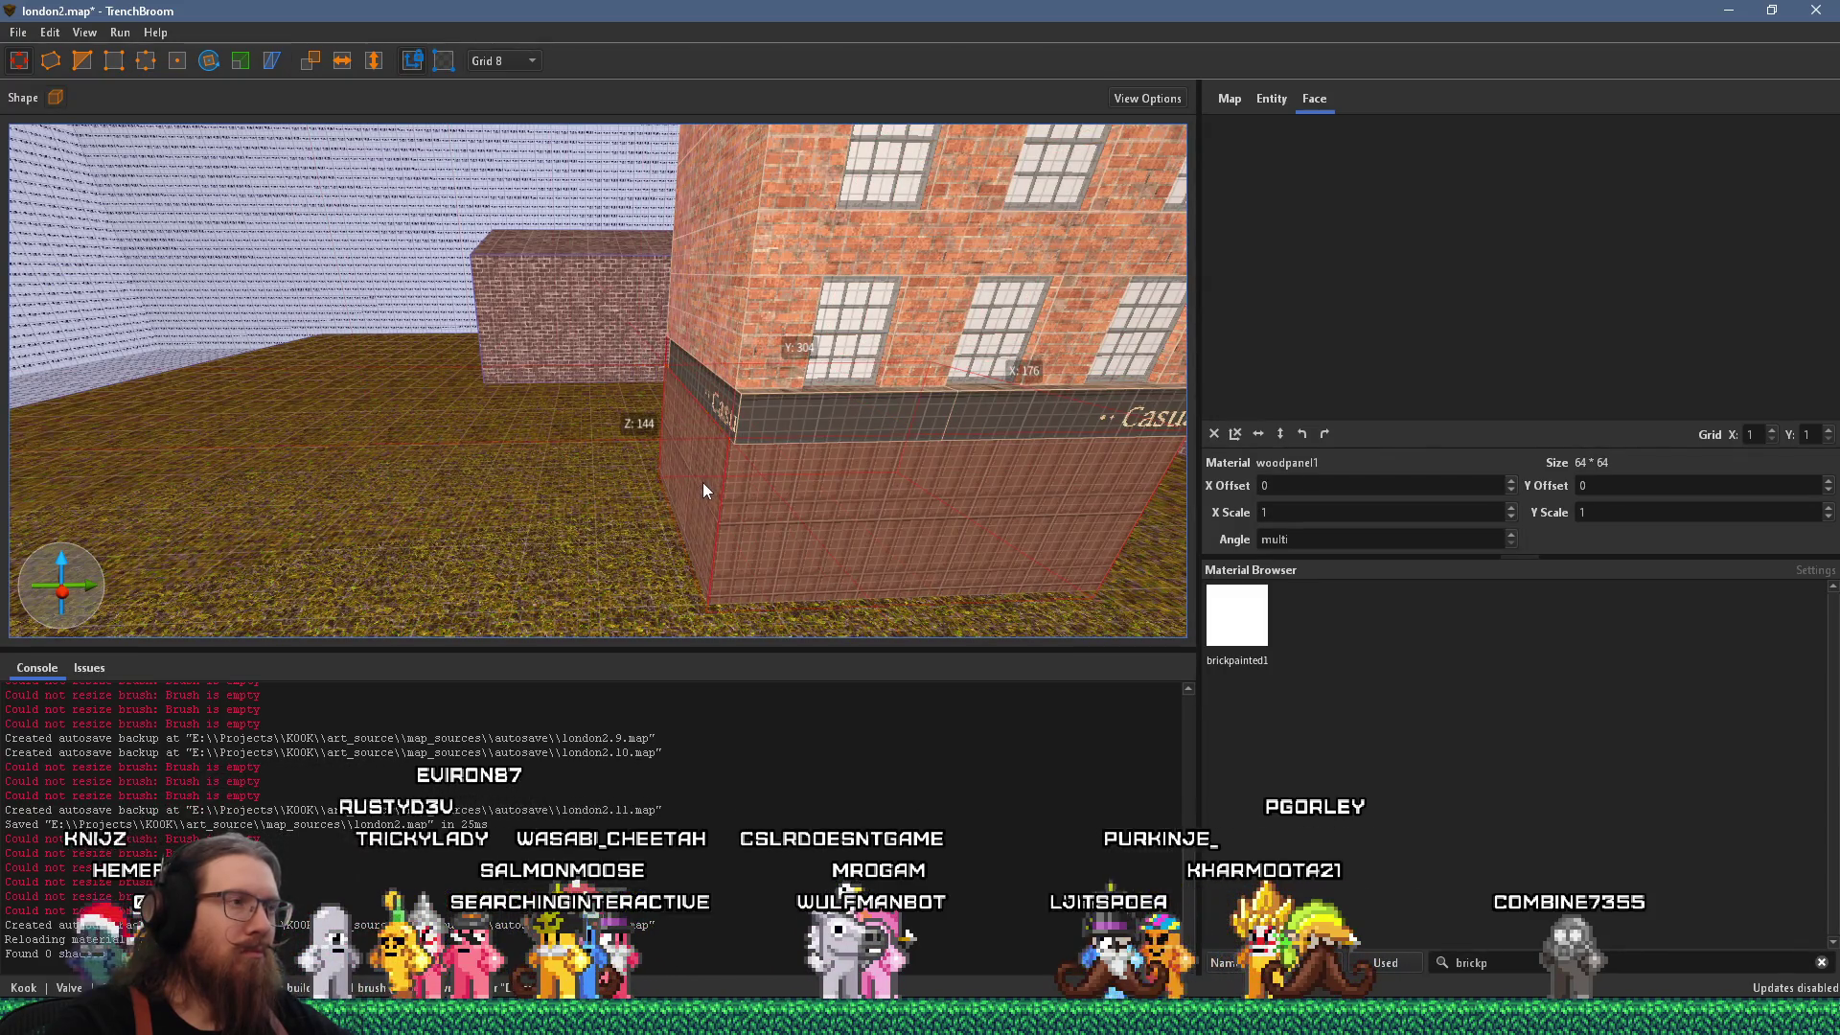
{"action": "key", "text": "Escape"}
{"action": "key", "text": "alt+Tab"}
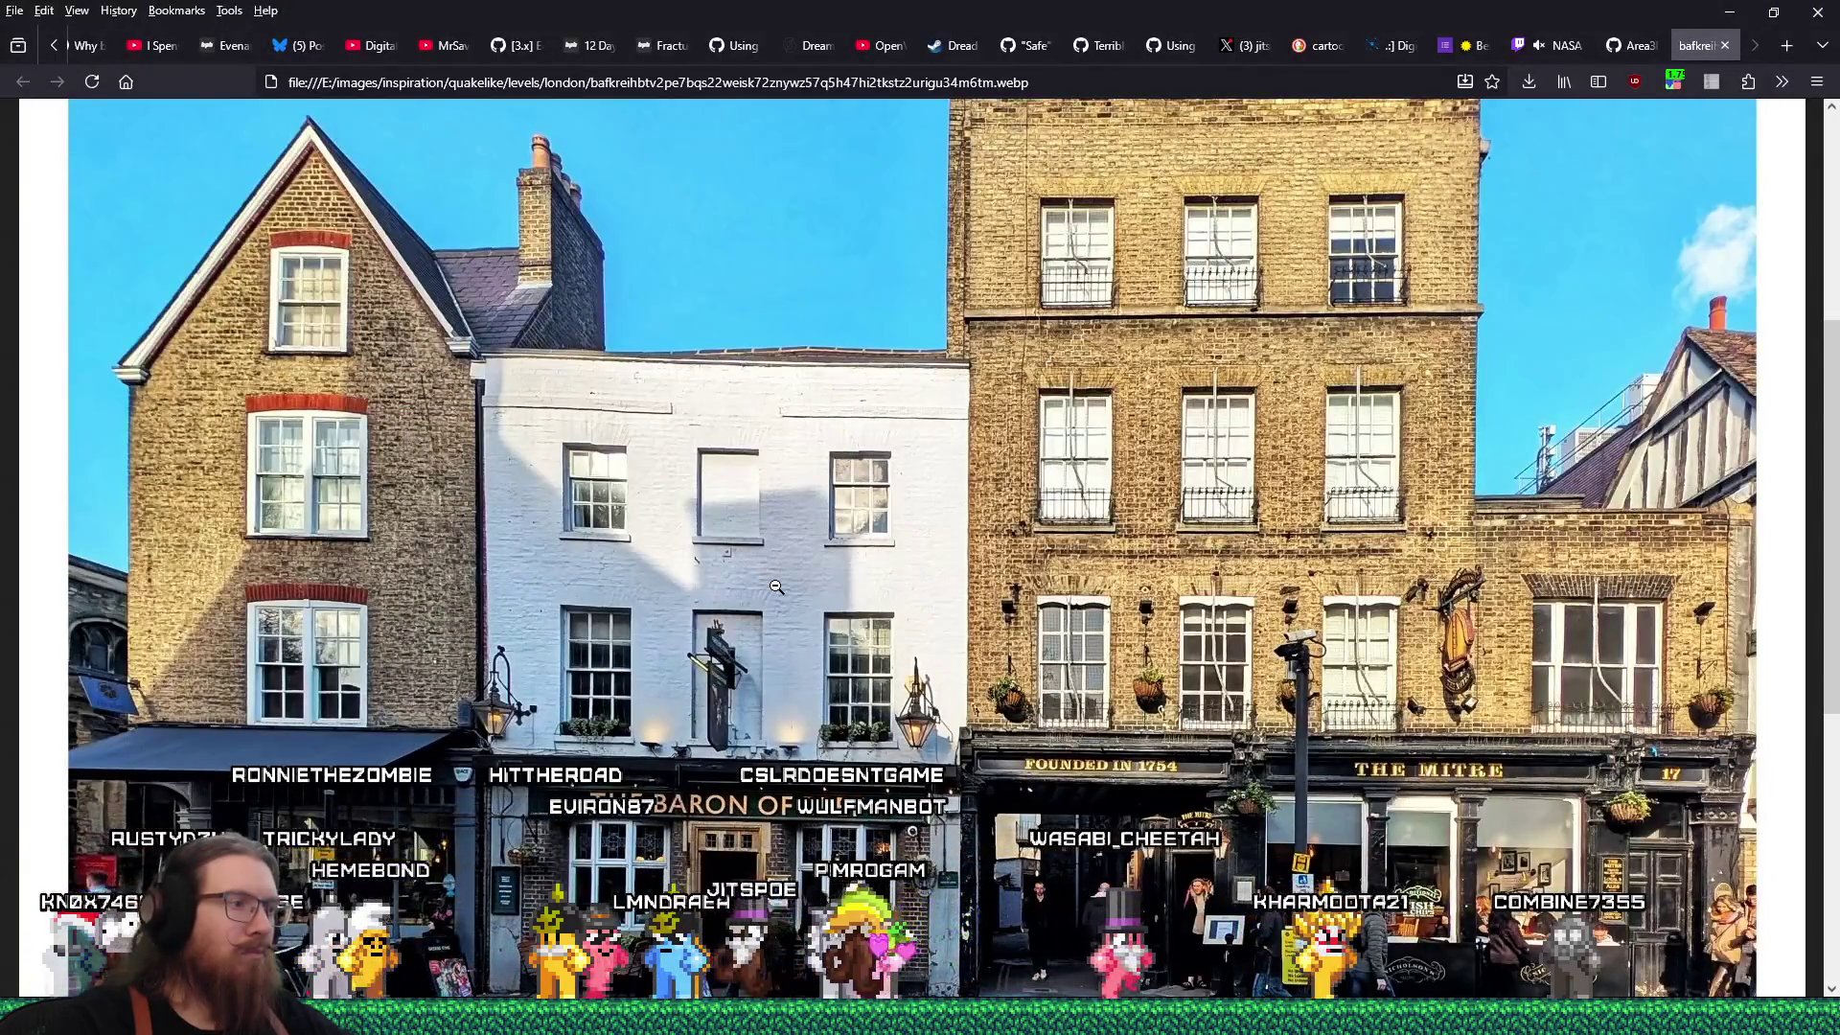
{"action": "key", "text": "alt+Tab"}
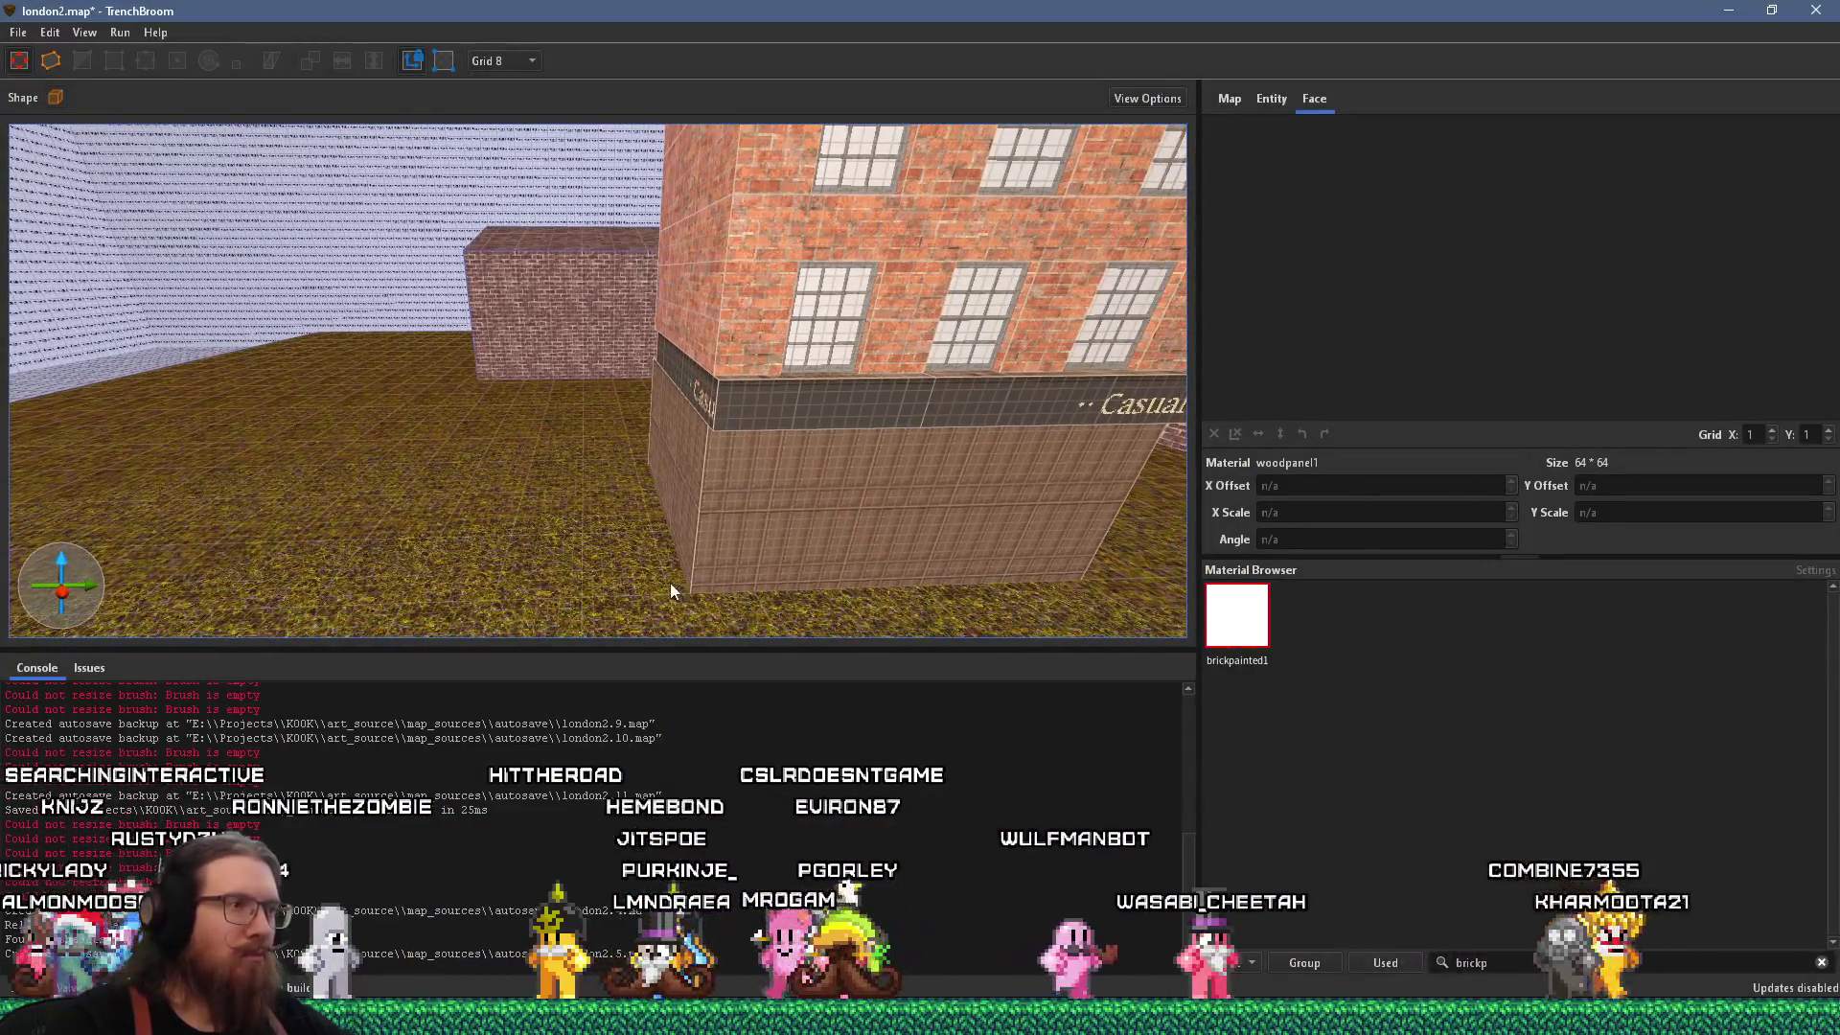
Draw a thin tall pillar at the café corner and narrow its left side.
{"action": "left_click_drag", "start_coordinate": [635, 514], "coordinate": [708, 277]}
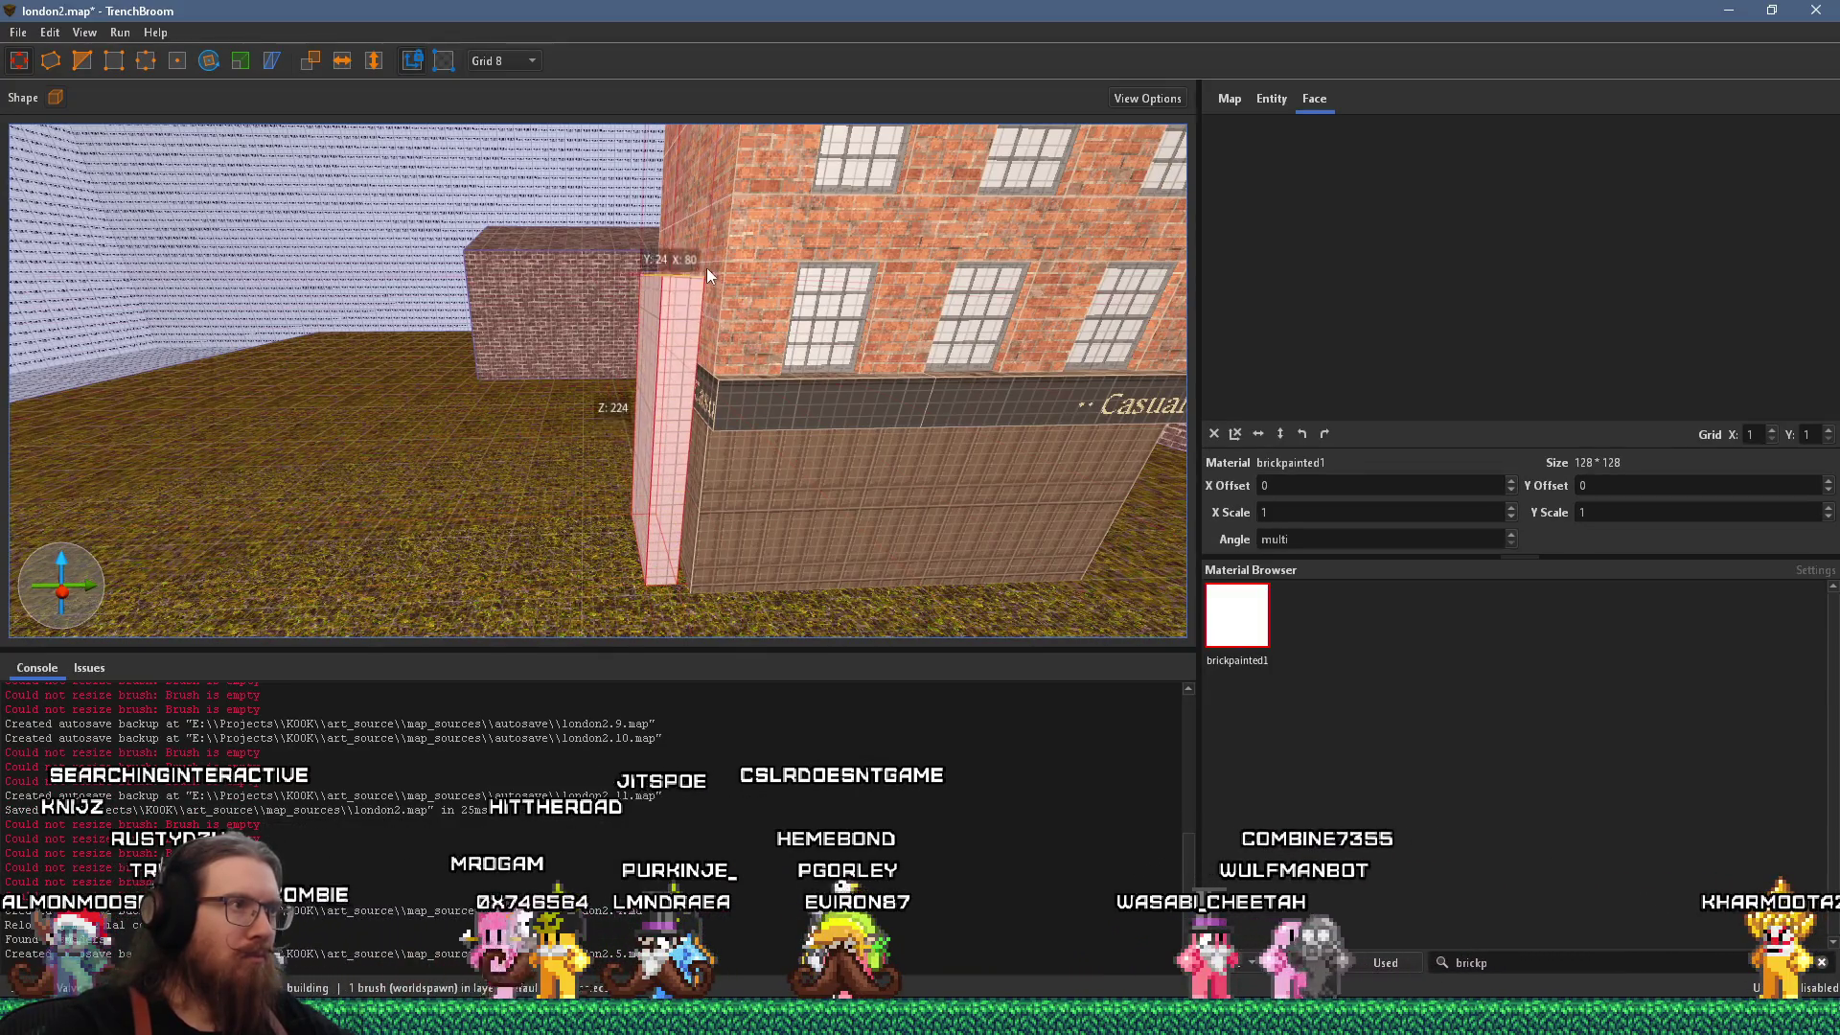
{"action": "scroll", "coordinate": [631, 425], "scroll_direction": "up", "scroll_amount": 5}
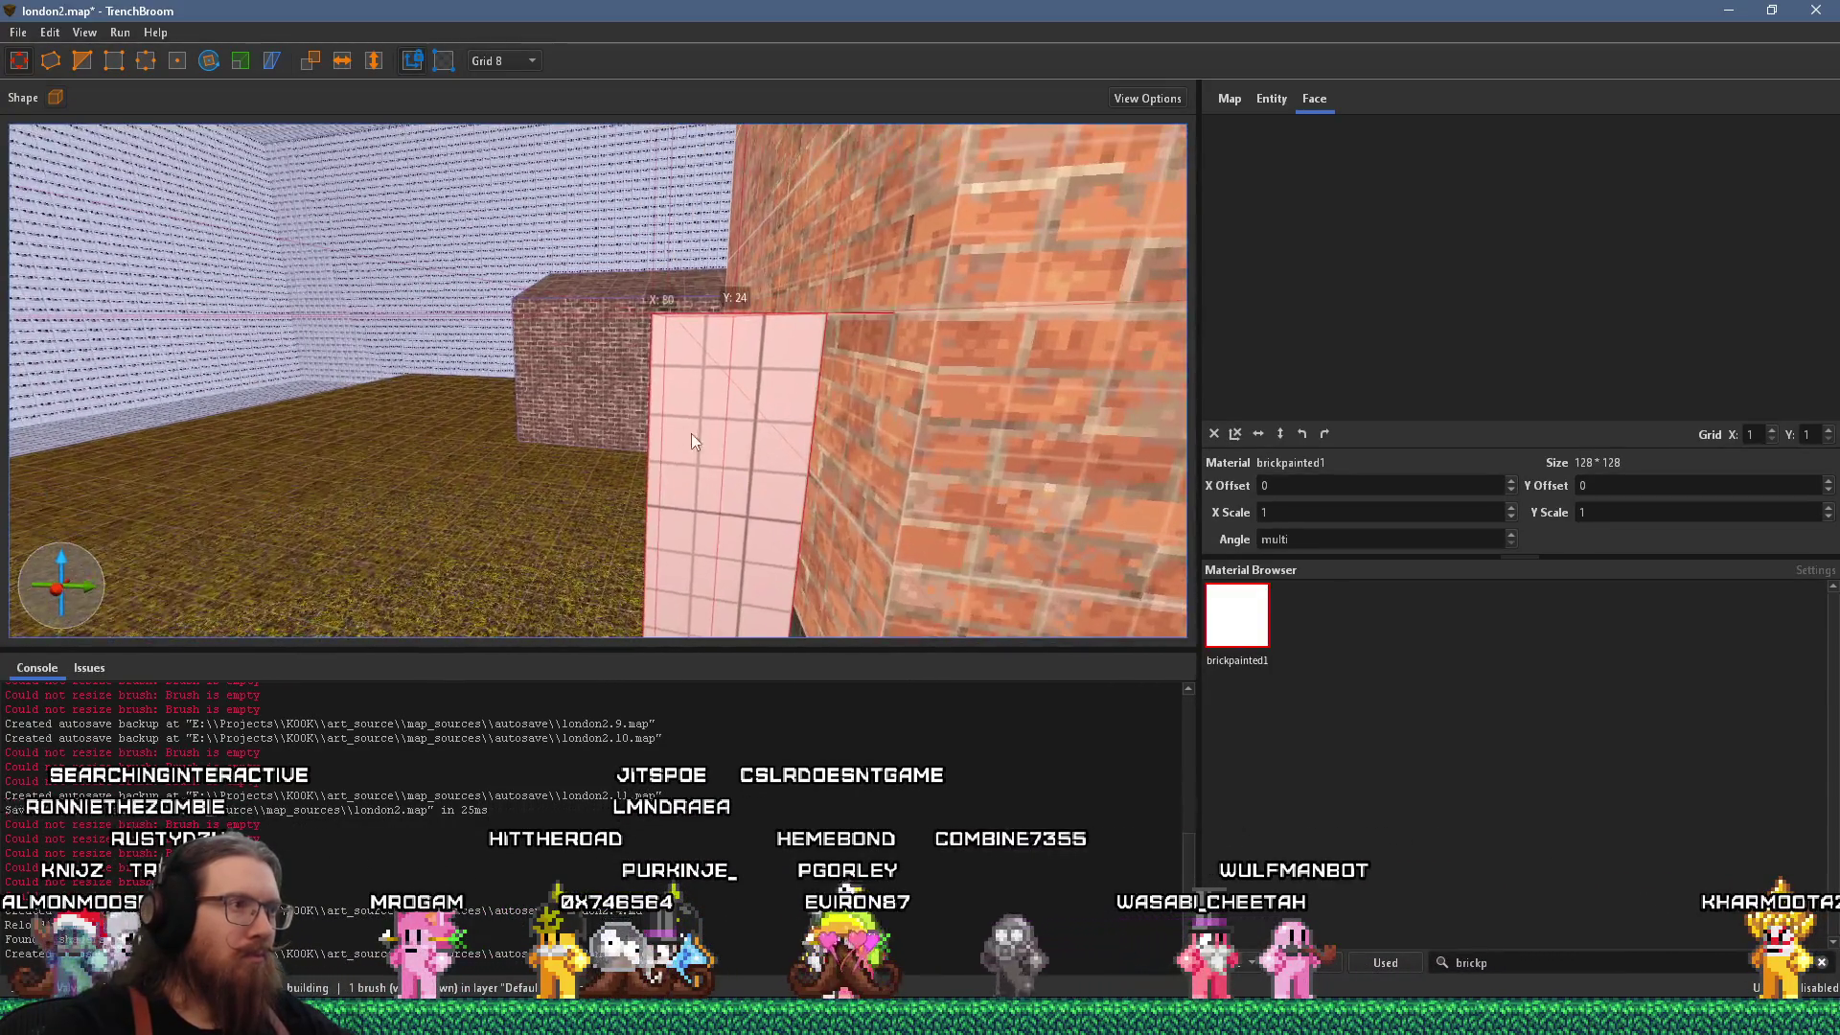
{"action": "mouse_move", "coordinate": [680, 439]}
{"action": "left_mouse_down"}
{"action": "mouse_move", "coordinate": [705, 434]}
{"action": "mouse_move", "coordinate": [680, 469]}
{"action": "mouse_move", "coordinate": [936, 378]}
{"action": "mouse_move", "coordinate": [675, 350]}
{"action": "mouse_move", "coordinate": [950, 410]}
{"action": "mouse_move", "coordinate": [724, 422]}
{"action": "mouse_move", "coordinate": [624, 376]}
{"action": "left_mouse_up"}
{"action": "key", "text": "Escape"}
{"action": "key", "text": "alt+Tab"}
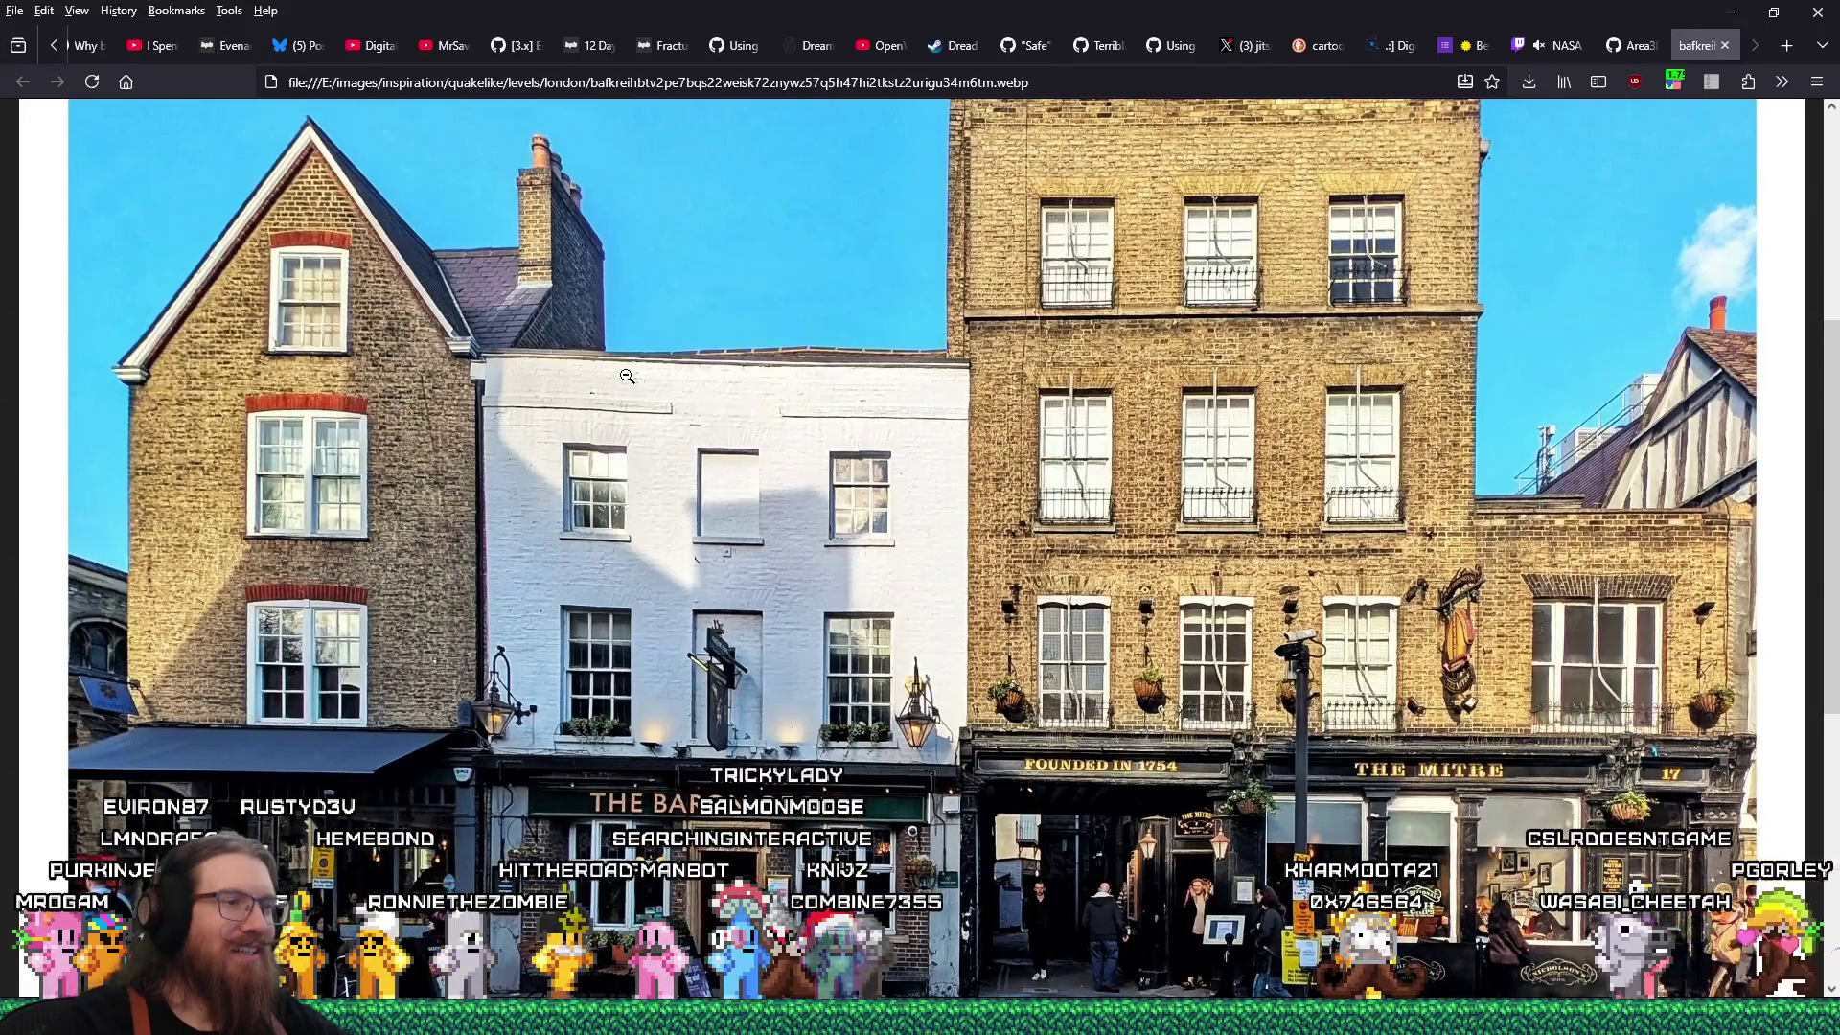
{"action": "key", "text": "alt+Tab"}
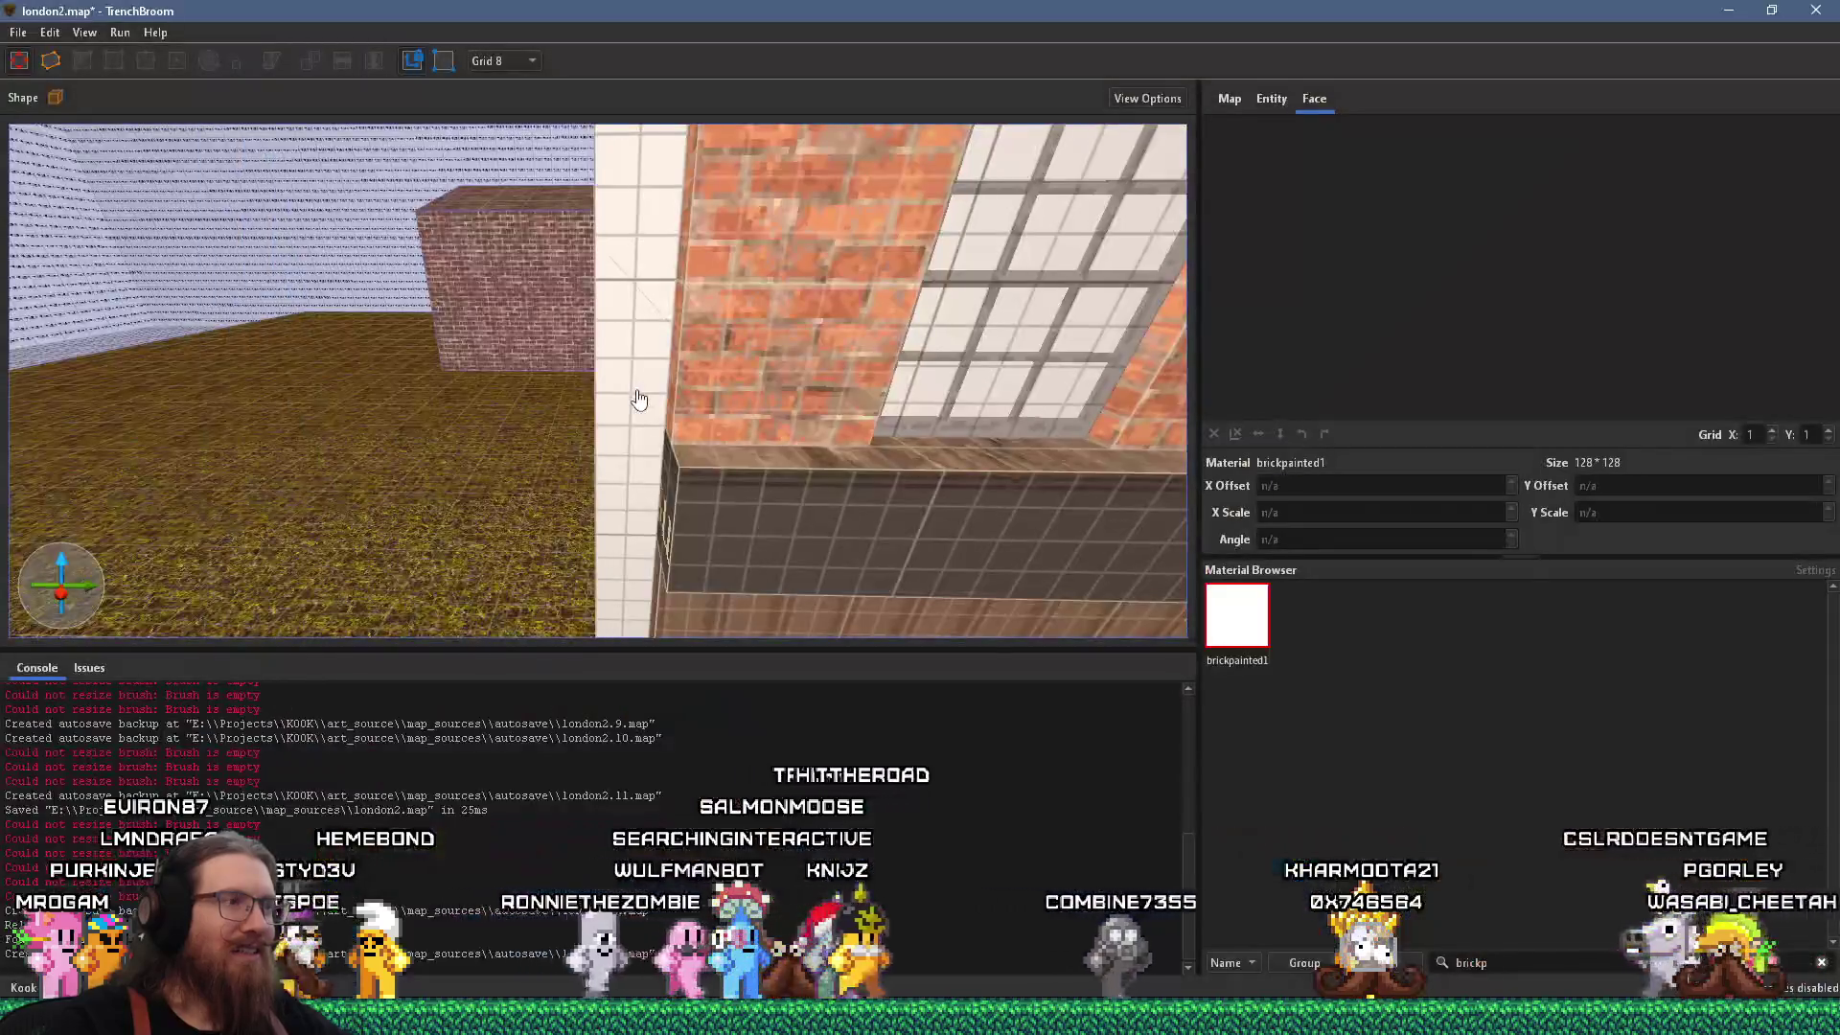
Compare the white tiled pillar with the reference photo, then start a thin ledge box atop it.
{"action": "left_click", "coordinate": [661, 356]}
{"action": "left_click_drag", "start_coordinate": [648, 545], "coordinate": [653, 405]}
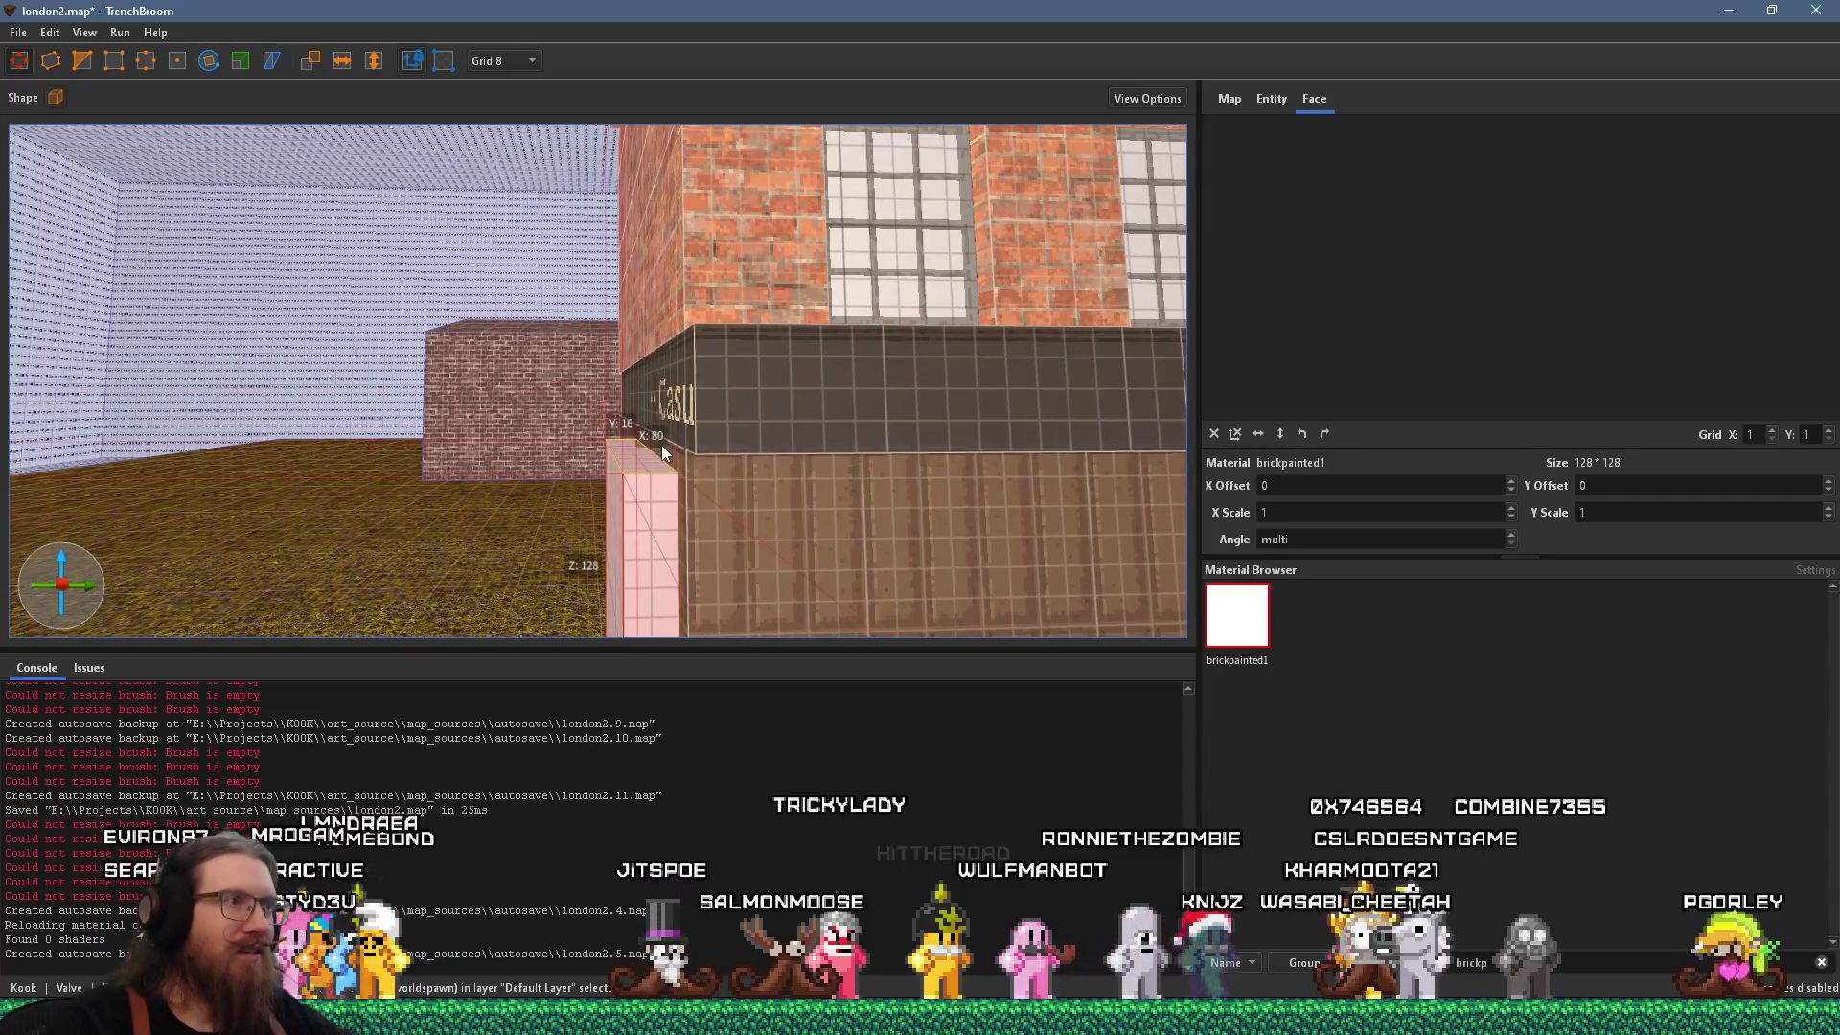
{"action": "key", "text": "alt+Tab"}
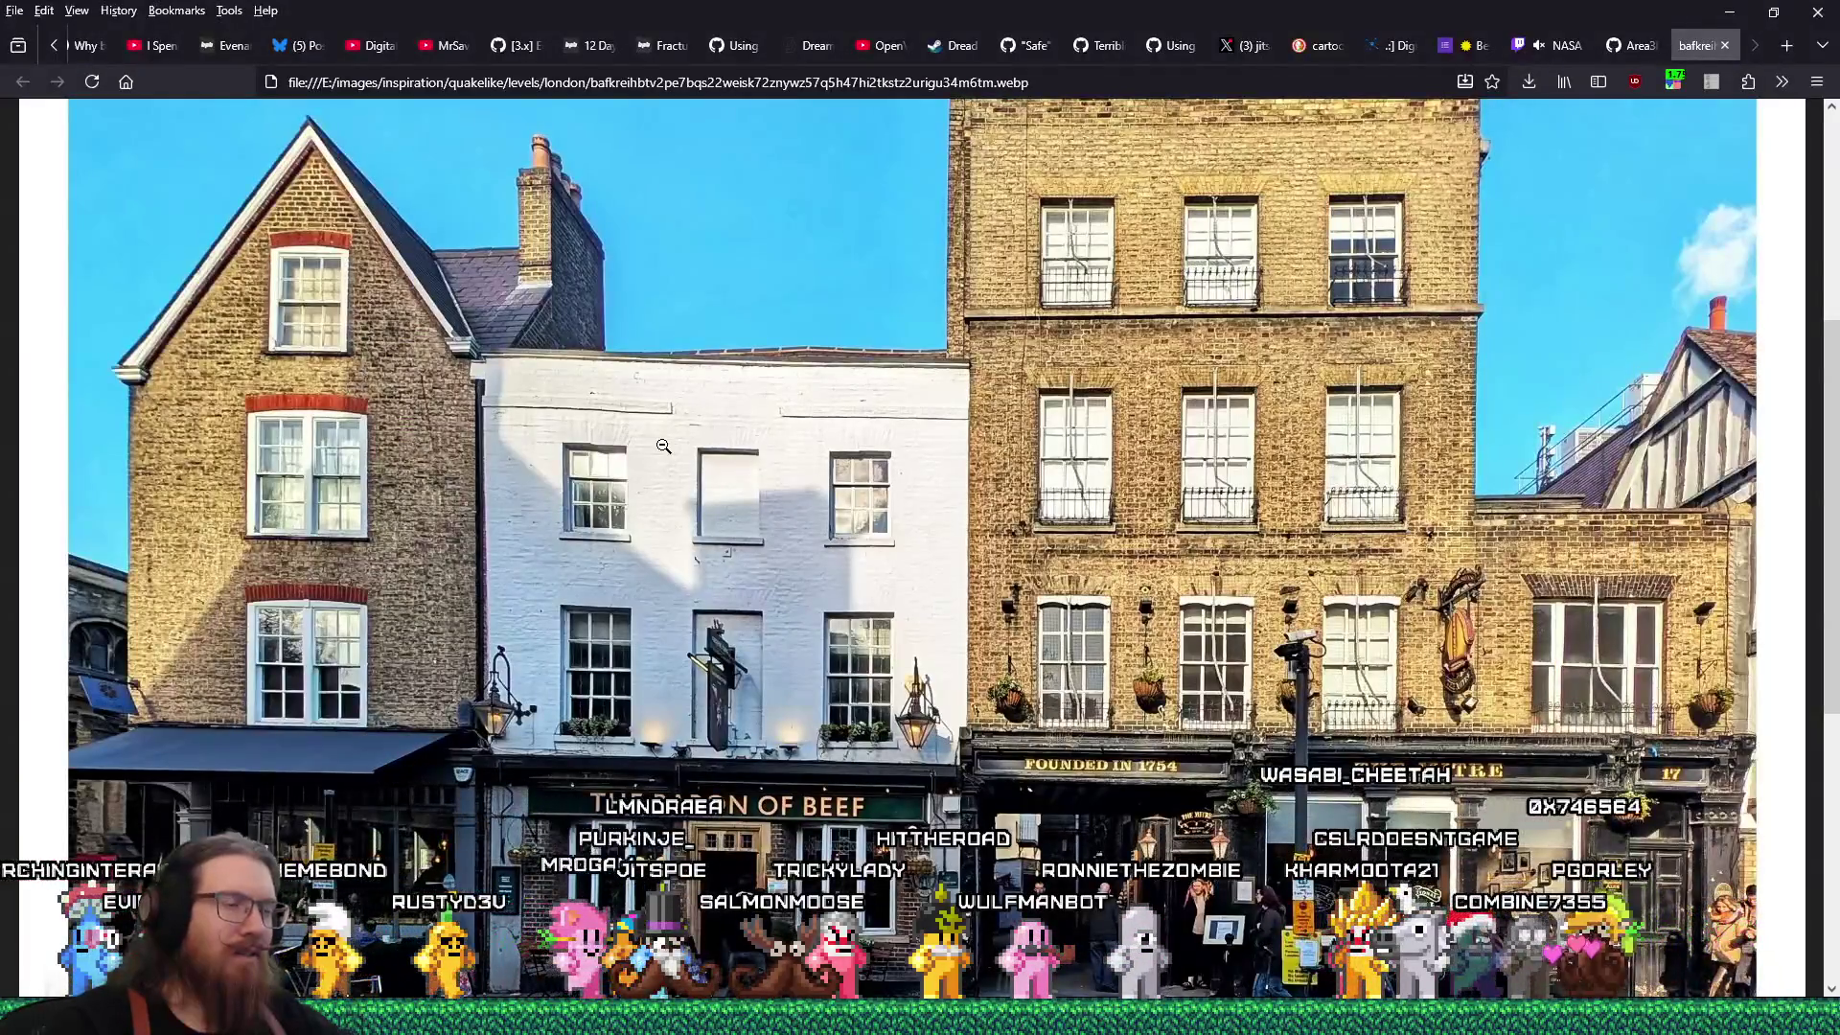
{"action": "key", "text": "alt+Tab"}
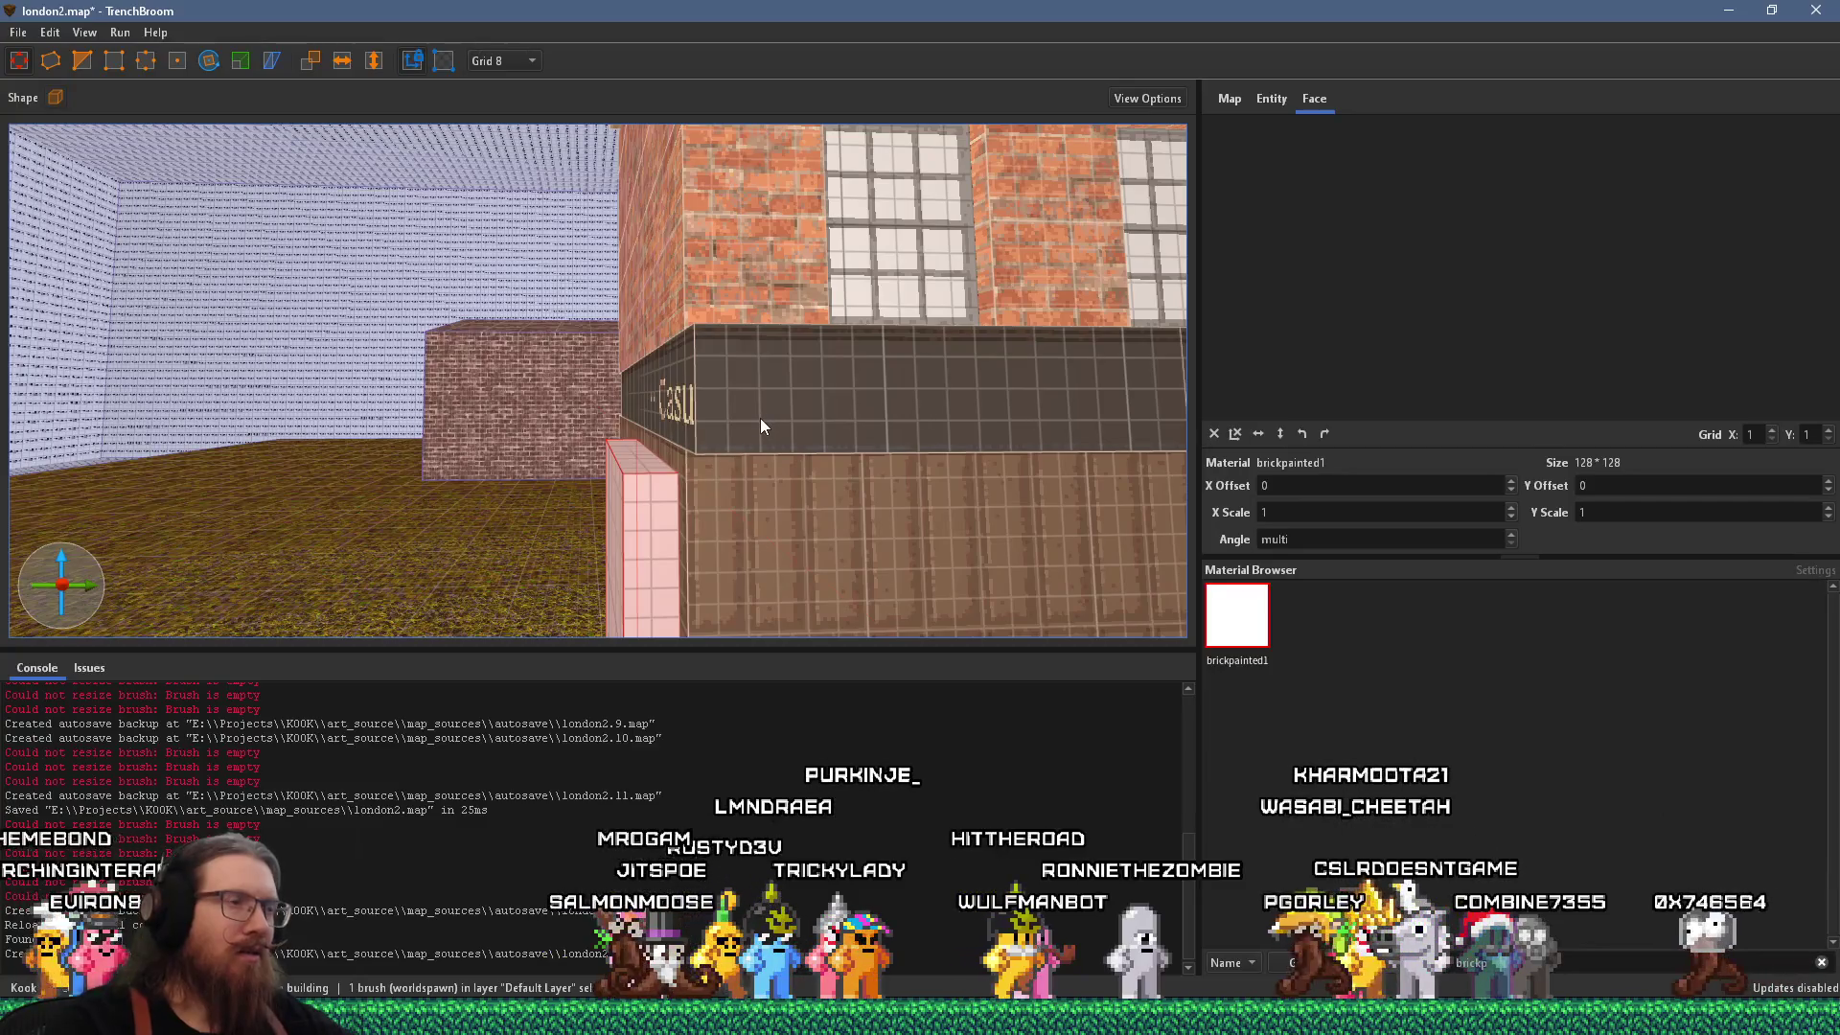
{"action": "key", "text": "Escape"}
{"action": "left_click", "coordinate": [760, 418], "text": "shift"}
{"action": "key", "text": "Escape"}
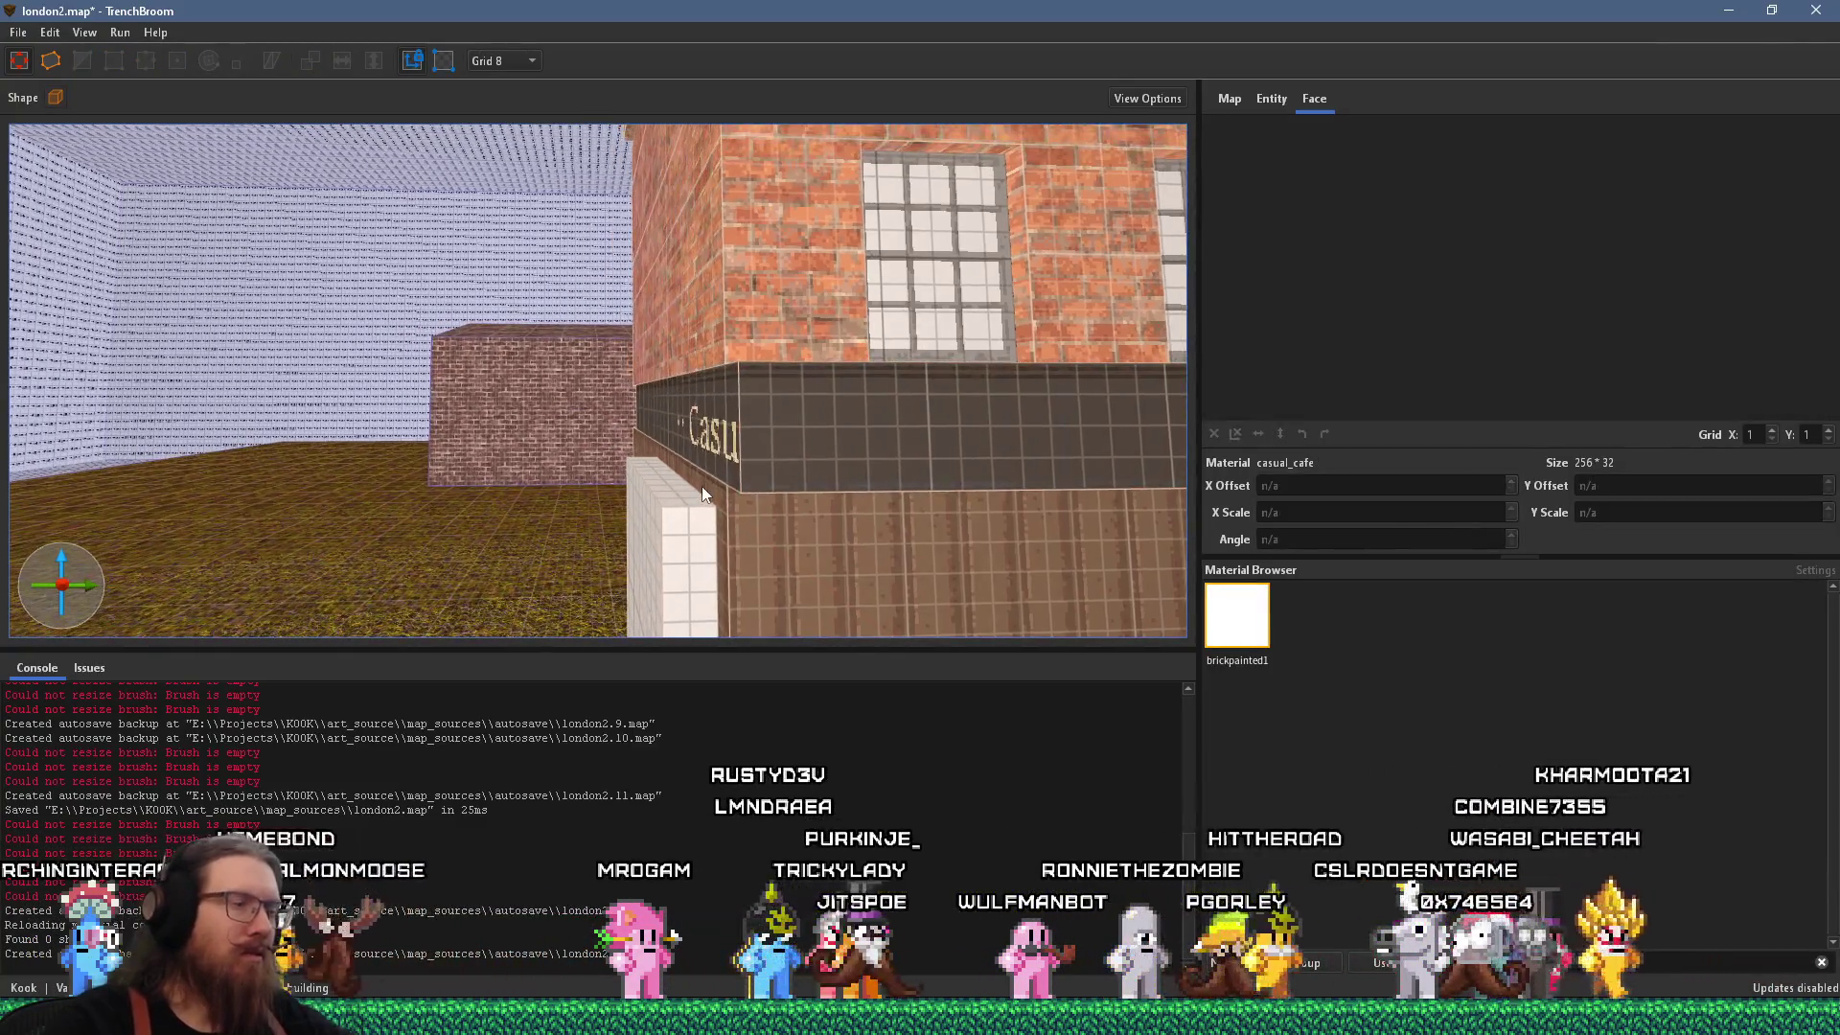
{"action": "key", "text": "alt+Tab"}
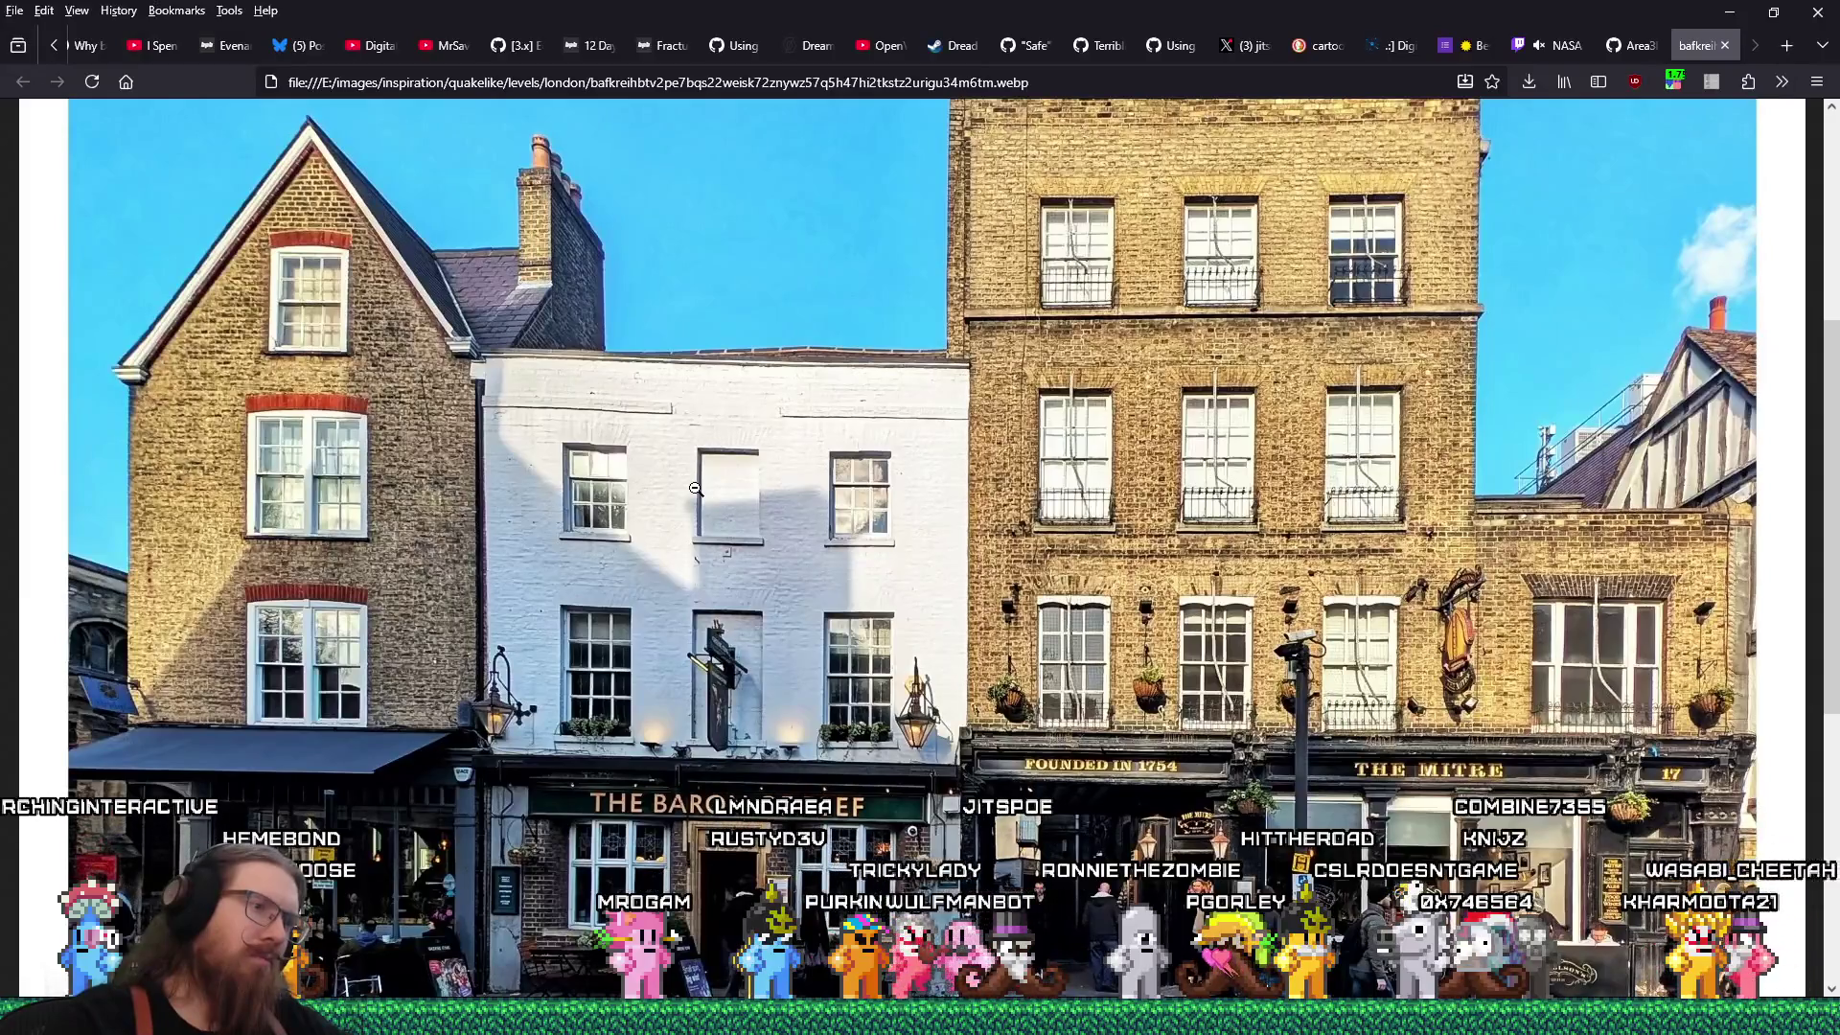
{"action": "key", "text": "alt+Tab"}
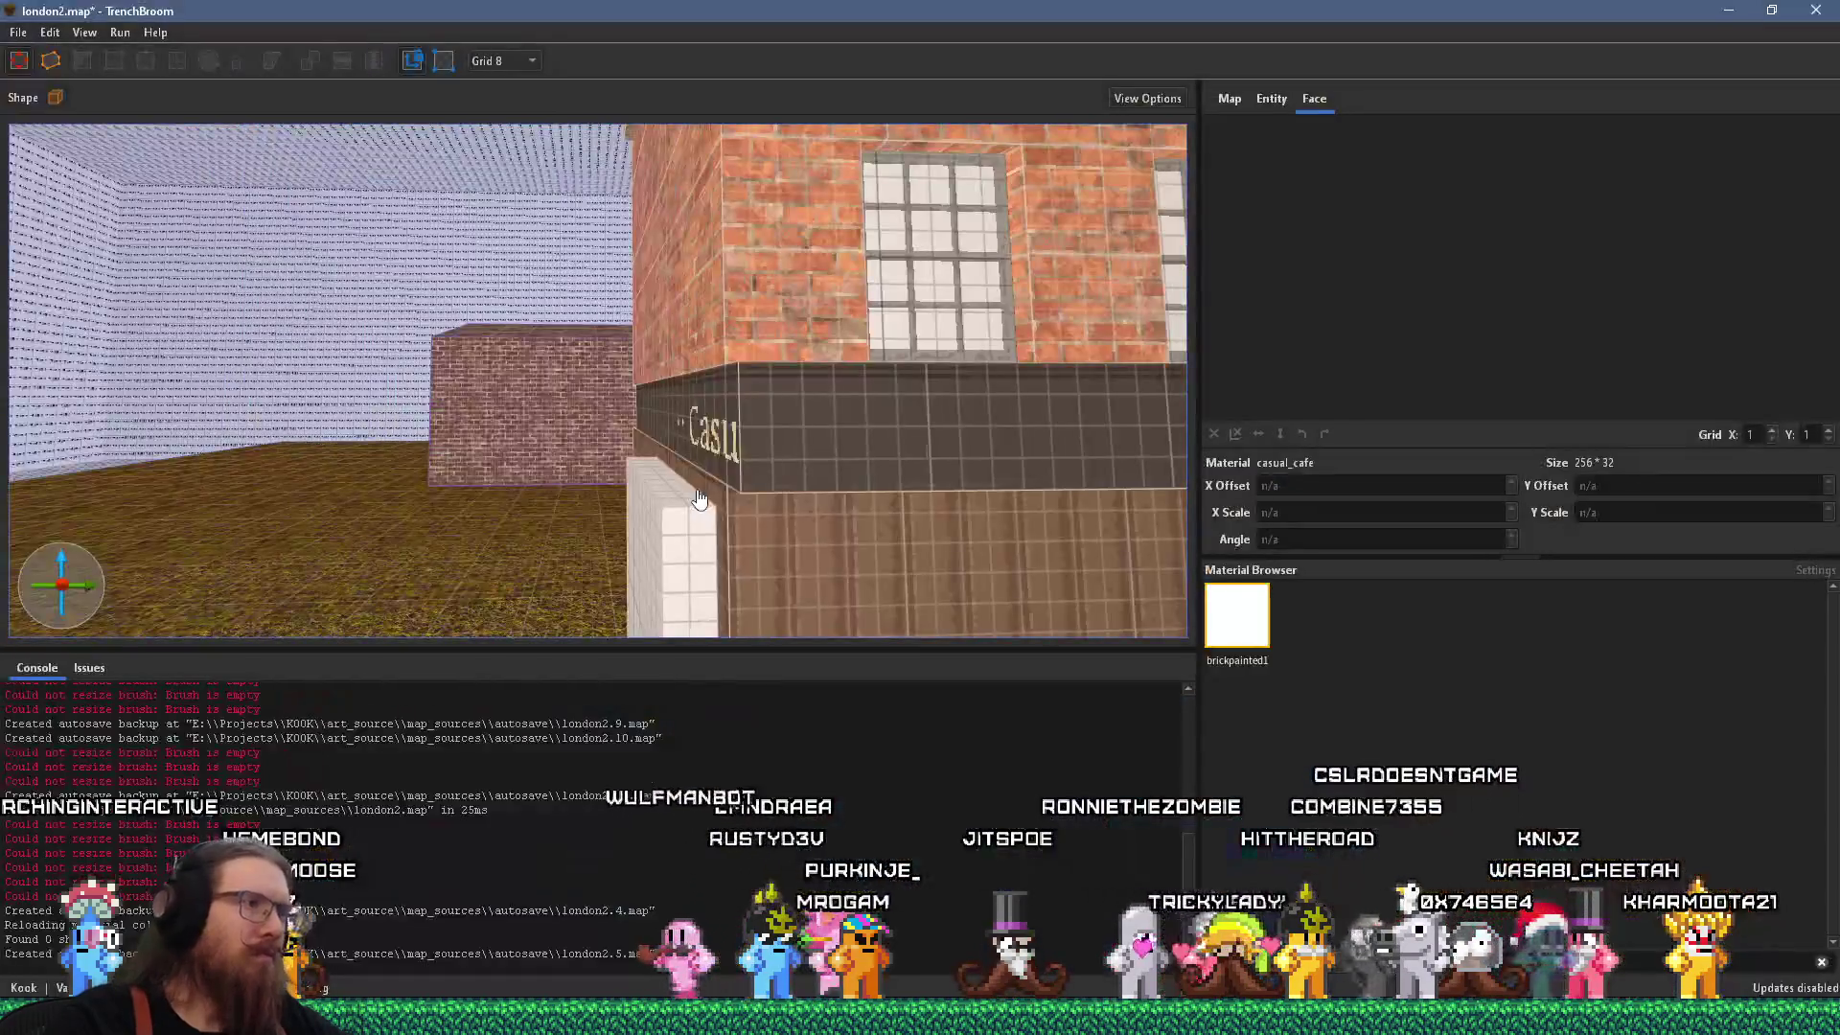
{"action": "left_click_drag", "start_coordinate": [700, 500], "coordinate": [665, 475]}
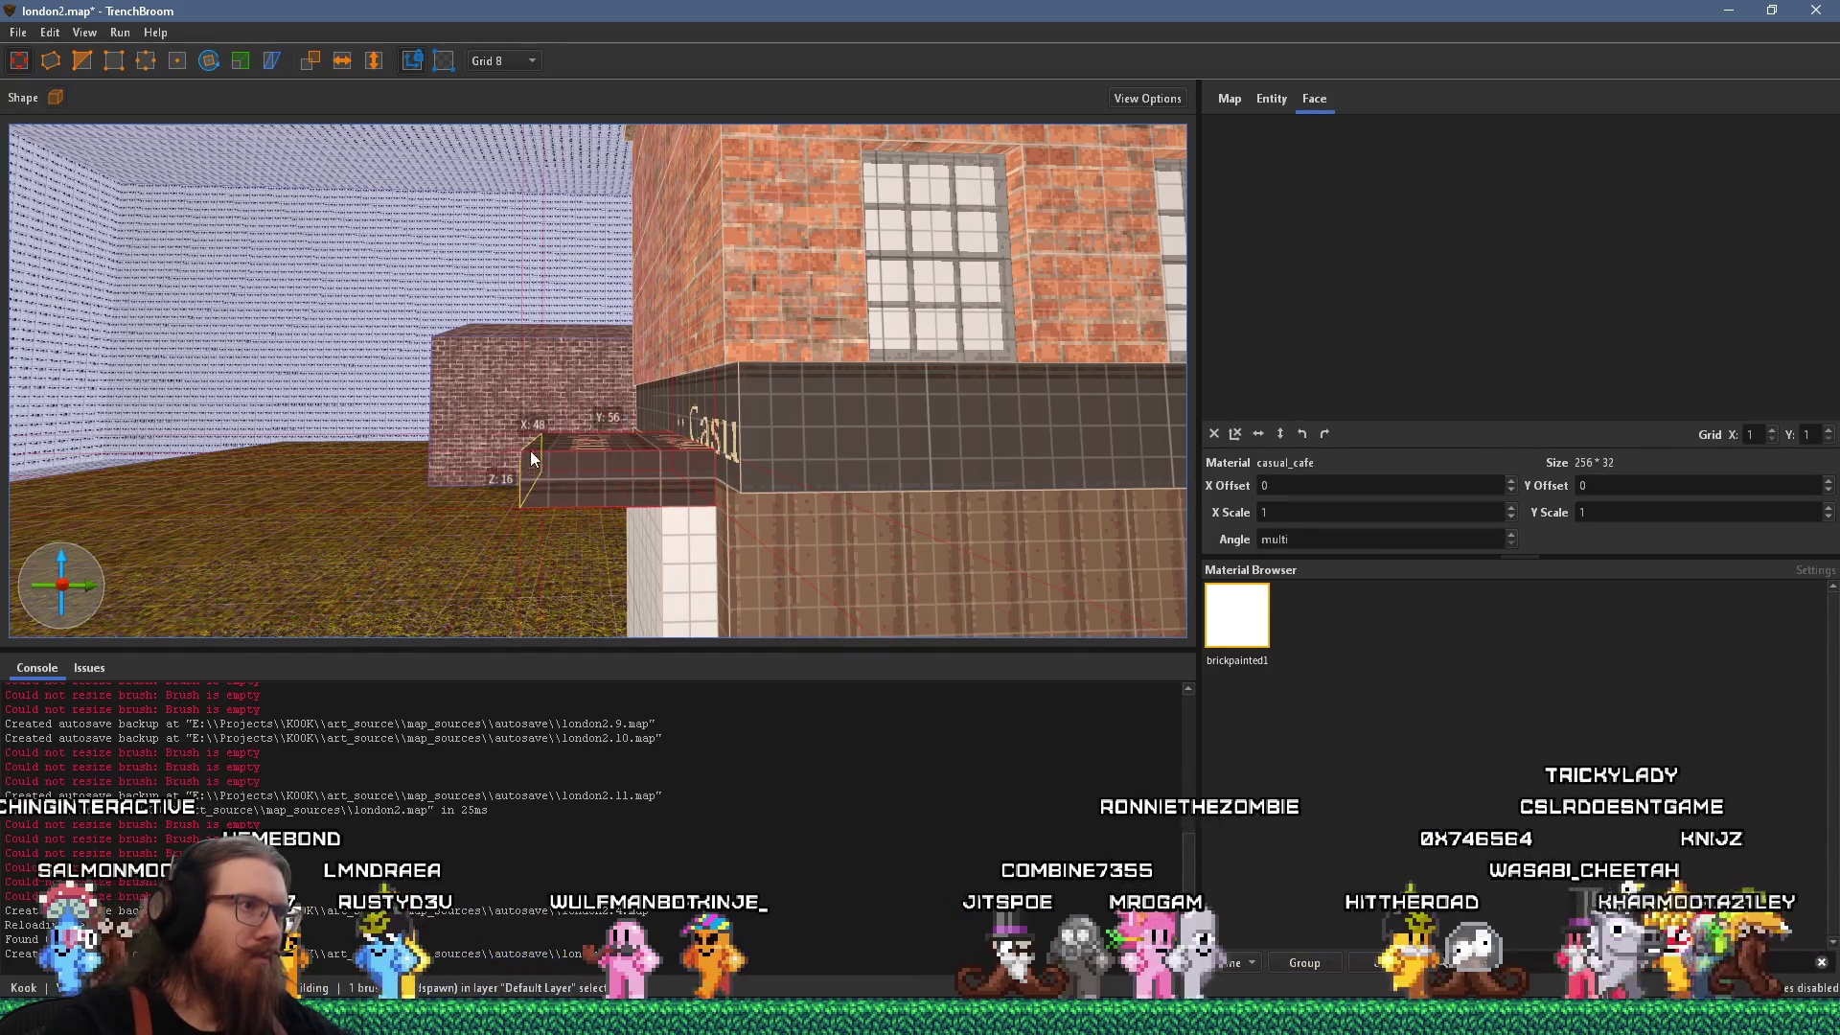
Select the ledge face and shift its café sign texture.
{"action": "key", "text": "d"}
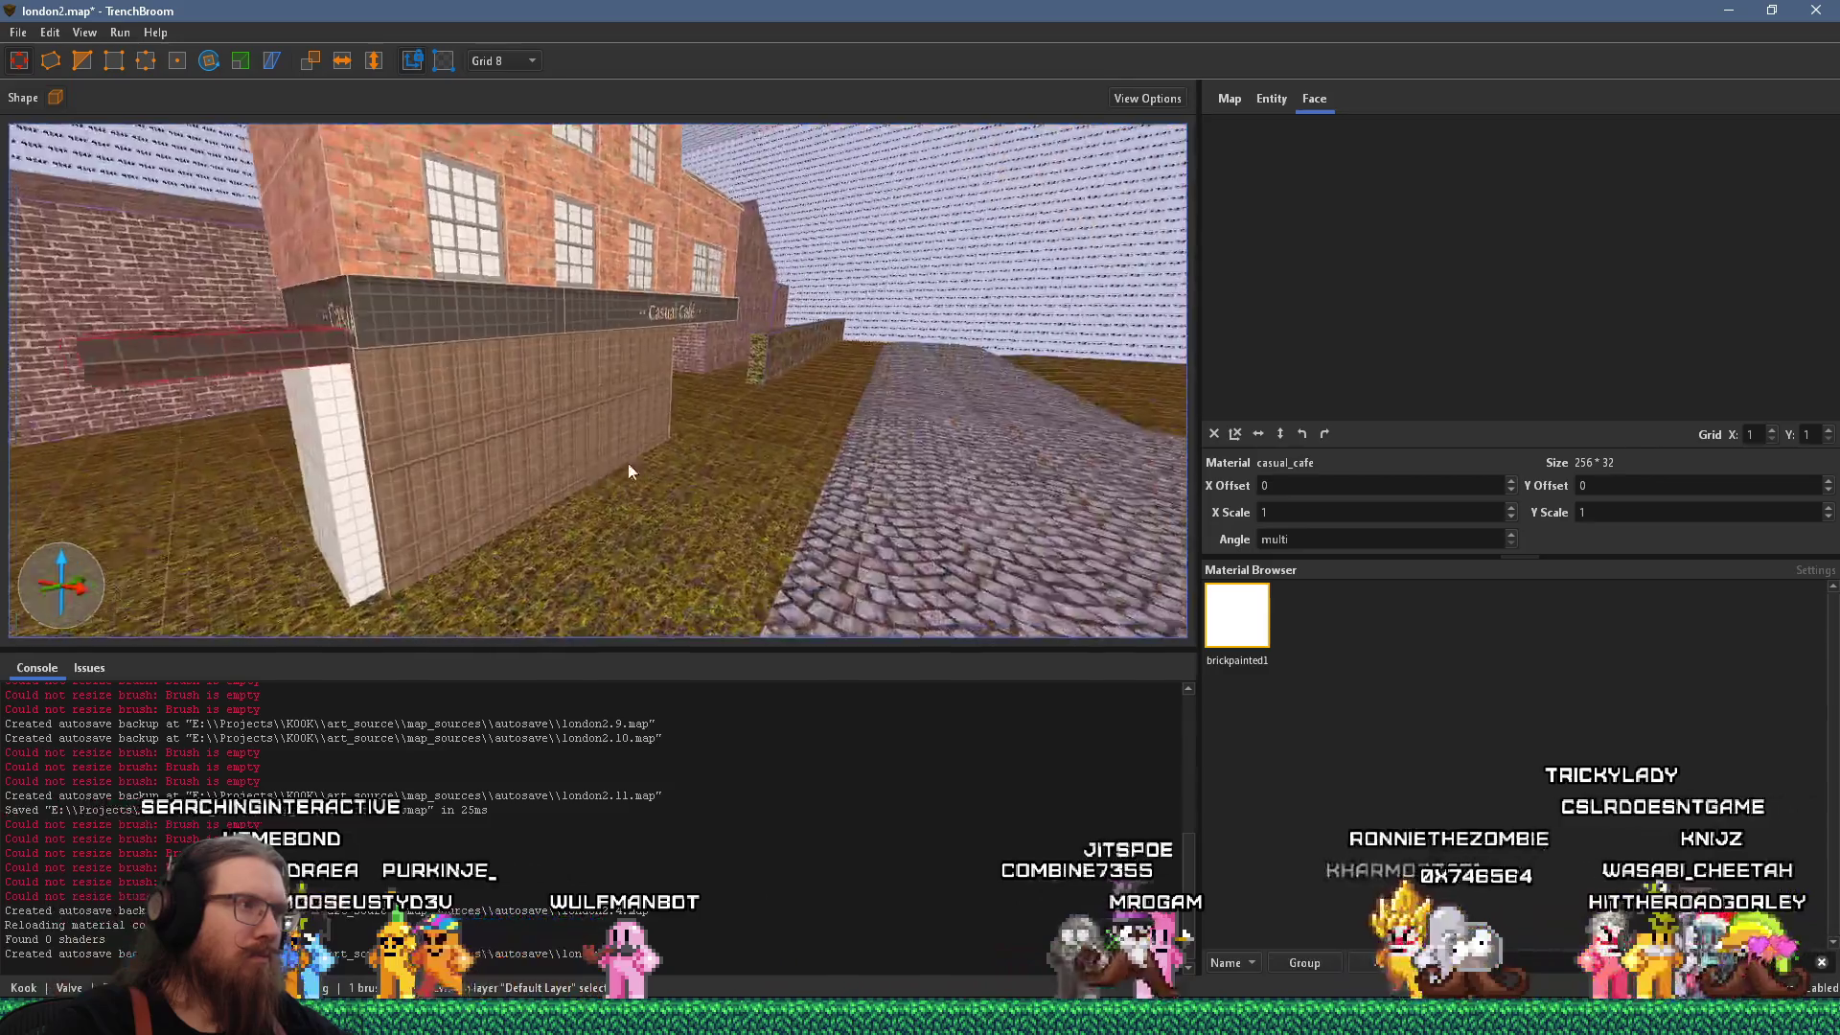
{"action": "key", "text": "w"}
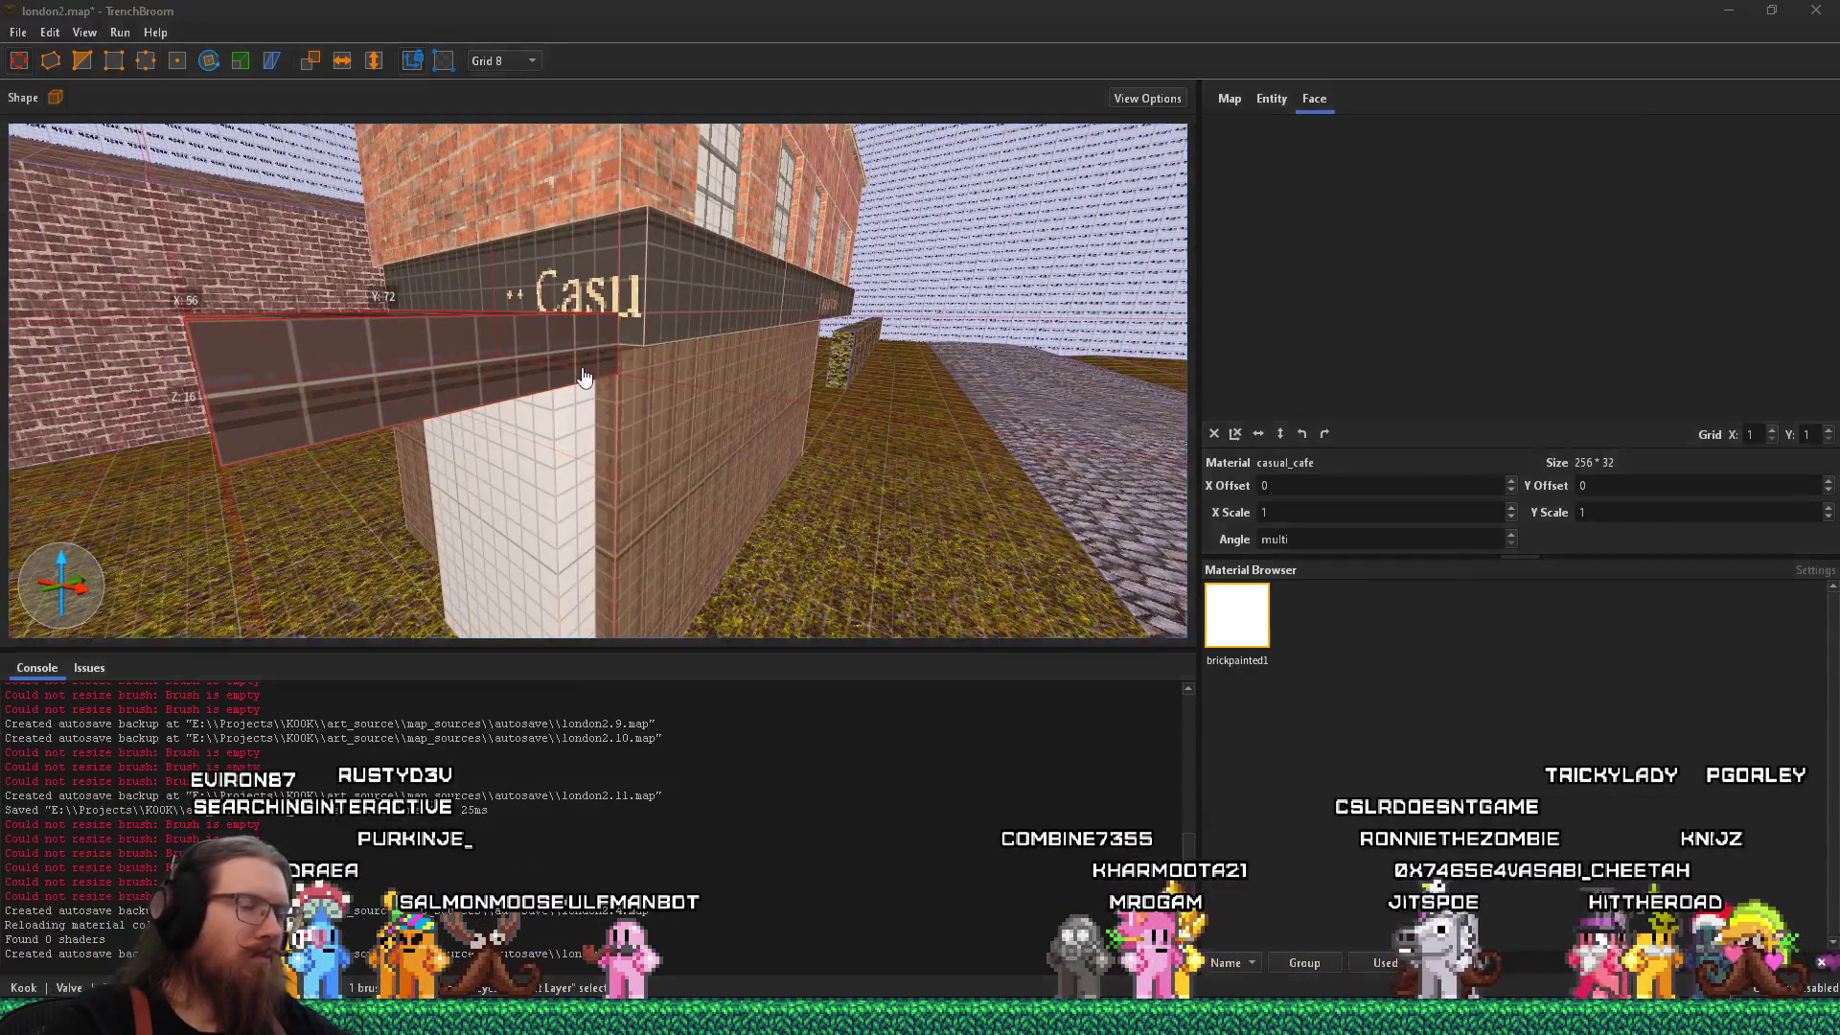
{"action": "key", "text": "alt+Tab"}
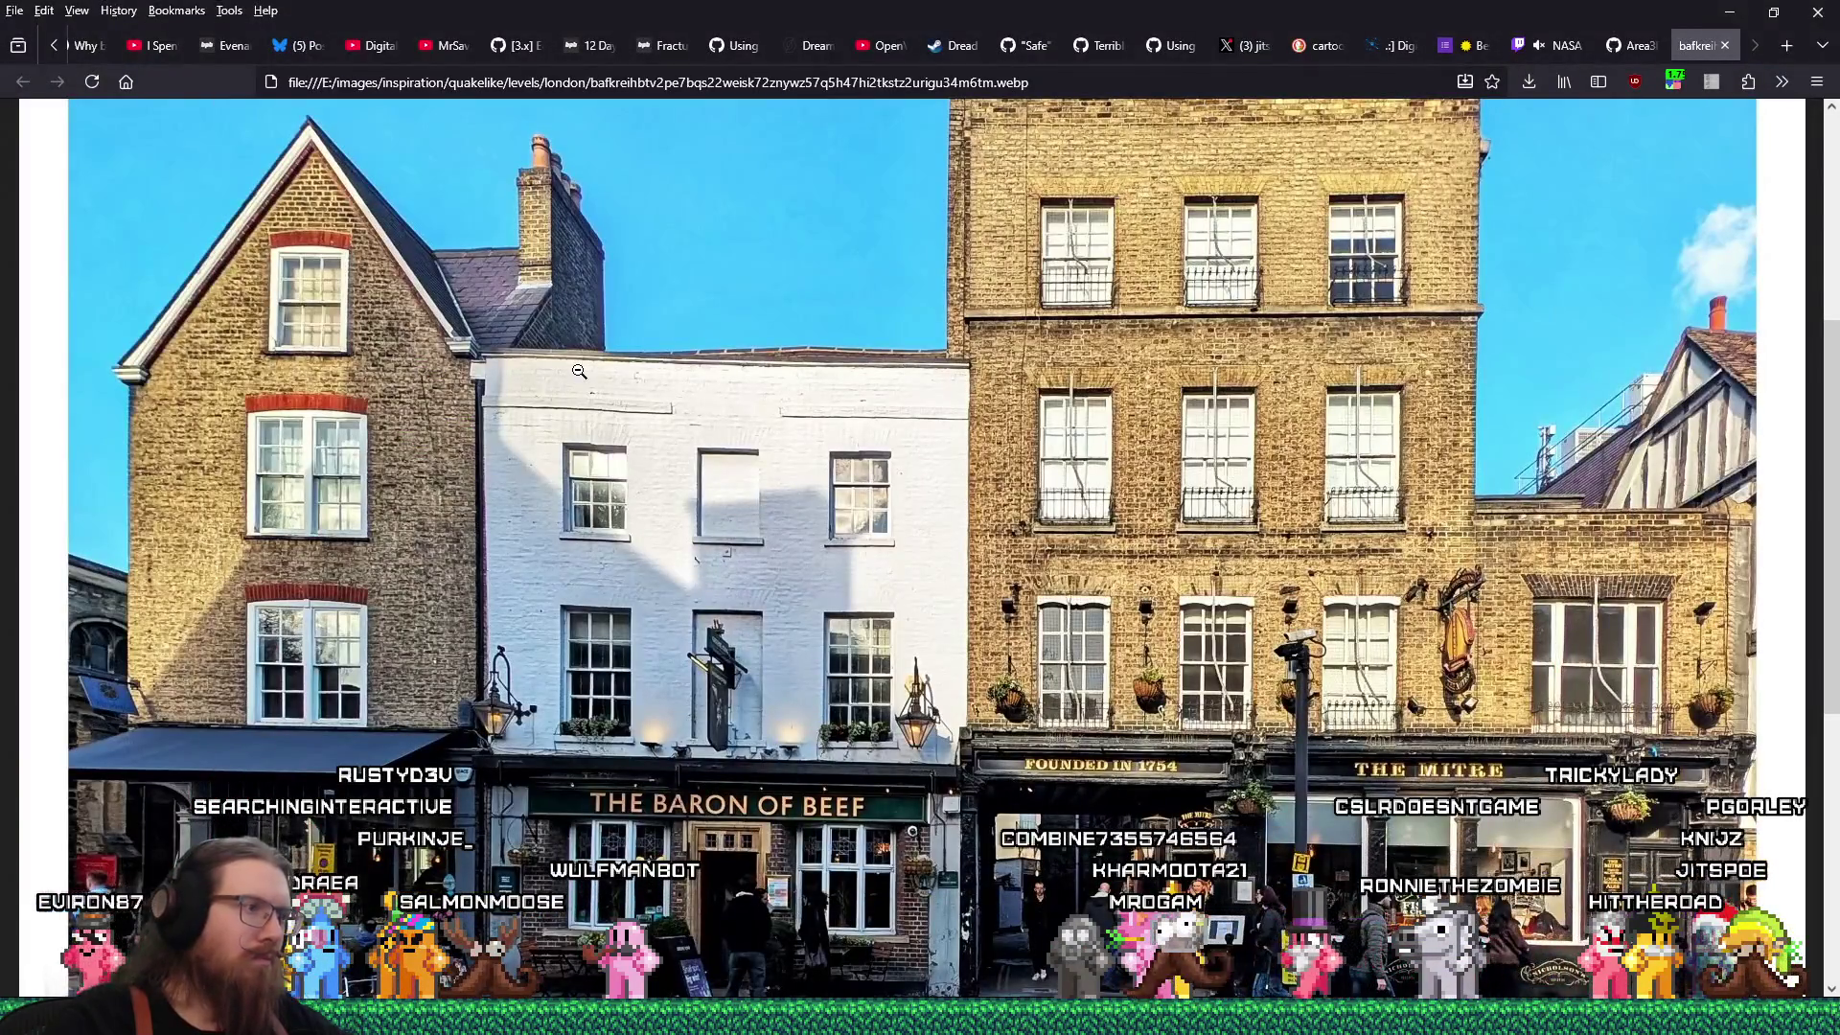
{"action": "key", "text": "alt+Tab"}
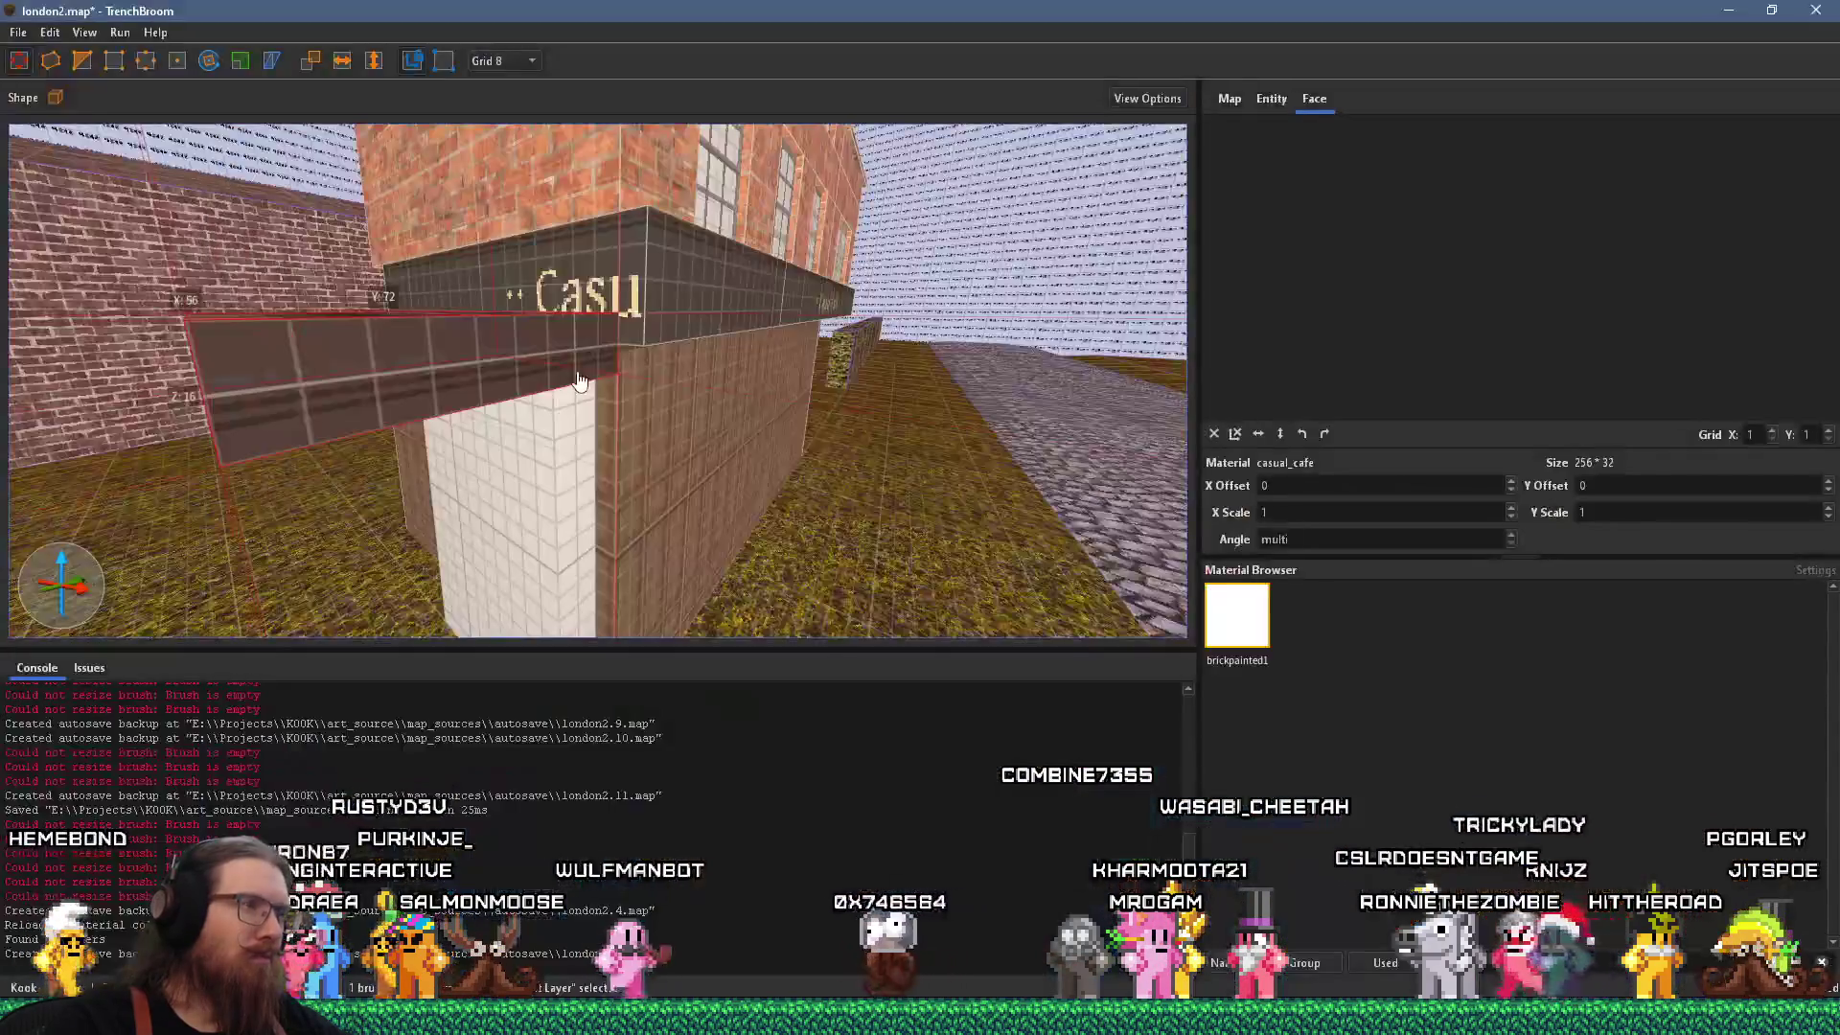
{"action": "key", "text": "w"}
{"action": "key", "text": "d"}
{"action": "left_click", "coordinate": [604, 423], "text": "shift"}
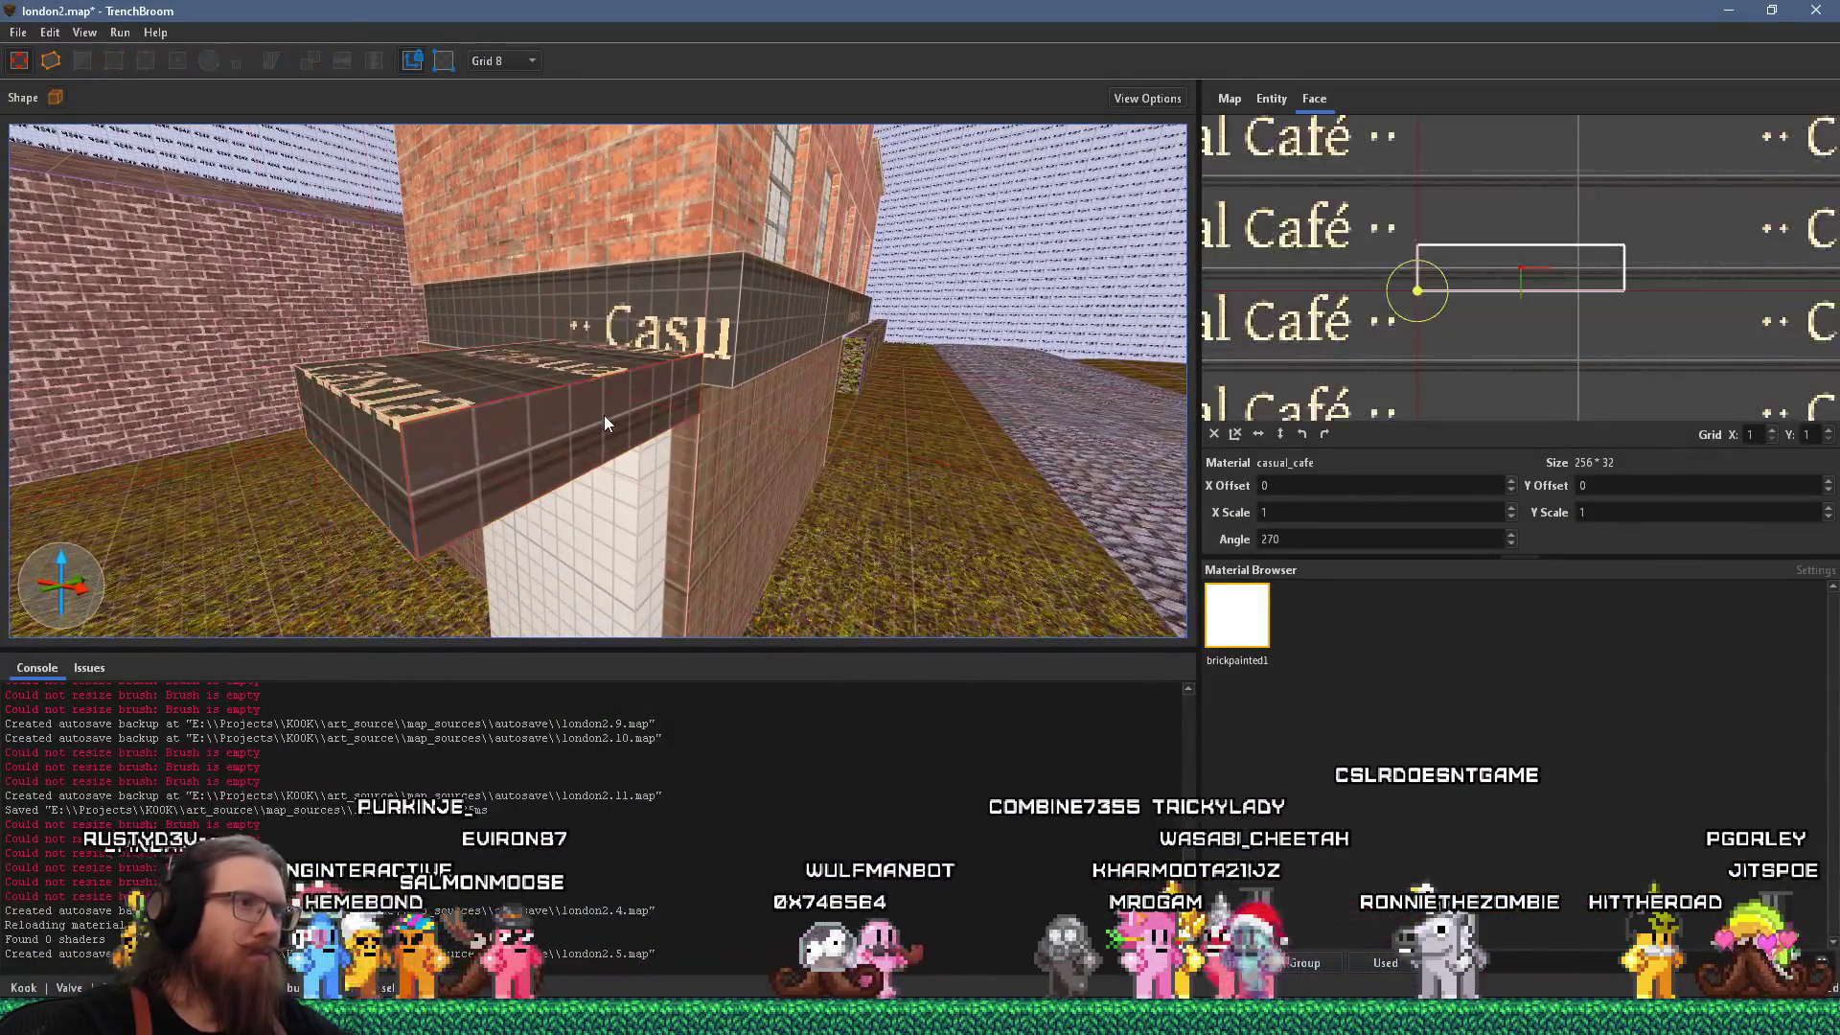
{"action": "left_click_drag", "start_coordinate": [1463, 384], "coordinate": [1474, 368]}
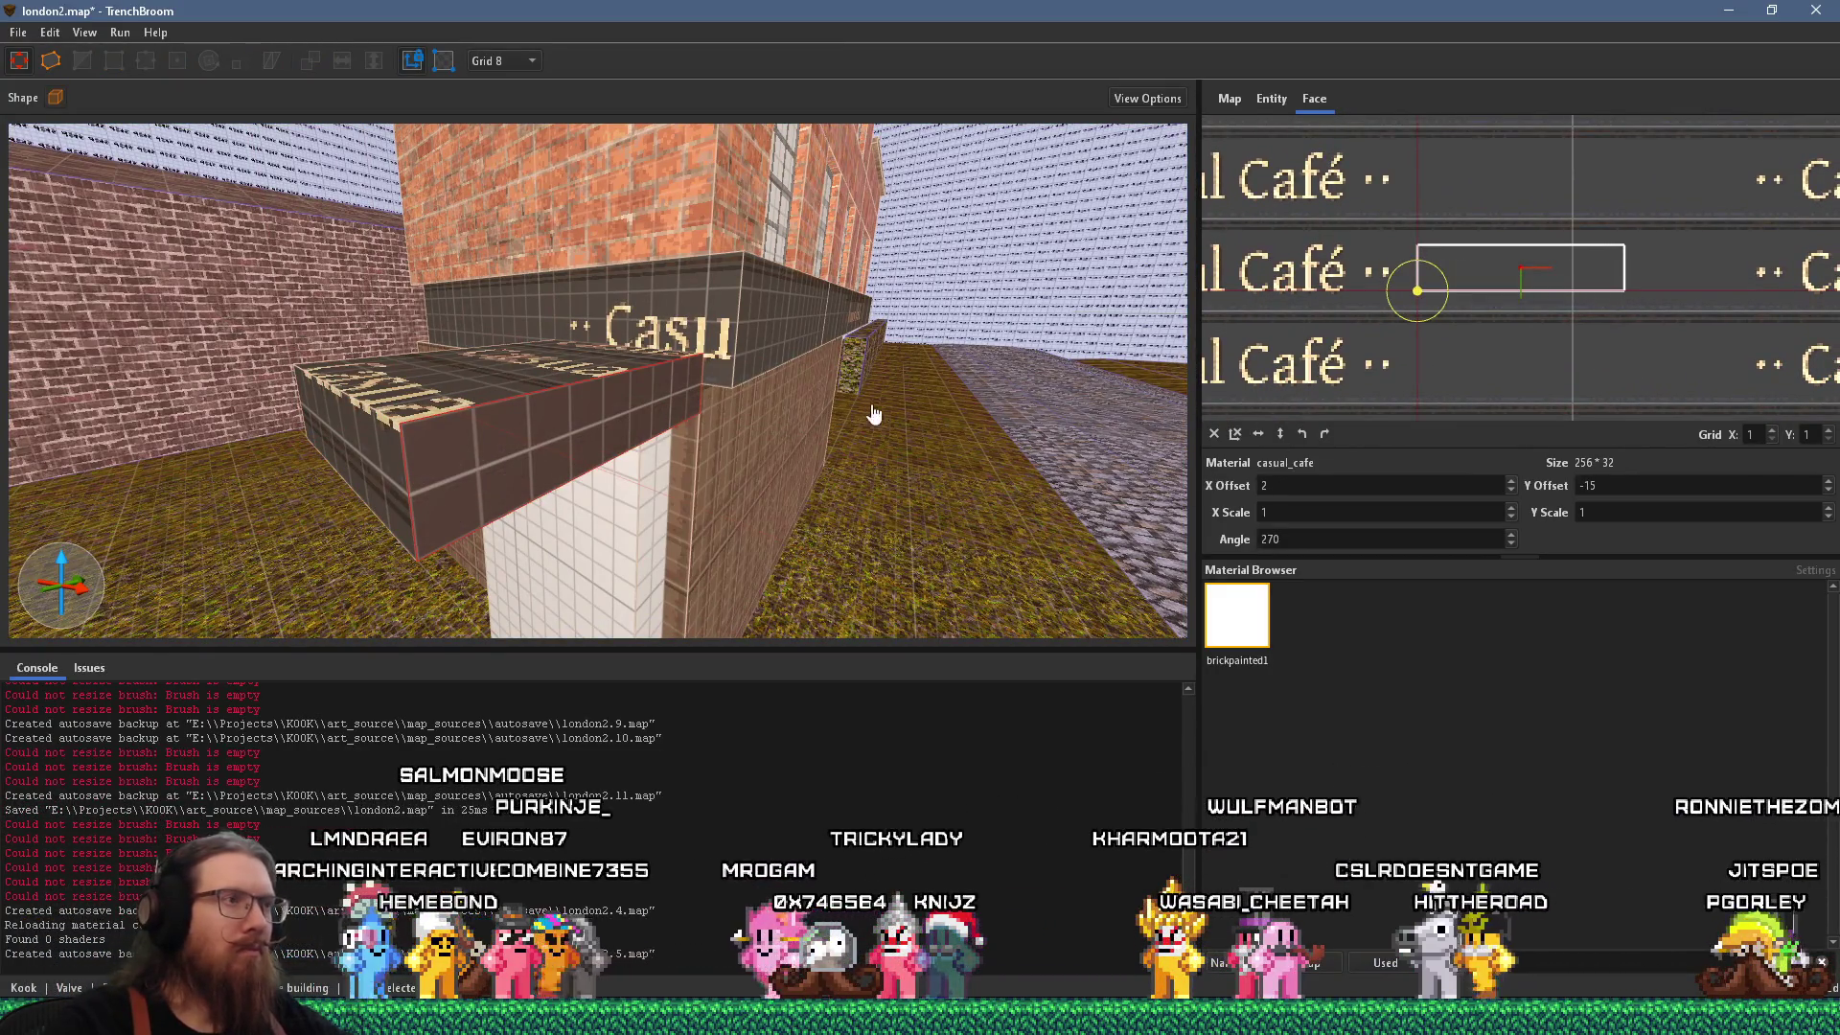
Bevel the ledge's lower front edge into a slope with the vertex tool.
{"action": "key", "text": "a"}
{"action": "key", "text": "w"}
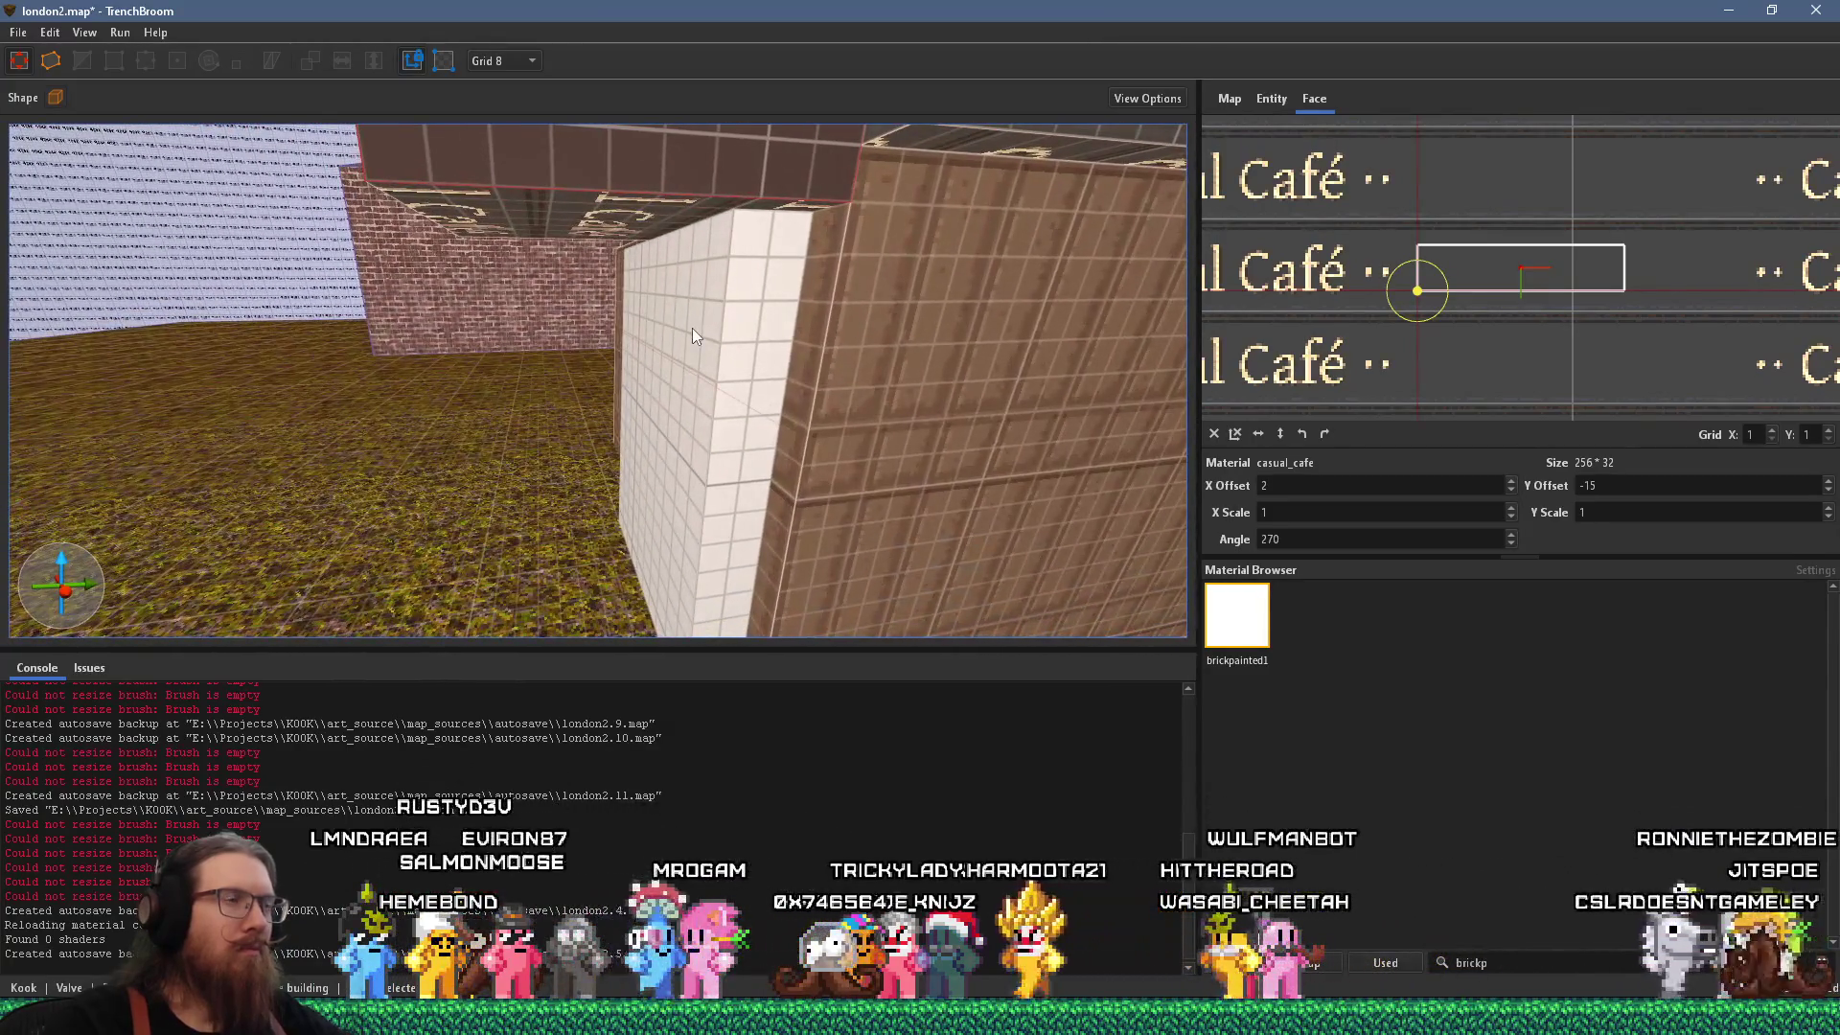
{"action": "key", "text": "s"}
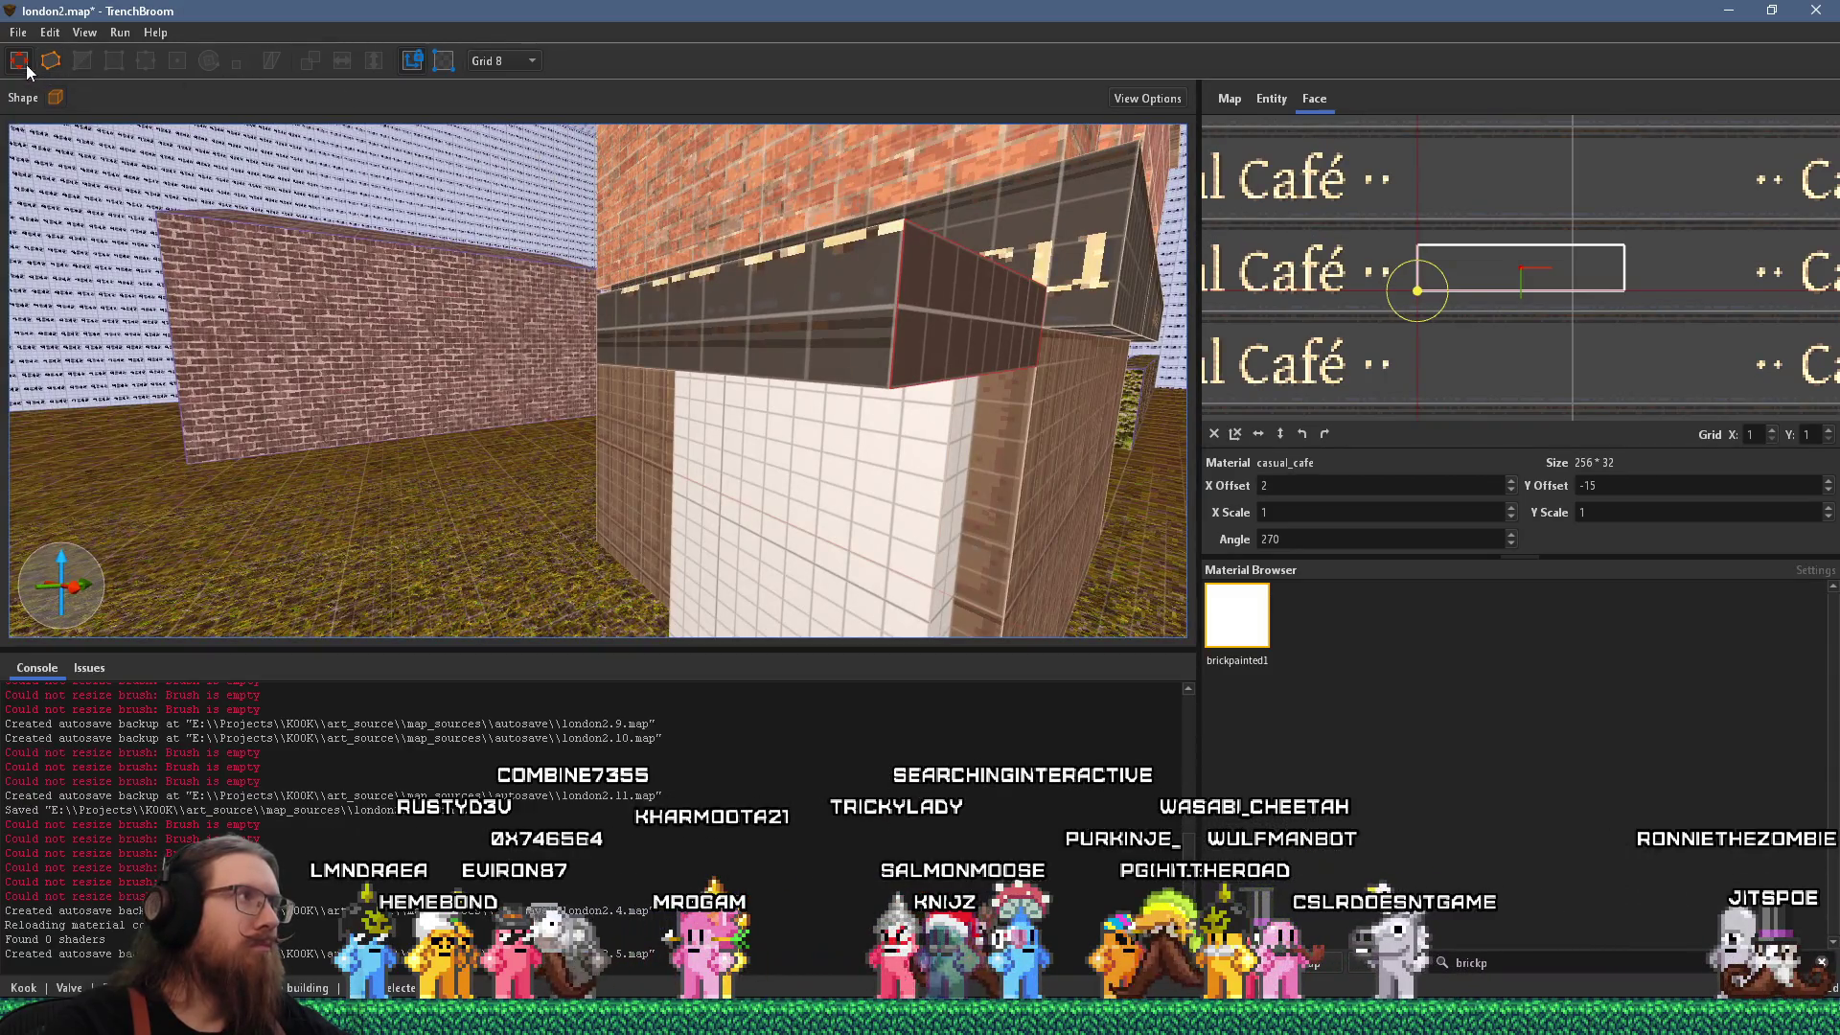
{"action": "left_click", "coordinate": [791, 352]}
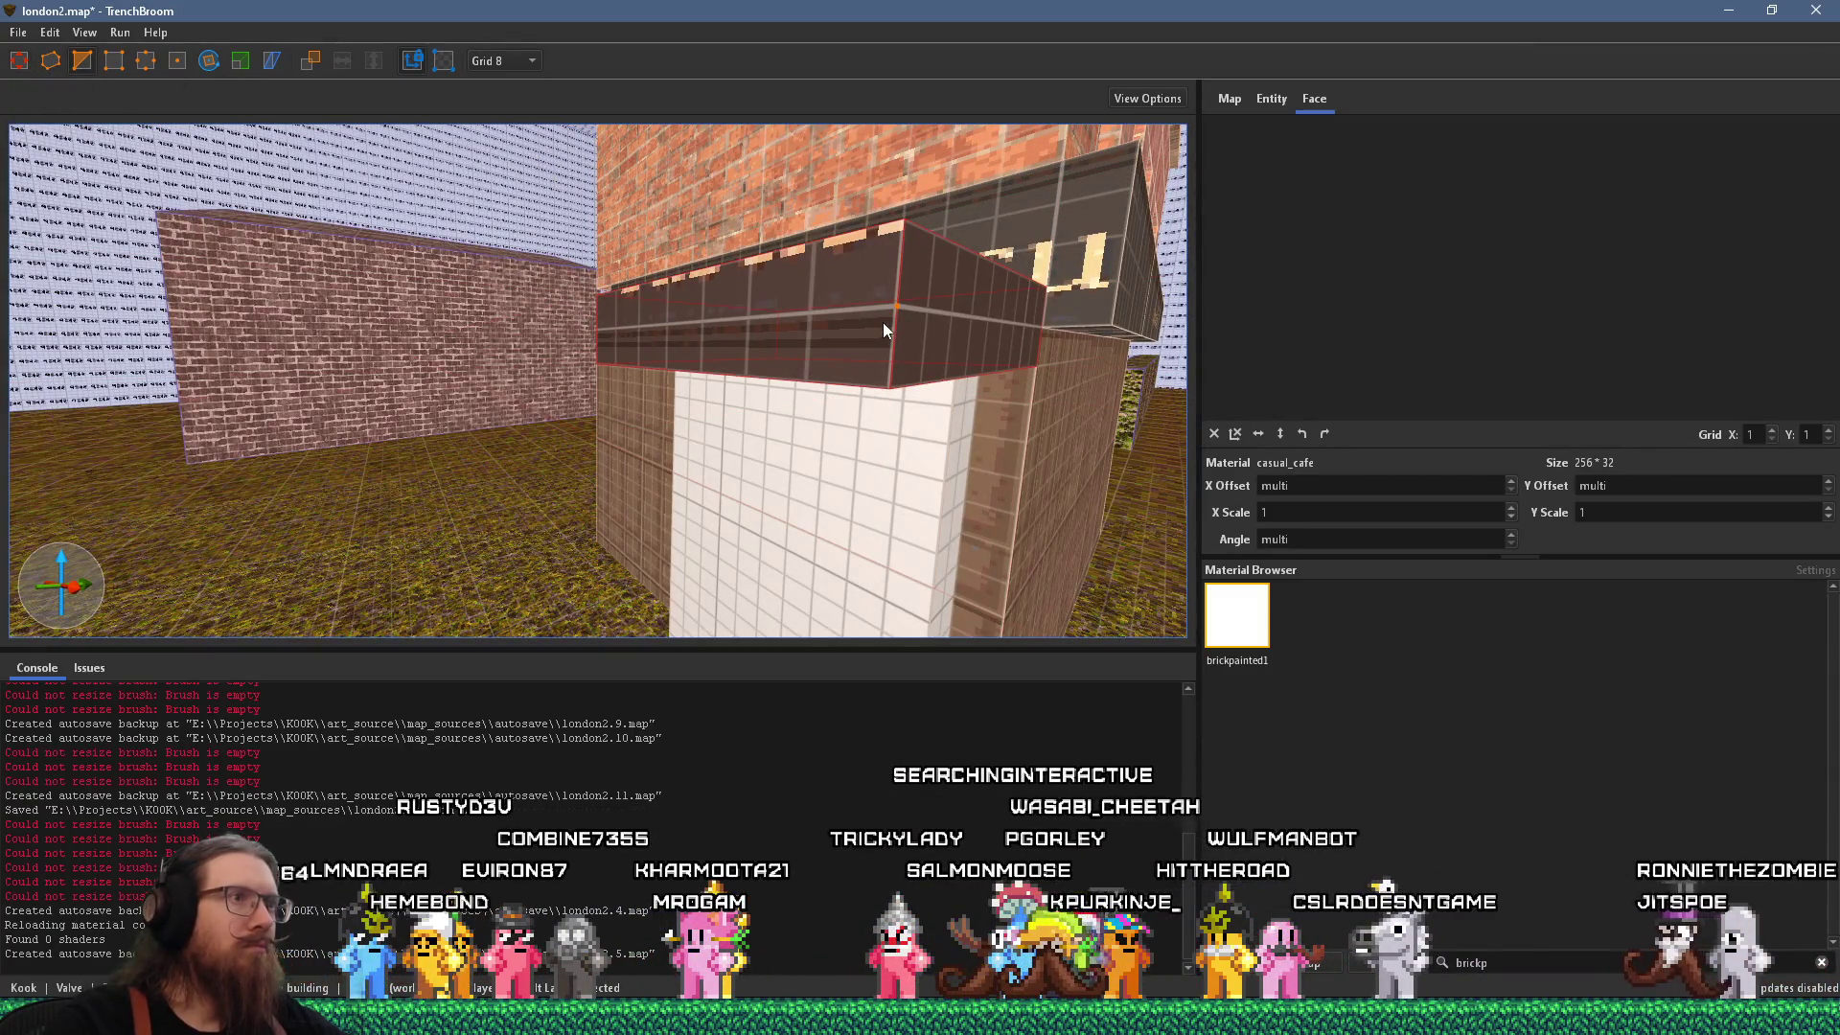
{"action": "left_click_drag", "start_coordinate": [832, 360], "coordinate": [883, 381]}
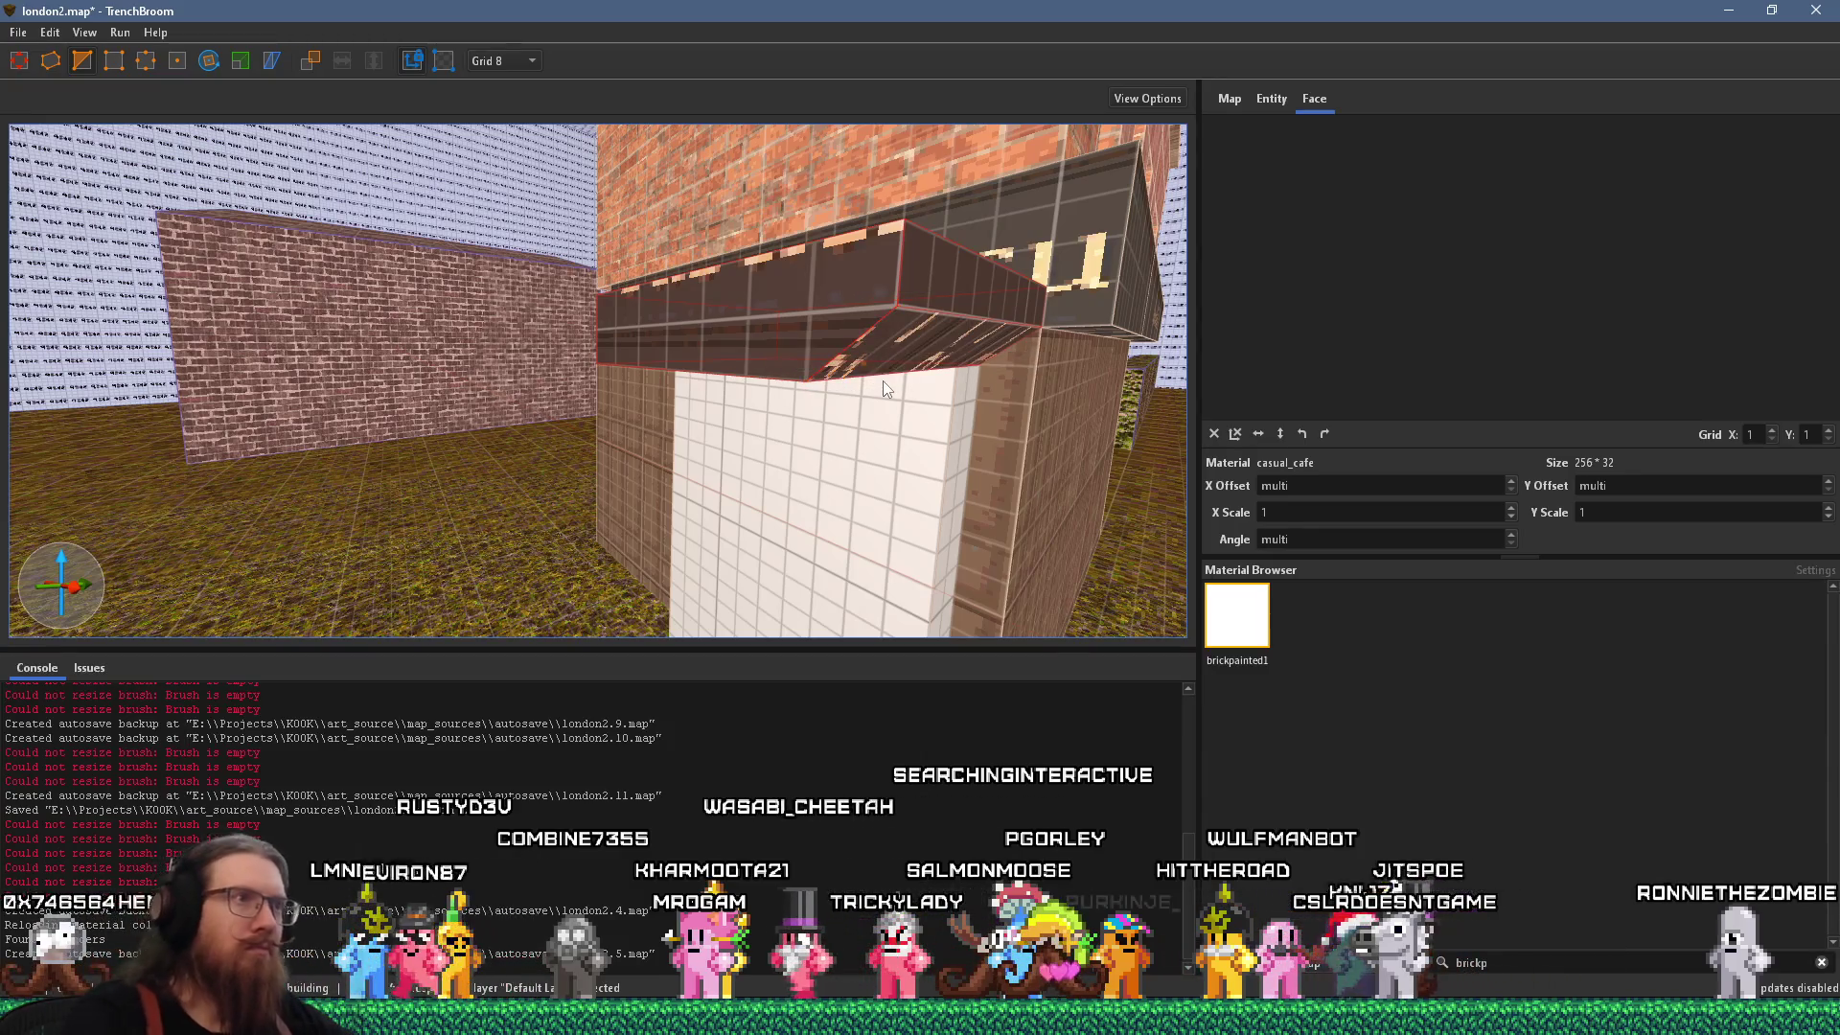
{"action": "left_click_drag", "start_coordinate": [891, 304], "coordinate": [899, 307]}
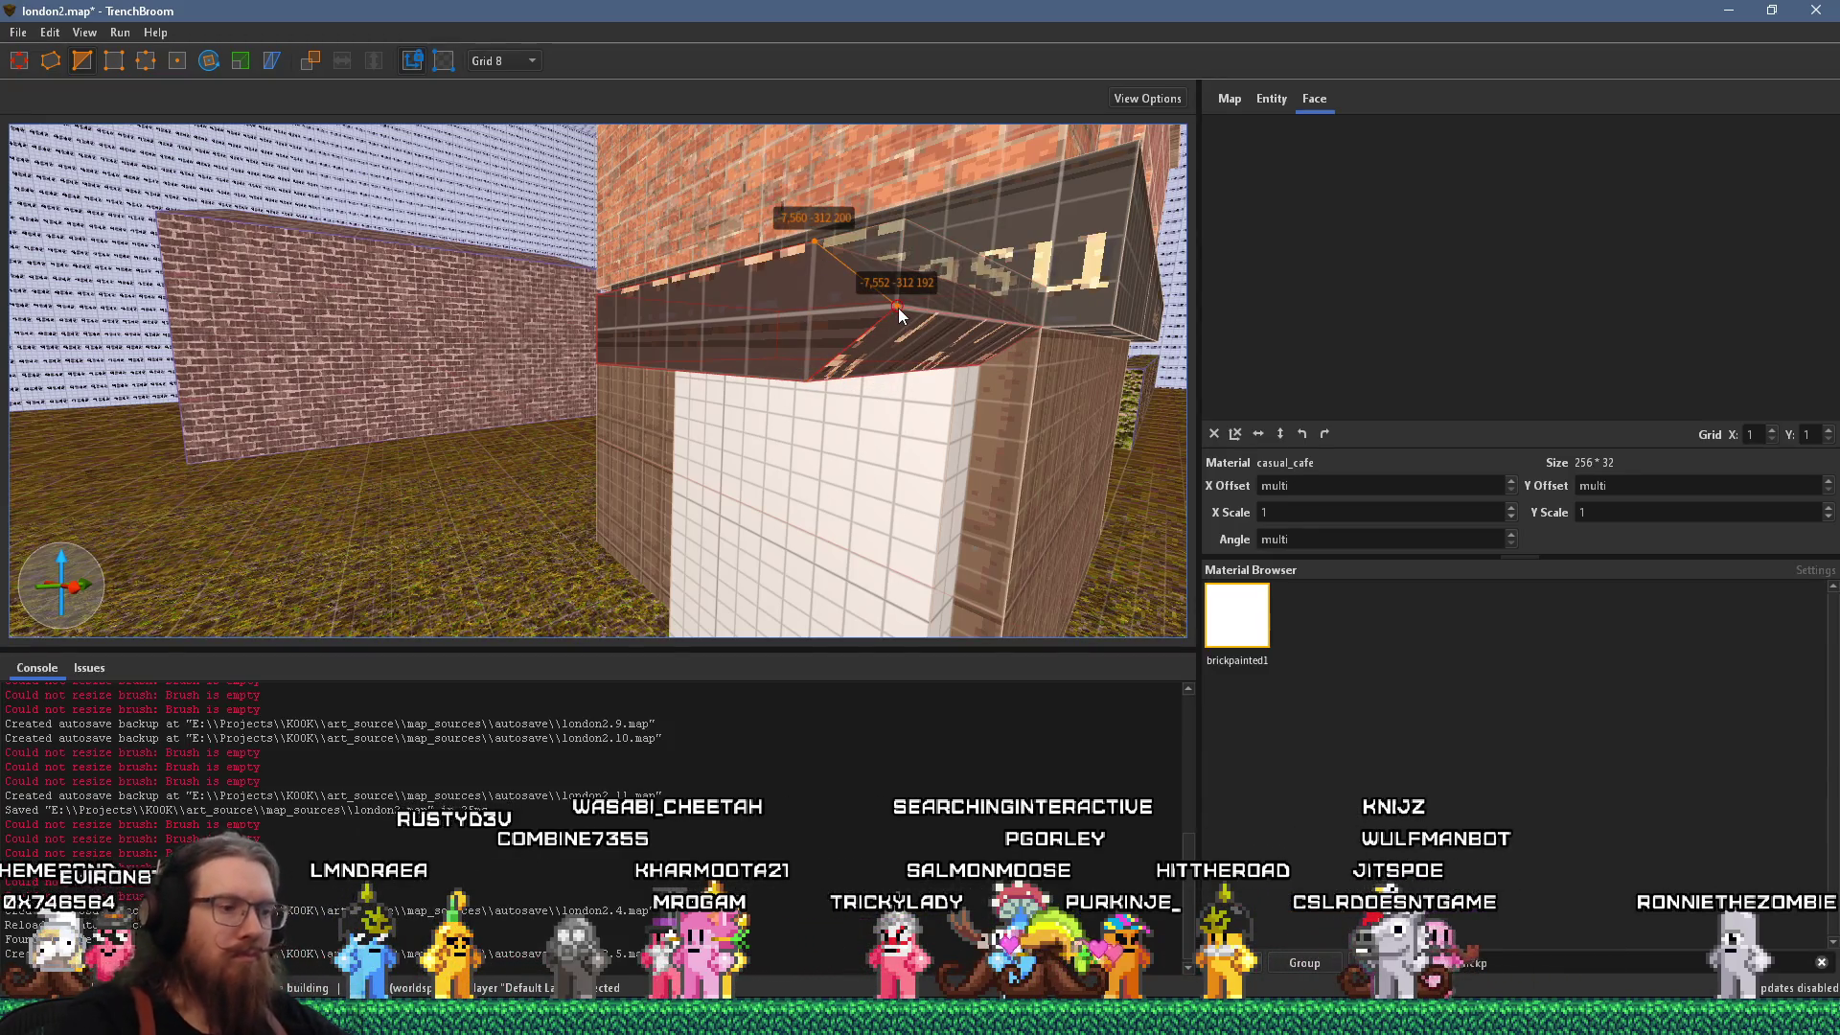
{"action": "key", "text": "Escape"}
Rotate the sign face's casual_cafe texture to angle 180 with zero offsets.
{"action": "left_click", "coordinate": [942, 295], "text": "shift"}
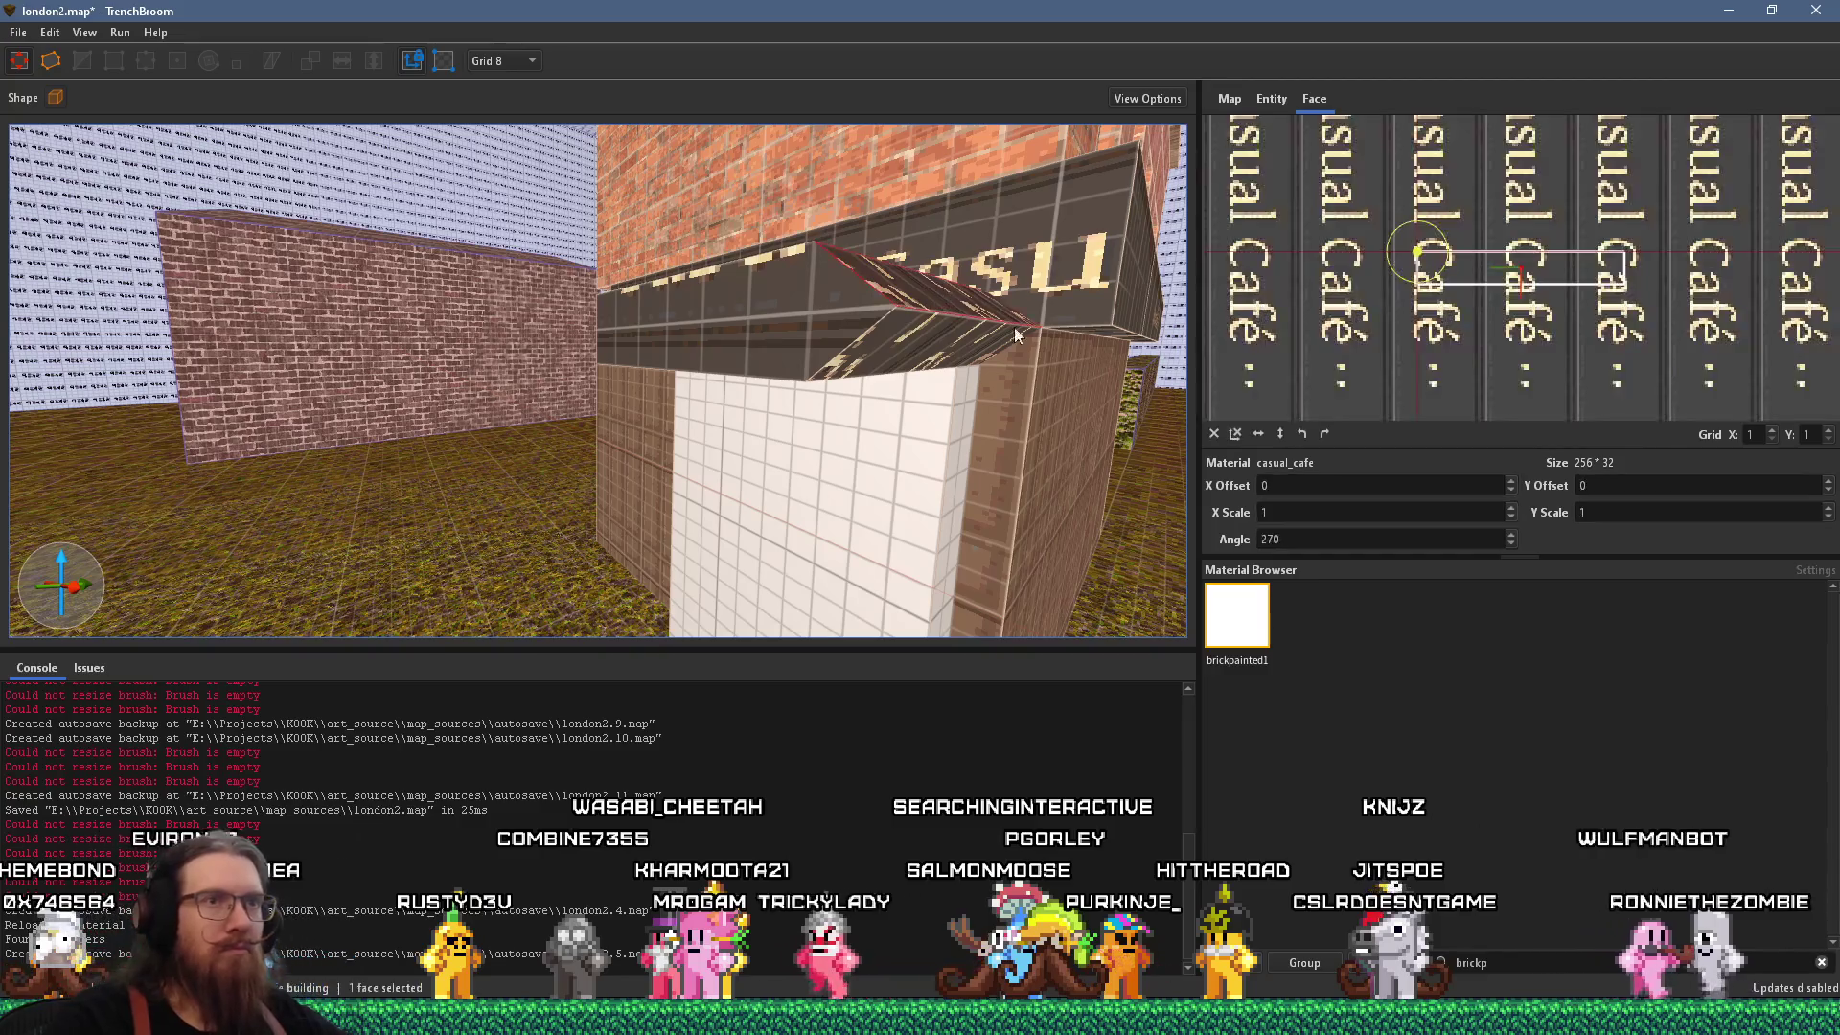
{"action": "left_click", "coordinate": [1320, 435]}
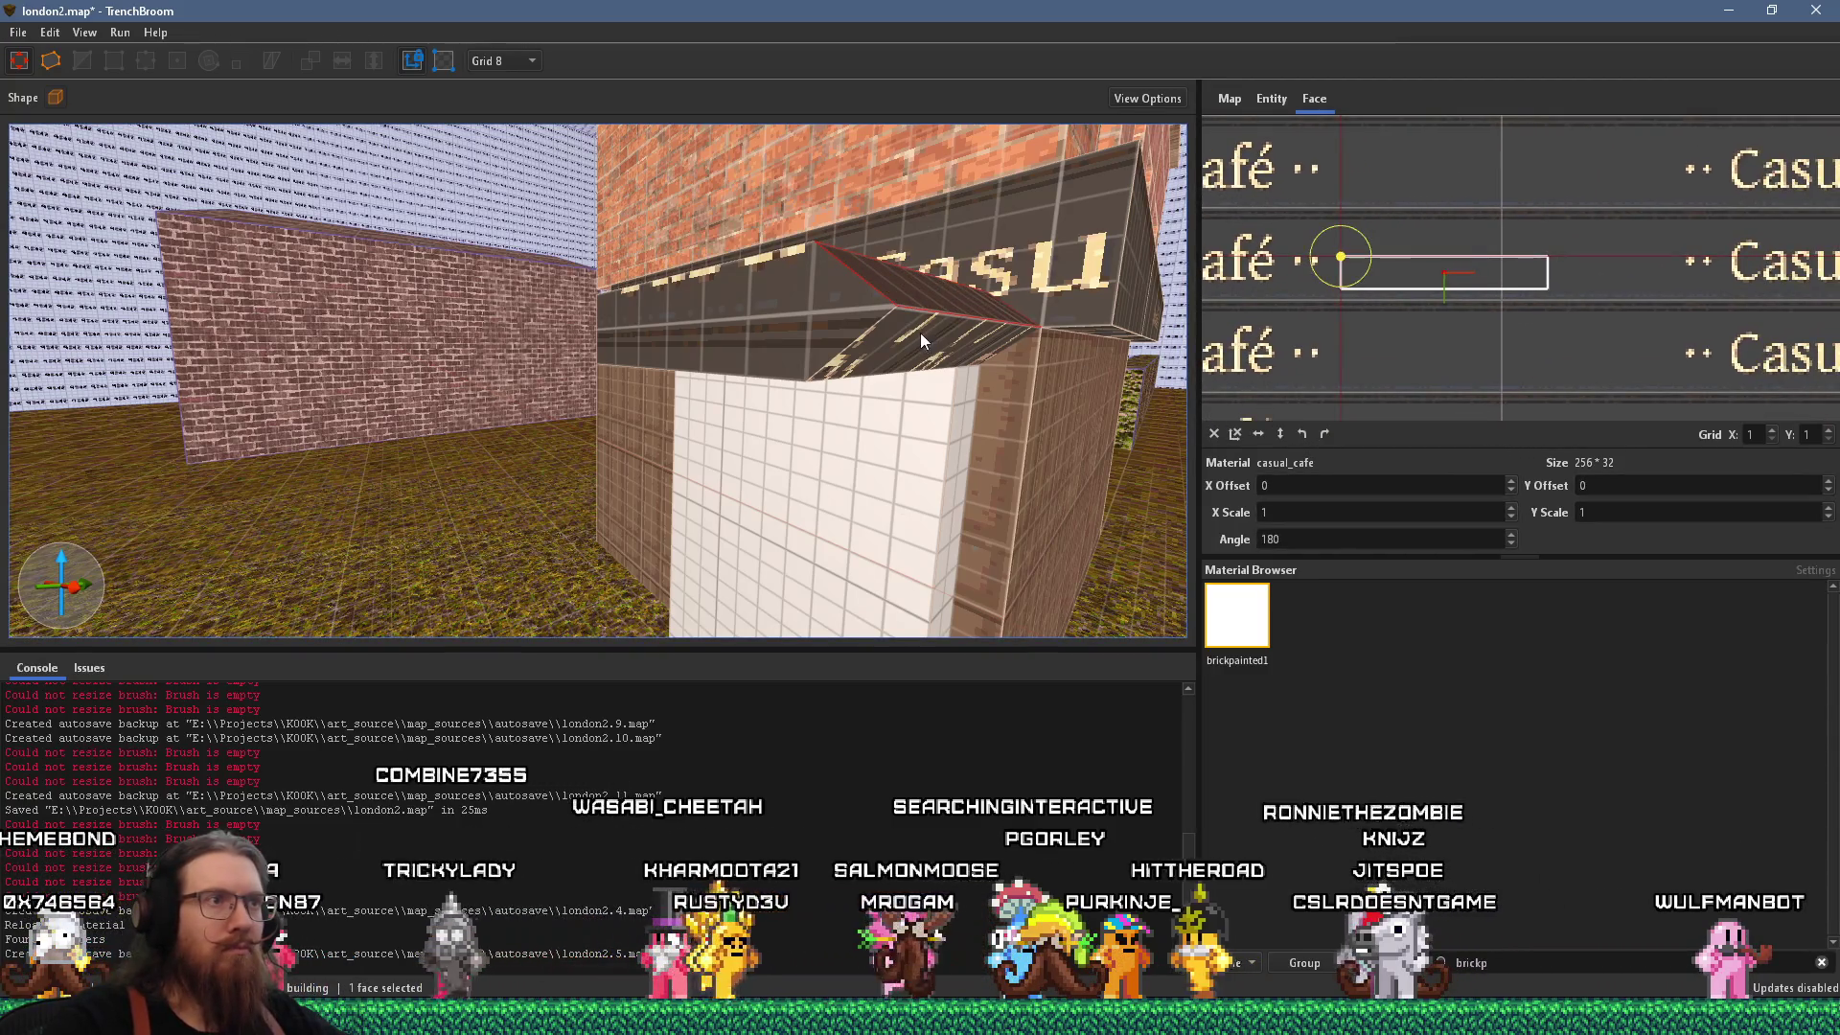
{"action": "left_click", "coordinate": [952, 336], "text": "shift"}
{"action": "key", "text": "a"}
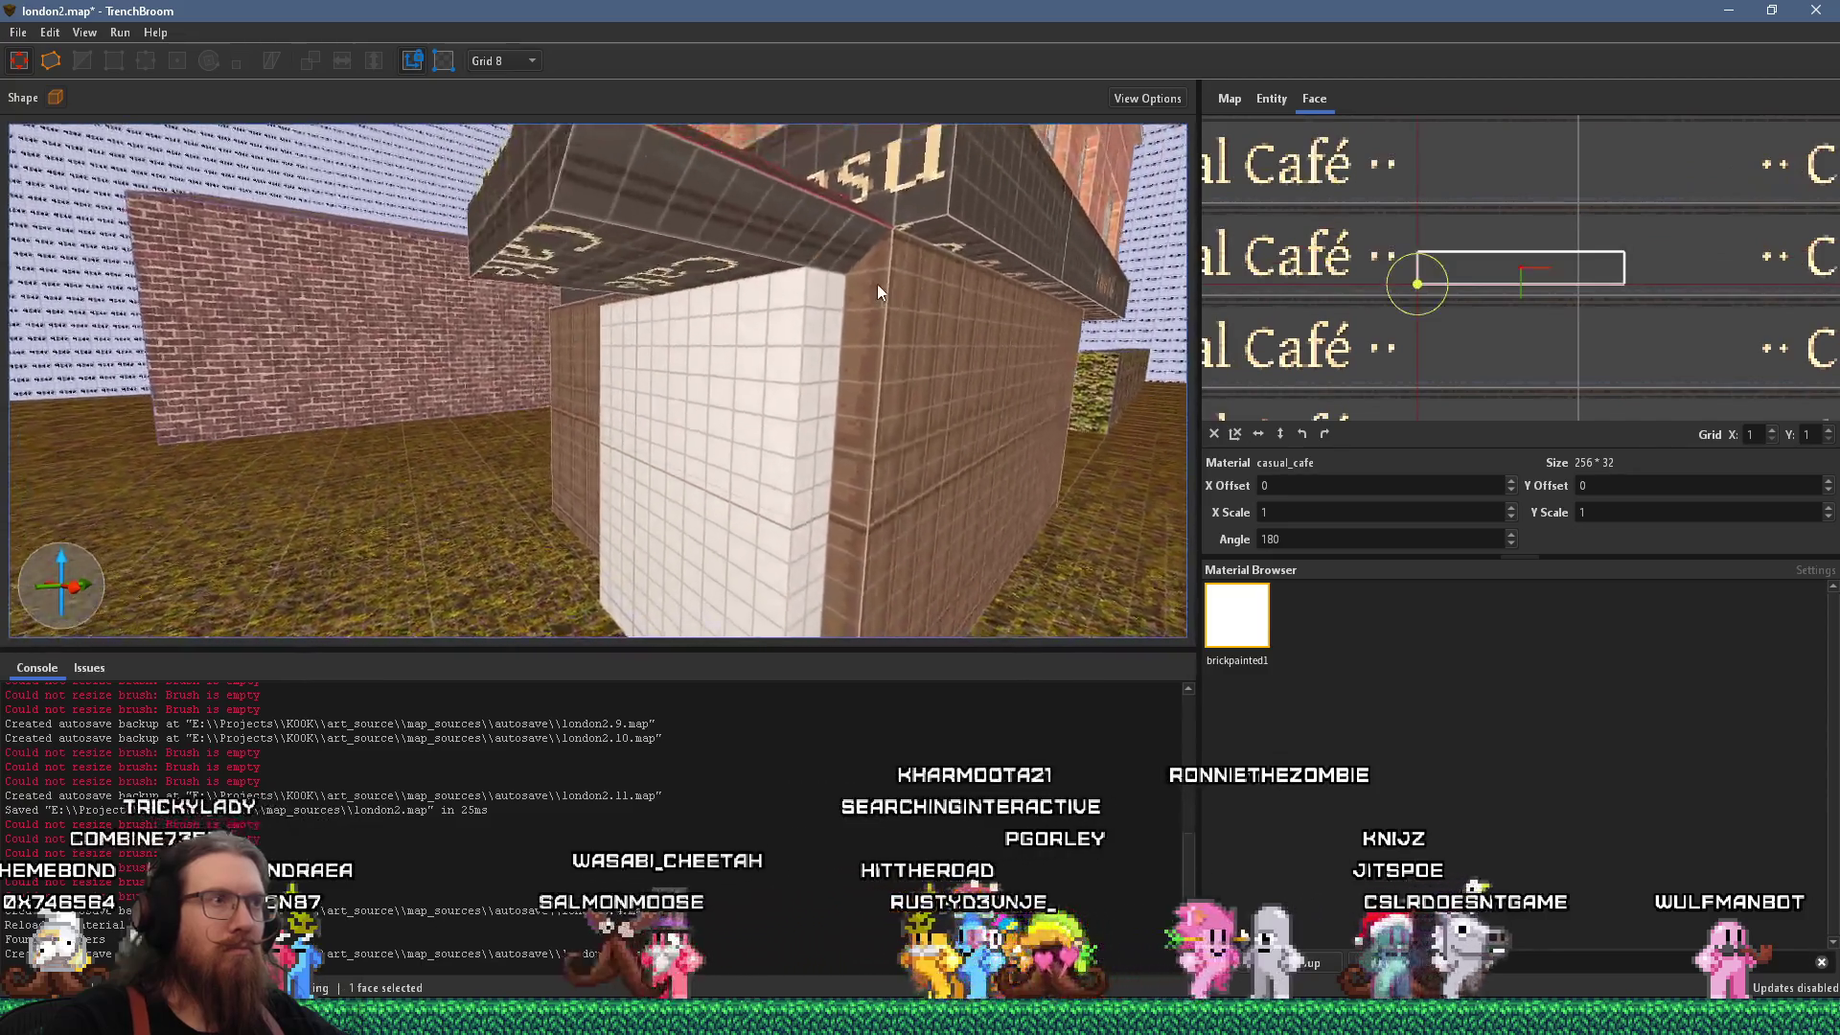
{"action": "left_click", "coordinate": [872, 307]}
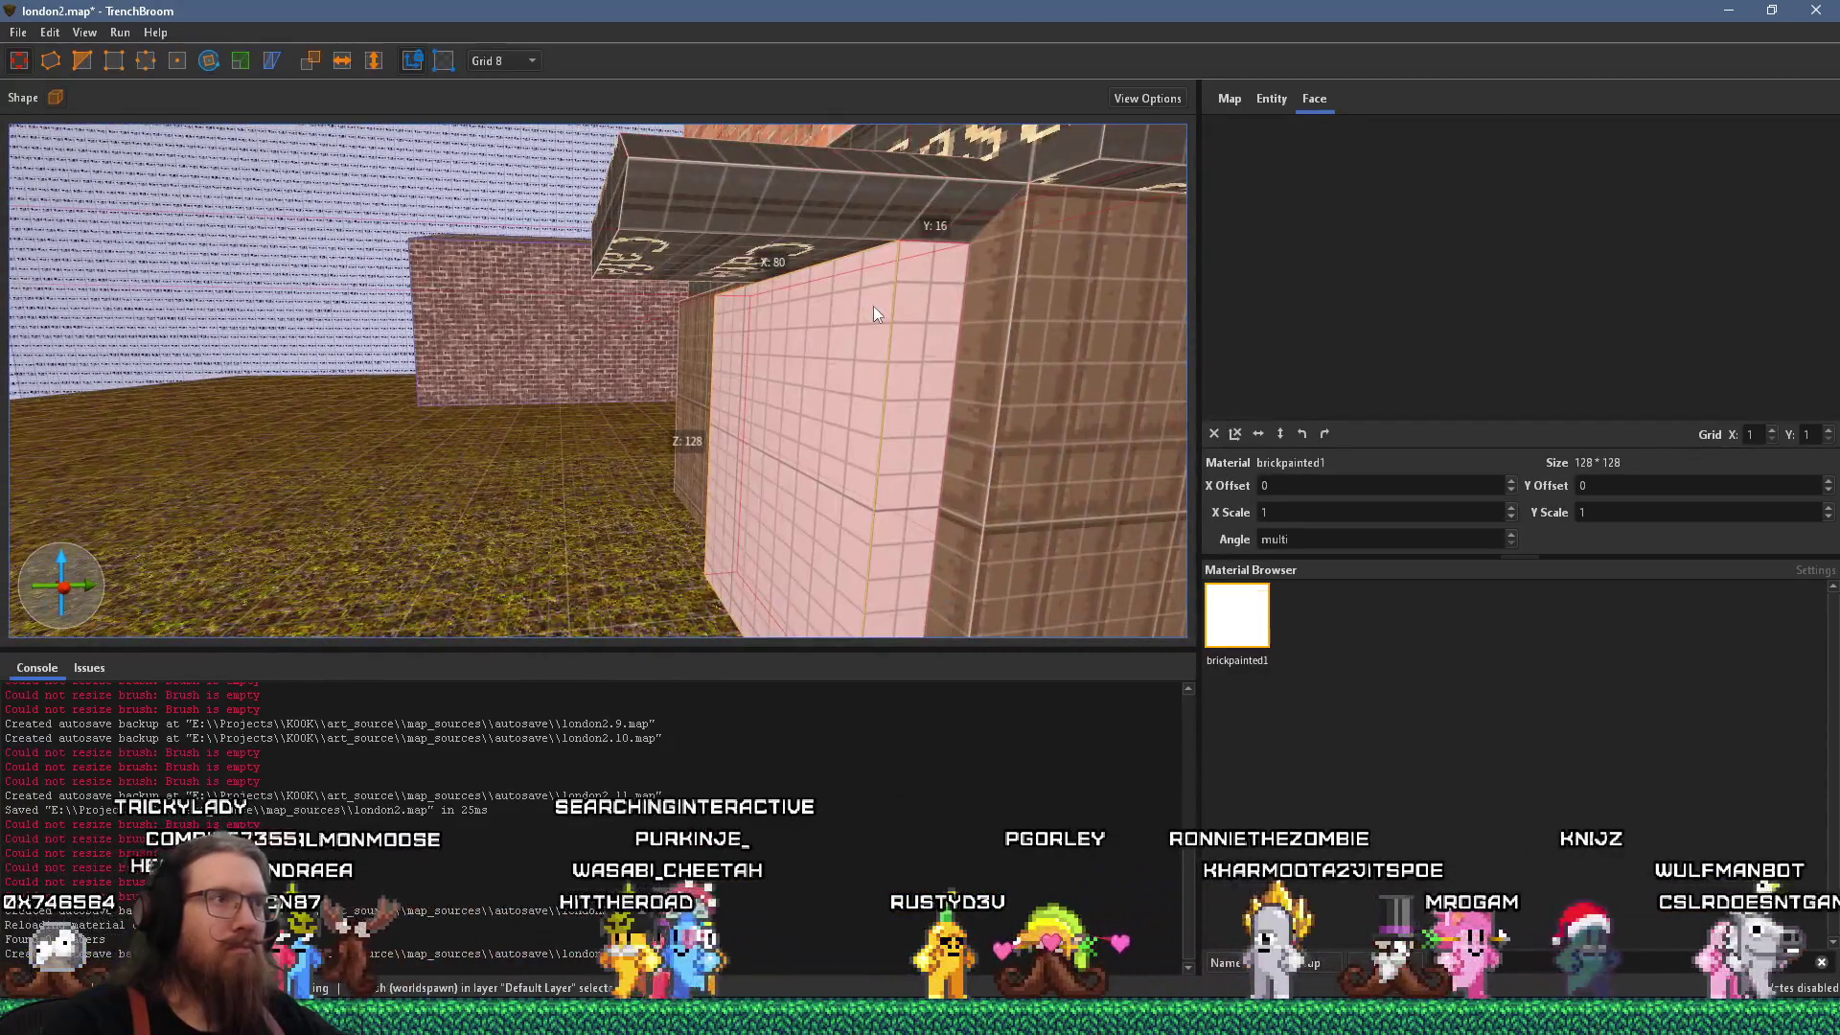
Check the reference photo, then extrude the white corner block's face toward the street.
{"action": "key", "text": "s"}
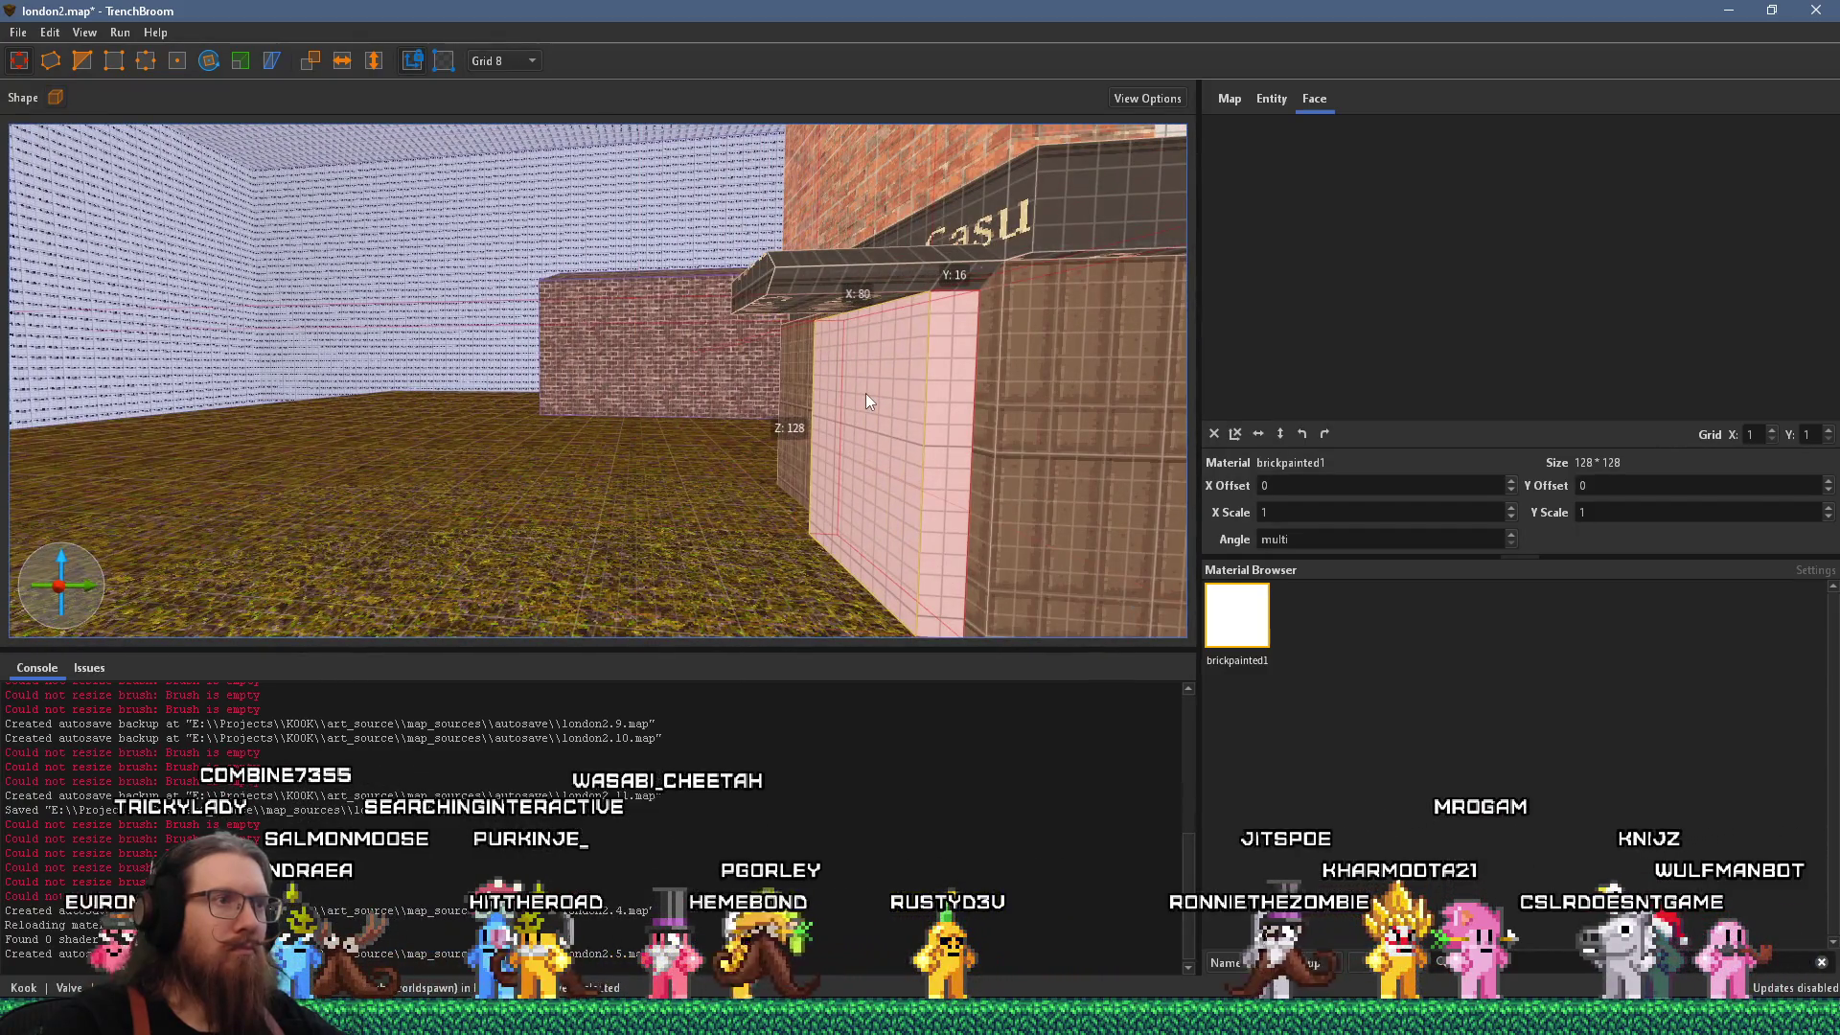
{"action": "key", "text": "alt+Tab"}
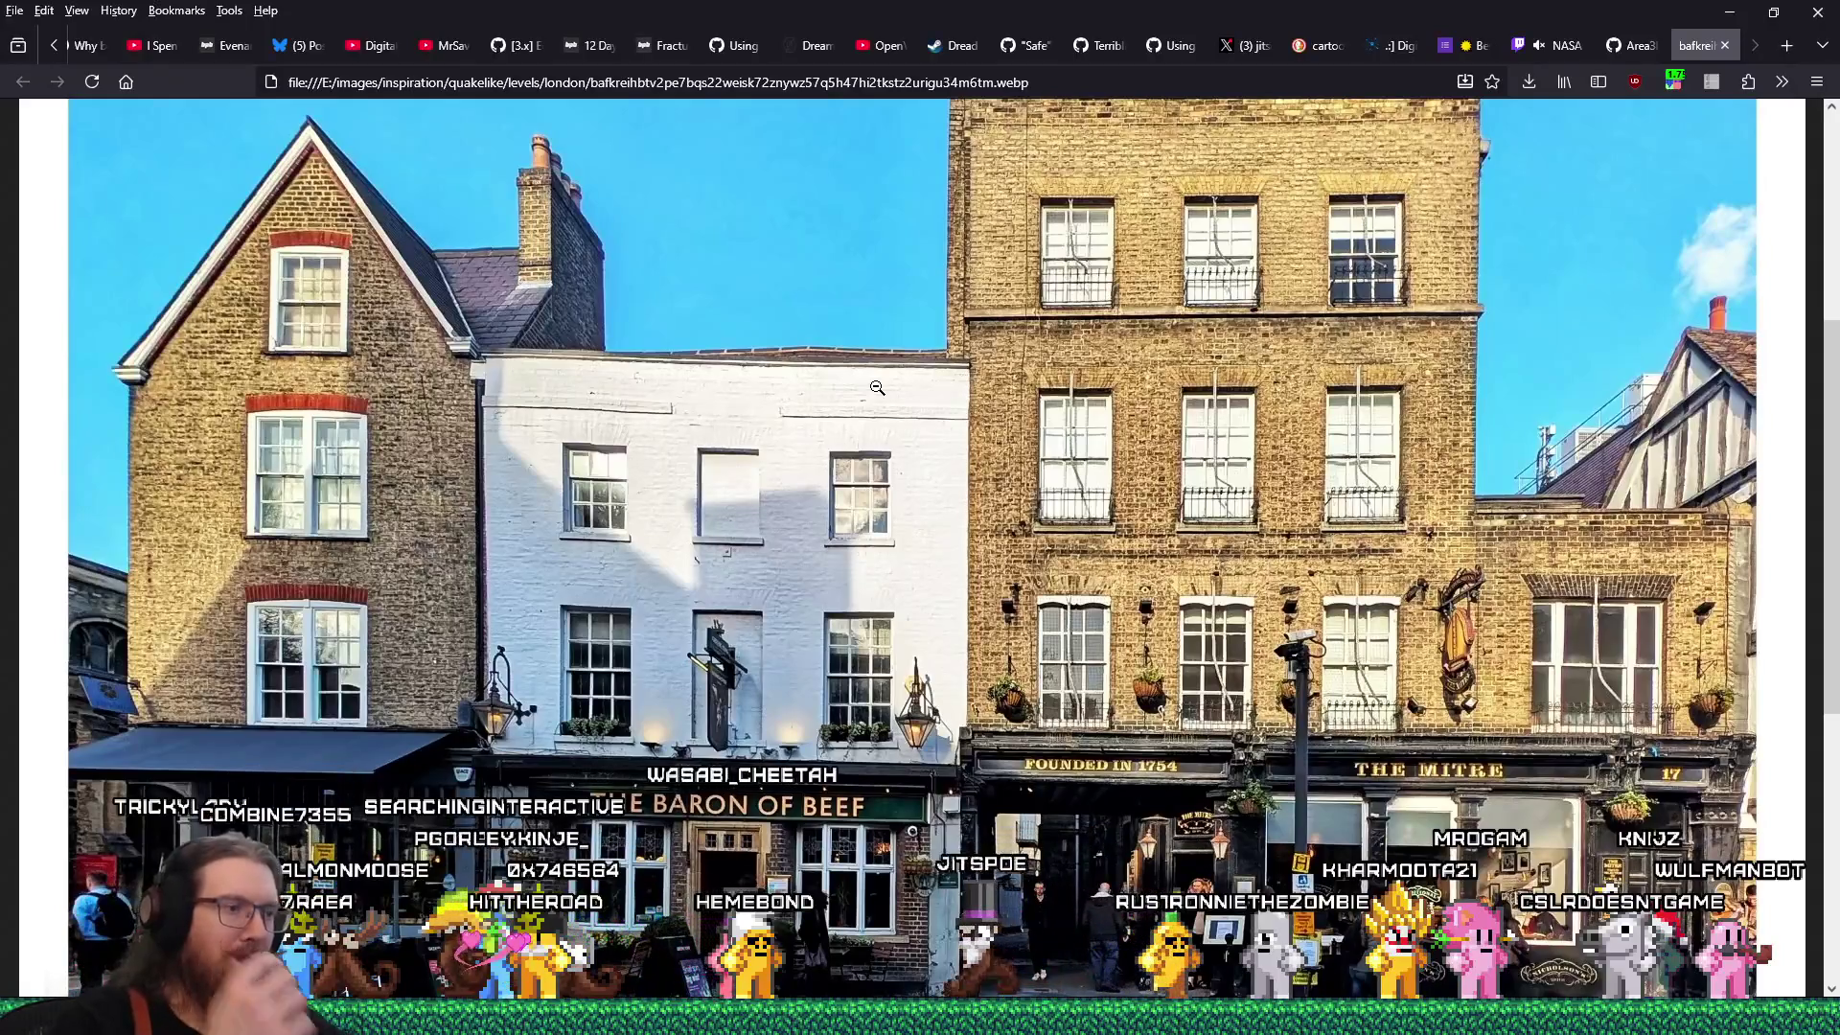
{"action": "key", "text": "alt+Tab"}
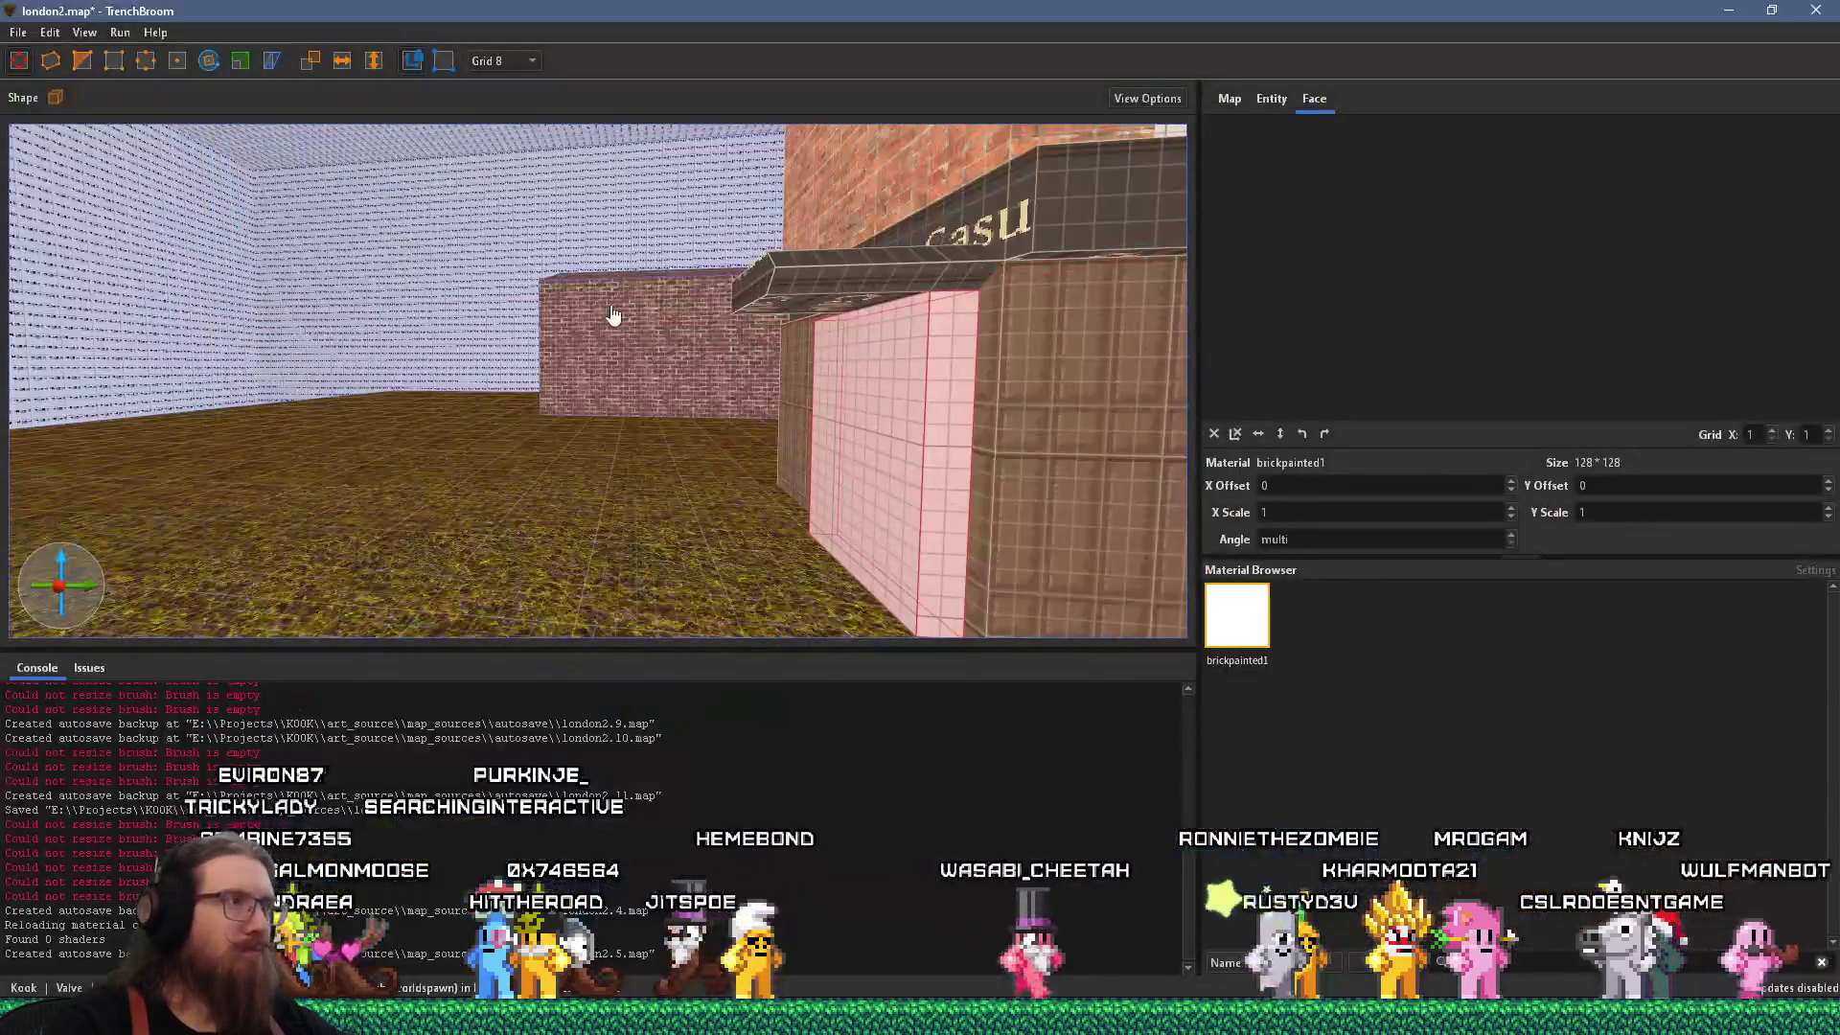
{"action": "mouse_move", "coordinate": [891, 419]}
{"action": "left_mouse_down"}
{"action": "mouse_move", "coordinate": [807, 412]}
{"action": "mouse_move", "coordinate": [841, 423]}
{"action": "left_mouse_up"}
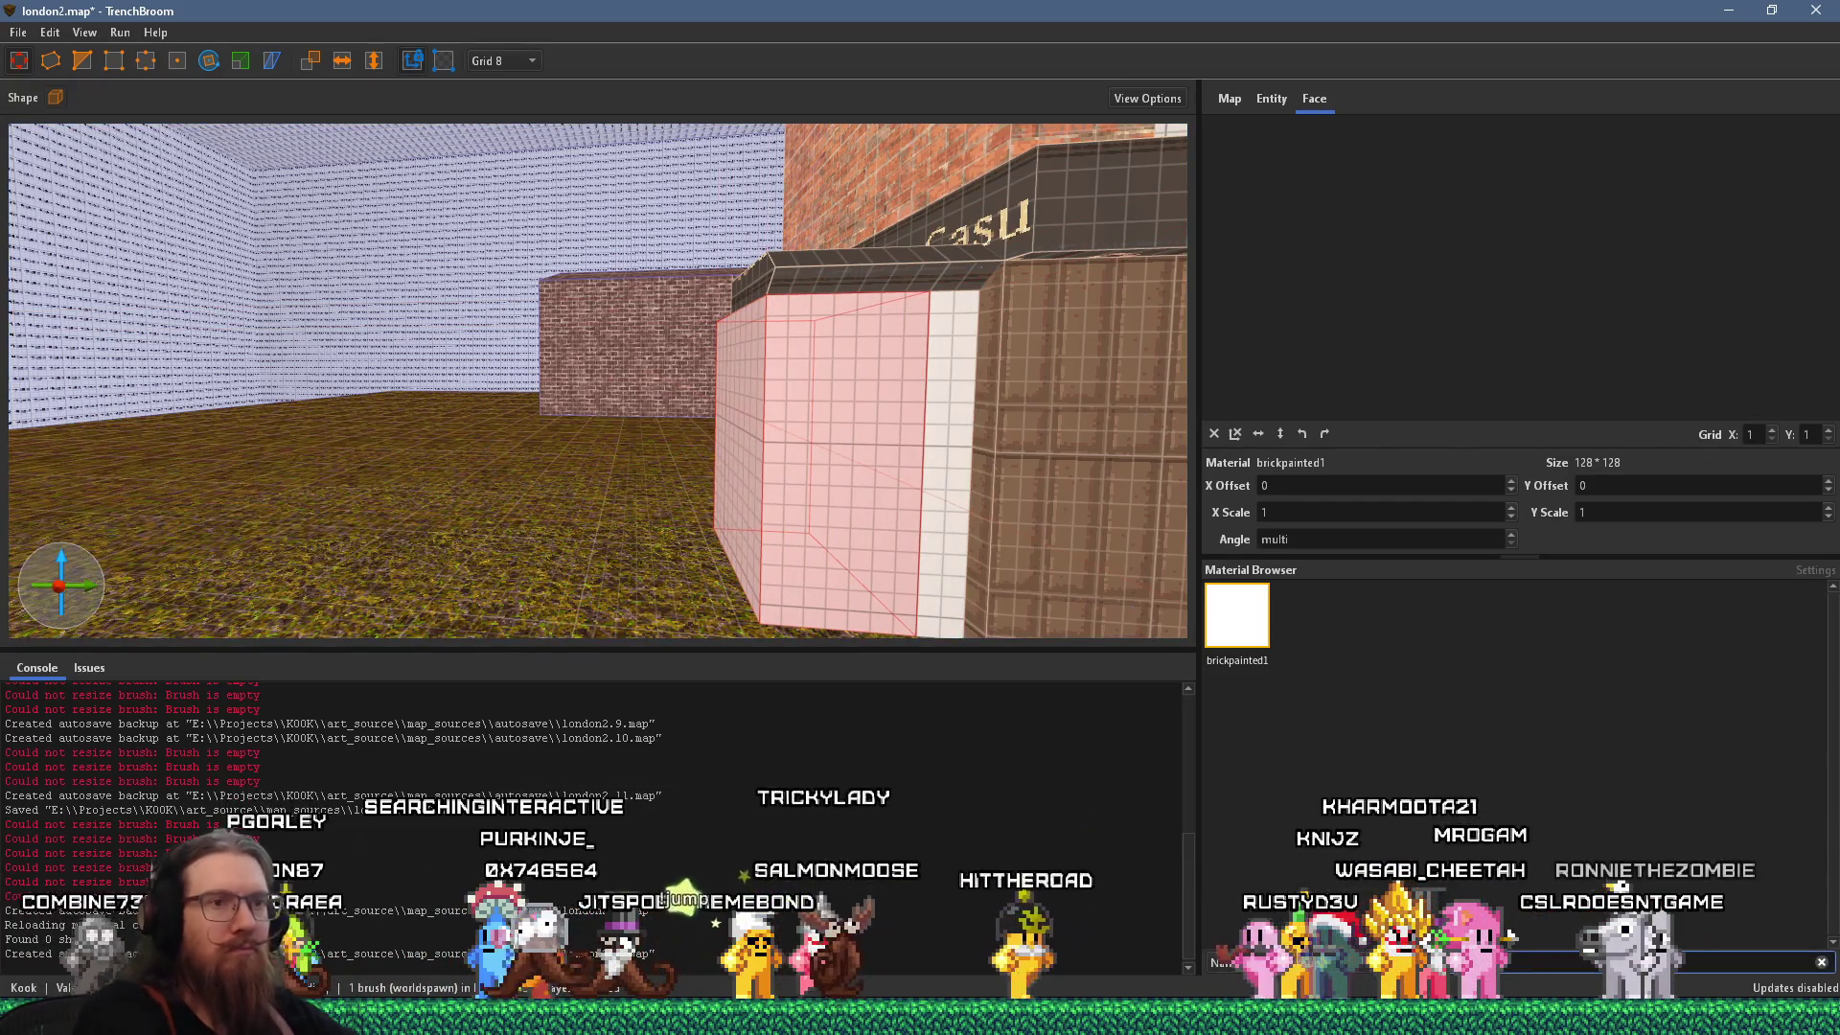
Apply the brick1rs brick texture to the block and compare it with the London photo.
{"action": "key", "text": "BackSpace"}
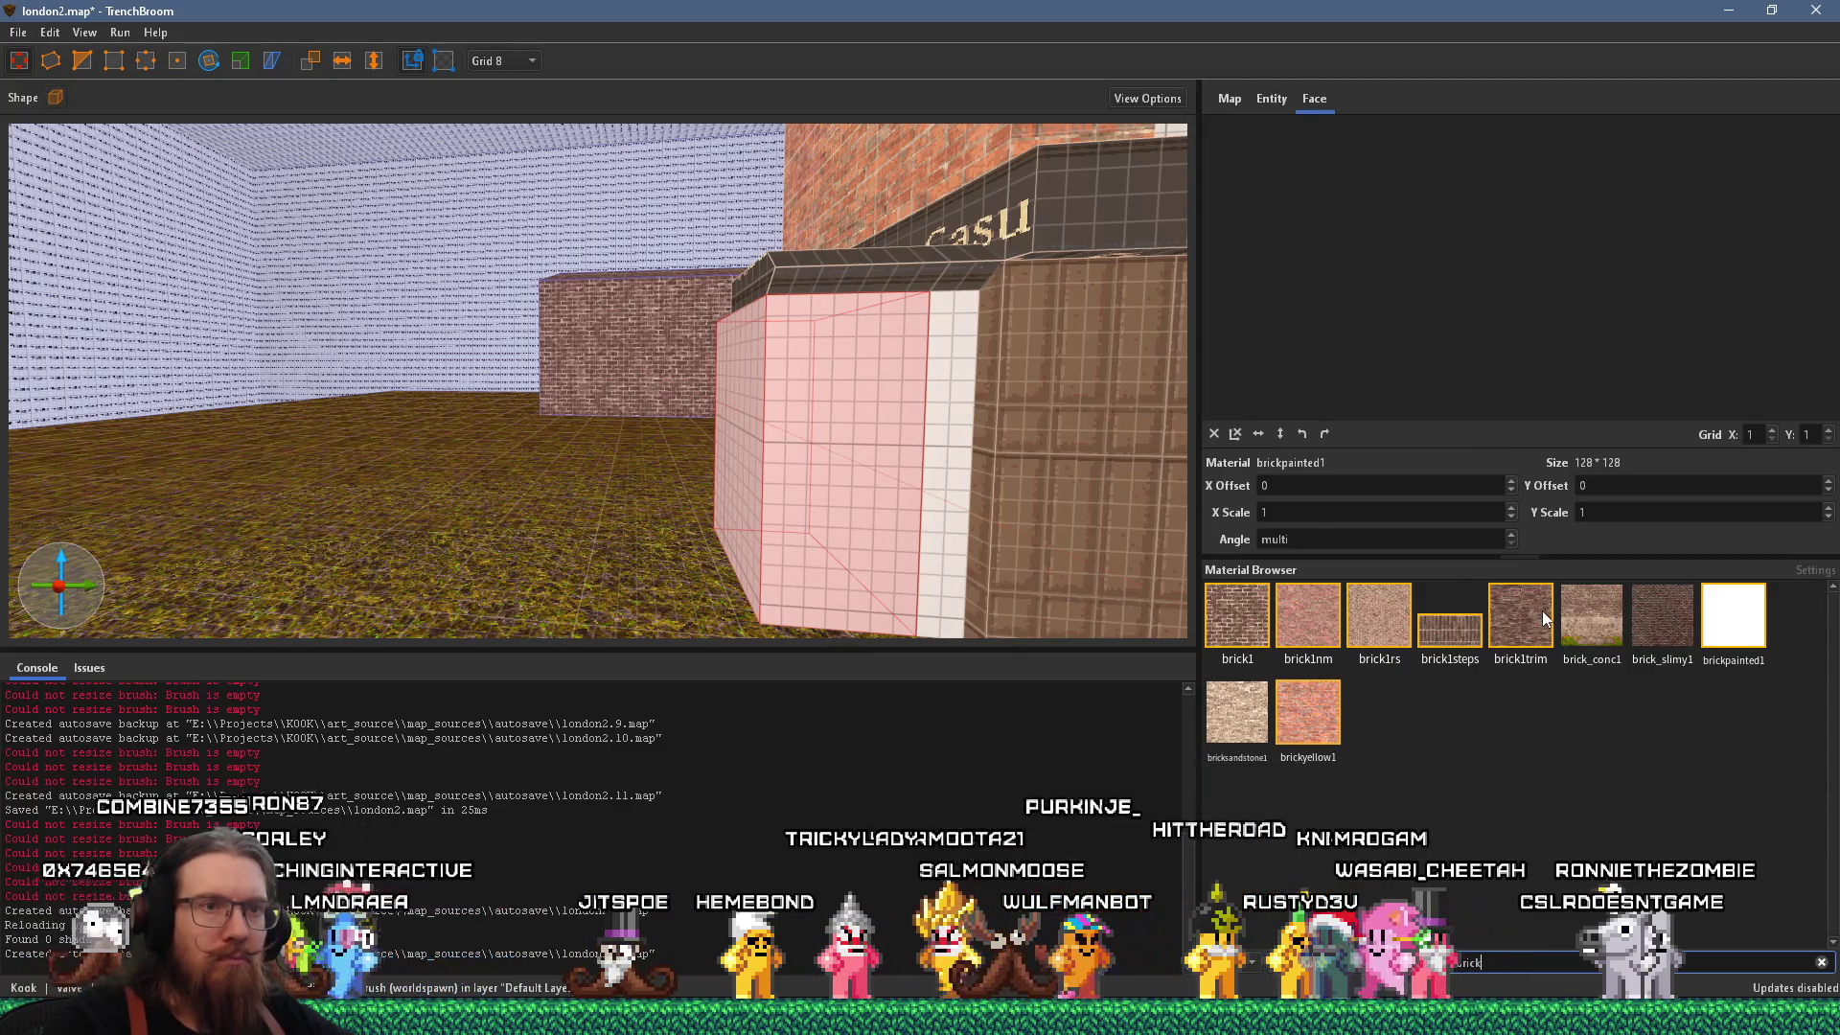
{"action": "left_click", "coordinate": [1360, 636]}
{"action": "scroll", "coordinate": [825, 456], "scroll_direction": "down", "scroll_amount": 3}
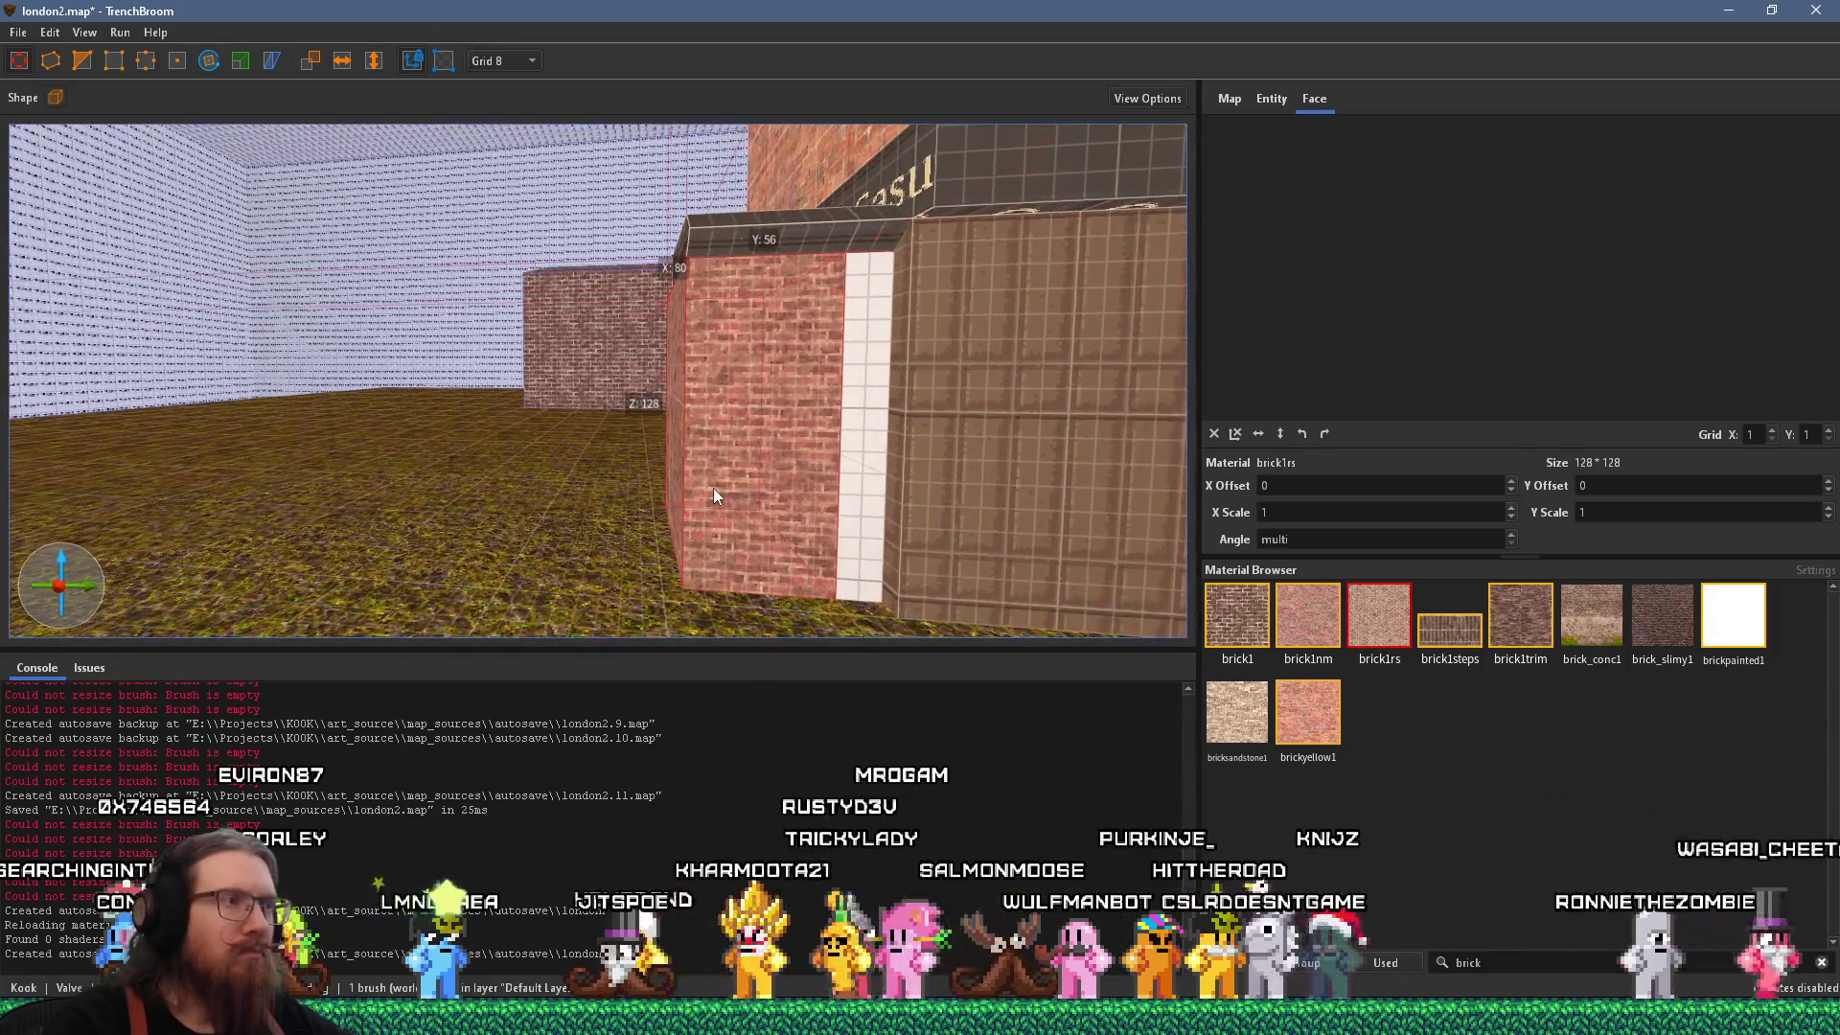
{"action": "key", "text": "alt+Tab"}
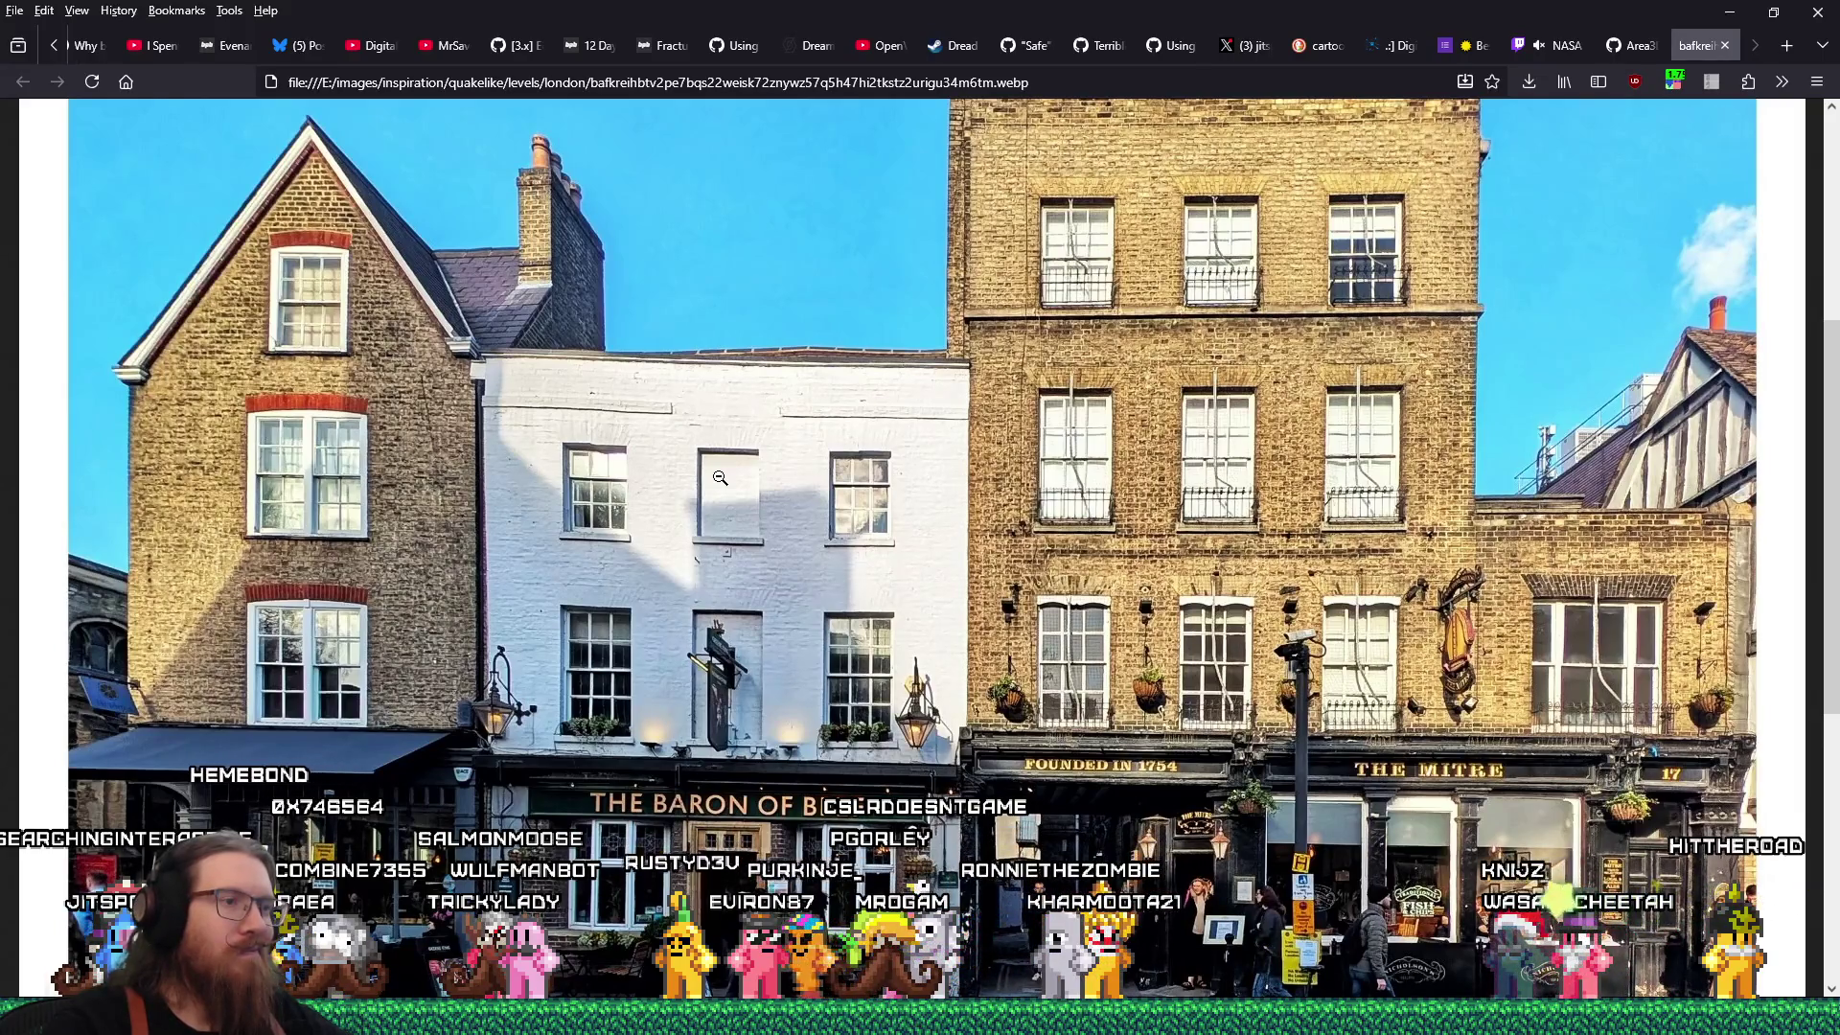
{"action": "key", "text": "alt+Tab"}
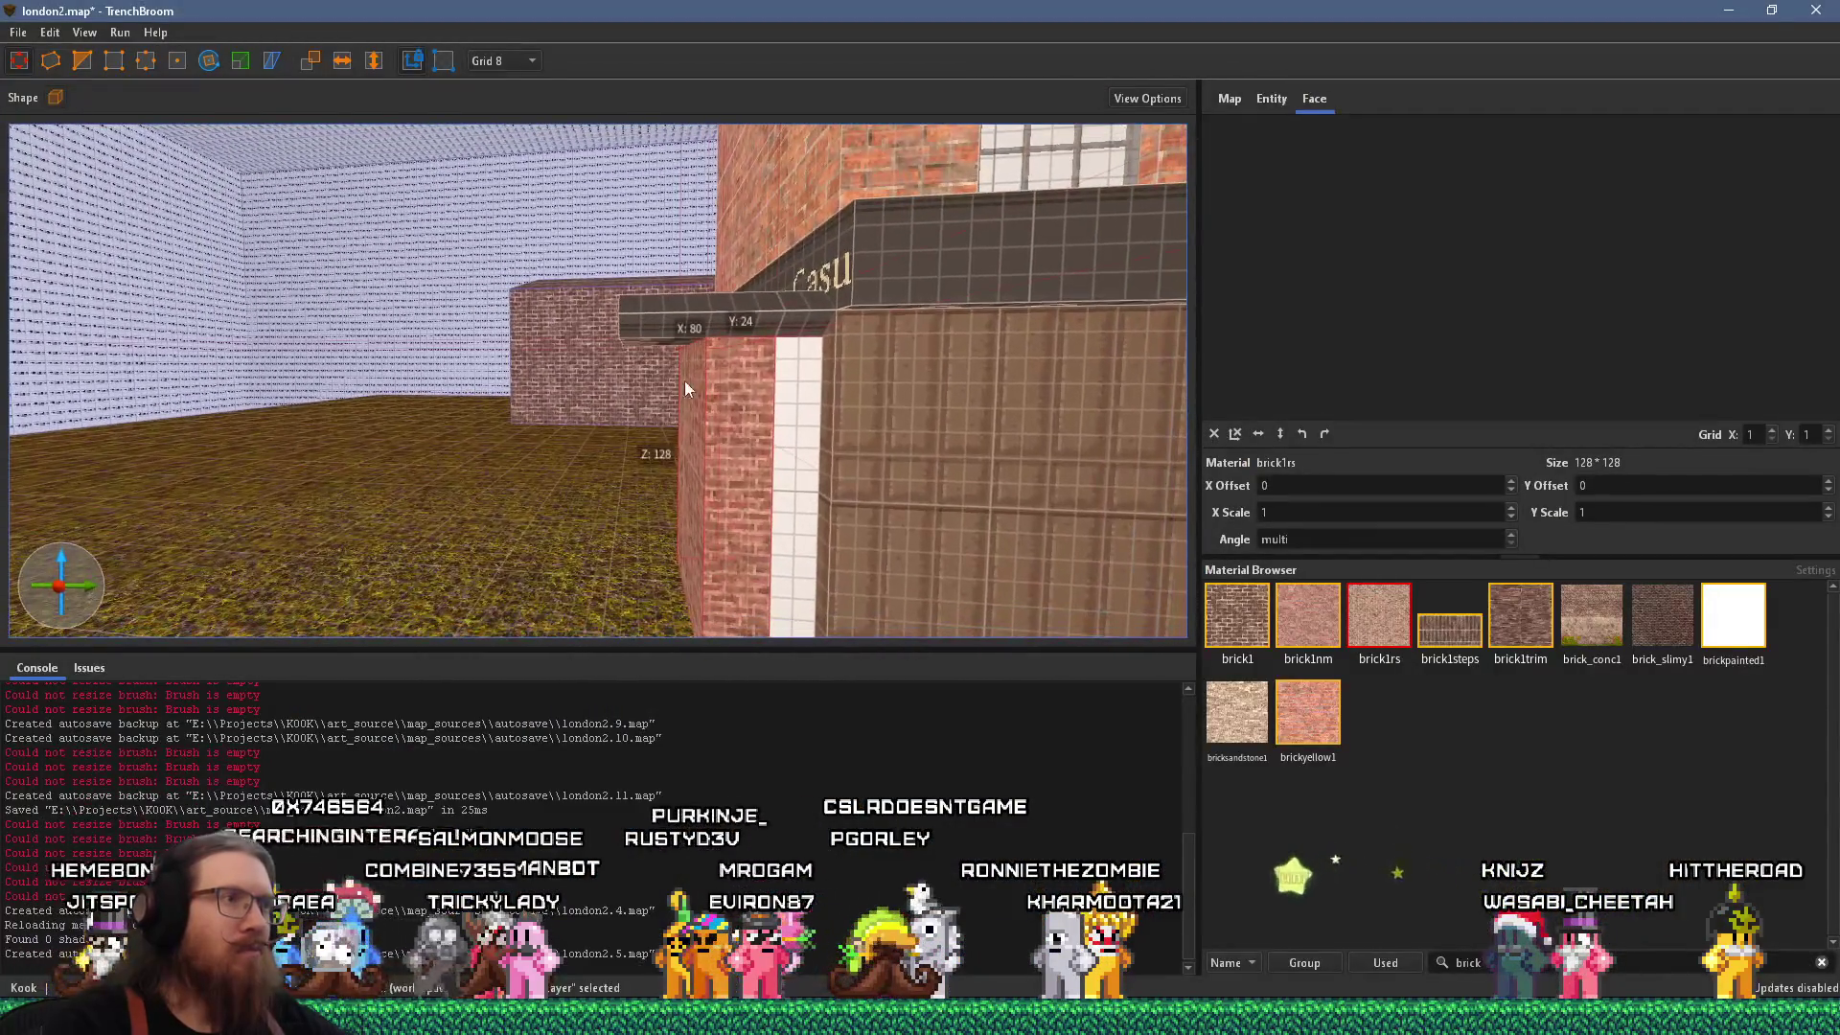
Lower the pillar top from 128 to 96, then enlarge the thin slab into a Café sign band.
{"action": "left_click_drag", "start_coordinate": [733, 324], "coordinate": [728, 410]}
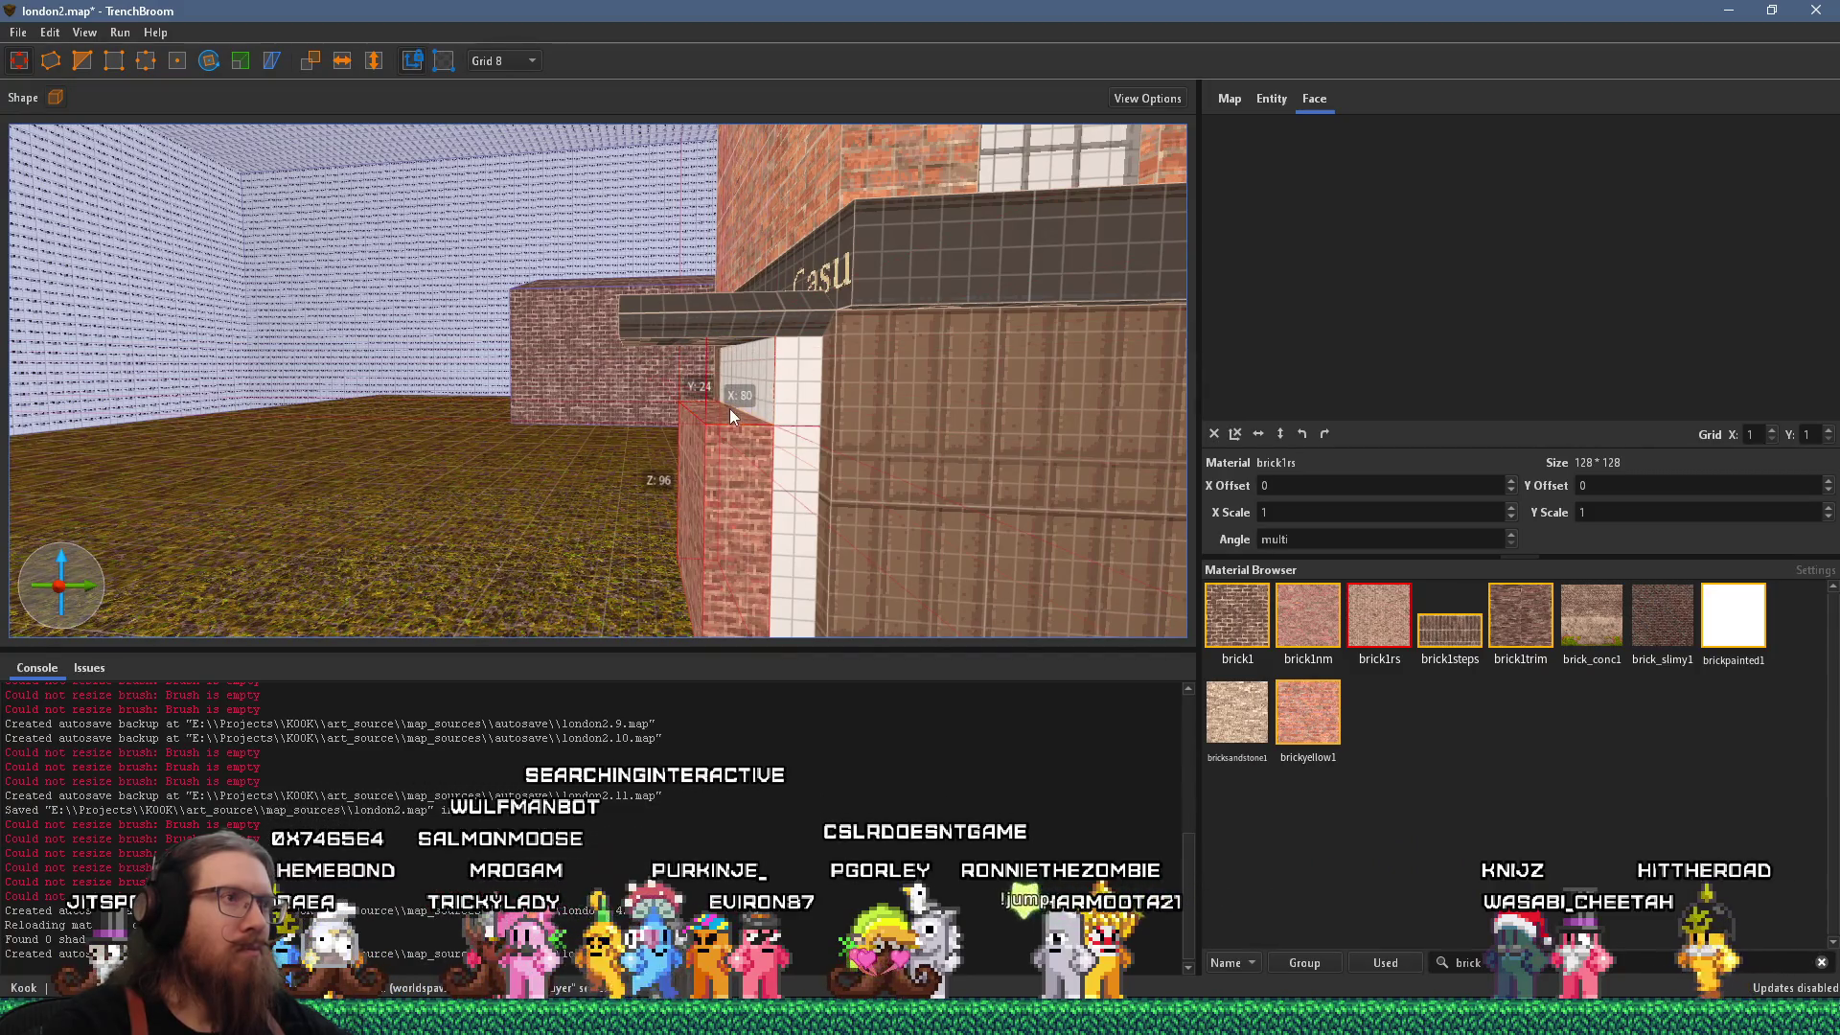
{"action": "left_click", "coordinate": [894, 295], "text": "shift"}
{"action": "left_click", "coordinate": [756, 414]}
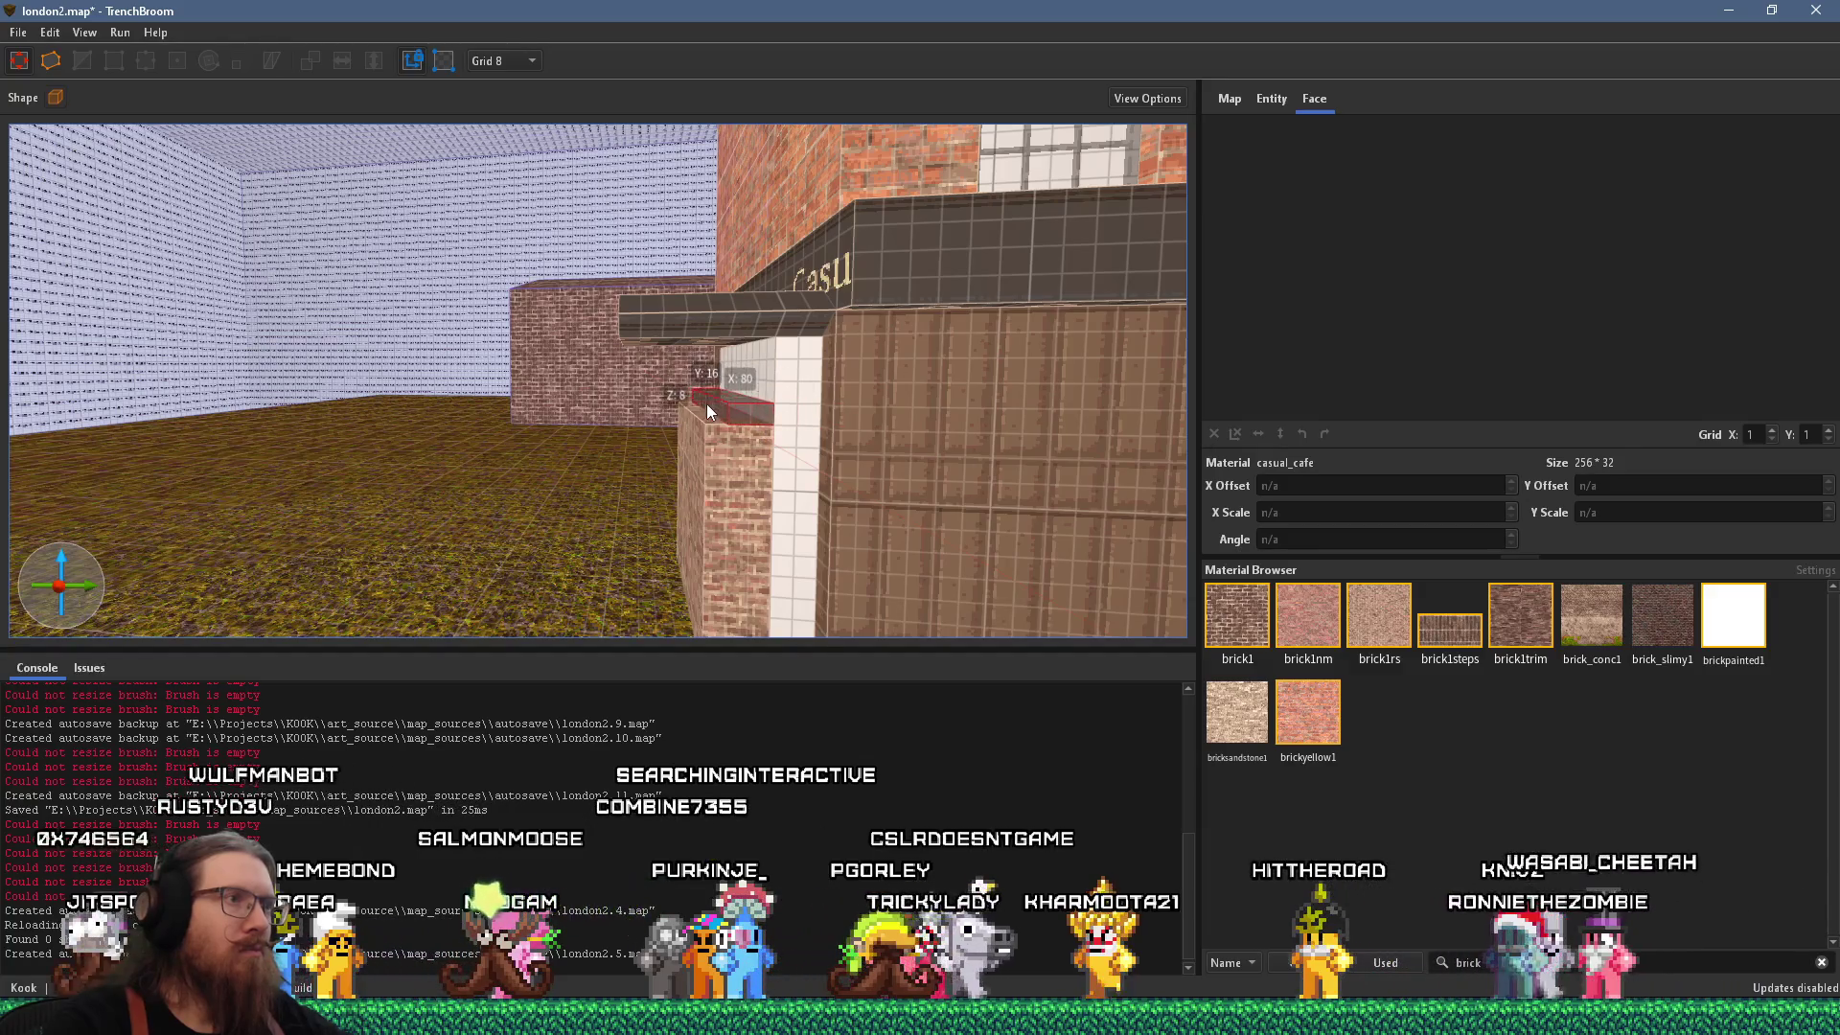
{"action": "mouse_move", "coordinate": [711, 408]}
{"action": "left_mouse_down"}
{"action": "mouse_move", "coordinate": [641, 393]}
{"action": "mouse_move", "coordinate": [658, 326]}
{"action": "left_mouse_up"}
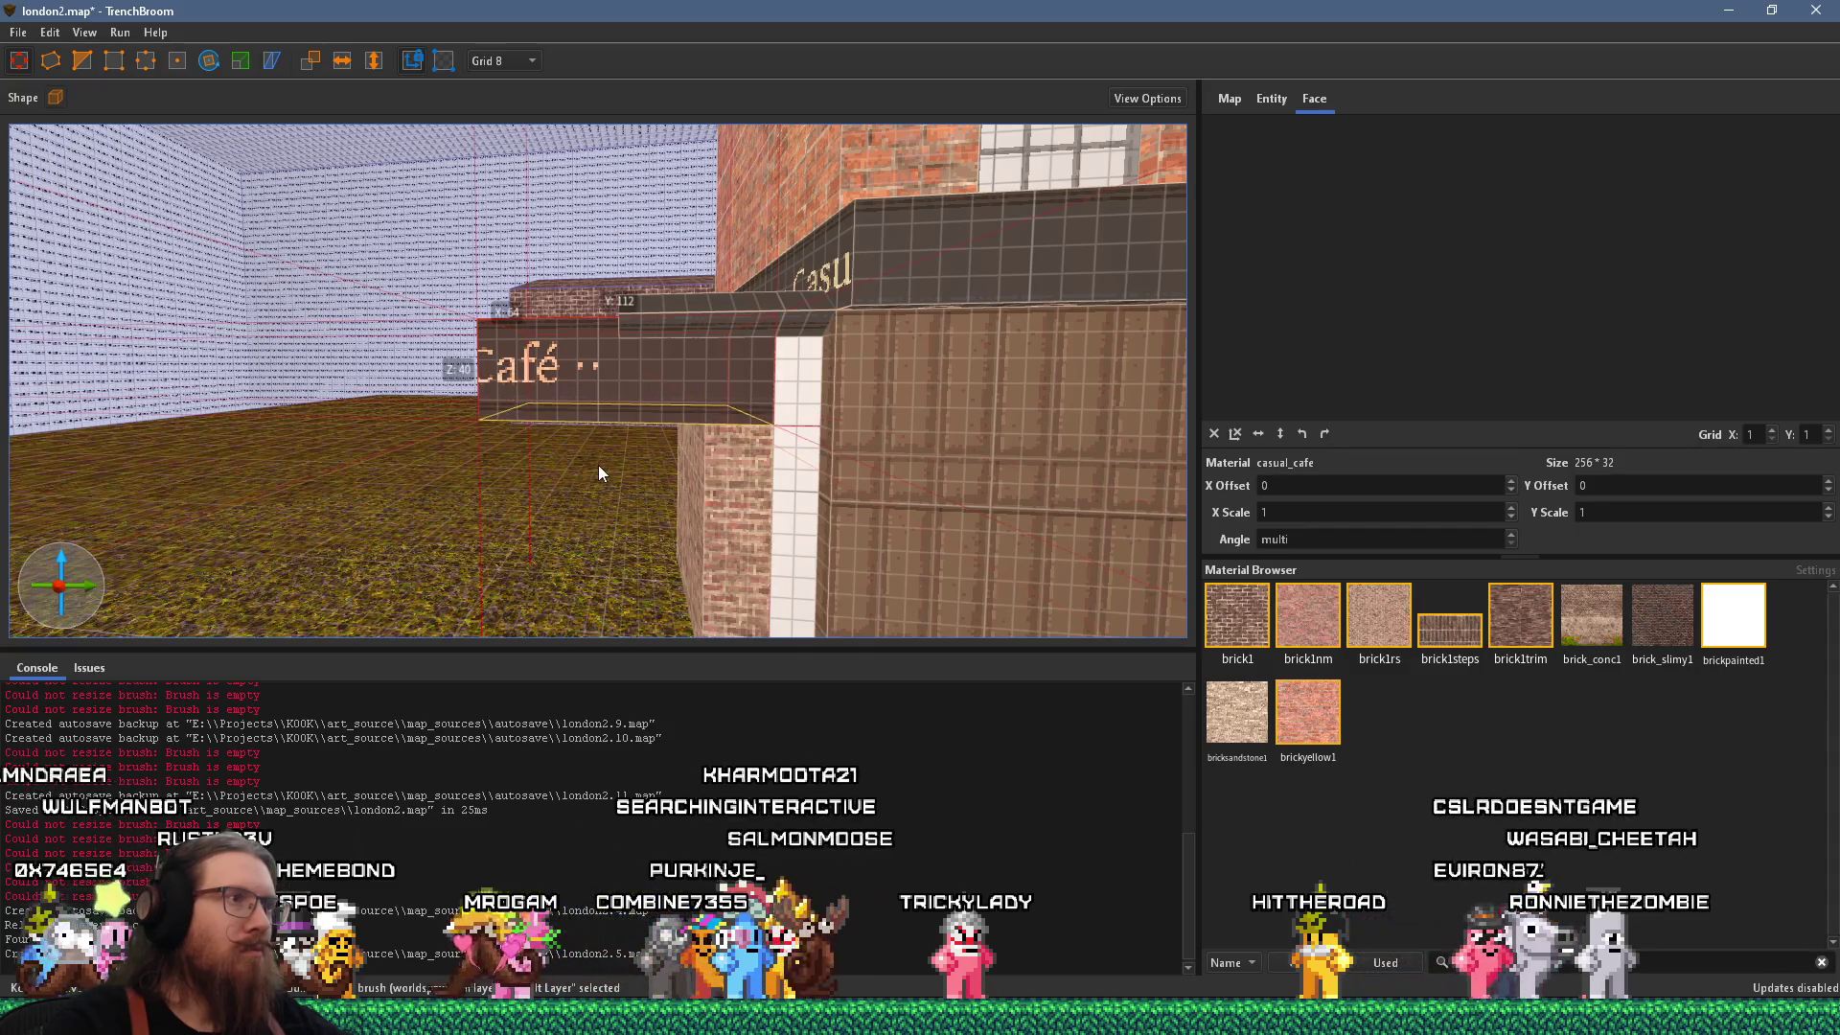
{"action": "key", "text": "alt+Tab"}
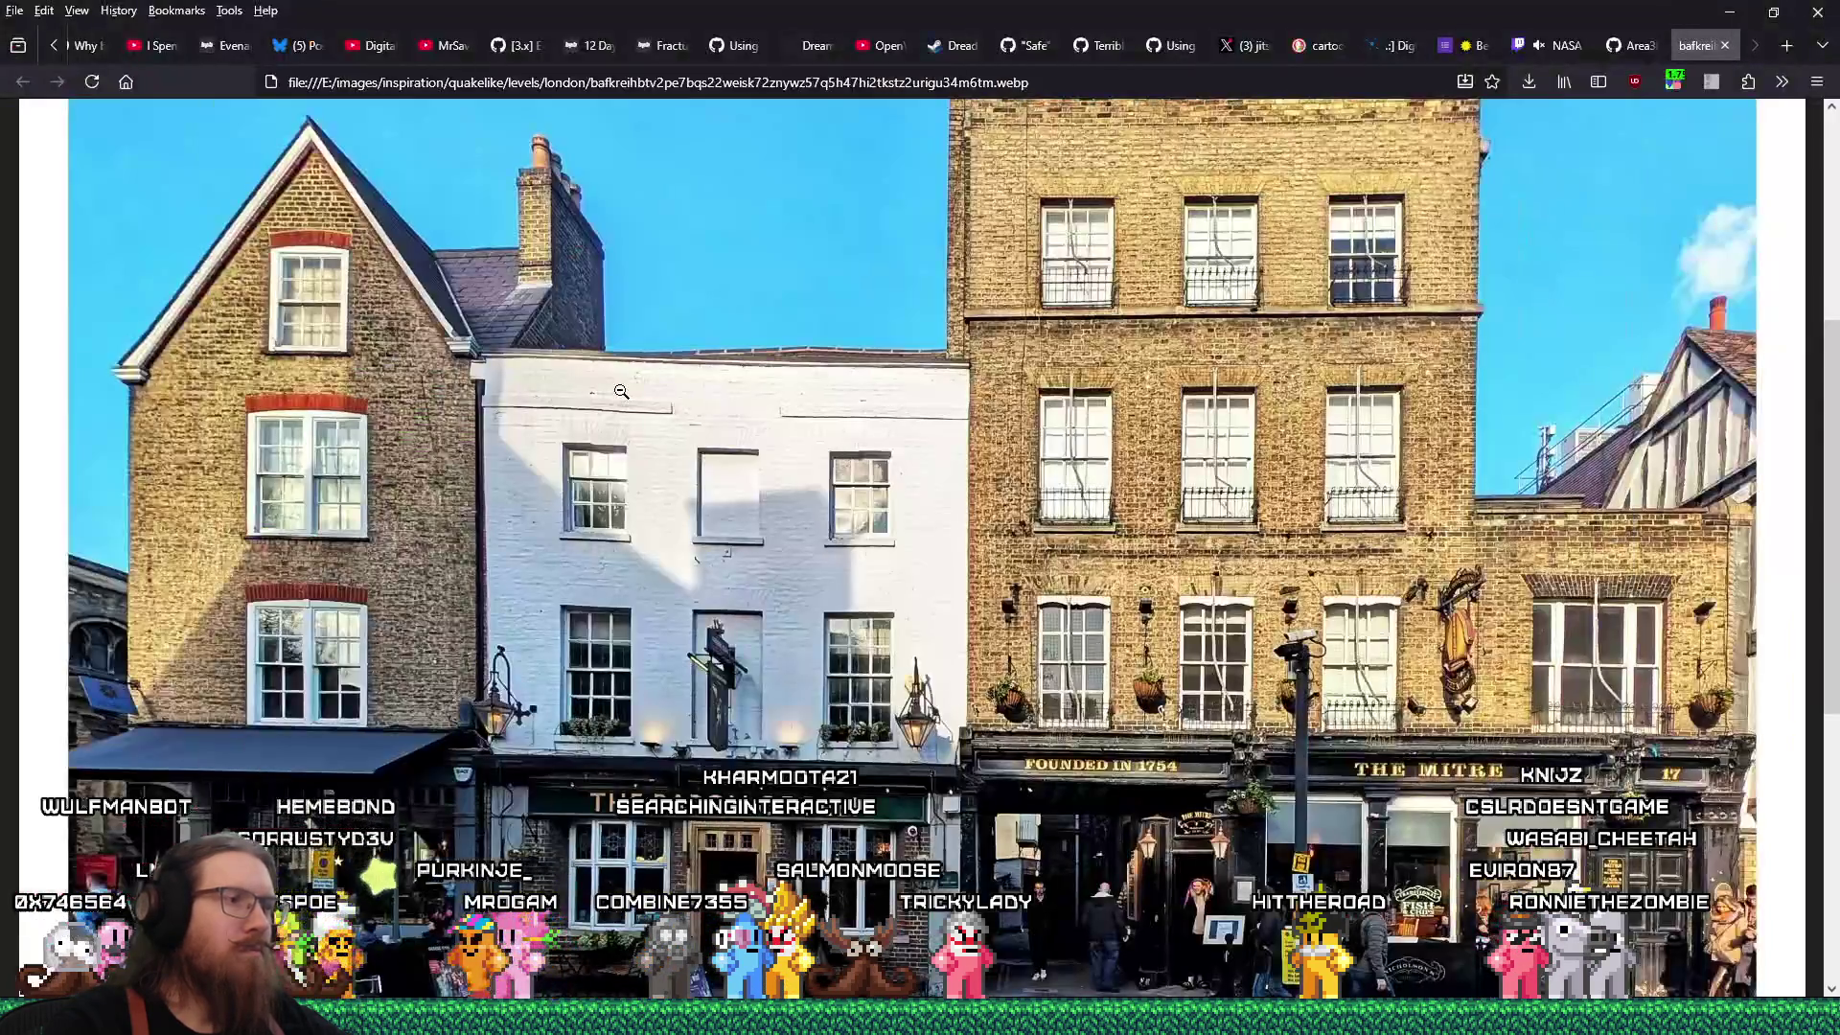
{"action": "scroll", "coordinate": [621, 392], "scroll_direction": "down", "scroll_amount": 2}
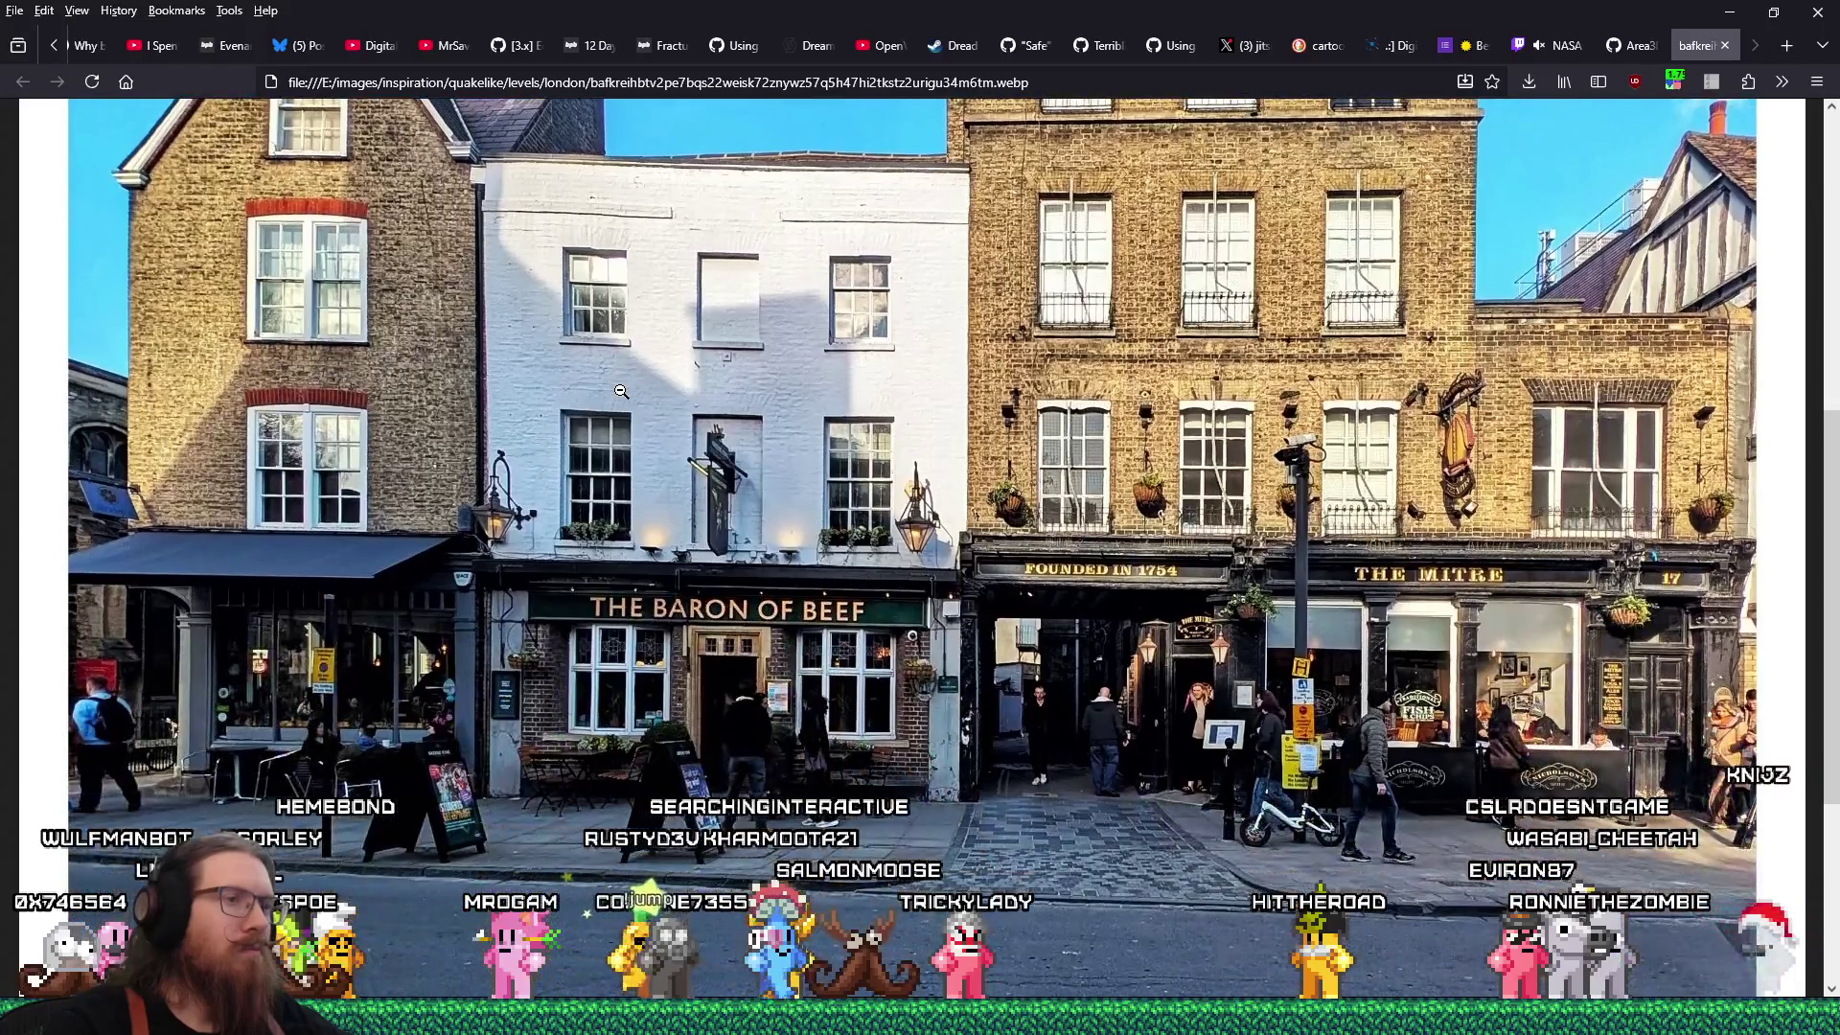
{"action": "key", "text": "alt+Tab"}
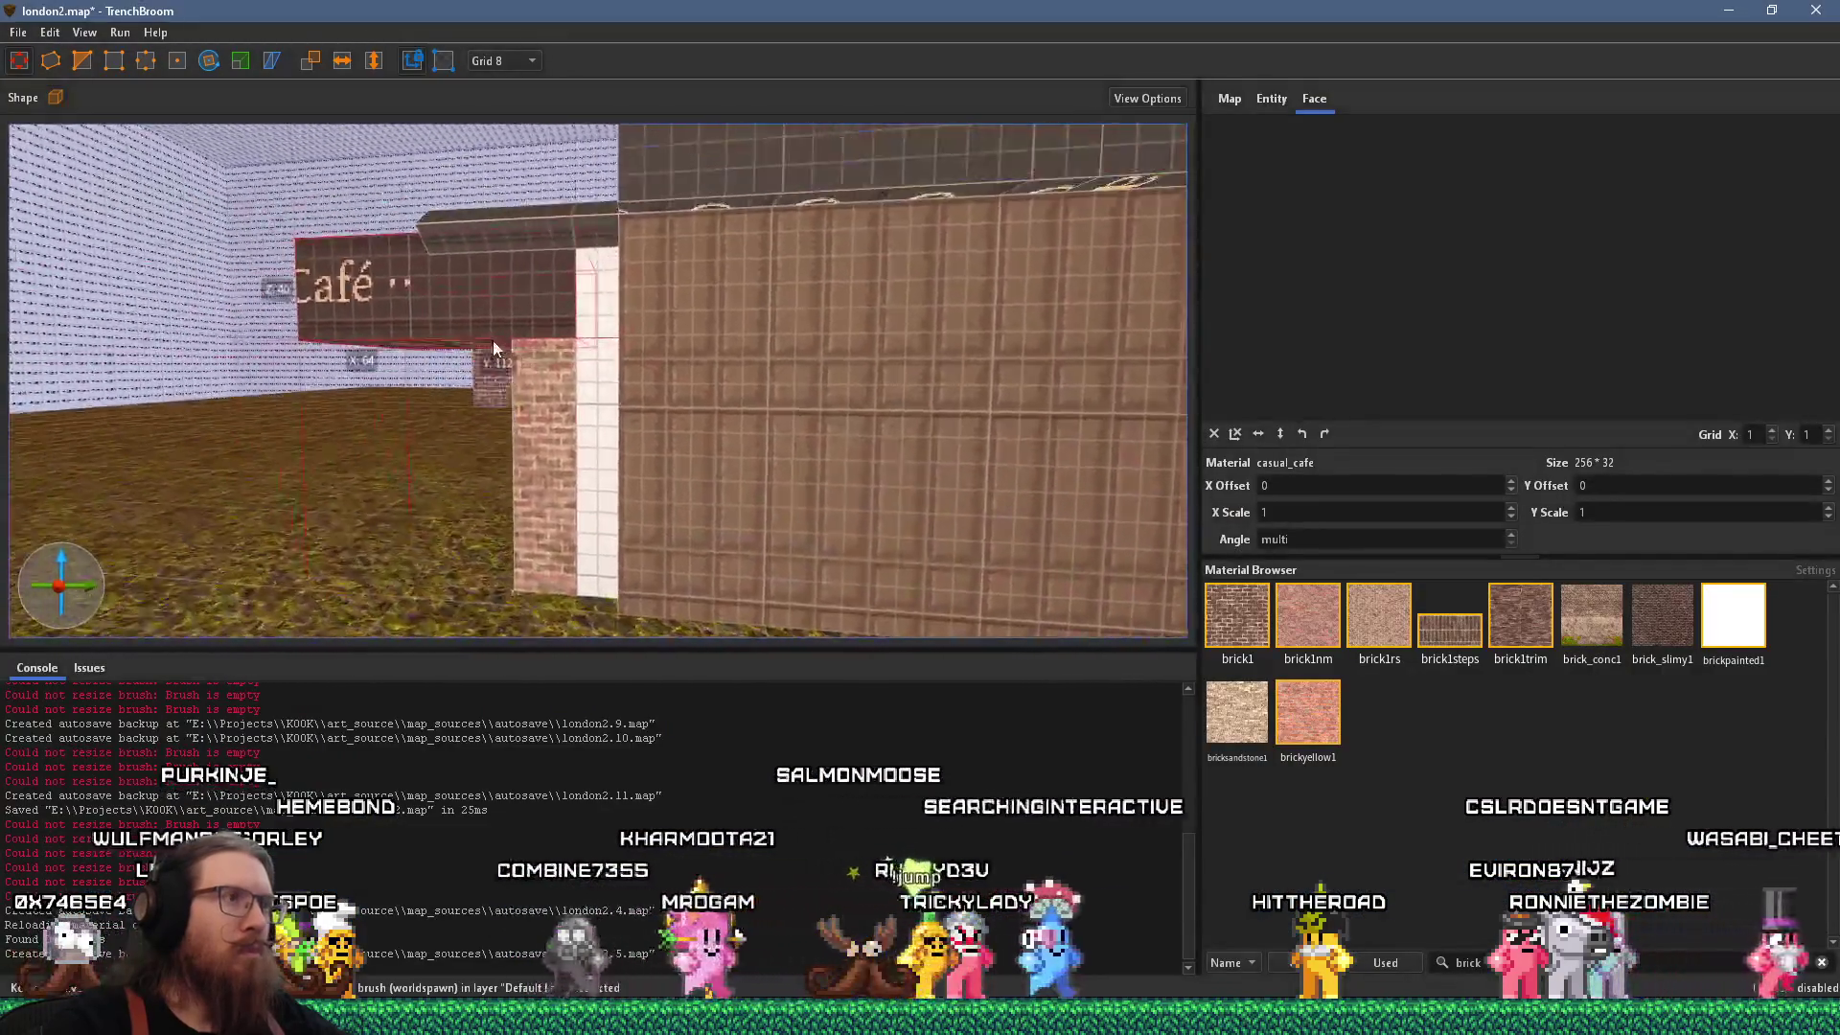
Compare the café front with the street photo, then pick up windows4 from an existing window face.
{"action": "left_click_drag", "start_coordinate": [619, 462], "coordinate": [710, 411]}
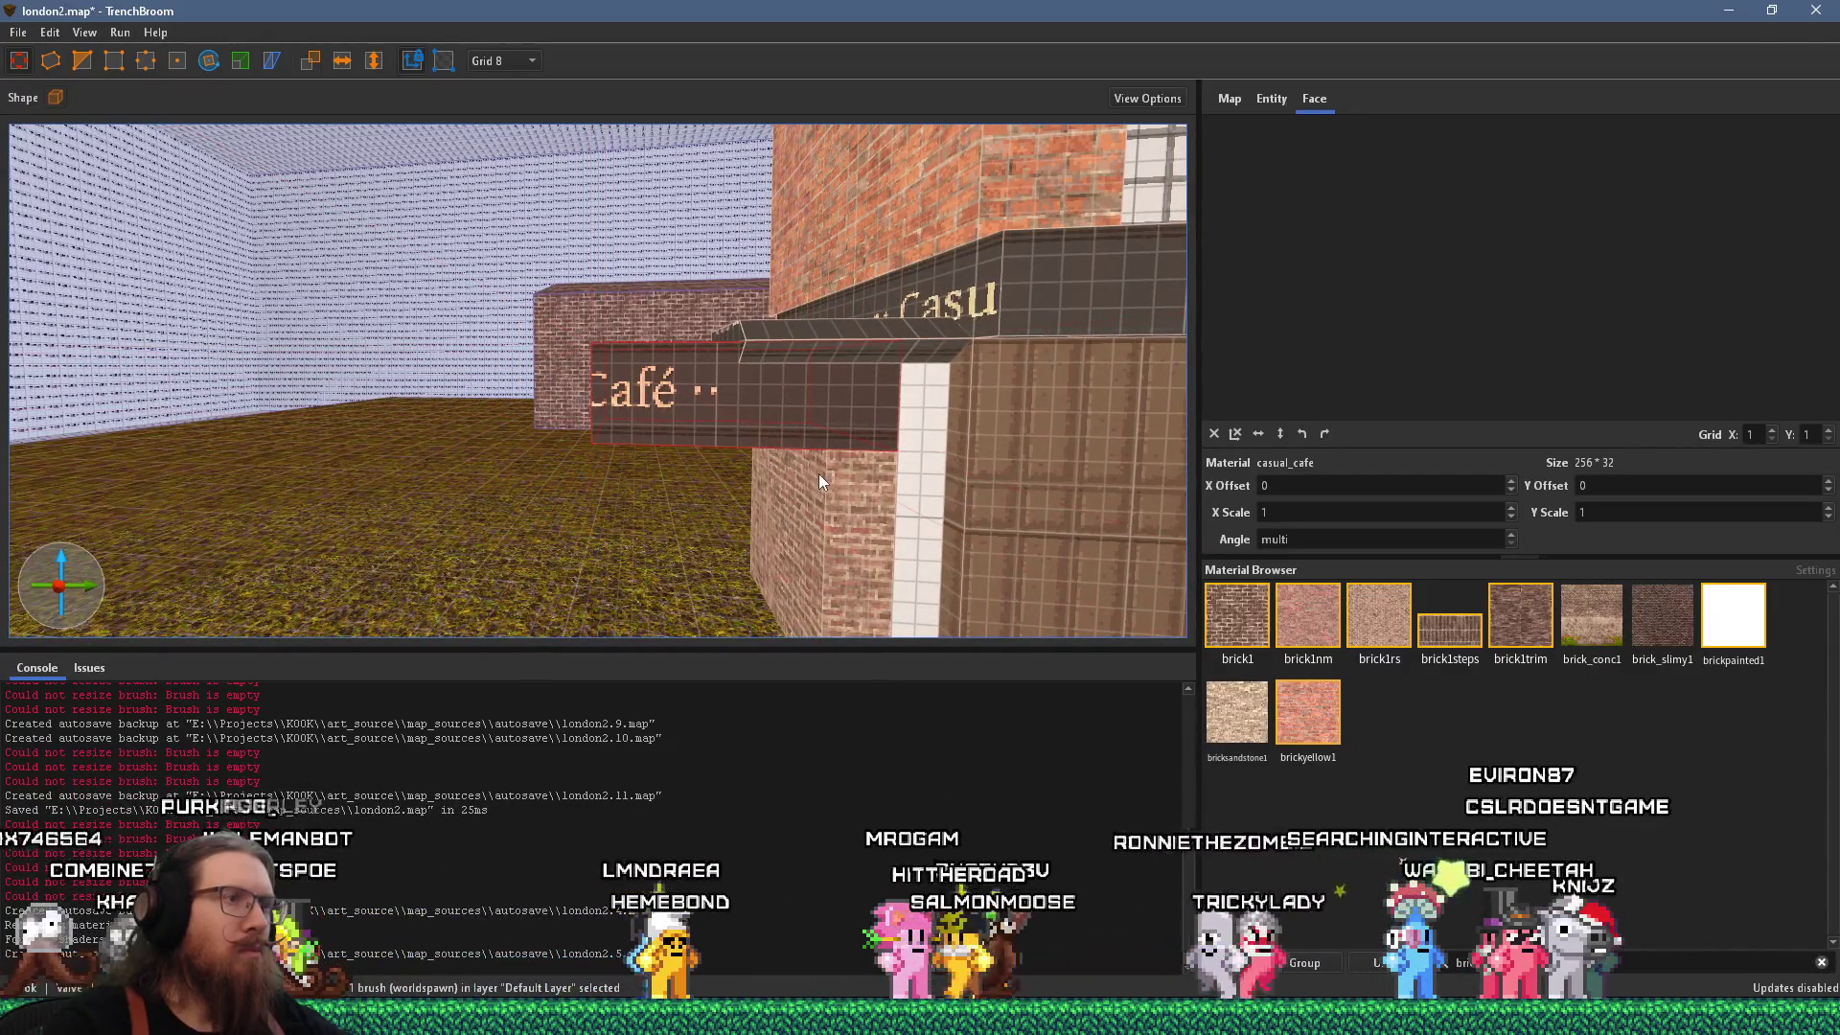
{"action": "key", "text": "alt+Tab"}
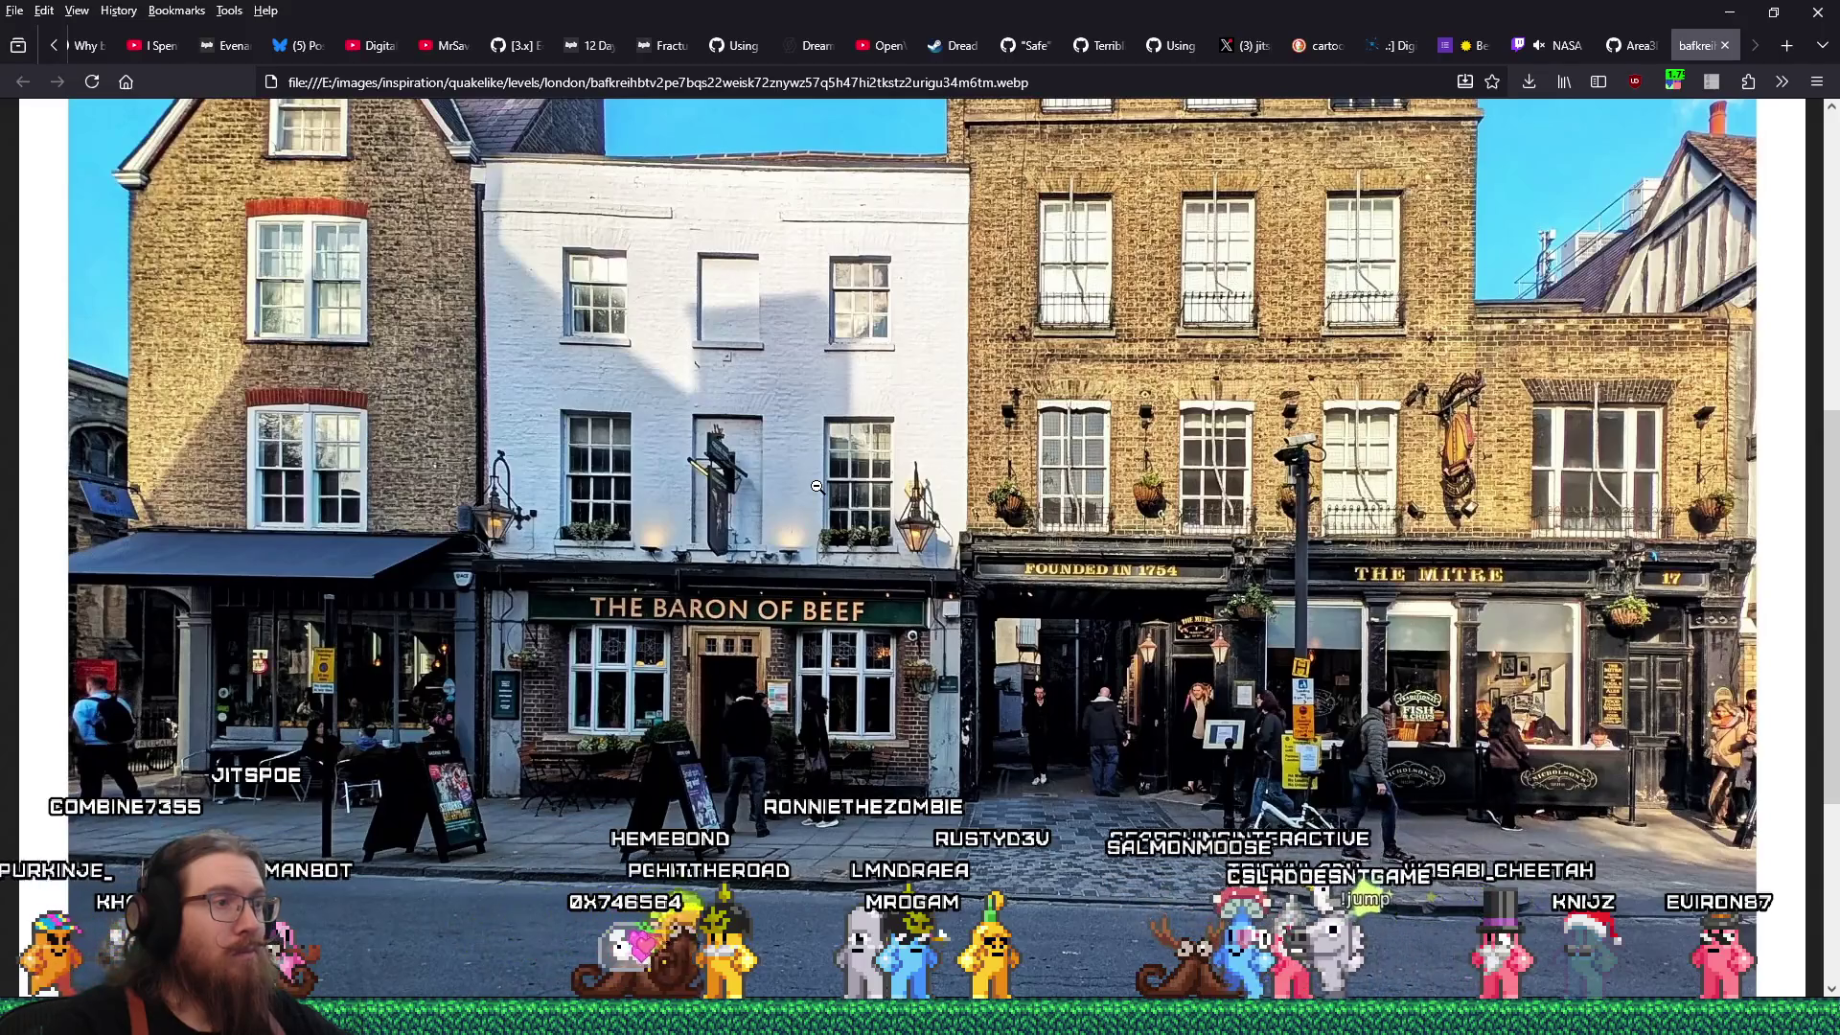
{"action": "key", "text": "alt+Tab"}
{"action": "scroll", "coordinate": [769, 451], "scroll_direction": "up", "scroll_amount": 5}
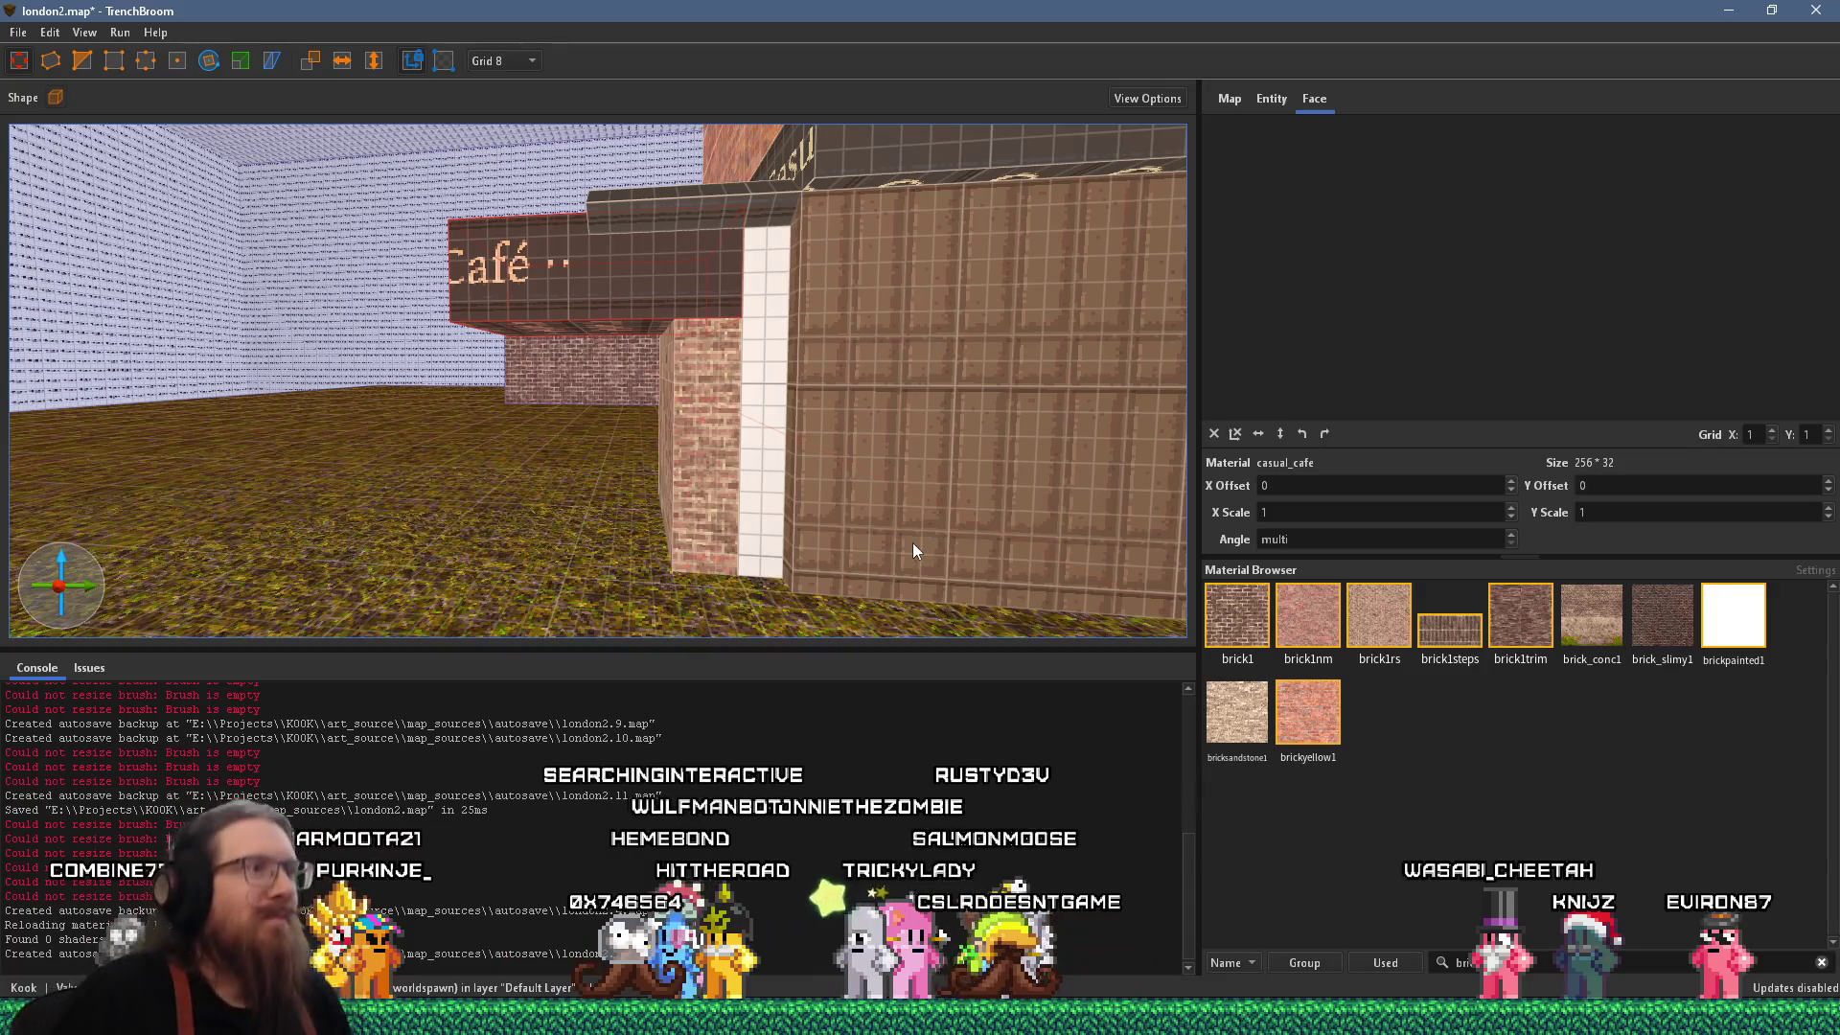
{"action": "key", "text": "Escape"}
{"action": "key", "text": "a"}
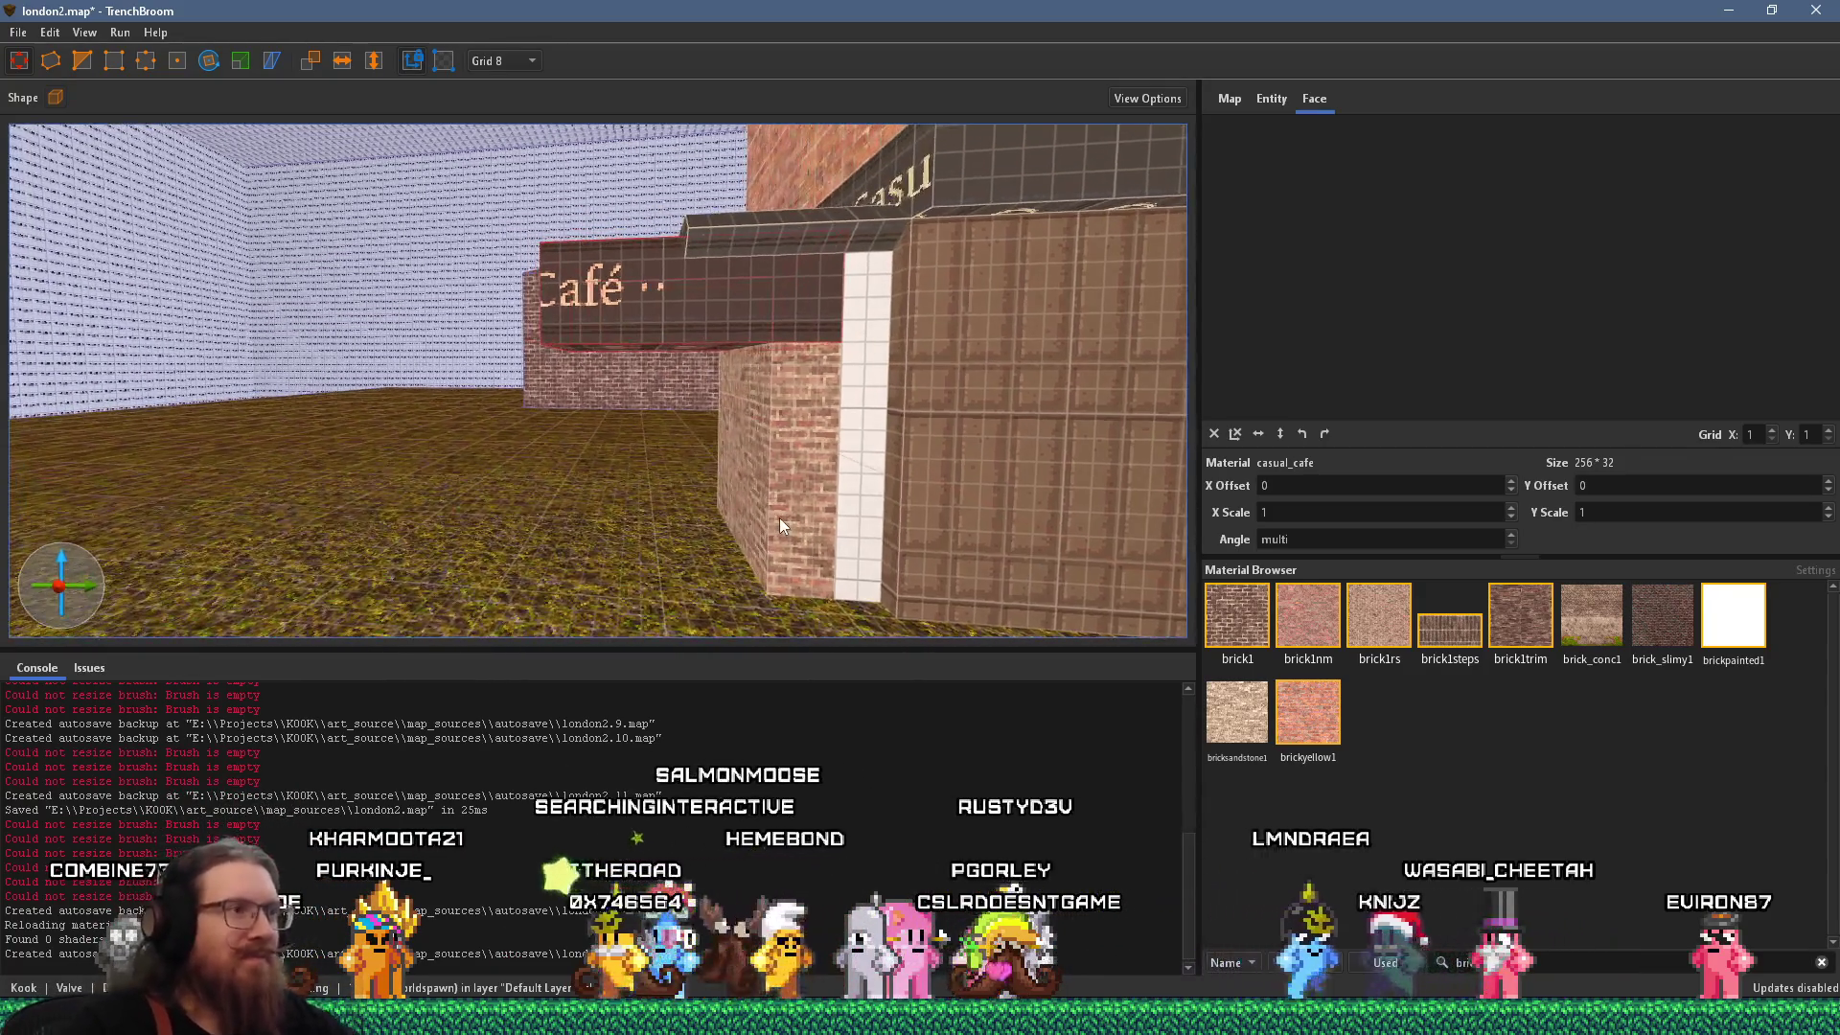
{"action": "scroll", "coordinate": [722, 565], "scroll_direction": "down", "scroll_amount": 3}
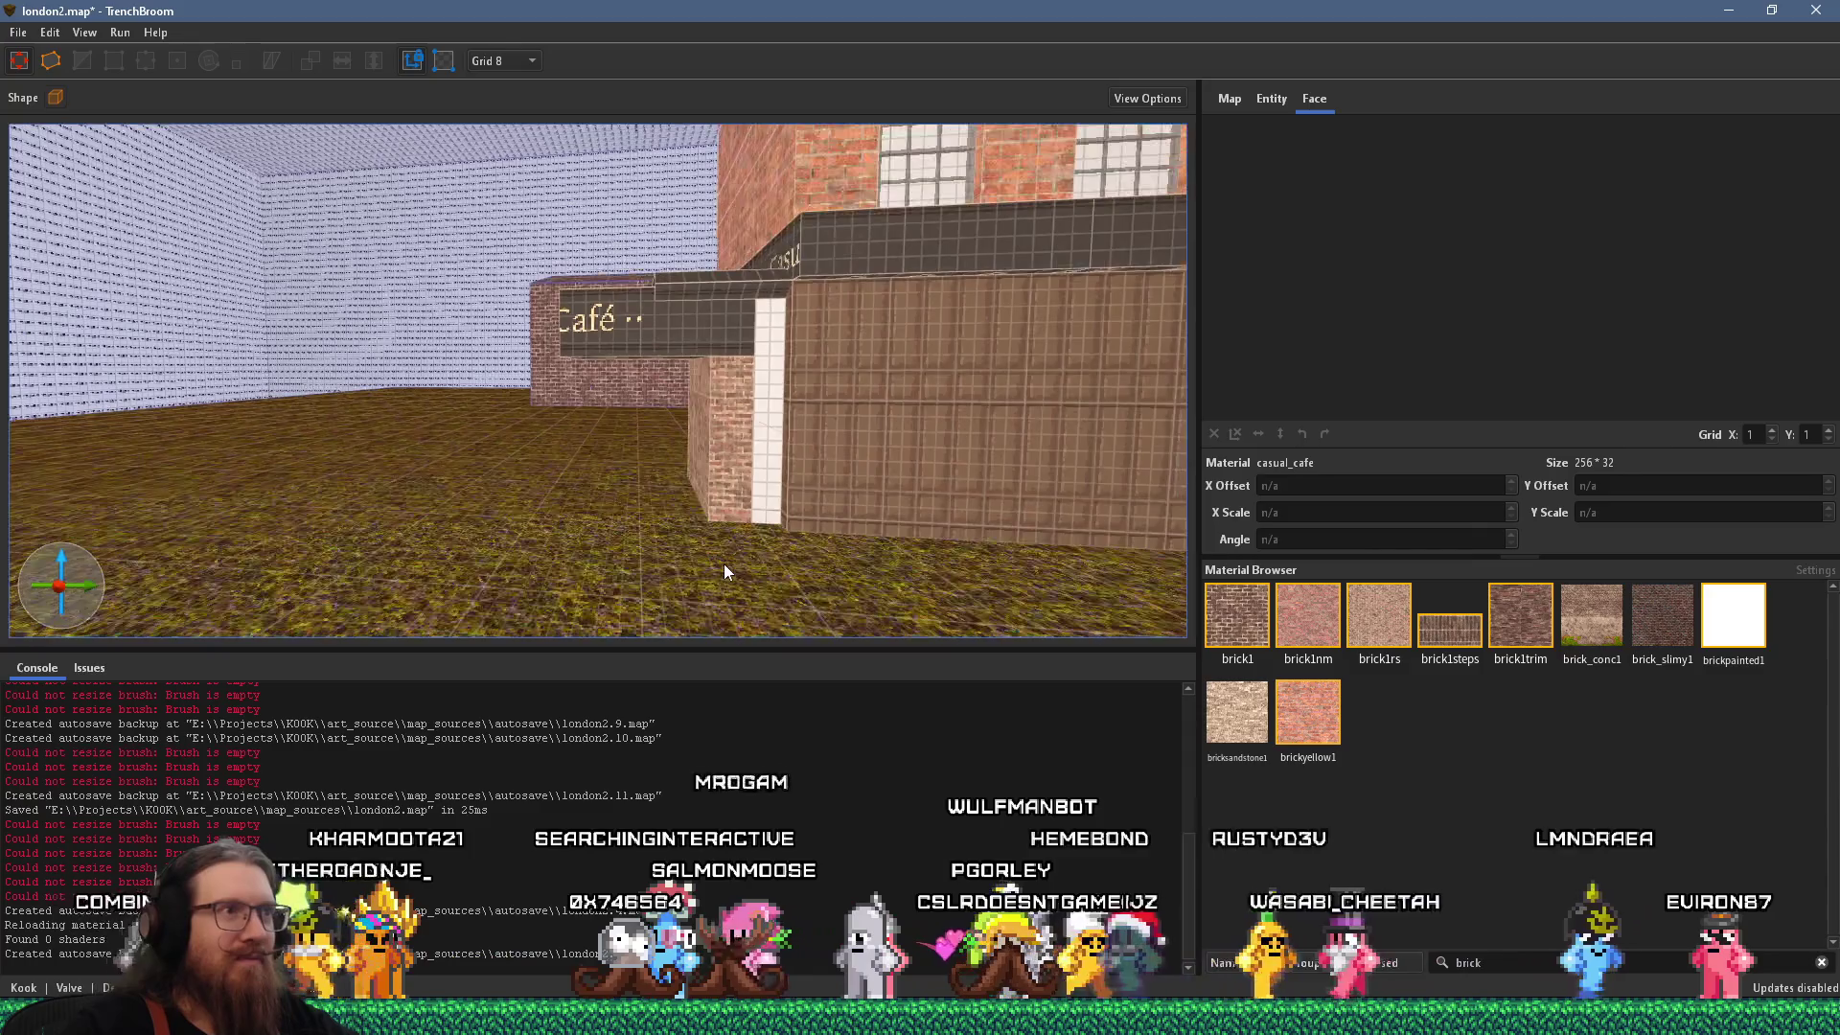
{"action": "left_click", "coordinate": [839, 297], "text": "shift"}
{"action": "key", "text": "Escape"}
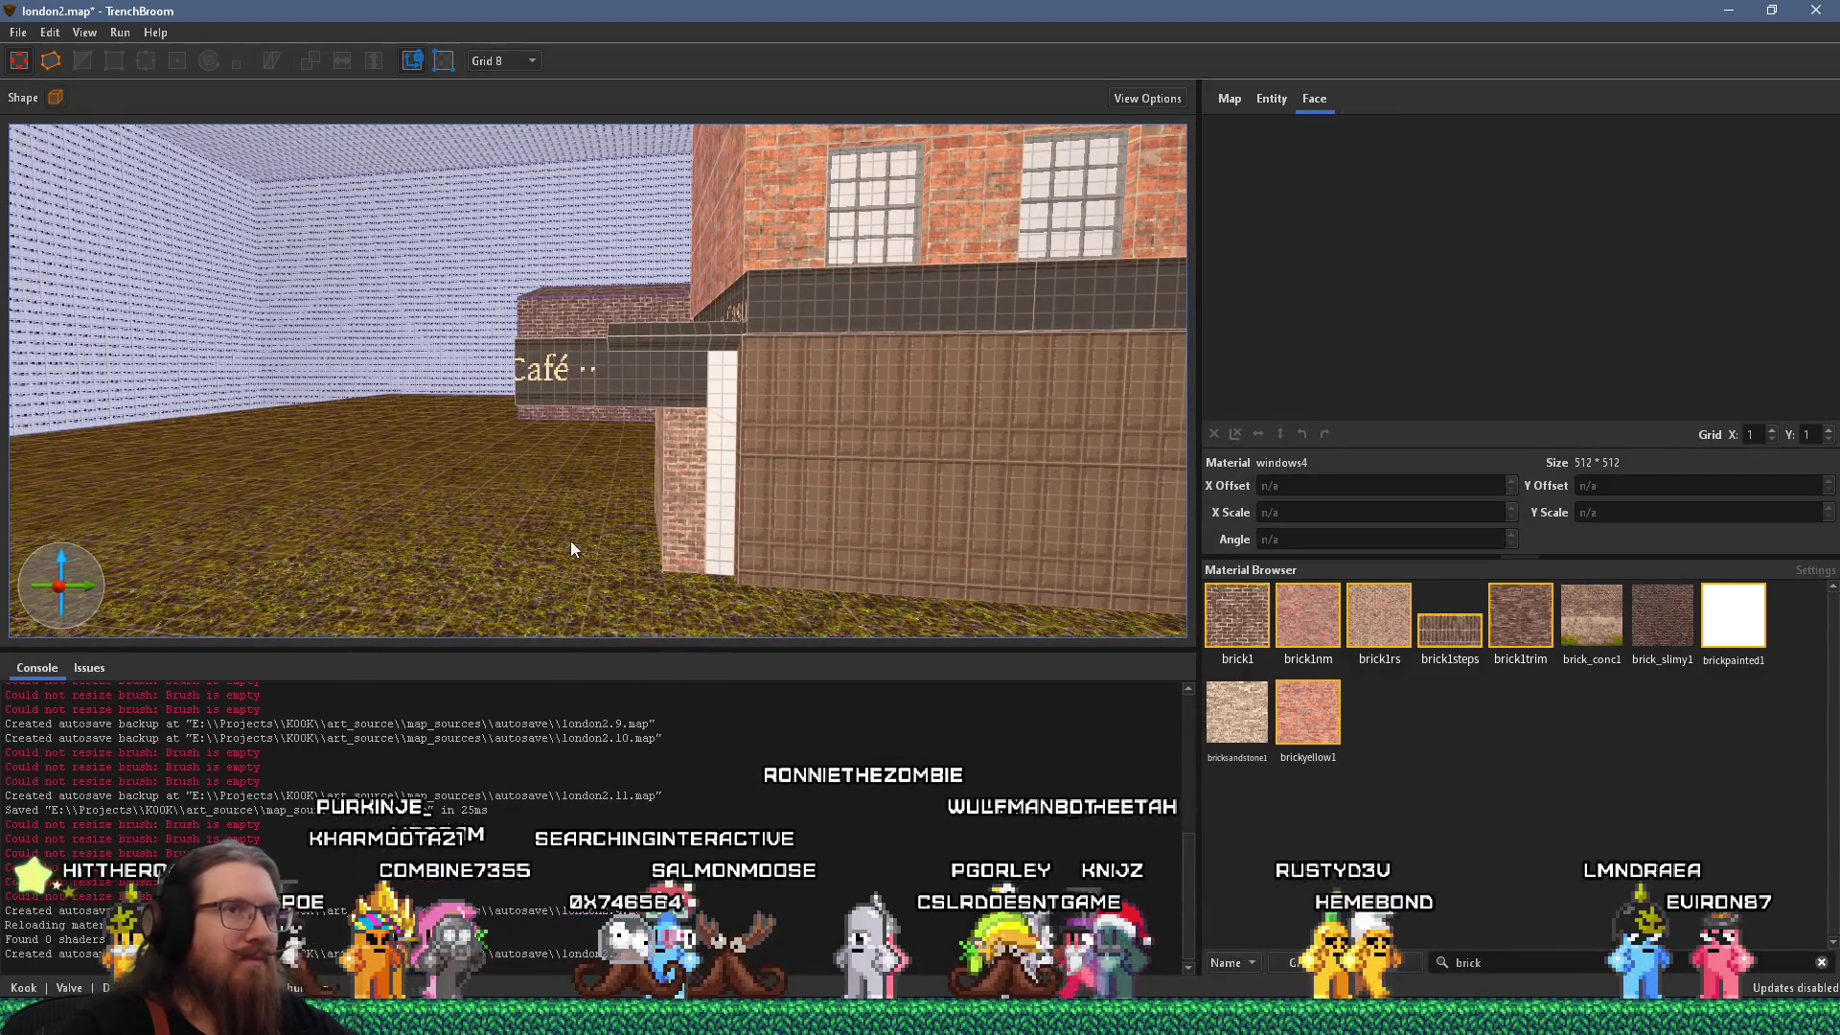
Draw a new windows4 brush beside the café and stretch it wider and taller.
{"action": "scroll", "coordinate": [620, 520], "scroll_direction": "up", "scroll_amount": 3}
{"action": "left_click_drag", "start_coordinate": [715, 526], "coordinate": [699, 354]}
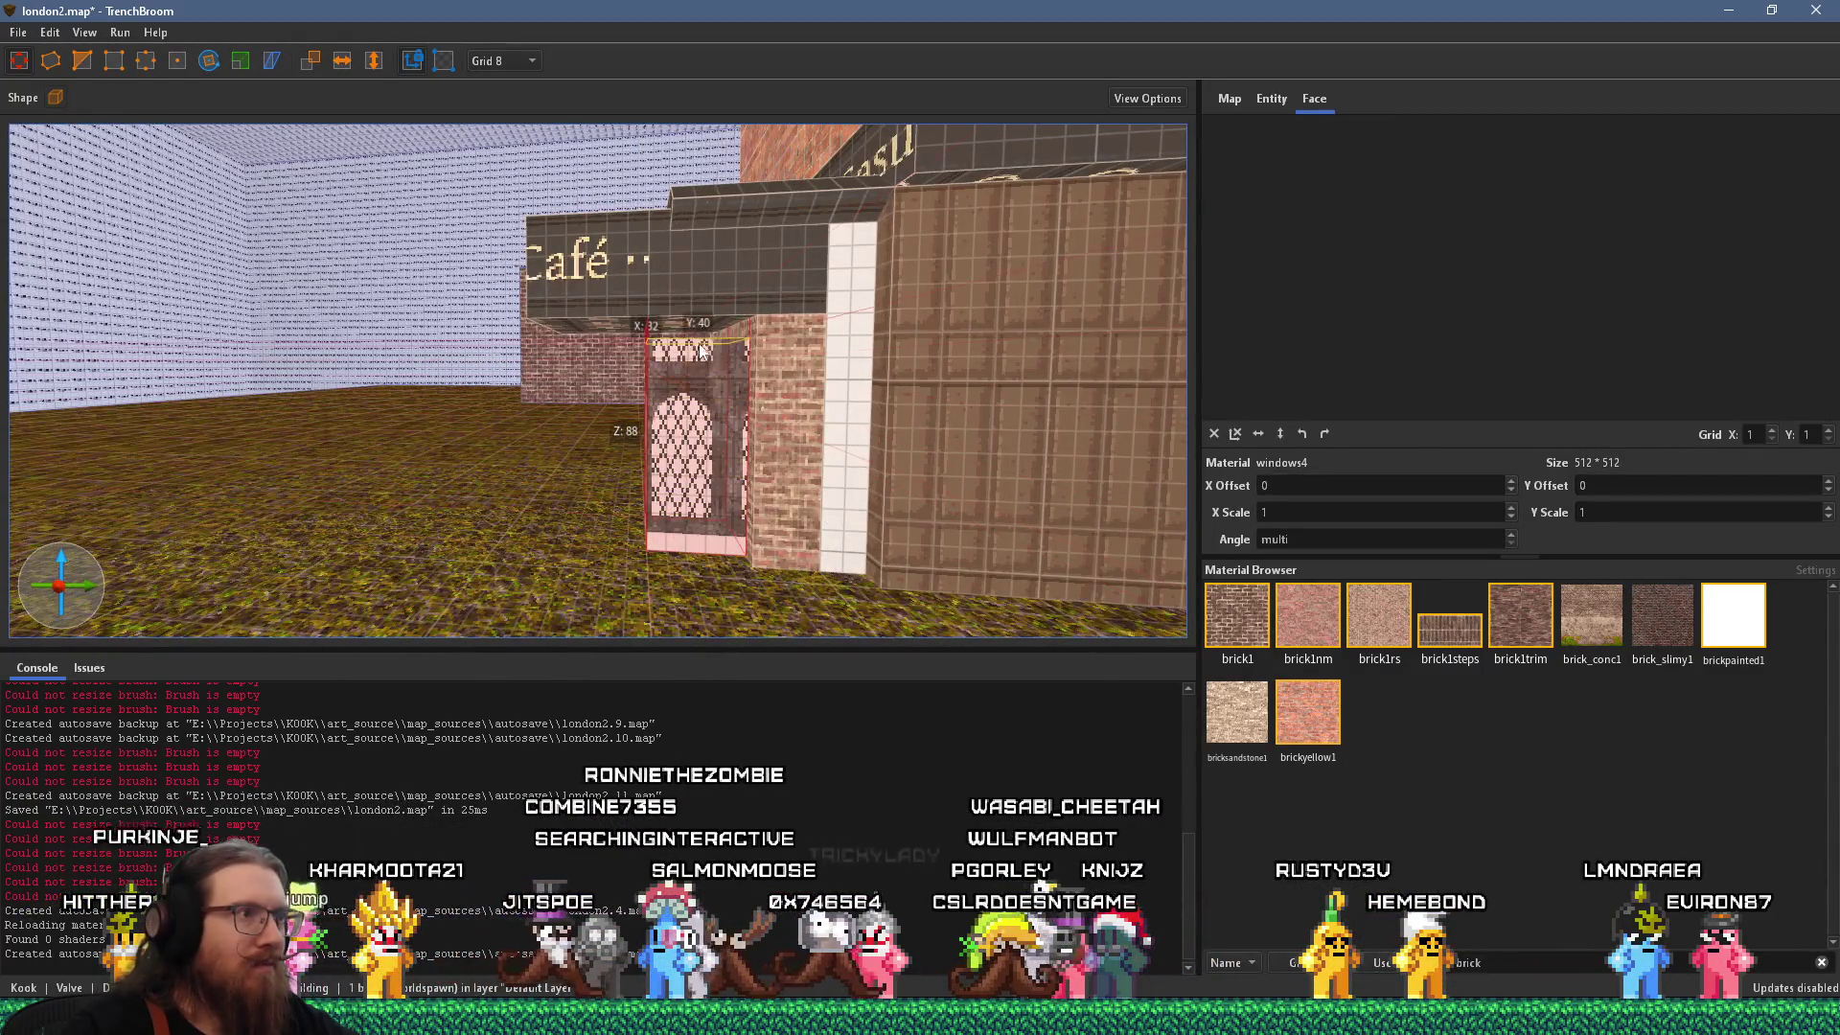
{"action": "scroll", "coordinate": [666, 499], "scroll_direction": "down", "scroll_amount": 3}
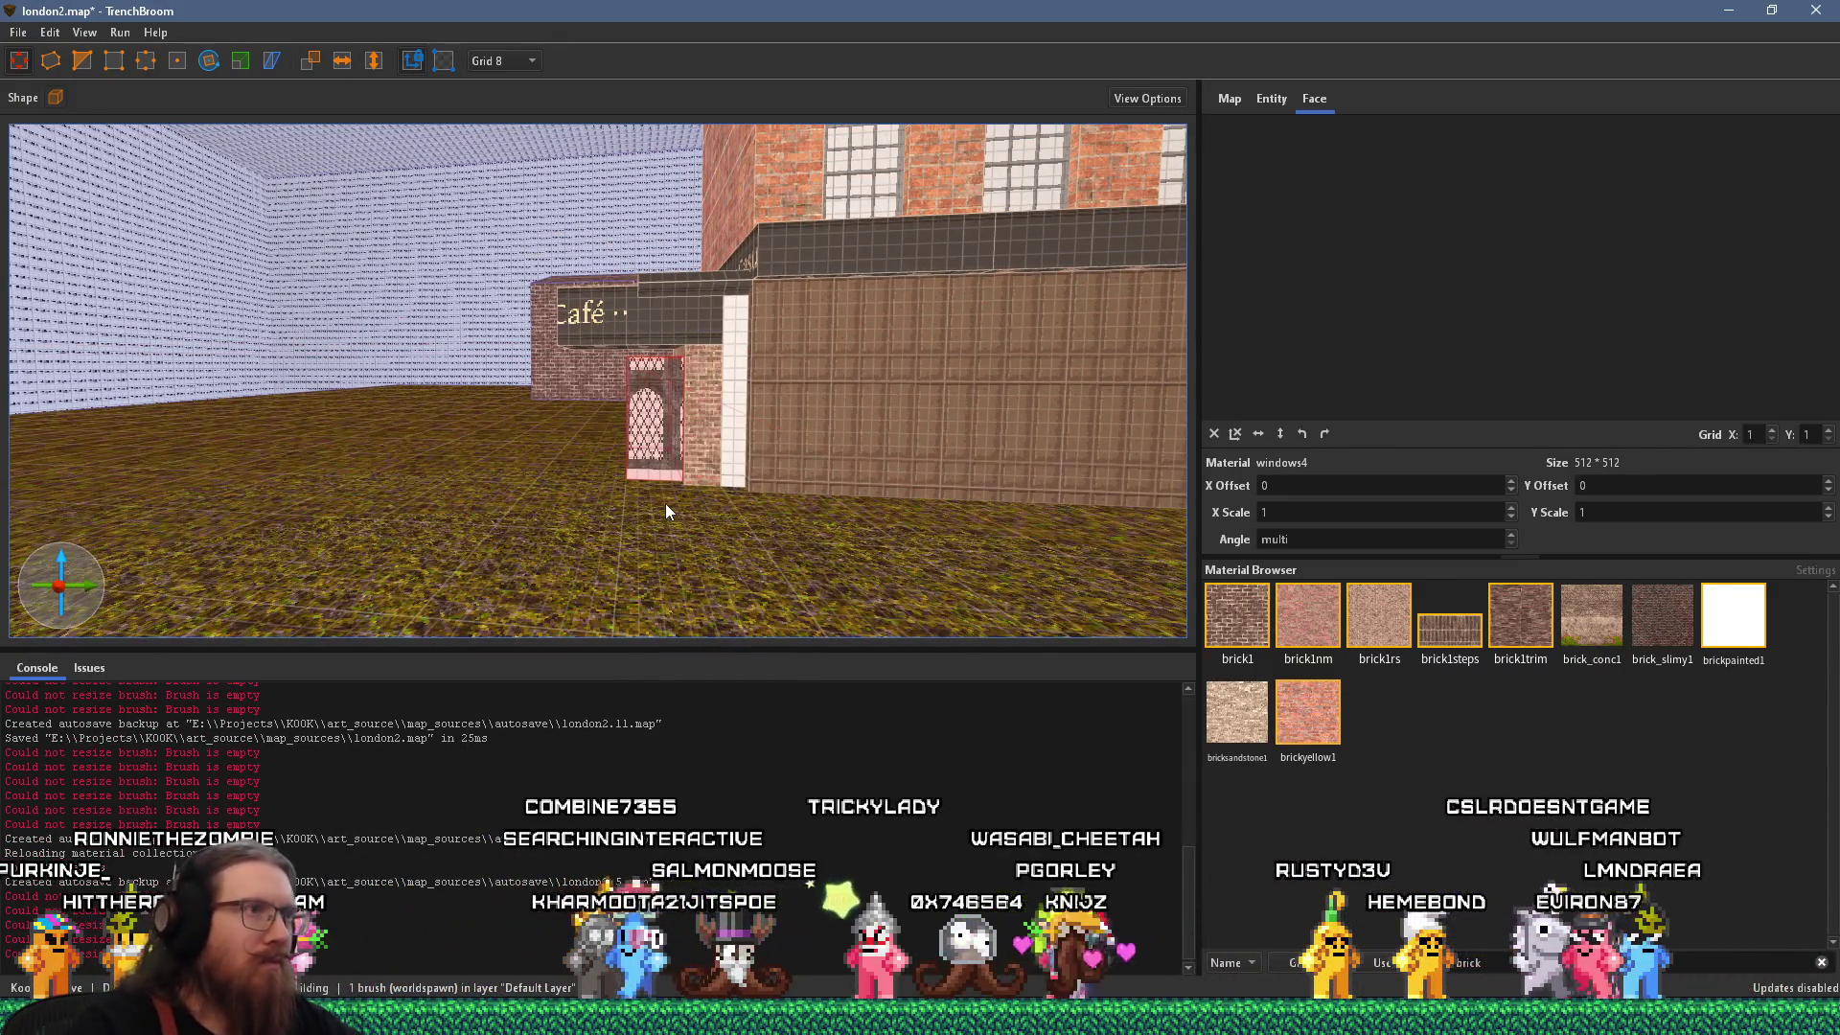
{"action": "mouse_move", "coordinate": [665, 503]}
{"action": "left_mouse_down"}
{"action": "mouse_move", "coordinate": [226, 406]}
{"action": "mouse_move", "coordinate": [434, 154]}
{"action": "mouse_move", "coordinate": [521, 456]}
{"action": "left_mouse_up"}
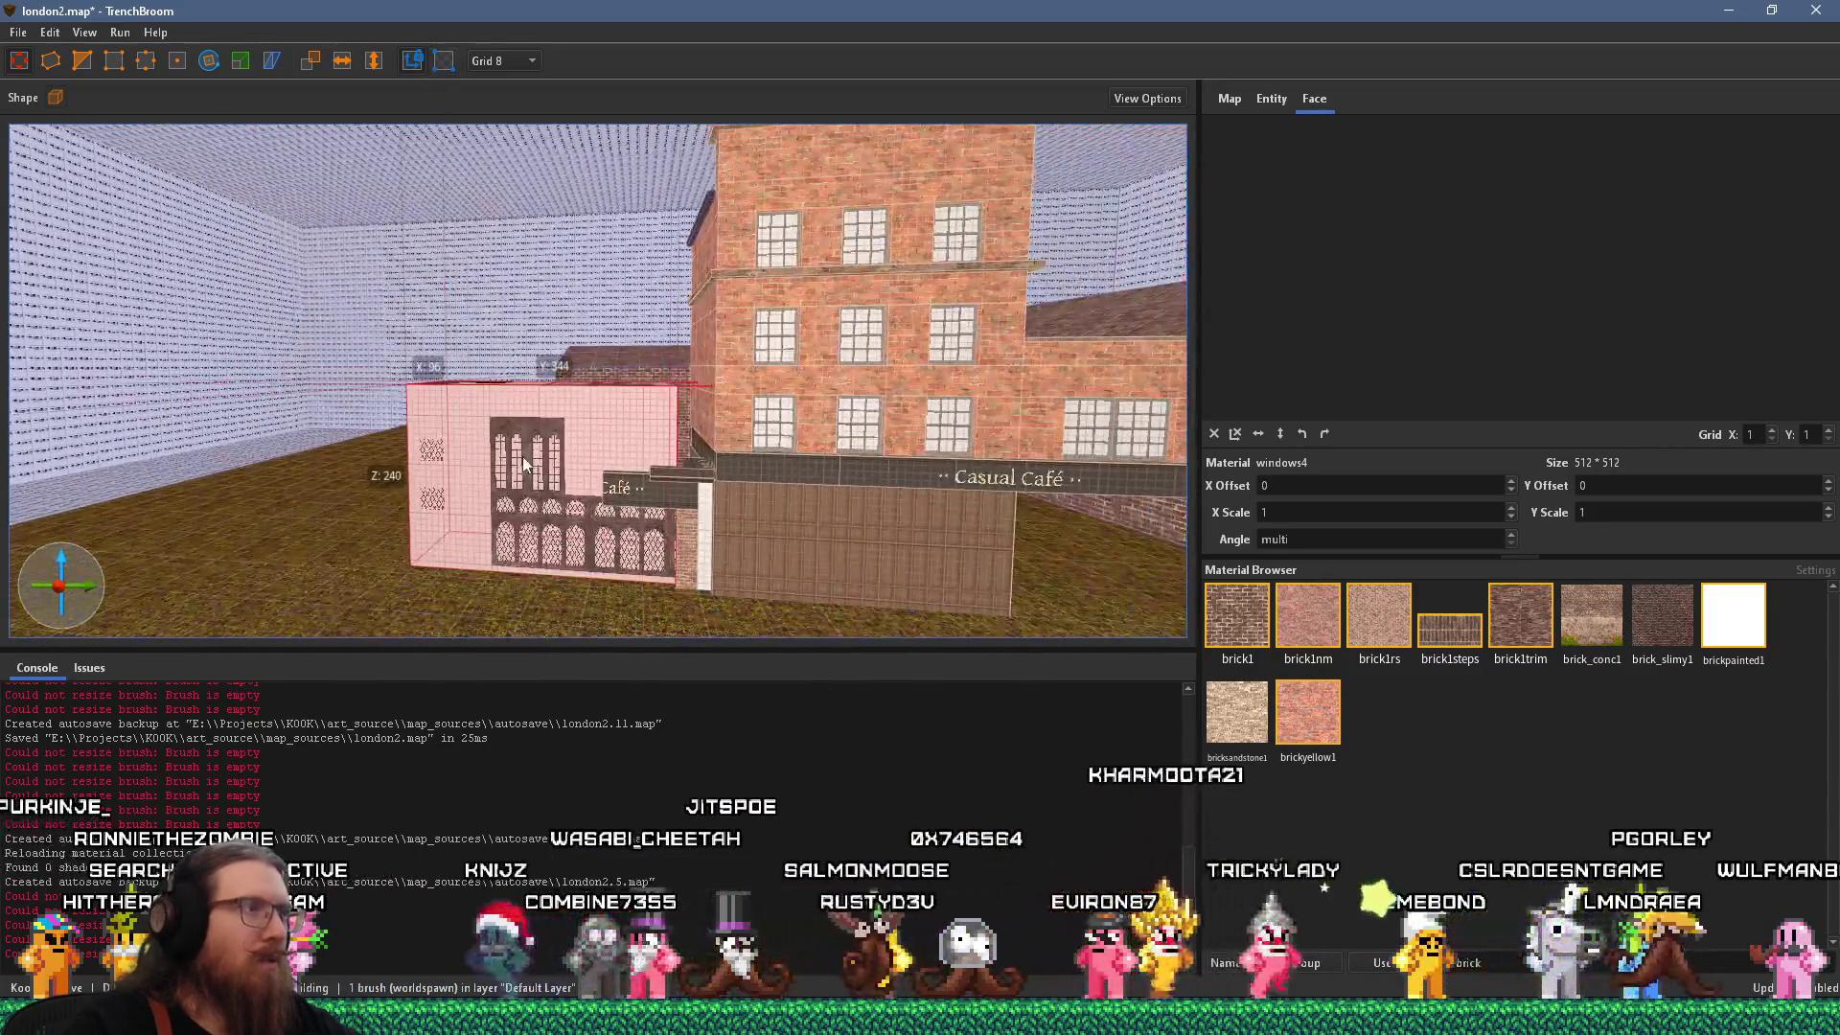
{"action": "mouse_move", "coordinate": [552, 385]}
{"action": "left_mouse_down"}
{"action": "mouse_move", "coordinate": [578, 99]}
{"action": "mouse_move", "coordinate": [576, 186]}
{"action": "left_mouse_up"}
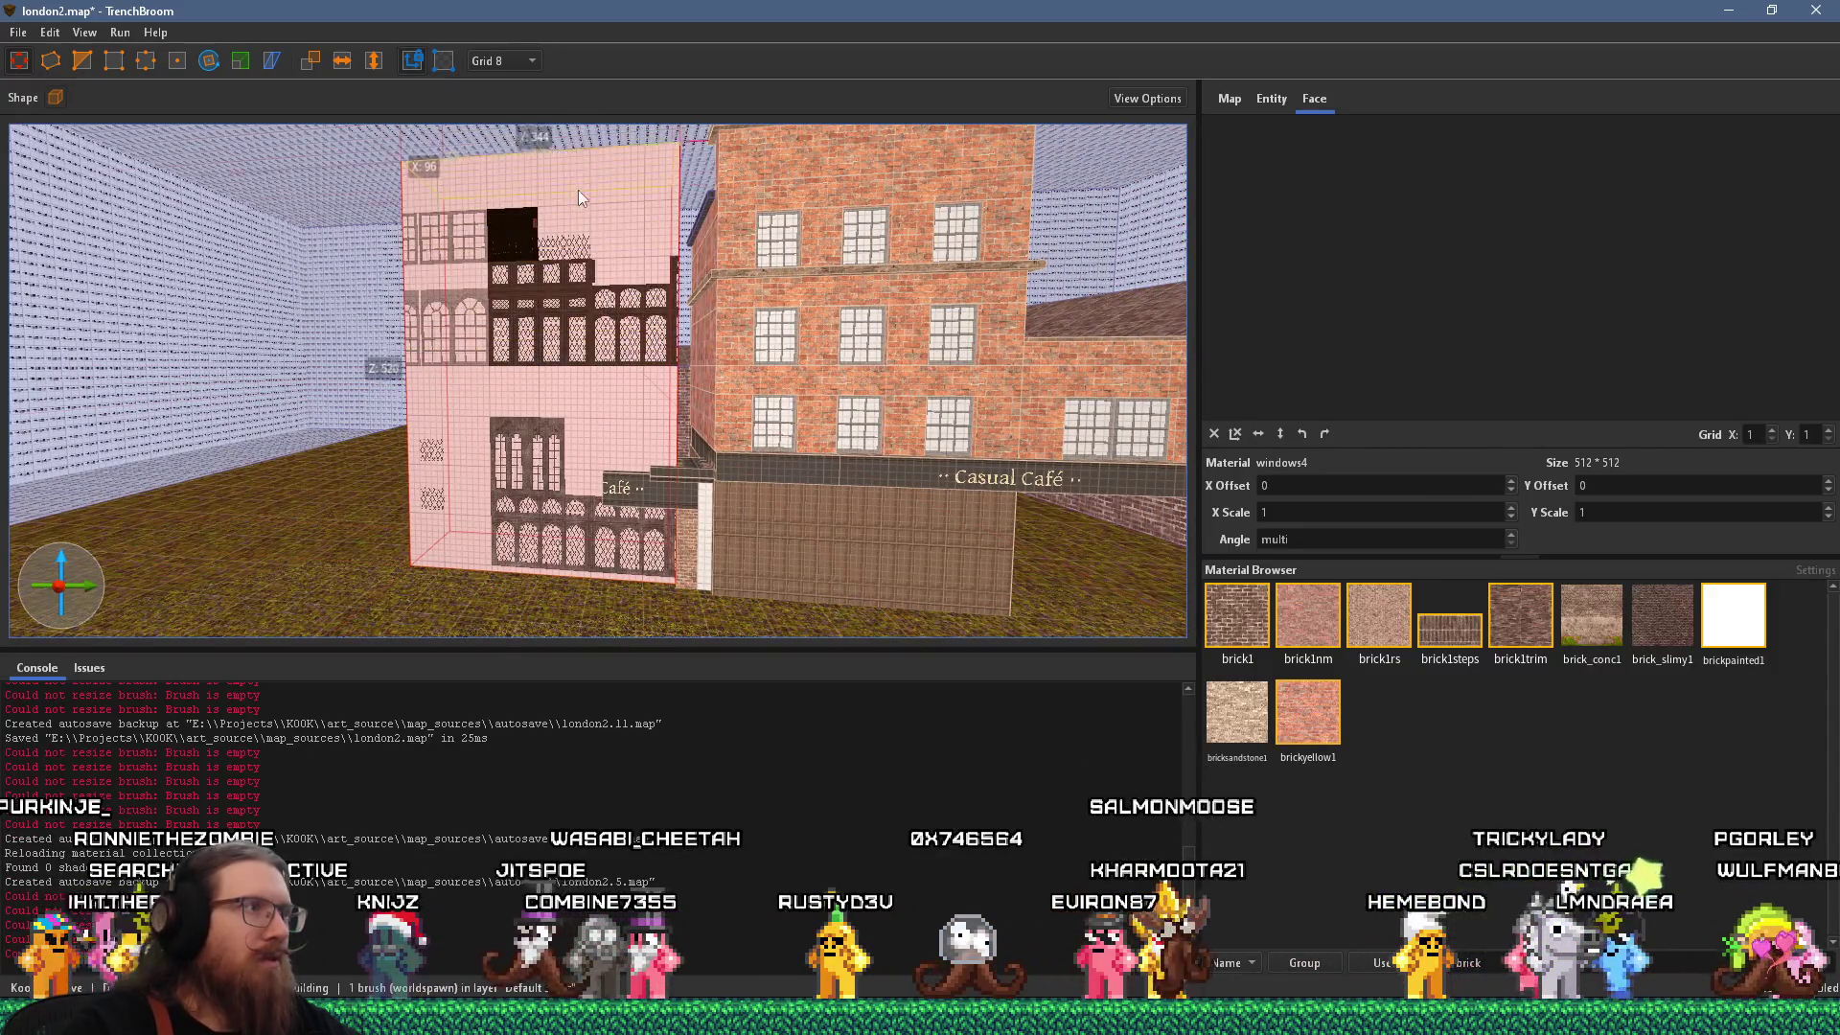
Lower the window brush's top after checking the photo, then reposition it.
{"action": "key", "text": "alt+Tab"}
{"action": "key", "text": "alt+Tab"}
{"action": "scroll", "coordinate": [814, 579], "scroll_direction": "up", "scroll_amount": 5}
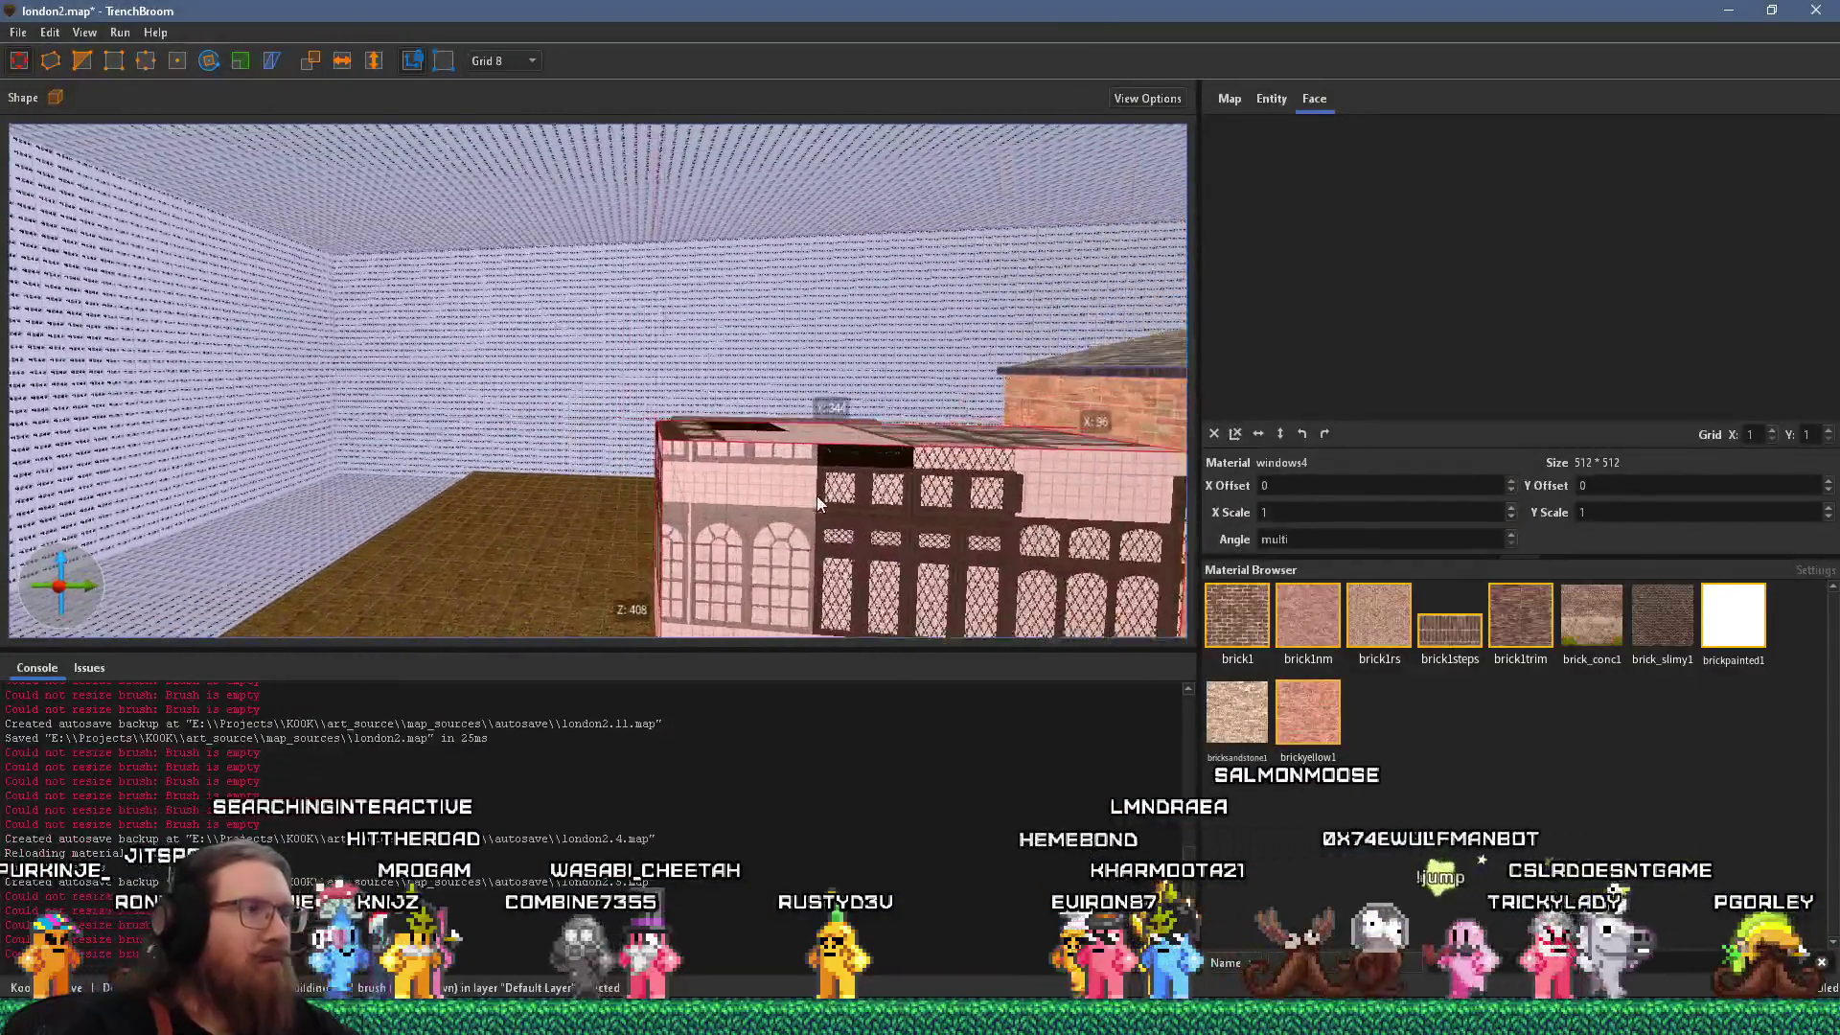
{"action": "left_click_drag", "start_coordinate": [848, 322], "coordinate": [842, 374]}
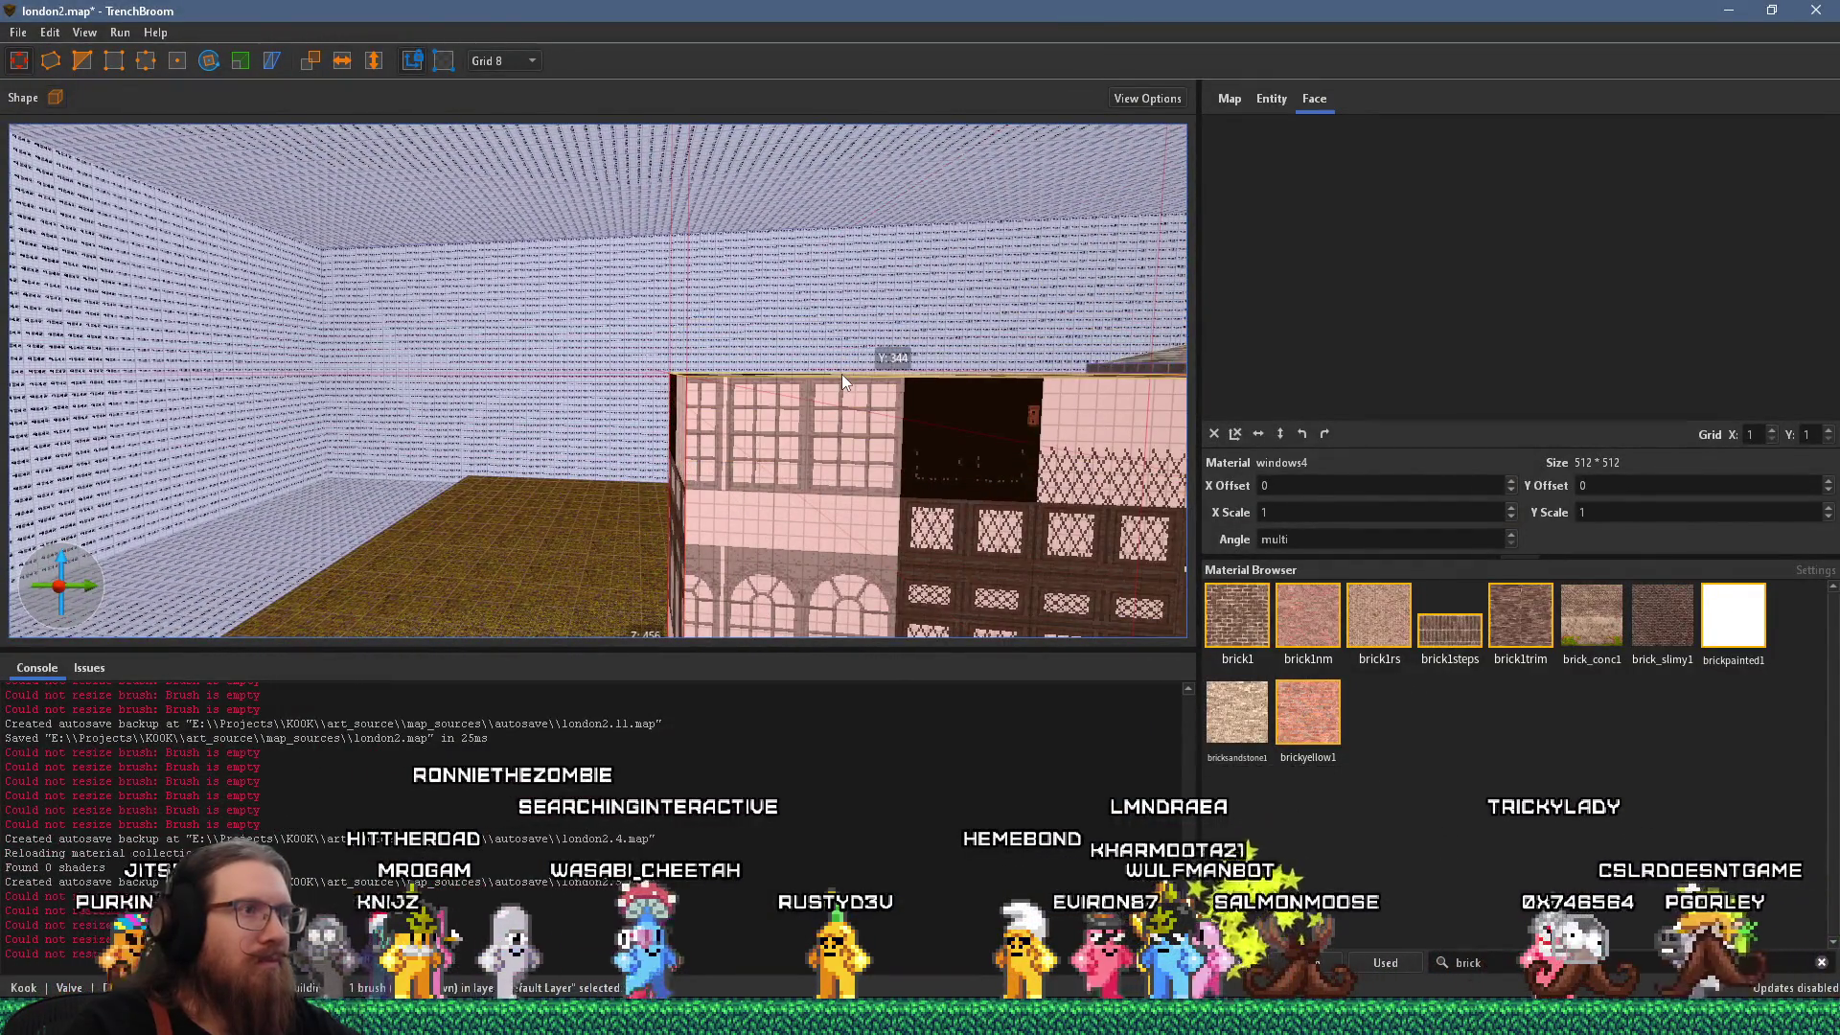
{"action": "key", "text": "alt+Tab"}
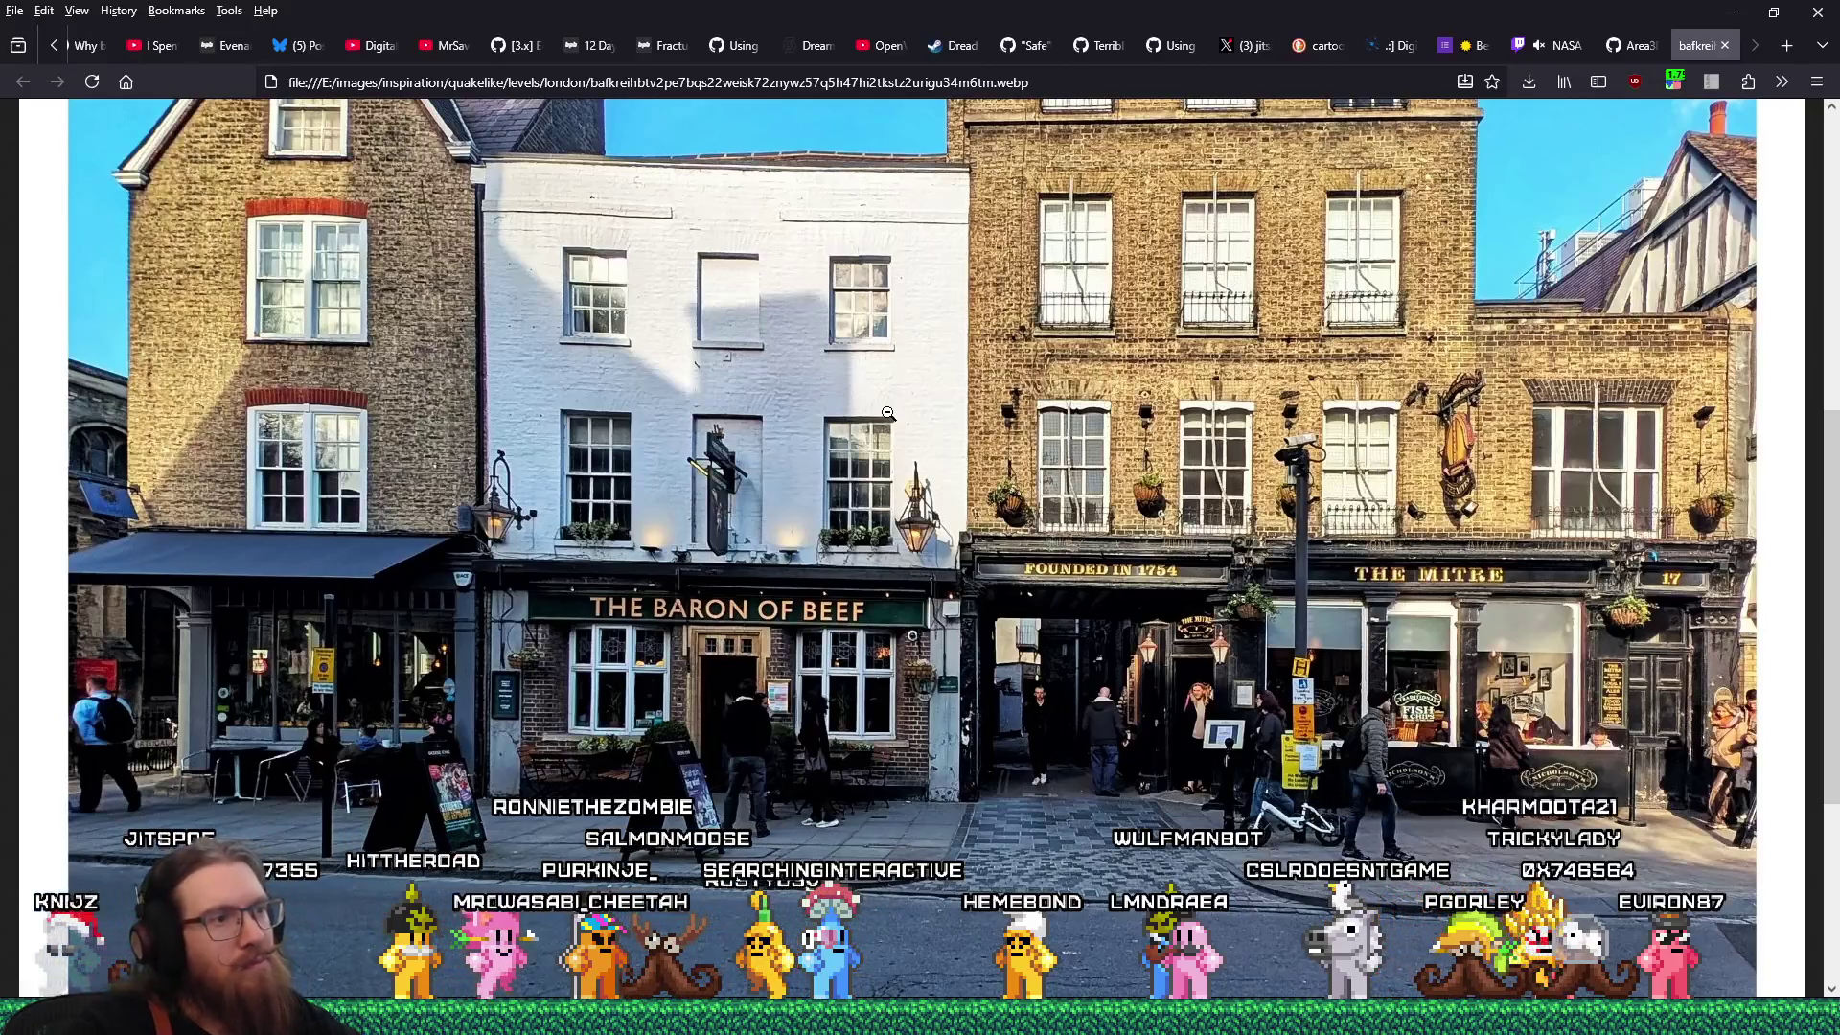
{"action": "key", "text": "alt+Tab"}
{"action": "mouse_move", "coordinate": [862, 425]}
{"action": "left_mouse_down"}
{"action": "mouse_move", "coordinate": [721, 397]}
{"action": "mouse_move", "coordinate": [675, 274]}
{"action": "mouse_move", "coordinate": [744, 297]}
{"action": "mouse_move", "coordinate": [394, 376]}
{"action": "mouse_move", "coordinate": [215, 347]}
{"action": "left_mouse_up"}
Narrow the window brush from both sides into a thin column.
{"action": "key", "text": "a"}
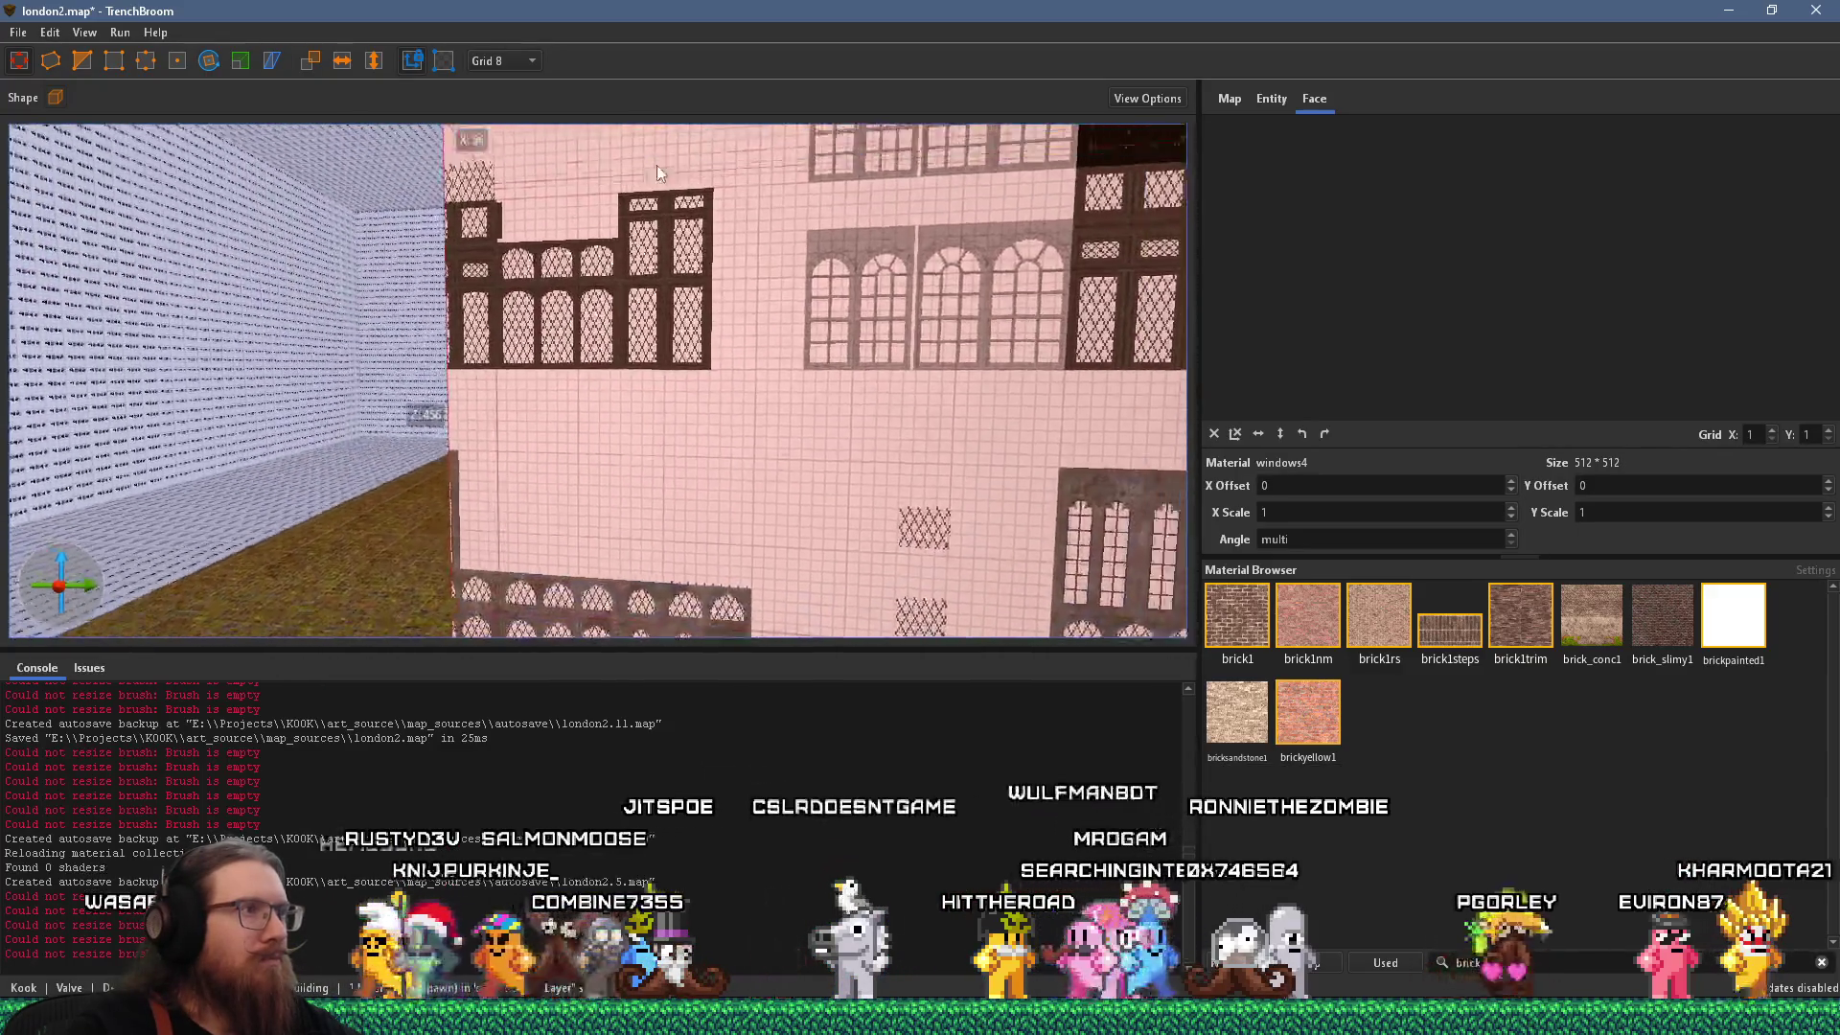
{"action": "key", "text": "s"}
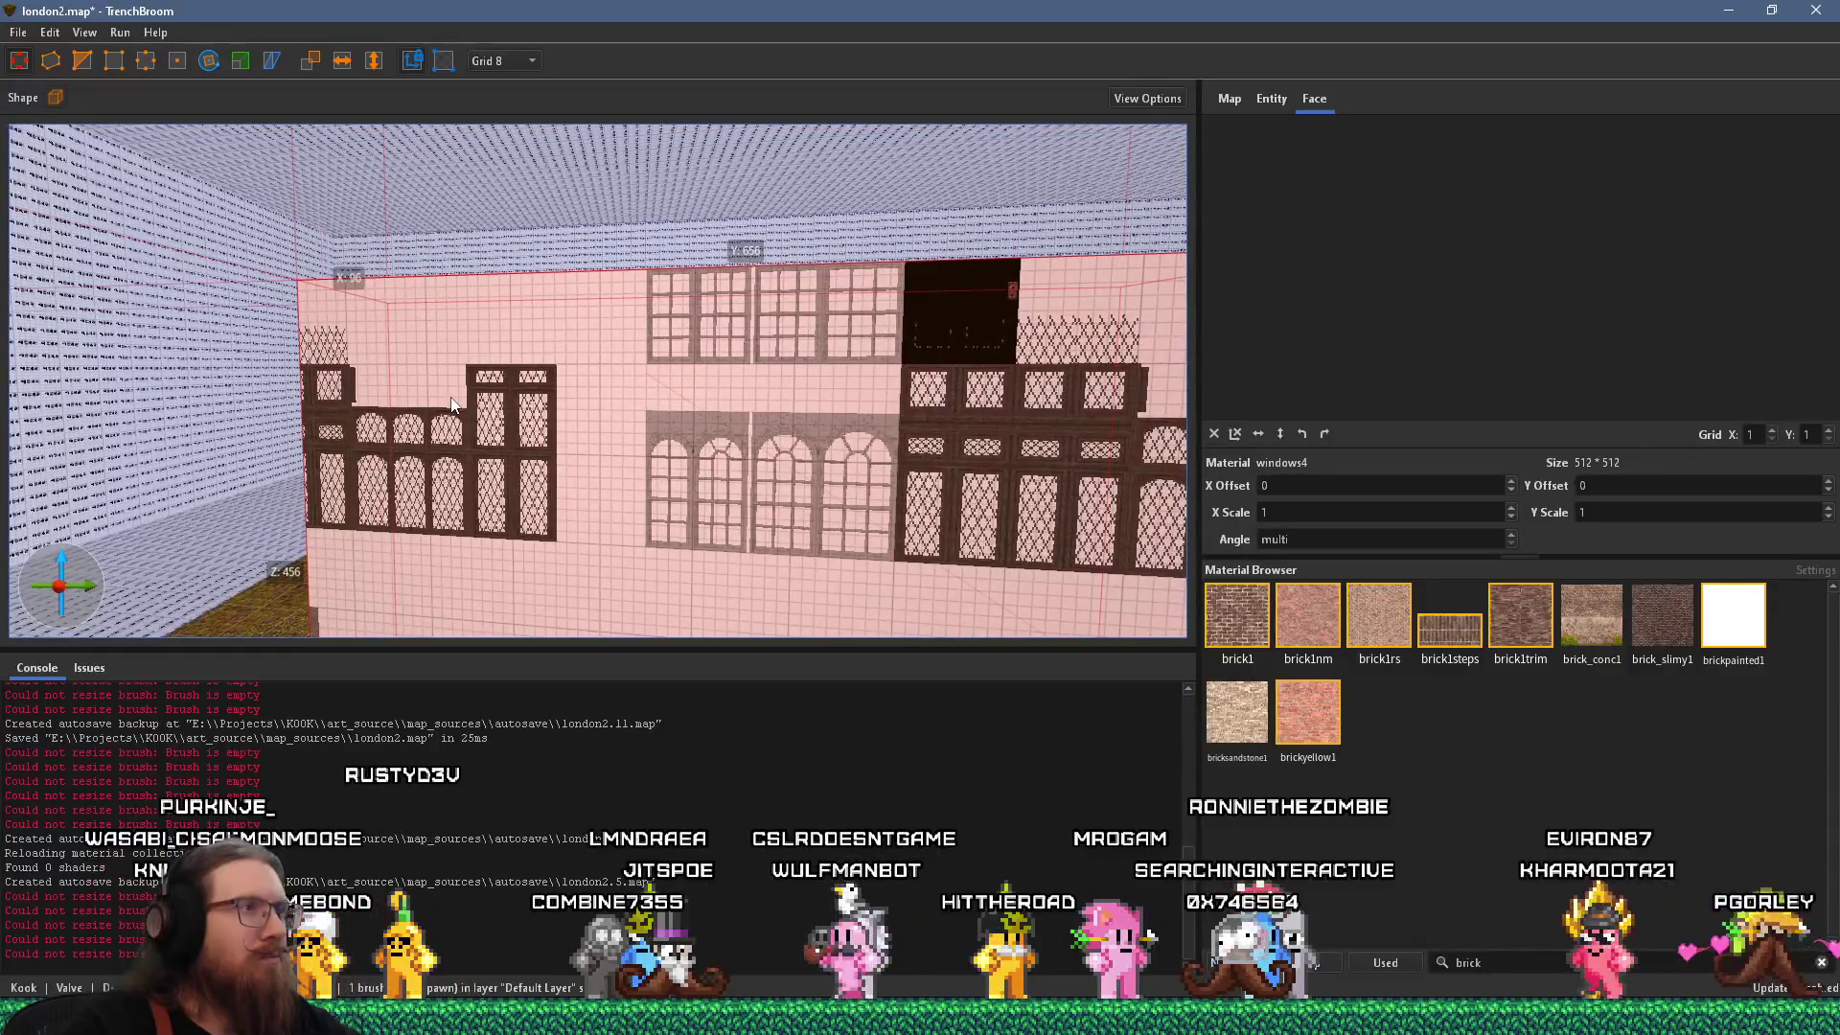
{"action": "key", "text": "alt+Tab"}
{"action": "key", "text": "alt+Tab"}
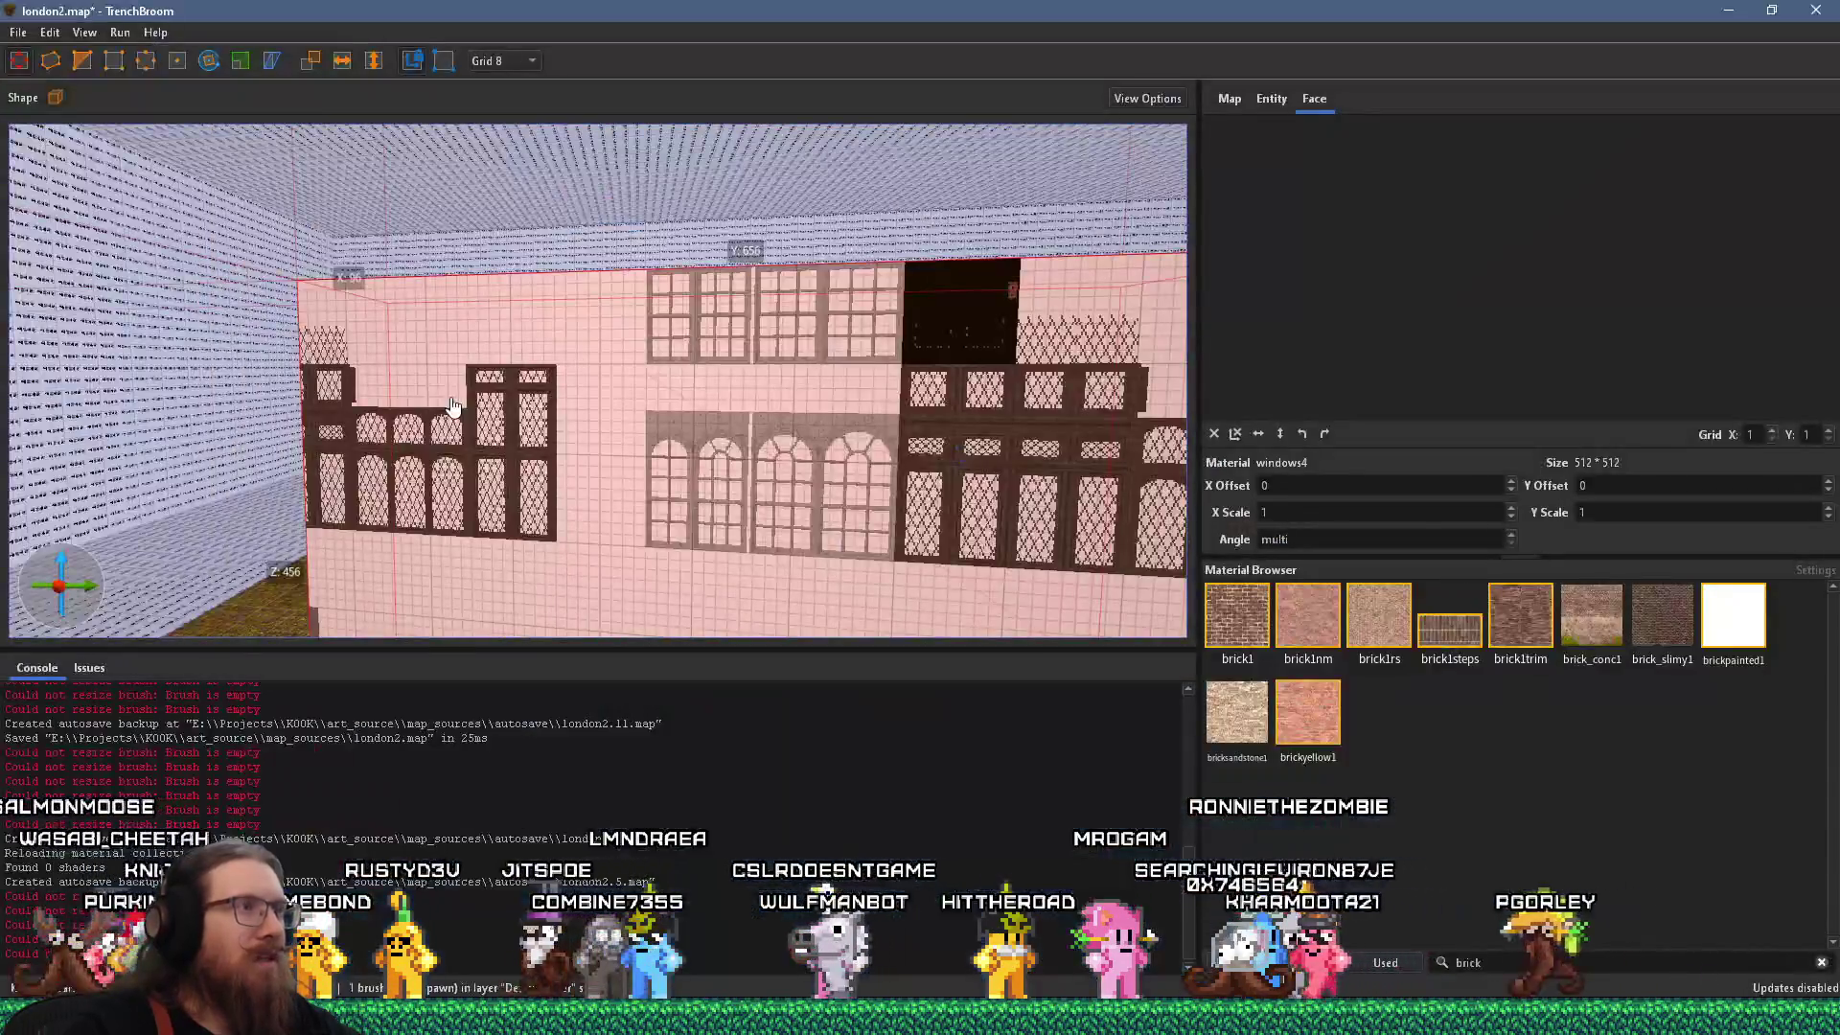
{"action": "key", "text": "d"}
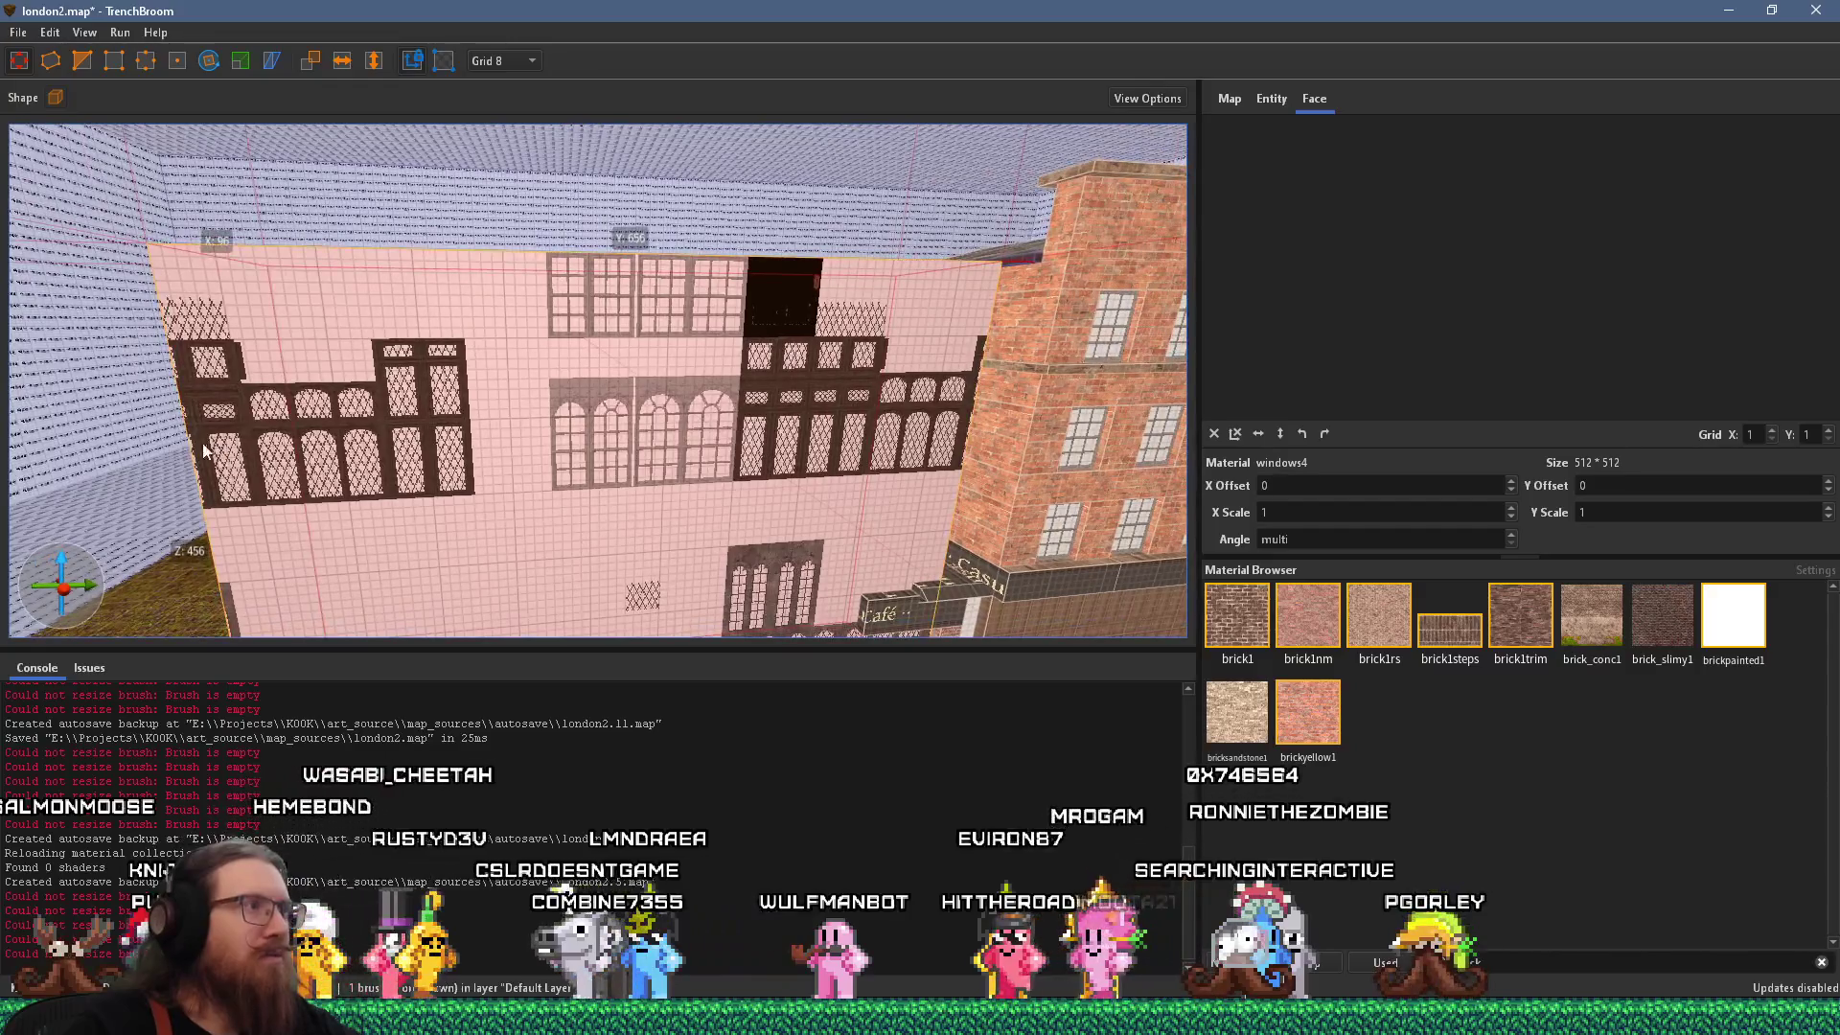
{"action": "left_click_drag", "start_coordinate": [169, 435], "coordinate": [544, 428]}
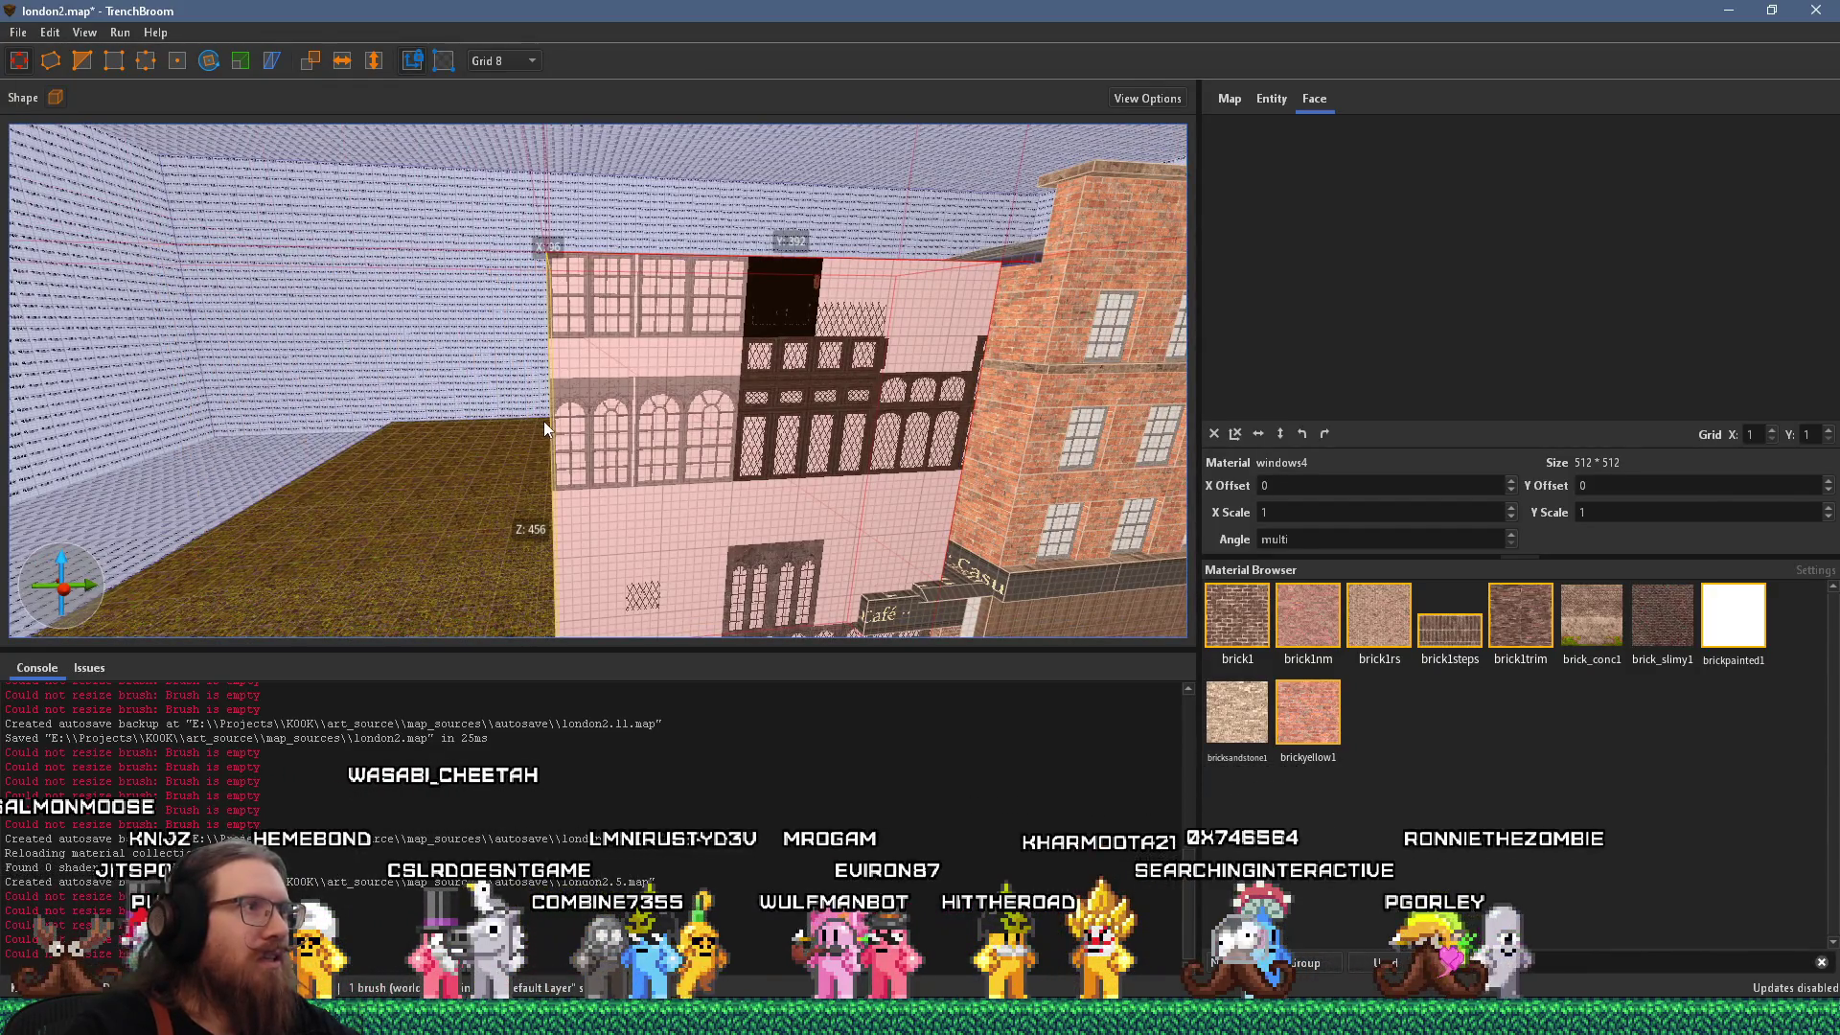
{"action": "left_click_drag", "start_coordinate": [1020, 383], "coordinate": [611, 389]}
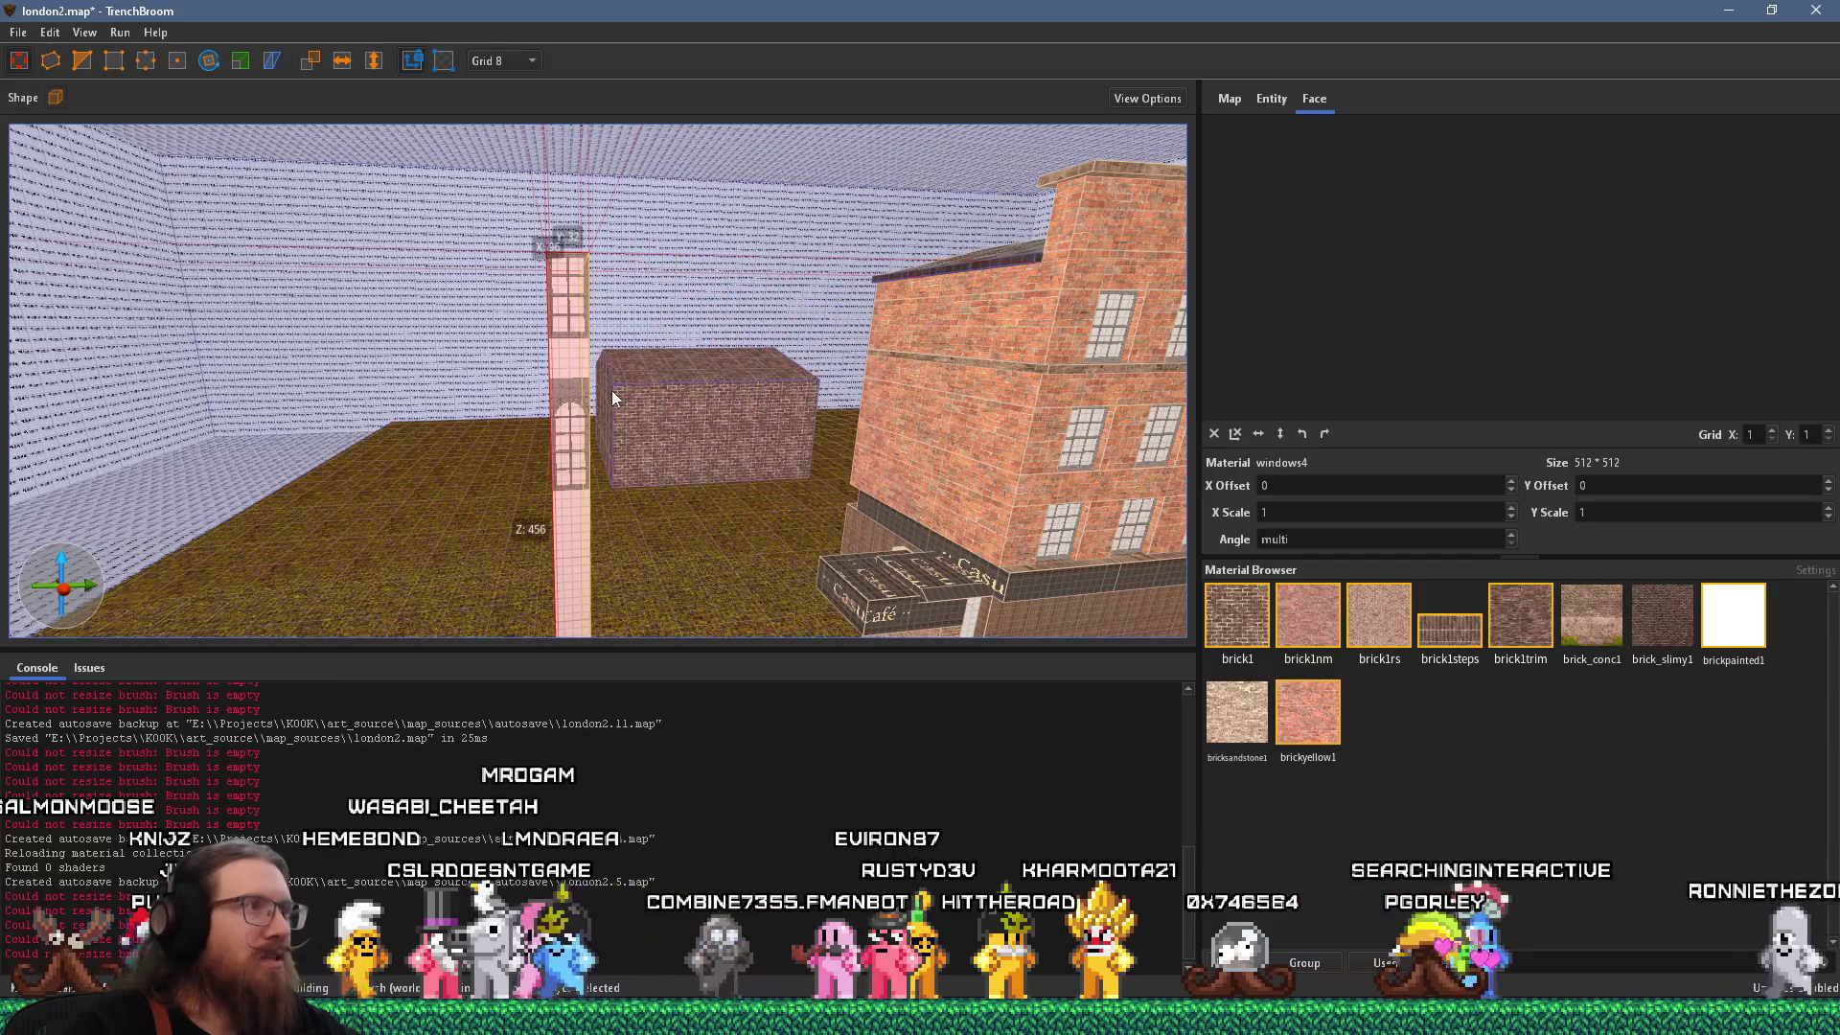
Shorten the windows4 column to a single short window piece.
{"action": "key", "text": "w"}
{"action": "key", "text": "s"}
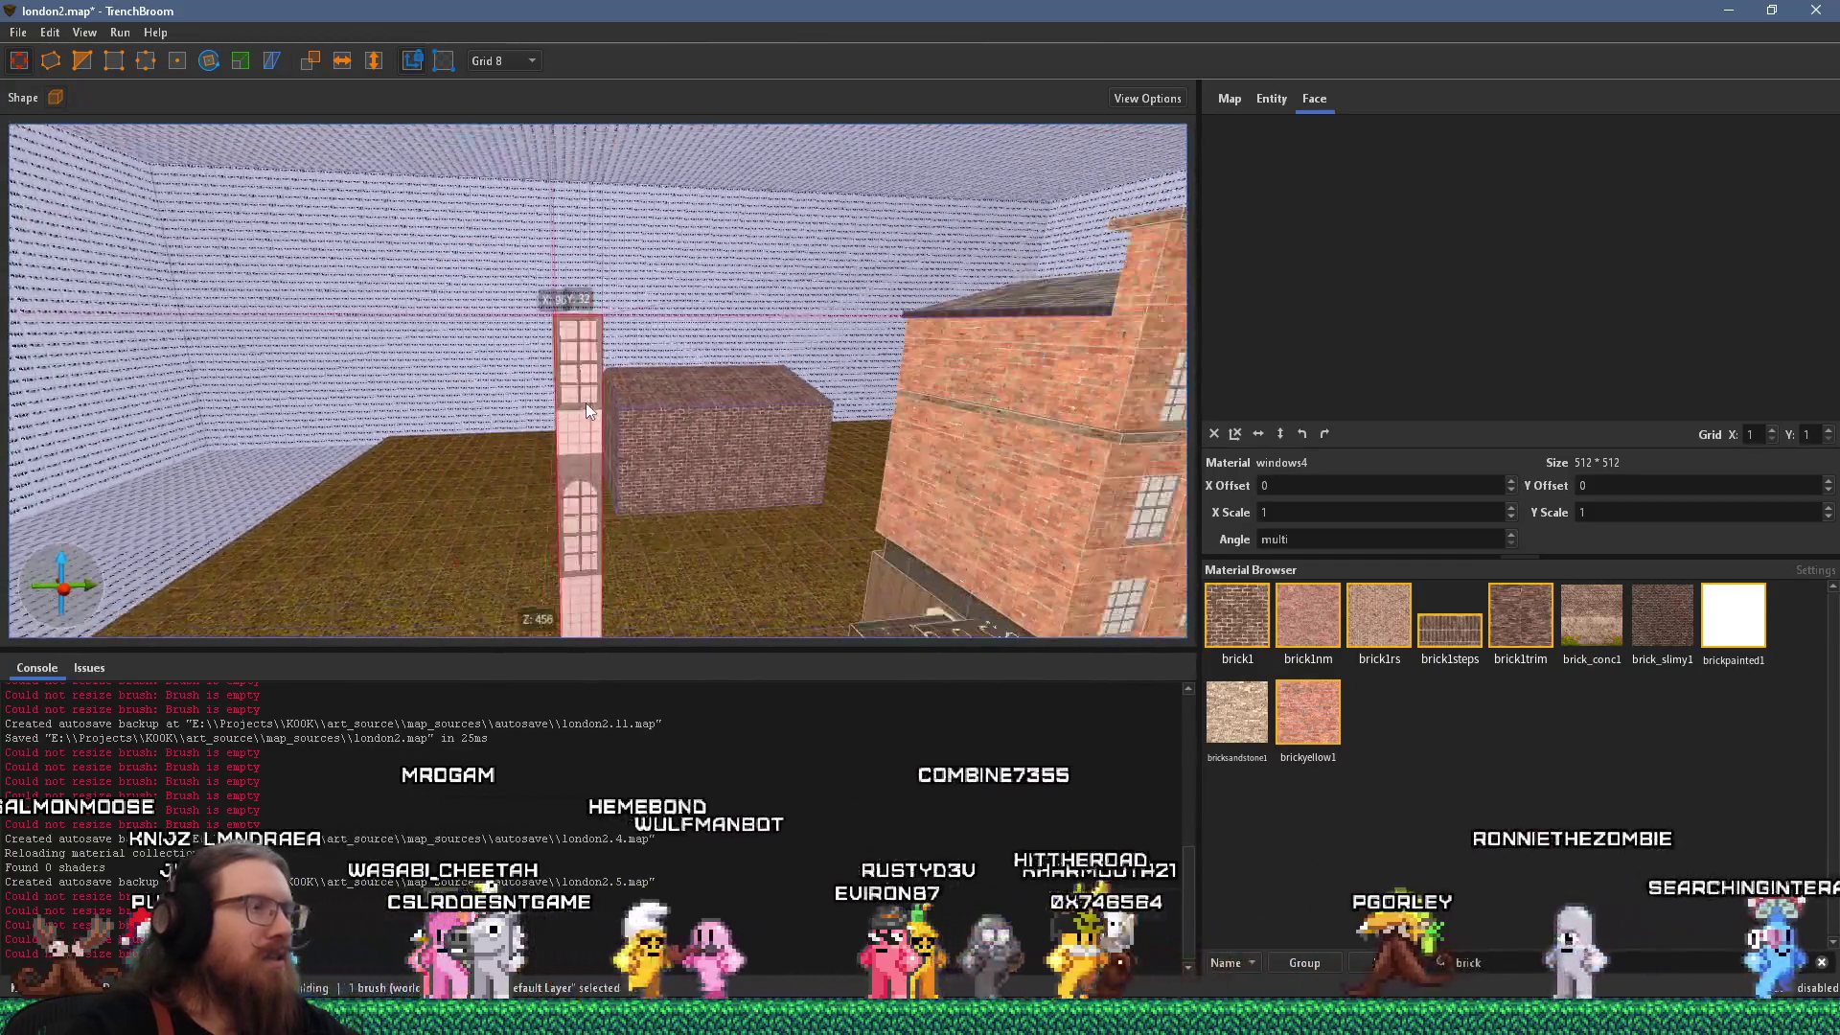
{"action": "key", "text": "s"}
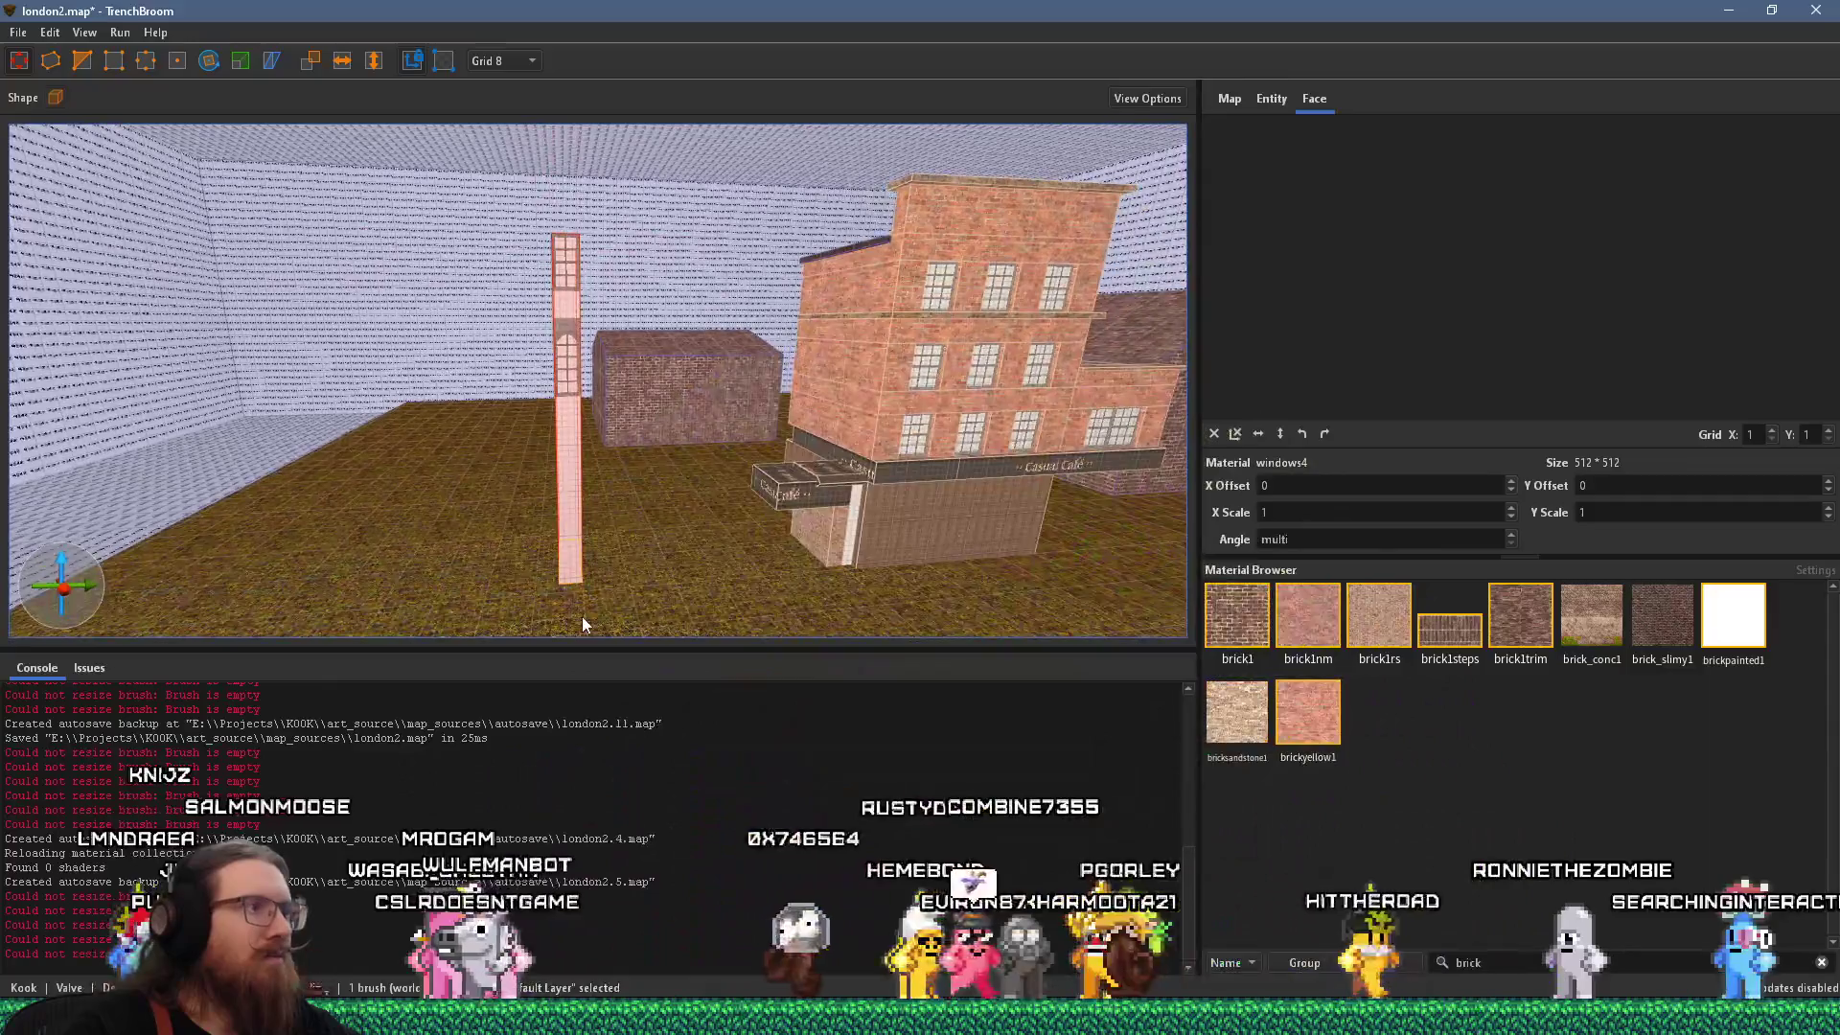
{"action": "left_click_drag", "start_coordinate": [582, 625], "coordinate": [567, 312]}
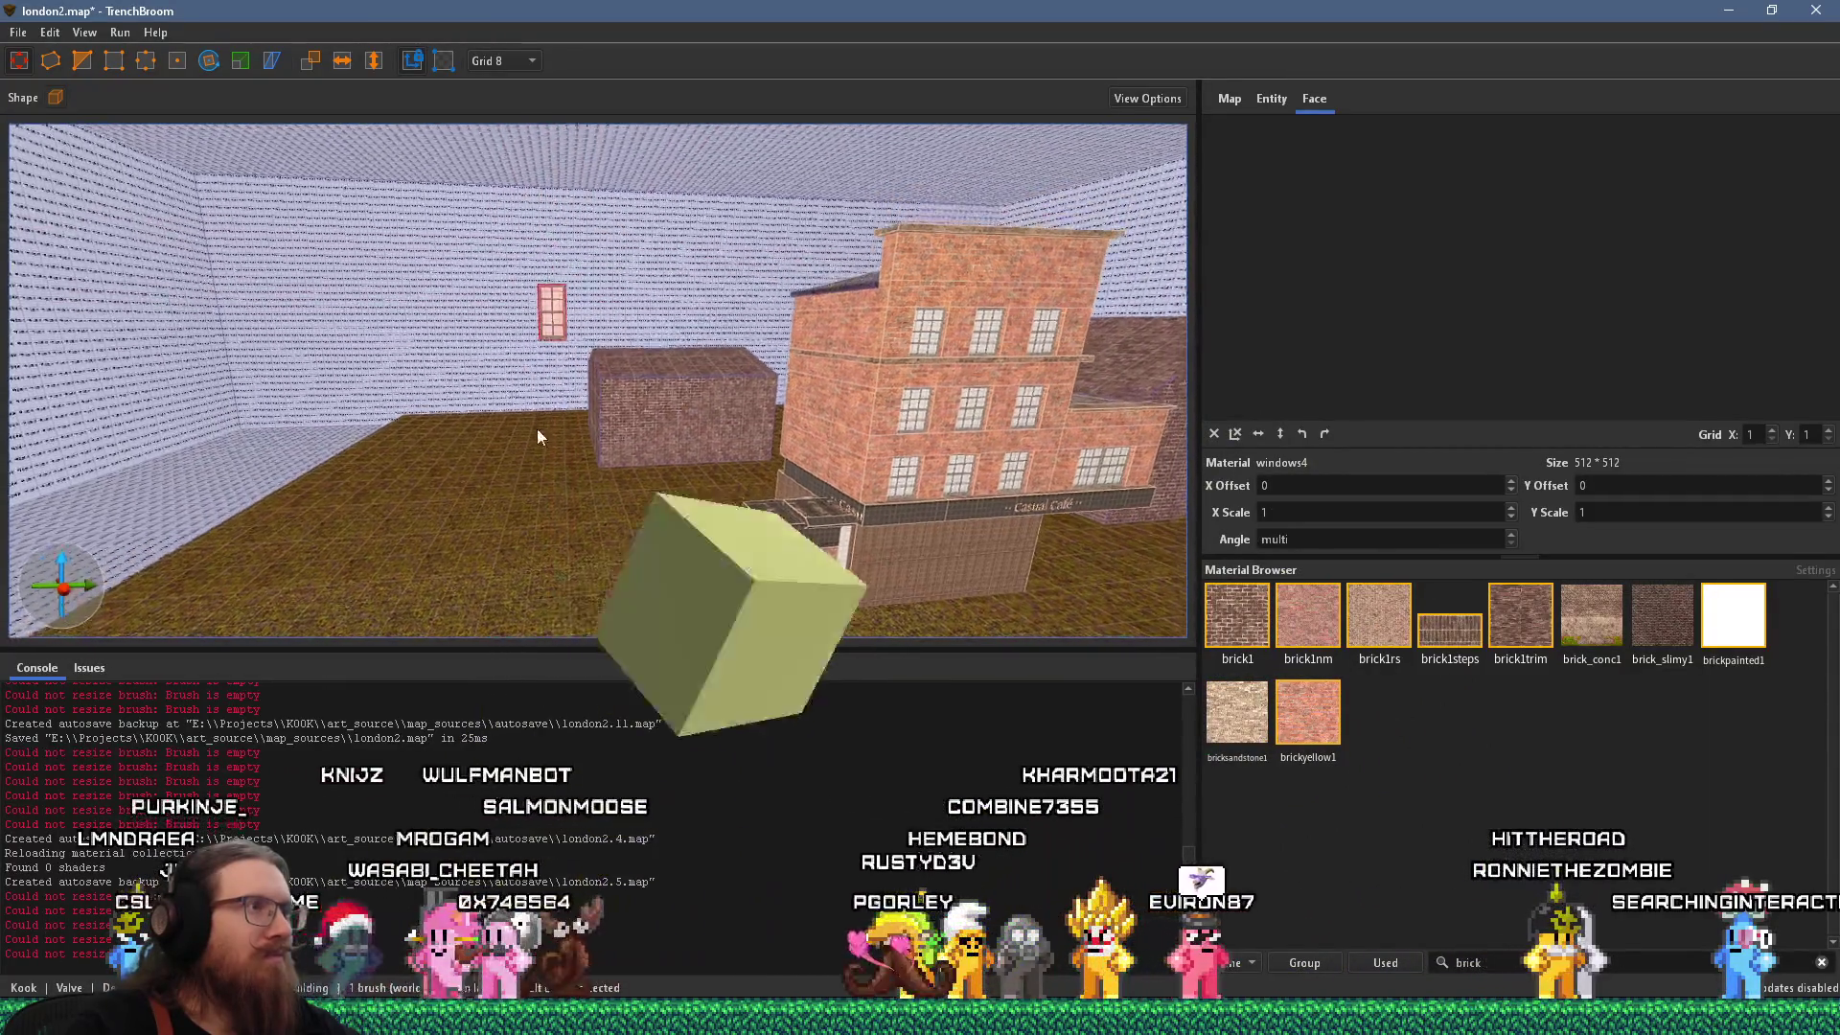
Move the window piece across the floor and set it on the ground near the café.
{"action": "key", "text": "s"}
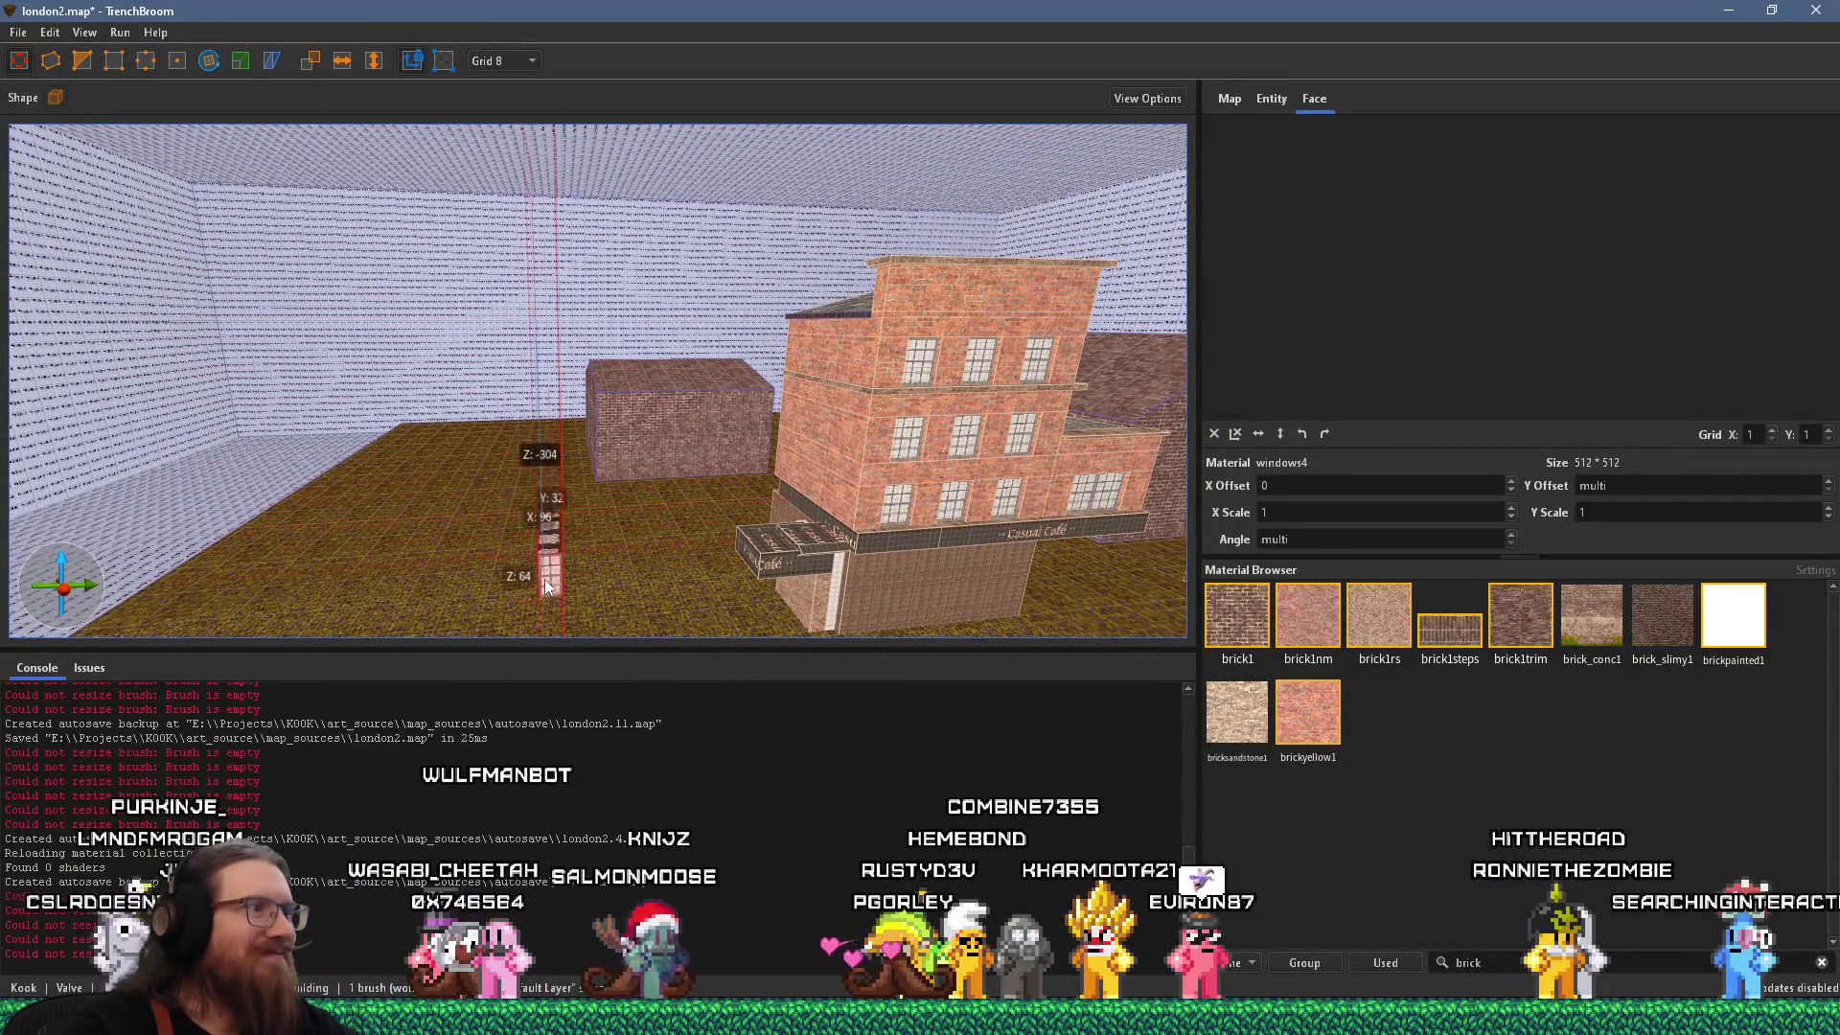
{"action": "key", "text": "w"}
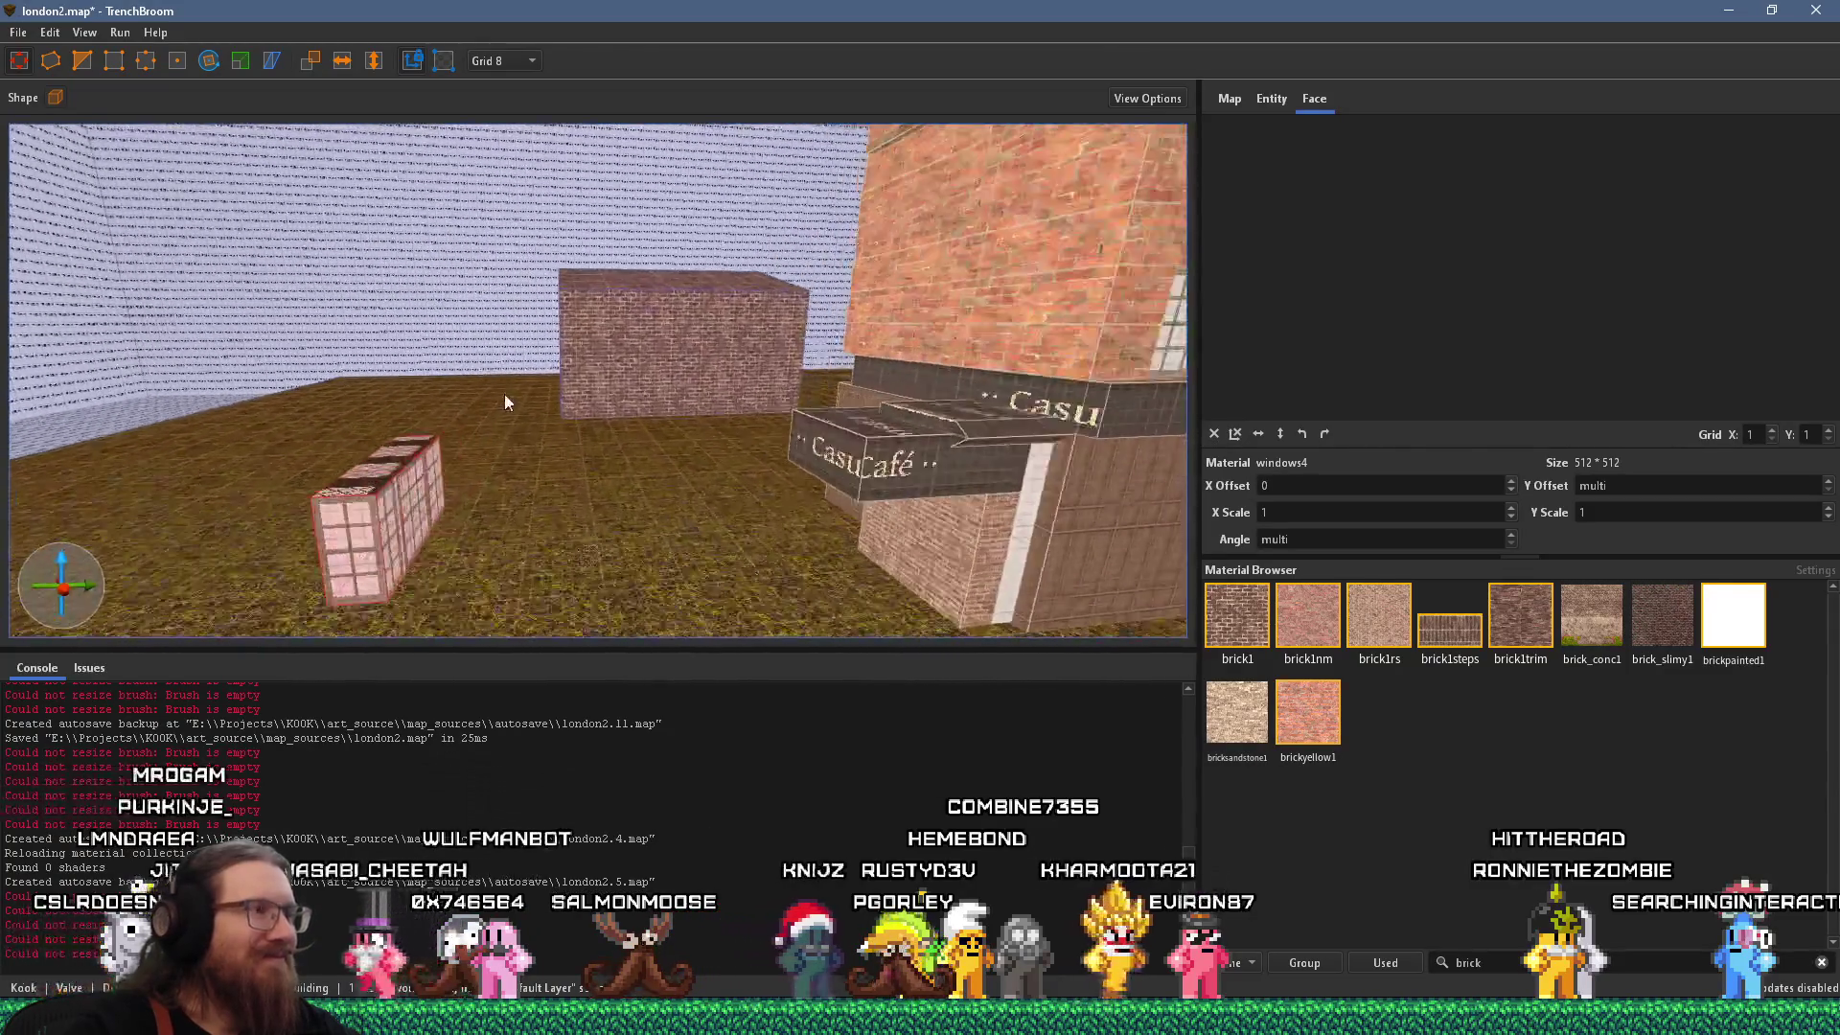
{"action": "left_click_drag", "start_coordinate": [335, 517], "coordinate": [747, 537]}
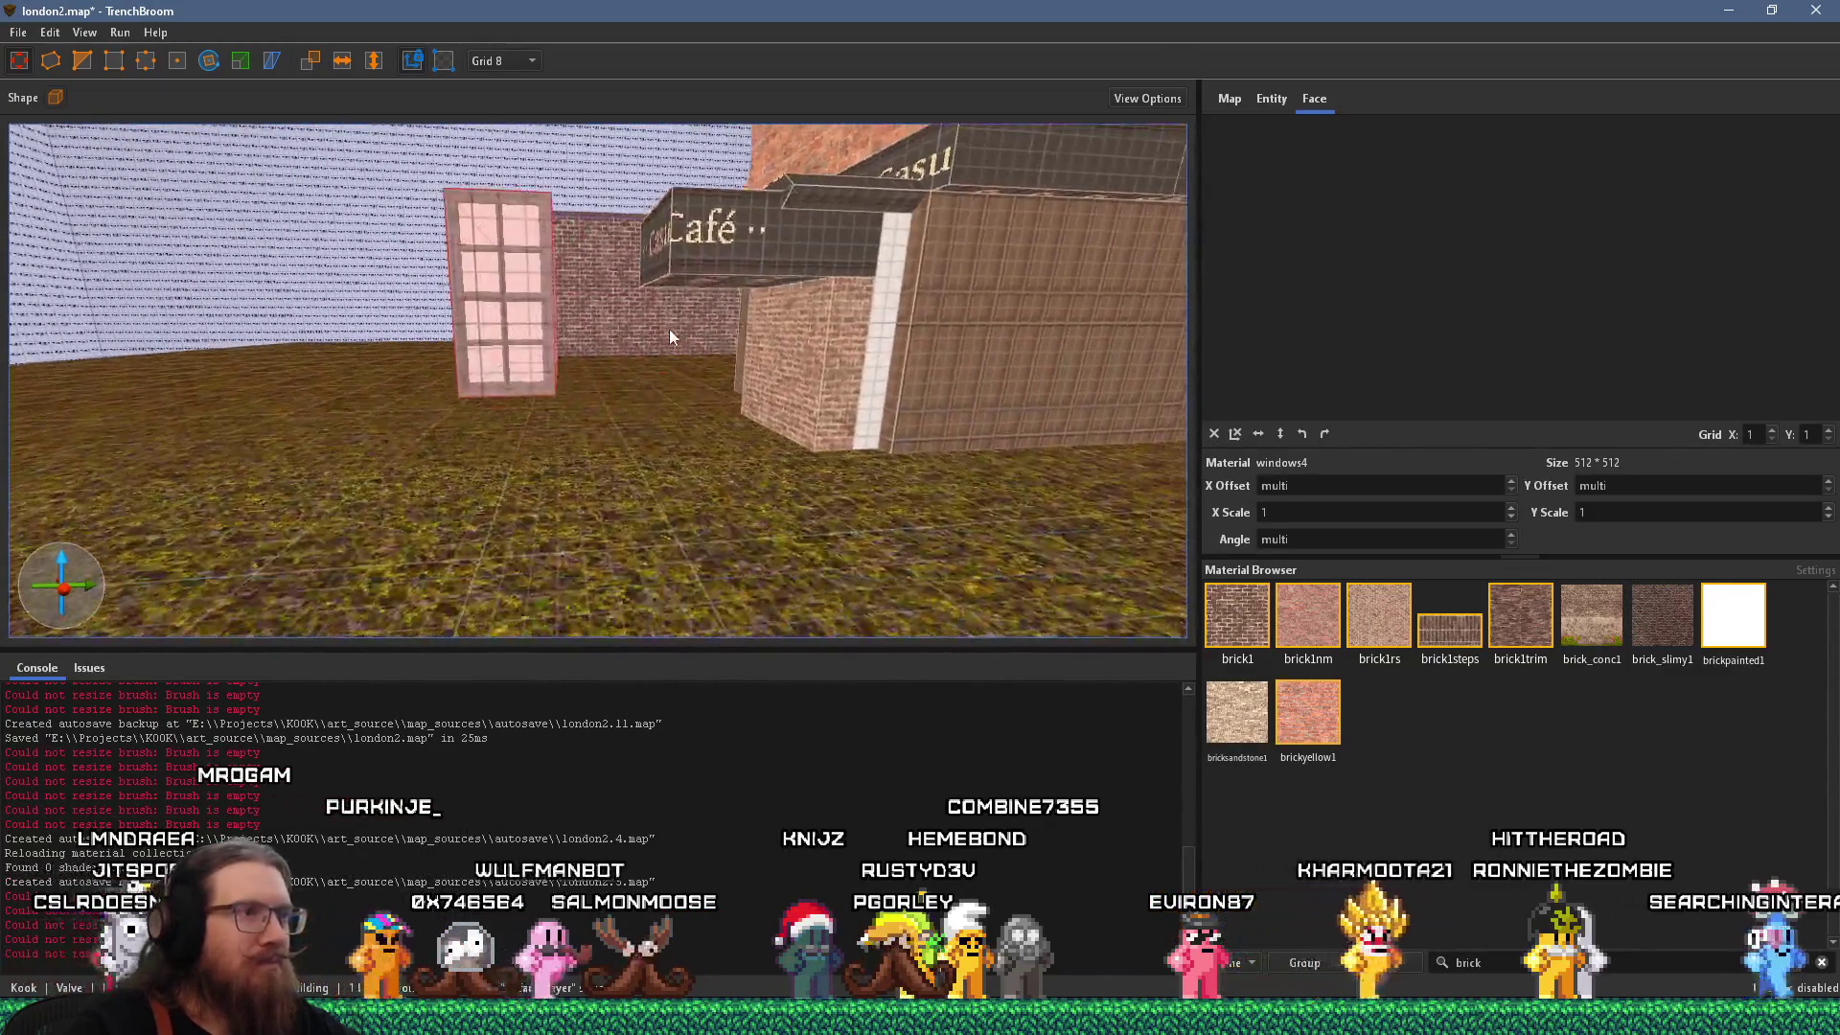
{"action": "mouse_move", "coordinate": [586, 361]}
{"action": "left_mouse_down"}
{"action": "mouse_move", "coordinate": [512, 469]}
{"action": "mouse_move", "coordinate": [512, 525]}
{"action": "mouse_move", "coordinate": [525, 510]}
{"action": "left_mouse_up"}
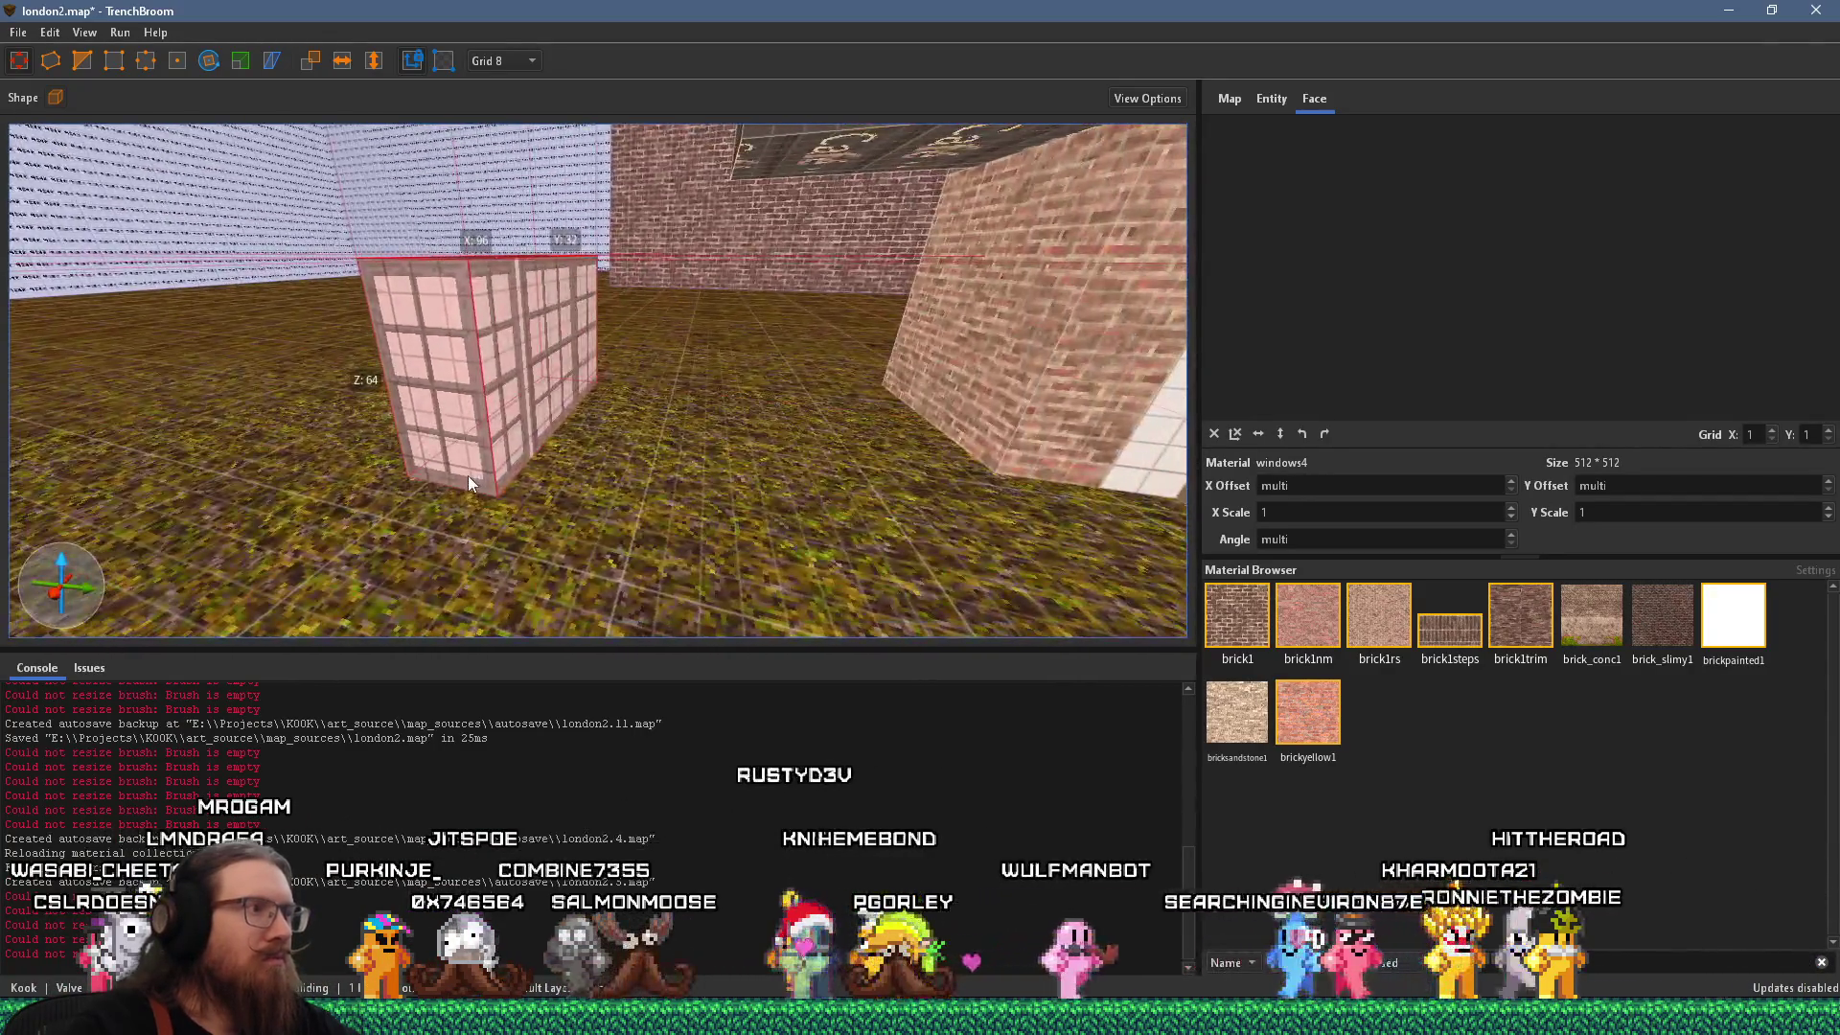
{"action": "key", "text": "alt+Tab"}
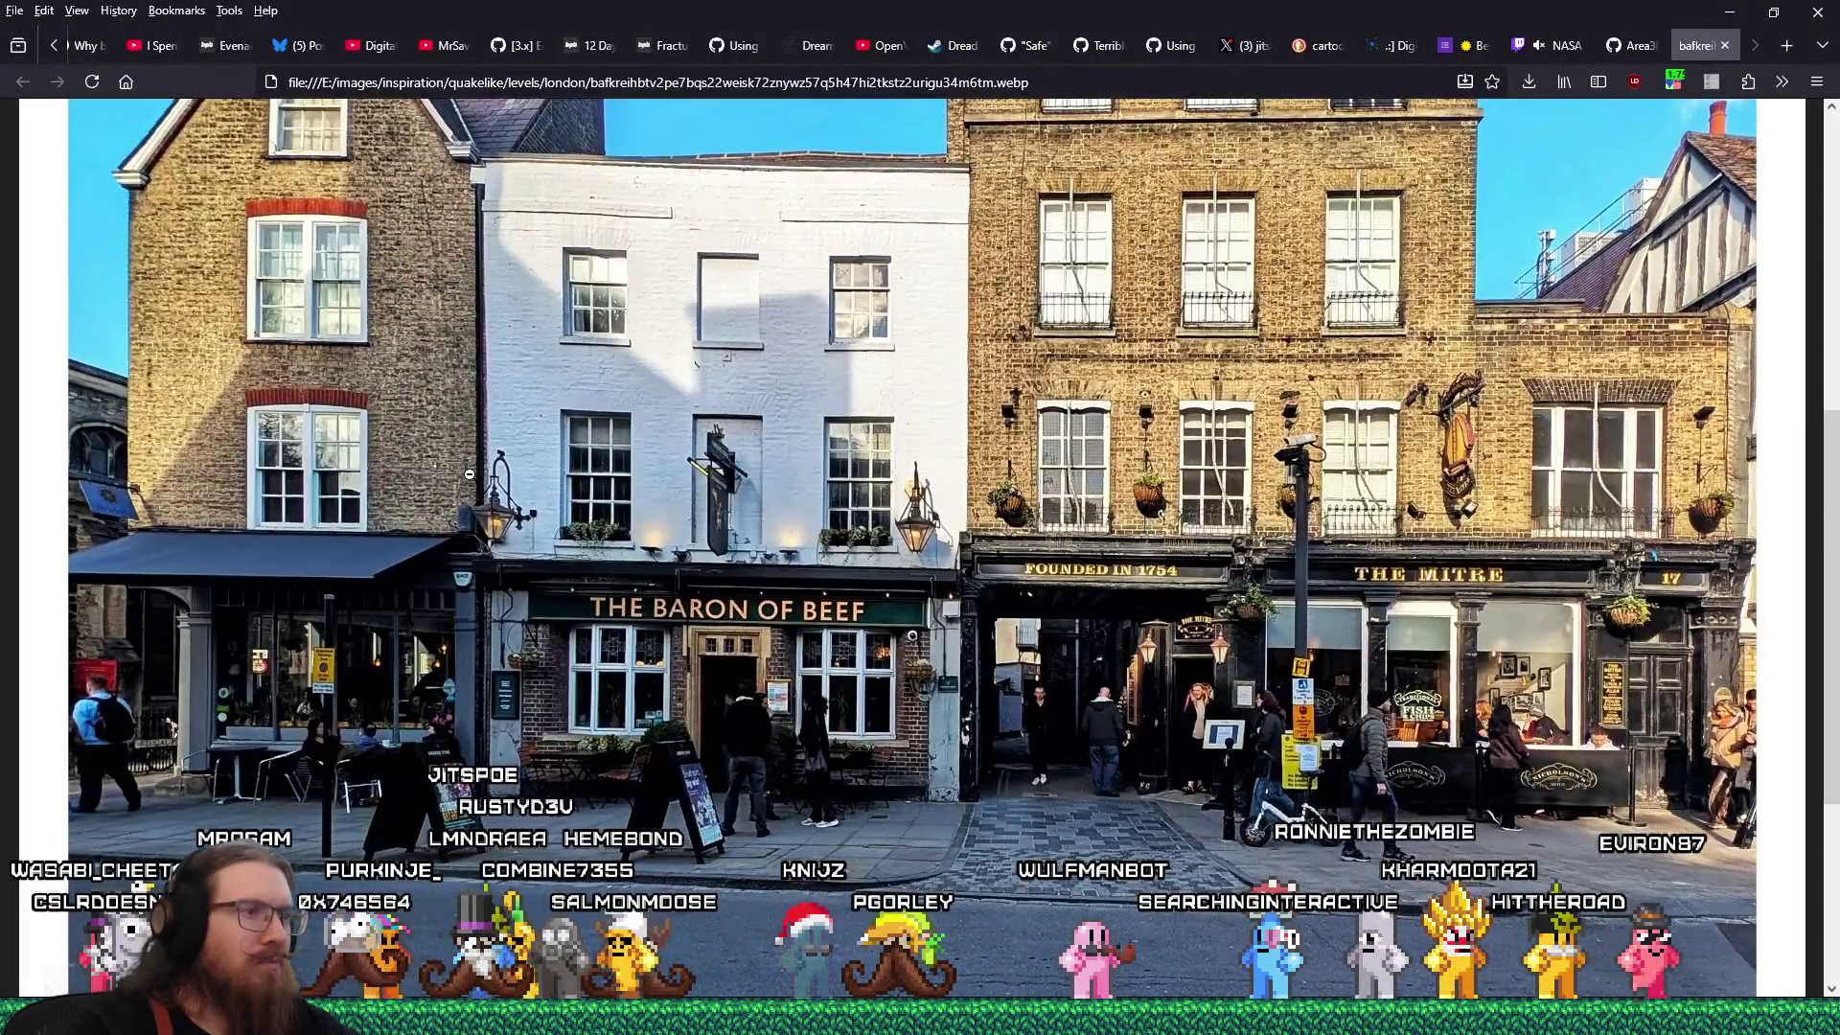
{"action": "key", "text": "alt+Tab"}
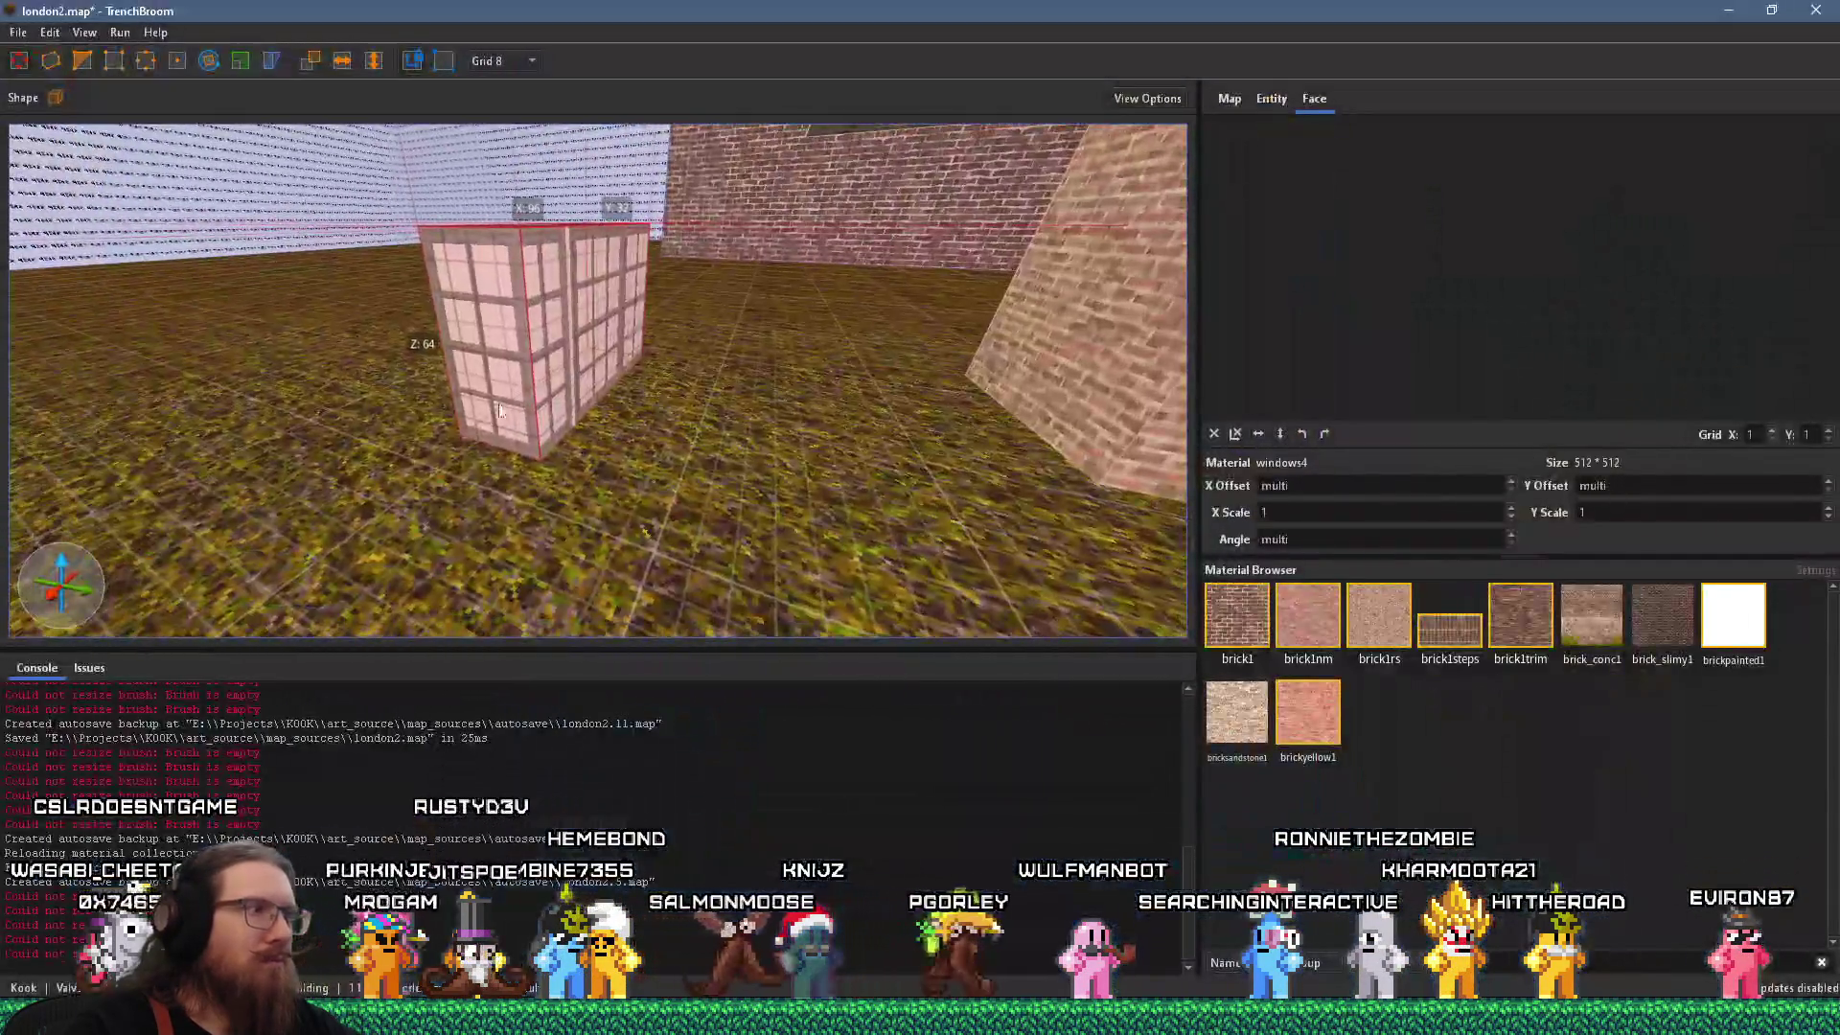
{"action": "scroll", "coordinate": [566, 337], "scroll_direction": "down", "scroll_amount": 5}
{"action": "mouse_move", "coordinate": [566, 337]}
{"action": "left_mouse_down"}
{"action": "mouse_move", "coordinate": [527, 376]}
{"action": "mouse_move", "coordinate": [549, 460]}
{"action": "mouse_move", "coordinate": [702, 527]}
{"action": "left_mouse_up"}
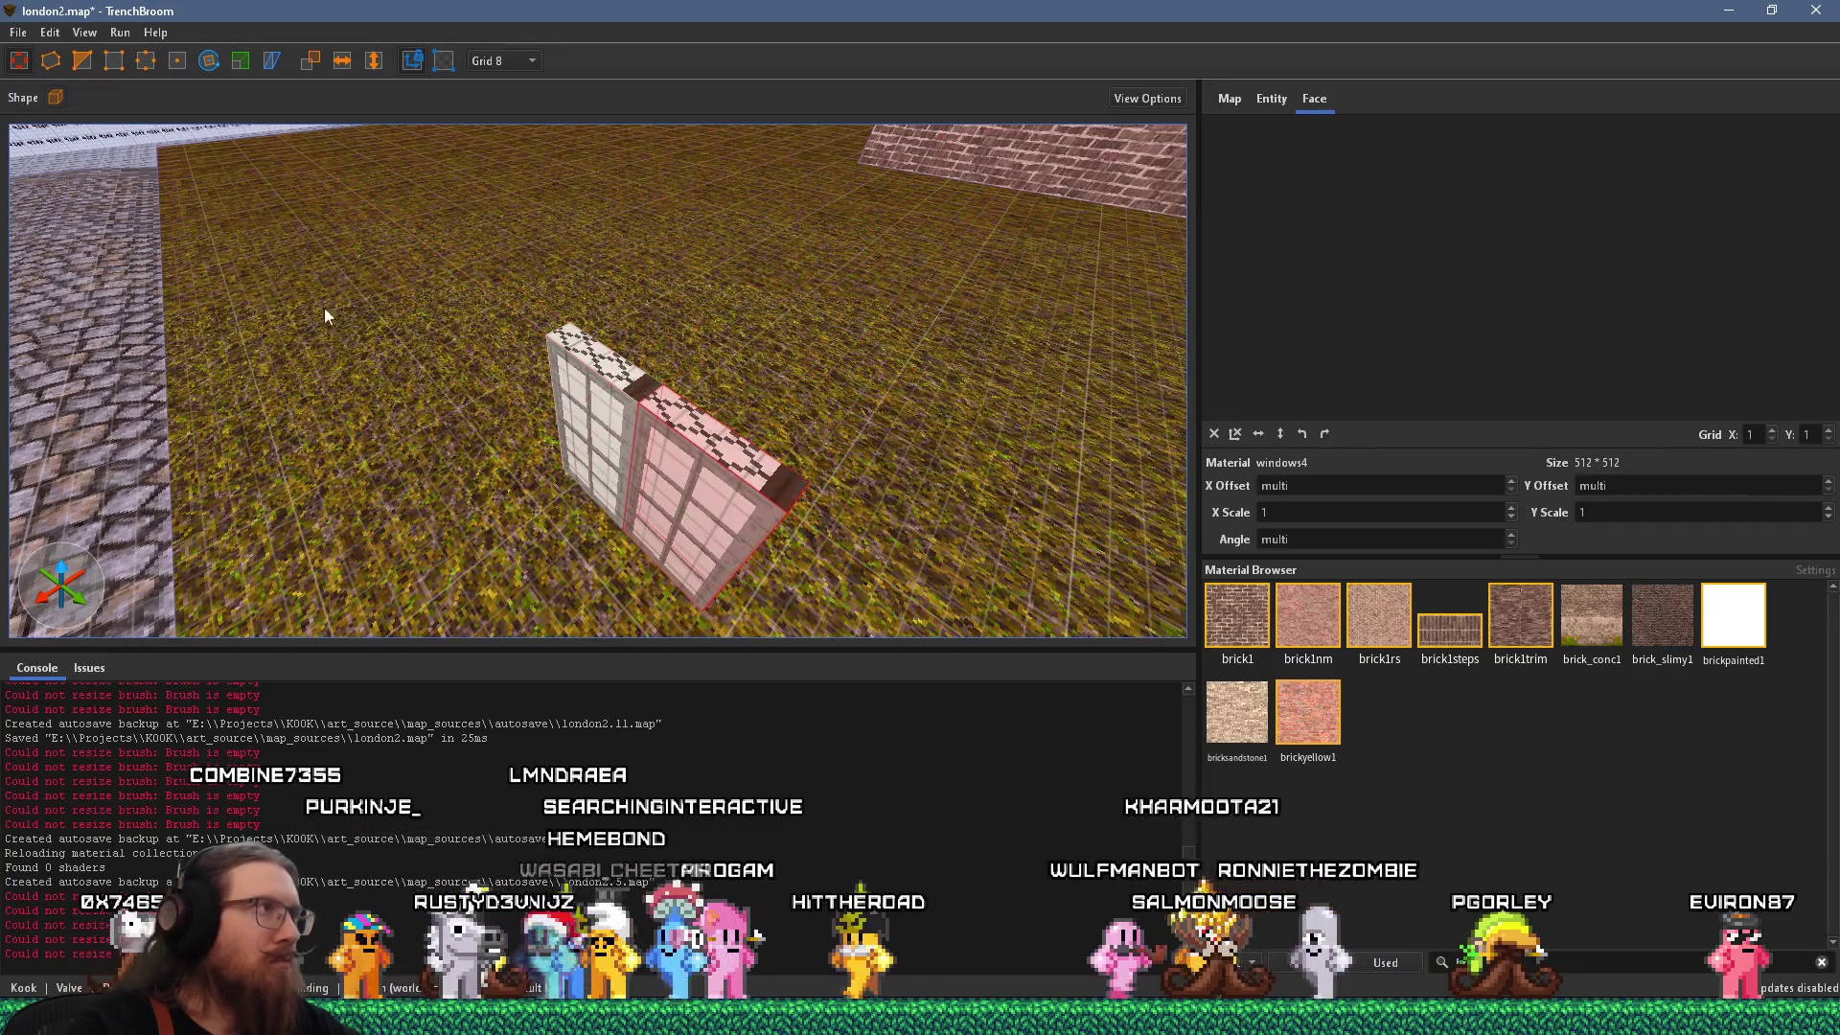
{"action": "key", "text": "r"}
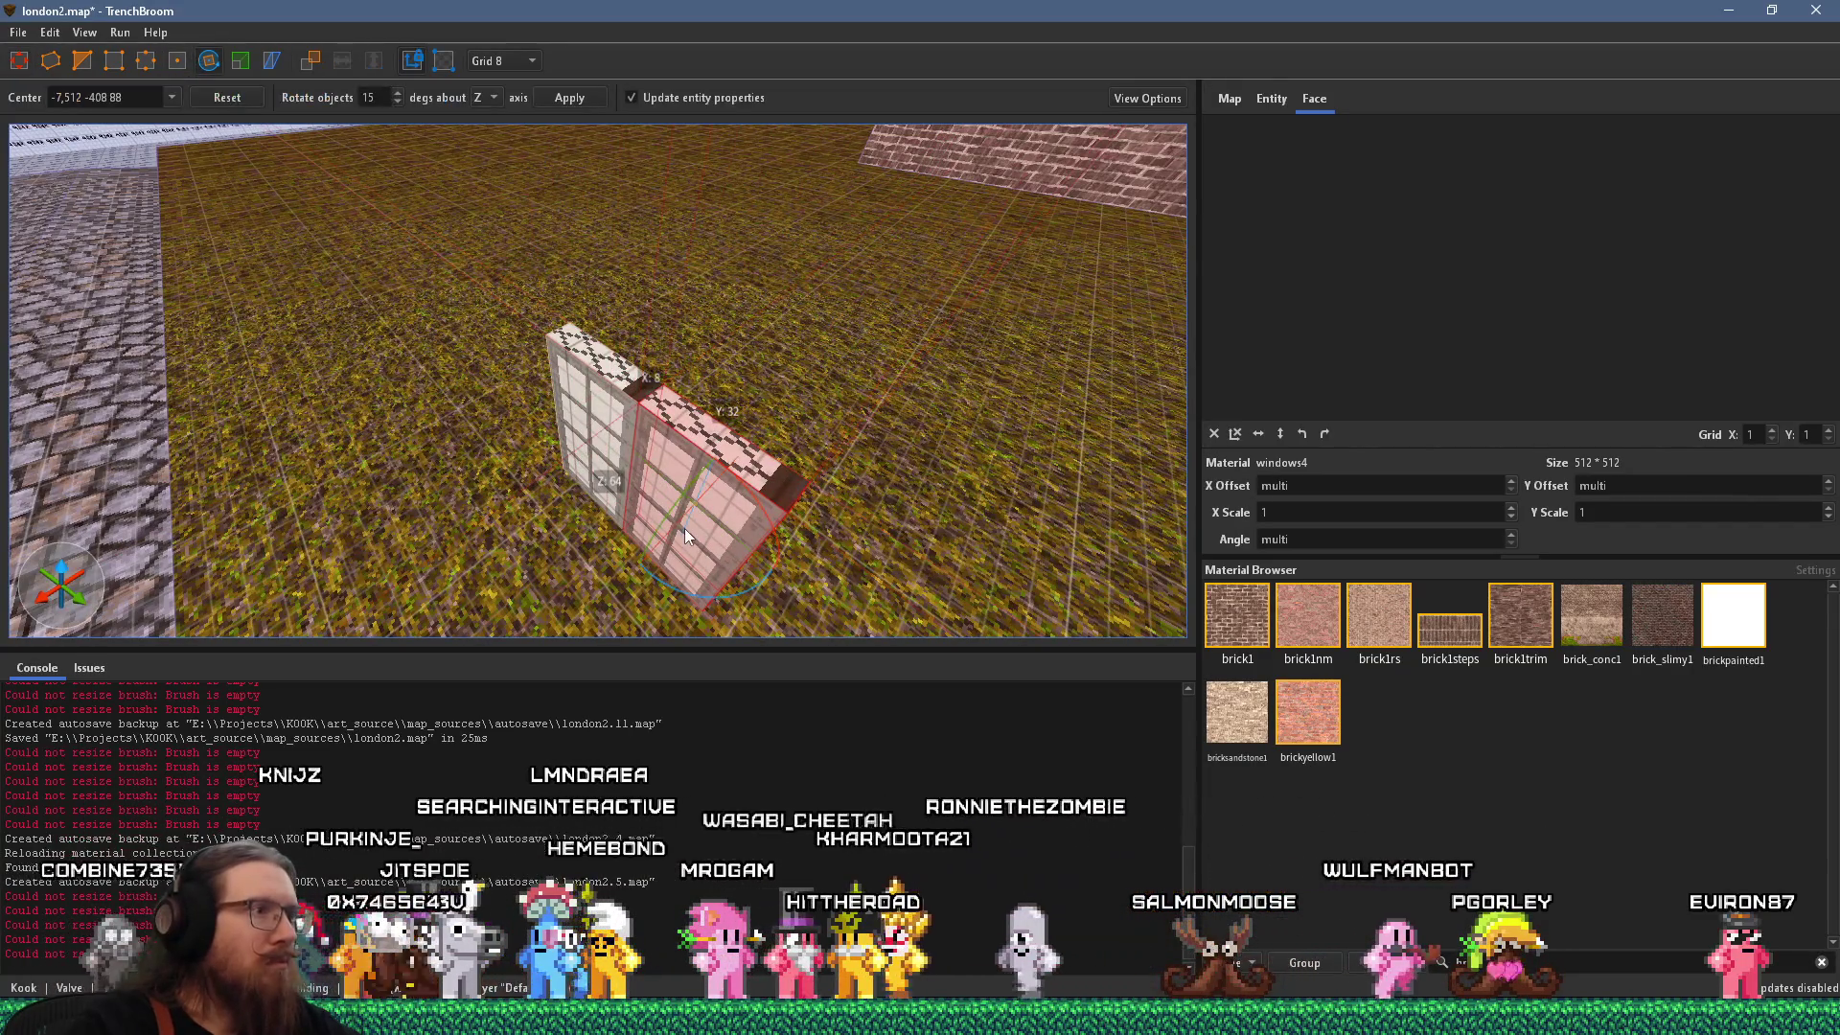
Rotate the window brush 15 degrees about the Z axis.
{"action": "key", "text": "d"}
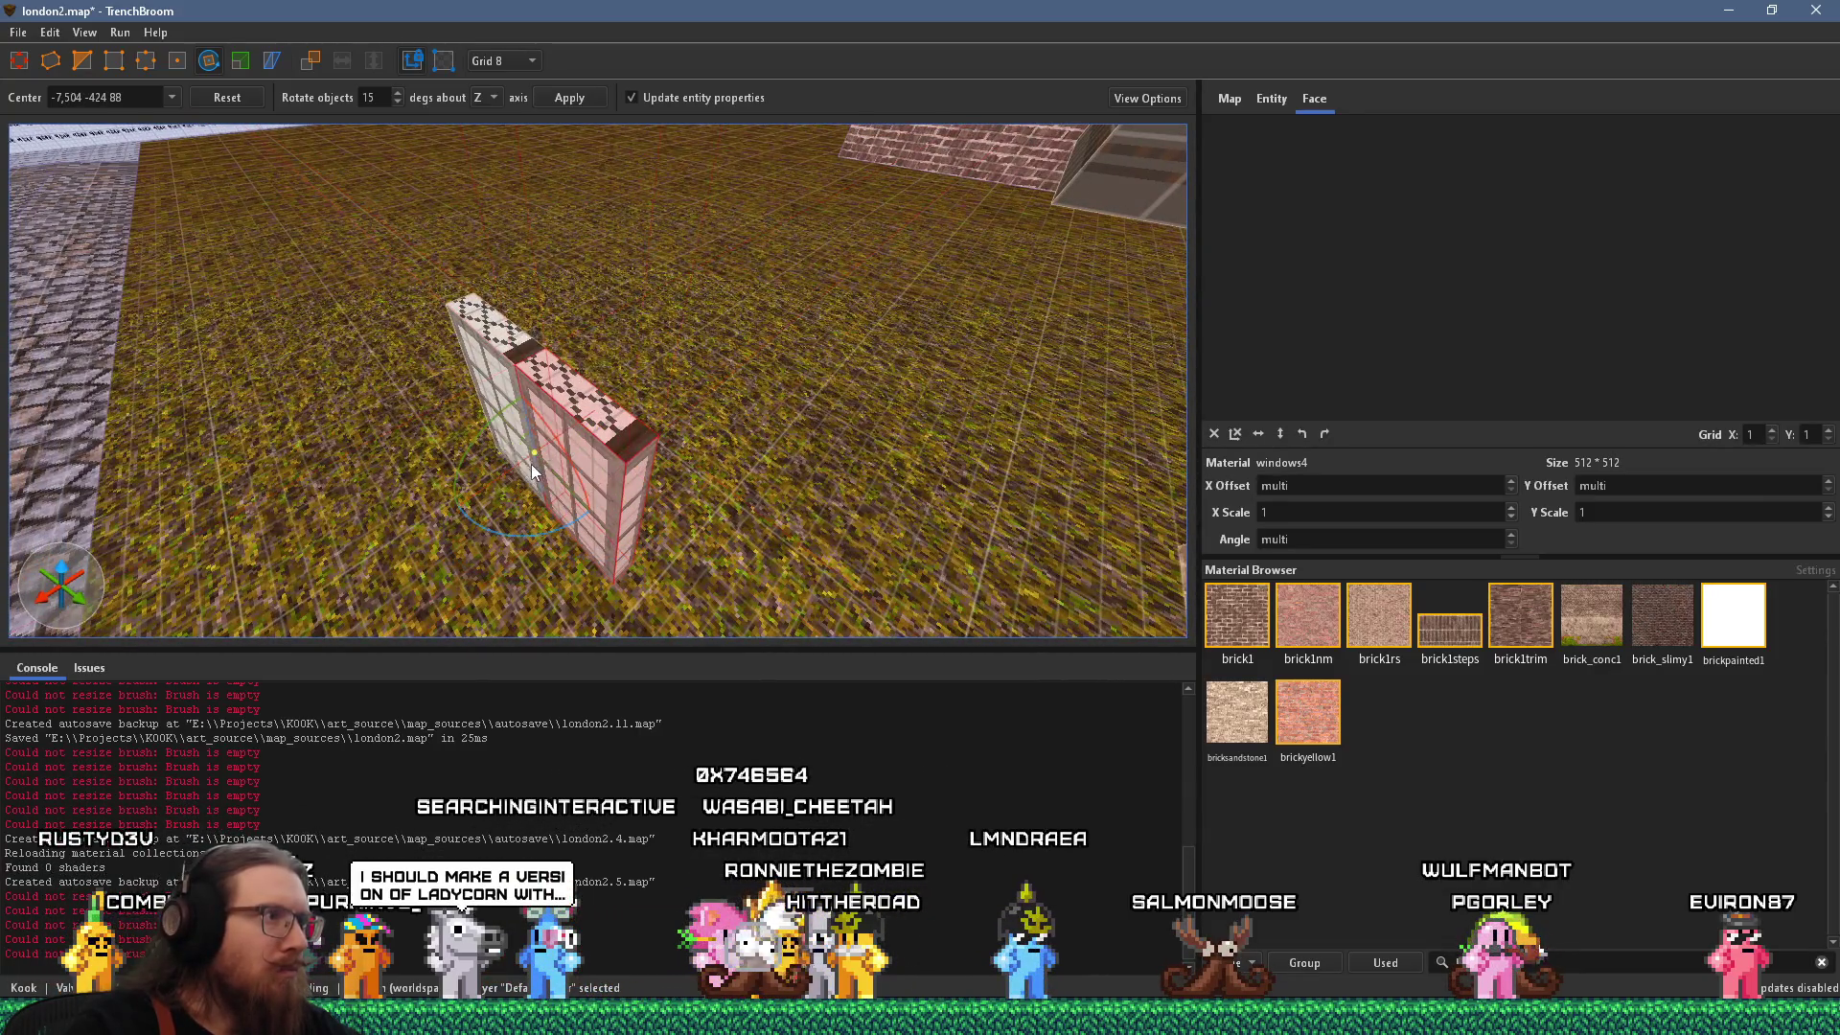
{"action": "key", "text": "a"}
{"action": "left_click_drag", "start_coordinate": [738, 571], "coordinate": [763, 560]}
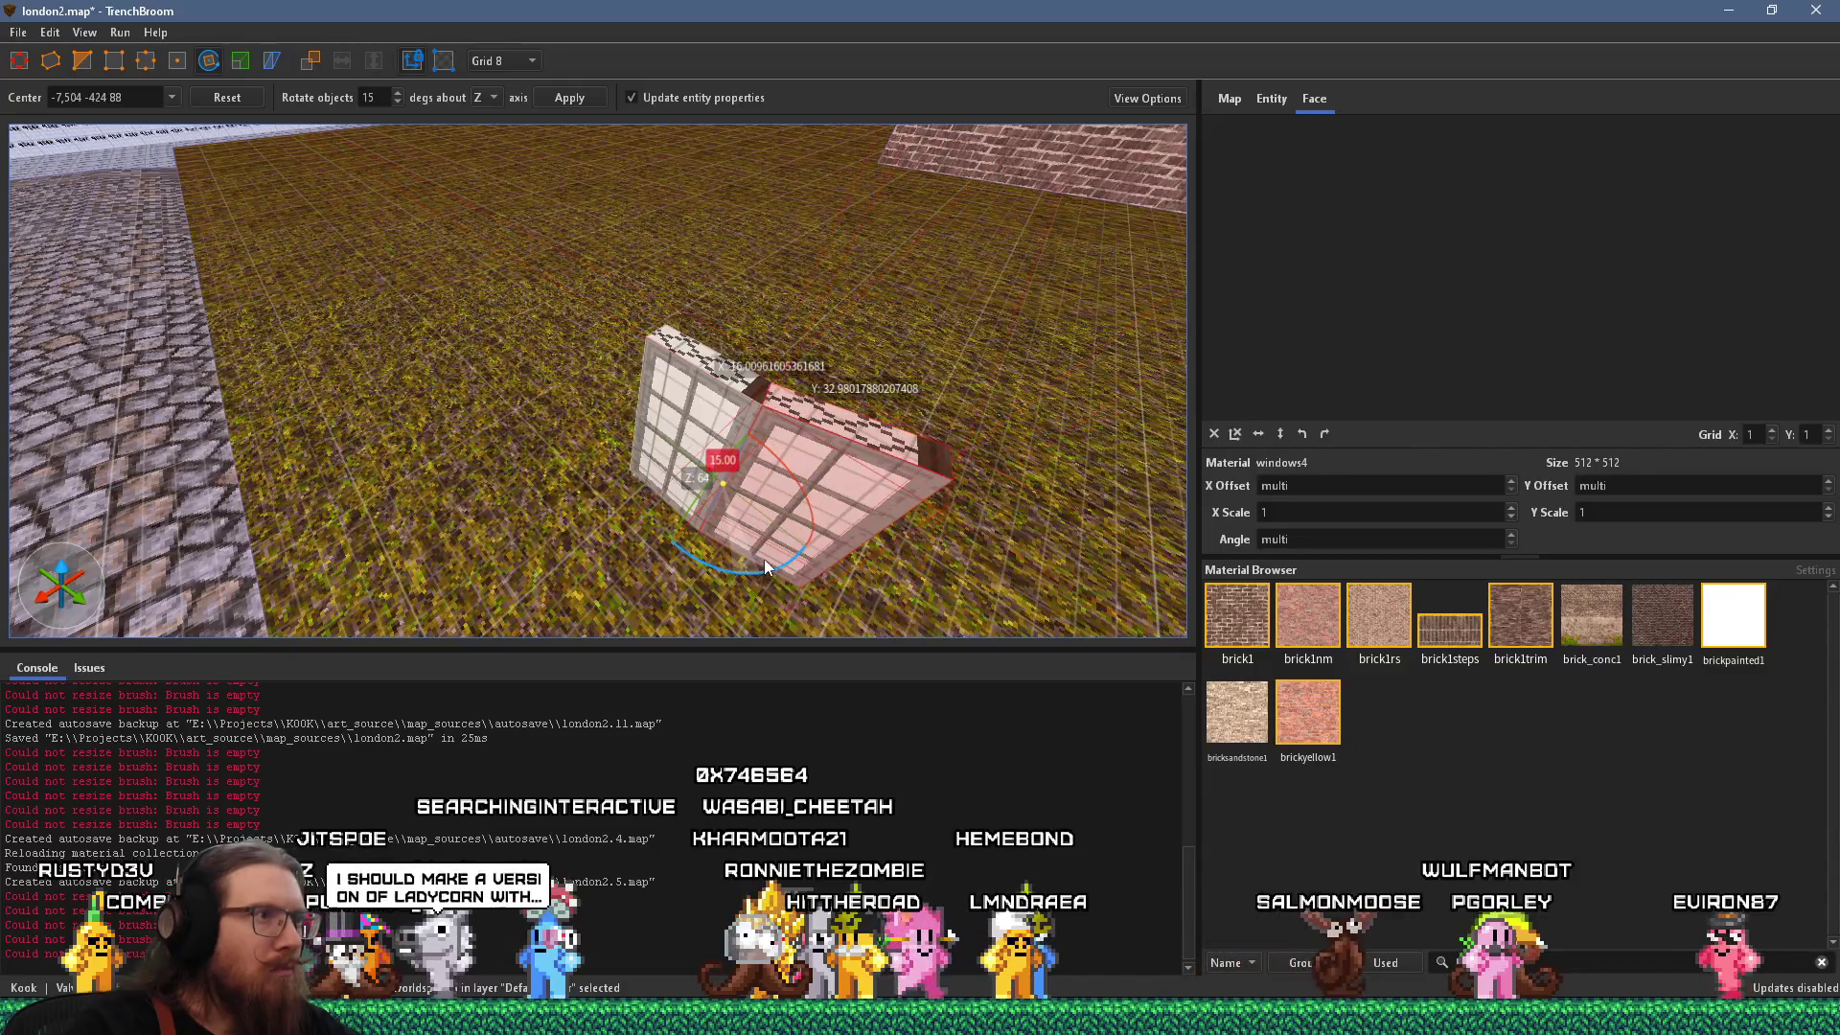
{"action": "key", "text": "d"}
{"action": "key", "text": "d"}
{"action": "key", "text": "Escape"}
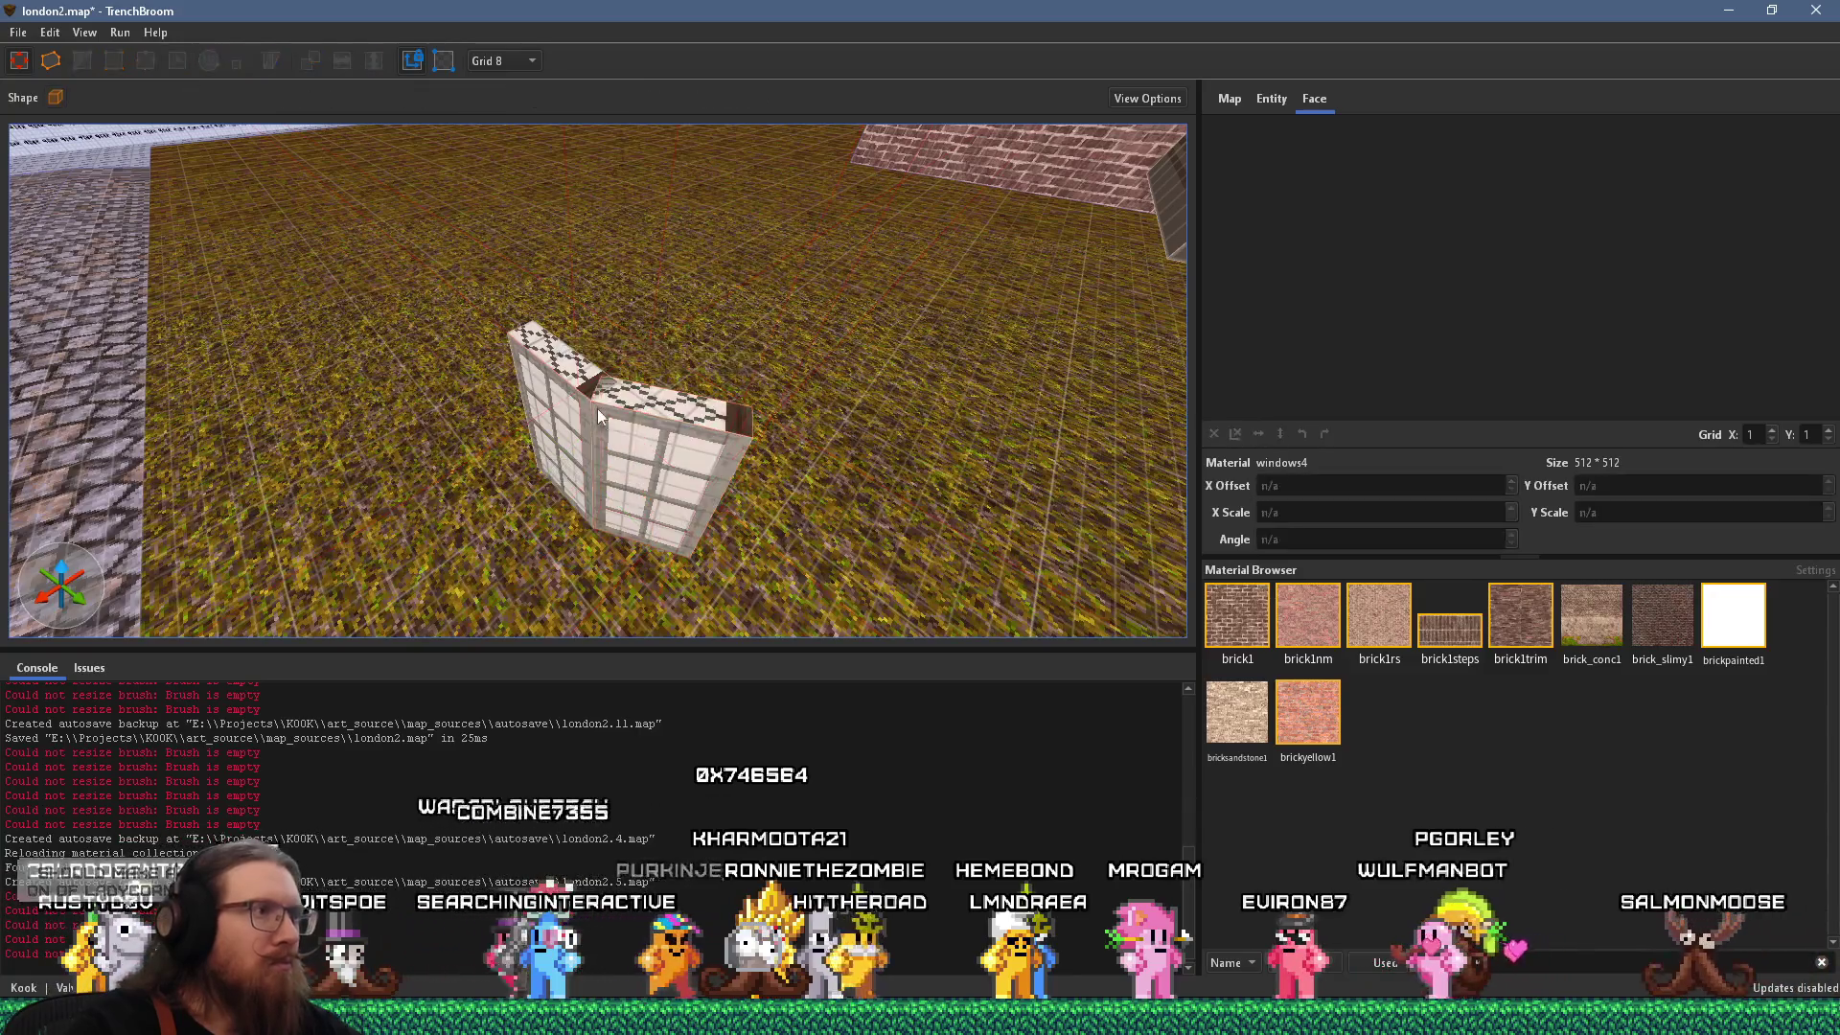
Turn the window brush to 330 degrees around its own center to form the bay angle.
{"action": "left_click", "coordinate": [625, 434]}
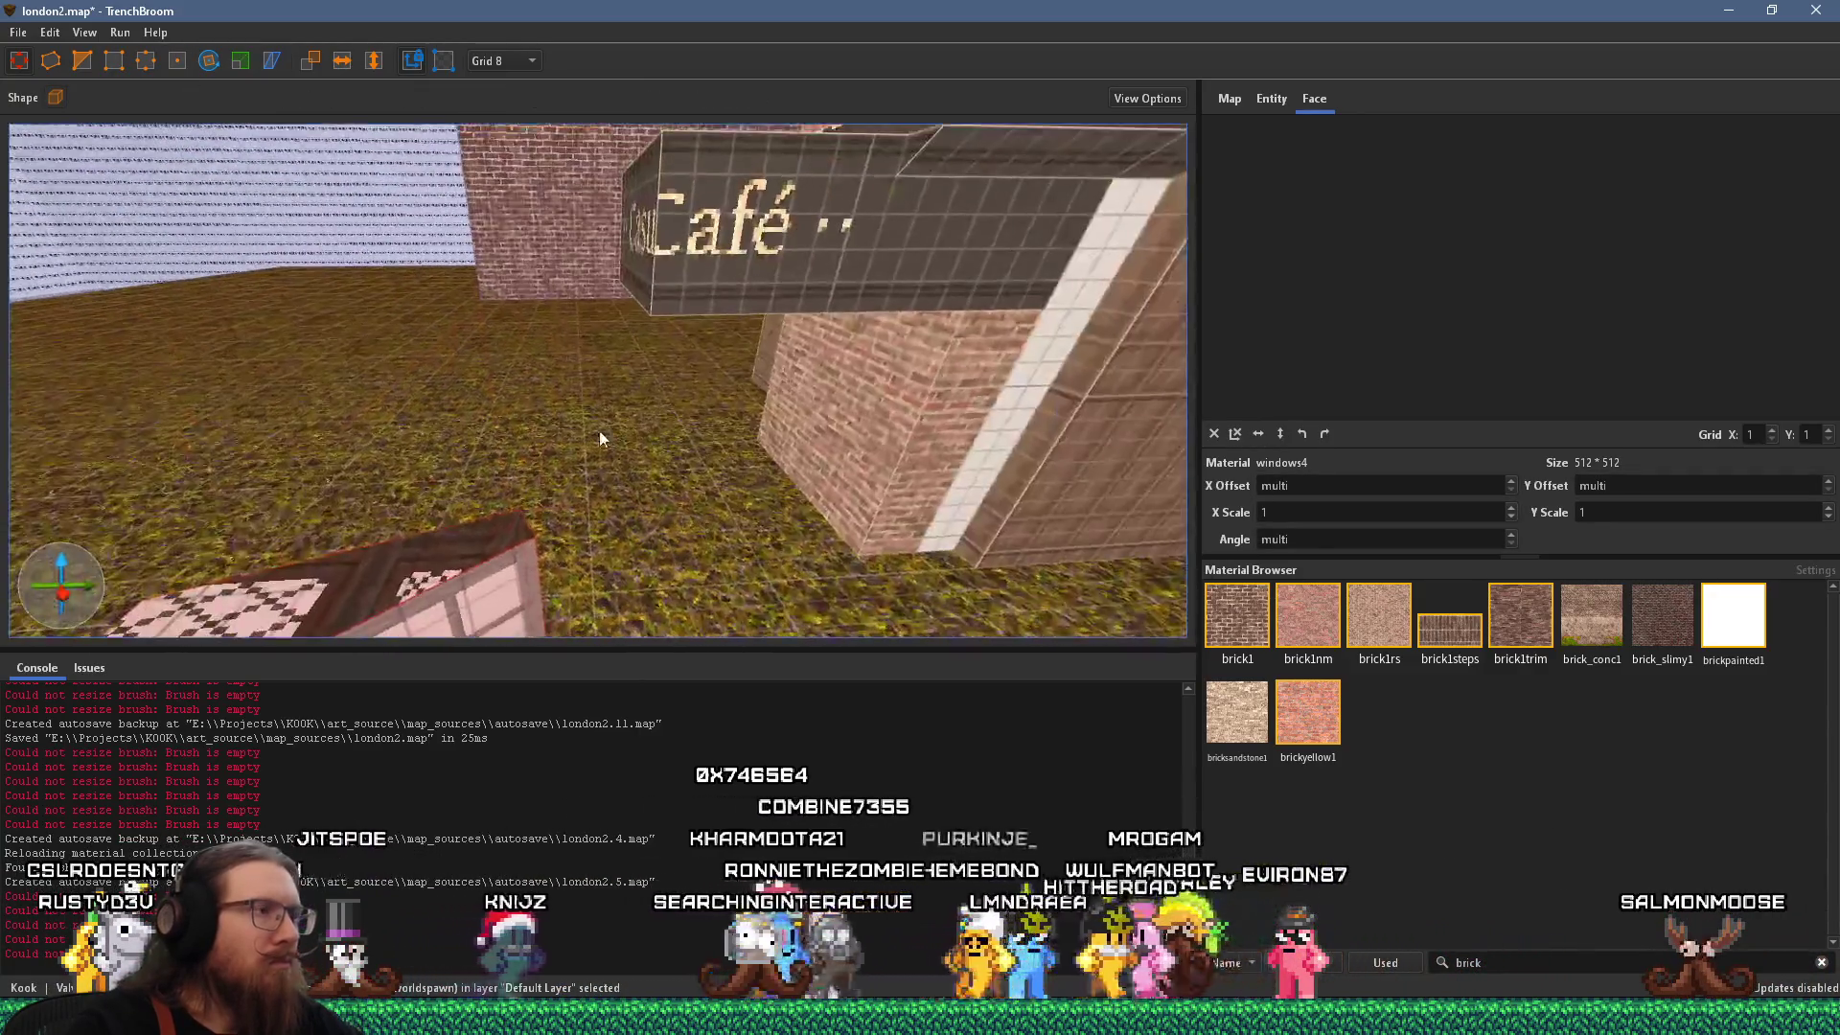
{"action": "key", "text": "ctrl+u"}
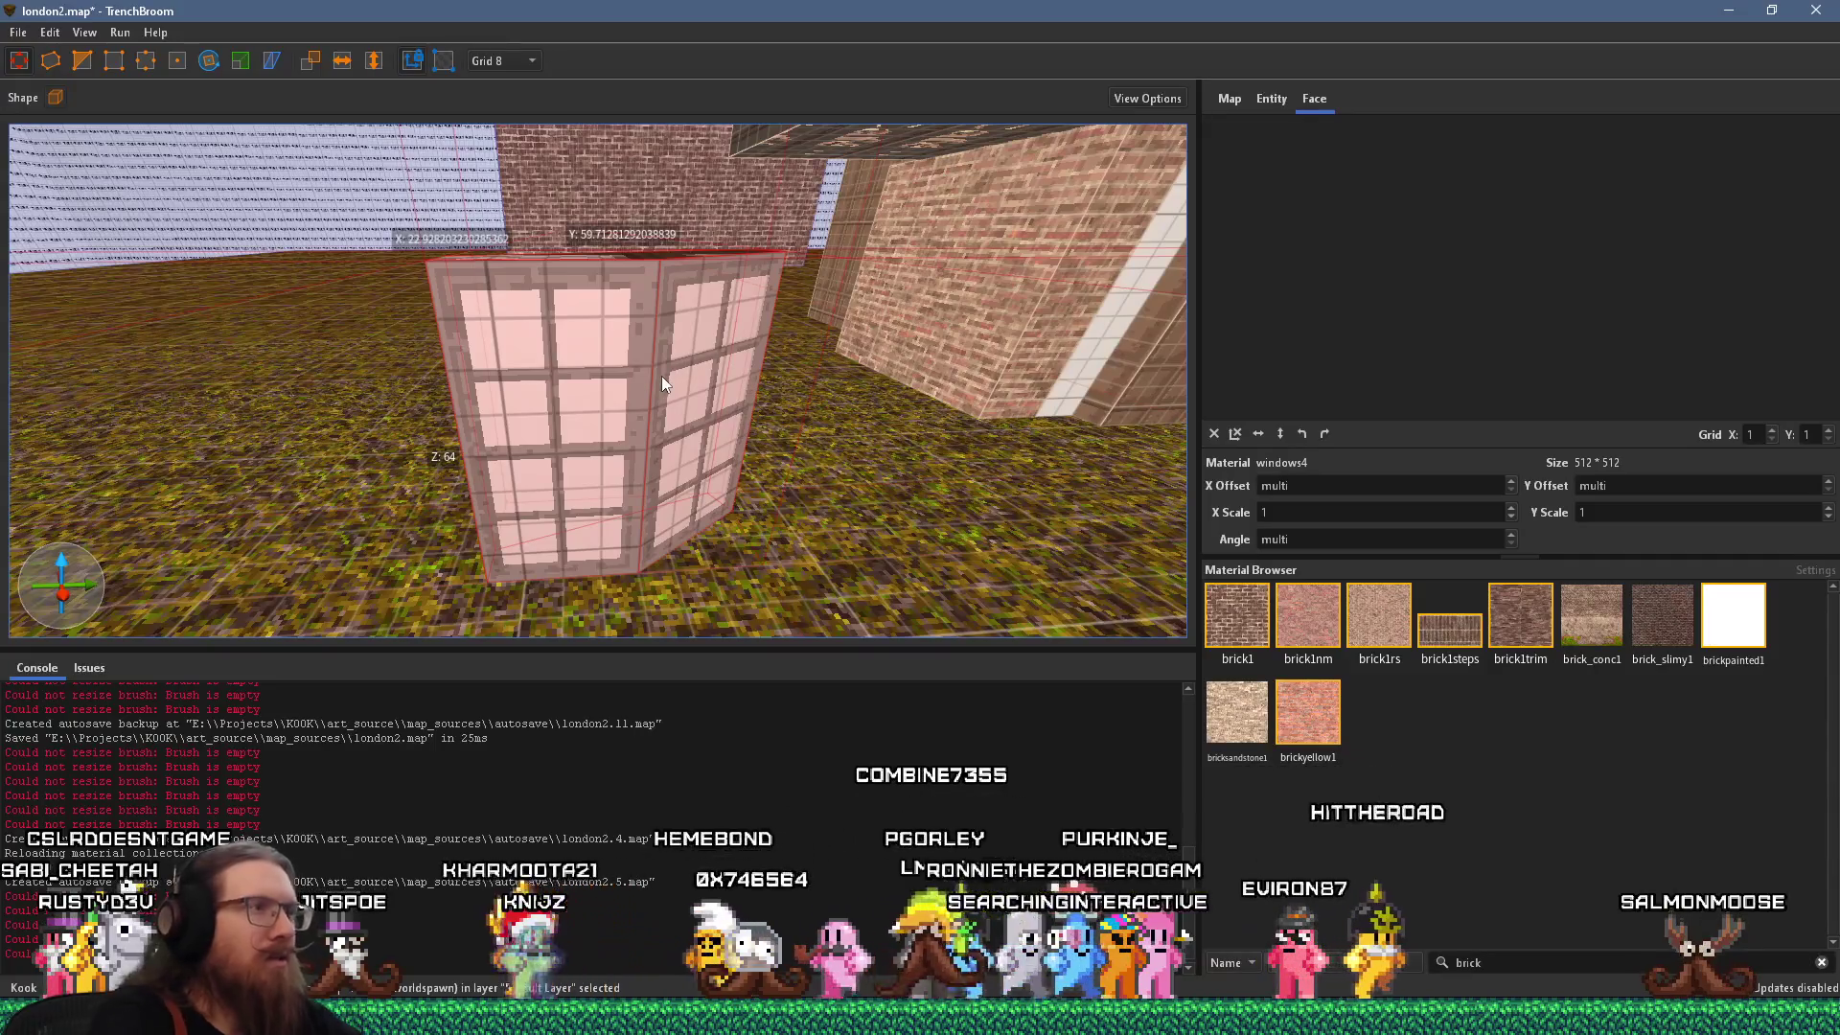
{"action": "scroll", "coordinate": [623, 400], "scroll_direction": "up", "scroll_amount": 5}
{"action": "left_click_drag", "start_coordinate": [497, 349], "coordinate": [773, 504]}
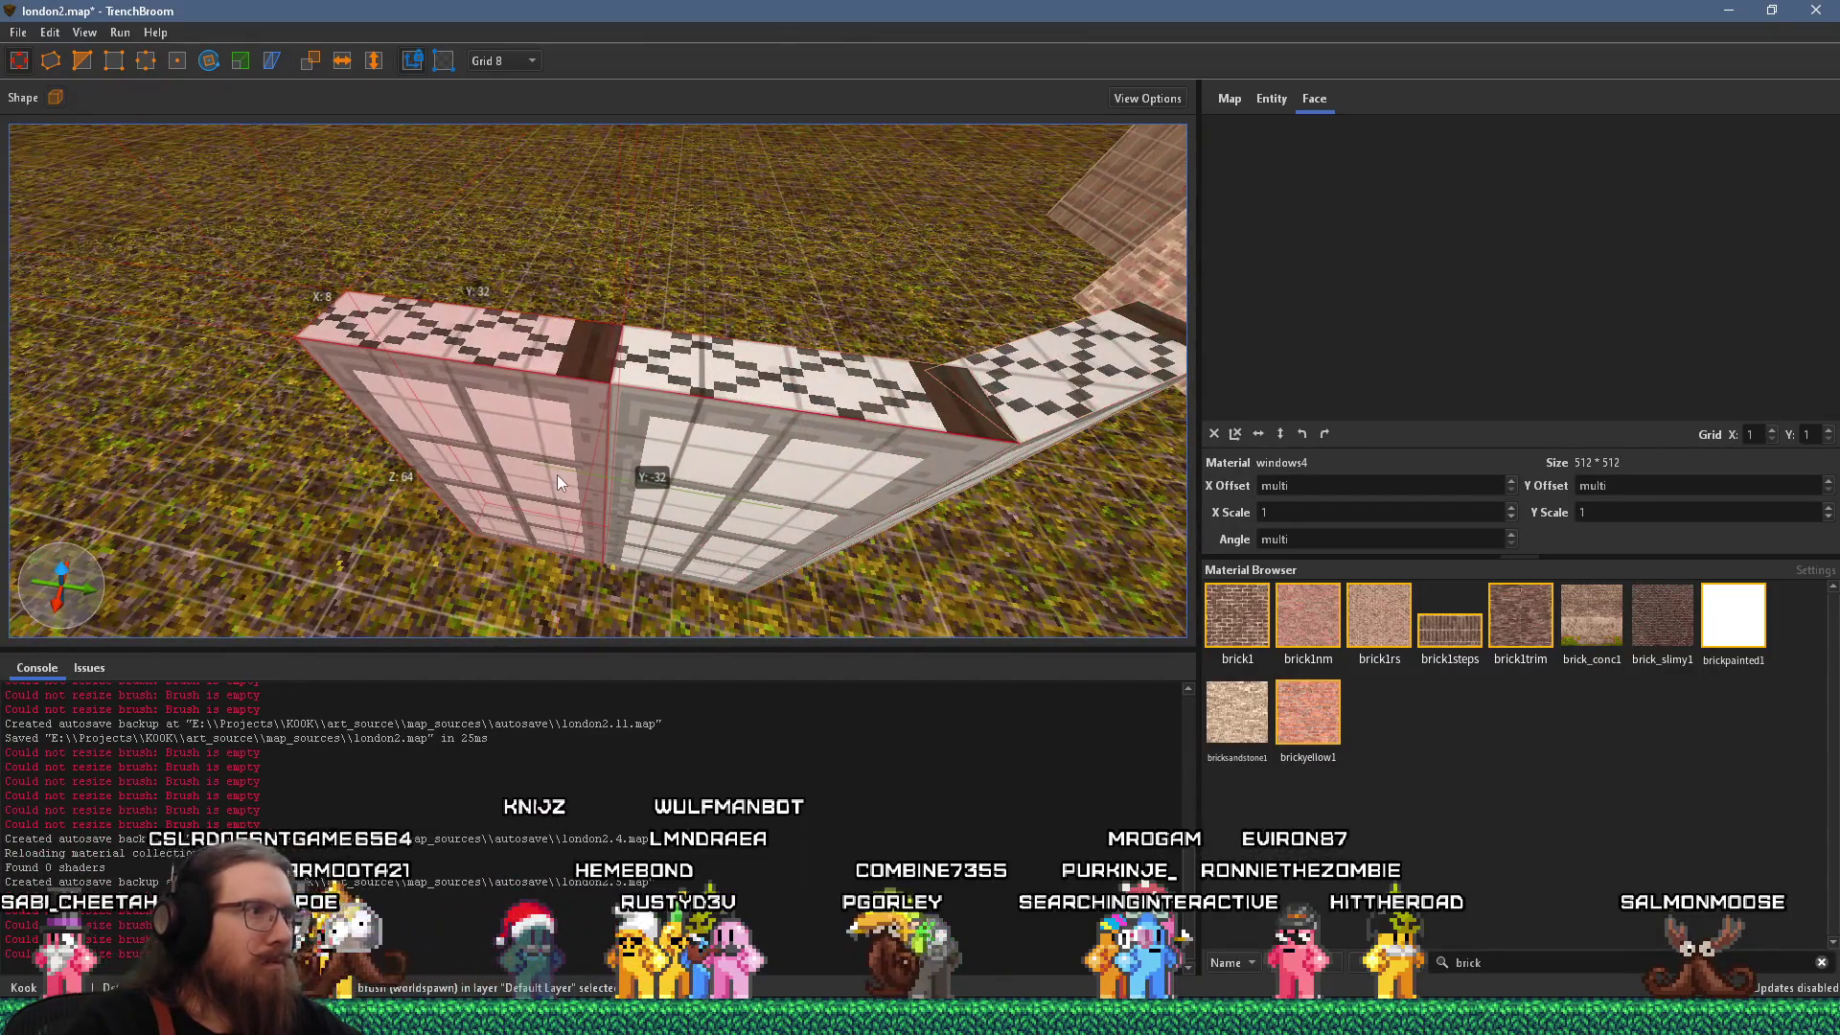
{"action": "left_click", "coordinate": [208, 60]}
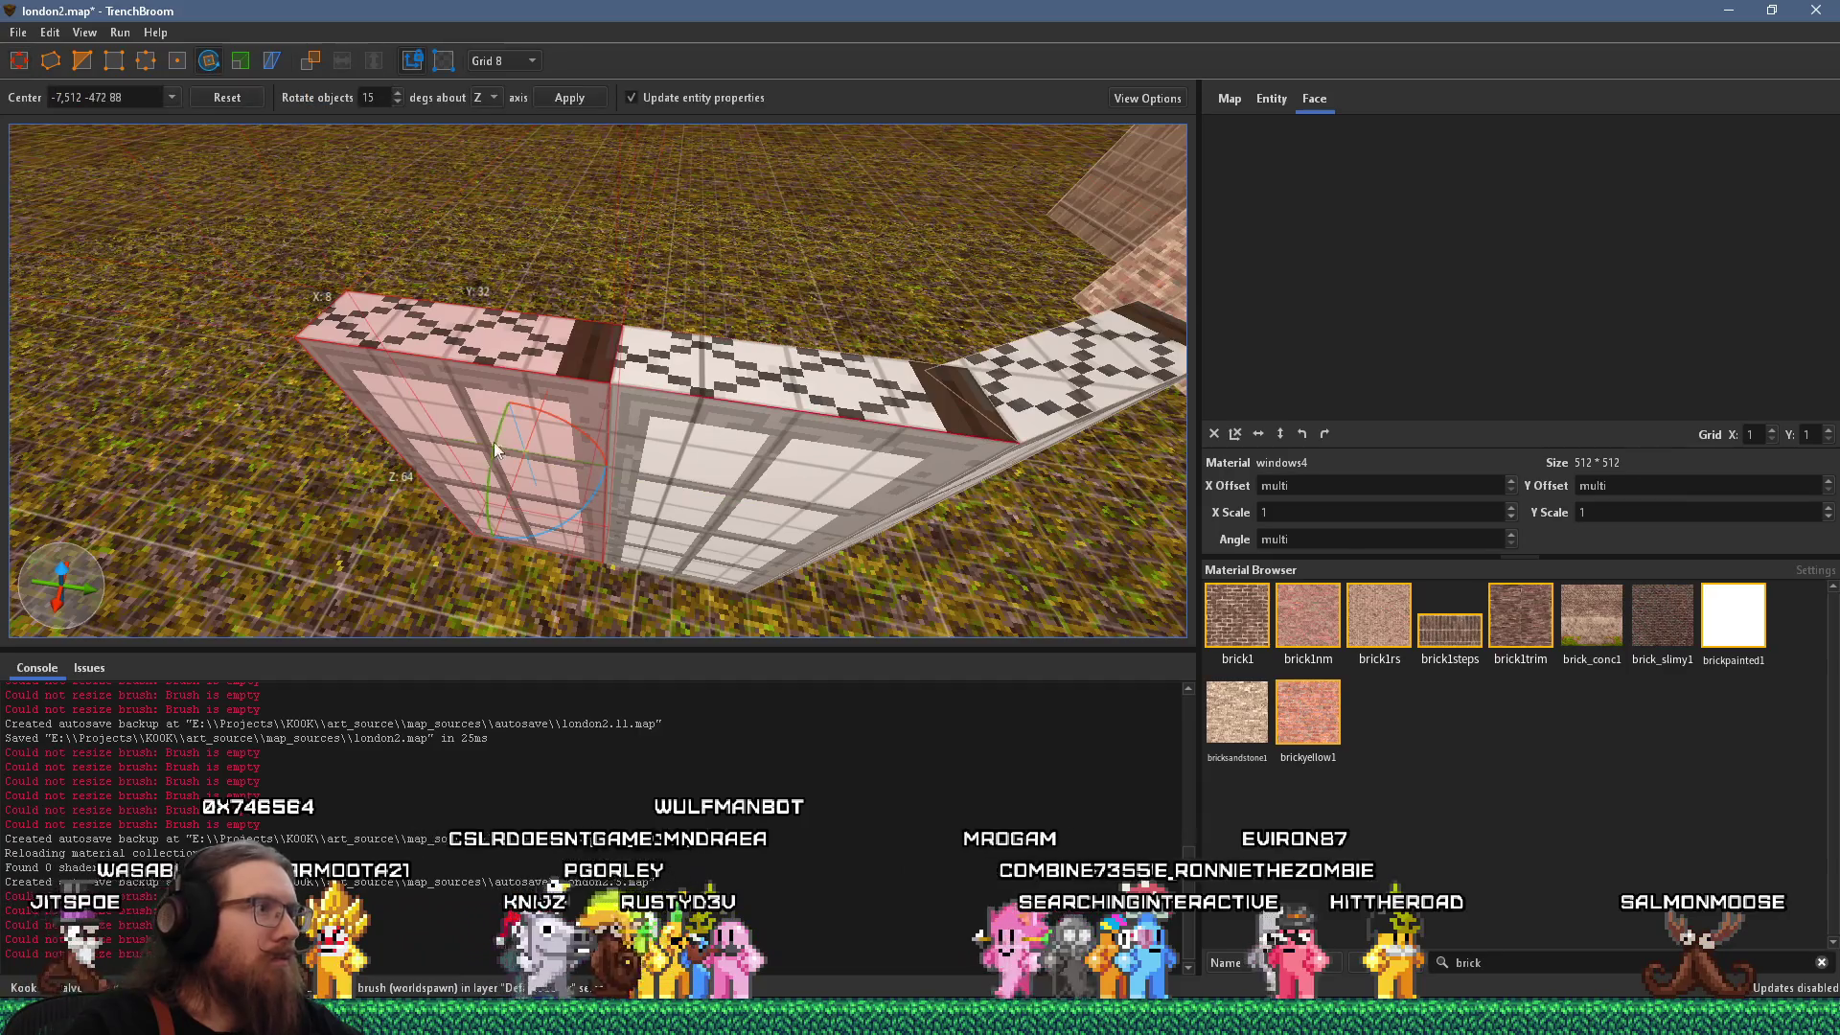
{"action": "left_click_drag", "start_coordinate": [521, 452], "coordinate": [590, 531]}
{"action": "left_click_drag", "start_coordinate": [661, 580], "coordinate": [617, 608]}
{"action": "scroll", "coordinate": [599, 554], "scroll_direction": "down", "scroll_amount": 5}
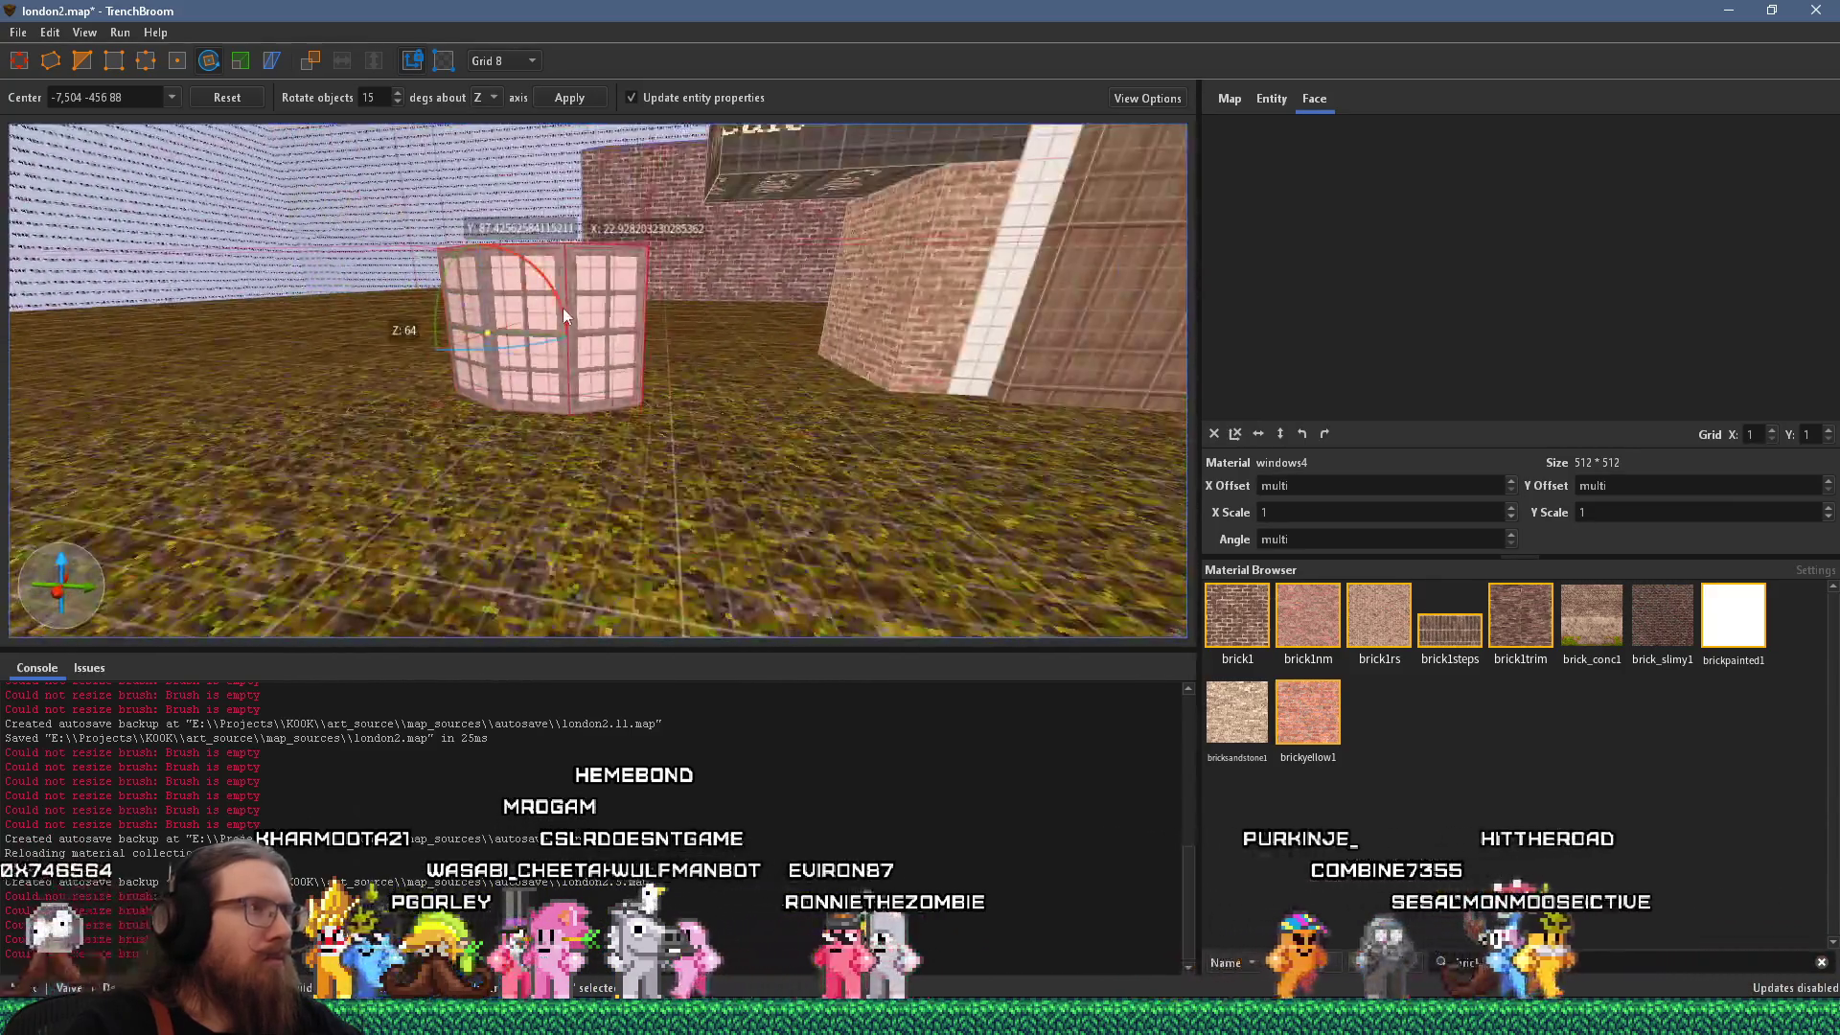
{"action": "key", "text": "Escape"}
{"action": "key", "text": "w"}
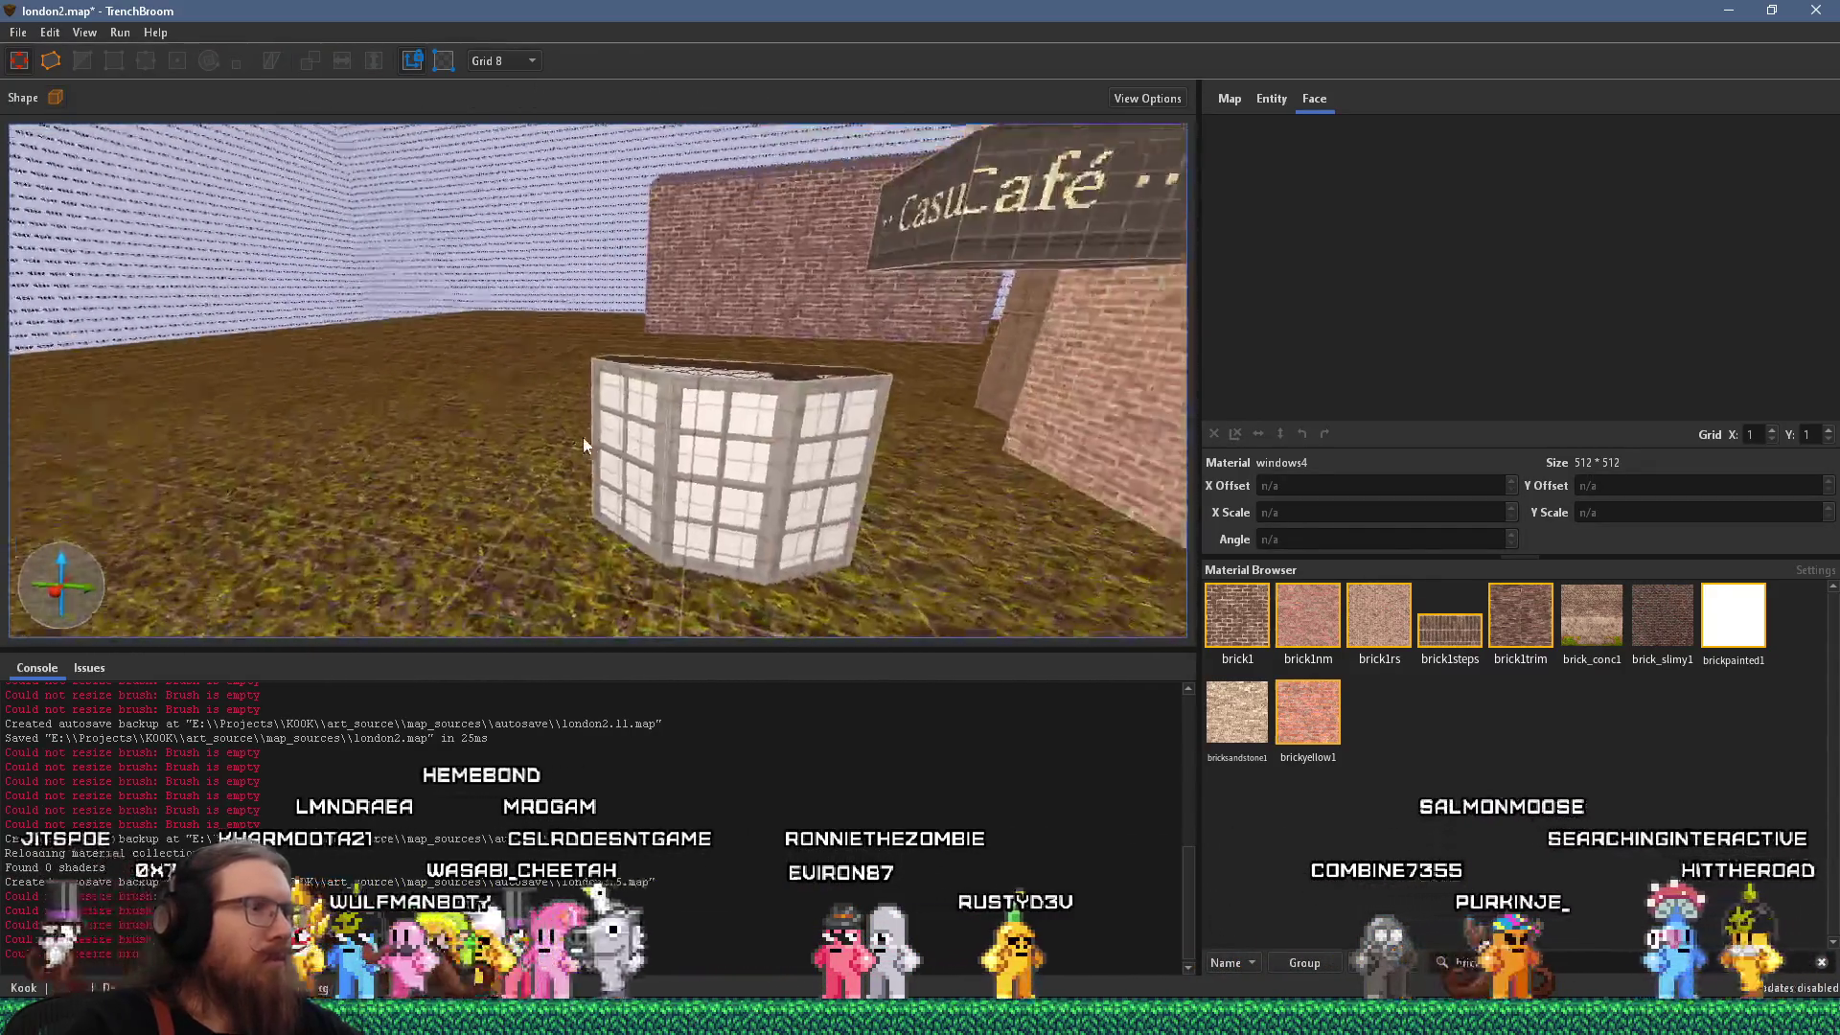
{"action": "key", "text": "w"}
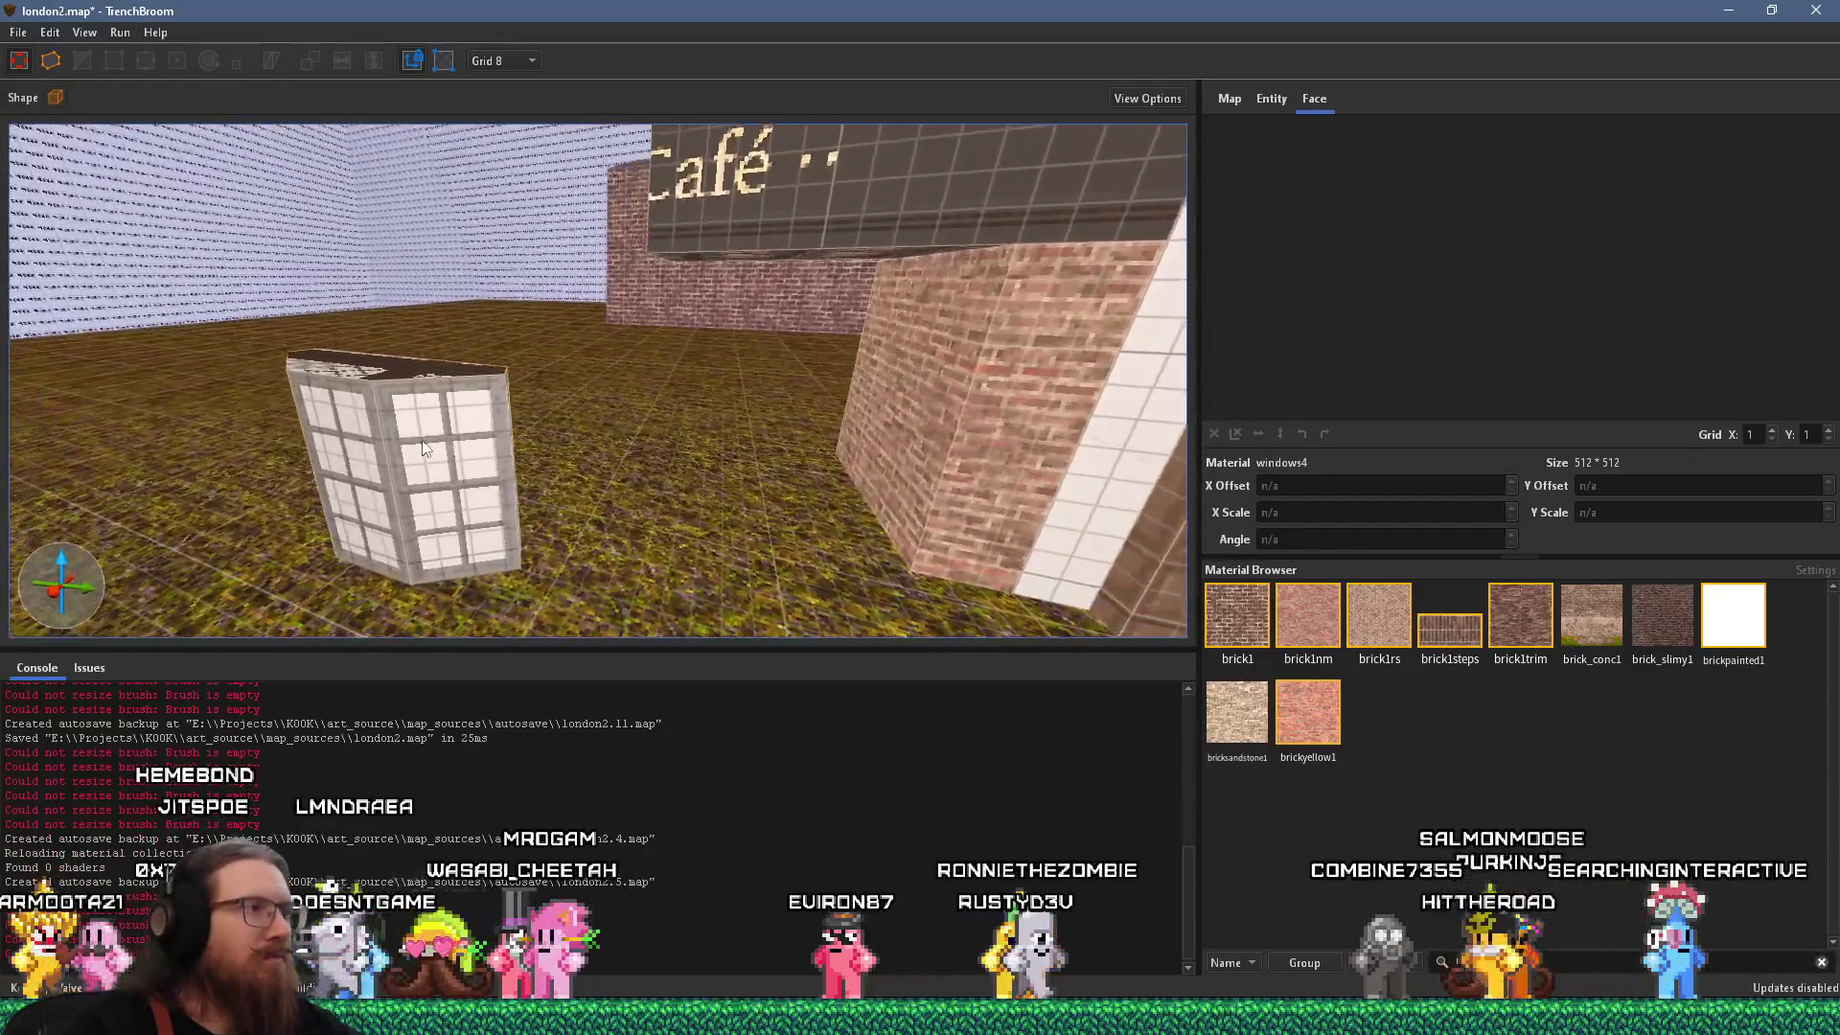
{"action": "key", "text": "alt+Tab"}
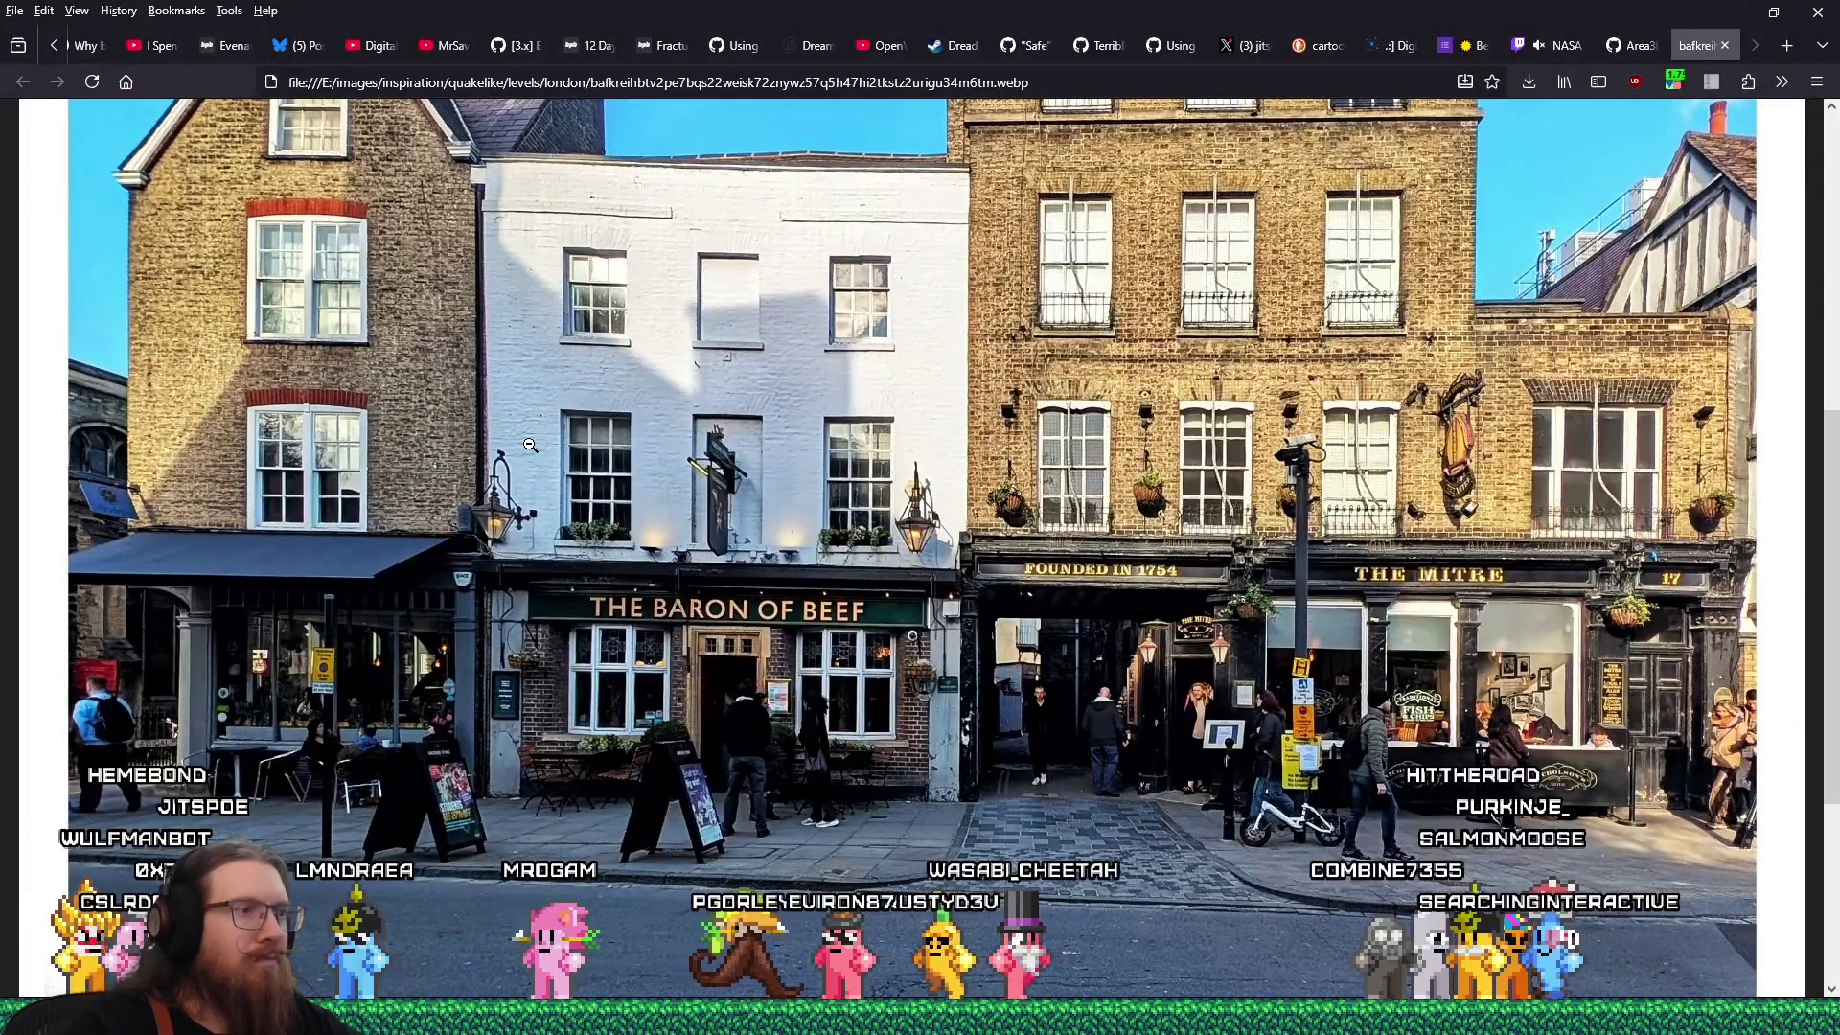
Slide the window brush against the brick wall beneath the Café sign.
{"action": "key", "text": "alt+Tab"}
{"action": "key", "text": "w"}
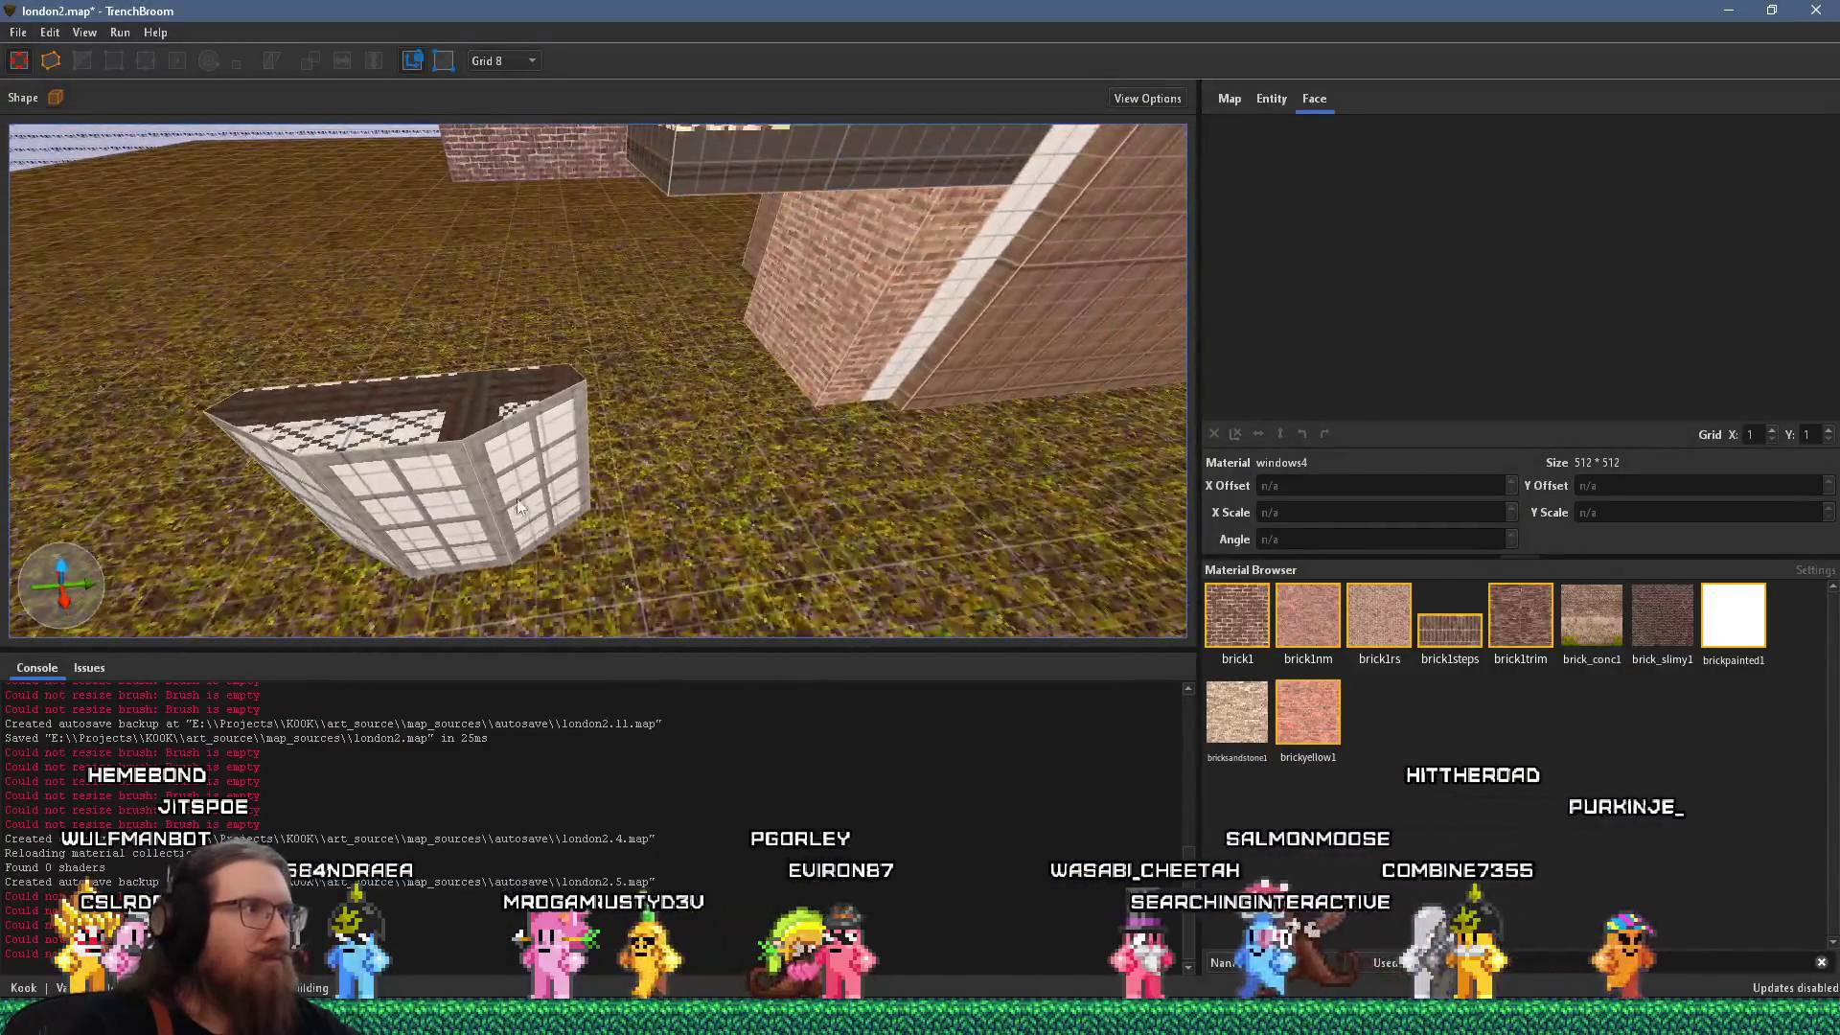
{"action": "left_click", "coordinate": [531, 483]}
{"action": "mouse_move", "coordinate": [531, 483]}
{"action": "left_mouse_down"}
{"action": "mouse_move", "coordinate": [701, 407]}
{"action": "mouse_move", "coordinate": [776, 320]}
{"action": "mouse_move", "coordinate": [795, 329]}
{"action": "mouse_move", "coordinate": [755, 300]}
{"action": "mouse_move", "coordinate": [381, 261]}
{"action": "mouse_move", "coordinate": [312, 226]}
{"action": "mouse_move", "coordinate": [481, 219]}
{"action": "mouse_move", "coordinate": [462, 210]}
{"action": "mouse_move", "coordinate": [480, 255]}
{"action": "mouse_move", "coordinate": [470, 319]}
{"action": "mouse_move", "coordinate": [533, 274]}
{"action": "mouse_move", "coordinate": [572, 331]}
{"action": "mouse_move", "coordinate": [575, 280]}
{"action": "left_mouse_up"}
{"action": "key", "text": "alt+Tab"}
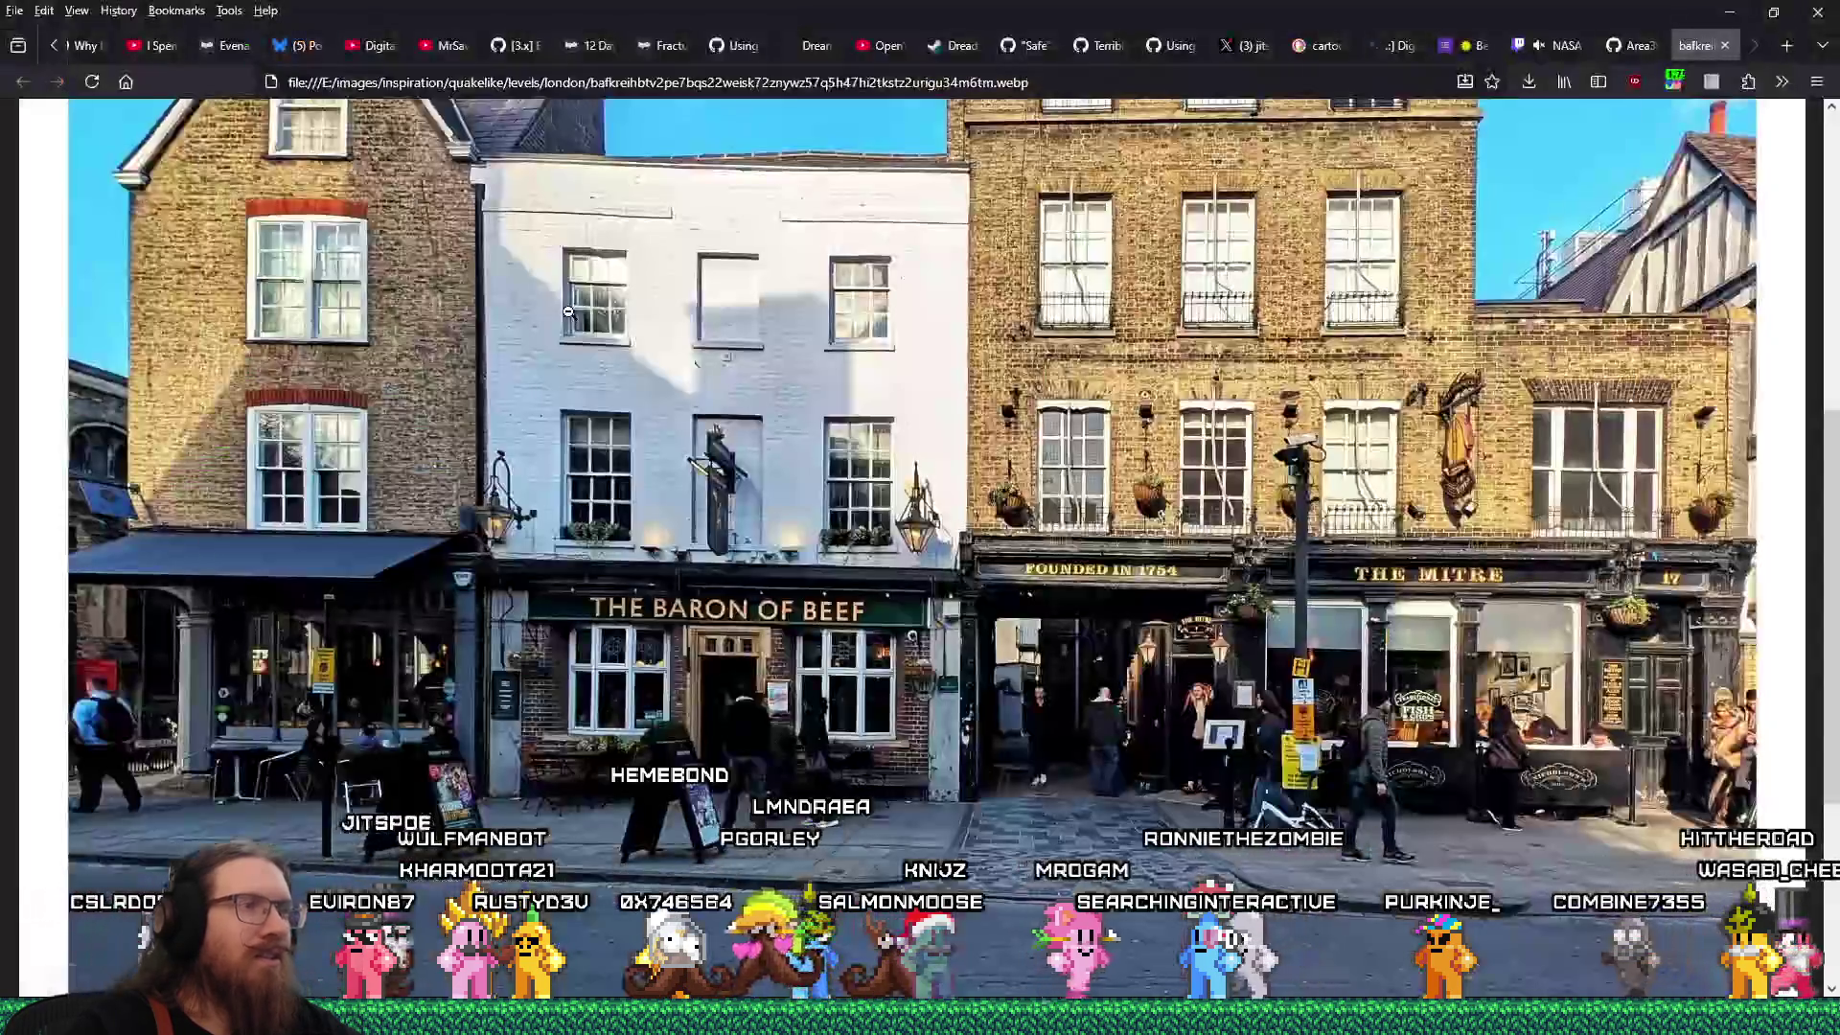
{"action": "key", "text": "alt+Tab"}
{"action": "left_click_drag", "start_coordinate": [582, 324], "coordinate": [788, 361]}
Set the grid size to 4 and resize a window face to reshape the bay.
{"action": "left_click", "coordinate": [499, 61]}
{"action": "left_click", "coordinate": [509, 113]}
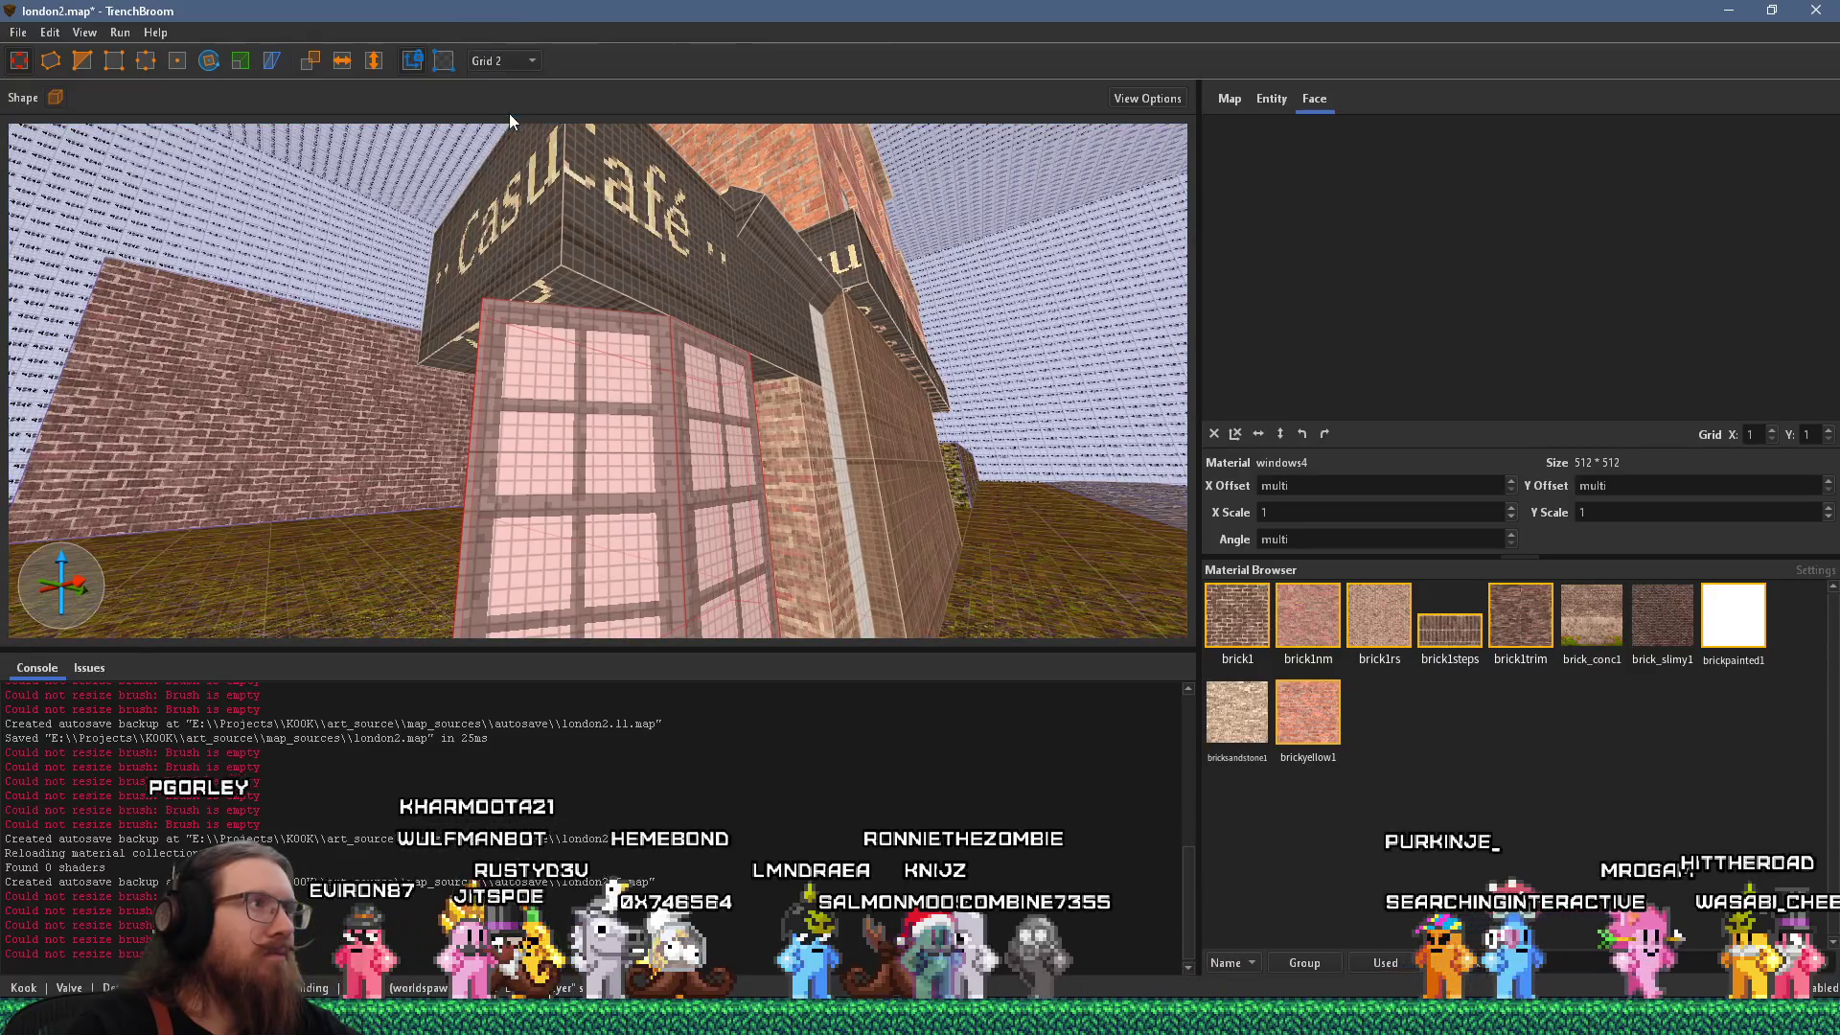
{"action": "left_click", "coordinate": [499, 60]}
{"action": "left_click", "coordinate": [513, 134]}
{"action": "mouse_move", "coordinate": [709, 399]}
{"action": "left_mouse_down"}
{"action": "mouse_move", "coordinate": [695, 410]}
{"action": "mouse_move", "coordinate": [696, 394]}
{"action": "left_mouse_up"}
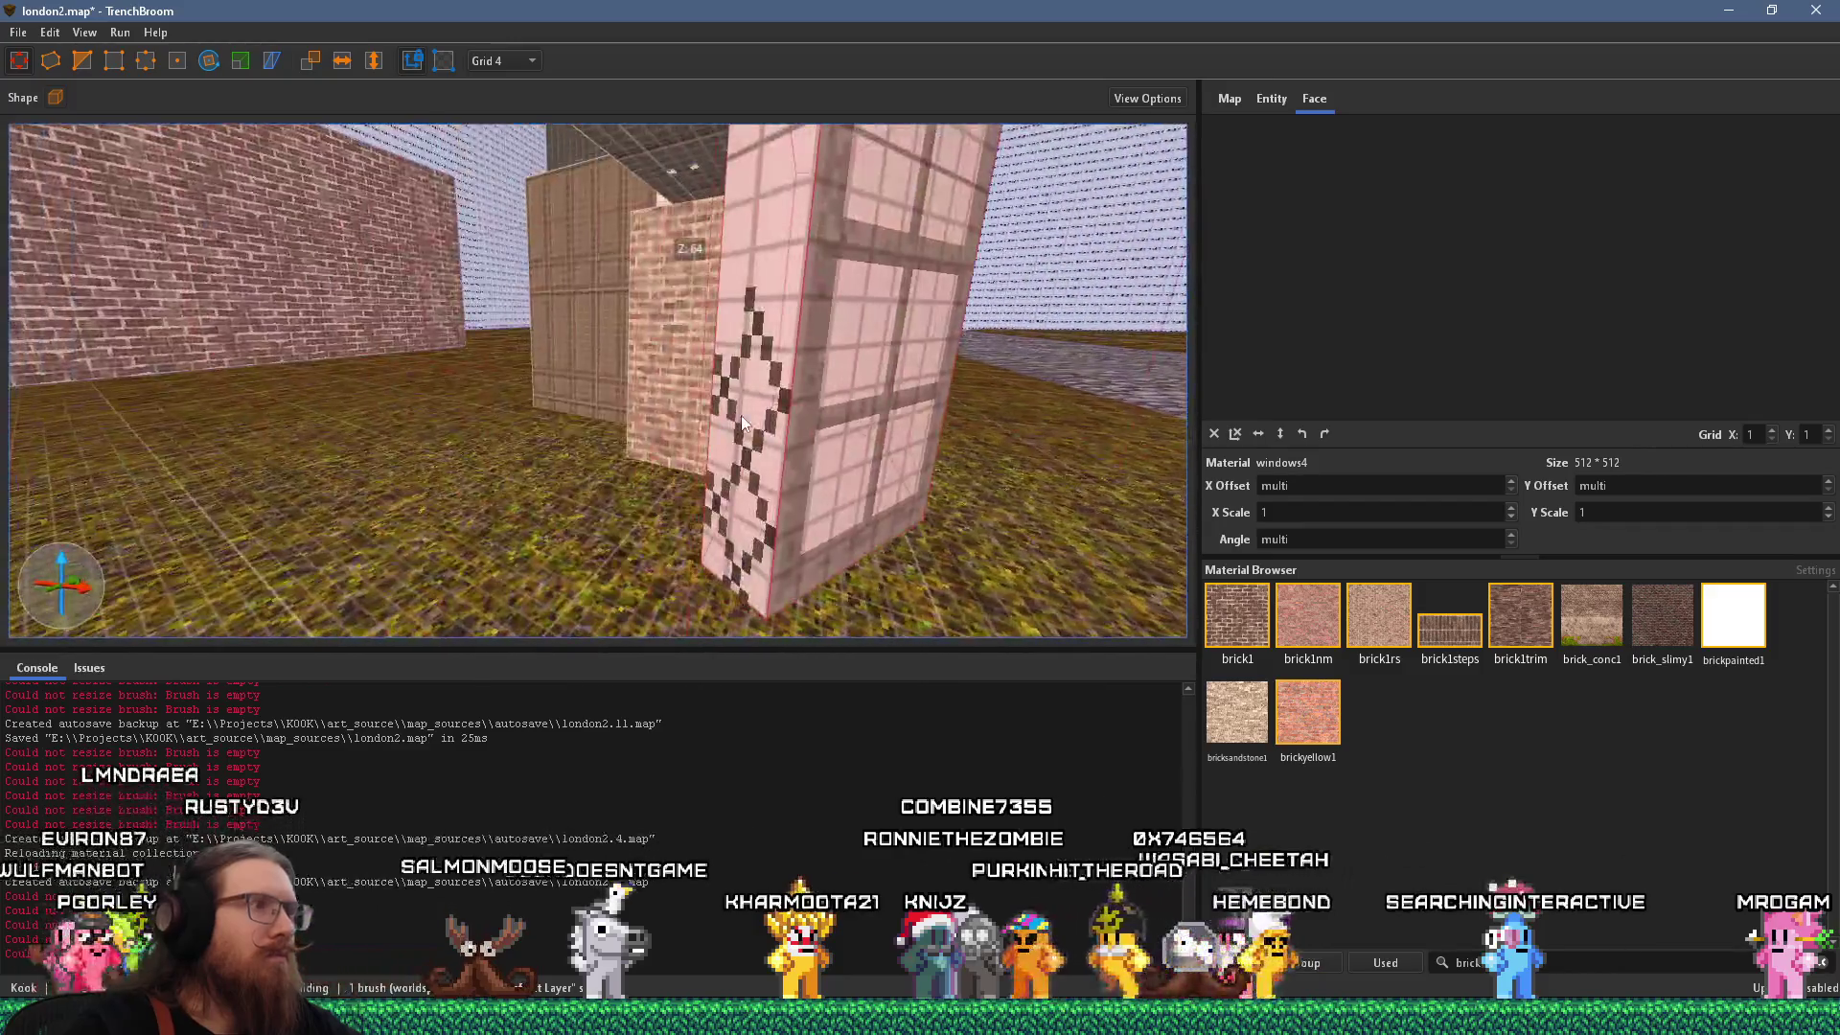
{"action": "key", "text": "Escape"}
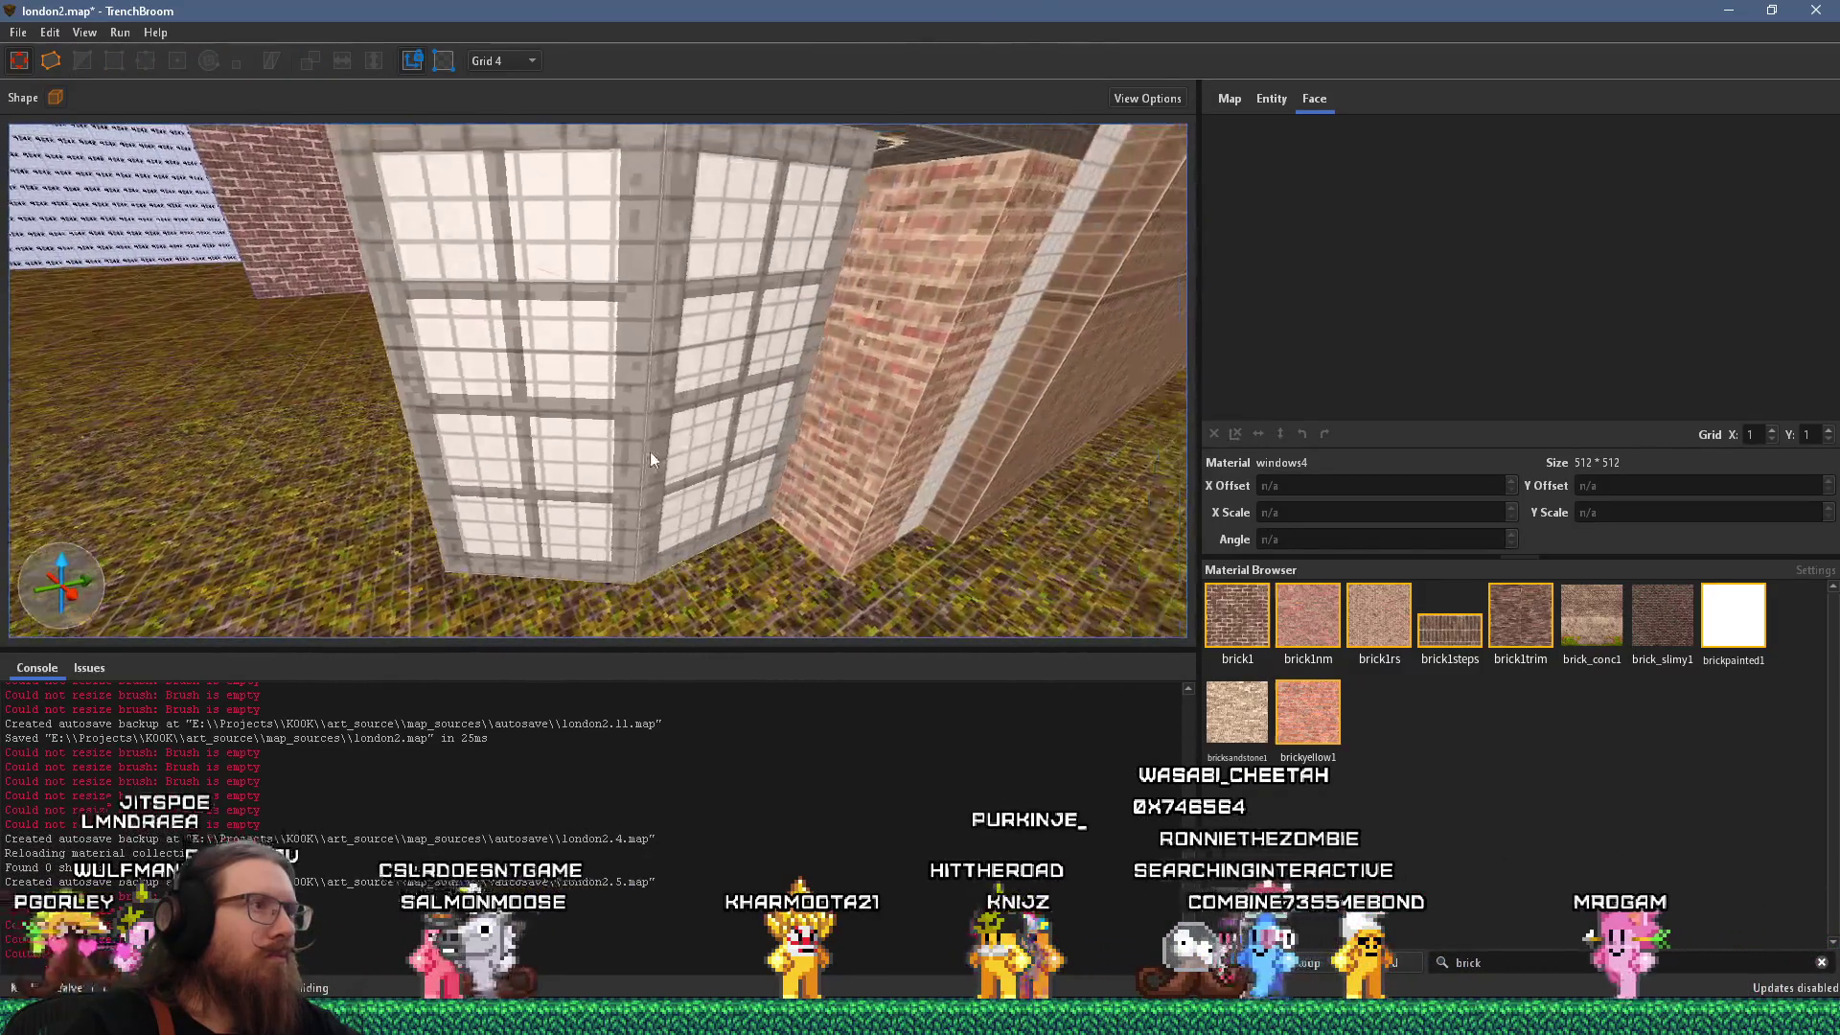
Snap the window brush's vertices to the grid with Edit > Snap Vertices to Grid.
{"action": "left_click", "coordinate": [650, 451]}
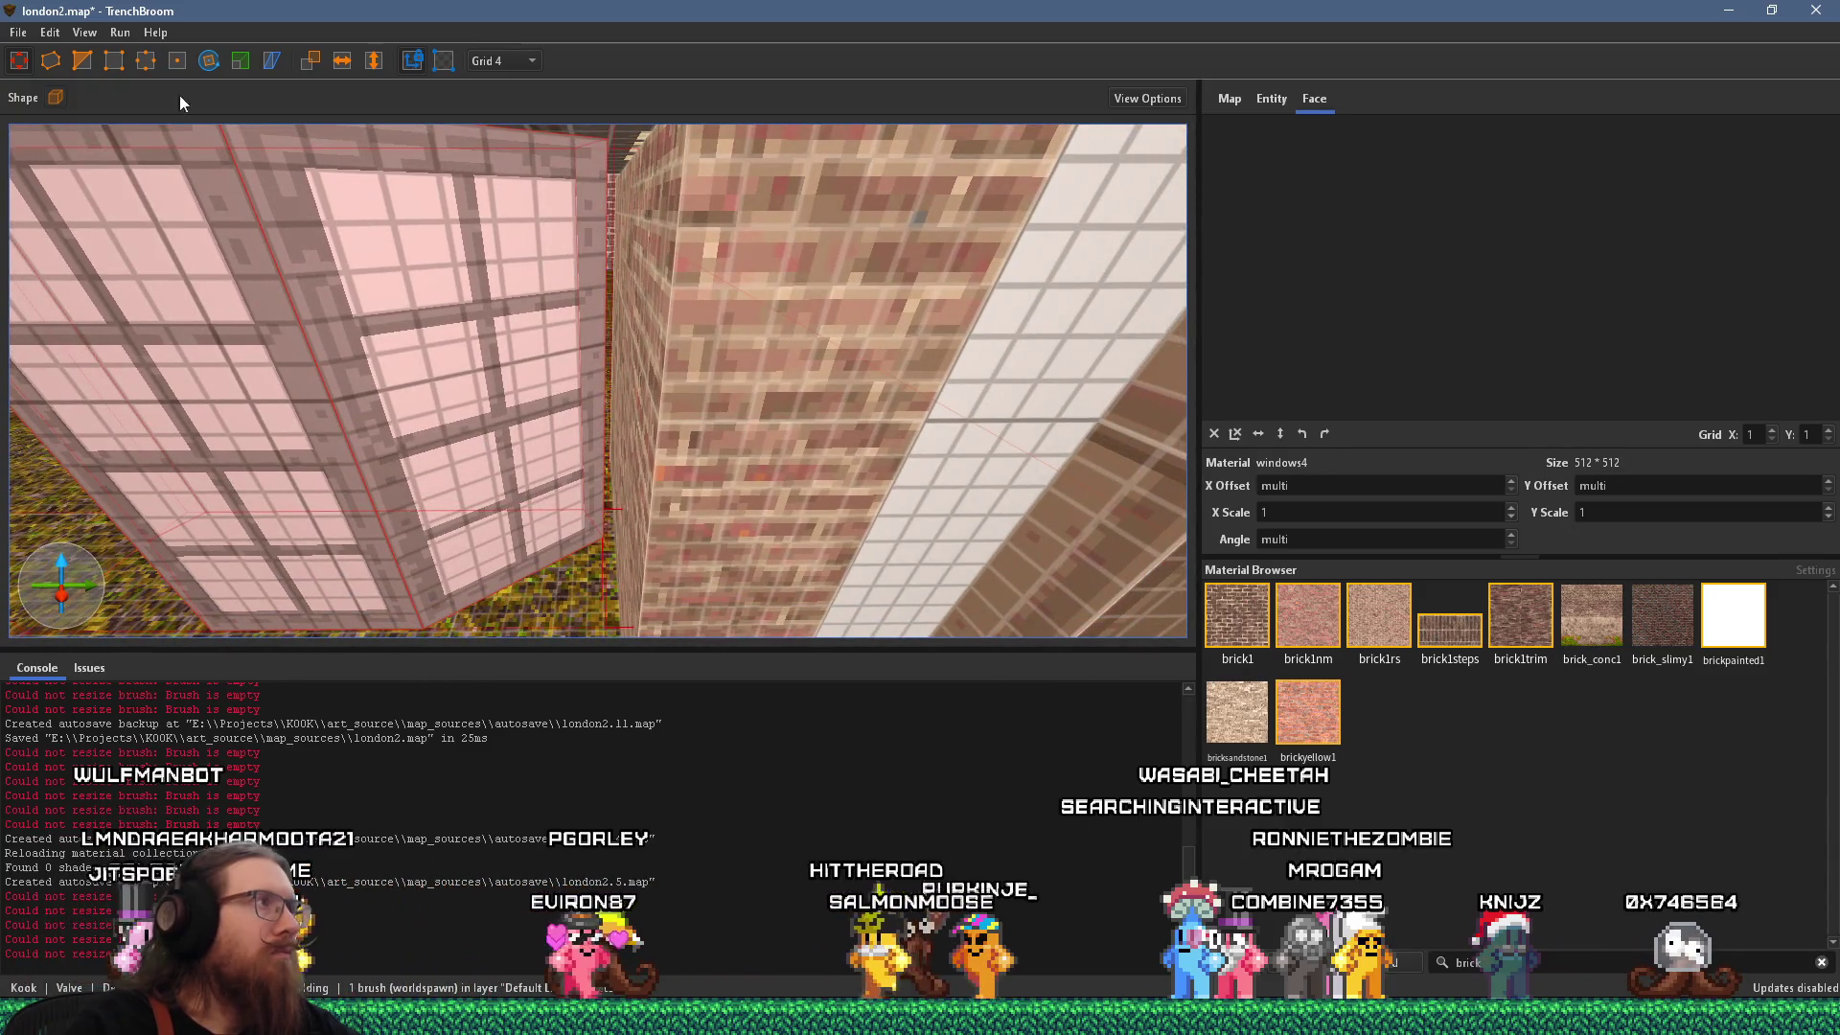
{"action": "left_click", "coordinate": [53, 34]}
{"action": "left_click", "coordinate": [216, 732]}
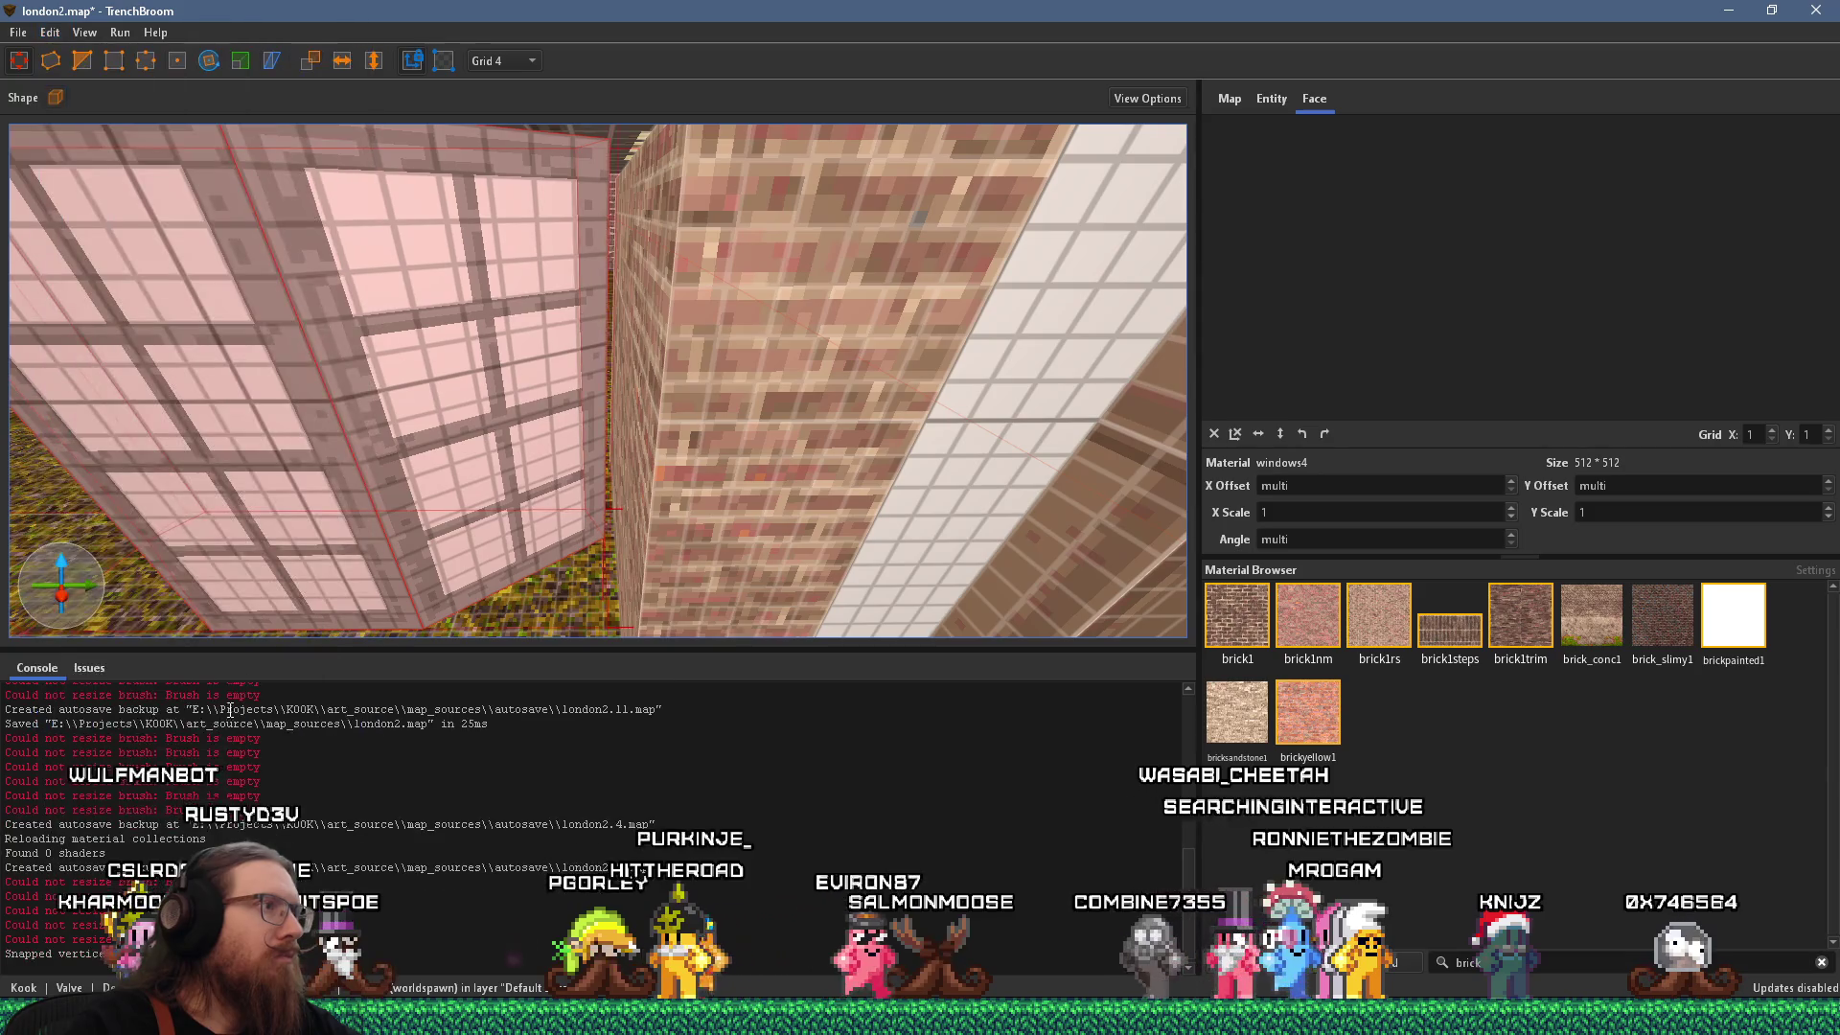
{"action": "left_click", "coordinate": [454, 484], "text": "shift"}
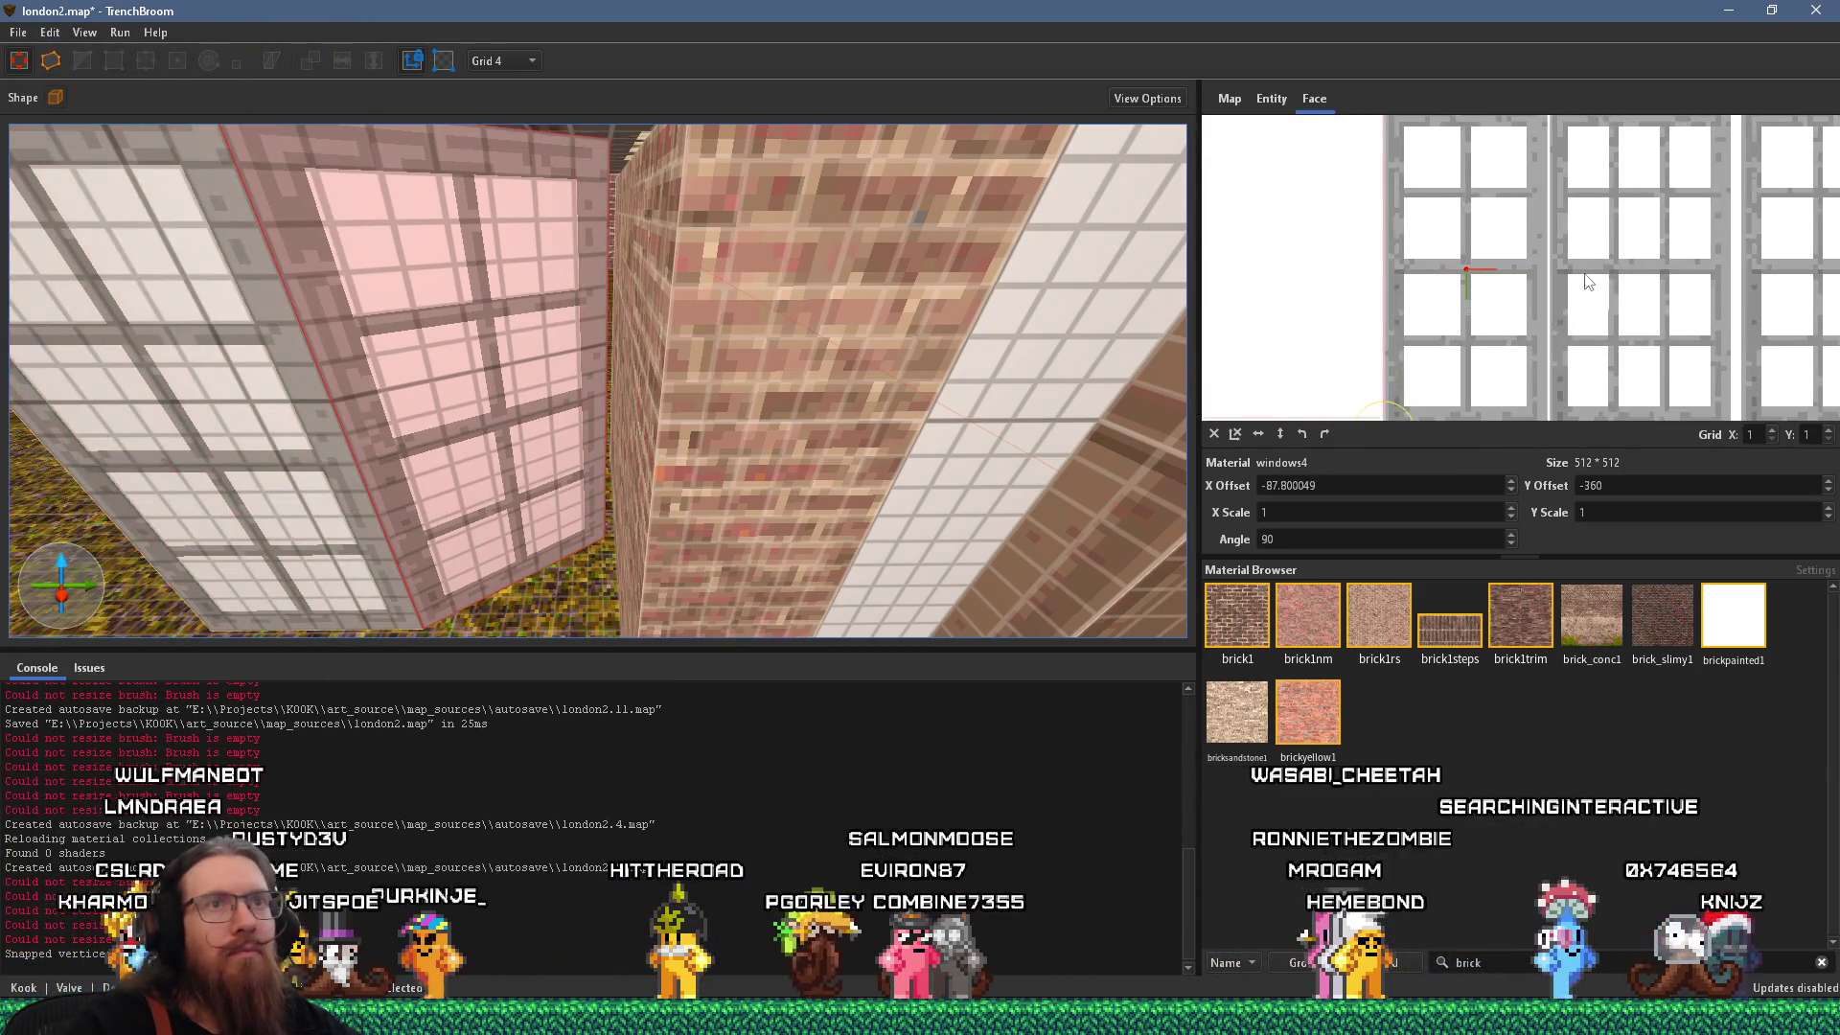
Move the camera up to the bay window block for a close look.
{"action": "key", "text": "s"}
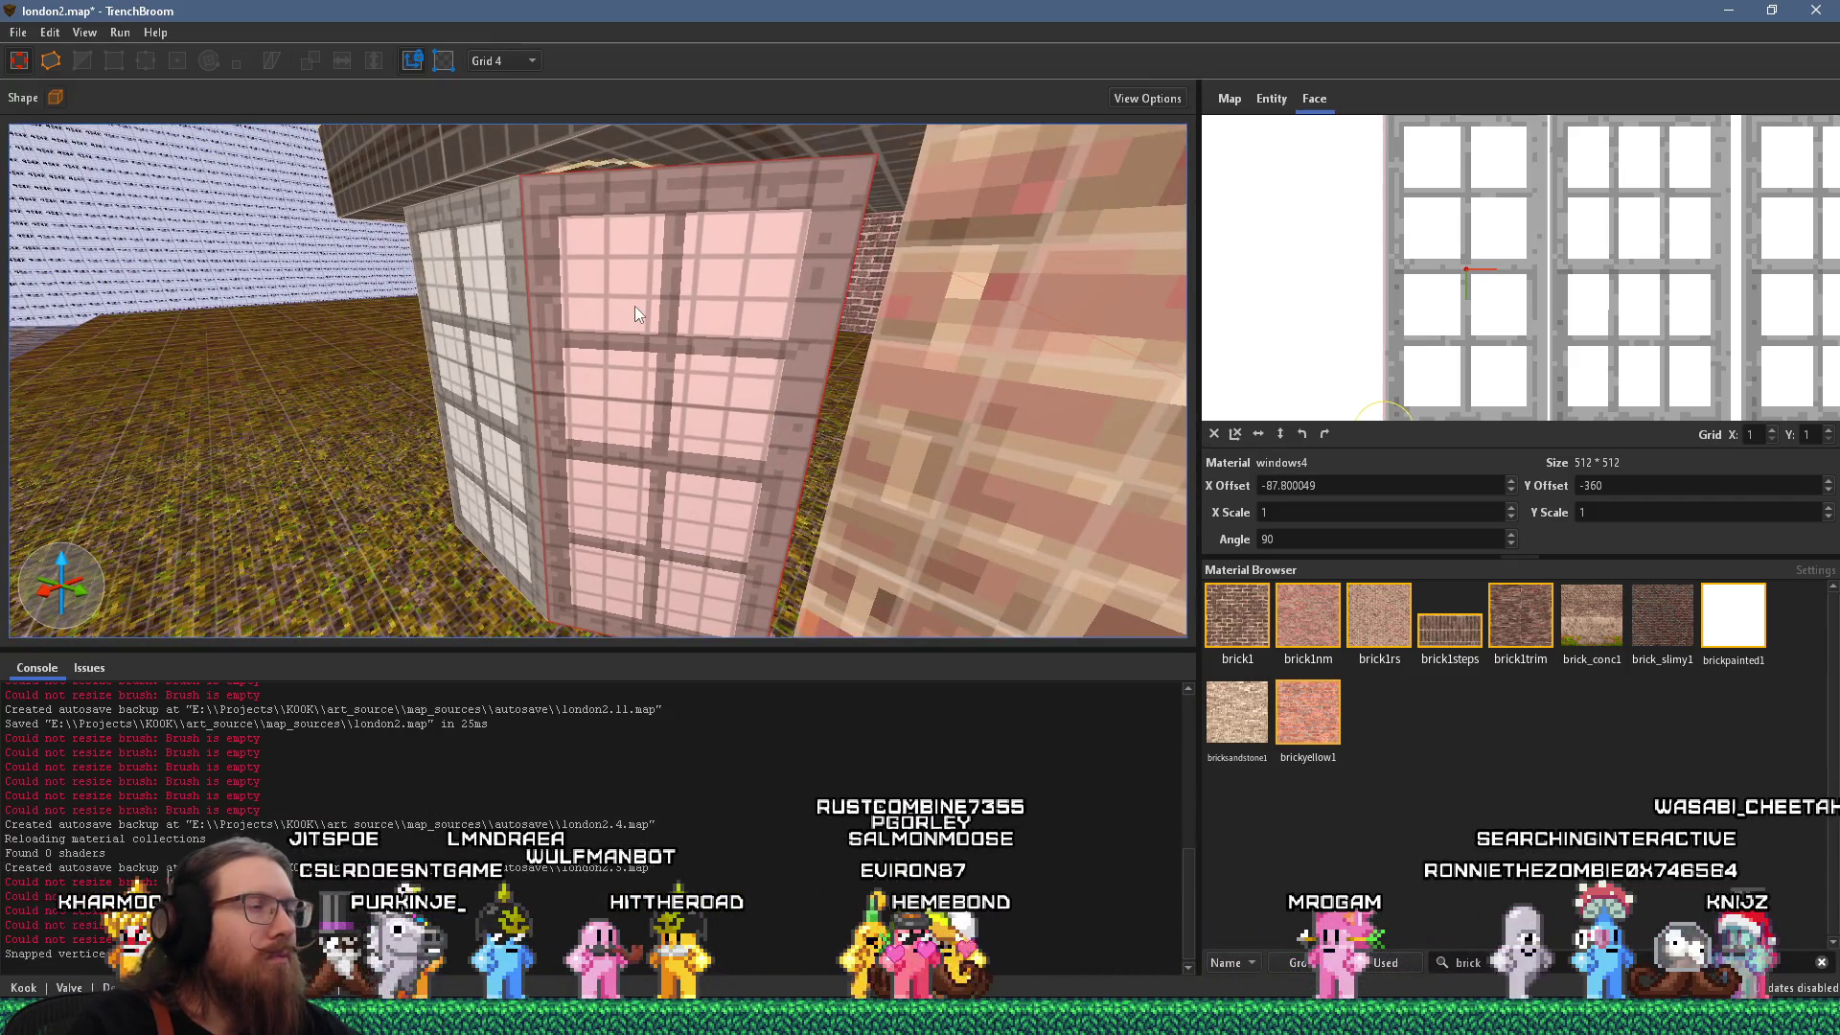
{"action": "key", "text": "a"}
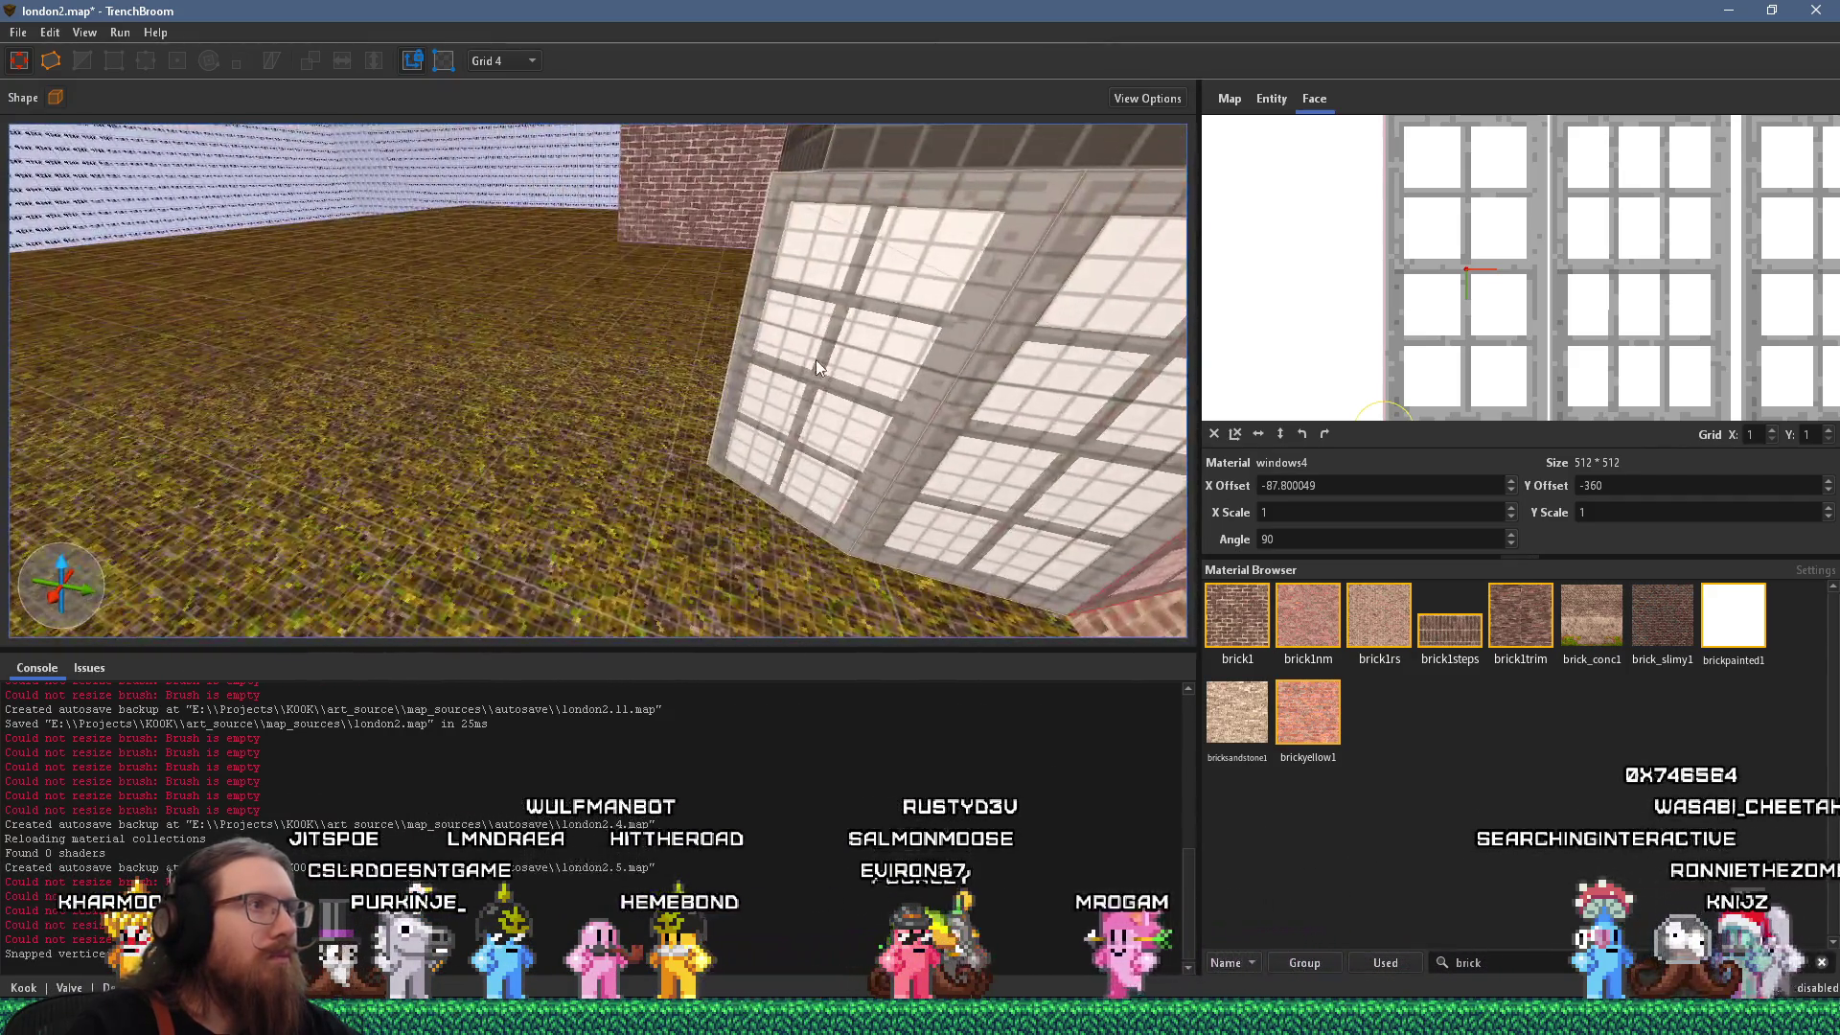
{"action": "key", "text": "w"}
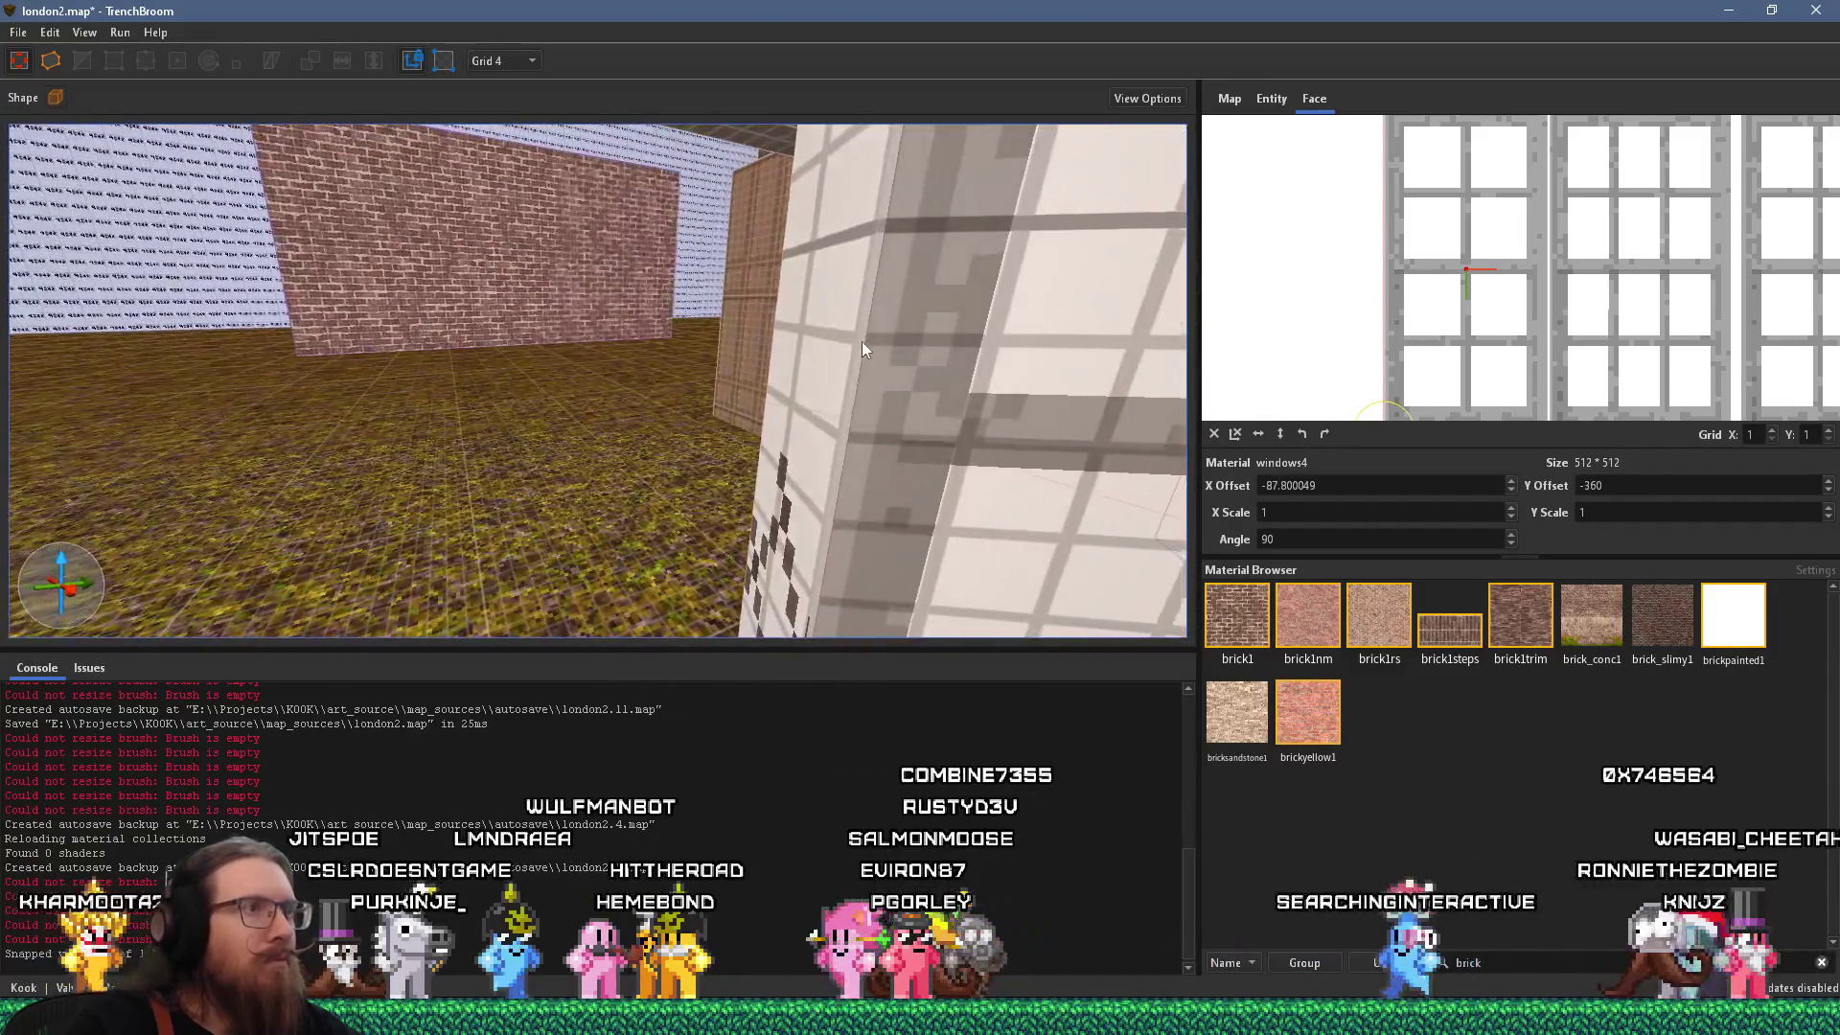
{"action": "key", "text": "s"}
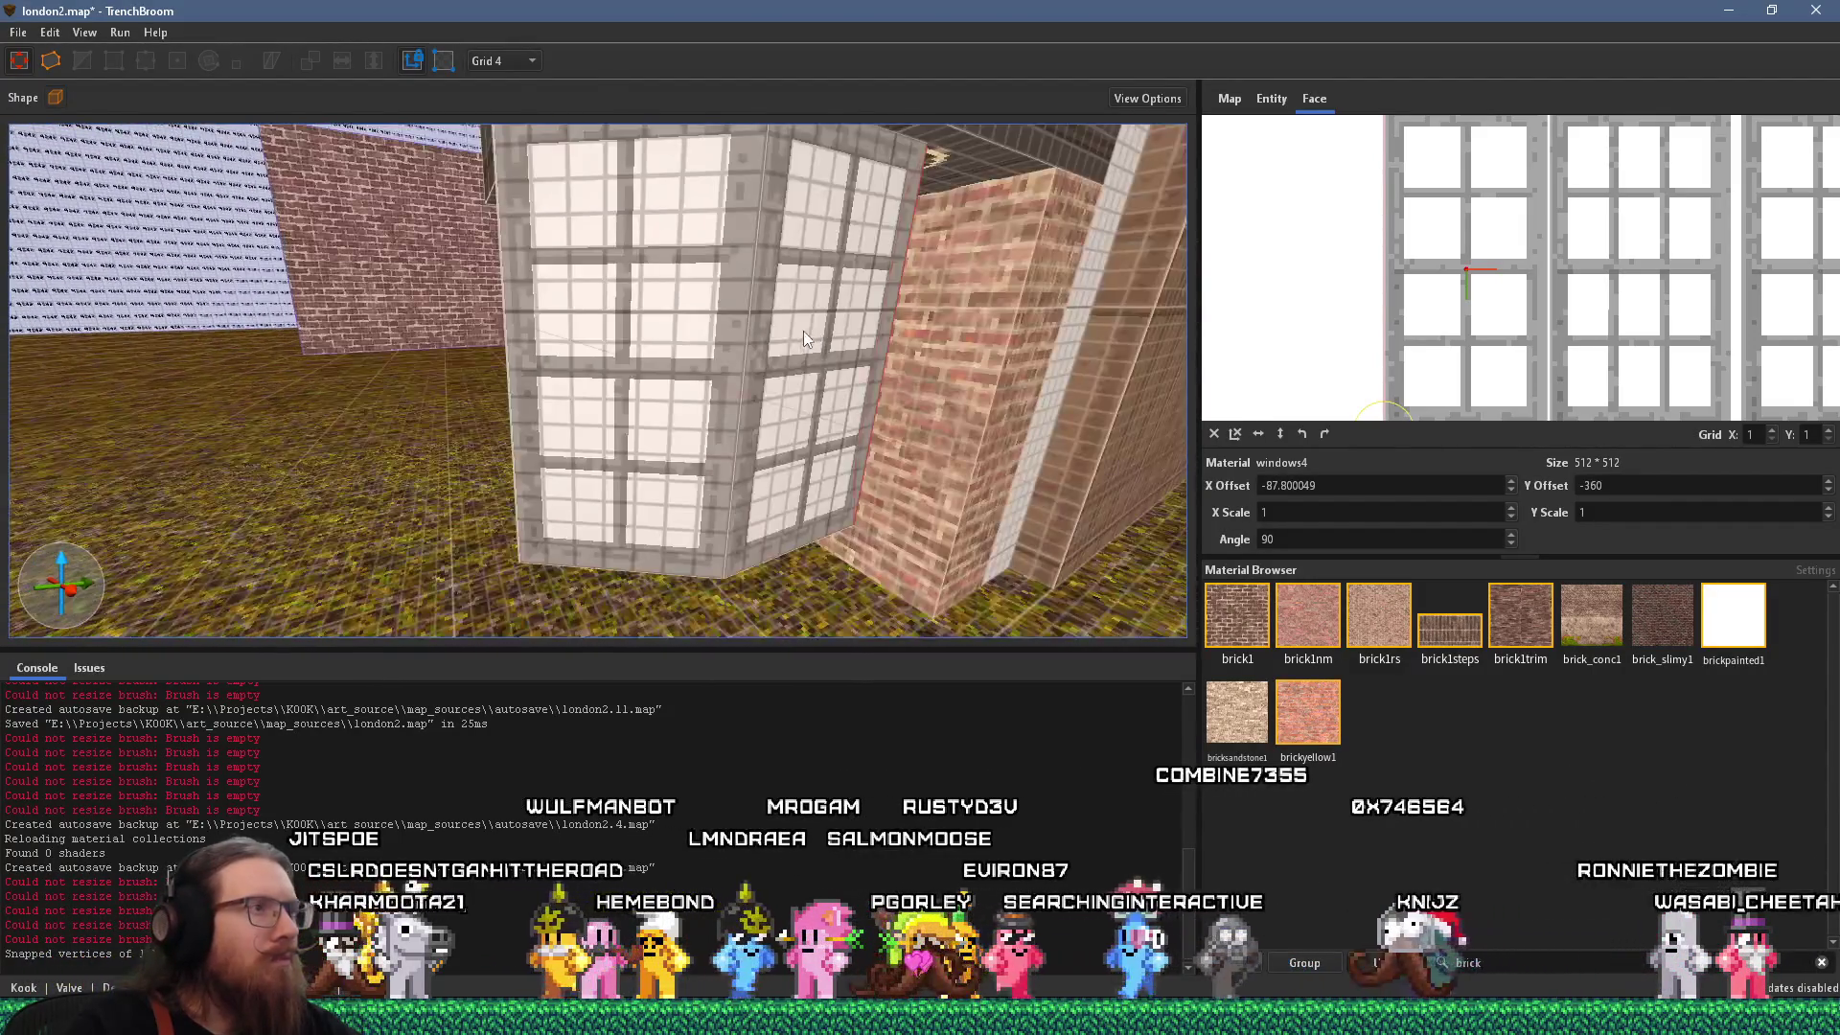
{"action": "left_click", "coordinate": [809, 319]}
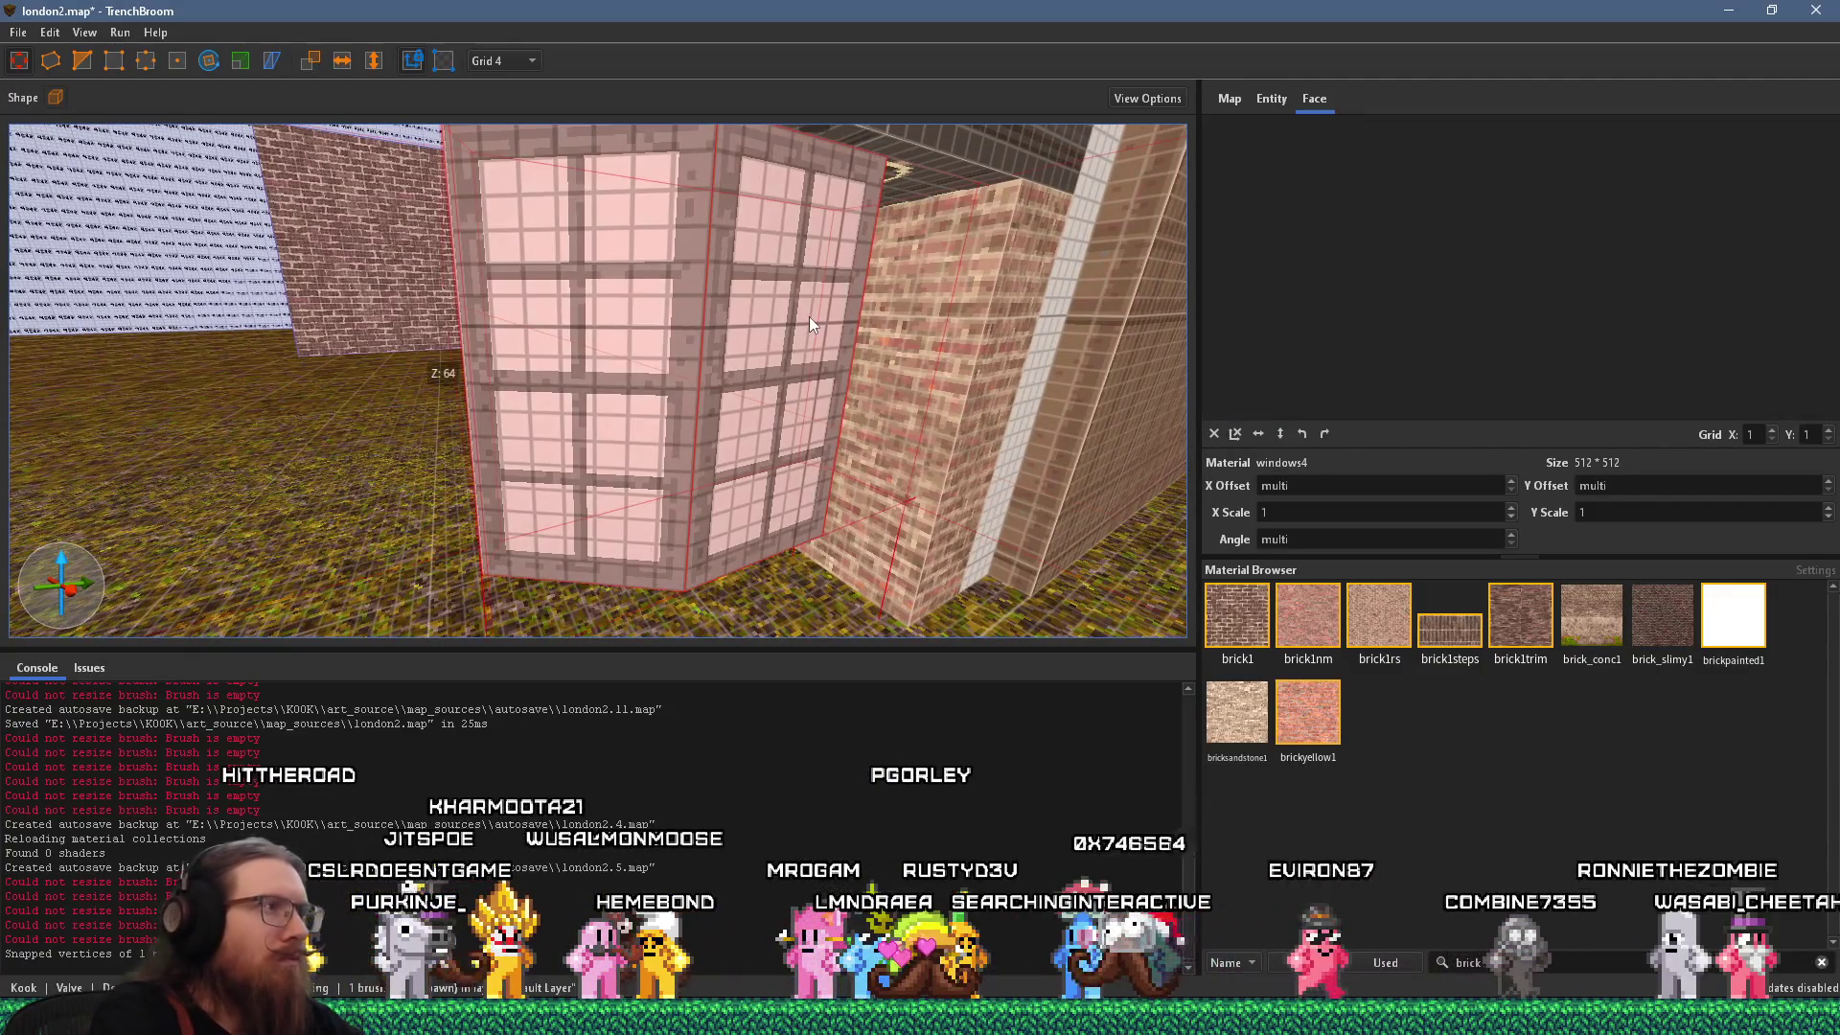
{"action": "key", "text": "Escape"}
{"action": "key", "text": "w"}
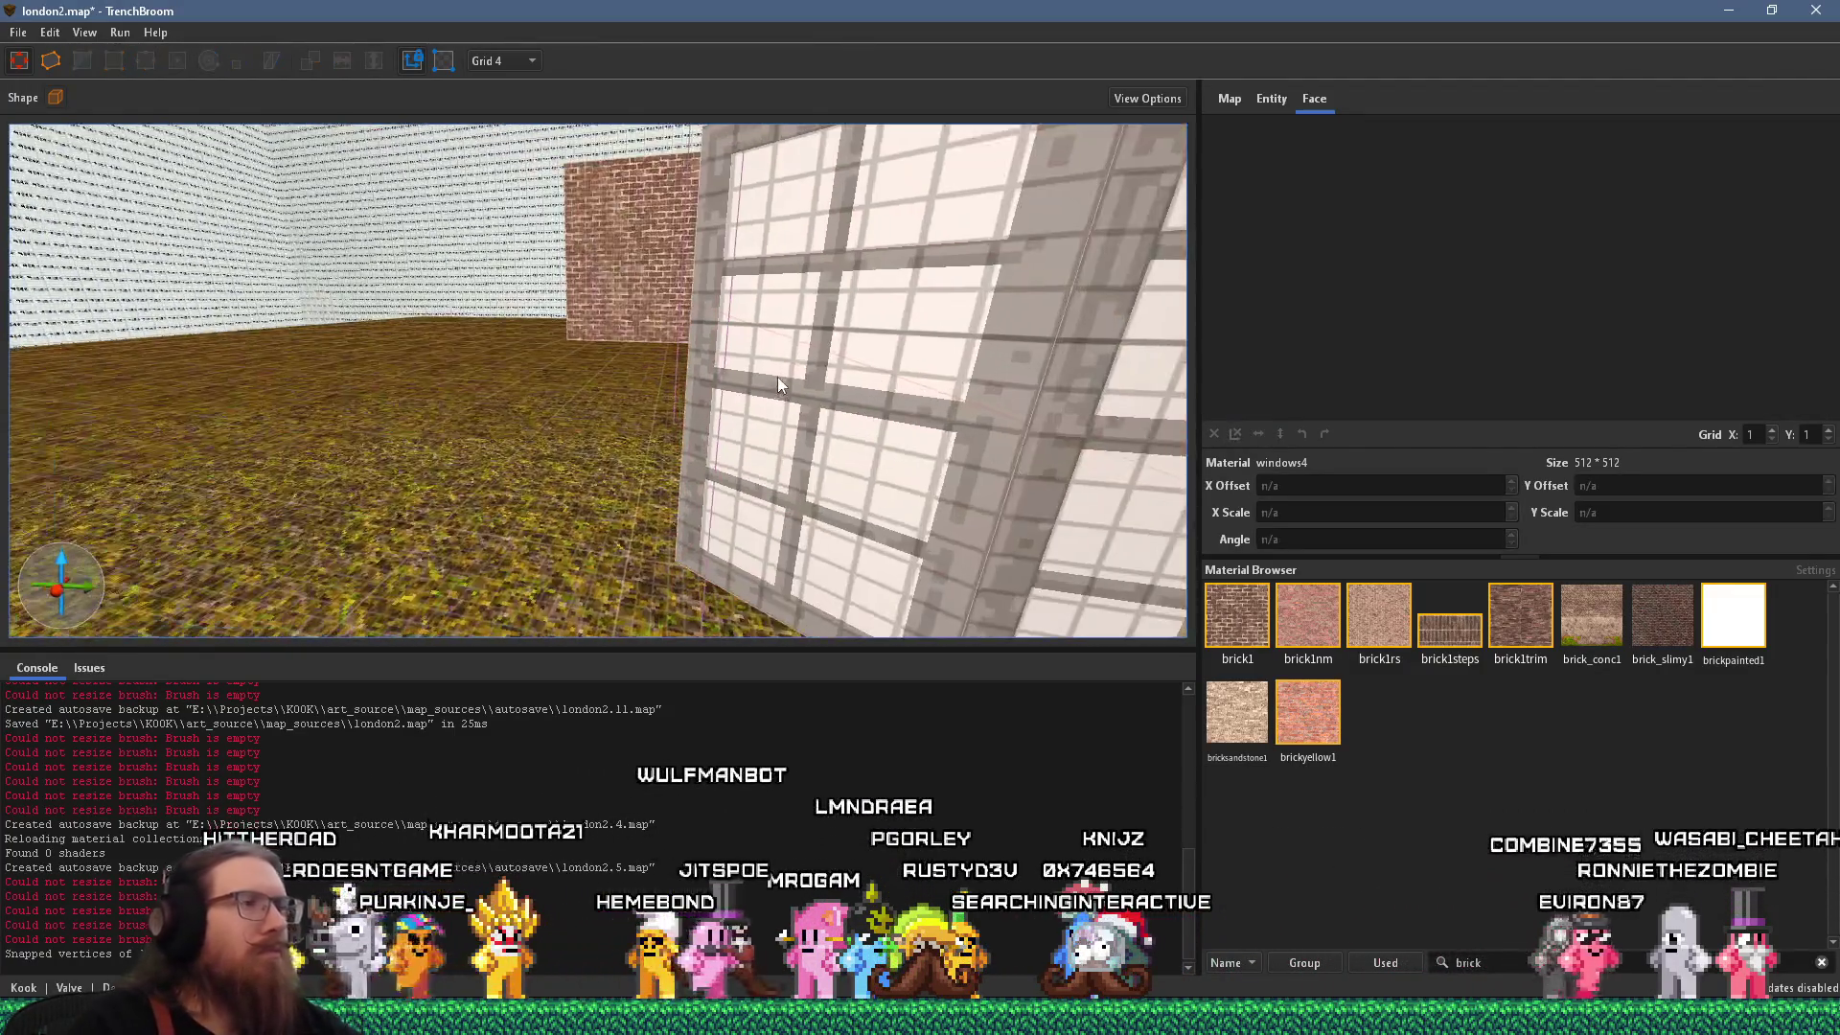
{"action": "key", "text": "s"}
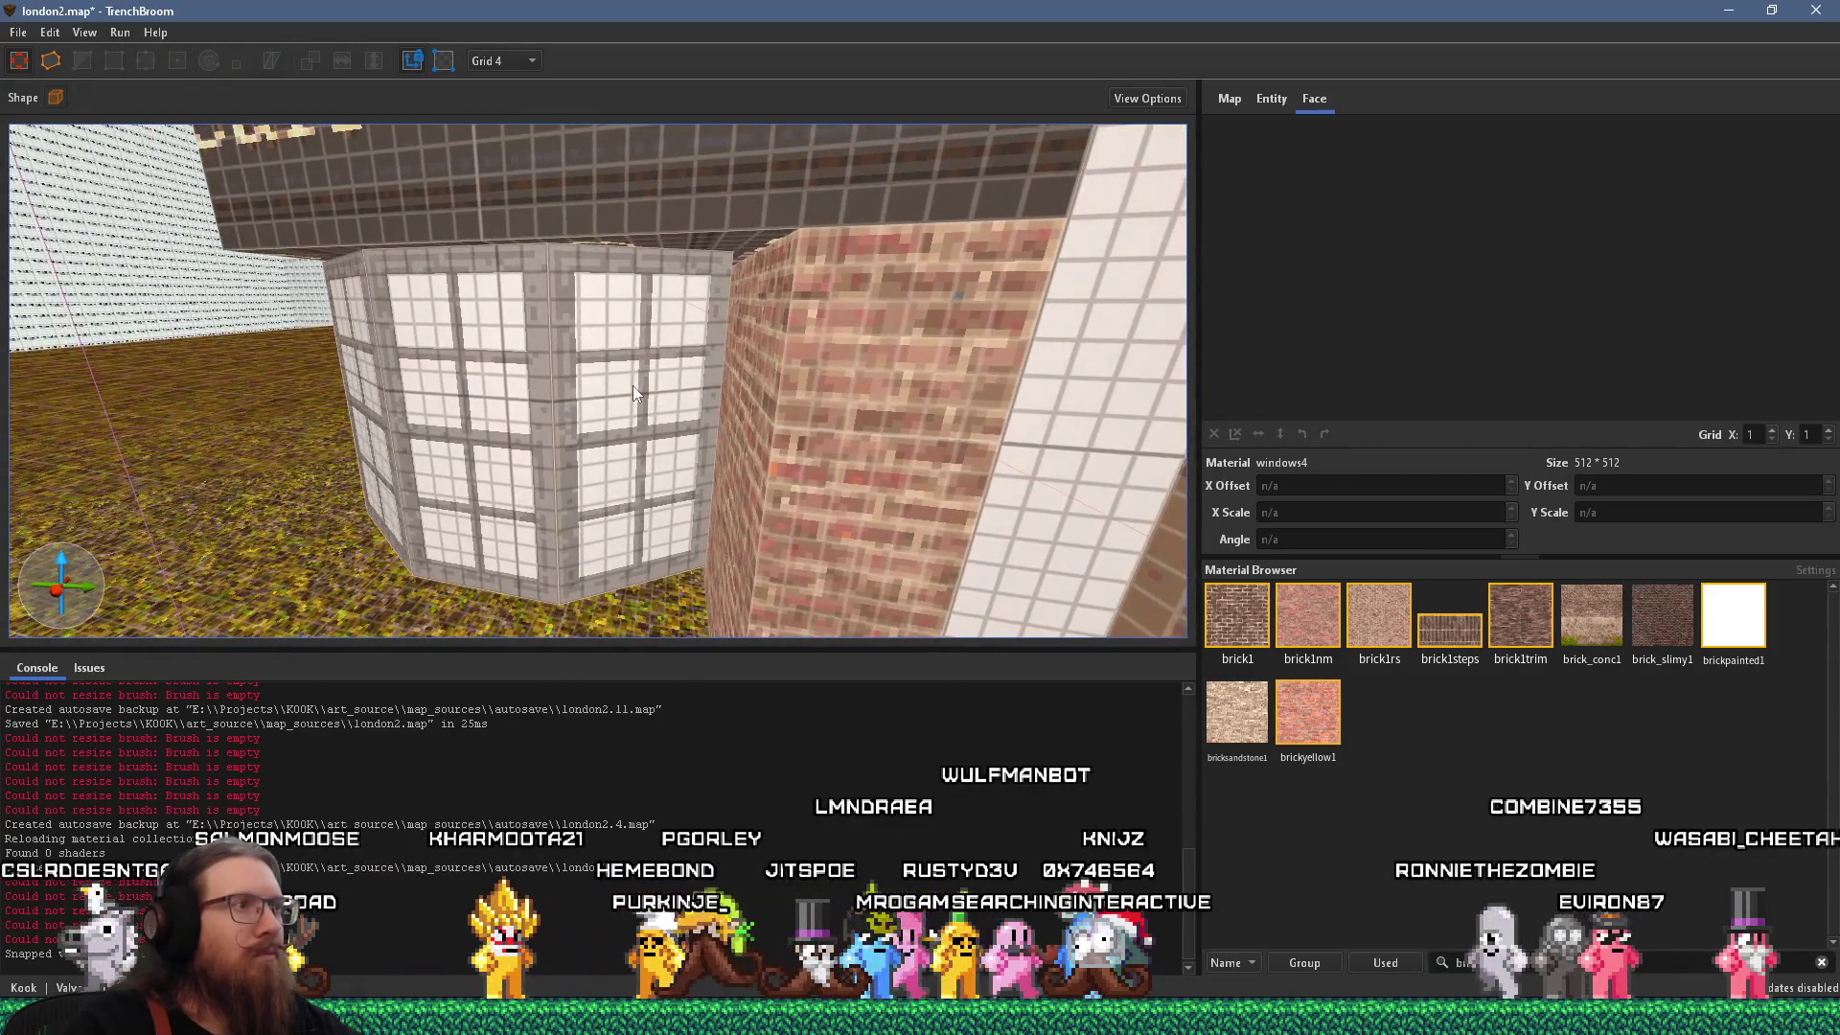
{"action": "key", "text": "w"}
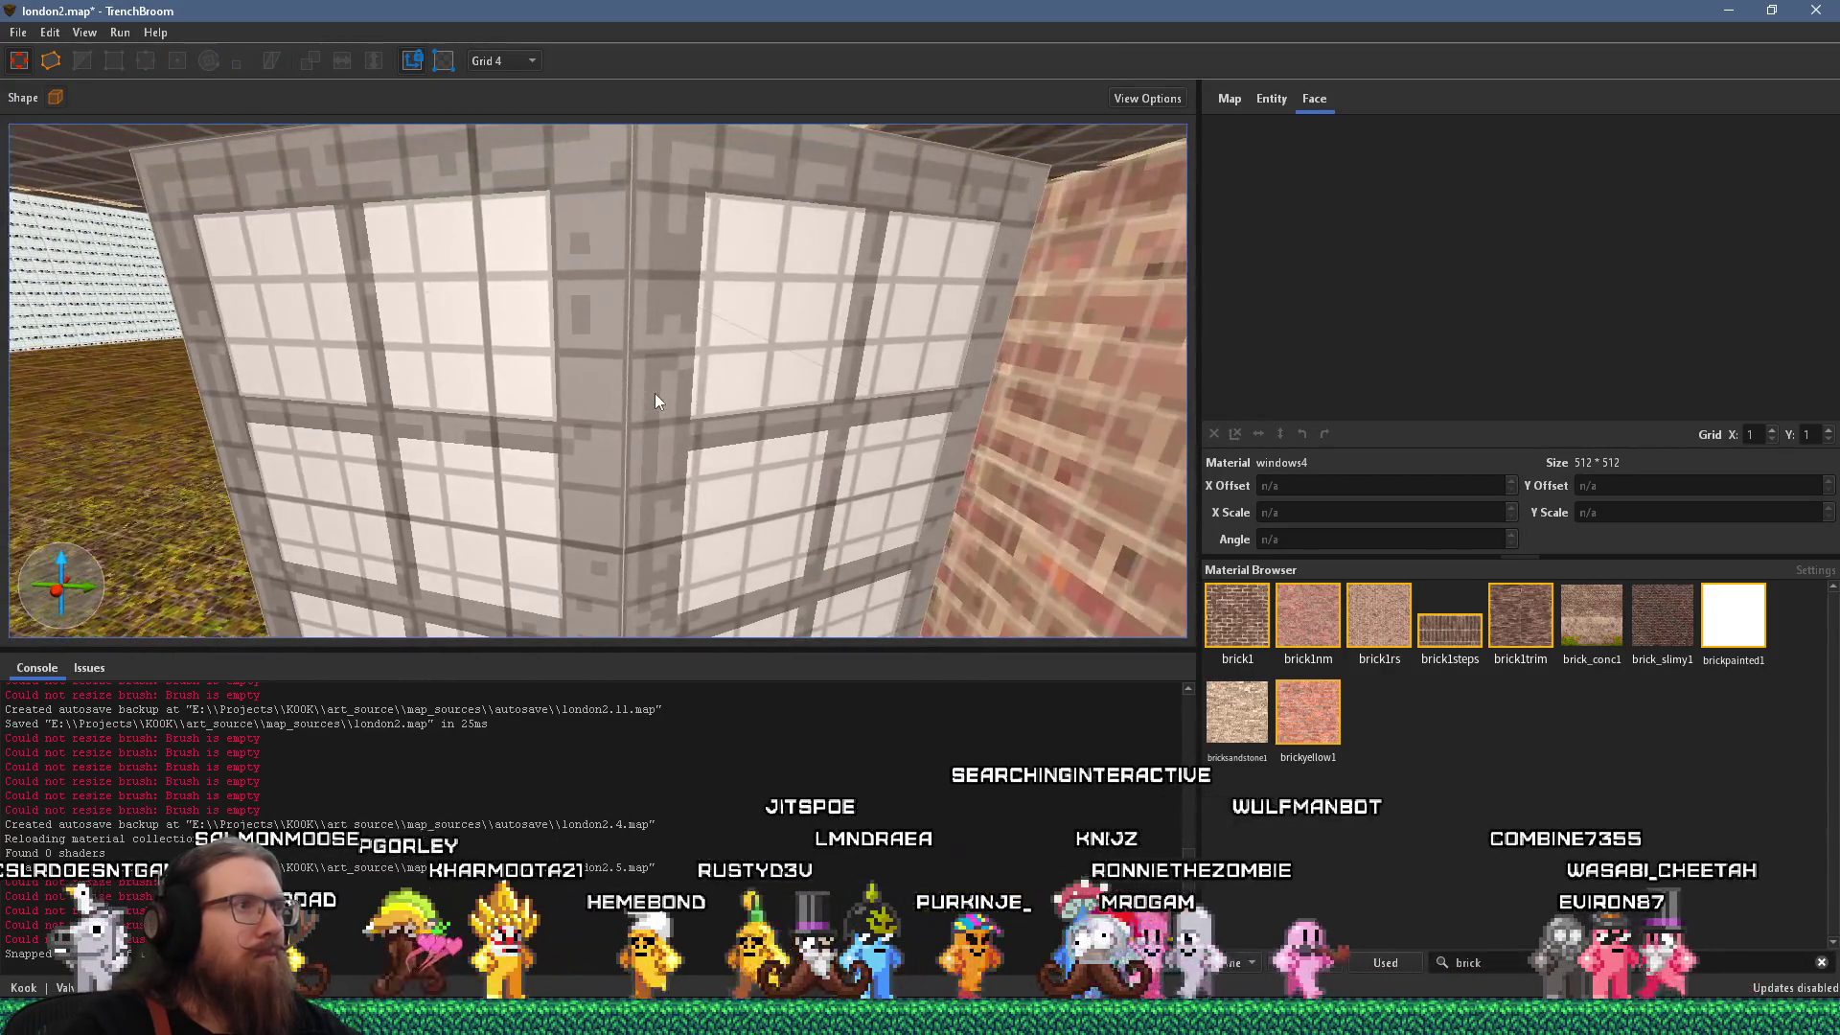
Realign the left window face's windows4 texture to angle 180, X offset -328.
{"action": "left_click", "coordinate": [654, 395], "text": "shift"}
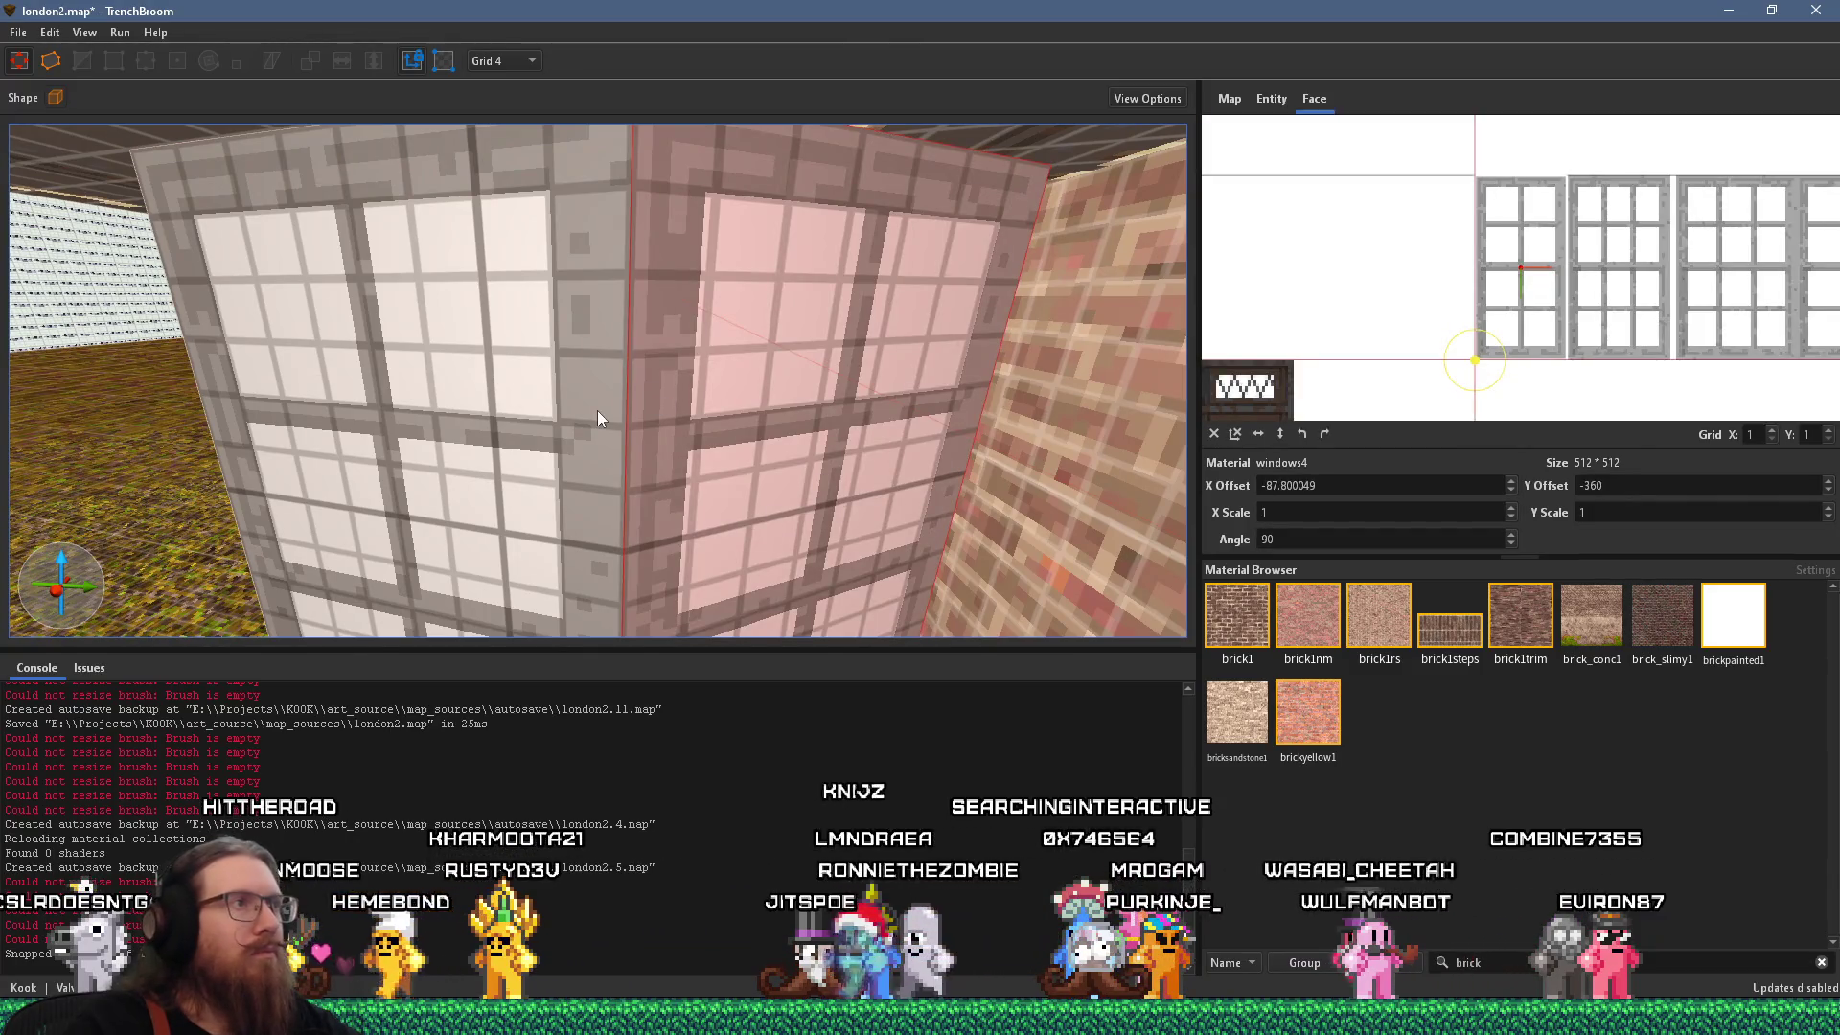
{"action": "left_click", "coordinate": [596, 411]}
{"action": "key", "text": "d"}
{"action": "key", "text": "w"}
{"action": "key", "text": "s"}
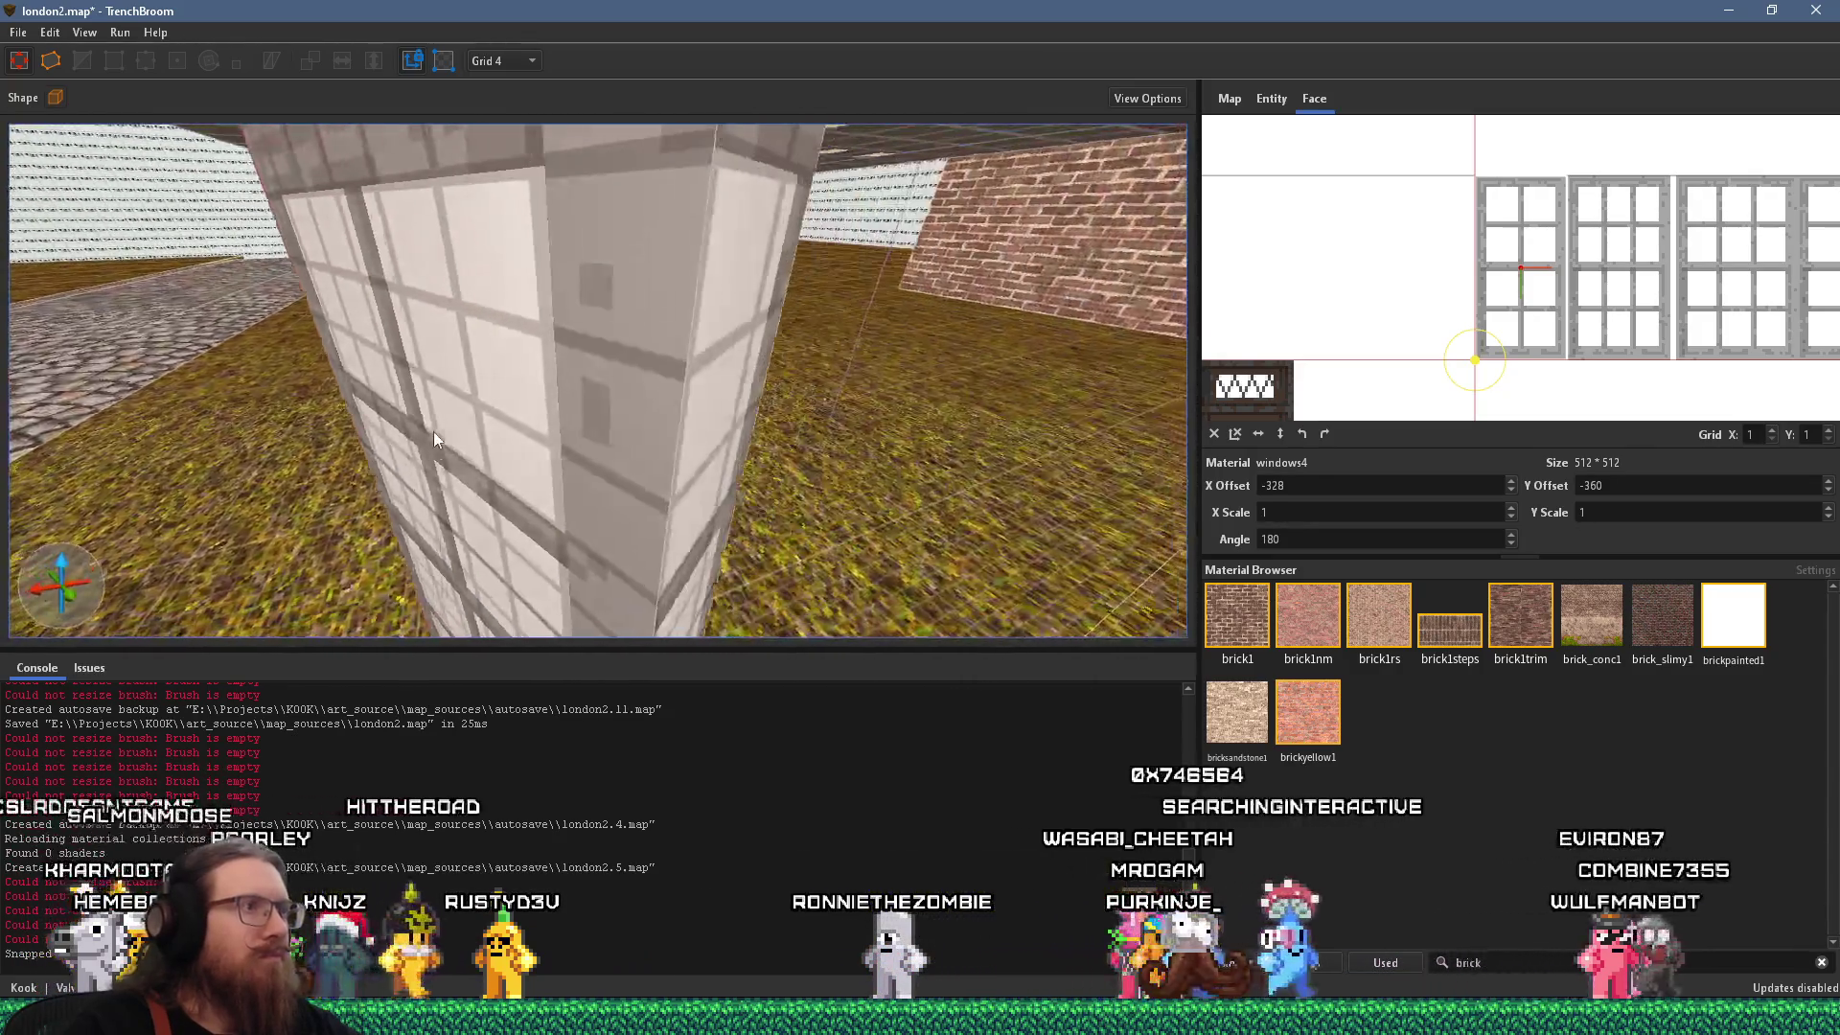
{"action": "key", "text": "w"}
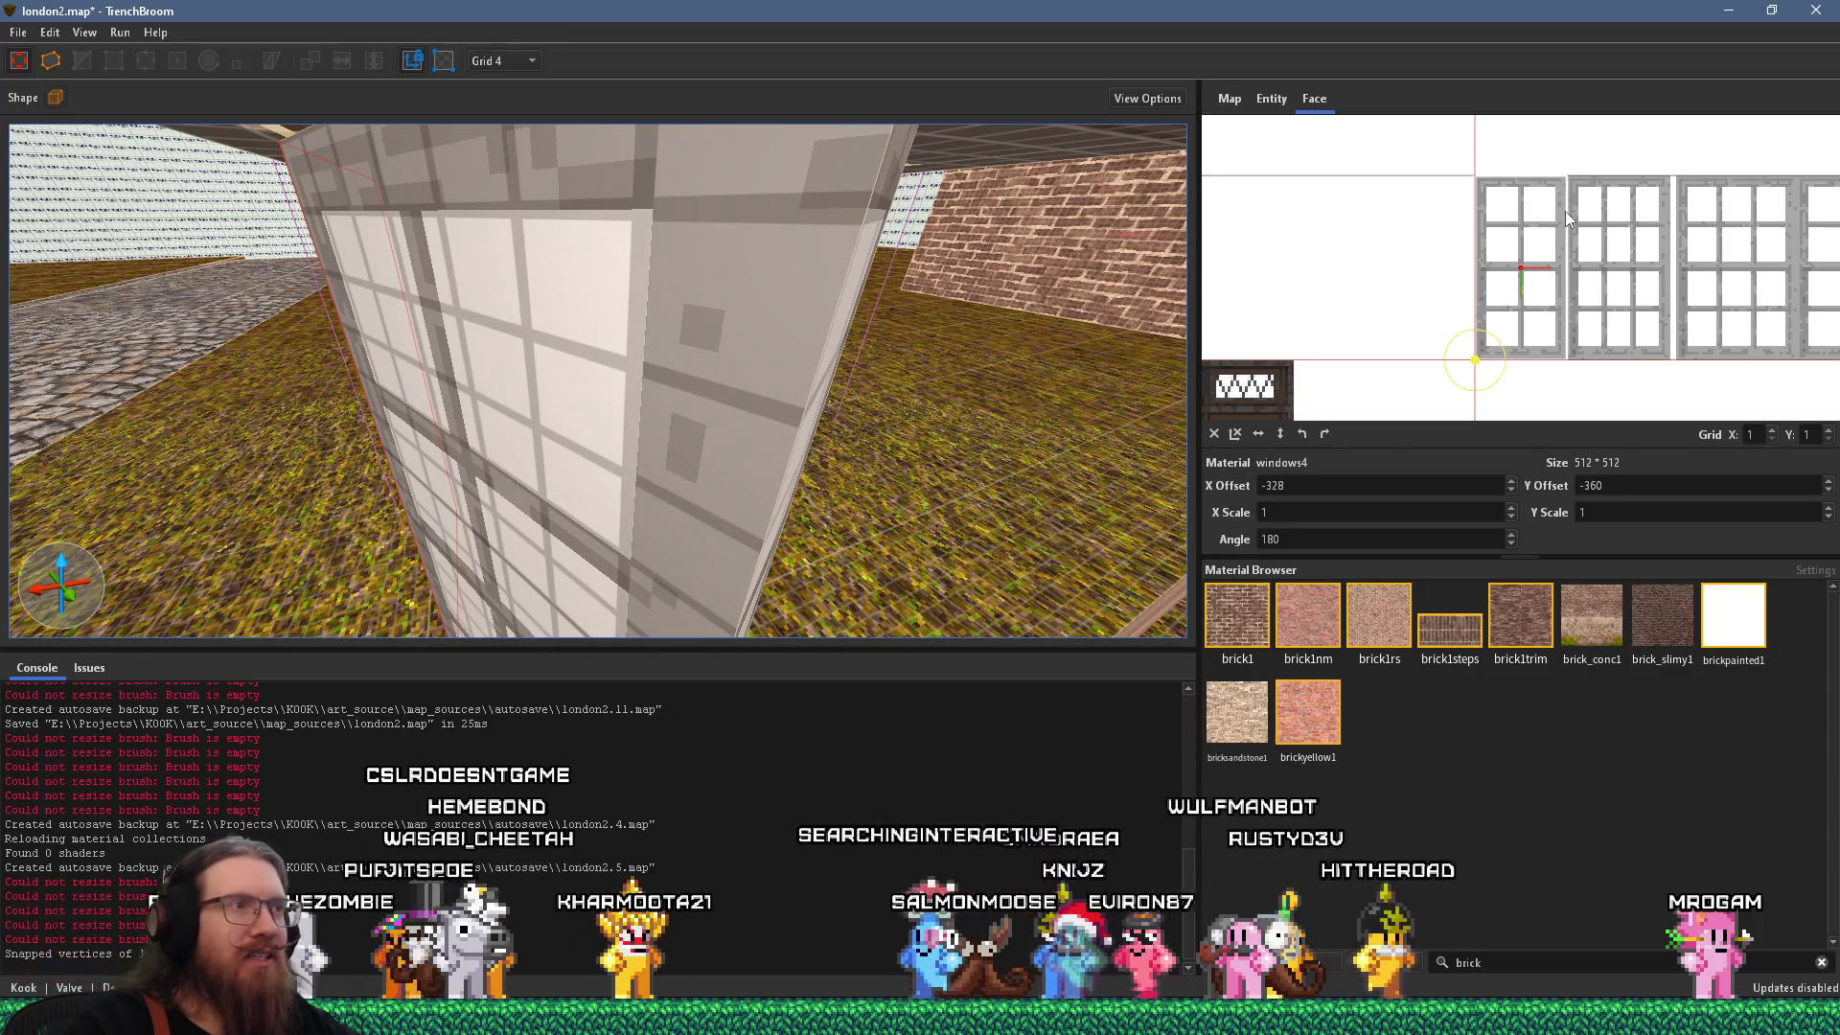
{"action": "scroll", "coordinate": [958, 302], "scroll_direction": "down", "scroll_amount": 10}
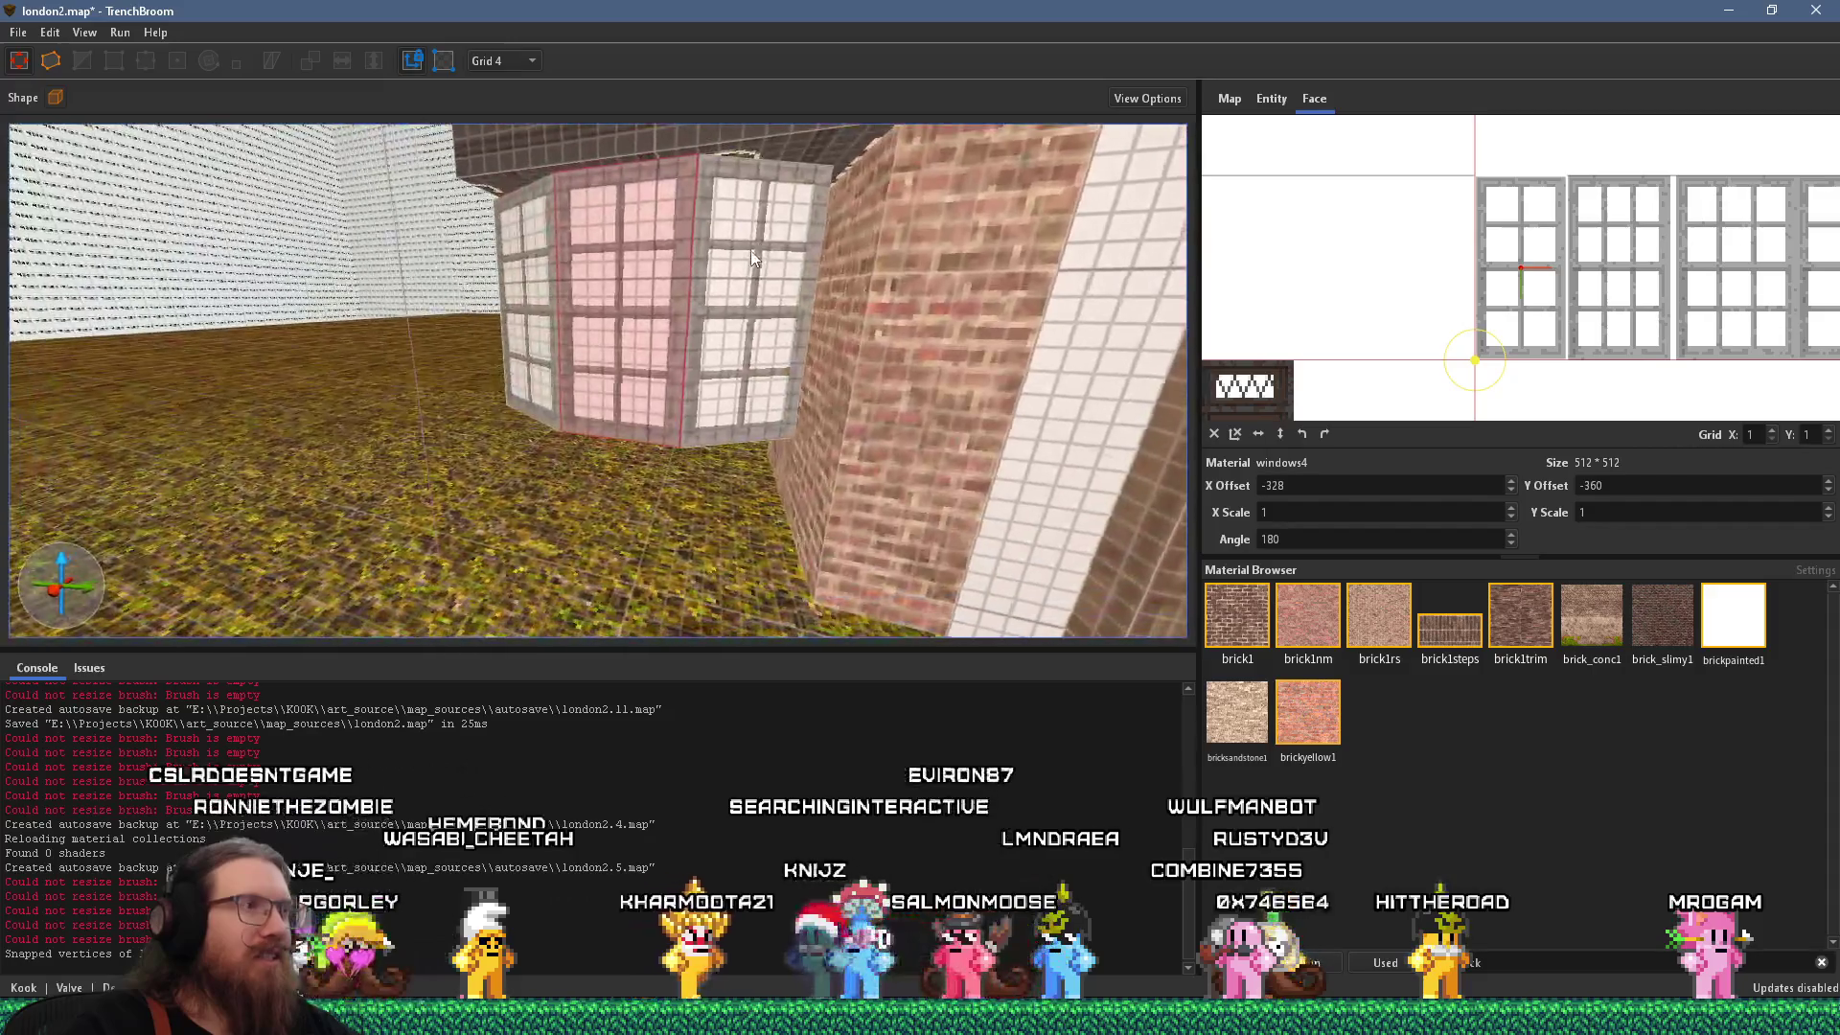
{"action": "scroll", "coordinate": [757, 250], "scroll_direction": "up", "scroll_amount": 1}
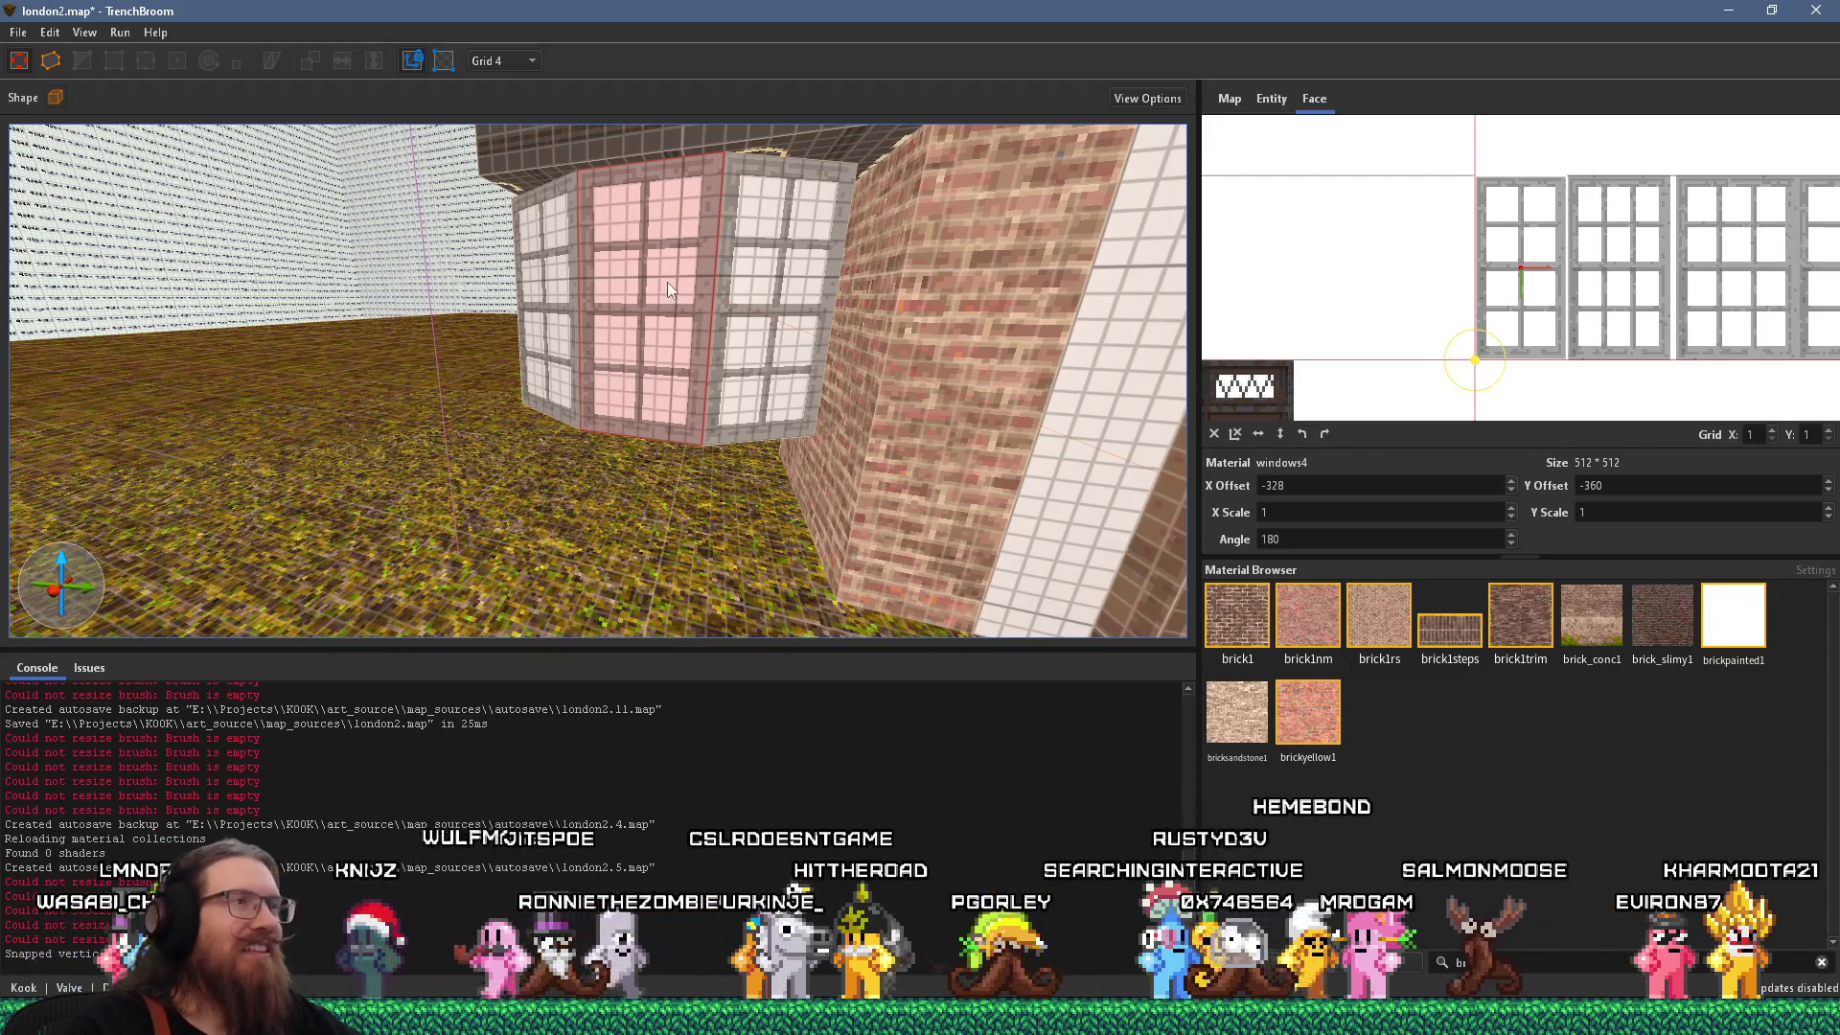
Pan to show the Café sign and compare the bay window with the street photo.
{"action": "left_click_drag", "start_coordinate": [665, 283], "coordinate": [686, 348]}
{"action": "key", "text": "Escape"}
{"action": "scroll", "coordinate": [652, 365], "scroll_direction": "up", "scroll_amount": 3}
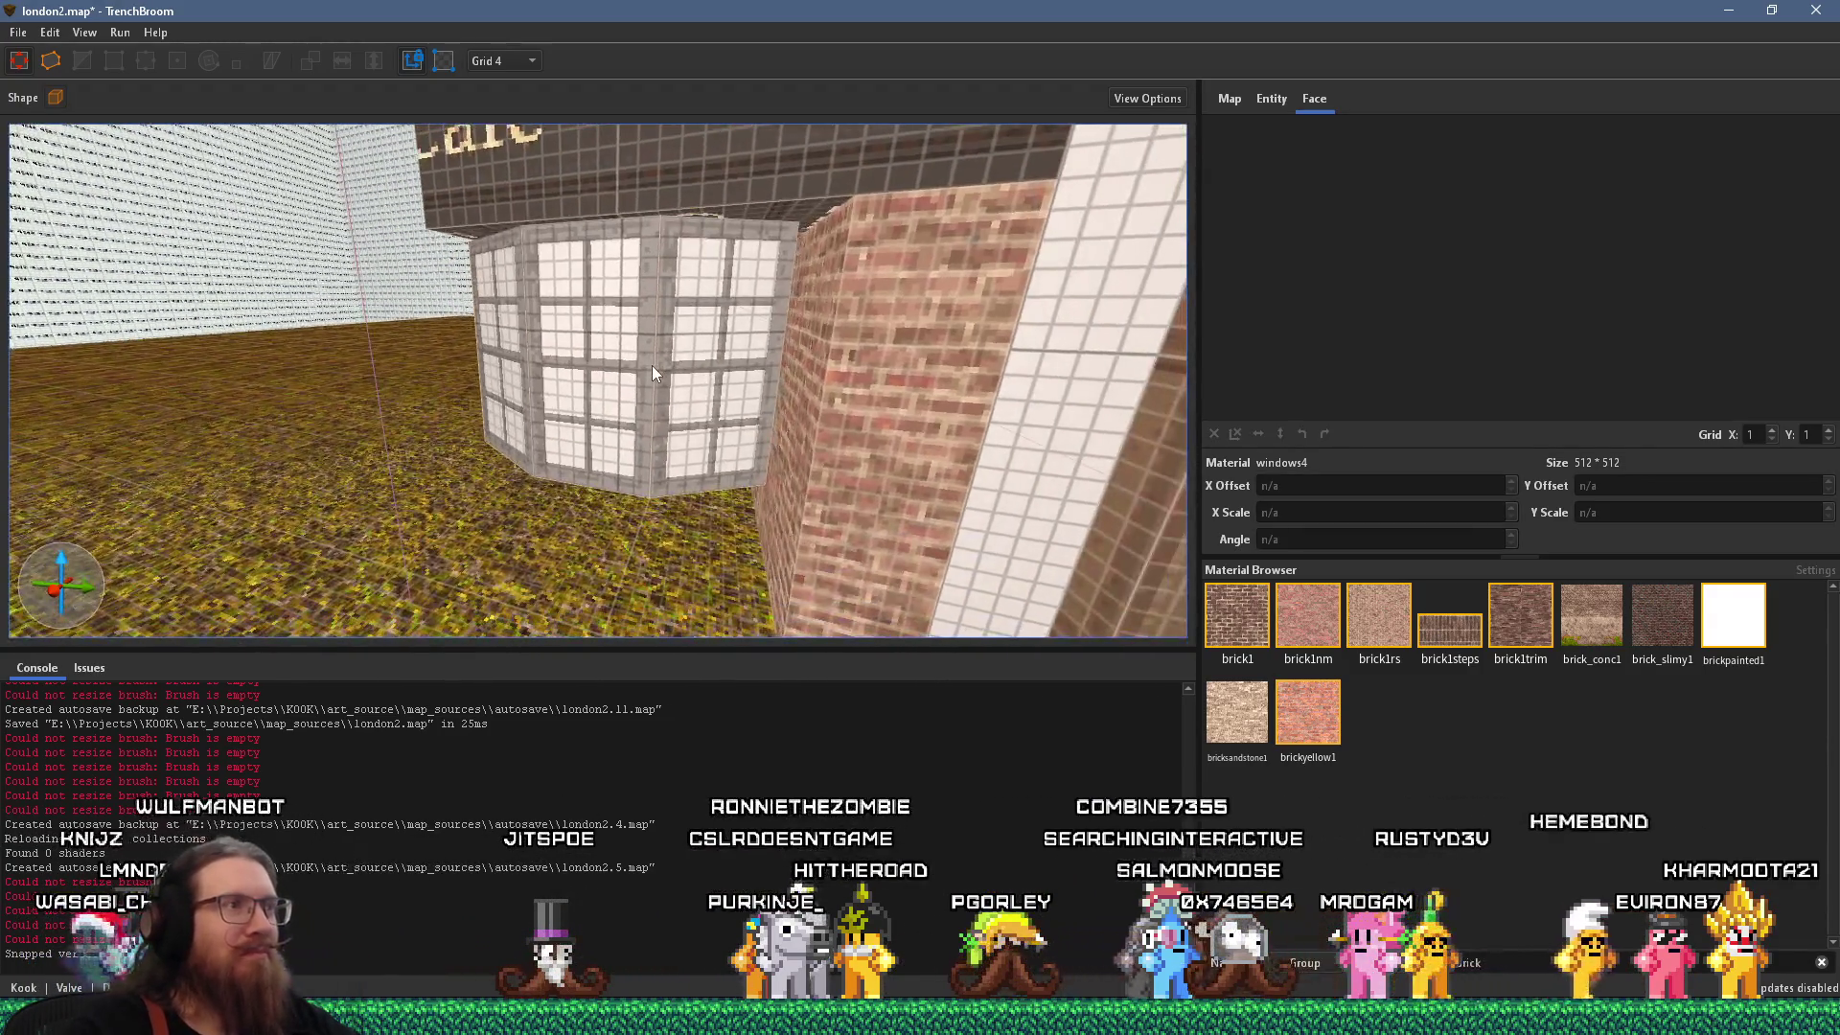
{"action": "scroll", "coordinate": [653, 374], "scroll_direction": "up", "scroll_amount": 3}
{"action": "scroll", "coordinate": [601, 364], "scroll_direction": "down", "scroll_amount": 3}
{"action": "scroll", "coordinate": [602, 364], "scroll_direction": "down", "scroll_amount": 5}
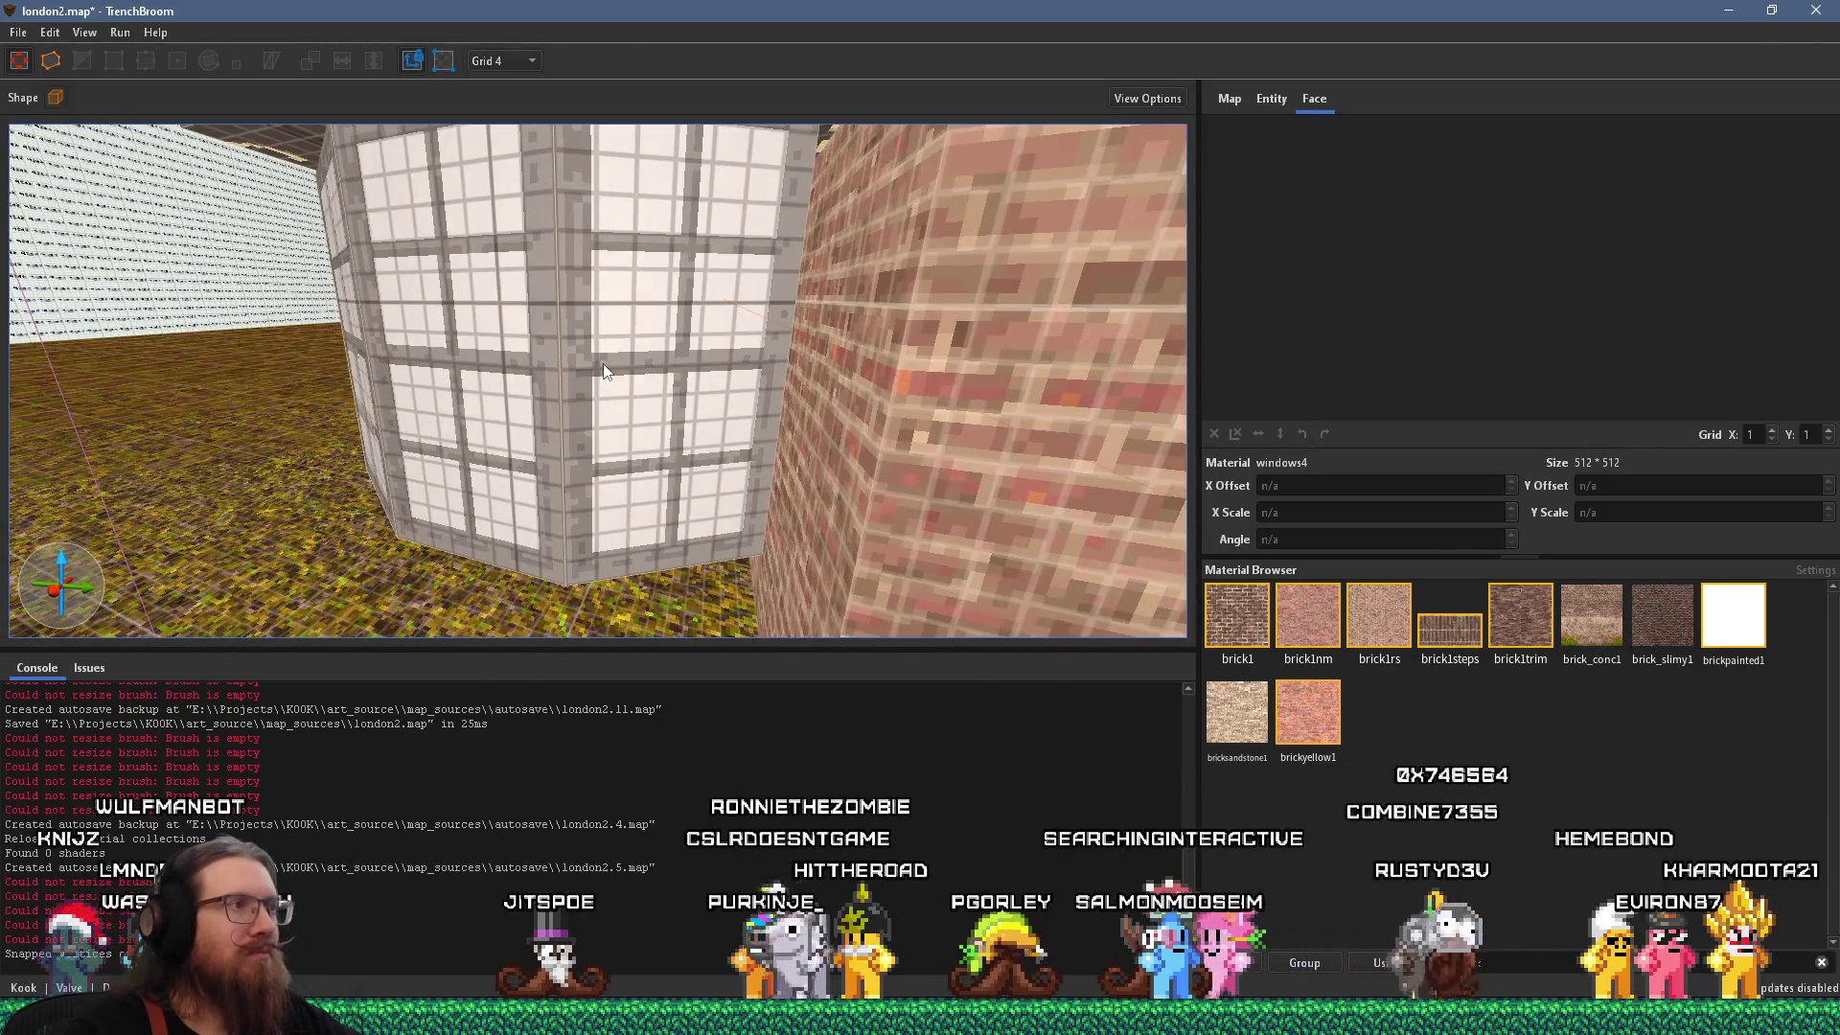
{"action": "key", "text": "alt+Tab"}
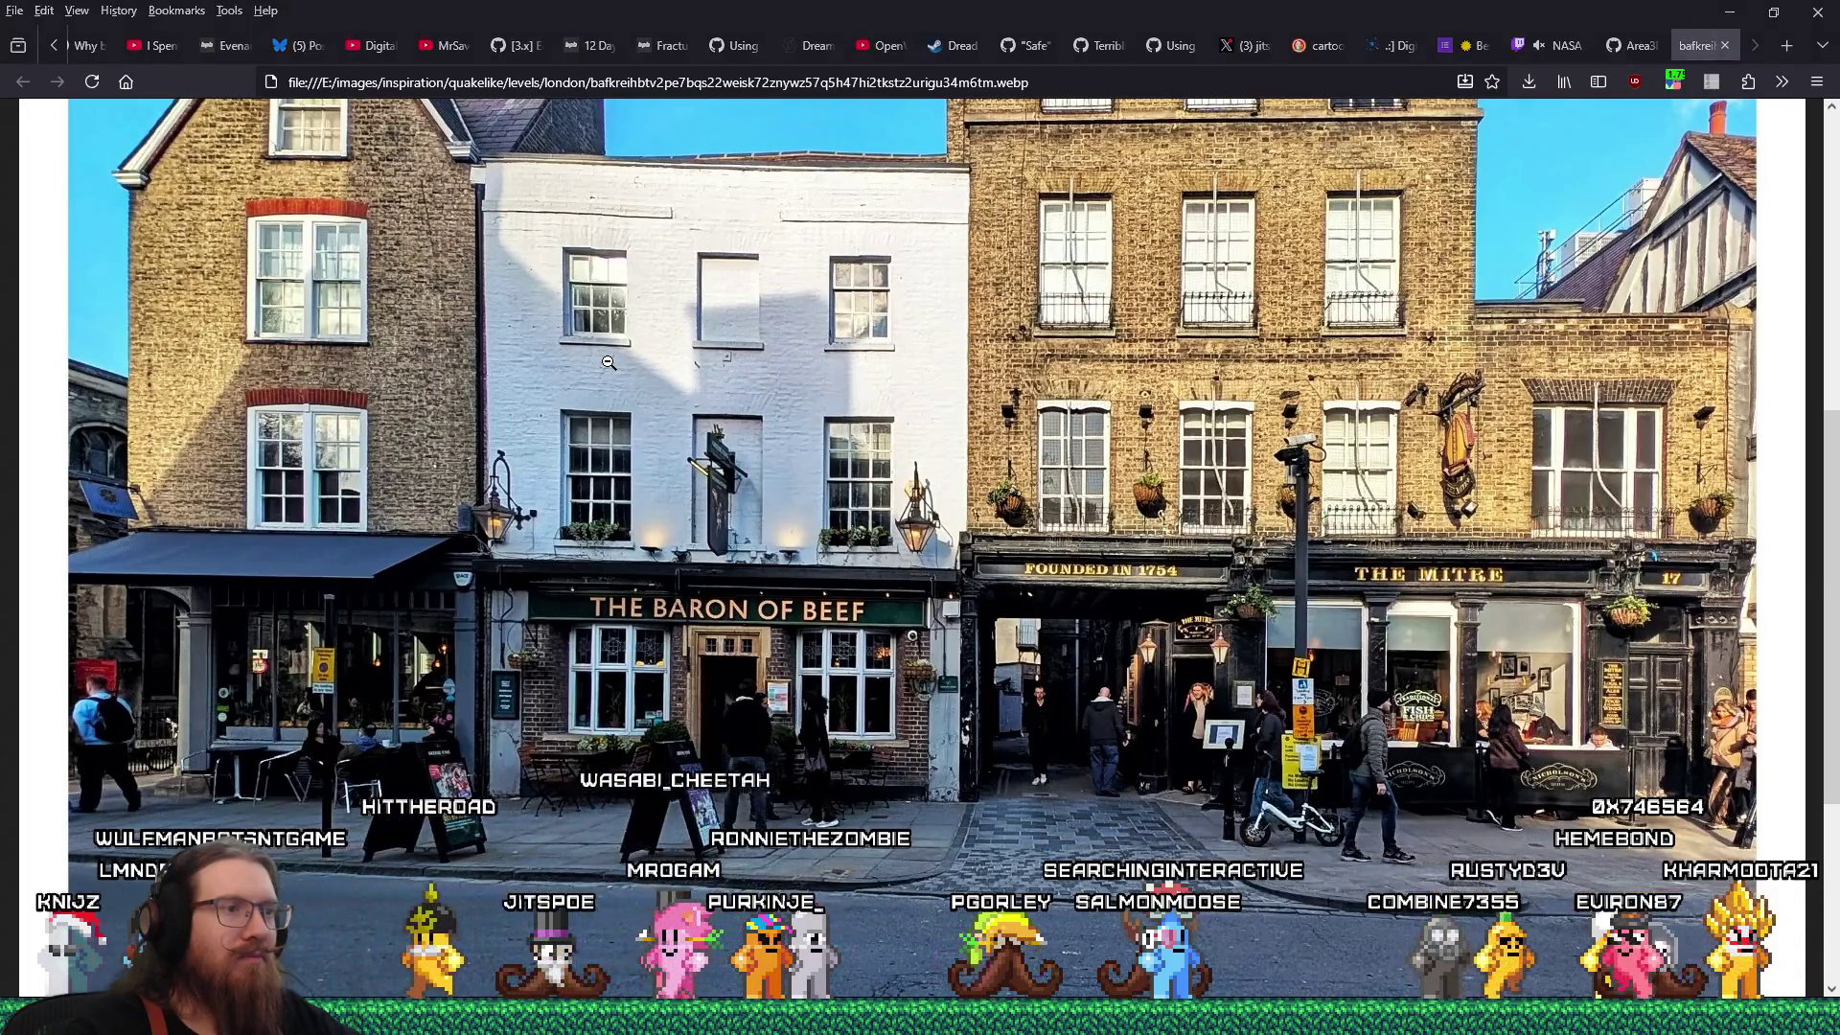
{"action": "key", "text": "alt+Tab"}
{"action": "scroll", "coordinate": [642, 340], "scroll_direction": "down", "scroll_amount": 3}
{"action": "scroll", "coordinate": [667, 384], "scroll_direction": "up", "scroll_amount": 3}
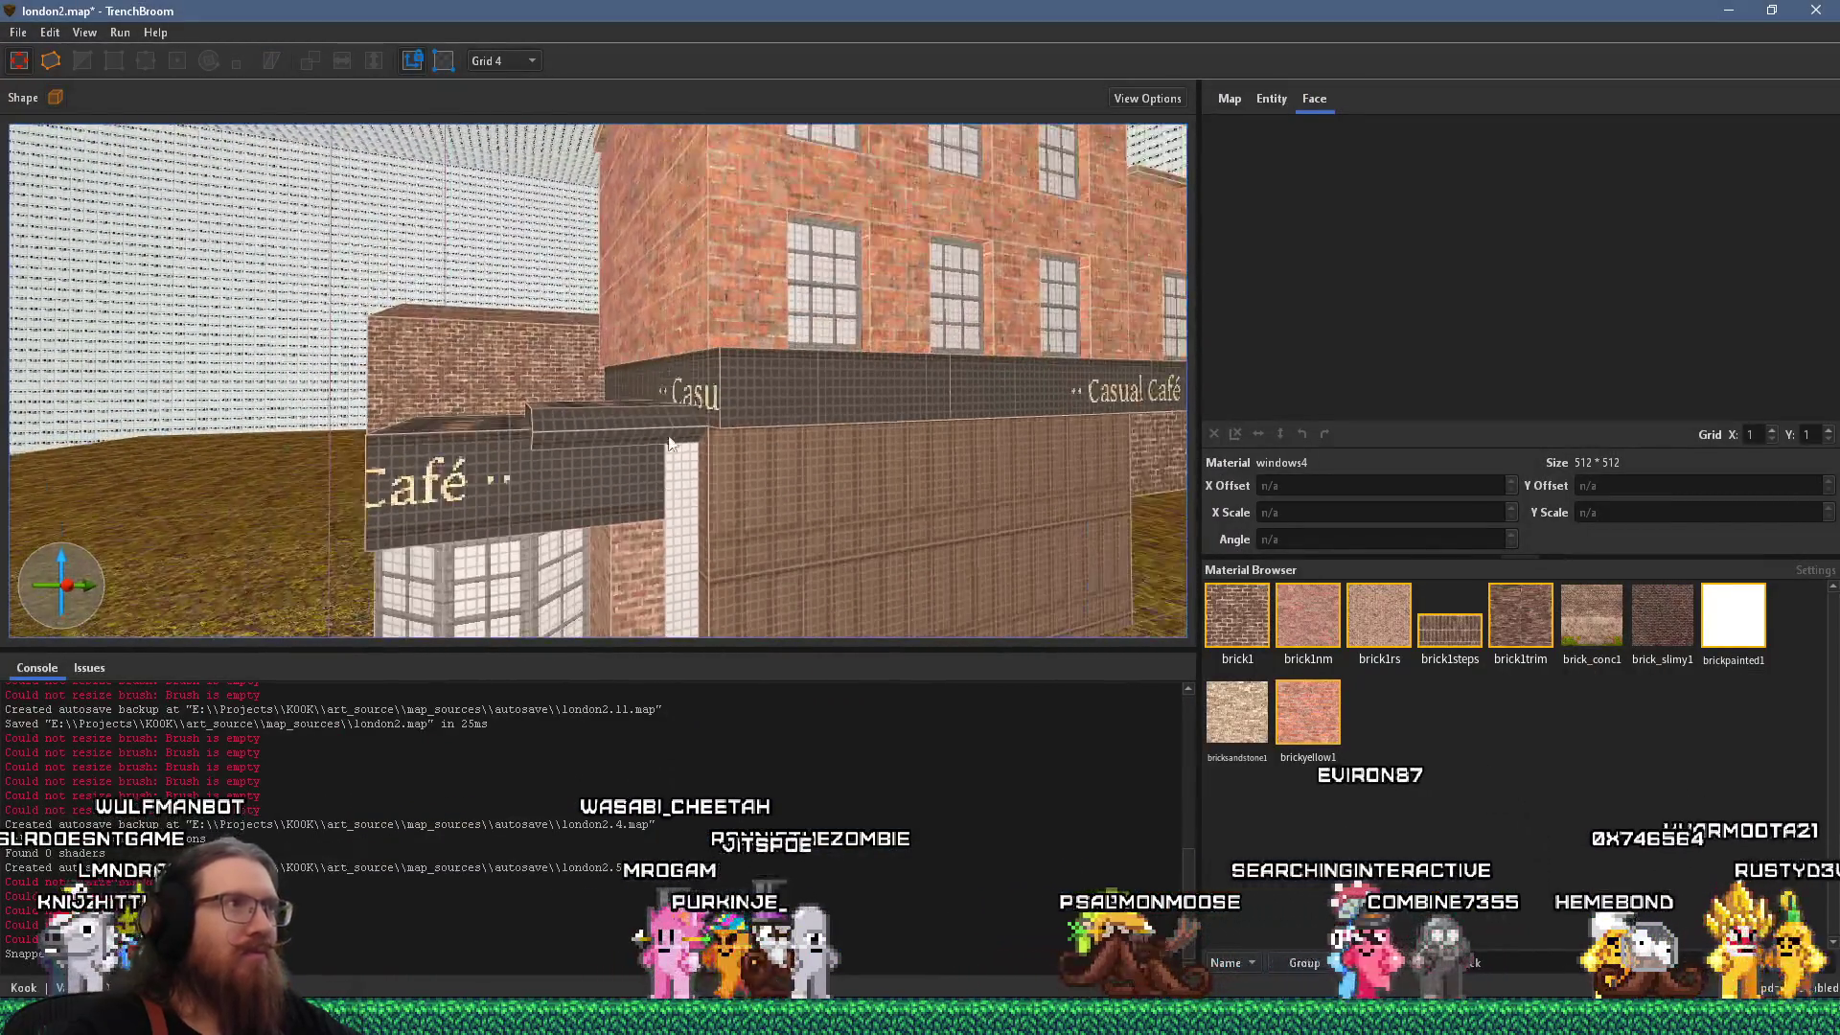
Pick up concrete_slimy and draw a thin 20x40x4 sill slab beneath the bay window.
{"action": "left_click", "coordinate": [814, 132], "text": "shift"}
{"action": "scroll", "coordinate": [684, 245], "scroll_direction": "down", "scroll_amount": 3}
{"action": "key", "text": "Escape"}
{"action": "scroll", "coordinate": [631, 335], "scroll_direction": "up", "scroll_amount": 3}
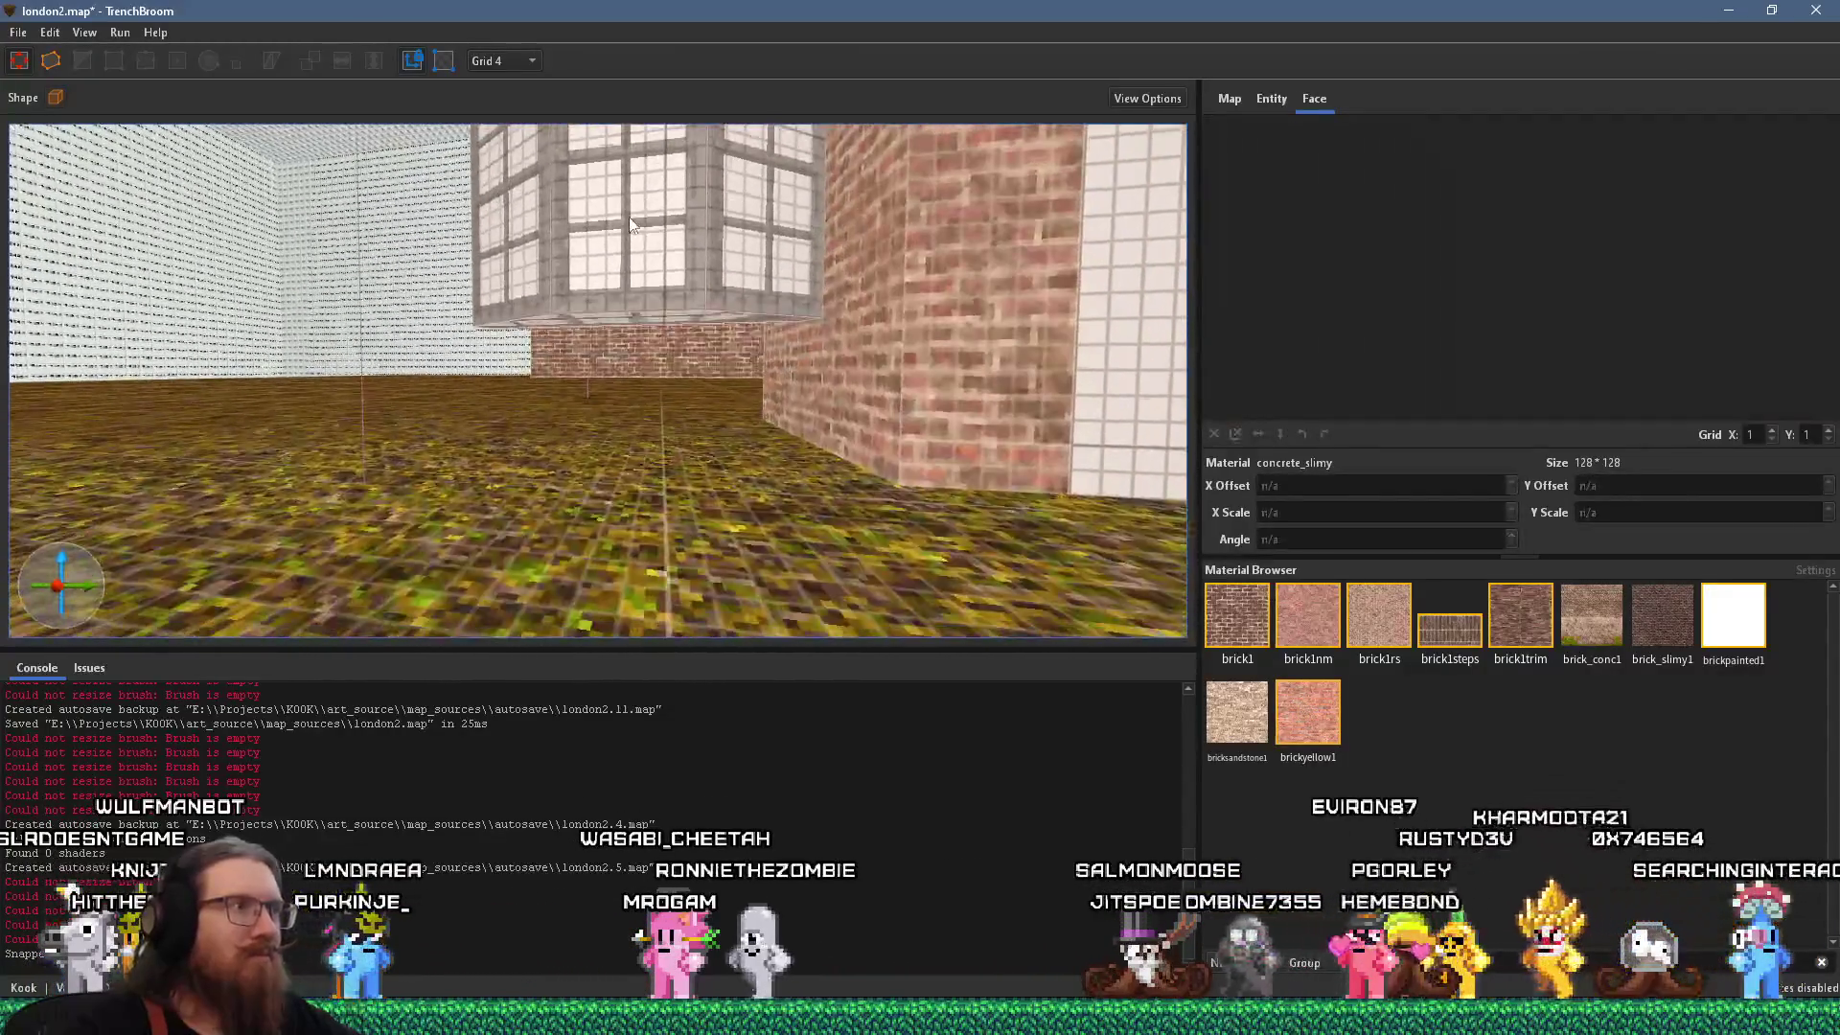
{"action": "scroll", "coordinate": [618, 268], "scroll_direction": "up", "scroll_amount": 2}
{"action": "left_click_drag", "start_coordinate": [737, 235], "coordinate": [737, 239]}
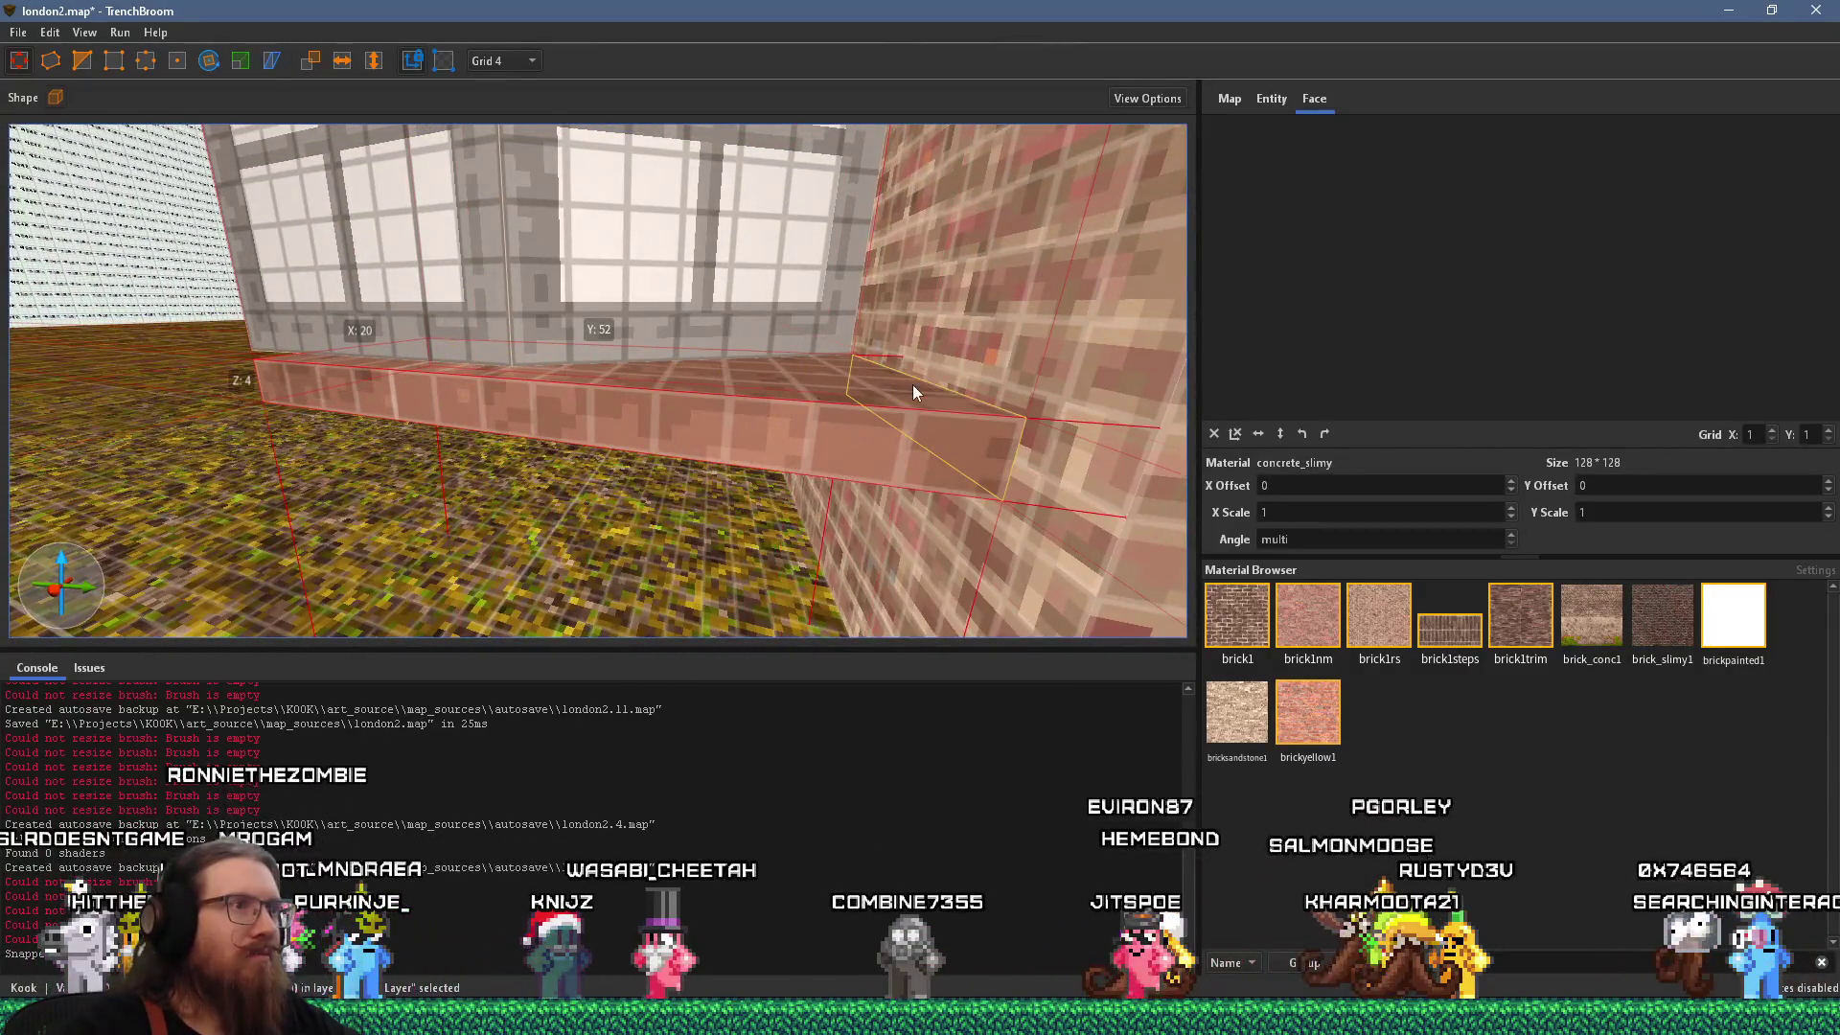
{"action": "scroll", "coordinate": [865, 403], "scroll_direction": "down", "scroll_amount": 5}
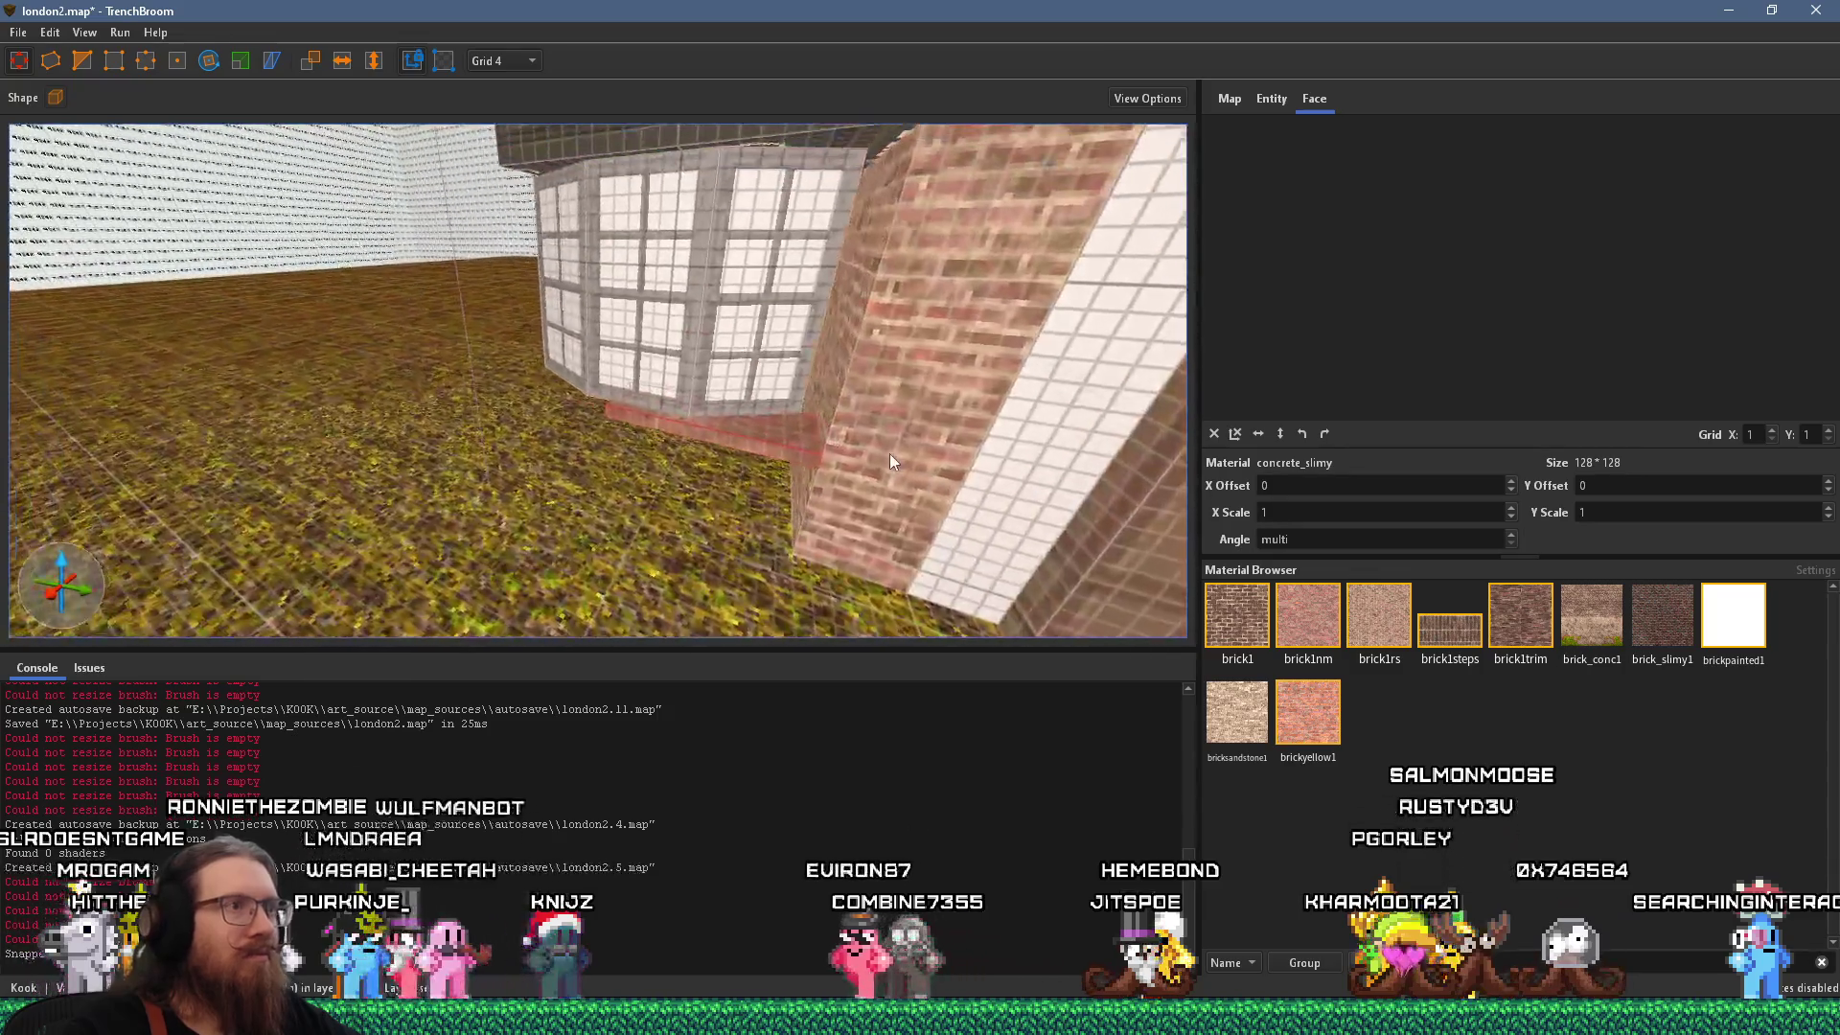
{"action": "scroll", "coordinate": [888, 453], "scroll_direction": "down", "scroll_amount": 3}
{"action": "key", "text": "alt+Tab"}
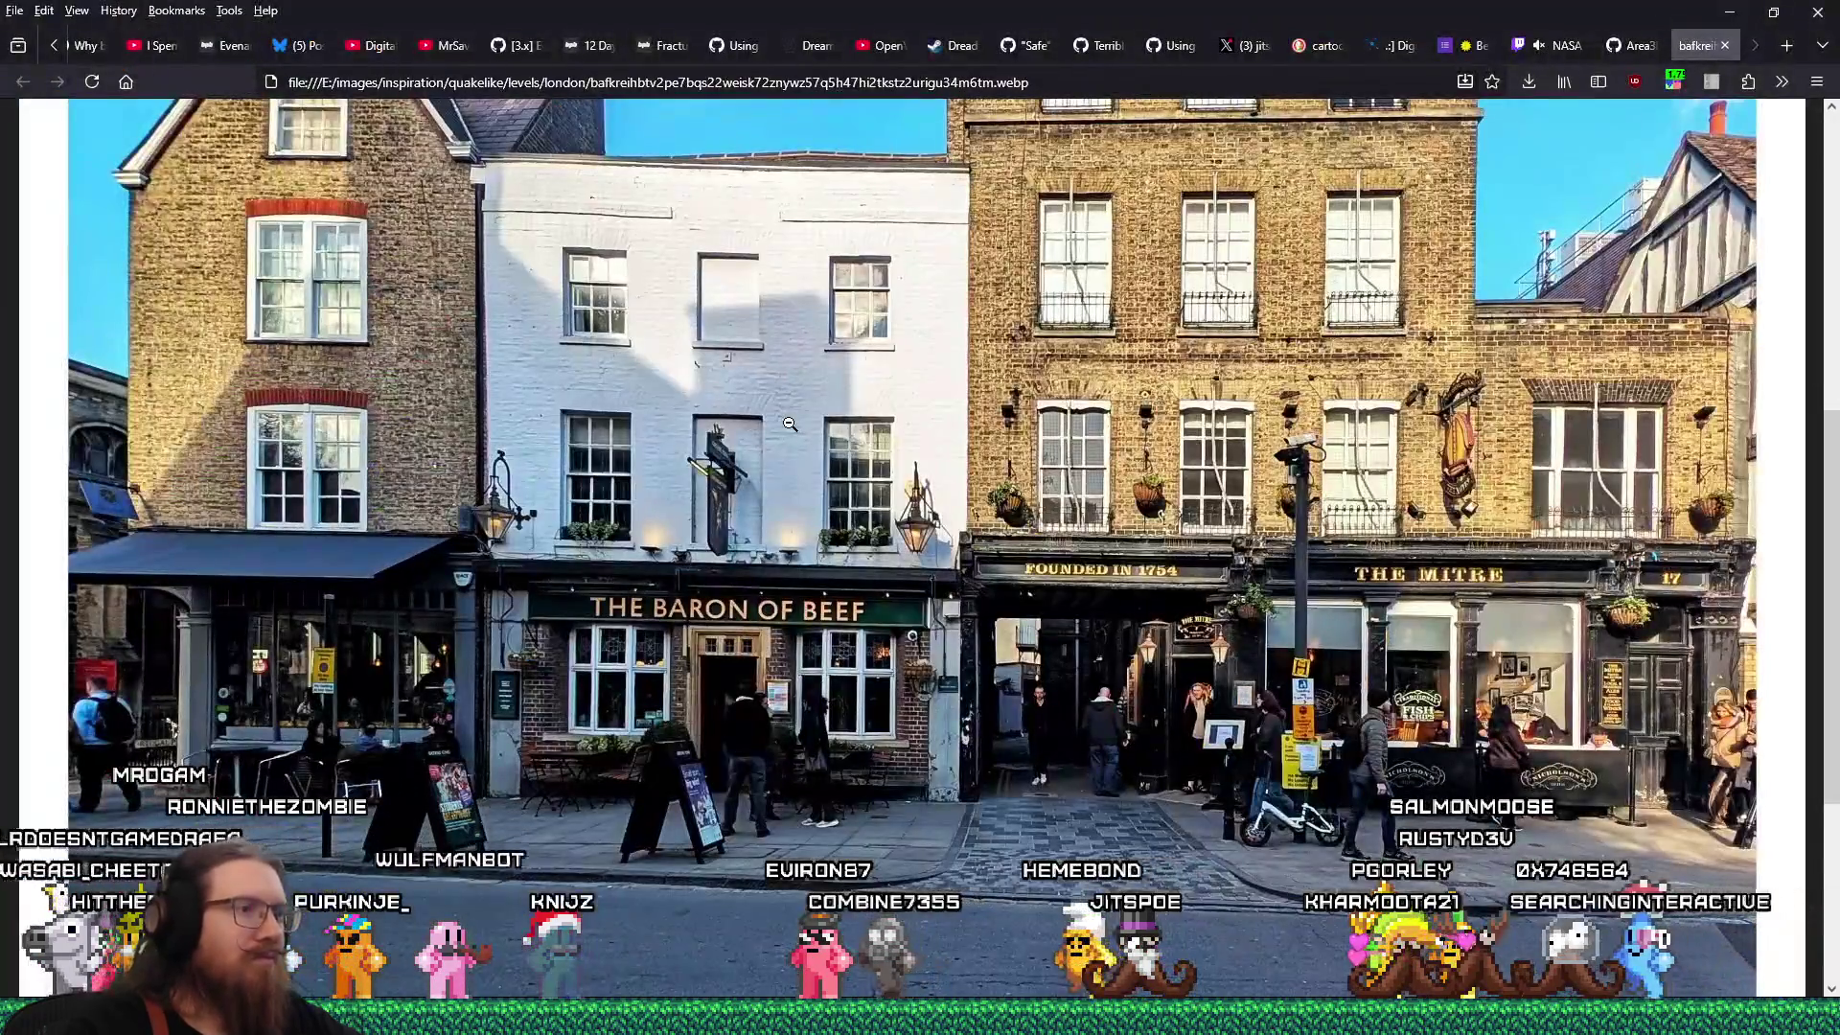
{"action": "key", "text": "alt+Tab"}
{"action": "scroll", "coordinate": [798, 491], "scroll_direction": "up", "scroll_amount": 5}
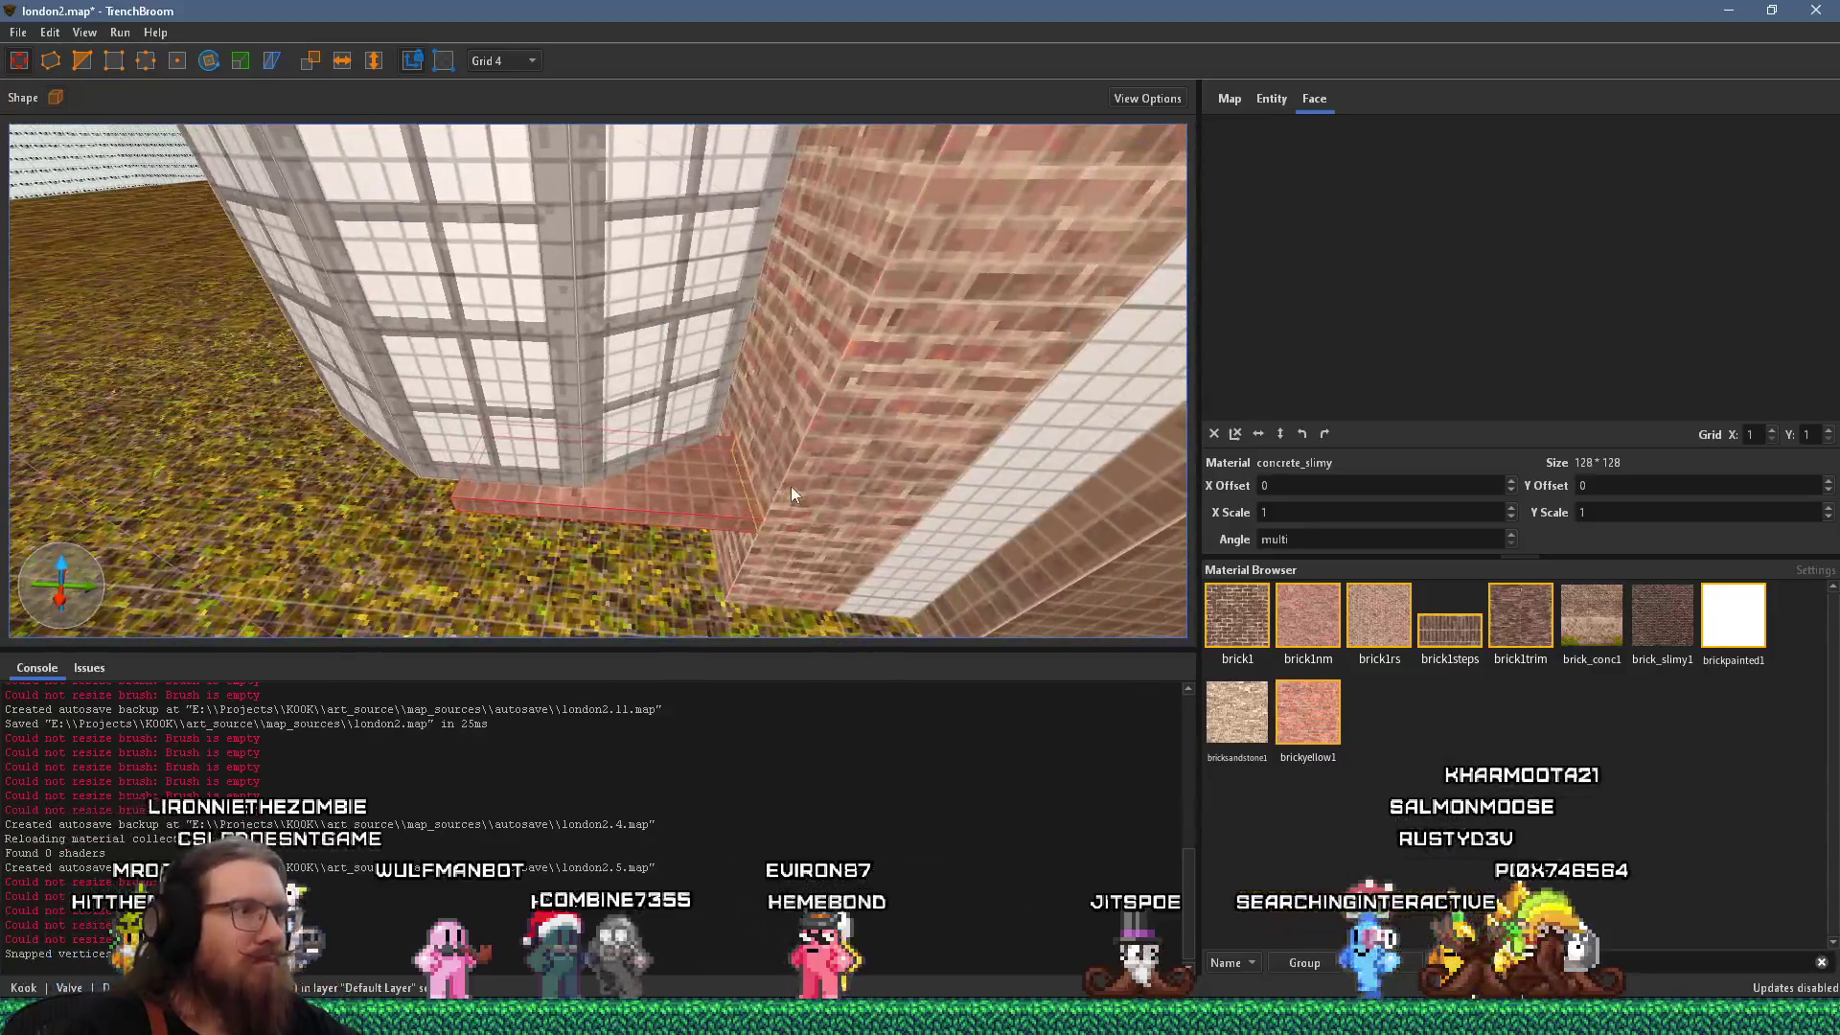
Stretch the concrete sill toward the brick pillar, then reselect the sill brush.
{"action": "mouse_move", "coordinate": [810, 485]}
{"action": "left_mouse_down"}
{"action": "mouse_move", "coordinate": [744, 515]}
{"action": "mouse_move", "coordinate": [739, 538]}
{"action": "mouse_move", "coordinate": [914, 520]}
{"action": "mouse_move", "coordinate": [761, 502]}
{"action": "mouse_move", "coordinate": [747, 372]}
{"action": "mouse_move", "coordinate": [795, 427]}
{"action": "left_mouse_up"}
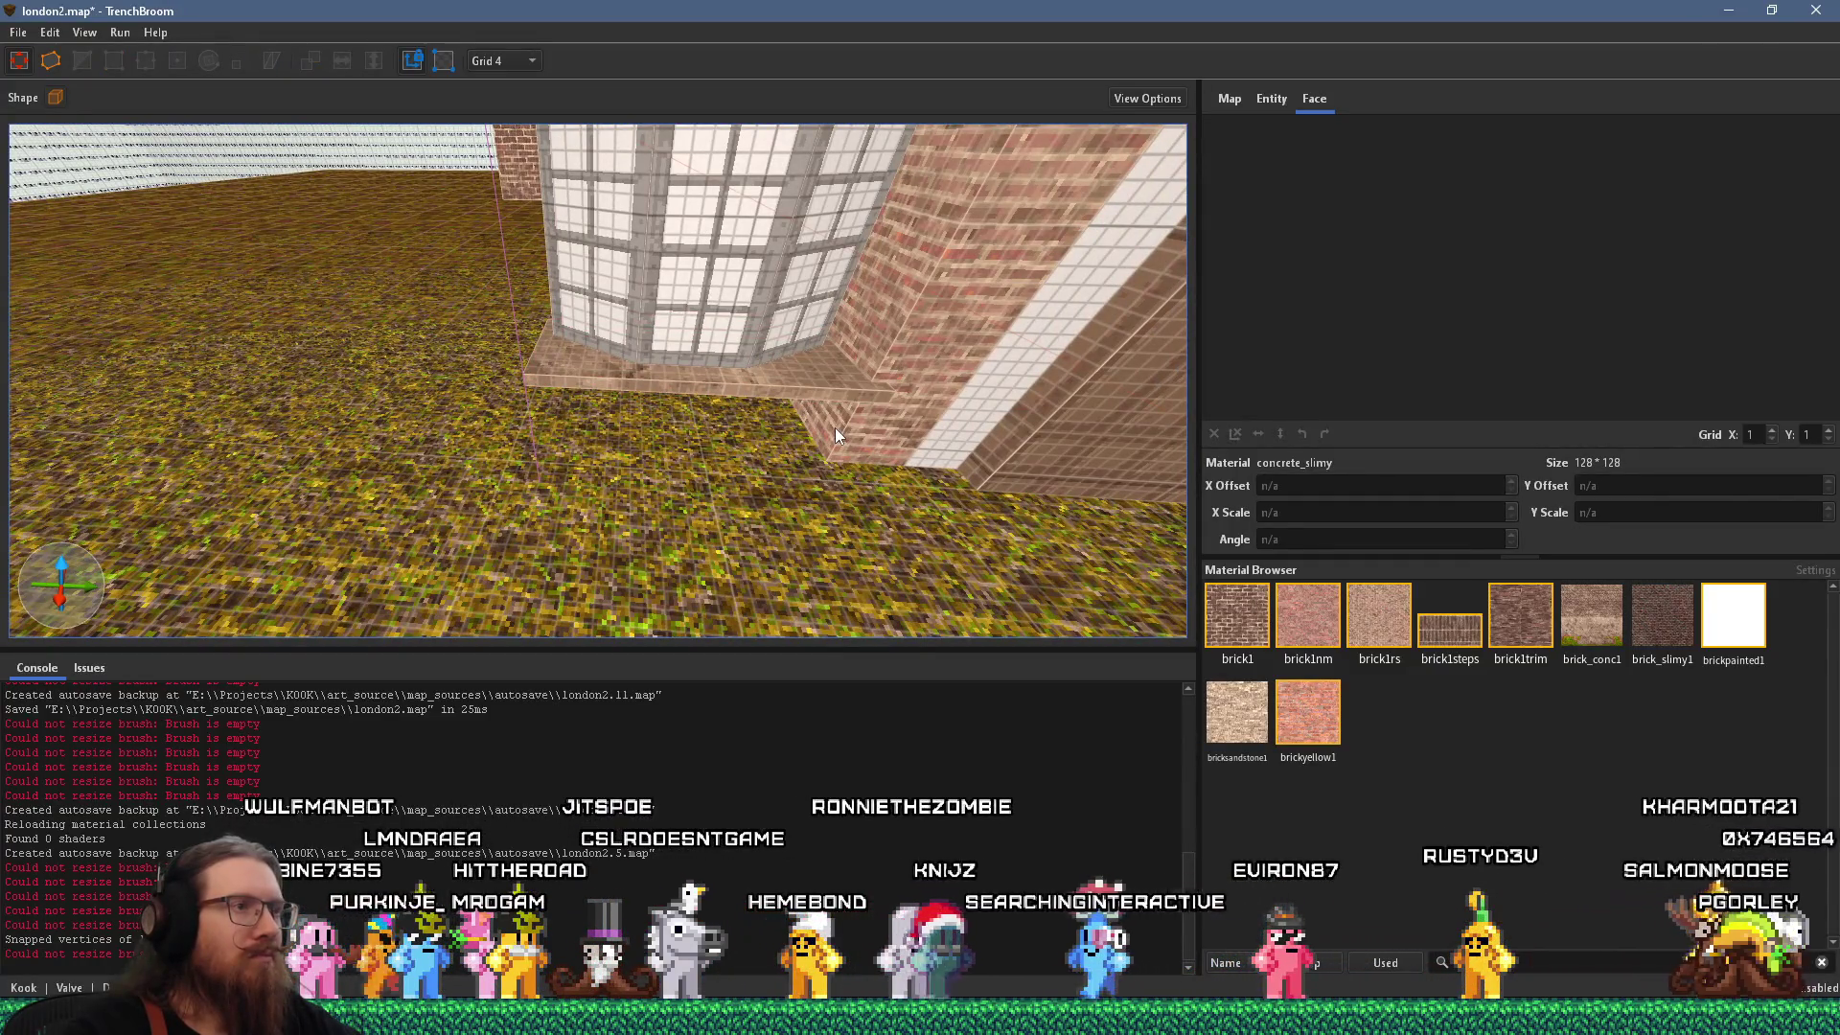
{"action": "left_click", "coordinate": [835, 428], "text": "shift"}
{"action": "left_click", "coordinate": [836, 428]}
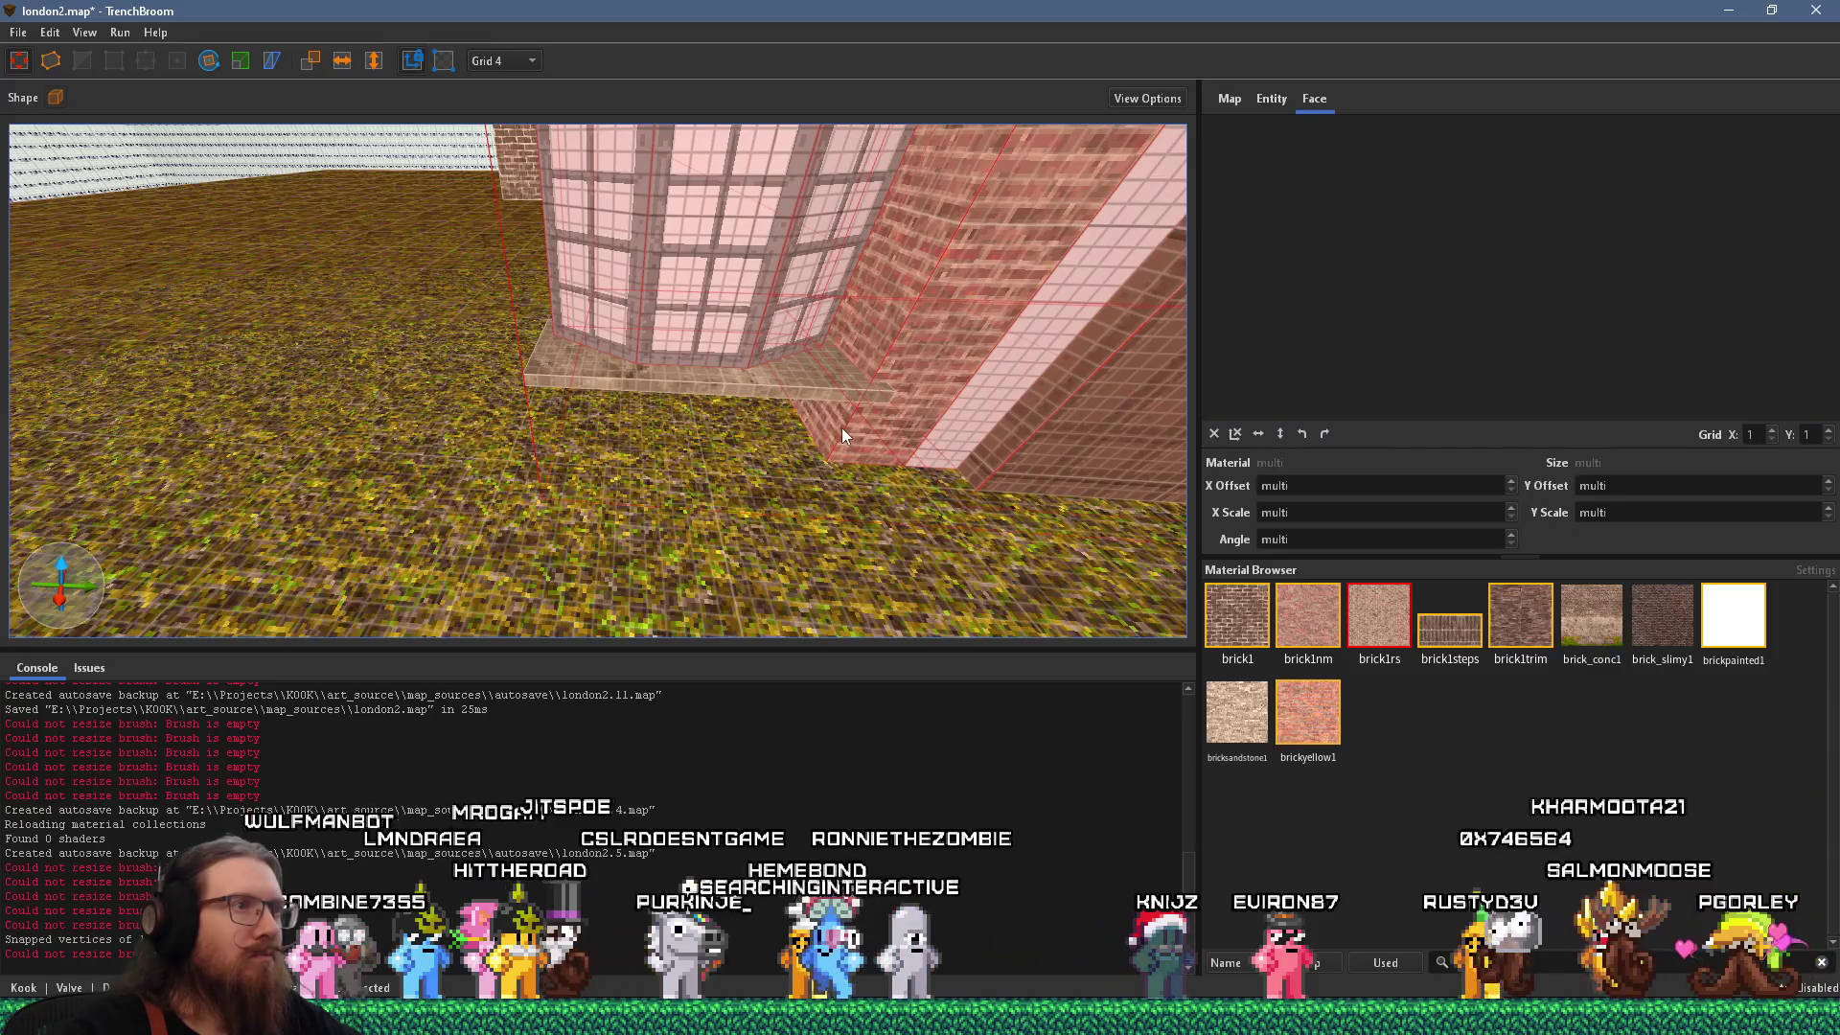
{"action": "scroll", "coordinate": [853, 429], "scroll_direction": "down", "scroll_amount": 5}
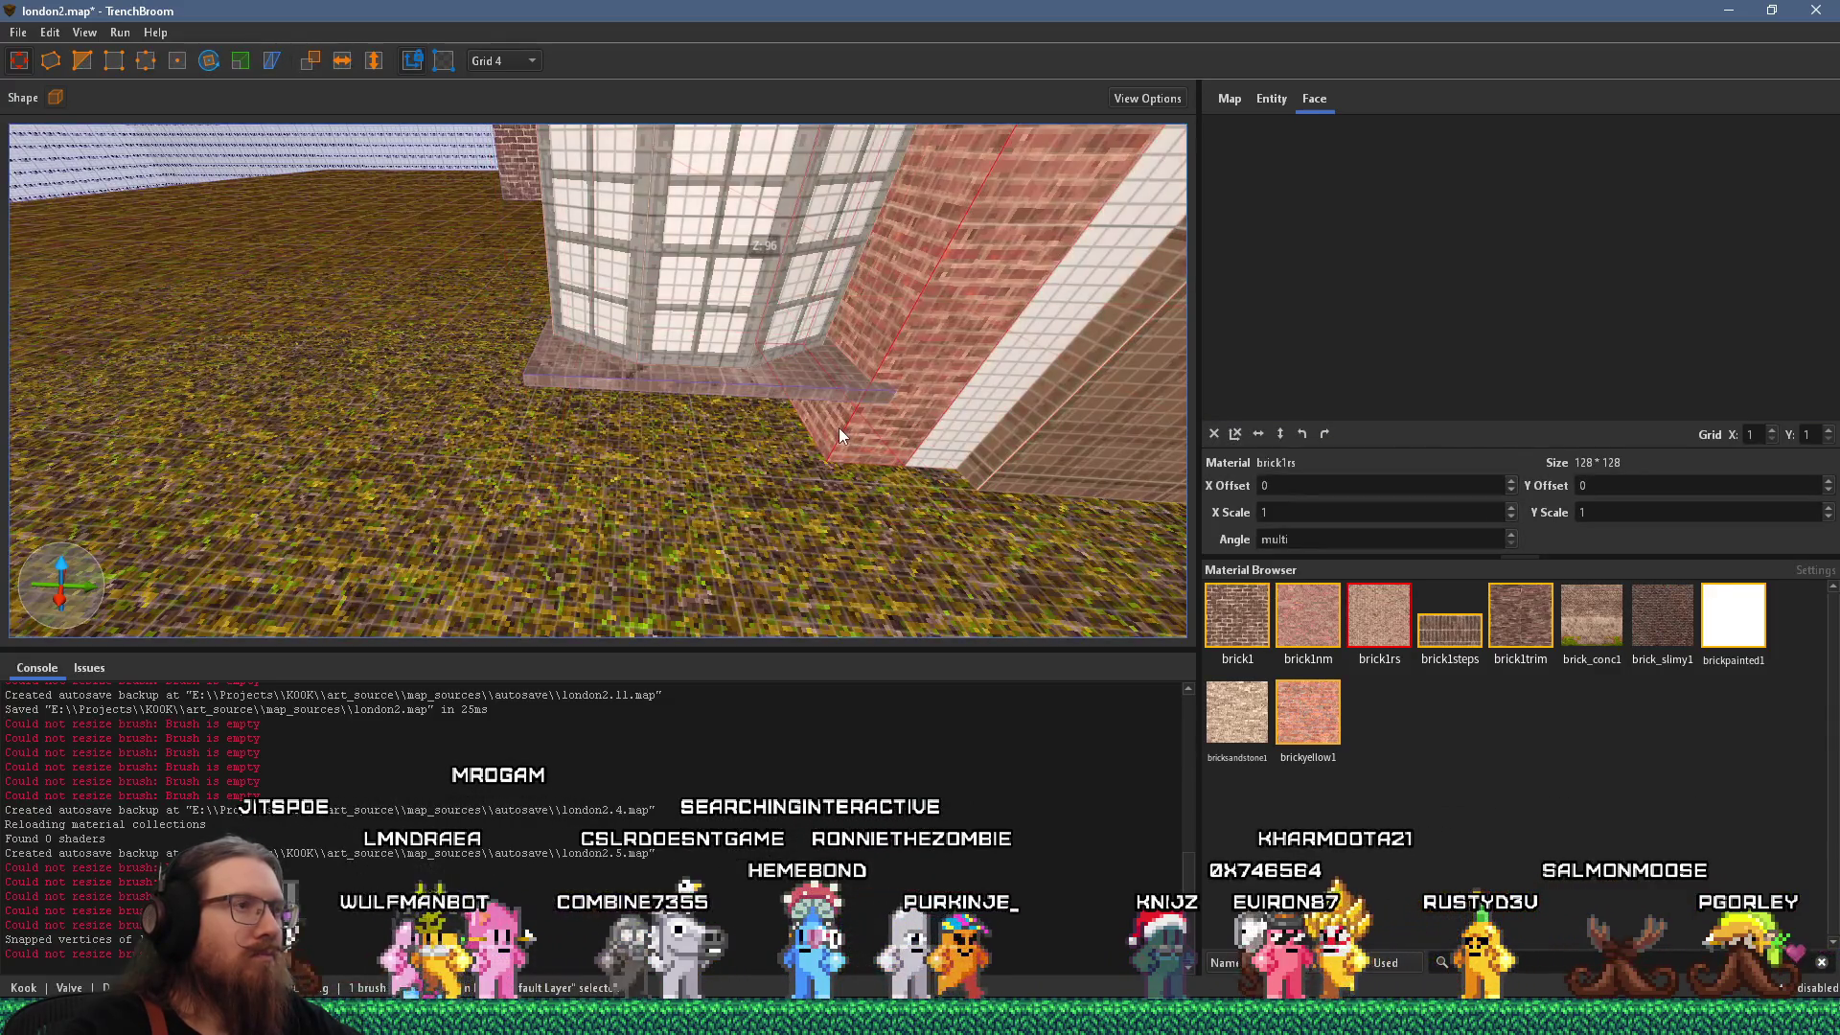
{"action": "left_click", "coordinate": [716, 423]}
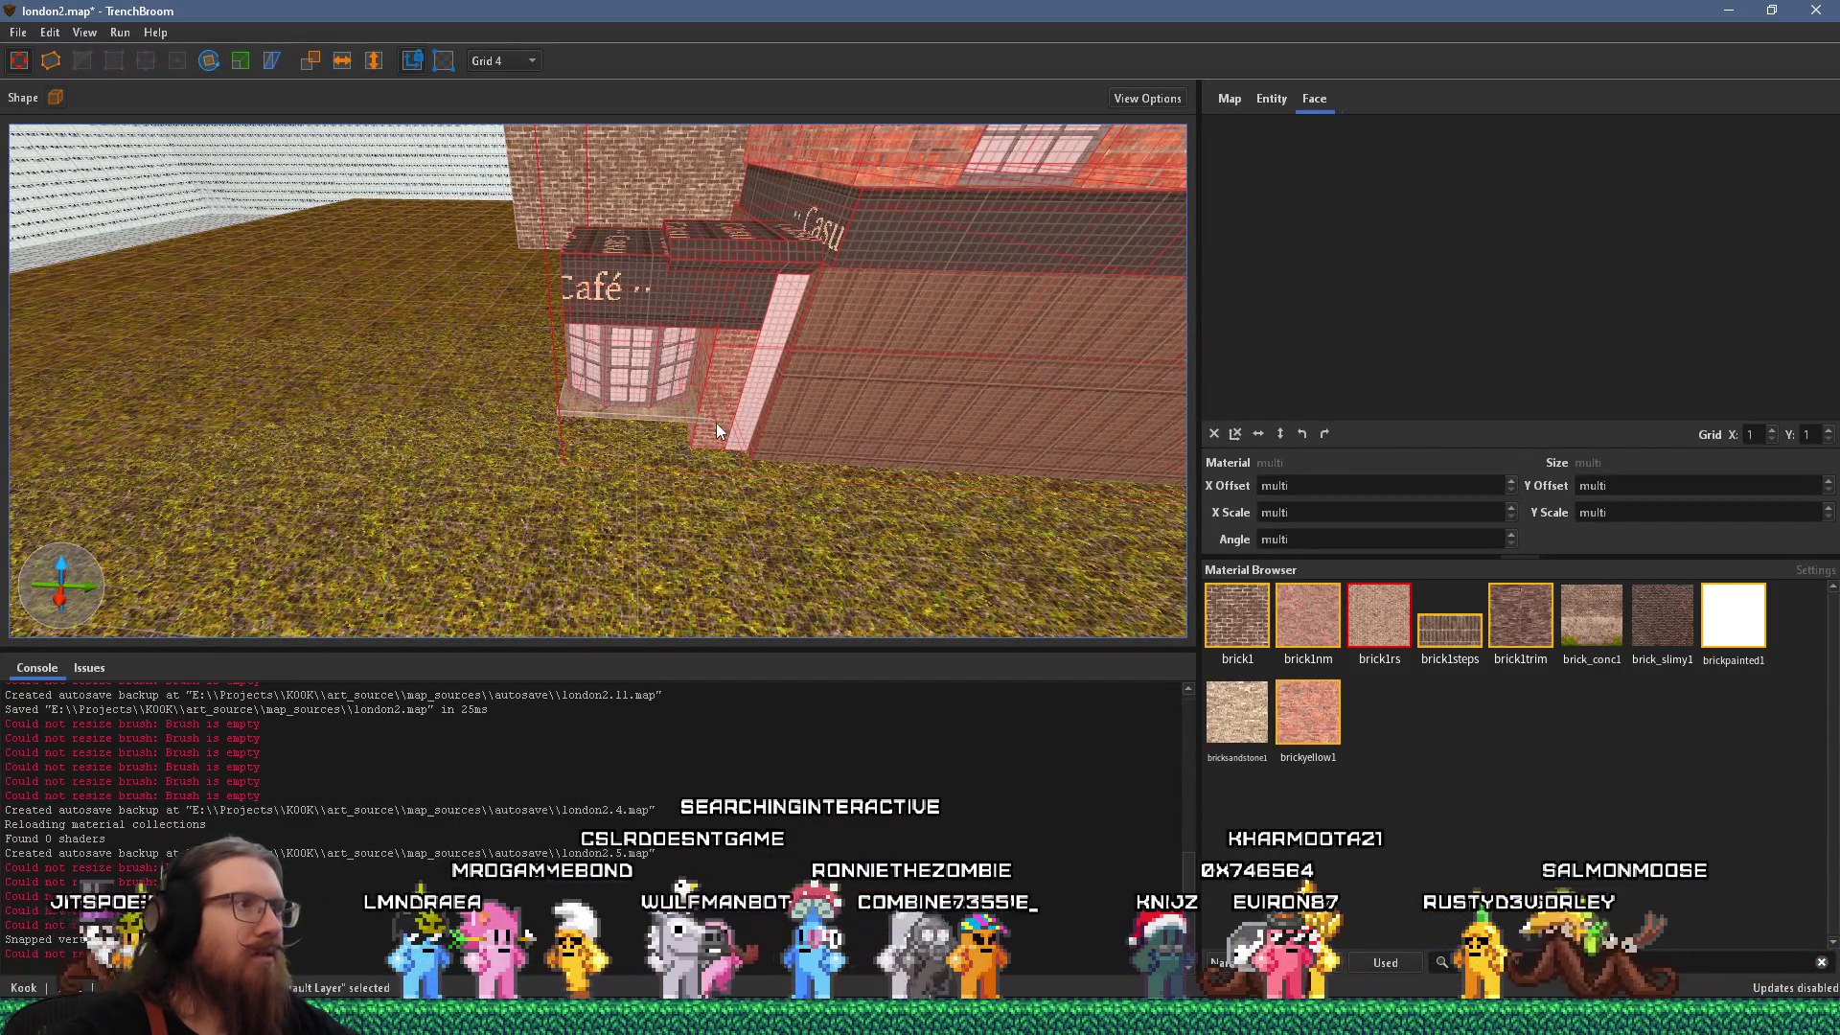
{"action": "left_click", "coordinate": [680, 423]}
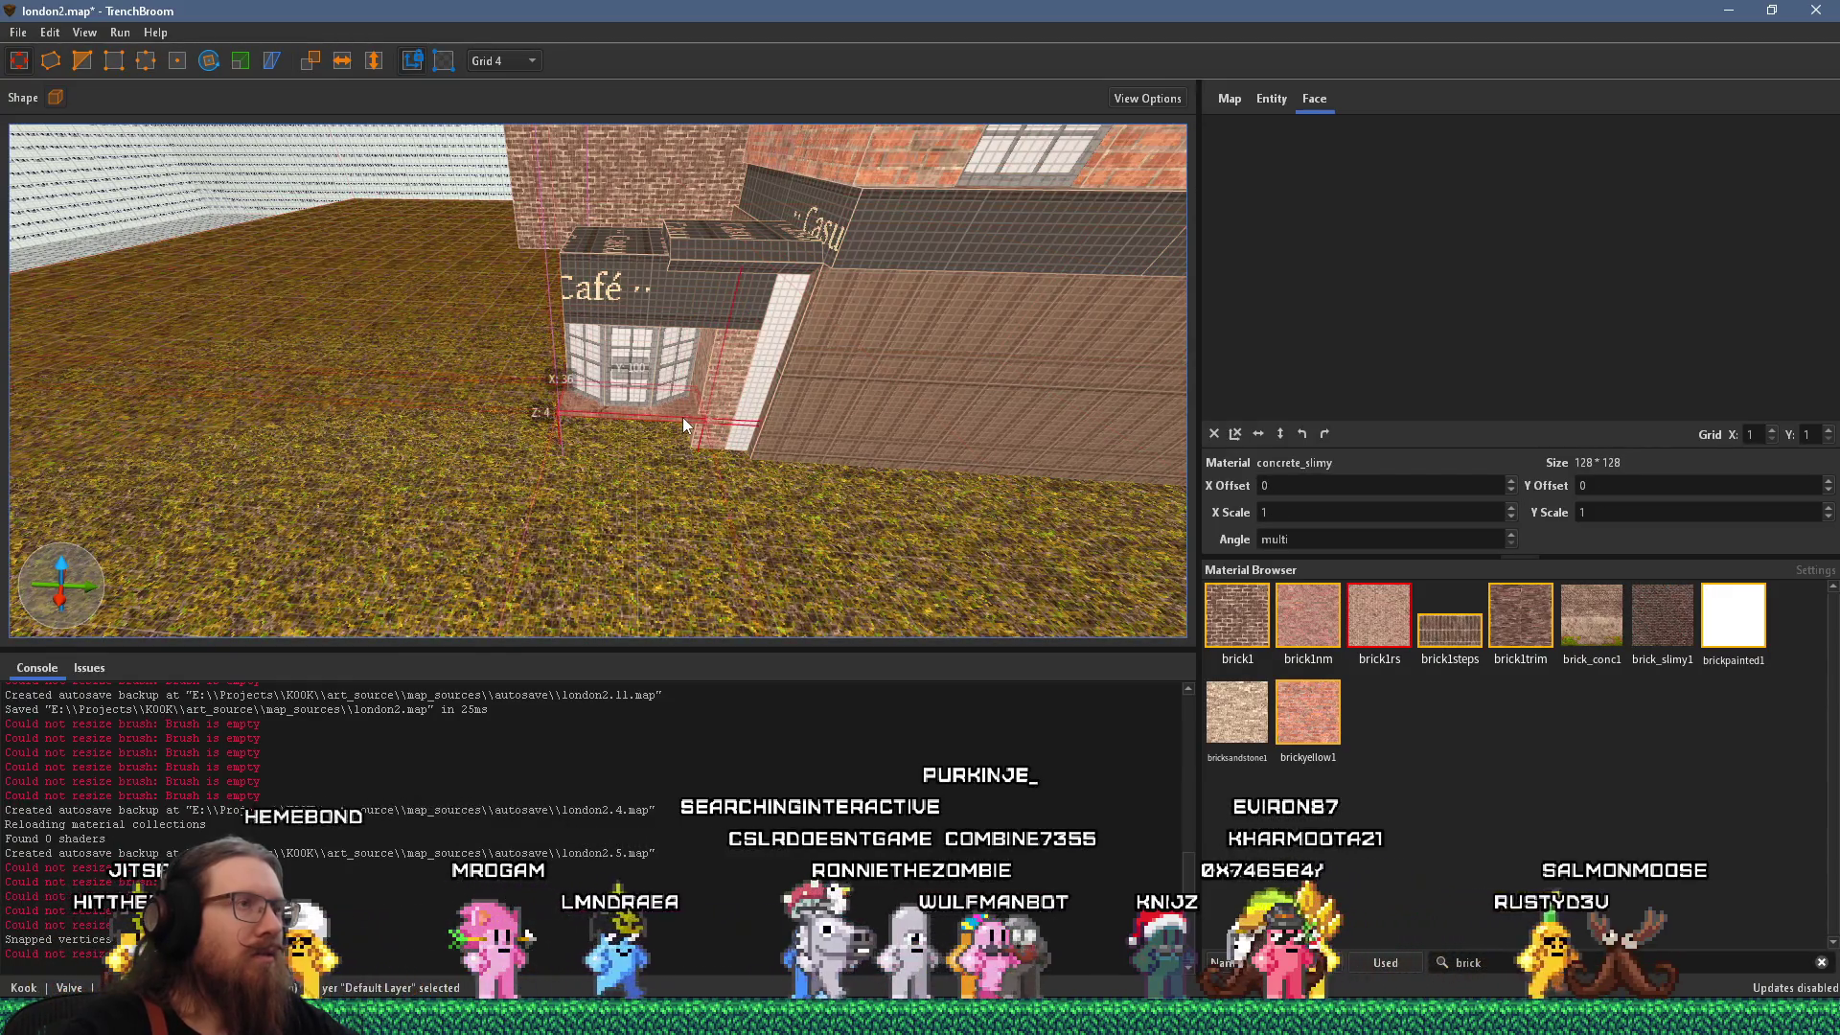
Compare the sill with the street photo and dismiss the brush context menu.
{"action": "key", "text": "alt+Tab"}
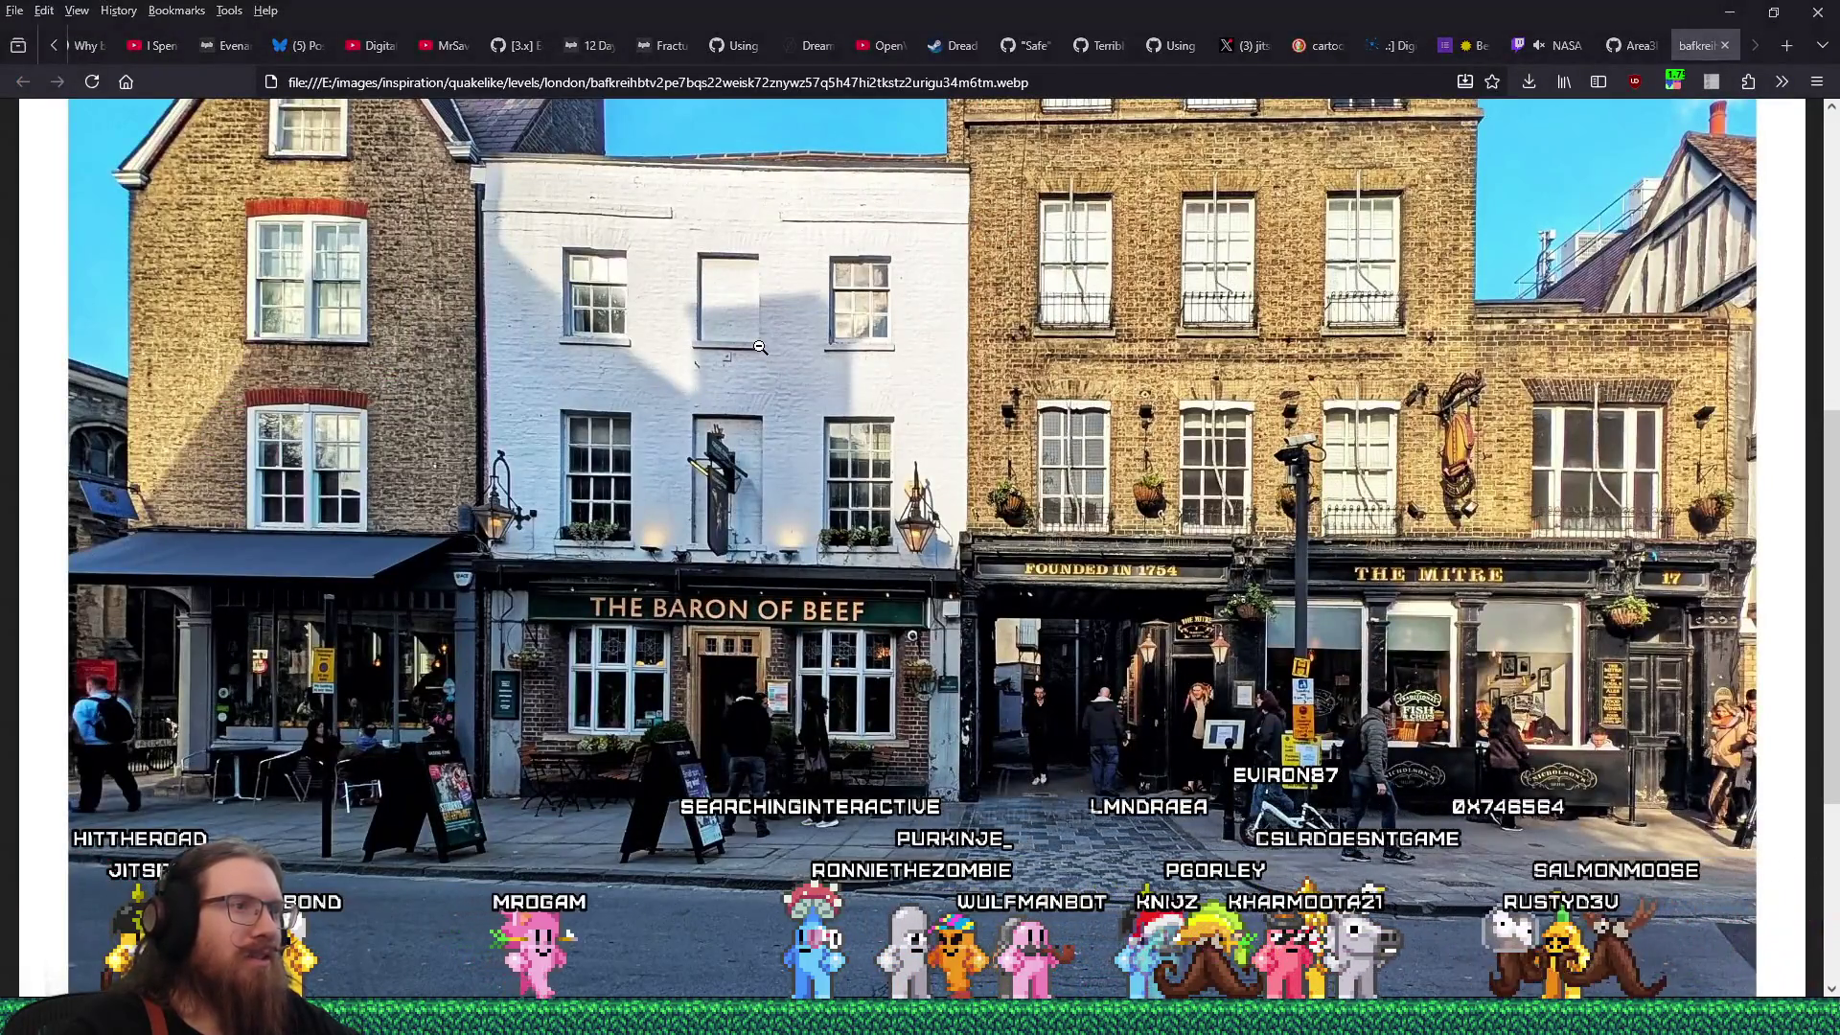
{"action": "key", "text": "alt+Tab"}
{"action": "right_click", "coordinate": [571, 403]}
{"action": "key", "text": "Escape"}
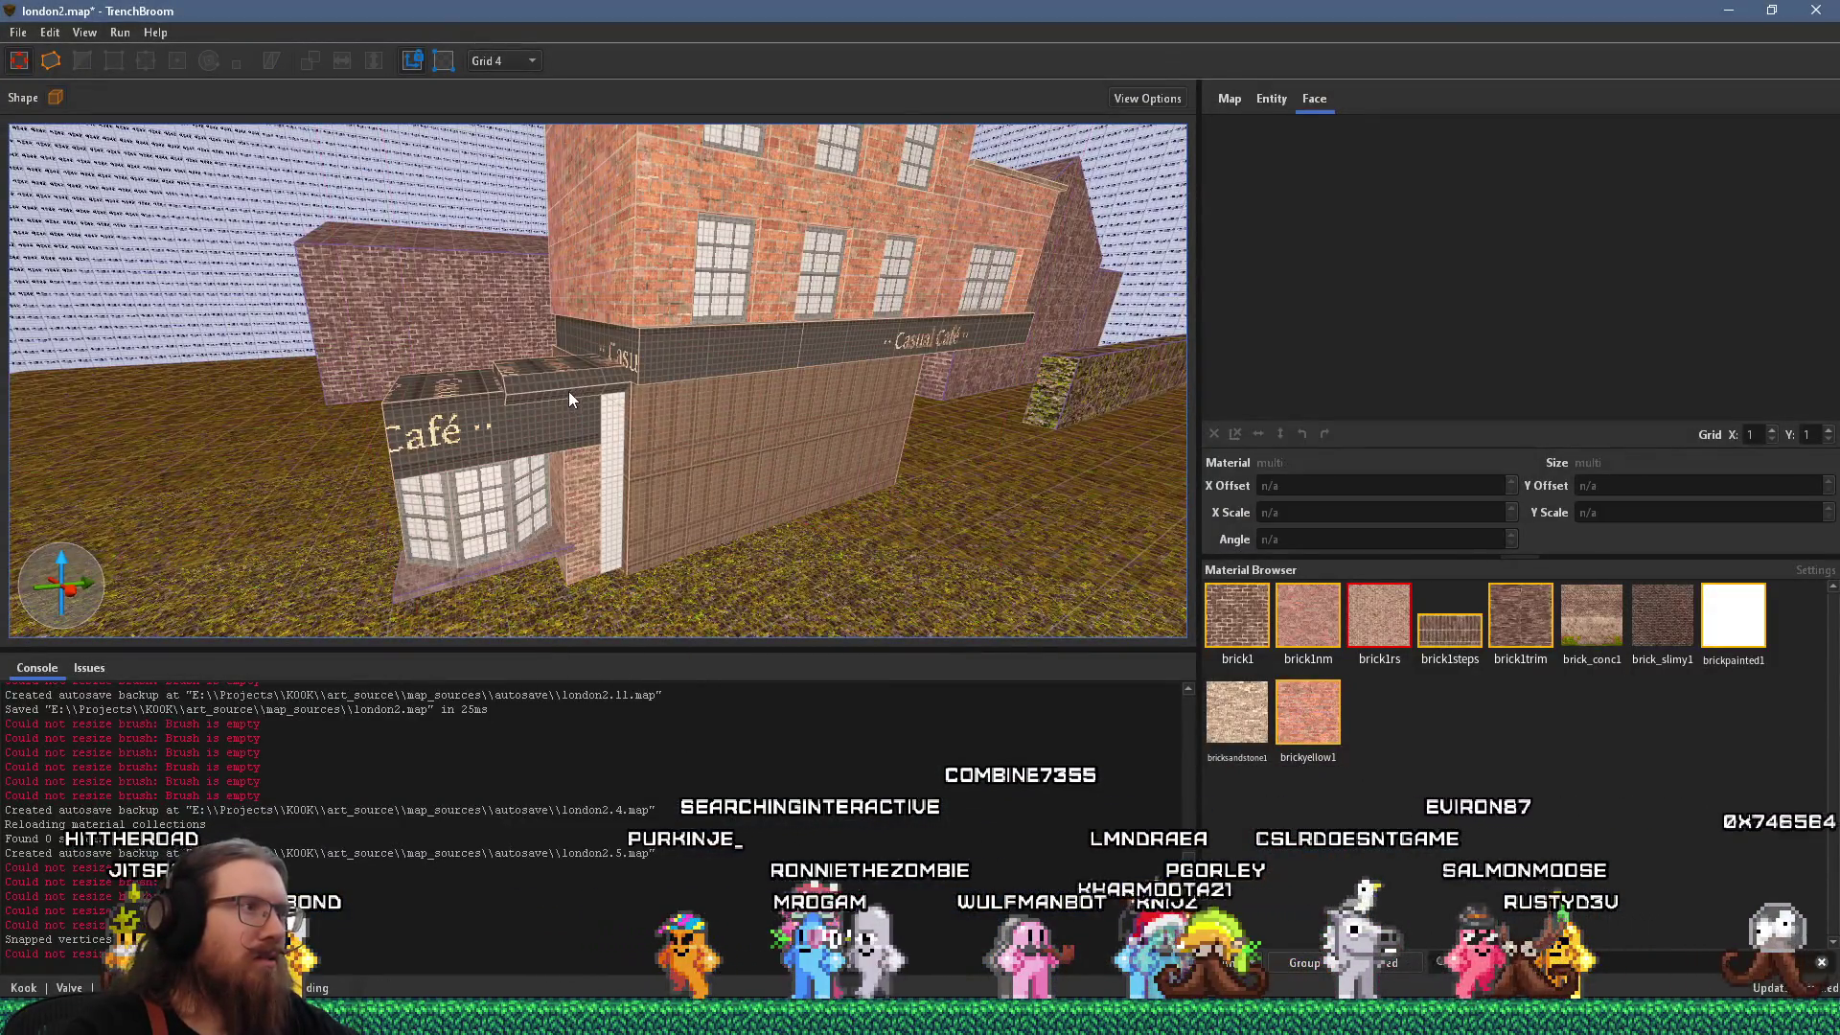
Select the café front's awning, white pillar, Café sign box and bay window brushes.
{"action": "left_click", "coordinate": [567, 391]}
{"action": "left_click", "coordinate": [604, 432], "text": "ctrl"}
{"action": "left_click", "coordinate": [521, 537]}
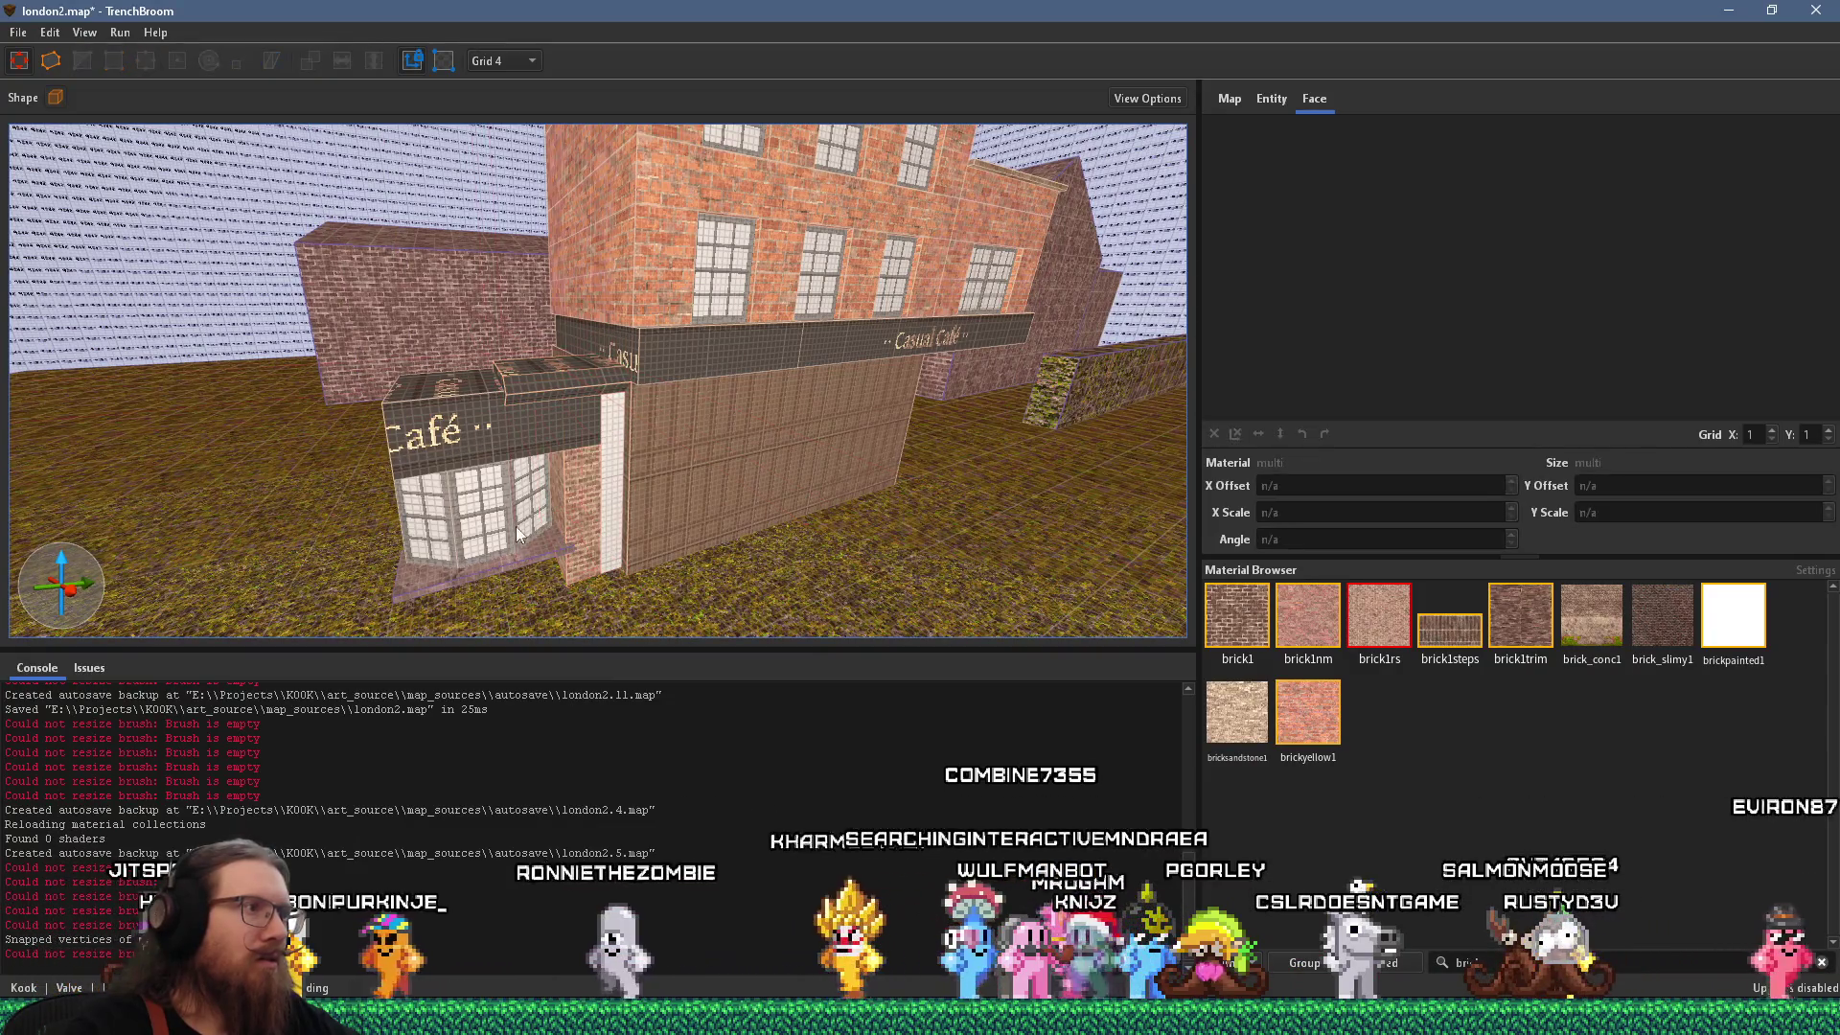
{"action": "left_click", "coordinate": [508, 443], "text": "ctrl"}
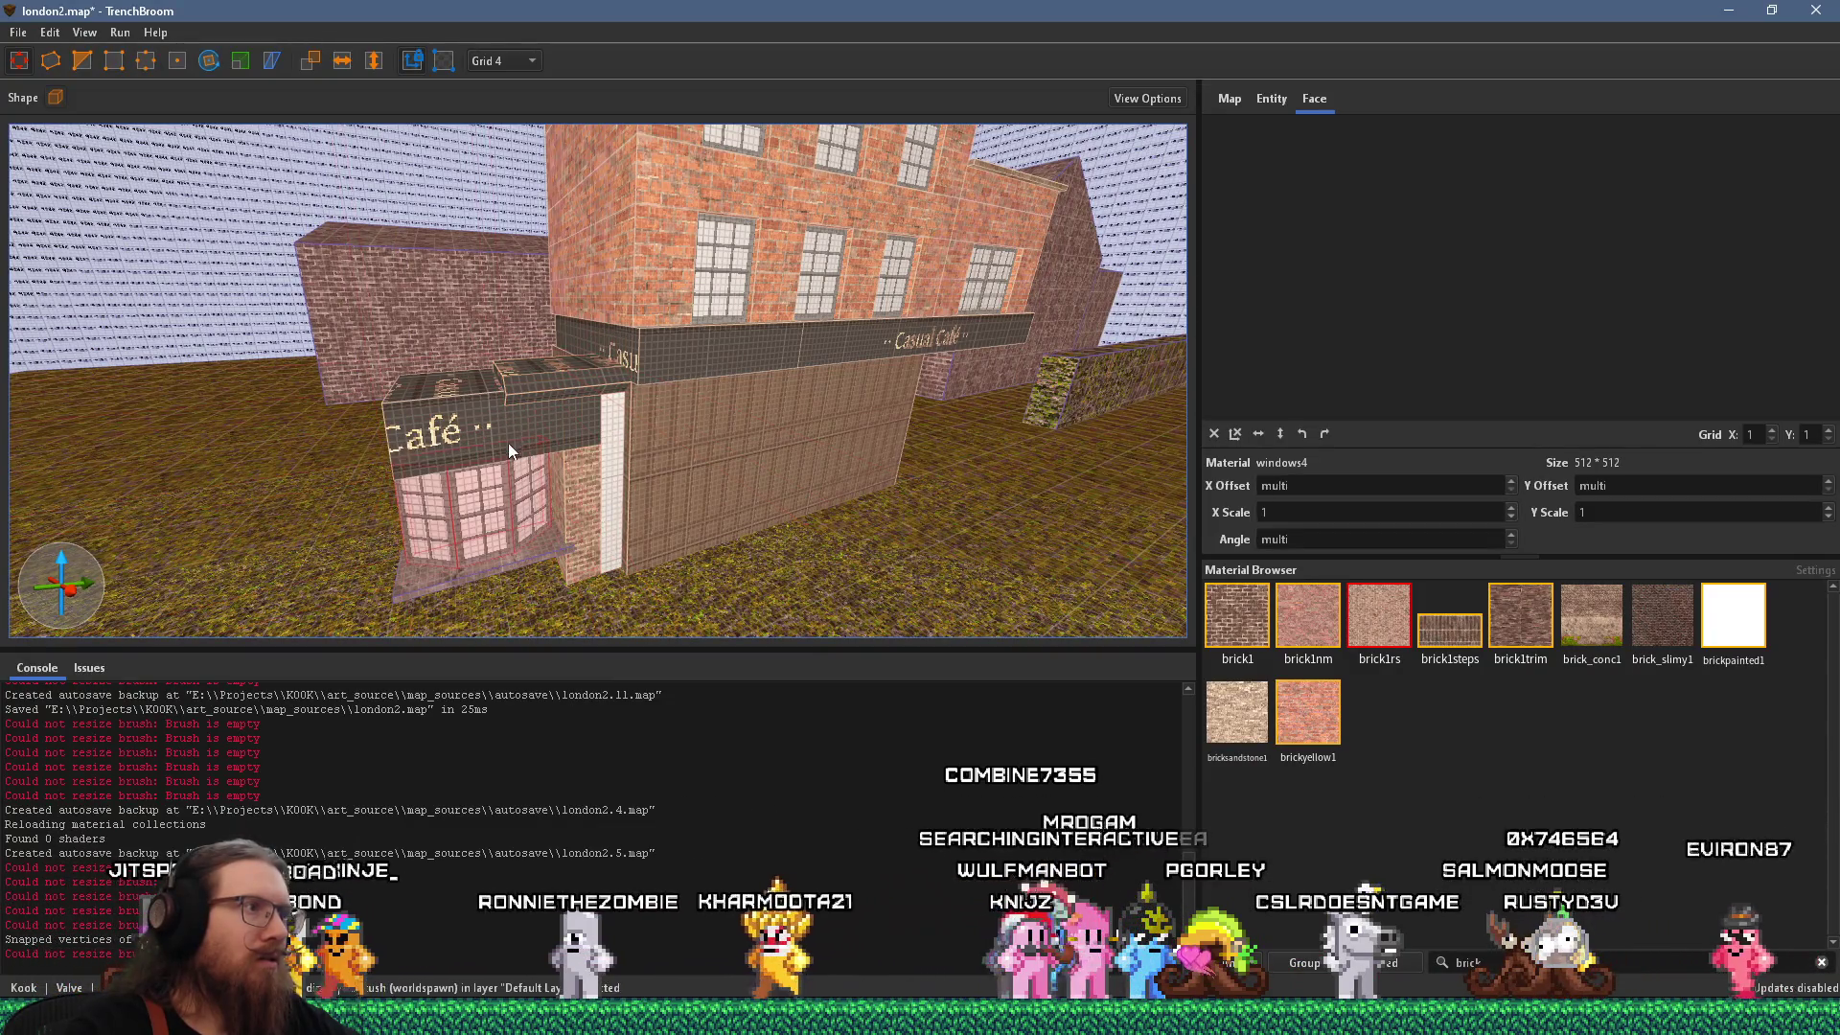
{"action": "right_click", "coordinate": [612, 464]}
{"action": "key", "text": "Escape"}
Group the selected café front brushes and name the group 'white brick building'.
{"action": "right_click", "coordinate": [577, 386]}
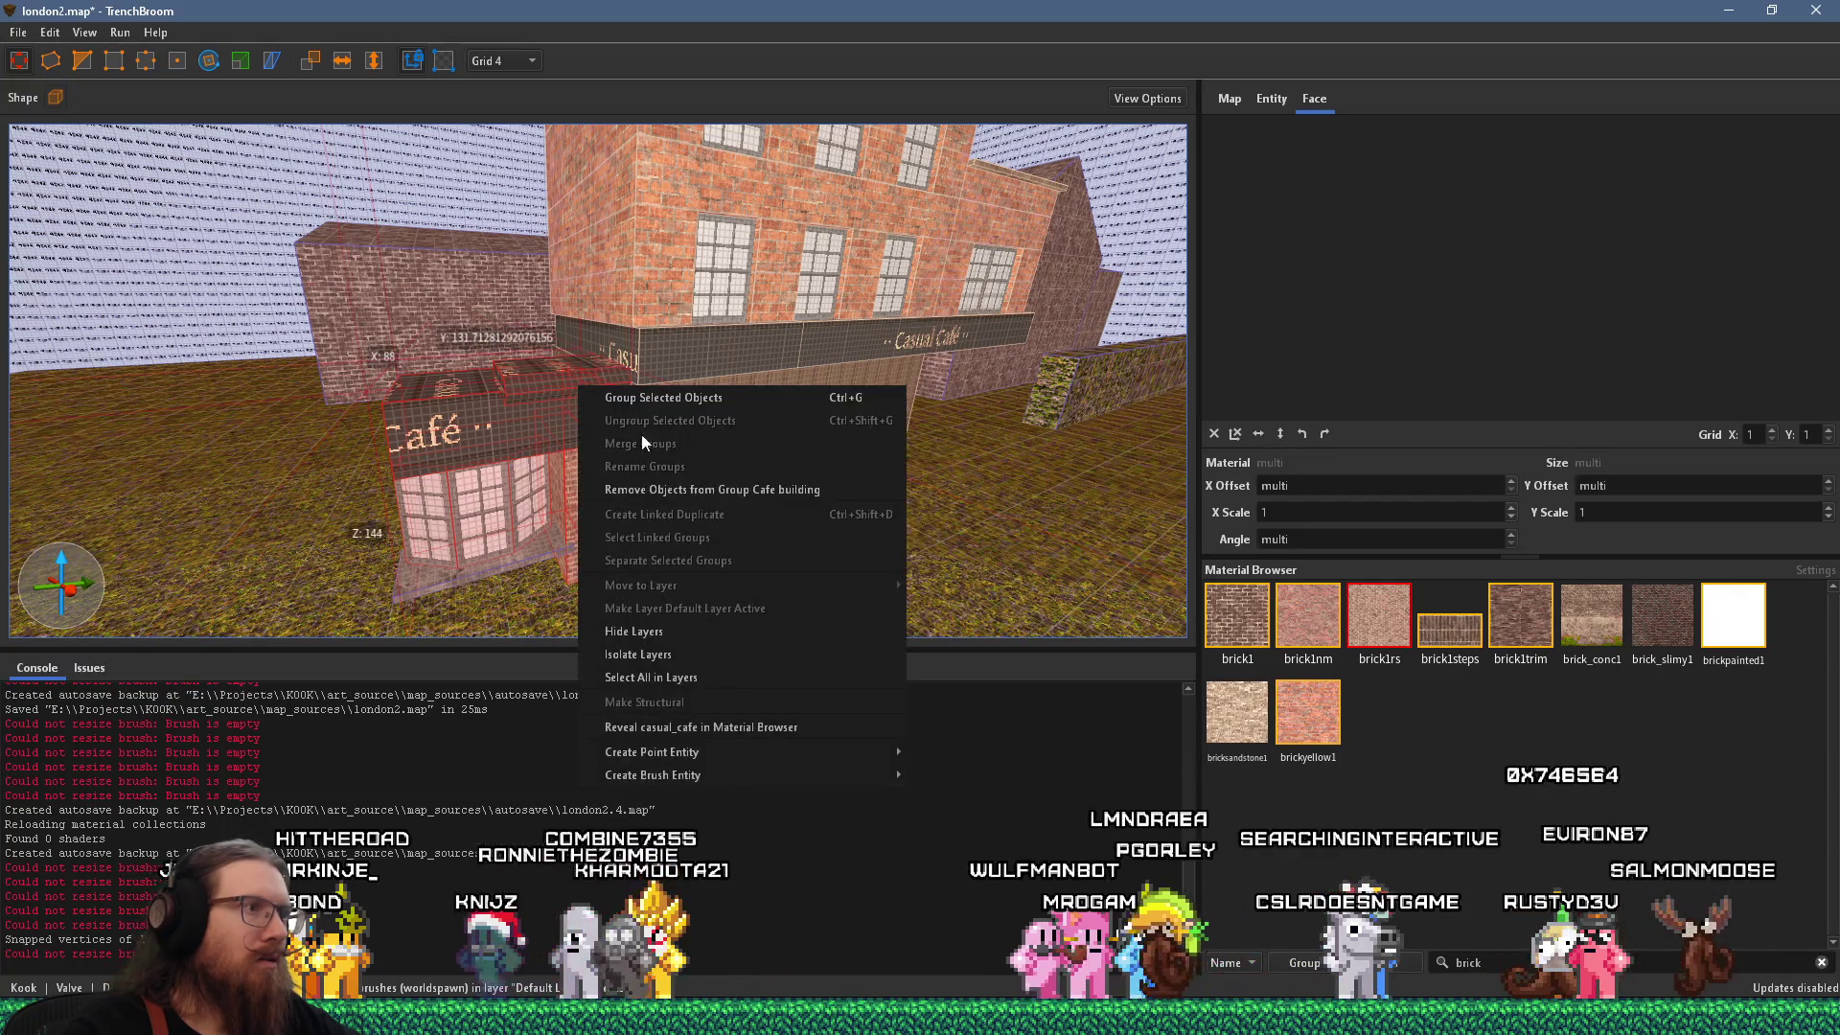
{"action": "left_click", "coordinate": [682, 487]}
{"action": "left_click_drag", "start_coordinate": [683, 491], "coordinate": [640, 493]}
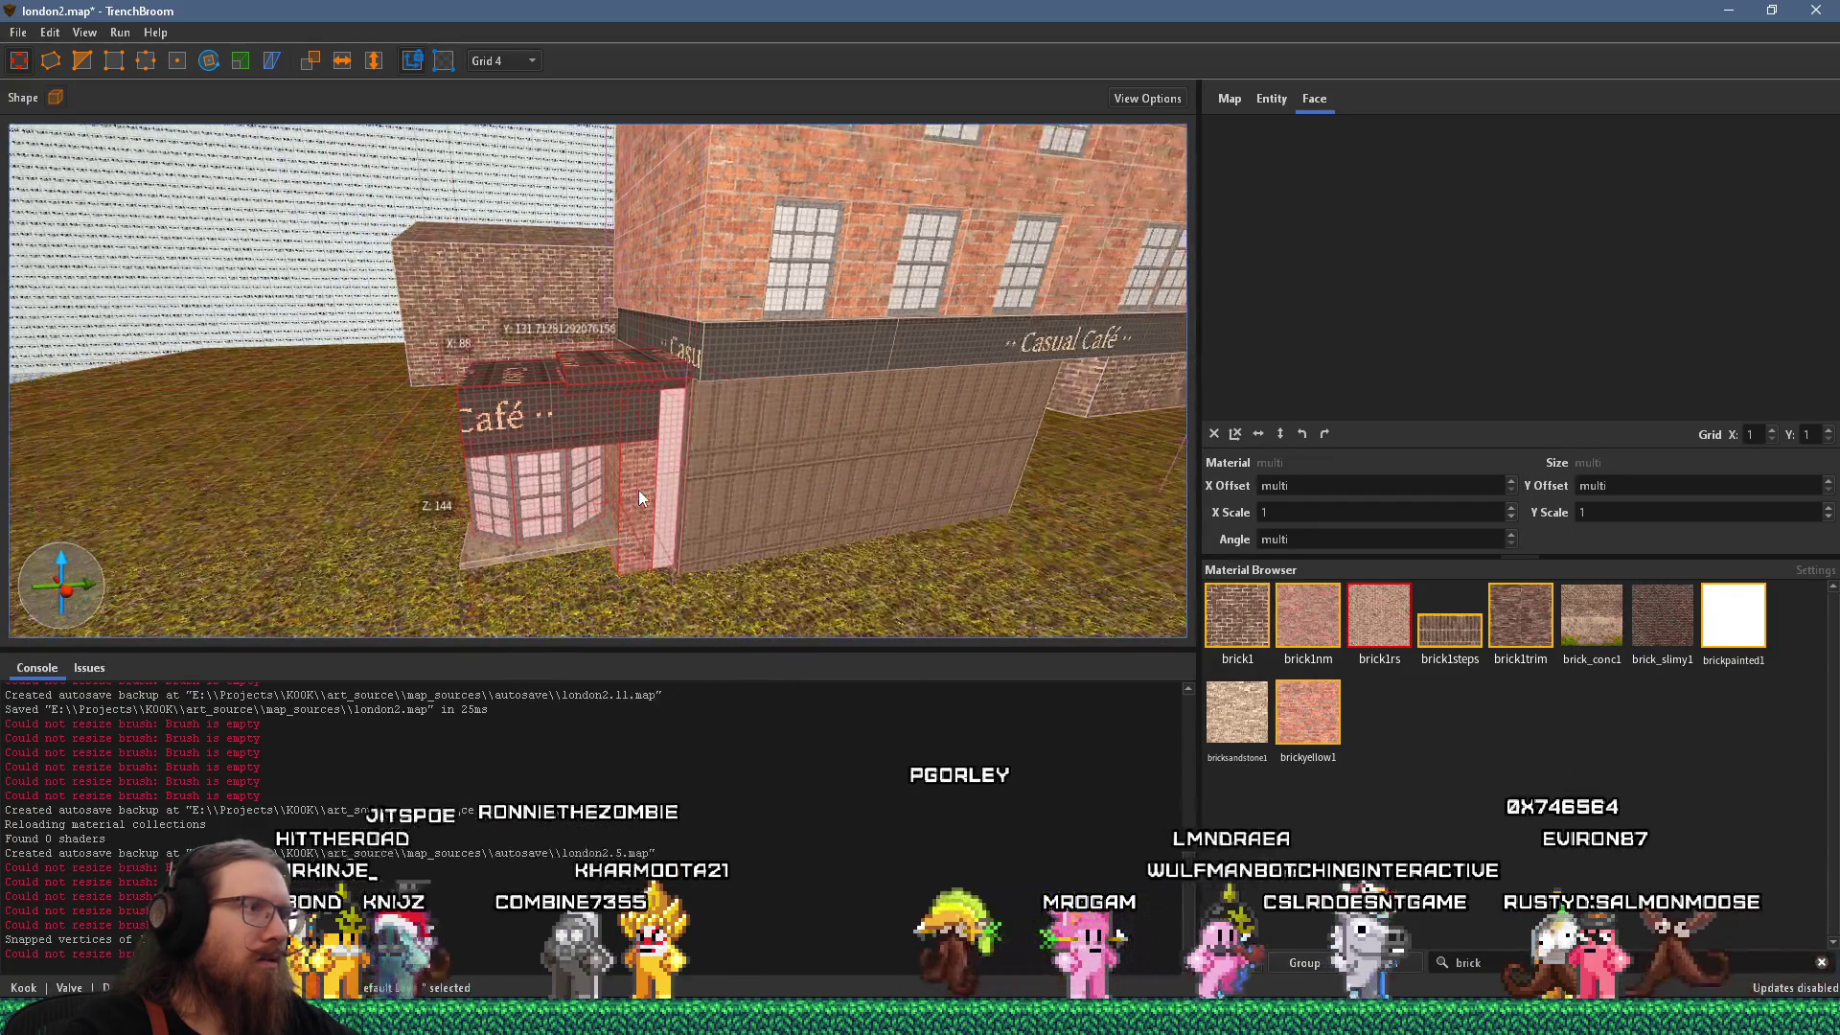
{"action": "right_click", "coordinate": [606, 539]}
{"action": "left_click", "coordinate": [659, 541]}
{"action": "type", "text": "white brick bu"}
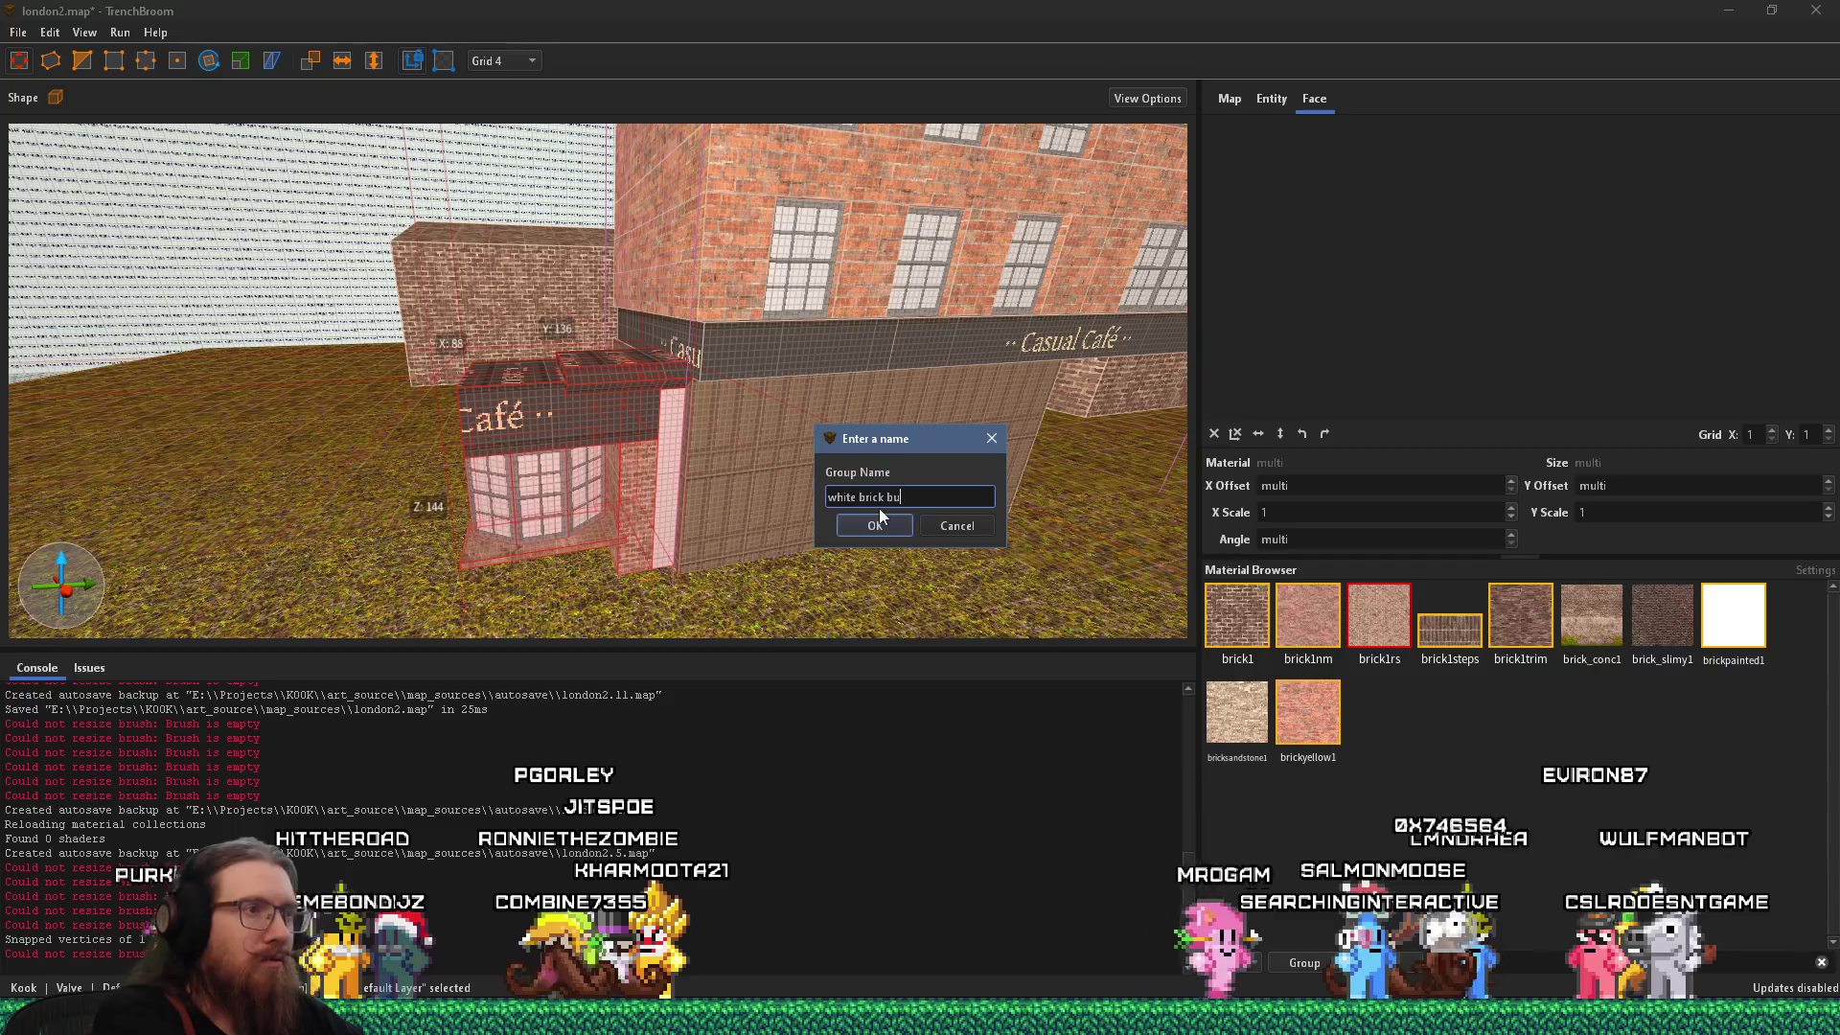
{"action": "type", "text": "ilding"}
{"action": "key", "text": "Return"}
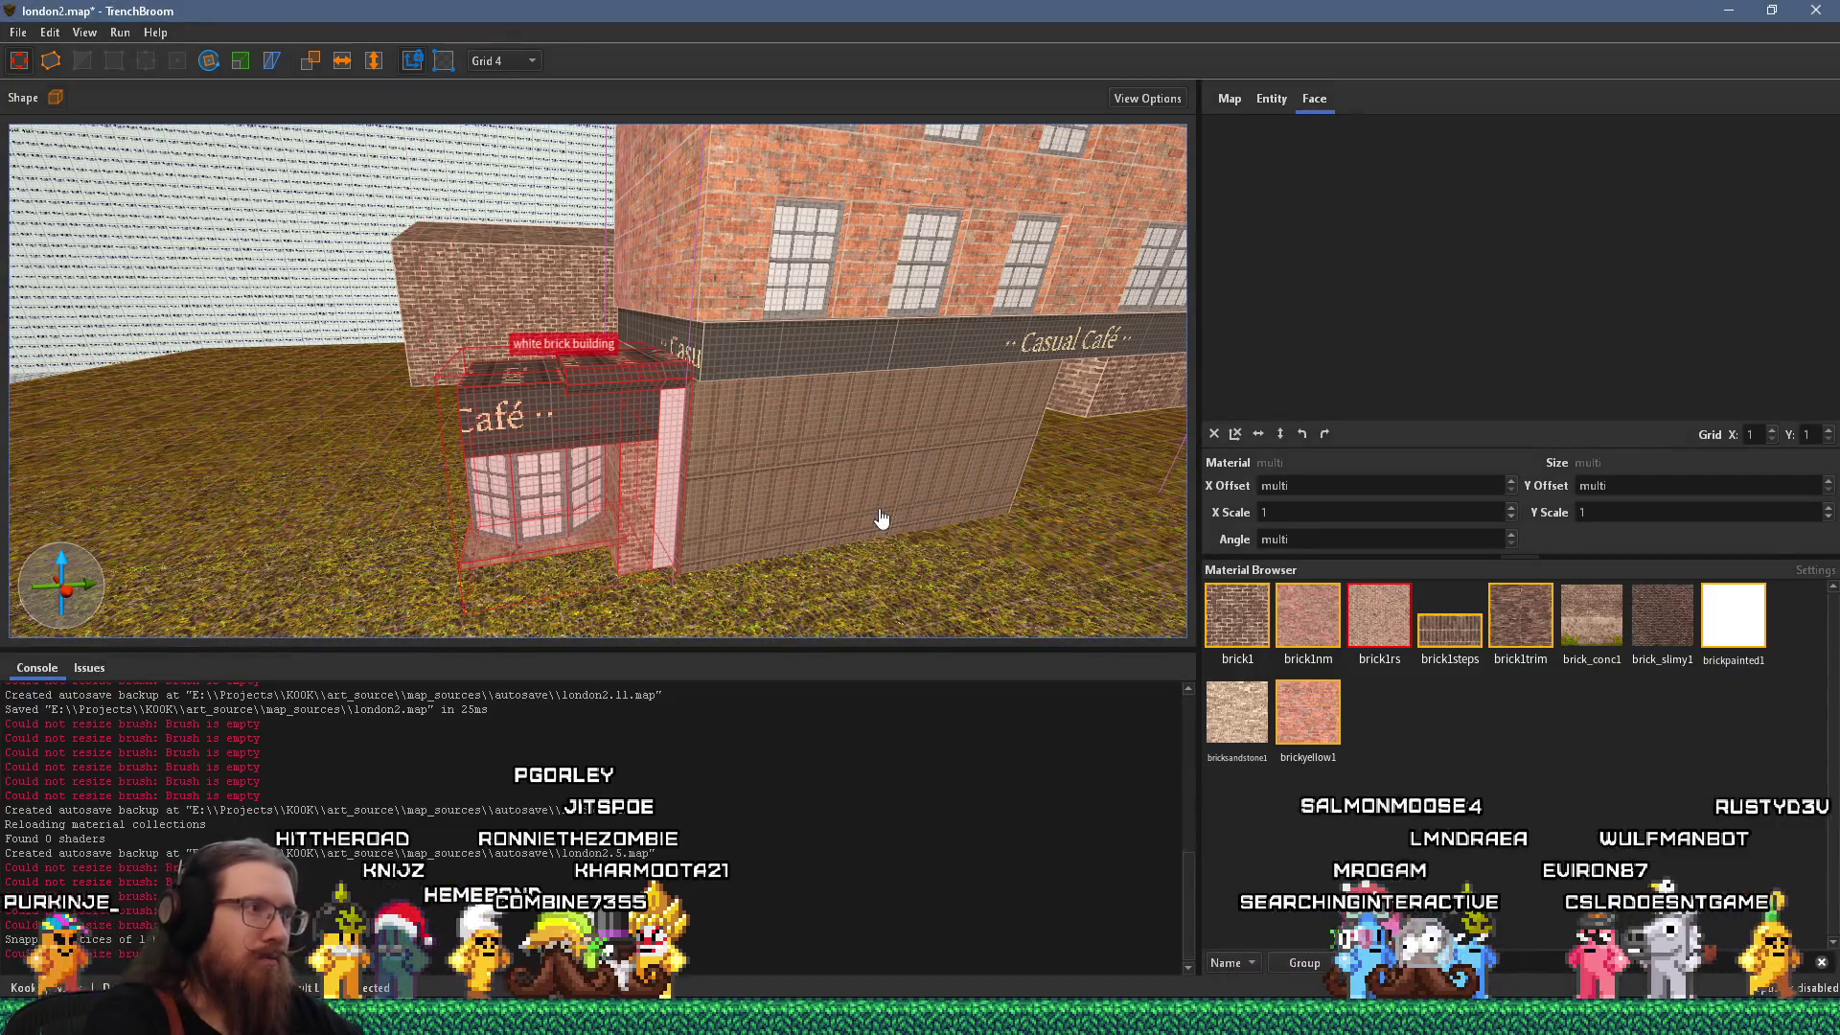
{"action": "scroll", "coordinate": [688, 399], "scroll_direction": "up", "scroll_amount": 4}
Deselect the group and move the brick1rs block under the bay window's sill.
{"action": "scroll", "coordinate": [657, 369], "scroll_direction": "up", "scroll_amount": 5}
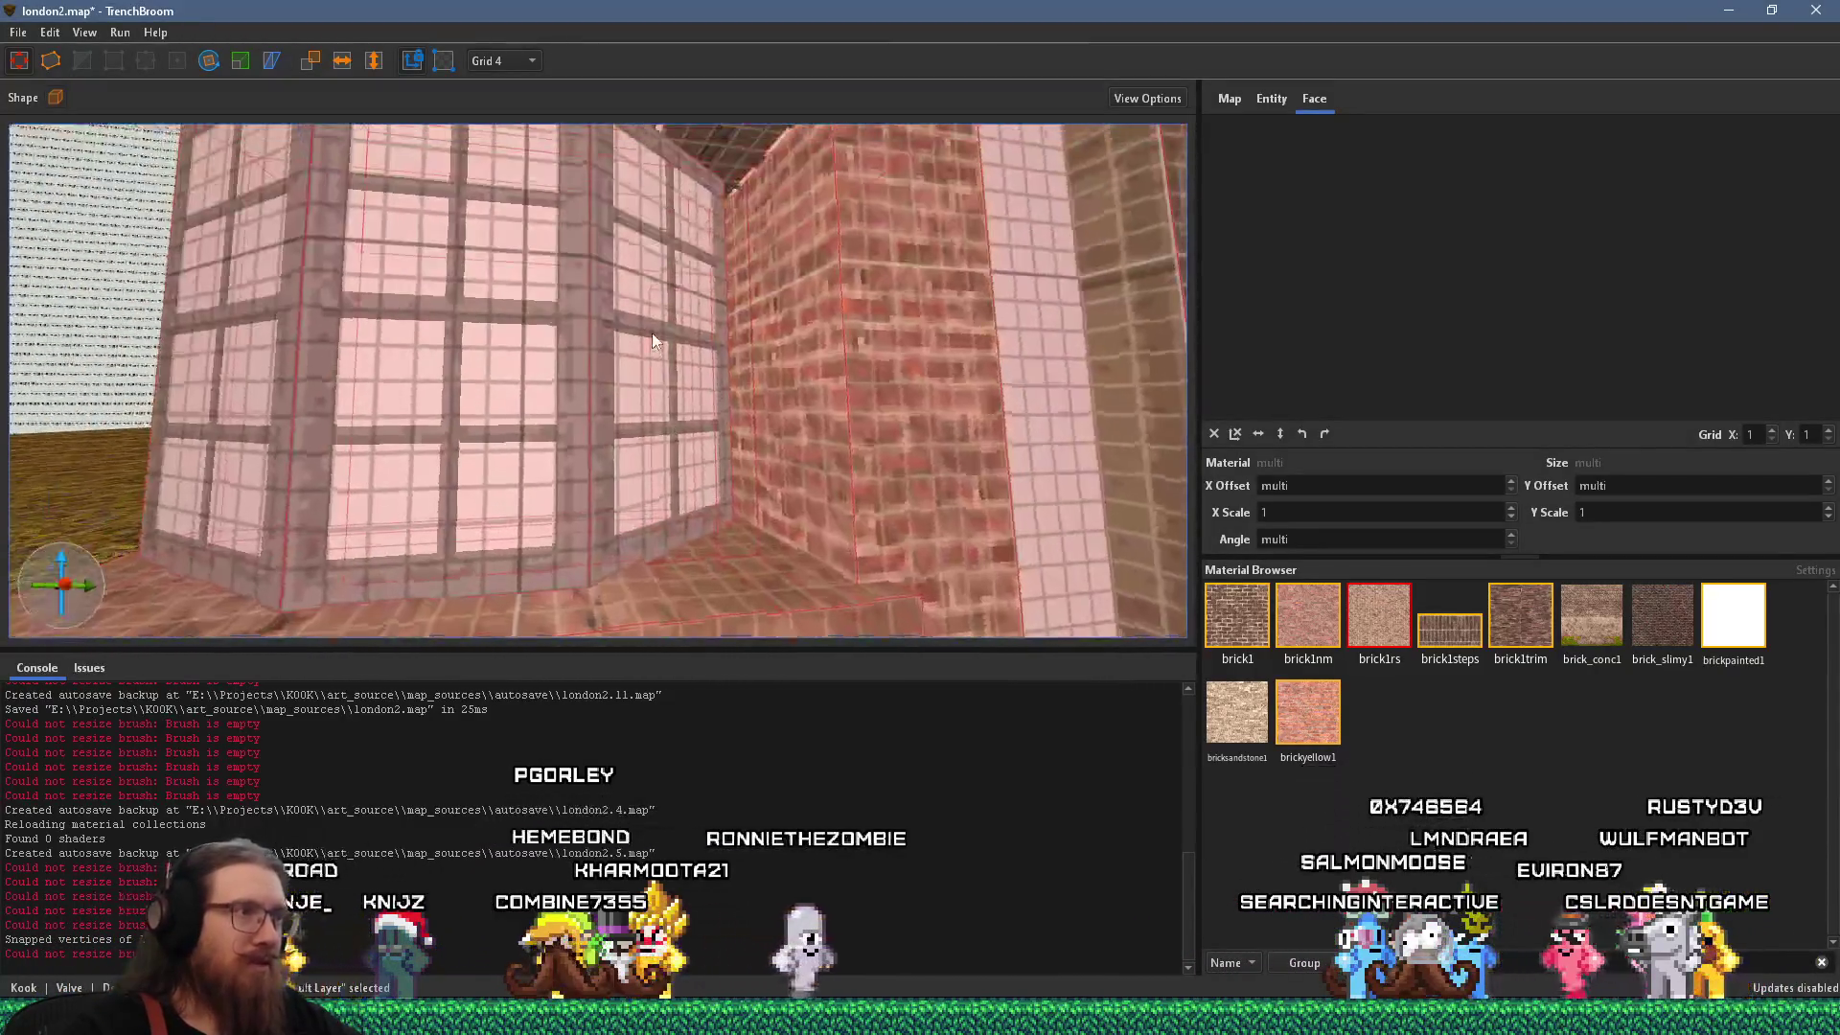
{"action": "key", "text": "alt+Tab"}
{"action": "key", "text": "alt+Tab"}
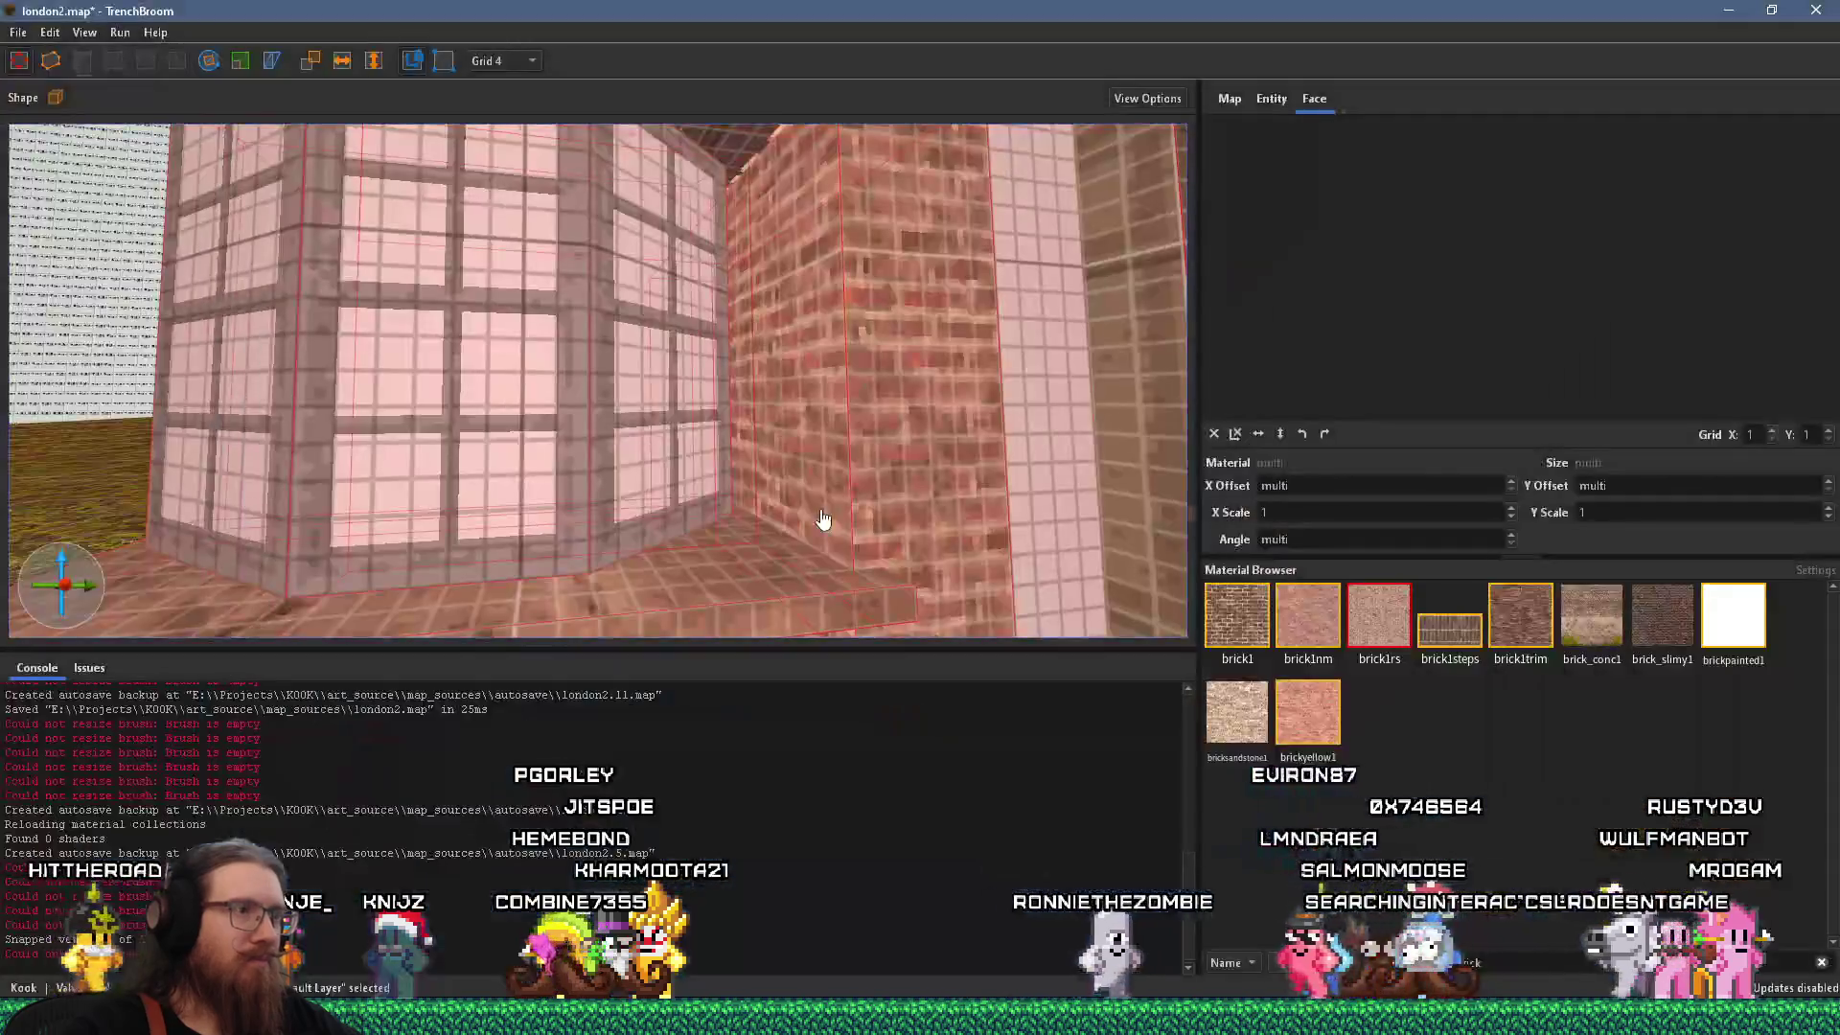
{"action": "key", "text": "Escape"}
{"action": "scroll", "coordinate": [871, 494], "scroll_direction": "down", "scroll_amount": 4}
{"action": "scroll", "coordinate": [715, 475], "scroll_direction": "down", "scroll_amount": 1}
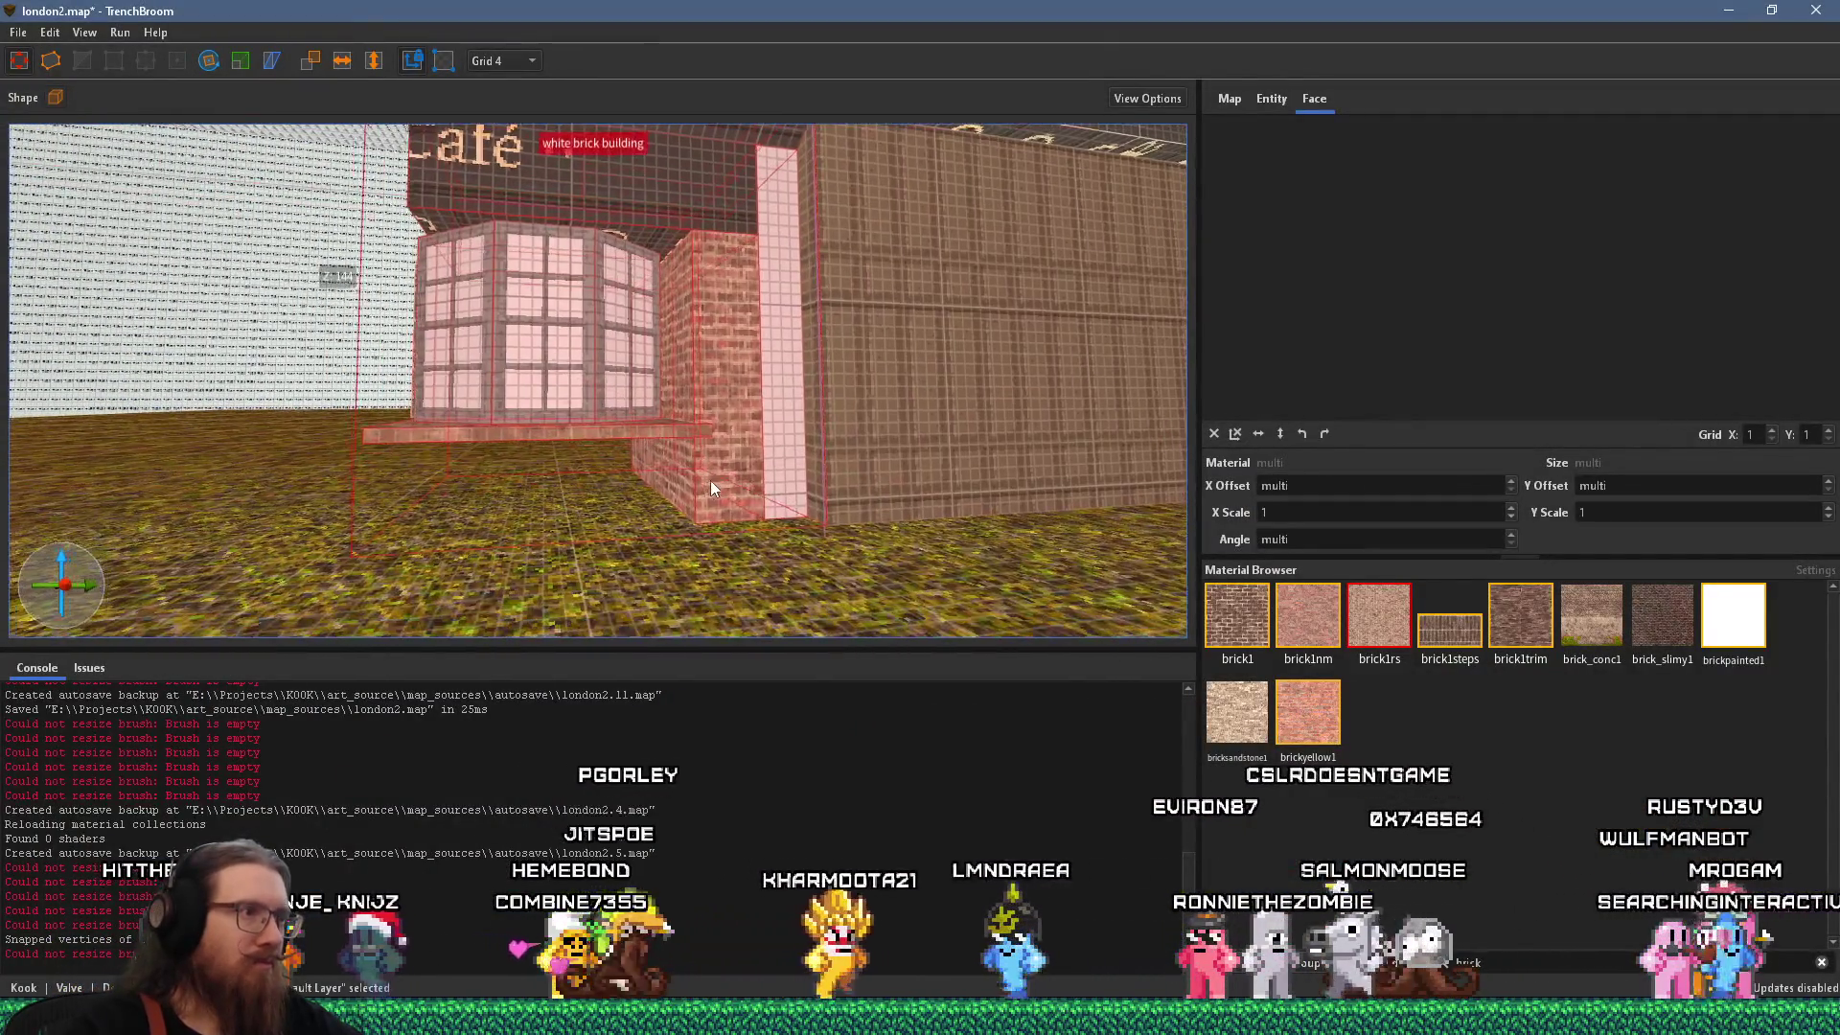
{"action": "mouse_move", "coordinate": [721, 475]}
{"action": "left_mouse_down"}
{"action": "mouse_move", "coordinate": [365, 445]}
{"action": "mouse_move", "coordinate": [549, 348]}
{"action": "left_mouse_up"}
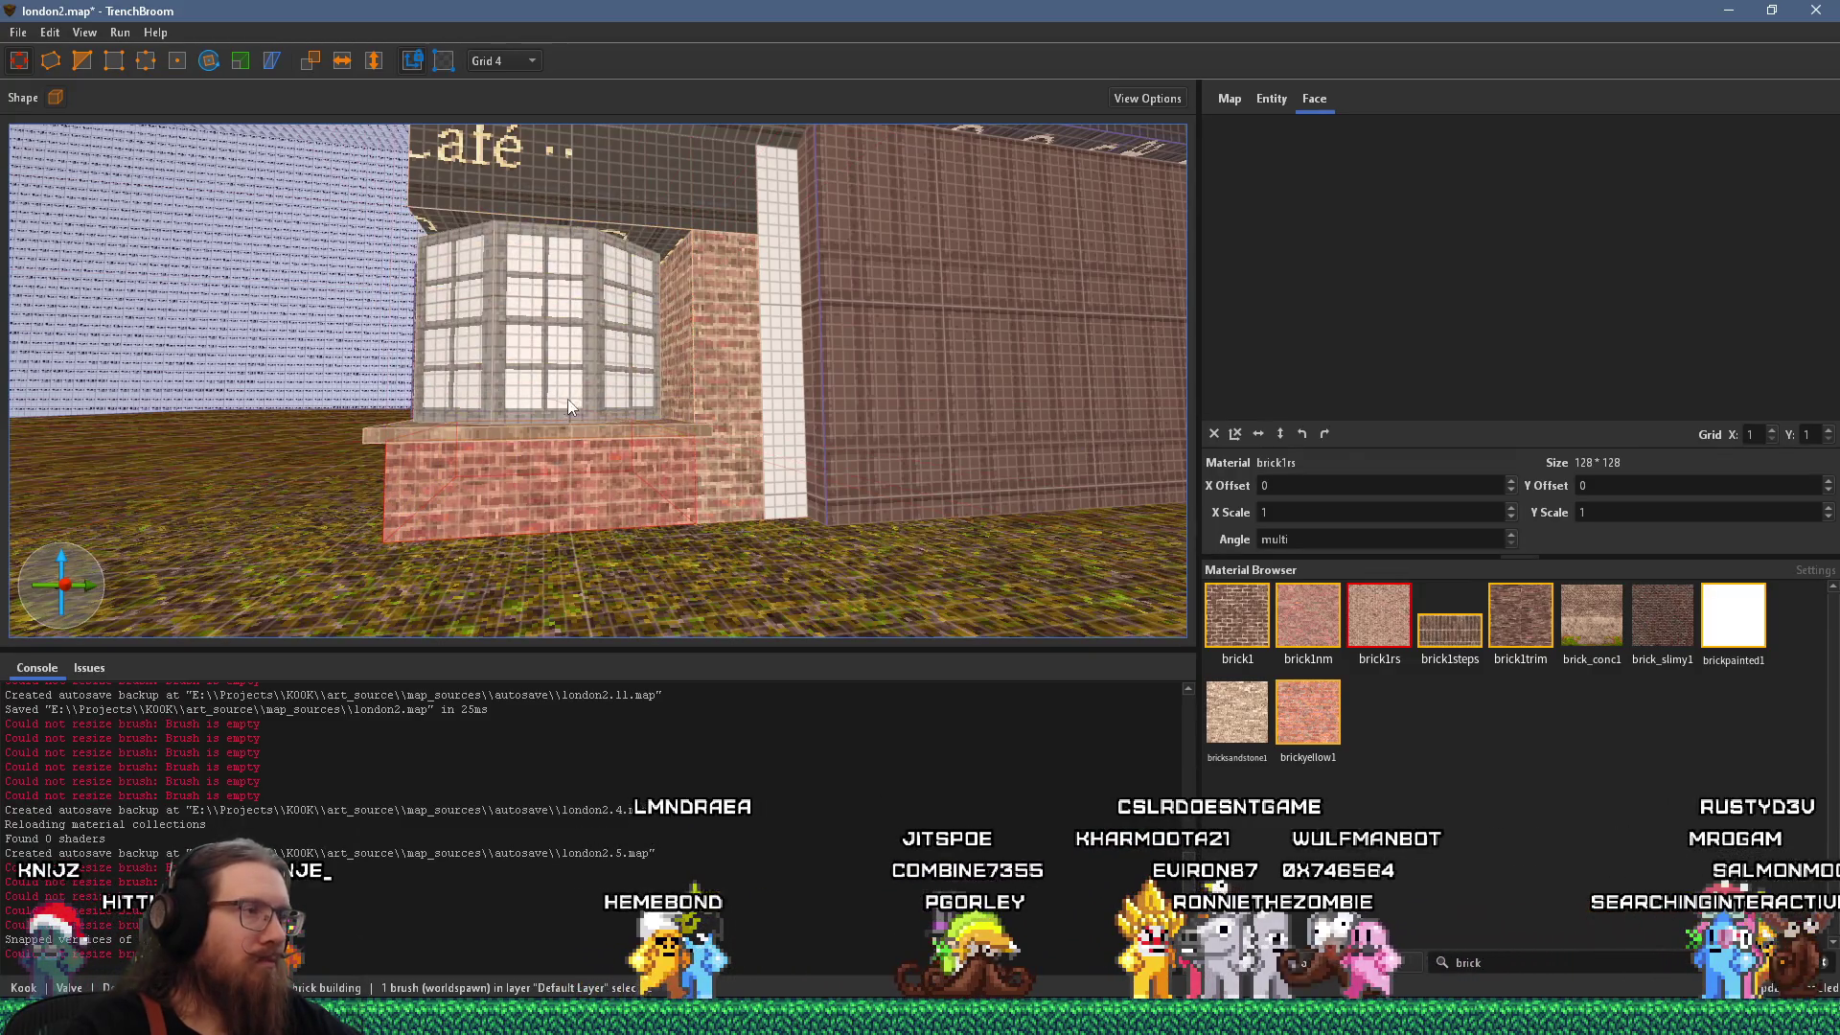
{"action": "scroll", "coordinate": [568, 398], "scroll_direction": "up", "scroll_amount": 3}
{"action": "mouse_move", "coordinate": [321, 389]}
{"action": "left_mouse_down"}
{"action": "mouse_move", "coordinate": [357, 366]}
{"action": "mouse_move", "coordinate": [601, 383]}
{"action": "mouse_move", "coordinate": [870, 469]}
{"action": "mouse_move", "coordinate": [684, 440]}
{"action": "mouse_move", "coordinate": [976, 443]}
{"action": "mouse_move", "coordinate": [503, 455]}
{"action": "mouse_move", "coordinate": [491, 514]}
{"action": "mouse_move", "coordinate": [928, 491]}
{"action": "mouse_move", "coordinate": [866, 506]}
{"action": "mouse_move", "coordinate": [464, 504]}
{"action": "mouse_move", "coordinate": [675, 519]}
{"action": "mouse_move", "coordinate": [675, 561]}
{"action": "left_mouse_up"}
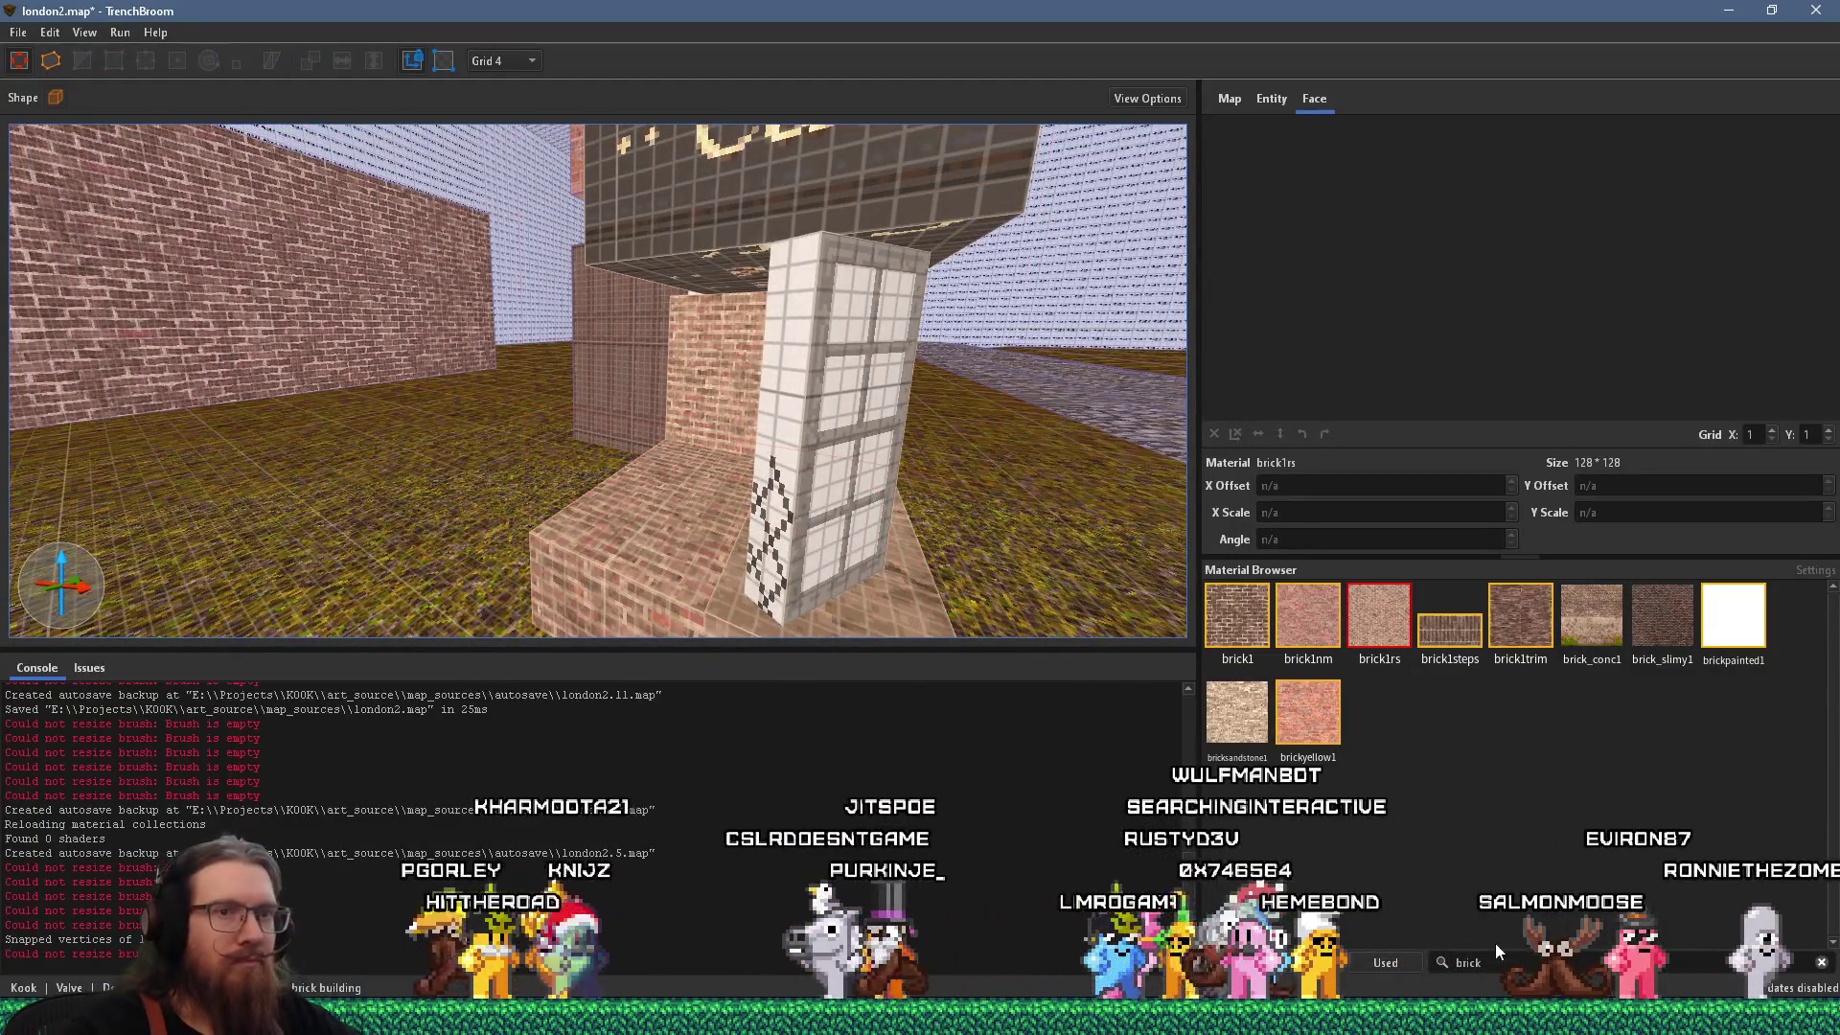
Search the materials for wood_white and stretch the white pillar up into a tall column.
{"action": "double_click", "coordinate": [1468, 962]}
{"action": "type", "text": "wood_white"}
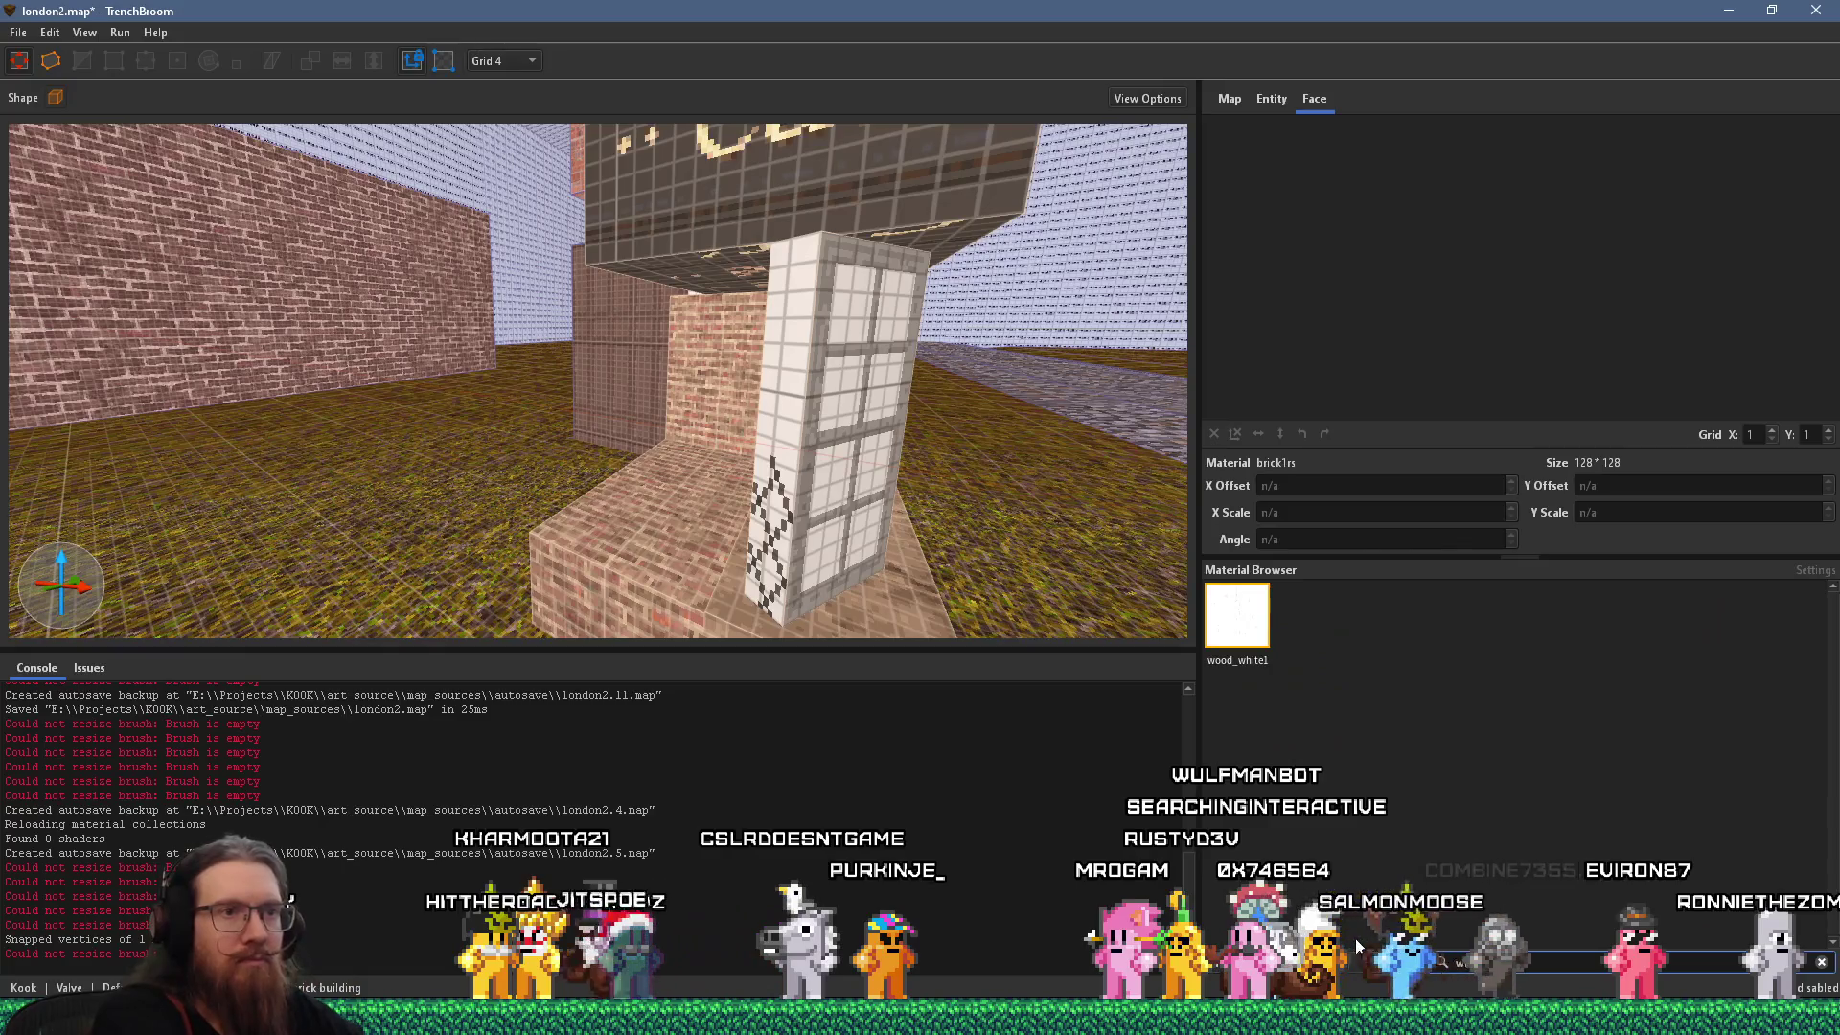
{"action": "left_click_drag", "start_coordinate": [796, 567], "coordinate": [686, 557]}
{"action": "left_click", "coordinate": [665, 504]}
{"action": "mouse_move", "coordinate": [674, 525]}
{"action": "left_mouse_down"}
{"action": "mouse_move", "coordinate": [700, 512]}
{"action": "mouse_move", "coordinate": [598, 466]}
{"action": "mouse_move", "coordinate": [445, 477]}
{"action": "mouse_move", "coordinate": [608, 462]}
{"action": "mouse_move", "coordinate": [732, 320]}
{"action": "mouse_move", "coordinate": [724, 371]}
{"action": "left_mouse_up"}
{"action": "left_click_drag", "start_coordinate": [706, 440], "coordinate": [743, 142]}
Select both bay window brushes and level the view on the window and sign.
{"action": "scroll", "coordinate": [756, 282], "scroll_direction": "down", "scroll_amount": 5}
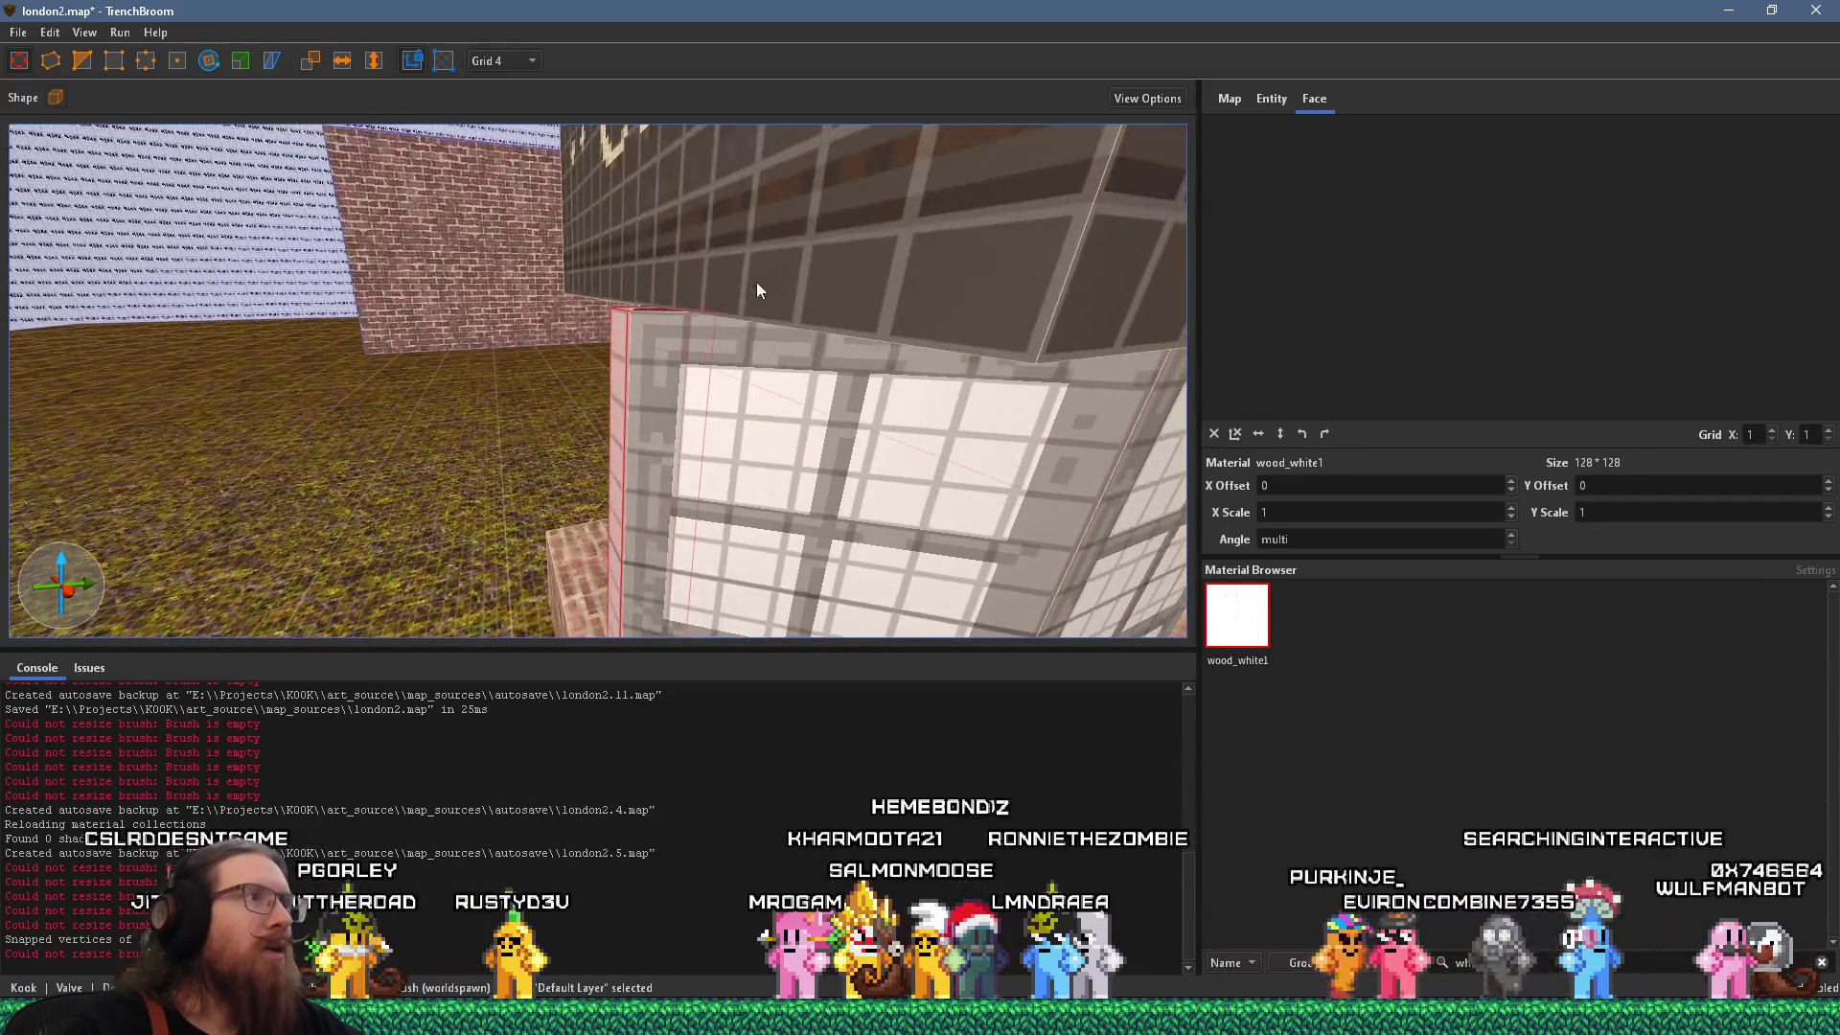
{"action": "left_click_drag", "start_coordinate": [842, 436], "coordinate": [843, 448]}
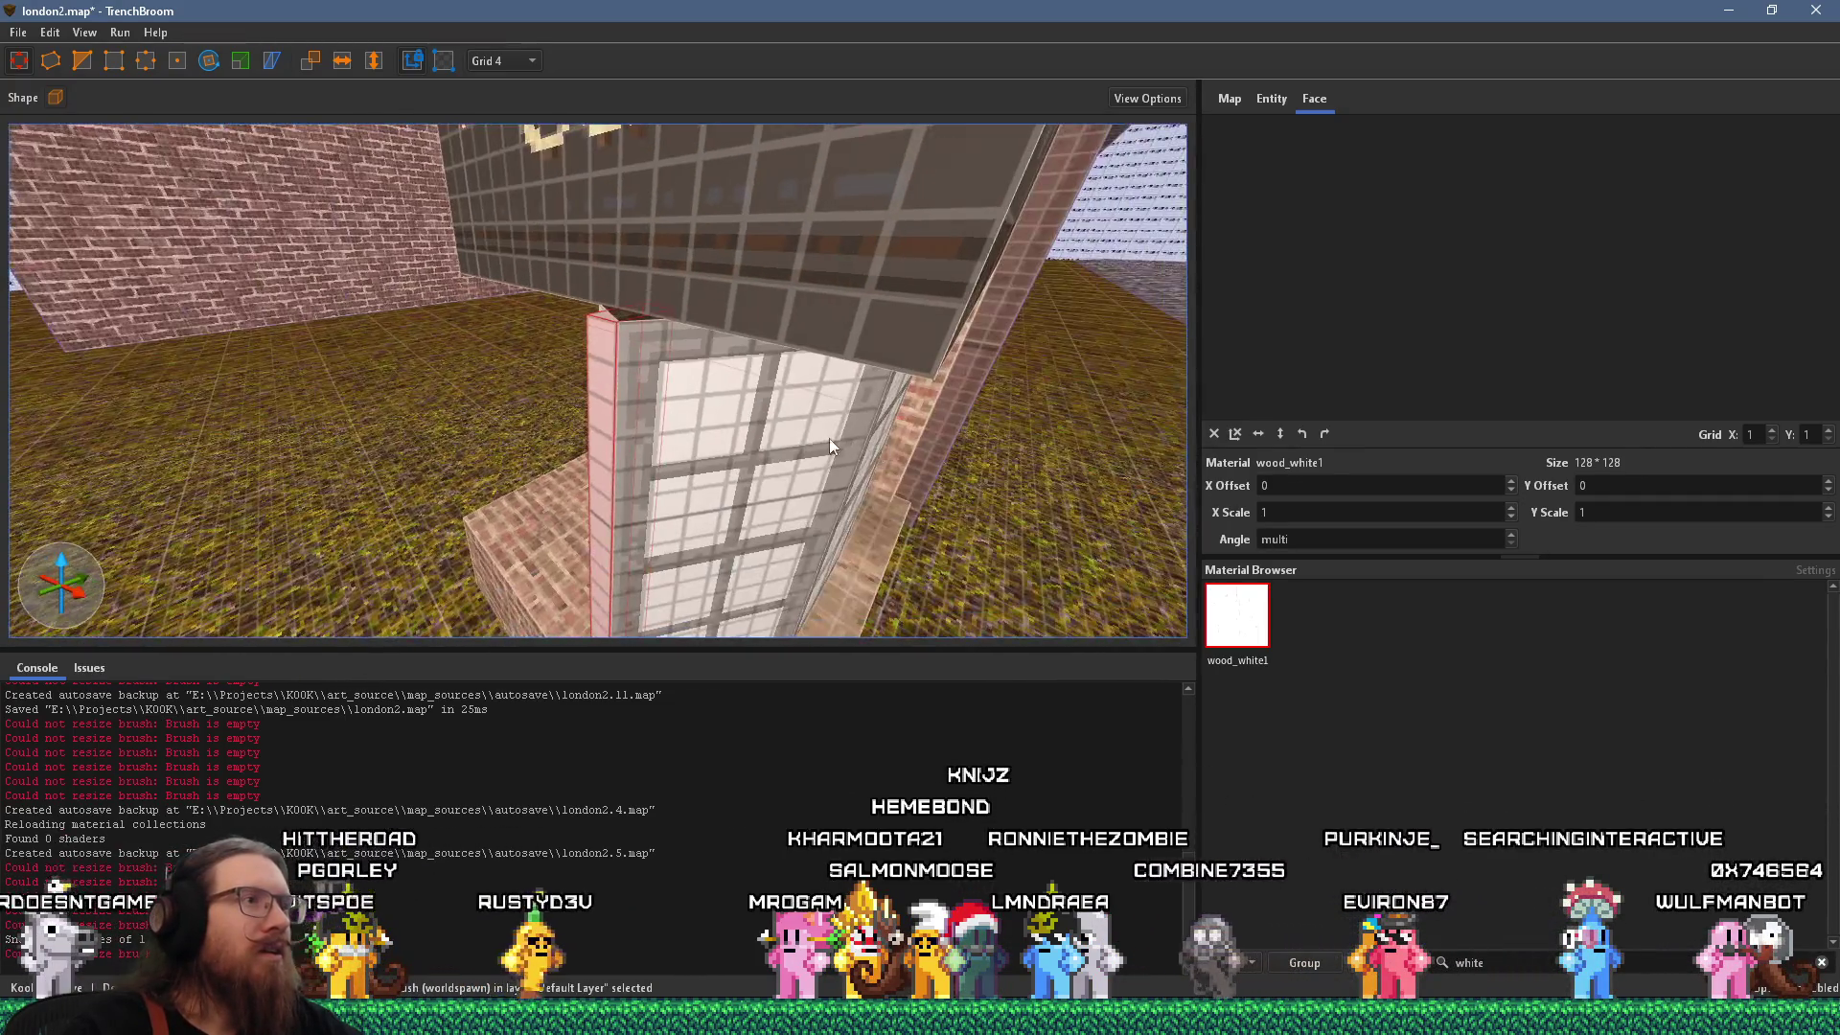
{"action": "scroll", "coordinate": [912, 360], "scroll_direction": "up", "scroll_amount": 8}
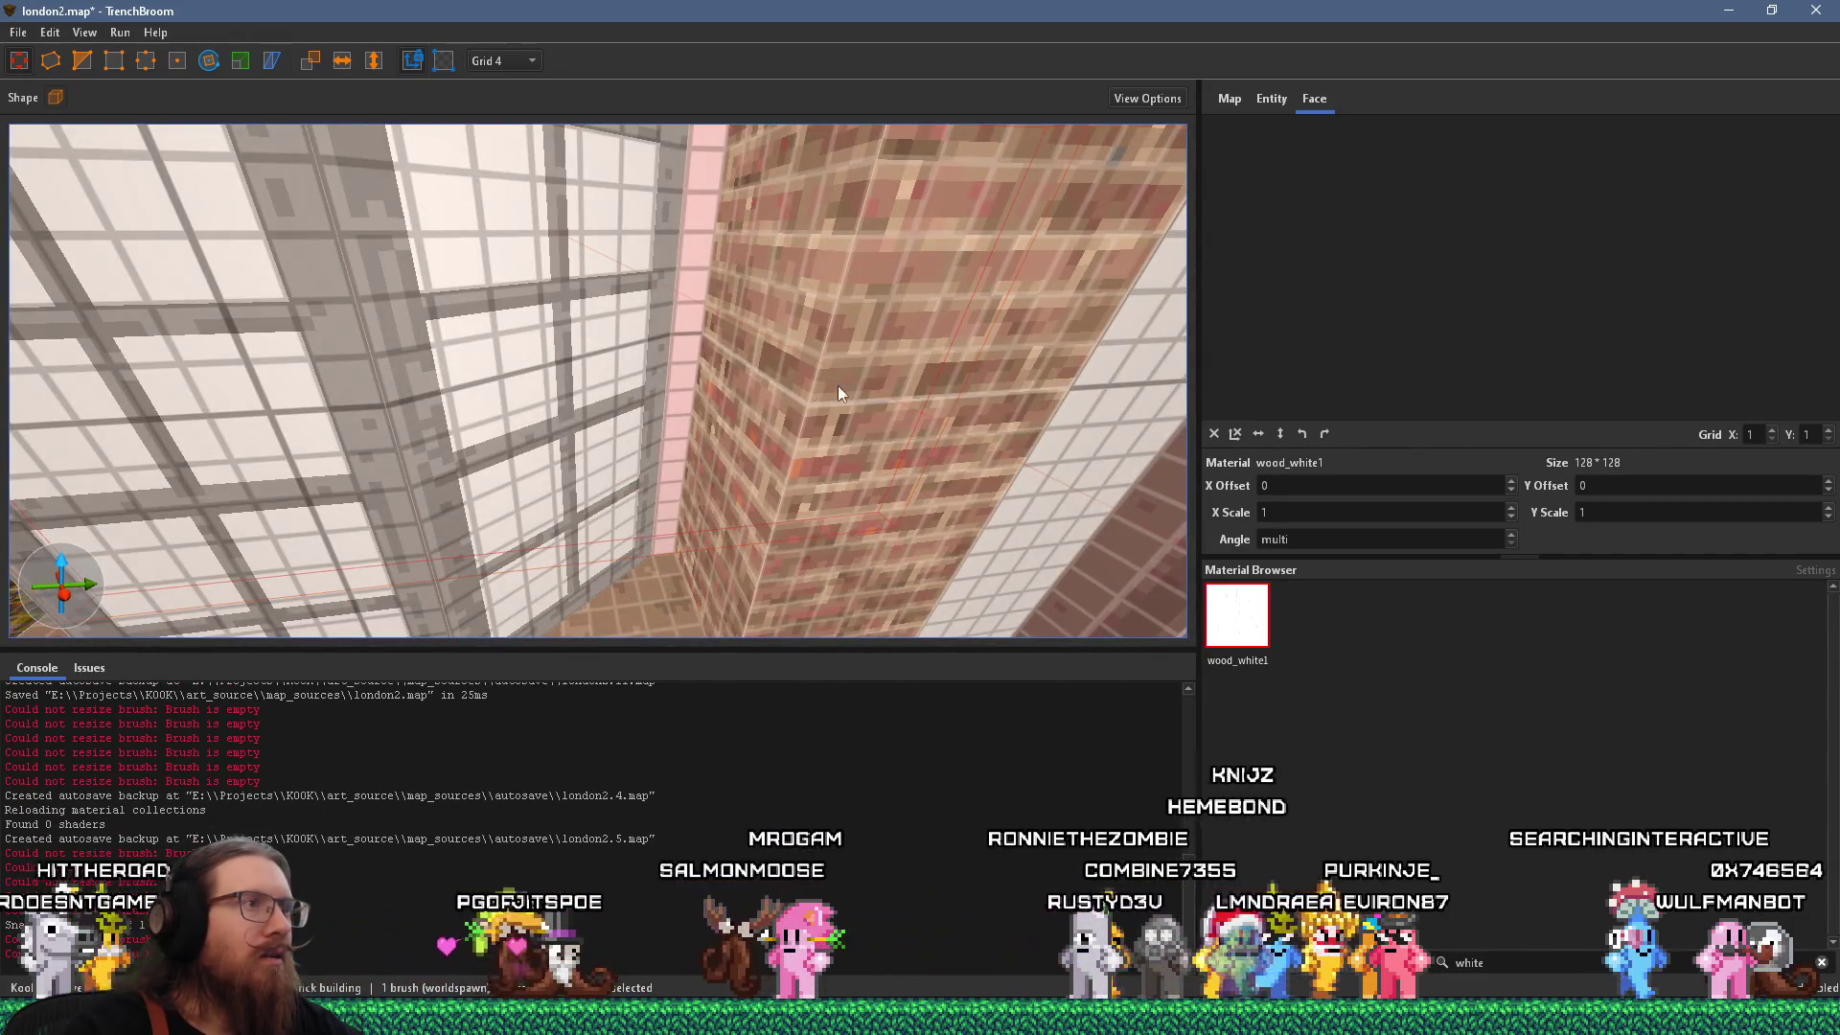
{"action": "scroll", "coordinate": [822, 397], "scroll_direction": "down", "scroll_amount": 8}
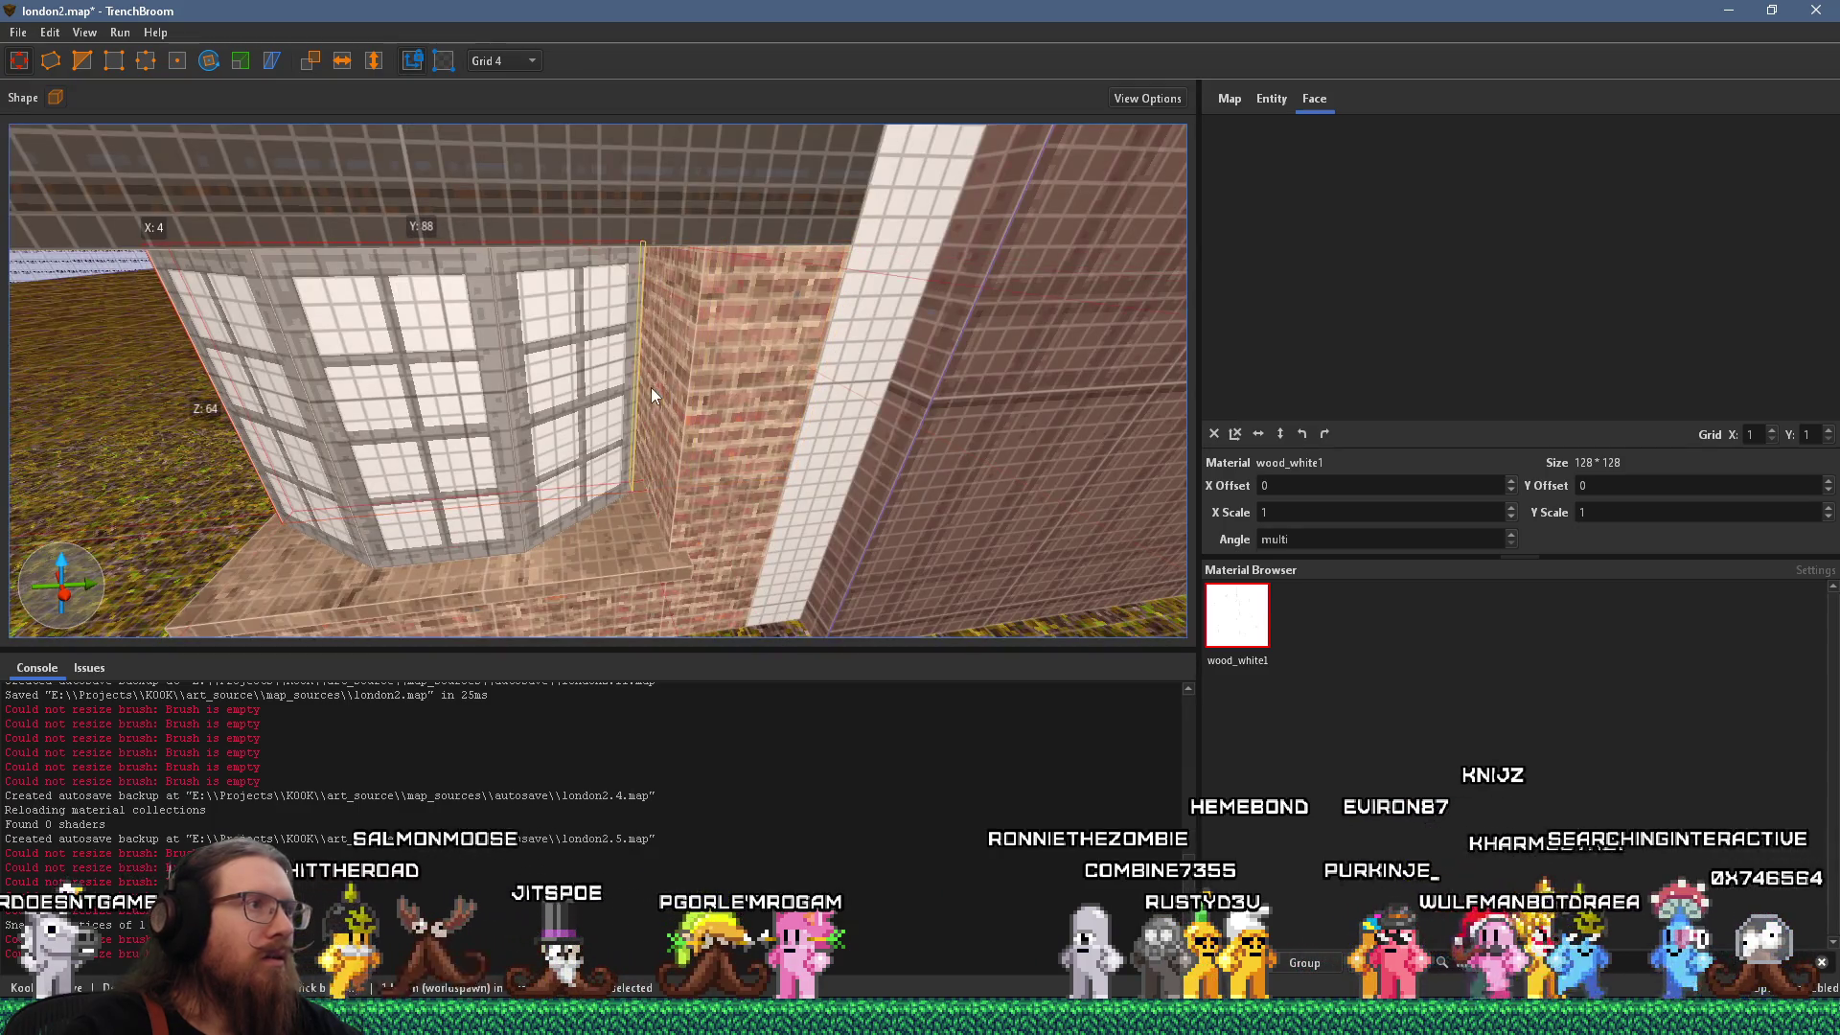
{"action": "left_click", "coordinate": [536, 462], "text": "ctrl"}
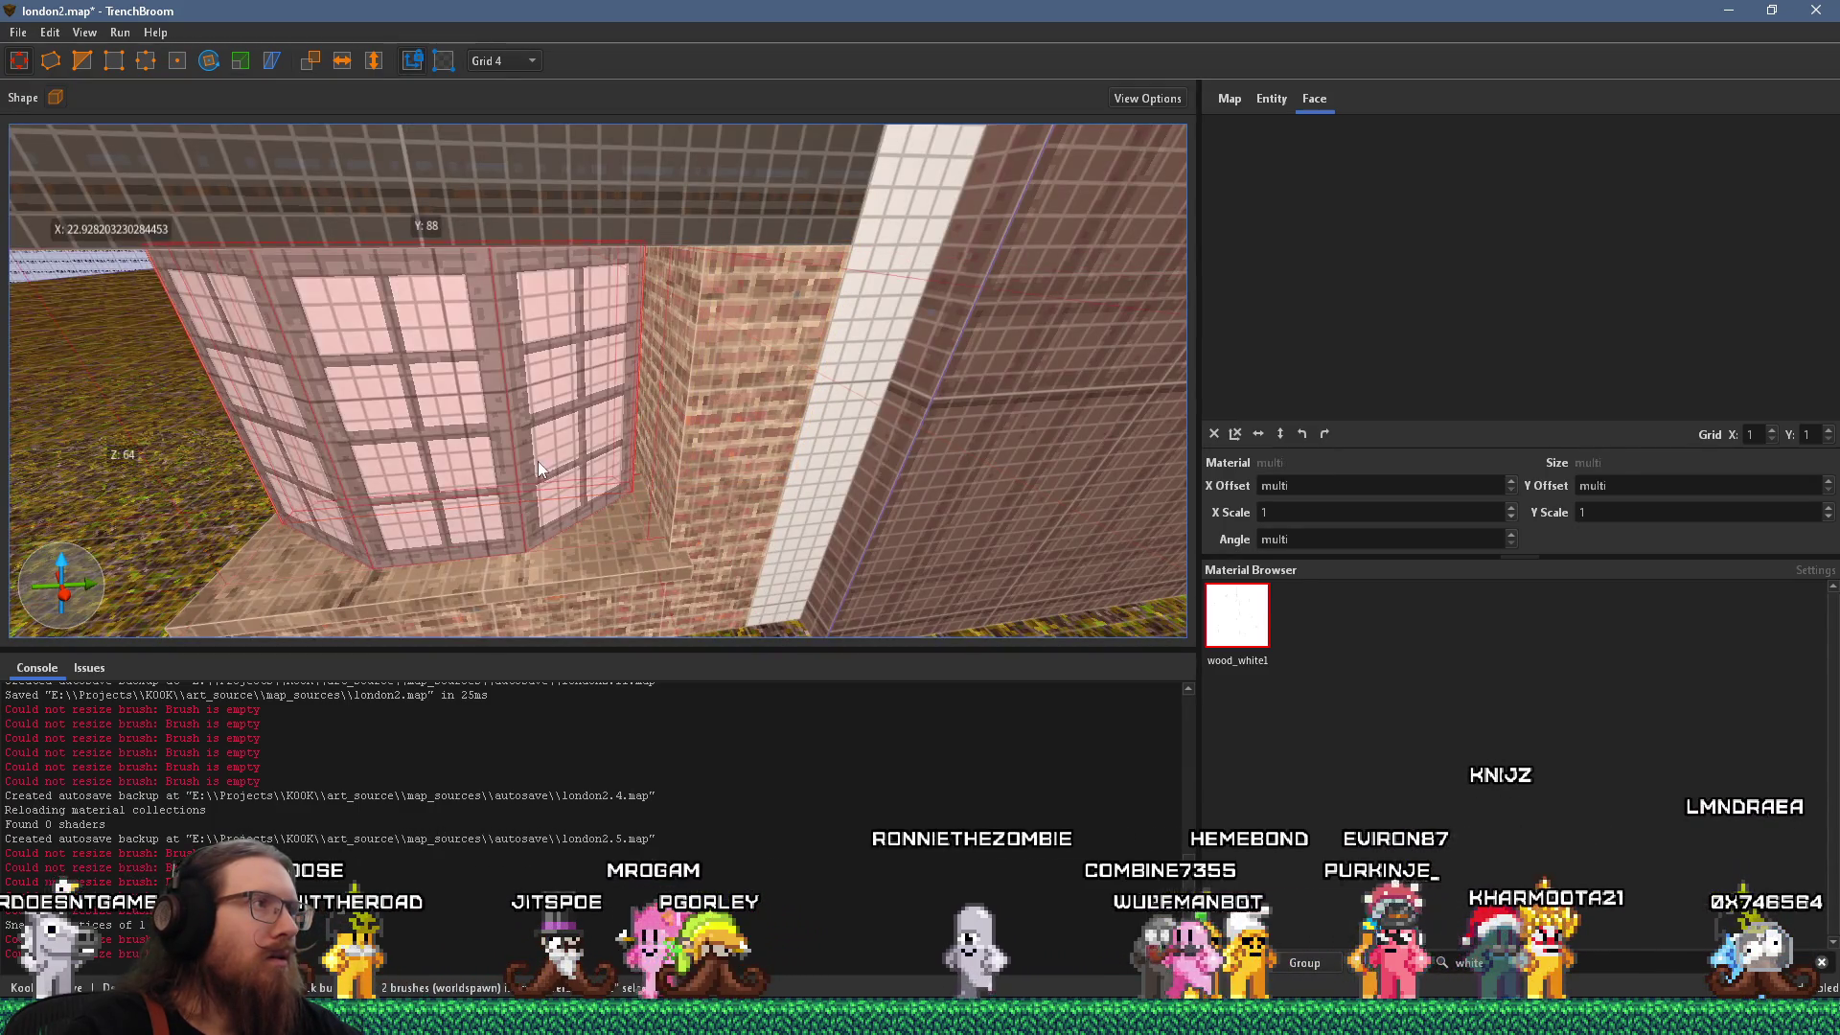
{"action": "mouse_move", "coordinate": [548, 492]}
{"action": "left_mouse_down"}
{"action": "mouse_move", "coordinate": [726, 471]}
{"action": "mouse_move", "coordinate": [682, 451]}
{"action": "mouse_move", "coordinate": [646, 374]}
{"action": "left_mouse_up"}
{"action": "key", "text": "alt+Tab"}
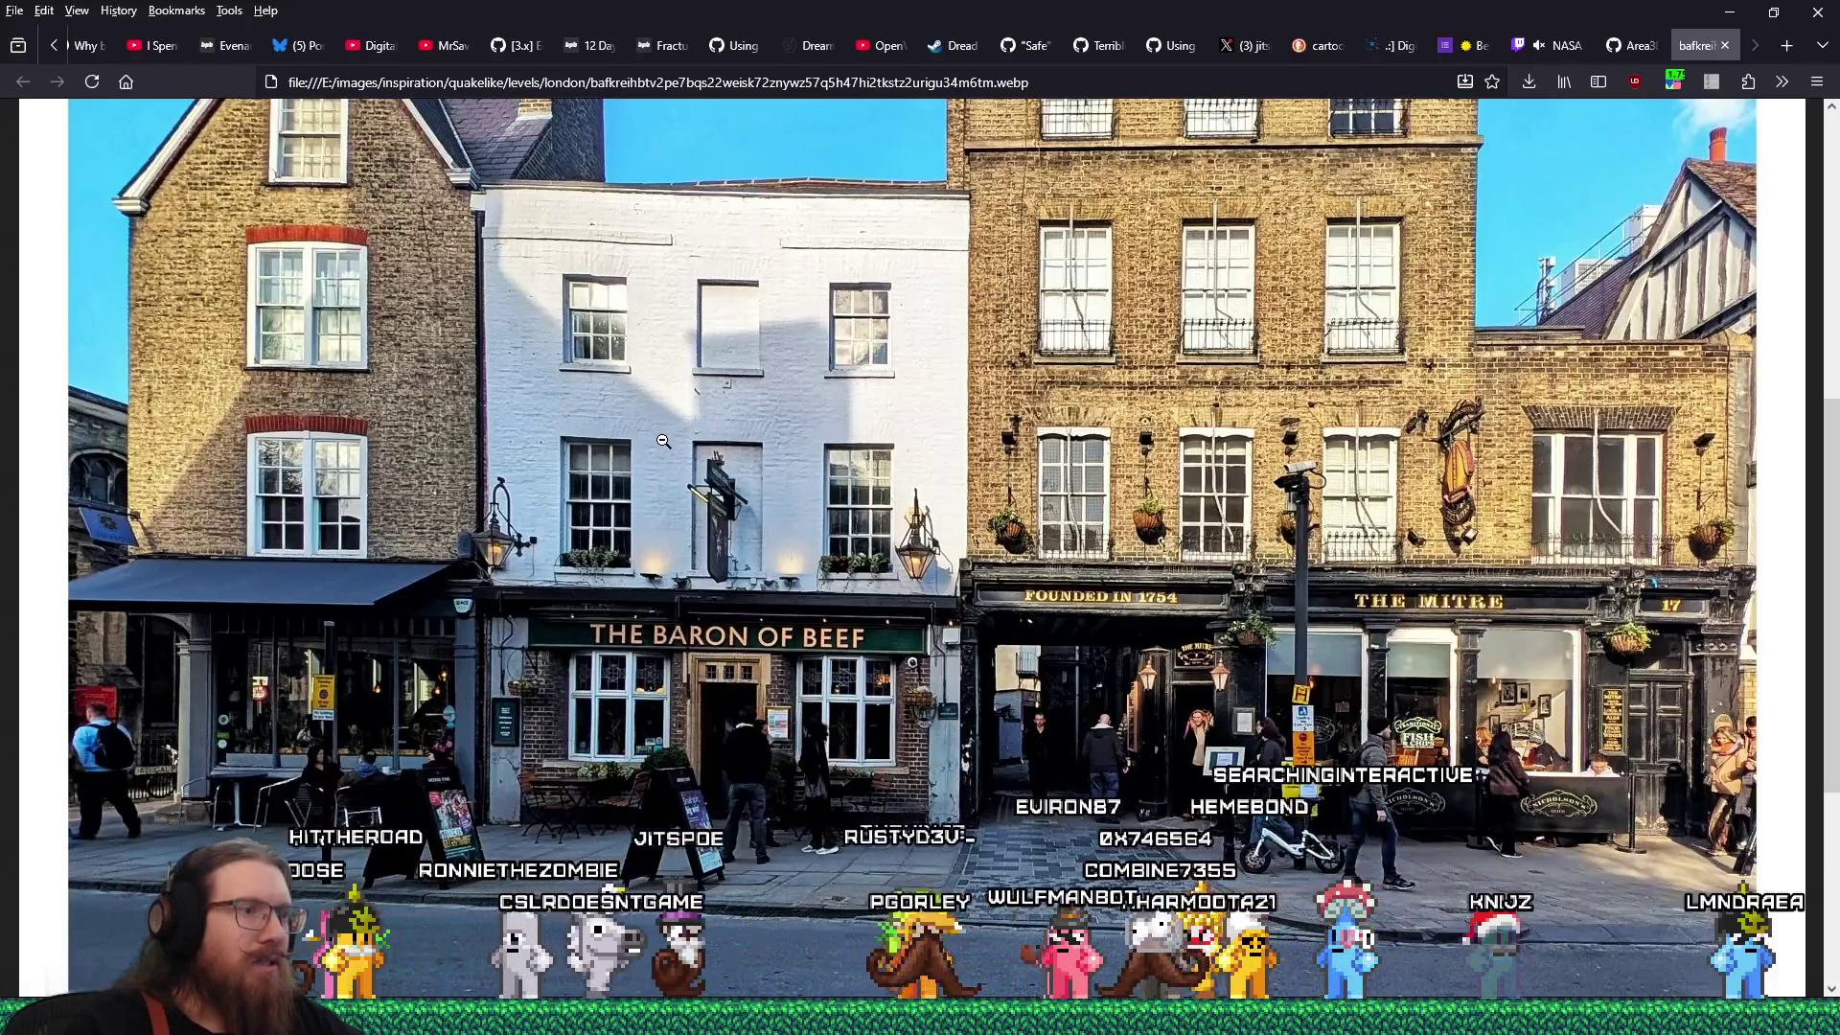
{"action": "key", "text": "alt+Tab"}
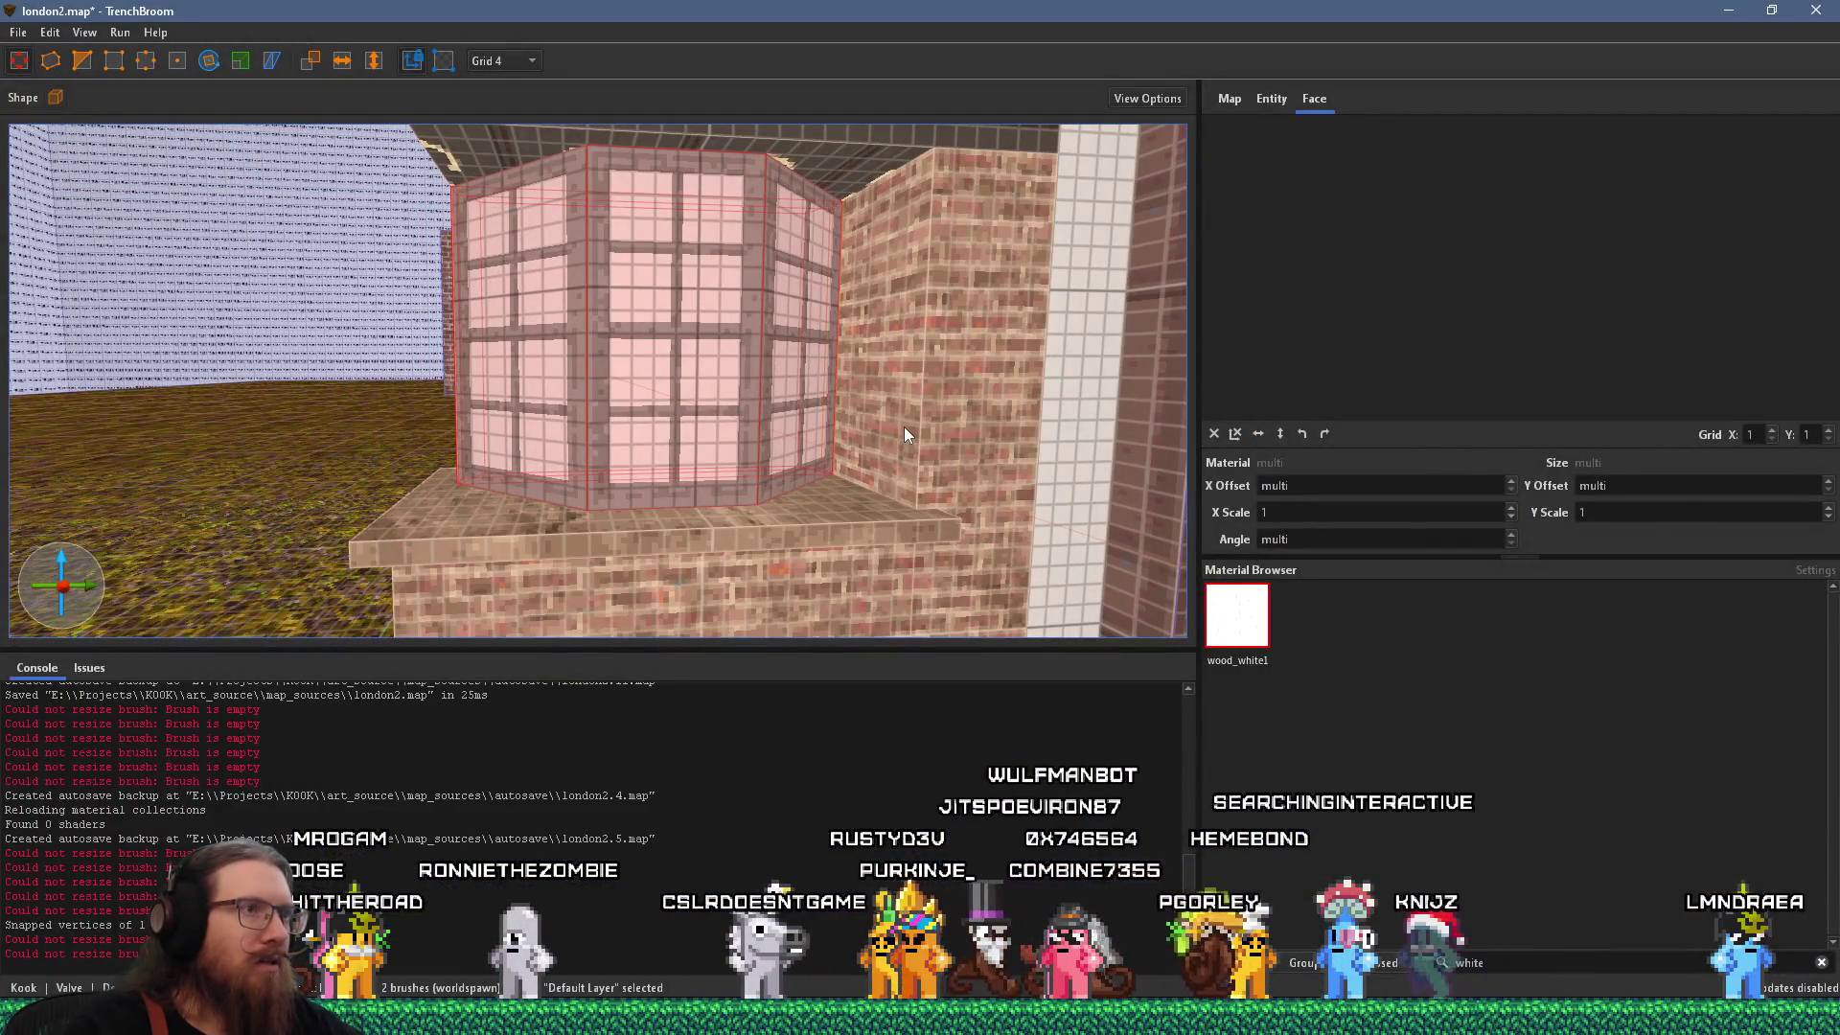
{"action": "key", "text": "Escape"}
{"action": "mouse_move", "coordinate": [924, 435]}
{"action": "left_mouse_down"}
{"action": "mouse_move", "coordinate": [745, 487]}
{"action": "mouse_move", "coordinate": [803, 457]}
{"action": "mouse_move", "coordinate": [716, 521]}
{"action": "mouse_move", "coordinate": [755, 560]}
{"action": "left_mouse_up"}
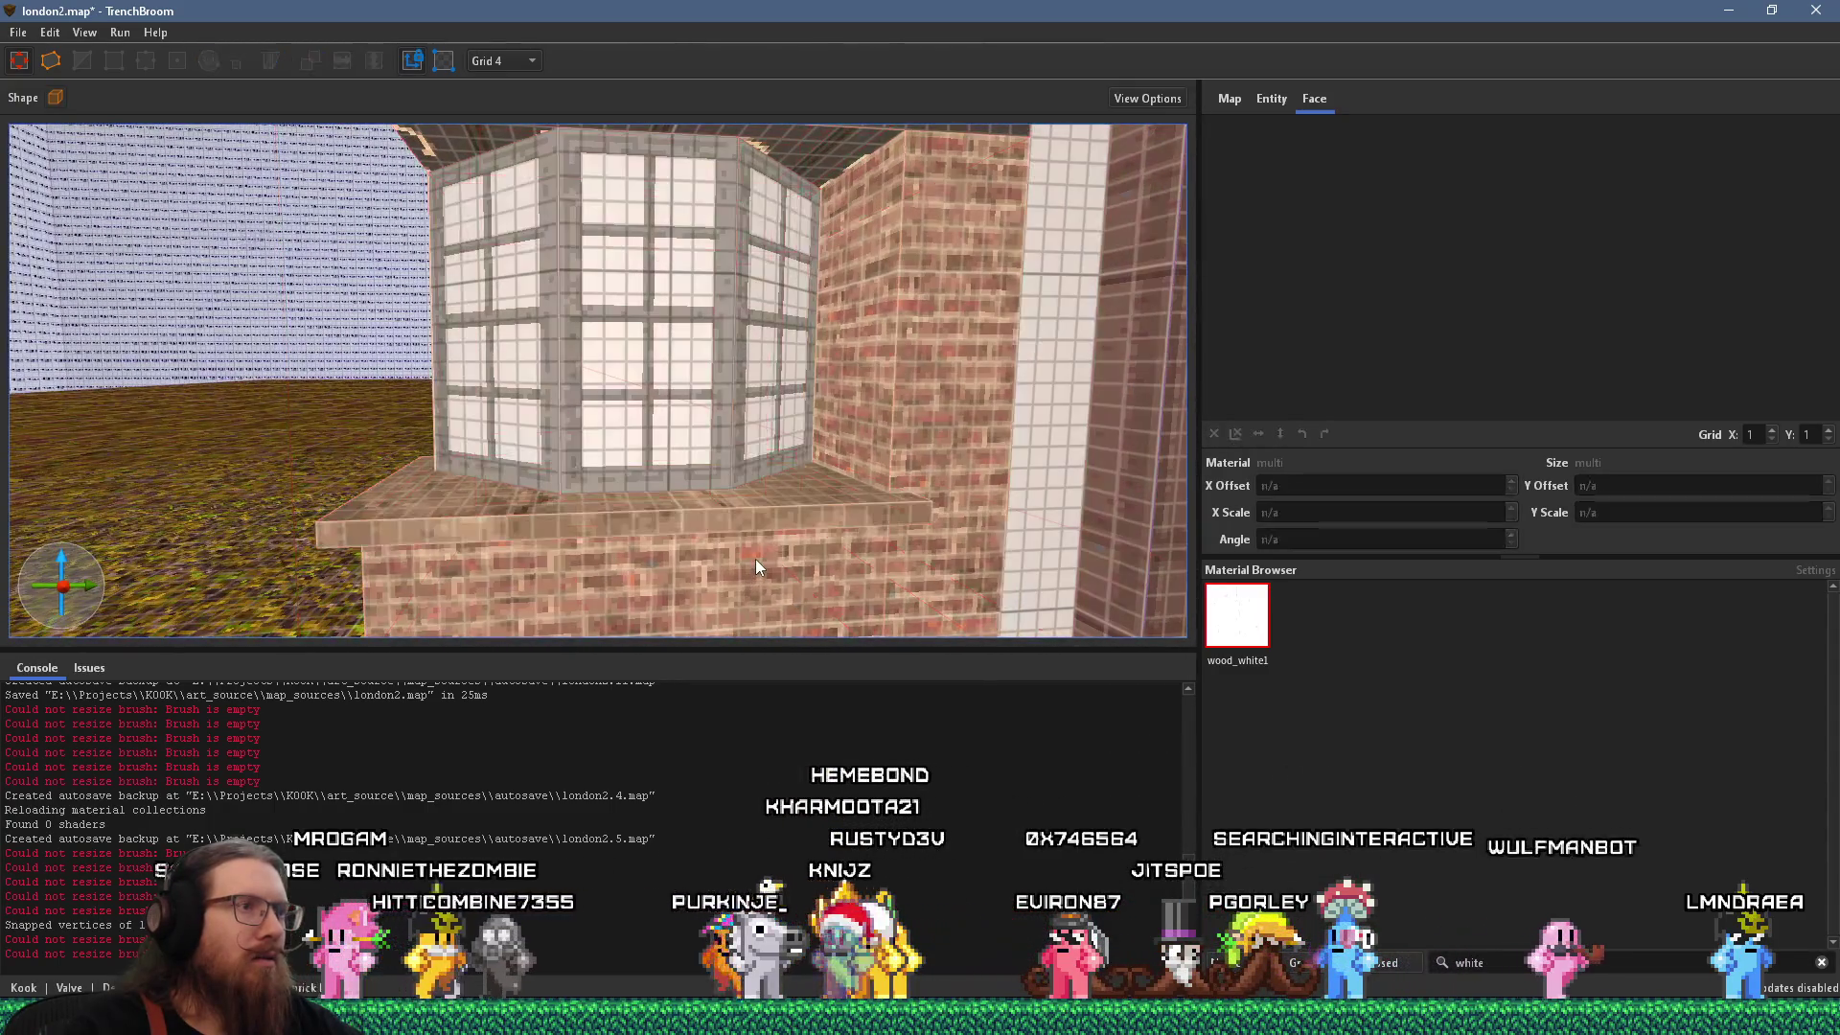
{"action": "left_click", "coordinate": [755, 559]}
{"action": "scroll", "coordinate": [769, 526], "scroll_direction": "down", "scroll_amount": 5}
{"action": "scroll", "coordinate": [670, 435], "scroll_direction": "up", "scroll_amount": 4}
{"action": "mouse_move", "coordinate": [670, 435]}
{"action": "left_mouse_down"}
{"action": "mouse_move", "coordinate": [627, 412]}
{"action": "mouse_move", "coordinate": [826, 469]}
{"action": "left_mouse_up"}
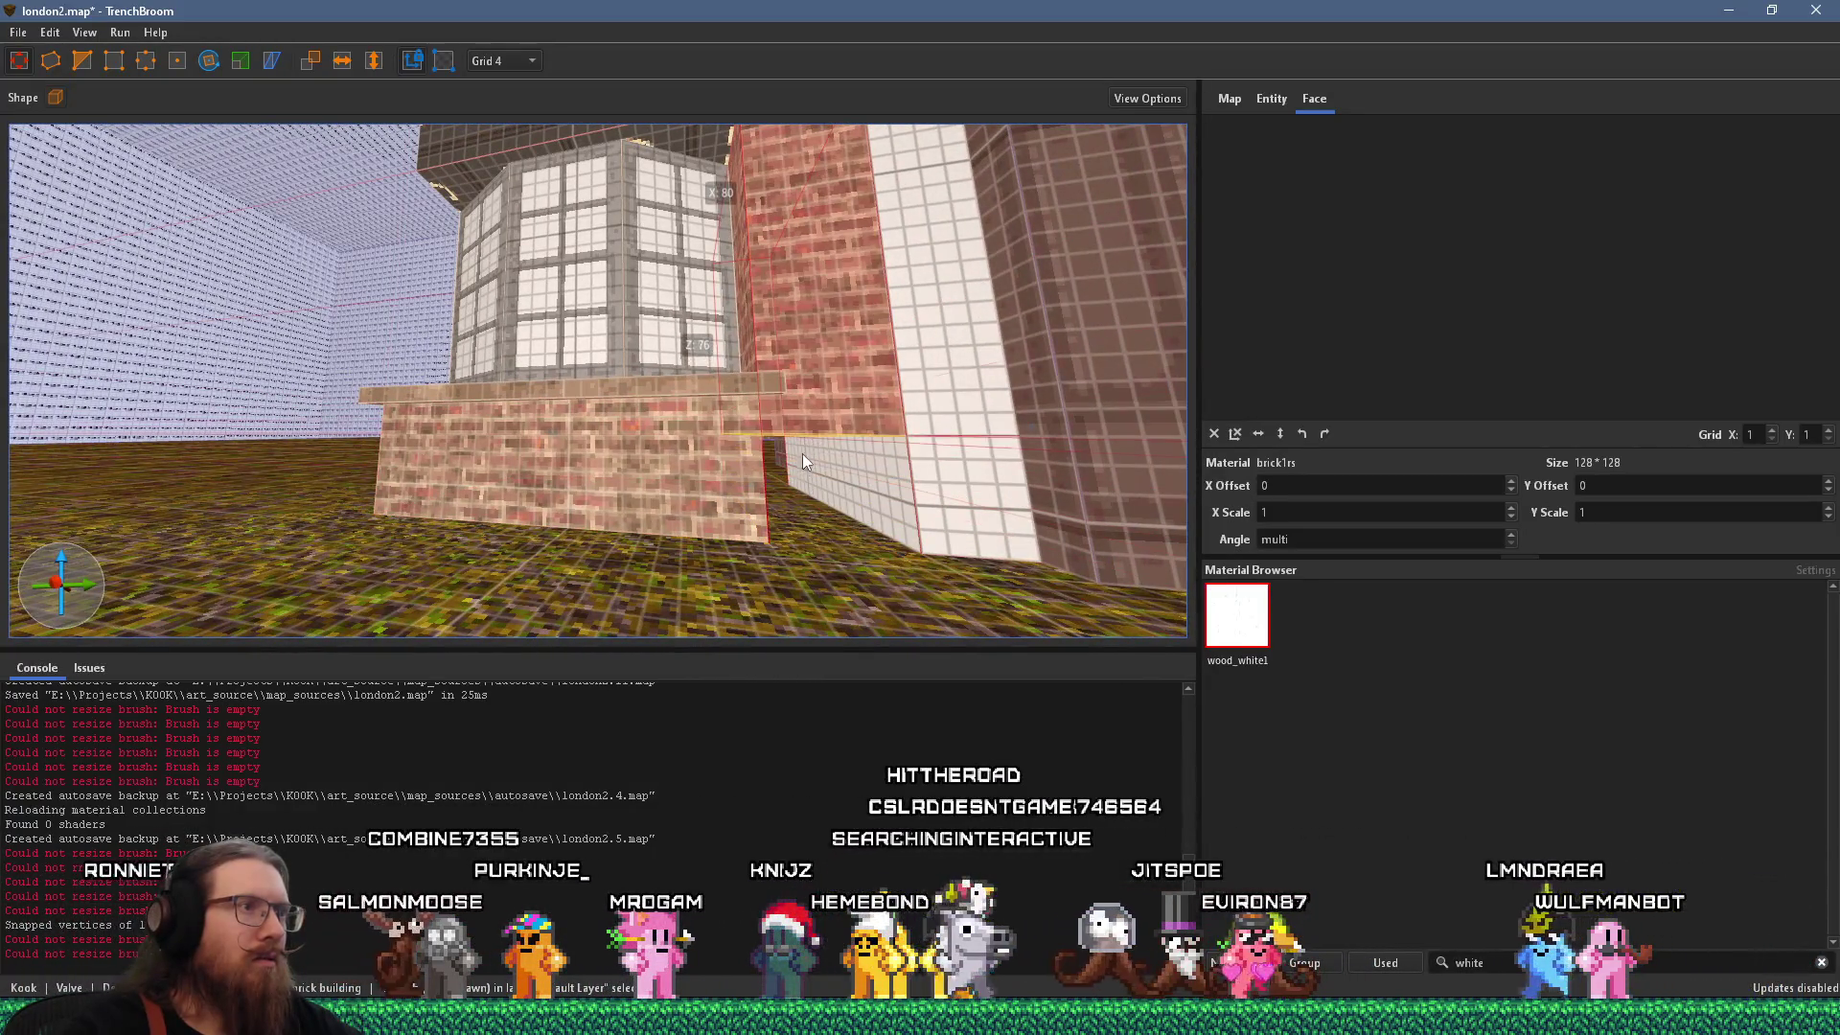
{"action": "left_click", "coordinate": [727, 444]}
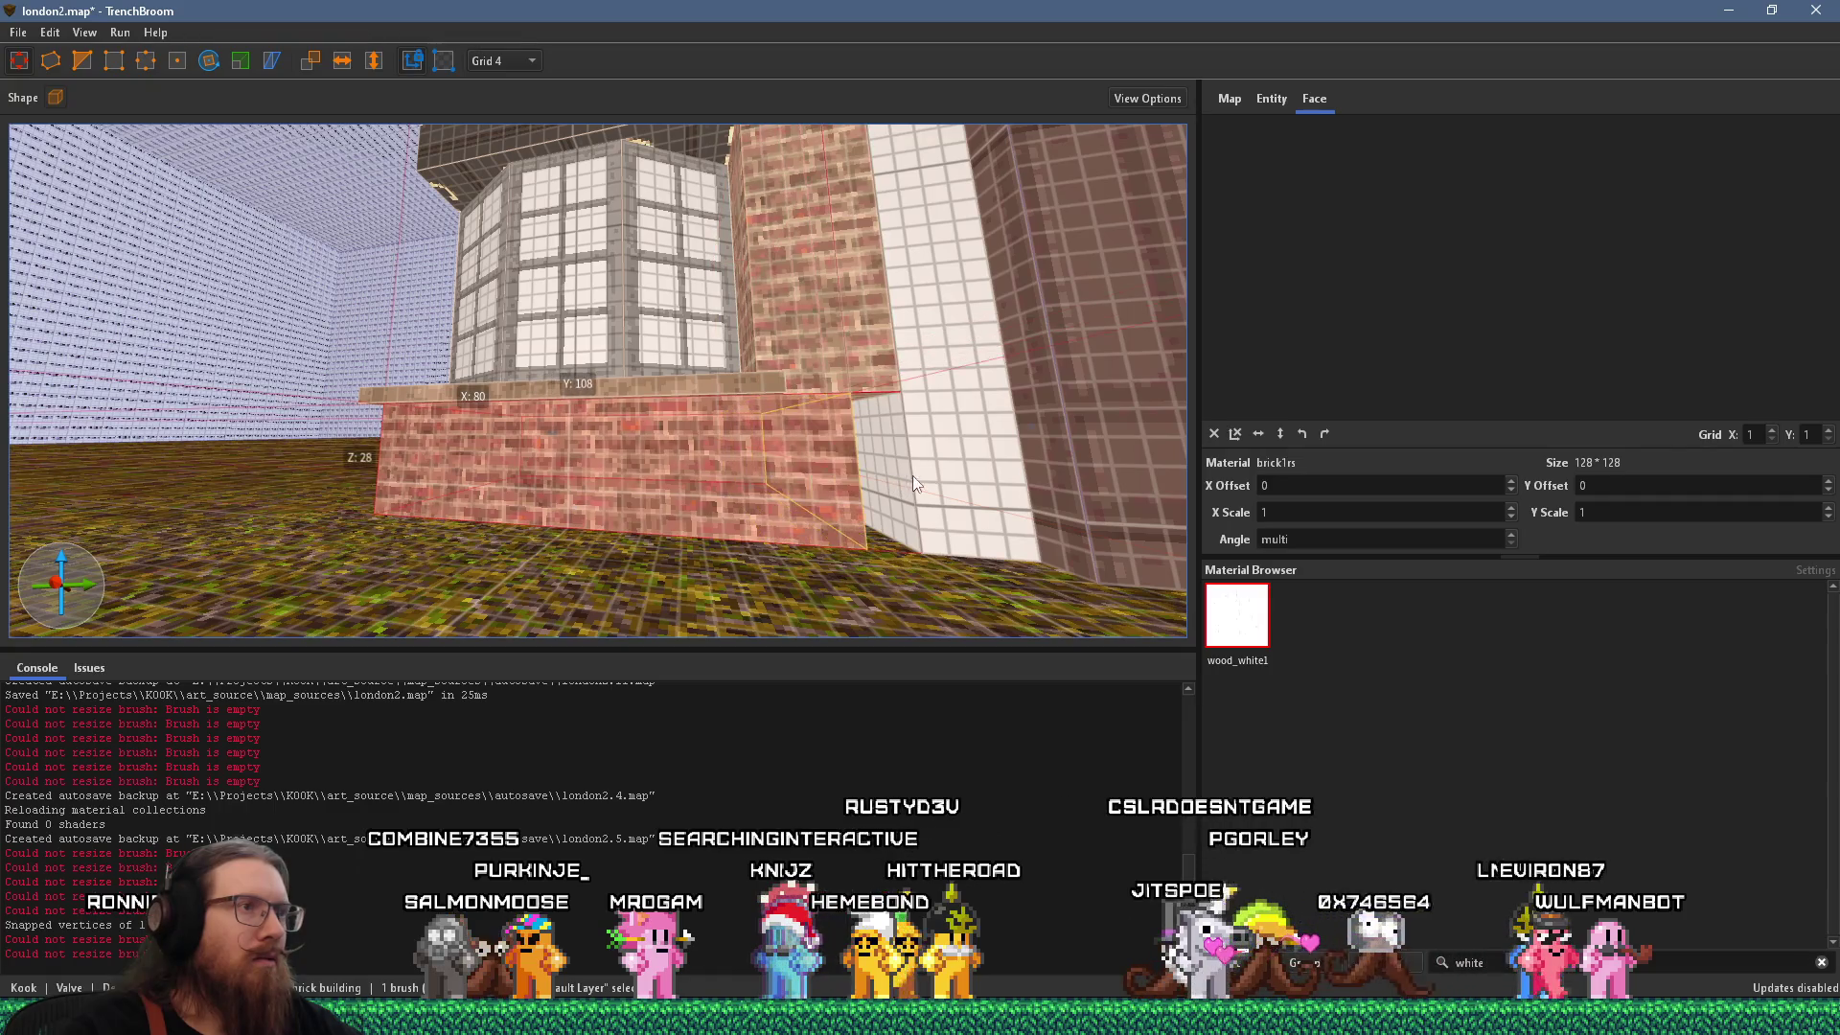
{"action": "left_click_drag", "start_coordinate": [654, 463], "coordinate": [808, 533]}
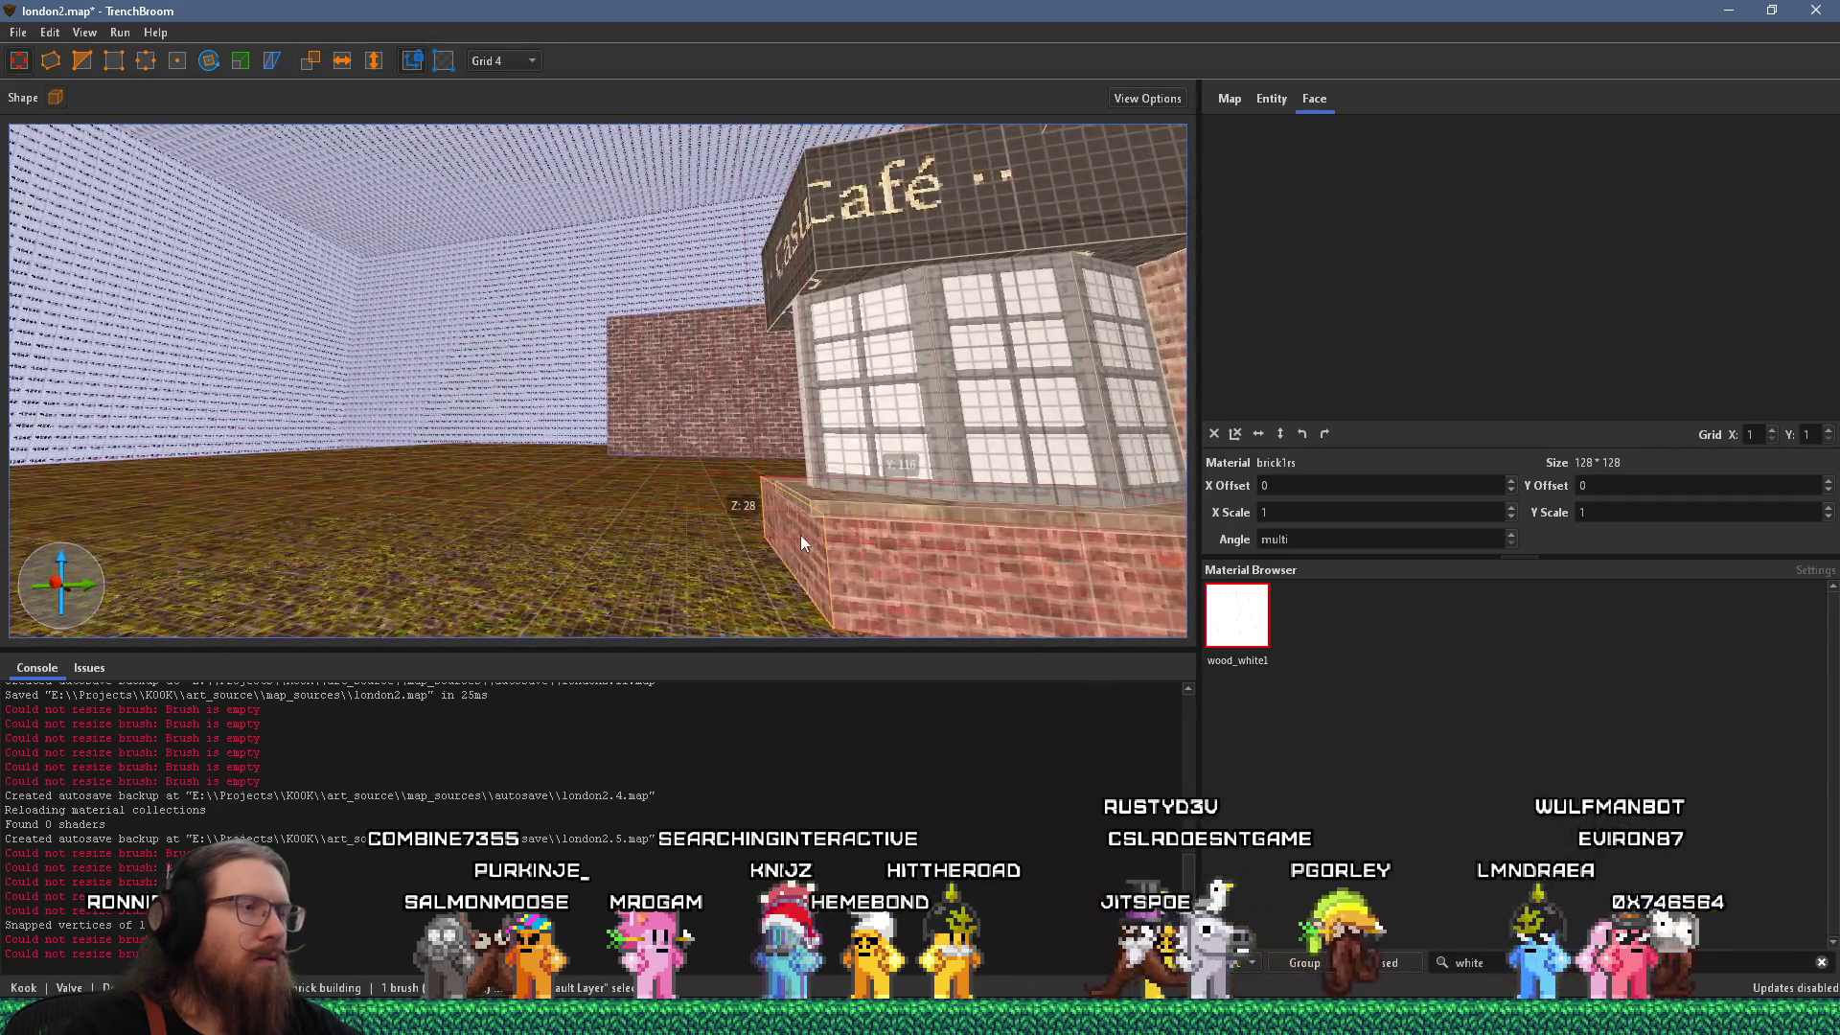
{"action": "key", "text": "alt+Tab"}
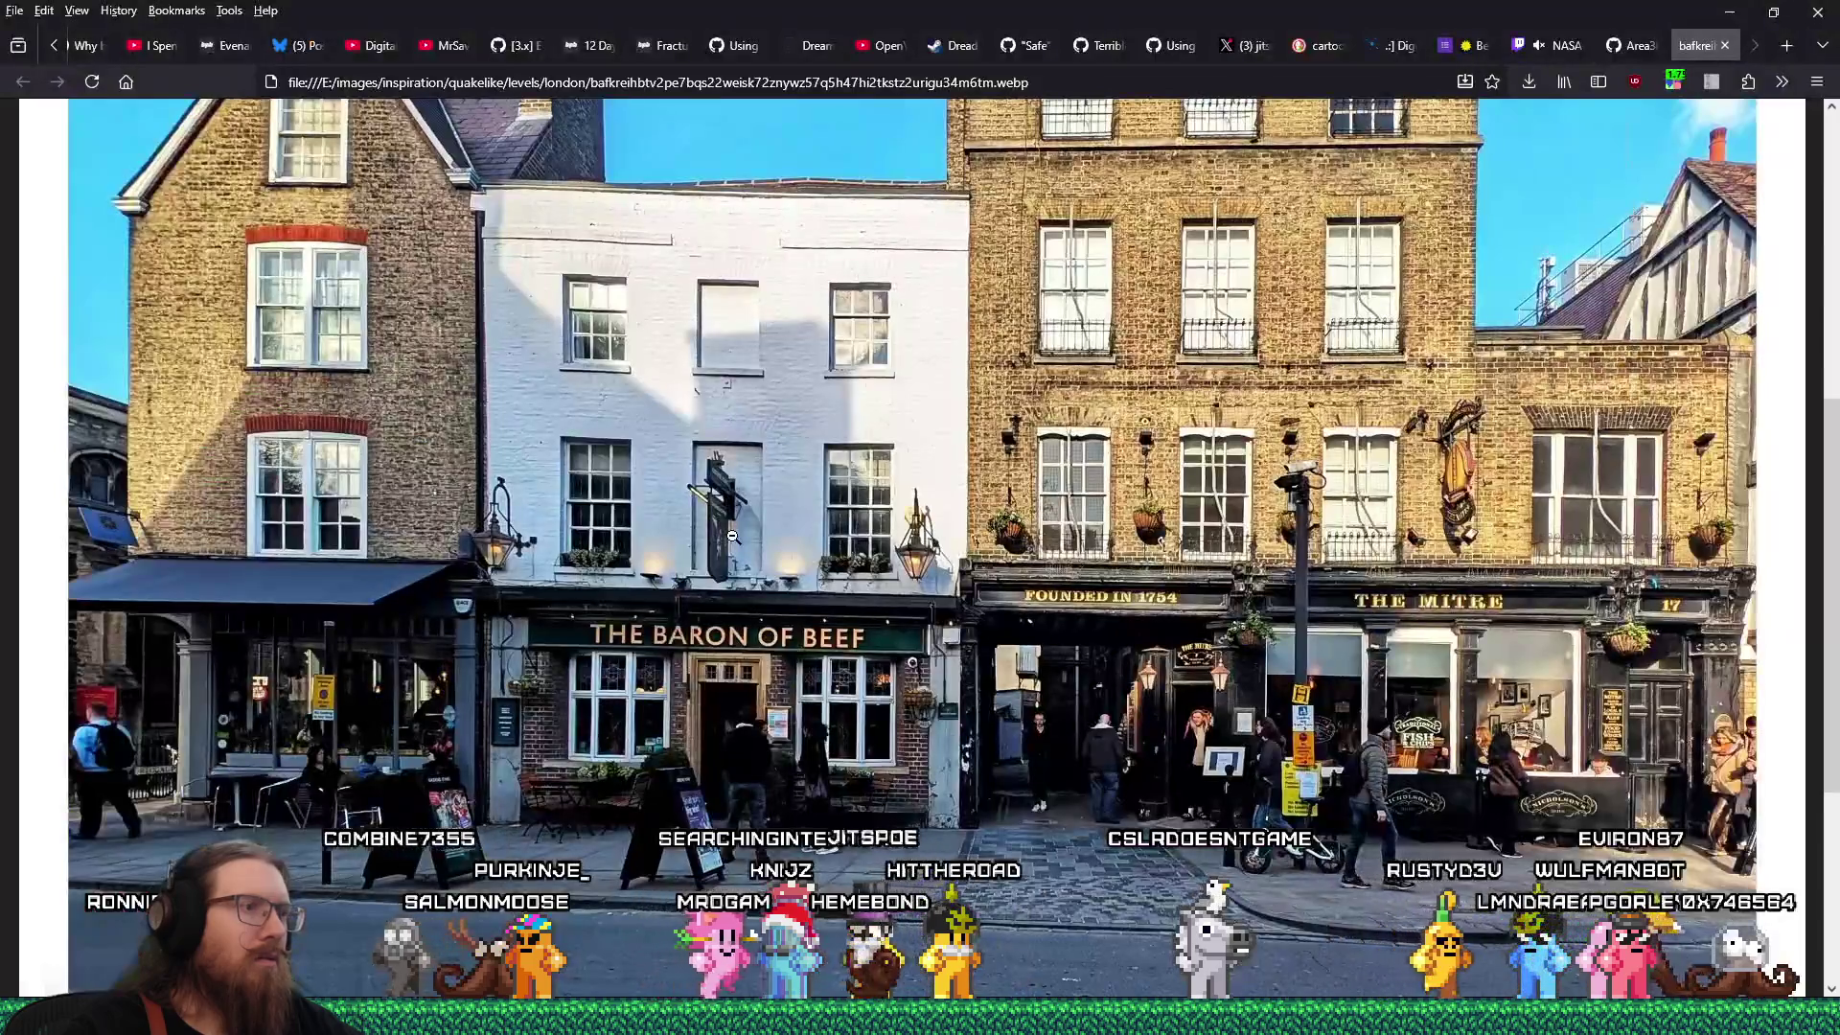
{"action": "key", "text": "alt+Tab"}
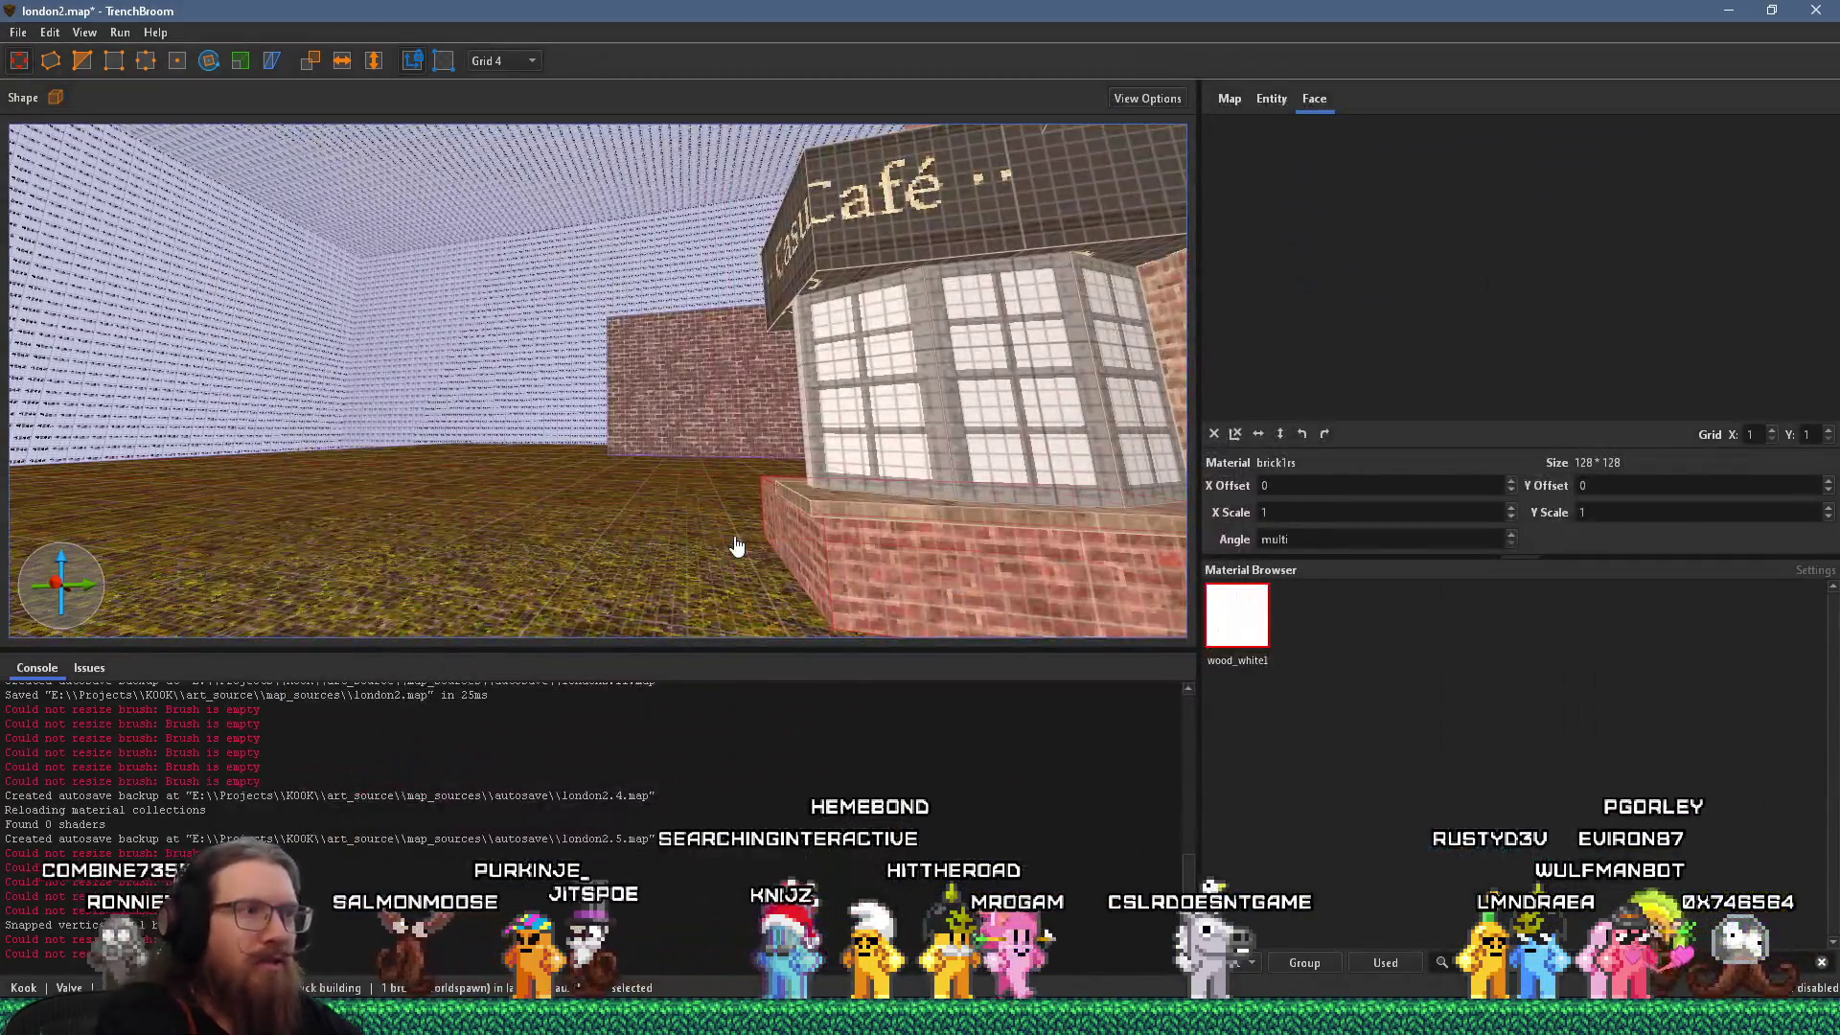
{"action": "key", "text": "ctrl+z"}
{"action": "scroll", "coordinate": [762, 491], "scroll_direction": "down", "scroll_amount": 3}
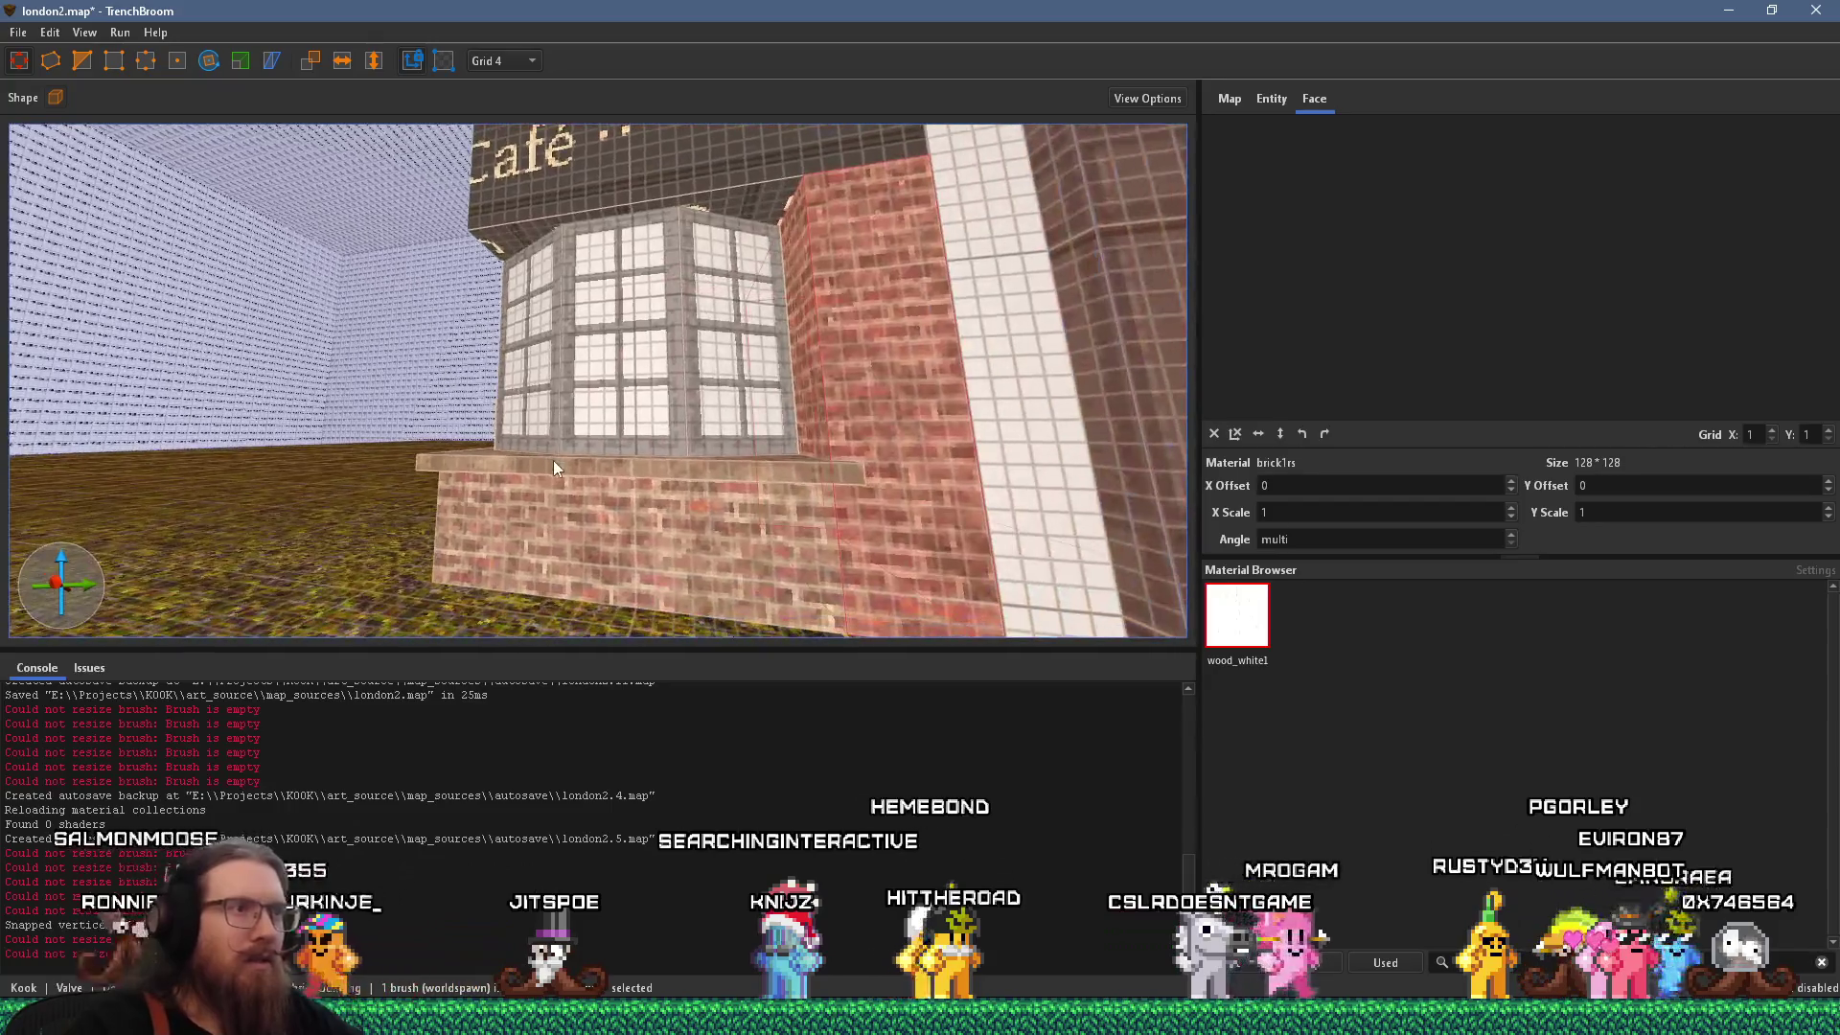
Remove the brick brush covering the window and place a brick block on its left side.
{"action": "key", "text": "ctrl+z"}
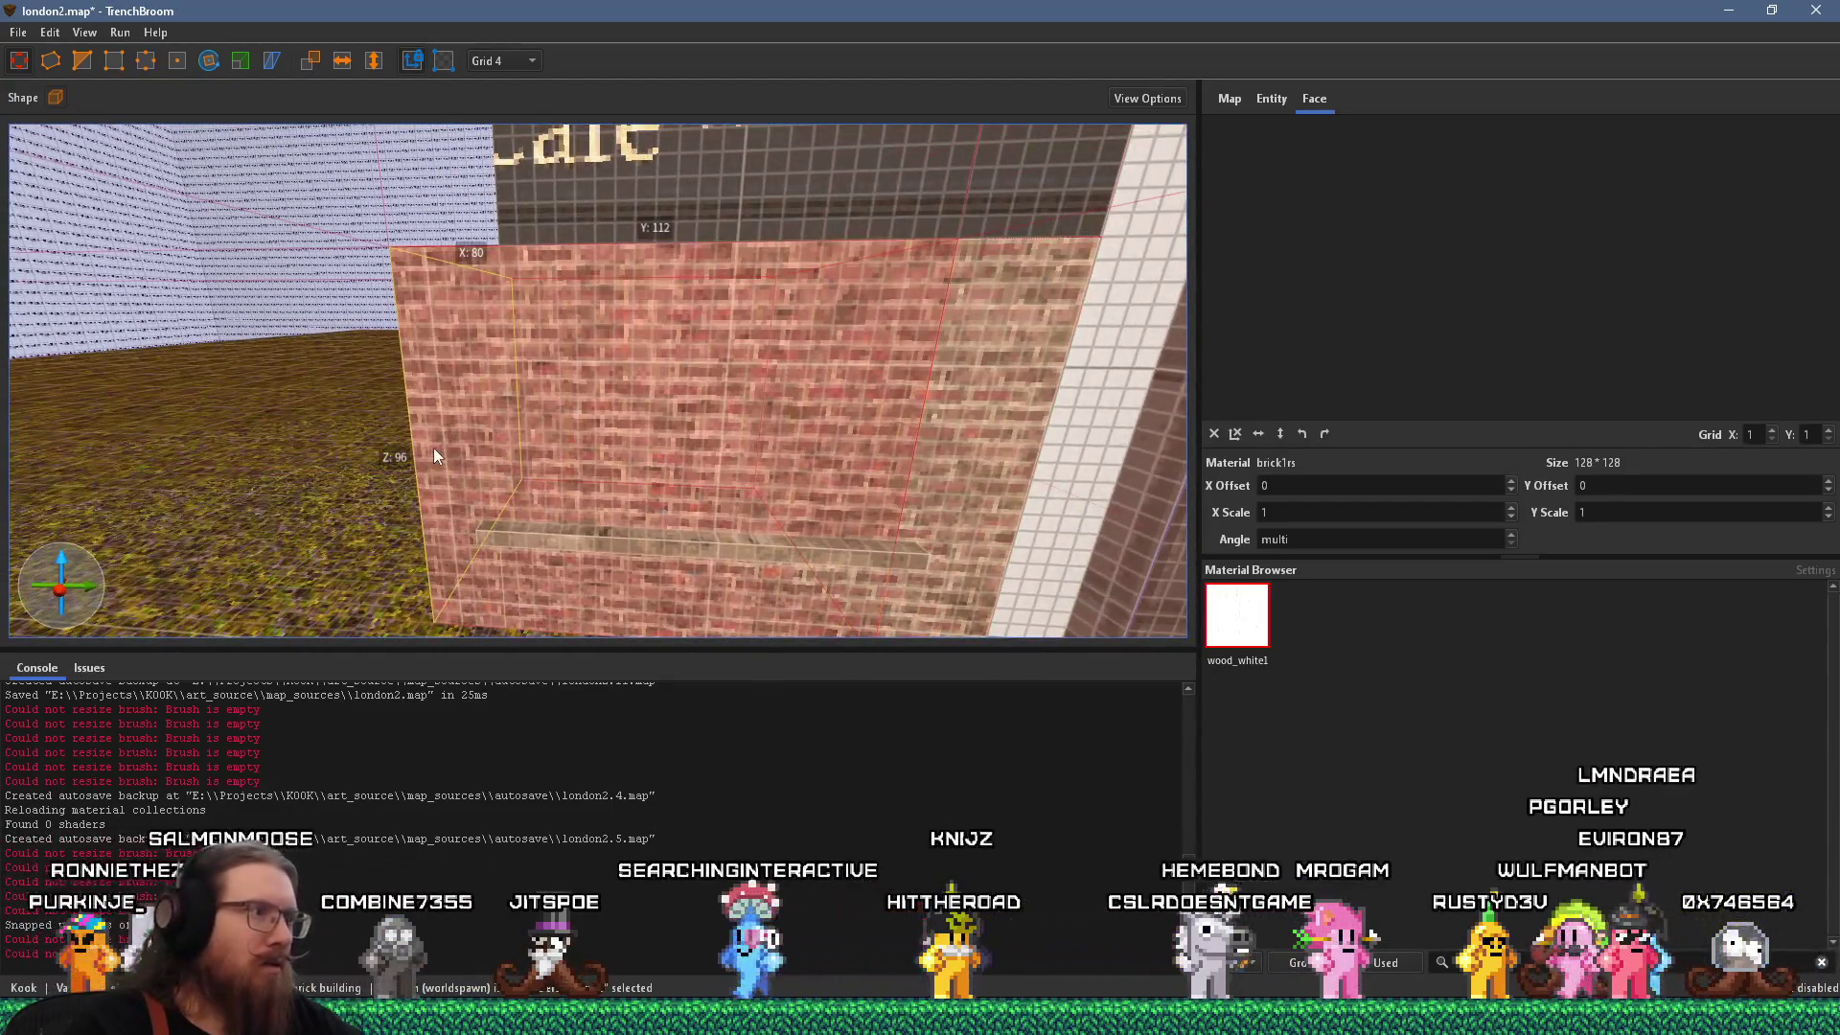
{"action": "key", "text": "ctrl+shift+z"}
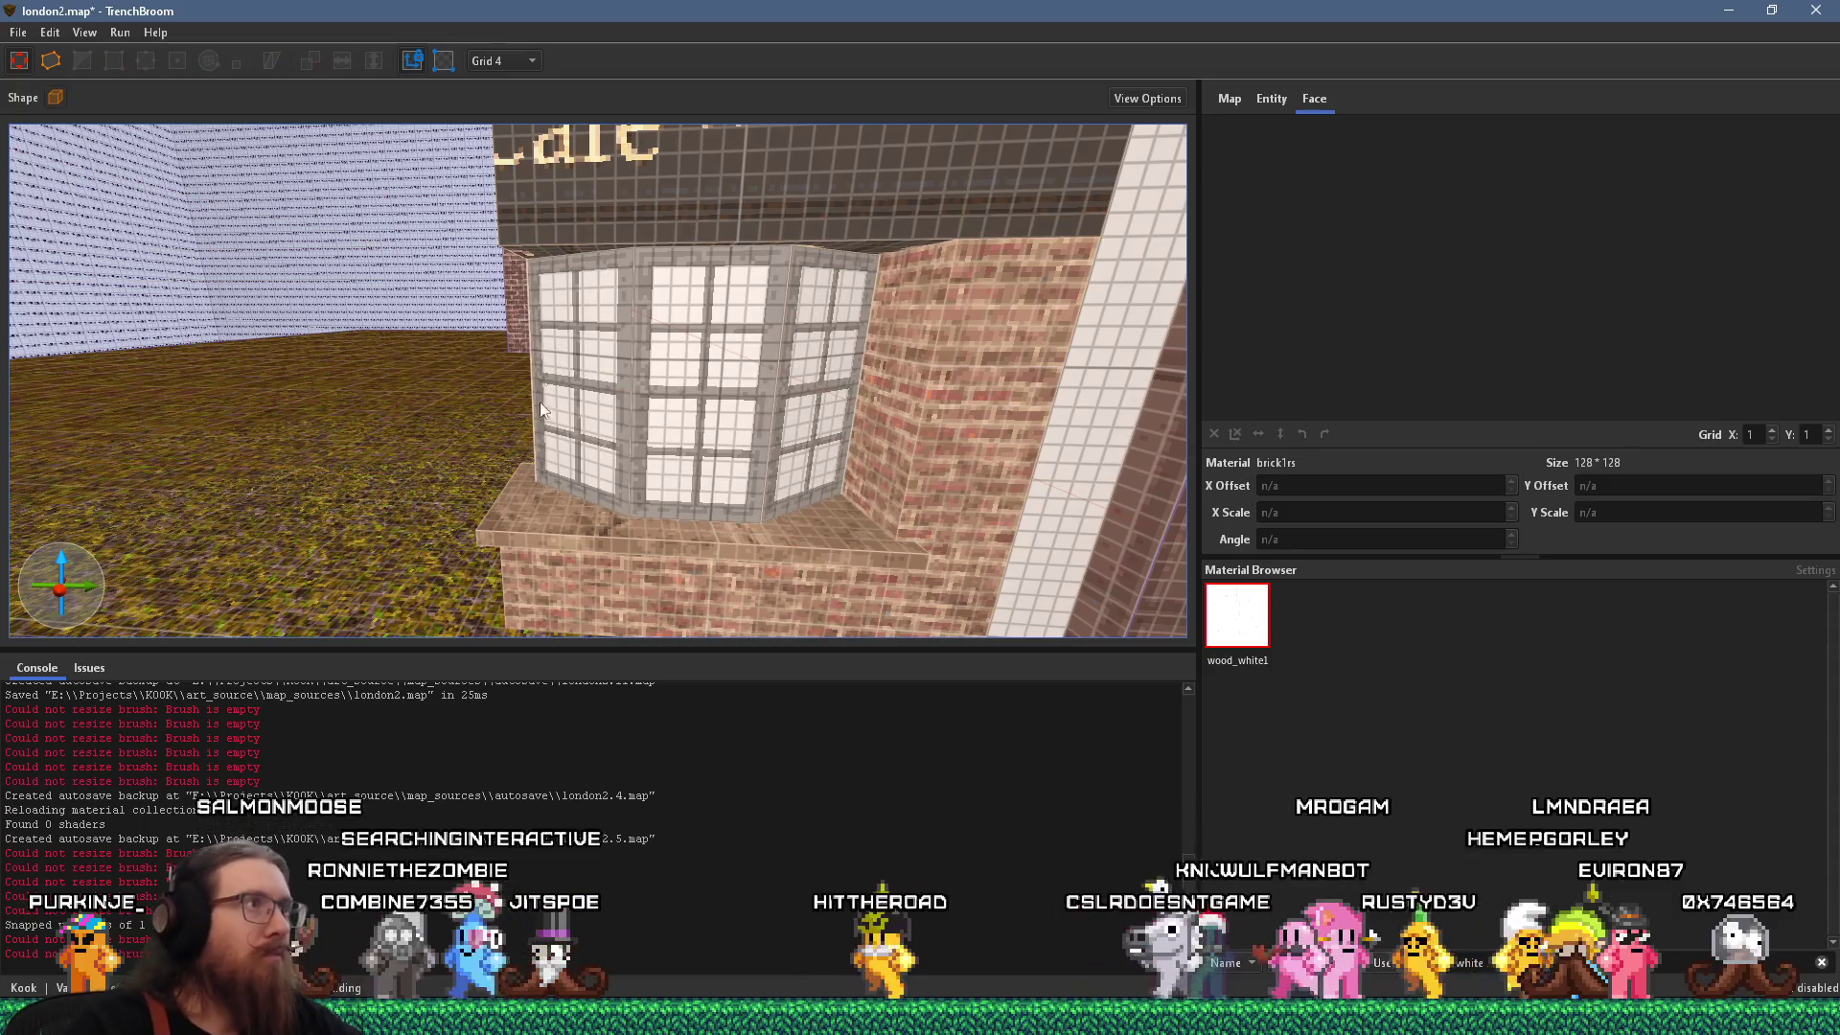
{"action": "mouse_move", "coordinate": [922, 465]}
{"action": "left_mouse_down"}
{"action": "mouse_move", "coordinate": [374, 444]}
{"action": "mouse_move", "coordinate": [441, 464]}
{"action": "left_mouse_up"}
{"action": "key", "text": "Escape"}
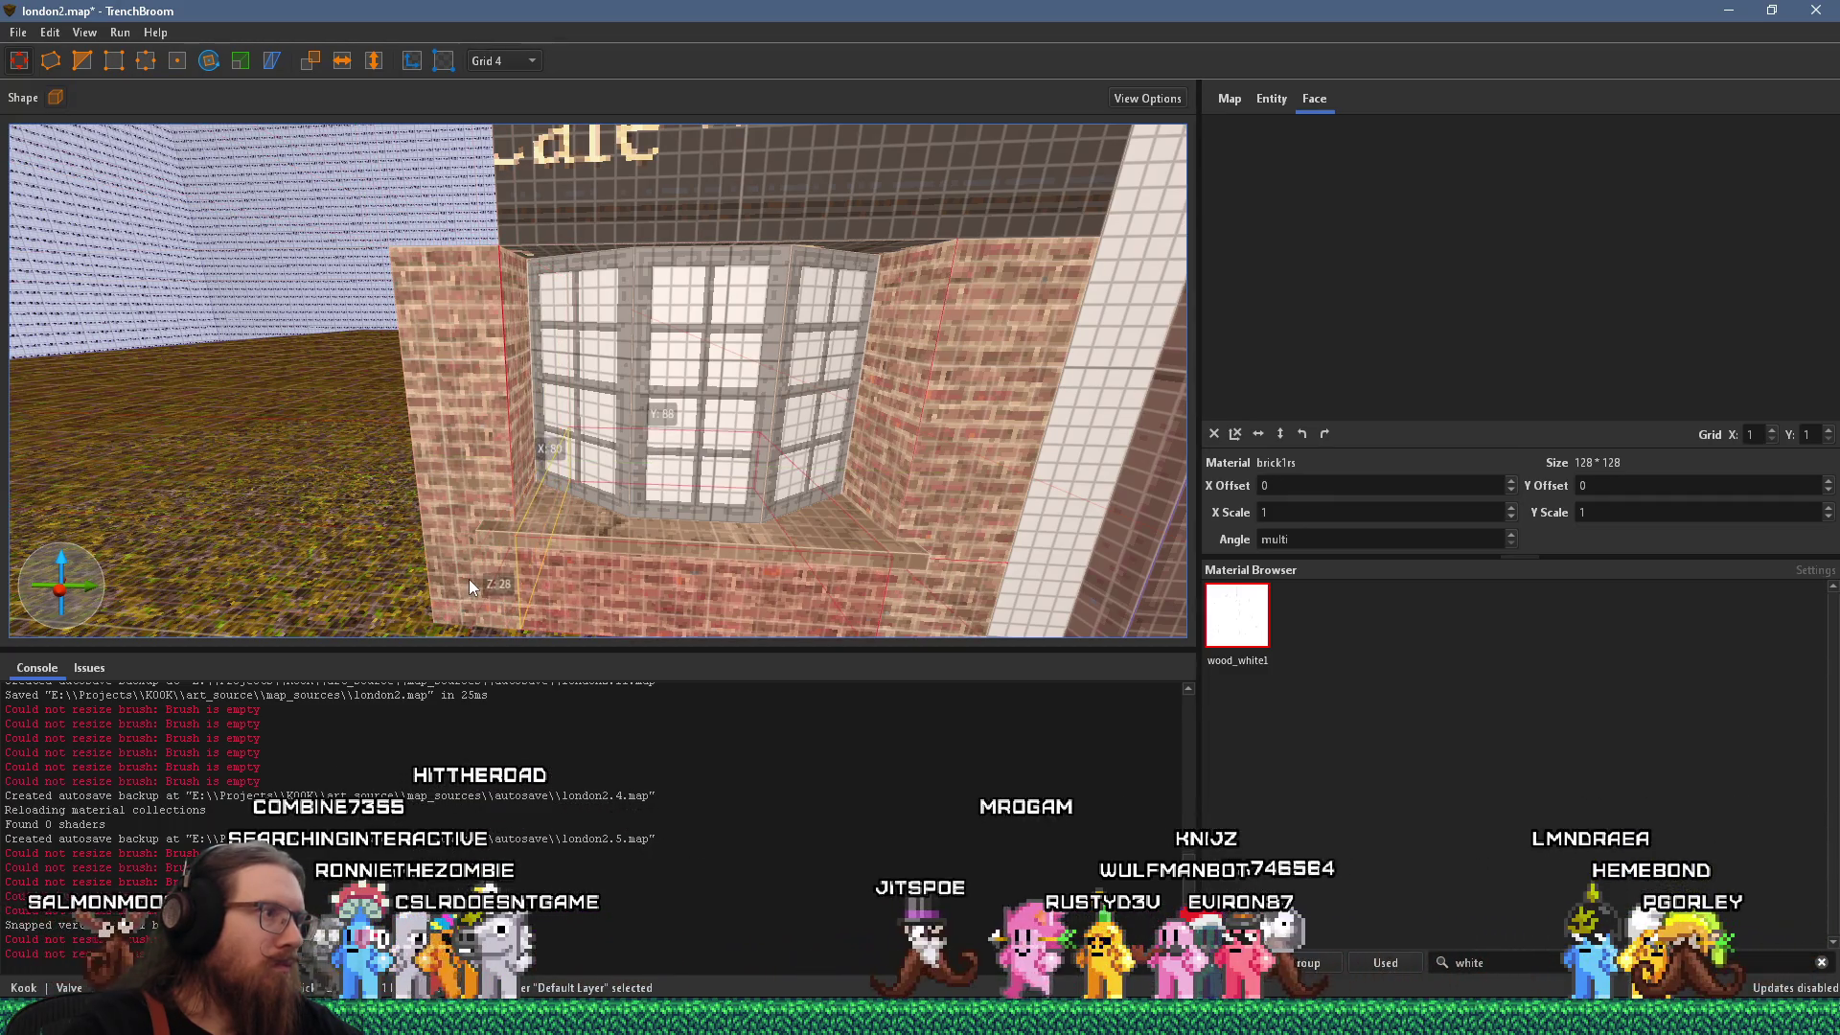
Select the top face of the bay window sill, checking it against the street photo.
{"action": "left_click", "coordinate": [484, 537]}
{"action": "left_click_drag", "start_coordinate": [458, 538], "coordinate": [460, 369]}
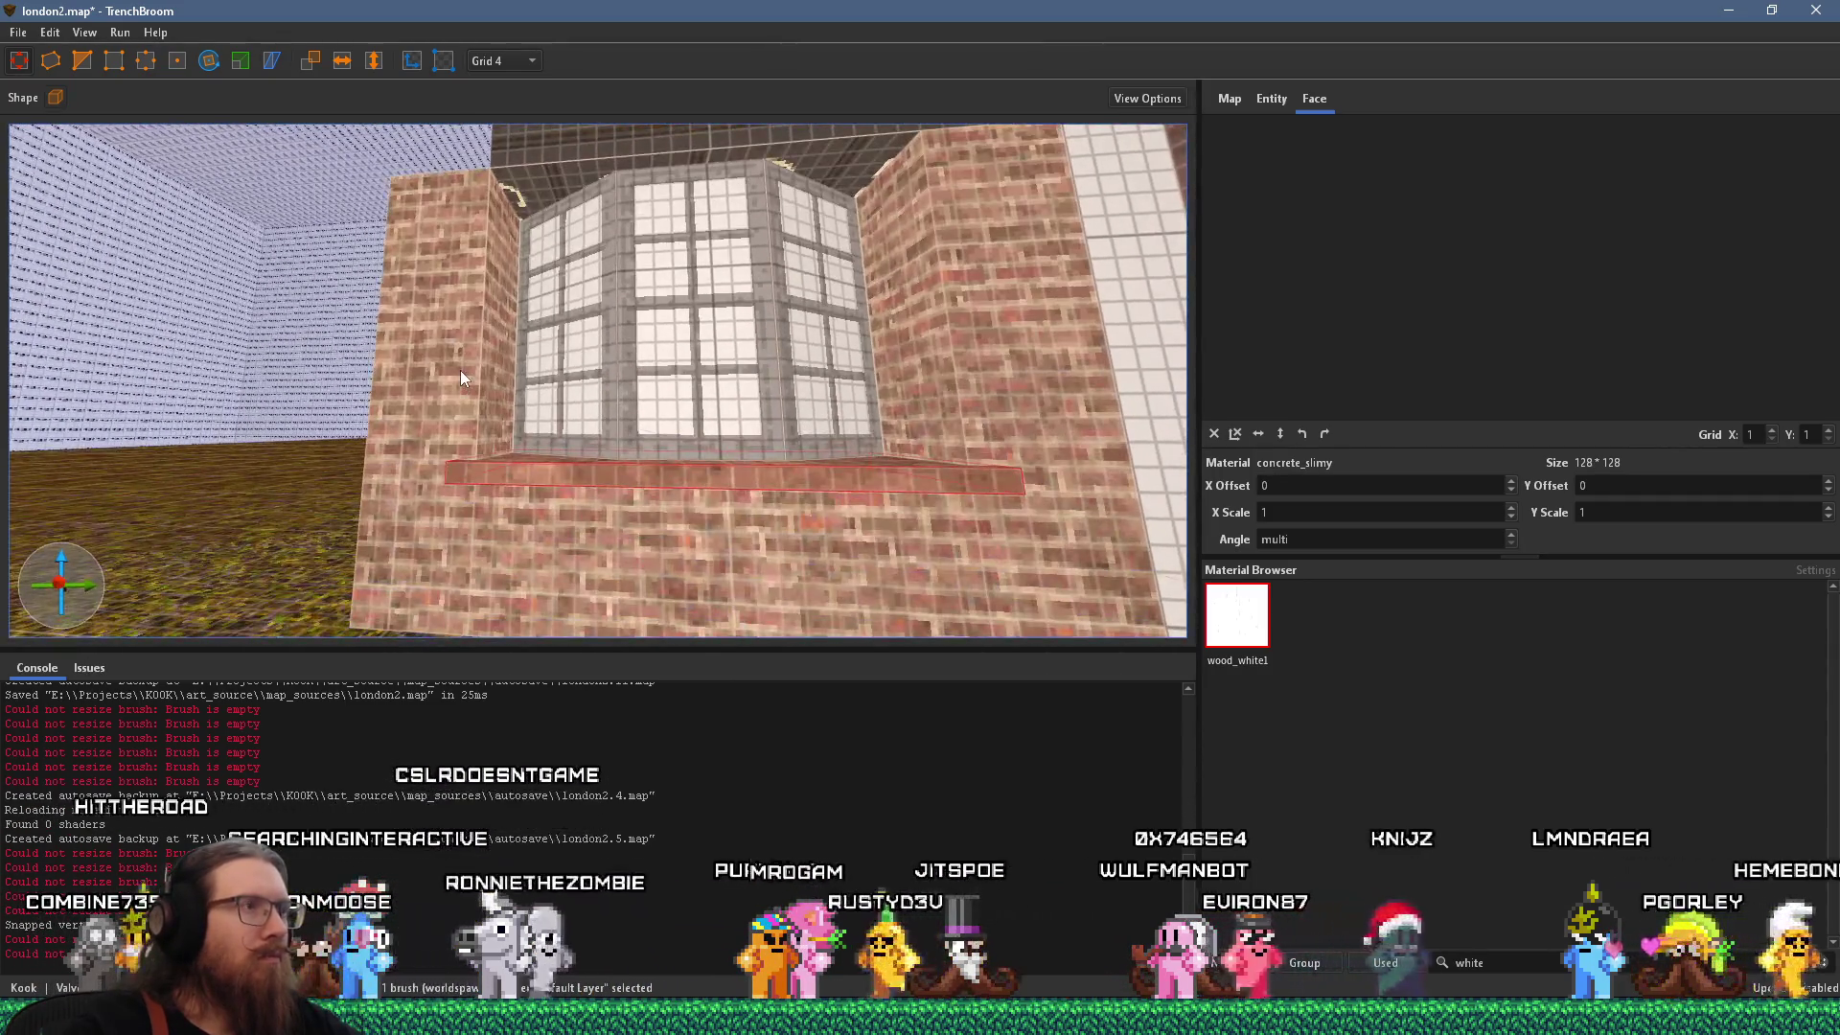
{"action": "key", "text": "alt+Tab"}
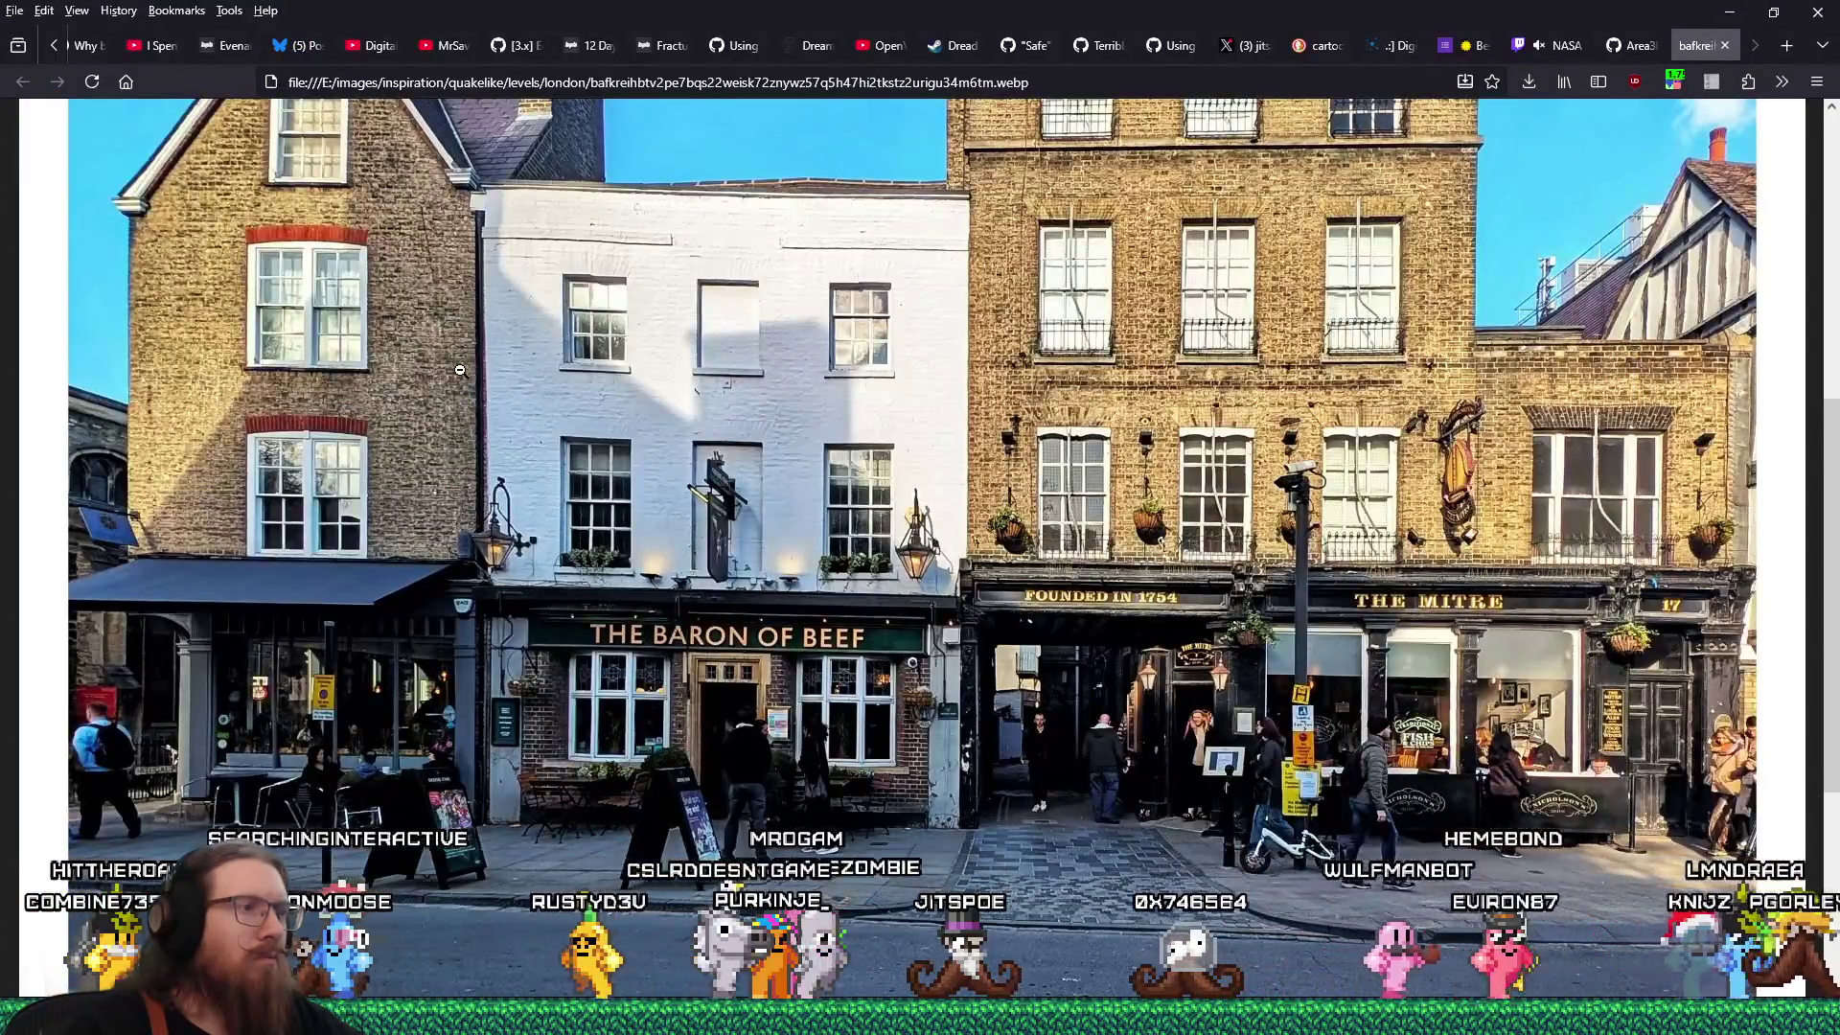
{"action": "key", "text": "alt+Tab"}
{"action": "left_click", "coordinate": [589, 571], "text": "shift"}
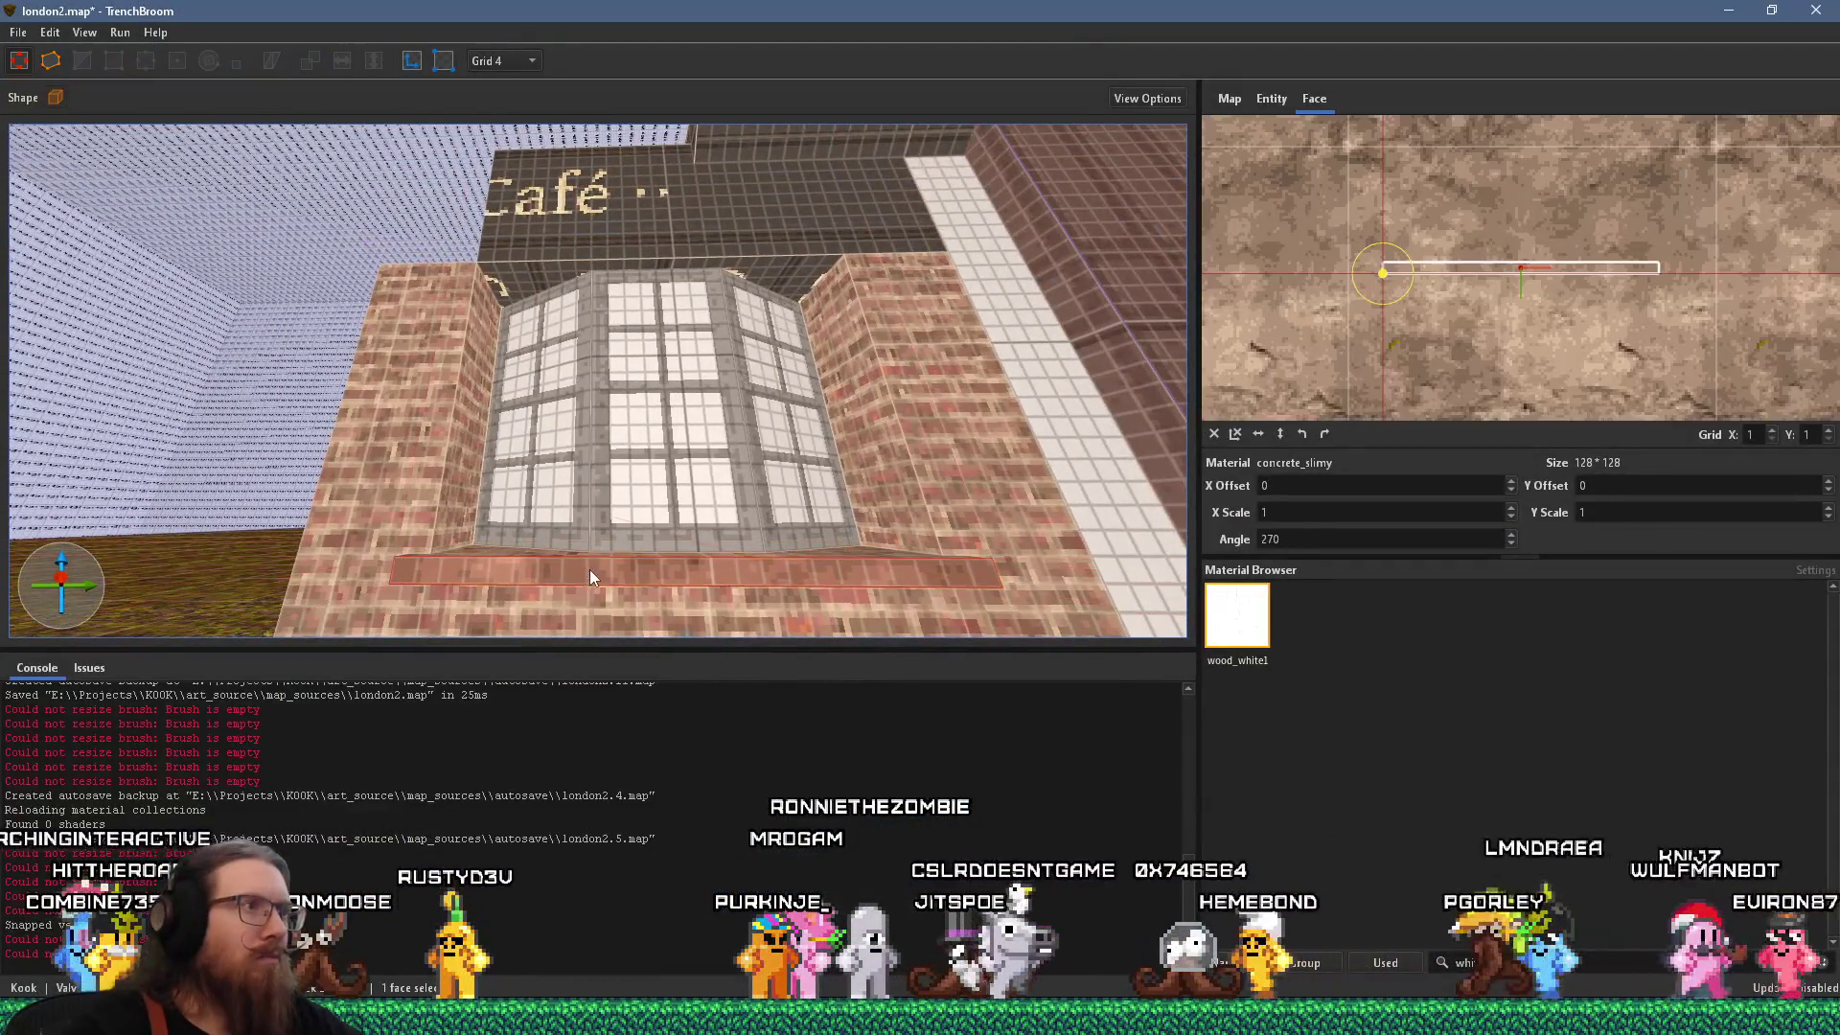
Inspect the casual_cafe texture on the sign's front face and toggle texture lock for the sign brushes.
{"action": "mouse_move", "coordinate": [518, 274]}
{"action": "left_mouse_down"}
{"action": "mouse_move", "coordinate": [550, 466]}
{"action": "mouse_move", "coordinate": [531, 445]}
{"action": "mouse_move", "coordinate": [617, 503]}
{"action": "mouse_move", "coordinate": [671, 450]}
{"action": "left_mouse_up"}
{"action": "left_click", "coordinate": [729, 401]}
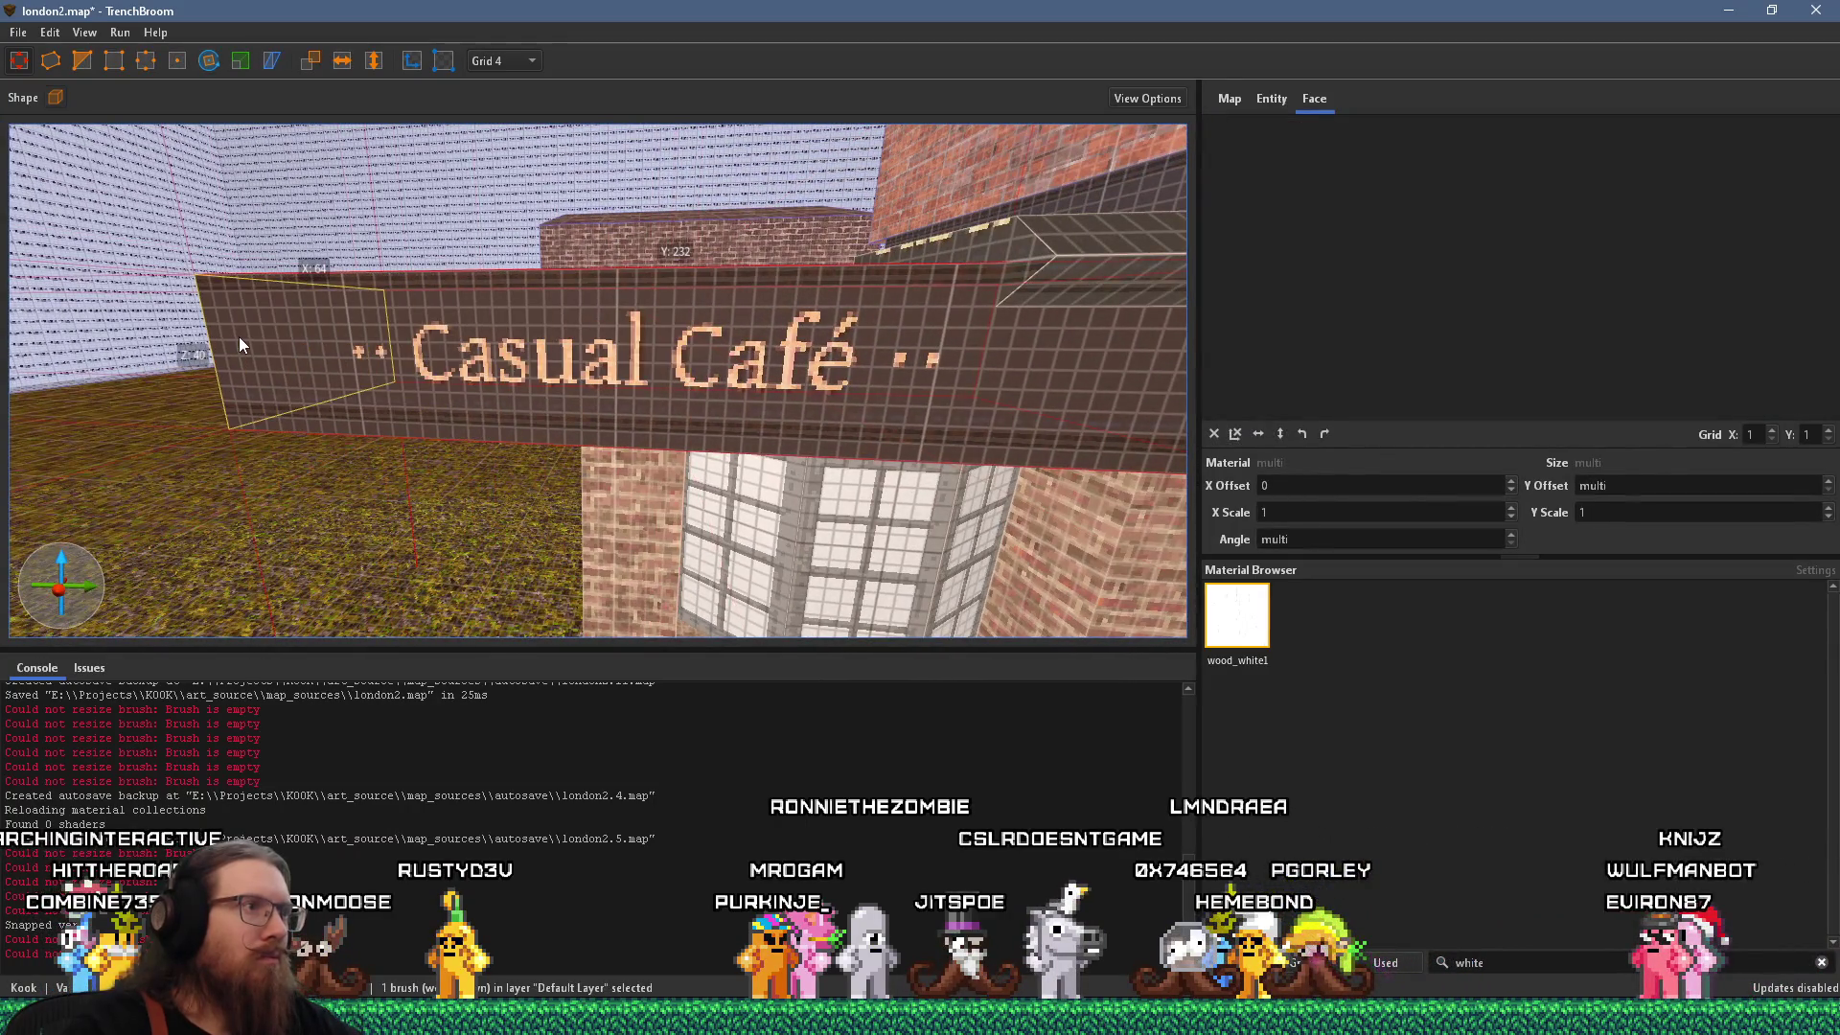
{"action": "left_click", "coordinate": [715, 370], "text": "shift"}
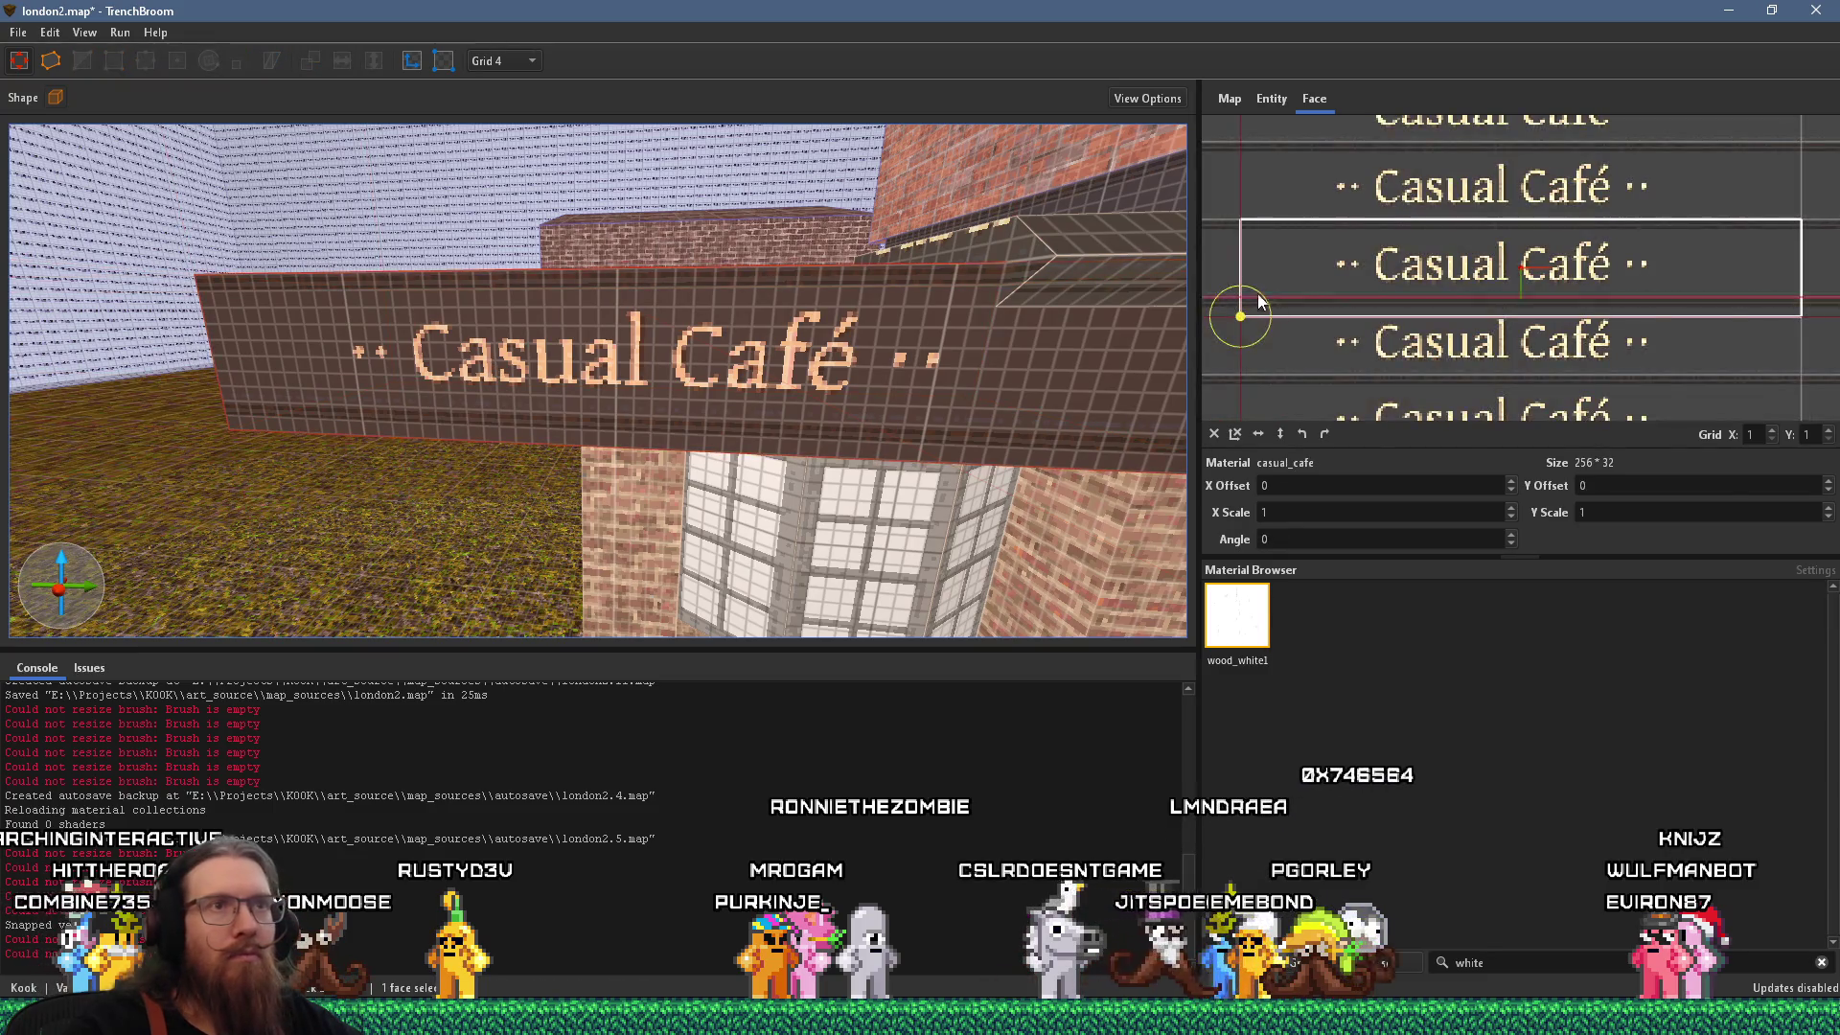
{"action": "left_click_drag", "start_coordinate": [968, 313], "coordinate": [864, 285]}
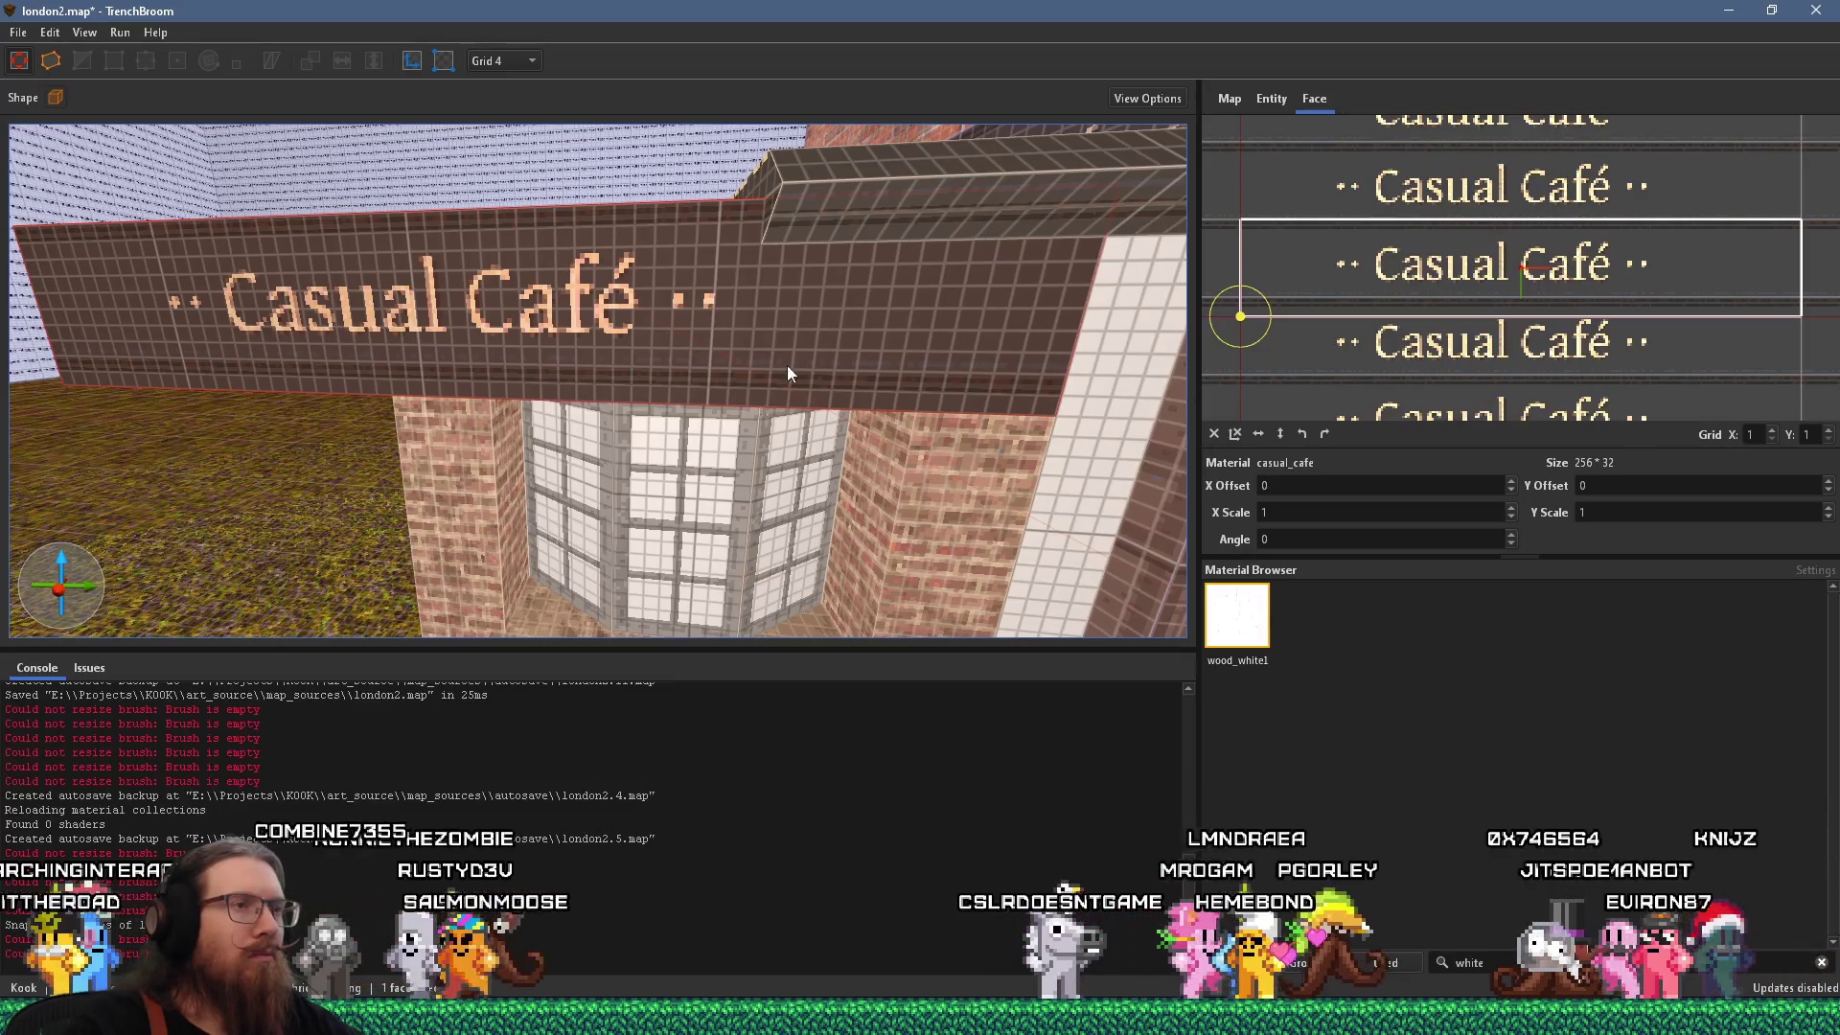
{"action": "left_click", "coordinate": [709, 357]}
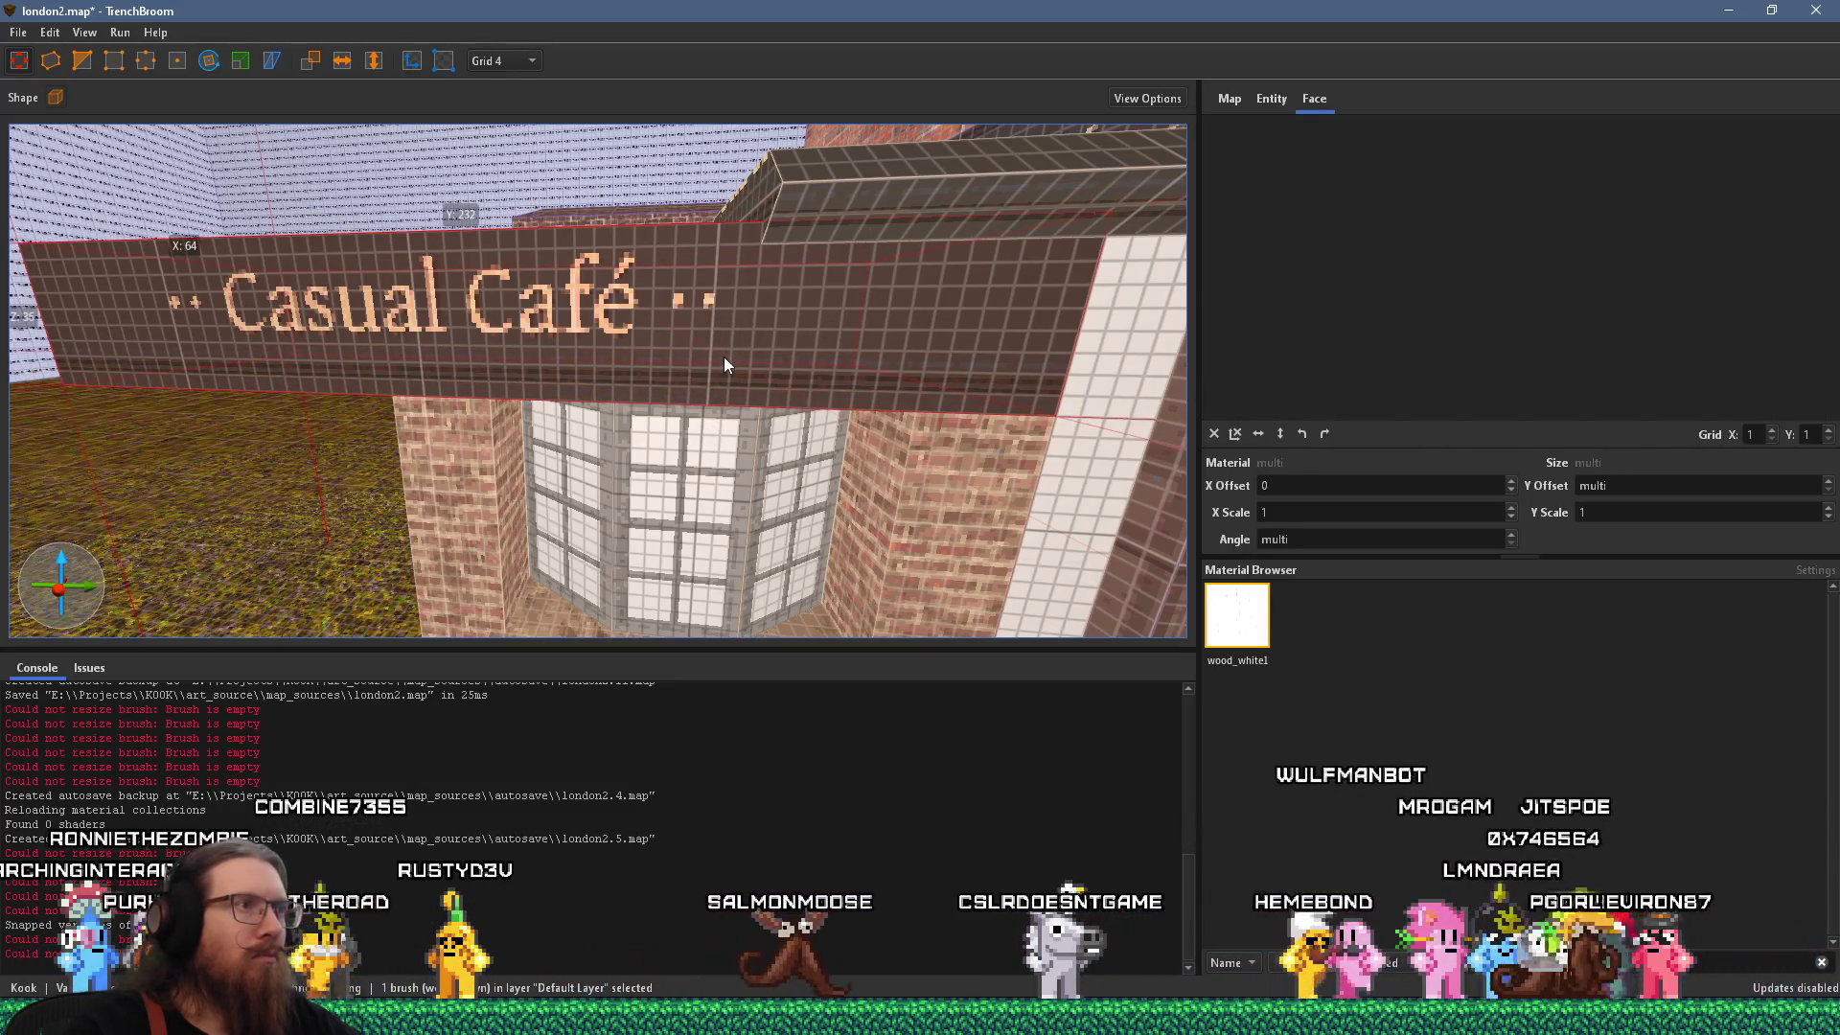
{"action": "left_click", "coordinate": [412, 61]}
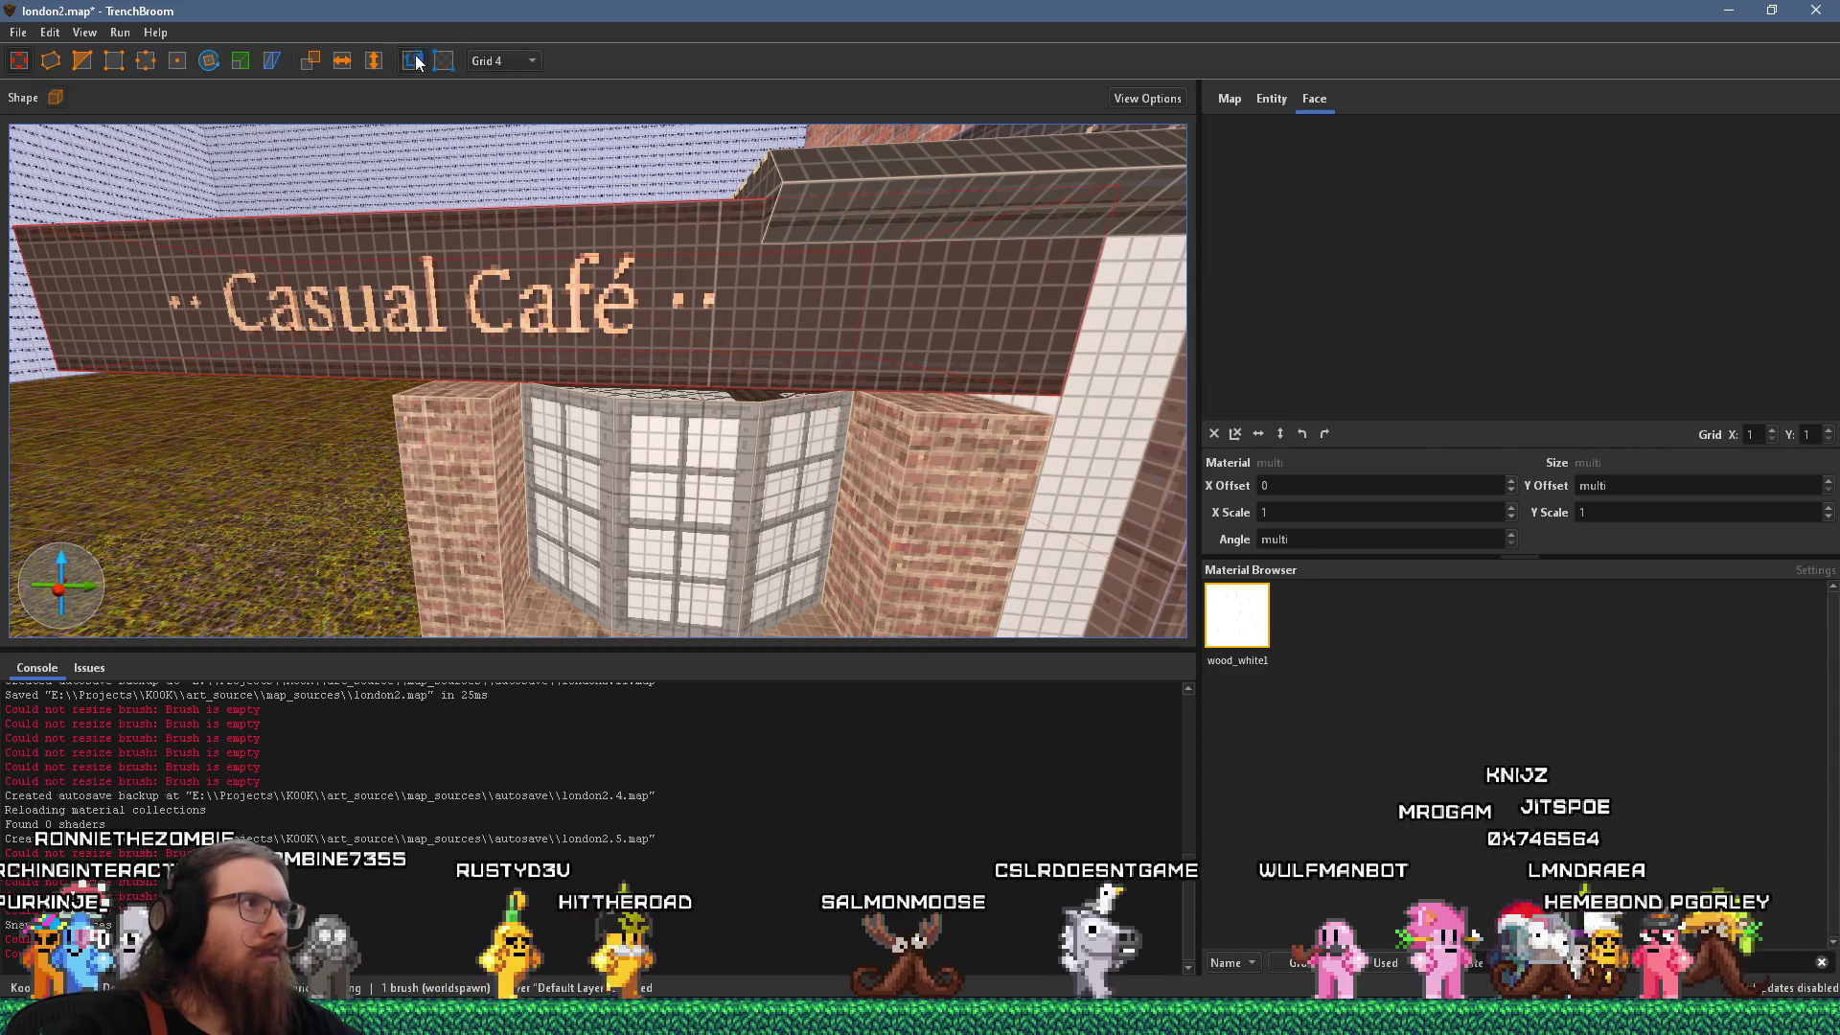
{"action": "scroll", "coordinate": [601, 267], "scroll_direction": "down", "scroll_amount": 5}
{"action": "key", "text": "Escape"}
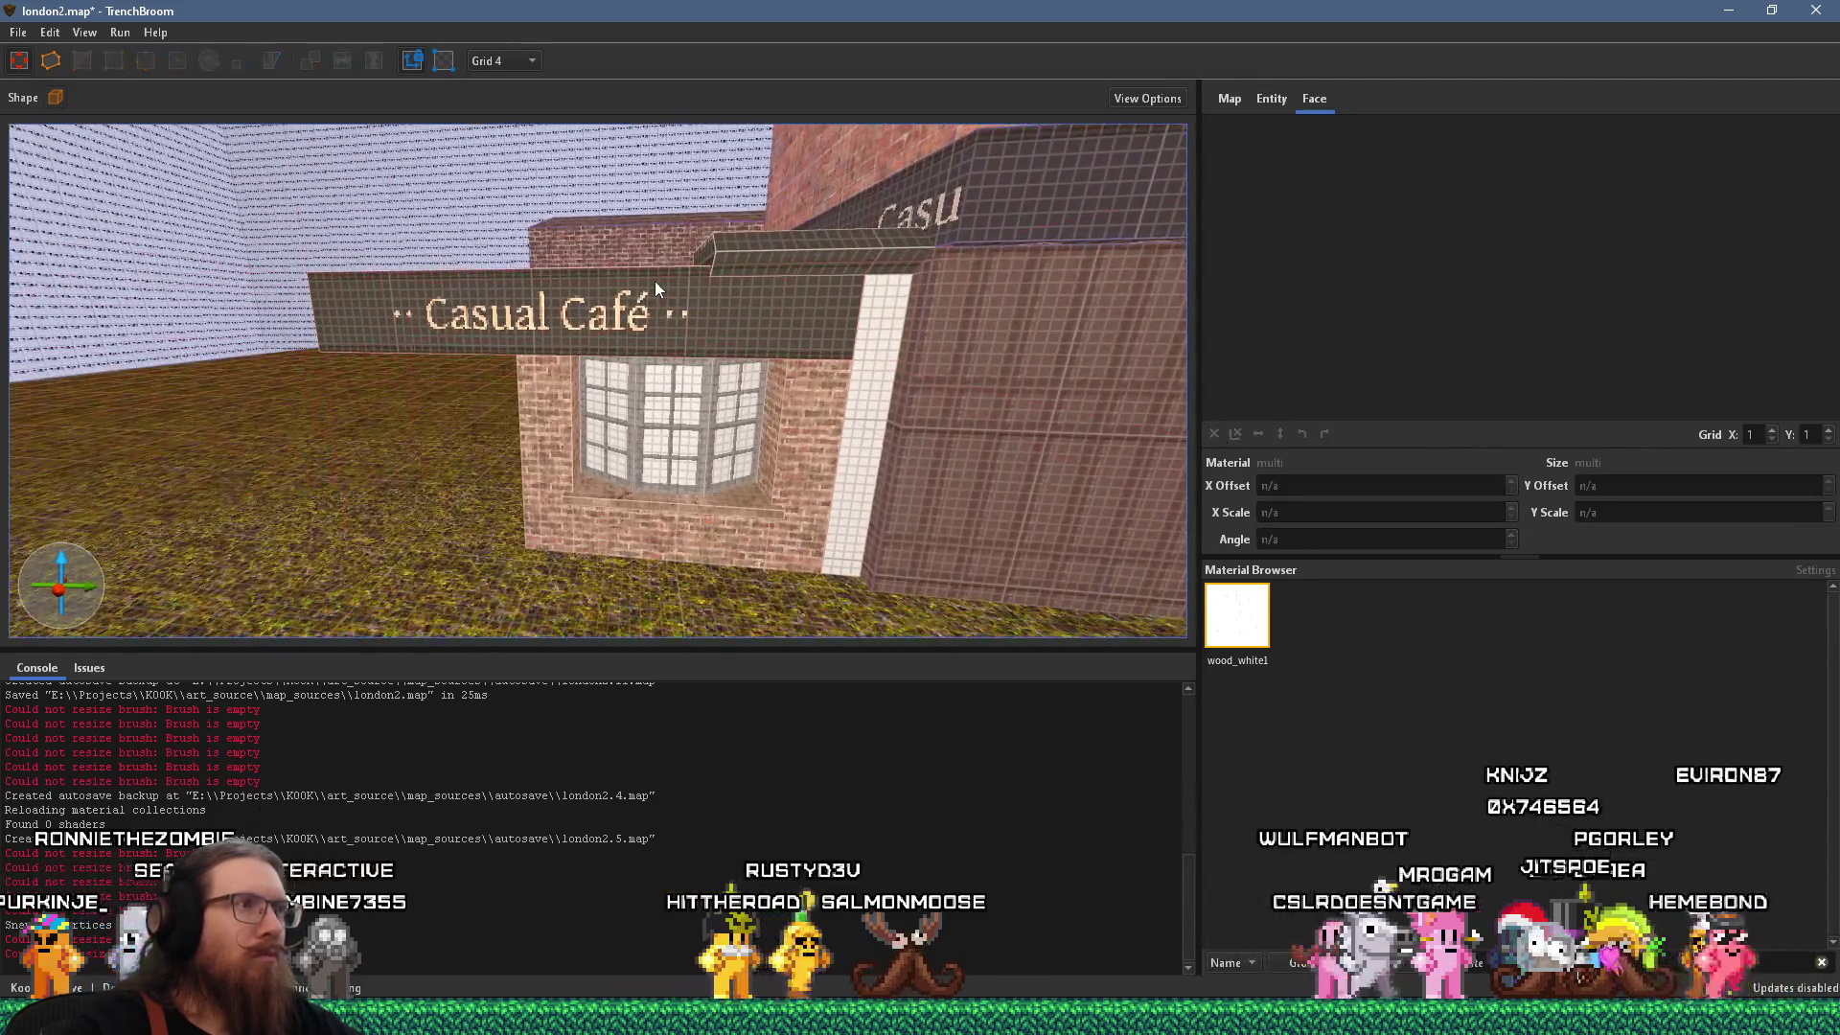
{"action": "scroll", "coordinate": [654, 280], "scroll_direction": "up", "scroll_amount": 10}
{"action": "scroll", "coordinate": [896, 207], "scroll_direction": "down", "scroll_amount": 3}
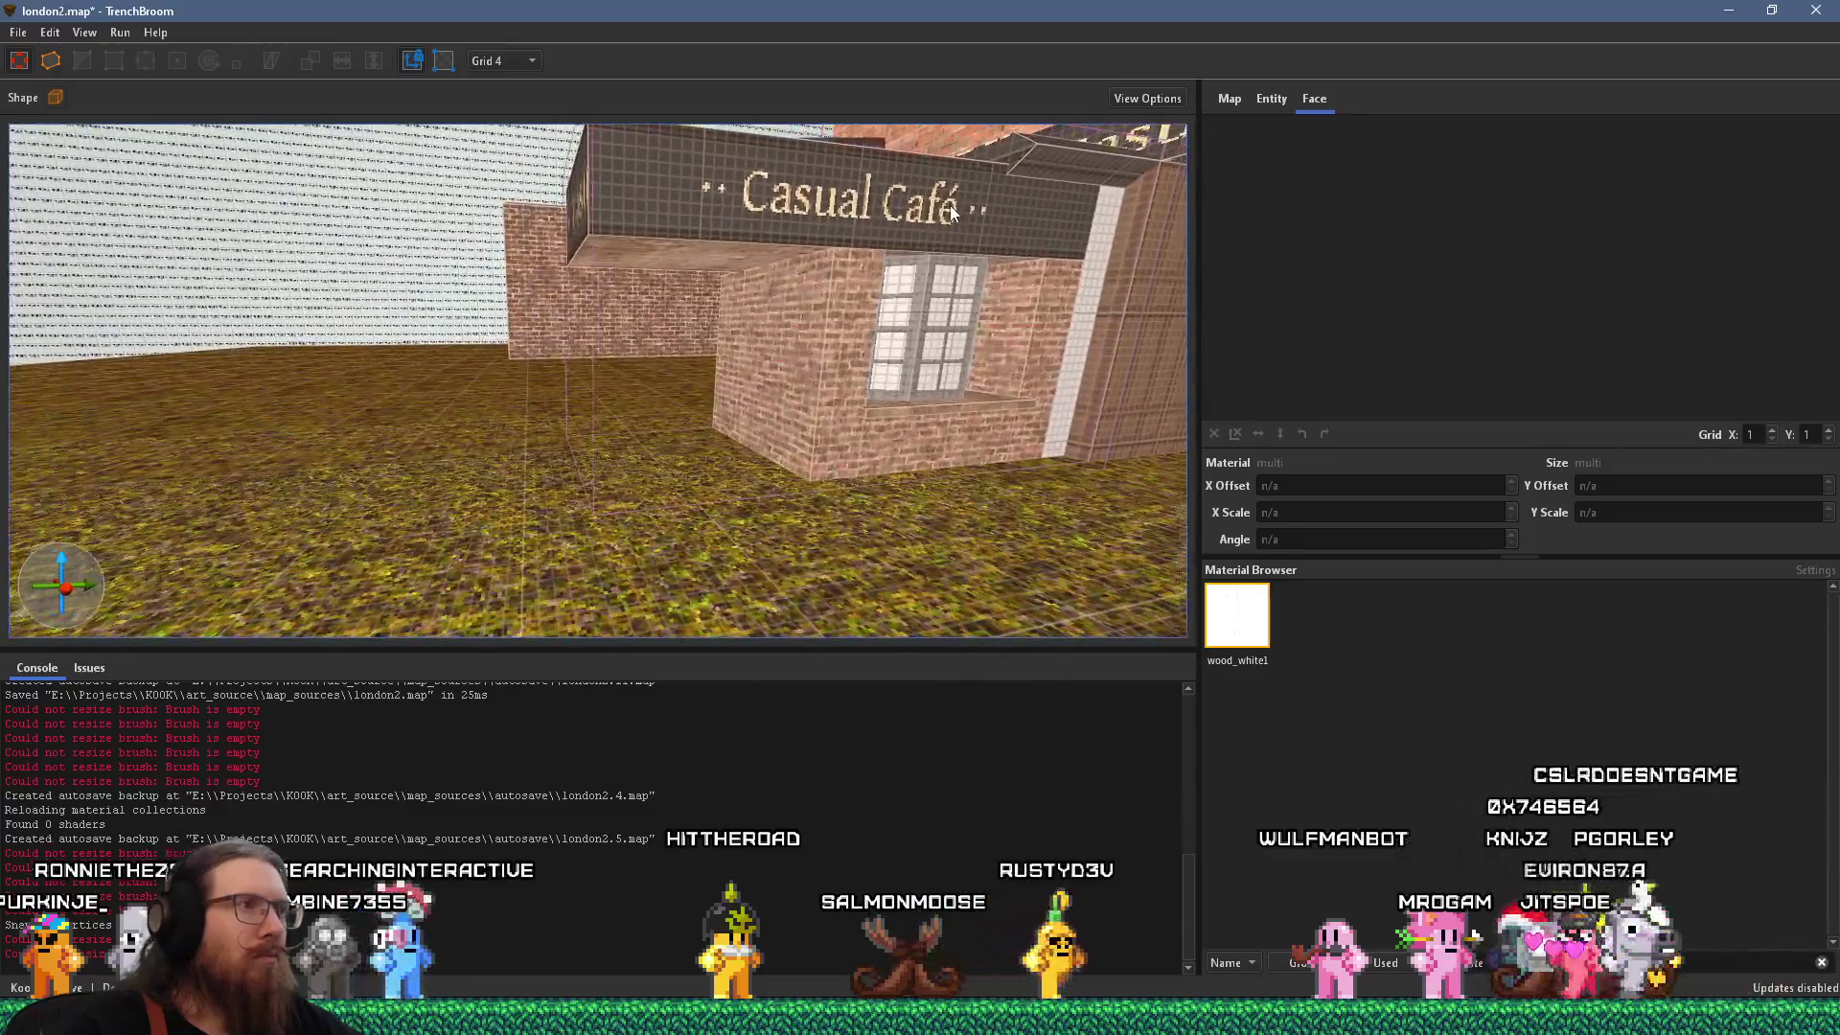
Filter materials for wood and raise a tall woodbeam1ng pillar beside the brick wall.
{"action": "key", "text": "alt+Tab"}
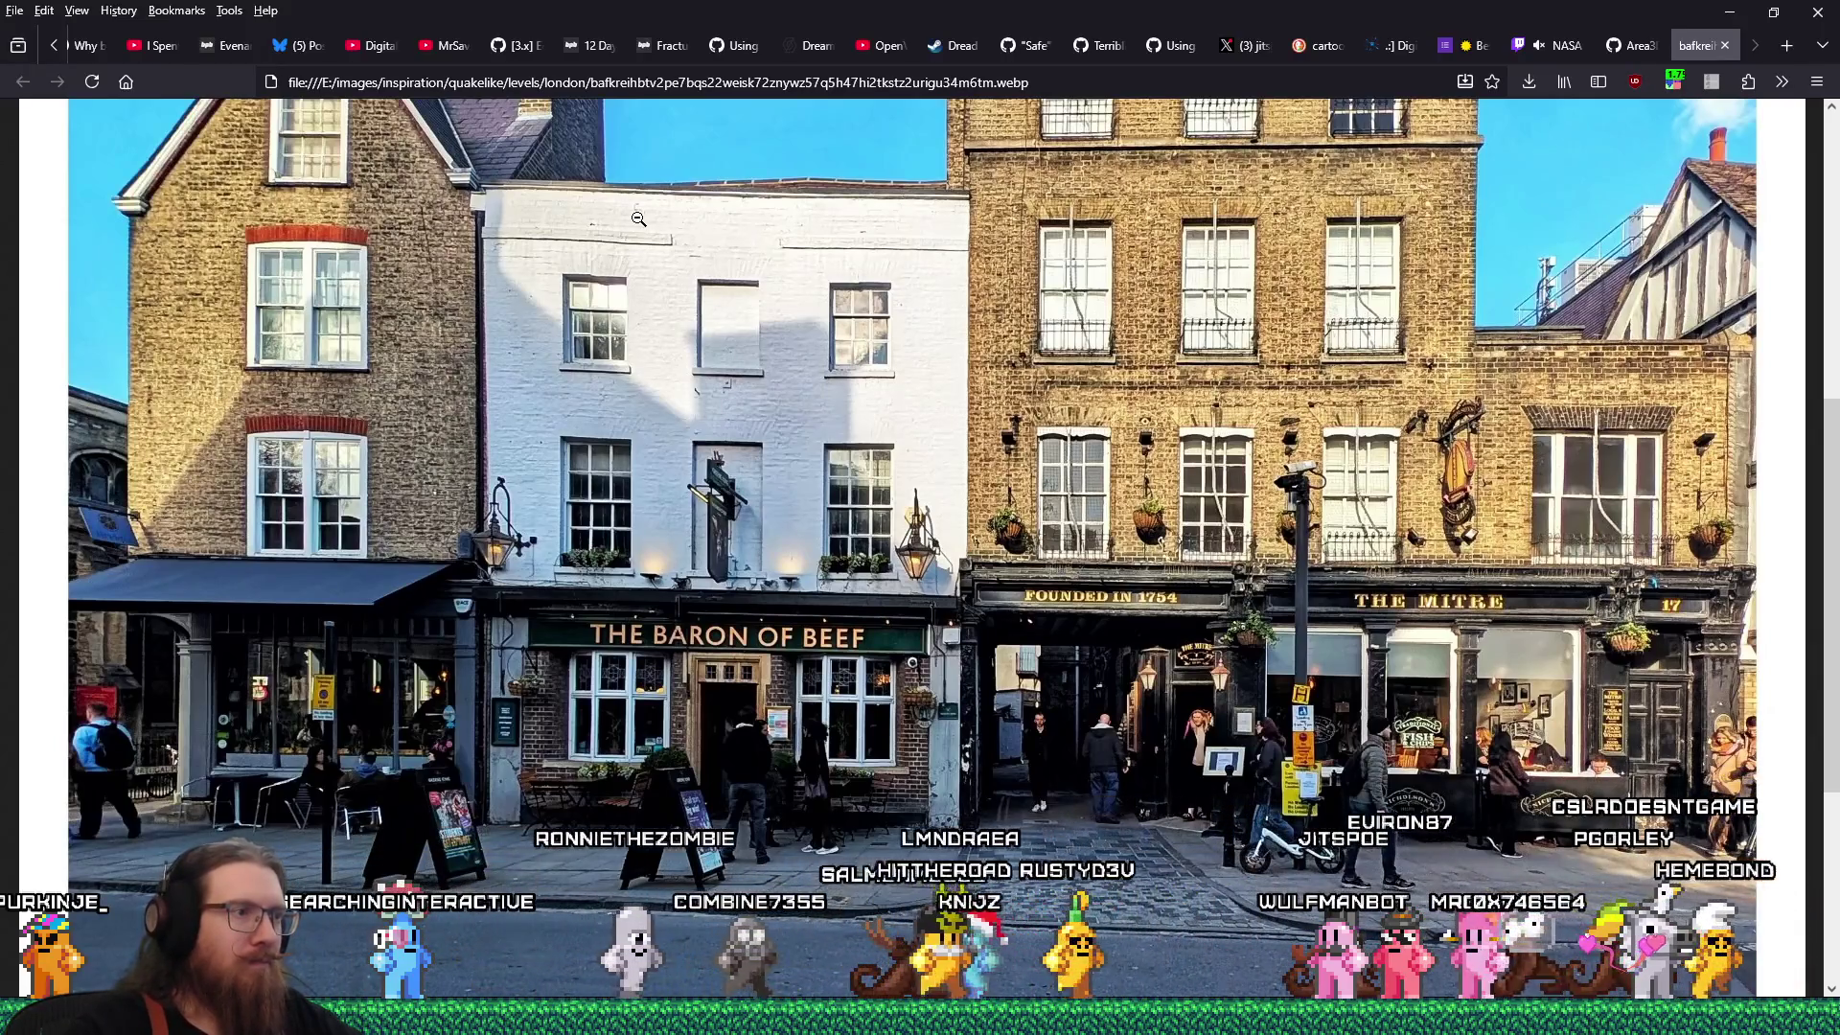
{"action": "key", "text": "alt+Tab"}
{"action": "left_click", "coordinate": [1684, 961]}
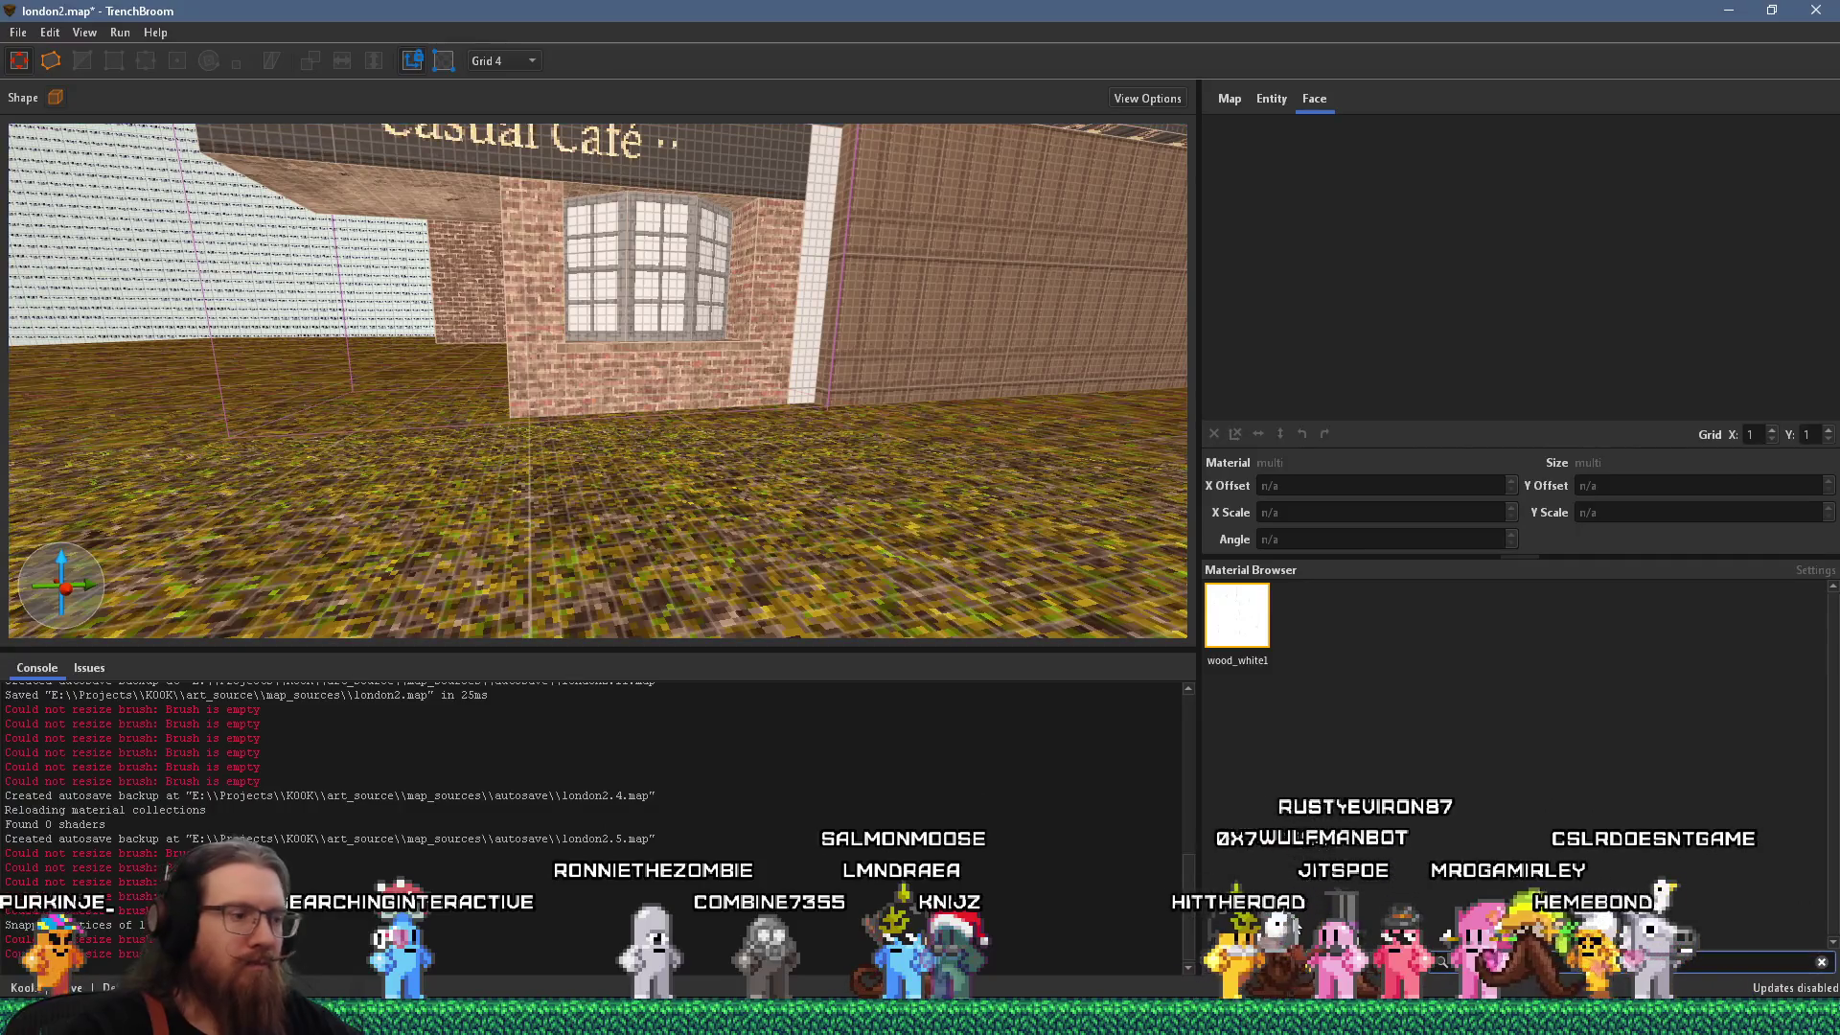
{"action": "type", "text": "wood"}
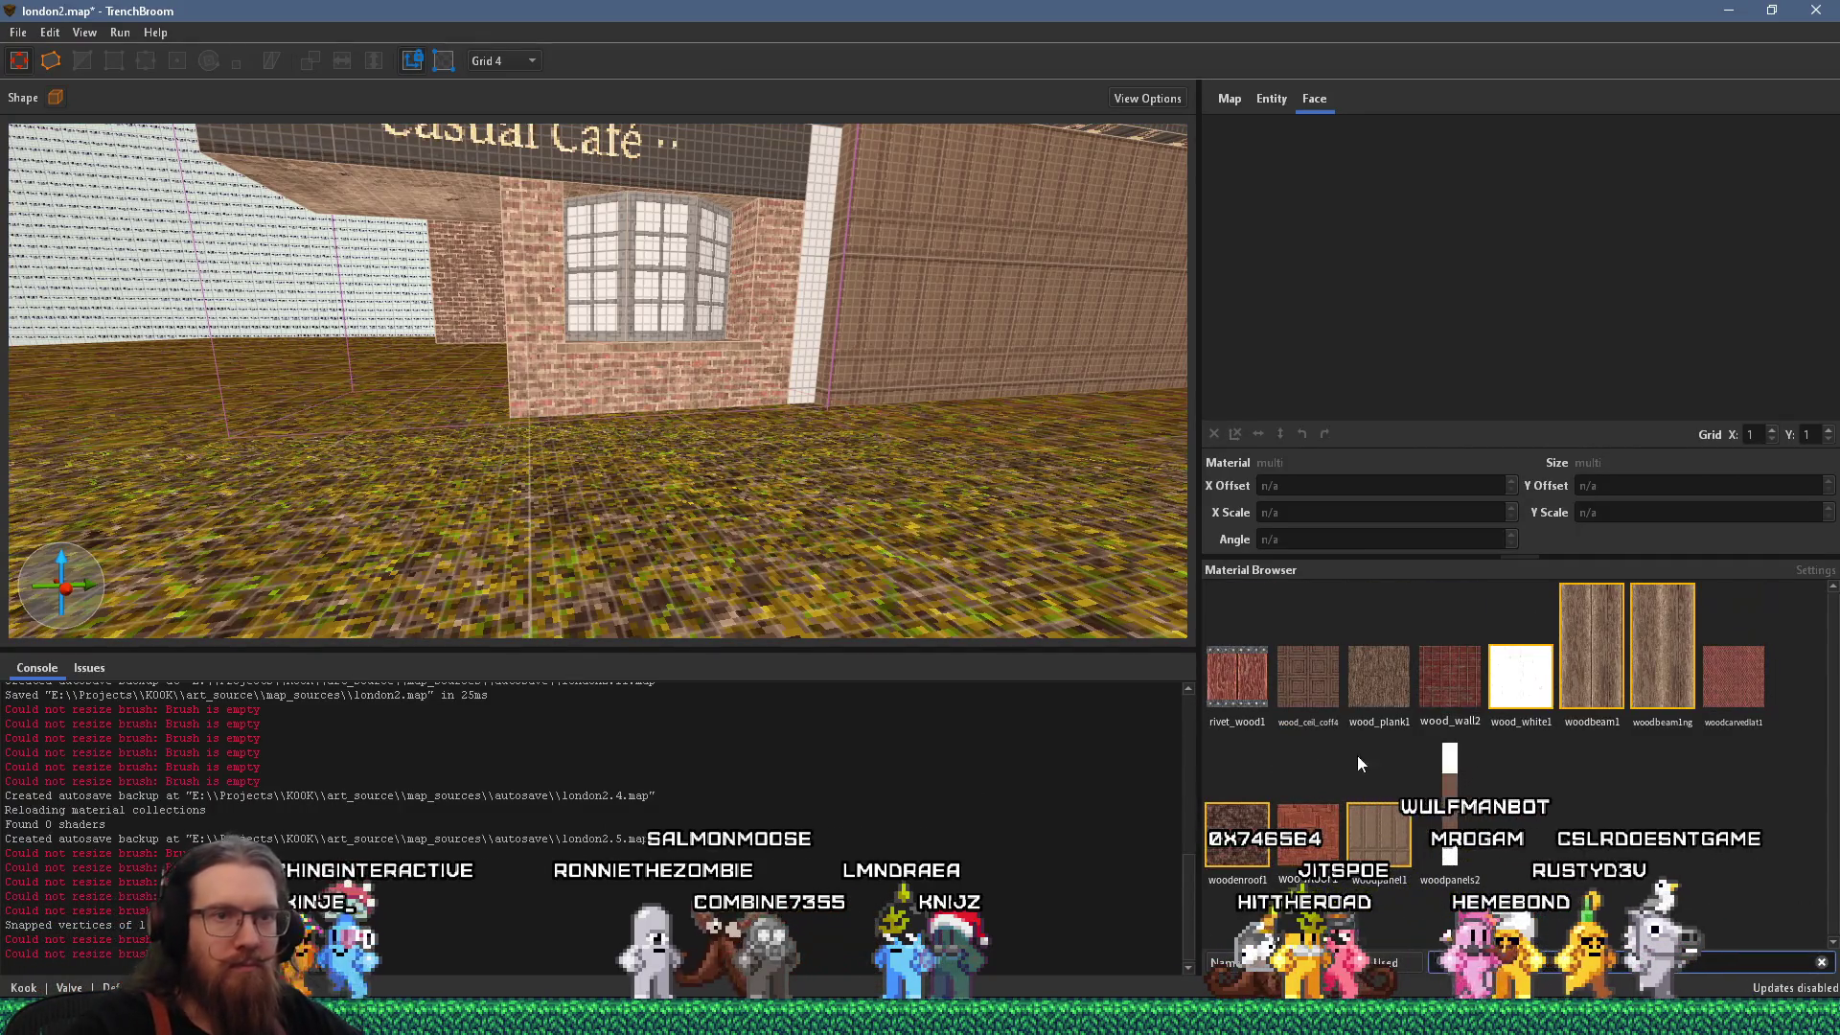
{"action": "mouse_move", "coordinate": [671, 412]}
{"action": "left_mouse_down"}
{"action": "mouse_move", "coordinate": [491, 406]}
{"action": "mouse_move", "coordinate": [618, 529]}
{"action": "mouse_move", "coordinate": [584, 498]}
{"action": "left_mouse_up"}
{"action": "left_click_drag", "start_coordinate": [715, 539], "coordinate": [755, 235]}
{"action": "key", "text": "alt+Tab"}
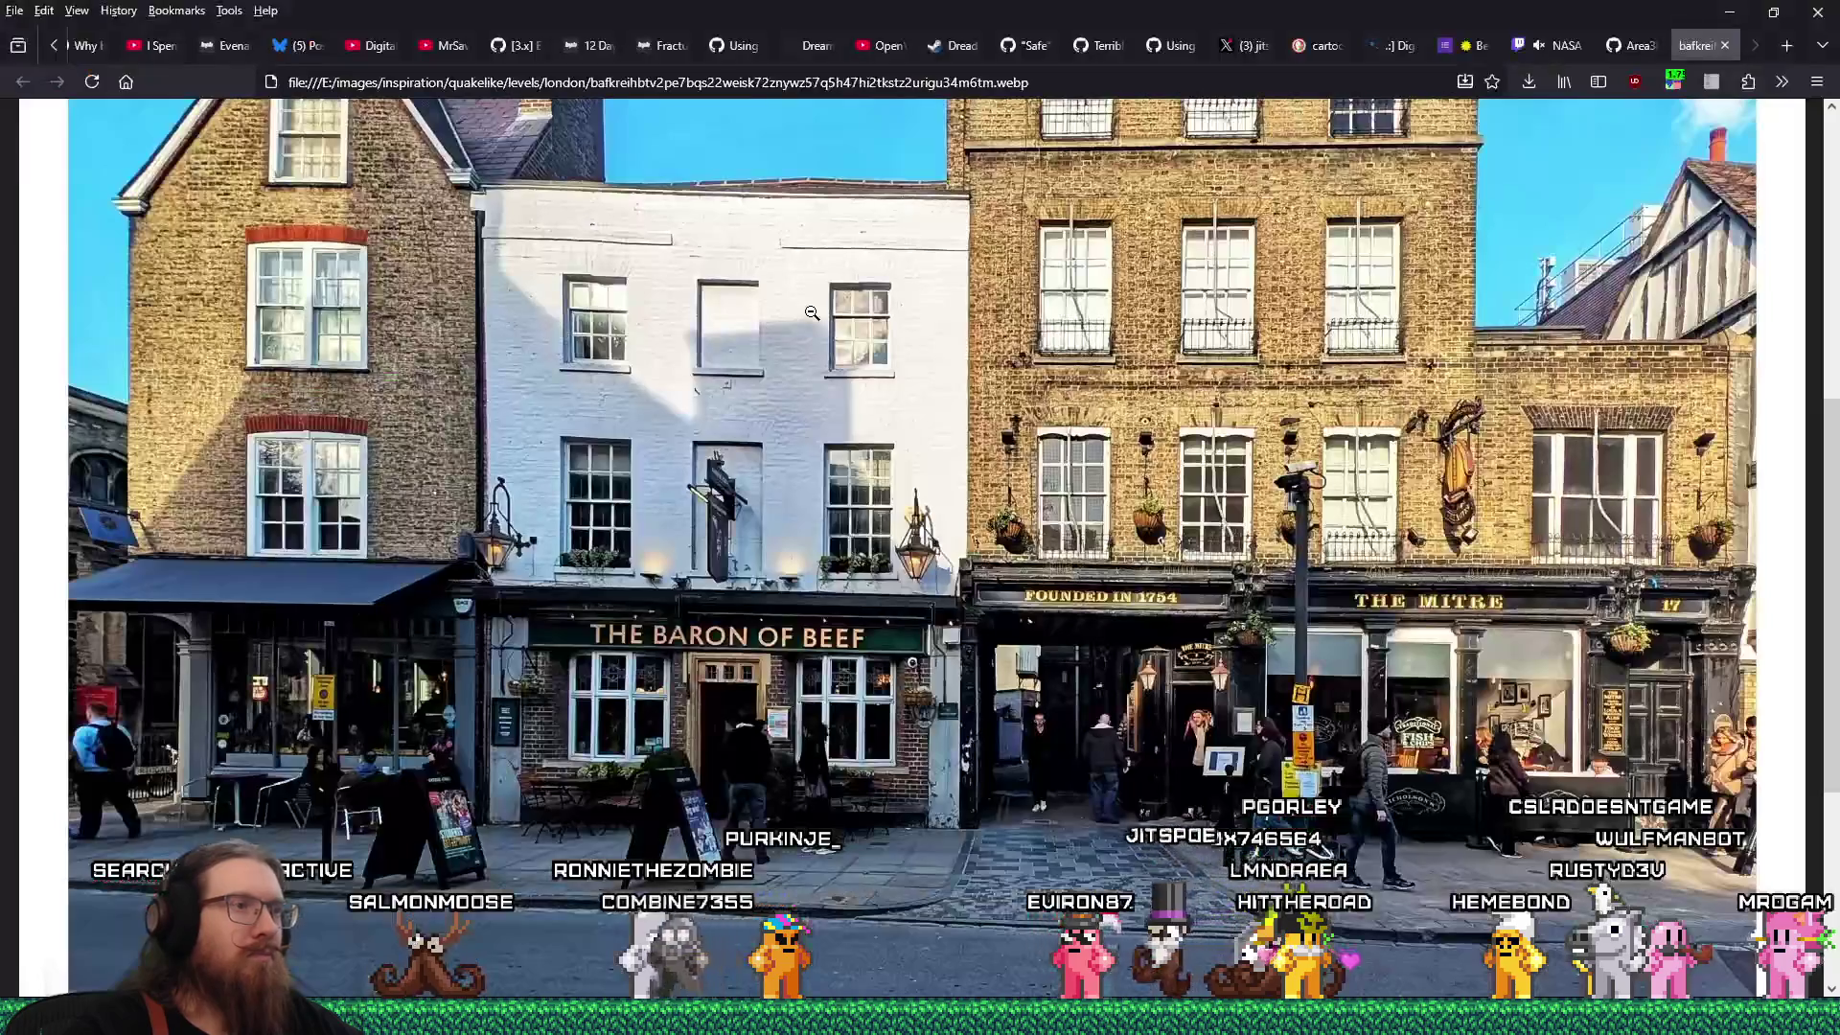
{"action": "key", "text": "alt+Tab"}
{"action": "scroll", "coordinate": [778, 350], "scroll_direction": "down", "scroll_amount": 3}
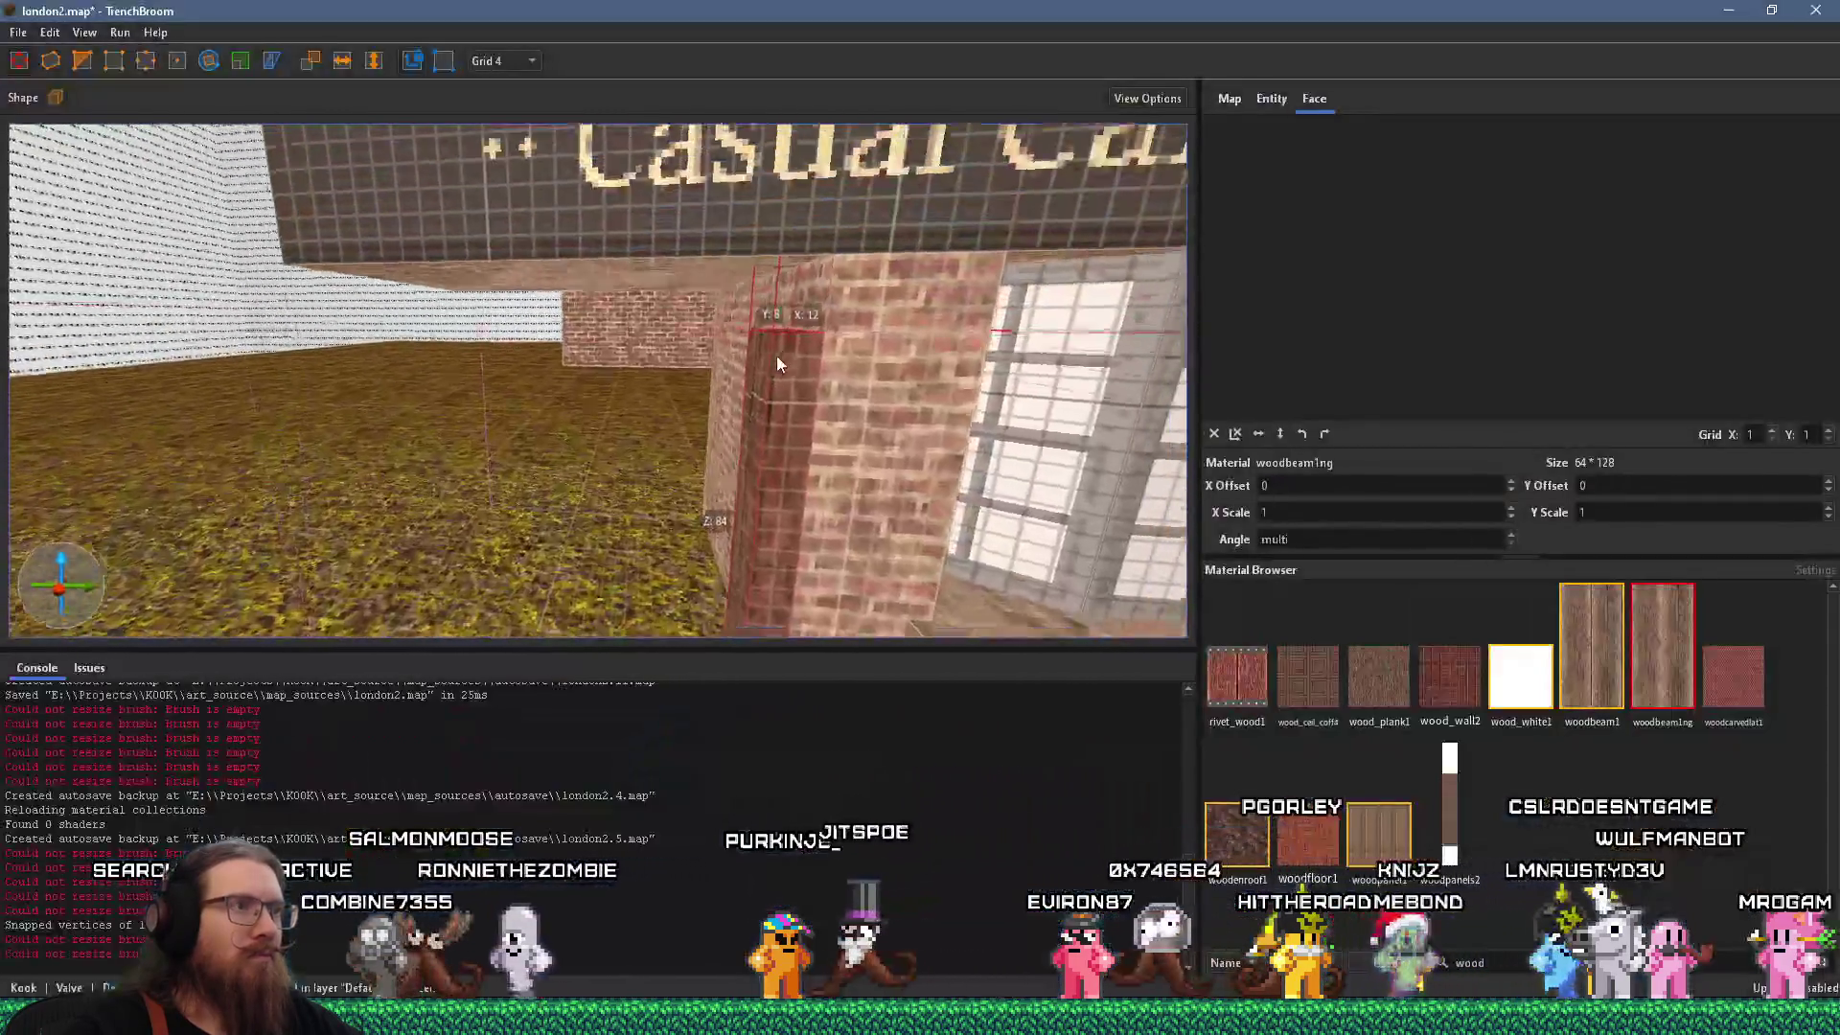
Slim the wooden pillar into a thin doorway post and select the slab along the post tops.
{"action": "scroll", "coordinate": [749, 353], "scroll_direction": "up", "scroll_amount": 5}
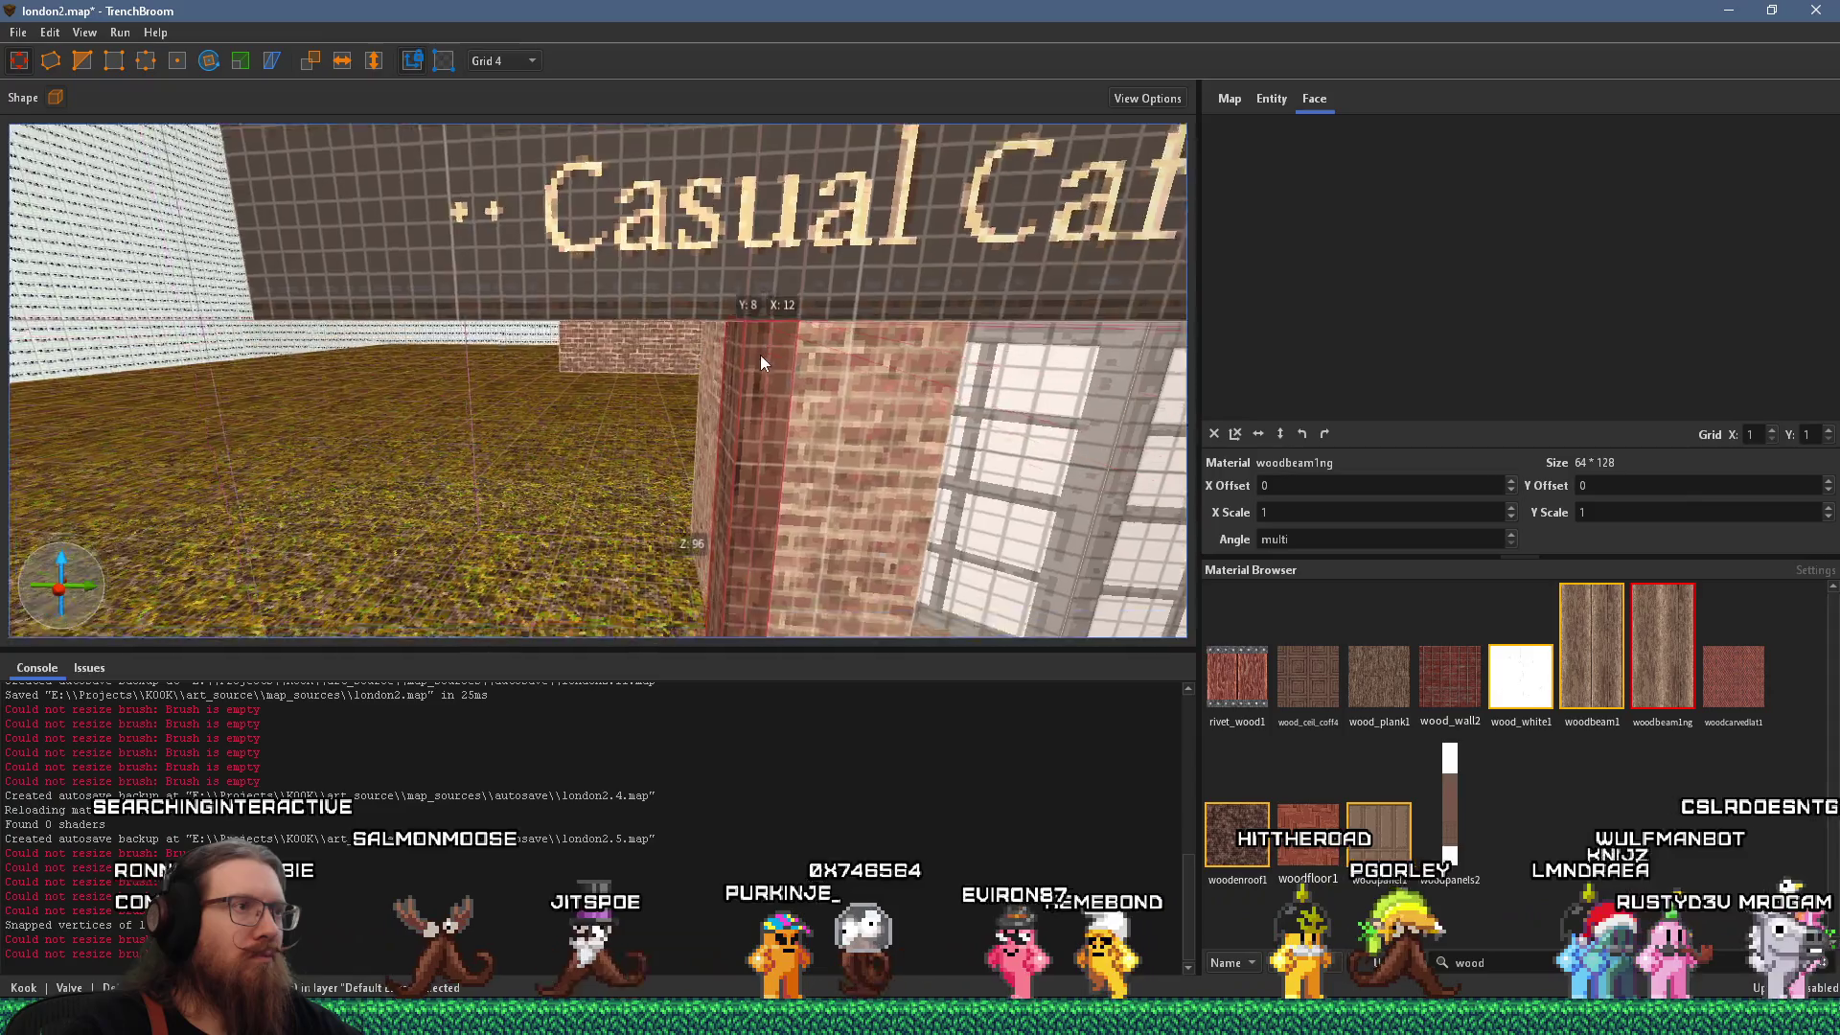
{"action": "mouse_move", "coordinate": [794, 380]}
{"action": "left_mouse_down"}
{"action": "mouse_move", "coordinate": [460, 376]}
{"action": "mouse_move", "coordinate": [687, 400]}
{"action": "mouse_move", "coordinate": [571, 393]}
{"action": "left_mouse_up"}
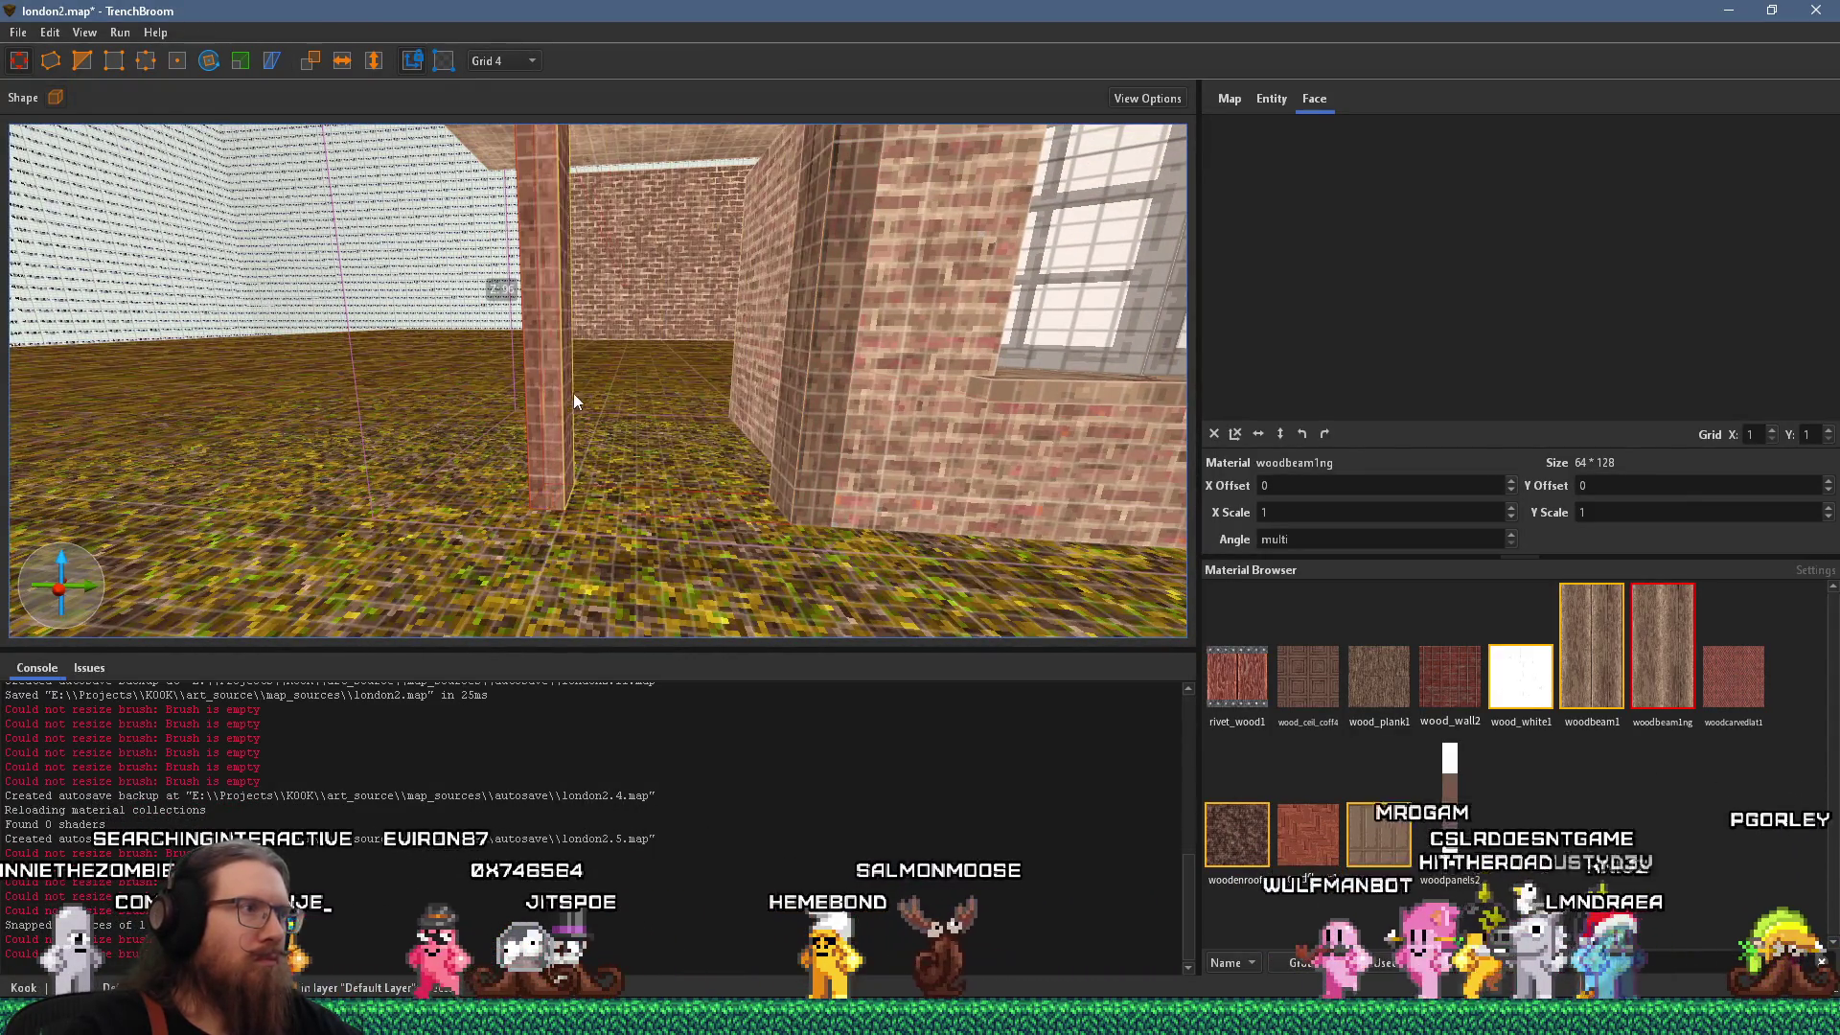
{"action": "scroll", "coordinate": [584, 395], "scroll_direction": "down", "scroll_amount": 3}
{"action": "scroll", "coordinate": [611, 343], "scroll_direction": "down", "scroll_amount": 3}
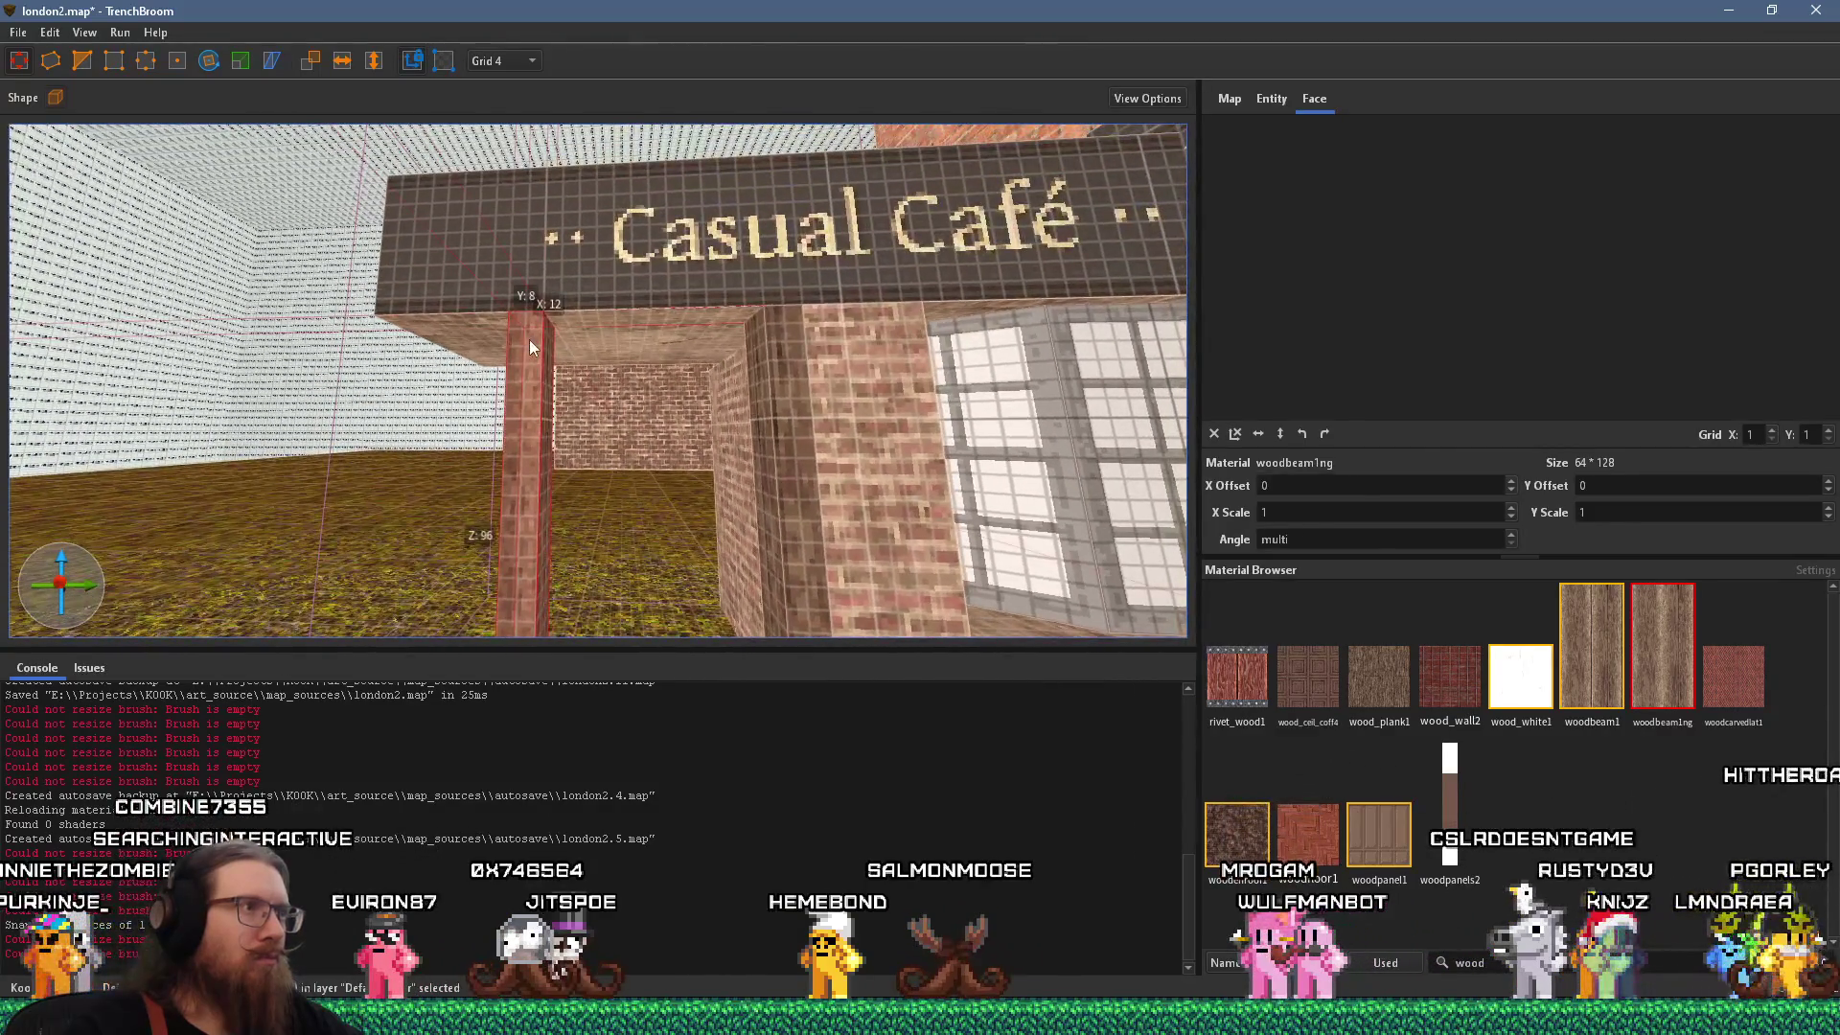
{"action": "left_click", "coordinate": [799, 301]}
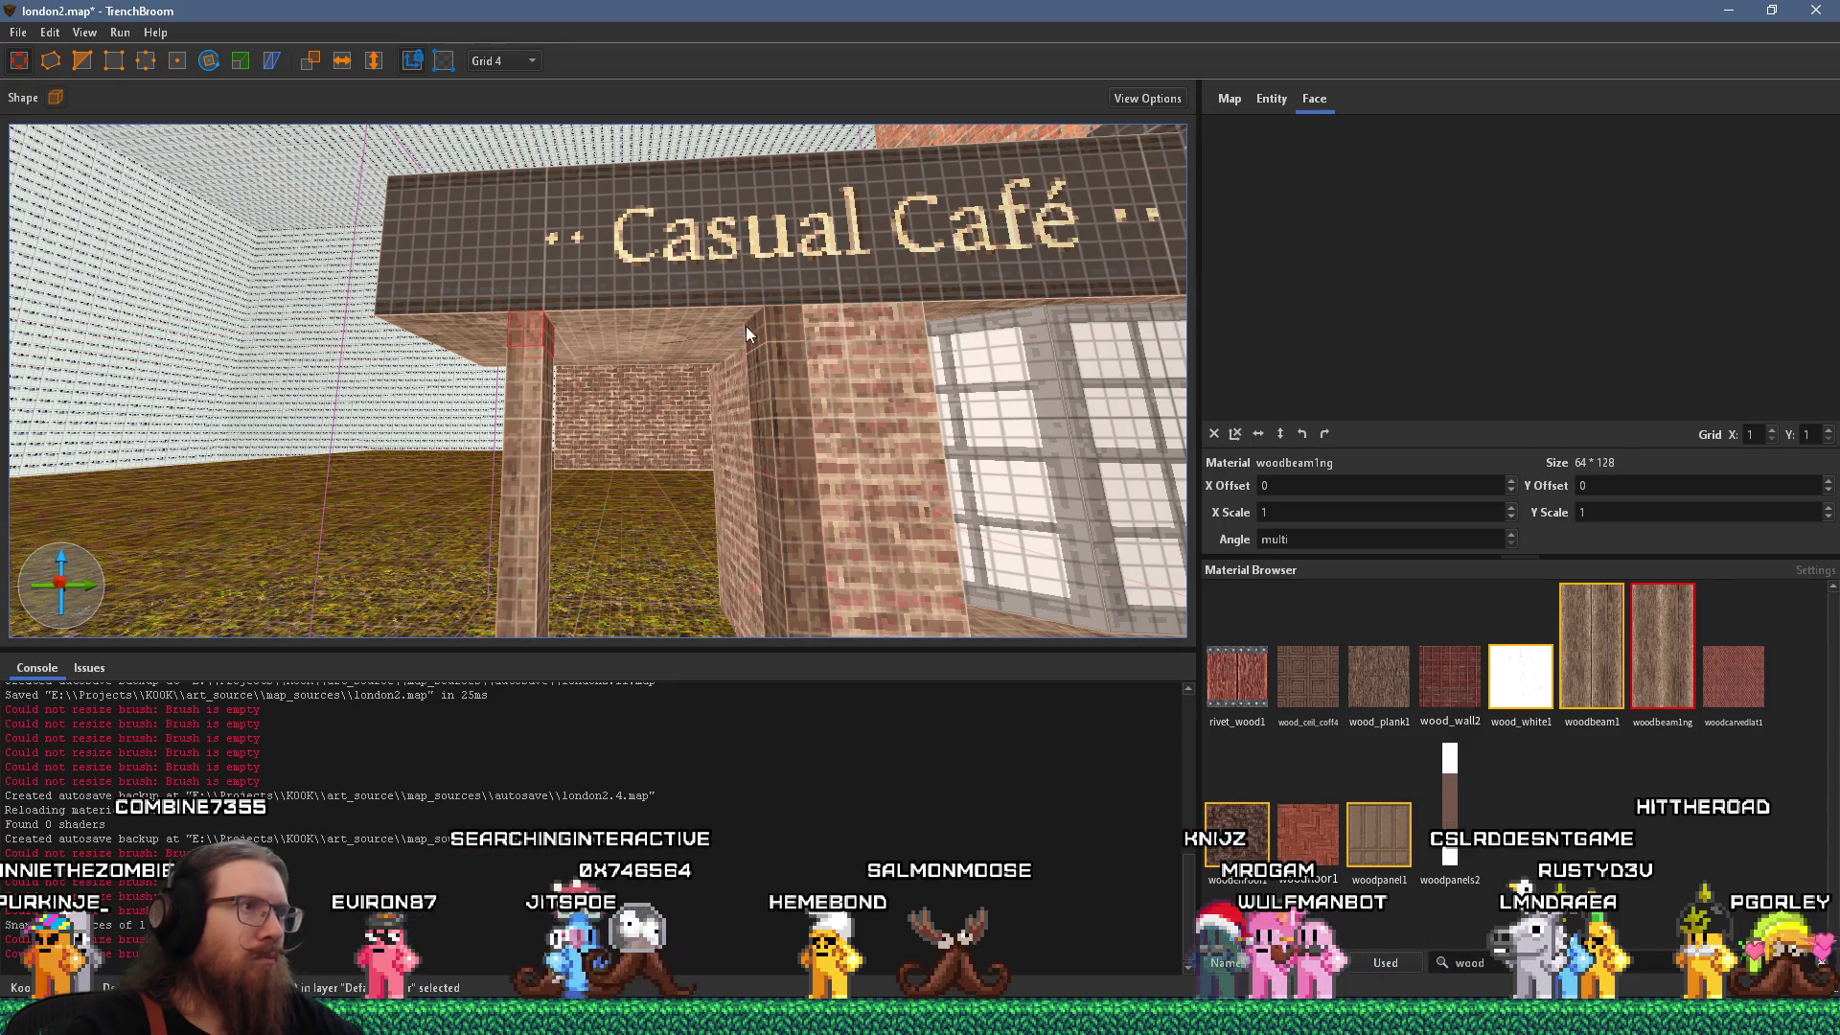
Offset the door lintel's front-face wood texture to X 13, Y -23, then select the window-wall brushes.
{"action": "left_click", "coordinate": [756, 384], "text": "shift"}
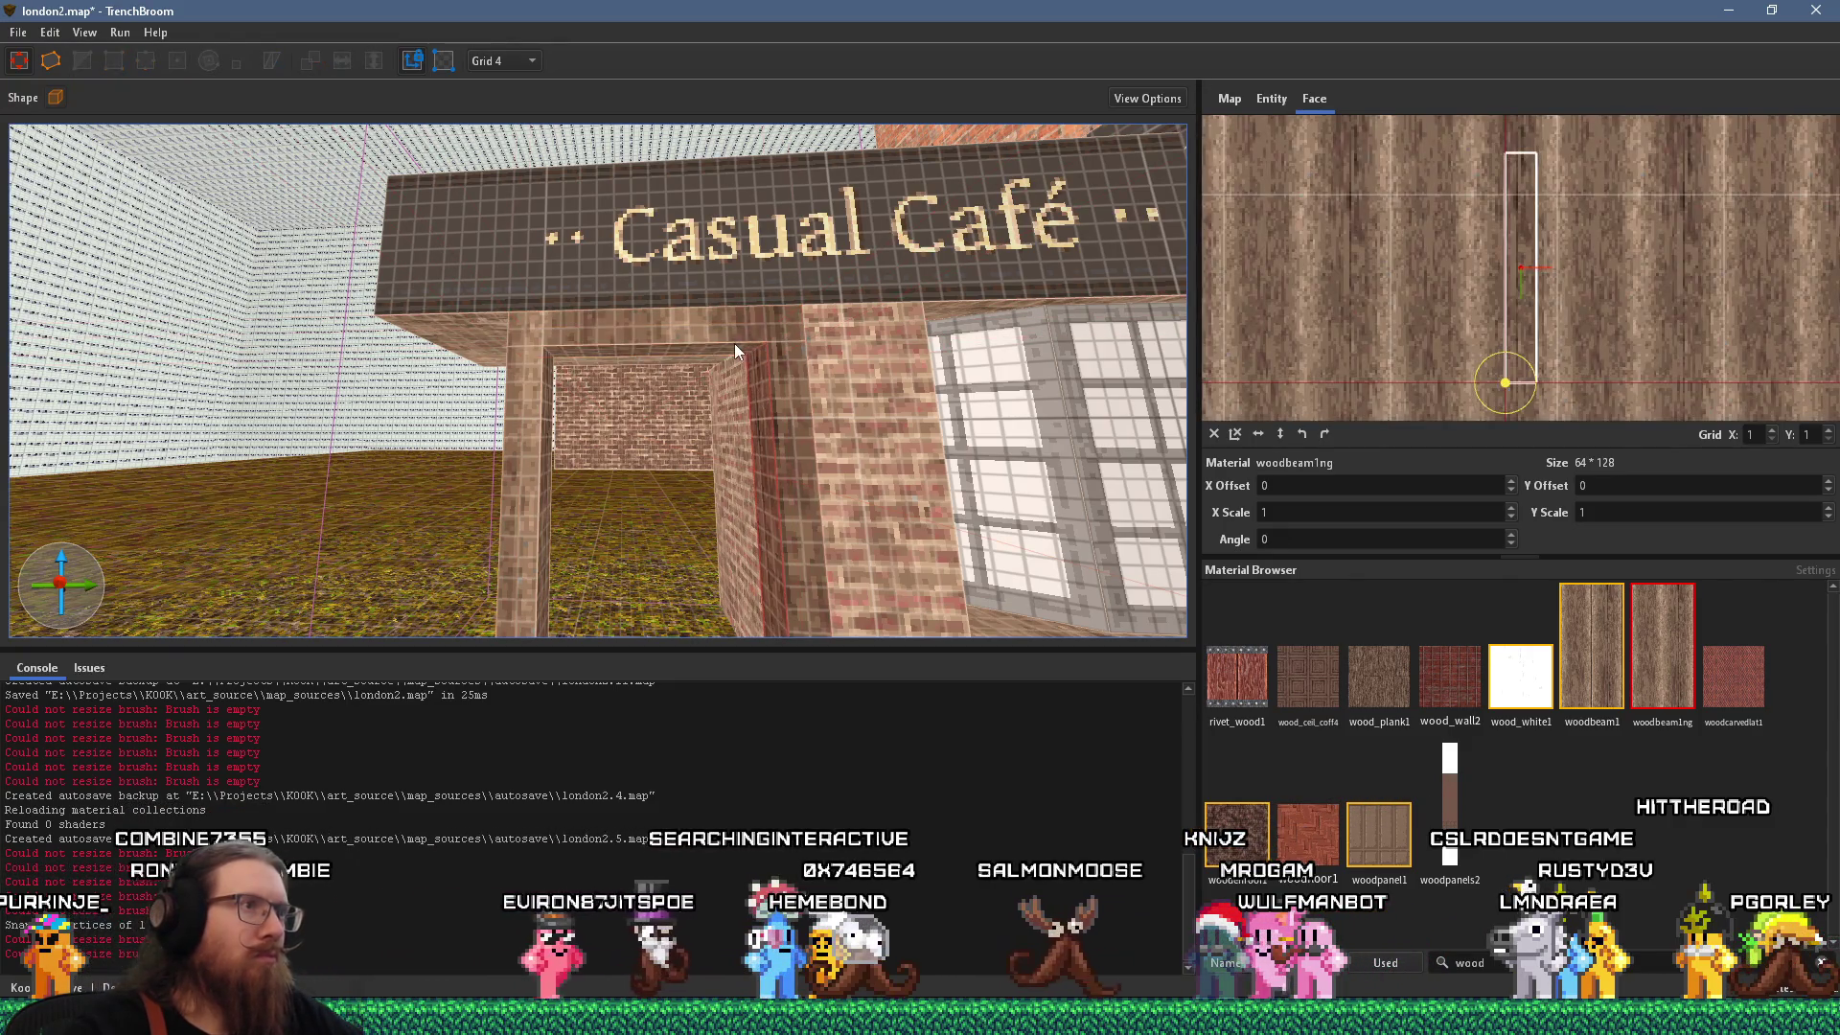
{"action": "left_click", "coordinate": [720, 348], "text": "shift"}
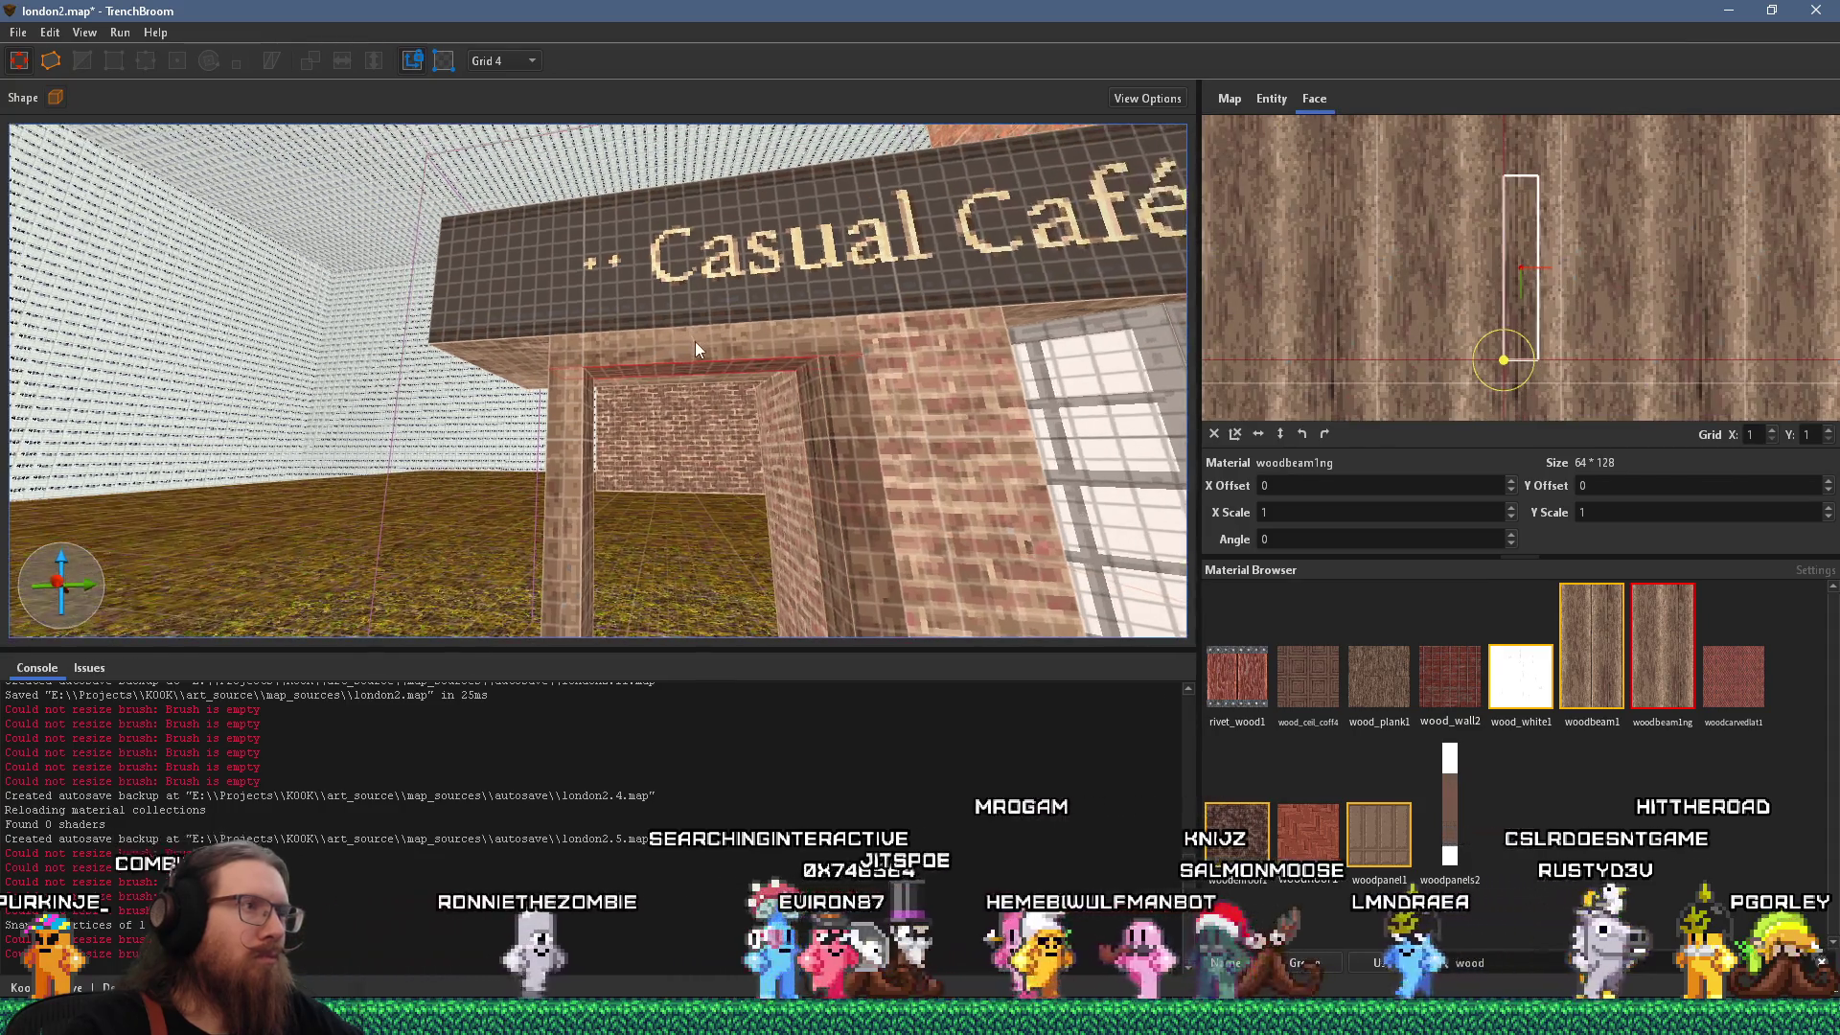
{"action": "left_click", "coordinate": [696, 350], "text": "shift"}
{"action": "left_click_drag", "start_coordinate": [1520, 343], "coordinate": [1584, 452]}
{"action": "scroll", "coordinate": [820, 290], "scroll_direction": "up", "scroll_amount": 2}
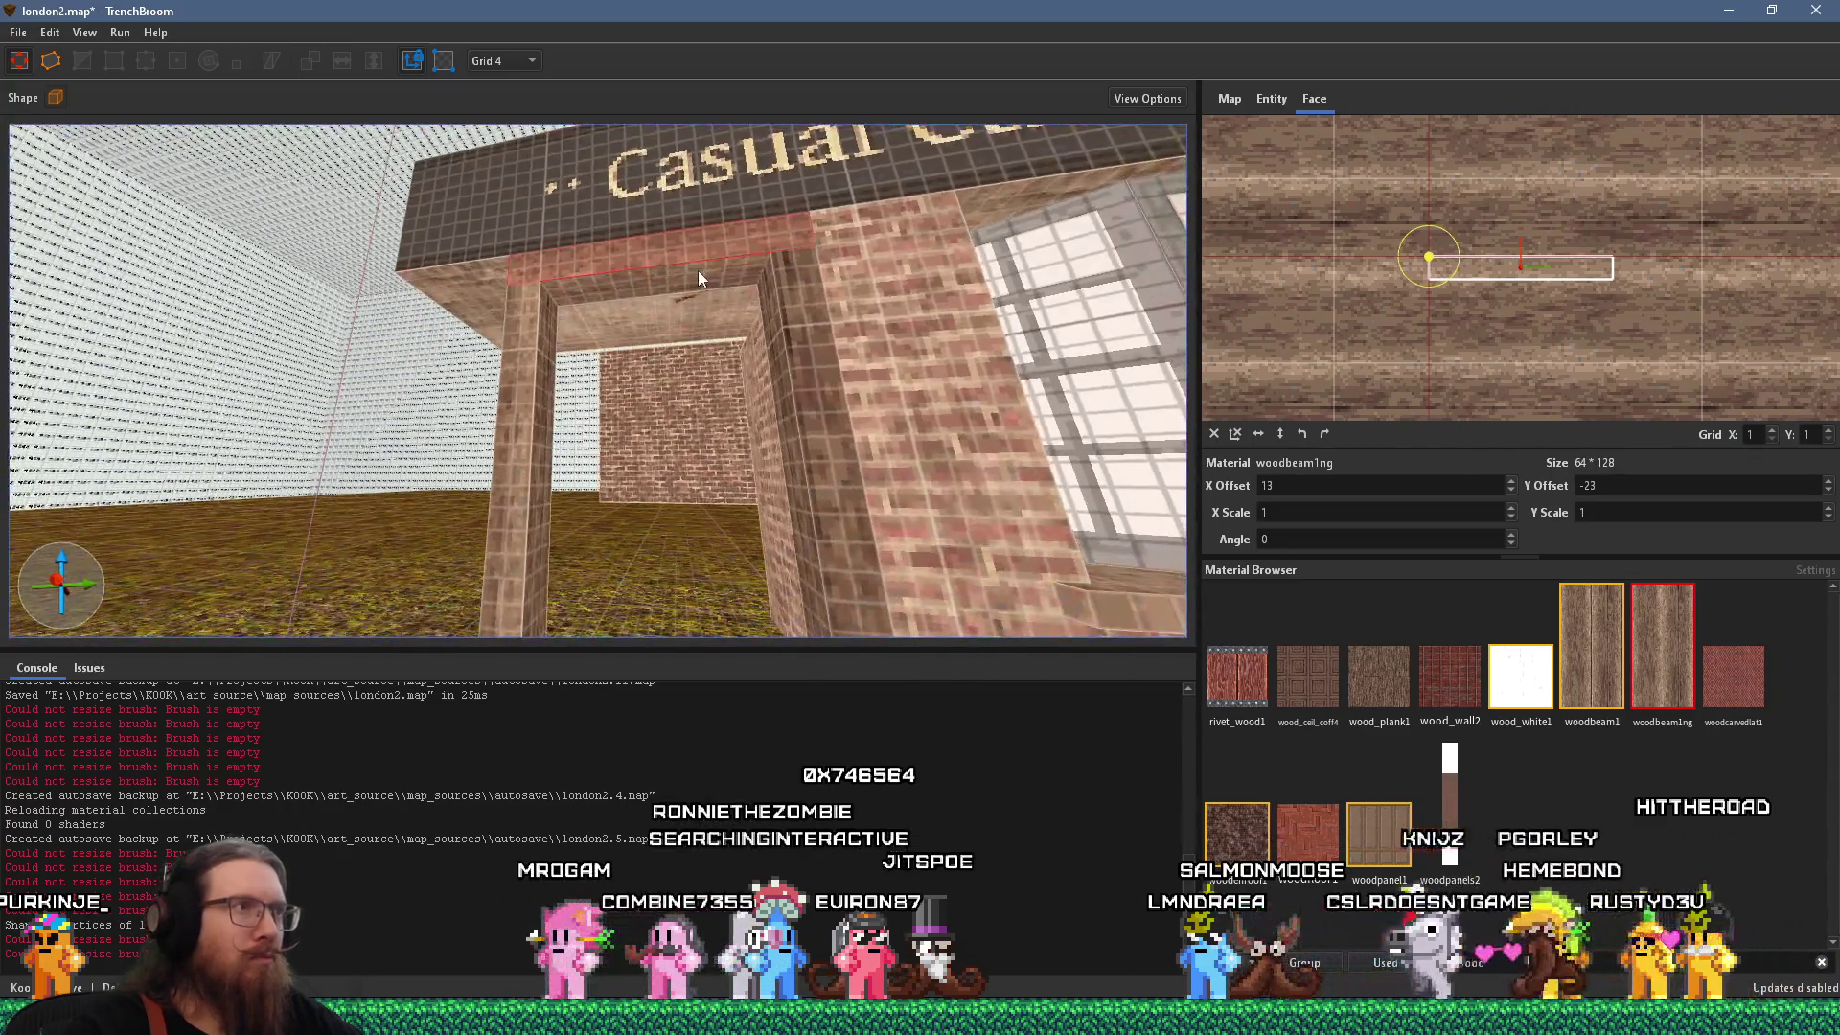
{"action": "scroll", "coordinate": [694, 244], "scroll_direction": "down", "scroll_amount": 3}
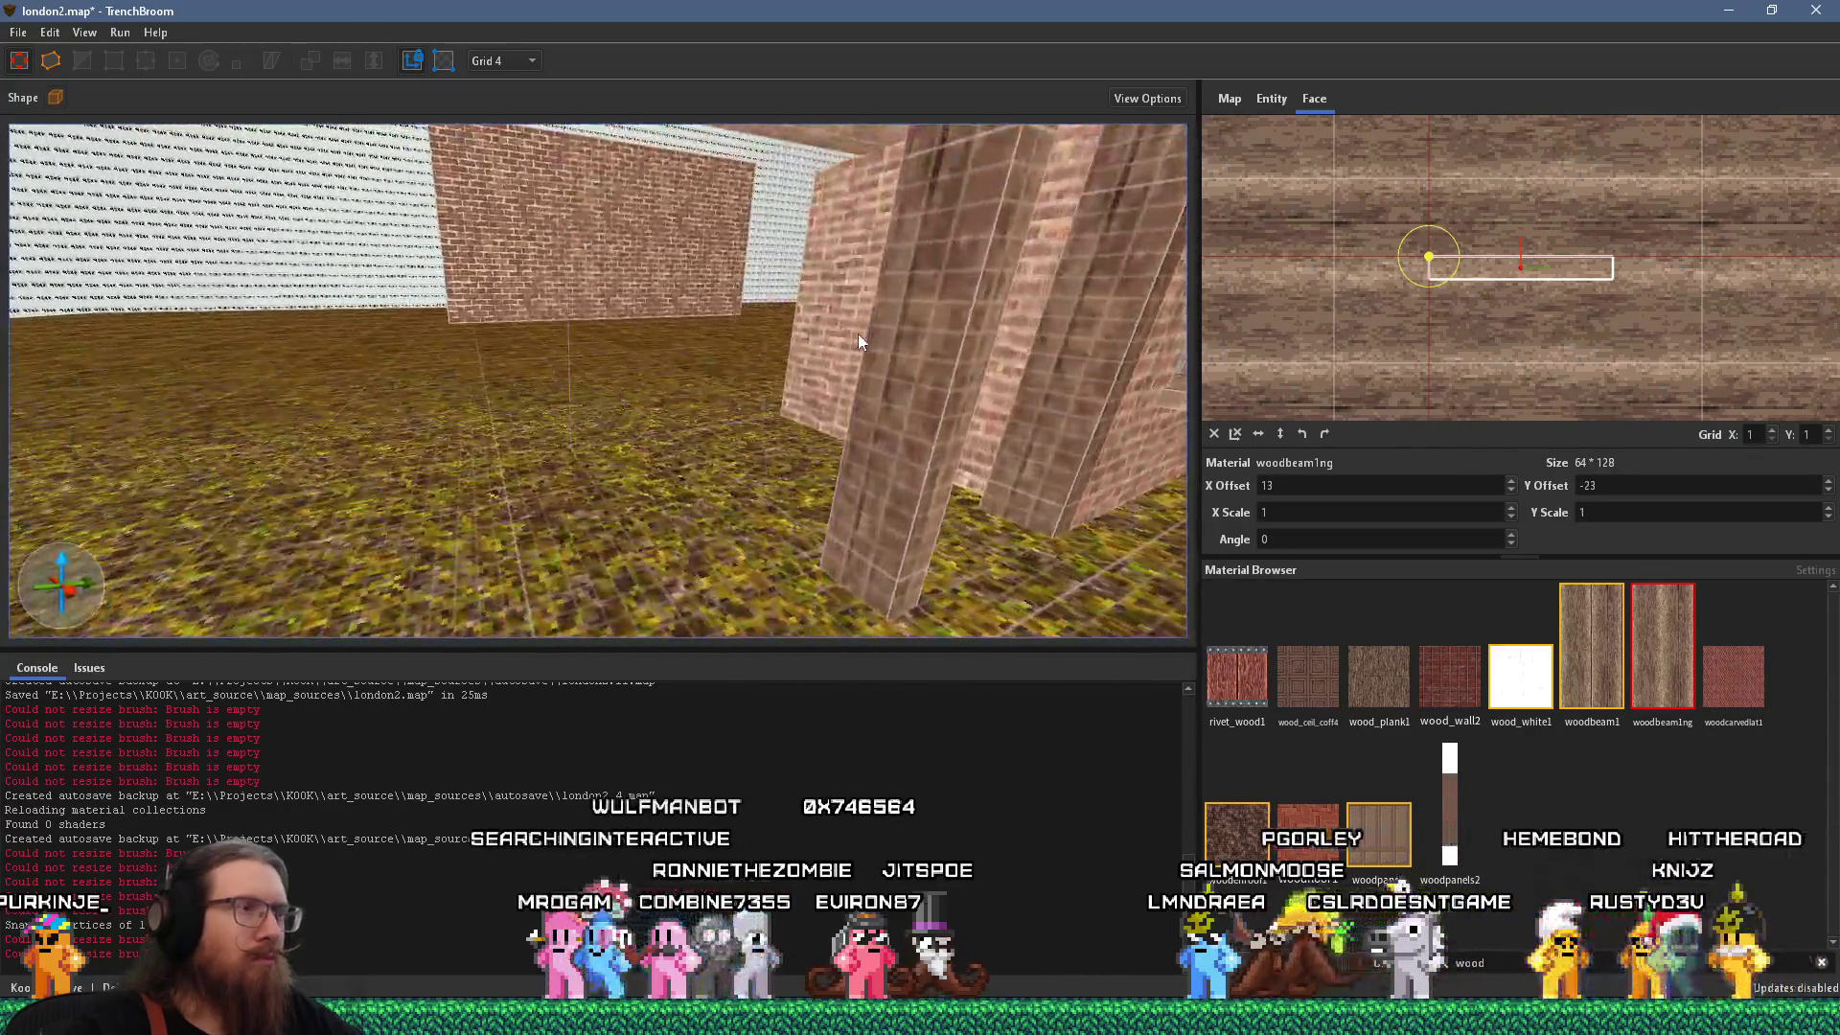
{"action": "left_click", "coordinate": [680, 336]}
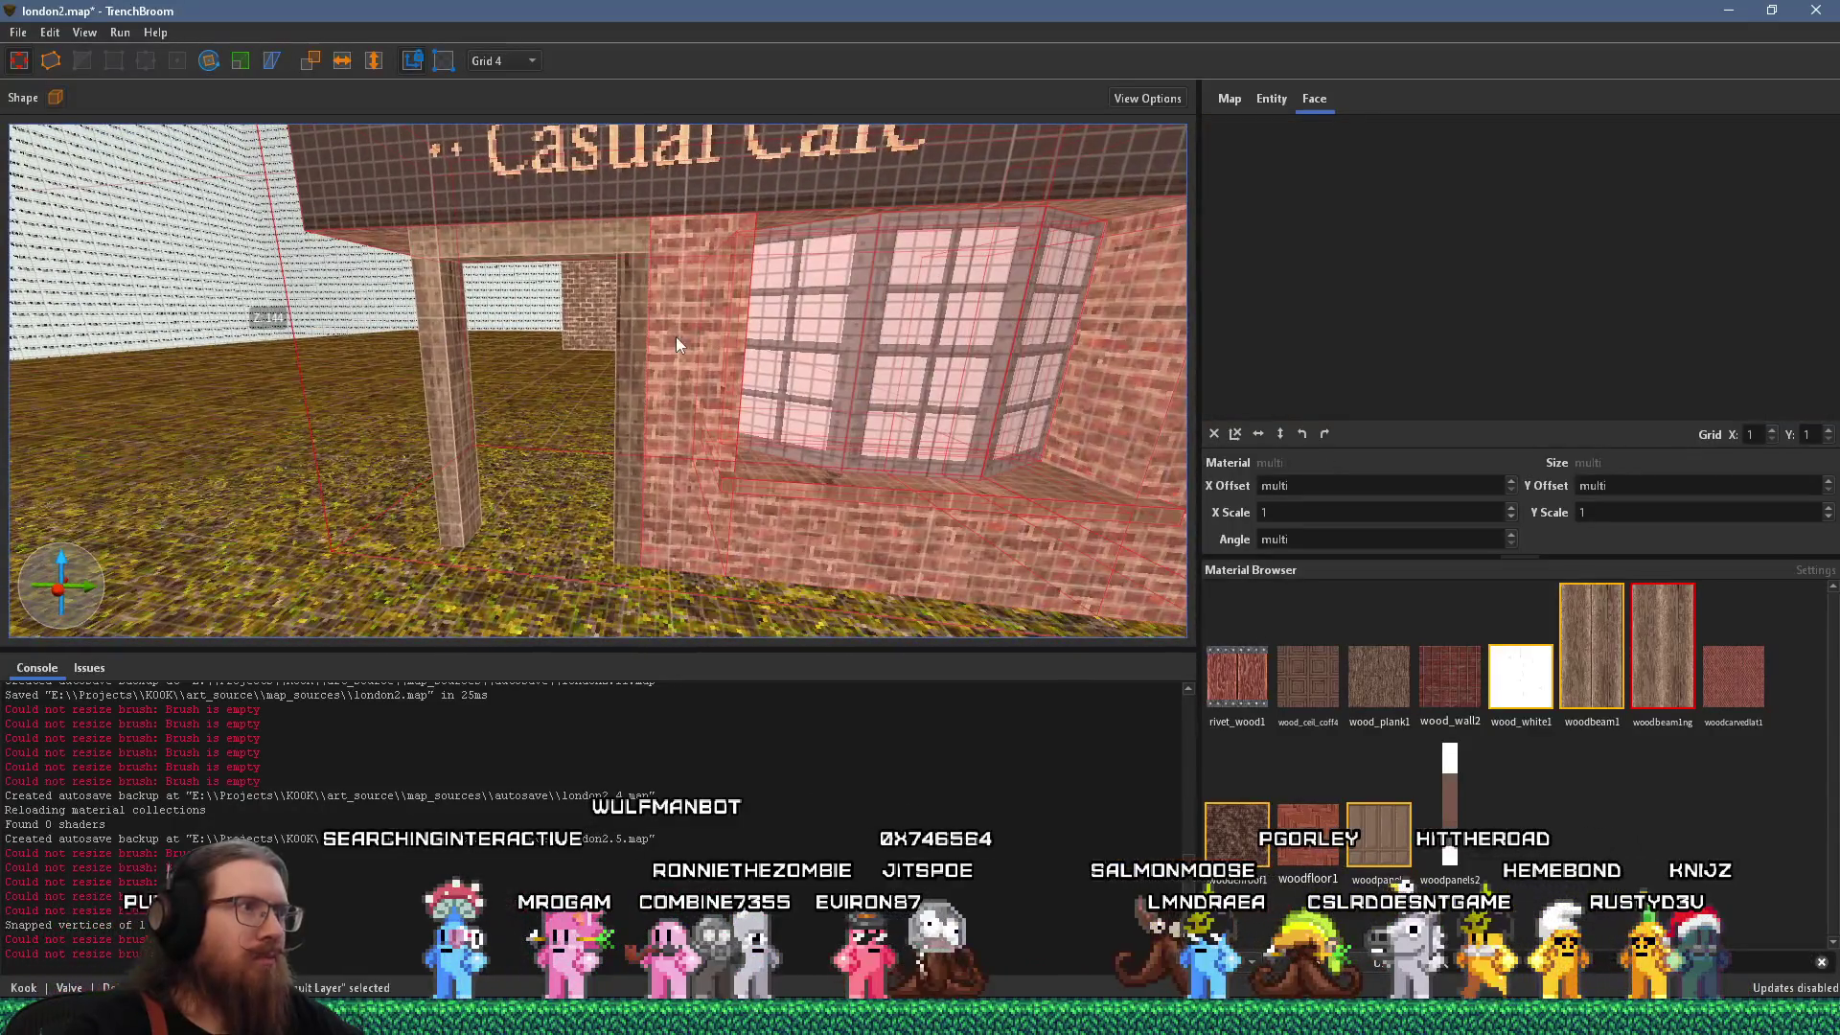
{"action": "key", "text": "Escape"}
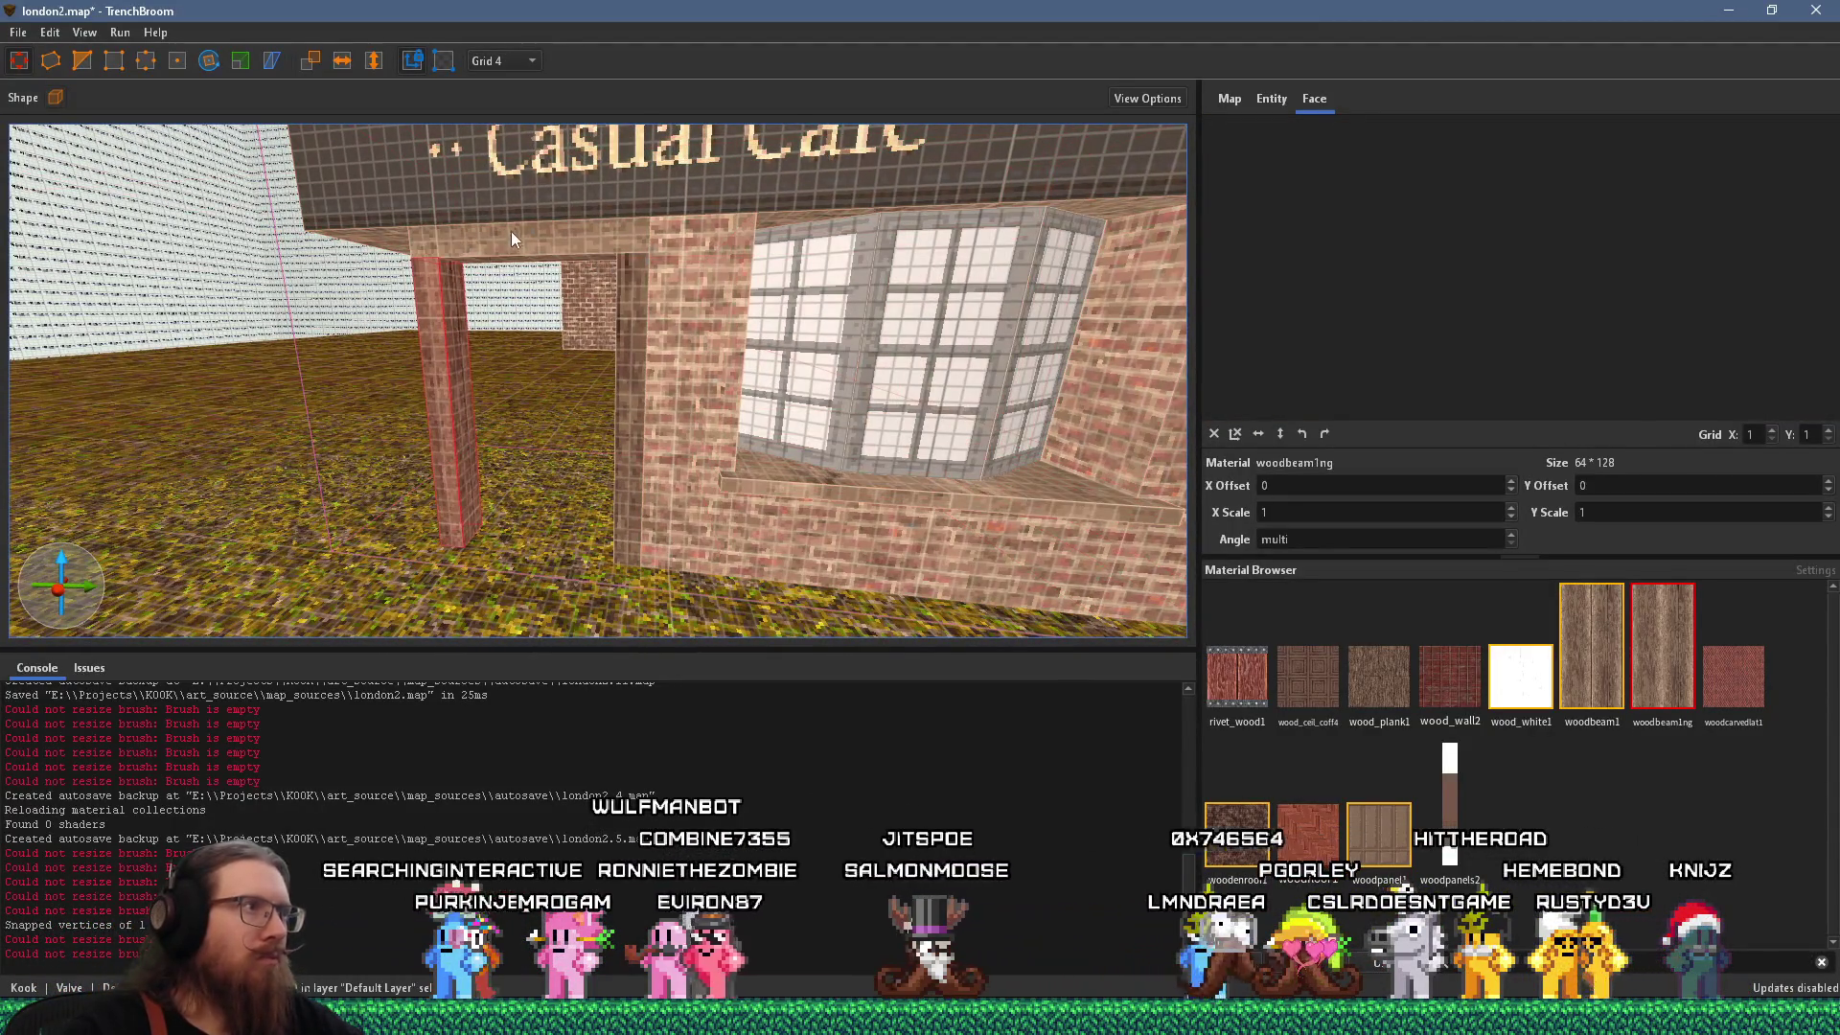
{"action": "right_click", "coordinate": [674, 291]}
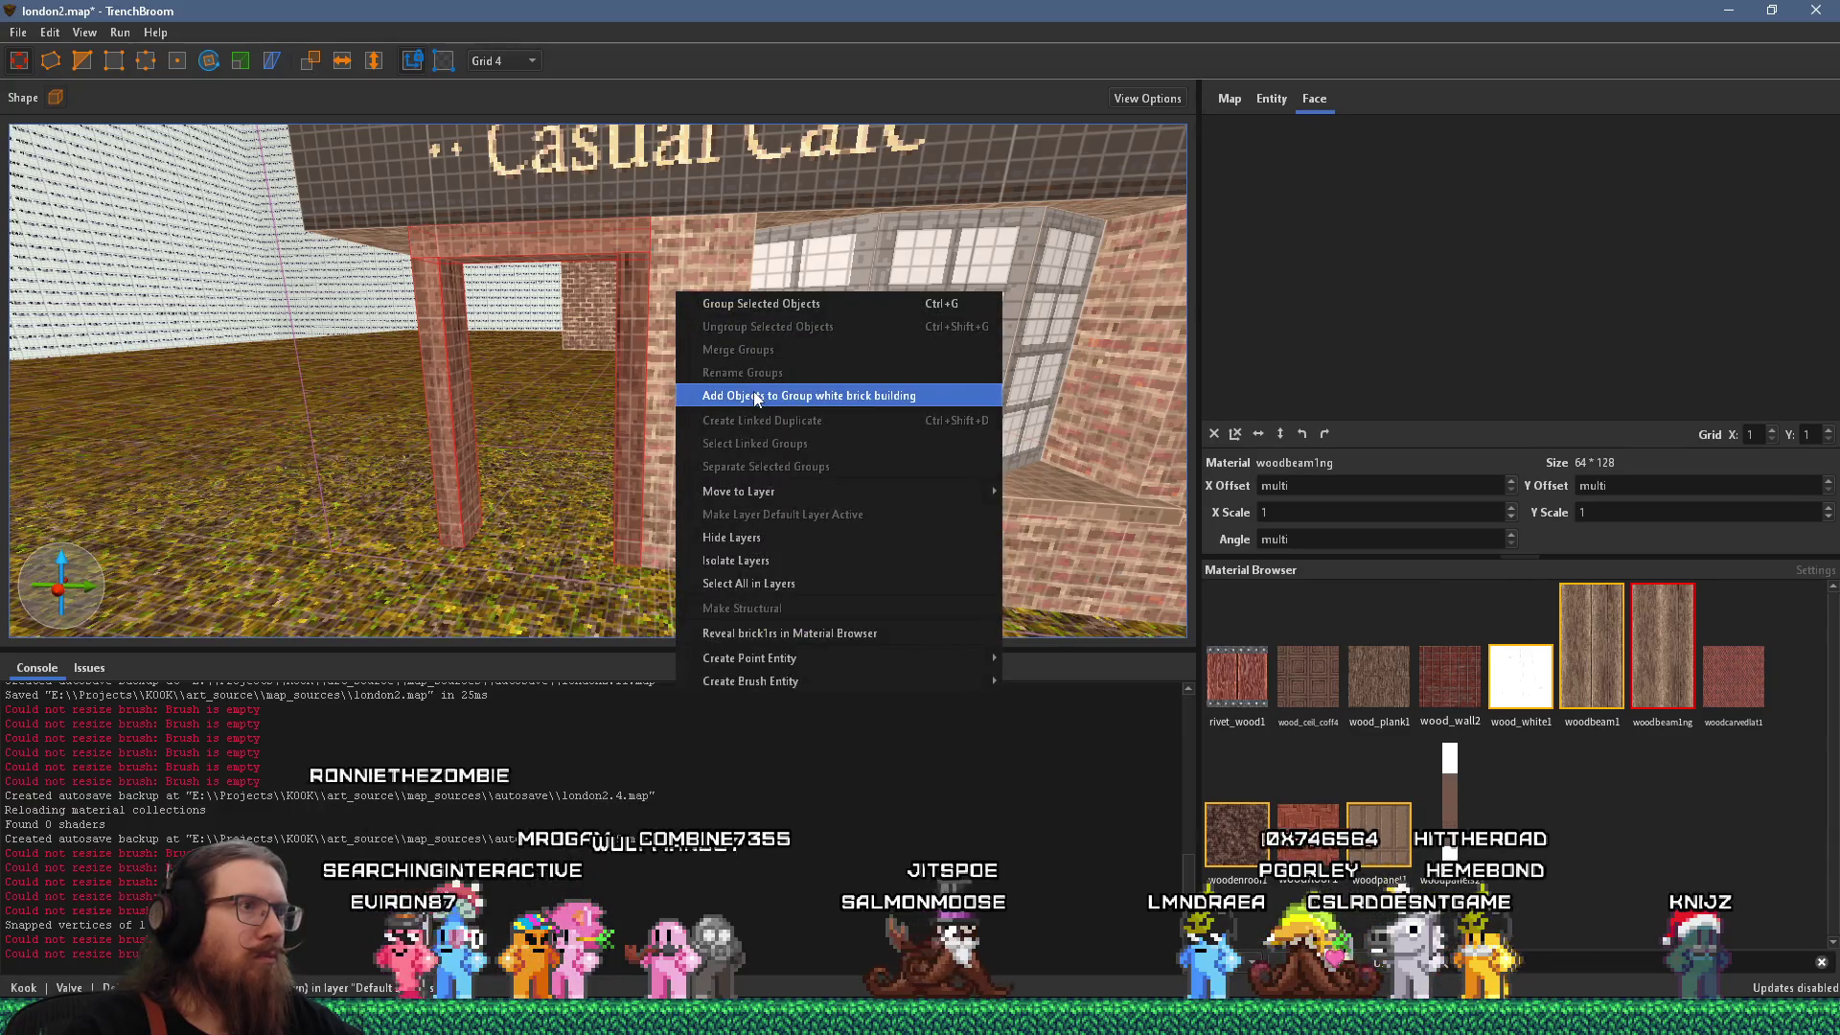
Add the doorway posts to the white brick building group and select the brick brush beside the door.
{"action": "left_click", "coordinate": [737, 394]}
{"action": "left_click_drag", "start_coordinate": [695, 350], "coordinate": [766, 398]}
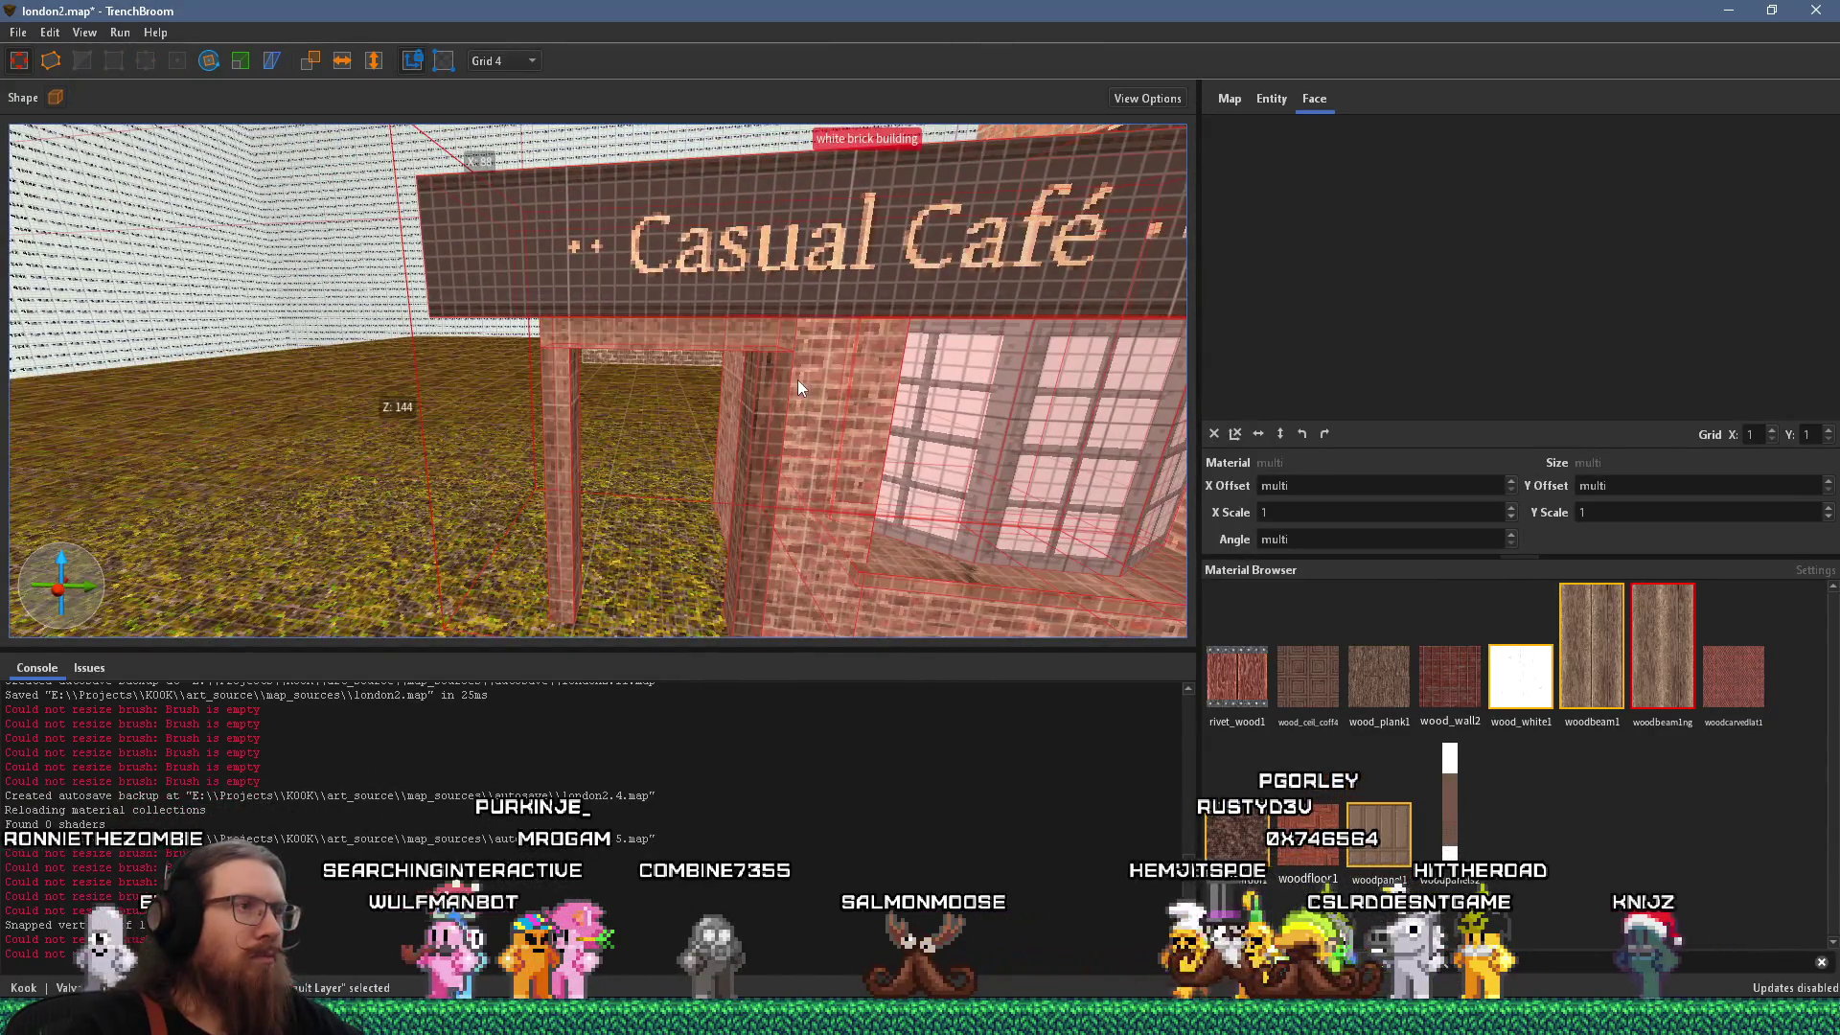
{"action": "double_click", "coordinate": [836, 388]}
{"action": "left_click", "coordinate": [819, 408]}
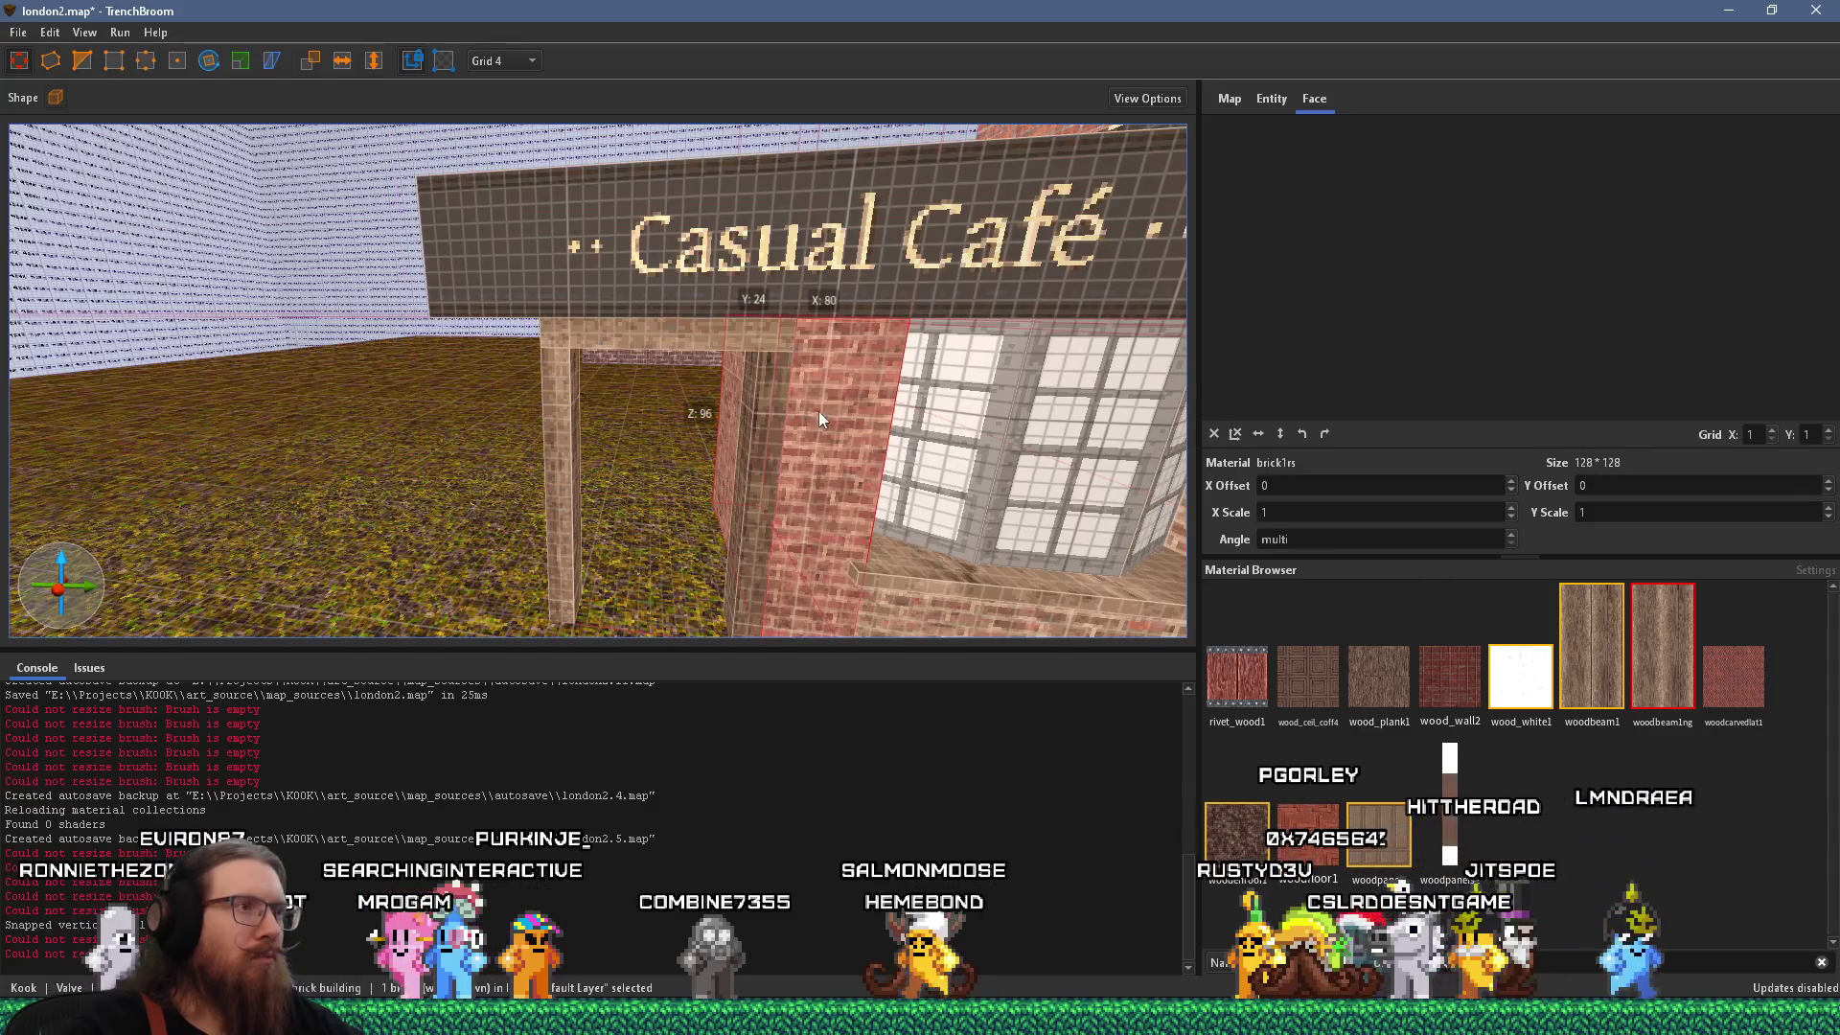
{"action": "mouse_move", "coordinate": [772, 439]}
{"action": "left_mouse_down"}
{"action": "mouse_move", "coordinate": [851, 360]}
{"action": "mouse_move", "coordinate": [847, 389]}
{"action": "mouse_move", "coordinate": [542, 388]}
{"action": "mouse_move", "coordinate": [586, 383]}
{"action": "left_mouse_up"}
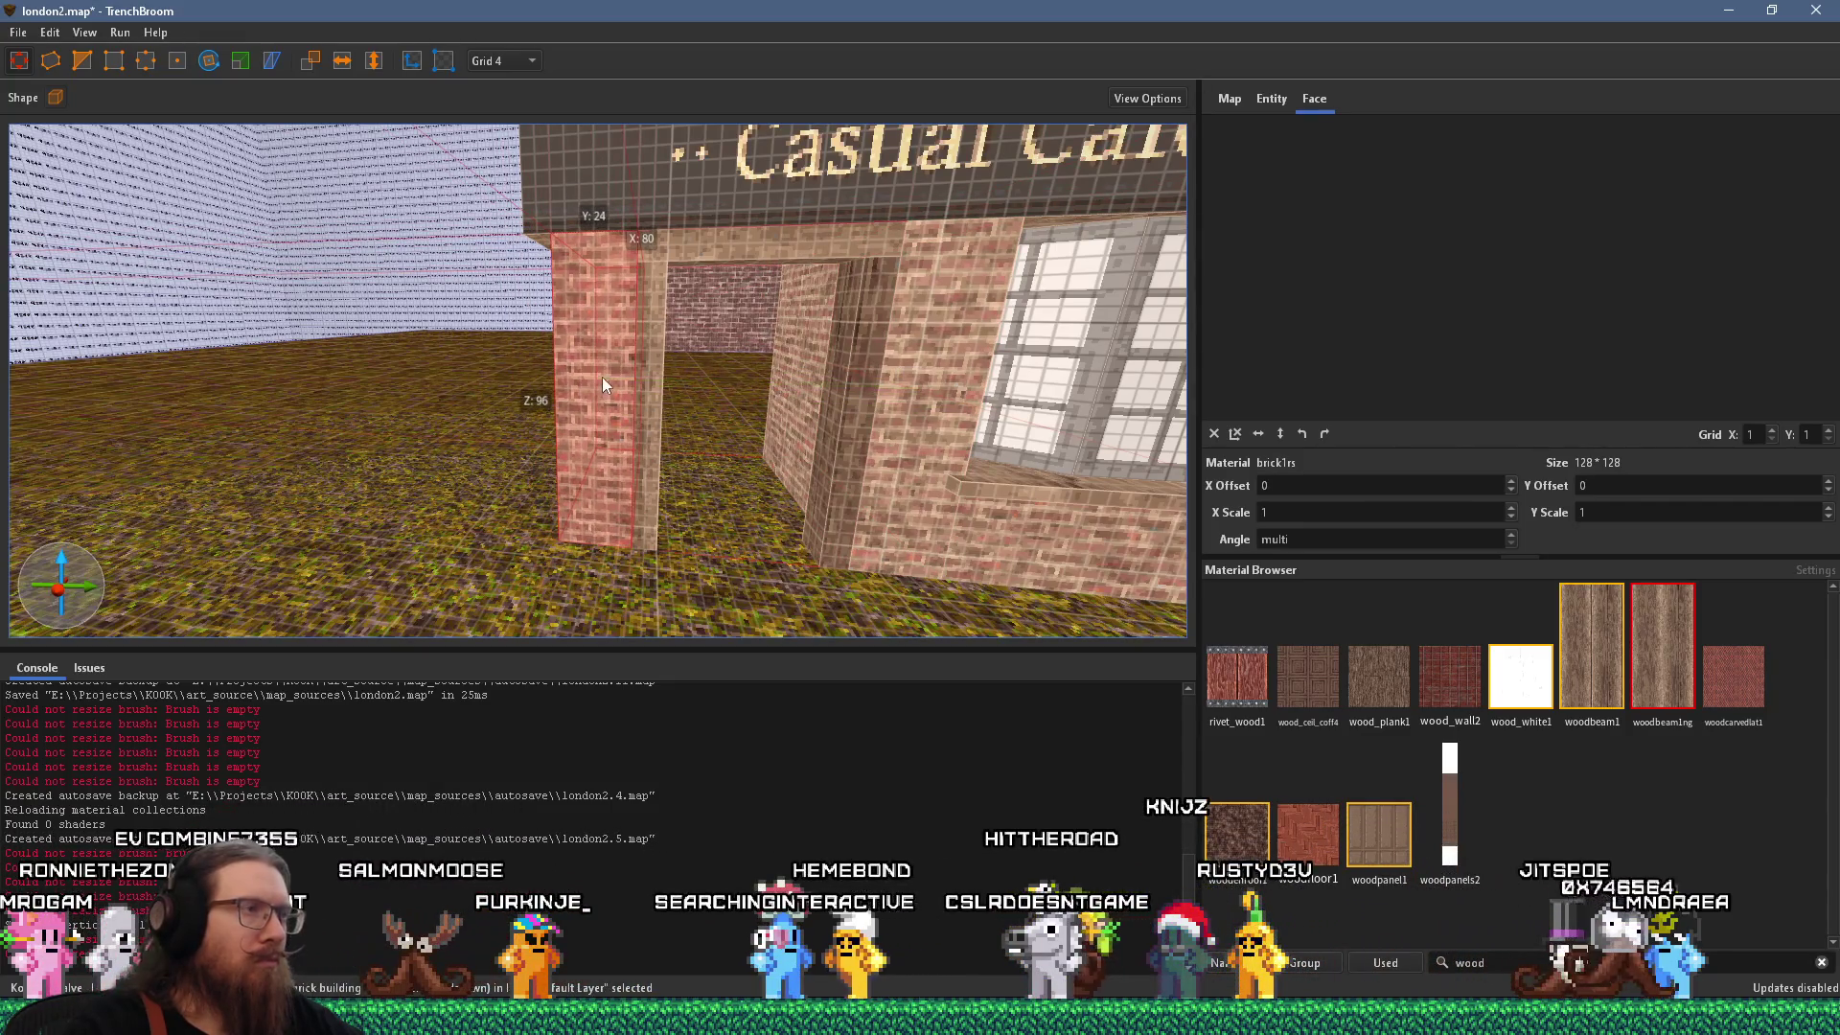
{"action": "key", "text": "alt+Tab"}
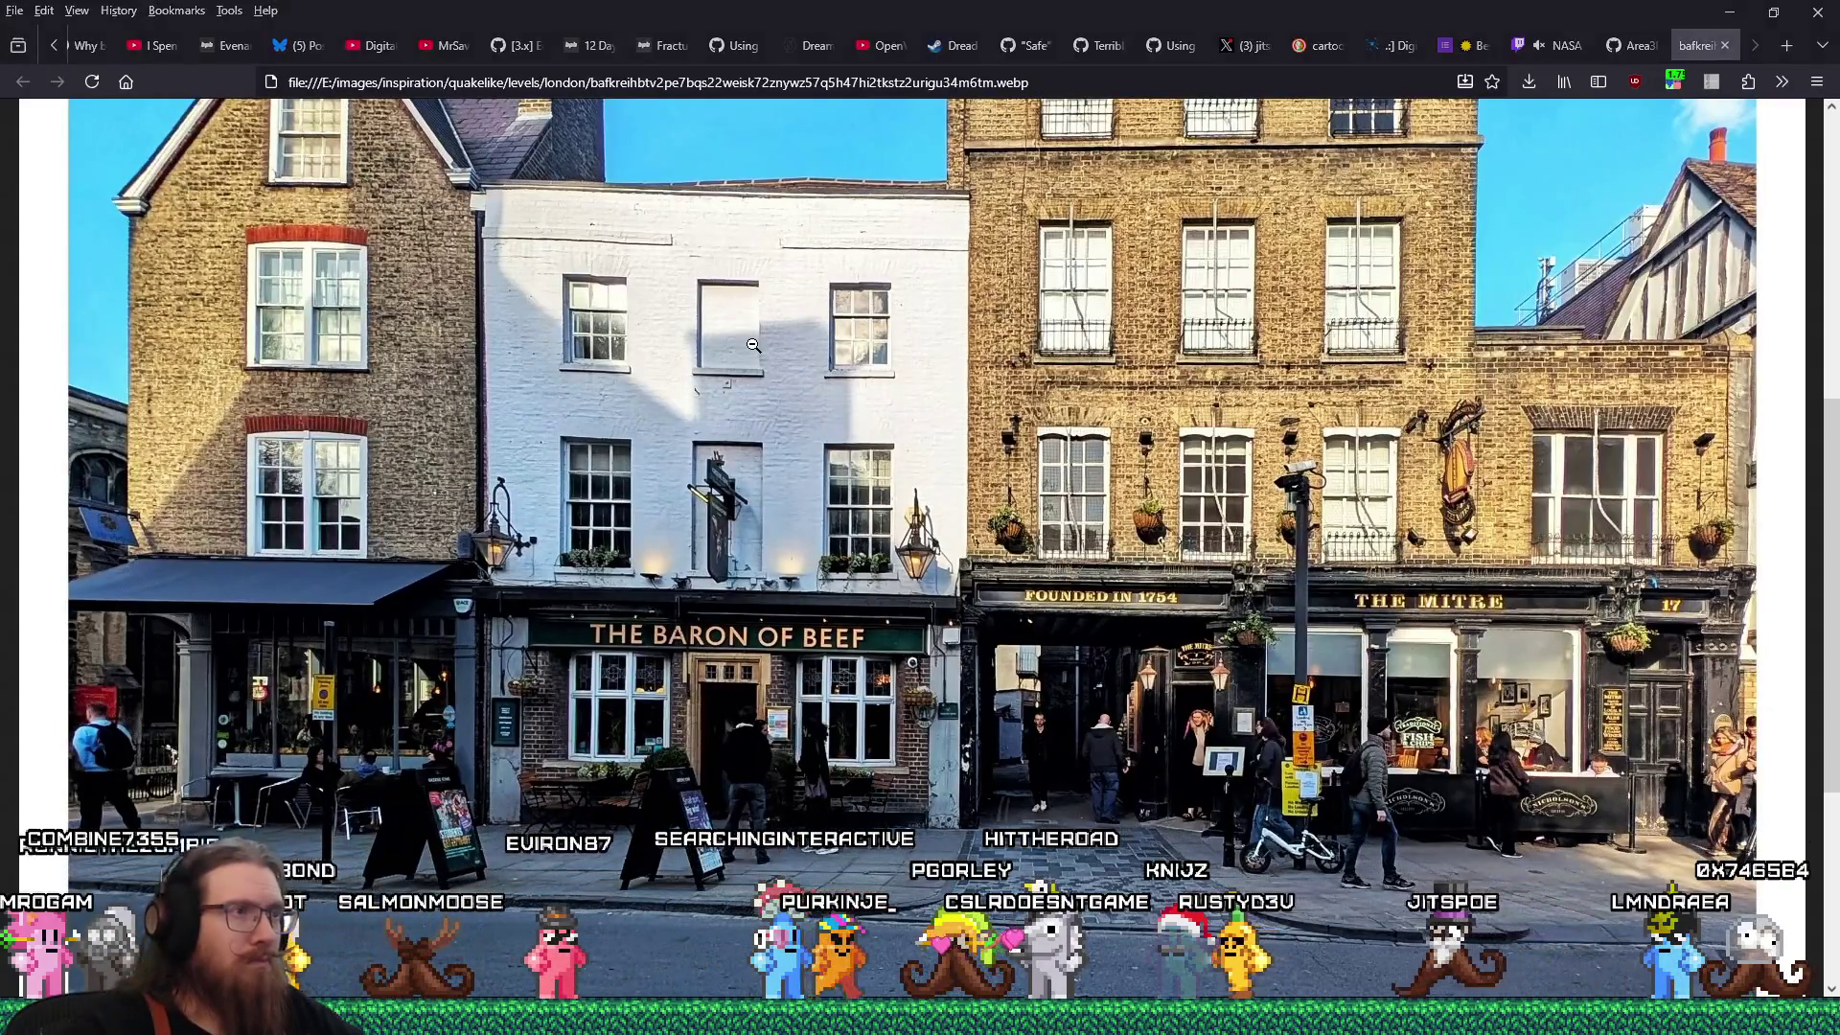
After comparing with the street photo, select the bay window glass, sill and lower wall.
{"action": "key", "text": "alt+Tab"}
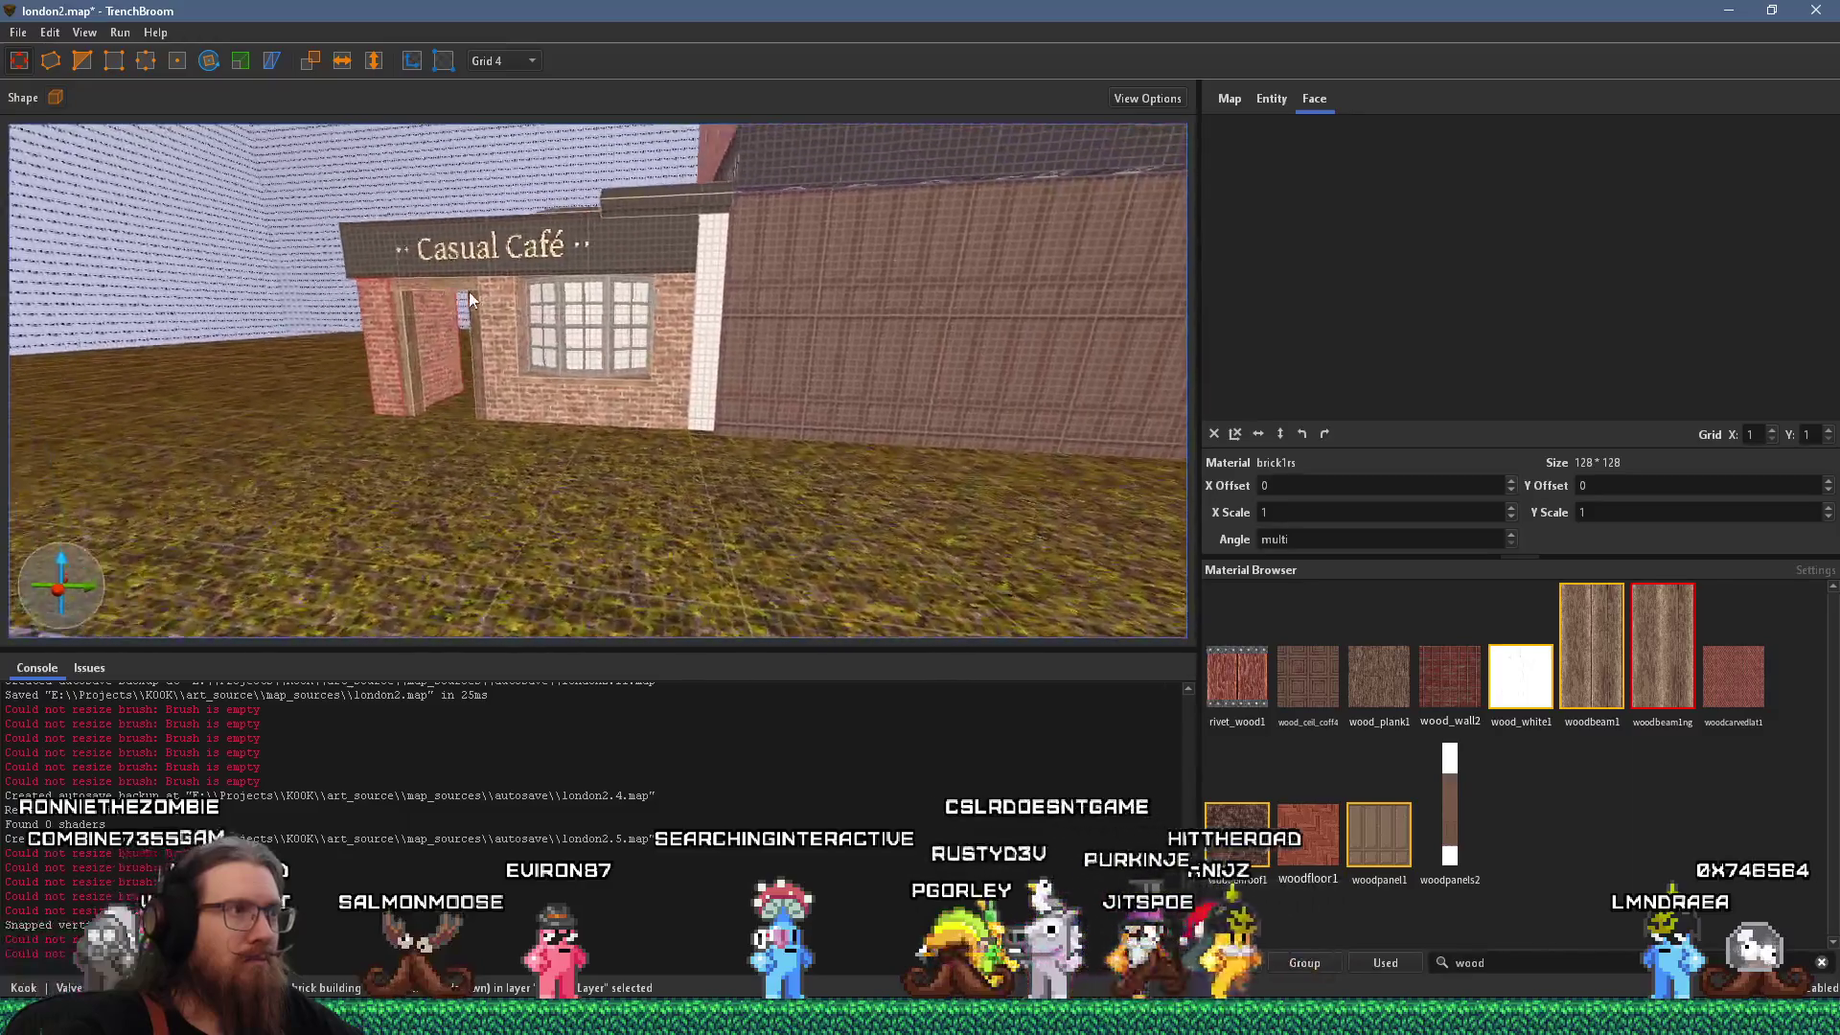
{"action": "scroll", "coordinate": [763, 341], "scroll_direction": "up", "scroll_amount": 3}
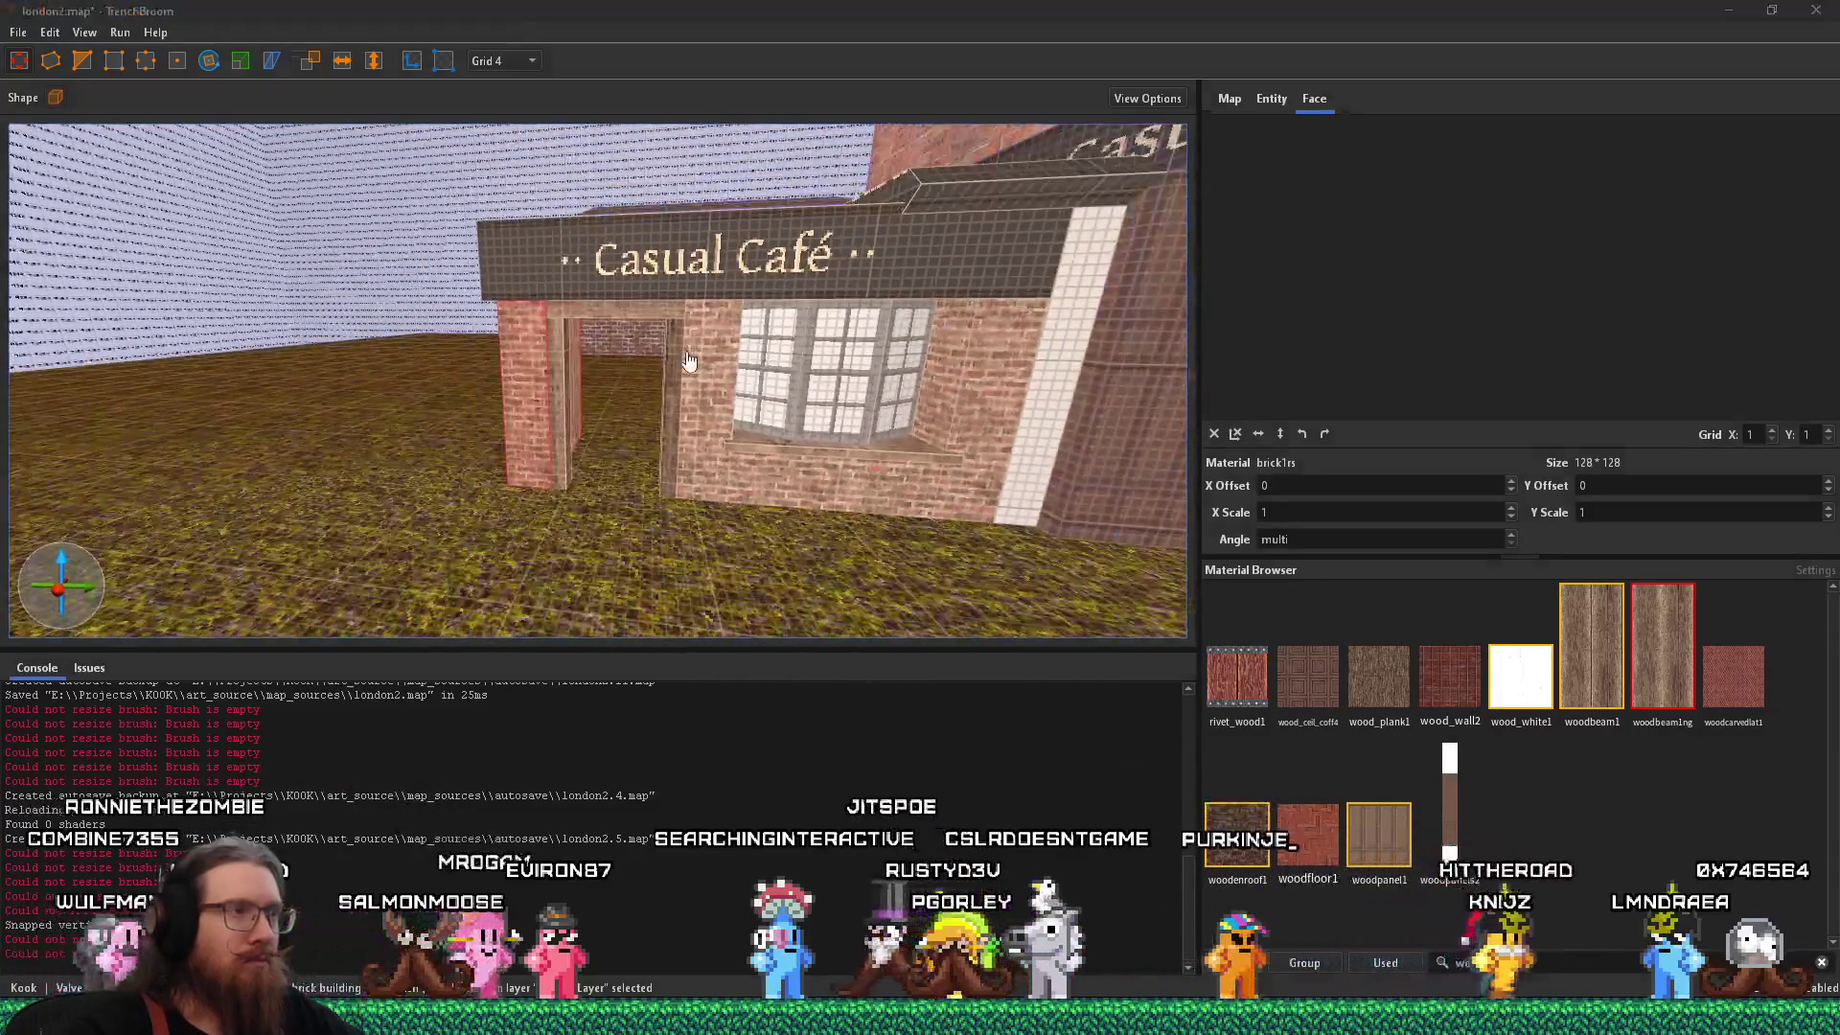
{"action": "key", "text": "alt+Tab"}
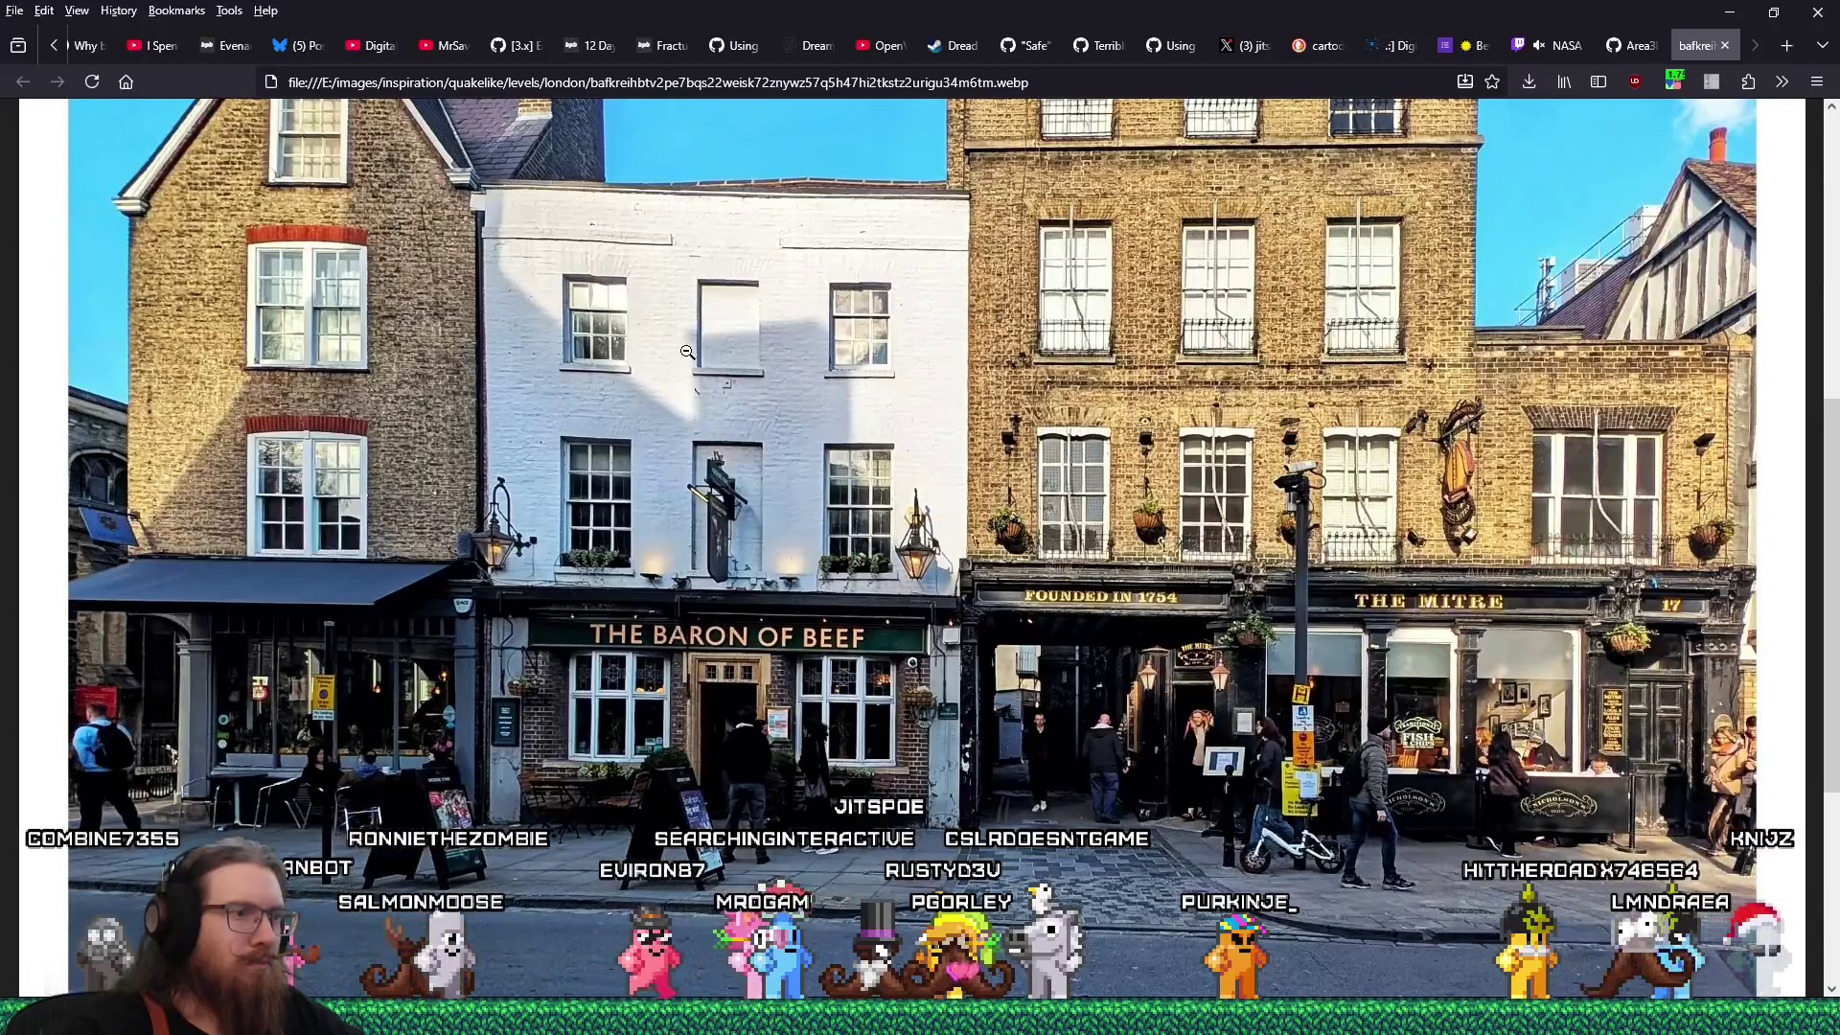
{"action": "key", "text": "alt+Tab"}
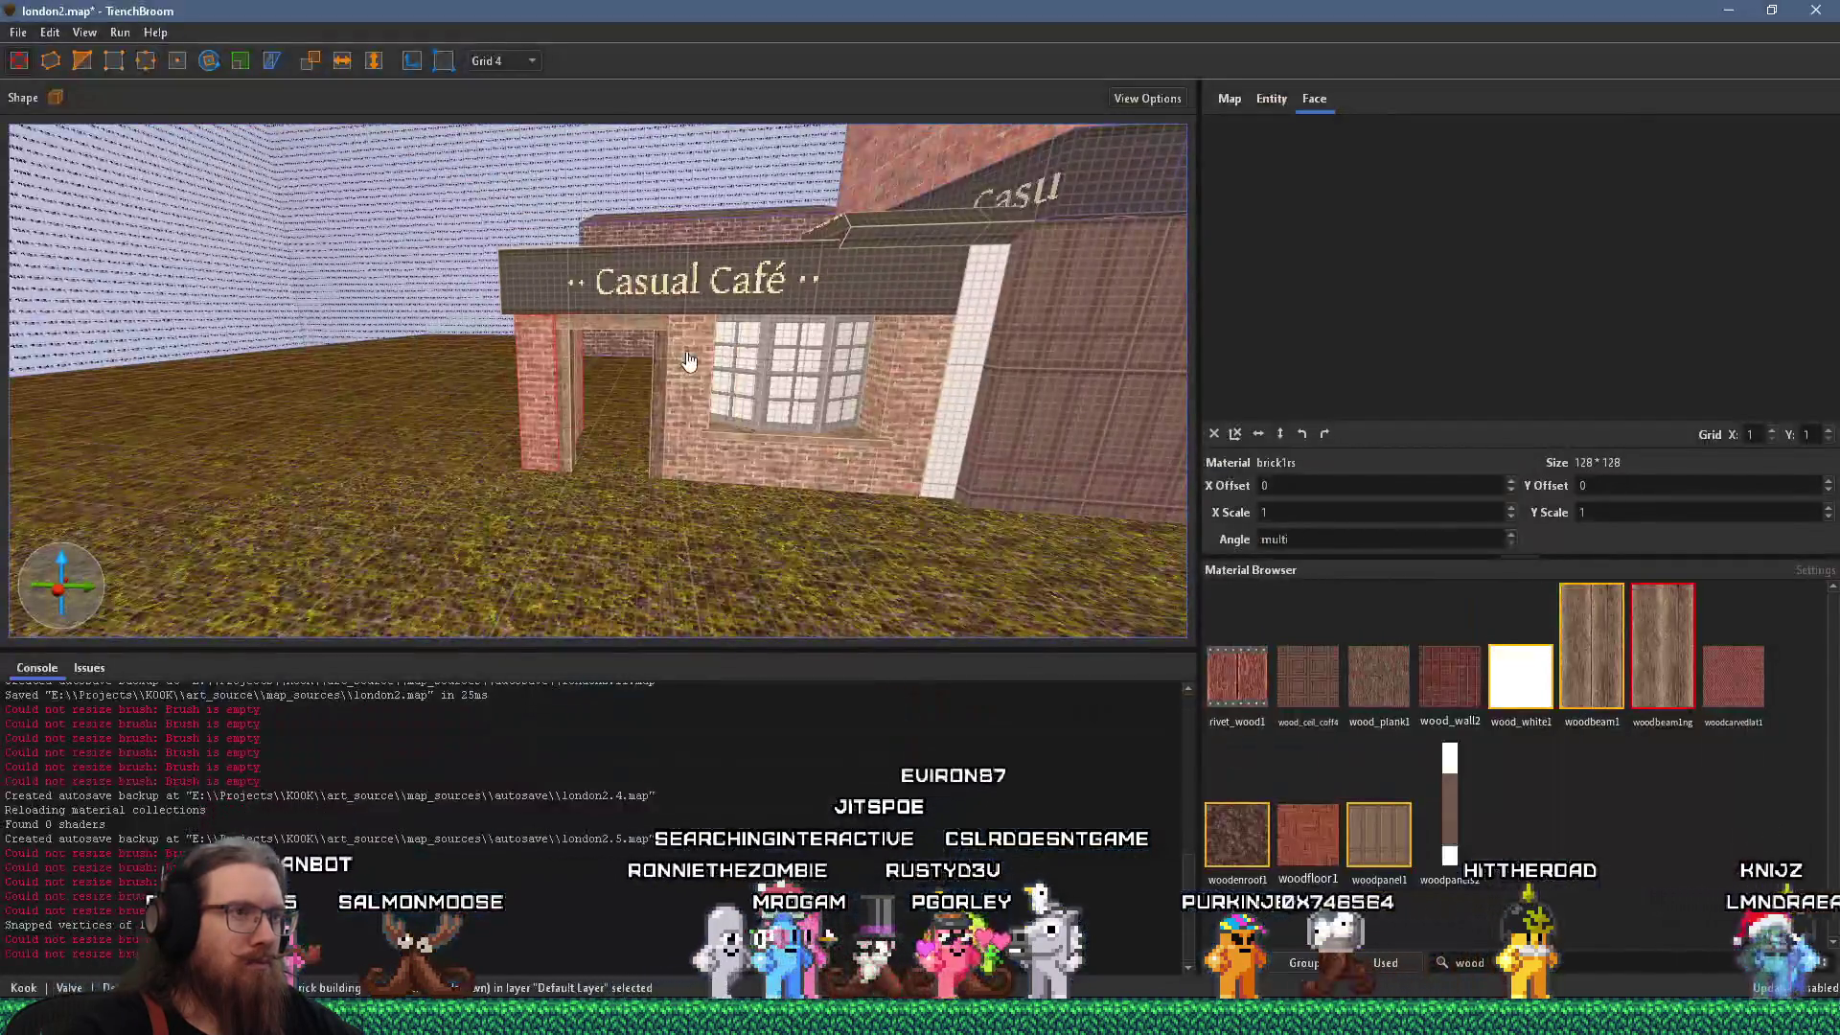
{"action": "scroll", "coordinate": [688, 361], "scroll_direction": "up", "scroll_amount": 5}
{"action": "mouse_move", "coordinate": [612, 452]}
{"action": "left_mouse_down"}
{"action": "mouse_move", "coordinate": [762, 375]}
{"action": "mouse_move", "coordinate": [606, 353]}
{"action": "left_mouse_up"}
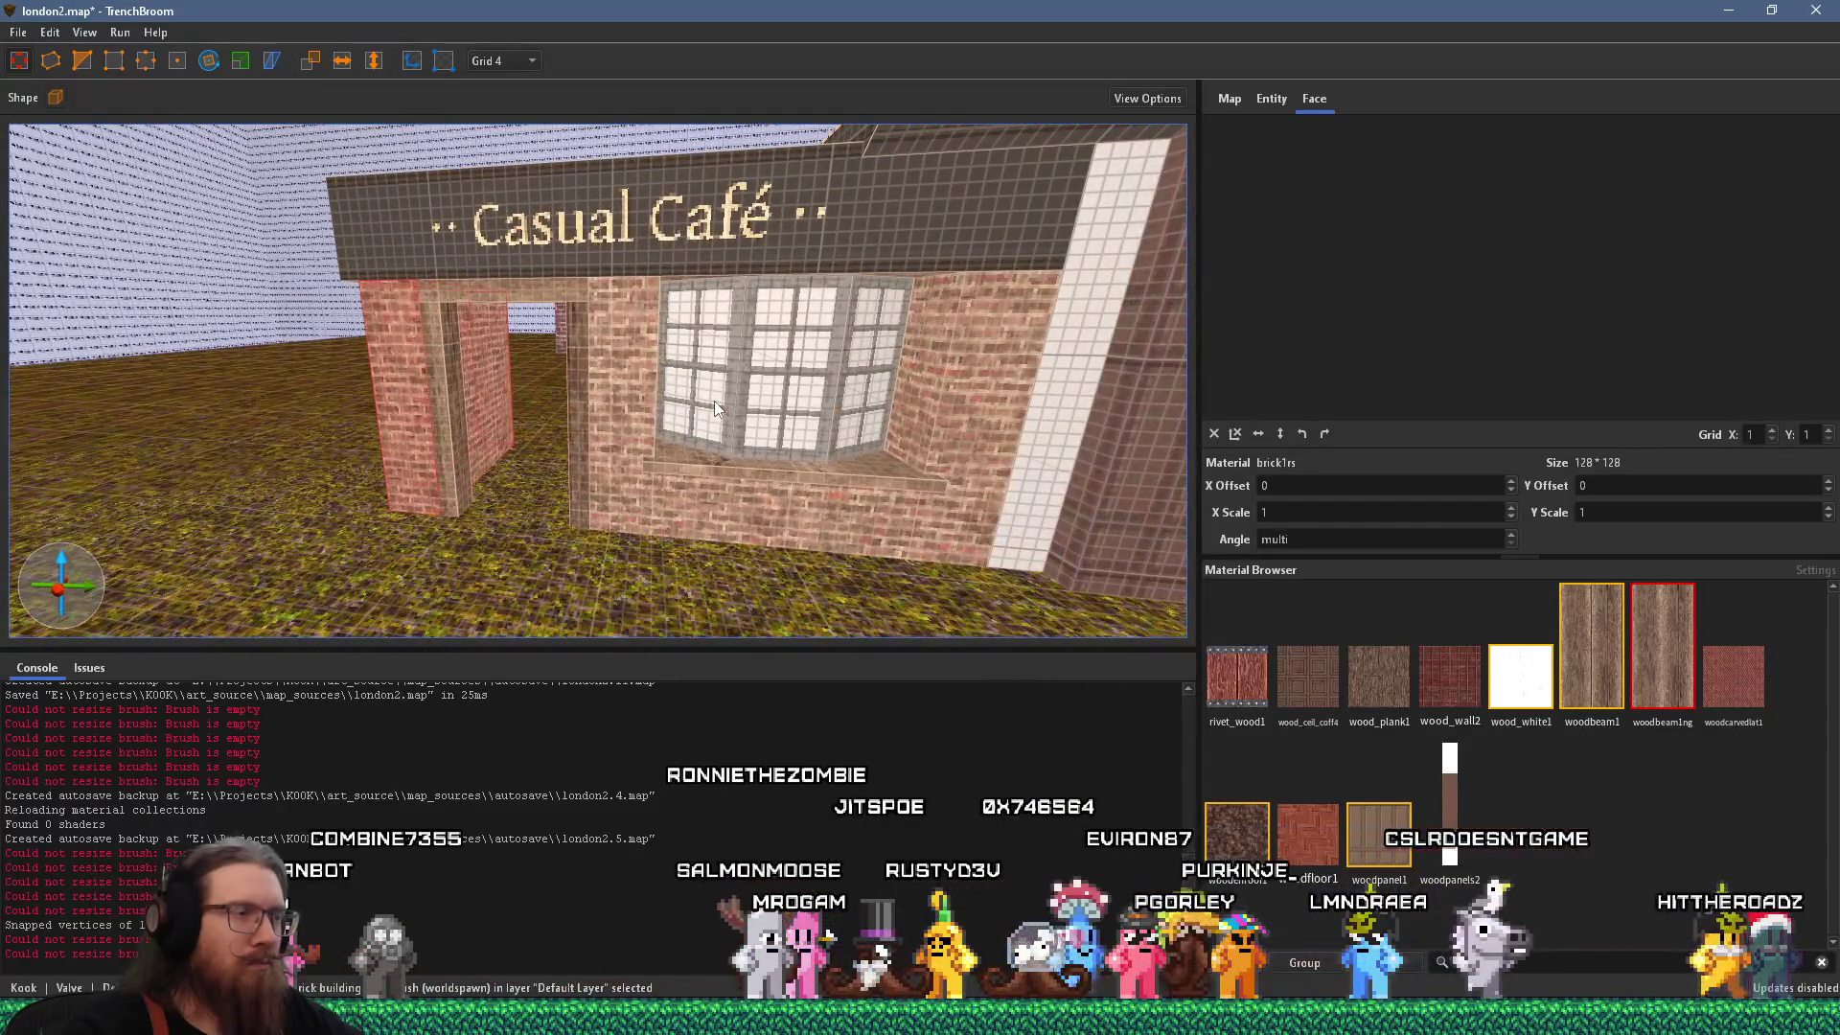
{"action": "left_click", "coordinate": [740, 397]}
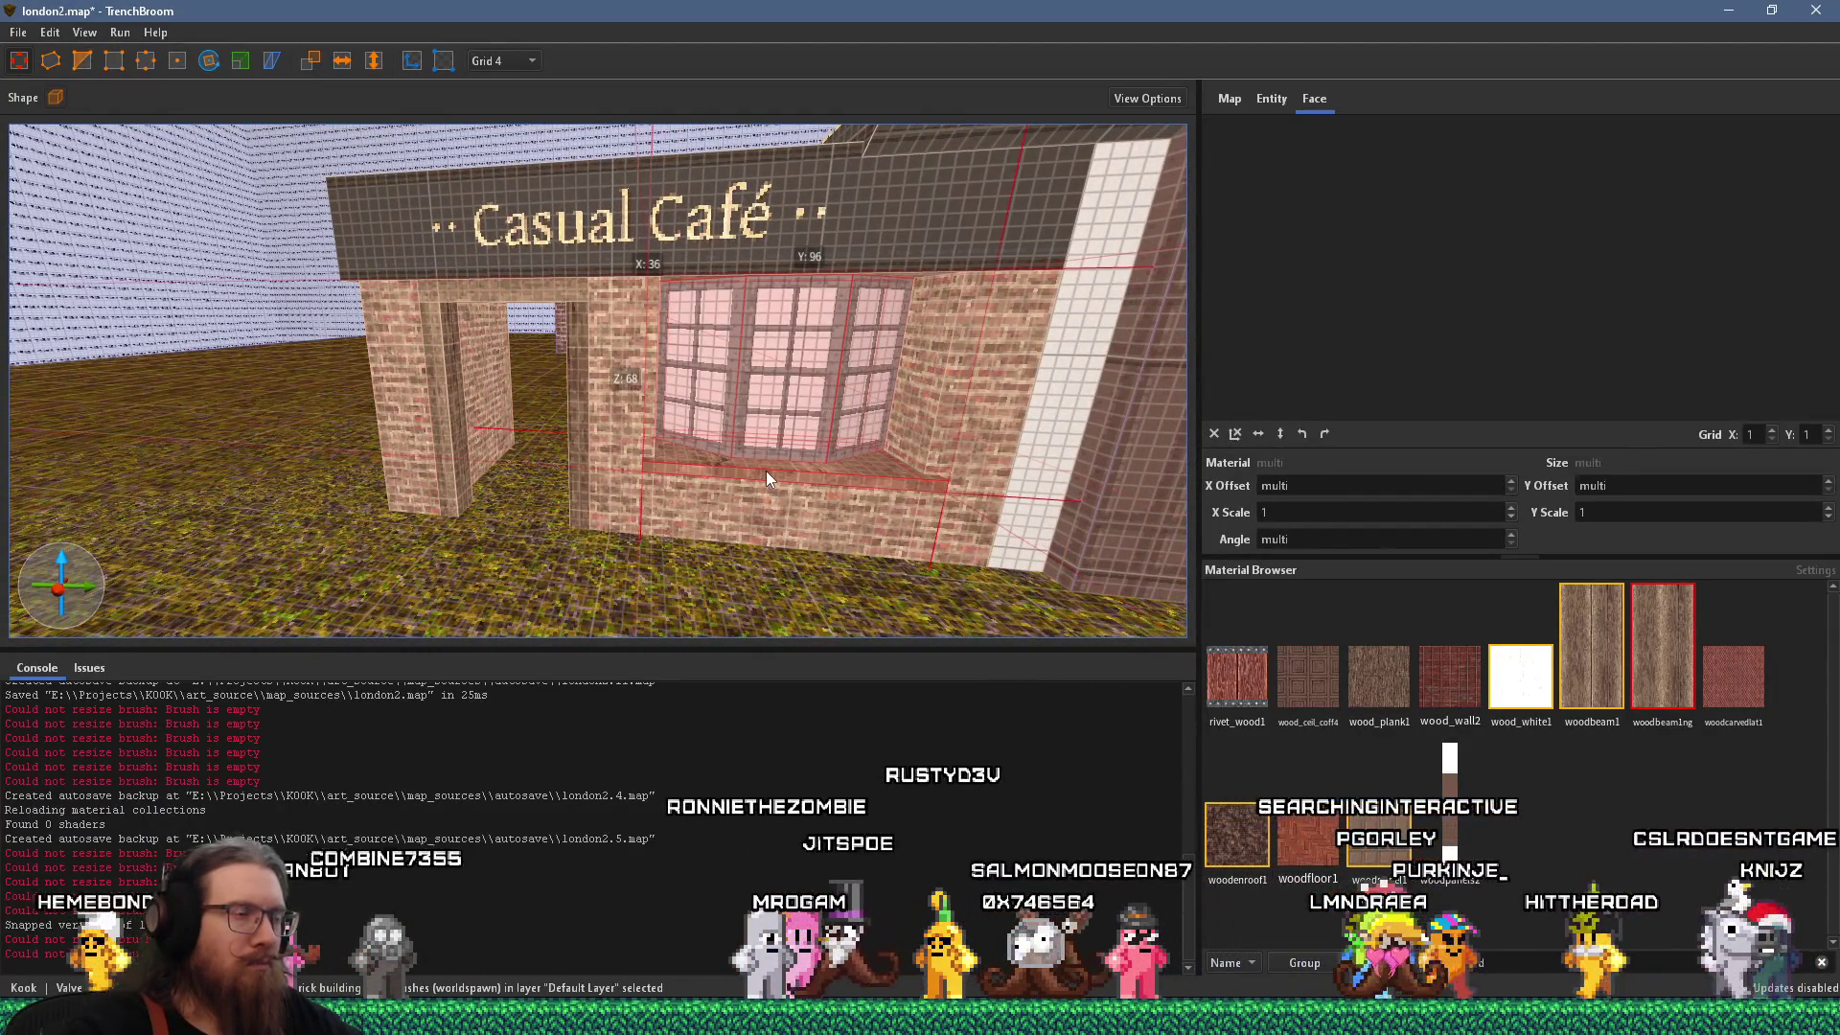
{"action": "left_click", "coordinate": [773, 418]}
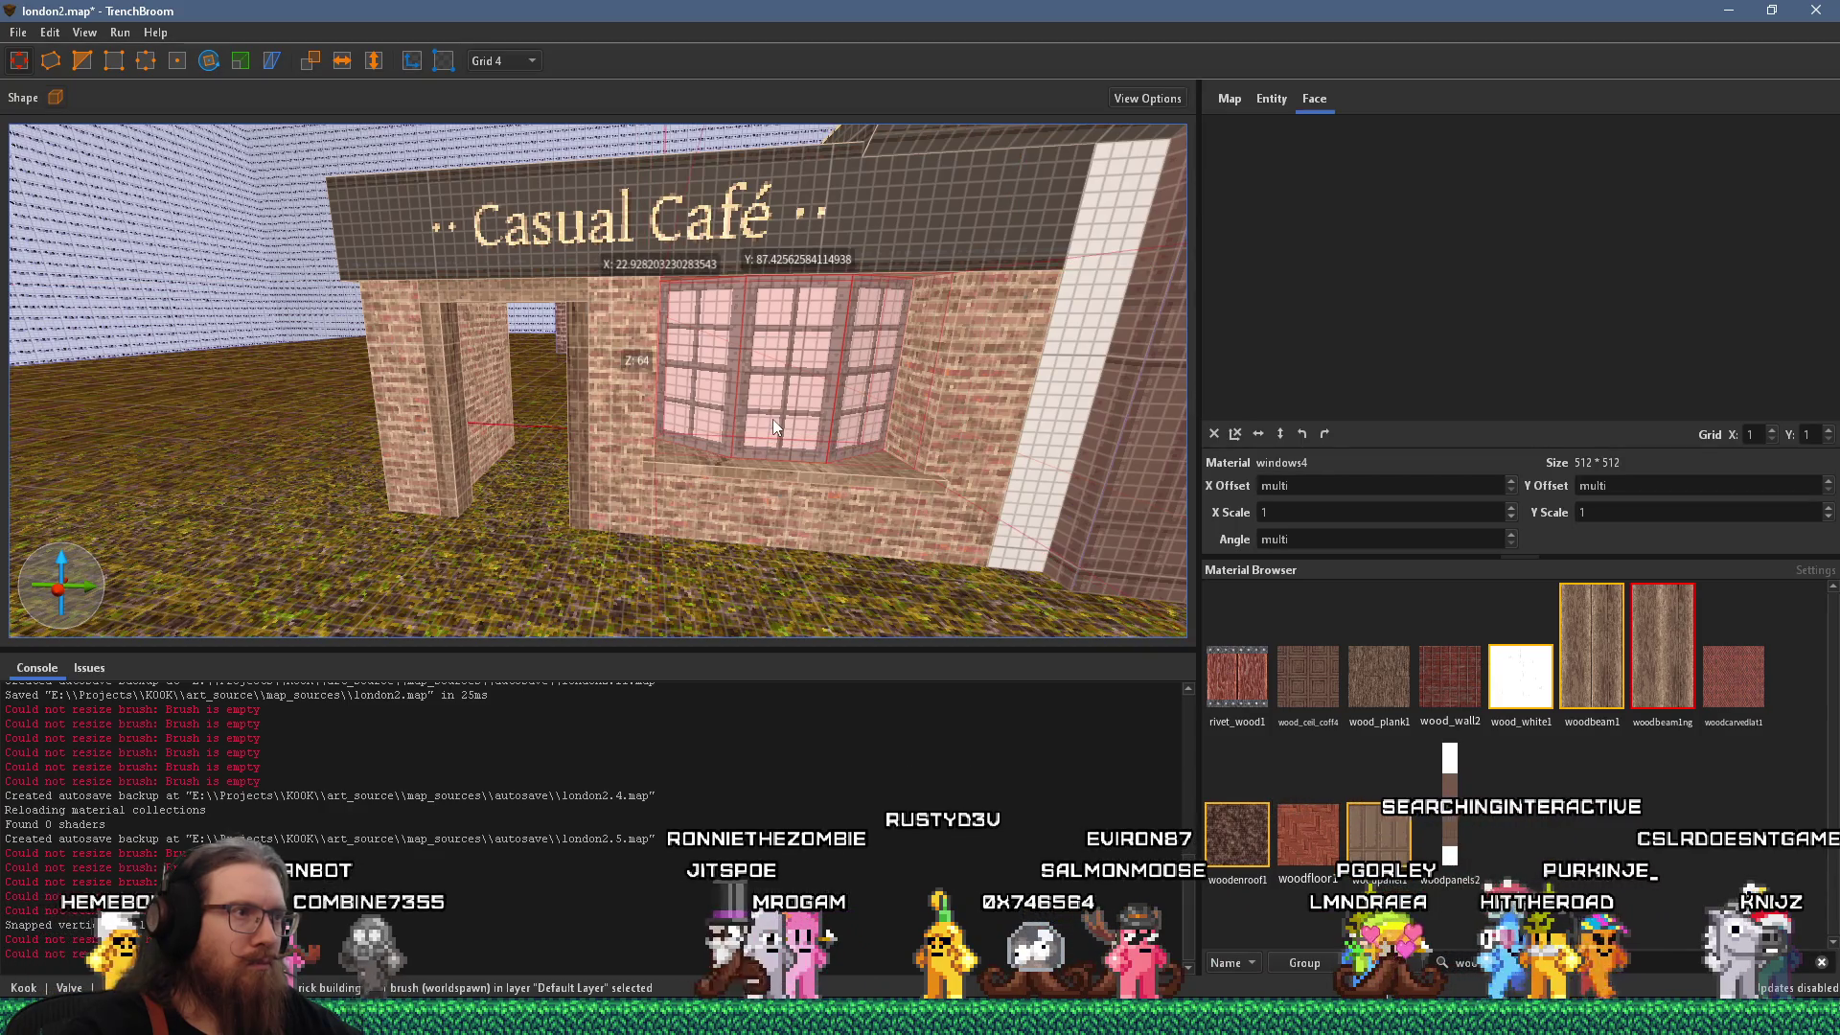
{"action": "left_click", "coordinate": [759, 469], "text": "ctrl"}
{"action": "left_click", "coordinate": [759, 502], "text": "ctrl"}
{"action": "scroll", "coordinate": [759, 502], "scroll_direction": "down", "scroll_amount": 3}
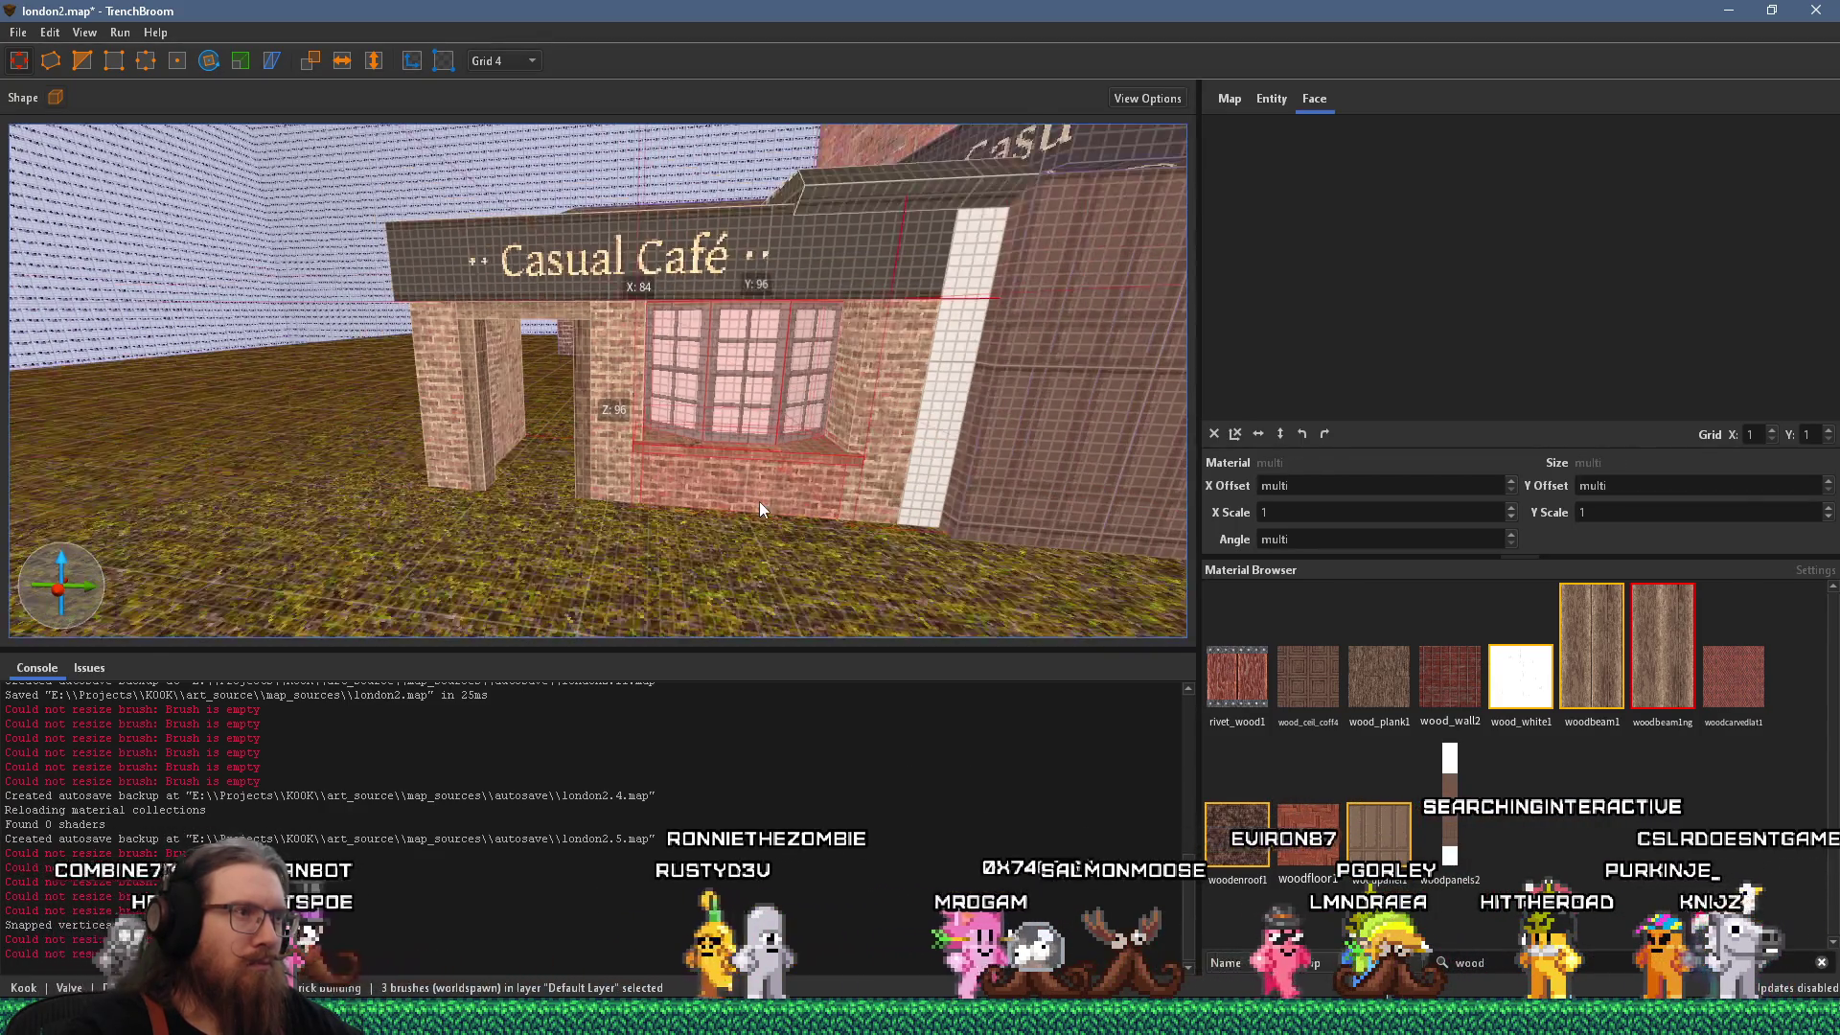
{"action": "left_click_drag", "start_coordinate": [759, 502], "coordinate": [594, 278]}
Enable texture lock and position a duplicate window set on the door's left side.
{"action": "mouse_move", "coordinate": [784, 445]}
{"action": "left_mouse_down"}
{"action": "mouse_move", "coordinate": [625, 440]}
{"action": "mouse_move", "coordinate": [757, 439]}
{"action": "mouse_move", "coordinate": [790, 458]}
{"action": "mouse_move", "coordinate": [354, 412]}
{"action": "left_mouse_up"}
{"action": "left_click", "coordinate": [414, 67]}
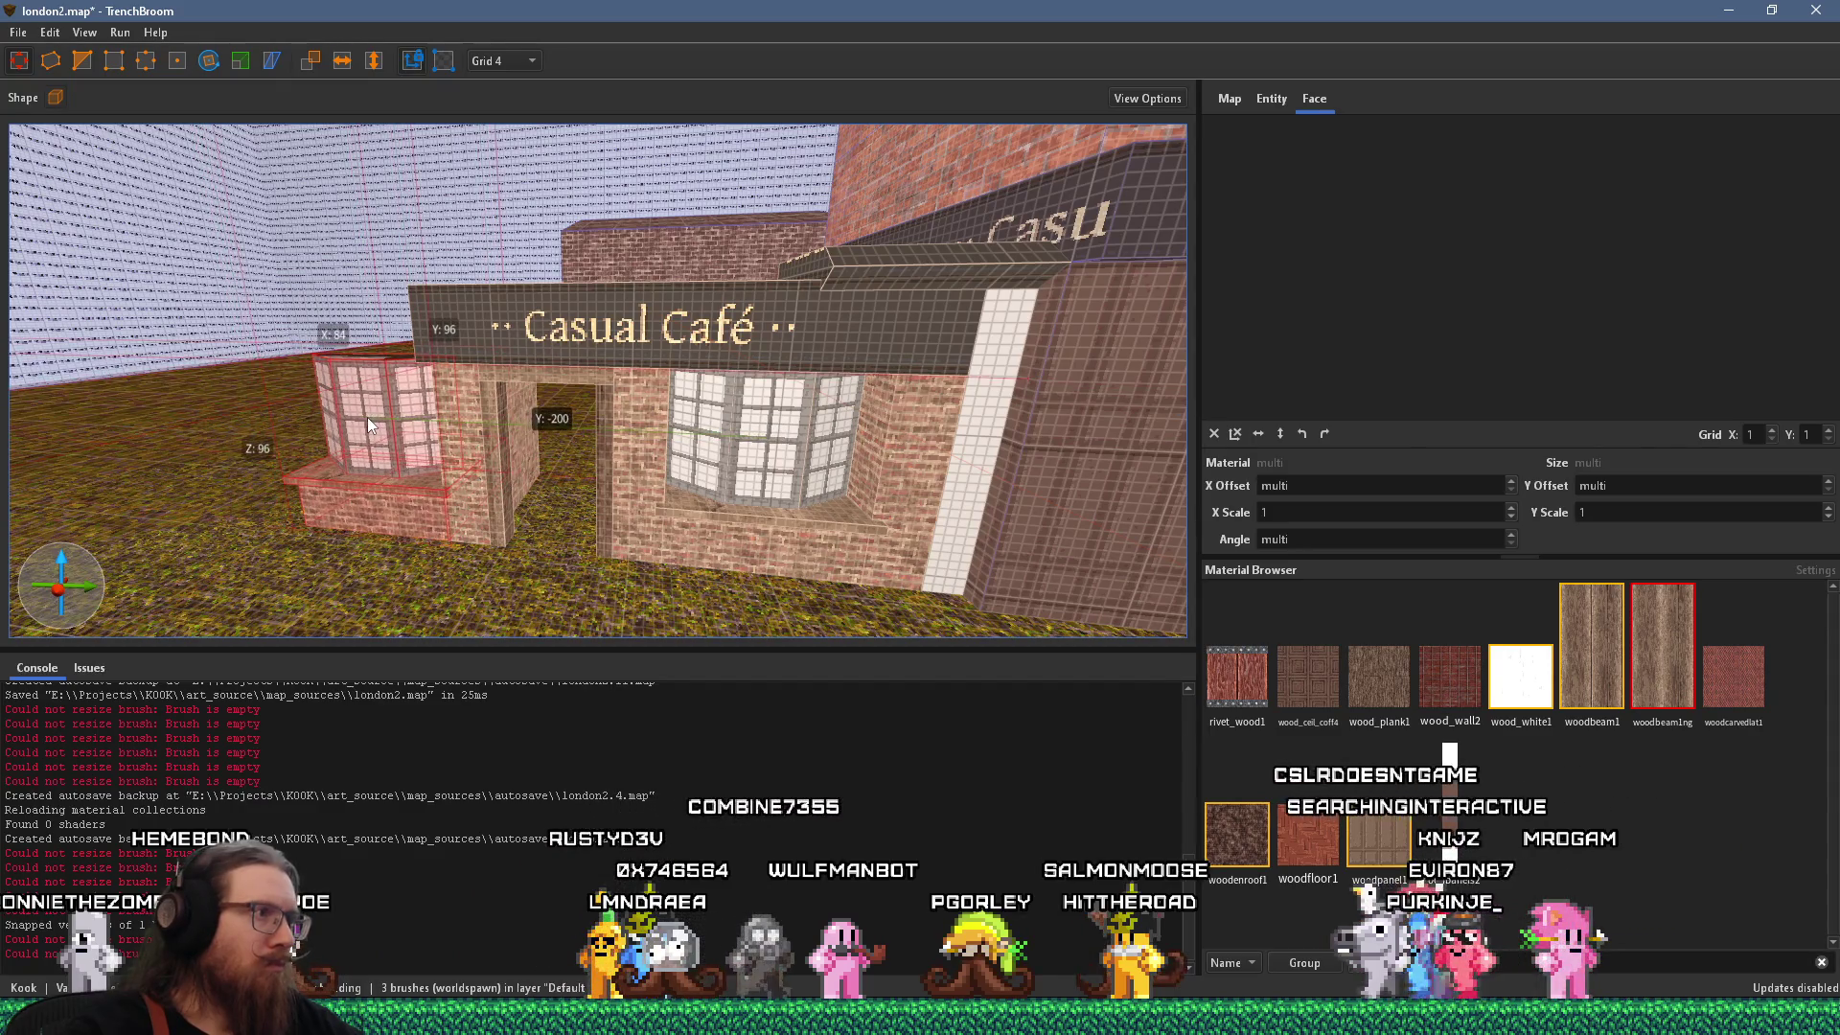
{"action": "scroll", "coordinate": [366, 427], "scroll_direction": "up", "scroll_amount": 5}
{"action": "key", "text": "d"}
{"action": "mouse_move", "coordinate": [690, 406]}
{"action": "left_mouse_down"}
{"action": "mouse_move", "coordinate": [669, 402]}
{"action": "mouse_move", "coordinate": [728, 481]}
{"action": "mouse_move", "coordinate": [717, 508]}
{"action": "mouse_move", "coordinate": [659, 348]}
{"action": "mouse_move", "coordinate": [883, 296]}
{"action": "mouse_move", "coordinate": [675, 260]}
{"action": "mouse_move", "coordinate": [709, 374]}
{"action": "left_mouse_up"}
{"action": "left_click", "coordinate": [709, 373], "text": "shift"}
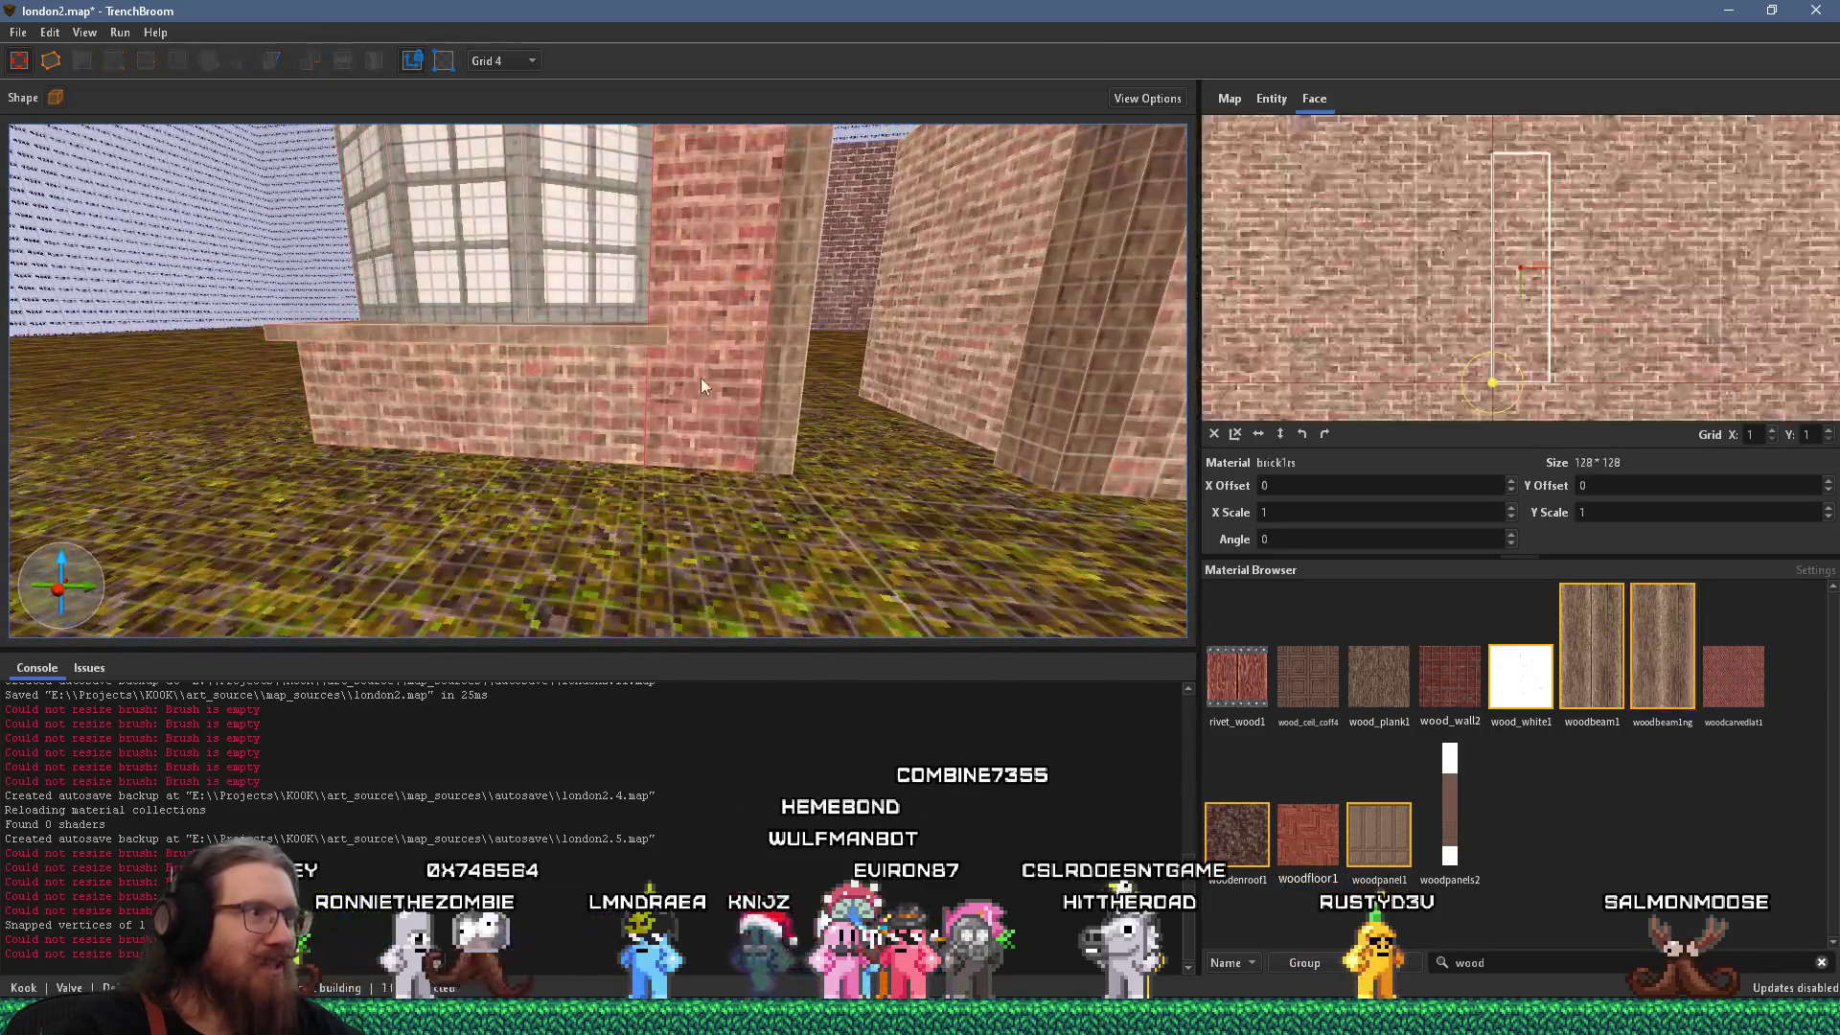
Reset the texture offset and rotation on the window sill's top face.
{"action": "mouse_move", "coordinate": [542, 397]}
{"action": "left_mouse_down"}
{"action": "mouse_move", "coordinate": [675, 445]}
{"action": "mouse_move", "coordinate": [696, 474]}
{"action": "left_mouse_up"}
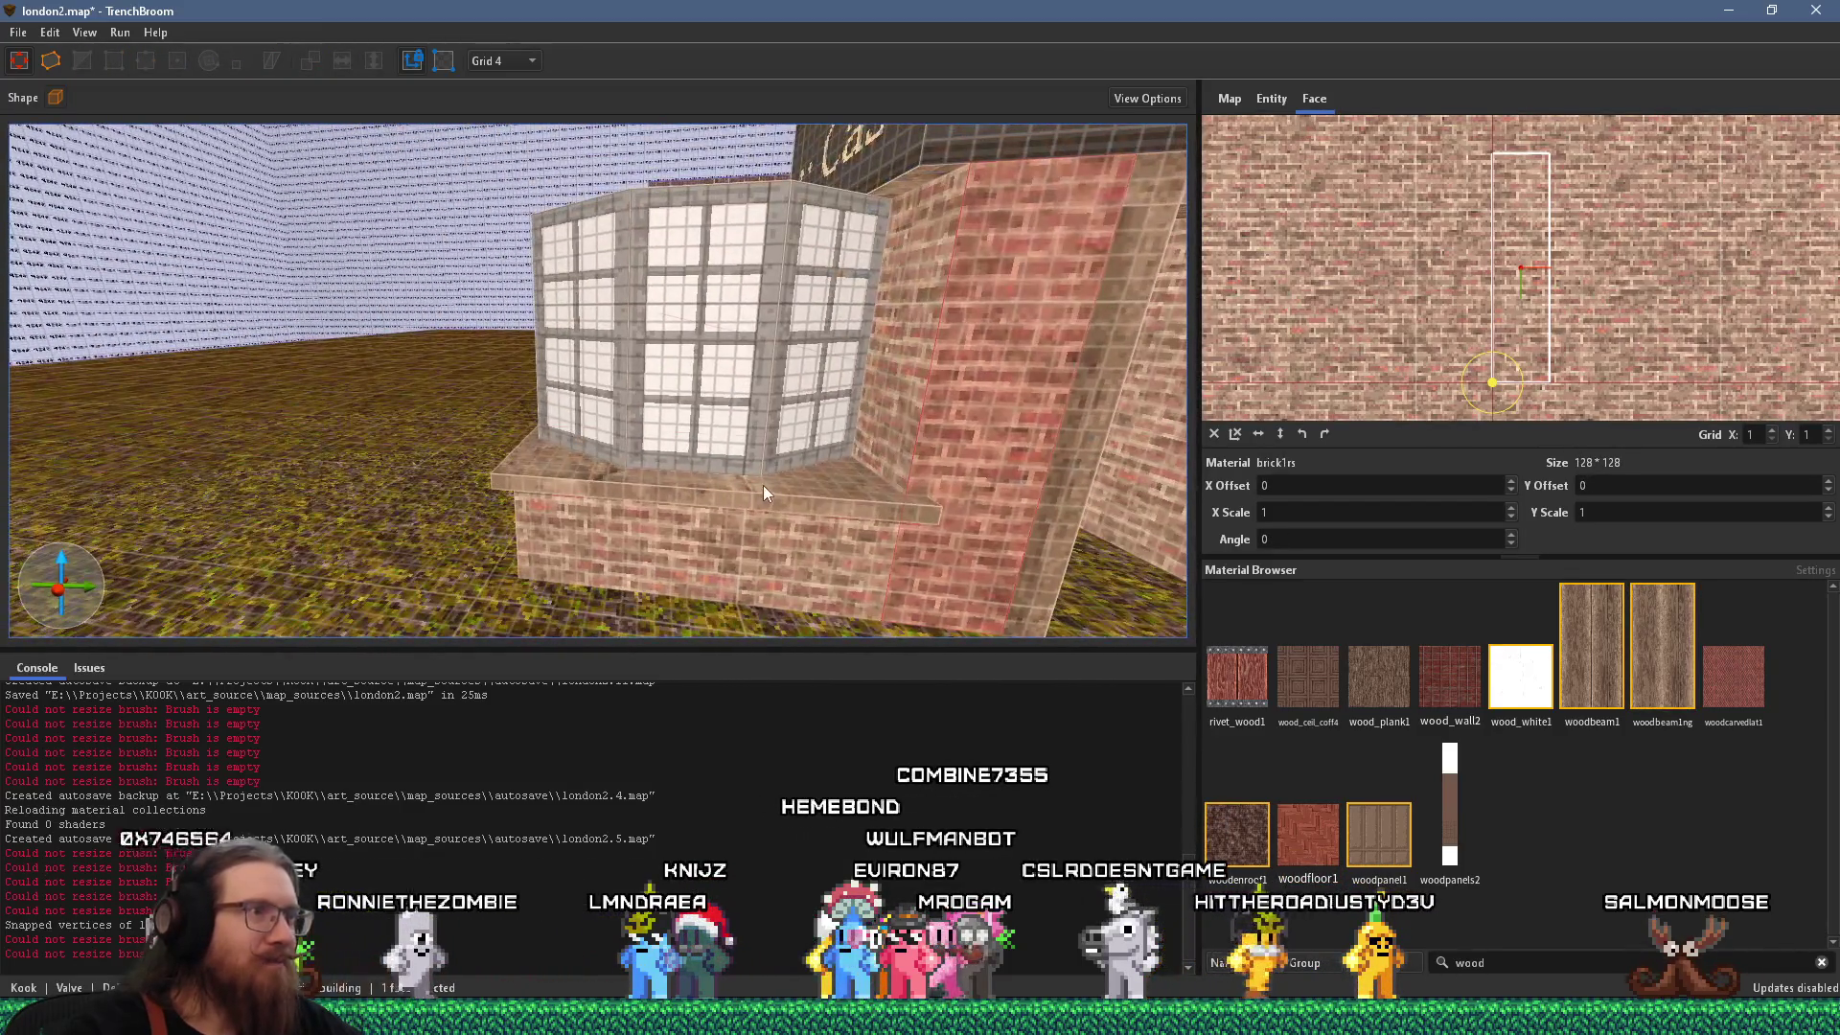
{"action": "left_click", "coordinate": [763, 485], "text": "shift"}
{"action": "left_click", "coordinate": [1214, 433]}
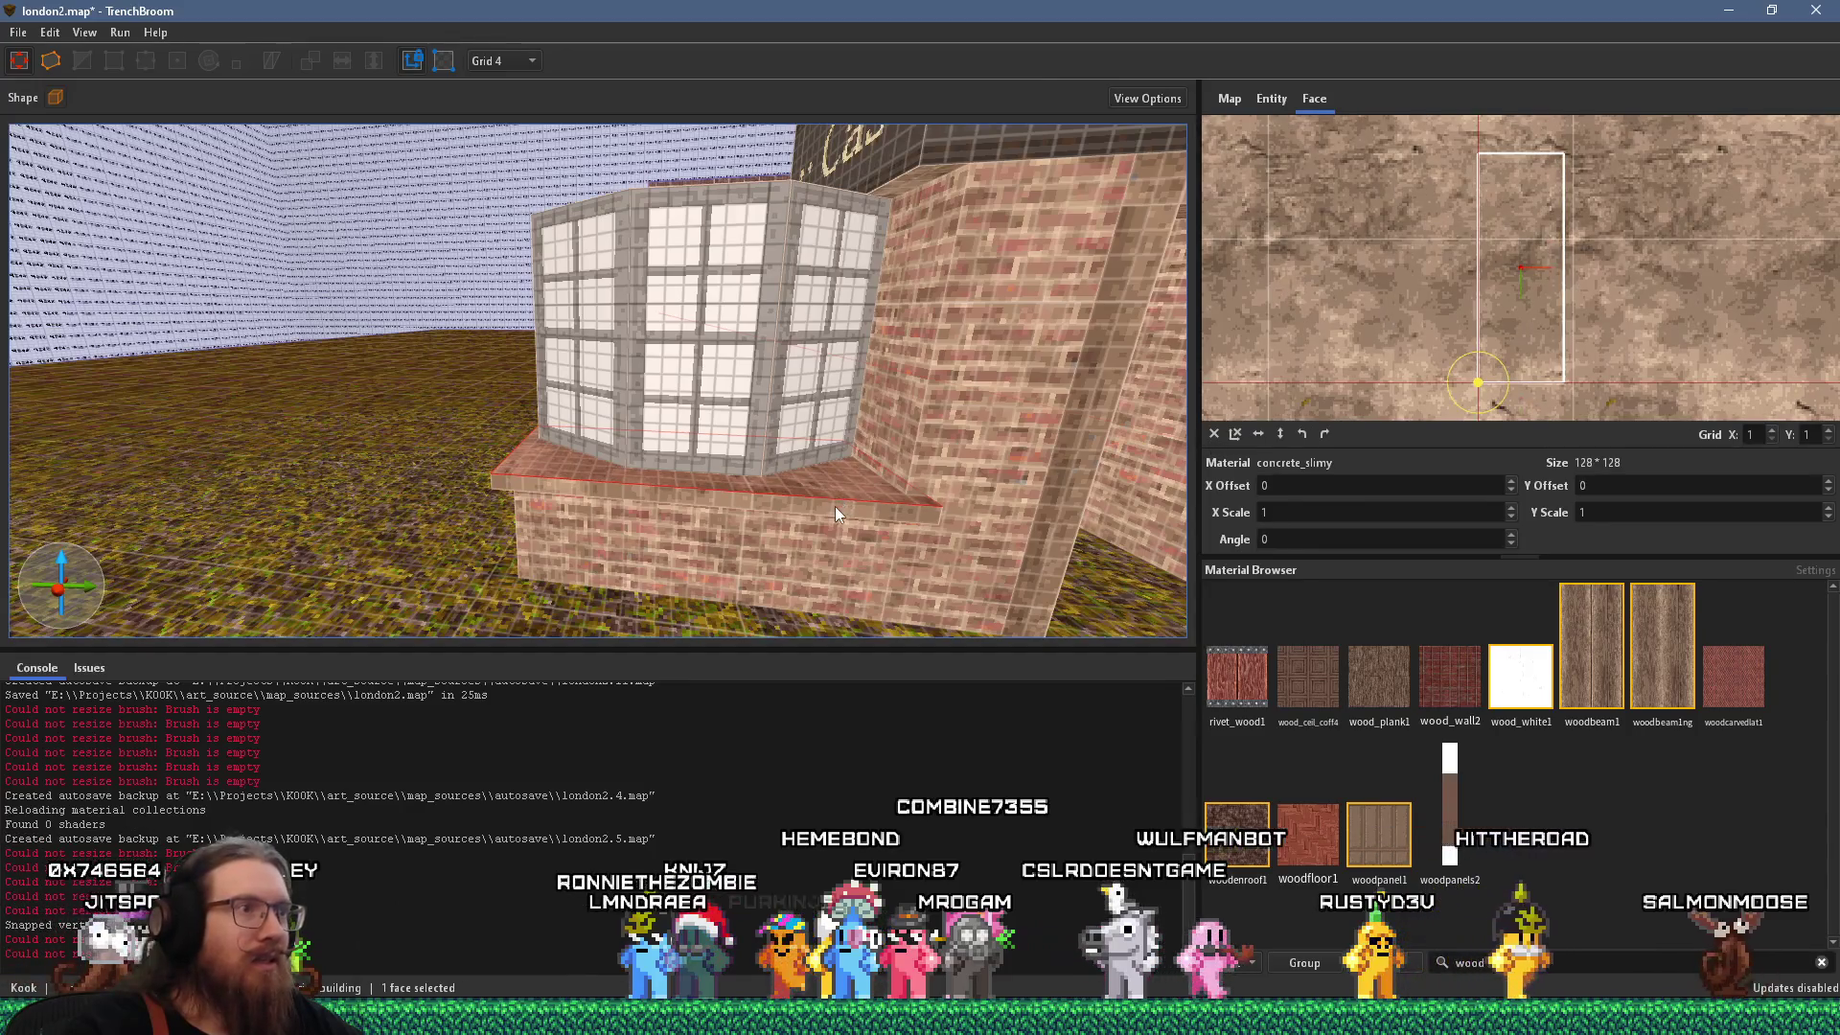
{"action": "mouse_move", "coordinate": [836, 491]}
{"action": "left_mouse_down"}
{"action": "mouse_move", "coordinate": [674, 462]}
{"action": "mouse_move", "coordinate": [740, 451]}
{"action": "mouse_move", "coordinate": [659, 381]}
{"action": "mouse_move", "coordinate": [606, 445]}
{"action": "mouse_move", "coordinate": [496, 475]}
{"action": "left_mouse_up"}
{"action": "key", "text": "w"}
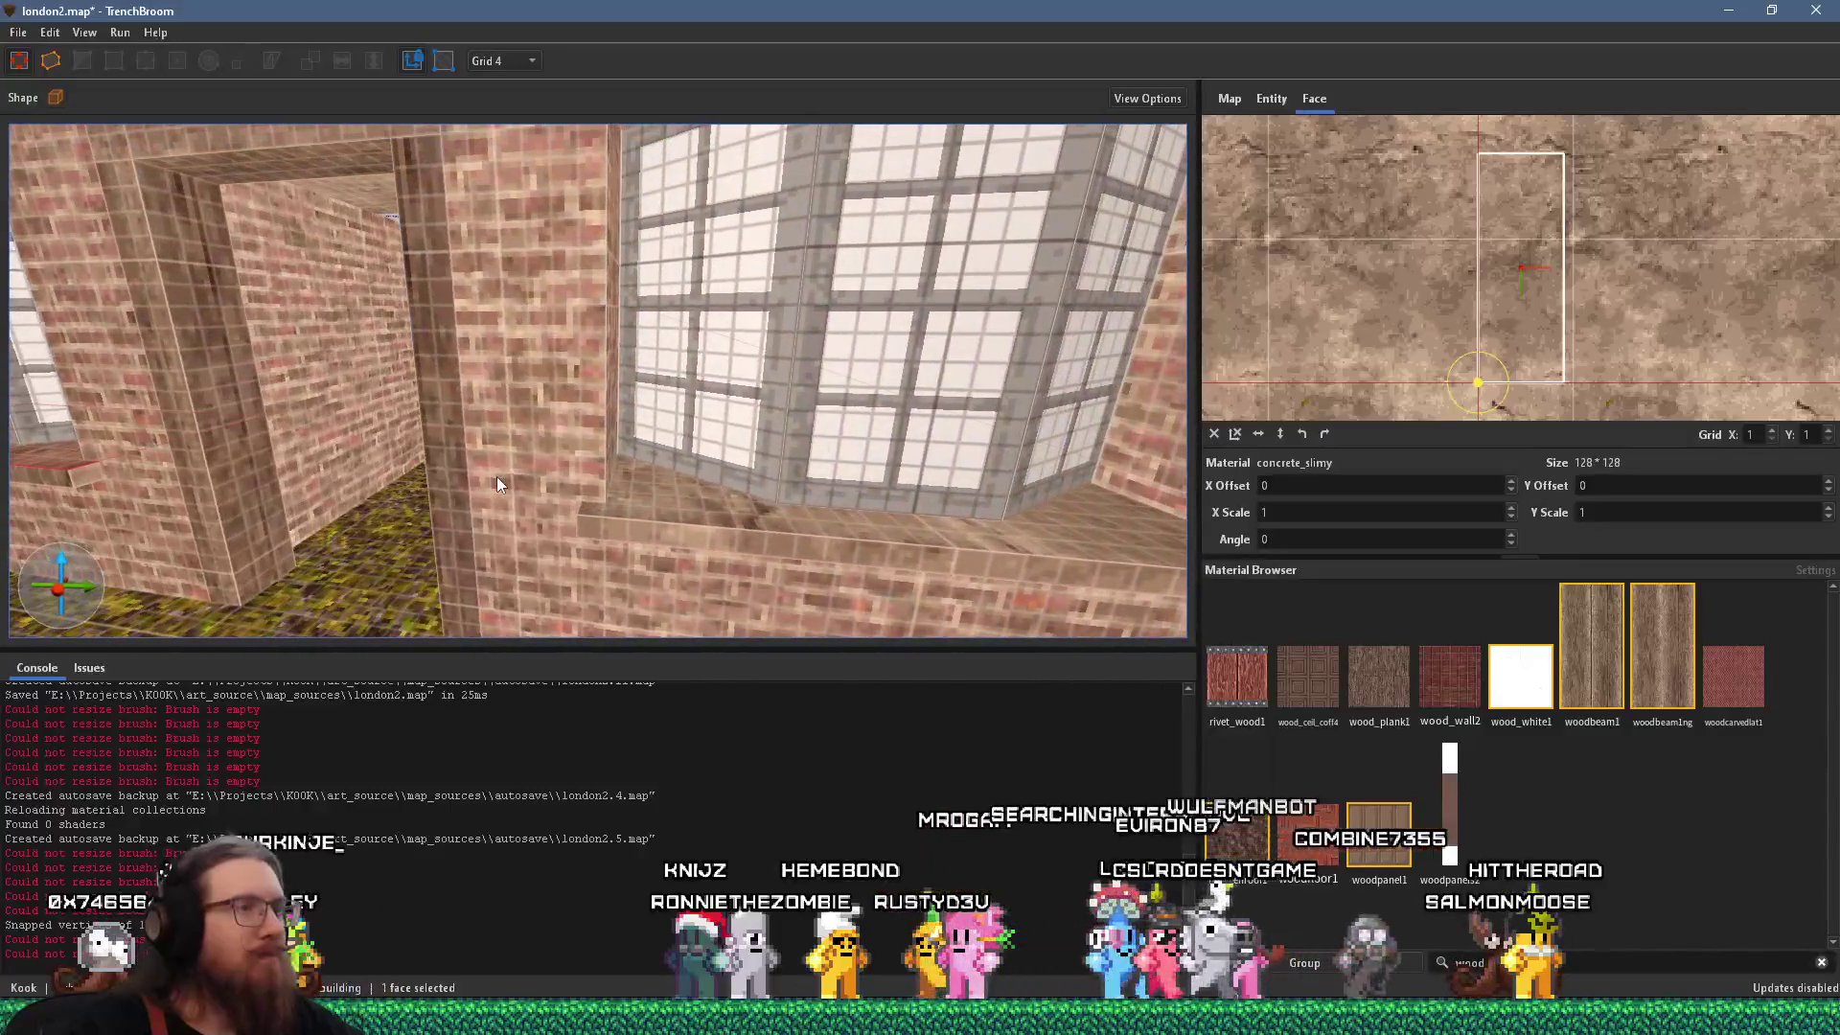
{"action": "mouse_move", "coordinate": [747, 527]}
{"action": "left_mouse_down"}
{"action": "mouse_move", "coordinate": [761, 542]}
{"action": "mouse_move", "coordinate": [740, 556]}
{"action": "mouse_move", "coordinate": [613, 537]}
{"action": "mouse_move", "coordinate": [491, 446]}
{"action": "mouse_move", "coordinate": [681, 498]}
{"action": "left_mouse_up"}
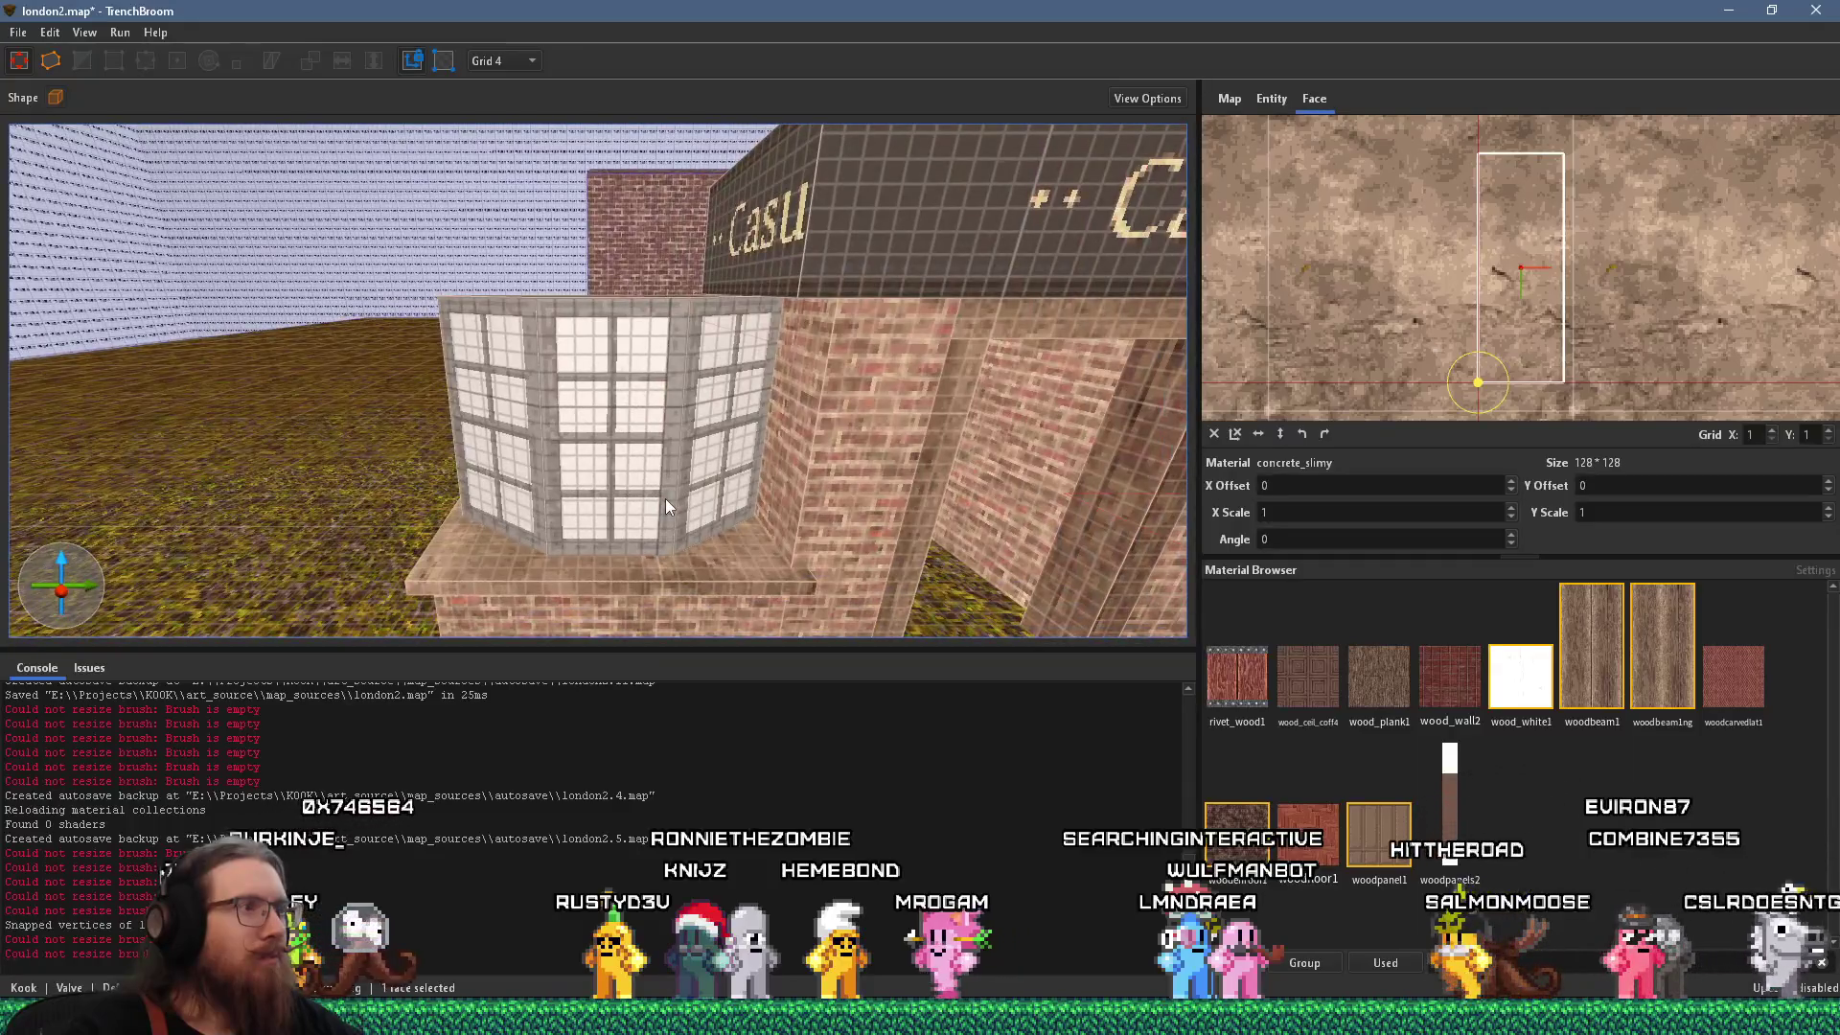
{"action": "scroll", "coordinate": [665, 498], "scroll_direction": "up", "scroll_amount": 2}
Apply wood_white1 to the pink window frame brush and raise its bottom face to fit.
{"action": "left_click", "coordinate": [883, 187]}
{"action": "scroll", "coordinate": [886, 187], "scroll_direction": "down", "scroll_amount": 5}
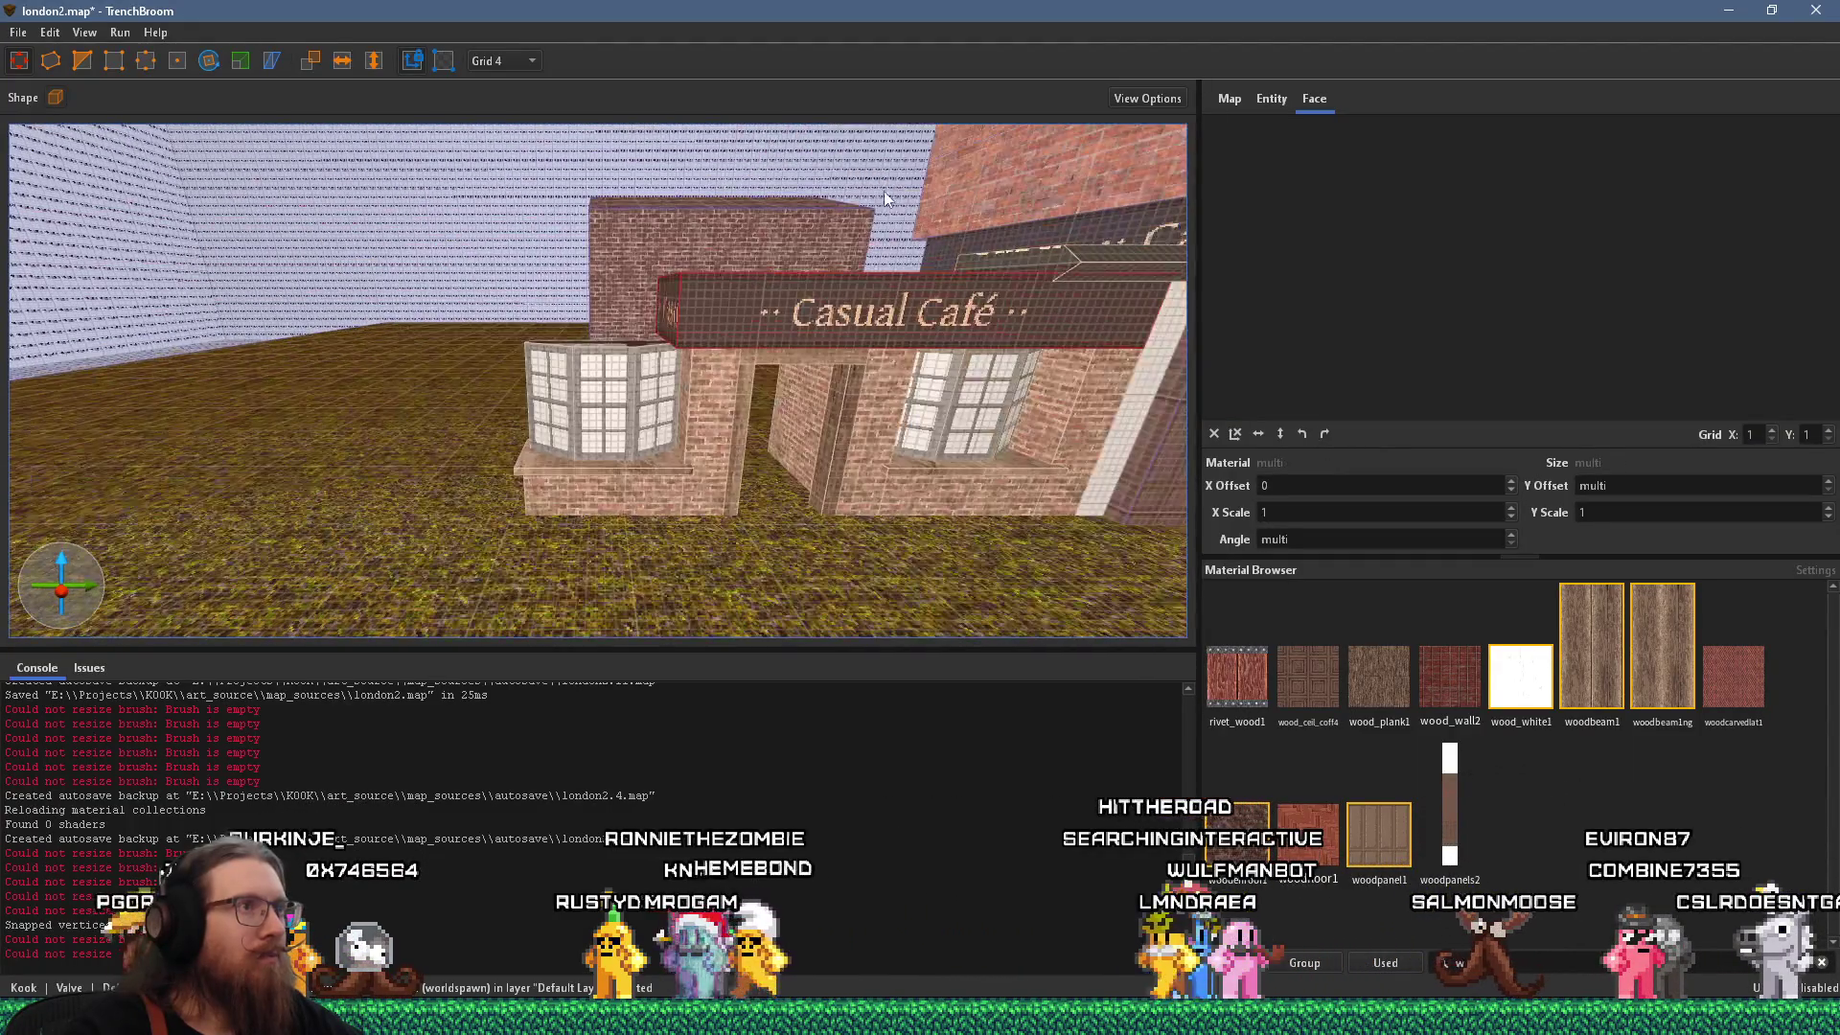
{"action": "key", "text": "d"}
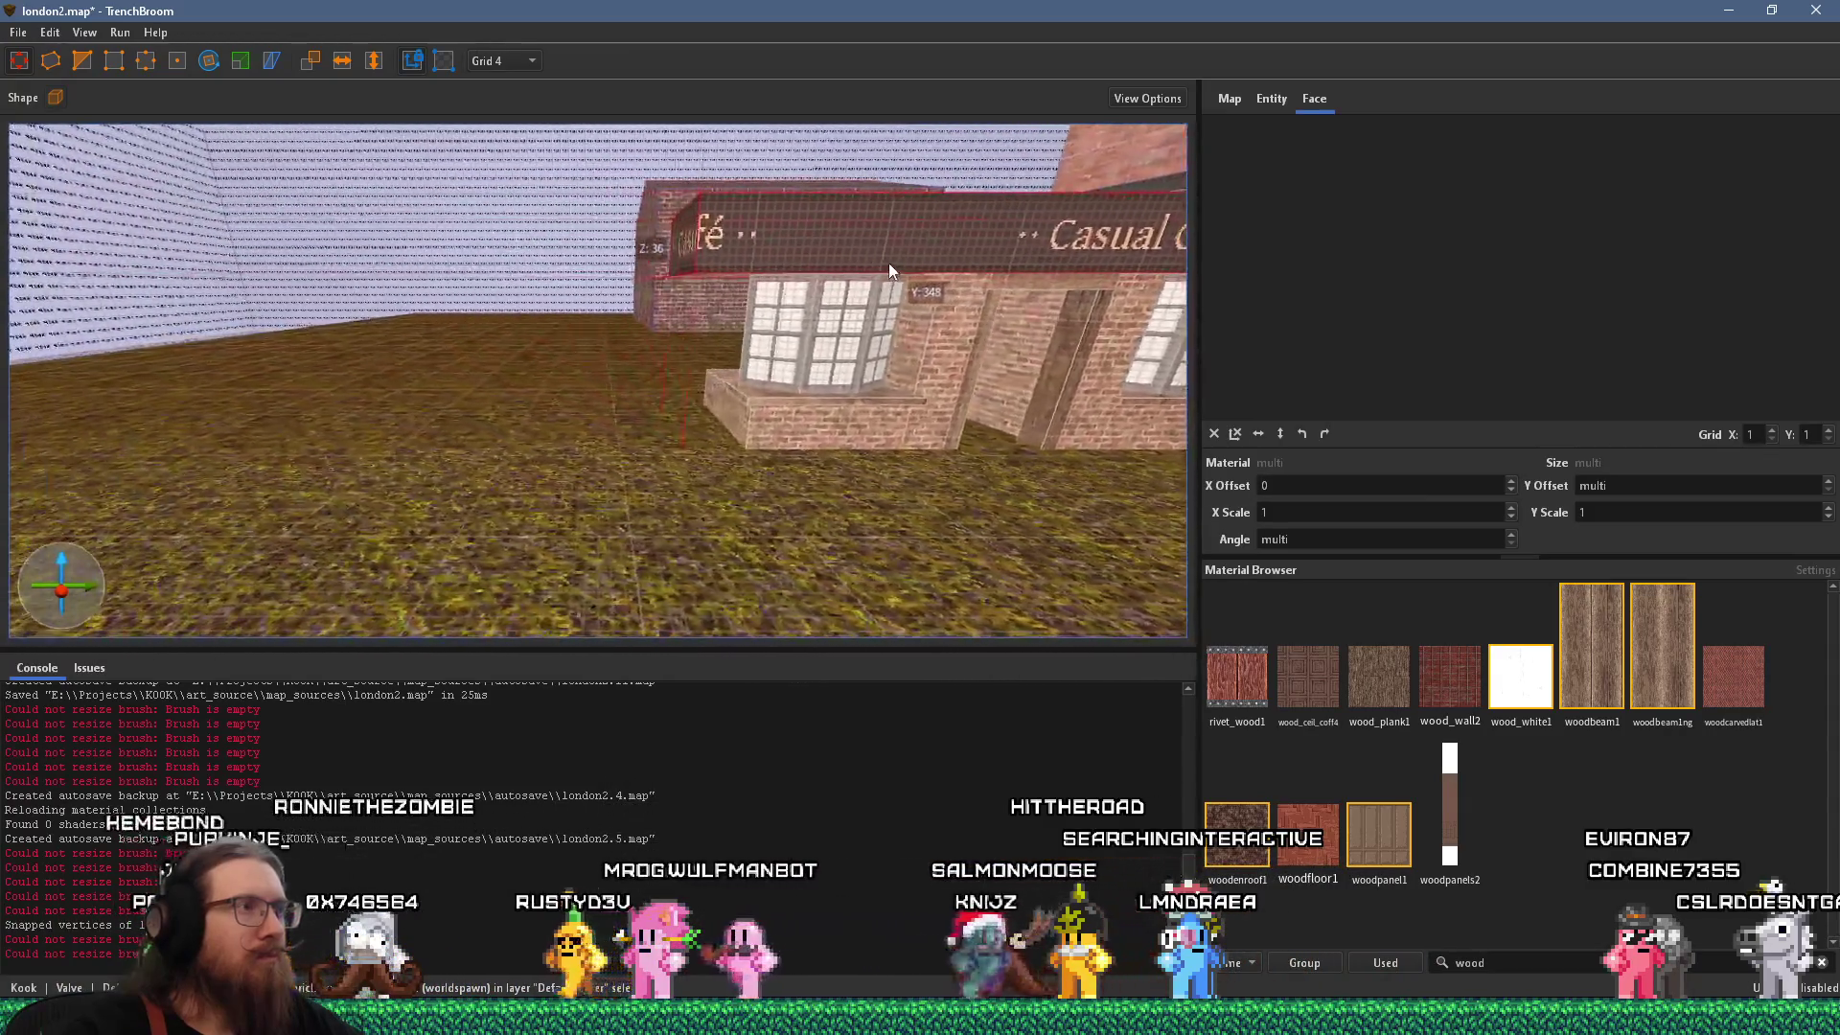
{"action": "scroll", "coordinate": [960, 366], "scroll_direction": "up", "scroll_amount": 5}
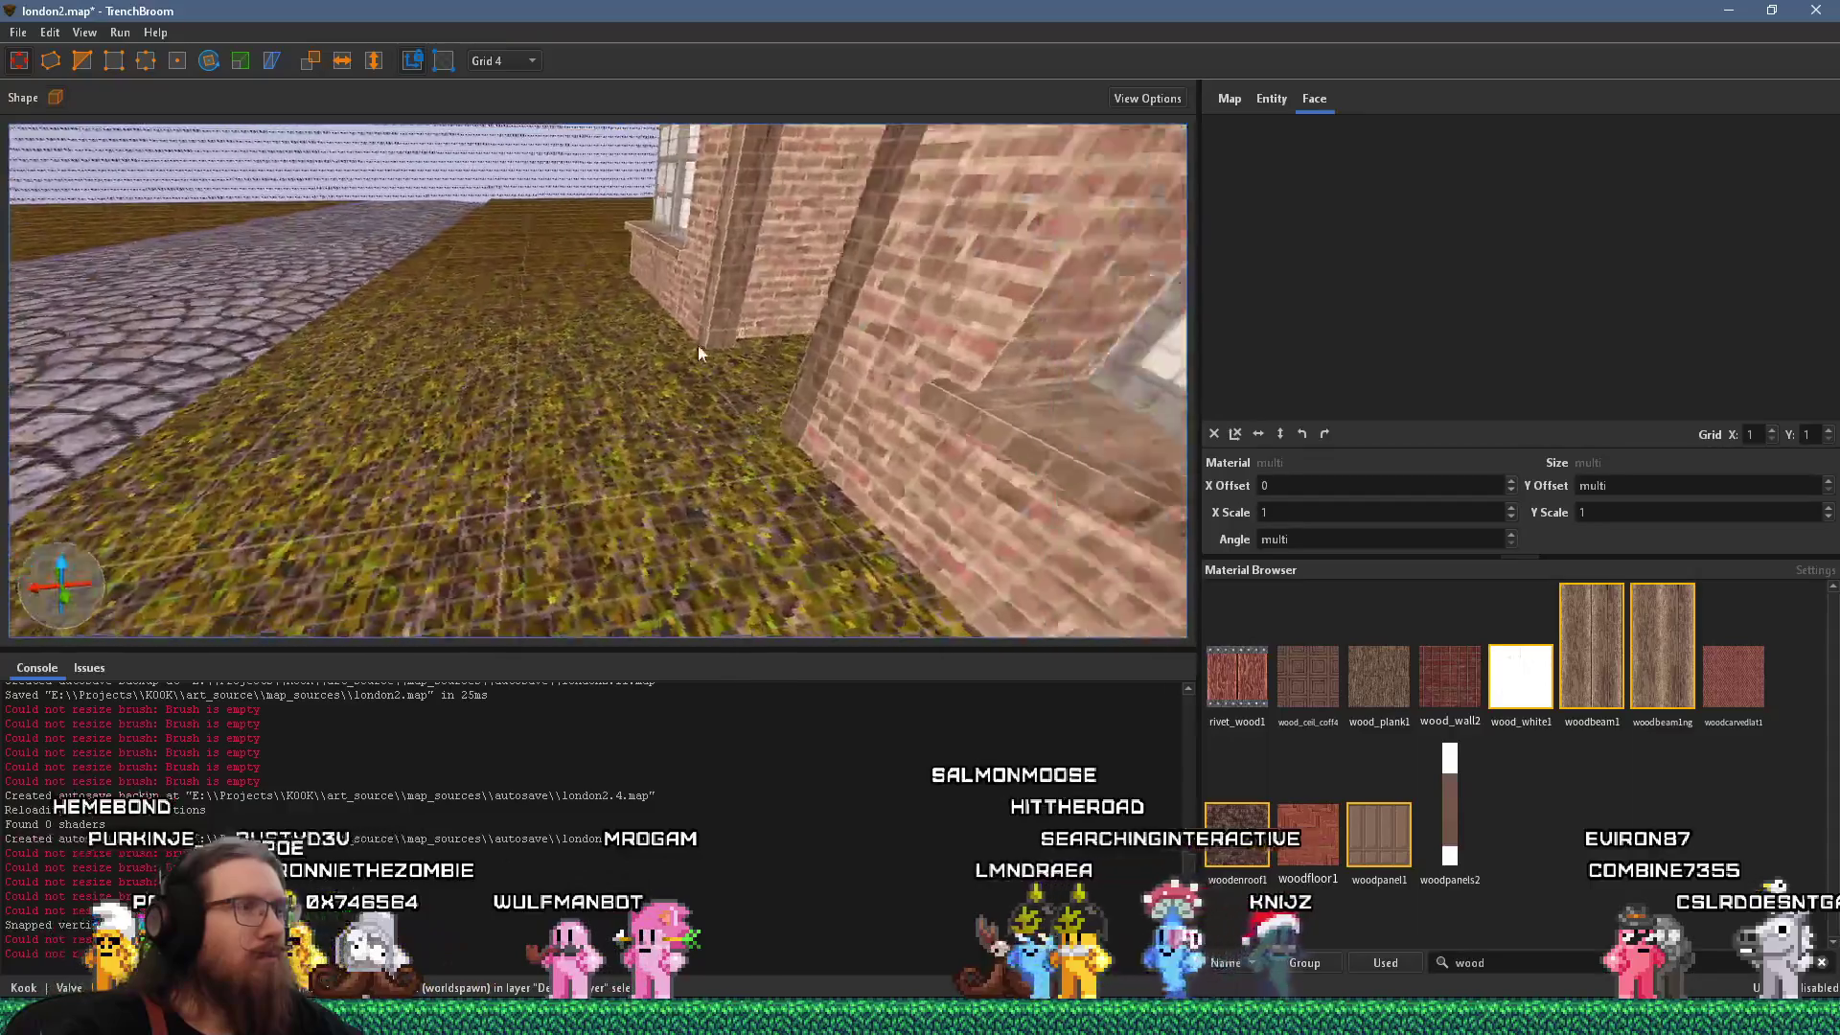
{"action": "left_click", "coordinate": [324, 276]}
{"action": "scroll", "coordinate": [393, 289], "scroll_direction": "up", "scroll_amount": 5}
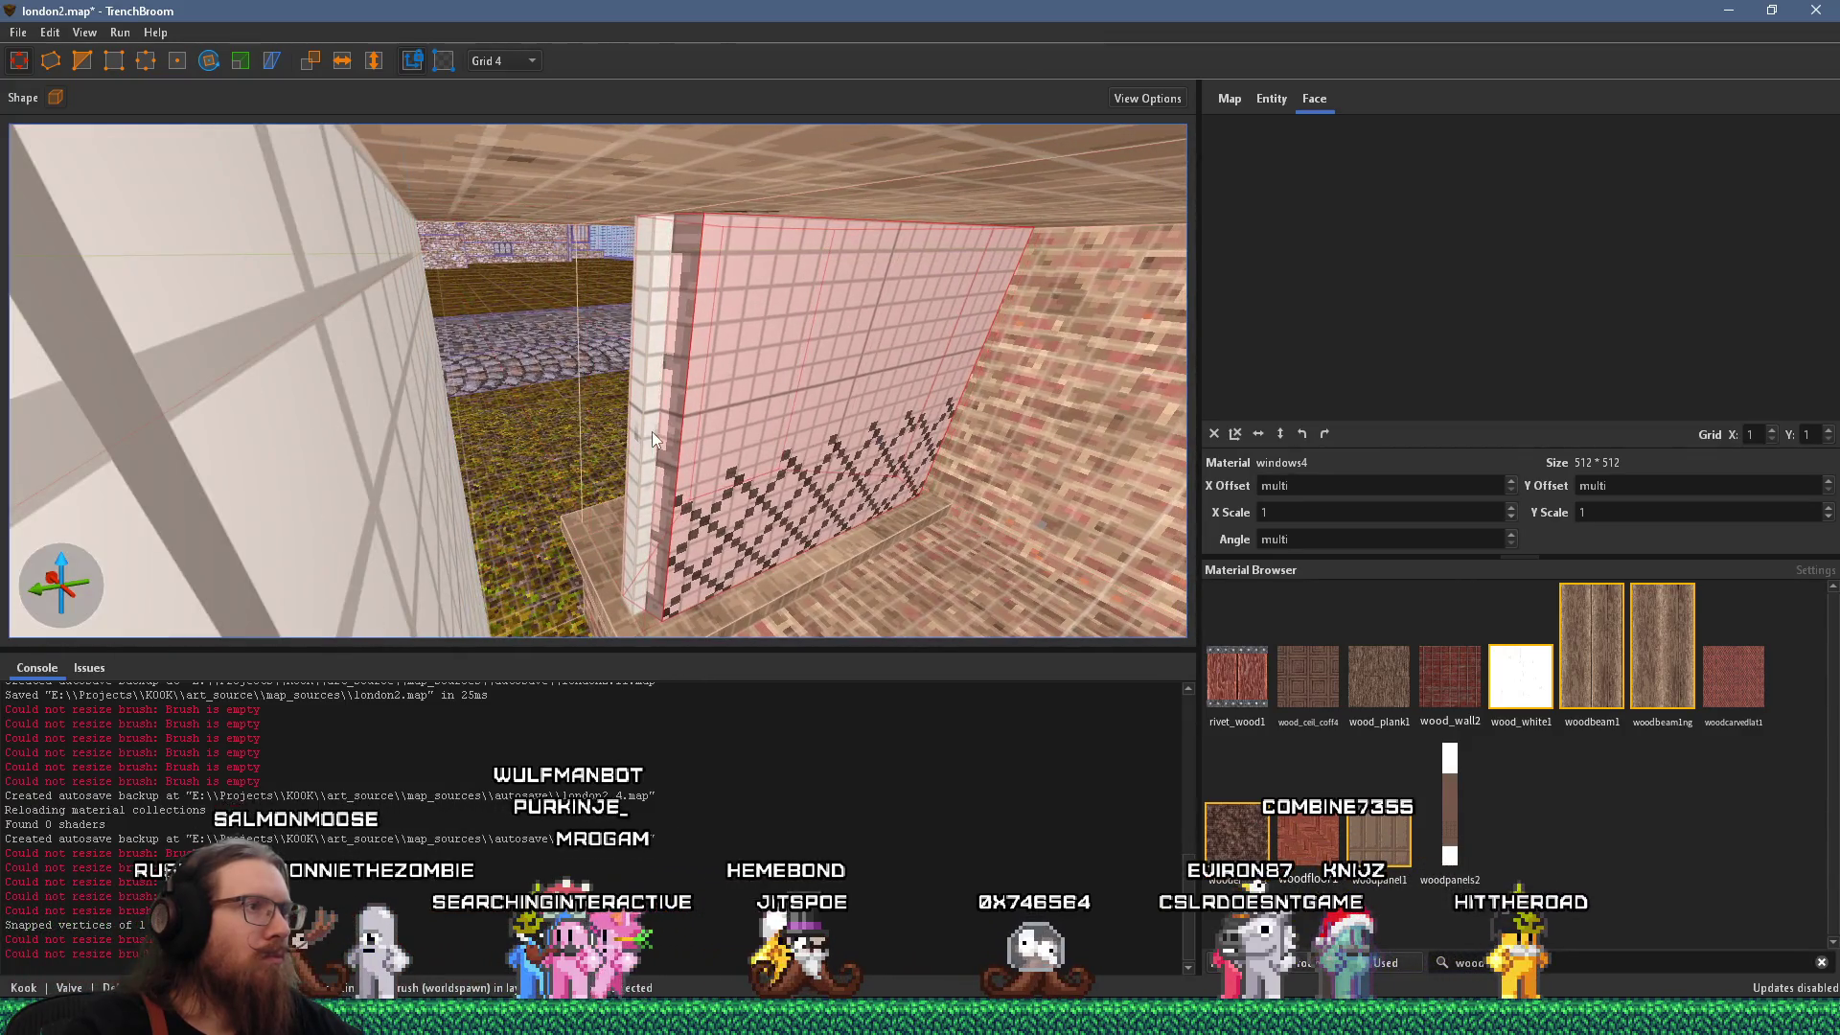
{"action": "left_click", "coordinate": [651, 431], "text": "alt"}
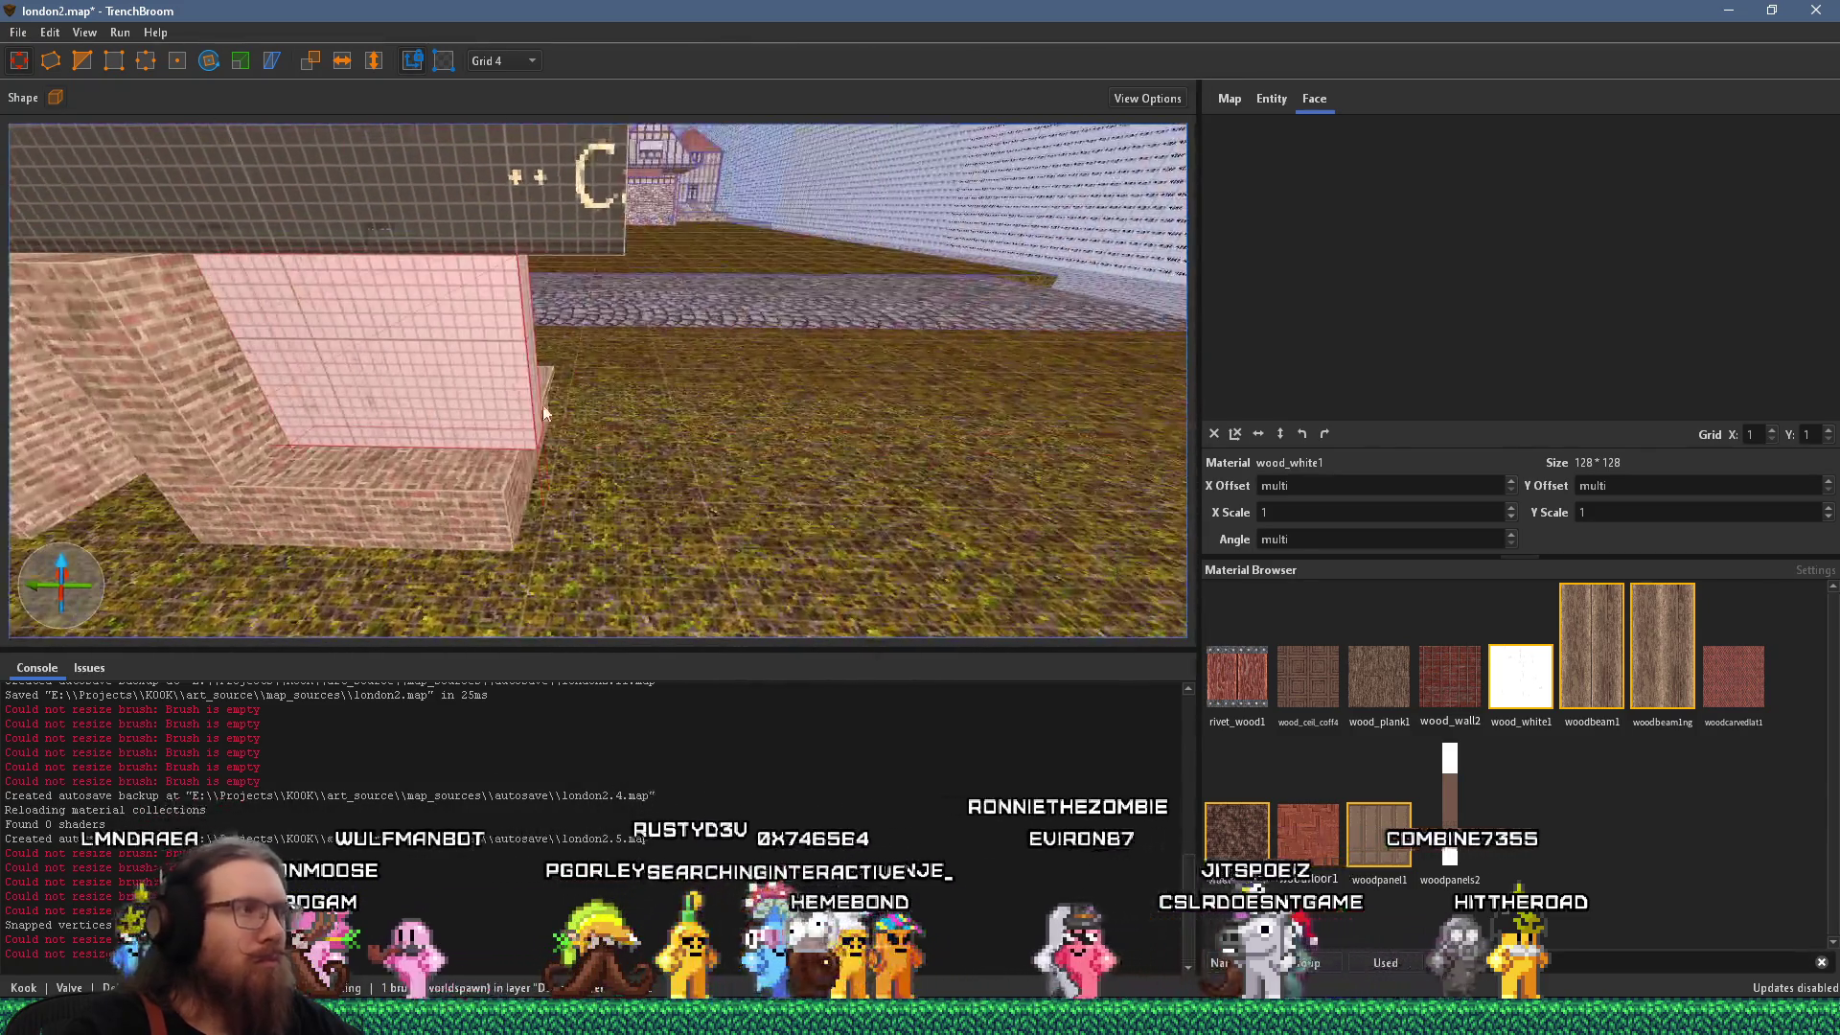
{"action": "left_click_drag", "start_coordinate": [542, 404], "coordinate": [514, 354]}
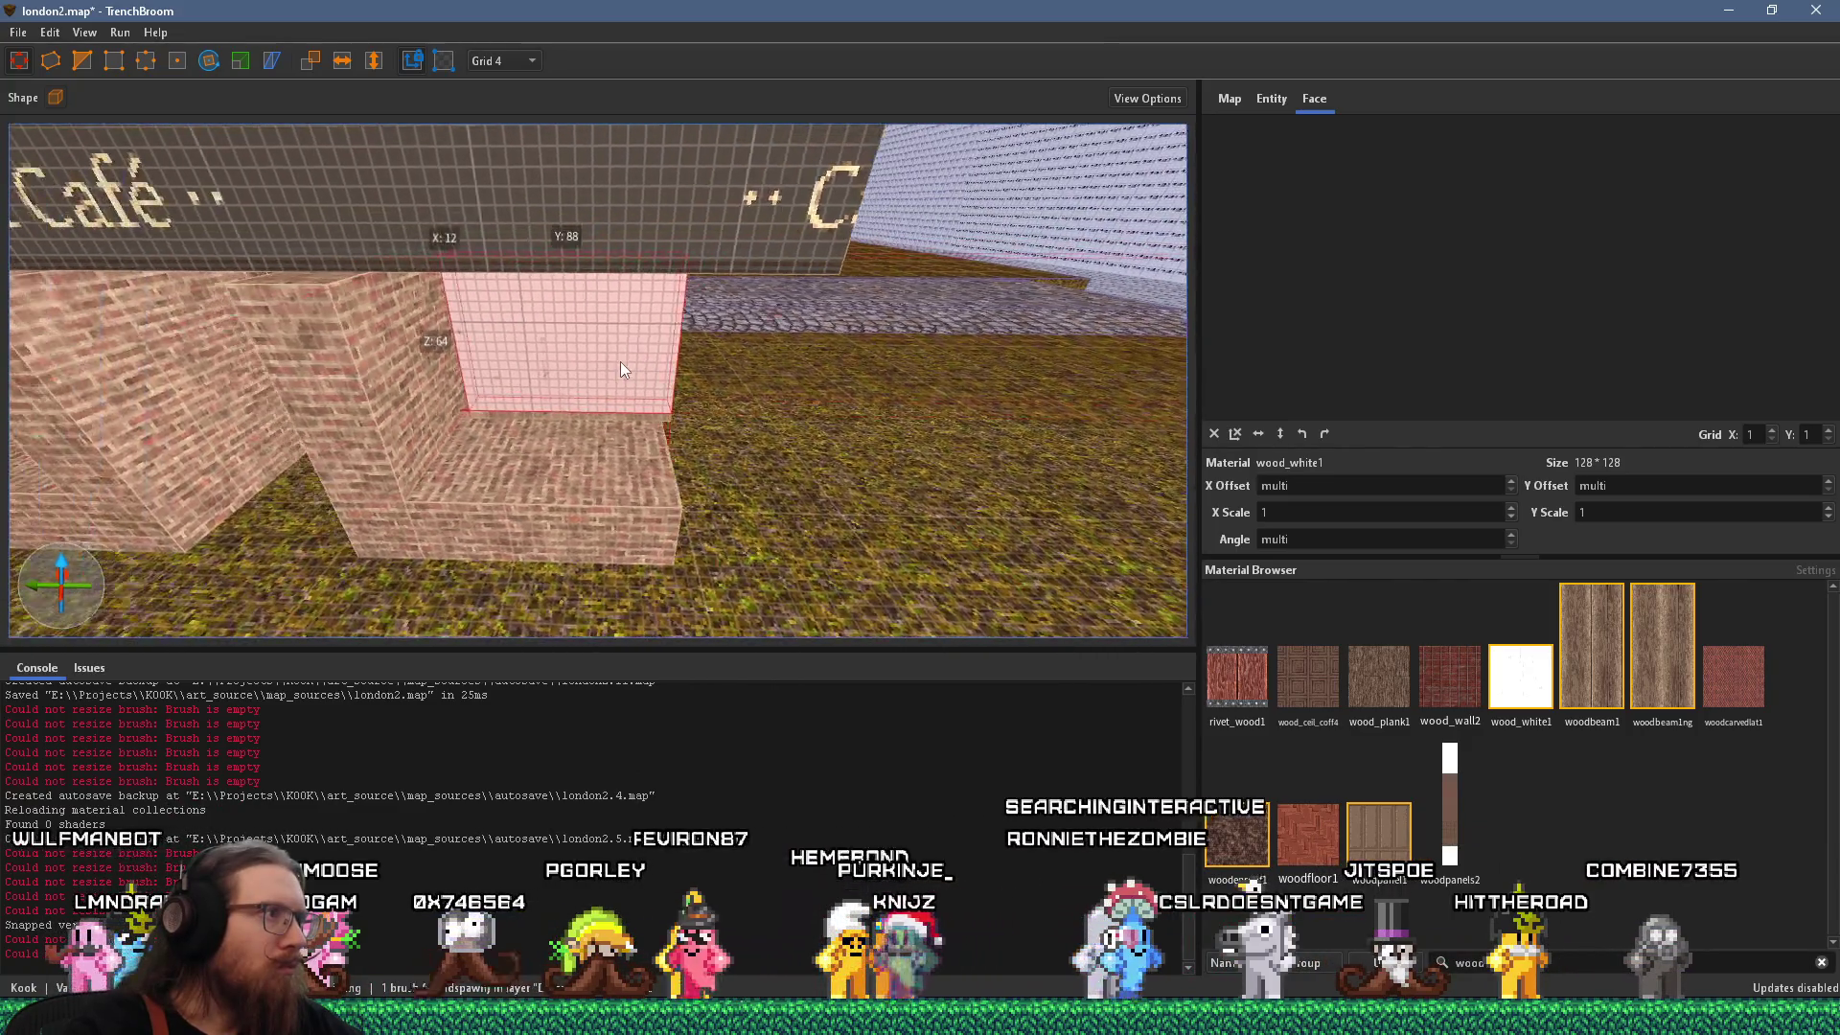
{"action": "key", "text": "Escape"}
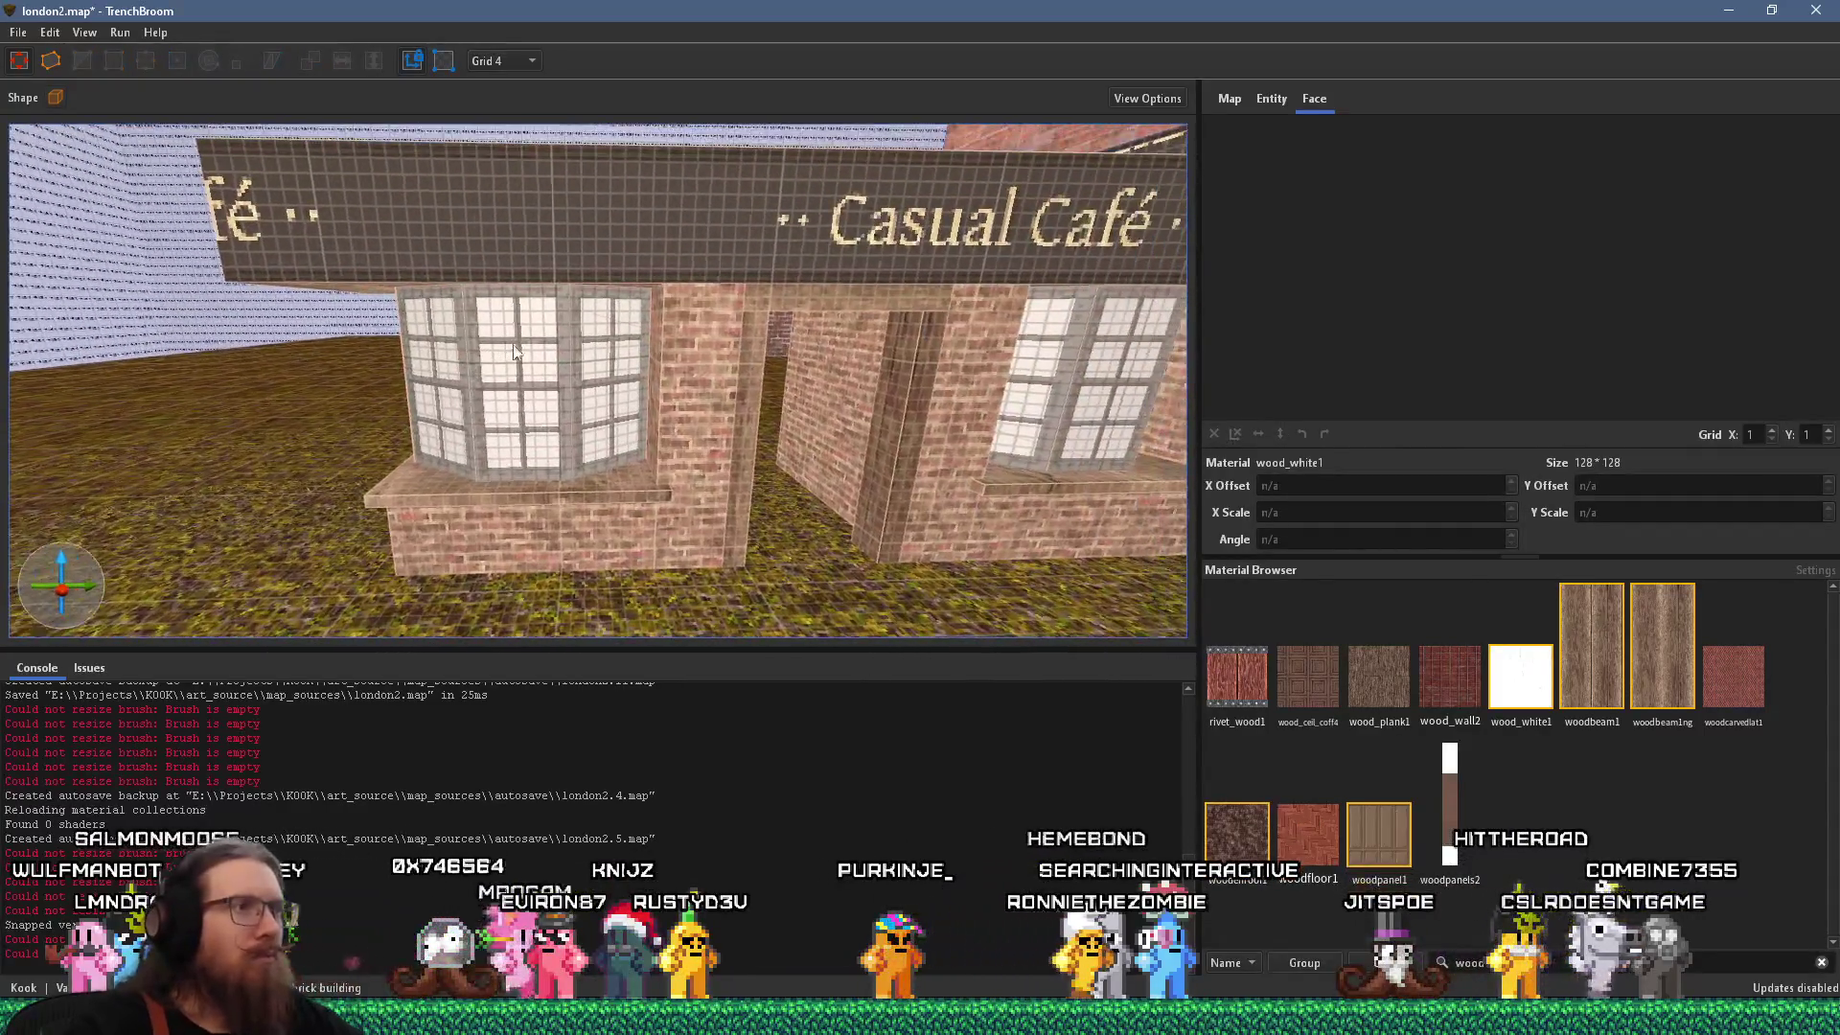
{"action": "left_click", "coordinate": [745, 370]}
Slide the brick pier left so it sits against the left bay window.
{"action": "key", "text": "alt+Tab"}
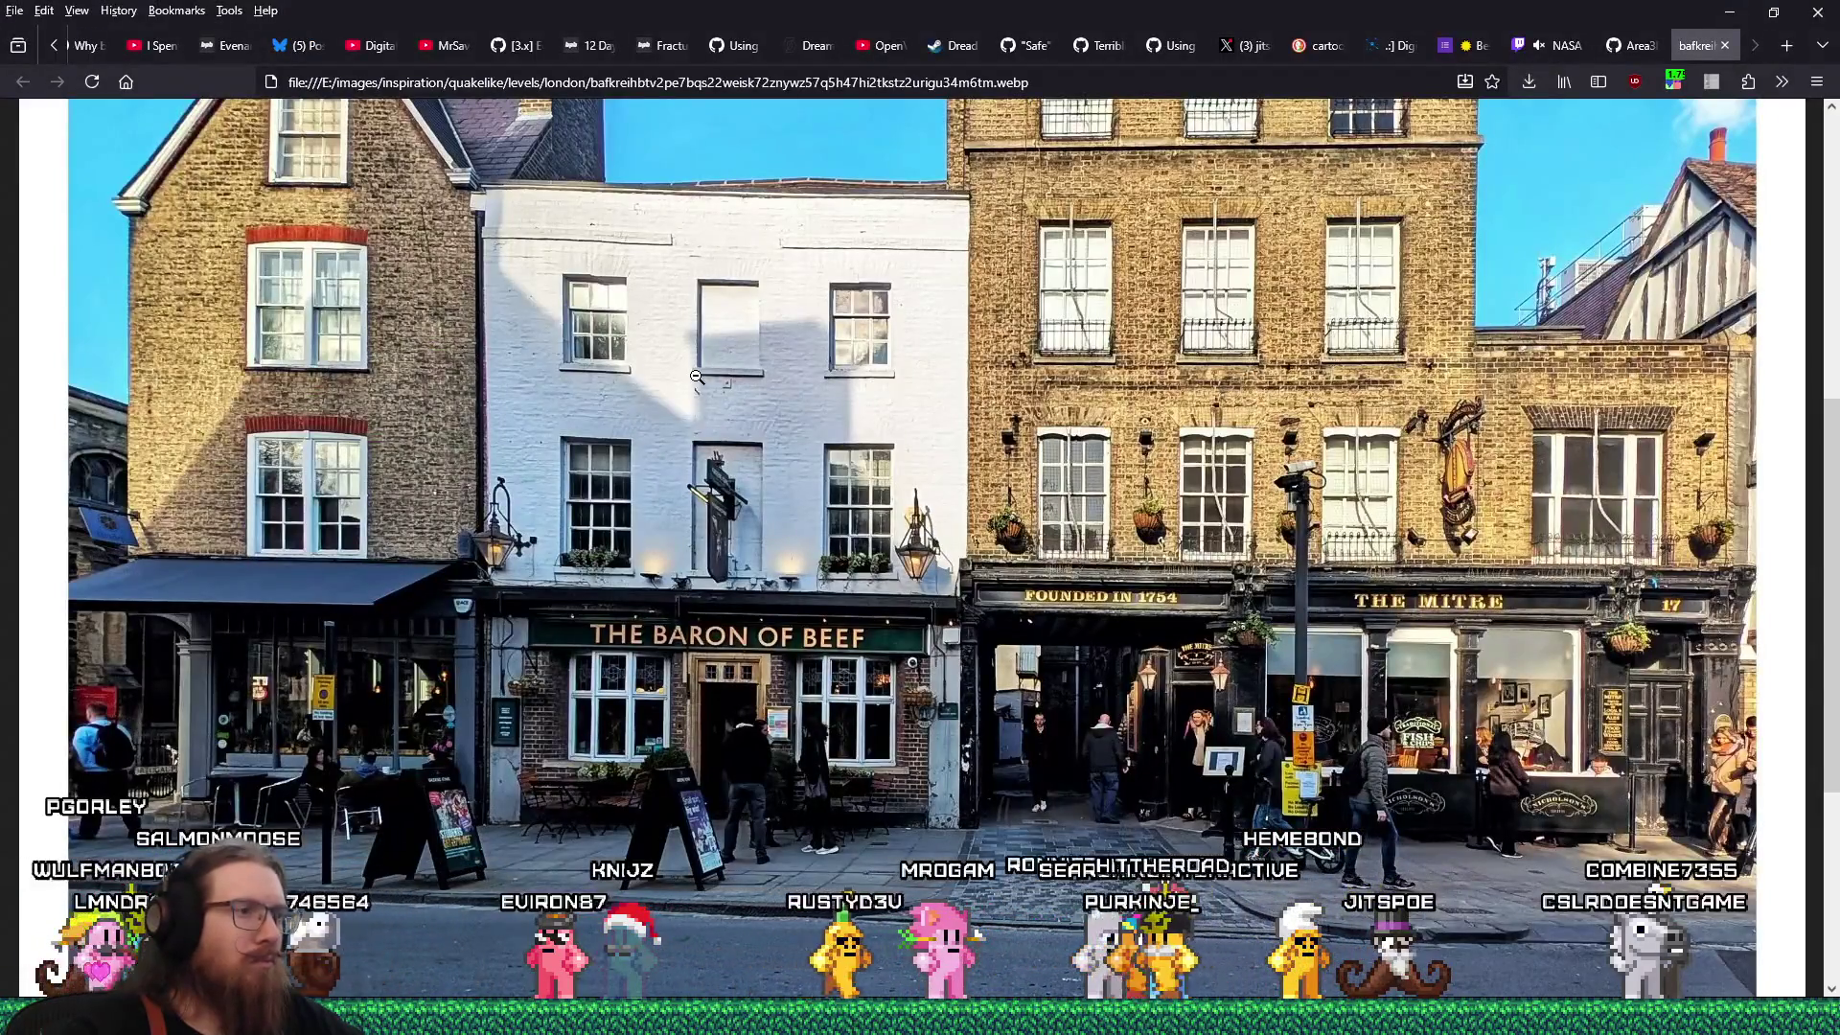
{"action": "key", "text": "alt+Tab"}
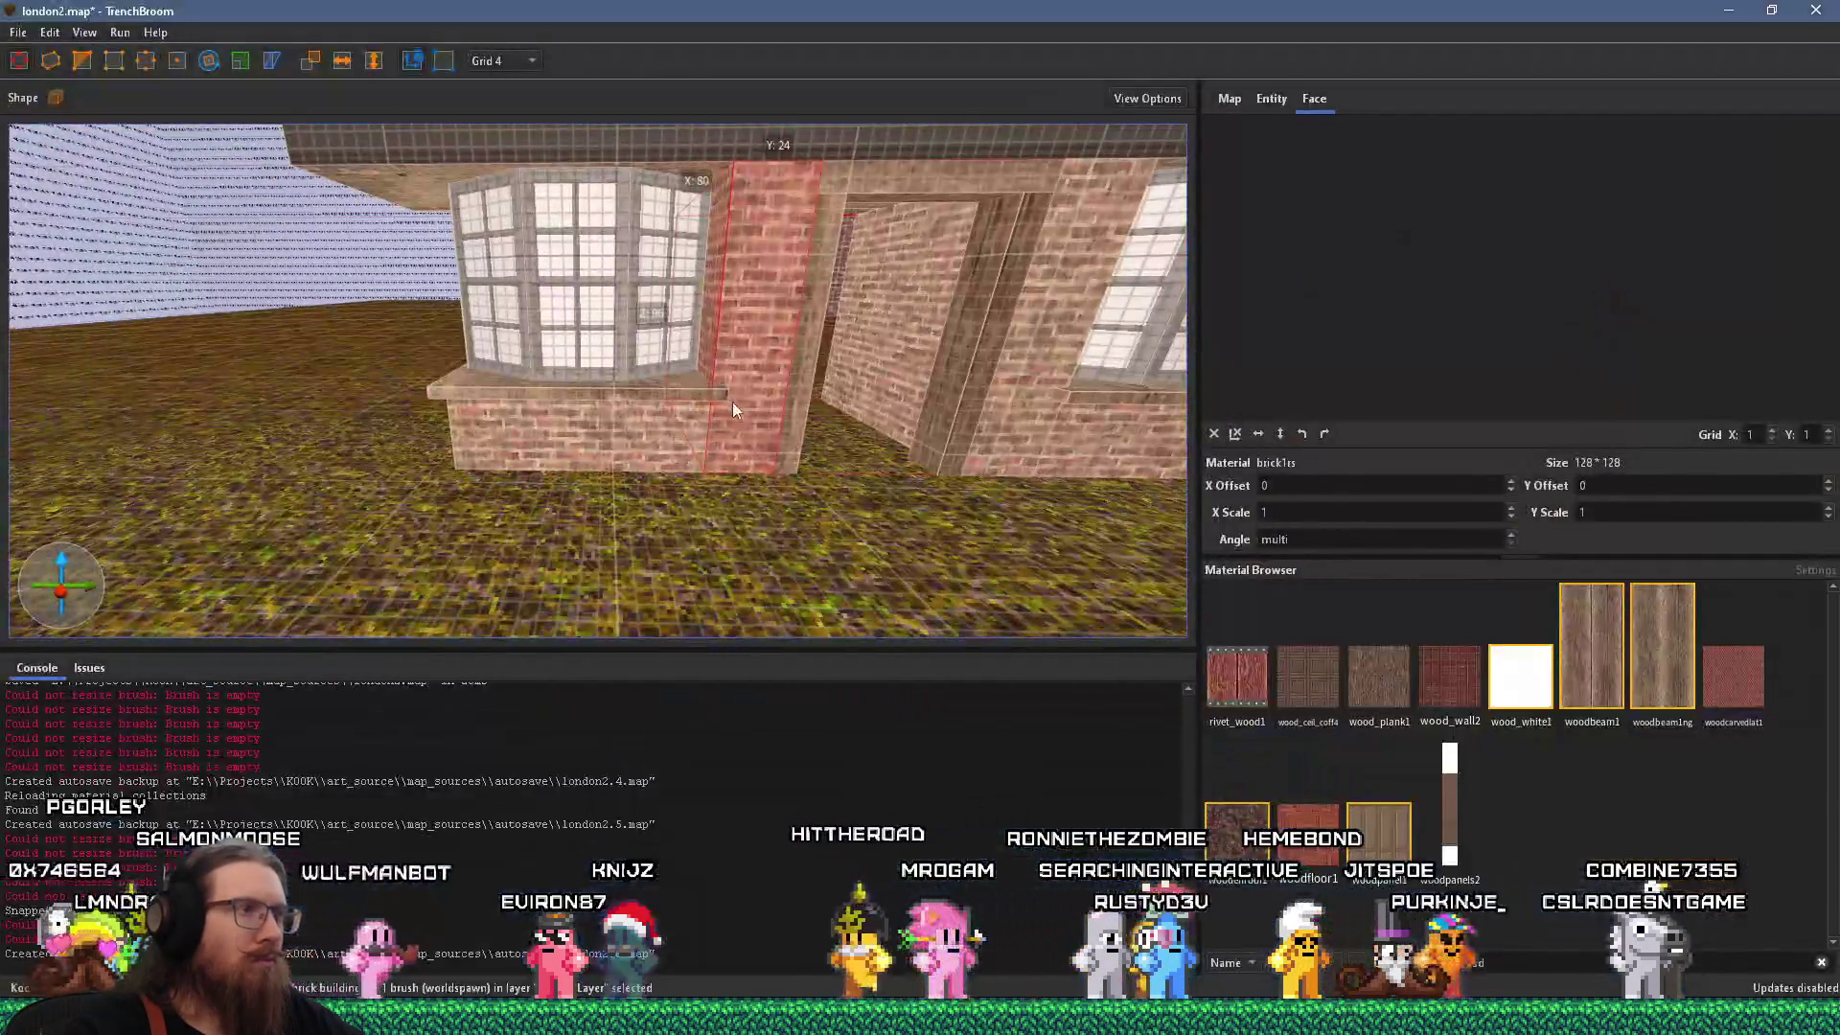
{"action": "left_click_drag", "start_coordinate": [737, 368], "coordinate": [400, 376]}
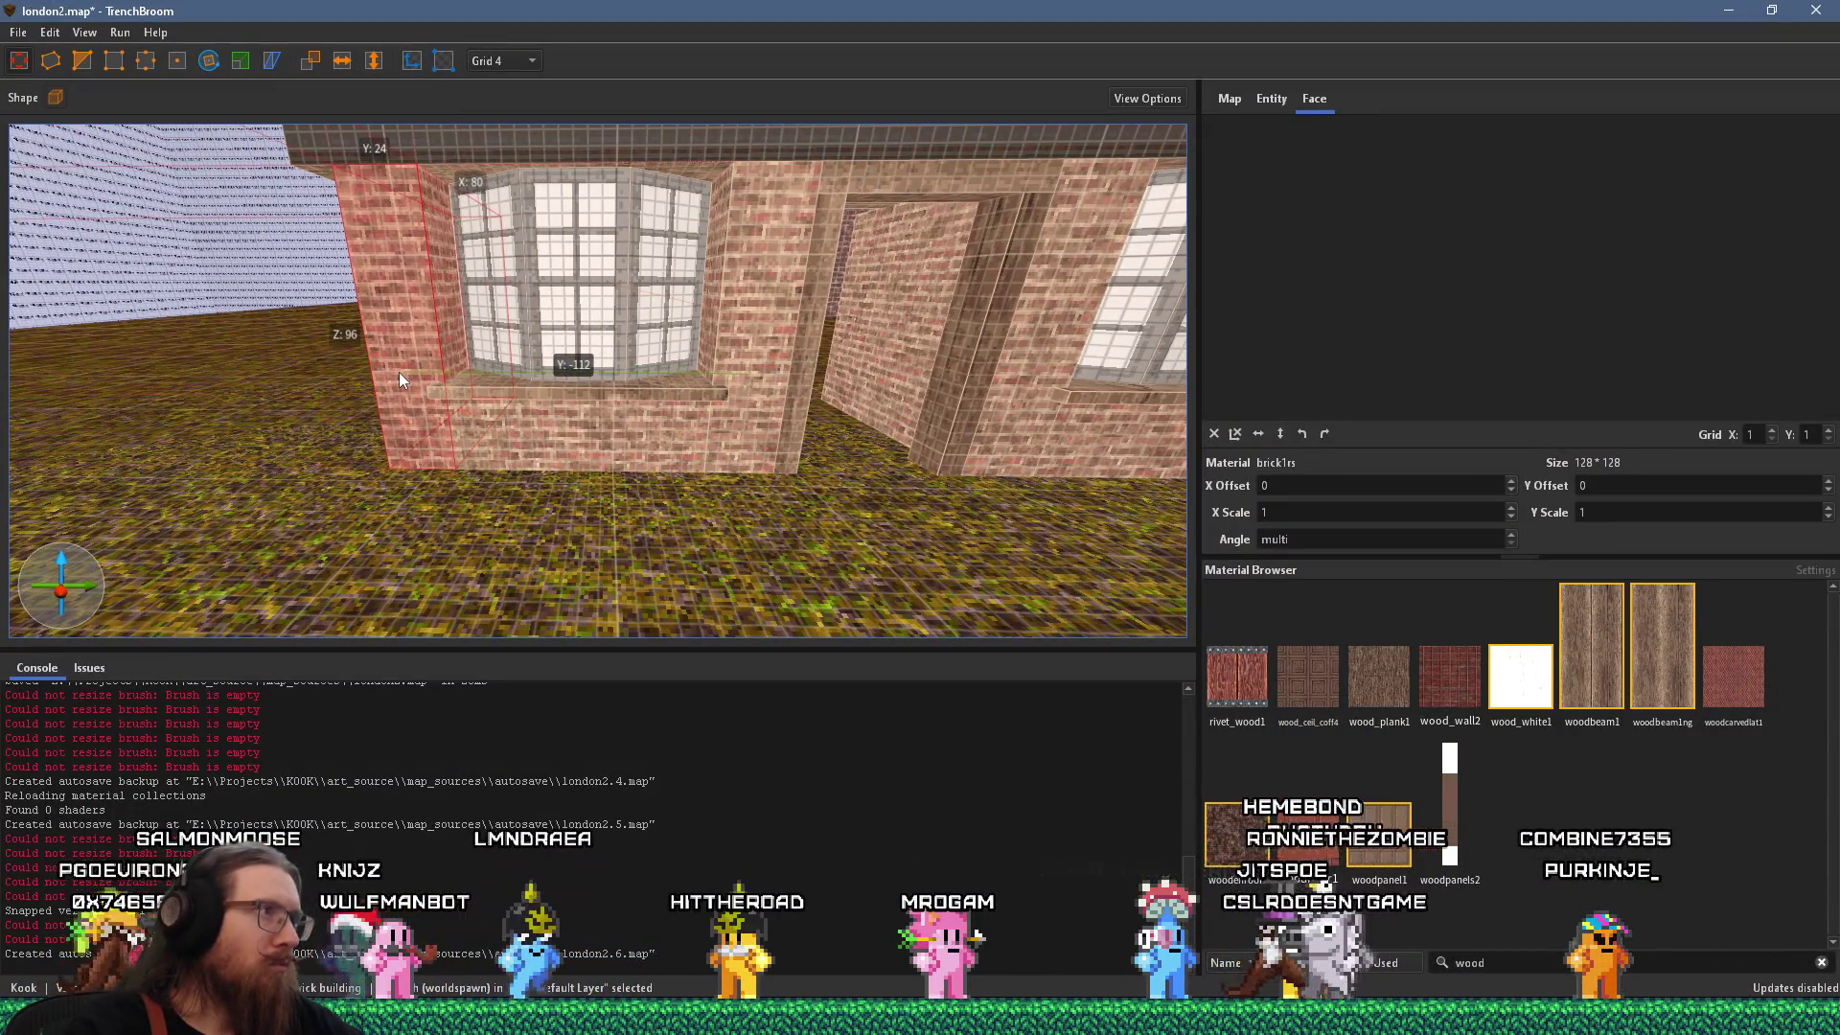
{"action": "scroll", "coordinate": [514, 381], "scroll_direction": "down", "scroll_amount": 5}
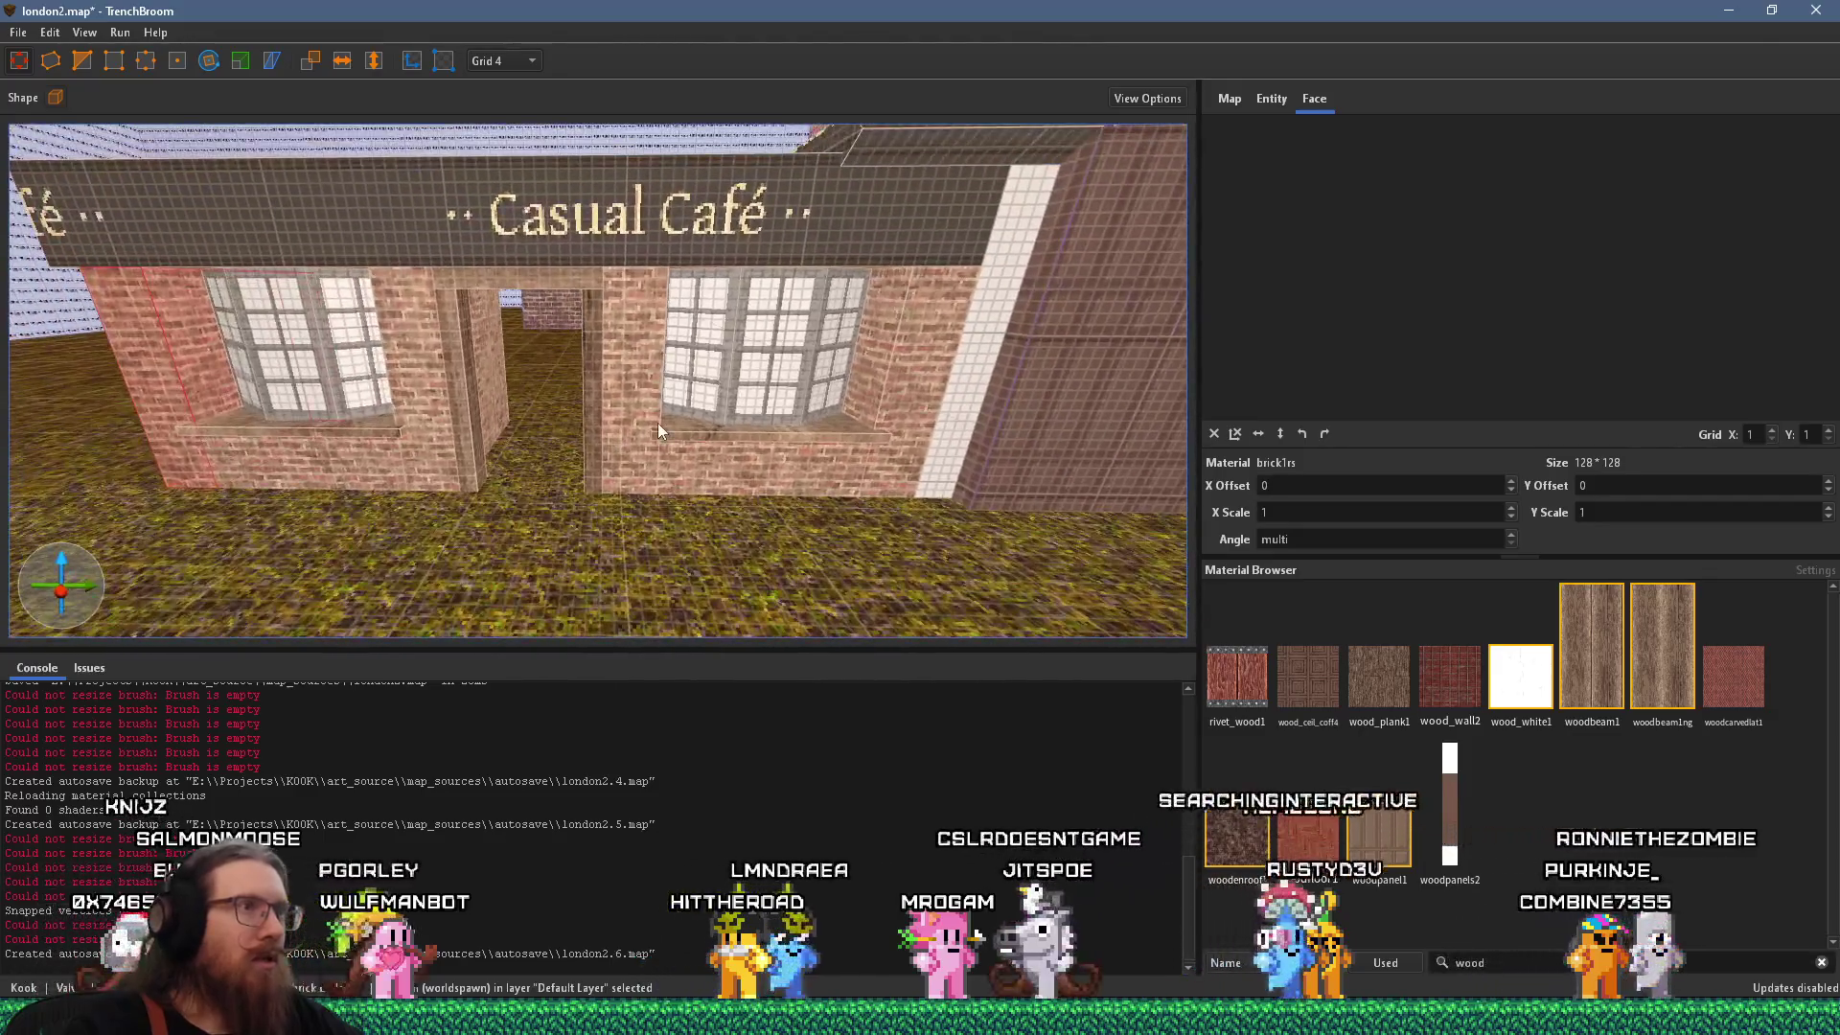
{"action": "key", "text": "alt+Tab"}
{"action": "key", "text": "alt+Tab"}
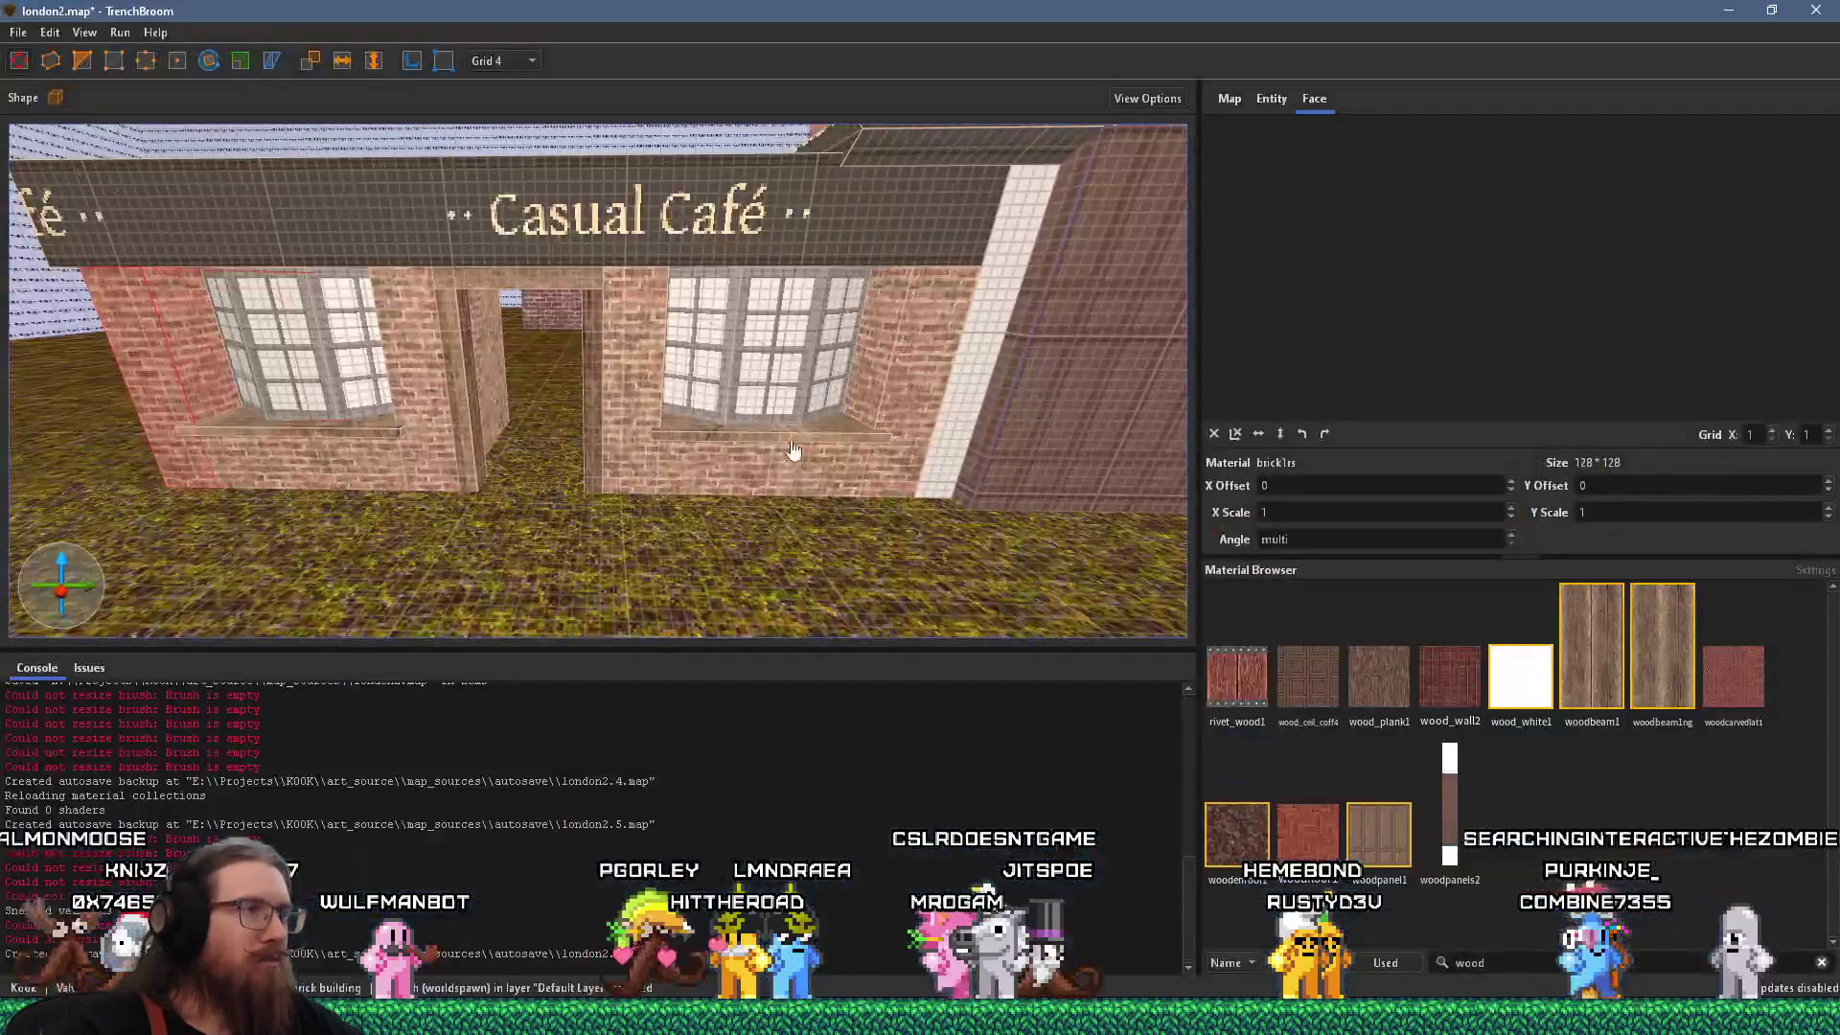
Place a white pilaster at the café's left corner and extend its top up to the sign.
{"action": "mouse_move", "coordinate": [962, 428]}
{"action": "left_mouse_down"}
{"action": "mouse_move", "coordinate": [966, 403]}
{"action": "mouse_move", "coordinate": [261, 408]}
{"action": "mouse_move", "coordinate": [107, 388]}
{"action": "left_mouse_up"}
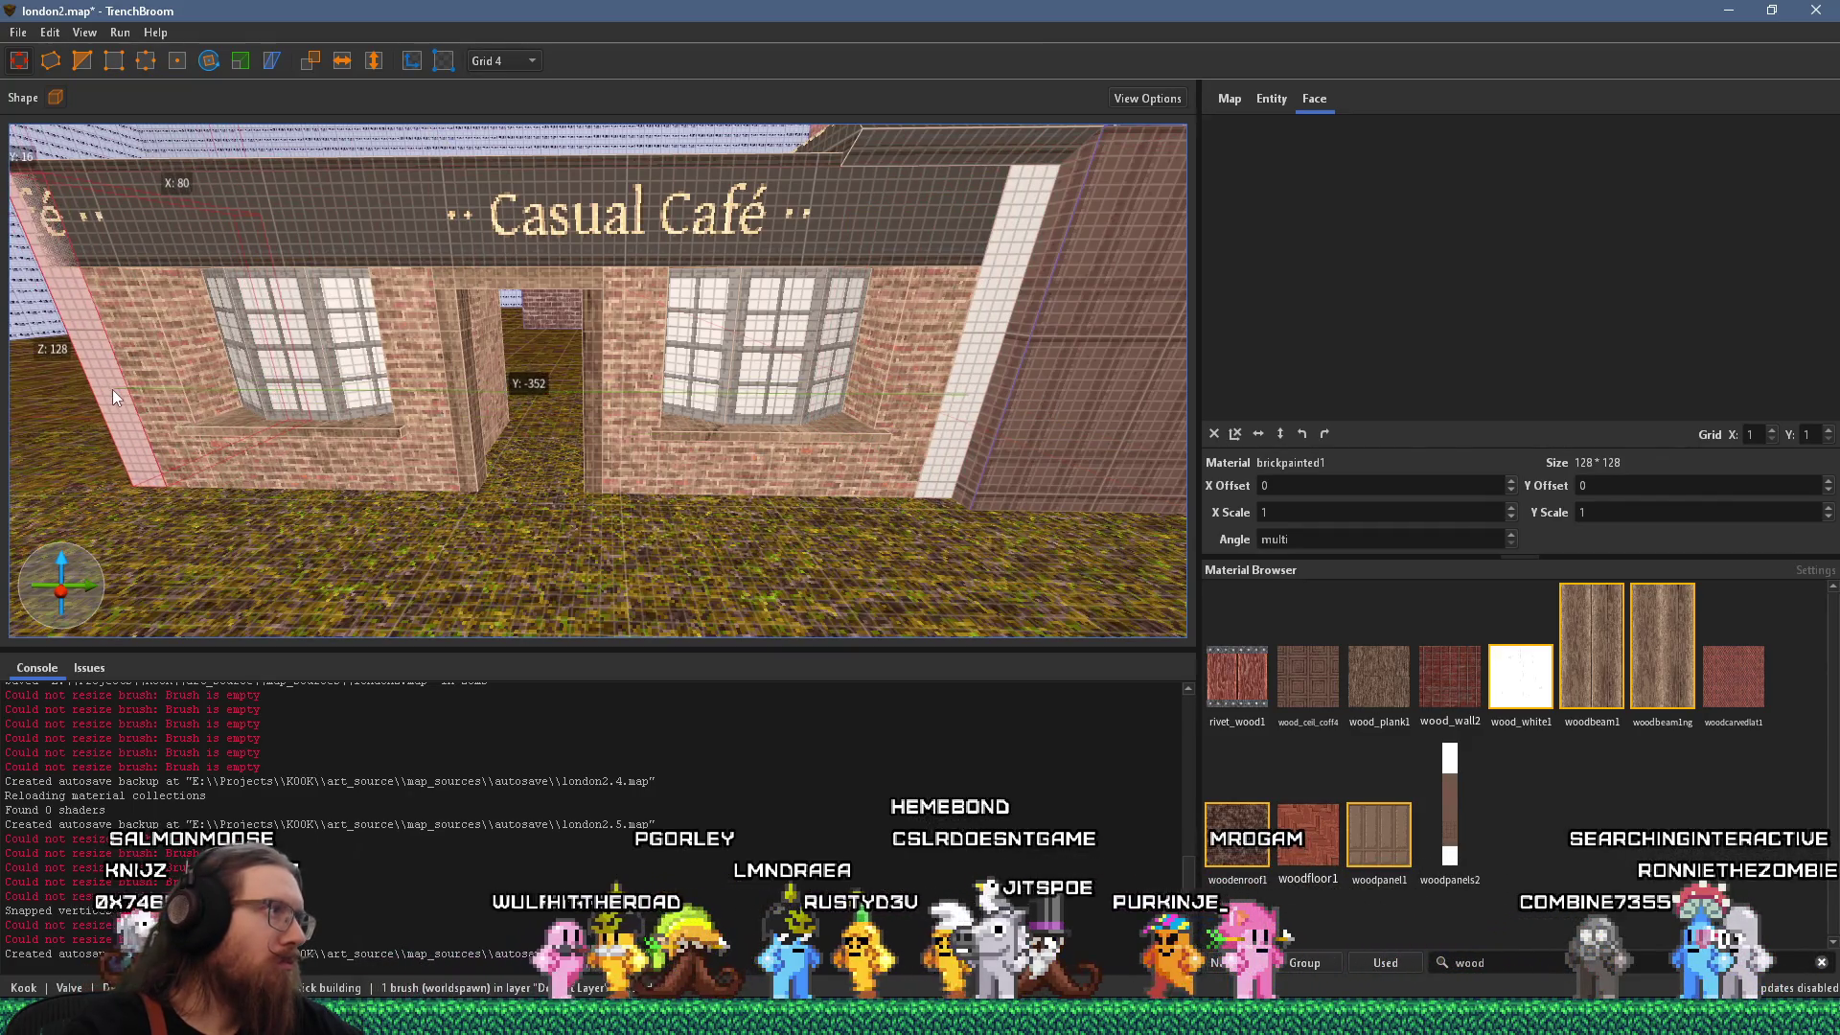
{"action": "key", "text": "w"}
{"action": "key", "text": "w"}
{"action": "key", "text": "w"}
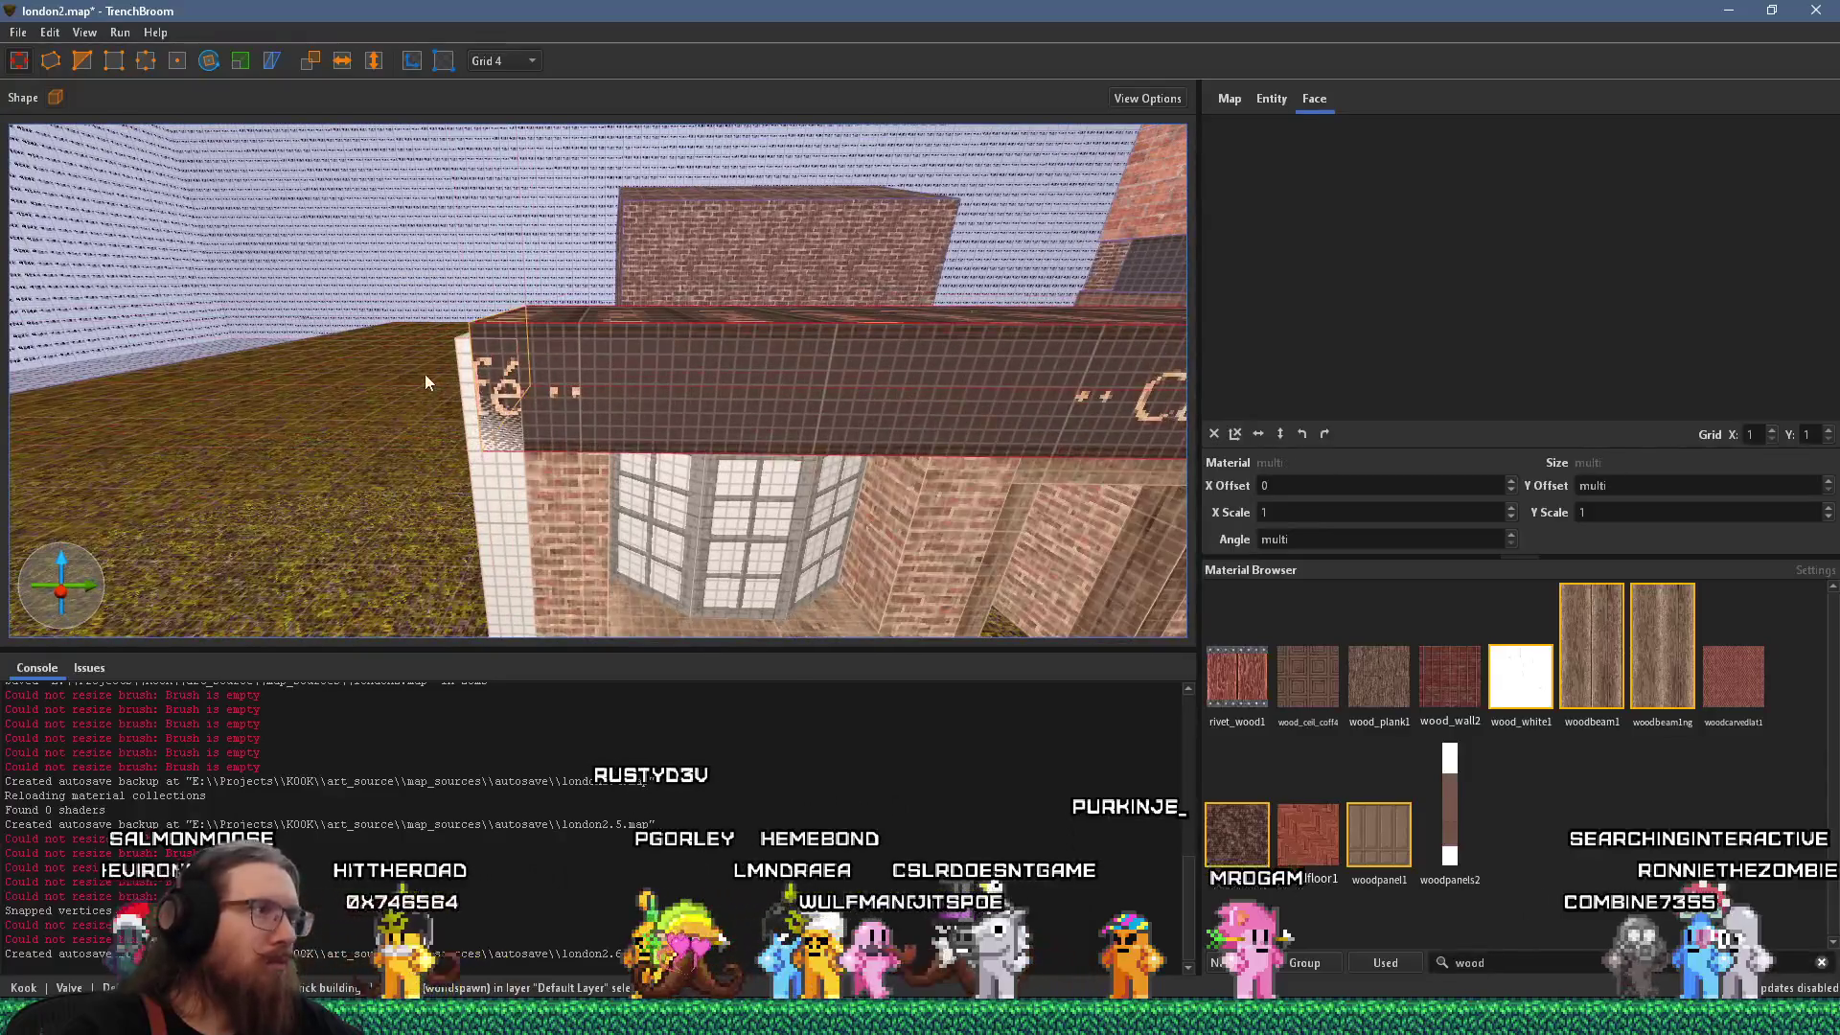
{"action": "left_click", "coordinate": [502, 335]}
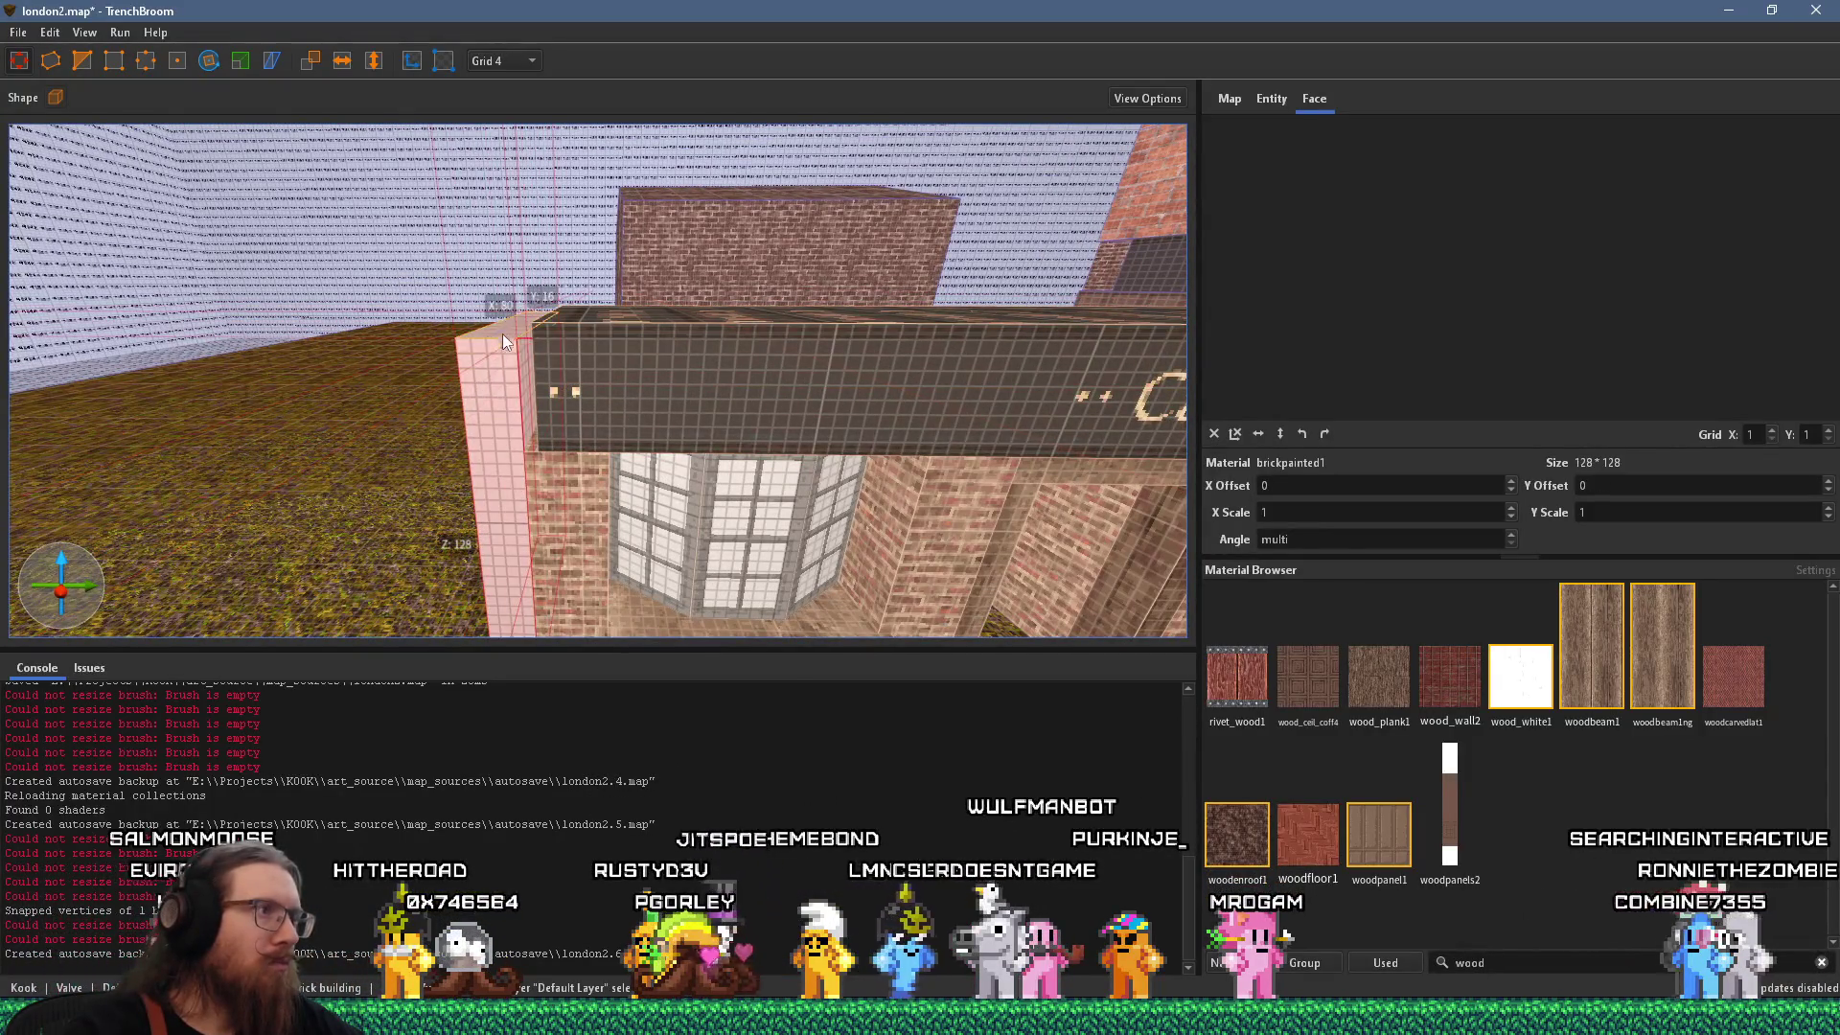
{"action": "left_click_drag", "start_coordinate": [494, 420], "coordinate": [491, 318]}
{"action": "key", "text": "s"}
{"action": "key", "text": "s"}
{"action": "key", "text": "s"}
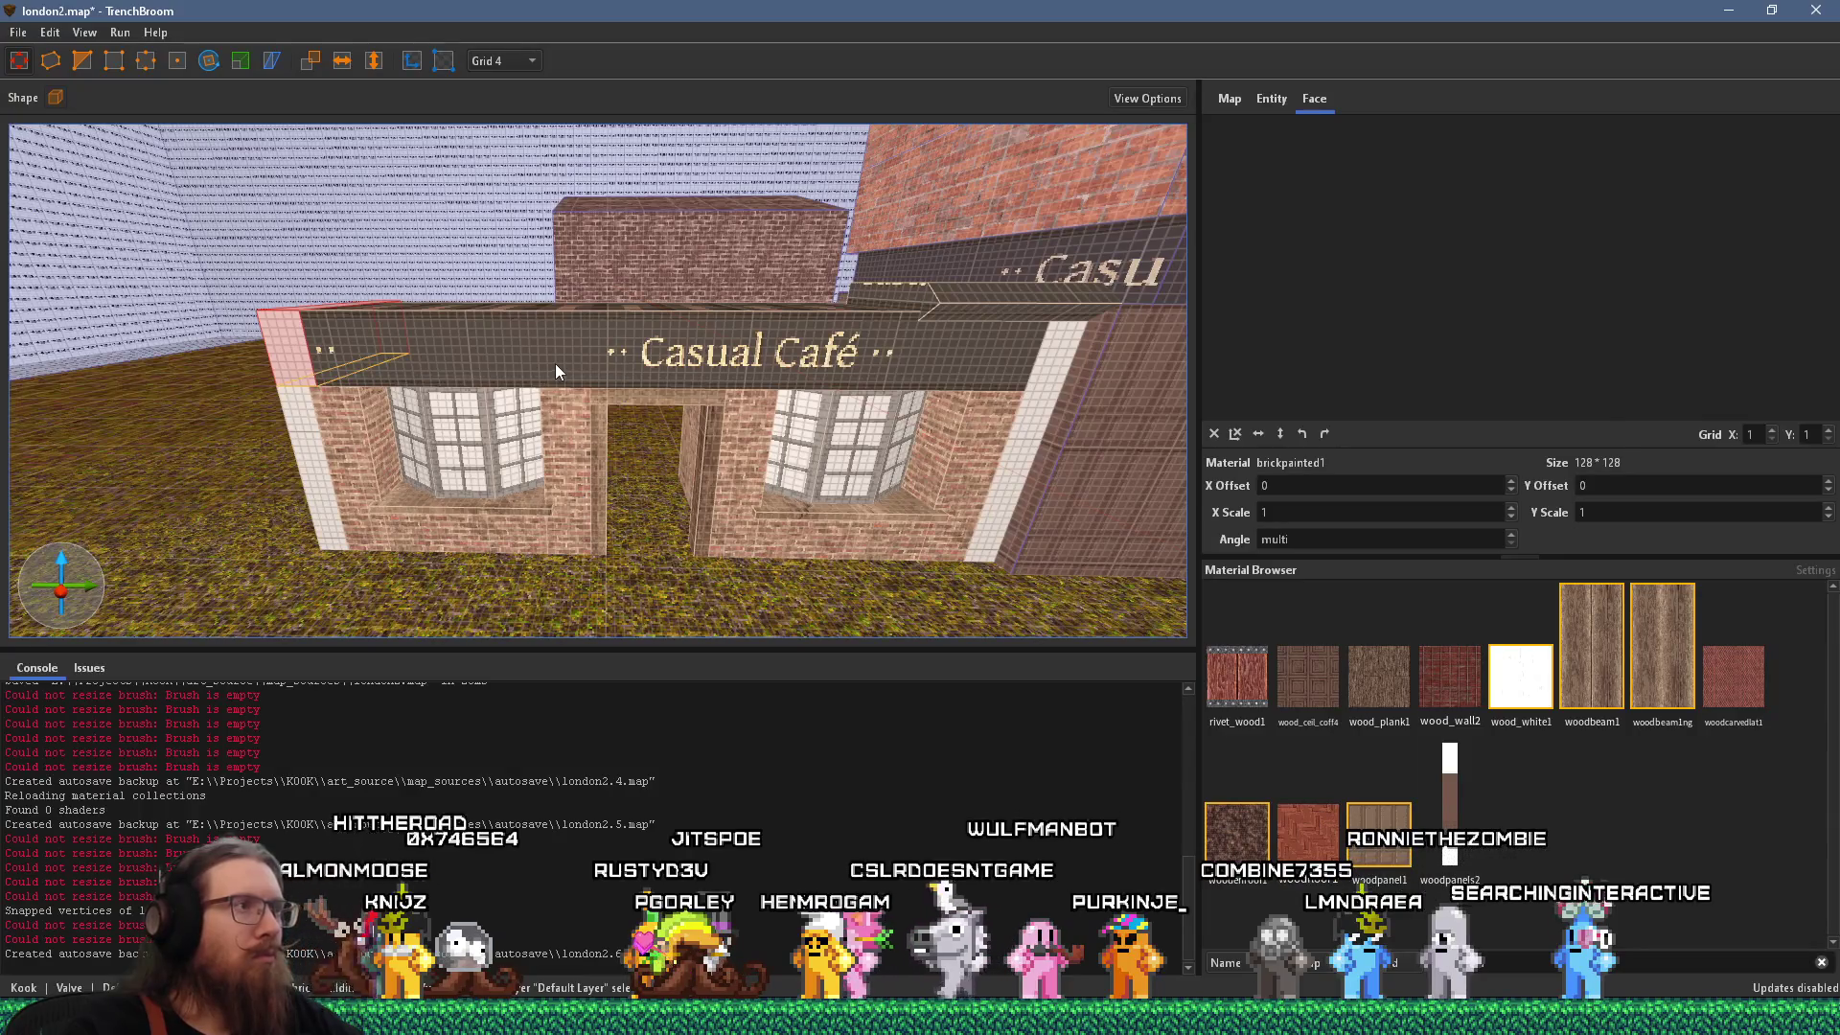
Raise the sign front face's X offset from 0 to 40 to shift the Casual Café lettering.
{"action": "left_click", "coordinate": [554, 364], "text": "shift"}
{"action": "scroll", "coordinate": [1338, 484], "scroll_direction": "up", "scroll_amount": 16}
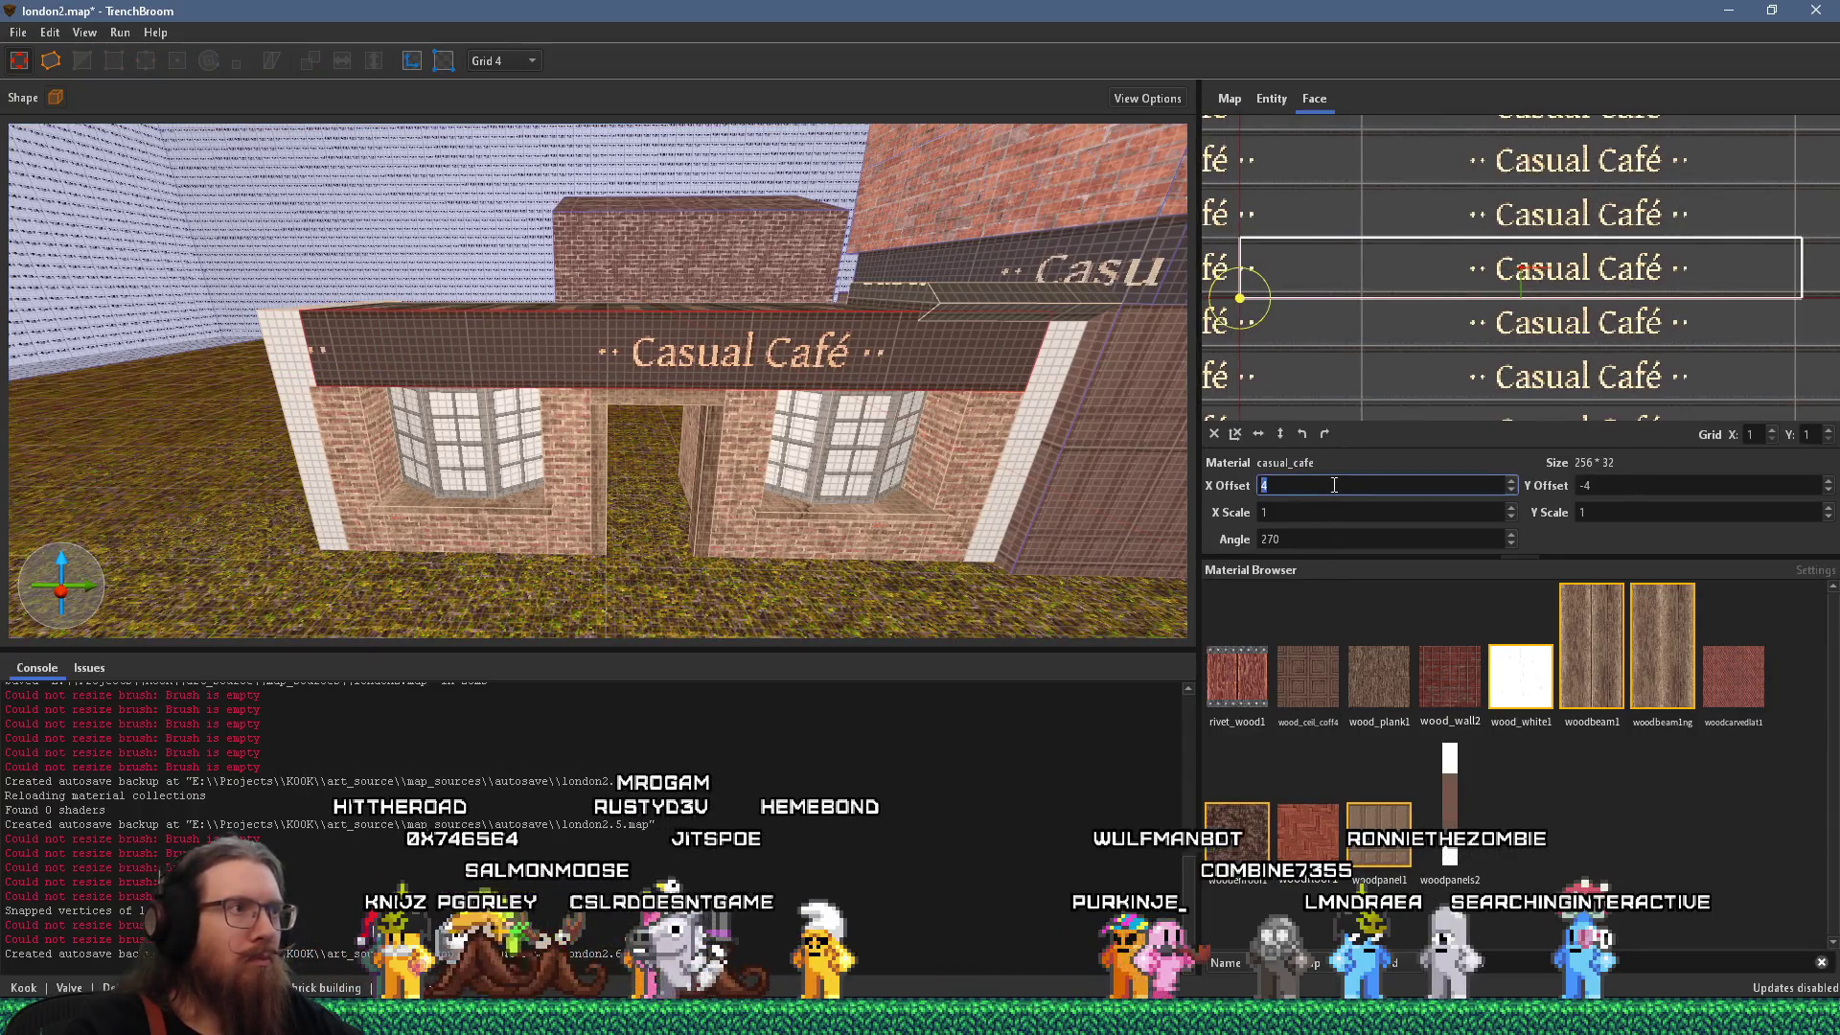
{"action": "scroll", "coordinate": [1338, 484], "scroll_direction": "up", "scroll_amount": 8}
{"action": "key", "text": "alt+Tab"}
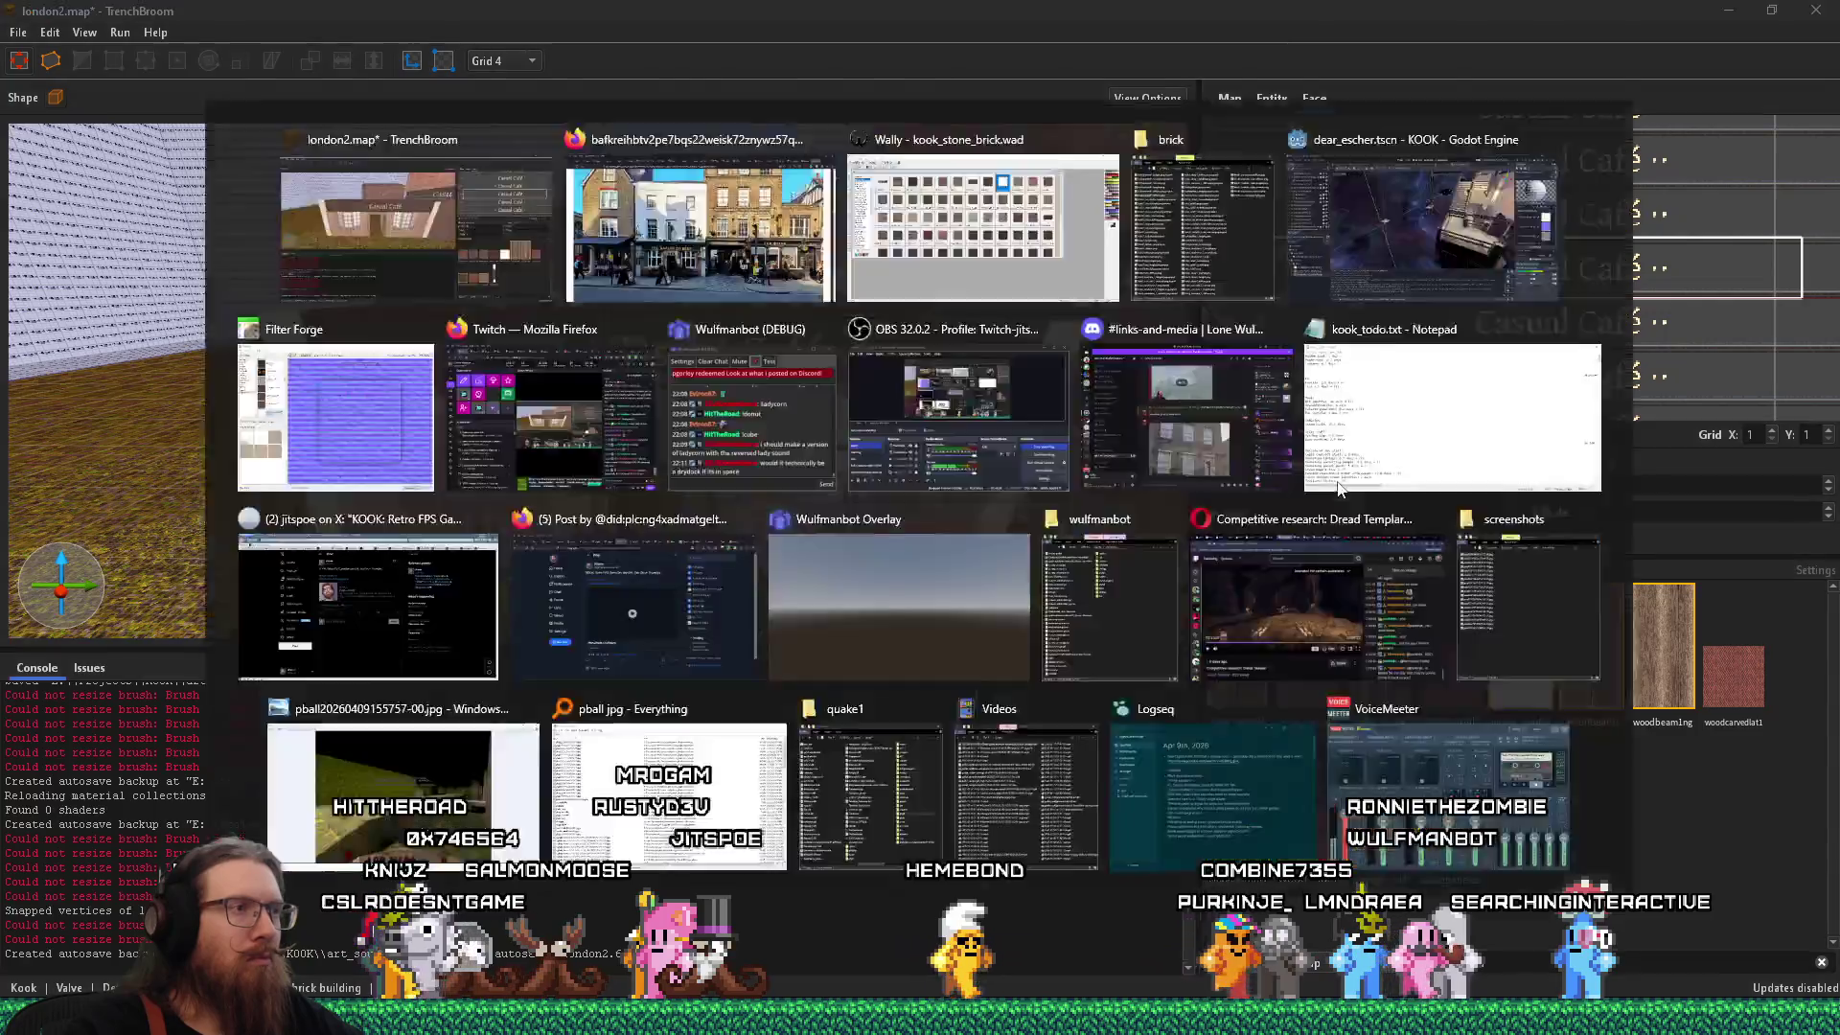
{"action": "key", "text": "alt+Tab"}
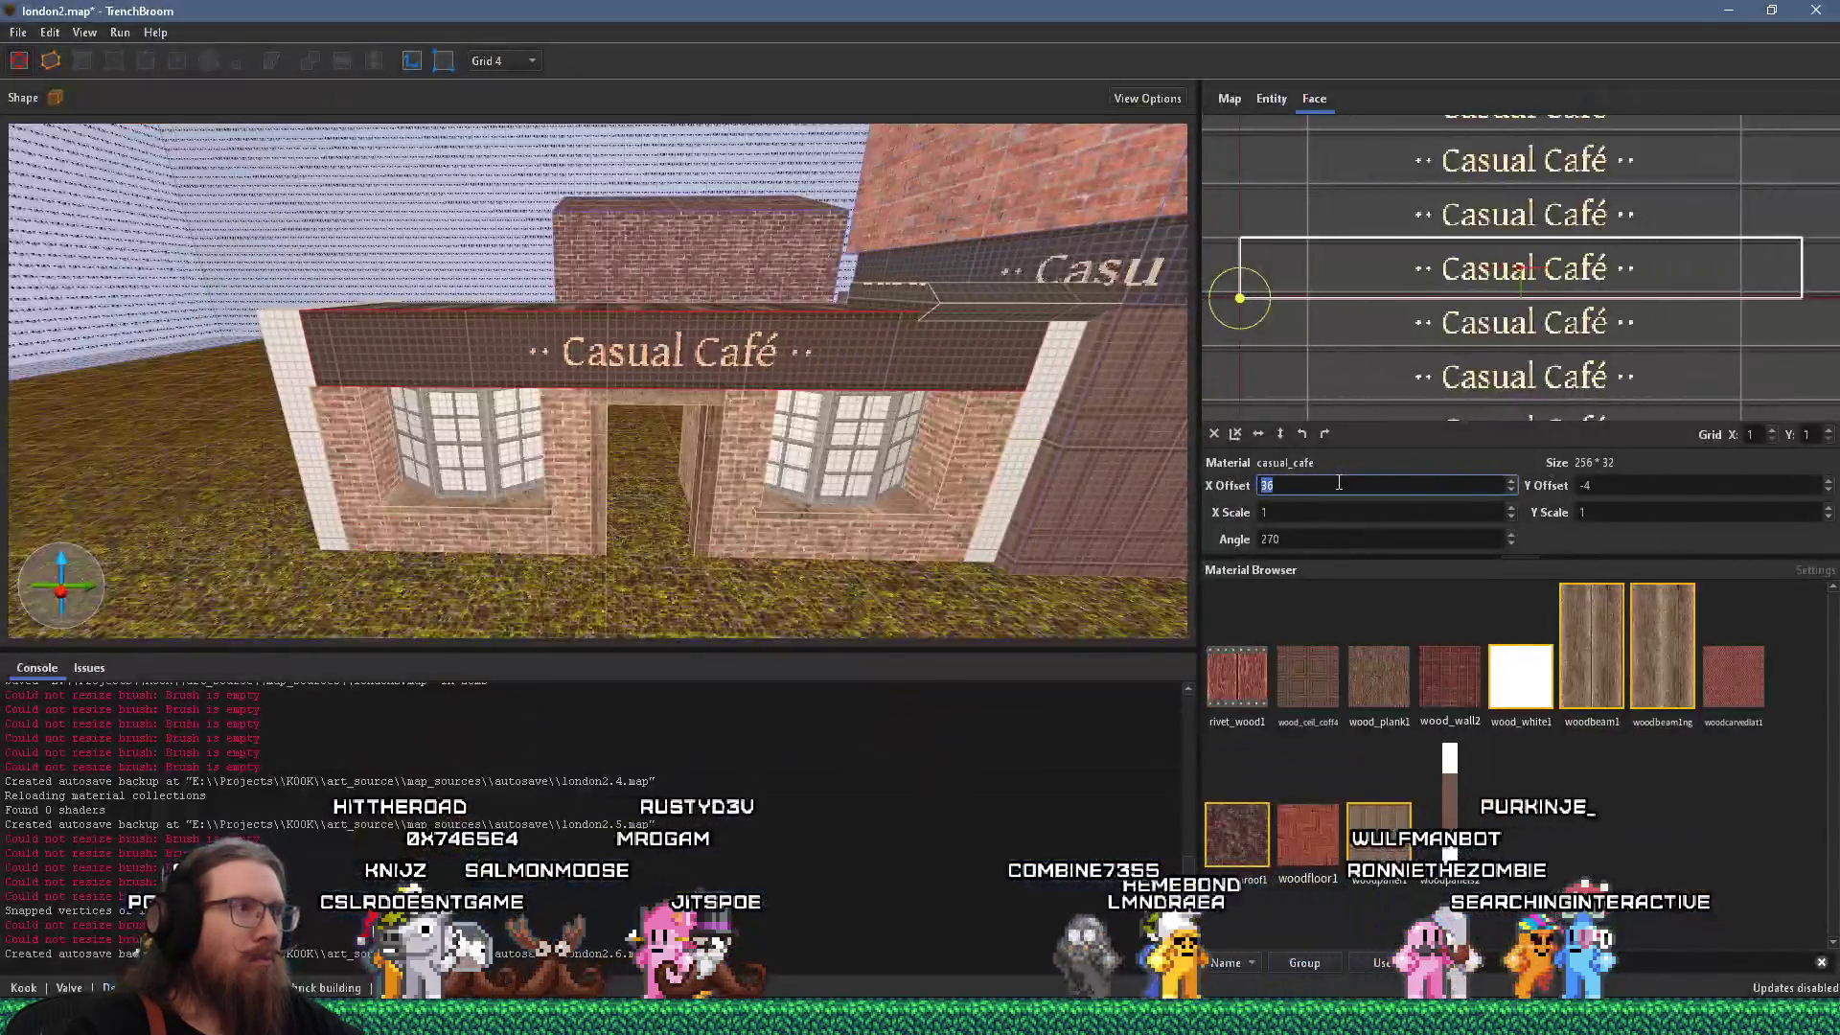
{"action": "scroll", "coordinate": [1339, 484], "scroll_direction": "up", "scroll_amount": 16}
Add a new sign brush running along the top of the sign.
{"action": "left_click_drag", "start_coordinate": [919, 508], "coordinate": [951, 544]}
{"action": "mouse_move", "coordinate": [768, 509]}
{"action": "left_mouse_down"}
{"action": "mouse_move", "coordinate": [826, 498]}
{"action": "mouse_move", "coordinate": [941, 543]}
{"action": "left_mouse_up"}
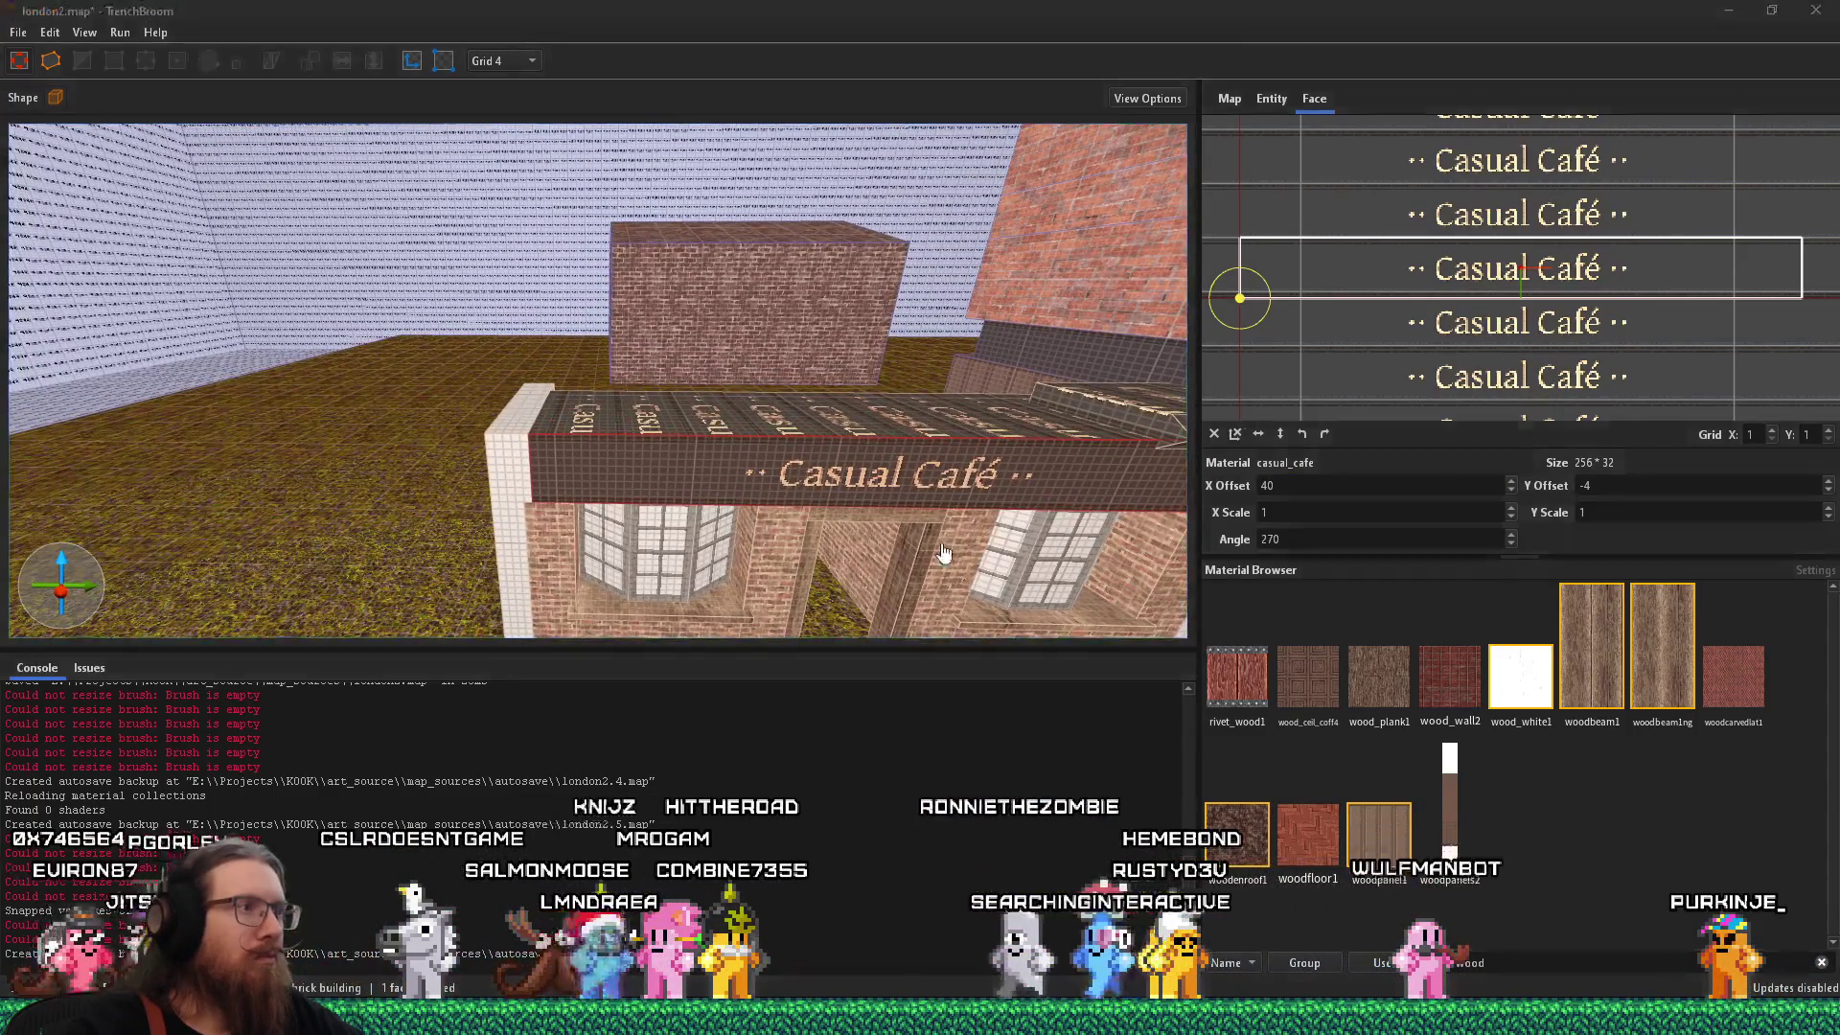
{"action": "key", "text": "alt+Tab"}
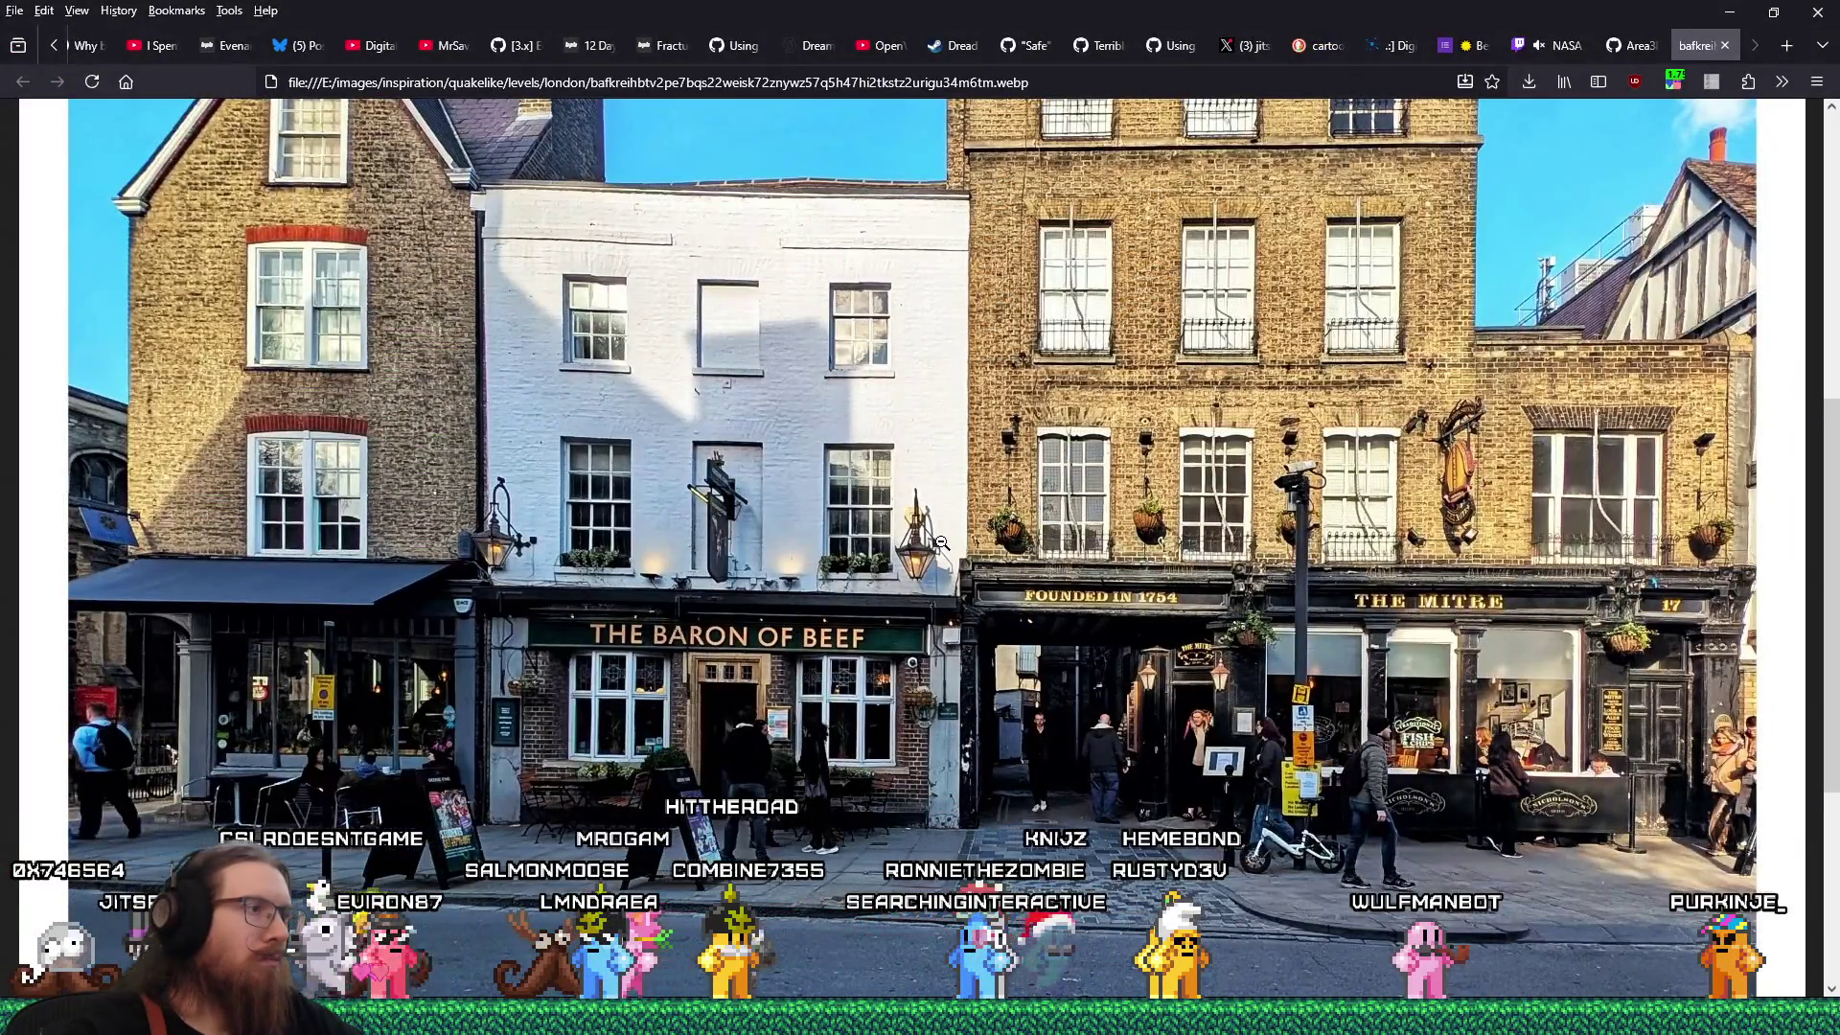
{"action": "key", "text": "alt+Tab"}
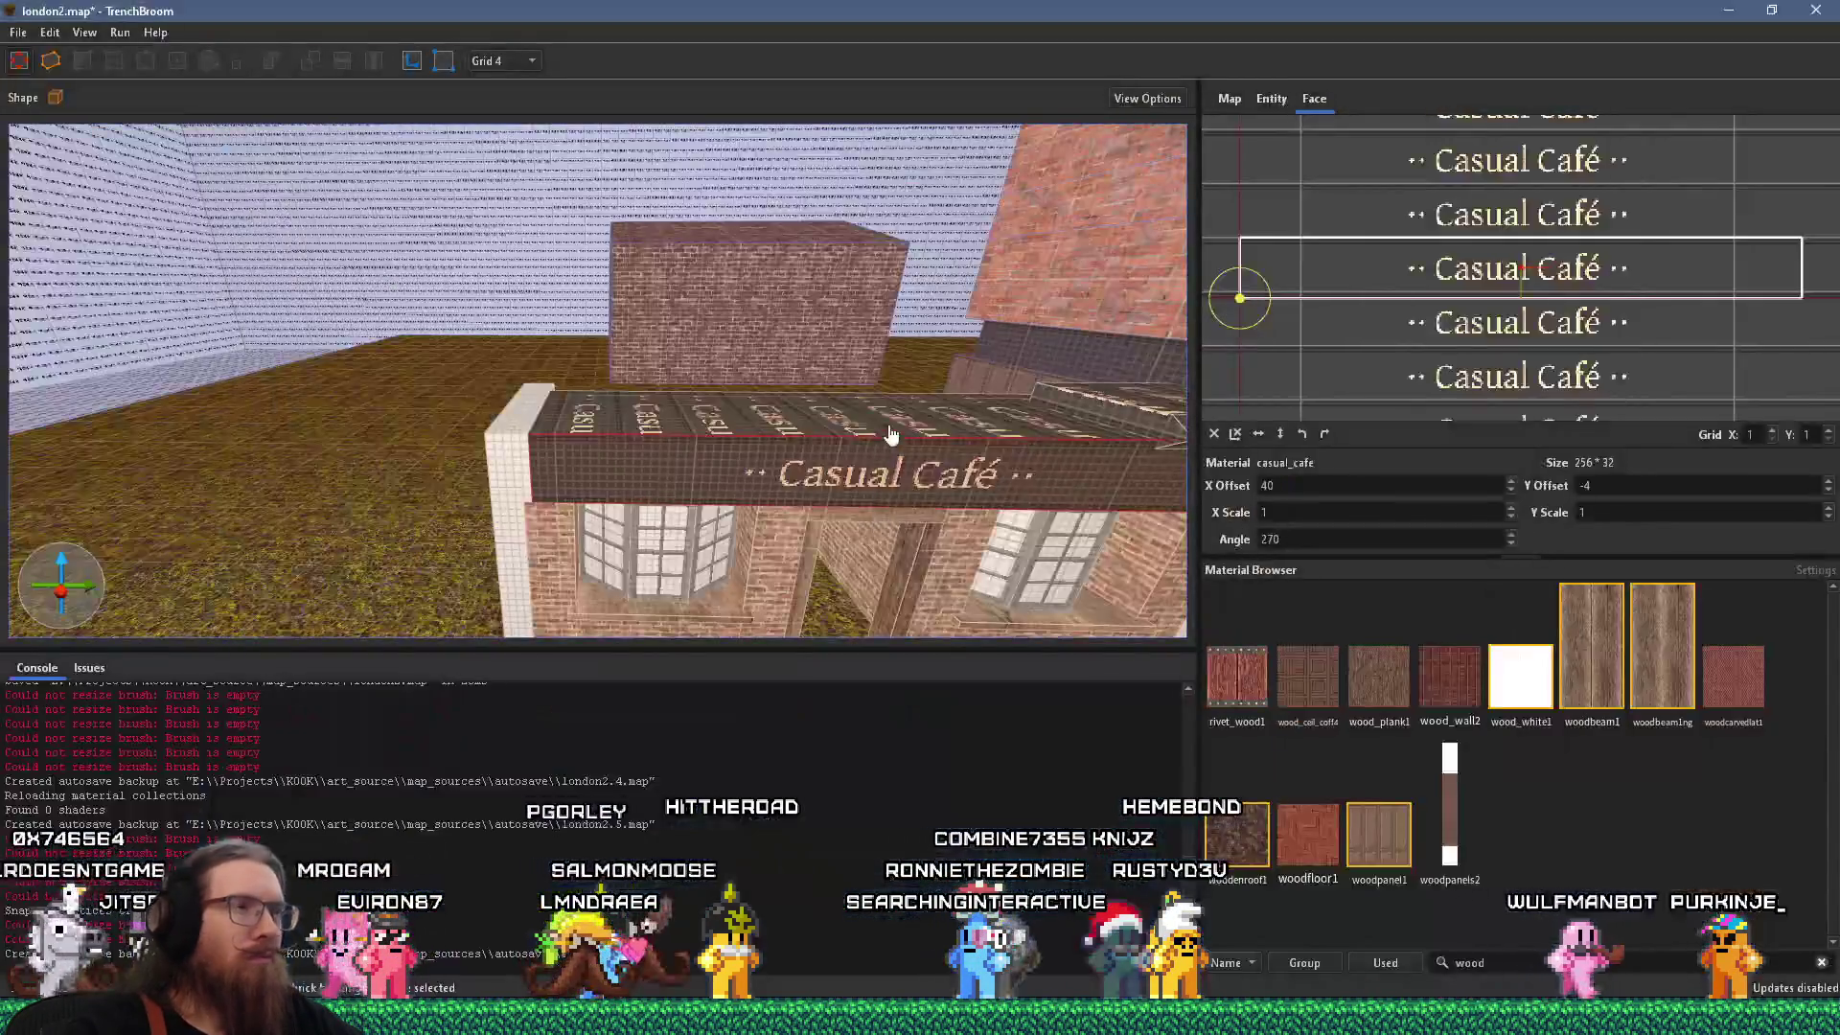
{"action": "left_click_drag", "start_coordinate": [1107, 412], "coordinate": [491, 428]}
{"action": "key", "text": "s"}
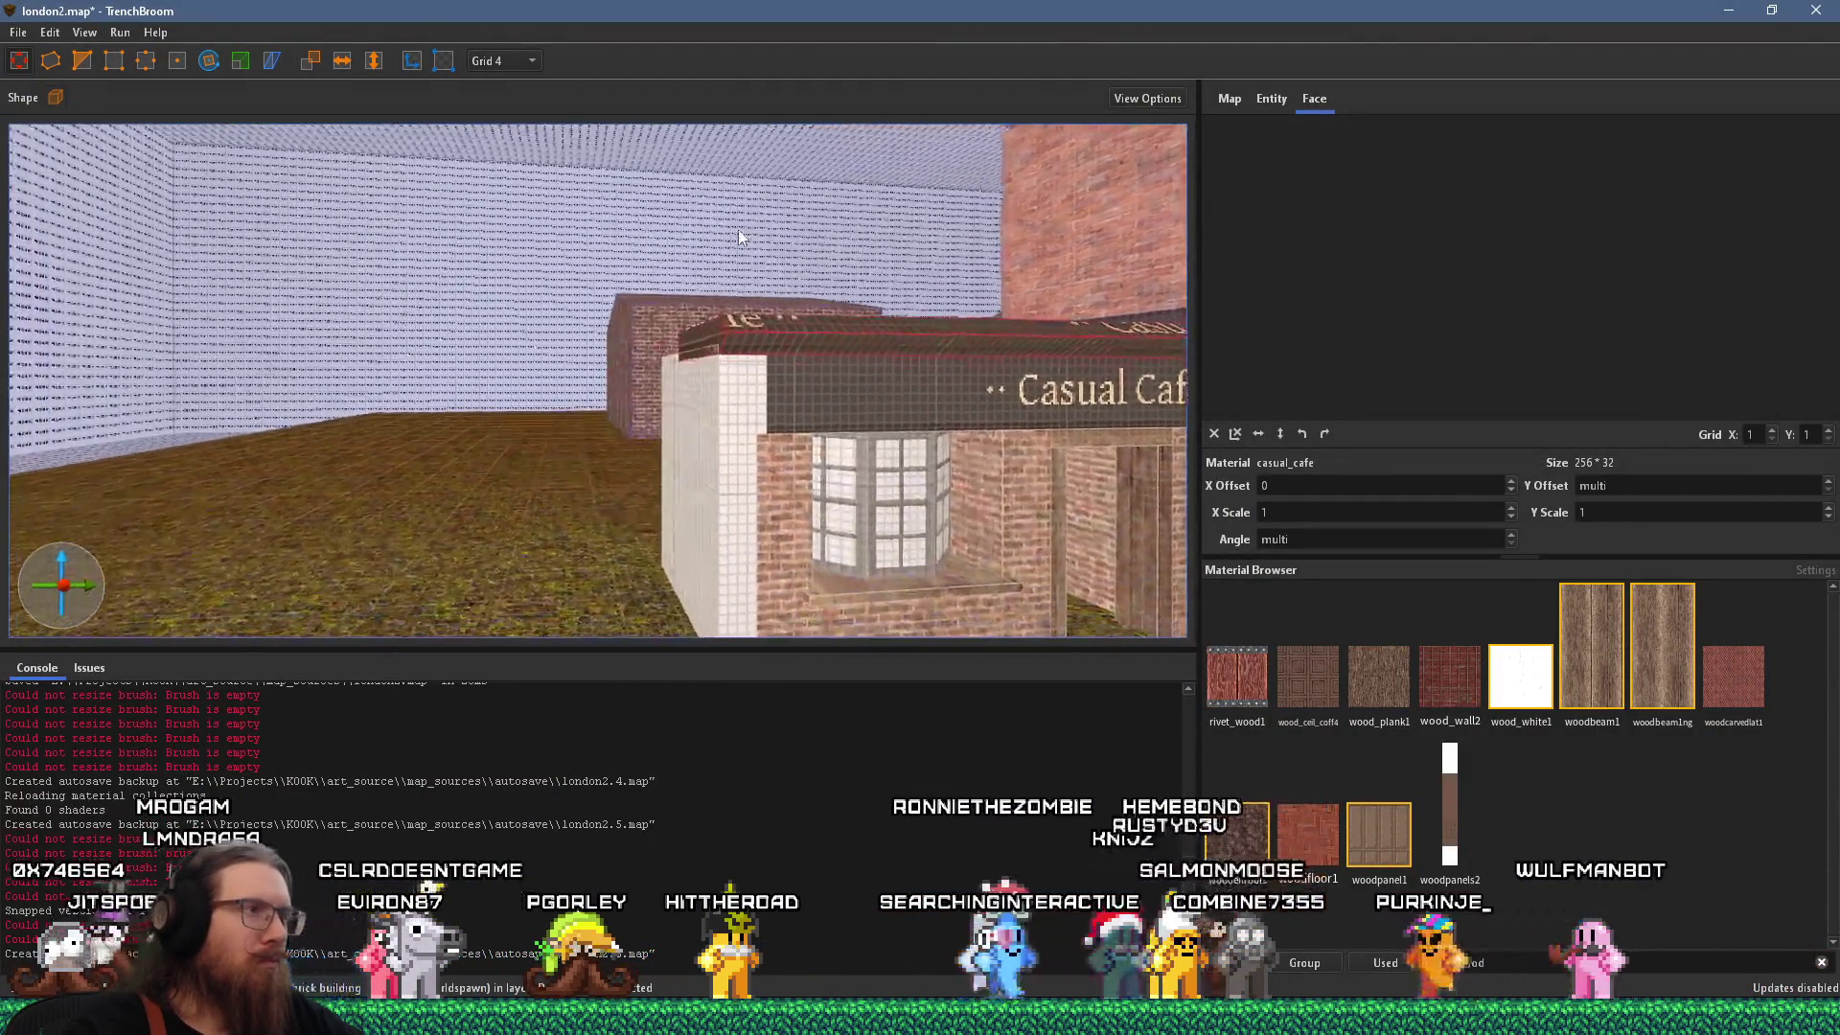
Stretch the white corner pilaster into a long slab spanning the café roof.
{"action": "key", "text": "alt+Tab"}
{"action": "key", "text": "alt+Tab"}
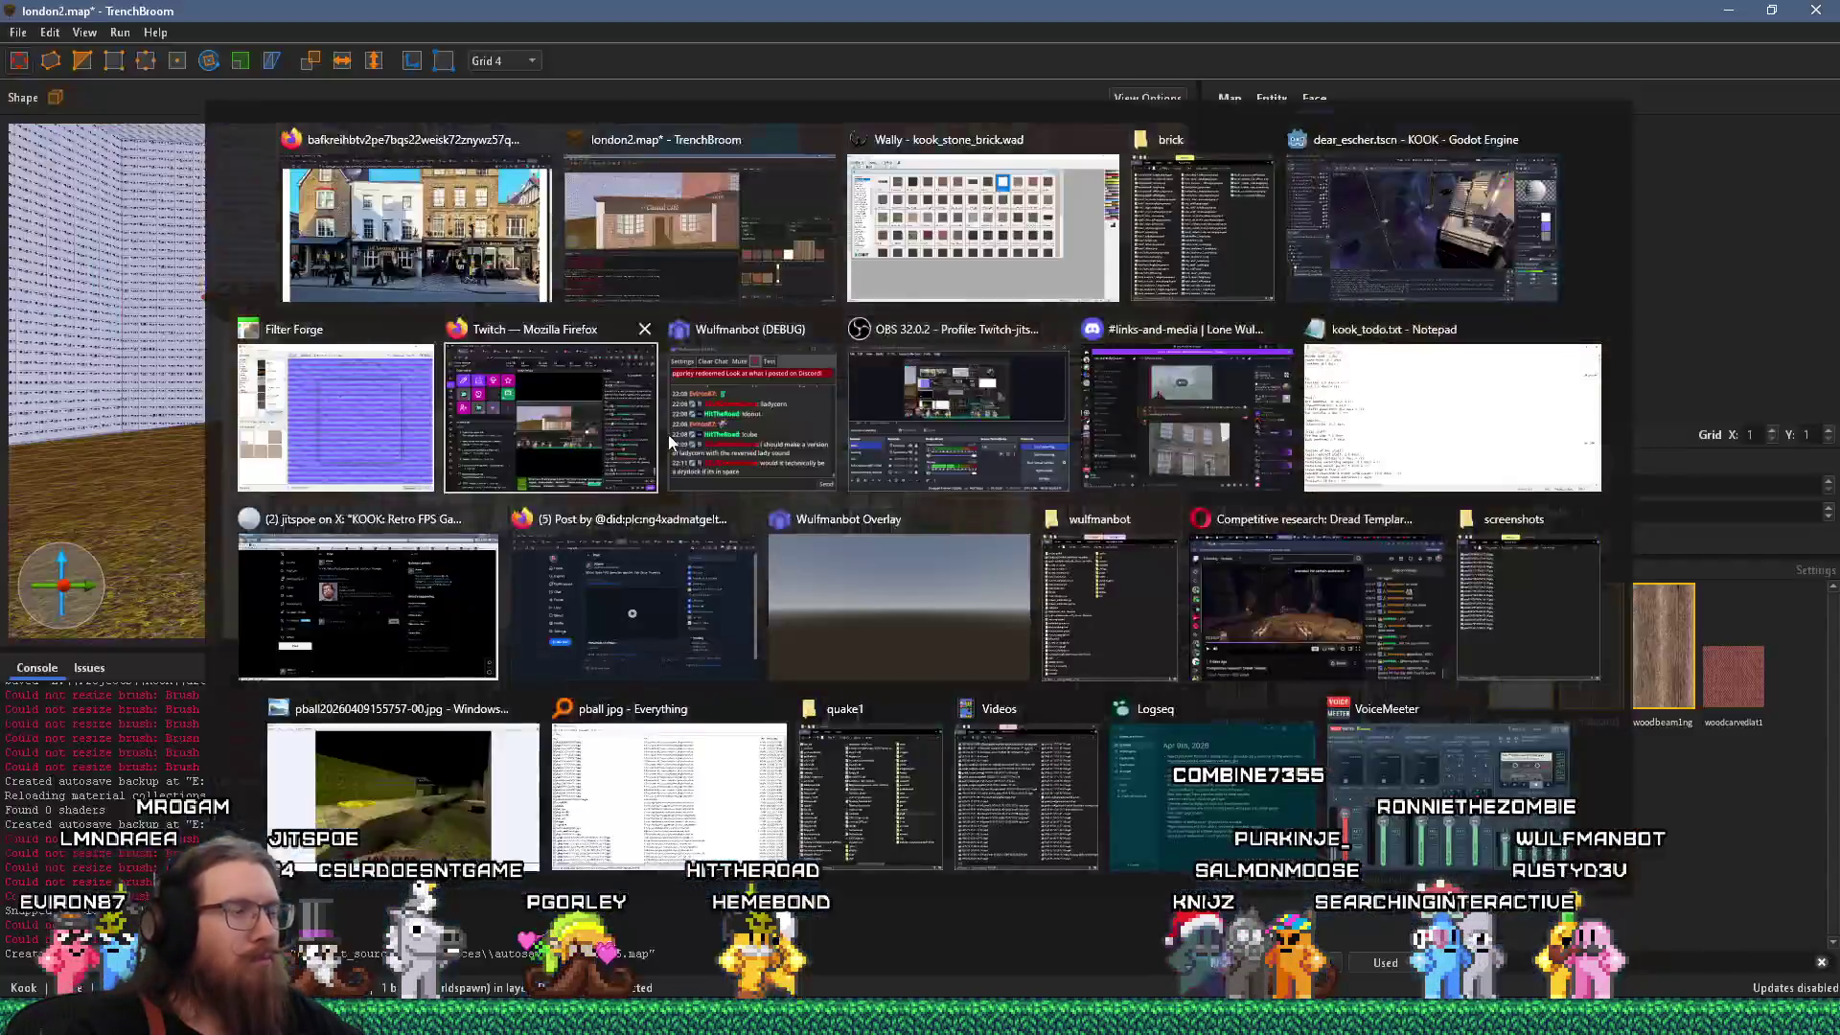
{"action": "left_click", "coordinate": [251, 406]}
{"action": "mouse_move", "coordinate": [251, 406]}
{"action": "left_mouse_down"}
{"action": "mouse_move", "coordinate": [400, 473]}
{"action": "mouse_move", "coordinate": [430, 567]}
{"action": "left_mouse_up"}
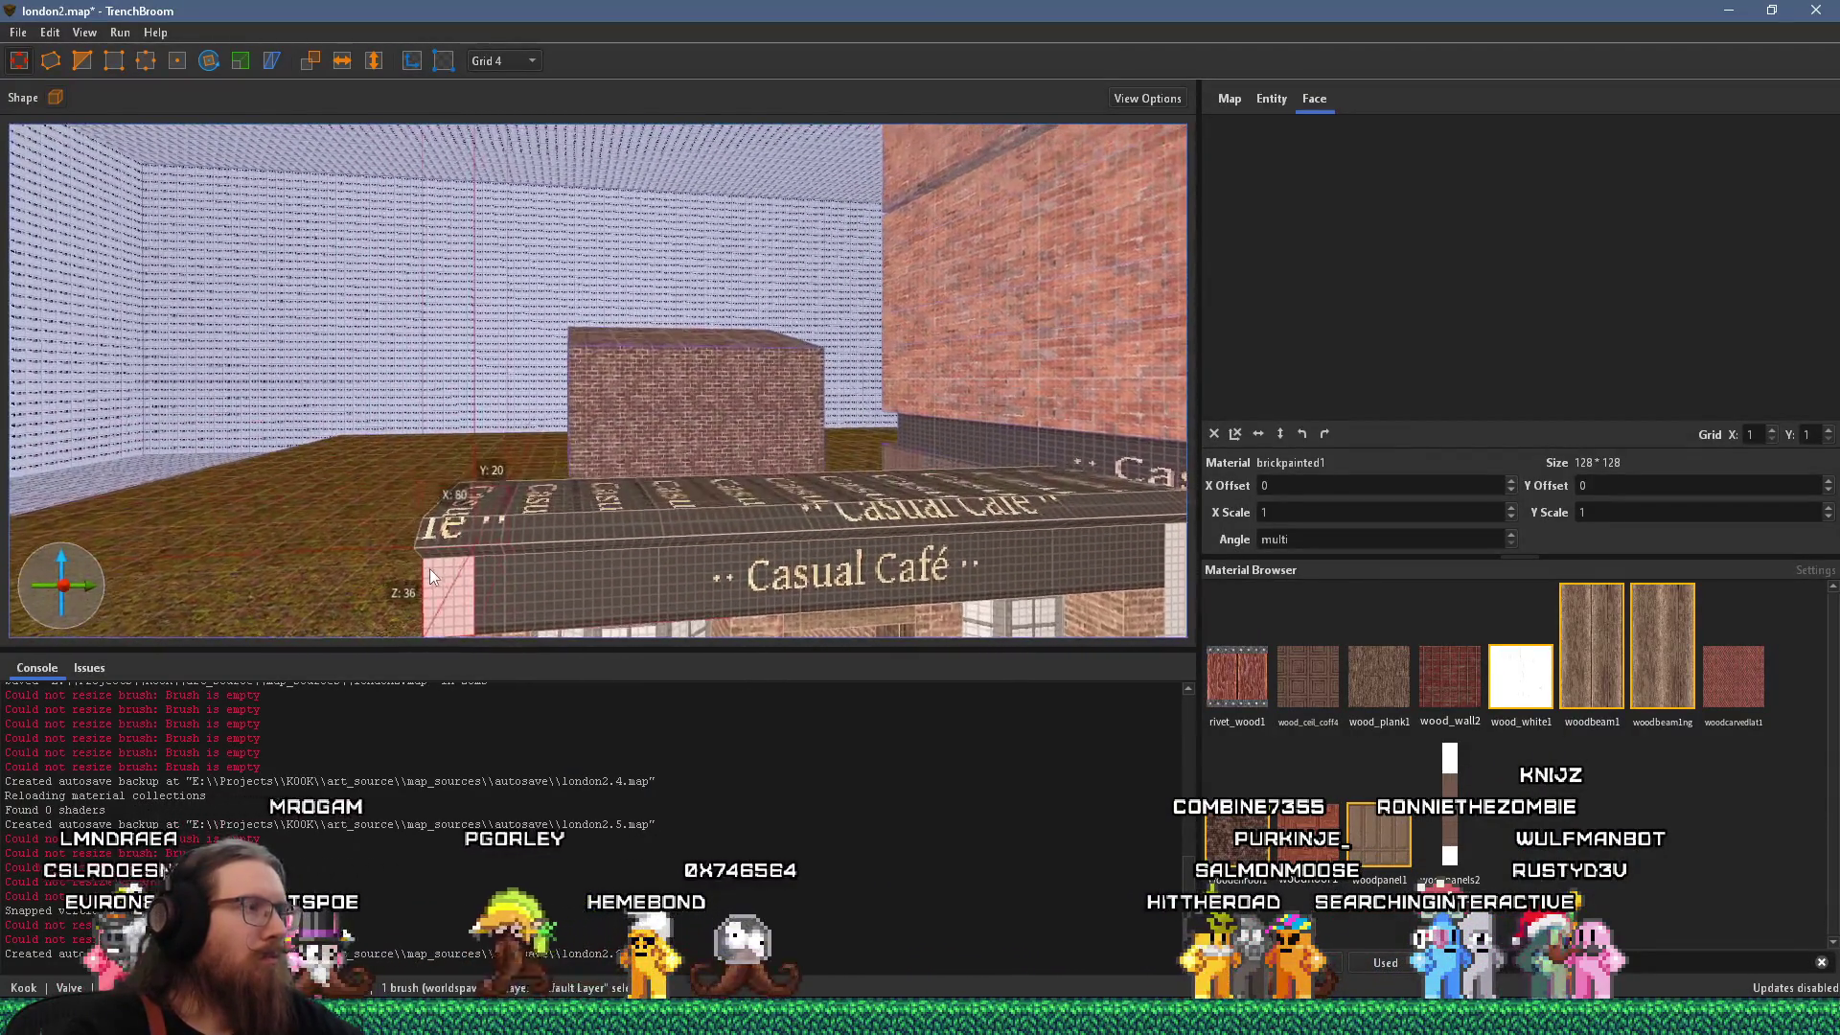
{"action": "mouse_move", "coordinate": [456, 414]}
{"action": "left_mouse_down"}
{"action": "mouse_move", "coordinate": [472, 458]}
{"action": "mouse_move", "coordinate": [1083, 456]}
{"action": "mouse_move", "coordinate": [493, 456]}
{"action": "mouse_move", "coordinate": [828, 490]}
{"action": "left_mouse_up"}
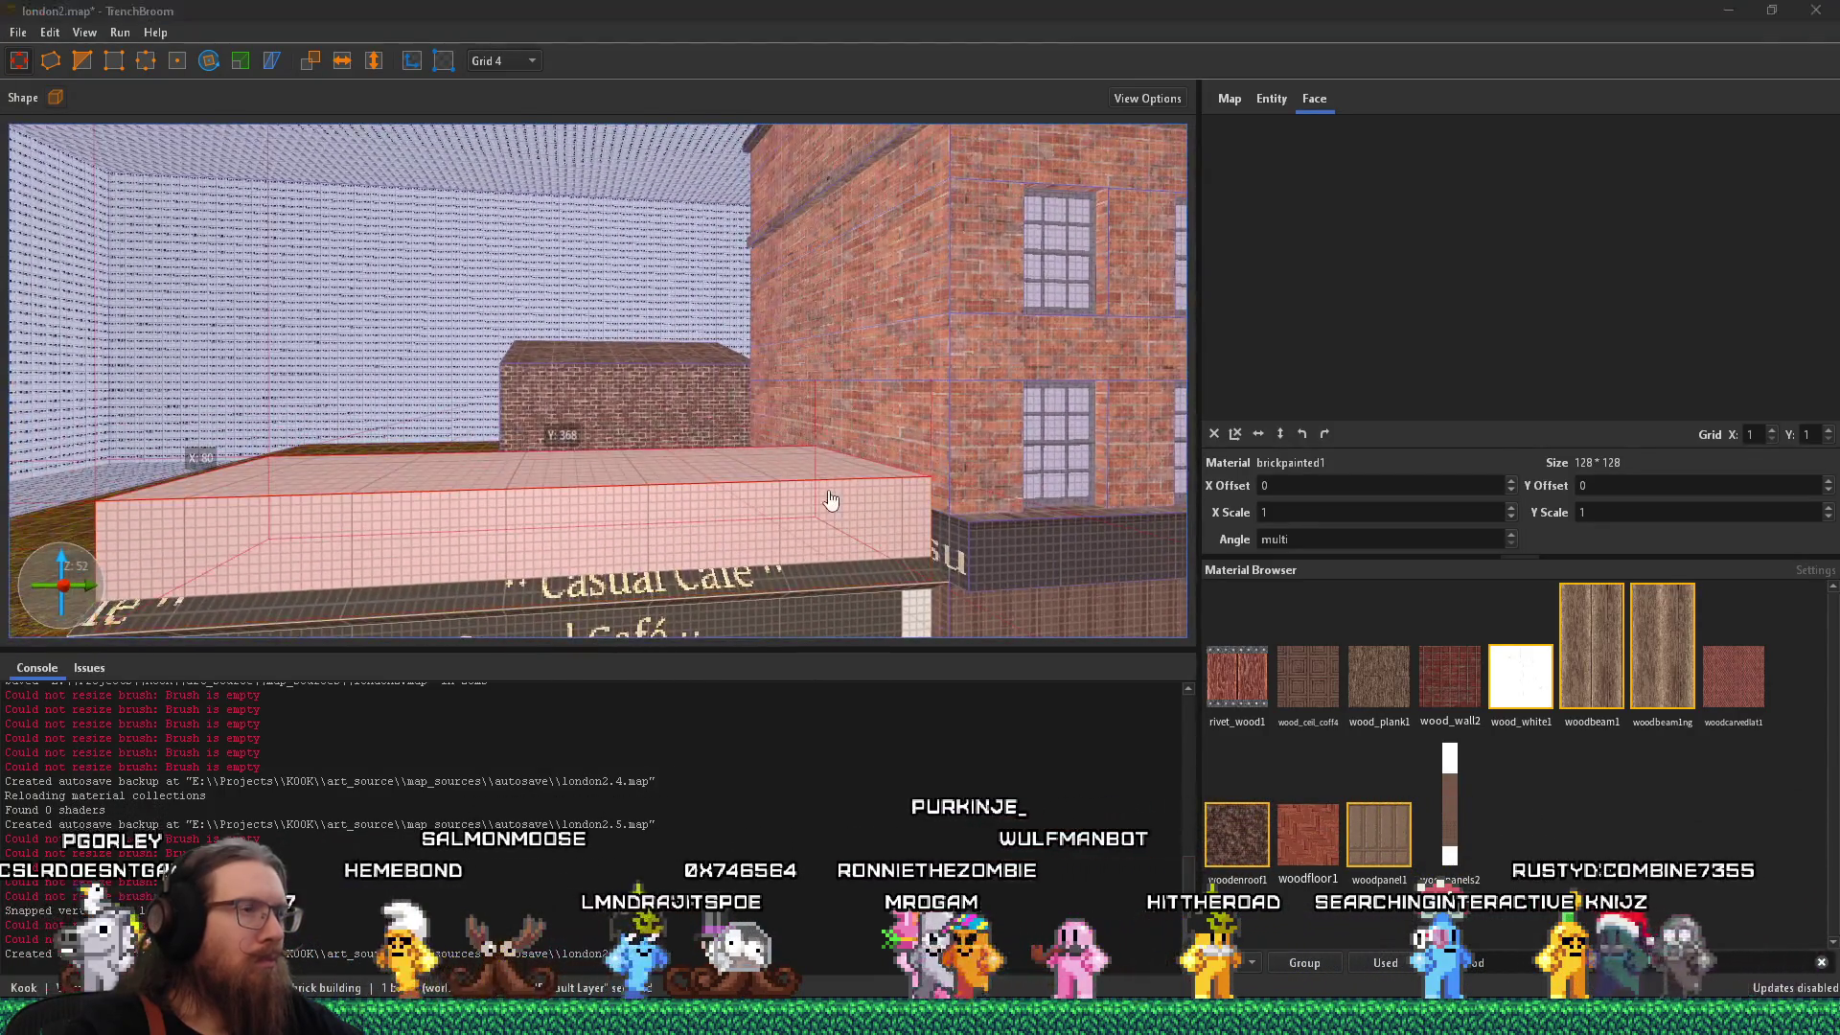
{"action": "key", "text": "alt+Tab"}
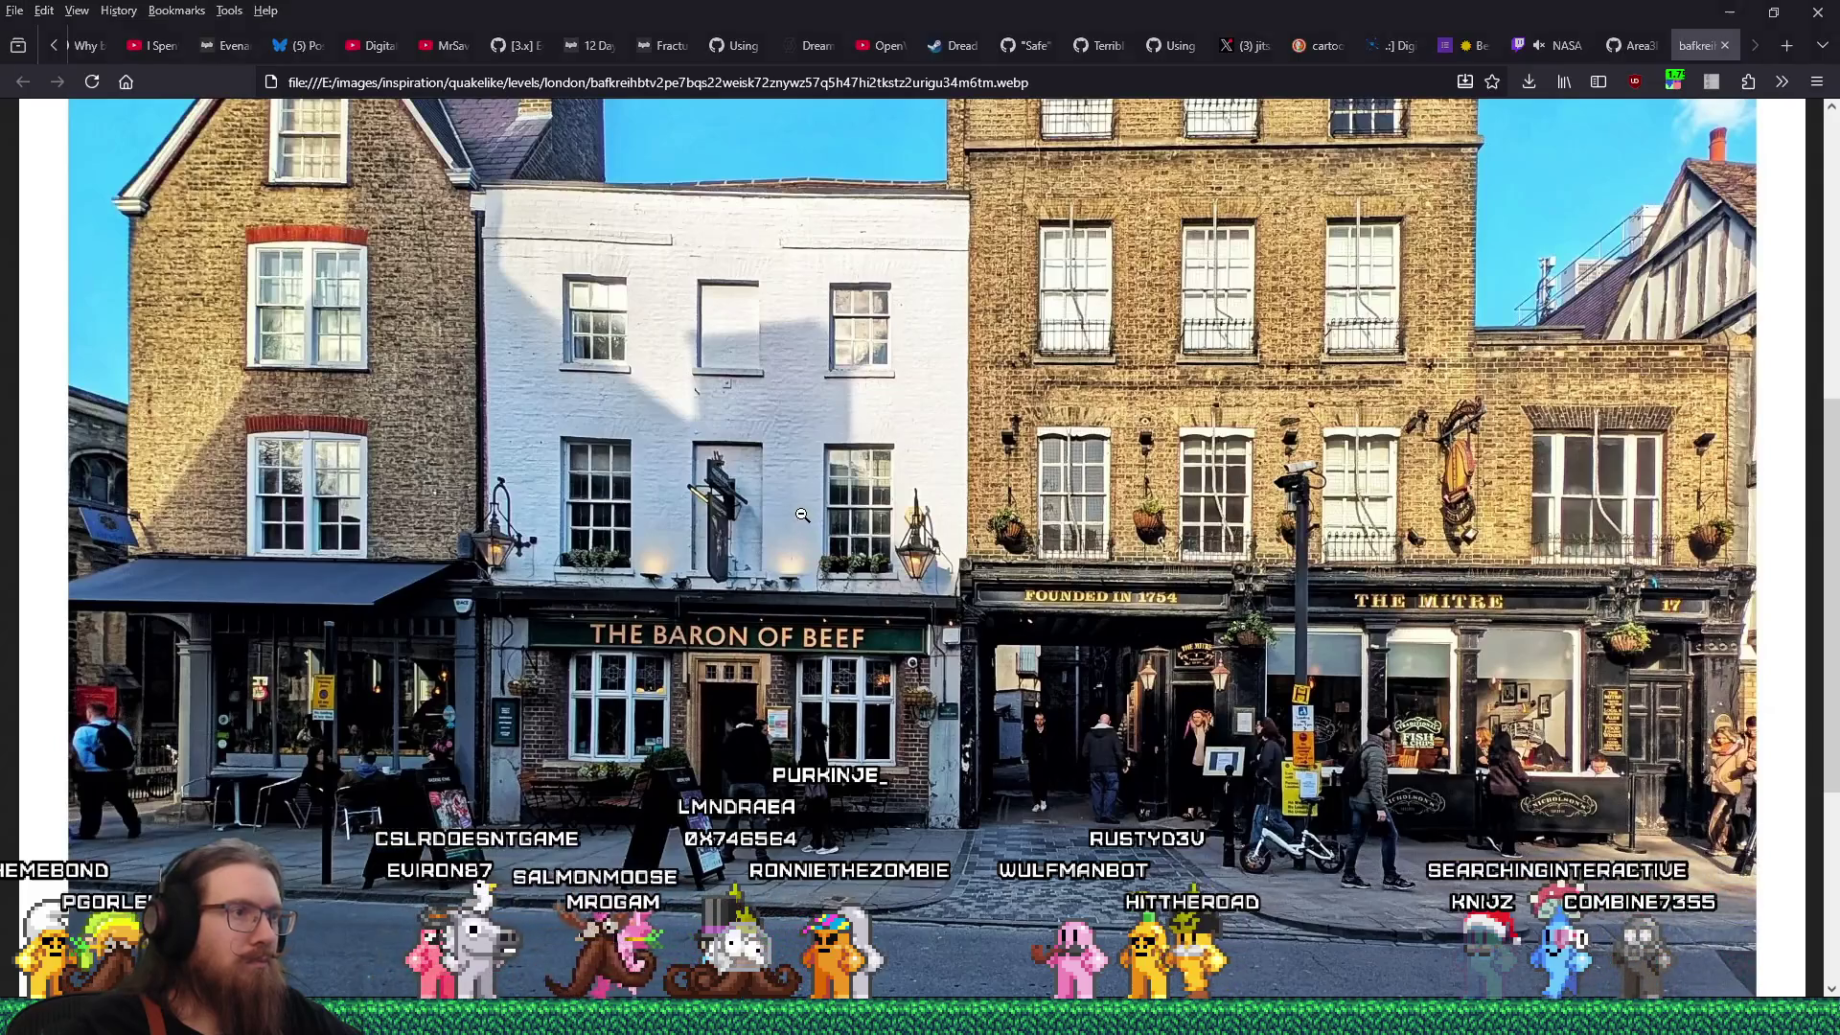
{"action": "key", "text": "alt+Tab"}
Lower the roof slab slightly and make it thinner, ending on the street reference photo.
{"action": "left_click_drag", "start_coordinate": [696, 502], "coordinate": [696, 506]}
{"action": "scroll", "coordinate": [700, 508], "scroll_direction": "up", "scroll_amount": 5}
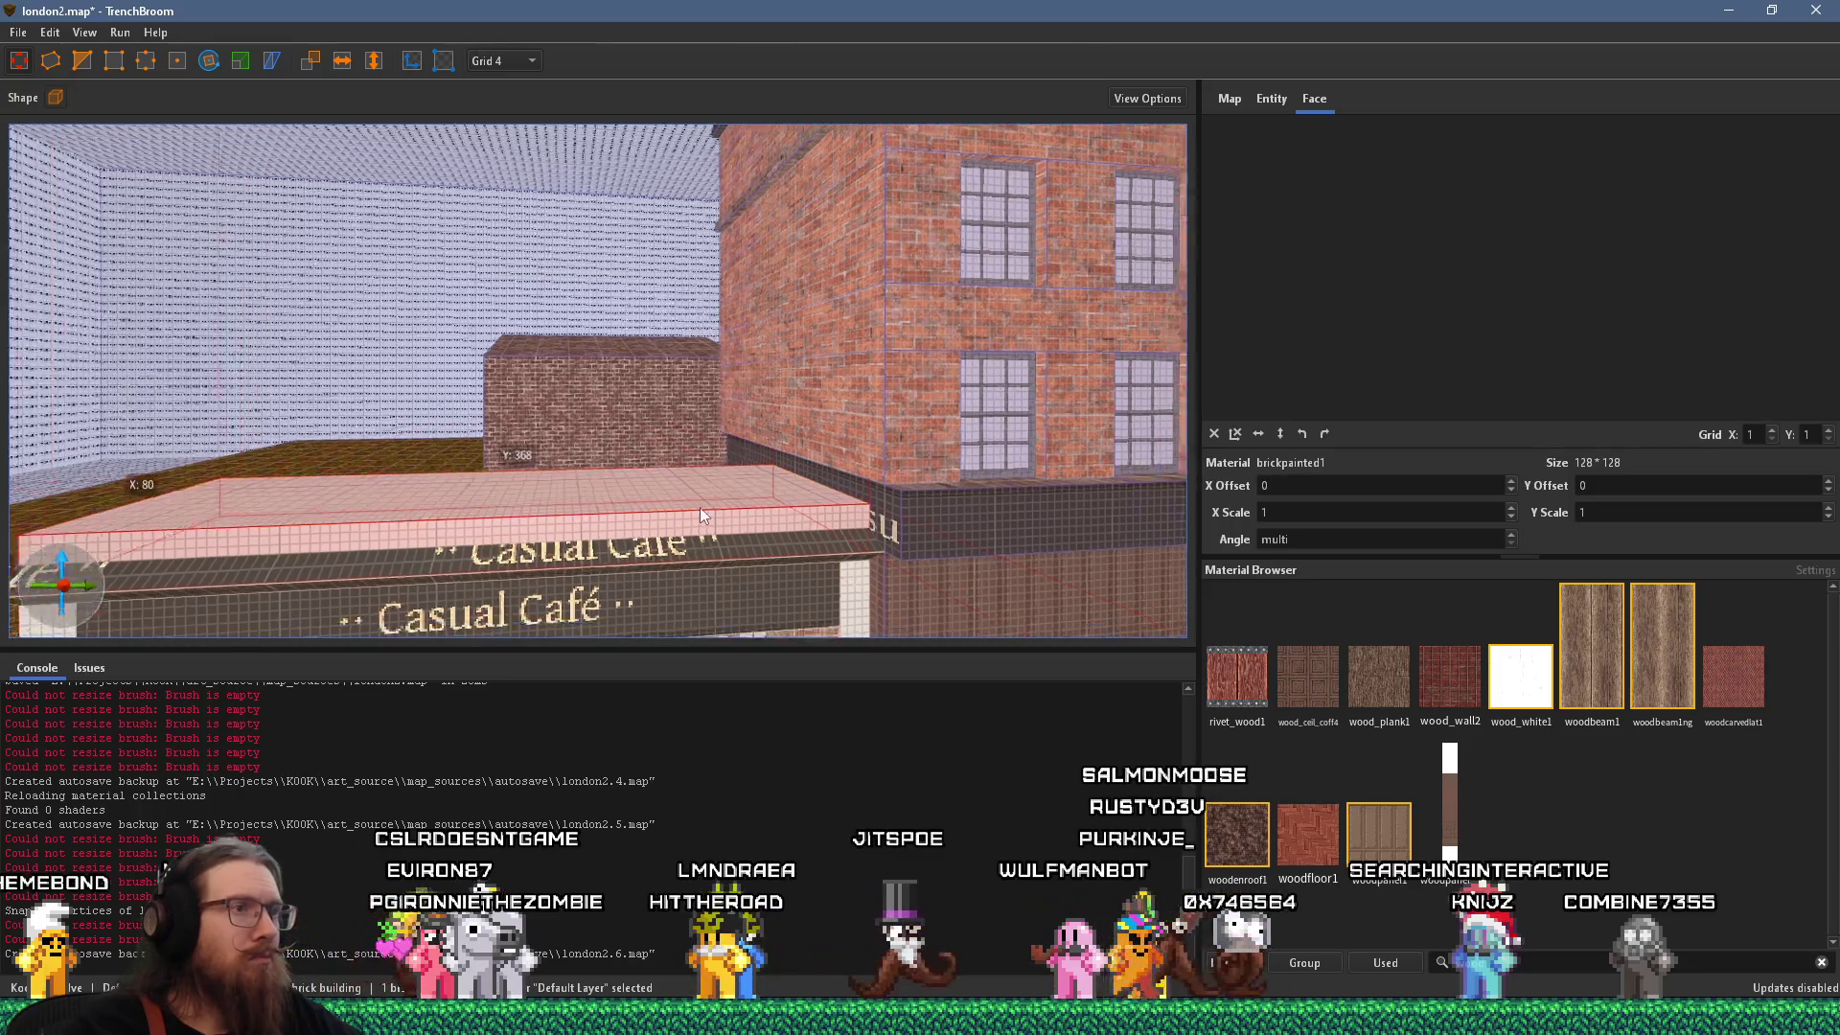
{"action": "scroll", "coordinate": [618, 402], "scroll_direction": "up", "scroll_amount": 3}
{"action": "key", "text": "alt+Tab"}
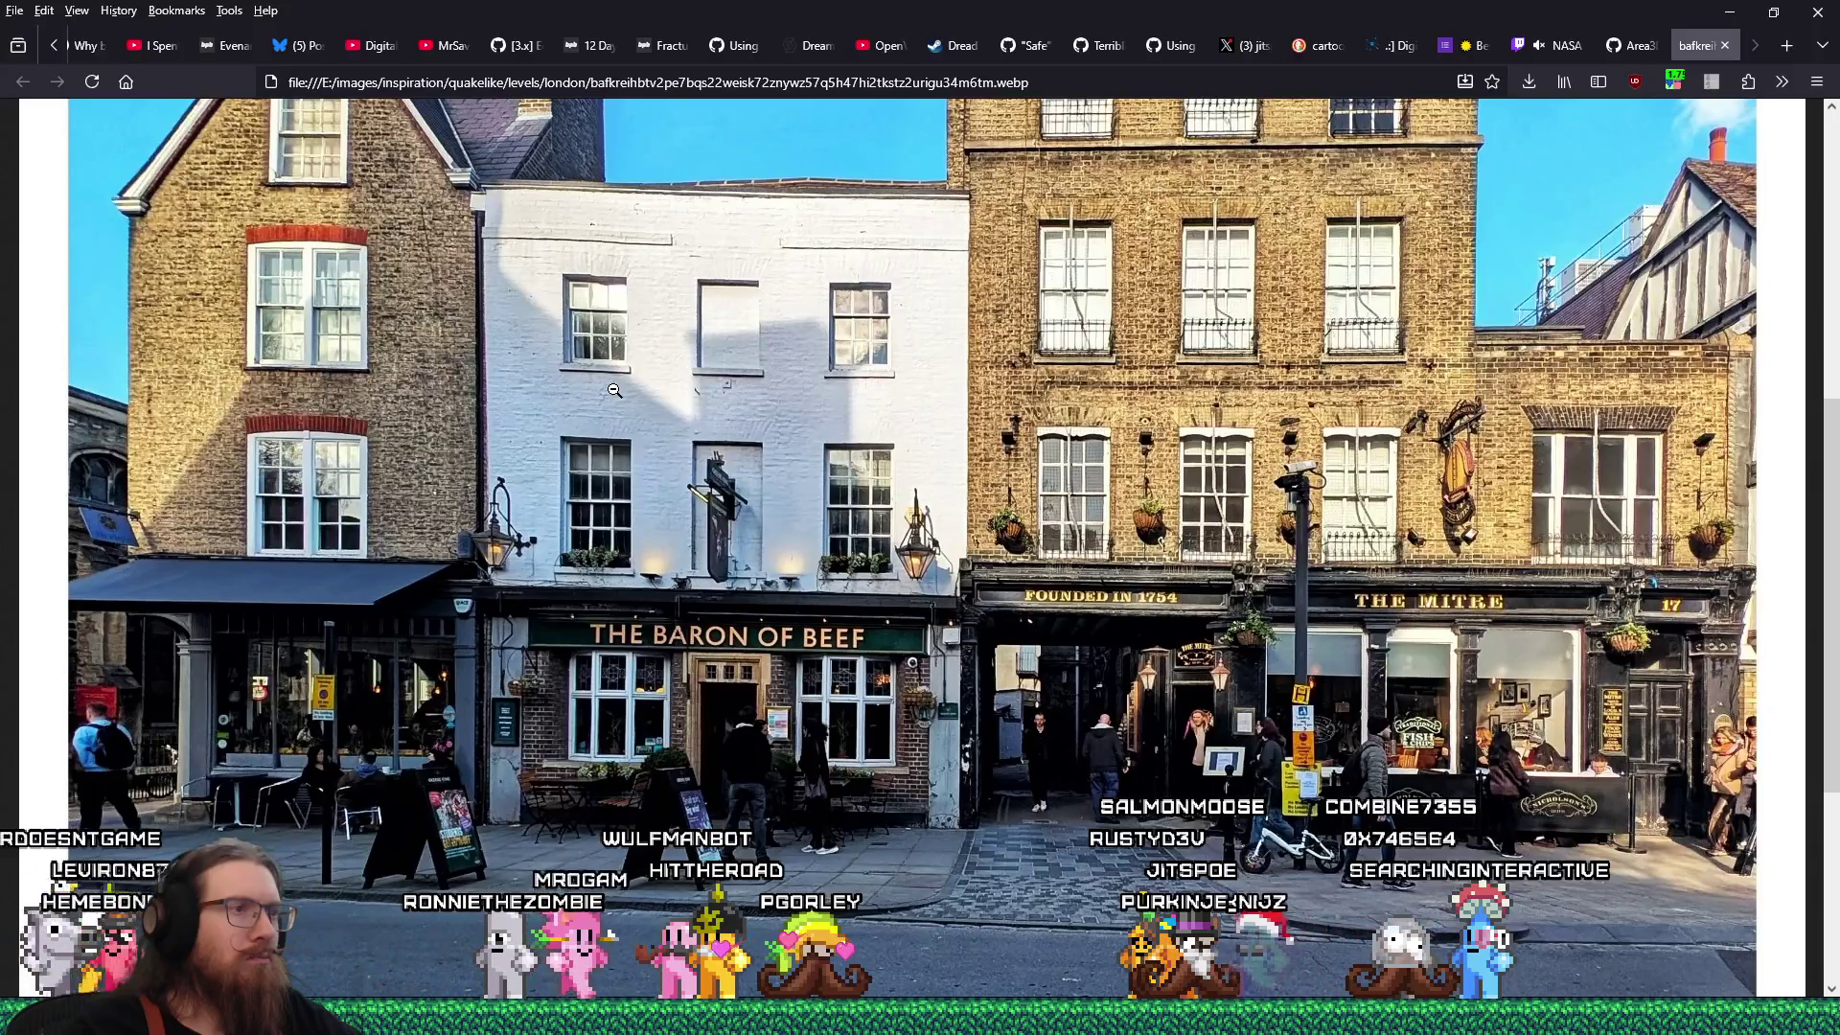
{"action": "key", "text": "alt+Tab"}
{"action": "scroll", "coordinate": [613, 402], "scroll_direction": "down", "scroll_amount": 2}
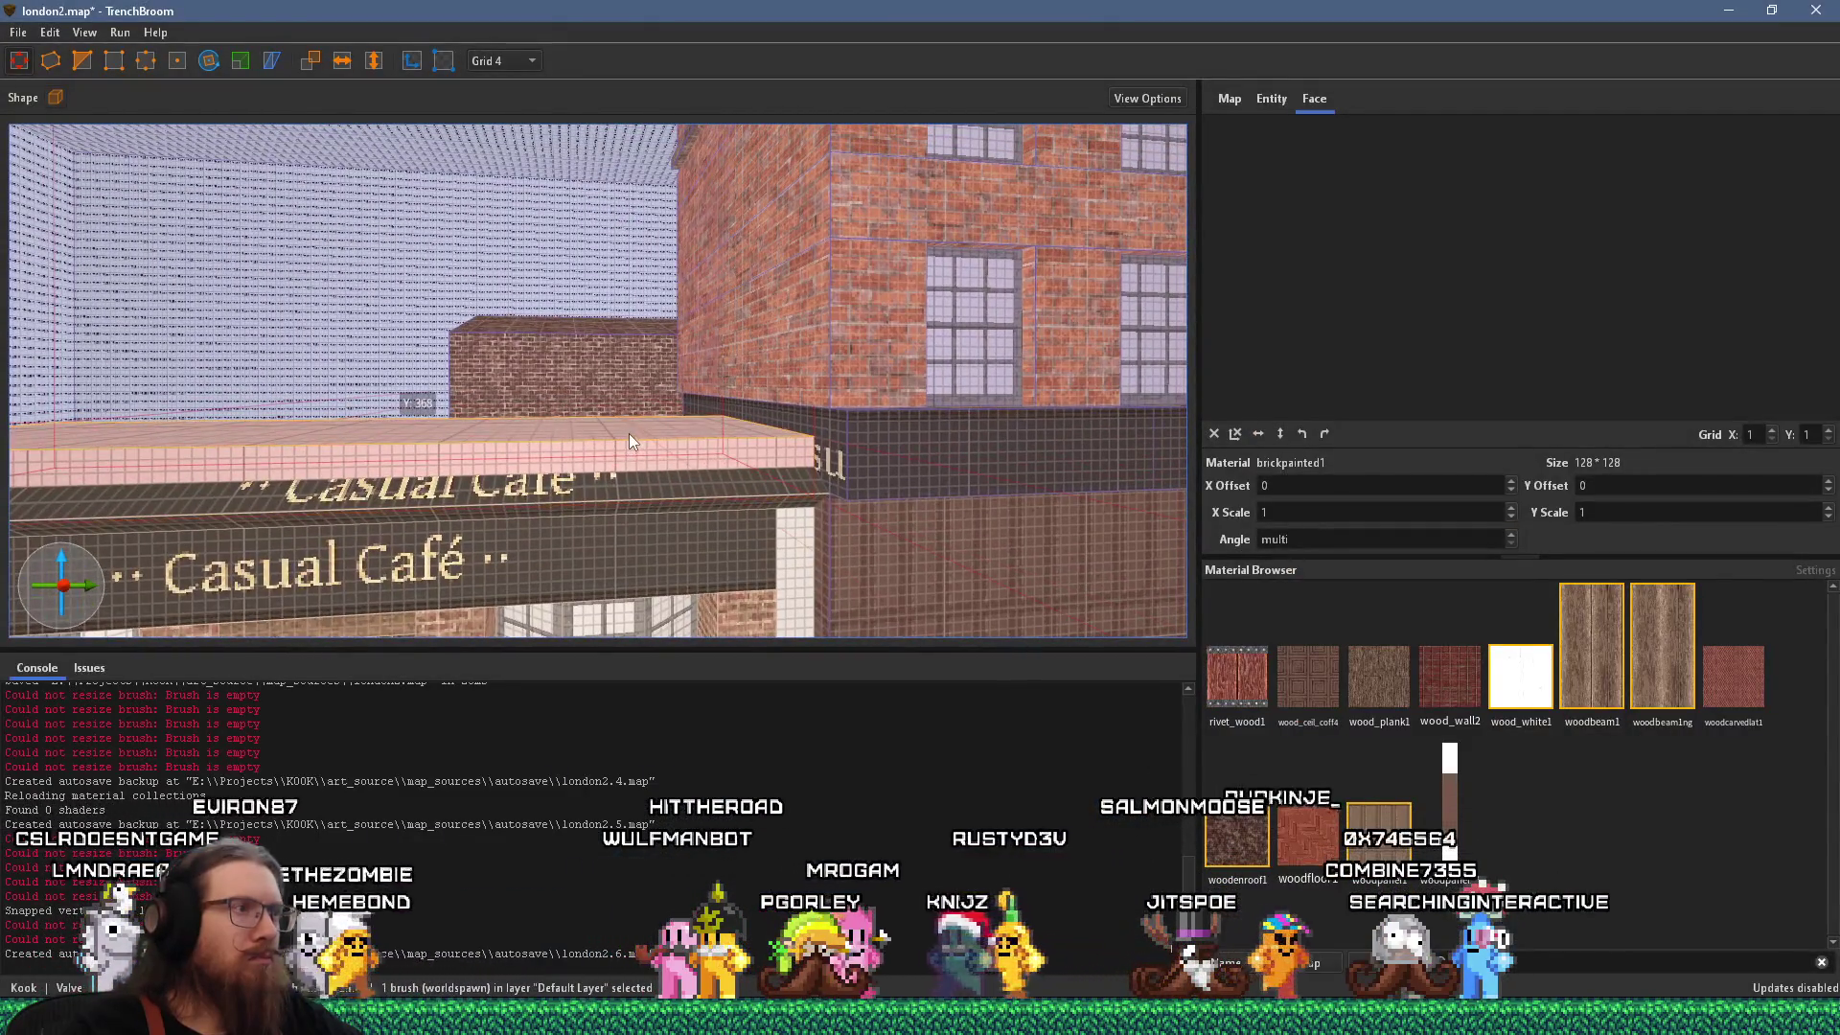
{"action": "left_click_drag", "start_coordinate": [628, 433], "coordinate": [634, 444]}
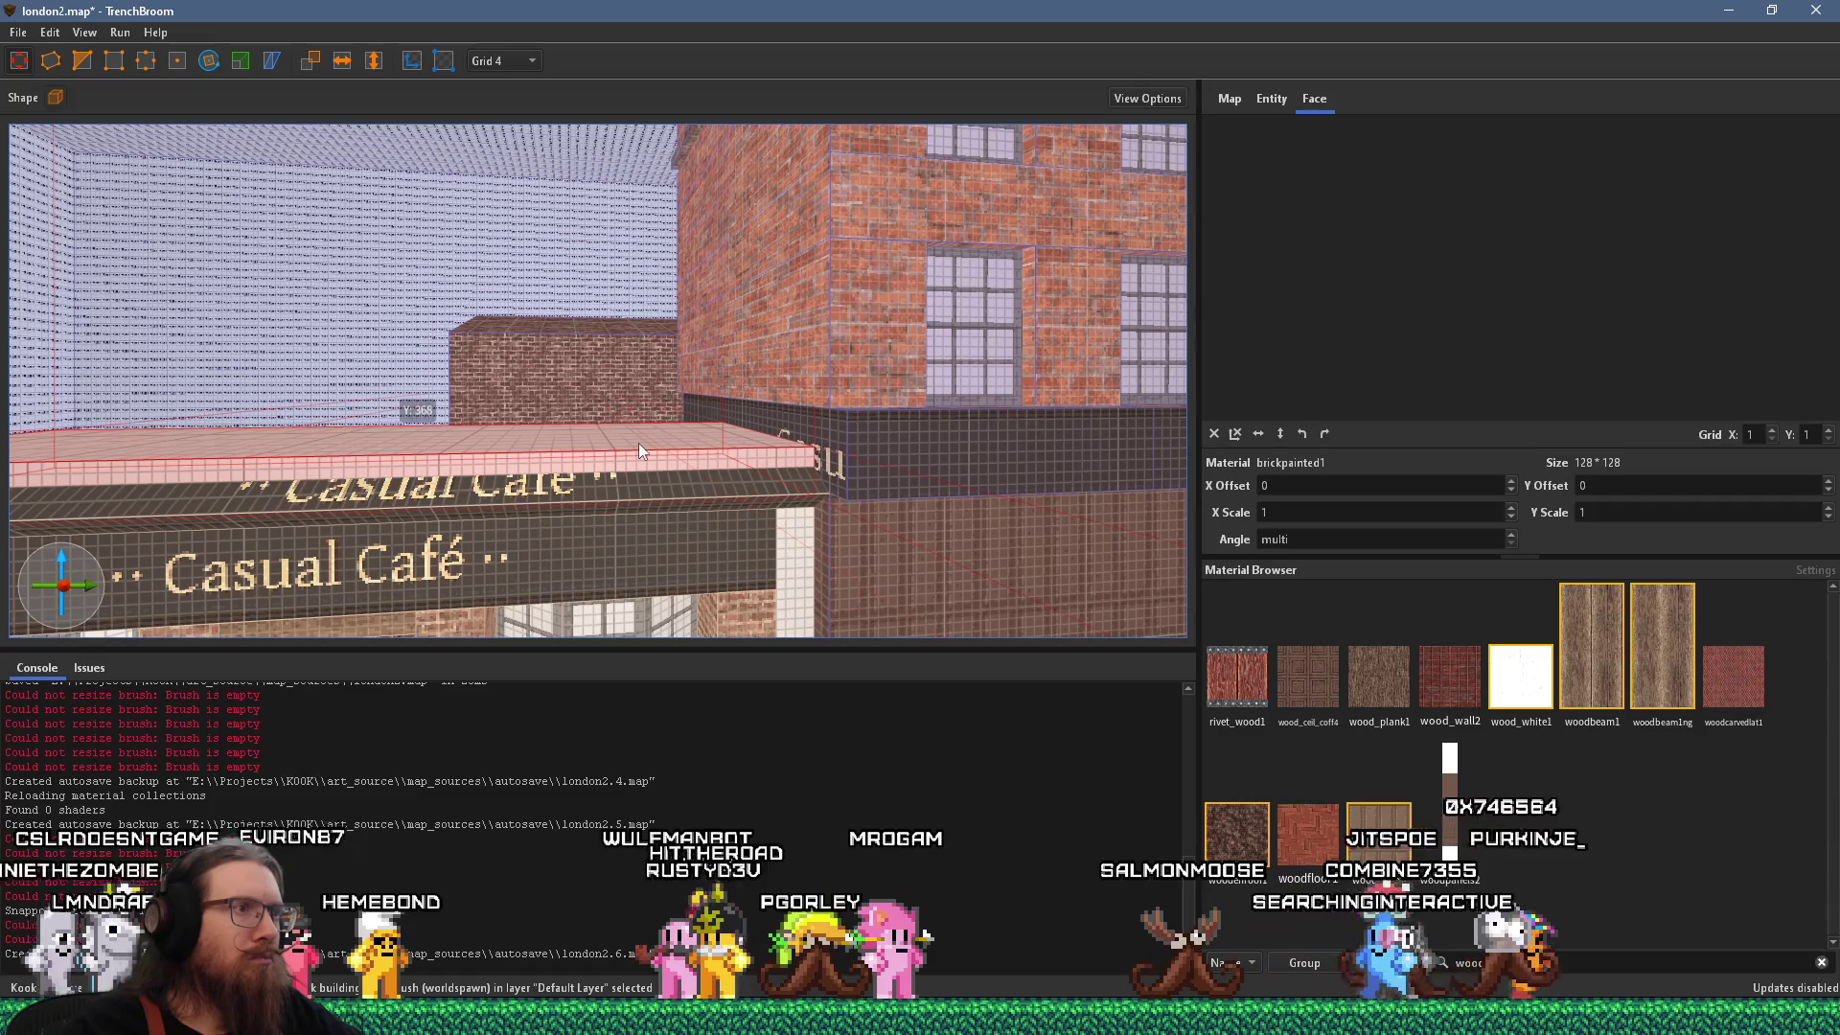
{"action": "key", "text": "alt+Tab"}
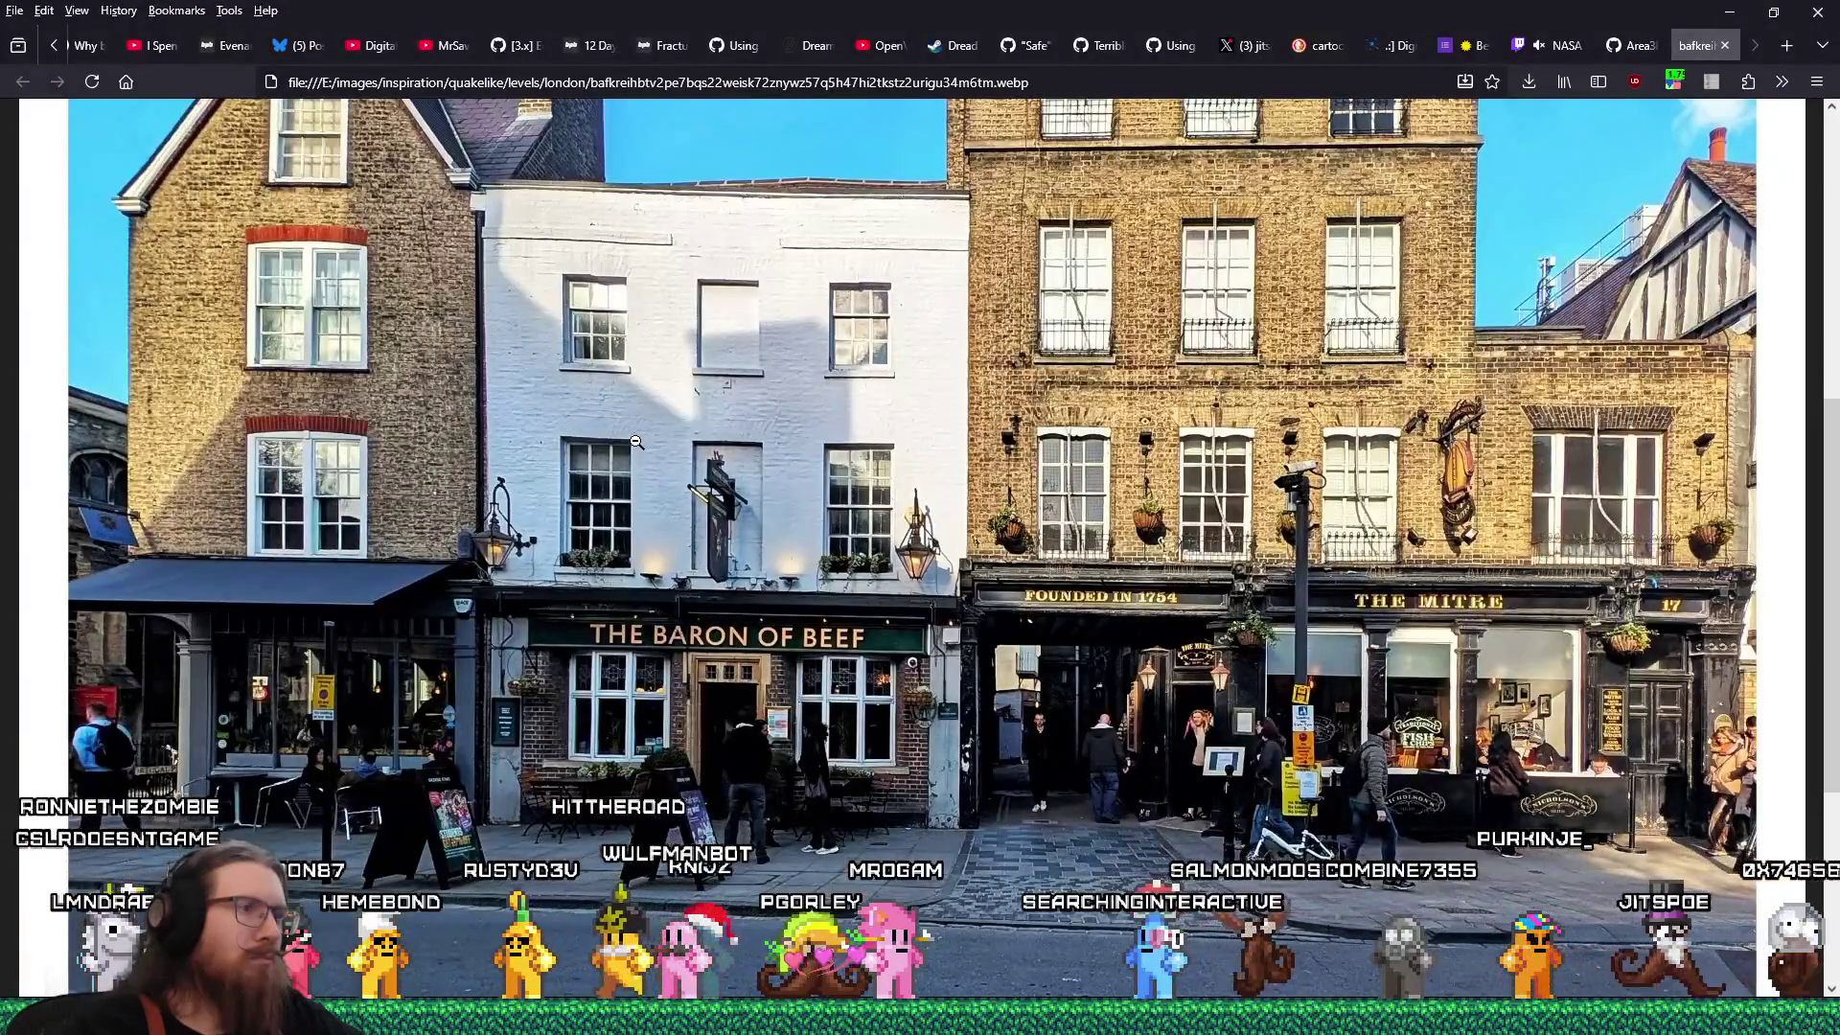
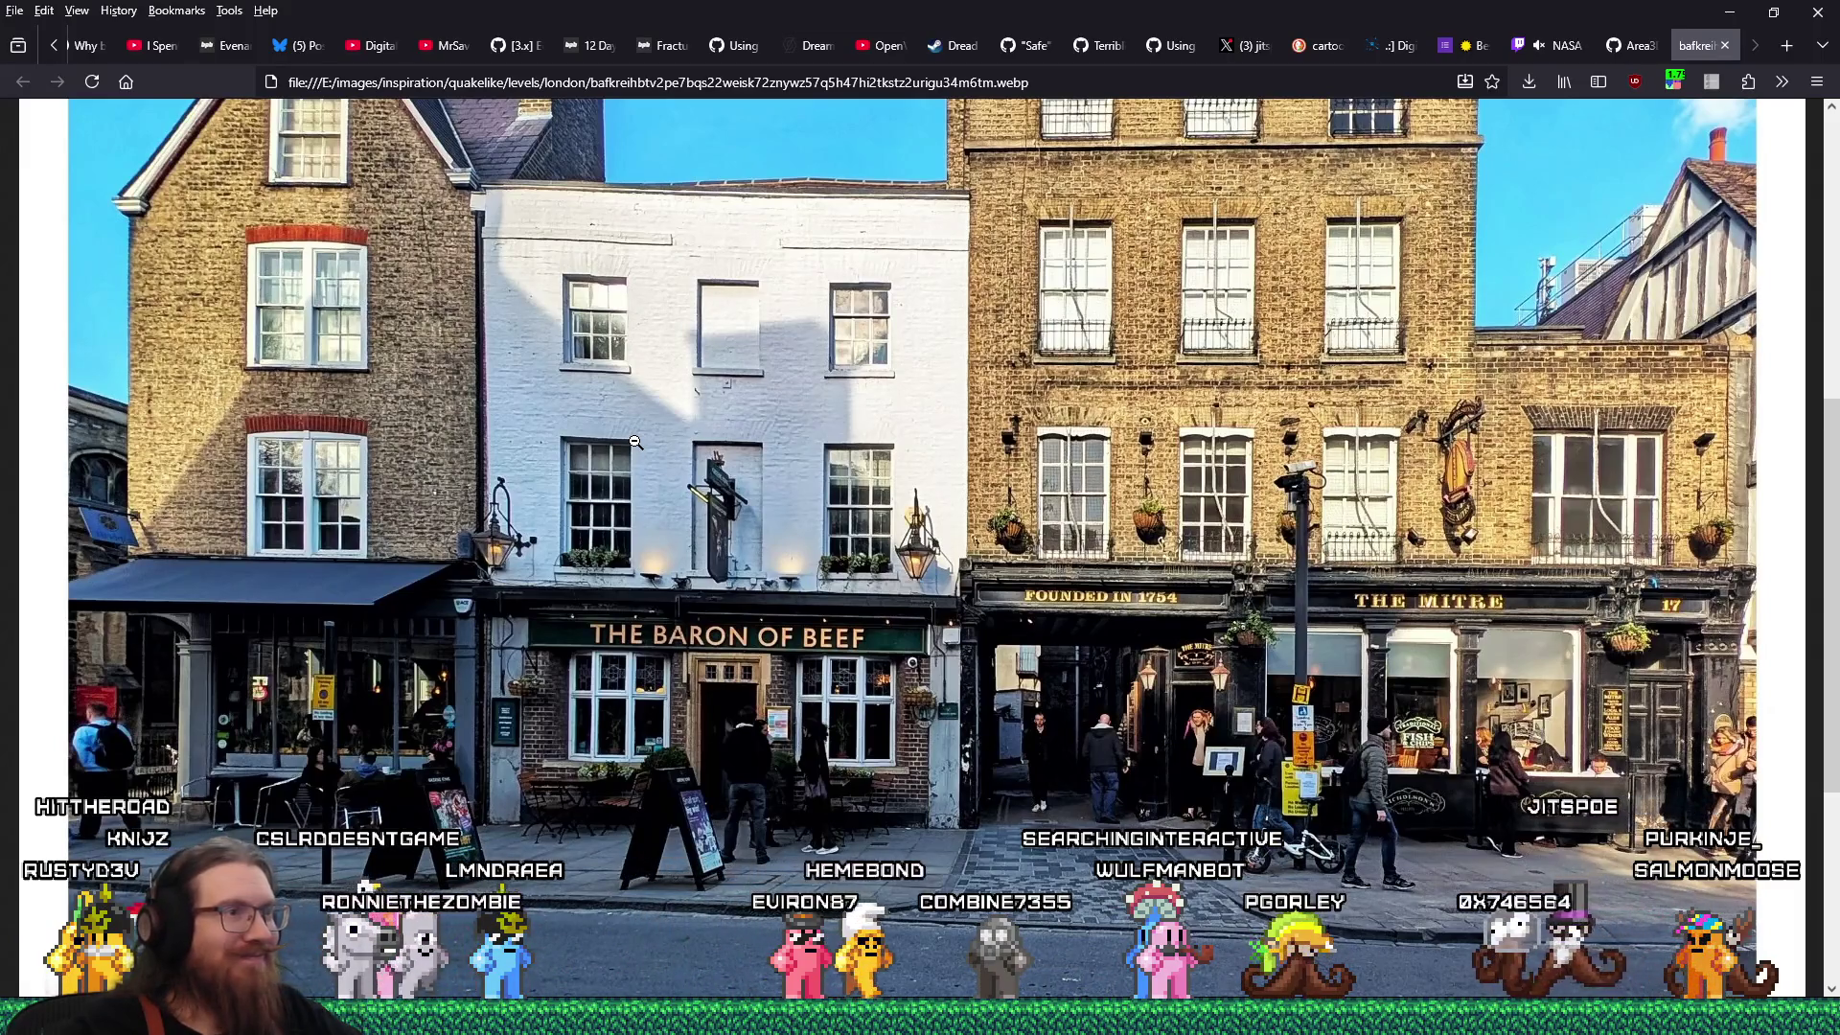
Select the window brush and try moving it onto the wall above the café, then undo.
{"action": "key", "text": "alt+Tab"}
{"action": "scroll", "coordinate": [602, 451], "scroll_direction": "down", "scroll_amount": 3}
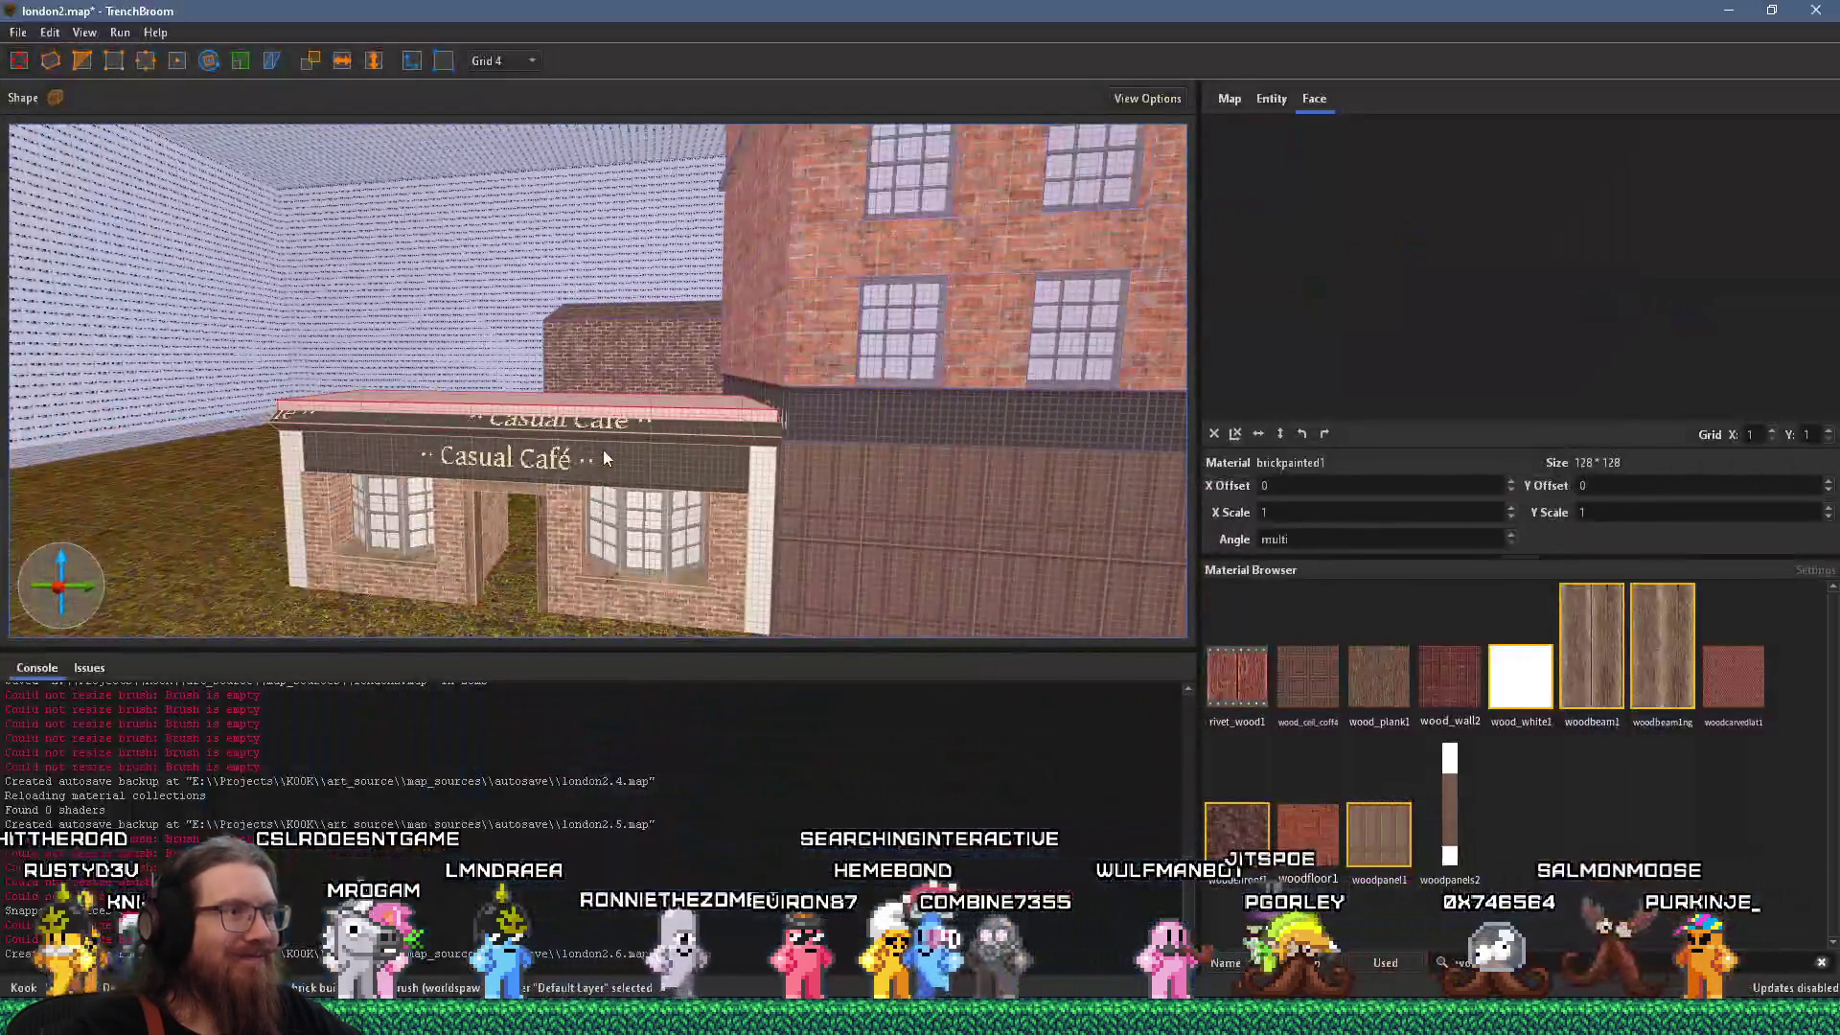
{"action": "left_click", "coordinate": [577, 412]}
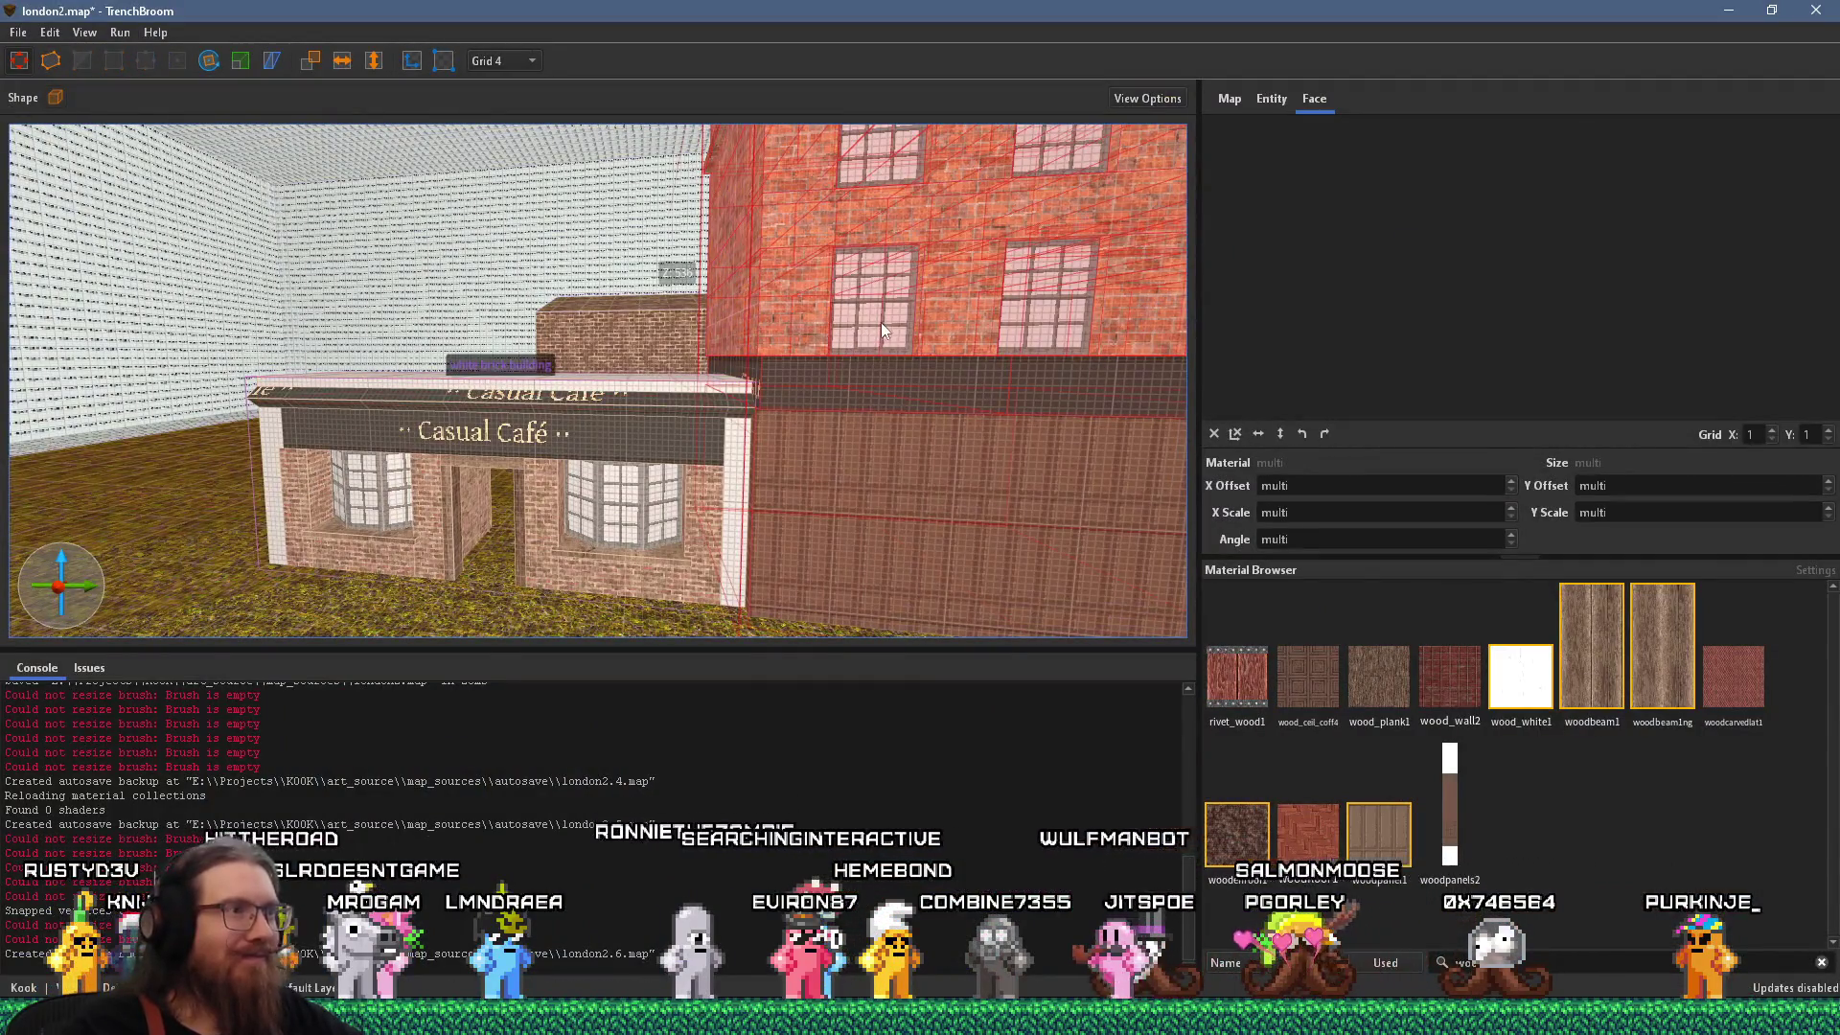
{"action": "left_click", "coordinate": [882, 326]}
{"action": "left_click_drag", "start_coordinate": [901, 316], "coordinate": [696, 321]}
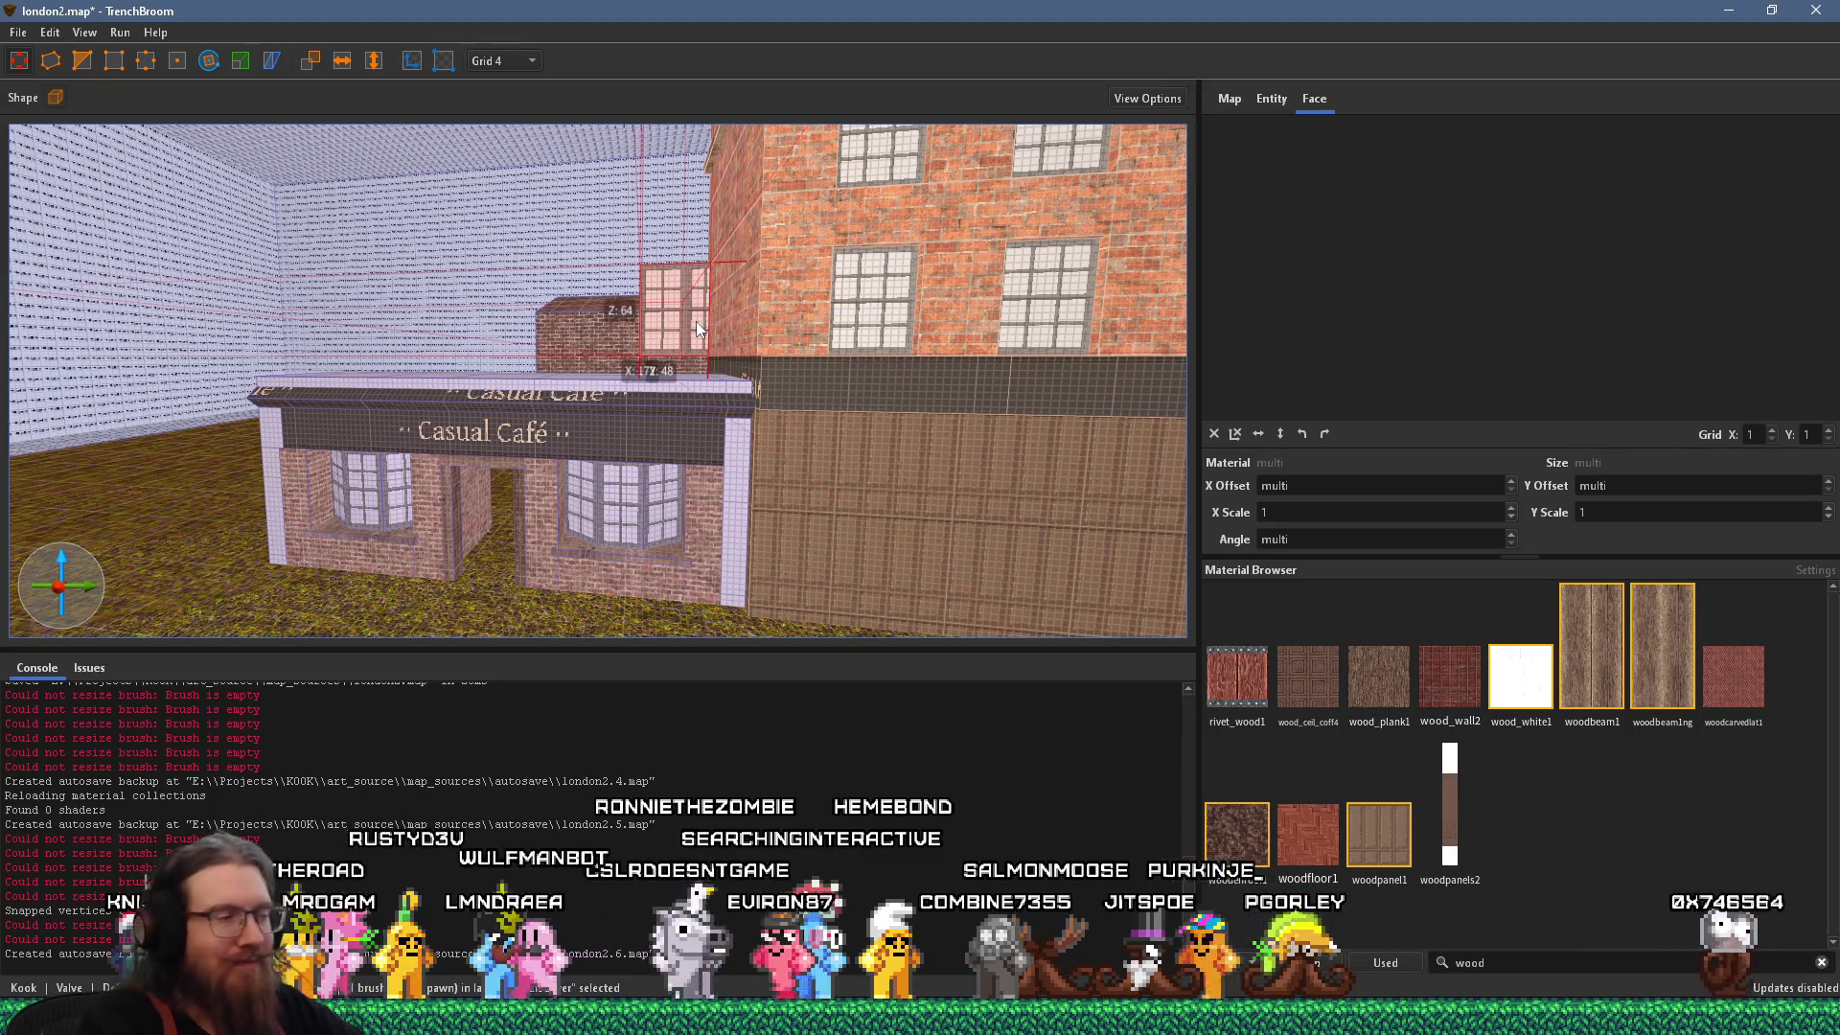
{"action": "key", "text": "ctrl+z"}
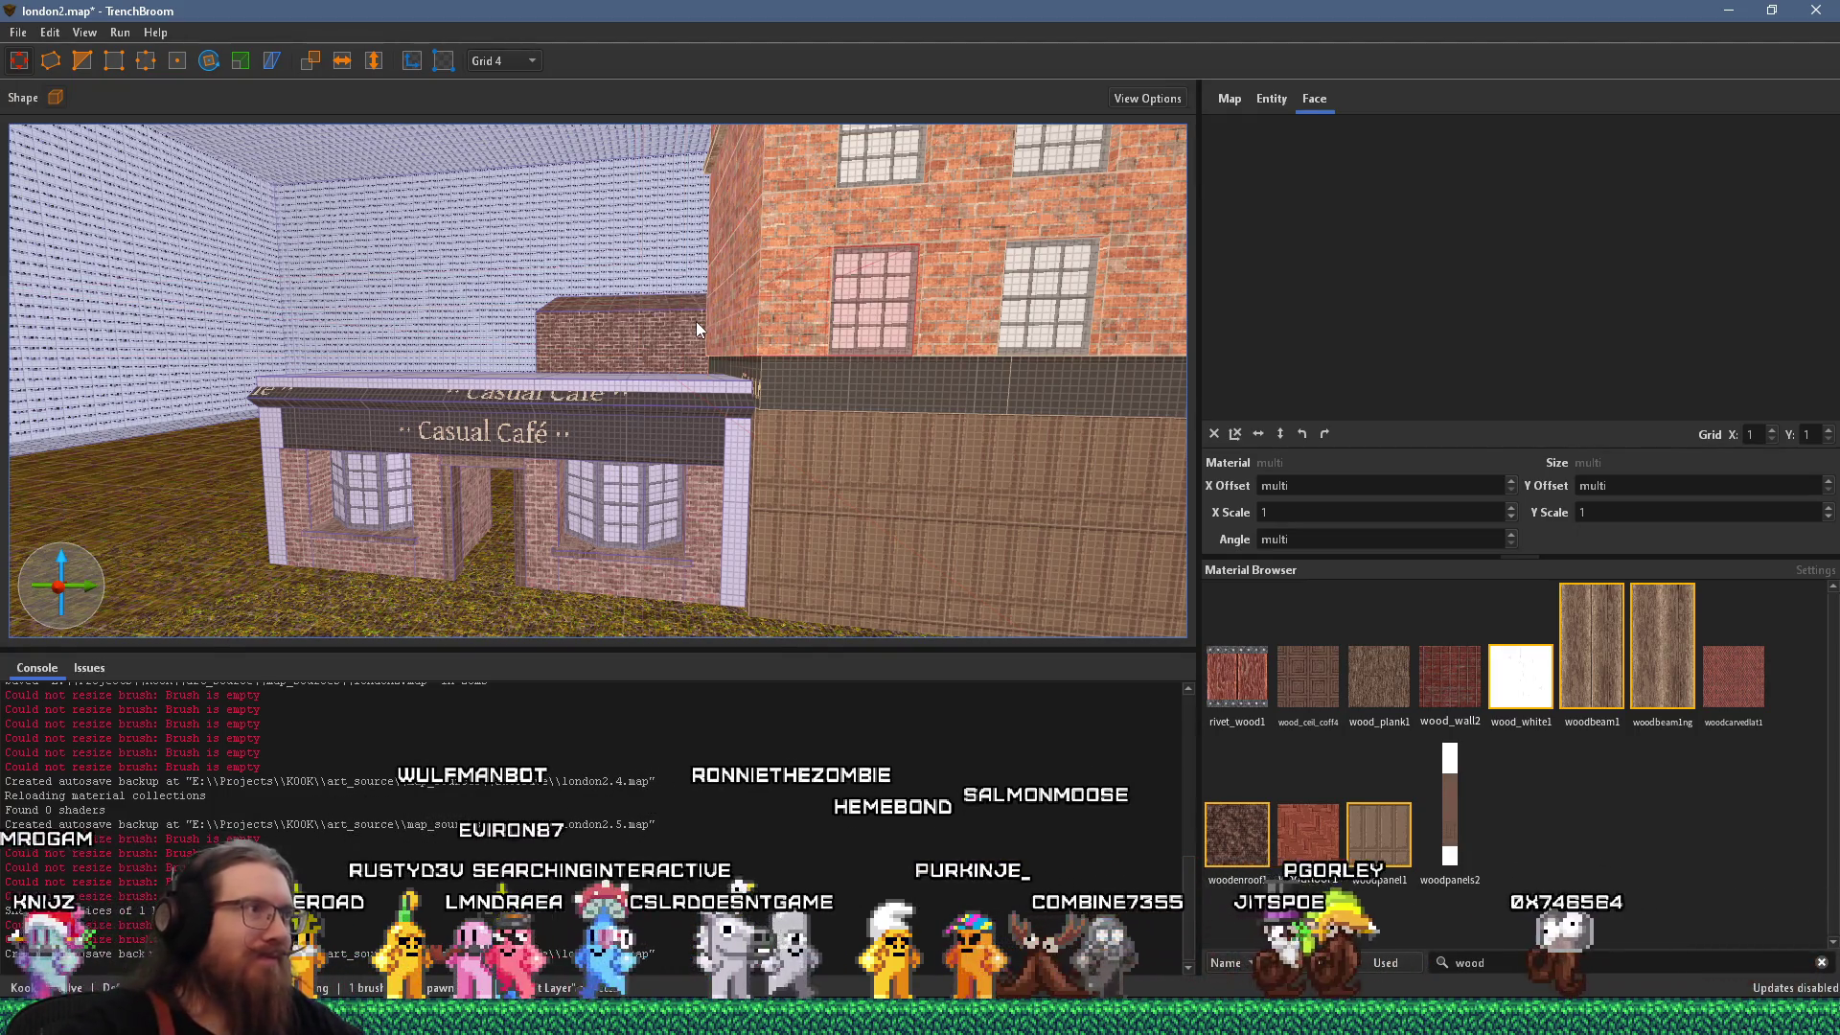
Turn on texture lock and try placing the window against the small brick block.
{"action": "scroll", "coordinate": [740, 394], "scroll_direction": "up", "scroll_amount": 3}
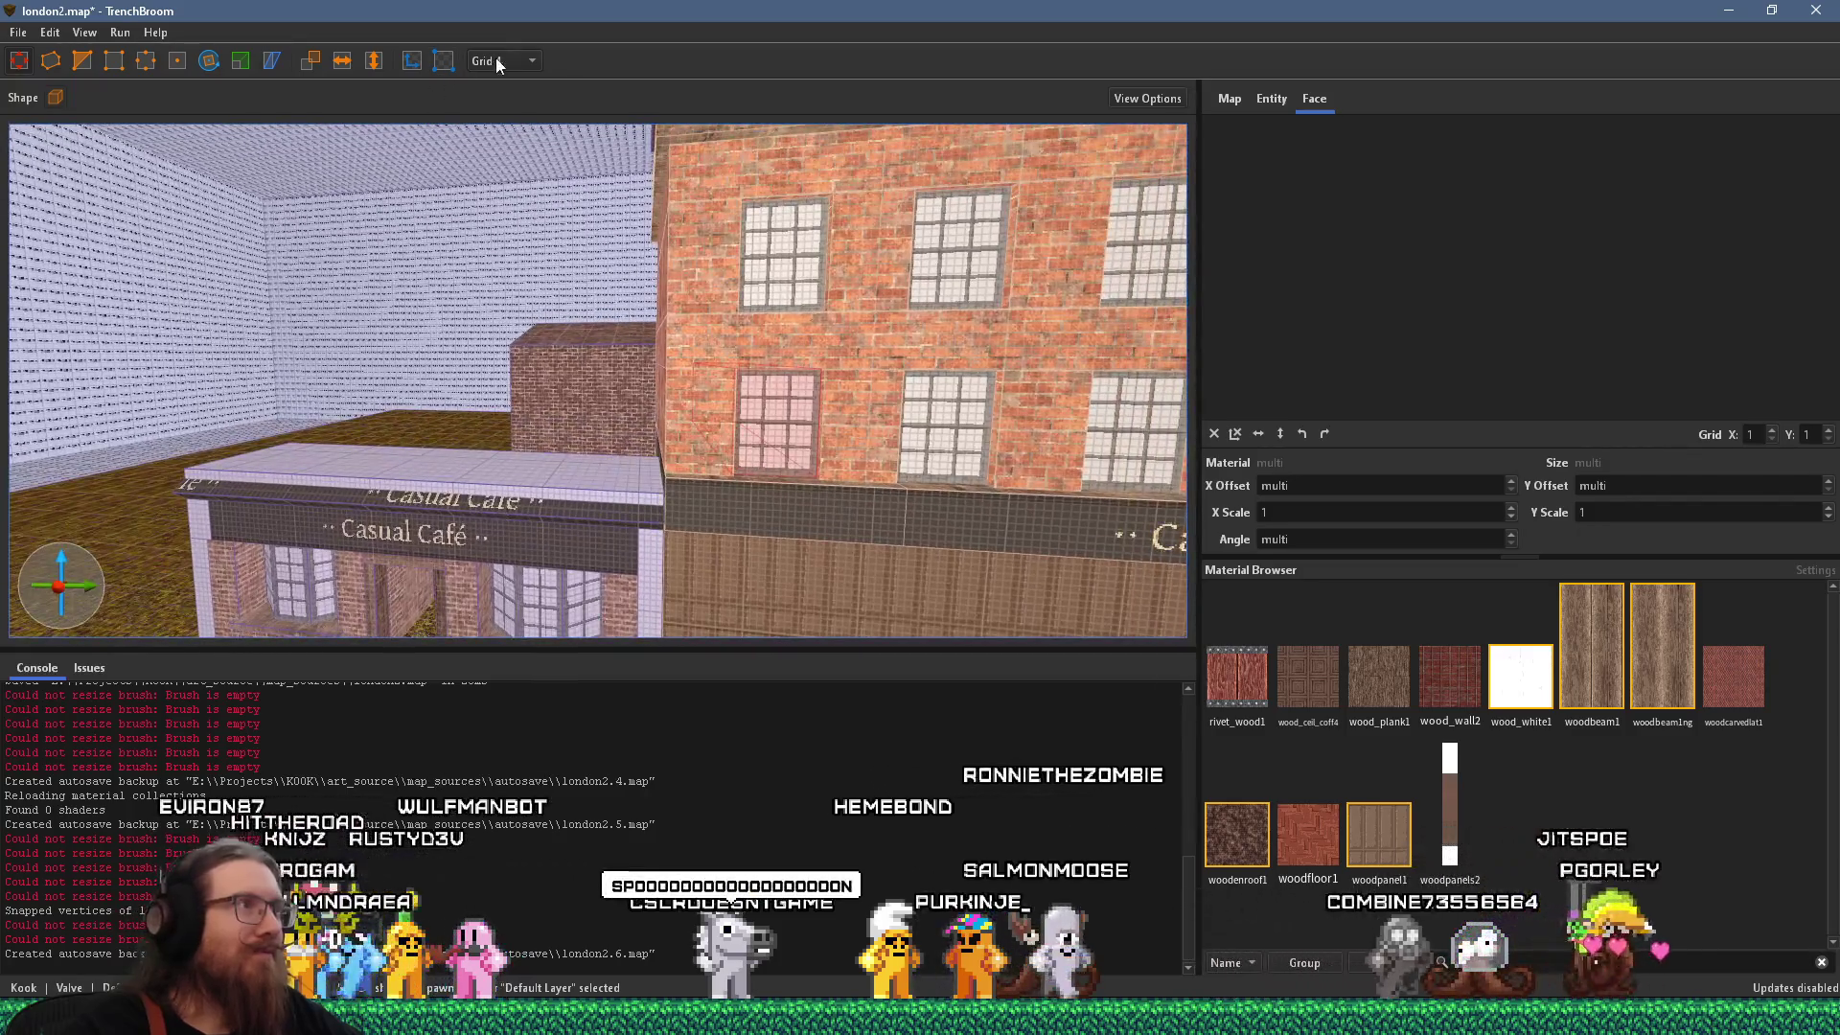
{"action": "left_click", "coordinate": [411, 61]}
{"action": "scroll", "coordinate": [554, 273], "scroll_direction": "up", "scroll_amount": 1}
{"action": "mouse_move", "coordinate": [690, 446]}
{"action": "left_mouse_down"}
{"action": "mouse_move", "coordinate": [494, 412]}
{"action": "mouse_move", "coordinate": [860, 464]}
{"action": "left_mouse_up"}
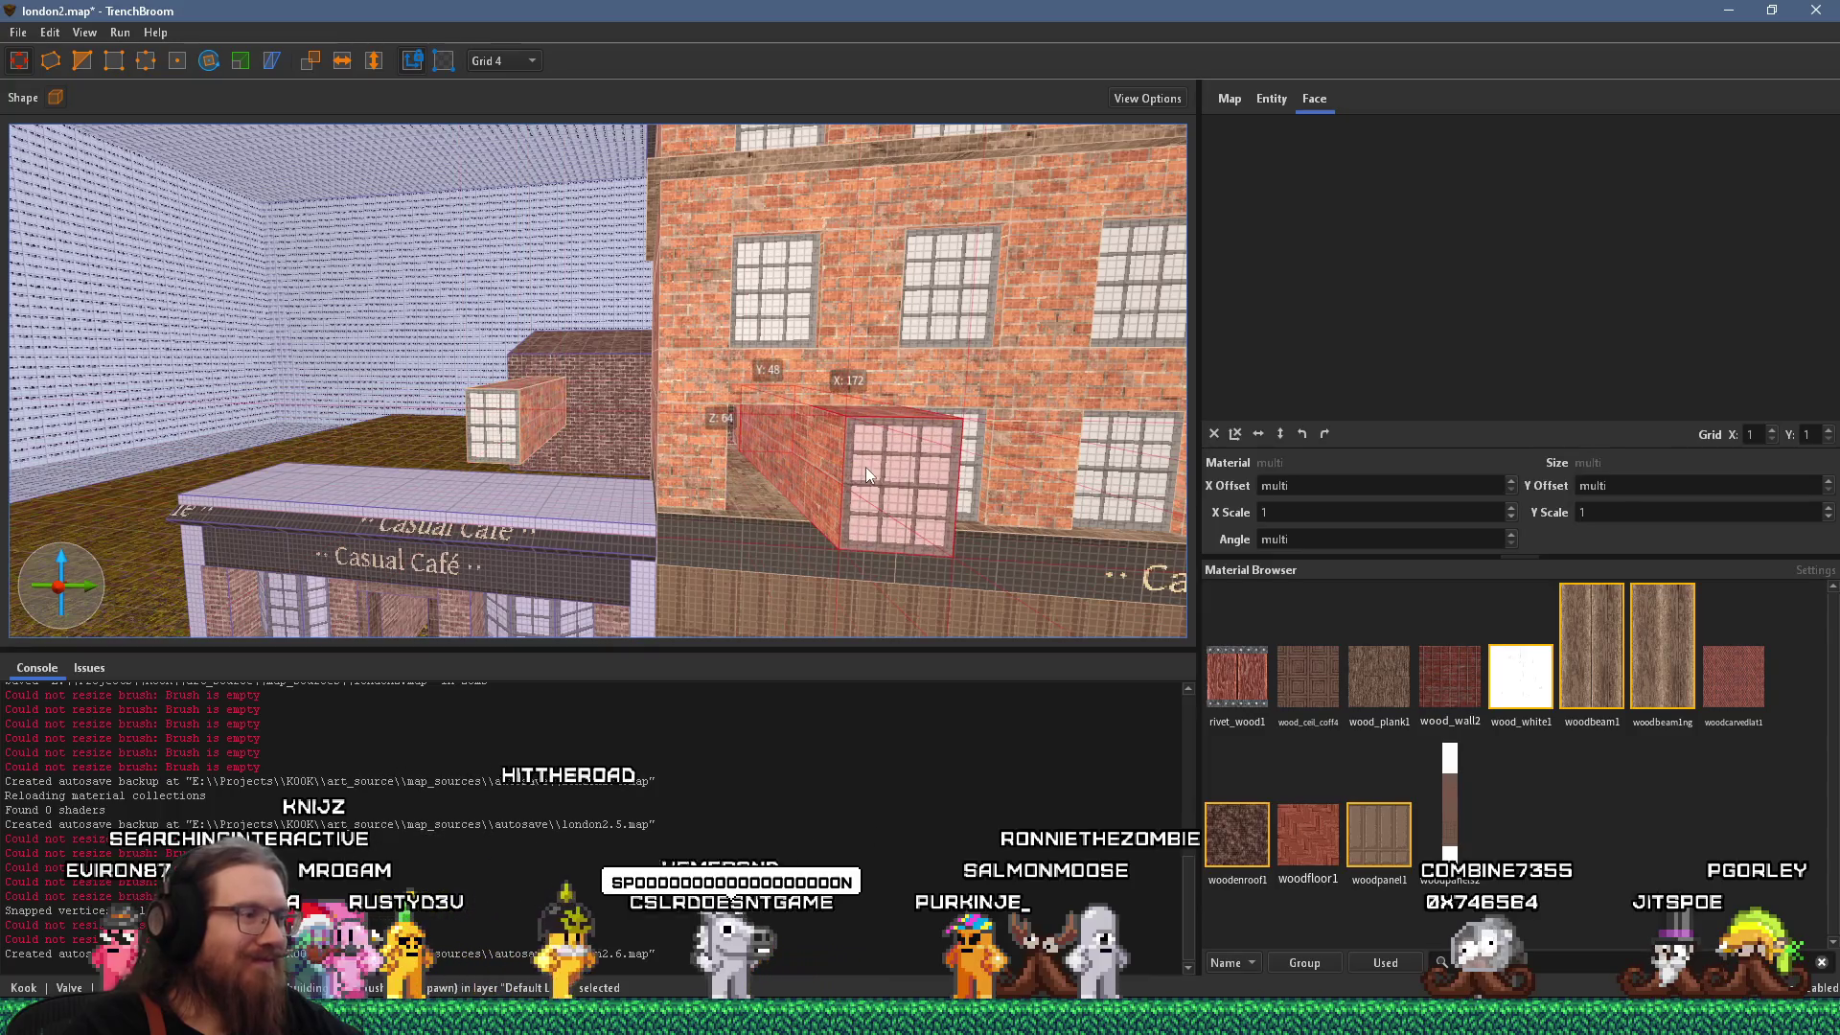
{"action": "key", "text": "ctrl+z"}
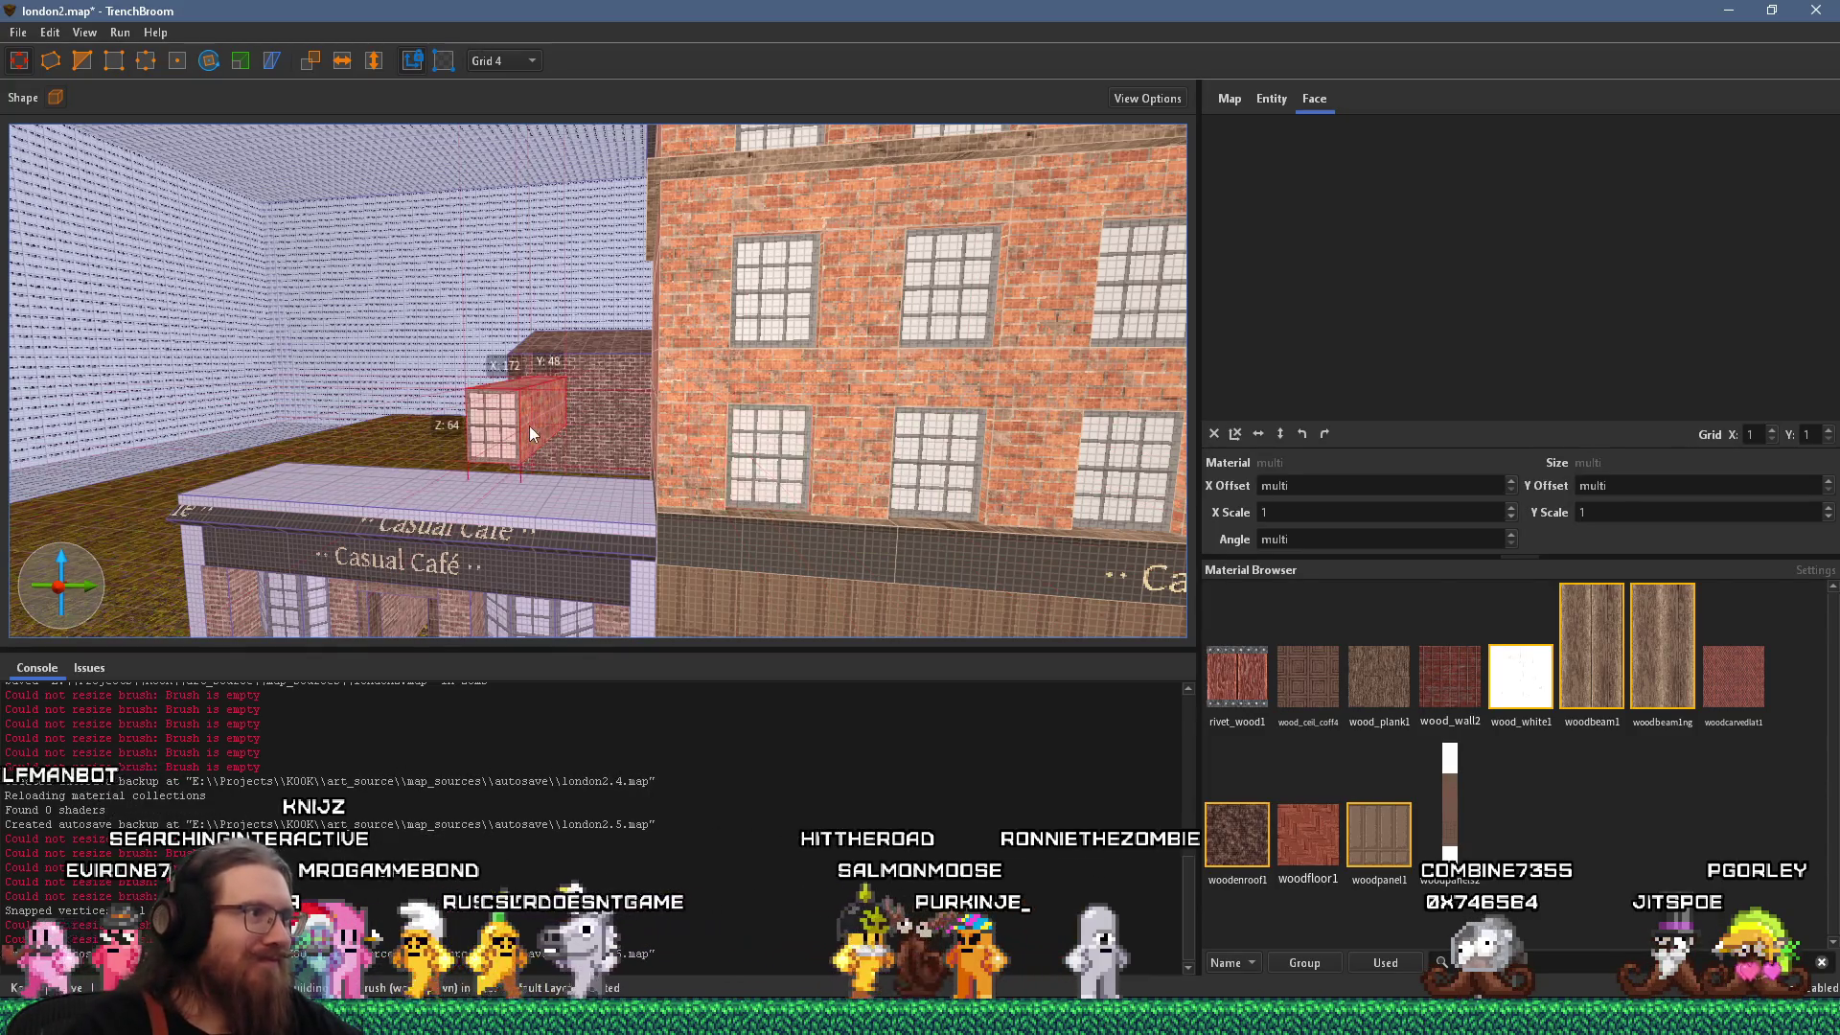
Move the window from the Cafe building group into the white brick building group.
{"action": "right_click", "coordinate": [529, 426]}
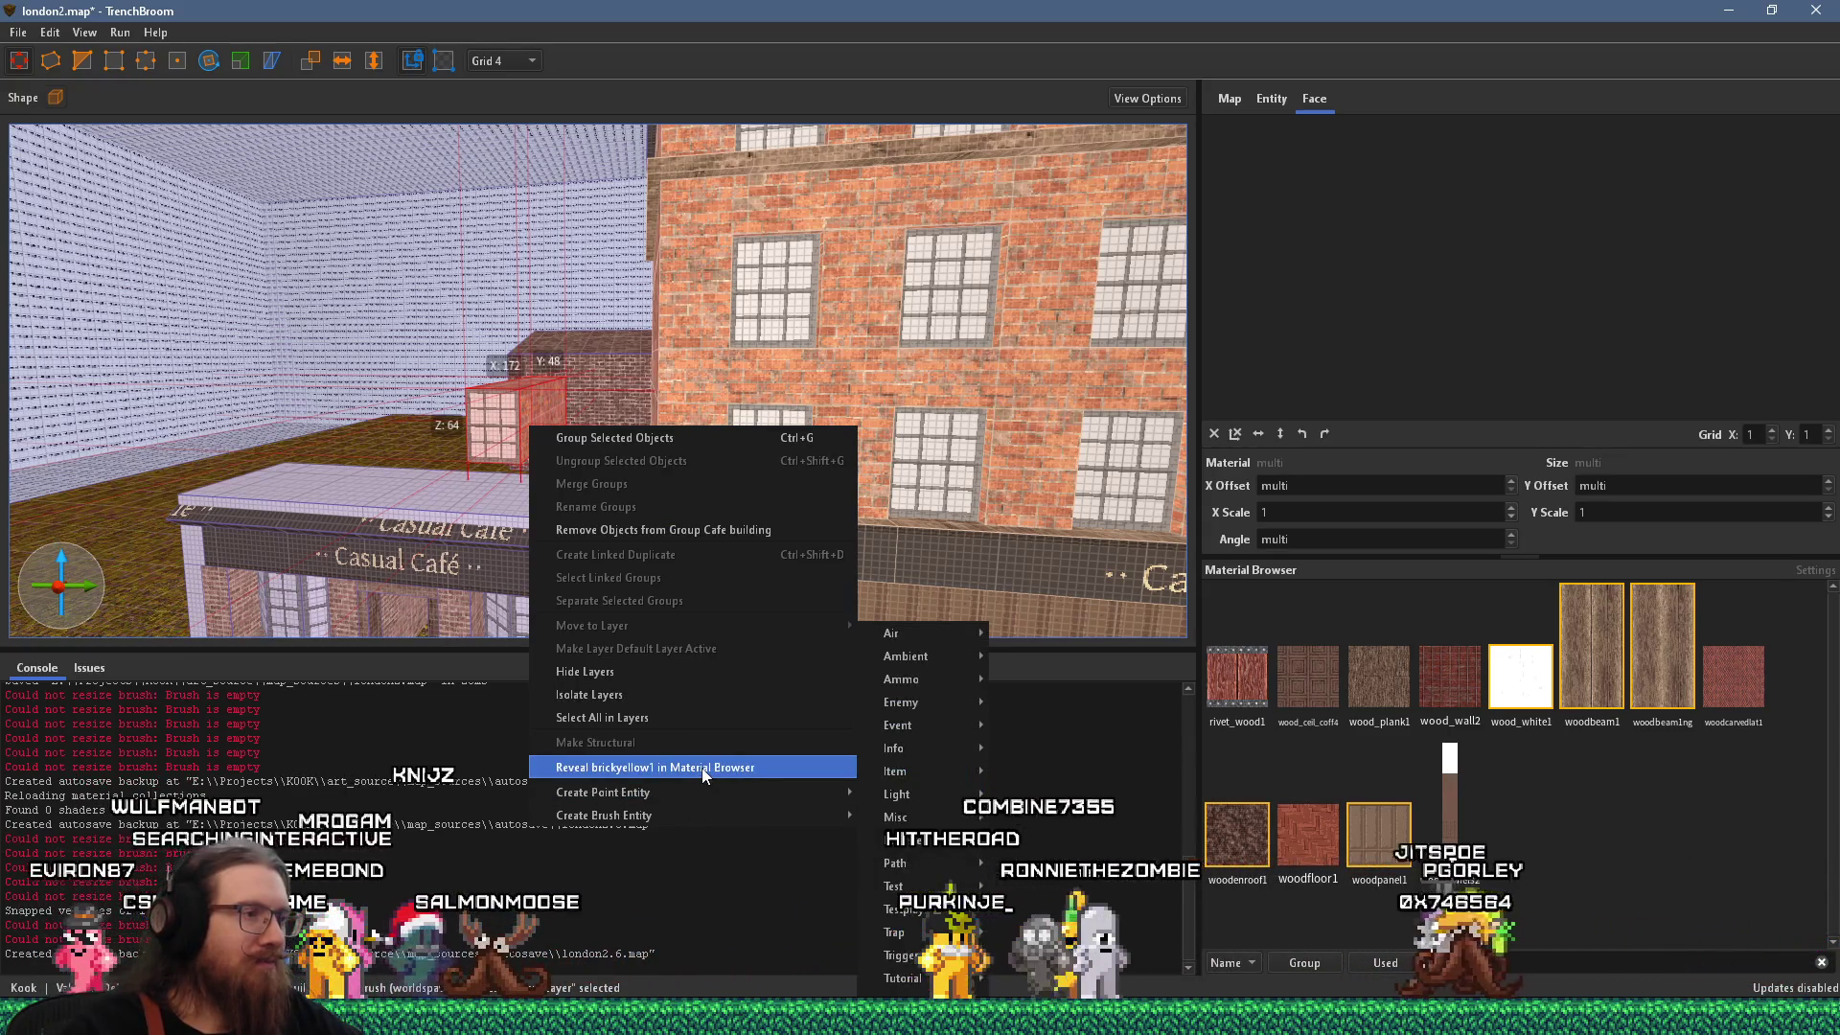
{"action": "left_click", "coordinate": [659, 530]}
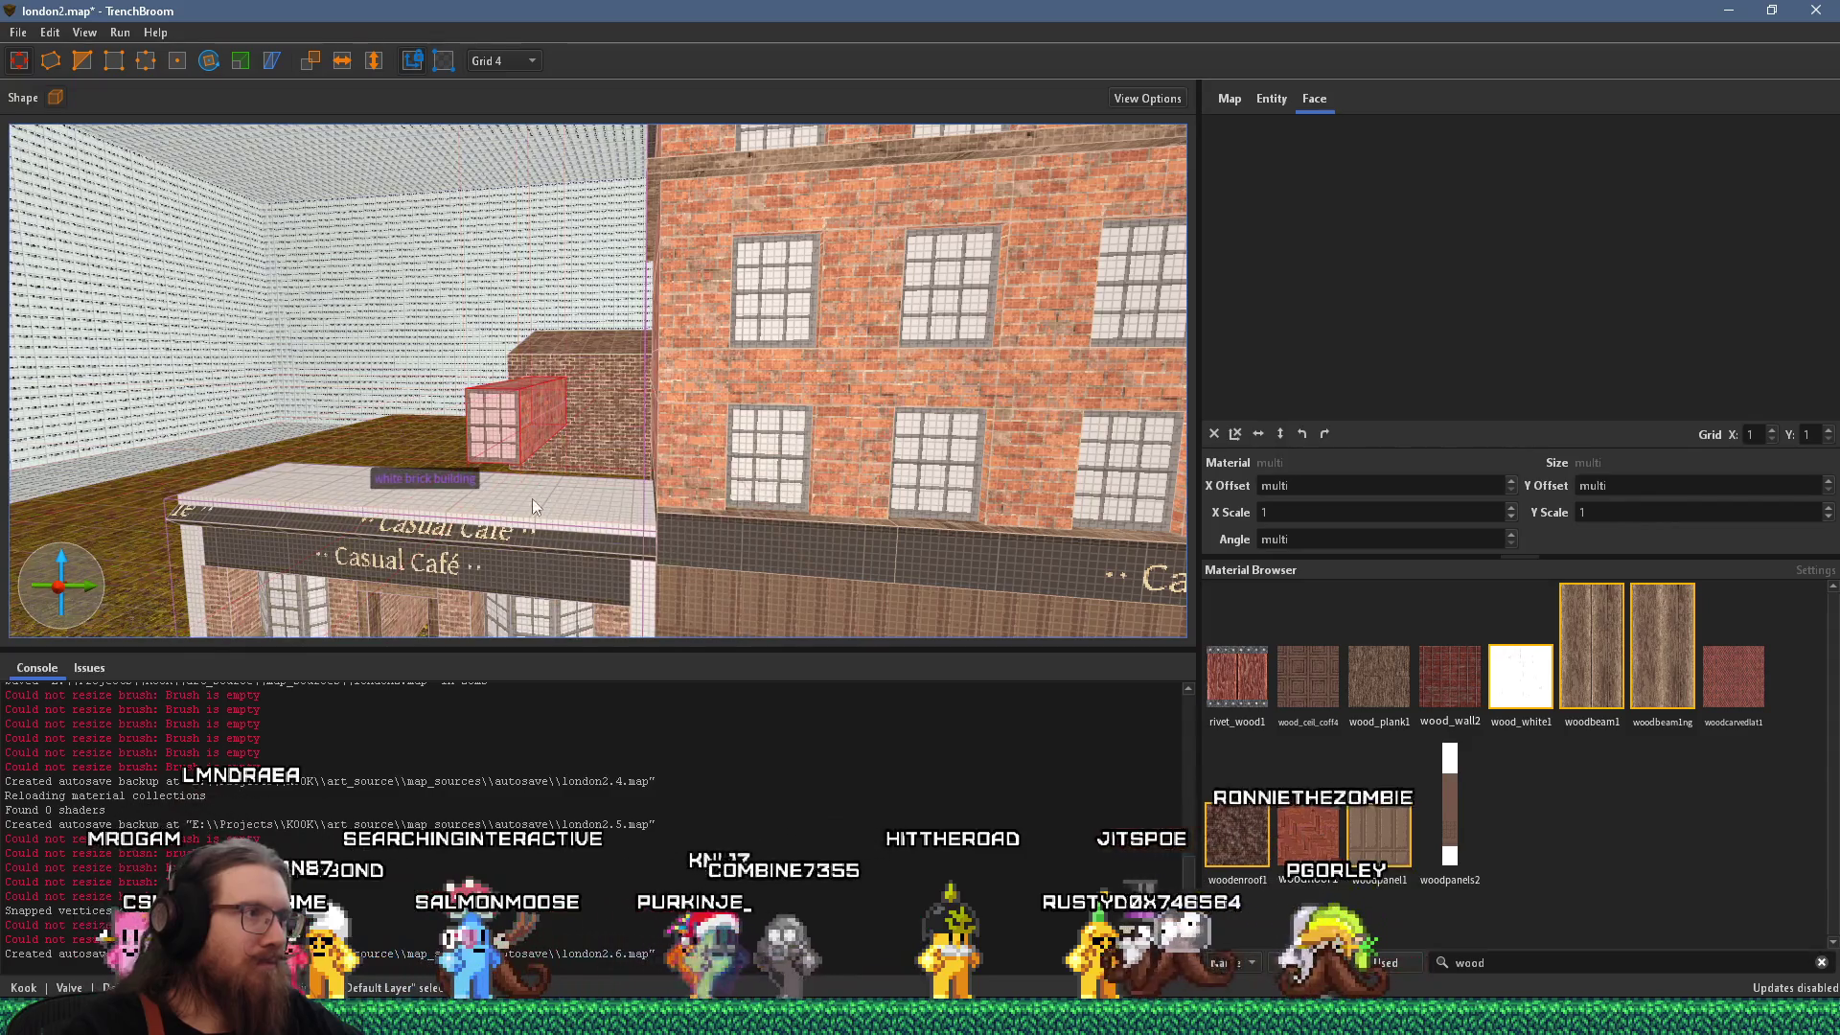
{"action": "right_click", "coordinate": [538, 515]}
{"action": "left_click", "coordinate": [671, 618]}
{"action": "key", "text": "Escape"}
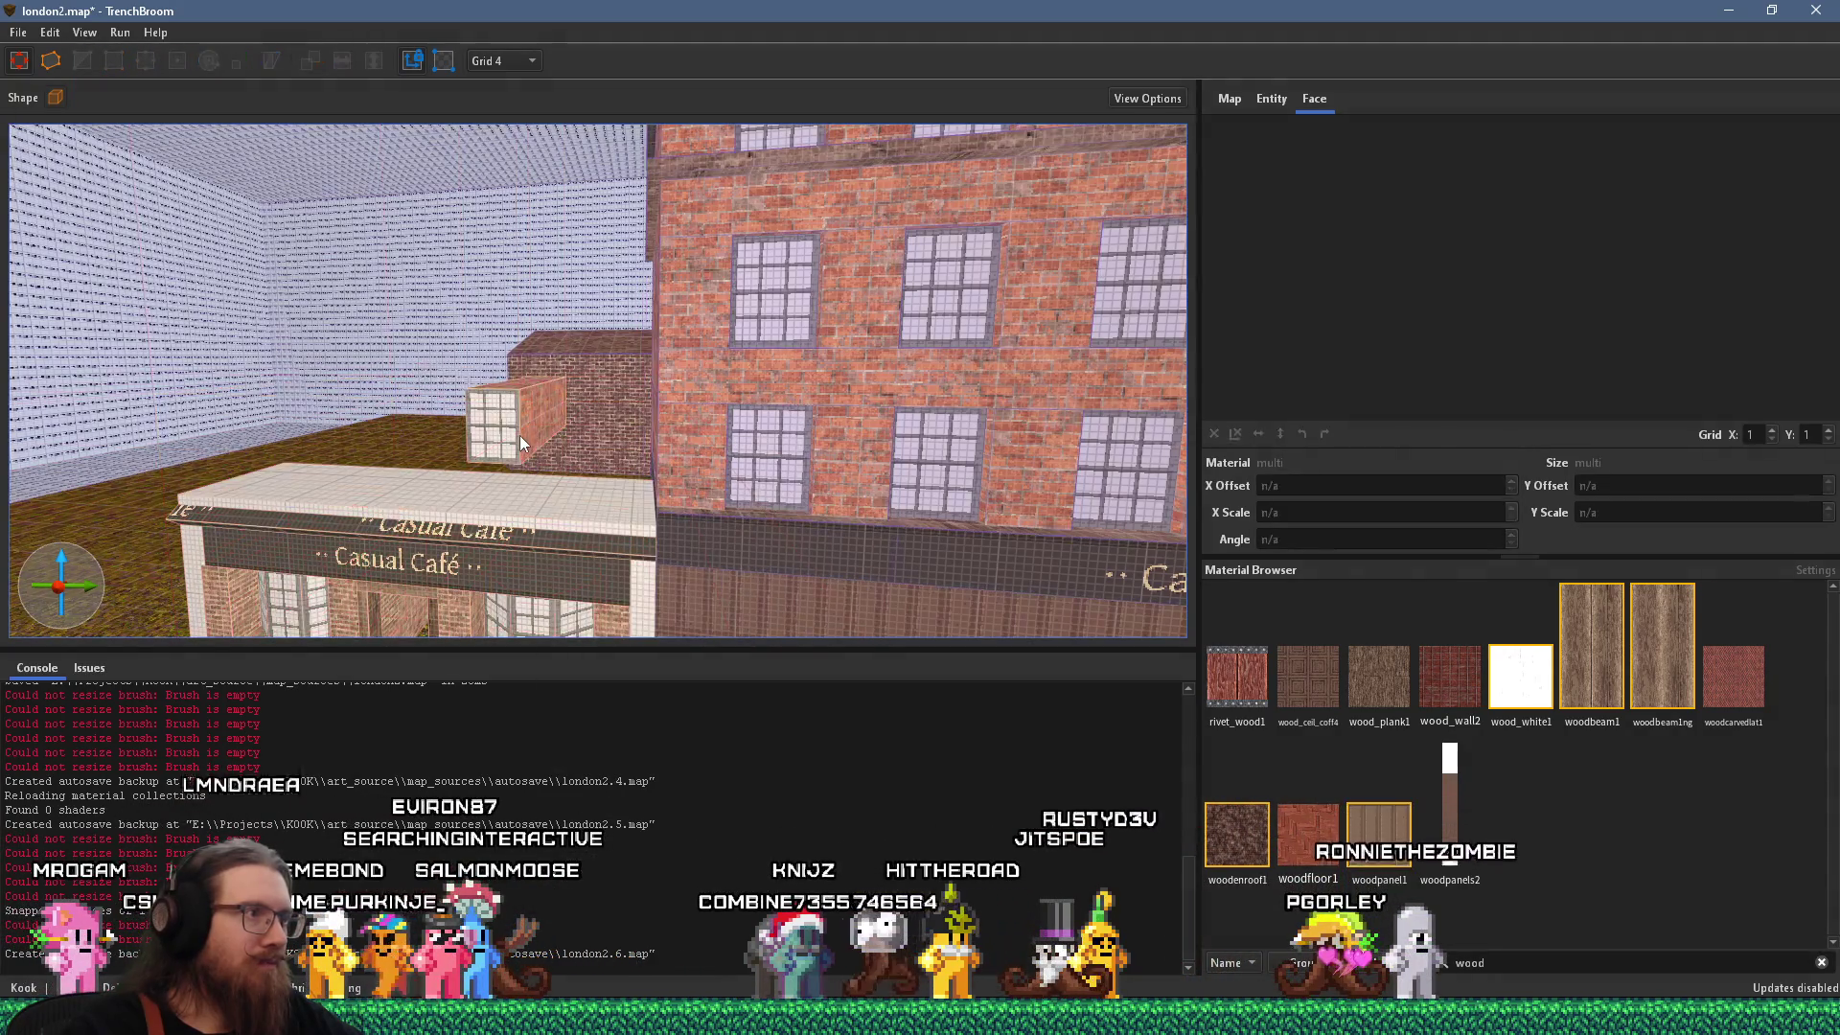
{"action": "key", "text": "alt+Tab"}
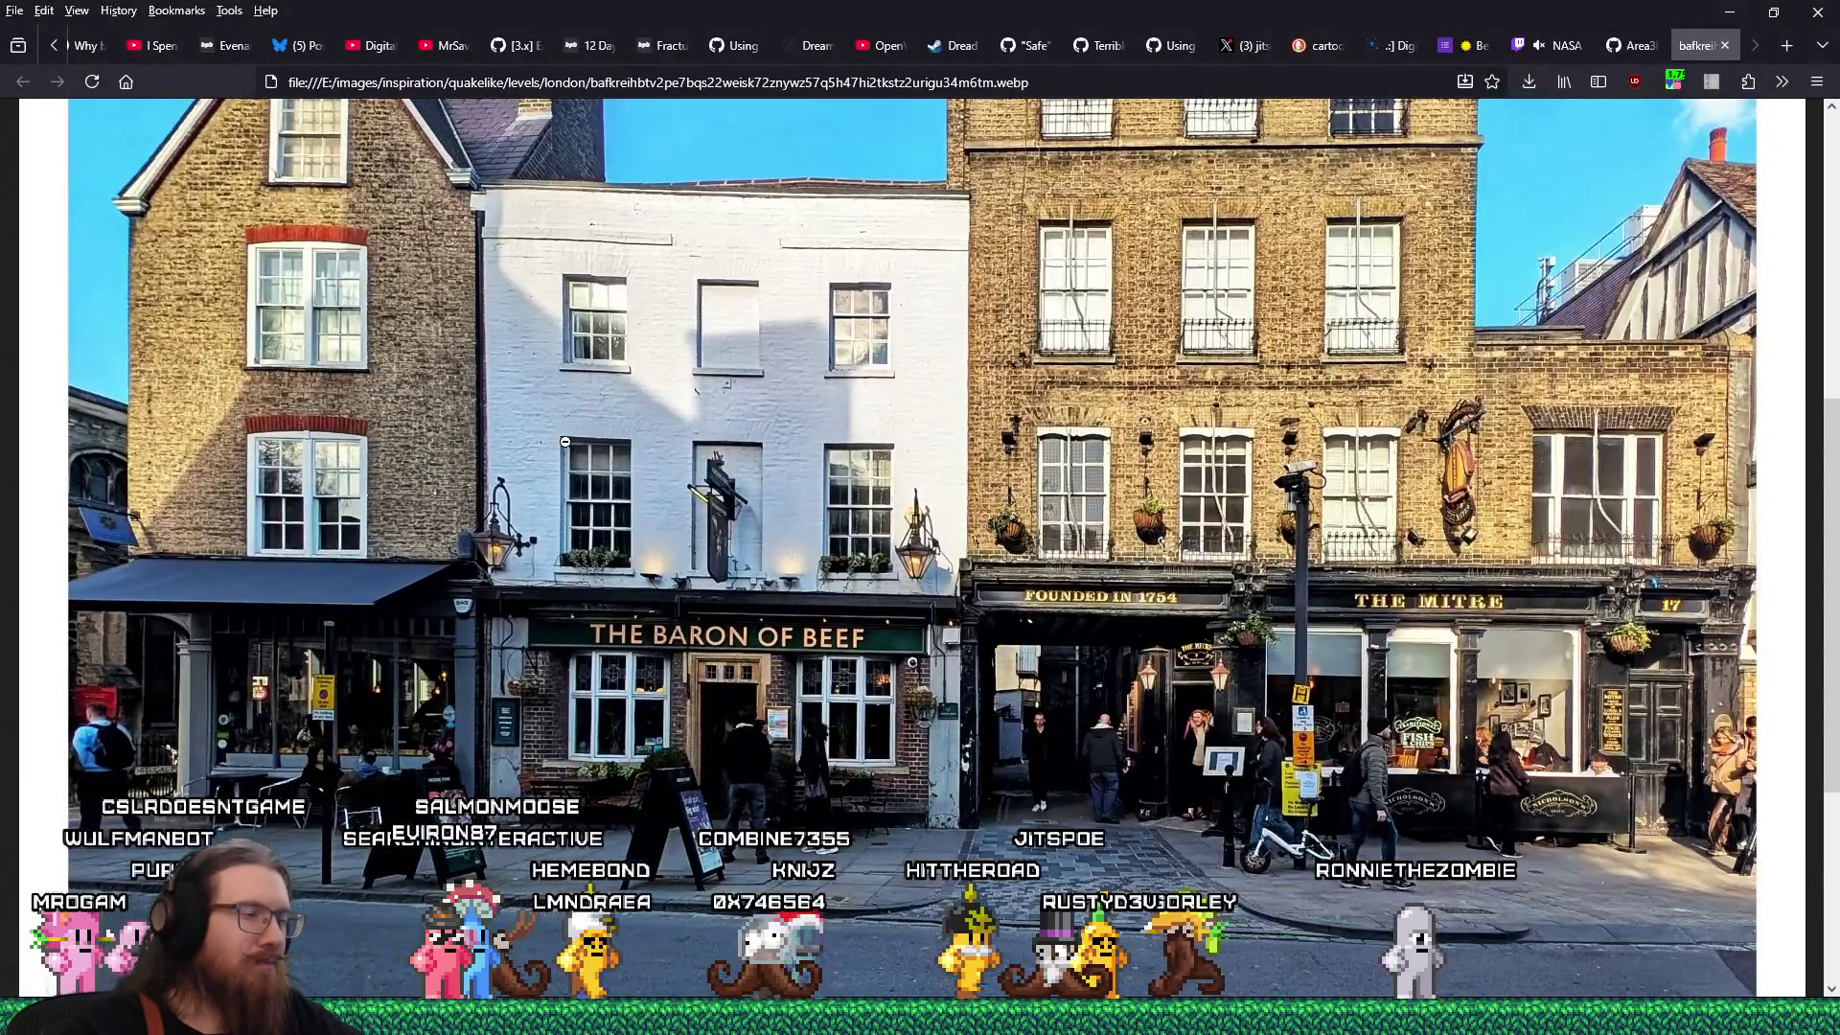
Select the pink window brush and orbit to view it head-on.
{"action": "key", "text": "alt+Tab"}
{"action": "left_click", "coordinate": [579, 318]}
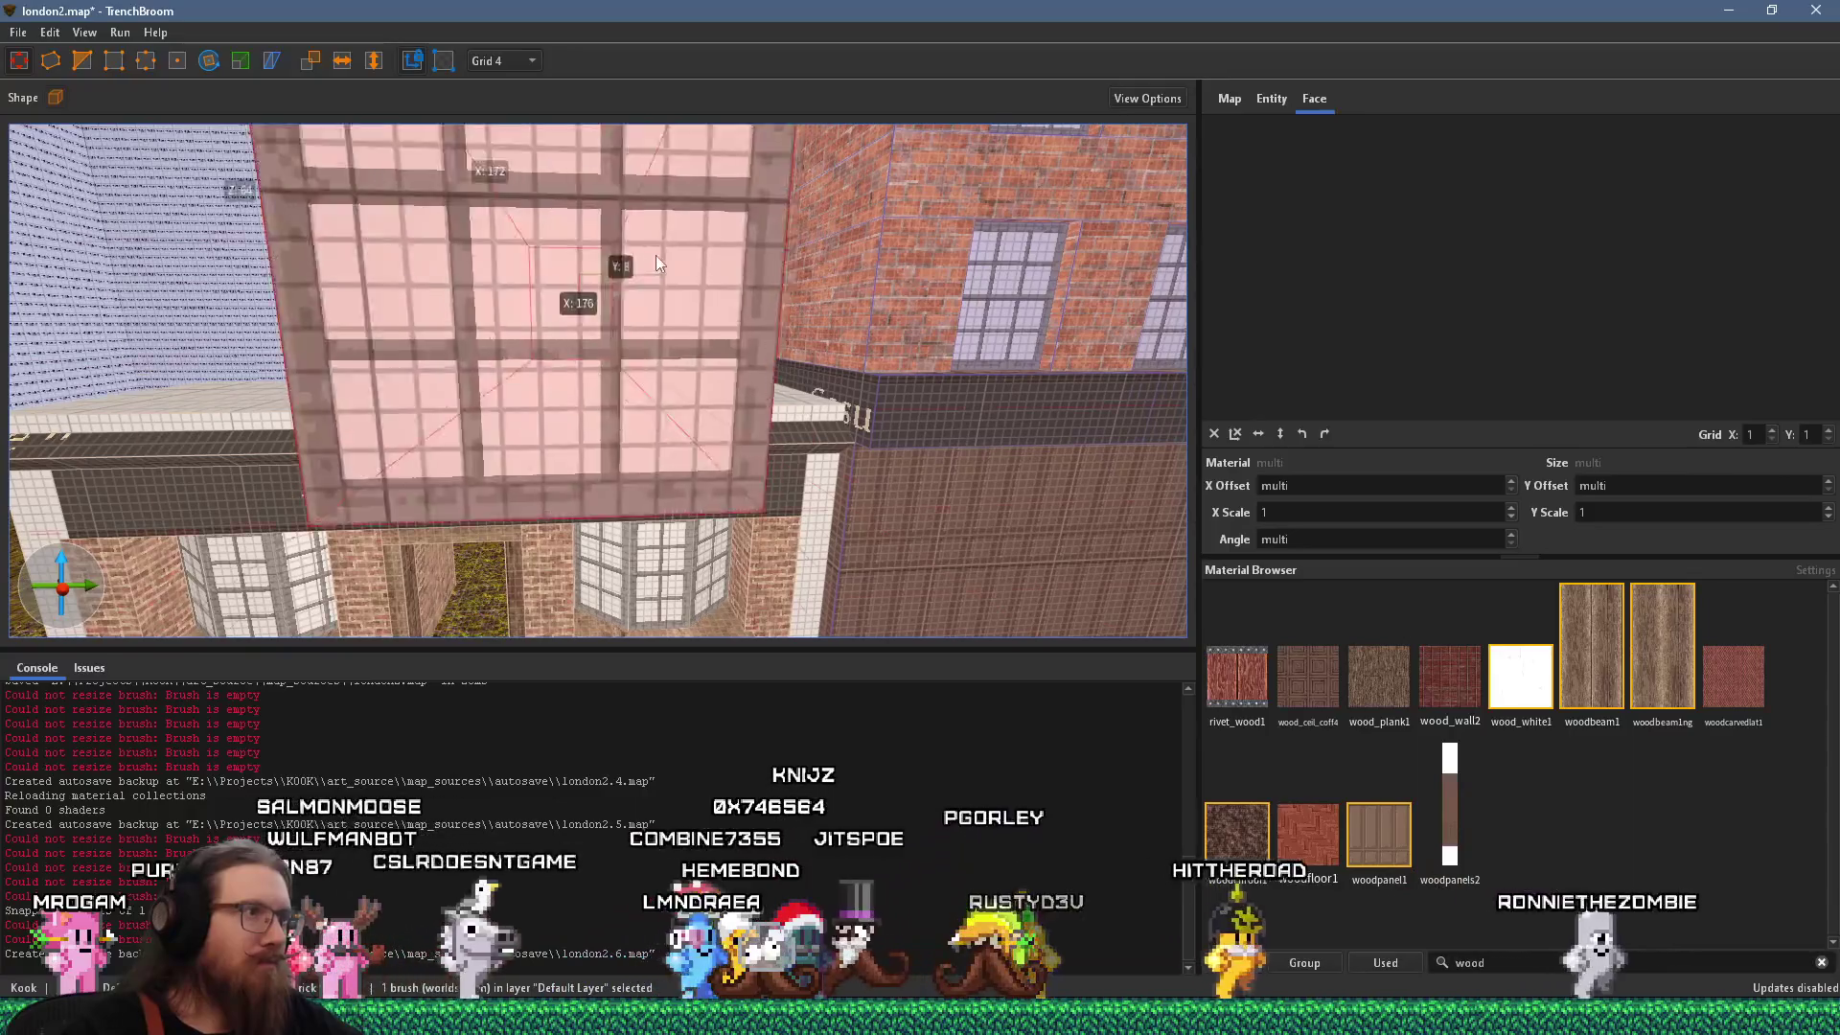
{"action": "scroll", "coordinate": [722, 319], "scroll_direction": "down", "scroll_amount": 5}
{"action": "mouse_move", "coordinate": [726, 312]}
{"action": "left_mouse_down"}
{"action": "mouse_move", "coordinate": [694, 320]}
{"action": "mouse_move", "coordinate": [612, 430]}
{"action": "left_mouse_up"}
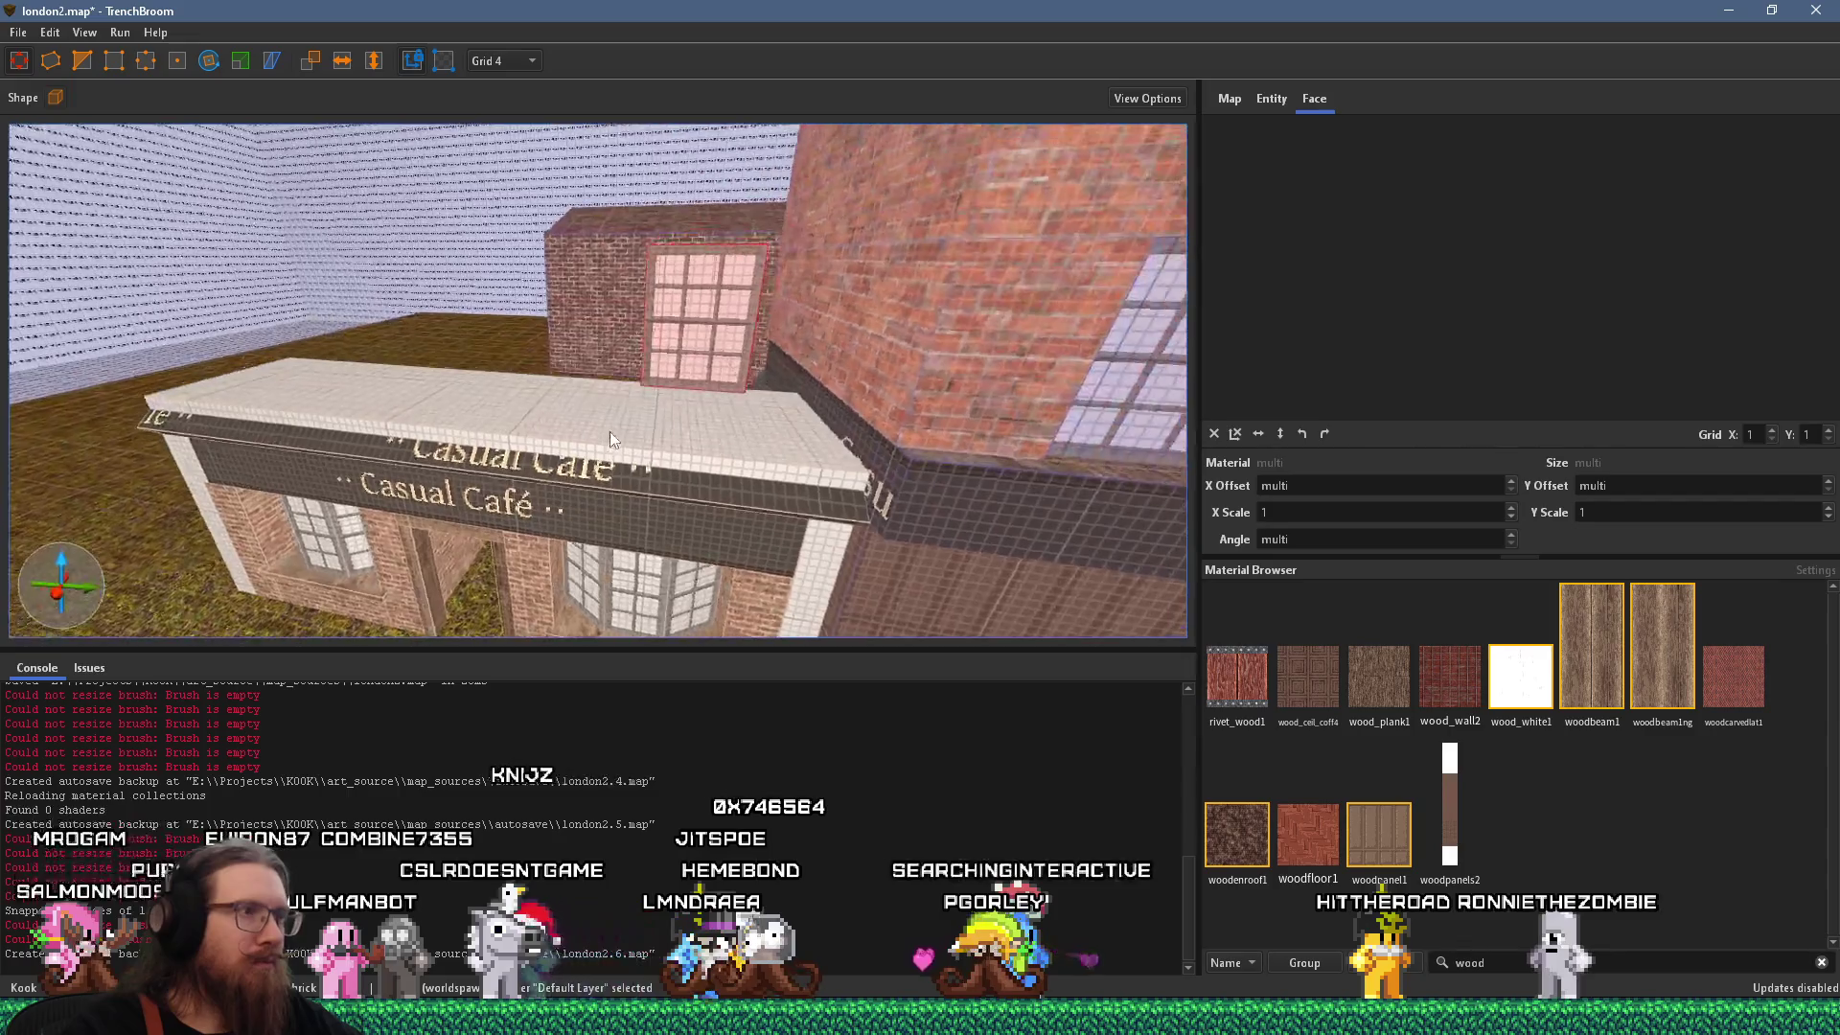
{"action": "scroll", "coordinate": [674, 396], "scroll_direction": "up", "scroll_amount": 2}
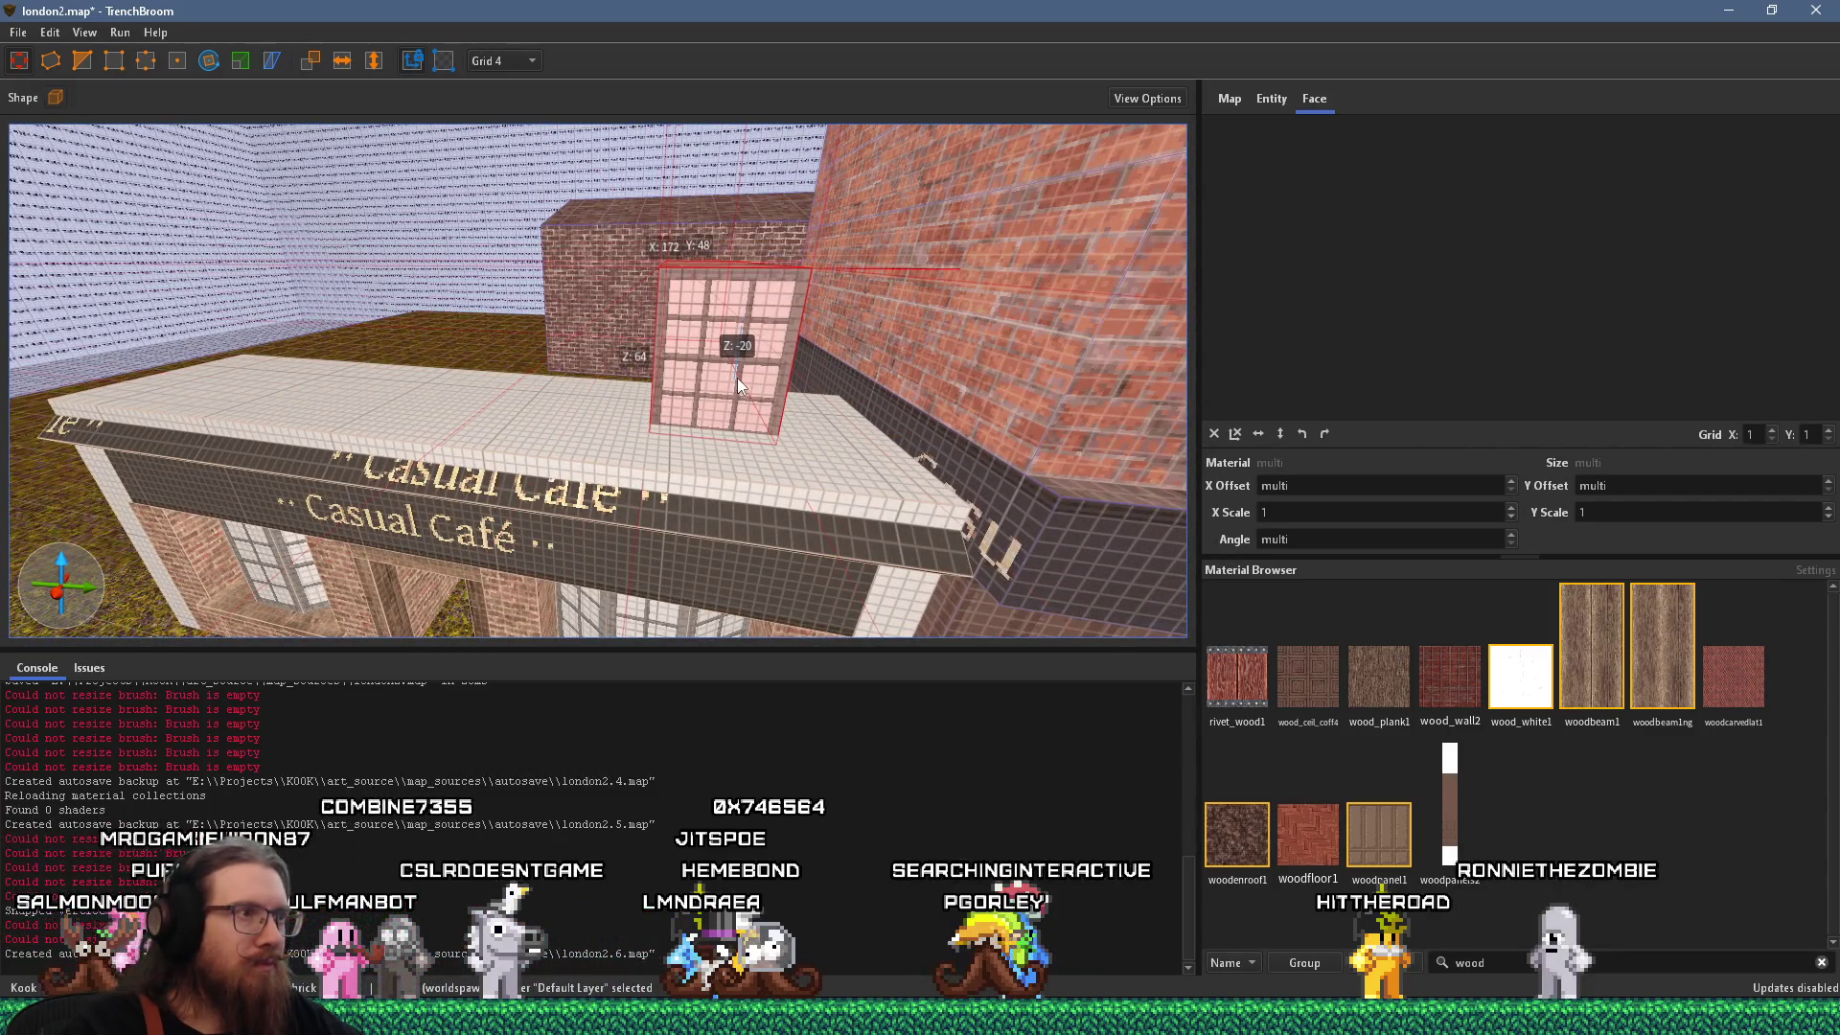
{"action": "scroll", "coordinate": [739, 370], "scroll_direction": "up", "scroll_amount": 2}
{"action": "mouse_move", "coordinate": [717, 400]}
{"action": "left_mouse_down"}
{"action": "mouse_move", "coordinate": [698, 403]}
{"action": "mouse_move", "coordinate": [661, 324]}
{"action": "mouse_move", "coordinate": [682, 366]}
{"action": "mouse_move", "coordinate": [690, 552]}
{"action": "mouse_move", "coordinate": [646, 530]}
{"action": "mouse_move", "coordinate": [637, 565]}
{"action": "mouse_move", "coordinate": [610, 491]}
{"action": "mouse_move", "coordinate": [462, 475]}
{"action": "mouse_move", "coordinate": [527, 370]}
{"action": "mouse_move", "coordinate": [601, 351]}
{"action": "mouse_move", "coordinate": [667, 470]}
{"action": "mouse_move", "coordinate": [742, 461]}
{"action": "mouse_move", "coordinate": [715, 431]}
{"action": "mouse_move", "coordinate": [682, 446]}
{"action": "mouse_move", "coordinate": [564, 351]}
{"action": "left_mouse_up"}
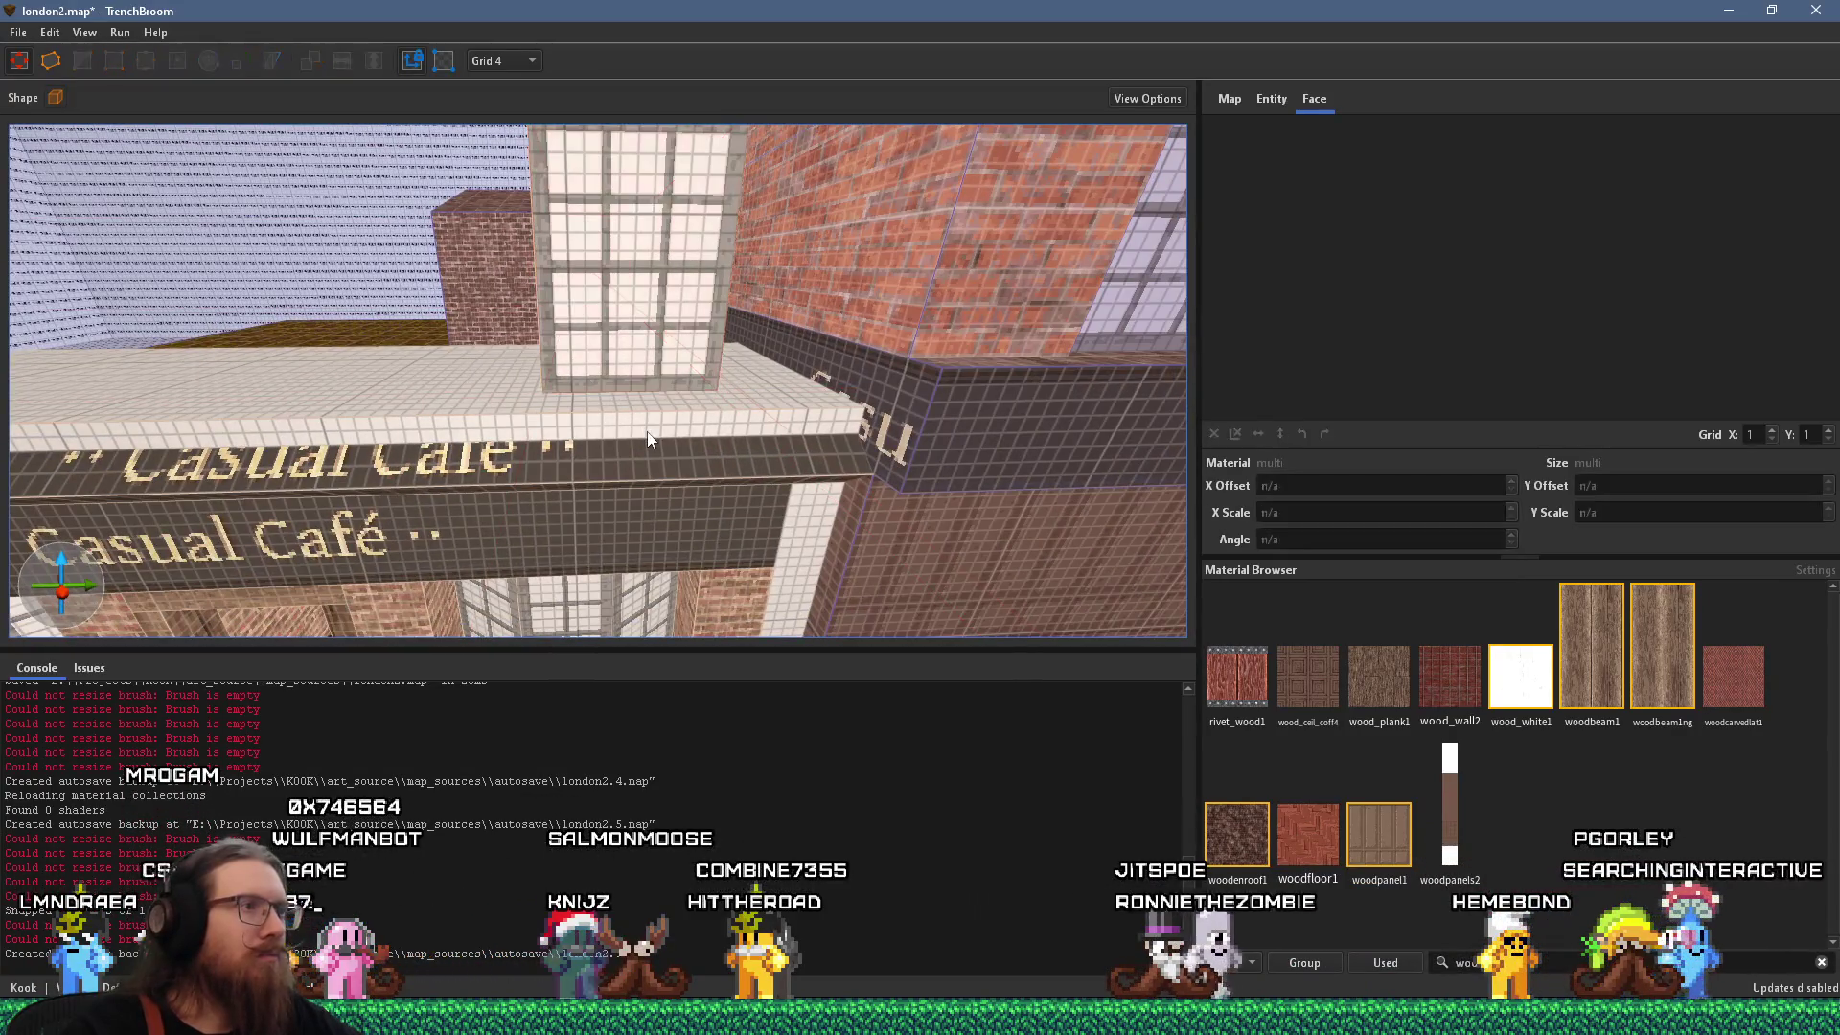
Select the roof ledge brush and stretch it slightly further to the right.
{"action": "key", "text": "Escape"}
{"action": "left_click", "coordinate": [720, 399], "text": "shift"}
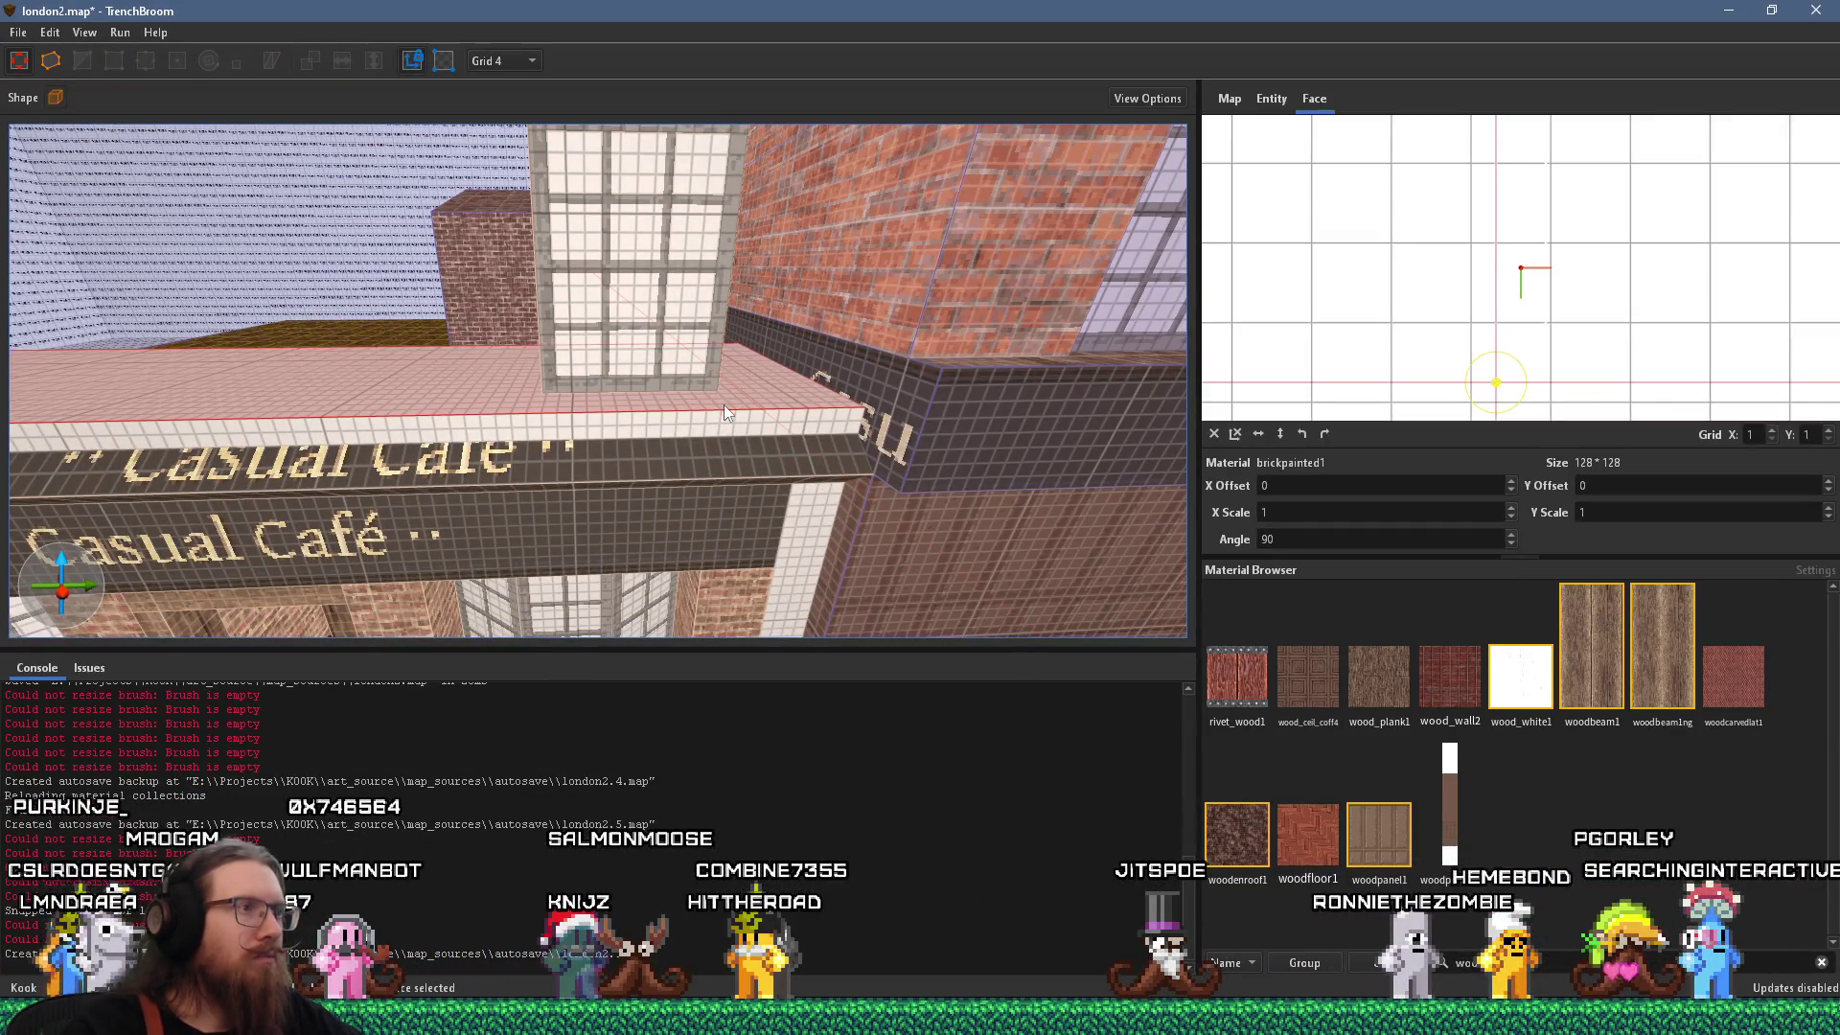
{"action": "left_click", "coordinate": [723, 404]}
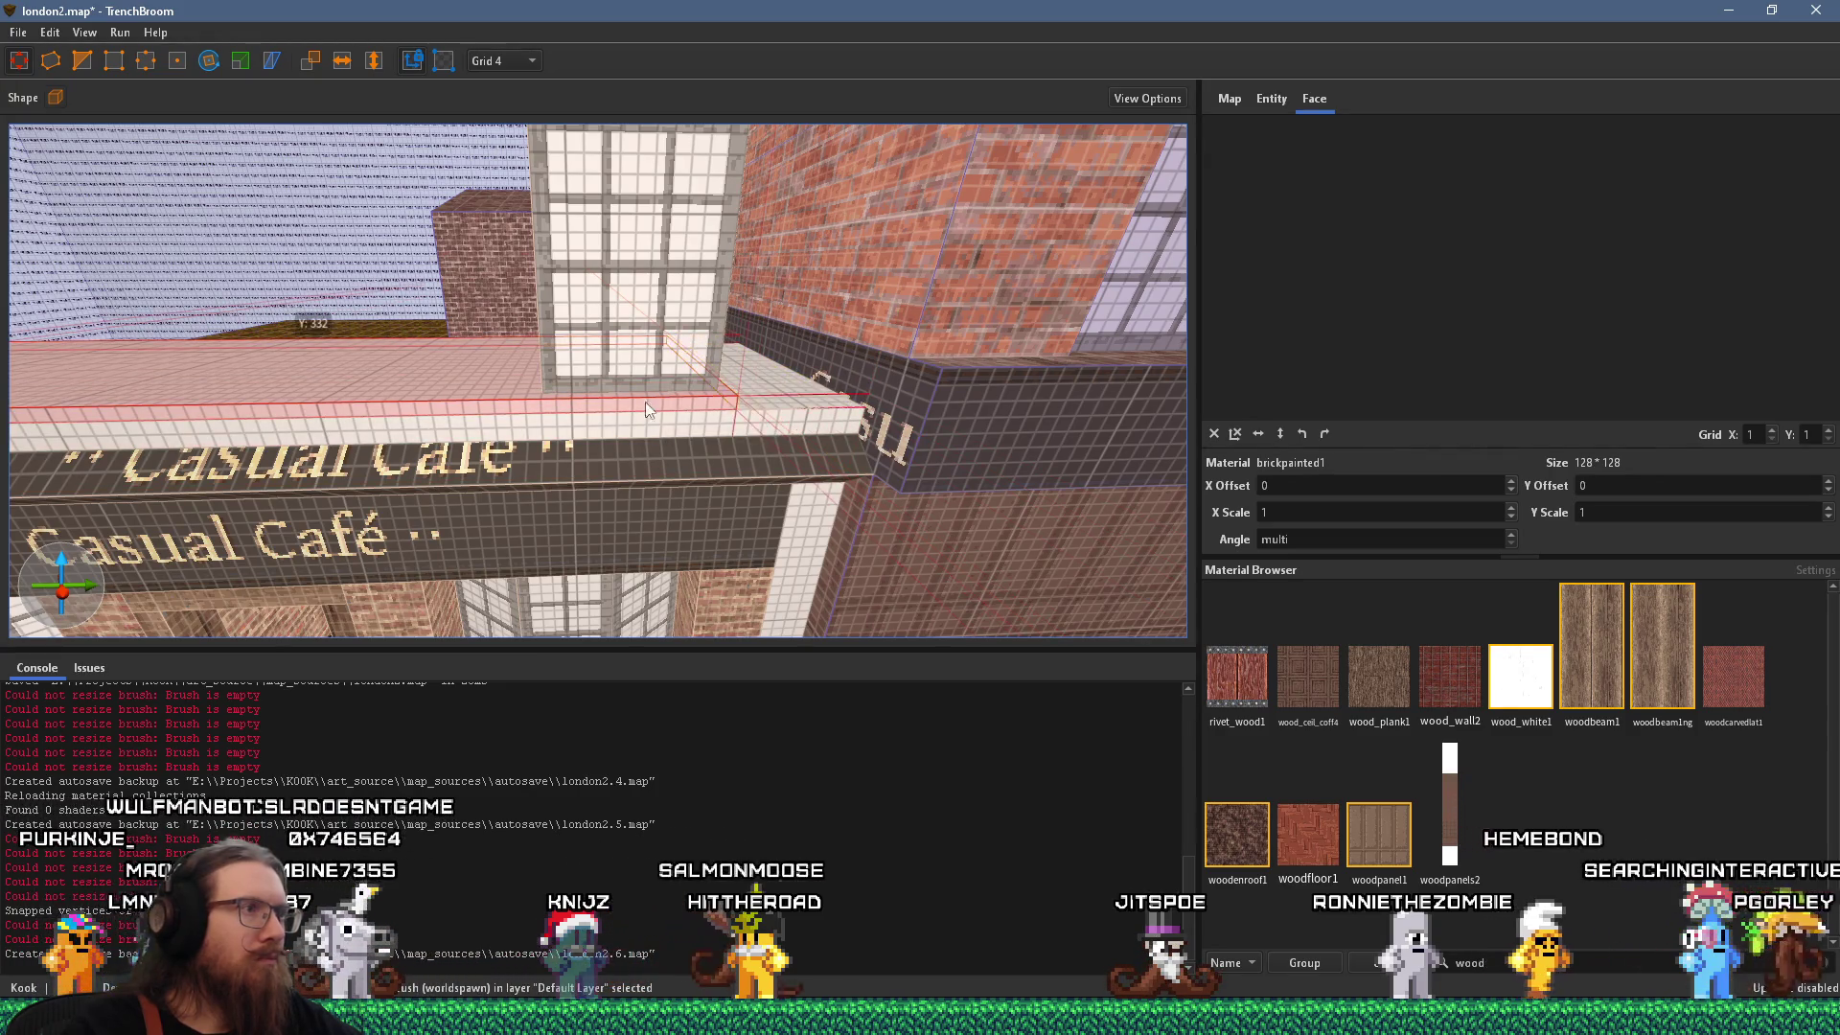
{"action": "key", "text": "ctrl+u"}
{"action": "left_click_drag", "start_coordinate": [675, 434], "coordinate": [763, 449]}
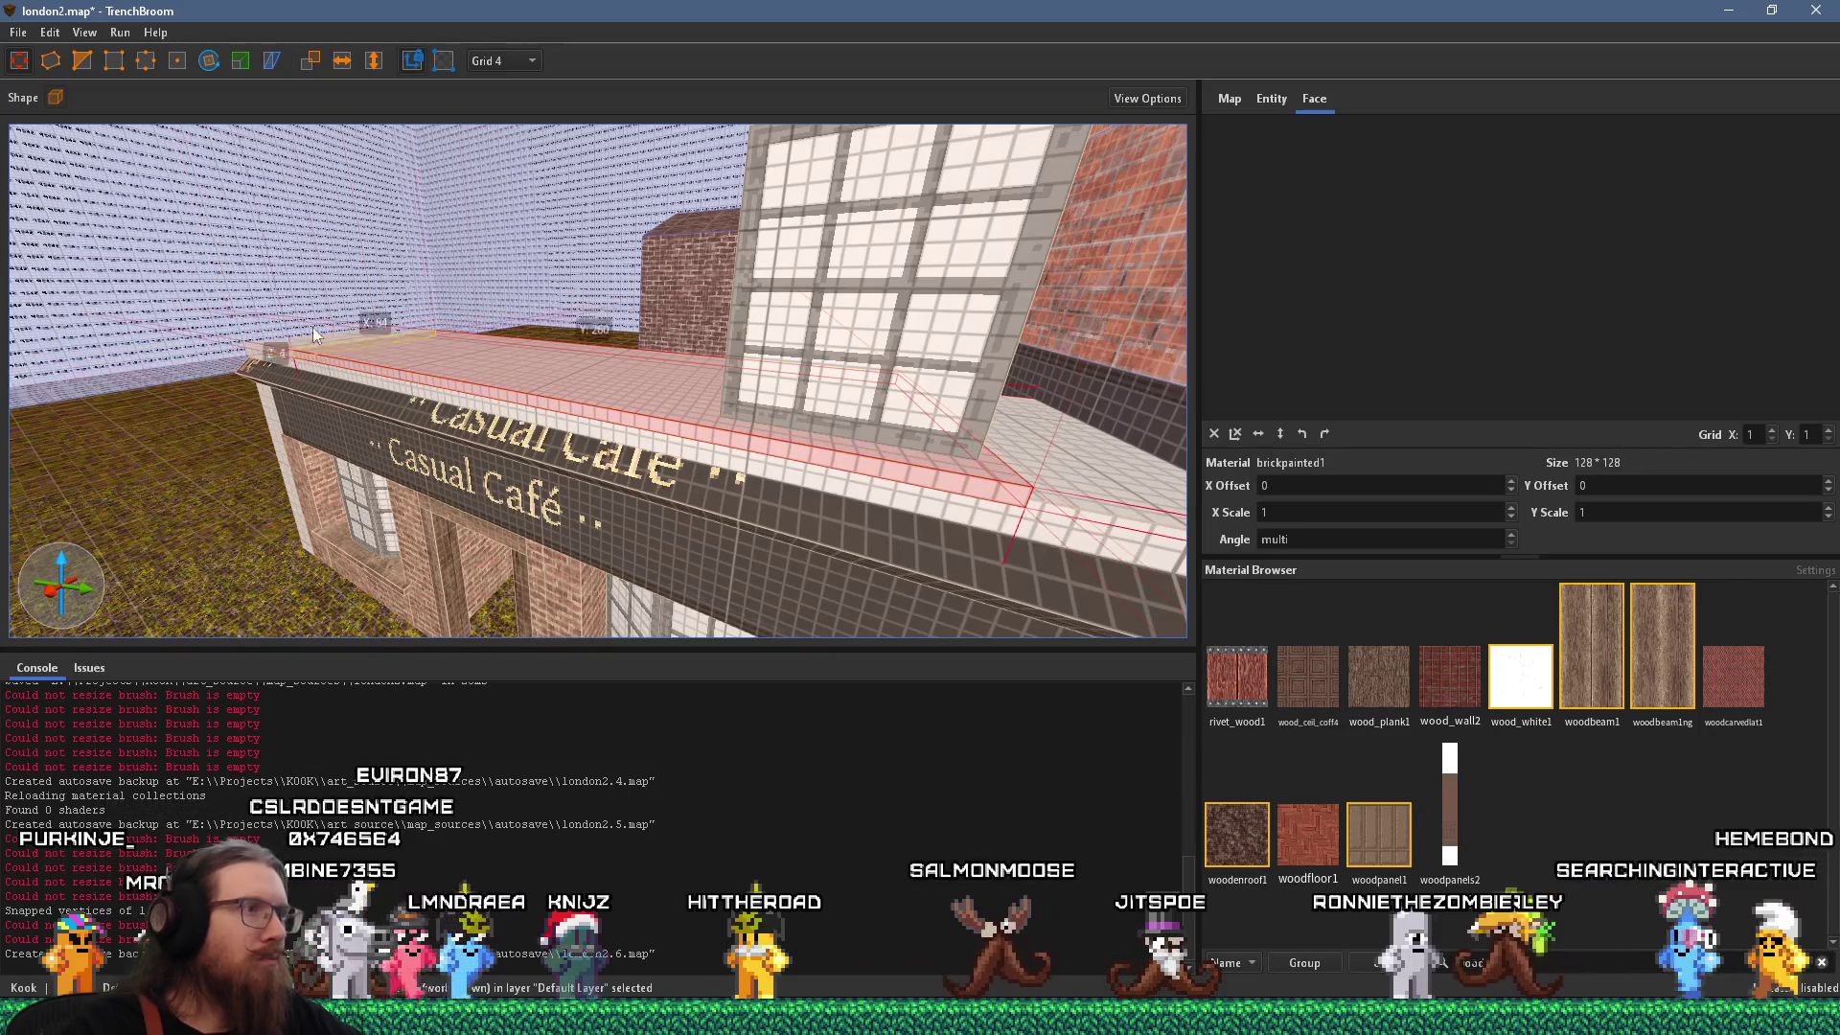
Select the small brush at the window base and compare with the London reference photo.
{"action": "left_click", "coordinate": [668, 382]}
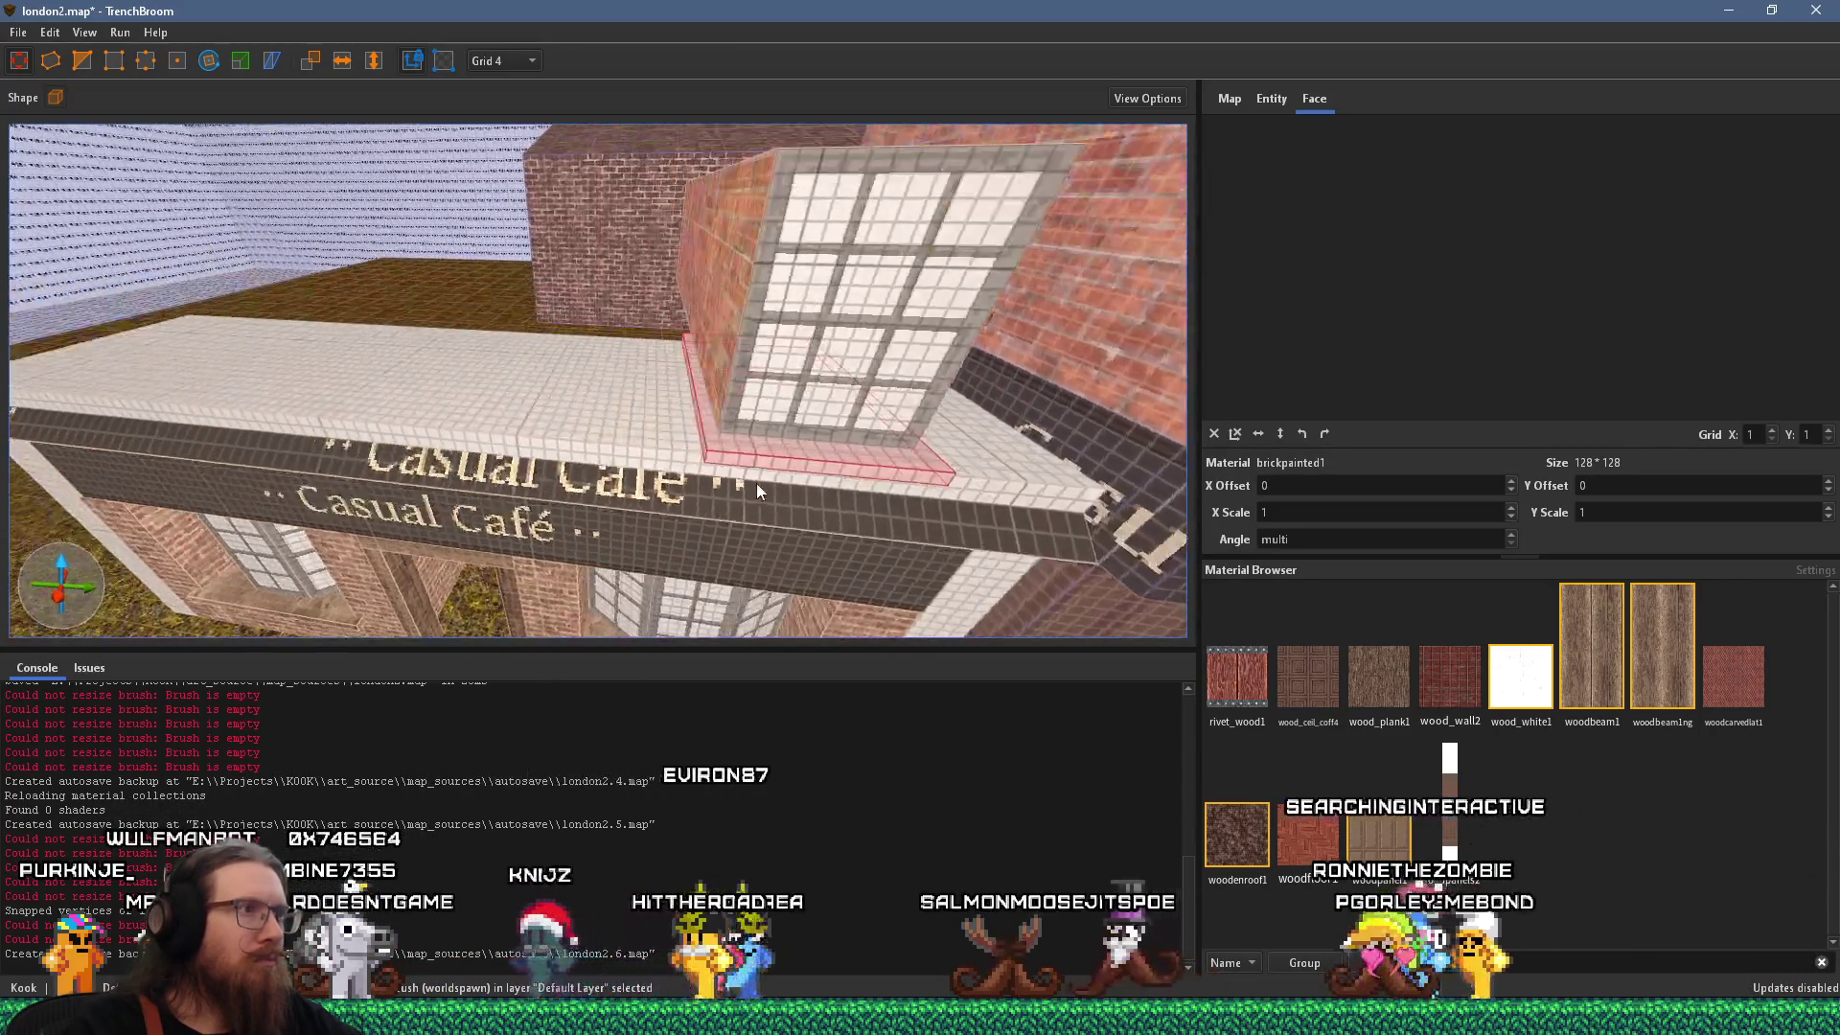
{"action": "scroll", "coordinate": [714, 414], "scroll_direction": "up", "scroll_amount": 2}
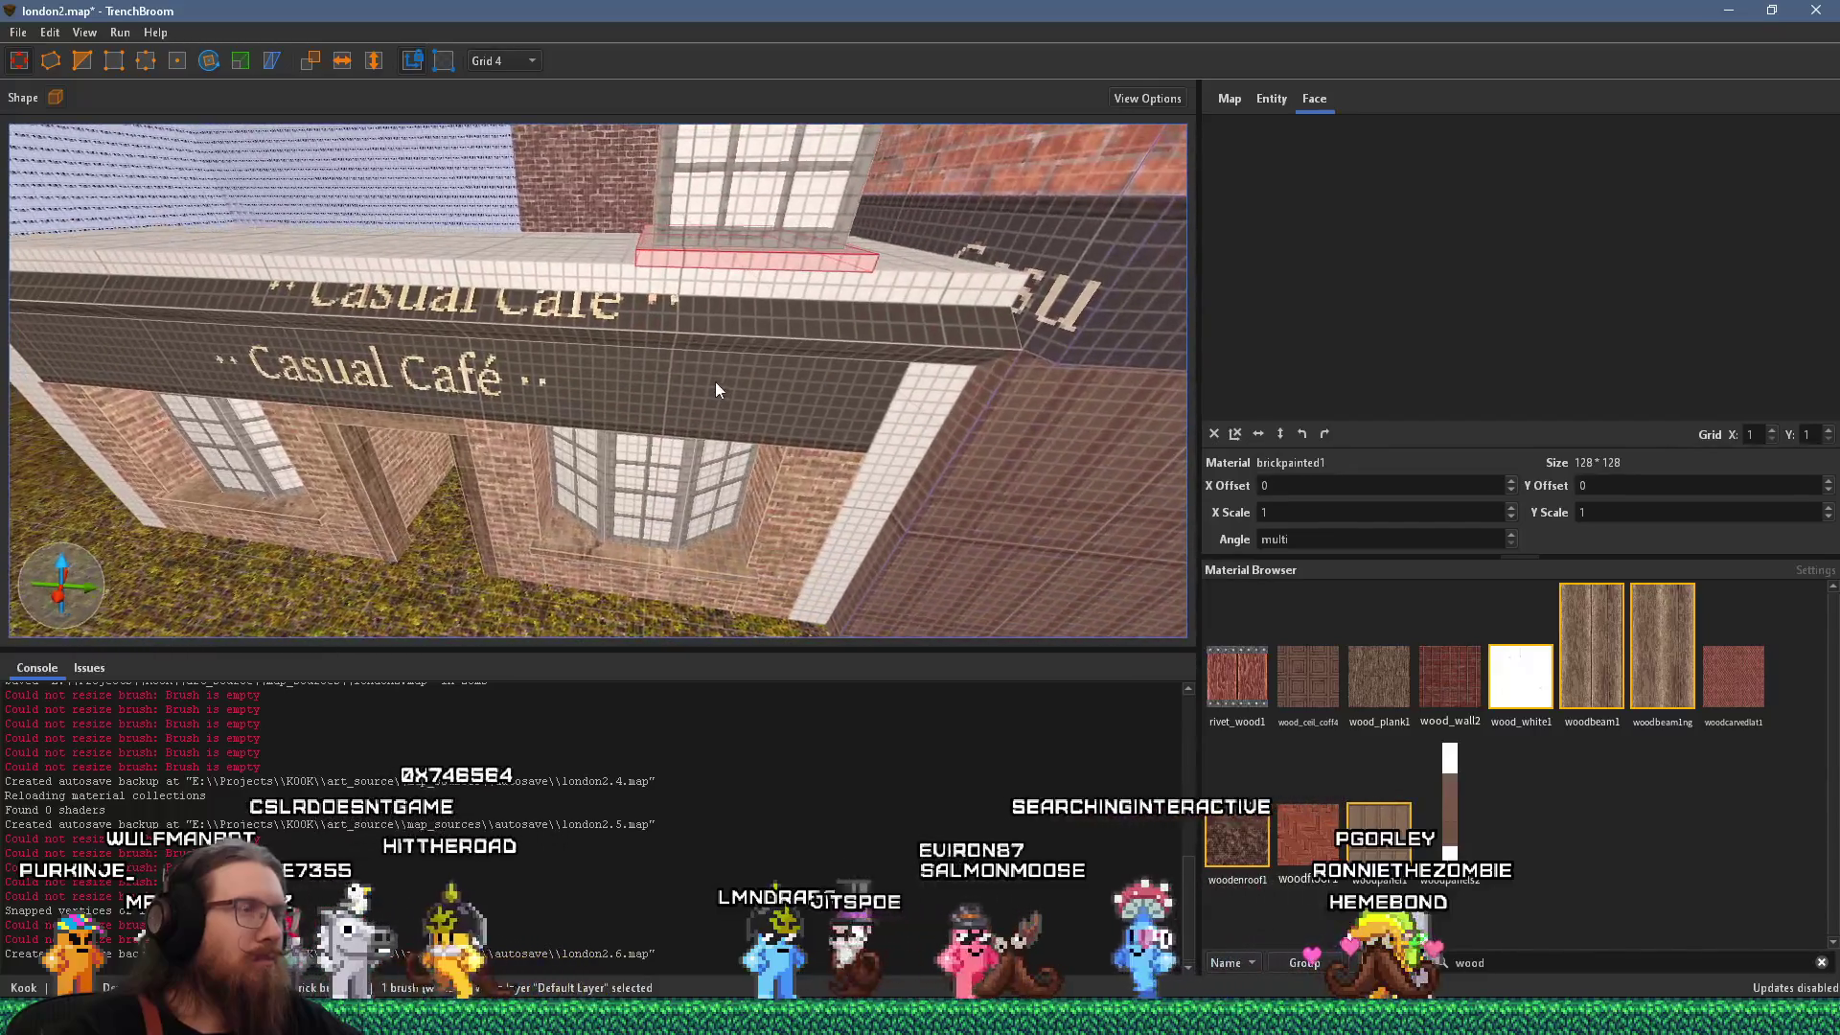
{"action": "scroll", "coordinate": [714, 382], "scroll_direction": "up", "scroll_amount": 3}
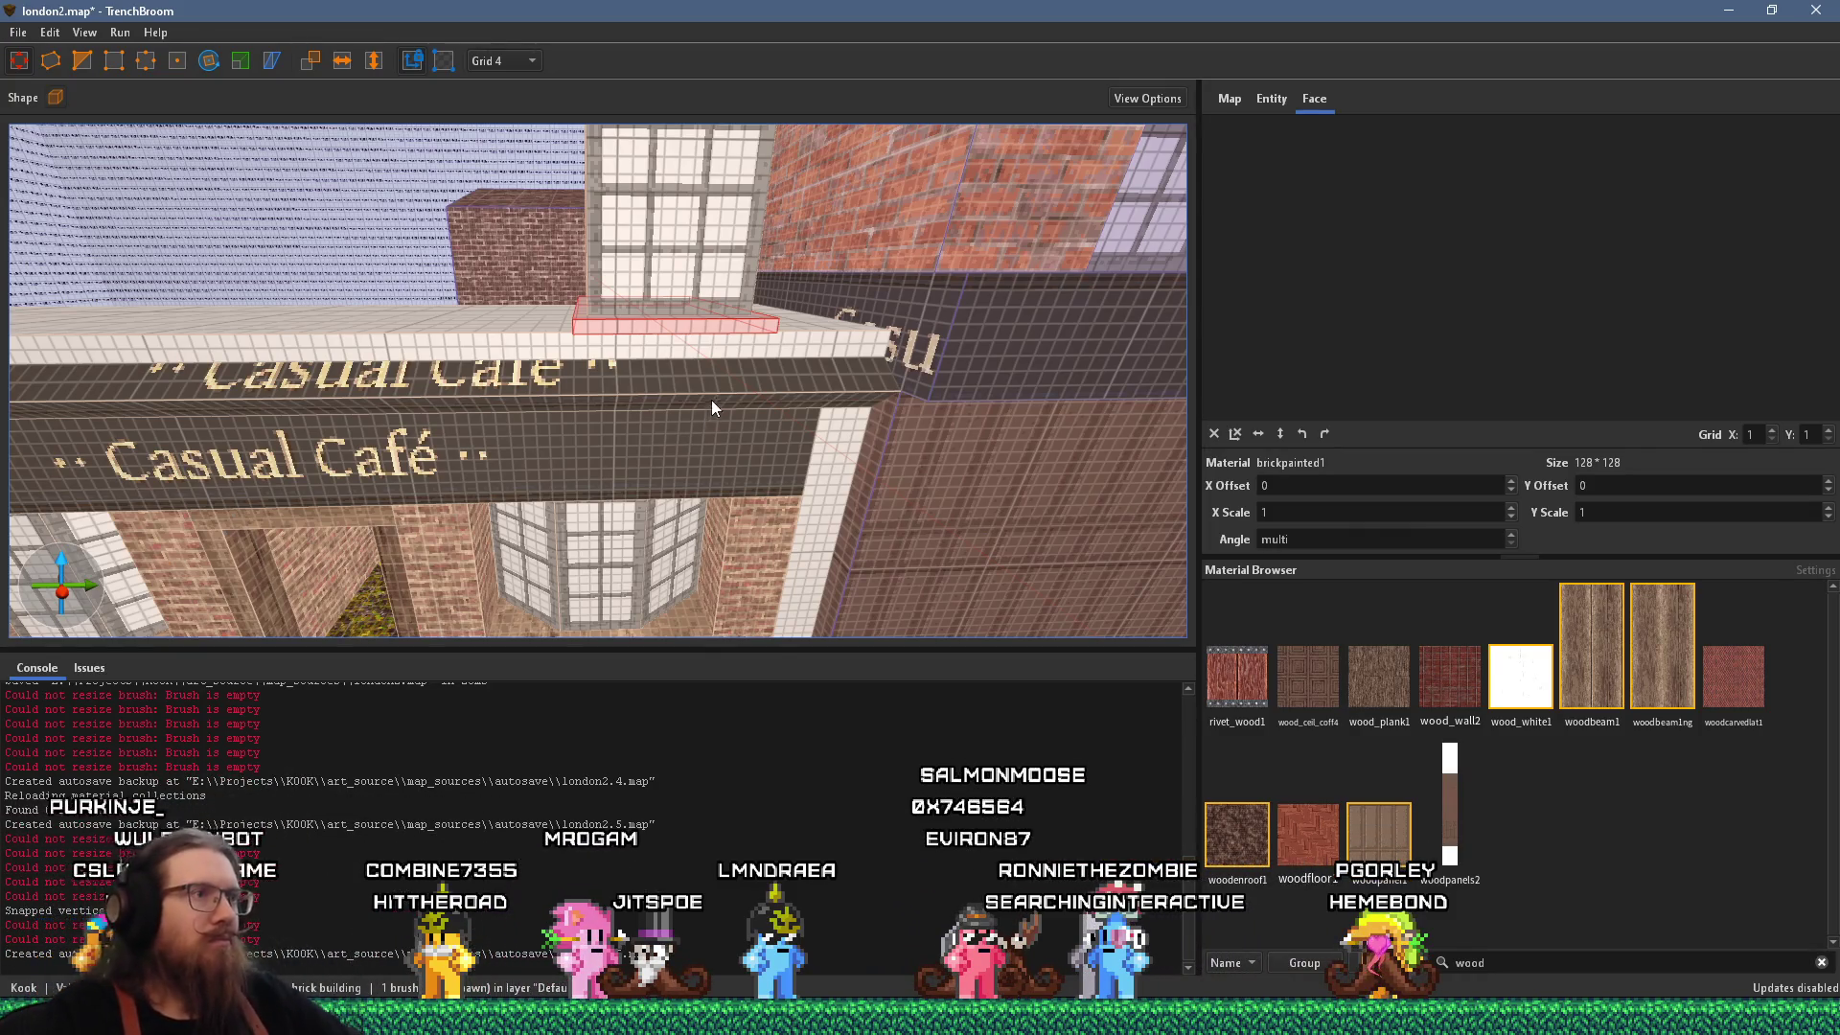
{"action": "key", "text": "alt+Tab"}
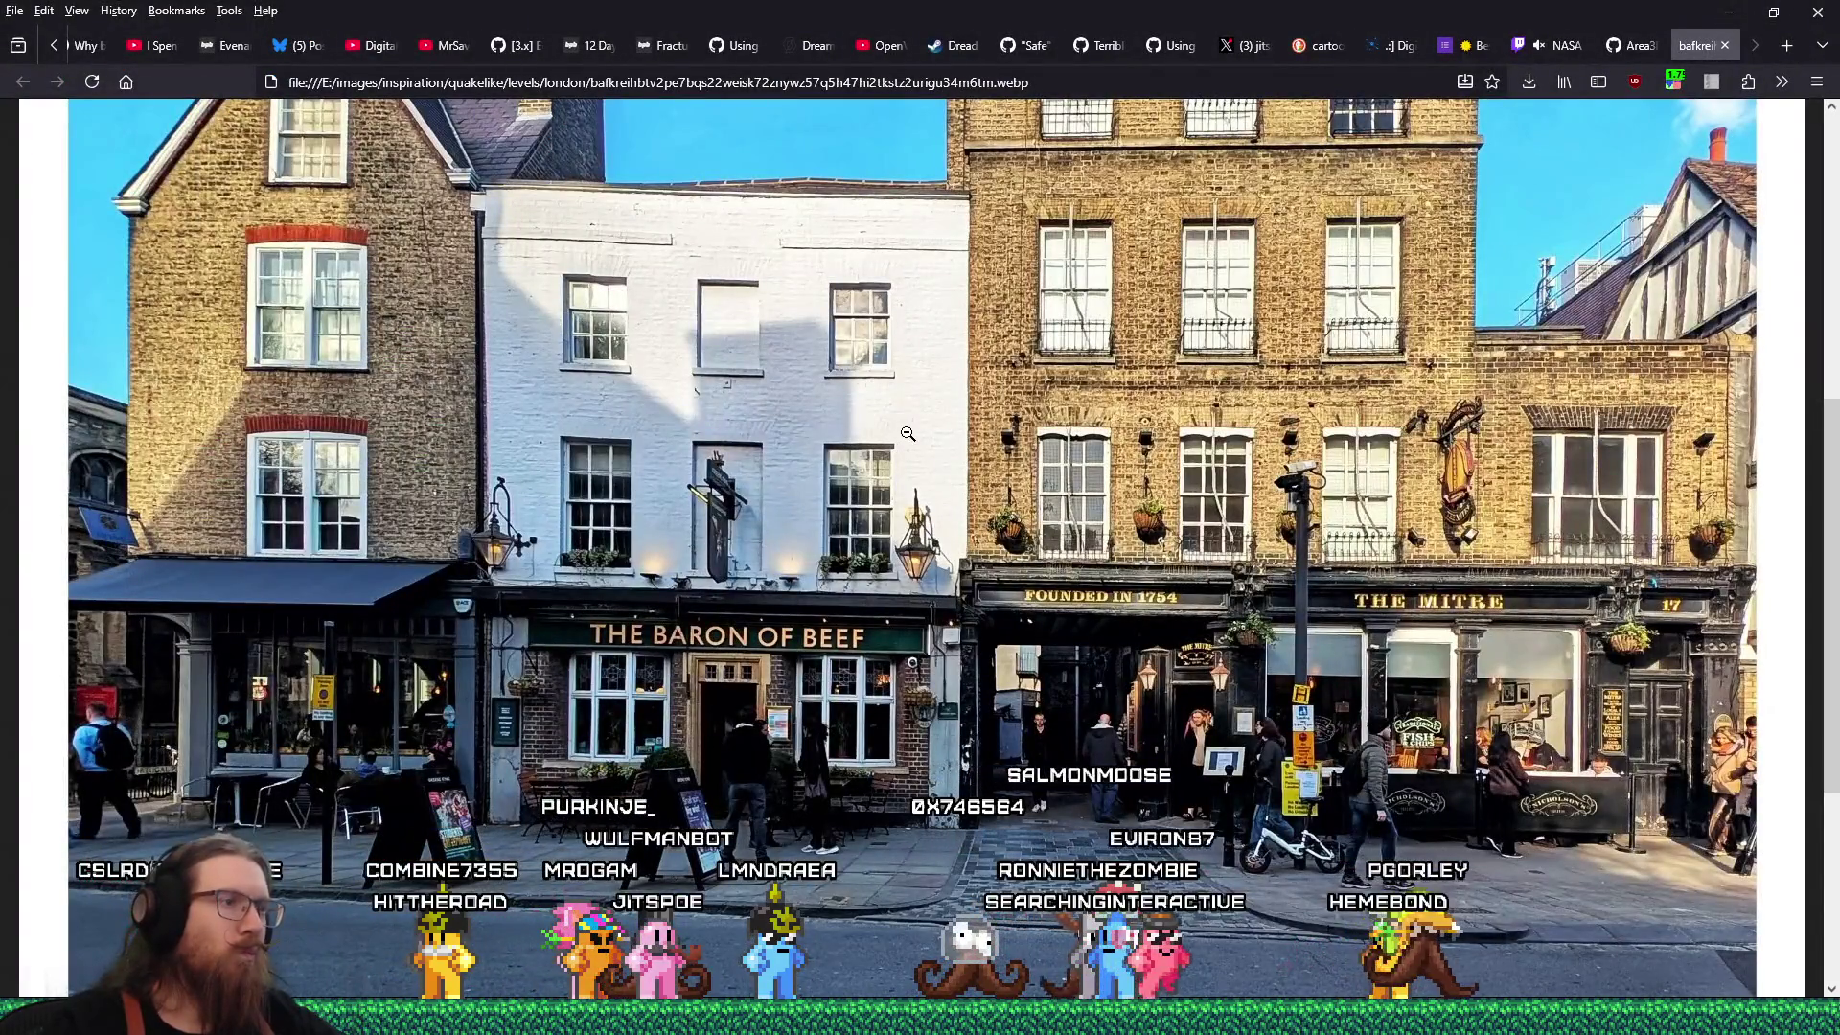
Shift the window pieces left and duplicate a window into the middle of the ledge.
{"action": "key", "text": "alt+Tab"}
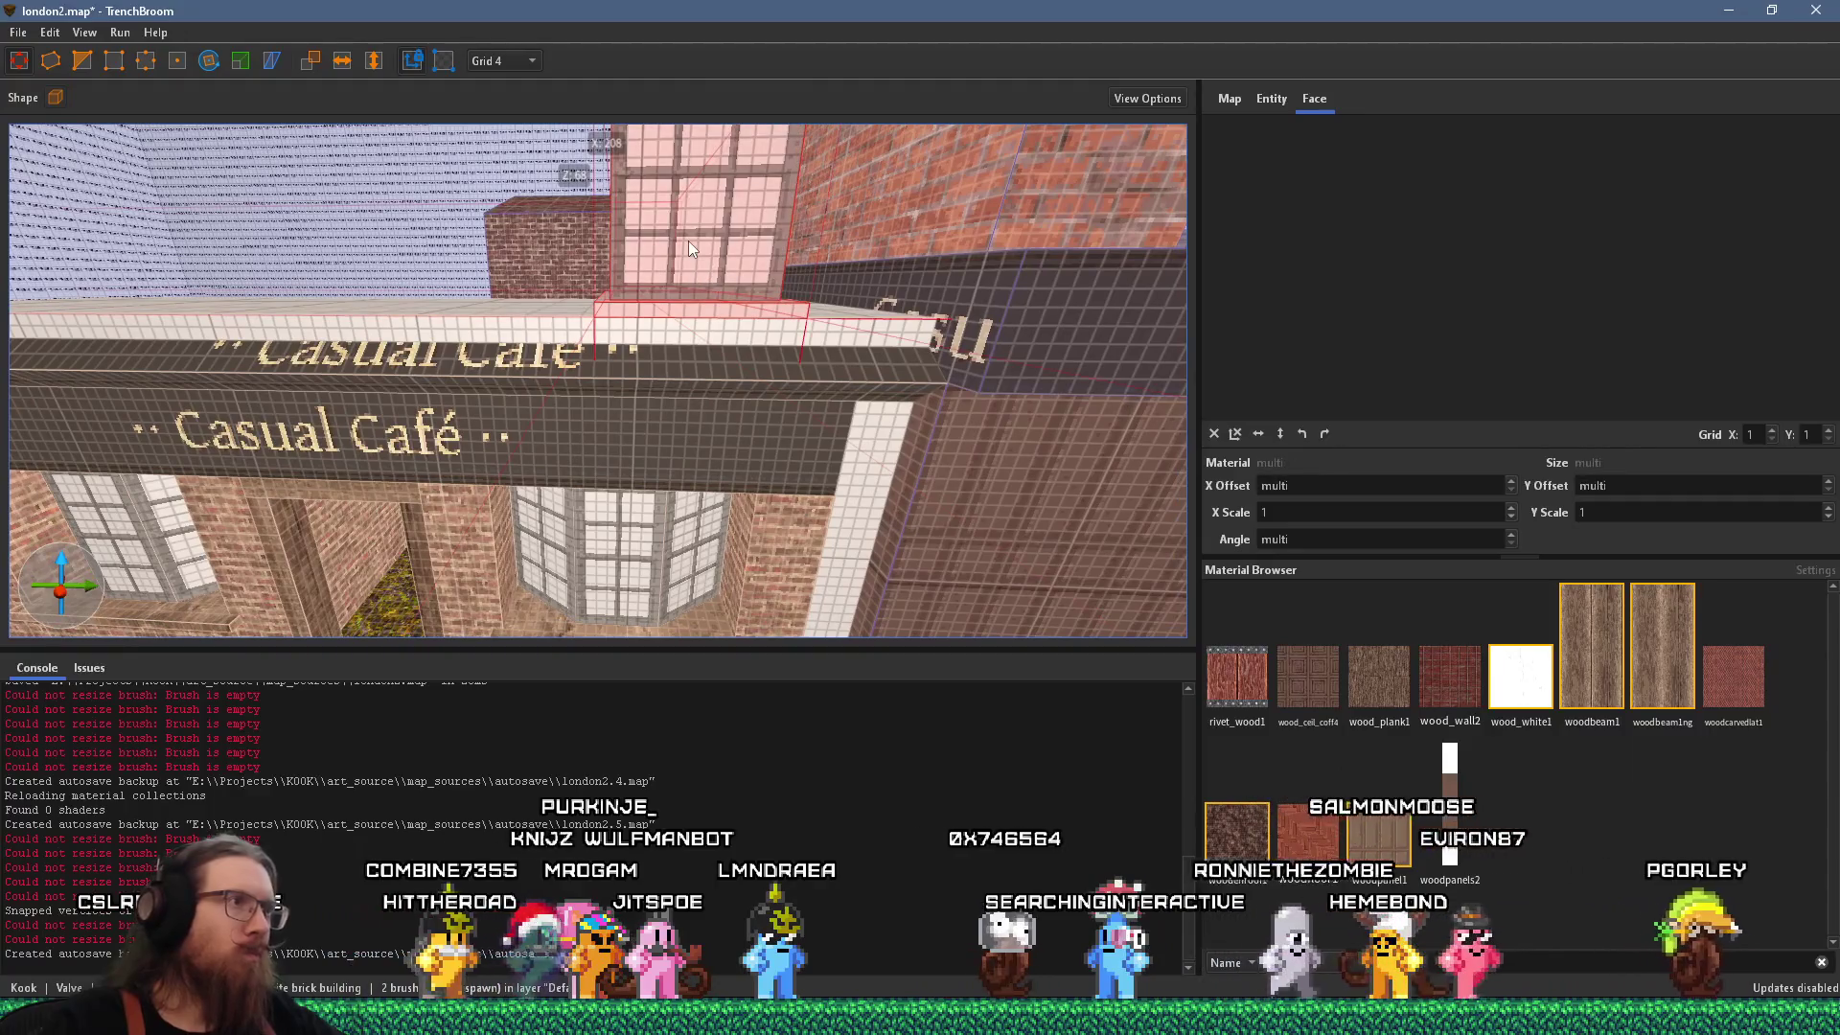
{"action": "mouse_move", "coordinate": [694, 249]}
{"action": "left_mouse_down"}
{"action": "mouse_move", "coordinate": [649, 249]}
{"action": "mouse_move", "coordinate": [723, 379]}
{"action": "mouse_move", "coordinate": [675, 354]}
{"action": "left_mouse_up"}
{"action": "scroll", "coordinate": [675, 355], "scroll_direction": "up", "scroll_amount": 5}
{"action": "scroll", "coordinate": [740, 237], "scroll_direction": "up", "scroll_amount": 5}
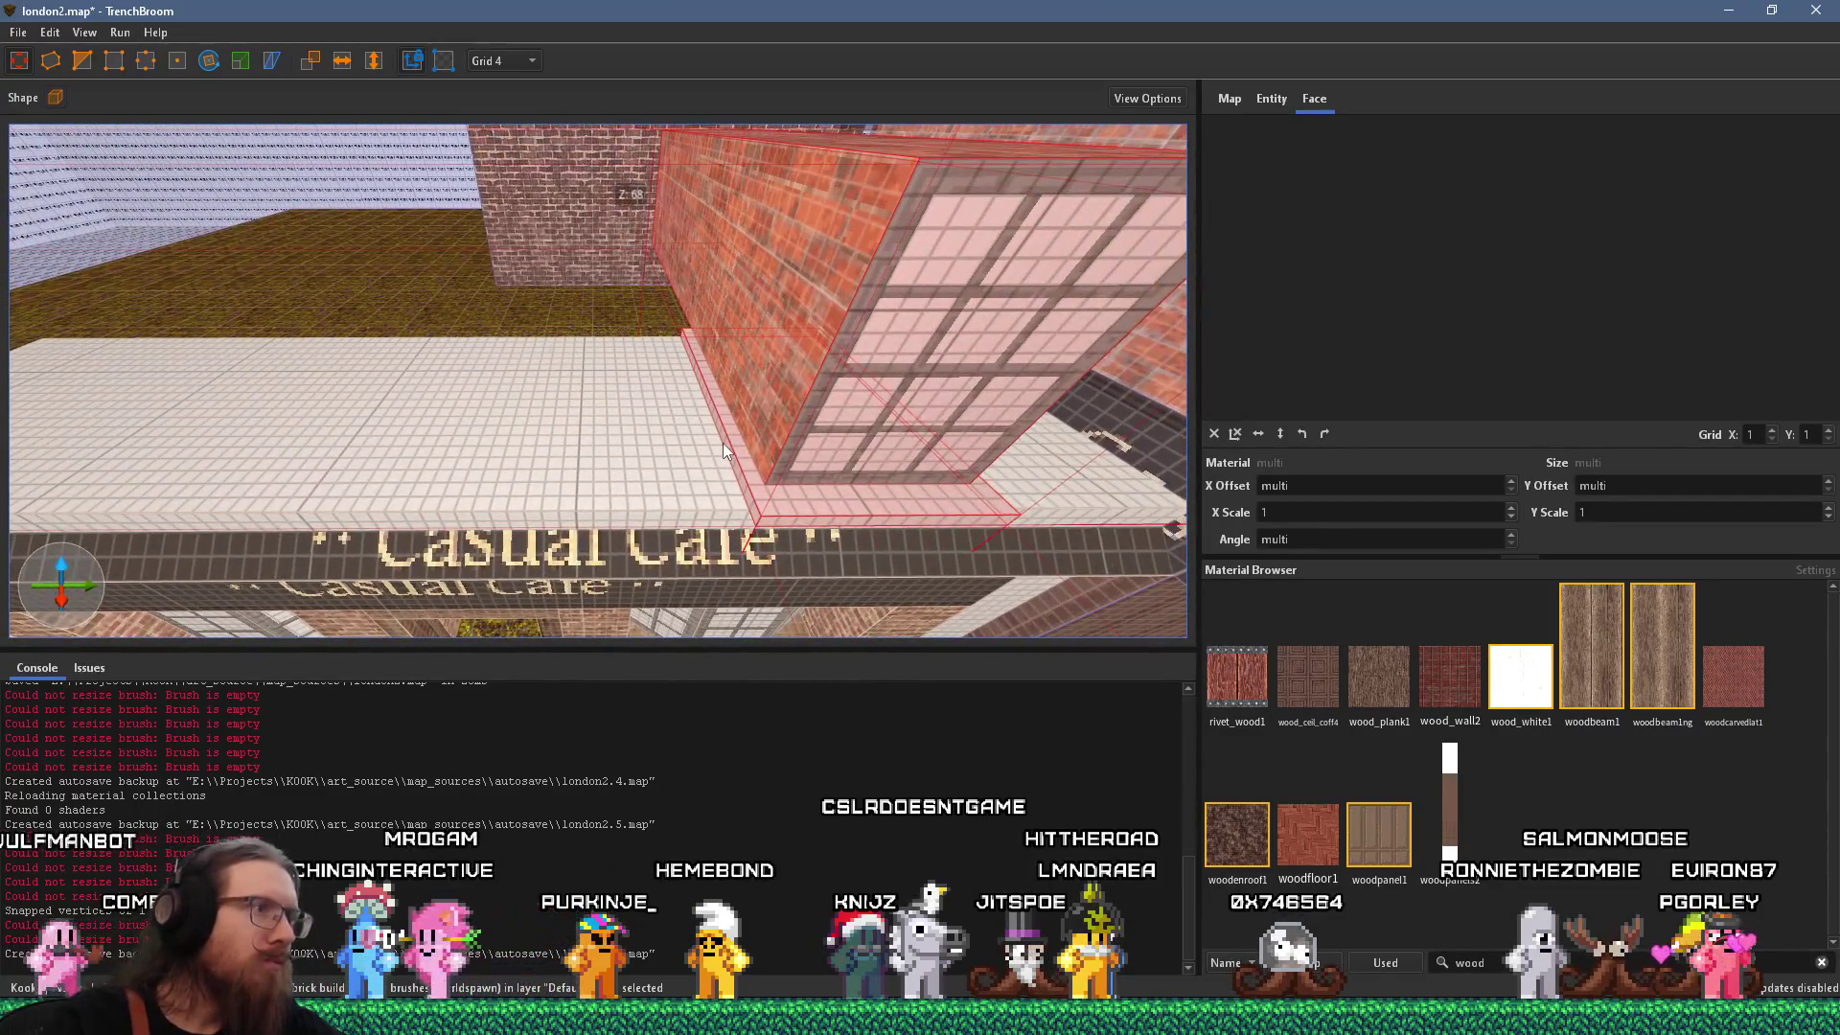
{"action": "scroll", "coordinate": [728, 439], "scroll_direction": "down", "scroll_amount": 5}
{"action": "scroll", "coordinate": [709, 396], "scroll_direction": "up", "scroll_amount": 3}
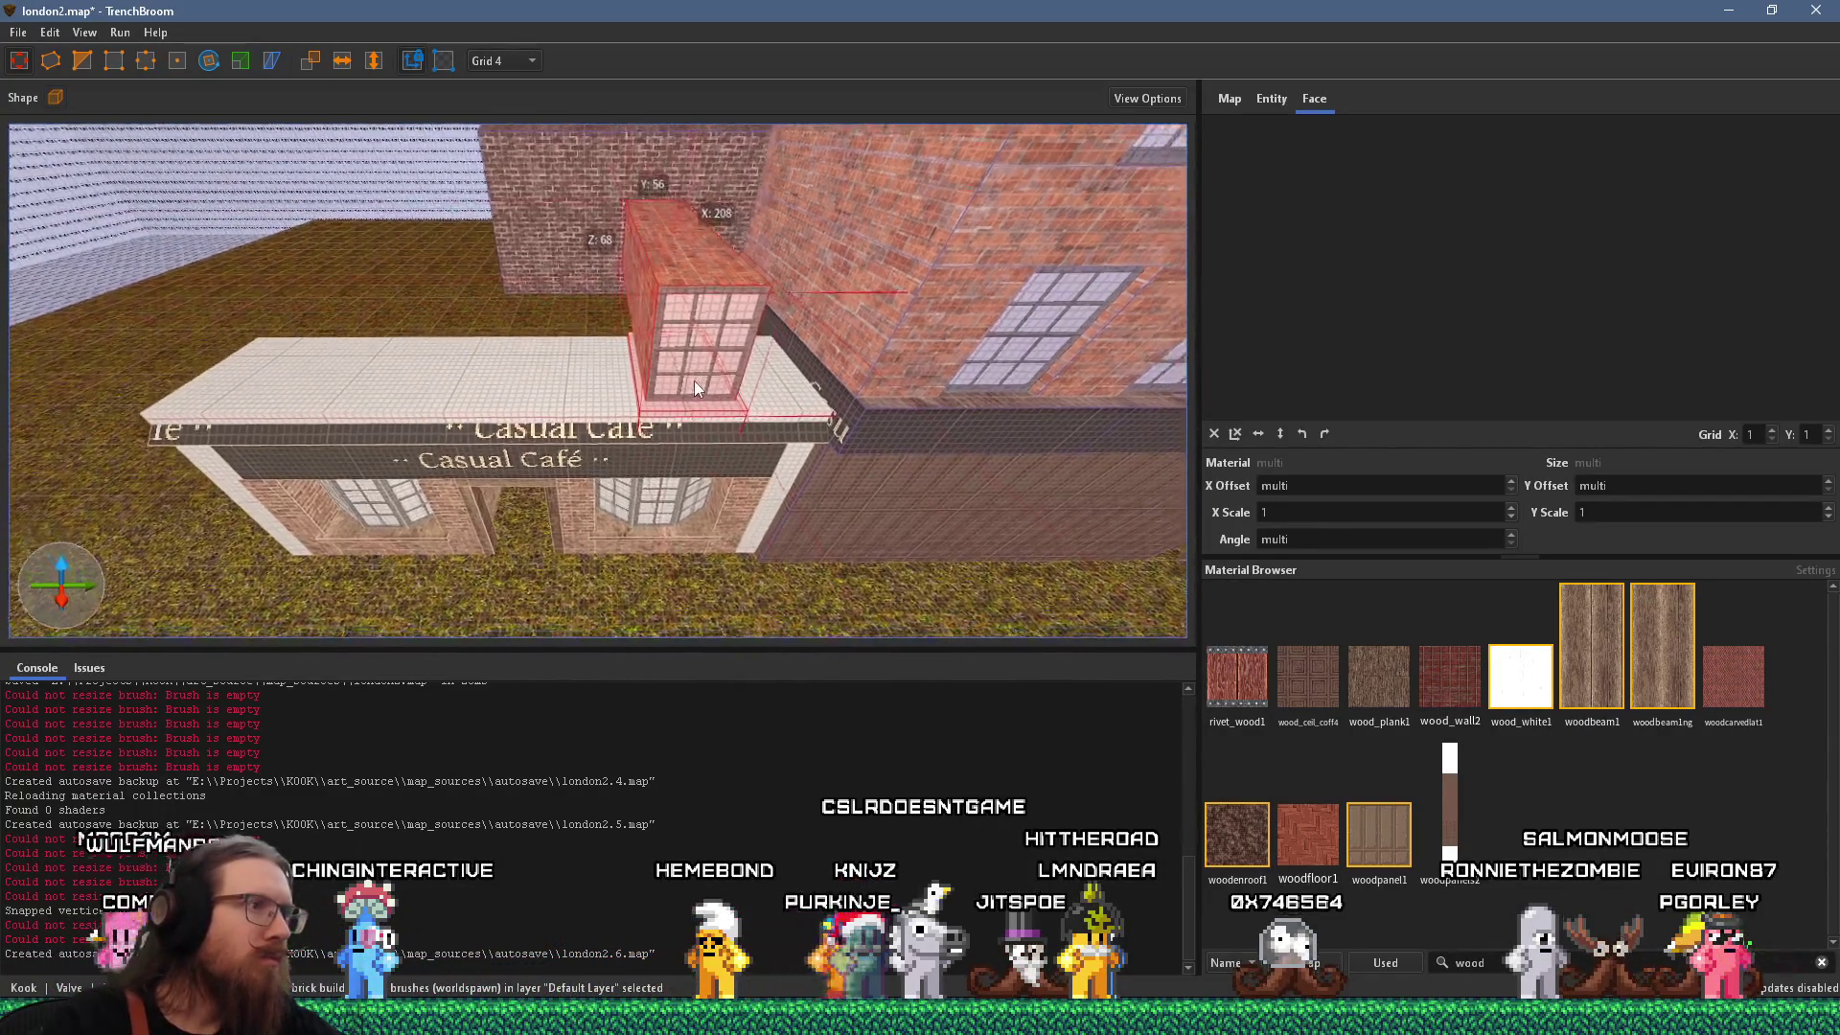
{"action": "scroll", "coordinate": [681, 347], "scroll_direction": "down", "scroll_amount": 2}
{"action": "scroll", "coordinate": [703, 382], "scroll_direction": "up", "scroll_amount": 3}
{"action": "mouse_move", "coordinate": [718, 366]}
{"action": "left_mouse_down"}
{"action": "mouse_move", "coordinate": [291, 371]}
{"action": "mouse_move", "coordinate": [428, 359]}
{"action": "left_mouse_up"}
{"action": "scroll", "coordinate": [707, 307], "scroll_direction": "up", "scroll_amount": 5}
{"action": "mouse_move", "coordinate": [613, 169]}
{"action": "left_mouse_down"}
{"action": "mouse_move", "coordinate": [554, 168]}
{"action": "mouse_move", "coordinate": [568, 129]}
{"action": "left_mouse_up"}
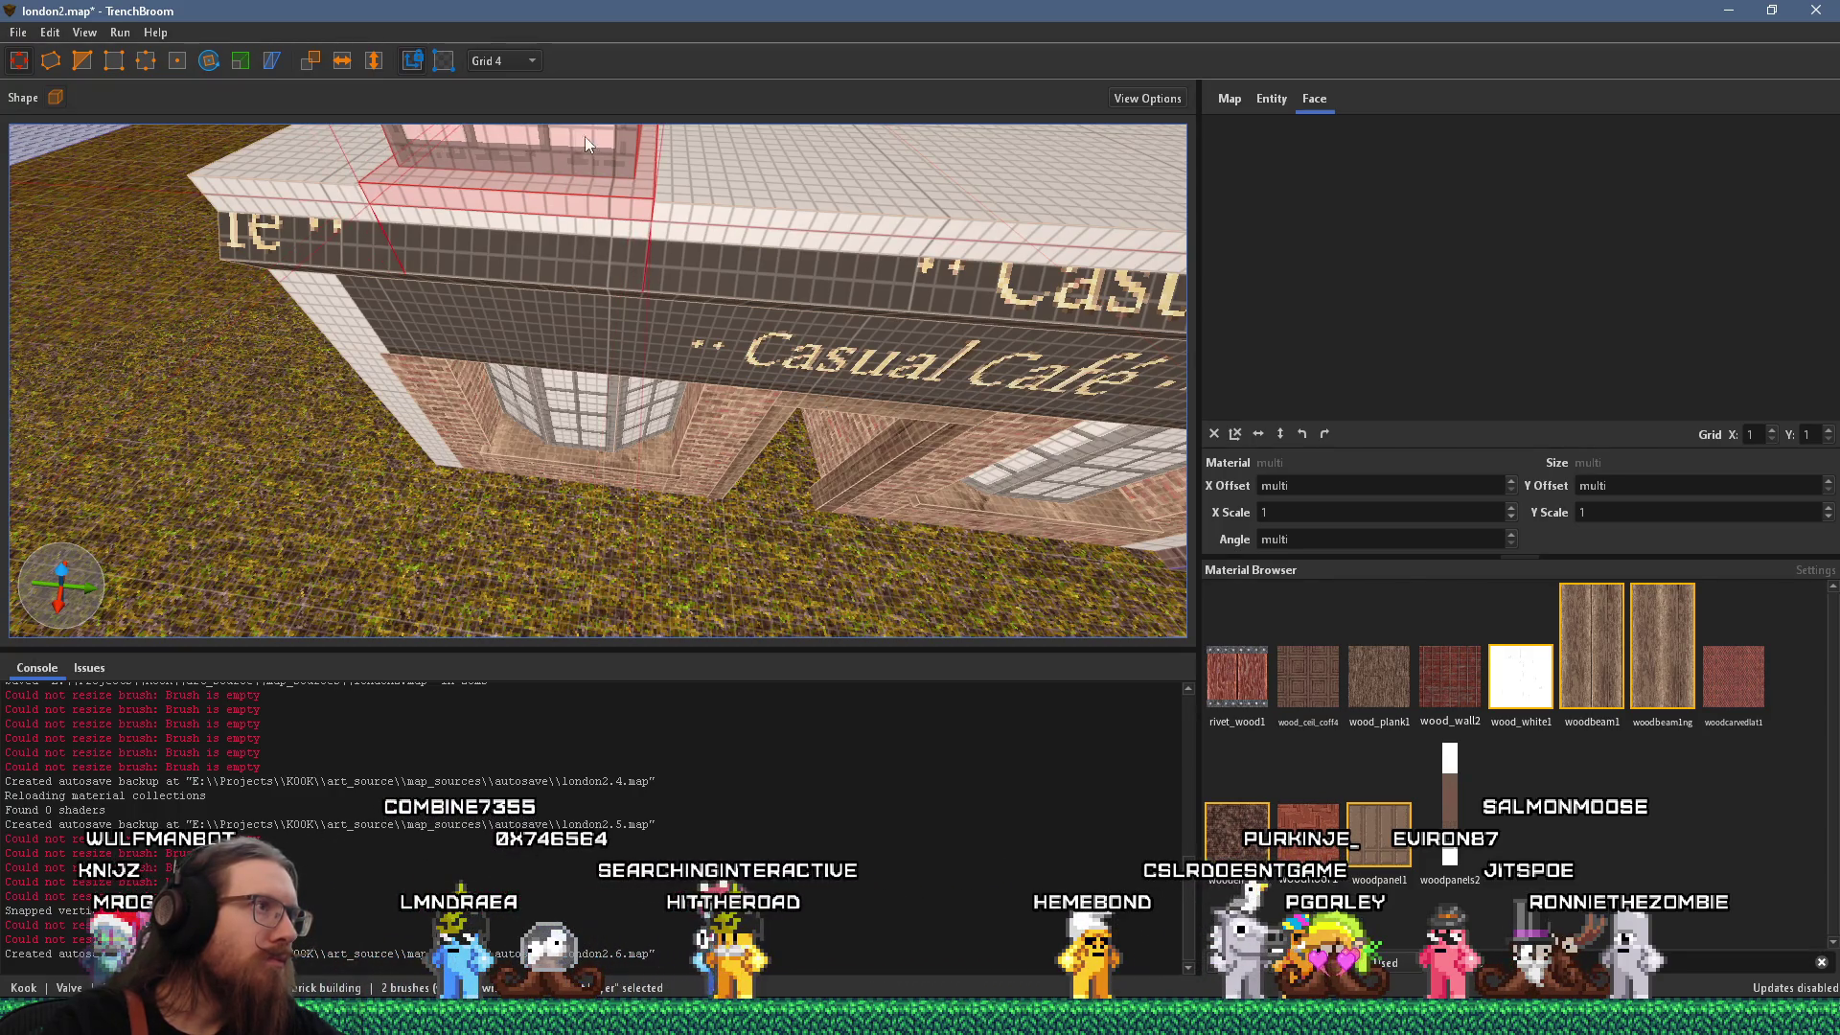
Fly the camera around the middle window to check it above the Casual Café sign.
{"action": "key", "text": "w"}
{"action": "key", "text": "w"}
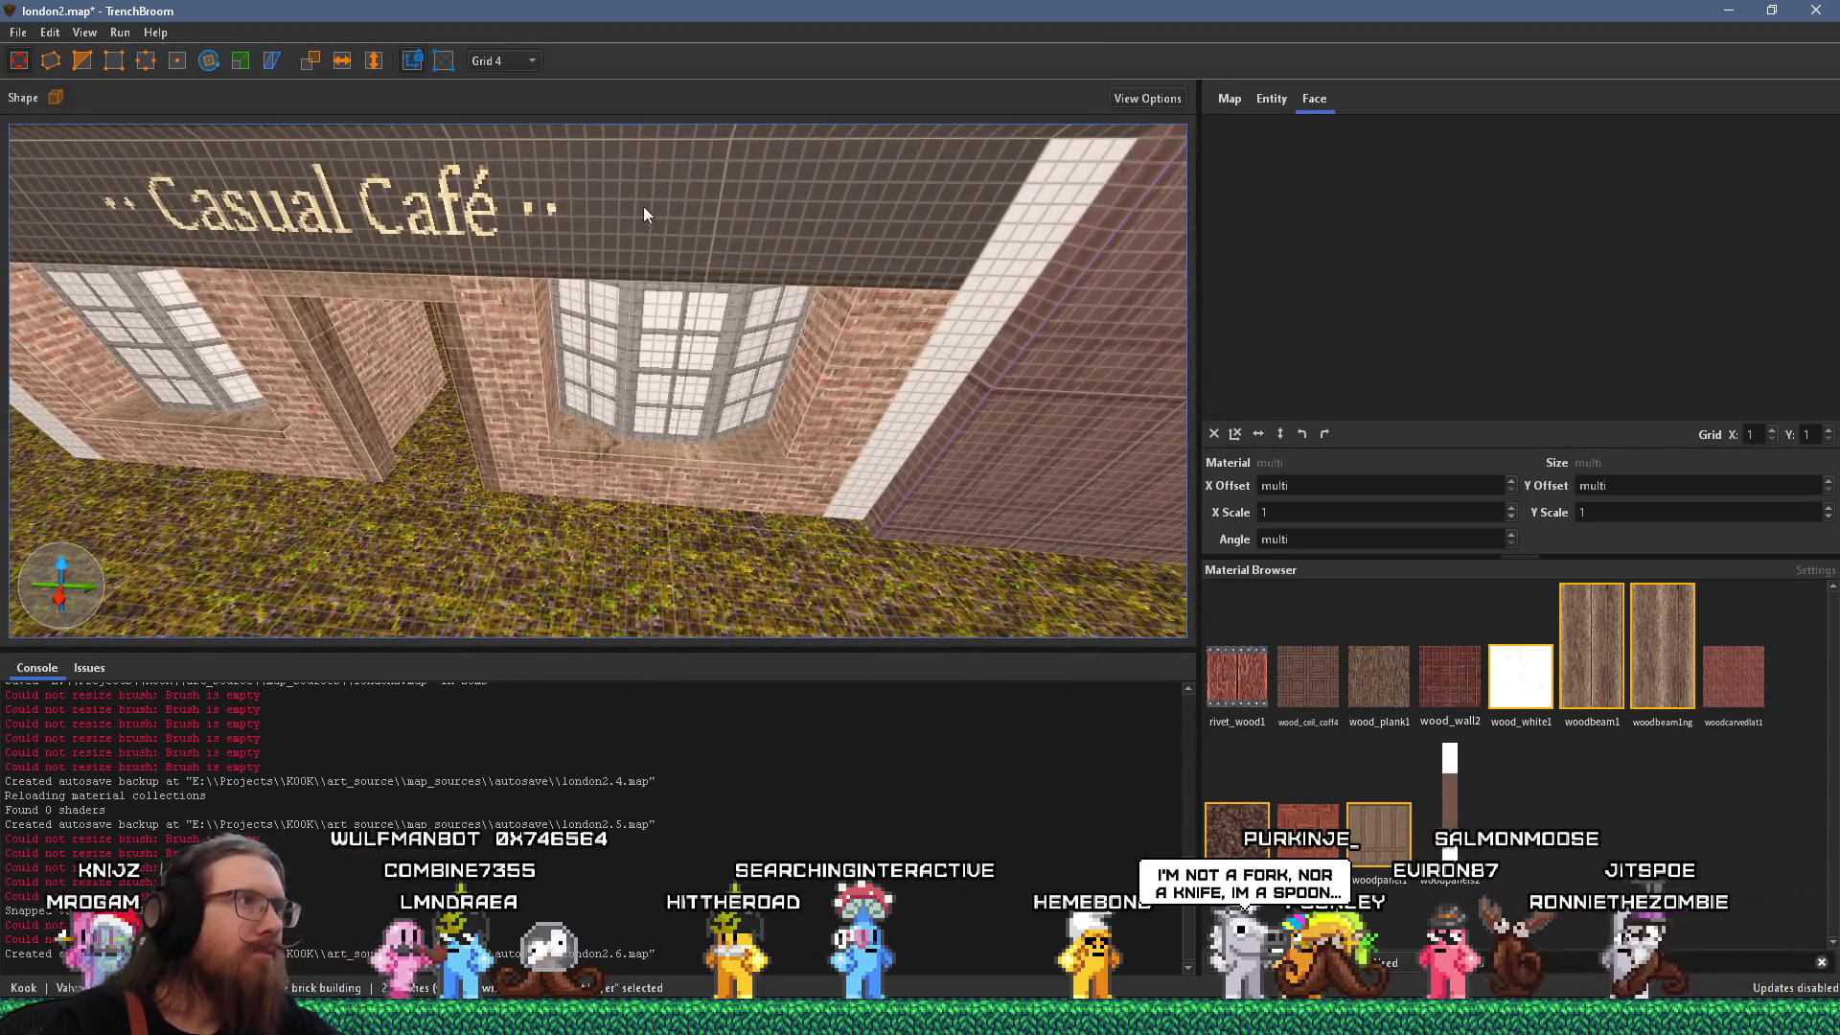
{"action": "key", "text": "e"}
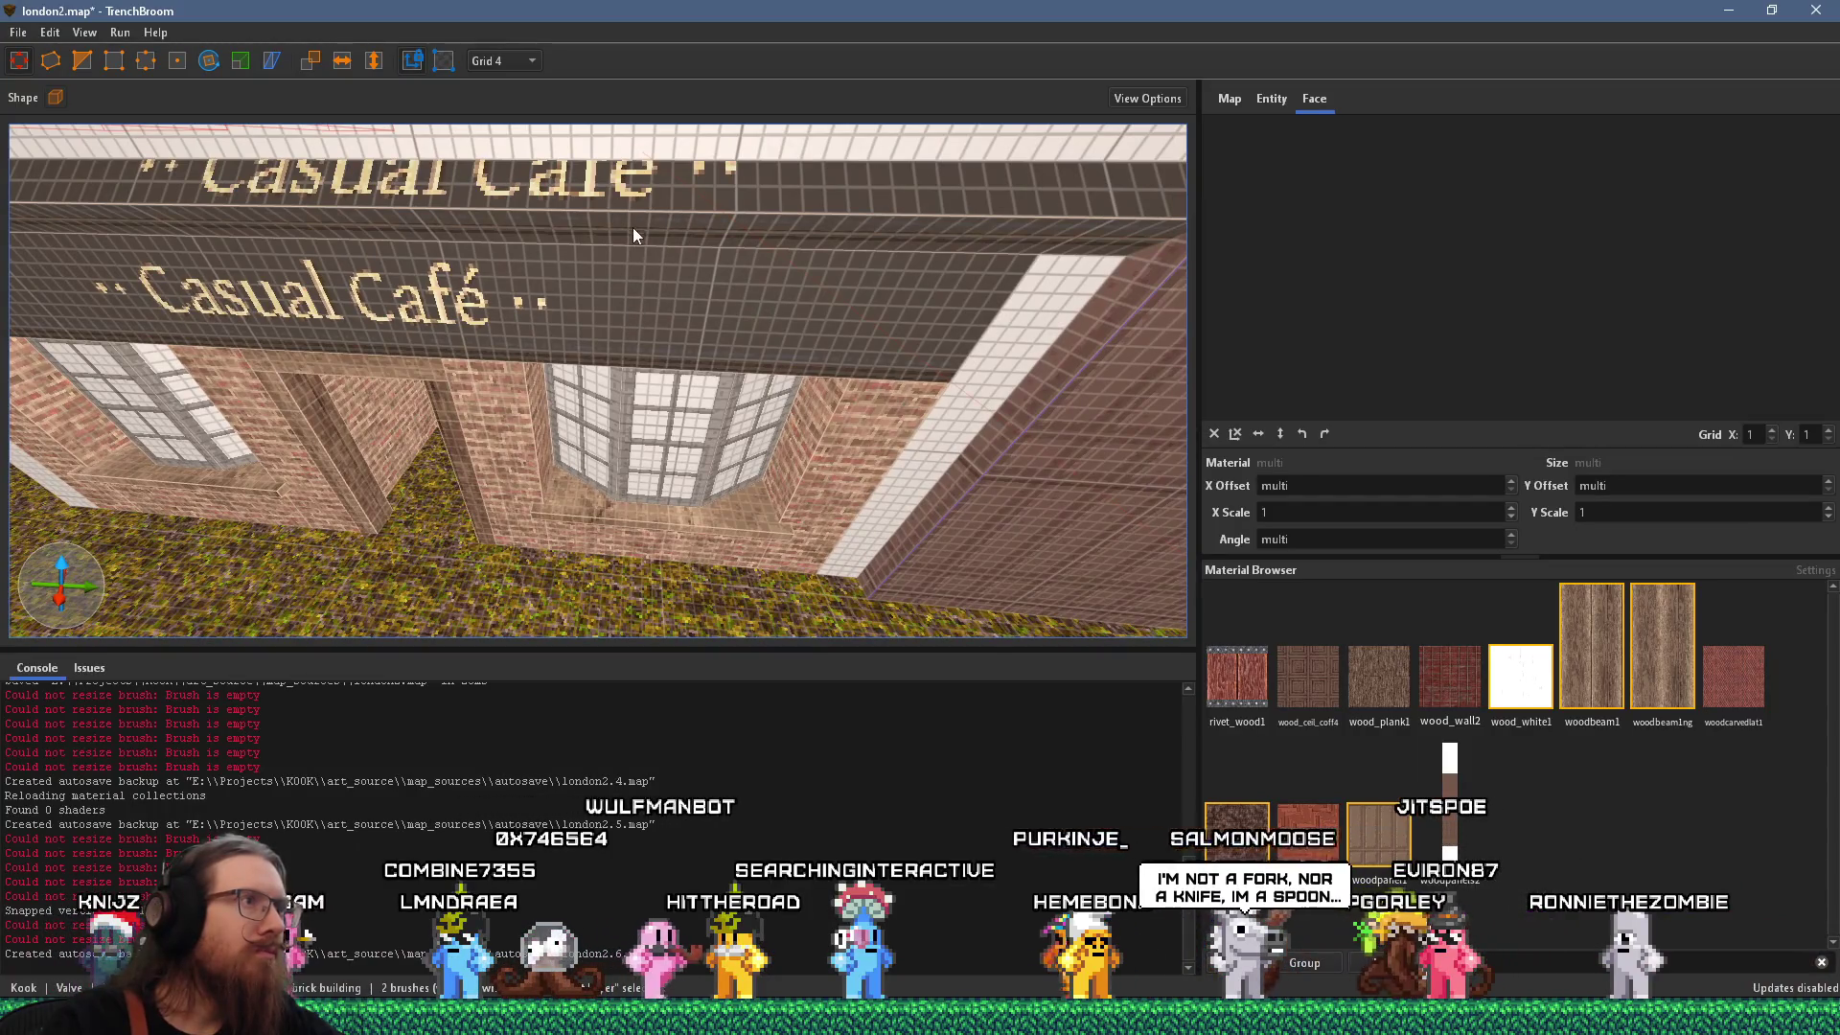
{"action": "key", "text": "e"}
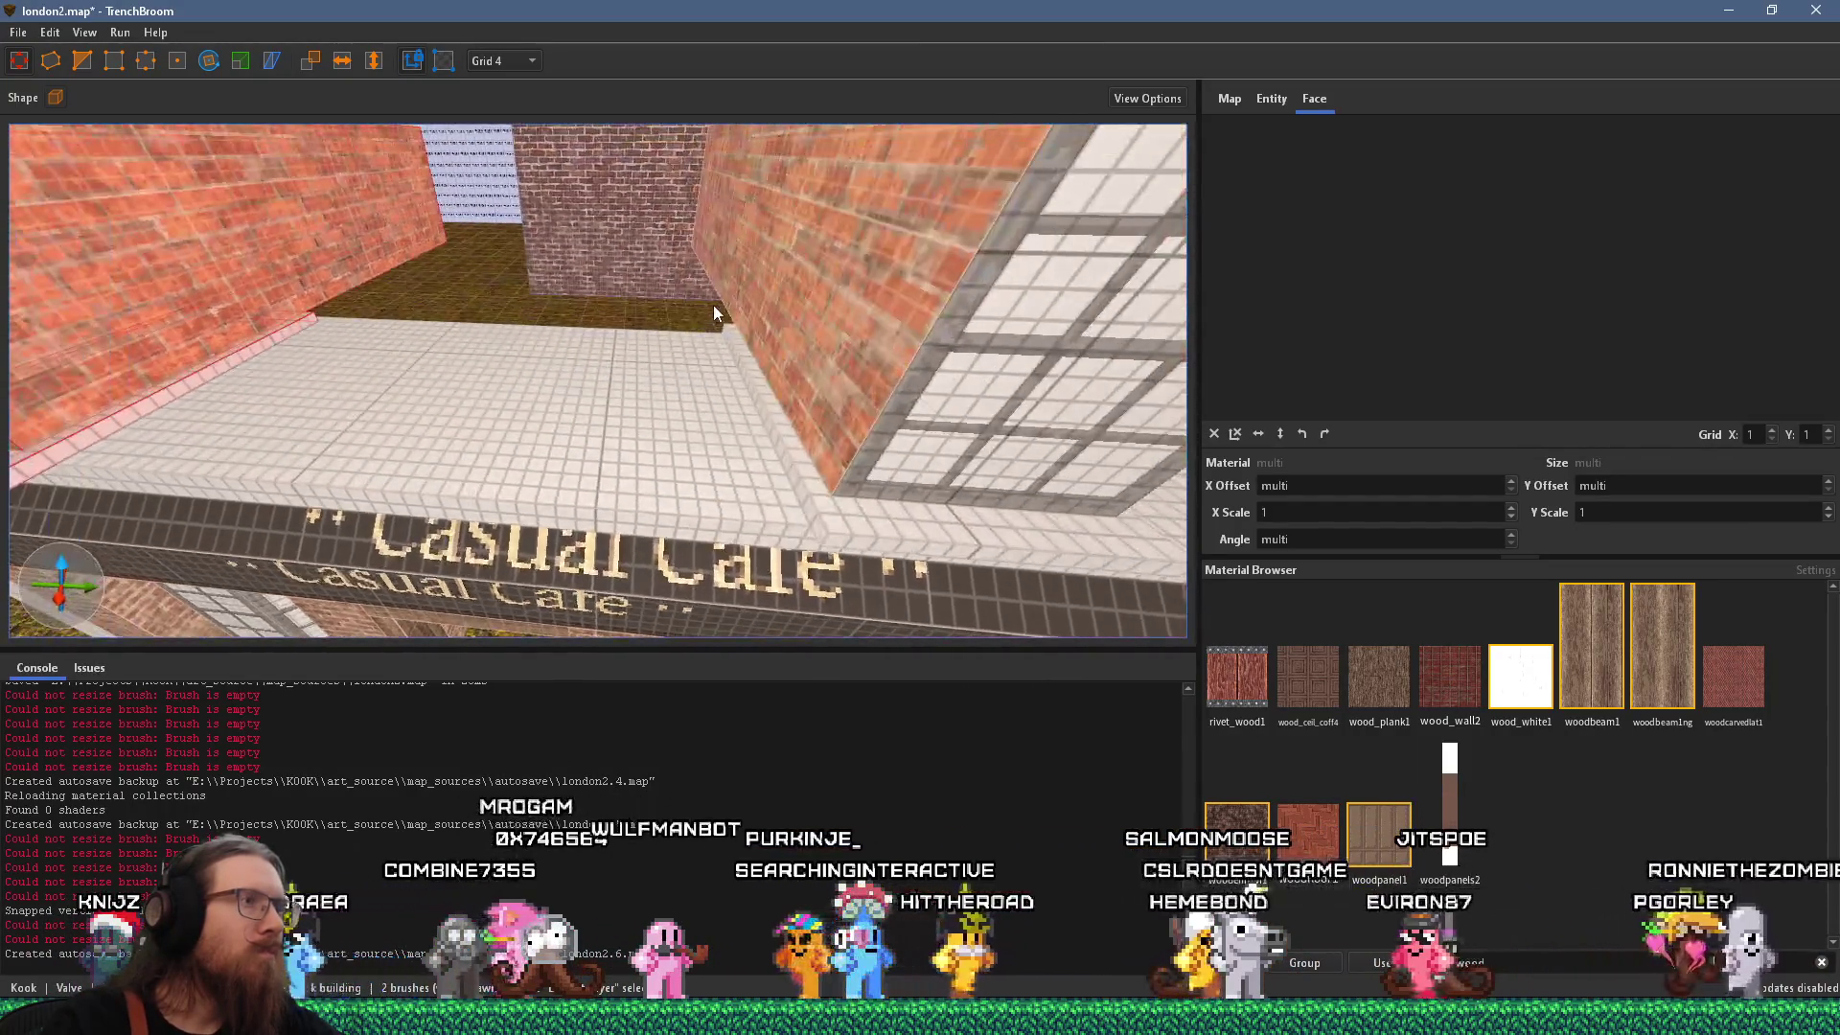
{"action": "key", "text": "a"}
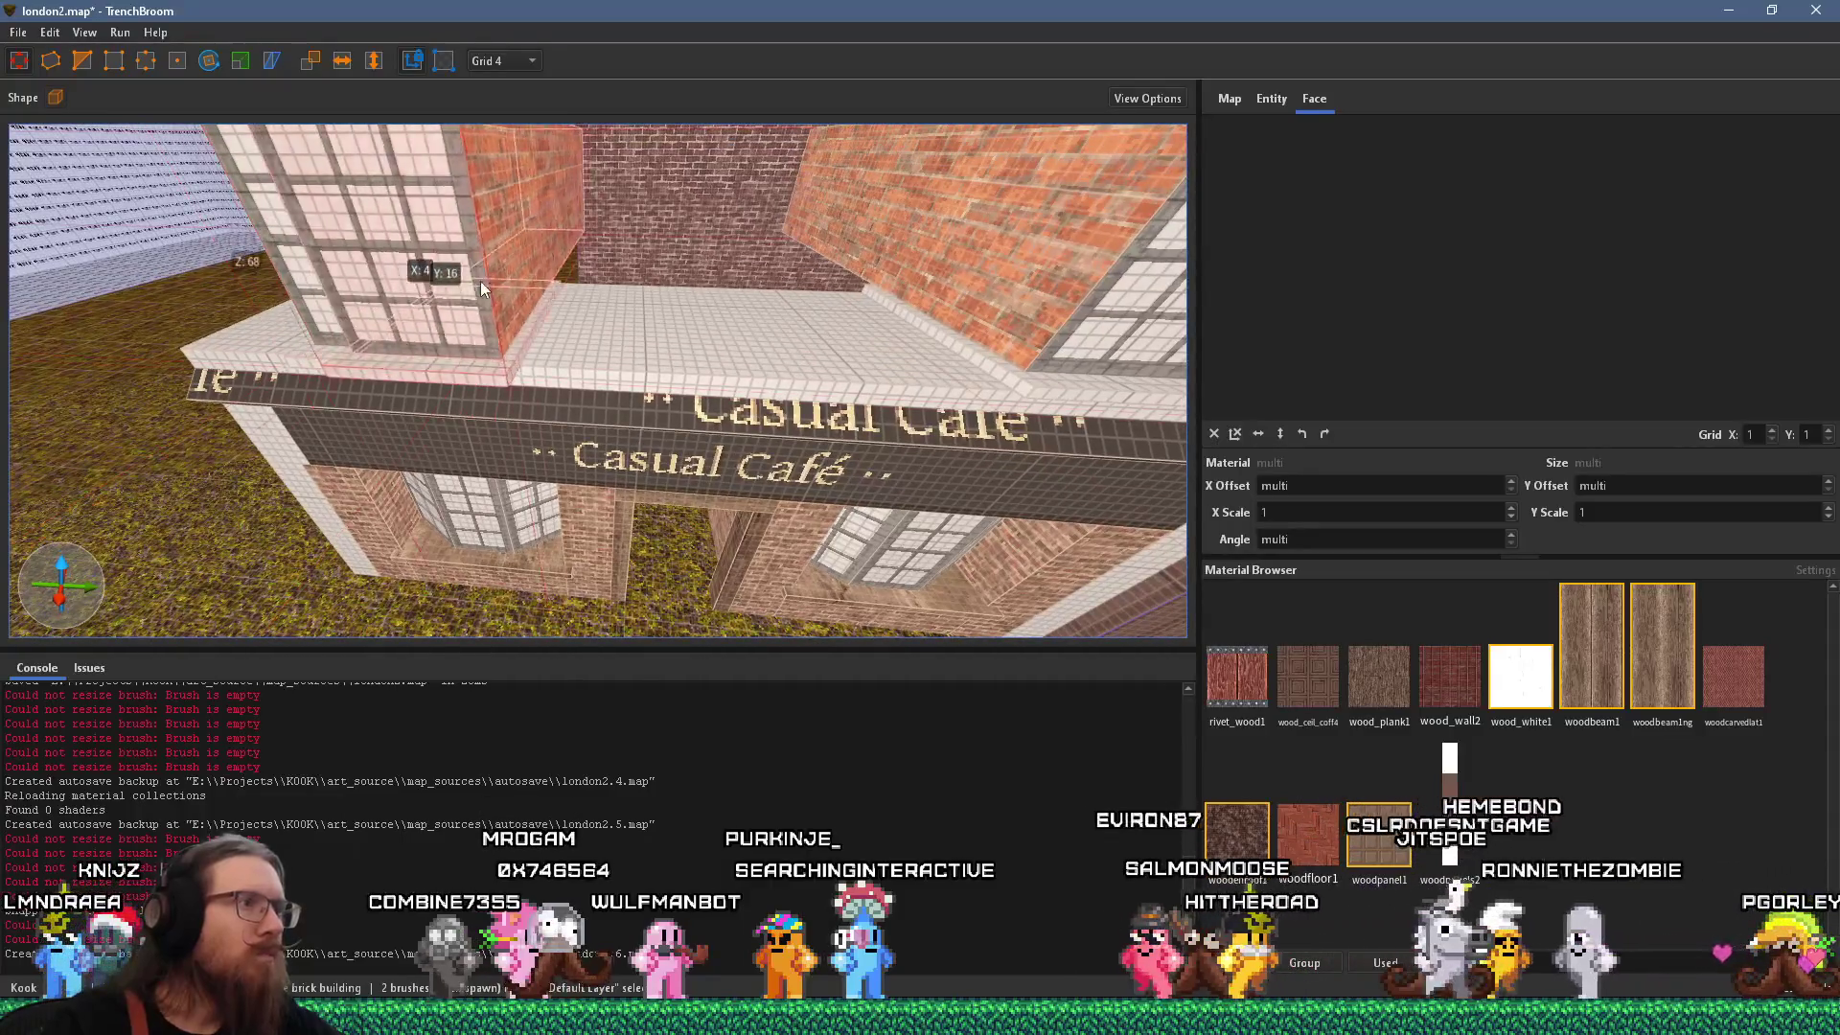
{"action": "key", "text": "s"}
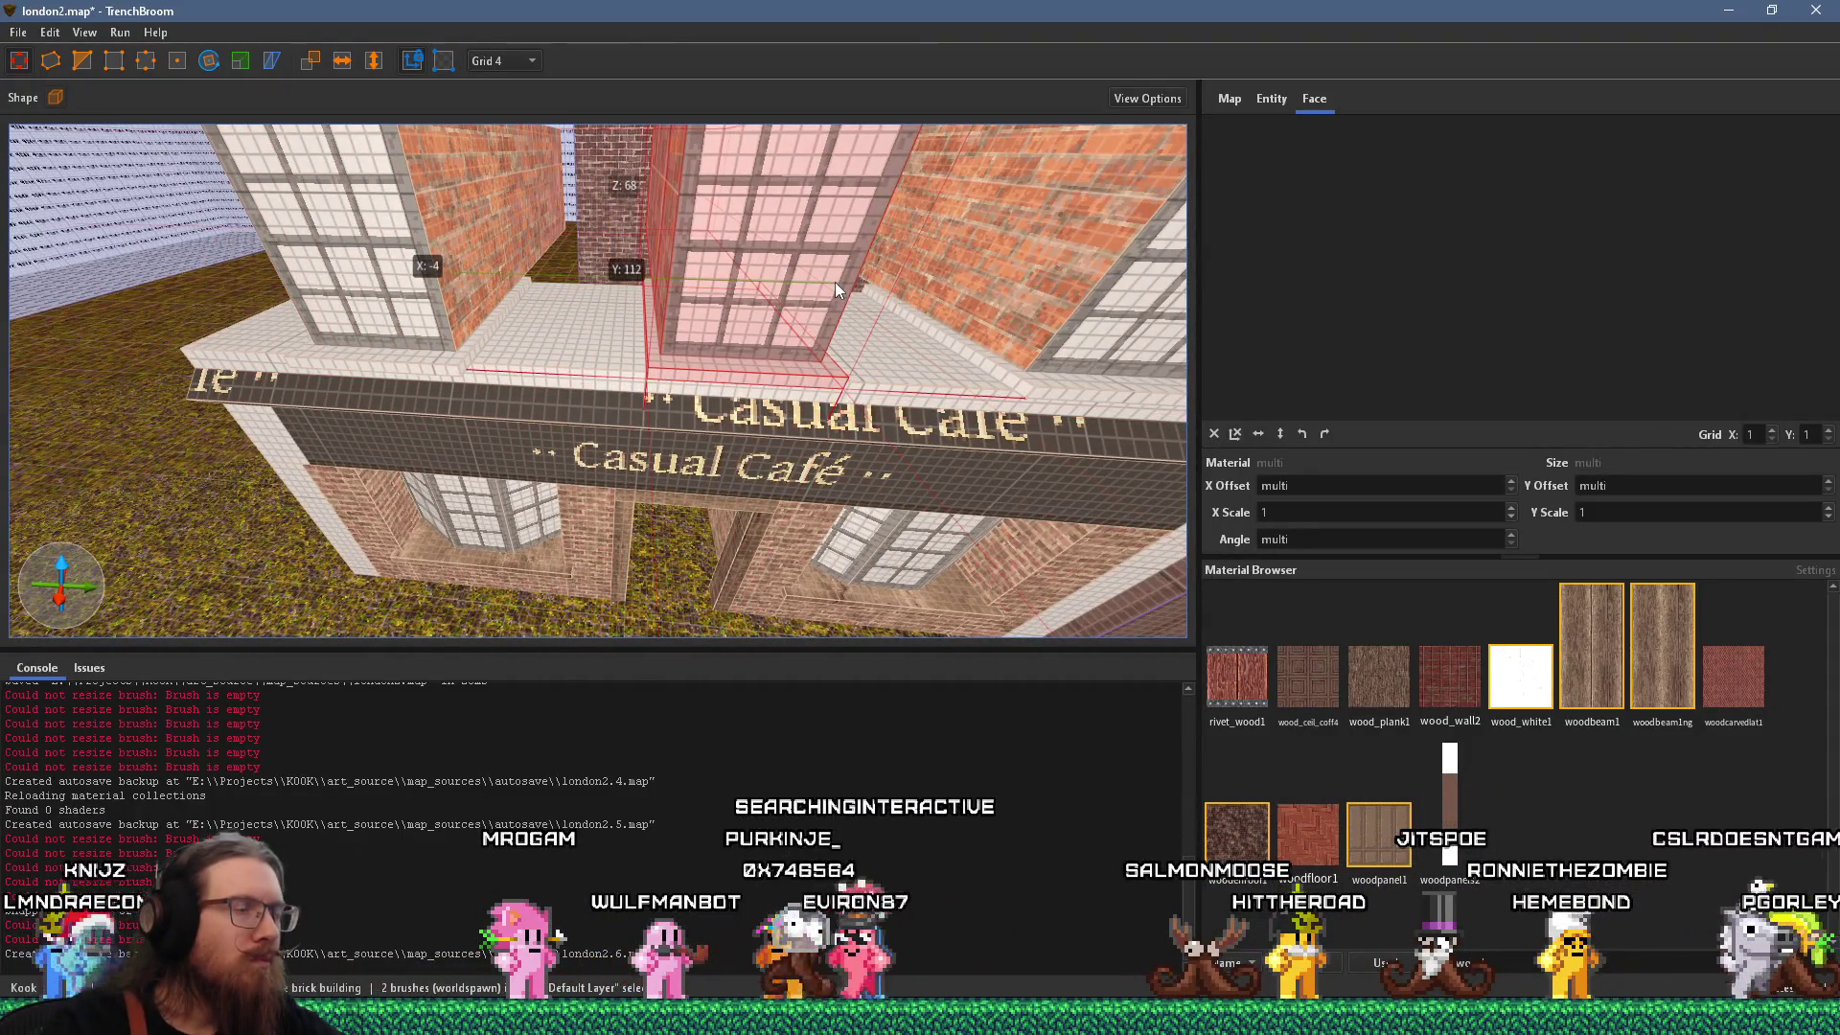
{"action": "key", "text": "q"}
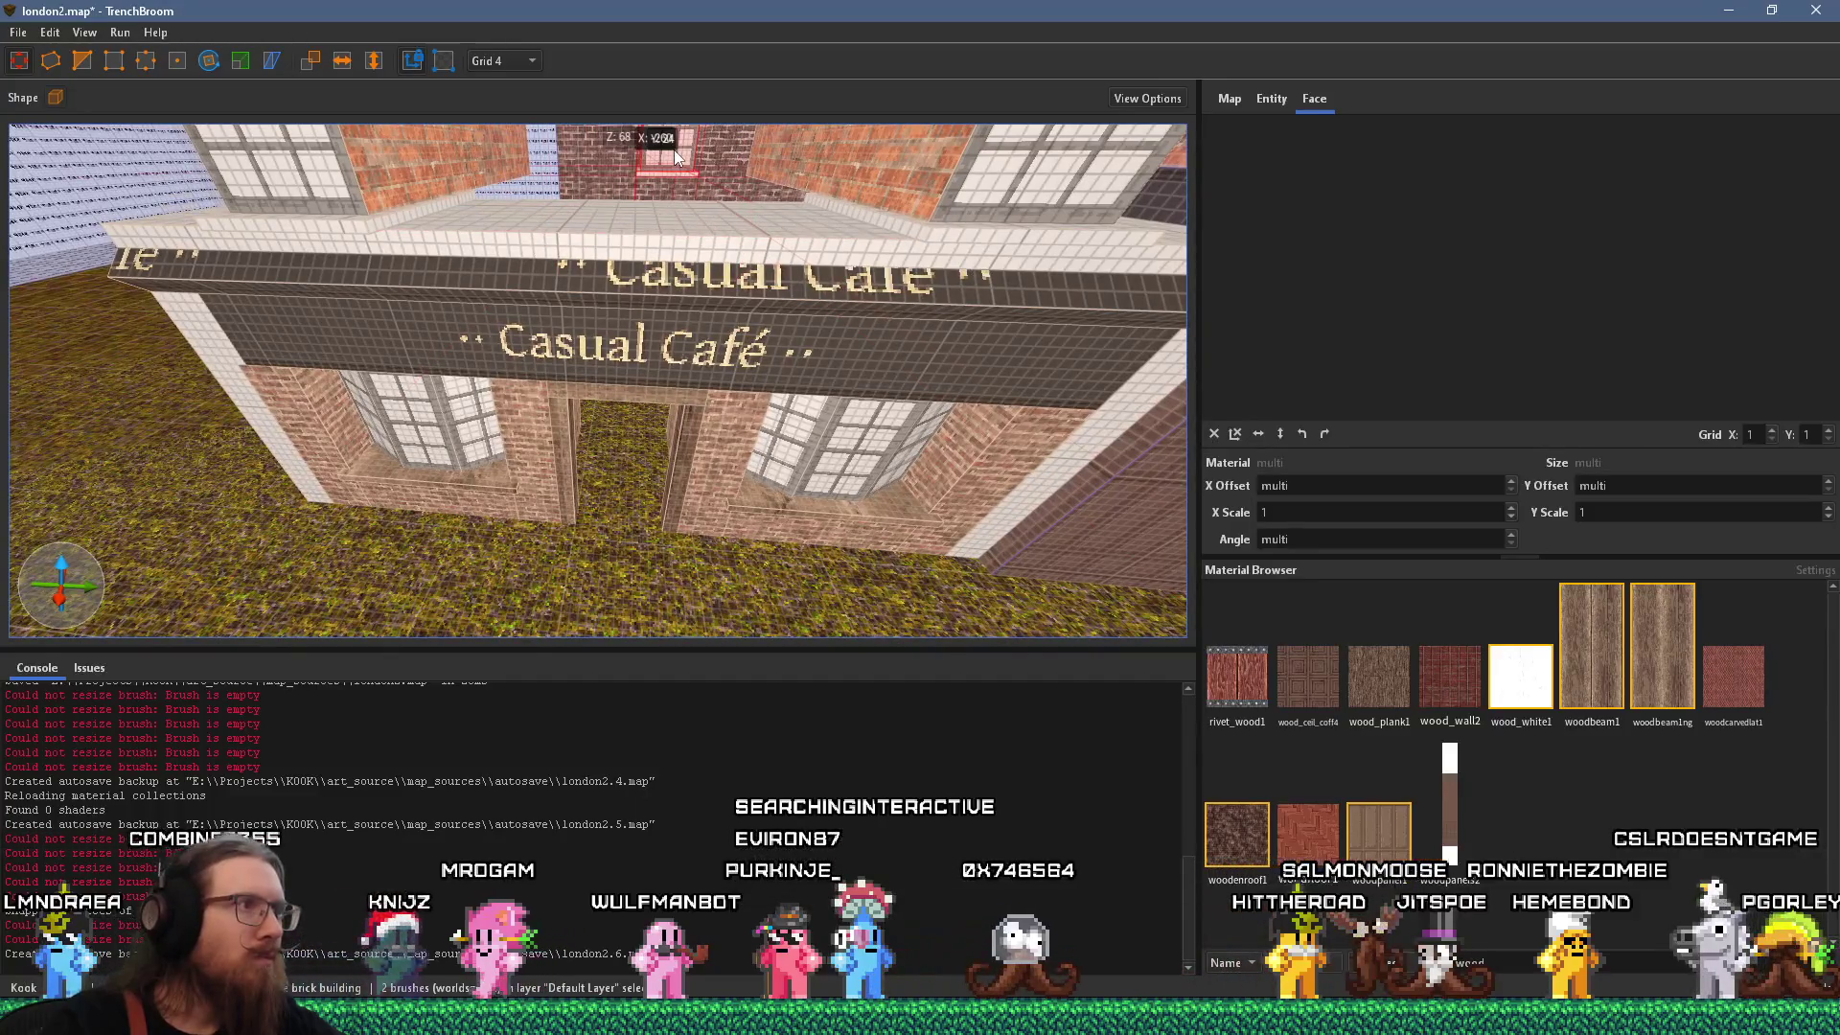
{"action": "mouse_move", "coordinate": [669, 182]}
{"action": "left_mouse_down"}
{"action": "mouse_move", "coordinate": [647, 342]}
{"action": "mouse_move", "coordinate": [642, 207]}
{"action": "left_mouse_up"}
Resize the middle window piece on the ledge.
{"action": "key", "text": "q"}
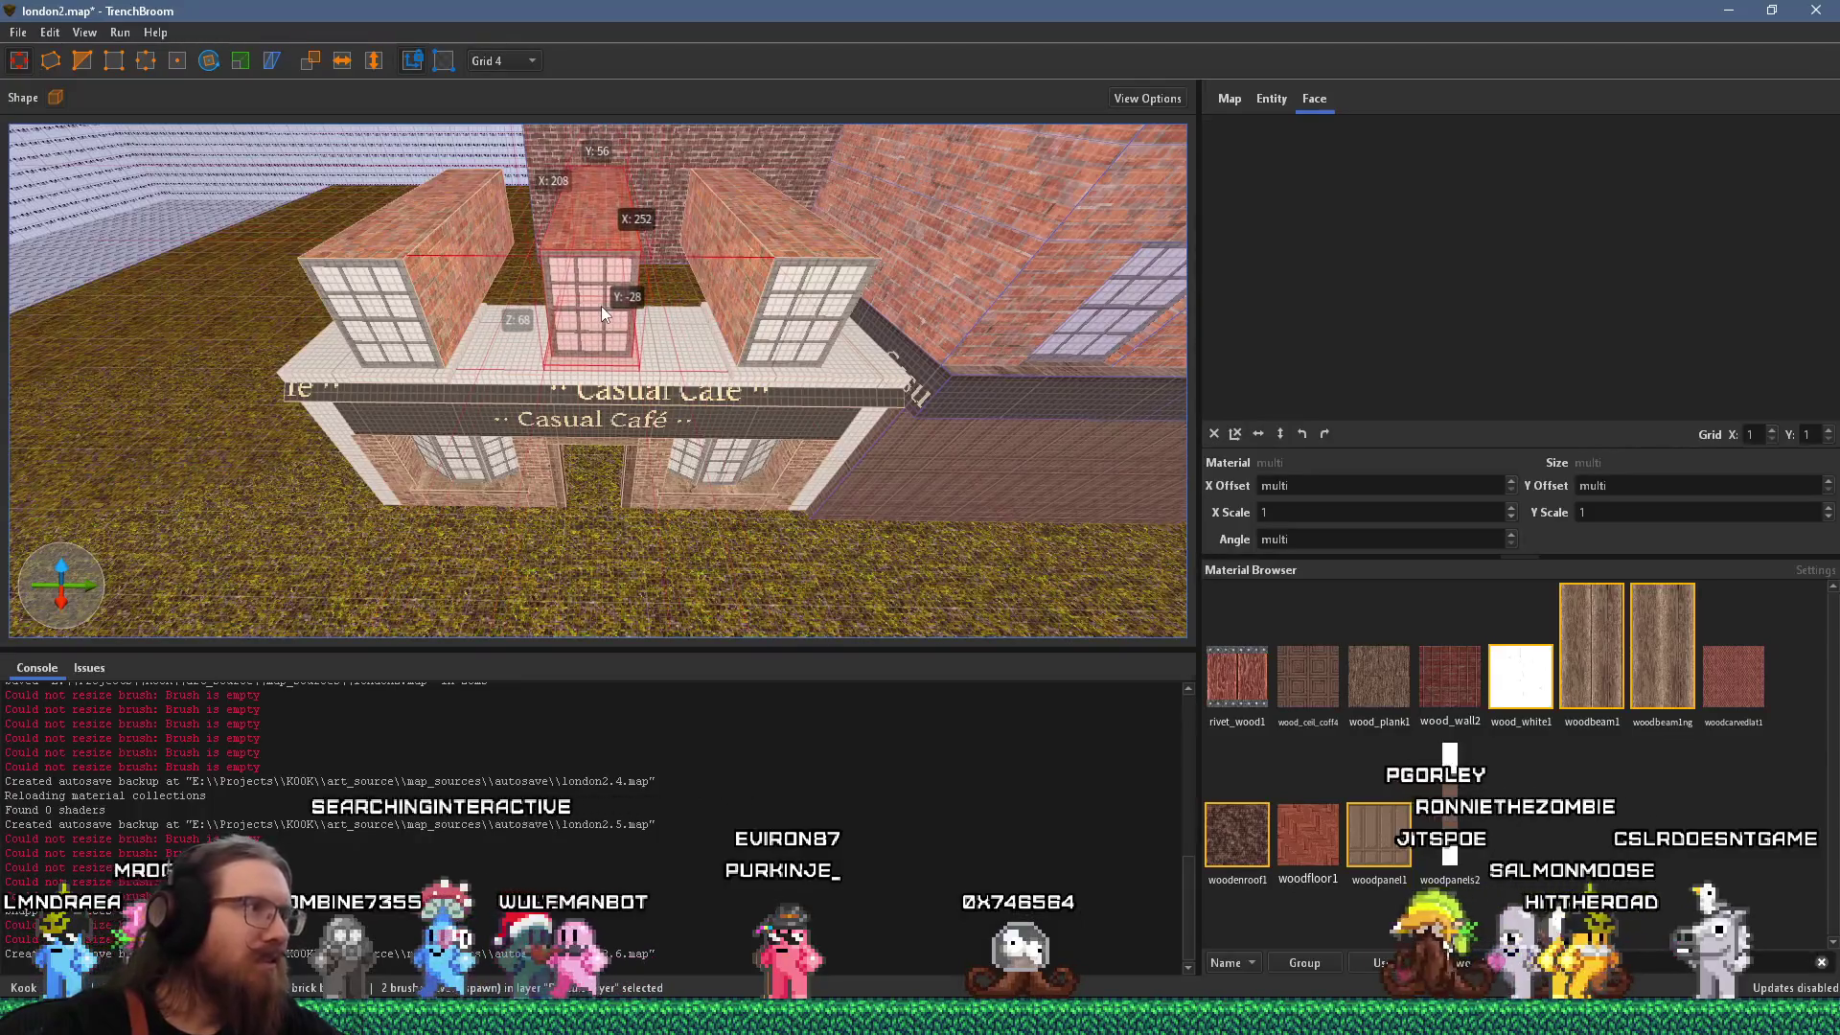
{"action": "scroll", "coordinate": [602, 306], "scroll_direction": "up", "scroll_amount": 5}
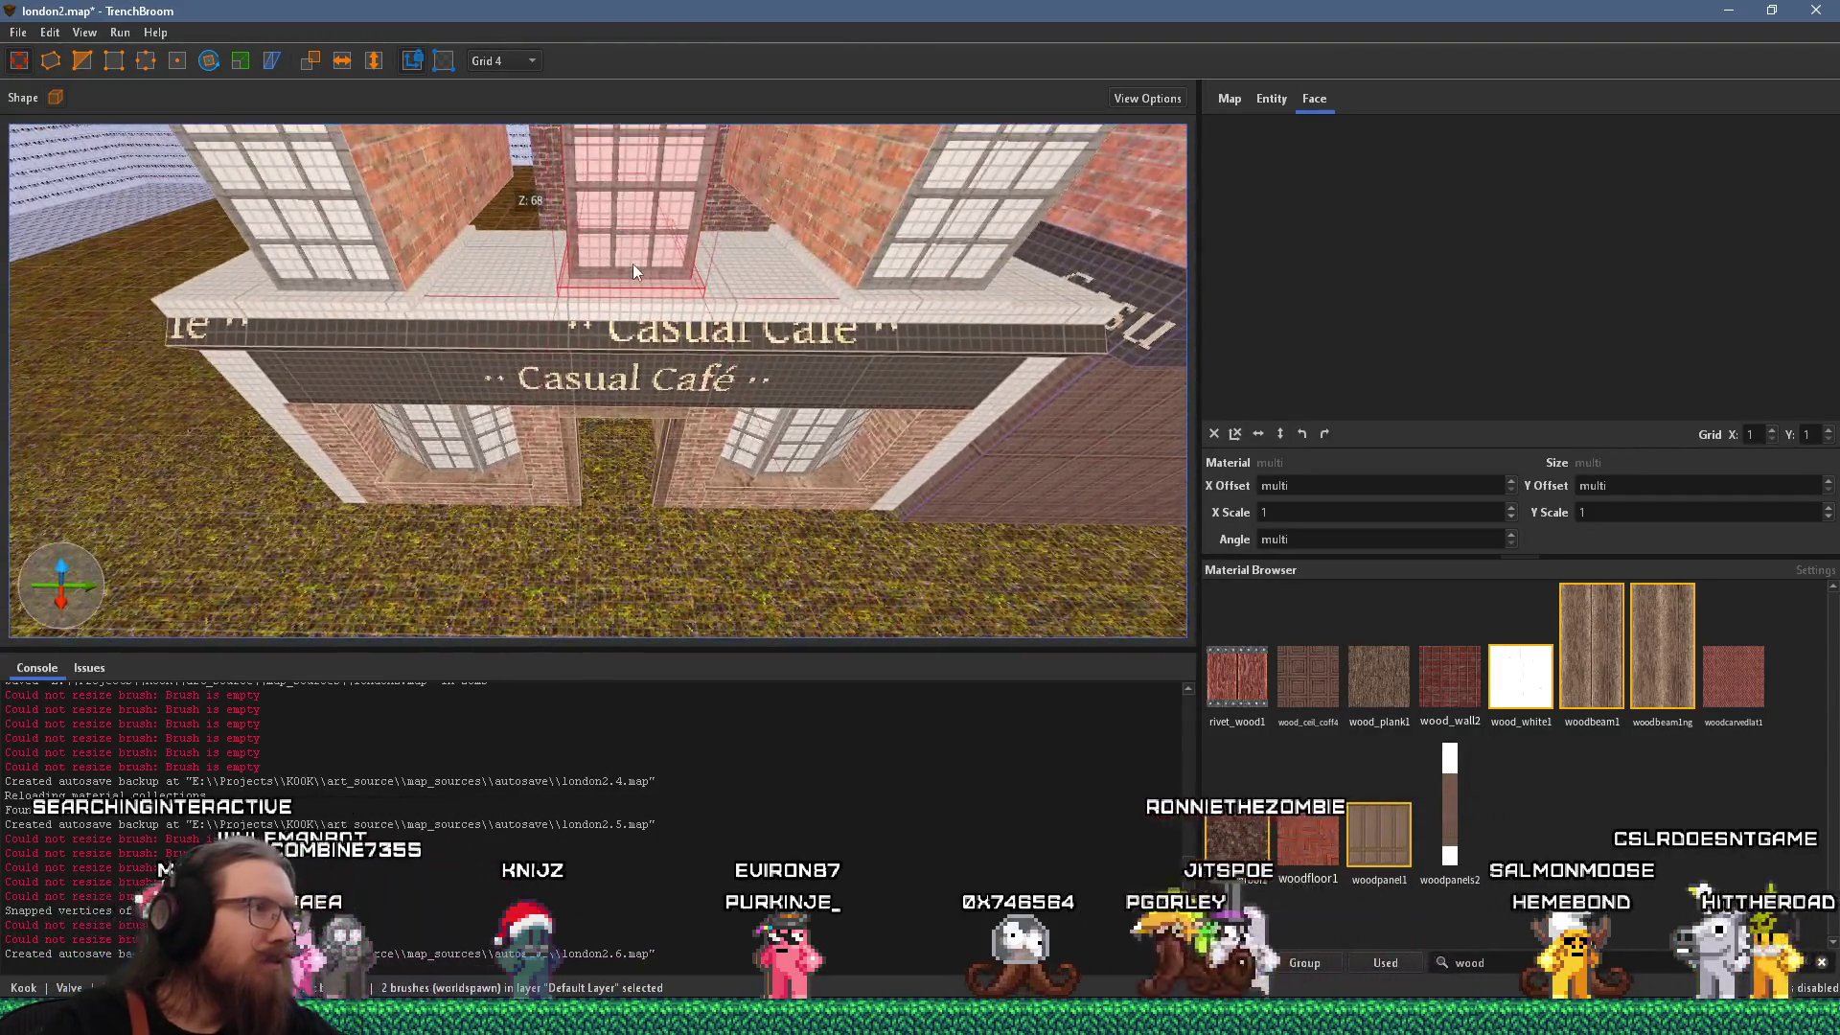
{"action": "left_click_drag", "start_coordinate": [642, 199], "coordinate": [648, 209]}
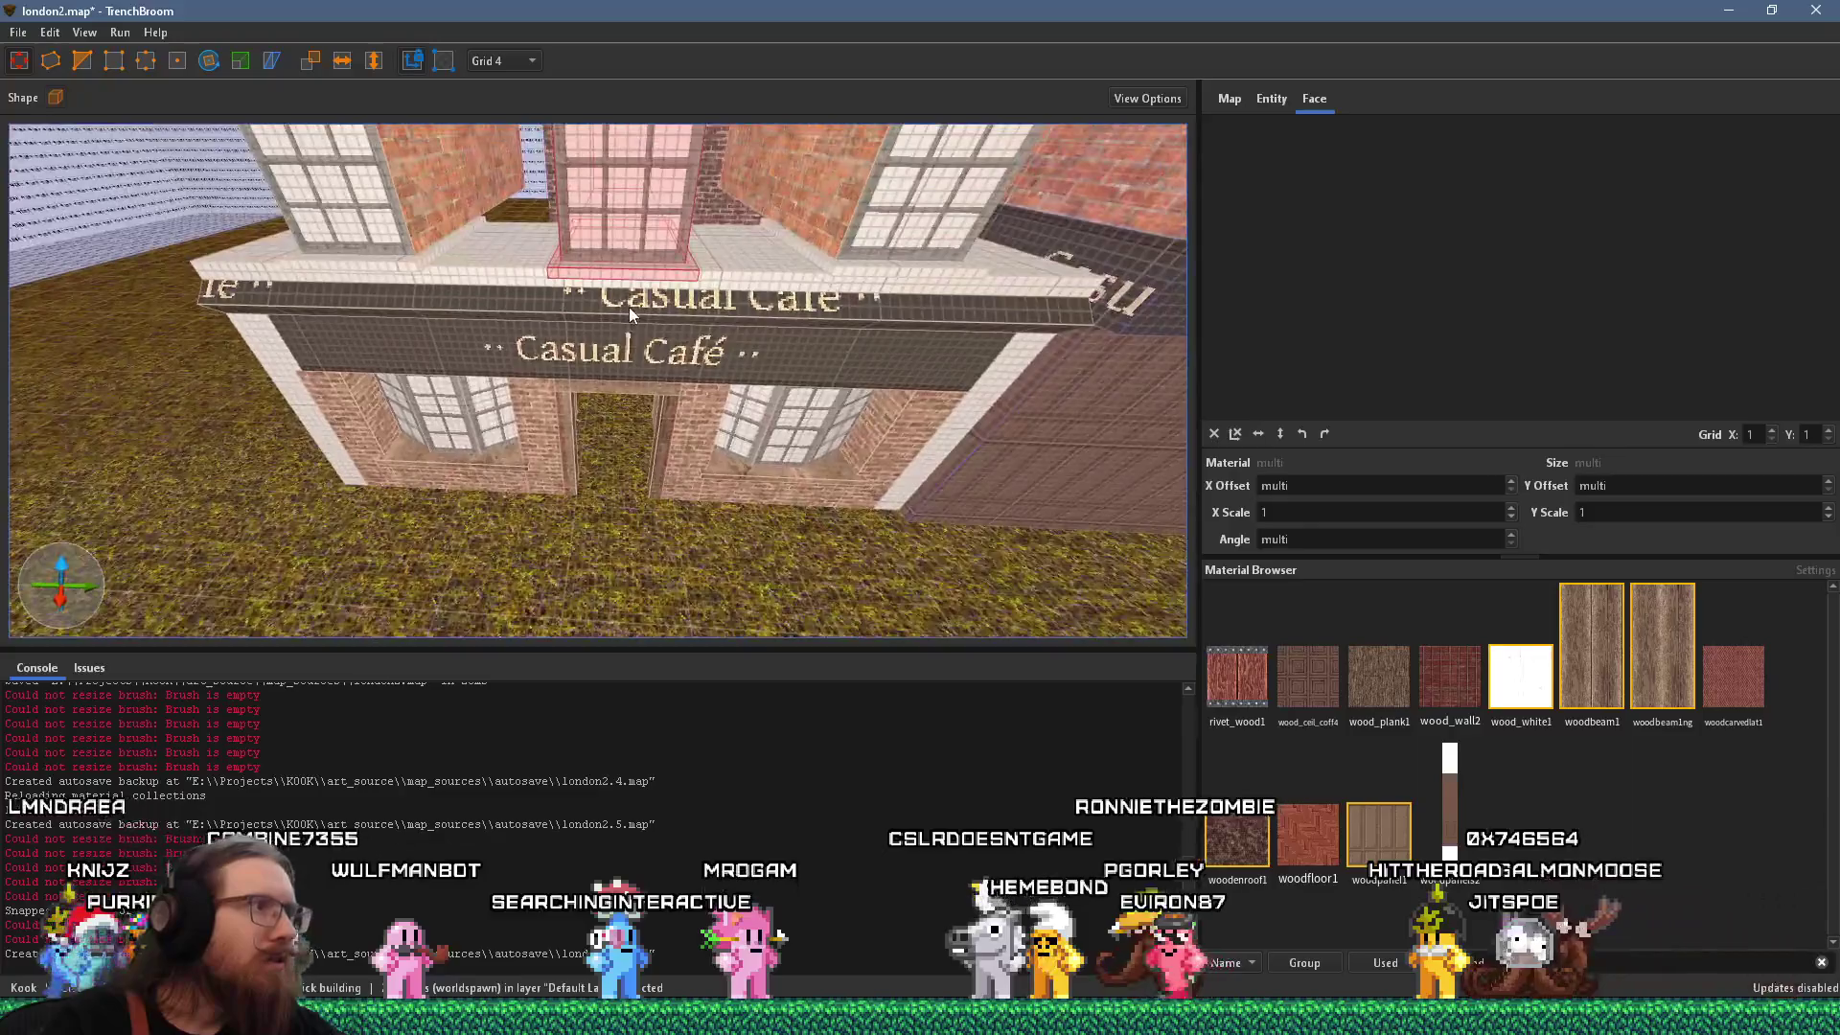
{"action": "scroll", "coordinate": [632, 291], "scroll_direction": "up", "scroll_amount": 5}
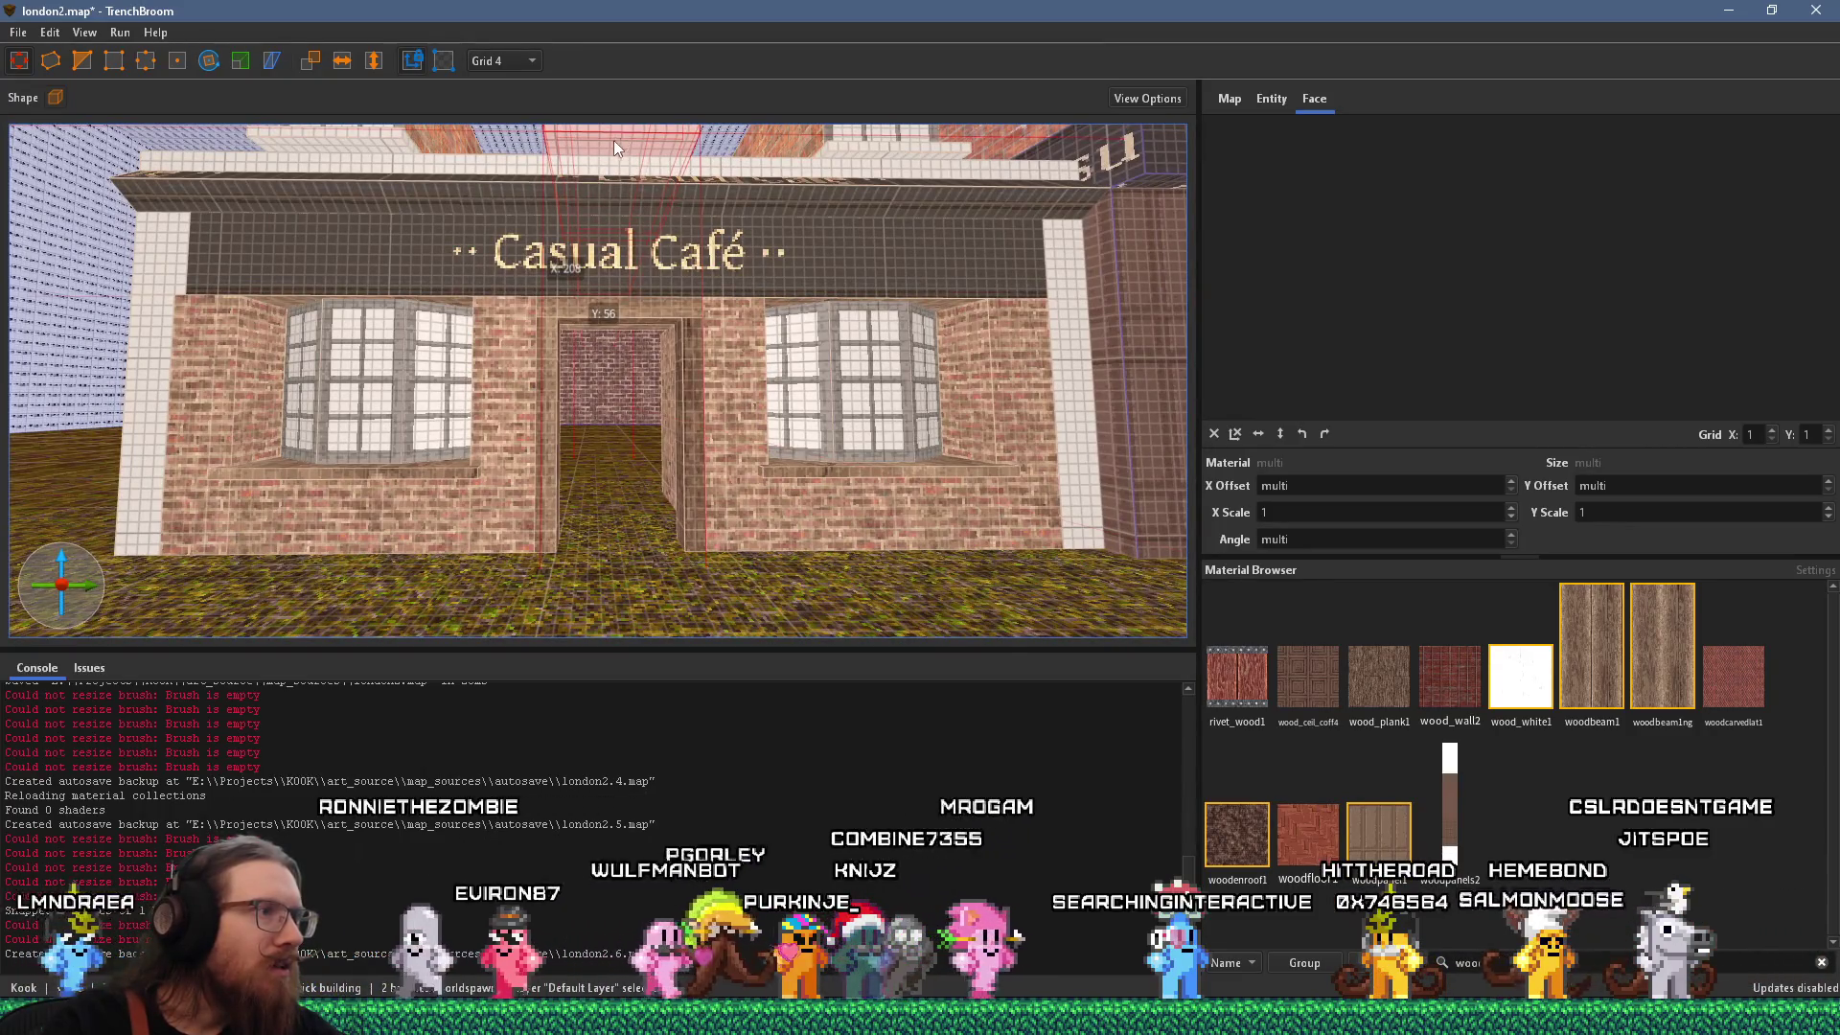
{"action": "key", "text": "e"}
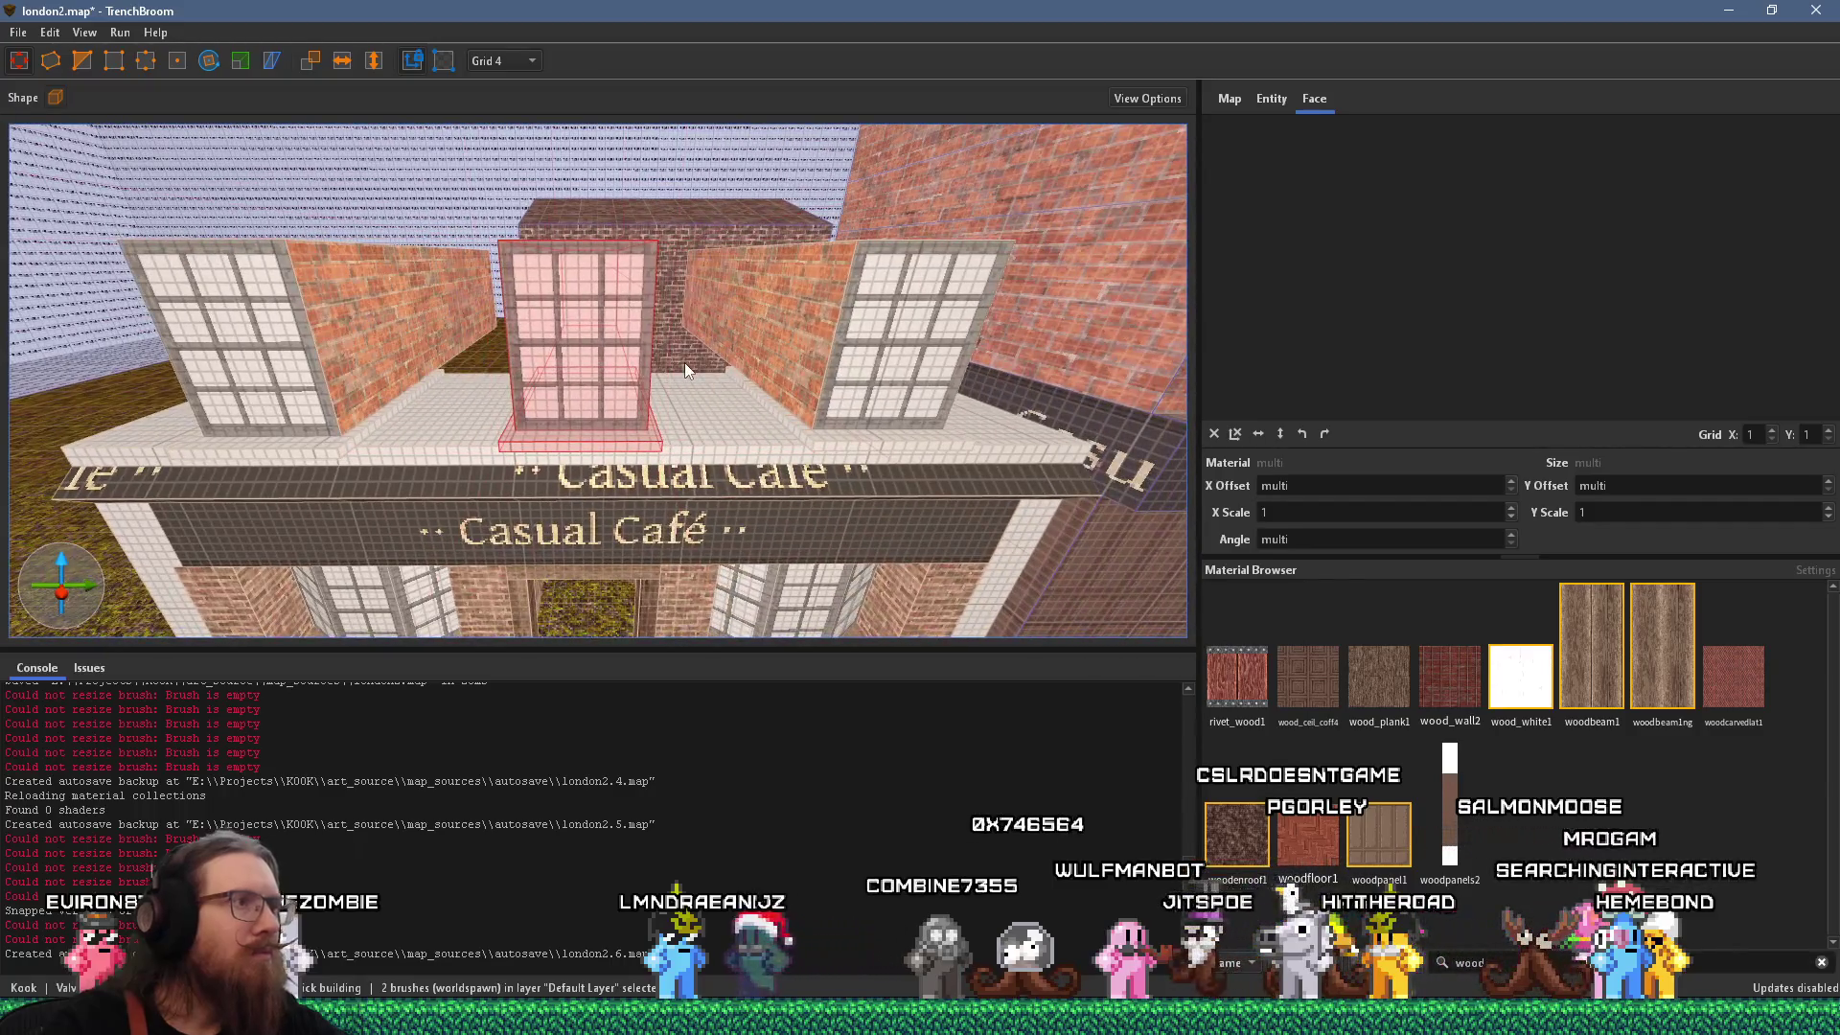
{"action": "key", "text": "Escape"}
Try pulling the white-brick ledge up to the window sills, then undo it.
{"action": "left_click", "coordinate": [711, 425]}
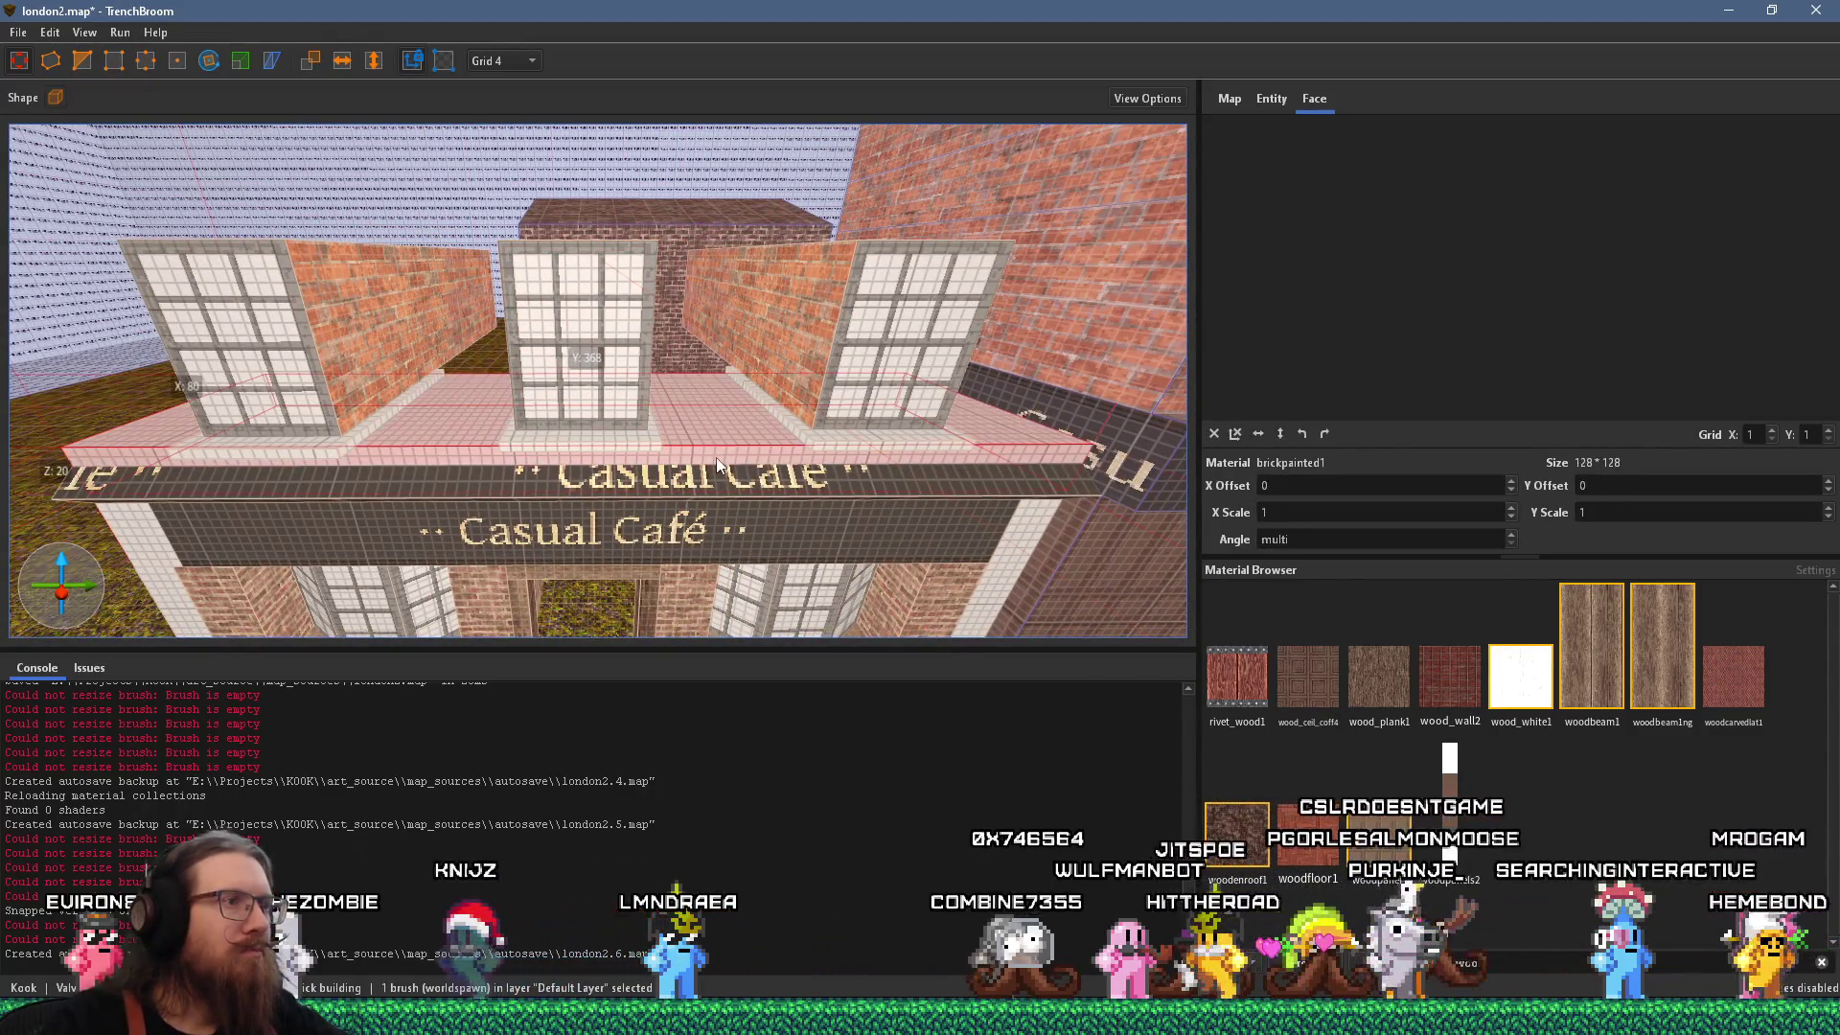
{"action": "left_click_drag", "start_coordinate": [714, 457], "coordinate": [749, 303]}
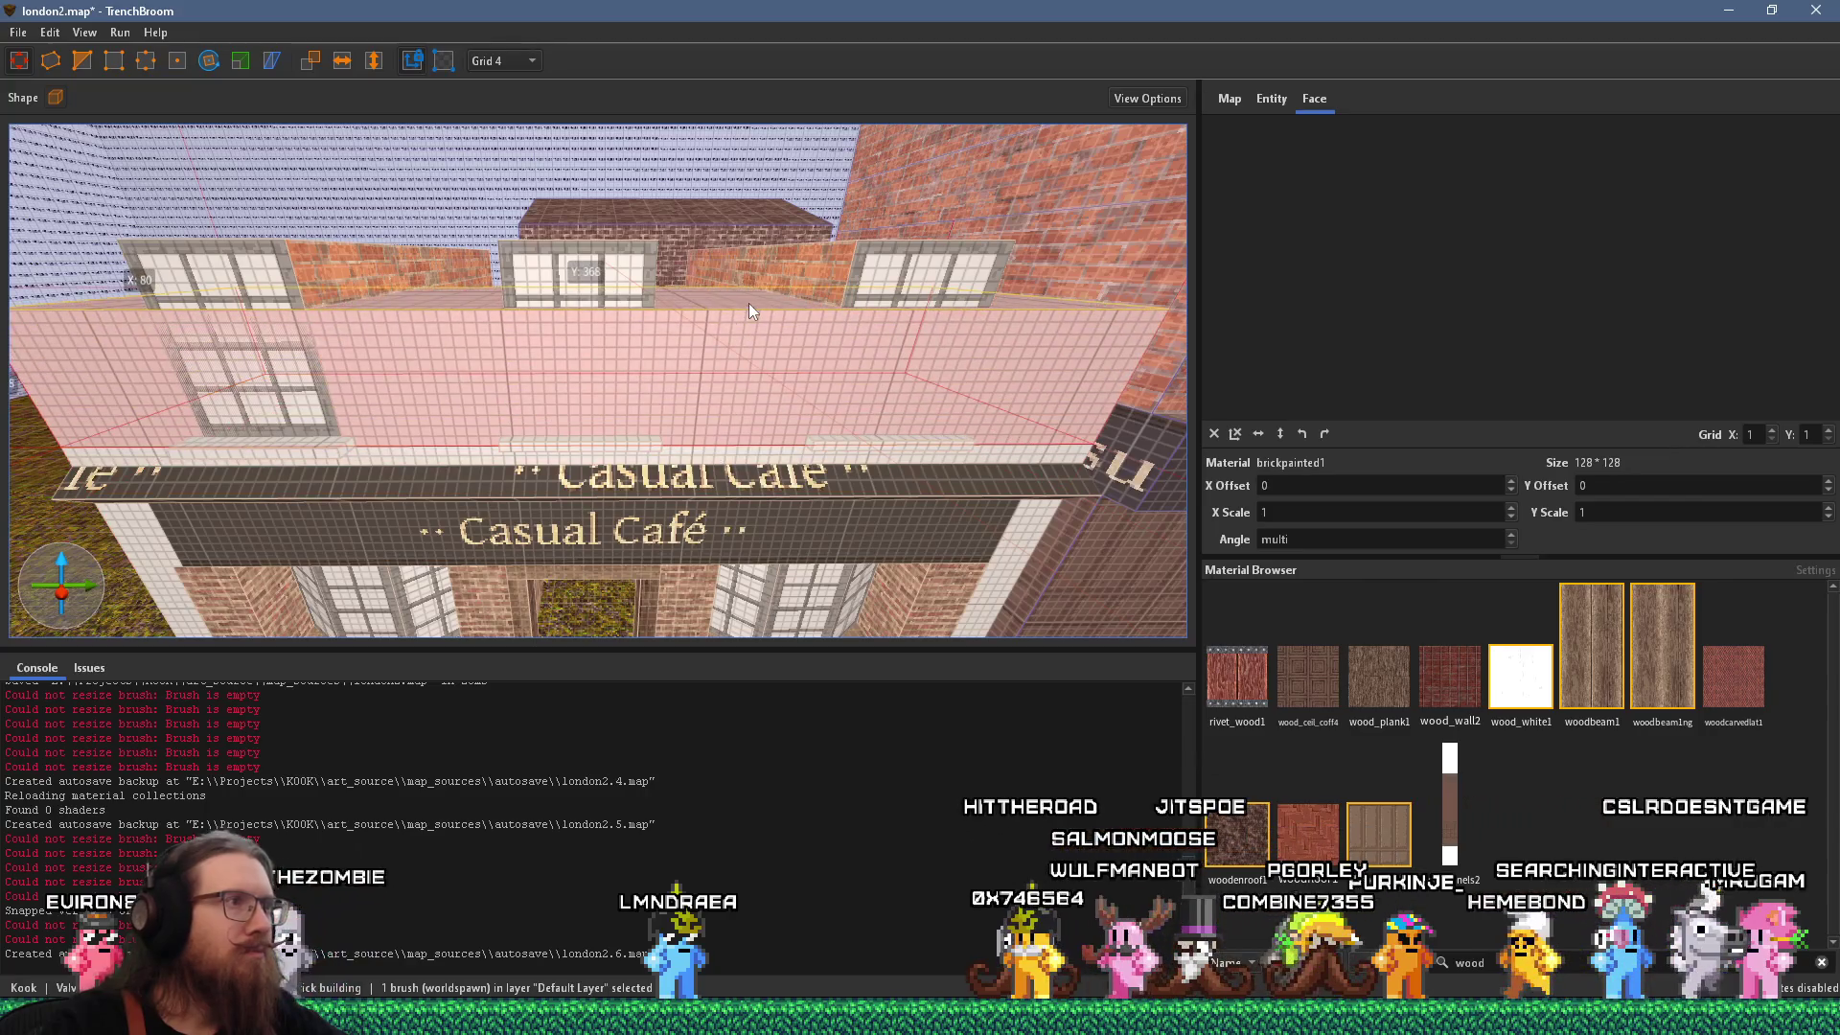
{"action": "mouse_move", "coordinate": [468, 337]}
{"action": "left_mouse_down"}
{"action": "mouse_move", "coordinate": [441, 365]}
{"action": "mouse_move", "coordinate": [537, 460]}
{"action": "left_mouse_up"}
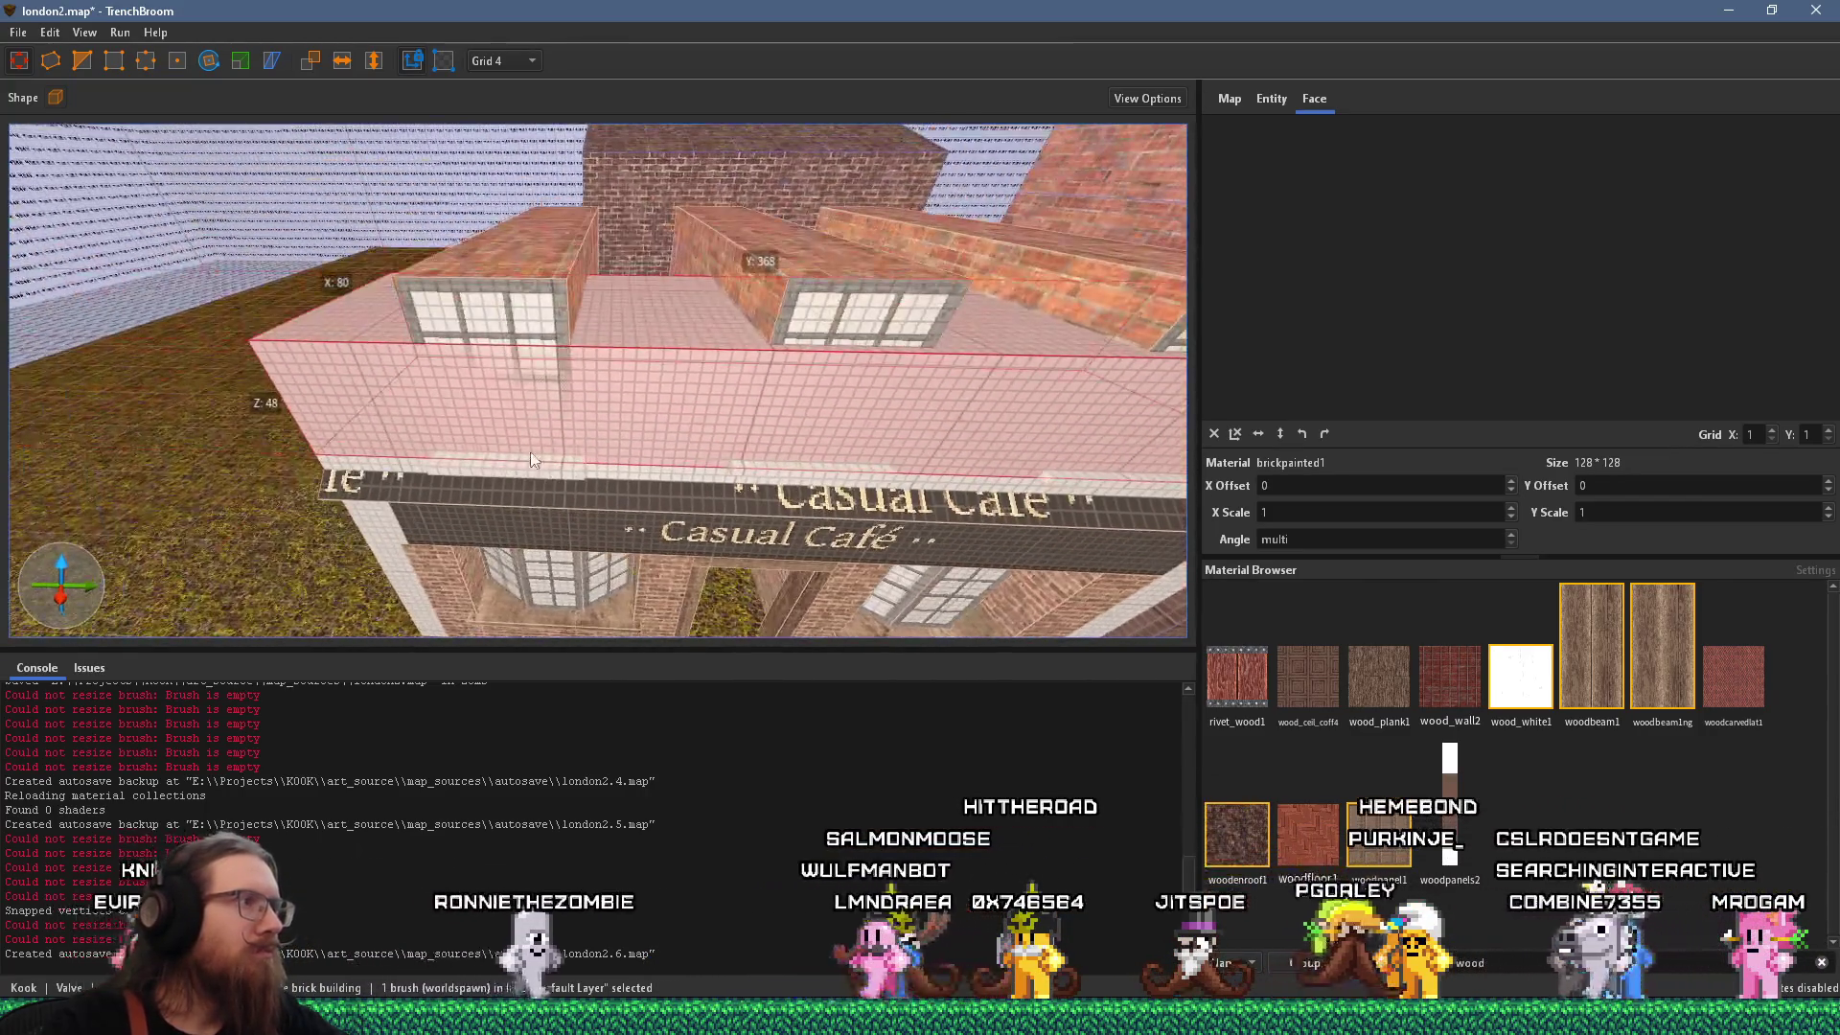
{"action": "key", "text": "ctrl+z"}
{"action": "left_click", "coordinate": [527, 310], "text": "shift"}
{"action": "mouse_move", "coordinate": [496, 352]}
{"action": "left_mouse_down"}
{"action": "mouse_move", "coordinate": [552, 472]}
{"action": "mouse_move", "coordinate": [484, 306]}
{"action": "mouse_move", "coordinate": [681, 332]}
{"action": "left_mouse_up"}
Refine the ledge selection, leaving out the left ledge block.
{"action": "left_click", "coordinate": [483, 299]}
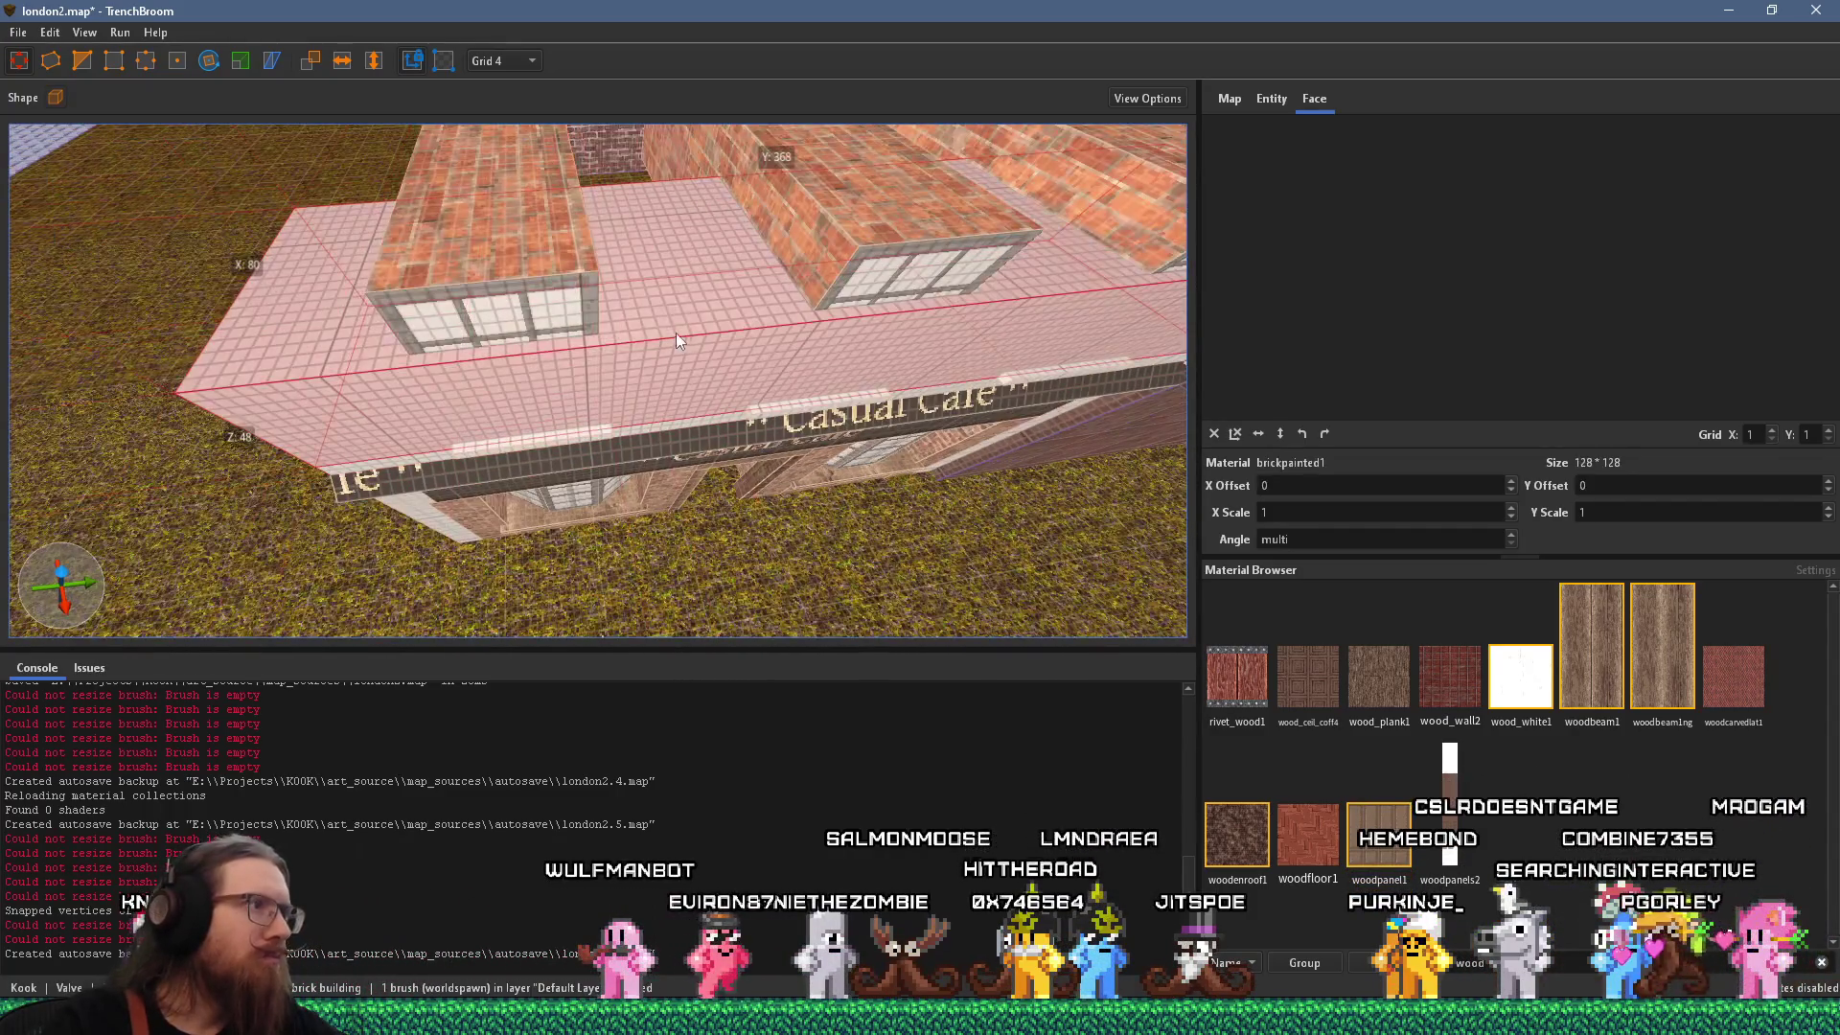
{"action": "left_click", "coordinate": [383, 398], "text": "ctrl"}
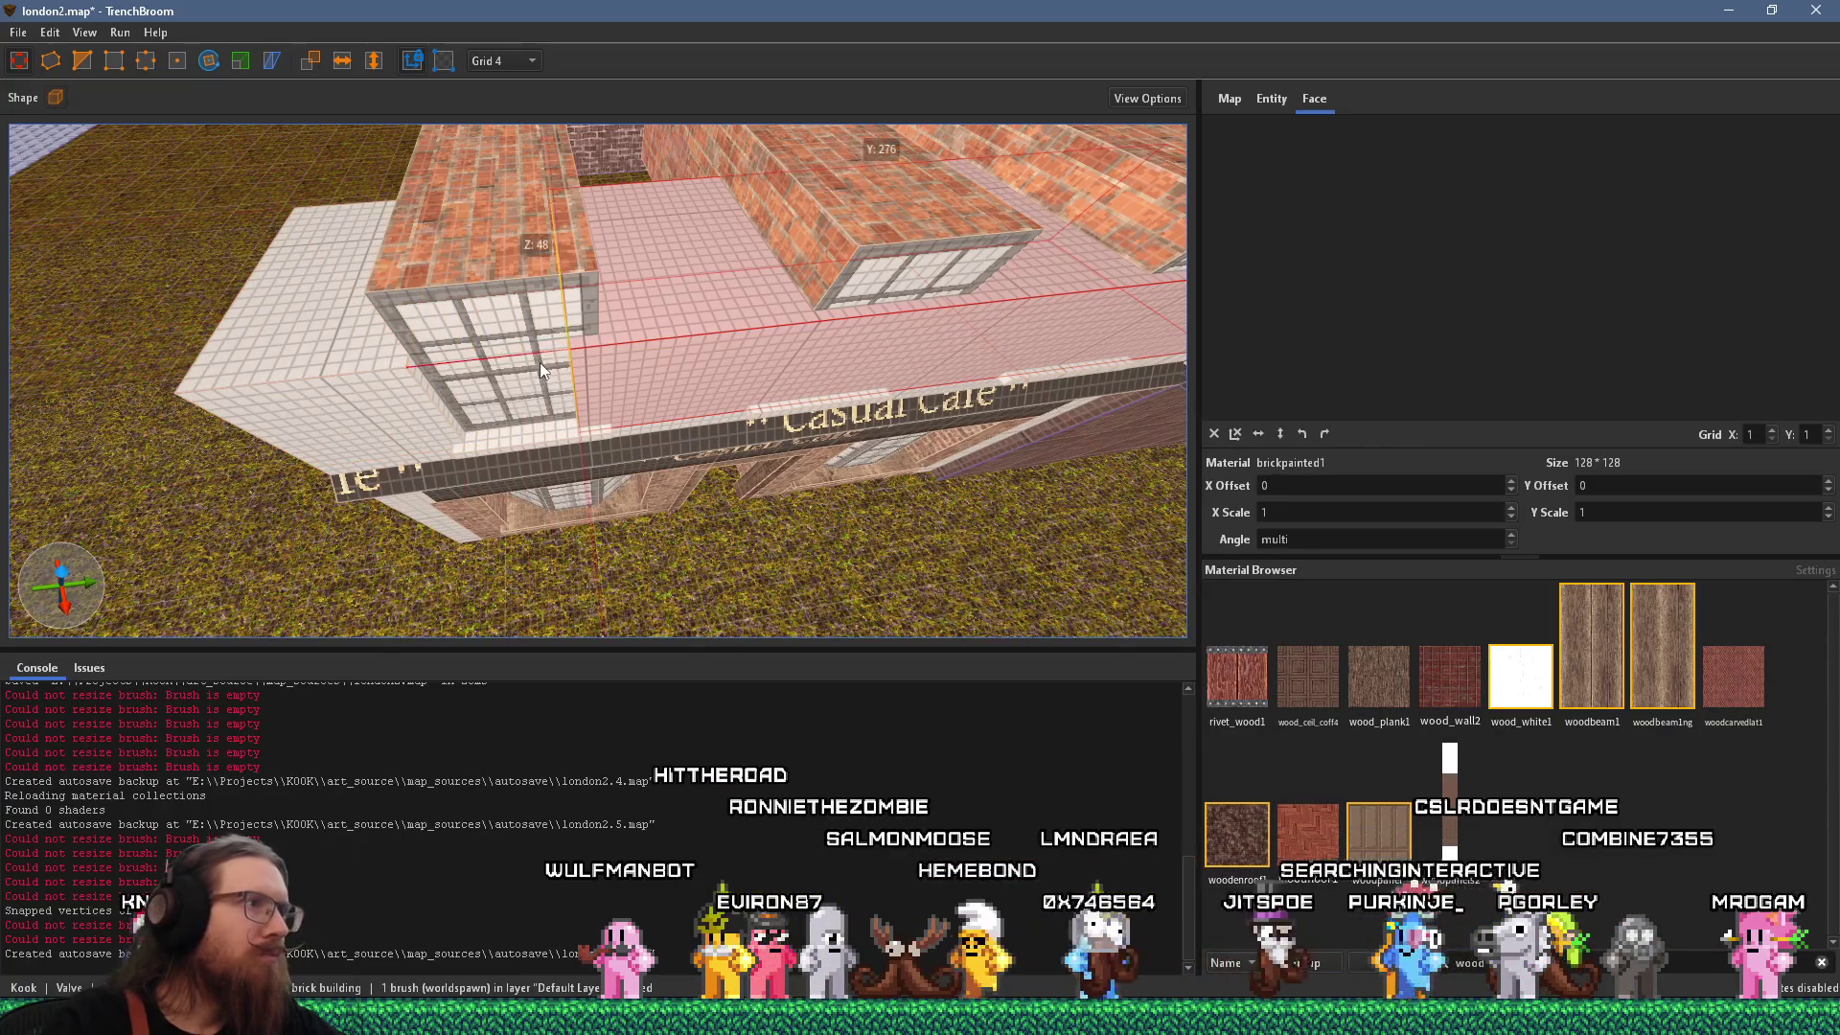
{"action": "left_click_drag", "start_coordinate": [659, 360], "coordinate": [450, 366]}
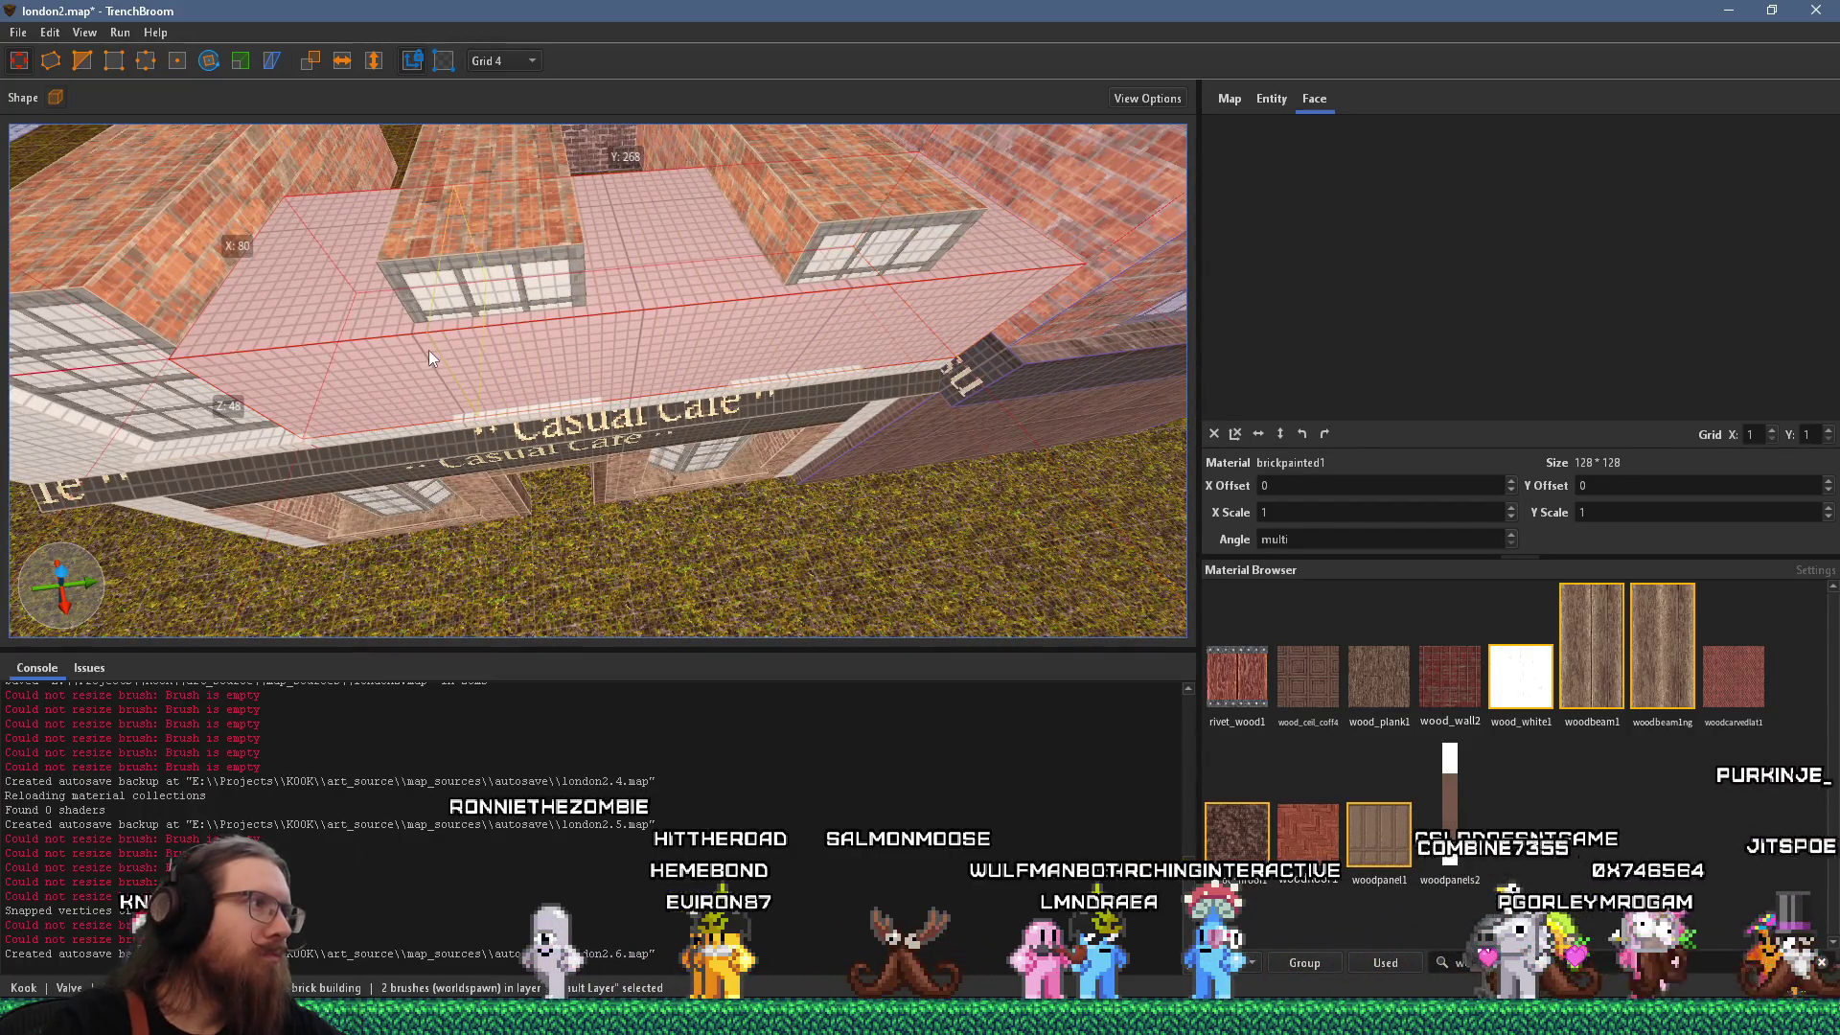
{"action": "left_click", "coordinate": [393, 351], "text": "ctrl"}
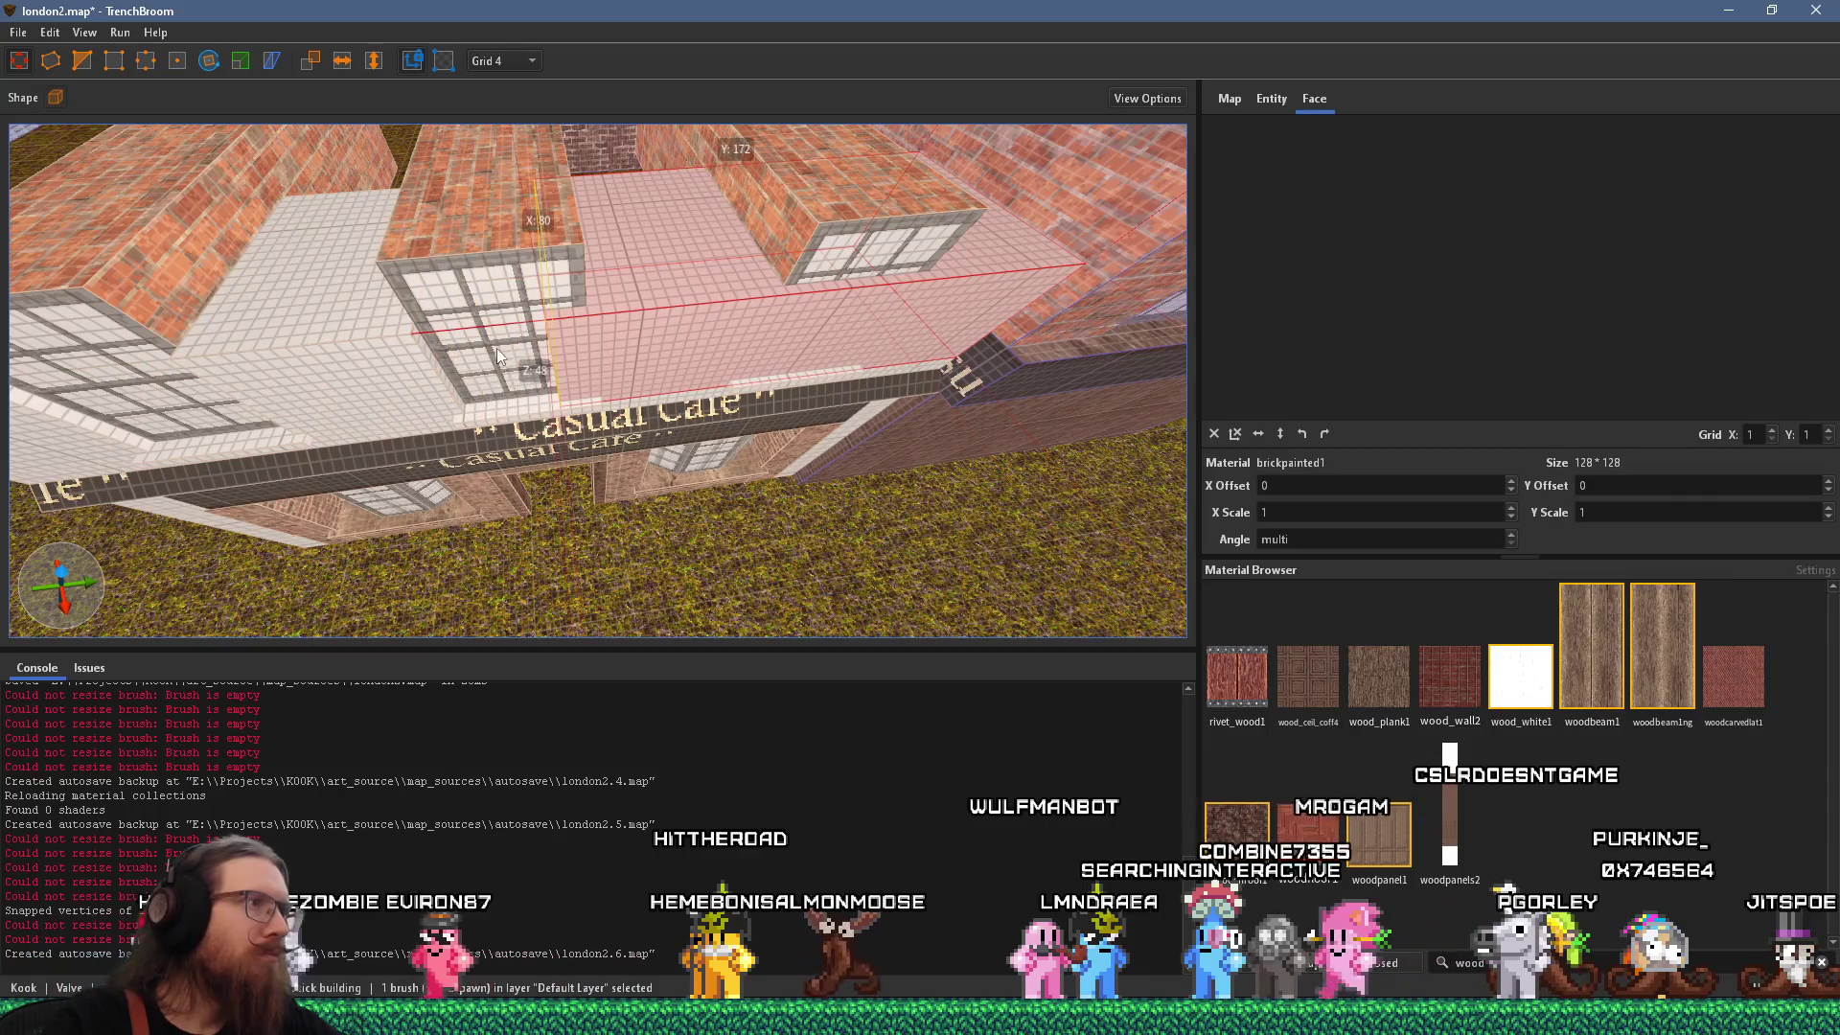
{"action": "key", "text": "ctrl+z"}
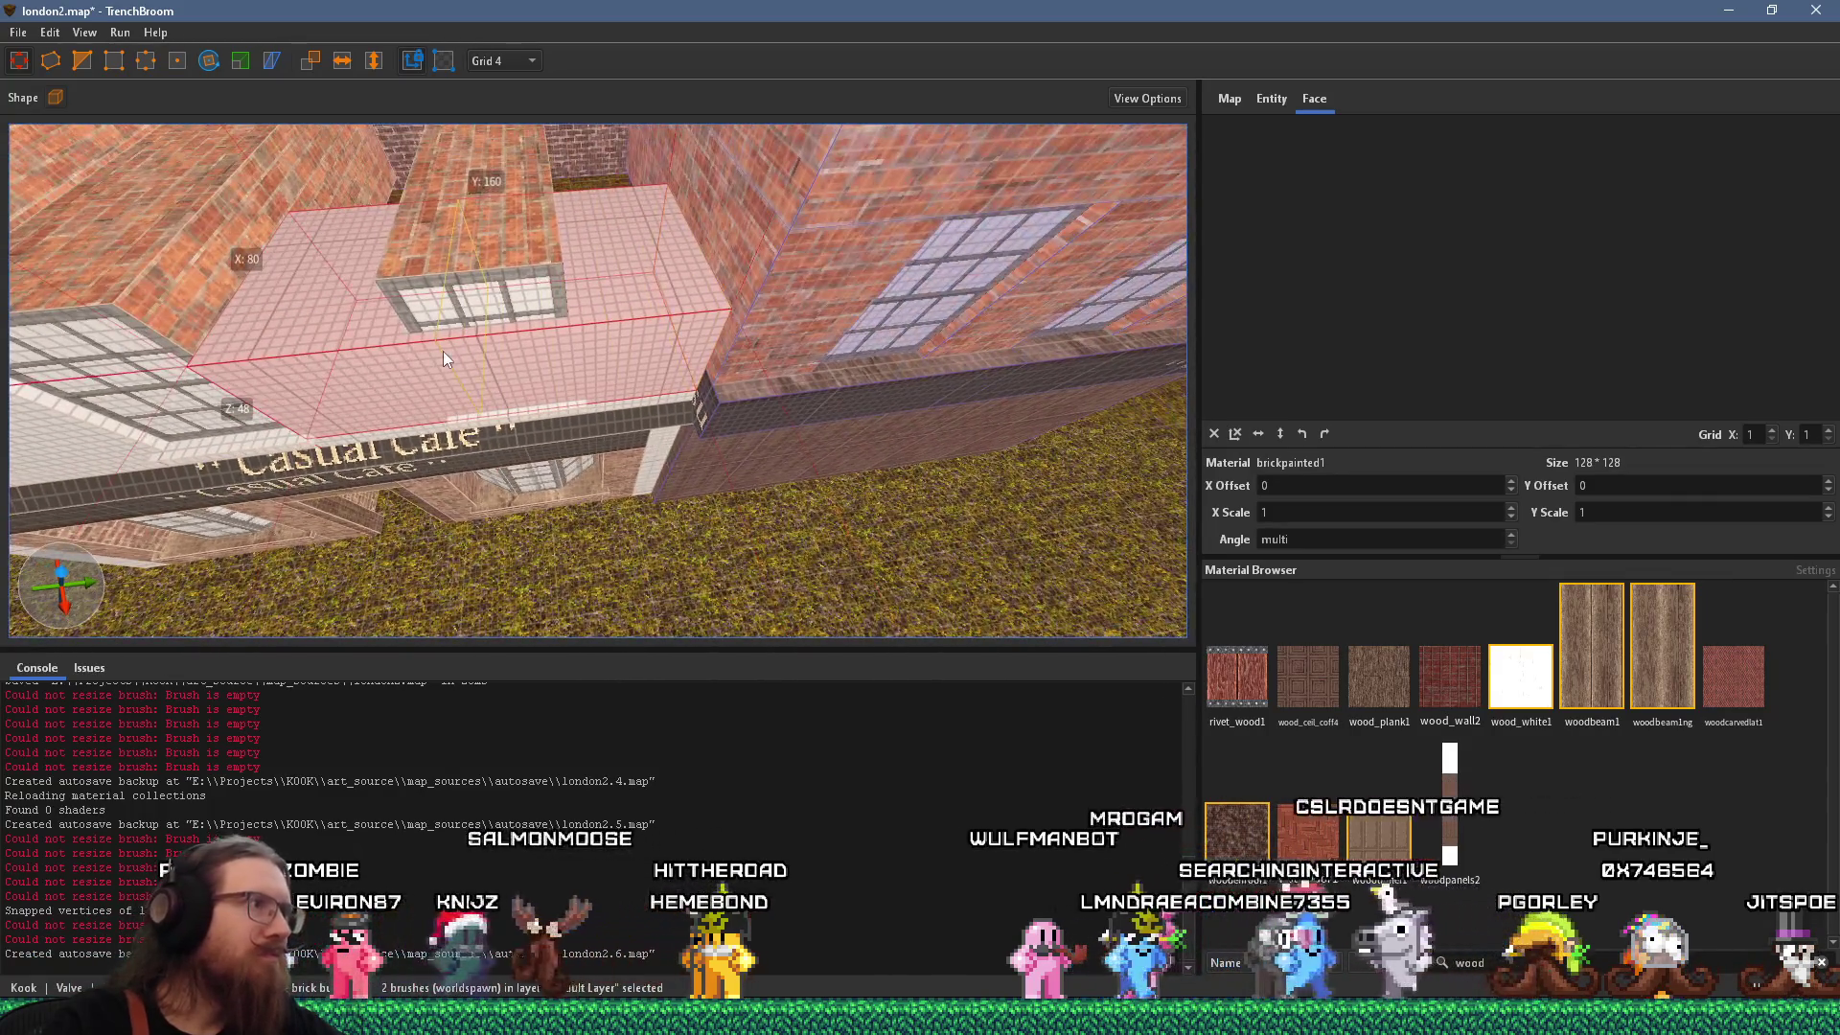
{"action": "left_click", "coordinate": [485, 343], "text": "ctrl"}
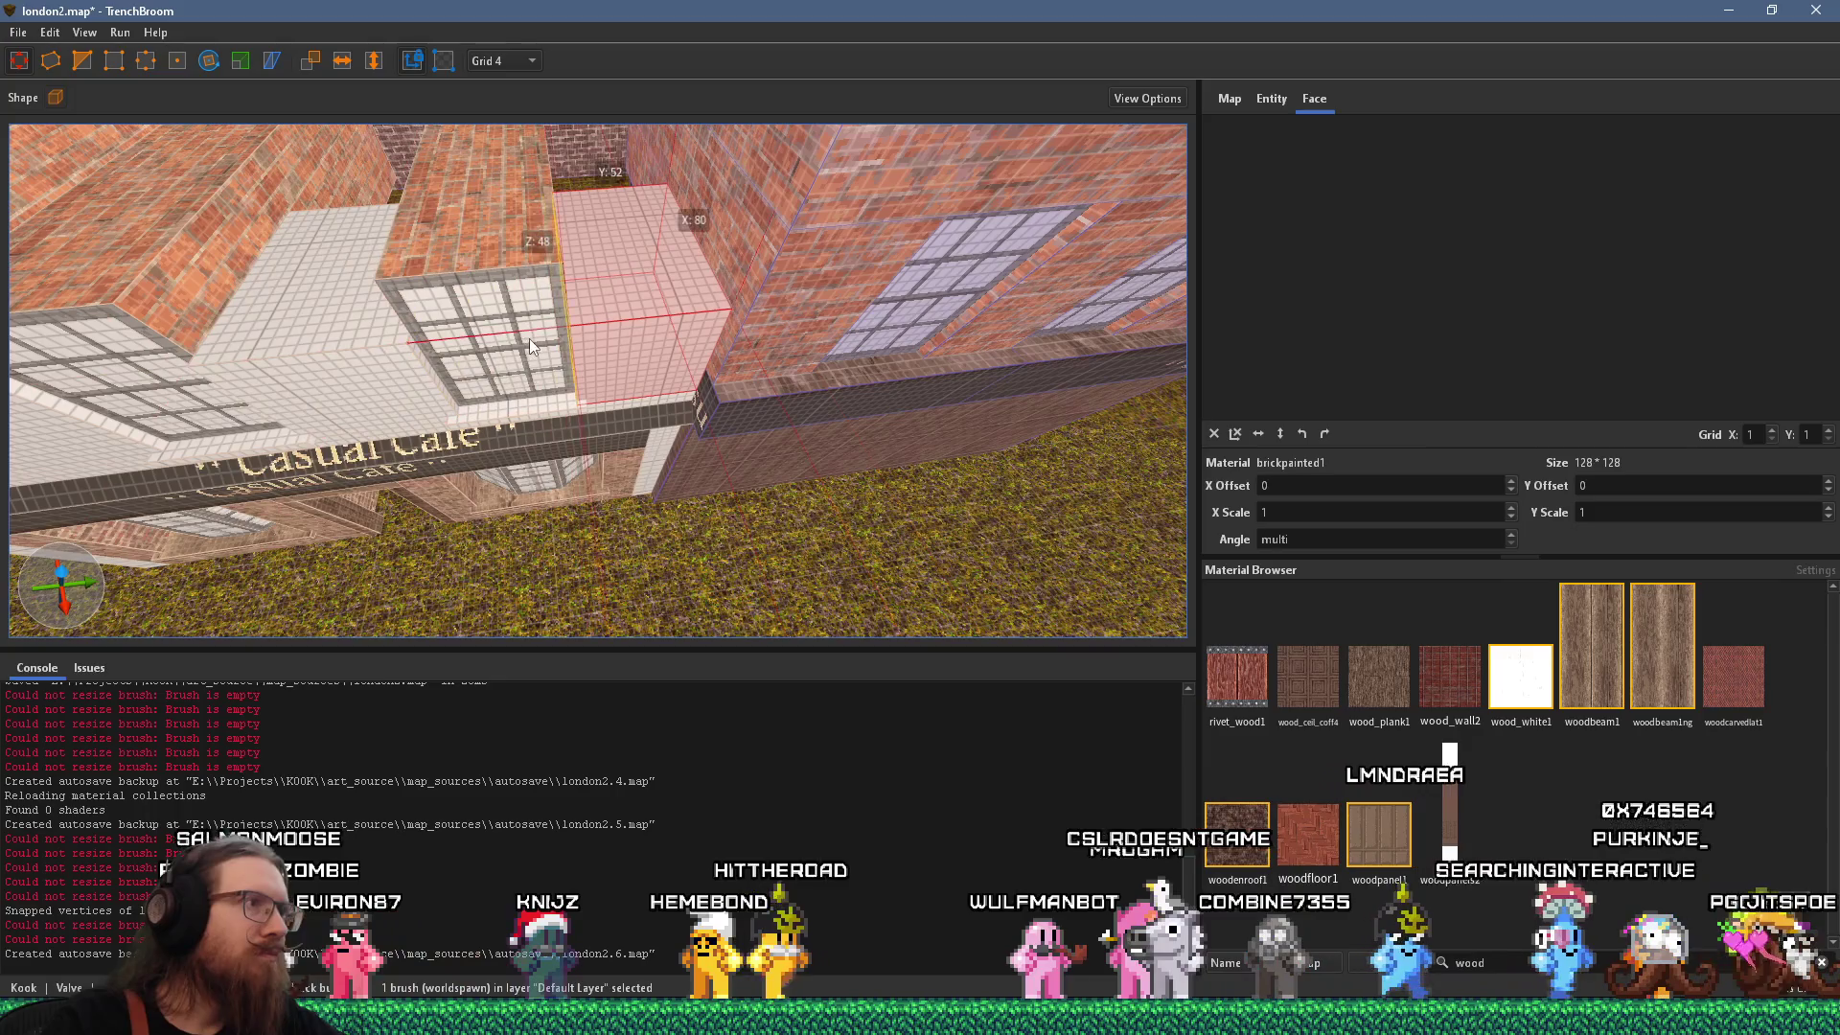
{"action": "mouse_move", "coordinate": [516, 330]}
{"action": "left_mouse_down"}
{"action": "mouse_move", "coordinate": [476, 291]}
{"action": "mouse_move", "coordinate": [765, 134]}
{"action": "left_mouse_up"}
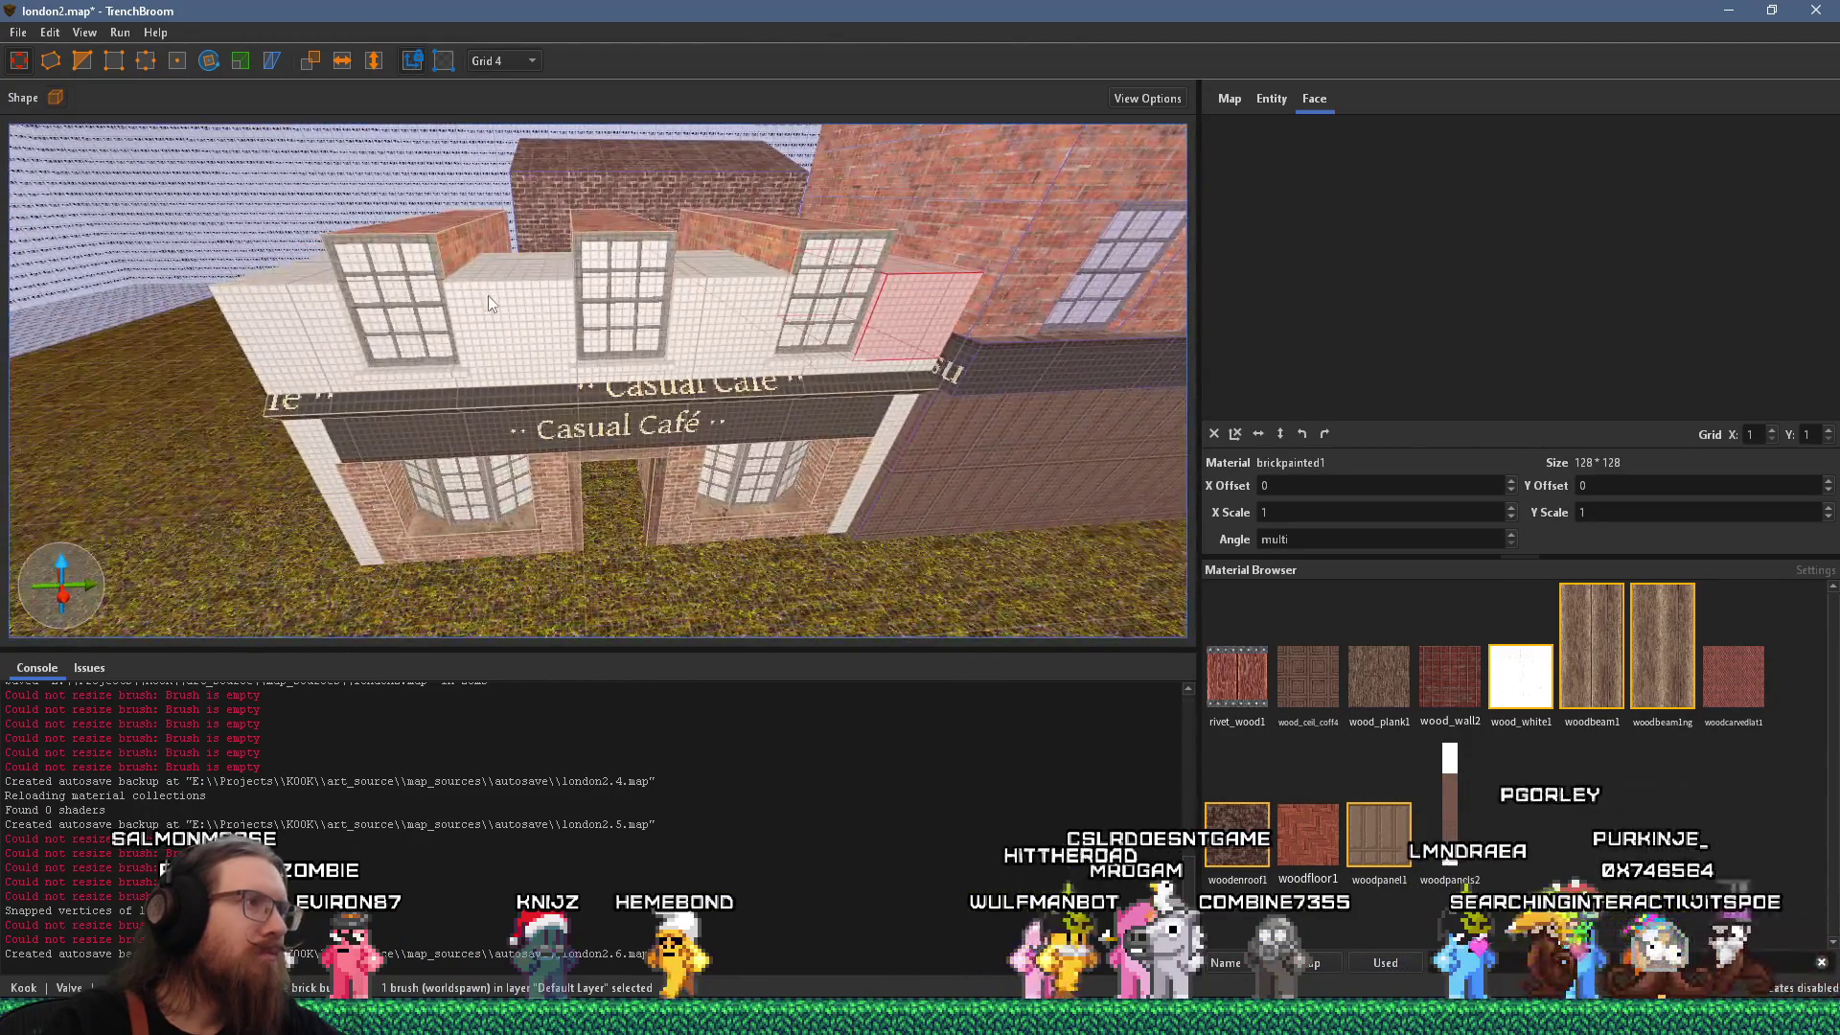
Raise the left upper wall pieces from height 48 to 68.
{"action": "left_click", "coordinate": [325, 325]}
{"action": "left_click", "coordinate": [507, 308], "text": "ctrl"}
{"action": "left_click_drag", "start_coordinate": [920, 264], "coordinate": [927, 220]}
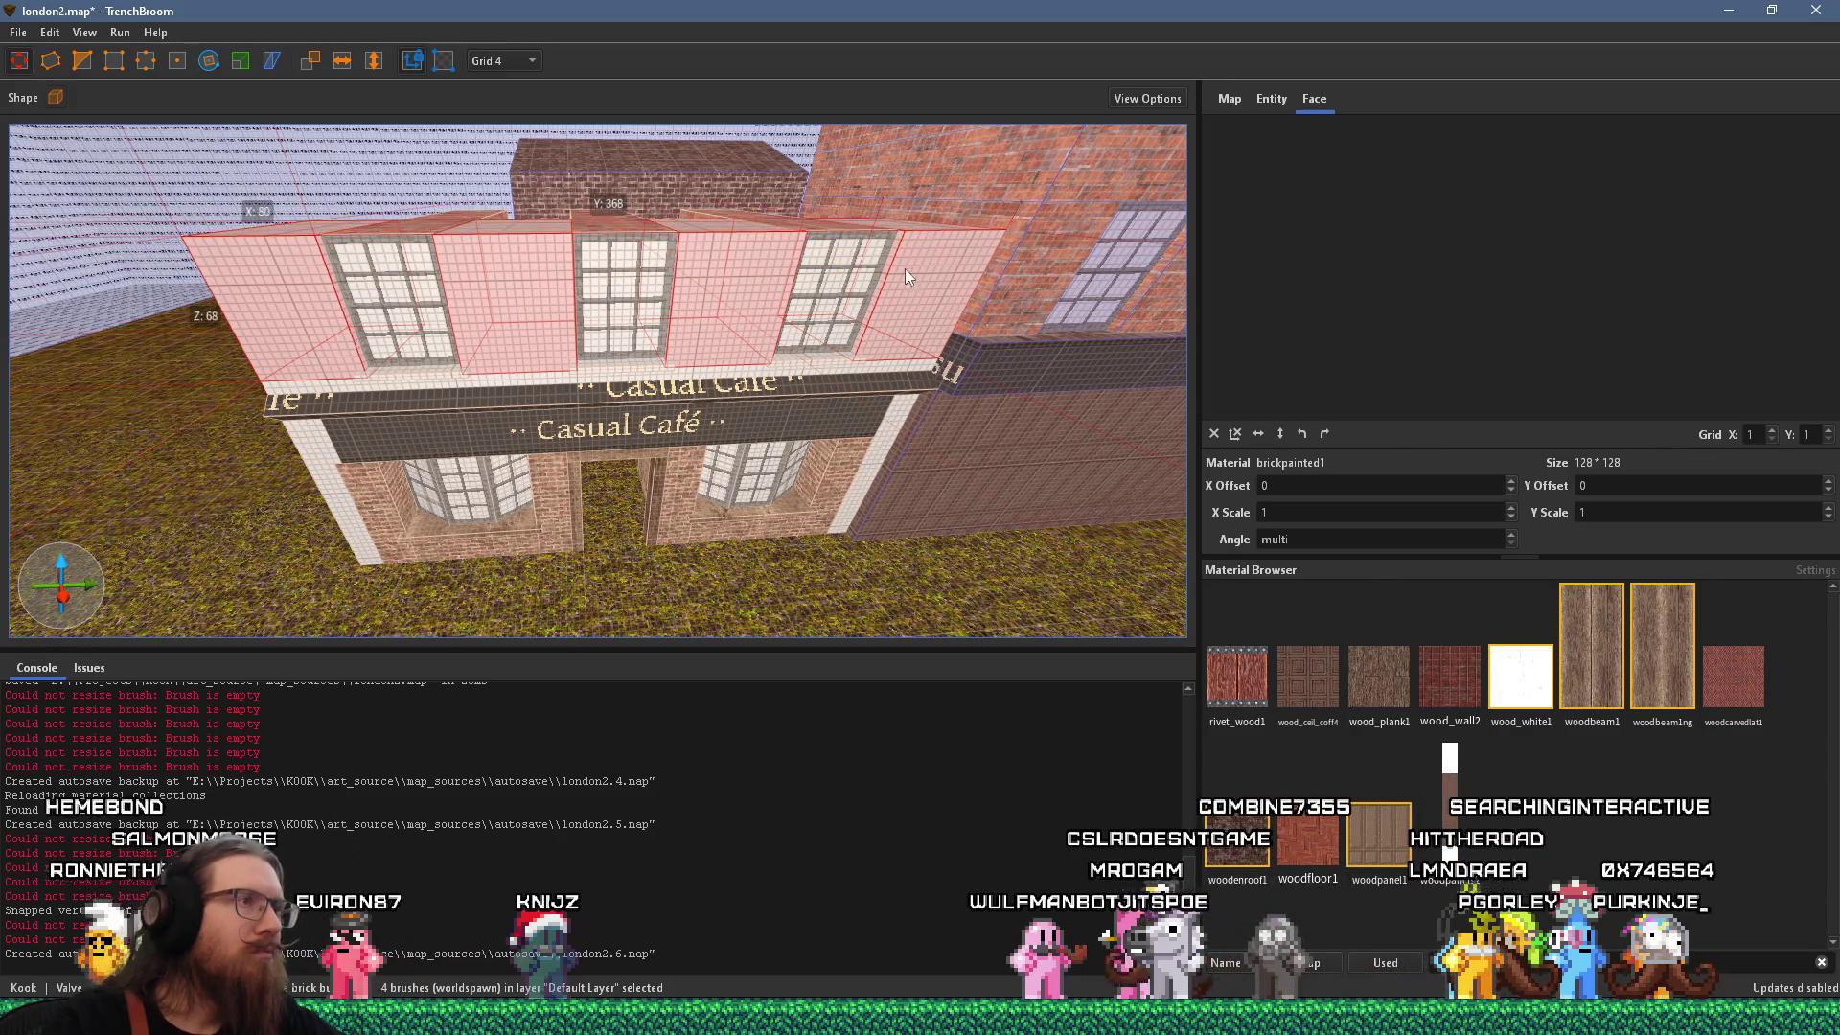
{"action": "key", "text": "alt+Tab"}
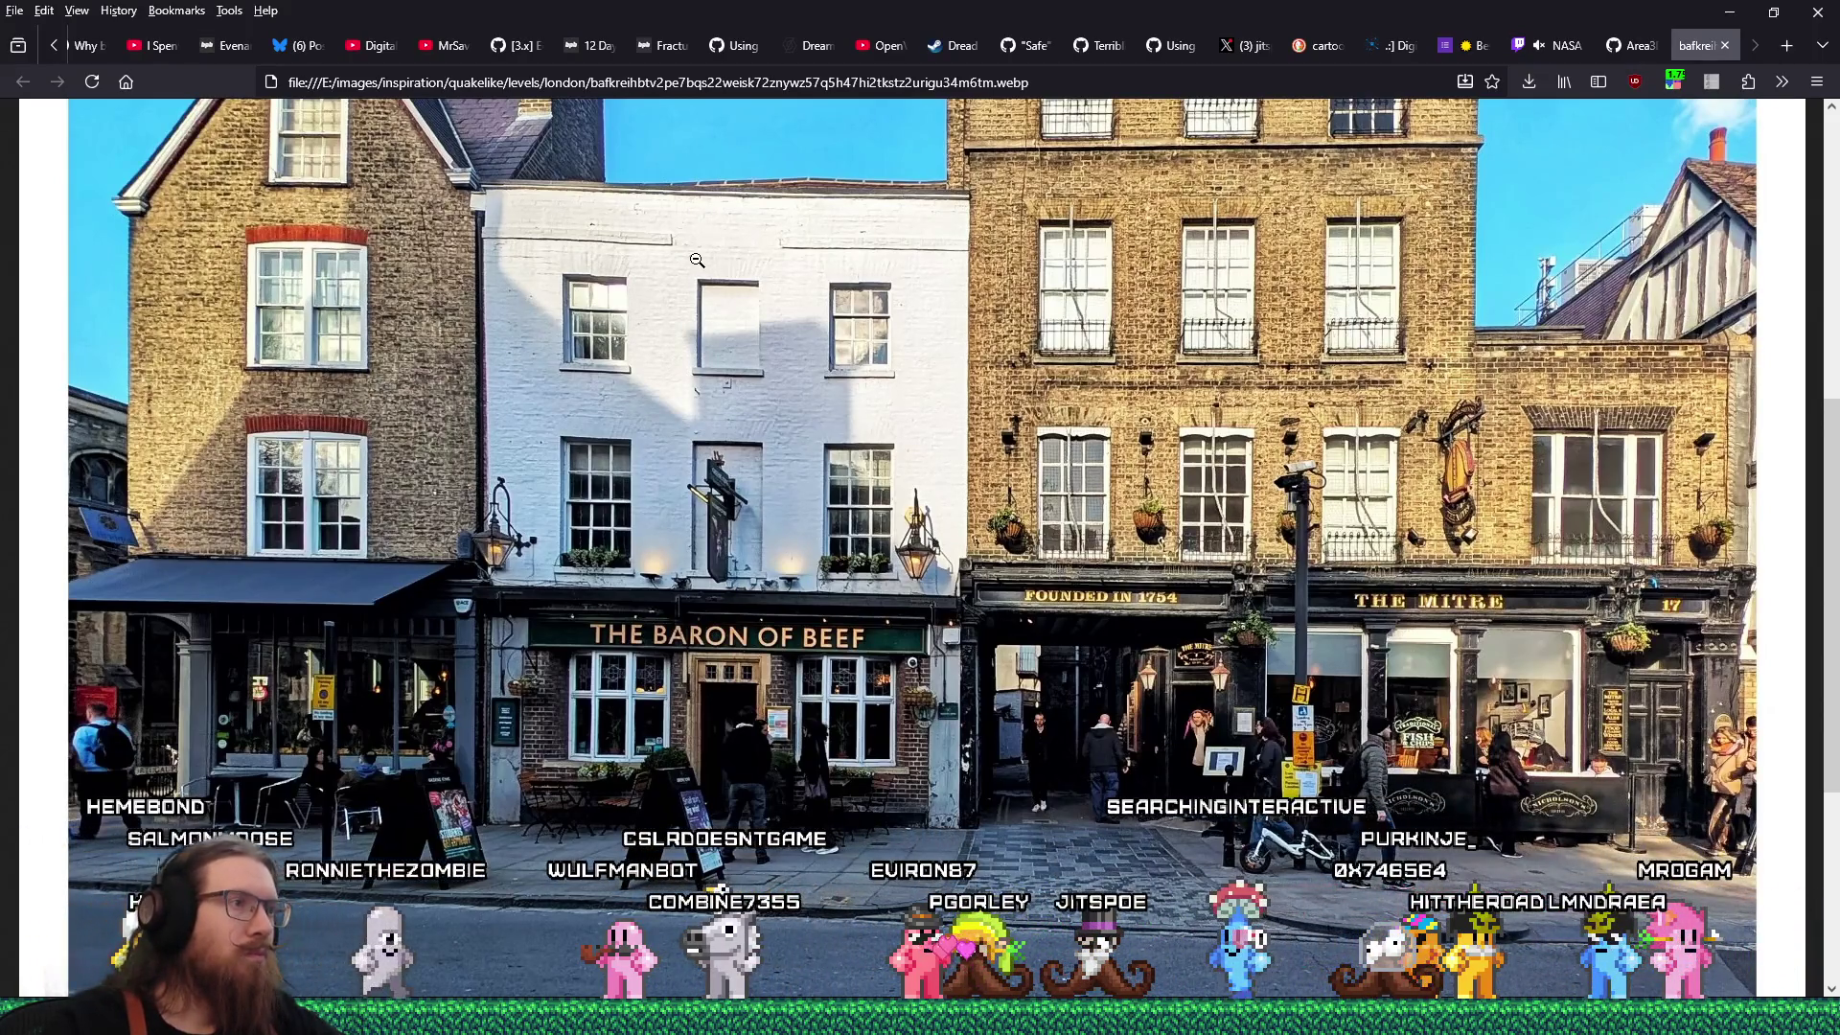
Apply the white brick texture to the upper-storey wall faces.
{"action": "key", "text": "alt+Tab"}
{"action": "key", "text": "w"}
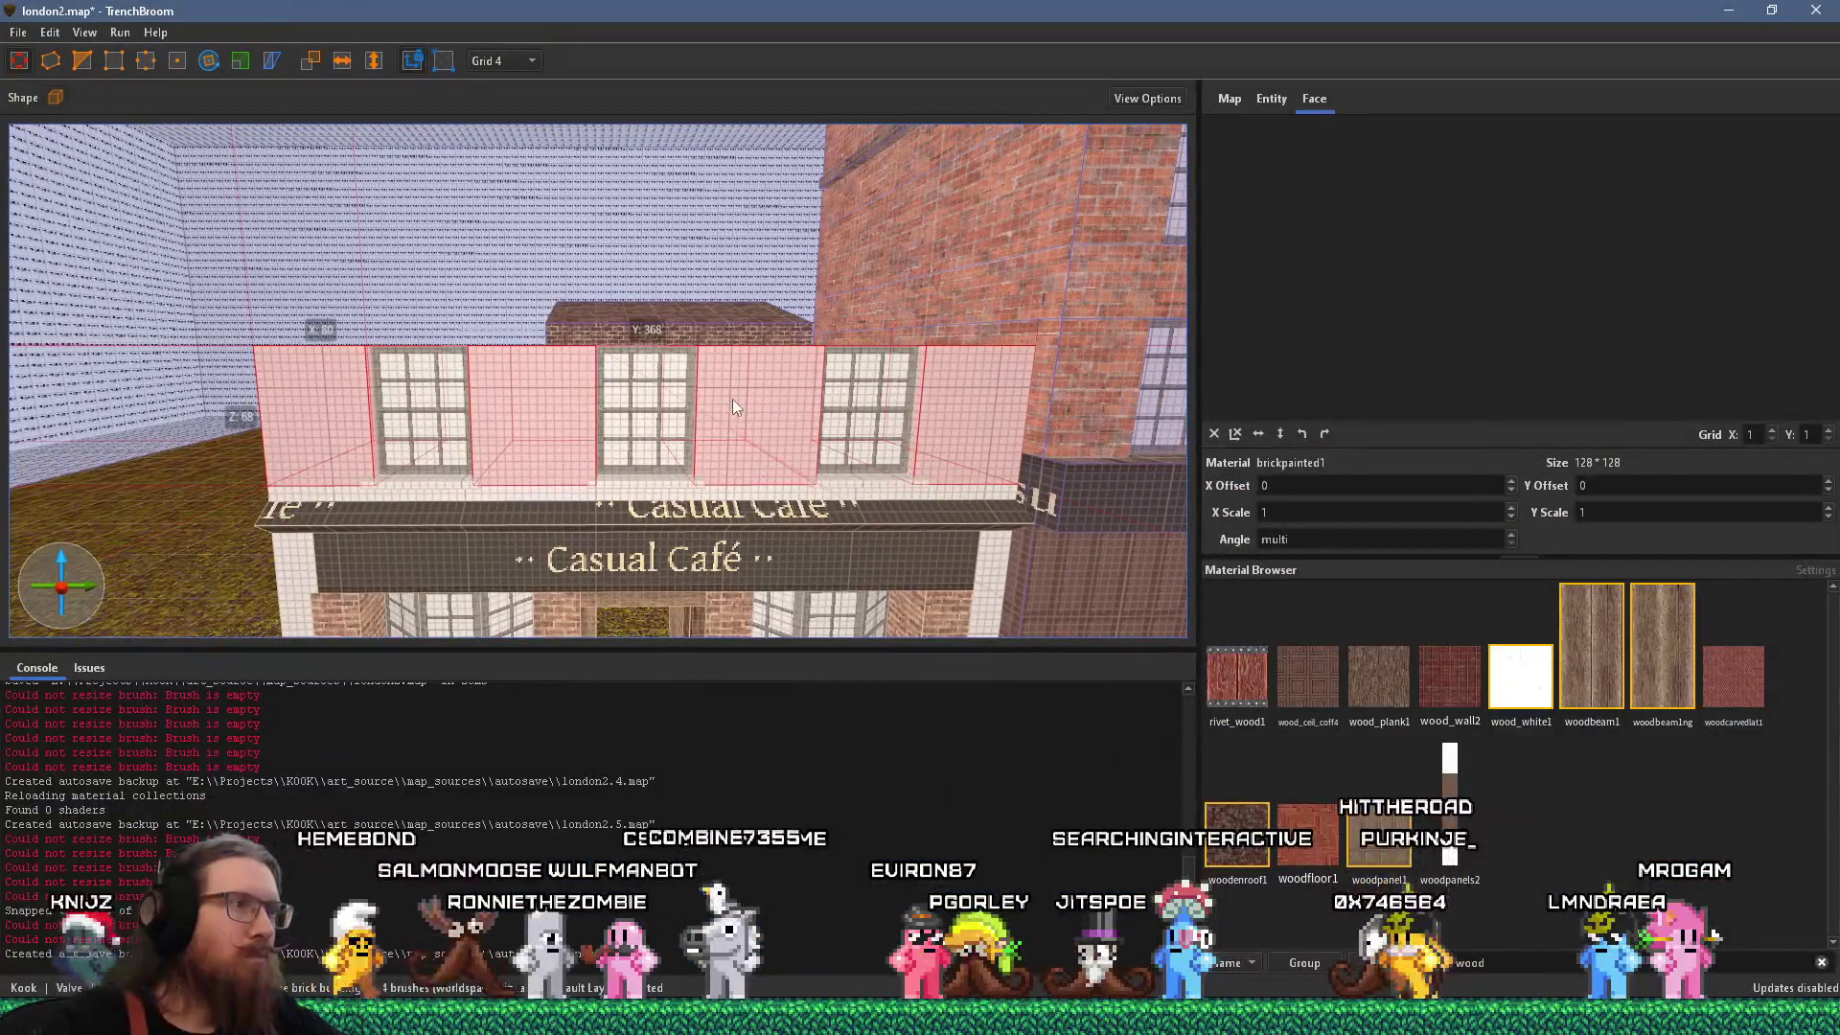
{"action": "left_click", "coordinate": [732, 399], "text": "shift"}
{"action": "left_click", "coordinate": [671, 405], "text": "alt"}
{"action": "mouse_move", "coordinate": [721, 388]}
{"action": "left_mouse_down"}
{"action": "mouse_move", "coordinate": [530, 479]}
{"action": "mouse_move", "coordinate": [602, 451]}
{"action": "mouse_move", "coordinate": [677, 352]}
{"action": "left_mouse_up"}
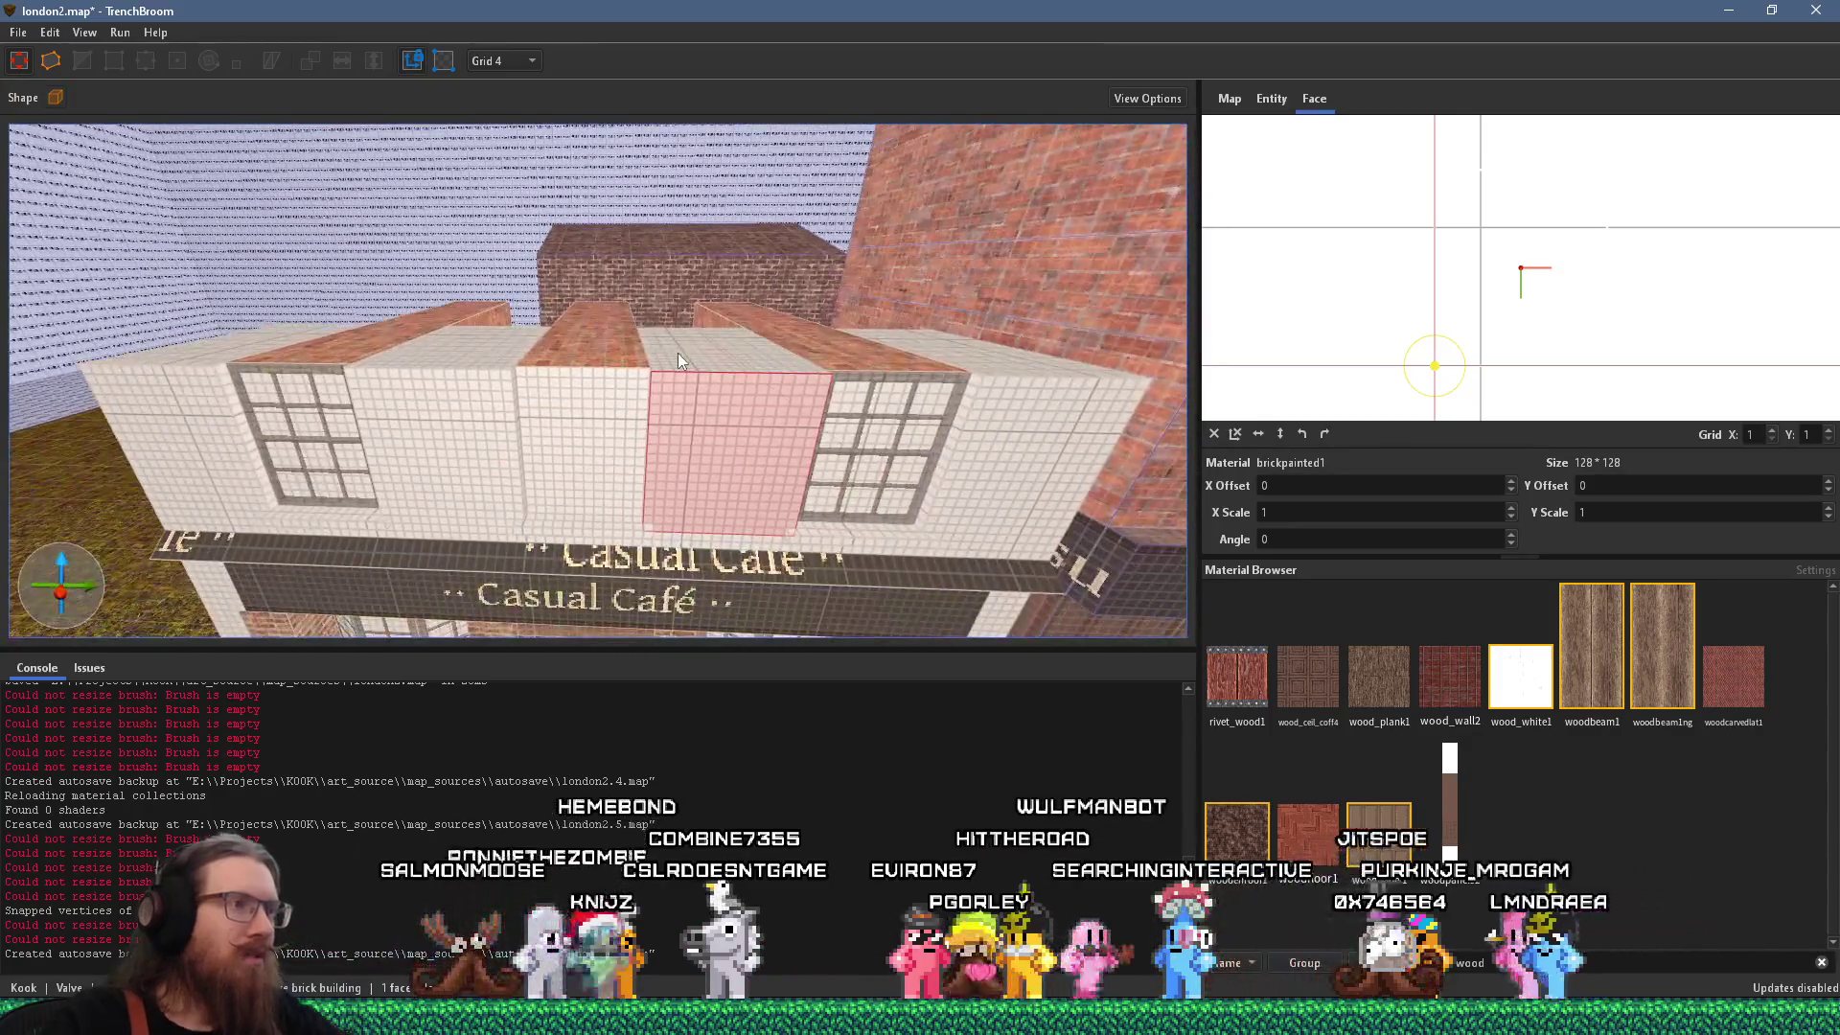
{"action": "key", "text": "Escape"}
{"action": "key", "text": "alt+Tab"}
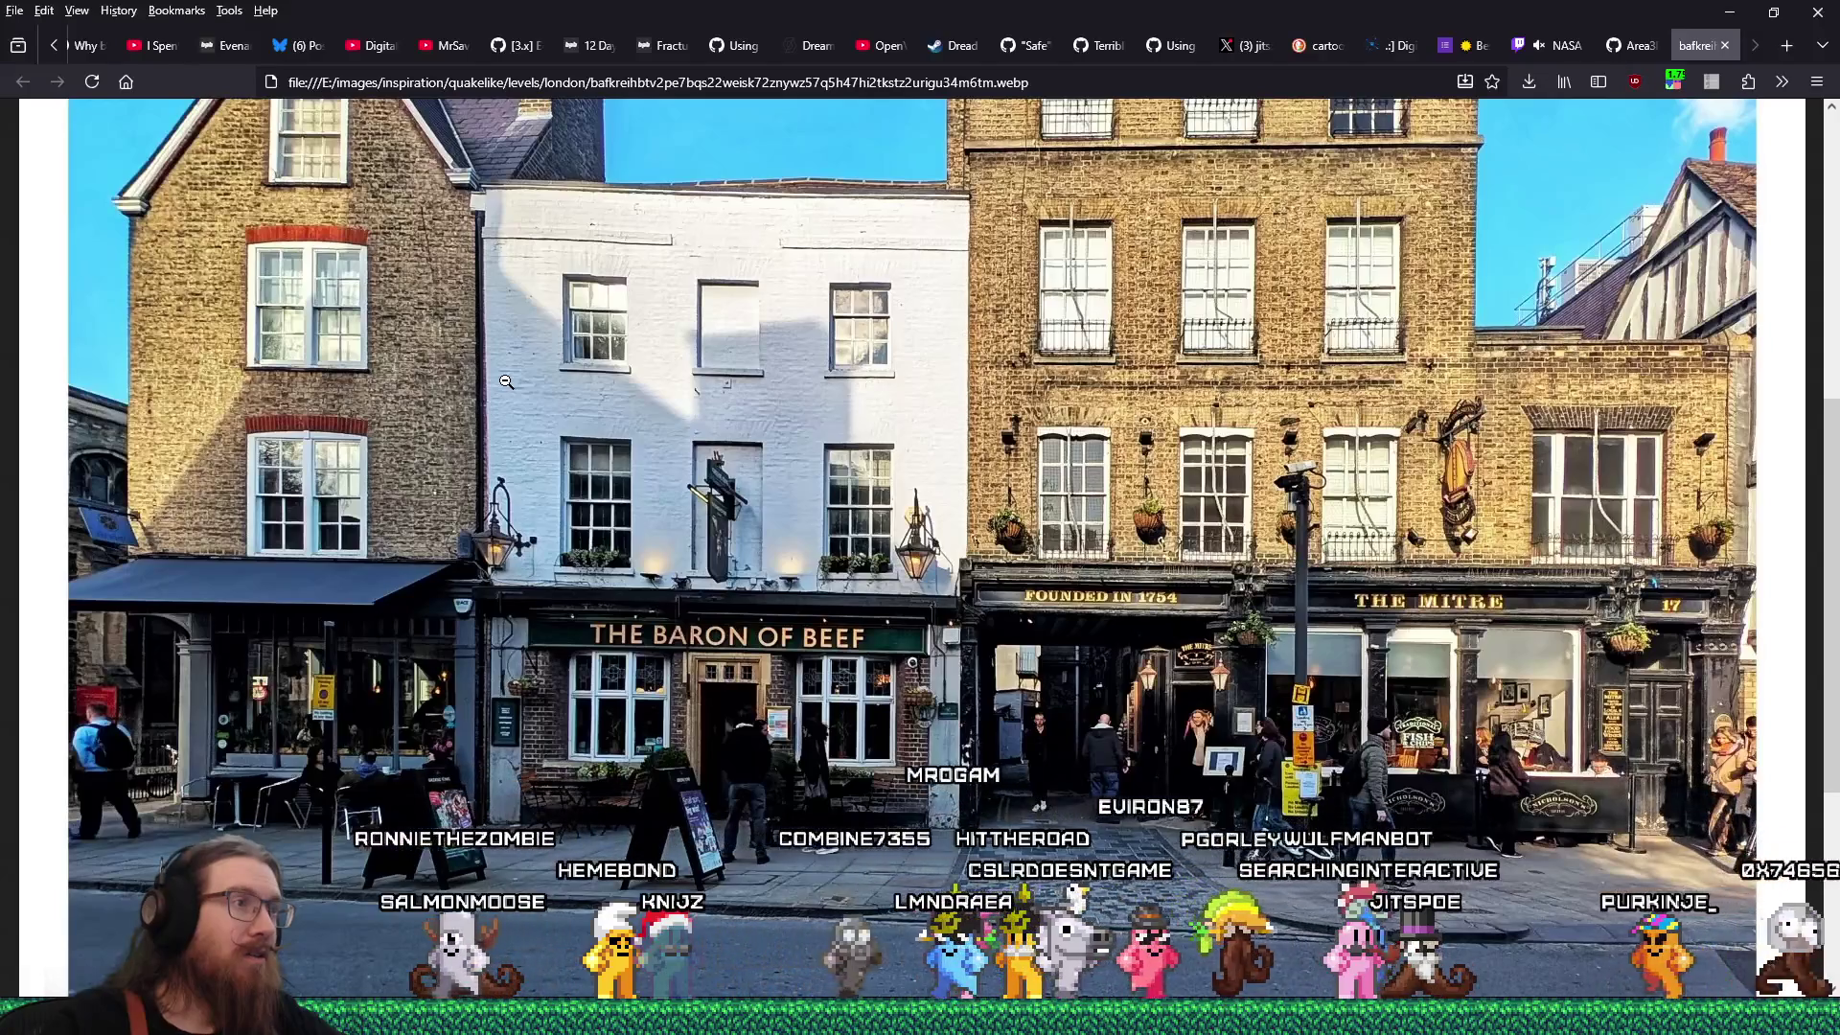
Thicken the trim block atop the wall from 4 to 8 units.
{"action": "key", "text": "alt+Tab"}
{"action": "left_click", "coordinate": [392, 426]}
{"action": "left_click_drag", "start_coordinate": [393, 418], "coordinate": [394, 401]}
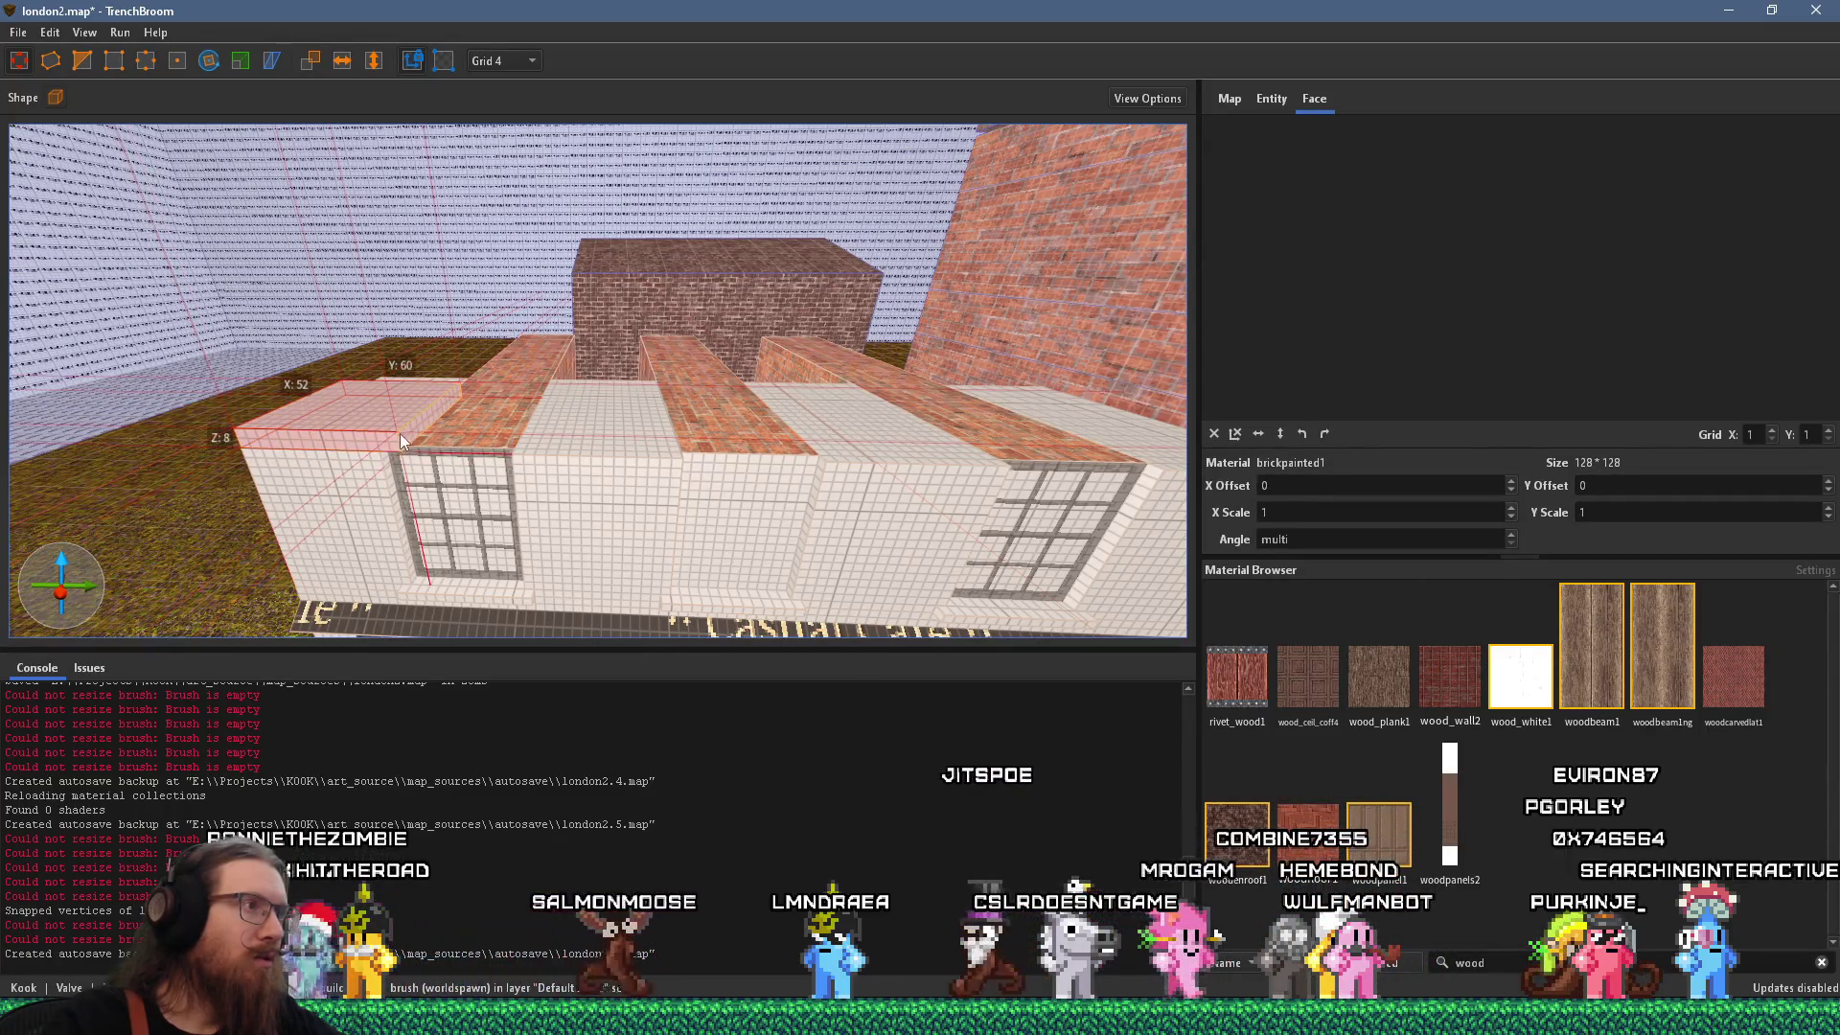
{"action": "scroll", "coordinate": [790, 447], "scroll_direction": "up", "scroll_amount": 5}
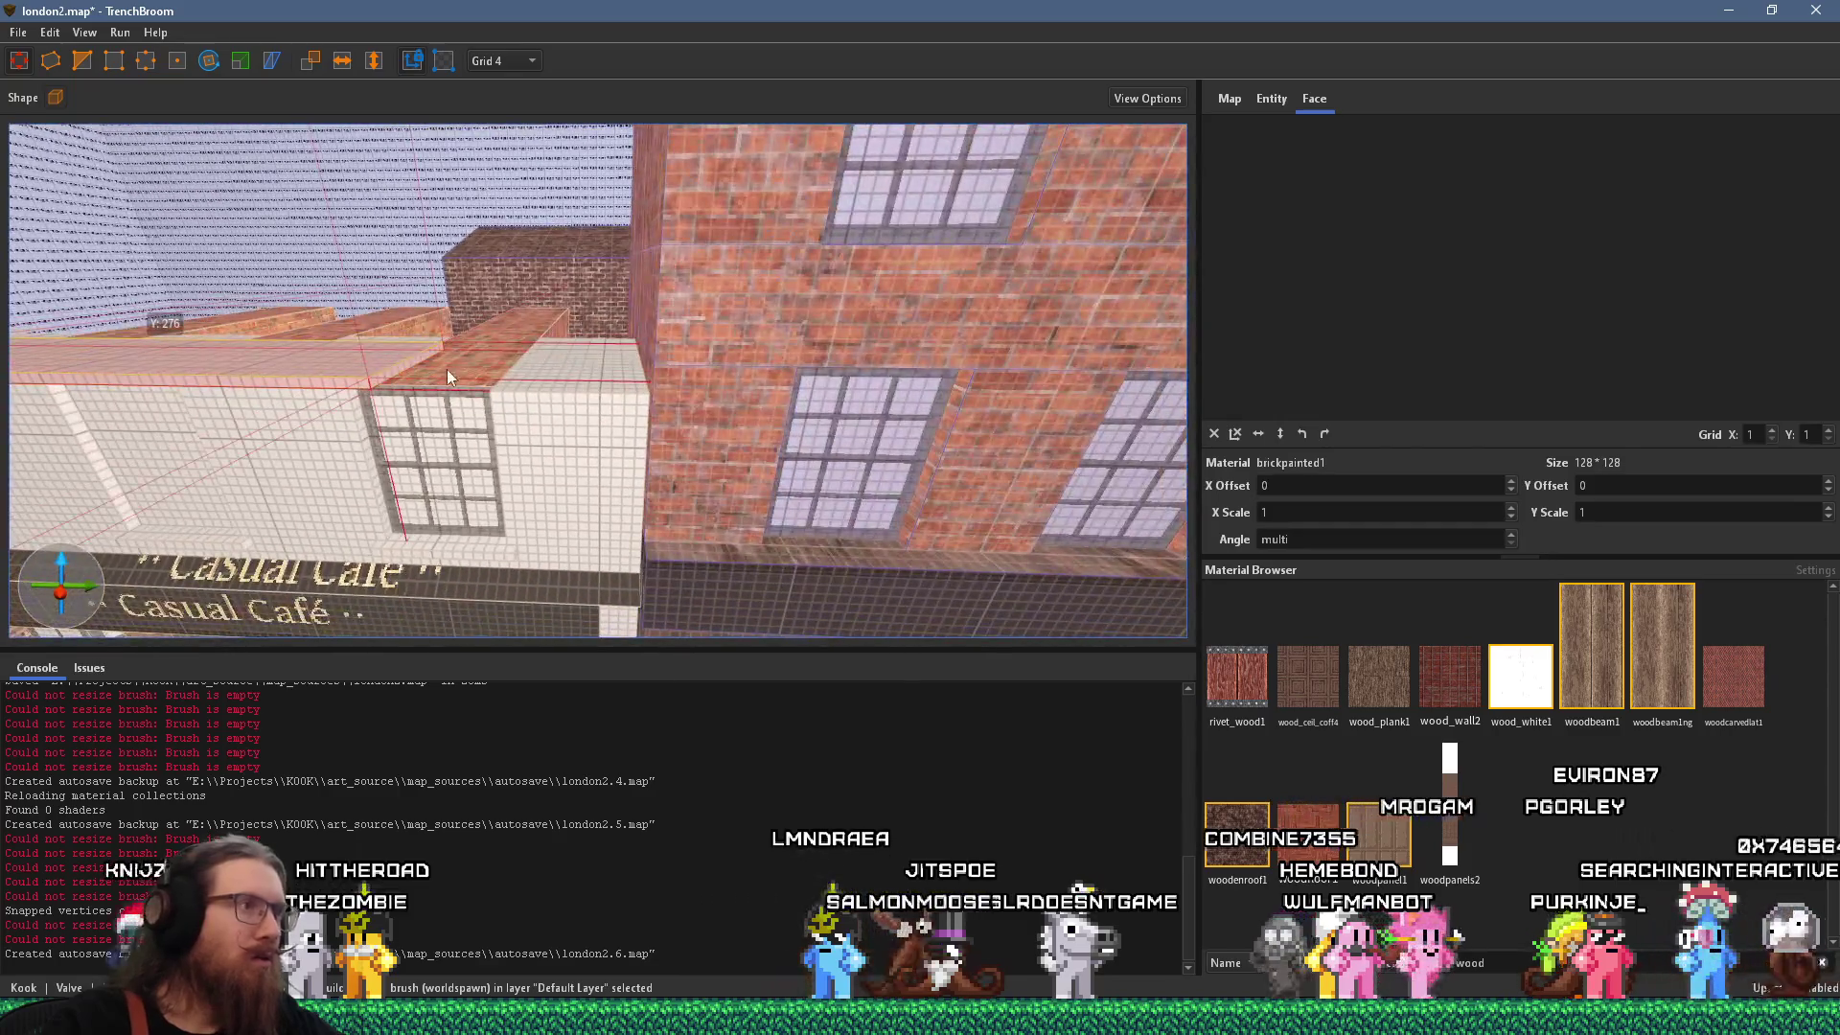
Reselect the whole wall block and turn the view to face the café front.
{"action": "left_click", "coordinate": [646, 377], "text": "shift"}
{"action": "scroll", "coordinate": [742, 470], "scroll_direction": "down", "scroll_amount": 5}
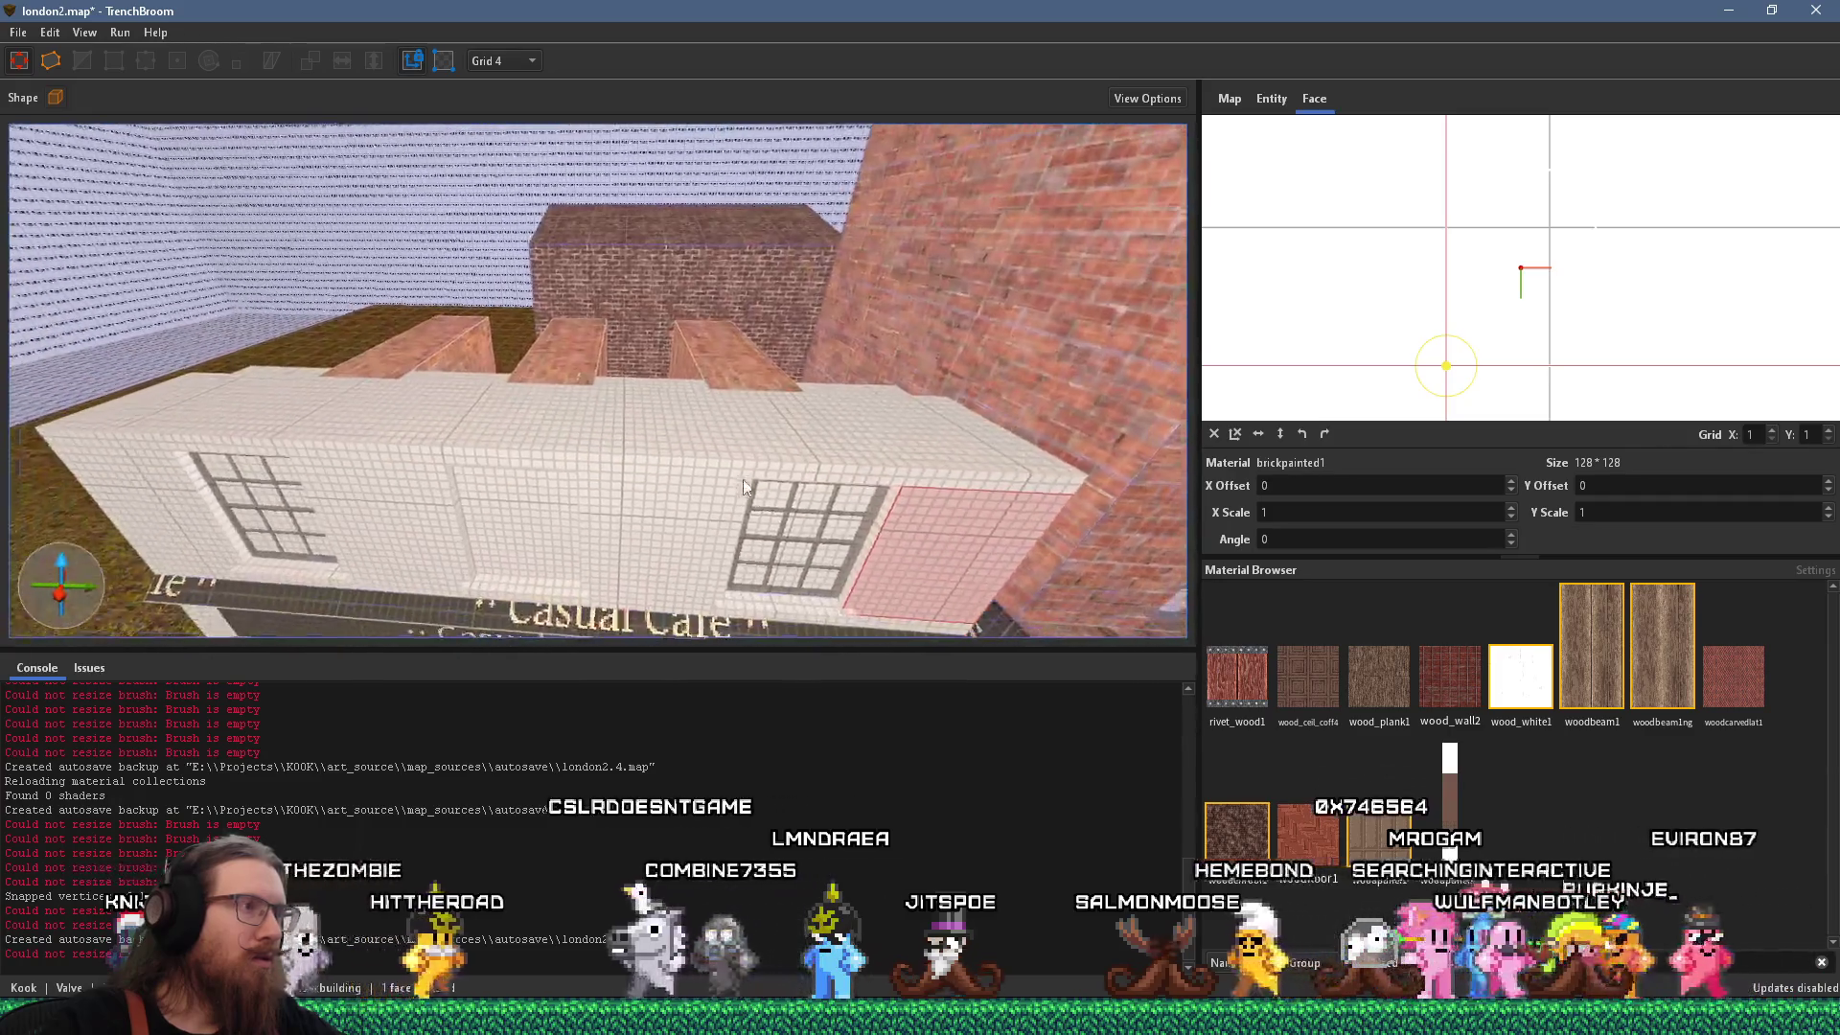
{"action": "left_click", "coordinate": [714, 395]}
{"action": "mouse_move", "coordinate": [718, 380]}
{"action": "left_mouse_down"}
{"action": "mouse_move", "coordinate": [675, 440]}
{"action": "mouse_move", "coordinate": [750, 205]}
{"action": "mouse_move", "coordinate": [734, 131]}
{"action": "mouse_move", "coordinate": [496, 140]}
{"action": "mouse_move", "coordinate": [554, 324]}
{"action": "mouse_move", "coordinate": [439, 335]}
{"action": "mouse_move", "coordinate": [354, 279]}
{"action": "mouse_move", "coordinate": [644, 296]}
{"action": "mouse_move", "coordinate": [541, 341]}
{"action": "mouse_move", "coordinate": [591, 391]}
{"action": "mouse_move", "coordinate": [535, 359]}
{"action": "mouse_move", "coordinate": [632, 448]}
{"action": "mouse_move", "coordinate": [618, 400]}
{"action": "mouse_move", "coordinate": [705, 356]}
{"action": "mouse_move", "coordinate": [552, 447]}
{"action": "left_mouse_up"}
{"action": "key", "text": "alt+Tab"}
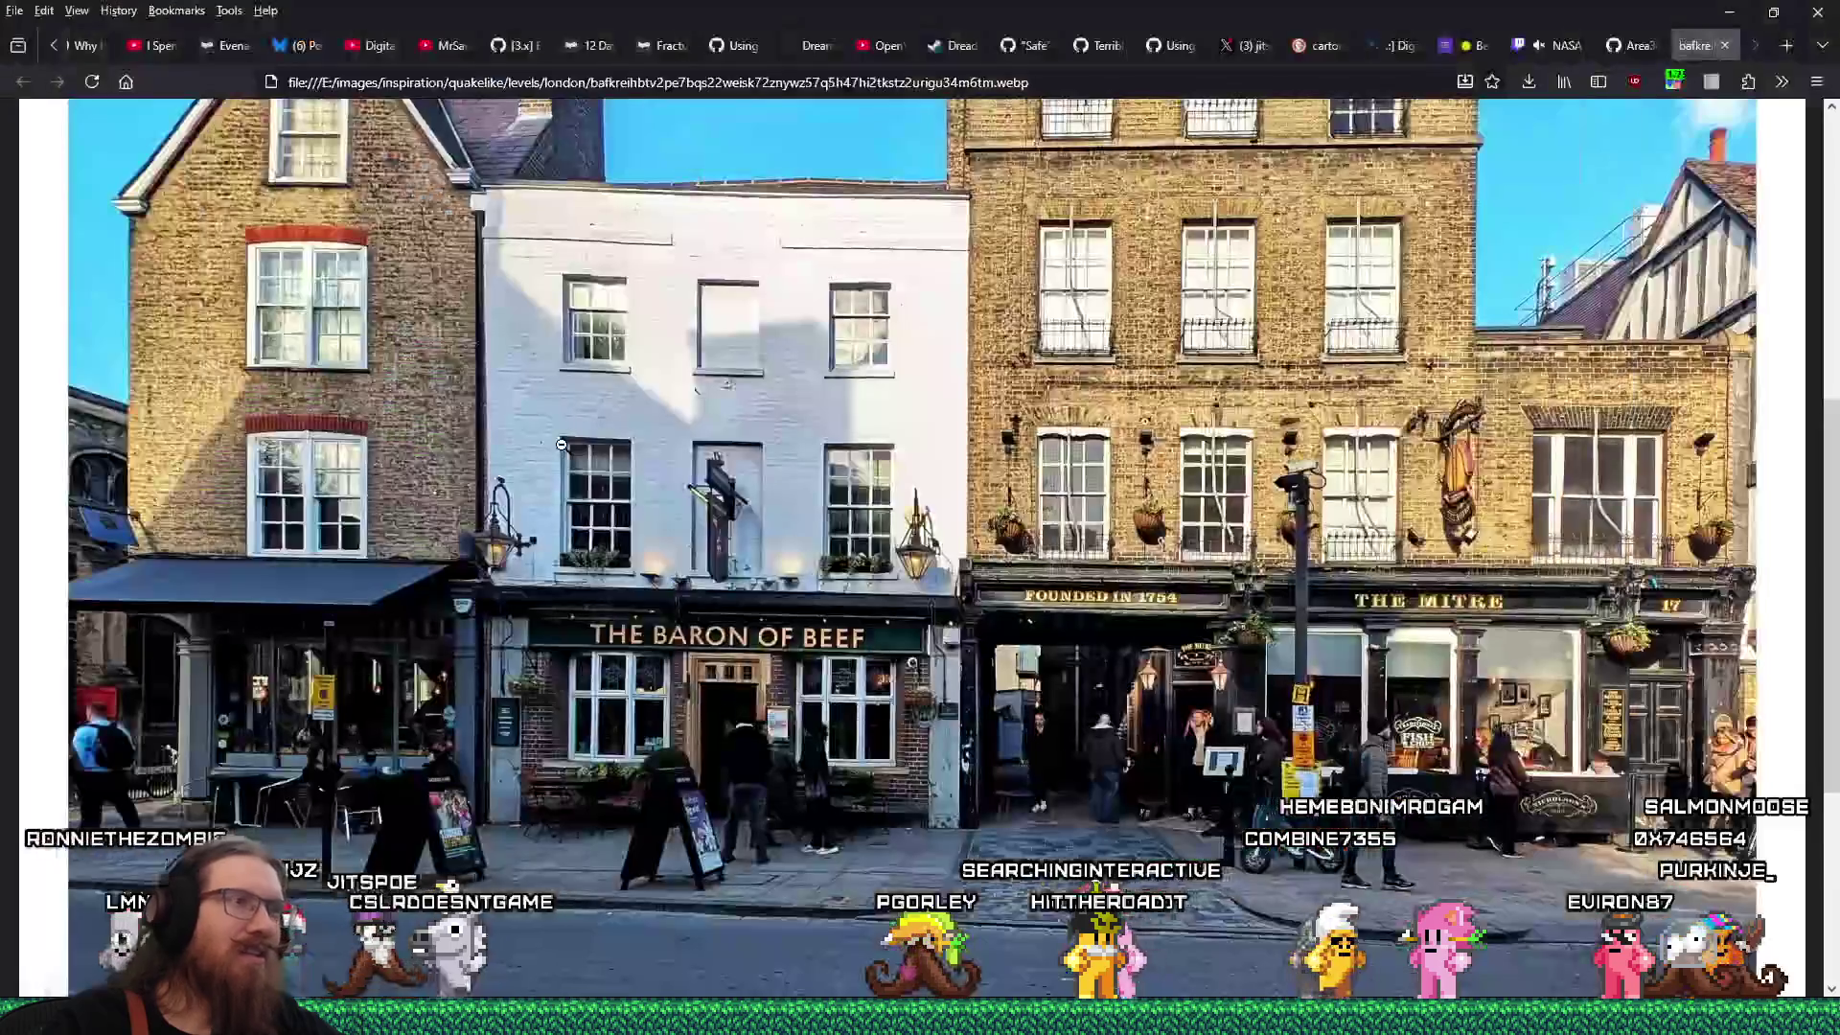
Try lowering the café roof block from 40 to 32, then raise it back up.
{"action": "key", "text": "alt+Tab"}
{"action": "left_click_drag", "start_coordinate": [563, 443], "coordinate": [642, 362]}
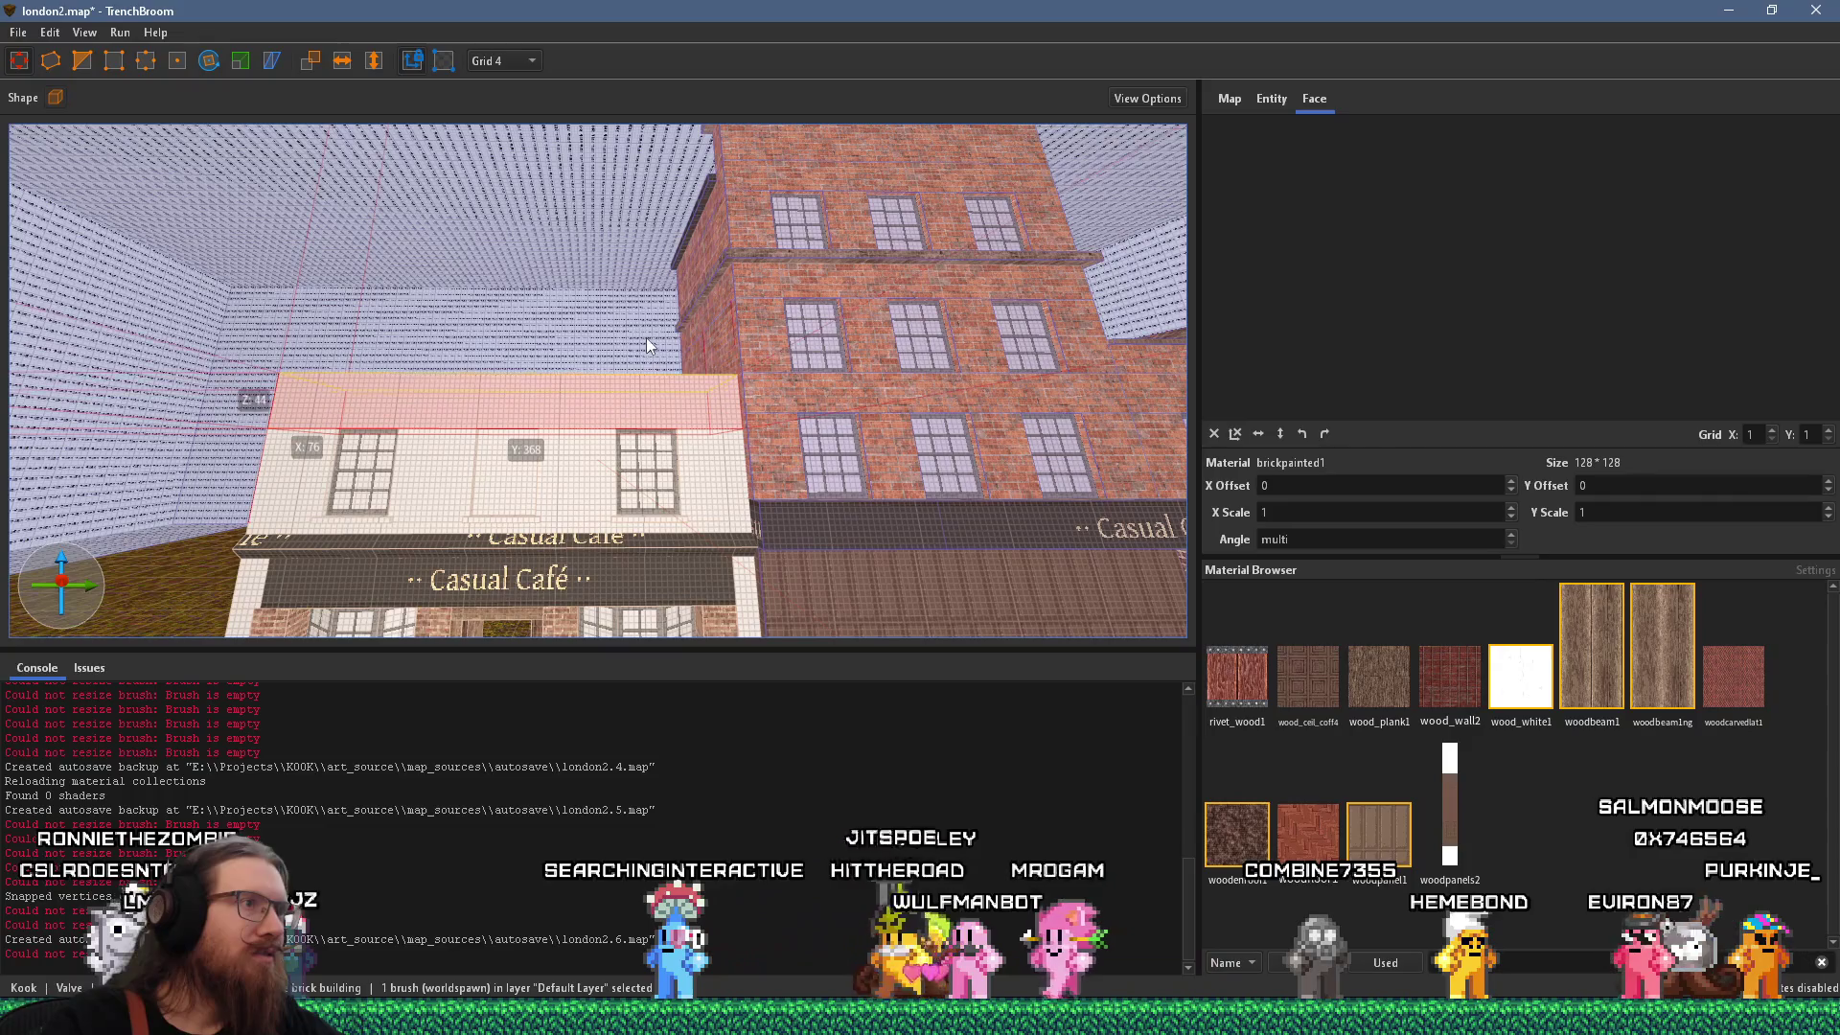
{"action": "key", "text": "alt+Tab"}
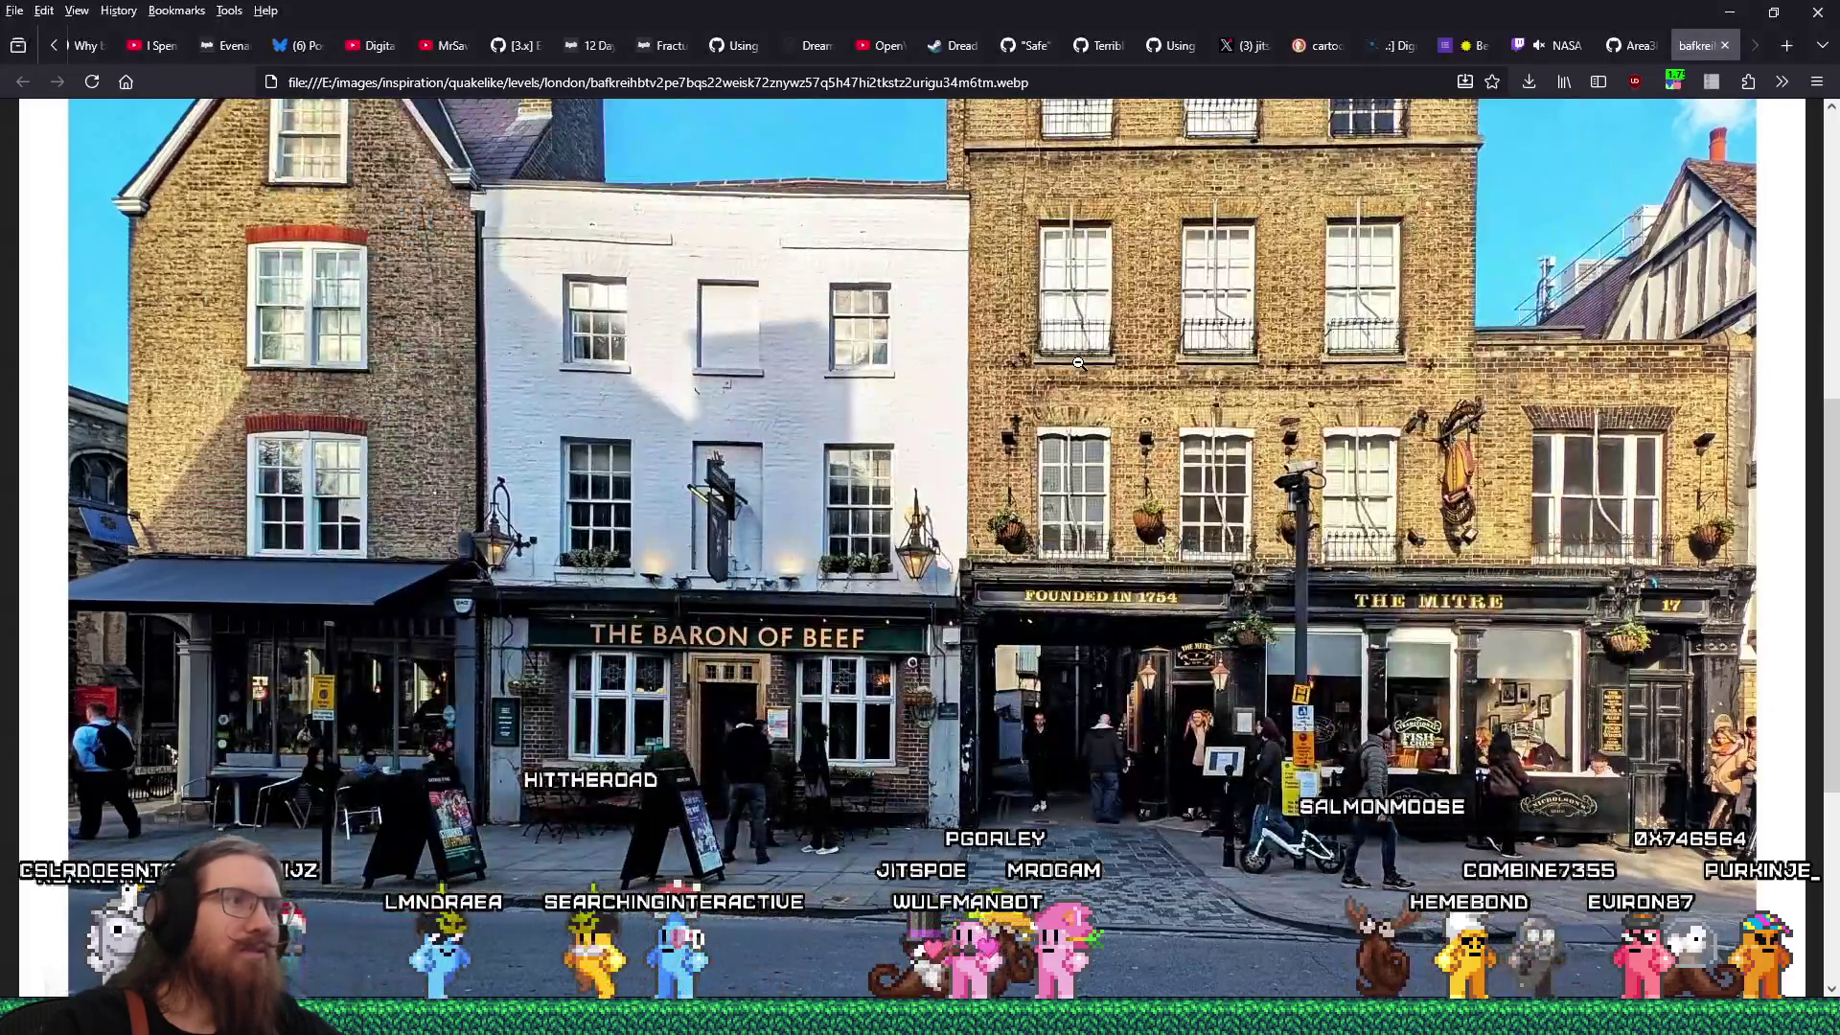
{"action": "key", "text": "alt+Tab"}
{"action": "mouse_move", "coordinate": [725, 437]}
{"action": "left_mouse_down"}
{"action": "mouse_move", "coordinate": [636, 506]}
{"action": "mouse_move", "coordinate": [609, 493]}
{"action": "left_mouse_up"}
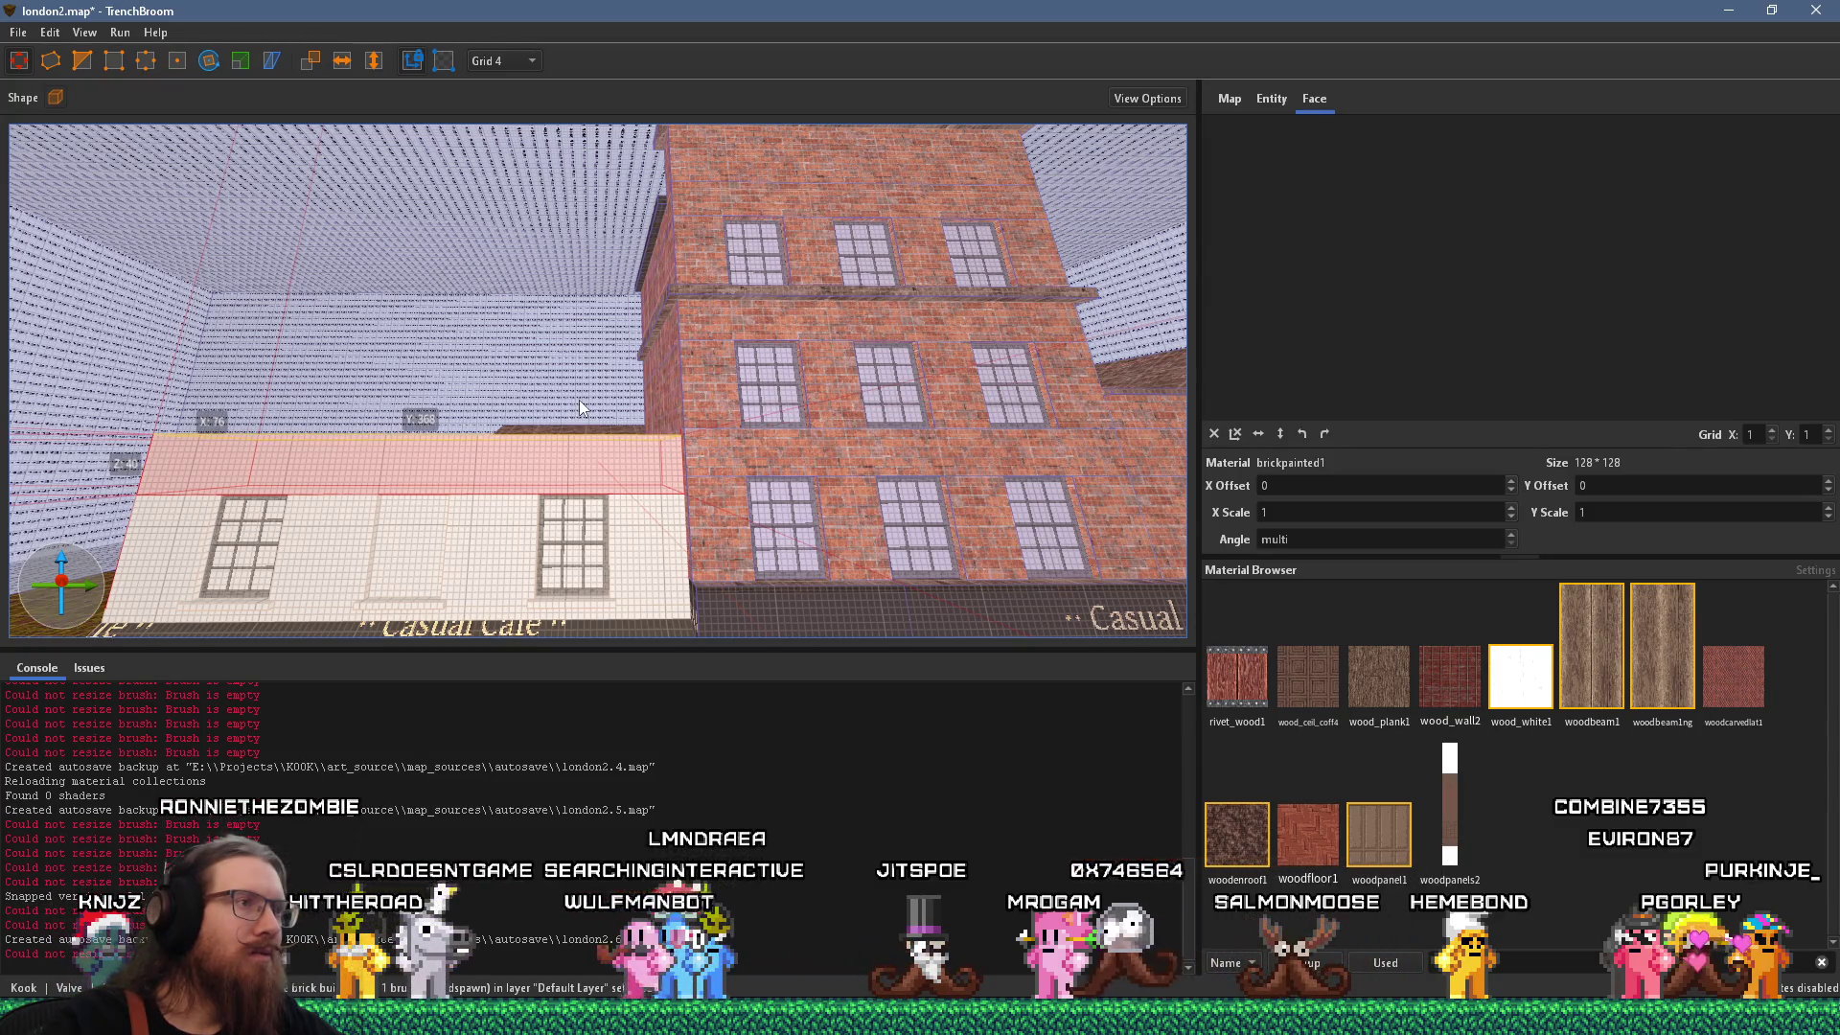
{"action": "left_click_drag", "start_coordinate": [578, 400], "coordinate": [575, 410]}
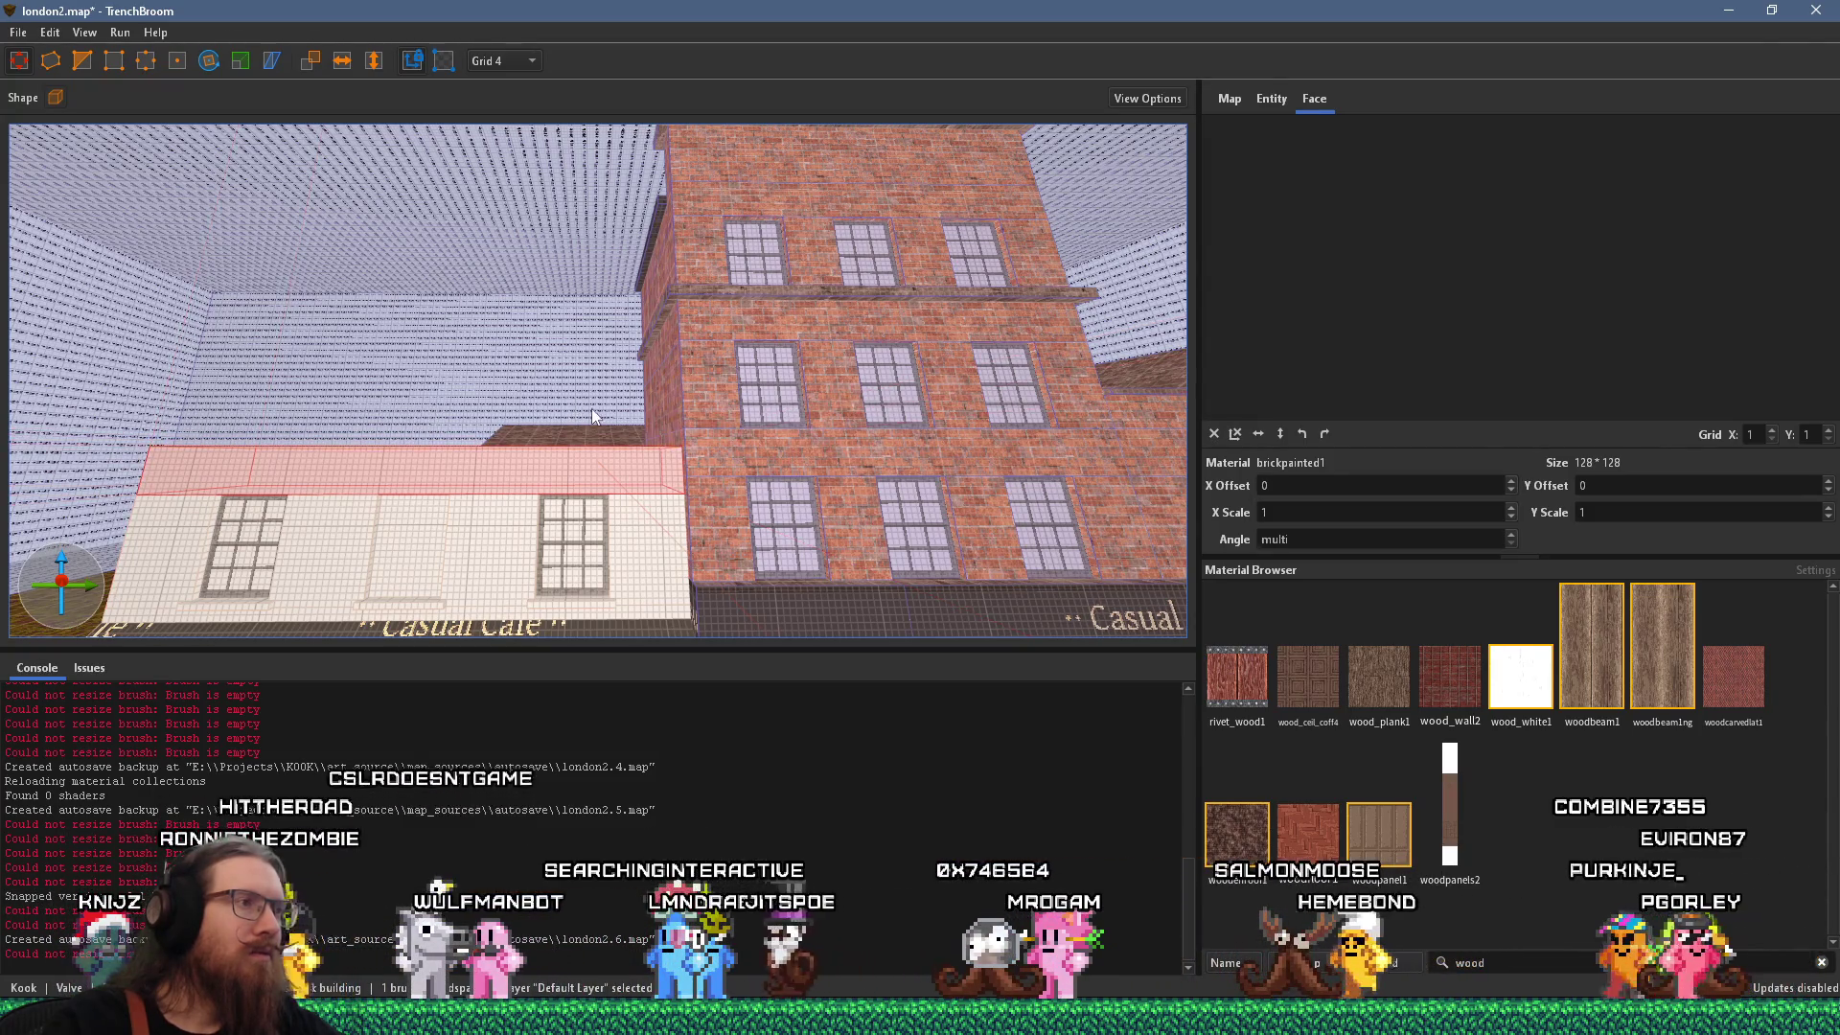
{"action": "key", "text": "alt+Tab"}
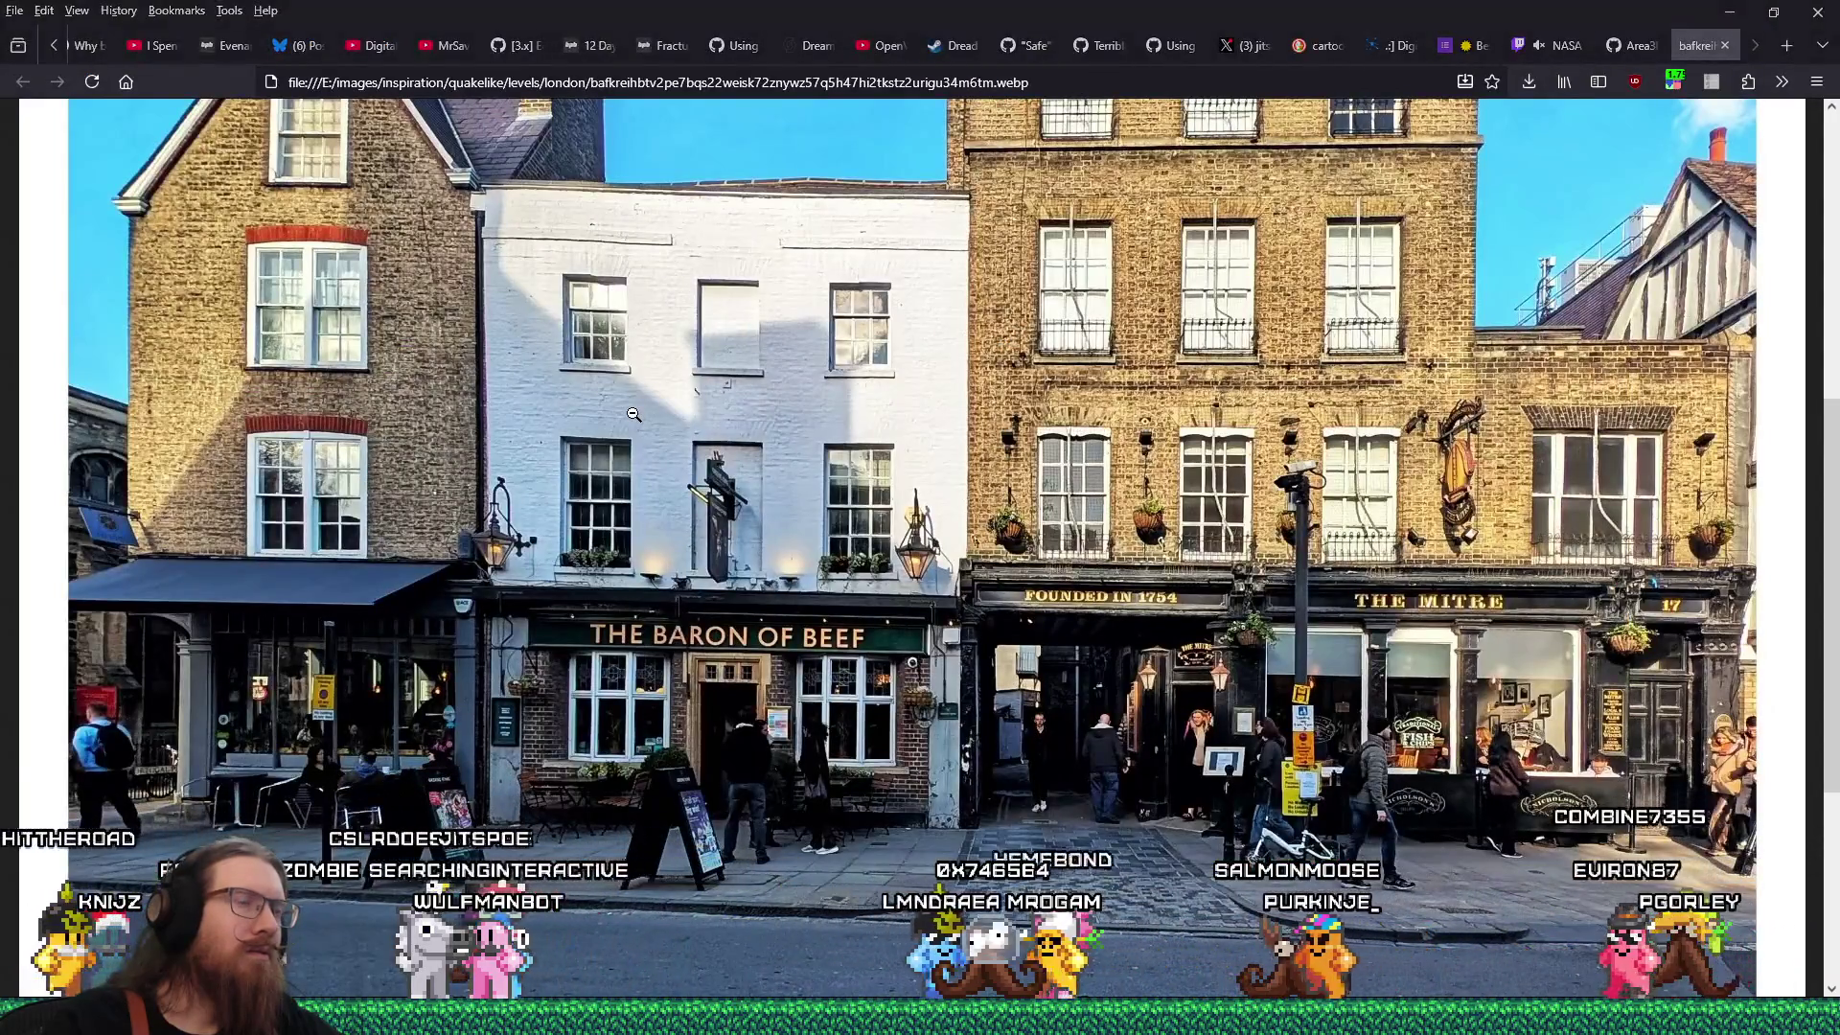
{"action": "key", "text": "alt+Tab"}
{"action": "left_click_drag", "start_coordinate": [562, 411], "coordinate": [561, 400]}
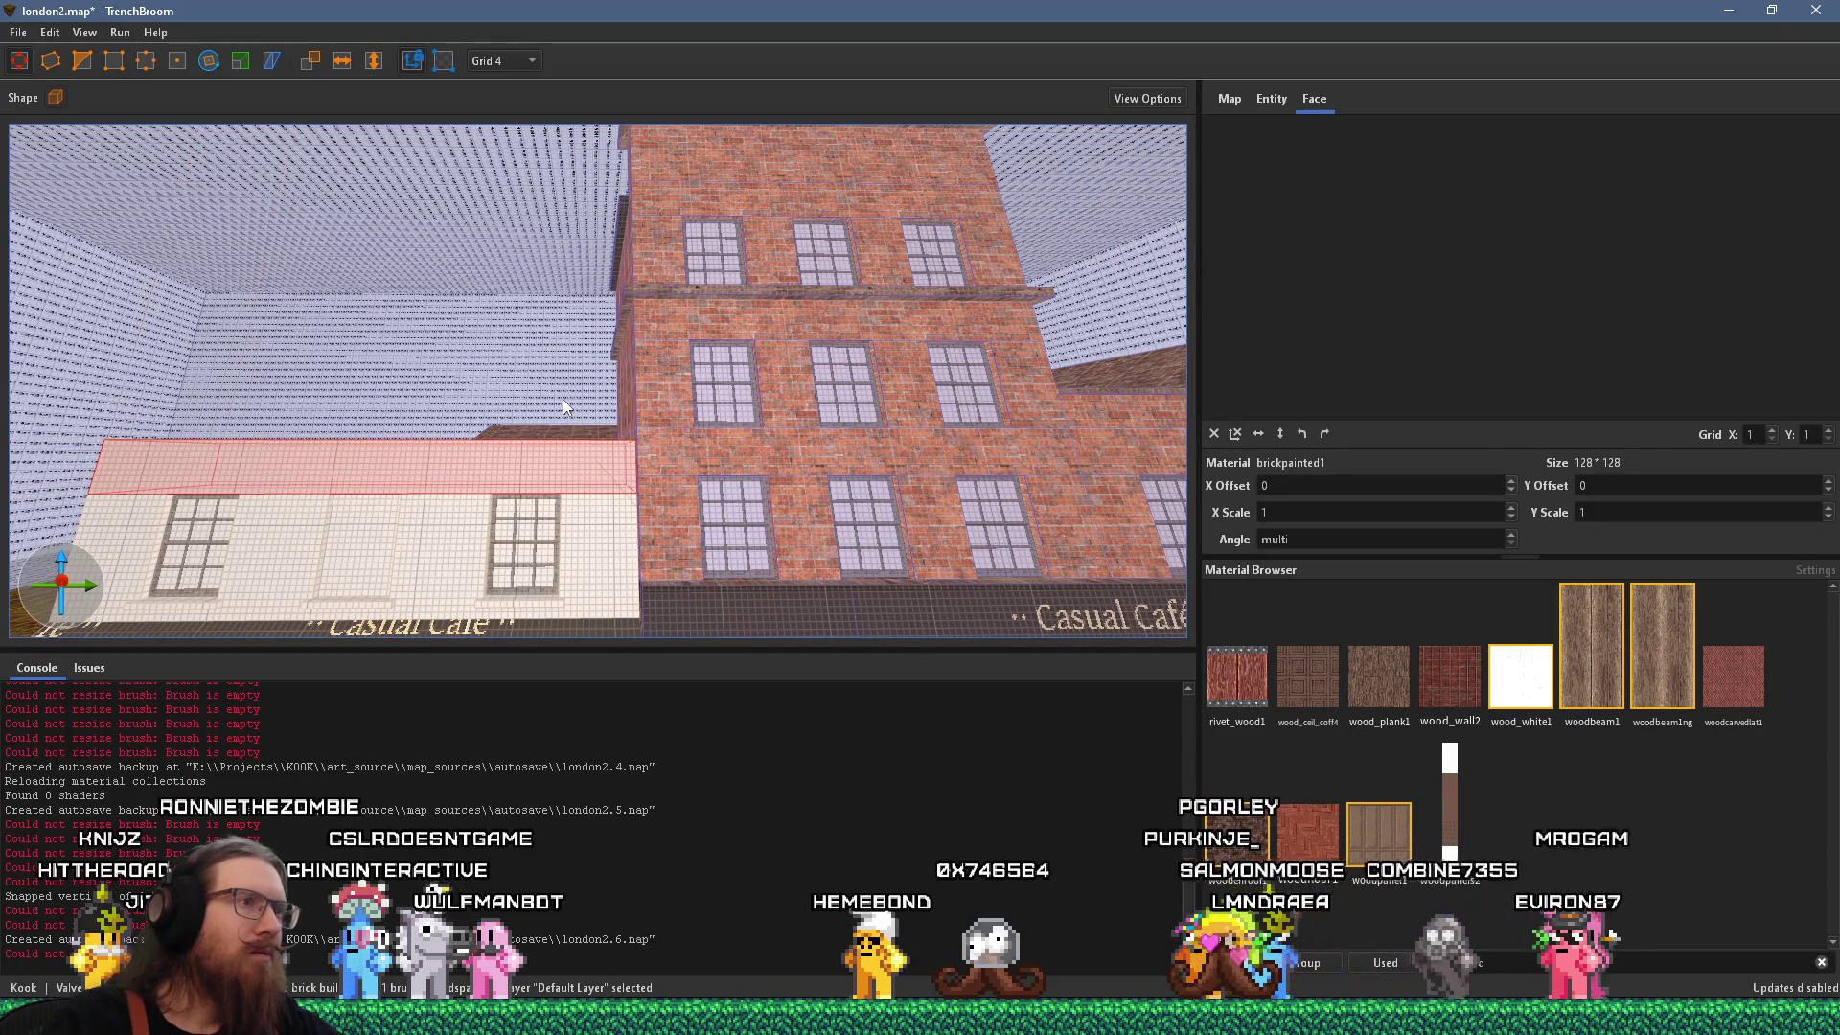
Step back to face the café front and select an upper-storey window.
{"action": "key", "text": "w"}
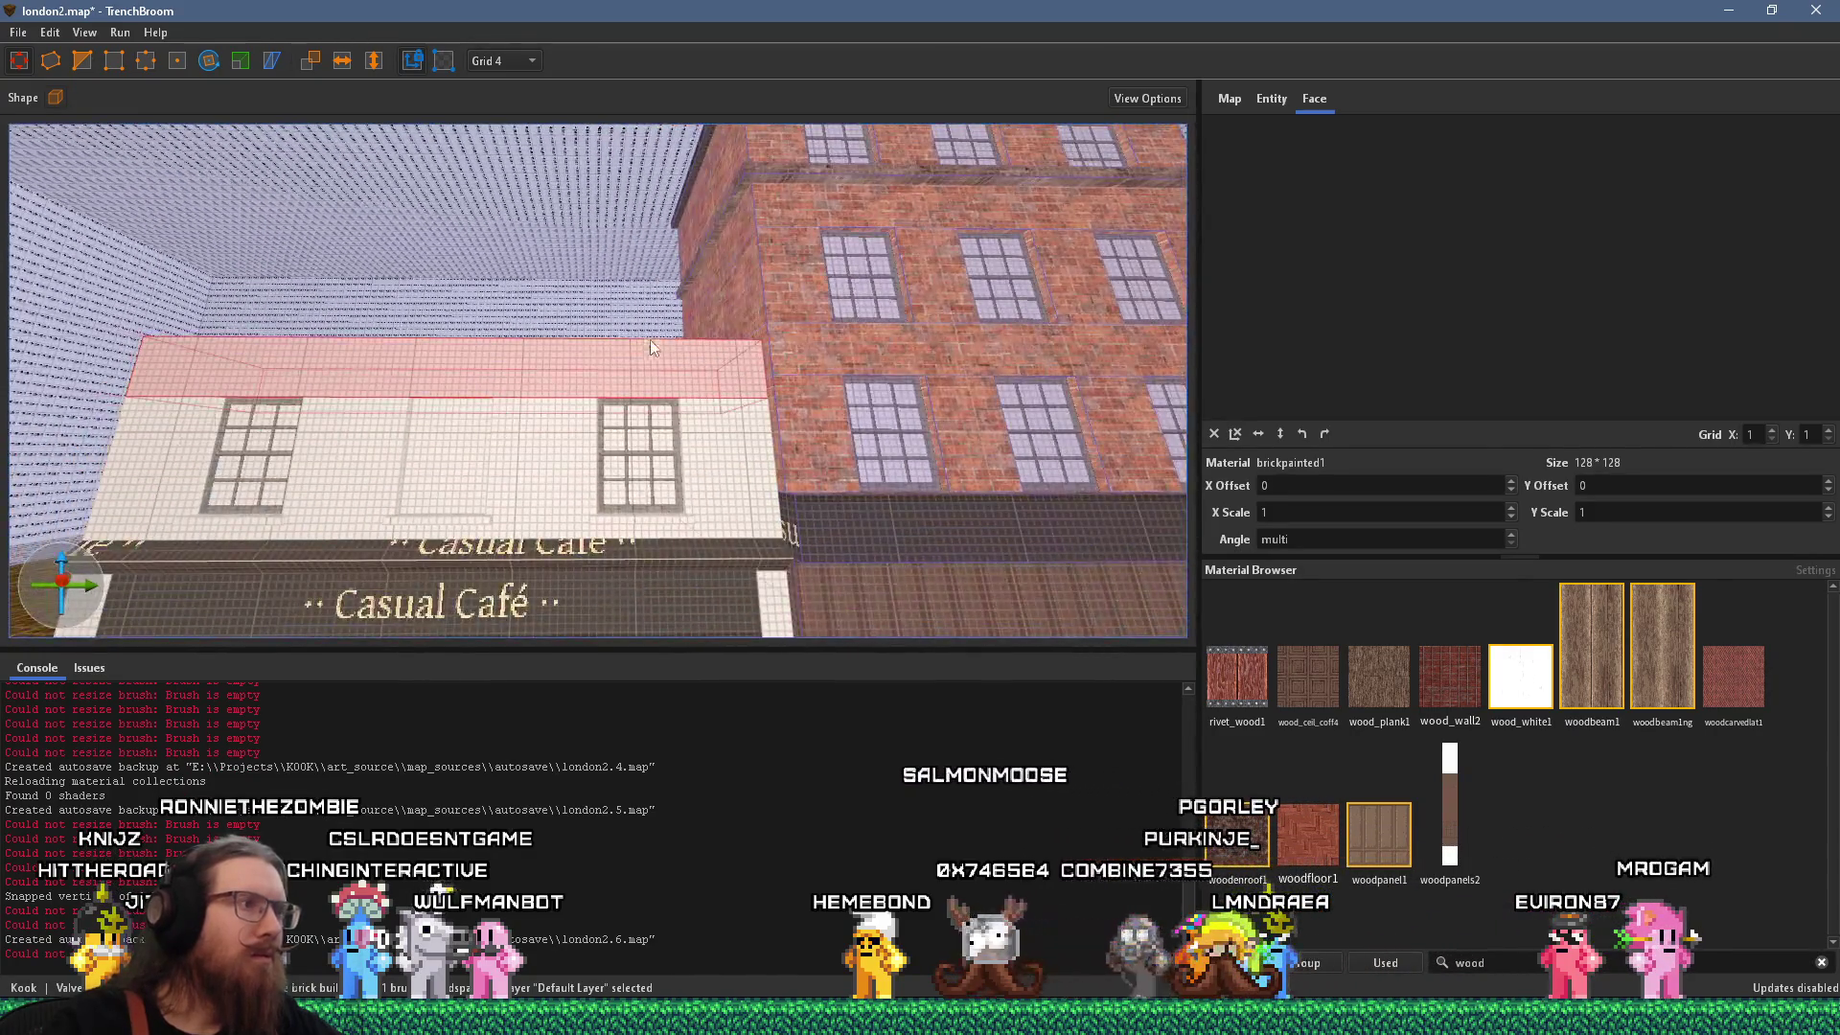
{"action": "key", "text": "s"}
{"action": "left_click", "coordinate": [365, 391]}
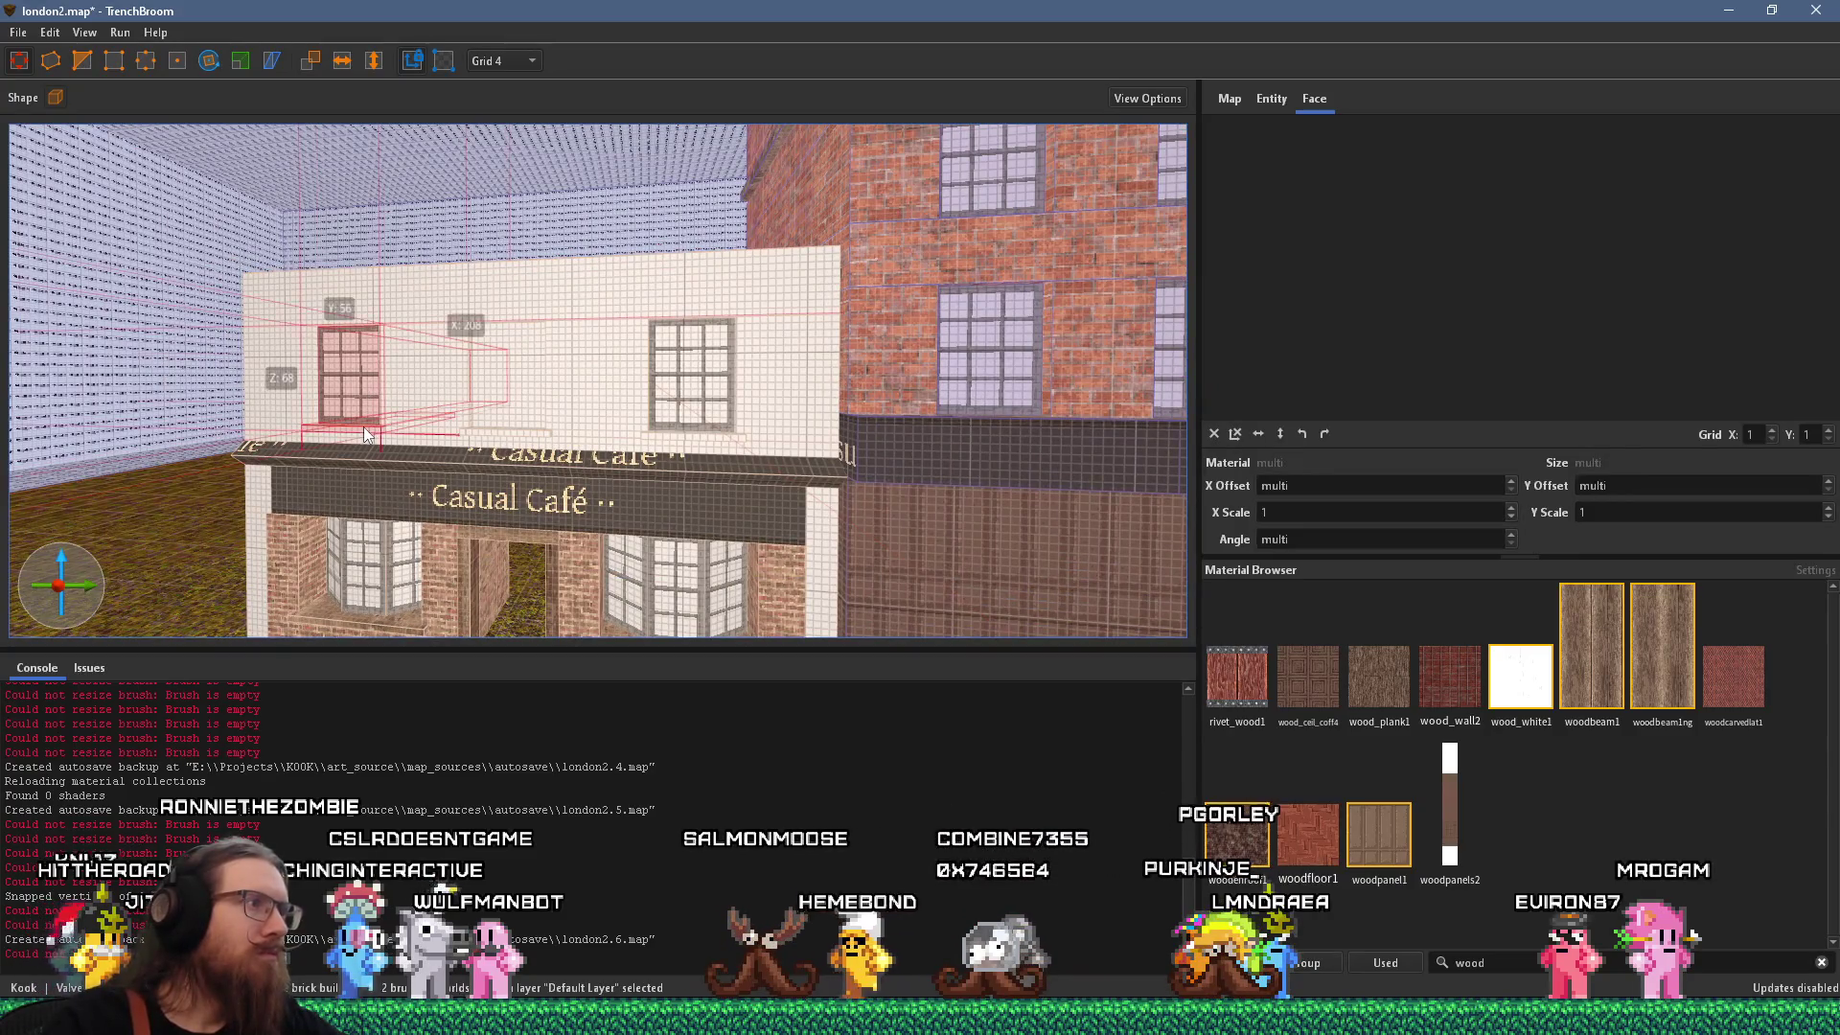
Copy a window into the gap and raise the window brushes above the café roof.
{"action": "mouse_move", "coordinate": [512, 389]}
{"action": "left_mouse_down"}
{"action": "mouse_move", "coordinate": [502, 429]}
{"action": "mouse_move", "coordinate": [575, 431]}
{"action": "left_mouse_up"}
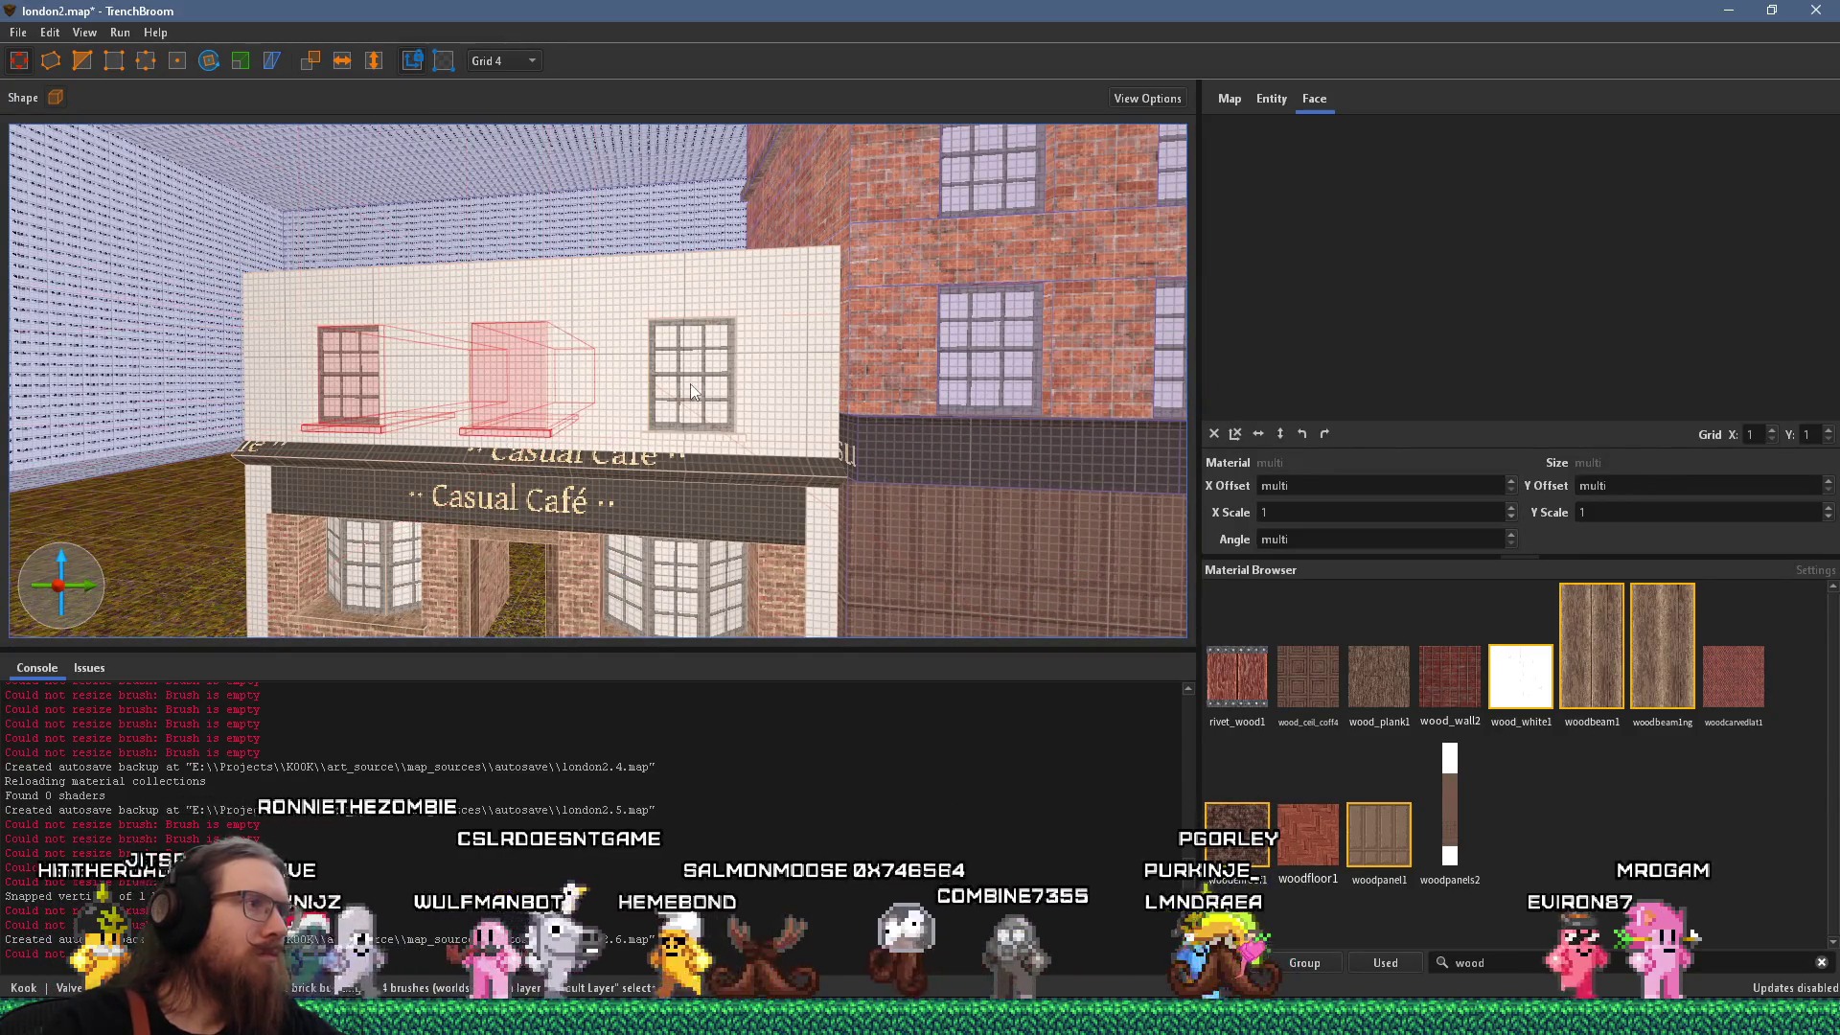
{"action": "left_click", "coordinate": [691, 432], "text": "ctrl"}
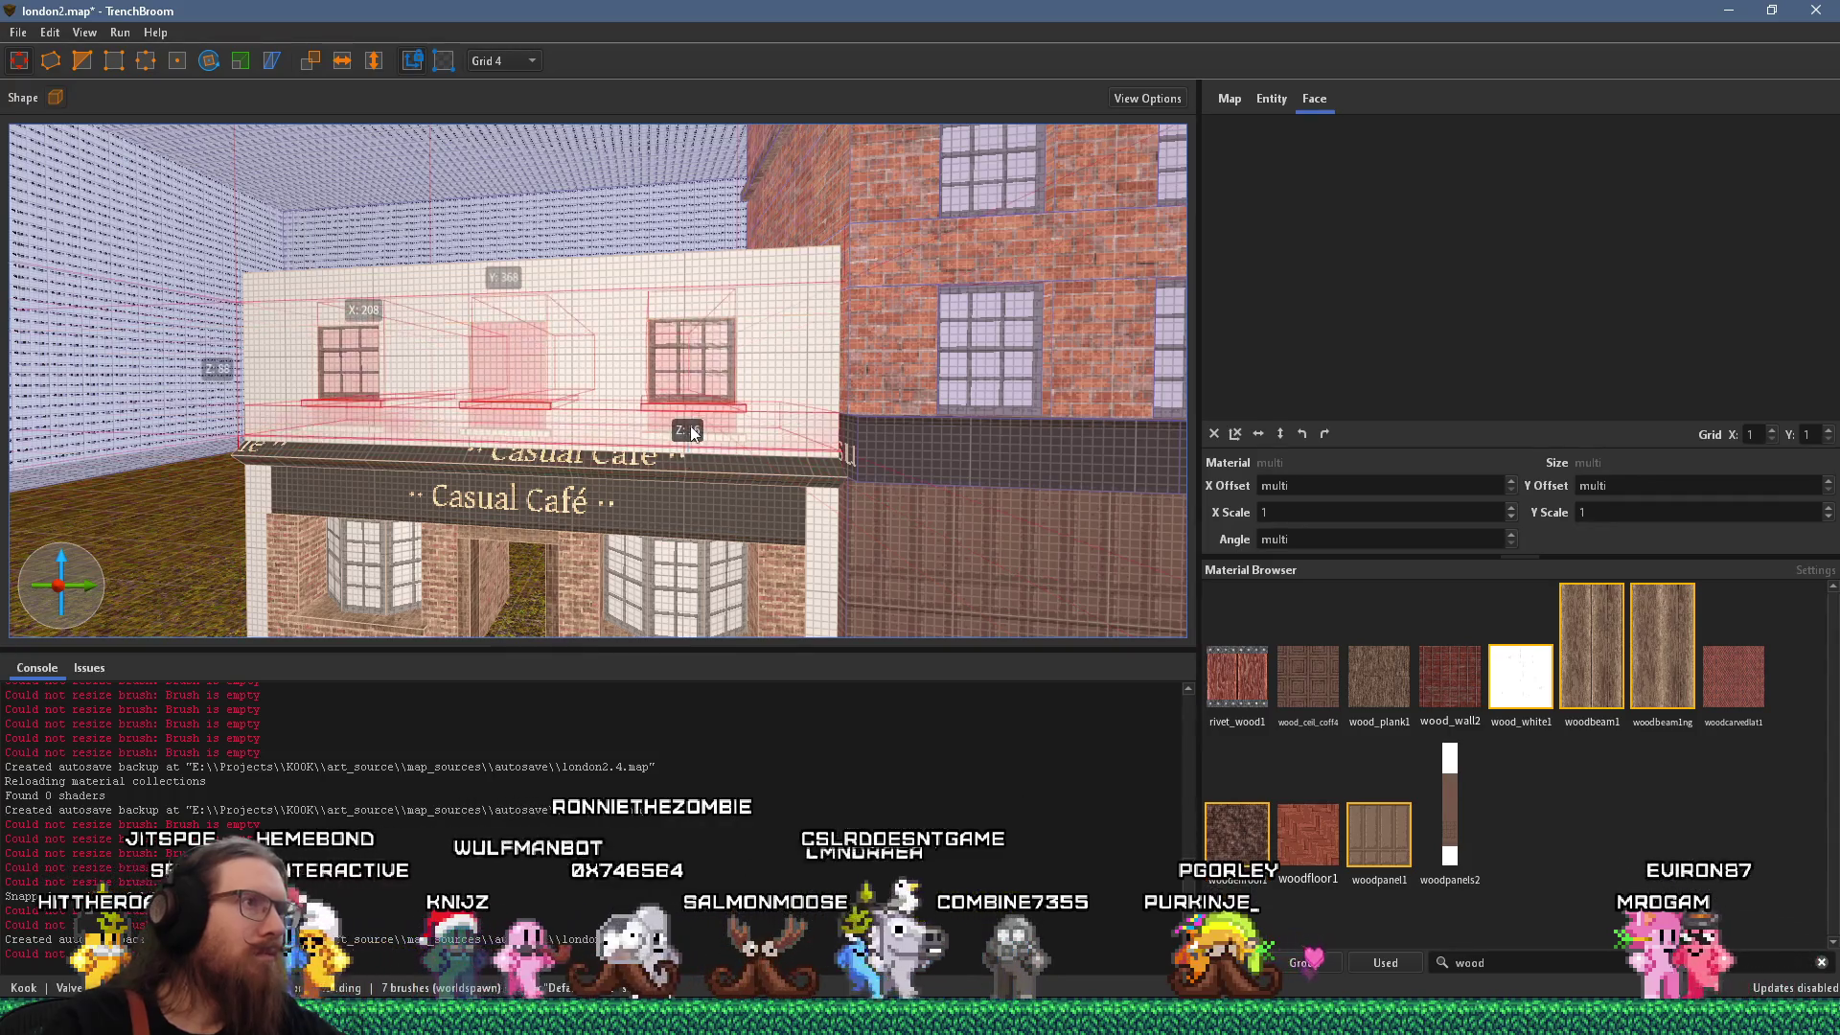
{"action": "left_click_drag", "start_coordinate": [692, 433], "coordinate": [693, 424]}
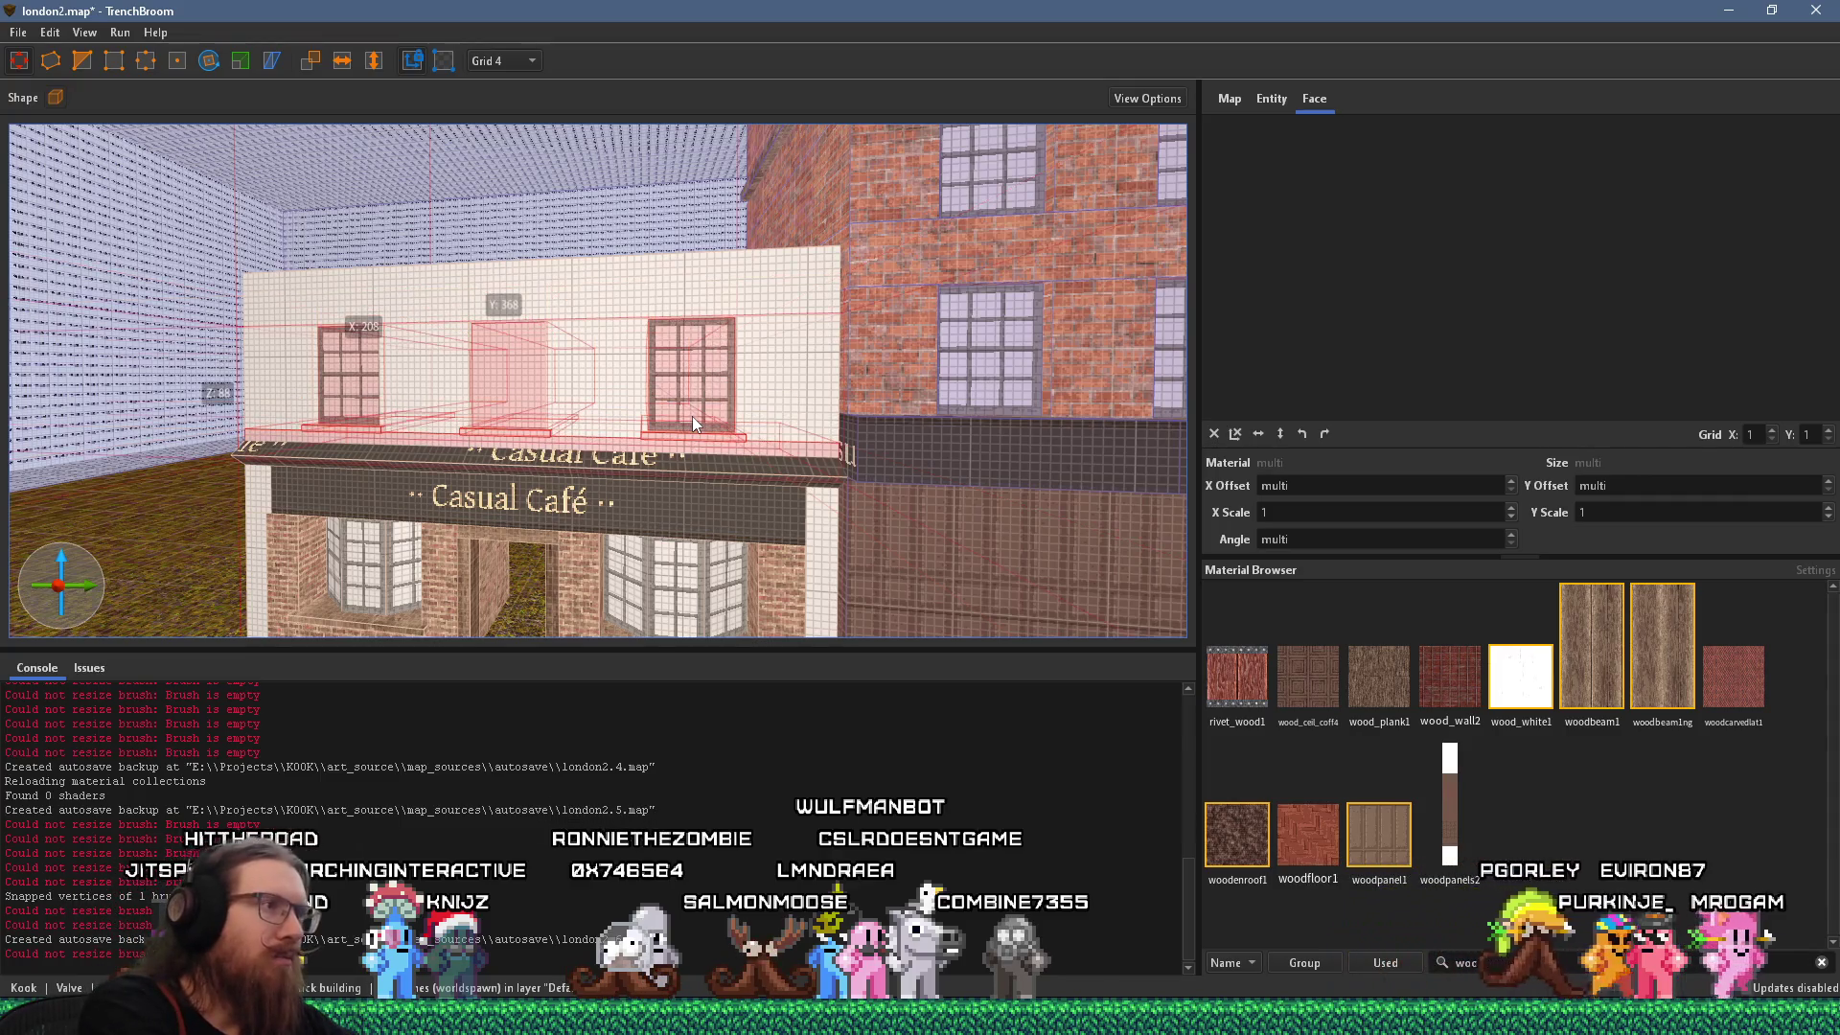
{"action": "key", "text": "ctrl+z"}
{"action": "left_click_drag", "start_coordinate": [692, 416], "coordinate": [714, 228]}
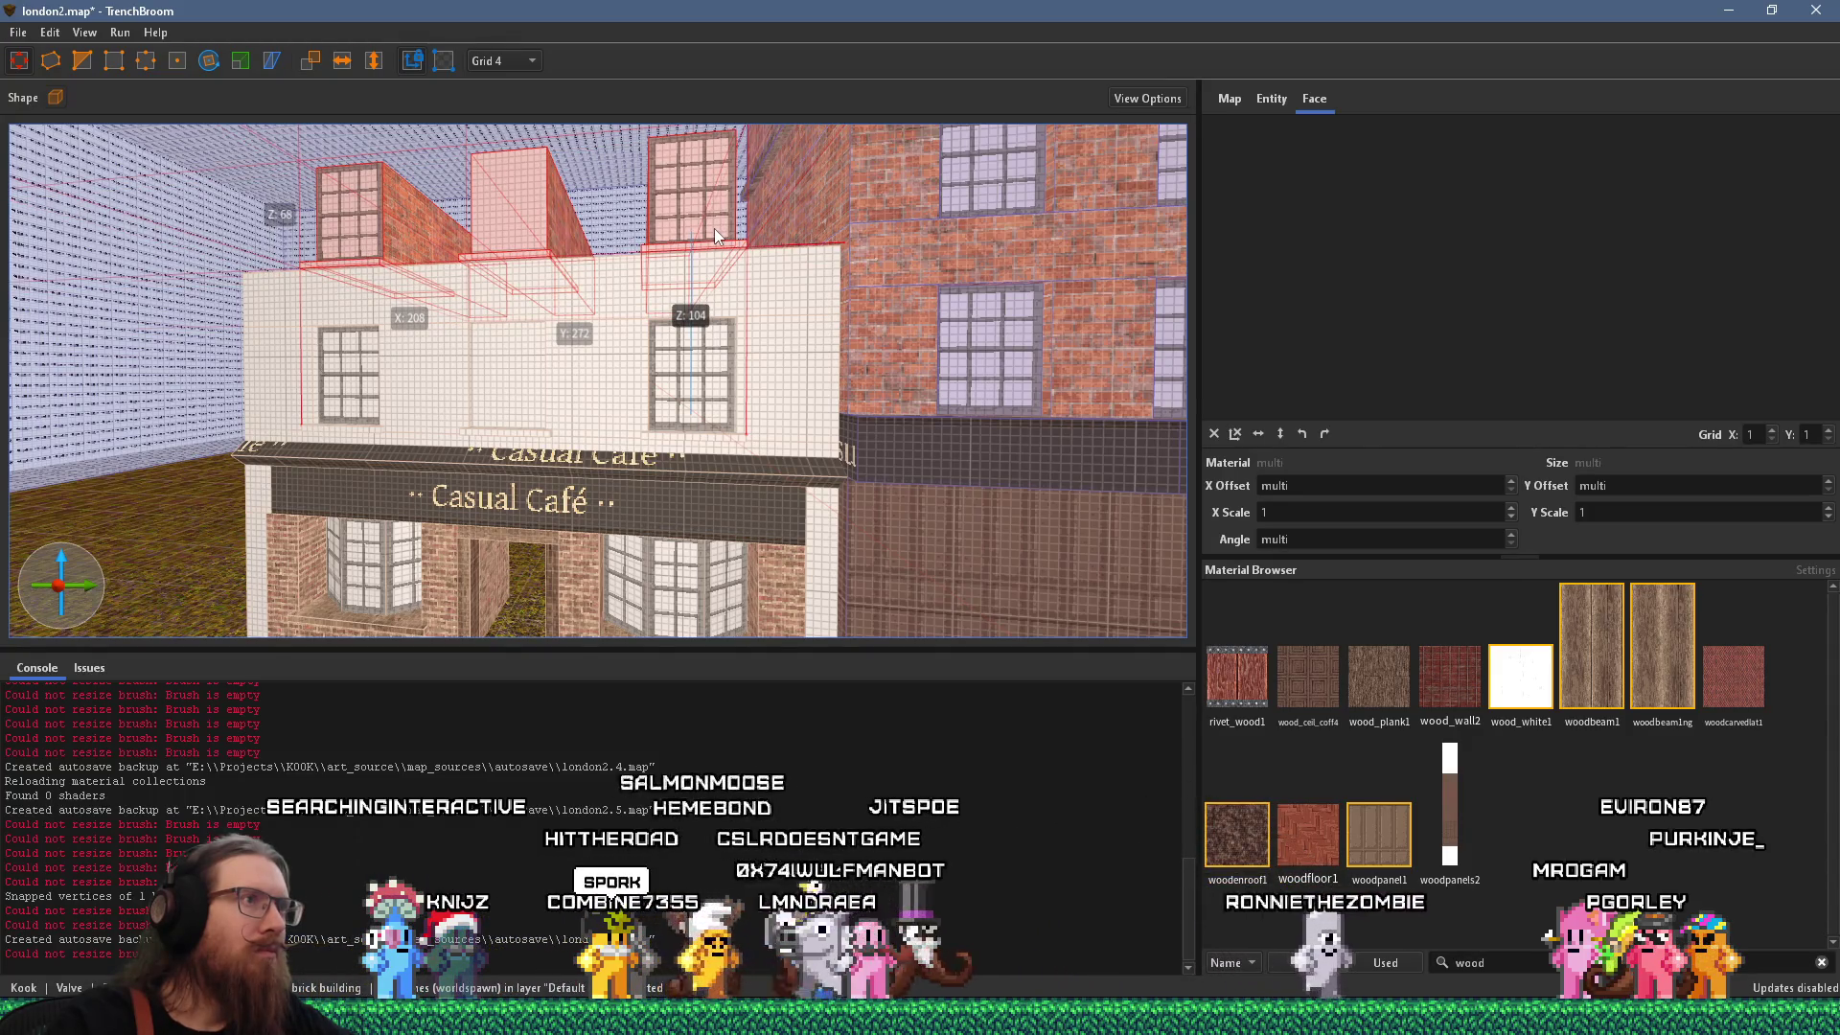
Resize the white building block on the roof into a thin slab.
{"action": "left_click_drag", "start_coordinate": [715, 228], "coordinate": [697, 399]}
{"action": "scroll", "coordinate": [698, 398], "scroll_direction": "up", "scroll_amount": 5}
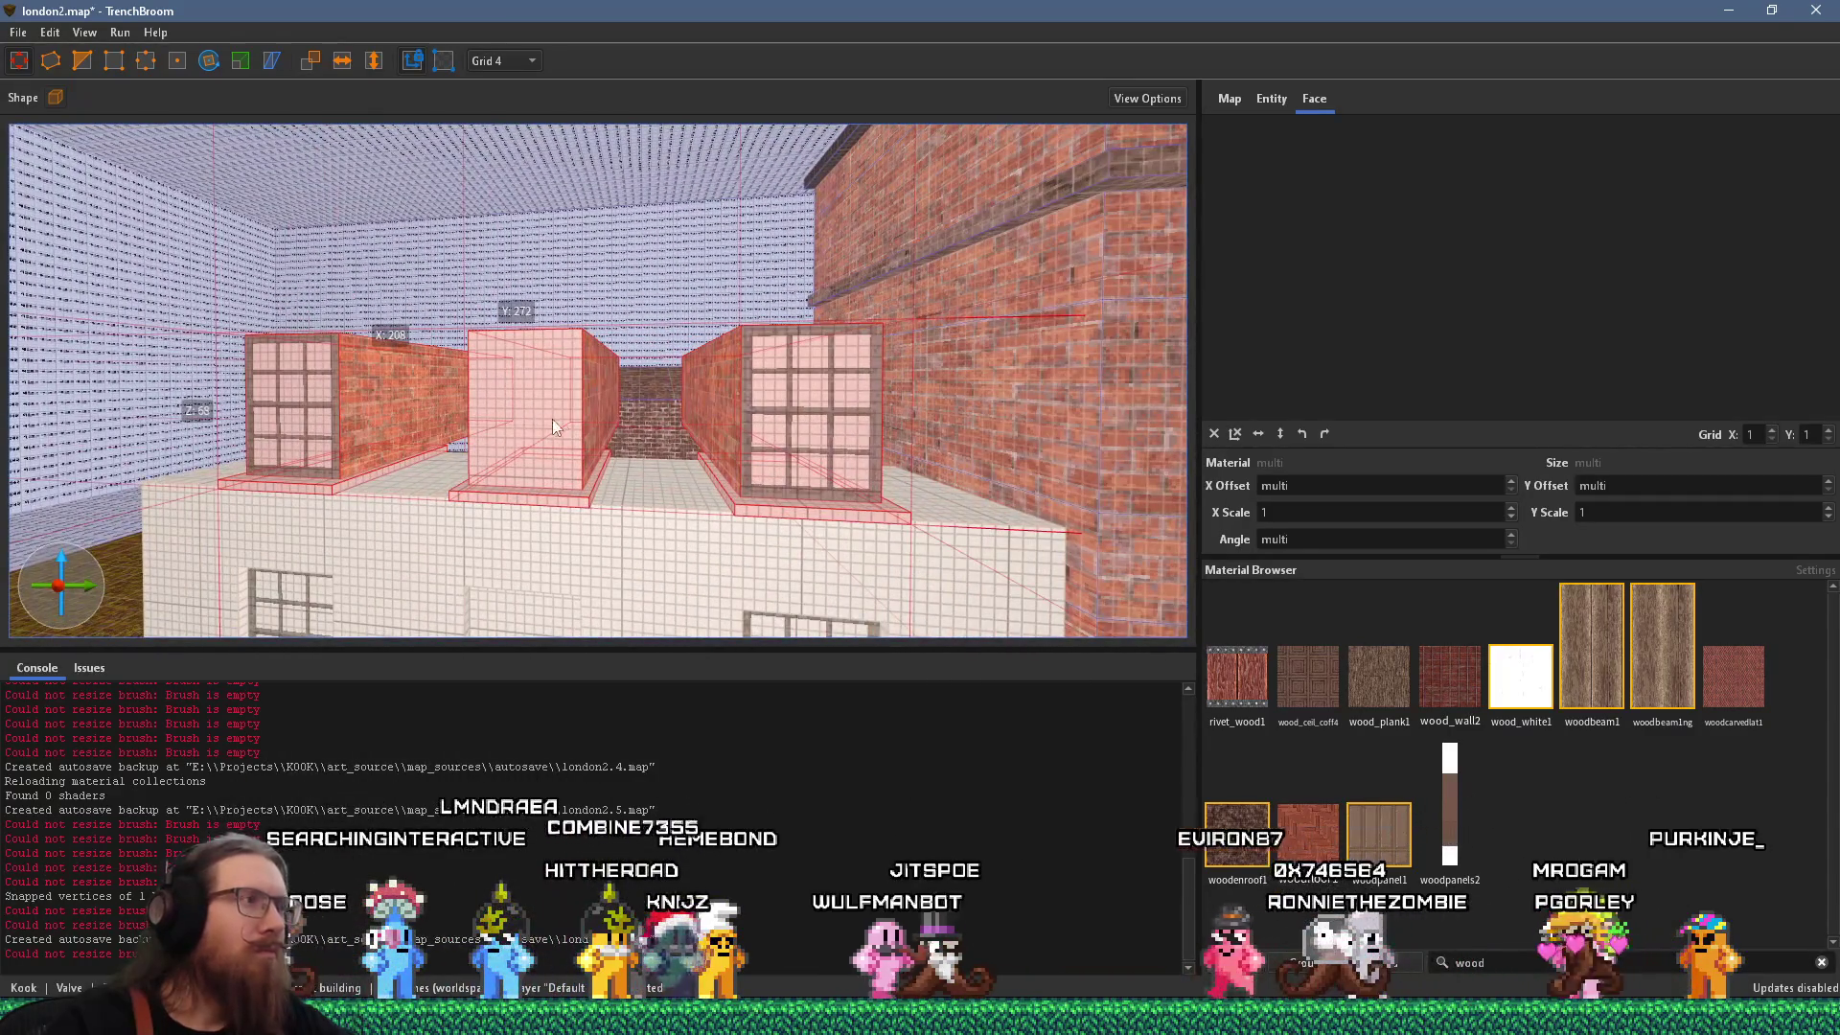
{"action": "scroll", "coordinate": [841, 423], "scroll_direction": "up", "scroll_amount": 5}
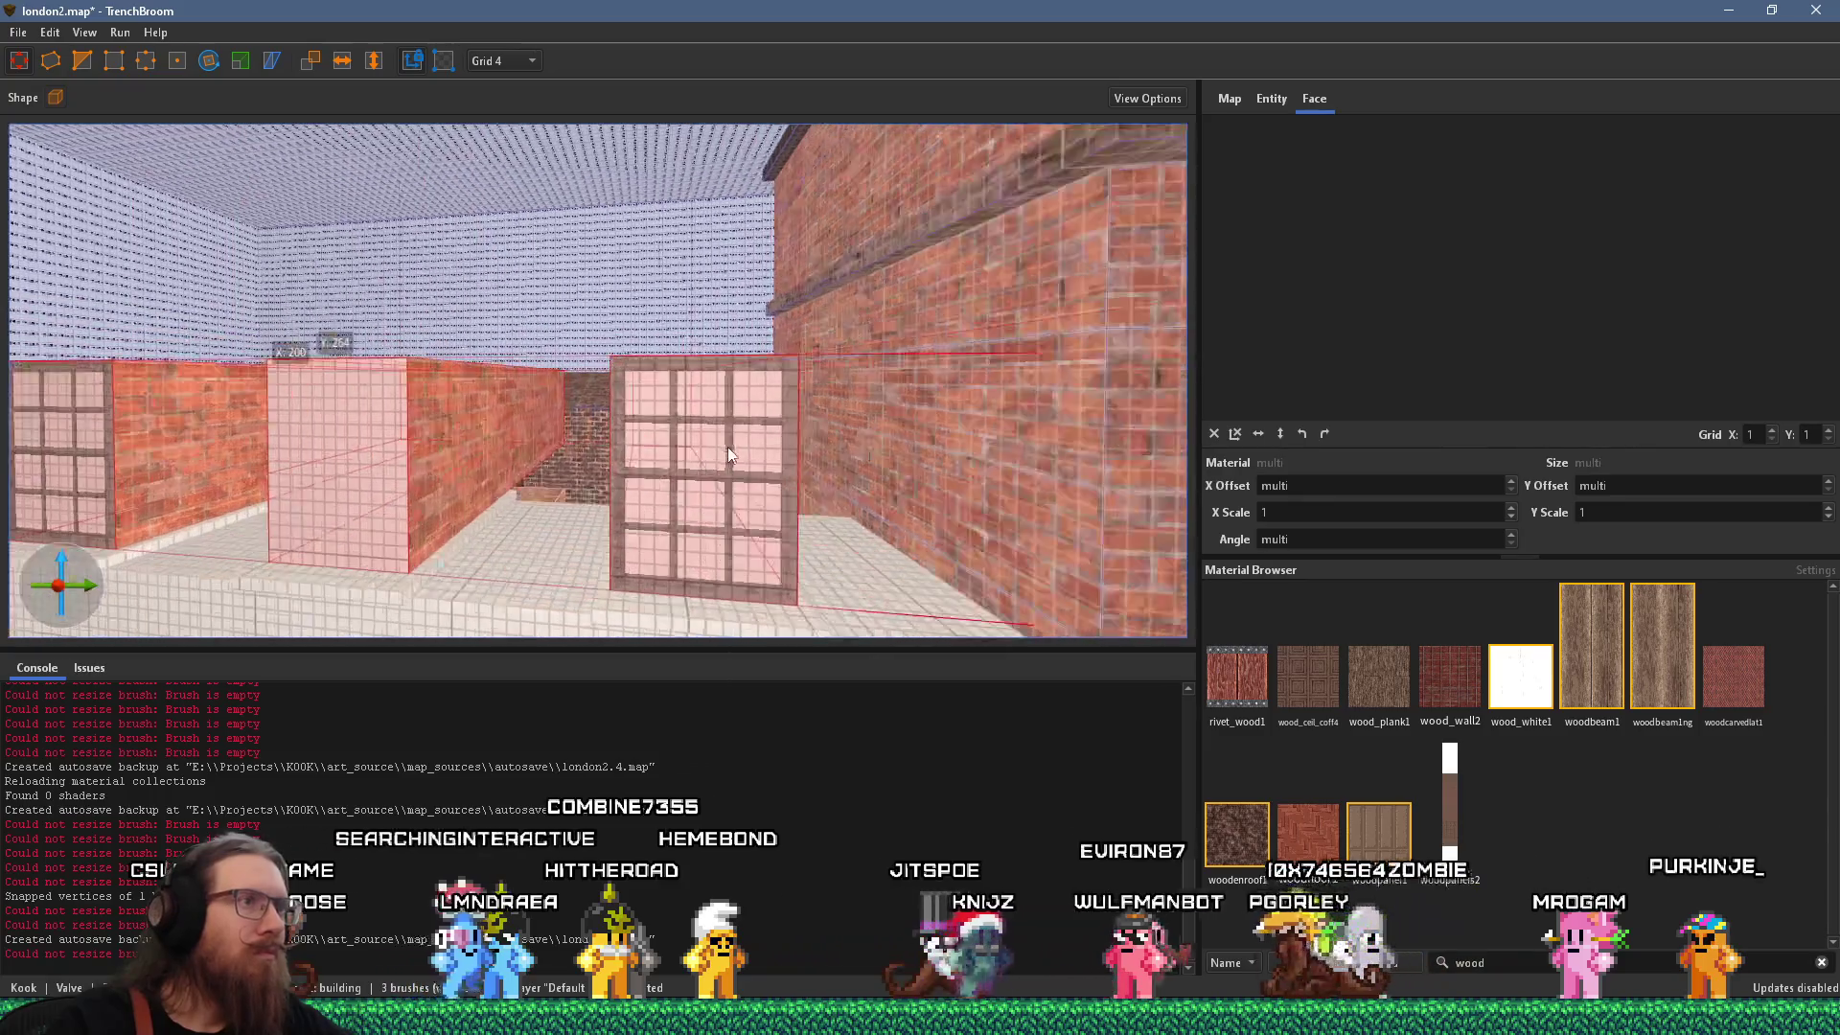
{"action": "scroll", "coordinate": [722, 400], "scroll_direction": "down", "scroll_amount": 3}
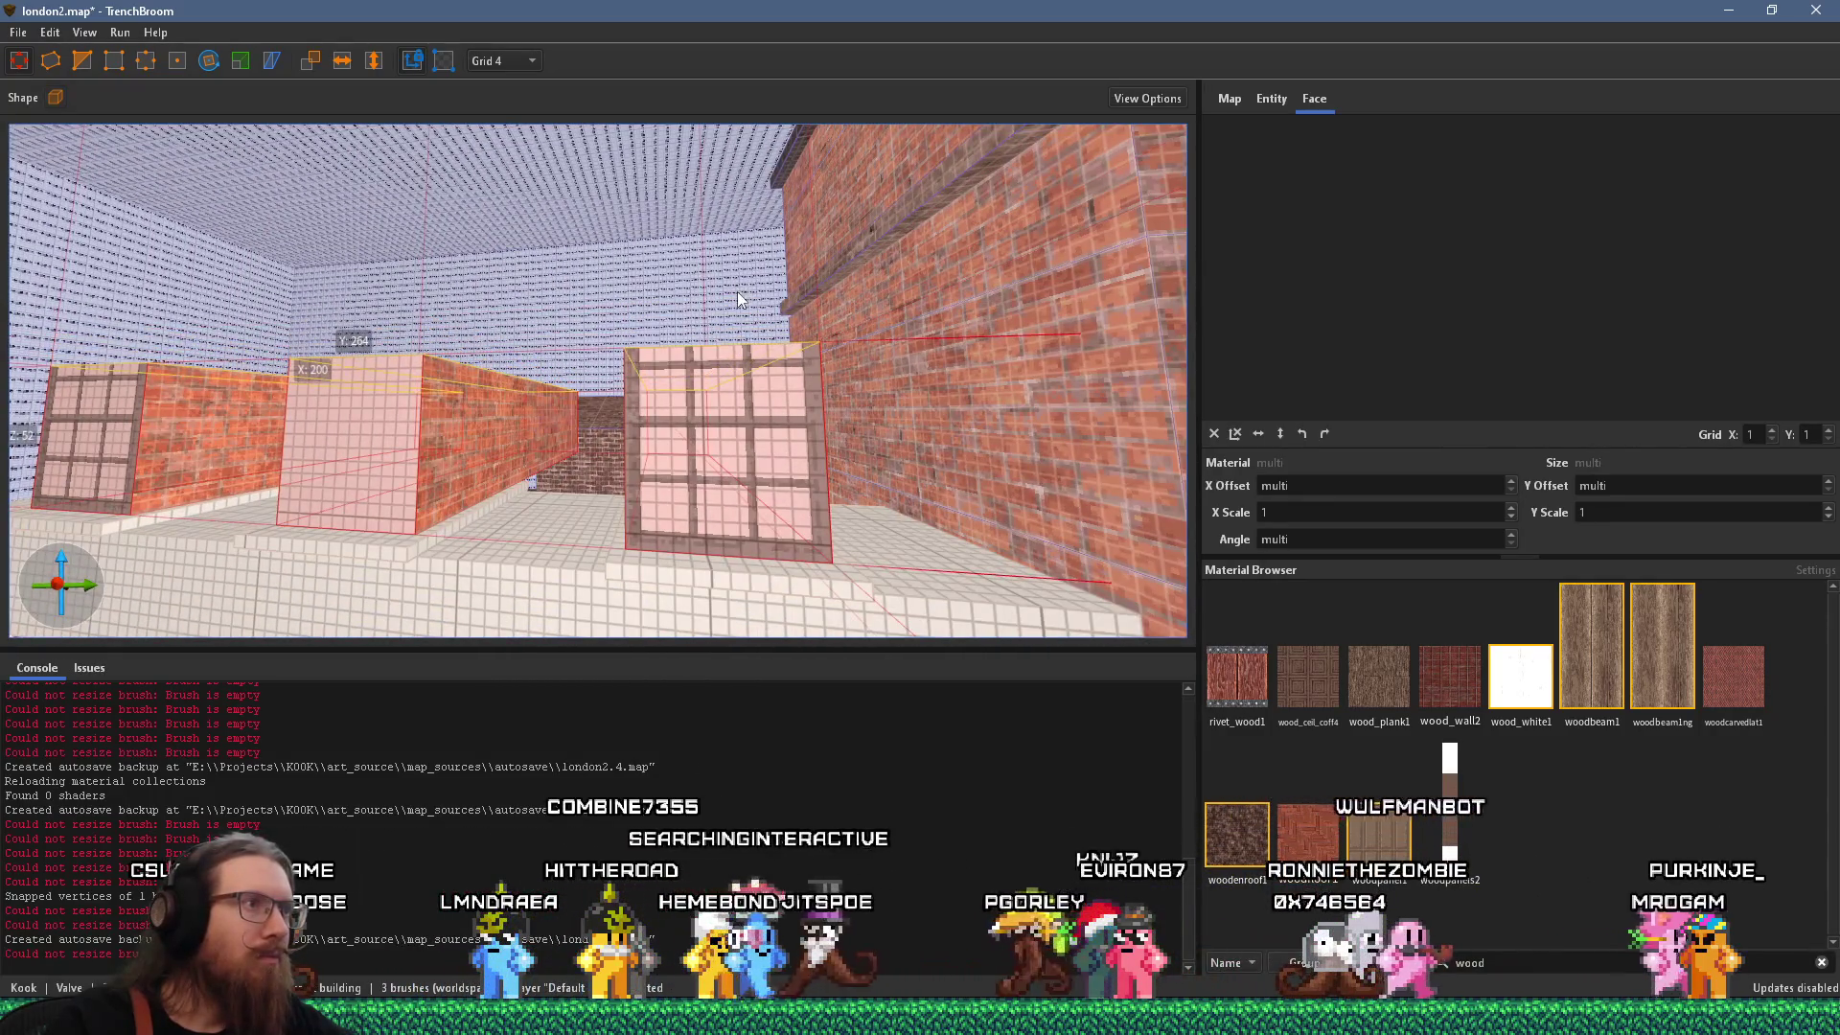
{"action": "scroll", "coordinate": [663, 335], "scroll_direction": "down", "scroll_amount": 5}
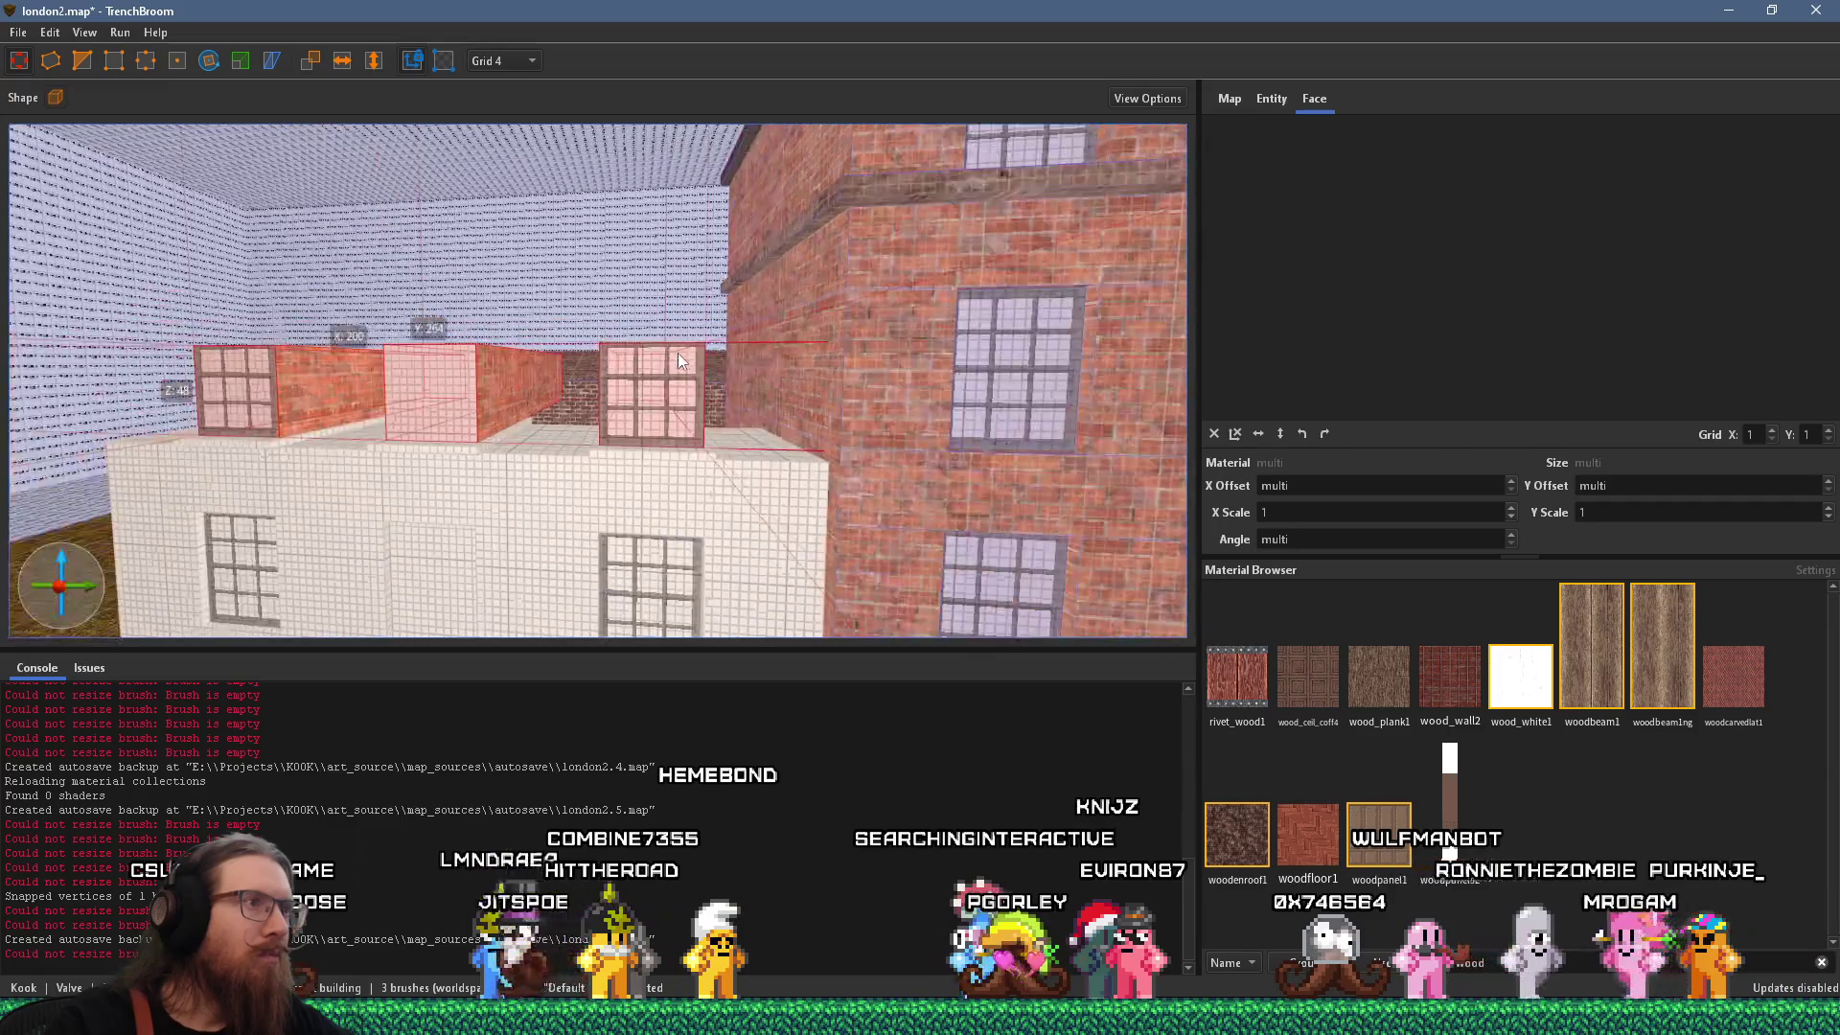
{"action": "left_click_drag", "start_coordinate": [787, 329], "coordinate": [830, 288]}
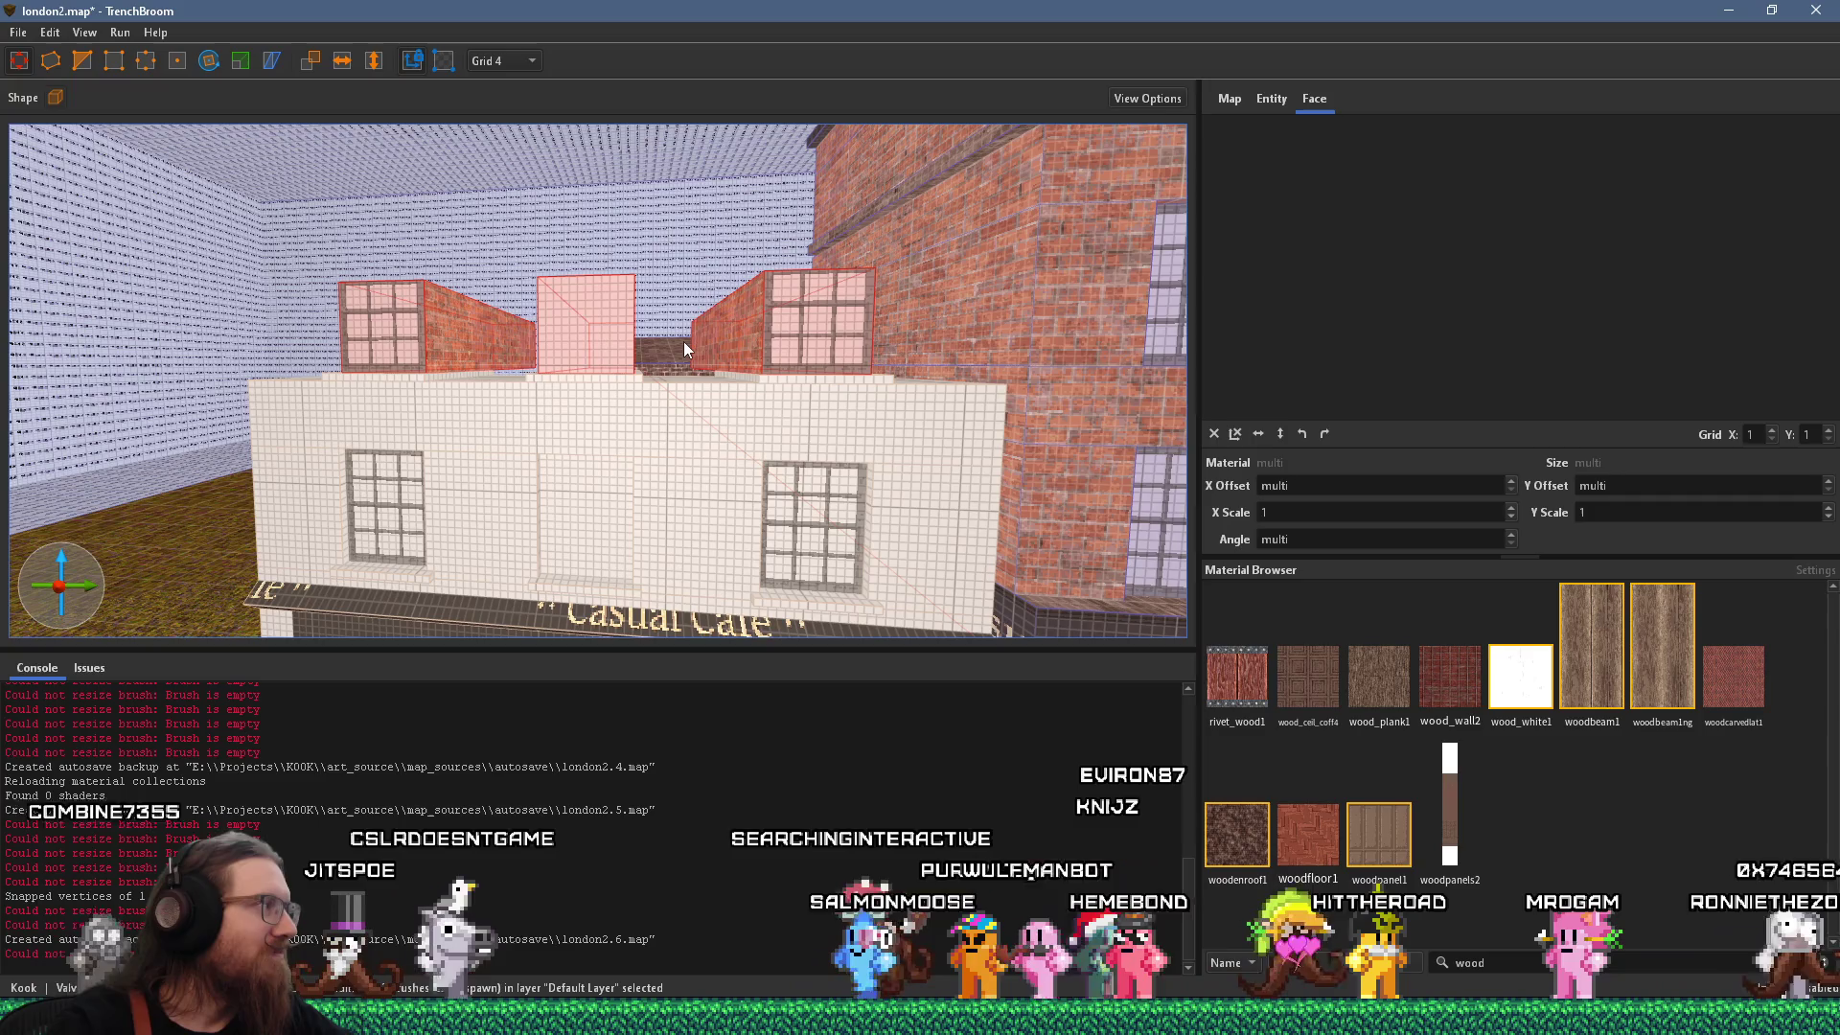
{"action": "left_click", "coordinate": [676, 422], "text": "shift"}
{"action": "left_click", "coordinate": [709, 508], "text": "shift"}
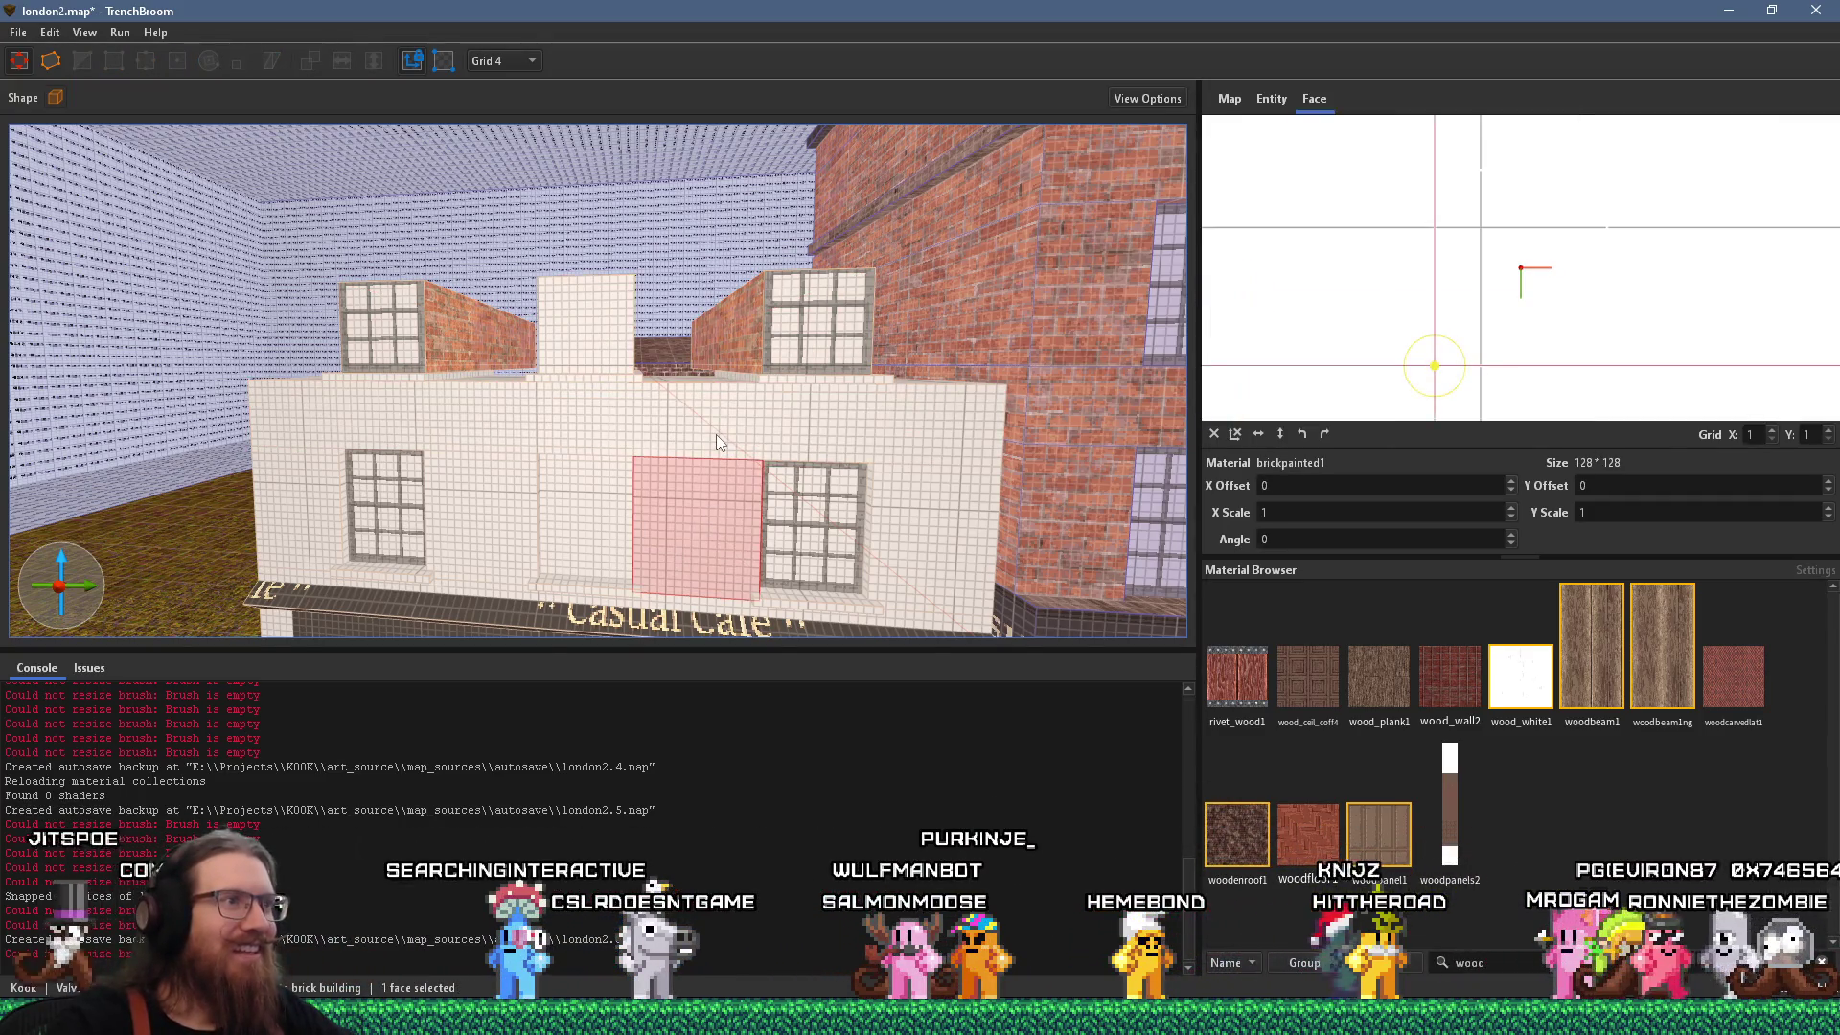
{"action": "left_click", "coordinate": [716, 434]}
{"action": "scroll", "coordinate": [750, 429], "scroll_direction": "up", "scroll_amount": 5}
{"action": "mouse_move", "coordinate": [693, 353]}
{"action": "left_mouse_down"}
{"action": "mouse_move", "coordinate": [42, 408]}
{"action": "mouse_move", "coordinate": [575, 422]}
{"action": "mouse_move", "coordinate": [119, 414]}
{"action": "mouse_move", "coordinate": [690, 445]}
{"action": "mouse_move", "coordinate": [849, 498]}
{"action": "mouse_move", "coordinate": [875, 462]}
{"action": "mouse_move", "coordinate": [644, 475]}
{"action": "mouse_move", "coordinate": [977, 460]}
{"action": "mouse_move", "coordinate": [549, 453]}
{"action": "mouse_move", "coordinate": [836, 480]}
{"action": "left_mouse_up"}
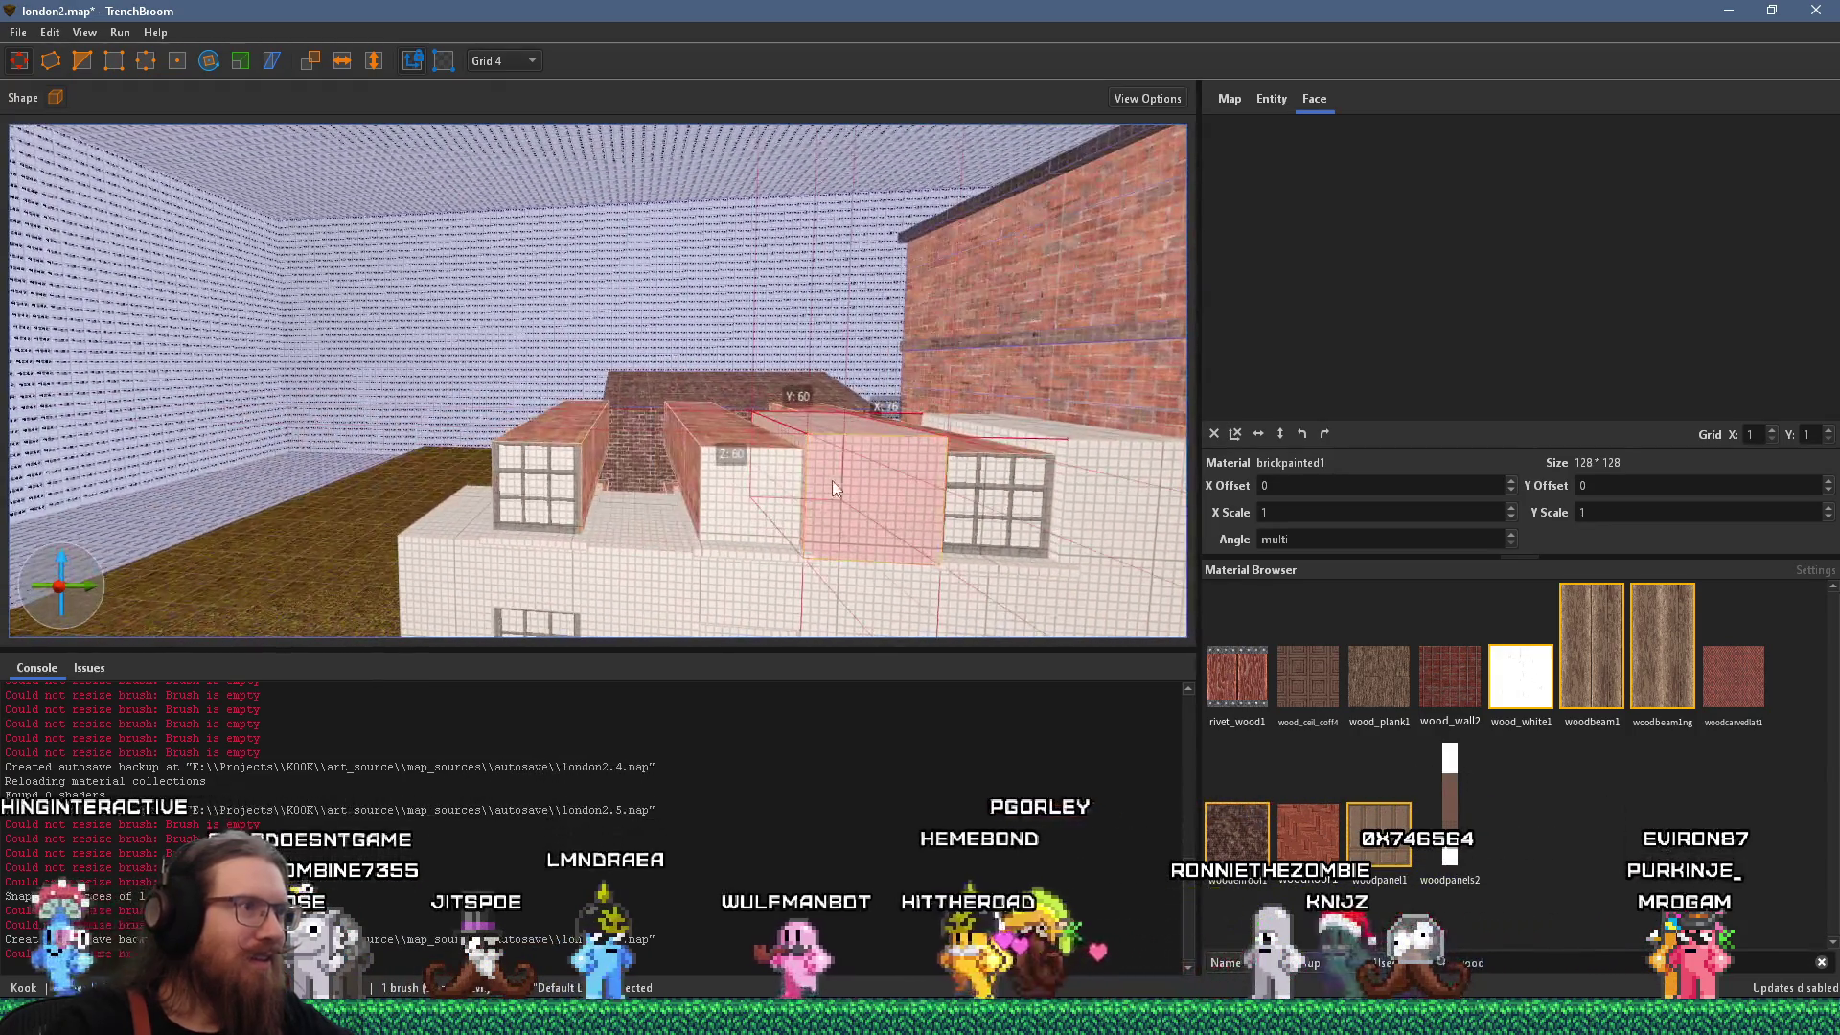
Extend a roof block right and raise the facade band to the white building's roofline.
{"action": "mouse_move", "coordinate": [1041, 479]}
{"action": "left_mouse_down"}
{"action": "mouse_move", "coordinate": [1098, 435]}
{"action": "mouse_move", "coordinate": [1096, 453]}
{"action": "mouse_move", "coordinate": [837, 485]}
{"action": "mouse_move", "coordinate": [580, 498]}
{"action": "mouse_move", "coordinate": [715, 498]}
{"action": "mouse_move", "coordinate": [592, 490]}
{"action": "mouse_move", "coordinate": [778, 475]}
{"action": "mouse_move", "coordinate": [571, 485]}
{"action": "mouse_move", "coordinate": [739, 496]}
{"action": "left_mouse_up"}
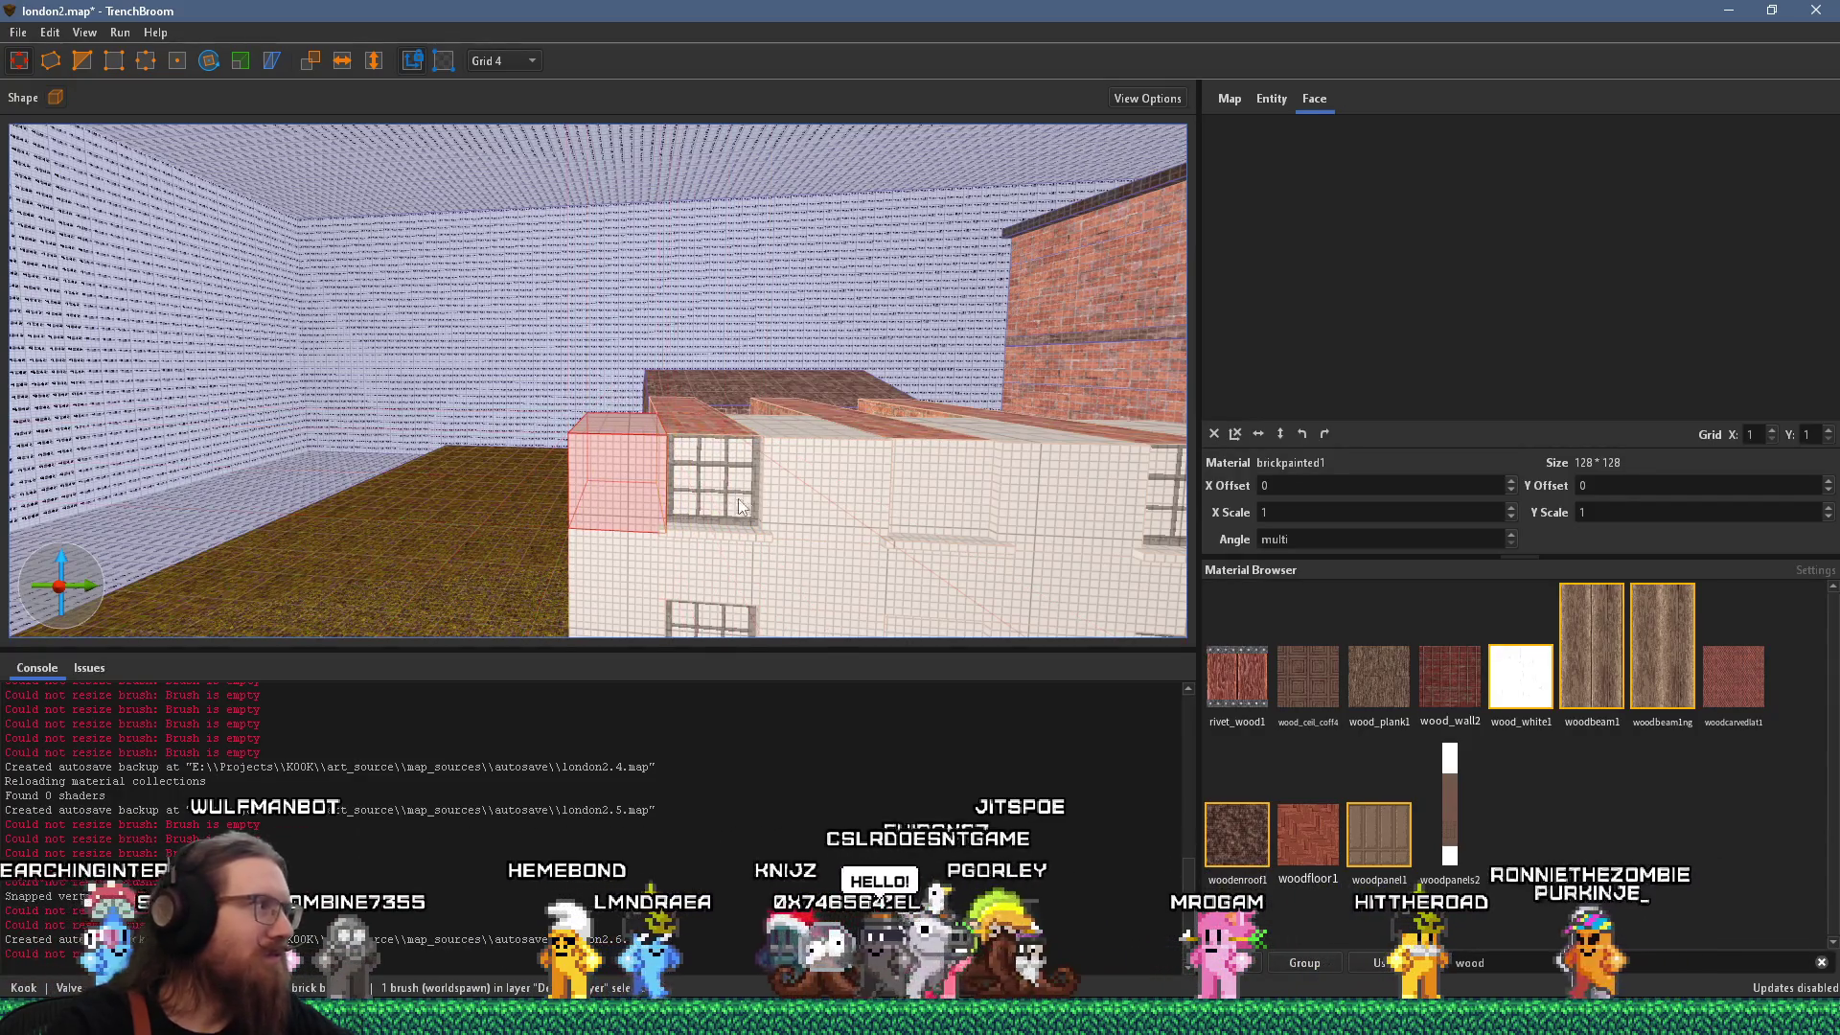
{"action": "scroll", "coordinate": [726, 473], "scroll_direction": "down", "scroll_amount": 3}
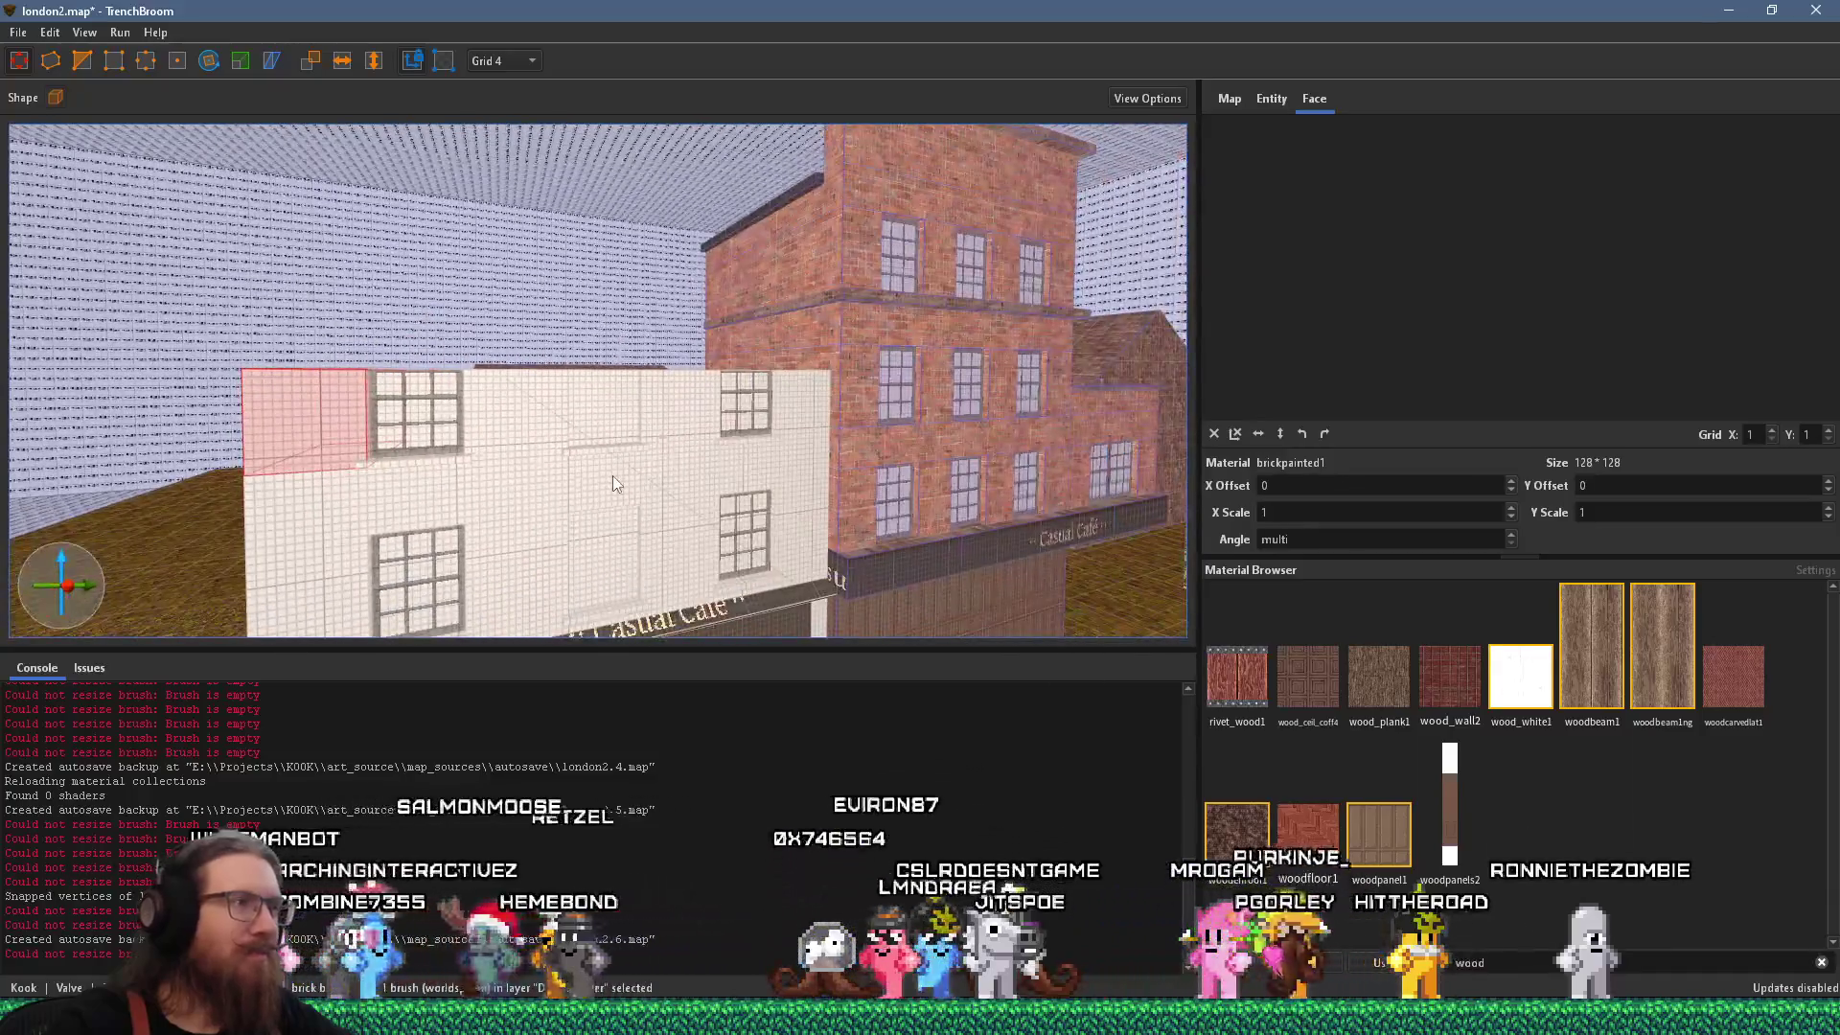
{"action": "left_click", "coordinate": [612, 475]}
{"action": "left_click", "coordinate": [525, 550], "text": "shift"}
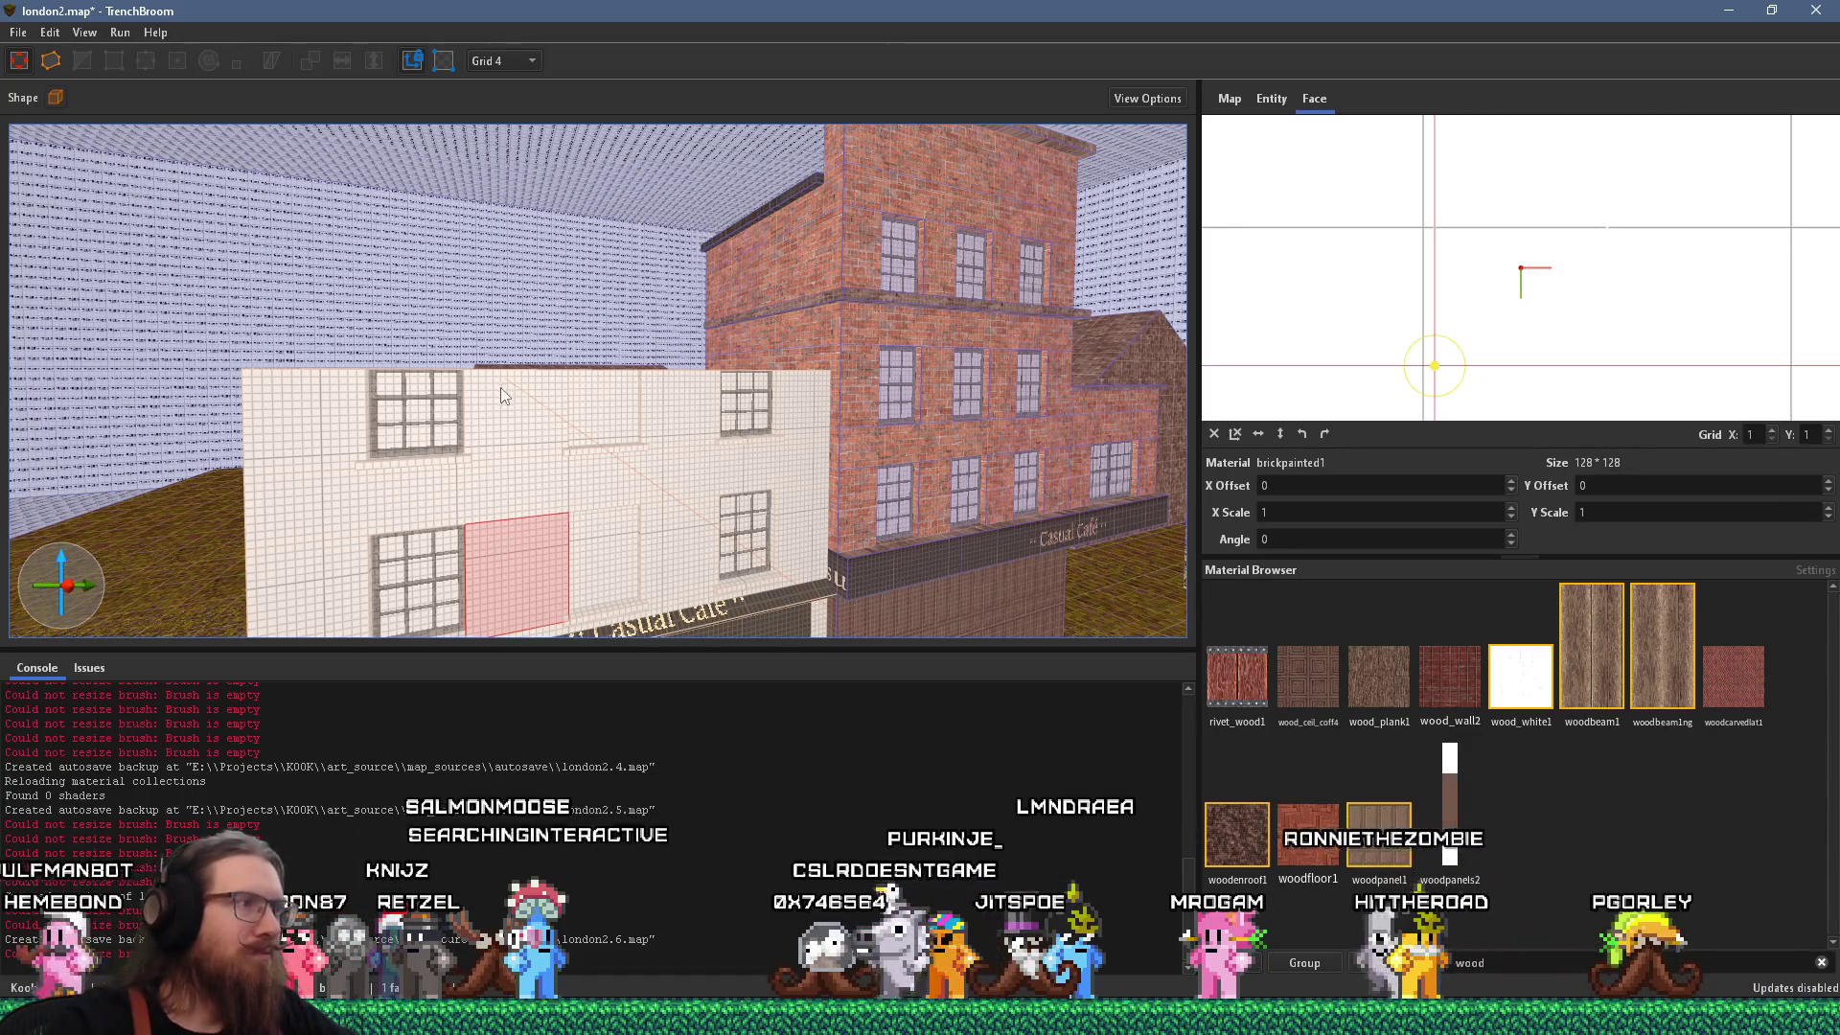
{"action": "scroll", "coordinate": [573, 506], "scroll_direction": "down", "scroll_amount": 3}
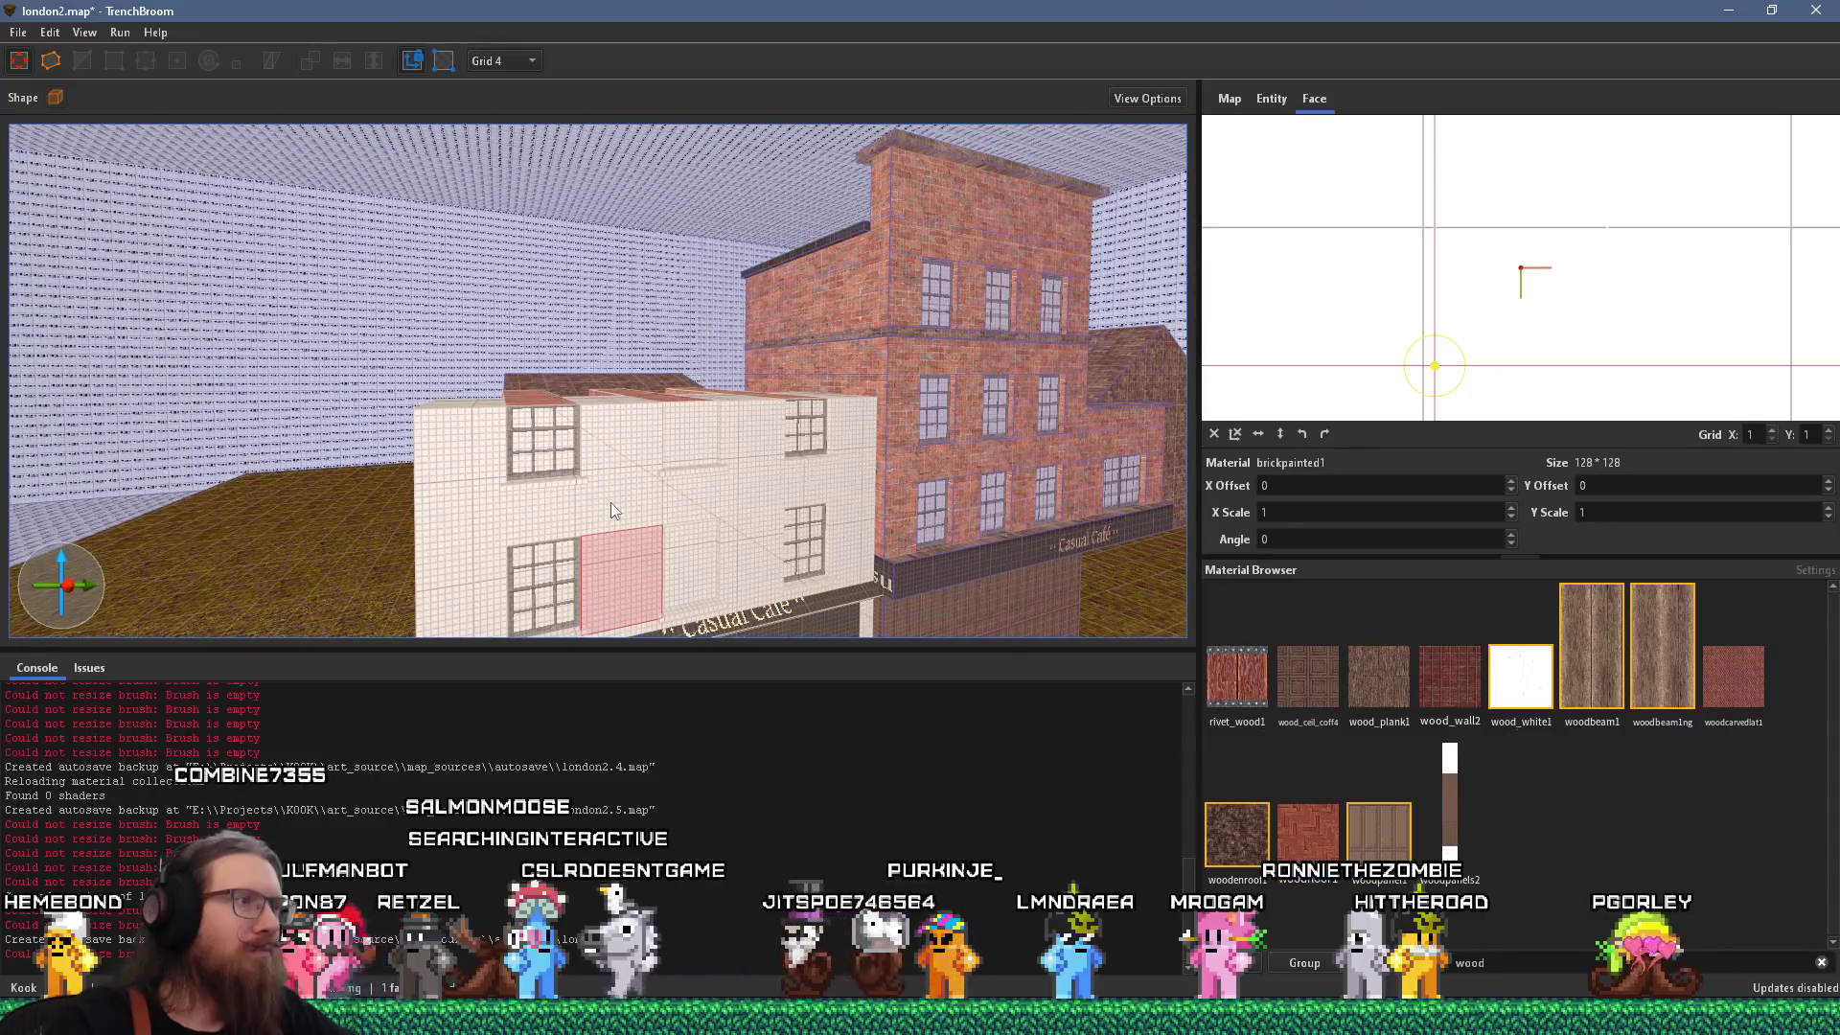
{"action": "left_click", "coordinate": [611, 502]}
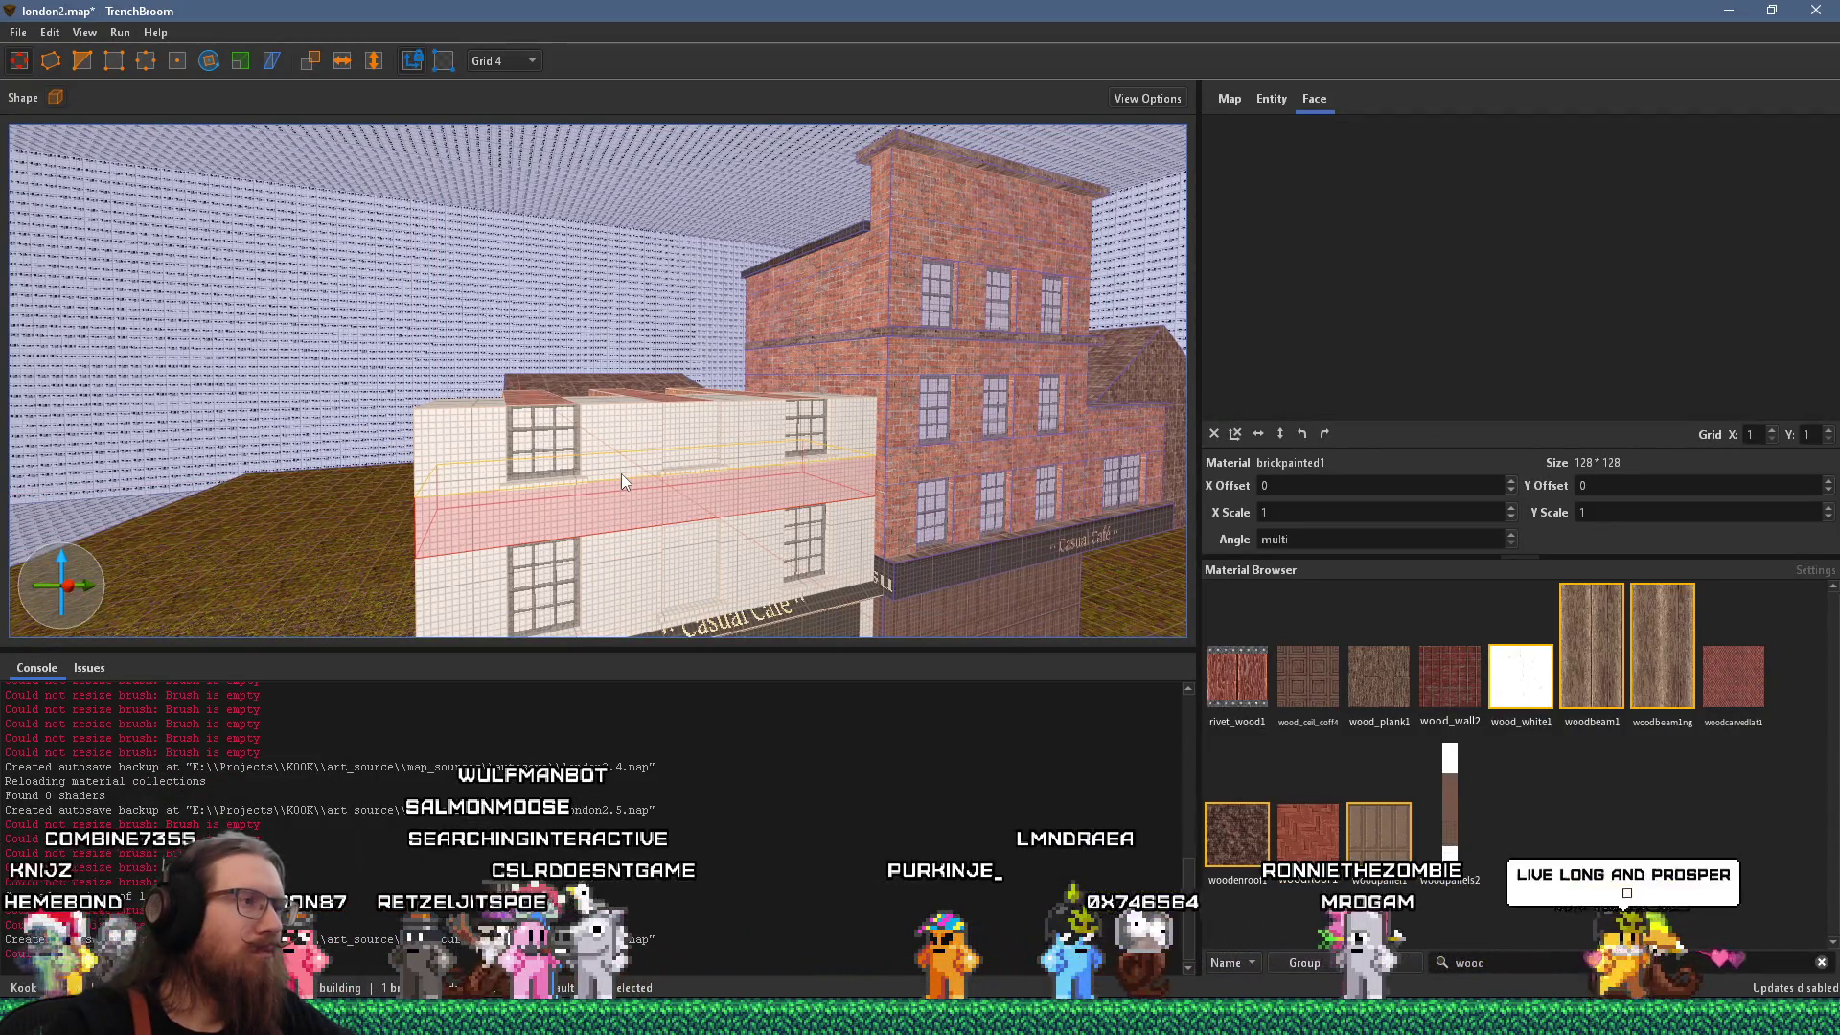
{"action": "mouse_move", "coordinate": [621, 475]}
{"action": "left_mouse_down"}
{"action": "mouse_move", "coordinate": [610, 487]}
{"action": "mouse_move", "coordinate": [613, 379]}
{"action": "left_mouse_up"}
{"action": "key", "text": "alt+Tab"}
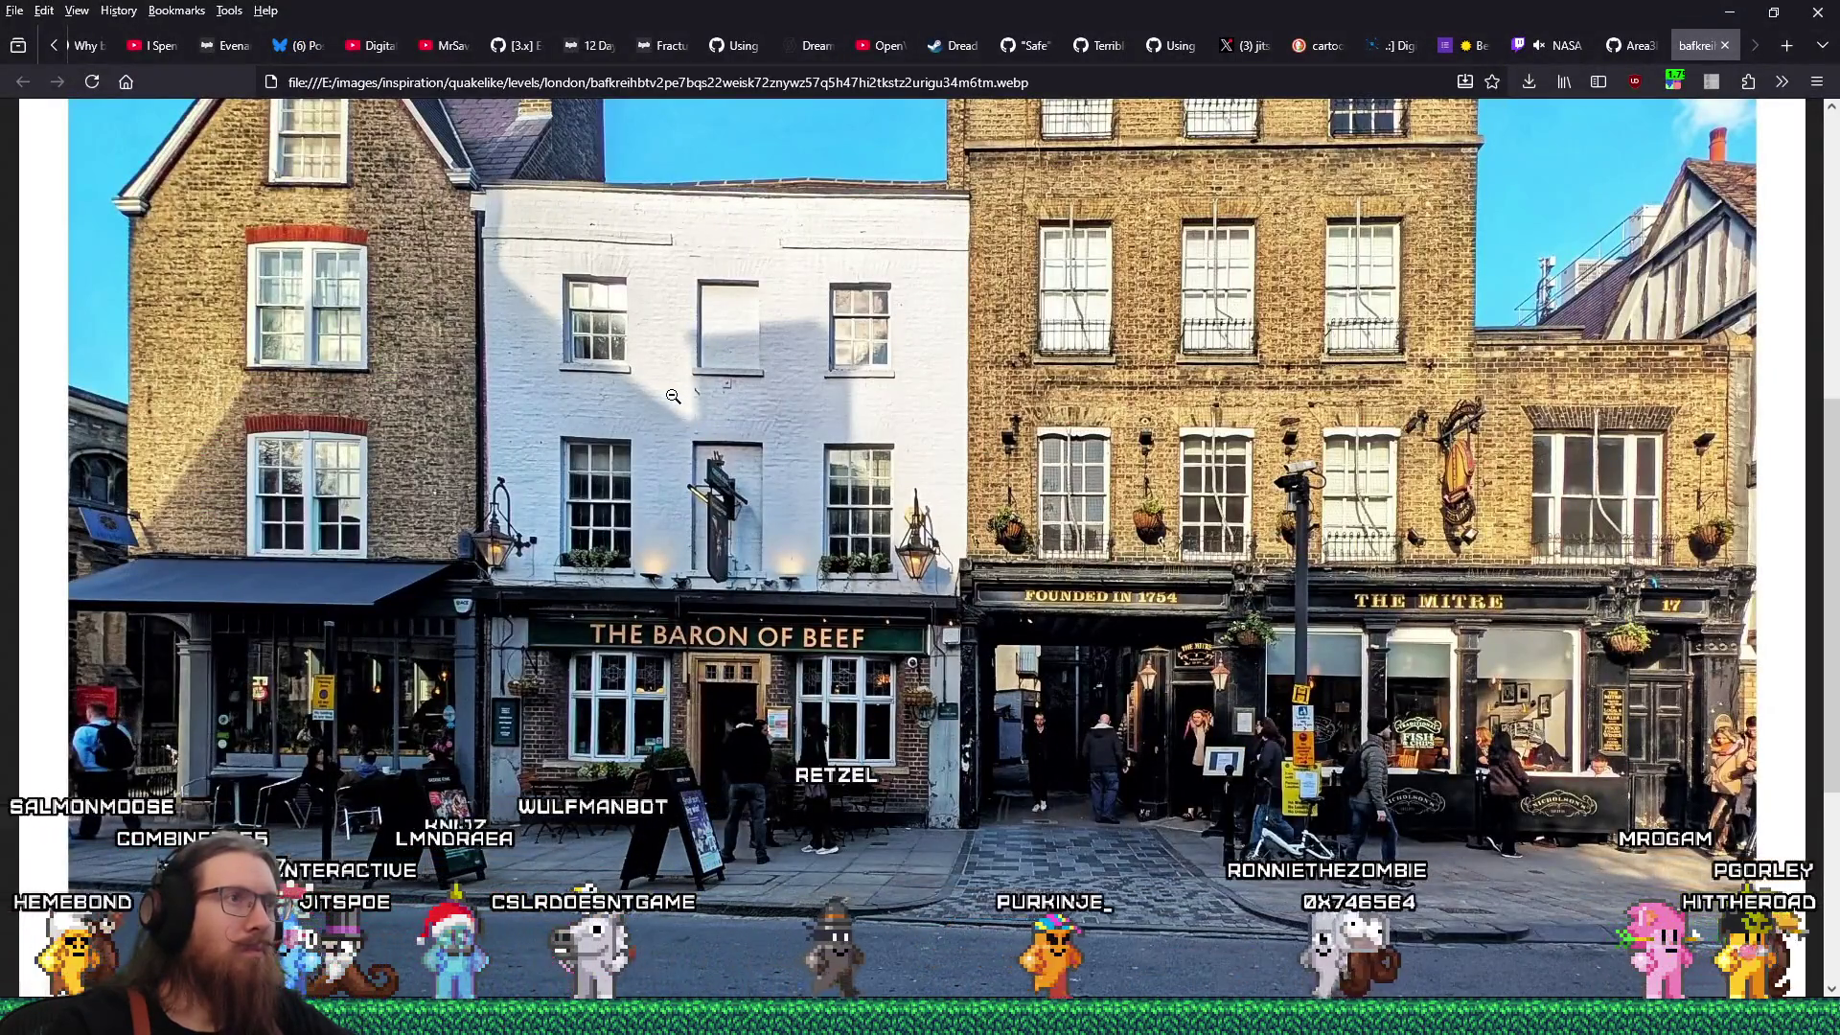
{"action": "key", "text": "alt+Tab"}
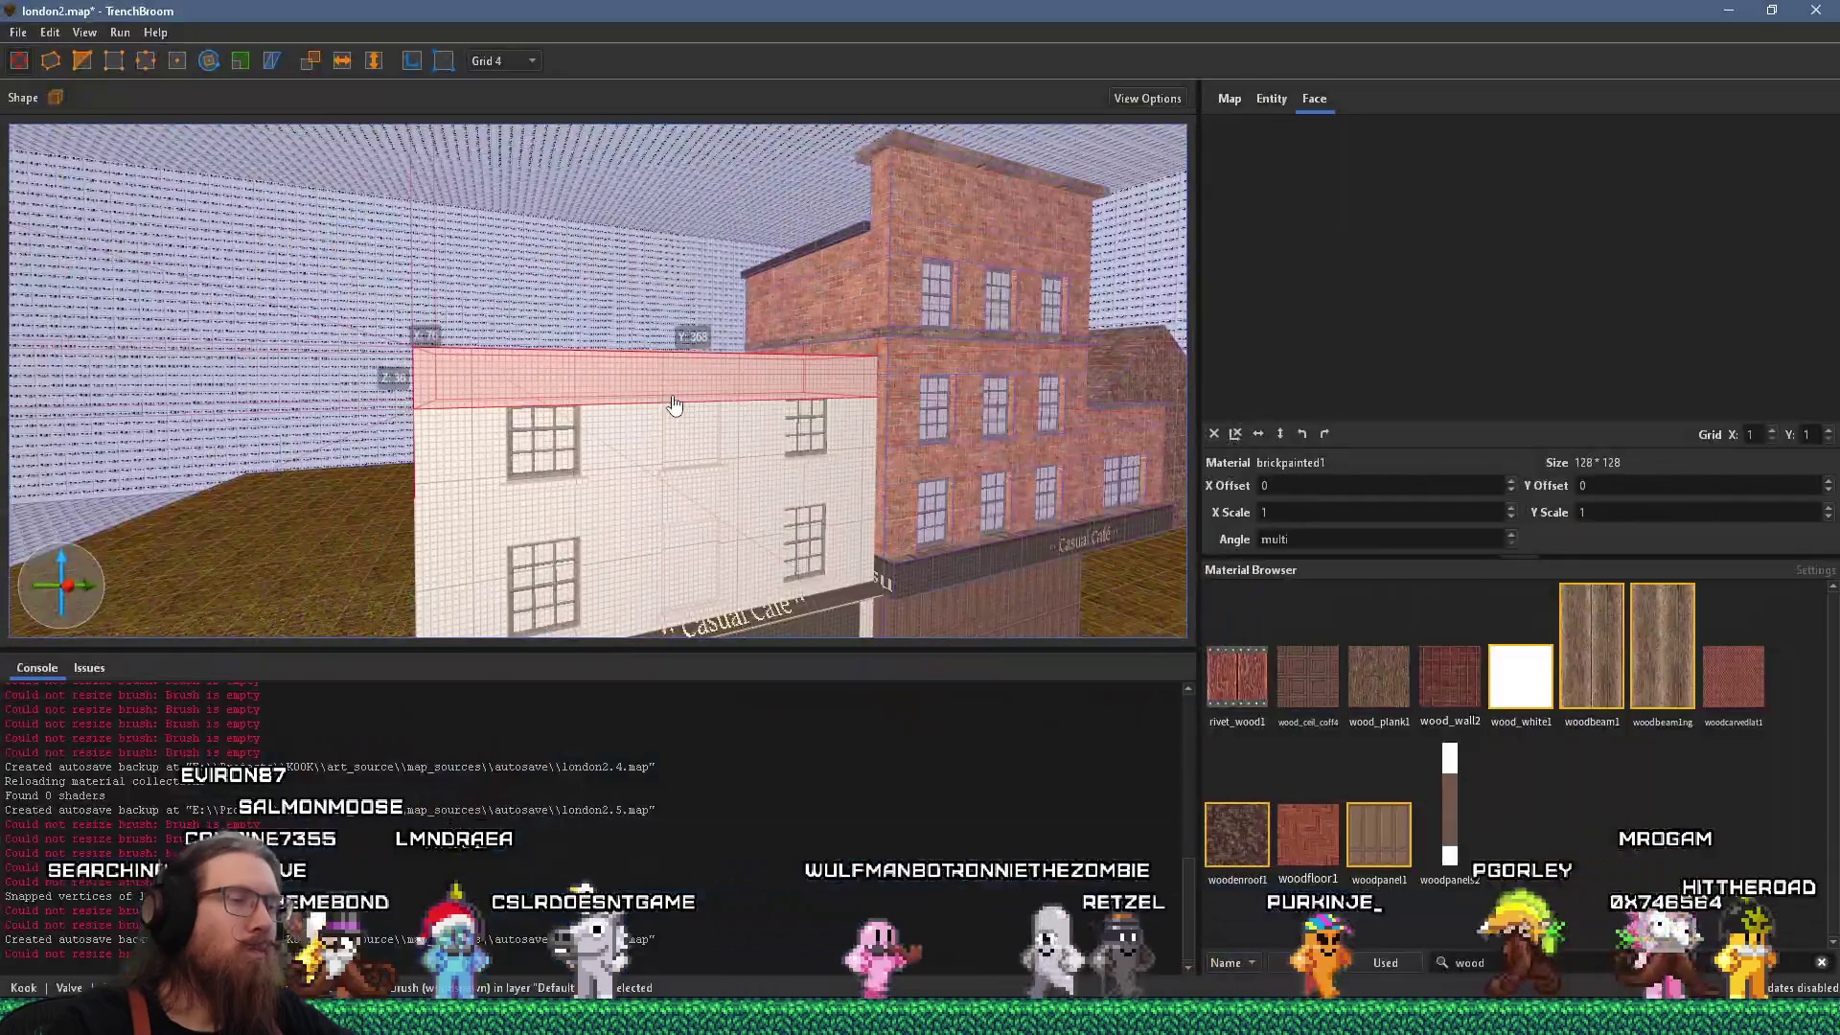
{"action": "key", "text": "alt+Tab"}
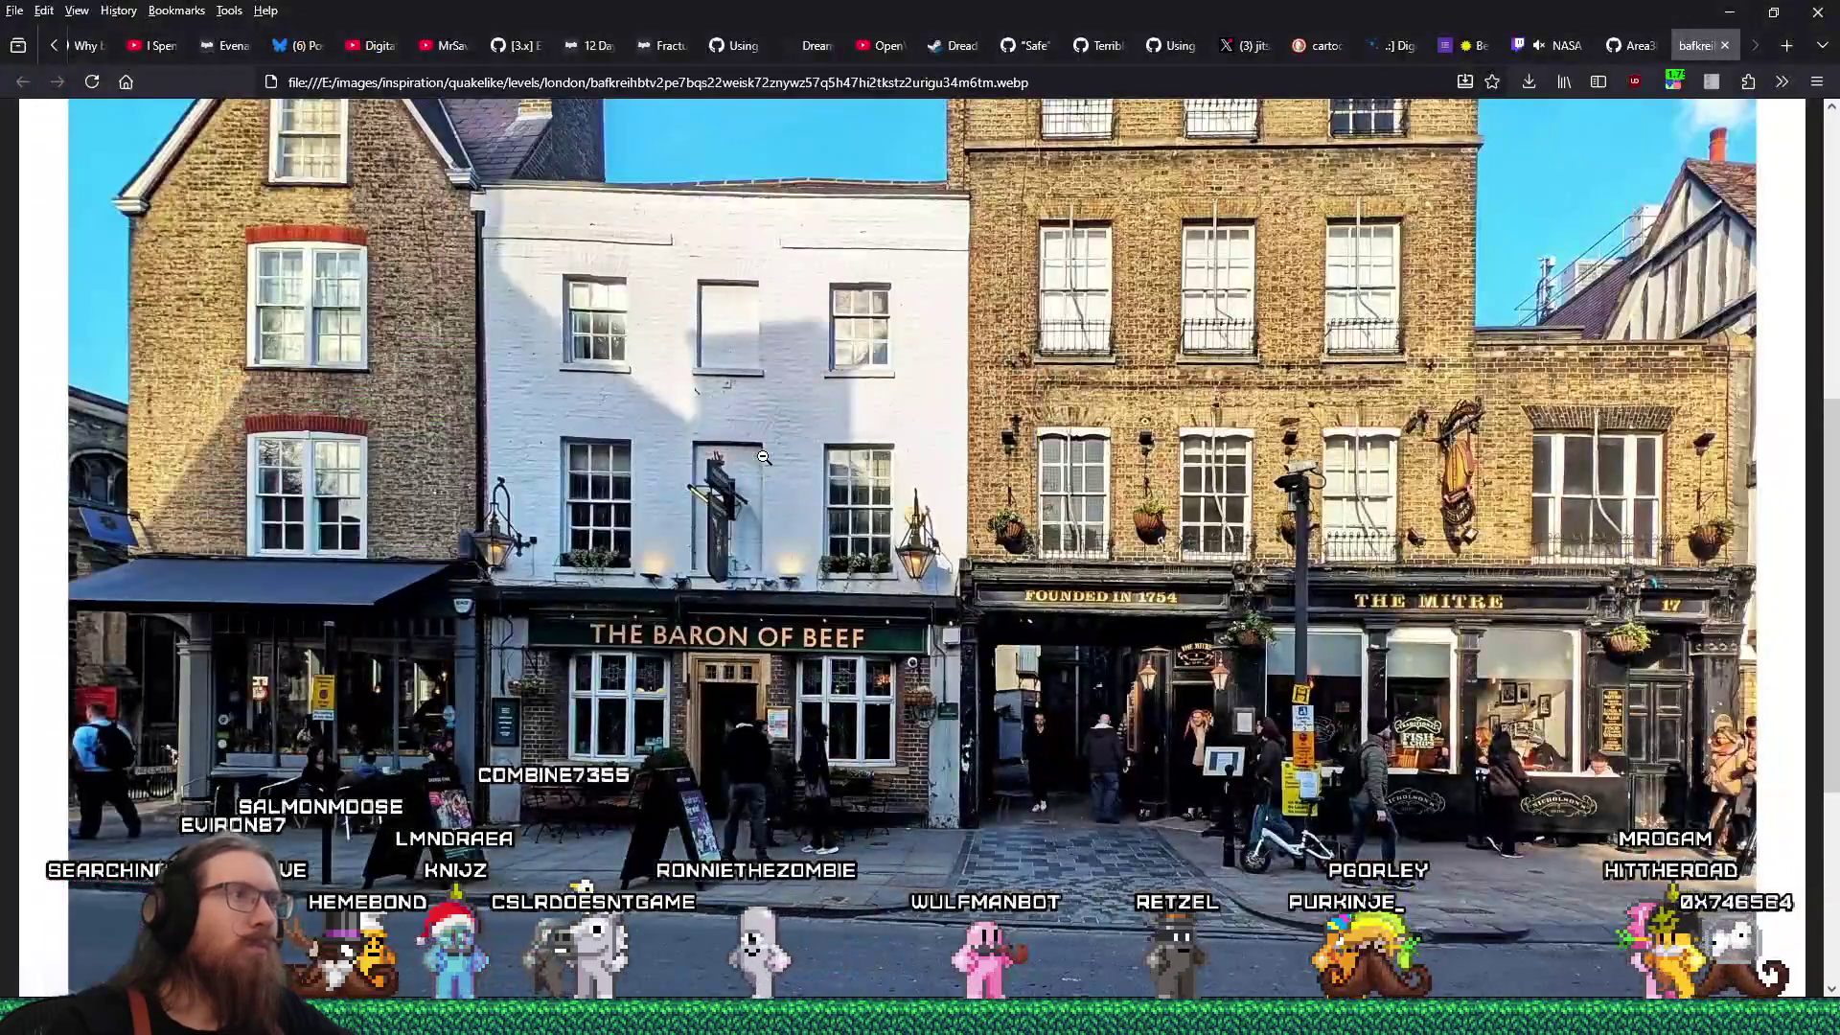
{"action": "scroll", "coordinate": [746, 423], "scroll_direction": "down", "scroll_amount": 3}
{"action": "scroll", "coordinate": [746, 403], "scroll_direction": "up", "scroll_amount": 5}
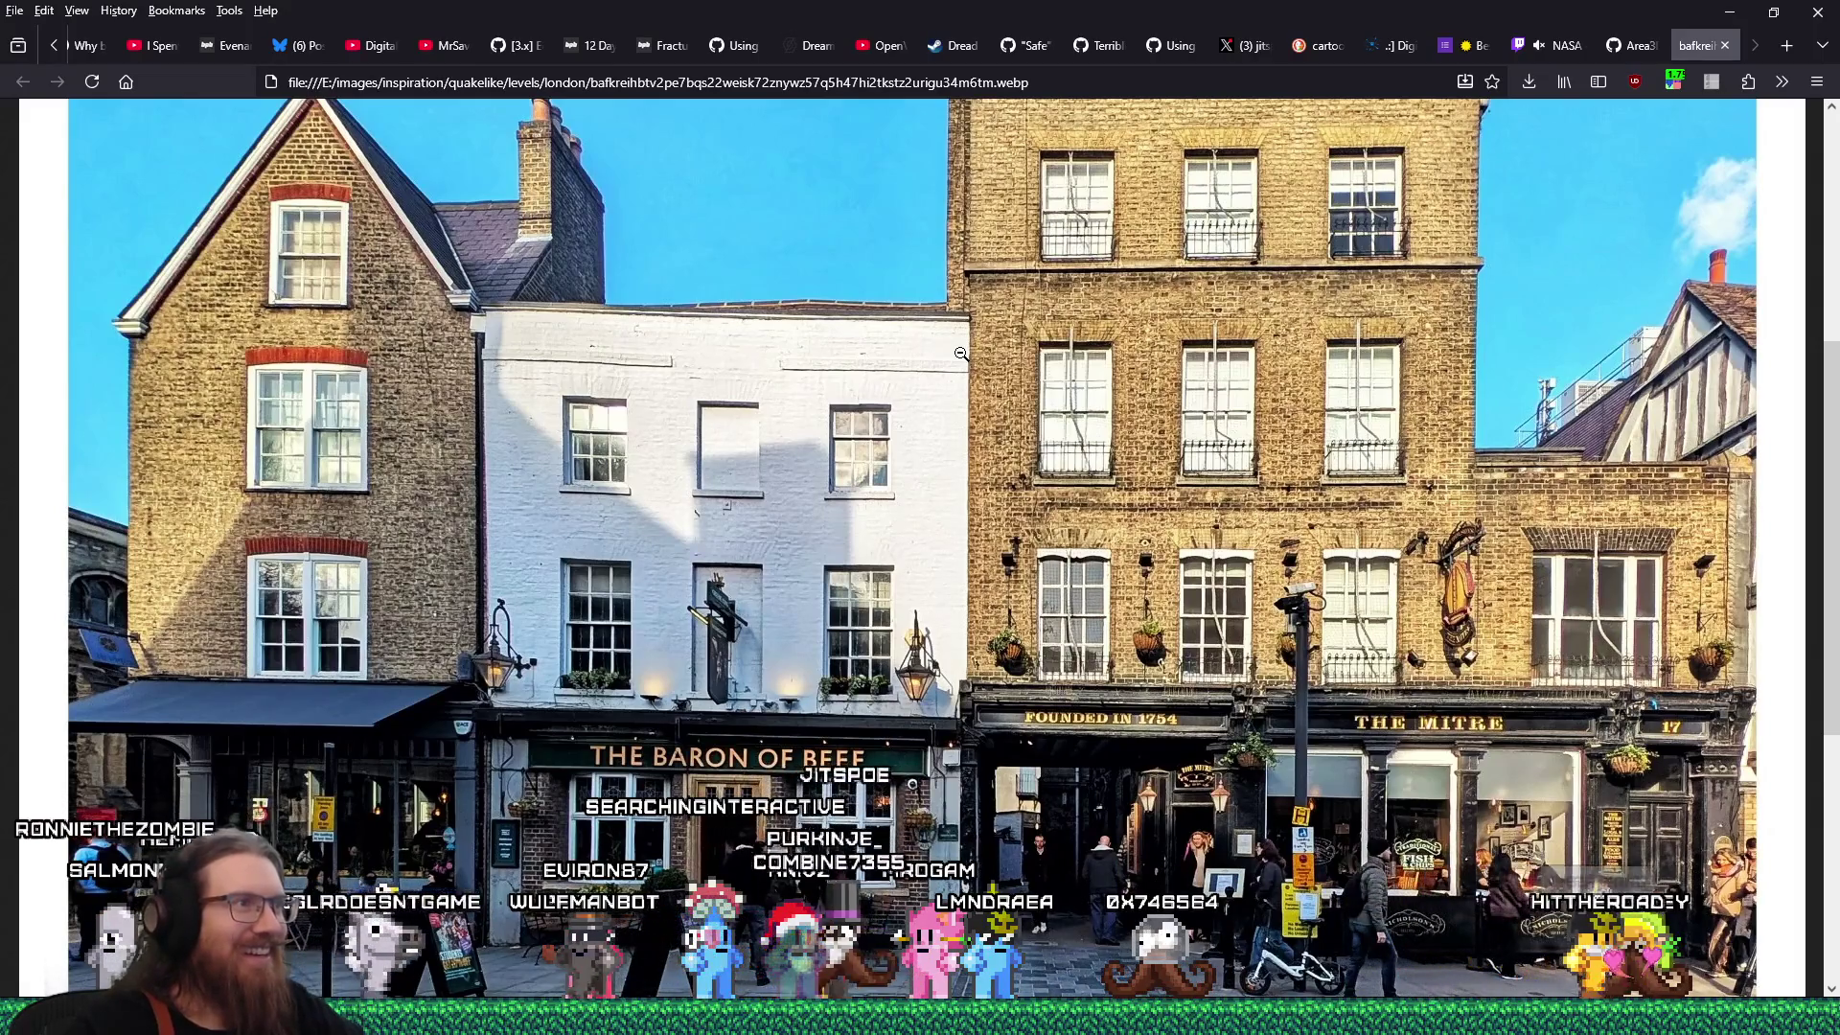
{"action": "key", "text": "alt+Tab"}
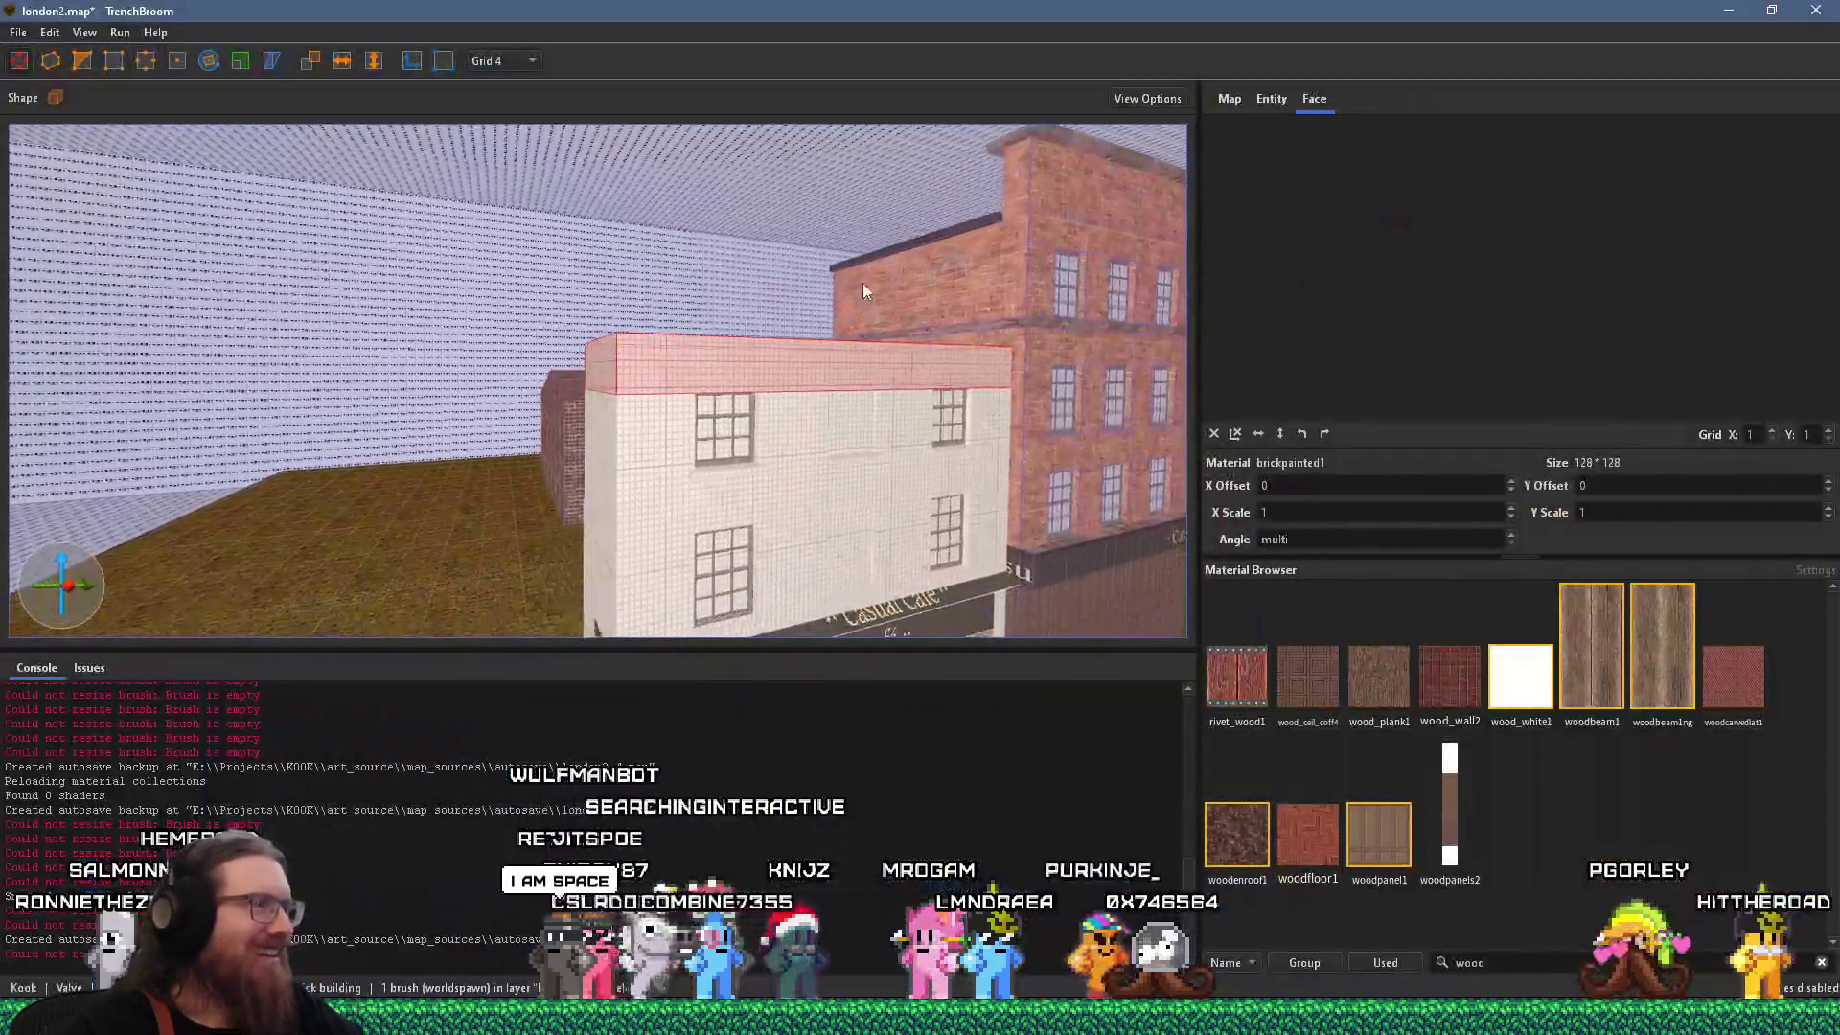
{"action": "key", "text": "alt+Tab"}
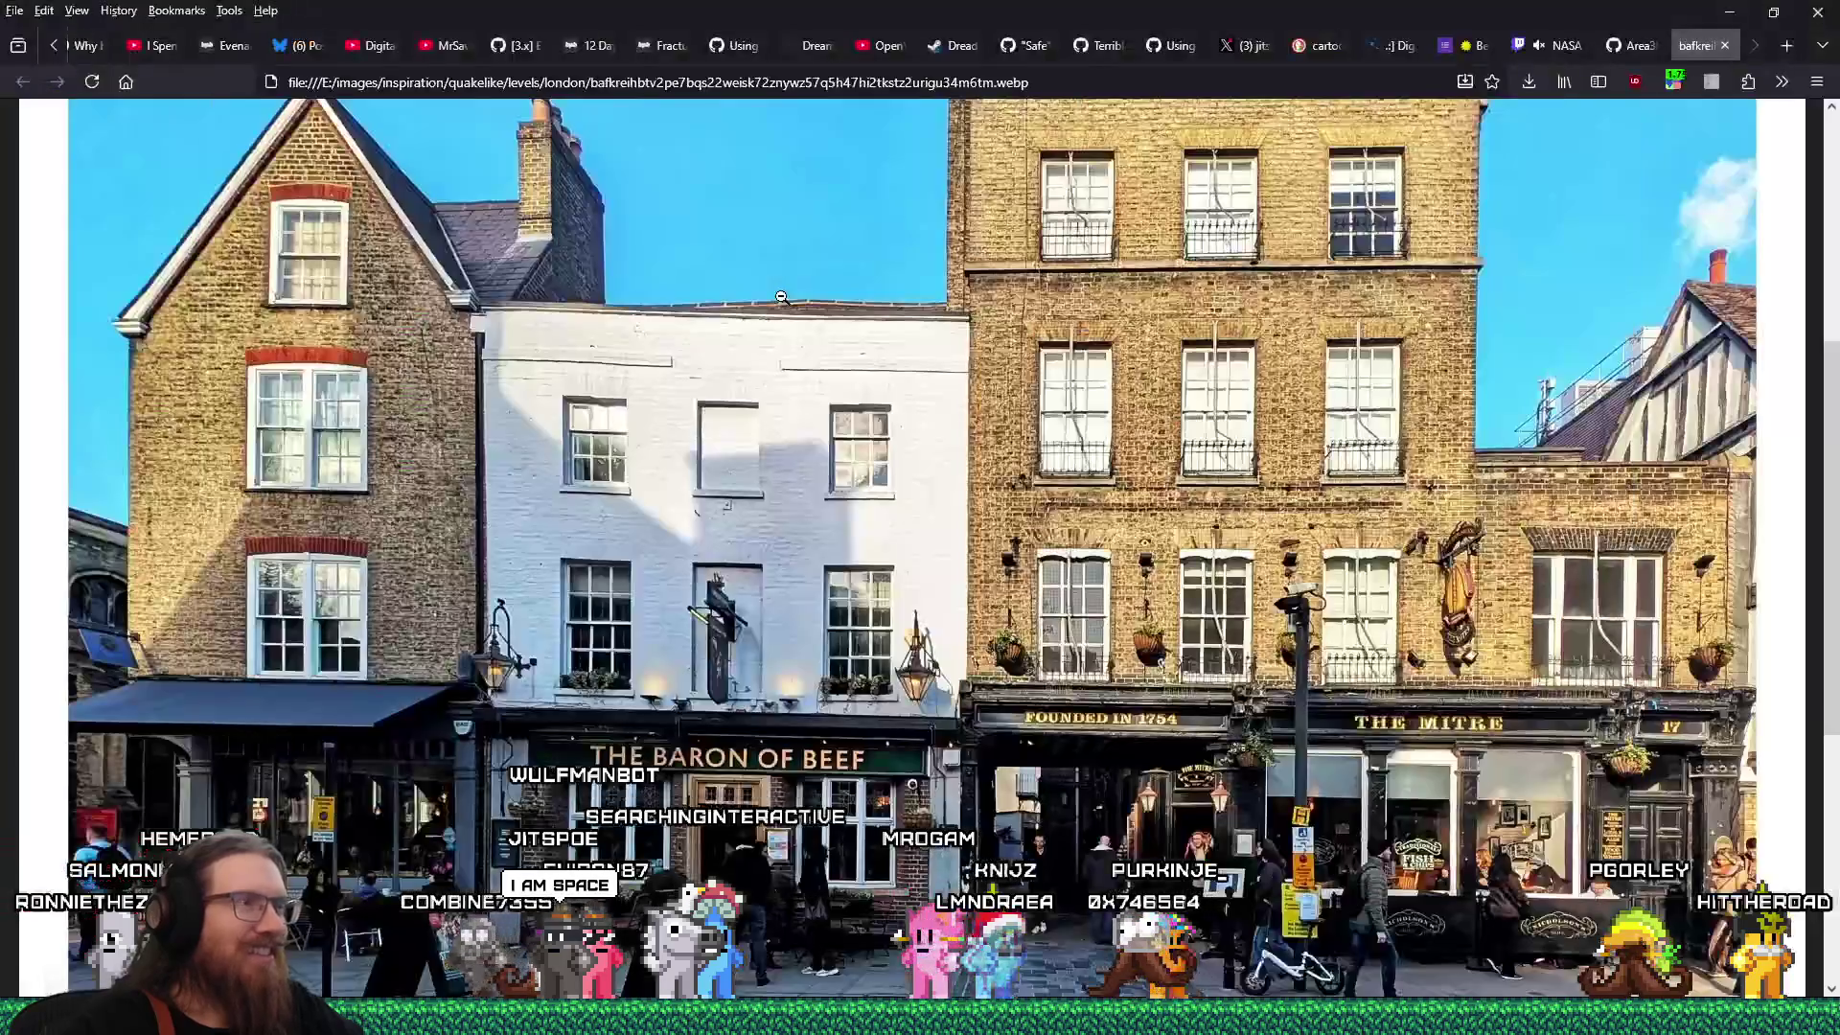
{"action": "key", "text": "alt+Tab"}
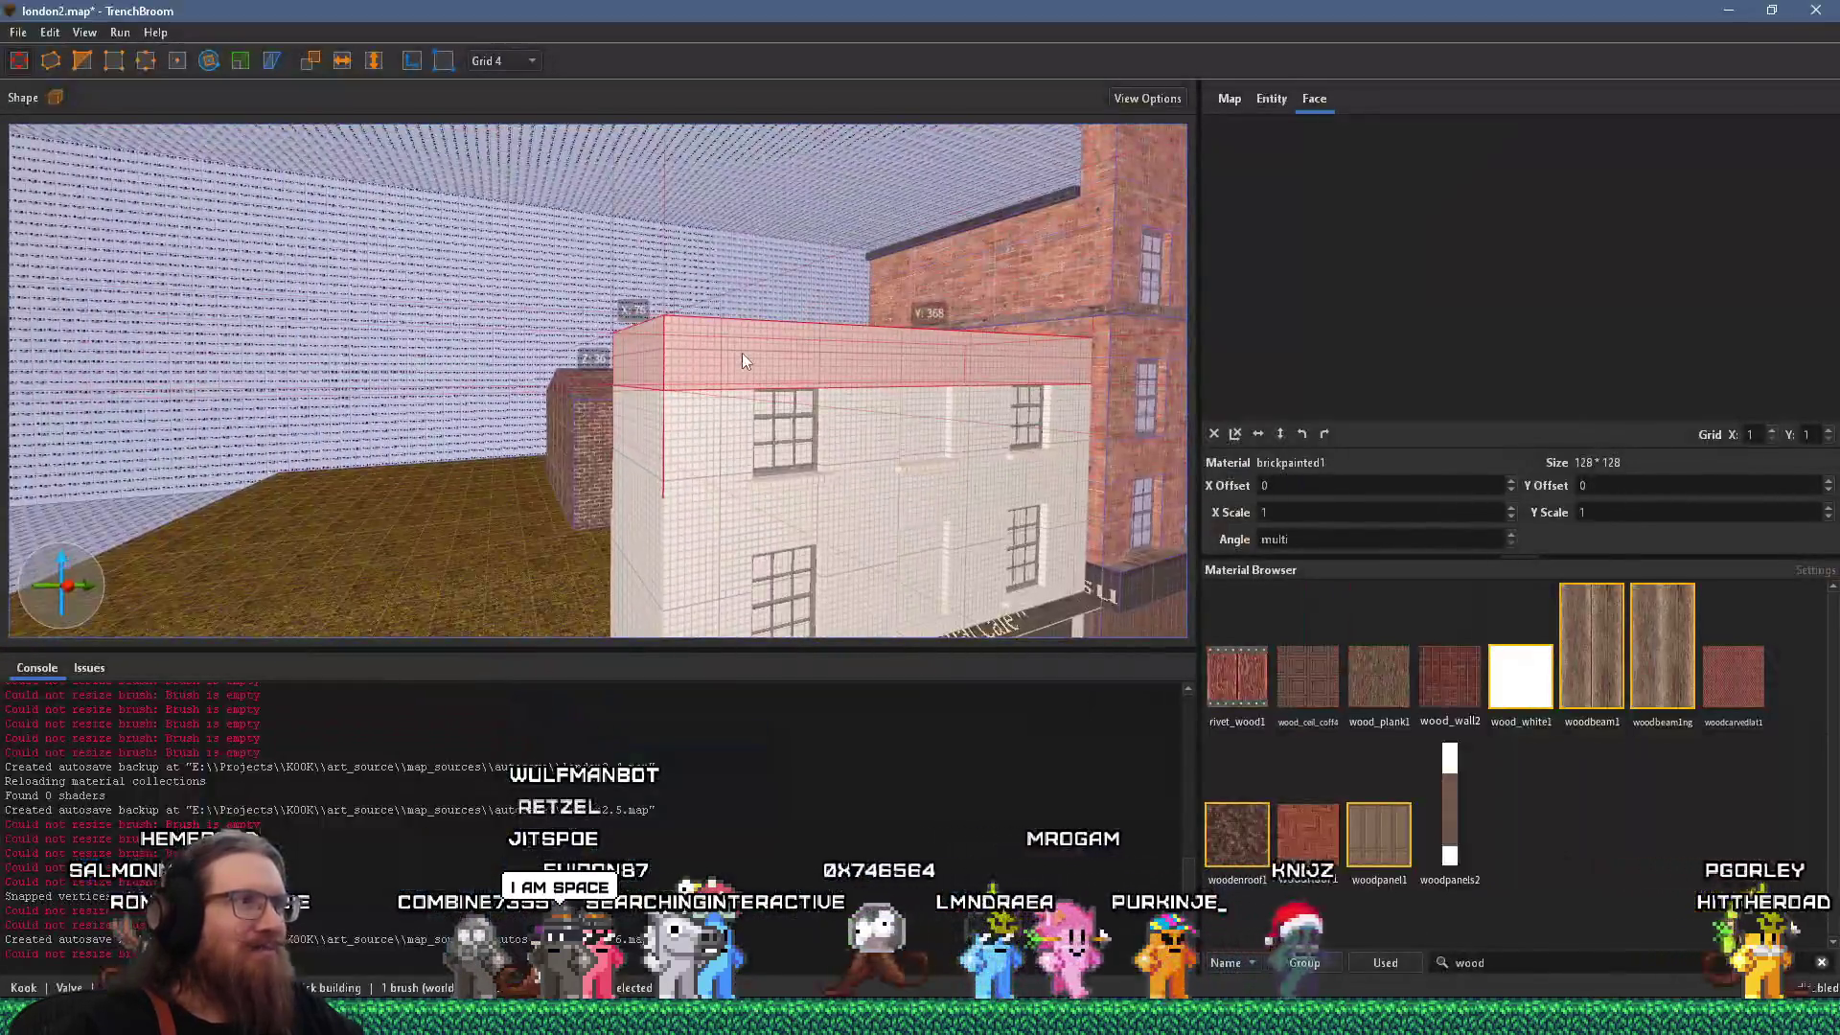
{"action": "key", "text": "alt+Tab"}
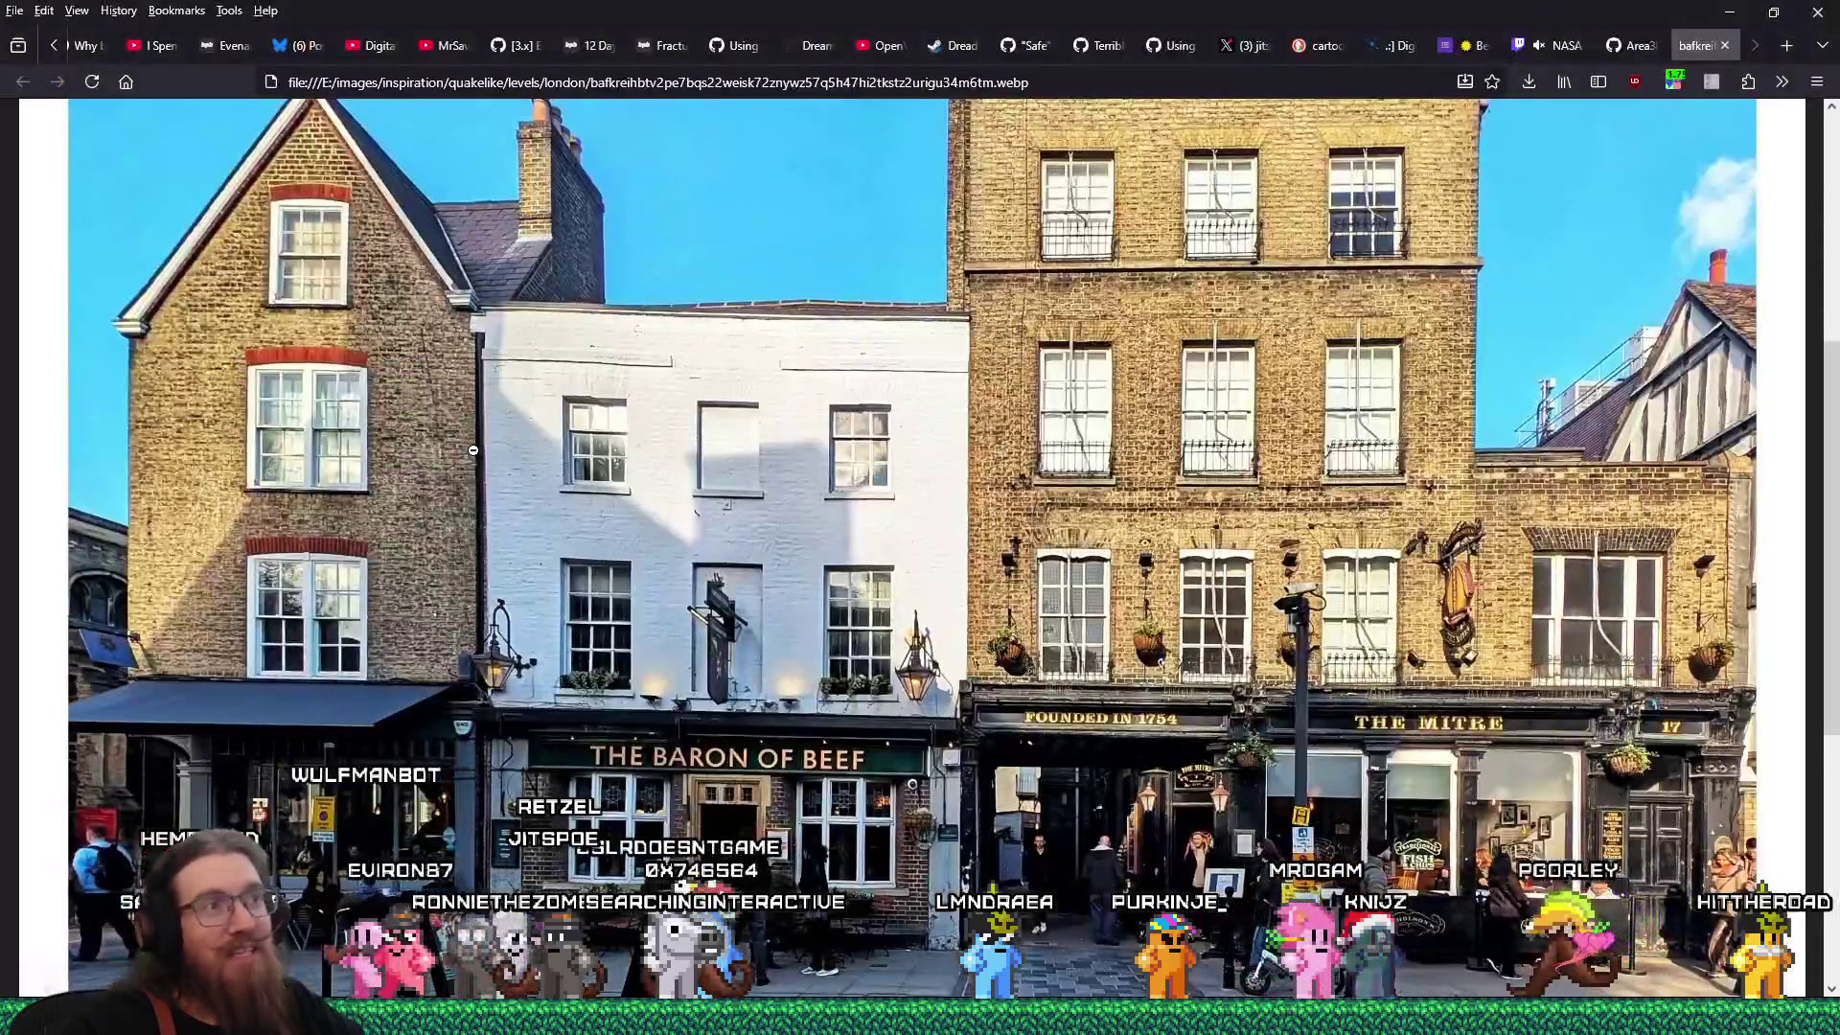
{"action": "key", "text": "alt+Tab"}
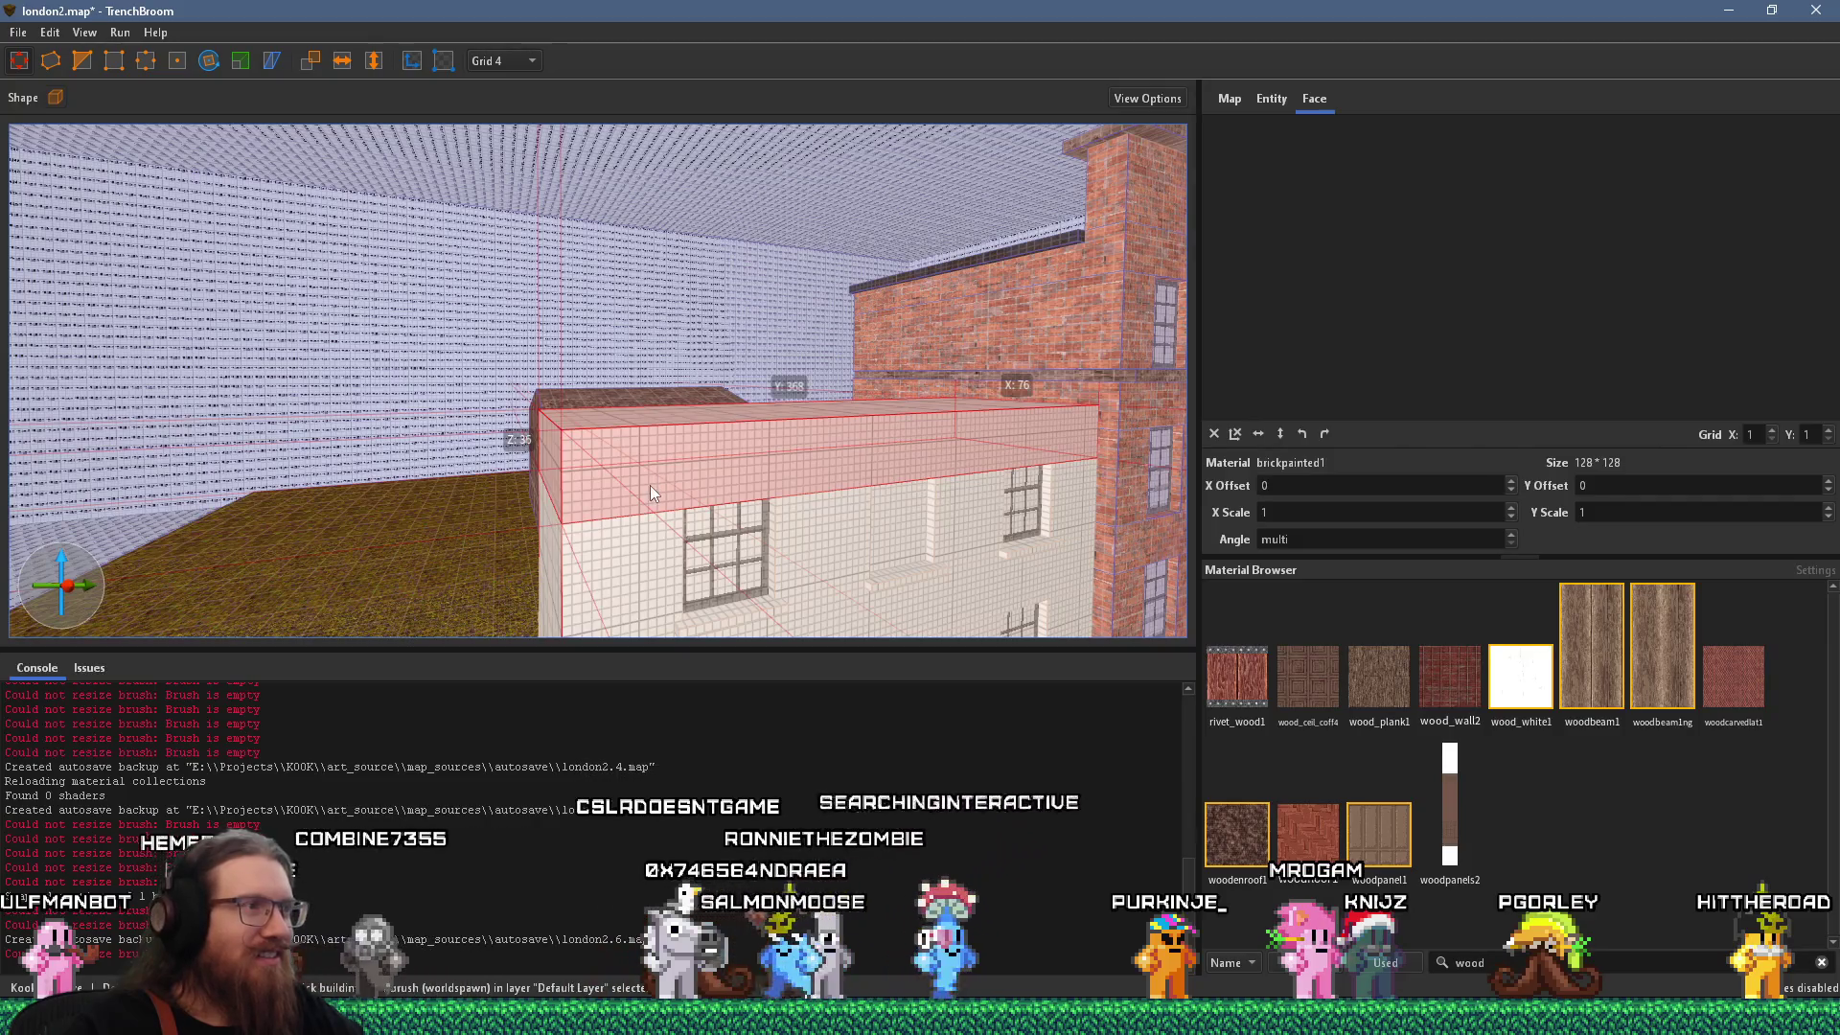
{"action": "left_click", "coordinate": [623, 516], "text": "ctrl"}
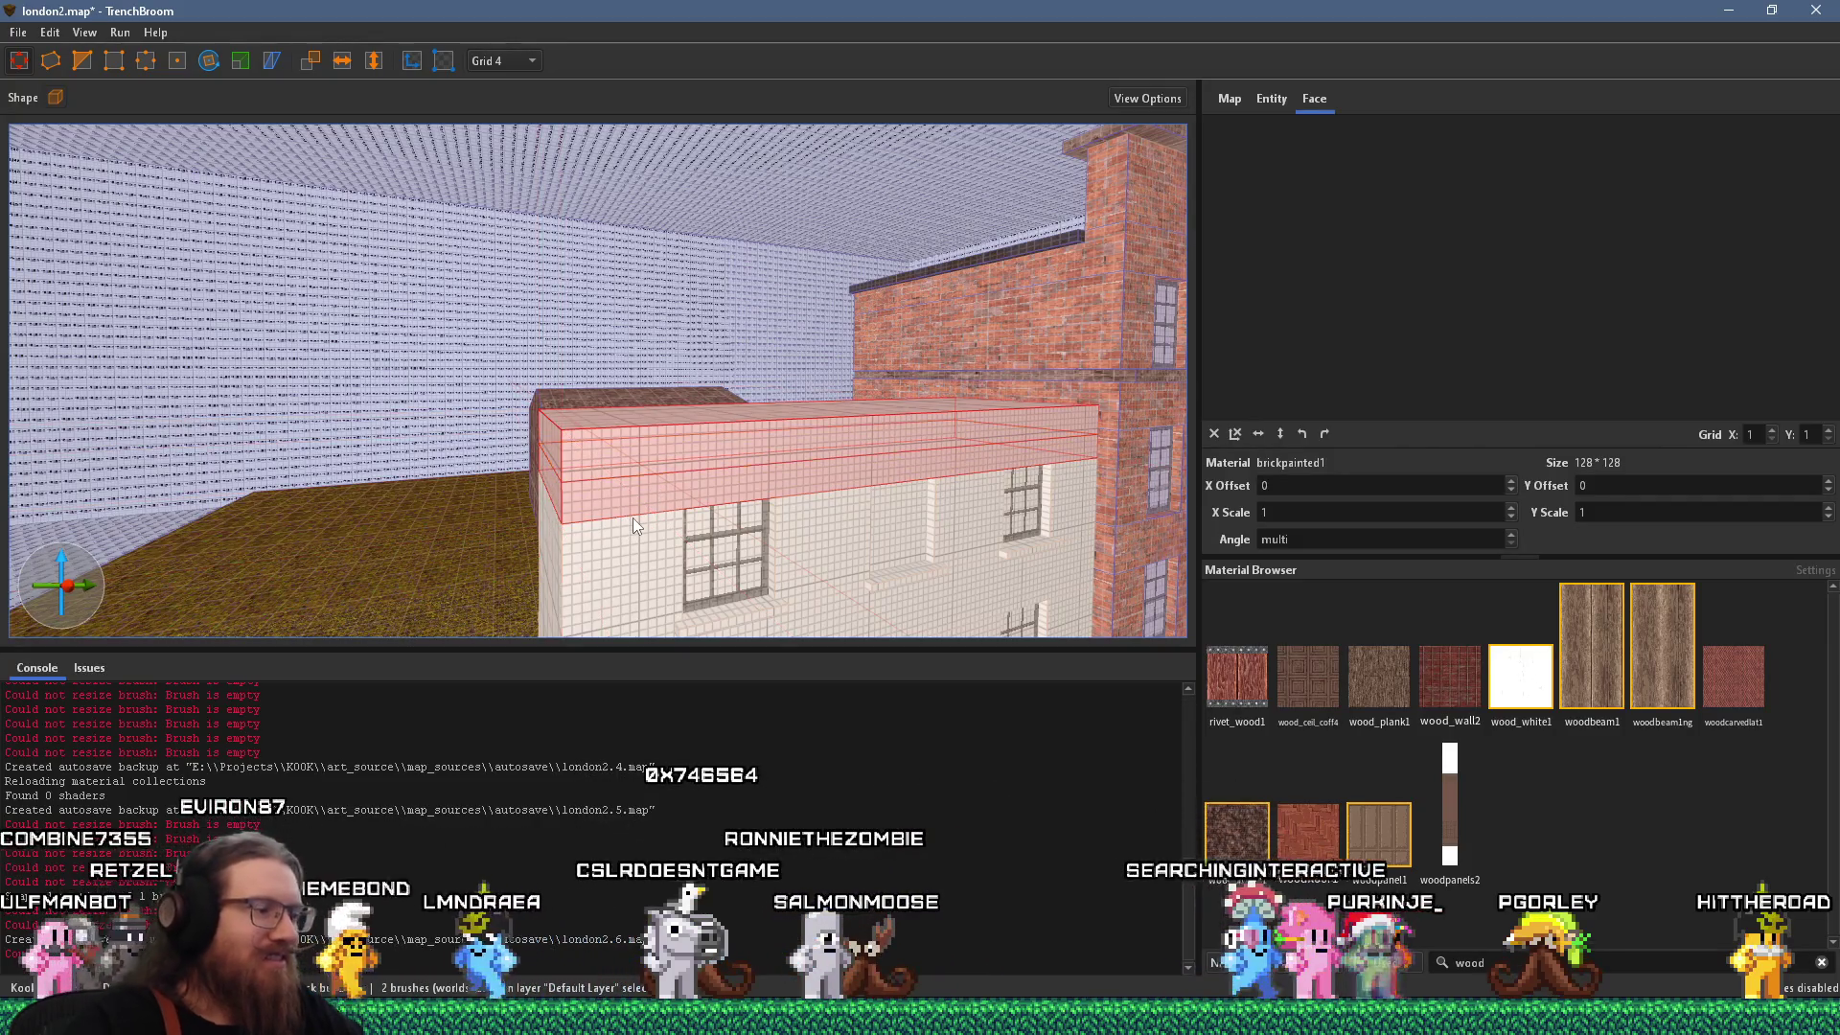
{"action": "left_click", "coordinate": [632, 517], "text": "ctrl"}
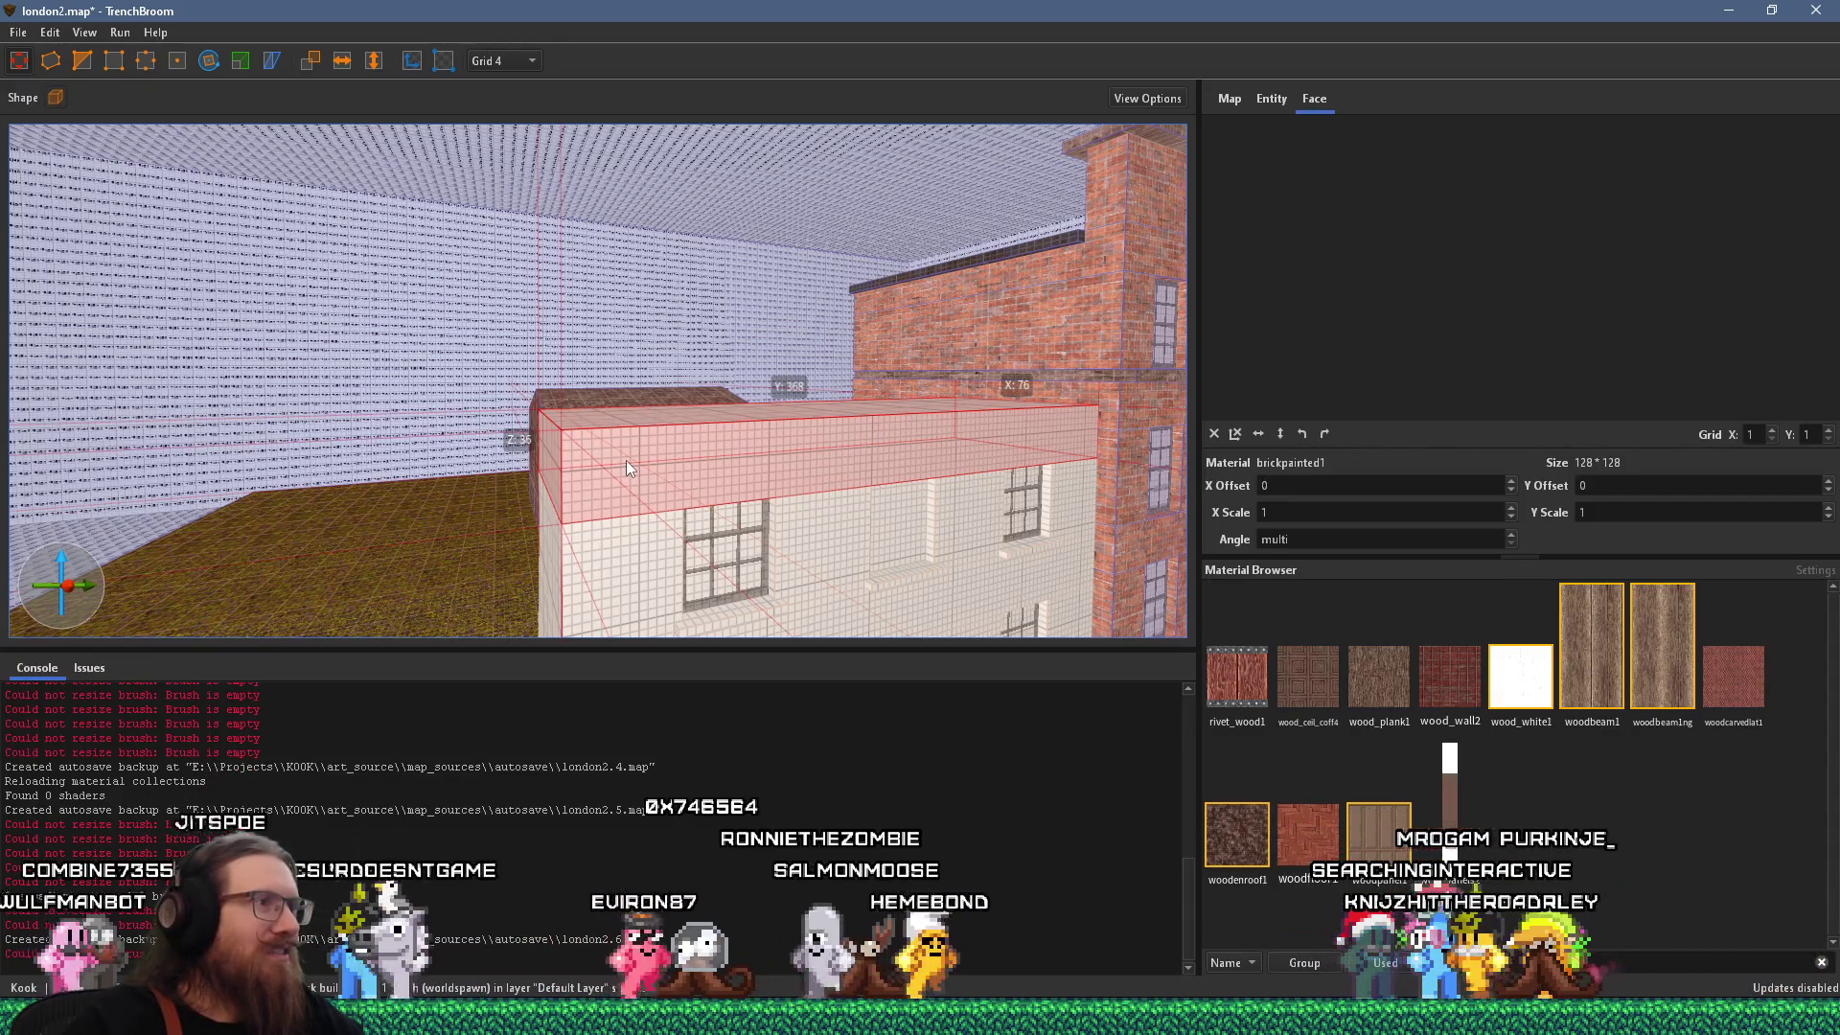
{"action": "scroll", "coordinate": [626, 469], "scroll_direction": "down", "scroll_amount": 3}
{"action": "mouse_move", "coordinate": [779, 349]}
{"action": "left_mouse_down"}
{"action": "mouse_move", "coordinate": [705, 374]}
{"action": "mouse_move", "coordinate": [740, 364]}
{"action": "mouse_move", "coordinate": [713, 463]}
{"action": "mouse_move", "coordinate": [661, 390]}
{"action": "mouse_move", "coordinate": [741, 401]}
{"action": "left_mouse_up"}
Shorten the right ledge piece inward, leaving a gap between the two ledge sections.
{"action": "key", "text": "alt+Tab"}
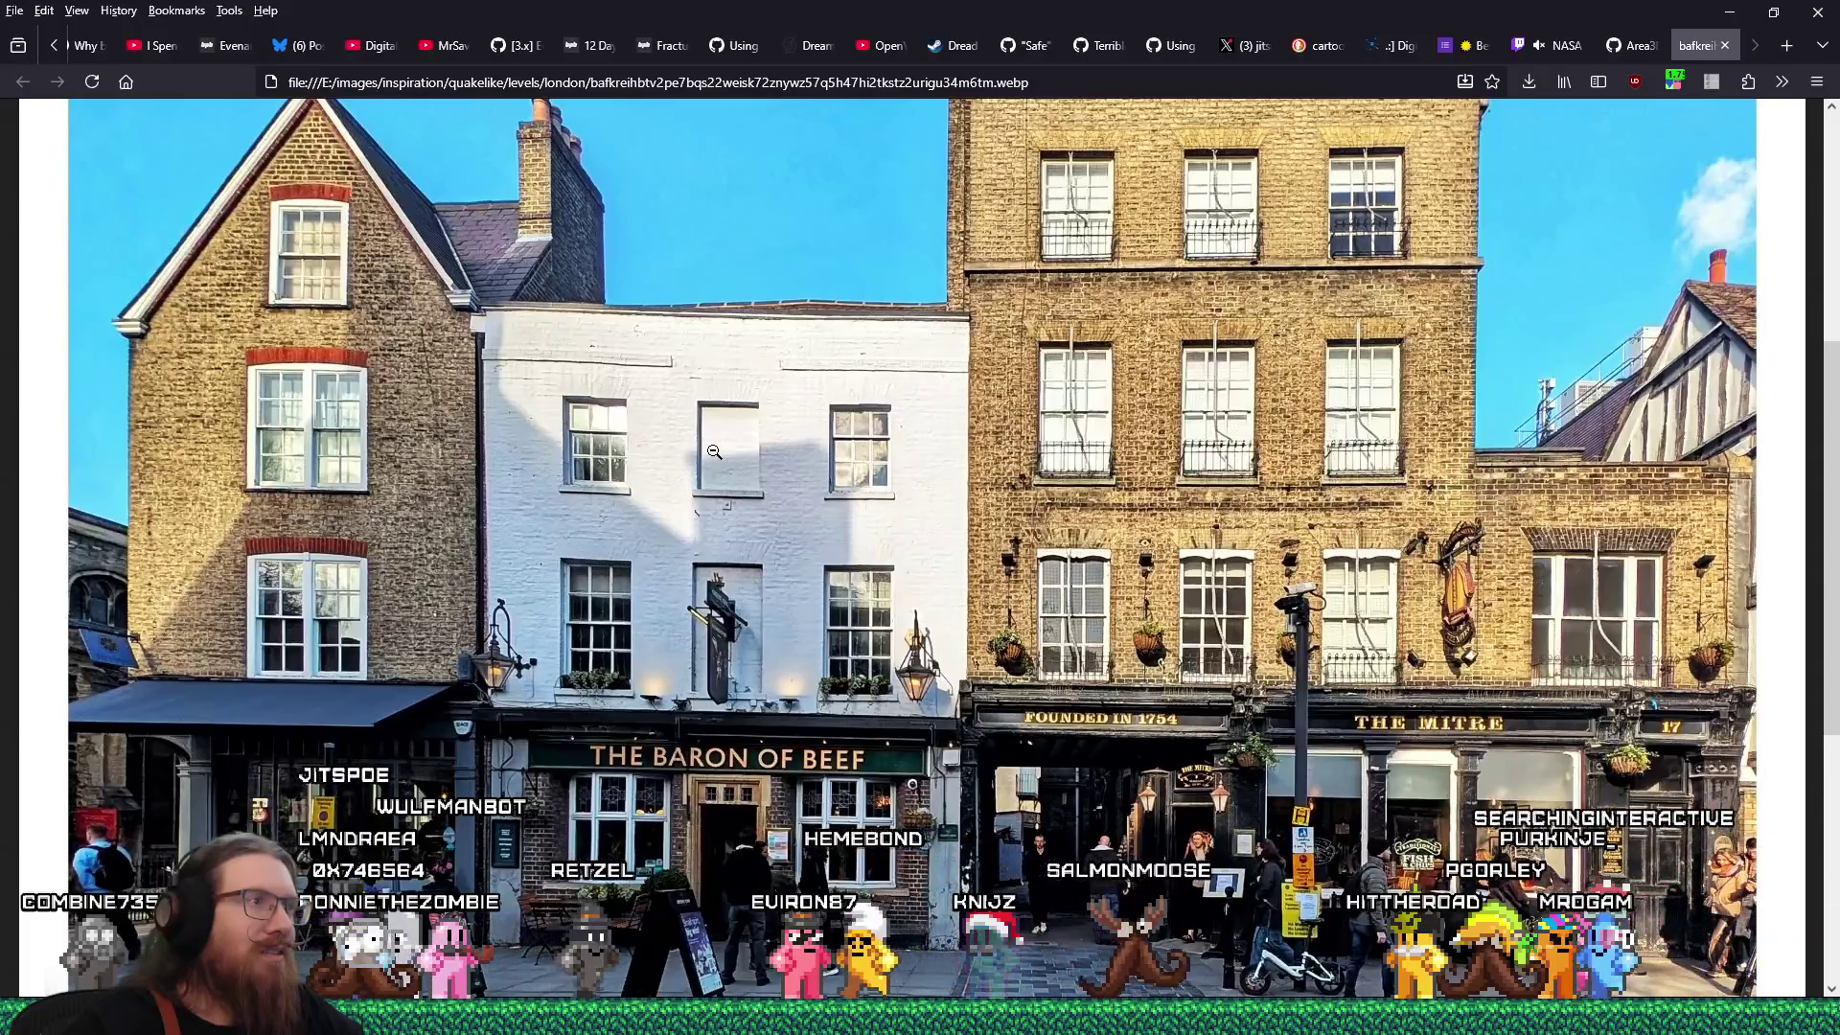
{"action": "key", "text": "alt+Tab"}
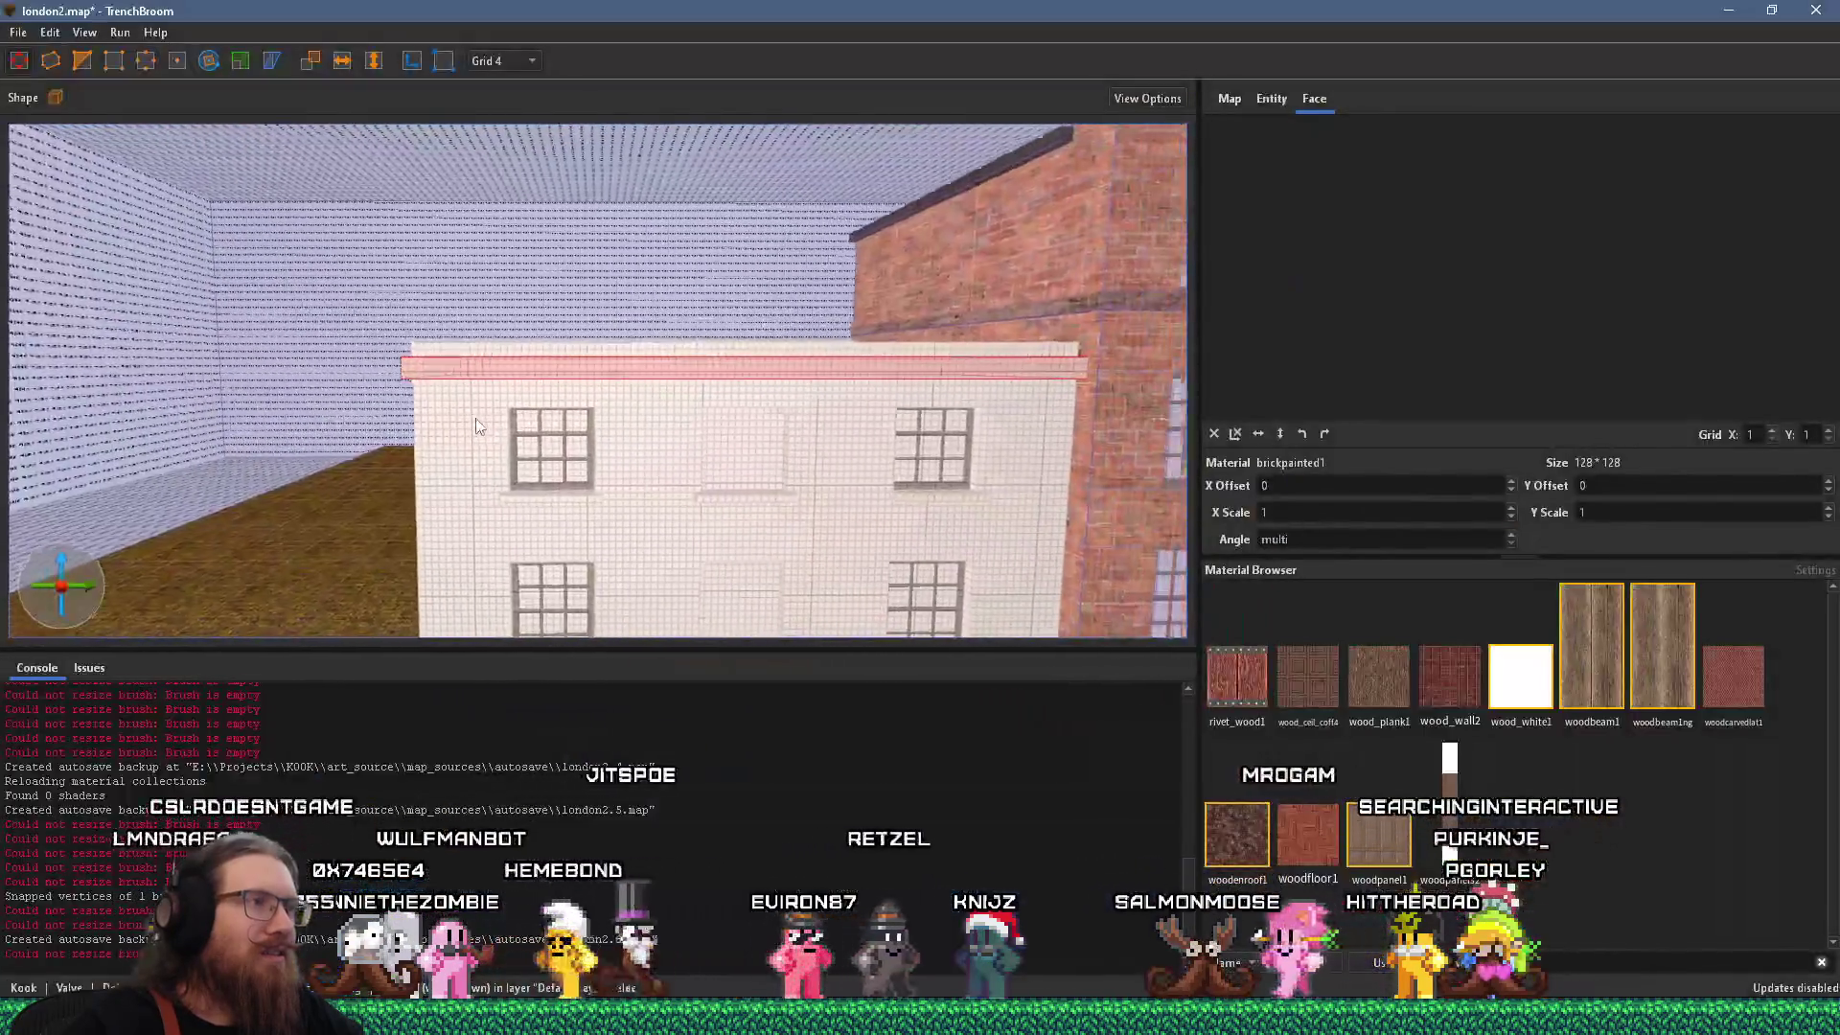
{"action": "scroll", "coordinate": [398, 510], "scroll_direction": "up", "scroll_amount": 3}
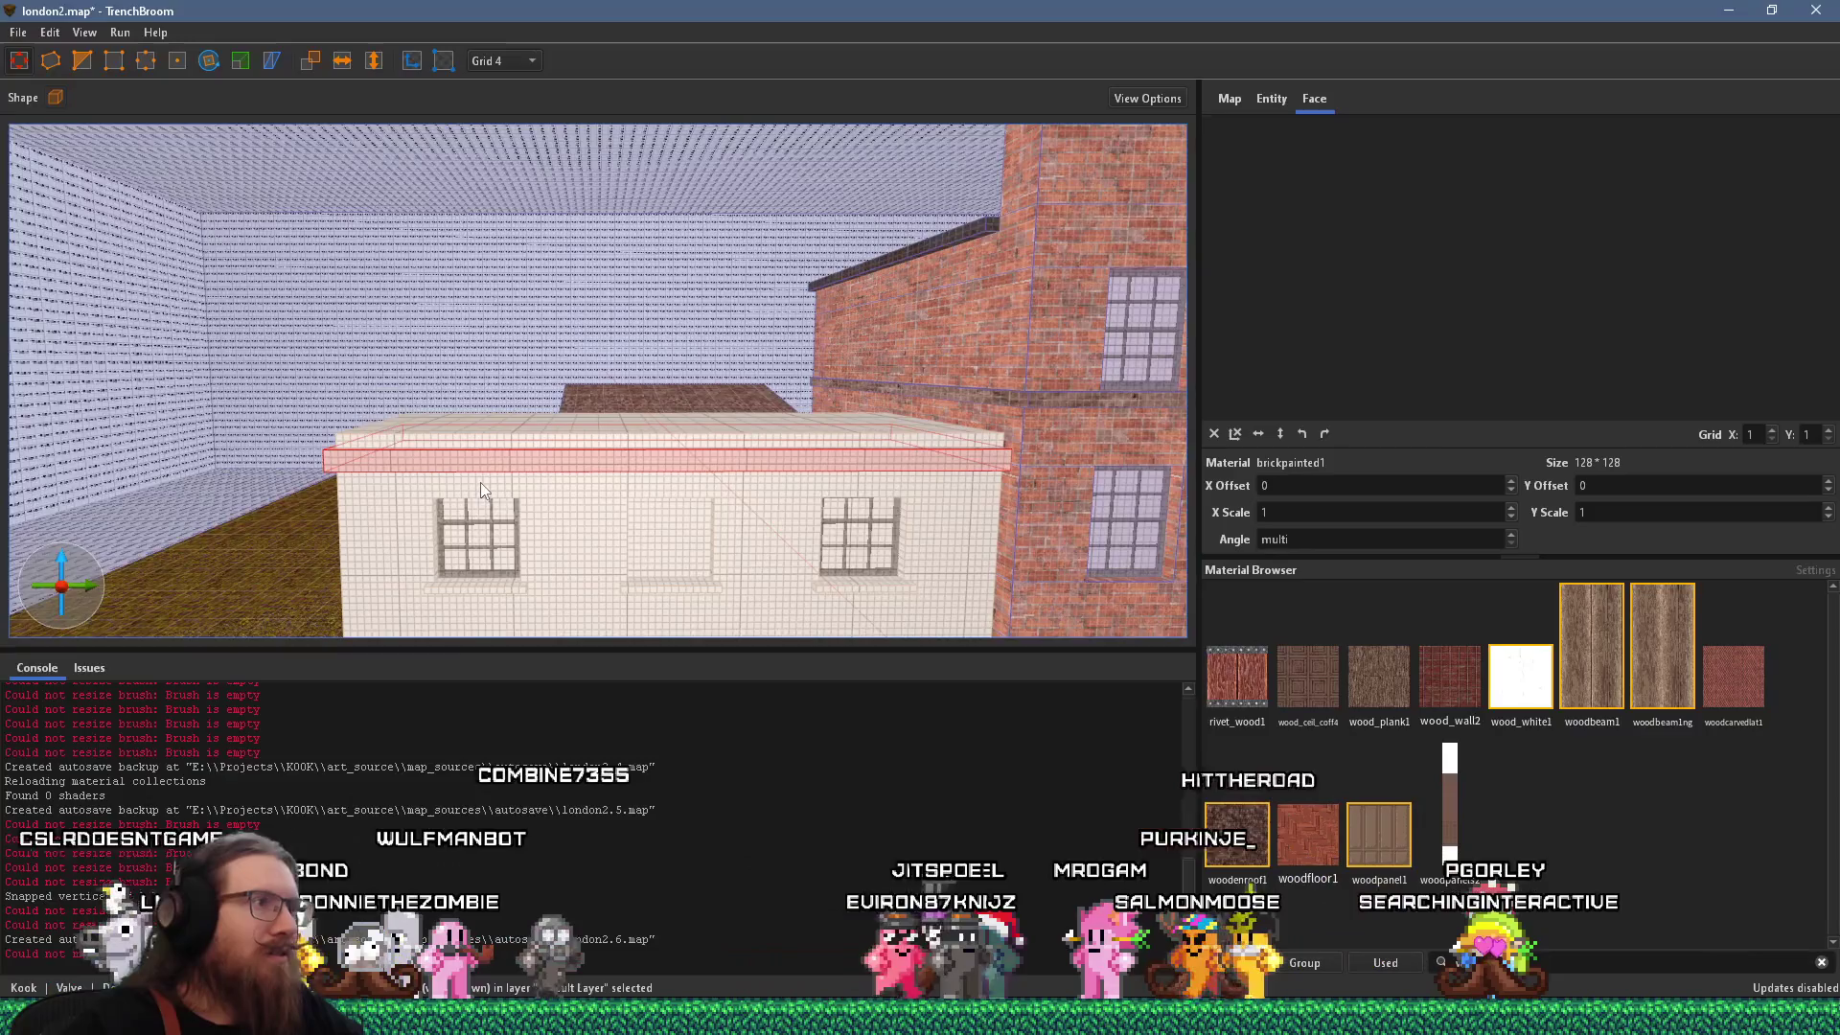
{"action": "key", "text": "alt+Tab"}
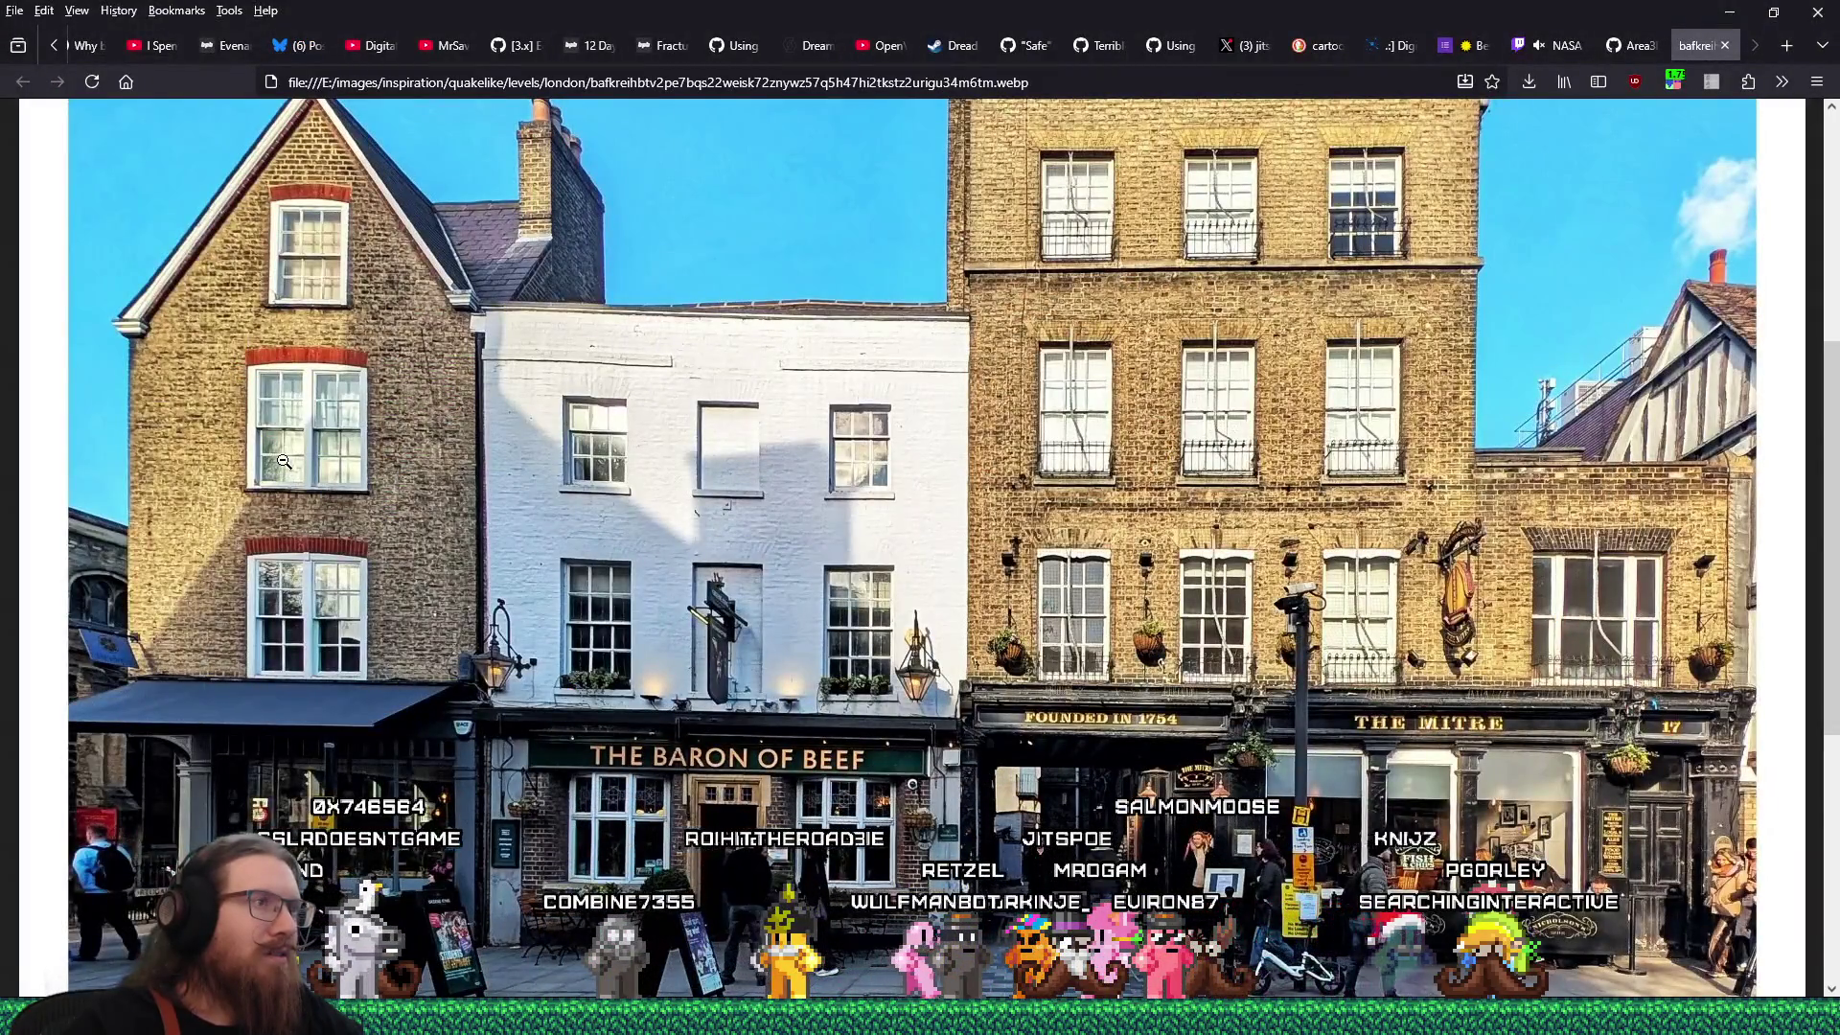
{"action": "key", "text": "alt+Tab"}
{"action": "scroll", "coordinate": [301, 464], "scroll_direction": "up", "scroll_amount": 2}
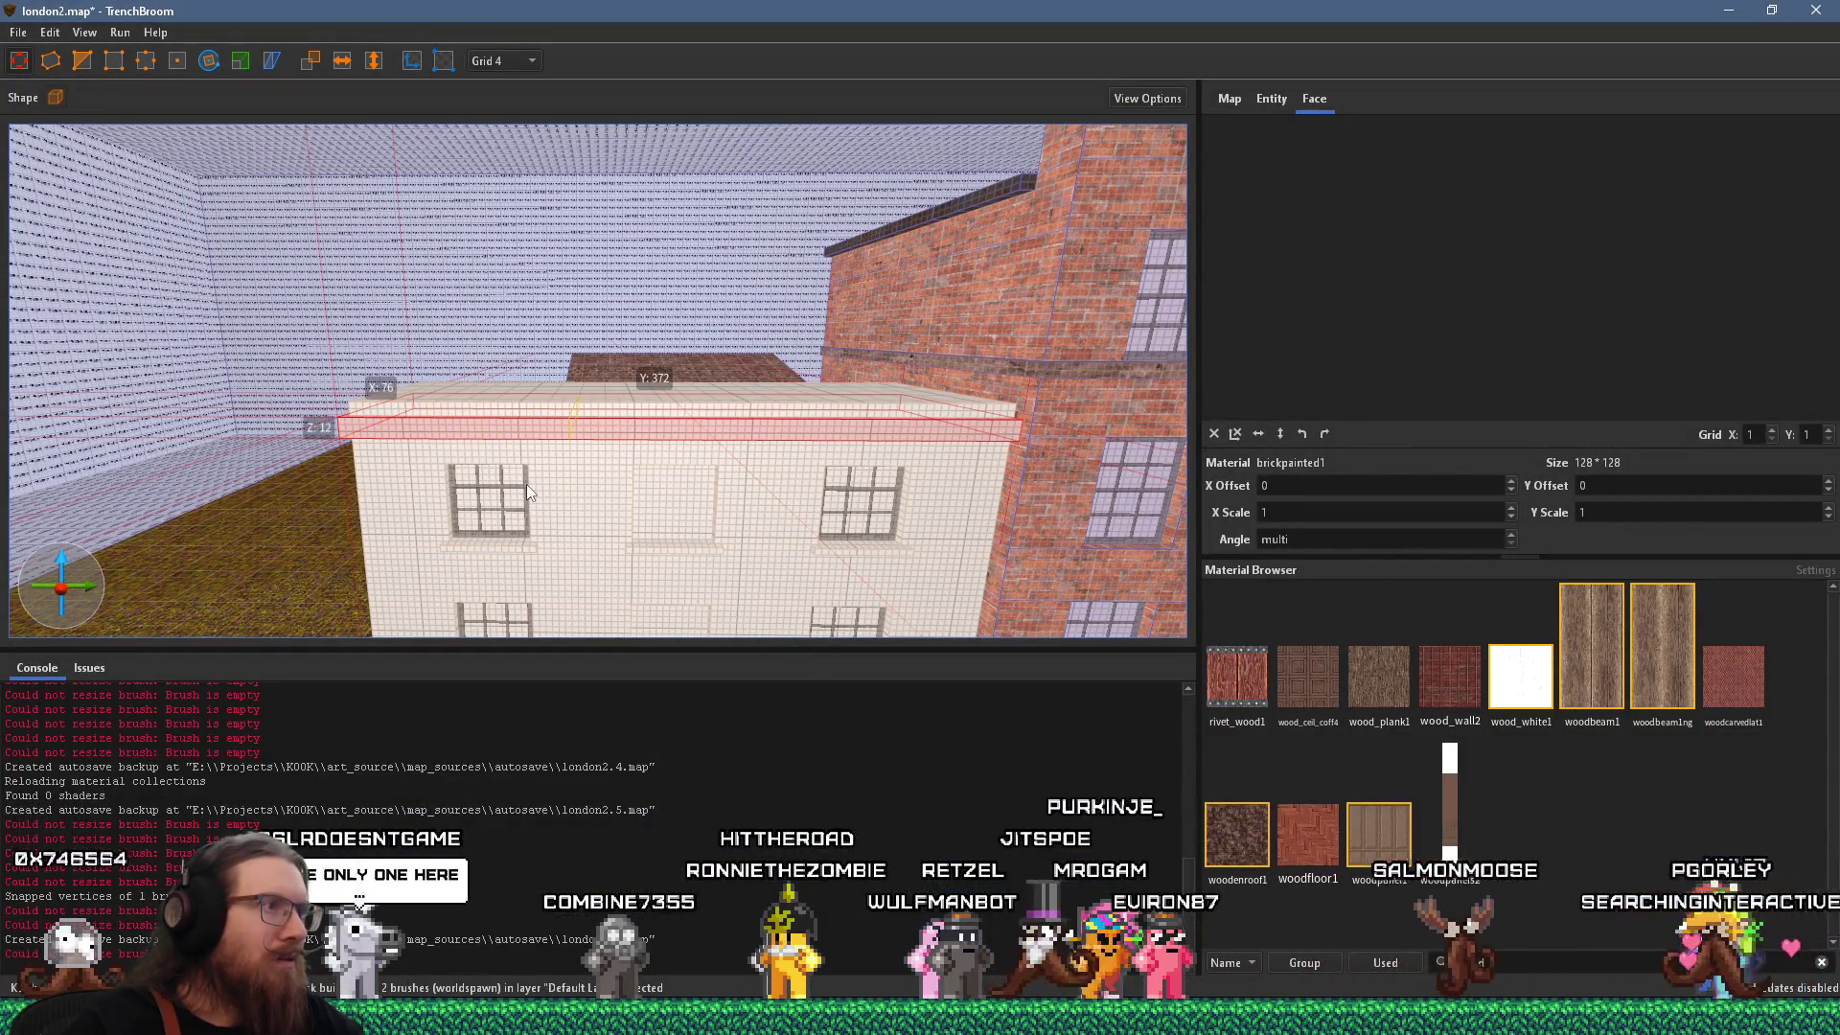
{"action": "left_click", "coordinate": [647, 433]}
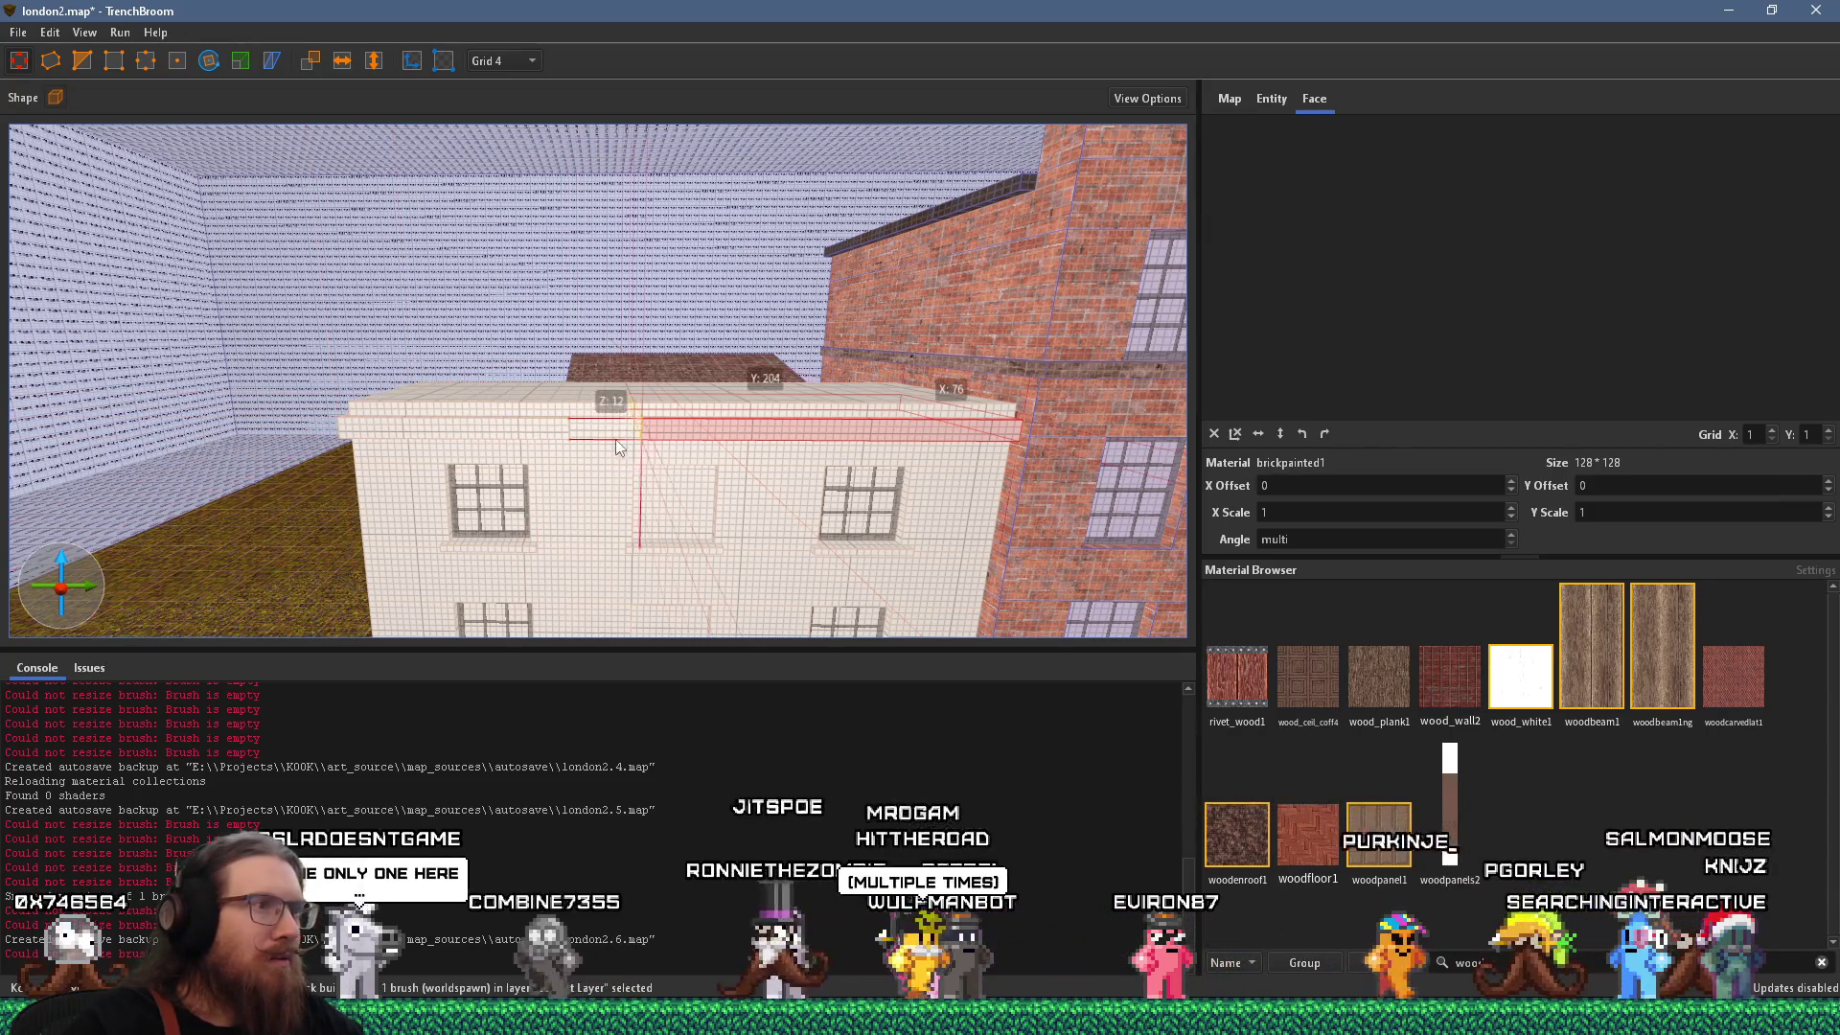
{"action": "left_click_drag", "start_coordinate": [772, 490], "coordinate": [849, 495]}
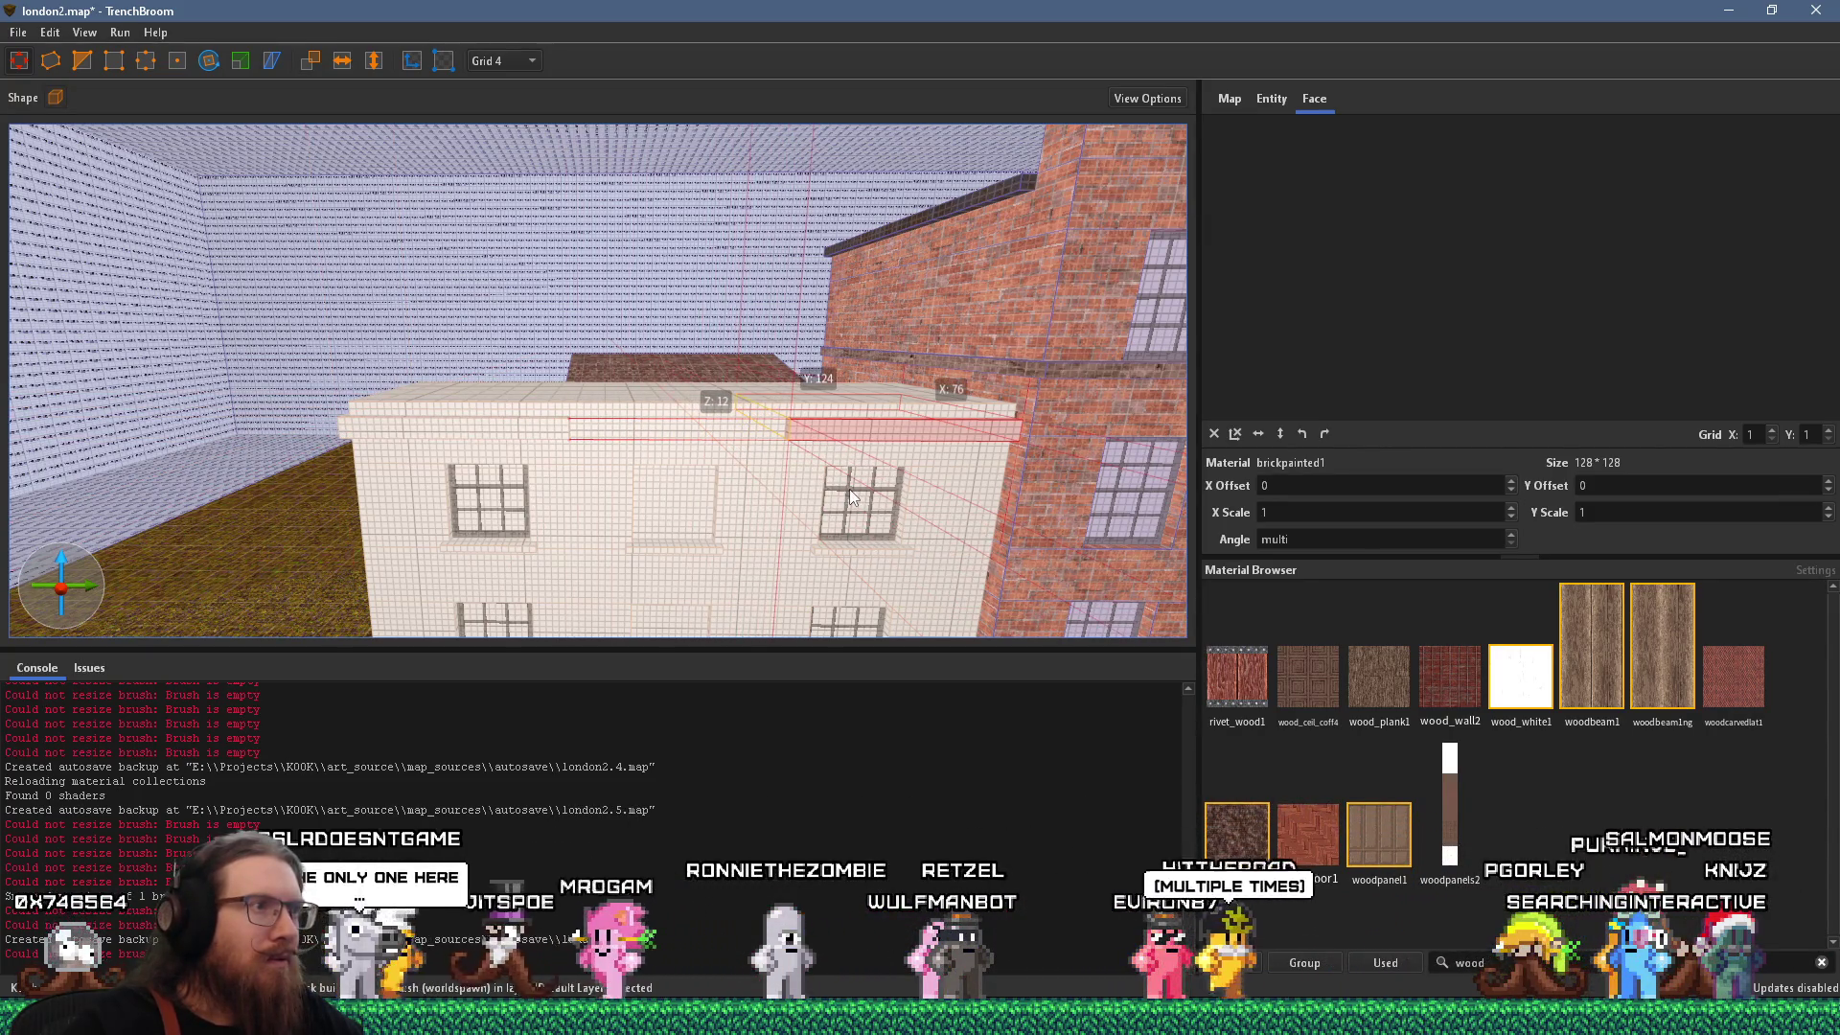
{"action": "left_click", "coordinate": [520, 431], "text": "ctrl"}
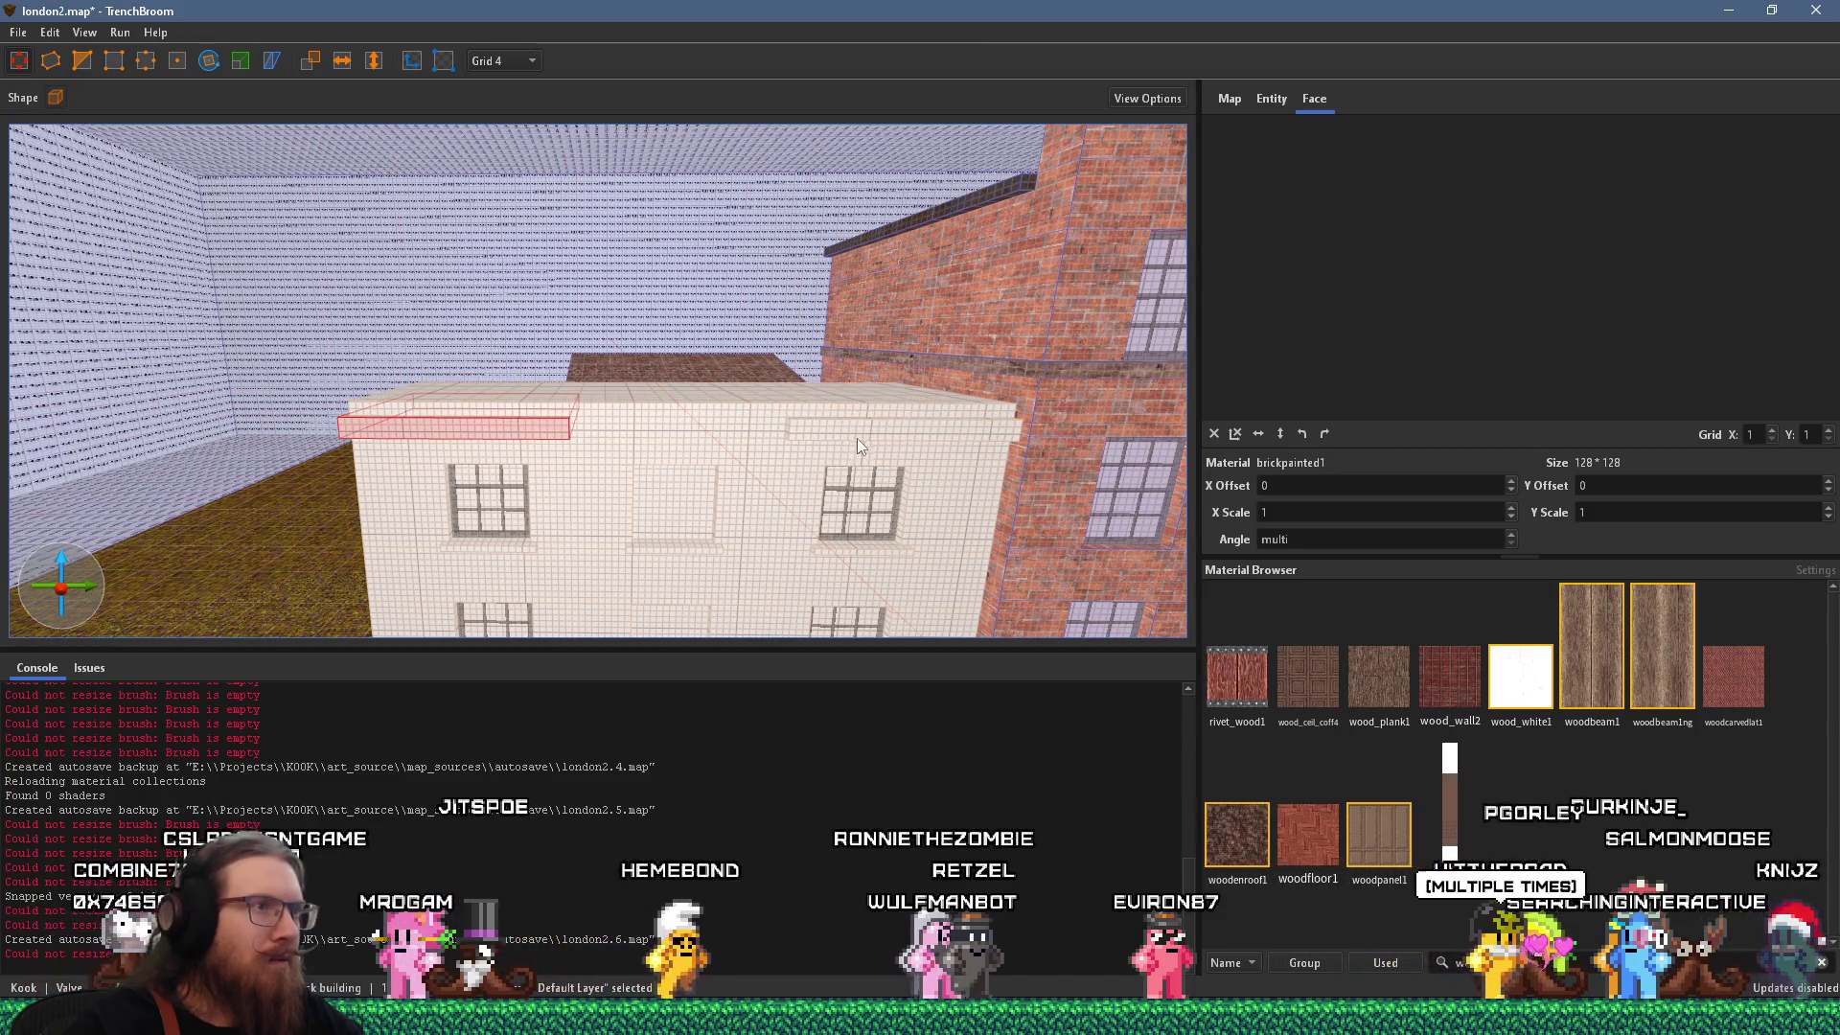
{"action": "key", "text": "w"}
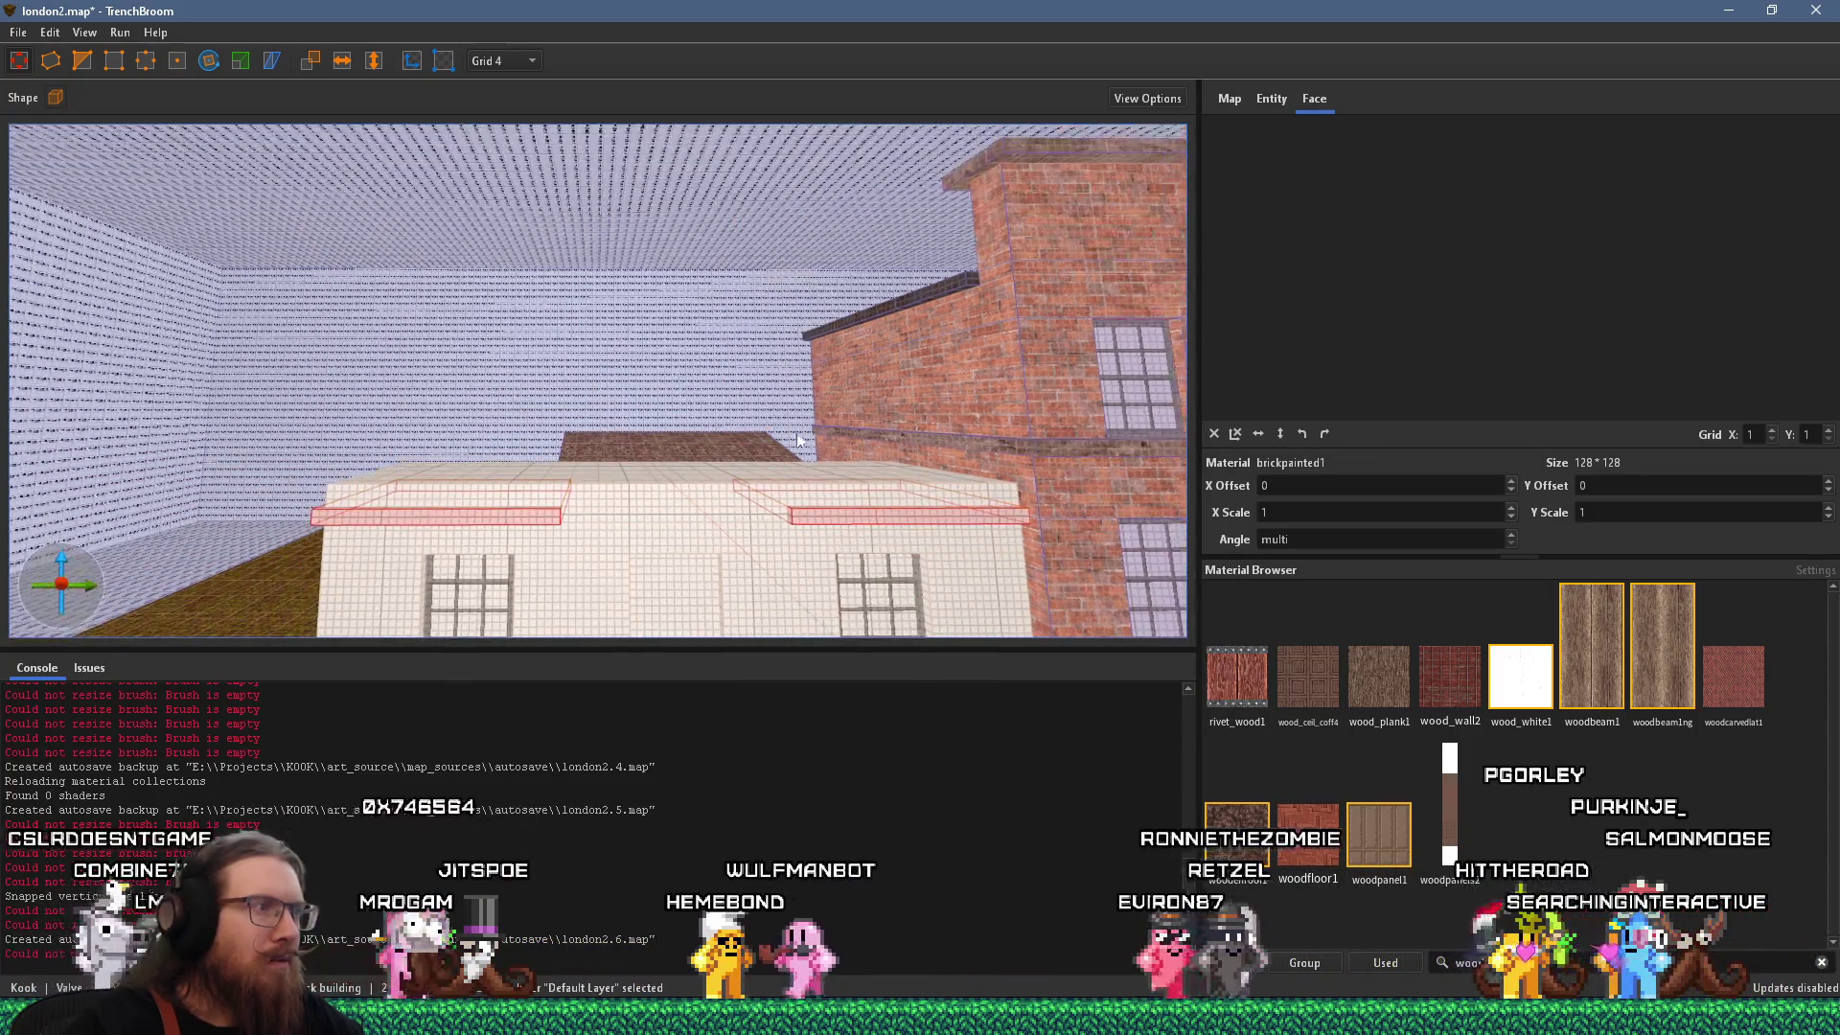
{"action": "key", "text": "Escape"}
Select the roof block atop the white building and compare it with the street reference photo.
{"action": "key", "text": "s"}
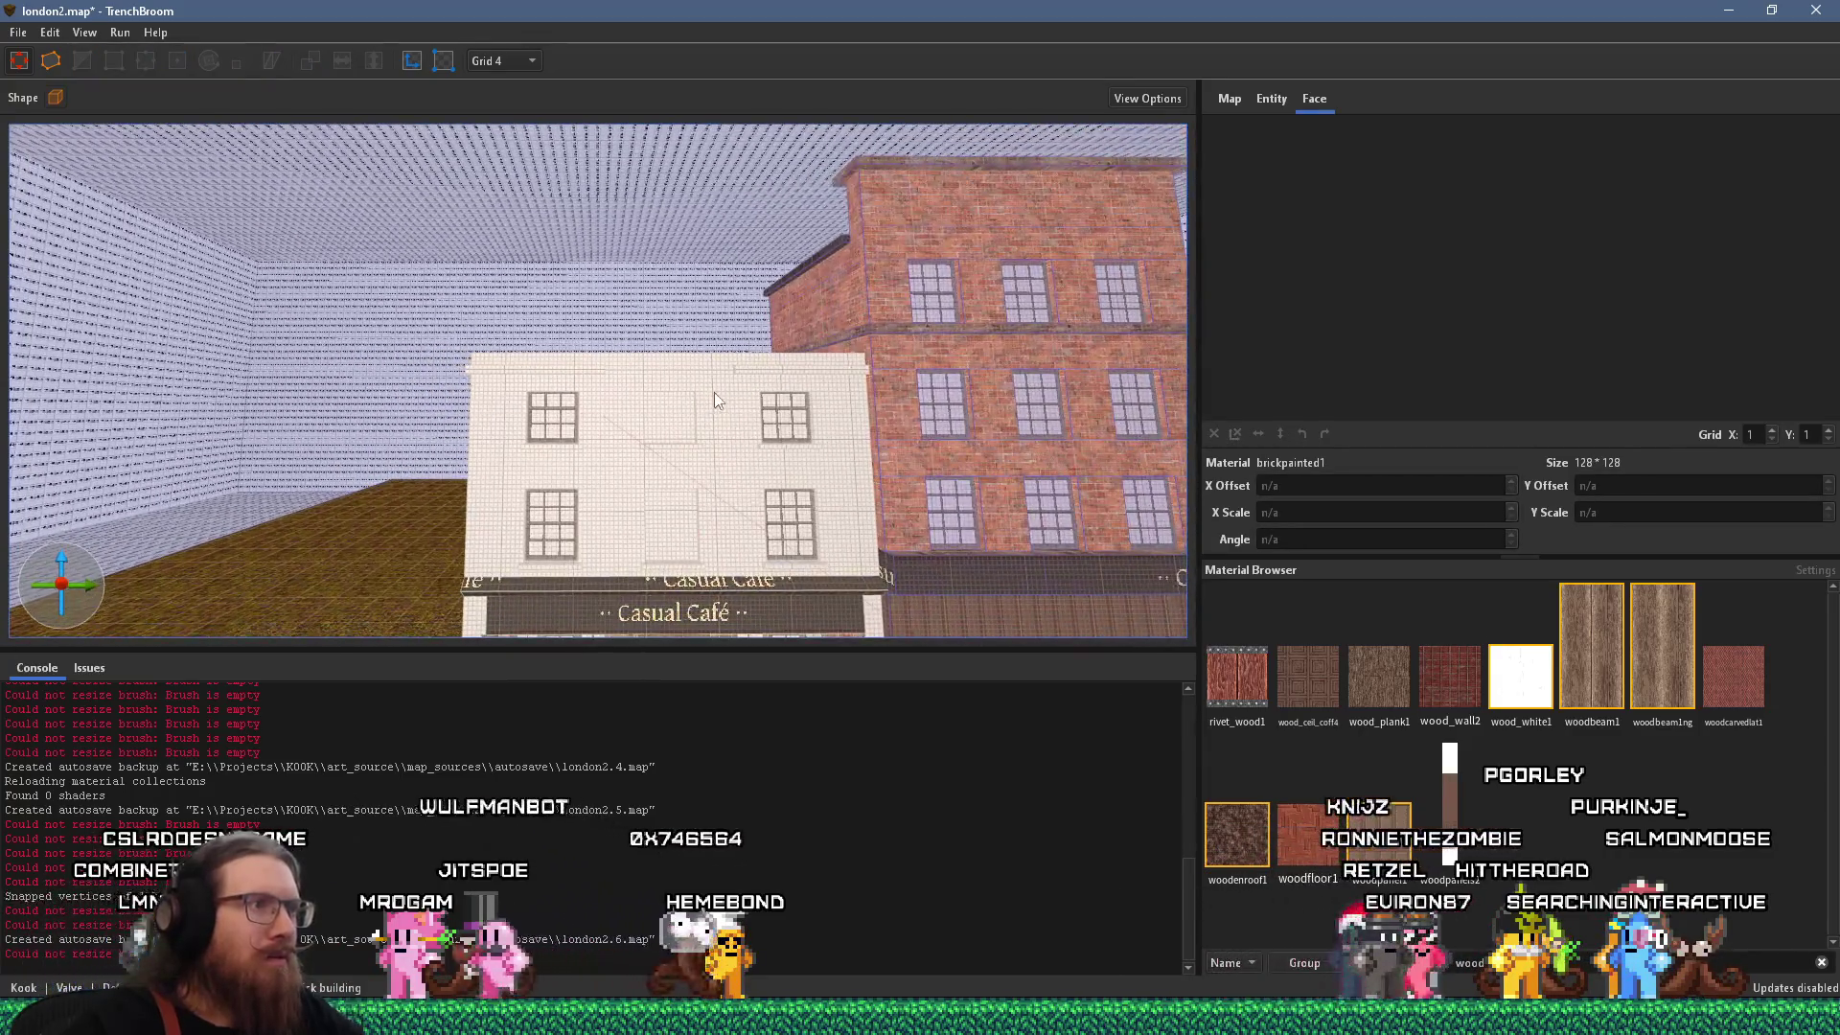
{"action": "mouse_move", "coordinate": [671, 454]}
{"action": "left_mouse_down"}
{"action": "mouse_move", "coordinate": [682, 496]}
{"action": "mouse_move", "coordinate": [643, 383]}
{"action": "left_mouse_up"}
{"action": "left_click", "coordinate": [644, 386]}
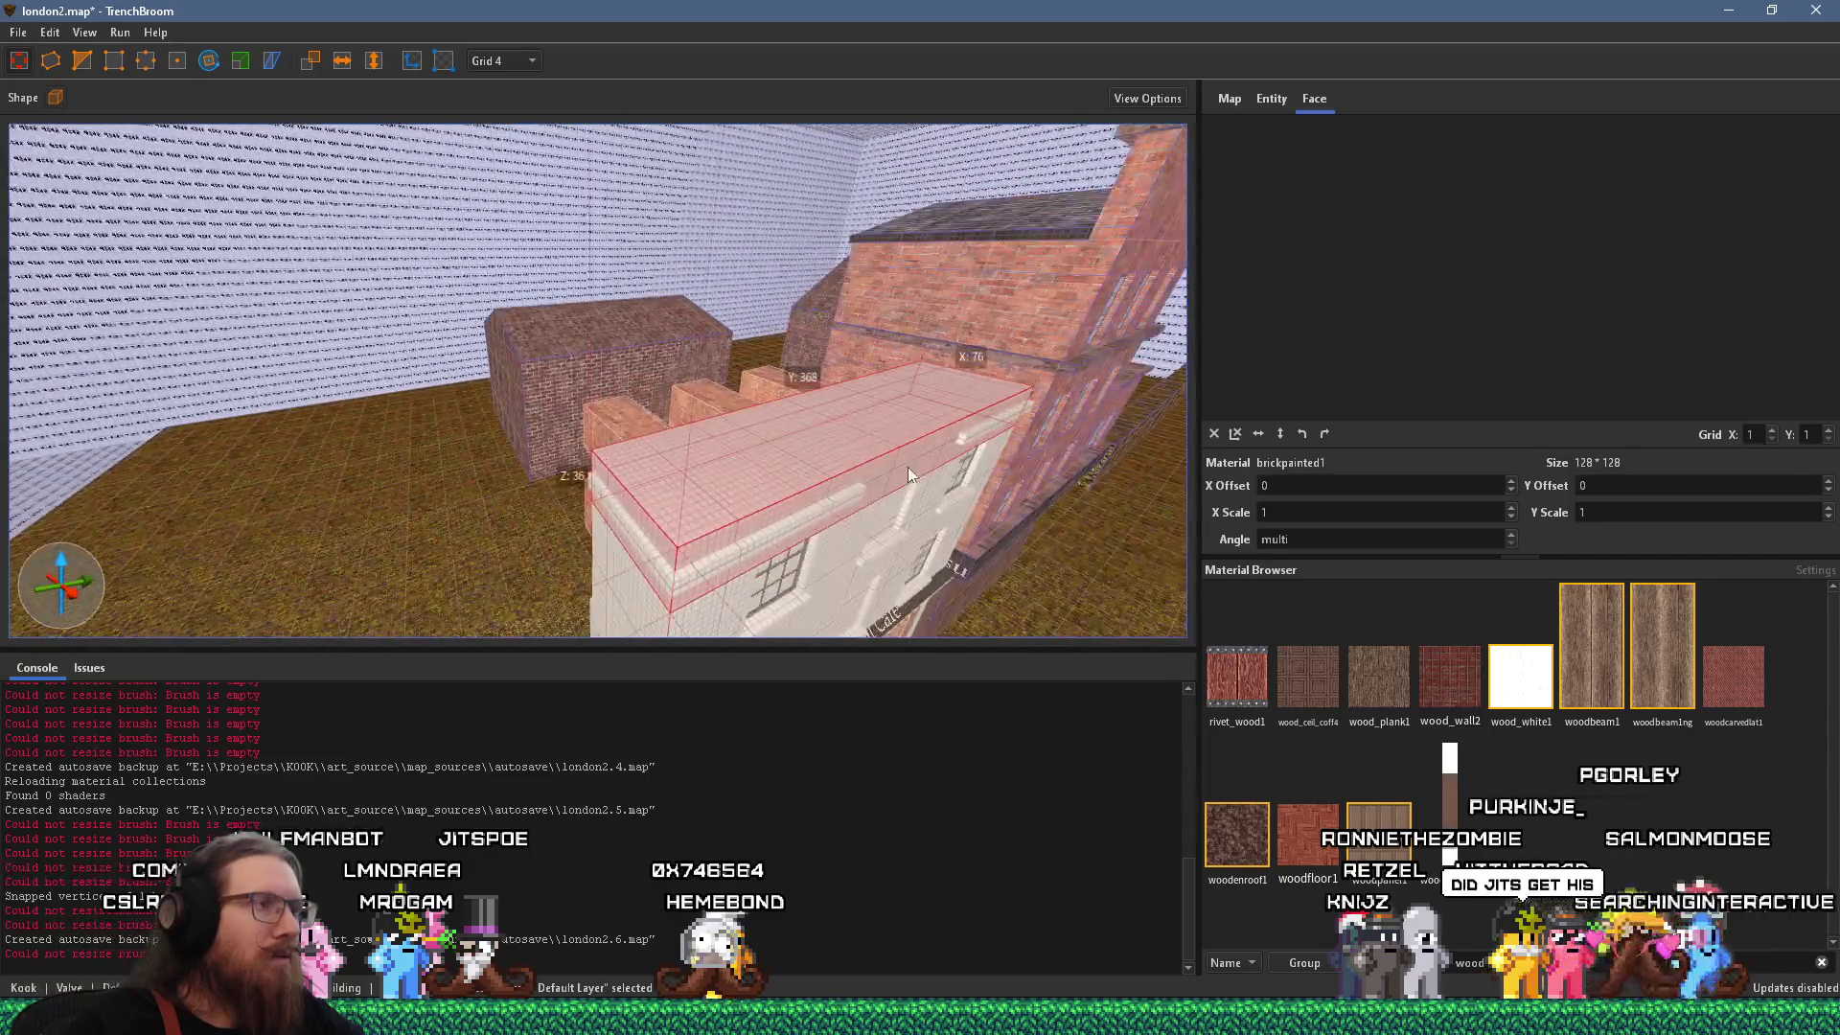
{"action": "key", "text": "alt+Tab"}
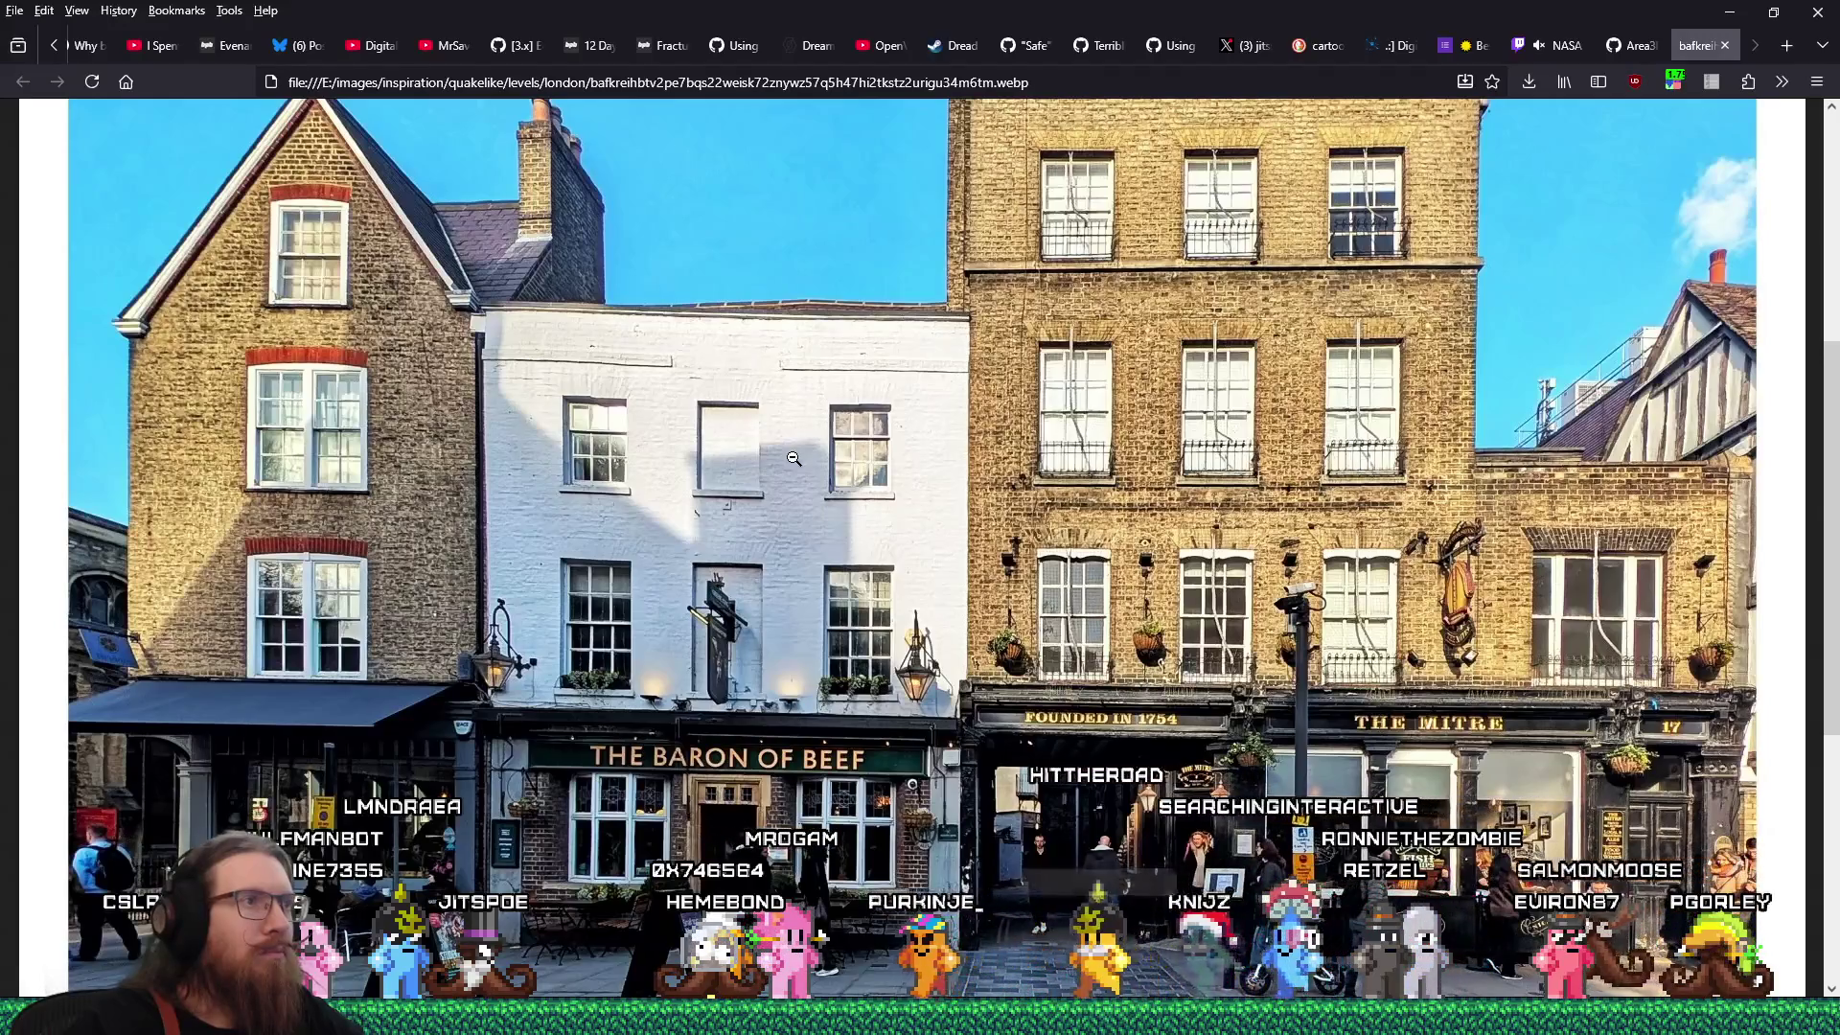
{"action": "key", "text": "alt+Tab"}
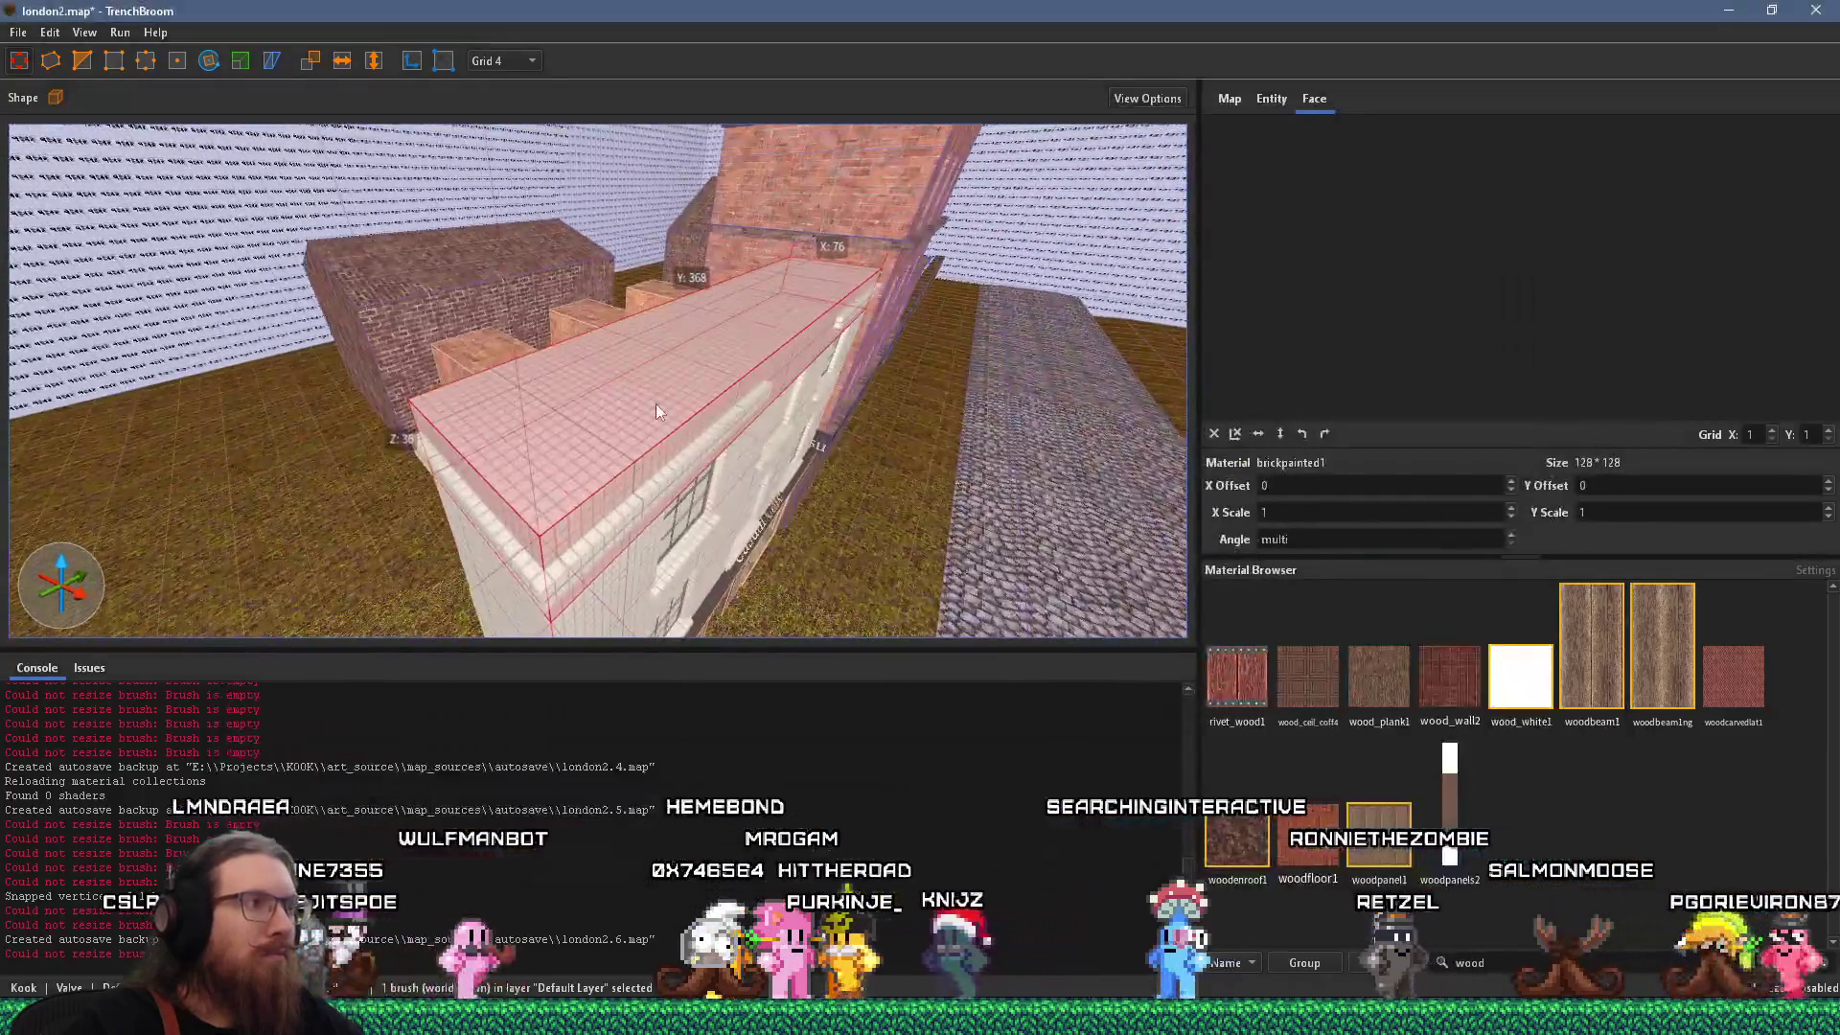
Undo the last resize and raise the roof block to 32 units, then begin sloping its front edge.
{"action": "key", "text": "ctrl+z"}
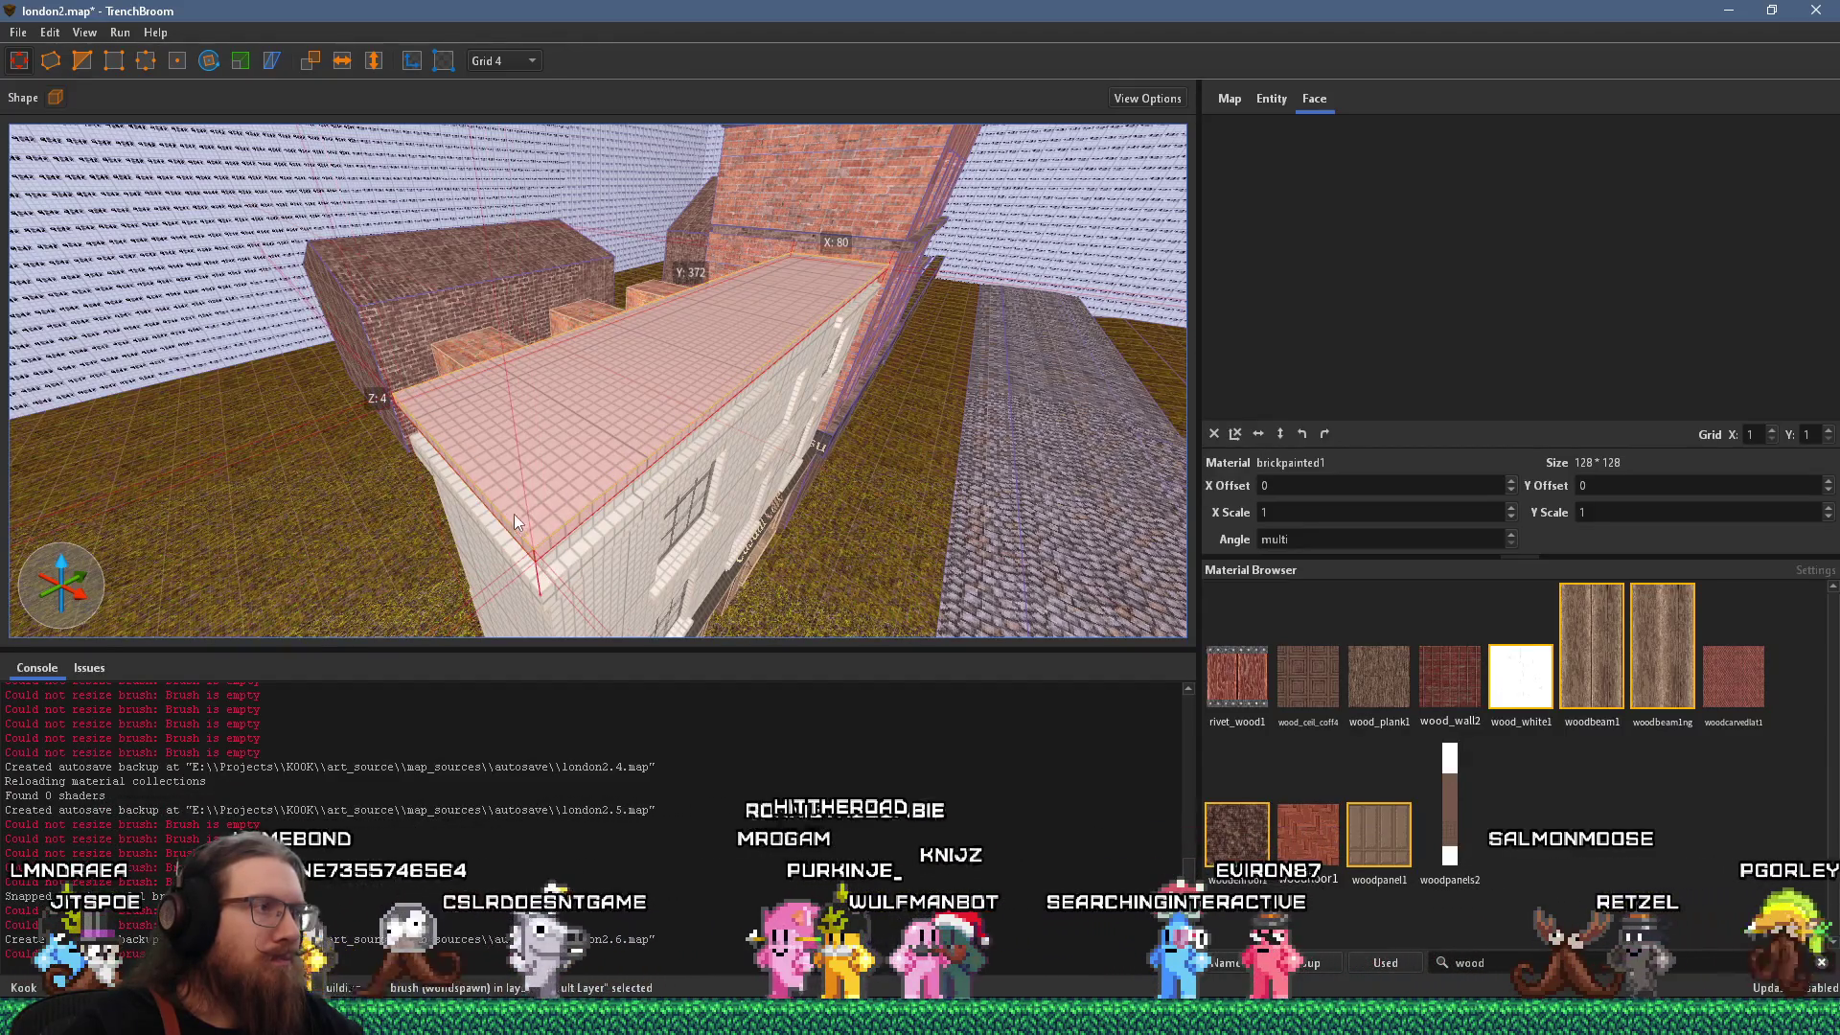
{"action": "scroll", "coordinate": [543, 466], "scroll_direction": "up", "scroll_amount": 2}
{"action": "left_click_drag", "start_coordinate": [638, 337], "coordinate": [646, 198]}
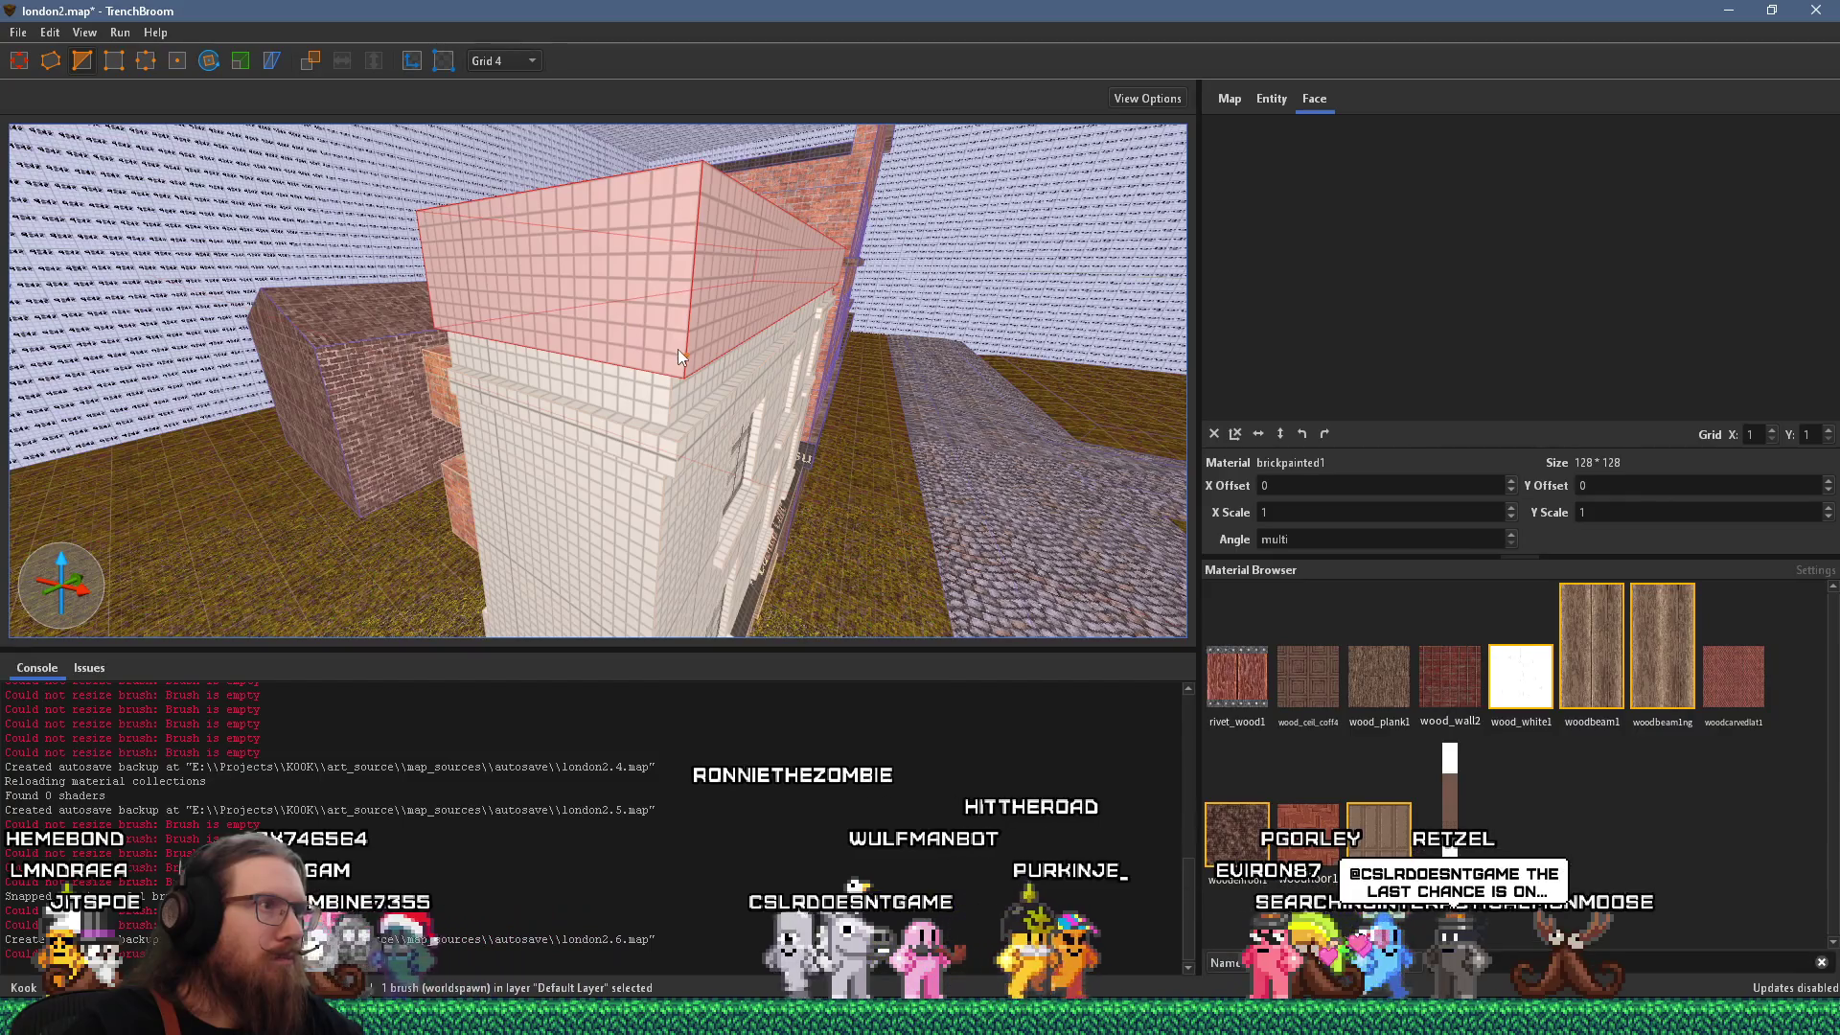
{"action": "left_click_drag", "start_coordinate": [676, 349], "coordinate": [722, 343]}
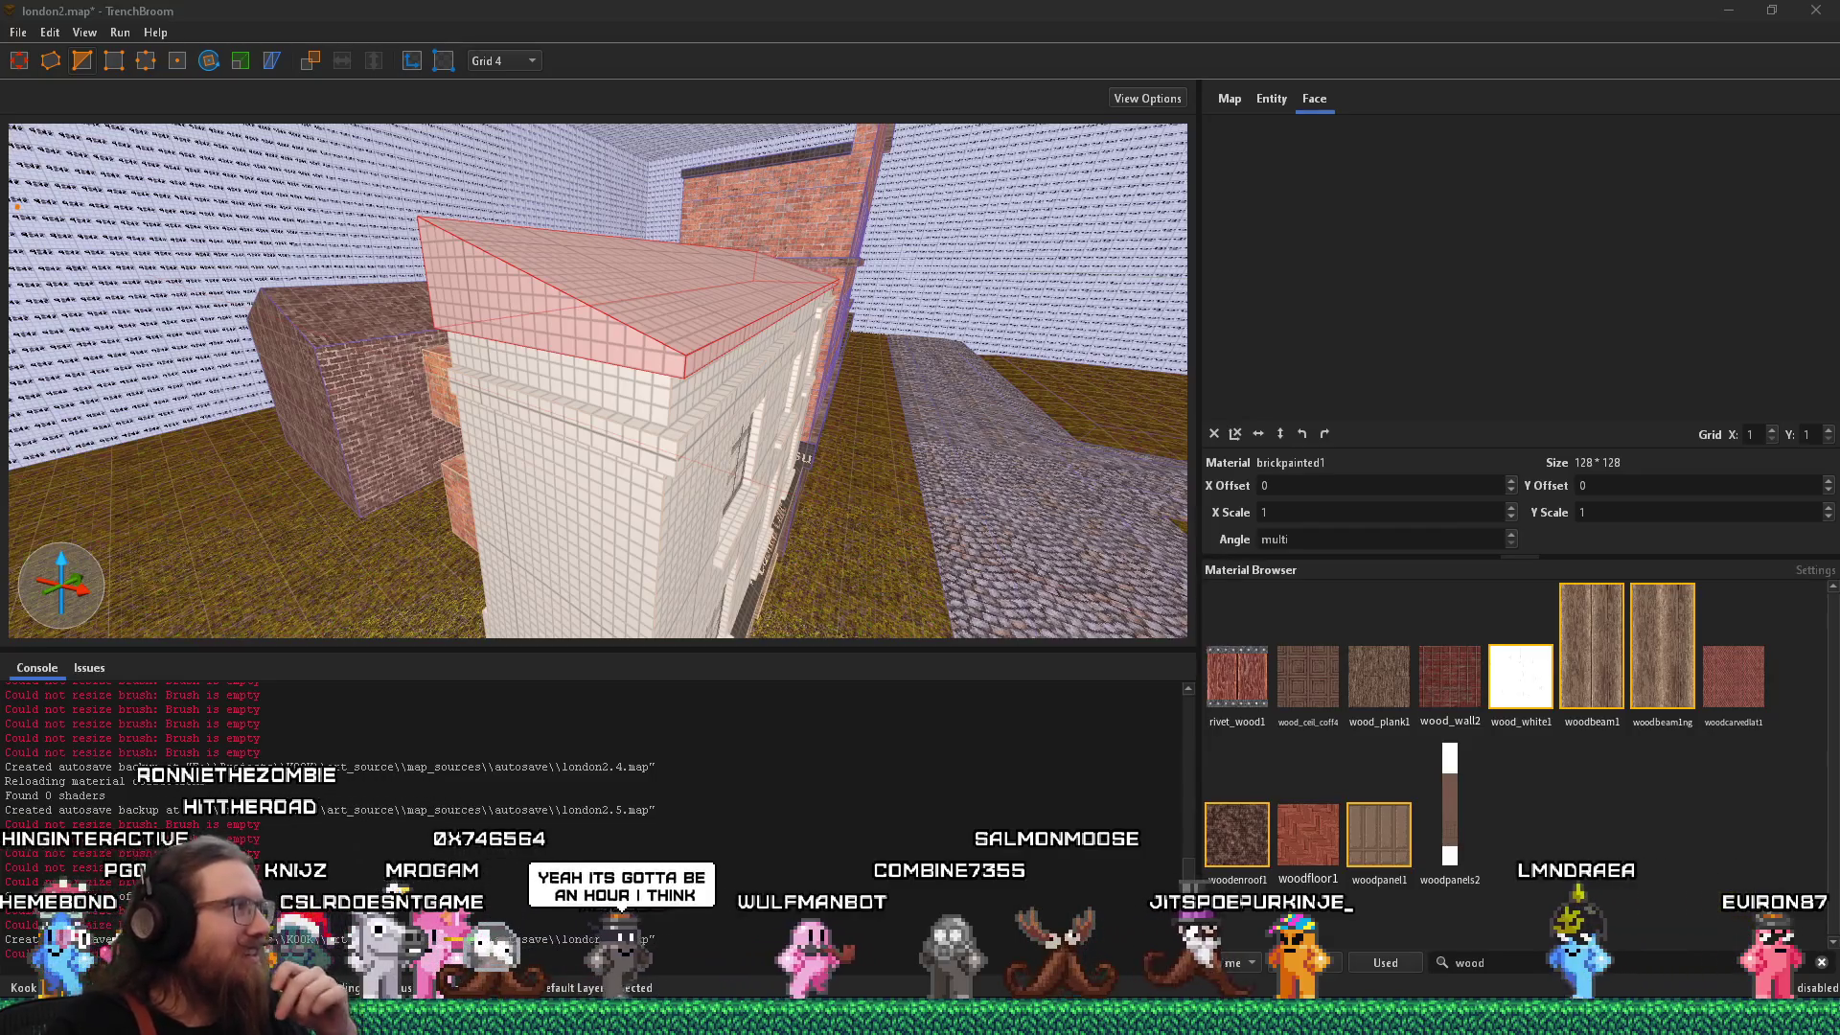
Back the view away and swing round to inspect the sloped roof from the building's front.
{"action": "right_click", "coordinate": [642, 377]}
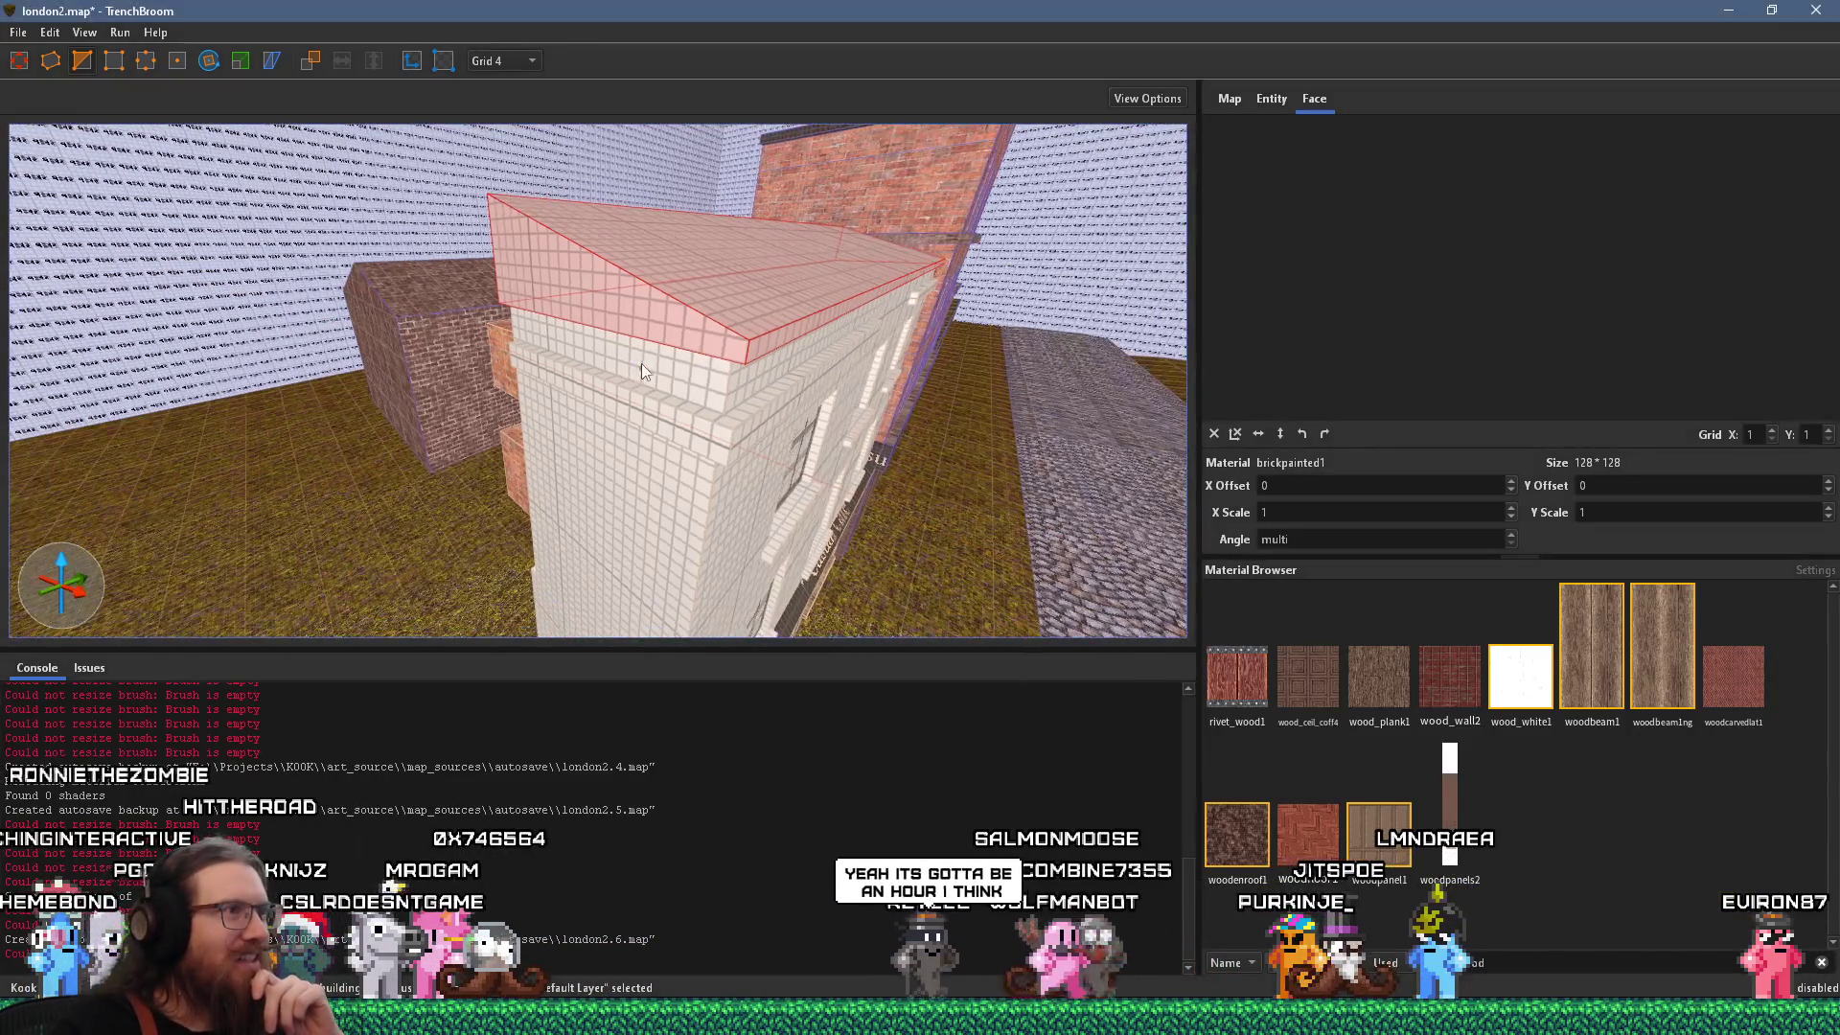
{"action": "scroll", "coordinate": [560, 399], "scroll_direction": "up", "scroll_amount": 5}
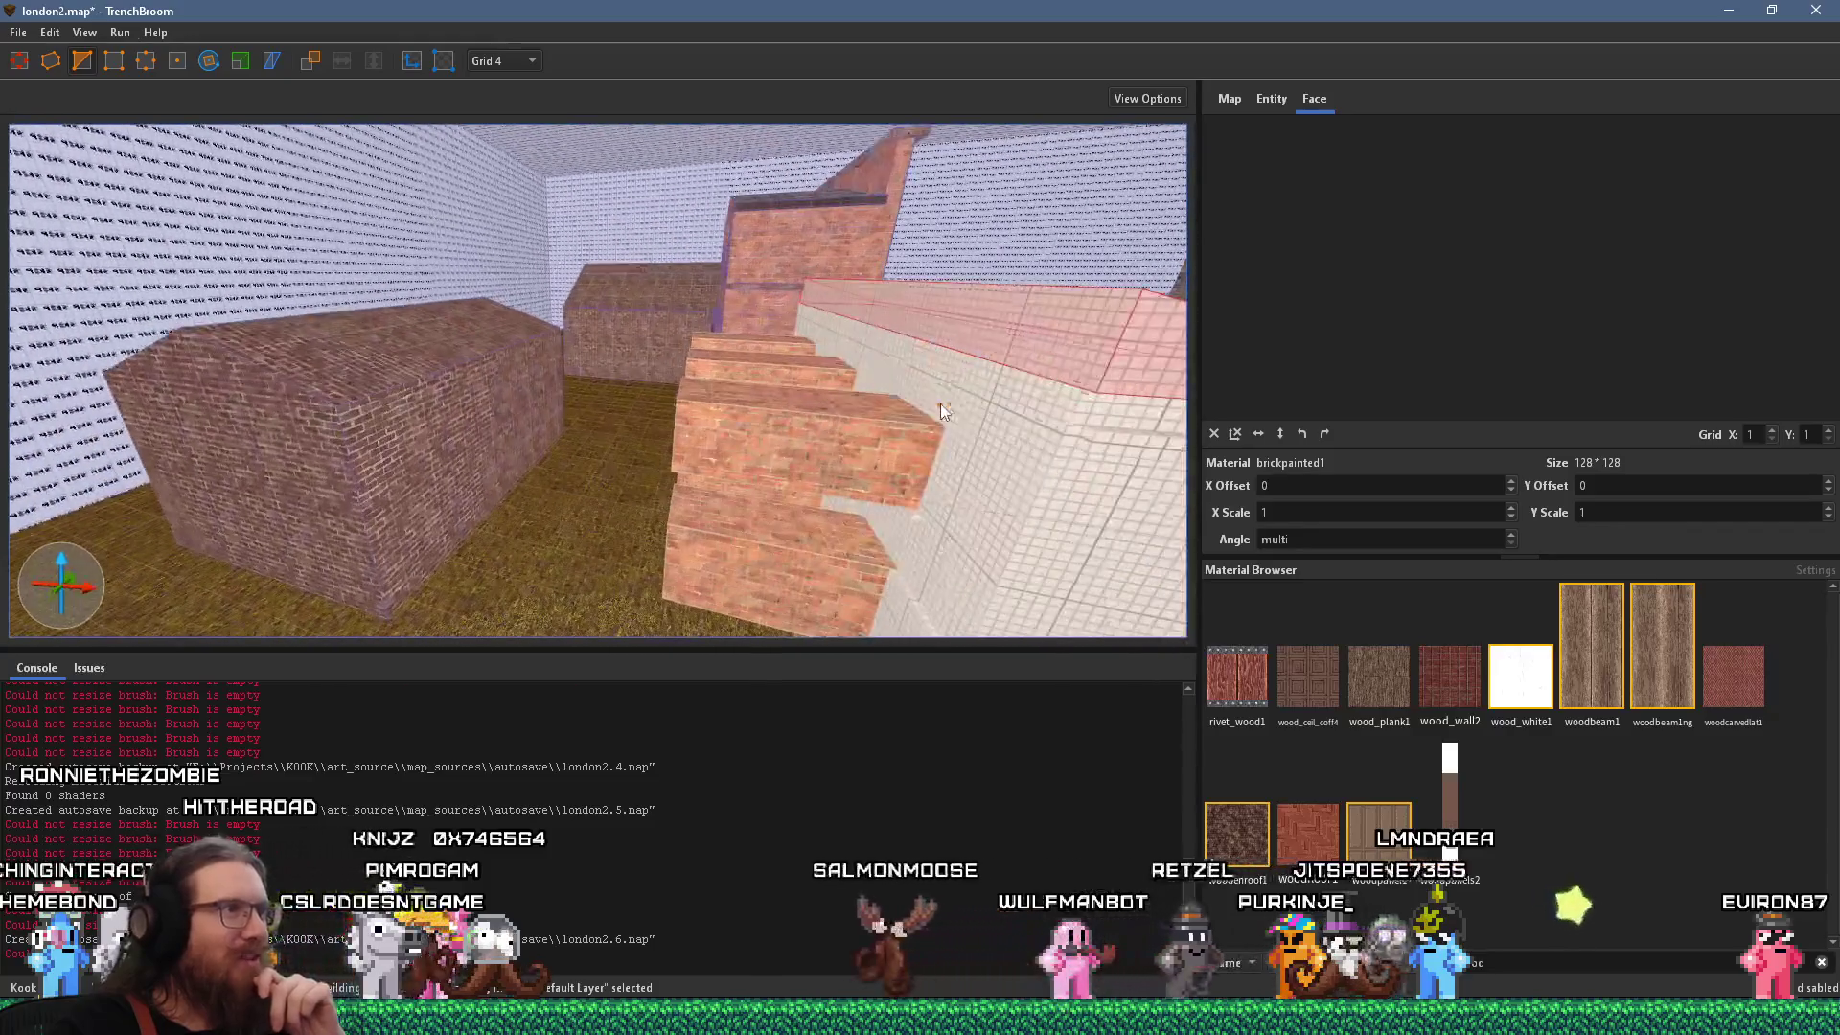
{"action": "scroll", "coordinate": [489, 364], "scroll_direction": "down", "scroll_amount": 8}
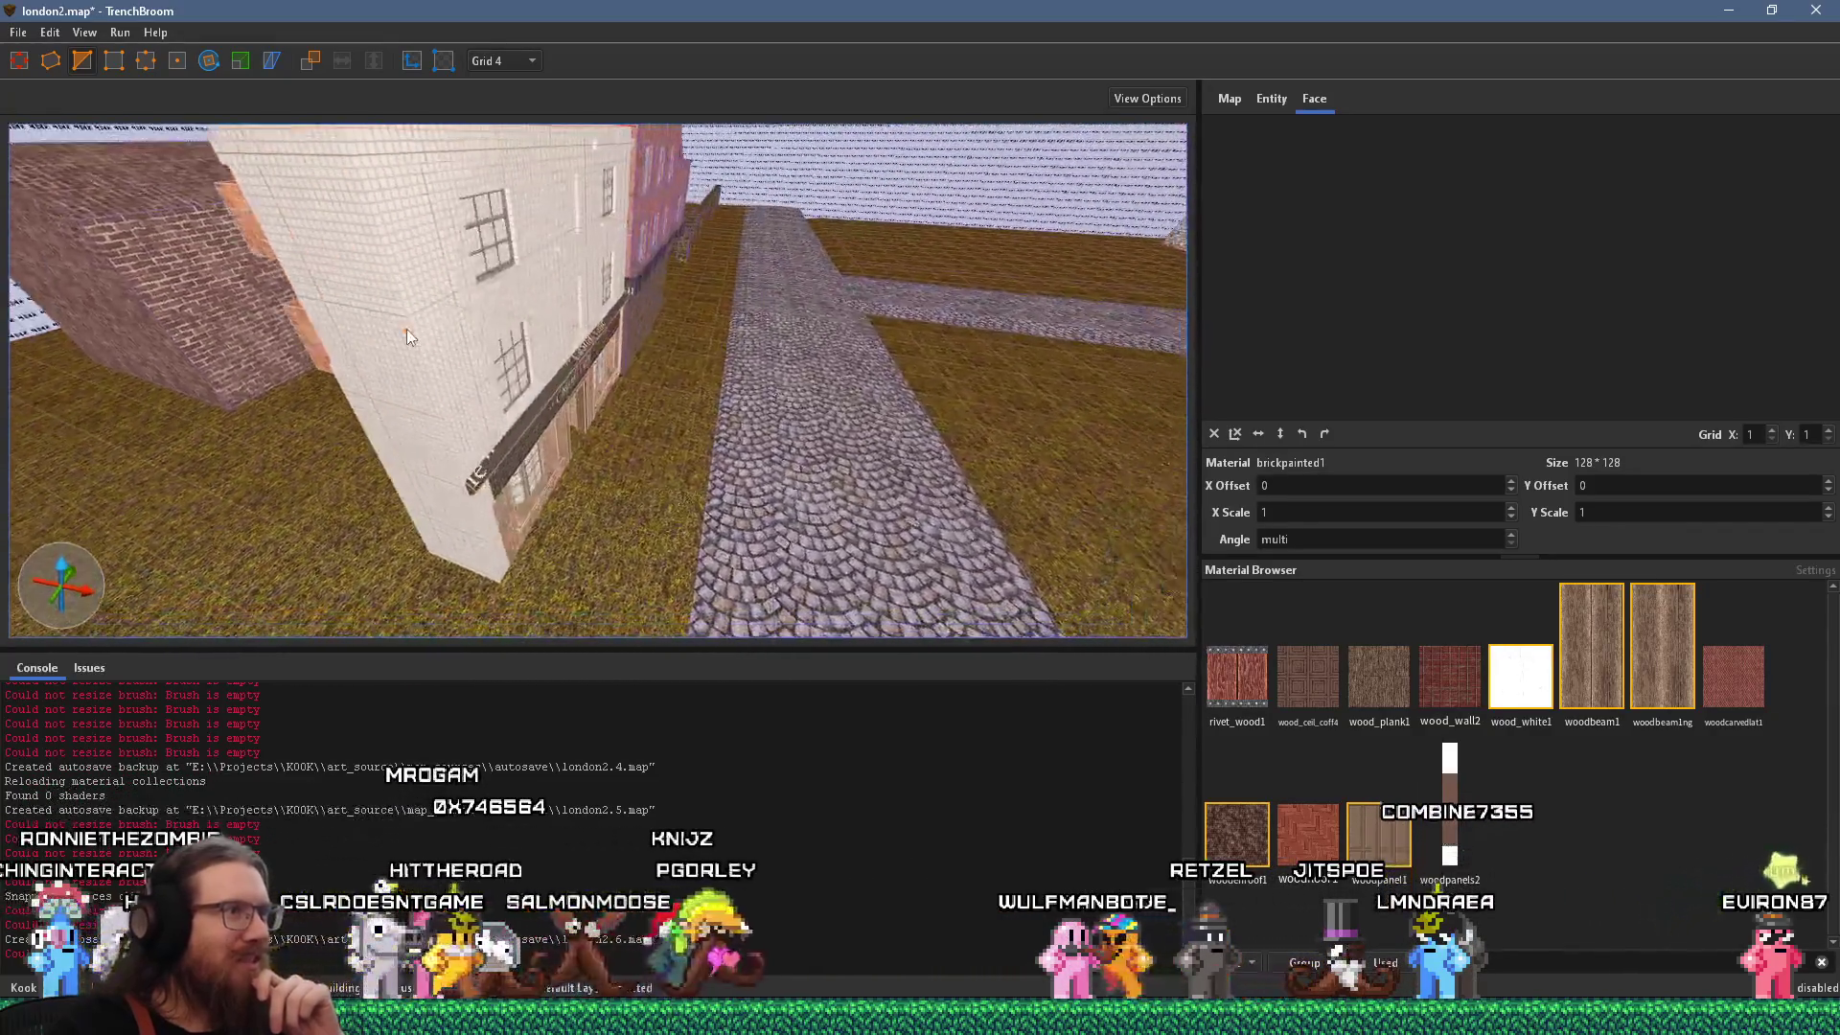
{"action": "mouse_move", "coordinate": [545, 345]}
{"action": "left_mouse_down"}
{"action": "mouse_move", "coordinate": [556, 316]}
{"action": "mouse_move", "coordinate": [632, 331]}
{"action": "left_mouse_up"}
Save london2.map, compile it with the qbsp profile, and close the finished compile window.
{"action": "left_click", "coordinate": [18, 32]}
{"action": "left_click", "coordinate": [76, 132]}
{"action": "left_click", "coordinate": [135, 53]}
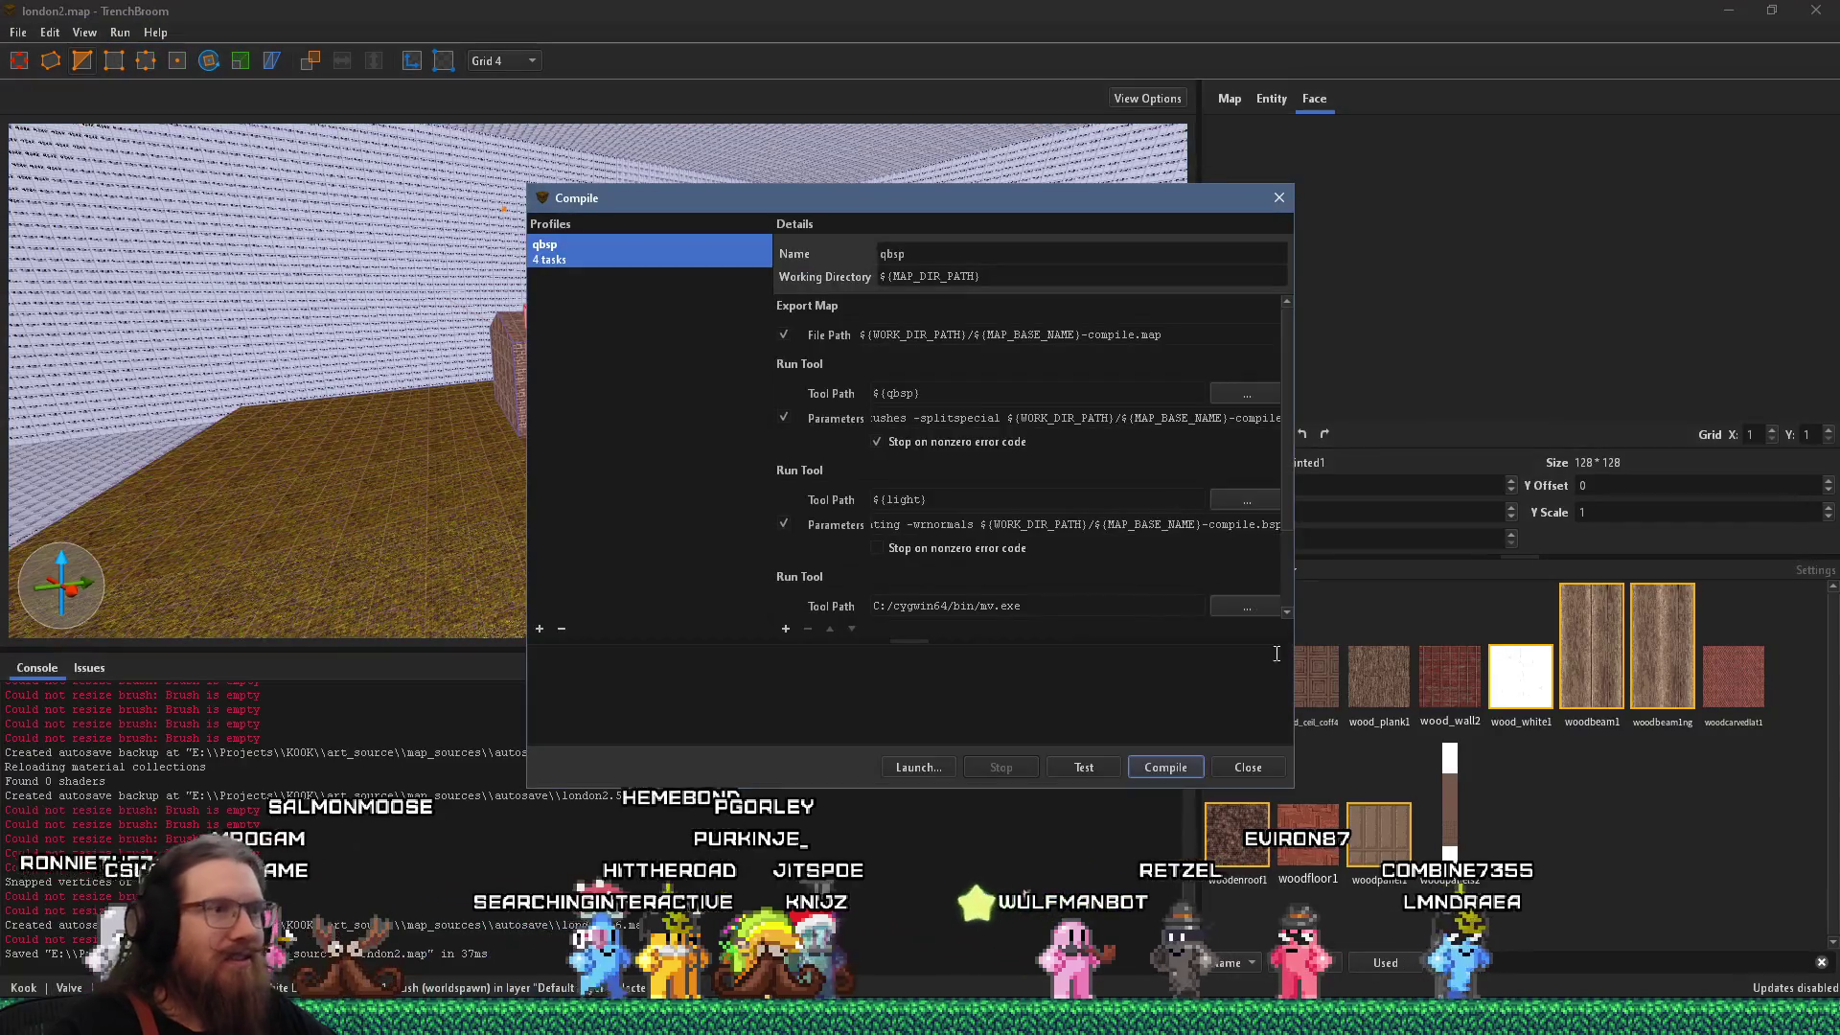
{"action": "left_click", "coordinate": [1150, 771]}
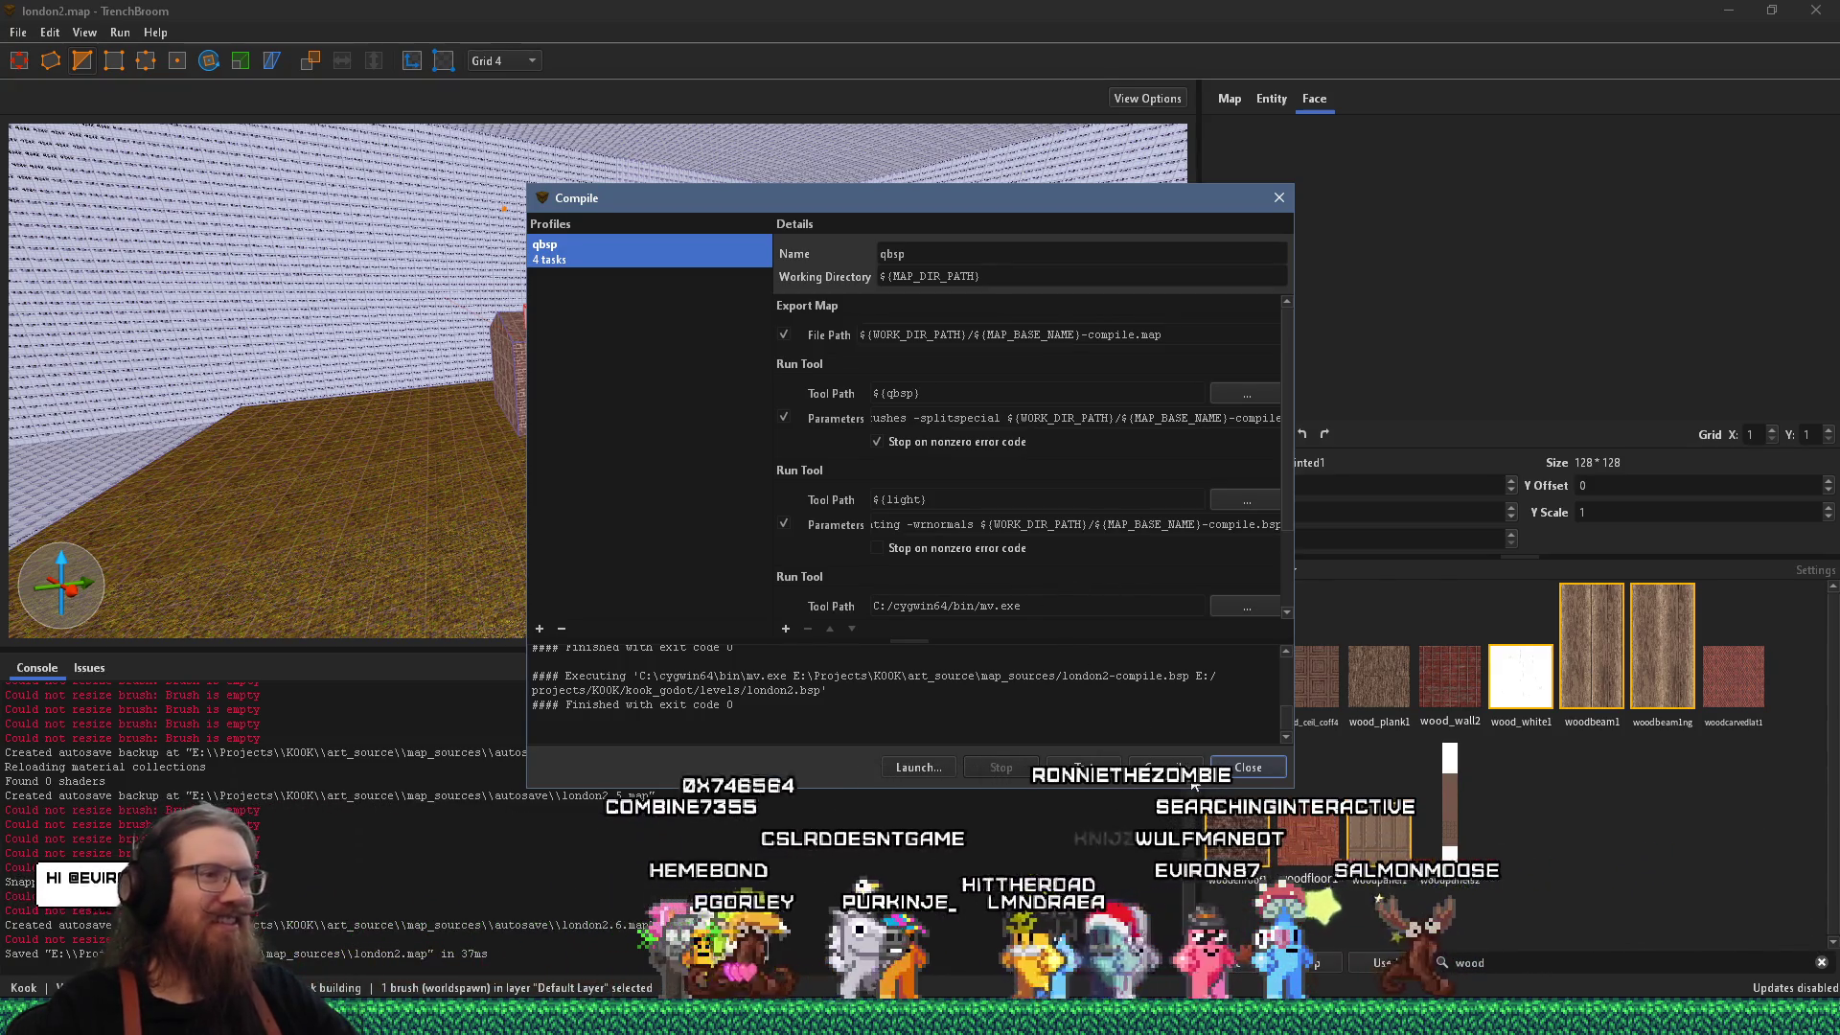
{"action": "left_click", "coordinate": [1245, 767]}
In Godot, close the dear_escher and graveyard_credits scenes and open the london2 level scene.
{"action": "key", "text": "alt+Tab"}
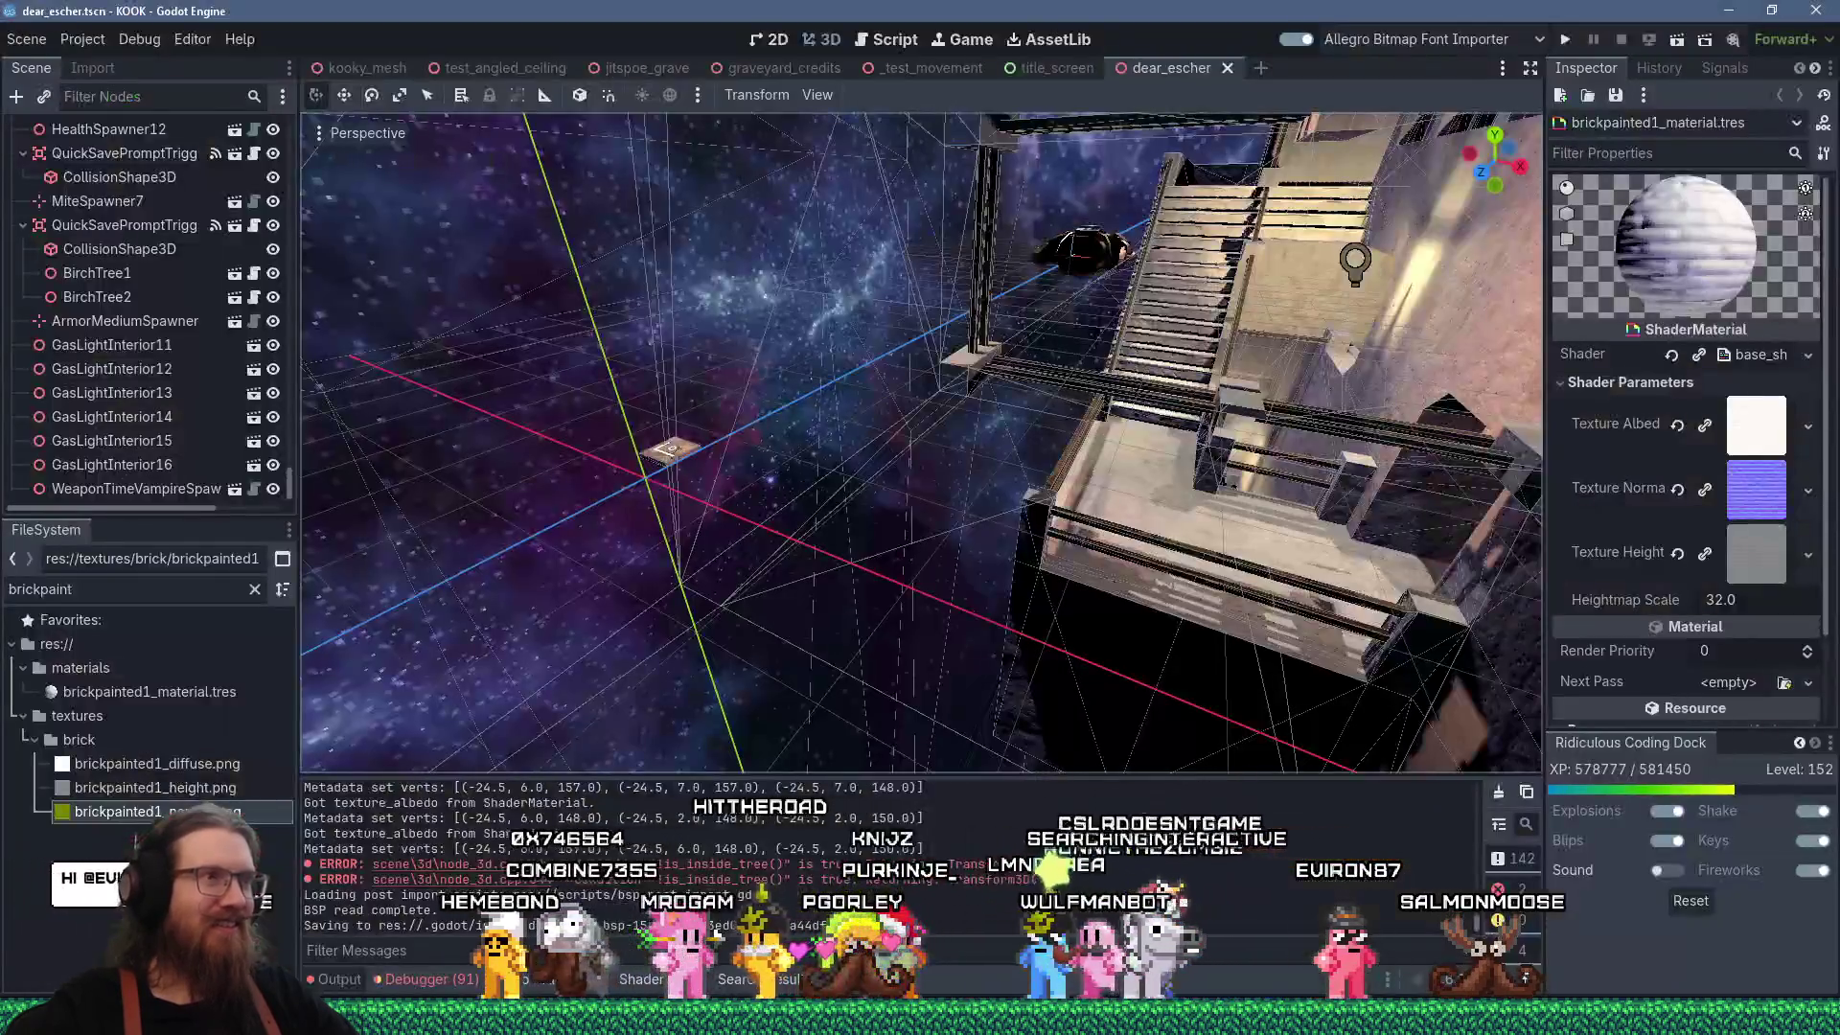
{"action": "middle_click", "coordinate": [1169, 71]}
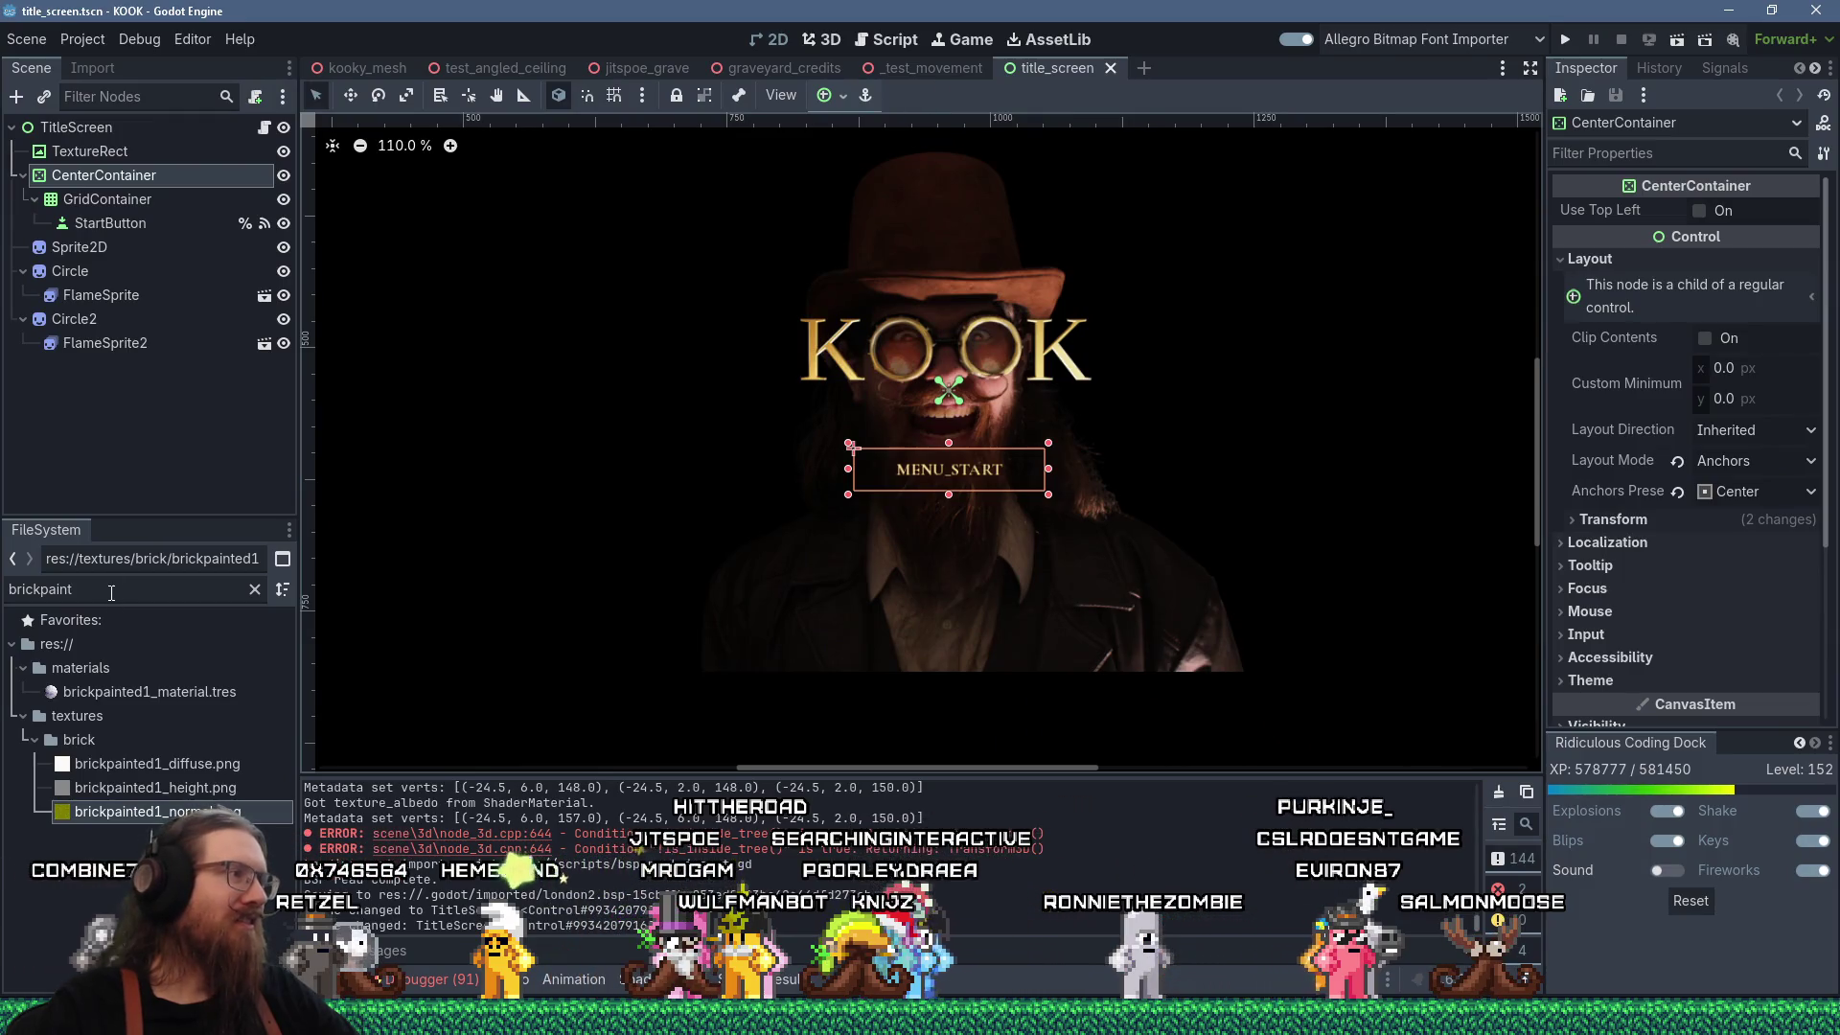
{"action": "middle_click", "coordinate": [763, 71]}
{"action": "left_click", "coordinate": [191, 597]}
{"action": "type", "text": "london2"}
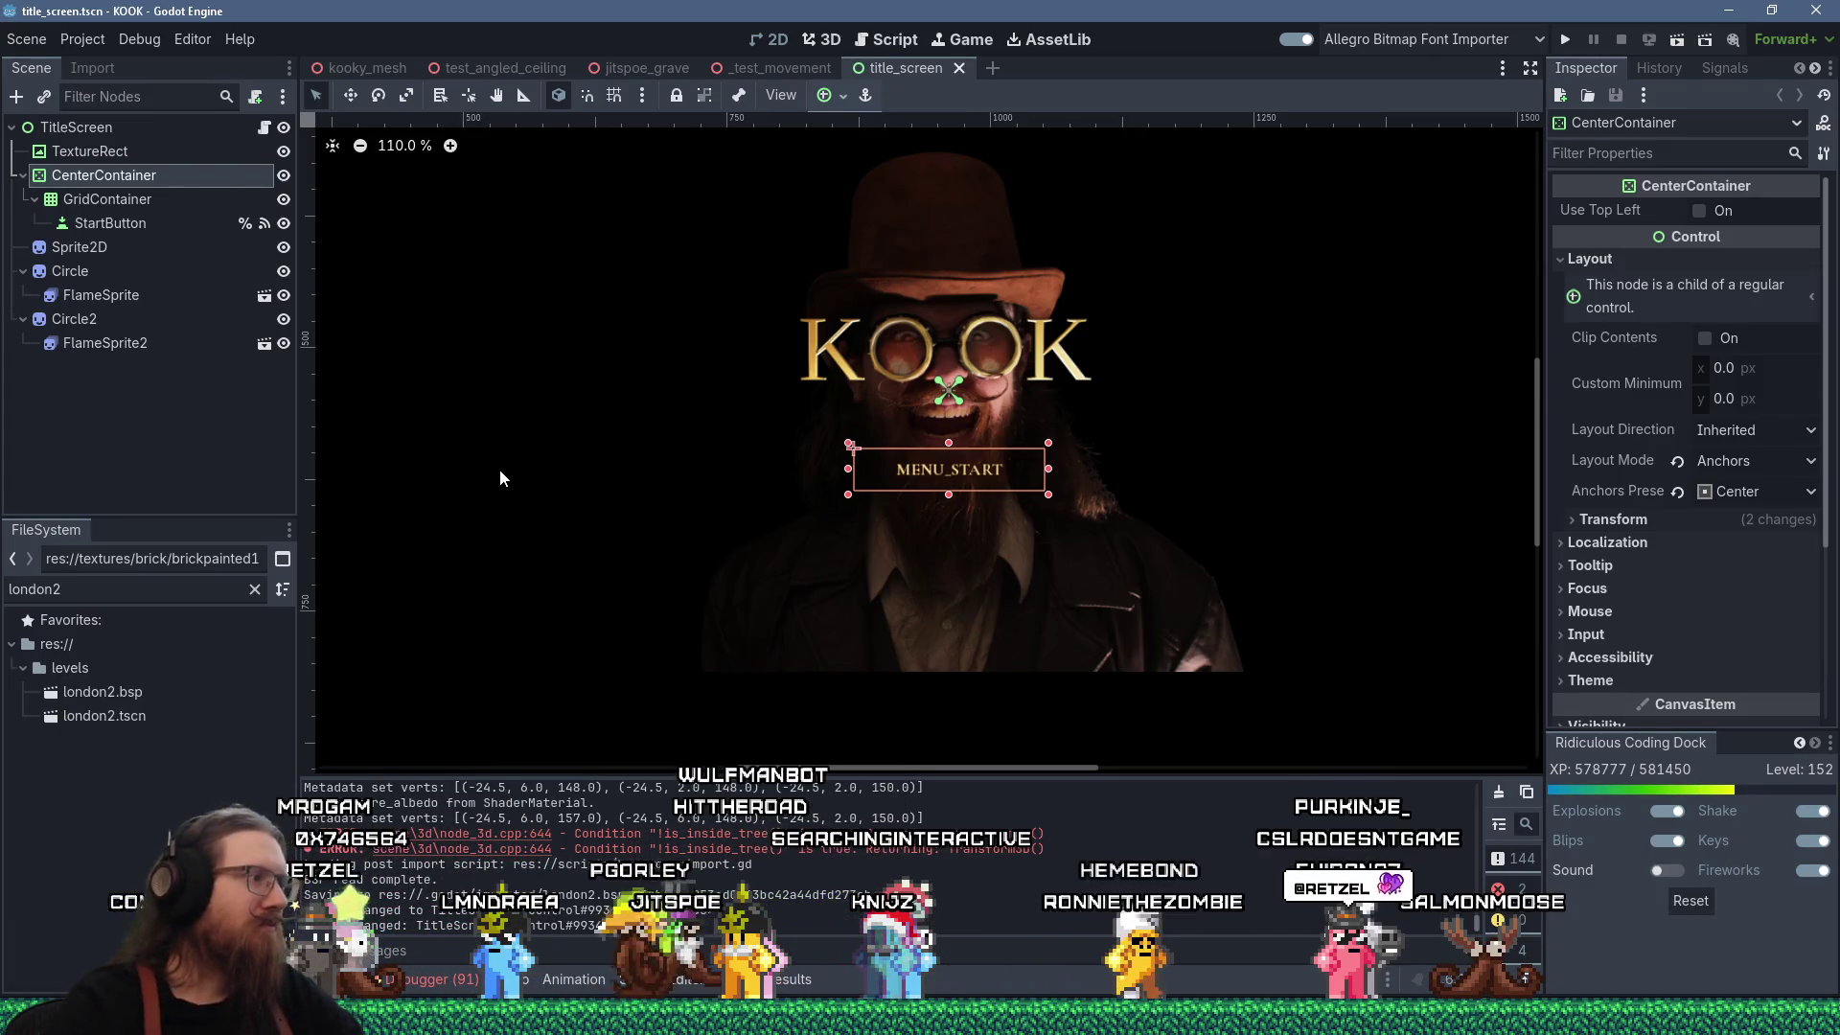
{"action": "left_click", "coordinate": [148, 714]}
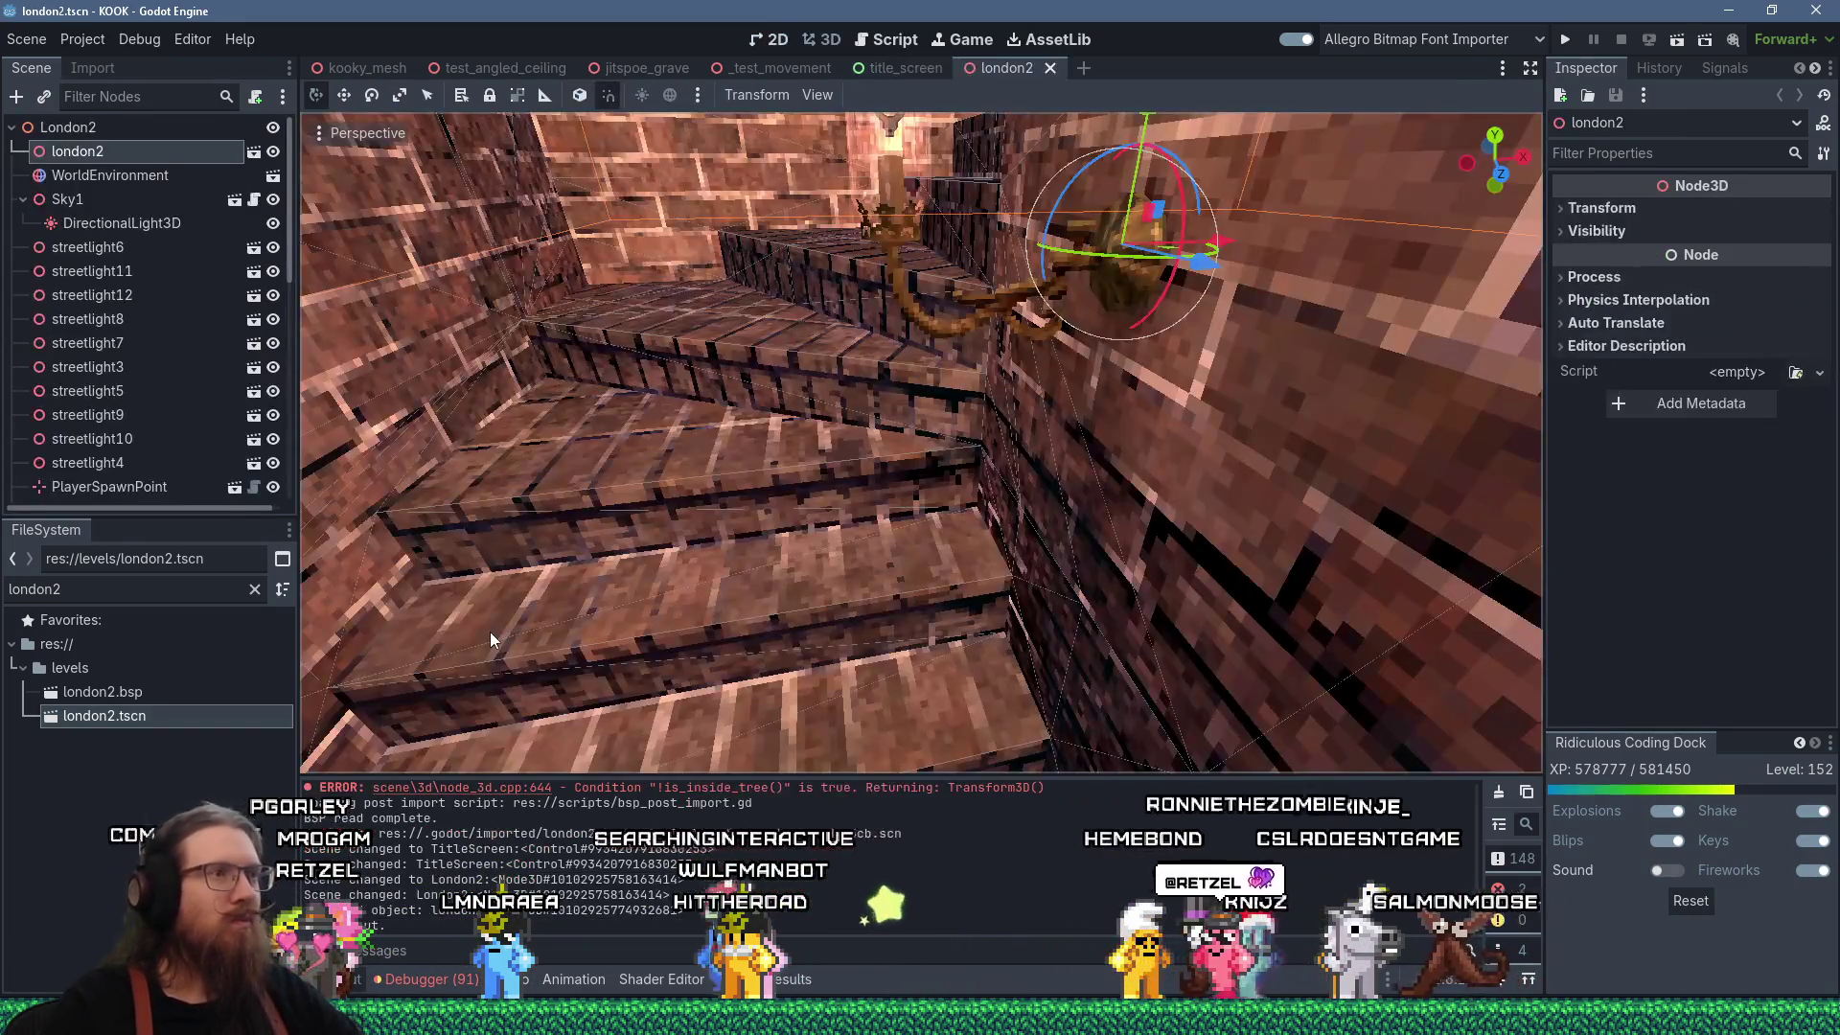
Duplicate the streetlight3 lamp post and move the copy farther along the street.
{"action": "scroll", "coordinate": [490, 631], "scroll_direction": "down", "scroll_amount": 5}
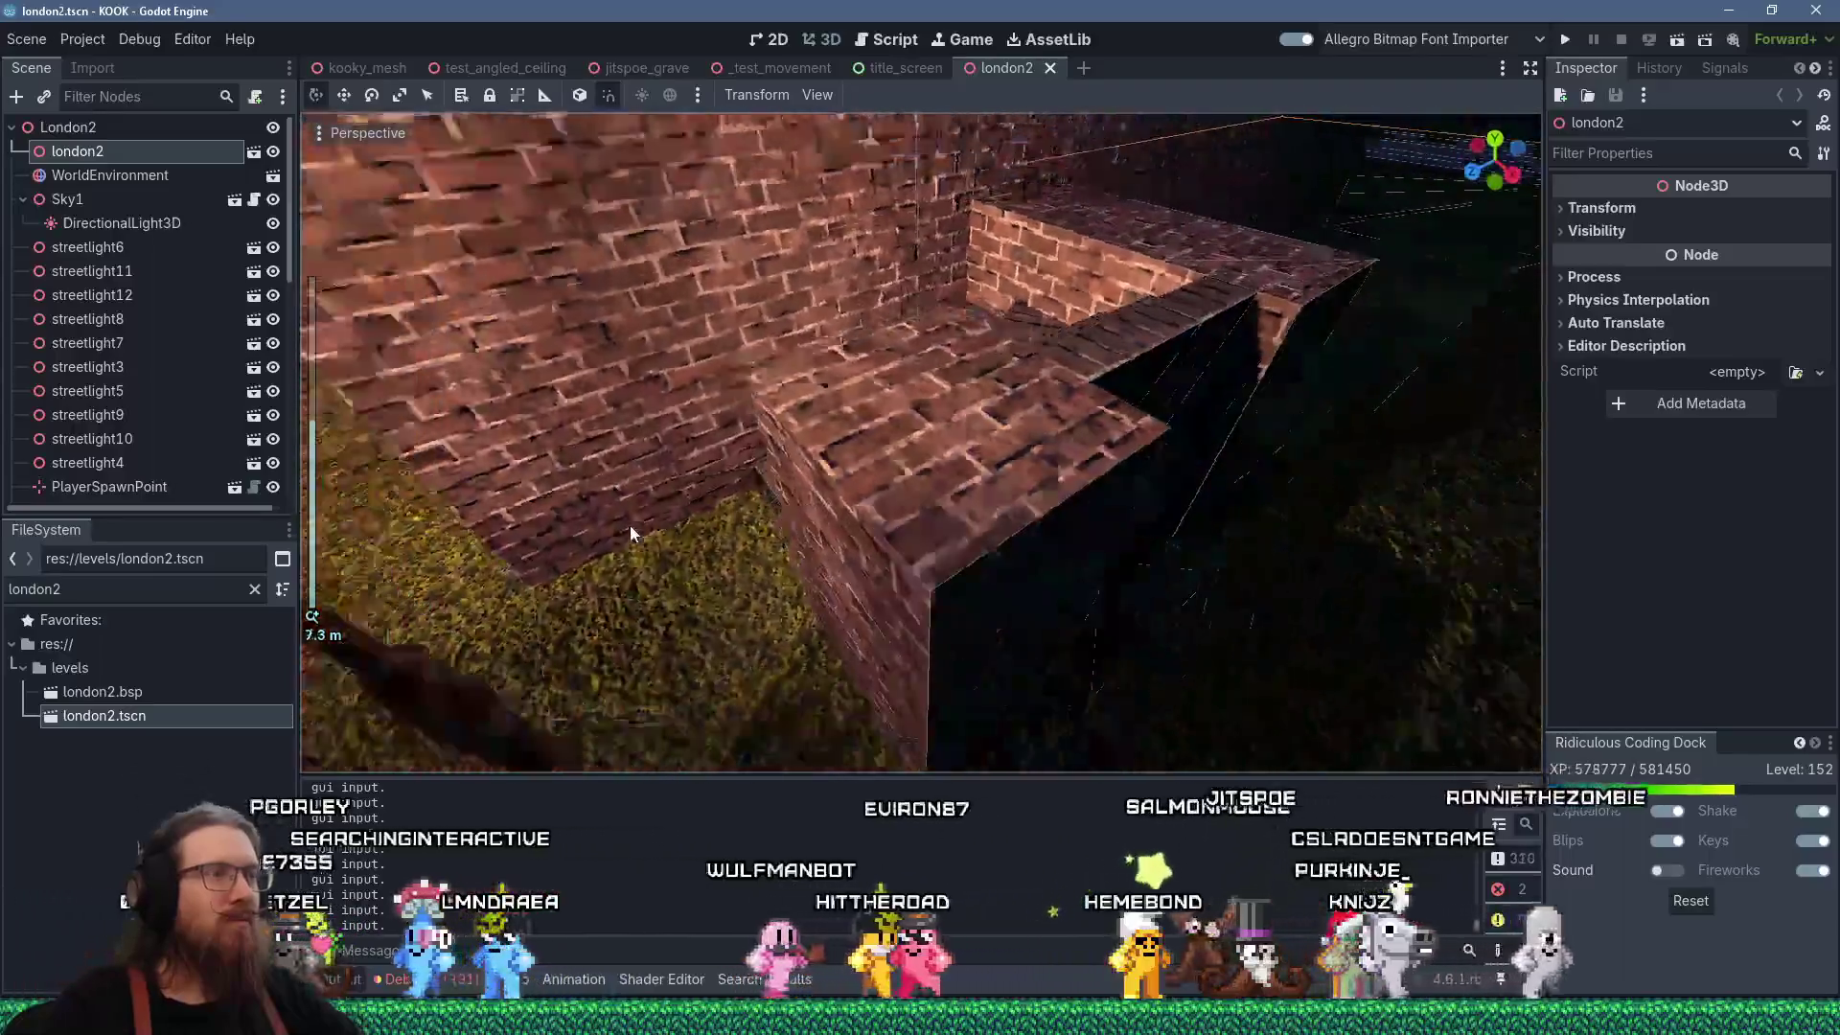
{"action": "scroll", "coordinate": [630, 525], "scroll_direction": "down", "scroll_amount": 10}
{"action": "scroll", "coordinate": [858, 483], "scroll_direction": "down", "scroll_amount": 6}
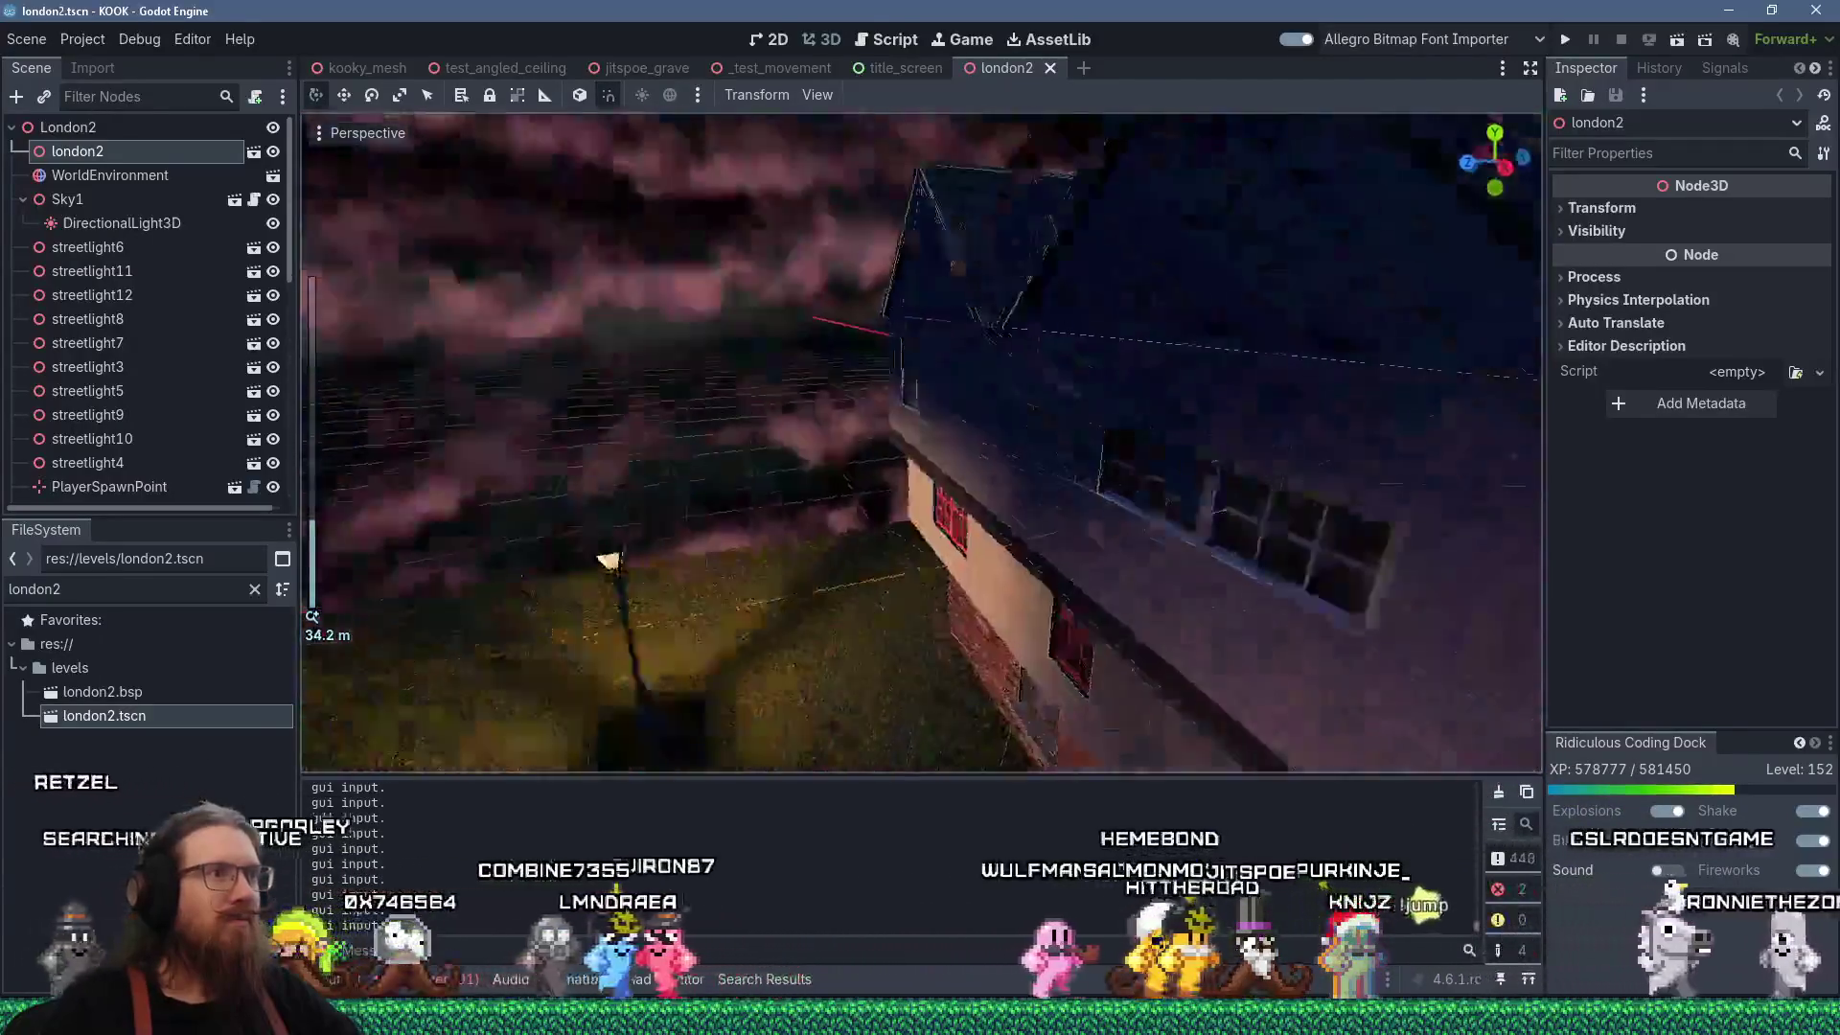
{"action": "scroll", "coordinate": [1042, 421], "scroll_direction": "down", "scroll_amount": 6}
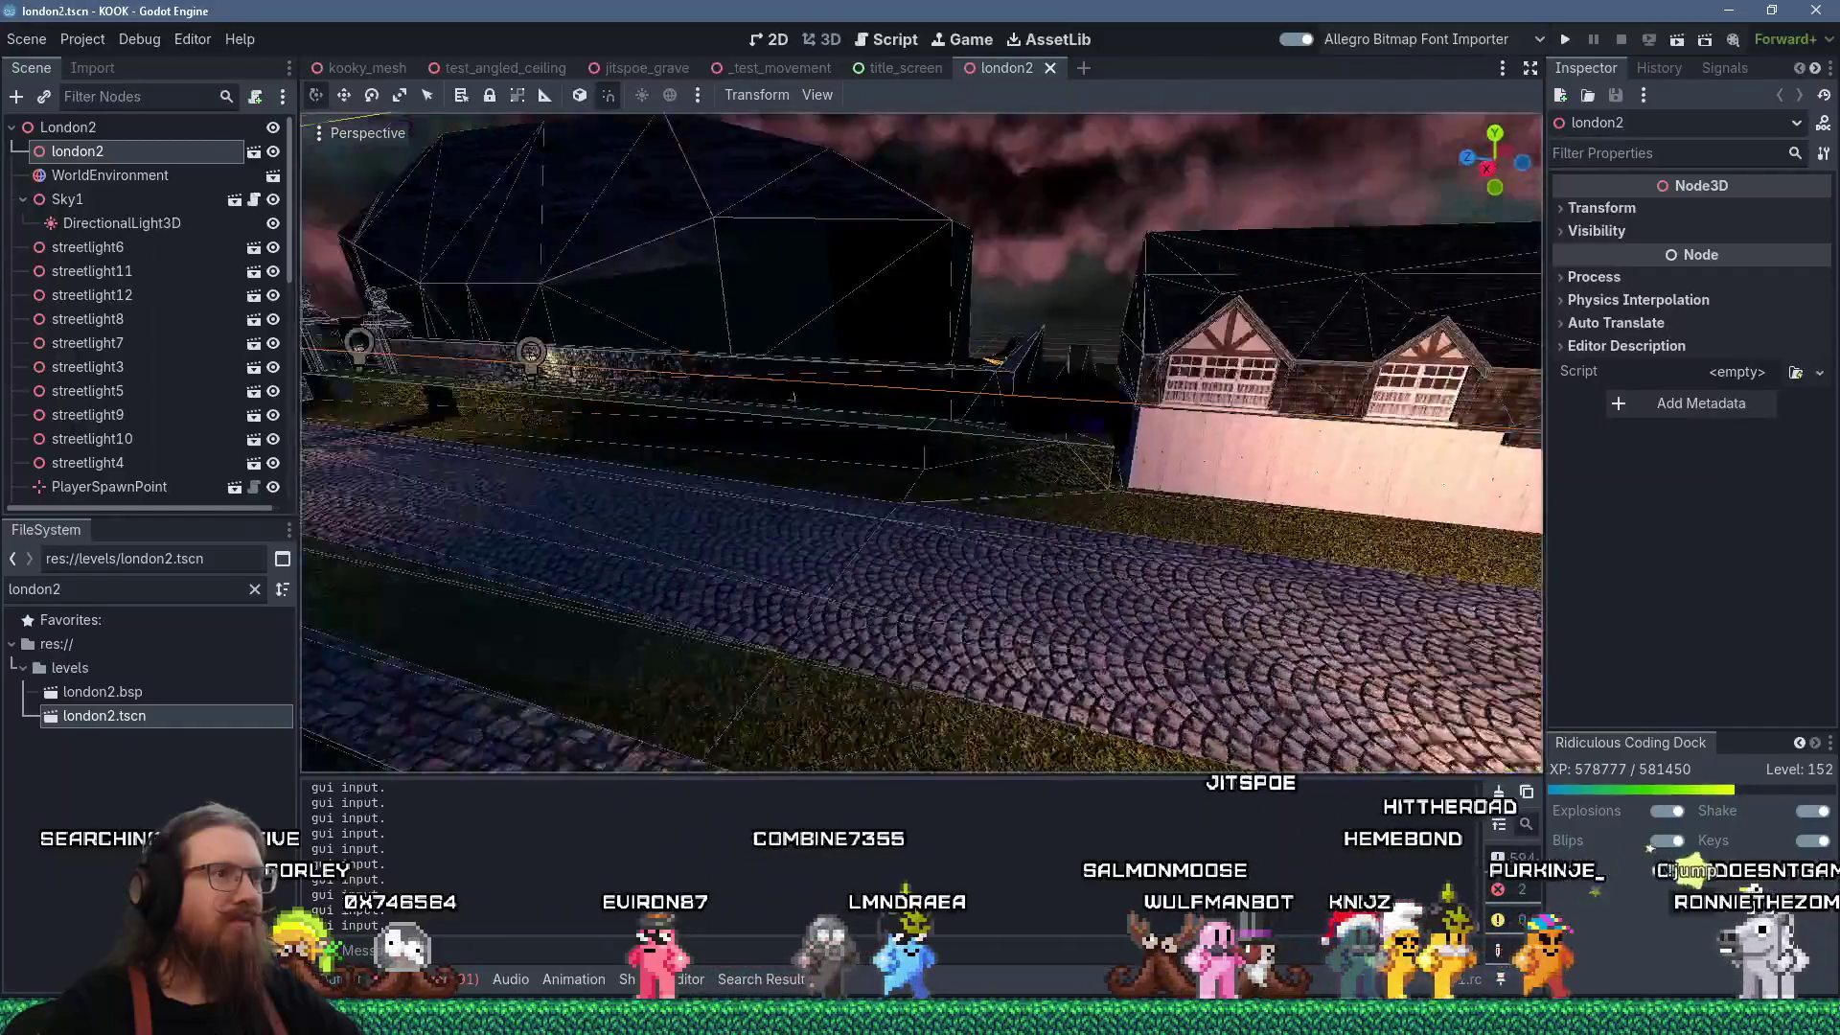
{"action": "scroll", "coordinate": [1081, 426], "scroll_direction": "down", "scroll_amount": 3}
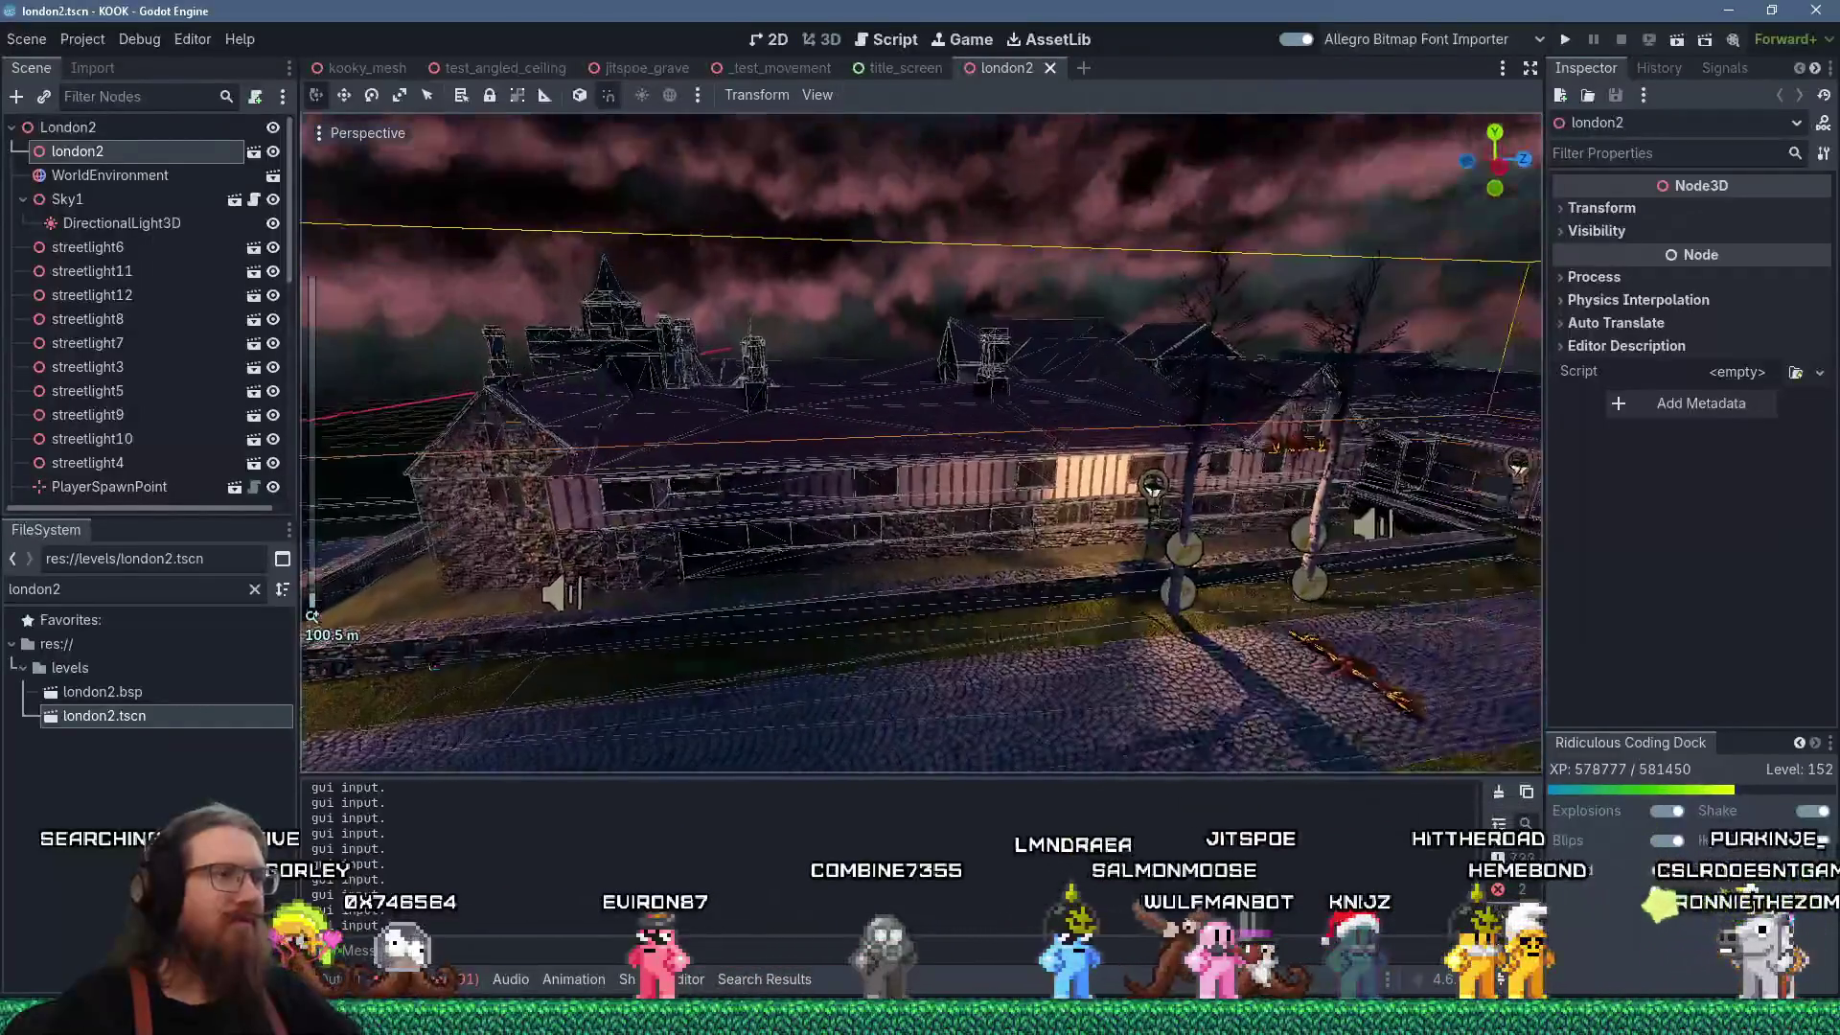
{"action": "scroll", "coordinate": [969, 433], "scroll_direction": "up", "scroll_amount": 2}
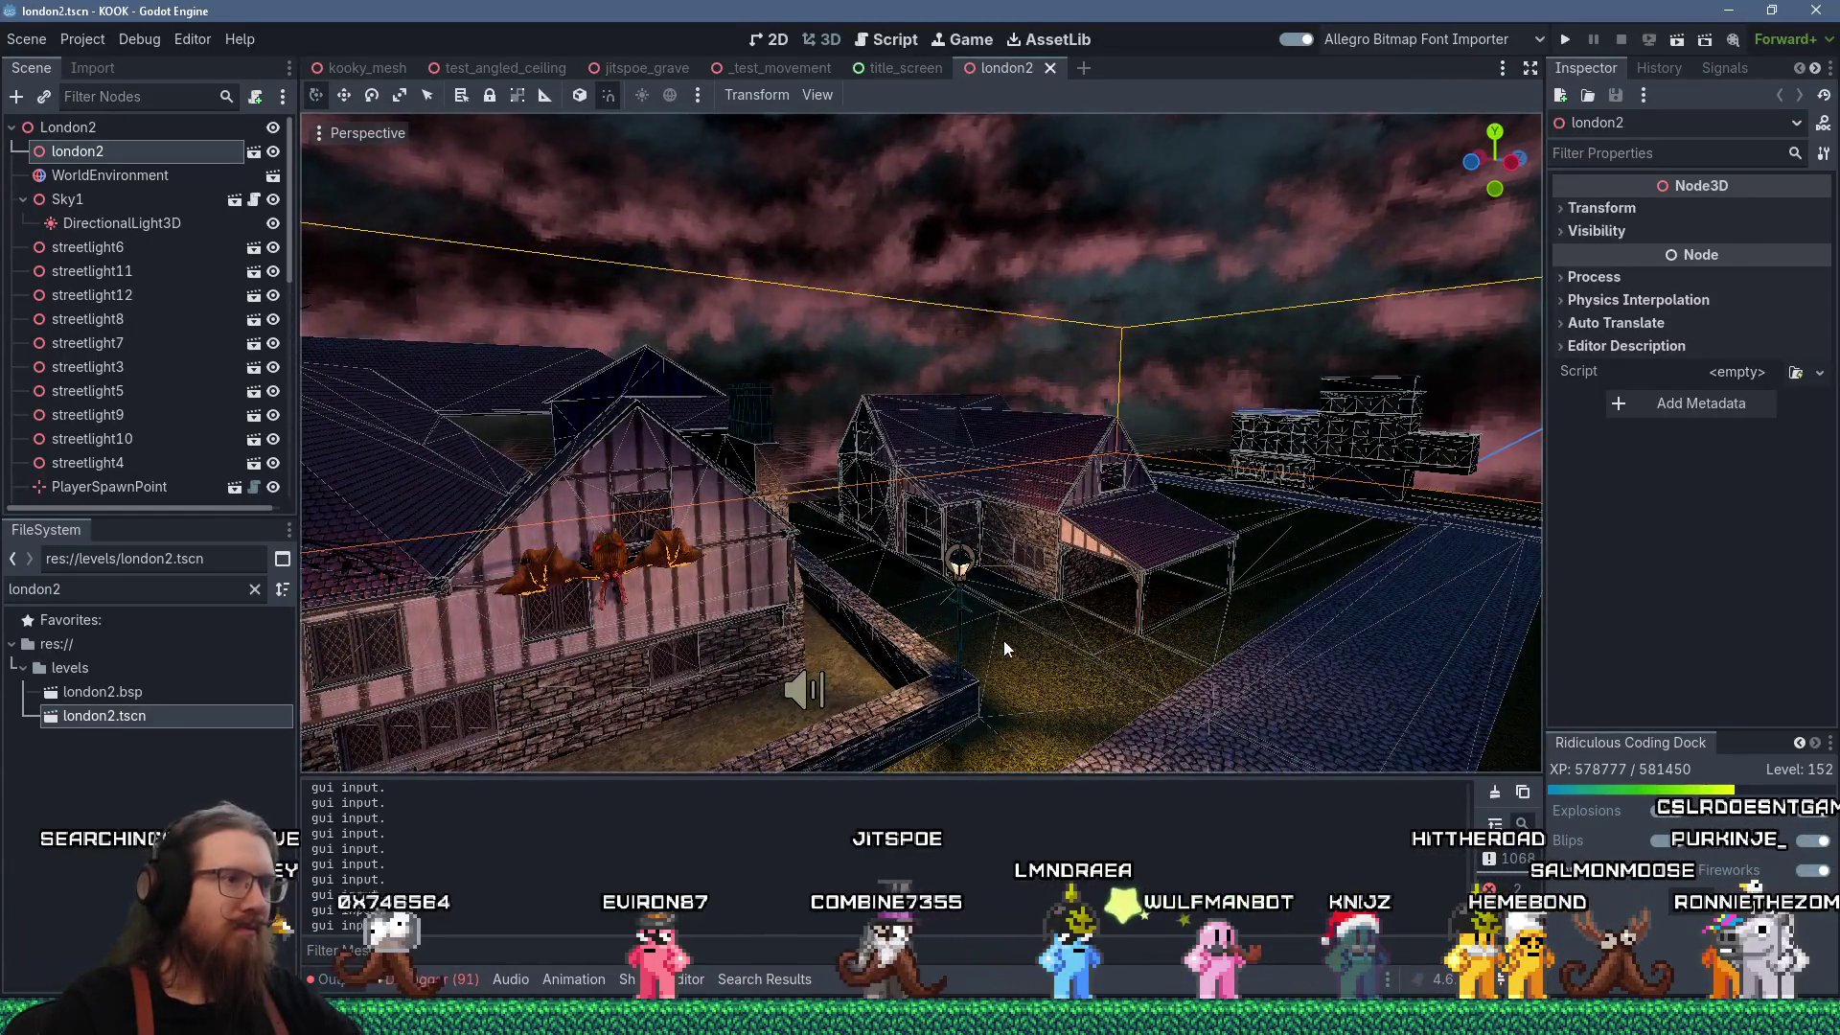
{"action": "left_click", "coordinate": [974, 663]}
{"action": "left_click", "coordinate": [963, 671]}
{"action": "left_click", "coordinate": [980, 665]}
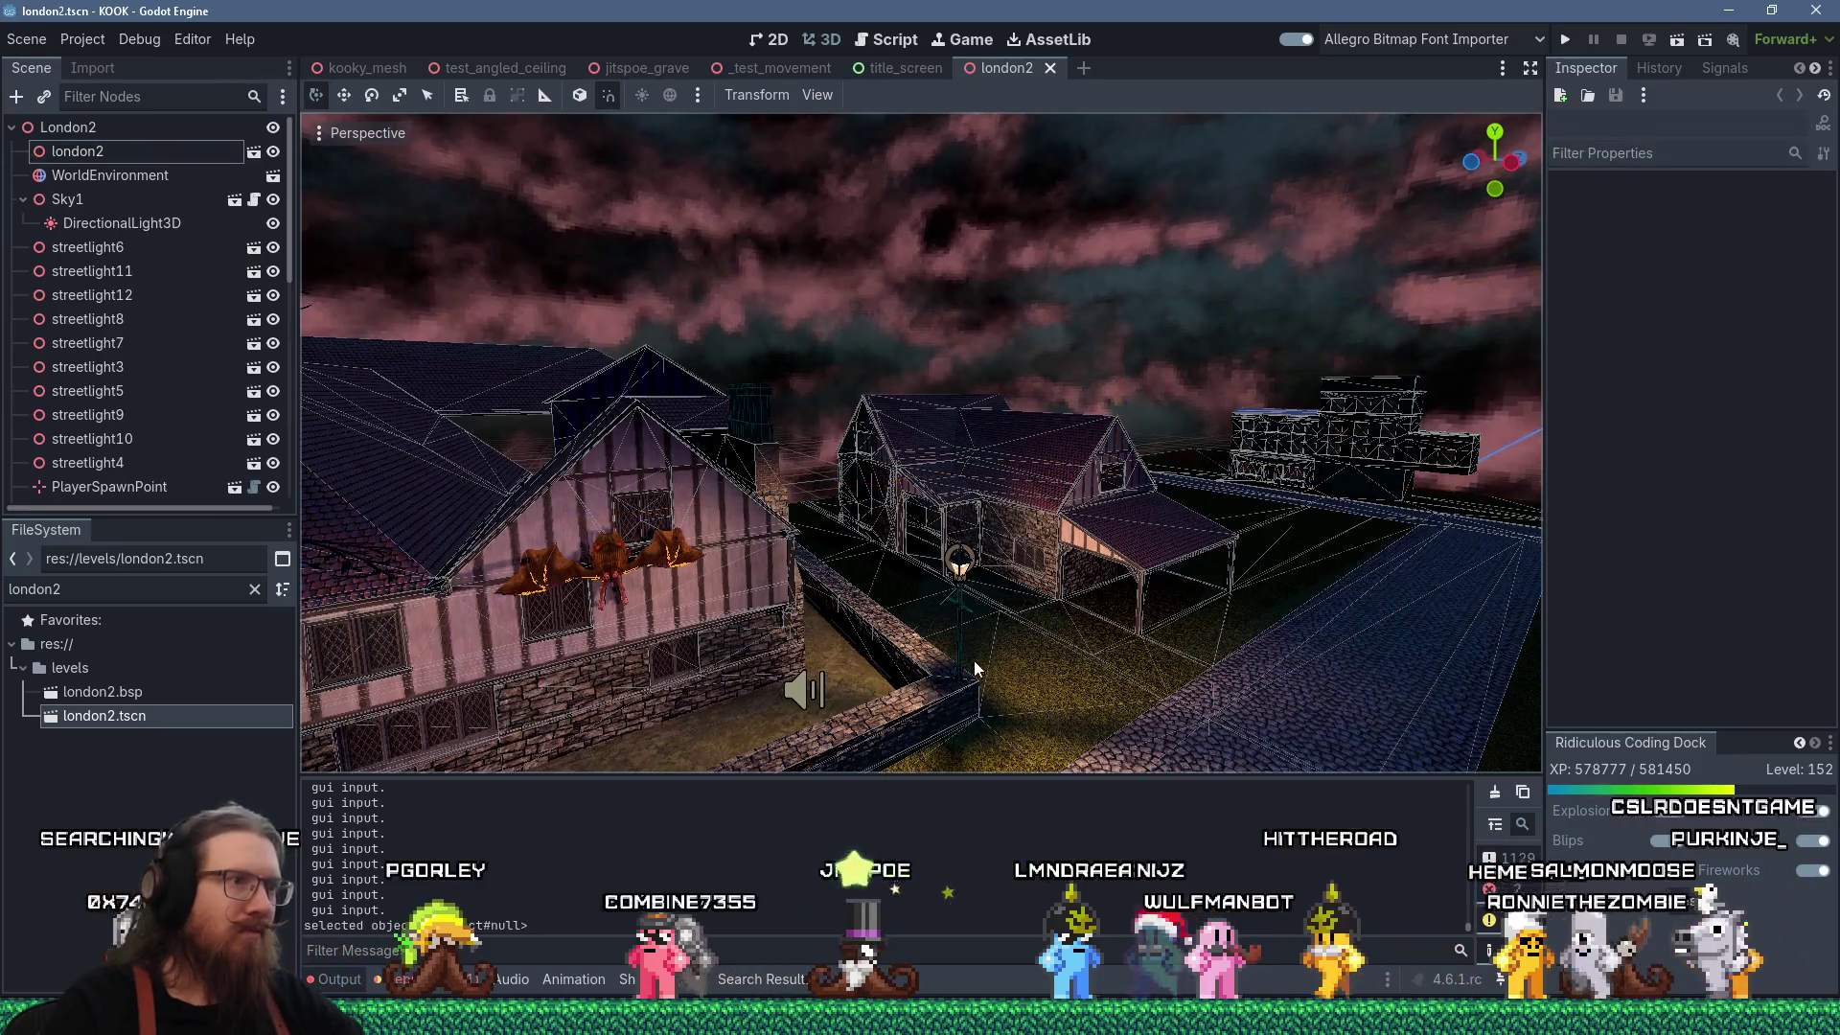
{"action": "scroll", "coordinate": [986, 652], "scroll_direction": "up", "scroll_amount": 2}
{"action": "left_click", "coordinate": [1104, 340]}
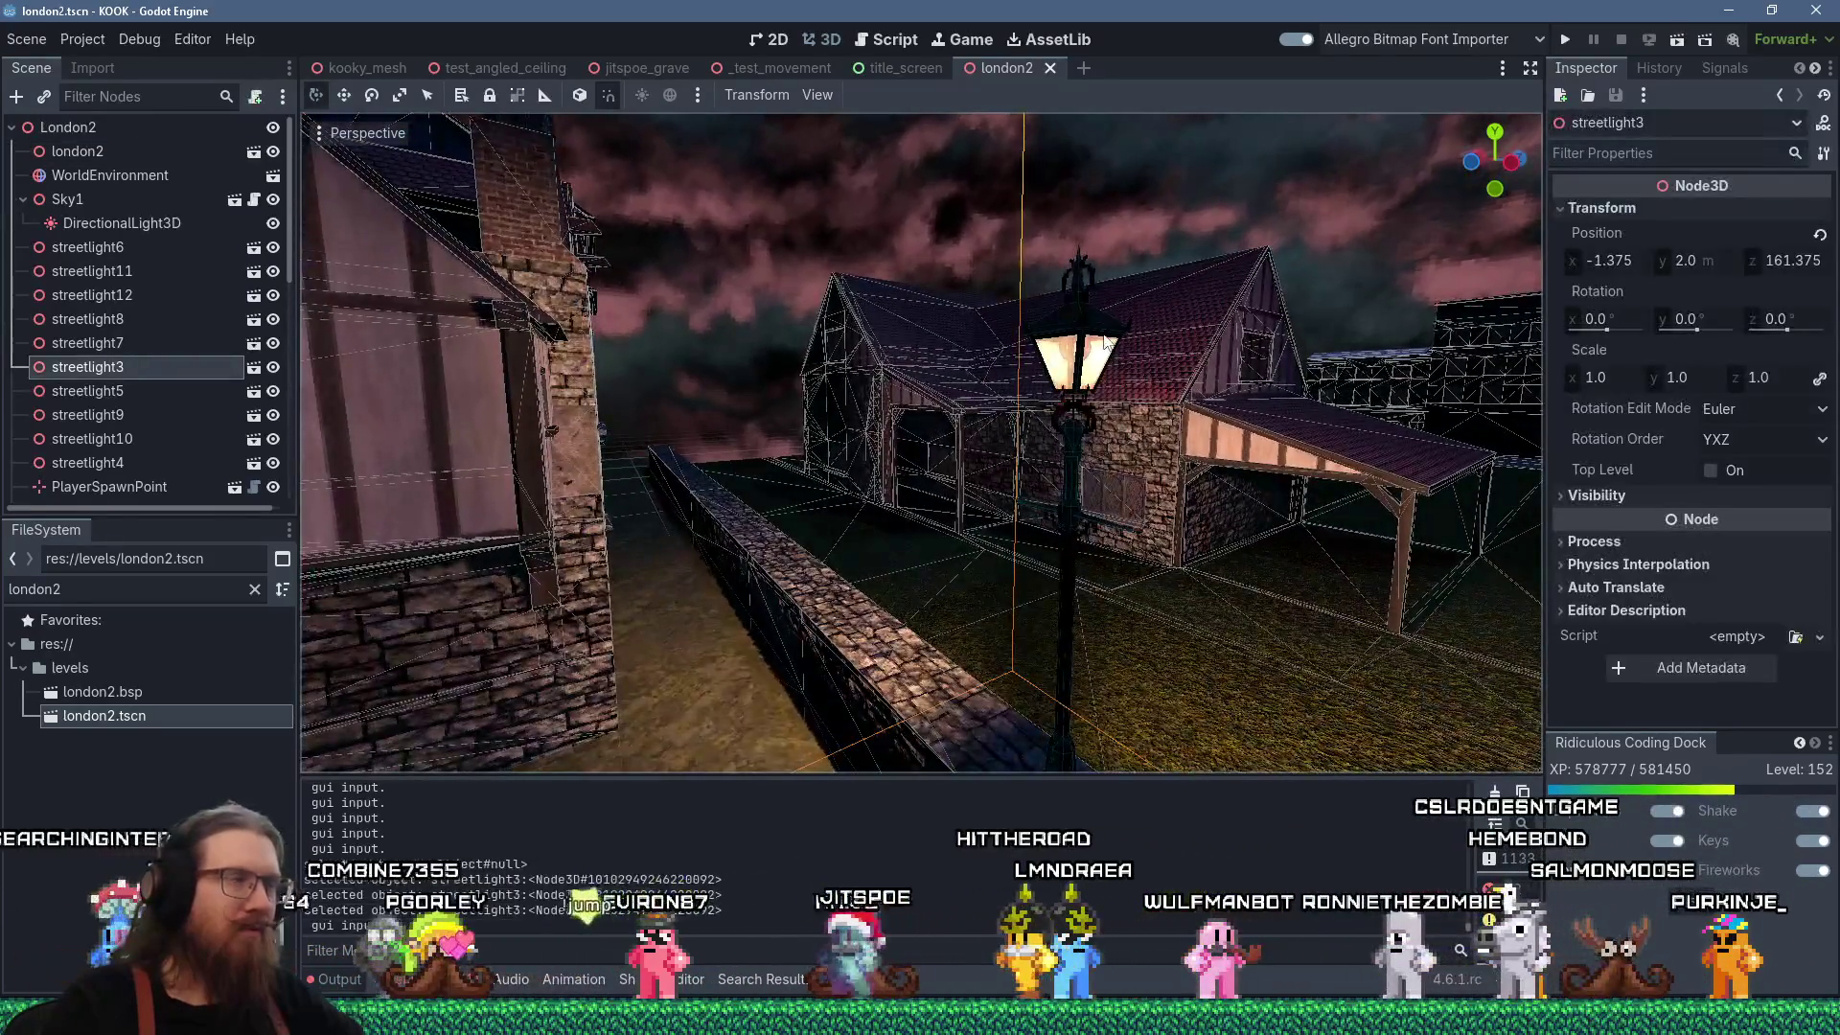
{"action": "scroll", "coordinate": [1095, 353], "scroll_direction": "down", "scroll_amount": 5}
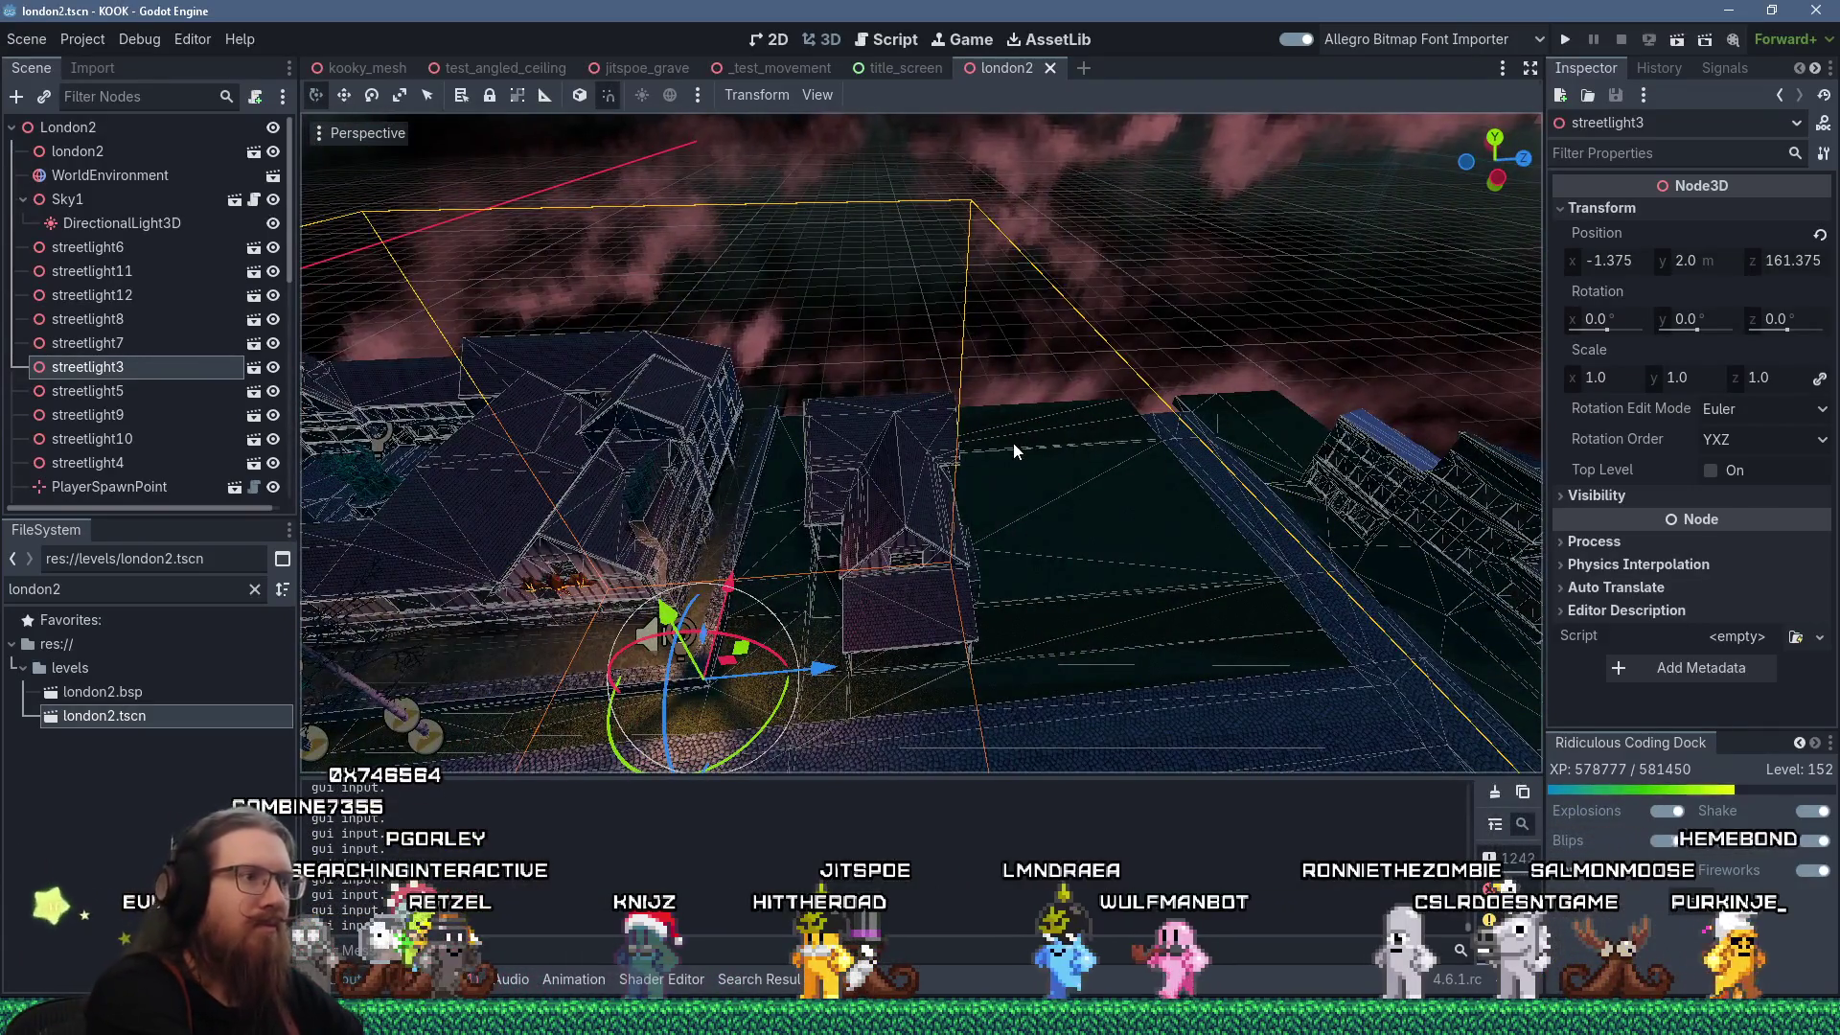
{"action": "key", "text": "ctrl+d"}
{"action": "left_click_drag", "start_coordinate": [819, 668], "coordinate": [1496, 640]}
Face the Casual Café, shift streetlight13 along the X axis, then switch to the reference photo.
{"action": "scroll", "coordinate": [1111, 489], "scroll_direction": "up", "scroll_amount": 5}
{"action": "scroll", "coordinate": [1127, 487], "scroll_direction": "up", "scroll_amount": 4}
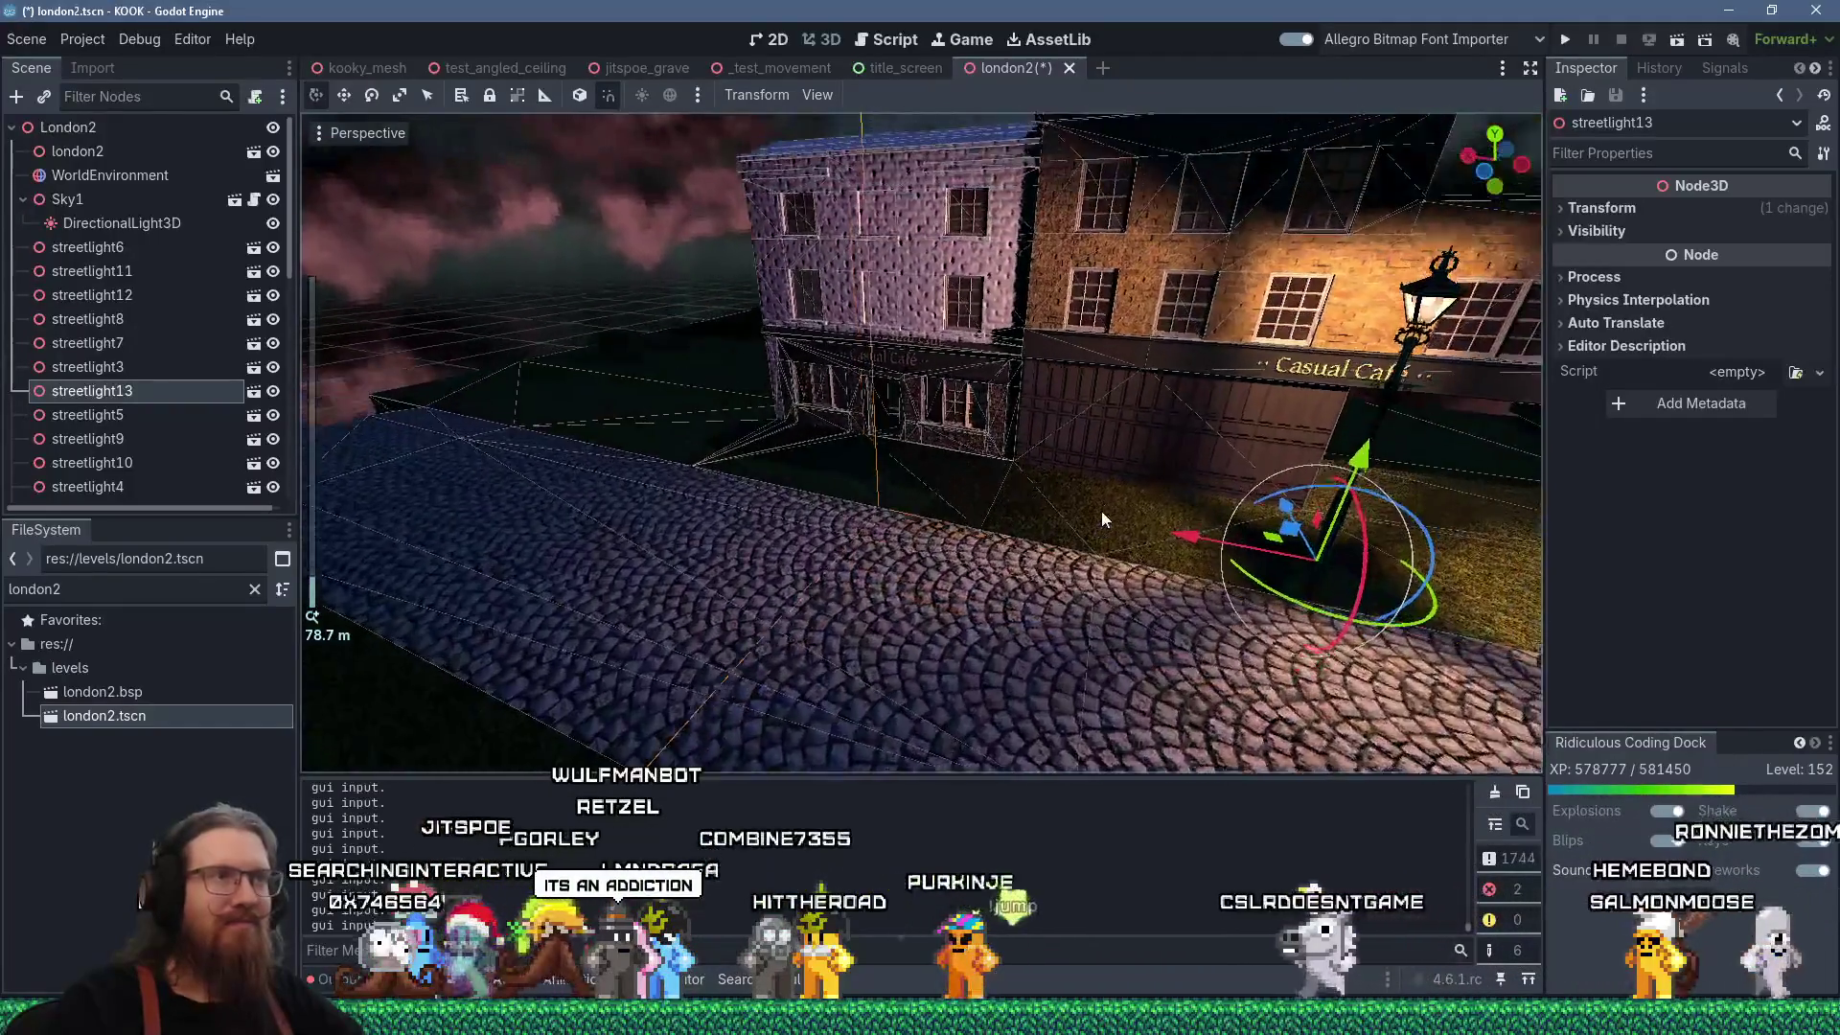
{"action": "scroll", "coordinate": [1106, 514], "scroll_direction": "up", "scroll_amount": 4}
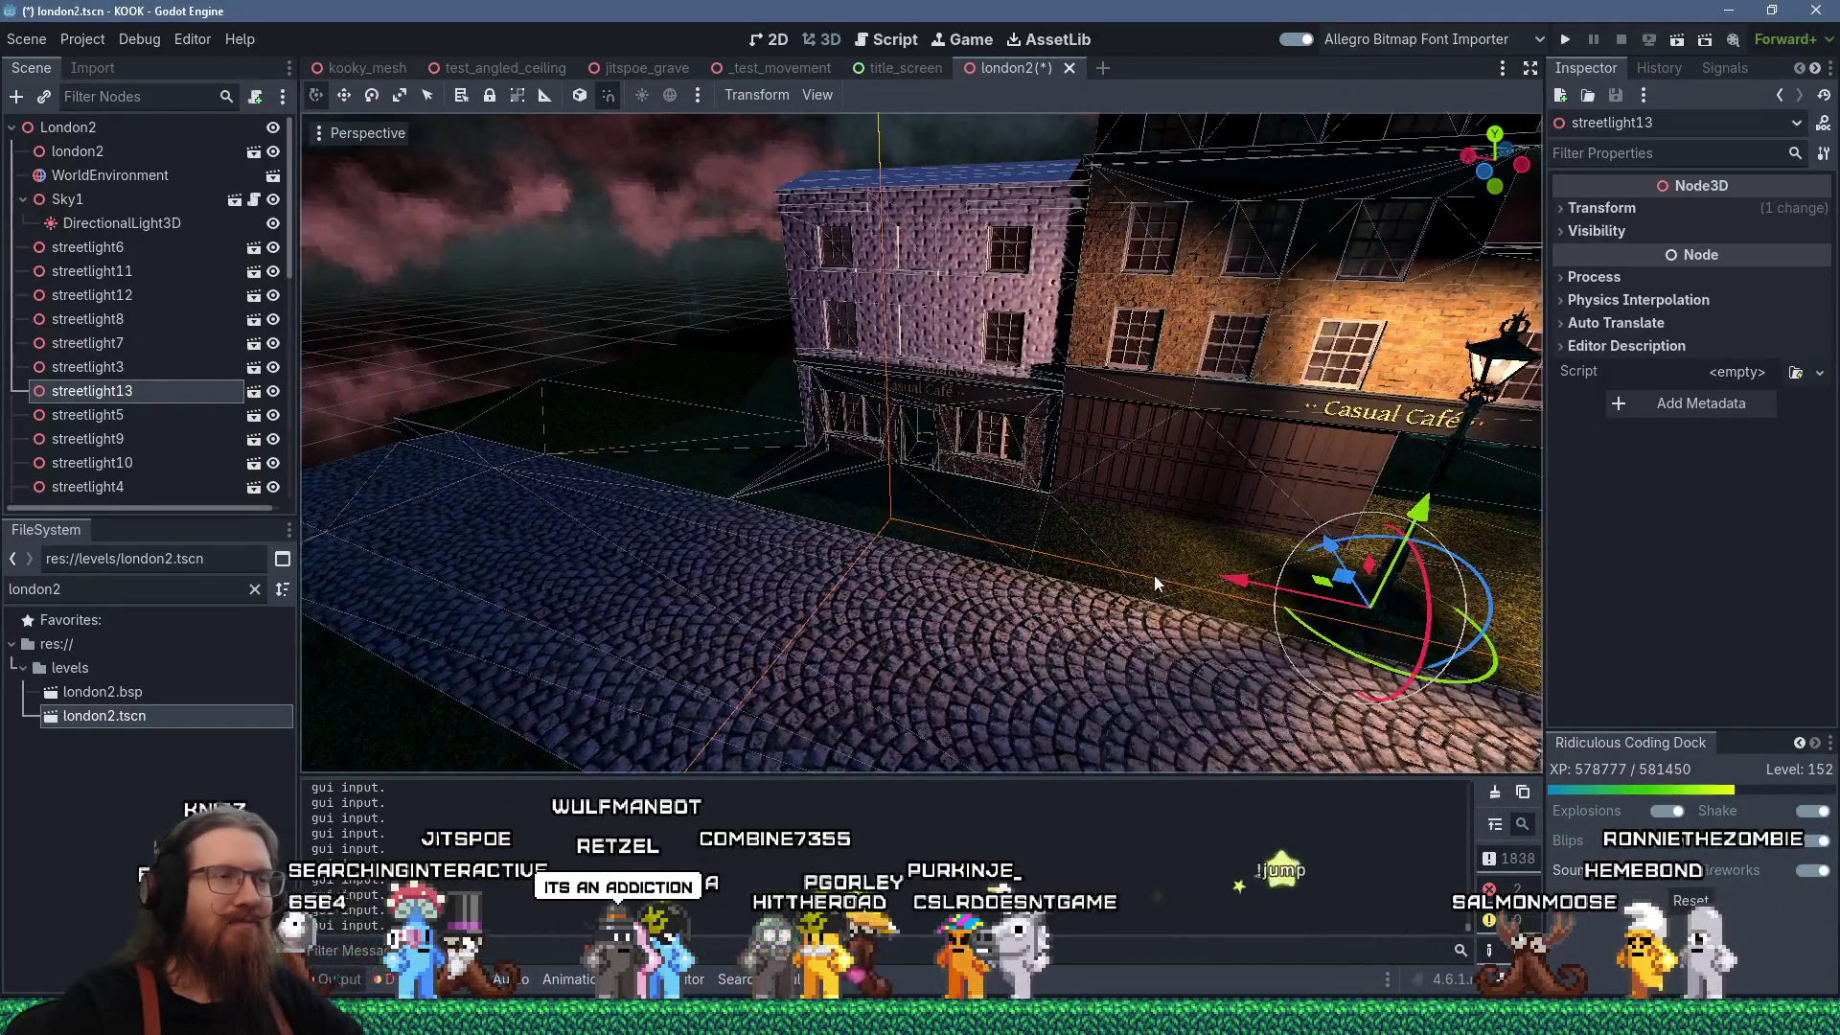
{"action": "scroll", "coordinate": [1173, 556], "scroll_direction": "up", "scroll_amount": 3}
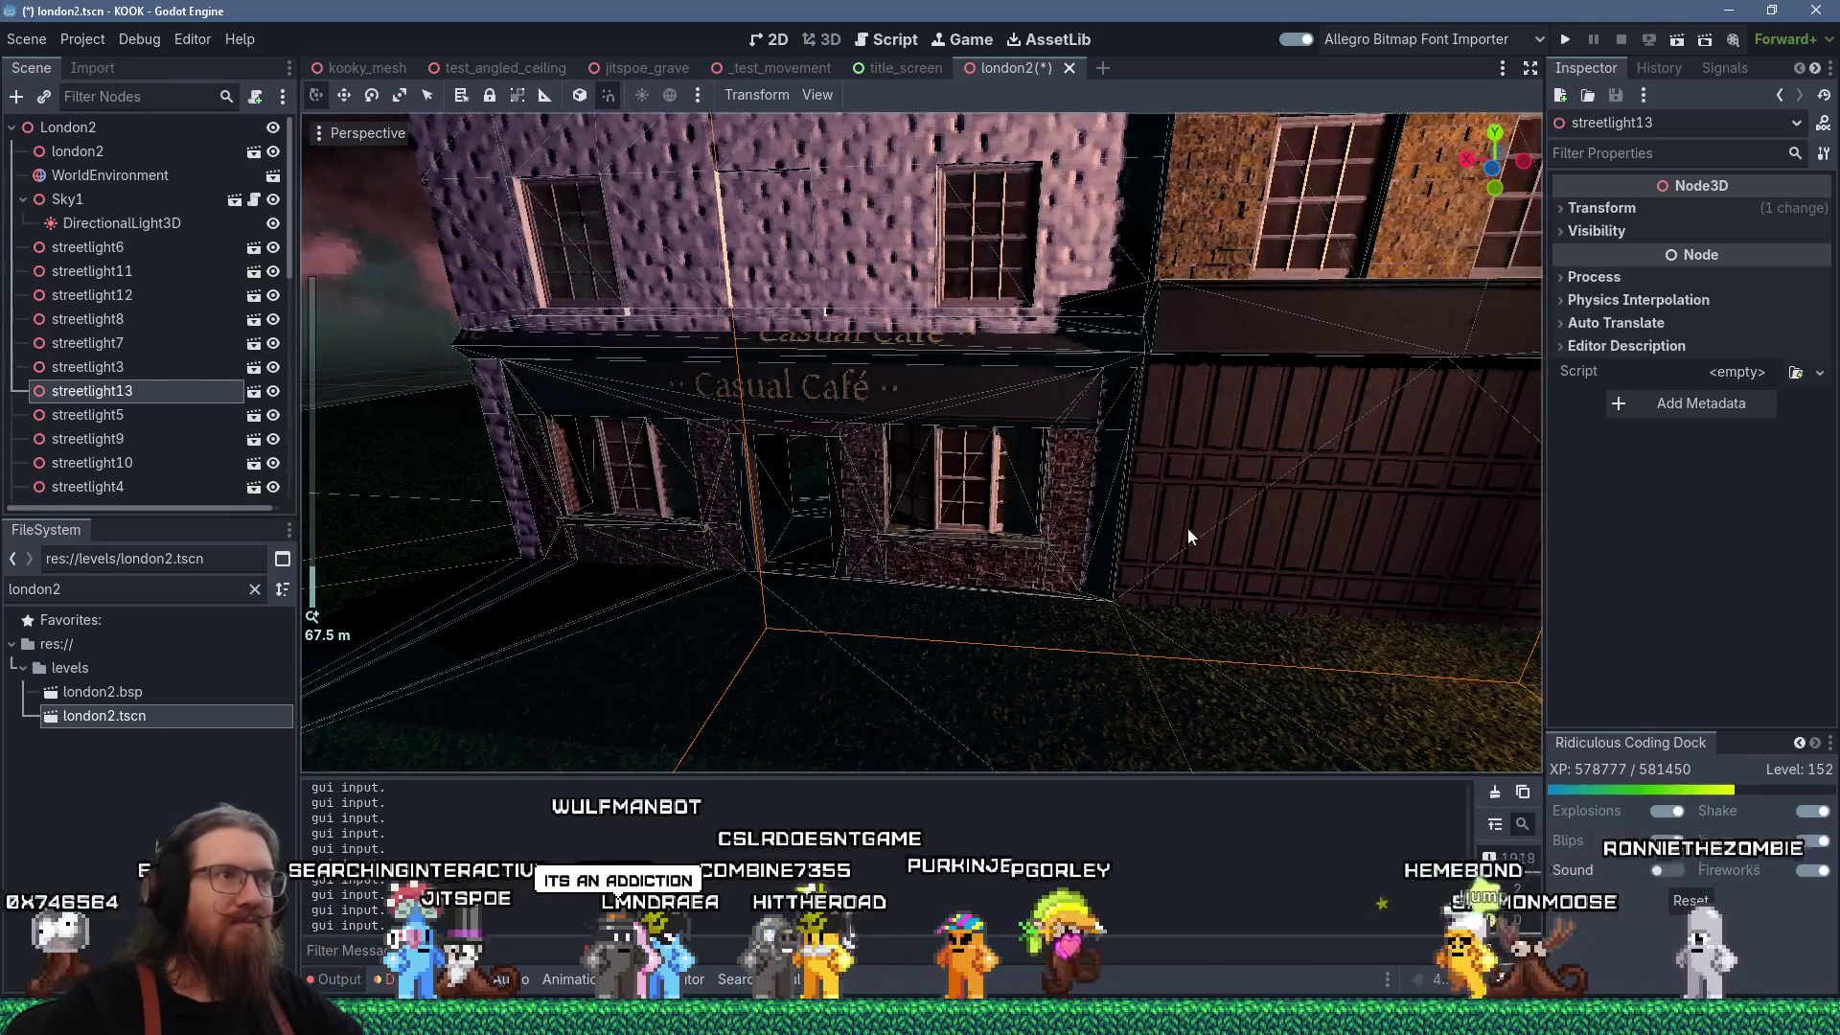
{"action": "mouse_move", "coordinate": [1187, 527]}
{"action": "left_mouse_down"}
{"action": "mouse_move", "coordinate": [1135, 536]}
{"action": "mouse_move", "coordinate": [1120, 571]}
{"action": "left_mouse_up"}
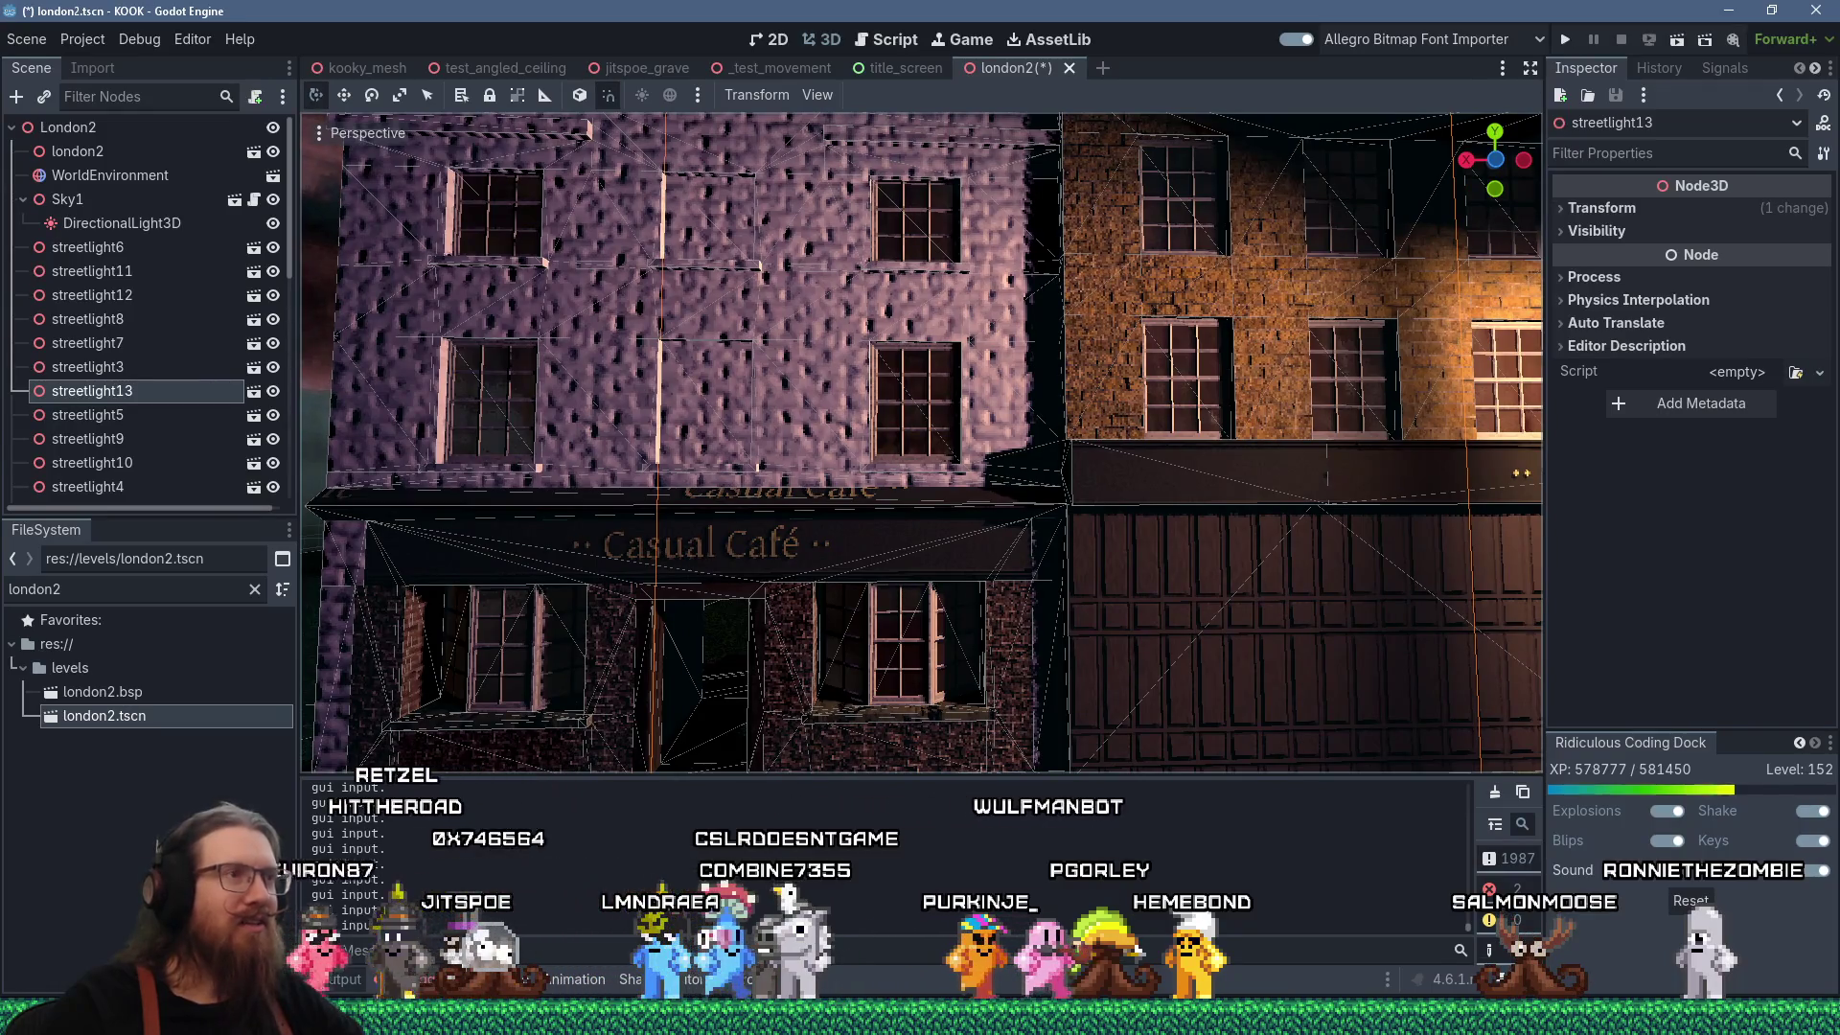
{"action": "mouse_move", "coordinate": [1107, 545]}
{"action": "left_mouse_down"}
{"action": "mouse_move", "coordinate": [1142, 544]}
{"action": "mouse_move", "coordinate": [1102, 538]}
{"action": "left_mouse_up"}
{"action": "scroll", "coordinate": [1102, 538], "scroll_direction": "down", "scroll_amount": 8}
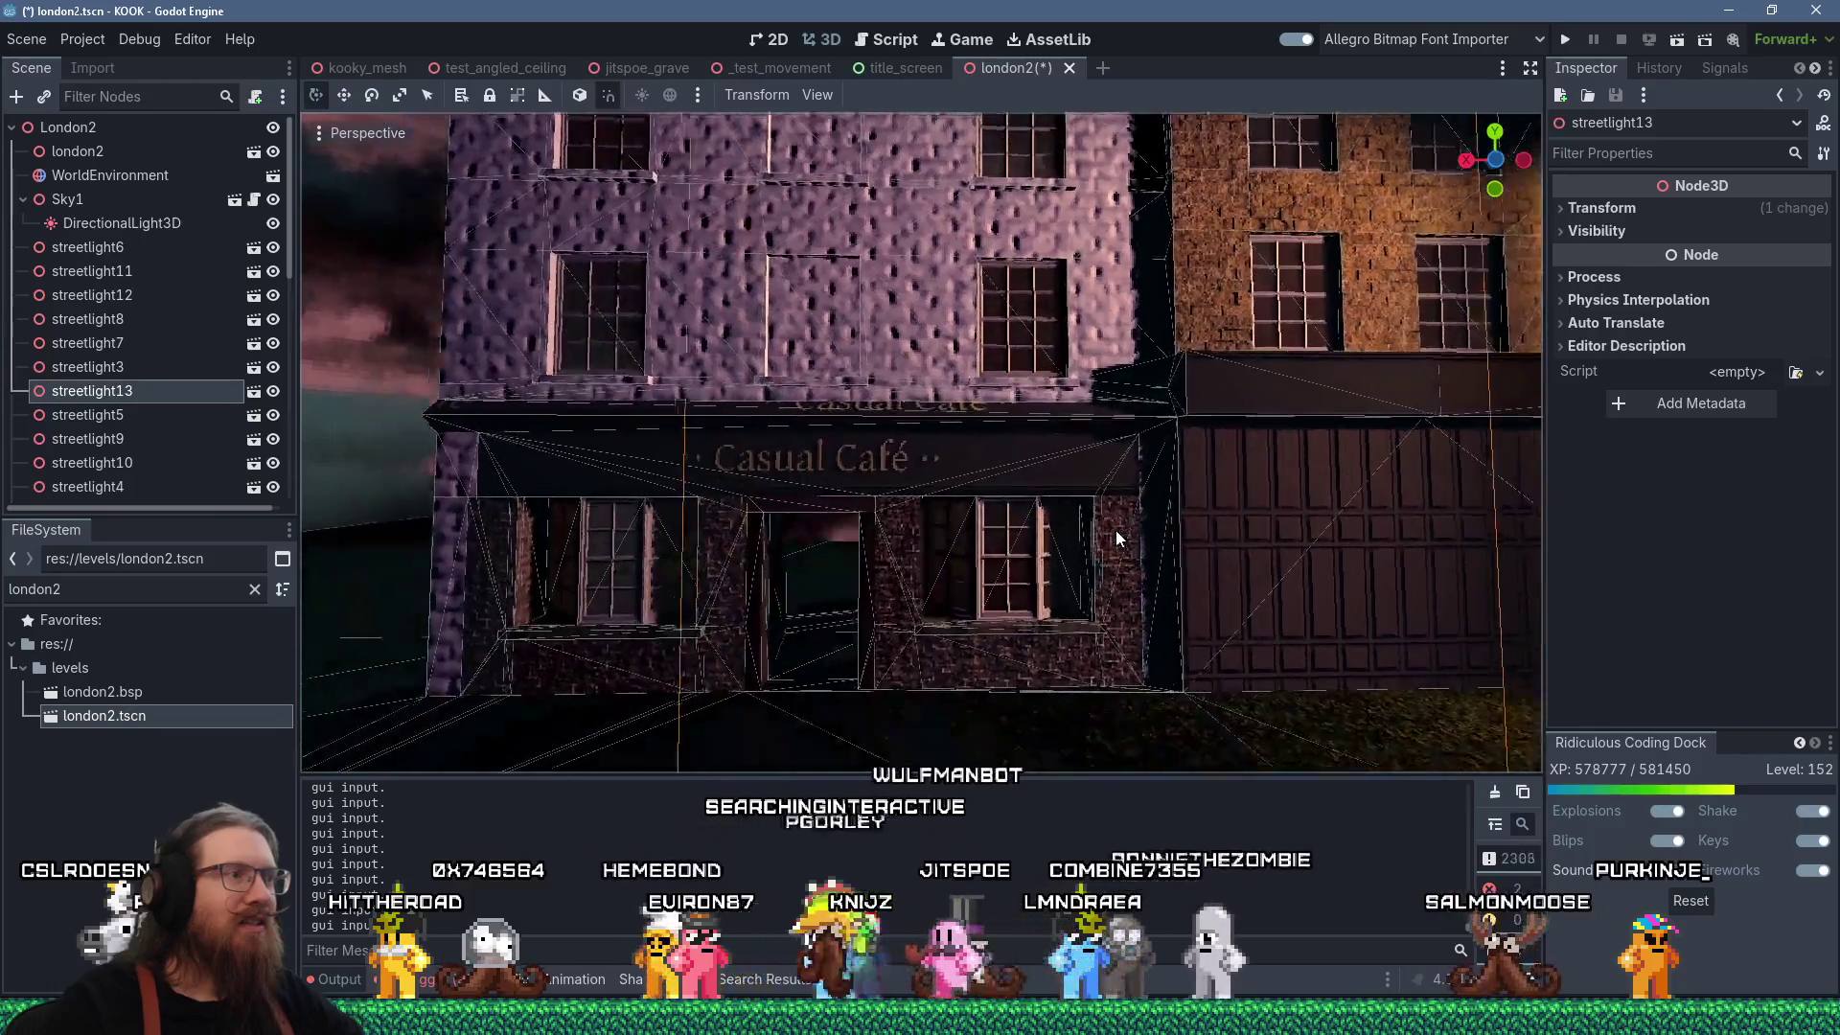
{"action": "scroll", "coordinate": [1117, 531], "scroll_direction": "up", "scroll_amount": 8}
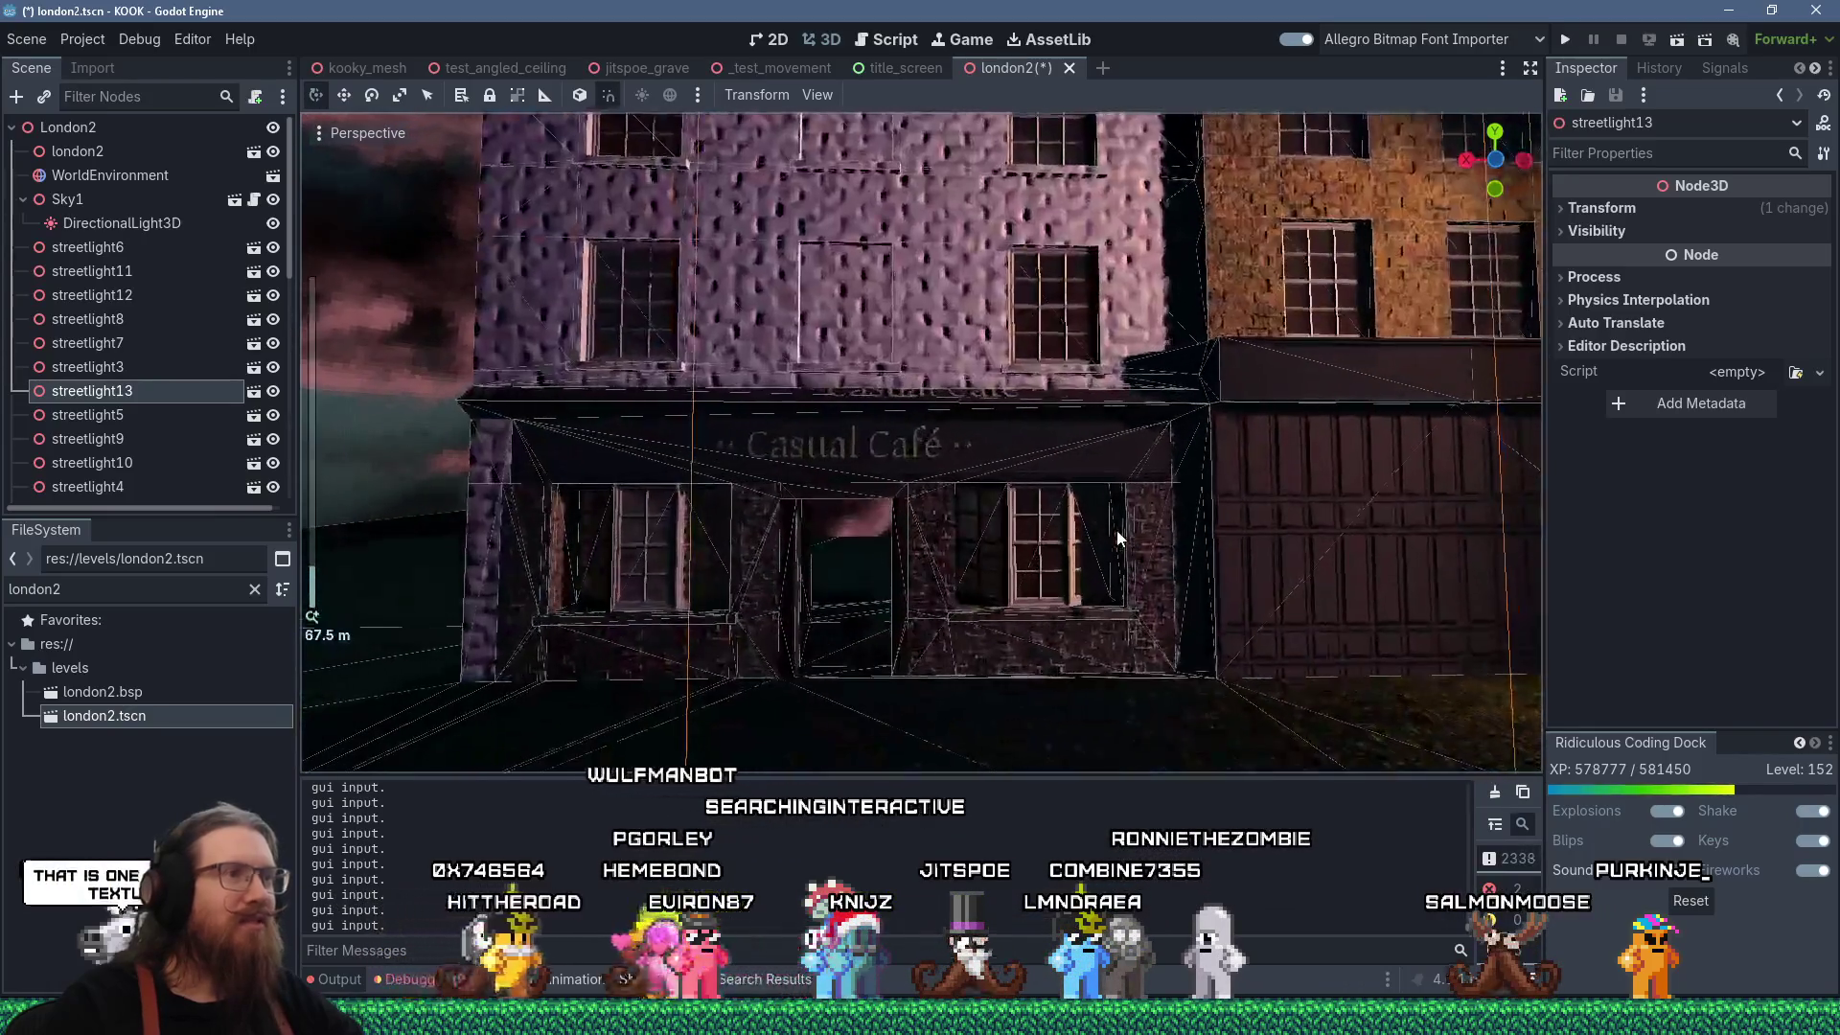
{"action": "scroll", "coordinate": [1048, 540], "scroll_direction": "down", "scroll_amount": 8}
{"action": "mouse_move", "coordinate": [1102, 604]}
{"action": "left_mouse_down"}
{"action": "mouse_move", "coordinate": [402, 609]}
{"action": "mouse_move", "coordinate": [431, 613]}
{"action": "left_mouse_up"}
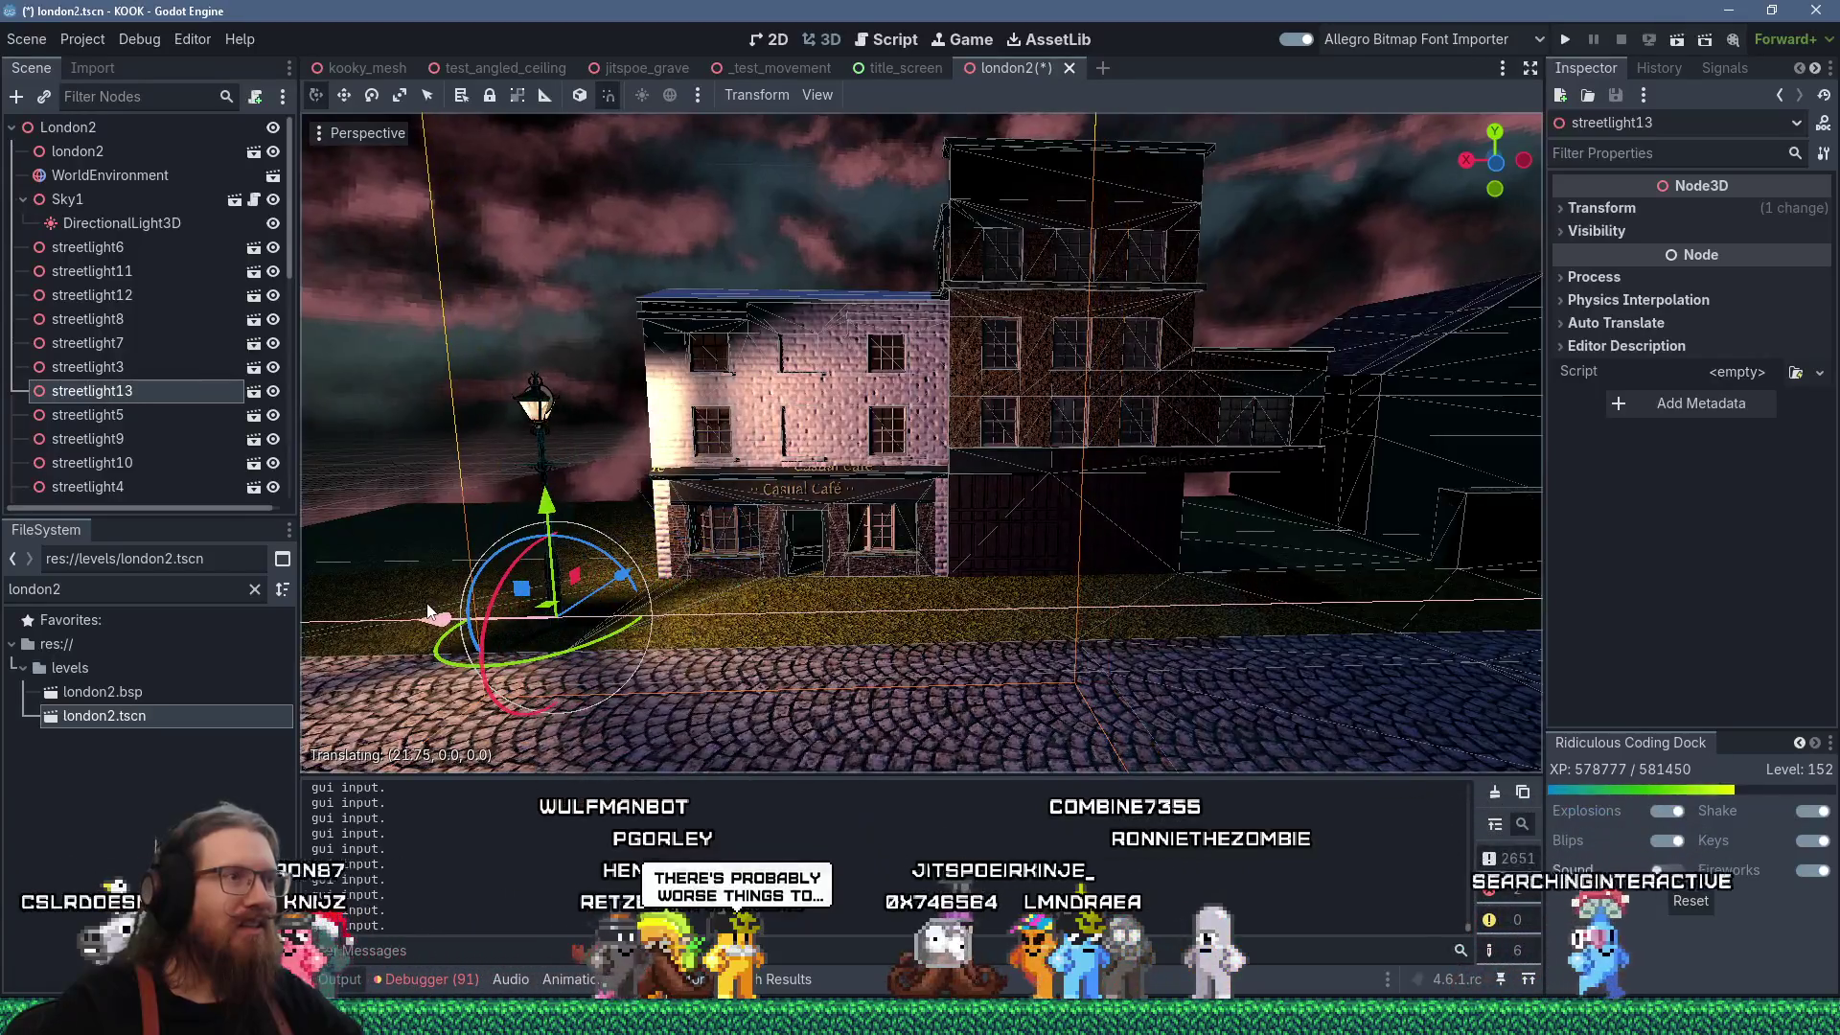
{"action": "scroll", "coordinate": [444, 590], "scroll_direction": "up", "scroll_amount": 6}
{"action": "key", "text": "alt+Tab"}
{"action": "key", "text": "Tab"}
{"action": "key", "text": "Tab"}
{"action": "key", "text": "Tab"}
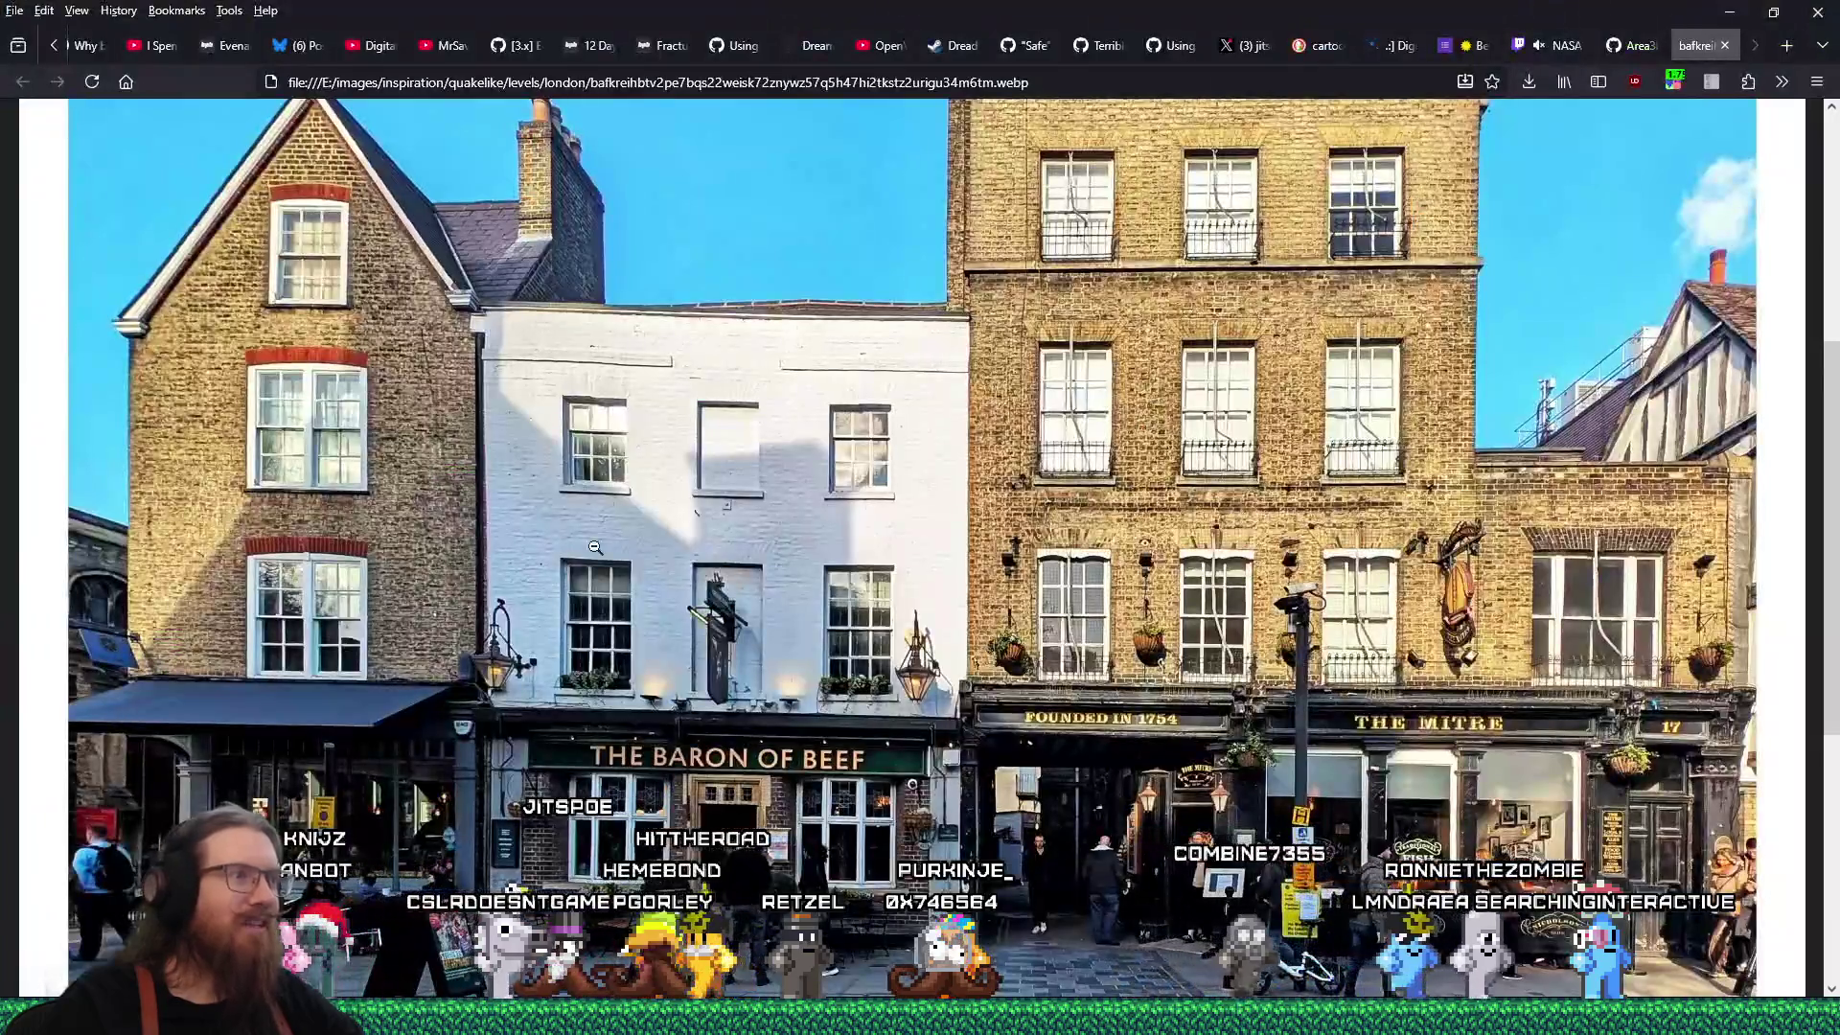
Leave the London reference photo and return to the Godot editor.
{"action": "key", "text": "alt+Tab"}
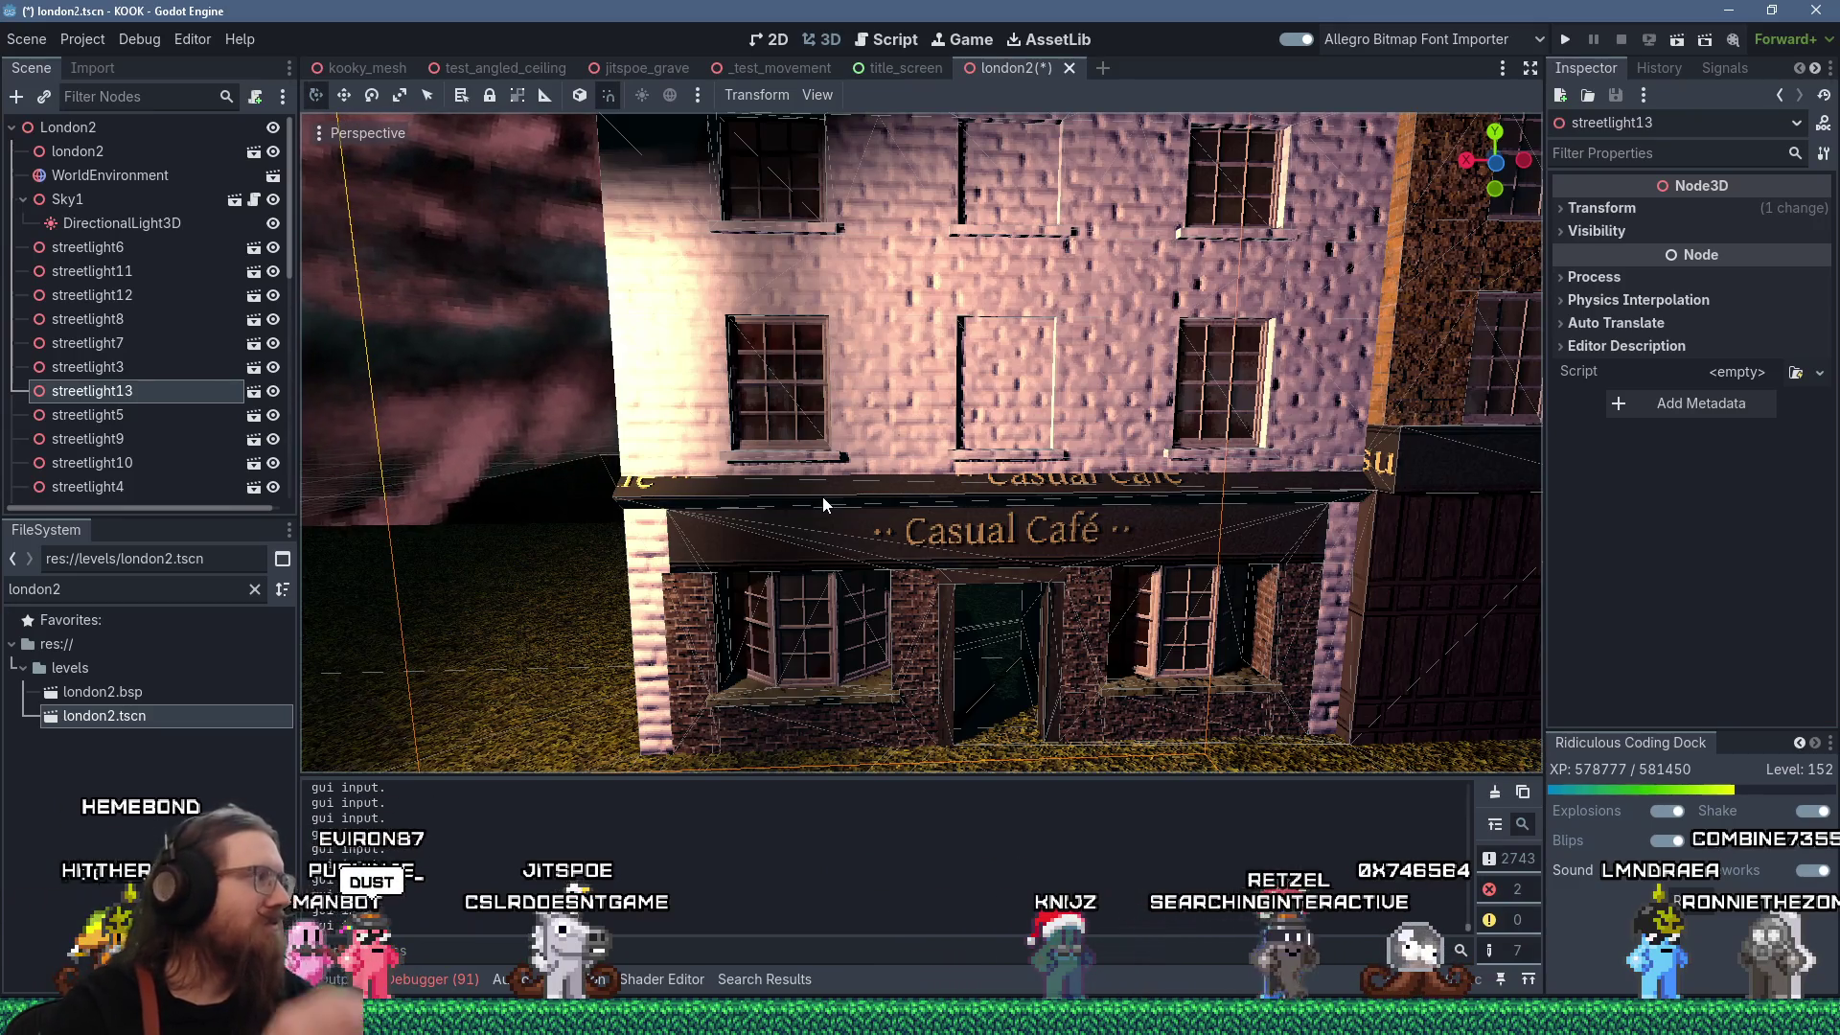
Fly the camera down and close to the café's white-brick facade, then bring up the window list.
{"action": "mouse_move", "coordinate": [822, 497]}
{"action": "left_mouse_down"}
{"action": "mouse_move", "coordinate": [870, 387]}
{"action": "mouse_move", "coordinate": [956, 448]}
{"action": "mouse_move", "coordinate": [954, 469]}
{"action": "left_mouse_up"}
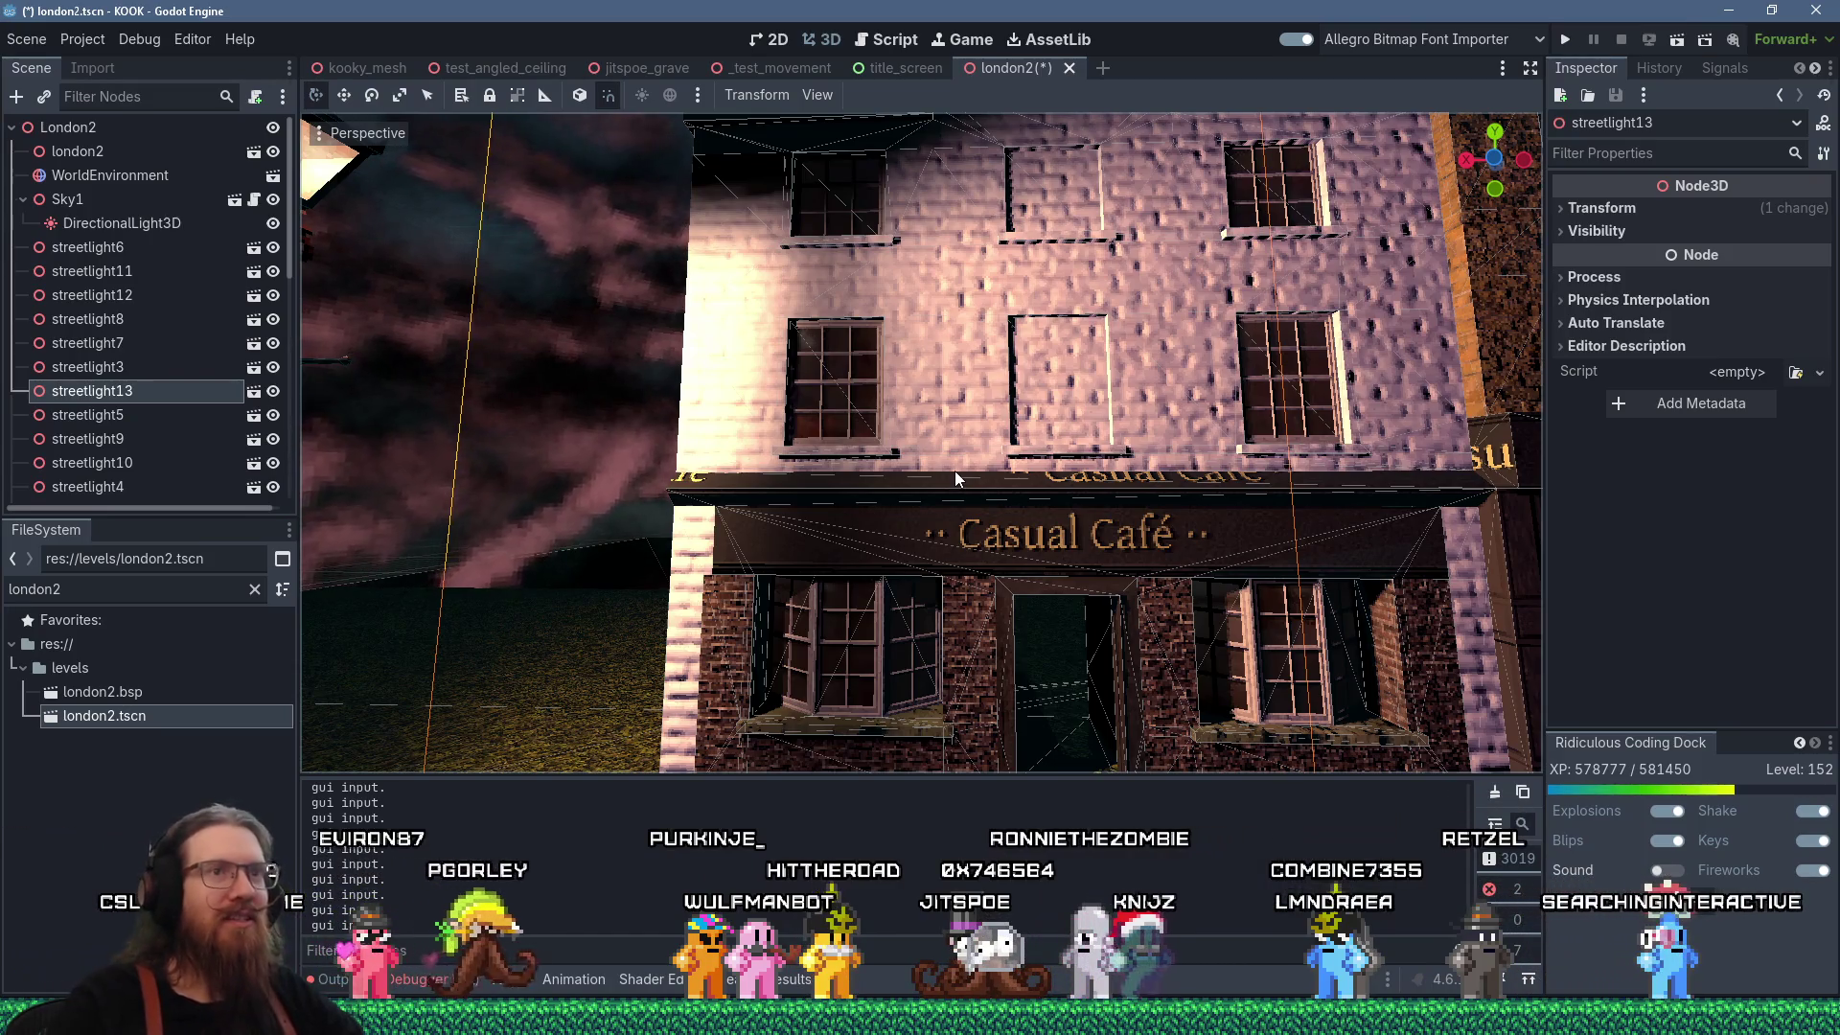
{"action": "left_click_drag", "start_coordinate": [954, 470], "coordinate": [985, 522]}
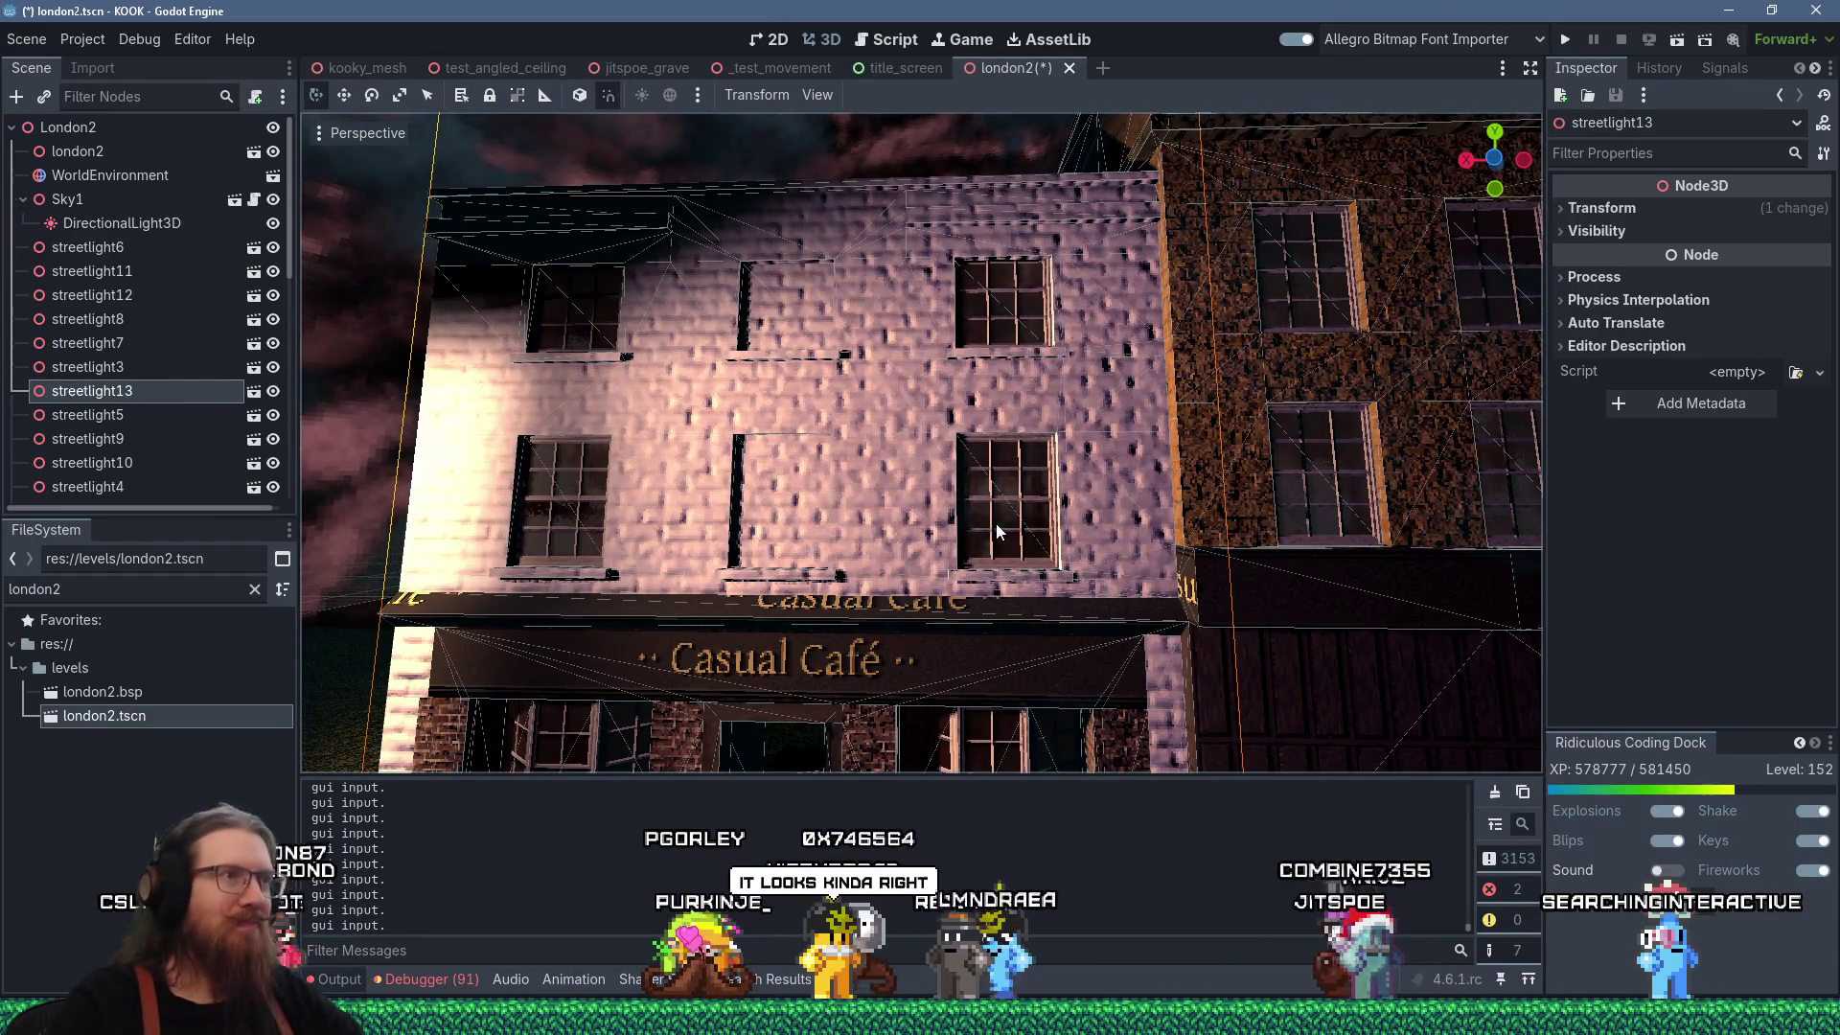
{"action": "key", "text": "alt+Tab"}
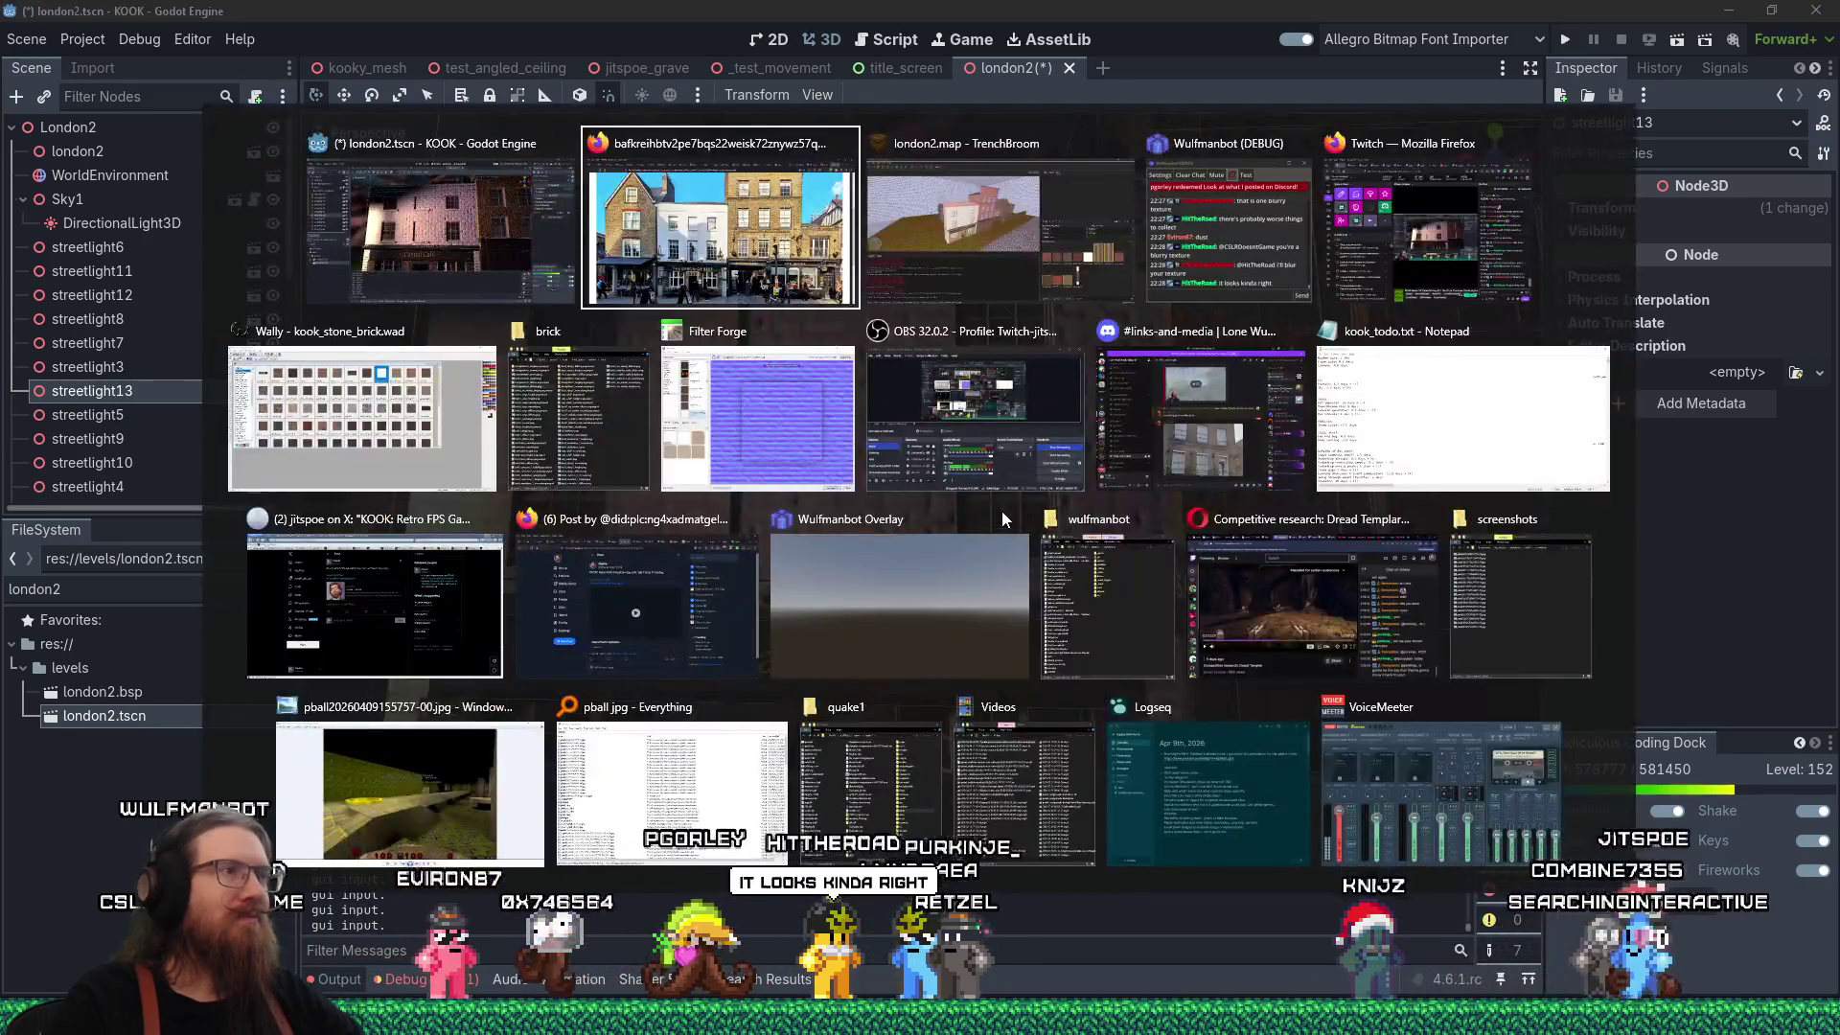
Switch to Filter Forge and set the brick filter's Repeat V to 16.
{"action": "key", "text": "alt+Tab"}
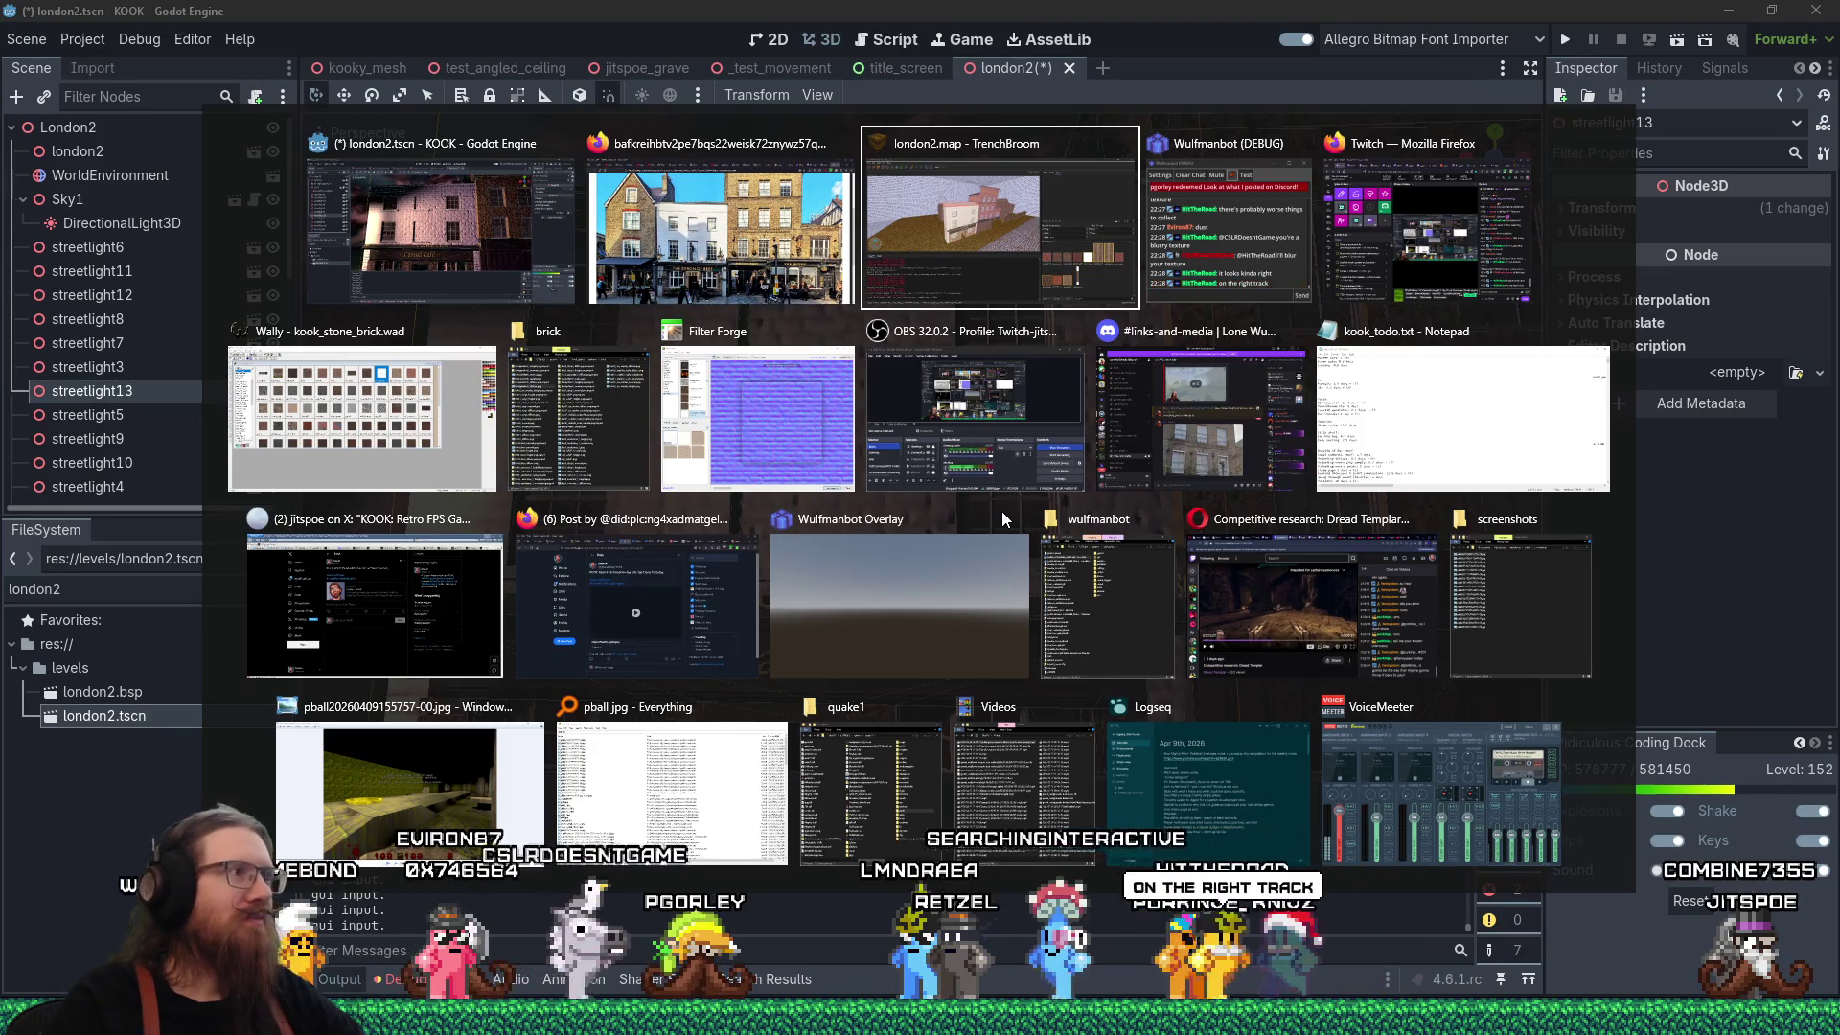
{"action": "left_click", "coordinate": [850, 436]}
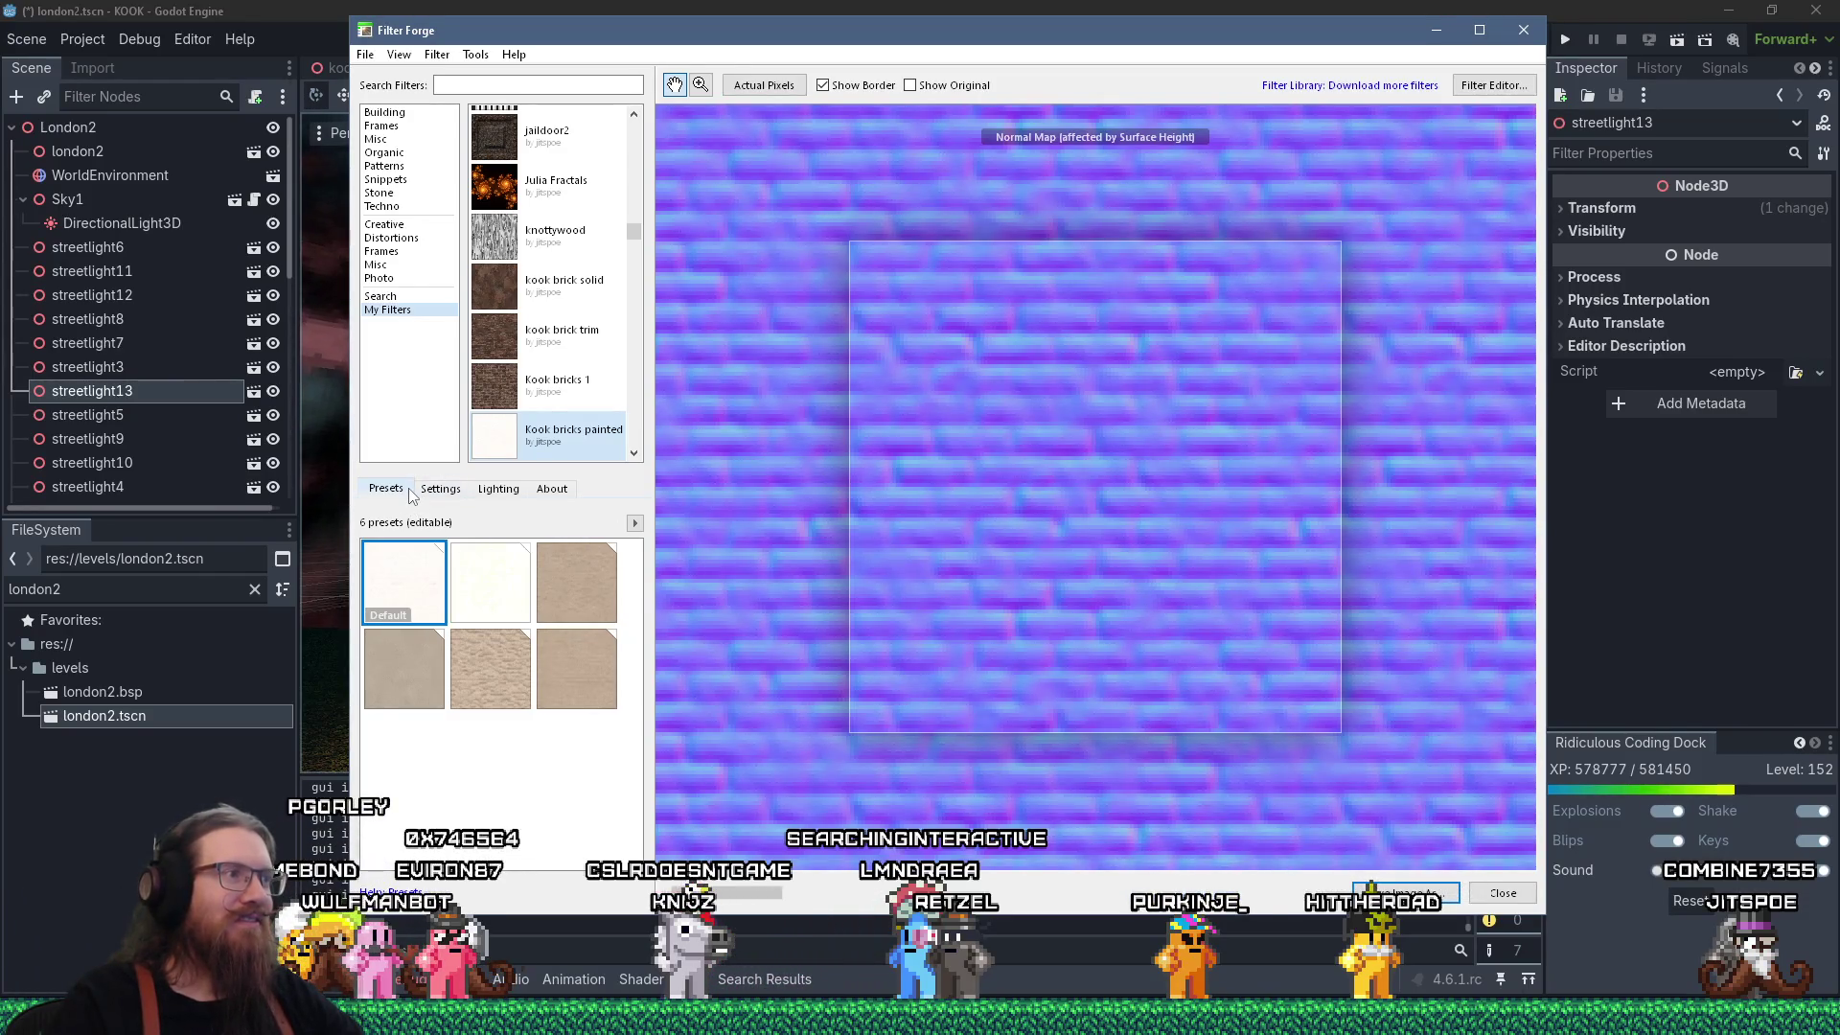
{"action": "left_click", "coordinate": [437, 487]}
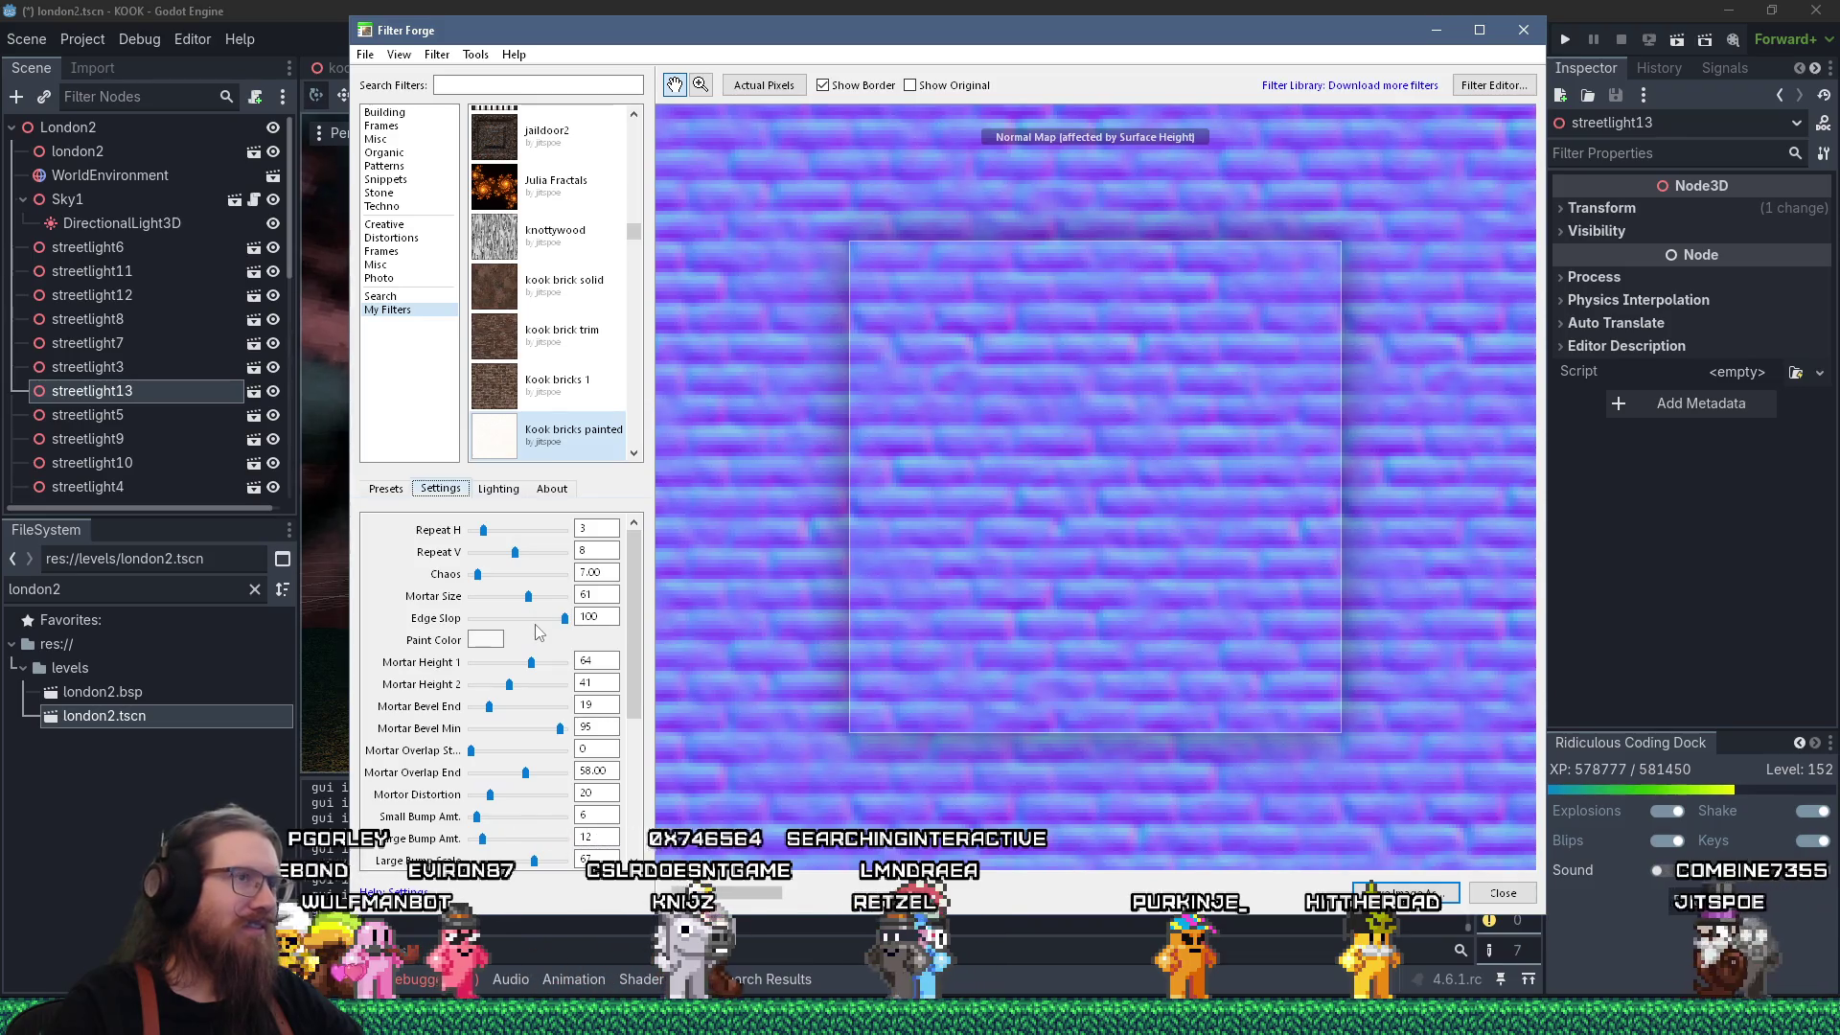
{"action": "left_click", "coordinate": [589, 530]}
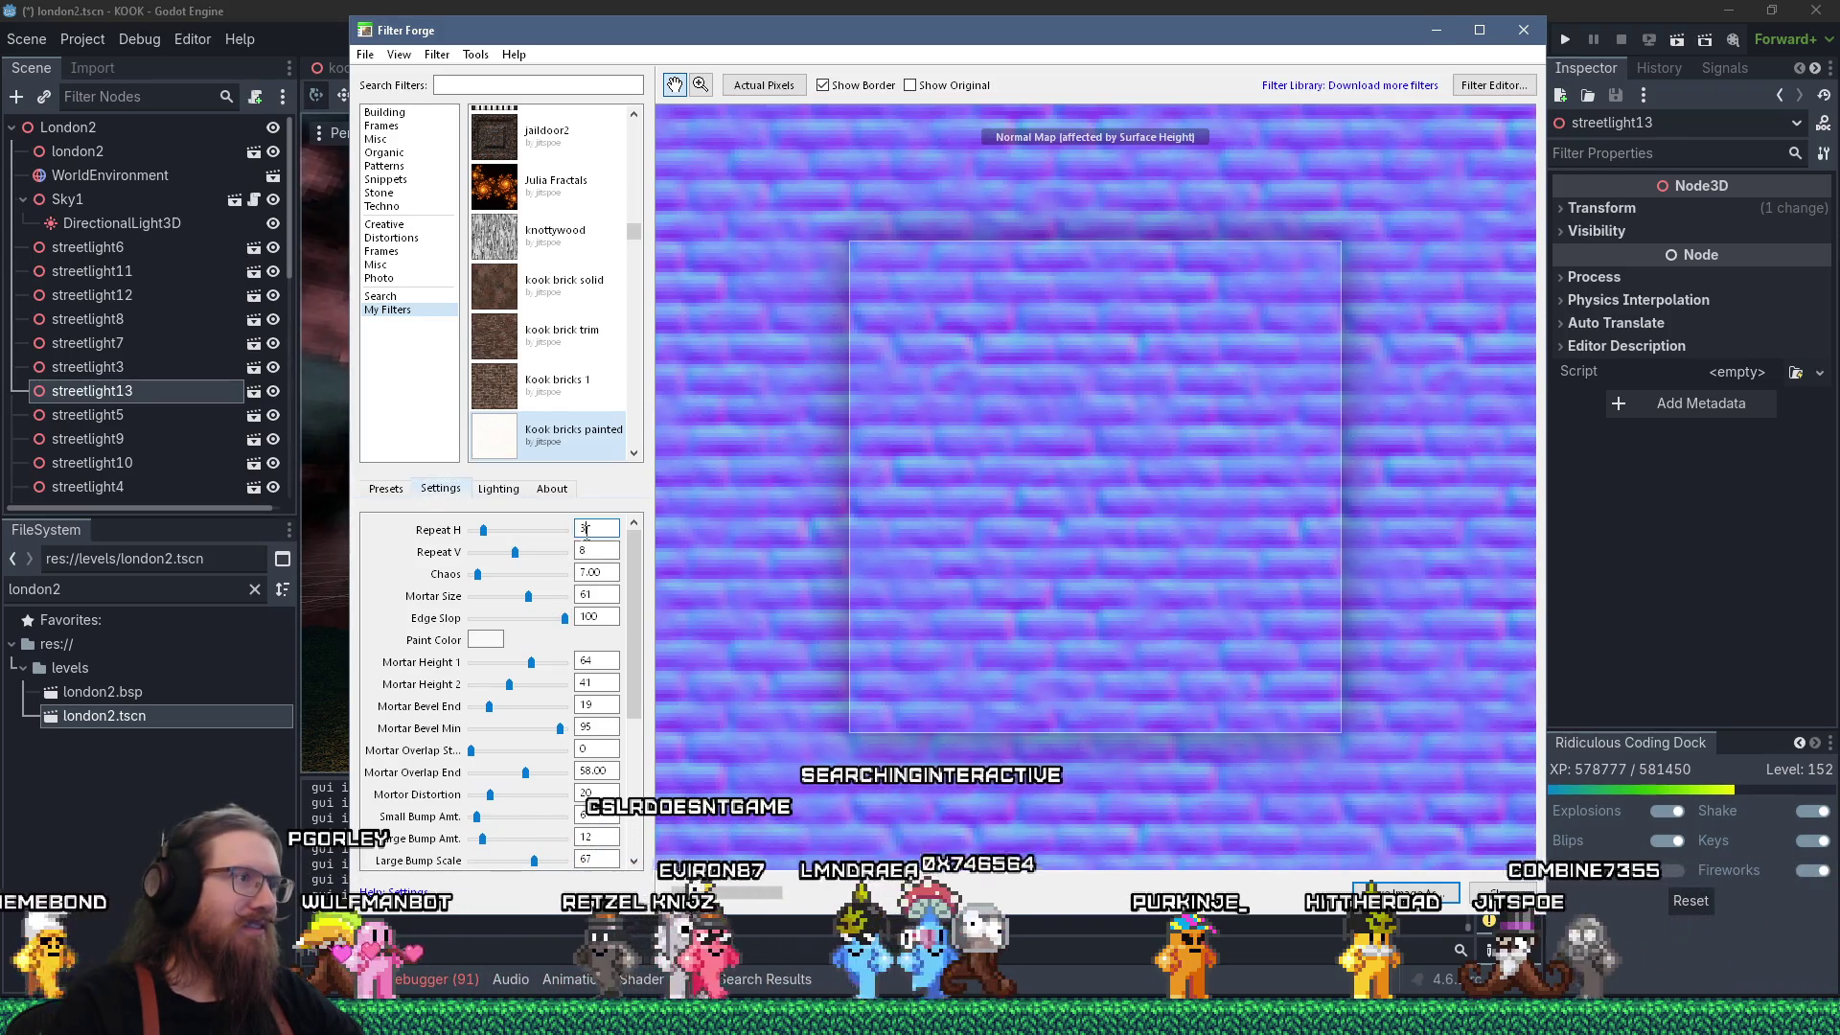
{"action": "left_click_drag", "start_coordinate": [588, 530], "coordinate": [572, 534]}
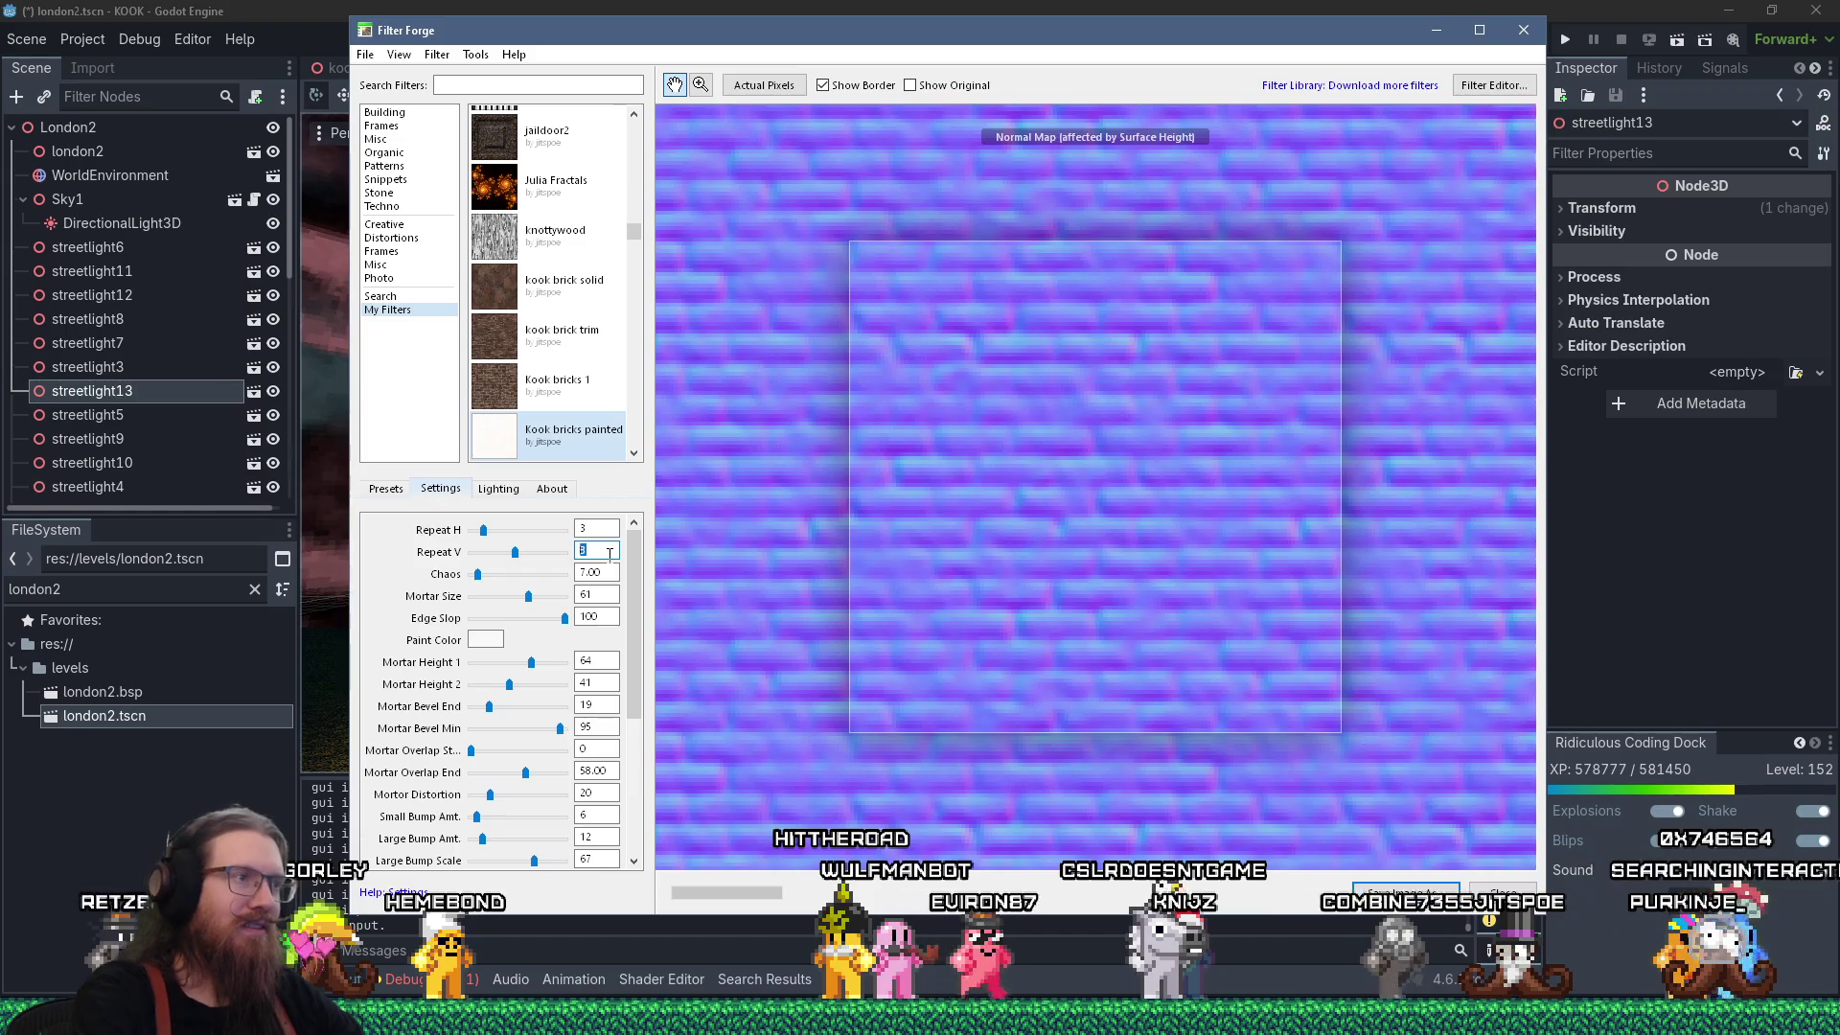
{"action": "type", "text": "16"}
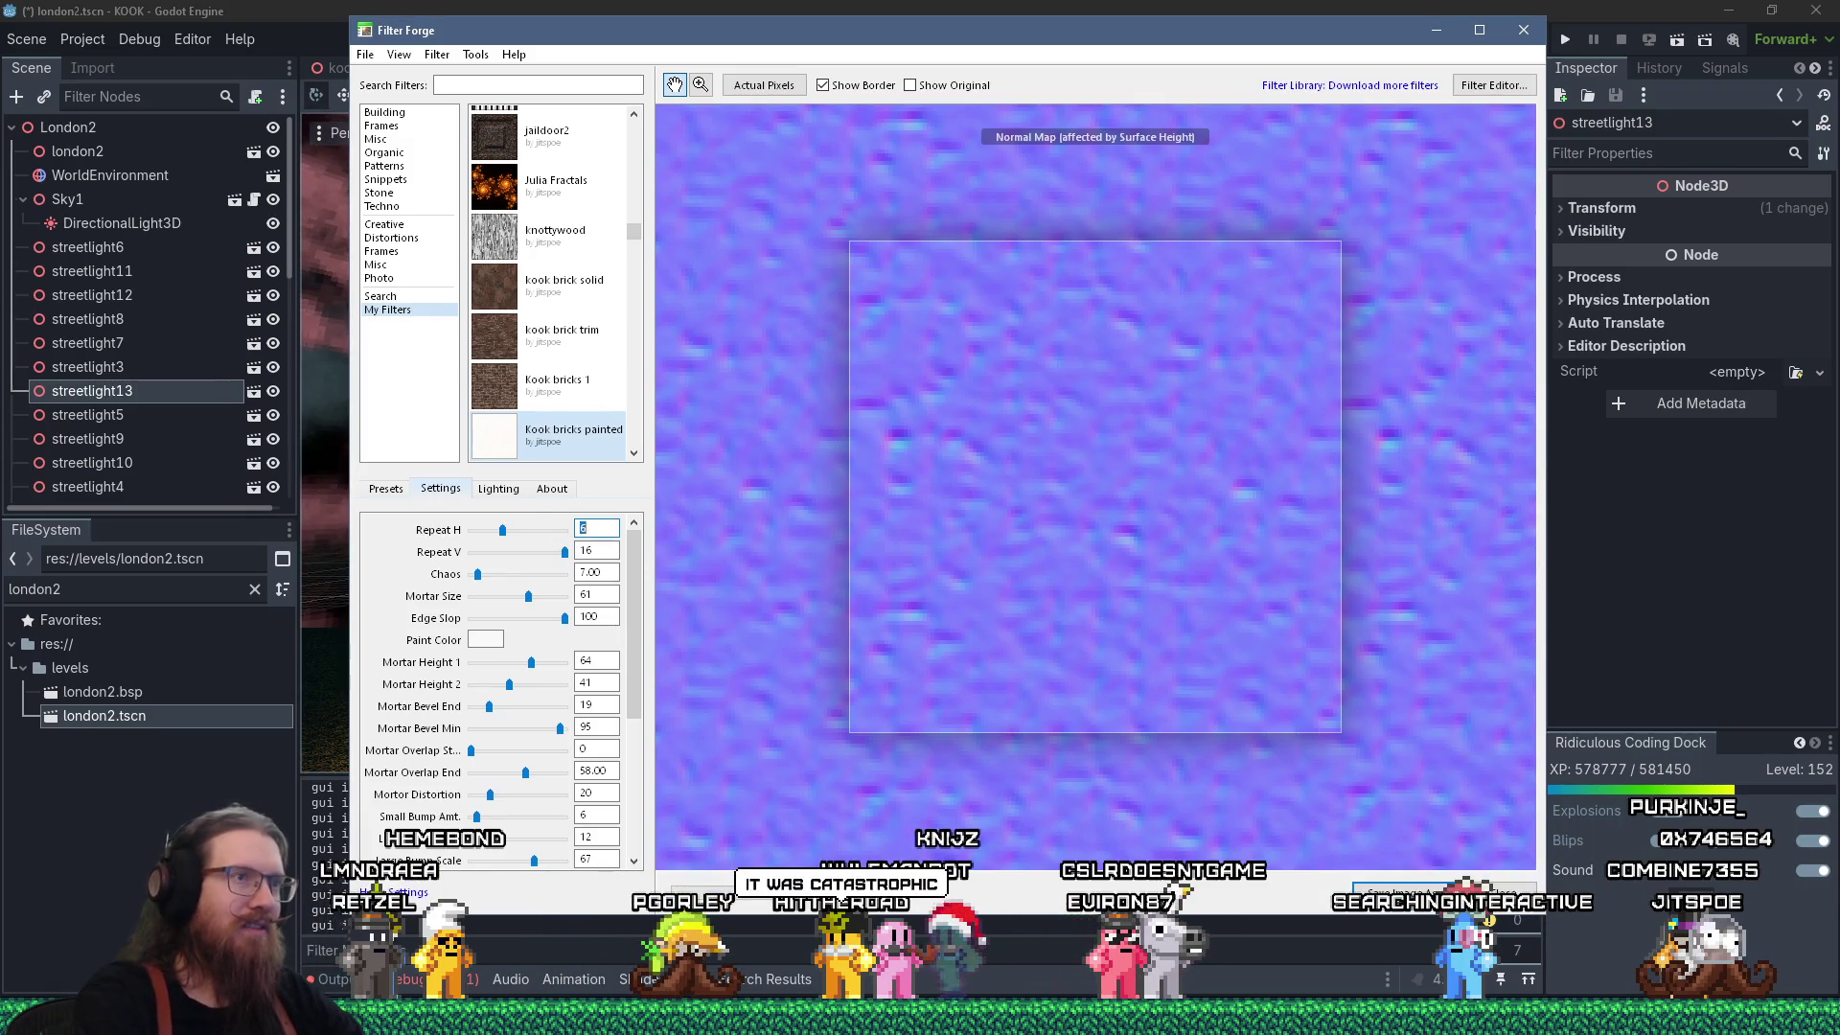
Update the Default preset with the new settings and open the Filter Editor.
{"action": "left_click", "coordinate": [403, 493]}
{"action": "right_click", "coordinate": [408, 562]}
{"action": "left_click", "coordinate": [473, 589]}
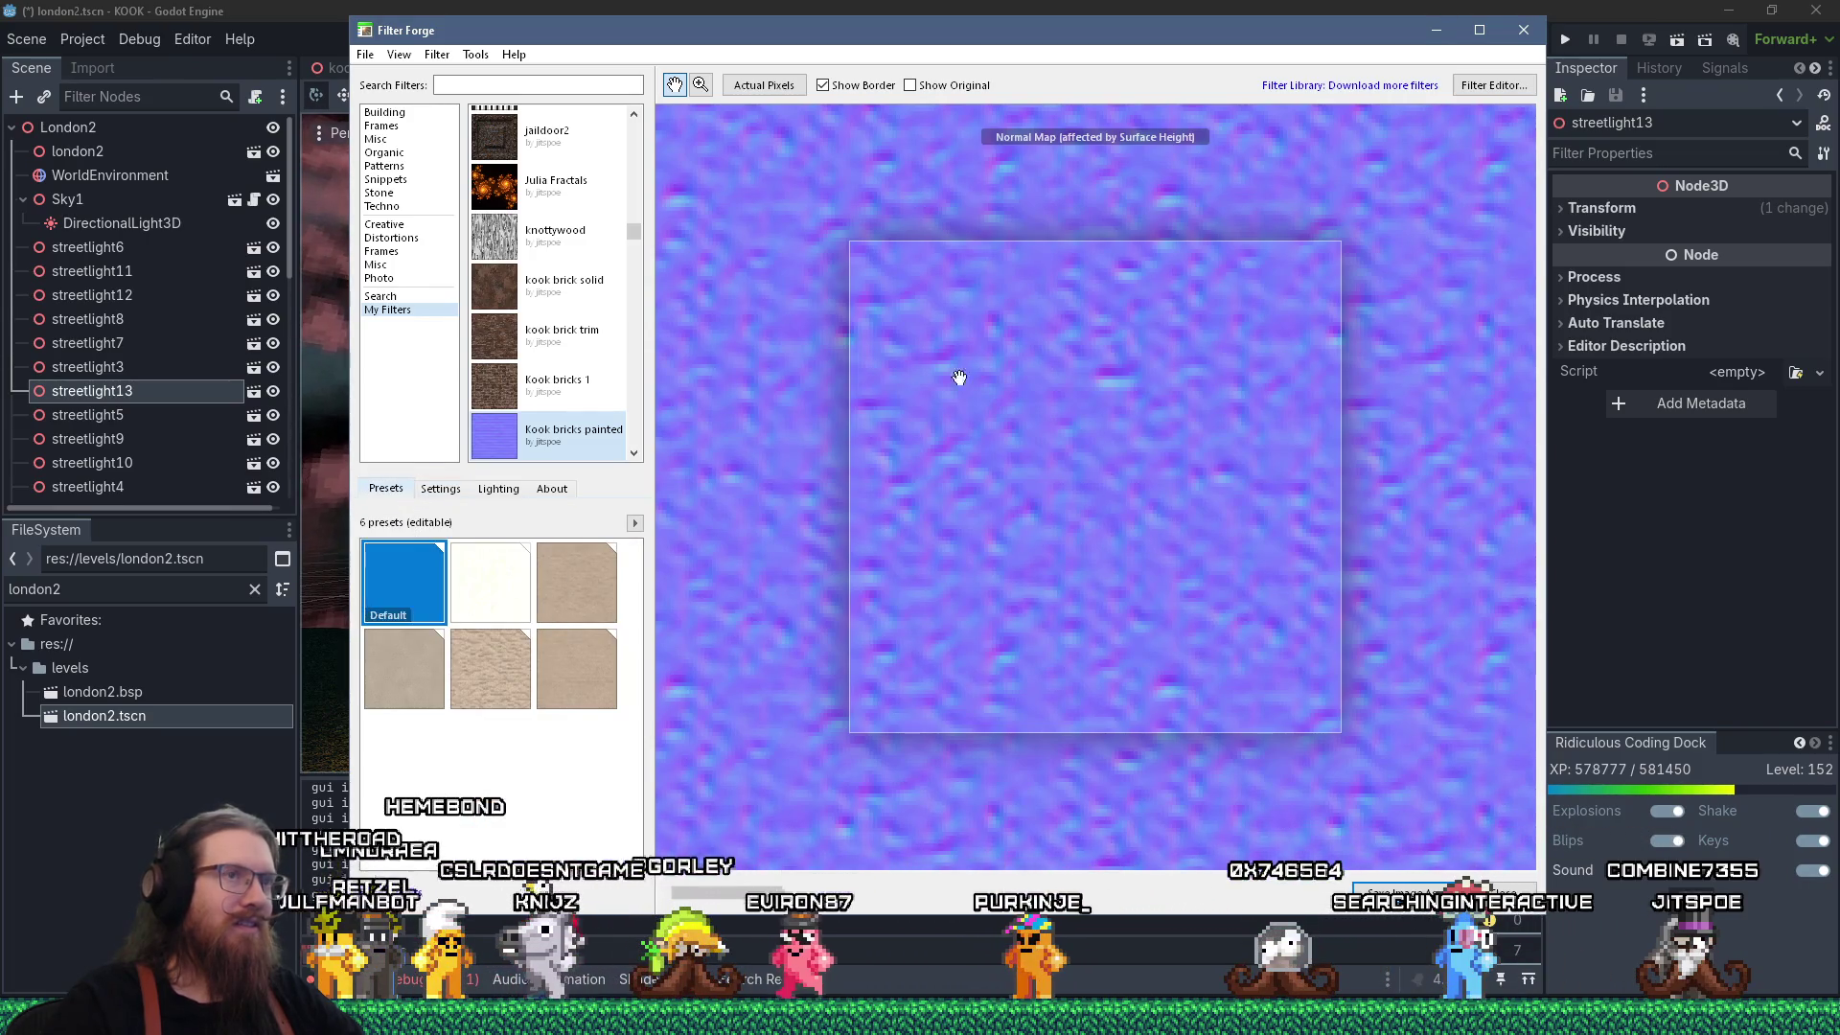
{"action": "left_click", "coordinate": [1494, 84]}
{"action": "left_click", "coordinate": [907, 541]}
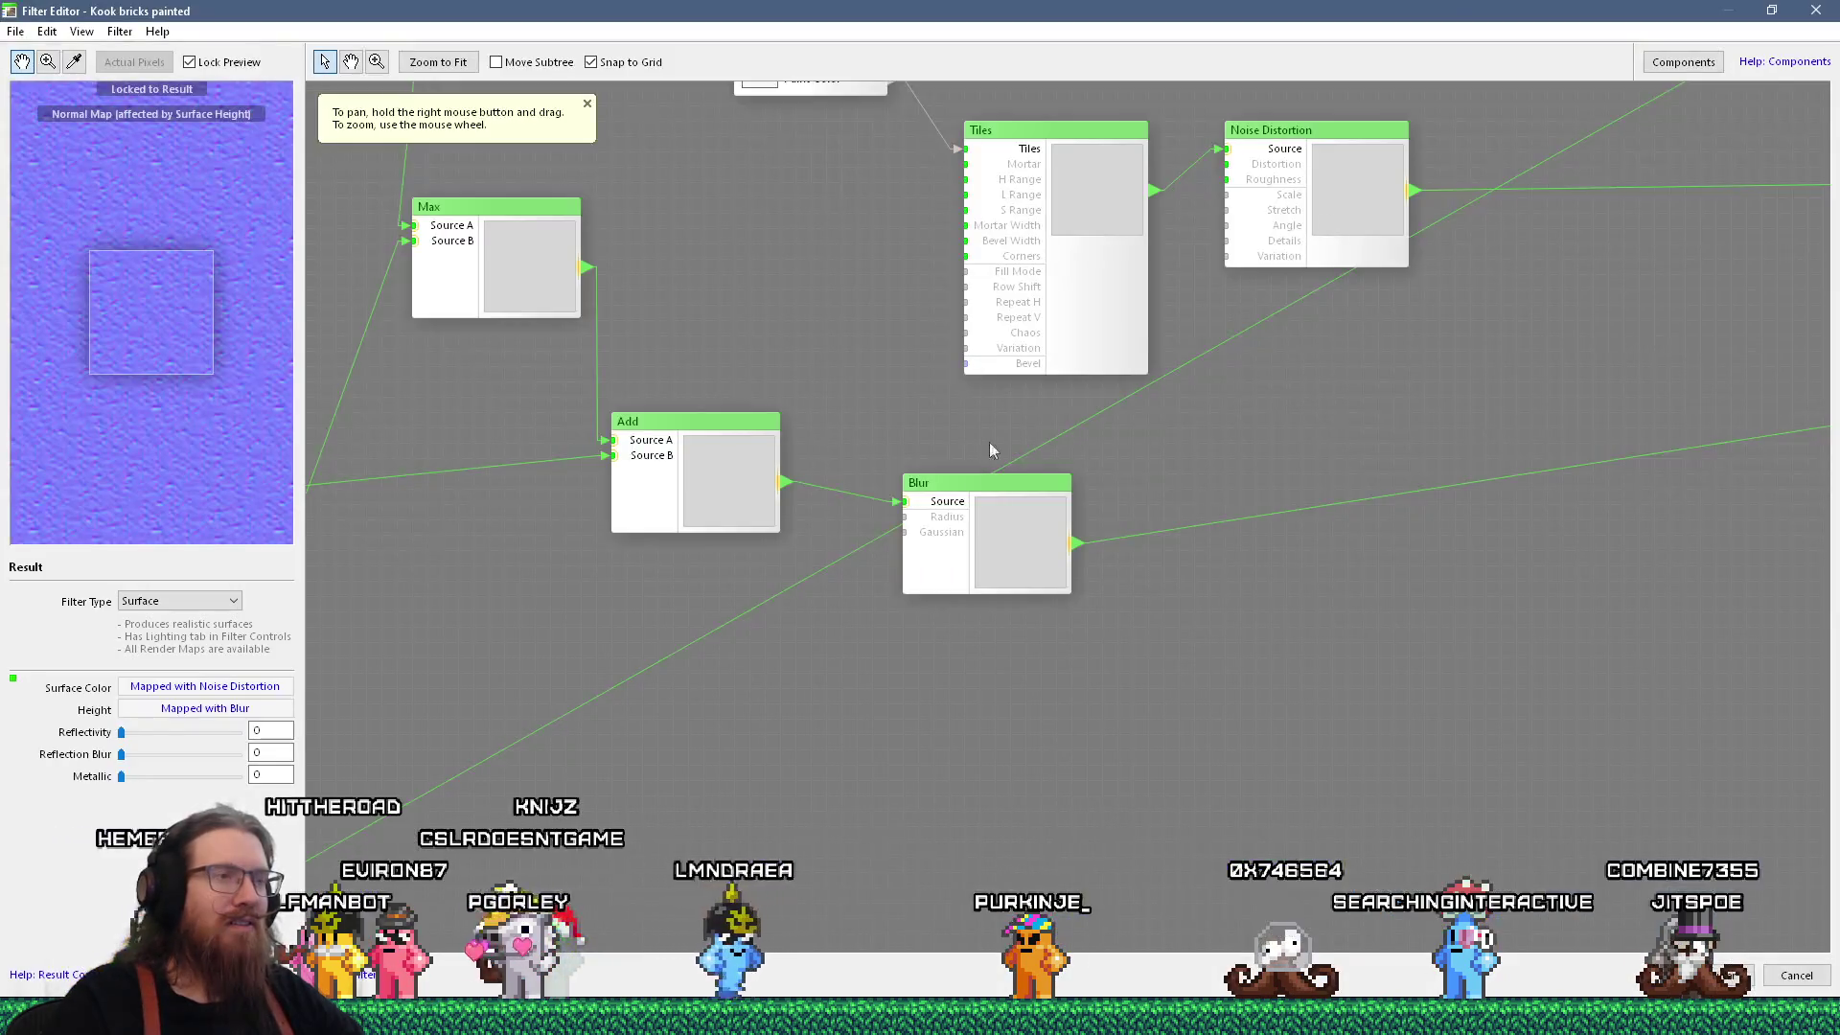
Set the Blur node's radius to 0.5 and preview the Add node's output.
{"action": "left_click", "coordinate": [920, 622]}
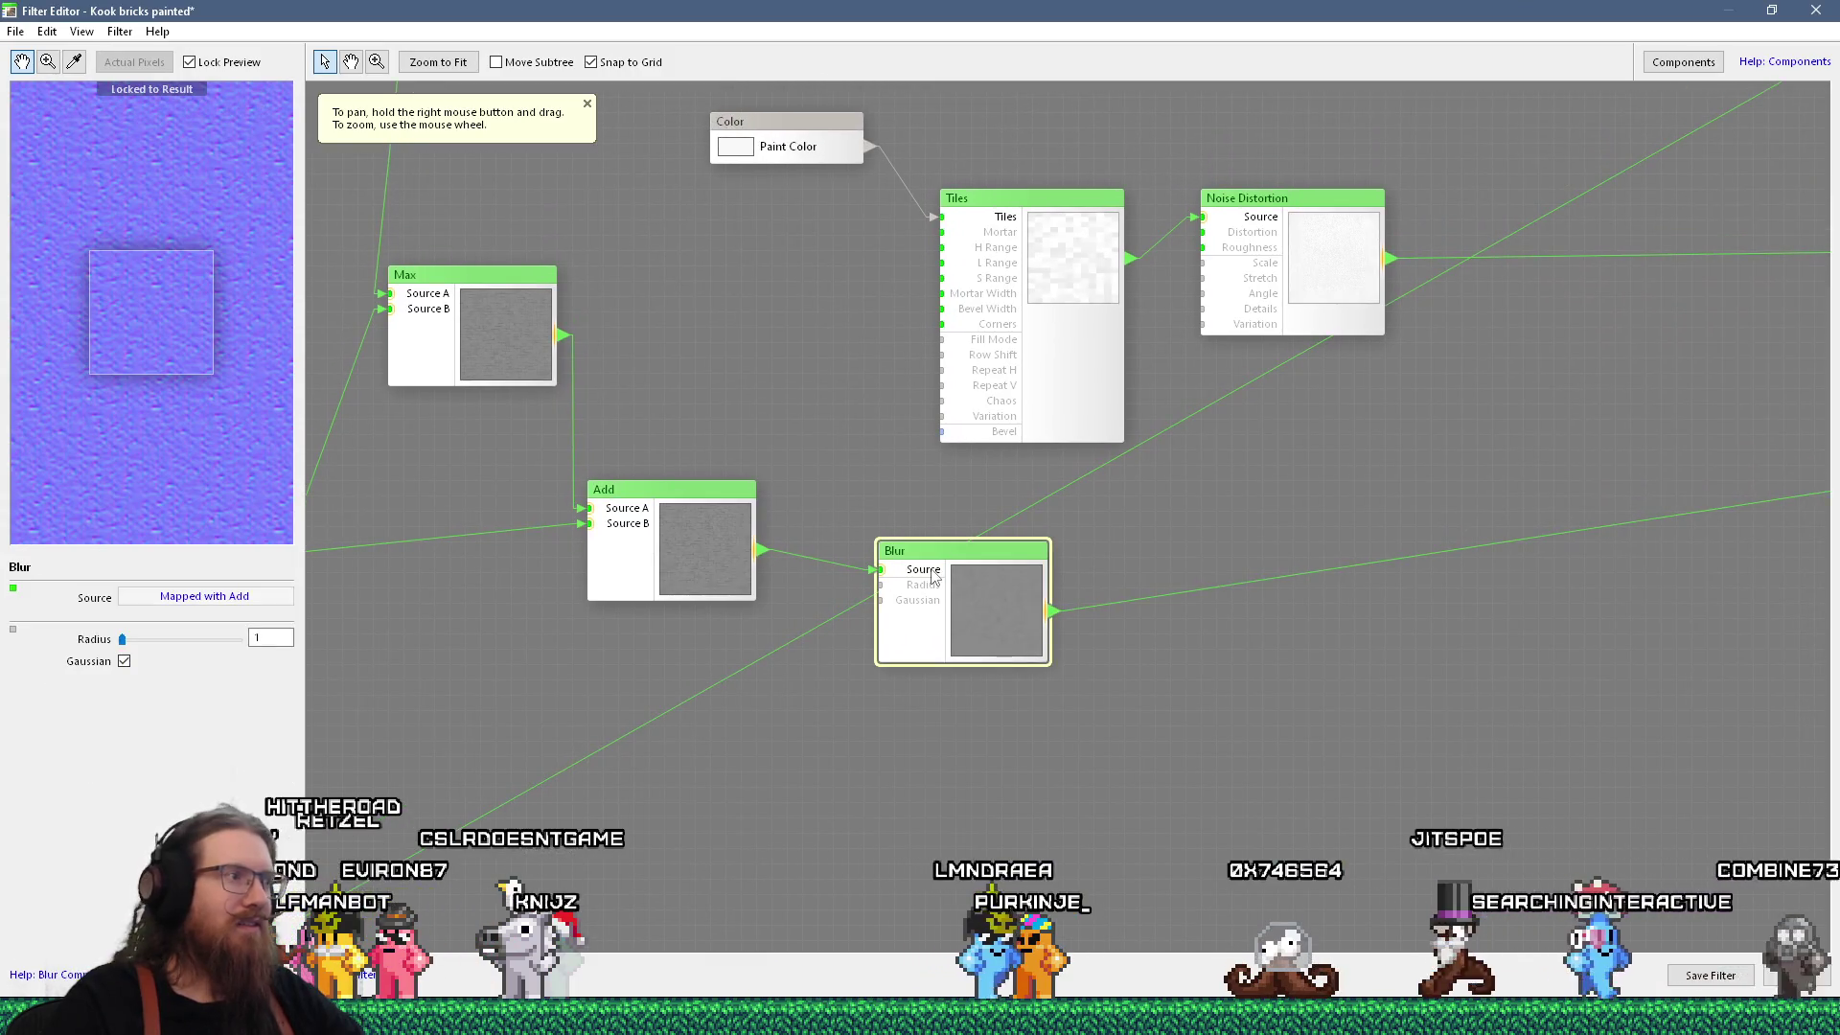
{"action": "double_click", "coordinate": [271, 638]}
{"action": "type", "text": "0.5"}
{"action": "key", "text": "Return"}
{"action": "scroll", "coordinate": [142, 338], "scroll_direction": "up", "scroll_amount": 4}
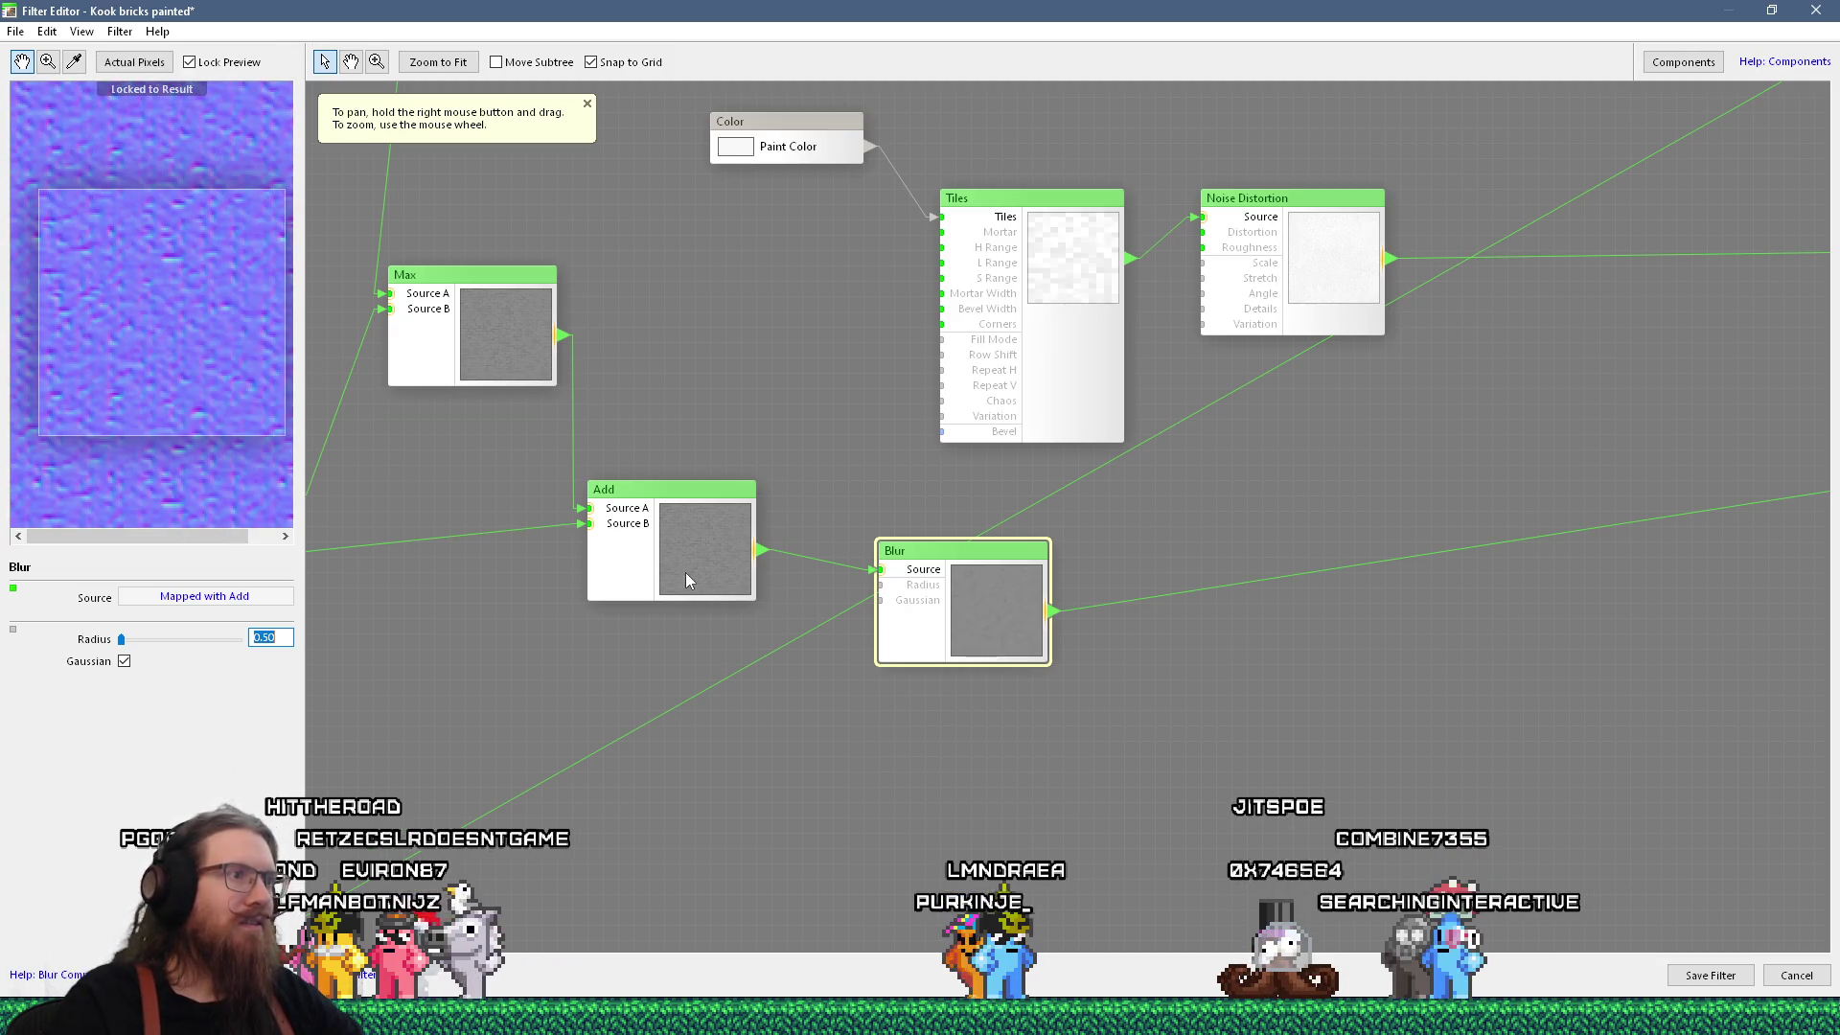
{"action": "left_click", "coordinate": [750, 558]}
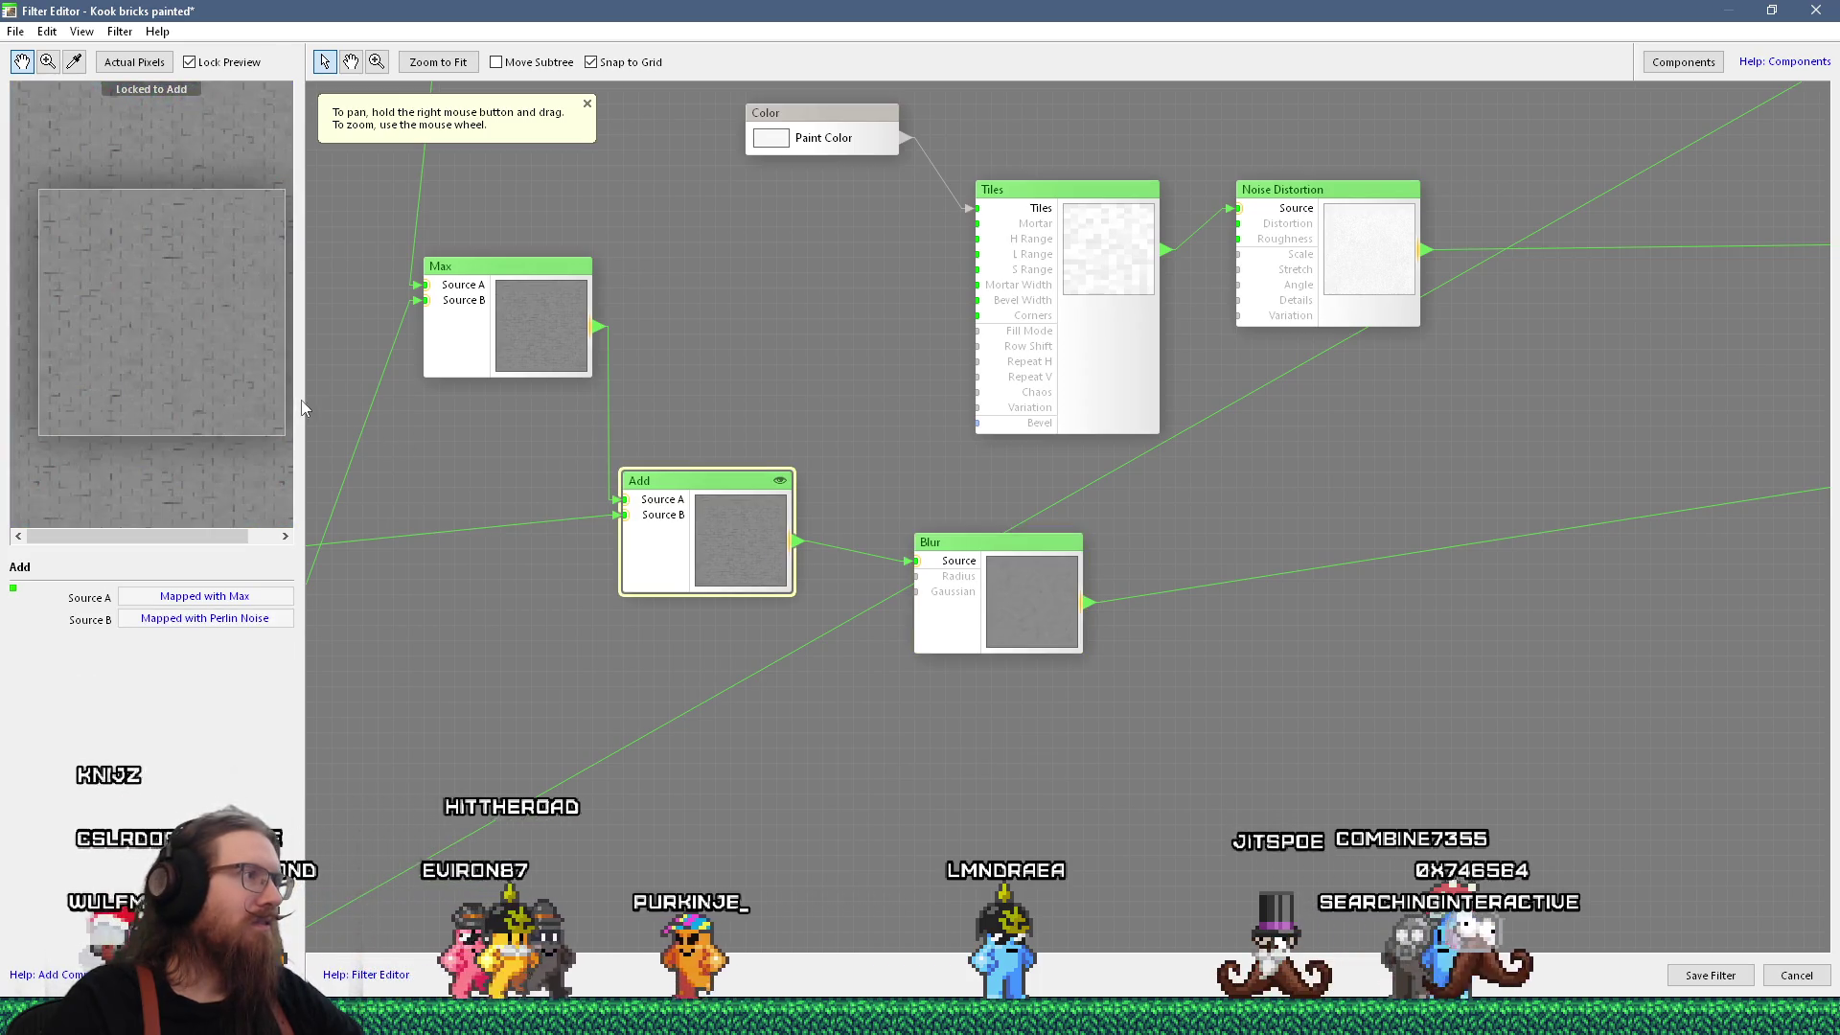
{"action": "scroll", "coordinate": [181, 349], "scroll_direction": "up", "scroll_amount": 2}
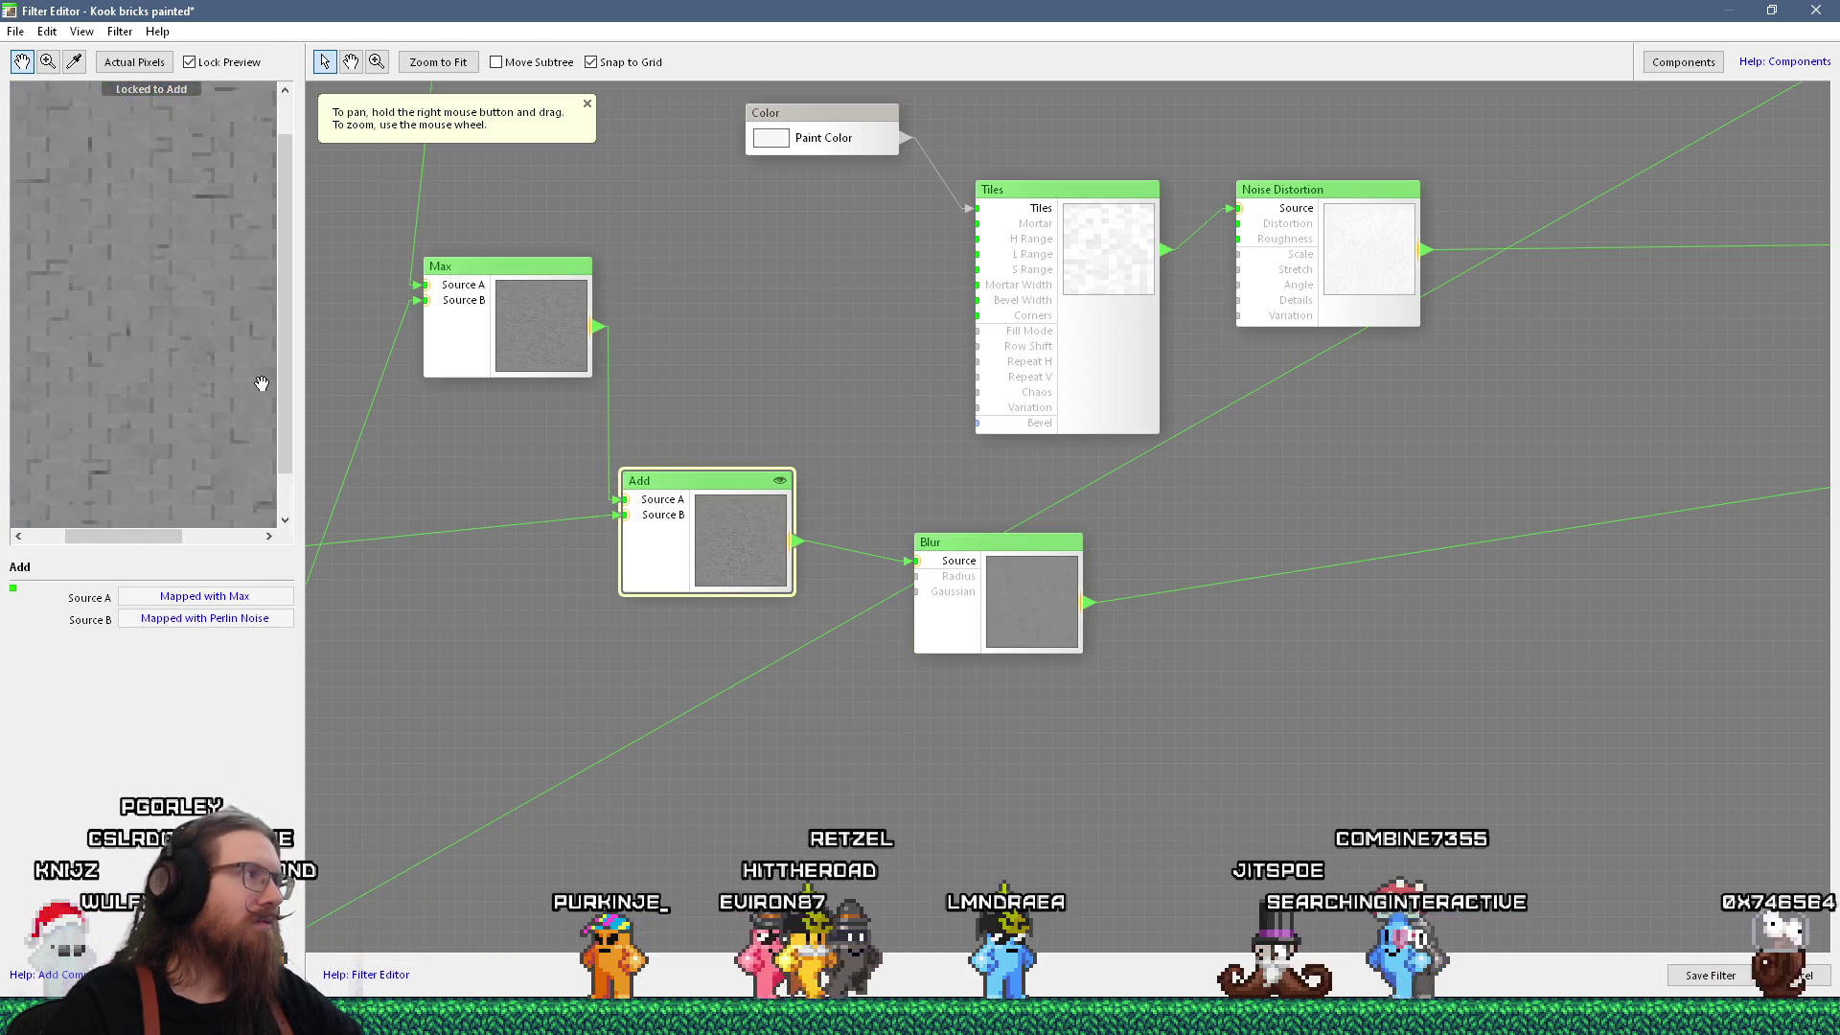
{"action": "left_click_drag", "start_coordinate": [234, 390], "coordinate": [250, 390]}
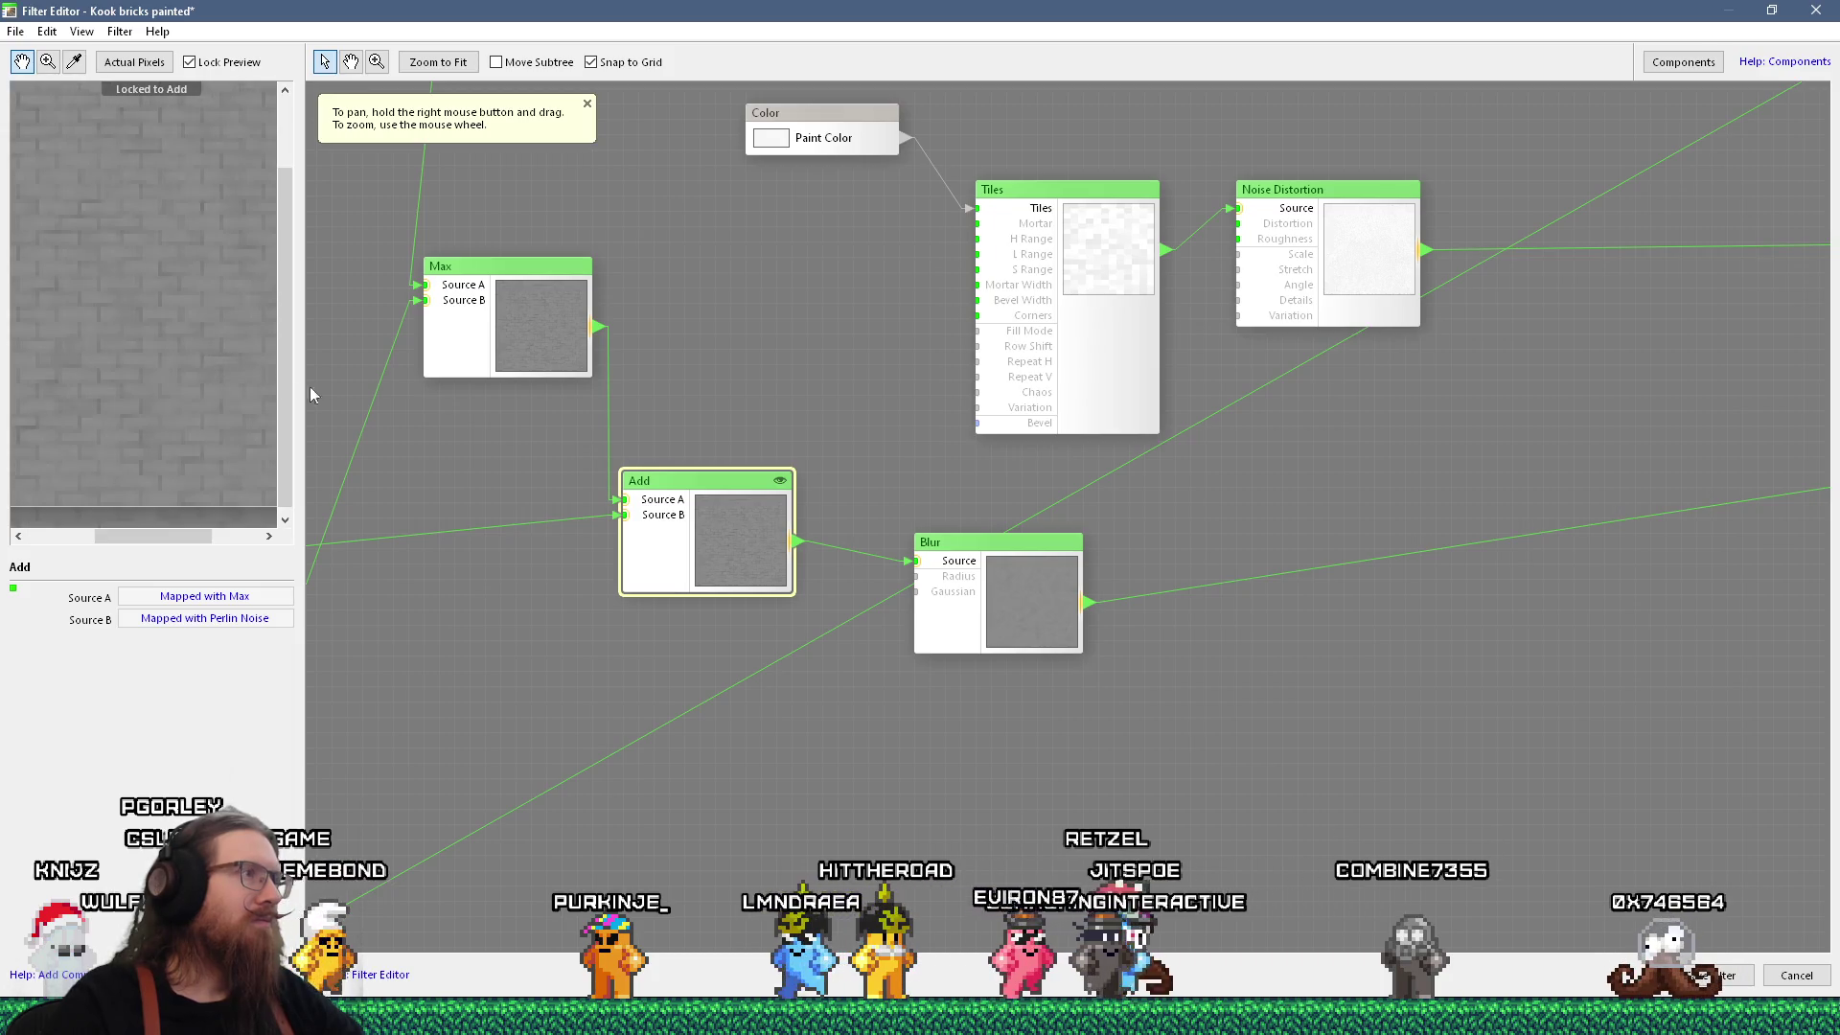
Pan around the node graph and preview the Multiply and Max node outputs.
{"action": "scroll", "coordinate": [658, 470], "scroll_direction": "down", "scroll_amount": 3}
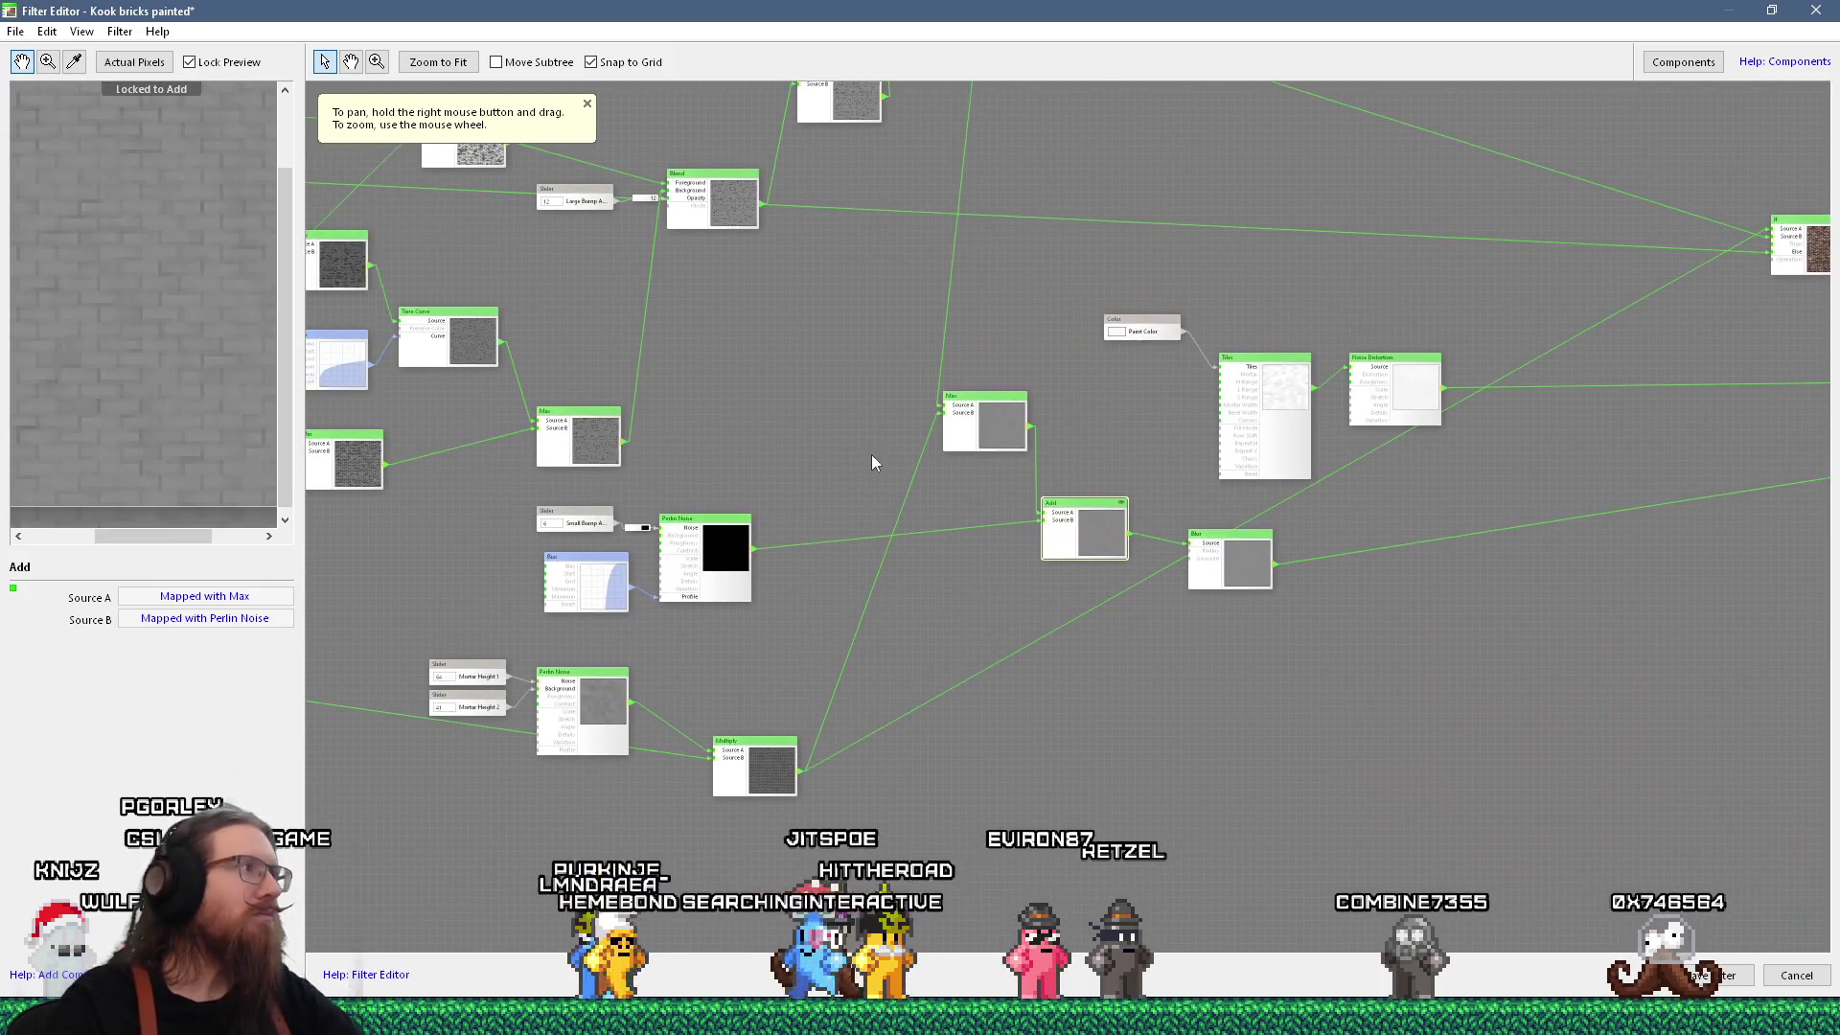
{"action": "mouse_move", "coordinate": [680, 410]}
{"action": "left_mouse_down"}
{"action": "mouse_move", "coordinate": [862, 543]}
{"action": "mouse_move", "coordinate": [733, 484]}
{"action": "mouse_move", "coordinate": [1004, 705]}
{"action": "left_mouse_up"}
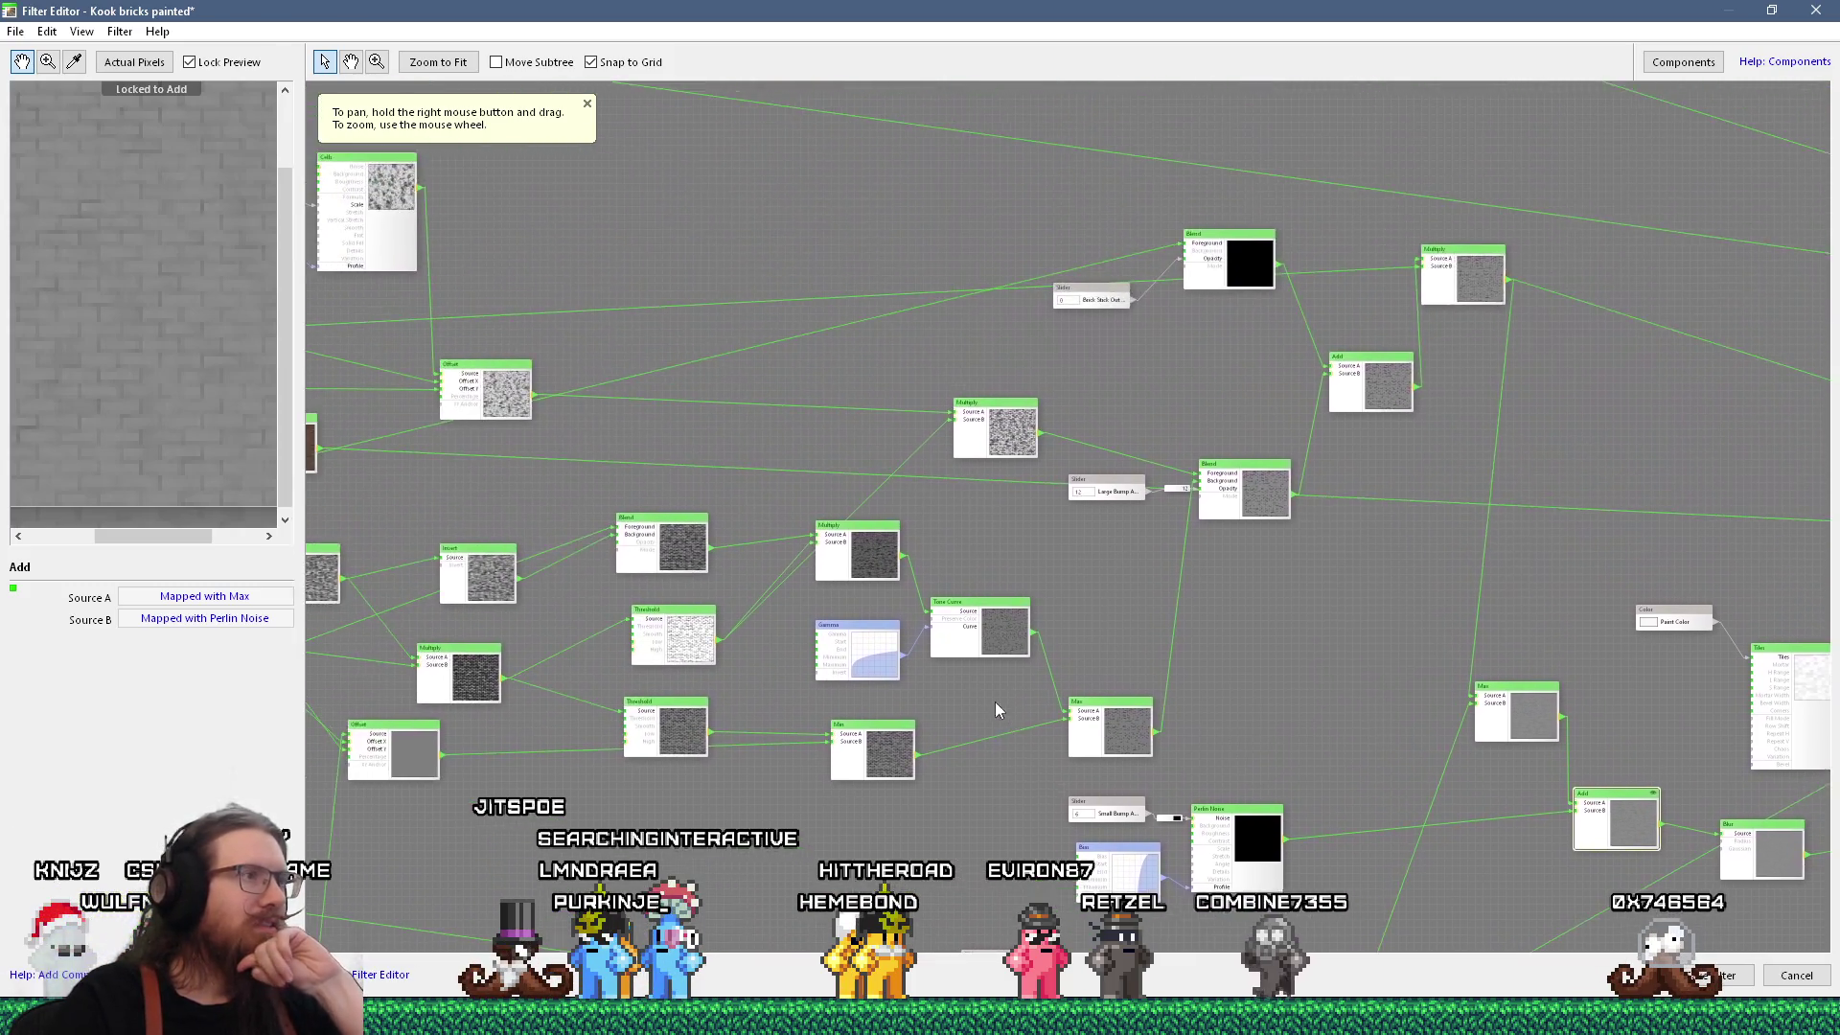
{"action": "scroll", "coordinate": [715, 515], "scroll_direction": "up", "scroll_amount": 5}
{"action": "mouse_move", "coordinate": [736, 518]}
{"action": "left_mouse_down"}
{"action": "mouse_move", "coordinate": [731, 480]}
{"action": "mouse_move", "coordinate": [521, 312]}
{"action": "left_mouse_up"}
{"action": "mouse_move", "coordinate": [862, 587]}
{"action": "left_mouse_down"}
{"action": "mouse_move", "coordinate": [965, 405]}
{"action": "mouse_move", "coordinate": [533, 320]}
{"action": "left_mouse_up"}
{"action": "scroll", "coordinate": [950, 478], "scroll_direction": "down", "scroll_amount": 4}
{"action": "mouse_move", "coordinate": [826, 481]}
{"action": "left_mouse_down"}
{"action": "mouse_move", "coordinate": [775, 466]}
{"action": "mouse_move", "coordinate": [501, 517]}
{"action": "left_mouse_up"}
{"action": "left_click", "coordinate": [1712, 613]}
{"action": "scroll", "coordinate": [998, 587], "scroll_direction": "up", "scroll_amount": 4}
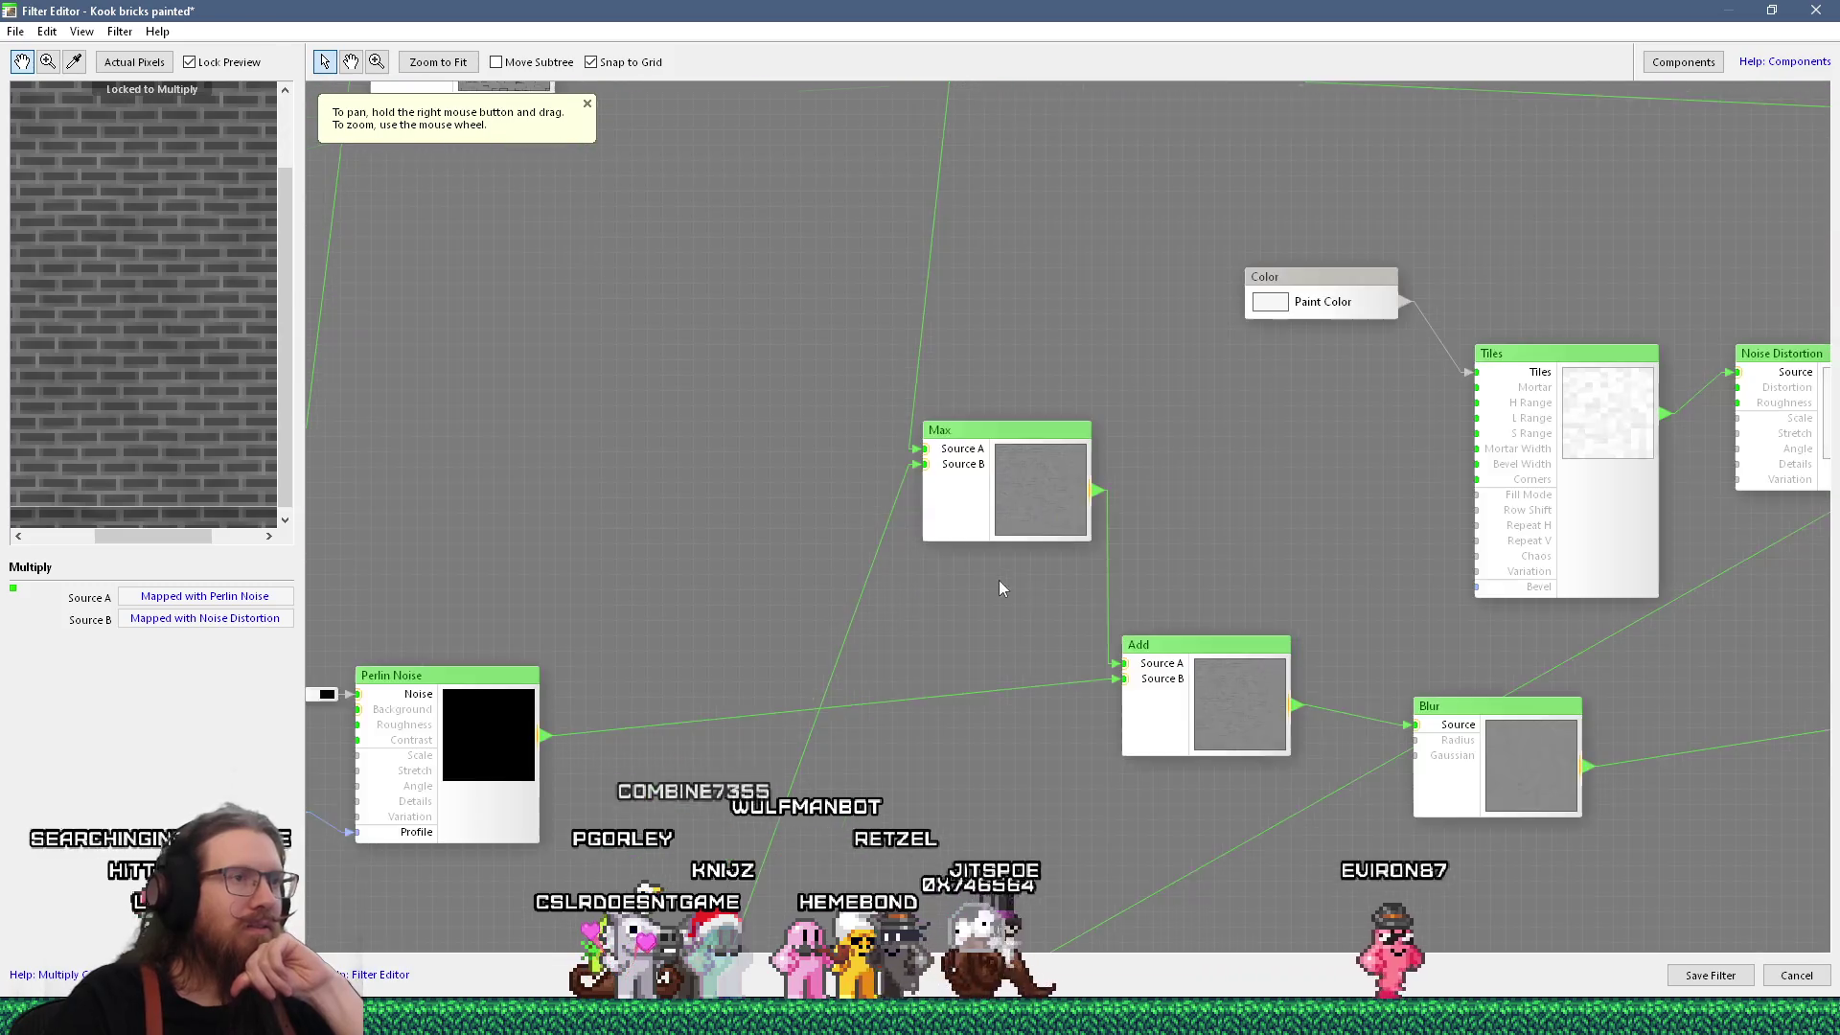
{"action": "left_click", "coordinate": [1004, 516]}
{"action": "scroll", "coordinate": [1125, 433], "scroll_direction": "down", "scroll_amount": 5}
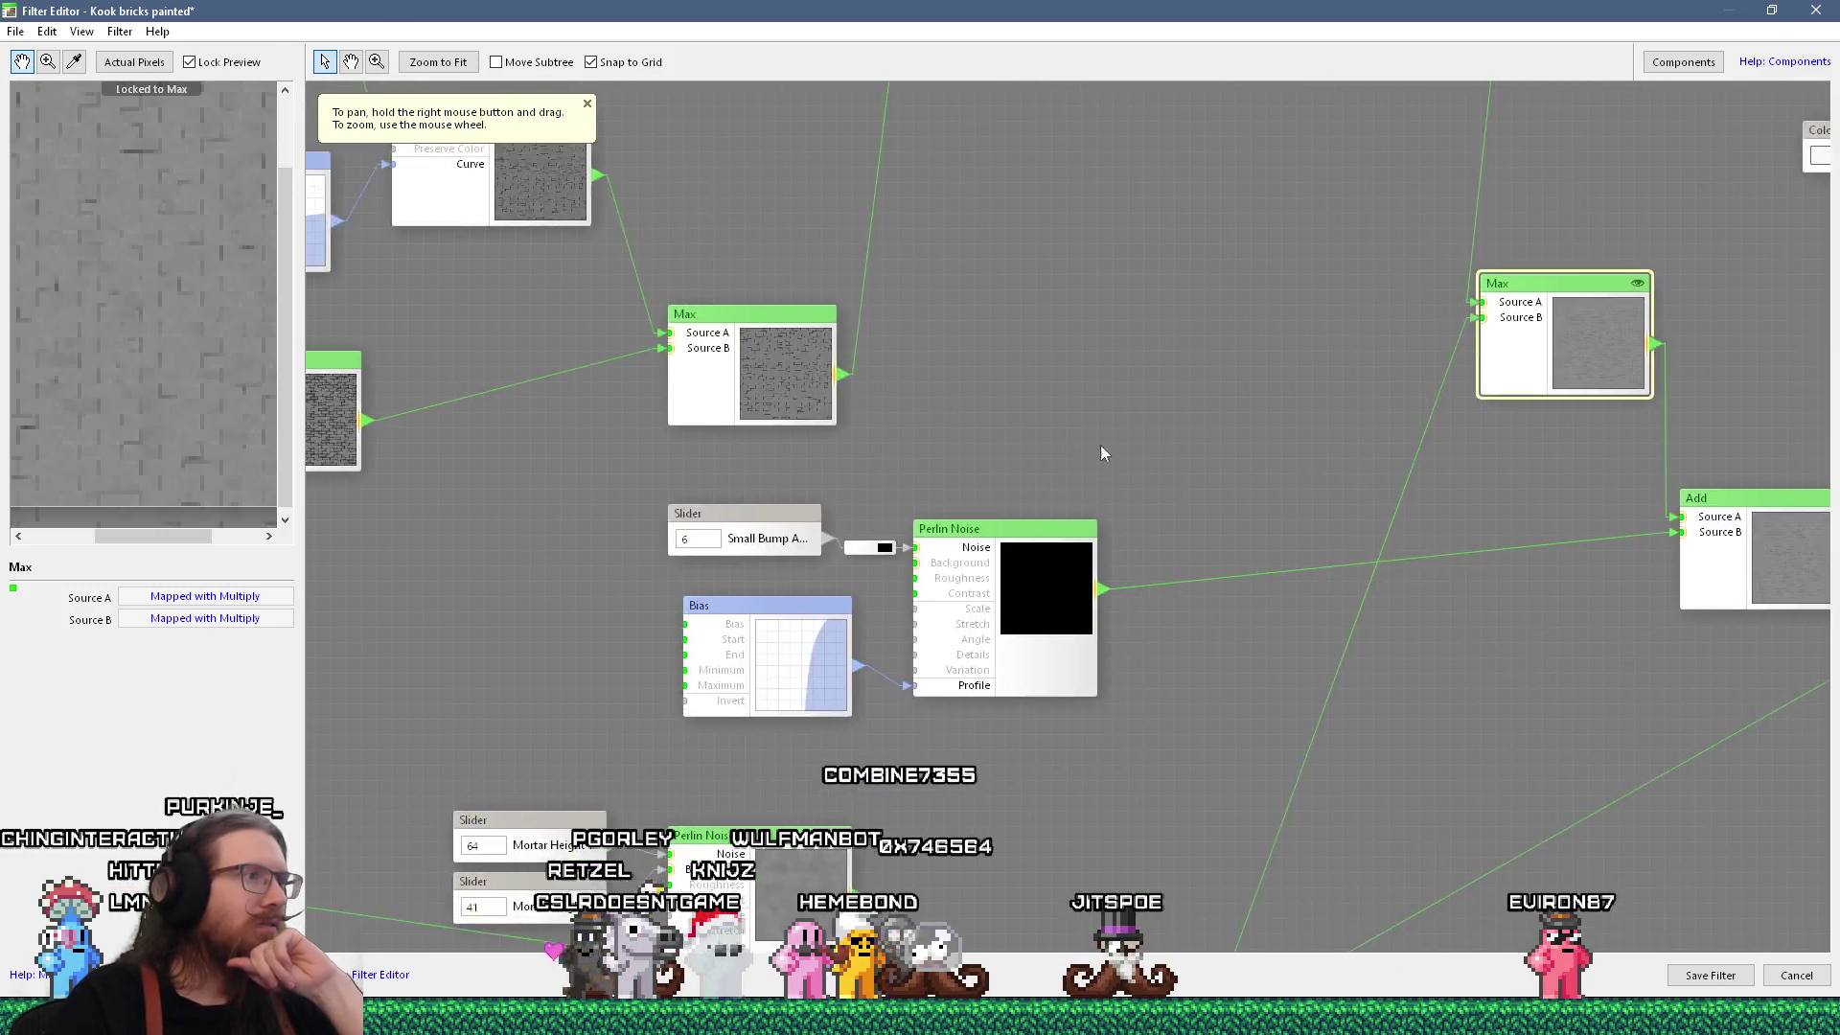
{"action": "scroll", "coordinate": [739, 374], "scroll_direction": "up", "scroll_amount": 5}
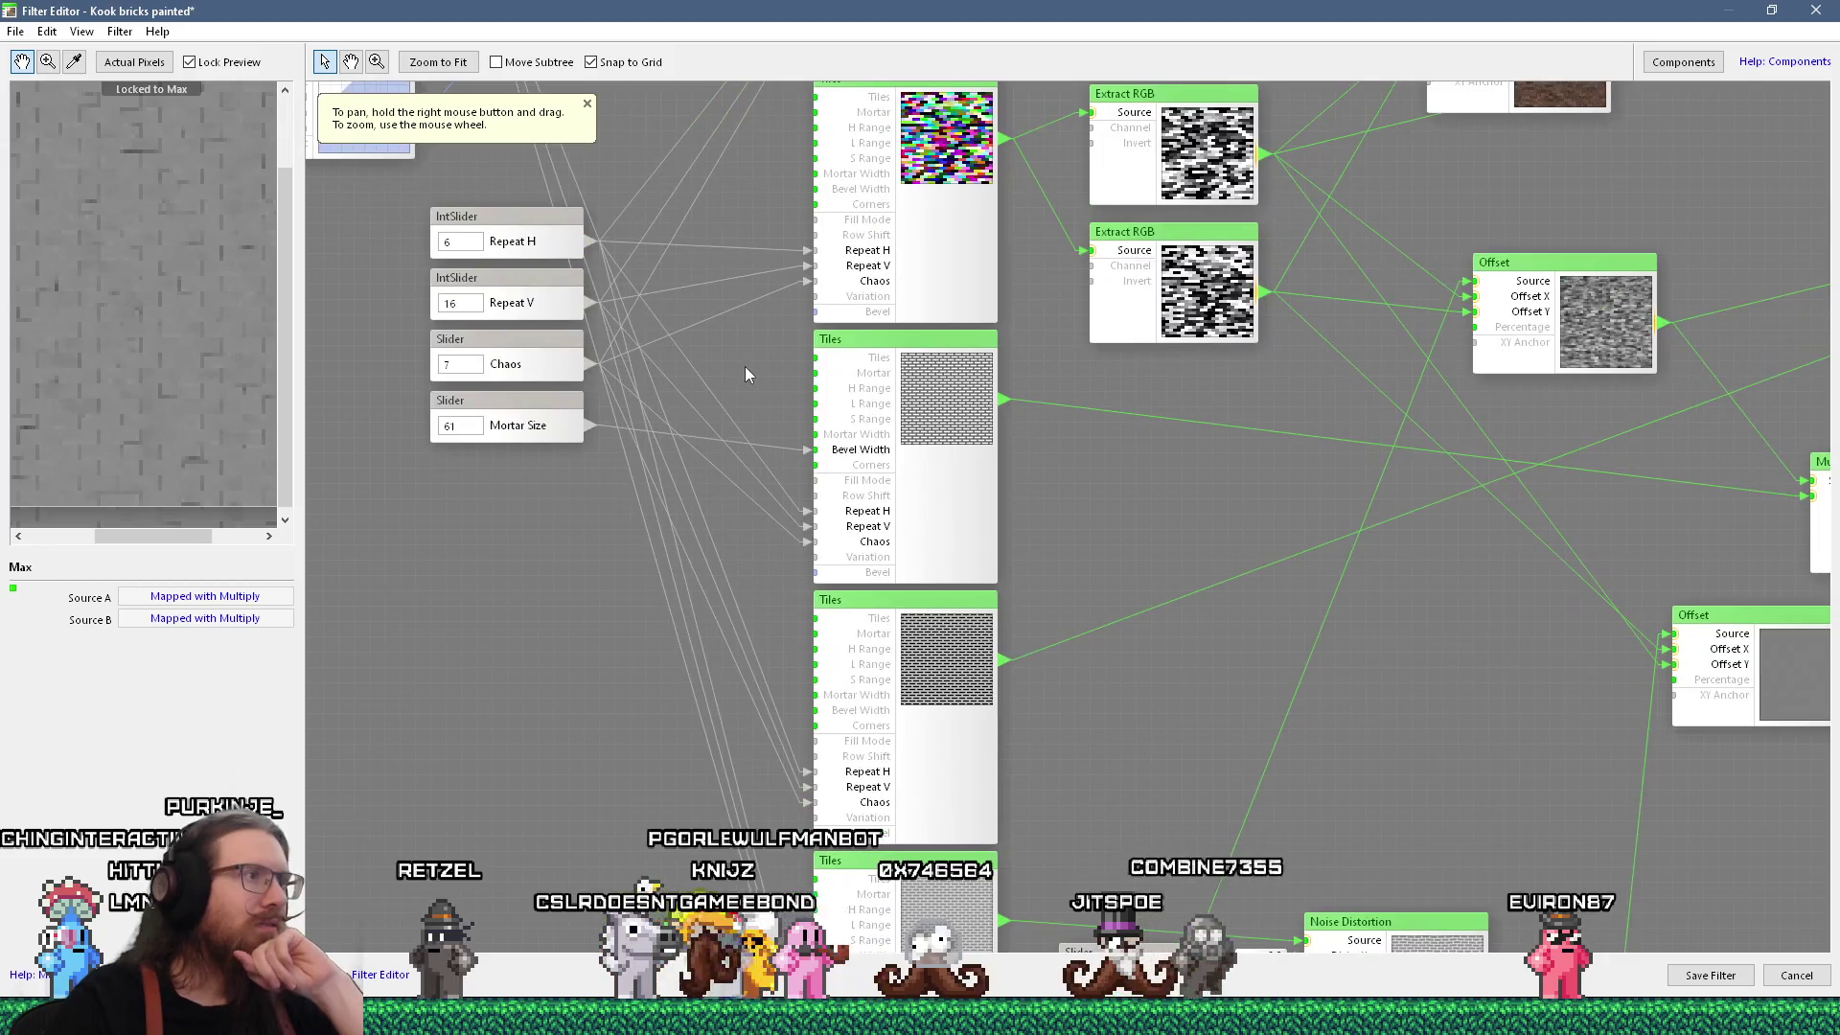
Set the Mortar Size slider to 93 and save the filter.
{"action": "left_click_drag", "start_coordinate": [740, 366], "coordinate": [737, 395]}
{"action": "left_click", "coordinate": [538, 461]}
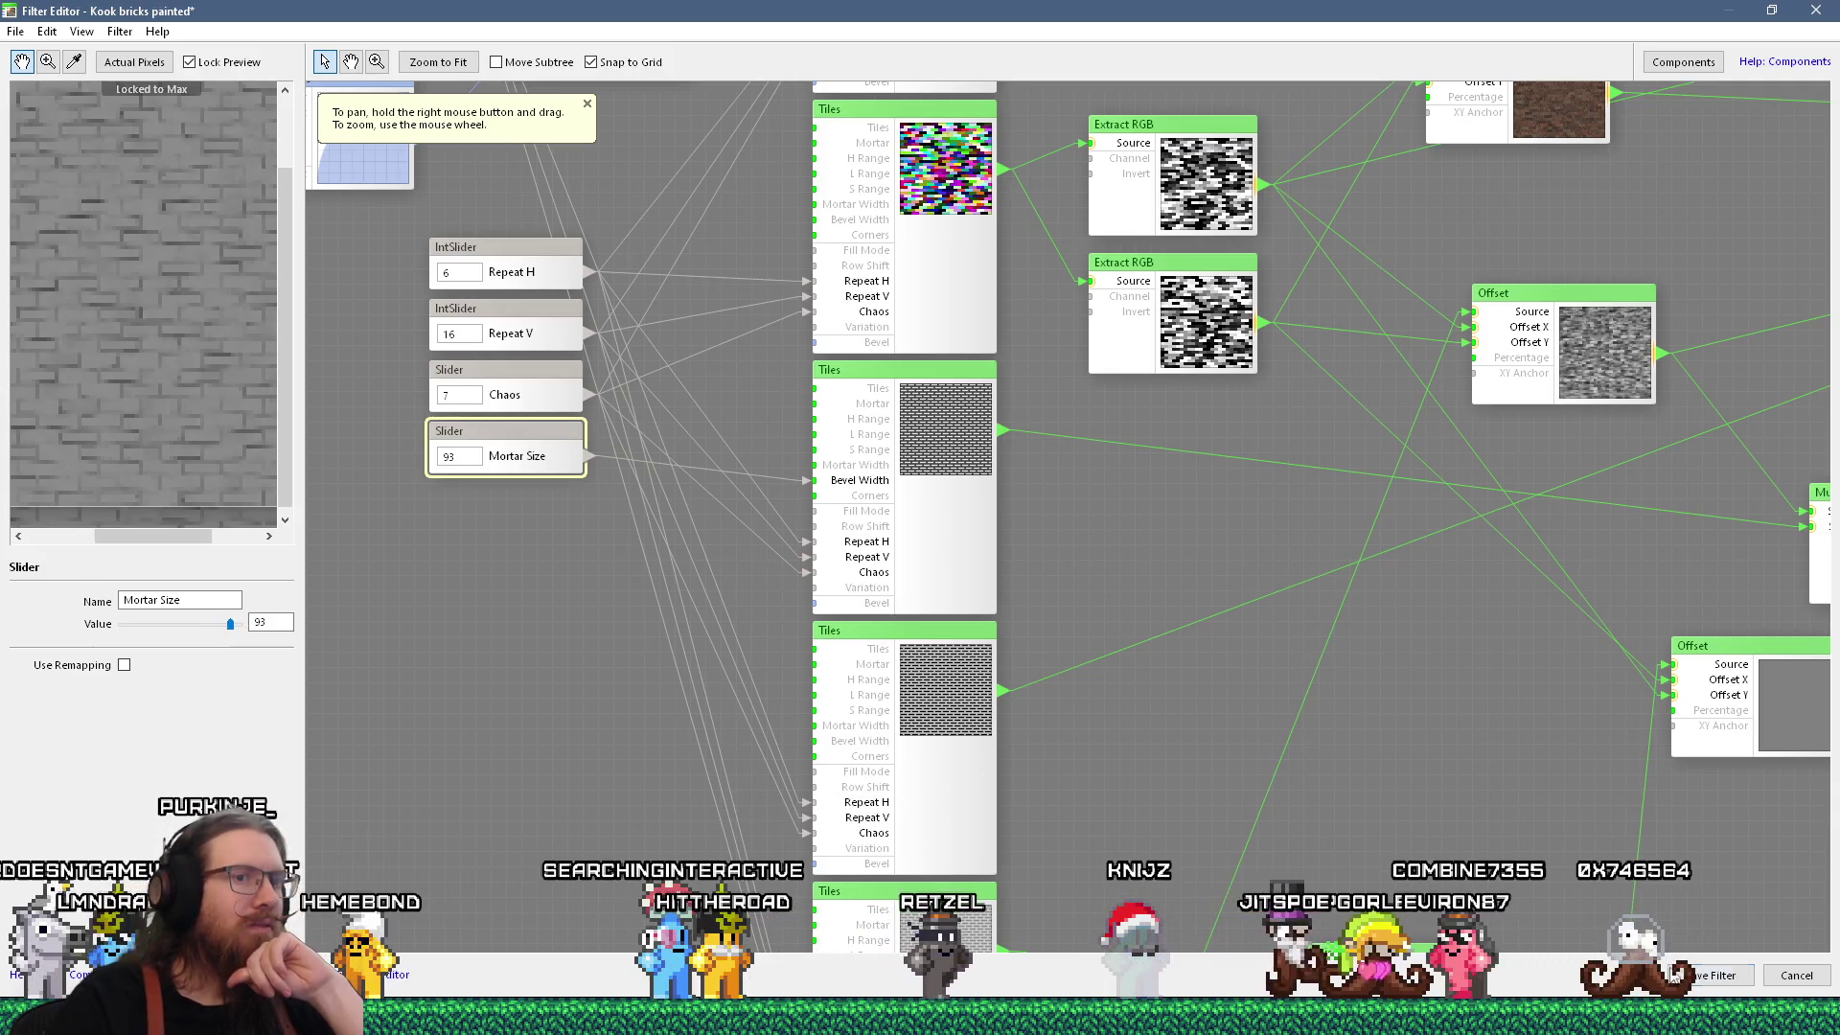
{"action": "left_click", "coordinate": [1715, 975]}
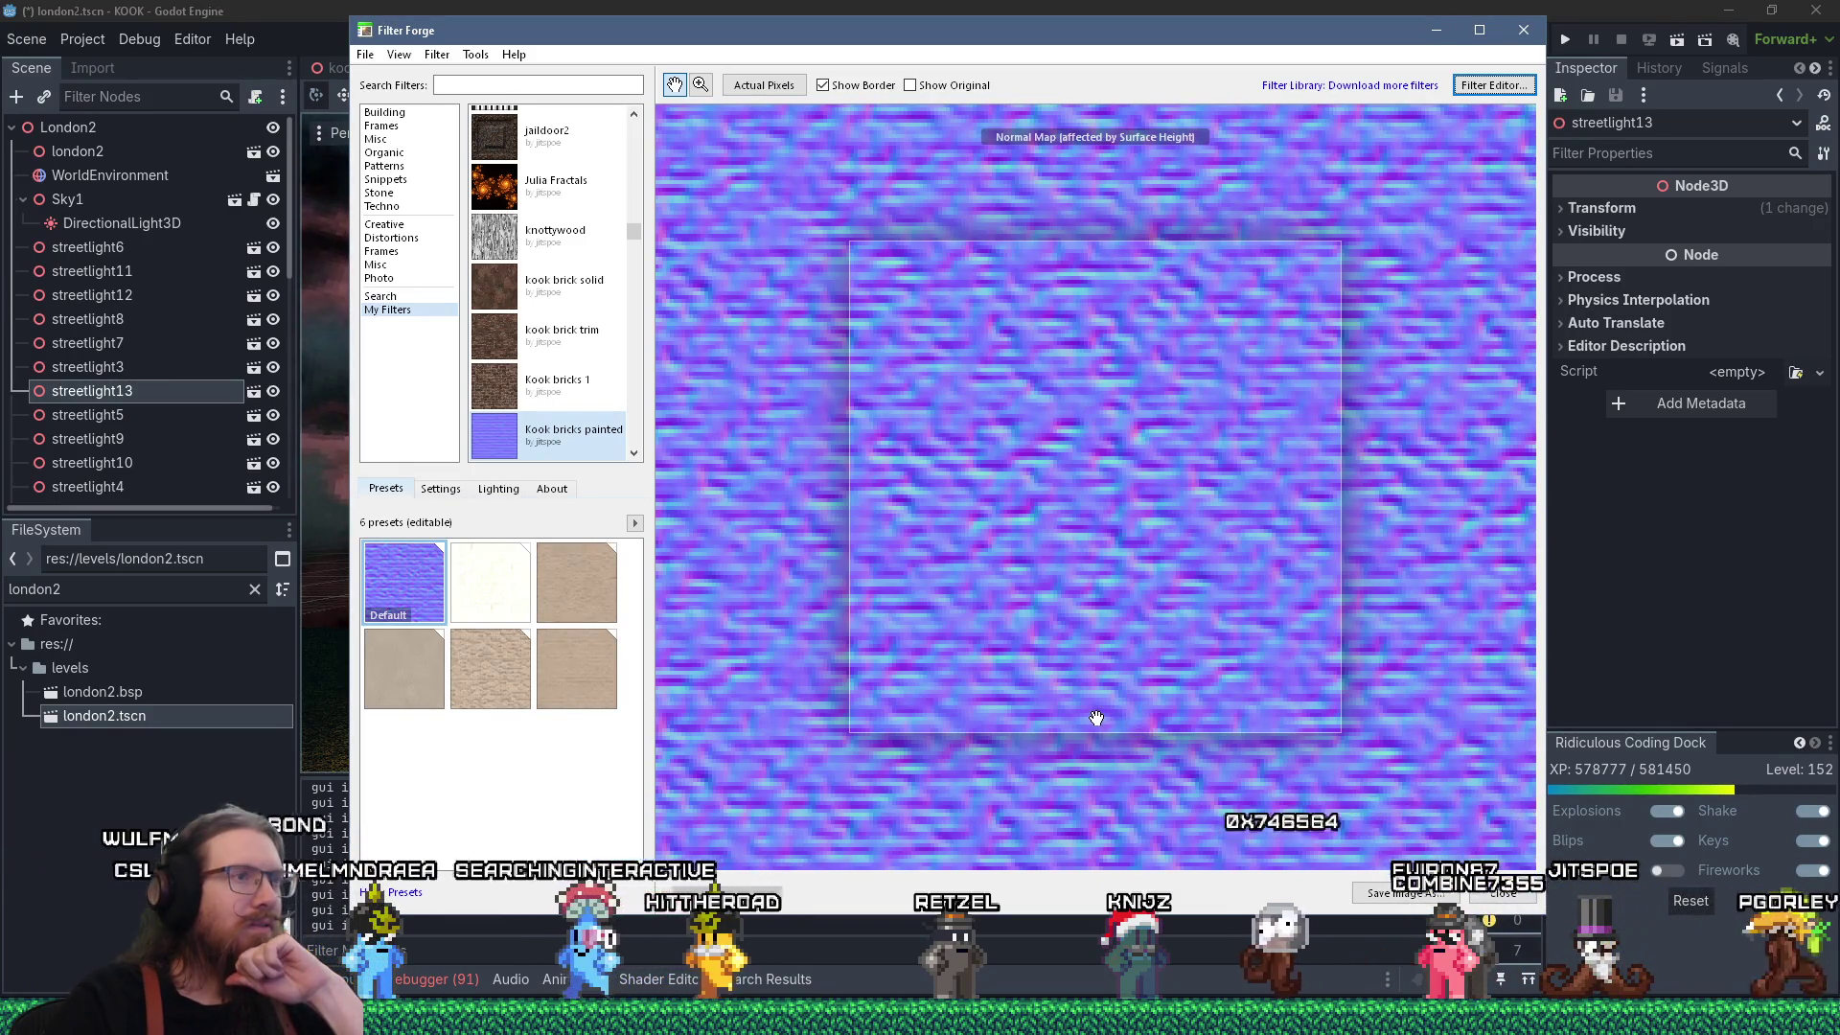
Rearrange the texture window over Godot and open the Kook bricks painted filter in the node editor.
{"action": "scroll", "coordinate": [1092, 709], "scroll_direction": "down", "scroll_amount": 3}
{"action": "scroll", "coordinate": [1104, 584], "scroll_direction": "up", "scroll_amount": 3}
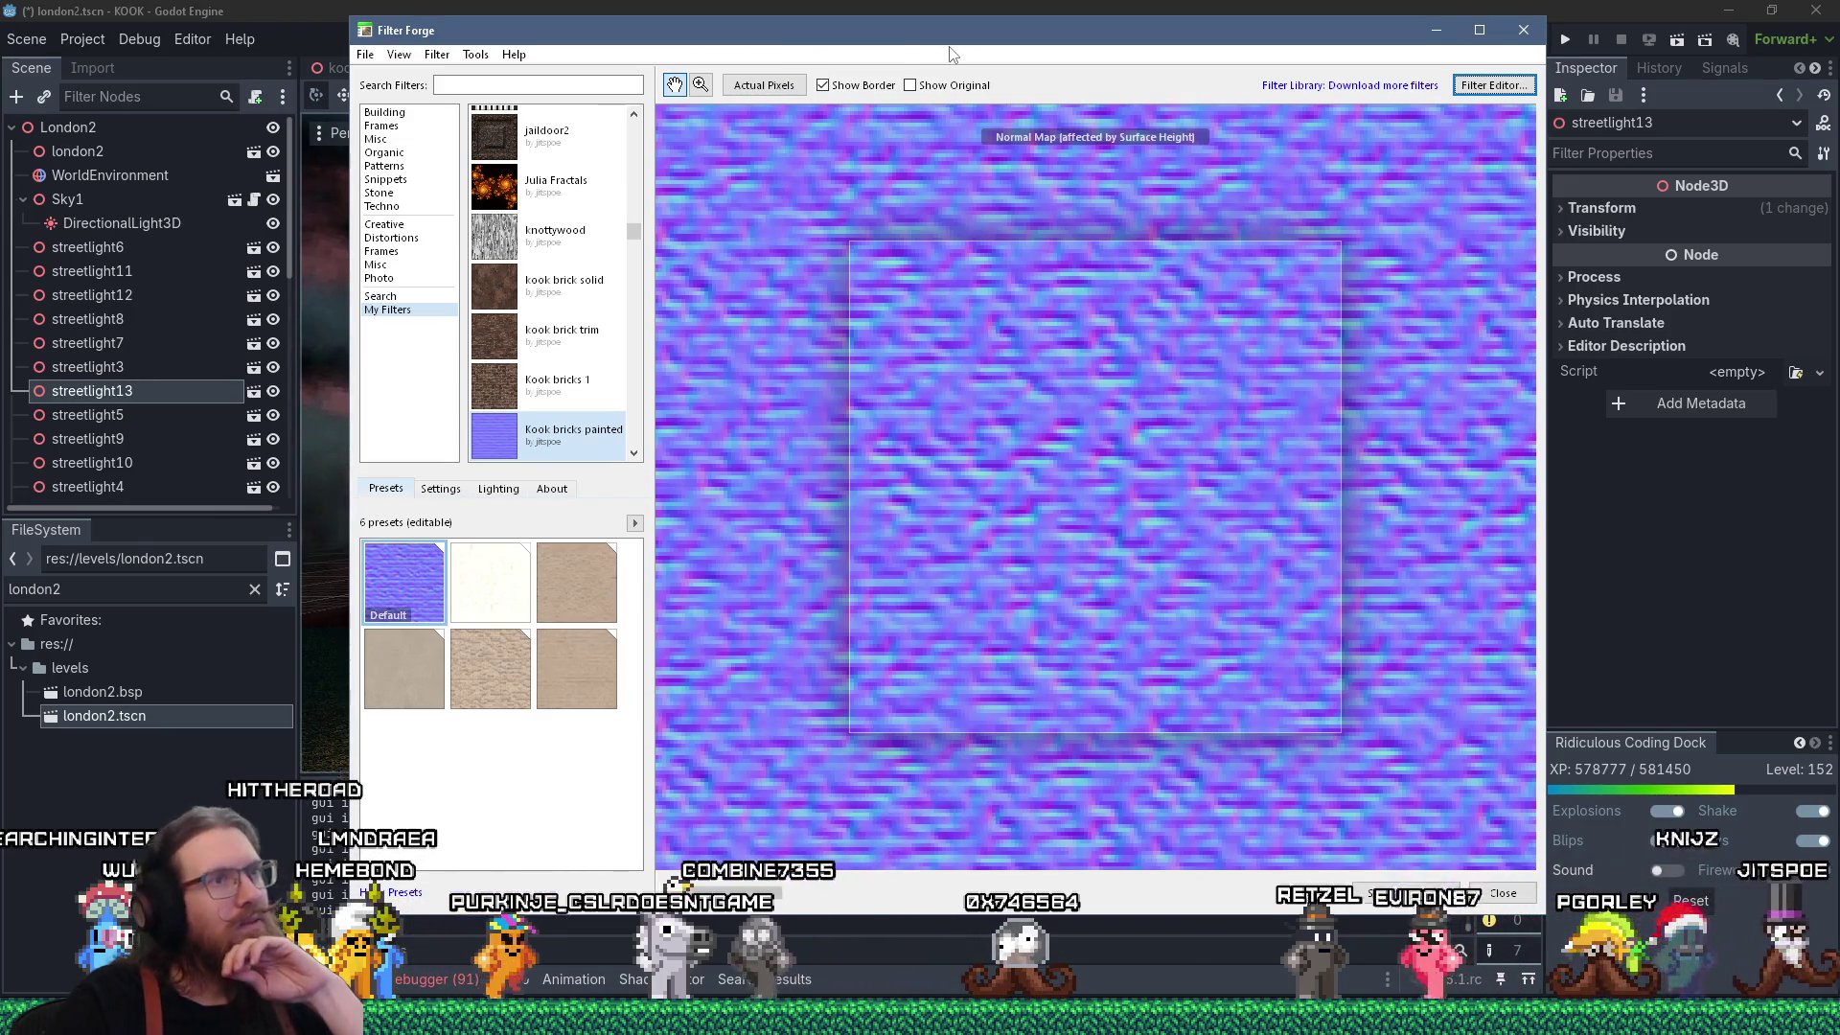
{"action": "mouse_move", "coordinate": [952, 52]}
{"action": "left_mouse_down"}
{"action": "mouse_move", "coordinate": [924, 254]}
{"action": "mouse_move", "coordinate": [936, 644]}
{"action": "mouse_move", "coordinate": [935, 582]}
{"action": "left_mouse_up"}
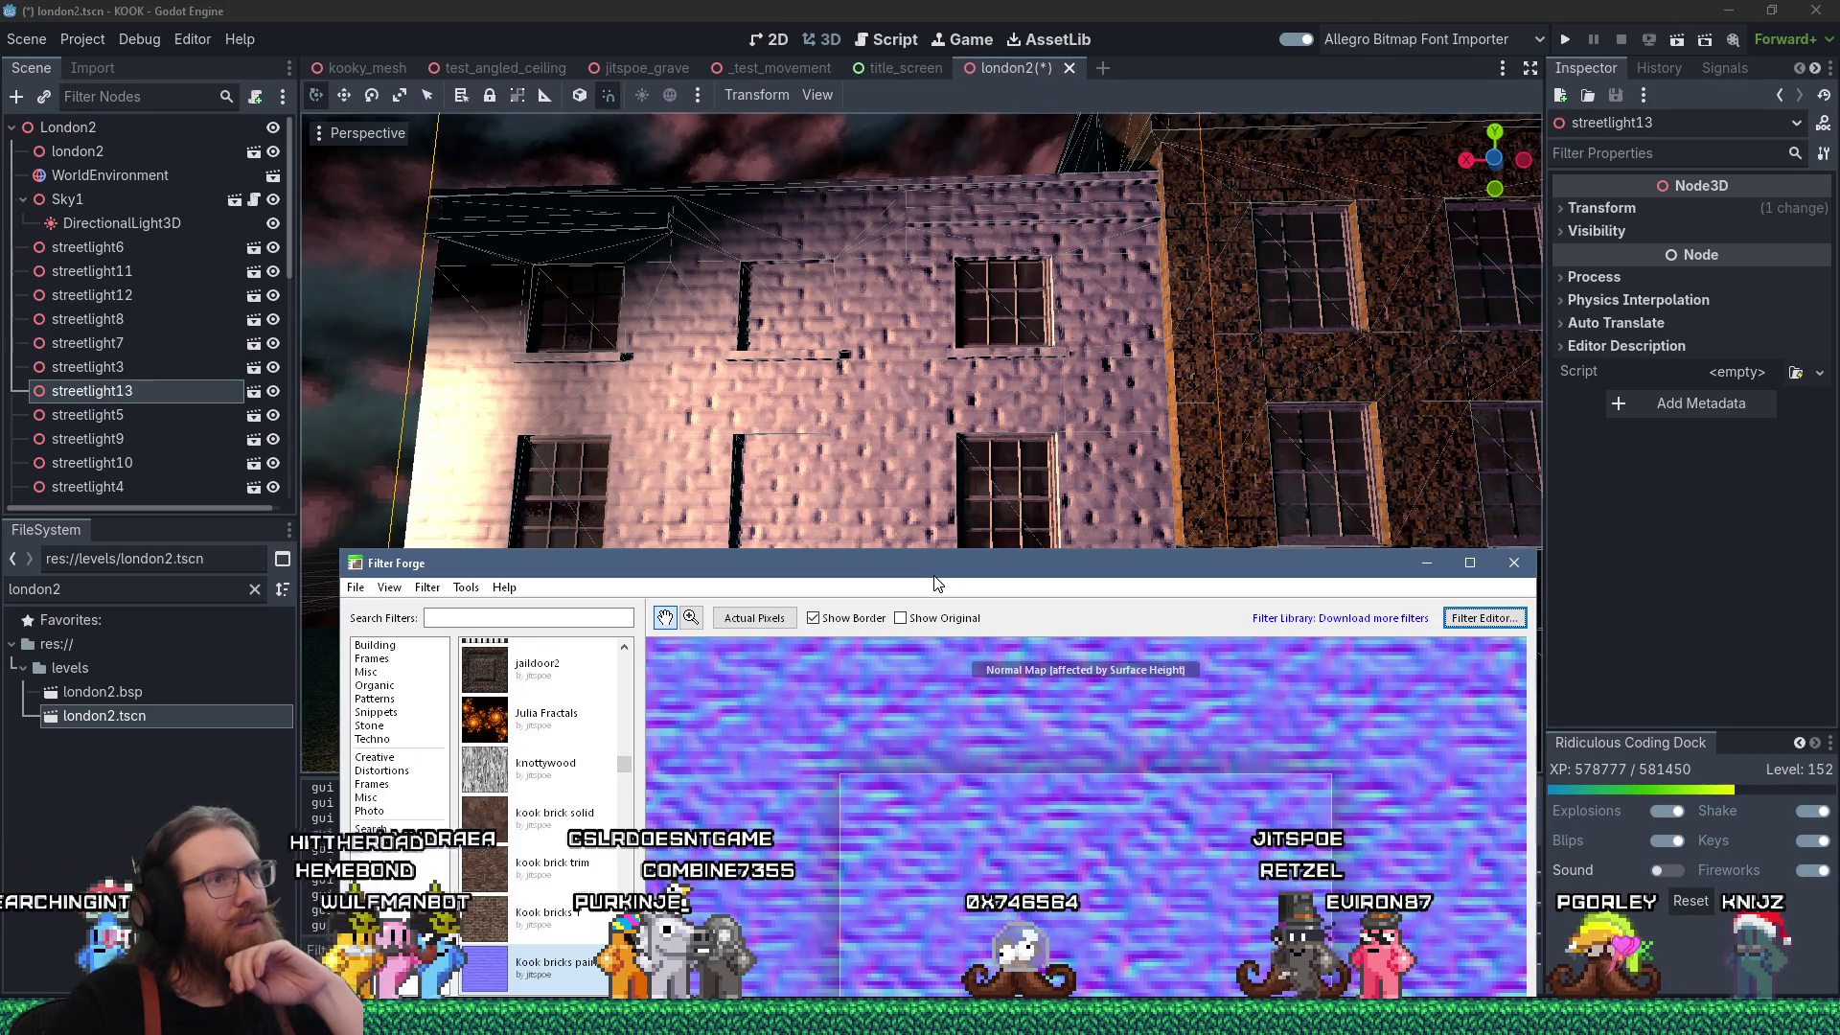
{"action": "left_click_drag", "start_coordinate": [936, 584], "coordinate": [925, 202]}
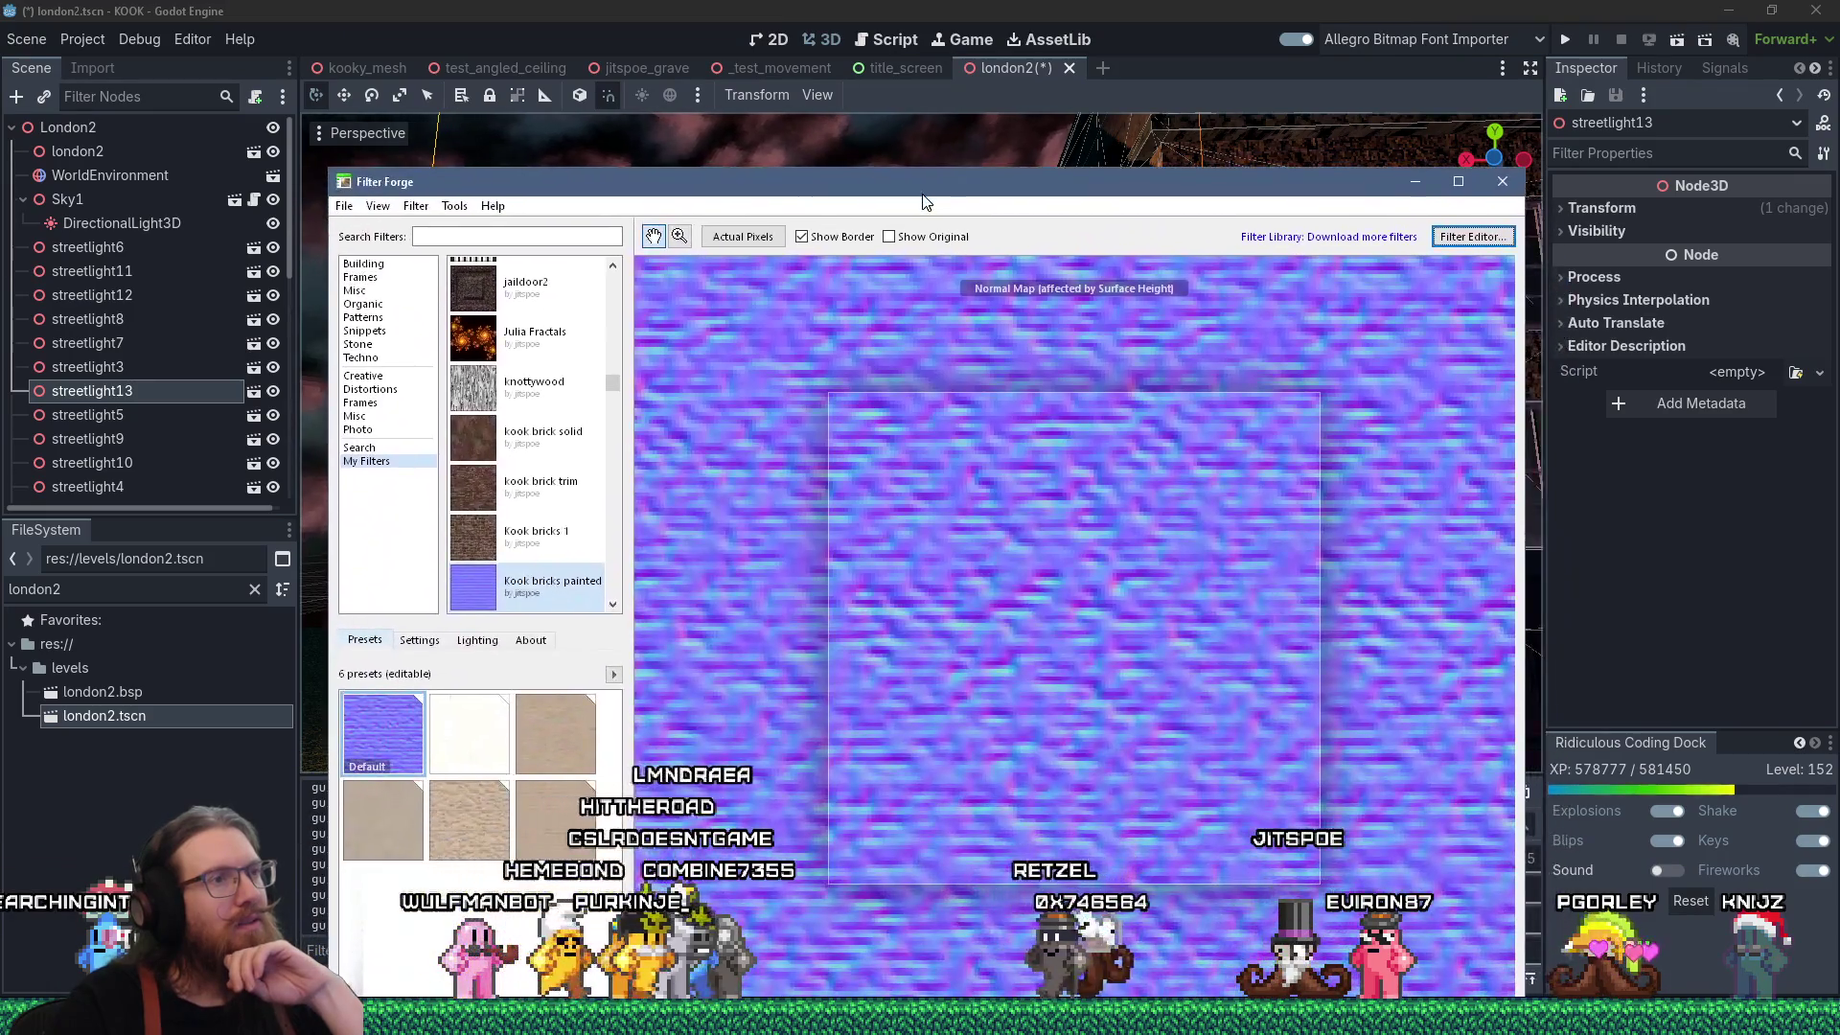
{"action": "left_click", "coordinate": [1461, 239]}
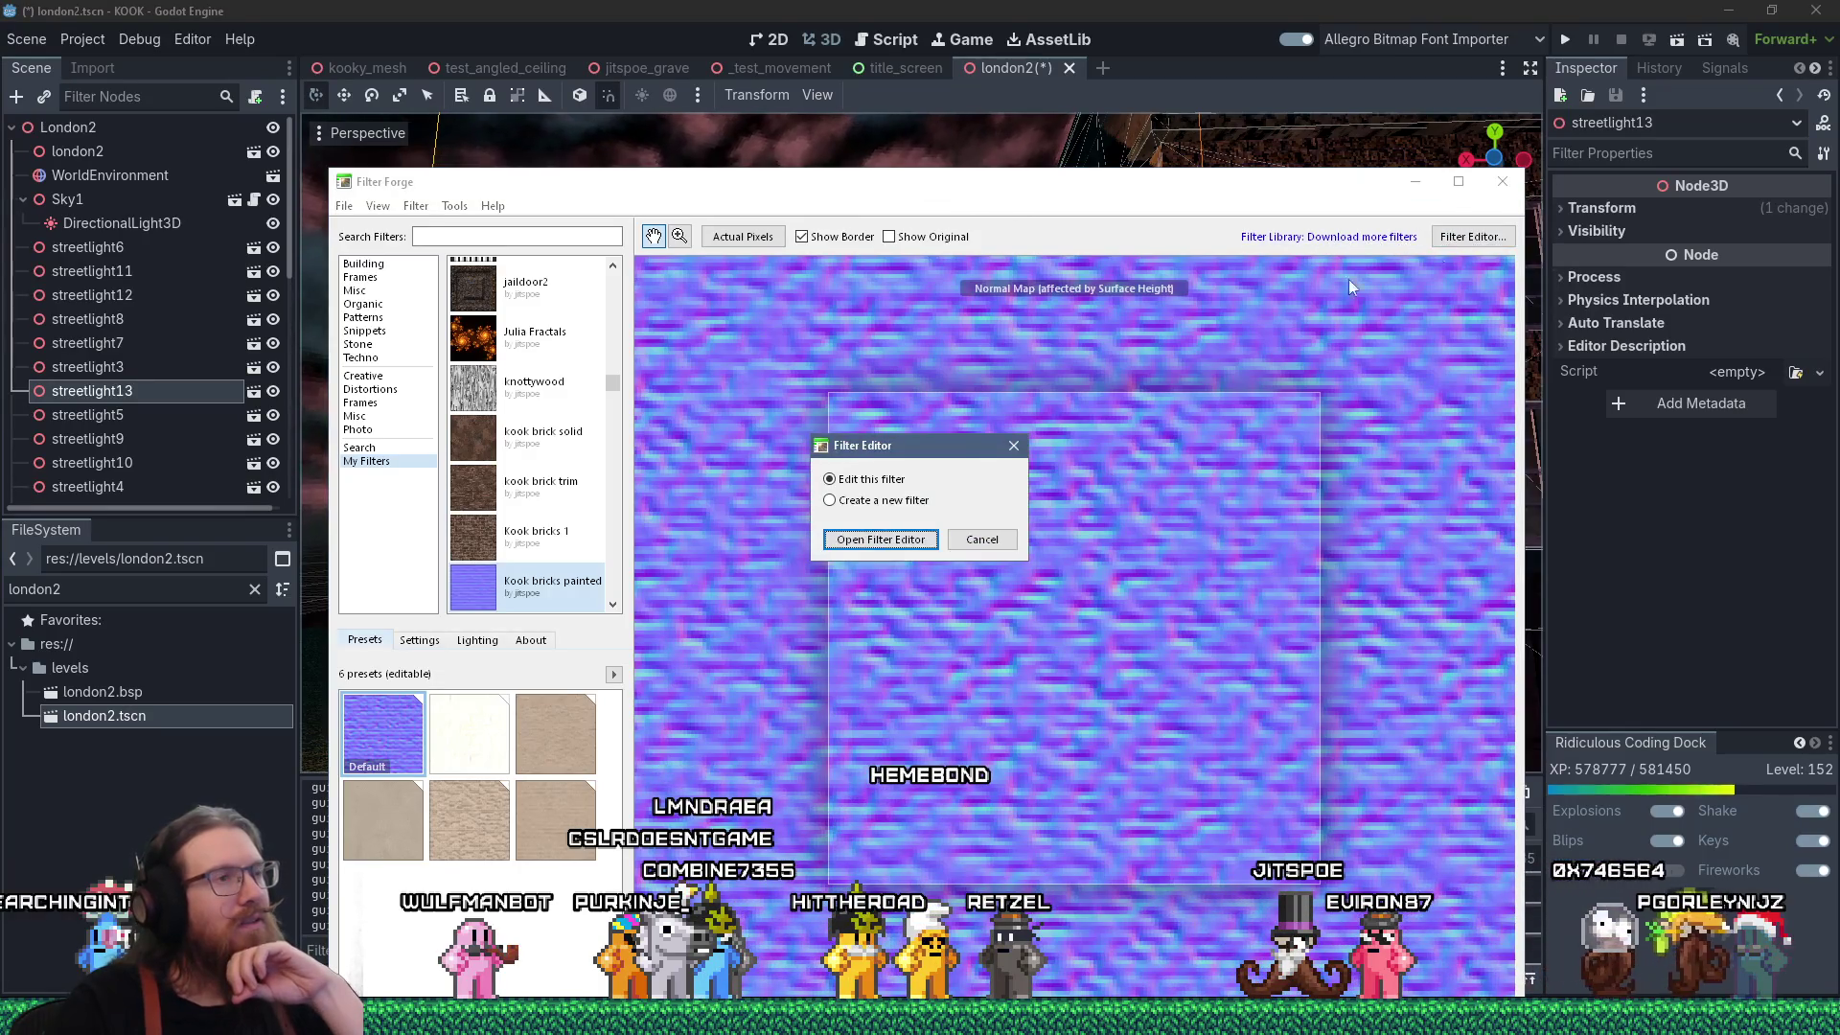
{"action": "left_click", "coordinate": [906, 541]}
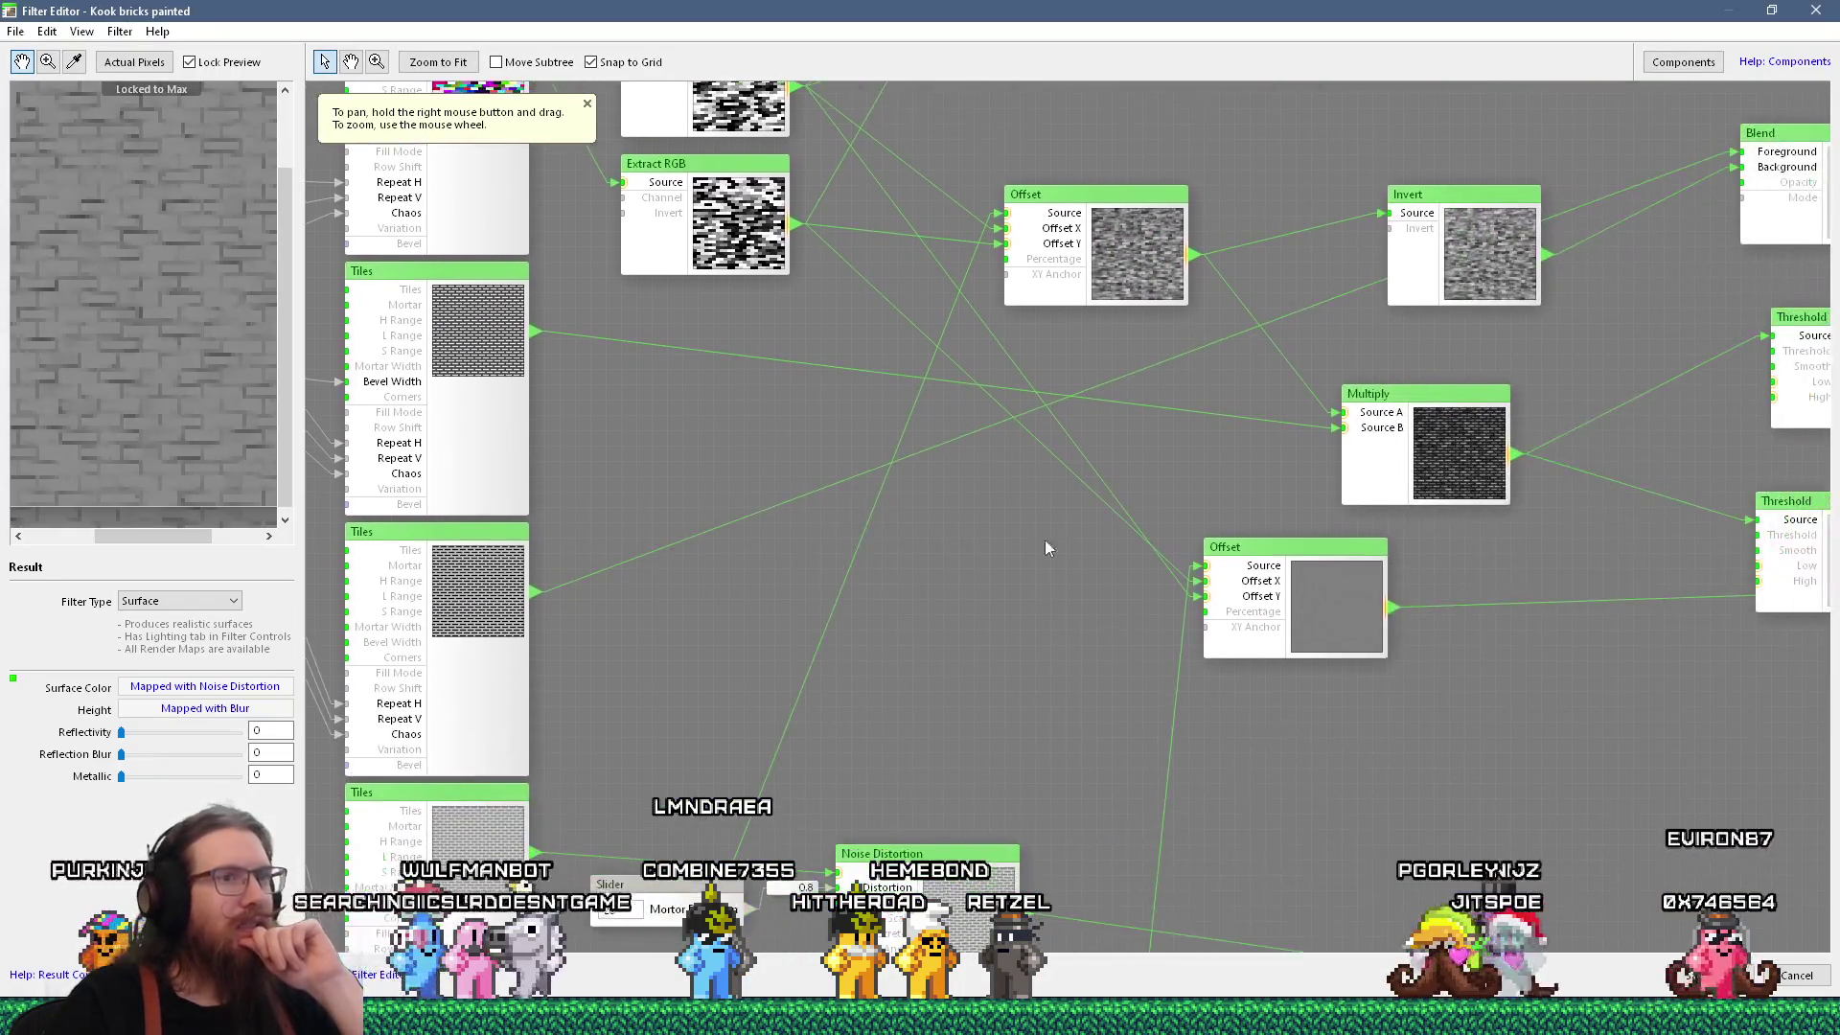
Try different Mortar Height 1 and 2 values, such as 68 and 50.
{"action": "mouse_move", "coordinate": [1044, 548]}
{"action": "left_mouse_down"}
{"action": "mouse_move", "coordinate": [1144, 520]}
{"action": "mouse_move", "coordinate": [1072, 516]}
{"action": "mouse_move", "coordinate": [970, 551]}
{"action": "left_mouse_up"}
{"action": "scroll", "coordinate": [970, 551], "scroll_direction": "down", "scroll_amount": 3}
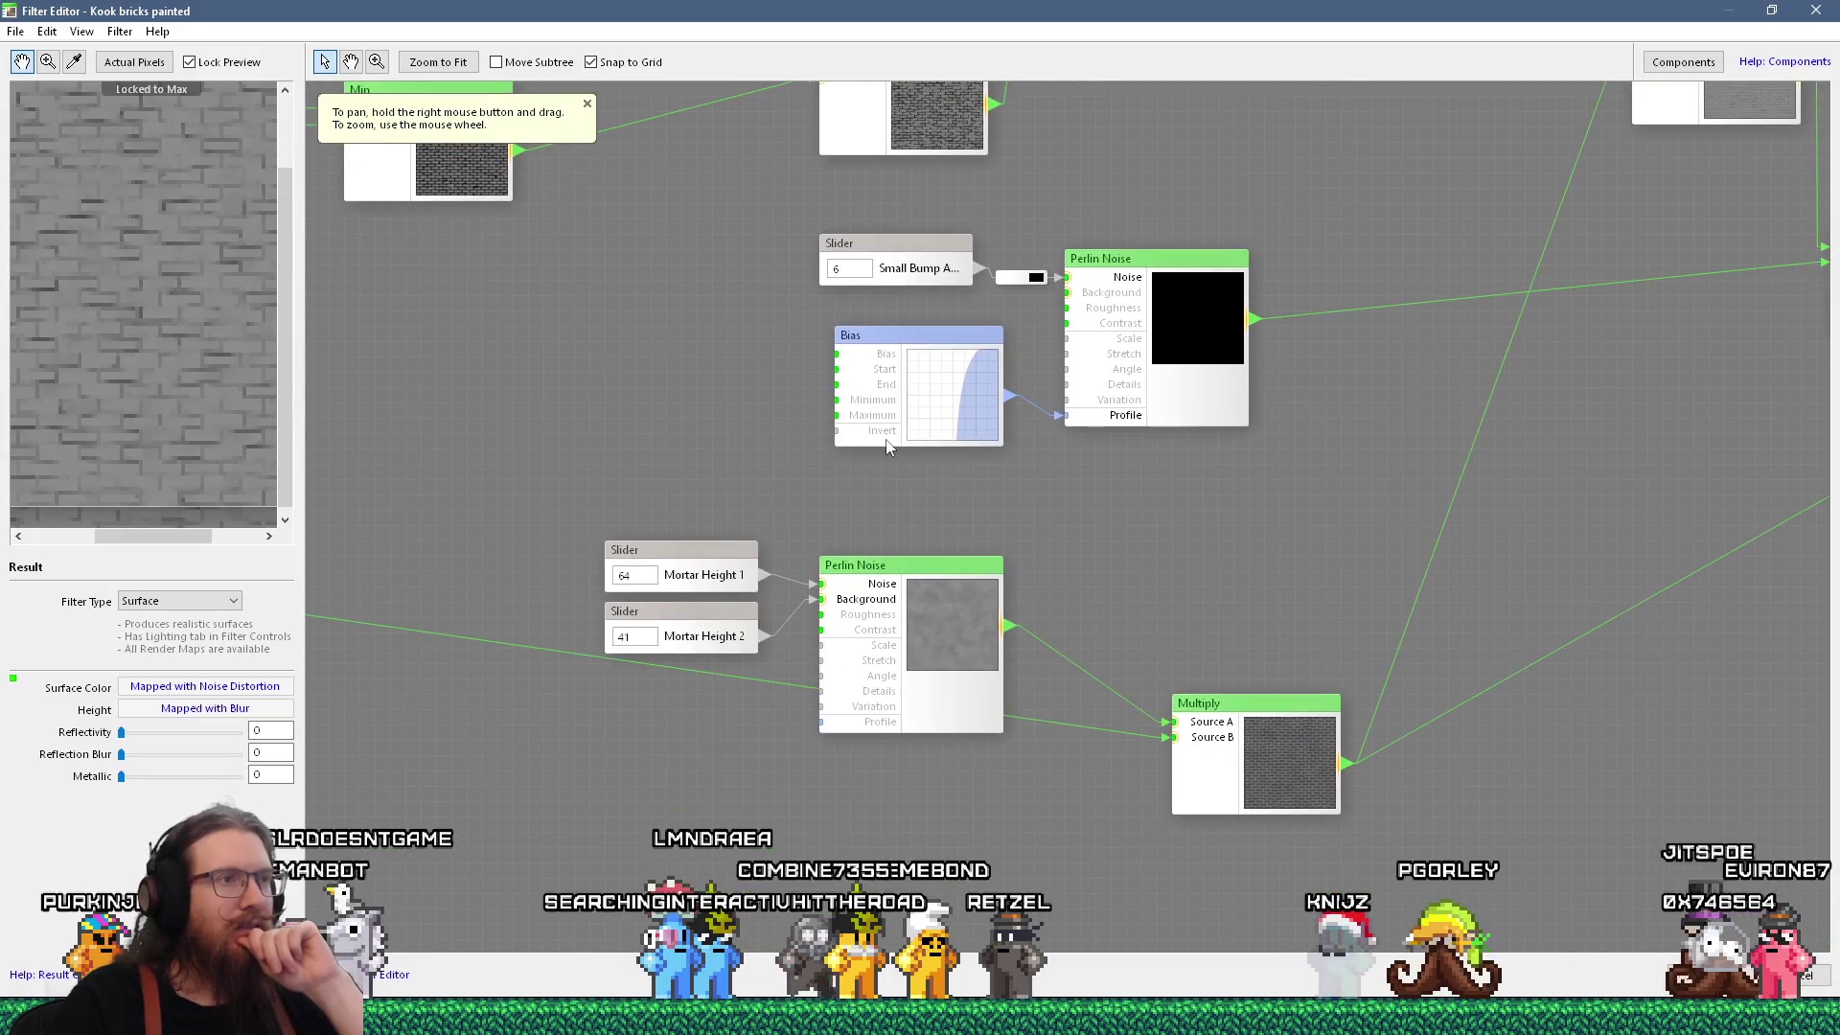
{"action": "left_click", "coordinate": [738, 569]}
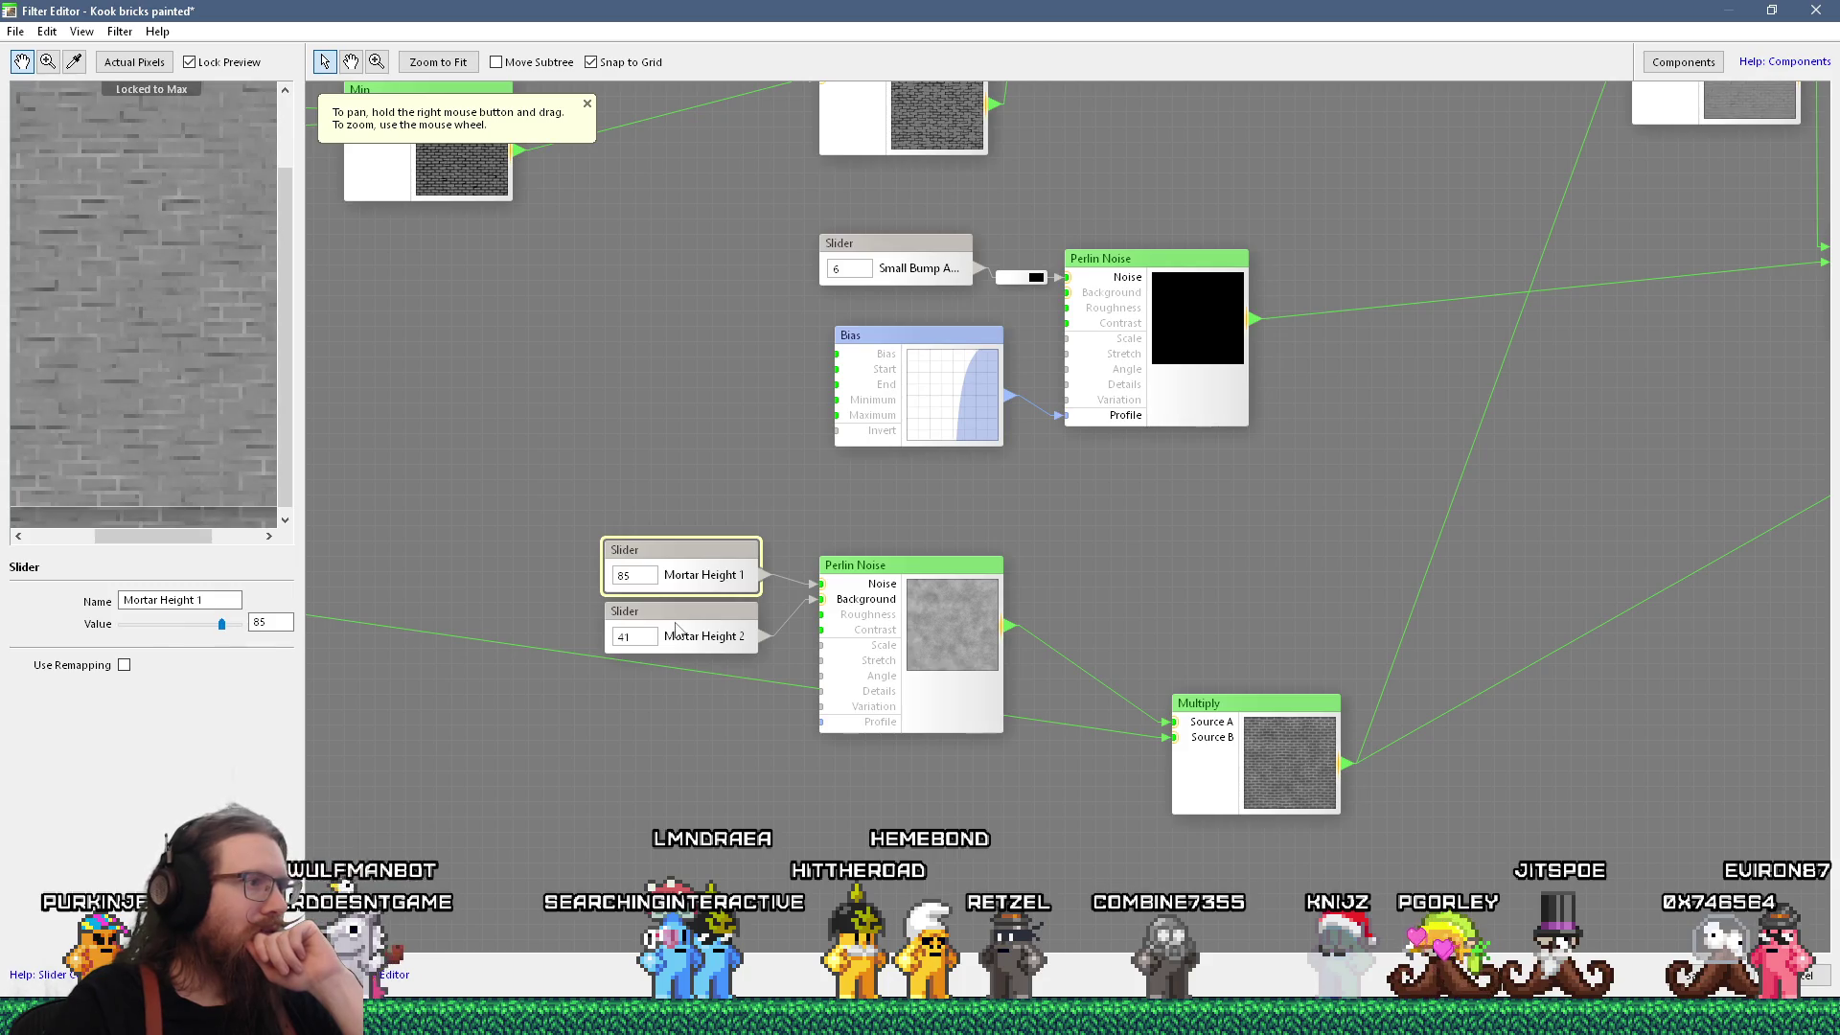
{"action": "left_click", "coordinate": [213, 624]}
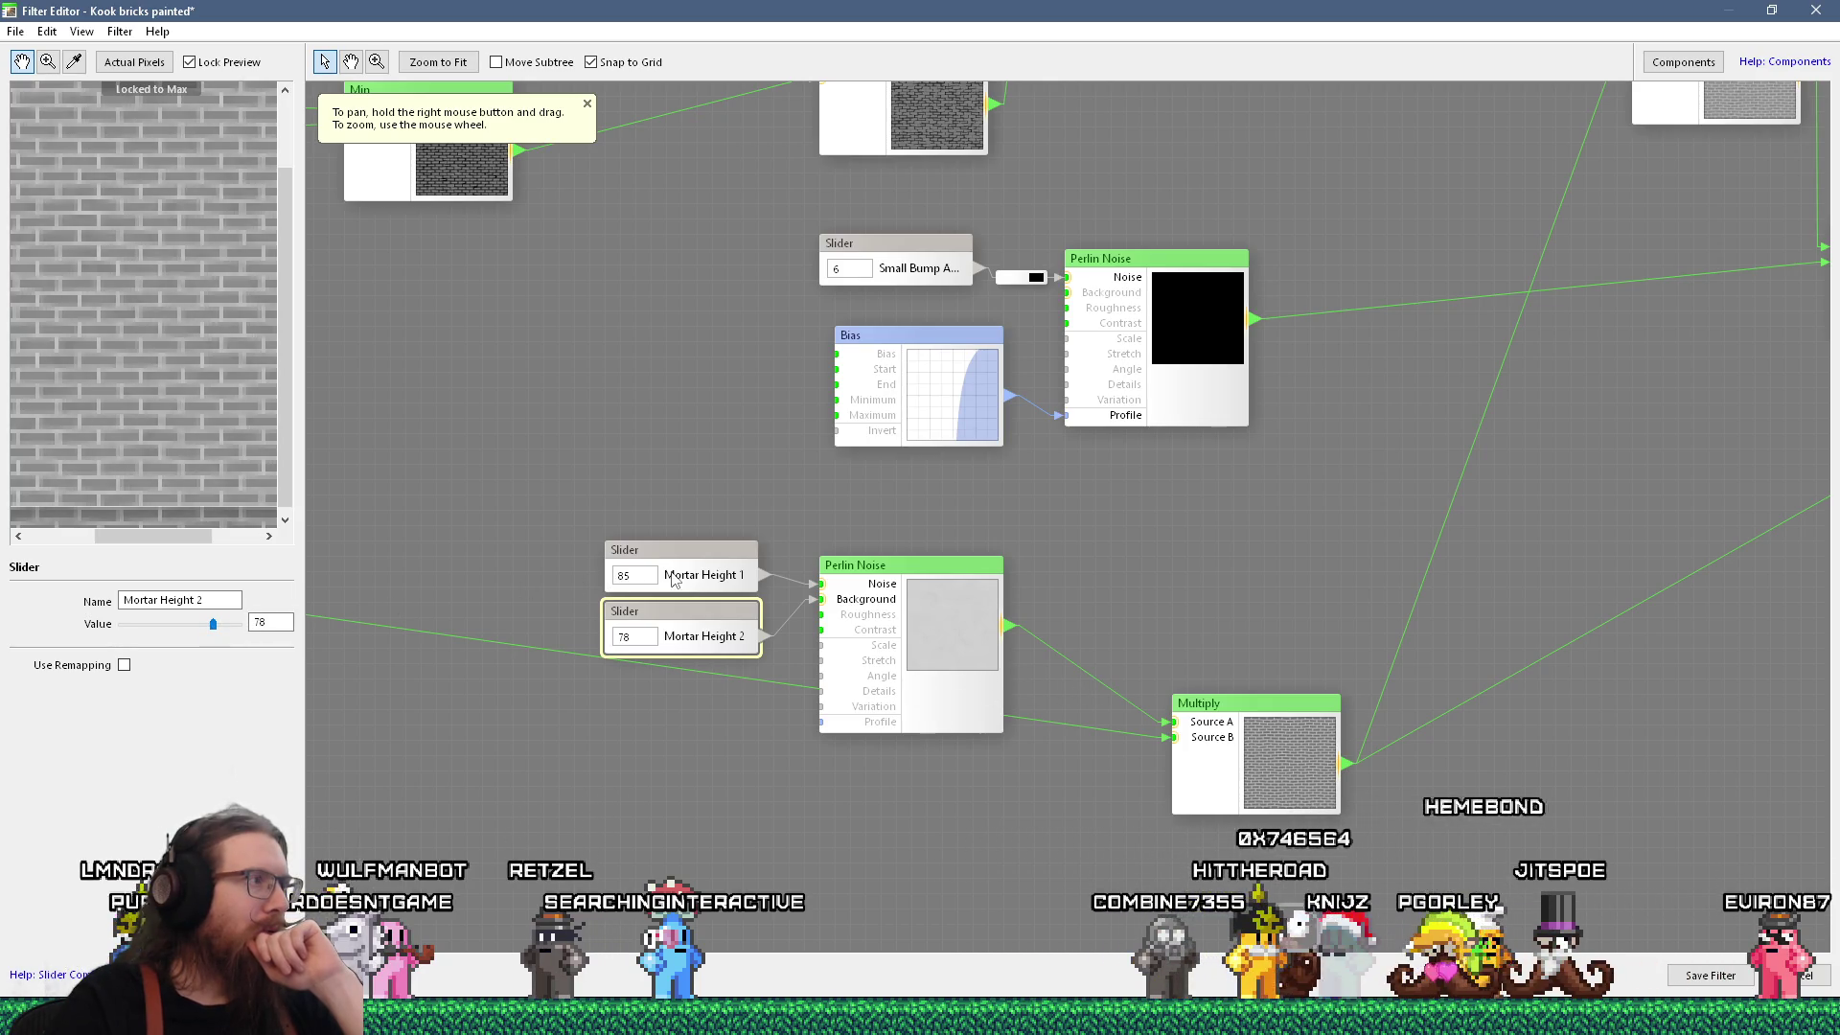
{"action": "left_click", "coordinate": [201, 624]}
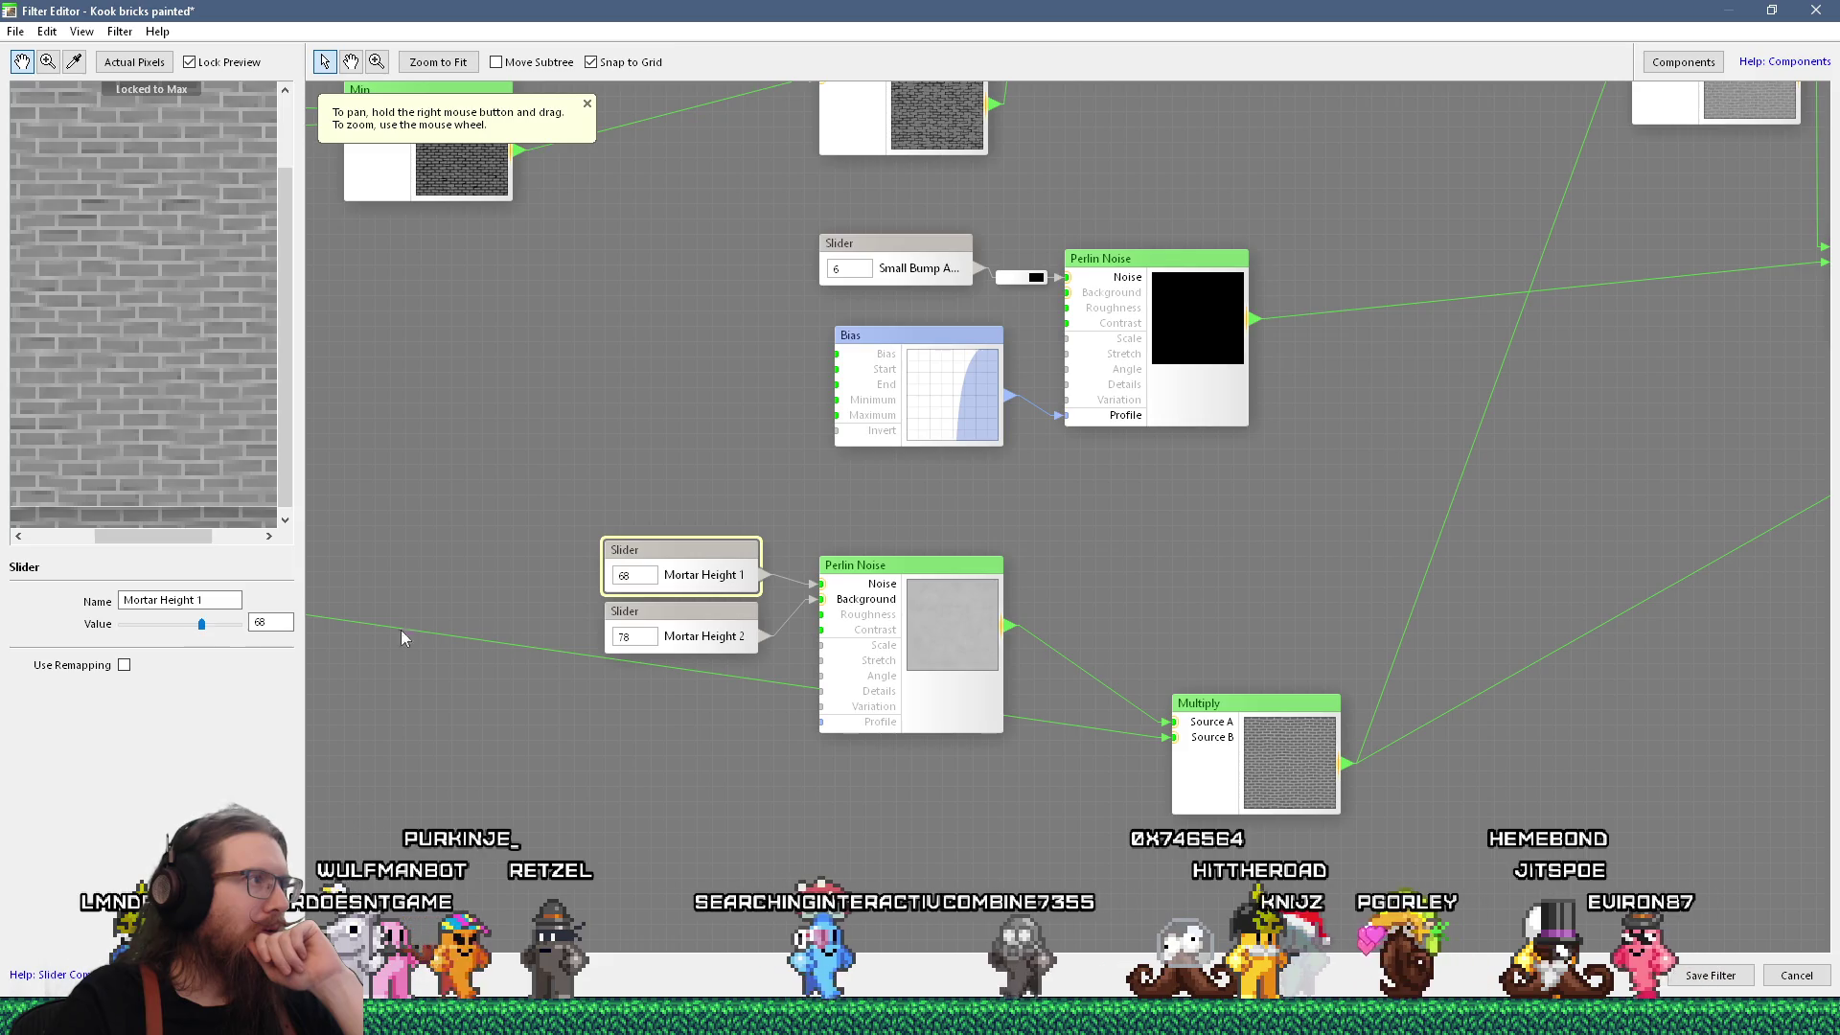
{"action": "left_click", "coordinate": [696, 641]}
{"action": "left_click", "coordinate": [181, 624]}
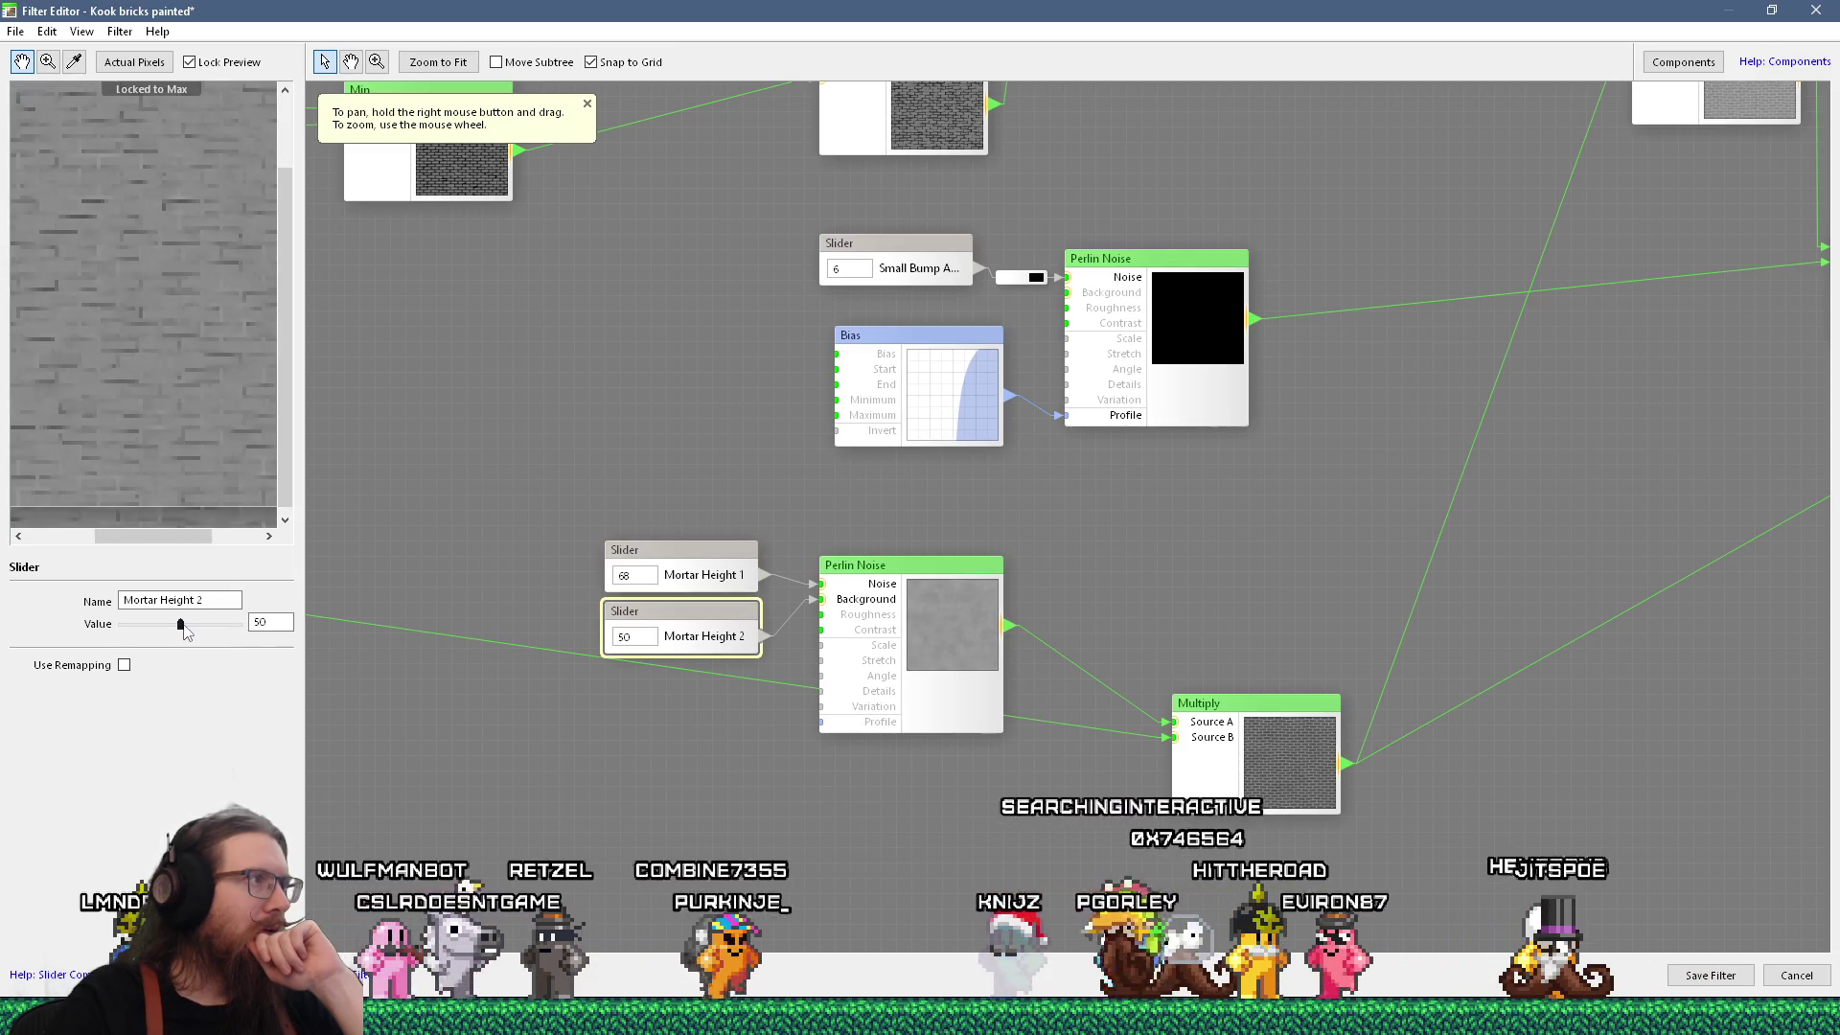
{"action": "left_click", "coordinate": [187, 624]}
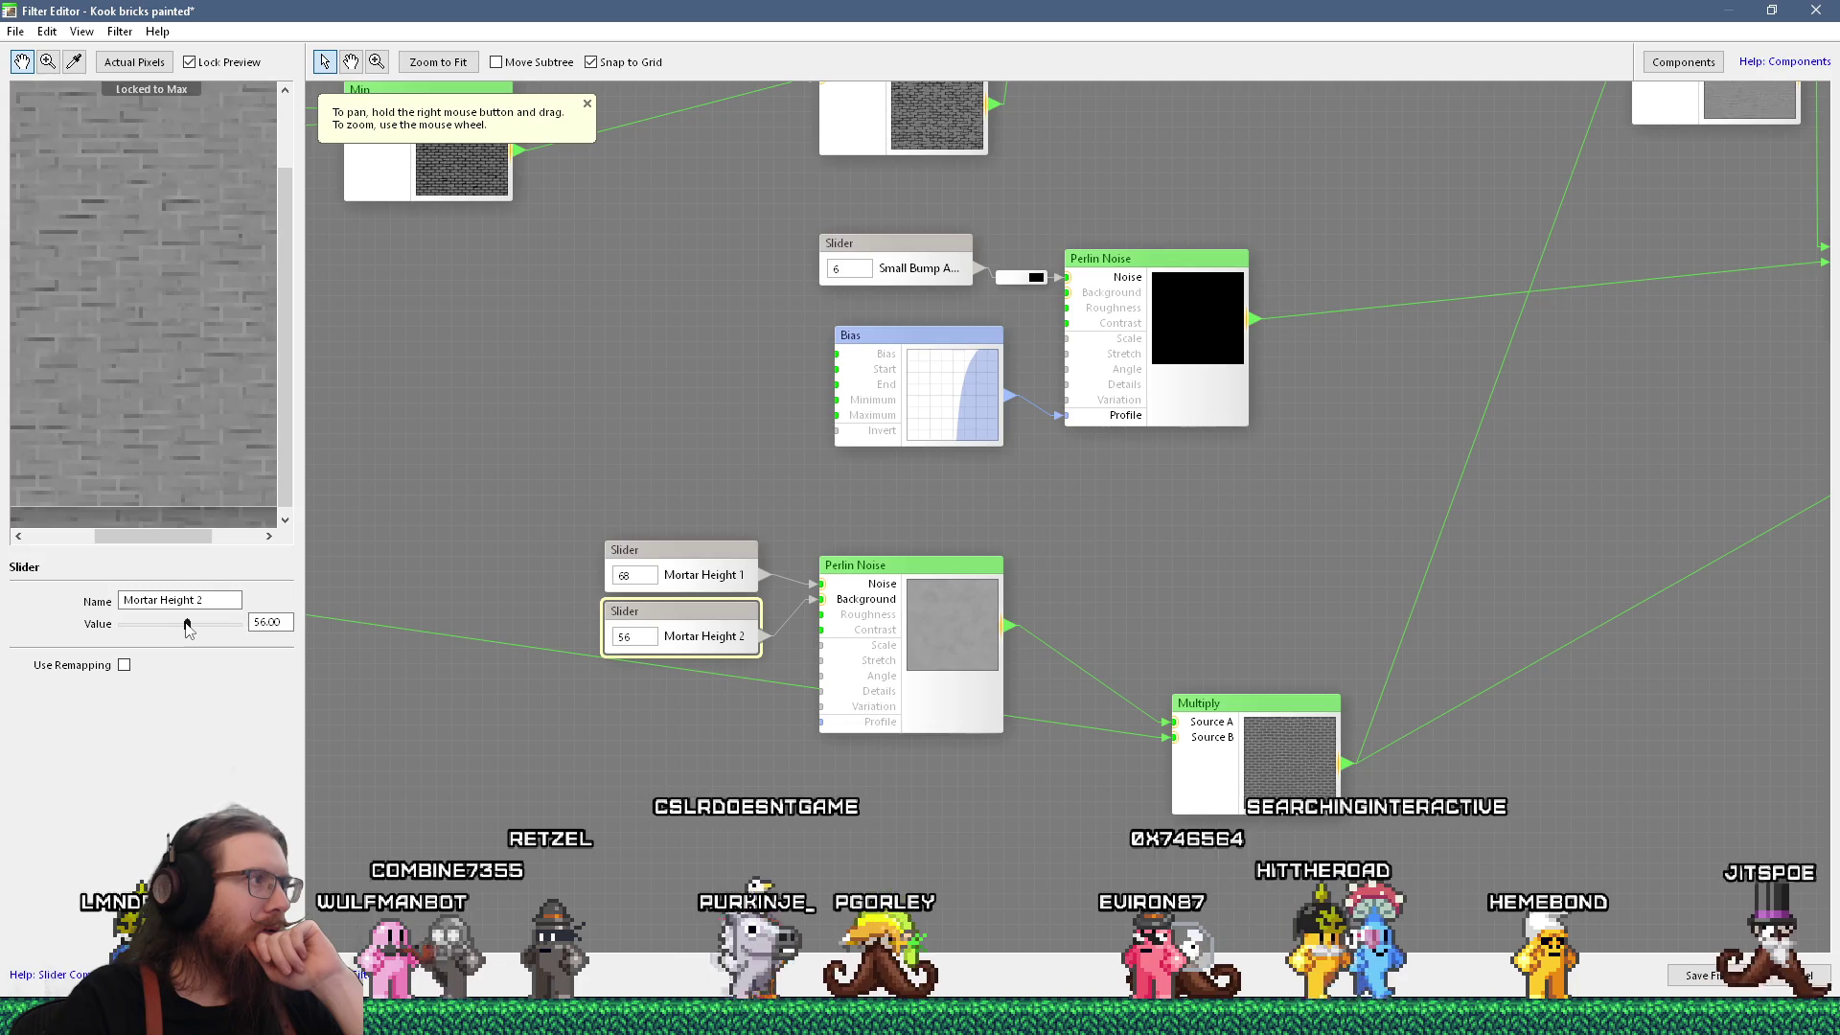
Settle Mortar Height 1 at 59 and Mortar Height 2 at 53, previewing the Multiply output.
{"action": "scroll", "coordinate": [124, 296], "scroll_direction": "up", "scroll_amount": 2}
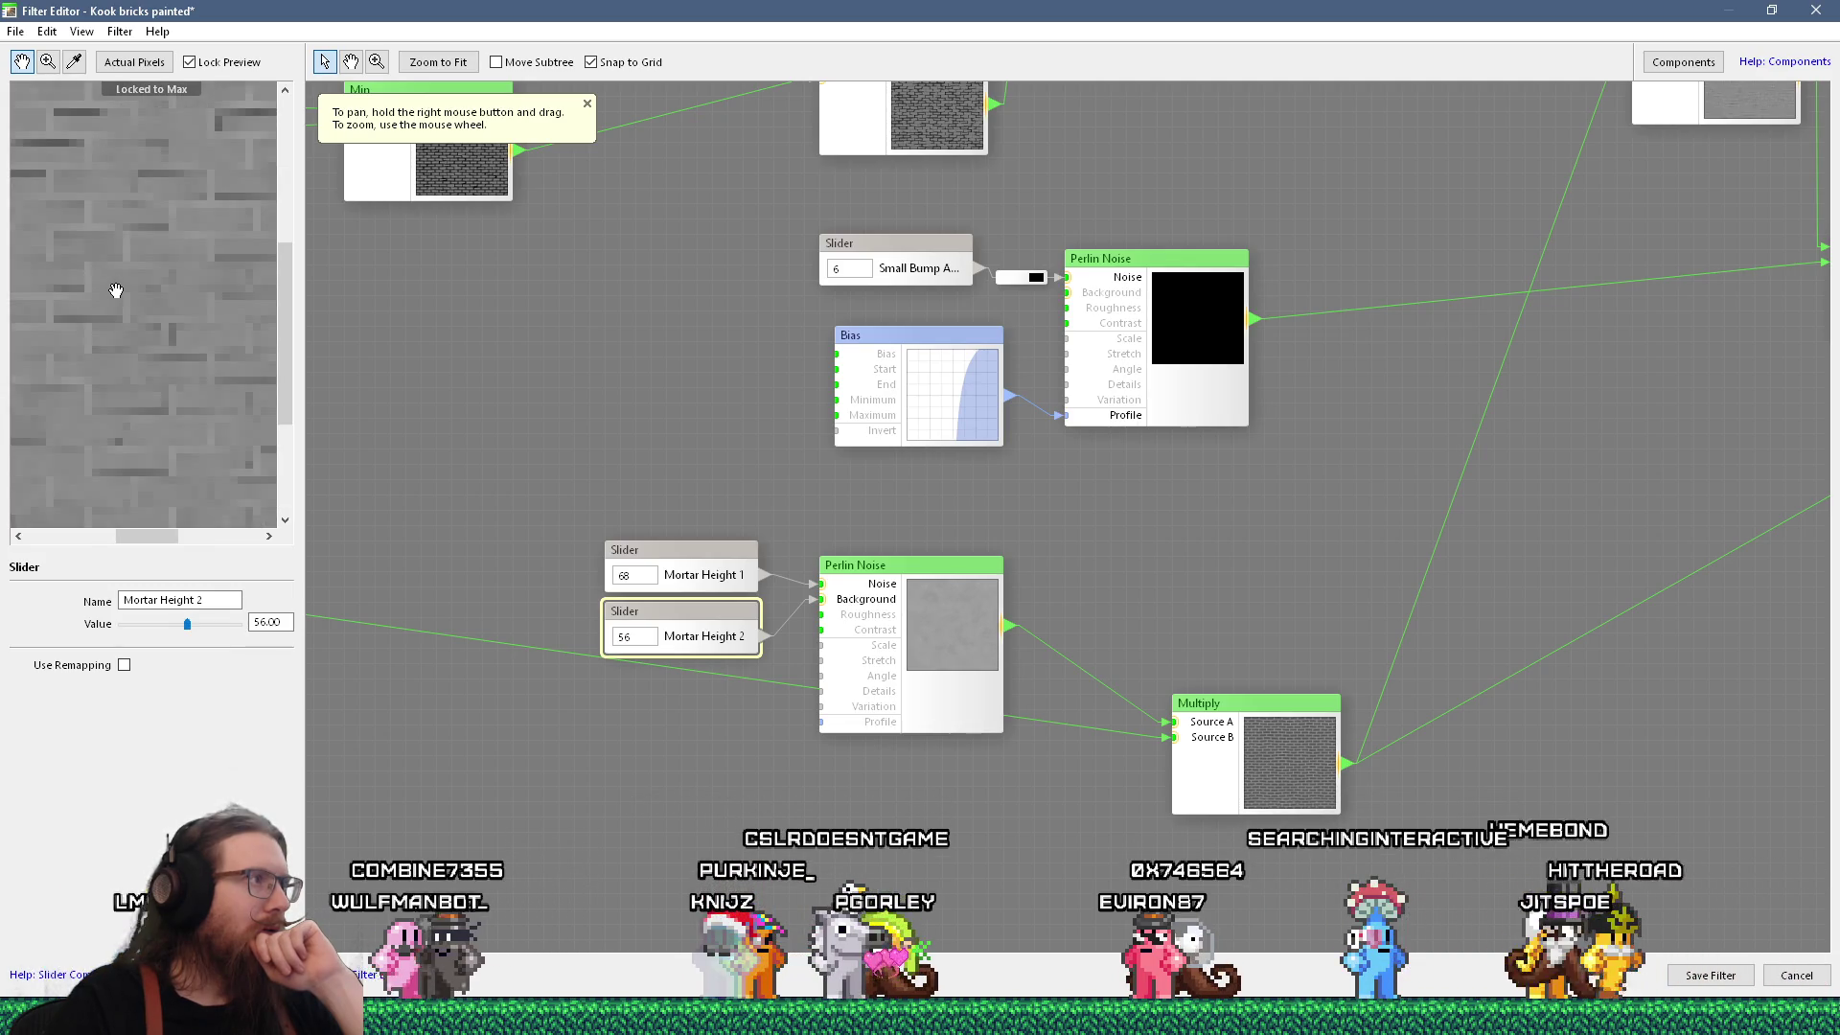
{"action": "left_click", "coordinate": [178, 624]}
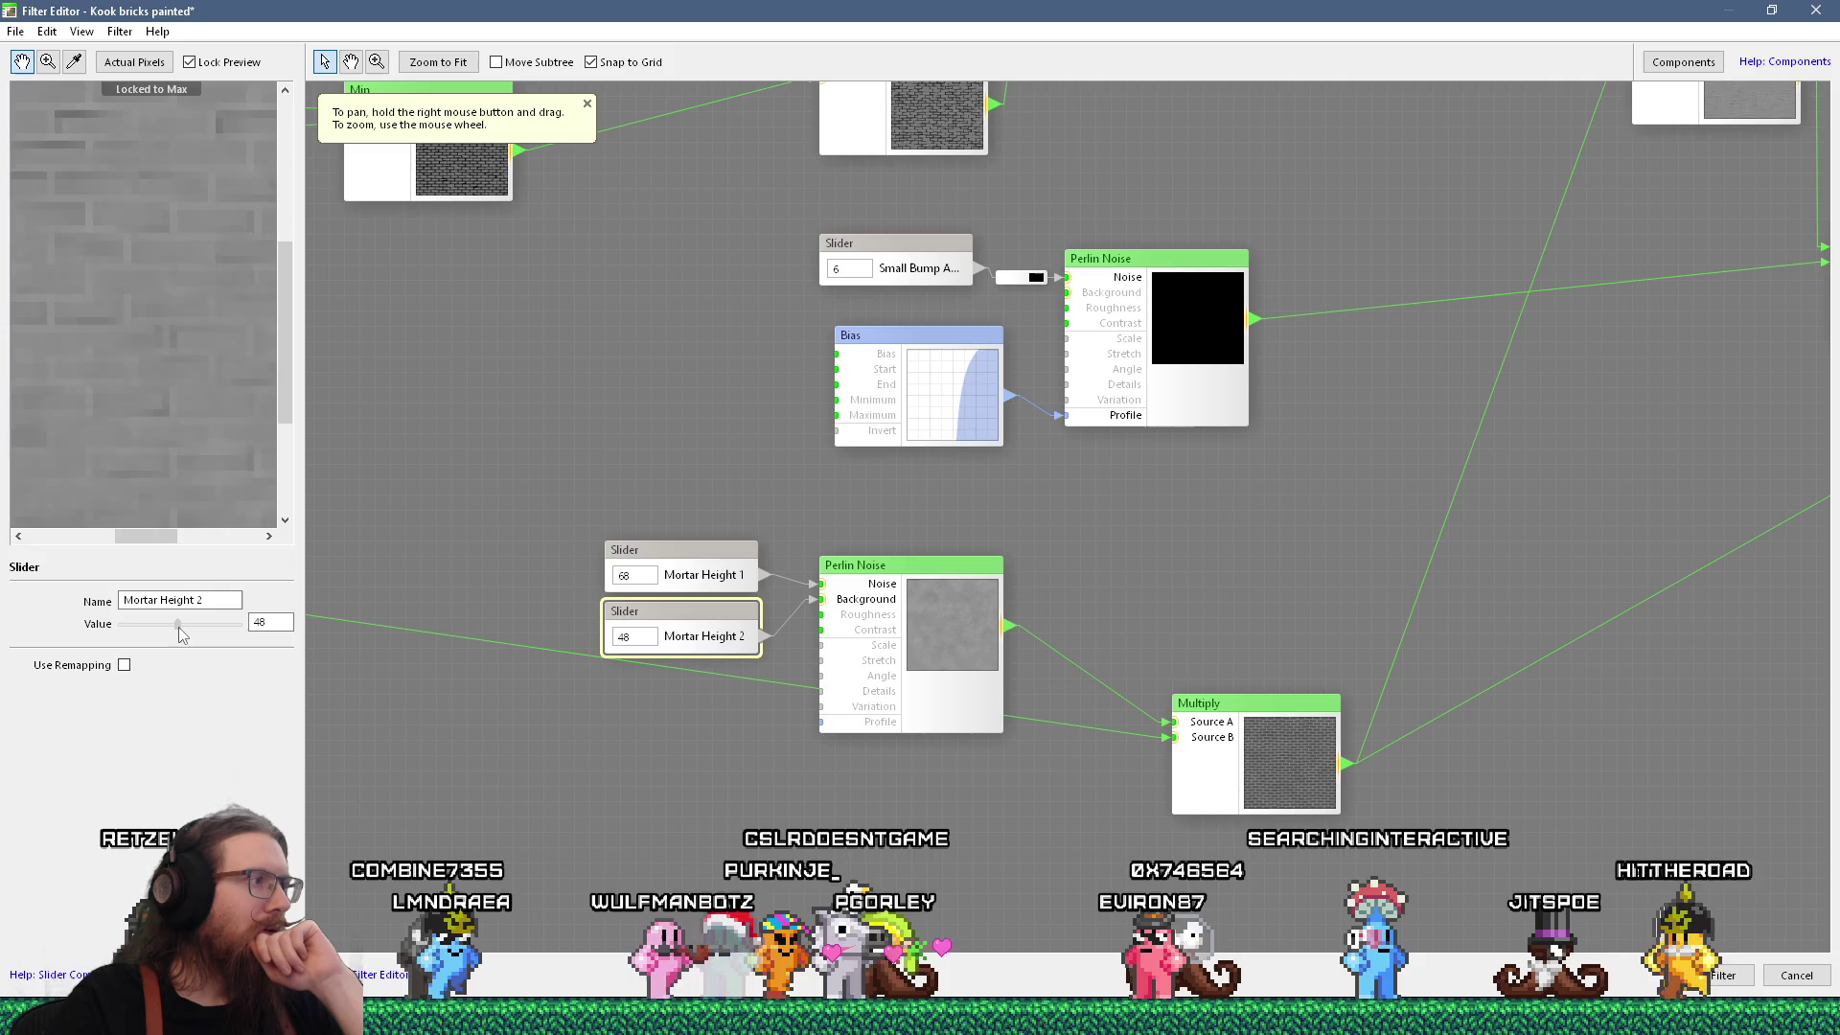
{"action": "left_click", "coordinate": [680, 551]}
{"action": "left_click", "coordinate": [191, 623]}
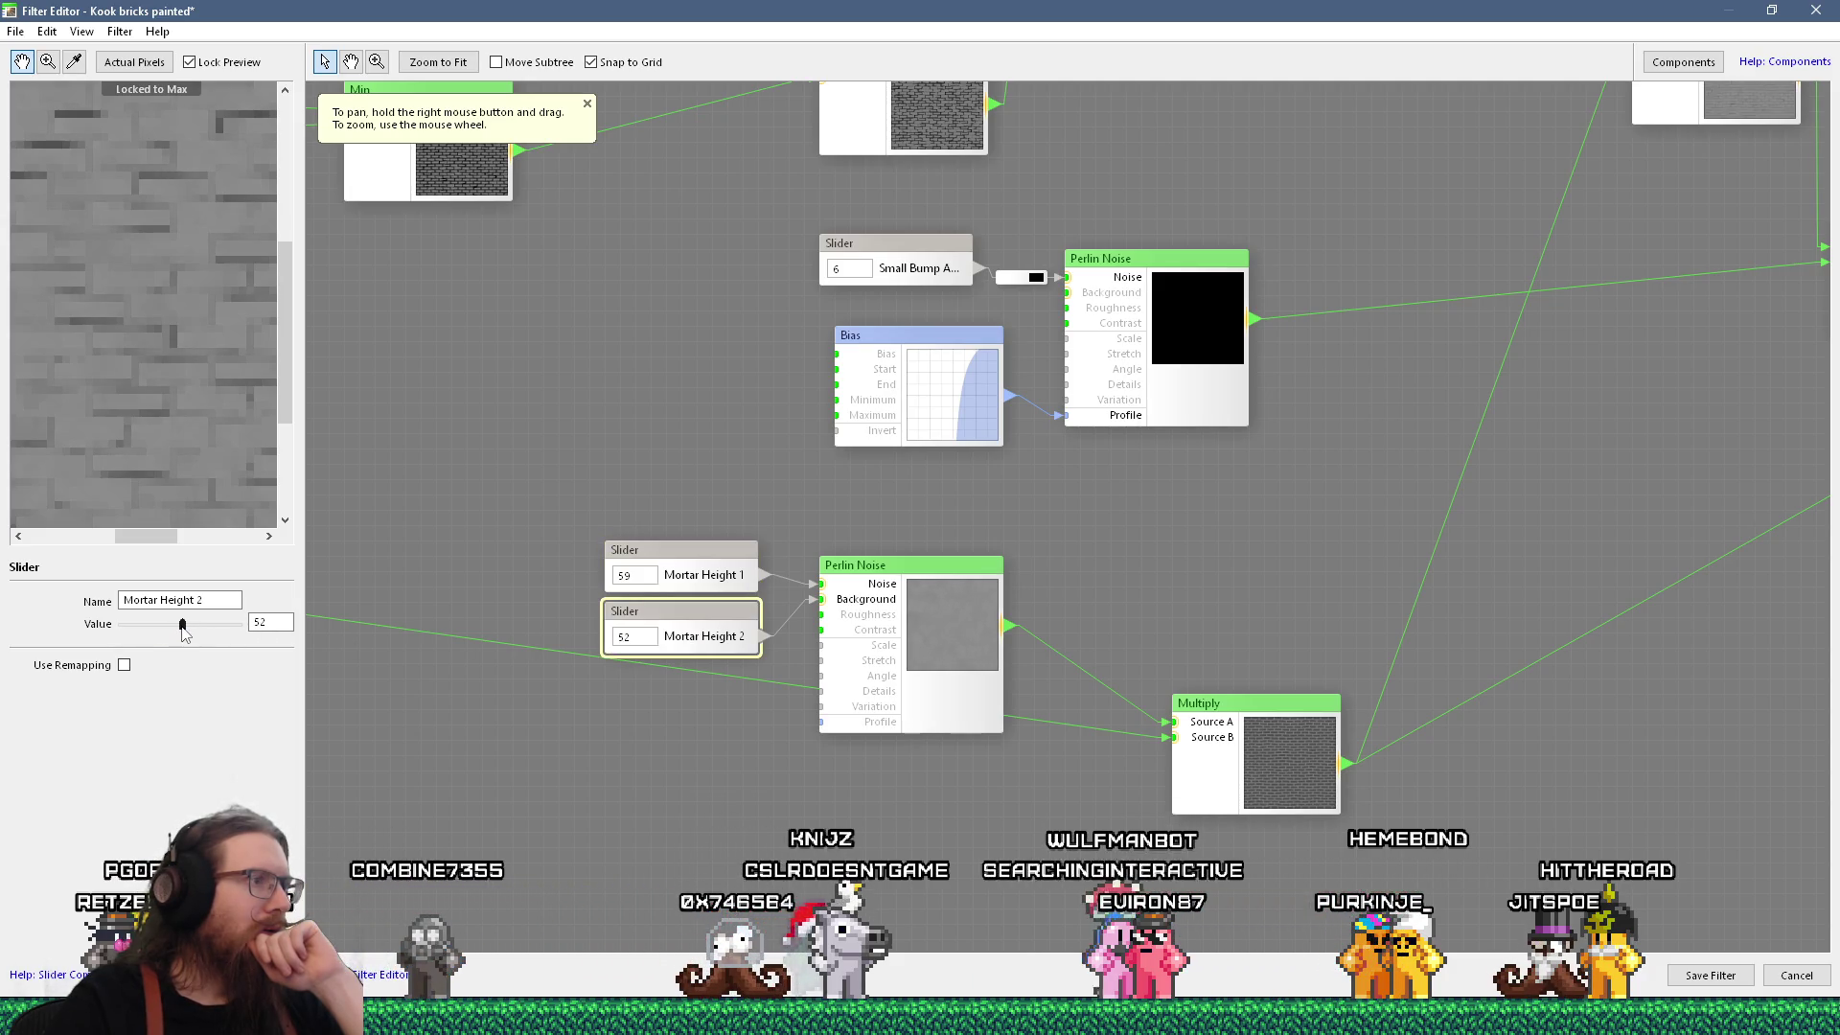
{"action": "left_click", "coordinate": [182, 625]}
{"action": "scroll", "coordinate": [186, 413], "scroll_direction": "down", "scroll_amount": 2}
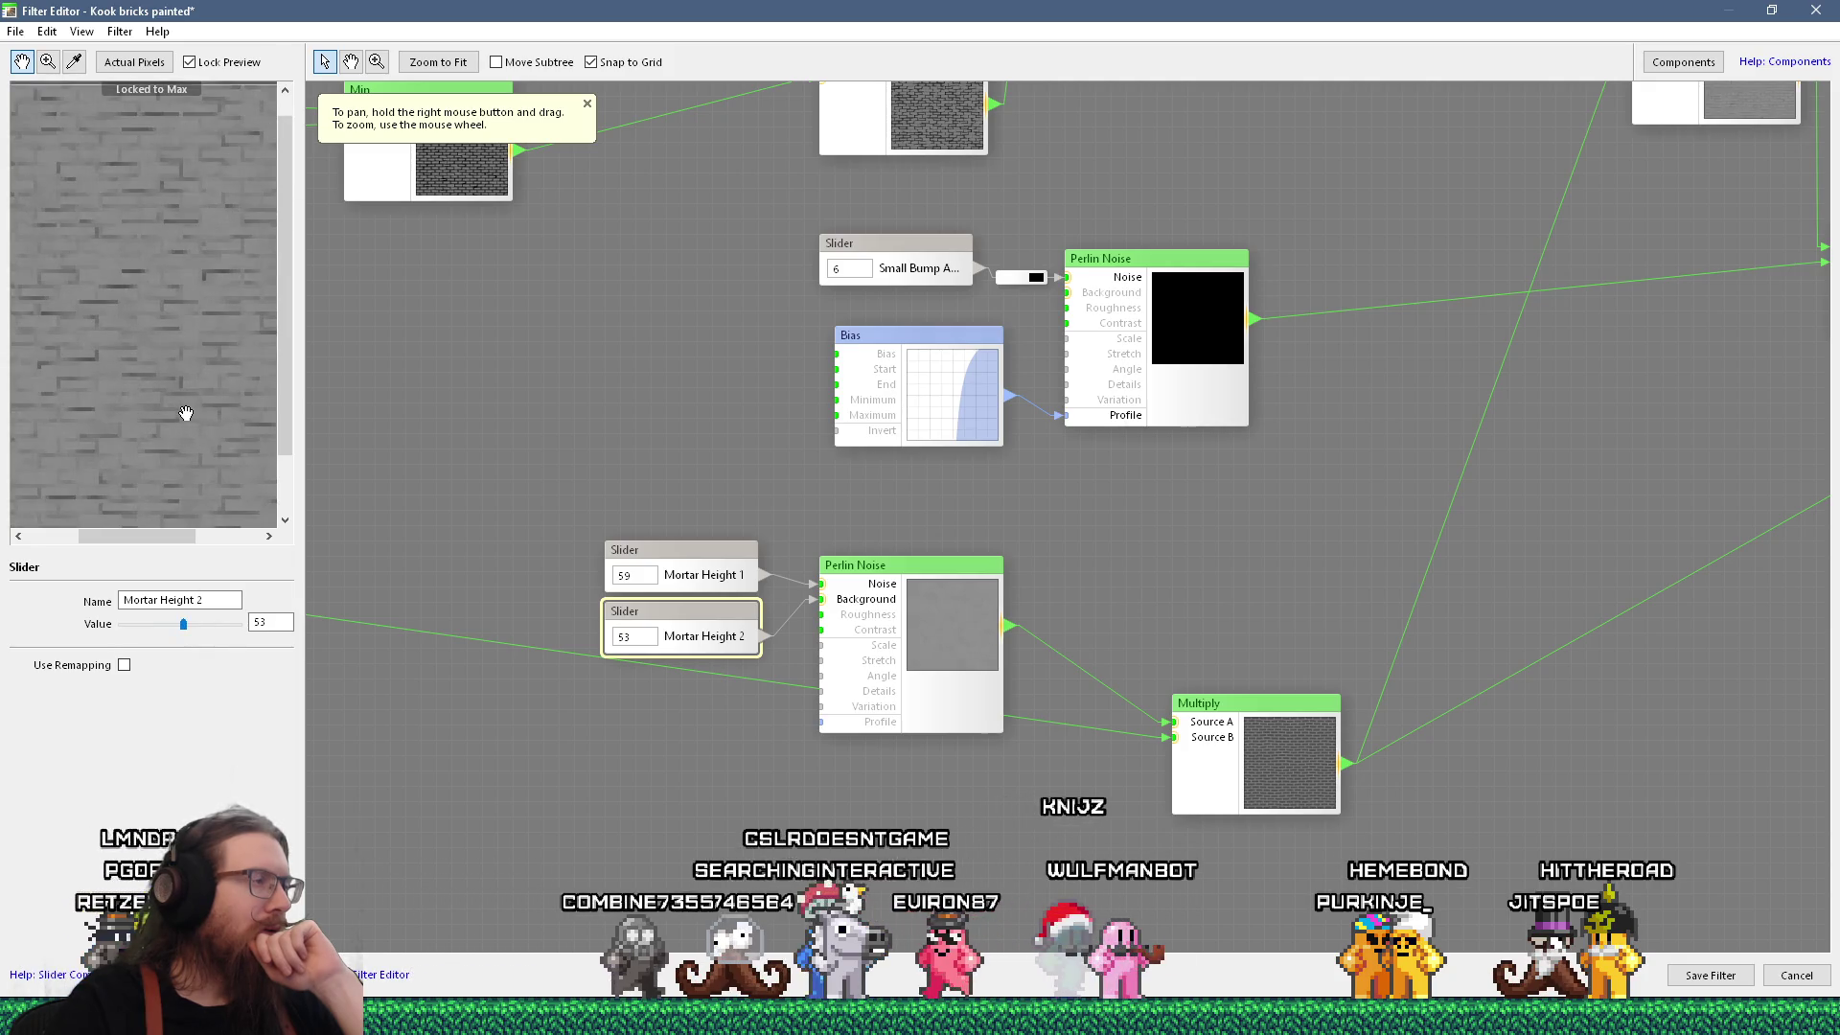
{"action": "left_click", "coordinate": [1251, 749]}
Preview the Max node's output, then pan the graph to centre the Add and Blur nodes.
{"action": "mouse_move", "coordinate": [1202, 625]}
{"action": "left_mouse_down"}
{"action": "mouse_move", "coordinate": [836, 756]}
{"action": "mouse_move", "coordinate": [709, 773]}
{"action": "left_mouse_up"}
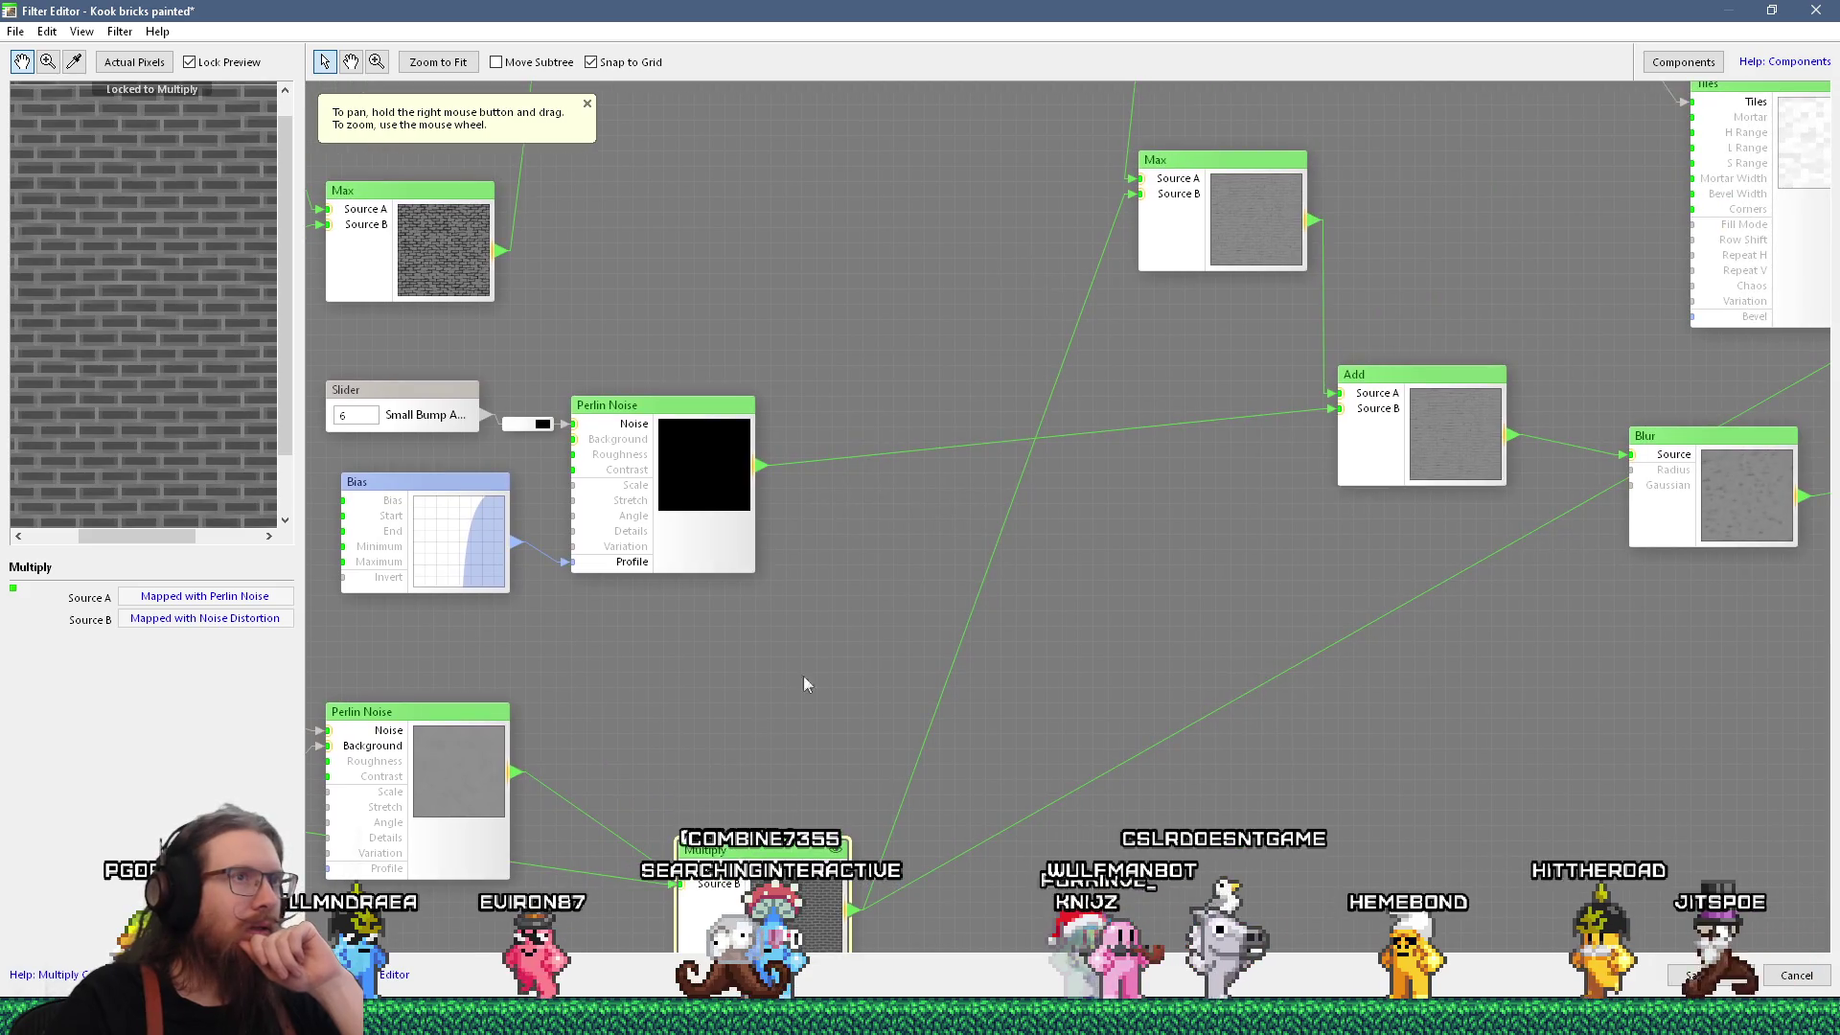
{"action": "left_click", "coordinate": [1214, 253]}
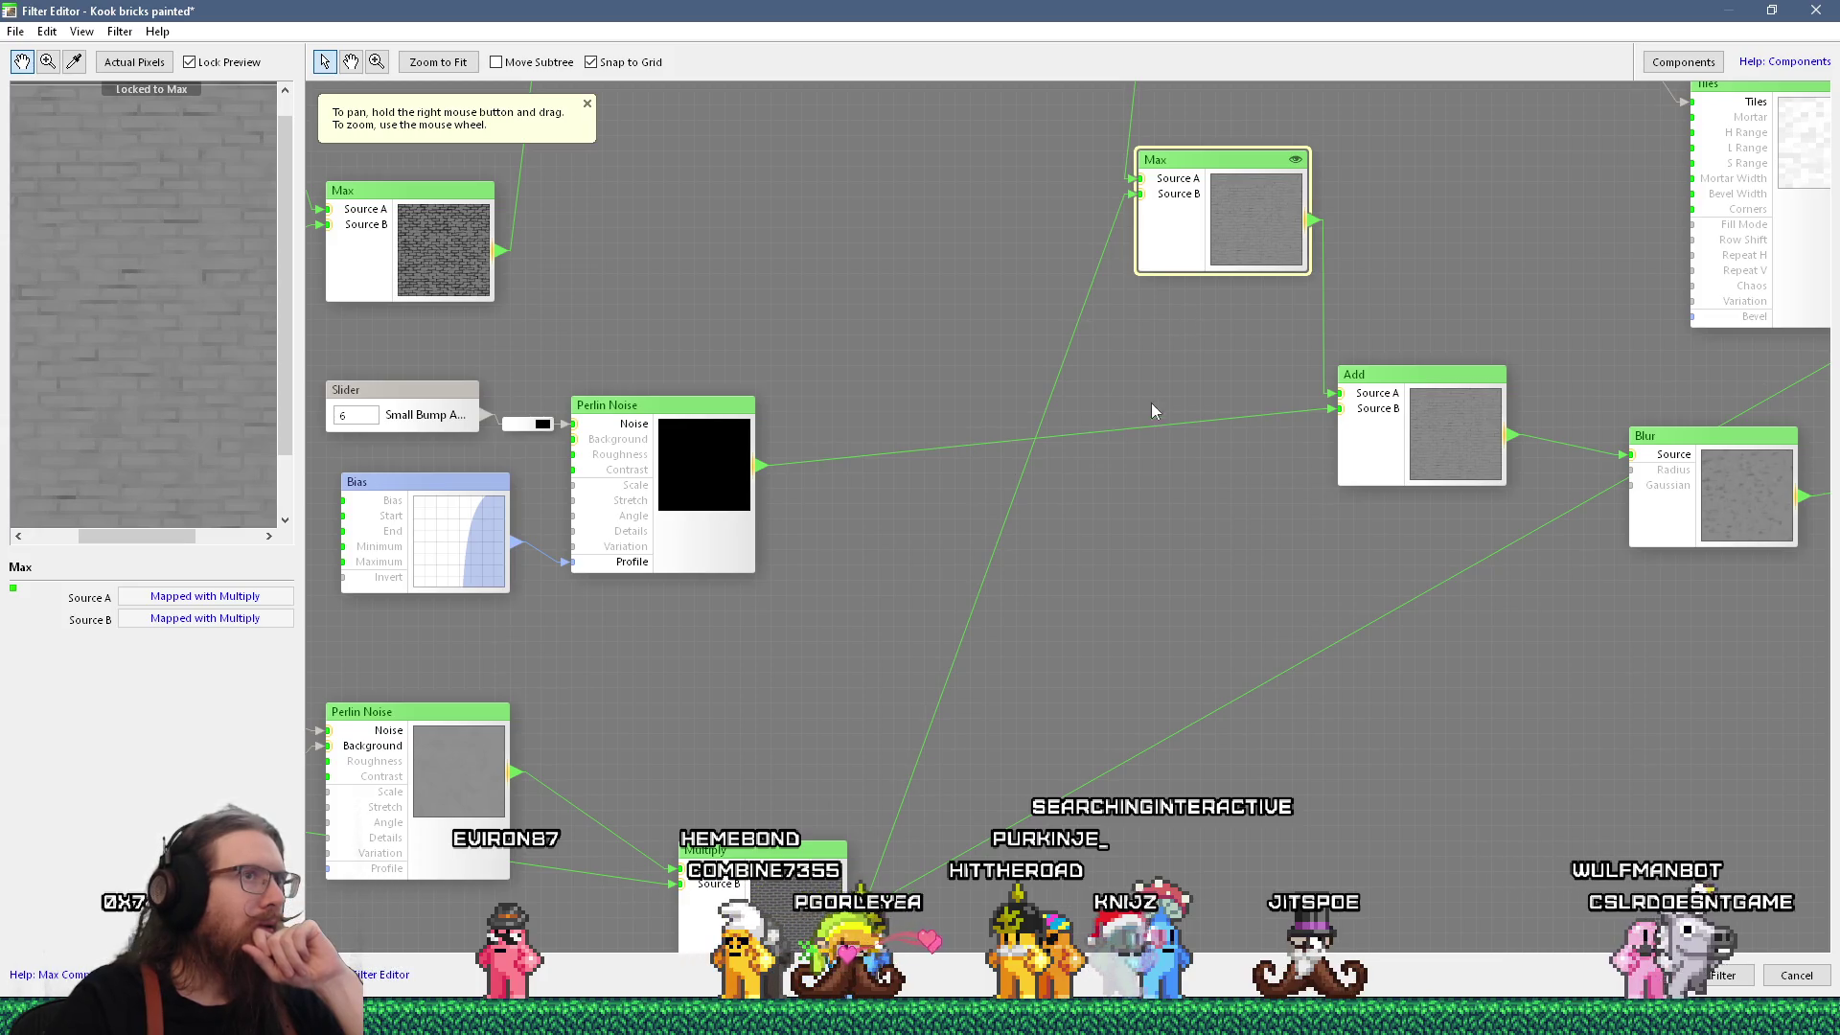
{"action": "scroll", "coordinate": [958, 709], "scroll_direction": "down", "scroll_amount": 5}
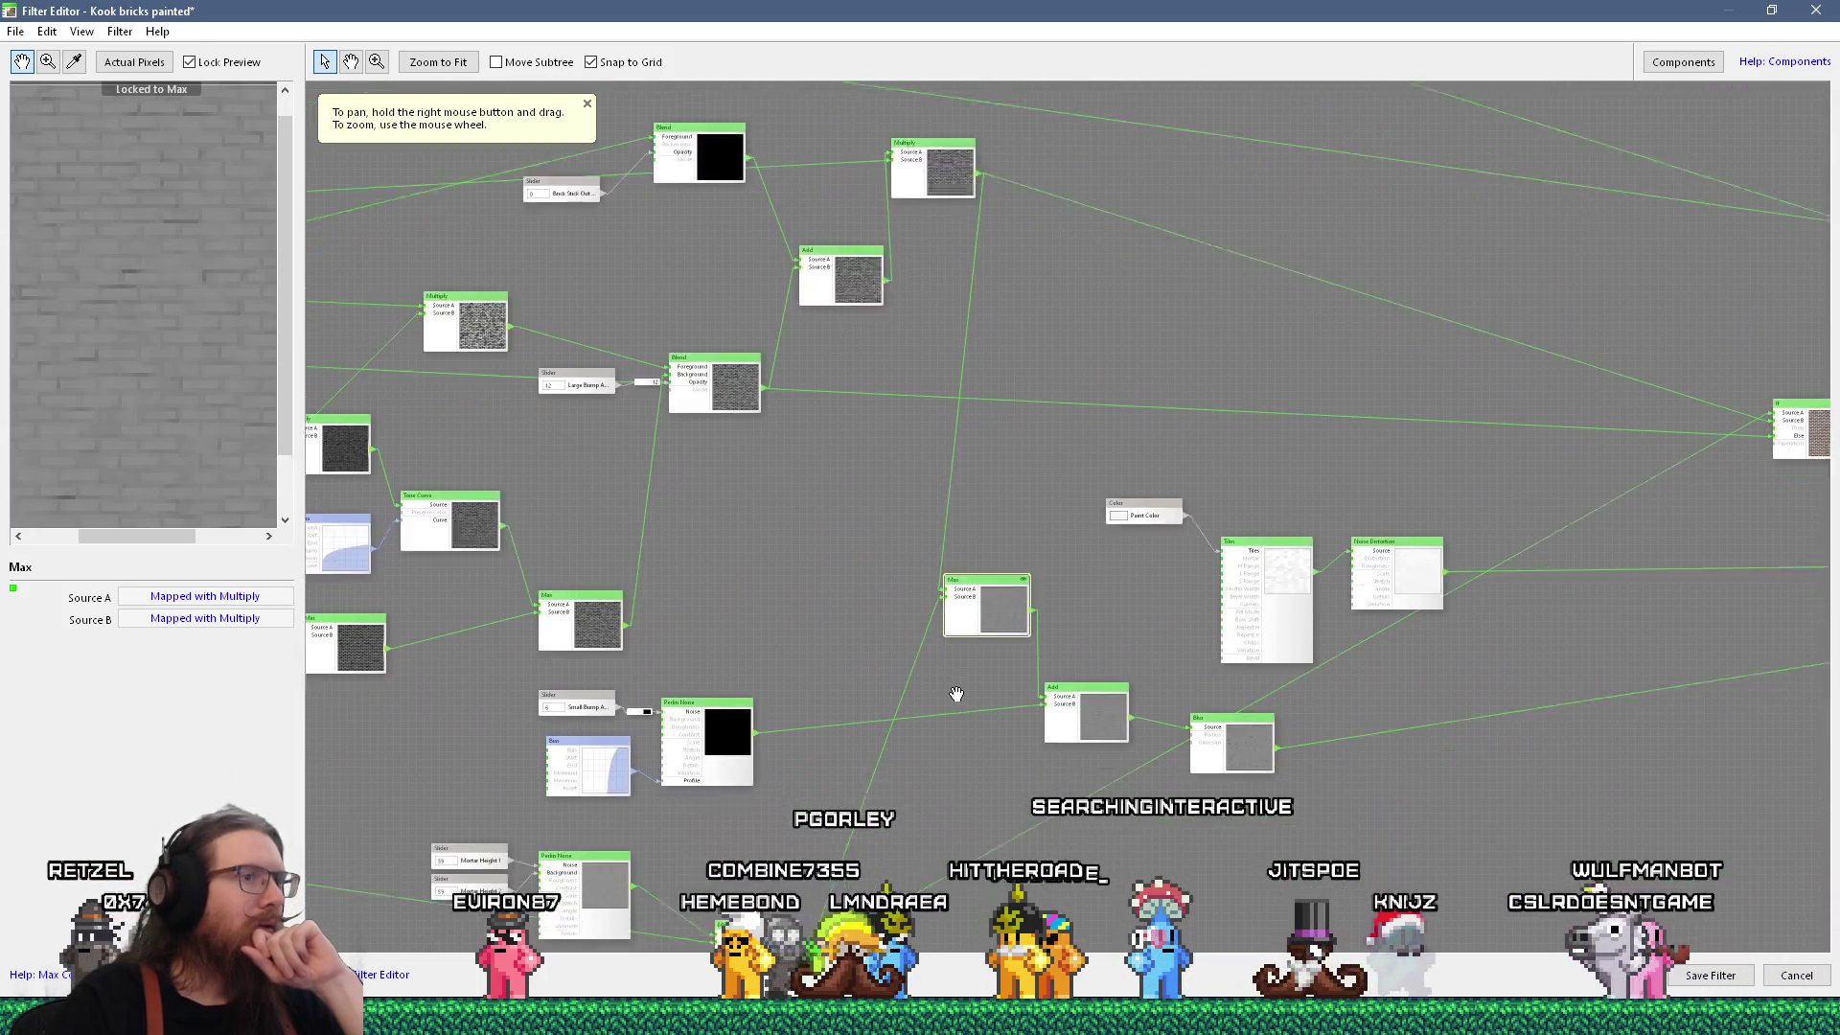
{"action": "left_click_drag", "start_coordinate": [958, 707], "coordinate": [976, 581]}
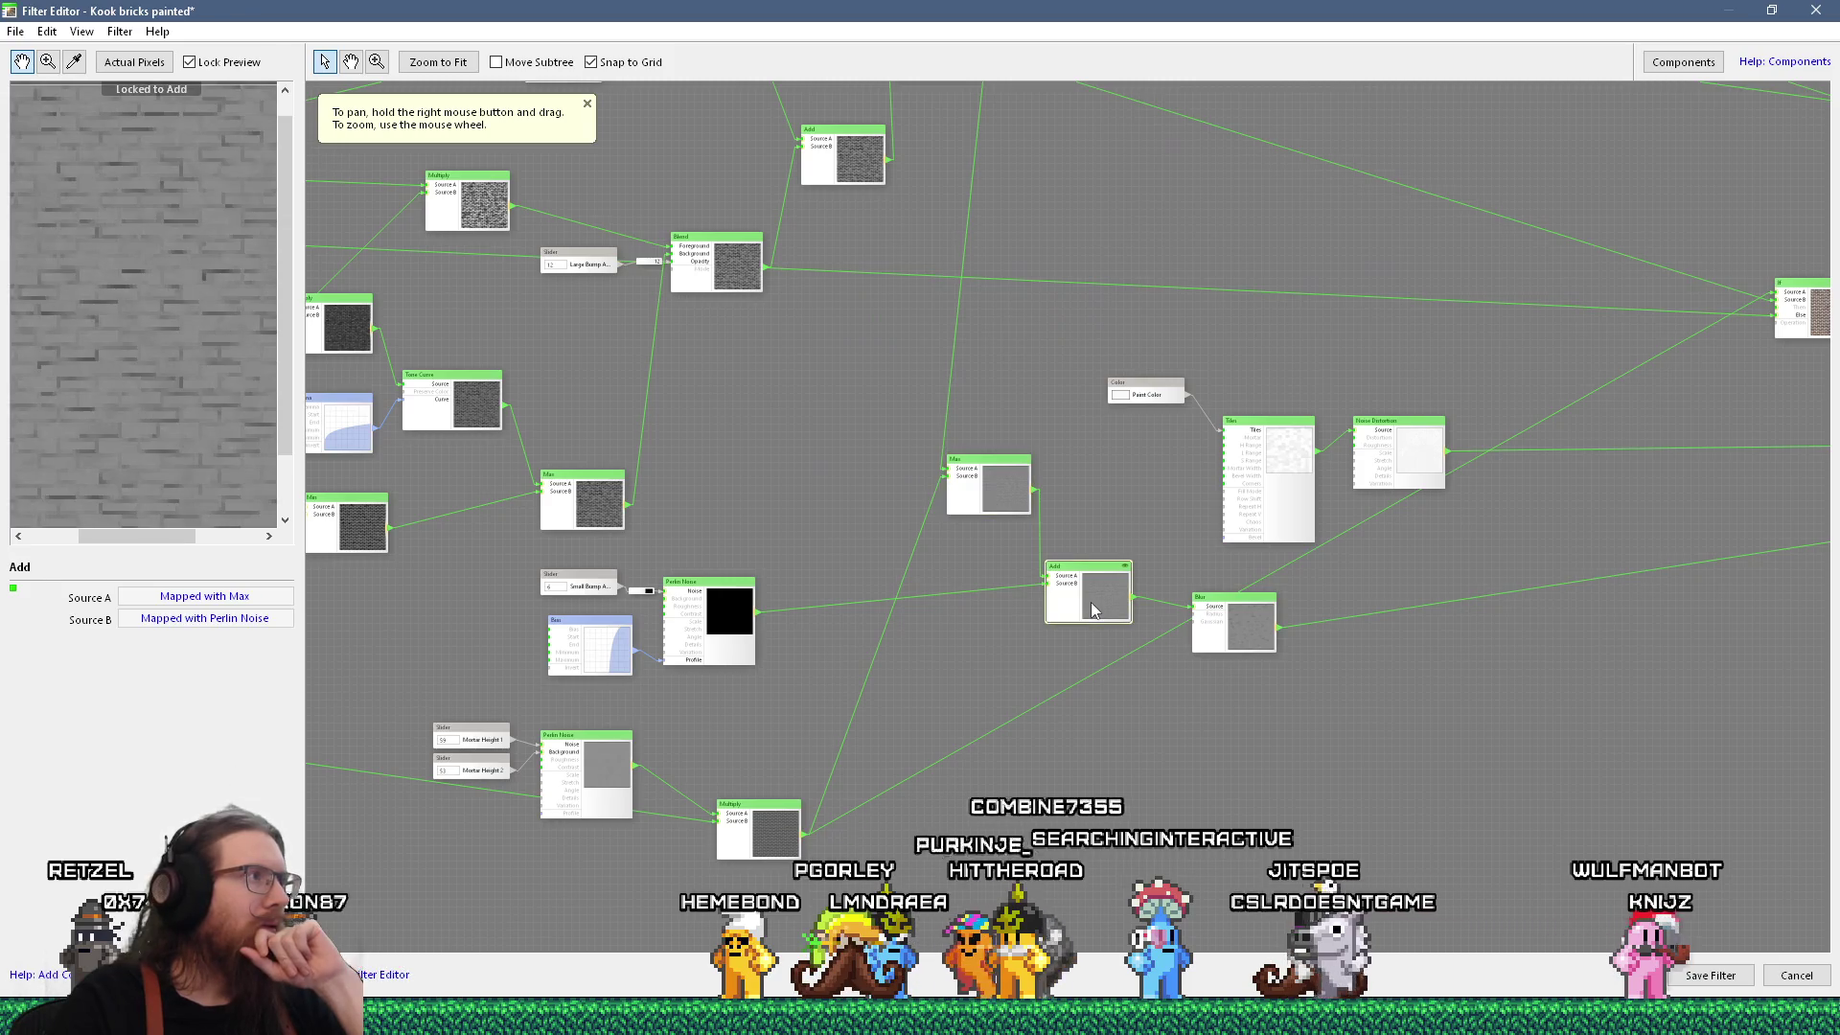
{"action": "scroll", "coordinate": [720, 659], "scroll_direction": "up", "scroll_amount": 2}
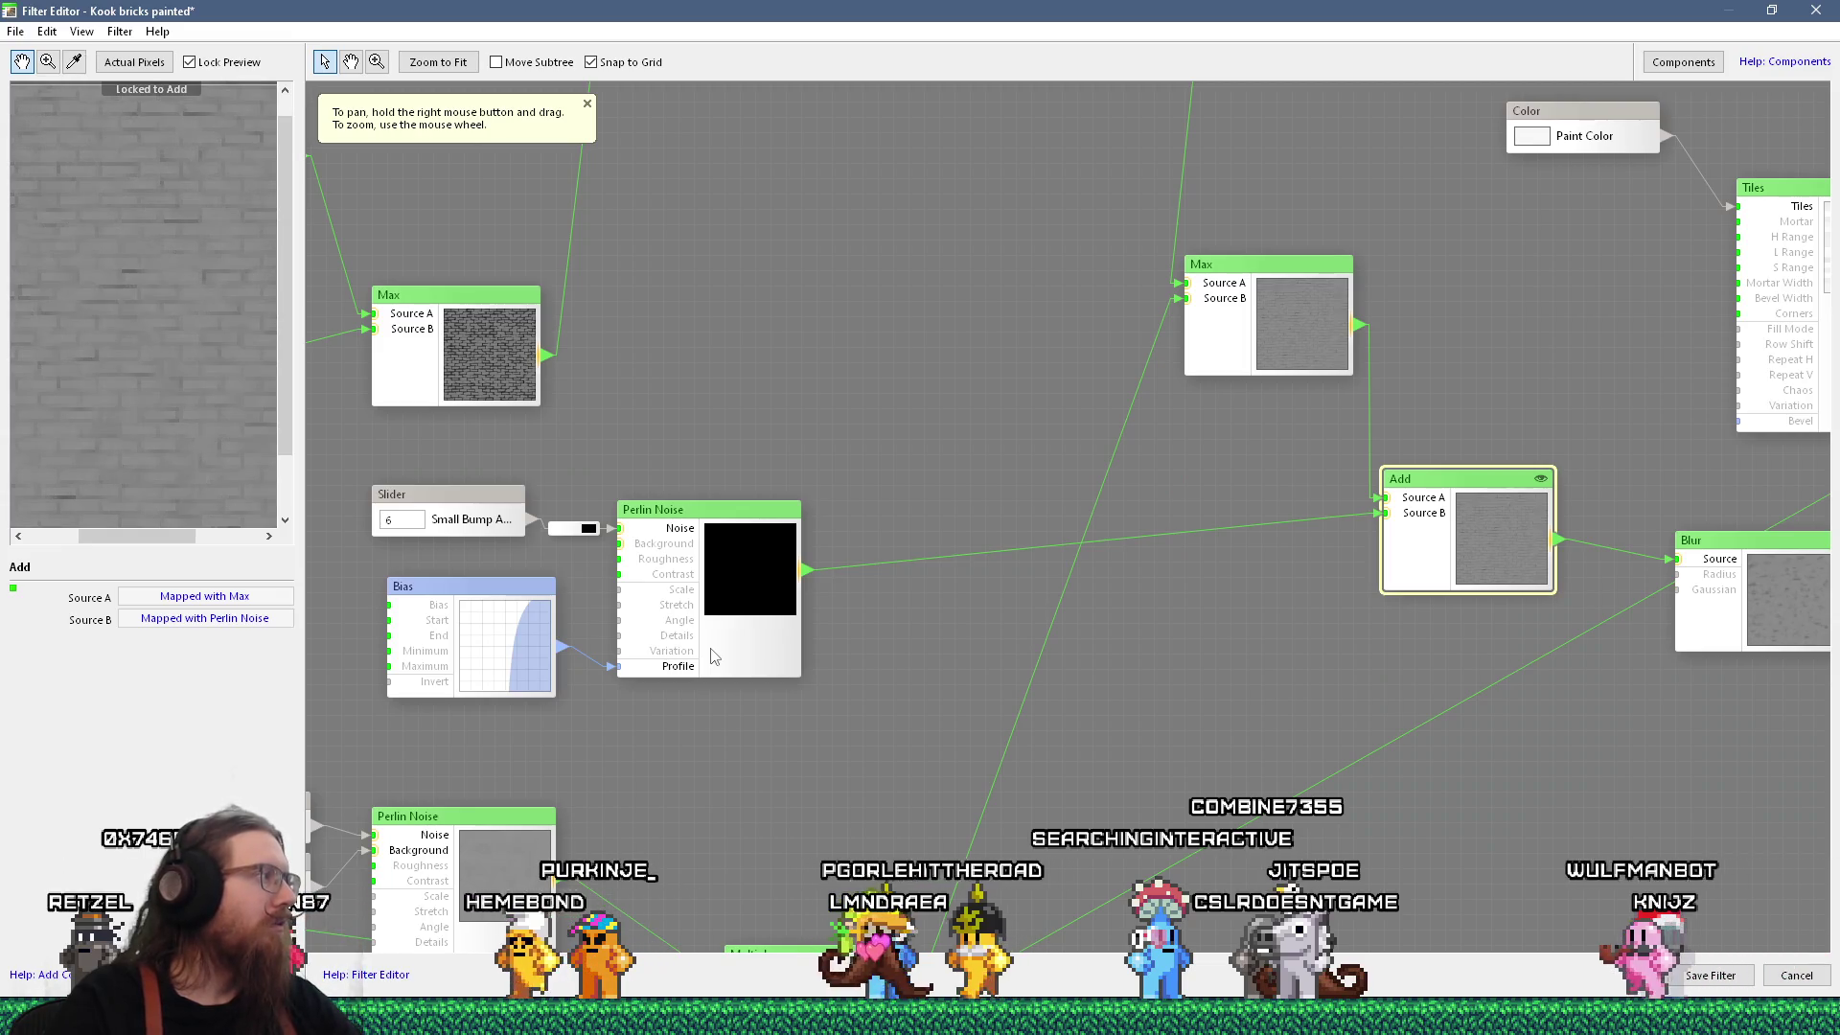
{"action": "scroll", "coordinate": [714, 657], "scroll_direction": "down", "scroll_amount": 2}
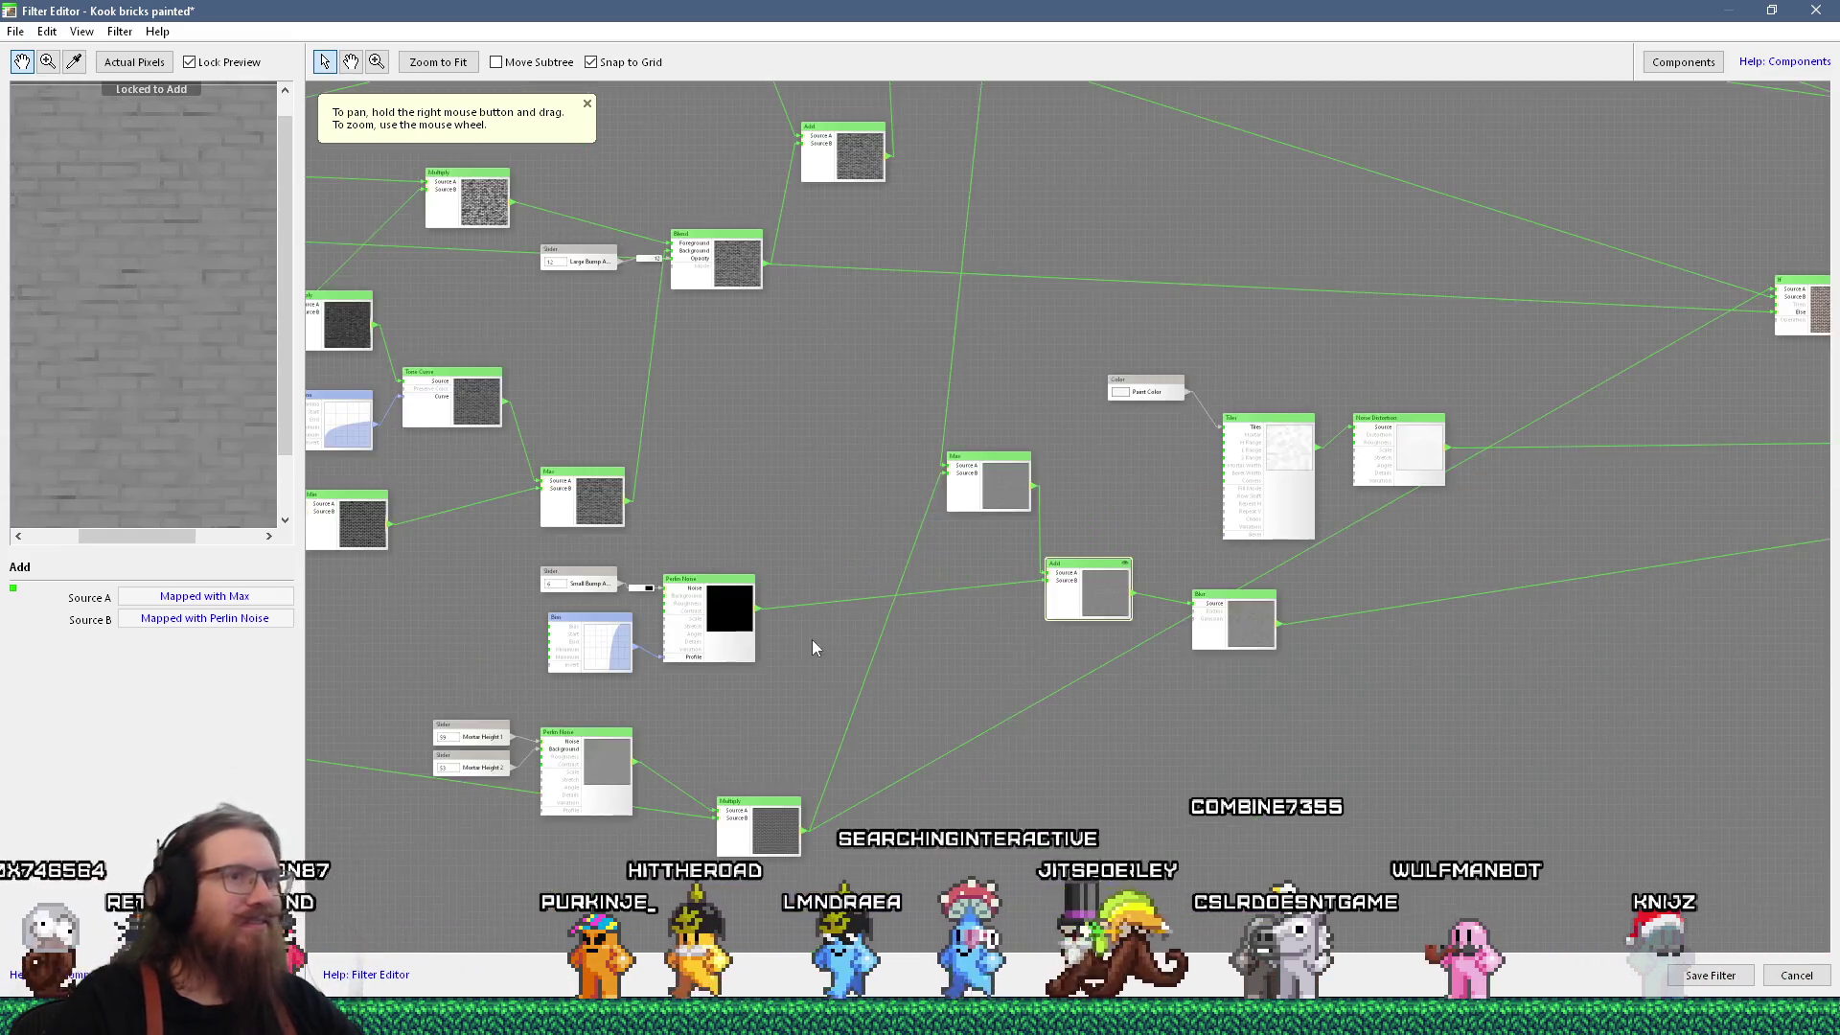
{"action": "left_click_drag", "start_coordinate": [812, 642], "coordinate": [340, 624]}
{"action": "mouse_move", "coordinate": [836, 618]}
{"action": "left_mouse_down"}
{"action": "mouse_move", "coordinate": [346, 657]}
{"action": "mouse_move", "coordinate": [772, 583]}
{"action": "left_mouse_up"}
{"action": "scroll", "coordinate": [1175, 539], "scroll_direction": "down", "scroll_amount": 1}
{"action": "scroll", "coordinate": [804, 505], "scroll_direction": "up", "scroll_amount": 3}
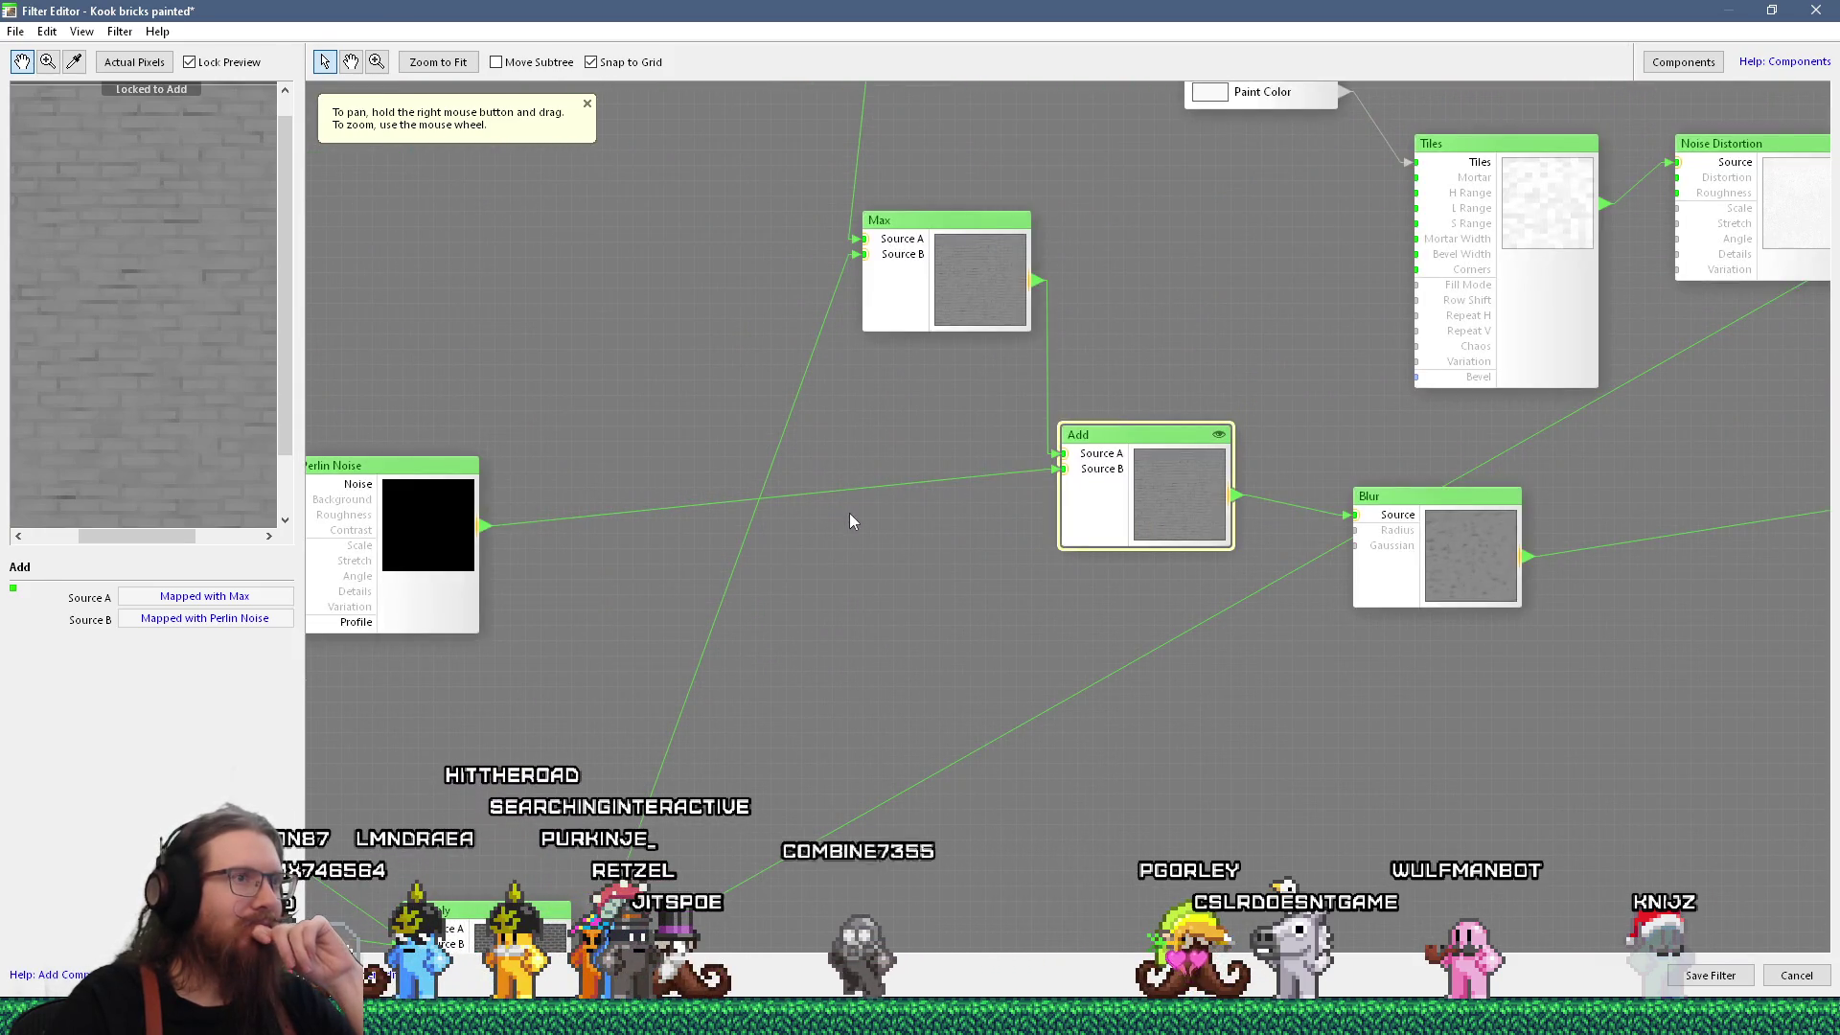
{"action": "mouse_move", "coordinate": [969, 521]}
{"action": "left_mouse_down"}
{"action": "mouse_move", "coordinate": [1035, 483]}
{"action": "mouse_move", "coordinate": [1335, 460]}
{"action": "mouse_move", "coordinate": [899, 545]}
{"action": "mouse_move", "coordinate": [949, 532]}
{"action": "mouse_move", "coordinate": [934, 455]}
{"action": "mouse_move", "coordinate": [574, 421]}
{"action": "left_mouse_up"}
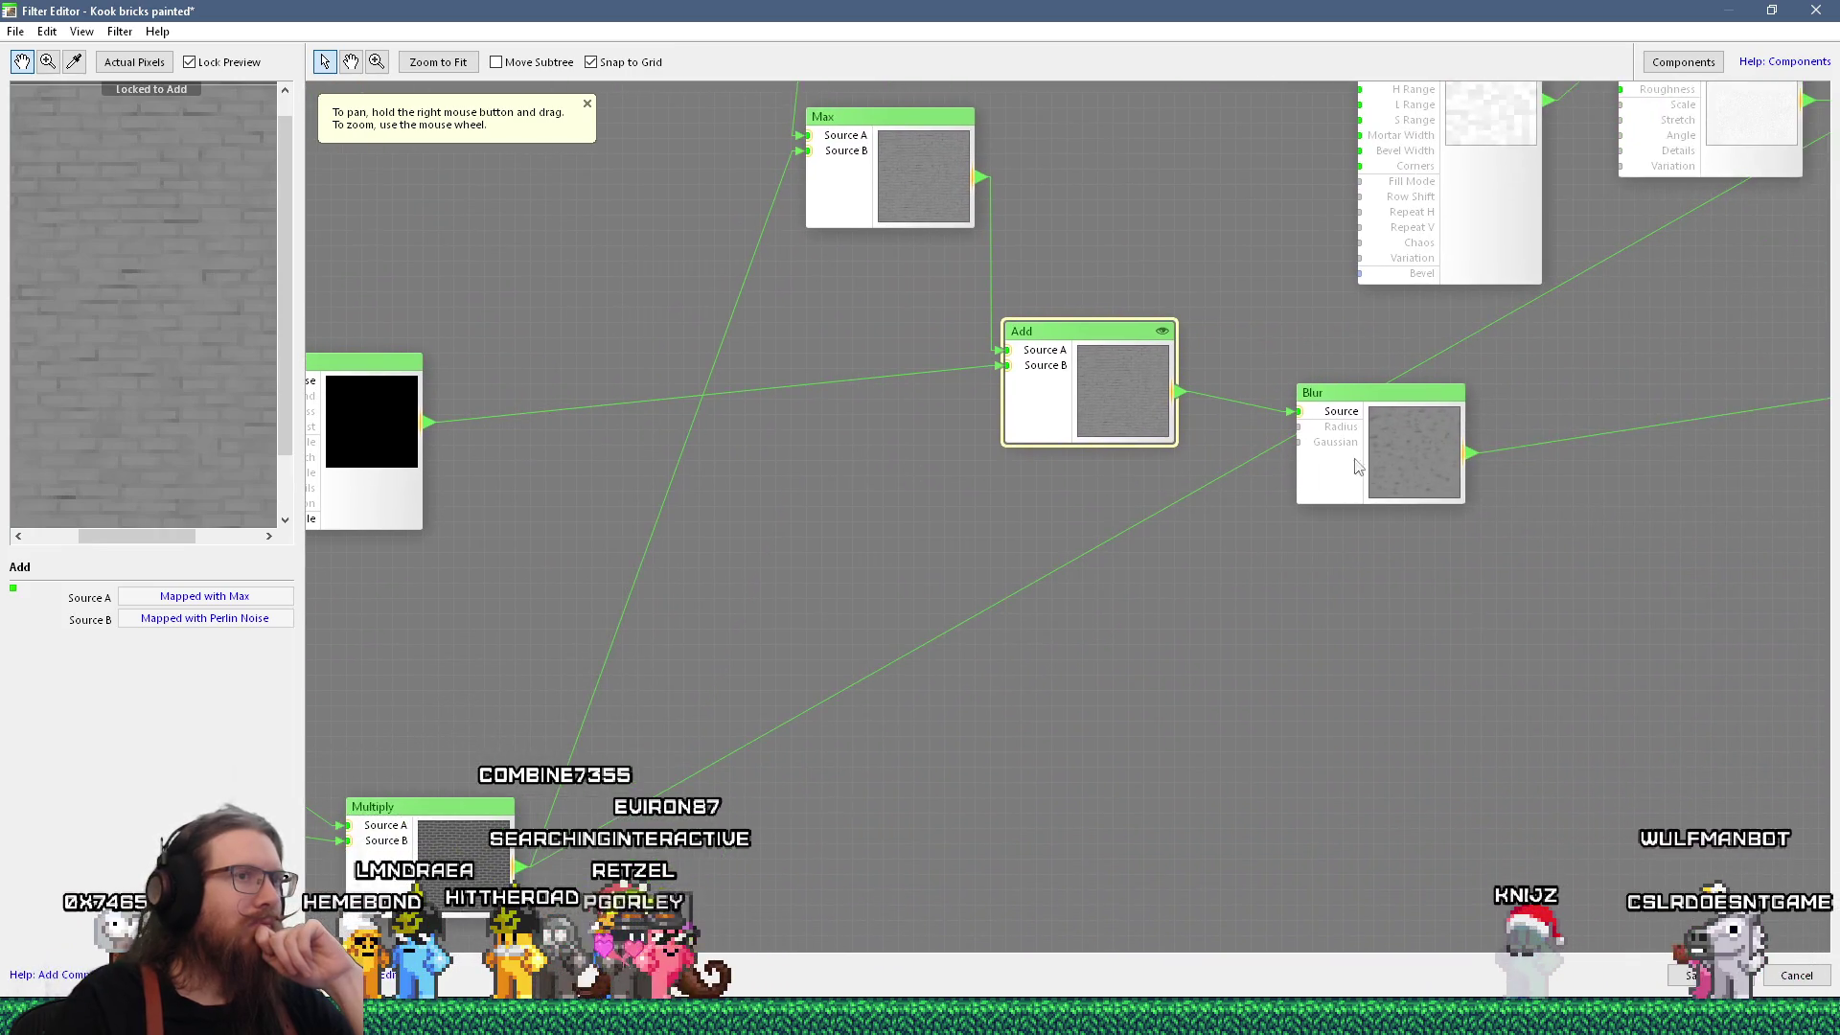
Set the Blur node's radius to 0.25 in the Kook bricks painted filter.
{"action": "left_click", "coordinate": [1408, 458]}
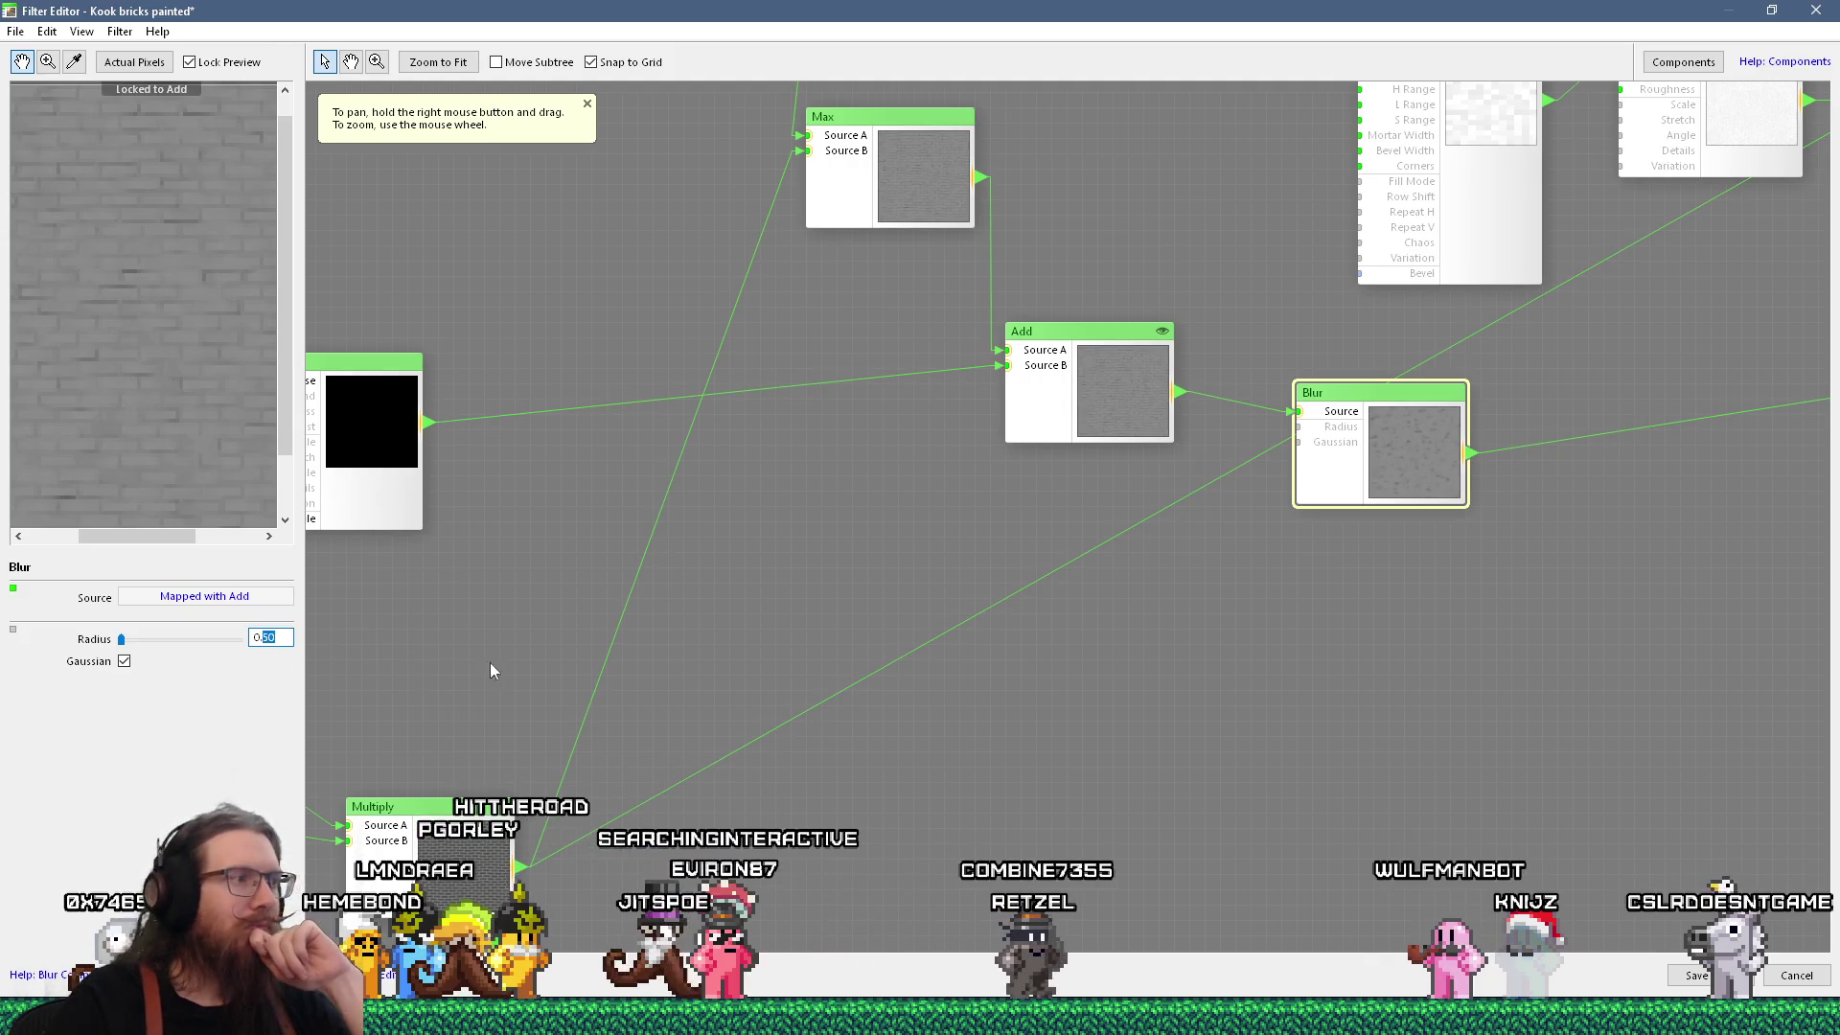
{"action": "type", "text": "25"}
{"action": "key", "text": "Return"}
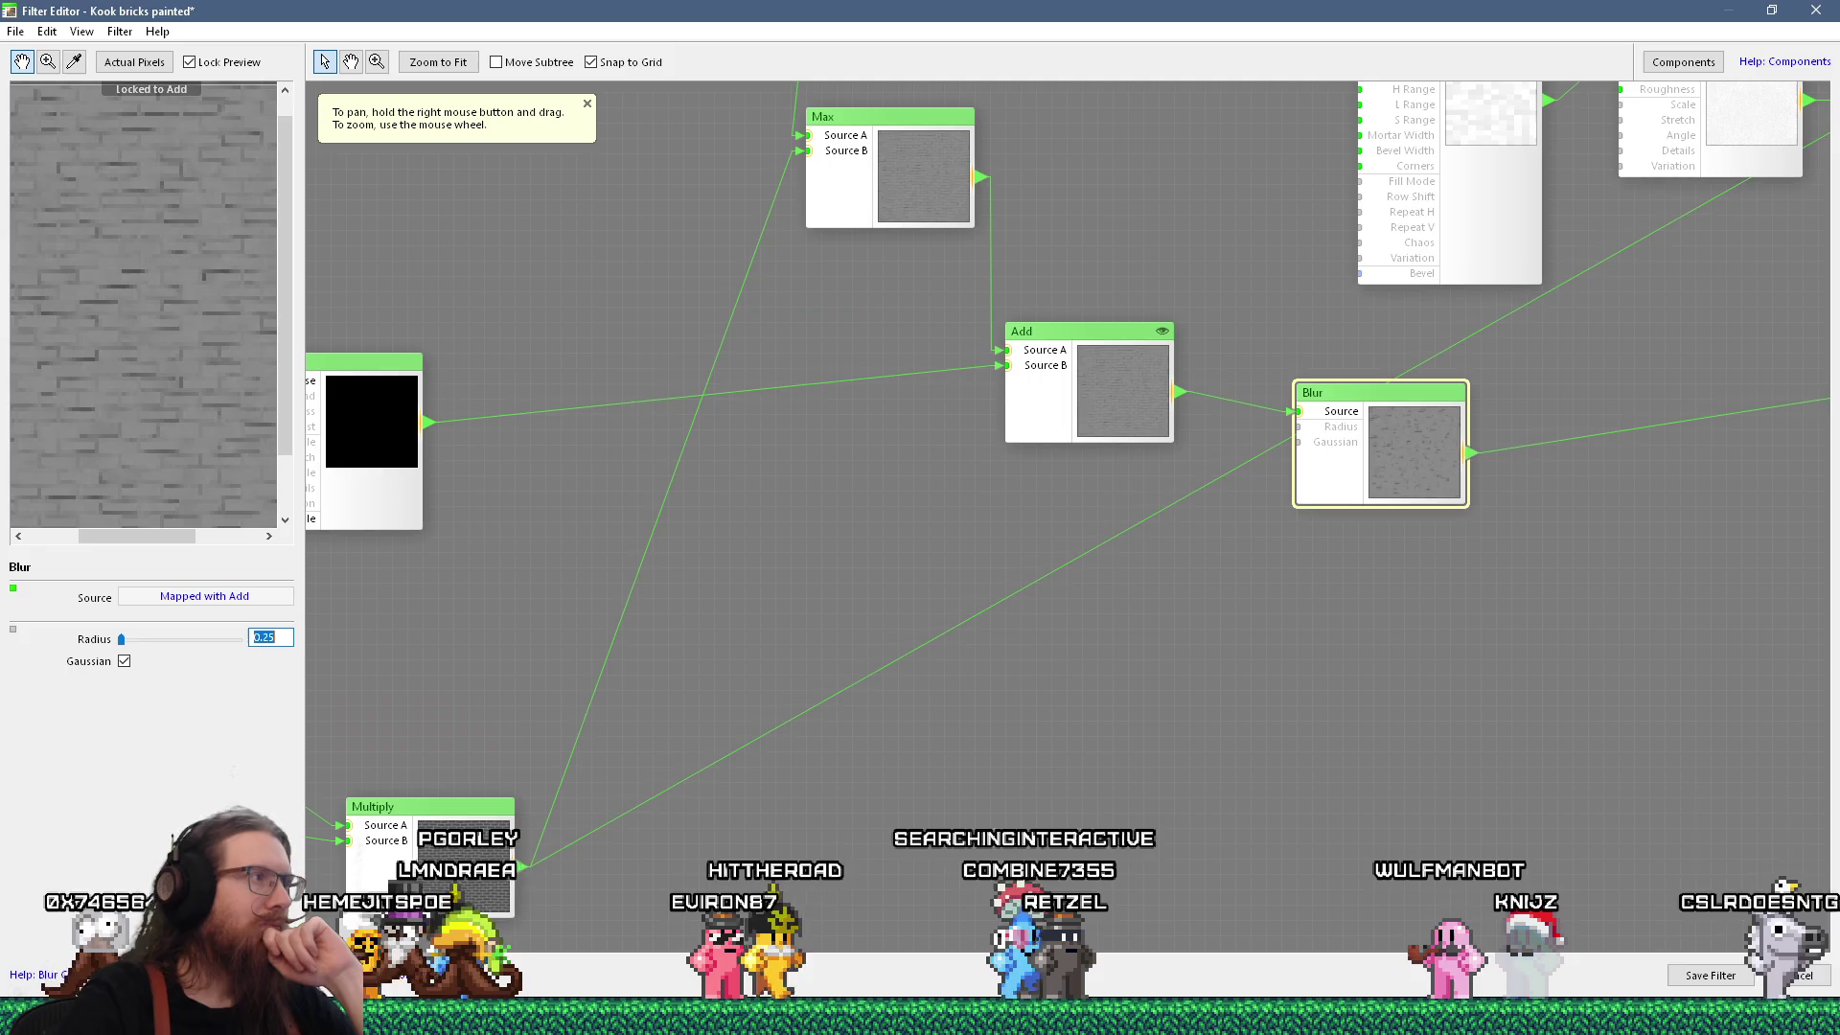
{"action": "scroll", "coordinate": [205, 331], "scroll_direction": "up", "scroll_amount": 2}
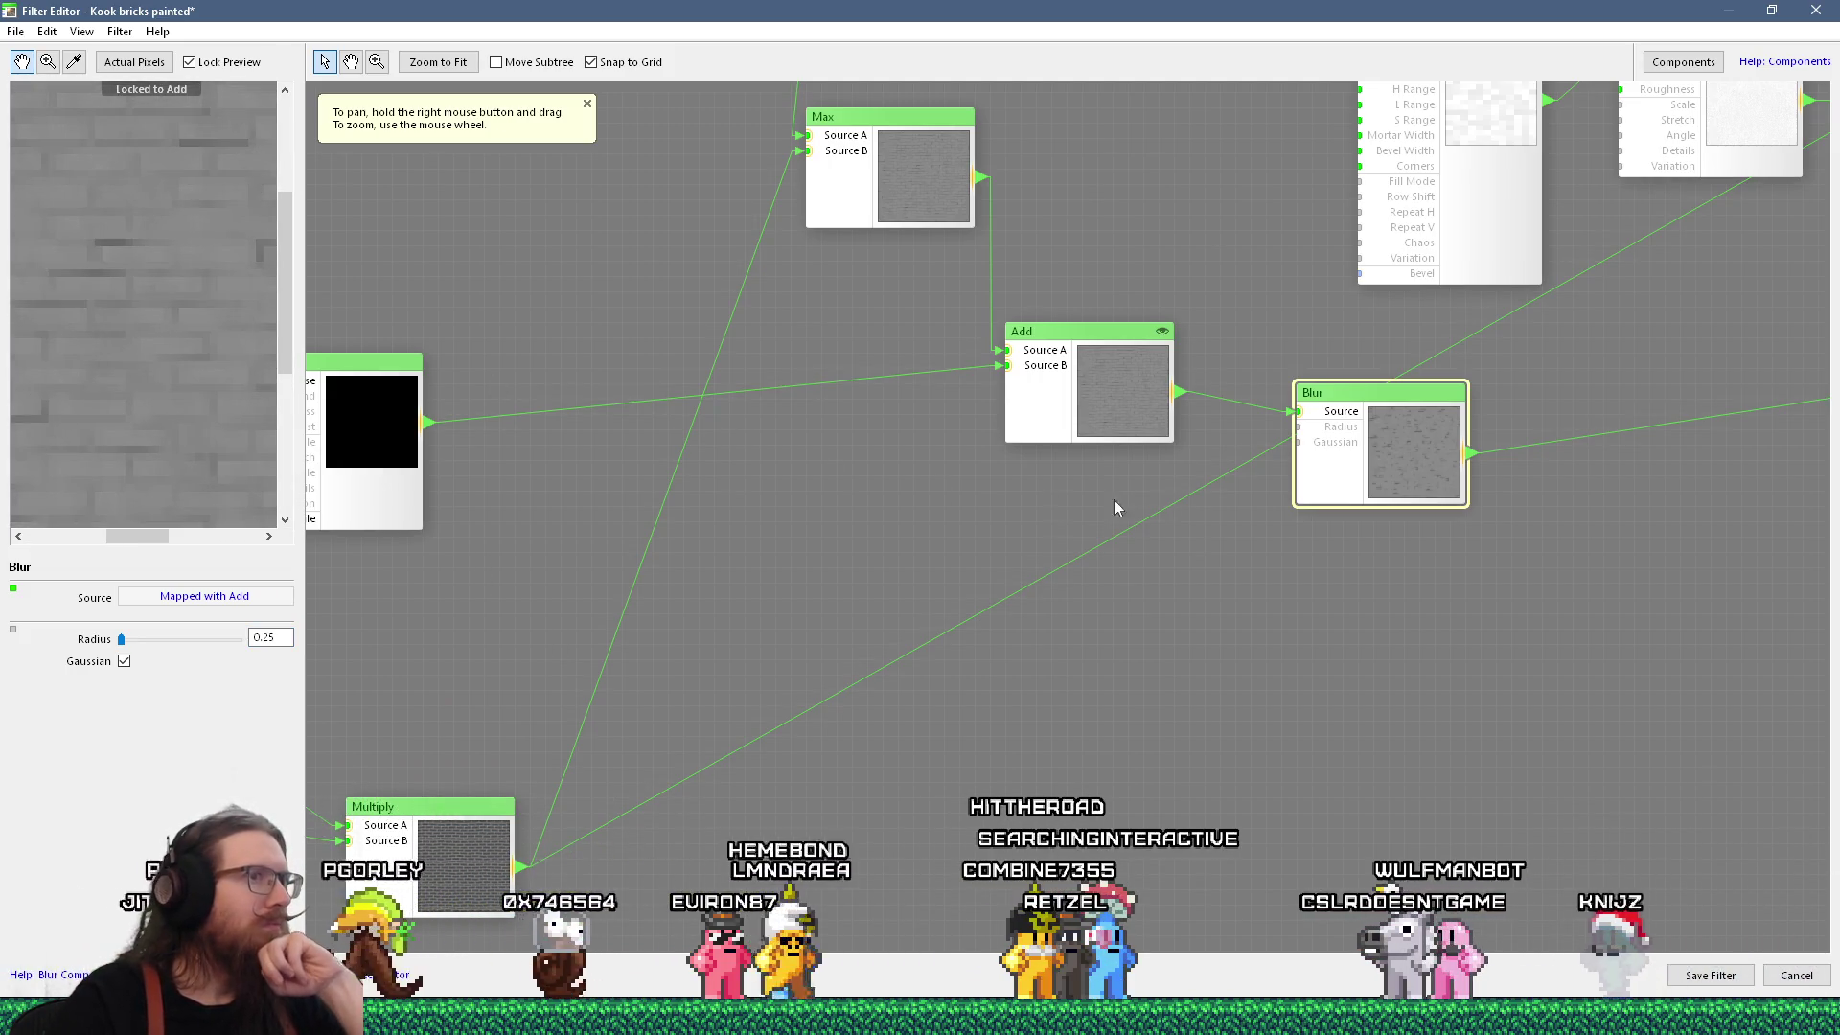
{"action": "scroll", "coordinate": [207, 311], "scroll_direction": "down", "scroll_amount": 2}
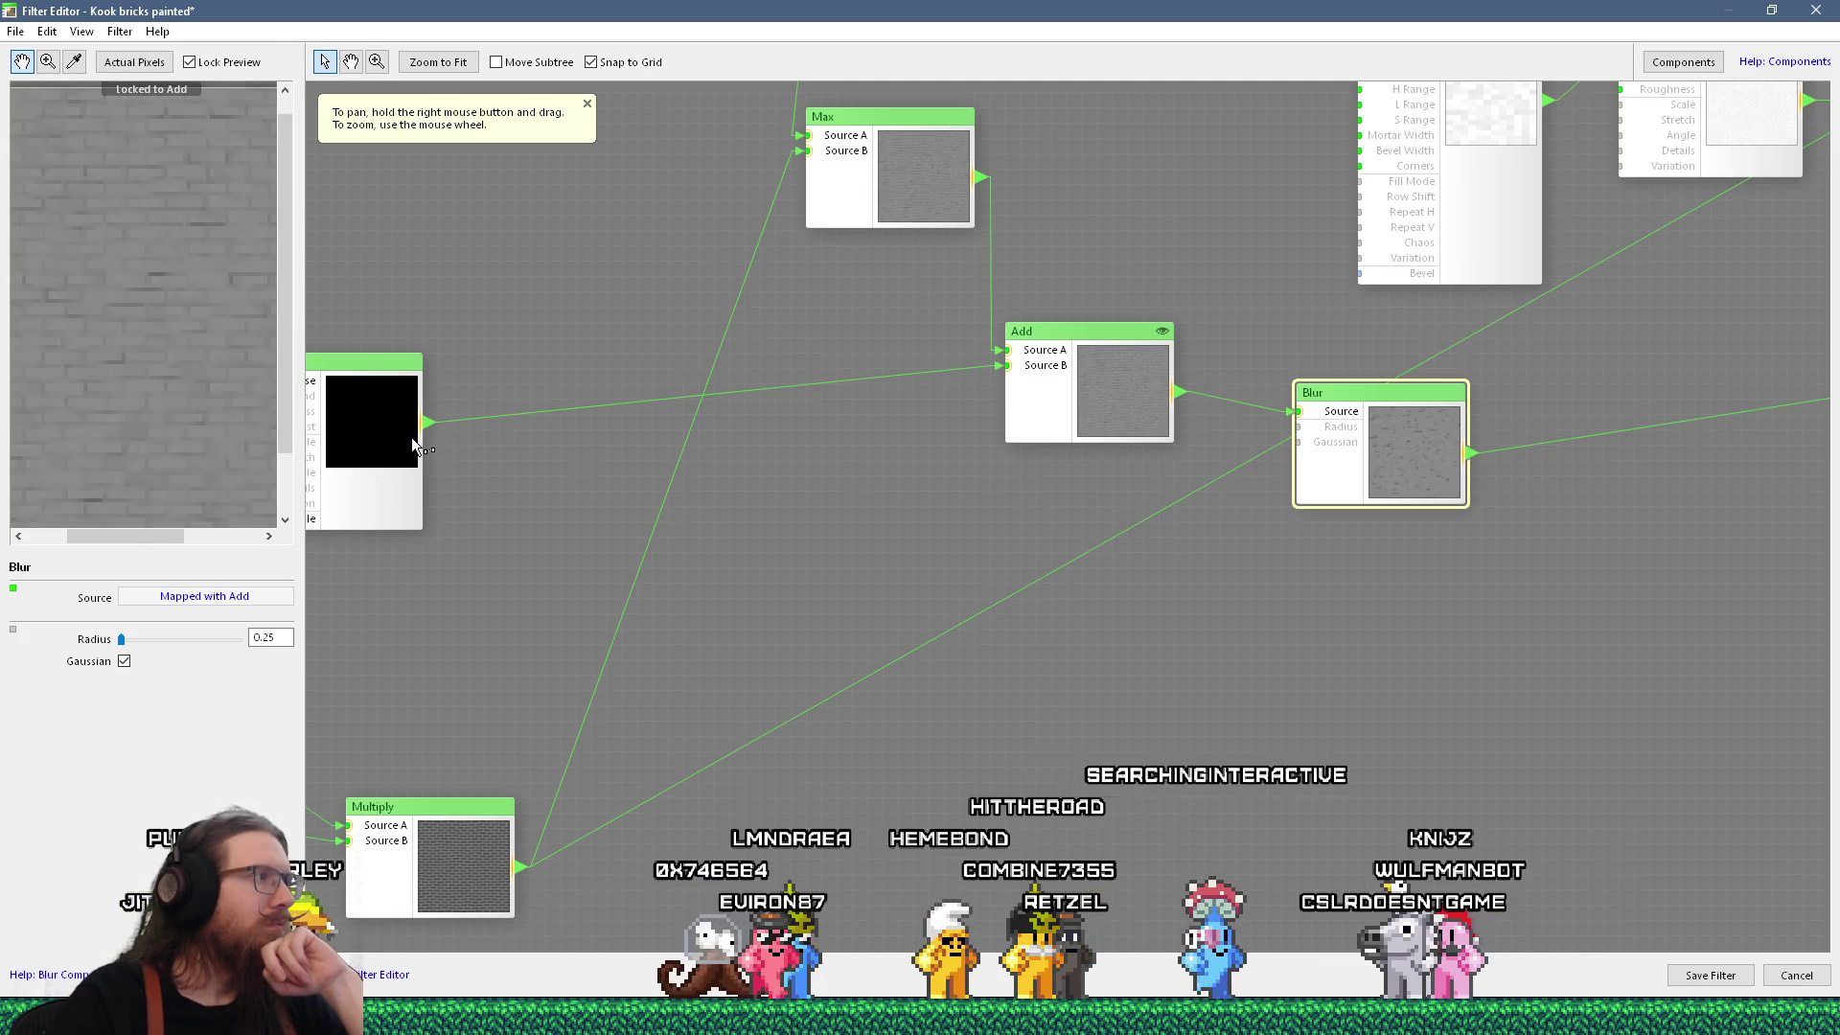
{"action": "mouse_move", "coordinate": [412, 445]}
{"action": "left_mouse_down"}
{"action": "mouse_move", "coordinate": [756, 489]}
{"action": "mouse_move", "coordinate": [595, 587]}
{"action": "mouse_move", "coordinate": [767, 537]}
{"action": "left_mouse_up"}
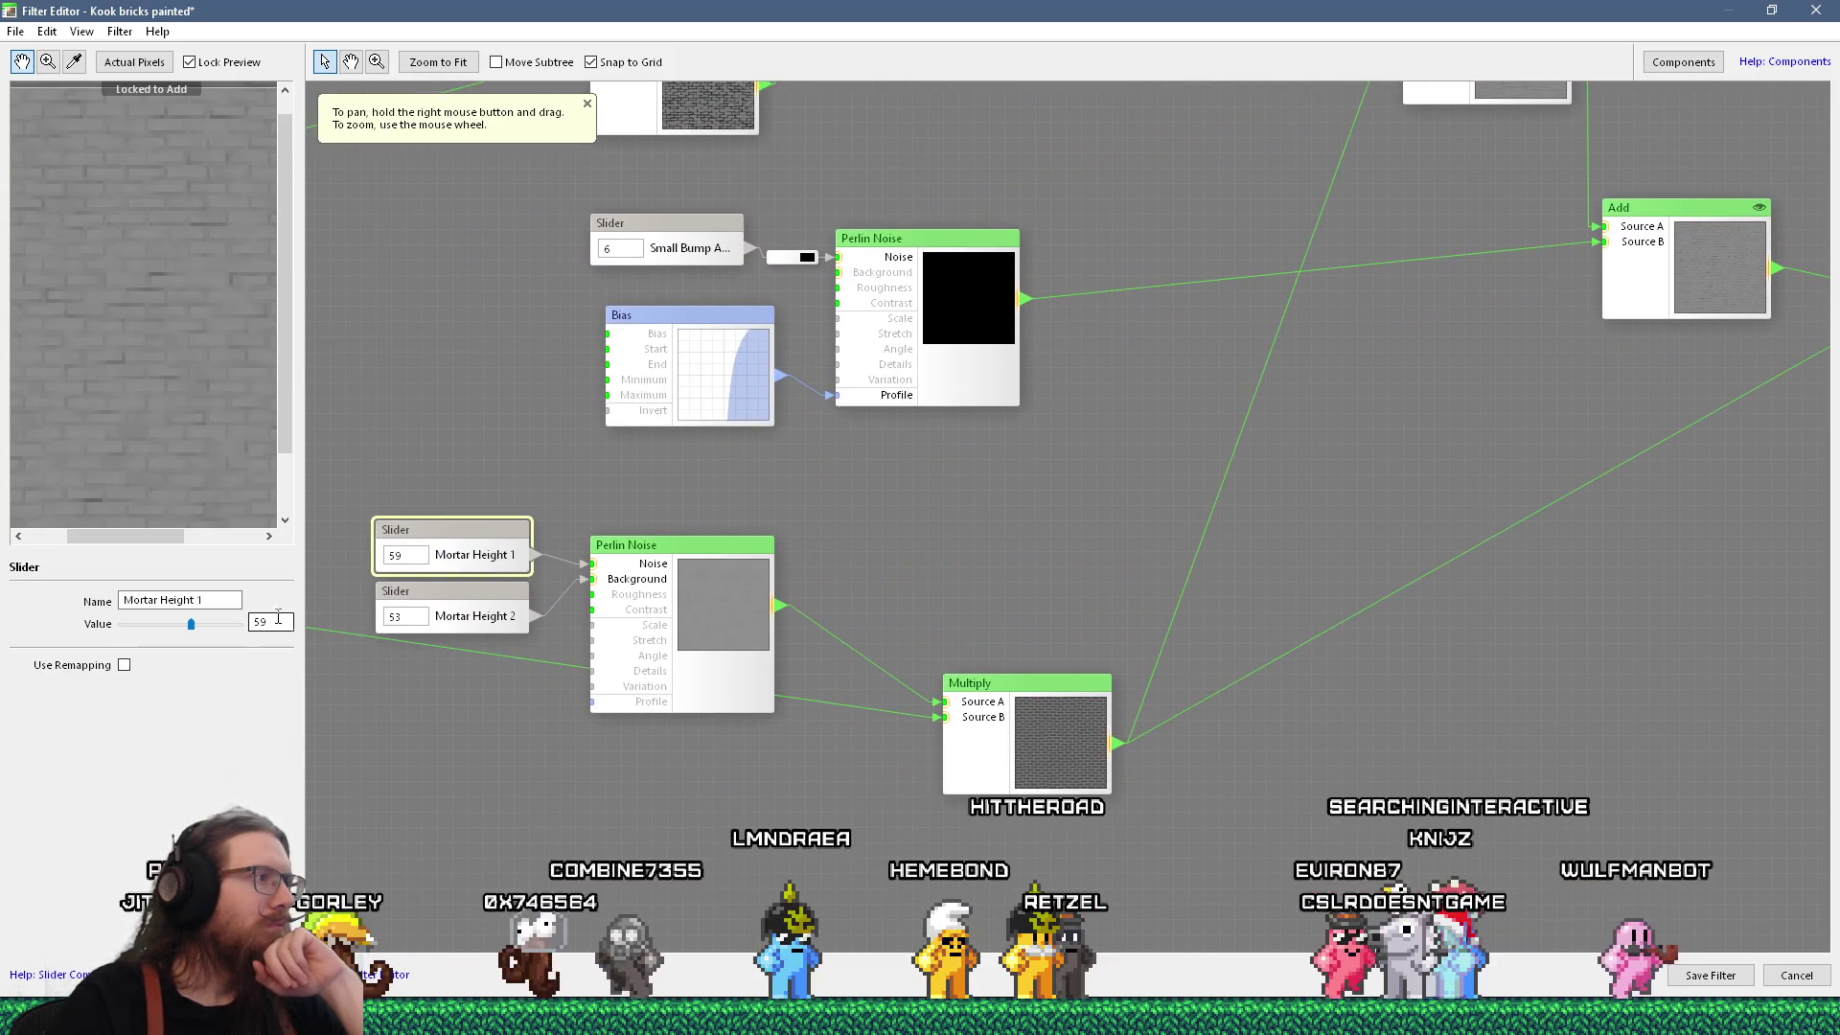
Pan the node graph past the Tiles, Offset and Multiply nodes to the Mortar Height sliders.
{"action": "left_click_drag", "start_coordinate": [317, 591], "coordinate": [894, 682]}
{"action": "scroll", "coordinate": [716, 617], "scroll_direction": "down", "scroll_amount": 5}
{"action": "scroll", "coordinate": [554, 588], "scroll_direction": "up", "scroll_amount": 4}
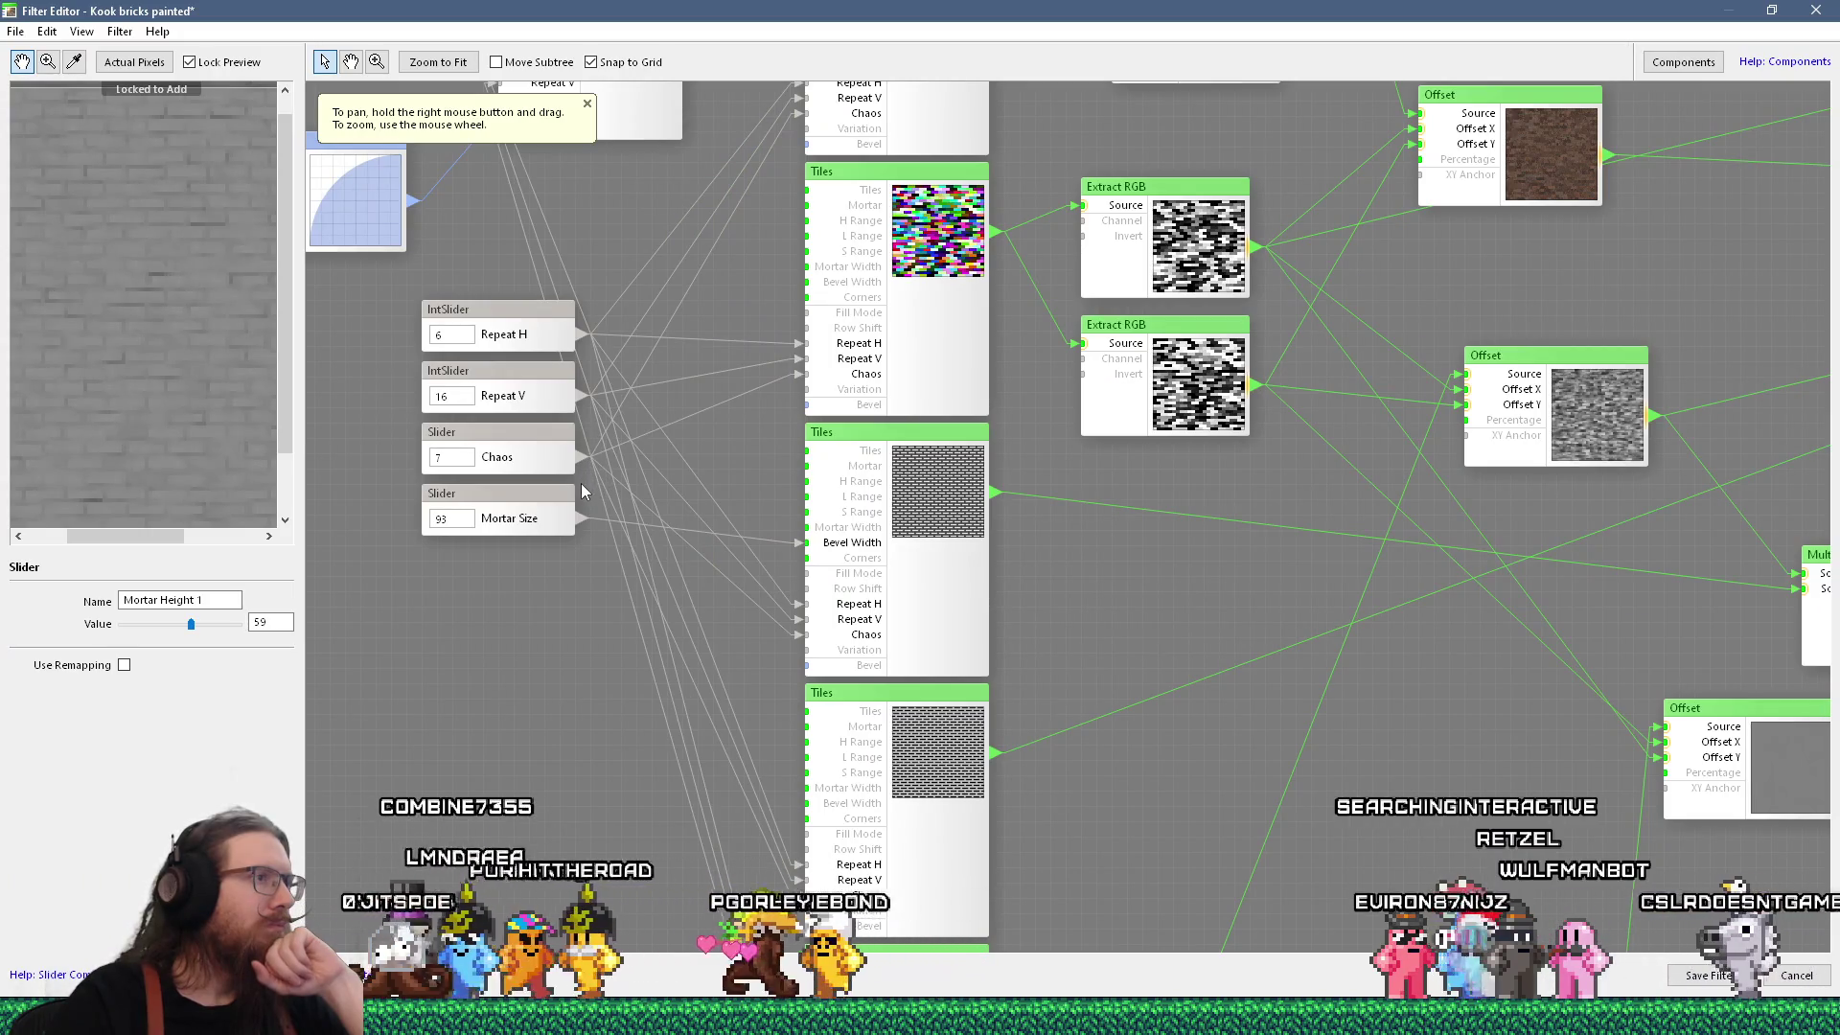
{"action": "mouse_move", "coordinate": [594, 480]}
{"action": "left_mouse_down"}
{"action": "mouse_move", "coordinate": [594, 671]}
{"action": "mouse_move", "coordinate": [565, 738]}
{"action": "mouse_move", "coordinate": [733, 820]}
{"action": "mouse_move", "coordinate": [1101, 834]}
{"action": "mouse_move", "coordinate": [1142, 801]}
{"action": "mouse_move", "coordinate": [924, 586]}
{"action": "mouse_move", "coordinate": [828, 451]}
{"action": "mouse_move", "coordinate": [768, 552]}
{"action": "mouse_move", "coordinate": [945, 377]}
{"action": "mouse_move", "coordinate": [1031, 345]}
{"action": "mouse_move", "coordinate": [622, 331]}
{"action": "mouse_move", "coordinate": [421, 575]}
{"action": "mouse_move", "coordinate": [369, 517]}
{"action": "left_mouse_up"}
{"action": "scroll", "coordinate": [622, 331], "scroll_direction": "down", "scroll_amount": 5}
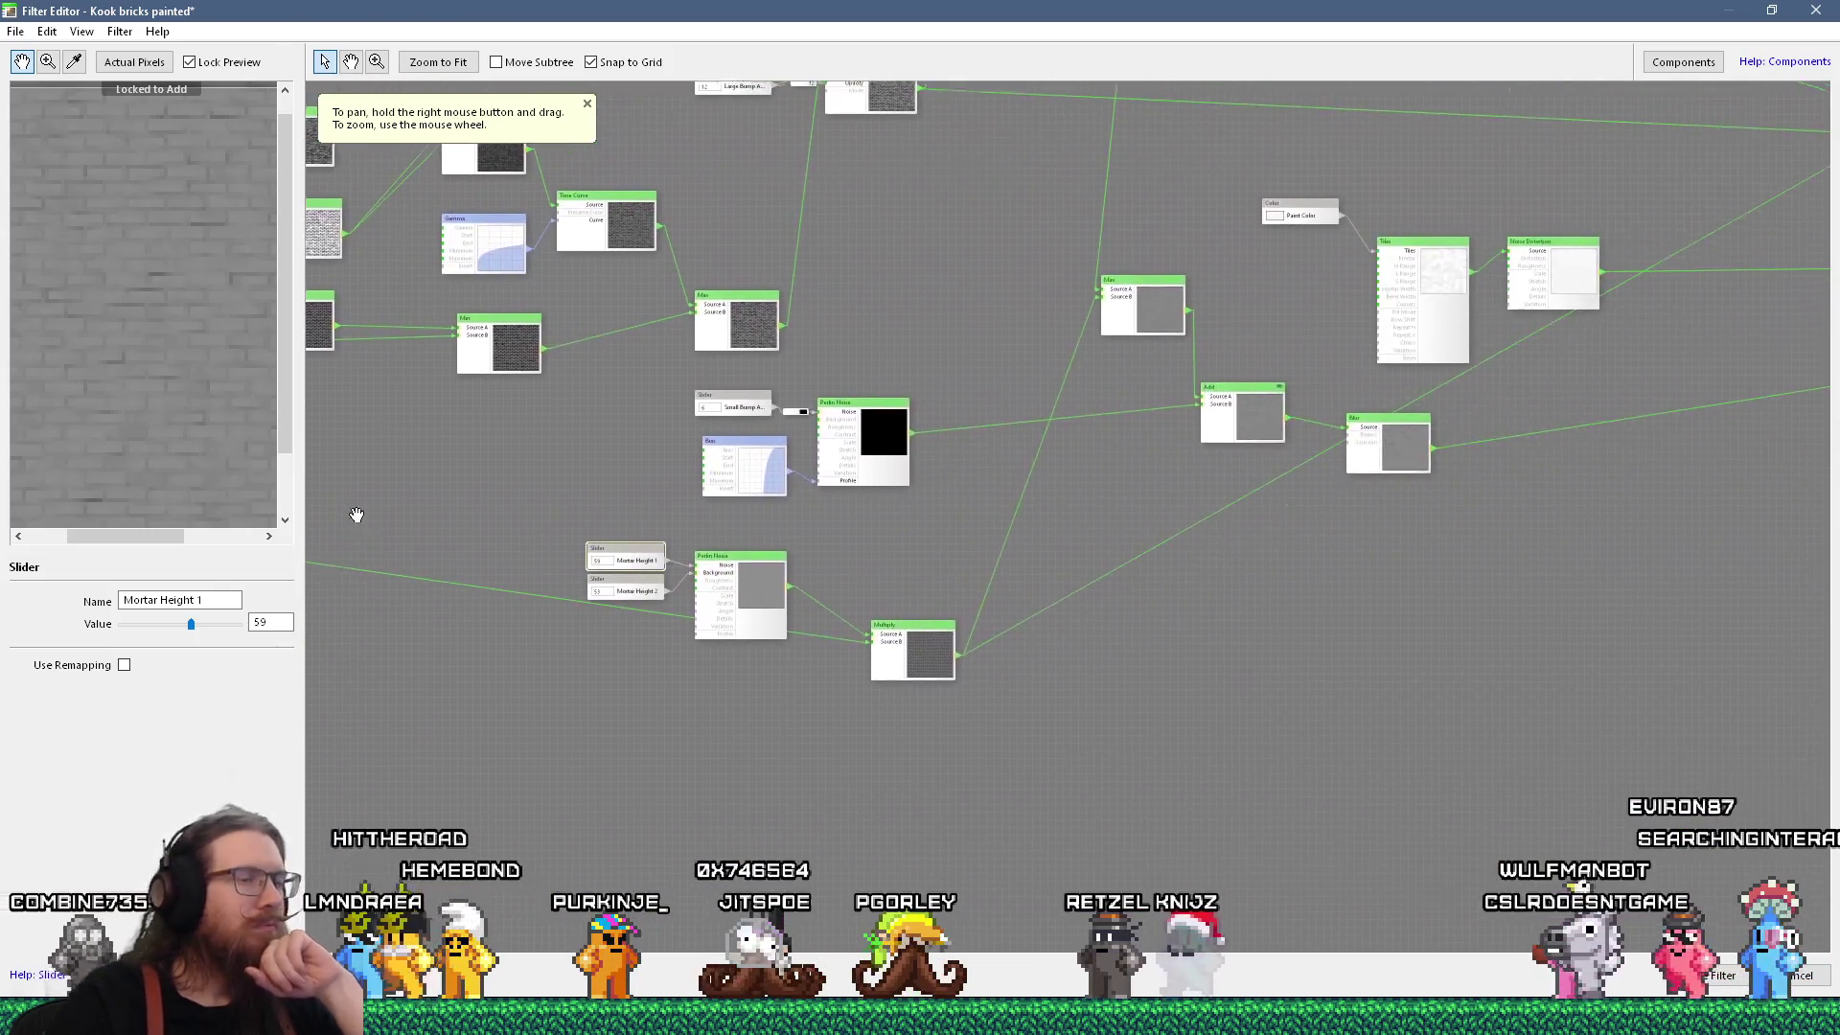
{"action": "scroll", "coordinate": [801, 568], "scroll_direction": "up", "scroll_amount": 4}
{"action": "left_click_drag", "start_coordinate": [801, 567], "coordinate": [889, 523]}
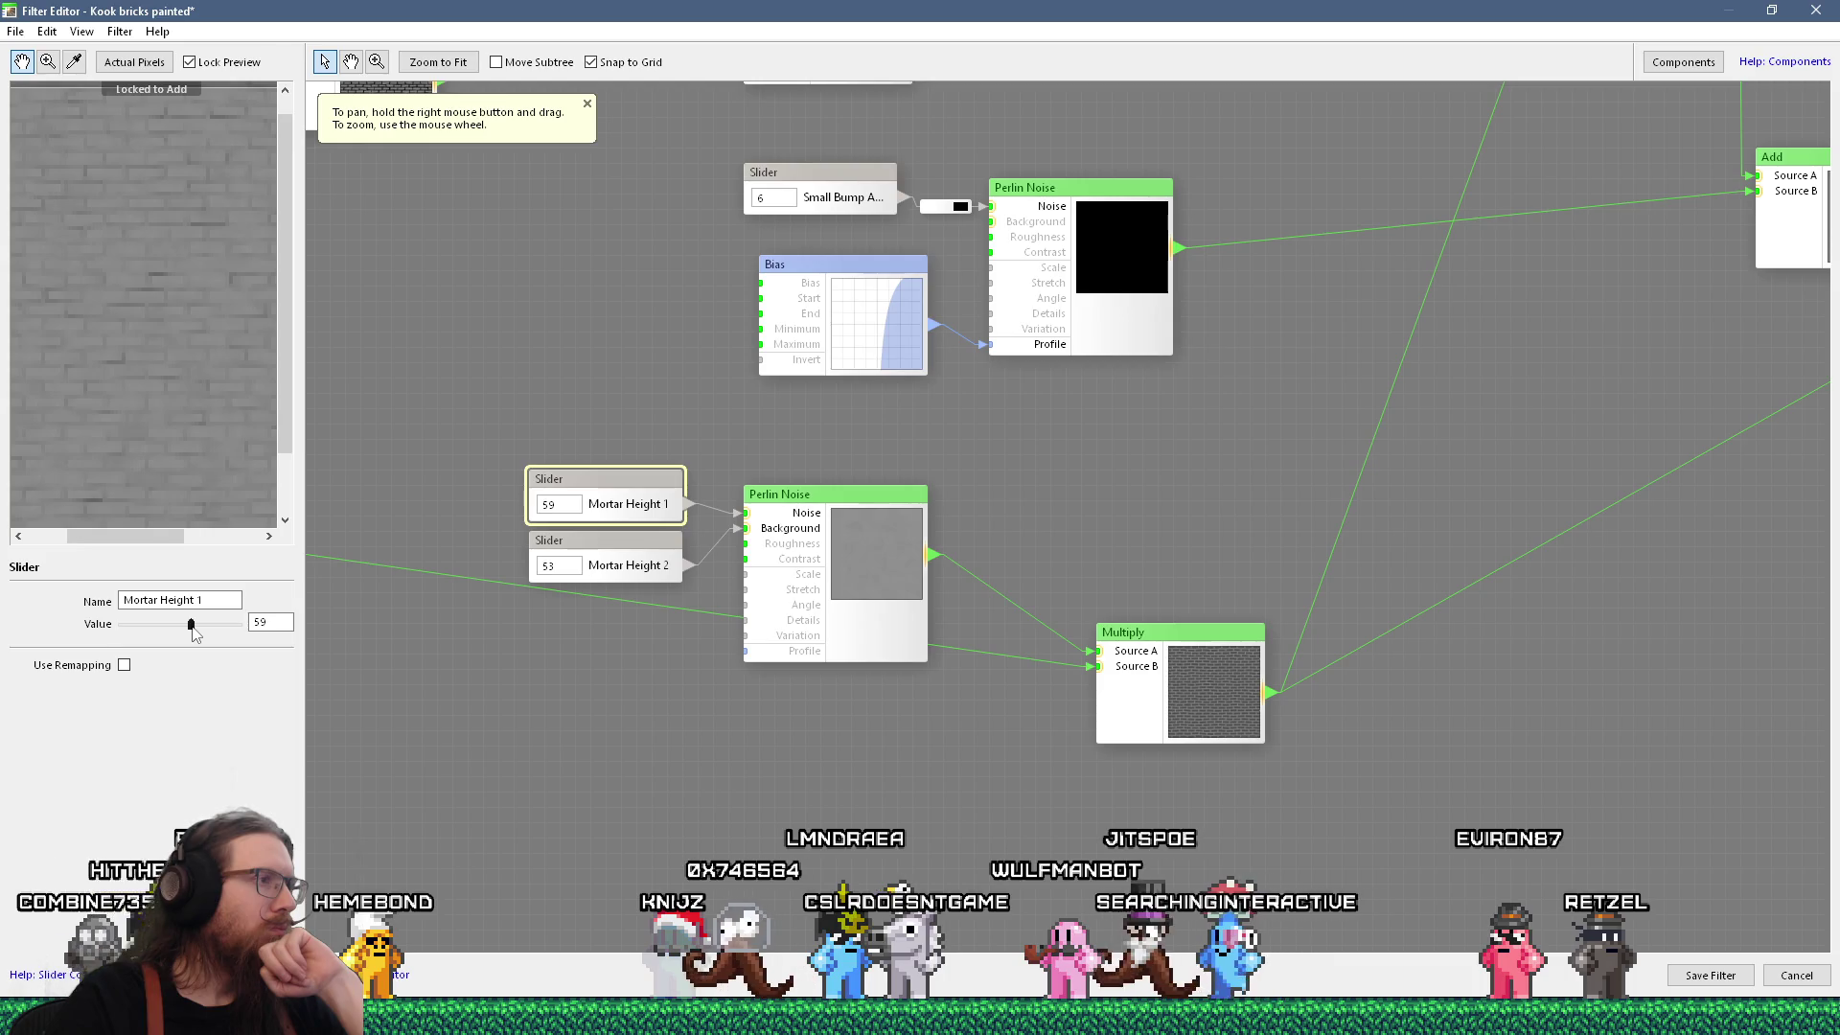
Raise Mortar Height 2 to 59 so it matches Mortar Height 1.
{"action": "left_click_drag", "start_coordinate": [192, 626], "coordinate": [191, 628]}
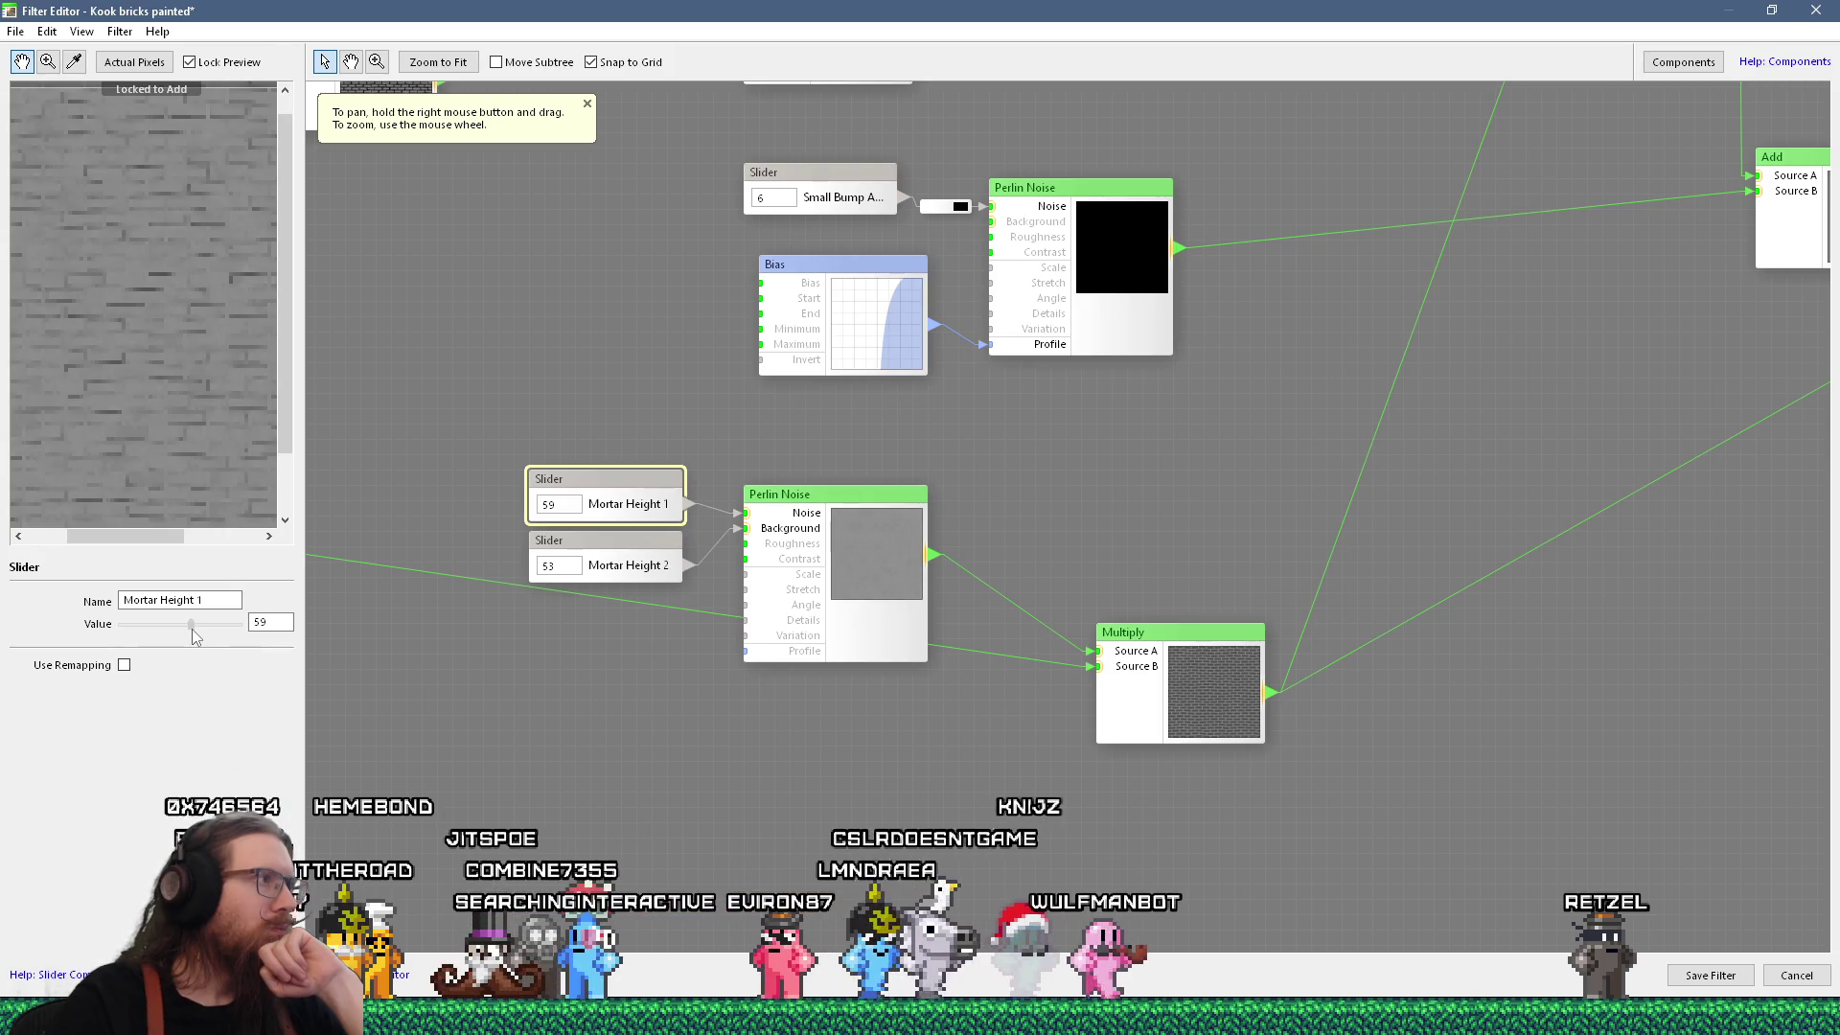
{"action": "left_click", "coordinate": [536, 571]}
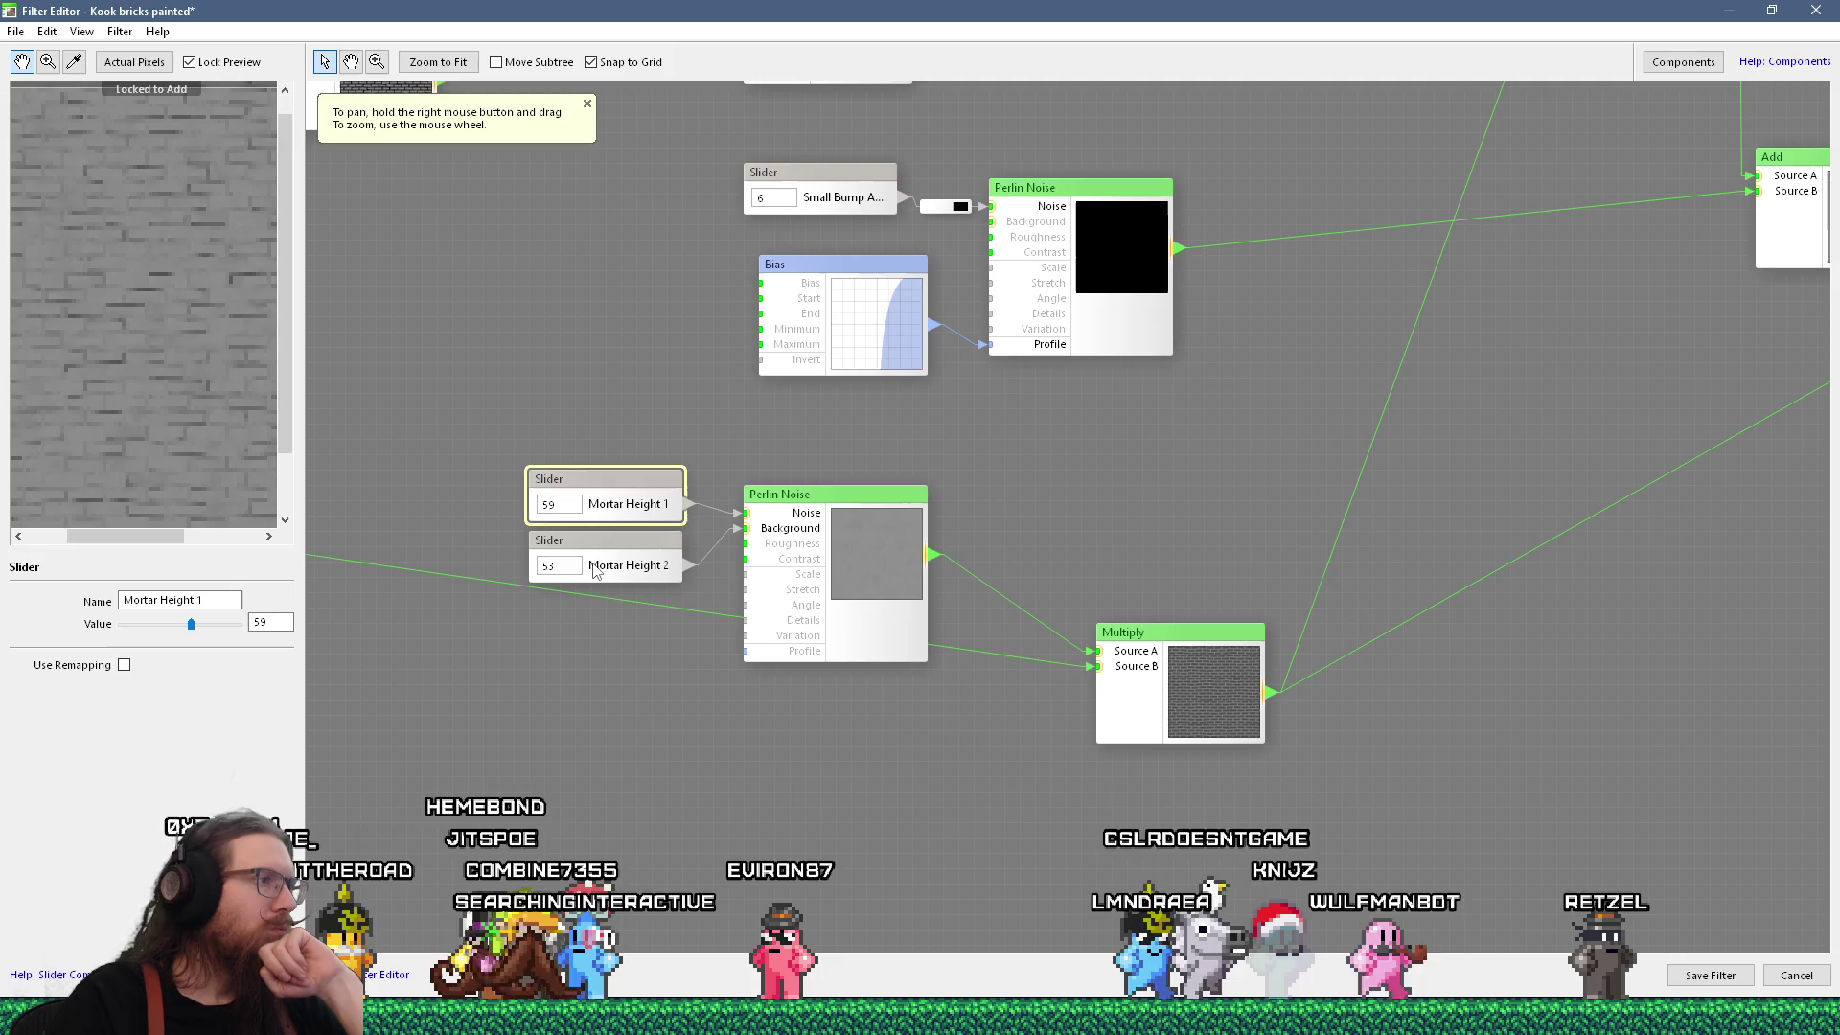
{"action": "left_click_drag", "start_coordinate": [186, 625], "coordinate": [193, 624]}
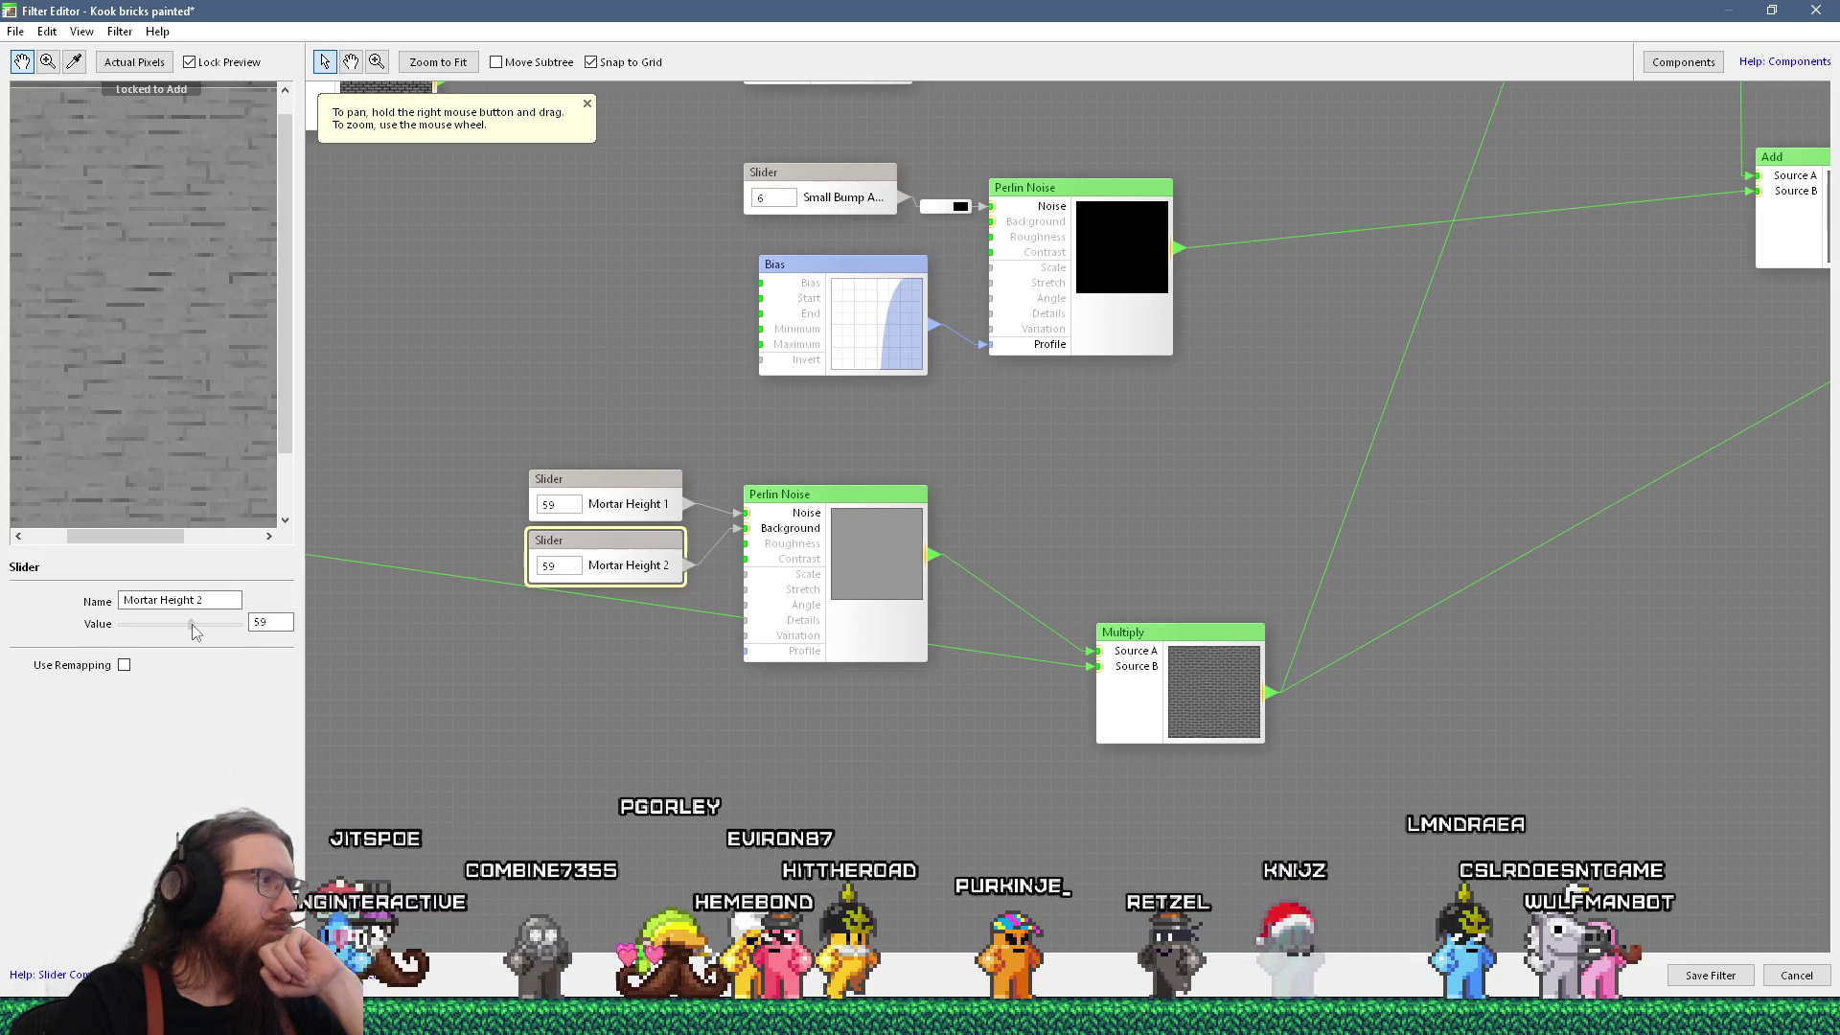
{"action": "mouse_move", "coordinate": [408, 596]}
{"action": "left_mouse_down"}
{"action": "mouse_move", "coordinate": [829, 587]}
{"action": "mouse_move", "coordinate": [1150, 636]}
{"action": "left_mouse_up"}
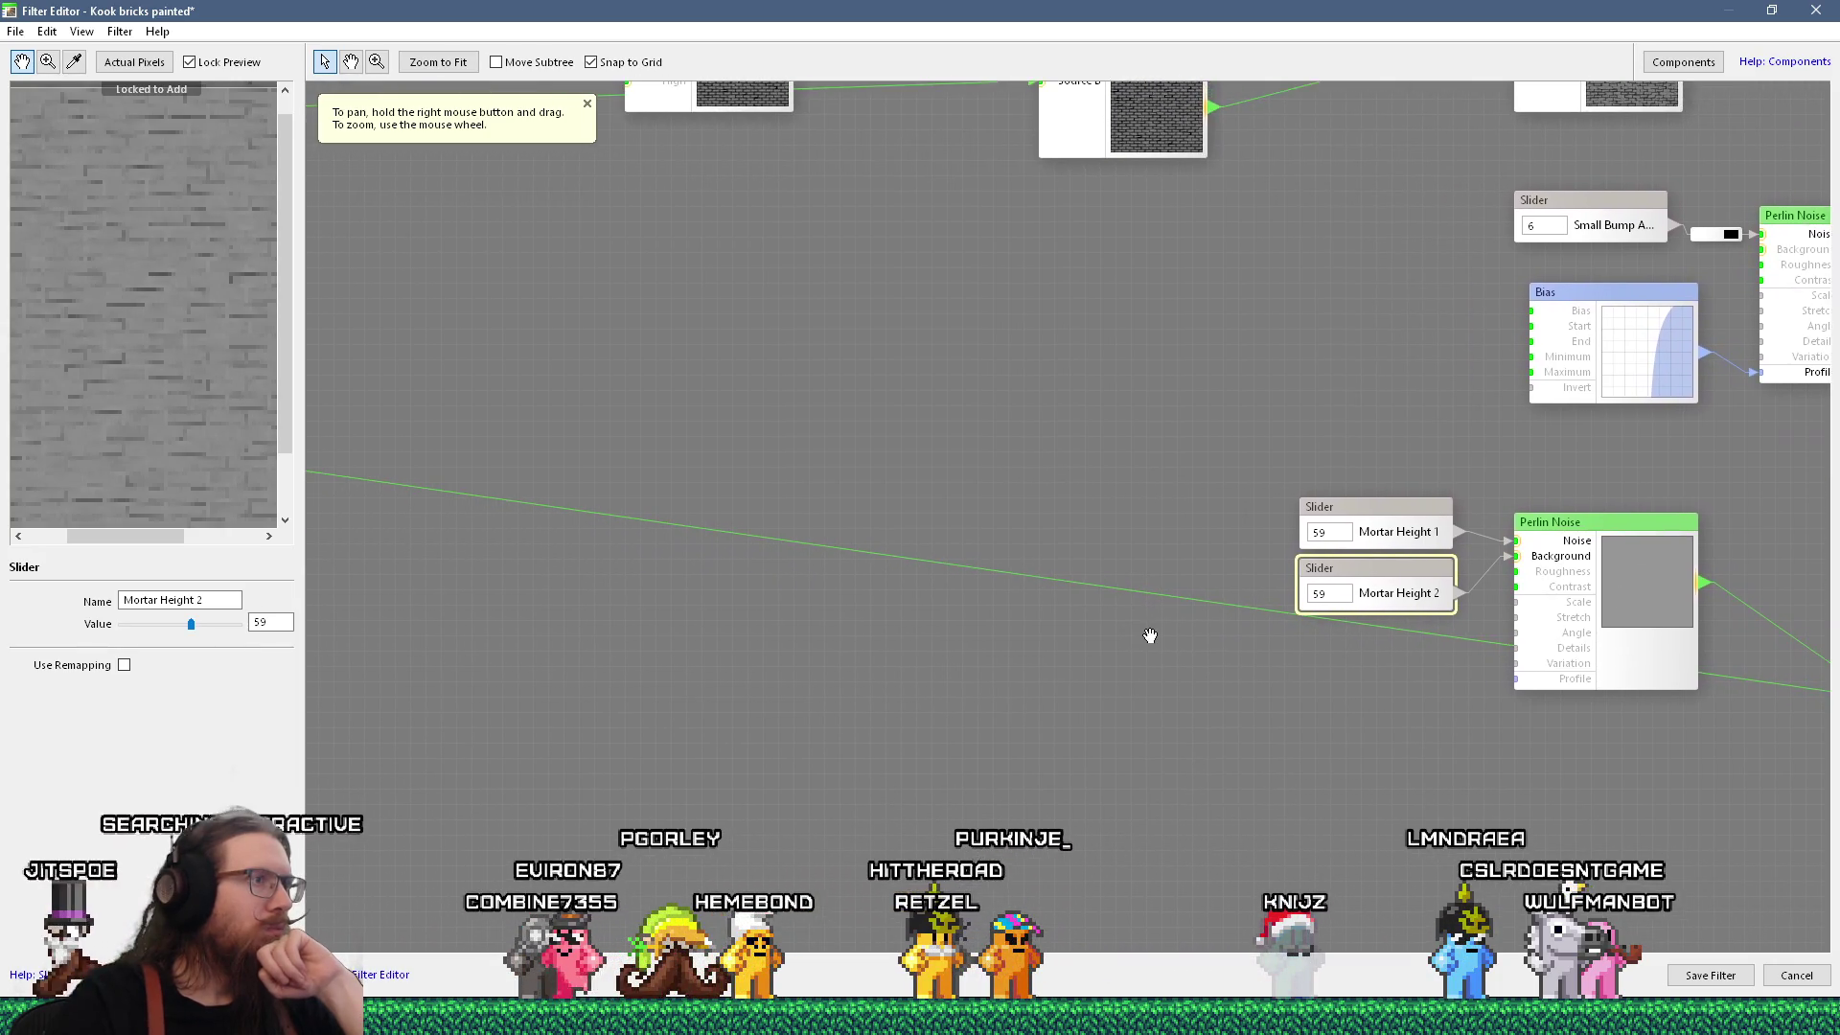
{"action": "mouse_move", "coordinate": [546, 536]}
{"action": "left_mouse_down"}
{"action": "mouse_move", "coordinate": [1277, 600]}
{"action": "mouse_move", "coordinate": [722, 526]}
{"action": "mouse_move", "coordinate": [205, 514]}
{"action": "left_mouse_up"}
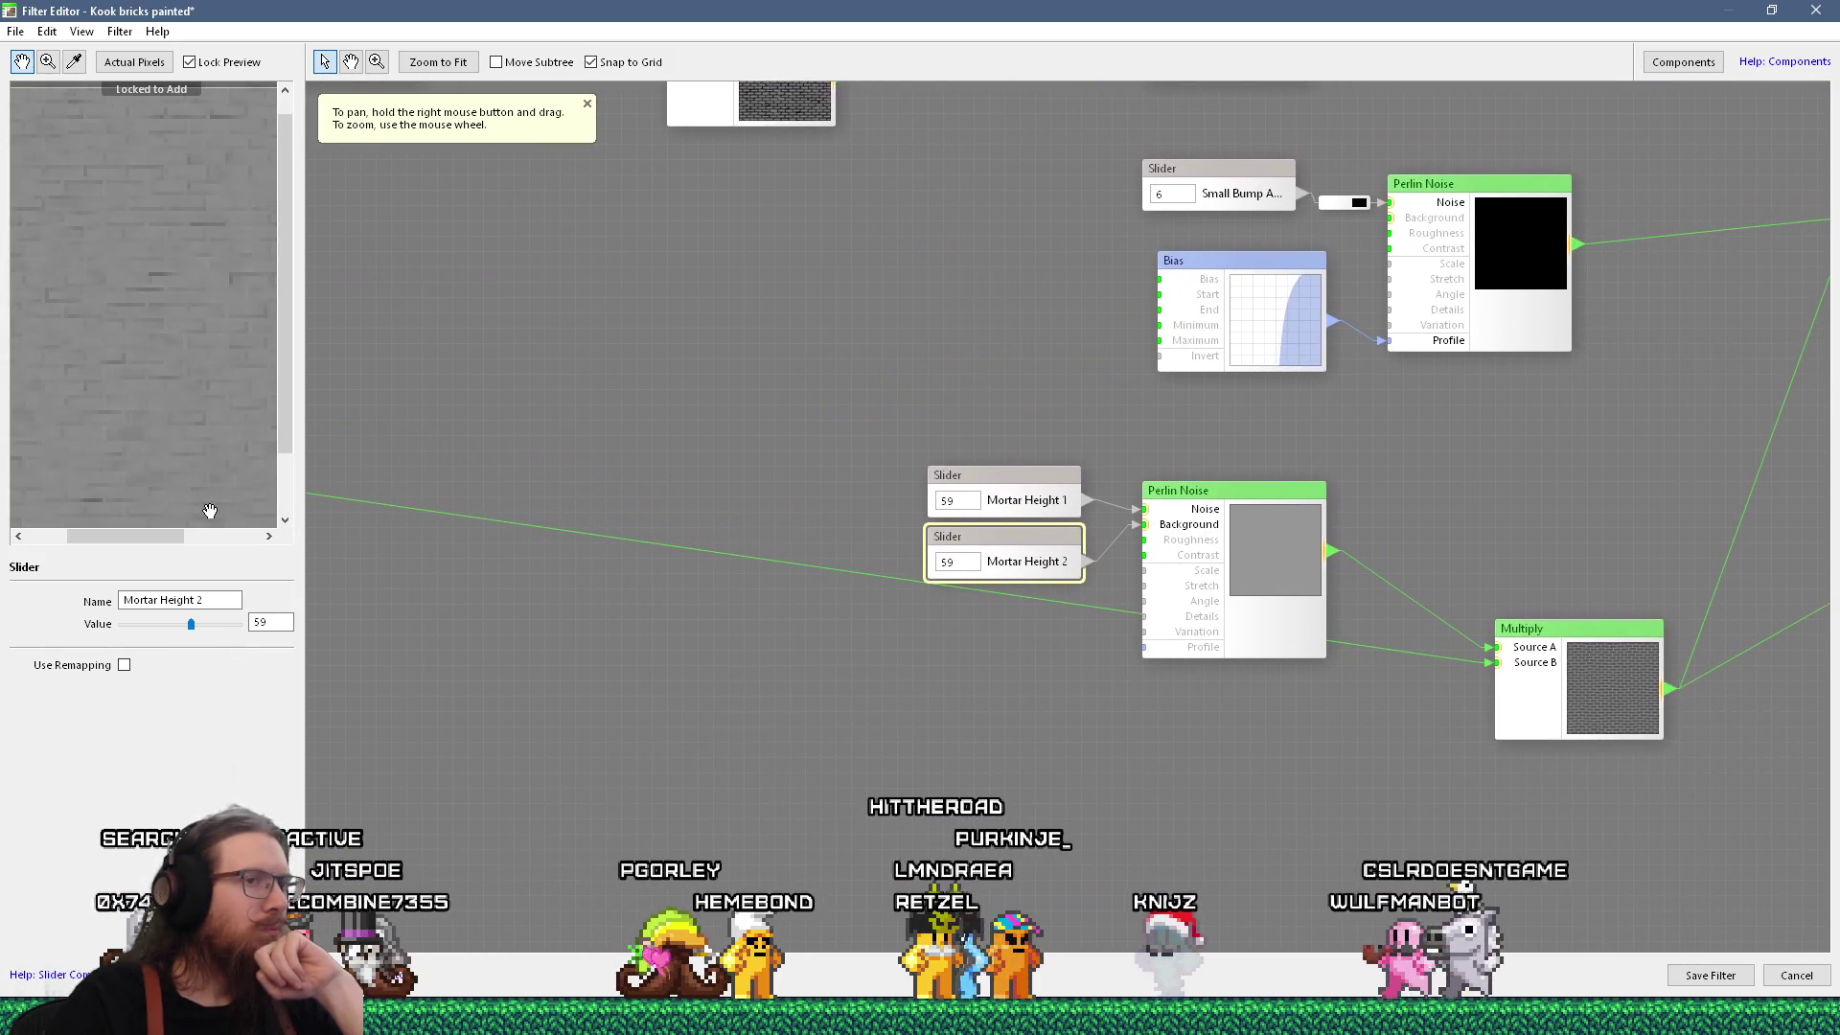
{"action": "mouse_move", "coordinate": [1039, 622]}
{"action": "left_mouse_down"}
{"action": "mouse_move", "coordinate": [969, 628]}
{"action": "mouse_move", "coordinate": [1229, 611]}
{"action": "mouse_move", "coordinate": [1101, 533]}
{"action": "mouse_move", "coordinate": [924, 526]}
{"action": "mouse_move", "coordinate": [1129, 543]}
{"action": "left_mouse_up"}
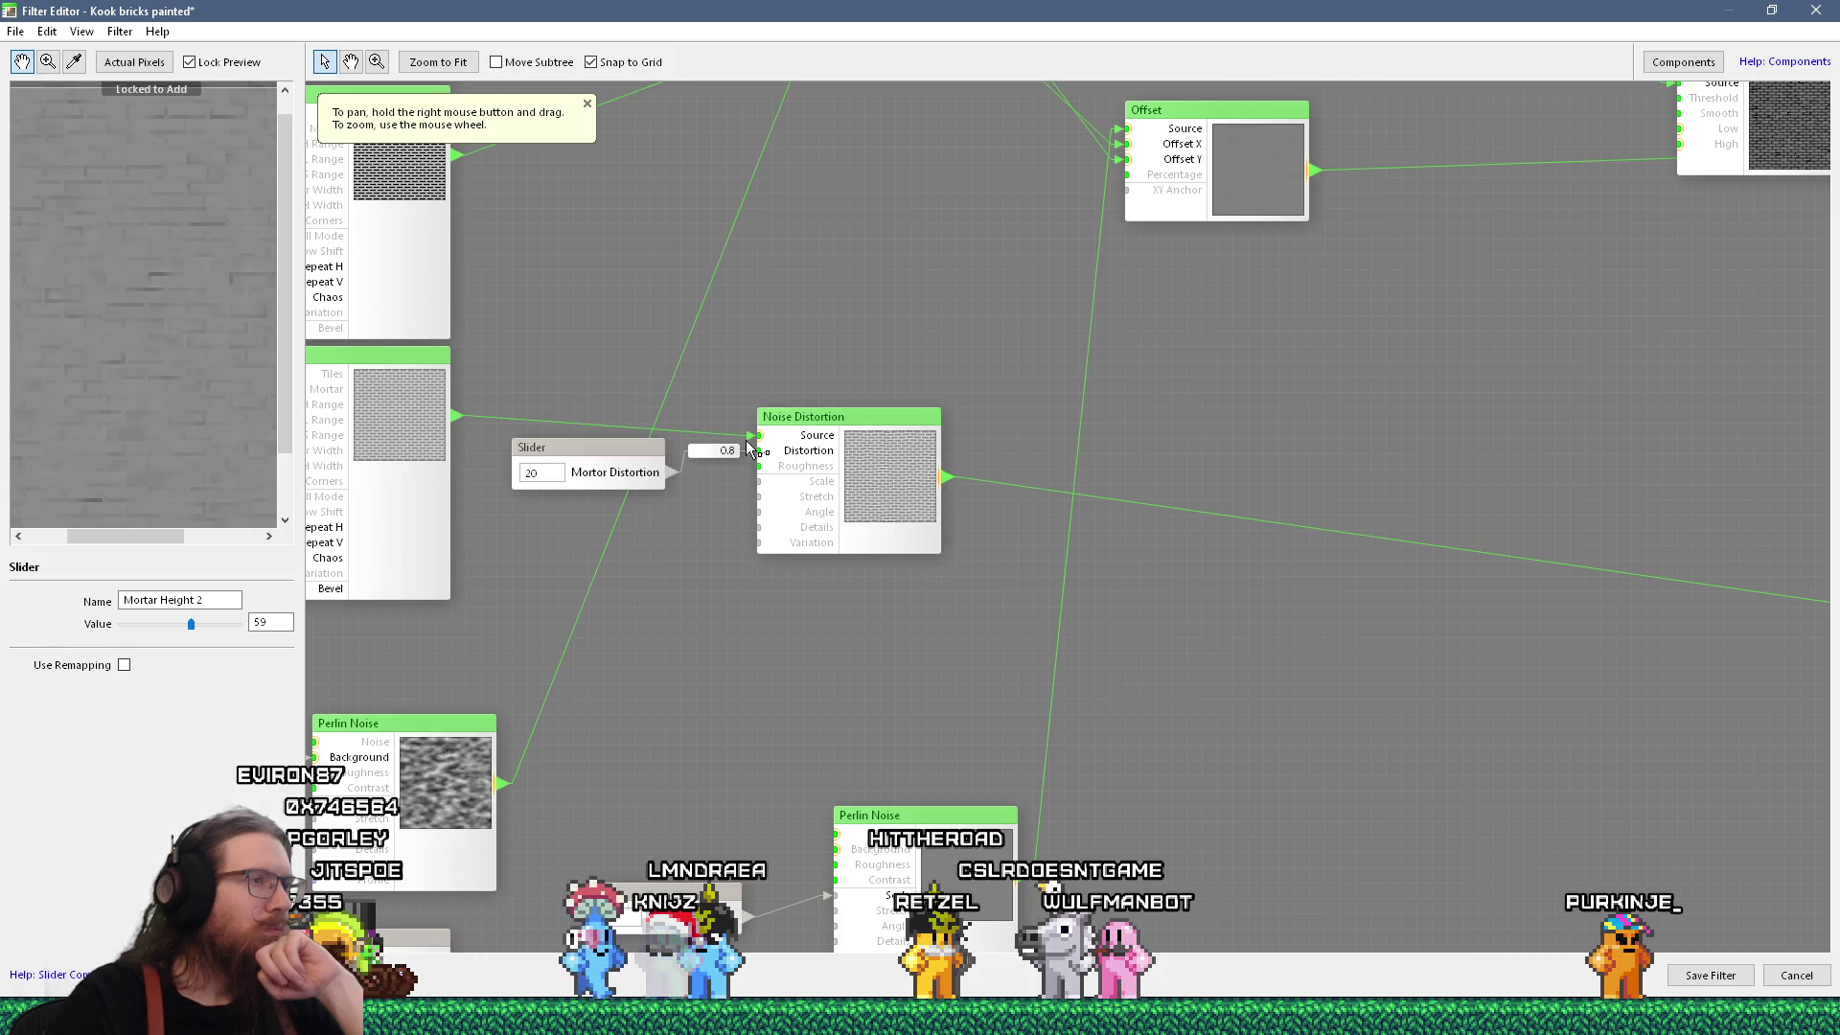
Nudge the Noise Distortion node slightly to the right on the graph canvas.
{"action": "scroll", "coordinate": [703, 453], "scroll_direction": "down", "scroll_amount": 3}
{"action": "scroll", "coordinate": [678, 467], "scroll_direction": "up", "scroll_amount": 3}
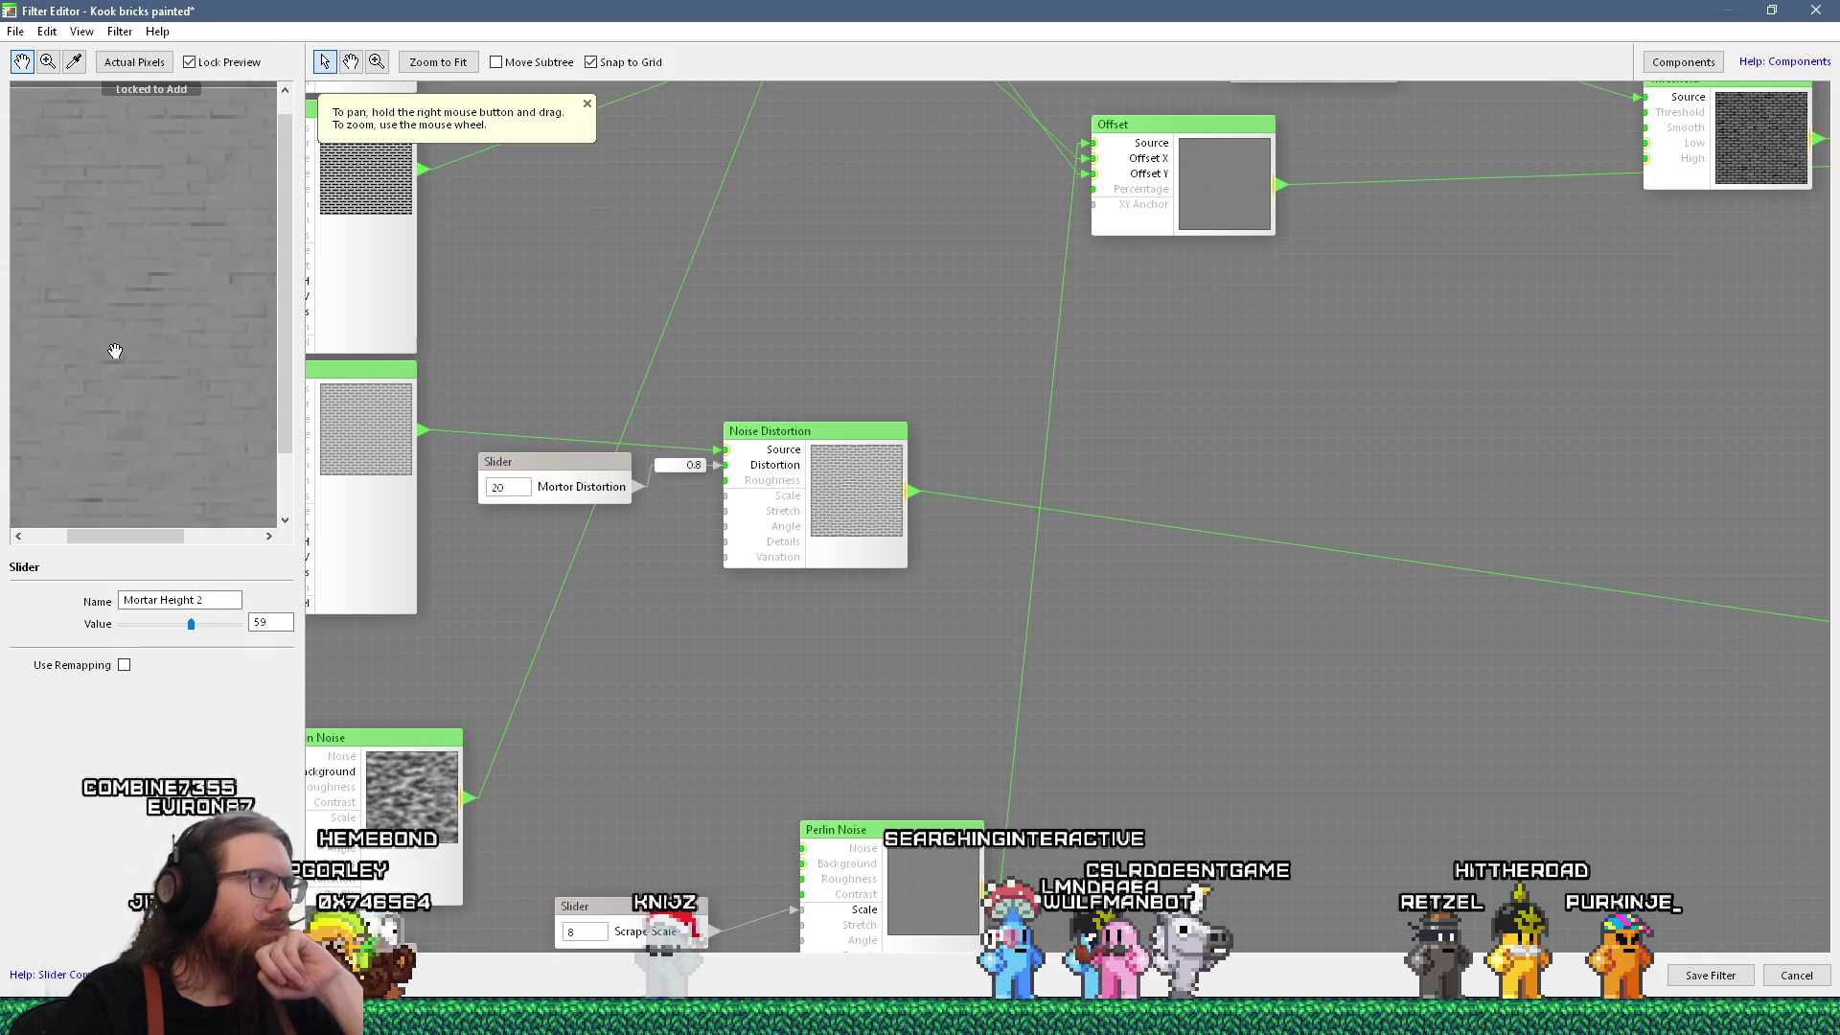
{"action": "left_click_drag", "start_coordinate": [744, 441], "coordinate": [835, 442]}
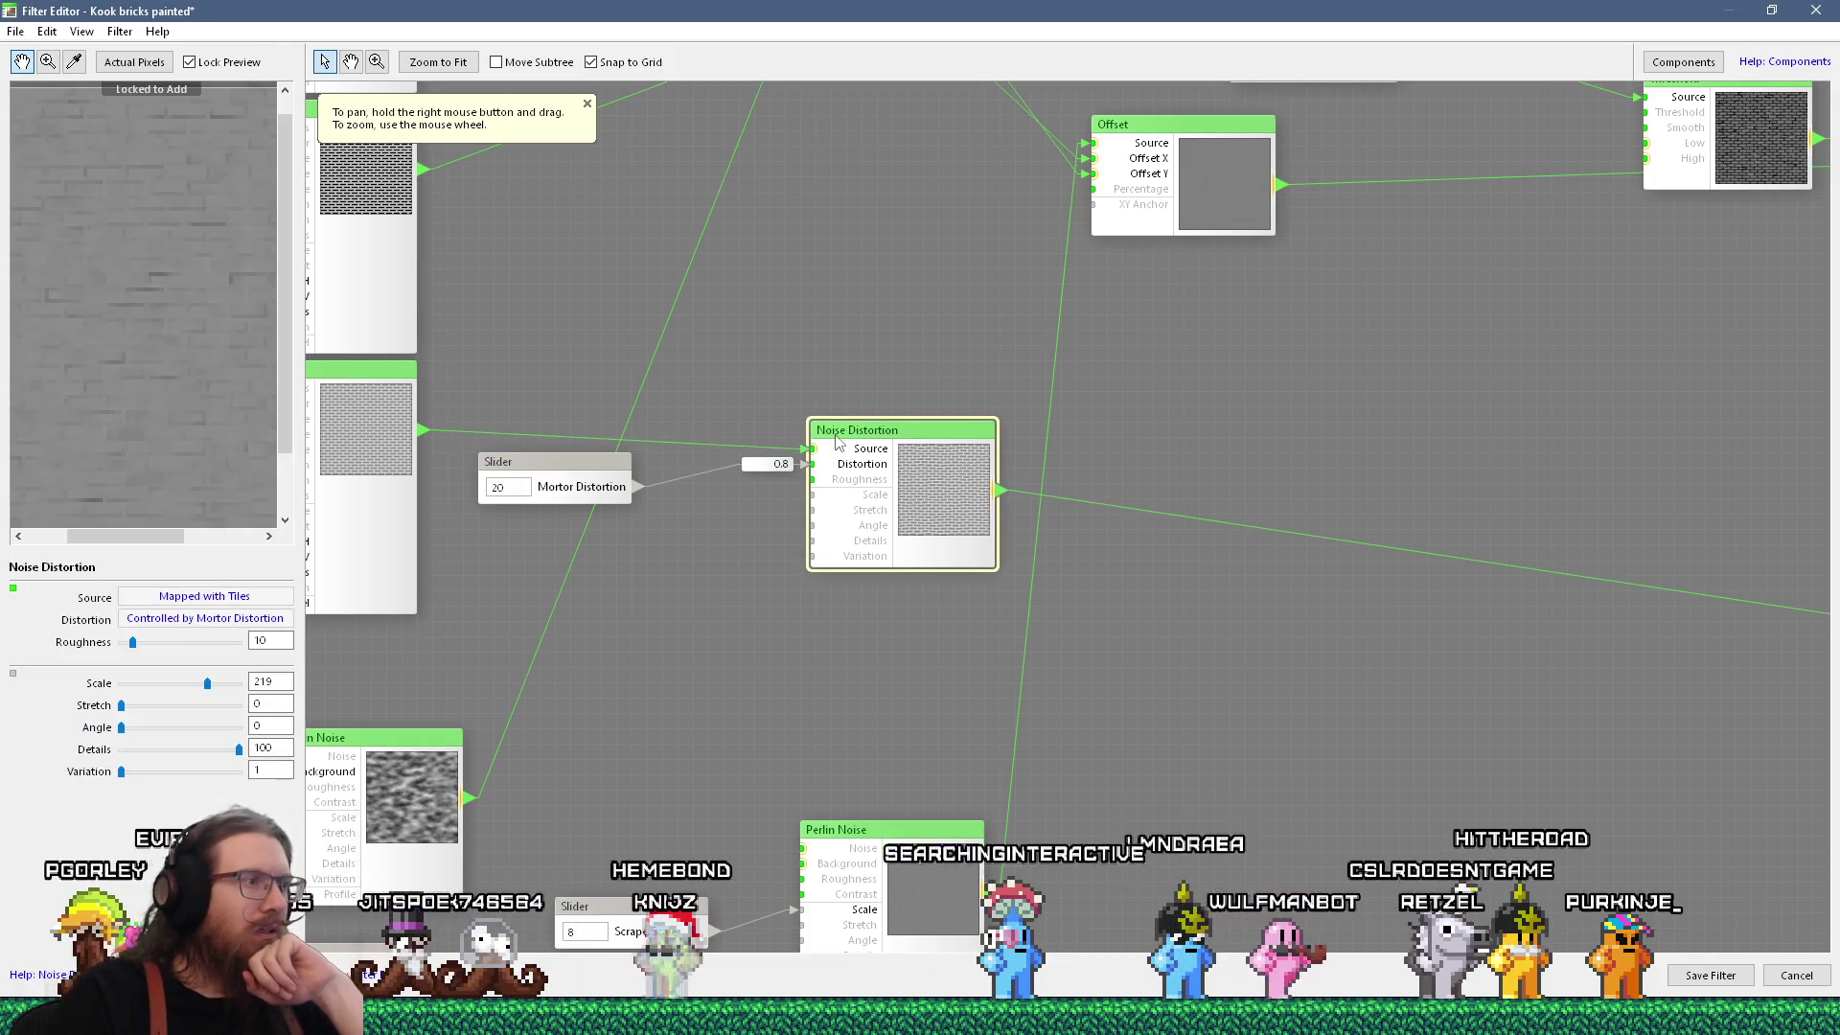
{"action": "scroll", "coordinate": [805, 457], "scroll_direction": "down", "scroll_amount": 5}
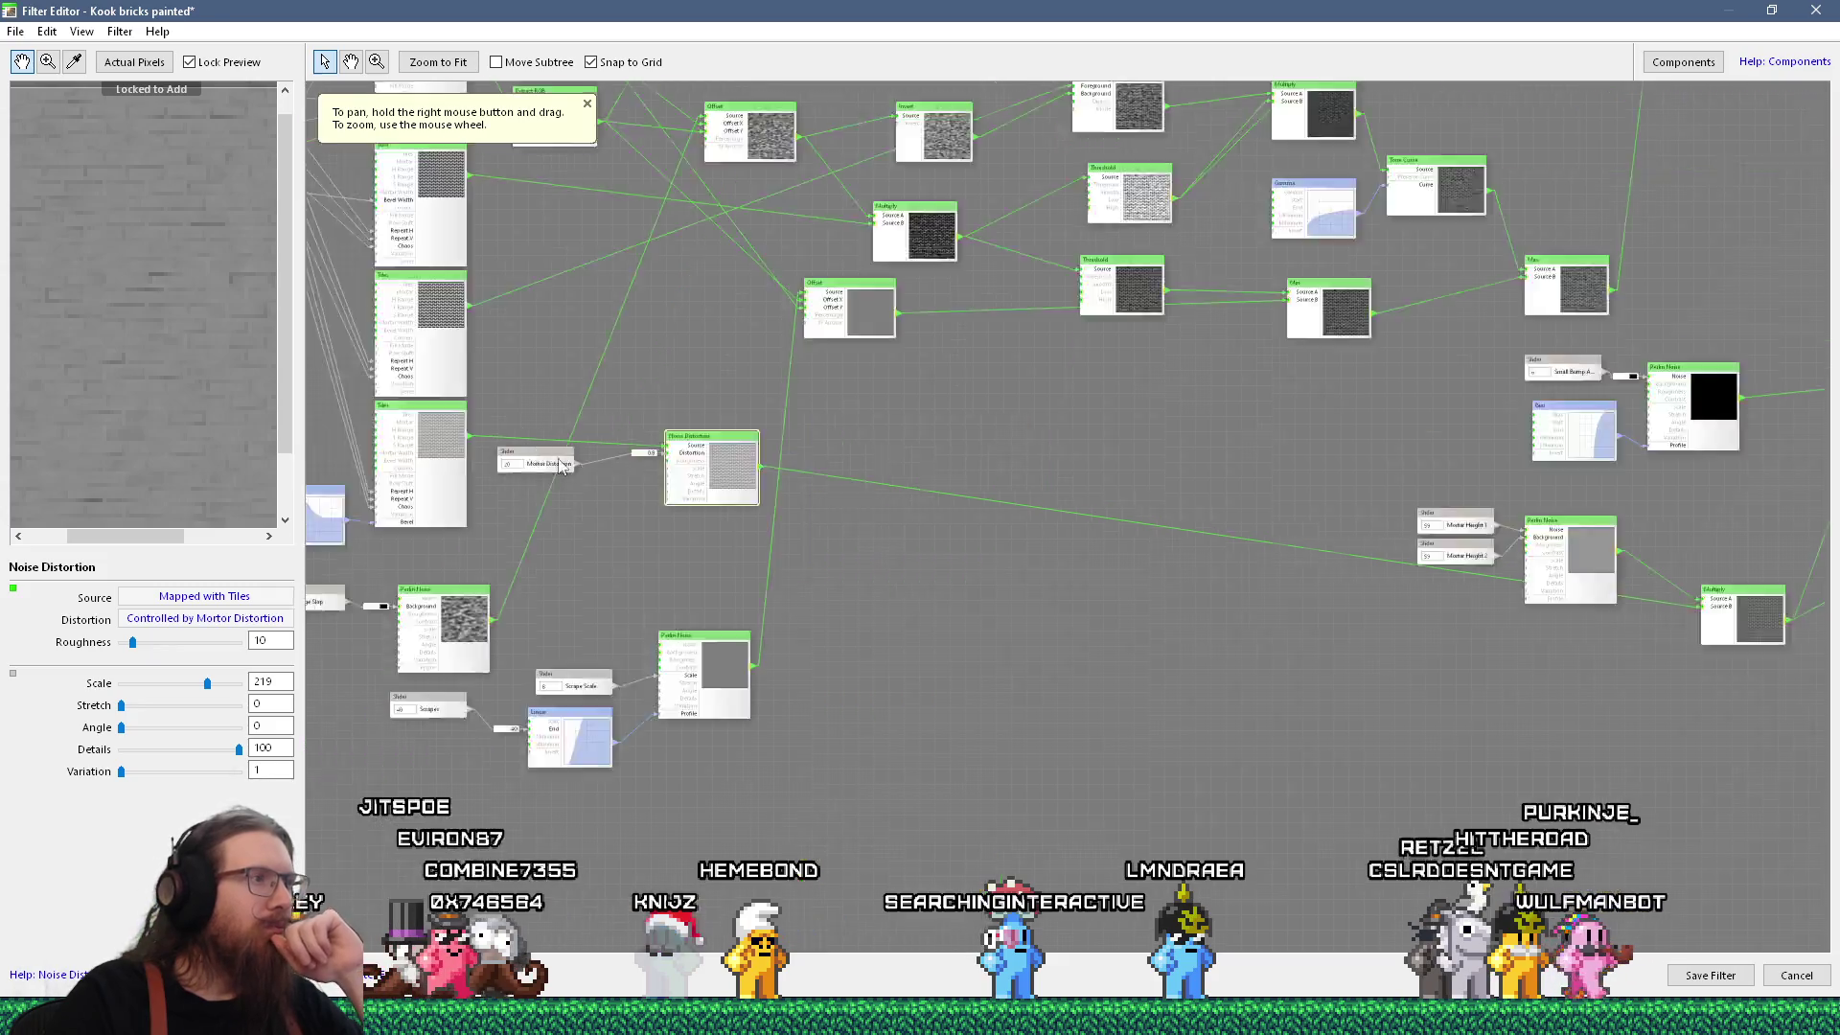
{"action": "scroll", "coordinate": [889, 491], "scroll_direction": "up", "scroll_amount": 3}
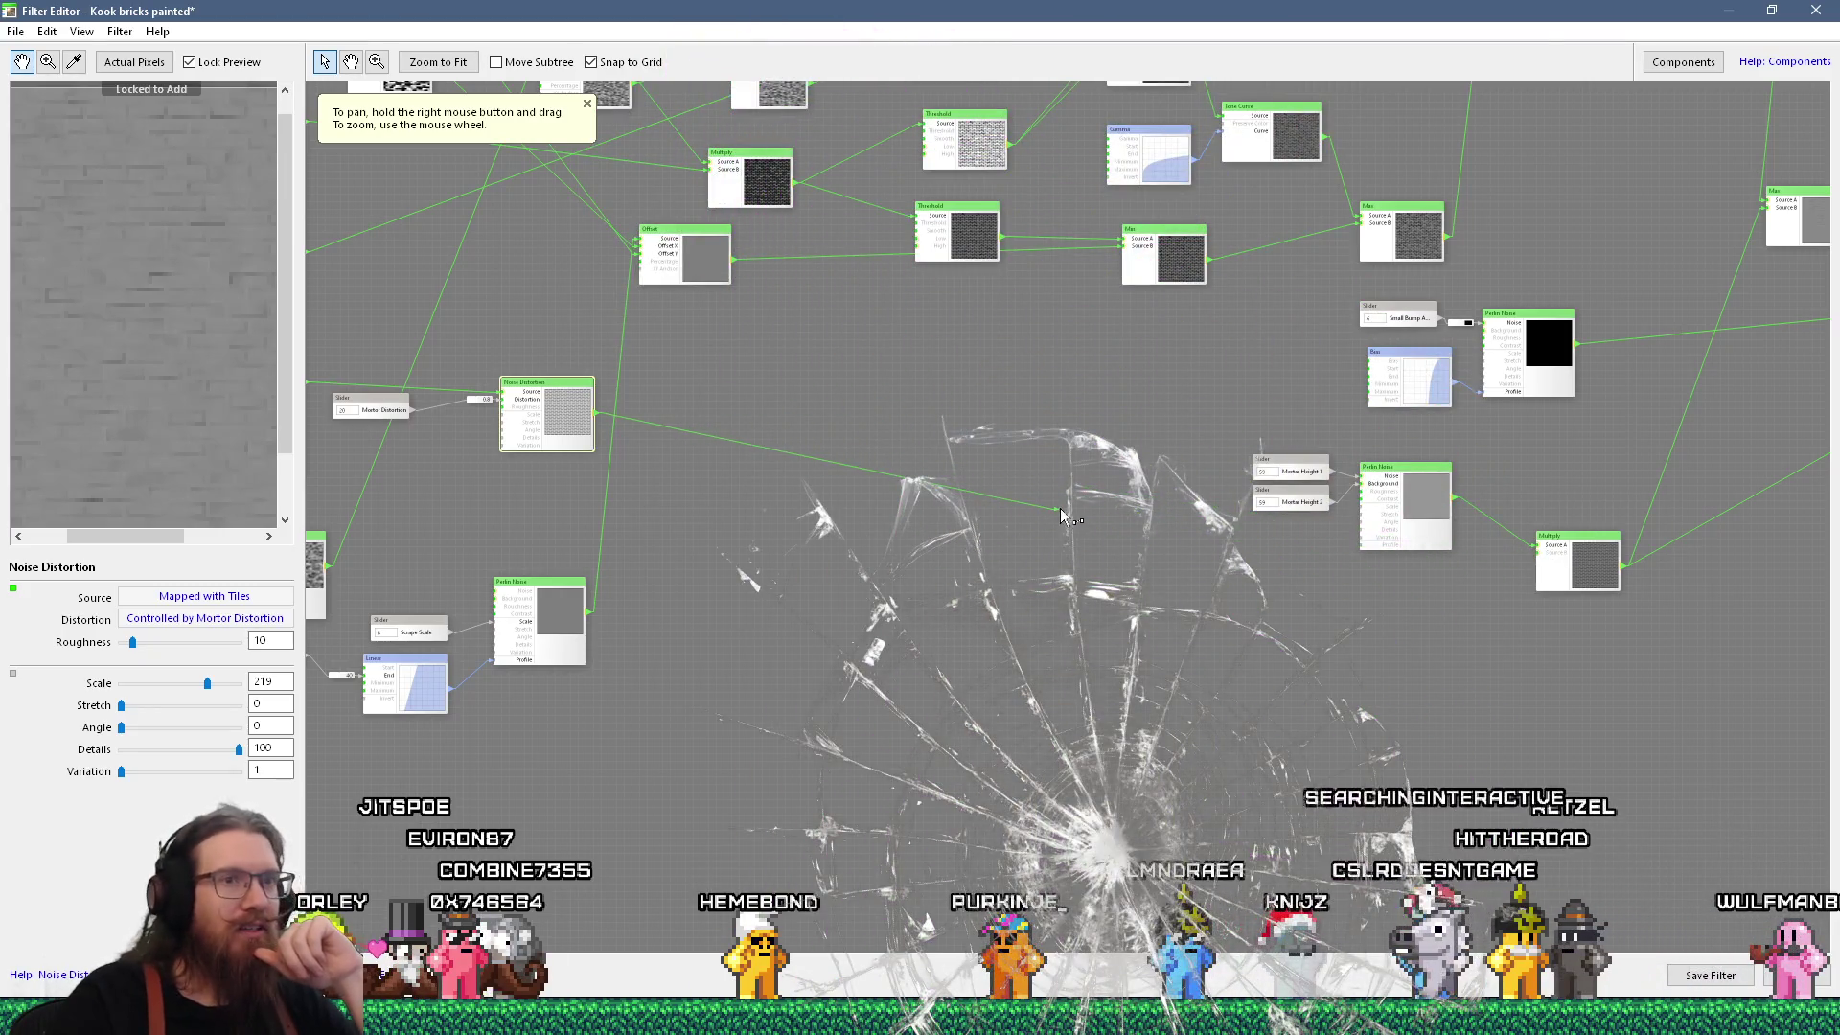
{"action": "left_click", "coordinate": [1560, 575]}
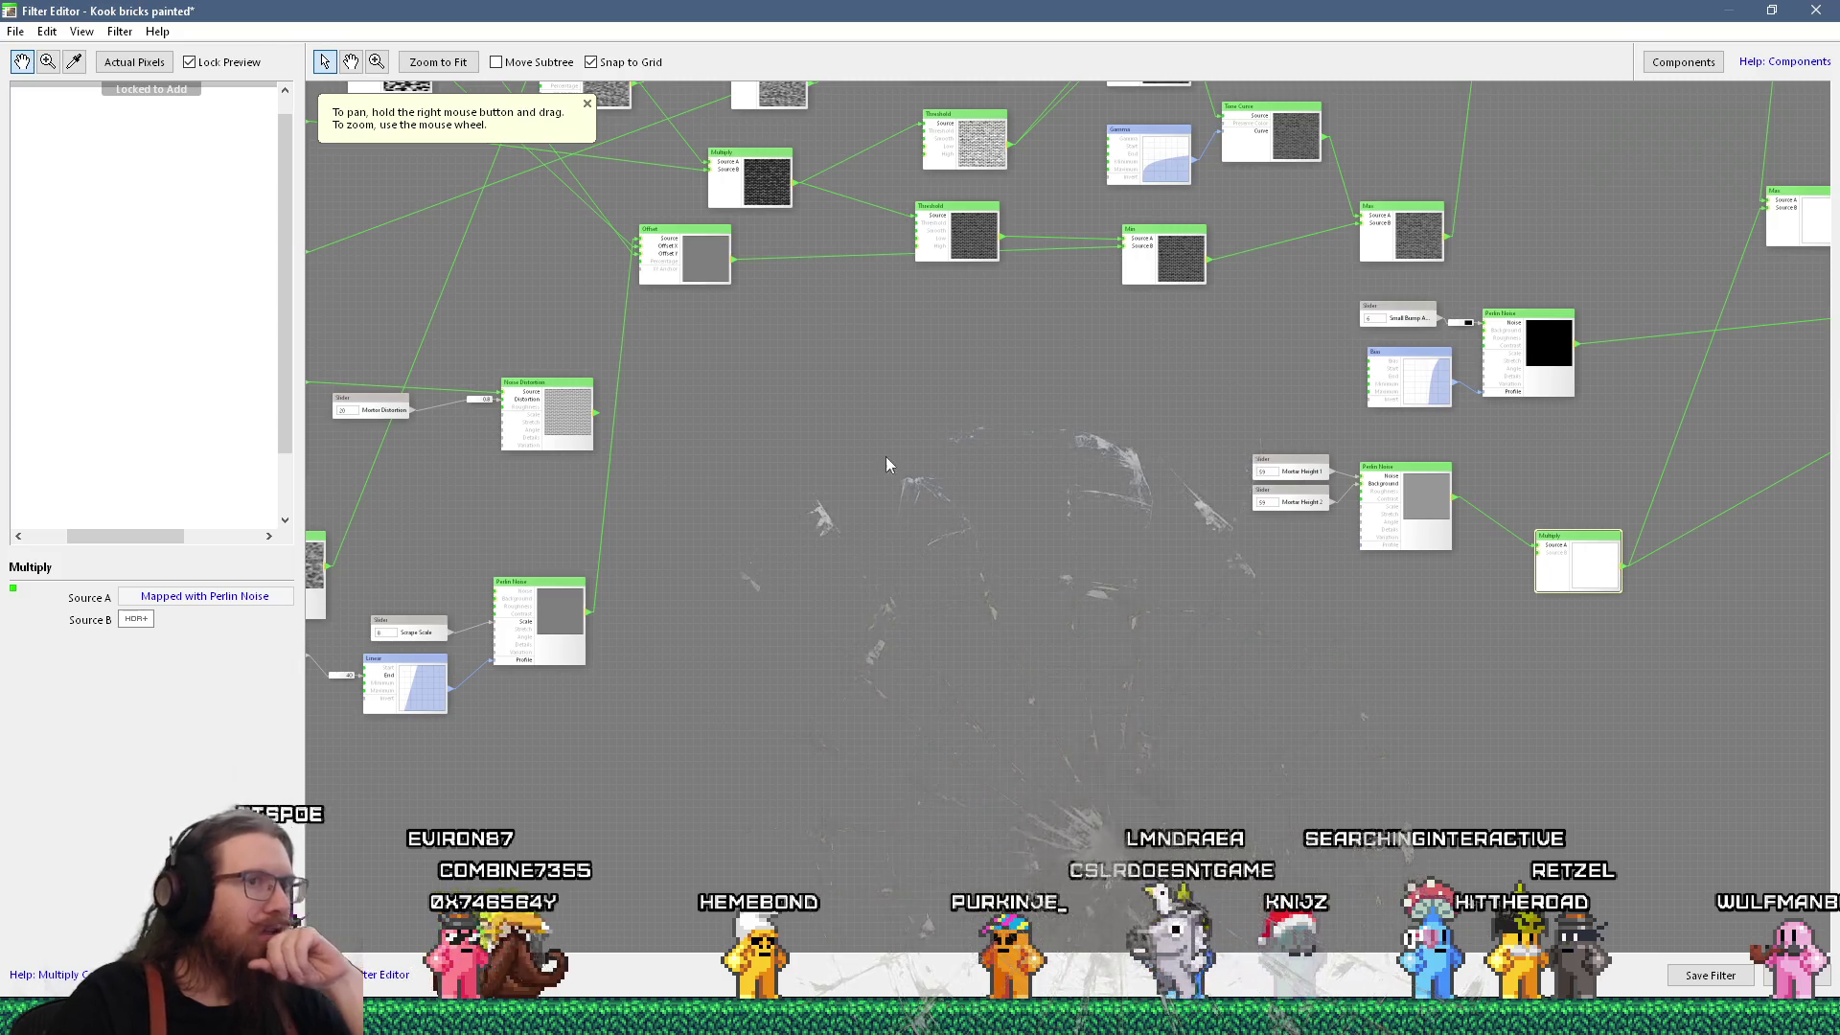
Switch the Multiply node's Source B to plain white with HDR turned off.
{"action": "left_click", "coordinate": [139, 620]}
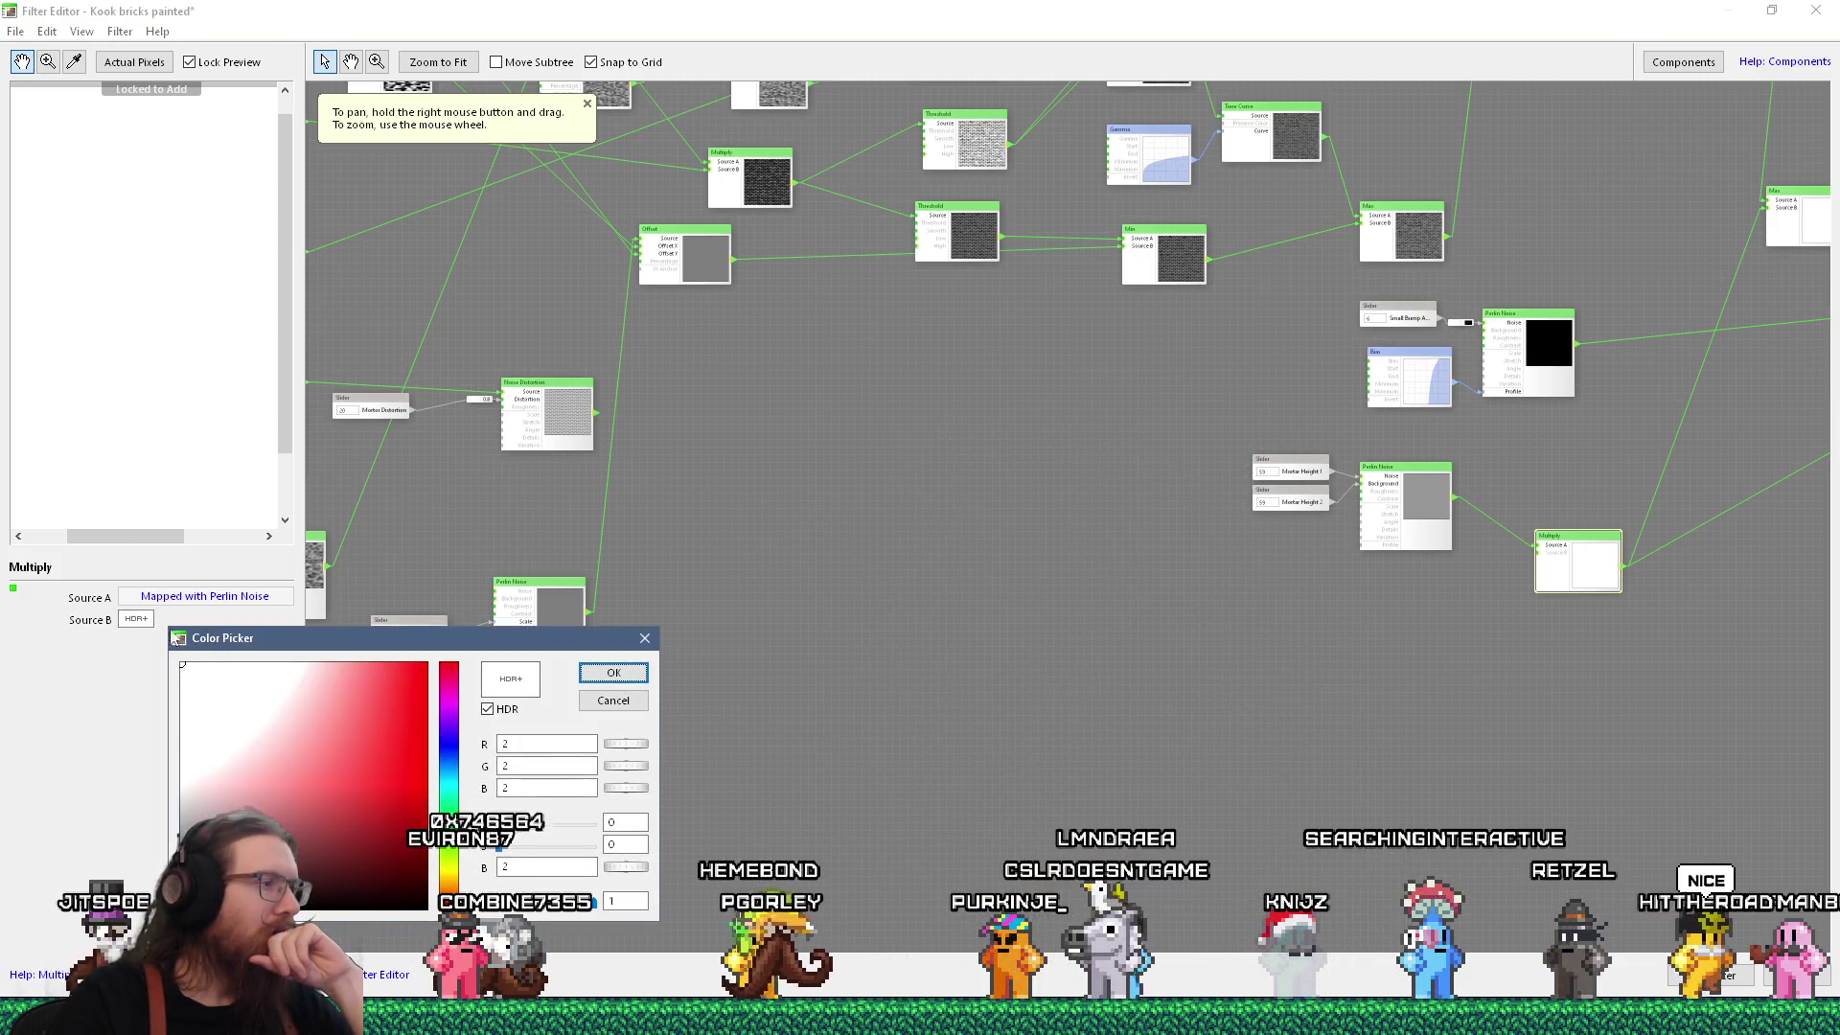
{"action": "left_click", "coordinate": [499, 711]}
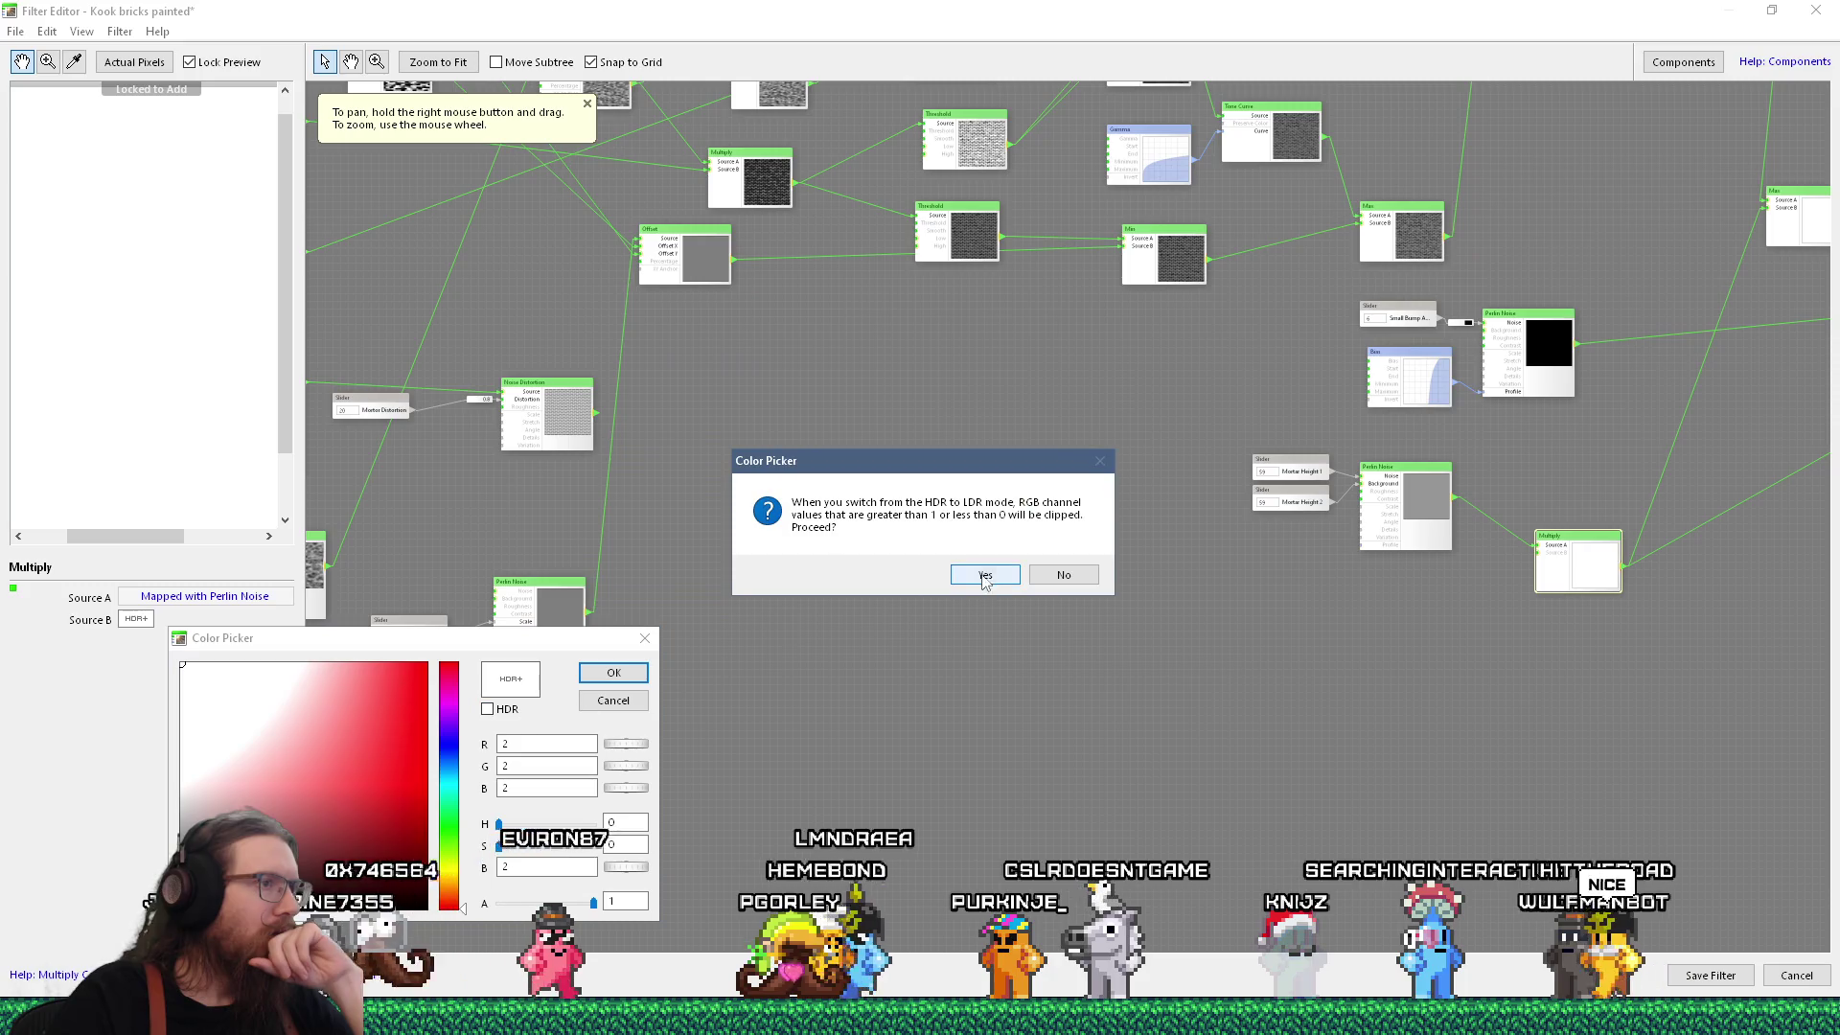
{"action": "left_click", "coordinate": [987, 575]}
{"action": "left_click", "coordinate": [613, 672]}
{"action": "scroll", "coordinate": [1207, 604], "scroll_direction": "up", "scroll_amount": 3}
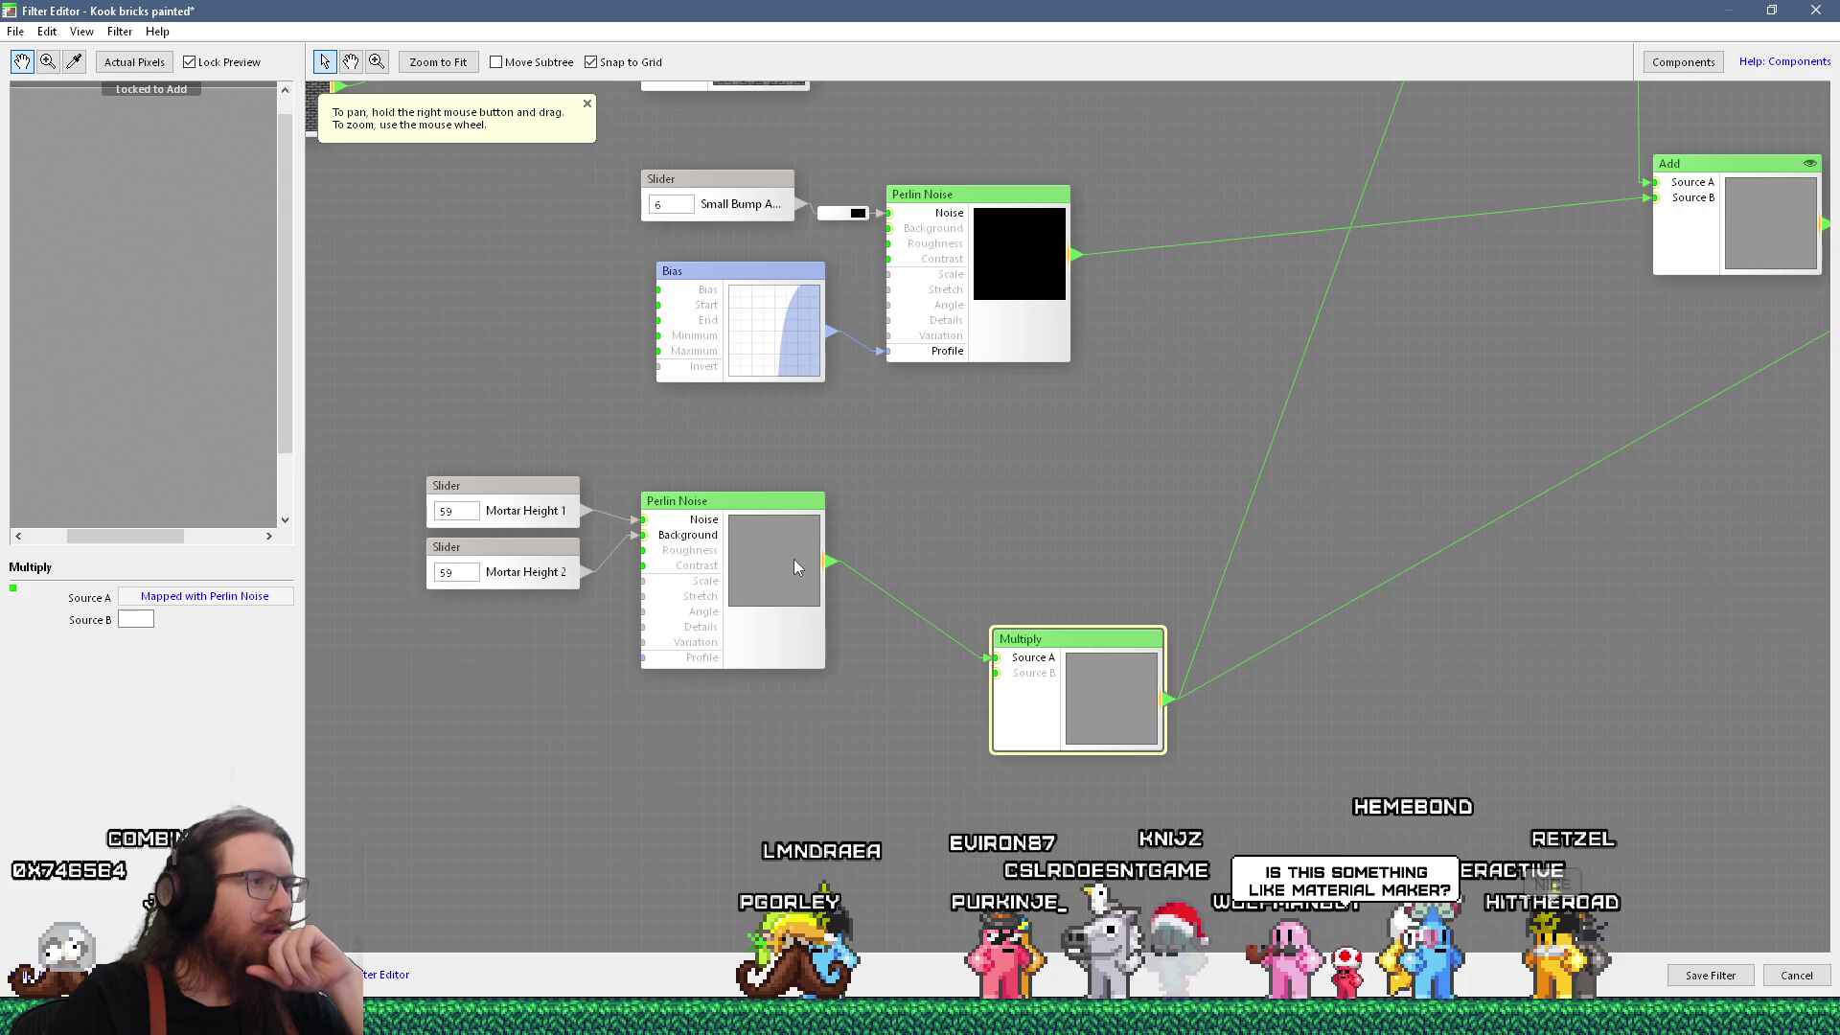
{"action": "left_click", "coordinate": [507, 565]}
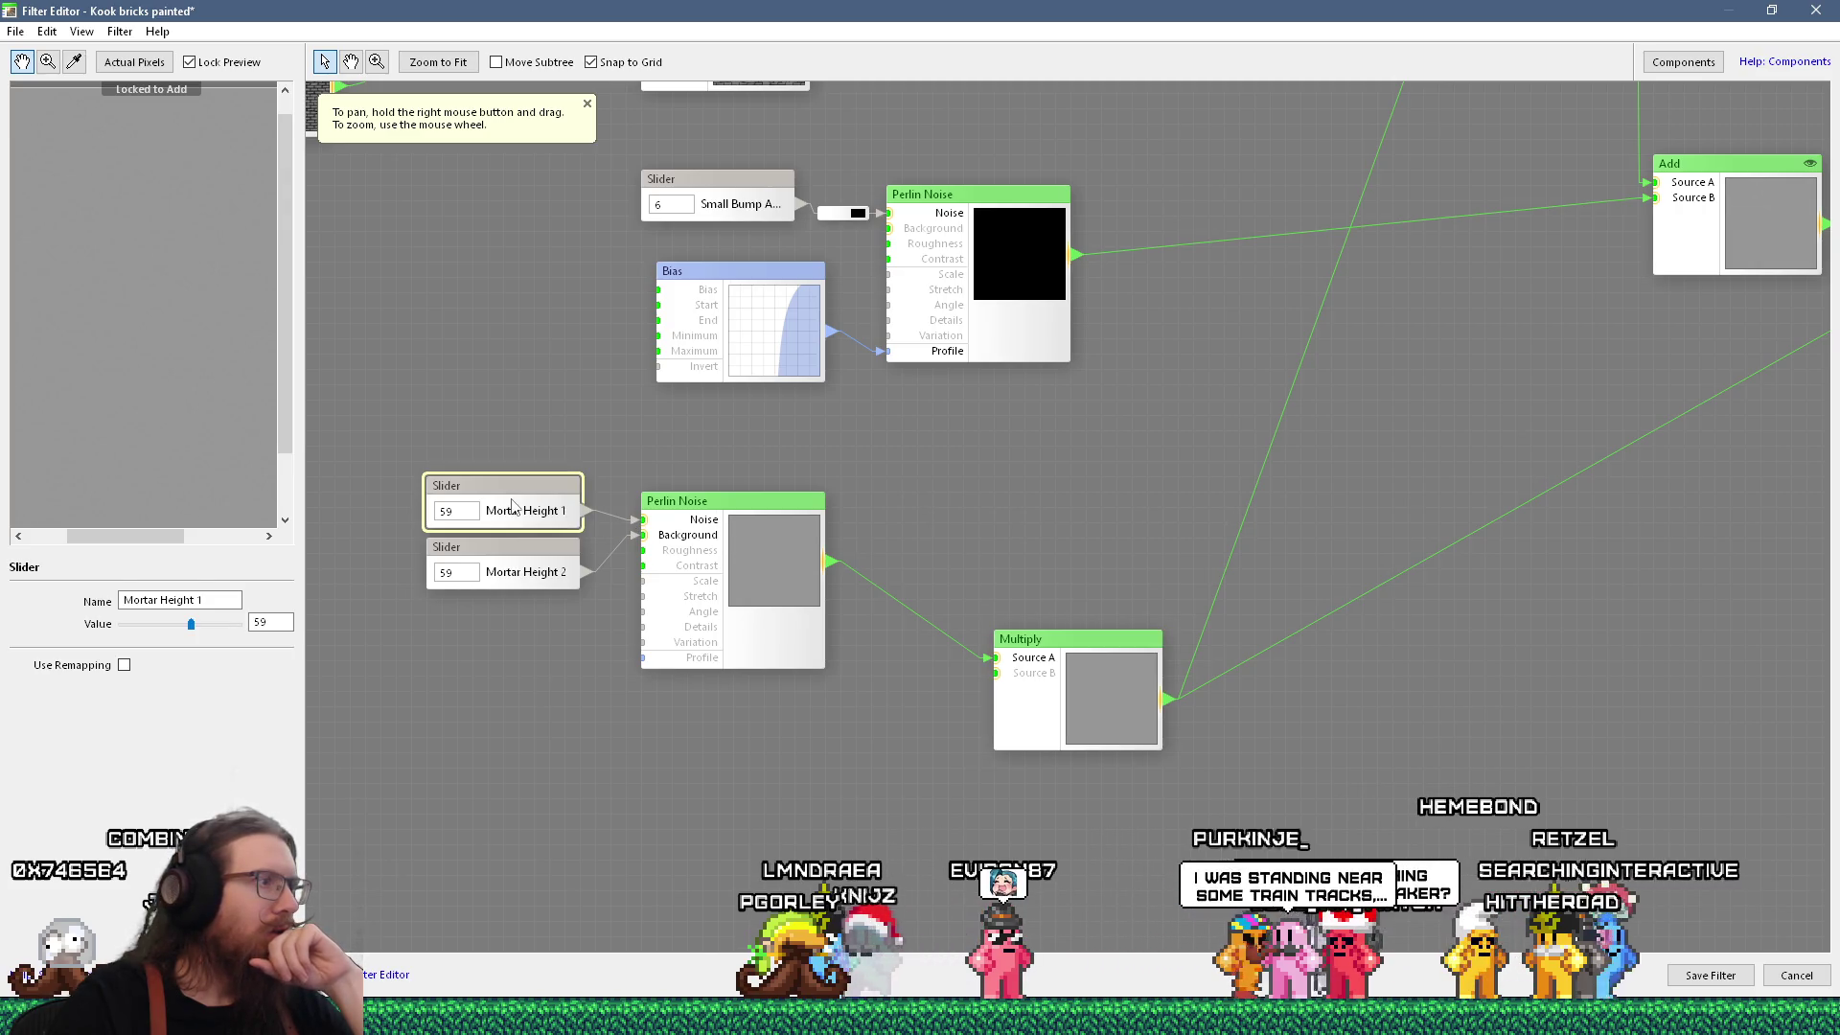
Lower Mortar Height 2 to 46, then return to the main window to reopen the filter.
{"action": "left_click_drag", "start_coordinate": [190, 624], "coordinate": [176, 623]}
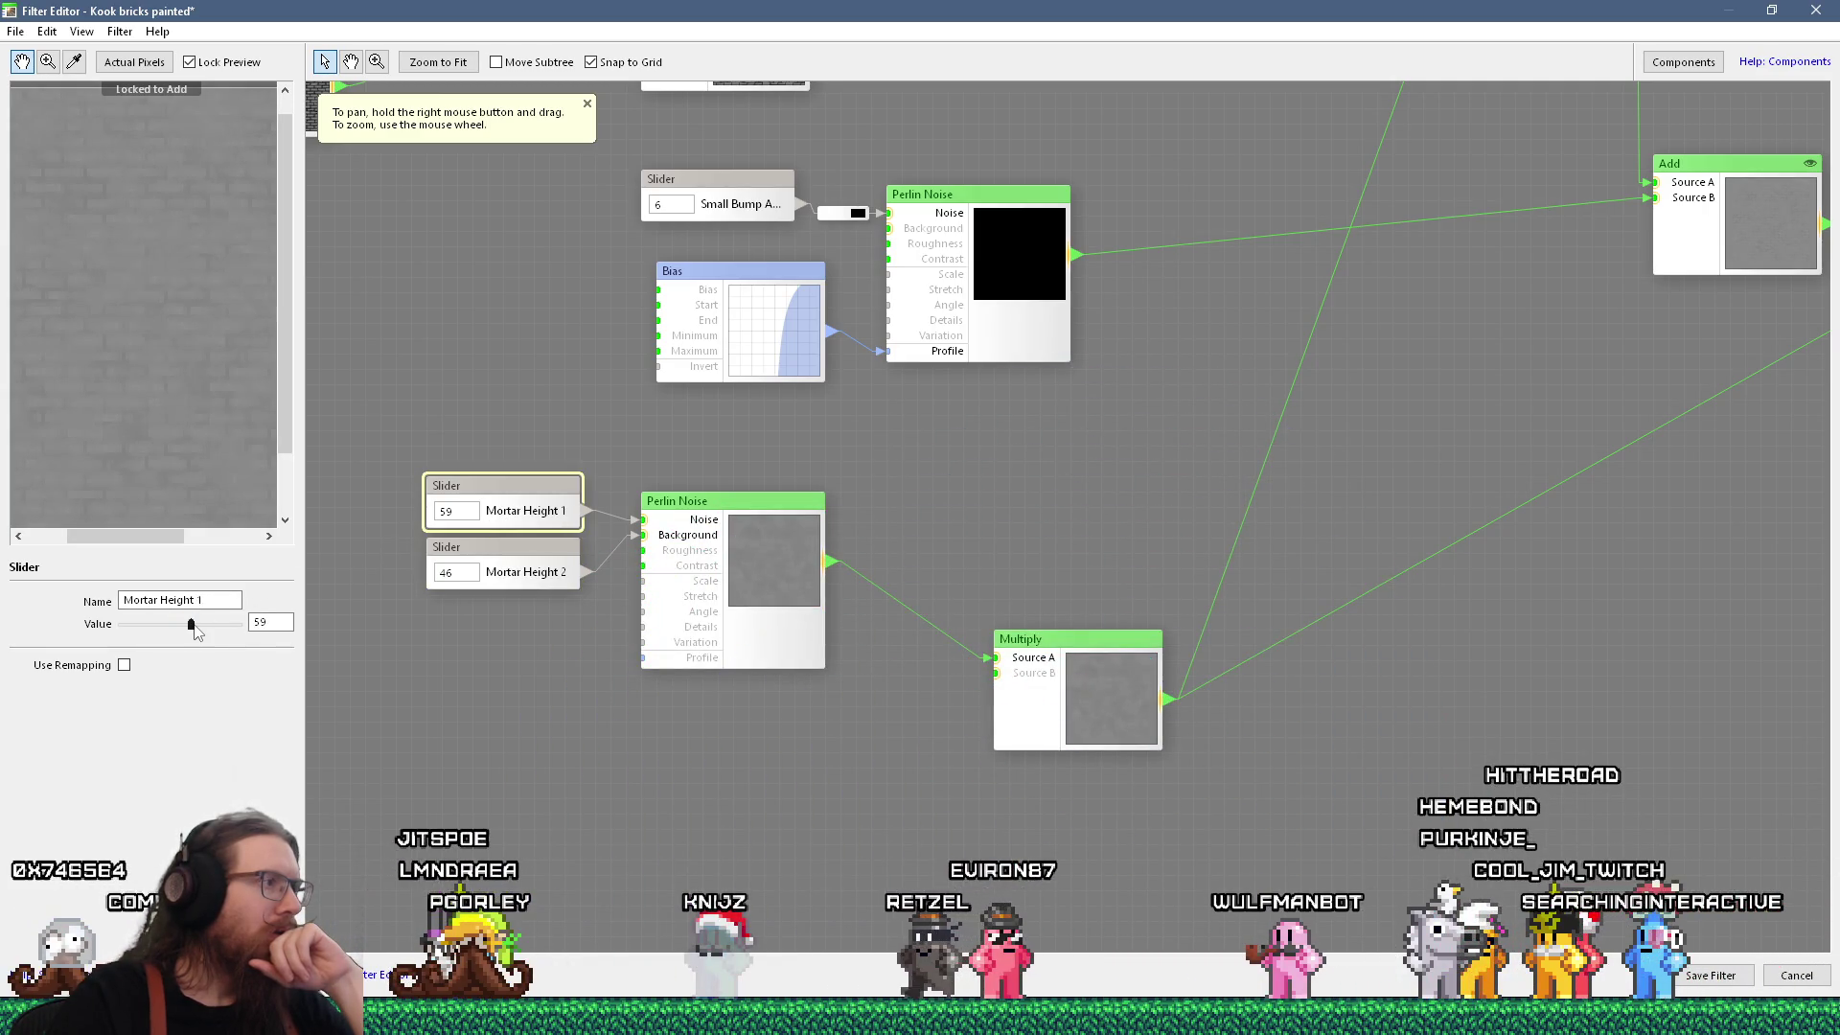
{"action": "left_click_drag", "start_coordinate": [191, 624], "coordinate": [191, 625]}
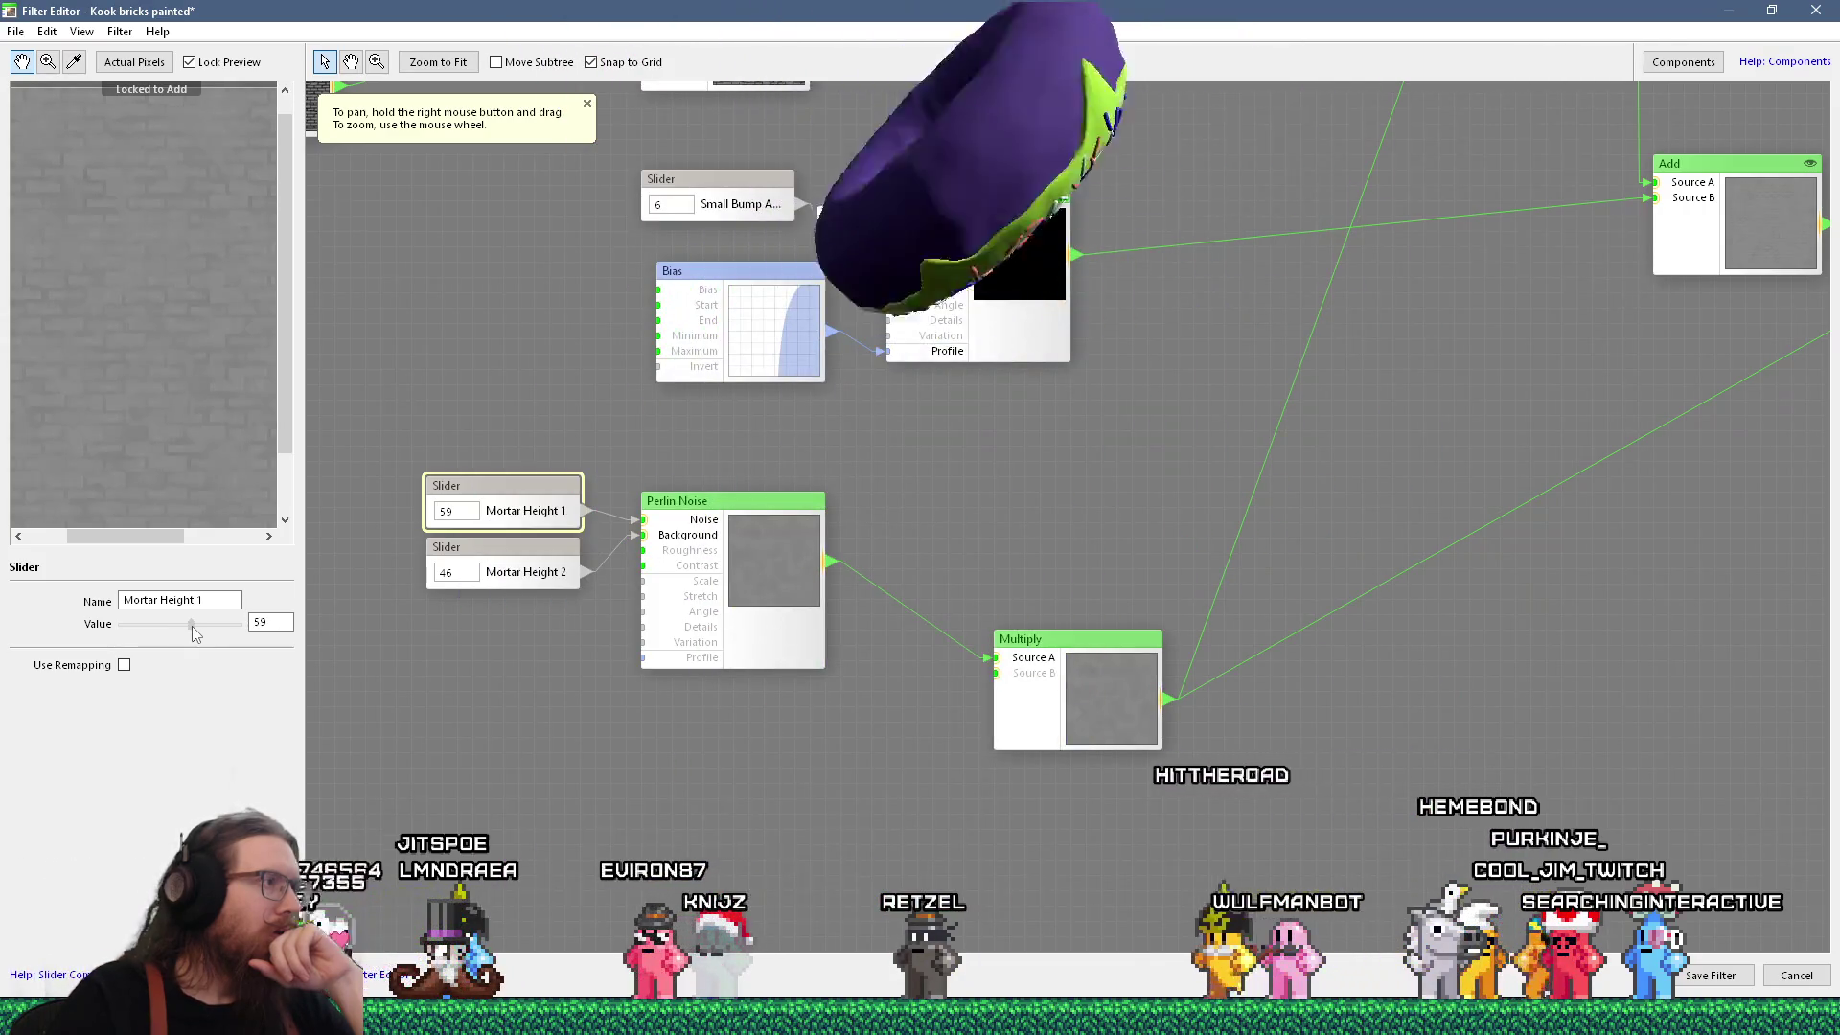
{"action": "scroll", "coordinate": [218, 300], "scroll_direction": "down", "scroll_amount": 2}
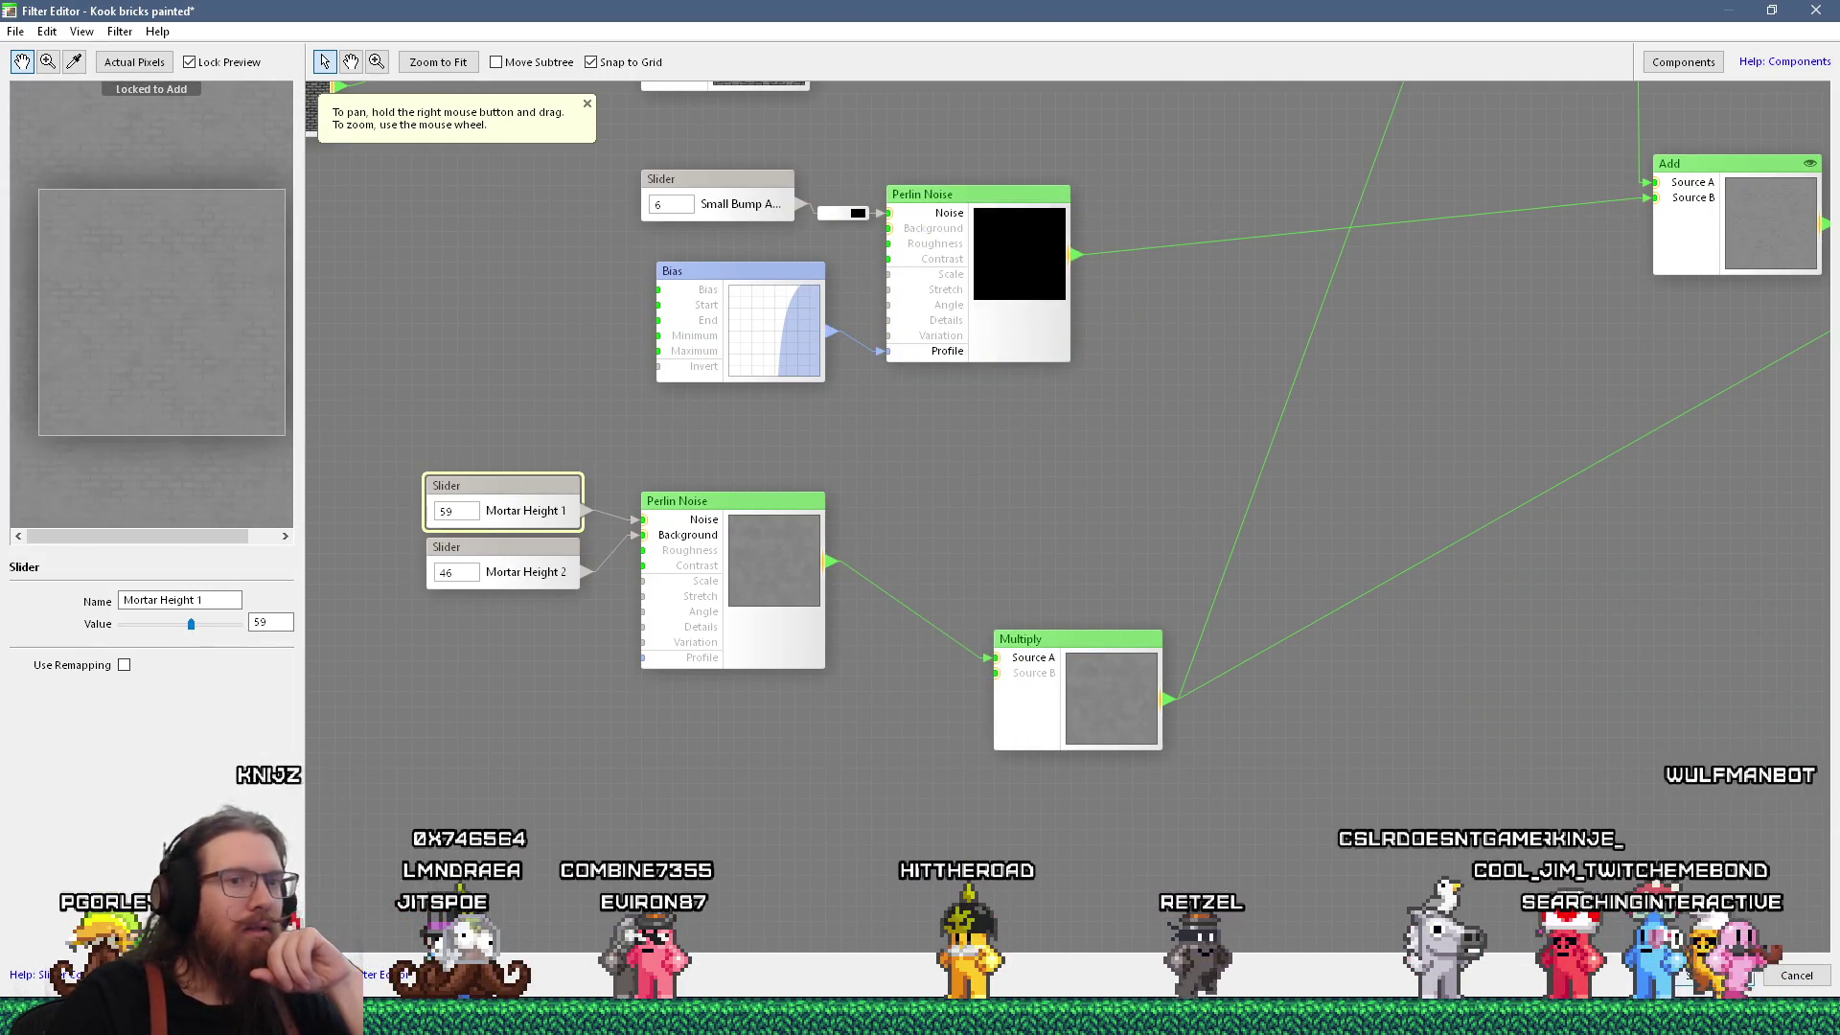
{"action": "key", "text": "alt+Tab"}
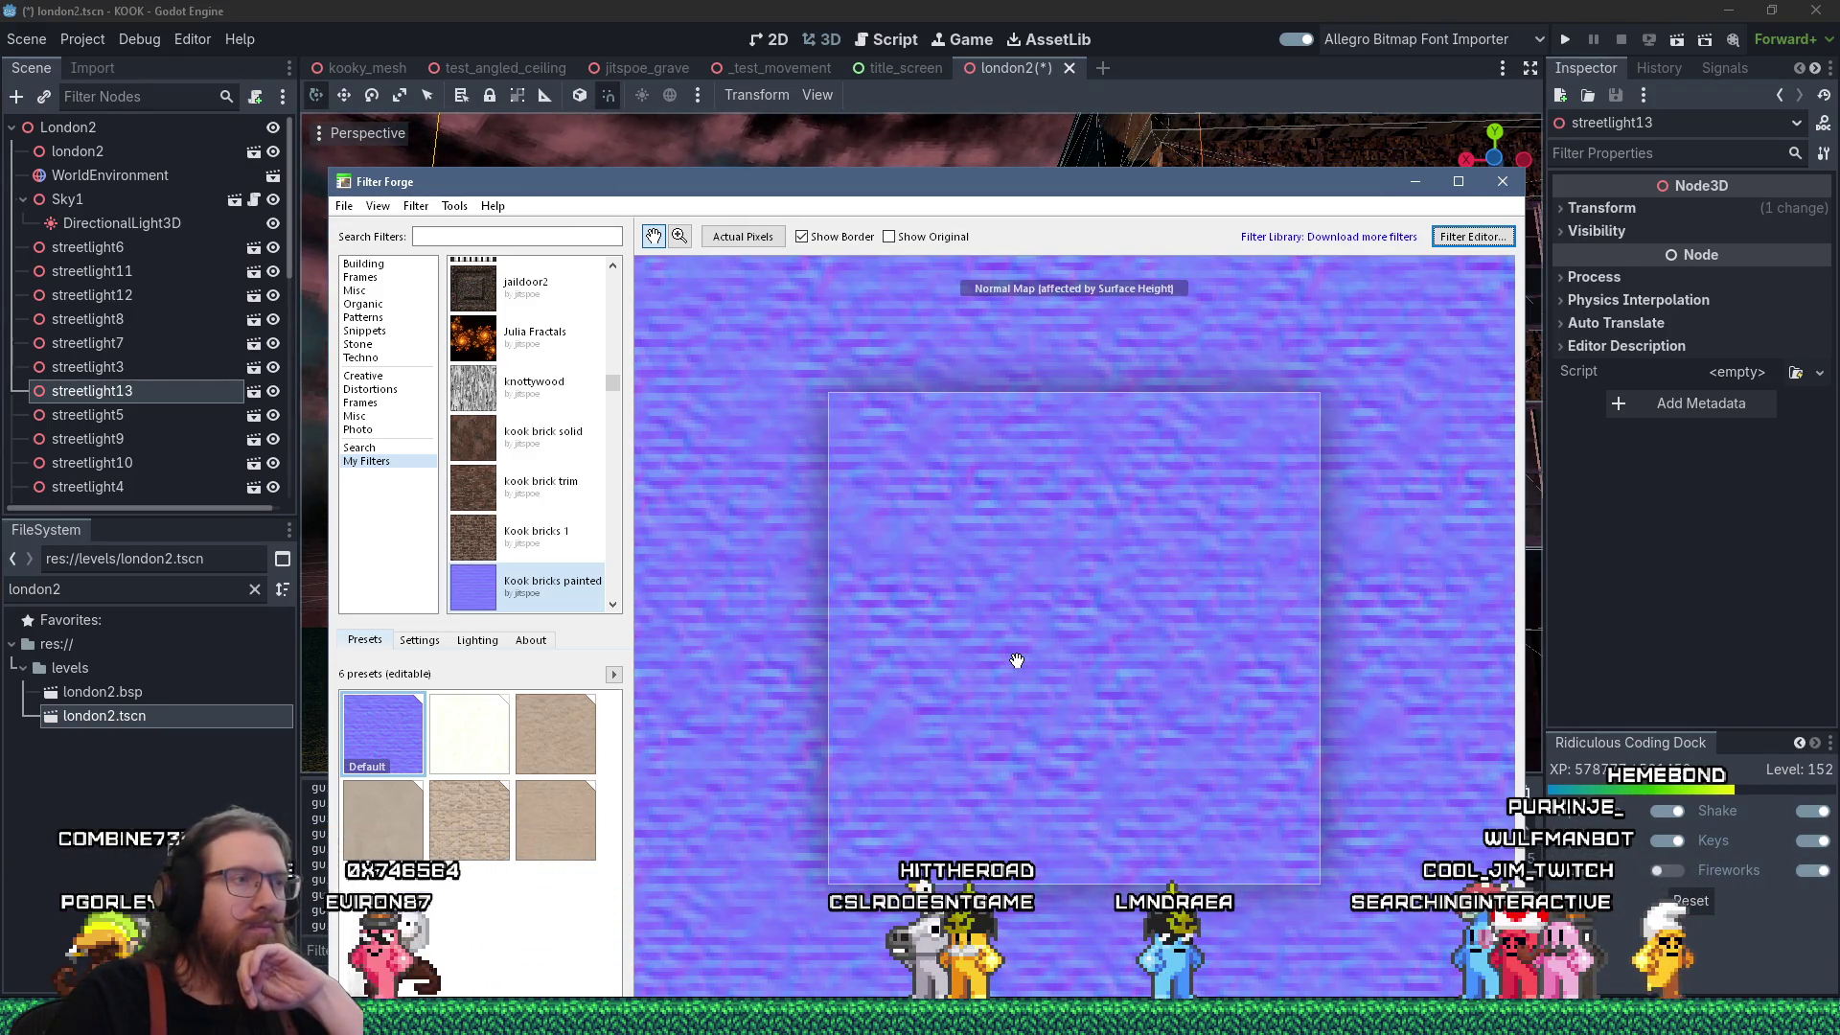
{"action": "left_click", "coordinate": [1455, 244]}
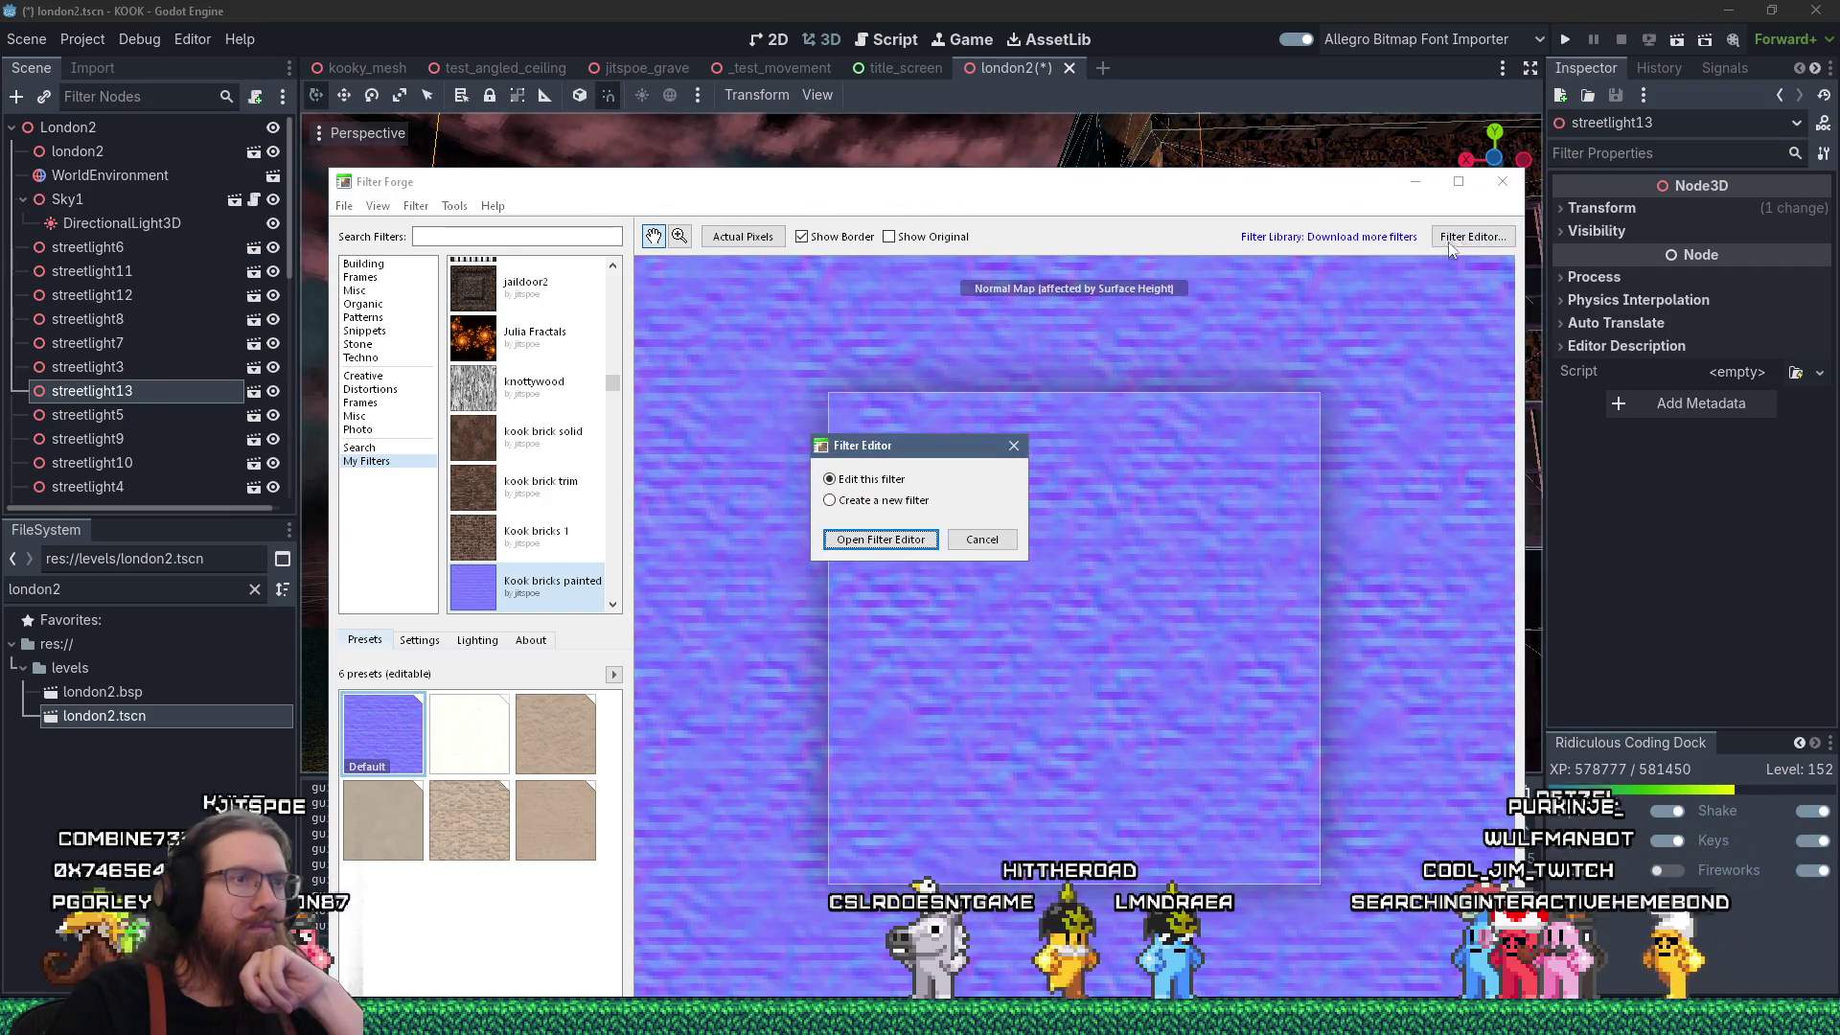
Reduce the Blur node's radius from 0.25 to 0.01 and close the Filter Editor.
{"action": "left_click", "coordinate": [923, 542]}
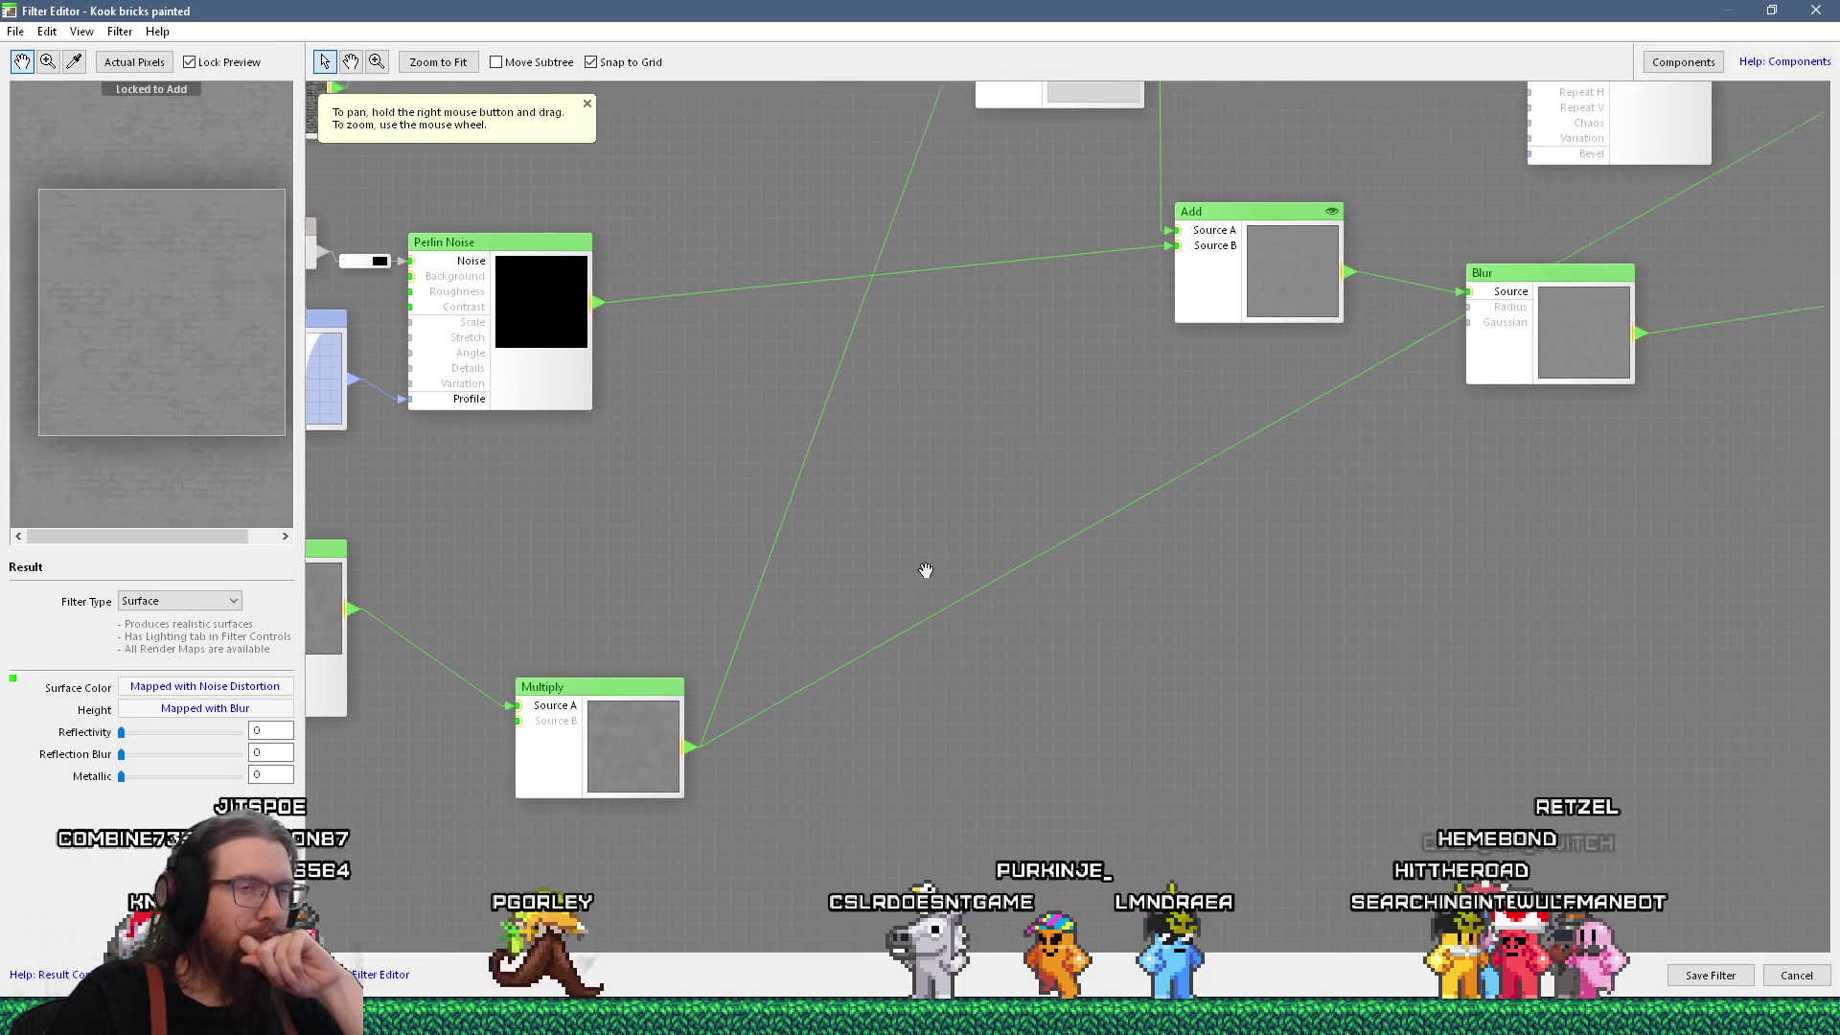
{"action": "left_click", "coordinate": [1495, 383]}
{"action": "double_click", "coordinate": [272, 638]}
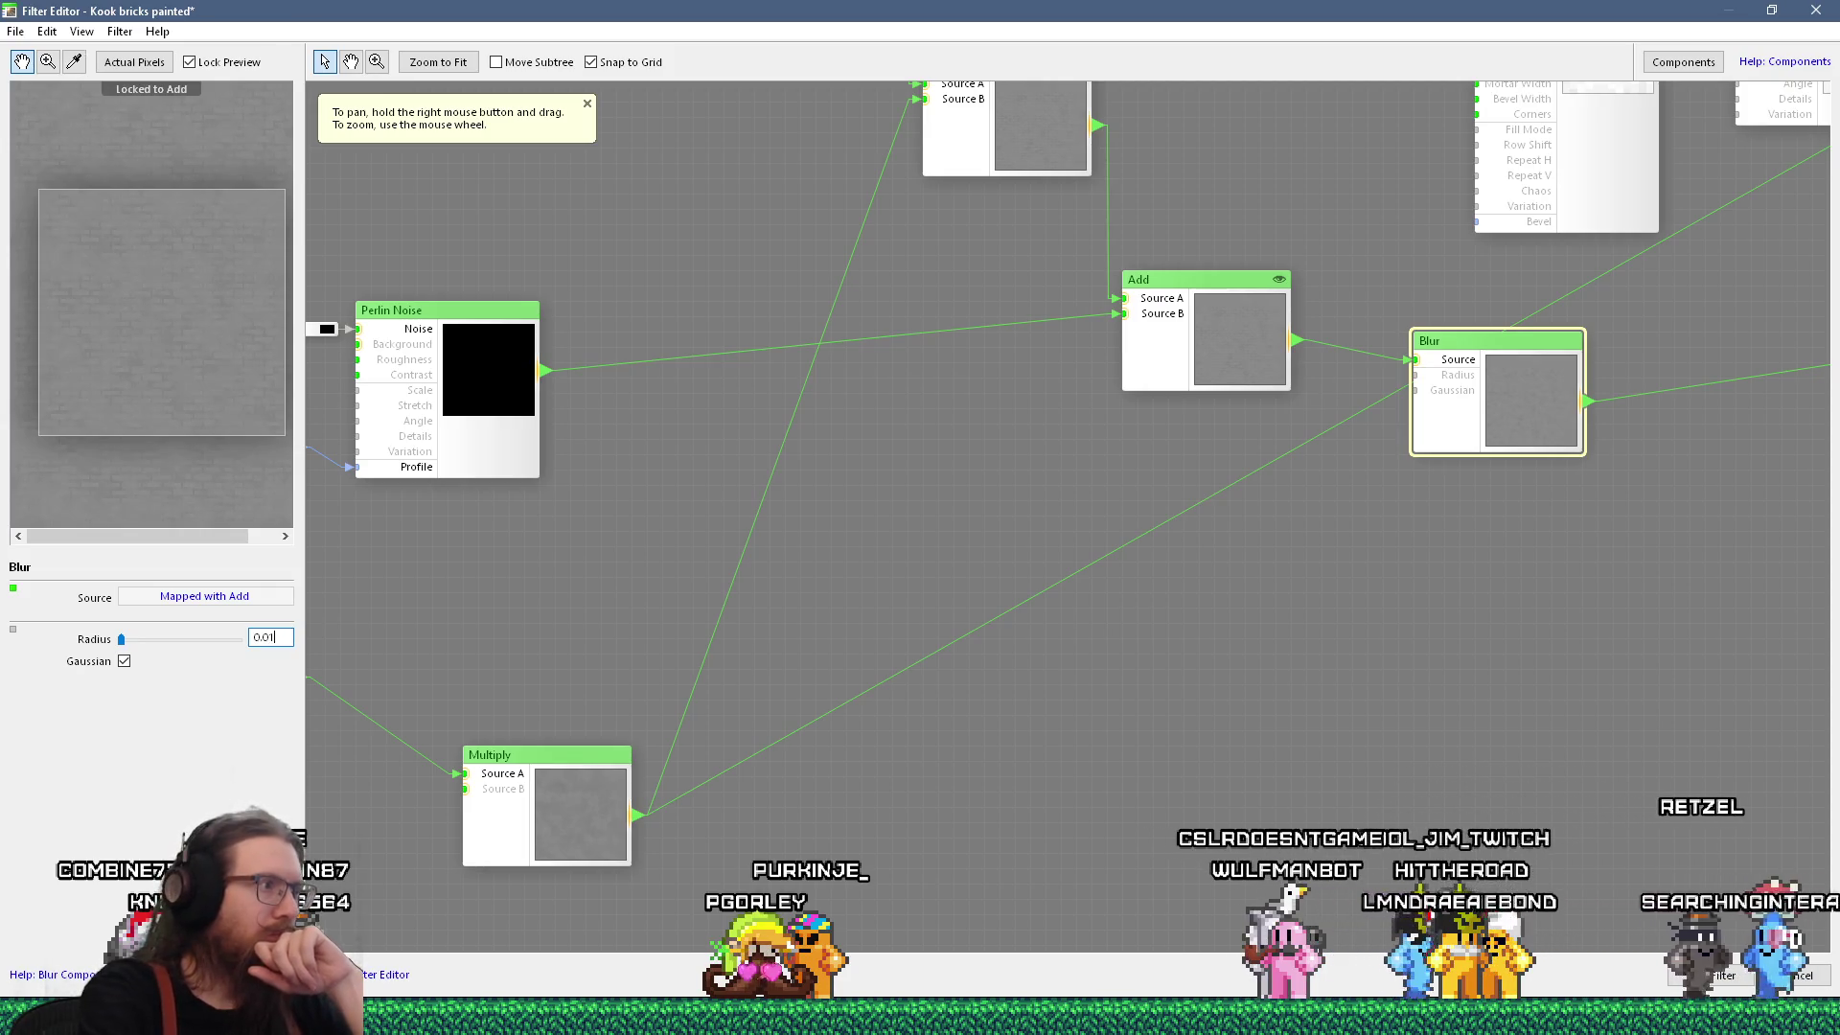
{"action": "left_click", "coordinate": [1711, 974]}
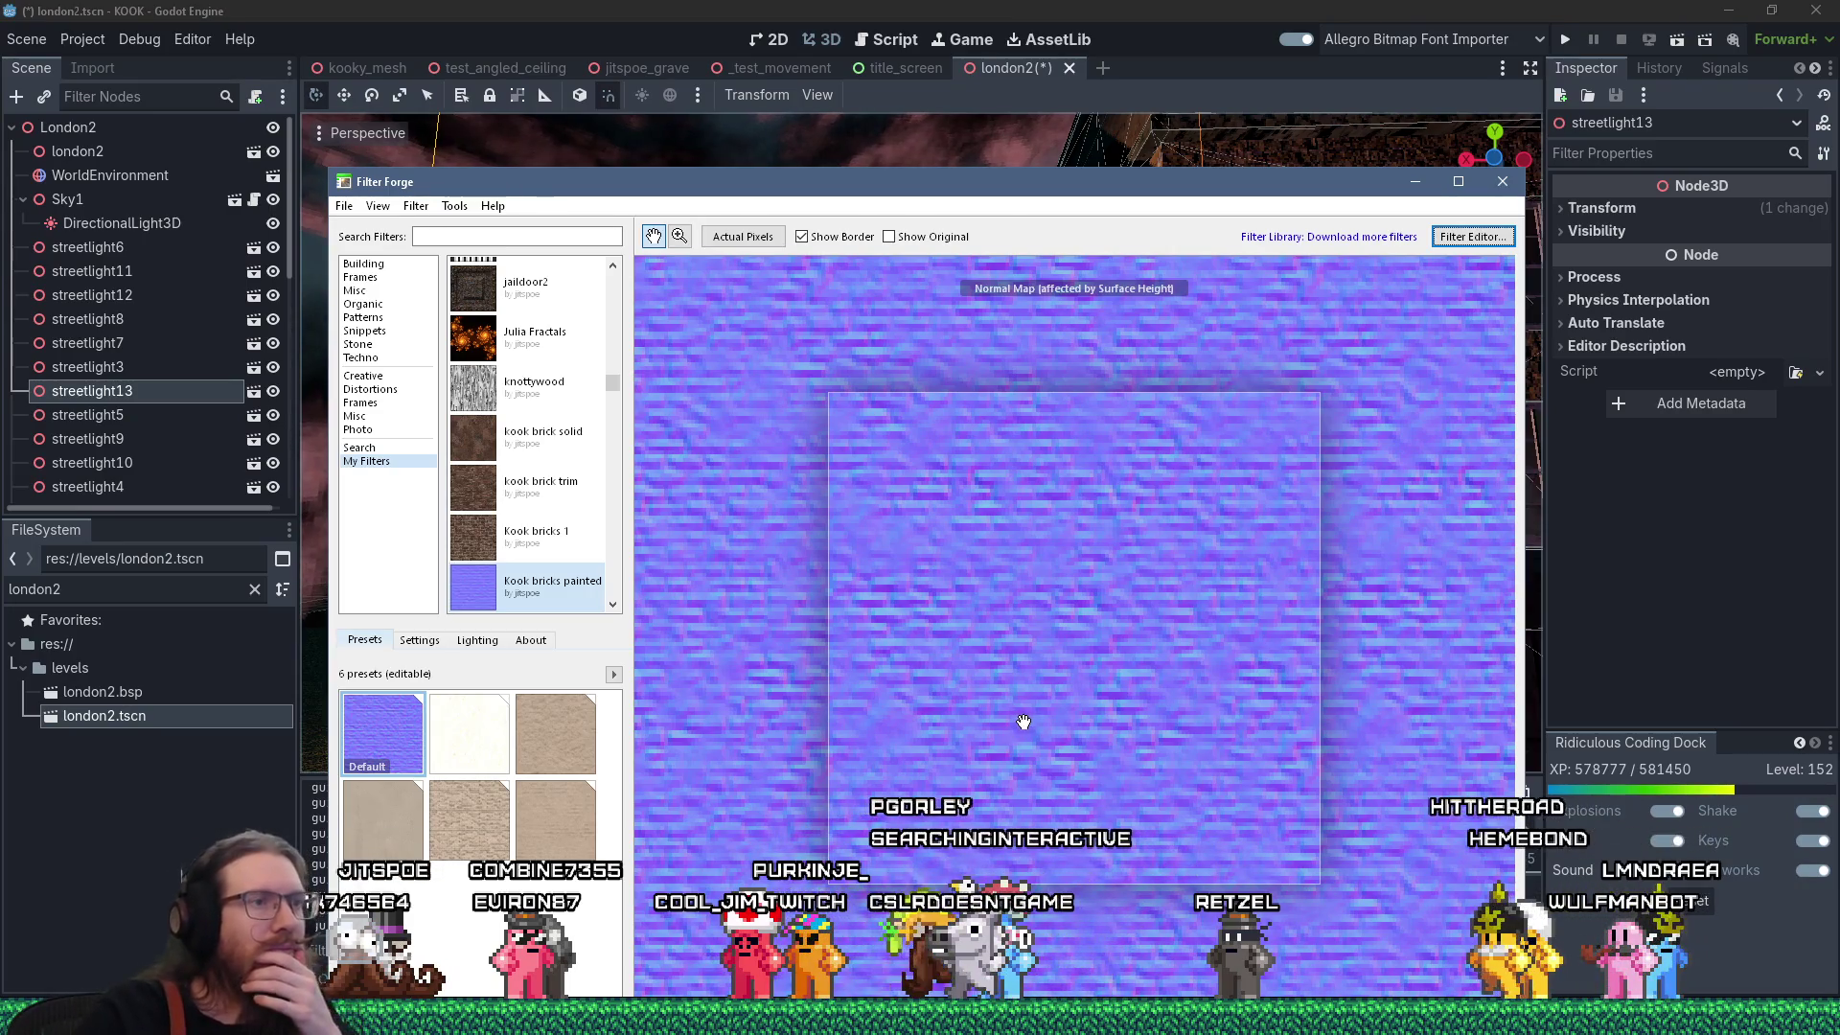
Save the current render over brickpainted1_normal.png as a PNG.
{"action": "scroll", "coordinate": [1023, 722], "scroll_direction": "down", "scroll_amount": 1}
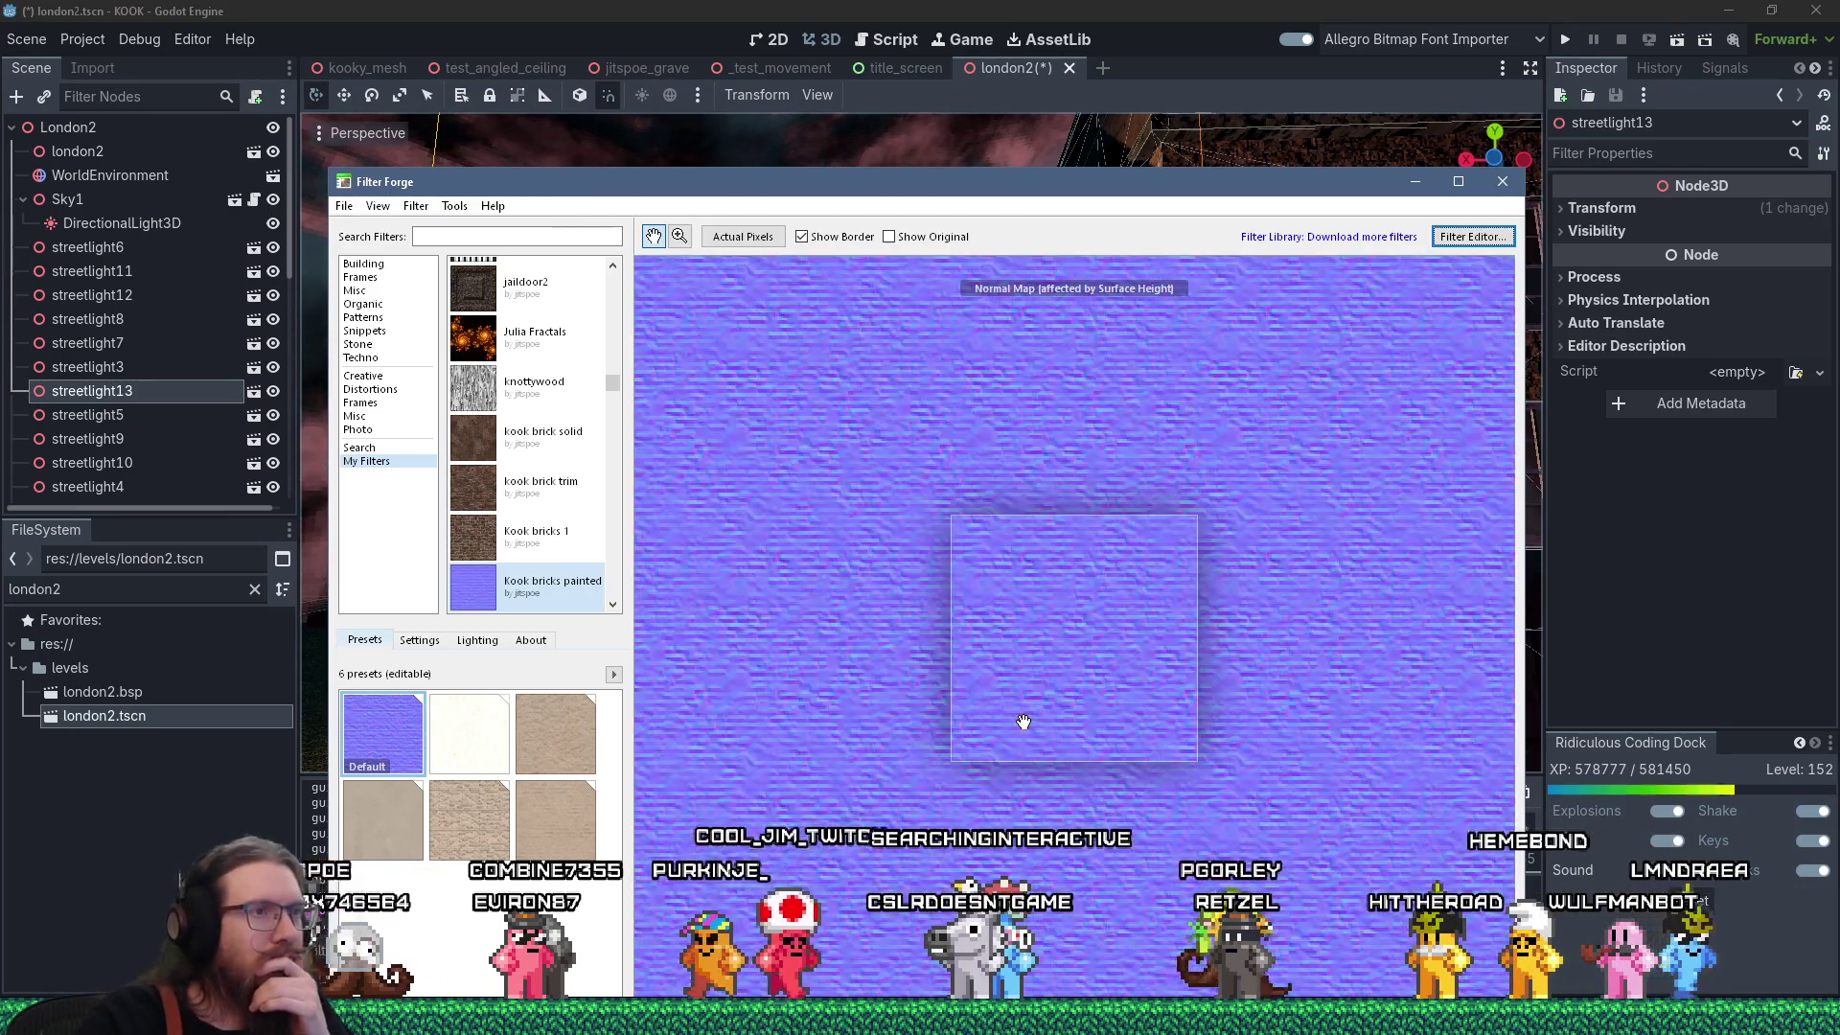
{"action": "scroll", "coordinate": [1023, 721], "scroll_direction": "down", "scroll_amount": 2}
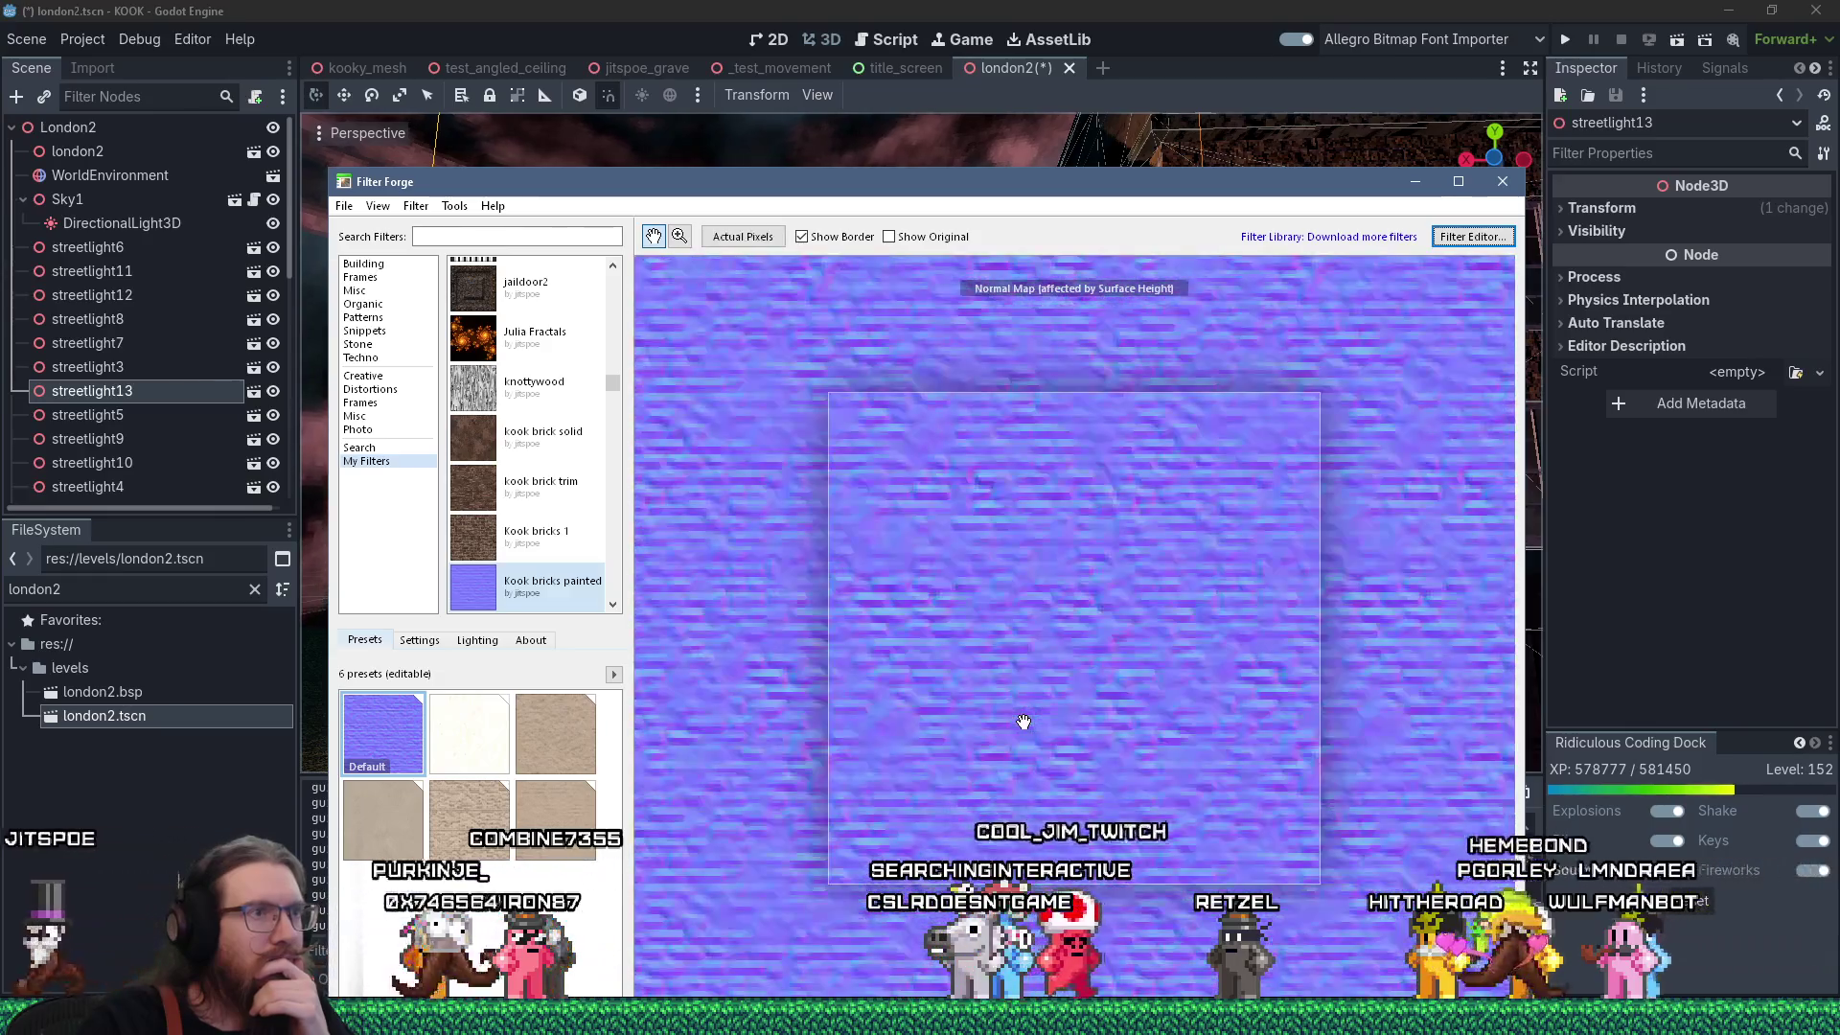
{"action": "scroll", "coordinate": [1023, 722], "scroll_direction": "up", "scroll_amount": 3}
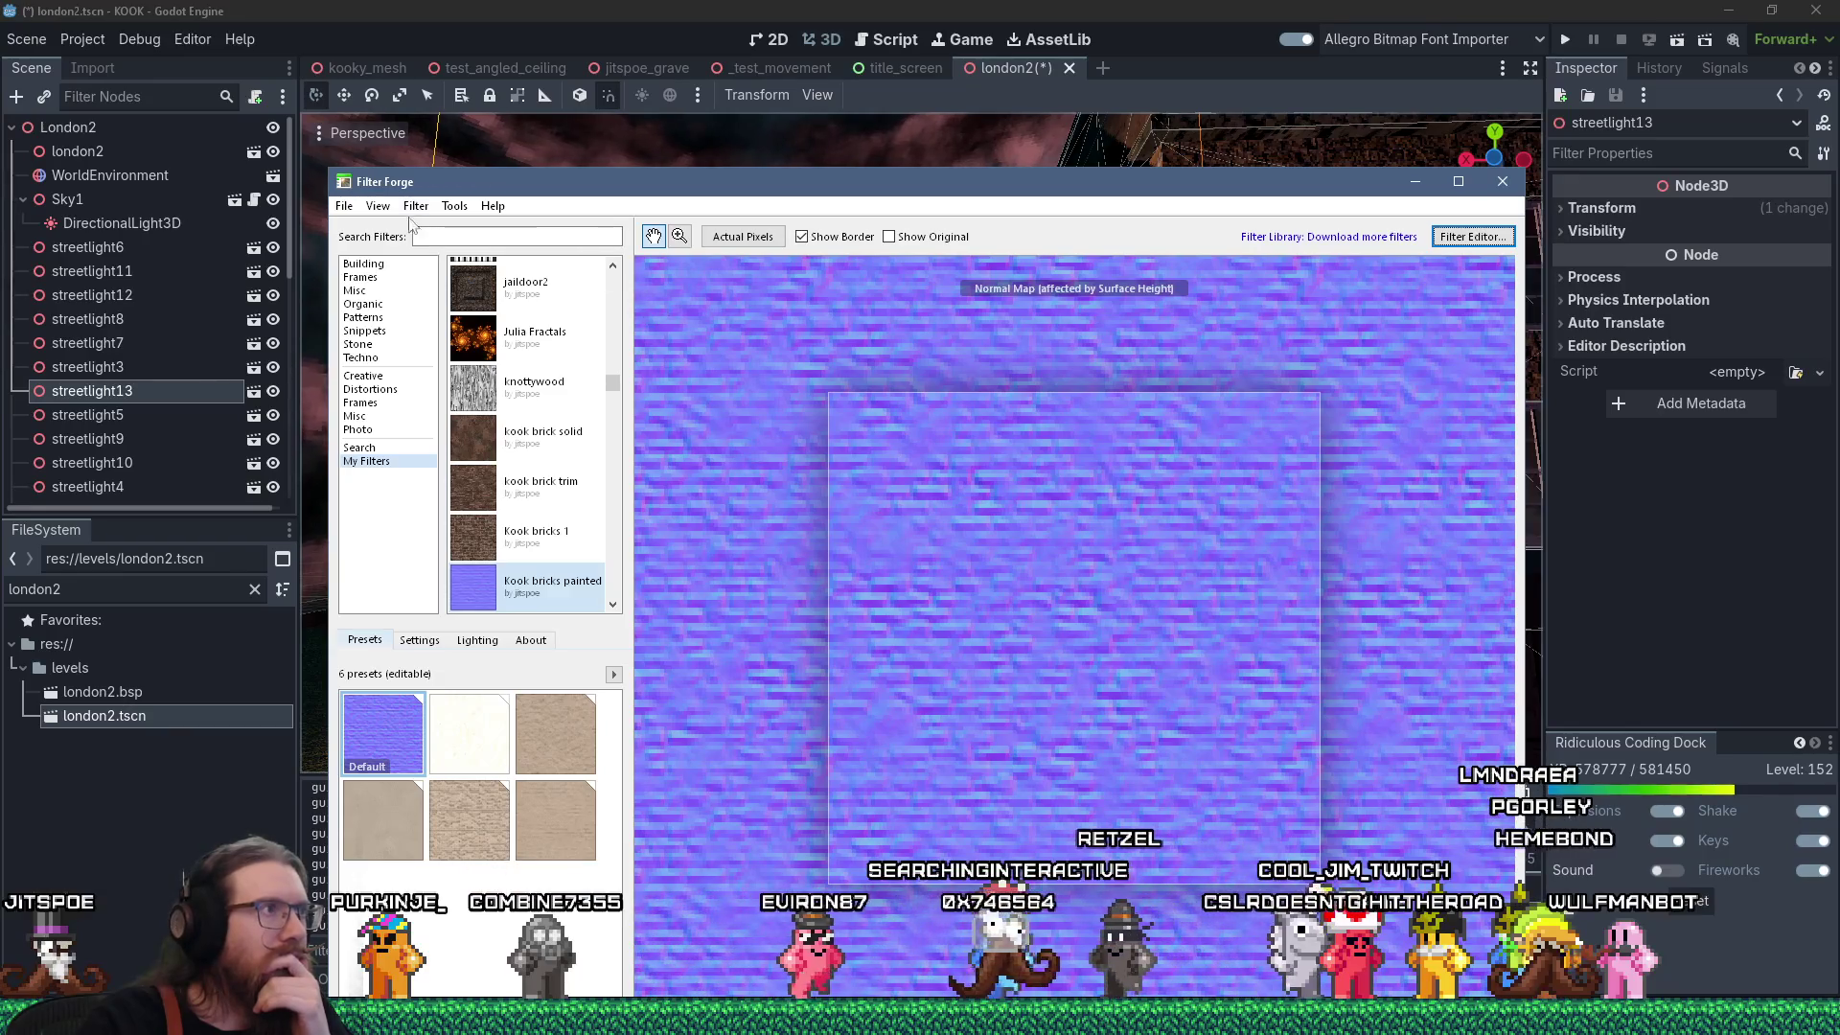
{"action": "left_click", "coordinate": [345, 206]}
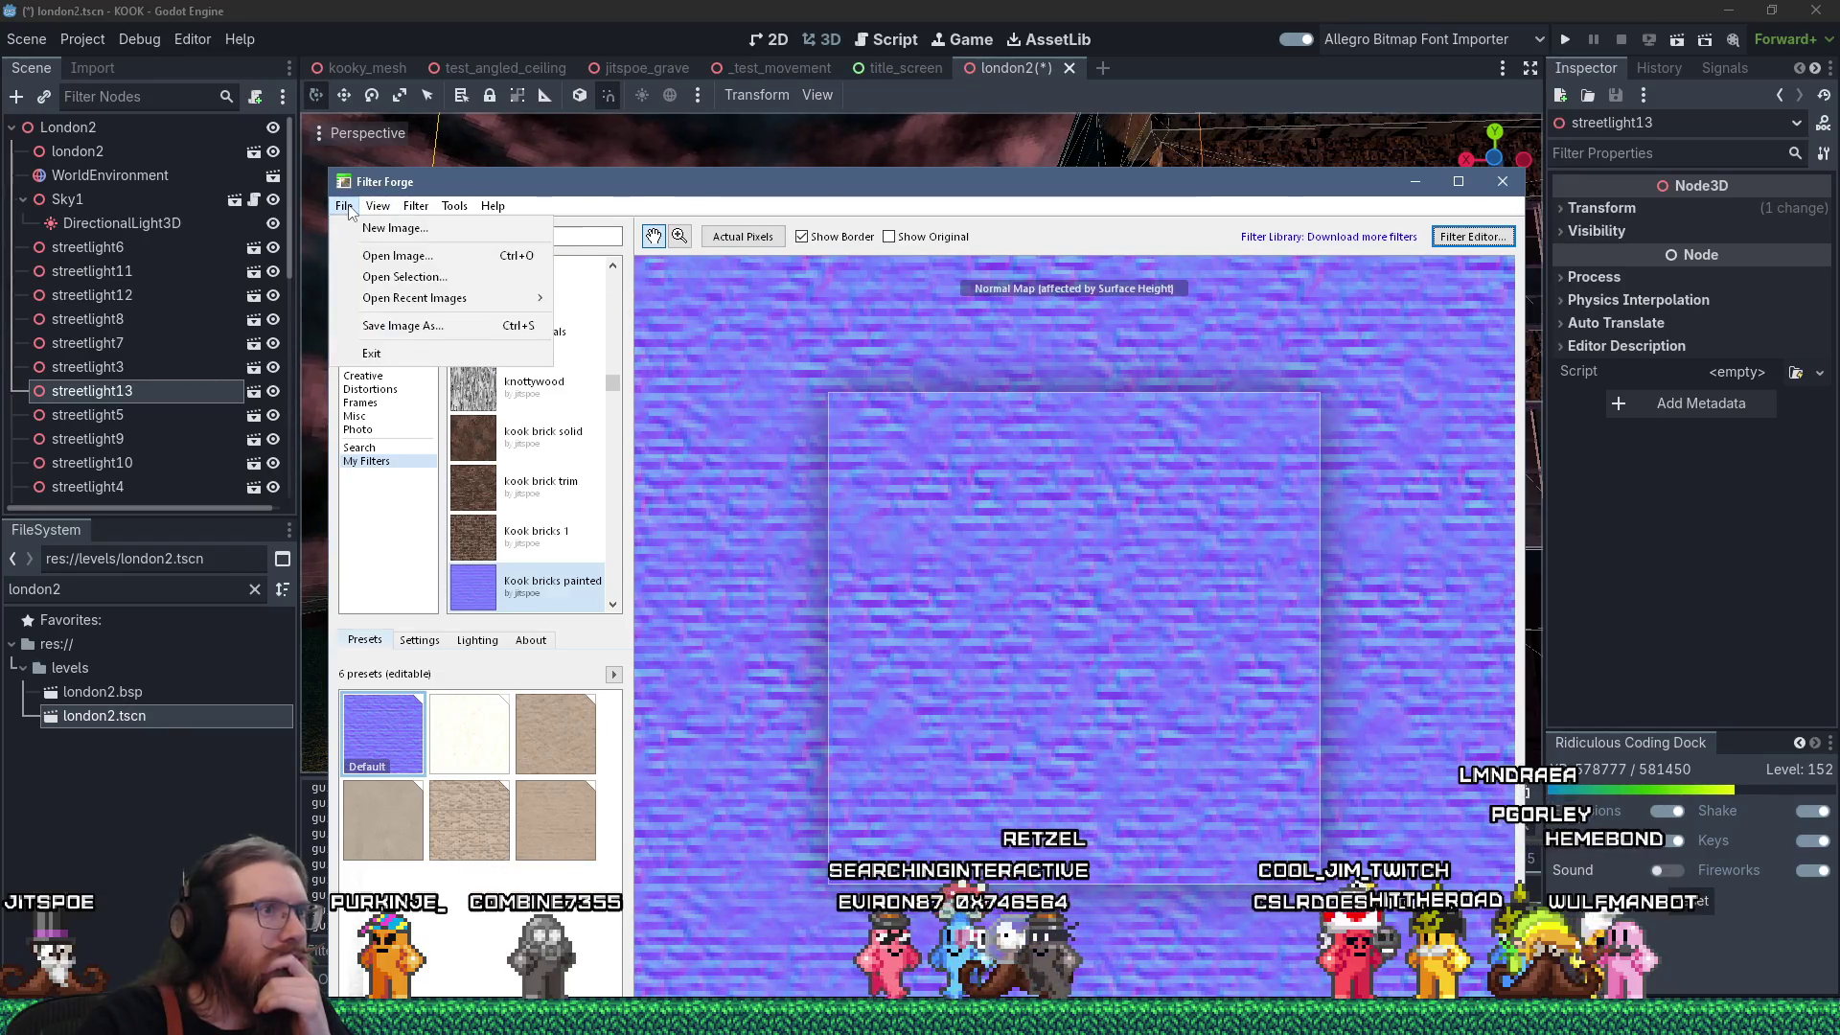
{"action": "left_click", "coordinate": [426, 326]}
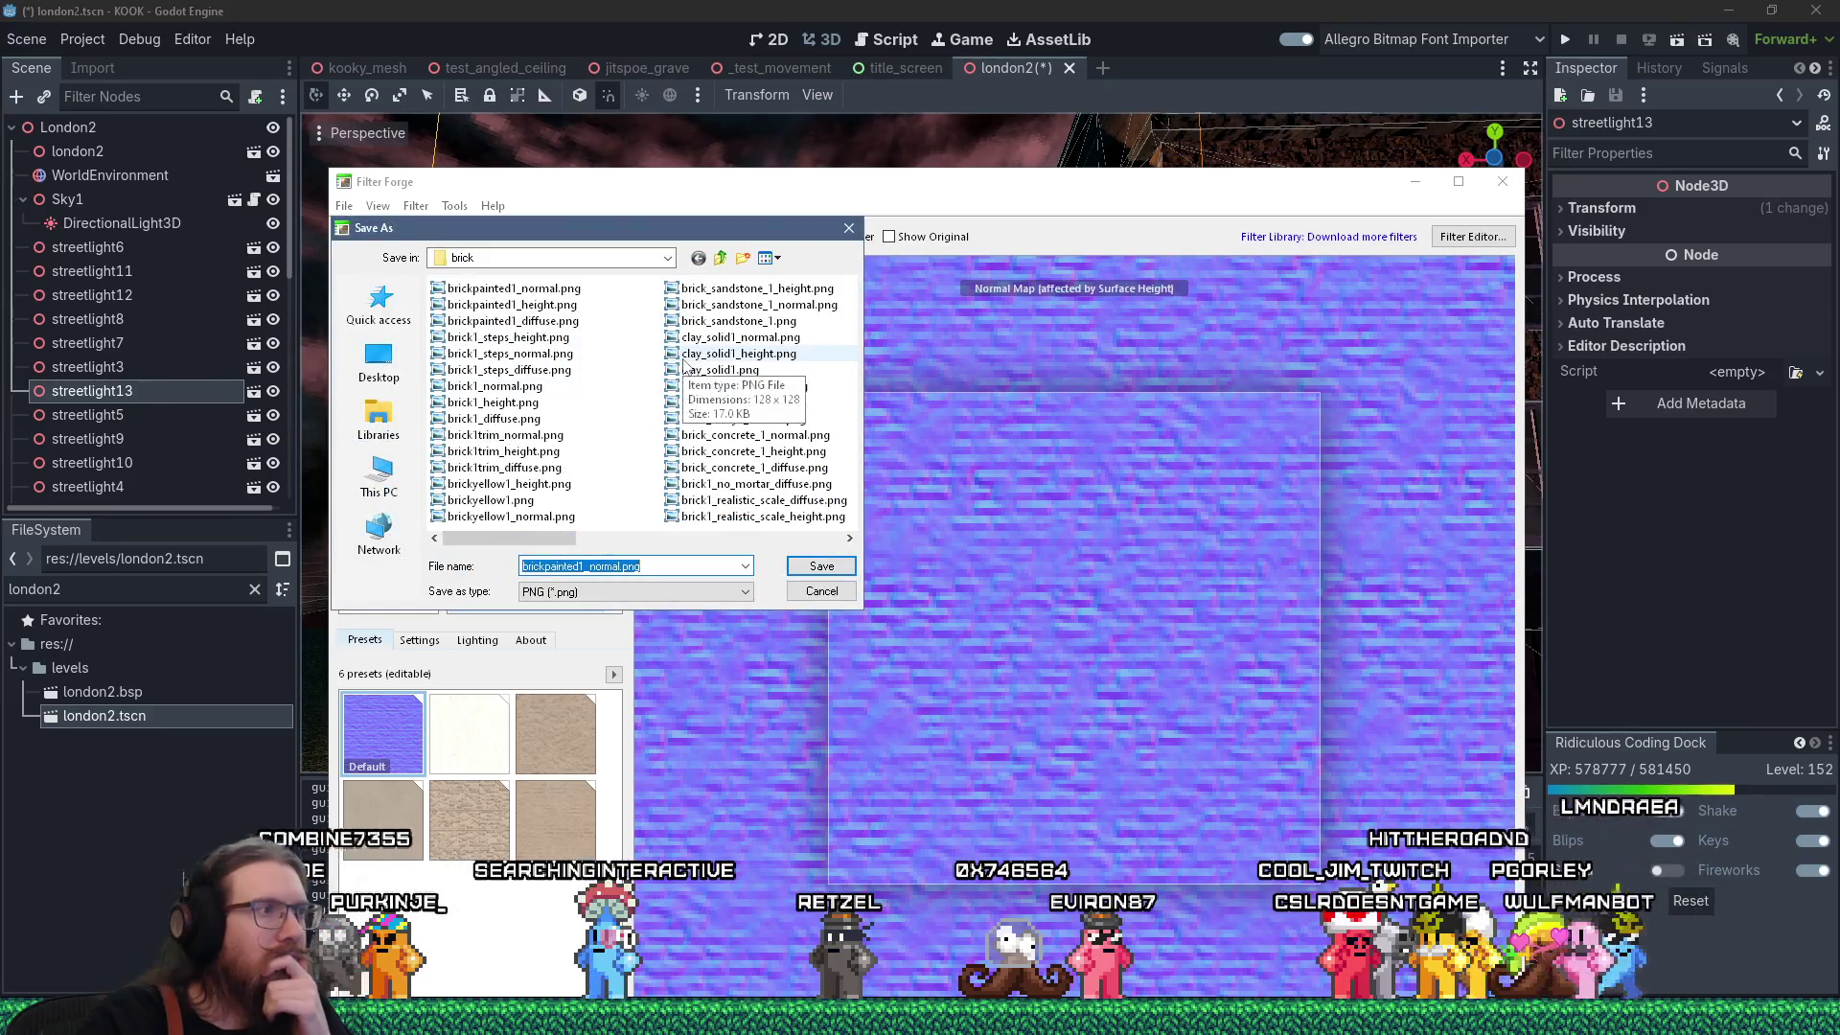
{"action": "left_click", "coordinate": [821, 565]}
{"action": "left_click", "coordinate": [968, 509]}
{"action": "left_click", "coordinate": [944, 553]}
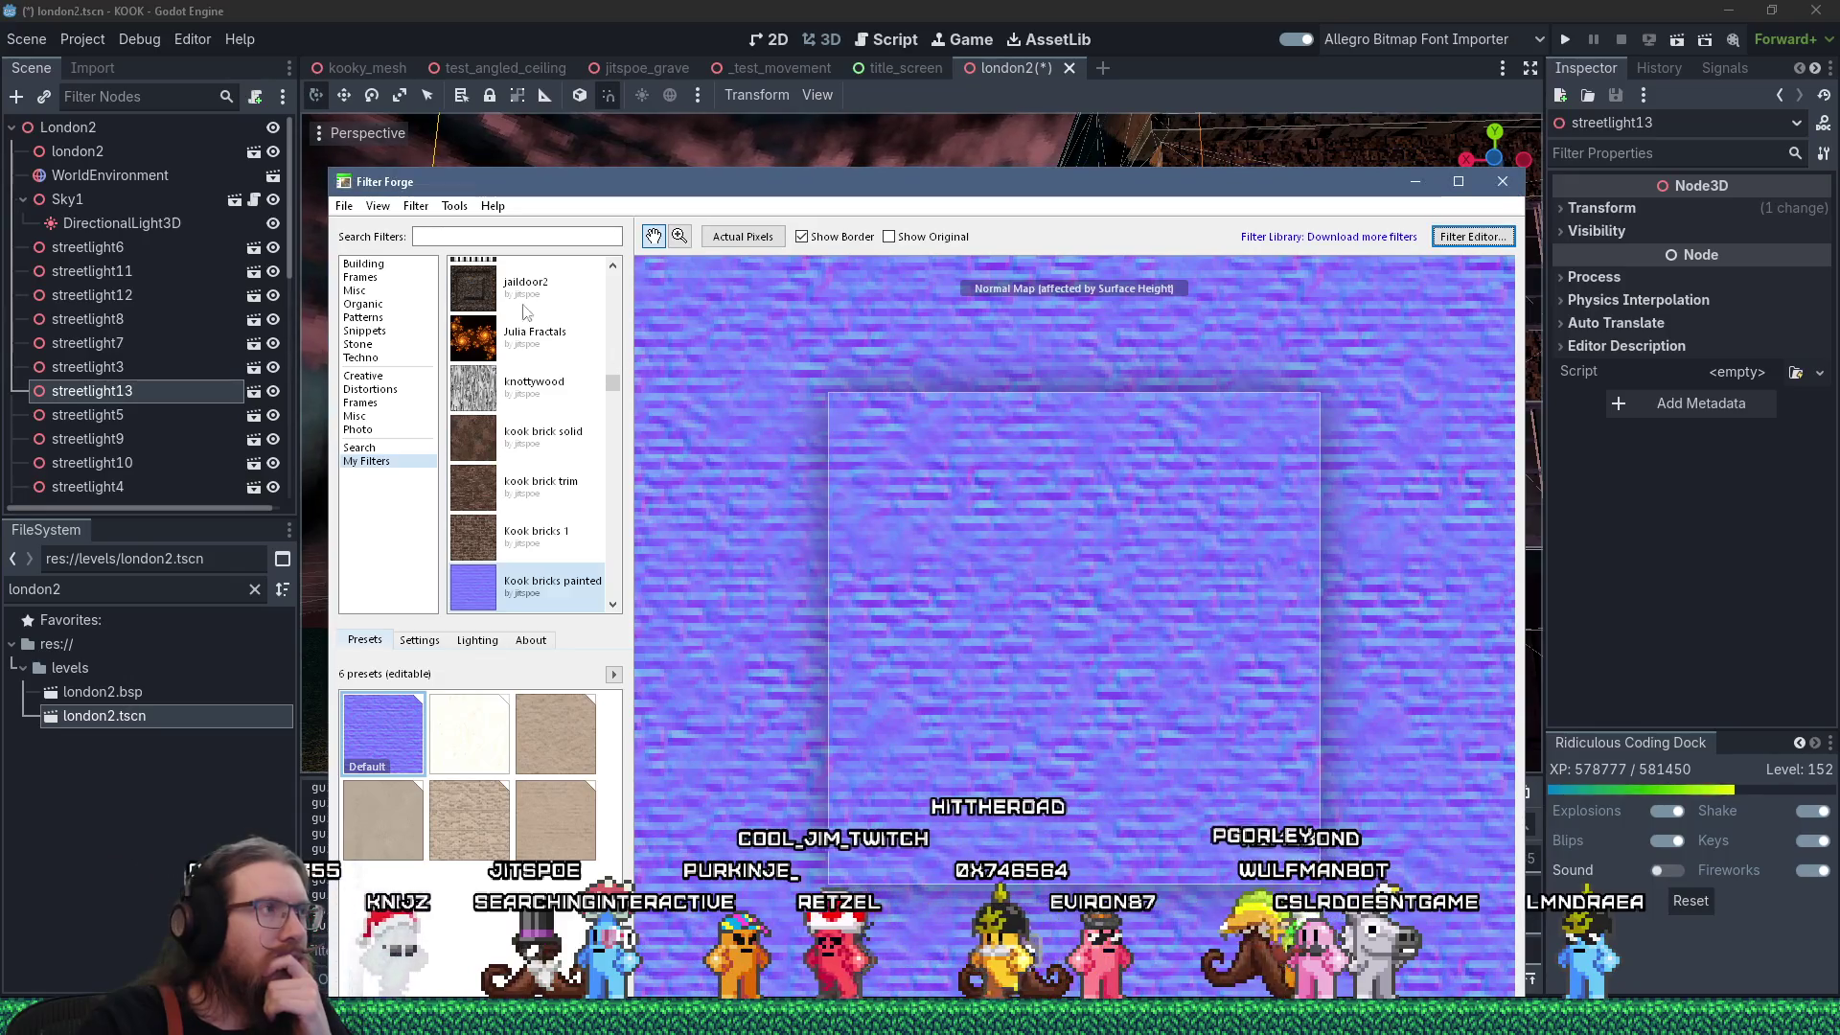
Turn Render Maps off and save the plain render over brickpainted1_diffuse.png.
{"action": "left_click", "coordinate": [419, 210]}
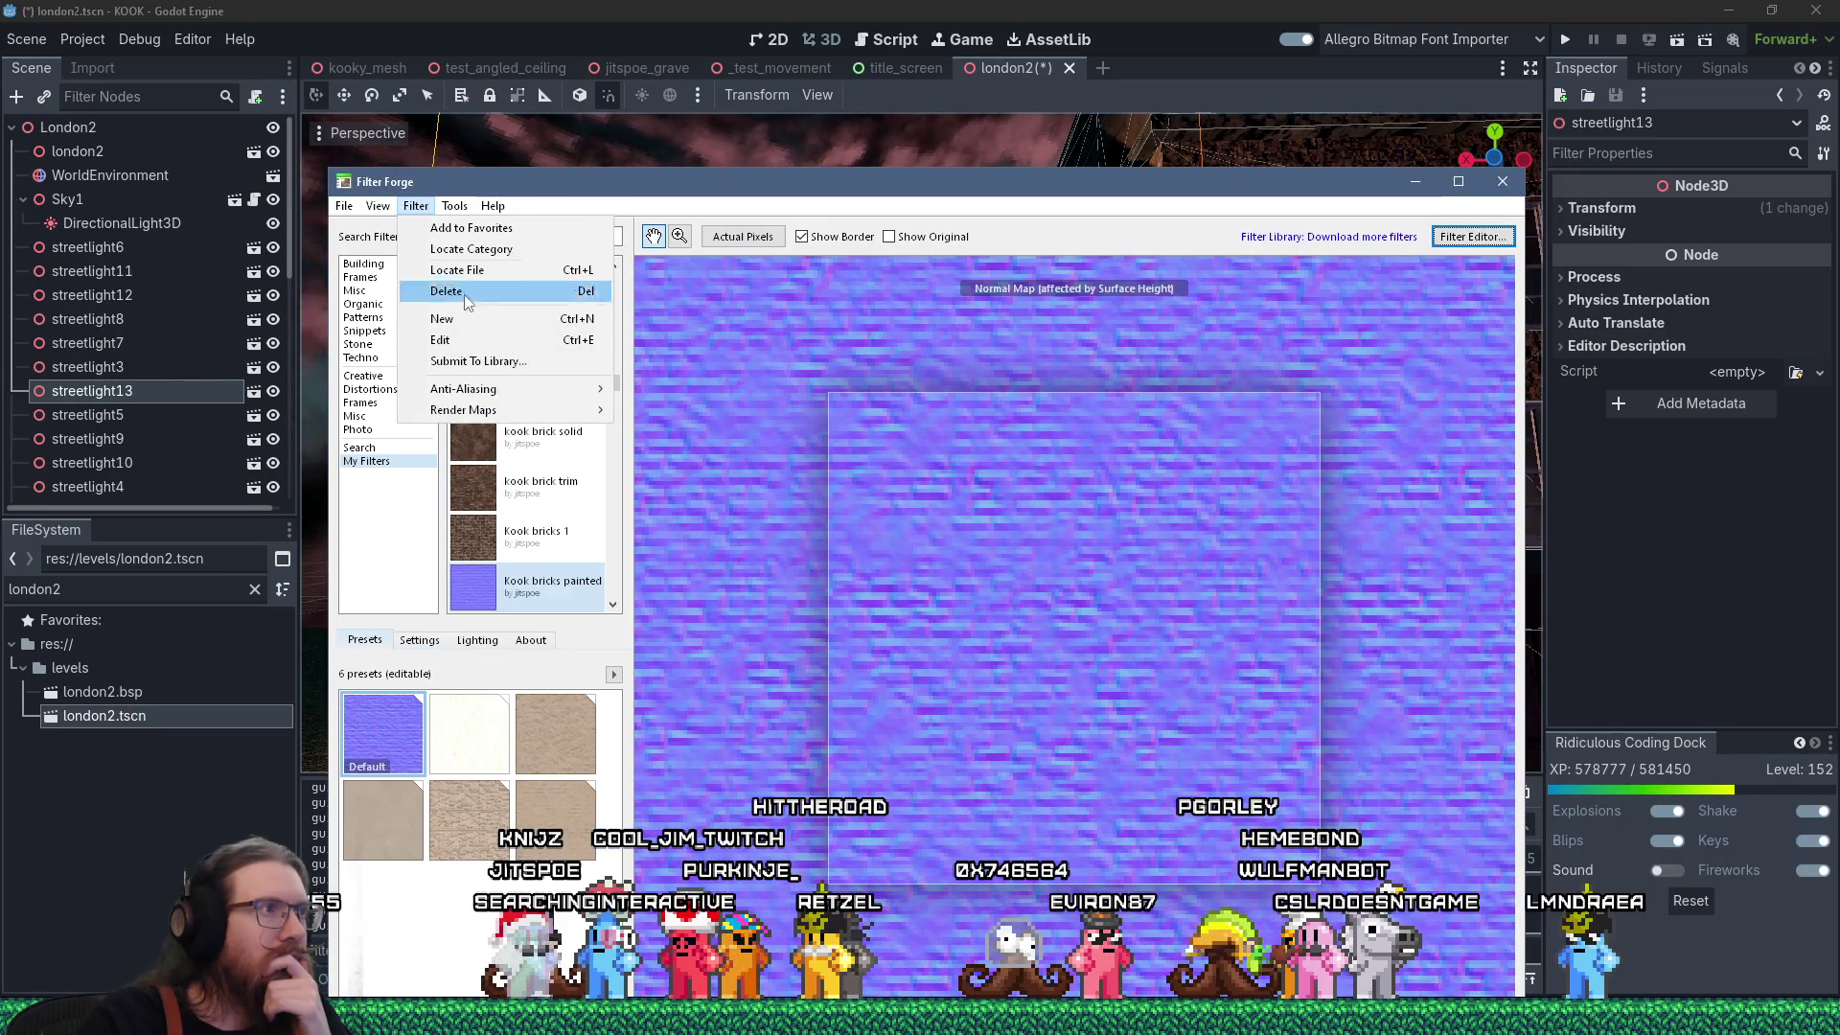
{"action": "mouse_move", "coordinate": [506, 414]}
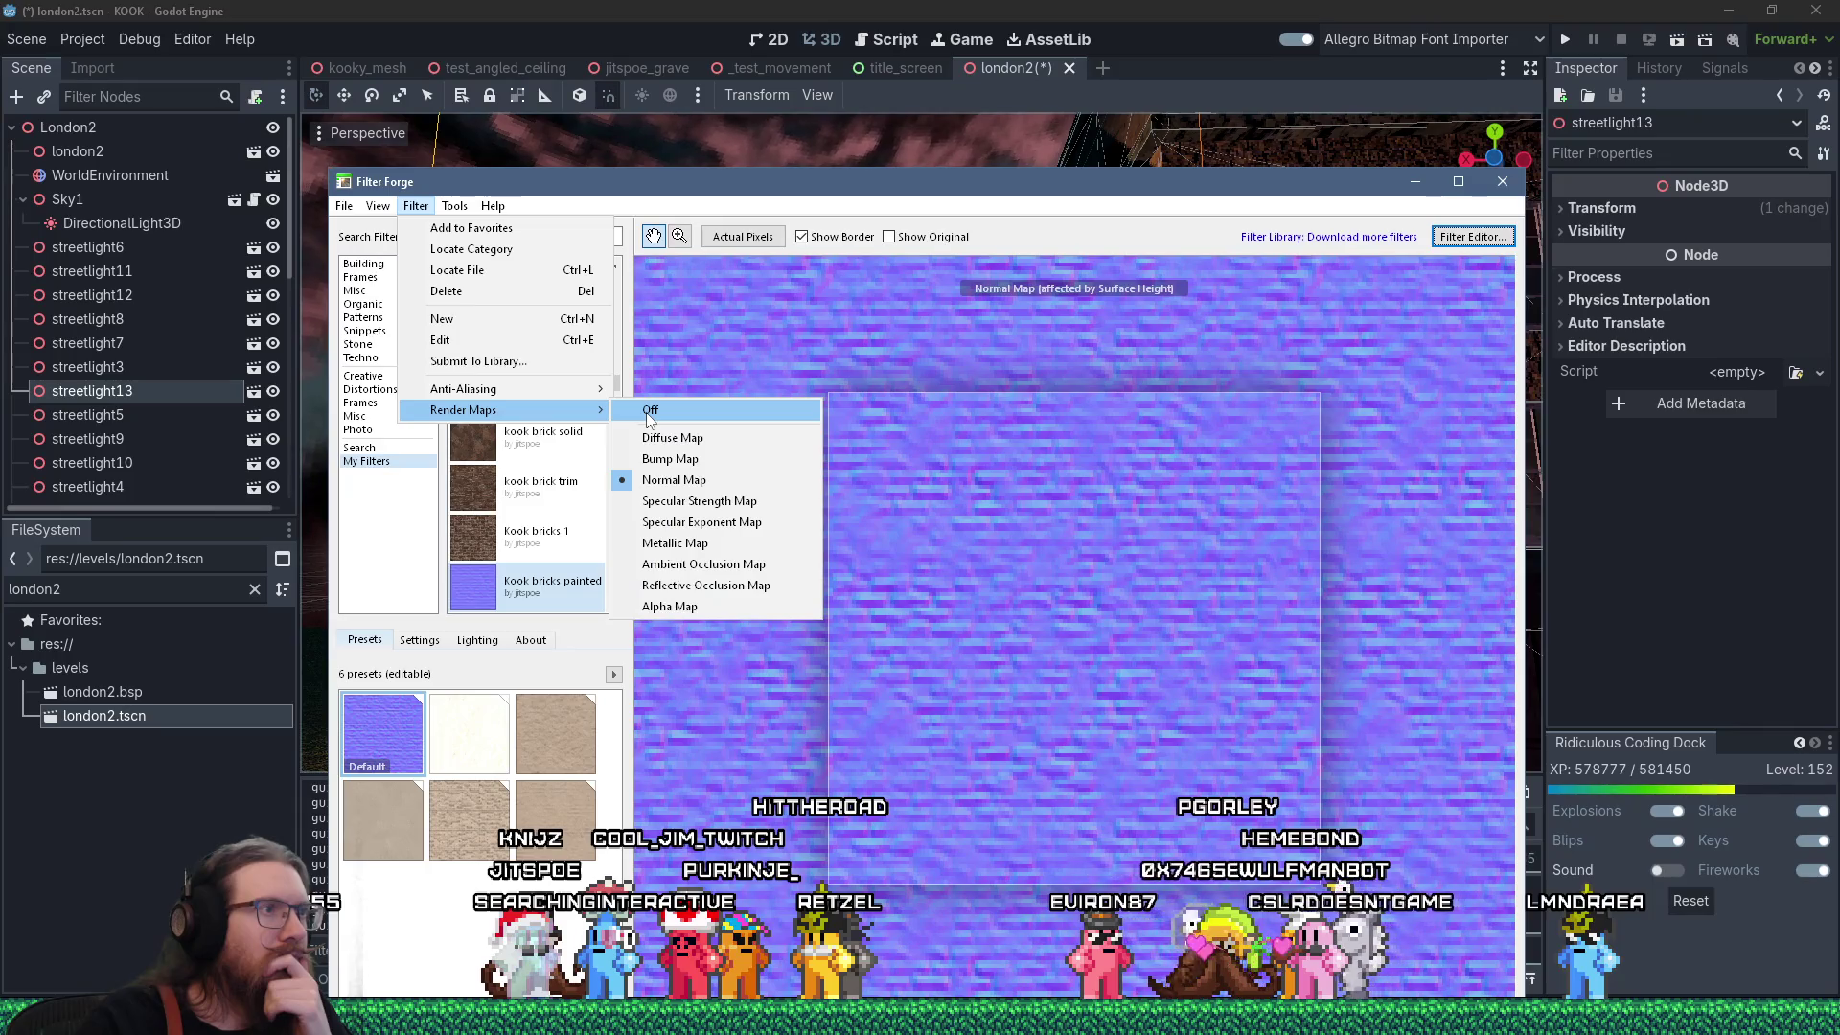
{"action": "left_click", "coordinate": [646, 412]}
{"action": "left_click", "coordinate": [344, 206]}
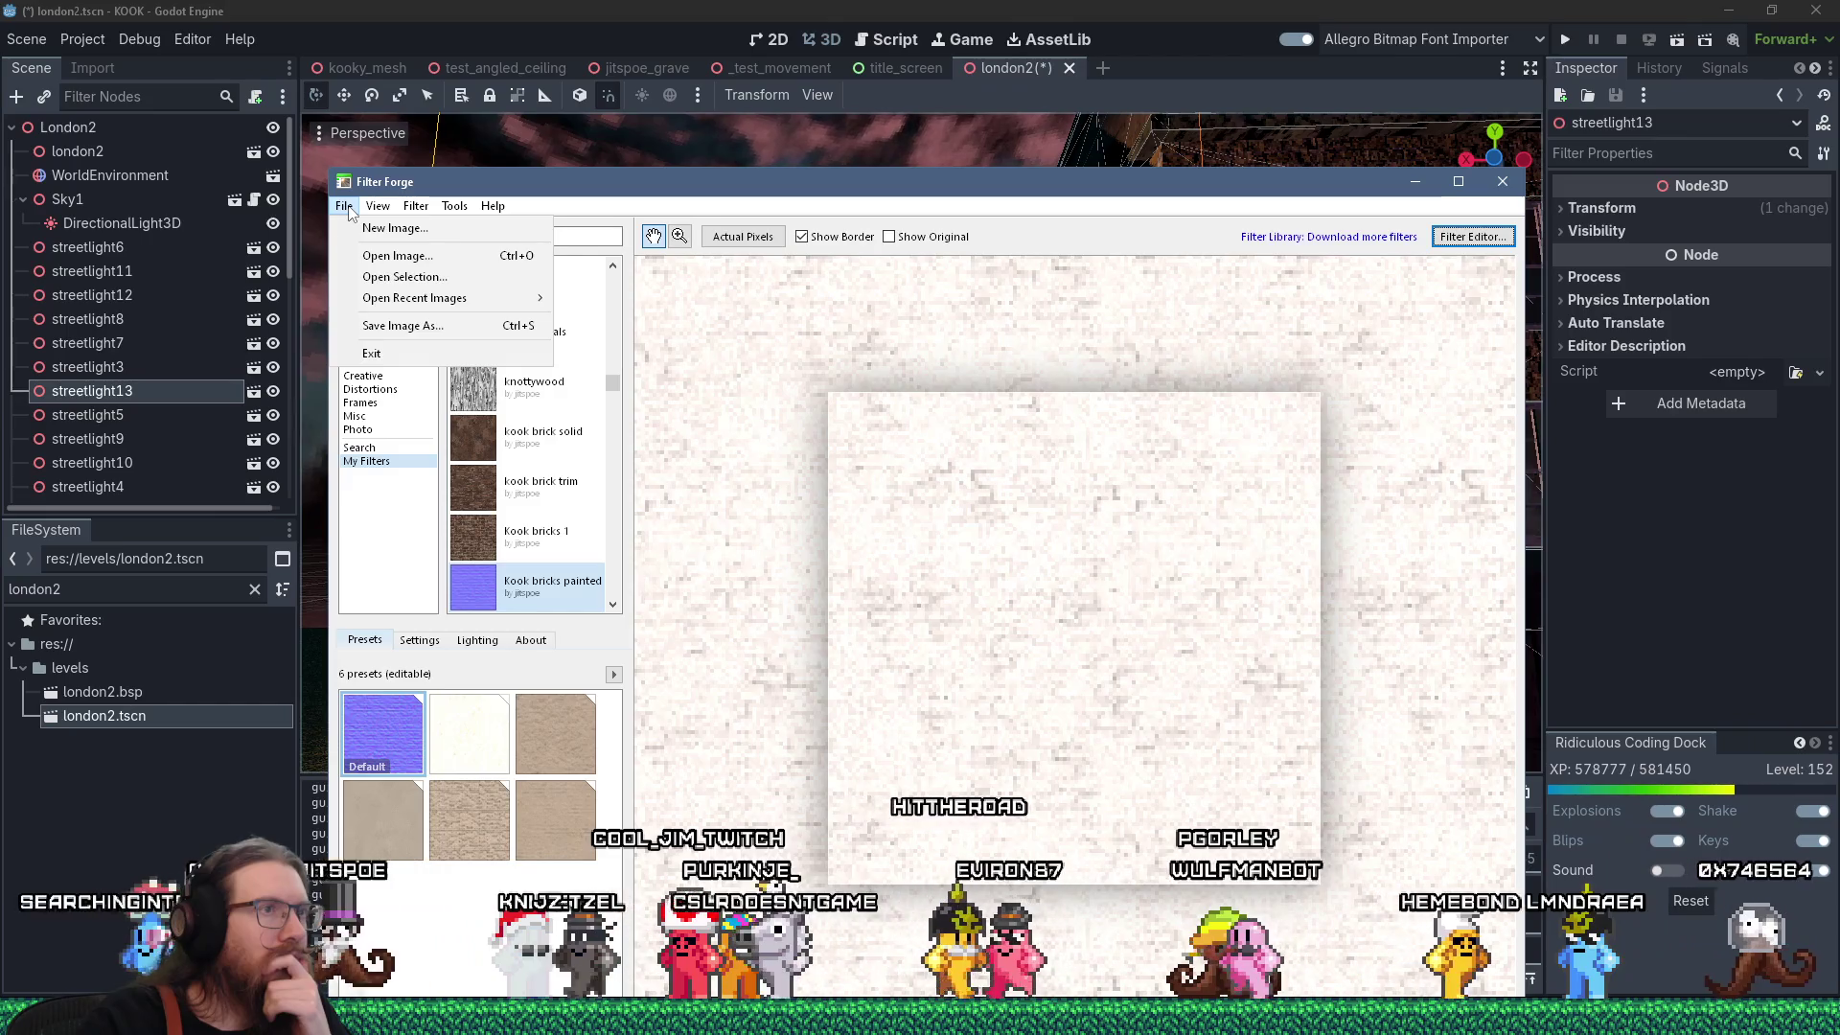
{"action": "left_click", "coordinate": [345, 207]}
{"action": "left_click", "coordinate": [342, 208]}
{"action": "left_click", "coordinate": [403, 326]}
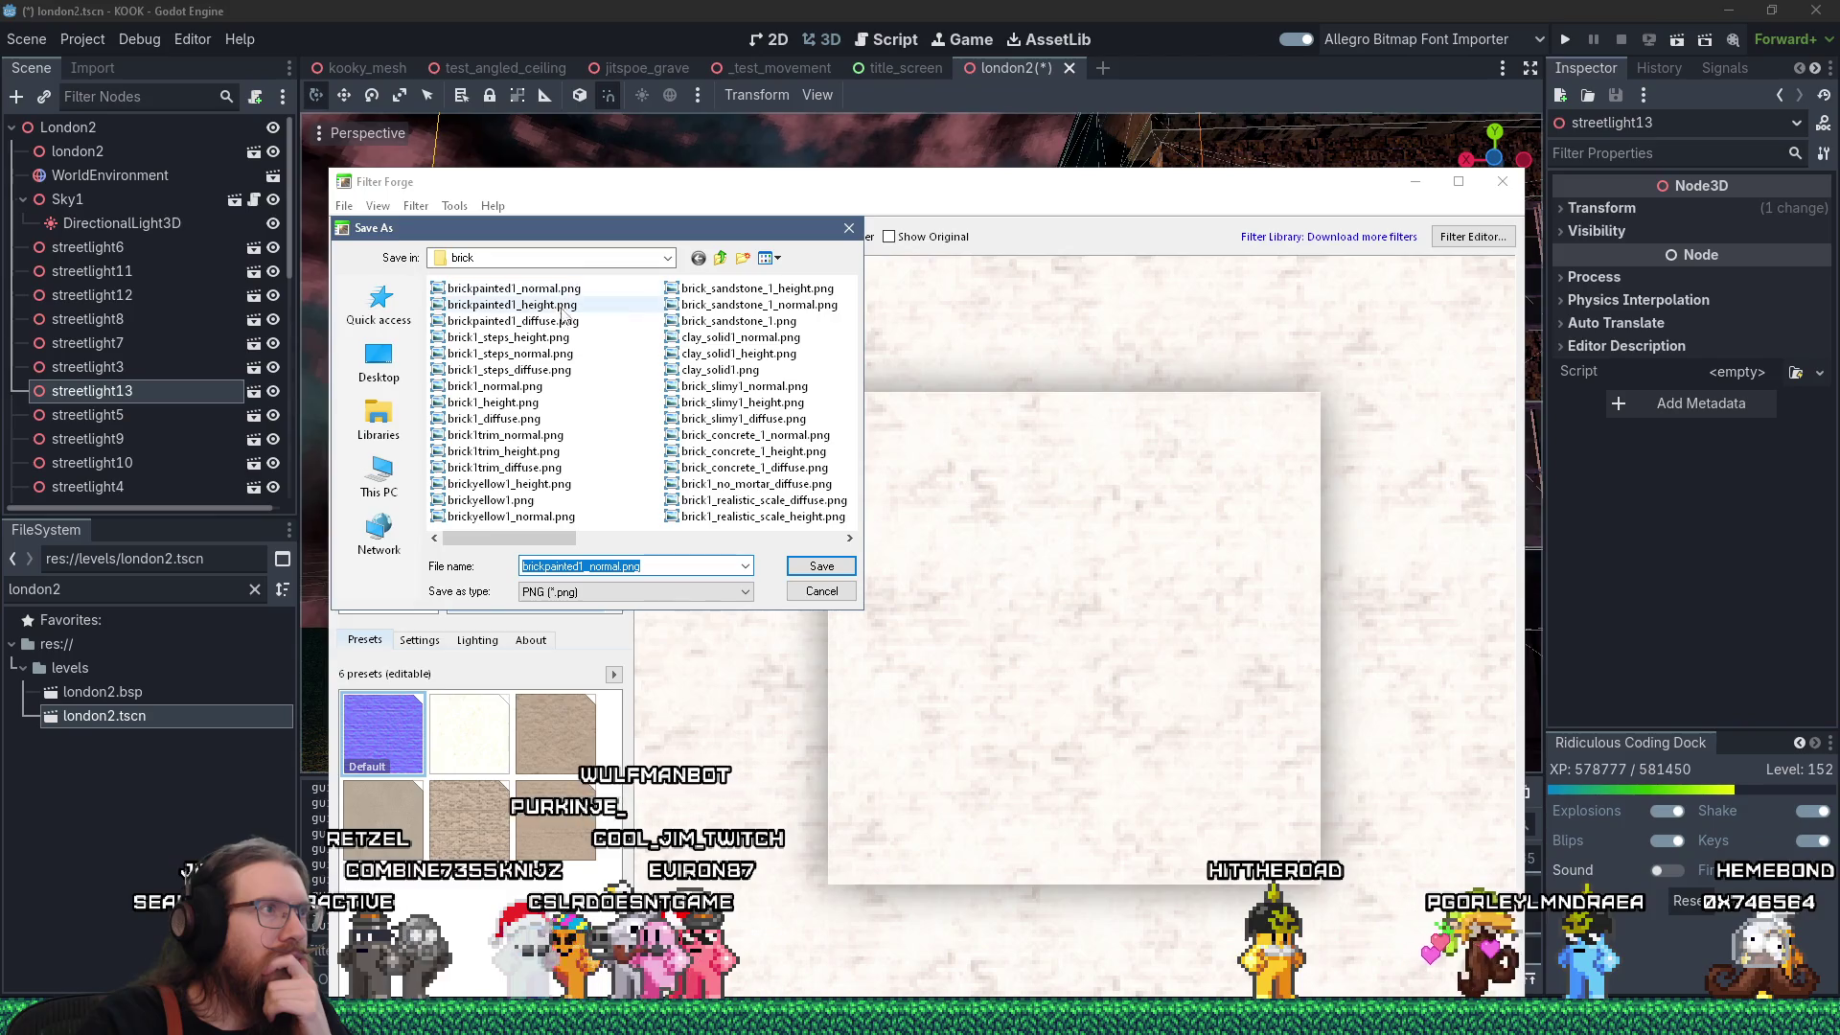
{"action": "left_click", "coordinate": [512, 321]}
{"action": "left_click", "coordinate": [821, 565]}
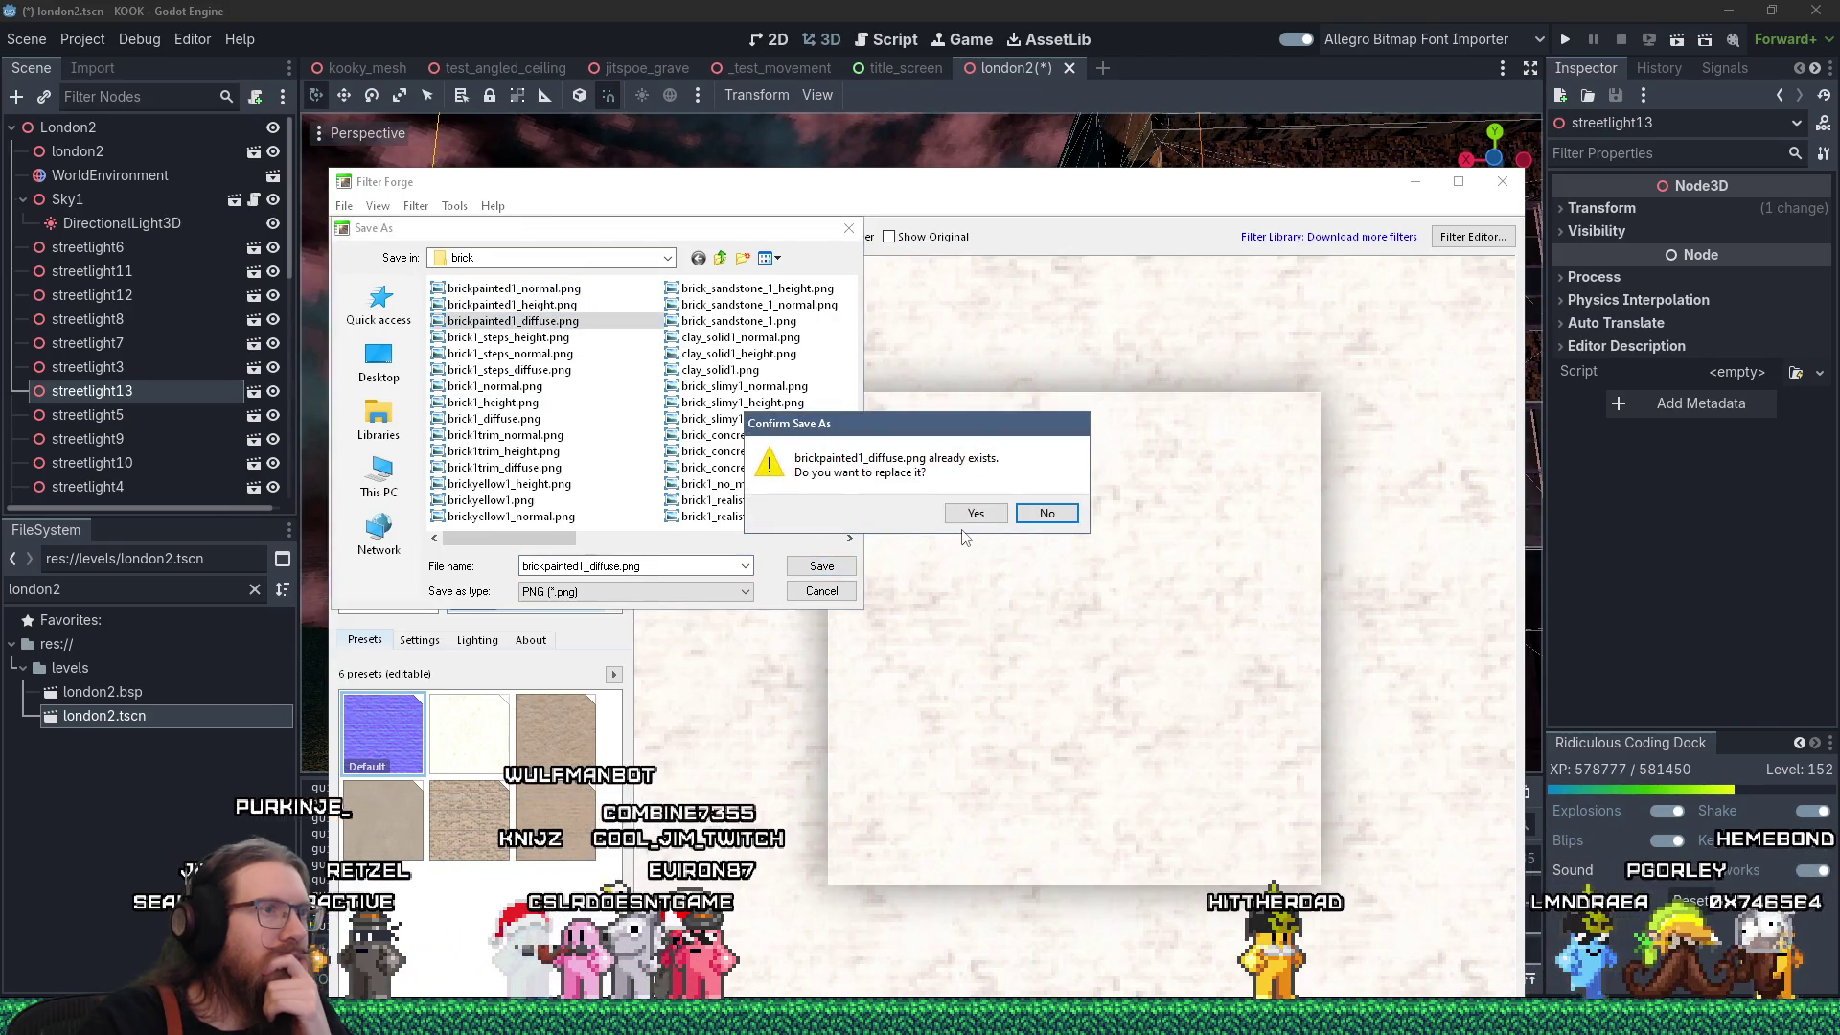
{"action": "left_click", "coordinate": [961, 512]}
{"action": "key", "text": "Return"}
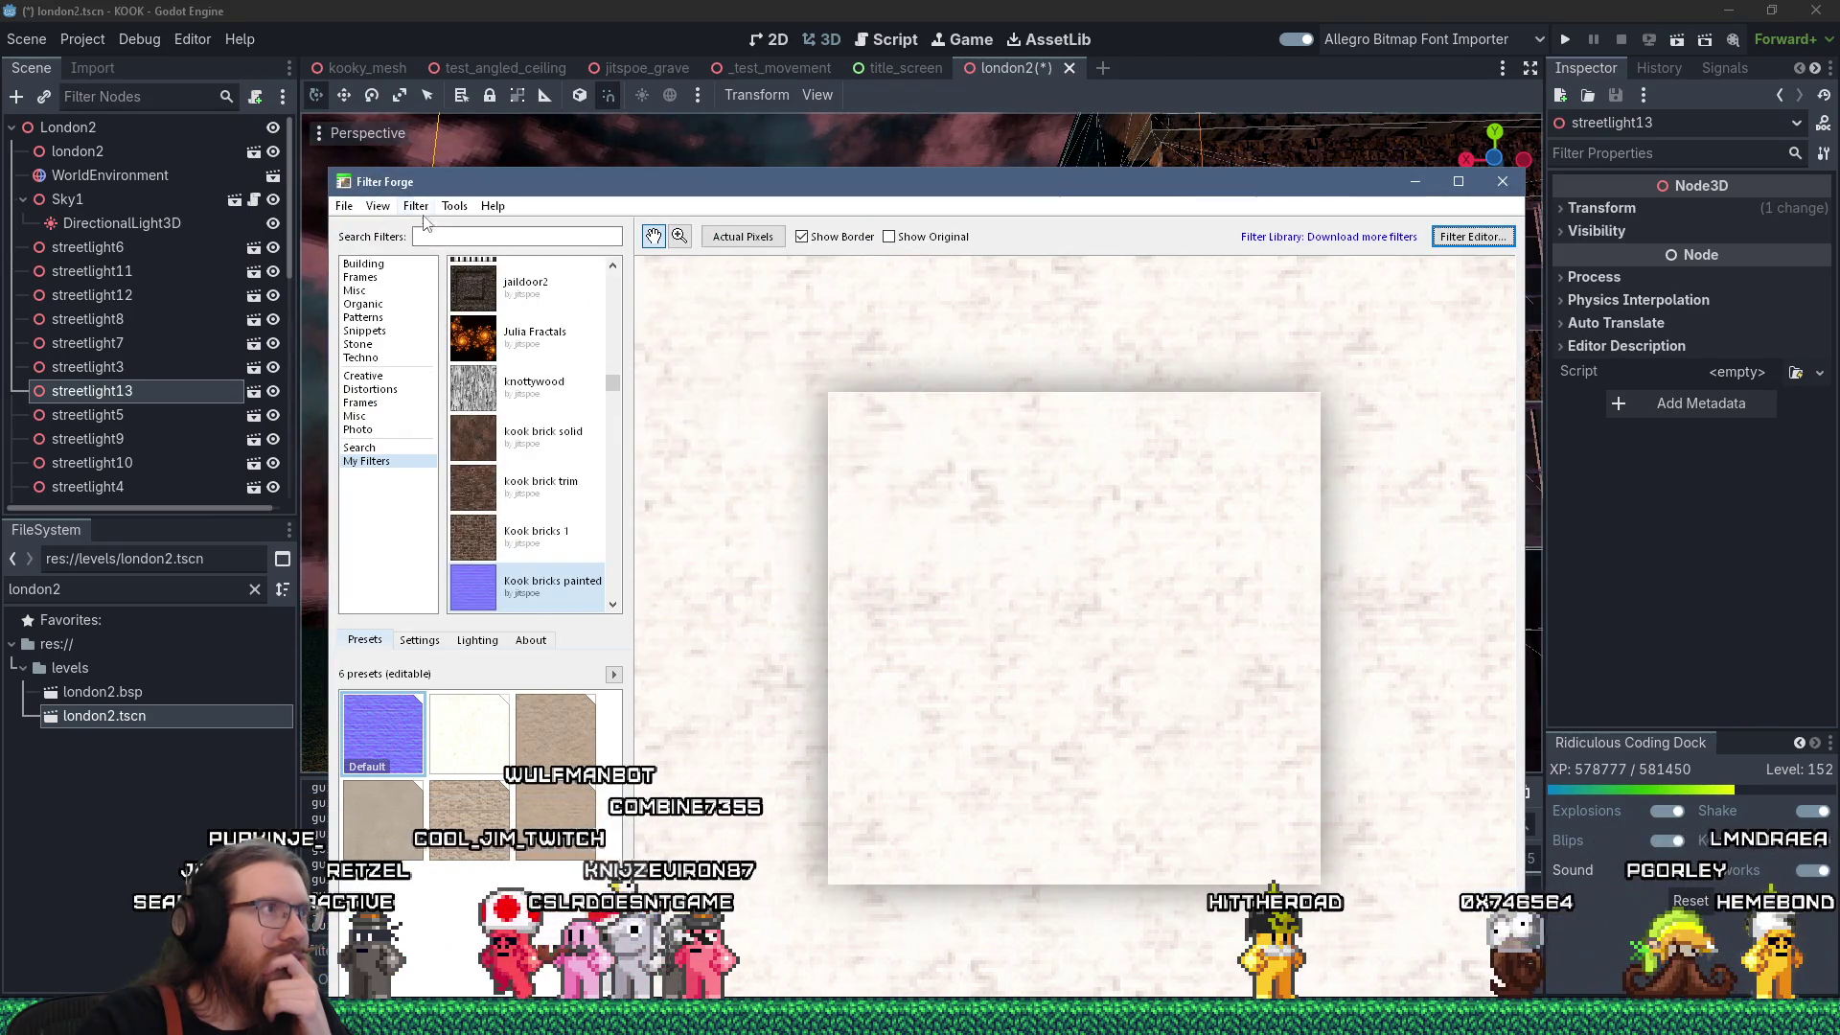
Switch Render Maps to Bump Map and save it over brickpainted1_height.png.
{"action": "left_click", "coordinate": [416, 205]}
{"action": "mouse_move", "coordinate": [498, 409]}
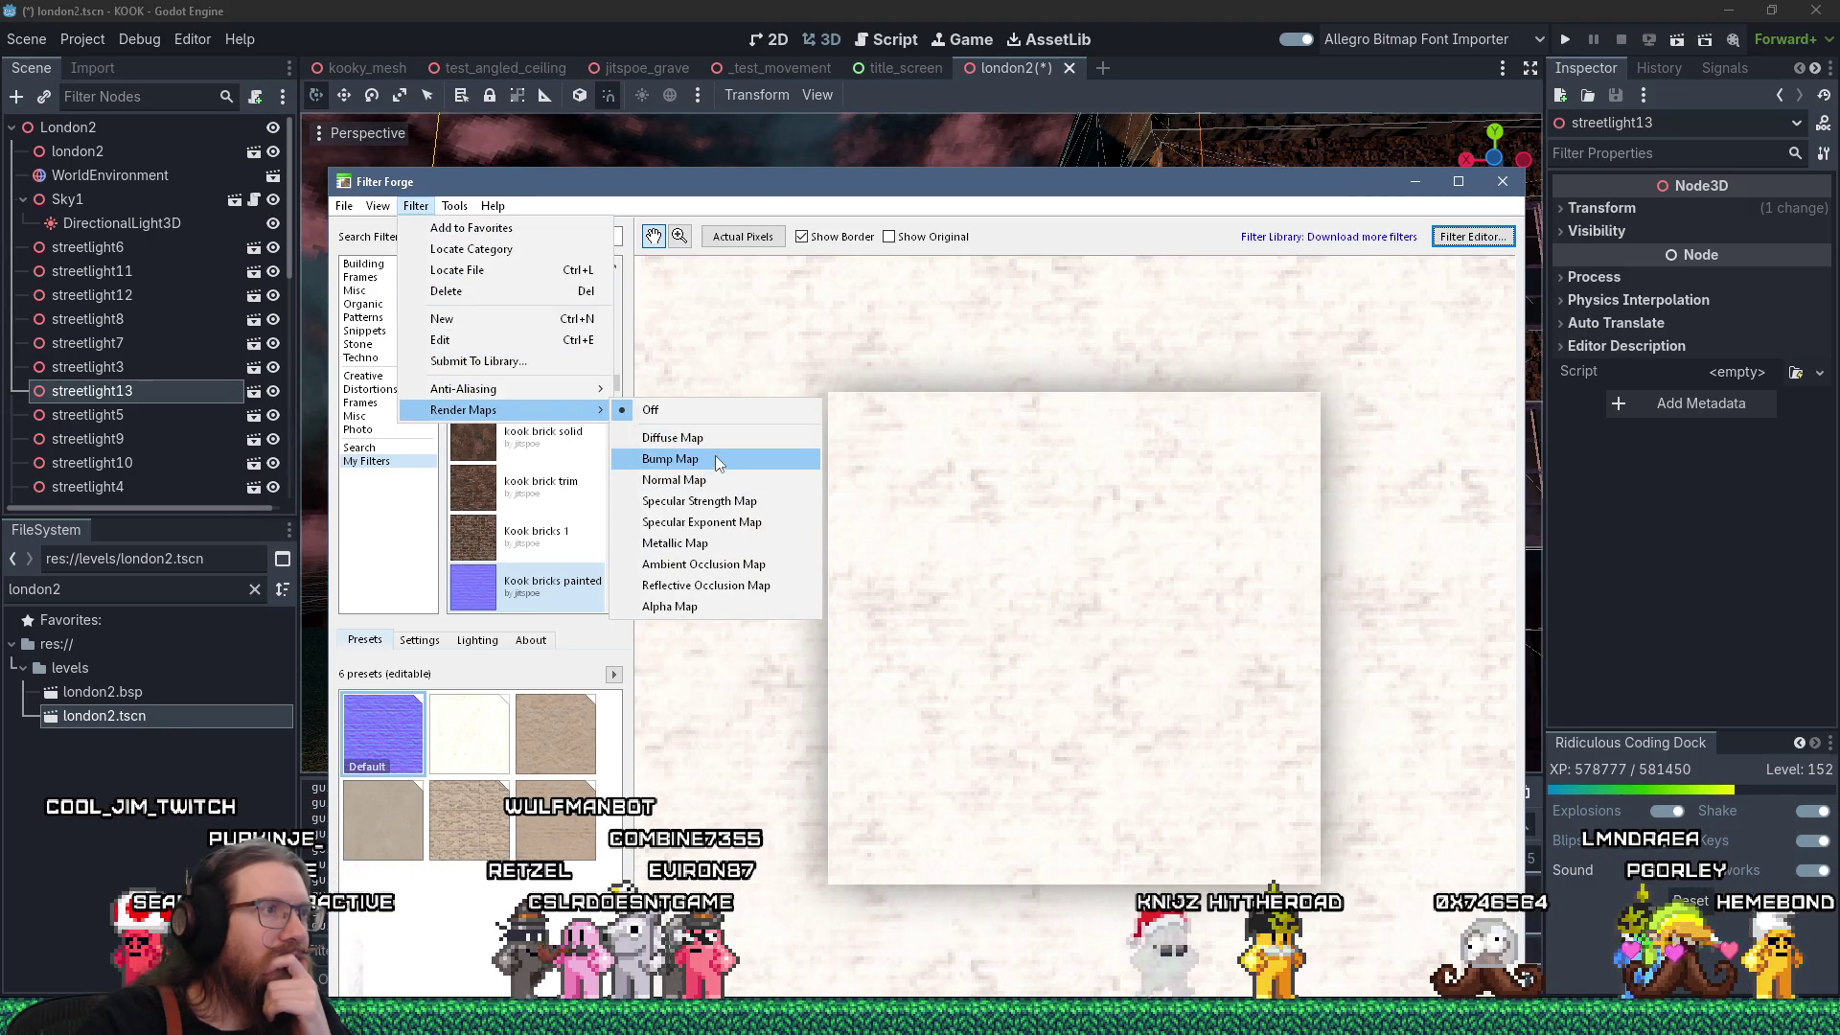
{"action": "left_click", "coordinate": [718, 460]}
{"action": "left_click", "coordinate": [345, 207]}
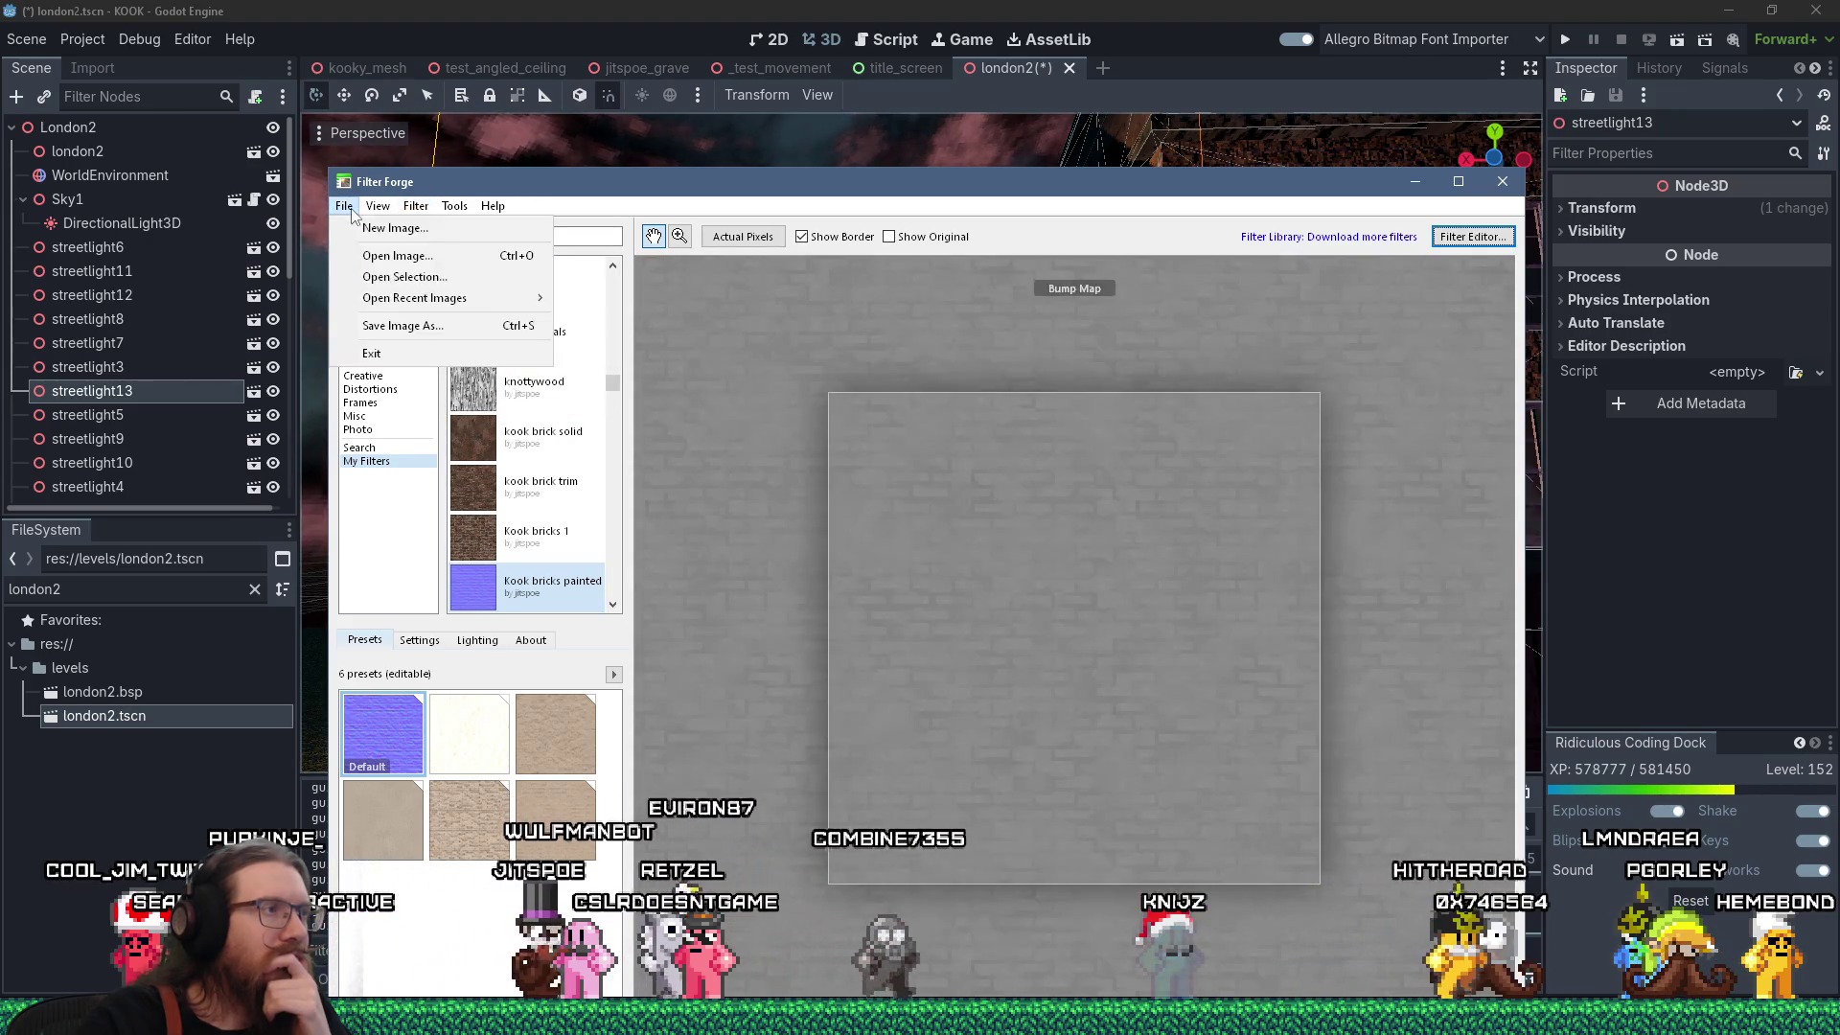
{"action": "left_click", "coordinate": [402, 325]}
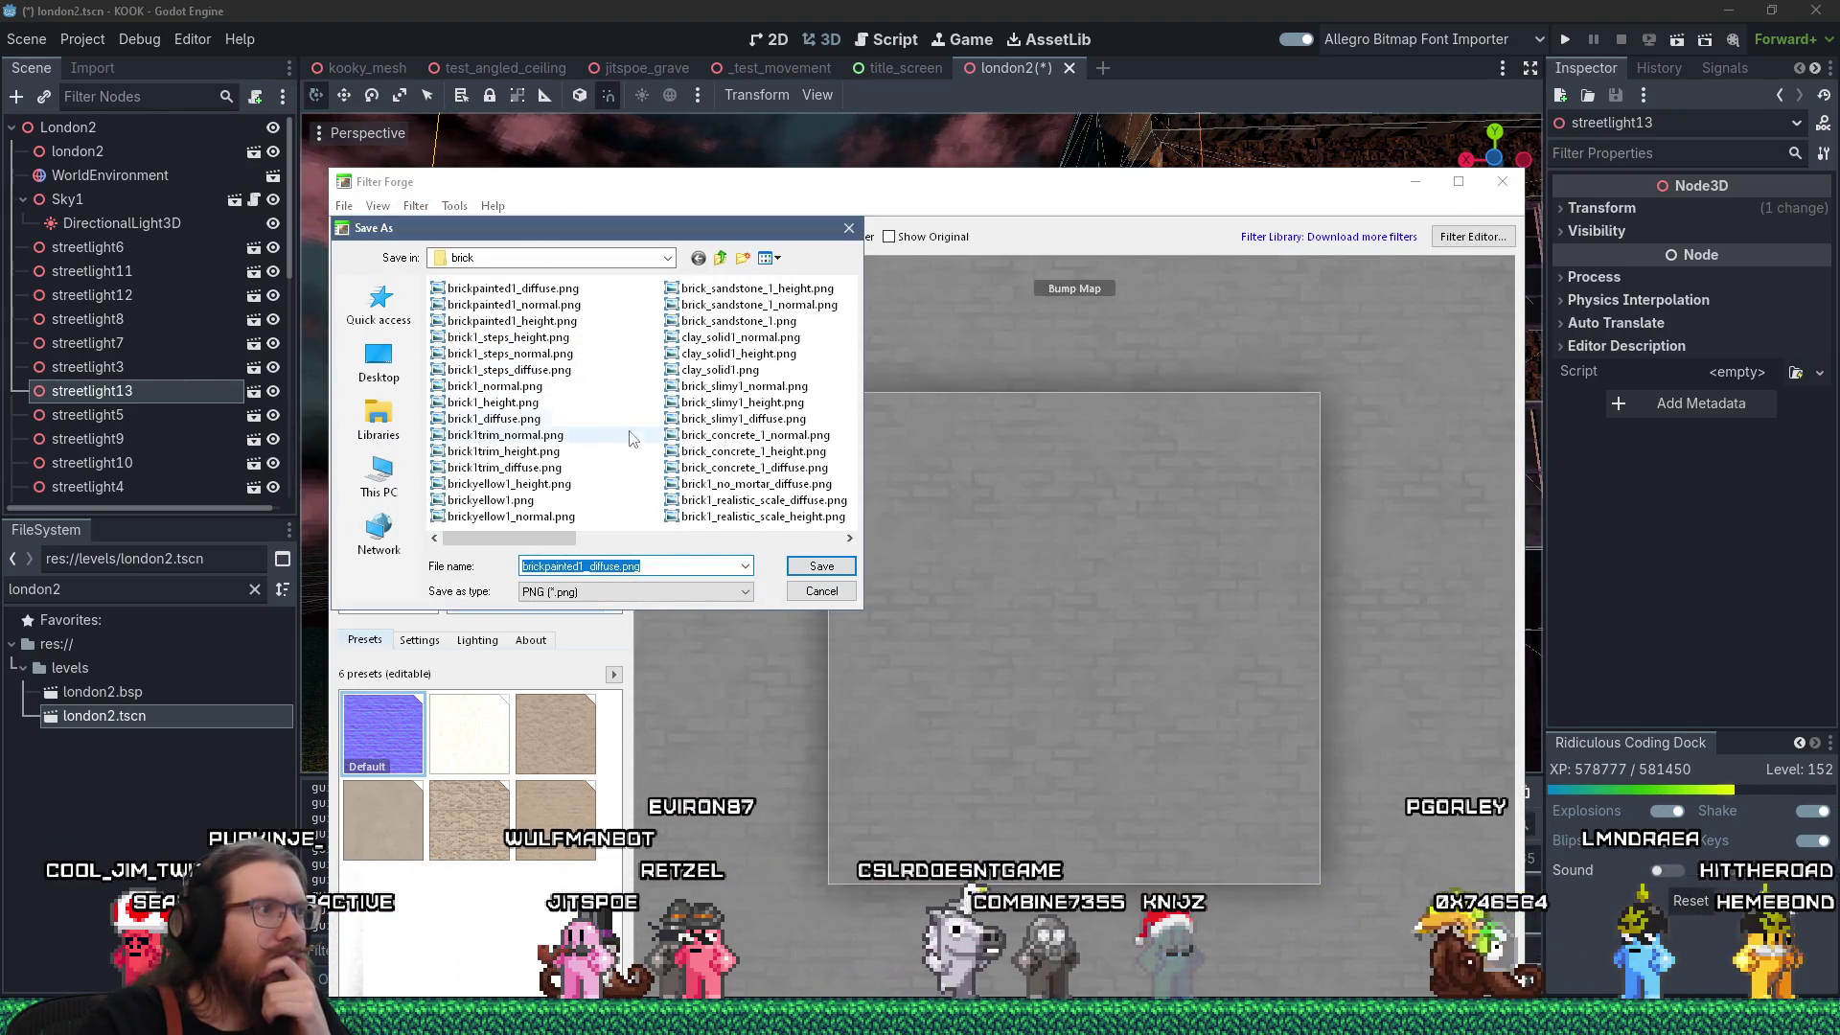
{"action": "left_click", "coordinate": [511, 320]}
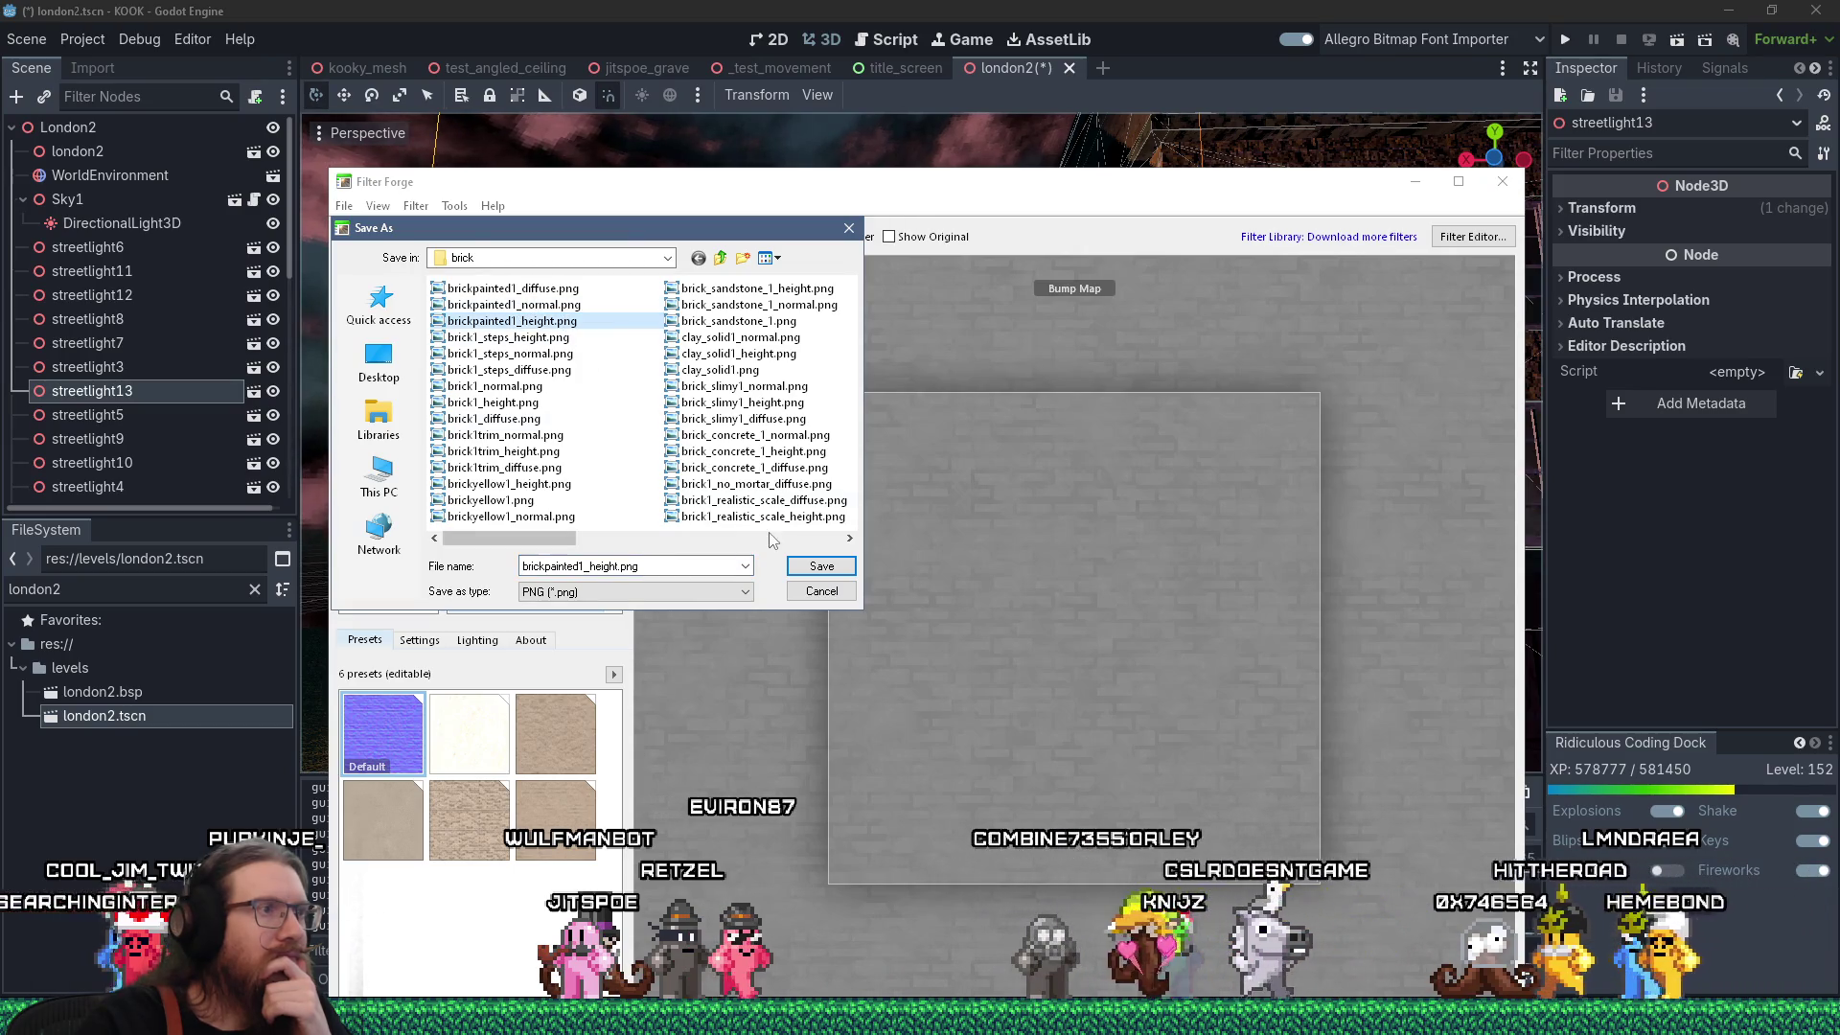
{"action": "left_click", "coordinate": [821, 565]}
{"action": "left_click", "coordinate": [970, 513]}
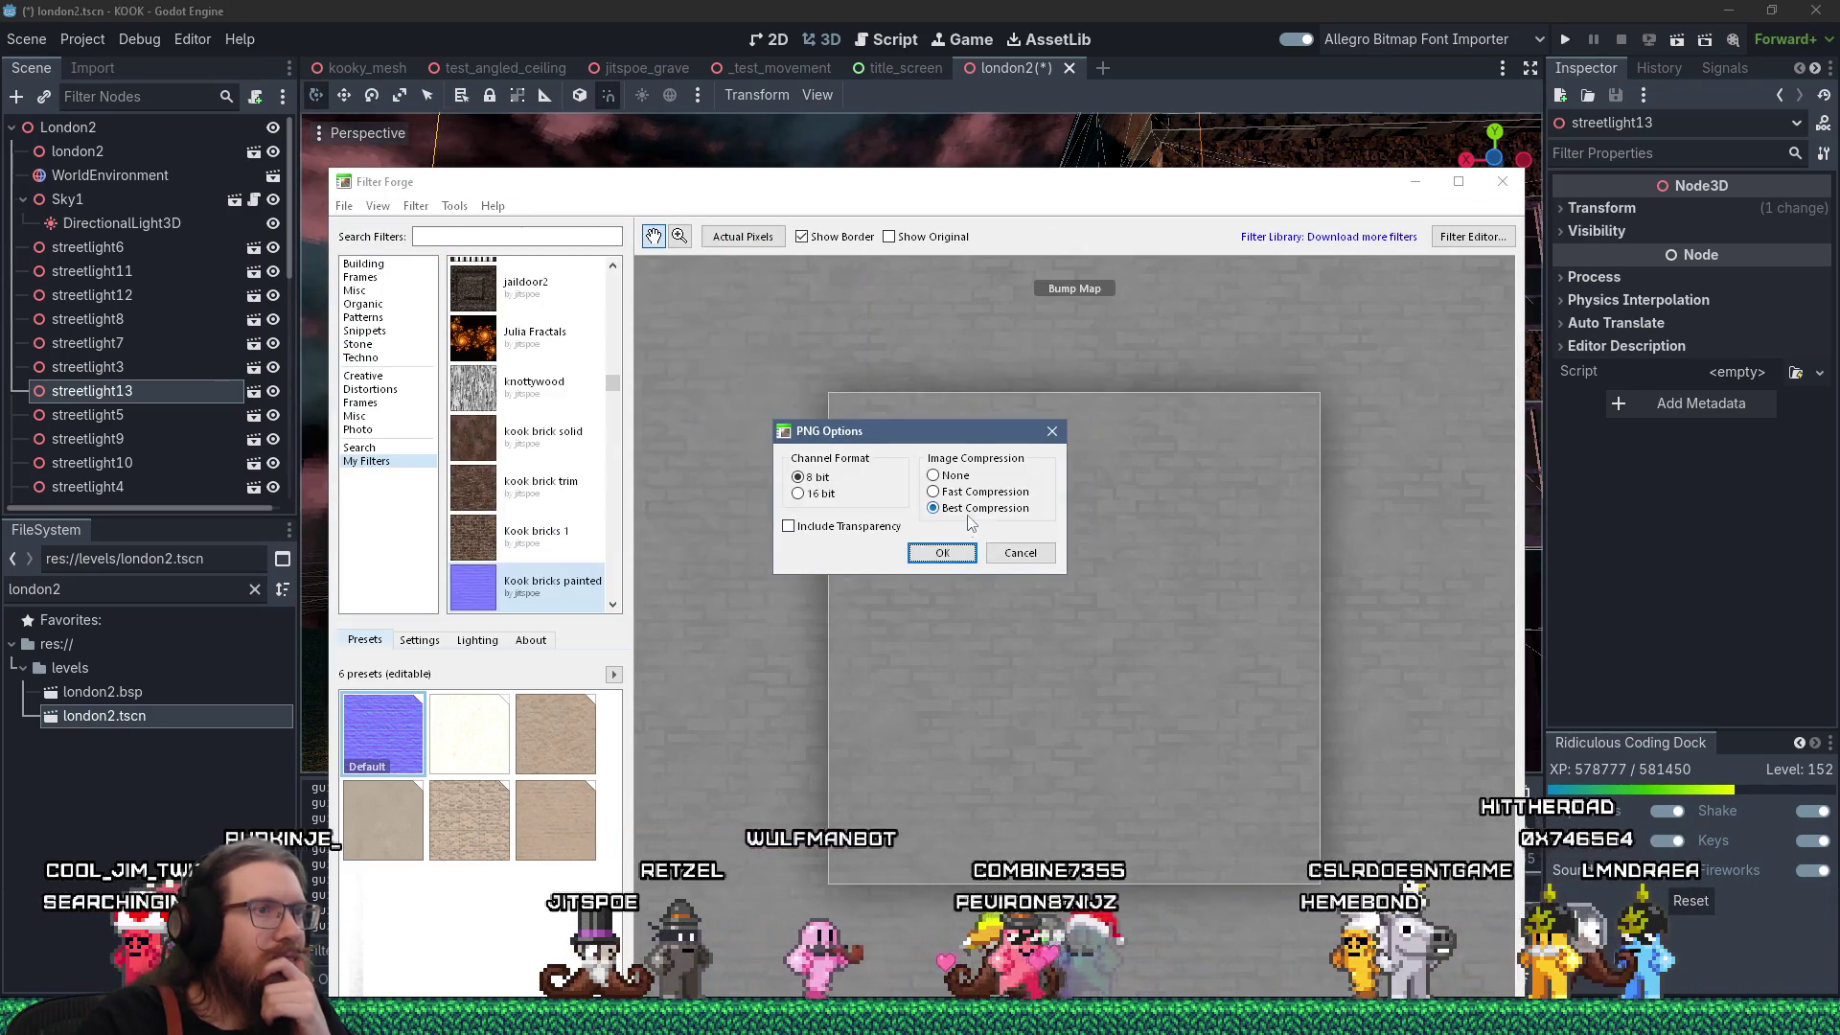
{"action": "left_click", "coordinate": [958, 553]}
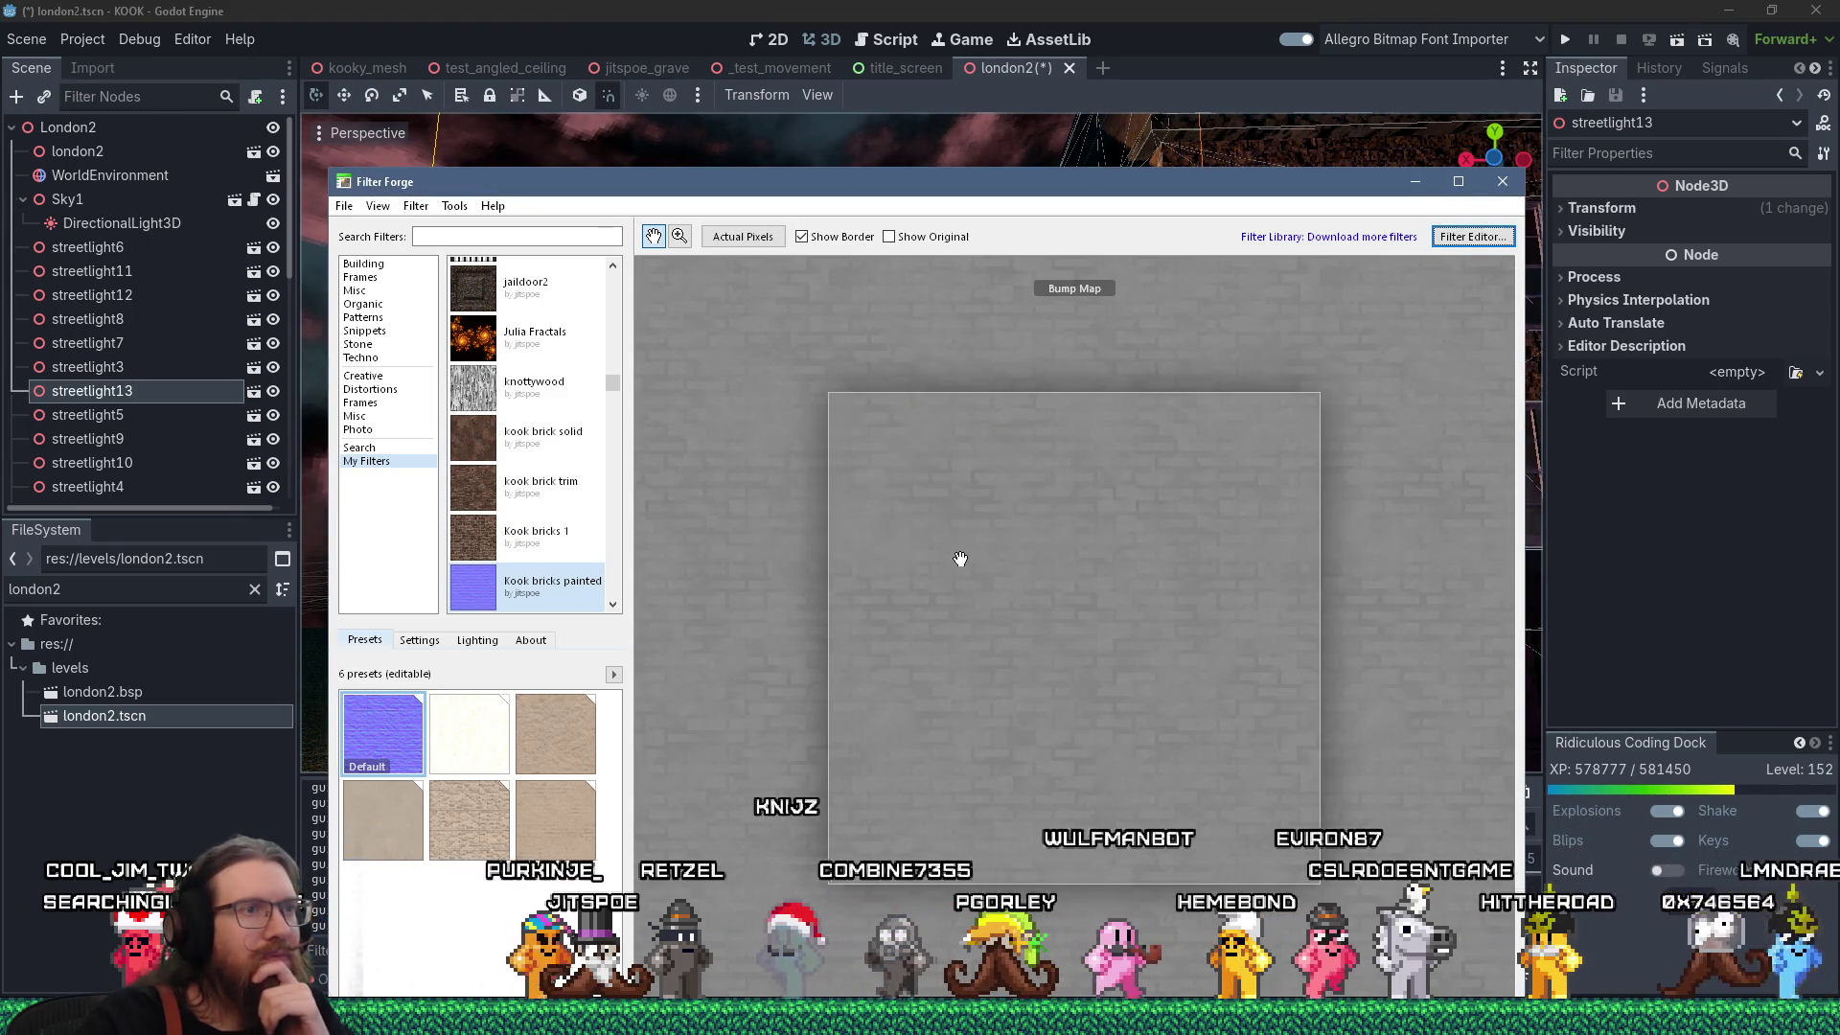
{"action": "left_click", "coordinate": [1243, 7]}
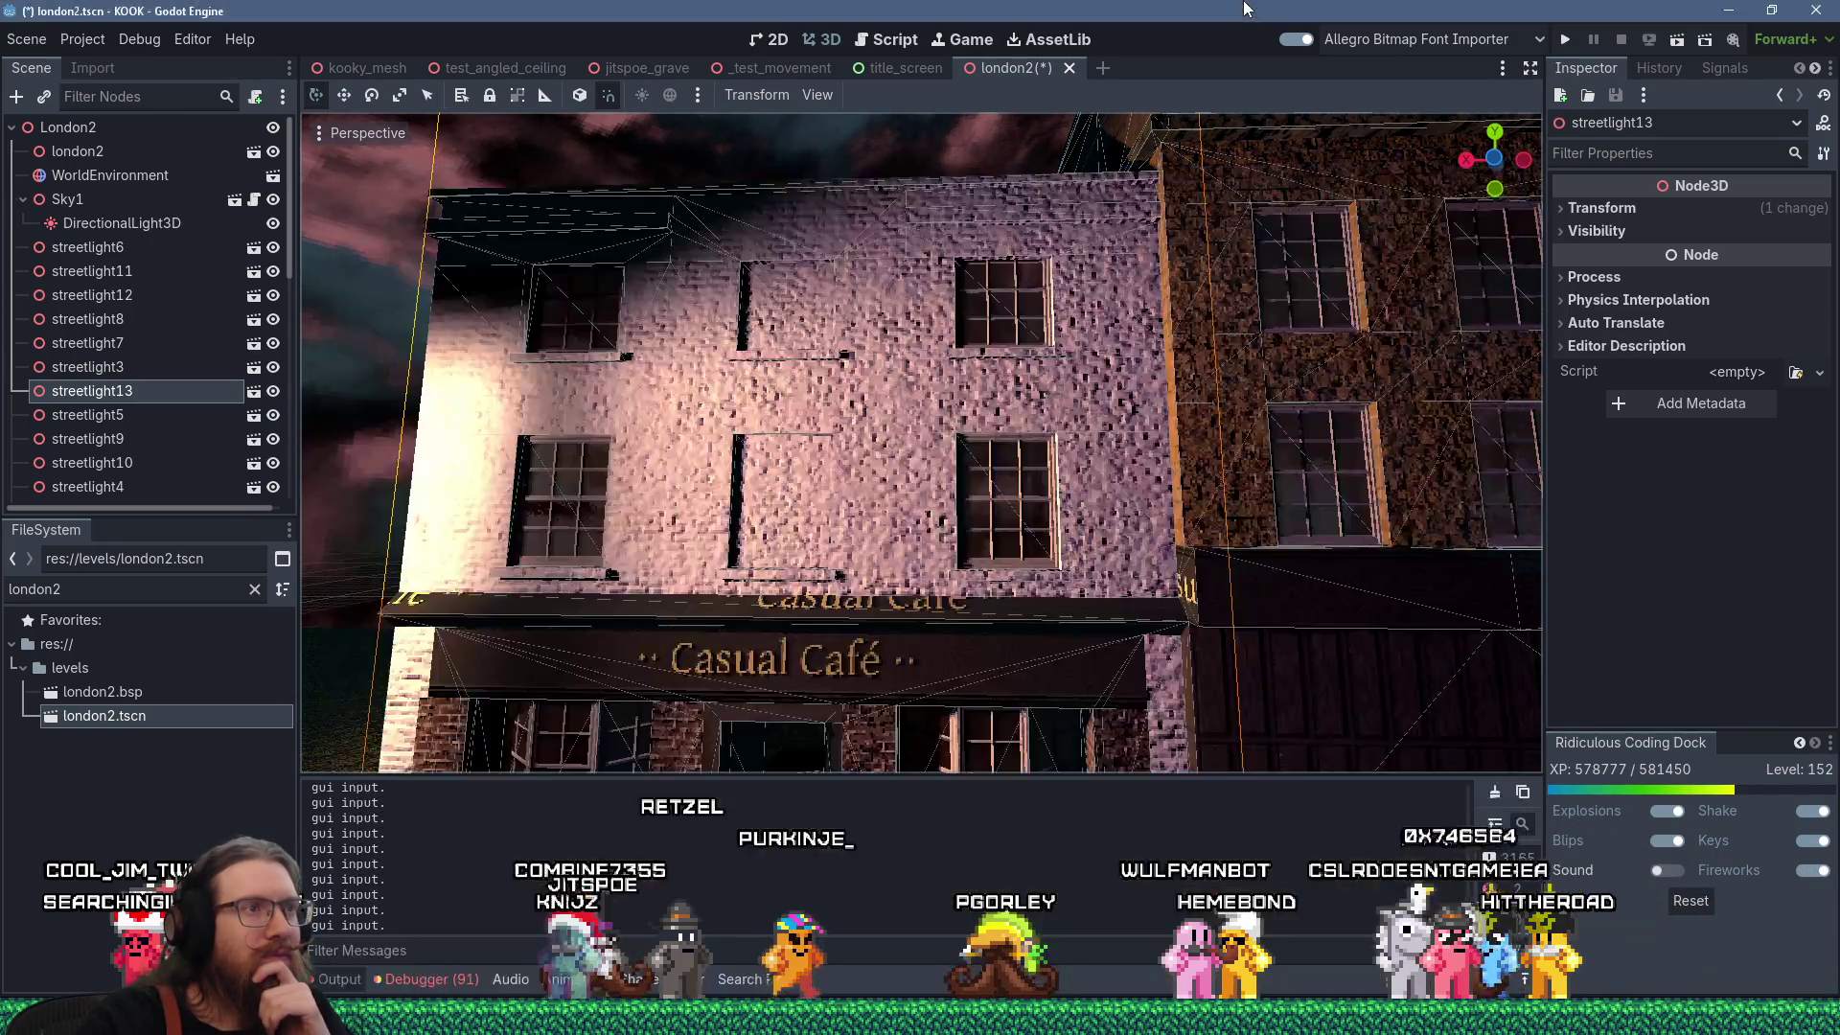
Inspect the café's refreshed white-brick facade from above, then save and run the game.
{"action": "scroll", "coordinate": [1101, 220], "scroll_direction": "down", "scroll_amount": 5}
{"action": "scroll", "coordinate": [958, 288], "scroll_direction": "up", "scroll_amount": 6}
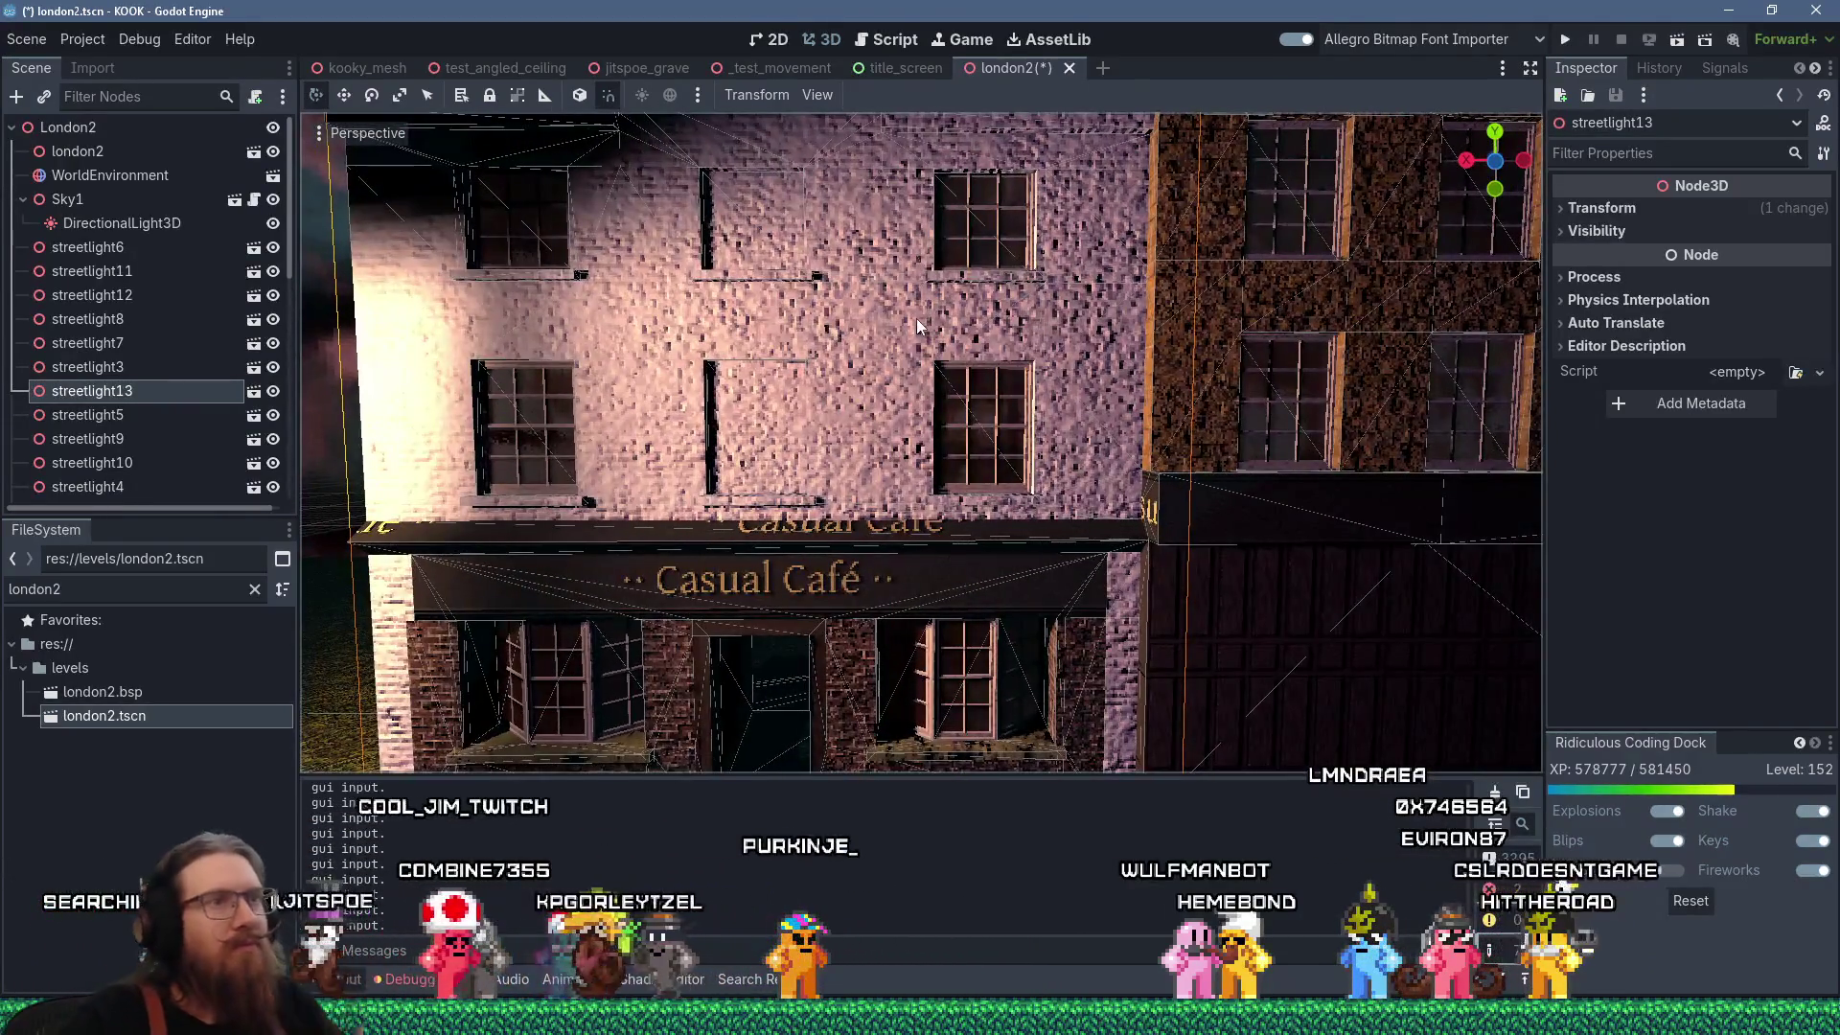
{"action": "scroll", "coordinate": [865, 342], "scroll_direction": "down", "scroll_amount": 2}
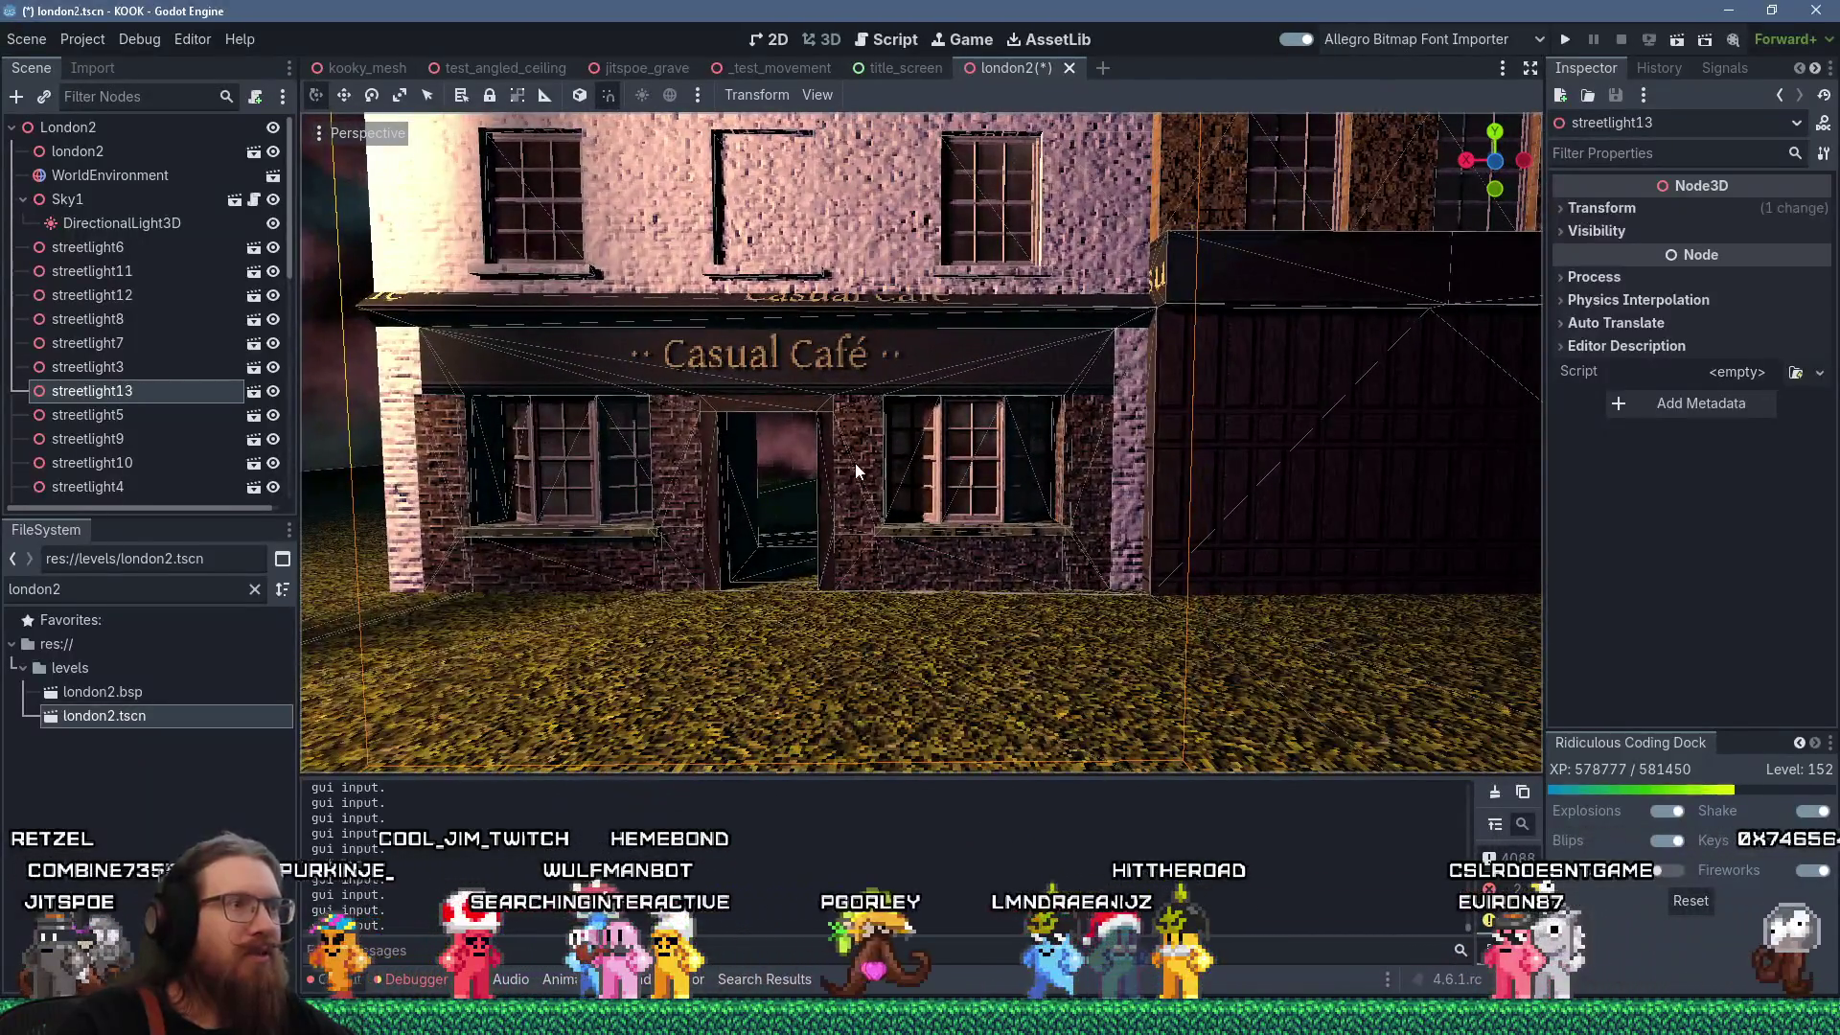
{"action": "scroll", "coordinate": [990, 451], "scroll_direction": "down", "scroll_amount": 6}
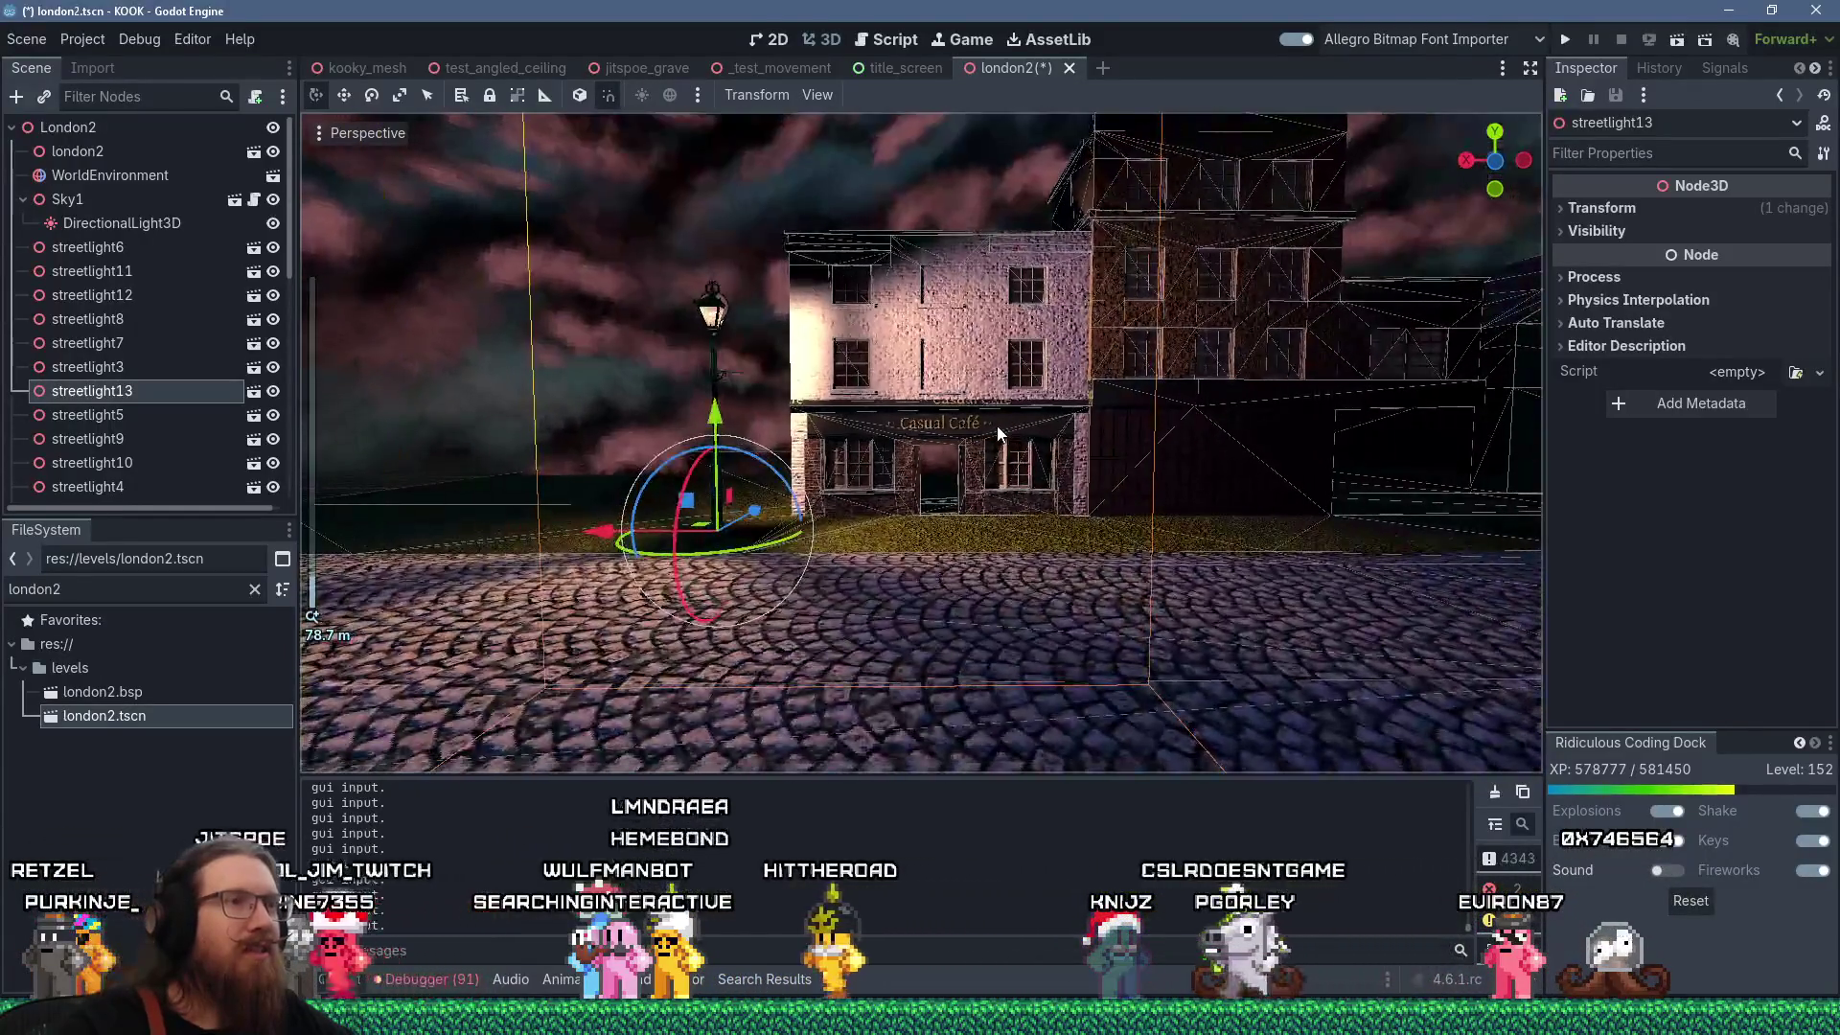
{"action": "mouse_move", "coordinate": [997, 426]}
{"action": "left_mouse_down"}
{"action": "mouse_move", "coordinate": [1002, 457]}
{"action": "mouse_move", "coordinate": [963, 416]}
{"action": "left_mouse_up"}
{"action": "scroll", "coordinate": [997, 450], "scroll_direction": "up", "scroll_amount": 5}
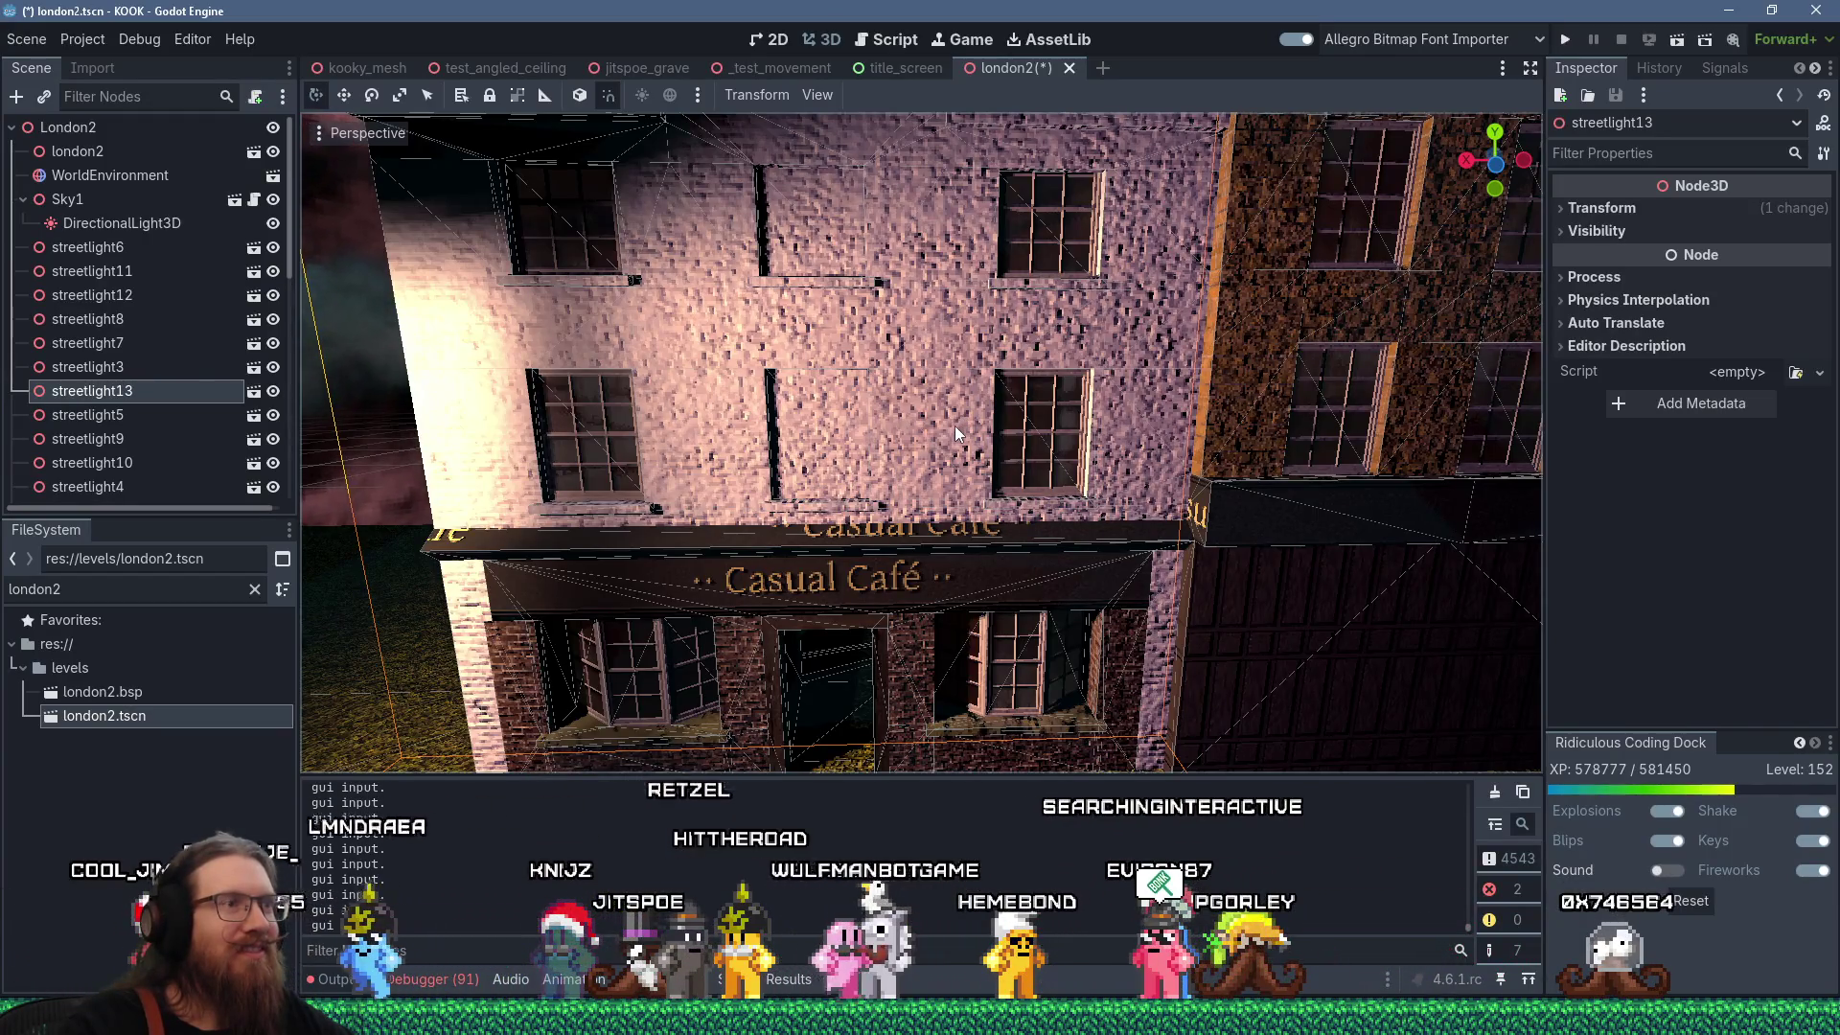
{"action": "scroll", "coordinate": [954, 426], "scroll_direction": "down", "scroll_amount": 5}
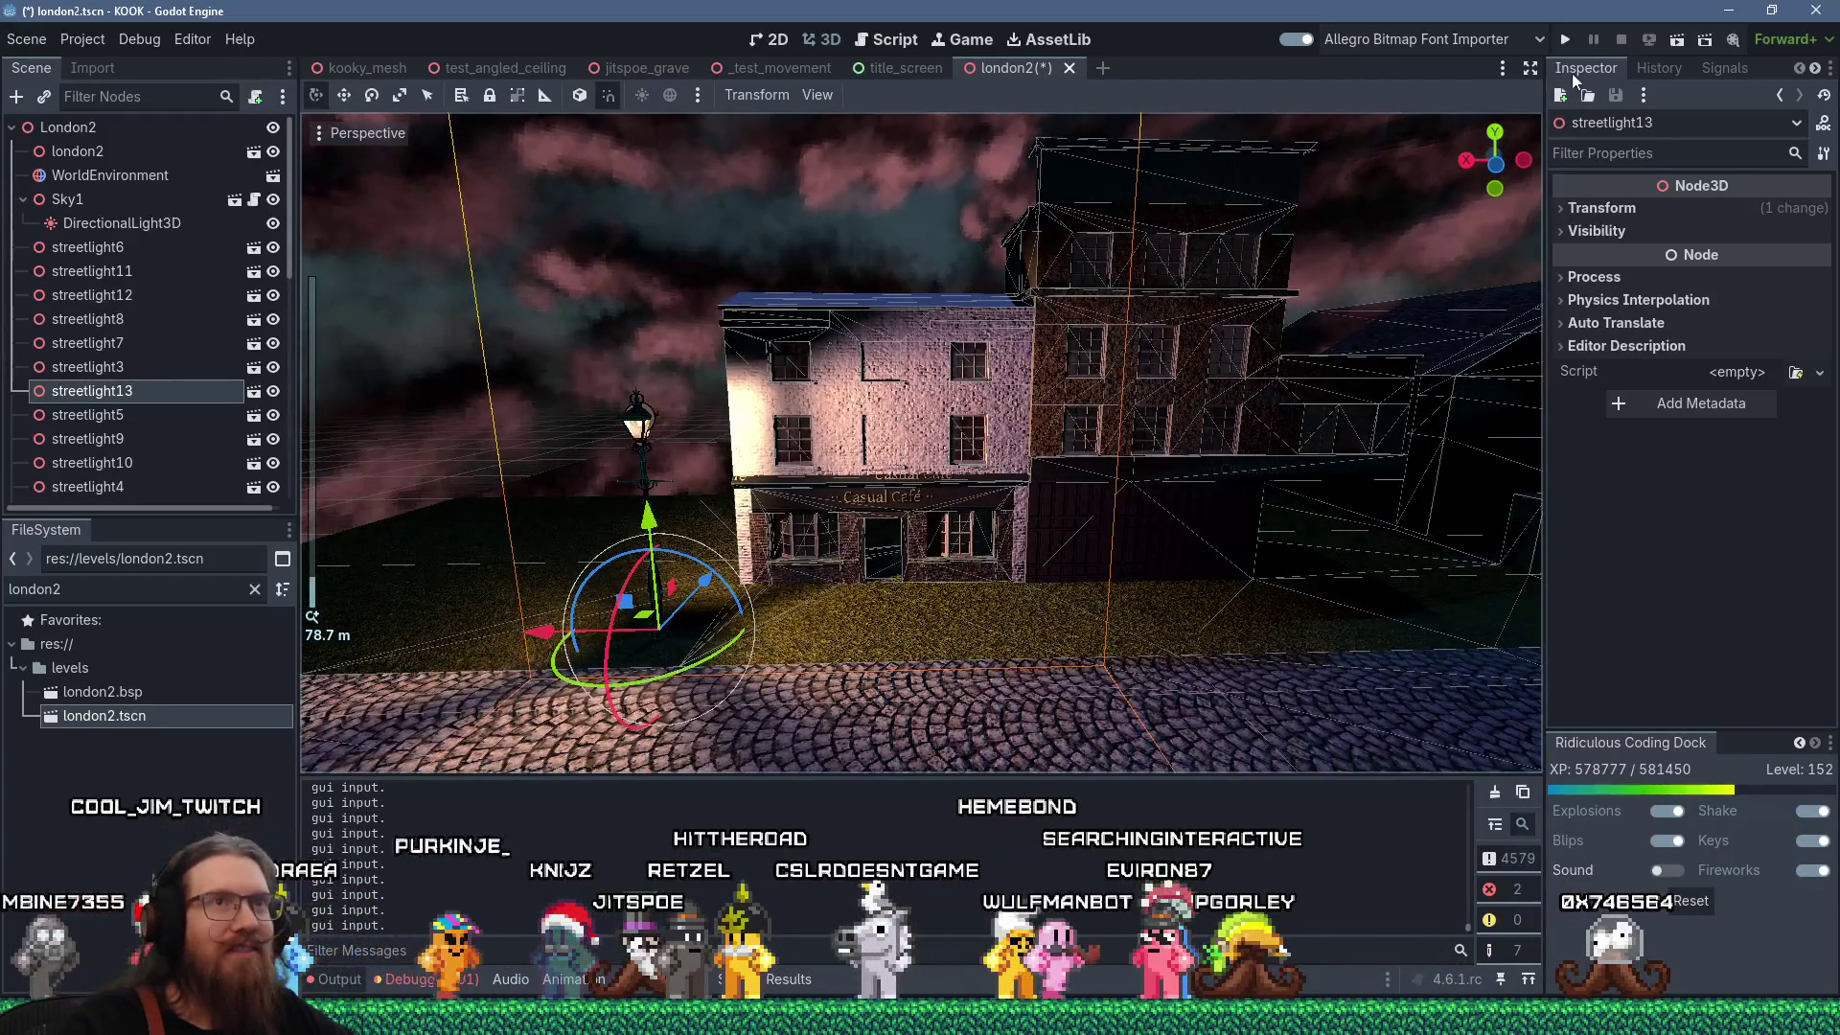
{"action": "left_click", "coordinate": [1566, 38]}
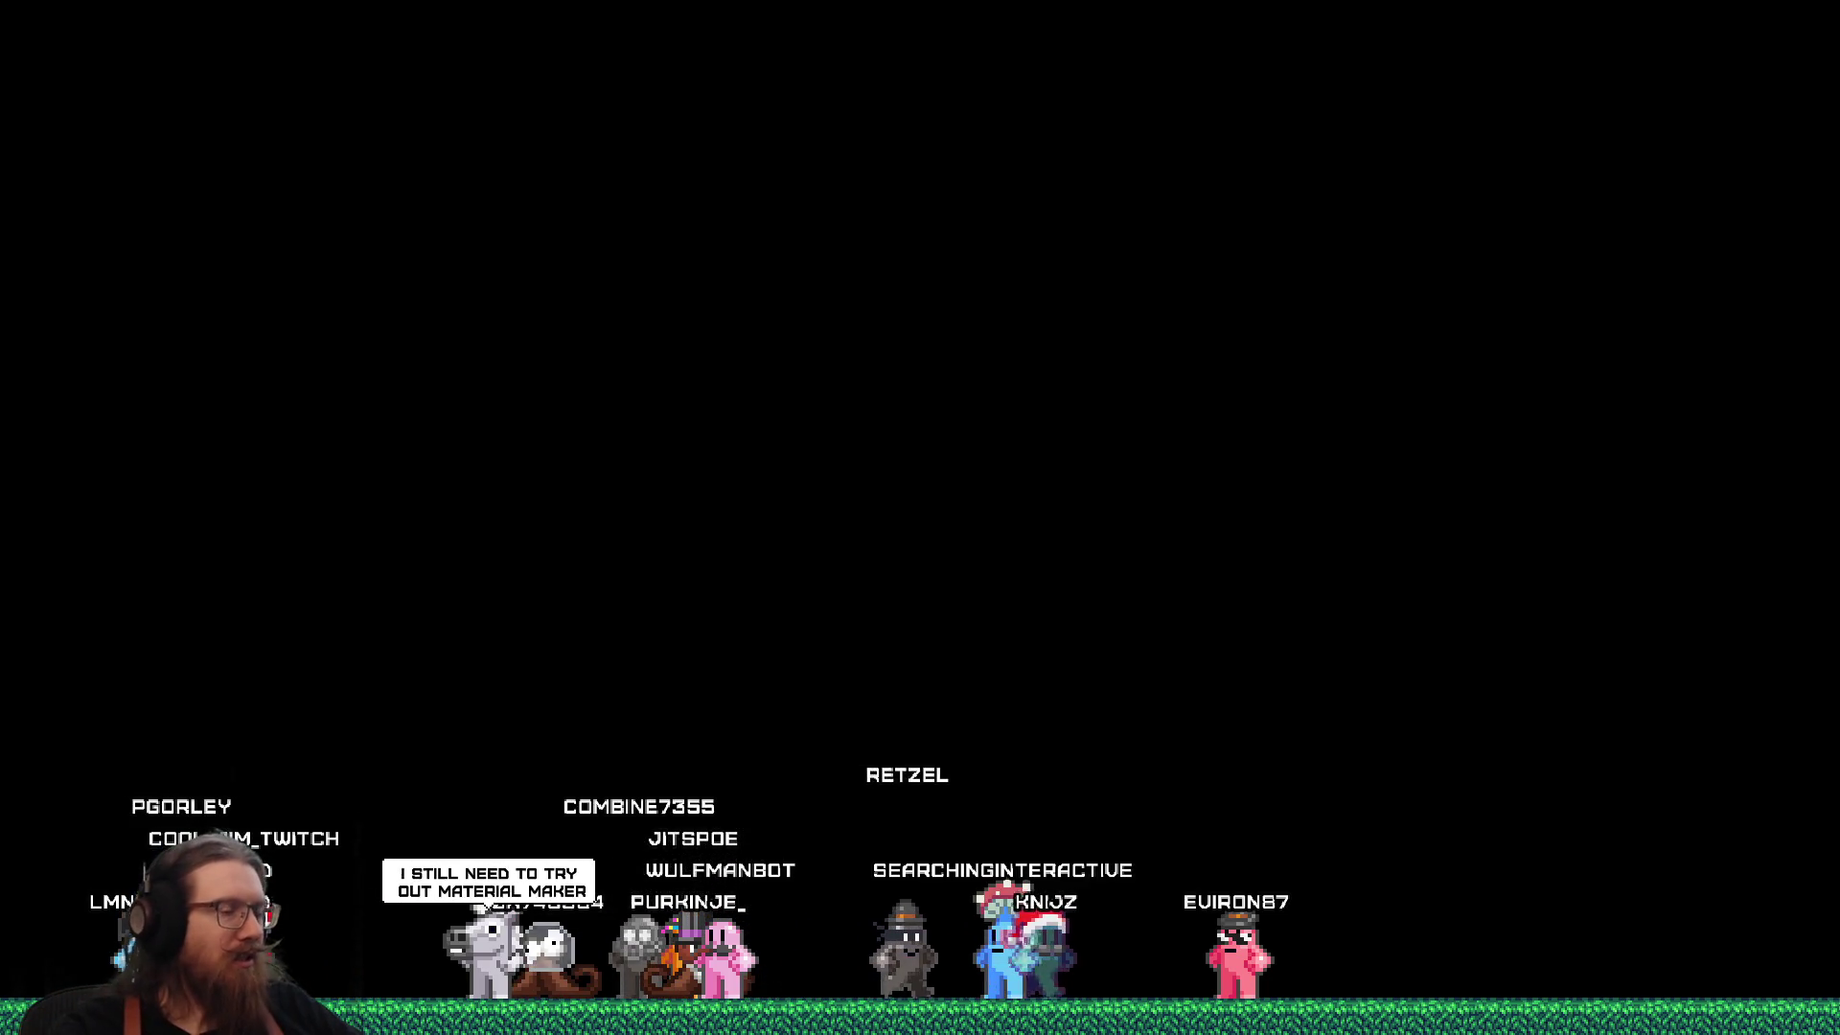
Load the london2 map from the console and walk back from the Casual Café.
{"action": "key", "text": "grave"}
{"action": "type", "text": "map londo"}
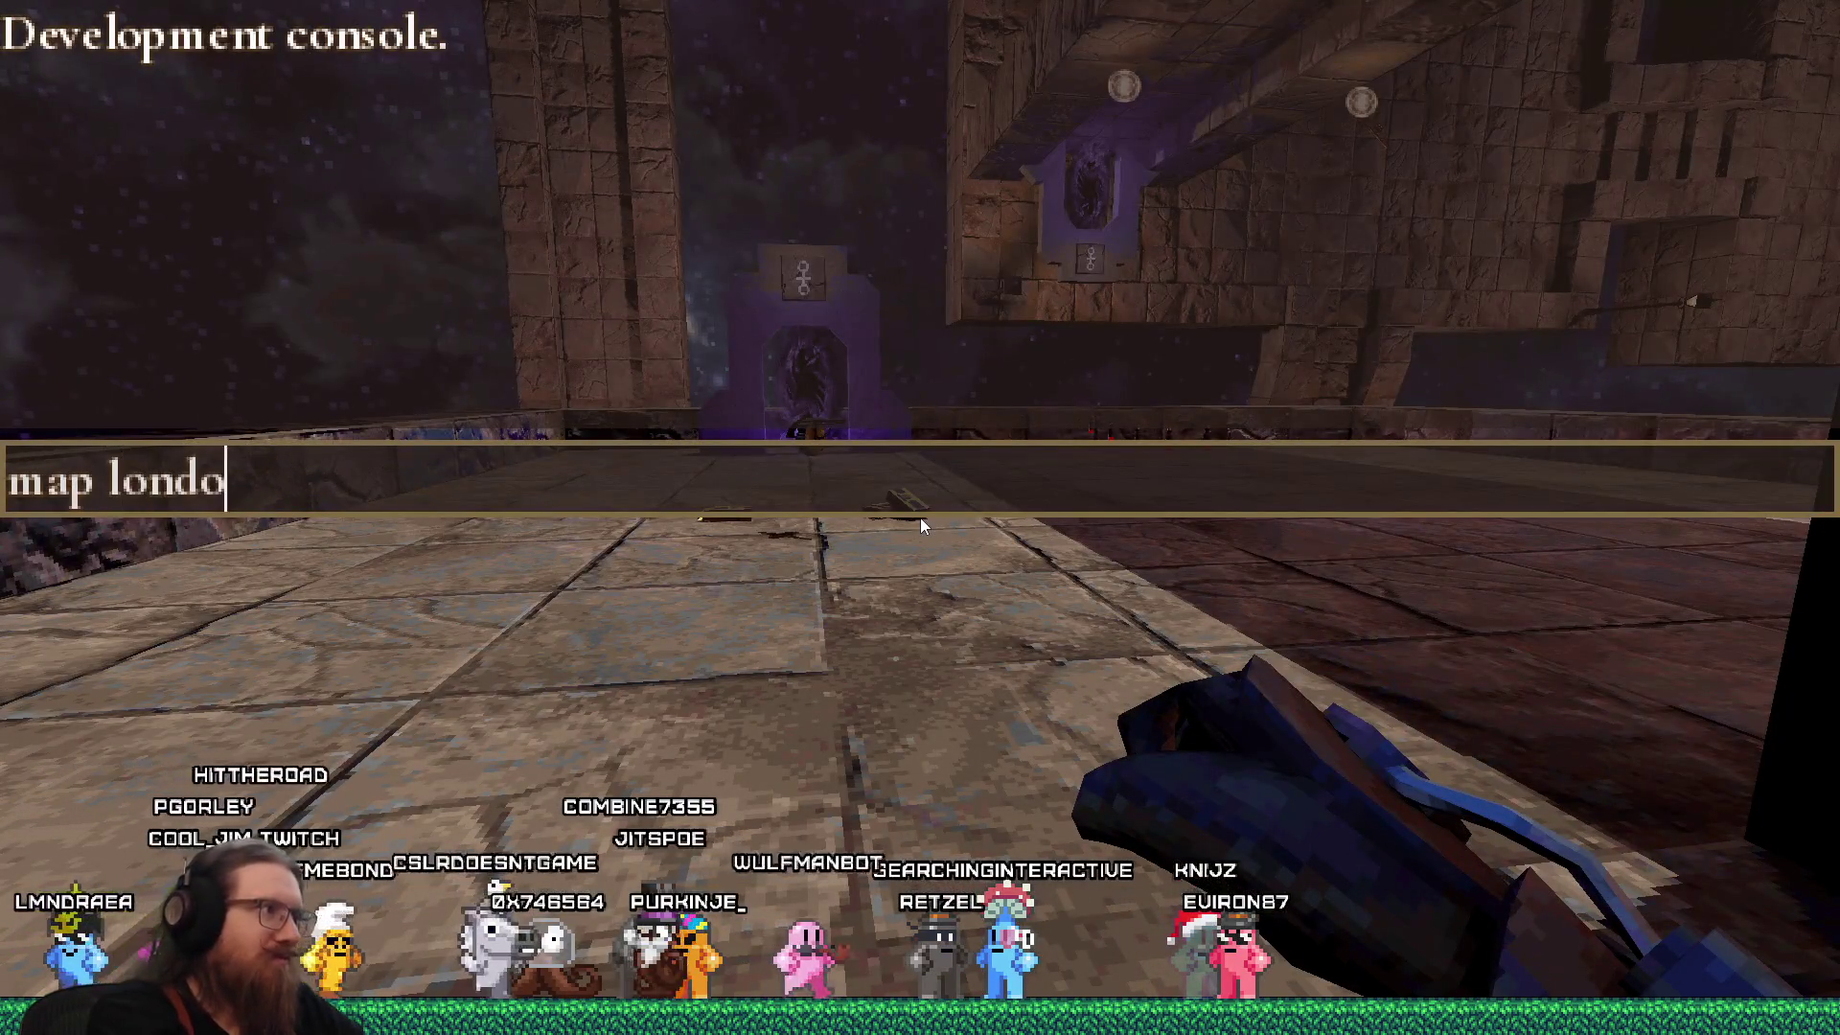
{"action": "type", "text": "n2"}
{"action": "key", "text": "Return"}
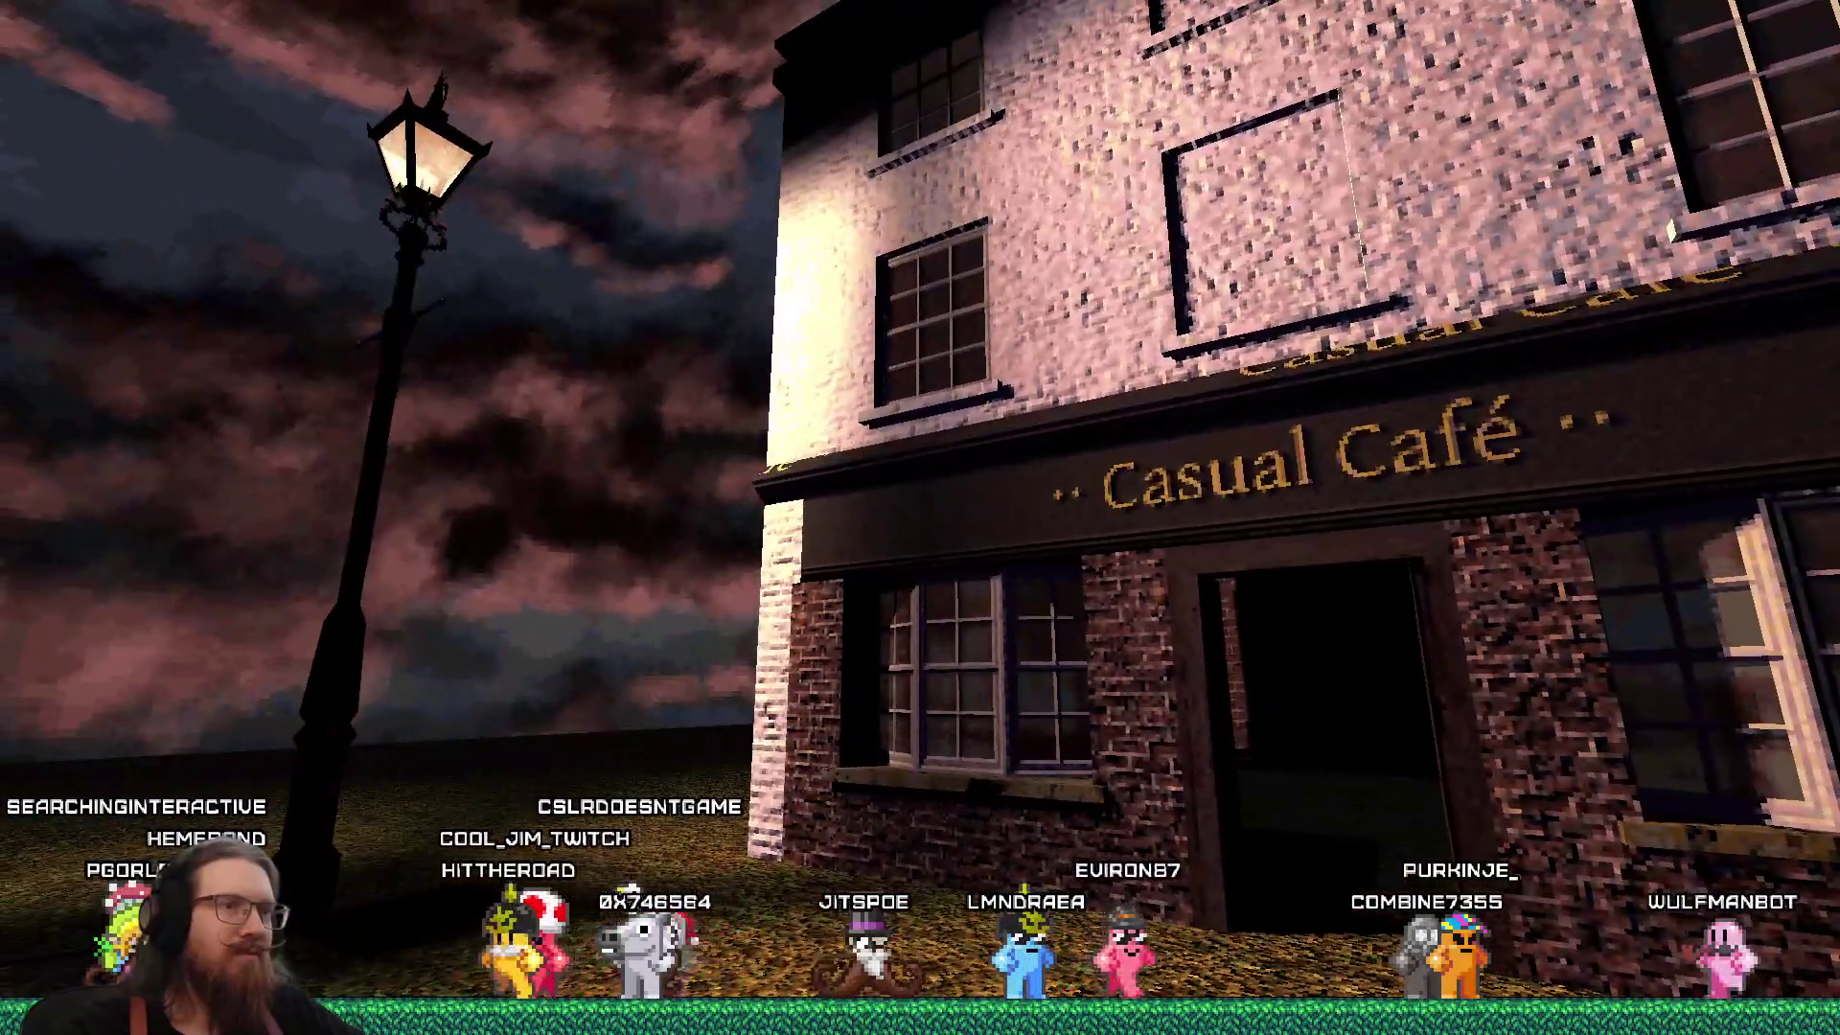
{"action": "key", "text": "s"}
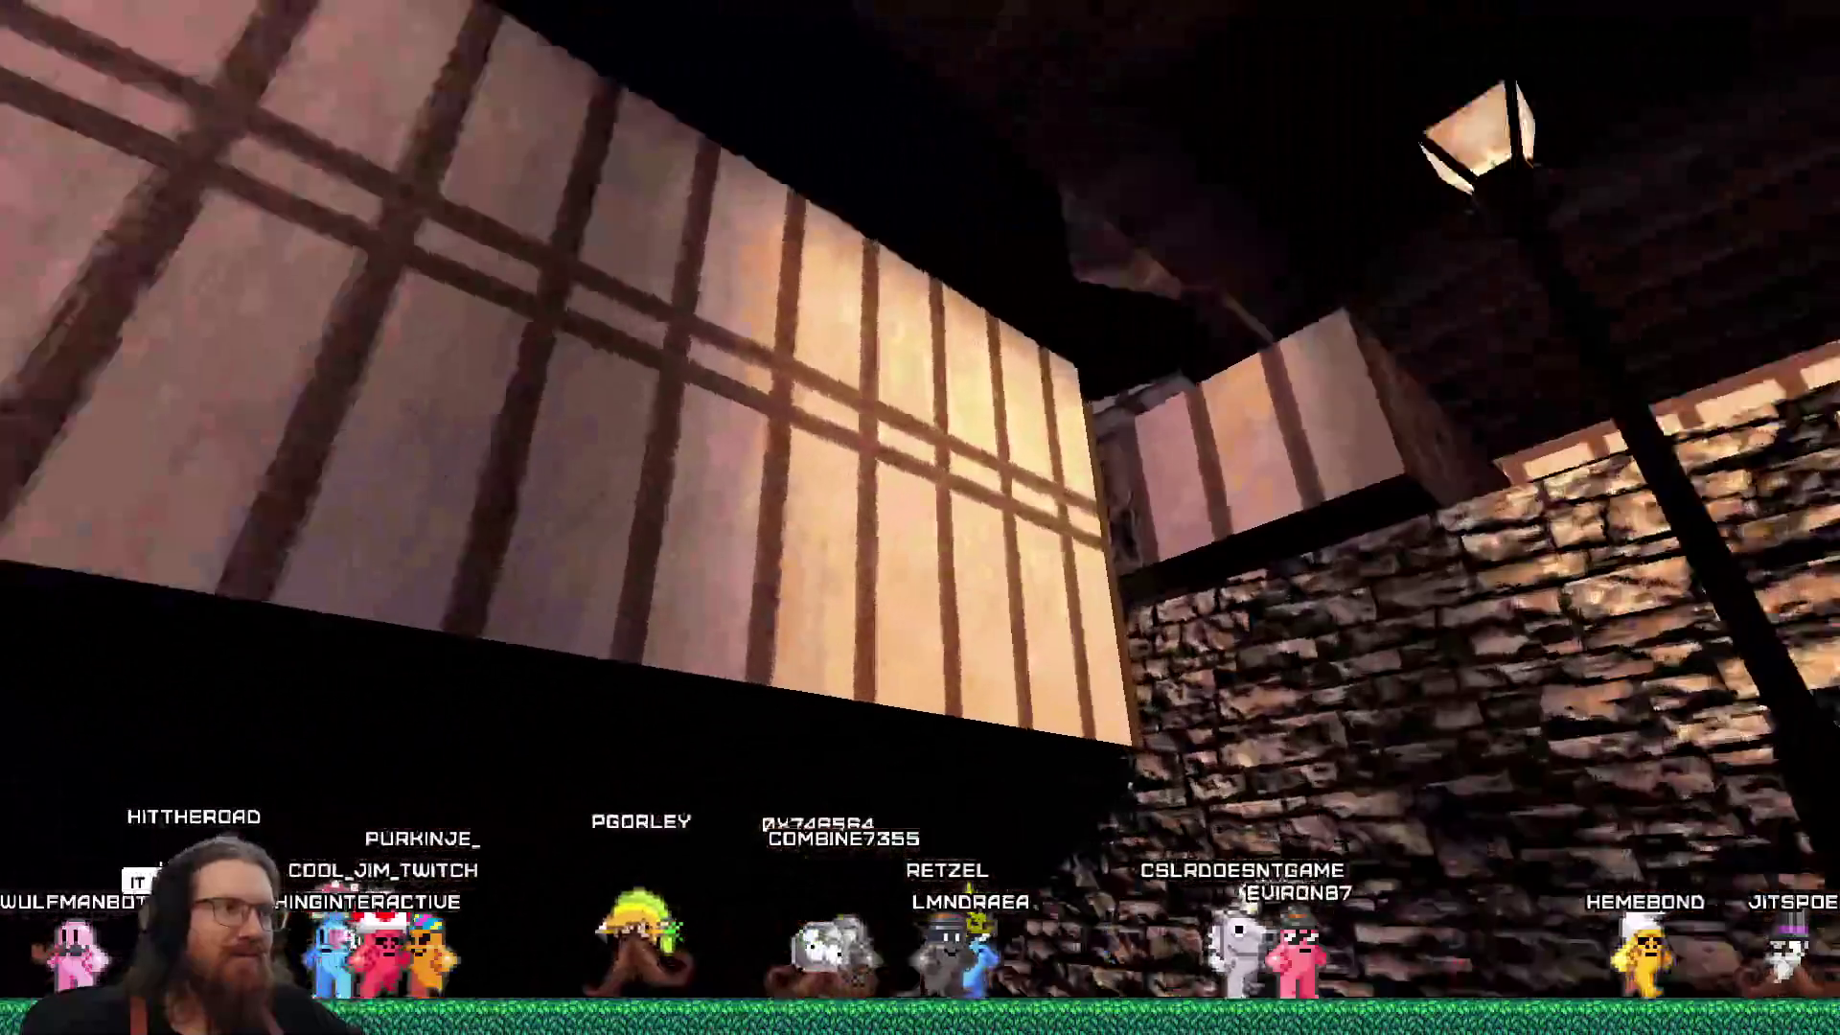
Enter 'quit' in the console to exit the game.
{"action": "key", "text": "grave"}
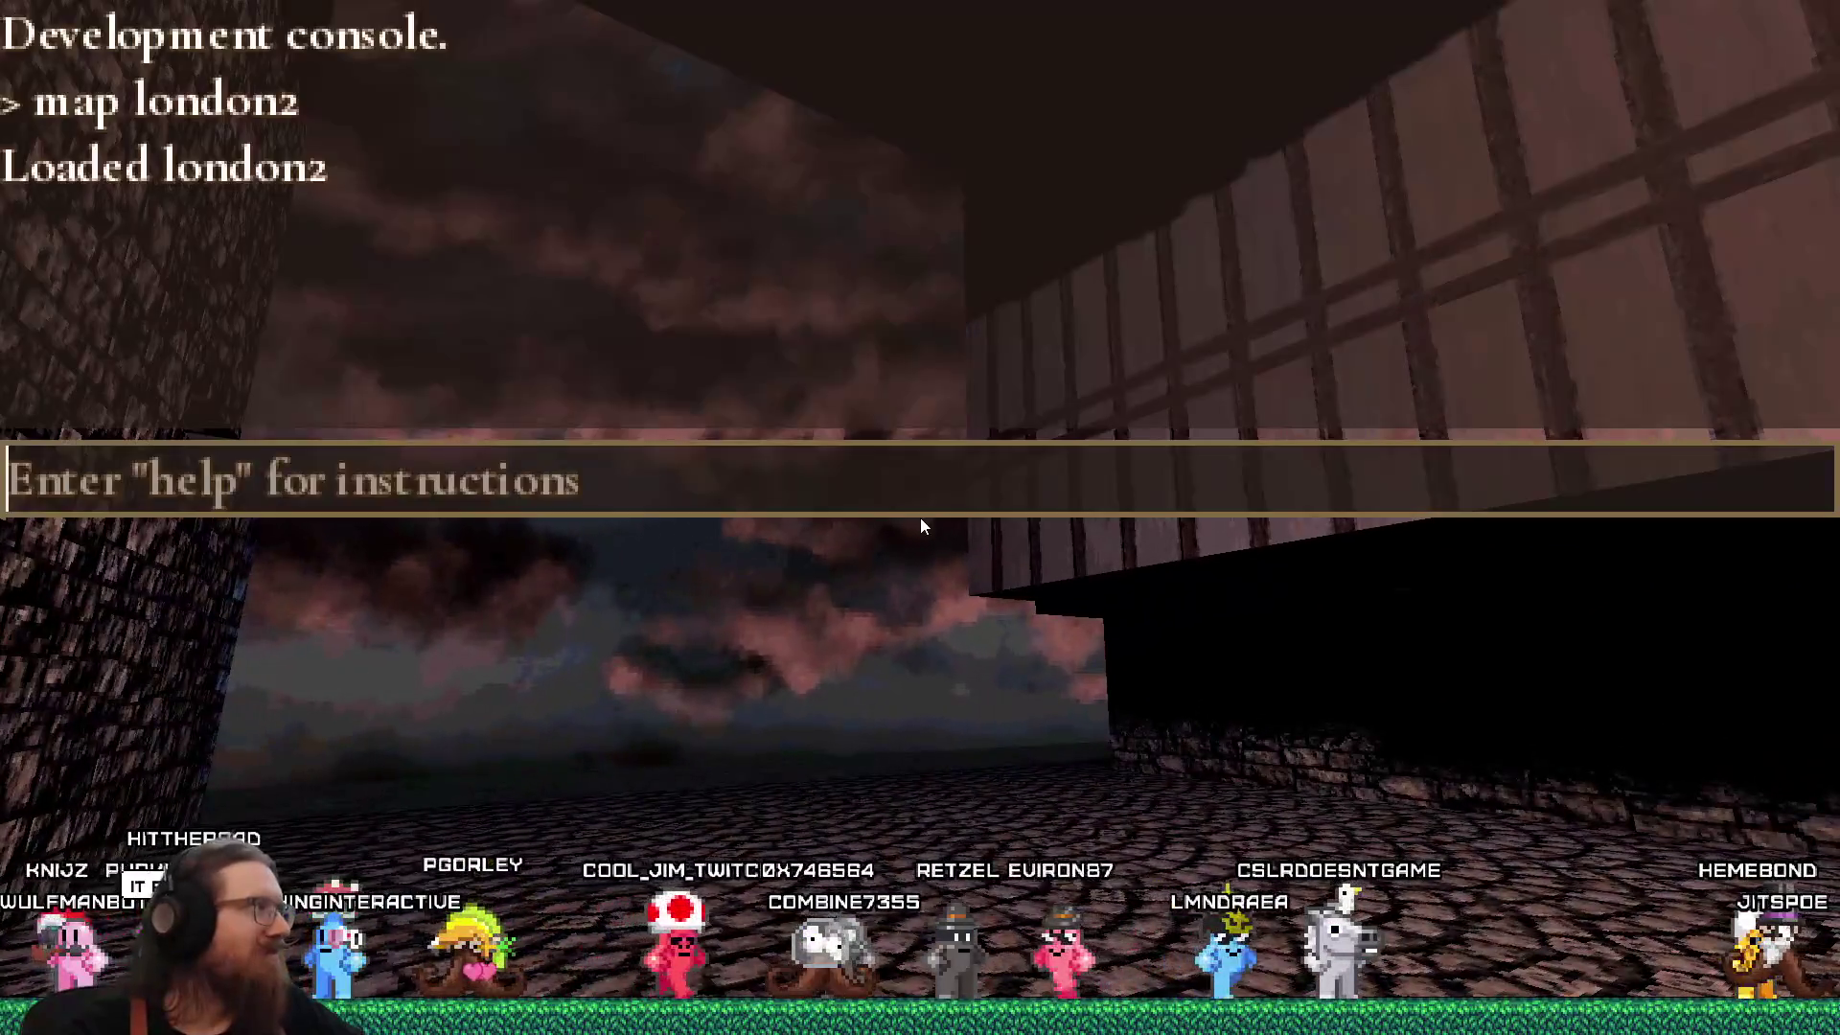
{"action": "type", "text": "quit"}
{"action": "key", "text": "Return"}
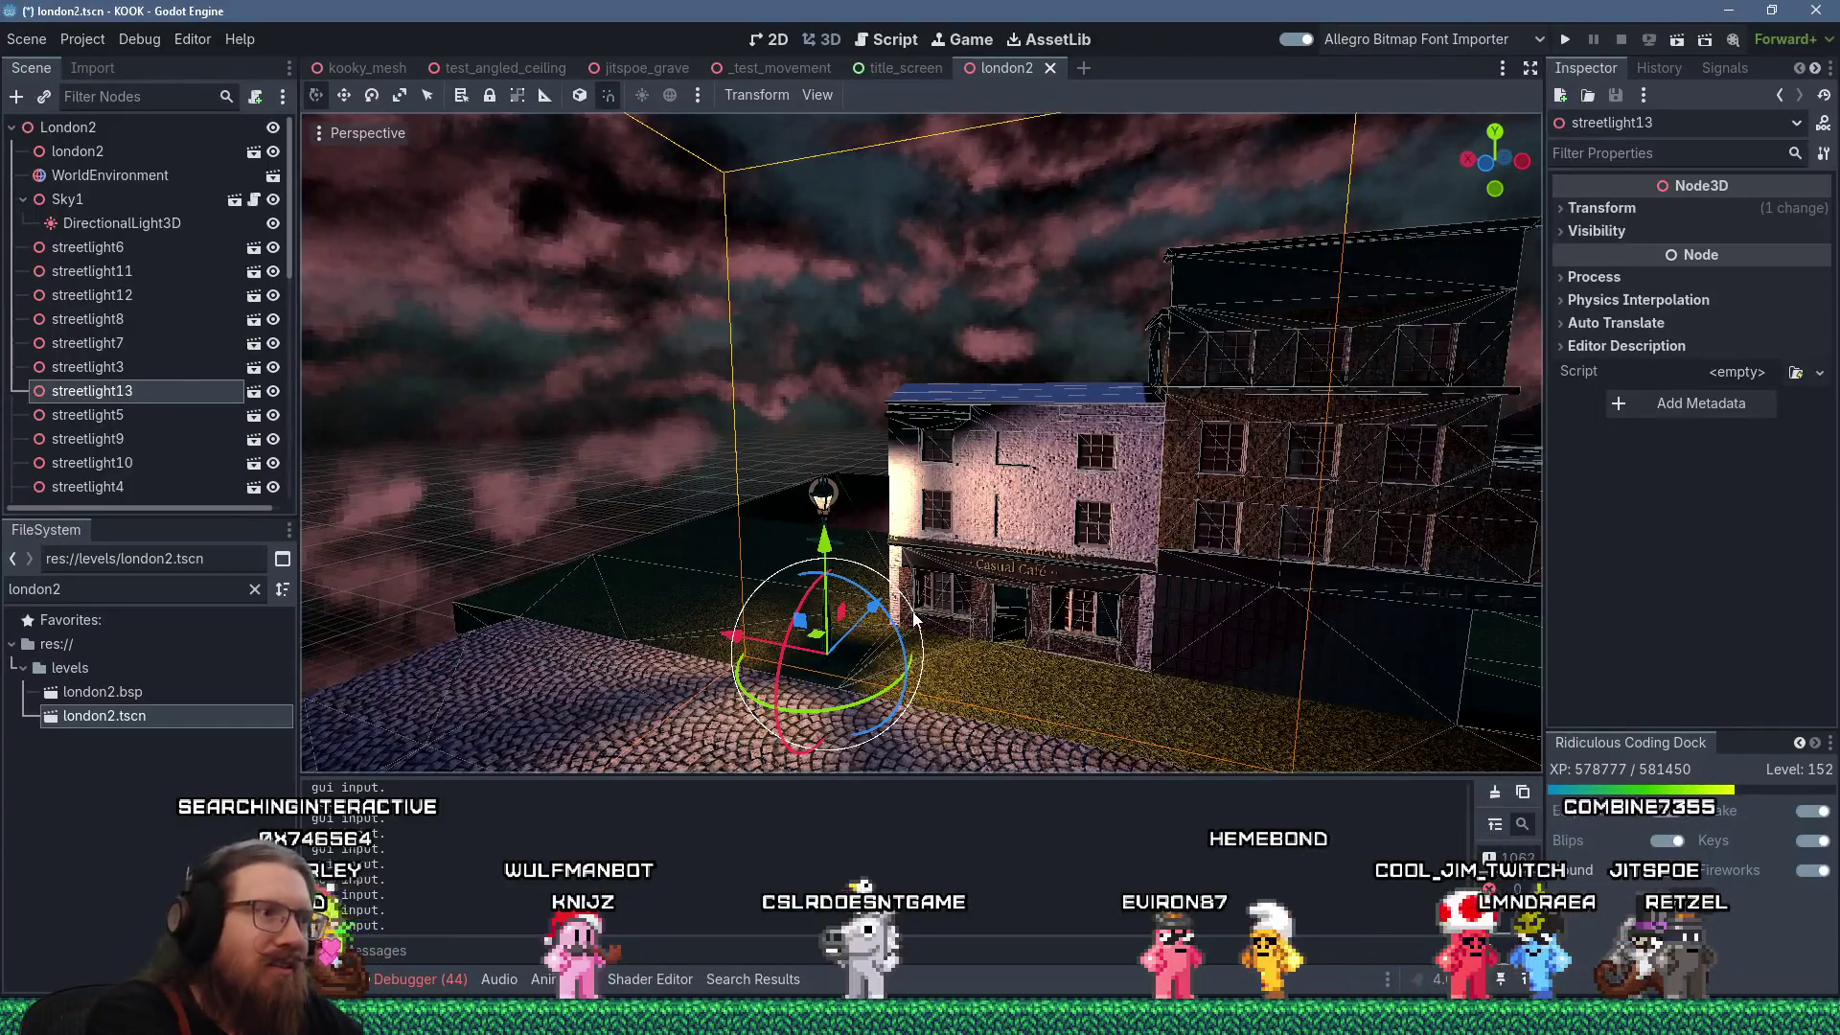
Duplicate streetlight13 and slide the copy along X in front of the second café.
{"action": "key", "text": "ctrl+d"}
{"action": "mouse_move", "coordinate": [762, 644]}
{"action": "left_mouse_down"}
{"action": "mouse_move", "coordinate": [1349, 755]}
{"action": "mouse_move", "coordinate": [1361, 701]}
{"action": "left_mouse_up"}
{"action": "scroll", "coordinate": [1111, 636], "scroll_direction": "up", "scroll_amount": 5}
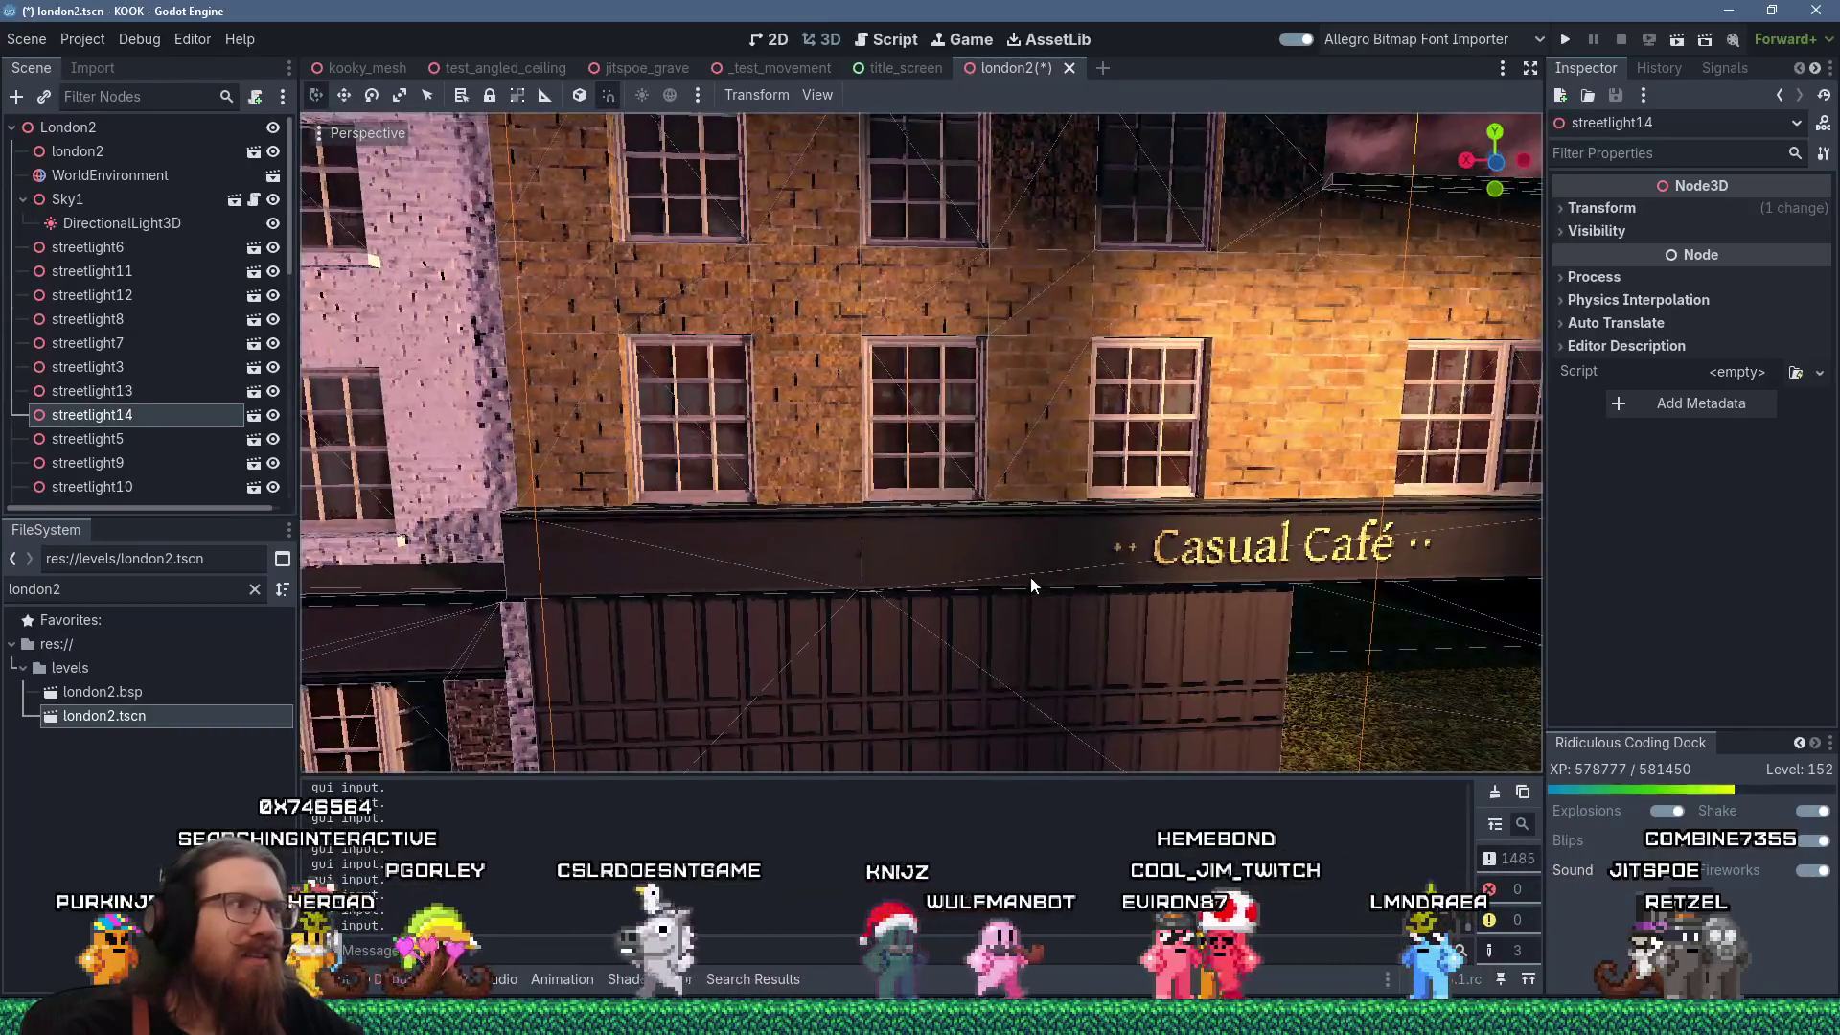
{"action": "mouse_move", "coordinate": [1031, 577]}
{"action": "left_mouse_down"}
{"action": "mouse_move", "coordinate": [1053, 590]}
{"action": "mouse_move", "coordinate": [933, 585]}
{"action": "mouse_move", "coordinate": [1023, 577]}
{"action": "left_mouse_up"}
{"action": "scroll", "coordinate": [1025, 575], "scroll_direction": "down", "scroll_amount": 5}
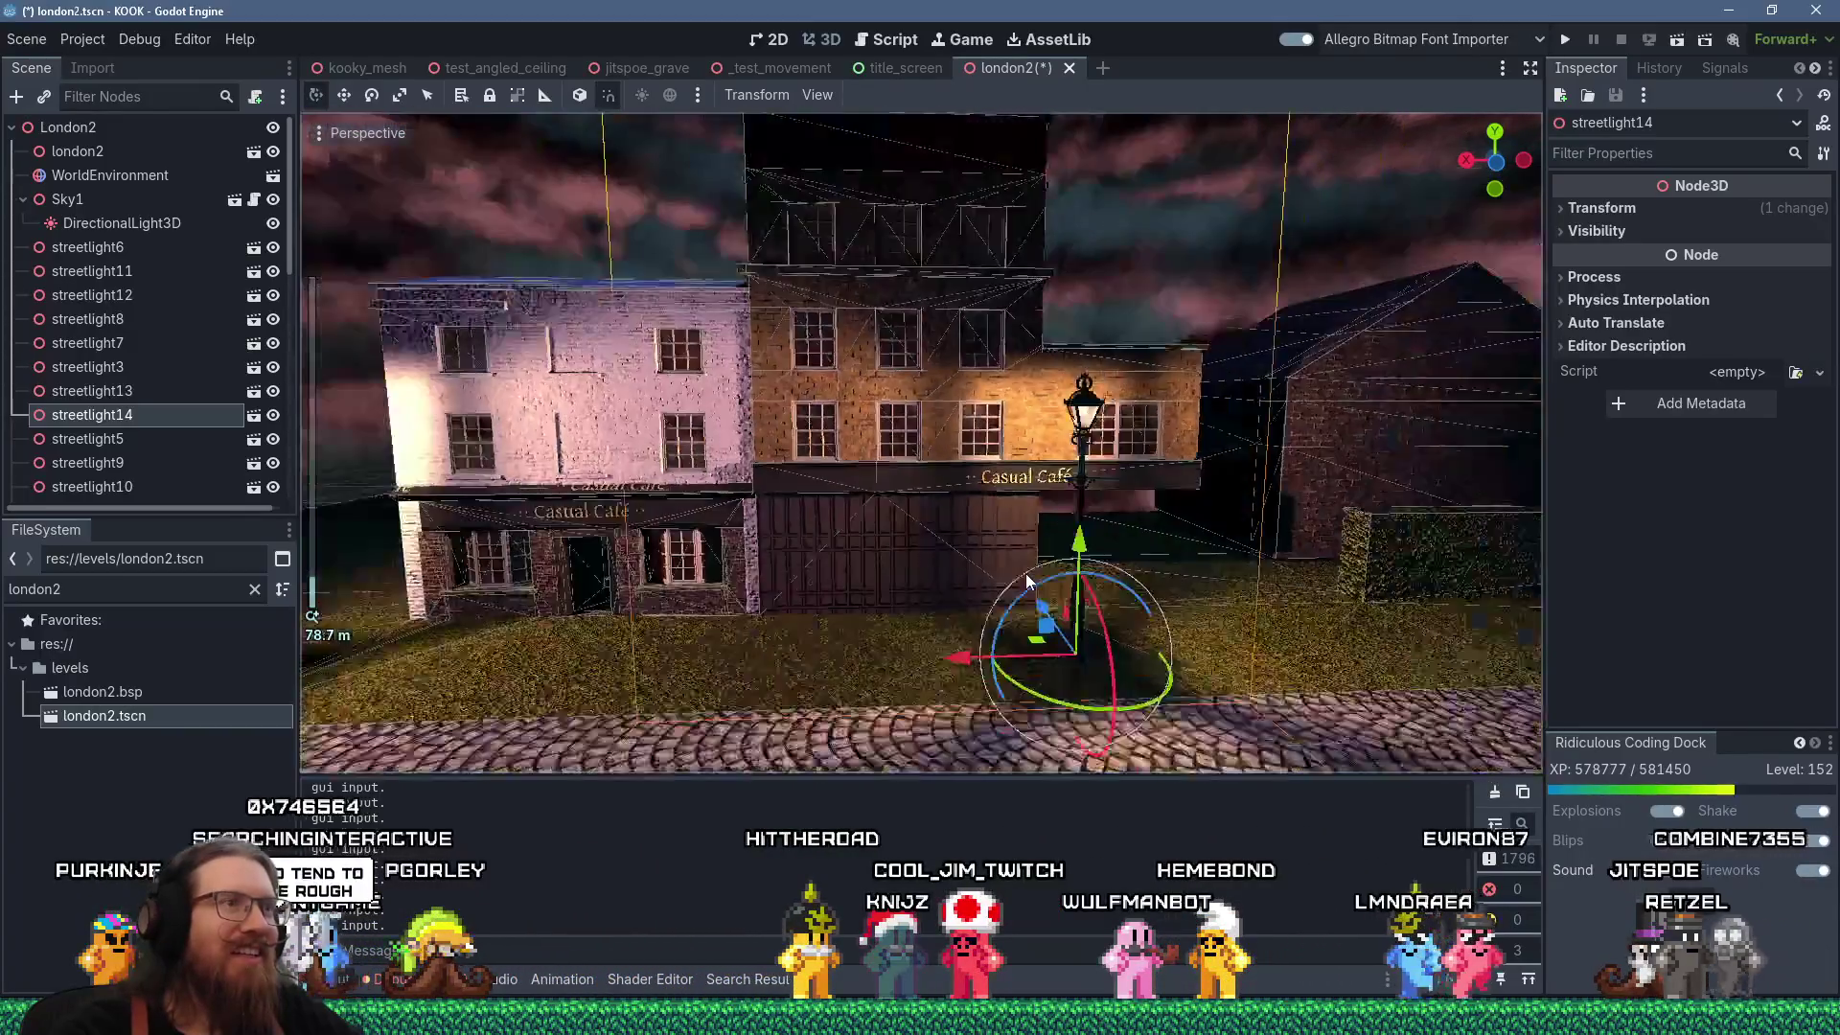
{"action": "left_click_drag", "start_coordinate": [952, 648], "coordinate": [1130, 650]}
{"action": "scroll", "coordinate": [1066, 606], "scroll_direction": "up", "scroll_amount": 5}
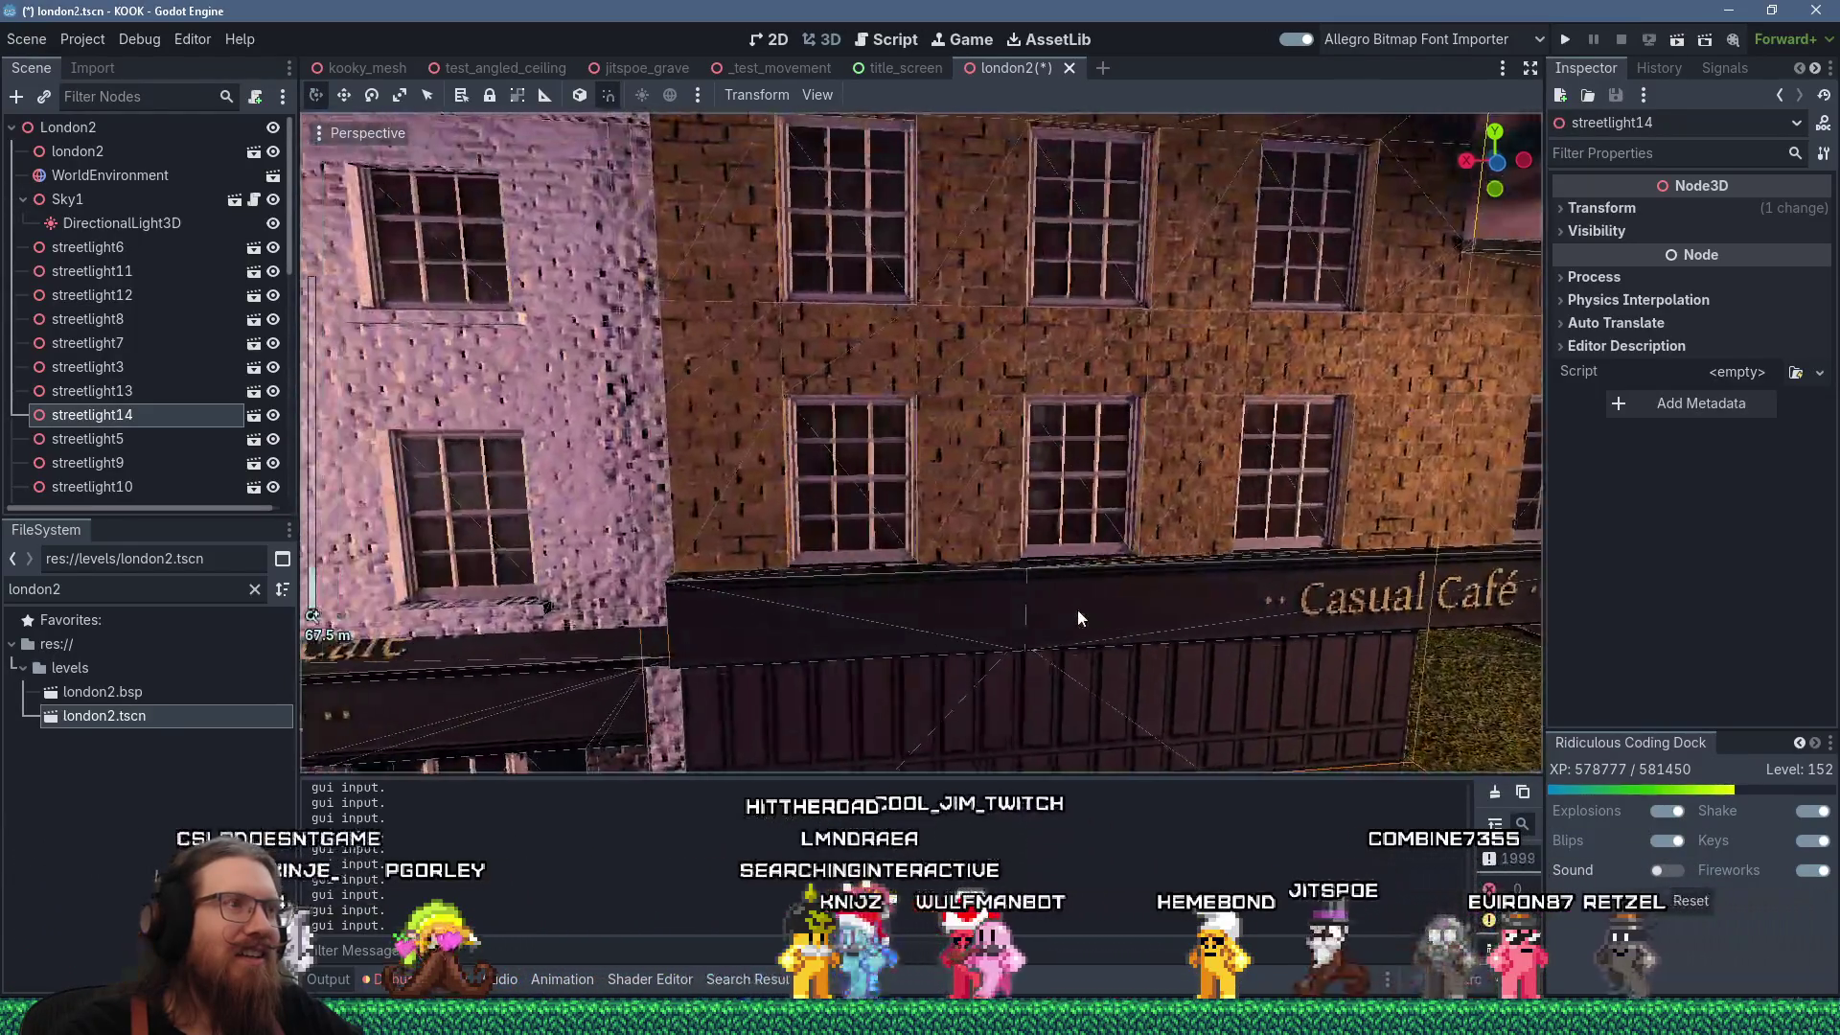
{"action": "left_click_drag", "start_coordinate": [1077, 618], "coordinate": [1031, 614]}
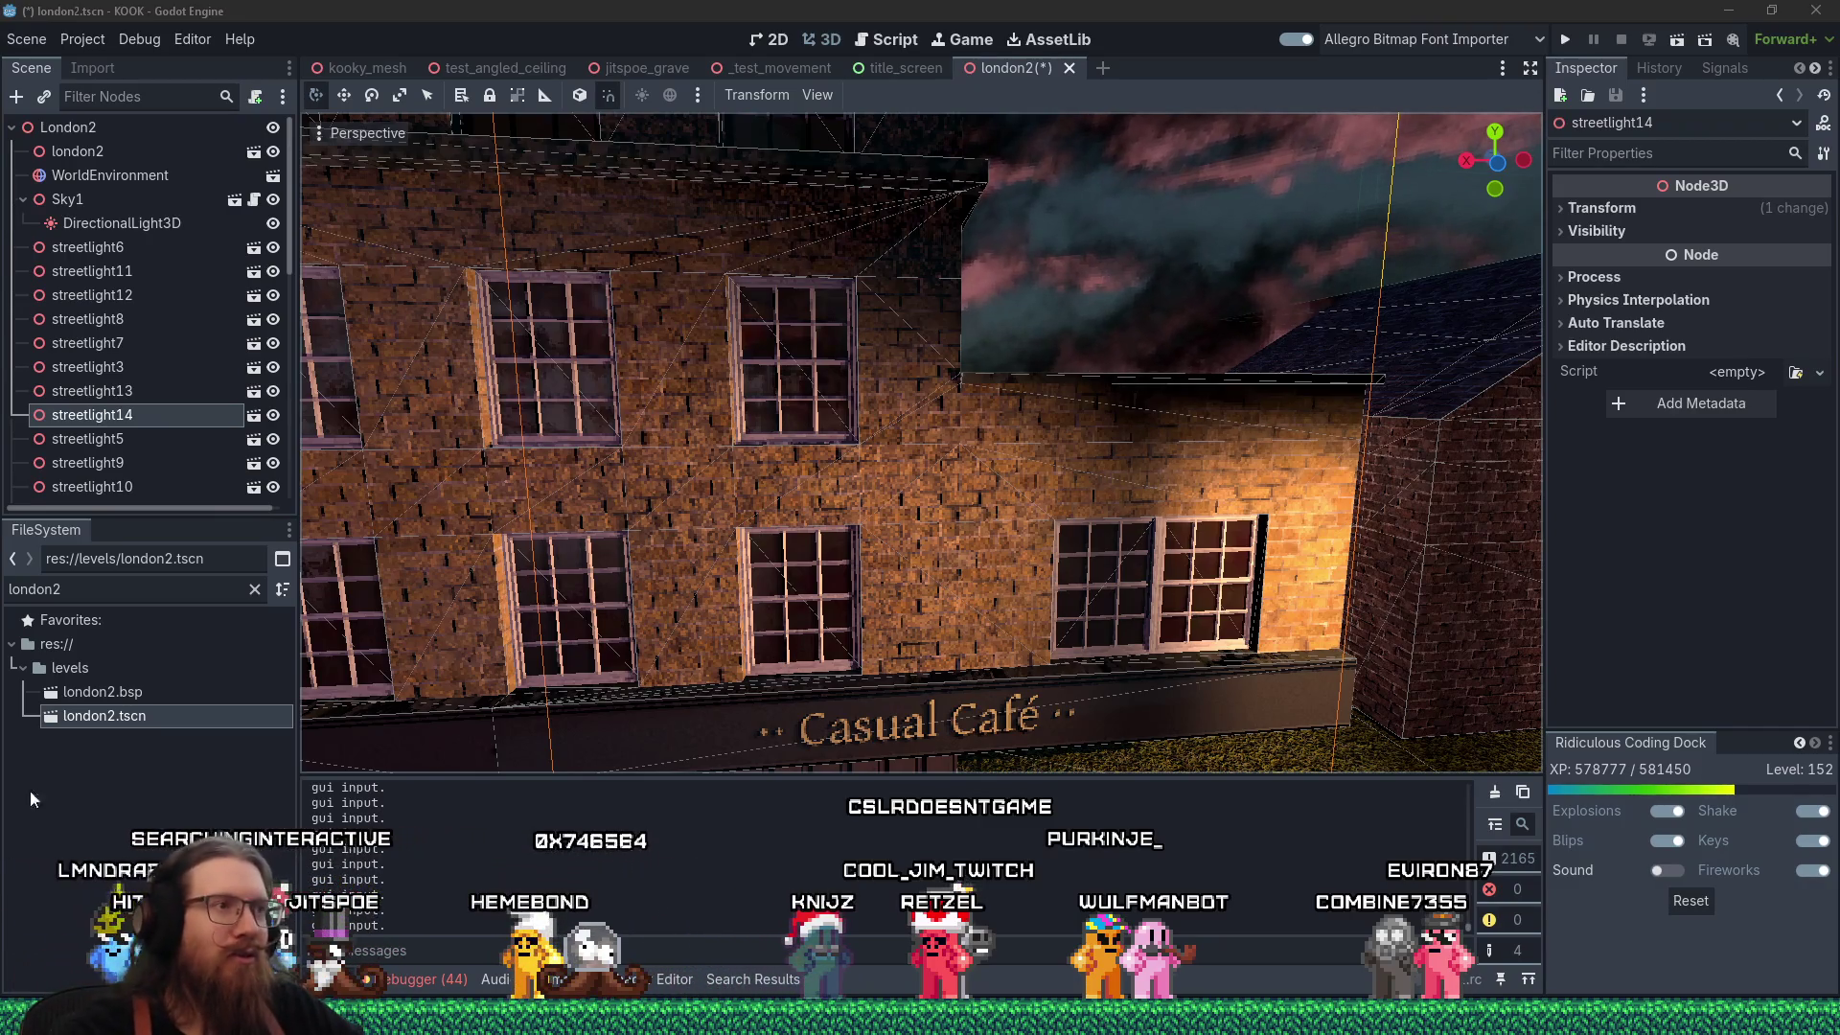
{"action": "key", "text": "f"}
{"action": "scroll", "coordinate": [835, 560], "scroll_direction": "up", "scroll_amount": 3}
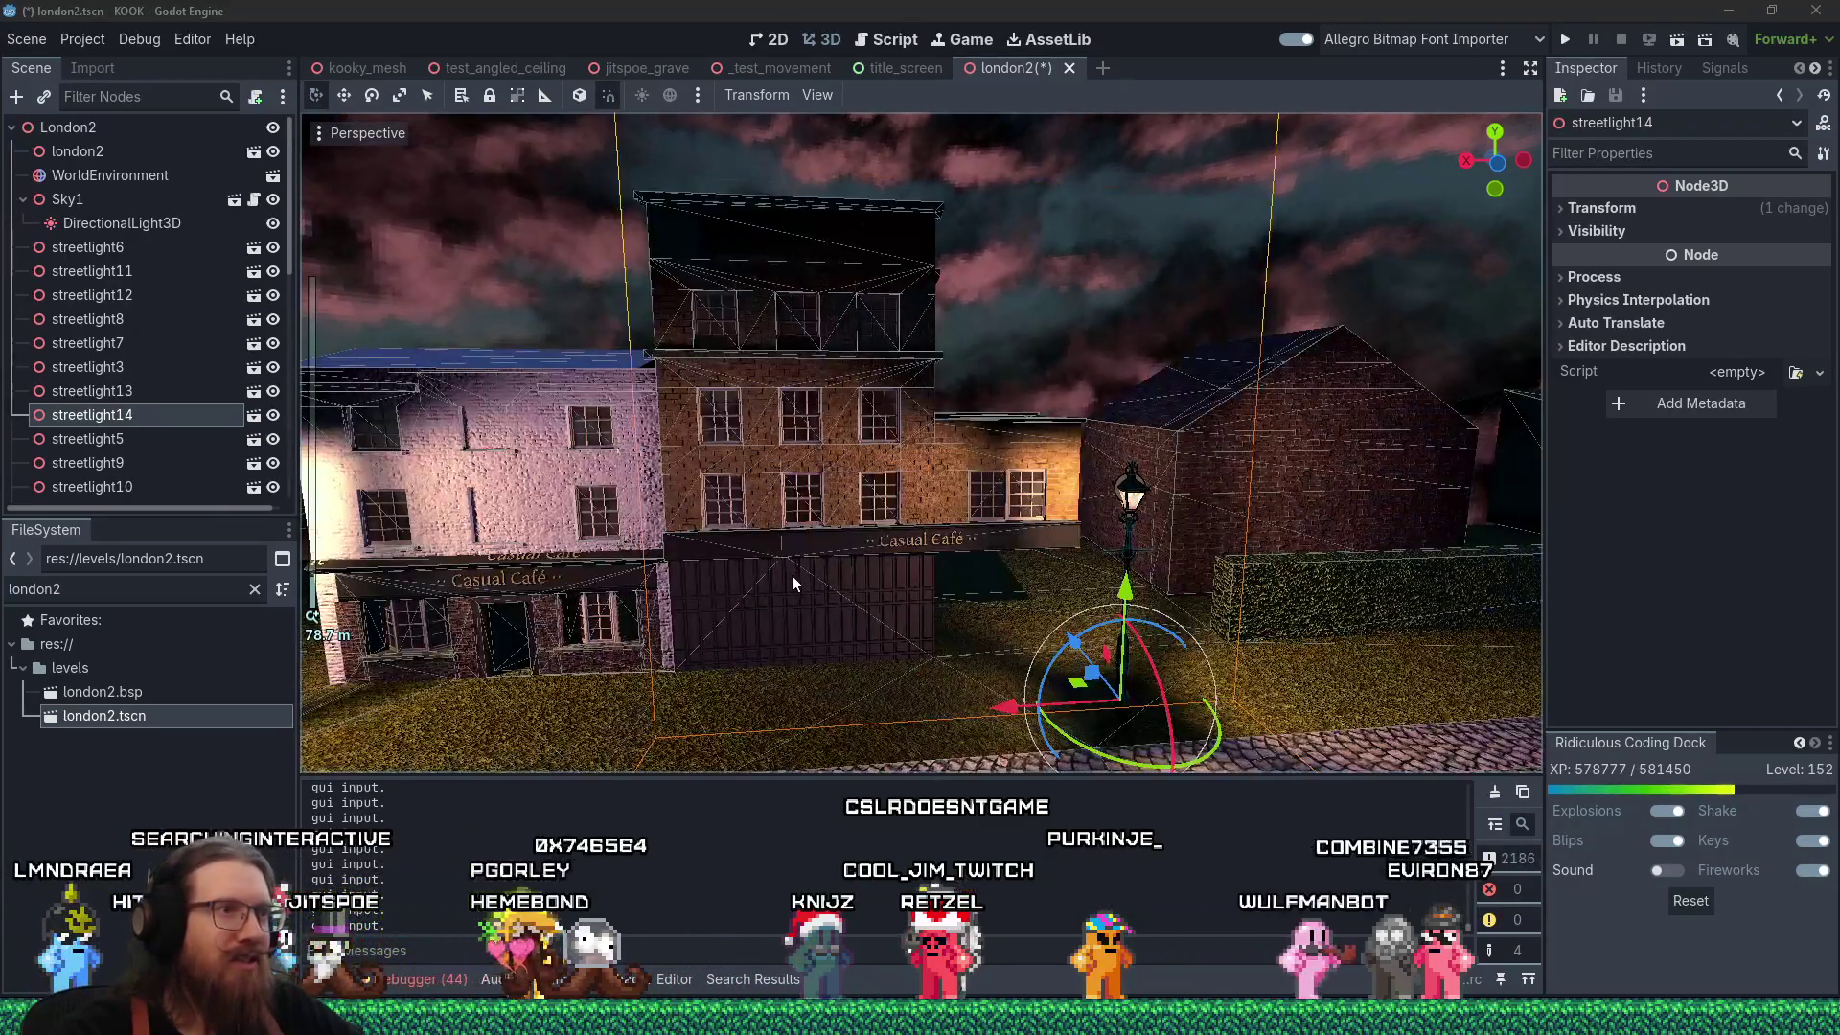
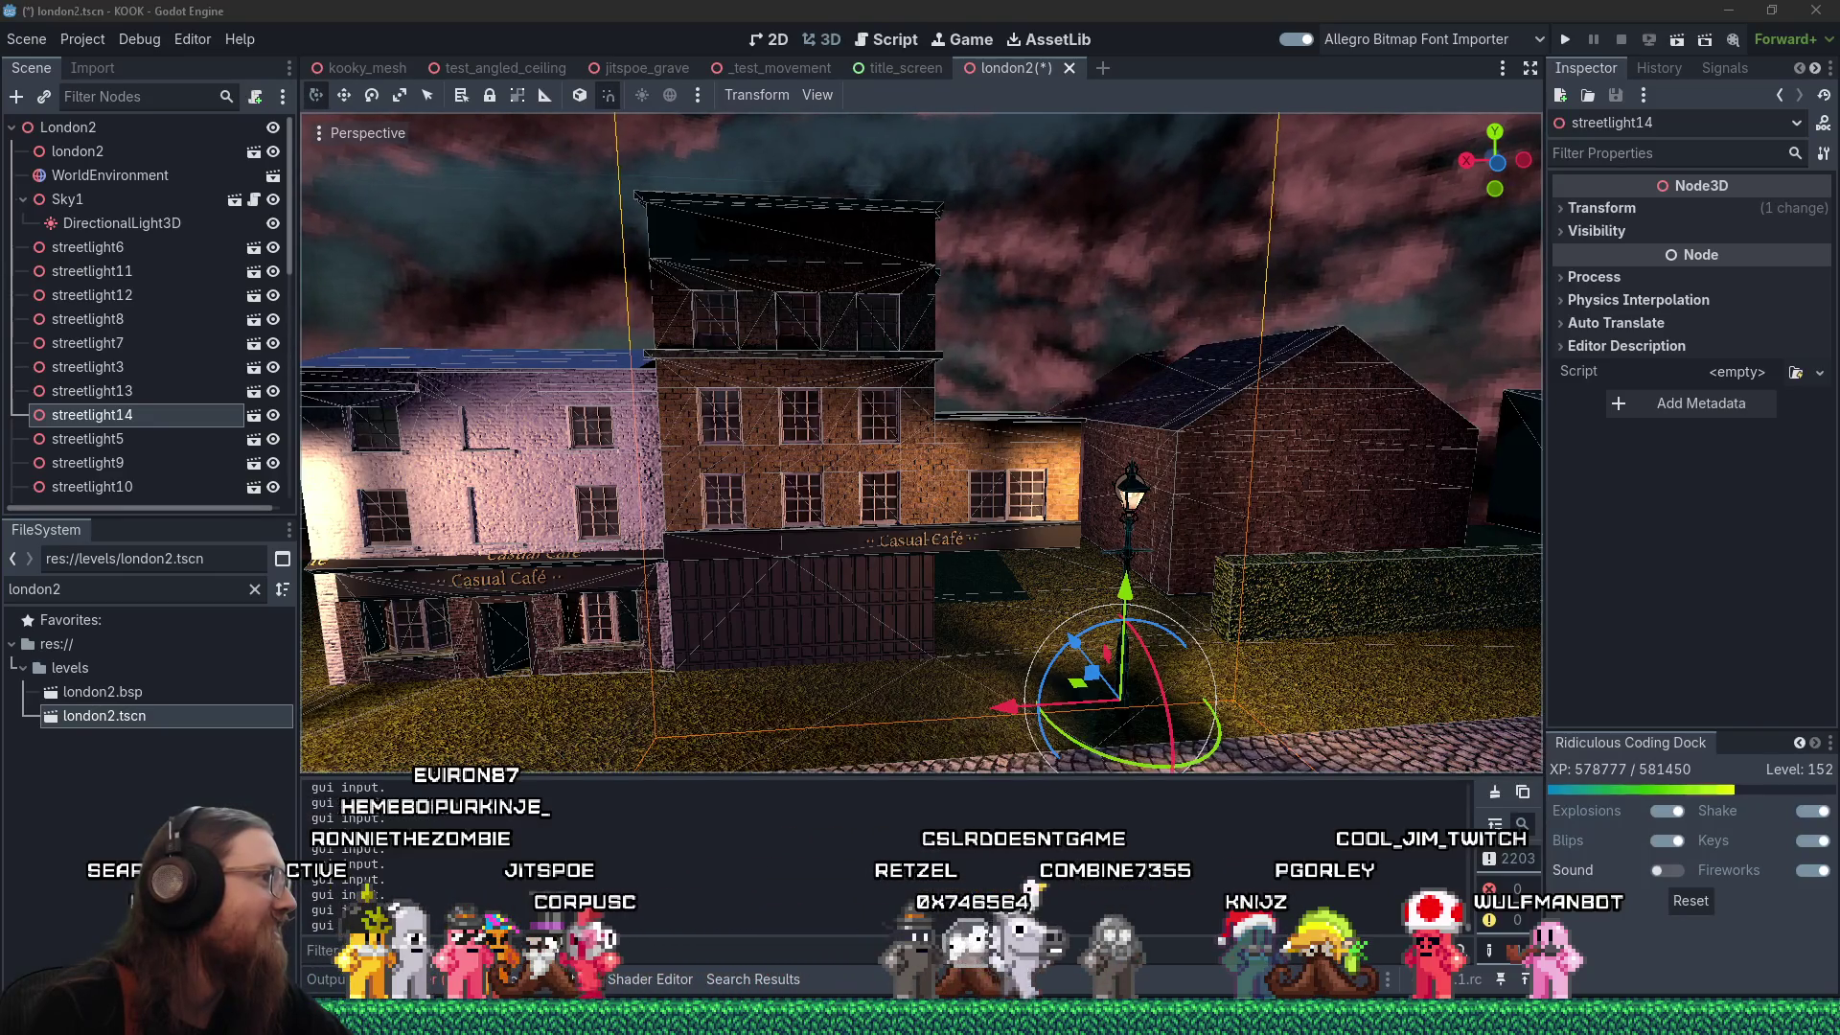
Shift the Wulfmanbot chat window right, clear its text selection, and move it back left.
{"action": "left_click_drag", "start_coordinate": [372, 299], "coordinate": [1222, 284]}
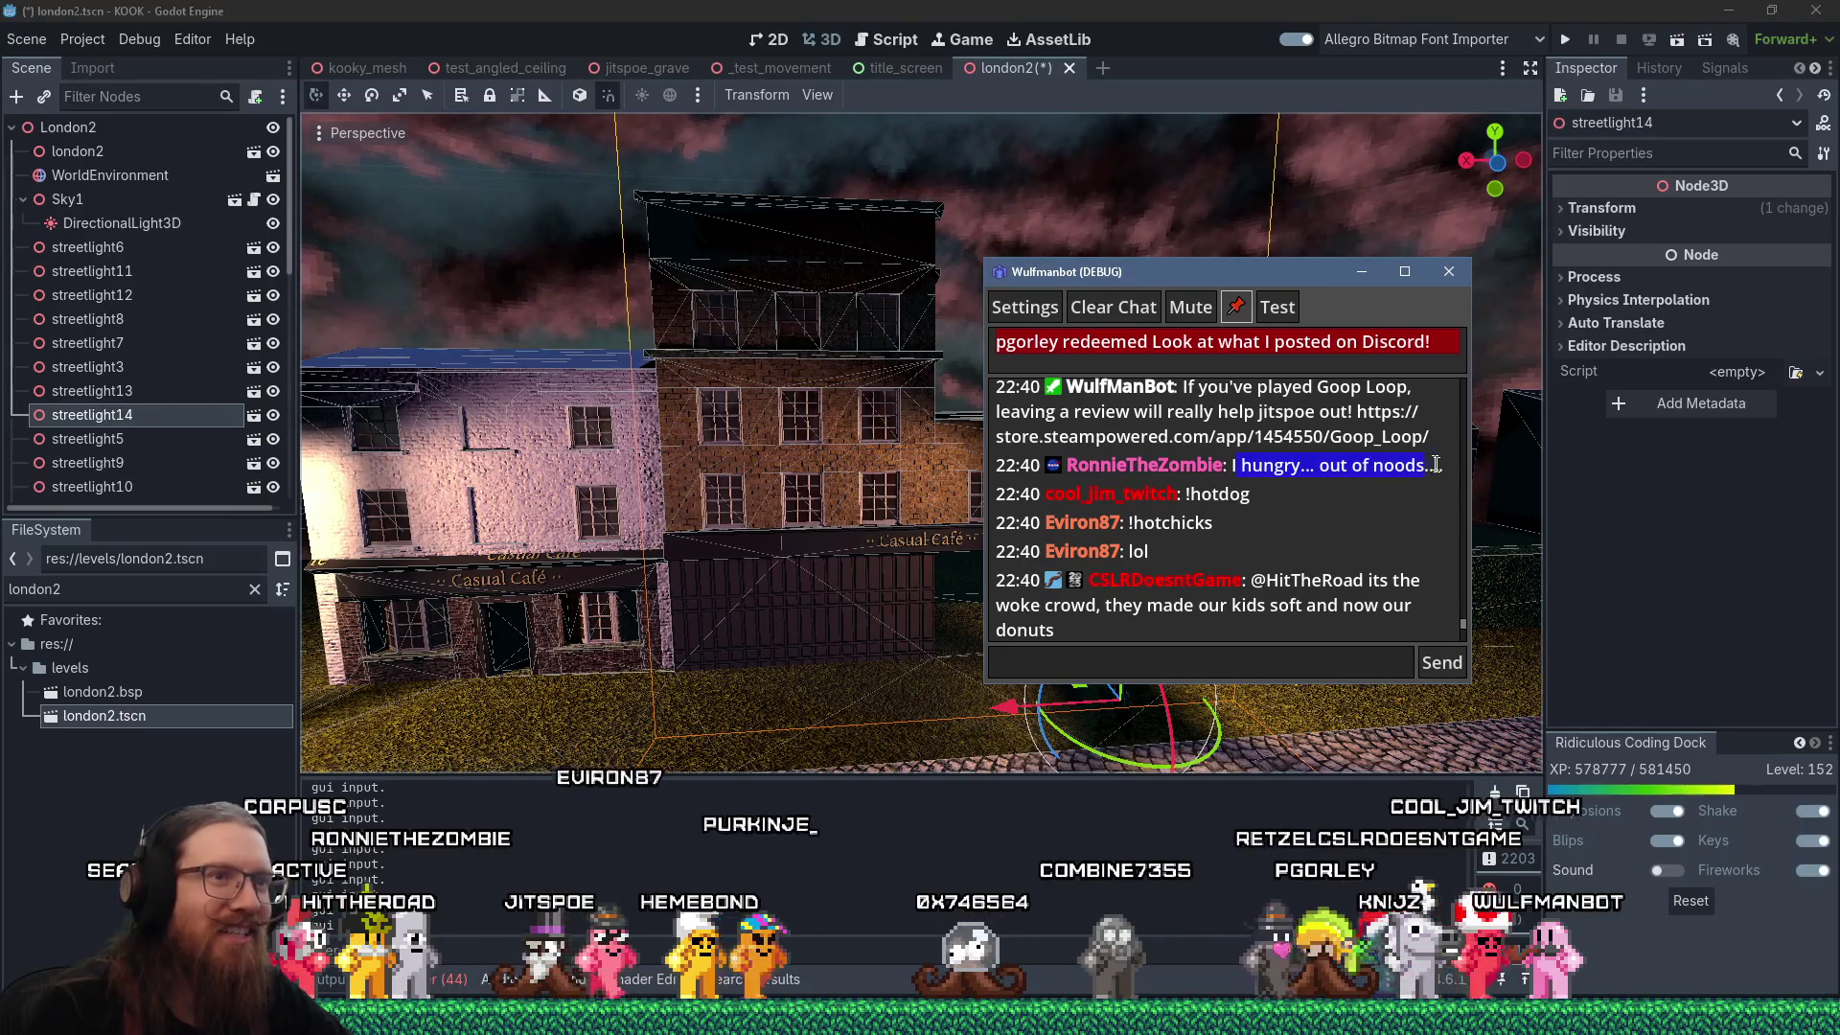
{"action": "left_click", "coordinate": [1179, 605]}
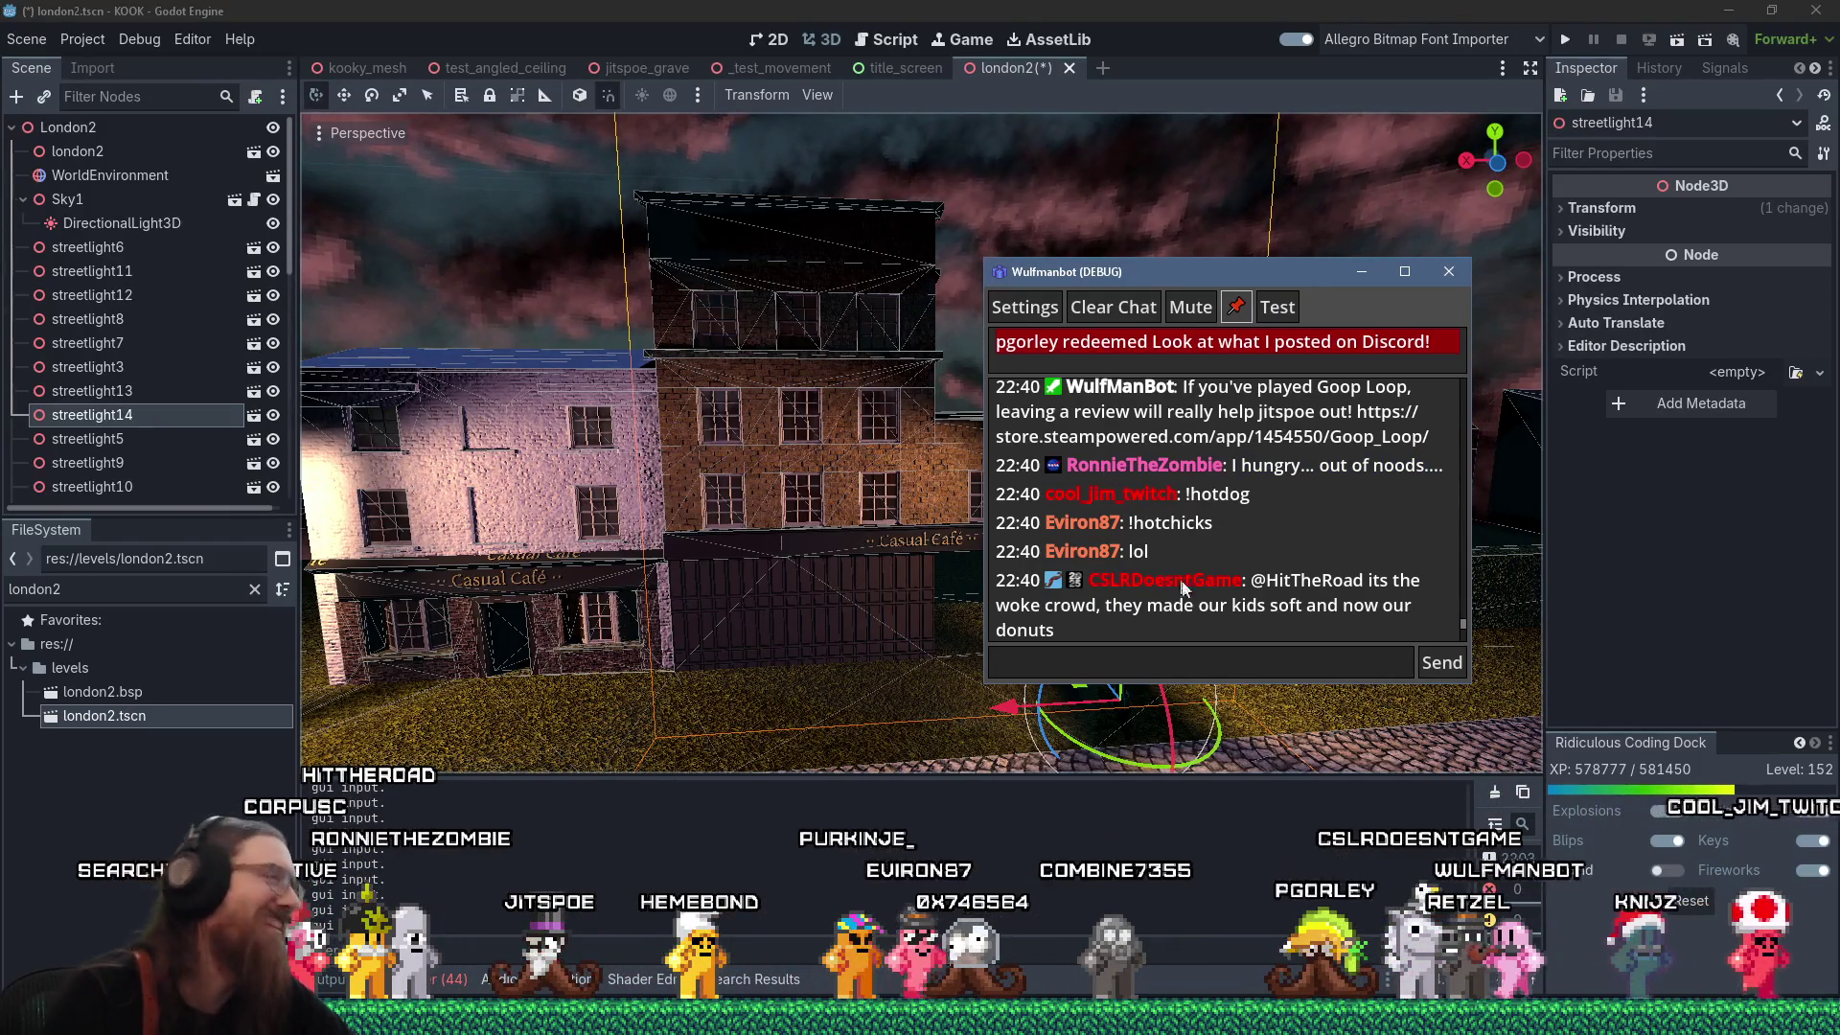
{"action": "left_click_drag", "start_coordinate": [1212, 275], "coordinate": [893, 273]}
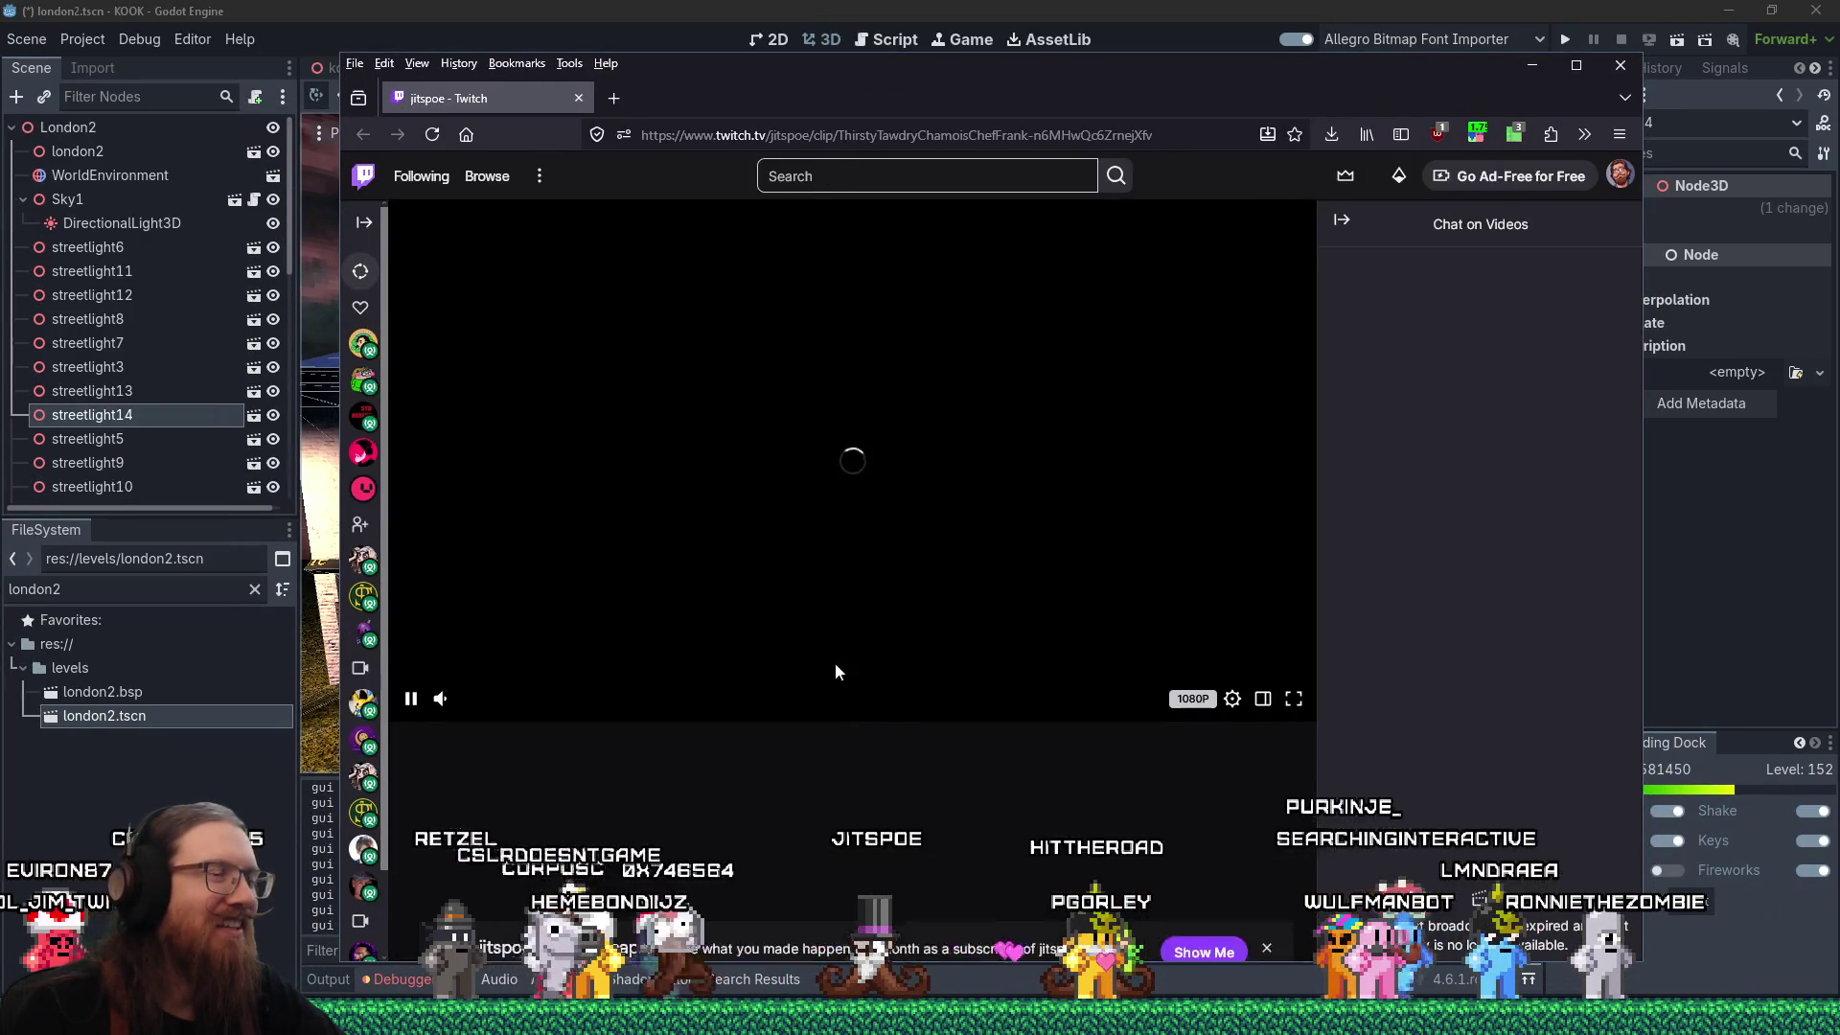
Finish the donut trick clip, check the jump-cutter extension popup, and close Firefox.
{"action": "mouse_move", "coordinate": [518, 702]}
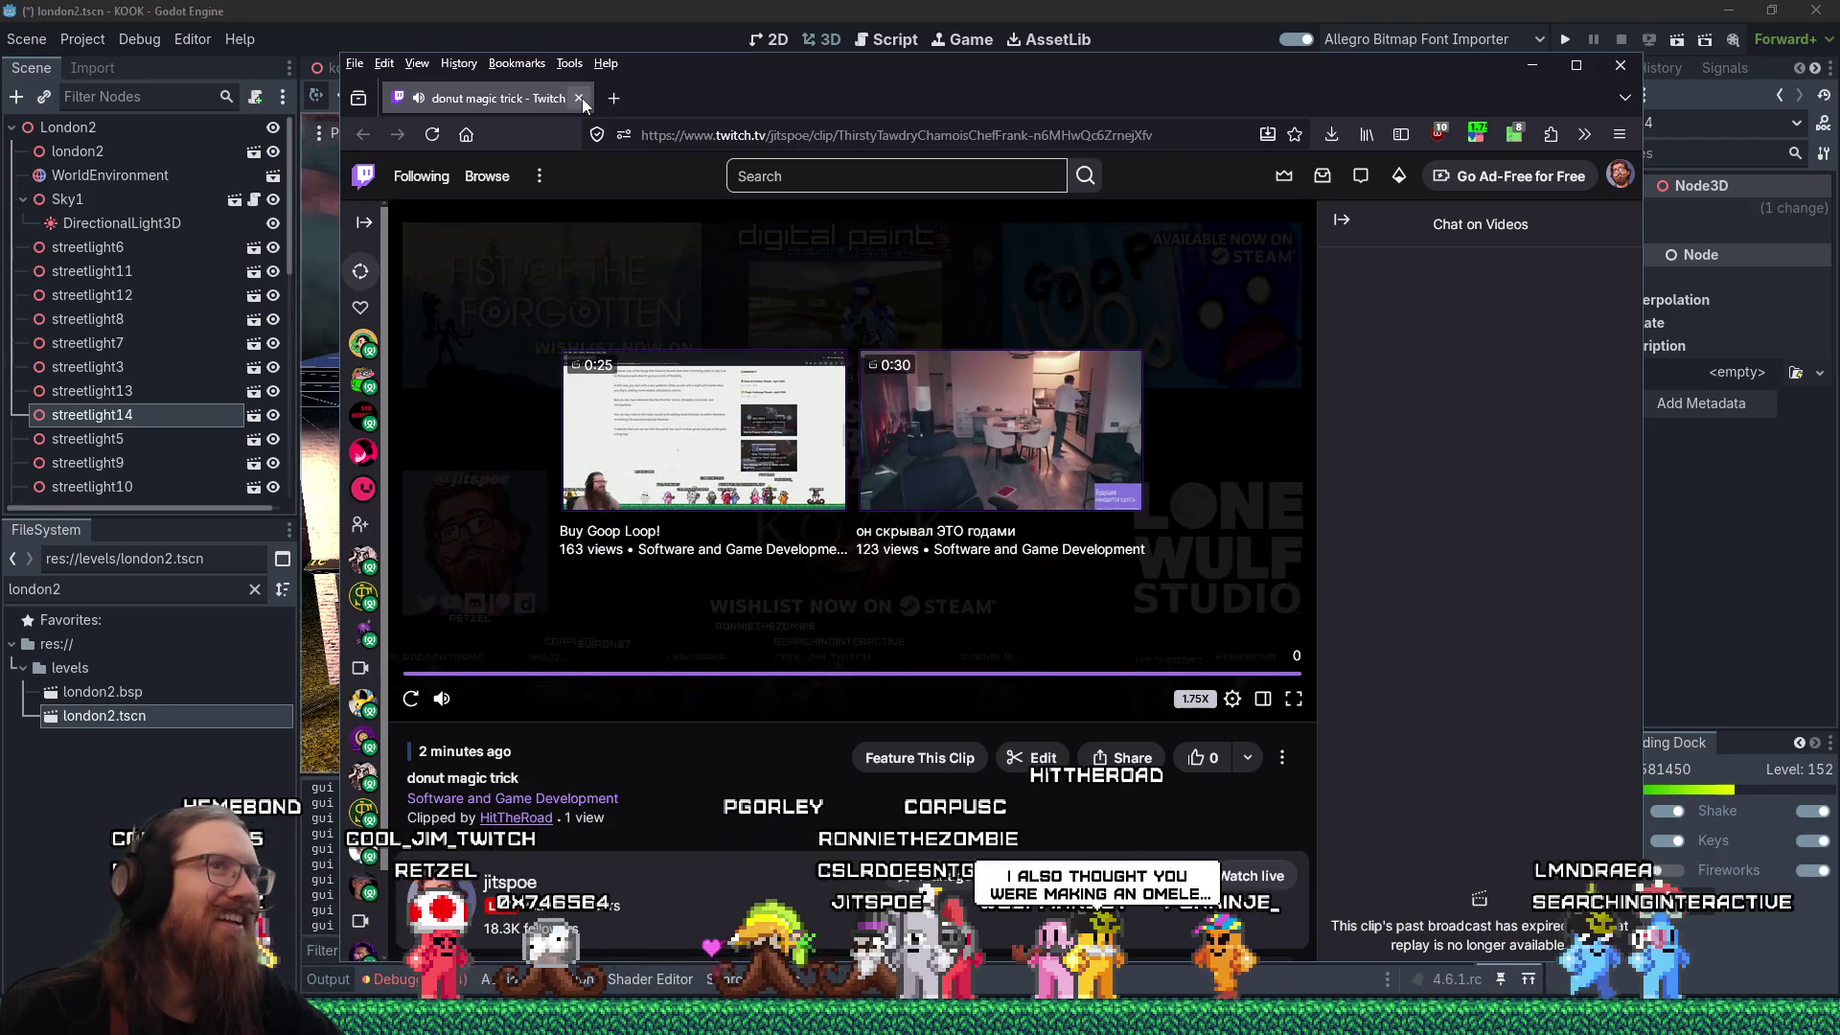
{"action": "left_click", "coordinate": [1475, 139]}
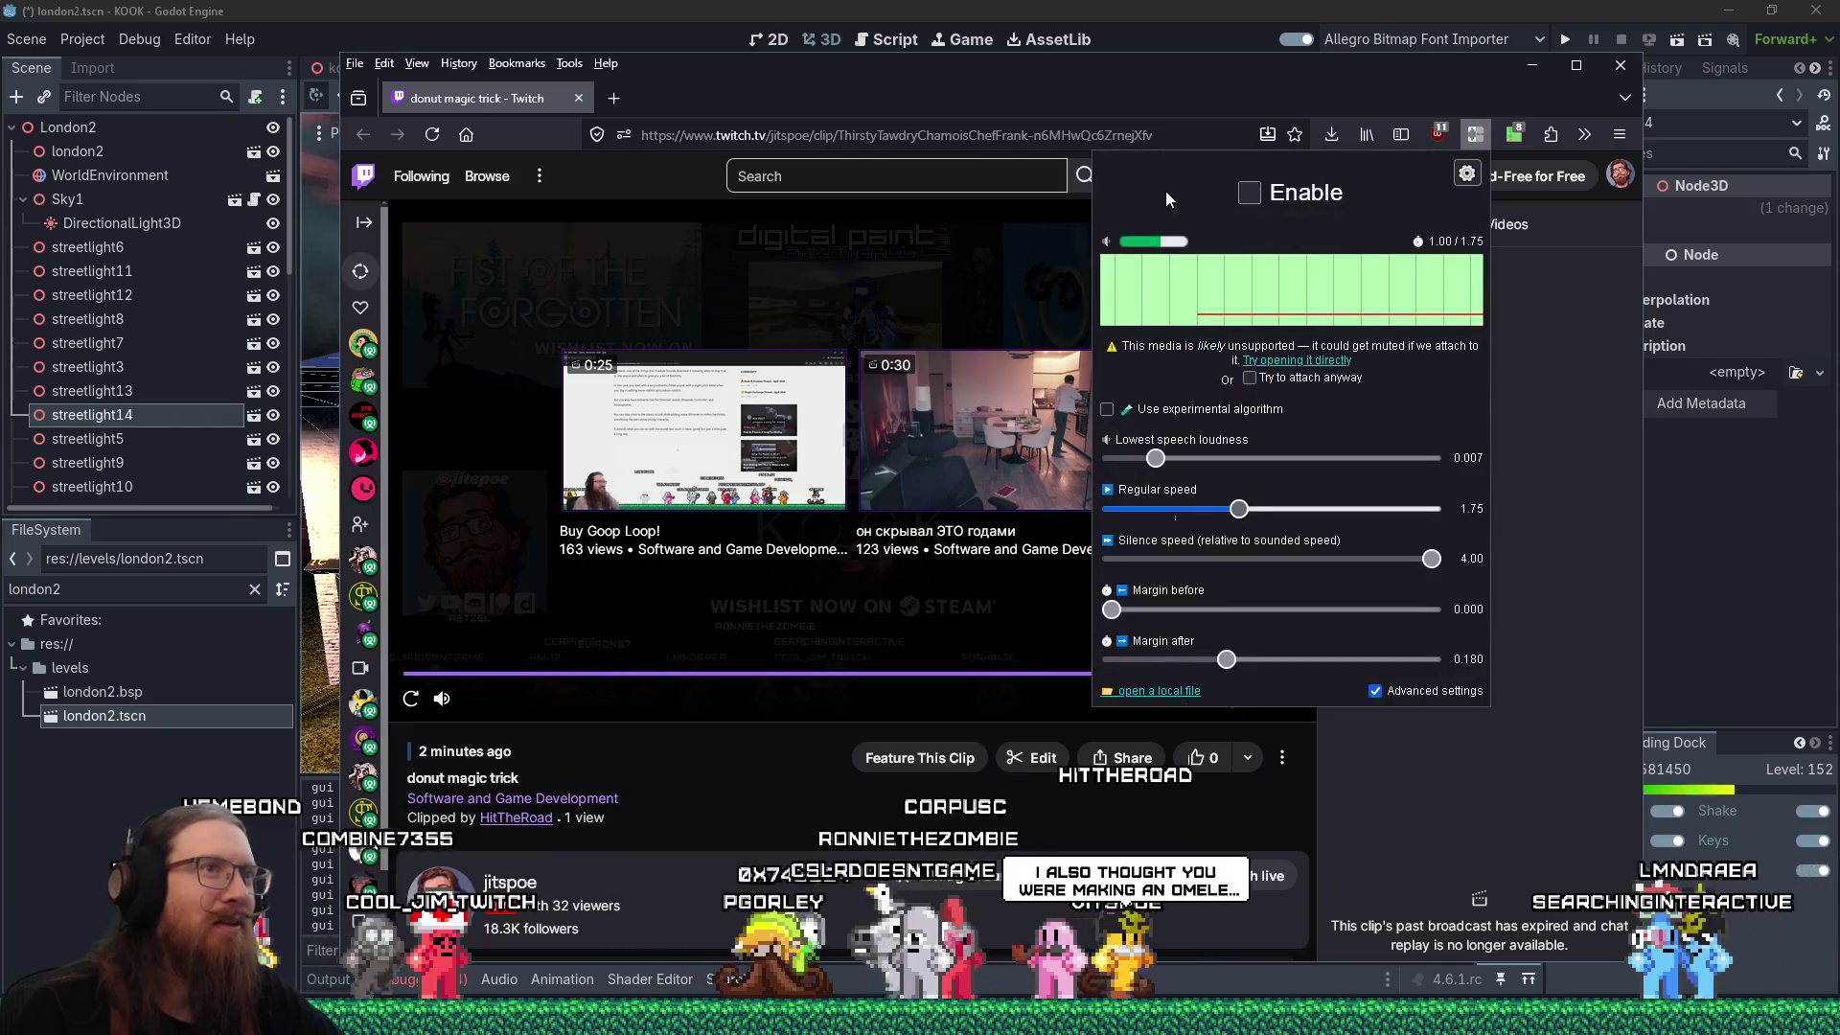
{"action": "left_click", "coordinate": [581, 99]}
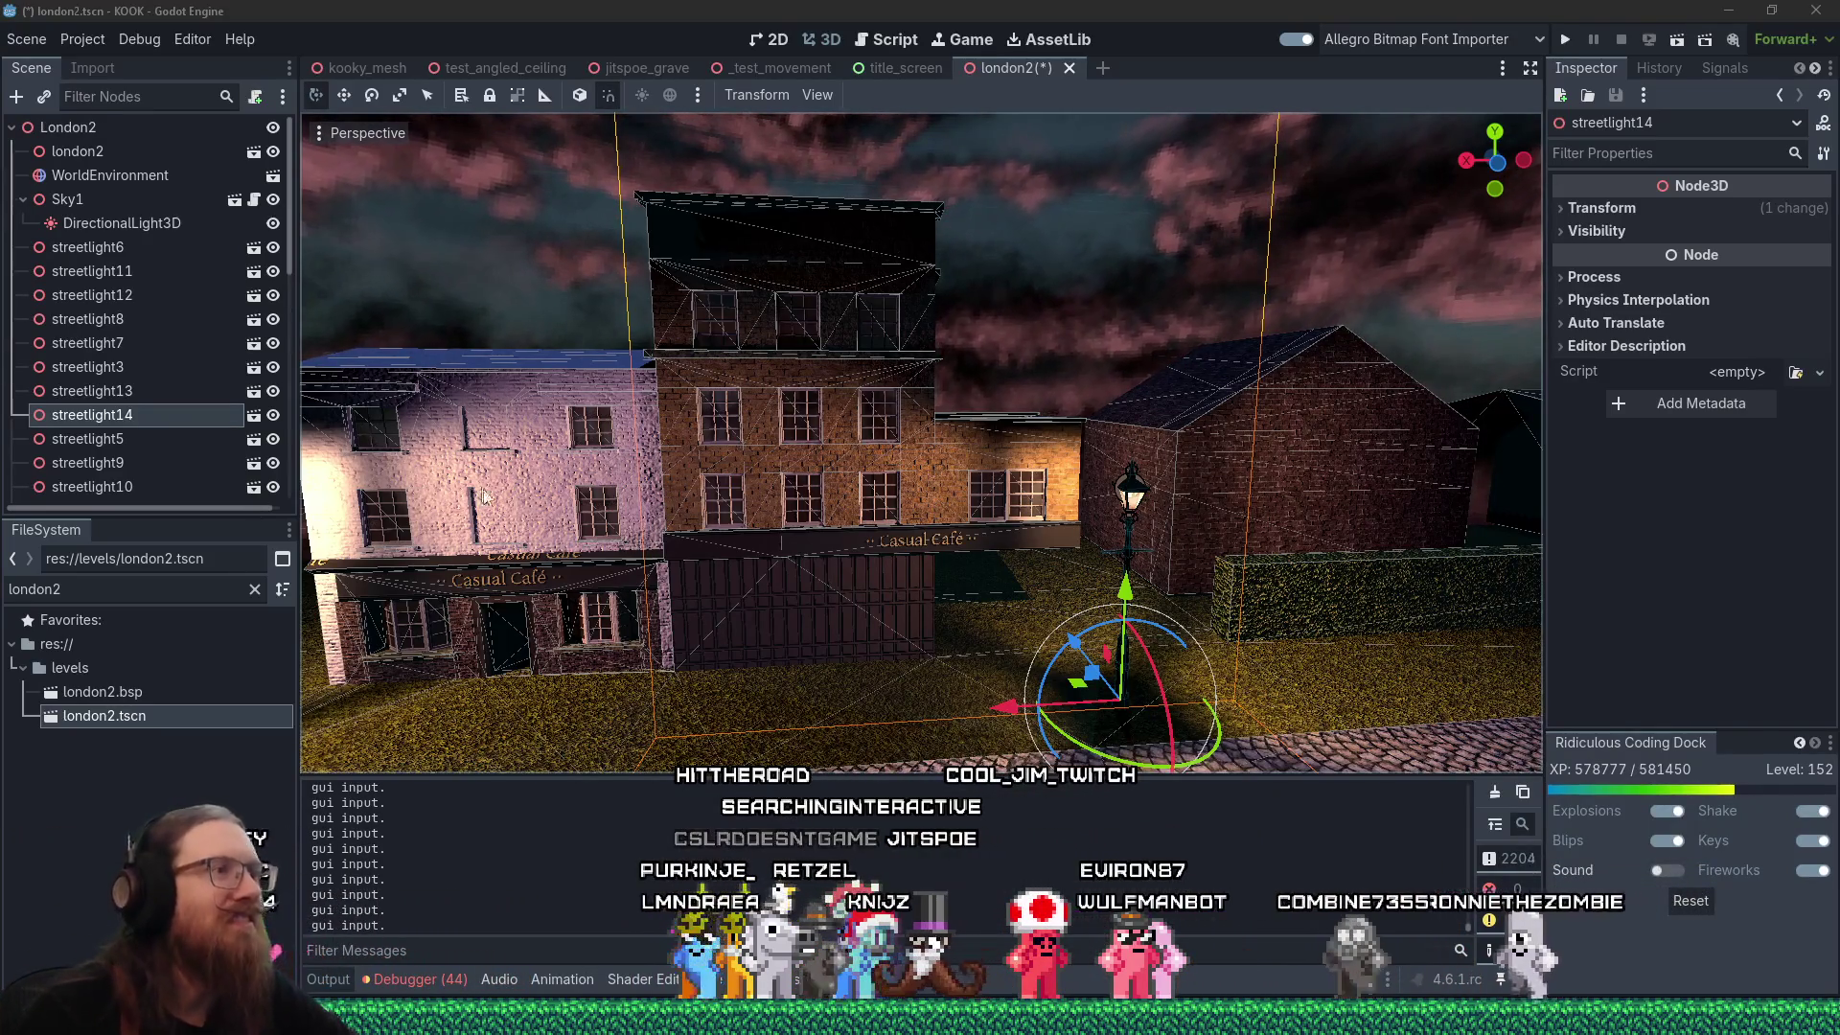
Zoom and pan the Godot viewport onto the café's painted brick front wall.
{"action": "scroll", "coordinate": [450, 500], "scroll_direction": "up", "scroll_amount": 10}
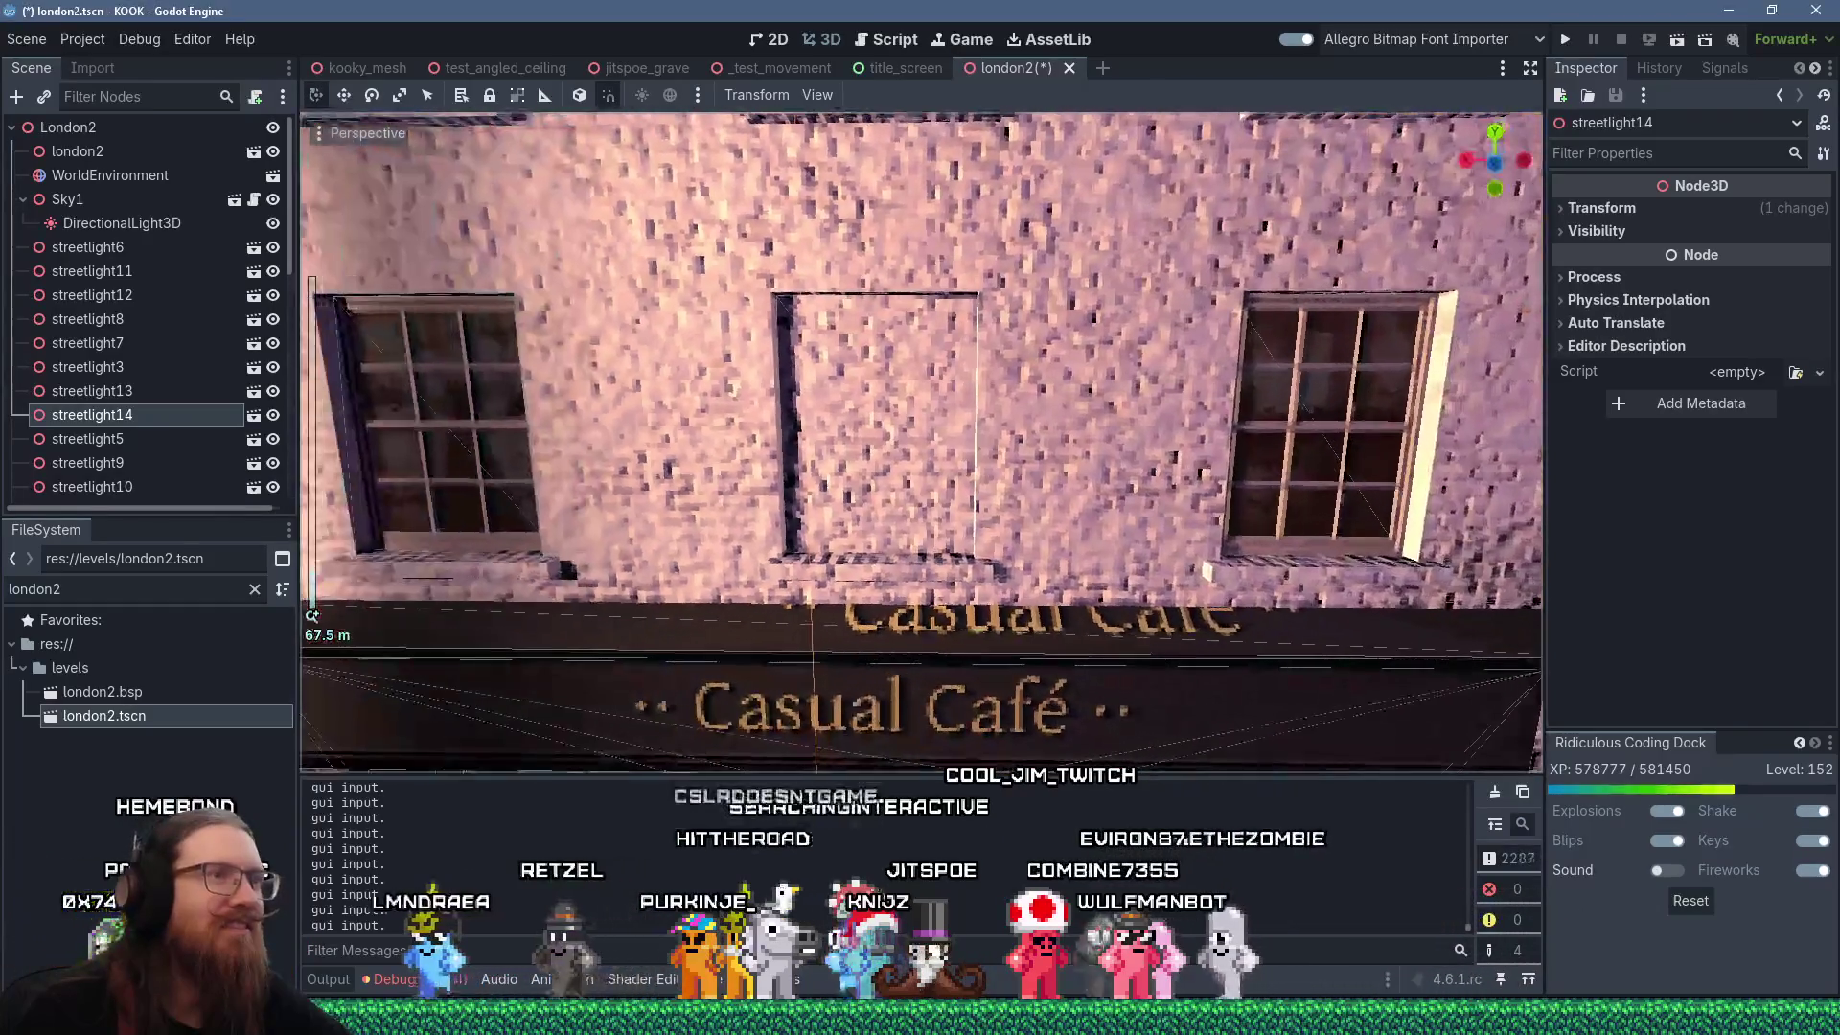
{"action": "left_click_drag", "start_coordinate": [727, 502], "coordinate": [749, 502]}
{"action": "scroll", "coordinate": [749, 502], "scroll_direction": "down", "scroll_amount": 10}
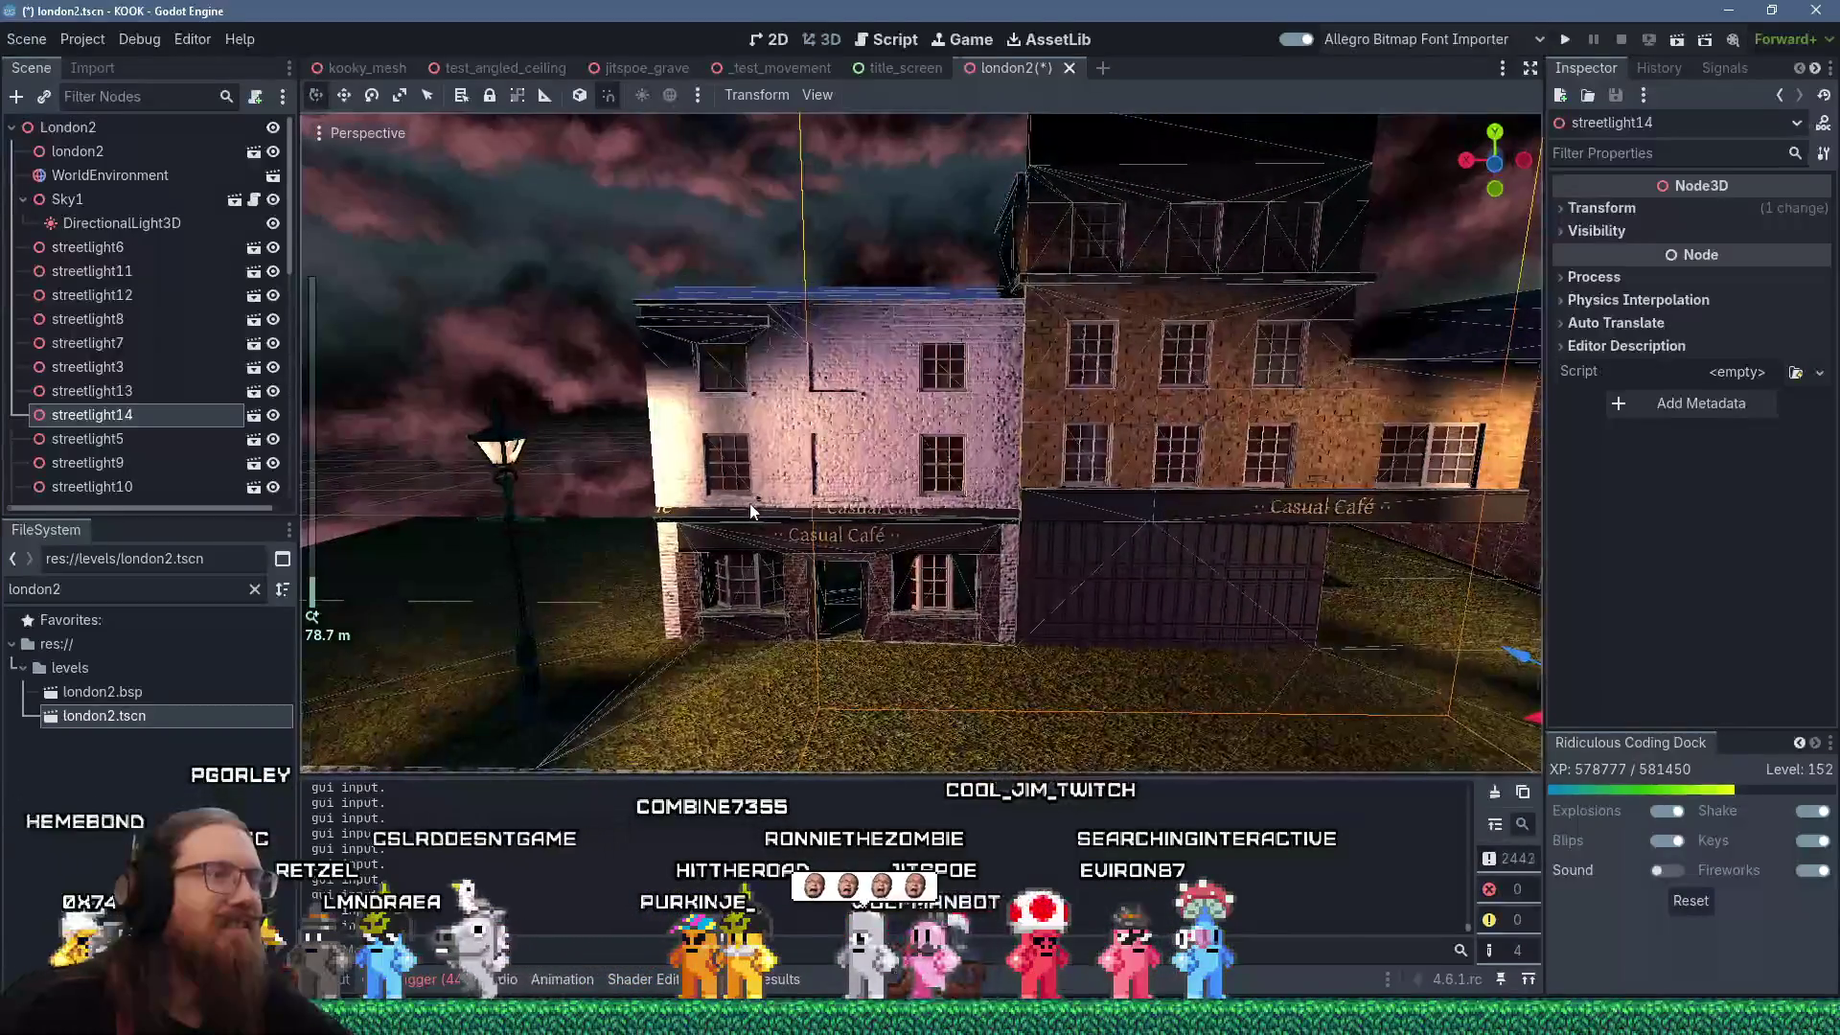
{"action": "scroll", "coordinate": [749, 503], "scroll_direction": "up", "scroll_amount": 10}
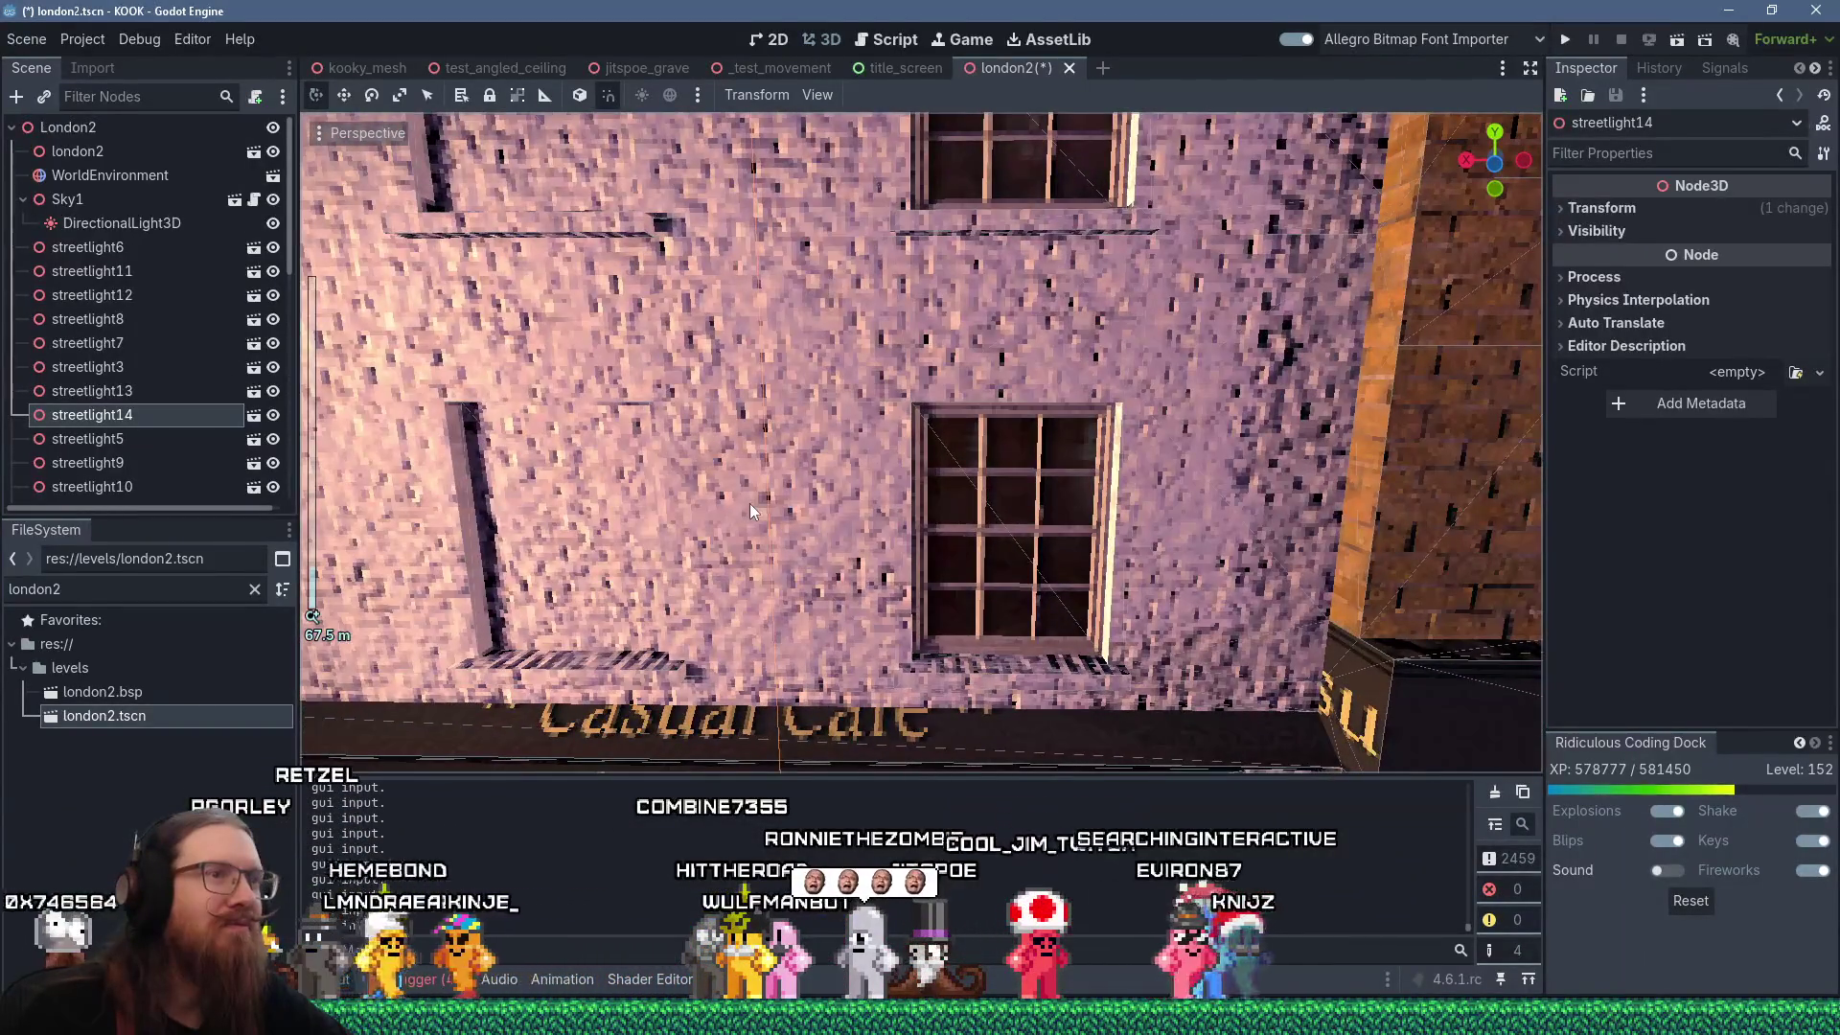
{"action": "key", "text": "alt+Tab"}
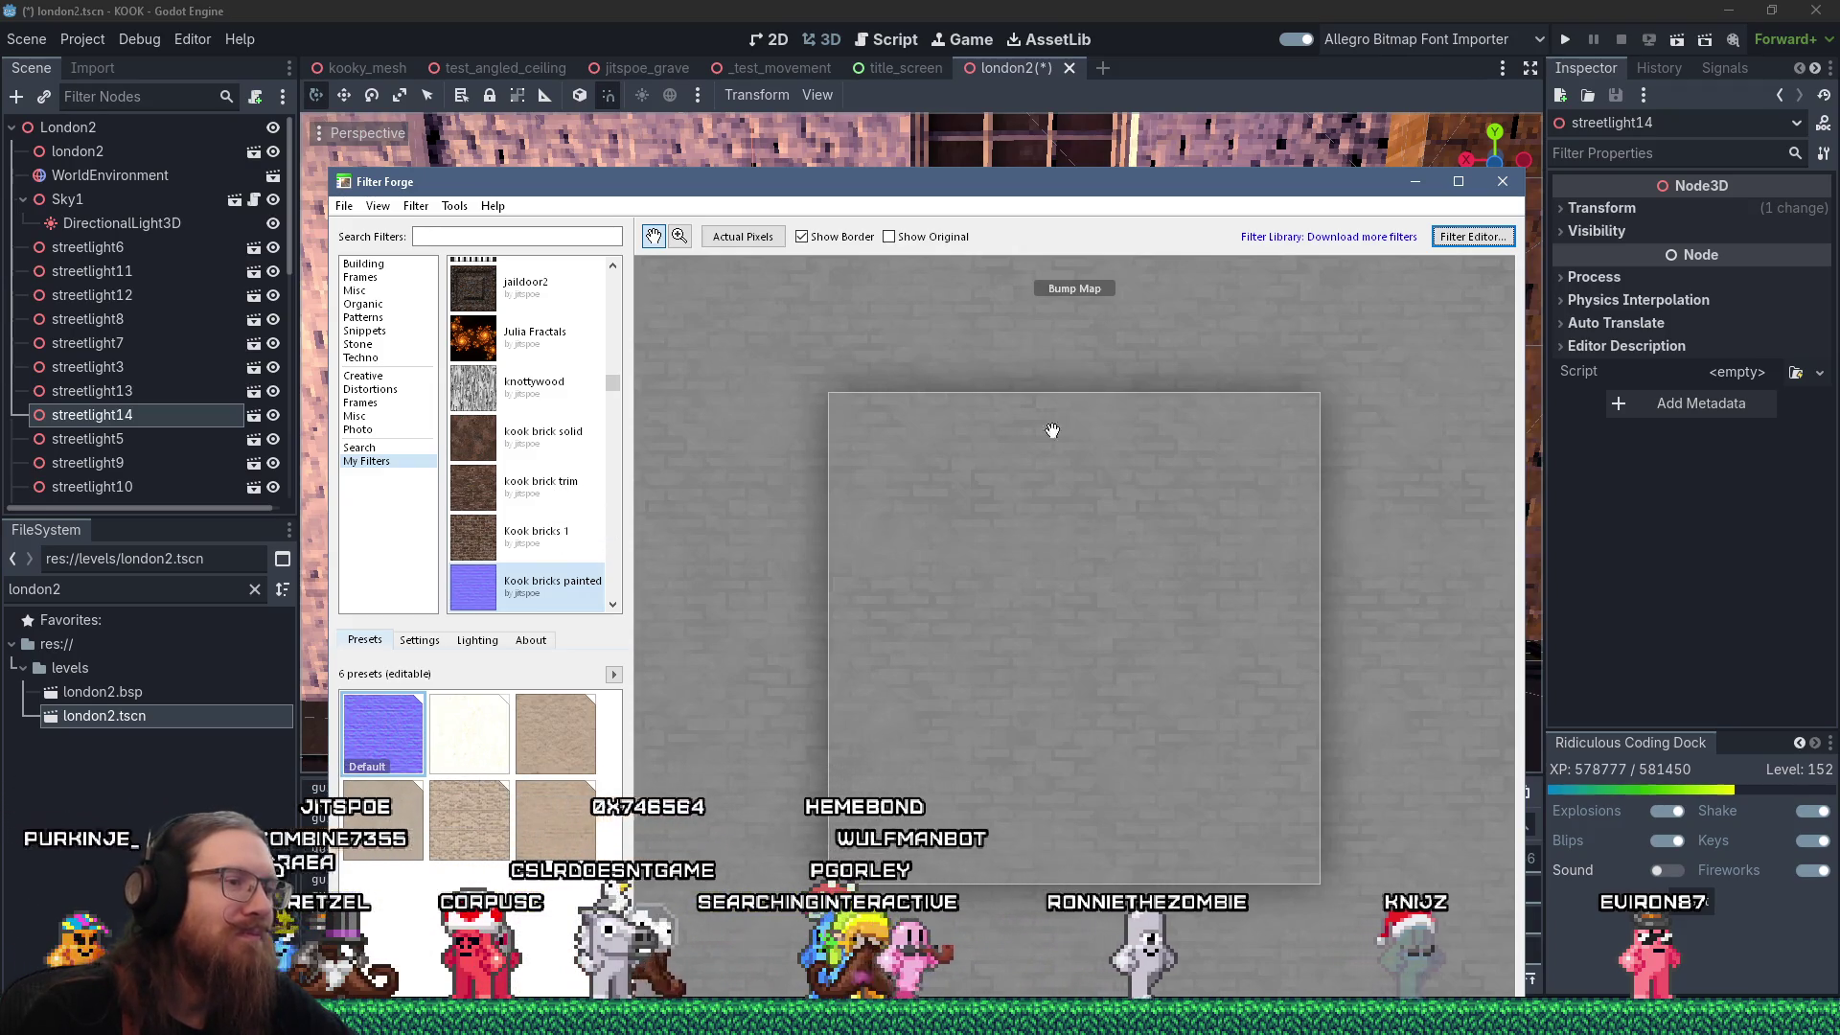
Bring up the brick textures folder in Explorer beside the Krita reference screenshot.
{"action": "left_click", "coordinate": [678, 1017]}
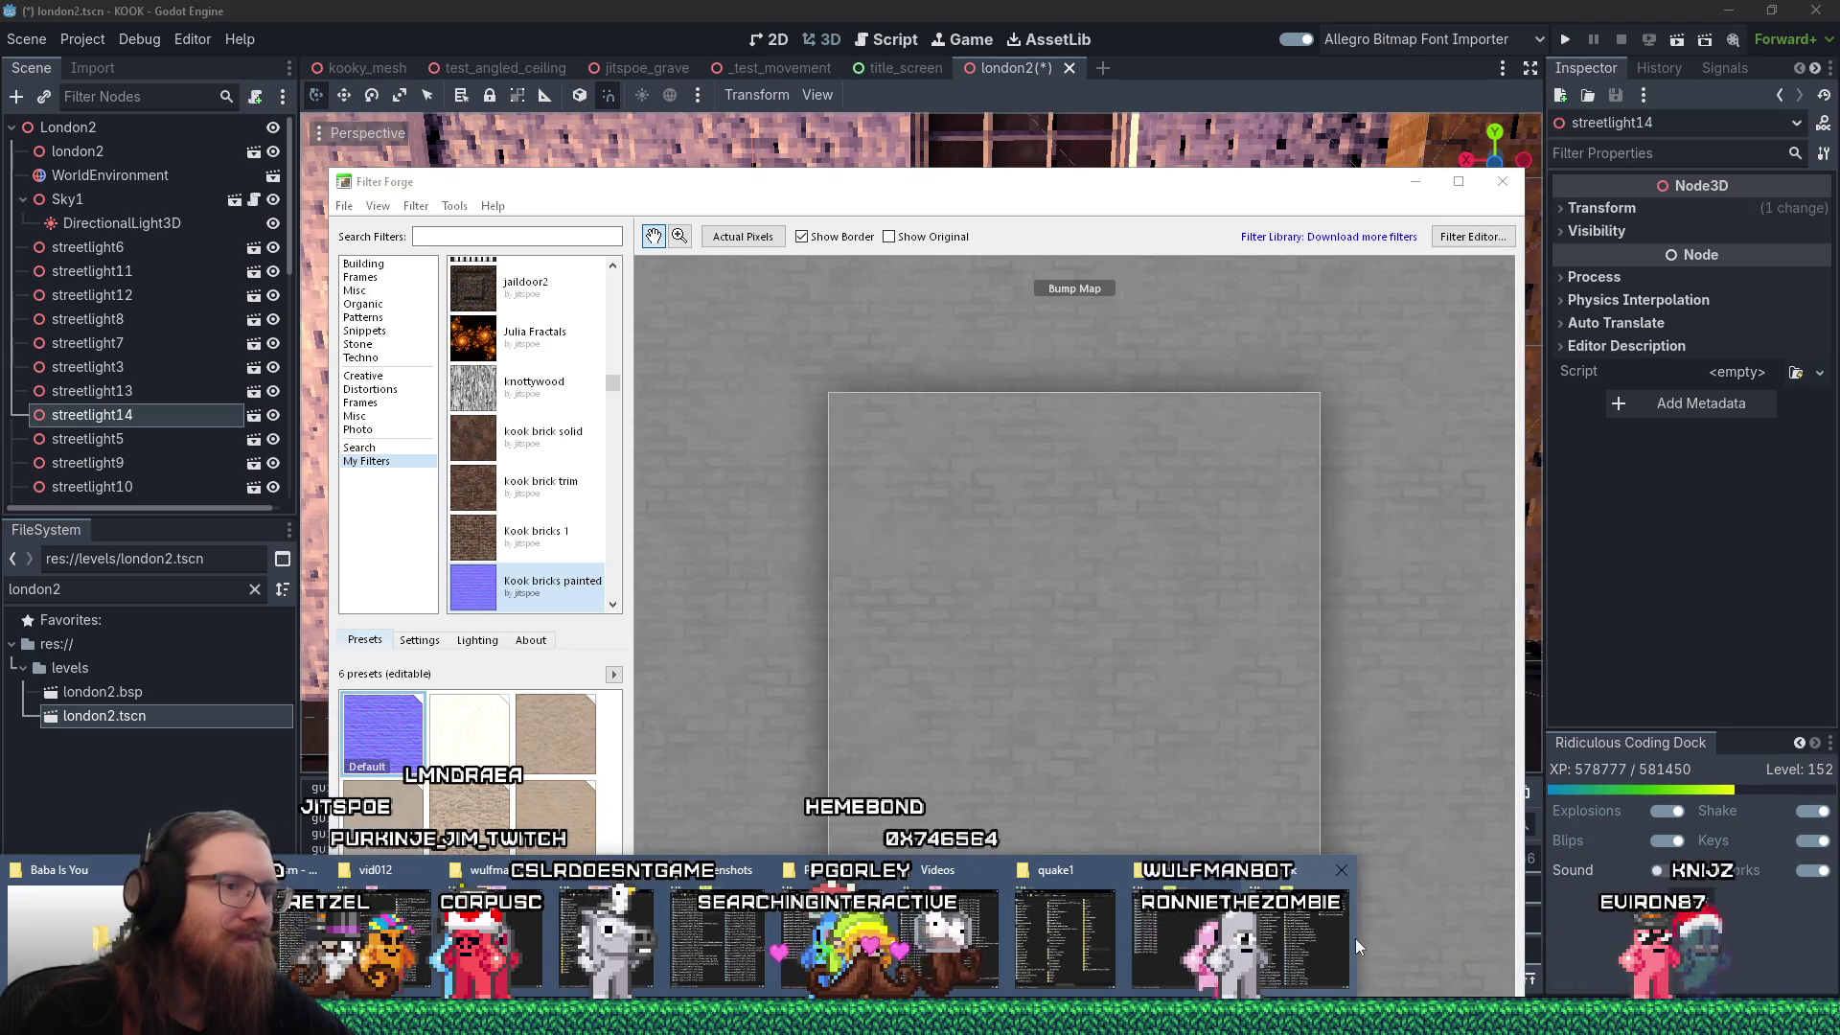
{"action": "left_click", "coordinate": [838, 935]}
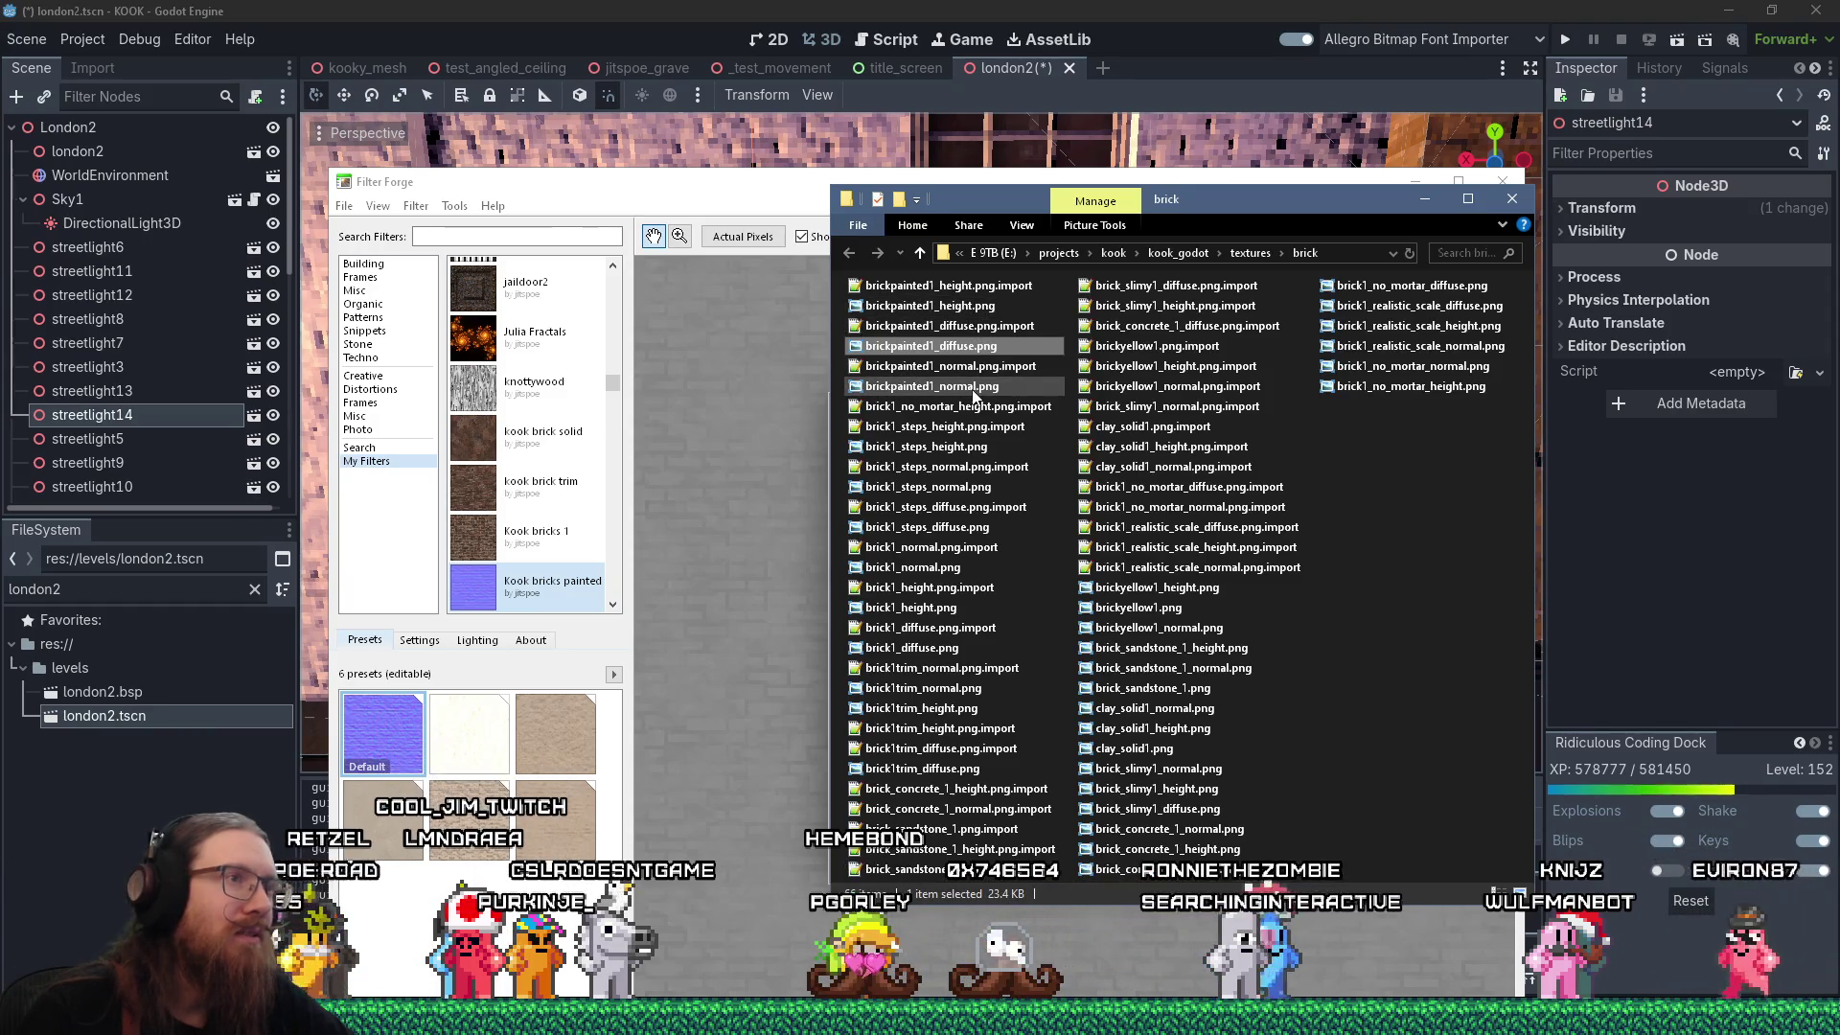
{"action": "key", "text": "alt+Tab"}
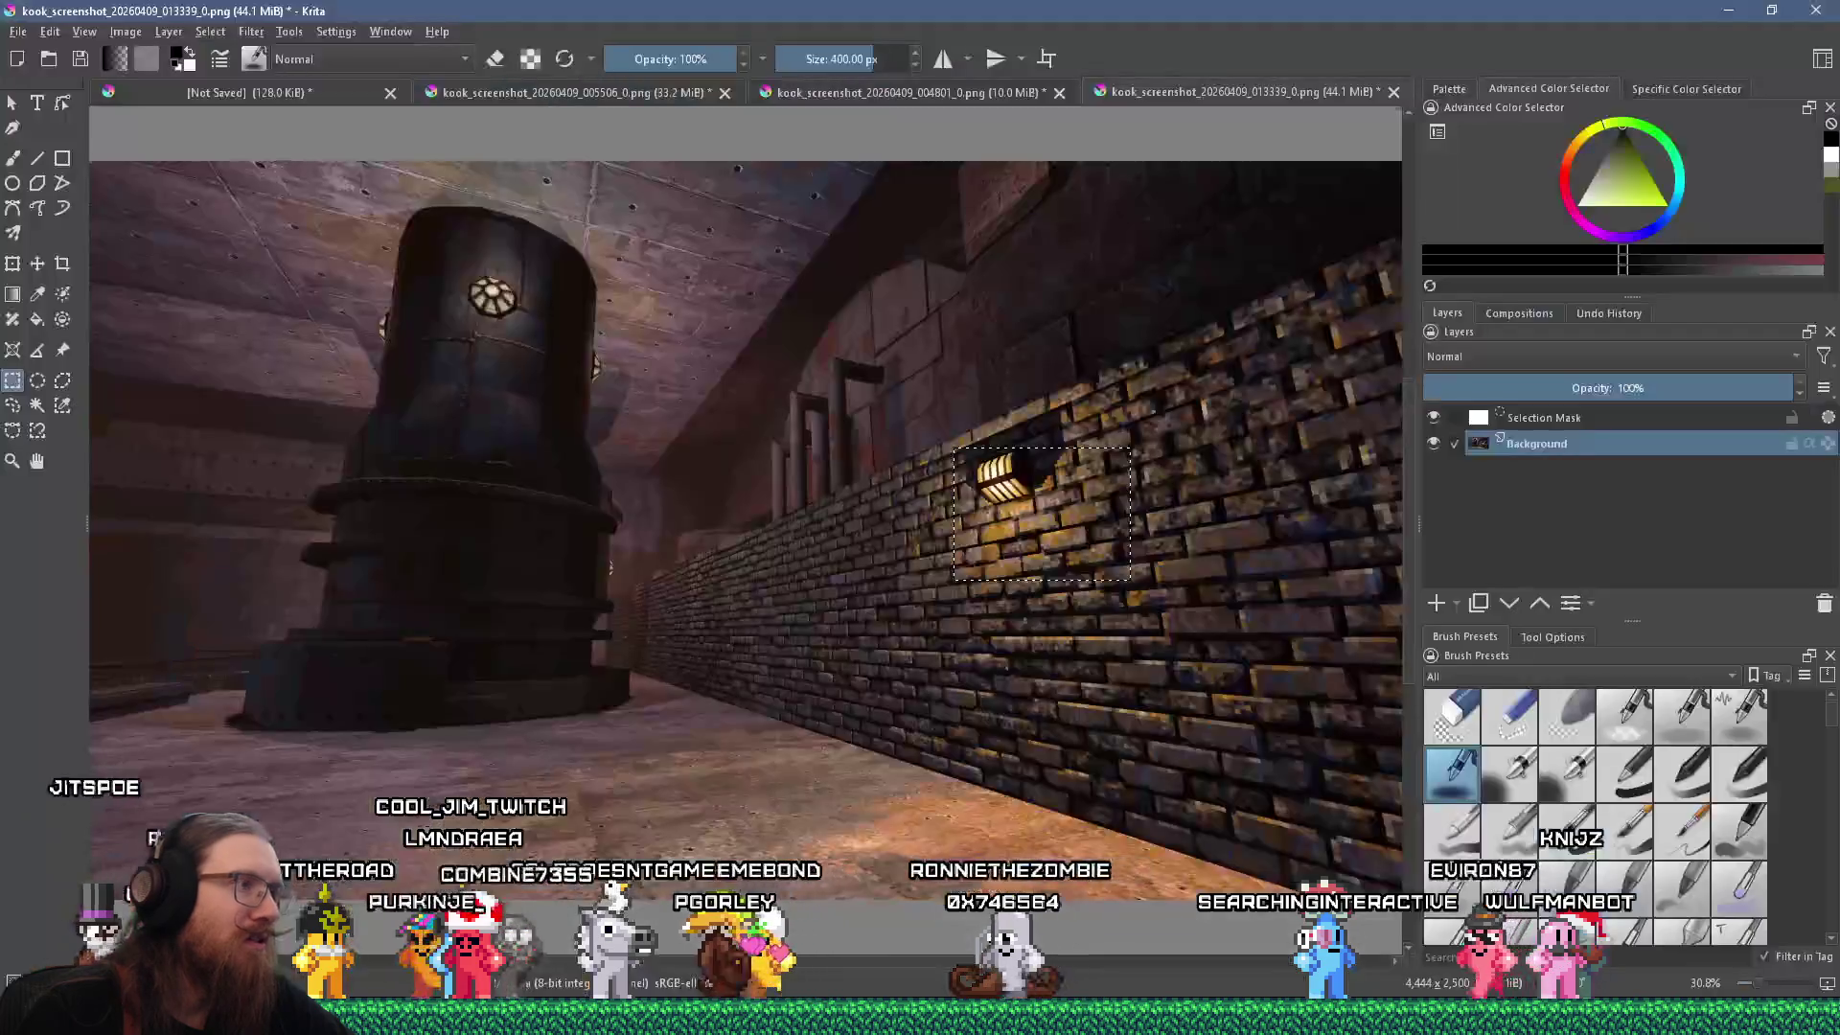
{"action": "key", "text": "alt+Tab"}
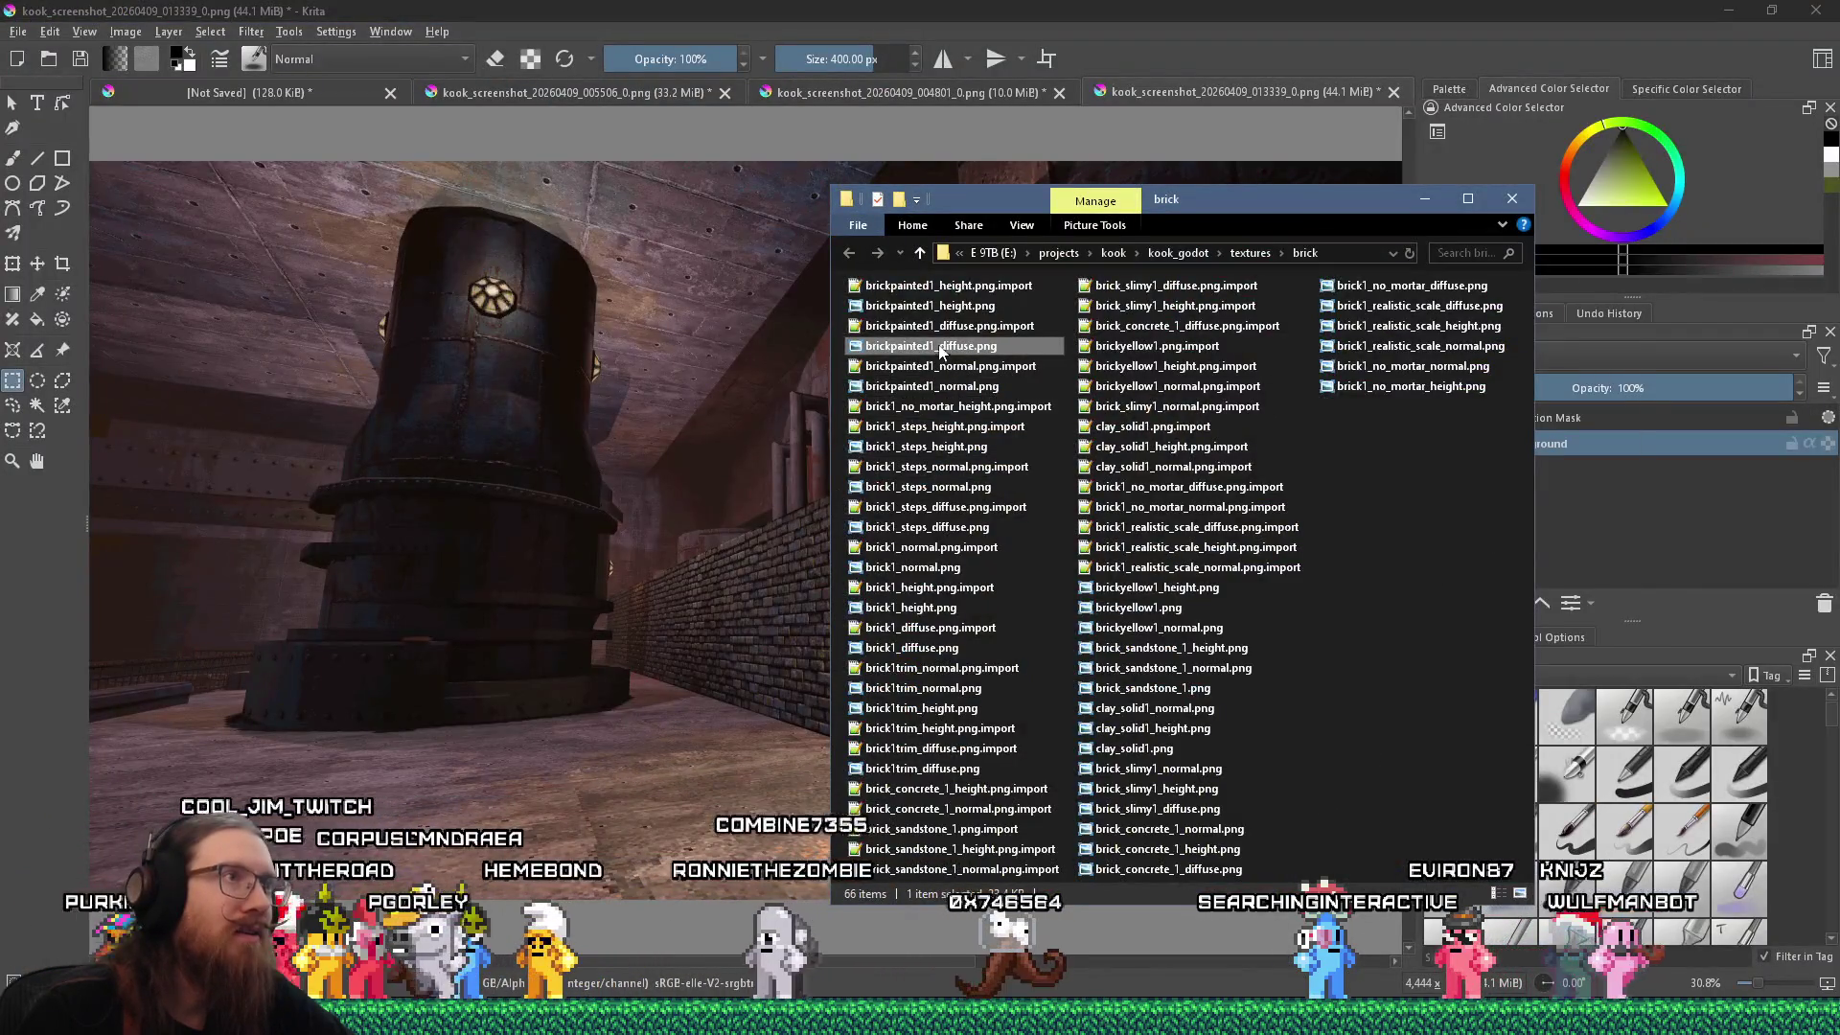
{"action": "right_click", "coordinate": [629, 385]}
Open brickpainted1_diffuse.png in Krita and add brickpainted1_height.png as a new layer.
{"action": "left_click", "coordinate": [720, 447]}
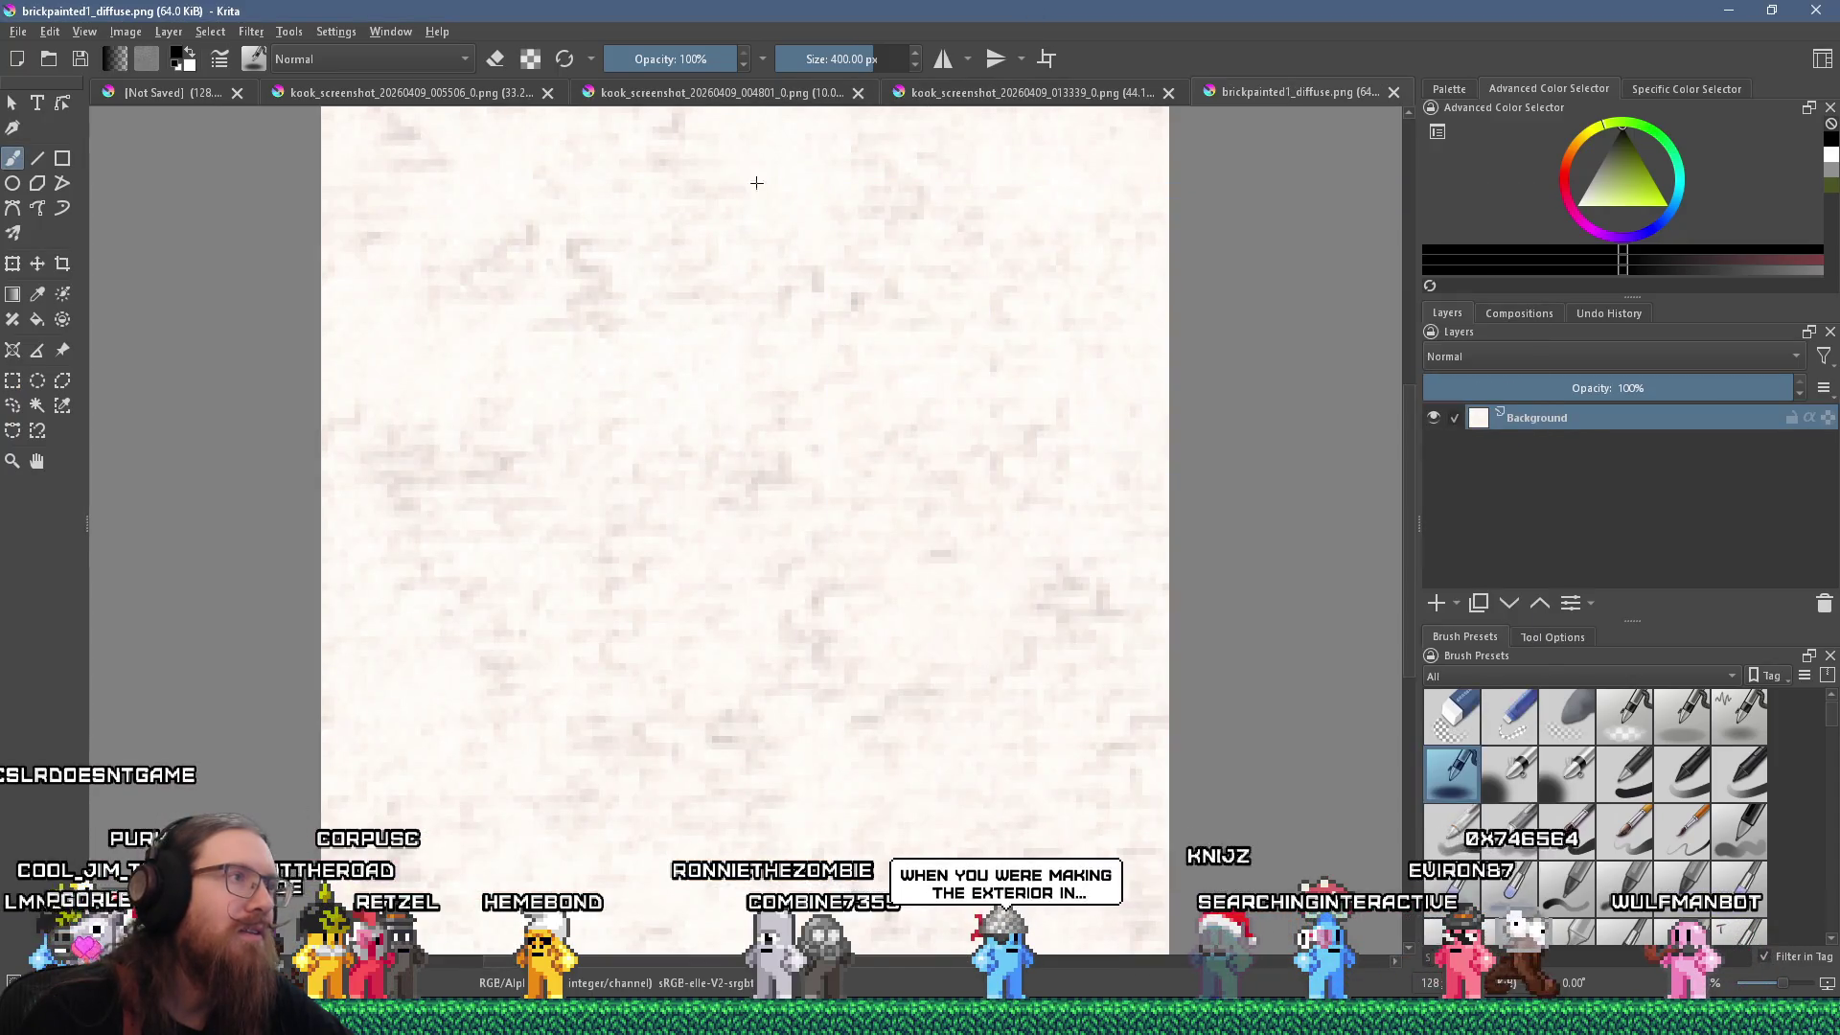
{"action": "scroll", "coordinate": [607, 345], "scroll_direction": "down", "scroll_amount": 4}
{"action": "scroll", "coordinate": [610, 347], "scroll_direction": "up", "scroll_amount": 2}
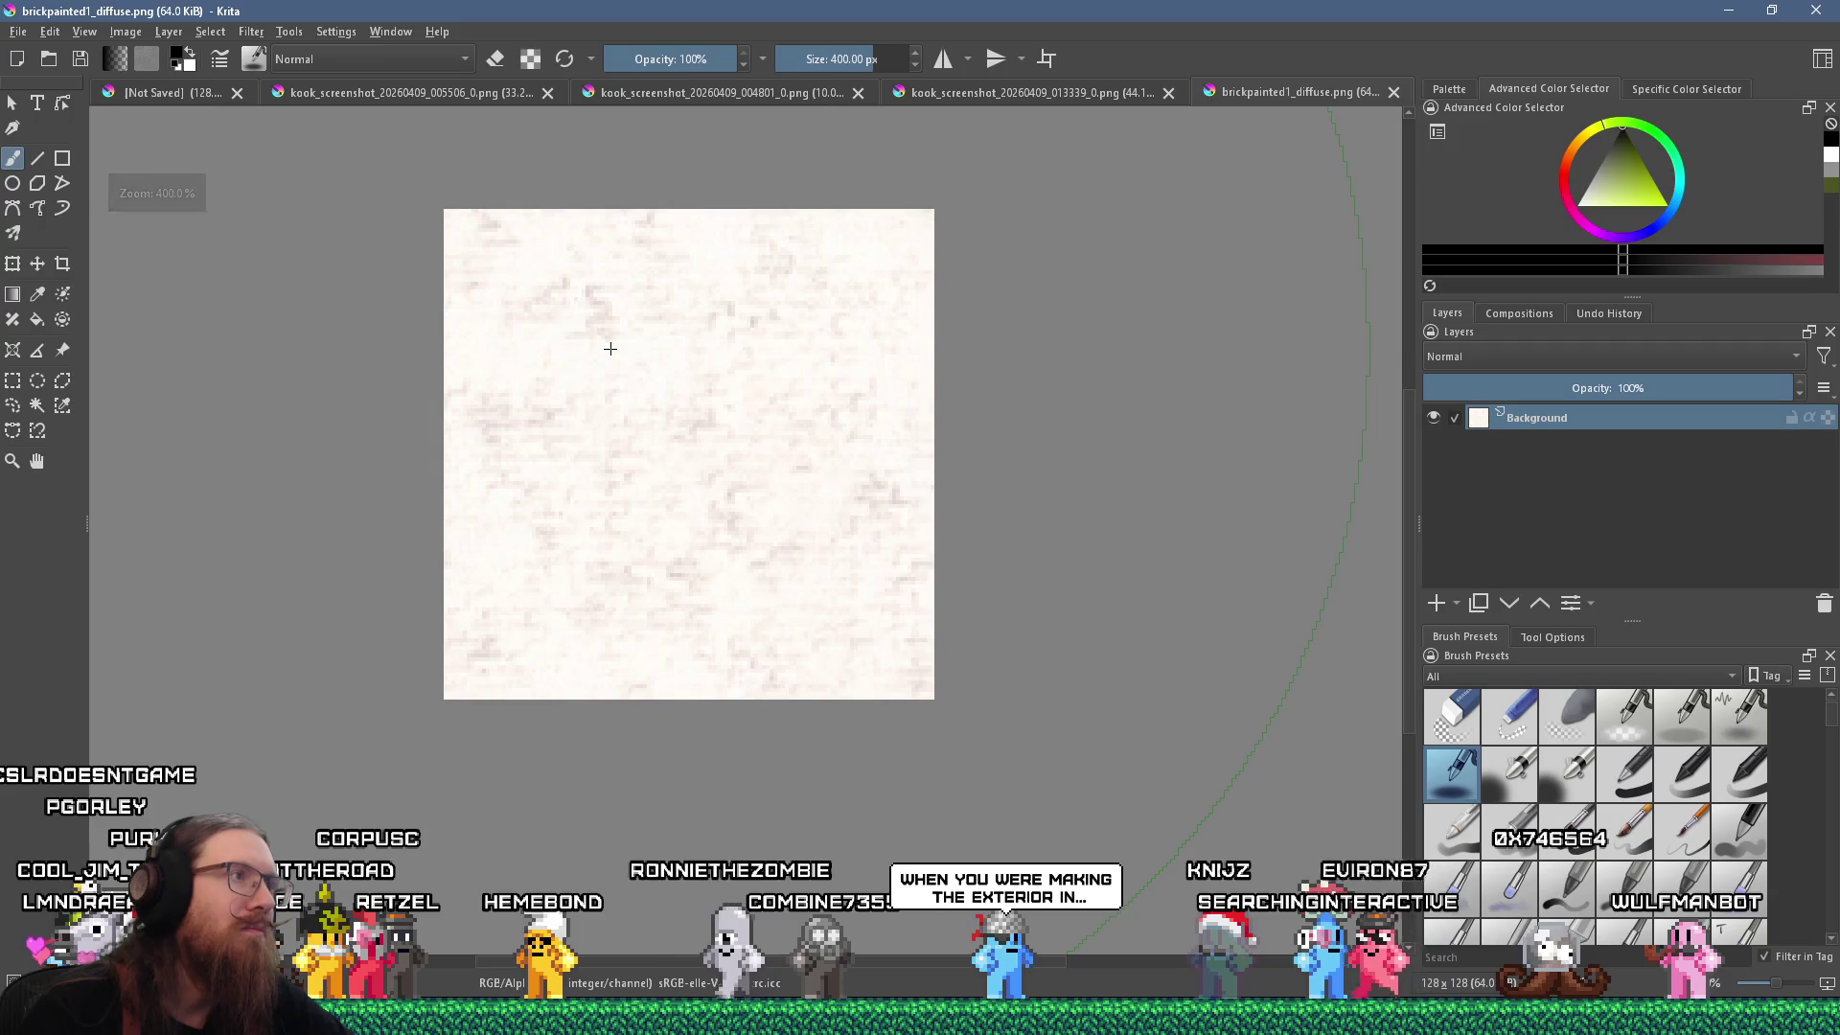
{"action": "key", "text": "alt+Tab"}
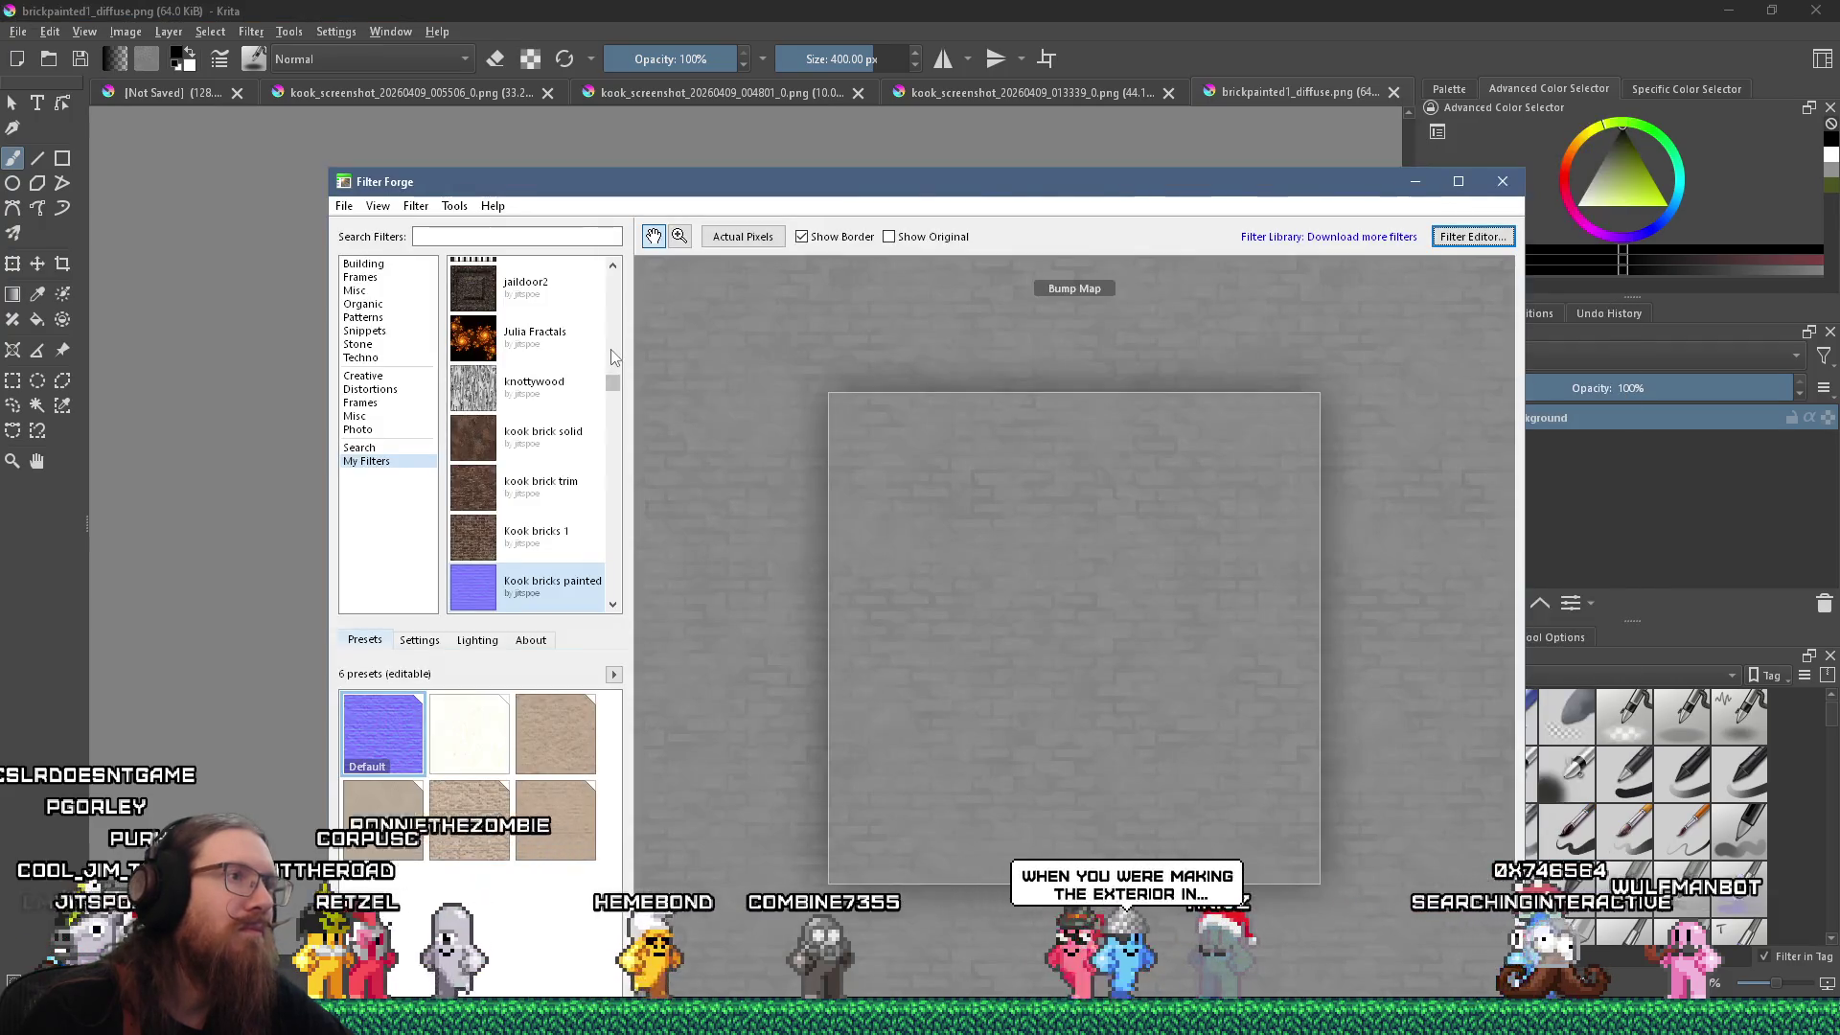
{"action": "key", "text": "alt+Tab"}
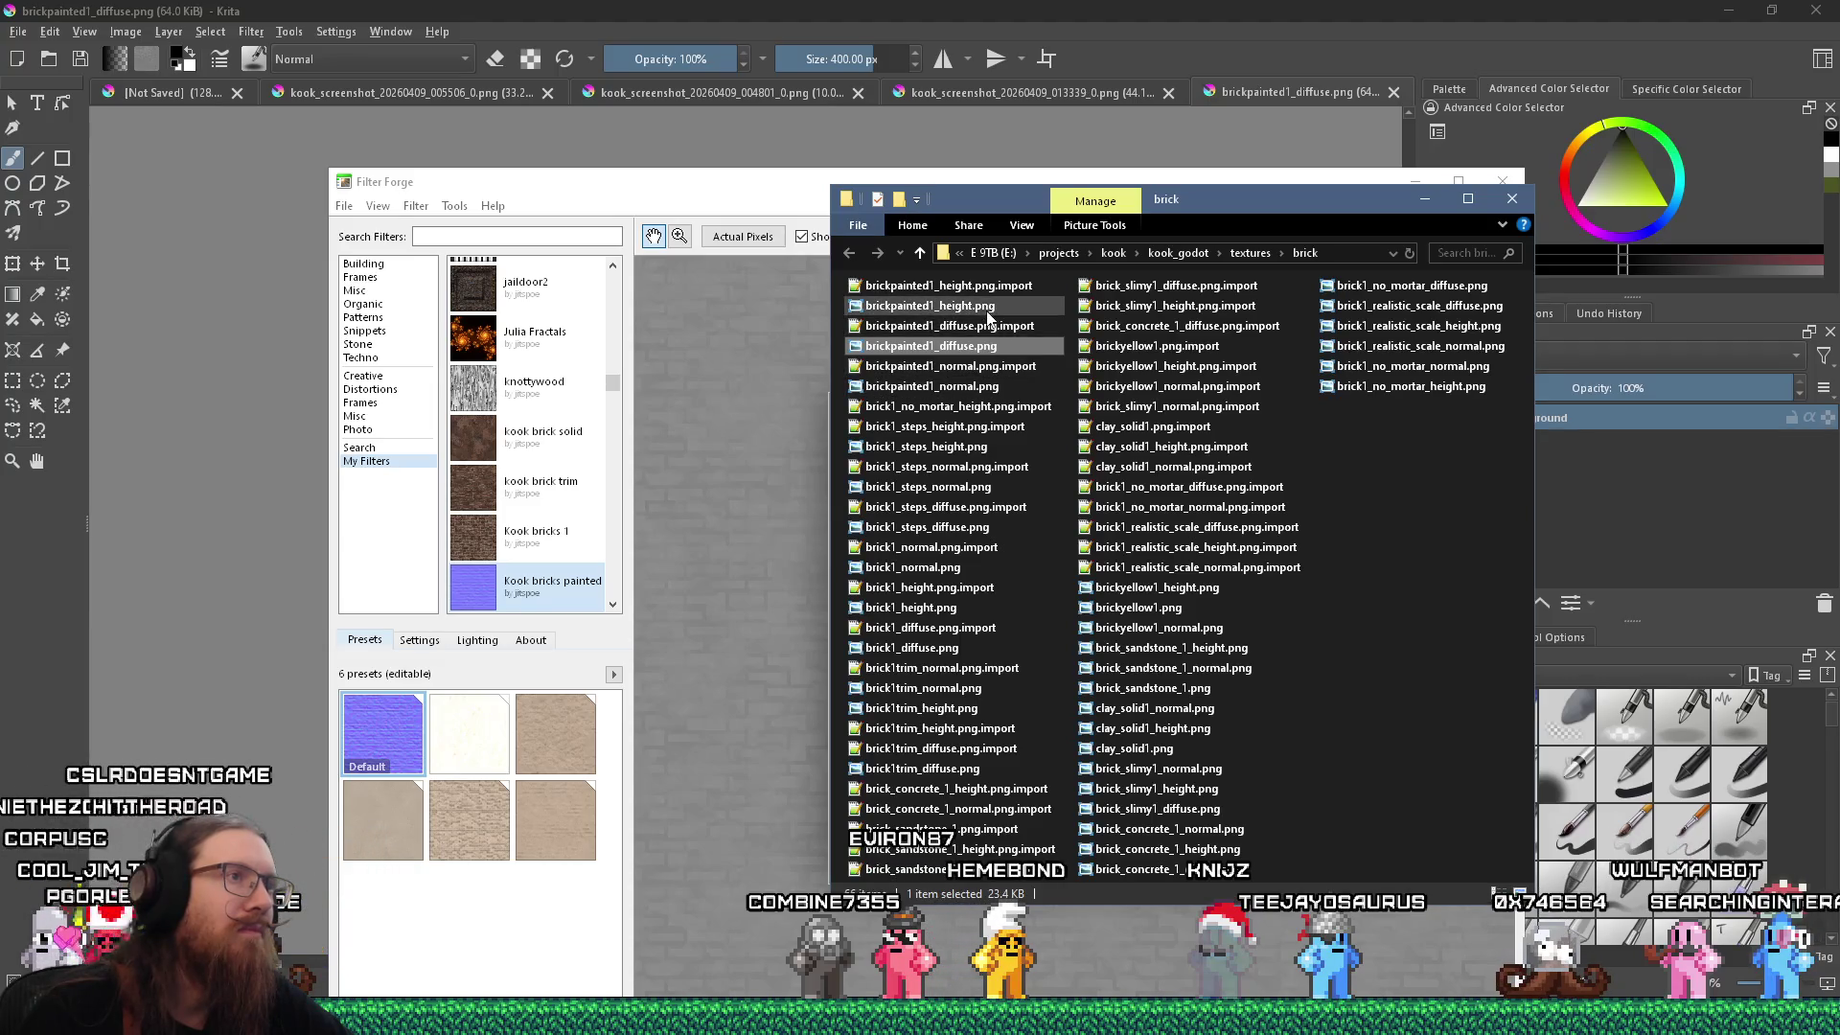
{"action": "left_click_drag", "start_coordinate": [270, 372], "coordinate": [270, 374]}
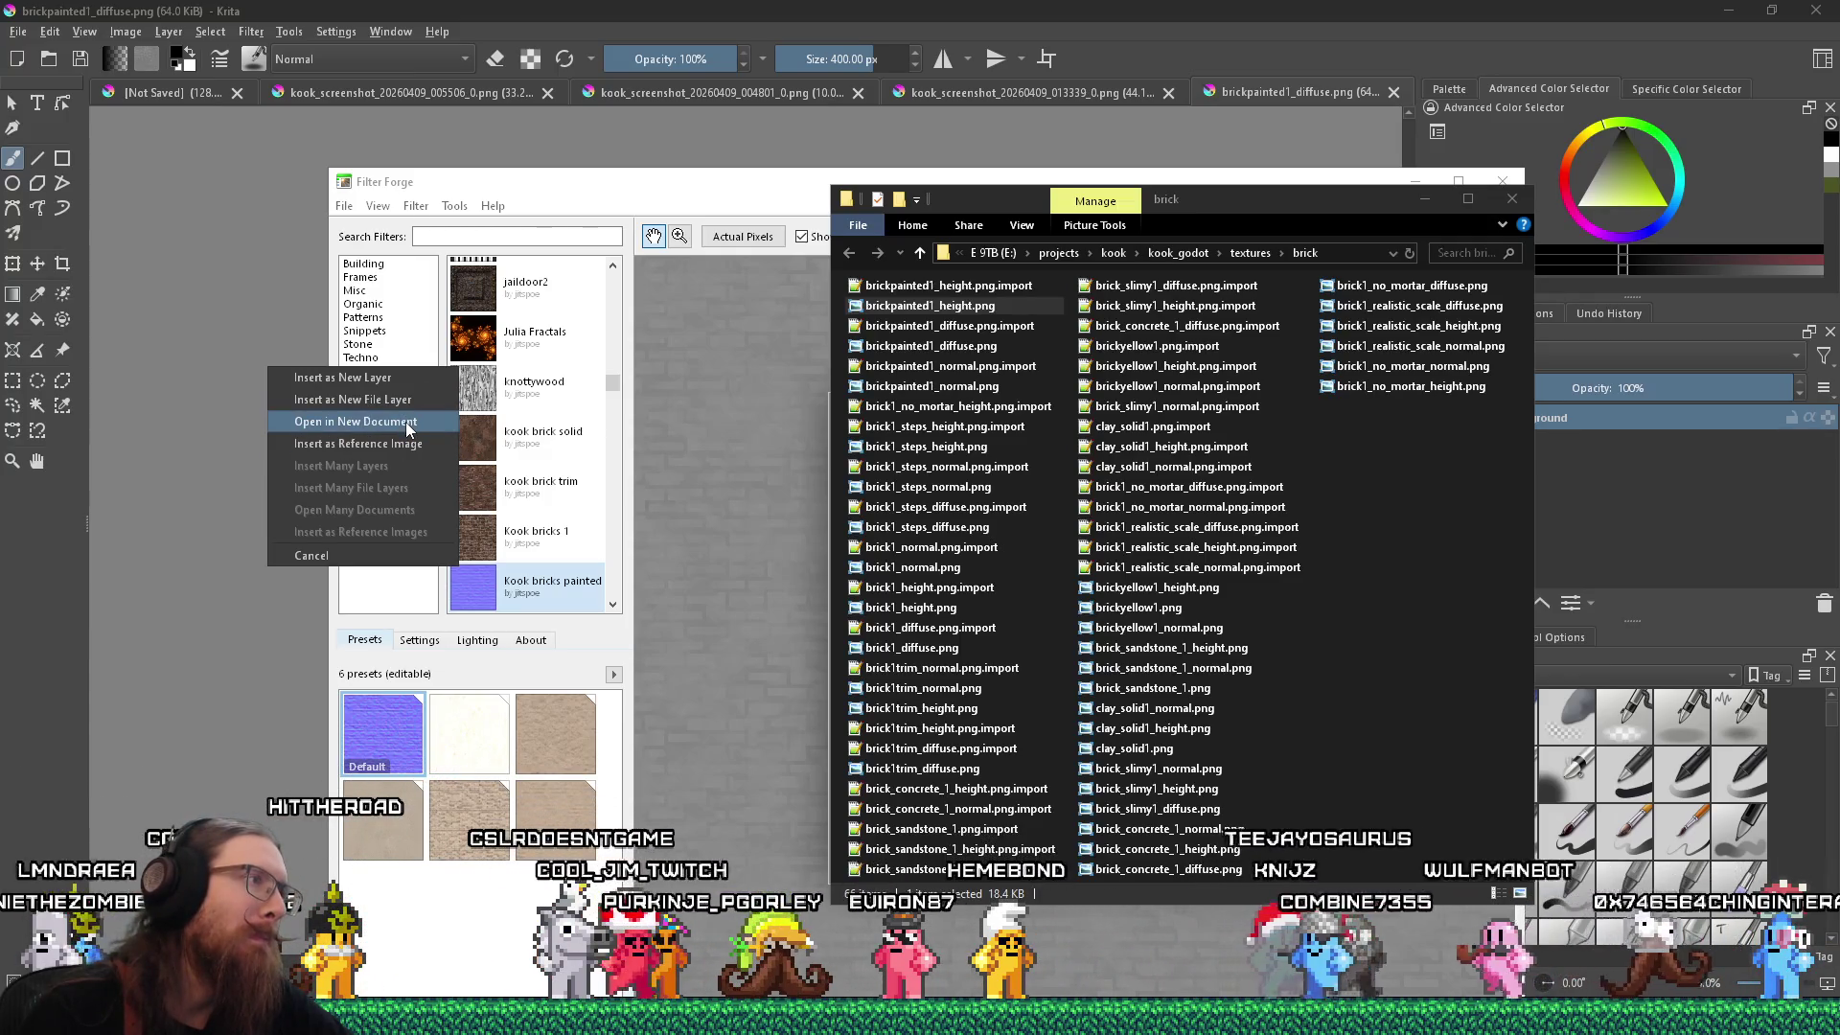
{"action": "left_click", "coordinate": [704, 9]}
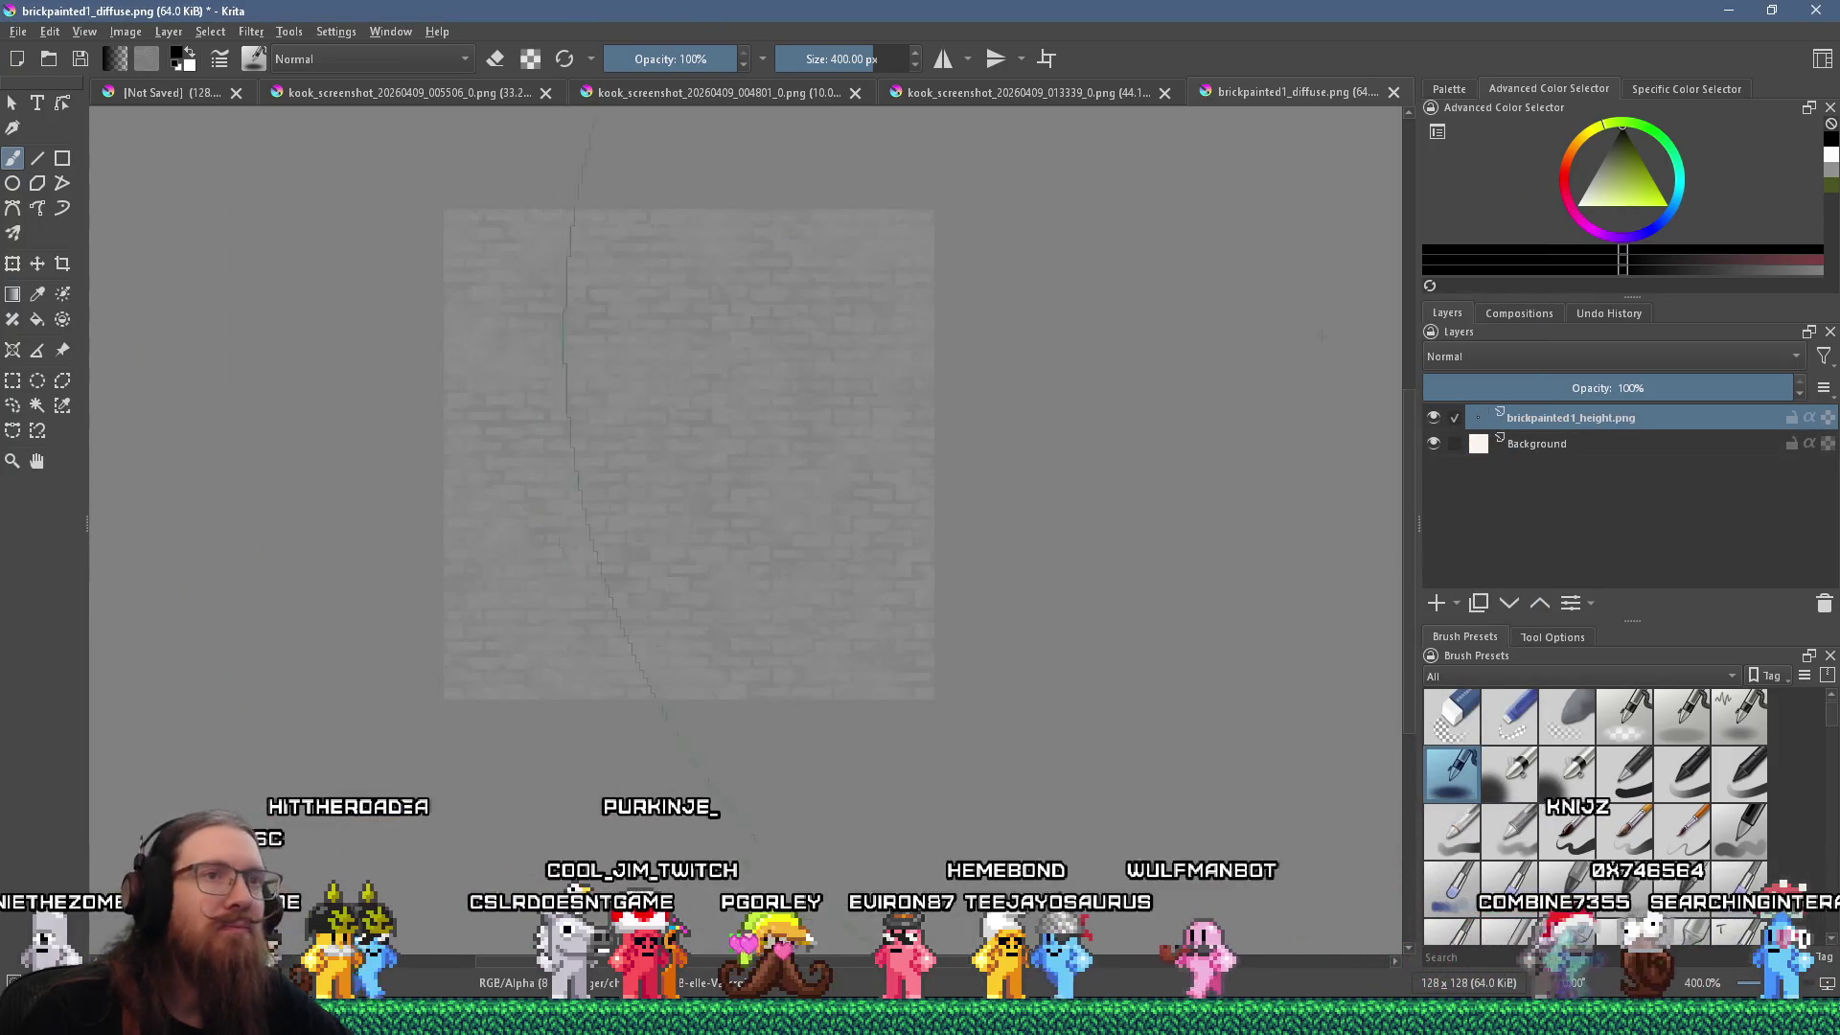
Set the height layer to Multiply and merge it into the Background layer.
{"action": "left_click", "coordinate": [1523, 352]}
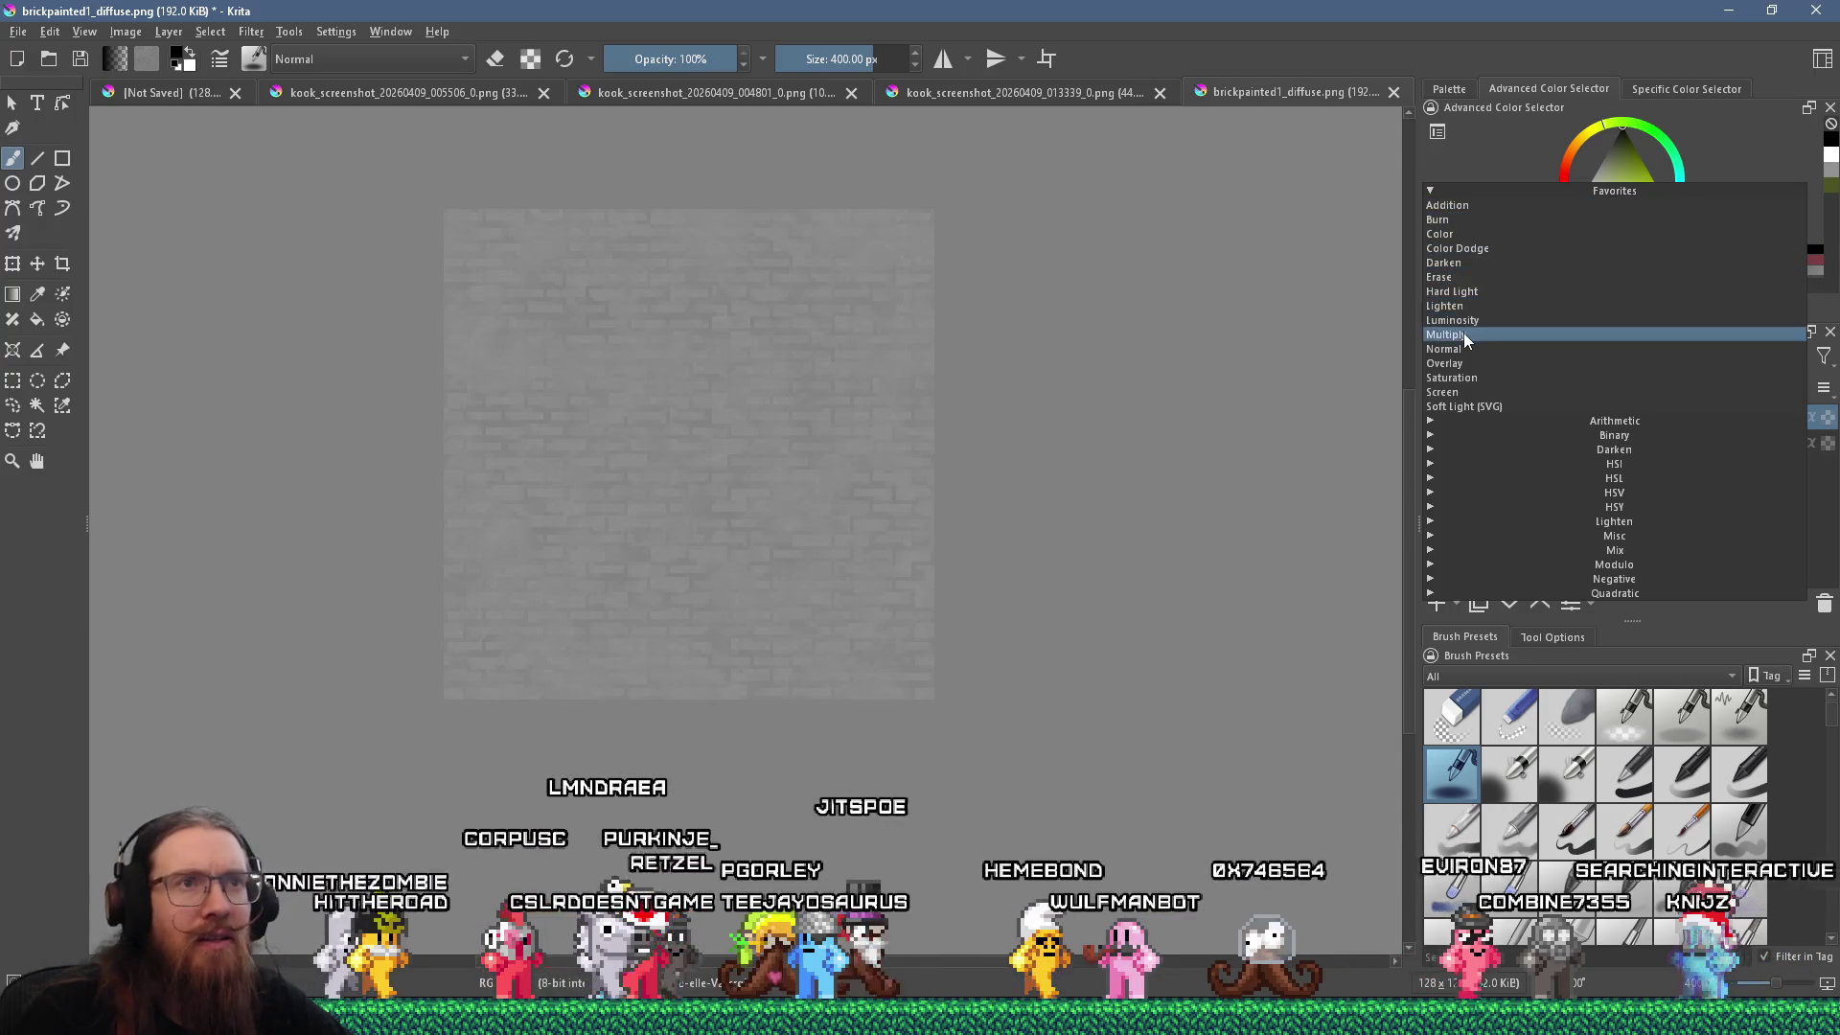
{"action": "left_click", "coordinate": [1463, 333]}
{"action": "scroll", "coordinate": [1035, 368], "scroll_direction": "up", "scroll_amount": 1}
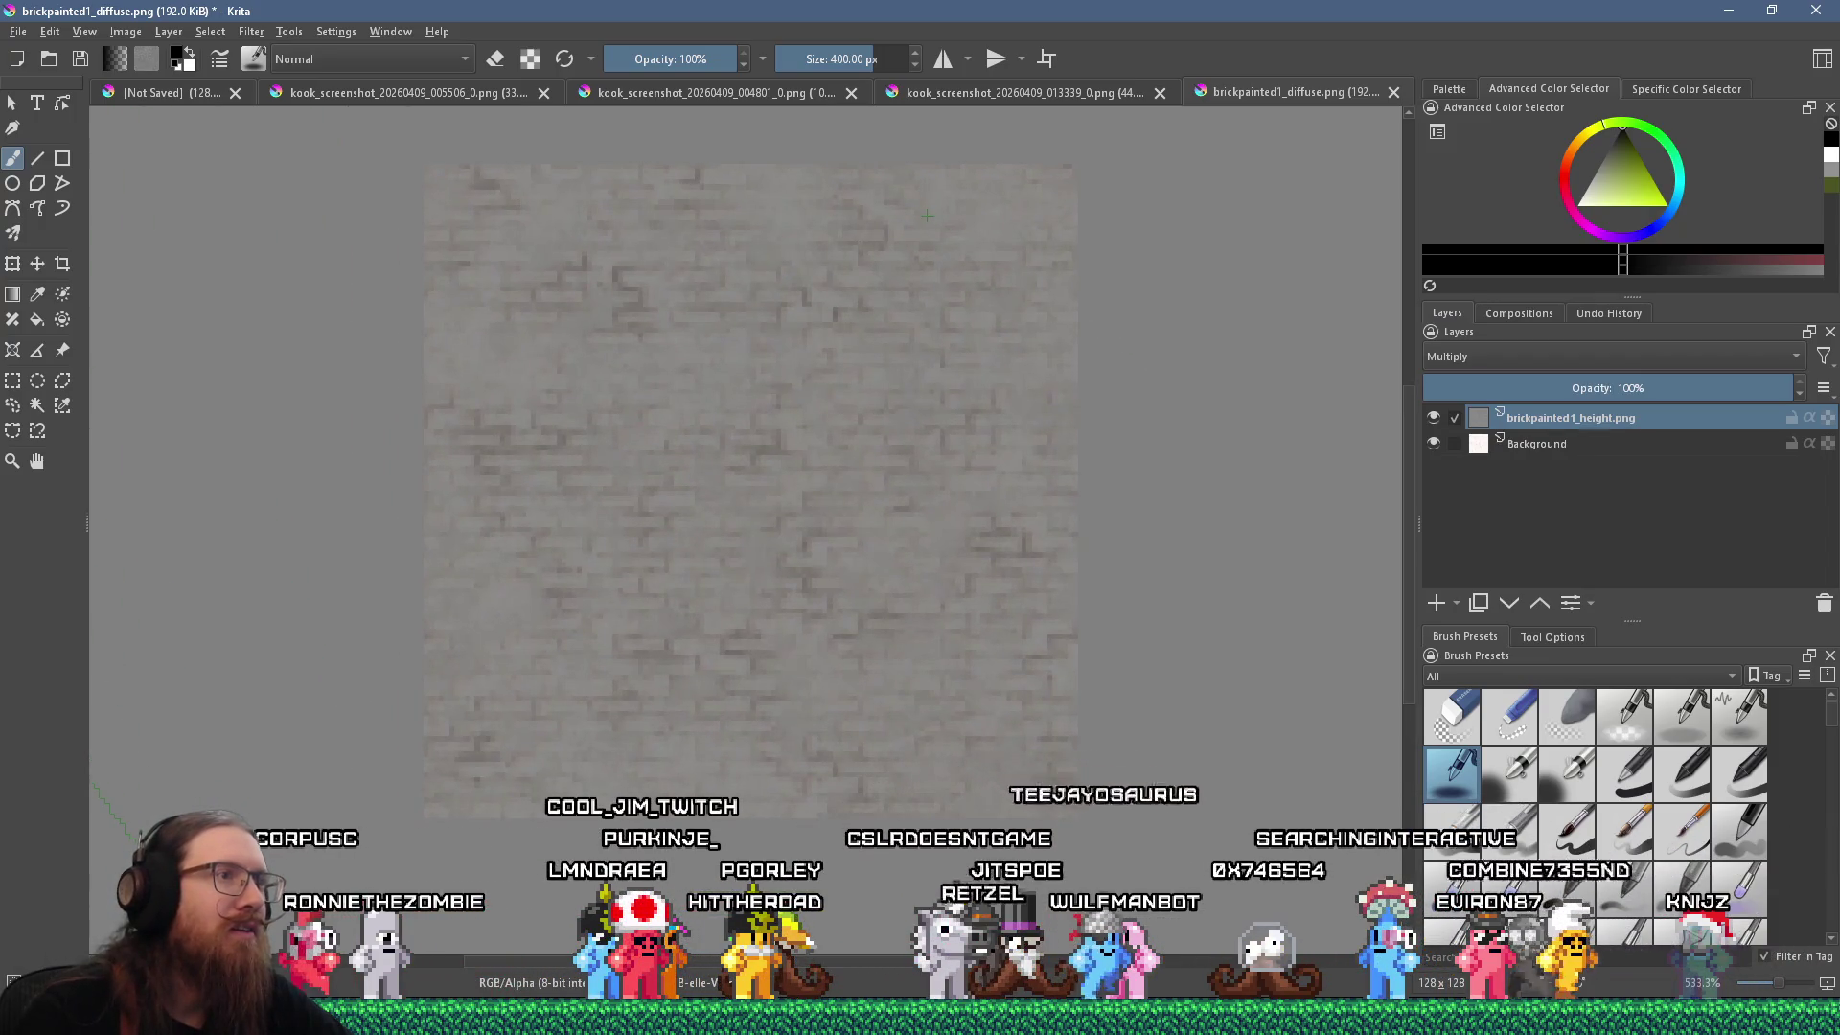
{"action": "left_click", "coordinate": [247, 33]}
{"action": "mouse_move", "coordinate": [348, 96]}
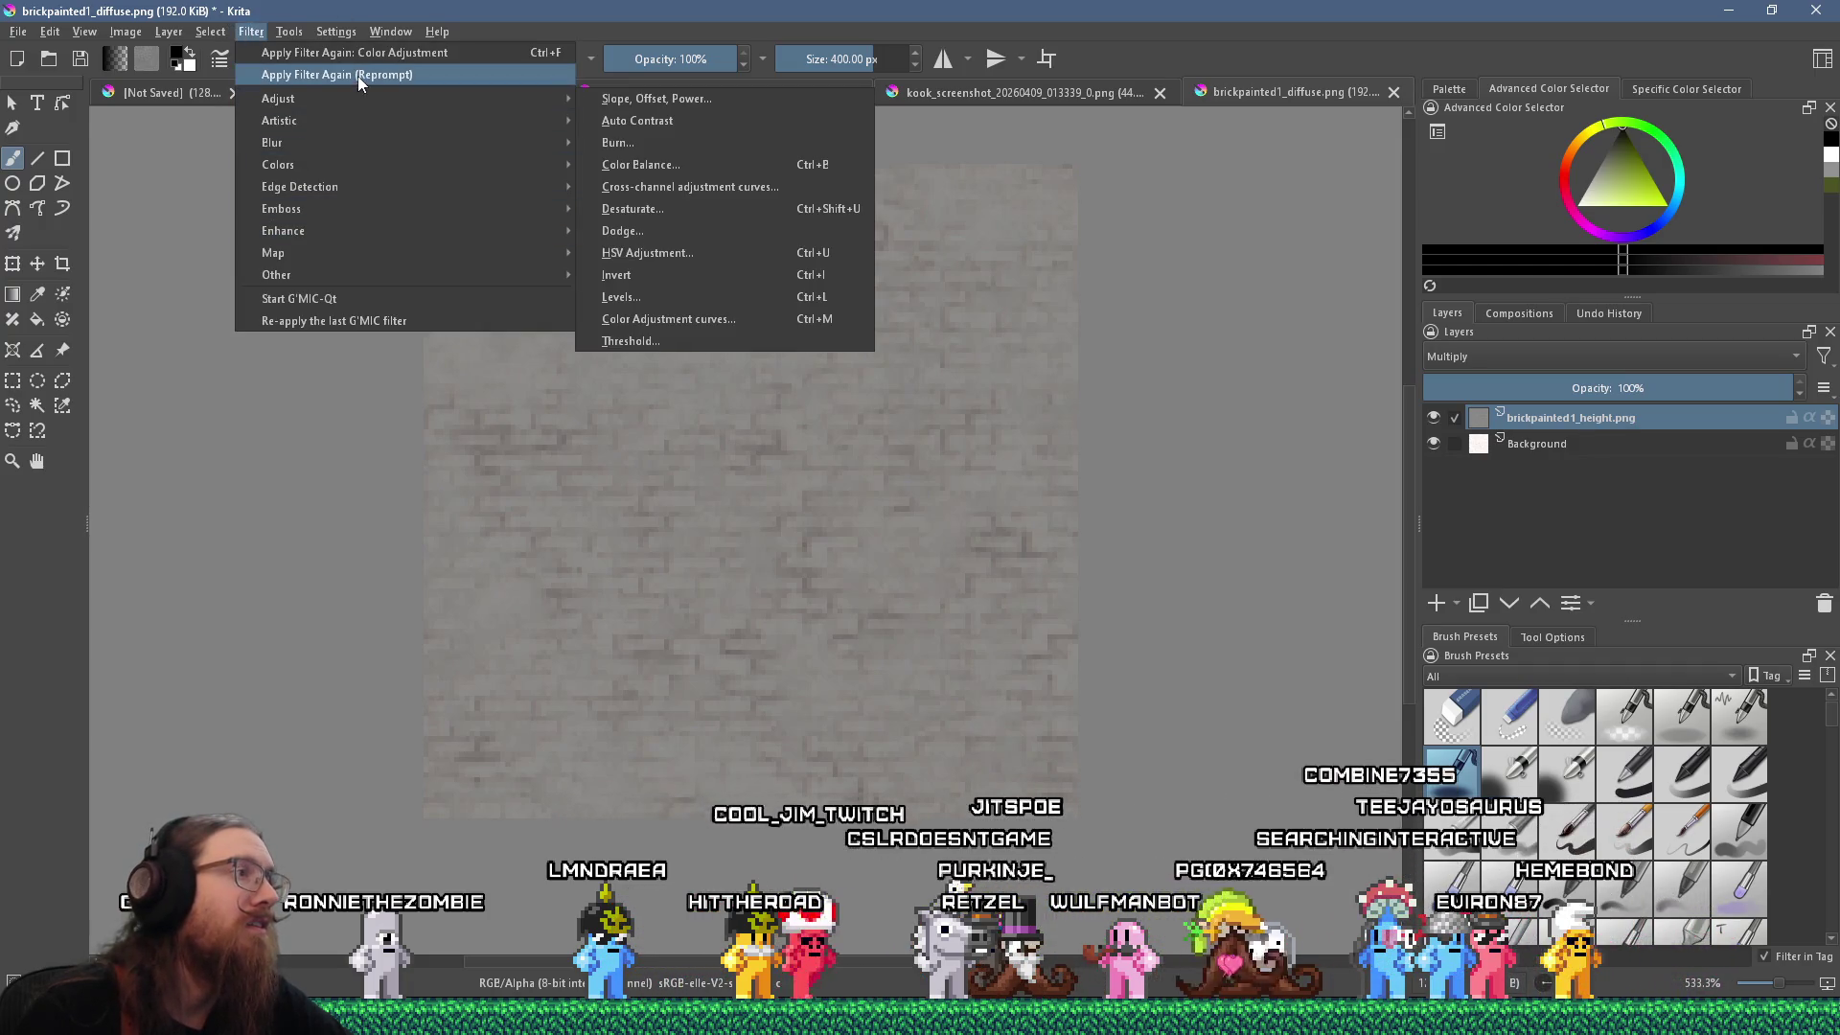
{"action": "mouse_move", "coordinate": [389, 182]}
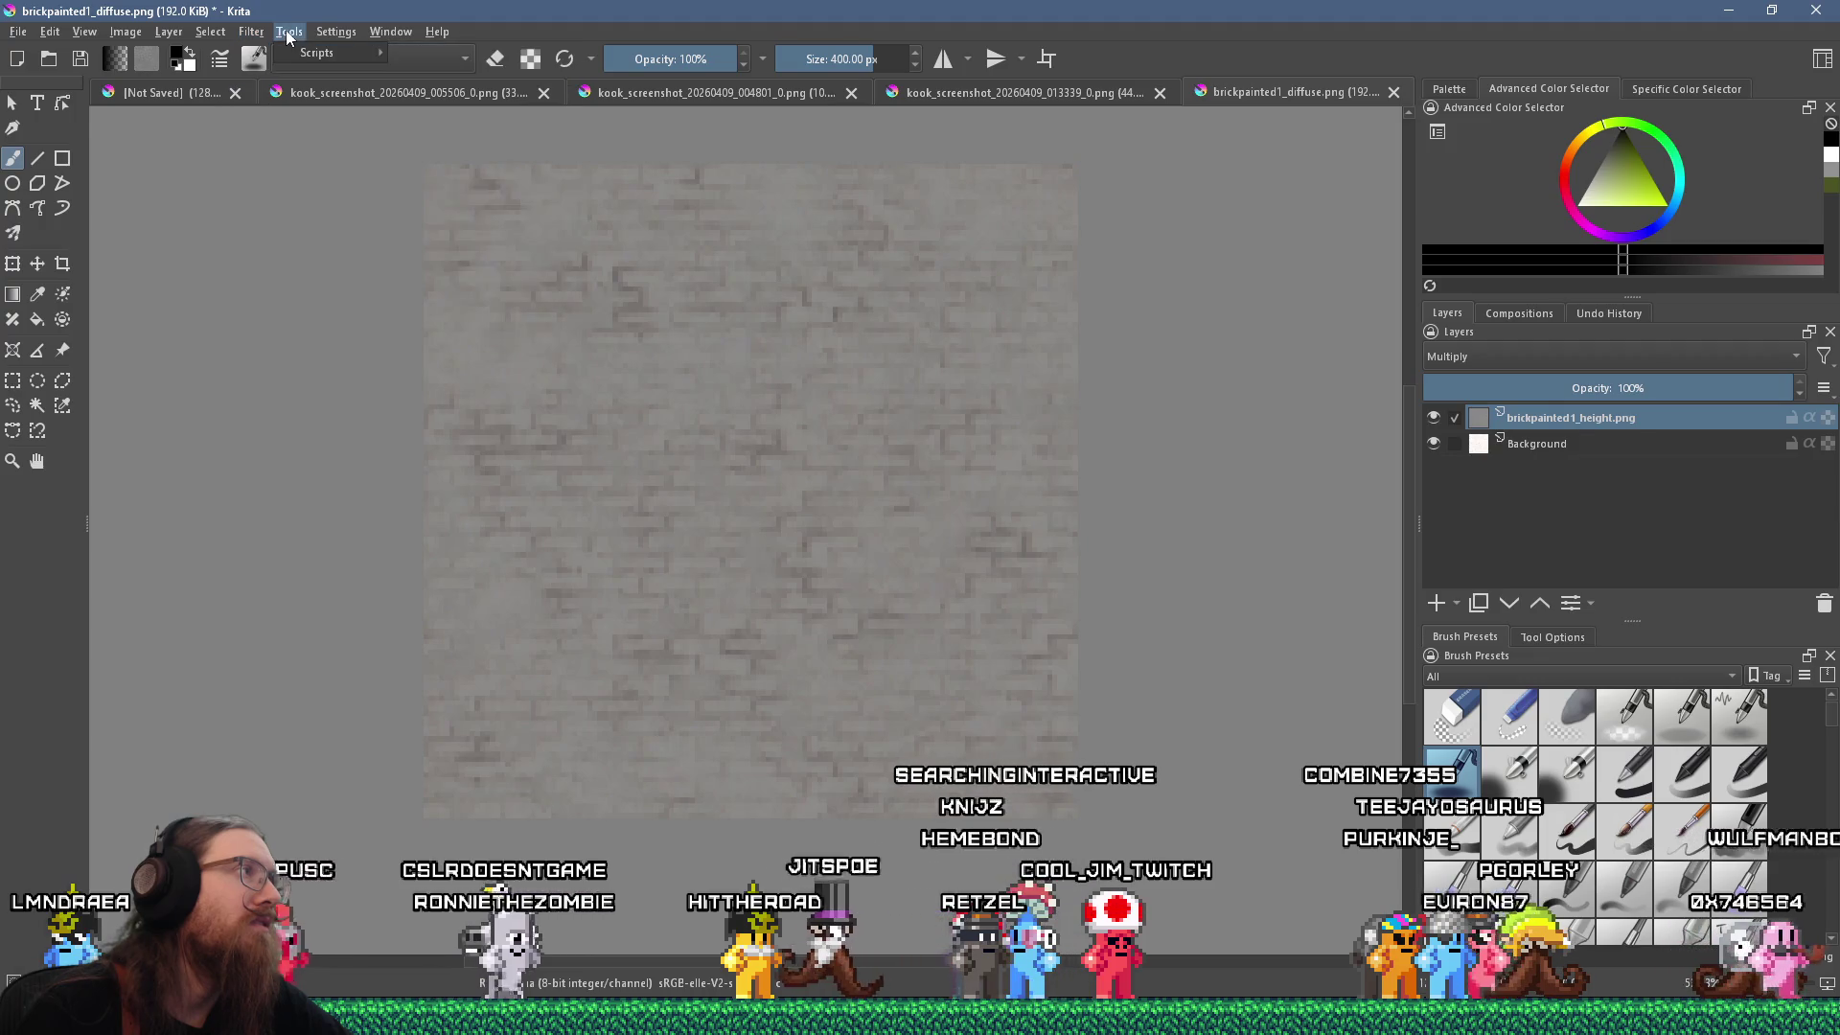
{"action": "left_click", "coordinate": [169, 31]}
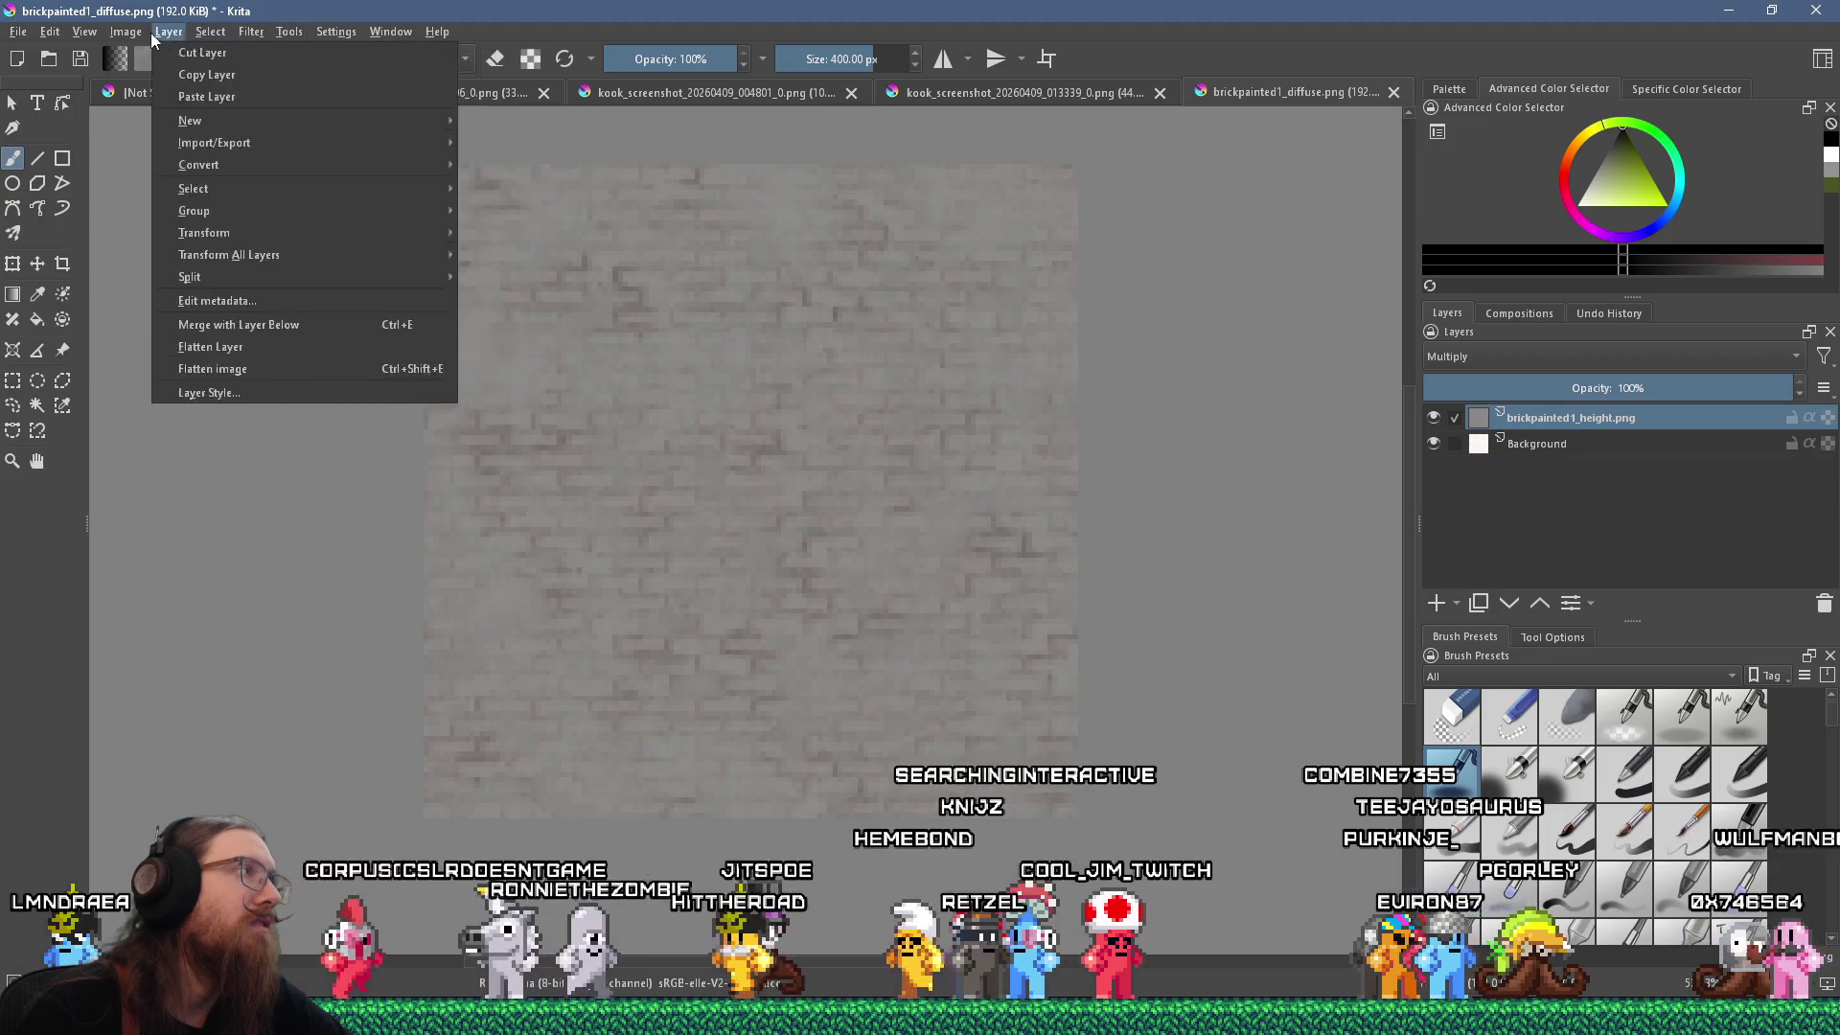
{"action": "left_click", "coordinate": [251, 325]}
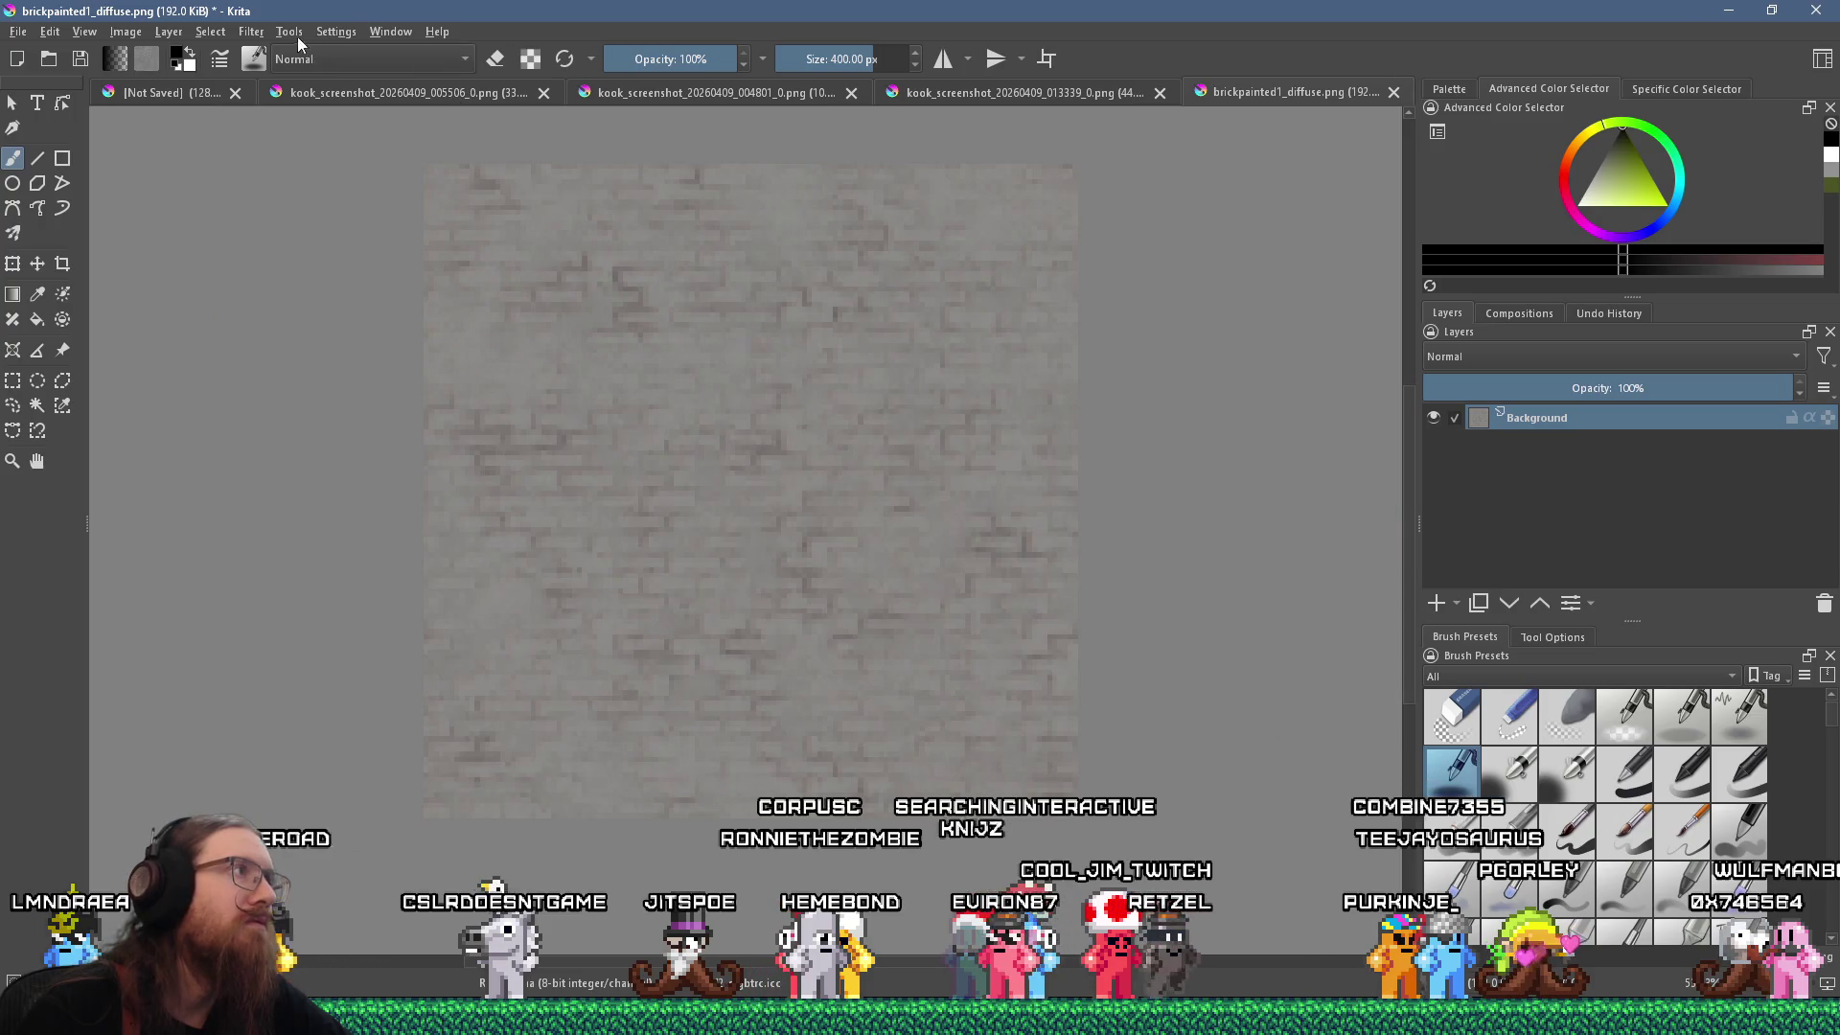
{"action": "left_click", "coordinate": [251, 31]}
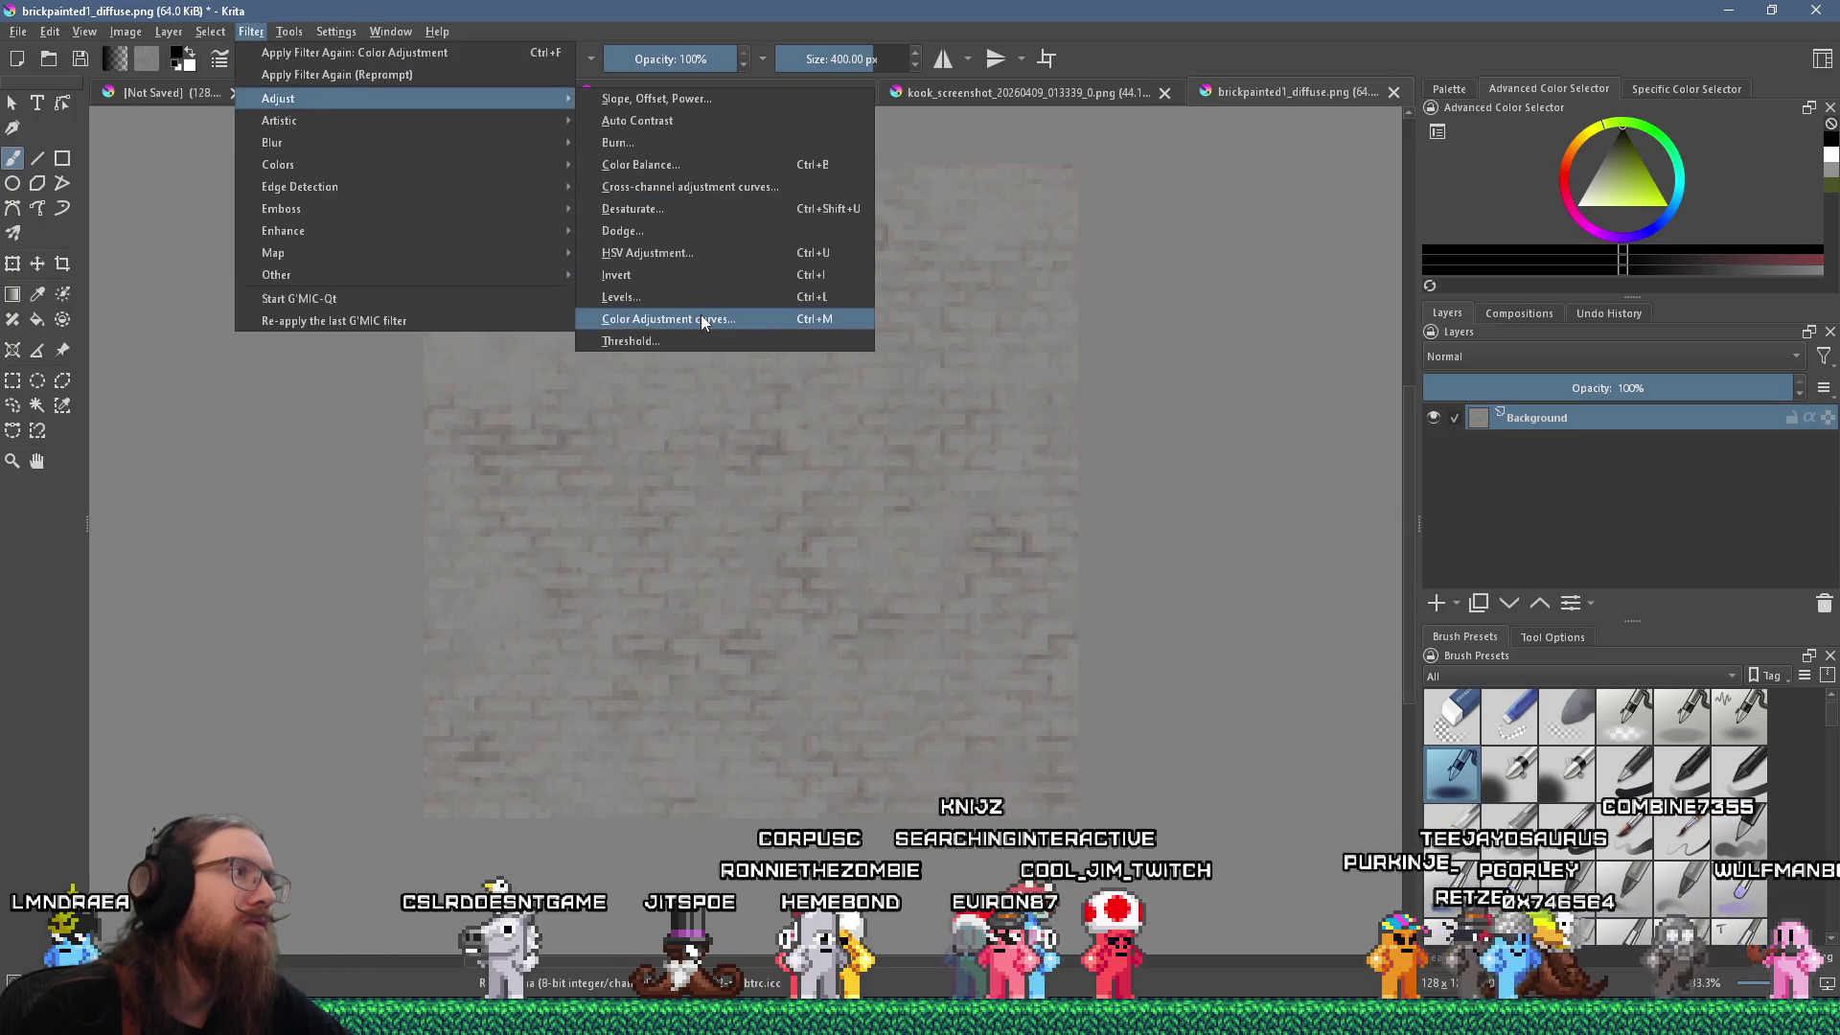
Reshape the RGBA curve's black point and midtones to lighten the bricks, then apply.
{"action": "left_click", "coordinate": [701, 320]}
{"action": "left_click_drag", "start_coordinate": [1131, 727], "coordinate": [1216, 755]}
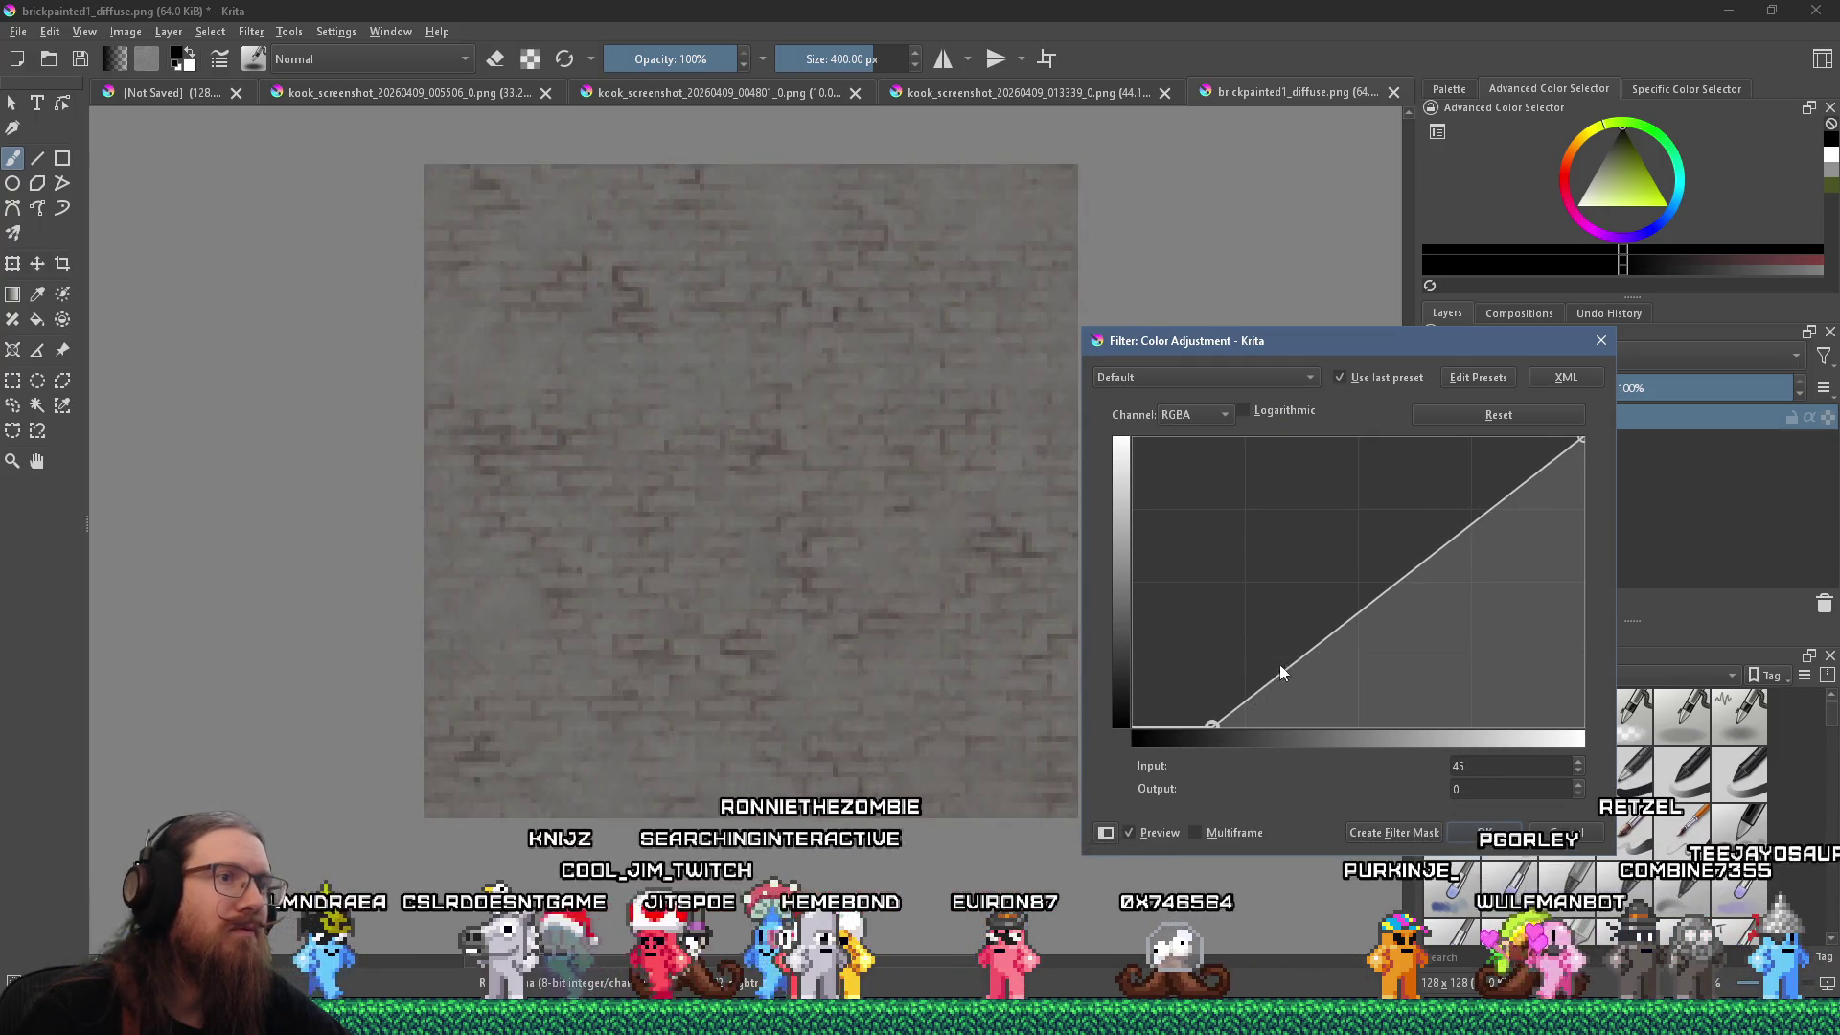
{"action": "left_click_drag", "start_coordinate": [1281, 673], "coordinate": [1279, 653]}
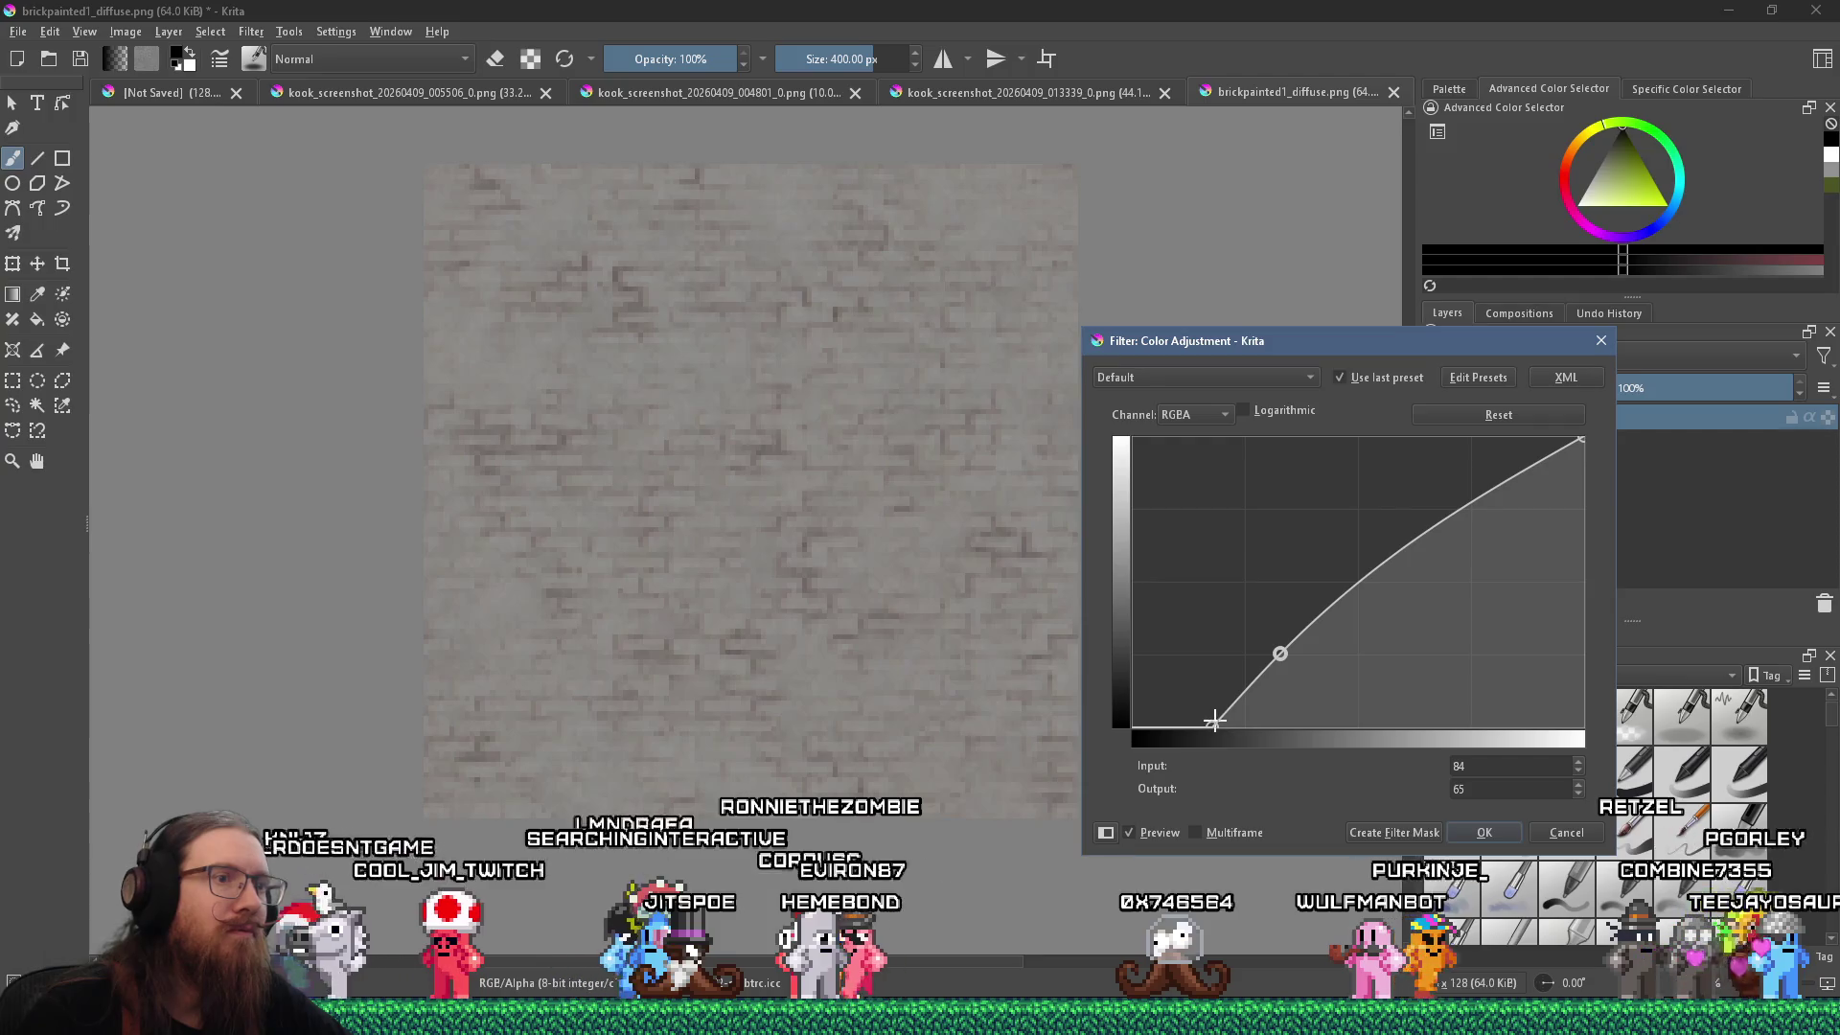
{"action": "left_click_drag", "start_coordinate": [1216, 723], "coordinate": [1240, 728]}
{"action": "mouse_move", "coordinate": [1280, 653]}
{"action": "left_mouse_down"}
{"action": "mouse_move", "coordinate": [1326, 645]}
{"action": "mouse_move", "coordinate": [1330, 618]}
{"action": "left_mouse_up"}
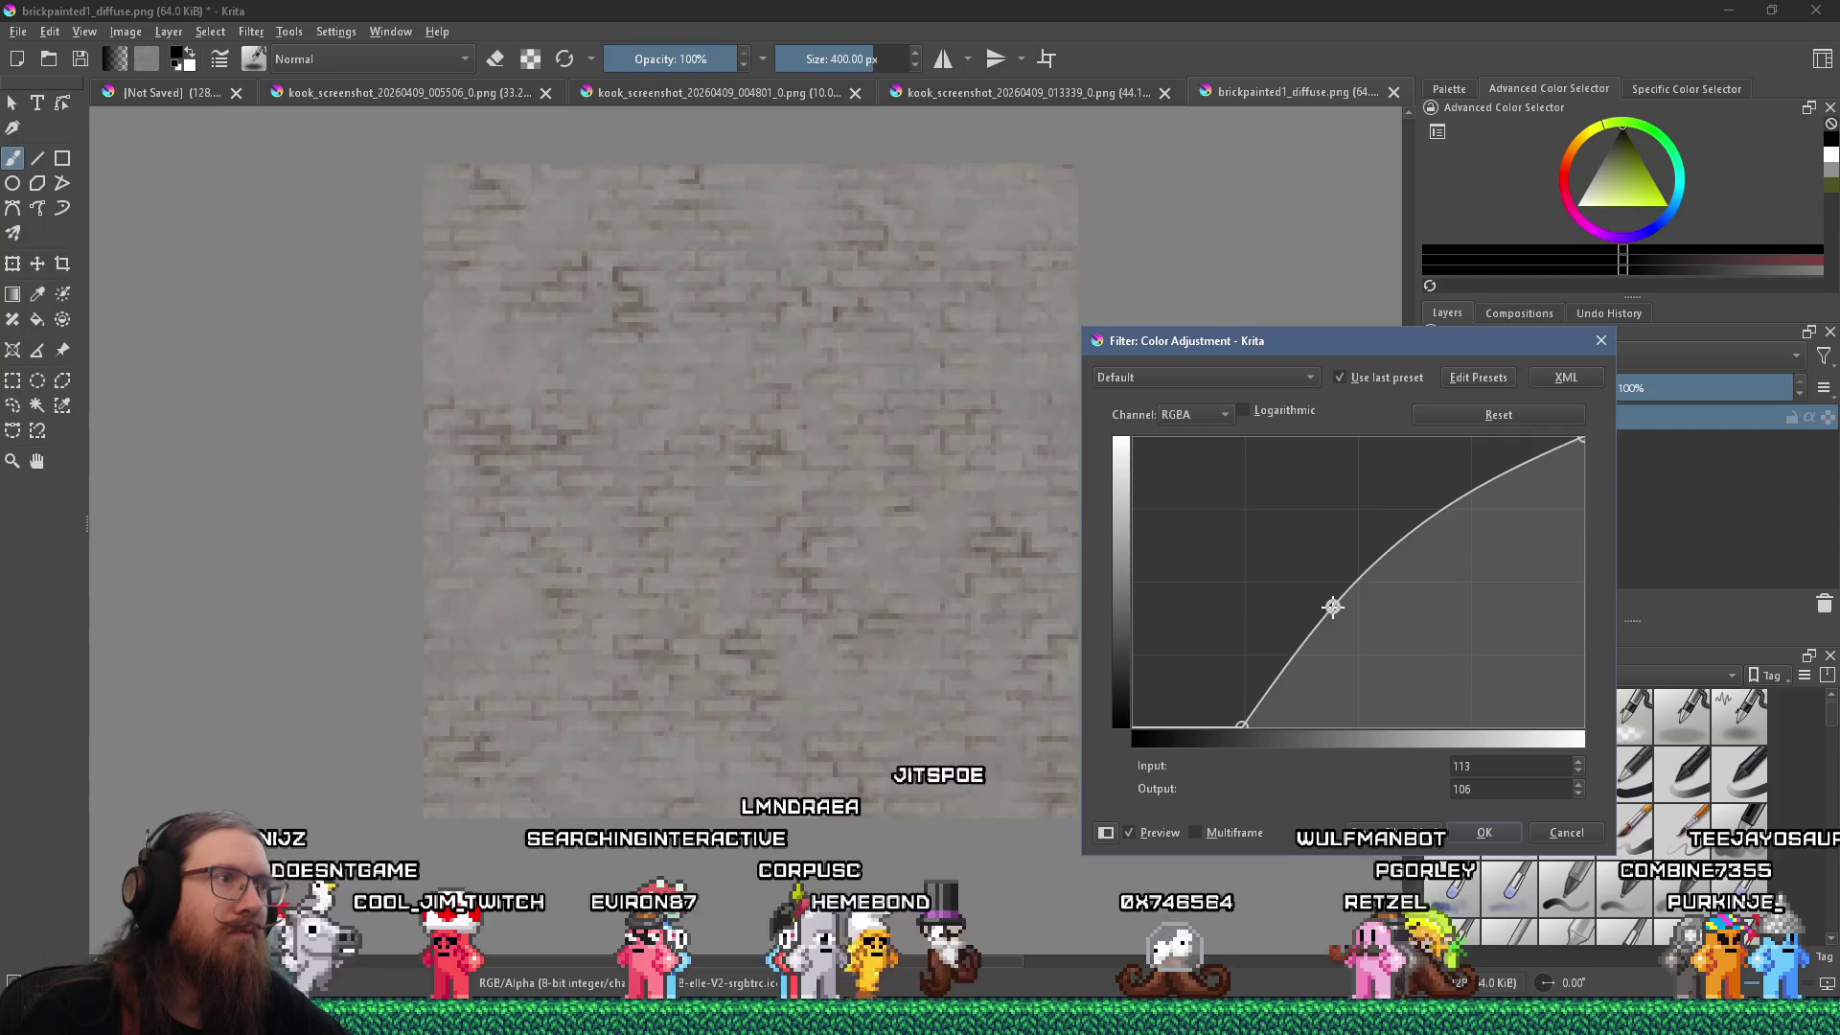
{"action": "left_click_drag", "start_coordinate": [1242, 725], "coordinate": [1279, 725]}
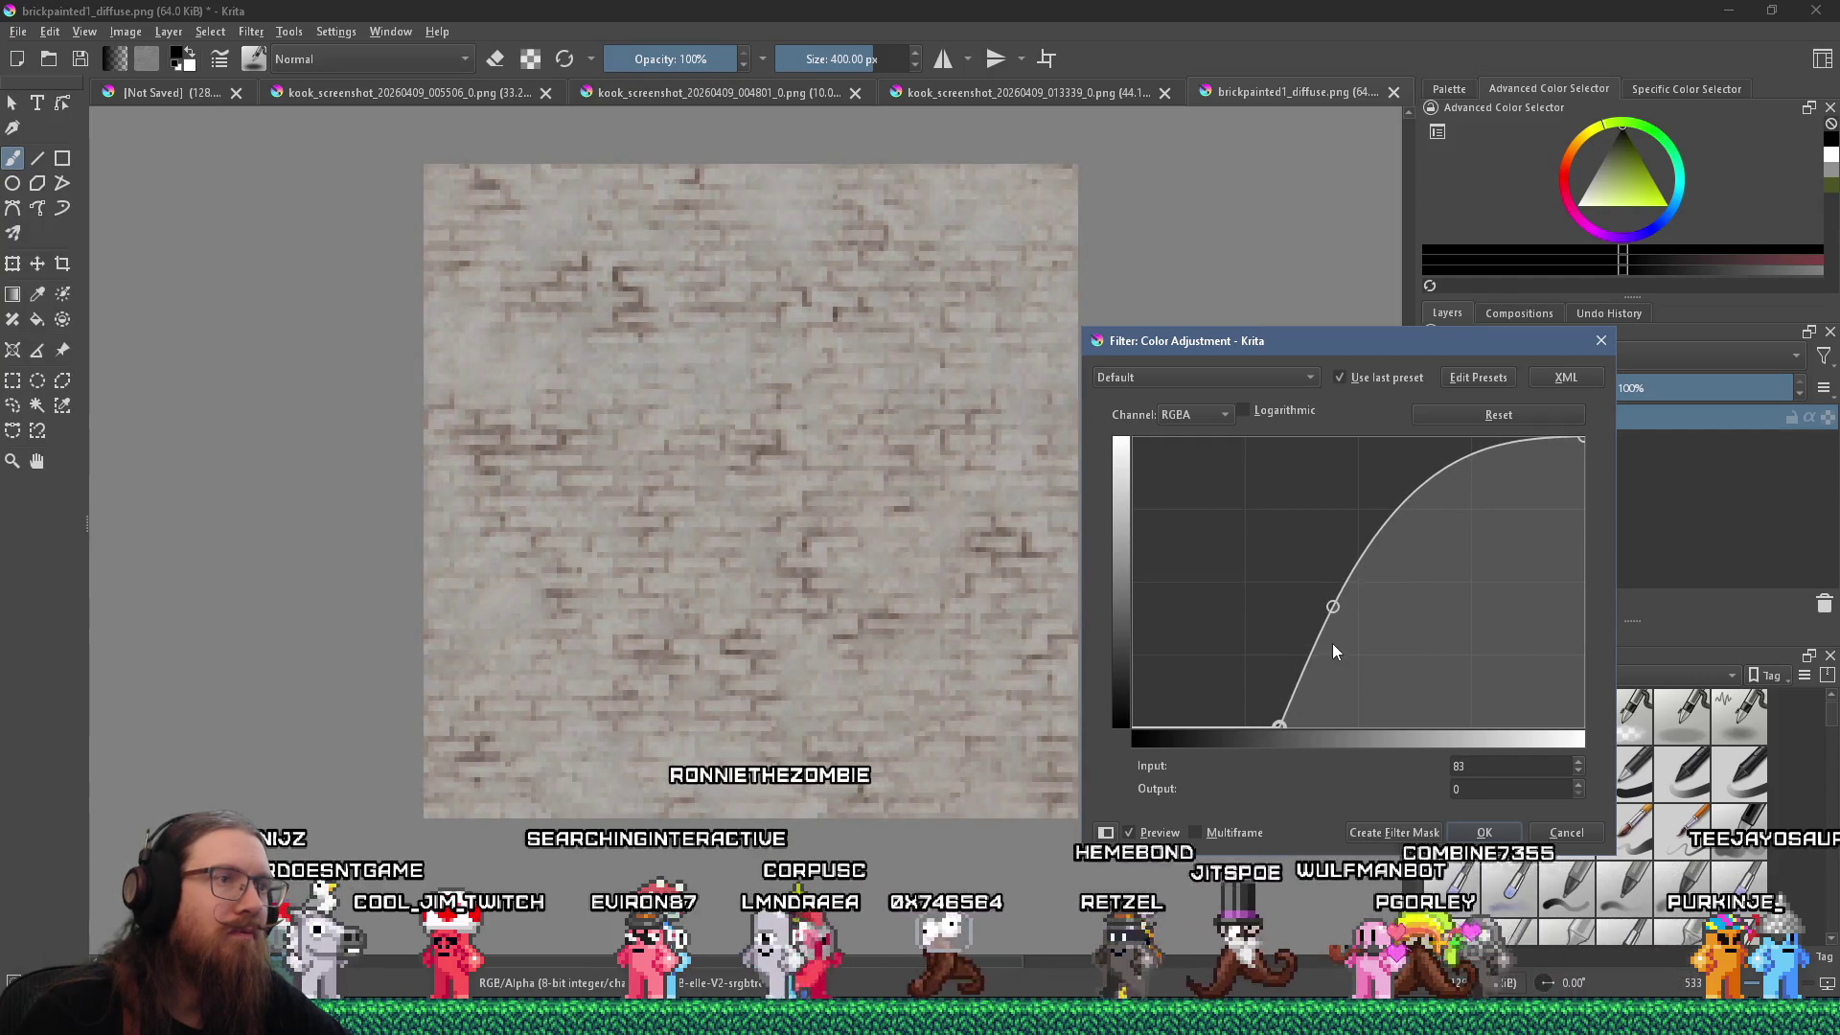
{"action": "left_click_drag", "start_coordinate": [1332, 605], "coordinate": [1332, 608]}
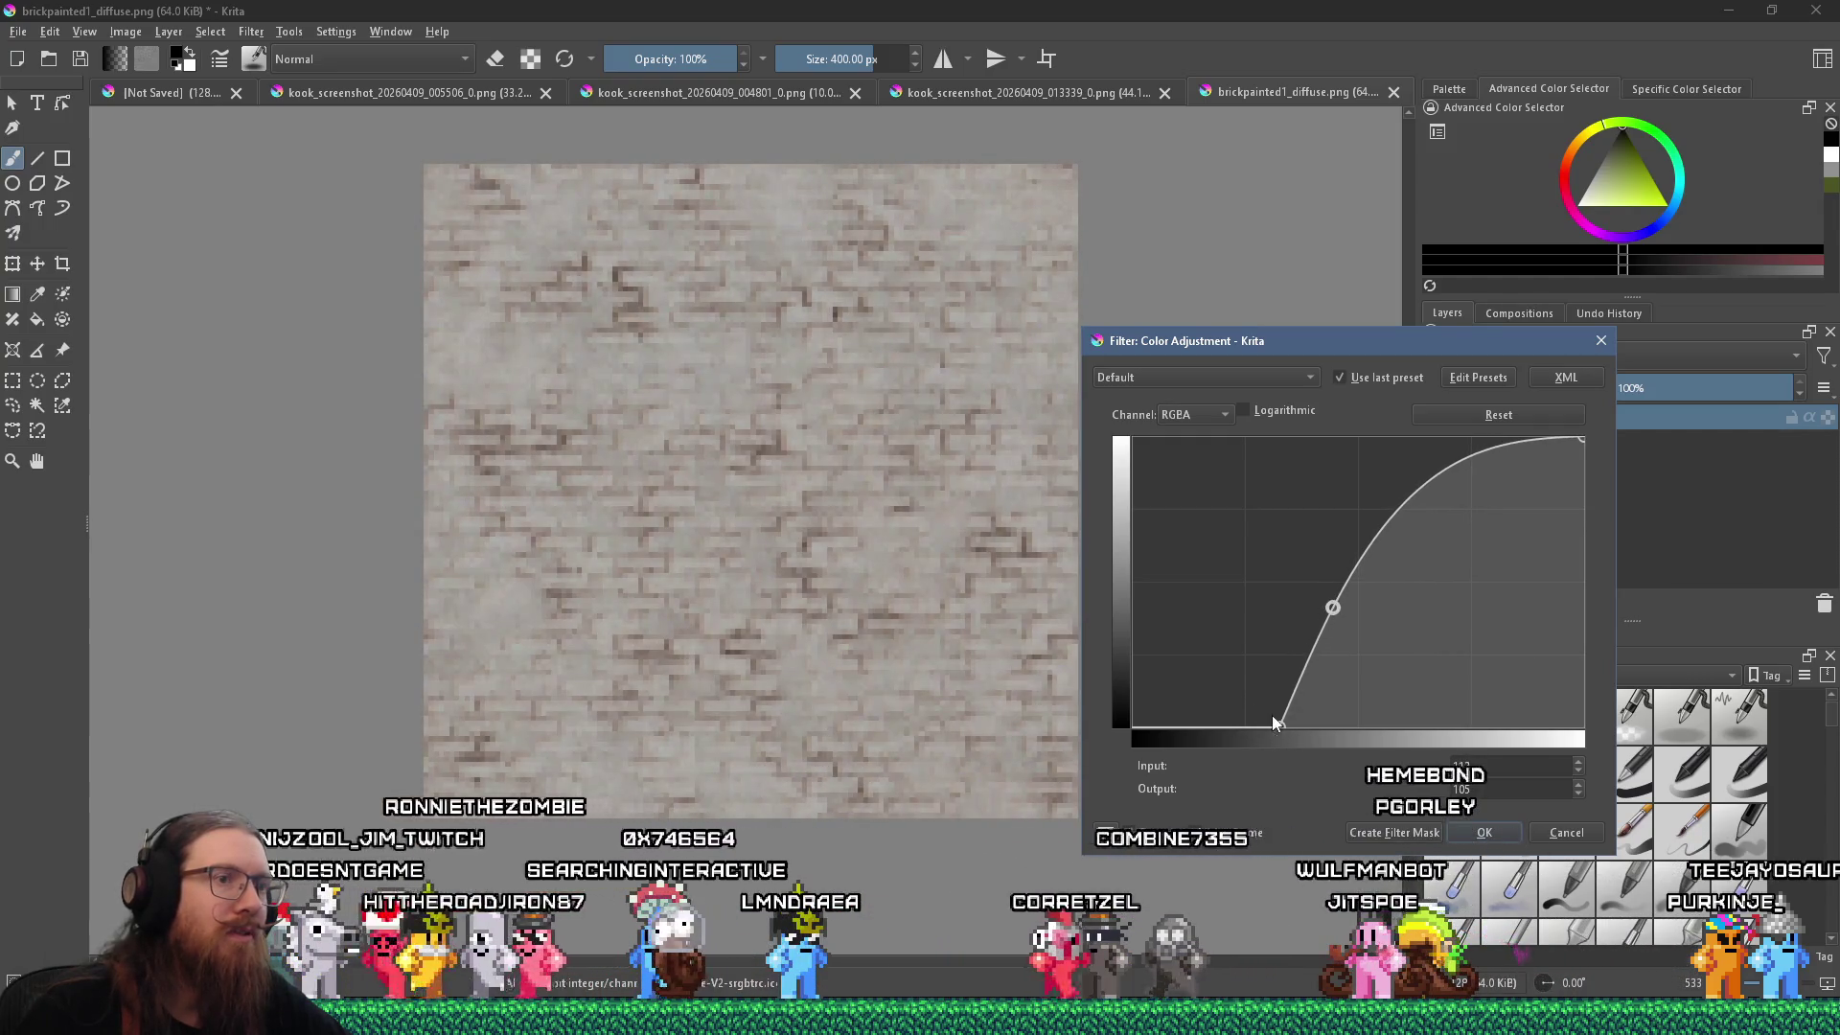
{"action": "left_click_drag", "start_coordinate": [1275, 724], "coordinate": [1290, 725]}
{"action": "left_click_drag", "start_coordinate": [1334, 605], "coordinate": [1336, 604]}
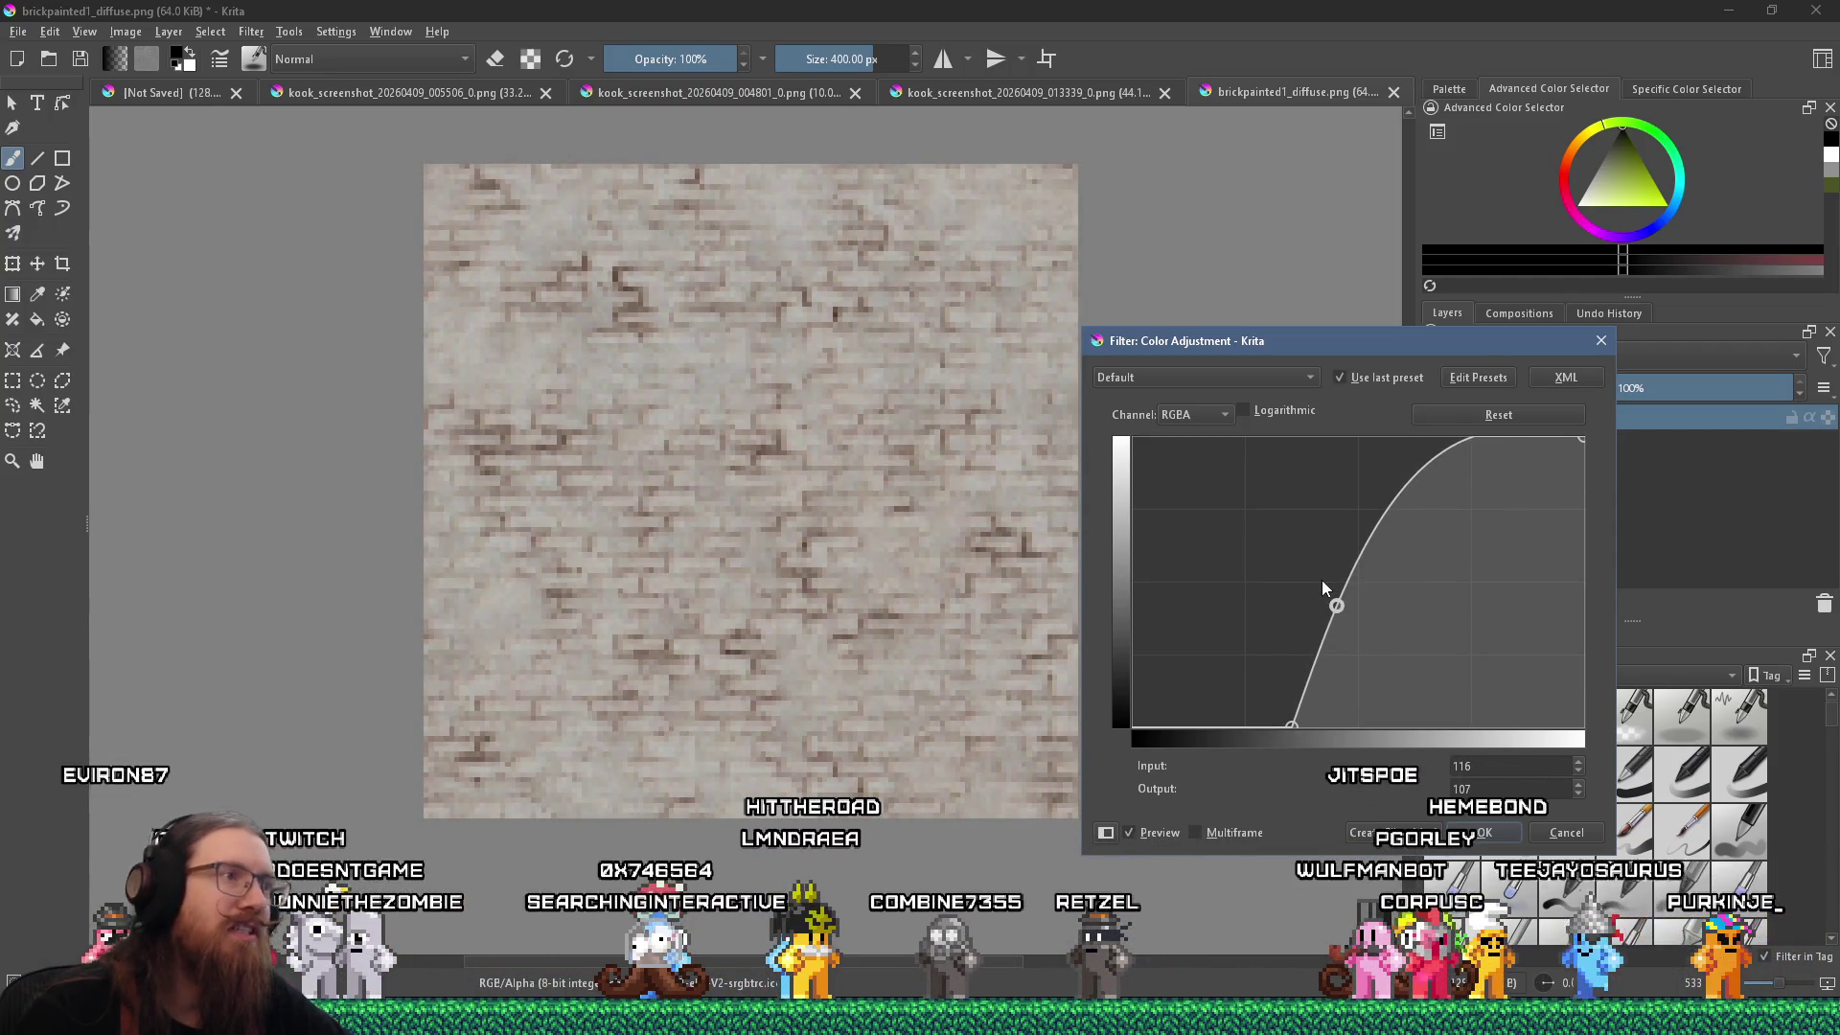
{"action": "left_click_drag", "start_coordinate": [1342, 604], "coordinate": [1346, 609]}
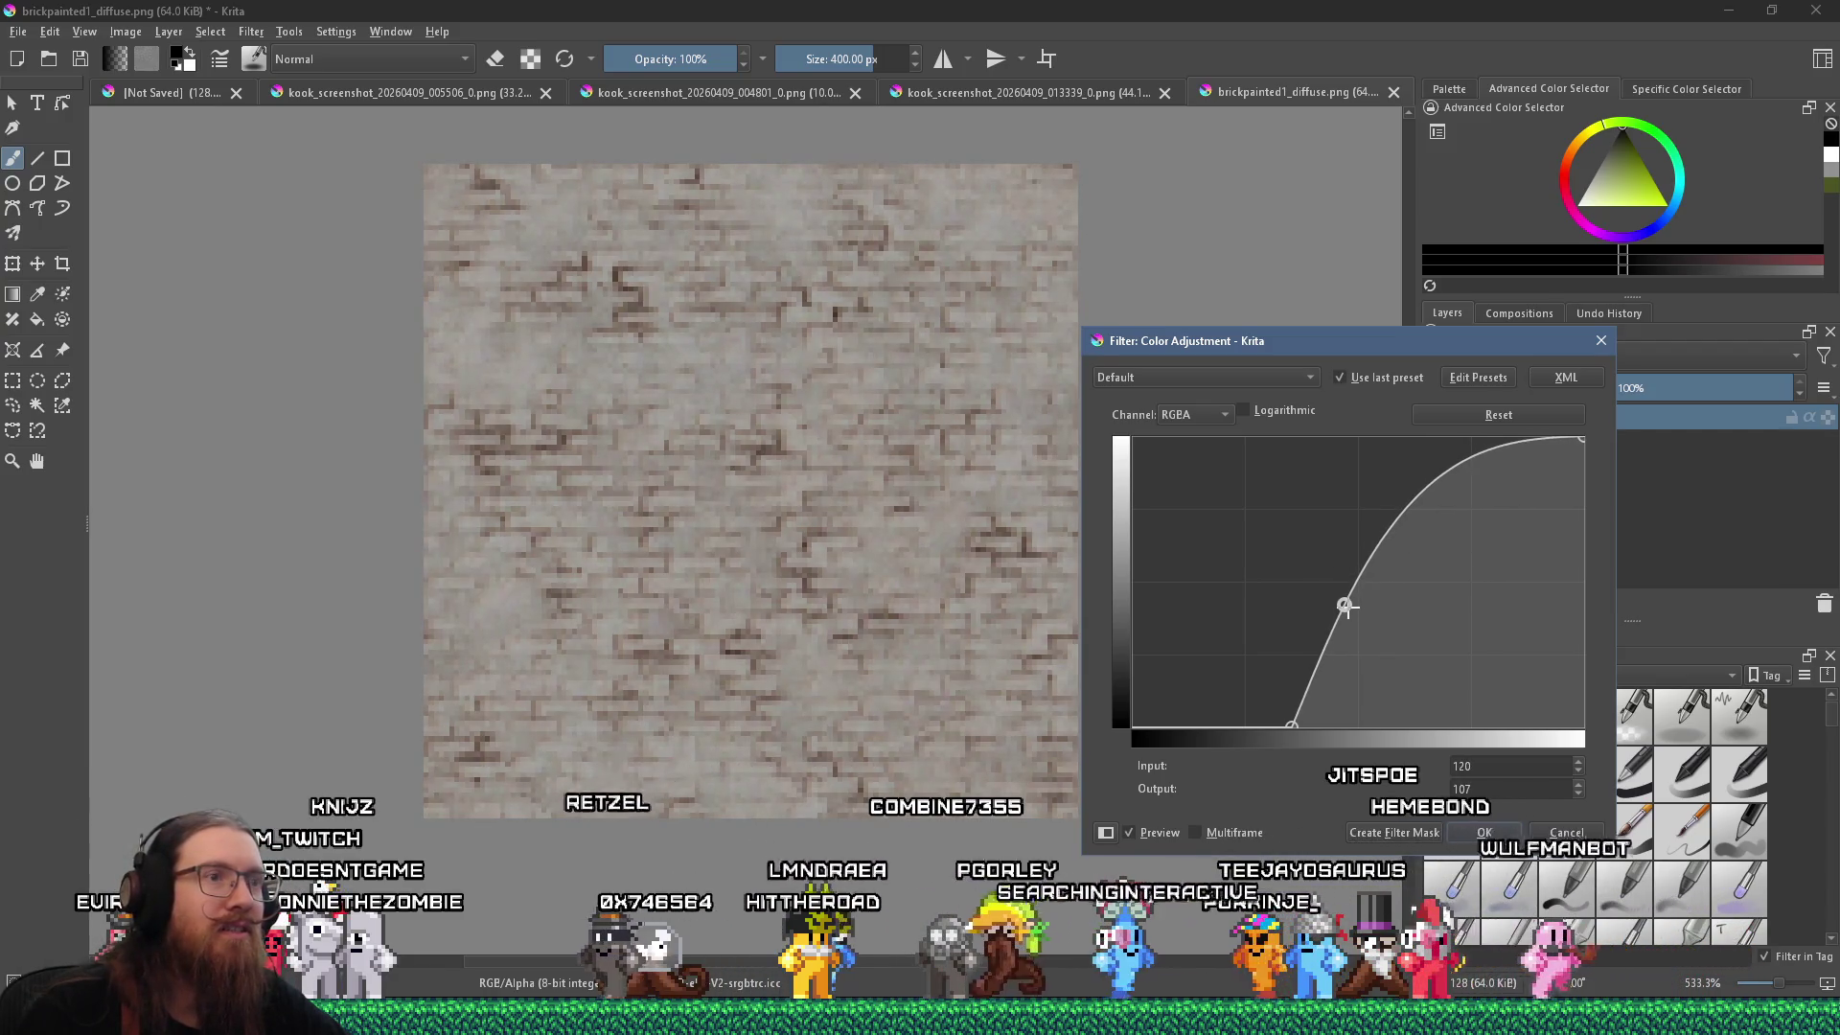
{"action": "left_click_drag", "start_coordinate": [1293, 726], "coordinate": [1351, 740]}
{"action": "left_click_drag", "start_coordinate": [1348, 602], "coordinate": [1375, 615]}
{"action": "left_click_drag", "start_coordinate": [1388, 618], "coordinate": [1381, 613]}
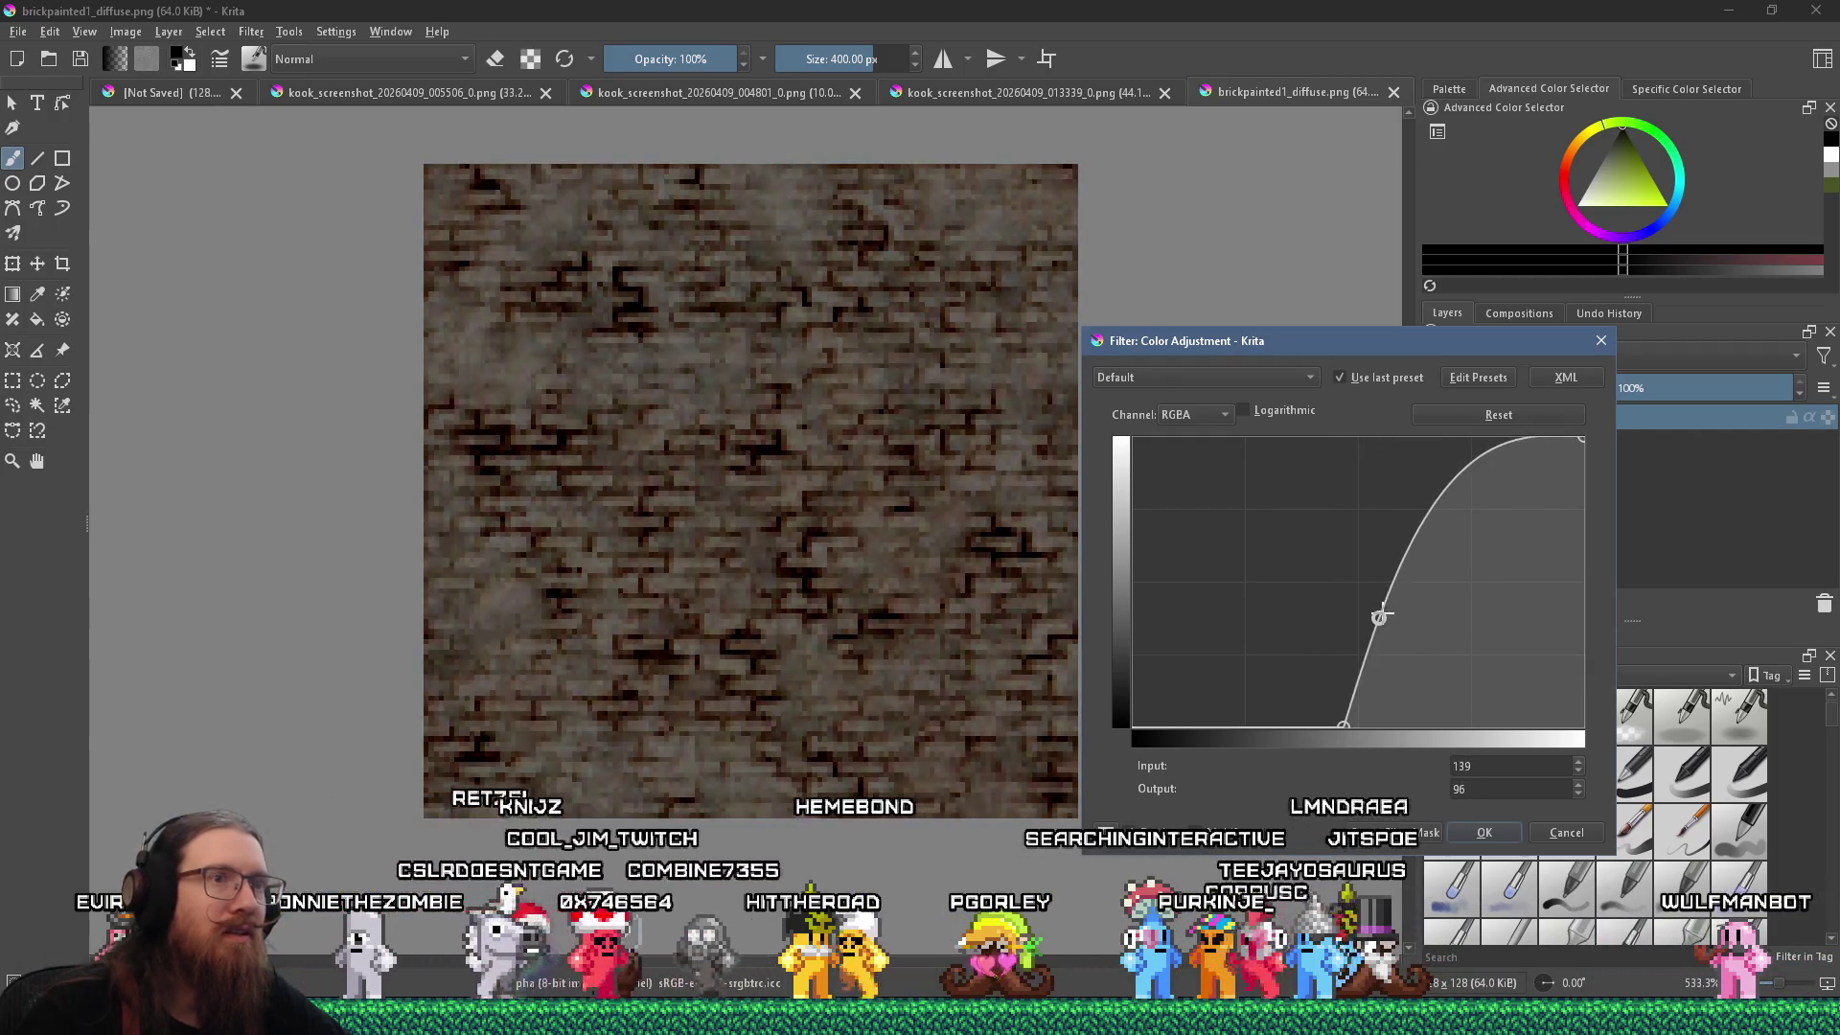
{"action": "left_click_drag", "start_coordinate": [1342, 722], "coordinate": [1307, 729]}
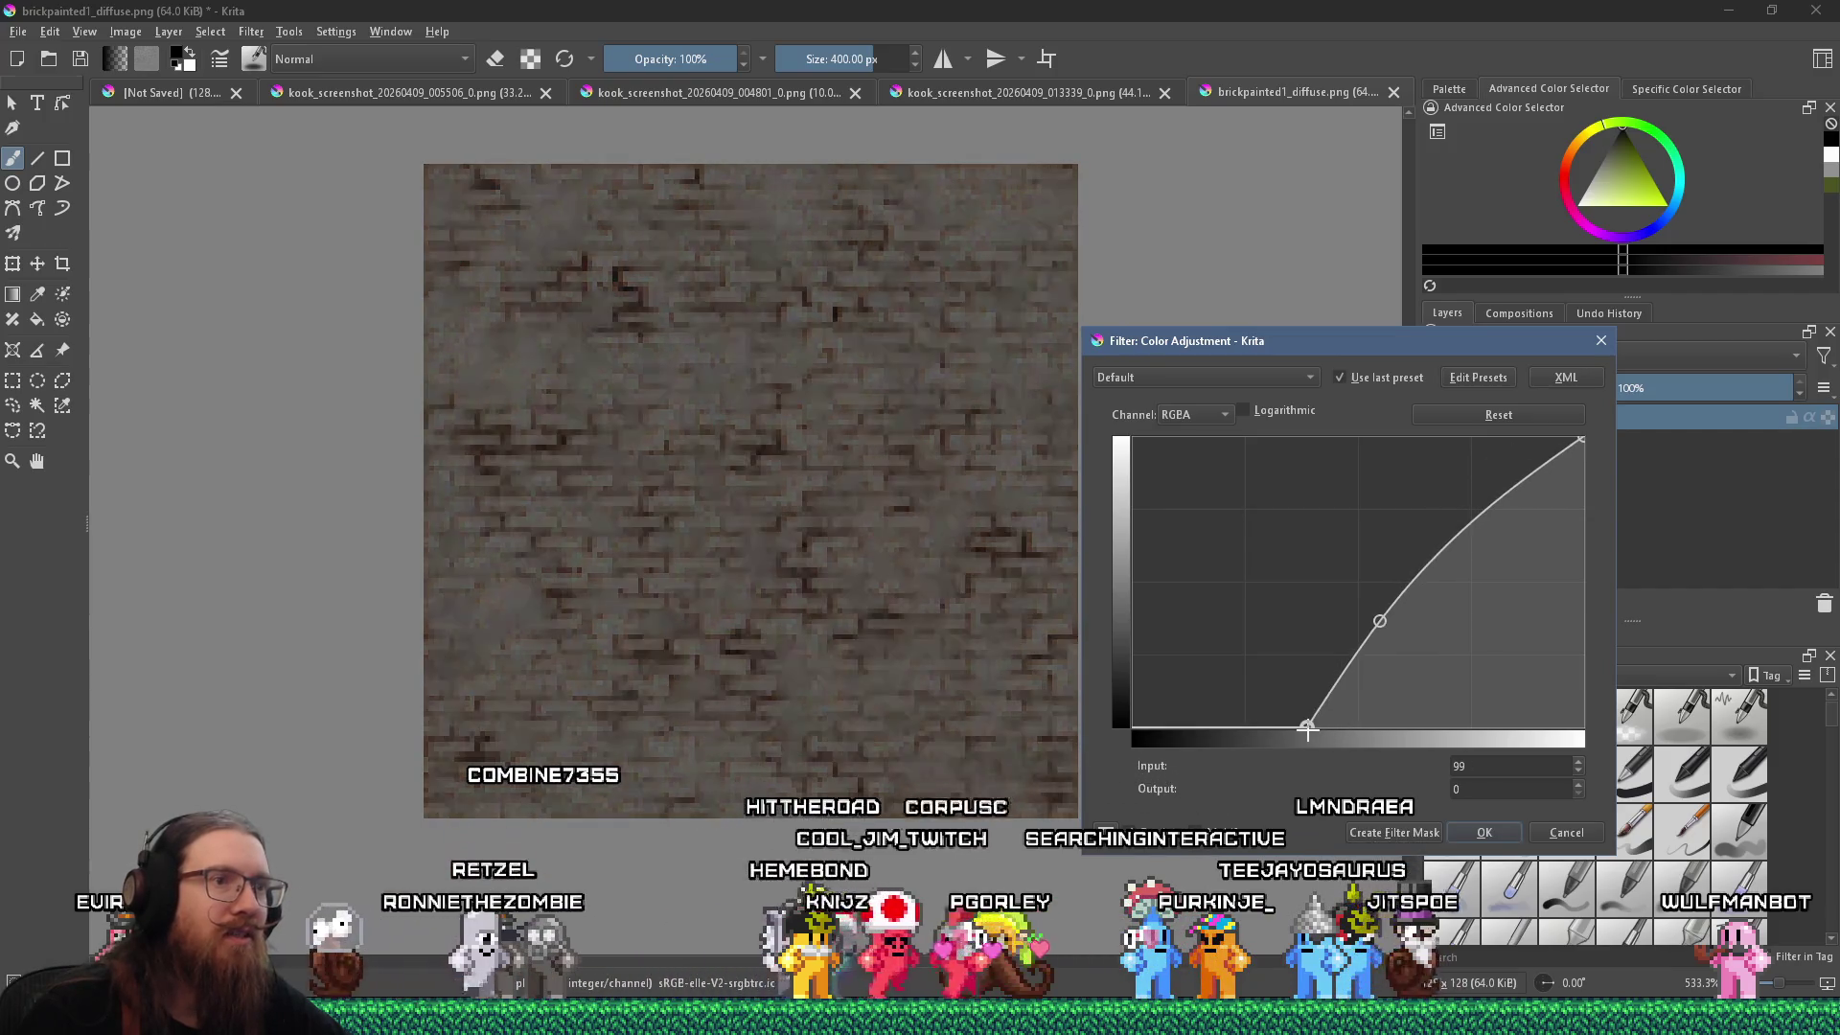
{"action": "left_click_drag", "start_coordinate": [1376, 636], "coordinate": [1351, 596]}
{"action": "left_click", "coordinate": [1471, 831]}
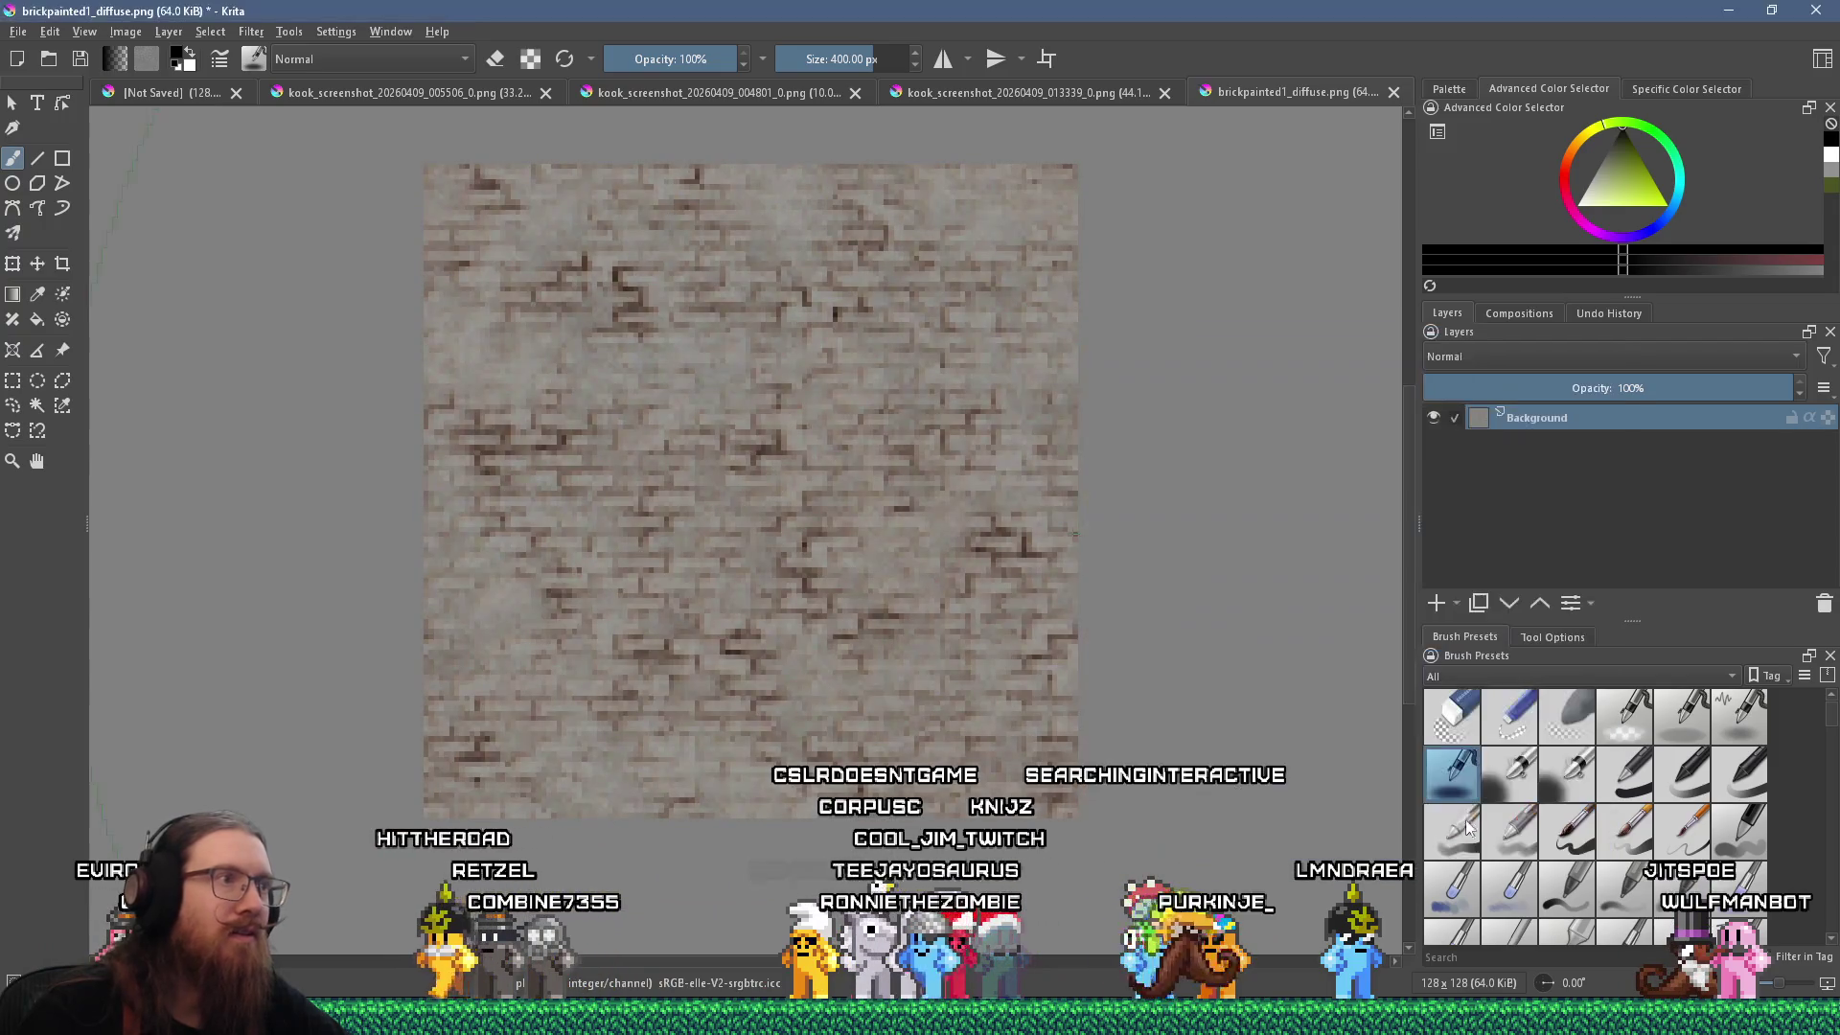
Select the whole adjusted brick canvas in Krita and copy it.
{"action": "key", "text": "ctrl+a"}
{"action": "left_click", "coordinate": [52, 32]}
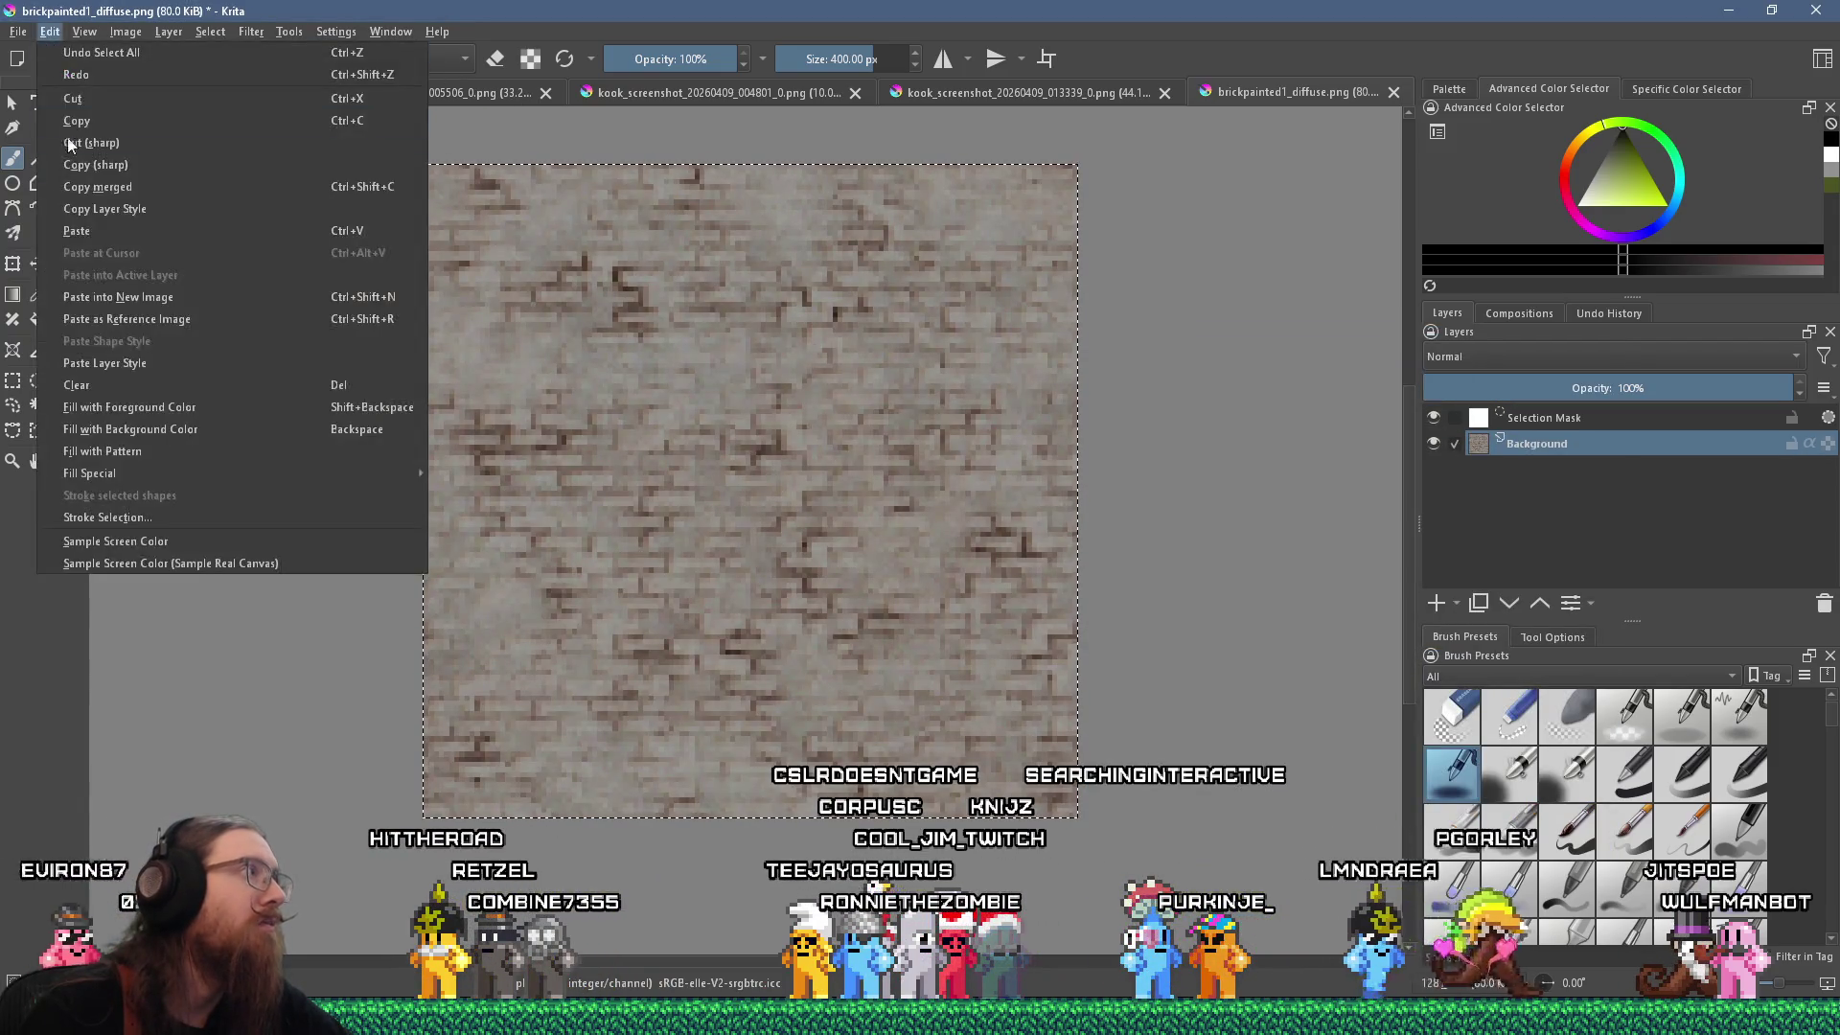
{"action": "left_click", "coordinate": [91, 130]}
Paste the copied image into Wally's brickpainted1 texture and close its image window.
{"action": "key", "text": "alt+Tab"}
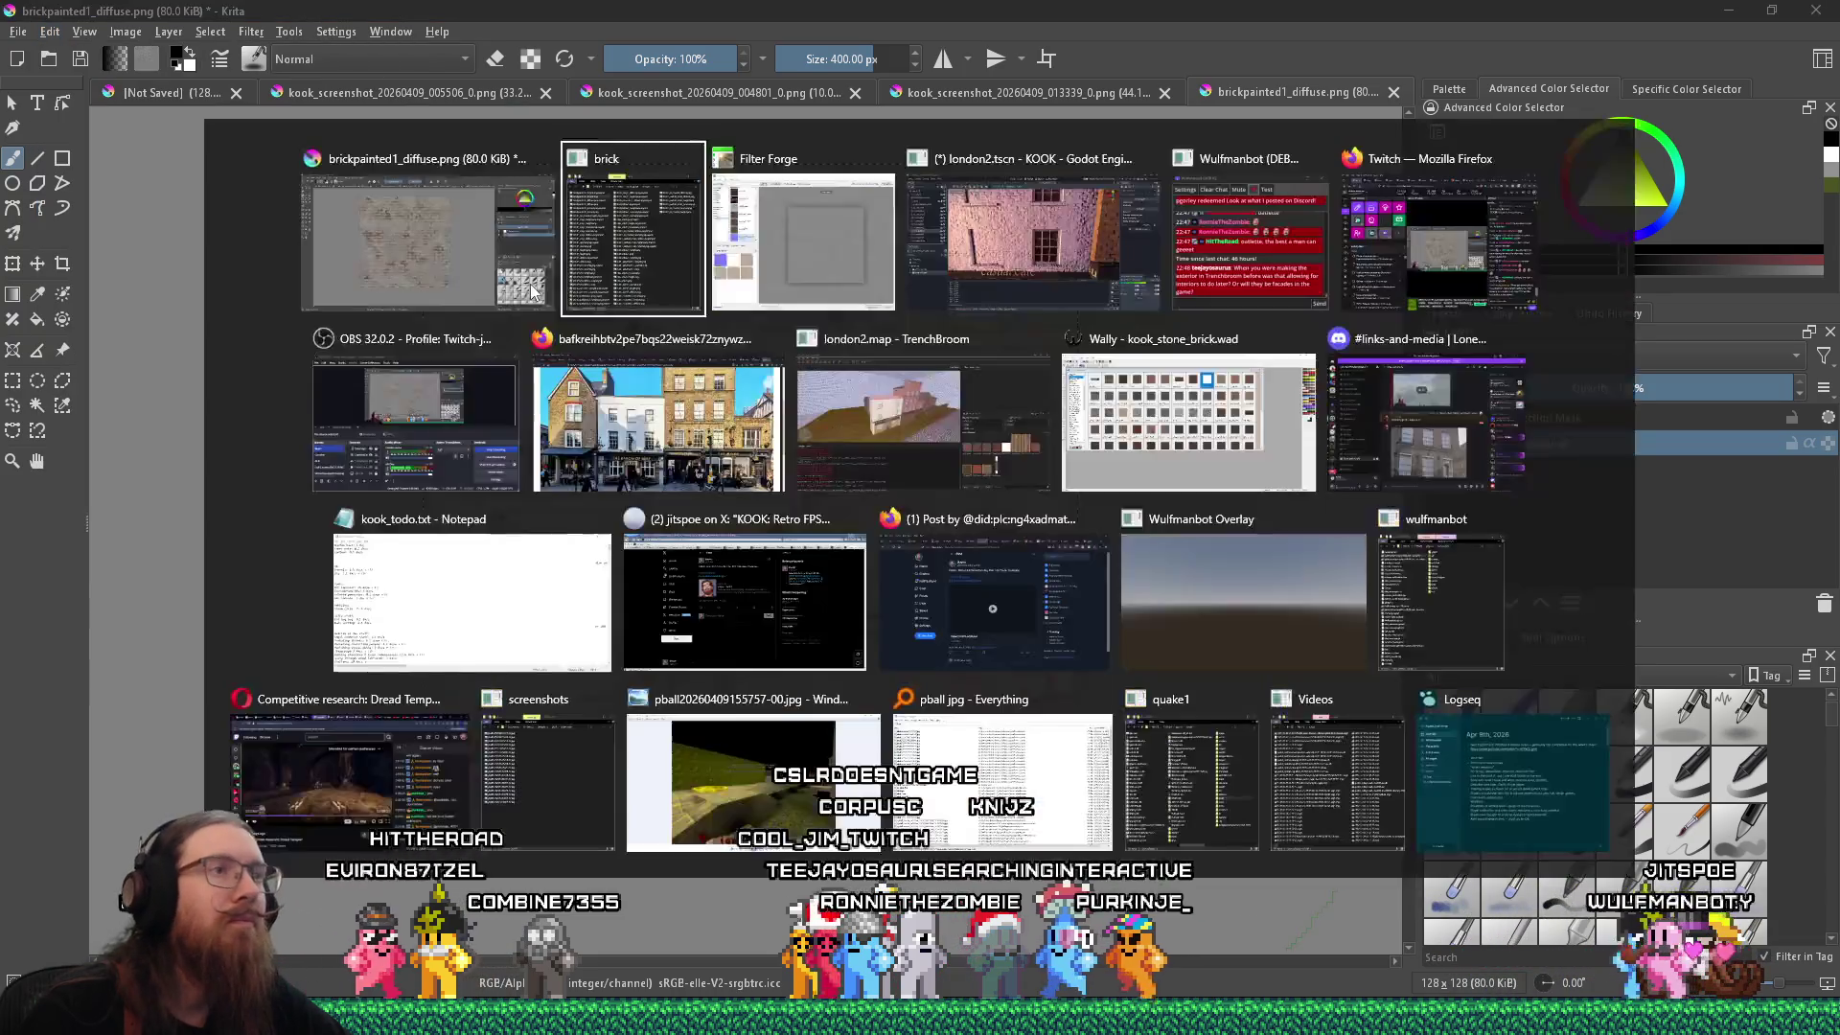
{"action": "left_click", "coordinate": [1182, 491]}
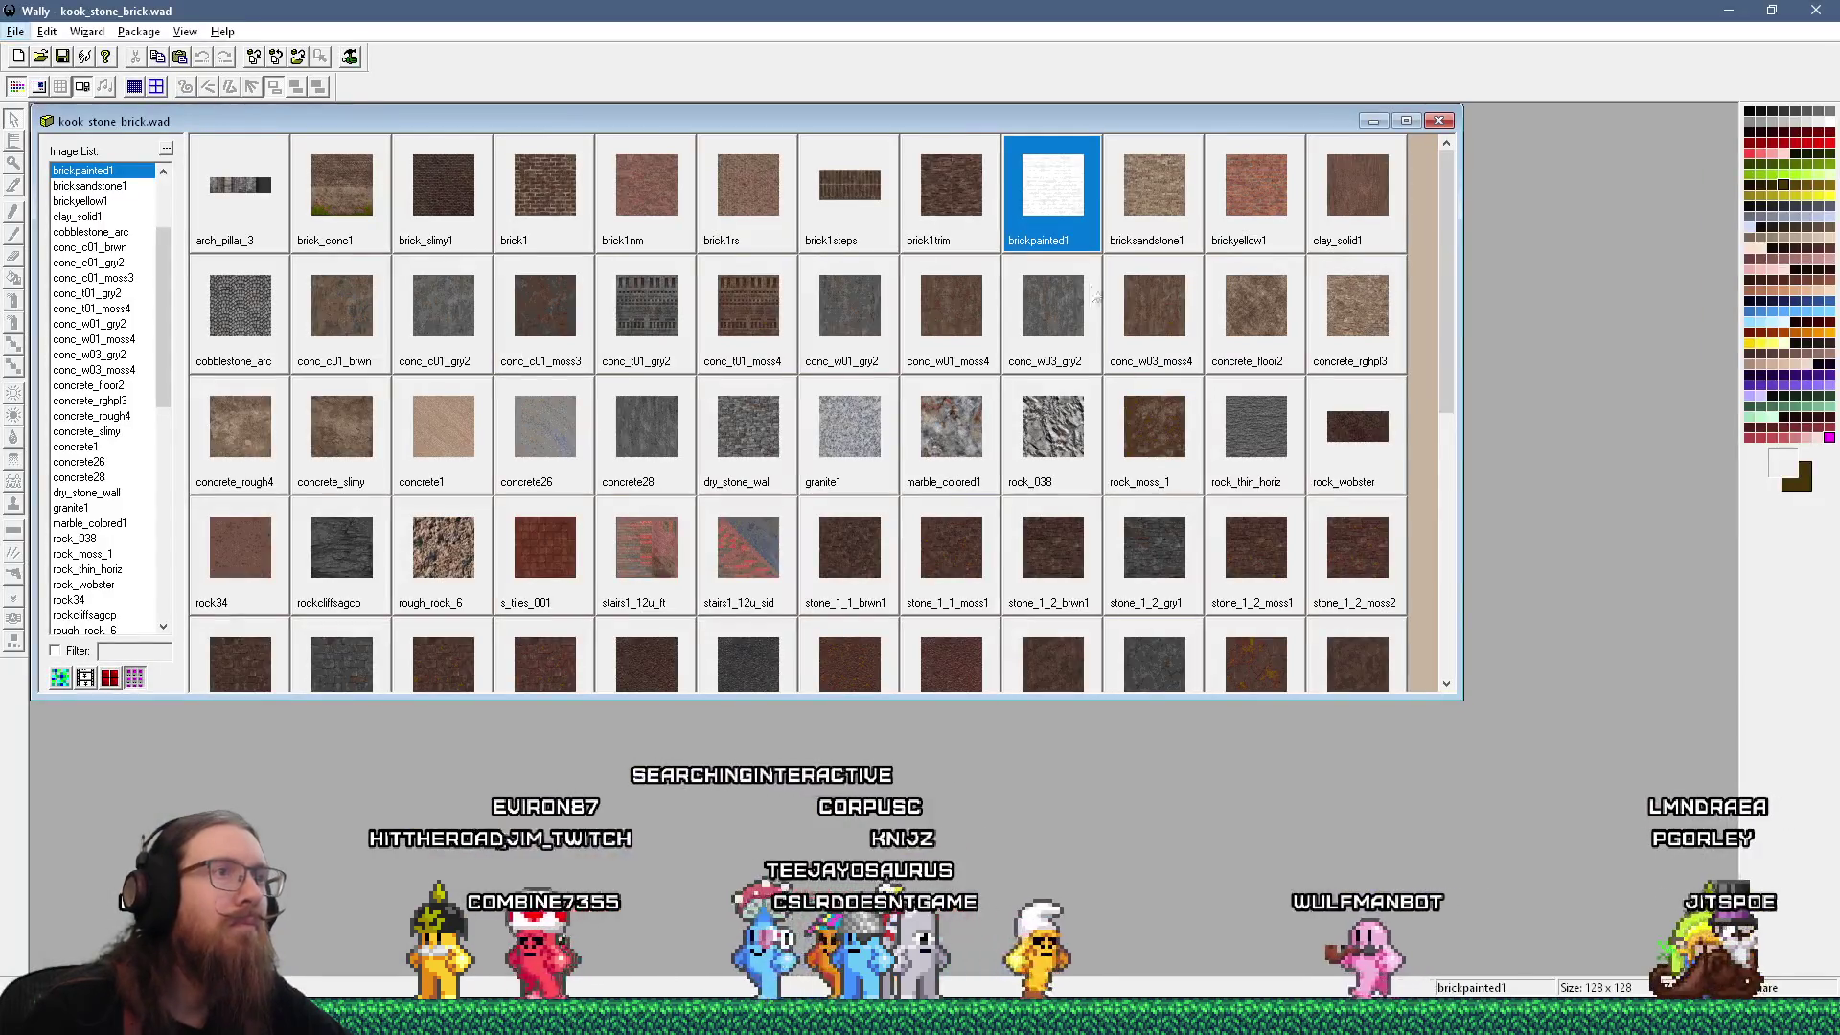
{"action": "key", "text": "Return"}
{"action": "key", "text": "ctrl+v"}
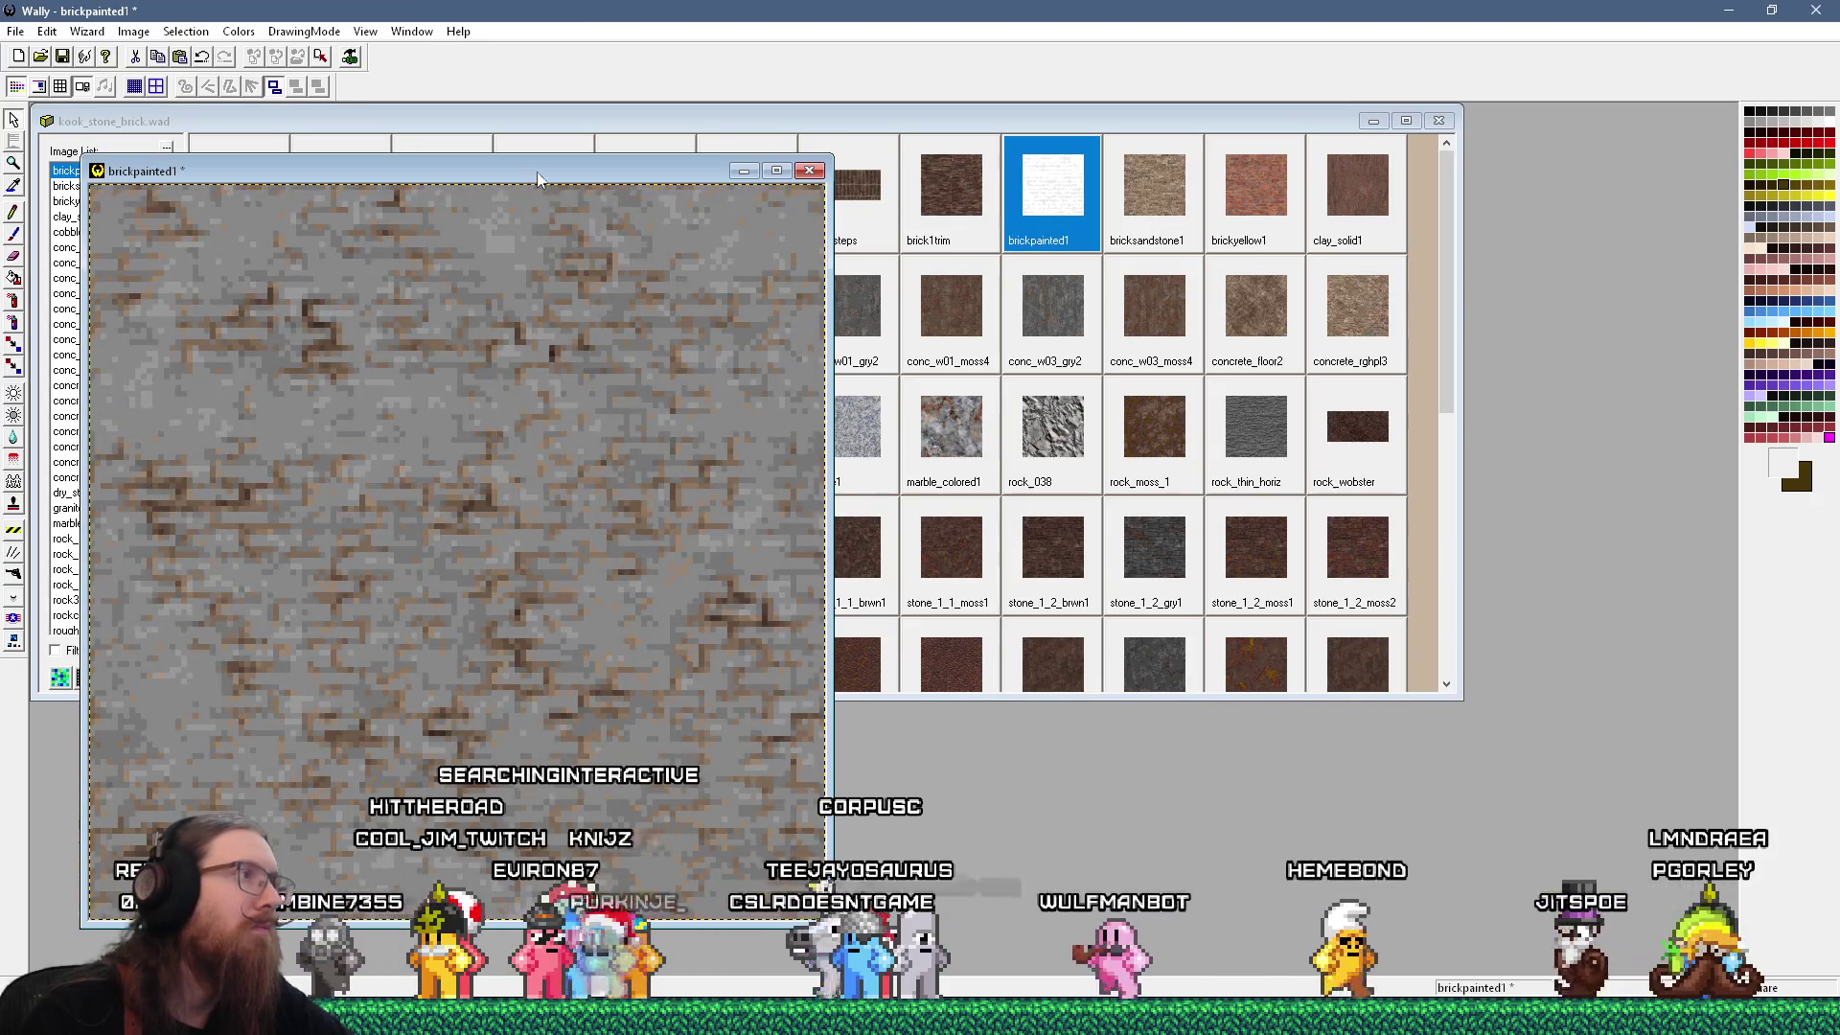
{"action": "left_click_drag", "start_coordinate": [537, 170], "coordinate": [916, 146]}
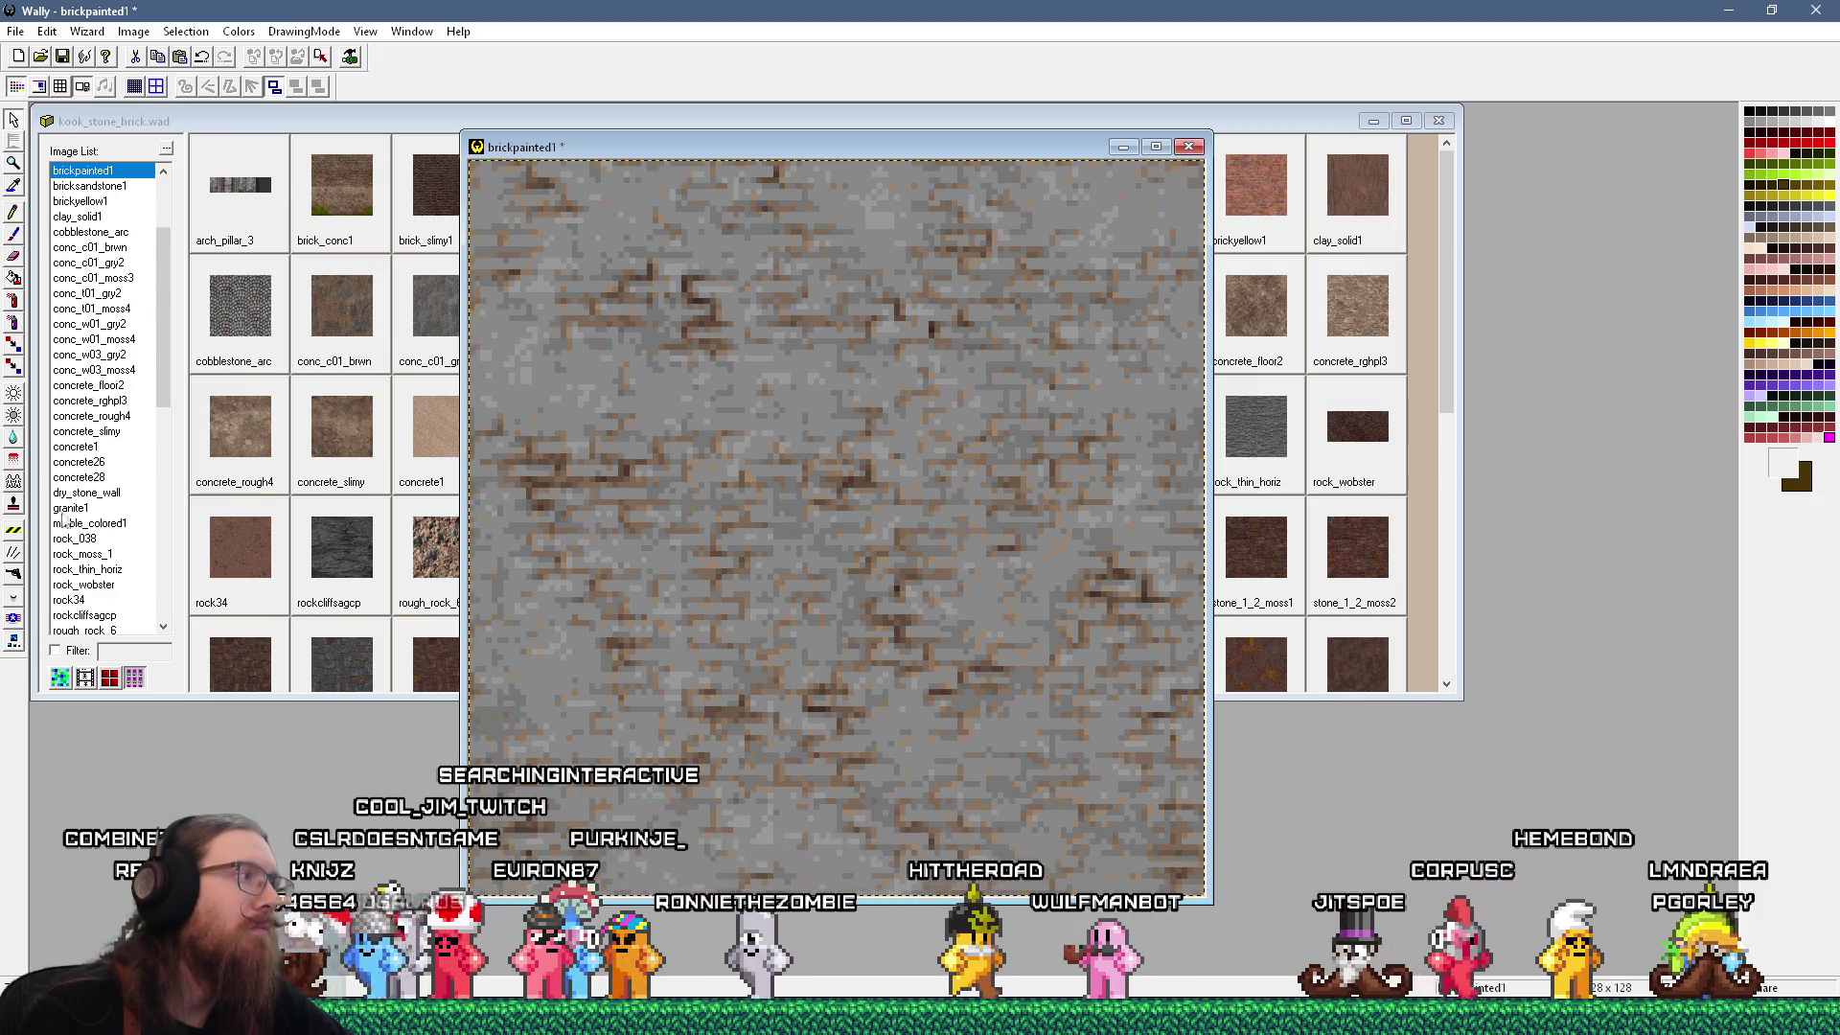
{"action": "left_click", "coordinate": [1189, 148]}
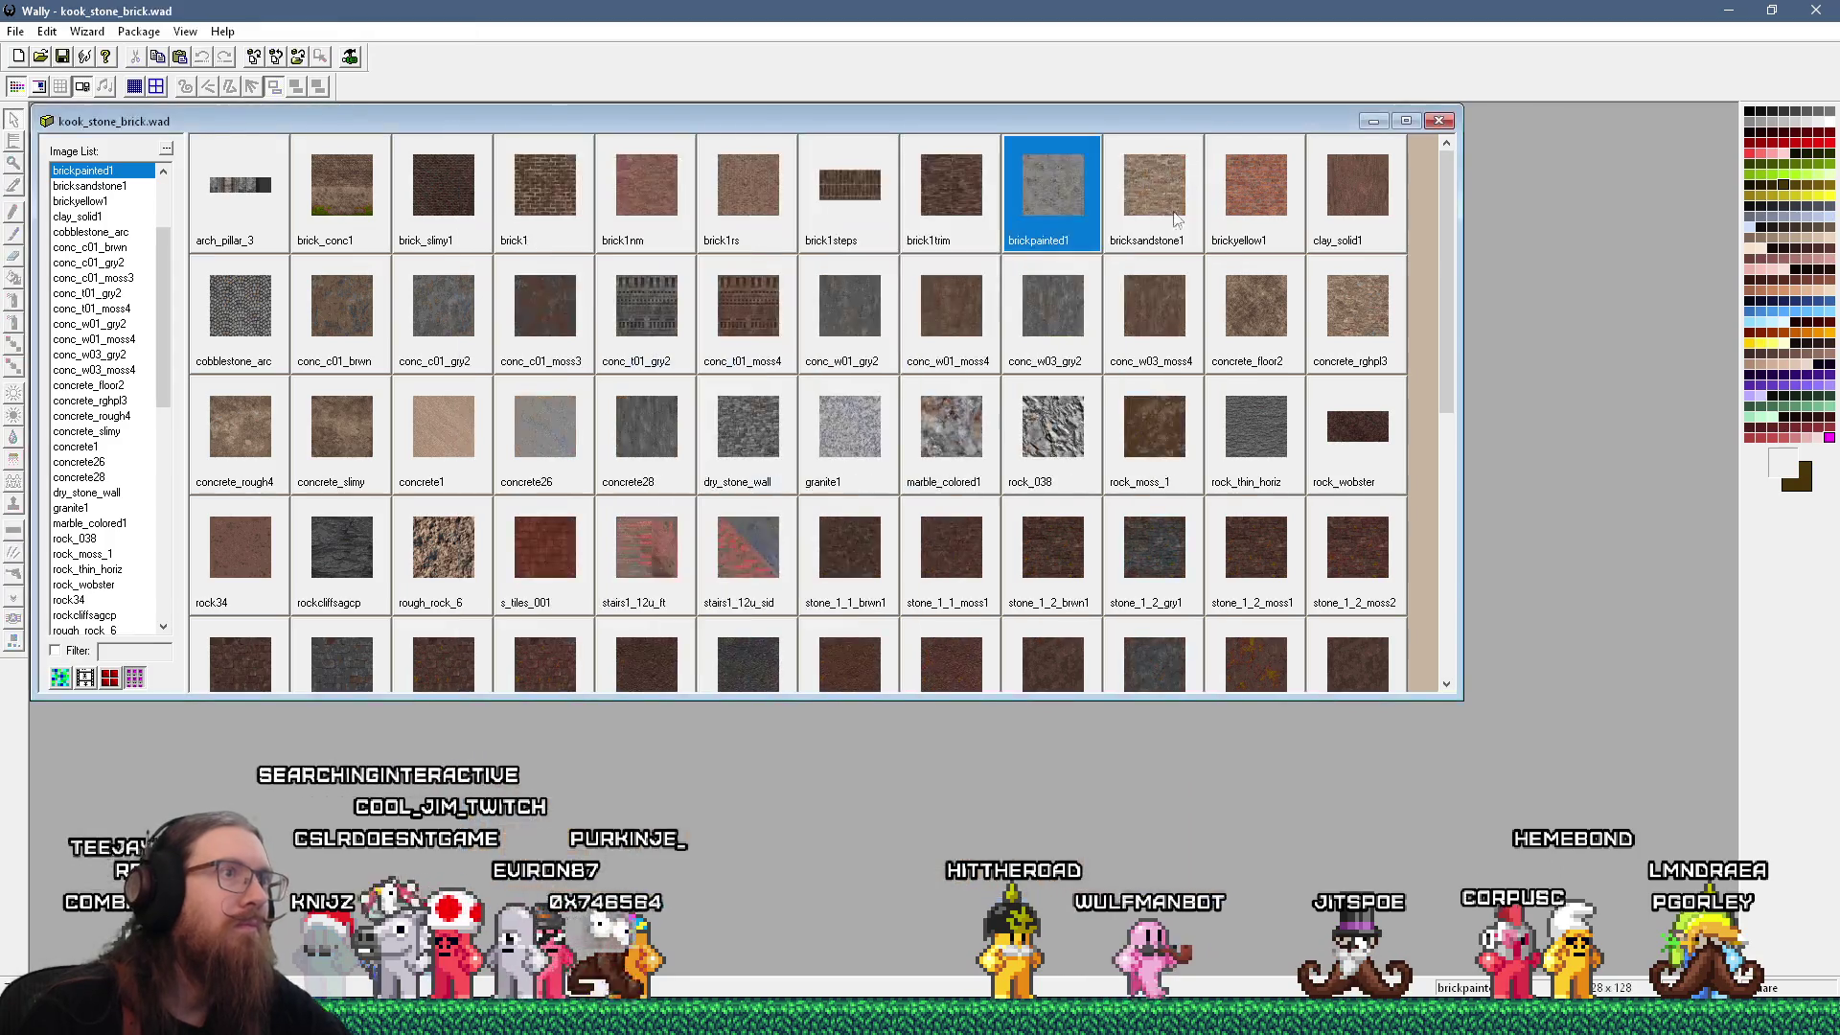
{"action": "key", "text": "alt+Tab"}
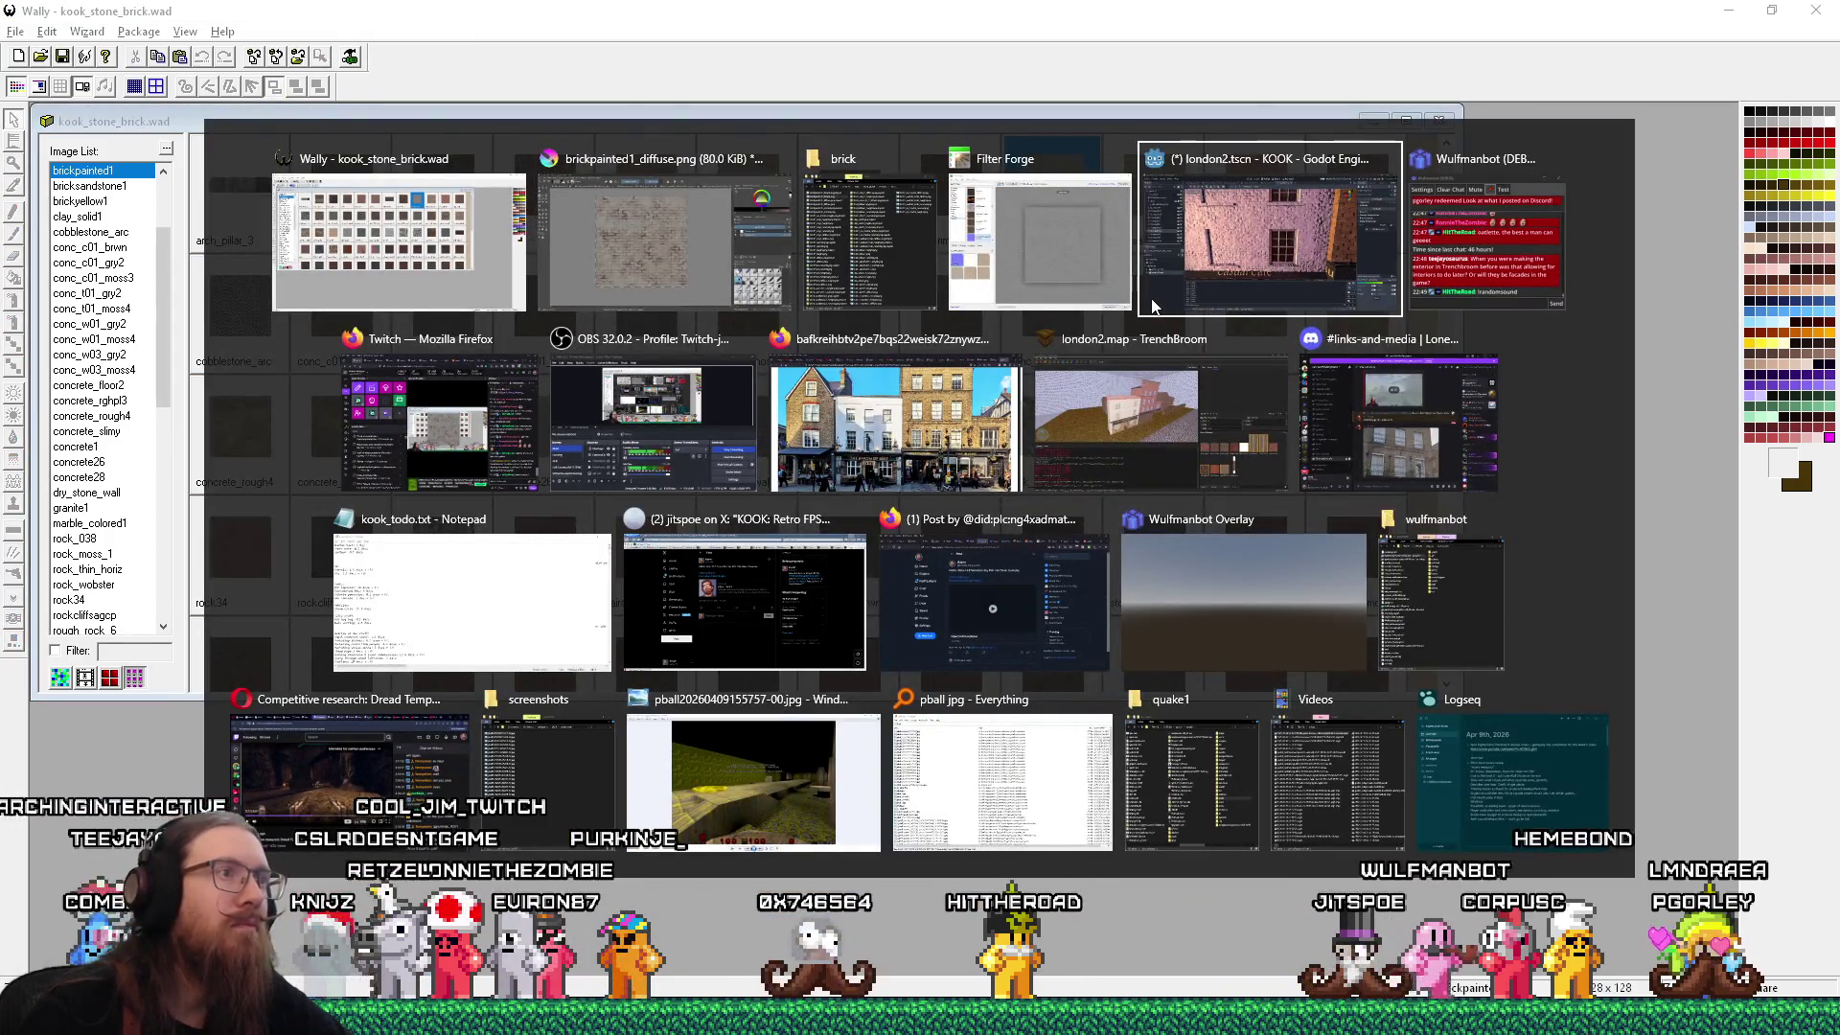
Reload TrenchBroom's texture collections so the updated brickpainted1 appears.
{"action": "left_click", "coordinate": [1078, 424]}
{"action": "left_click", "coordinate": [18, 33]}
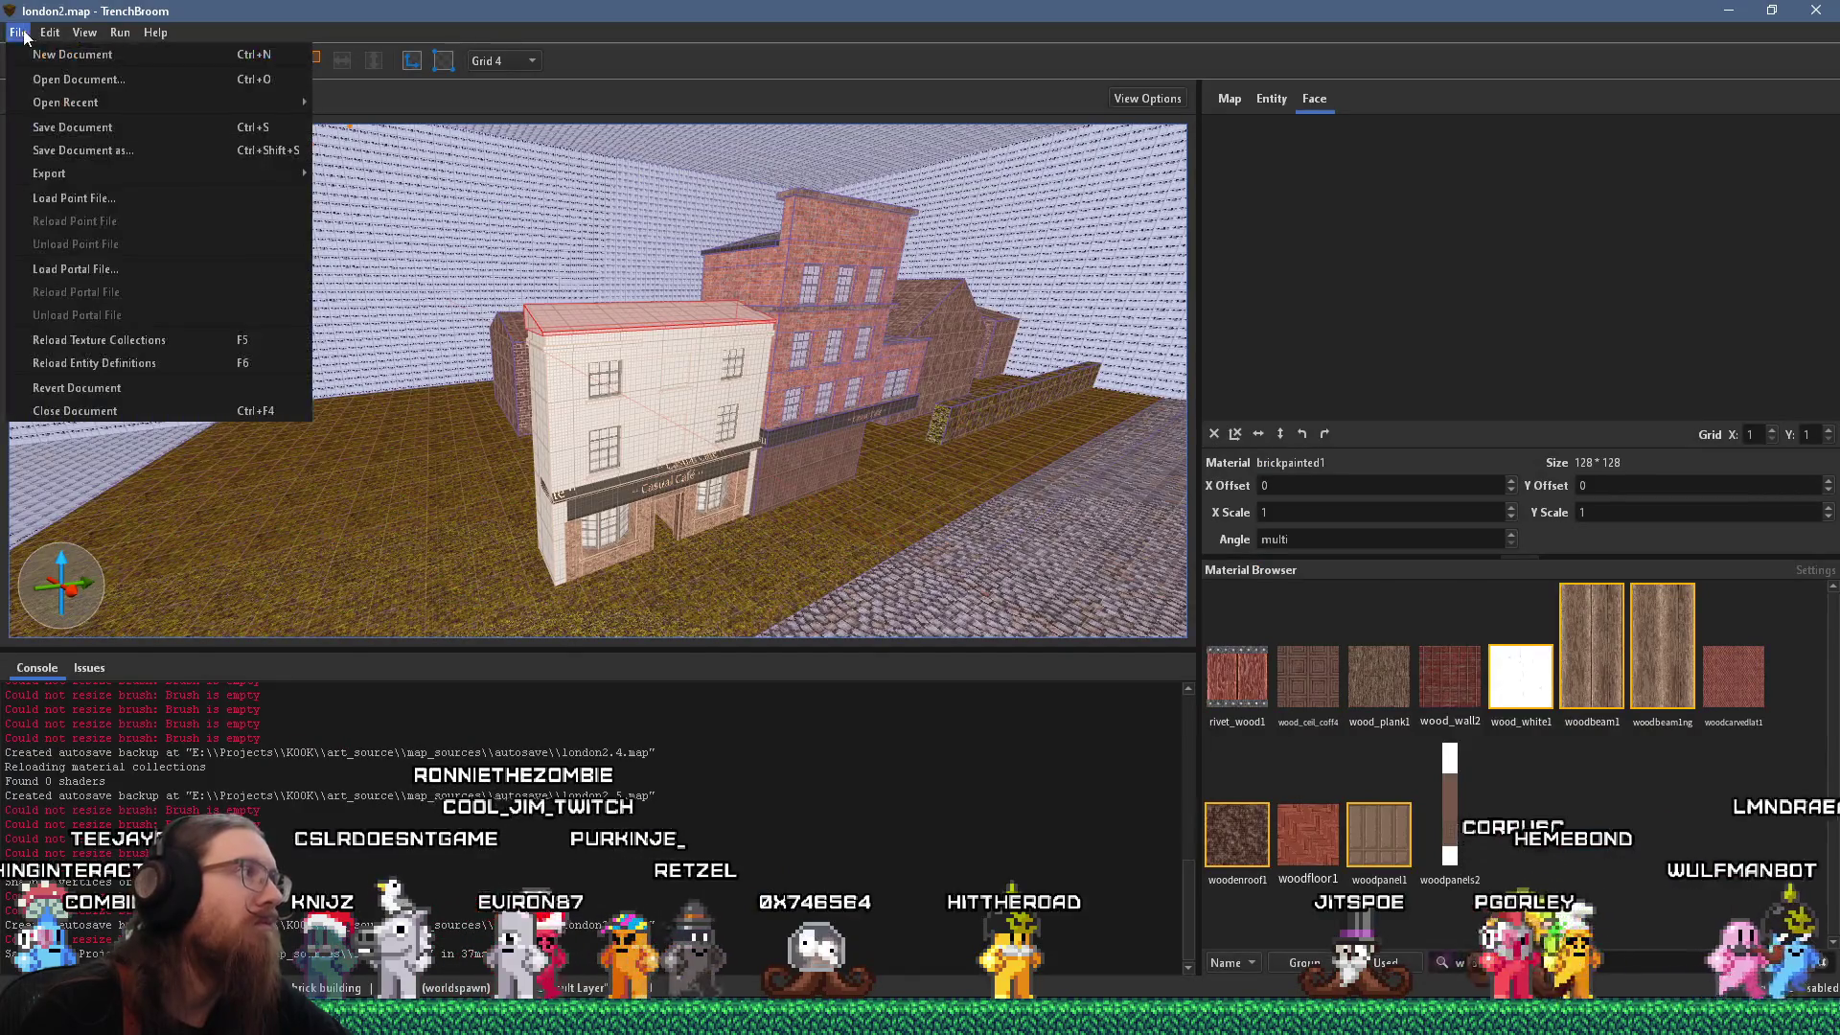
{"action": "left_click", "coordinate": [134, 349]}
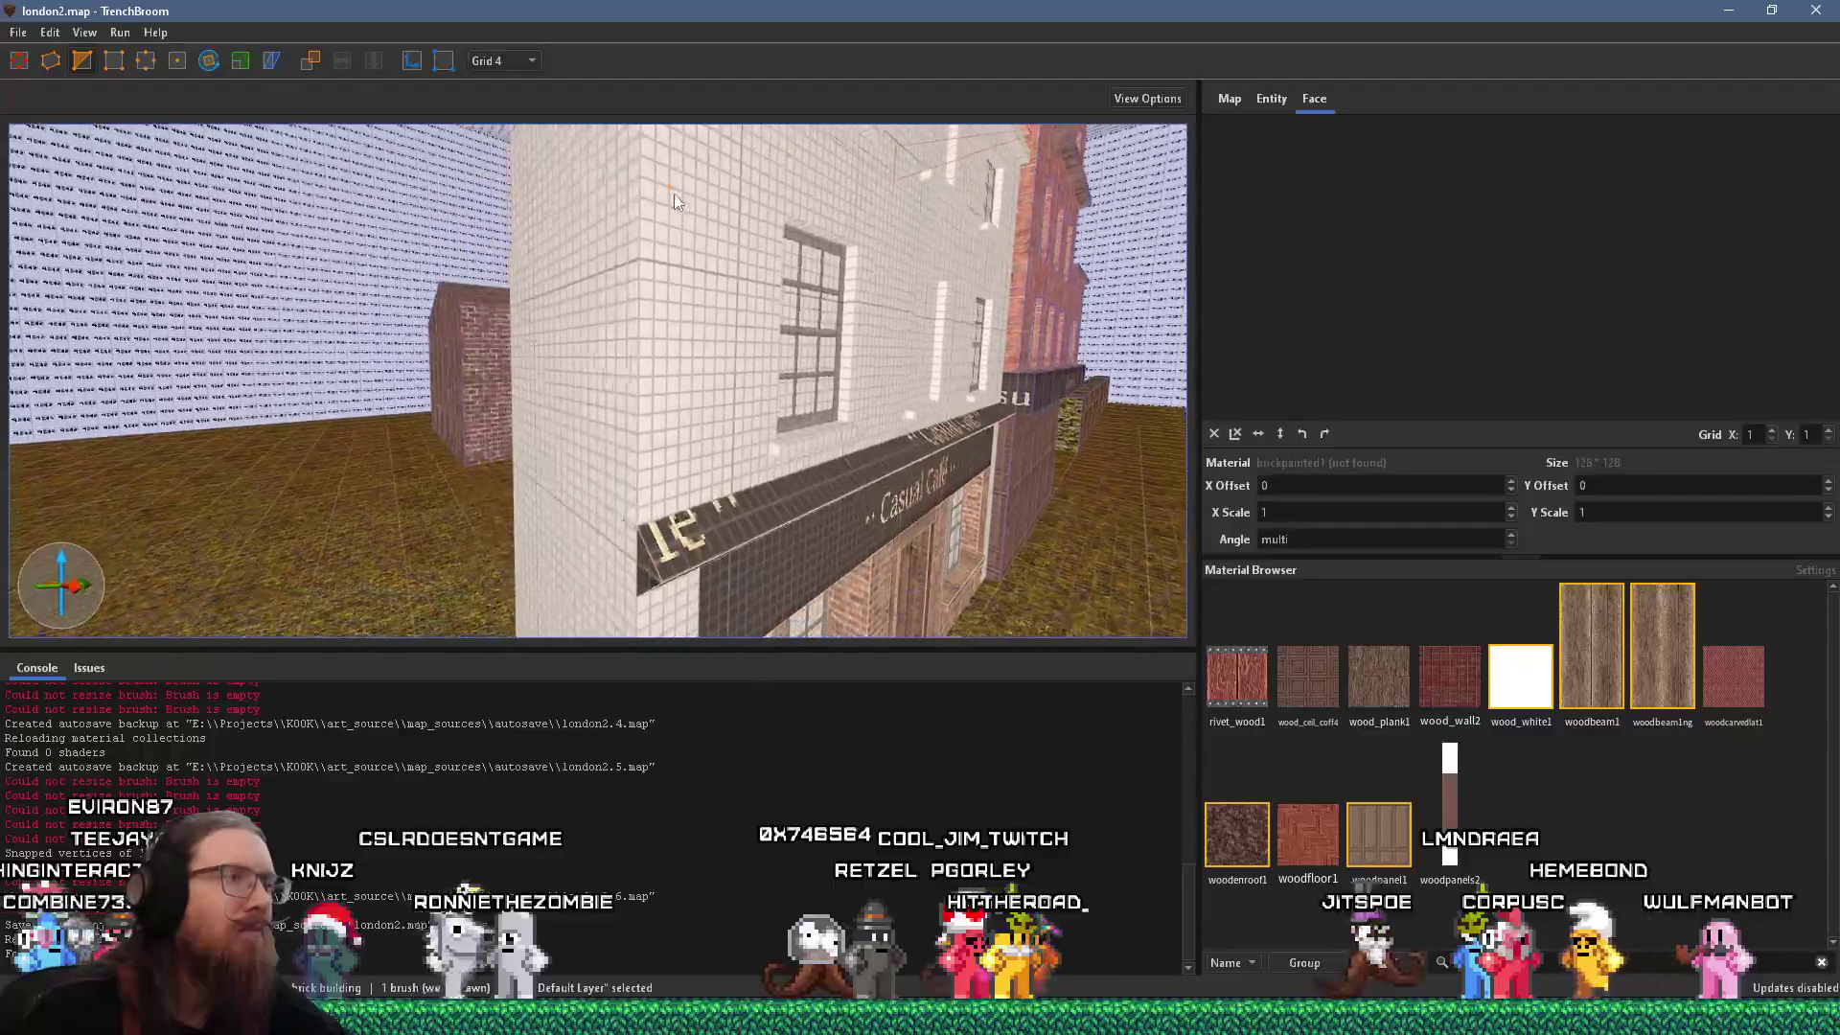
{"action": "key", "text": "alt+Tab"}
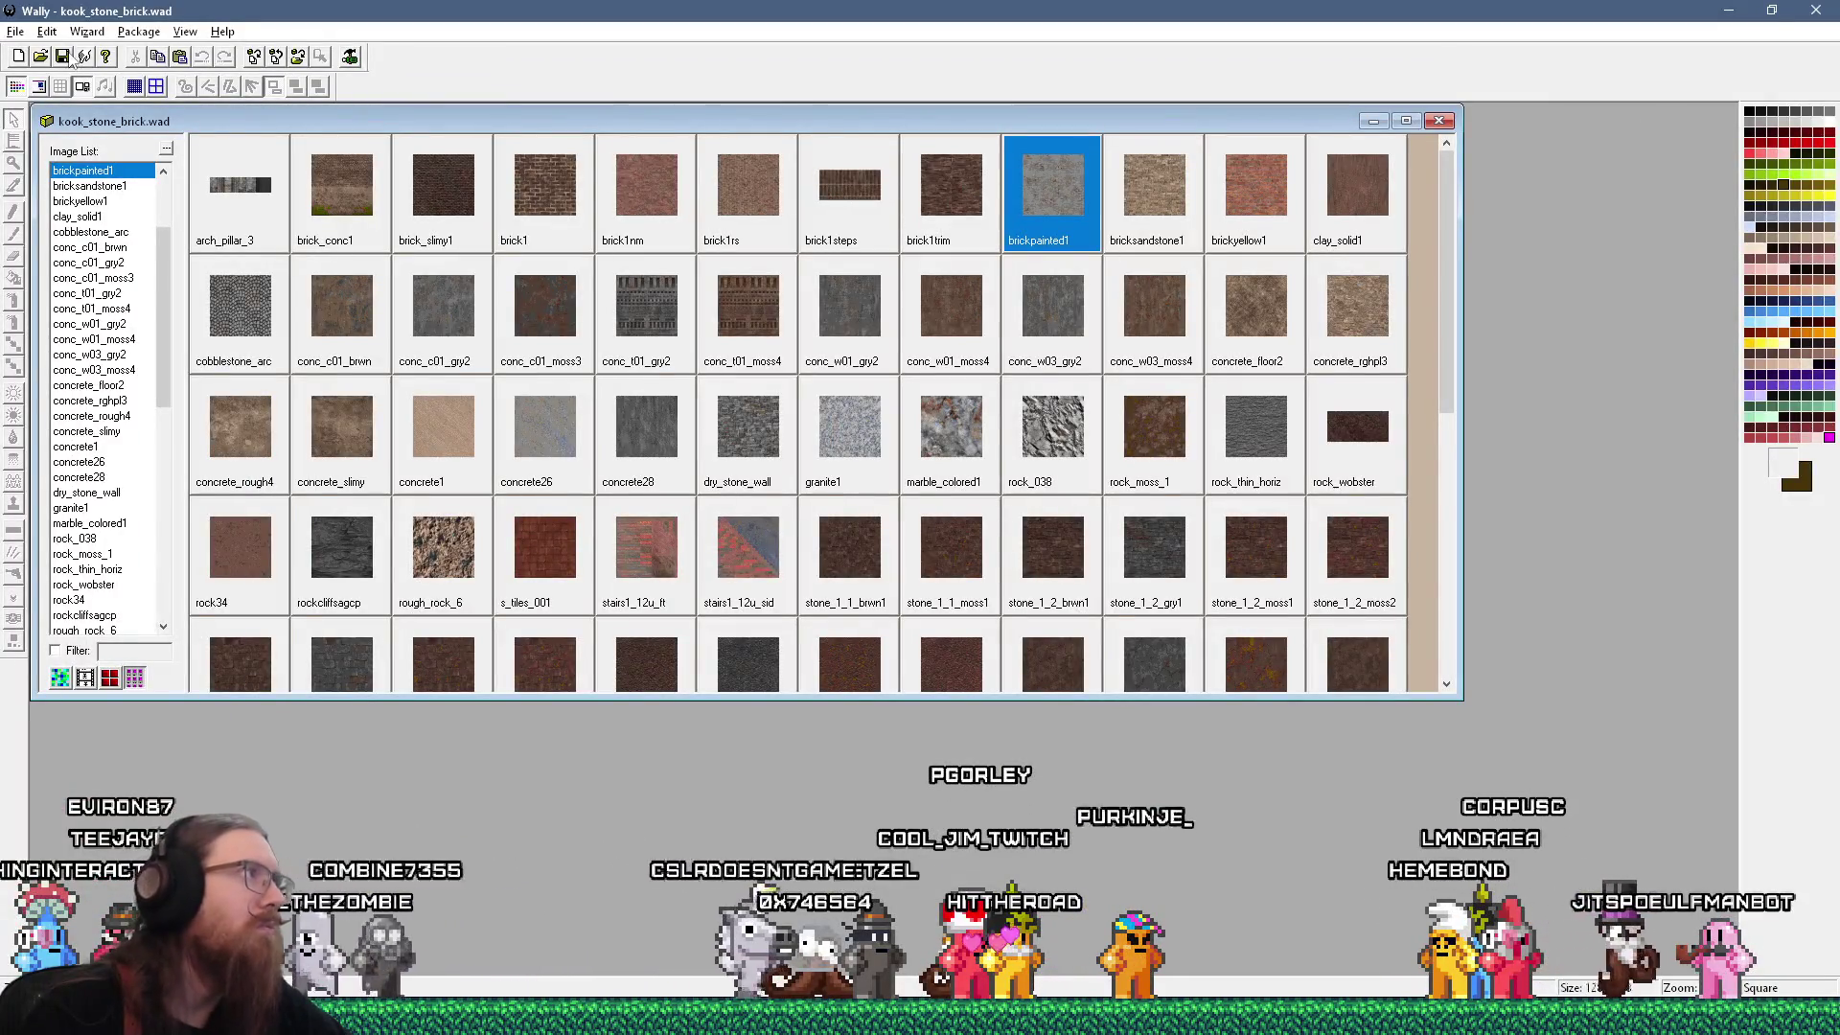
{"action": "key", "text": "alt+Tab"}
{"action": "left_click", "coordinate": [18, 33]}
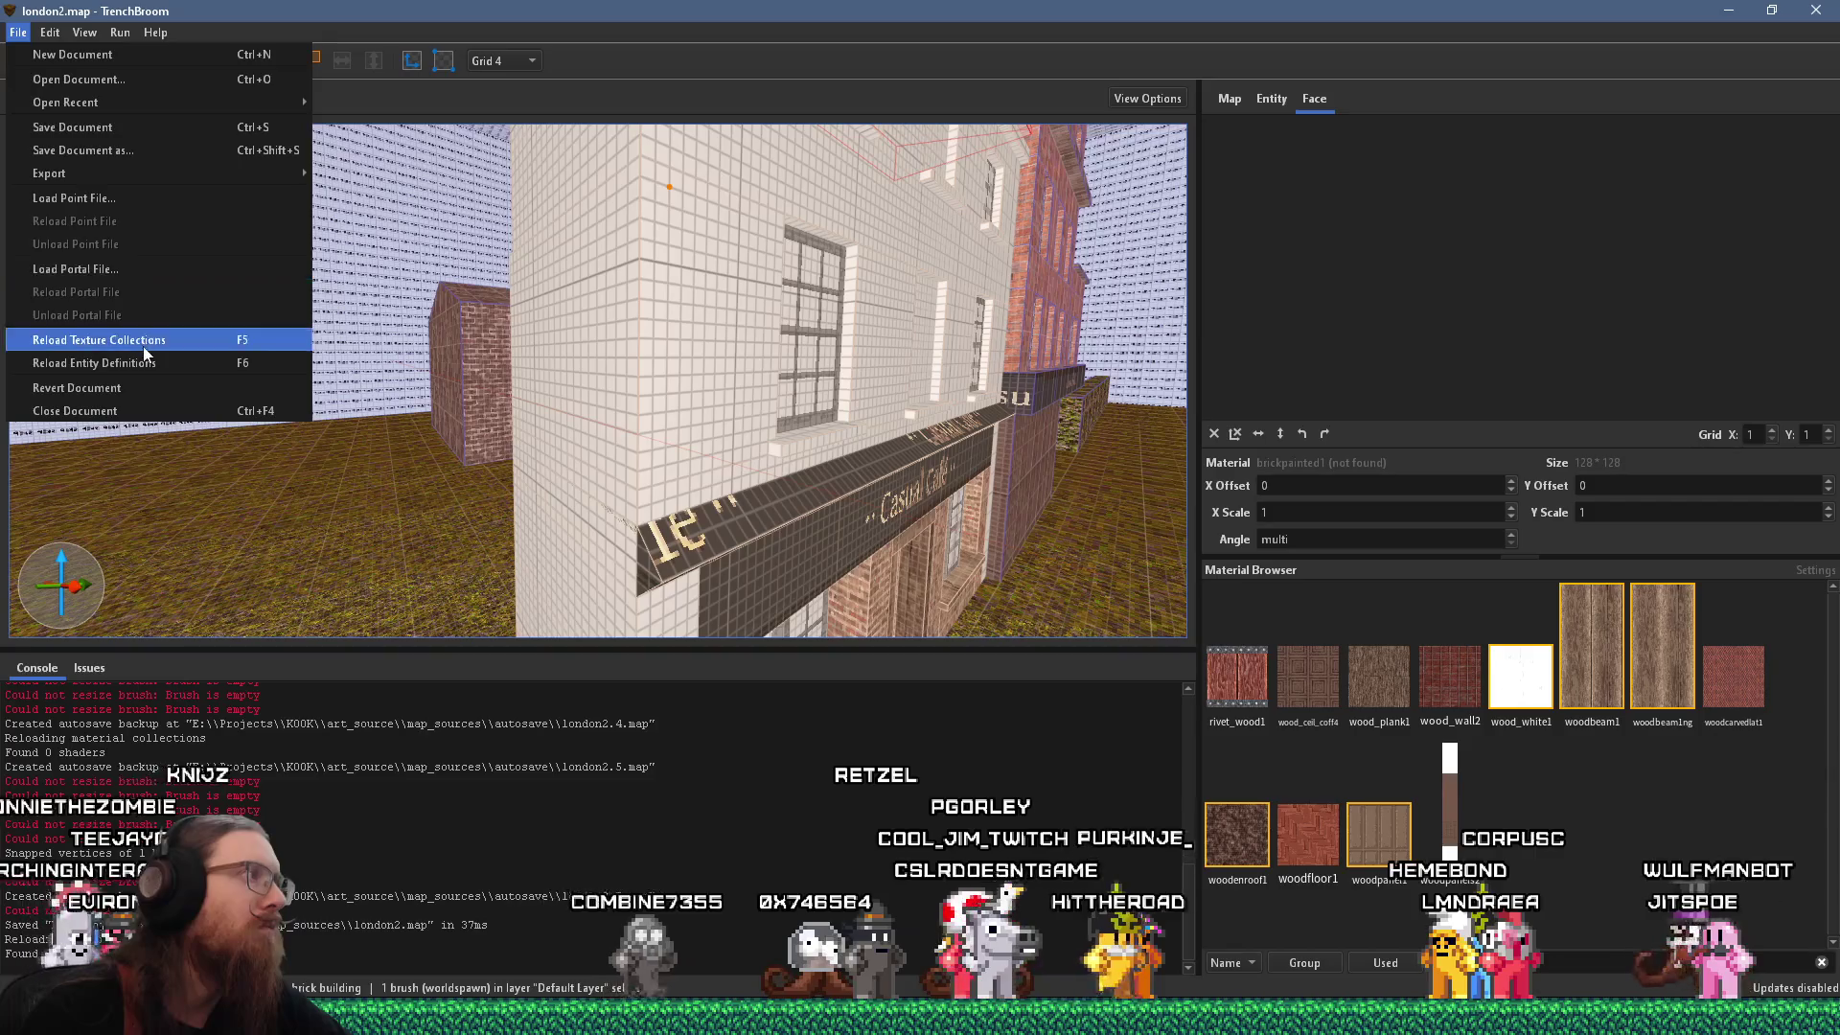
{"action": "left_click", "coordinate": [144, 348]}
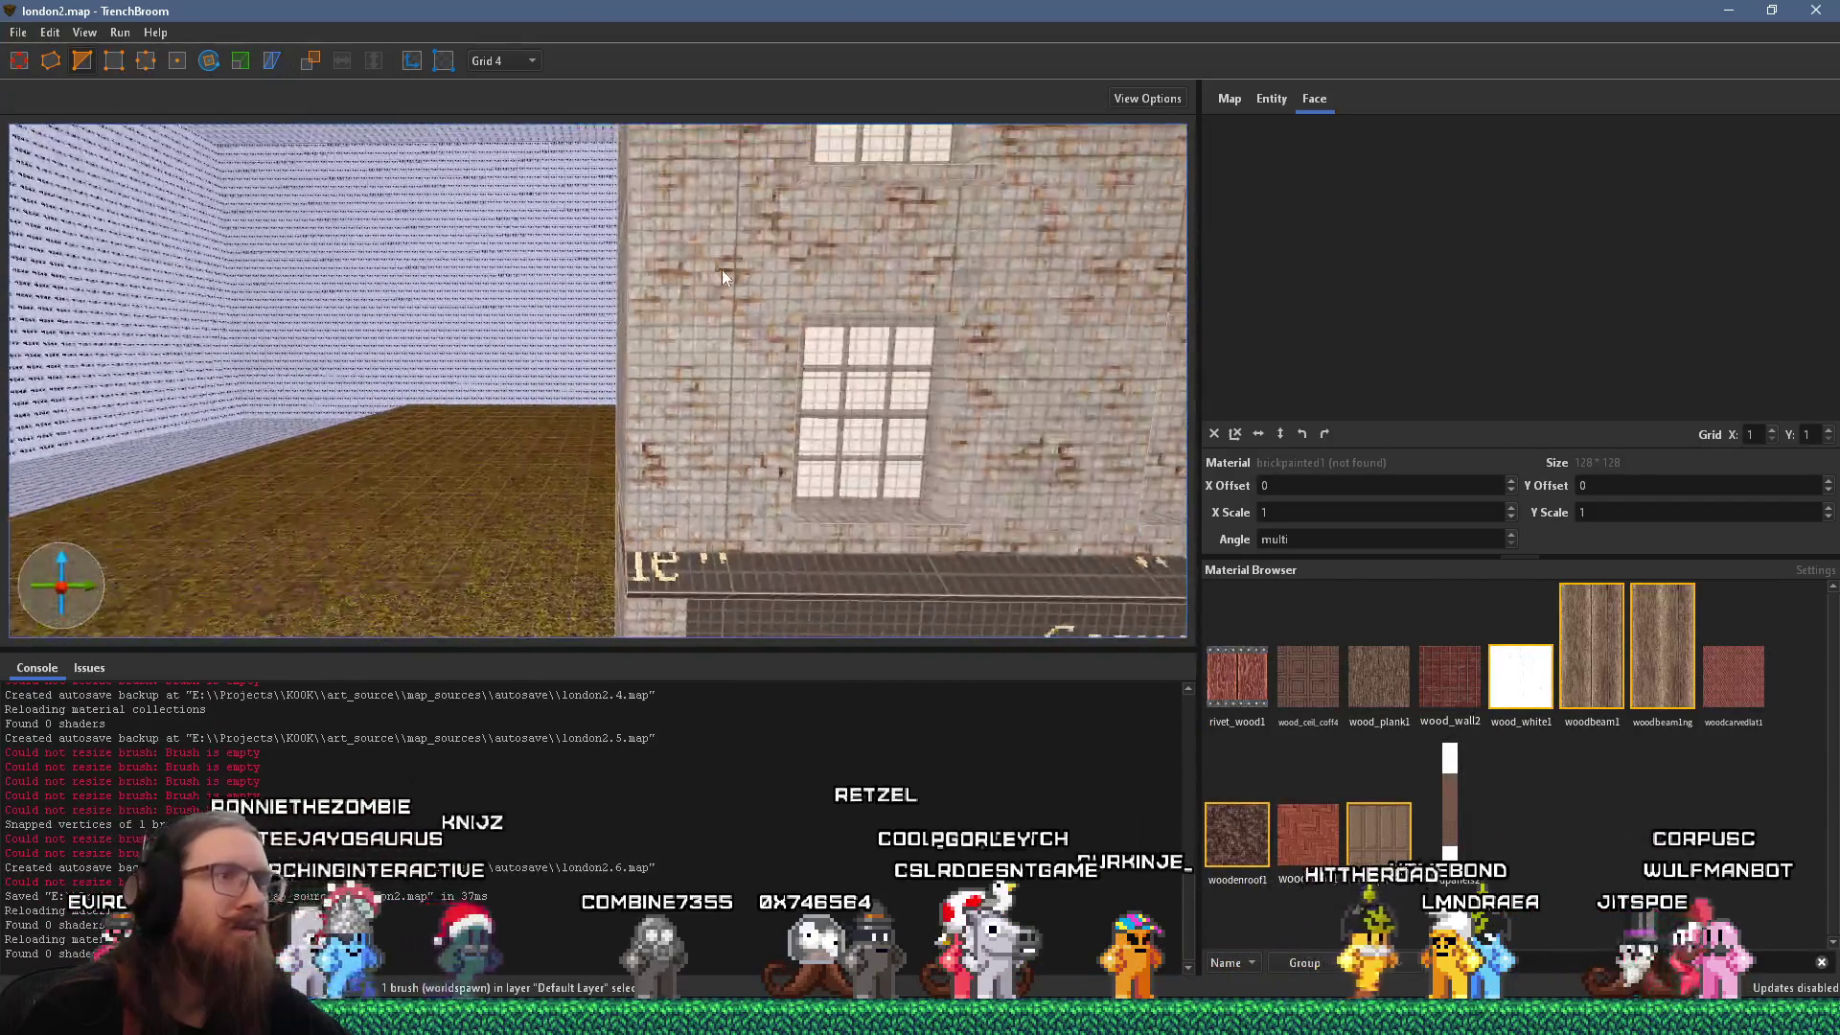
Fly to the café wall and select ledge faces to check the new brick.
{"action": "key", "text": "s"}
{"action": "left_click_drag", "start_coordinate": [566, 253], "coordinate": [560, 300]}
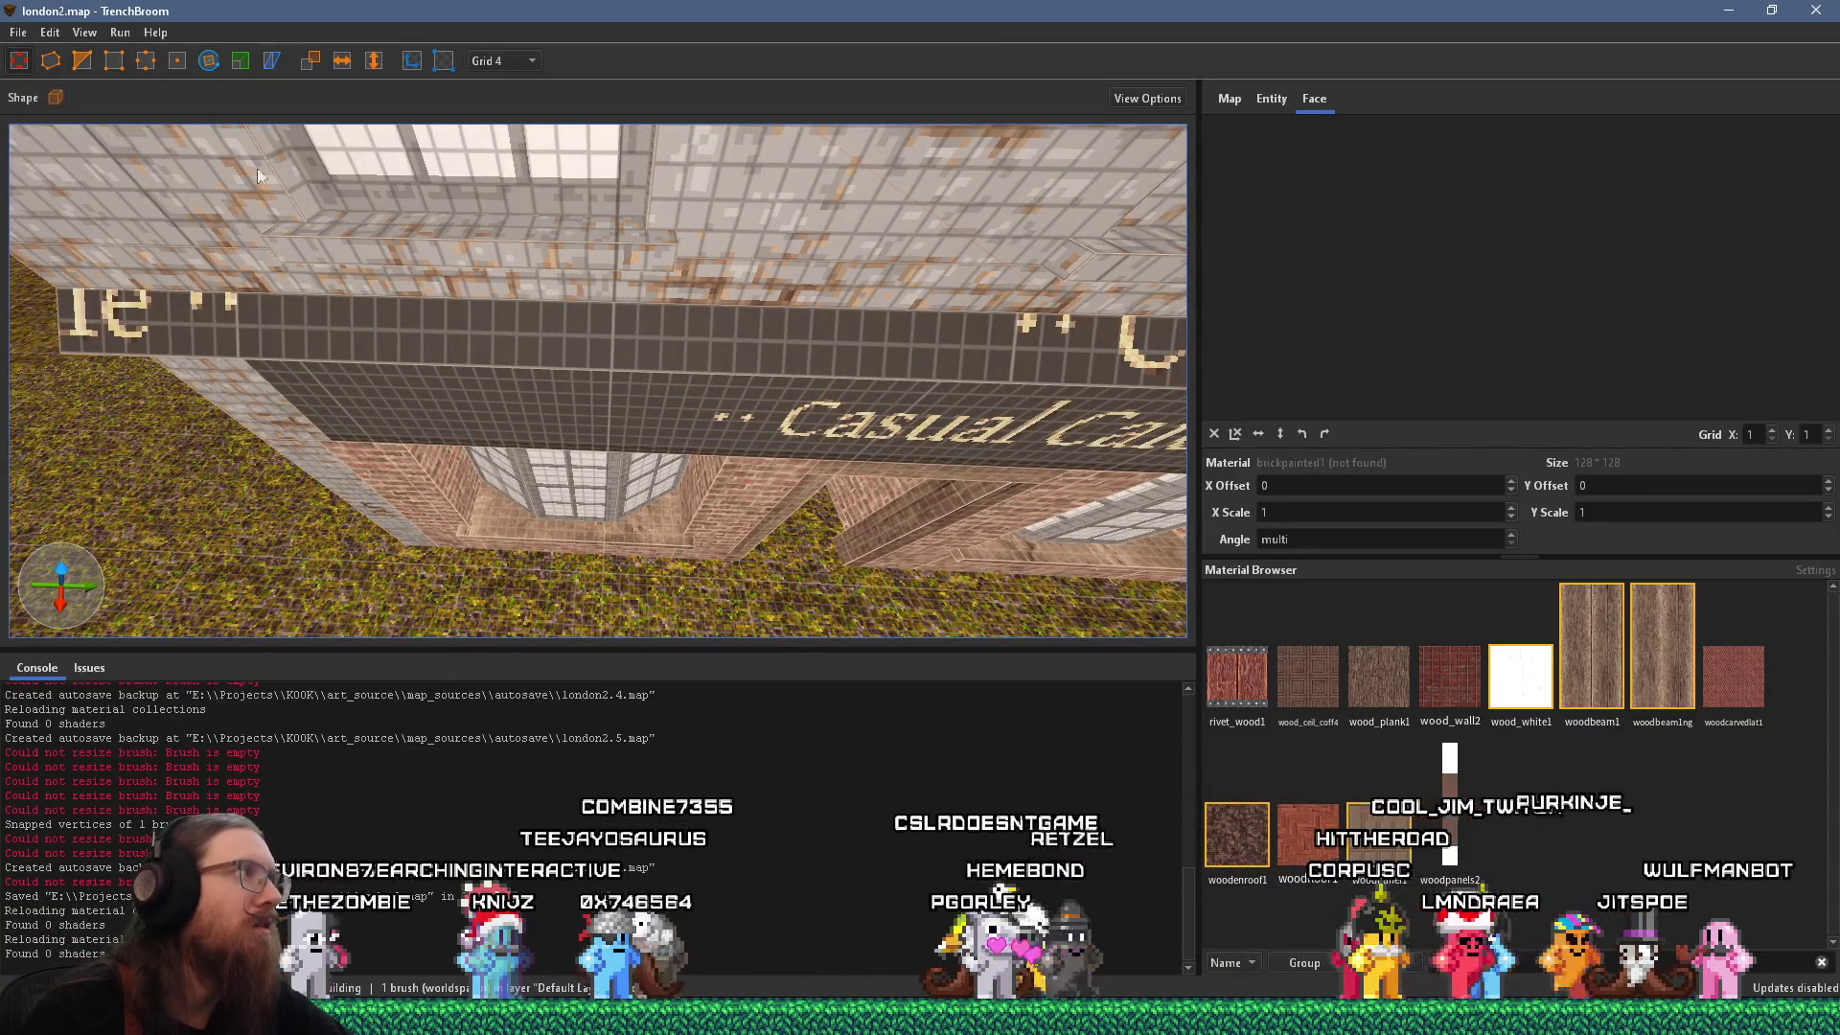
{"action": "left_click", "coordinate": [467, 226]}
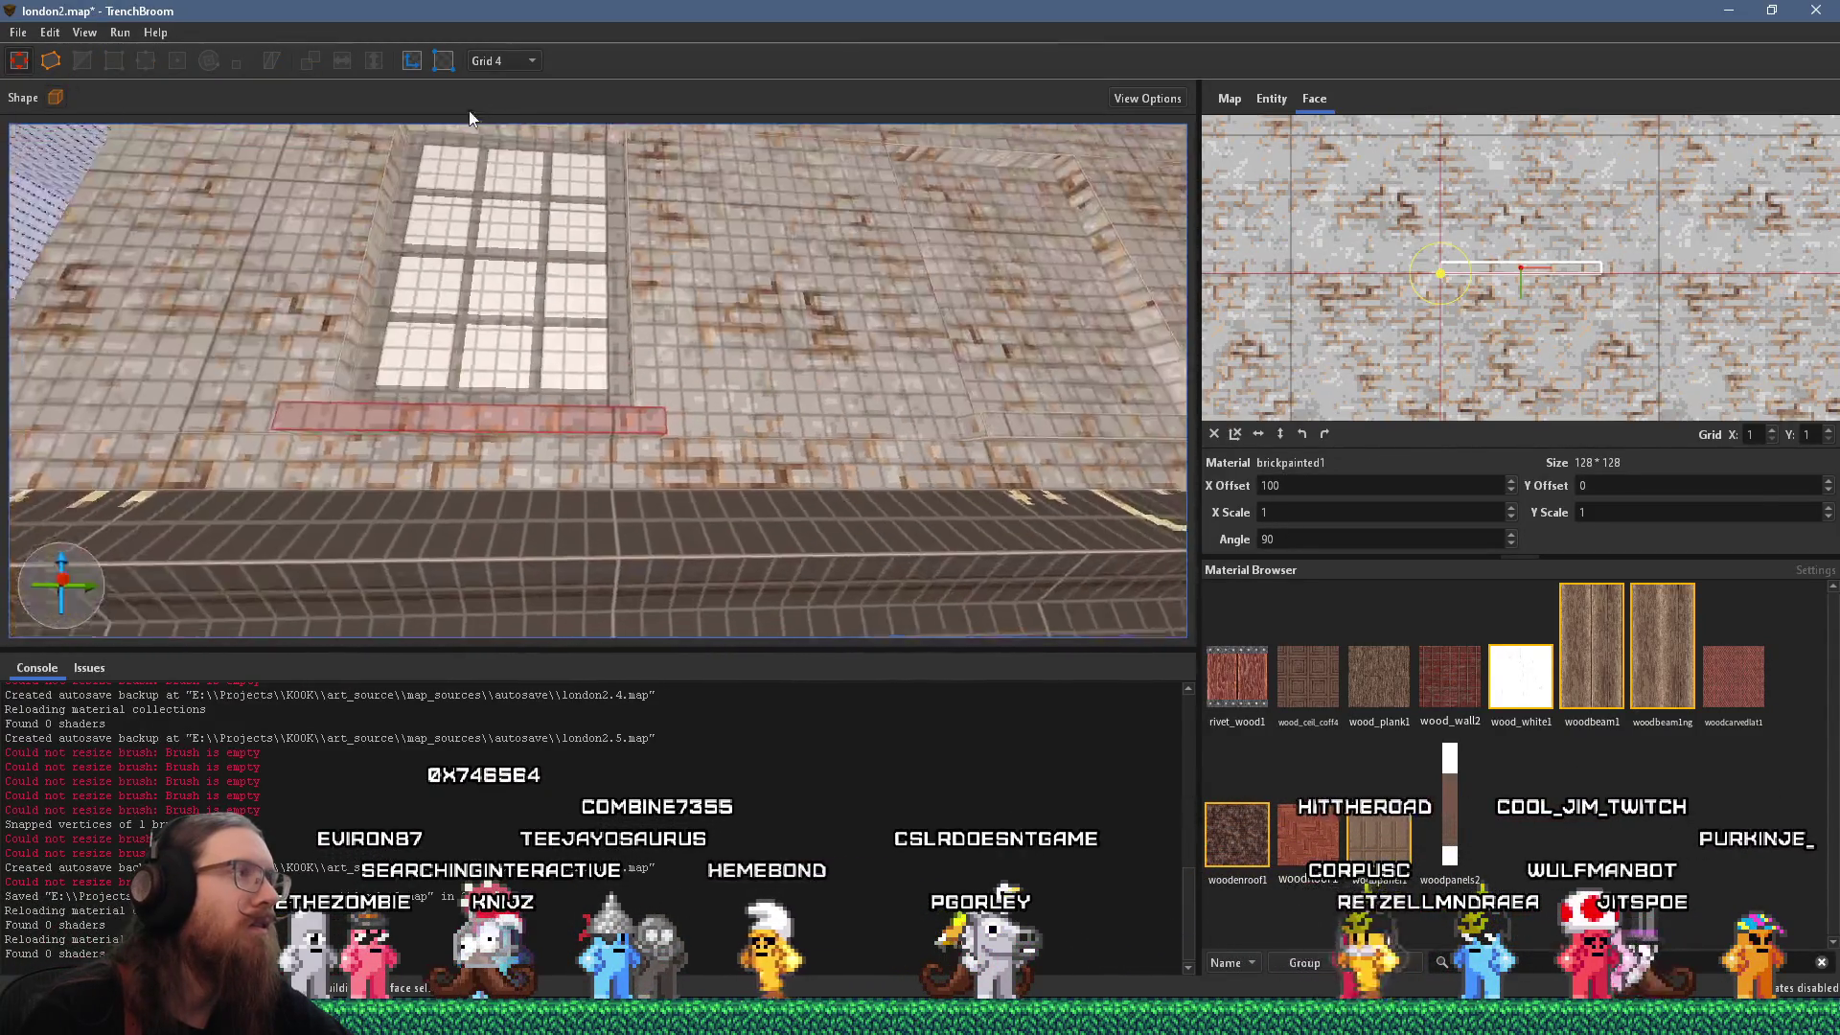
{"action": "key", "text": "s"}
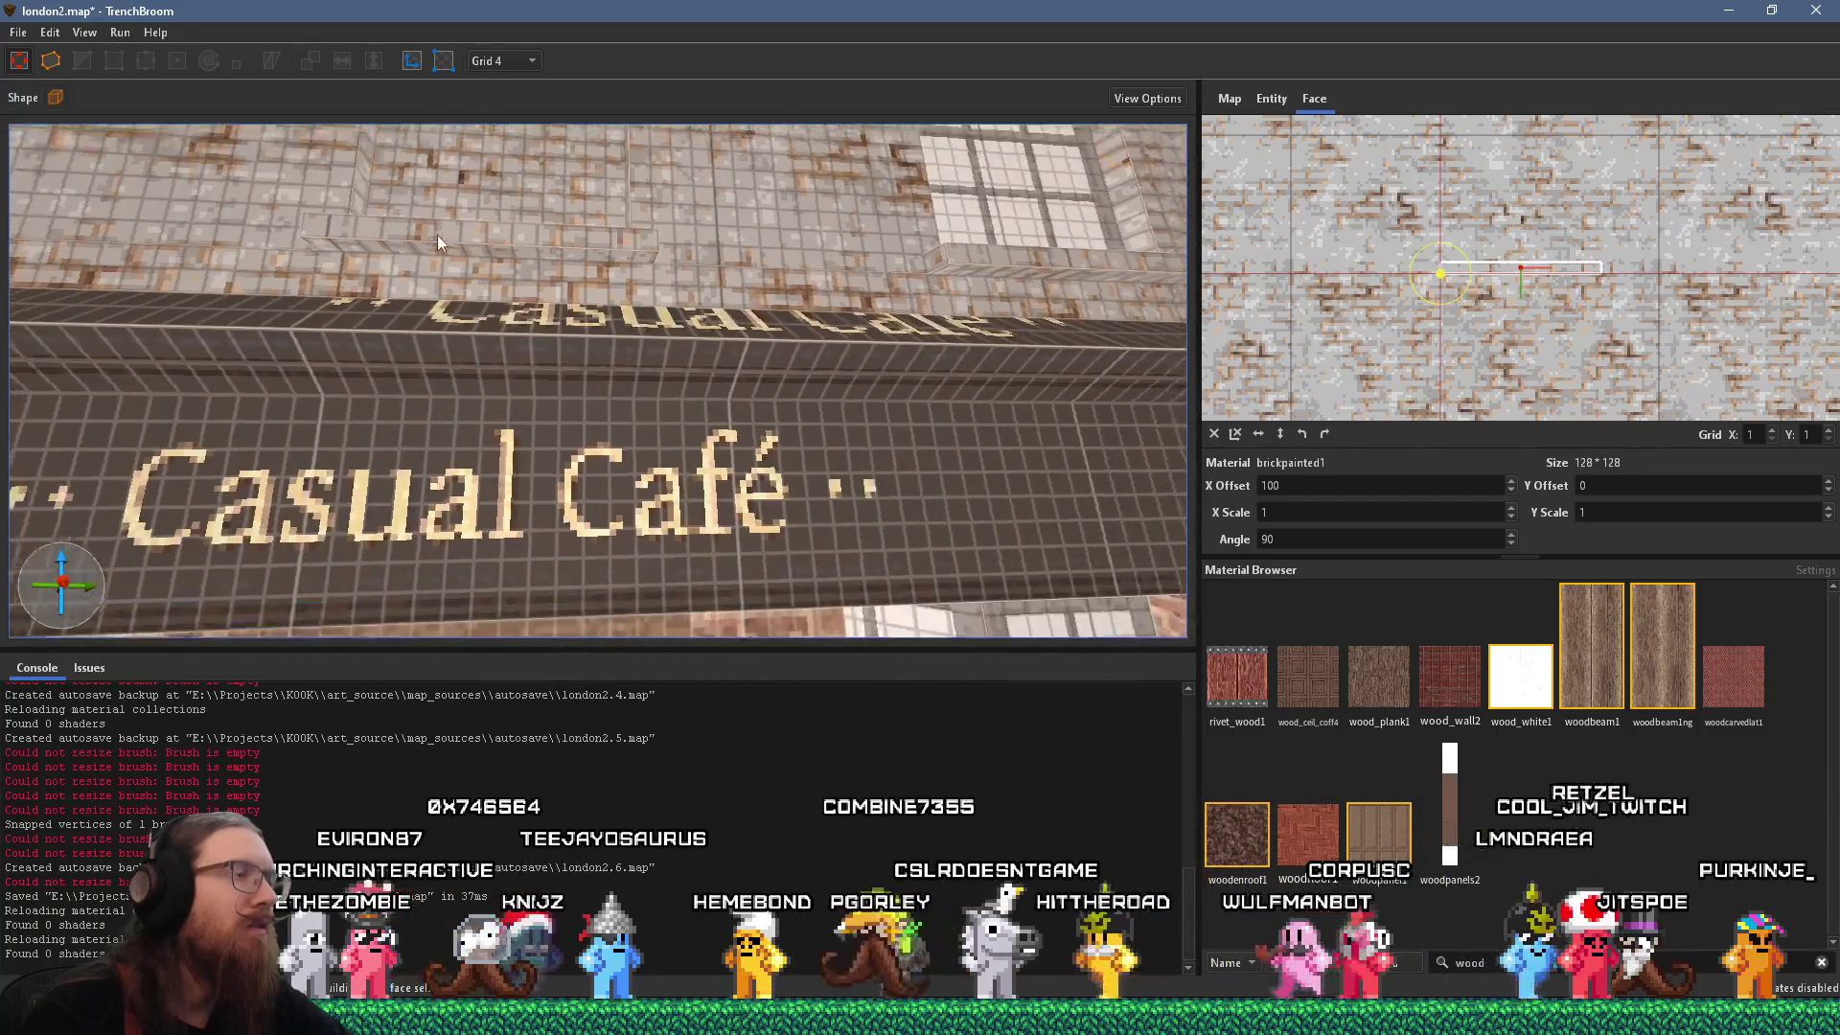
{"action": "left_click", "coordinate": [464, 227]}
{"action": "key", "text": "ctrl+u"}
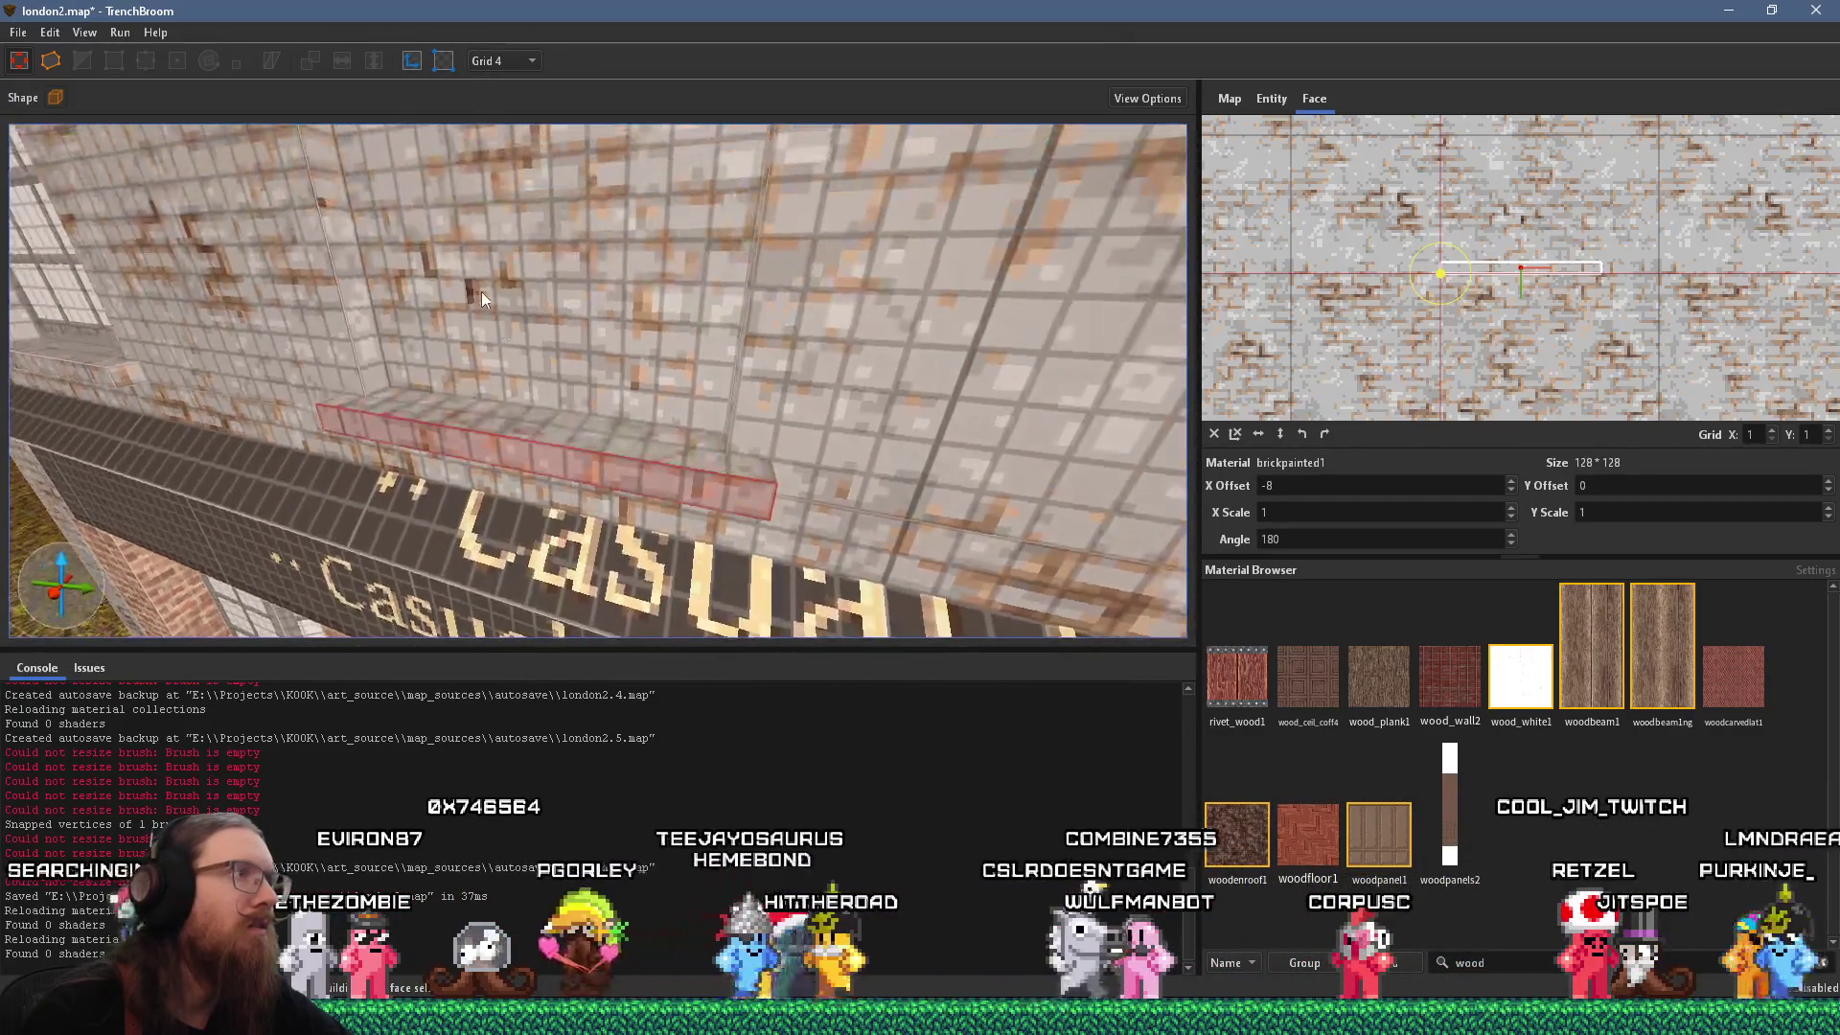
{"action": "key", "text": "s"}
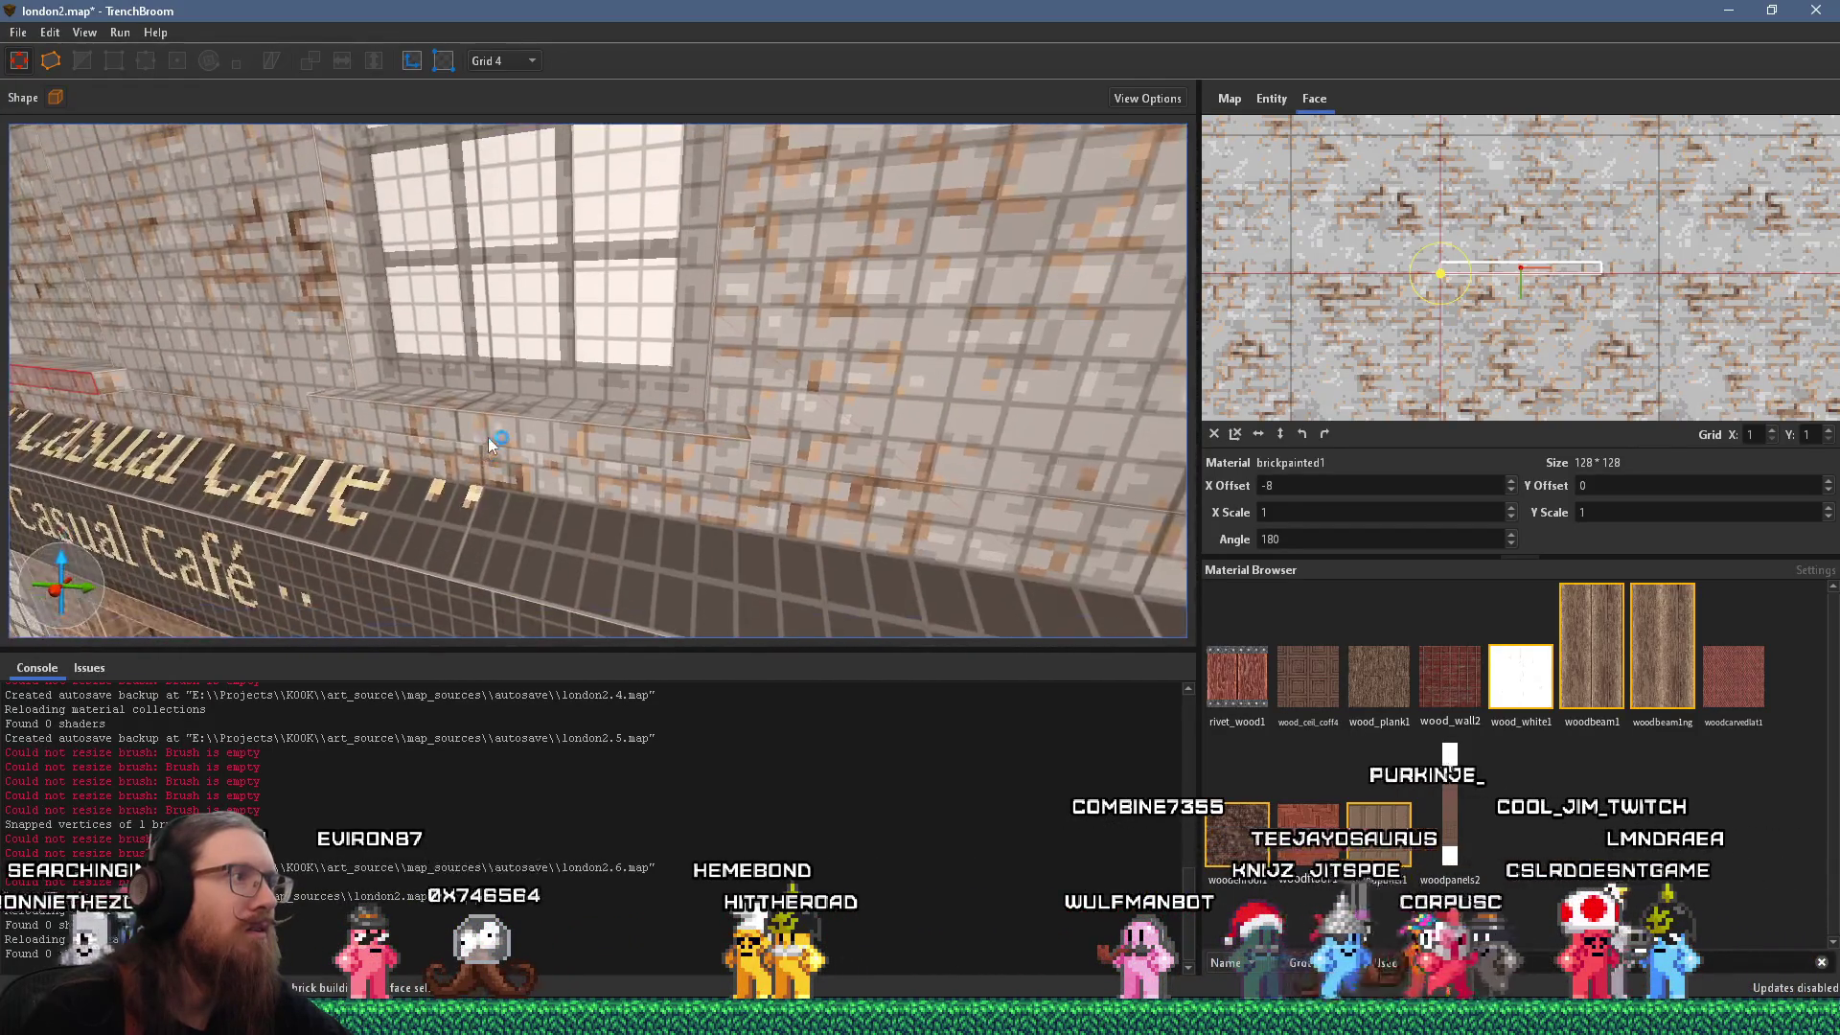
{"action": "left_click", "coordinate": [502, 422]}
Orbit around the window wall selecting more faces, then pull back to view the whole building.
{"action": "mouse_move", "coordinate": [505, 419]}
{"action": "left_mouse_down"}
{"action": "mouse_move", "coordinate": [471, 296]}
{"action": "mouse_move", "coordinate": [433, 250]}
{"action": "mouse_move", "coordinate": [444, 188]}
{"action": "mouse_move", "coordinate": [490, 357]}
{"action": "left_mouse_up"}
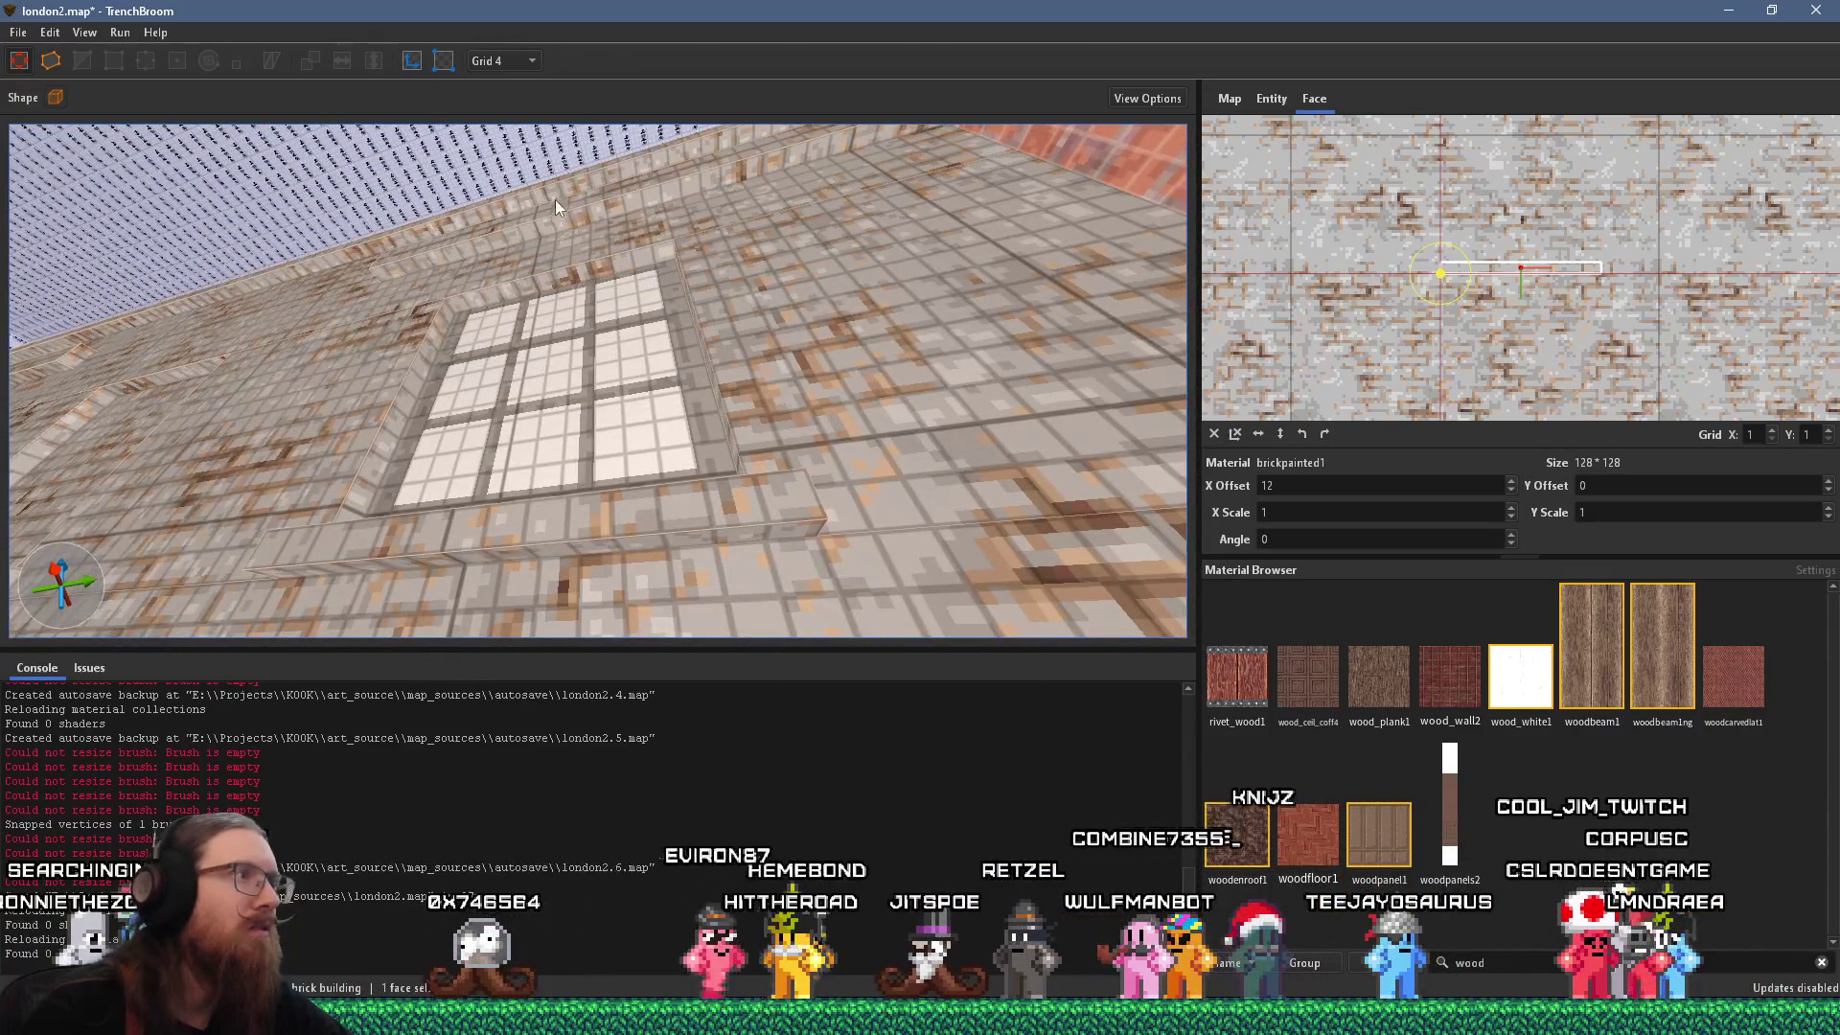
{"action": "left_click_drag", "start_coordinate": [554, 190], "coordinate": [573, 358]}
{"action": "left_click", "coordinate": [586, 374]}
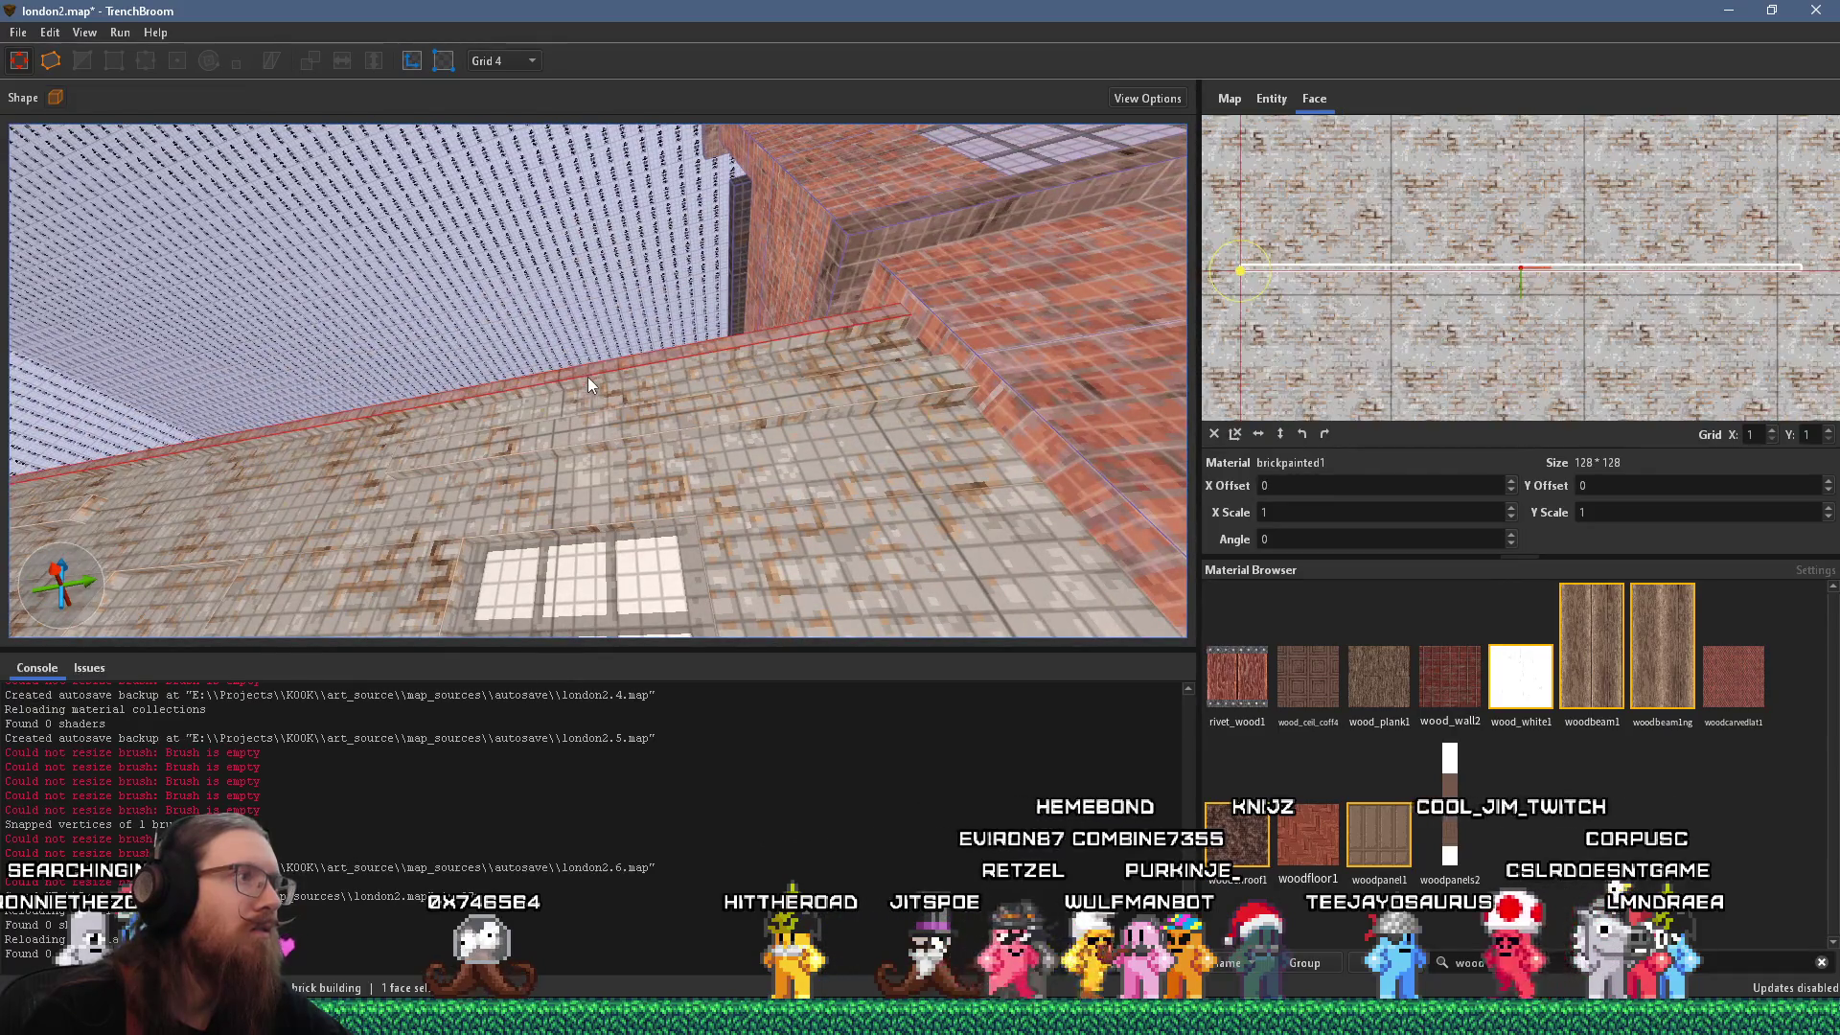
{"action": "left_click", "coordinate": [606, 433]}
{"action": "mouse_move", "coordinate": [540, 434]}
{"action": "left_mouse_down"}
{"action": "mouse_move", "coordinate": [926, 349]}
{"action": "mouse_move", "coordinate": [681, 387]}
{"action": "left_mouse_up"}
{"action": "left_click", "coordinate": [678, 404]}
{"action": "mouse_move", "coordinate": [565, 404]}
{"action": "left_mouse_down"}
{"action": "mouse_move", "coordinate": [743, 348]}
{"action": "mouse_move", "coordinate": [652, 393]}
{"action": "mouse_move", "coordinate": [615, 502]}
{"action": "mouse_move", "coordinate": [762, 518]}
{"action": "mouse_move", "coordinate": [756, 475]}
{"action": "mouse_move", "coordinate": [554, 463]}
{"action": "left_mouse_up"}
{"action": "left_click", "coordinate": [757, 475]}
{"action": "mouse_move", "coordinate": [509, 543]}
{"action": "left_mouse_down"}
{"action": "mouse_move", "coordinate": [569, 485]}
{"action": "mouse_move", "coordinate": [624, 253]}
{"action": "left_mouse_up"}
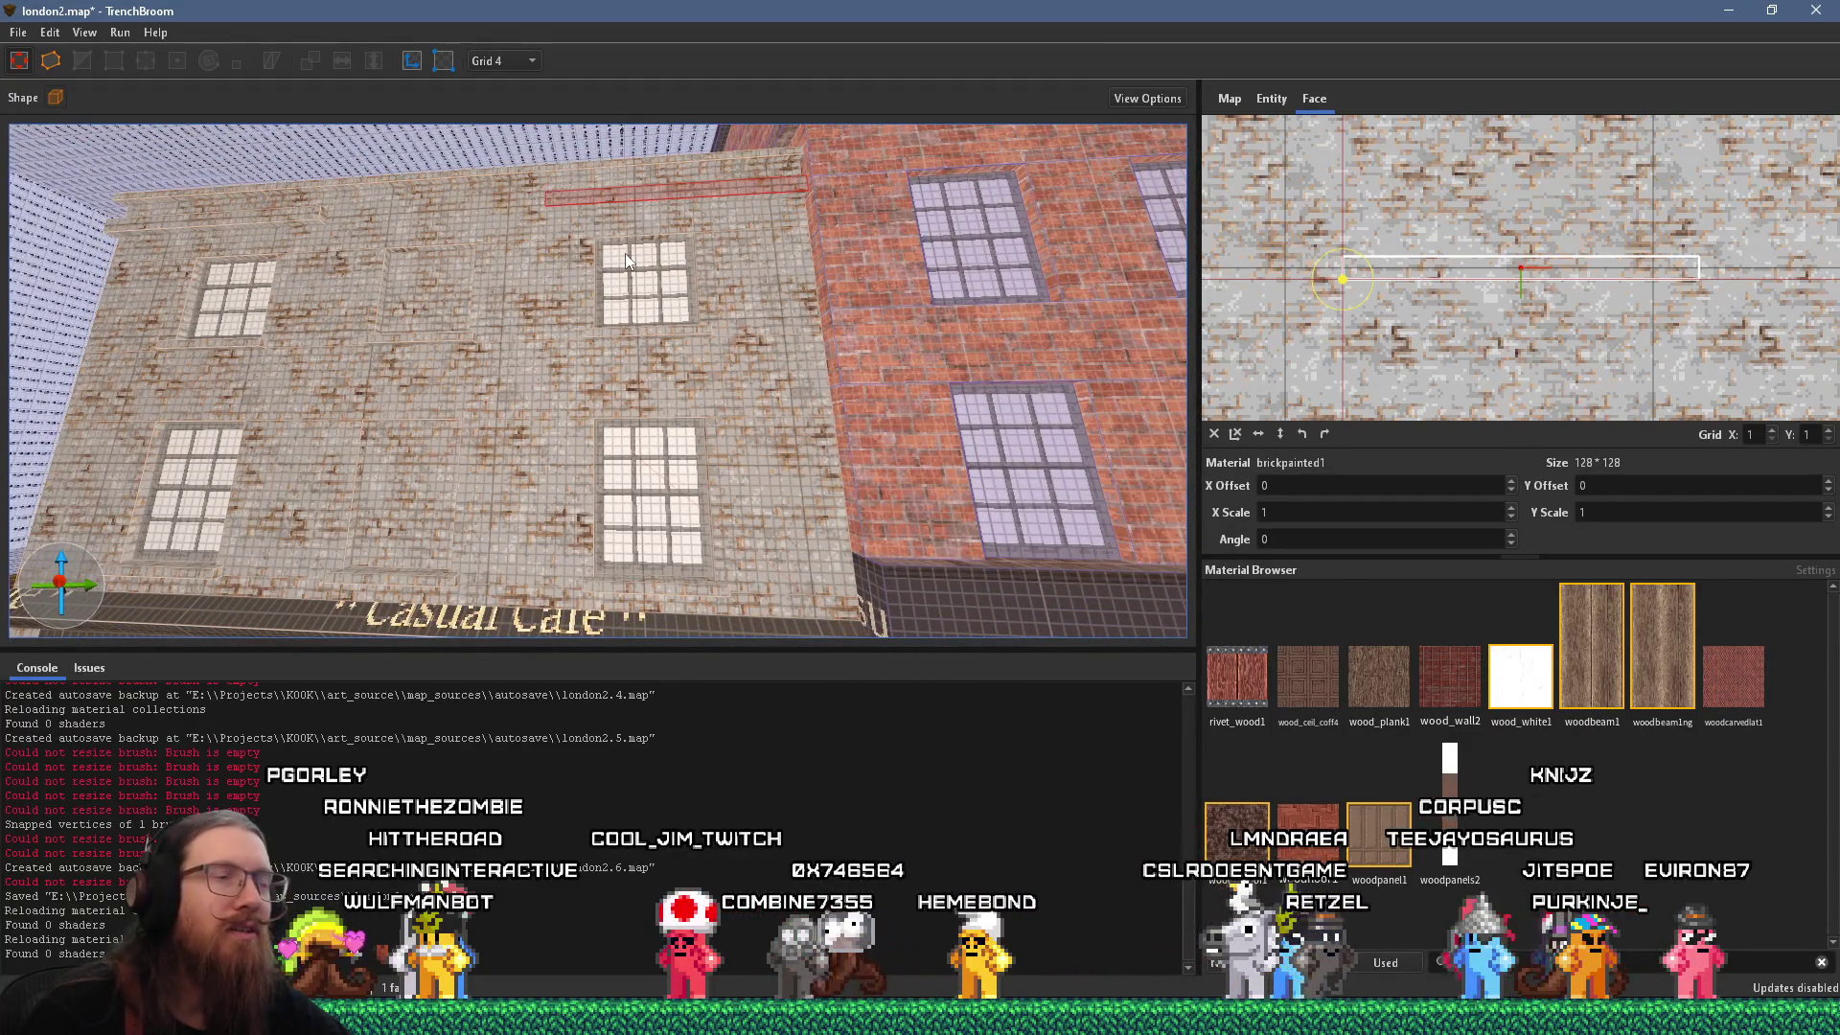
{"action": "key", "text": "alt+Tab"}
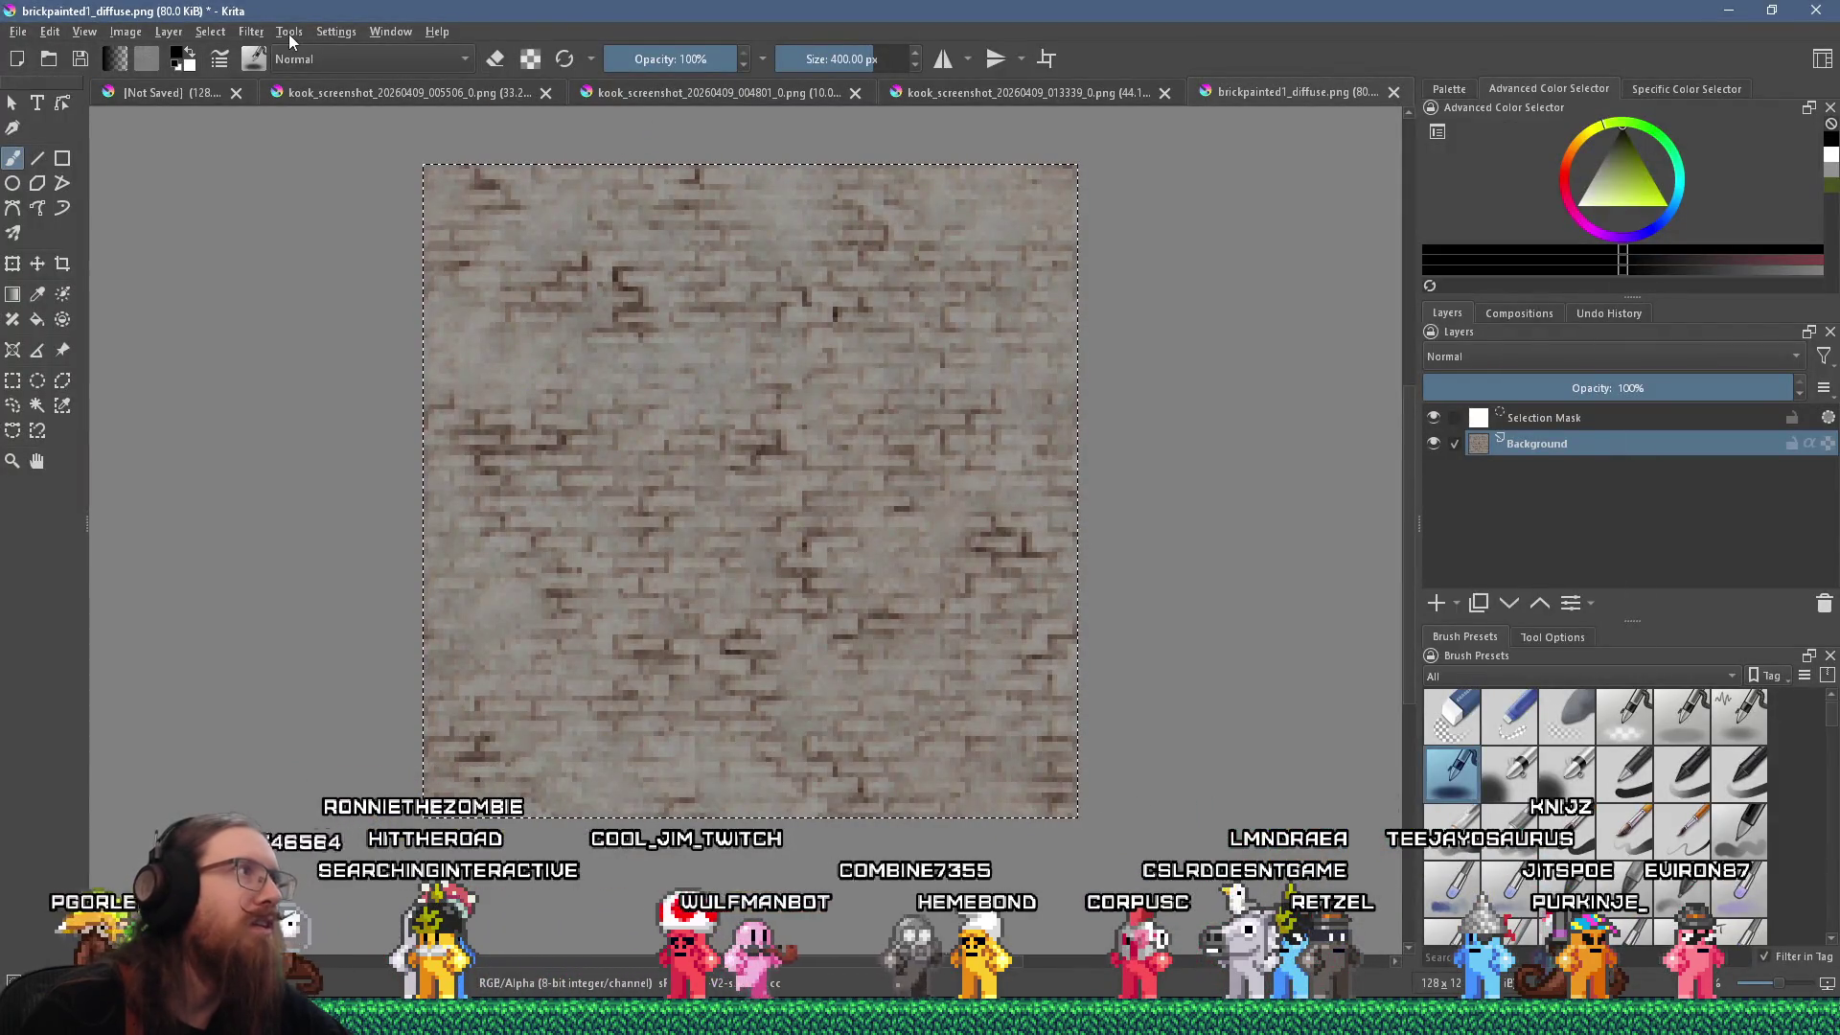
Open the cross-channel colour adjustment filter and cancel it.
{"action": "left_click", "coordinate": [251, 32]}
{"action": "mouse_move", "coordinate": [351, 96]}
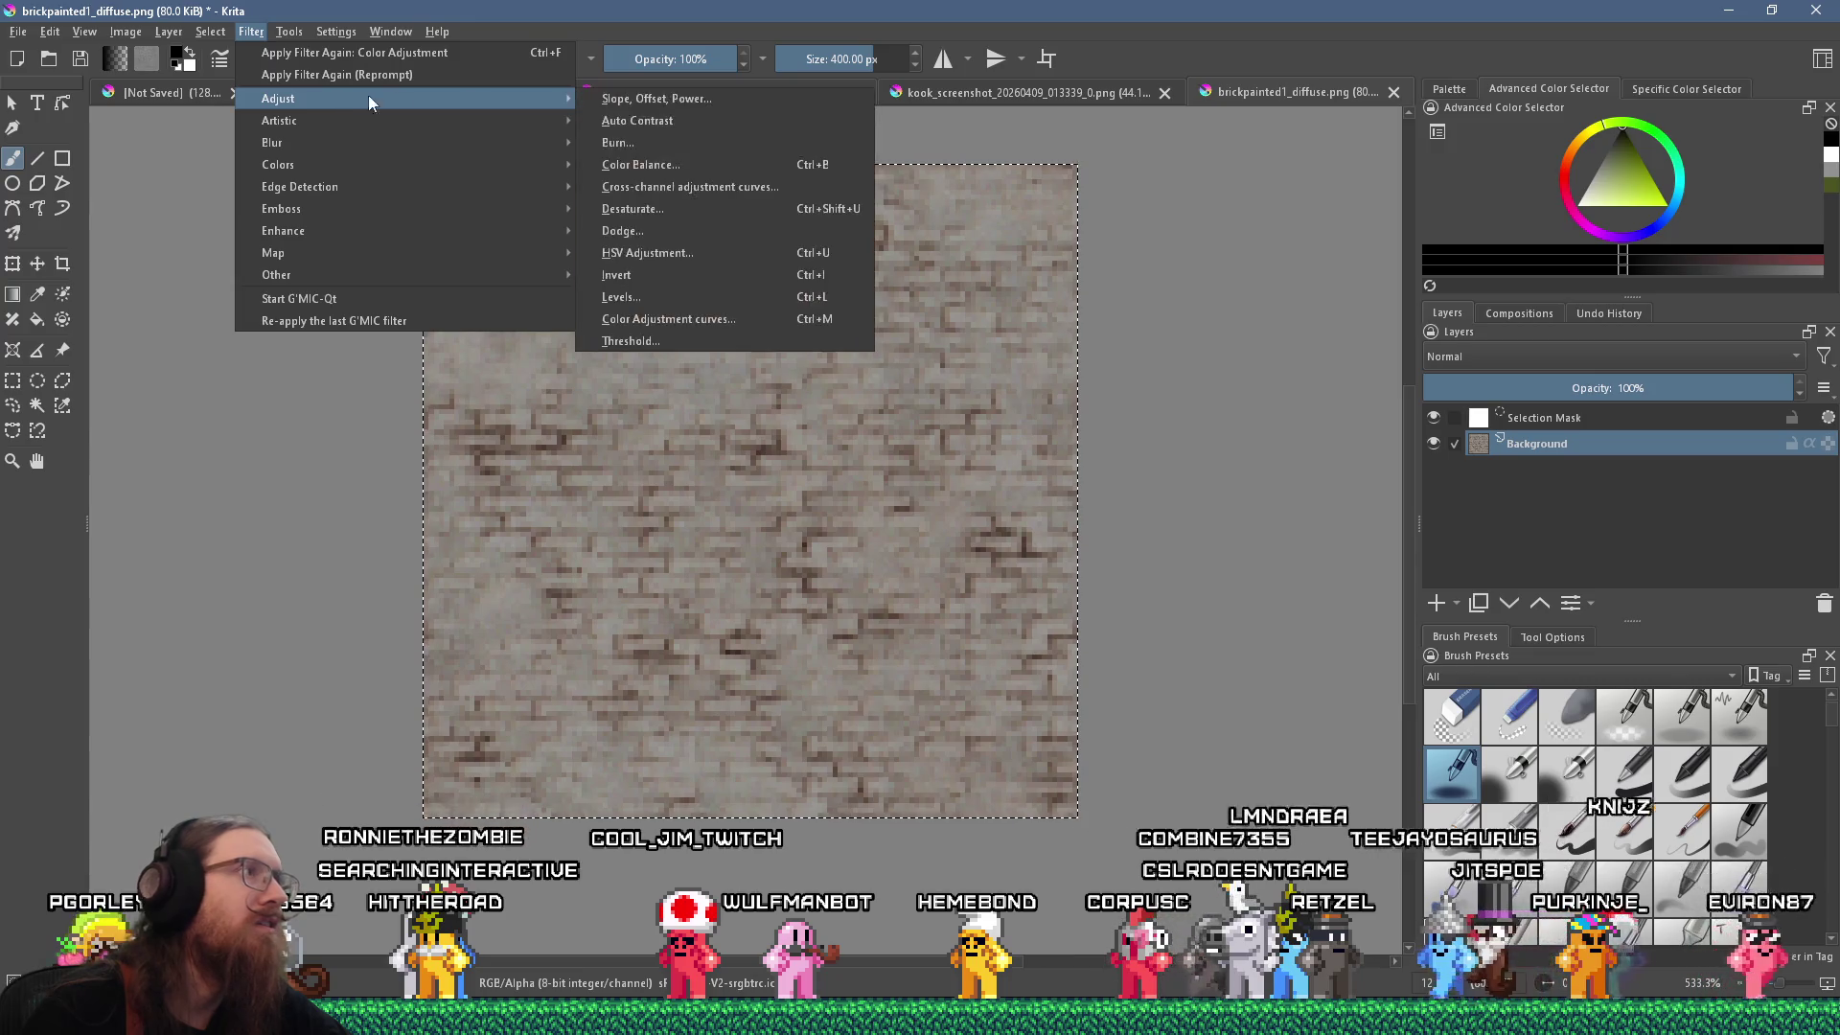
{"action": "left_click", "coordinate": [703, 197]}
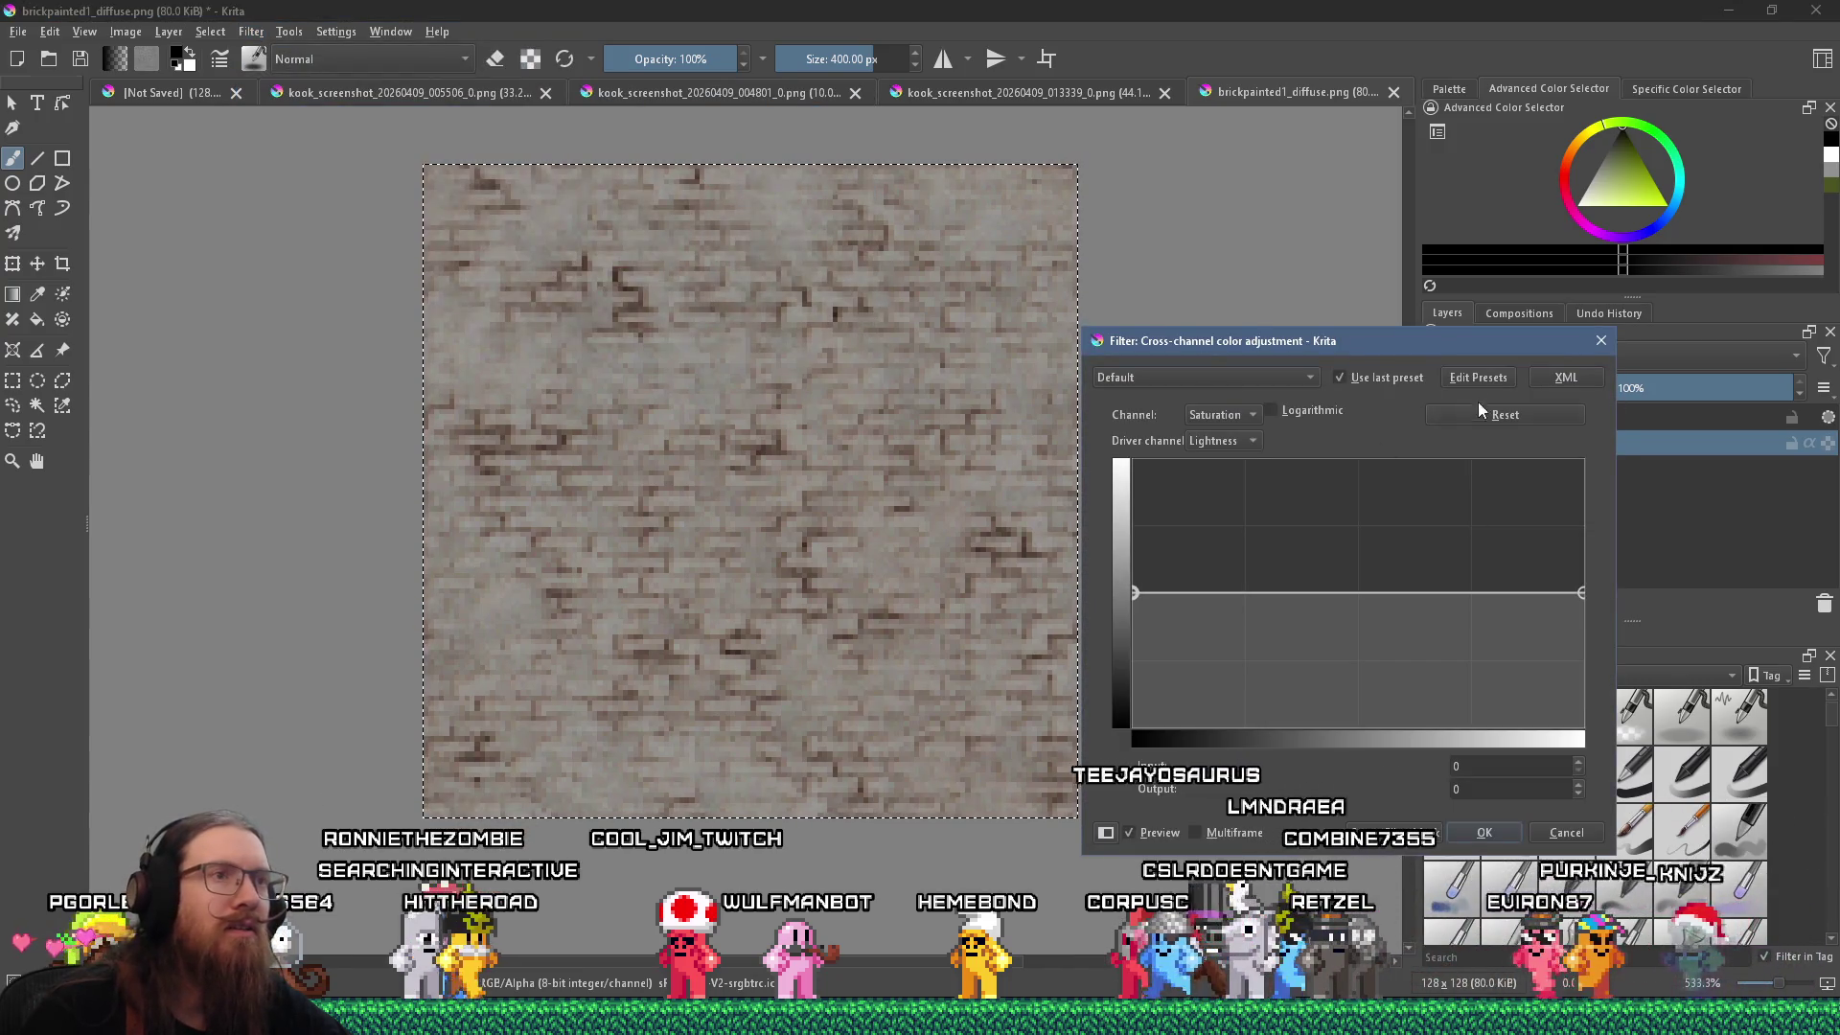
{"action": "key", "text": "Escape"}
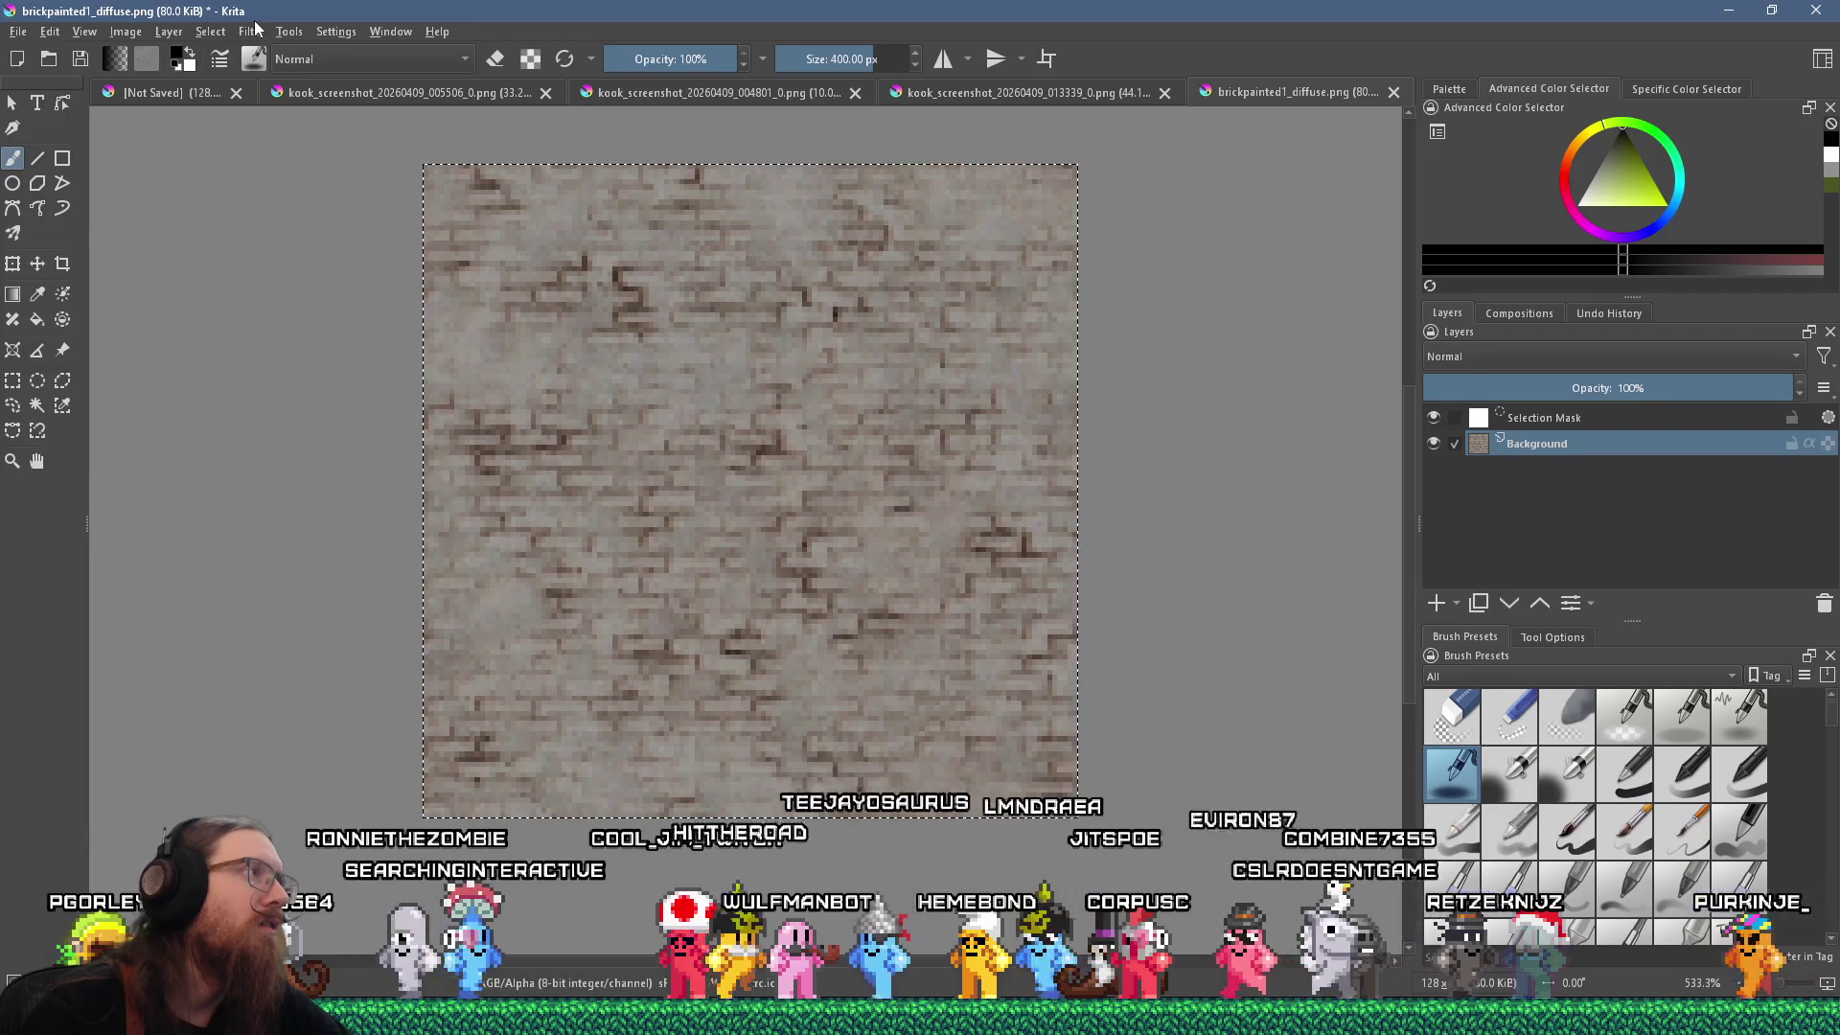
Bend the Color Adjustment curve upward to whiten the bricks, then copy the texture.
{"action": "left_click", "coordinate": [251, 32]}
{"action": "mouse_move", "coordinate": [338, 98]}
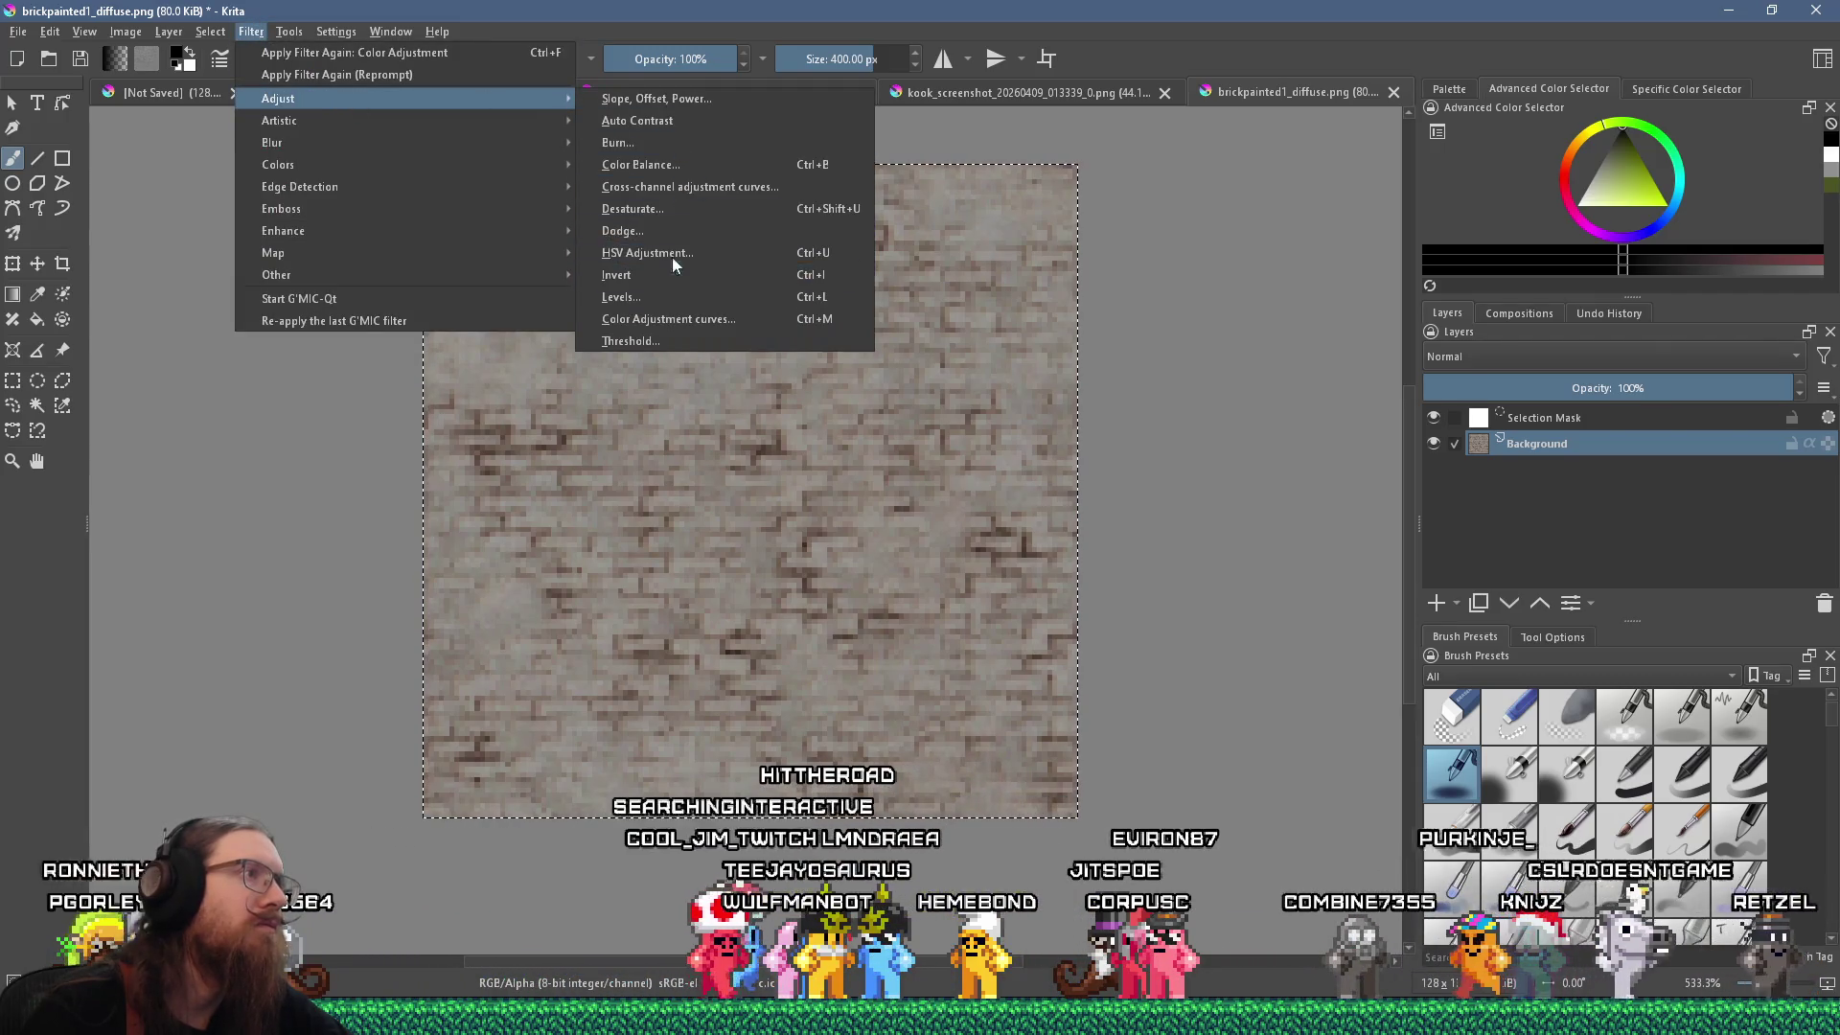
{"action": "left_click", "coordinate": [723, 318]}
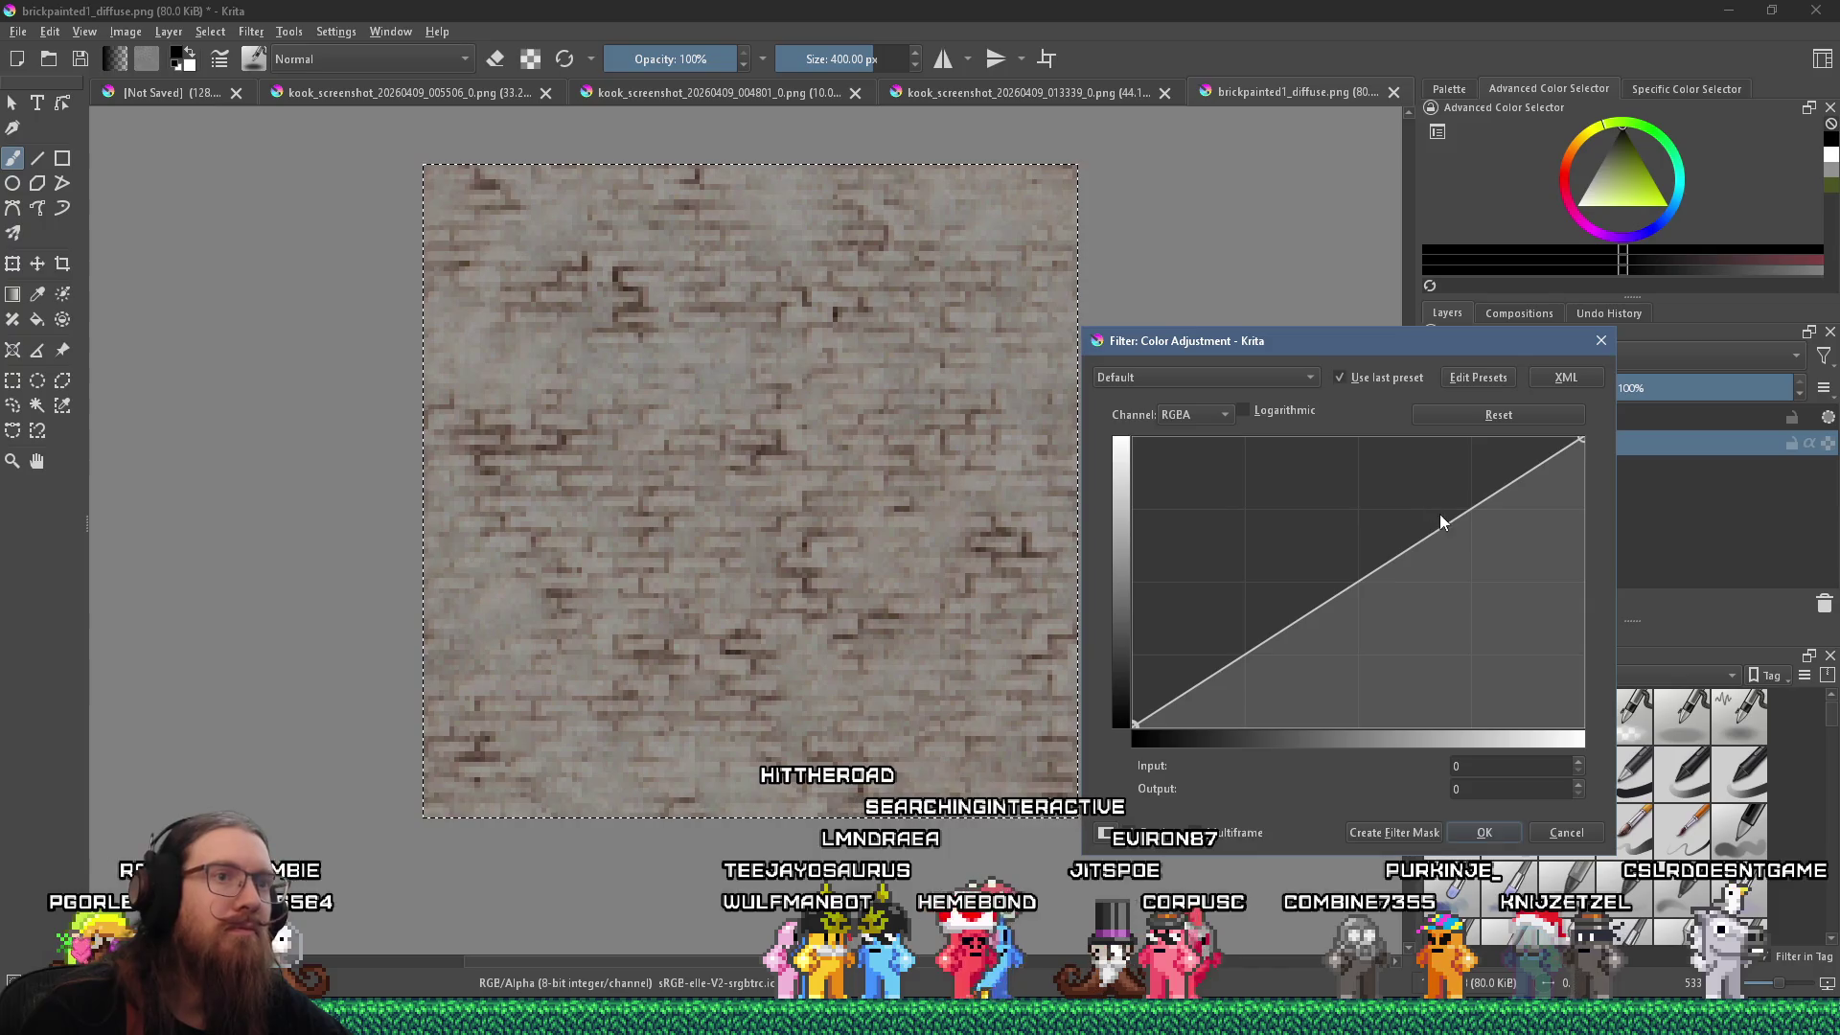
{"action": "mouse_move", "coordinate": [1441, 525]}
{"action": "left_mouse_down"}
{"action": "mouse_move", "coordinate": [1358, 497]}
{"action": "mouse_move", "coordinate": [1591, 422]}
{"action": "mouse_move", "coordinate": [1549, 418]}
{"action": "left_mouse_up"}
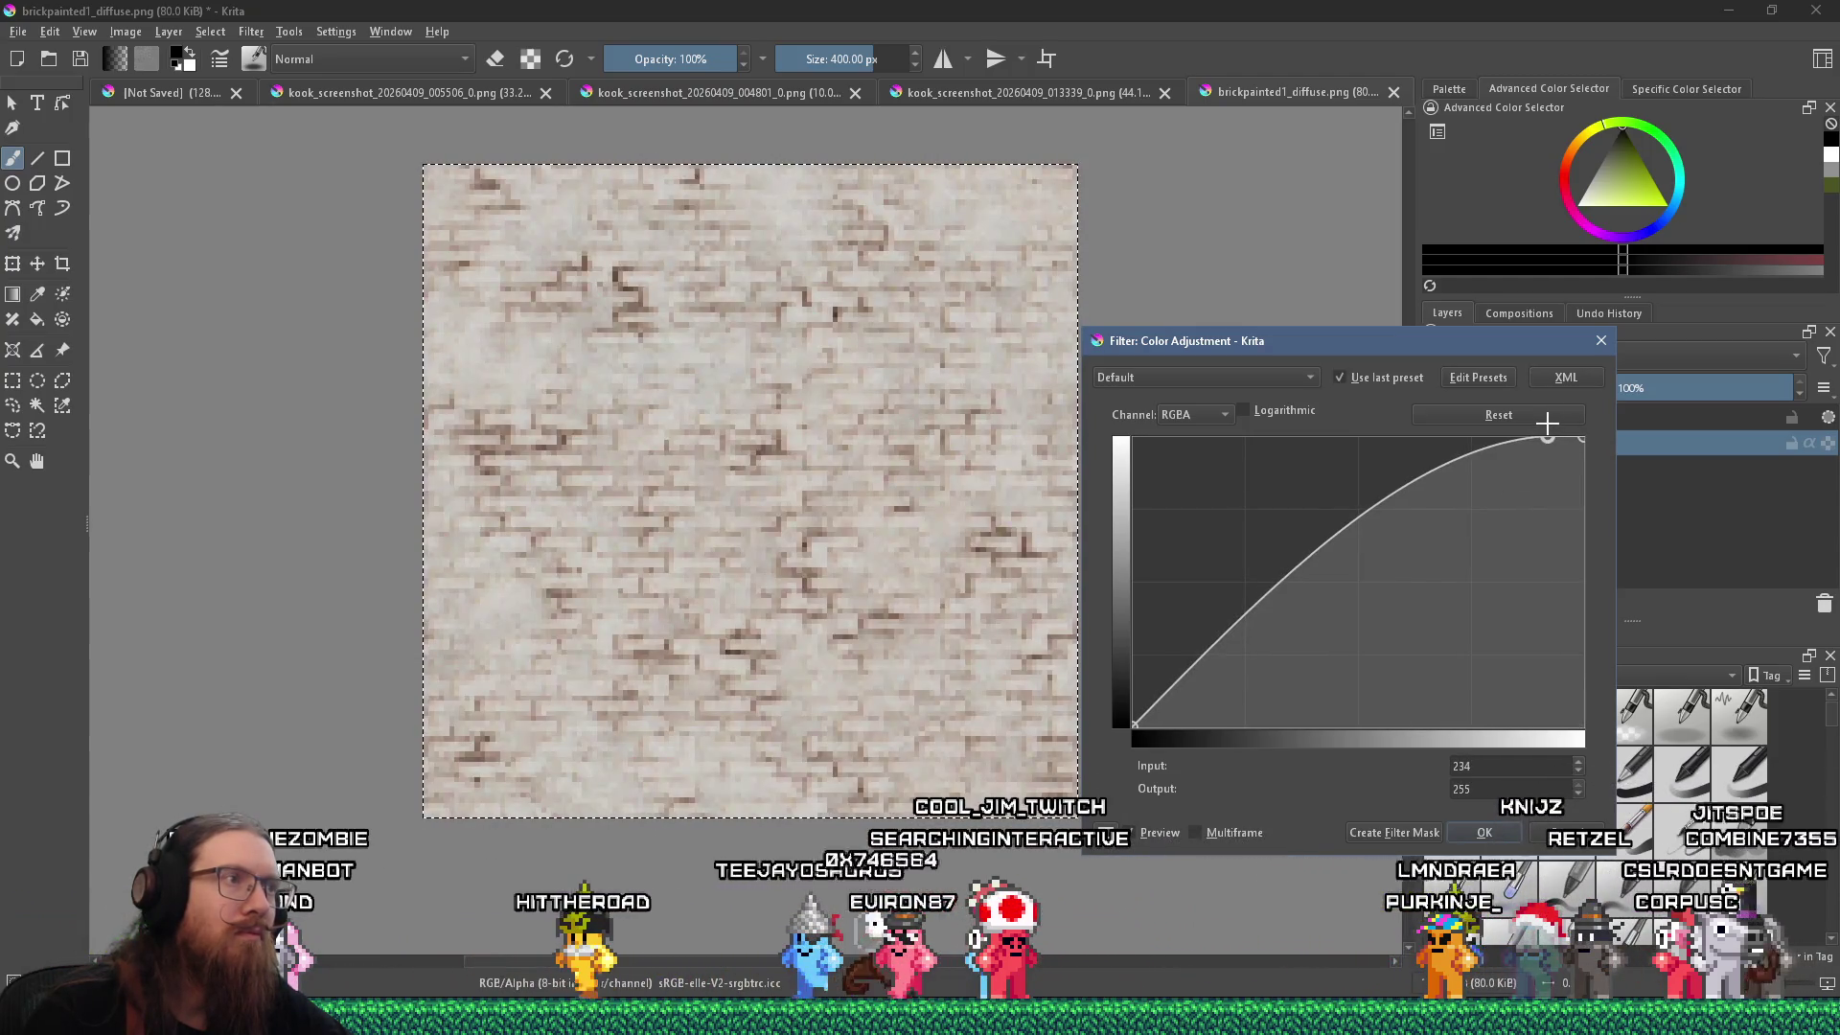
{"action": "left_click", "coordinate": [1484, 832]}
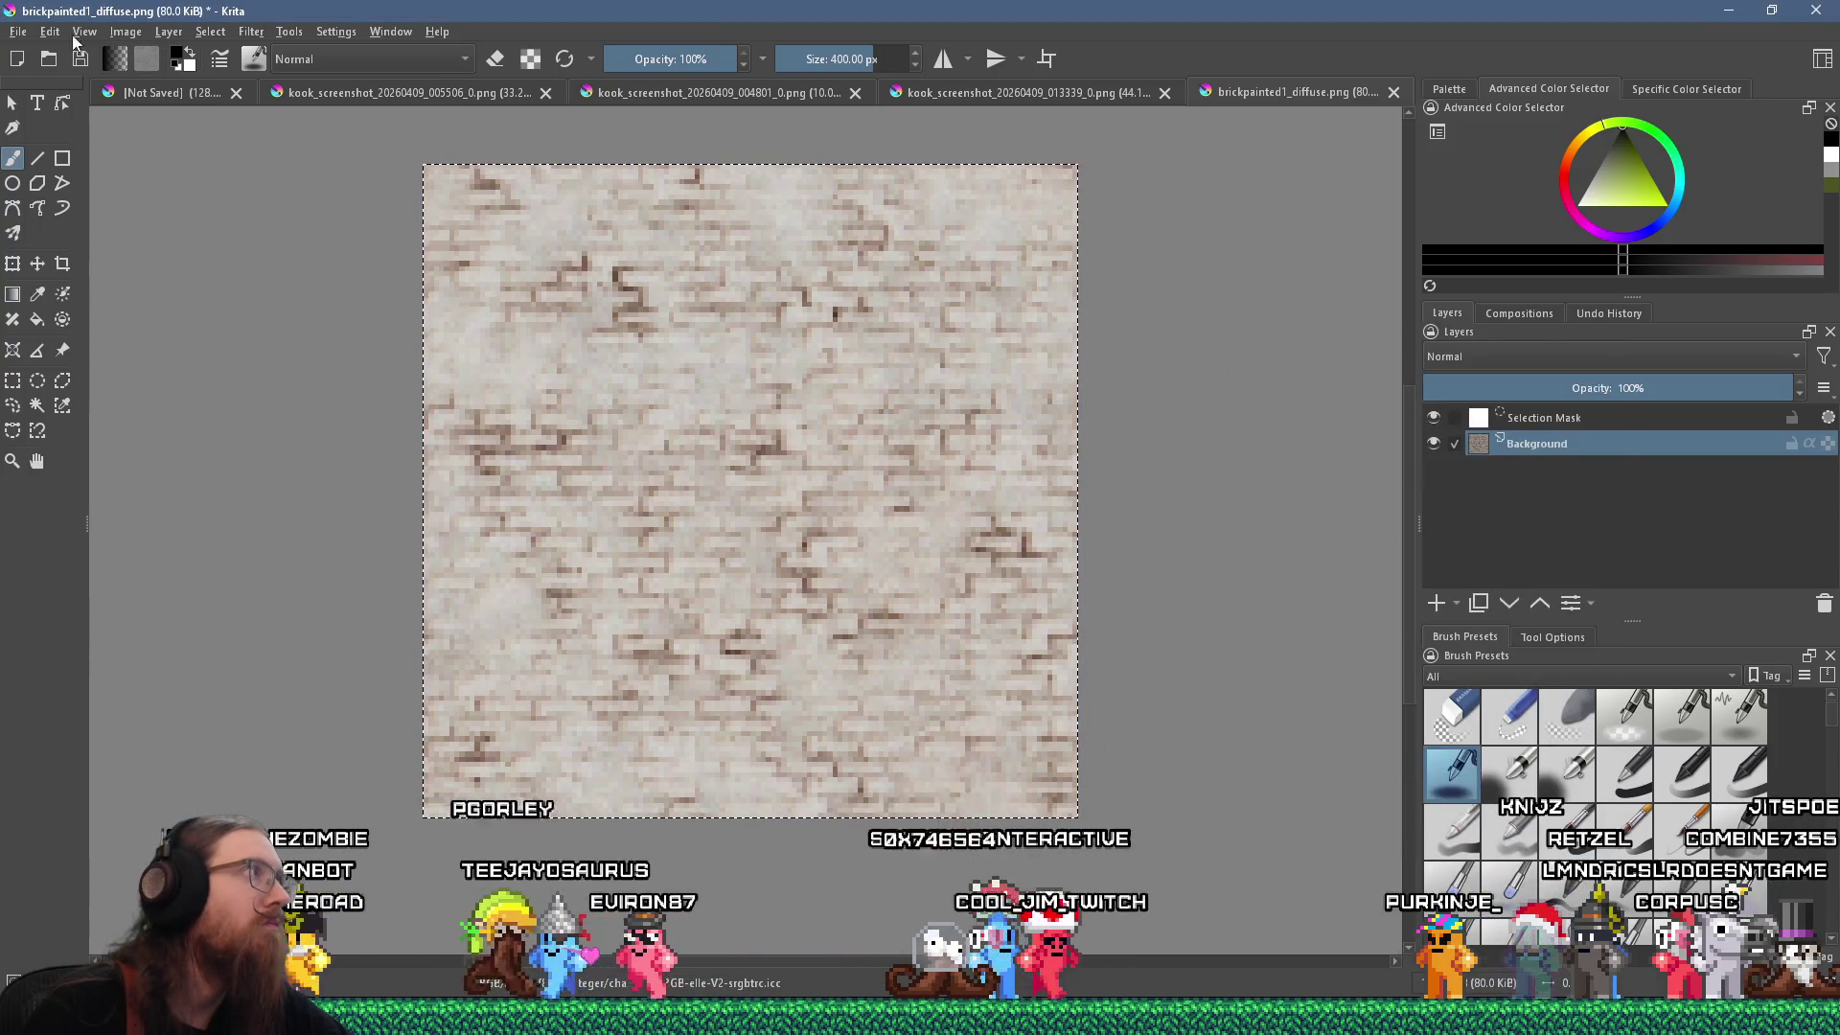
{"action": "left_click", "coordinate": [50, 32]}
{"action": "key", "text": "super+Tab"}
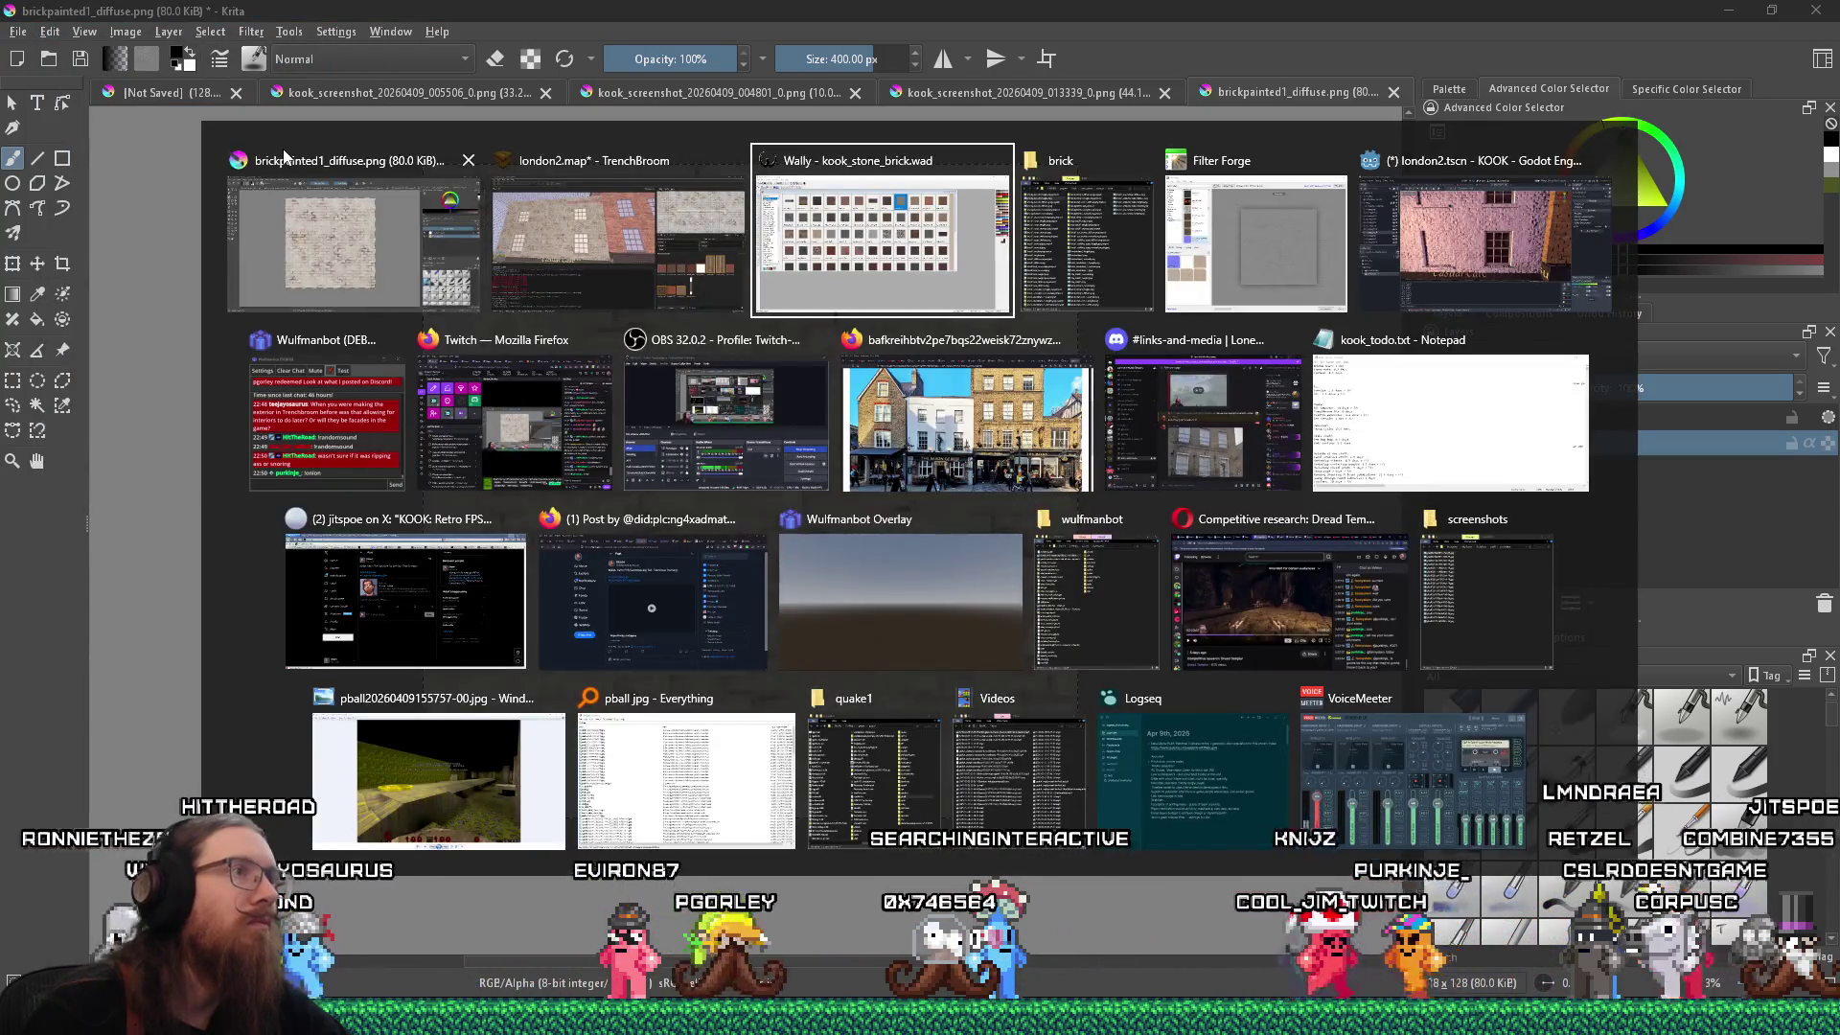
Paste the brightened image over brickpainted1 in kook_stone_brick.wad and close the image window.
{"action": "key", "text": "Return"}
{"action": "double_click", "coordinate": [1041, 194]}
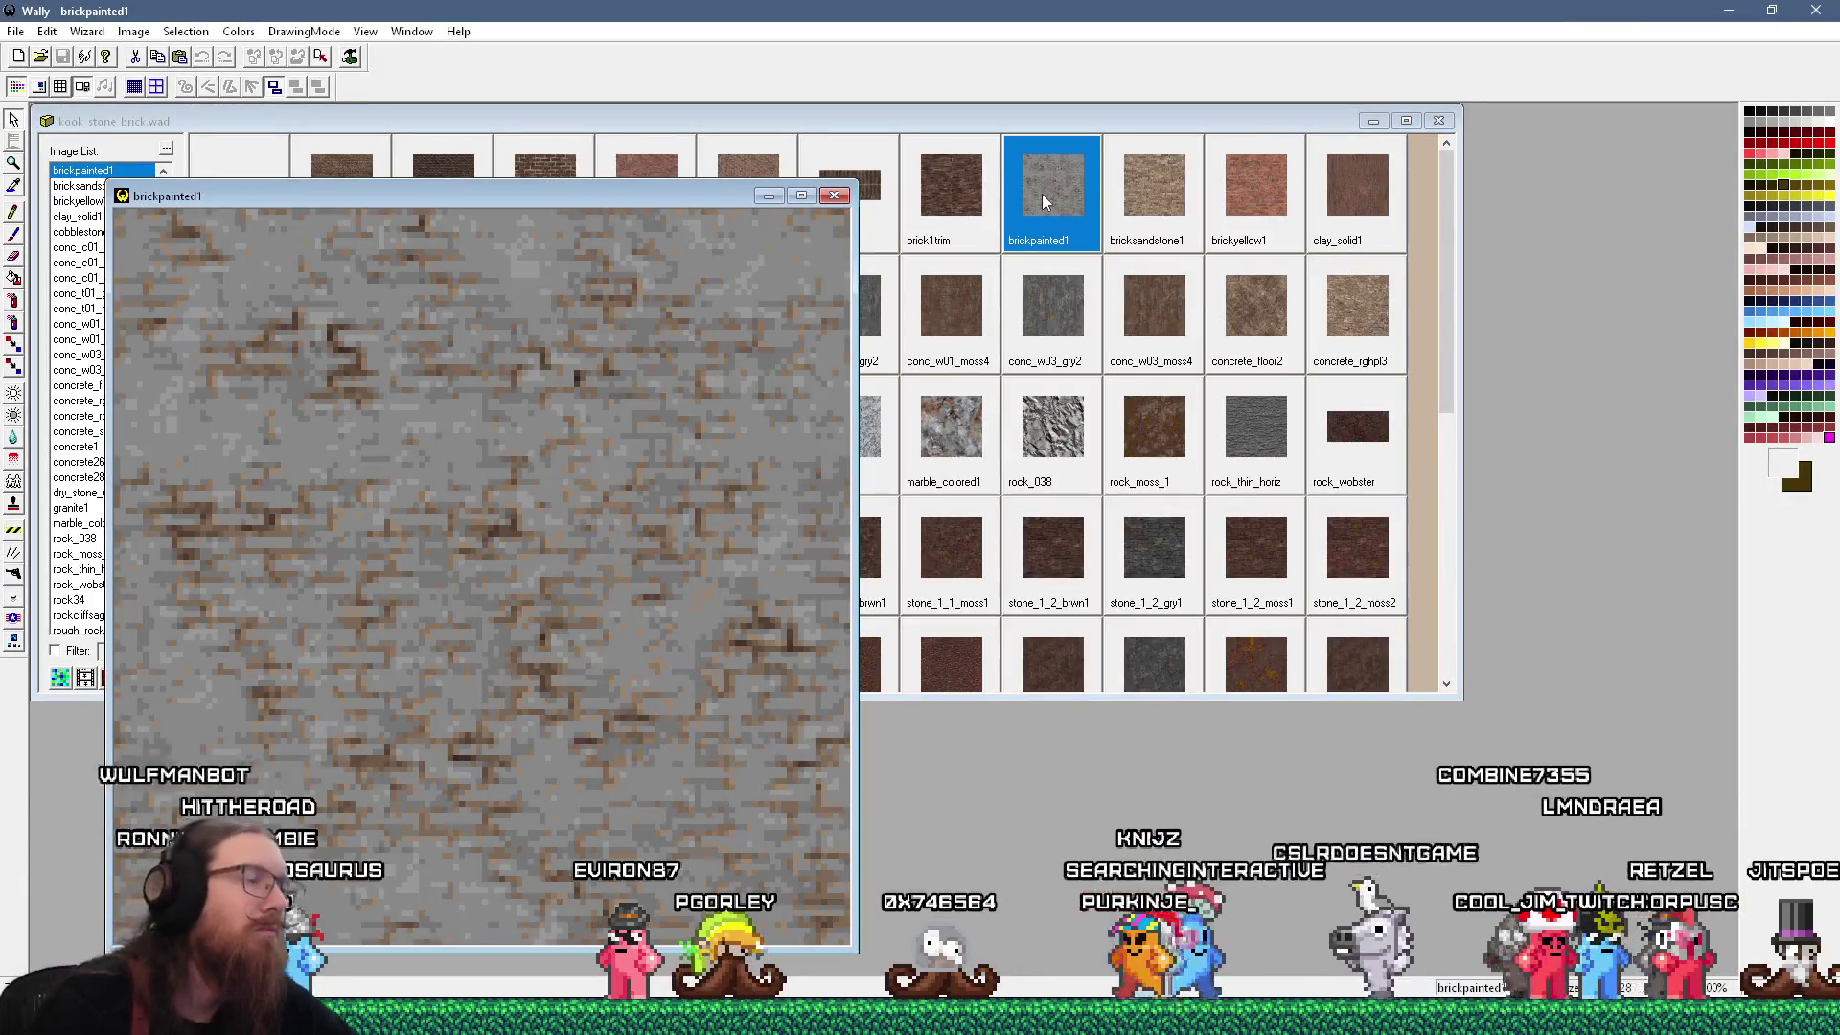
{"action": "key", "text": "Return"}
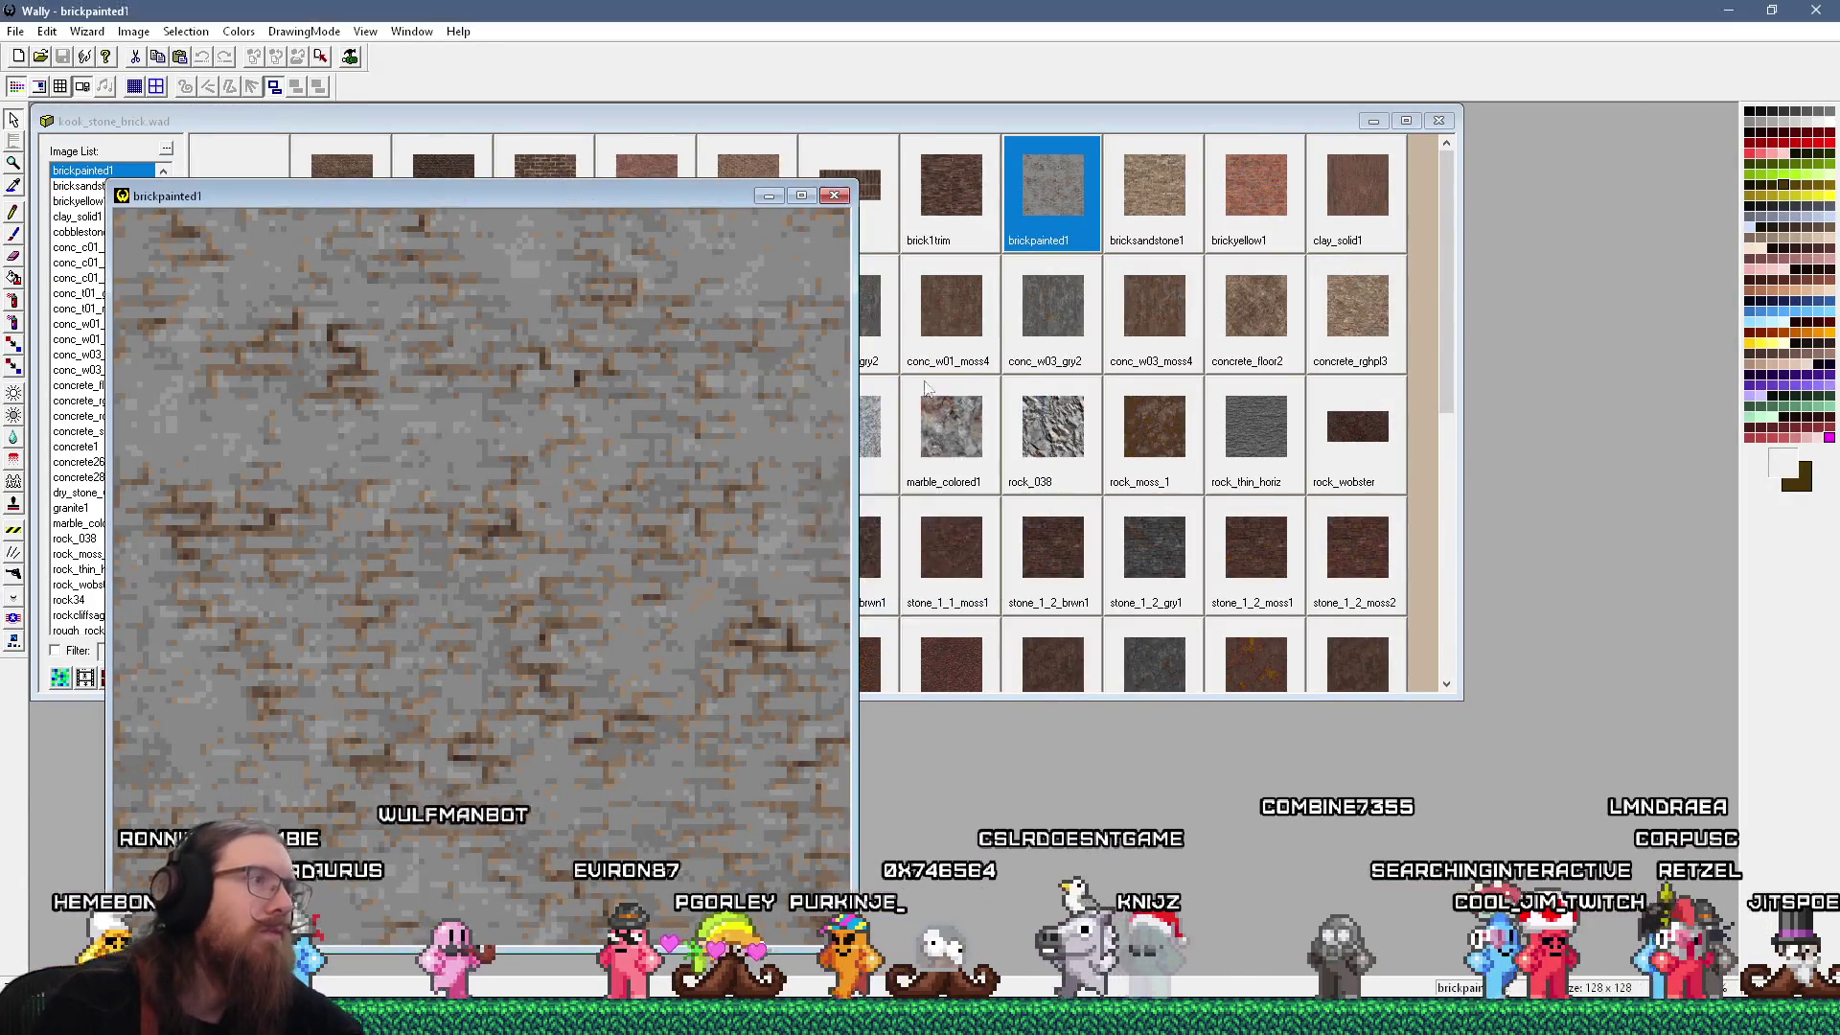
{"action": "key", "text": "ctrl+v"}
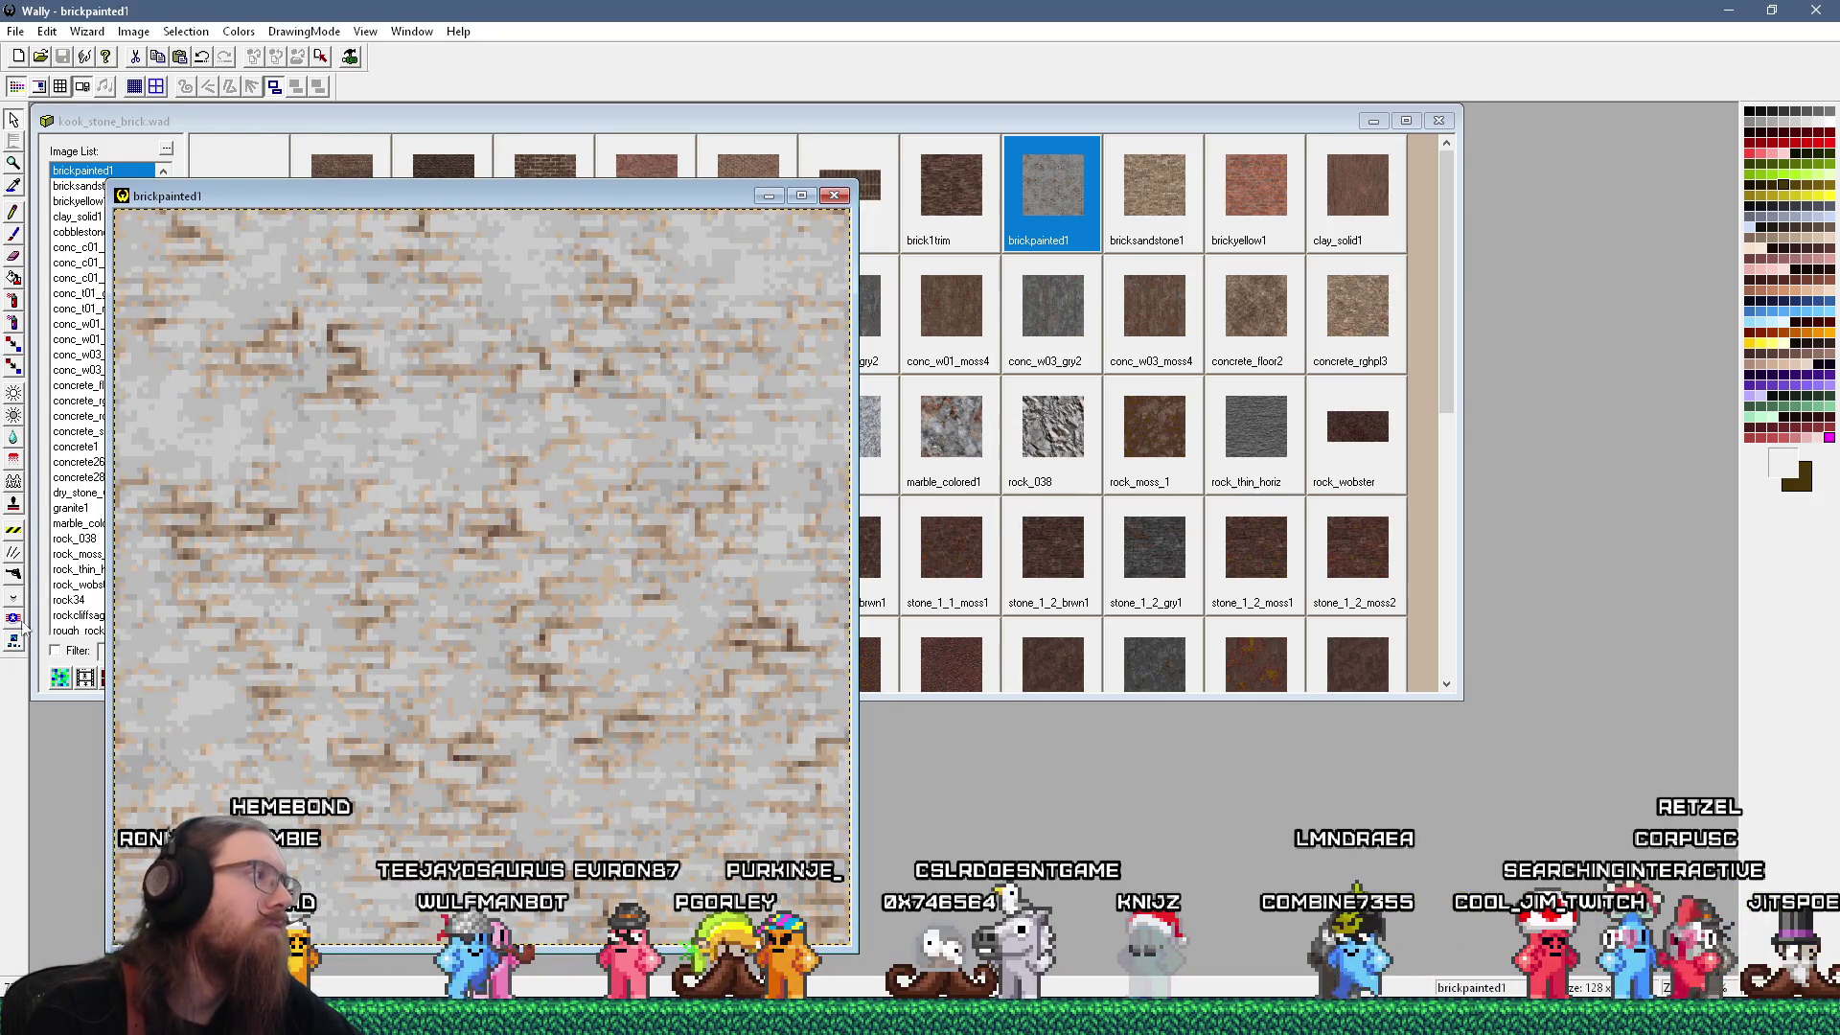
{"action": "left_click", "coordinate": [835, 197]}
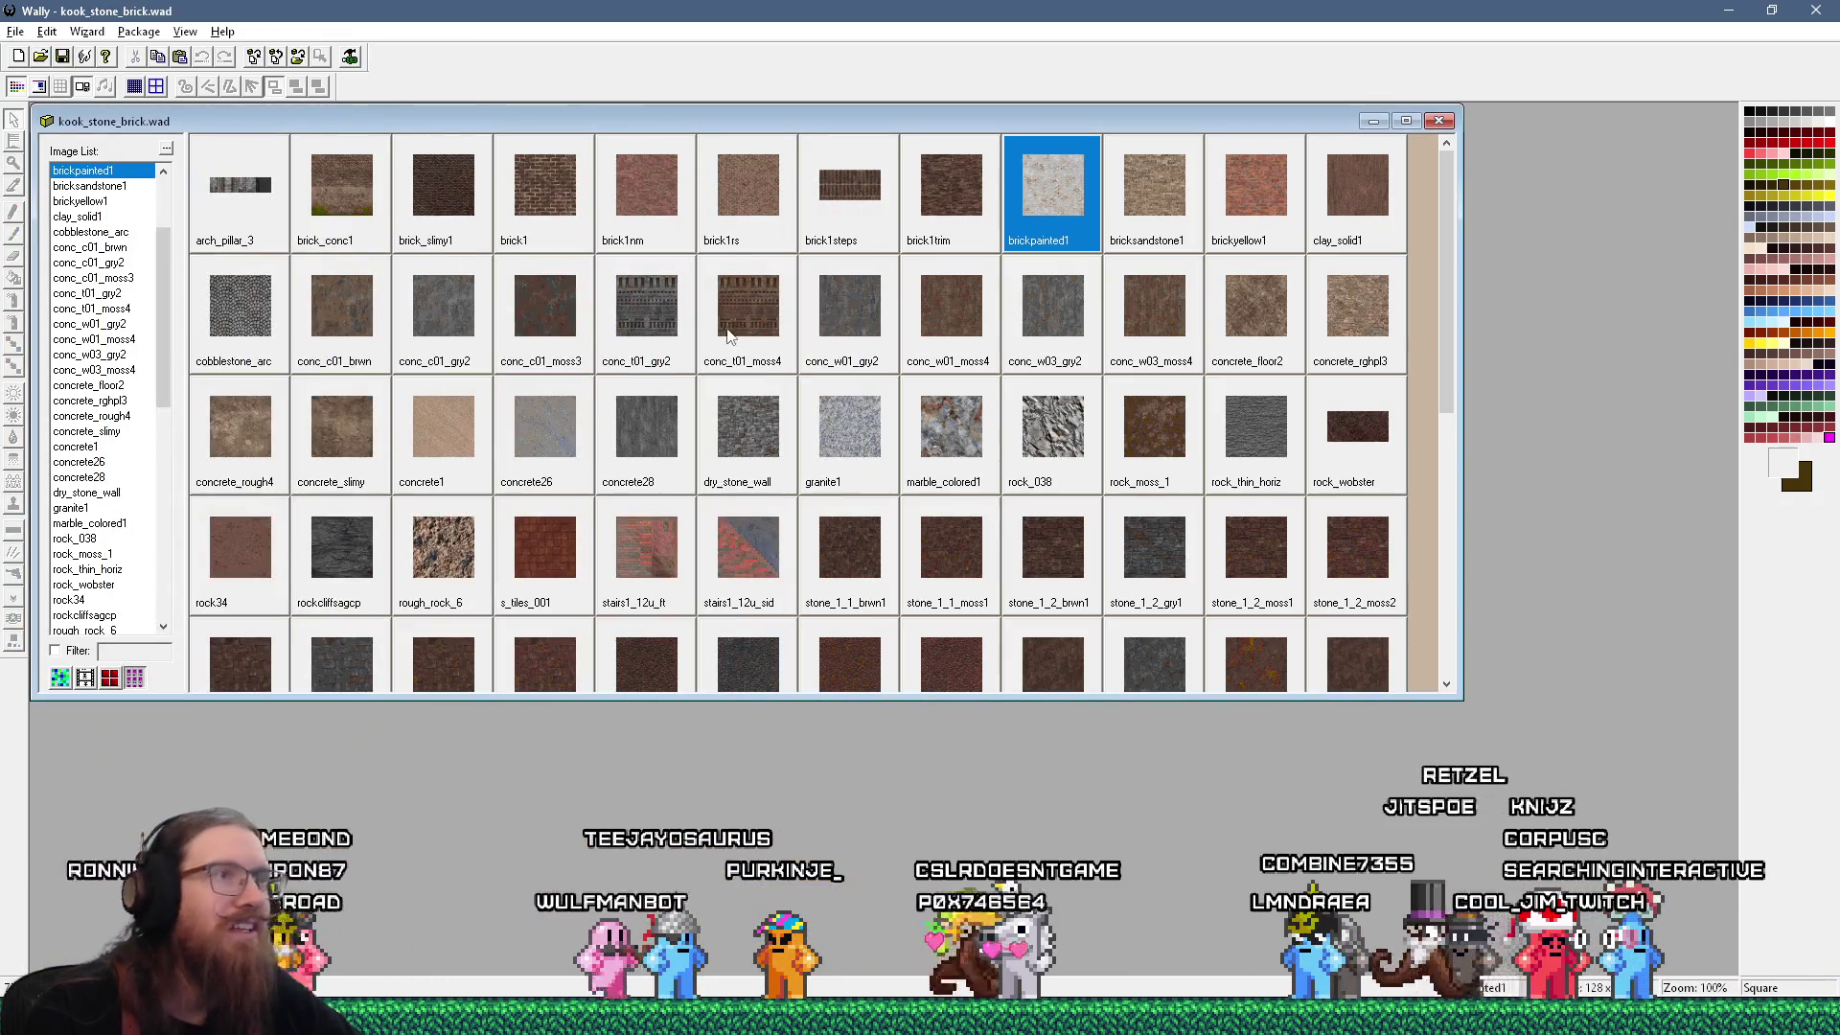
{"action": "key", "text": "alt+Tab"}
{"action": "key", "text": "alt+Tab"}
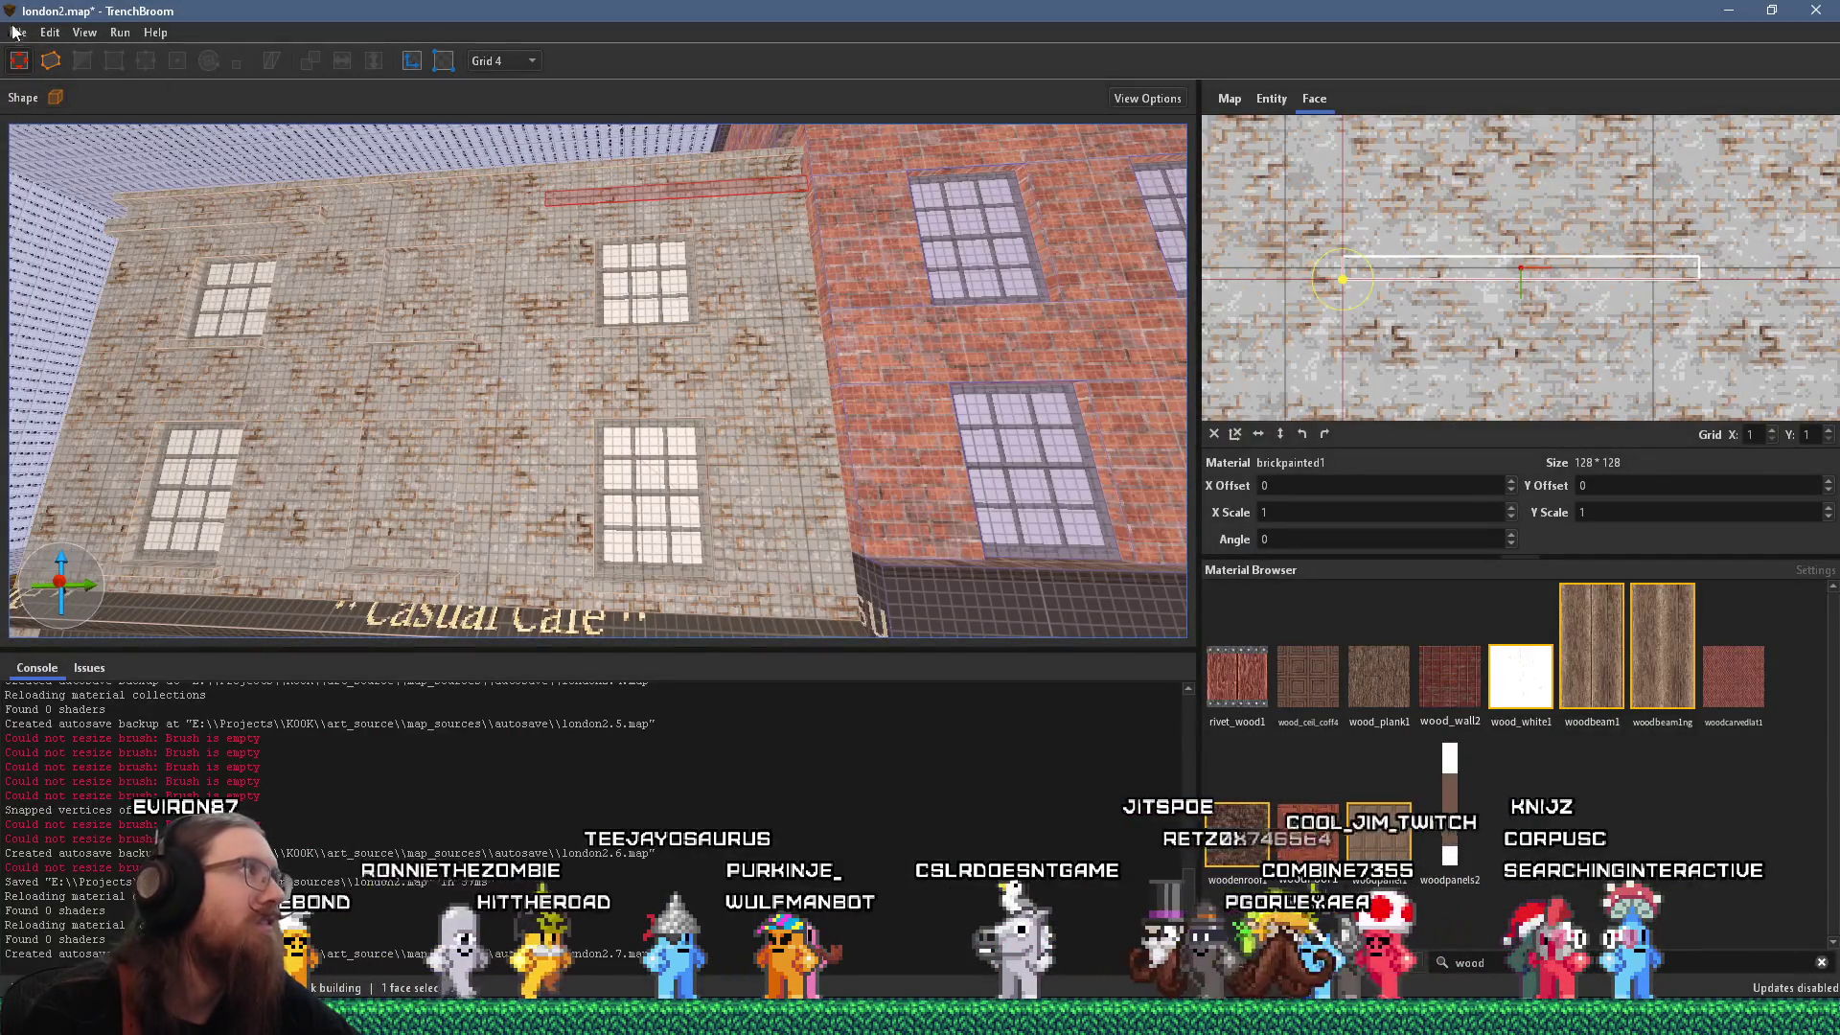
Reload the texture collections and look over the café facade in the lighter brickpainted1 brick.
{"action": "left_click", "coordinate": [15, 33]}
{"action": "left_click", "coordinate": [135, 341]}
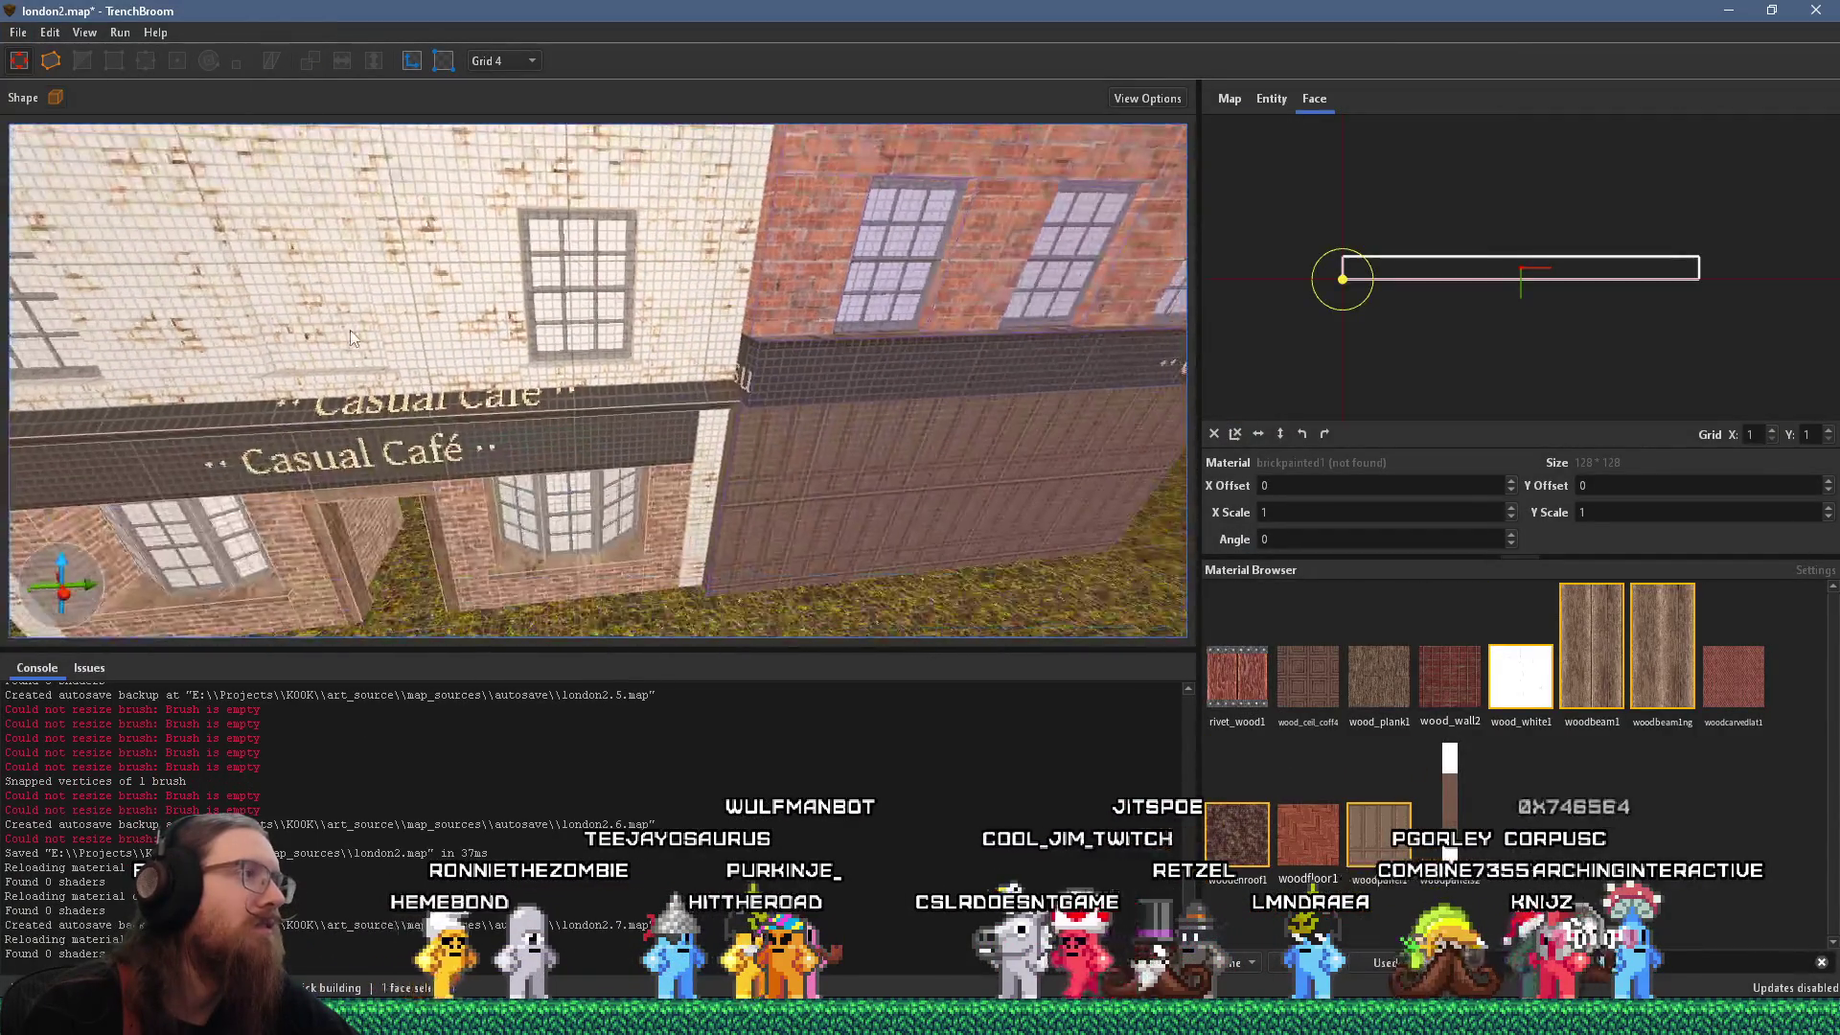
{"action": "scroll", "coordinate": [436, 271], "scroll_direction": "up", "scroll_amount": 3}
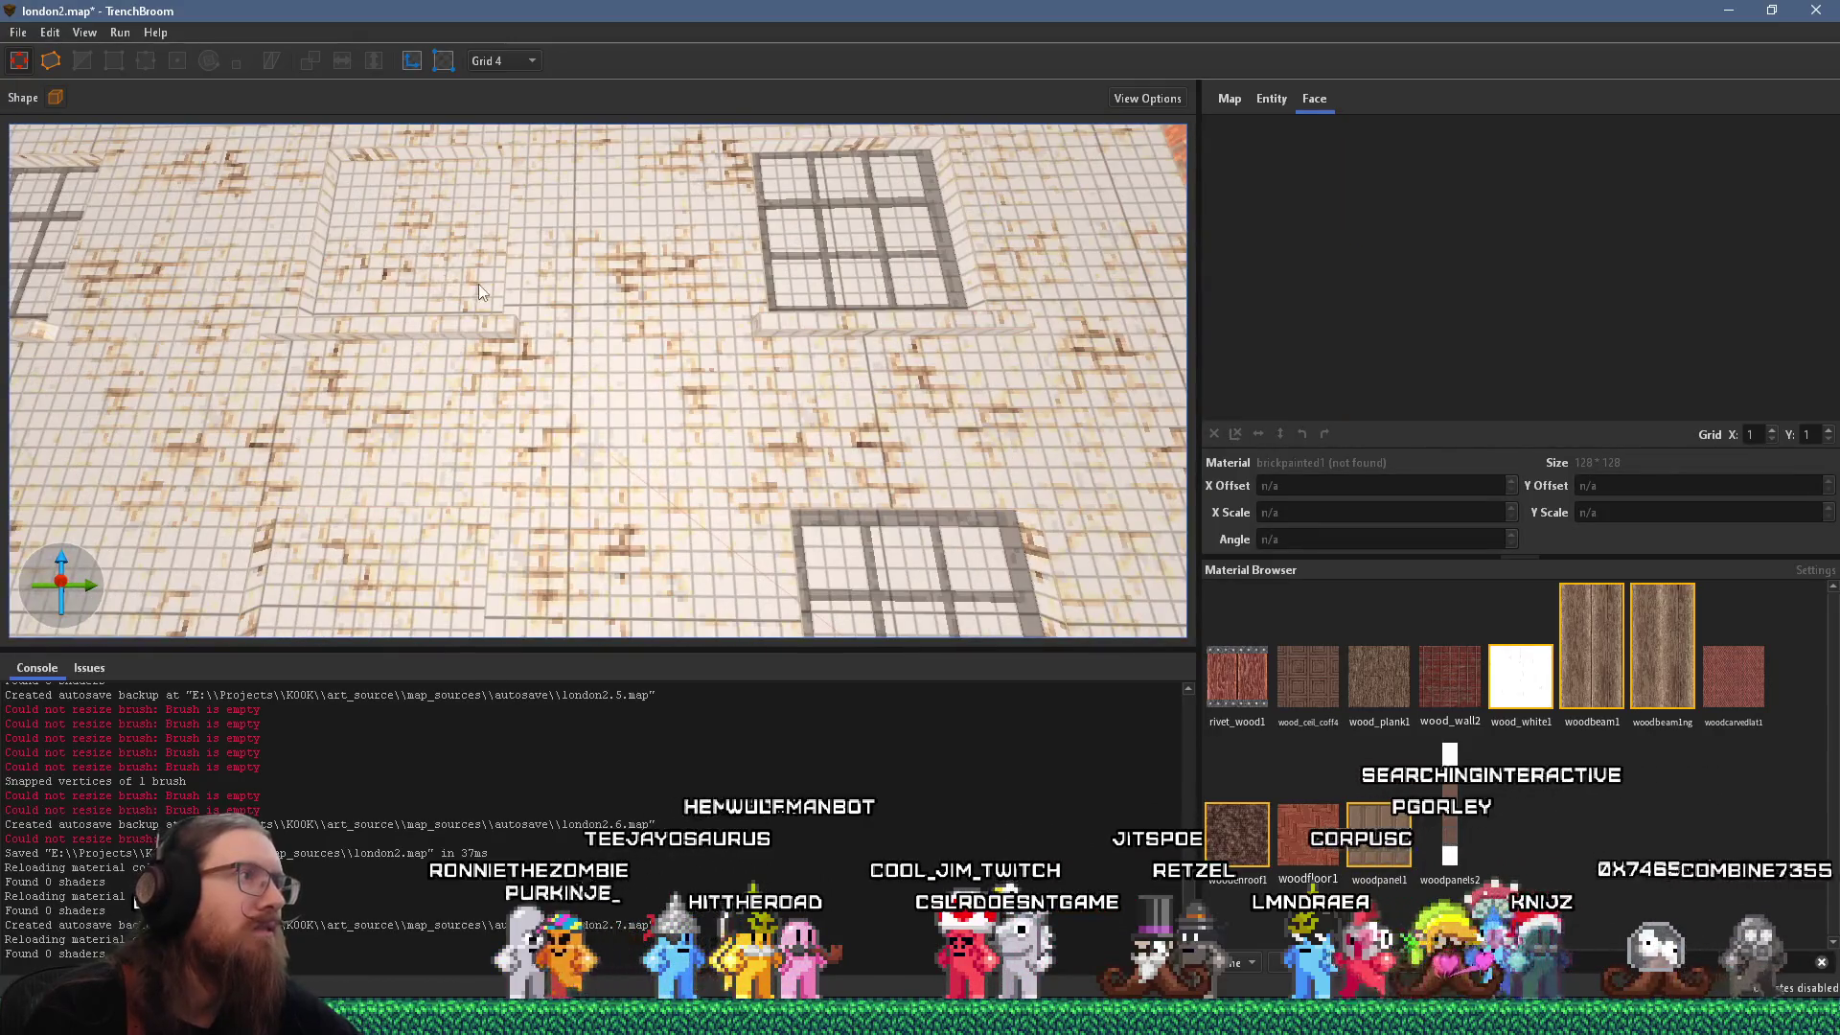
{"action": "scroll", "coordinate": [479, 287], "scroll_direction": "down", "scroll_amount": 5}
{"action": "mouse_move", "coordinate": [522, 321]}
{"action": "left_mouse_down"}
{"action": "mouse_move", "coordinate": [1078, 249]}
{"action": "mouse_move", "coordinate": [732, 228]}
{"action": "left_mouse_up"}
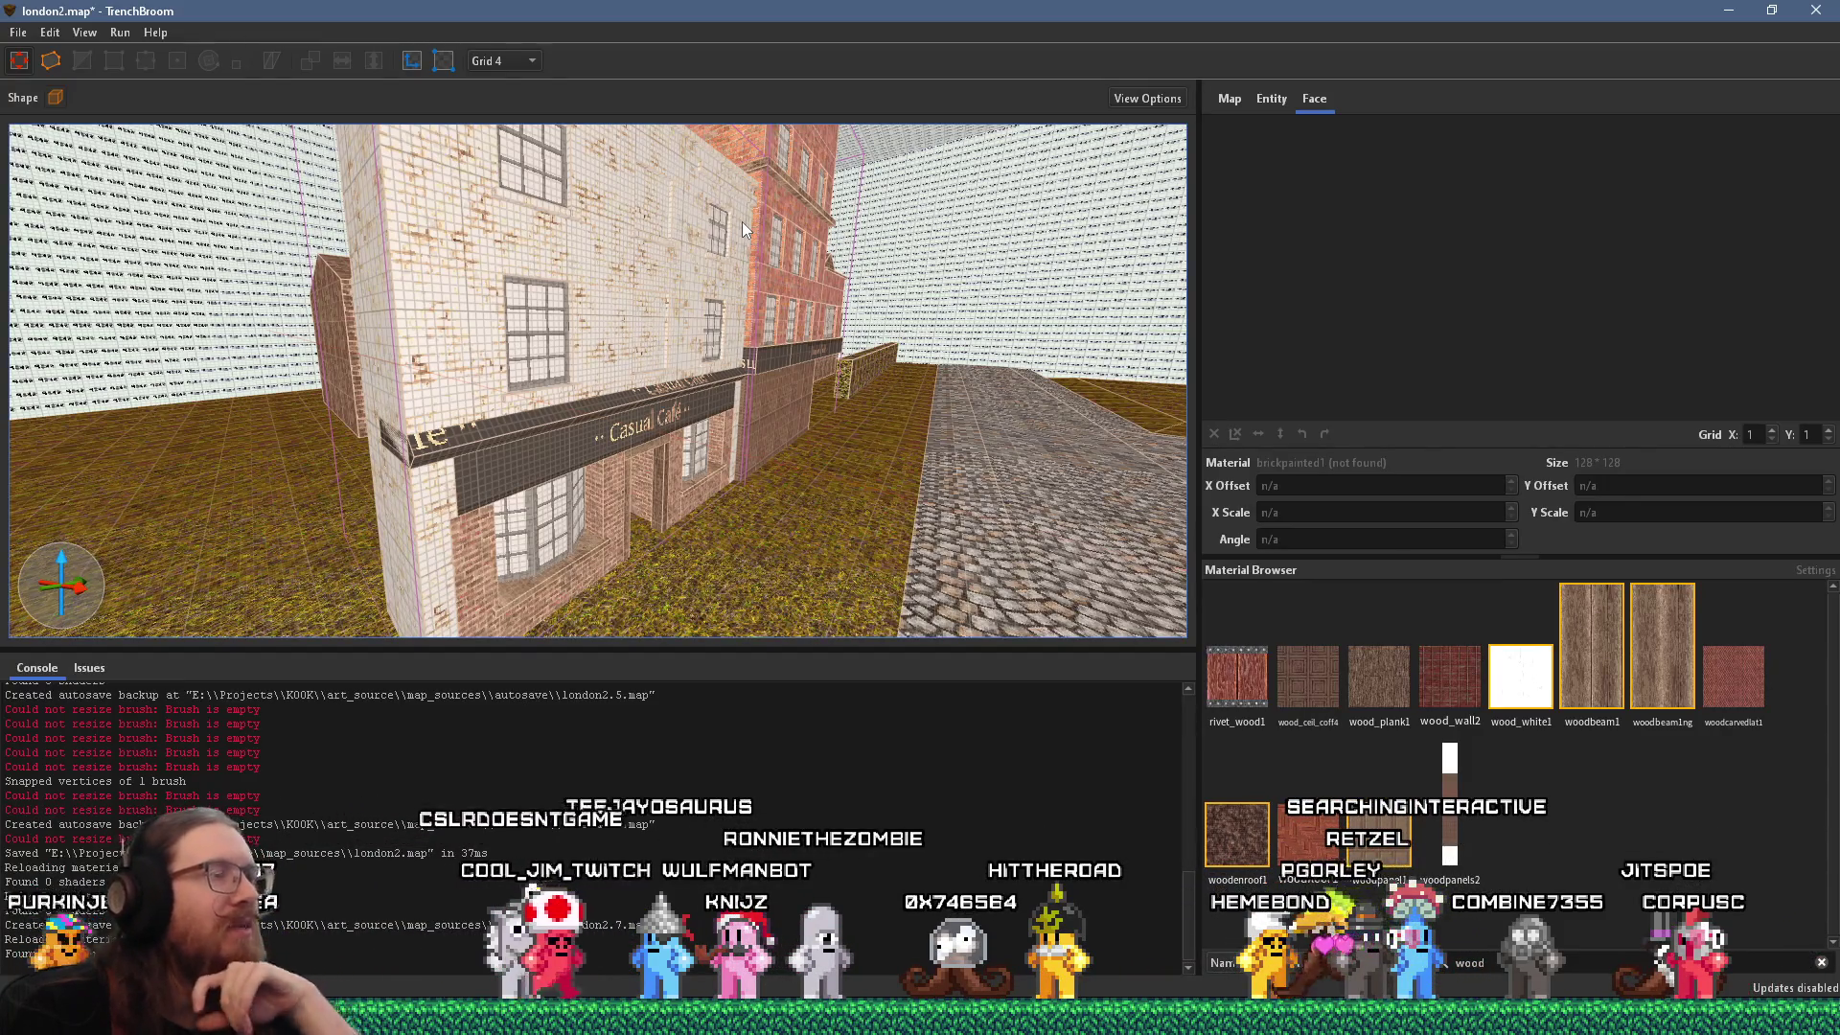
{"action": "key", "text": "s"}
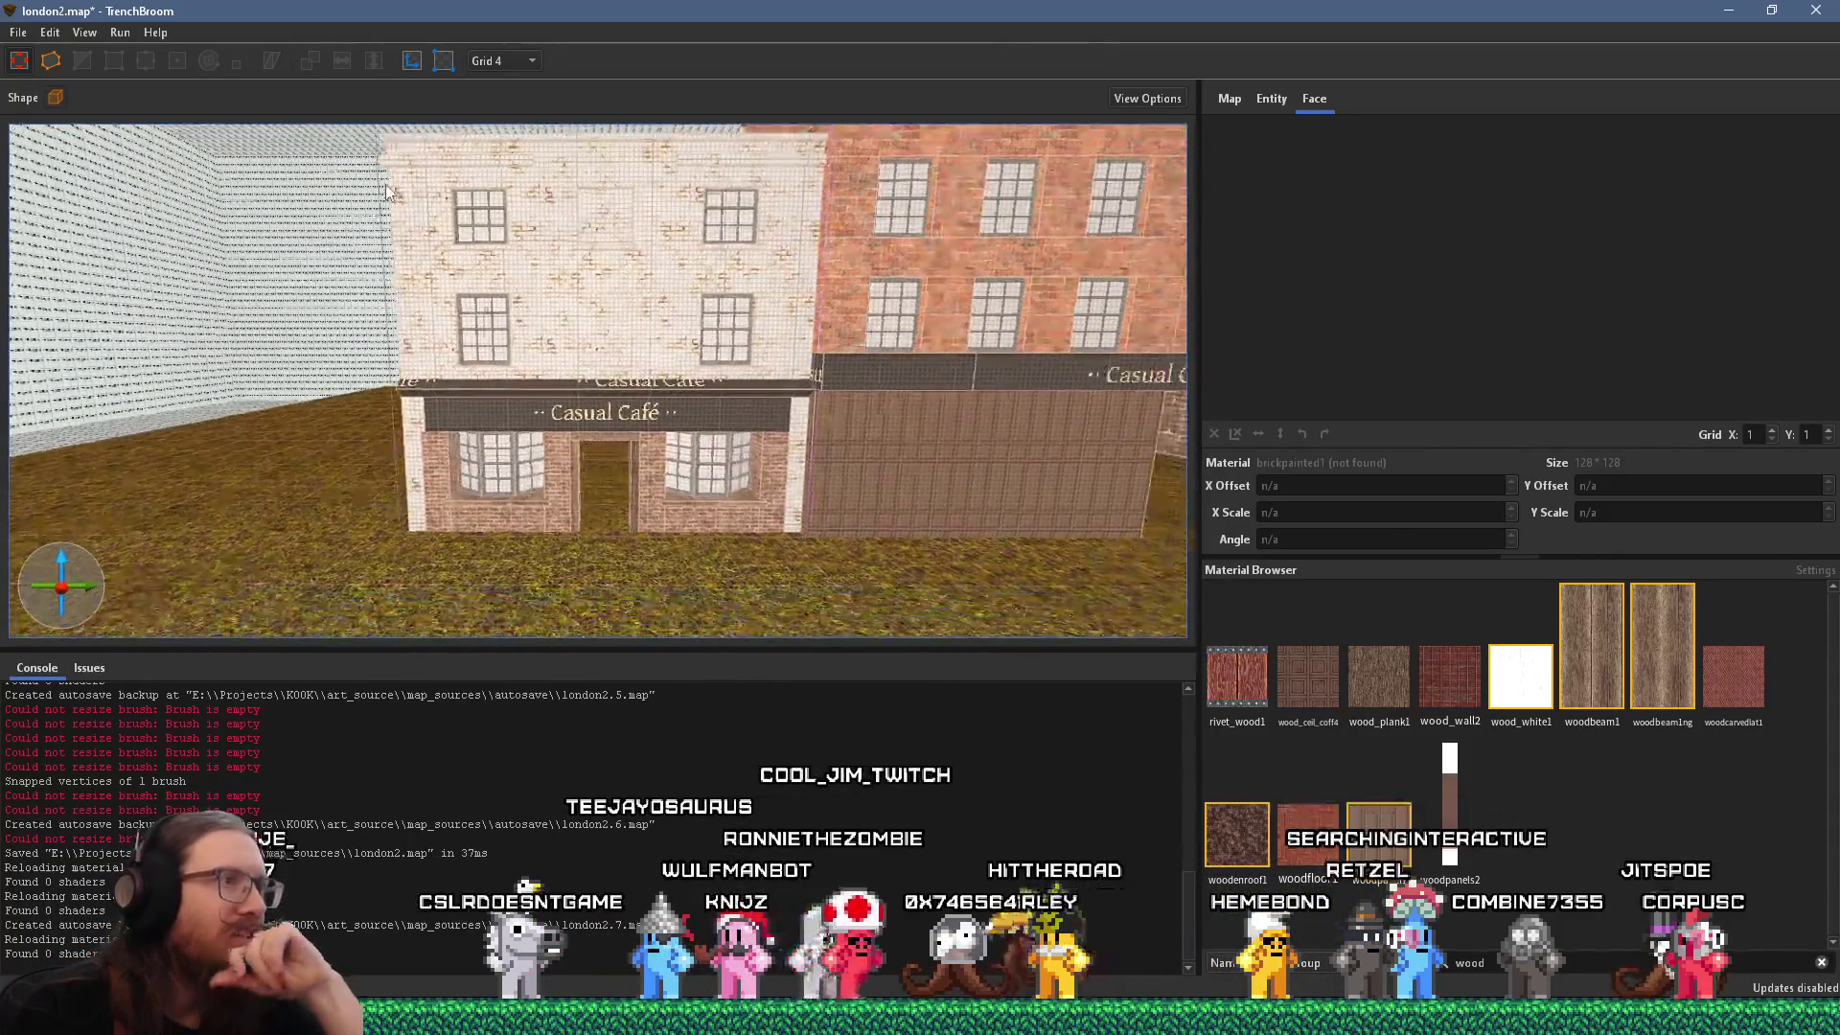
{"action": "left_click_drag", "start_coordinate": [680, 238], "coordinate": [221, 308]}
{"action": "mouse_move", "coordinate": [481, 326]}
{"action": "left_mouse_down"}
{"action": "mouse_move", "coordinate": [440, 329]}
{"action": "mouse_move", "coordinate": [306, 414]}
{"action": "mouse_move", "coordinate": [53, 426]}
{"action": "mouse_move", "coordinate": [588, 390]}
{"action": "mouse_move", "coordinate": [481, 372]}
{"action": "mouse_move", "coordinate": [767, 355]}
{"action": "left_mouse_up"}
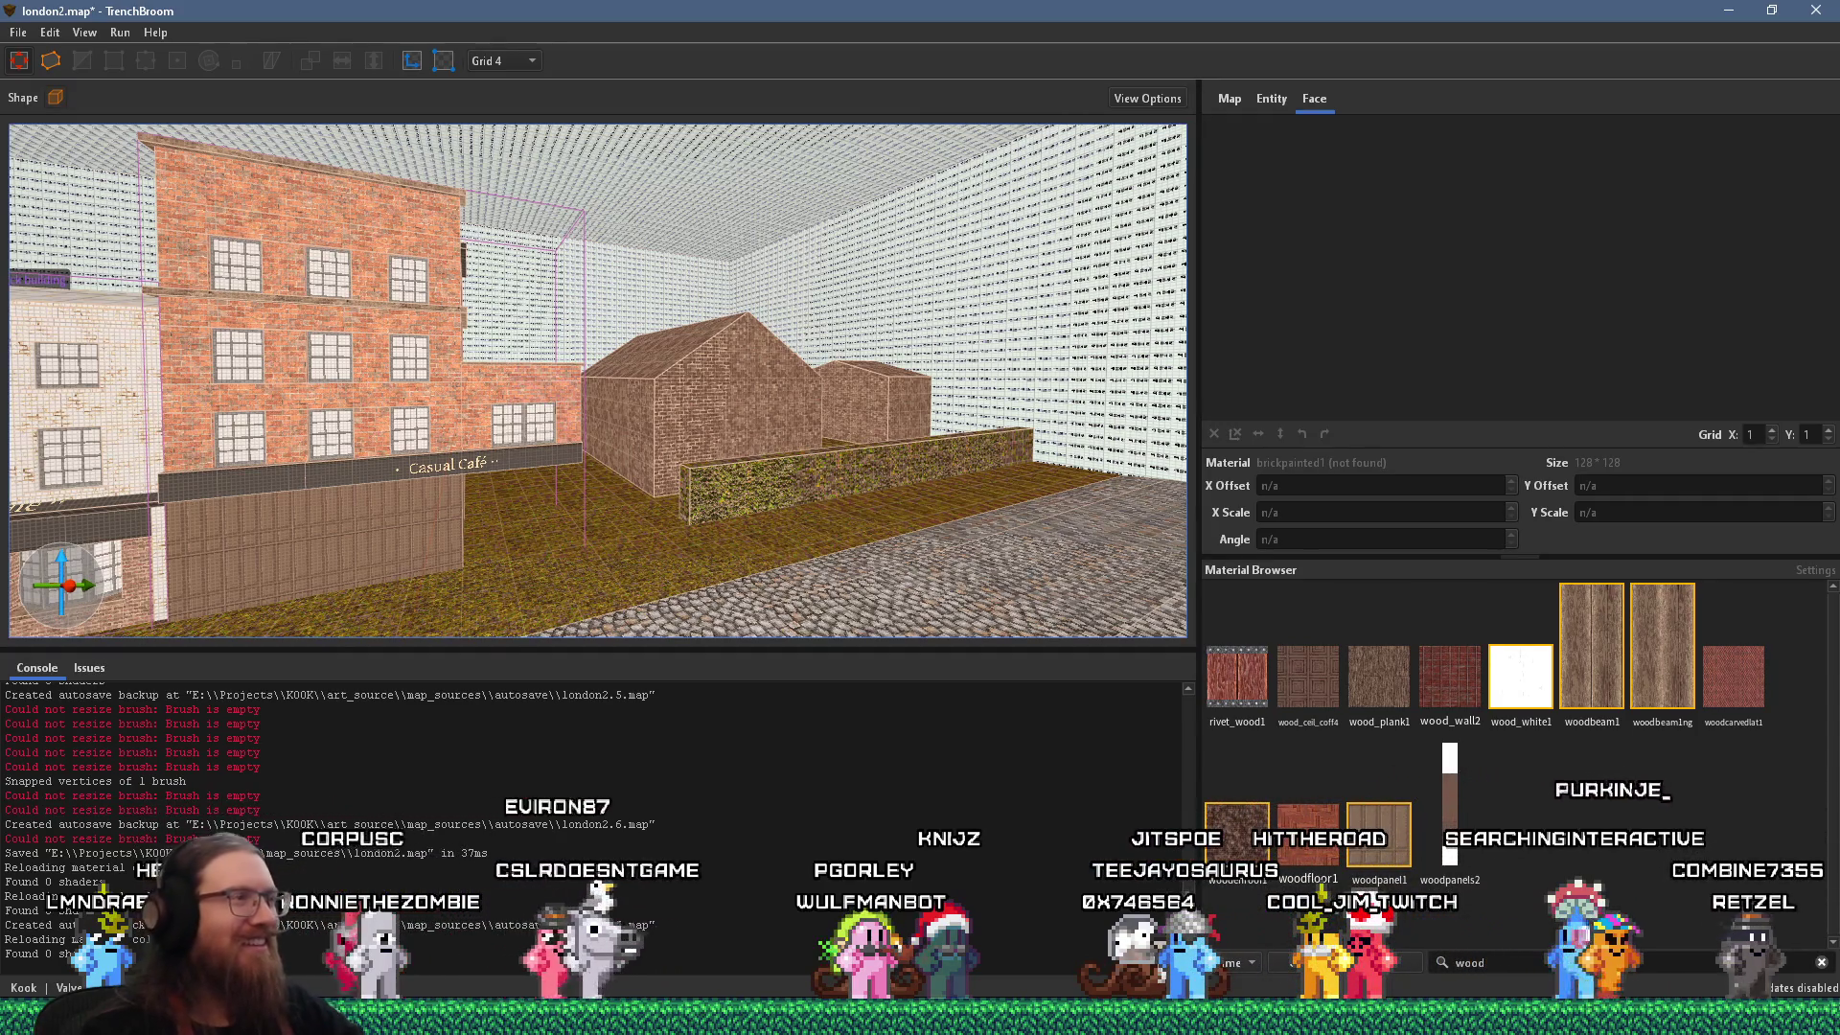
Save london2.map with the refreshed brick texture.
{"action": "key", "text": "alt+Tab"}
{"action": "key", "text": "alt+Tab"}
{"action": "key", "text": "alt+Tab"}
{"action": "key", "text": "alt+Tab"}
{"action": "key", "text": "alt+Tab"}
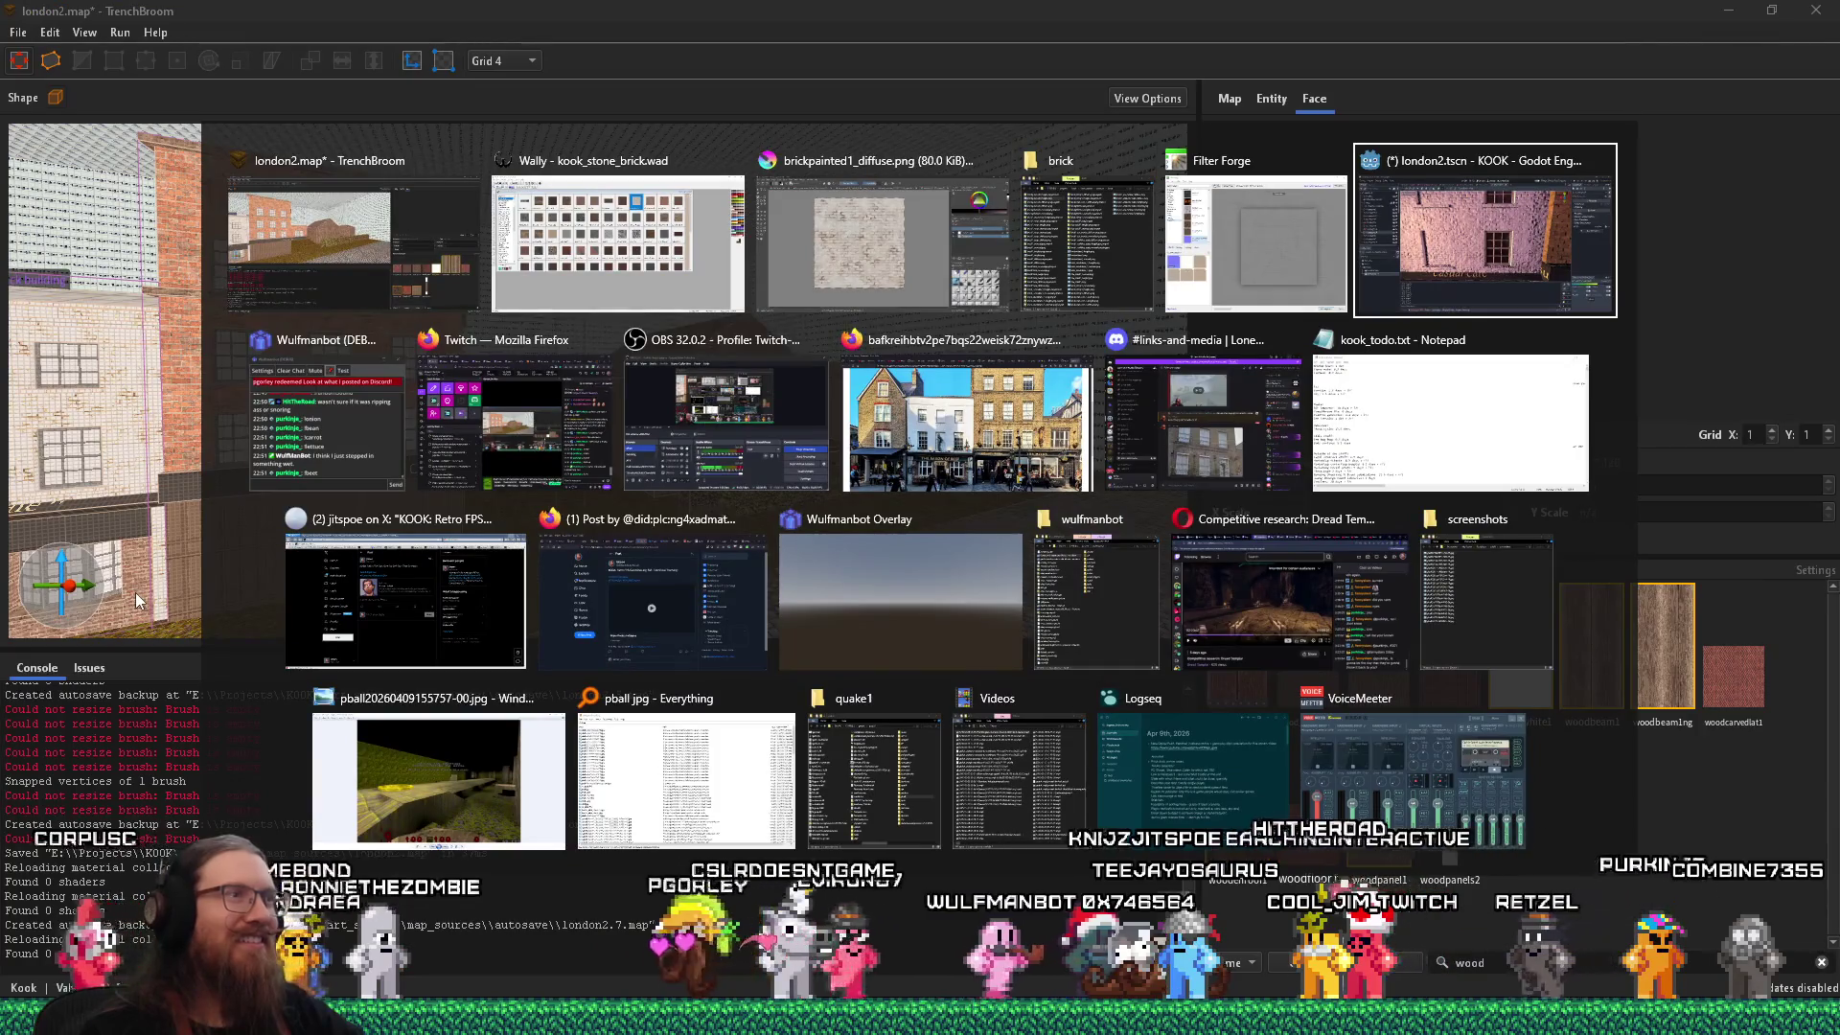
{"action": "key", "text": "alt+shift+Tab"}
{"action": "key", "text": "alt+shift+Tab"}
{"action": "key", "text": "alt+shift+Tab"}
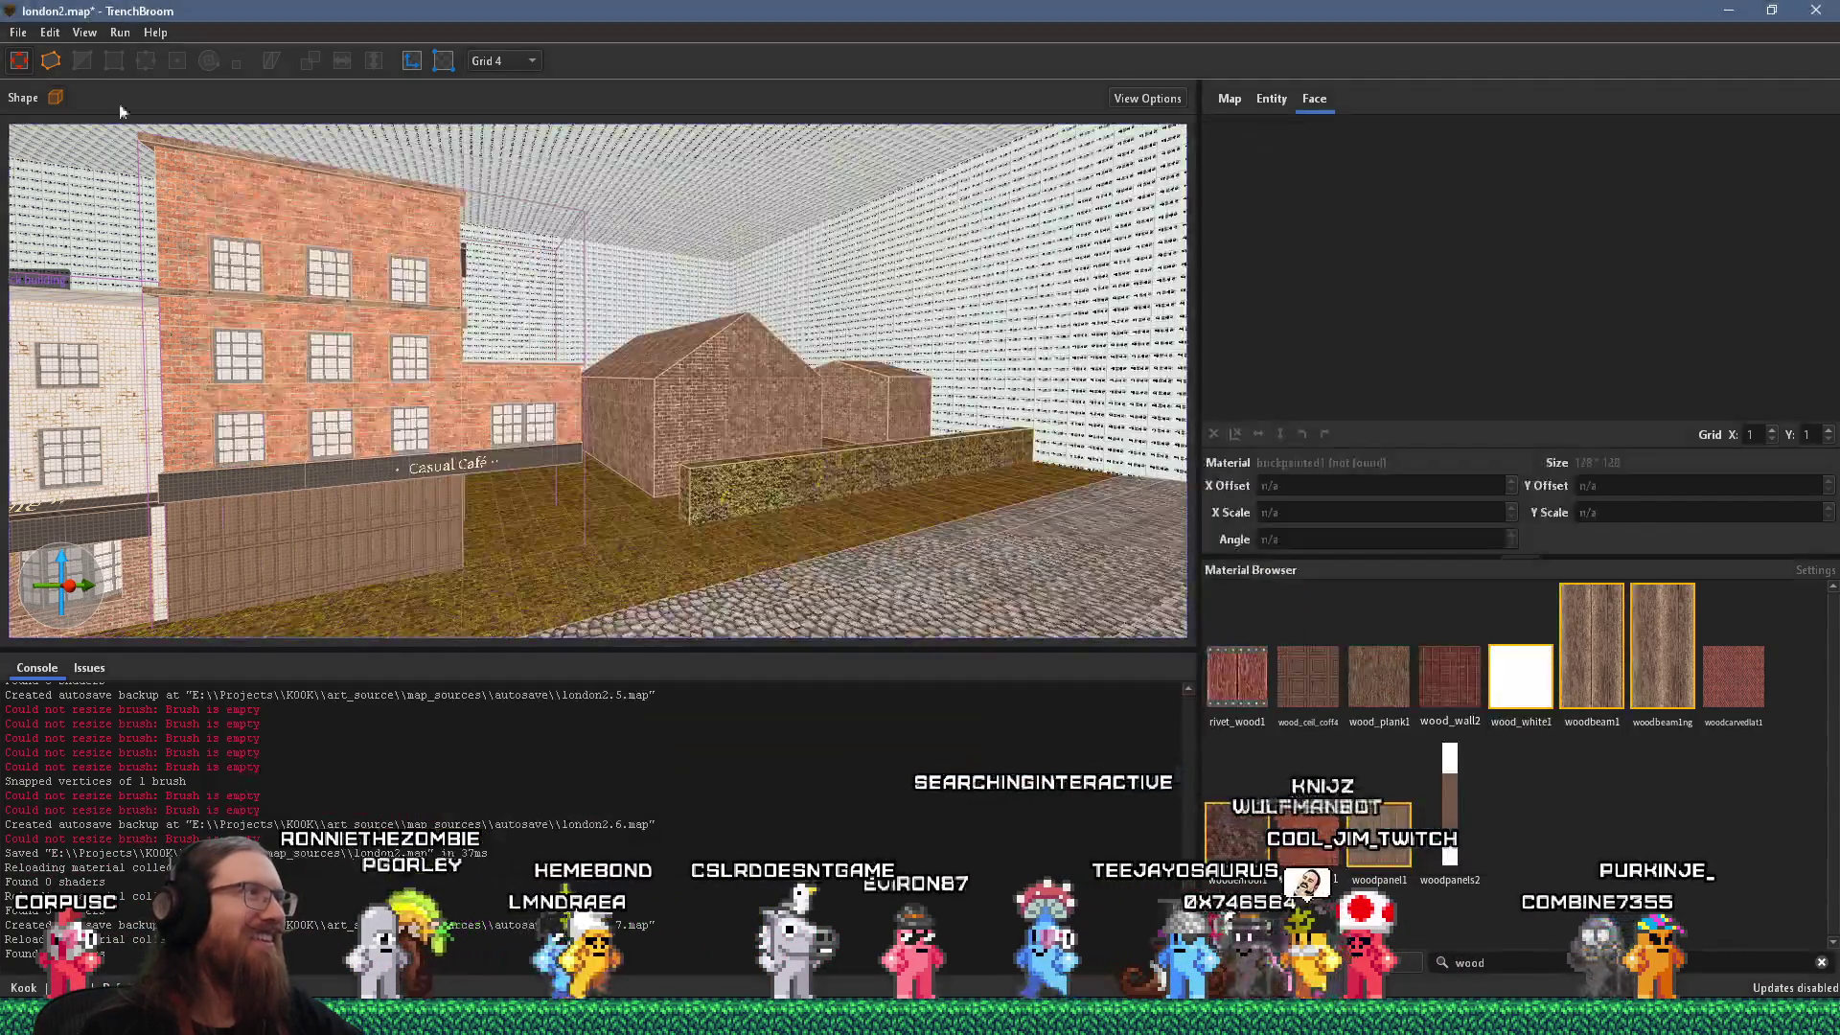
{"action": "left_click", "coordinate": [18, 31]}
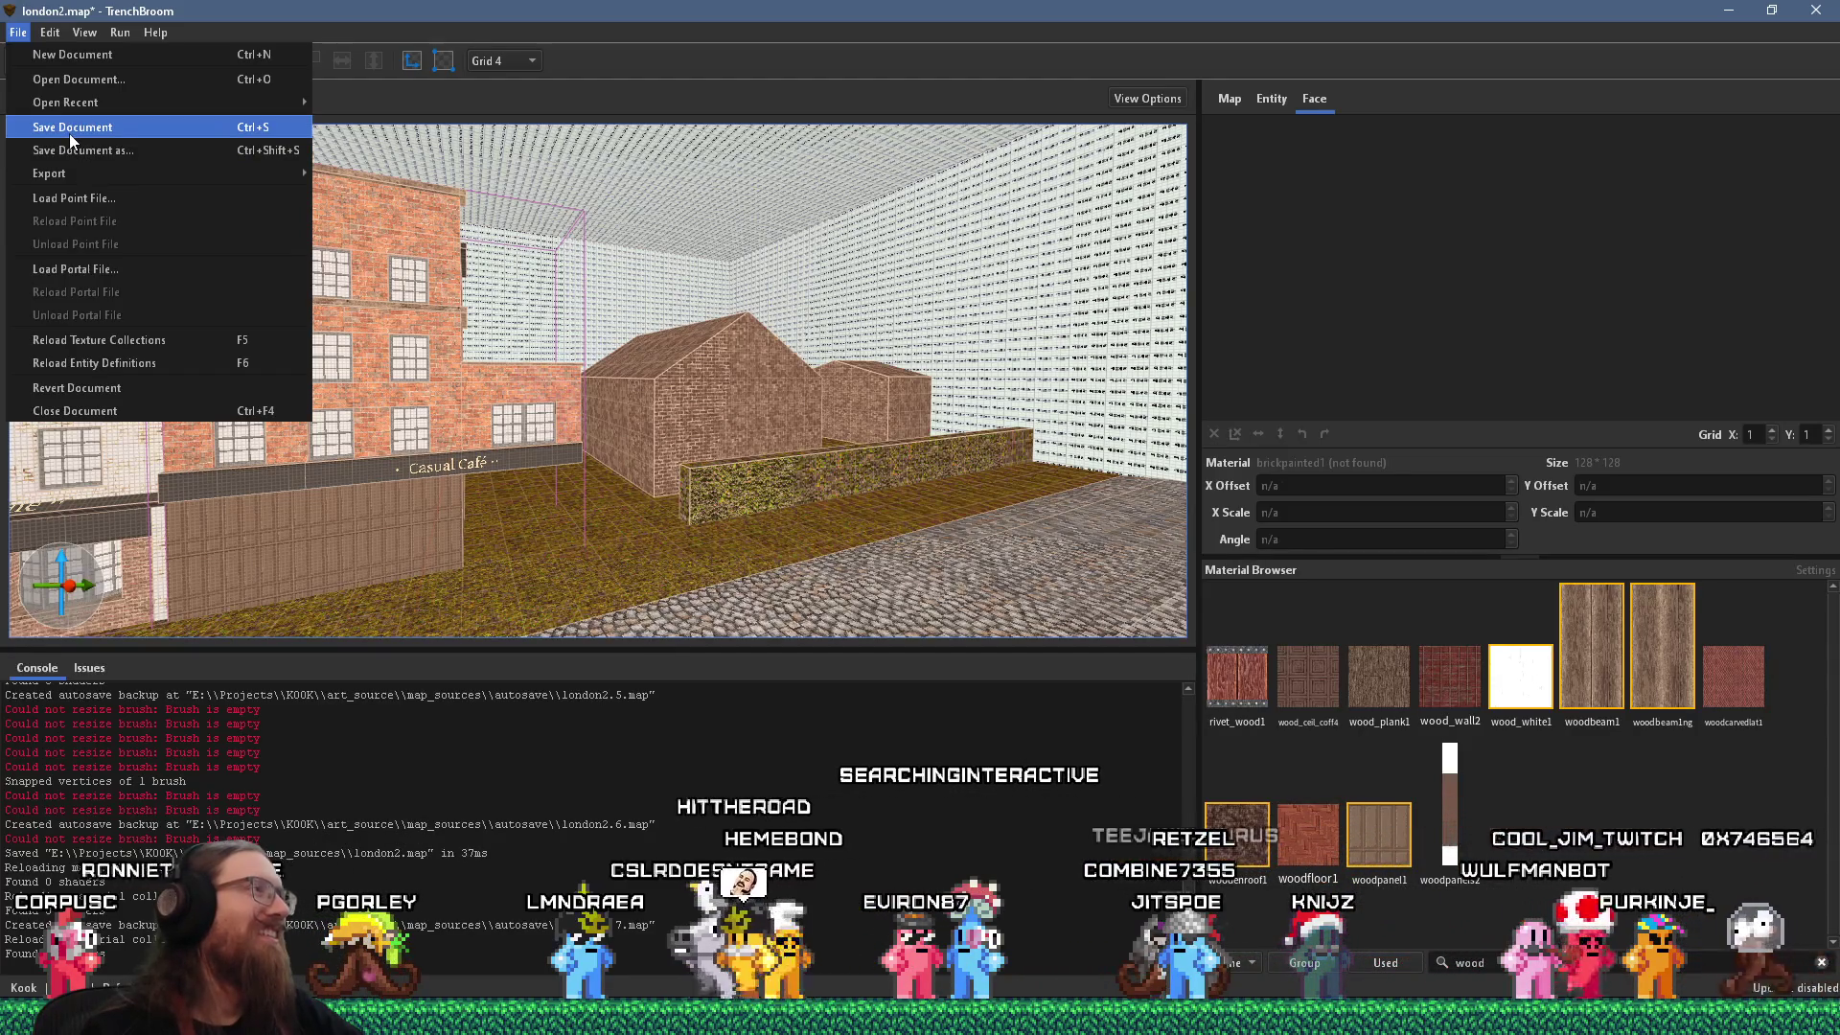
{"action": "left_click", "coordinate": [69, 134]}
{"action": "mouse_move", "coordinate": [360, 453]}
{"action": "left_mouse_down"}
{"action": "mouse_move", "coordinate": [282, 446]}
{"action": "mouse_move", "coordinate": [538, 433]}
{"action": "mouse_move", "coordinate": [261, 460]}
{"action": "mouse_move", "coordinate": [123, 500]}
{"action": "left_mouse_up"}
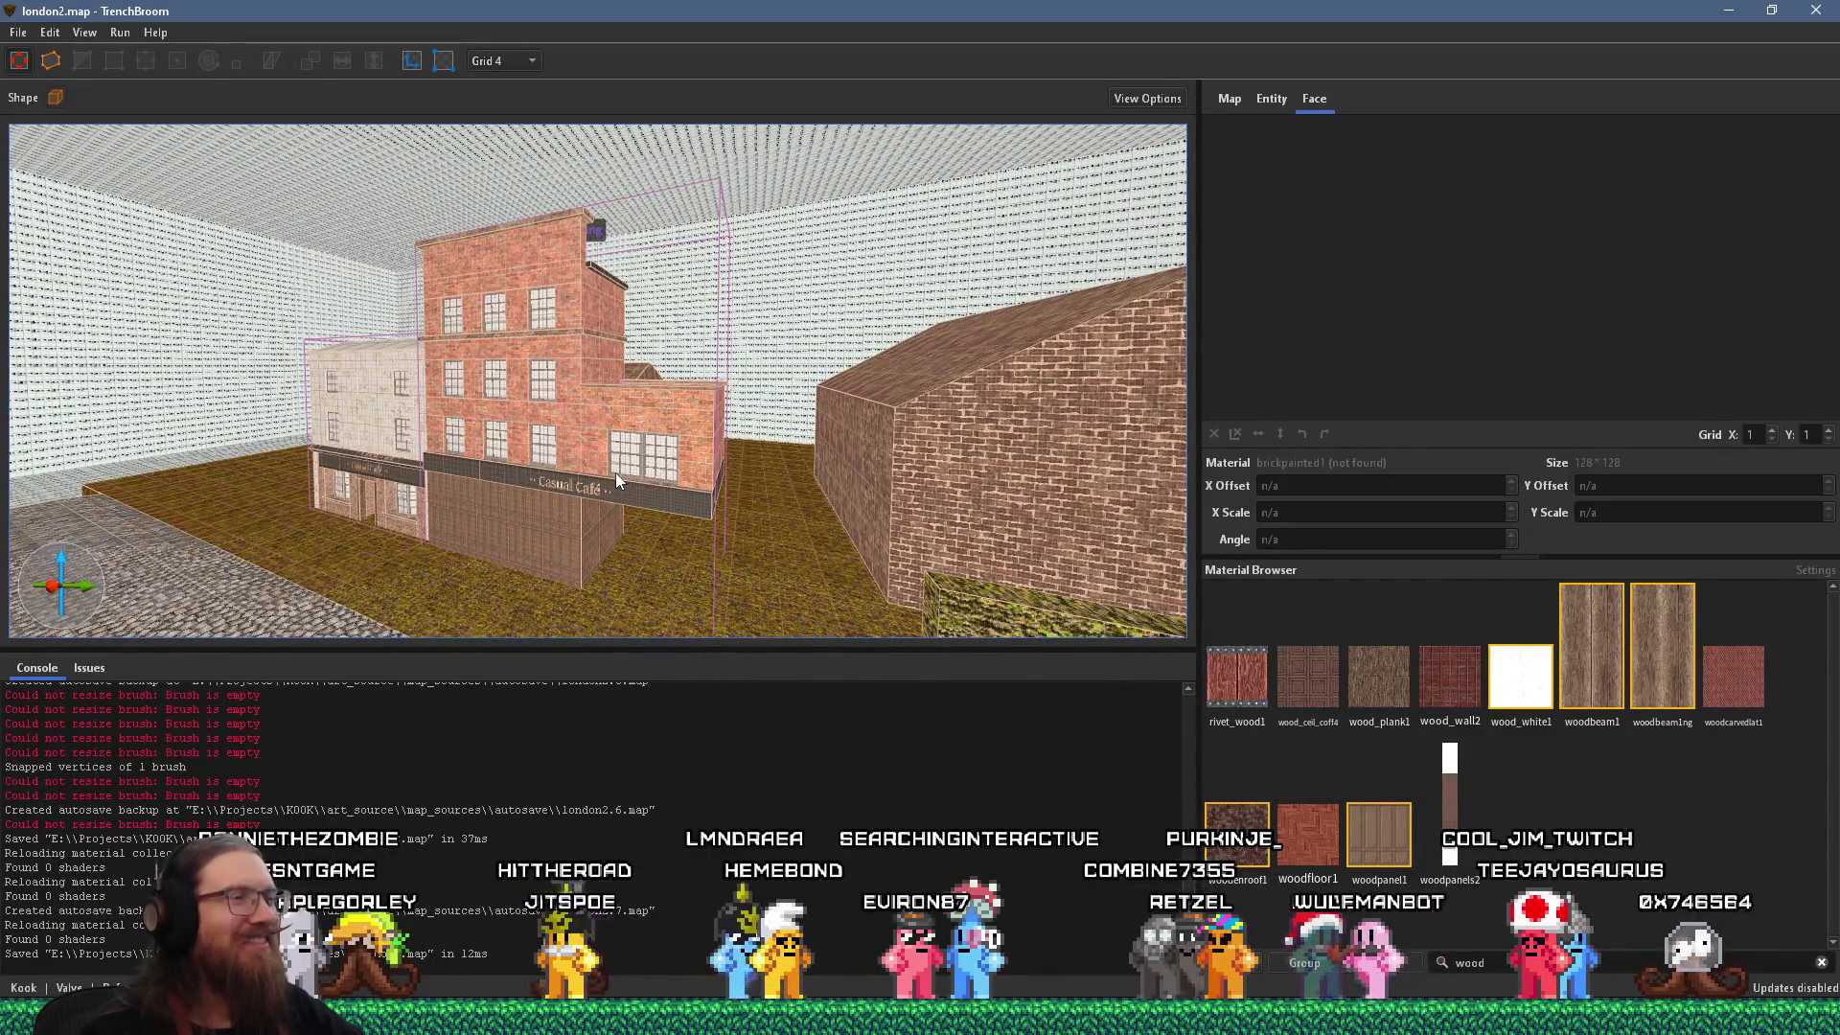
{"action": "key", "text": "alt+Tab"}
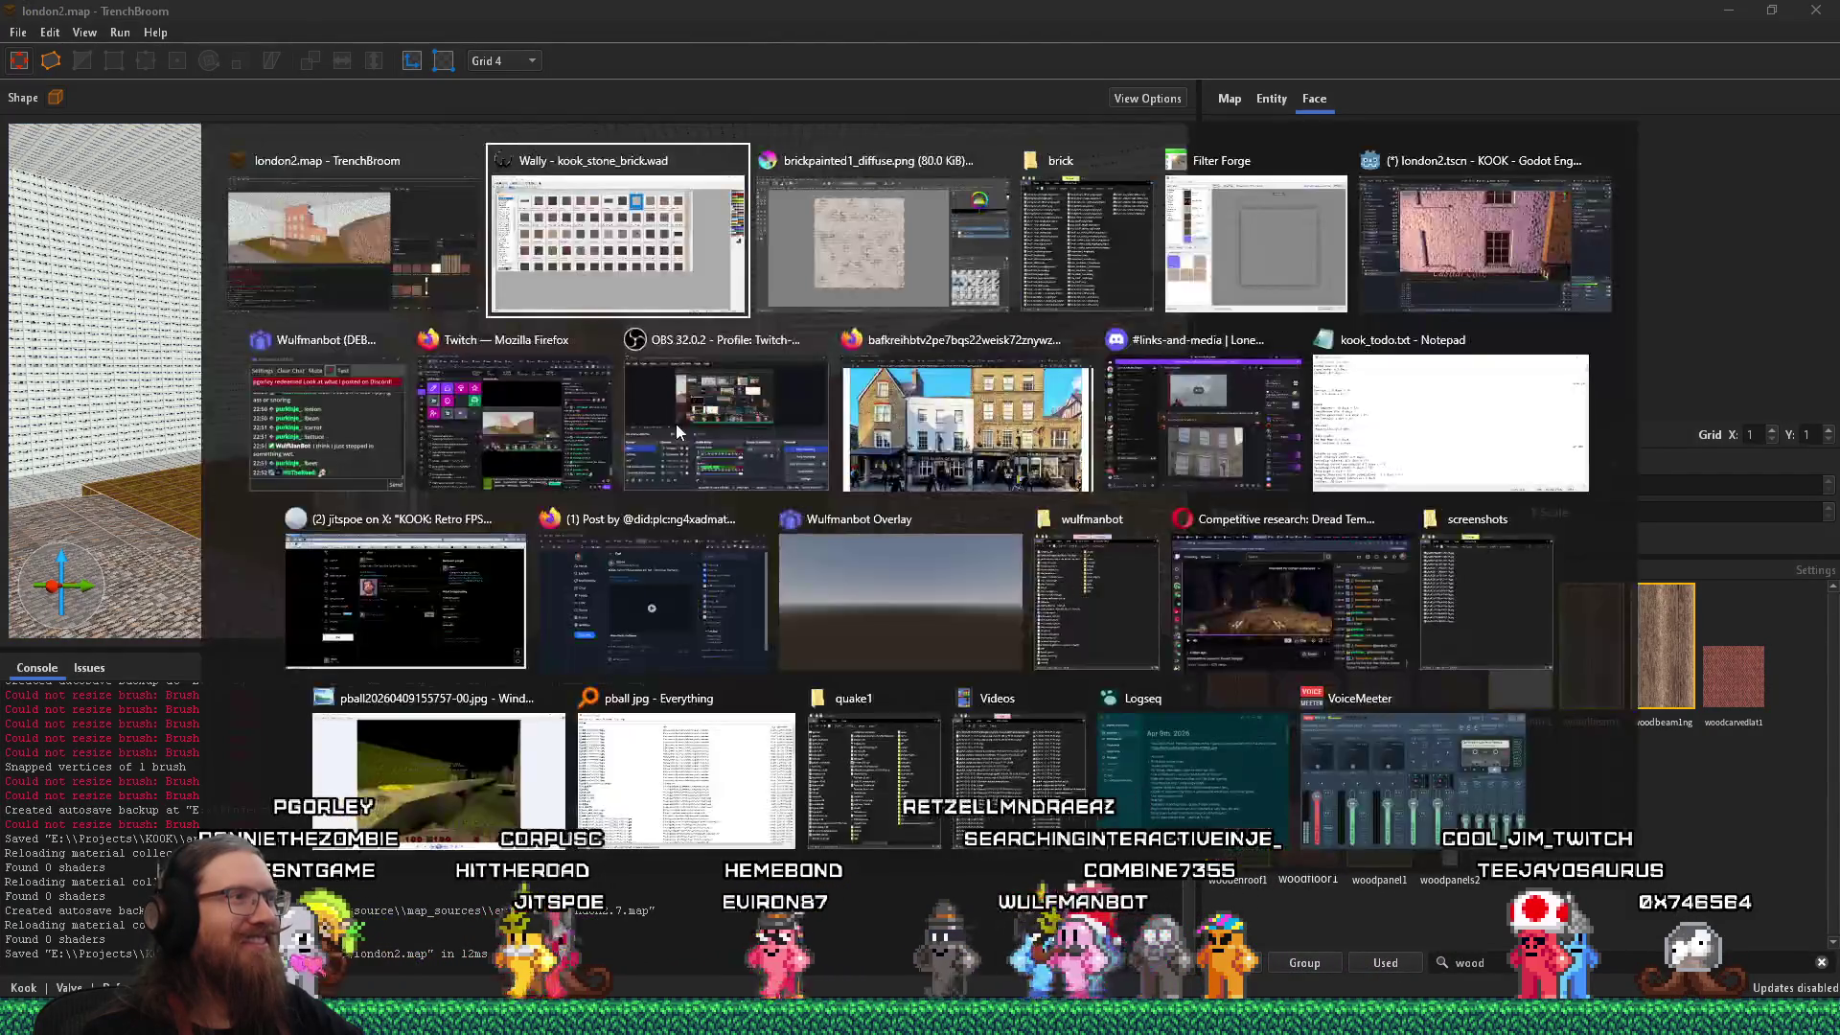
Select the Casual Café sign face and shift its texture vertically to align the lettering.
{"action": "key", "text": "shift+Tab"}
{"action": "scroll", "coordinate": [692, 399], "scroll_direction": "up", "scroll_amount": 3}
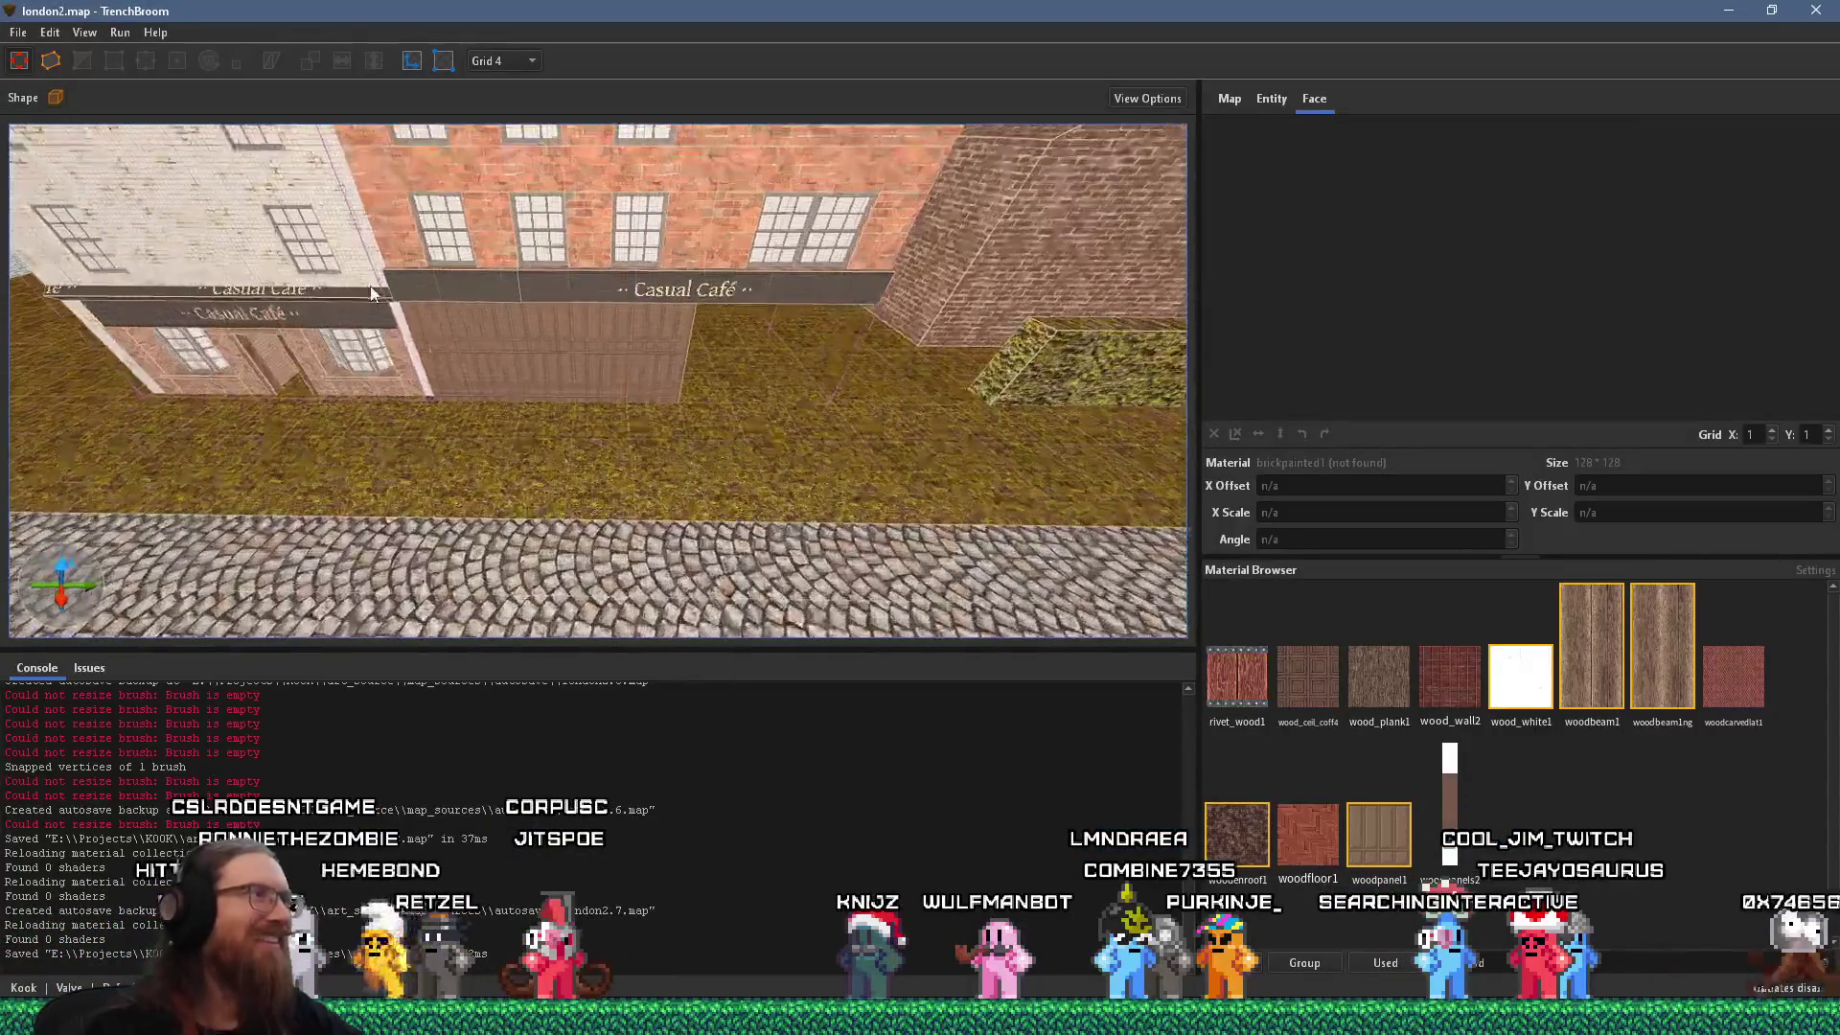
{"action": "scroll", "coordinate": [882, 350], "scroll_direction": "up", "scroll_amount": 3}
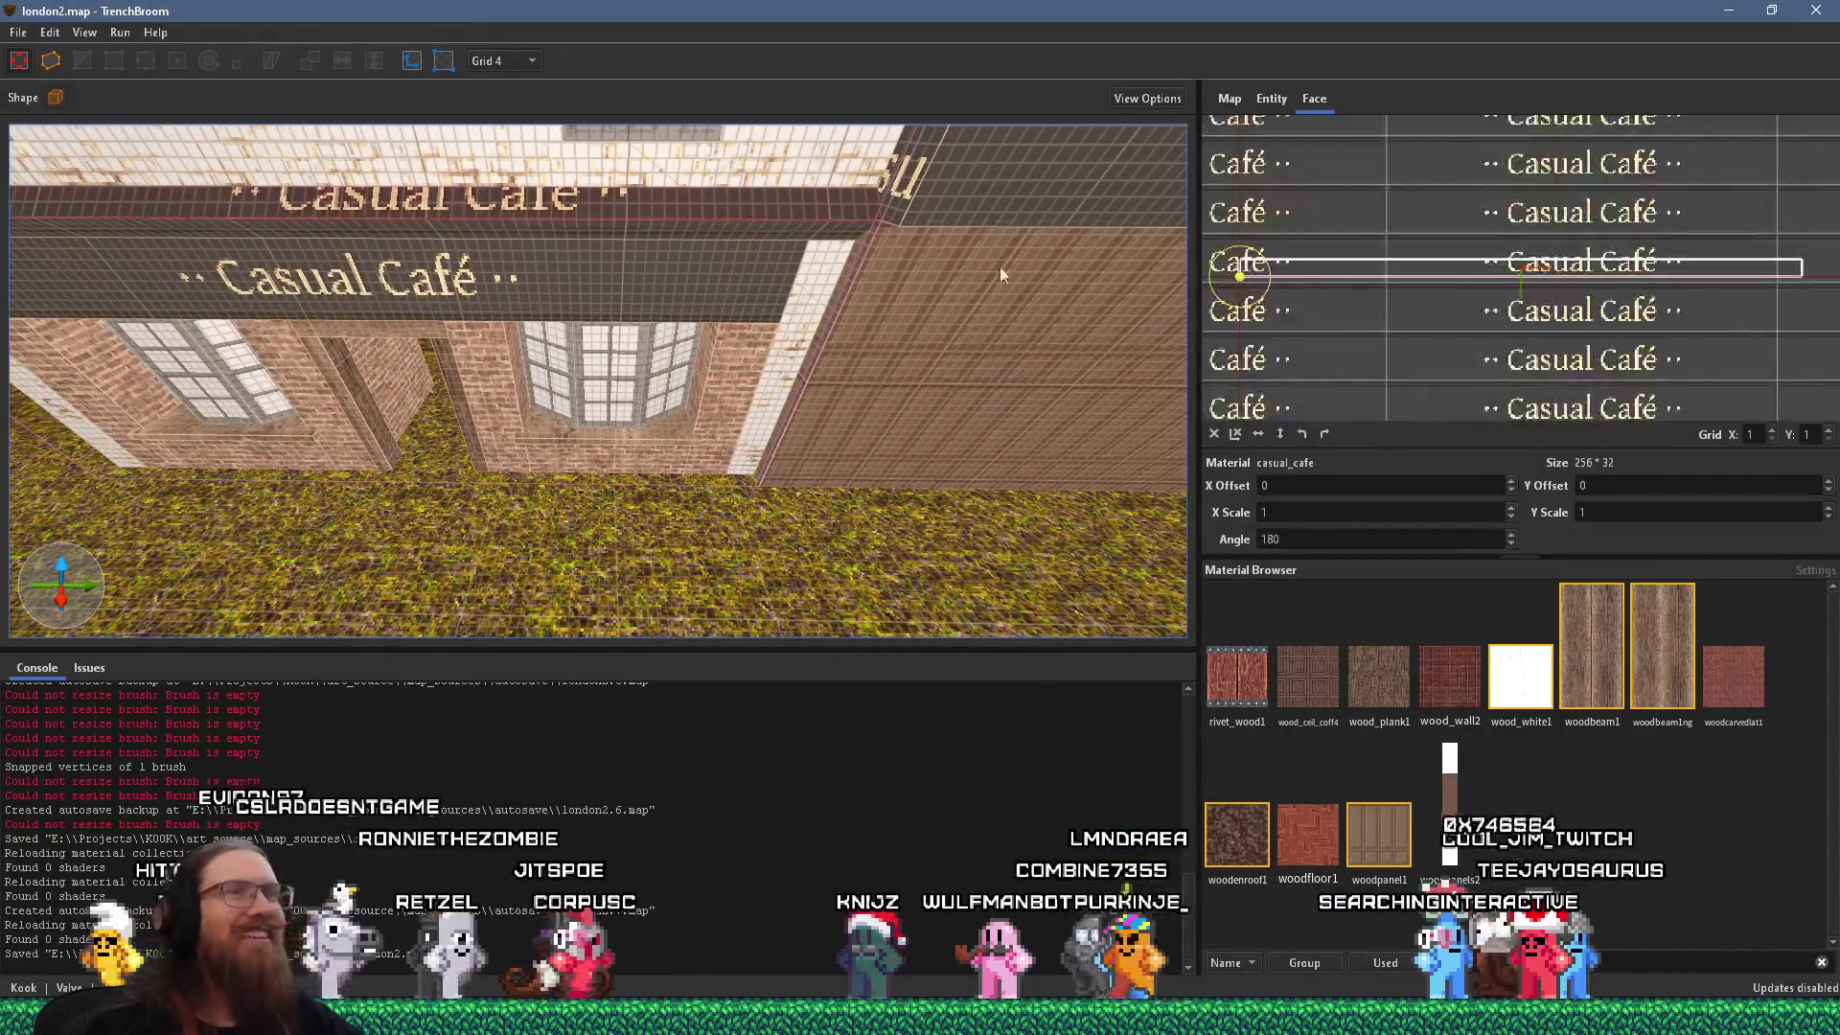
{"action": "left_click", "coordinate": [707, 206], "text": "shift"}
{"action": "scroll", "coordinate": [1432, 327], "scroll_direction": "up", "scroll_amount": 2}
{"action": "left_click_drag", "start_coordinate": [1434, 327], "coordinate": [1431, 303]}
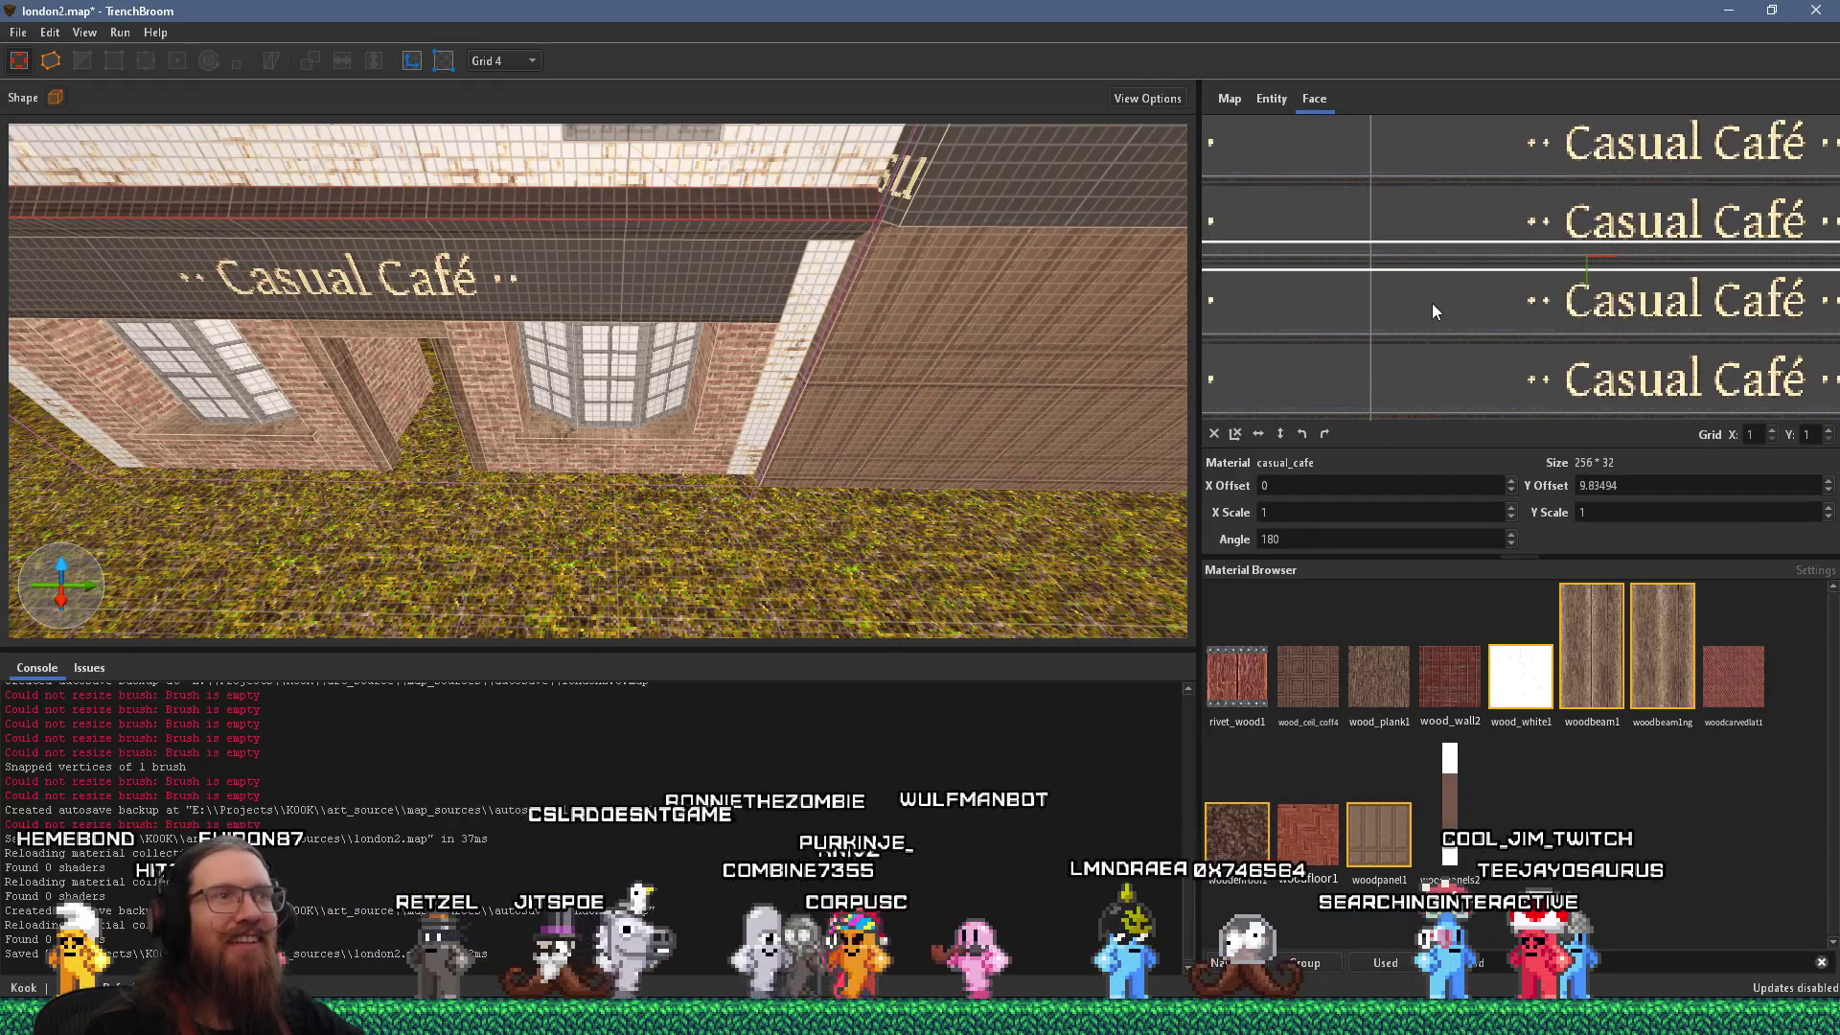
{"action": "scroll", "coordinate": [929, 307], "scroll_direction": "down", "scroll_amount": 3}
Pull the sign brush's left end back to the building's wall corner.
{"action": "key", "text": "d"}
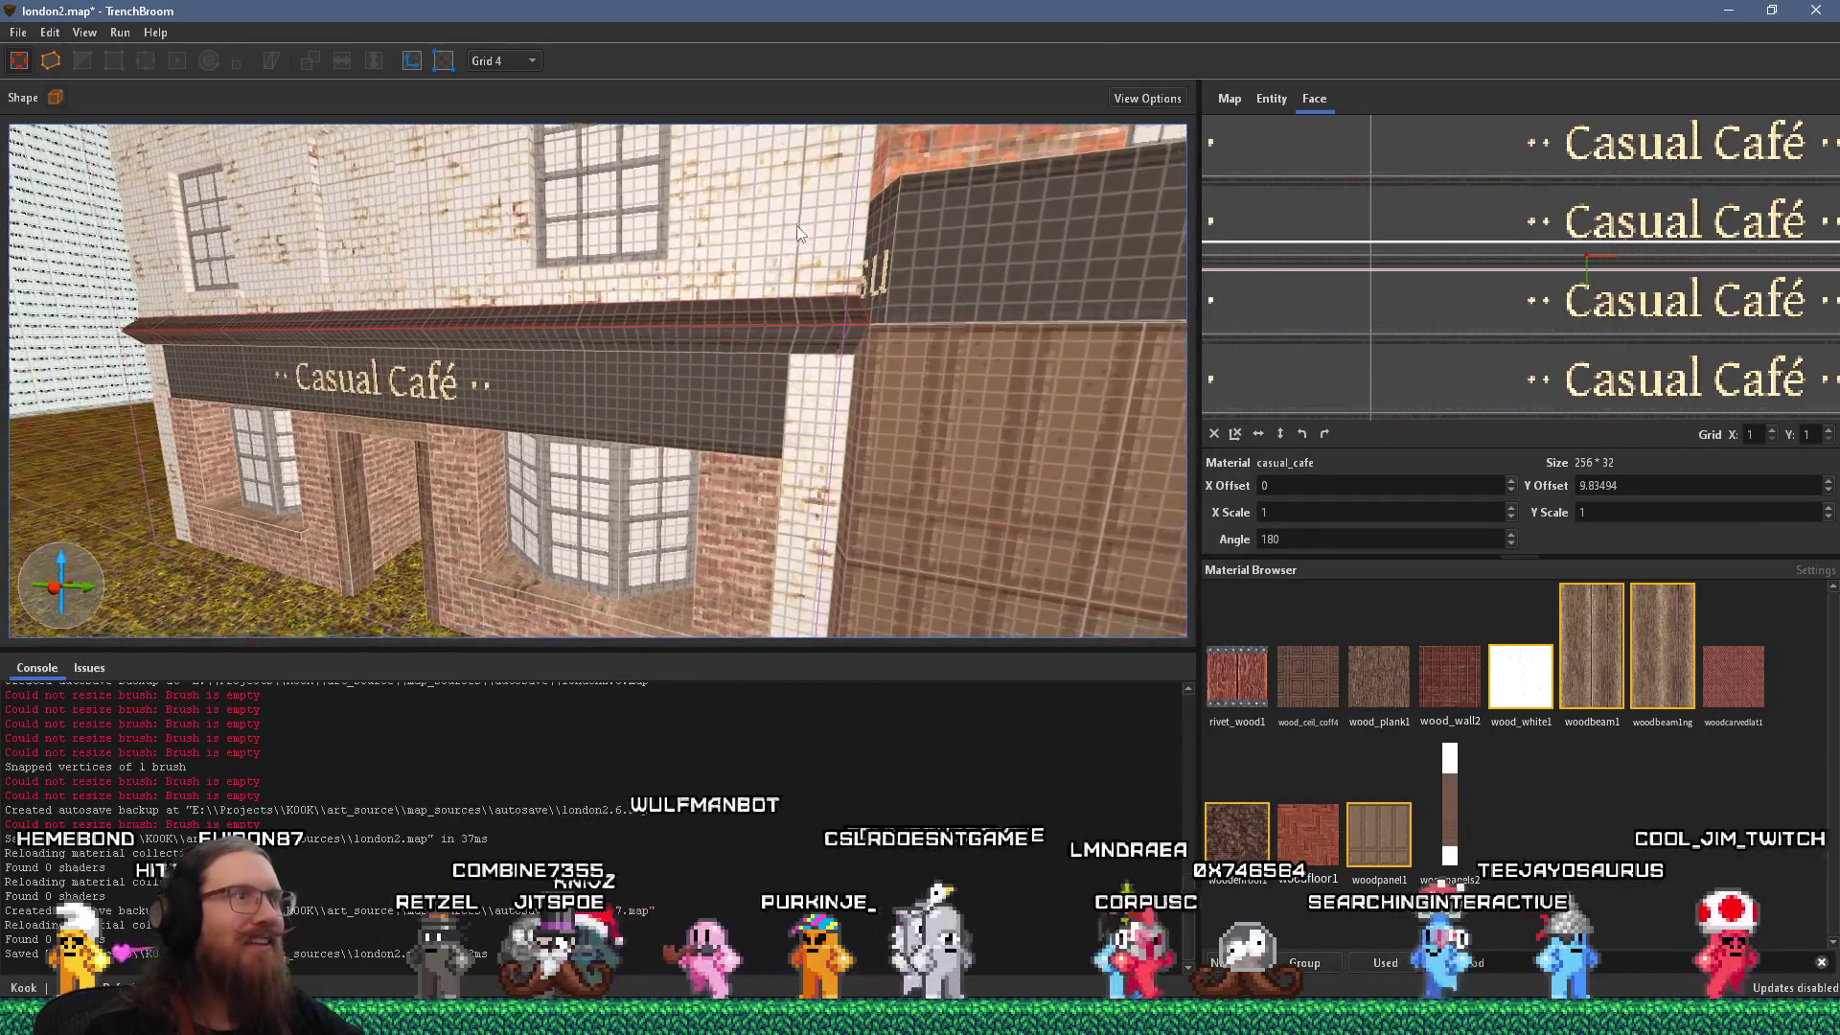
{"action": "key", "text": "w"}
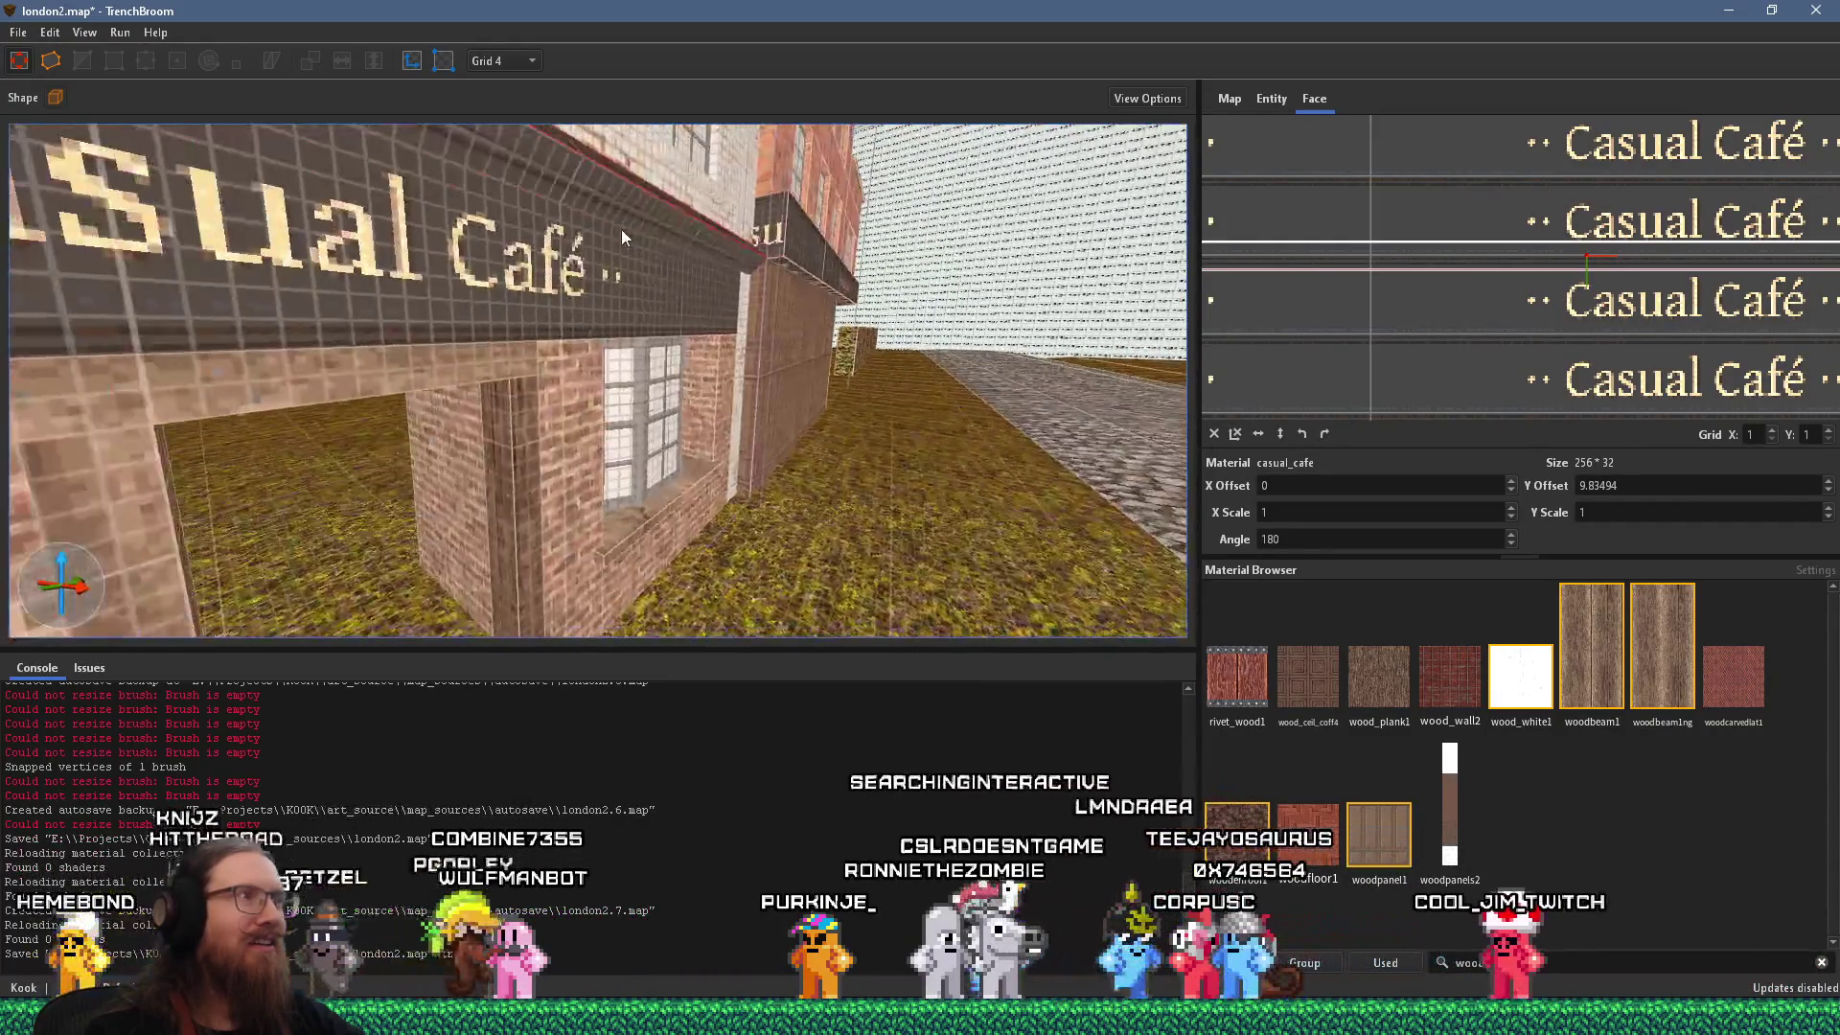
{"action": "key", "text": "s"}
{"action": "key", "text": "a"}
{"action": "left_click", "coordinate": [738, 281]}
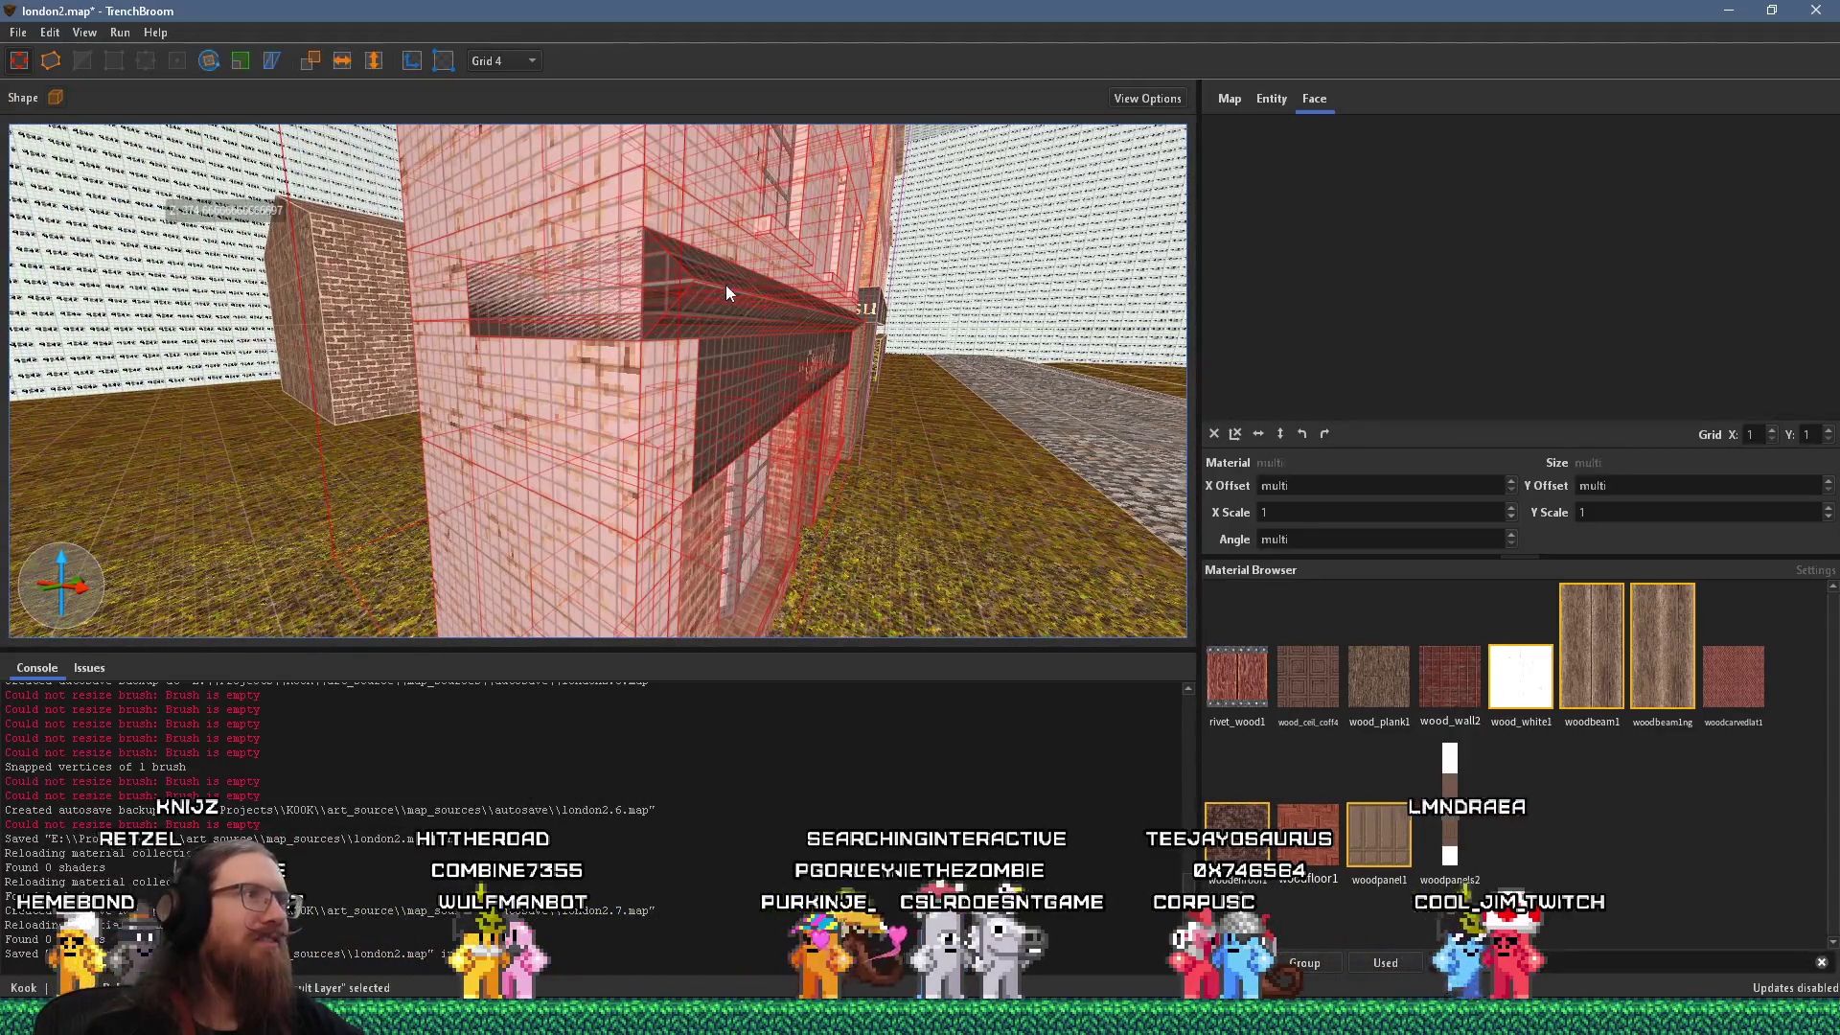
{"action": "left_click", "coordinate": [726, 295]}
{"action": "left_click_drag", "start_coordinate": [448, 311], "coordinate": [614, 296]}
Inspect the pillar block and café sign block at the building's left corner, then clear the selection.
{"action": "key", "text": "d"}
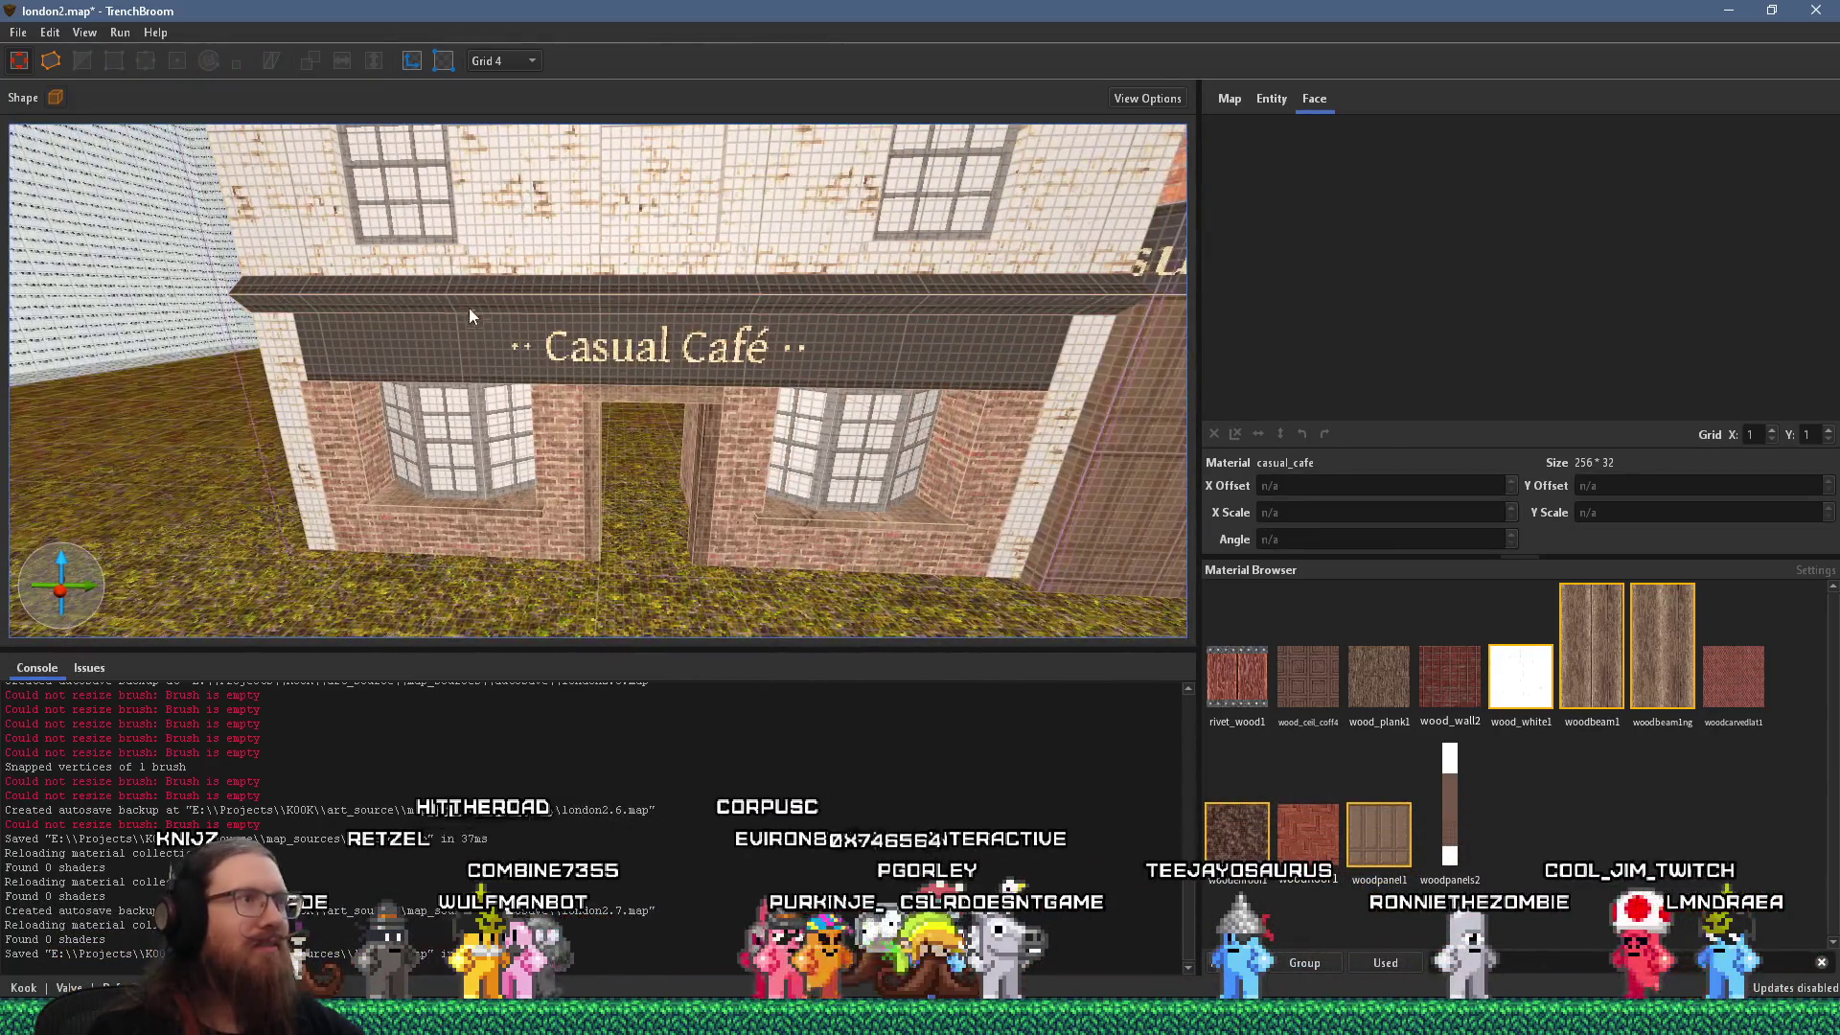
{"action": "key", "text": "a"}
{"action": "left_click", "coordinate": [618, 295], "text": "ctrl+shift"}
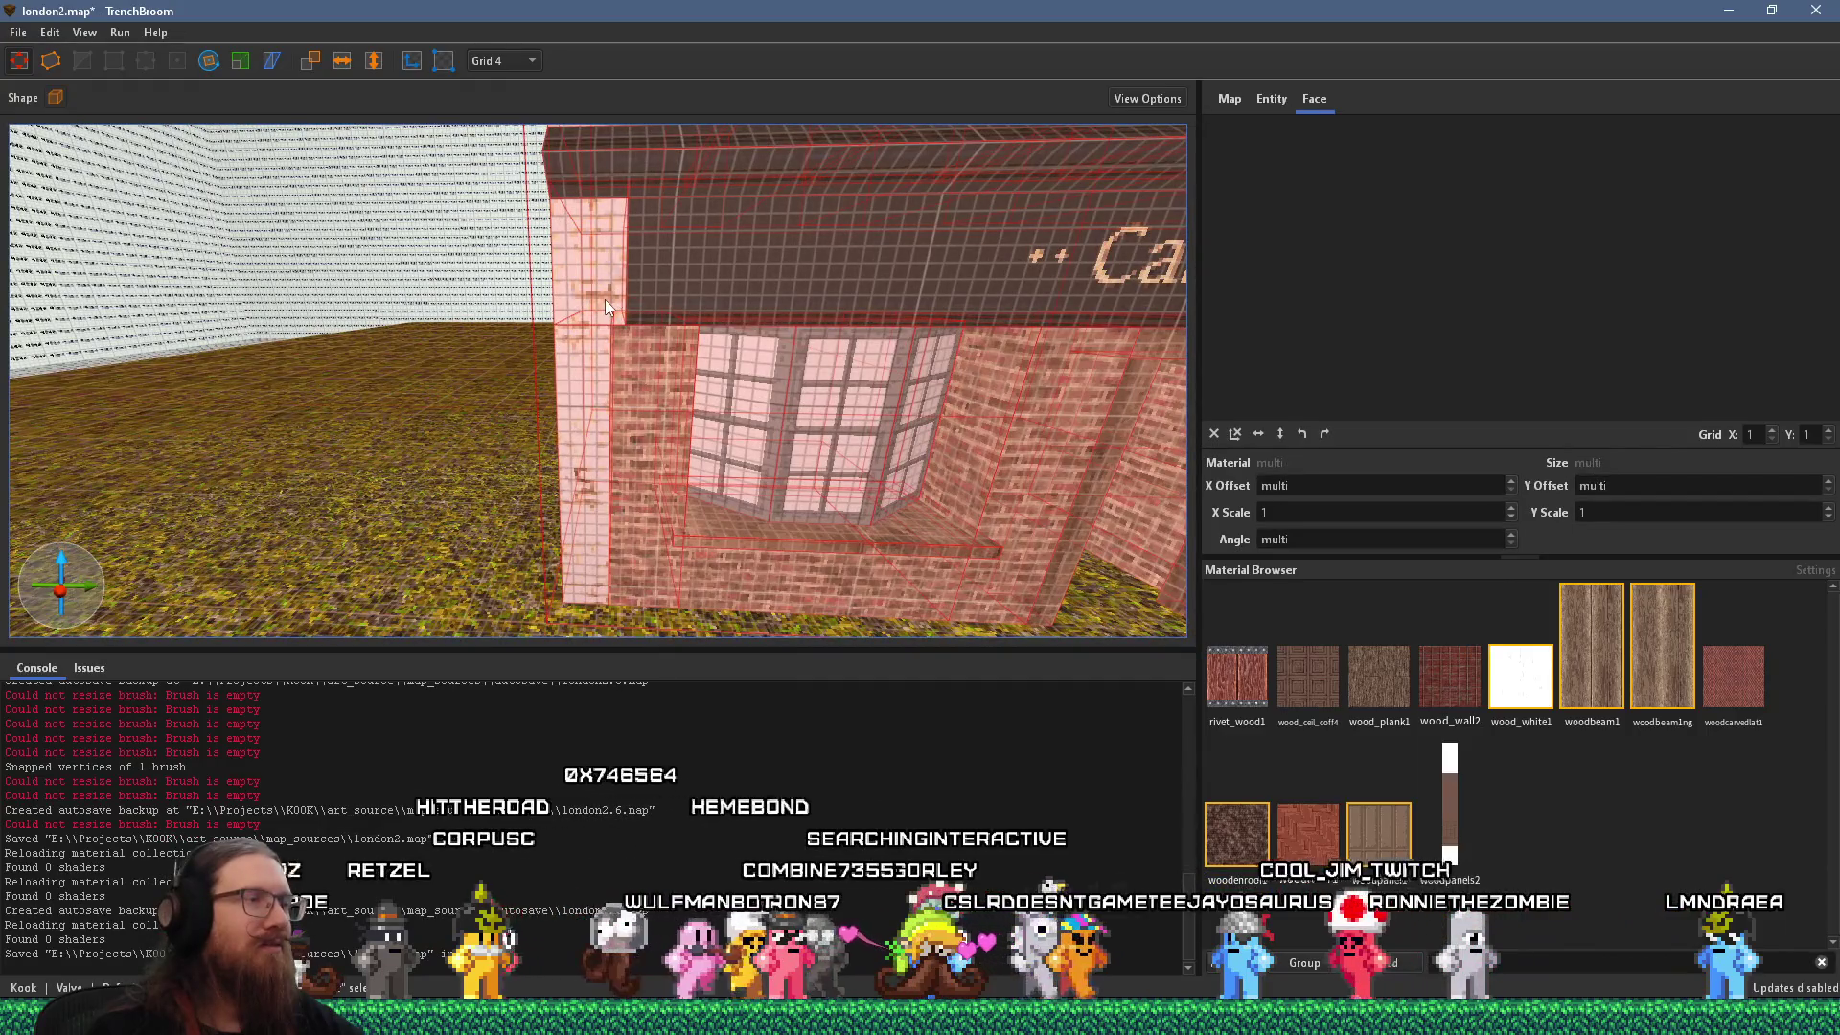
{"action": "left_click", "coordinate": [605, 299], "text": "shift"}
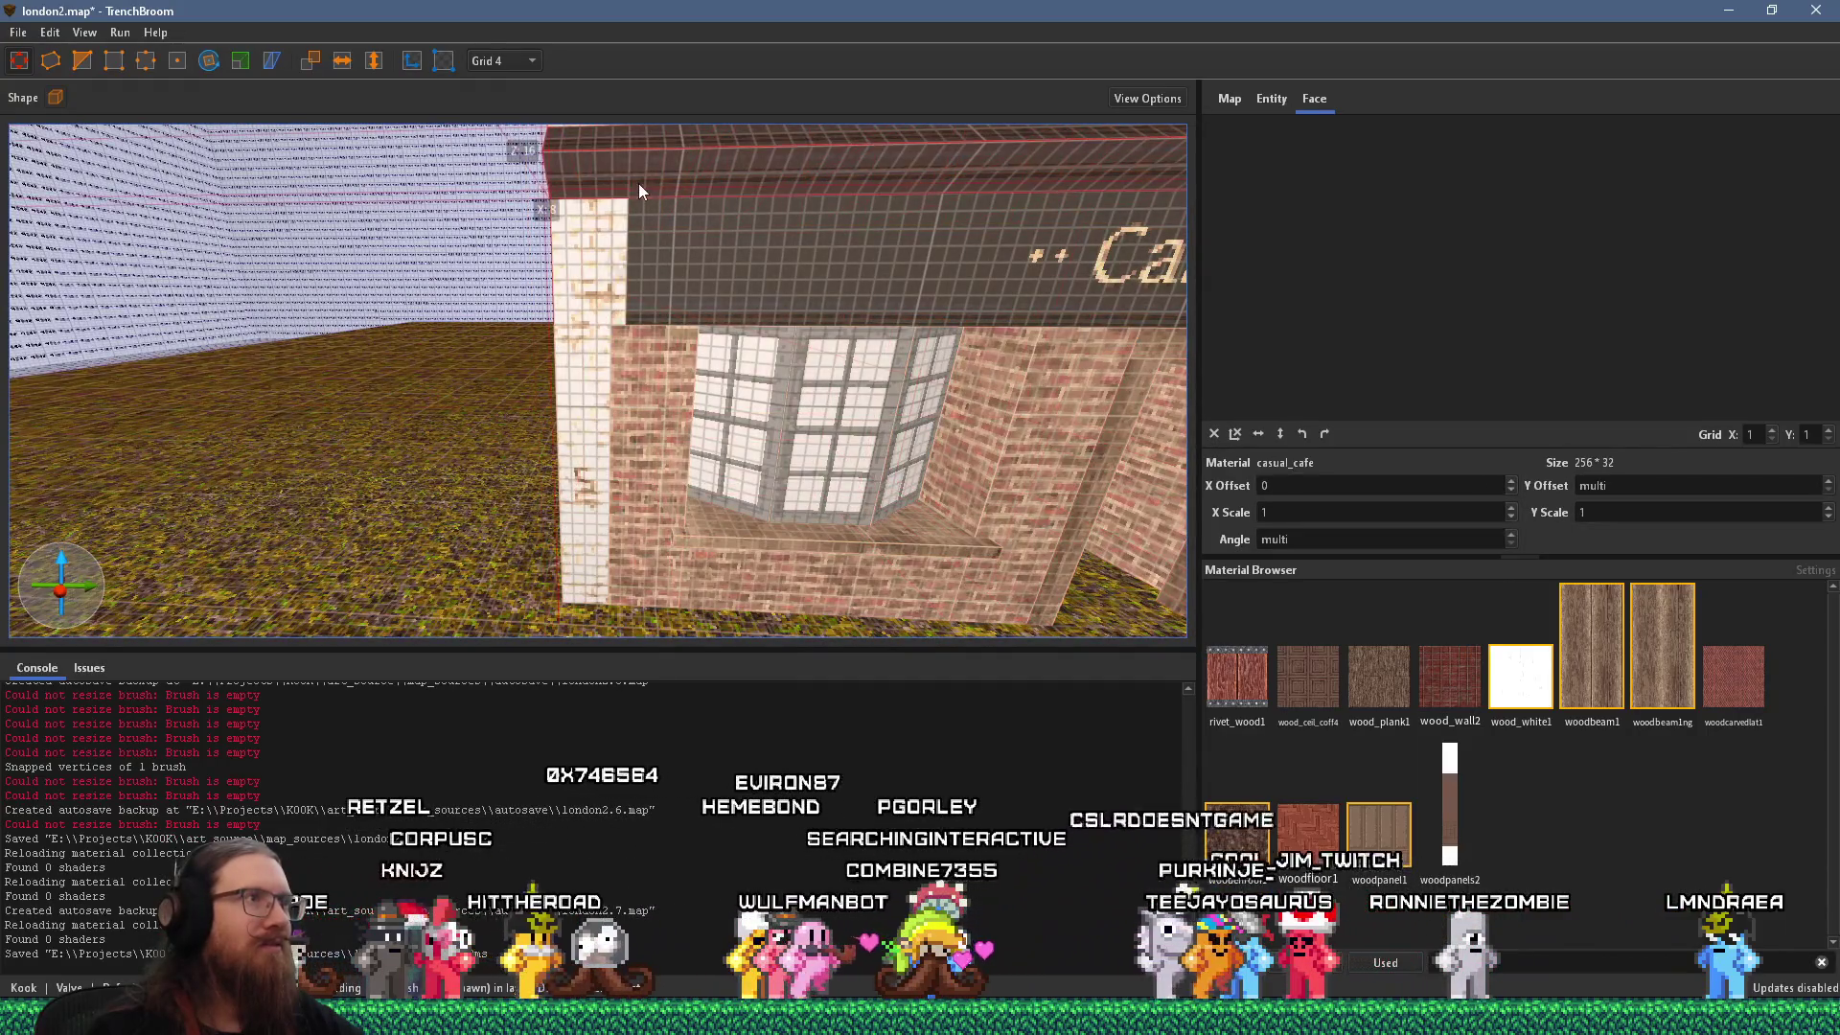
{"action": "left_click", "coordinate": [596, 274]}
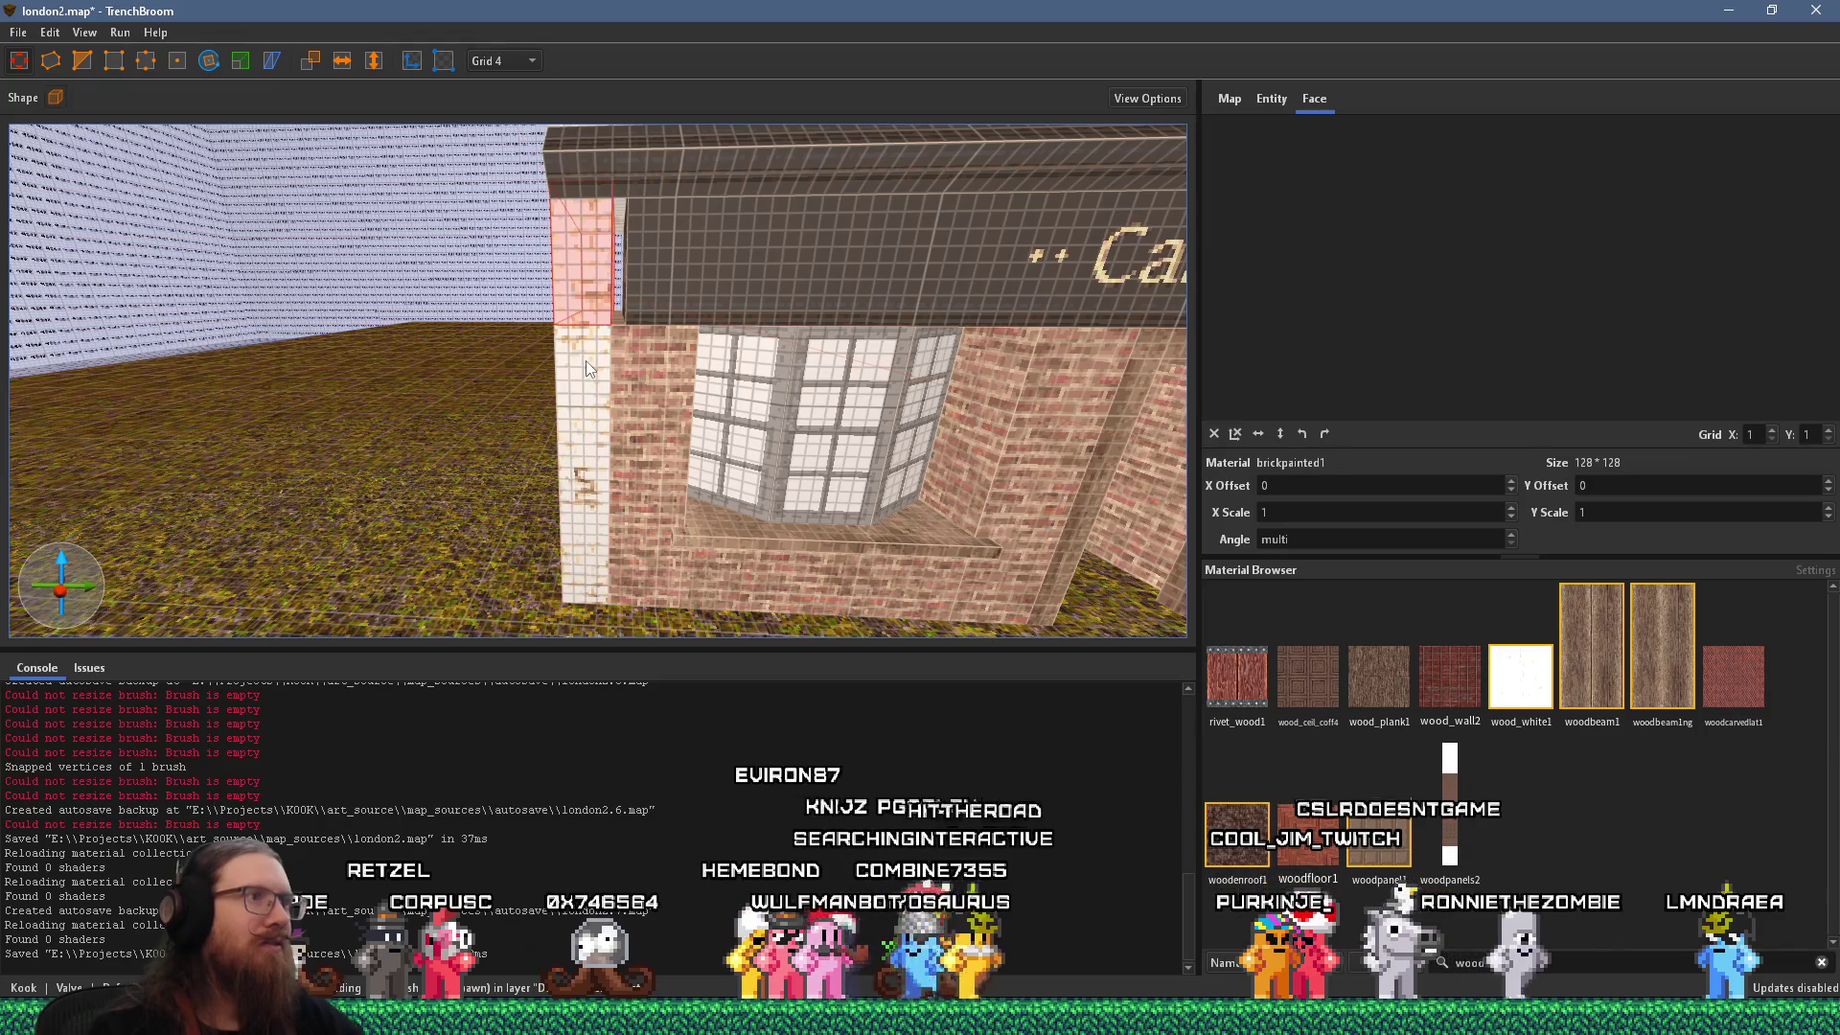
{"action": "left_click", "coordinate": [584, 361]}
{"action": "left_click", "coordinate": [635, 279]}
{"action": "left_click", "coordinate": [619, 287]}
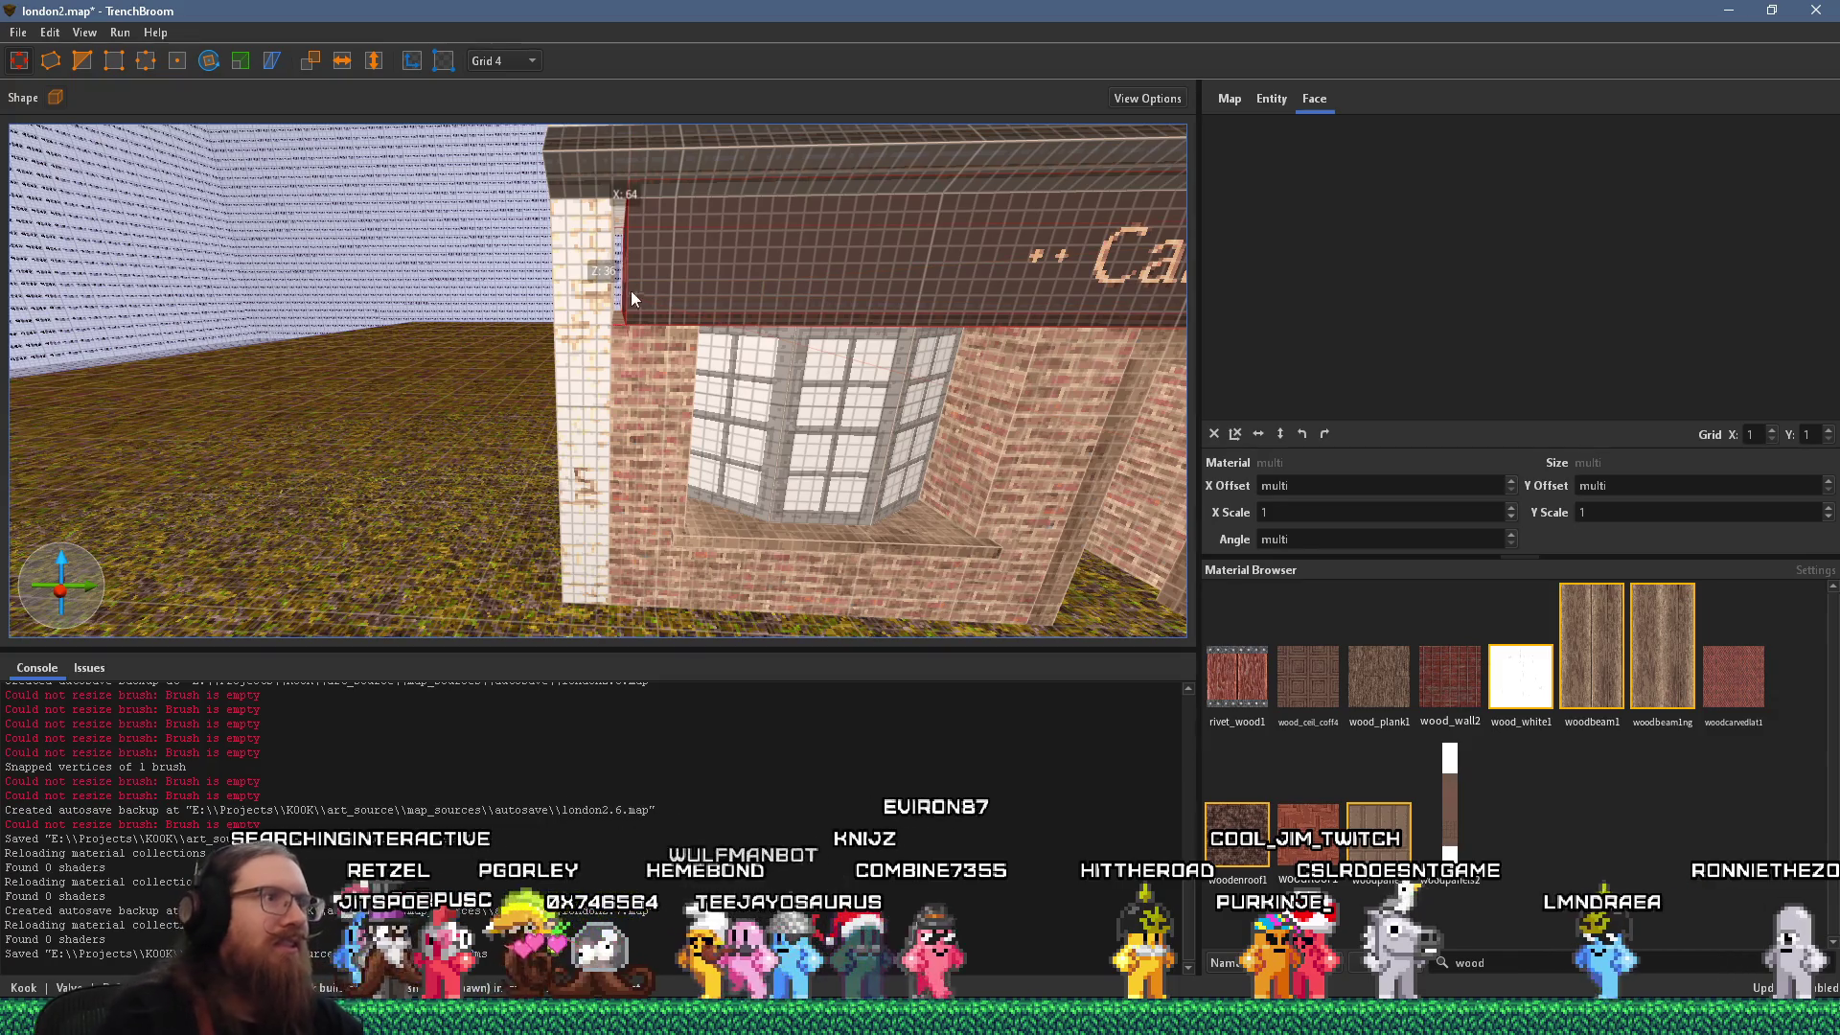
{"action": "key", "text": "d"}
{"action": "key", "text": "Escape"}
{"action": "key", "text": "s"}
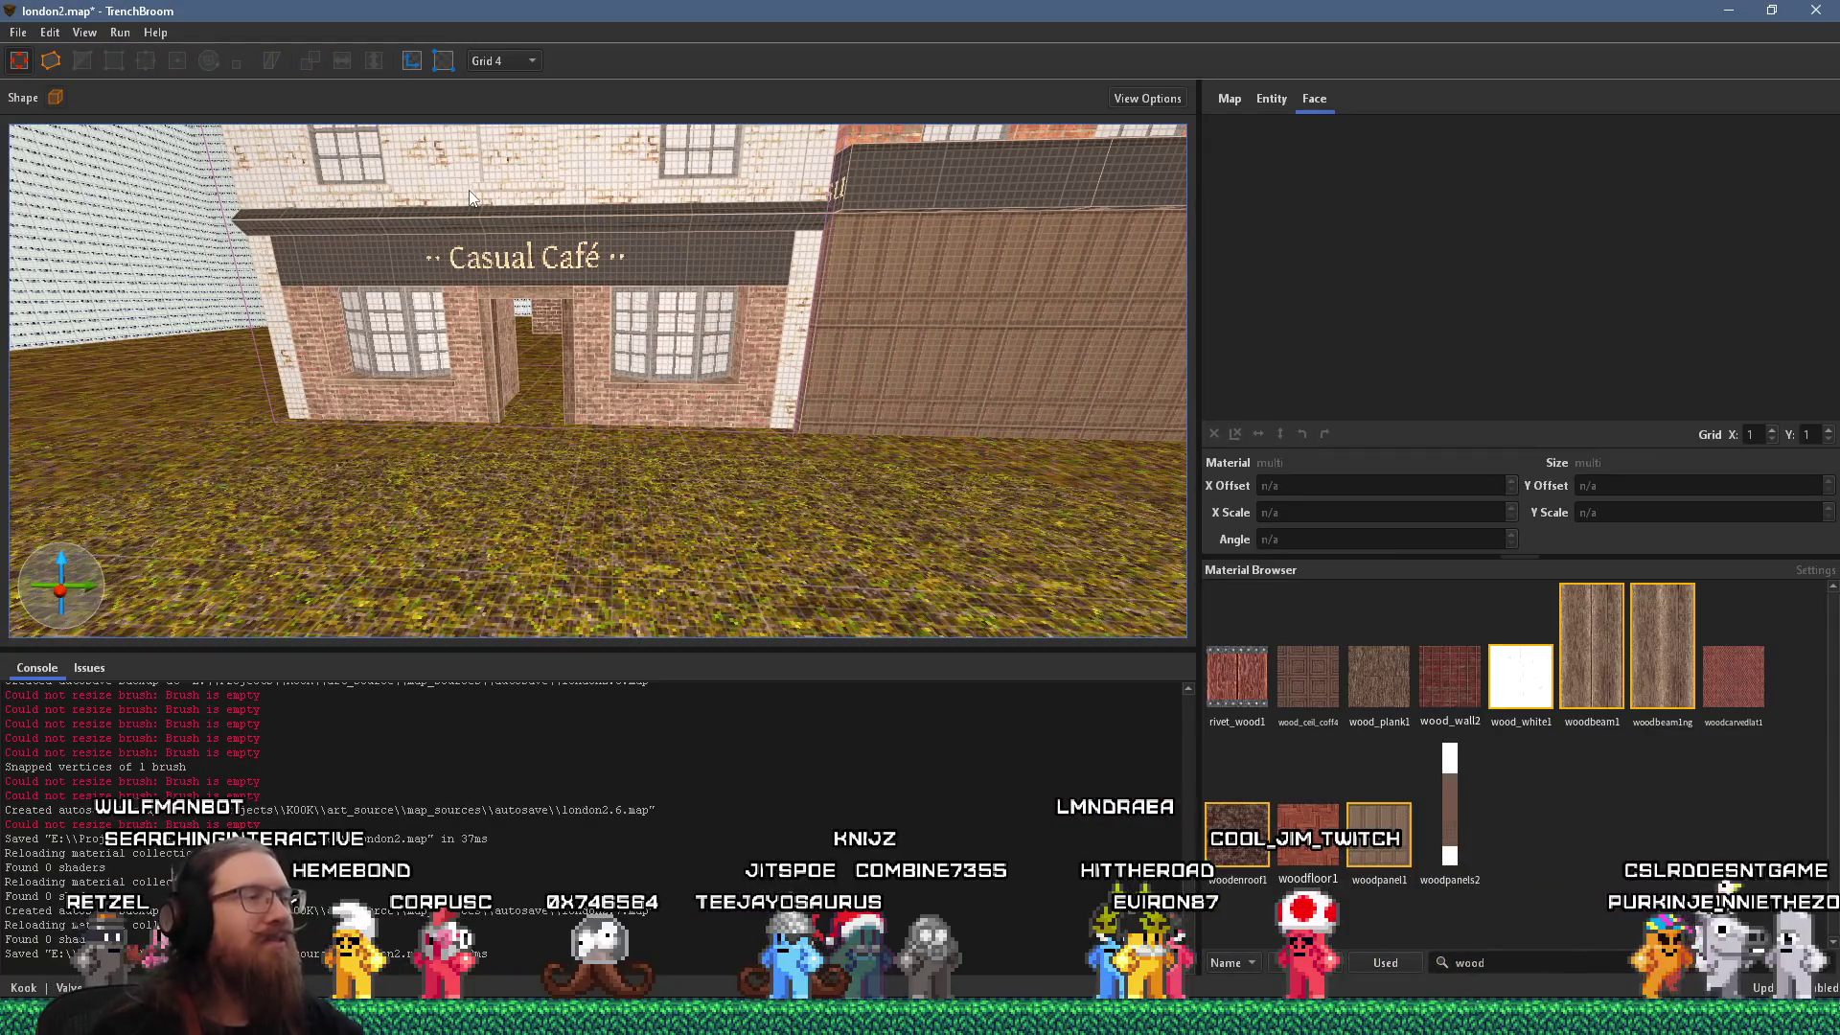
Save london2.map again.
{"action": "left_click", "coordinate": [18, 32]}
{"action": "left_click", "coordinate": [57, 115]}
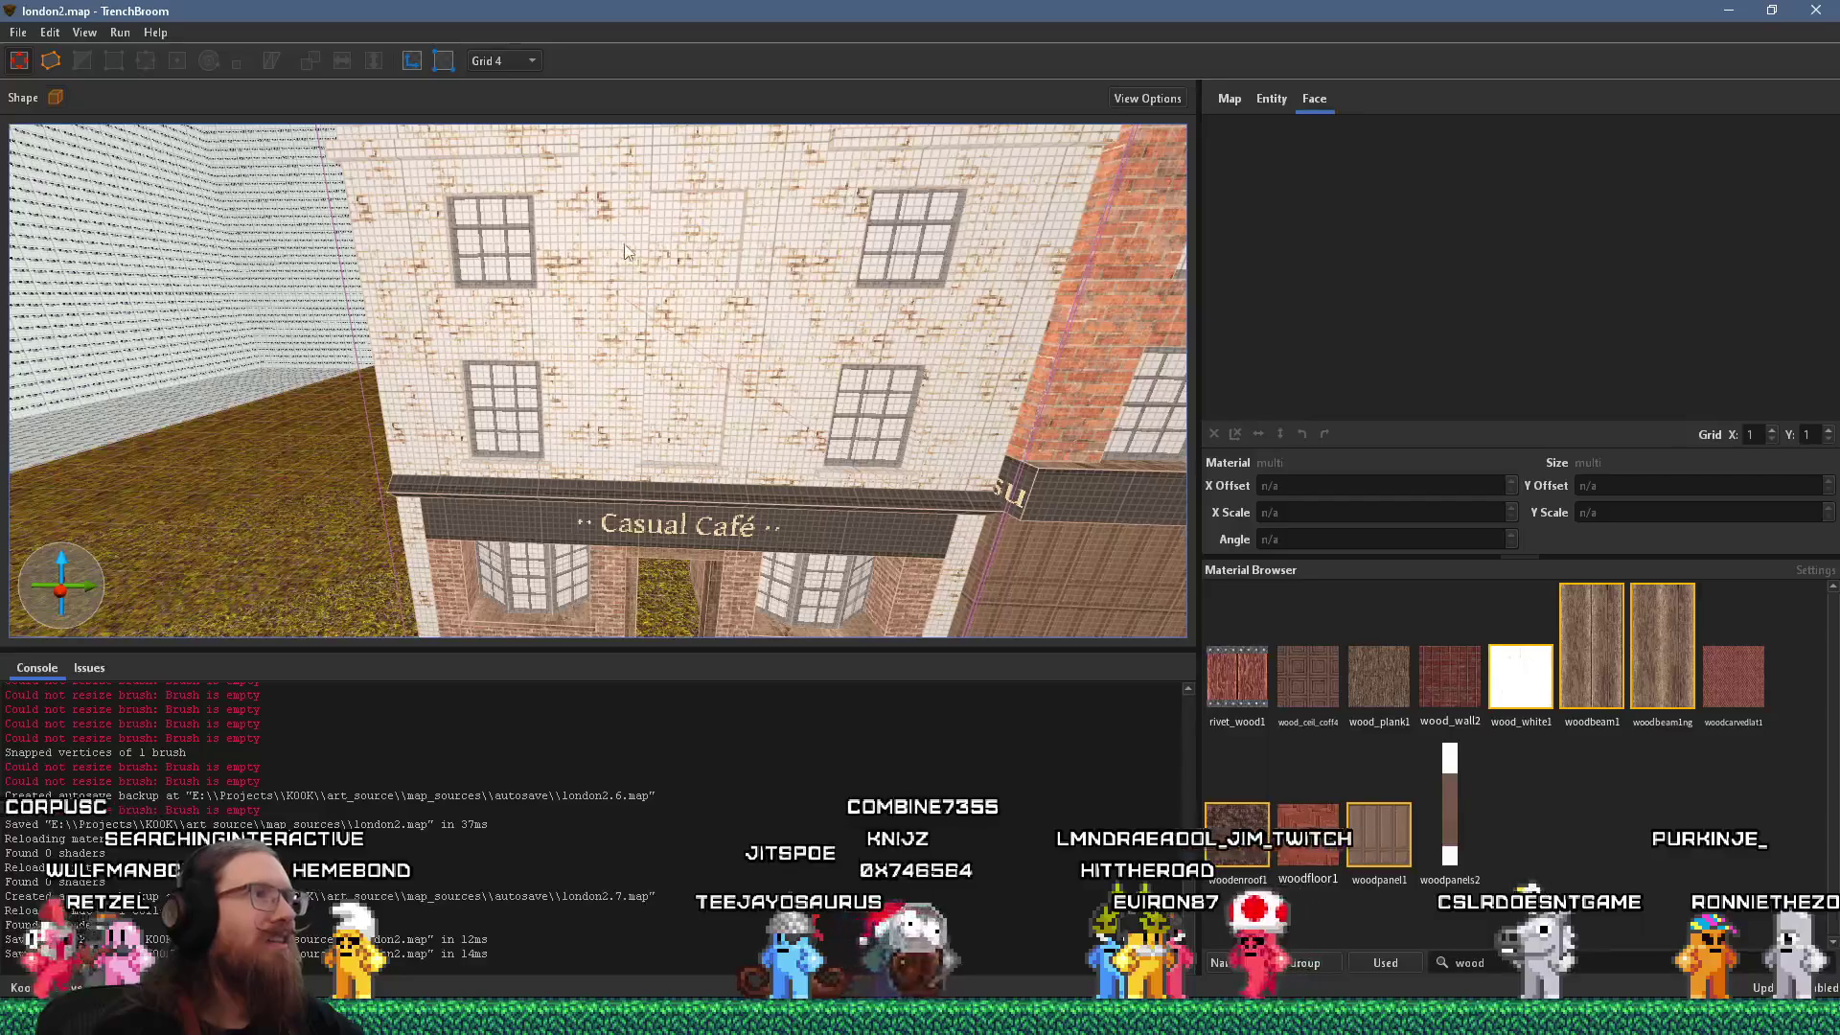
{"action": "key", "text": "s"}
{"action": "key", "text": "e"}
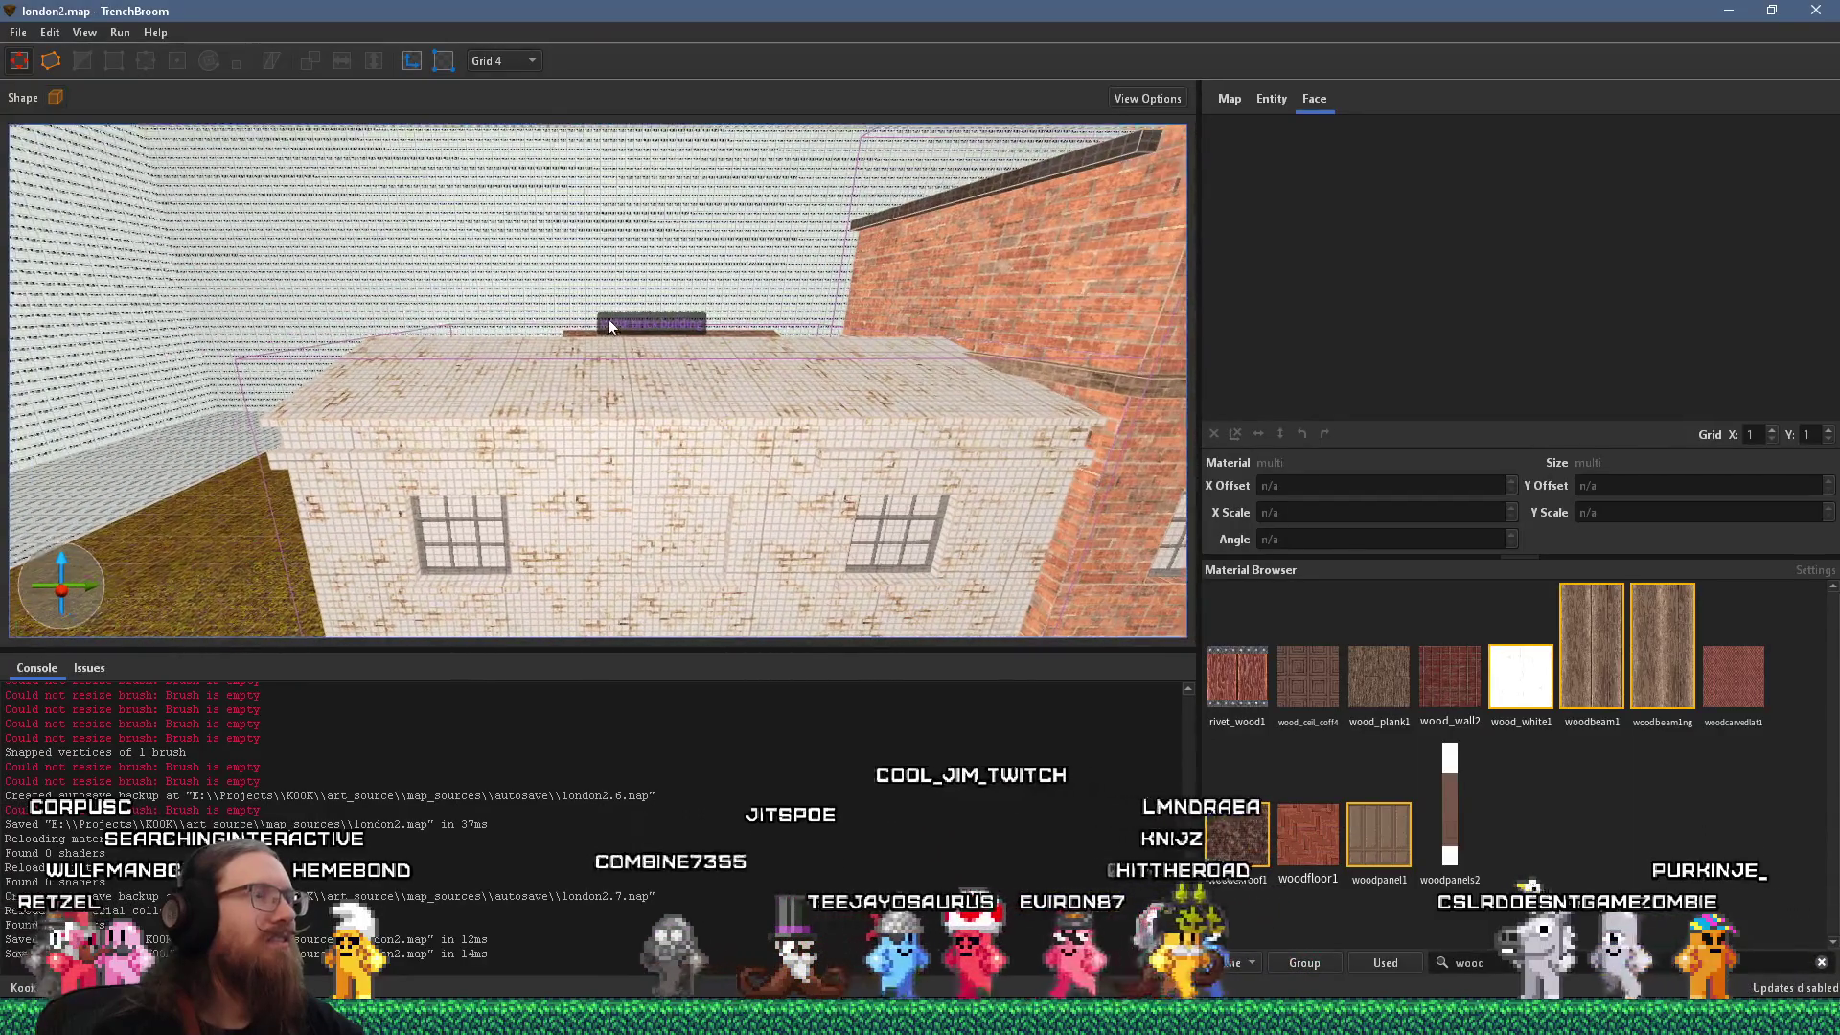
{"action": "key", "text": "q"}
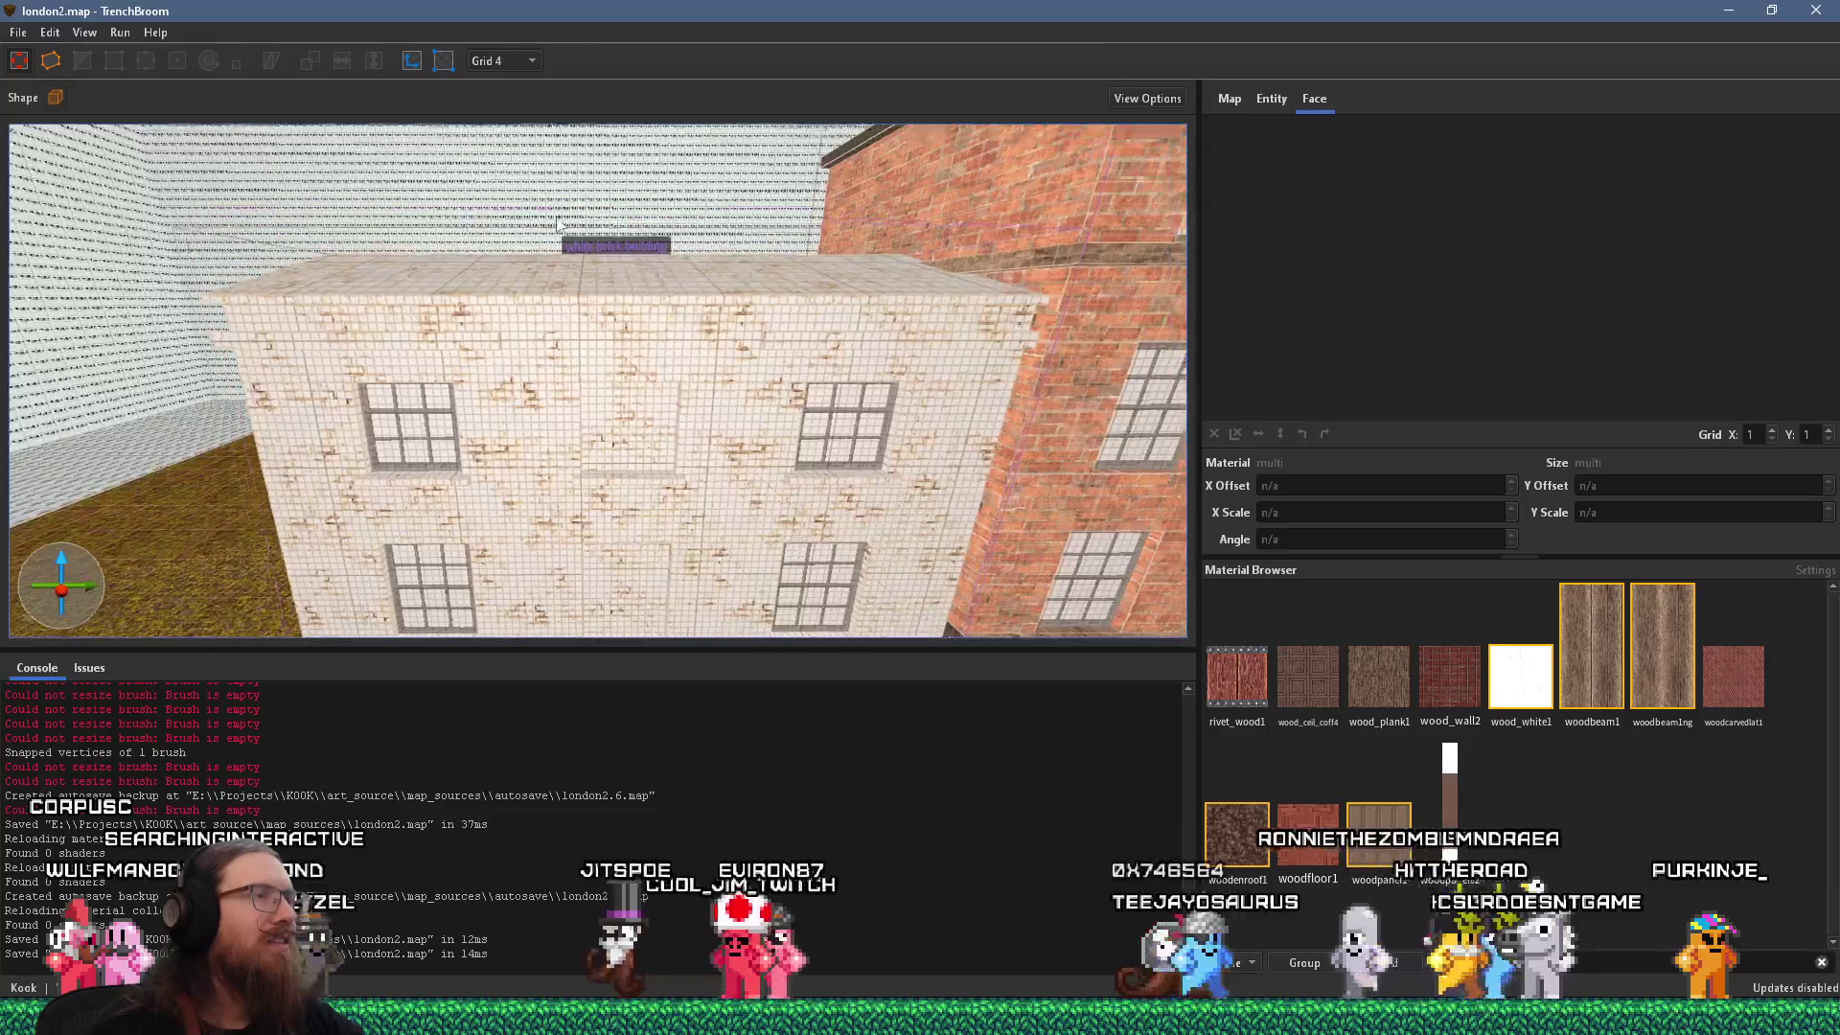
After checking the street reference photo, select only the white building's top face.
{"action": "key", "text": "alt+Tab"}
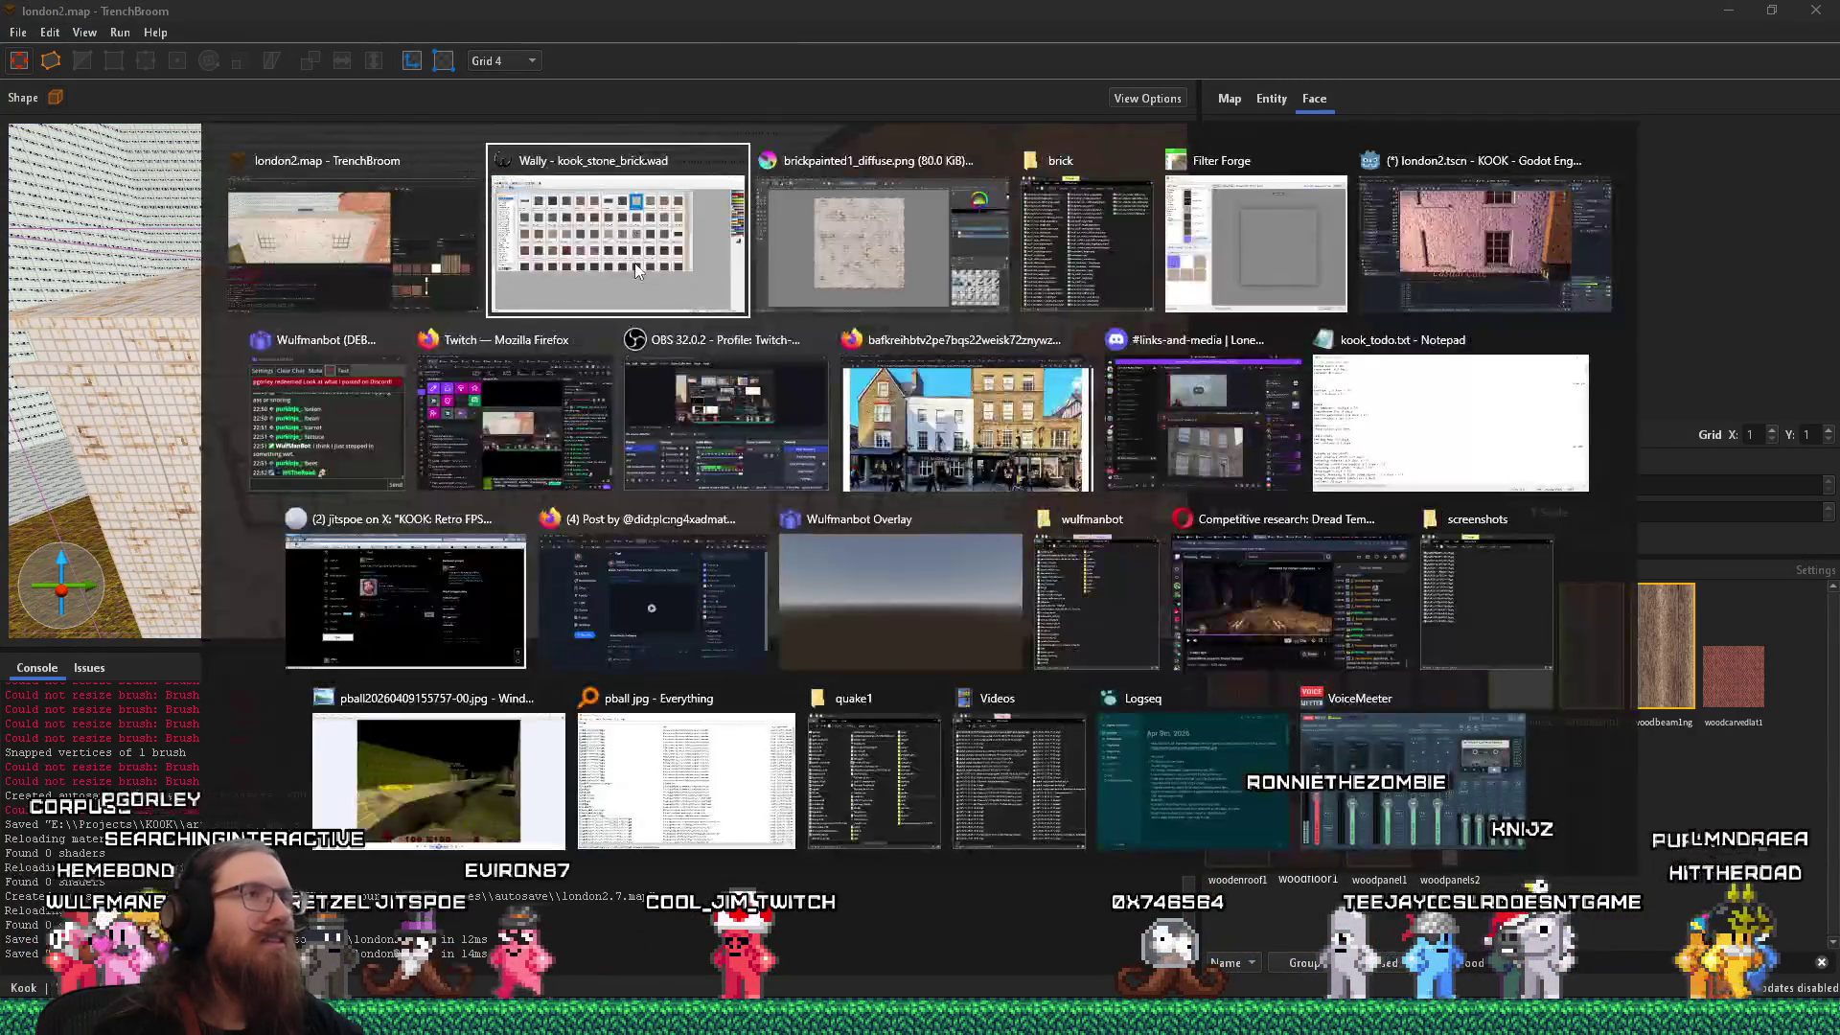
{"action": "left_click", "coordinate": [932, 412]}
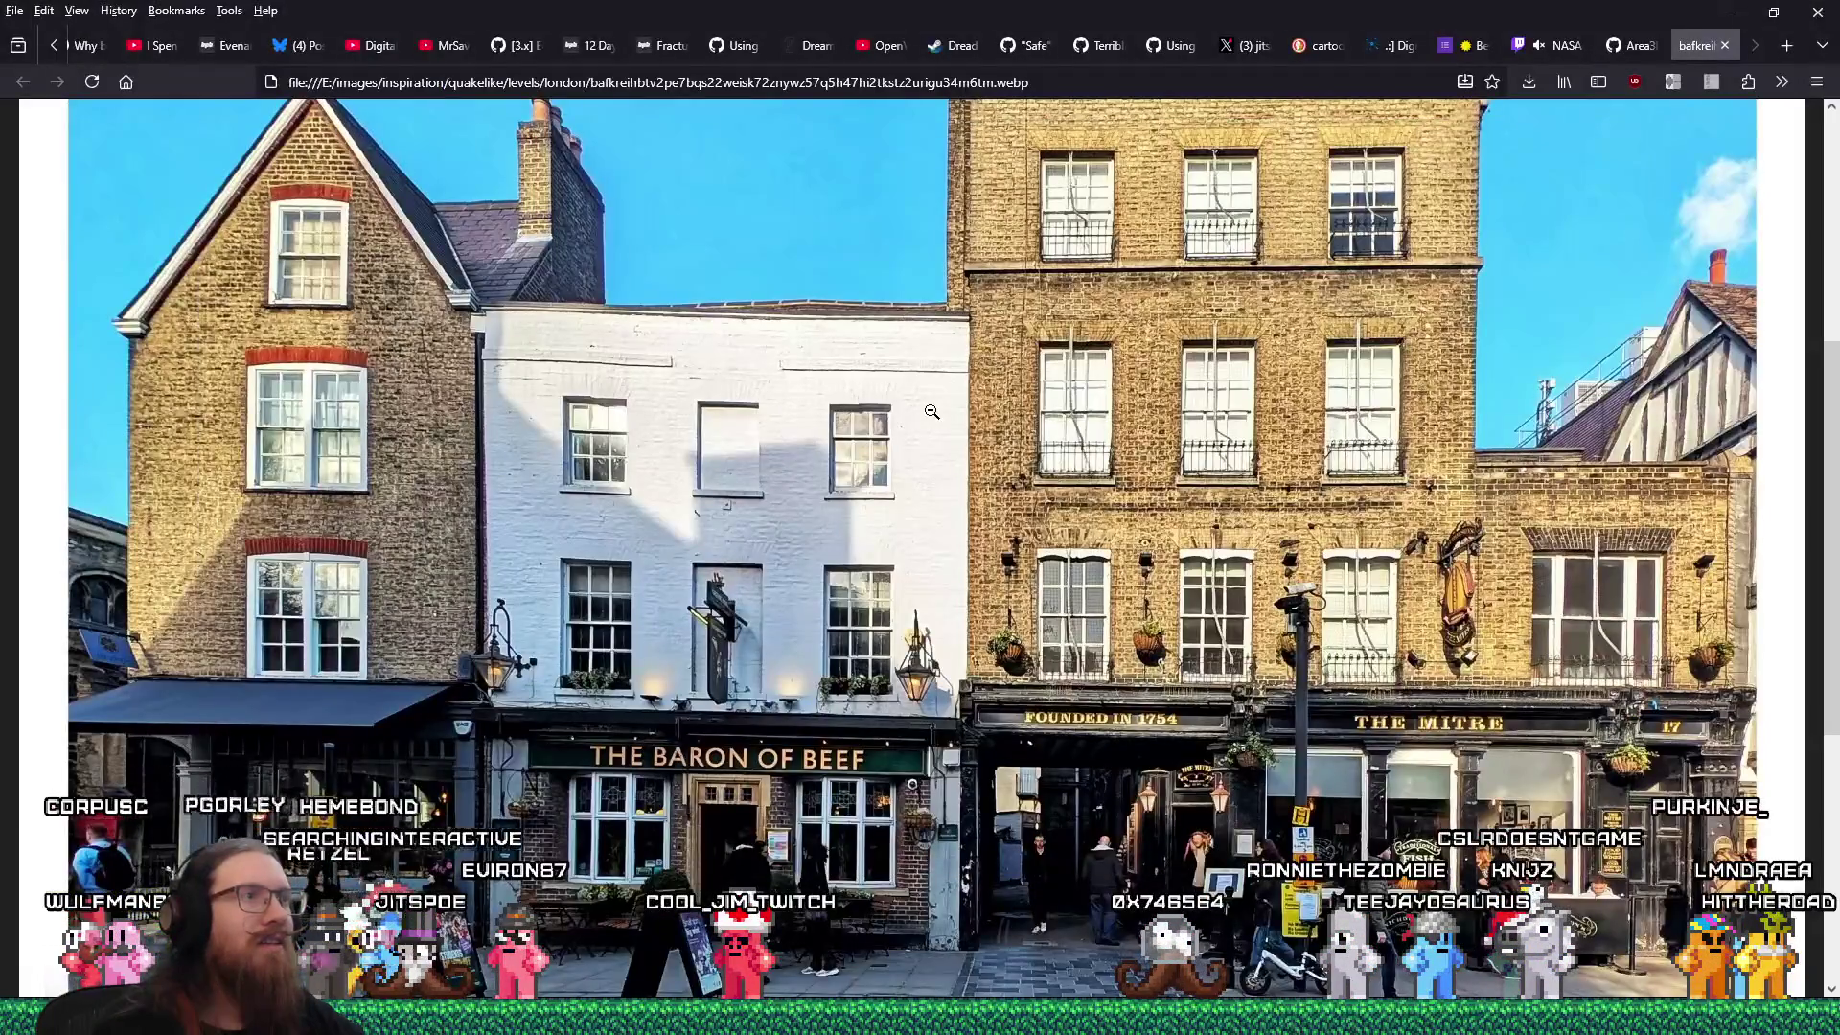
{"action": "key", "text": "alt+Tab"}
{"action": "left_click", "coordinate": [647, 273]}
{"action": "scroll", "coordinate": [661, 288], "scroll_direction": "up", "scroll_amount": 3}
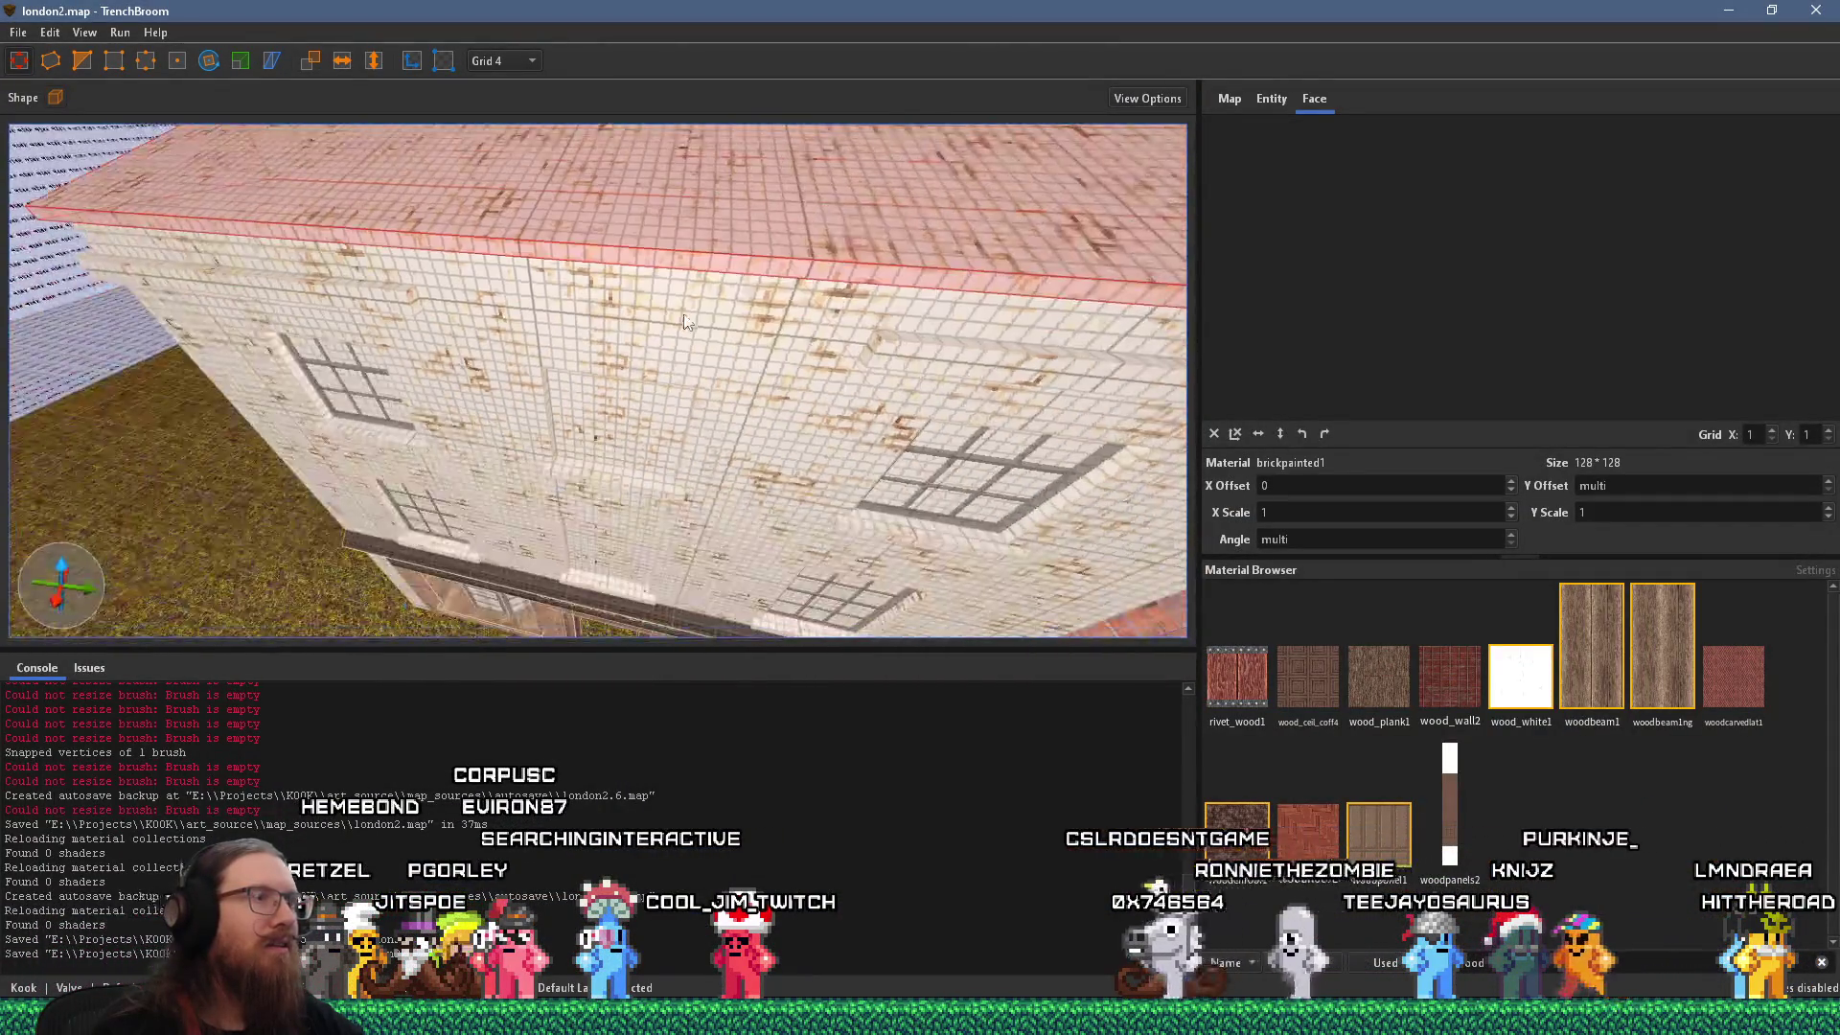
{"action": "left_click", "coordinate": [680, 370], "text": "shift"}
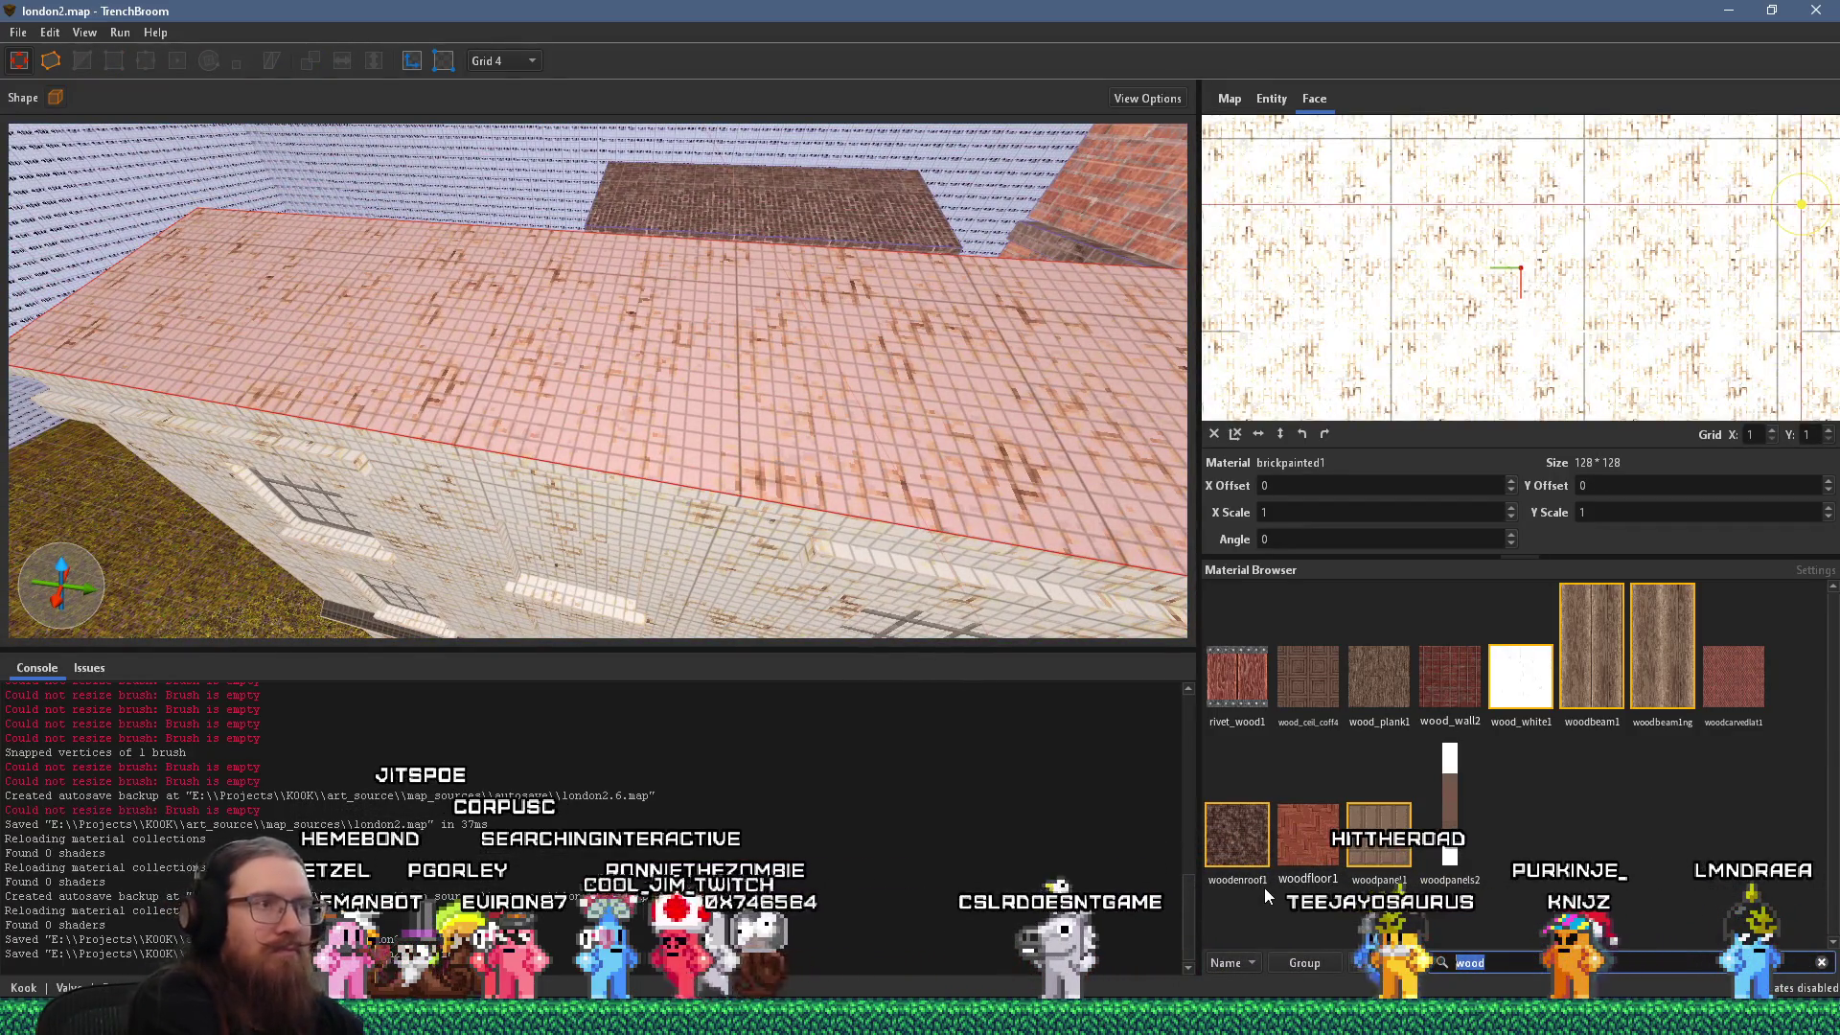
Filter materials for 'roof', apply roof_tiles_1 and rotate it to -90°.
{"action": "key", "text": "ctrl+f"}
{"action": "type", "text": "roof"}
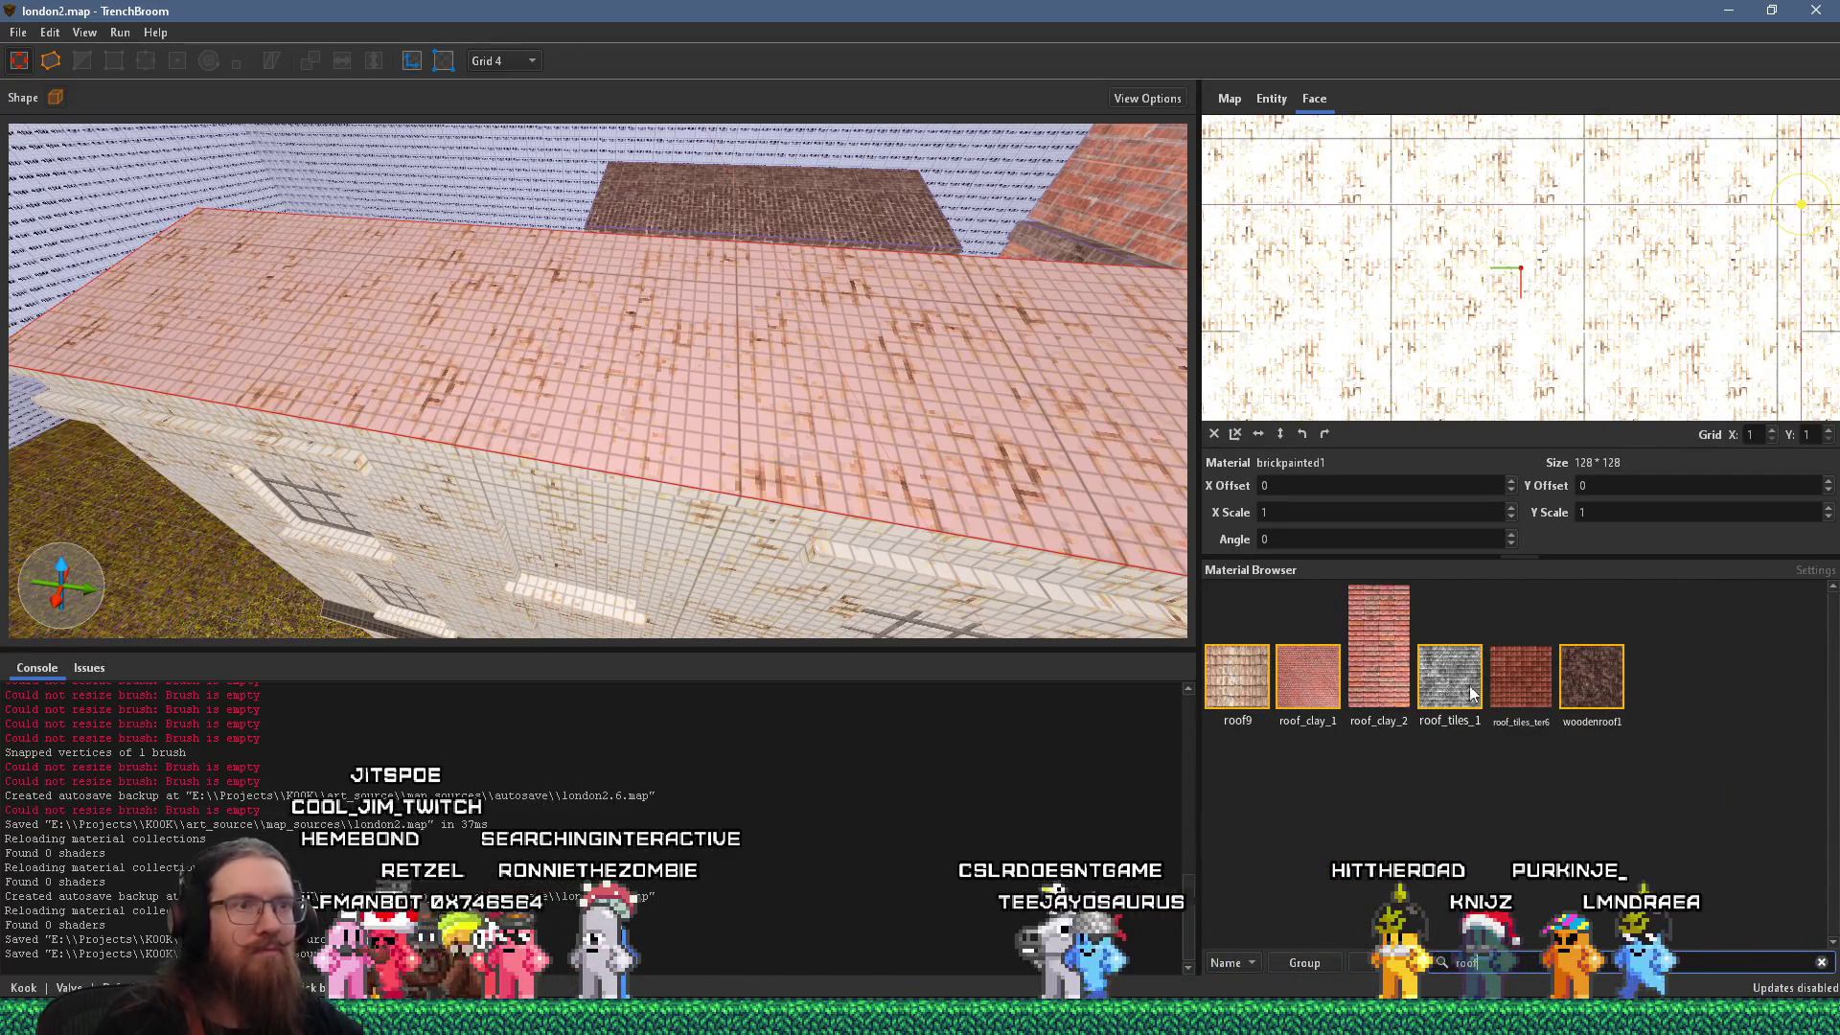
{"action": "left_click", "coordinate": [1471, 691]}
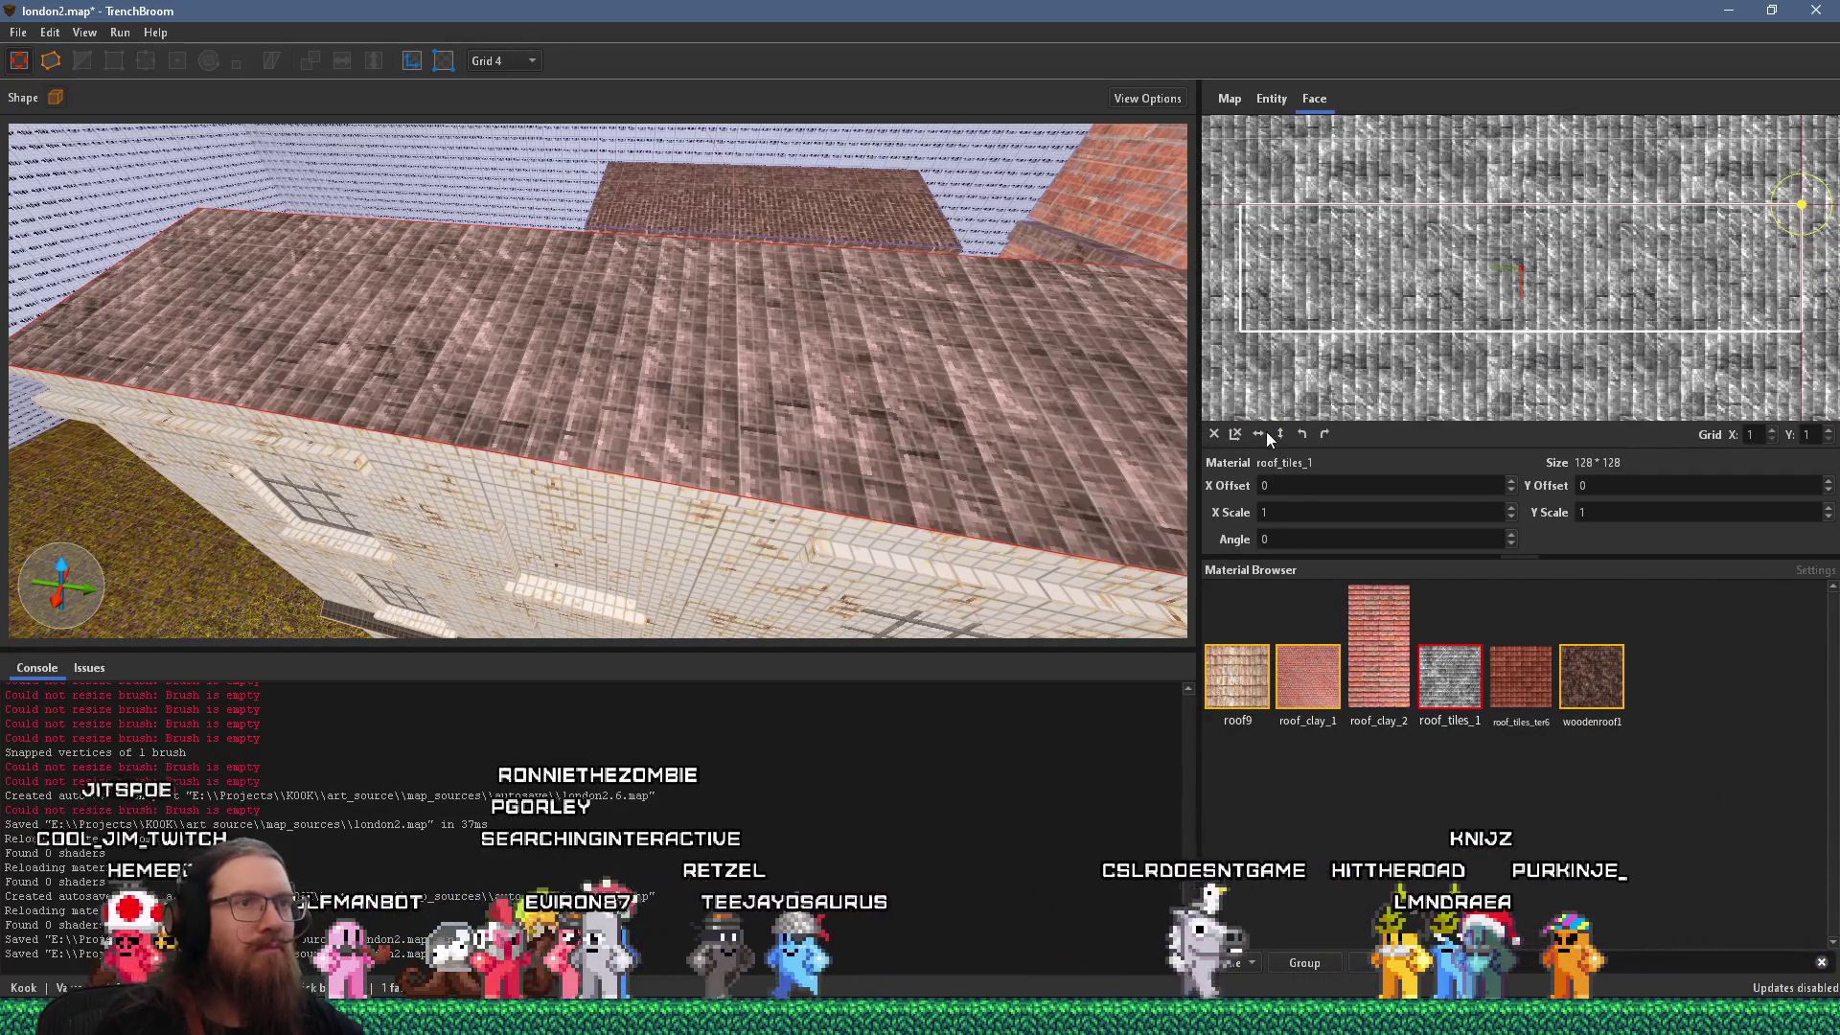
{"action": "left_click", "coordinate": [1302, 431]}
{"action": "left_click", "coordinate": [1323, 434]}
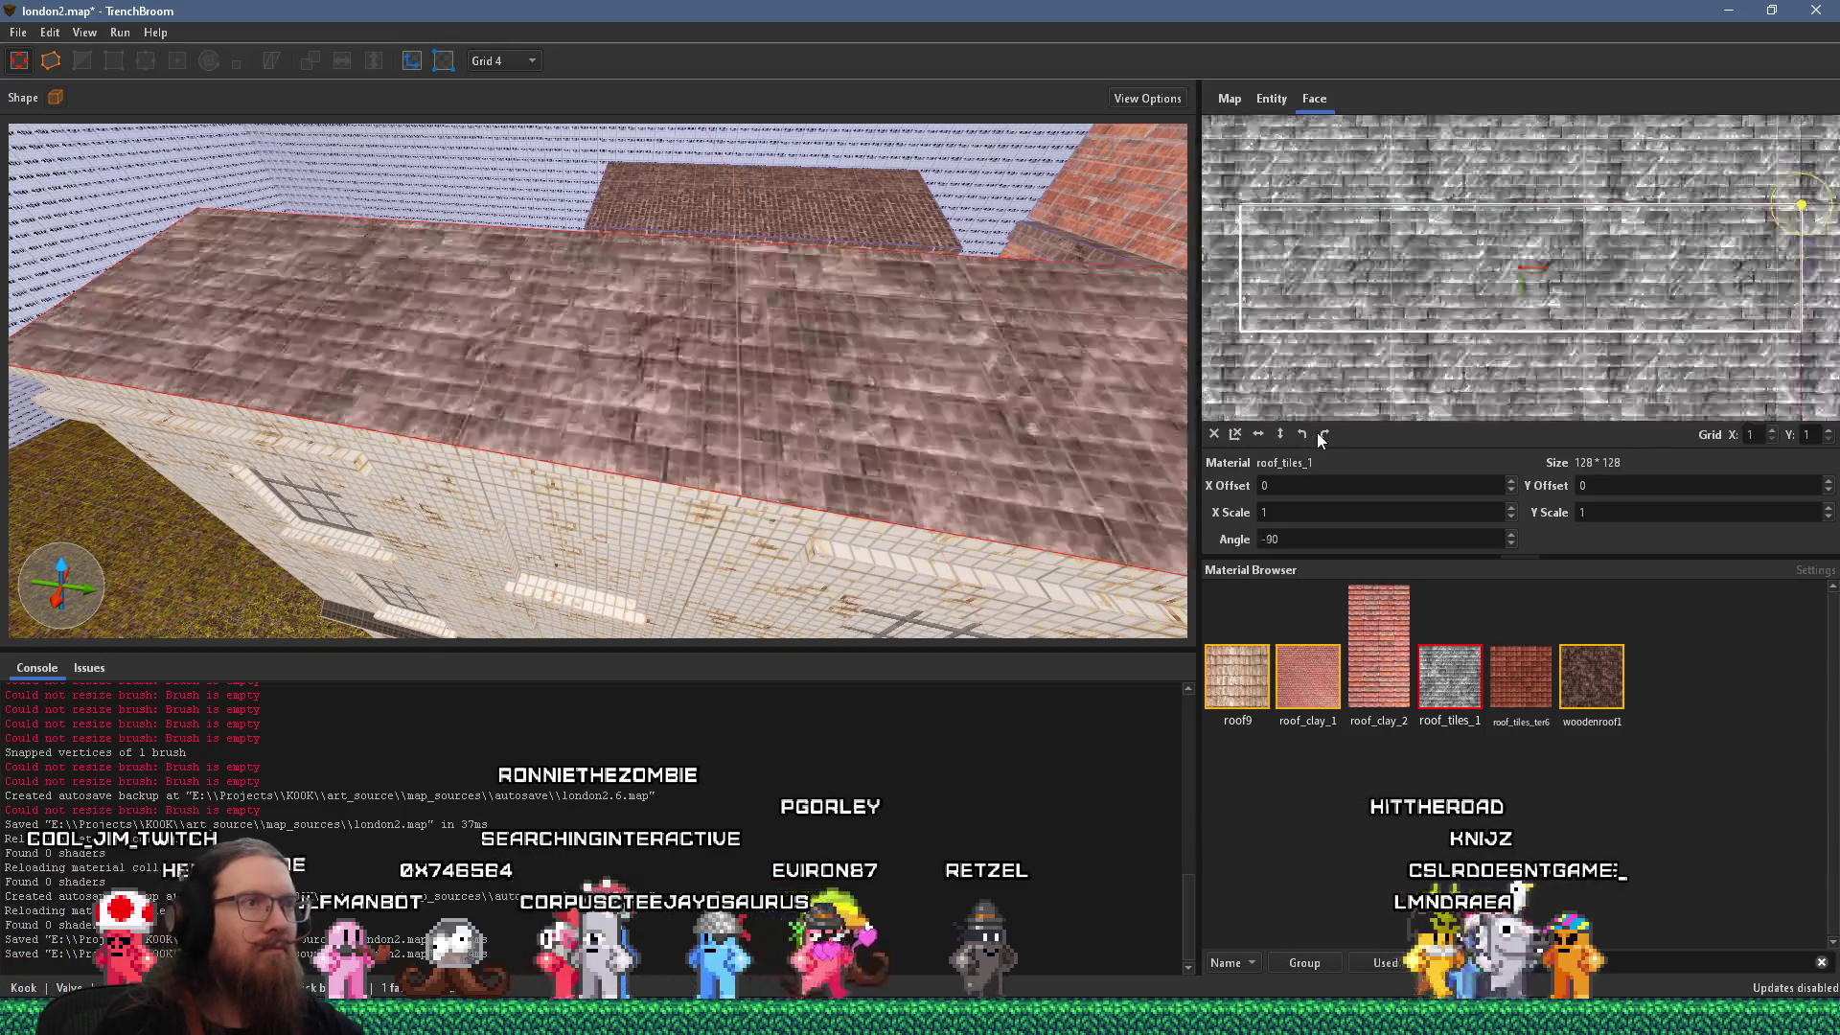
{"action": "mouse_move", "coordinate": [915, 393]}
{"action": "left_mouse_down"}
{"action": "mouse_move", "coordinate": [755, 468]}
{"action": "mouse_move", "coordinate": [596, 469]}
{"action": "mouse_move", "coordinate": [485, 360]}
{"action": "mouse_move", "coordinate": [336, 301]}
{"action": "mouse_move", "coordinate": [527, 352]}
{"action": "mouse_move", "coordinate": [356, 344]}
{"action": "mouse_move", "coordinate": [471, 318]}
{"action": "left_mouse_up"}
{"action": "mouse_move", "coordinate": [617, 304]}
{"action": "left_mouse_down"}
{"action": "mouse_move", "coordinate": [224, 301]}
{"action": "mouse_move", "coordinate": [368, 307]}
{"action": "mouse_move", "coordinate": [436, 356]}
{"action": "mouse_move", "coordinate": [264, 252]}
{"action": "left_mouse_up"}
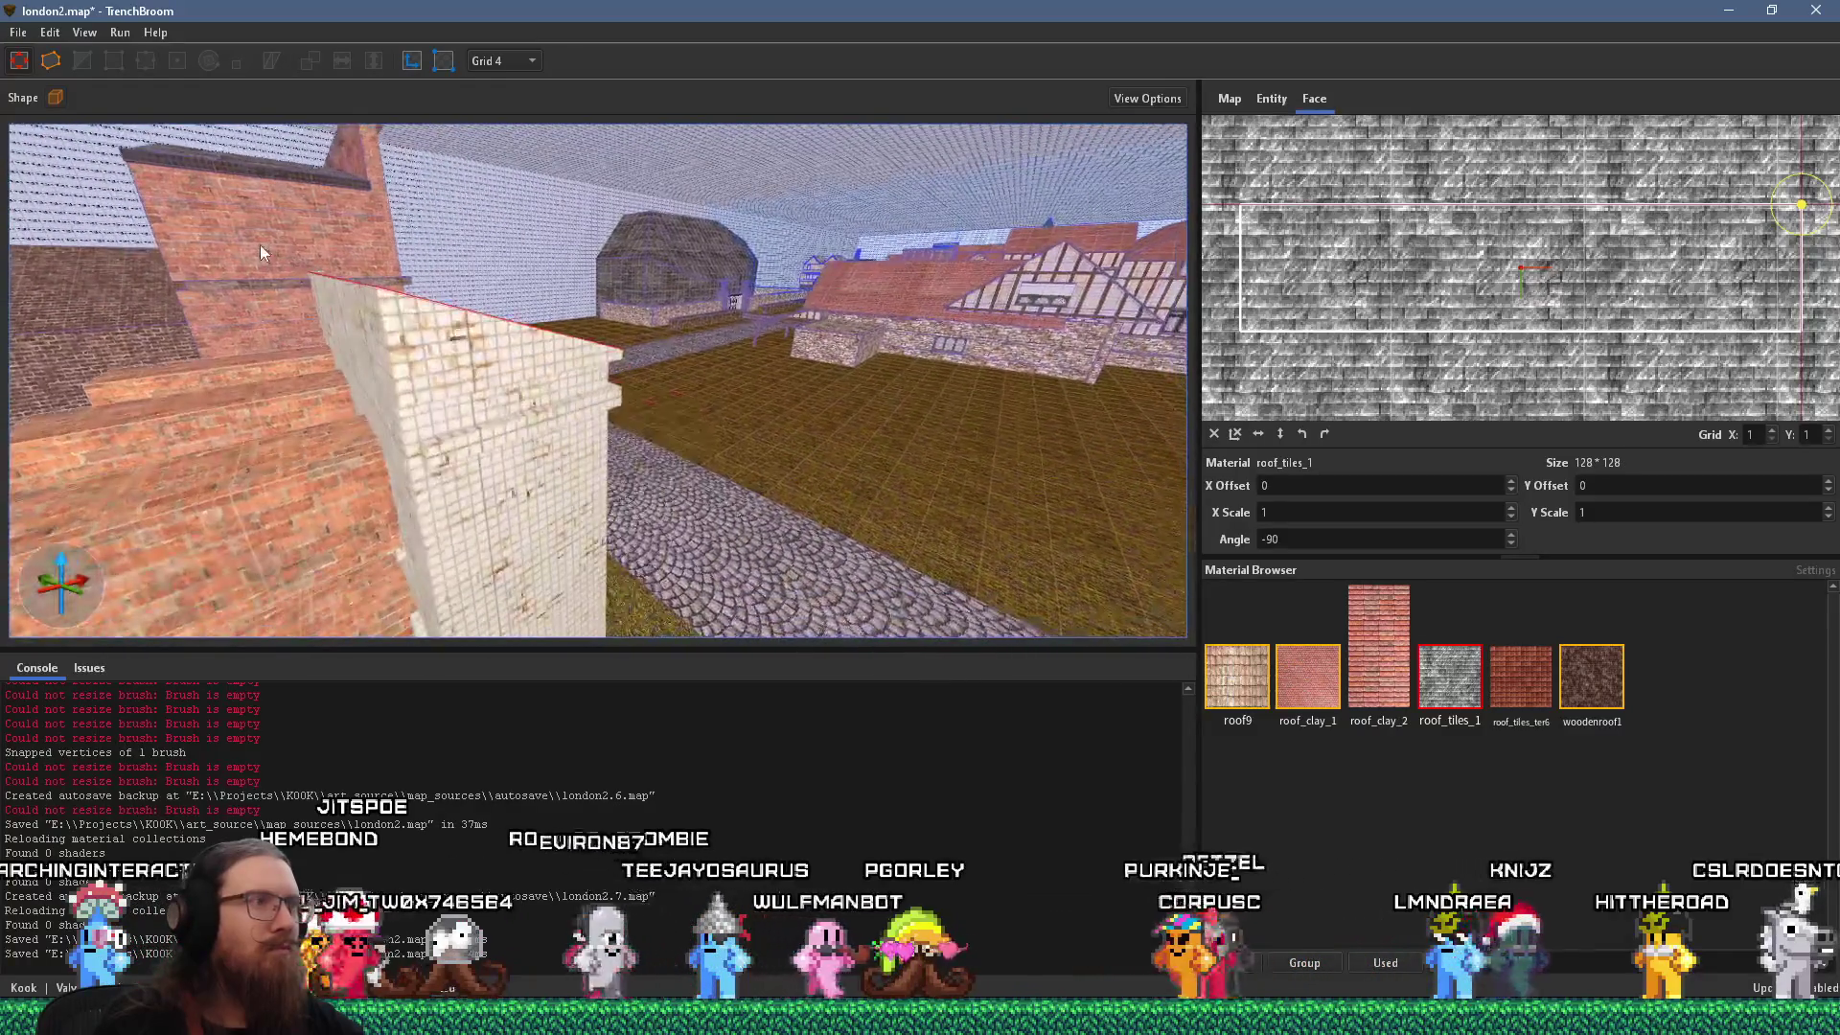
With Texture Lock on, move the sloped roof wedge 60 units left over the stairs.
{"action": "left_click", "coordinate": [389, 326]}
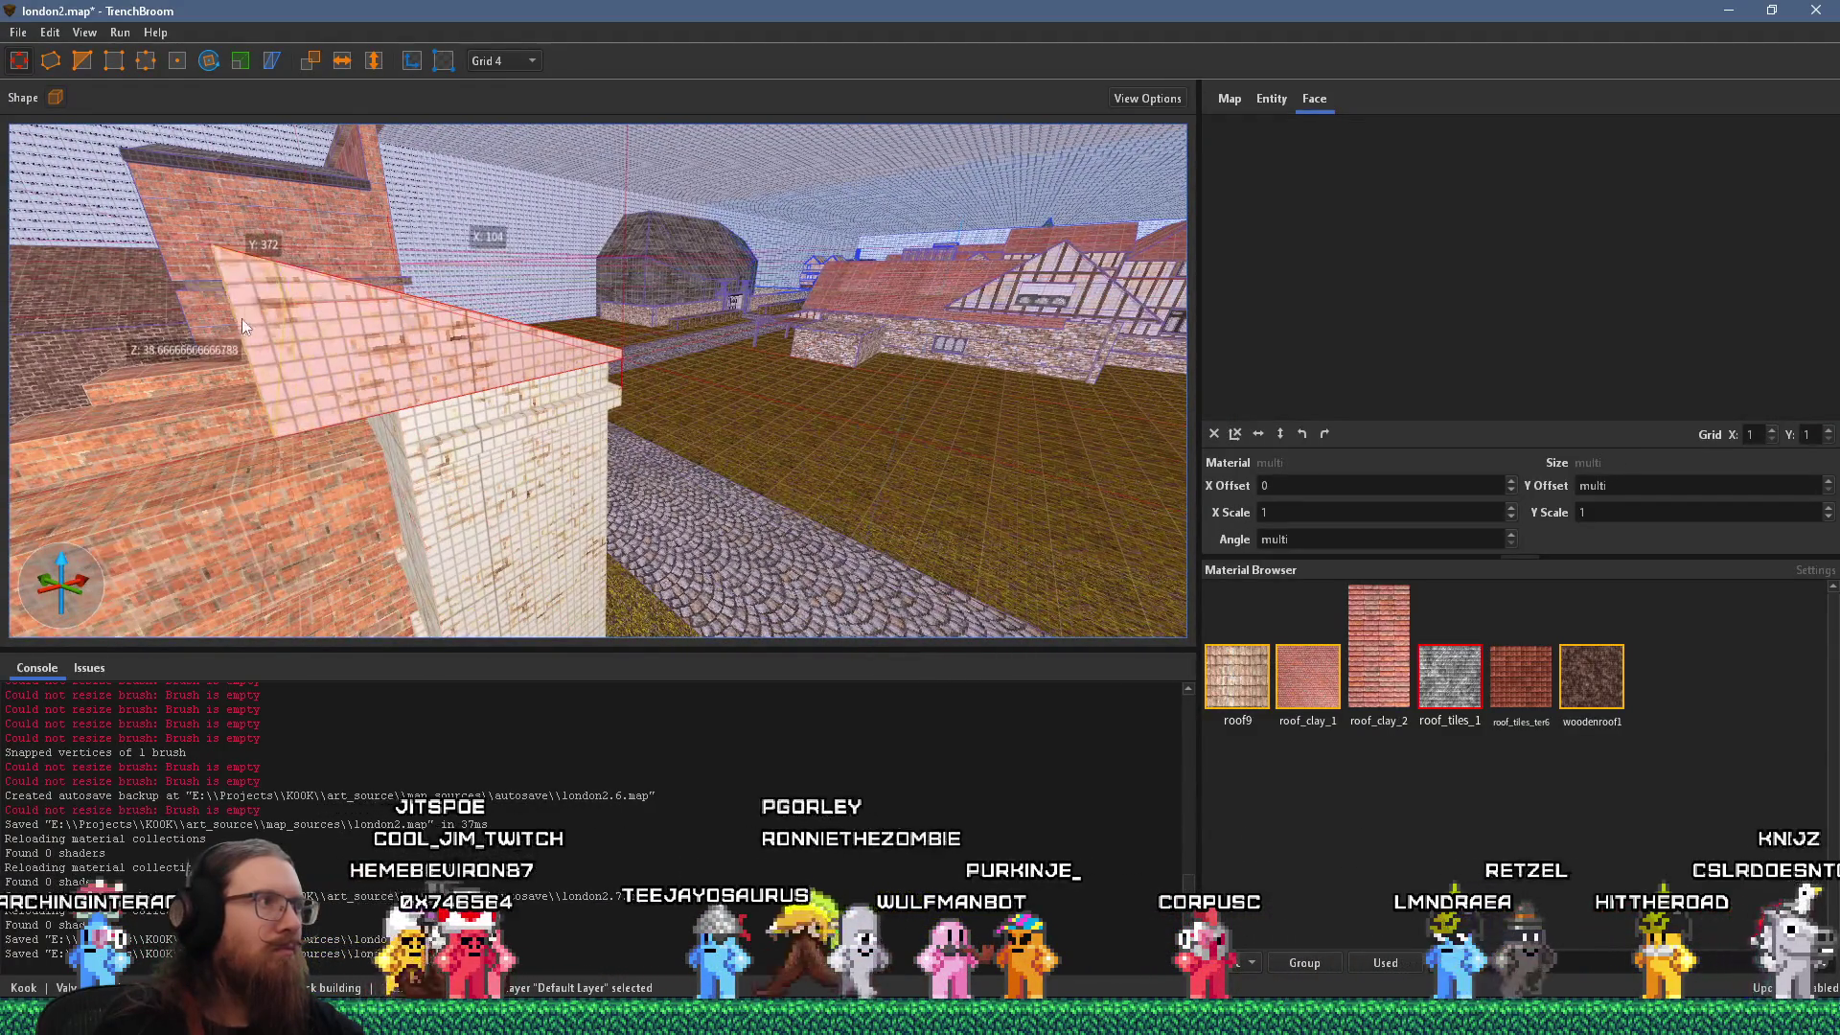
{"action": "left_click_drag", "start_coordinate": [245, 326], "coordinate": [134, 306]}
{"action": "key", "text": "alt+Tab"}
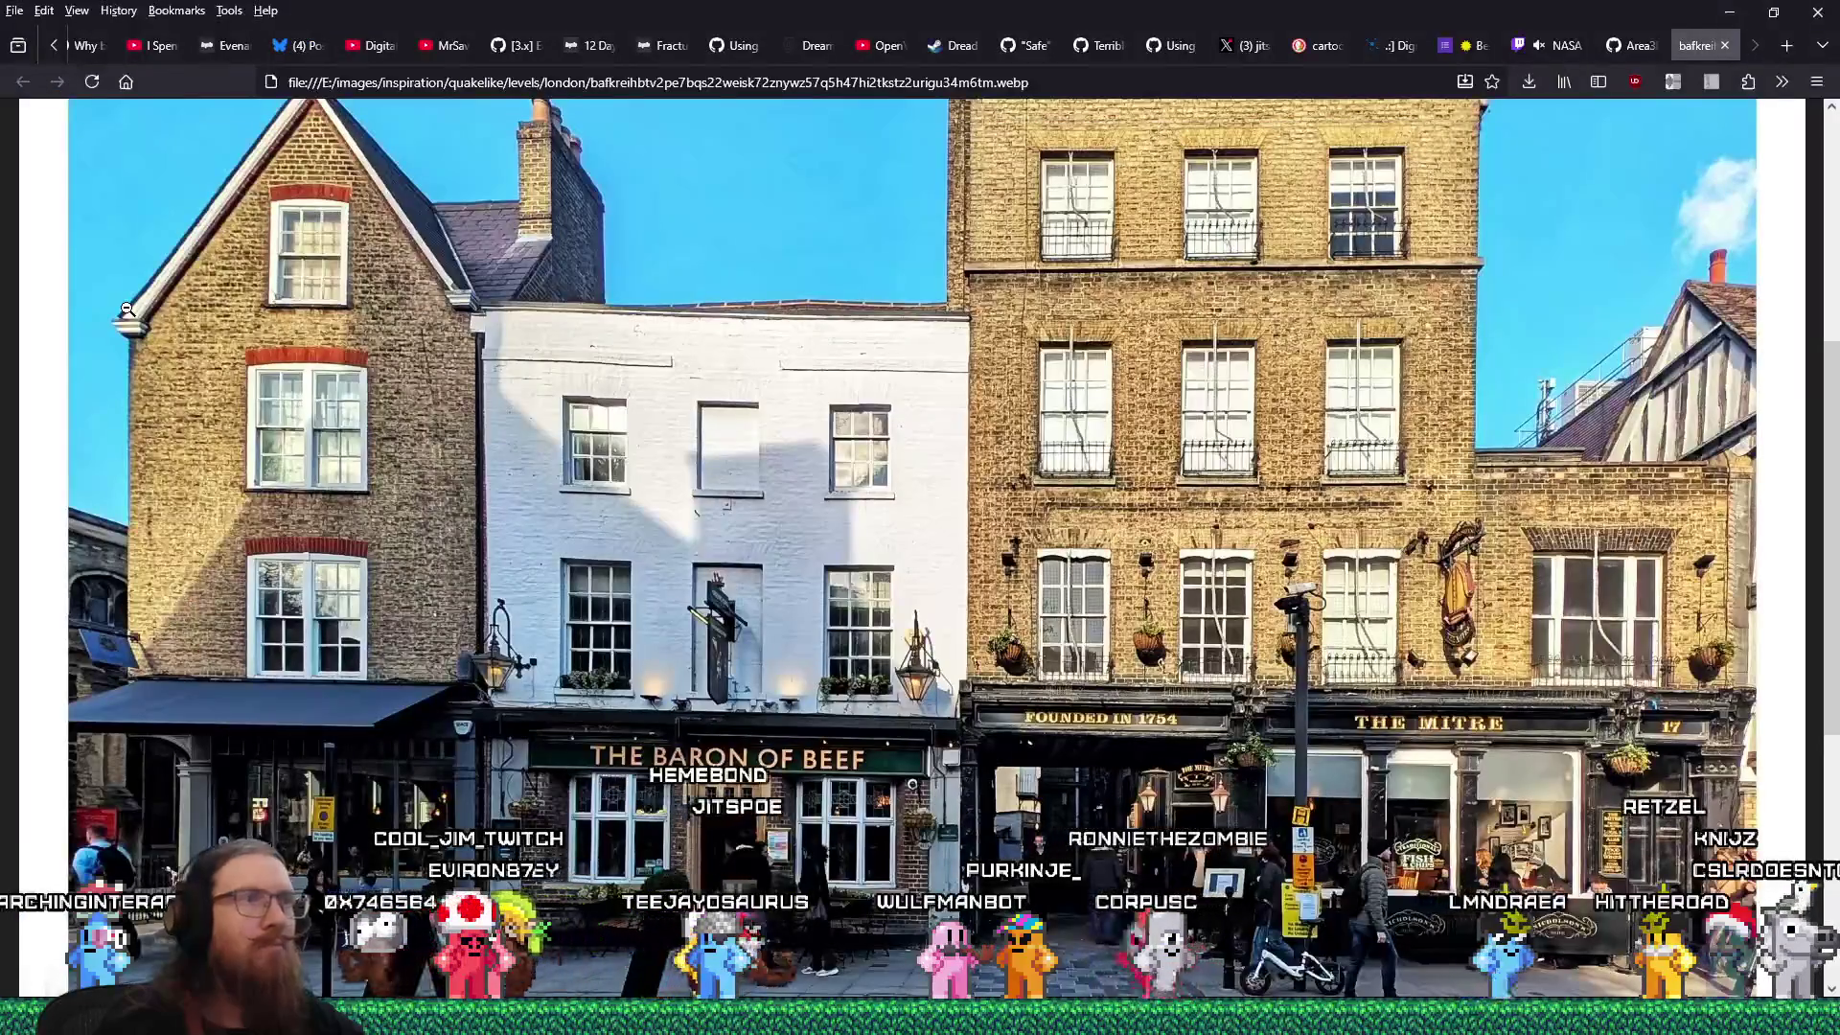
{"action": "key", "text": "alt+Tab"}
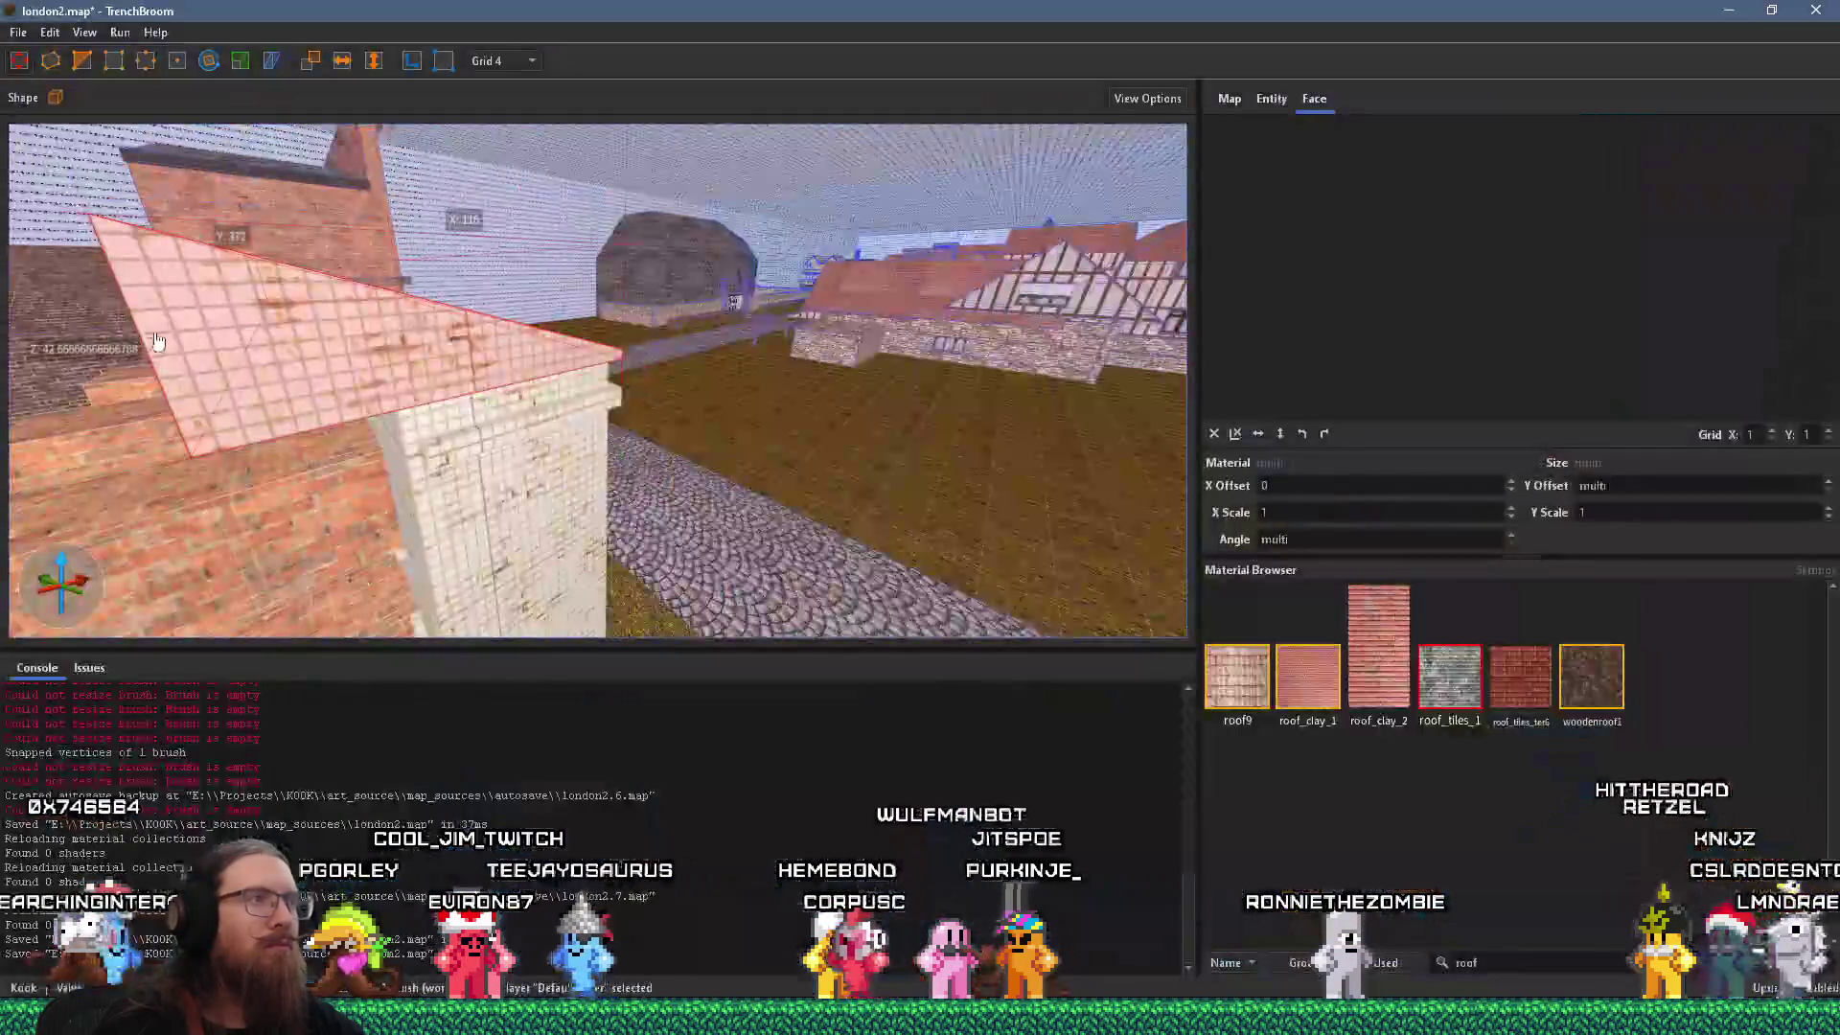
{"action": "mouse_move", "coordinate": [247, 335]}
{"action": "left_mouse_down"}
{"action": "mouse_move", "coordinate": [204, 313]}
{"action": "mouse_move", "coordinate": [285, 330]}
{"action": "mouse_move", "coordinate": [319, 427]}
{"action": "mouse_move", "coordinate": [282, 366]}
{"action": "left_mouse_up"}
{"action": "mouse_move", "coordinate": [424, 435]}
{"action": "left_mouse_down"}
{"action": "mouse_move", "coordinate": [410, 504]}
{"action": "mouse_move", "coordinate": [410, 446]}
{"action": "mouse_move", "coordinate": [481, 481]}
{"action": "mouse_move", "coordinate": [508, 472]}
{"action": "left_mouse_up"}
{"action": "mouse_move", "coordinate": [653, 378]}
{"action": "left_mouse_down"}
{"action": "mouse_move", "coordinate": [480, 361]}
{"action": "mouse_move", "coordinate": [468, 303]}
{"action": "left_mouse_up"}
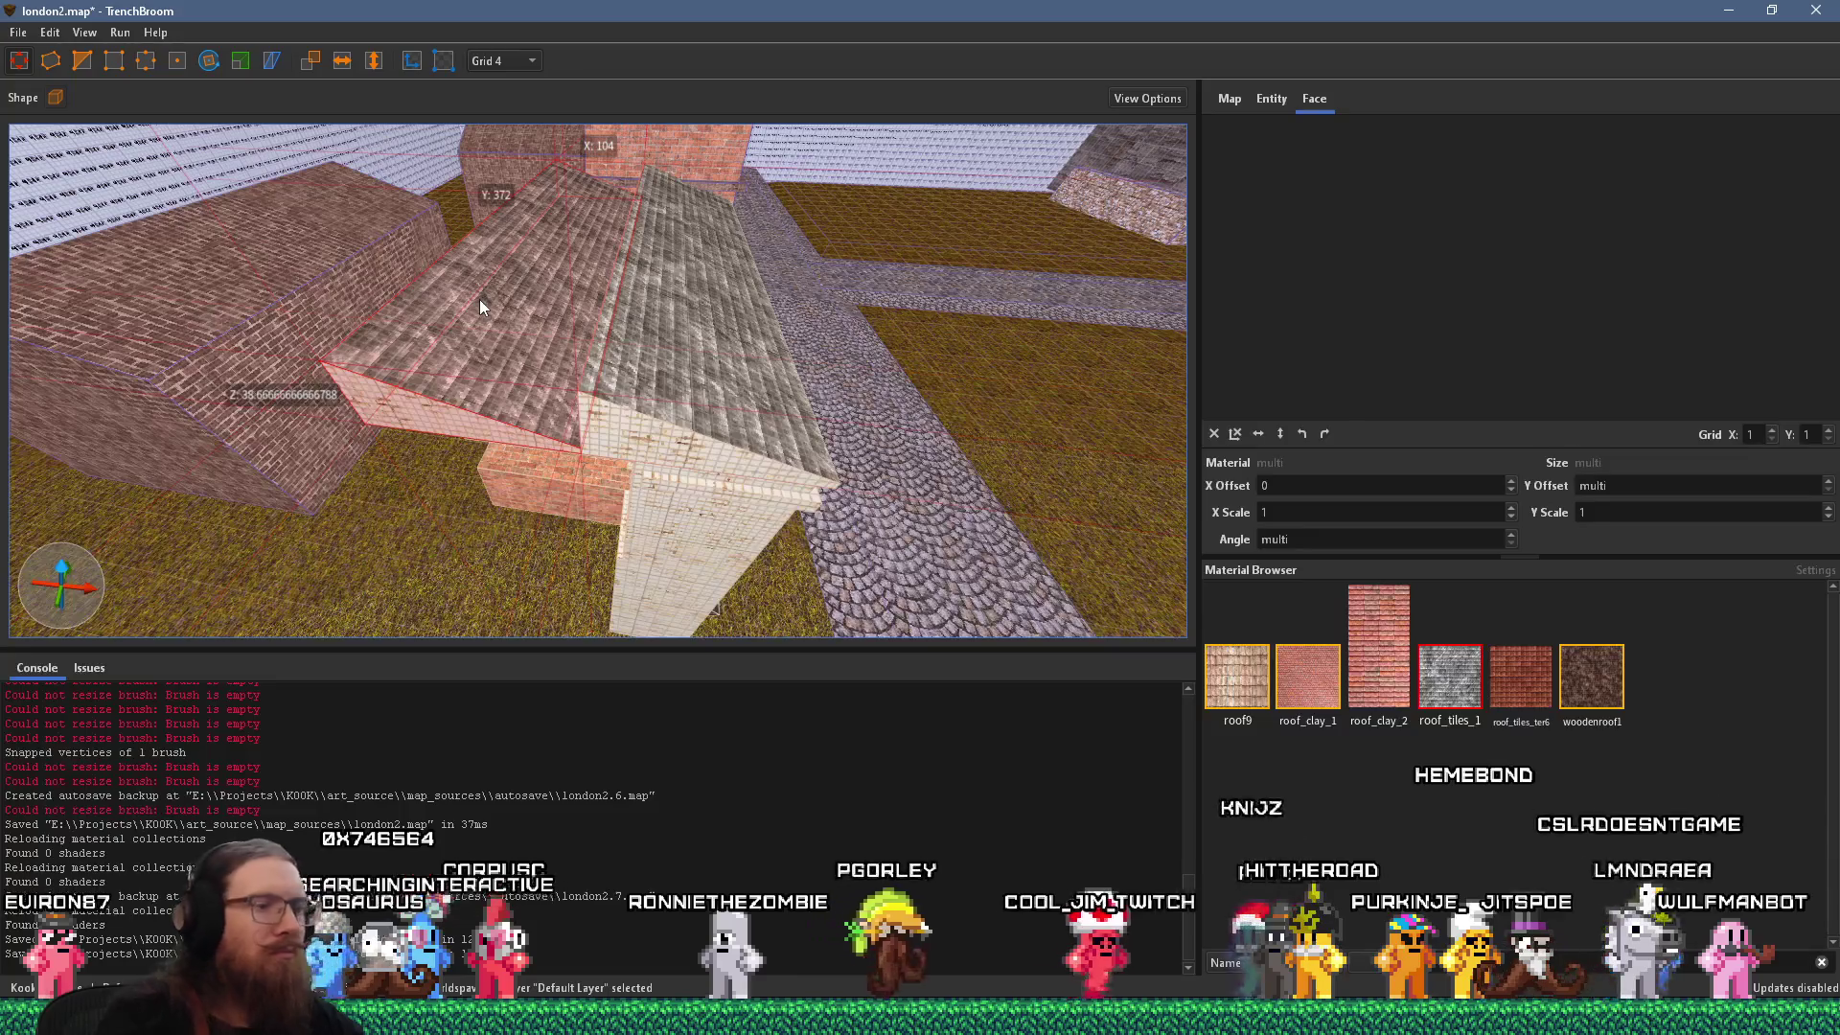
{"action": "key", "text": "ctrl+z"}
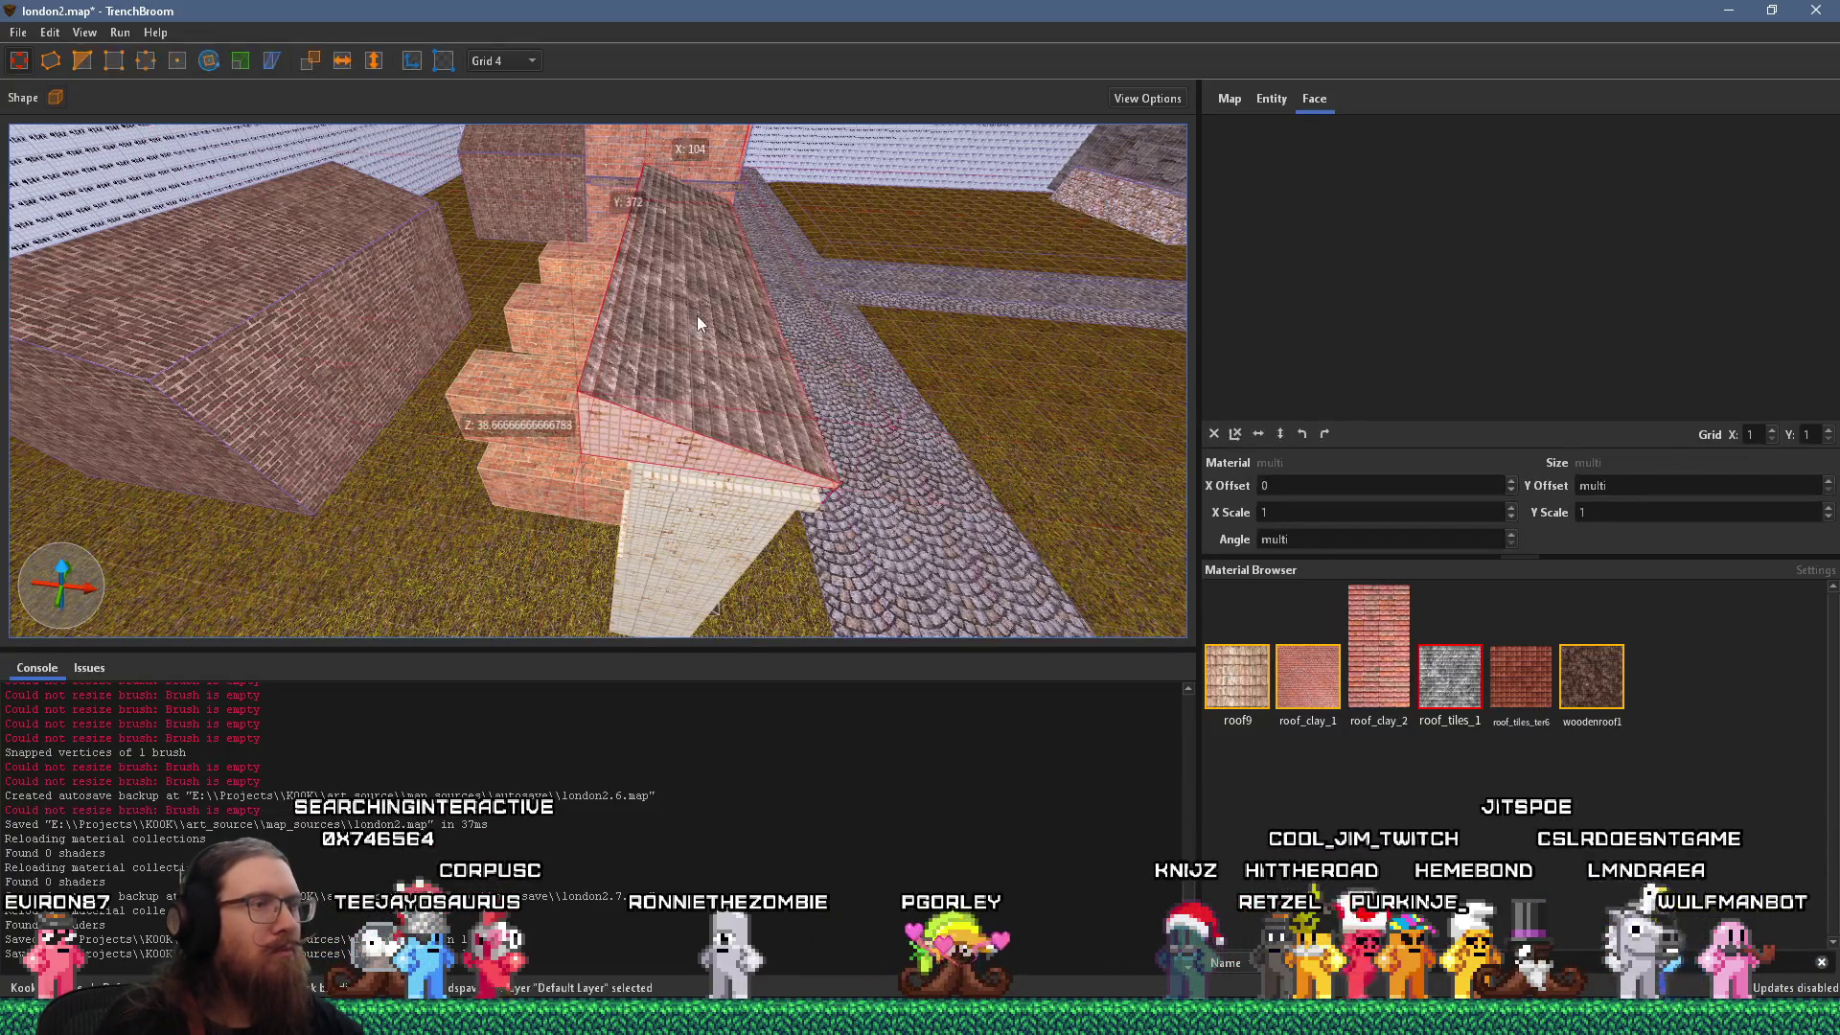
{"action": "left_click", "coordinate": [412, 60]}
{"action": "mouse_move", "coordinate": [690, 331]}
{"action": "left_mouse_down"}
{"action": "mouse_move", "coordinate": [655, 353]}
{"action": "mouse_move", "coordinate": [487, 331]}
{"action": "mouse_move", "coordinate": [640, 285]}
{"action": "mouse_move", "coordinate": [486, 174]}
{"action": "left_mouse_up"}
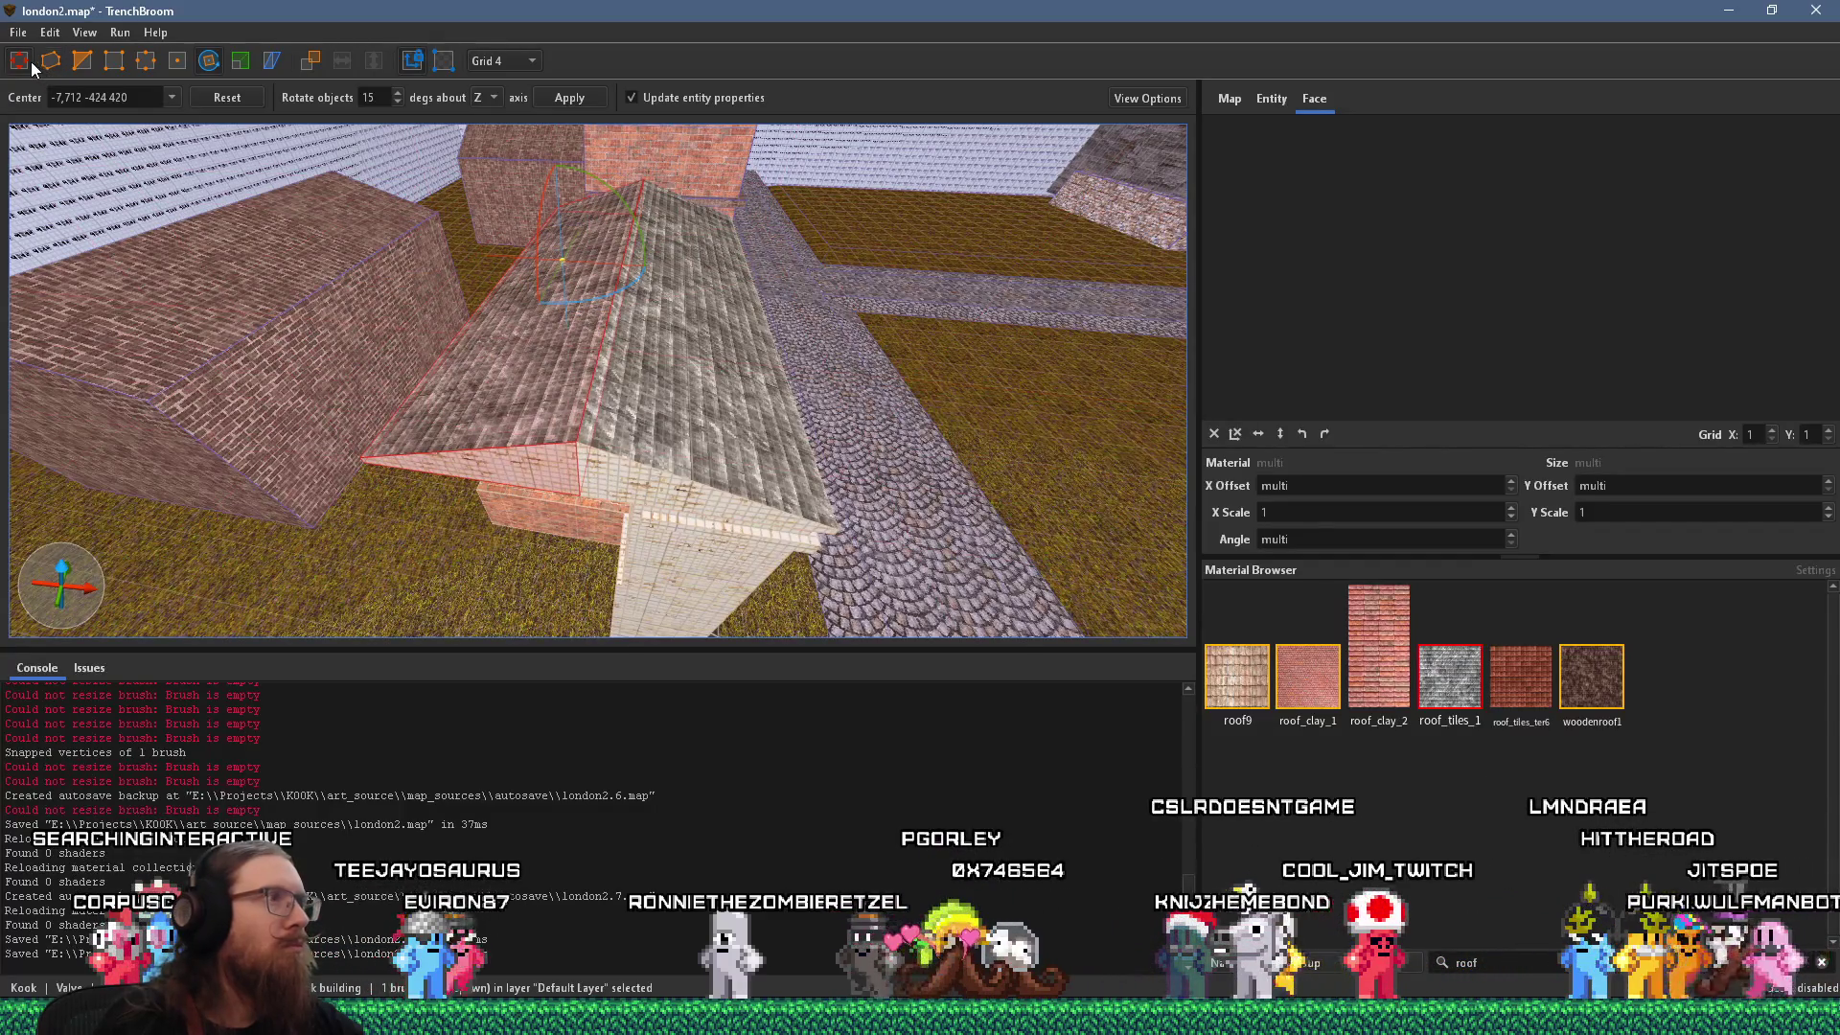
{"action": "key", "text": "Escape"}
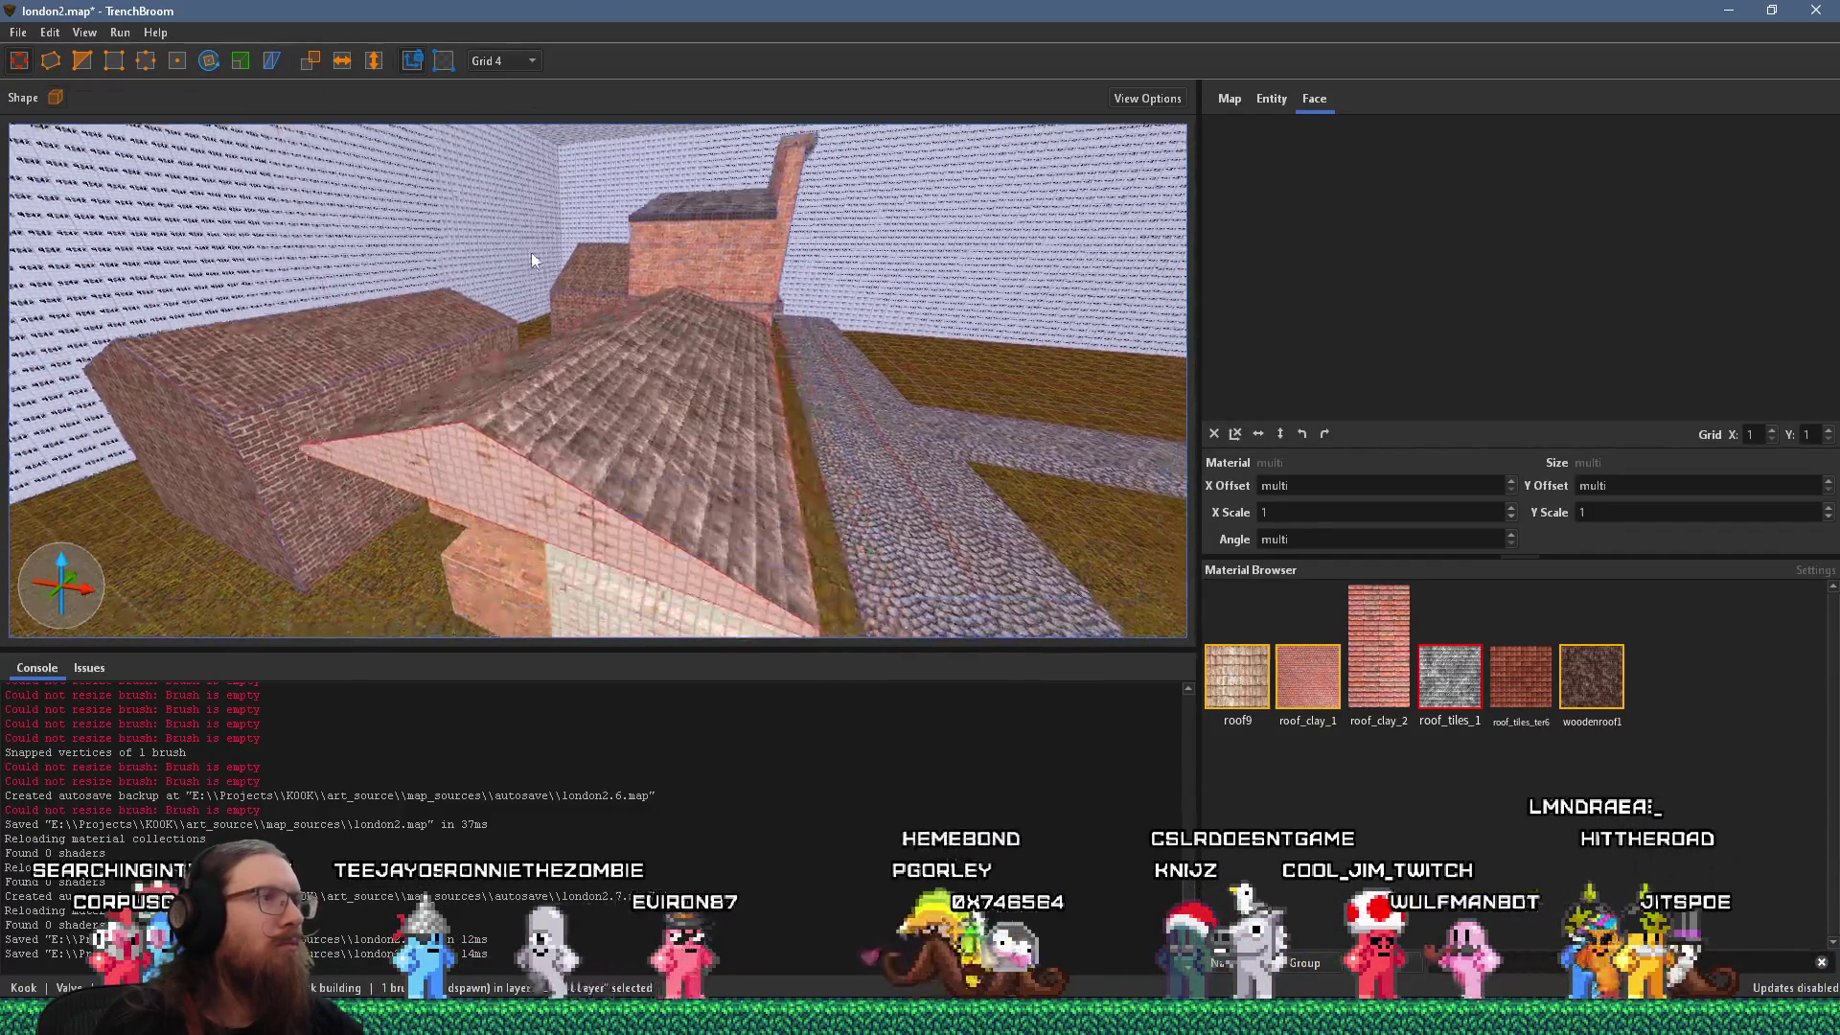
Raise one corner point of the white building's roof block by 8 units.
{"action": "mouse_move", "coordinate": [596, 370]}
{"action": "left_mouse_down"}
{"action": "mouse_move", "coordinate": [220, 142]}
{"action": "mouse_move", "coordinate": [1033, 295]}
{"action": "mouse_move", "coordinate": [581, 479]}
{"action": "mouse_move", "coordinate": [491, 437]}
{"action": "mouse_move", "coordinate": [623, 372]}
{"action": "mouse_move", "coordinate": [509, 529]}
{"action": "mouse_move", "coordinate": [652, 462]}
{"action": "left_mouse_up"}
{"action": "left_click", "coordinate": [651, 462]}
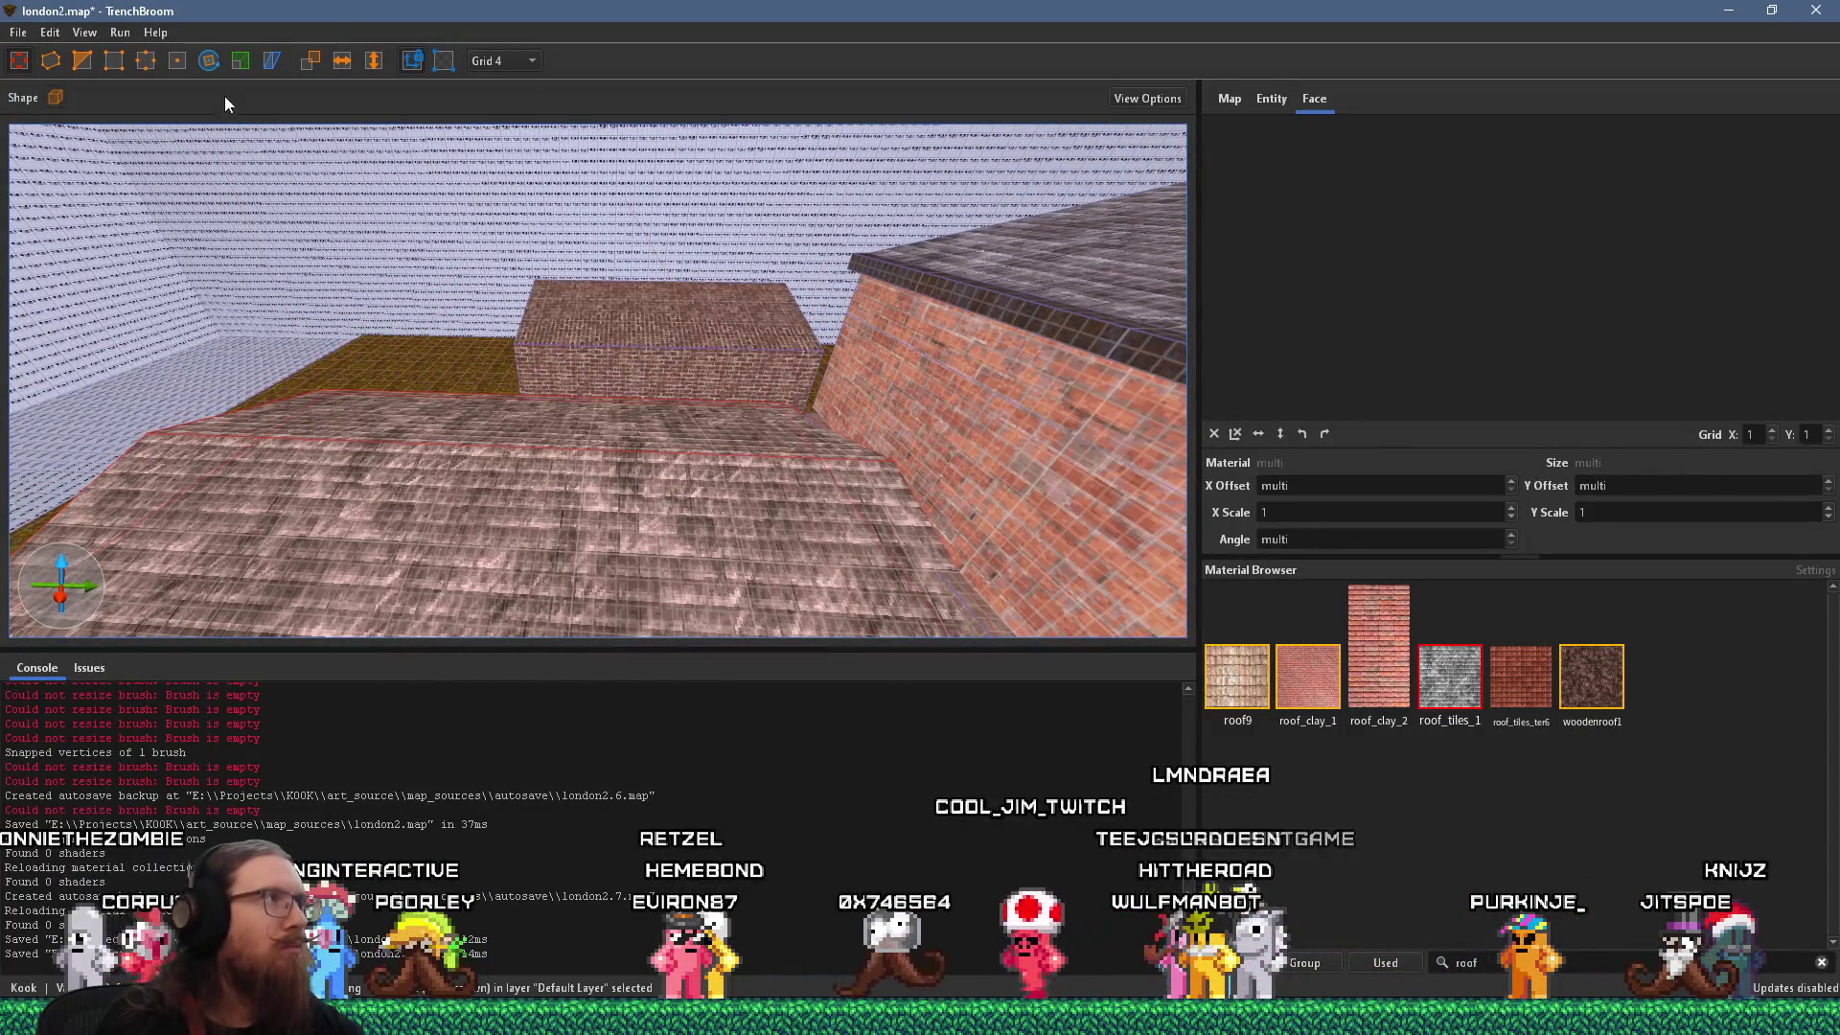
{"action": "key", "text": "v"}
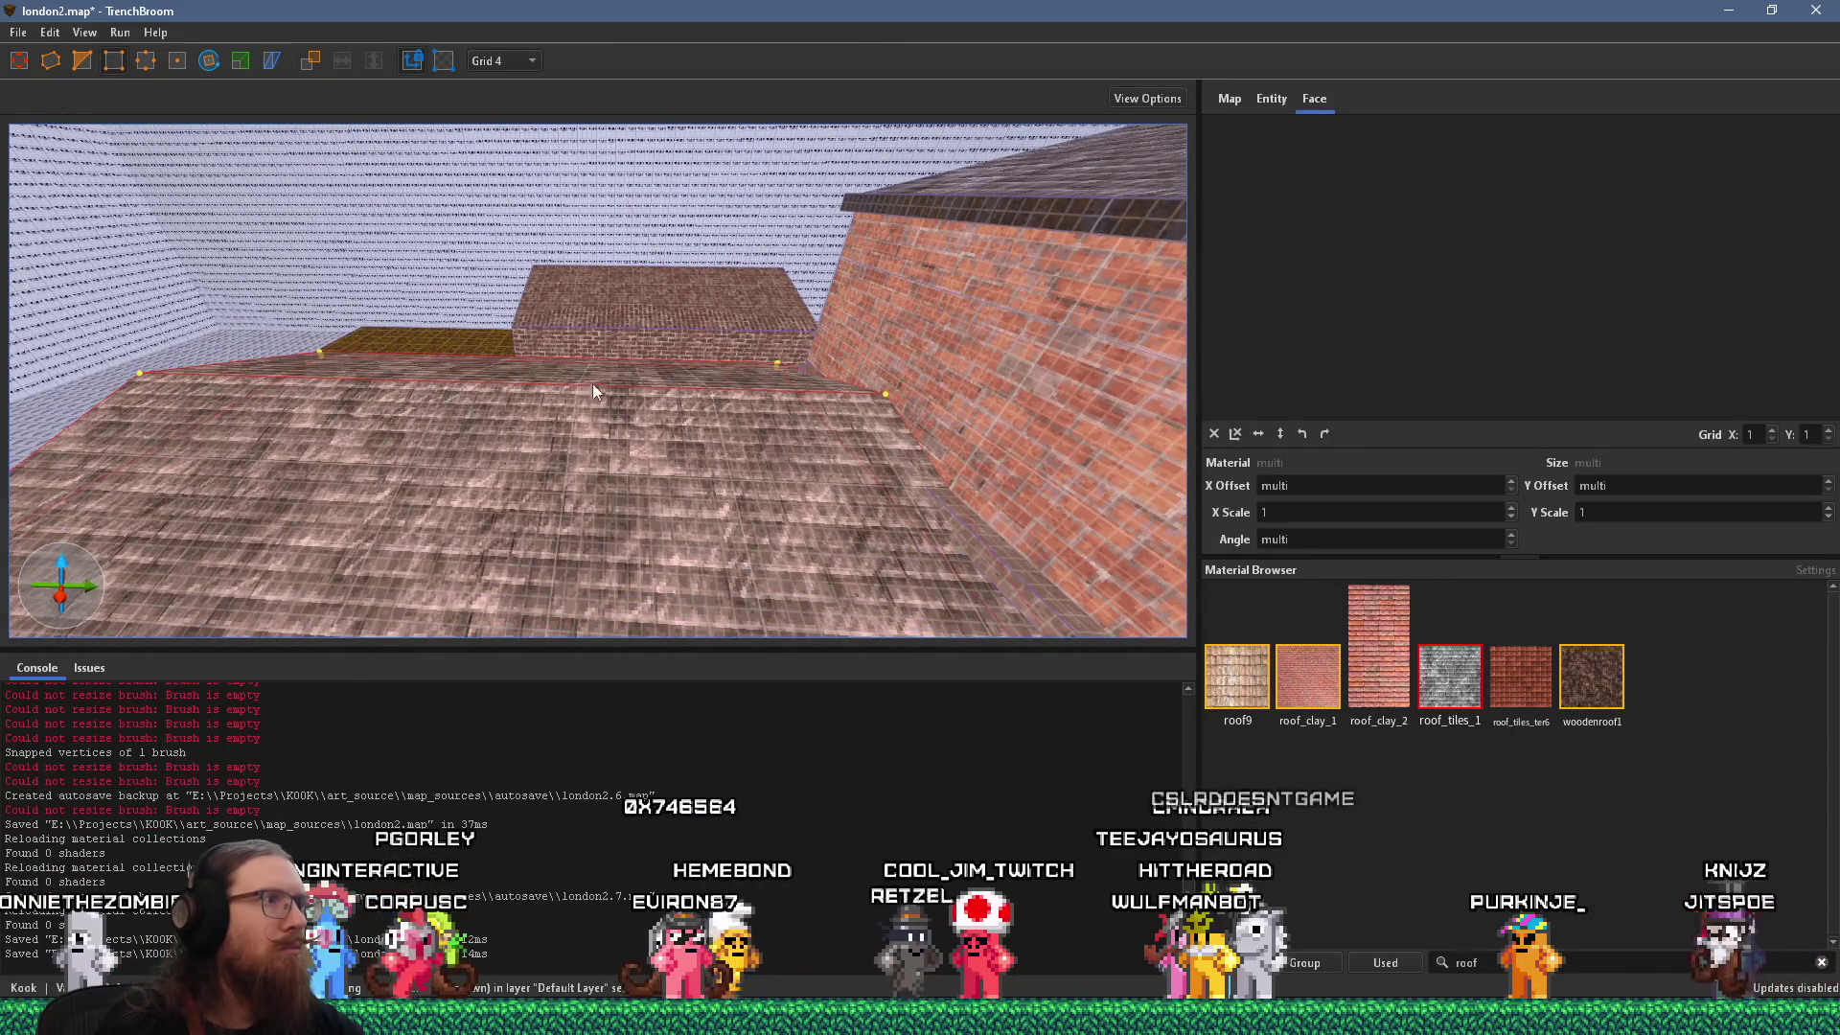
{"action": "left_click_drag", "start_coordinate": [596, 389], "coordinate": [596, 377]}
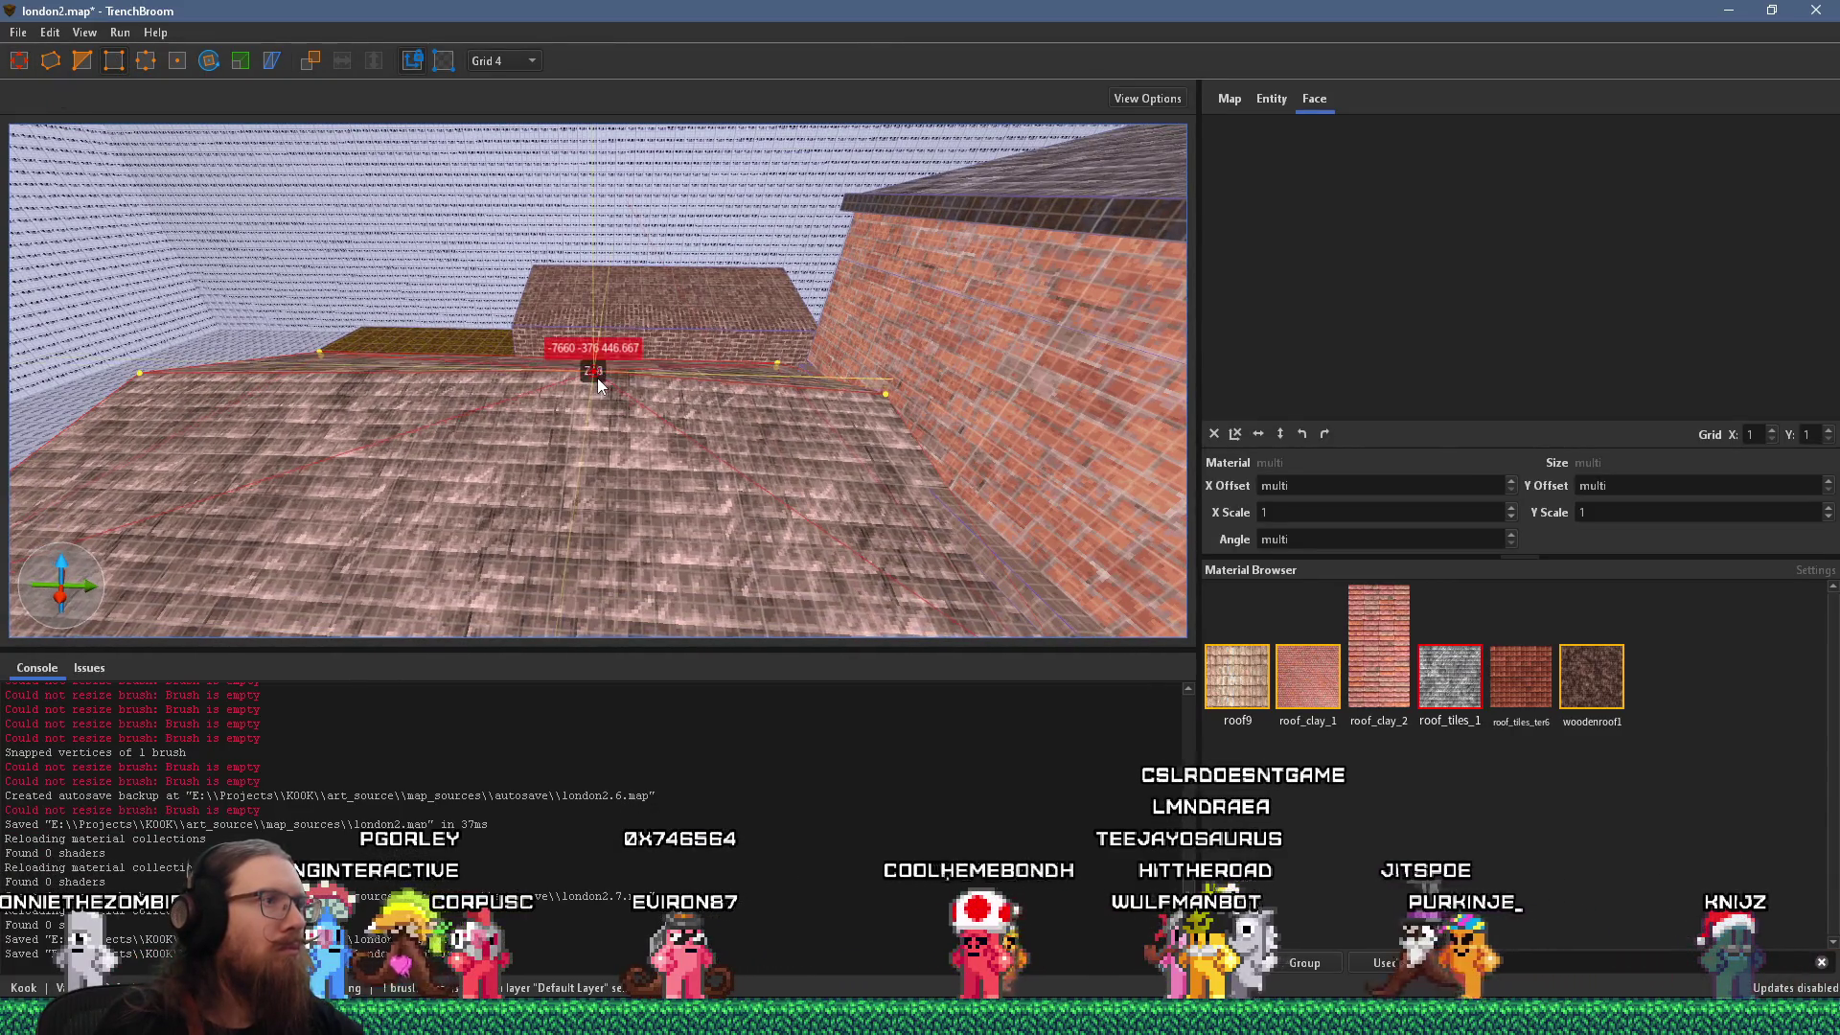
{"action": "scroll", "coordinate": [594, 412], "scroll_direction": "down", "scroll_amount": 10}
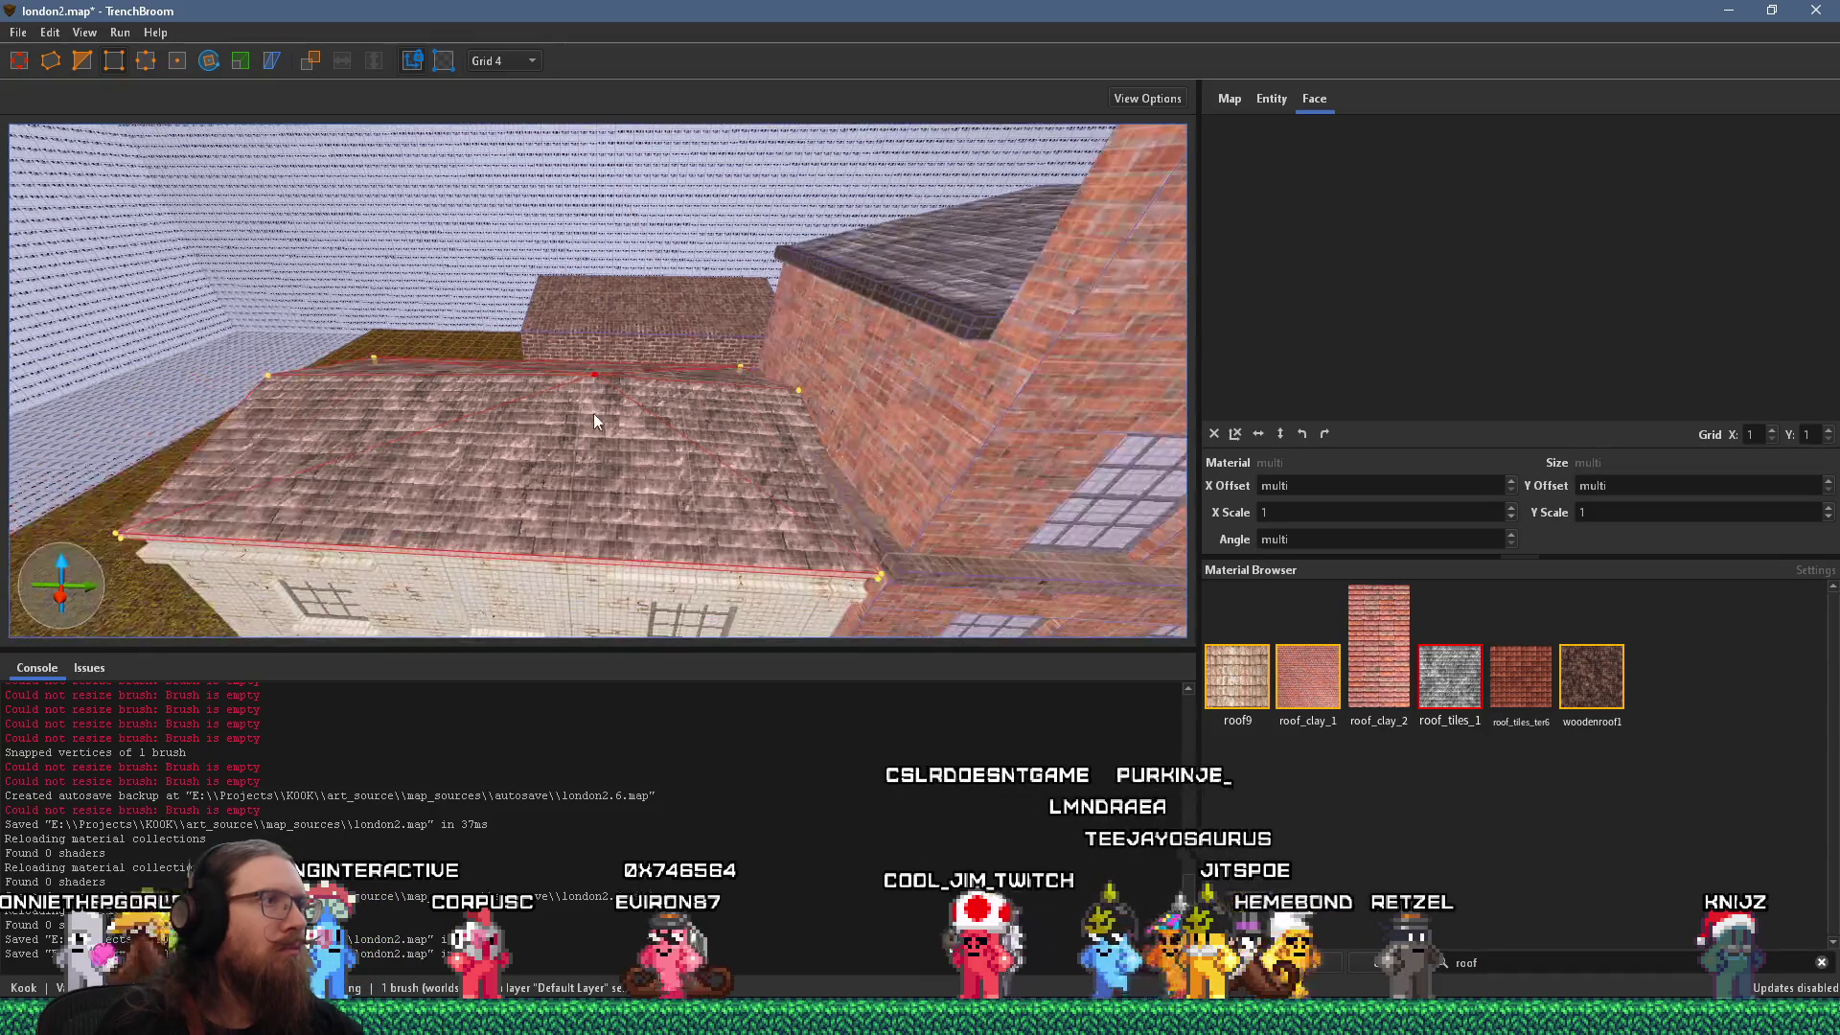
{"action": "key", "text": "Escape"}
{"action": "key", "text": "Escape"}
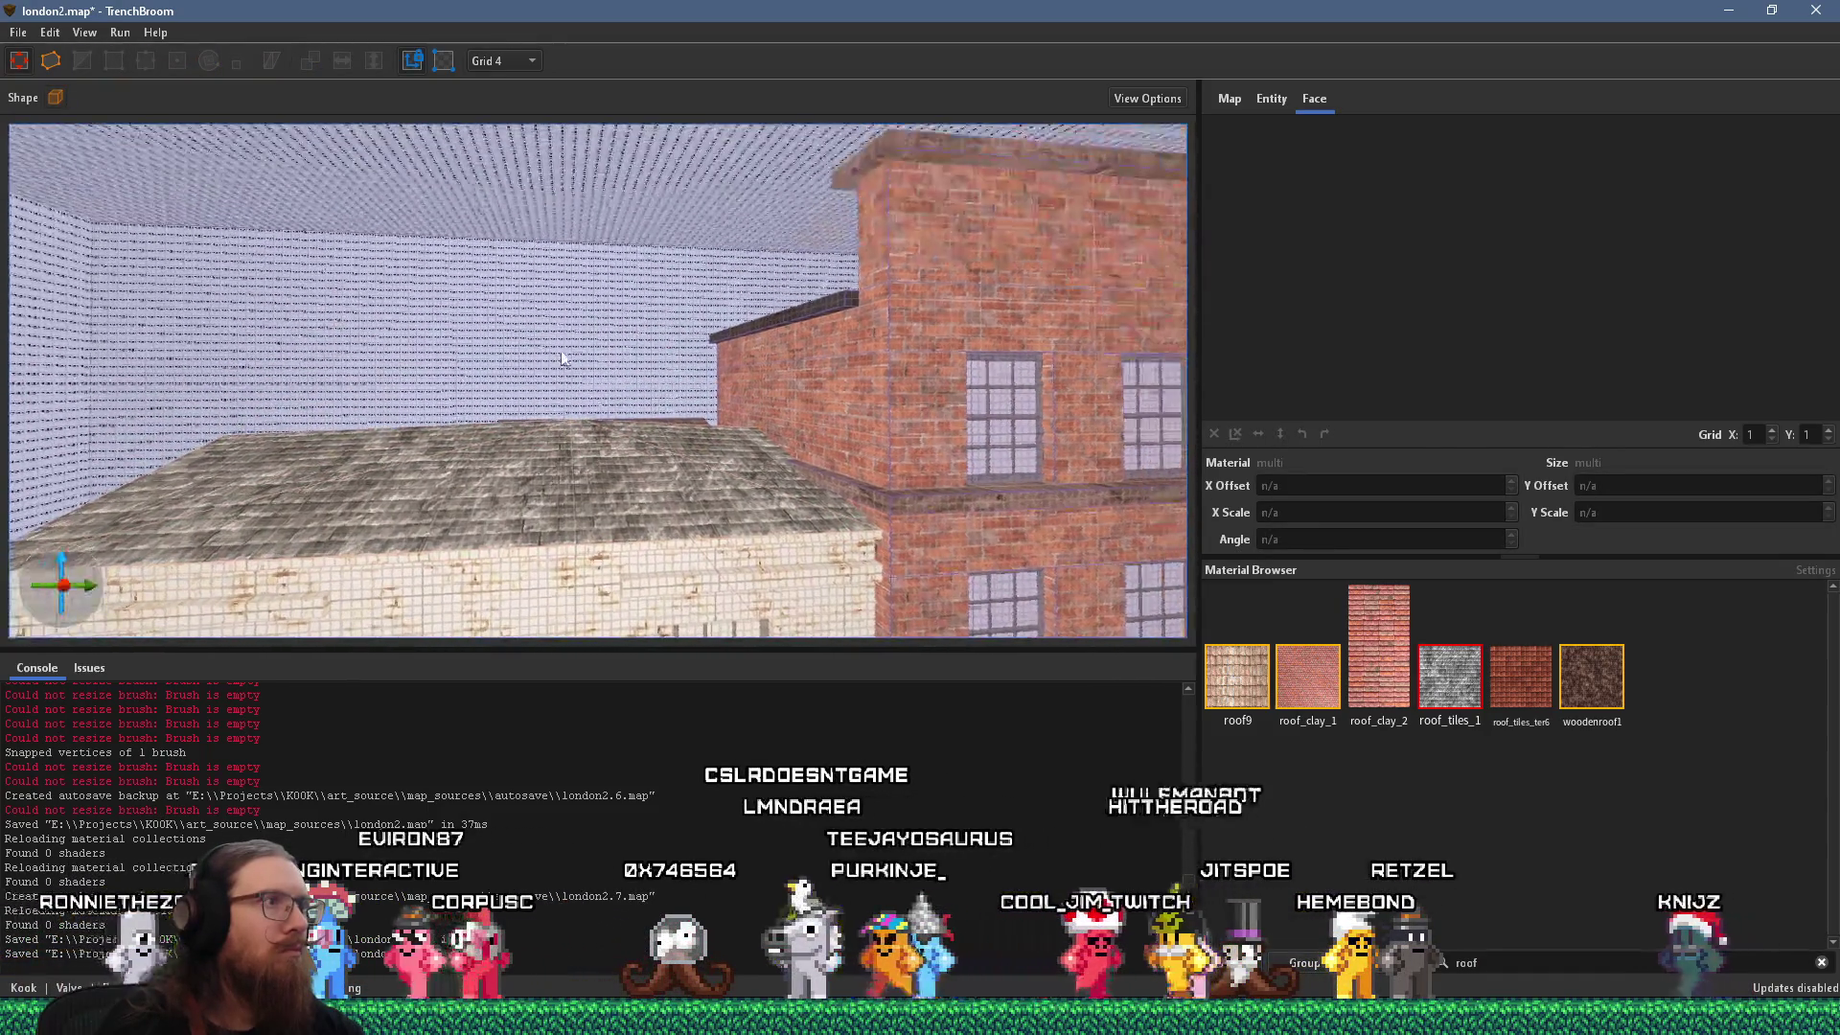
Zoom around the tiled roof and walls, then switch to the London street reference photo.
{"action": "scroll", "coordinate": [831, 238], "scroll_direction": "up", "scroll_amount": 10}
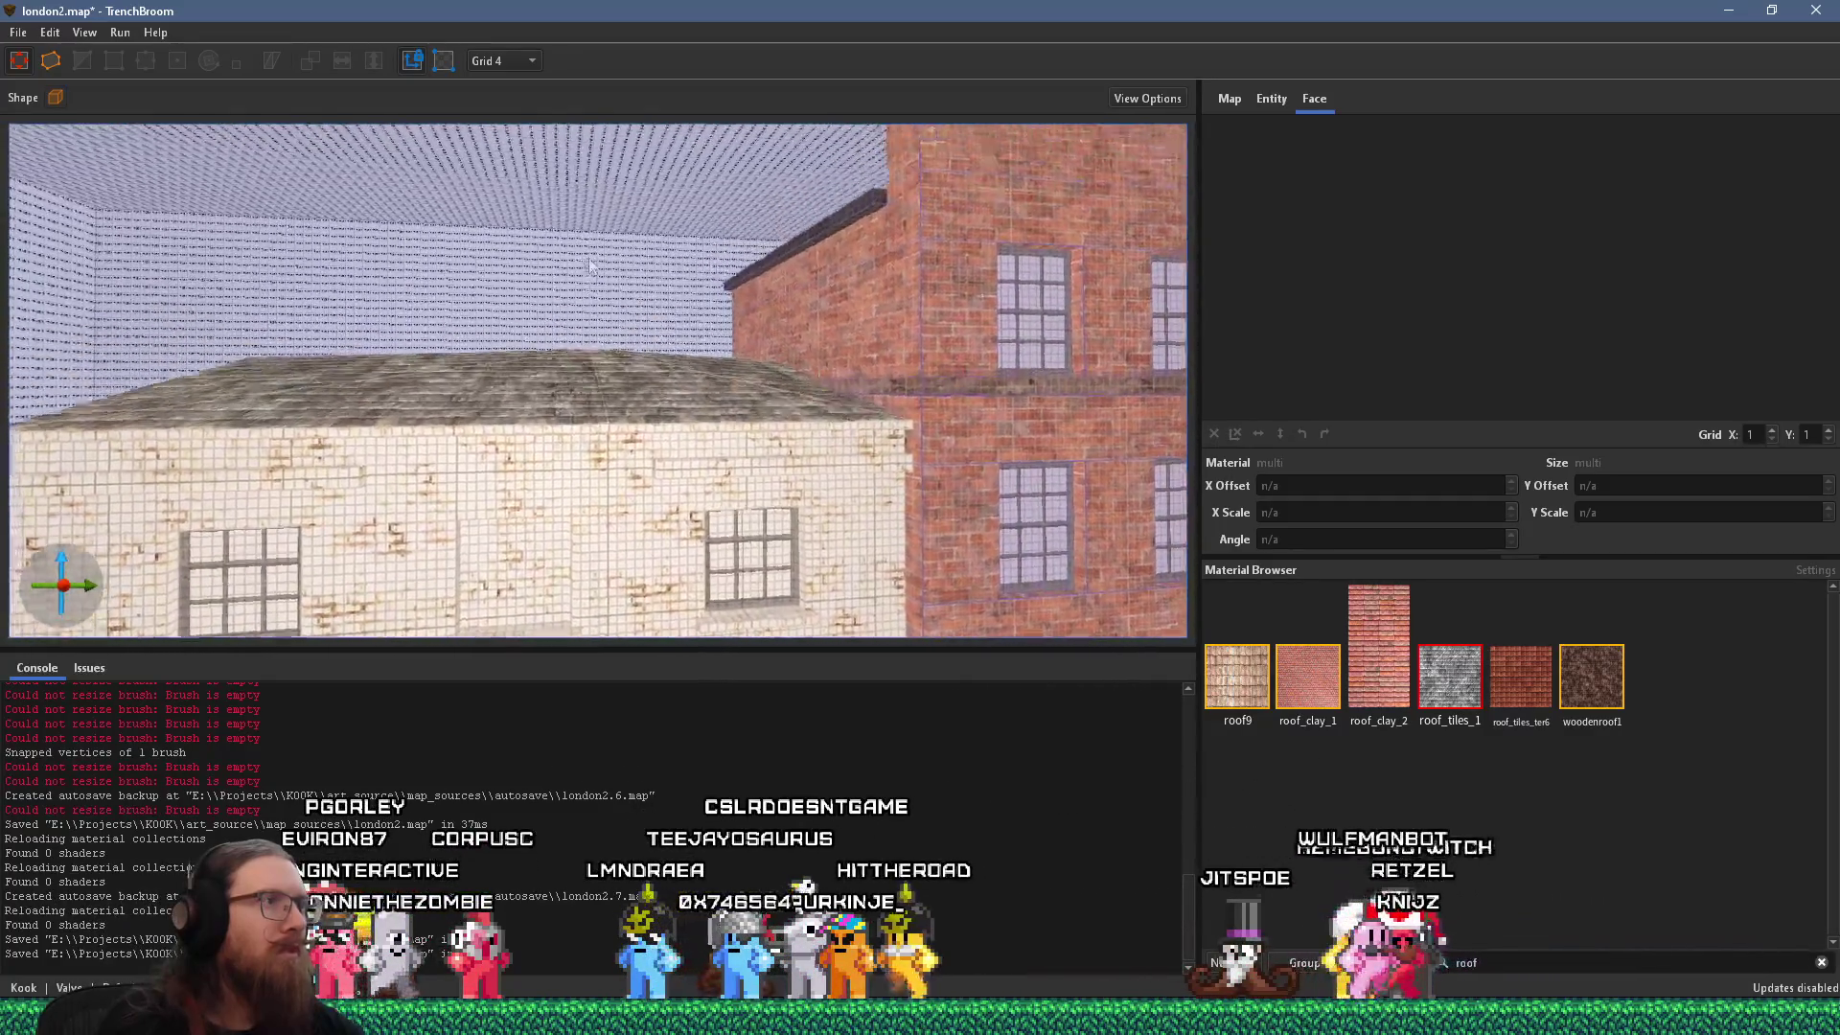
{"action": "scroll", "coordinate": [585, 383], "scroll_direction": "up", "scroll_amount": 10}
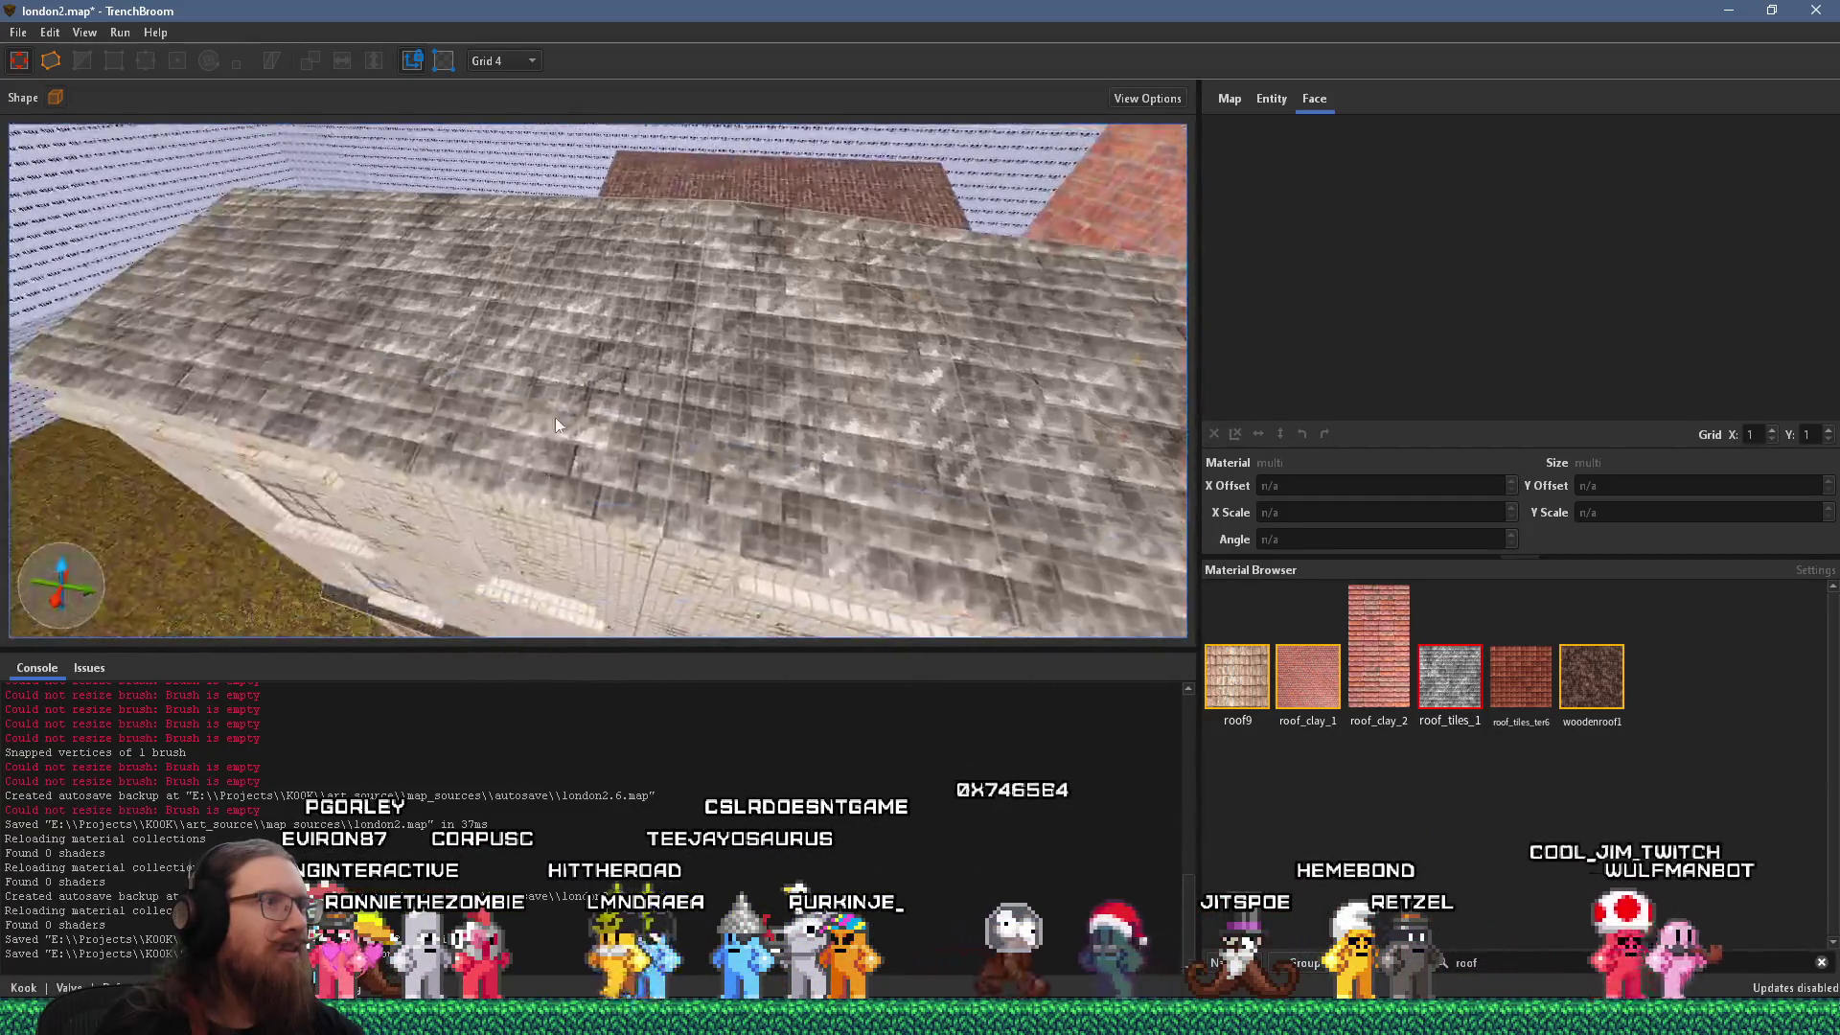
{"action": "scroll", "coordinate": [537, 537], "scroll_direction": "down", "scroll_amount": 3}
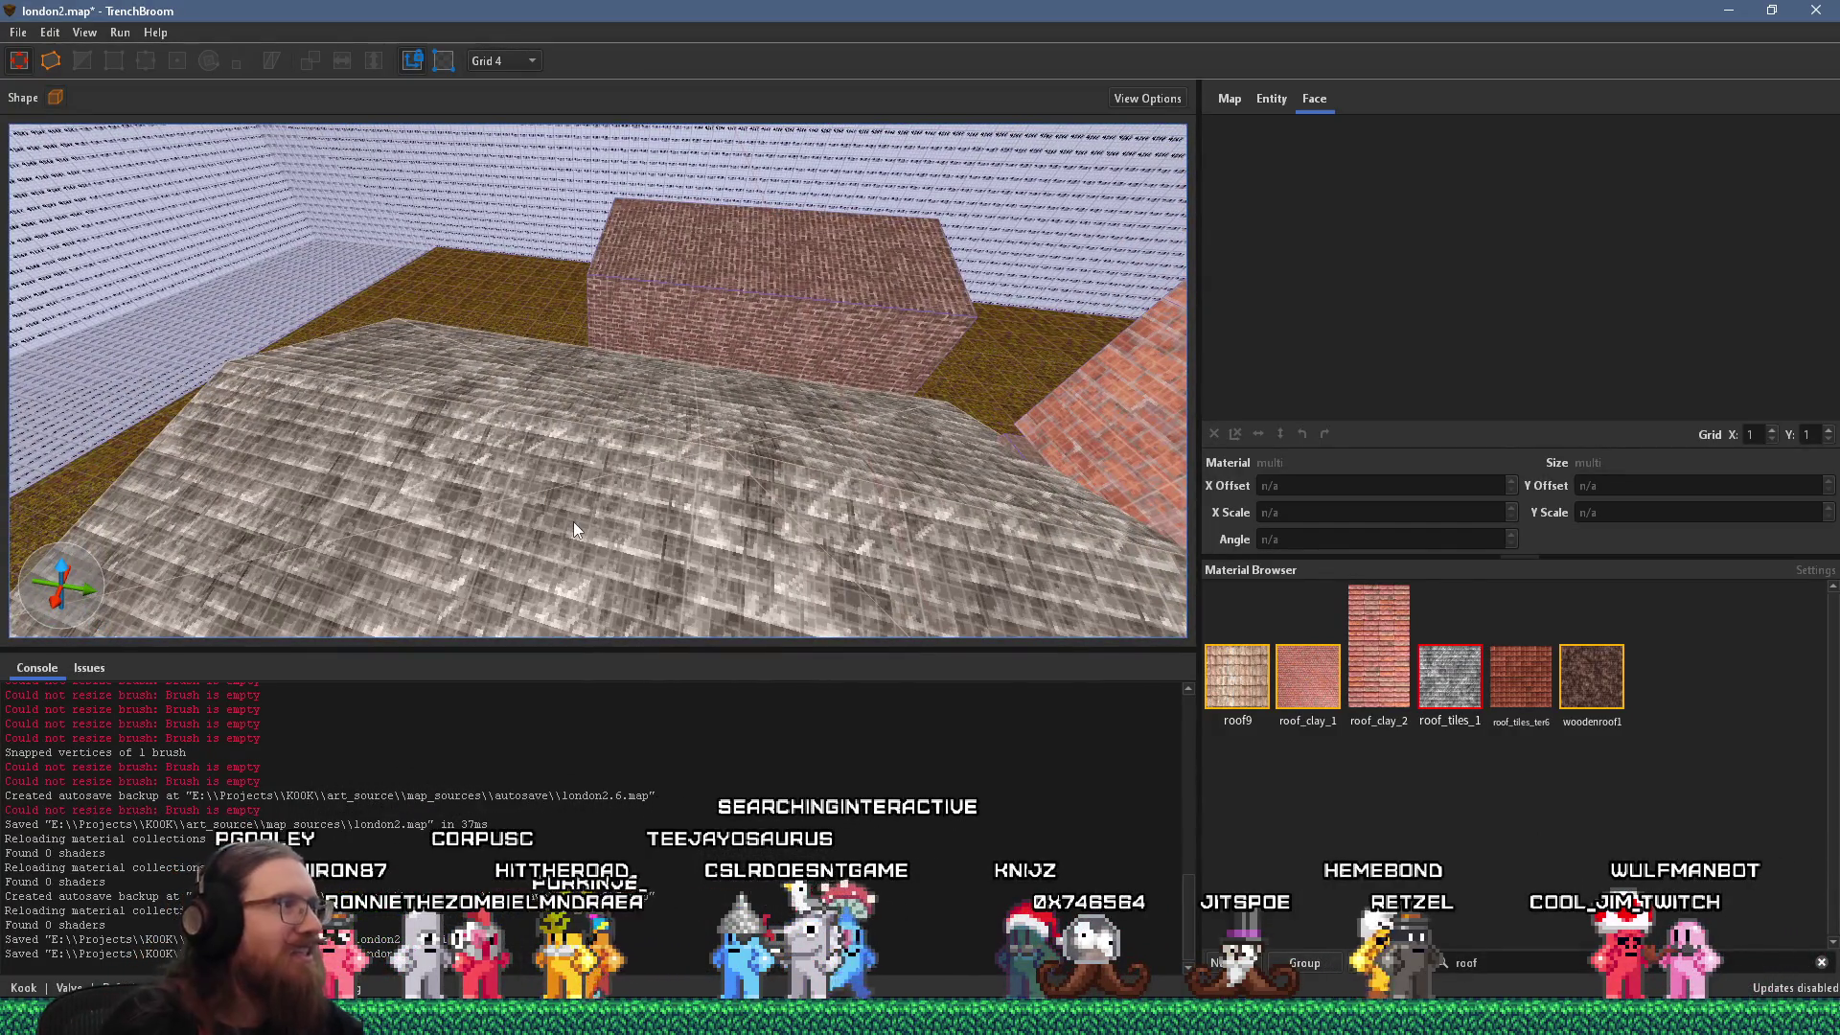
{"action": "scroll", "coordinate": [594, 504], "scroll_direction": "down", "scroll_amount": 3}
{"action": "scroll", "coordinate": [664, 561], "scroll_direction": "up", "scroll_amount": 5}
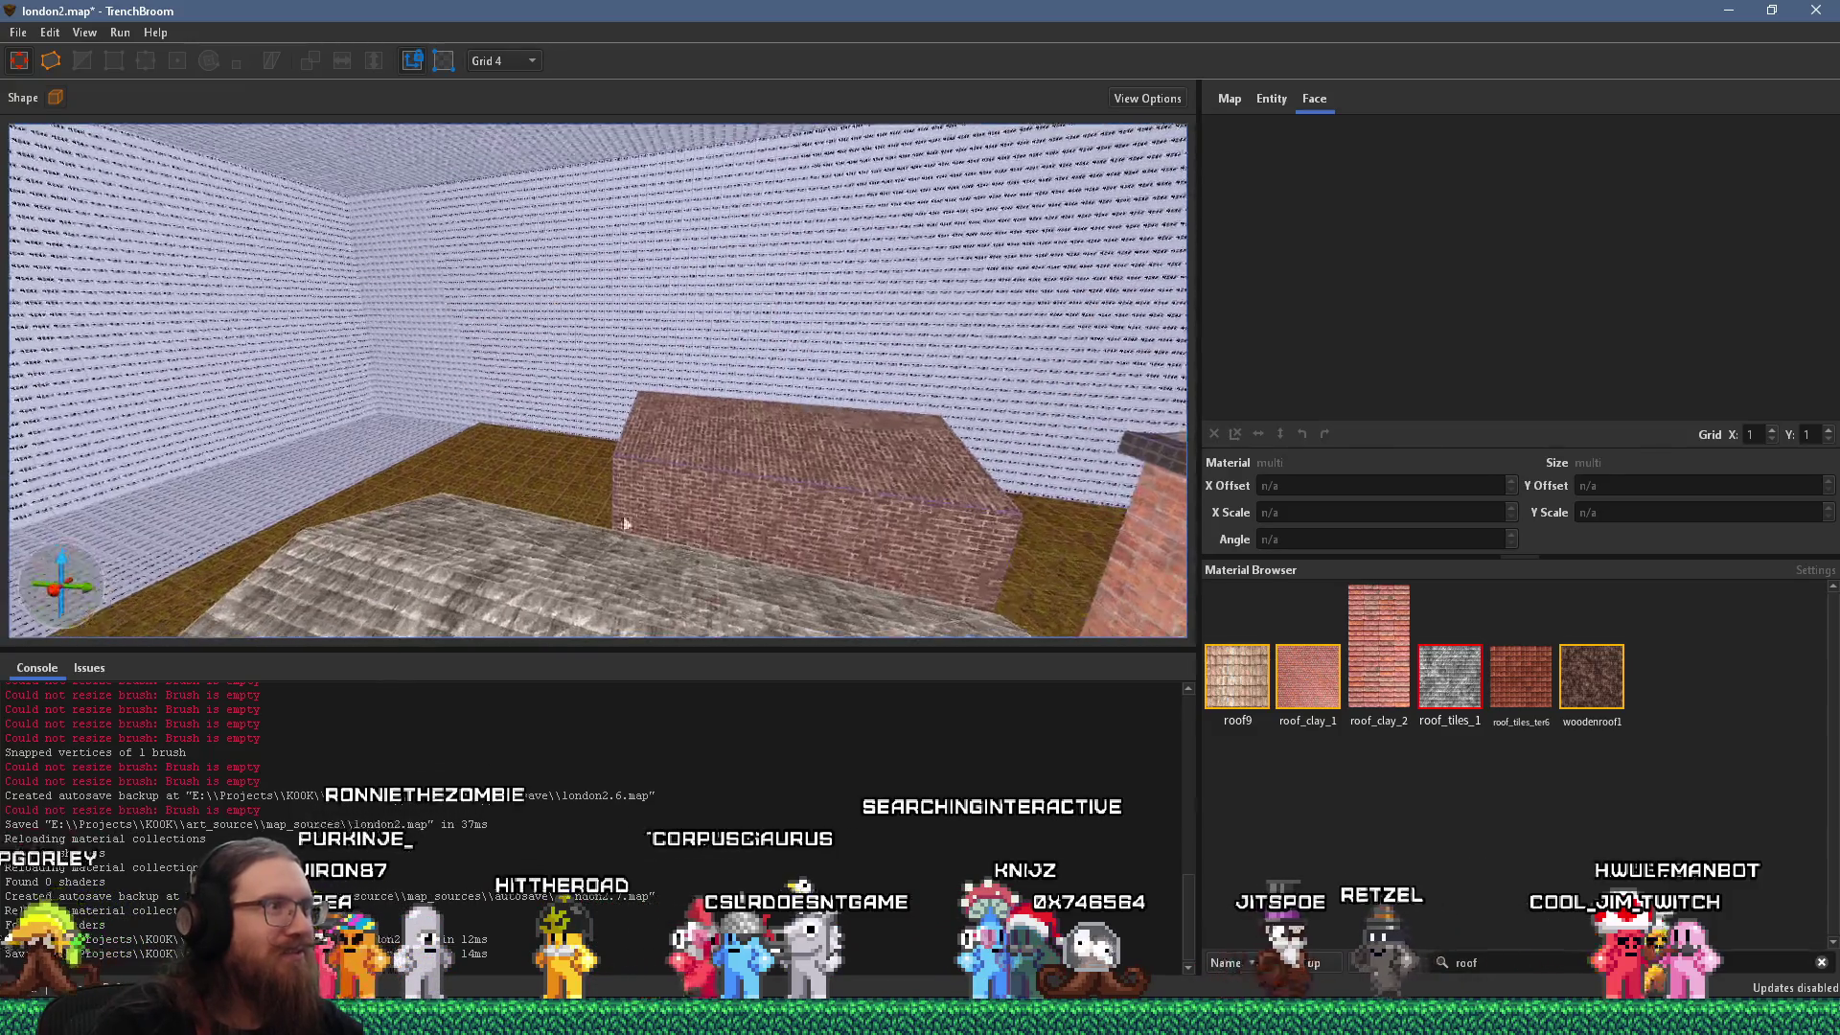
{"action": "scroll", "coordinate": [561, 354], "scroll_direction": "down", "scroll_amount": 5}
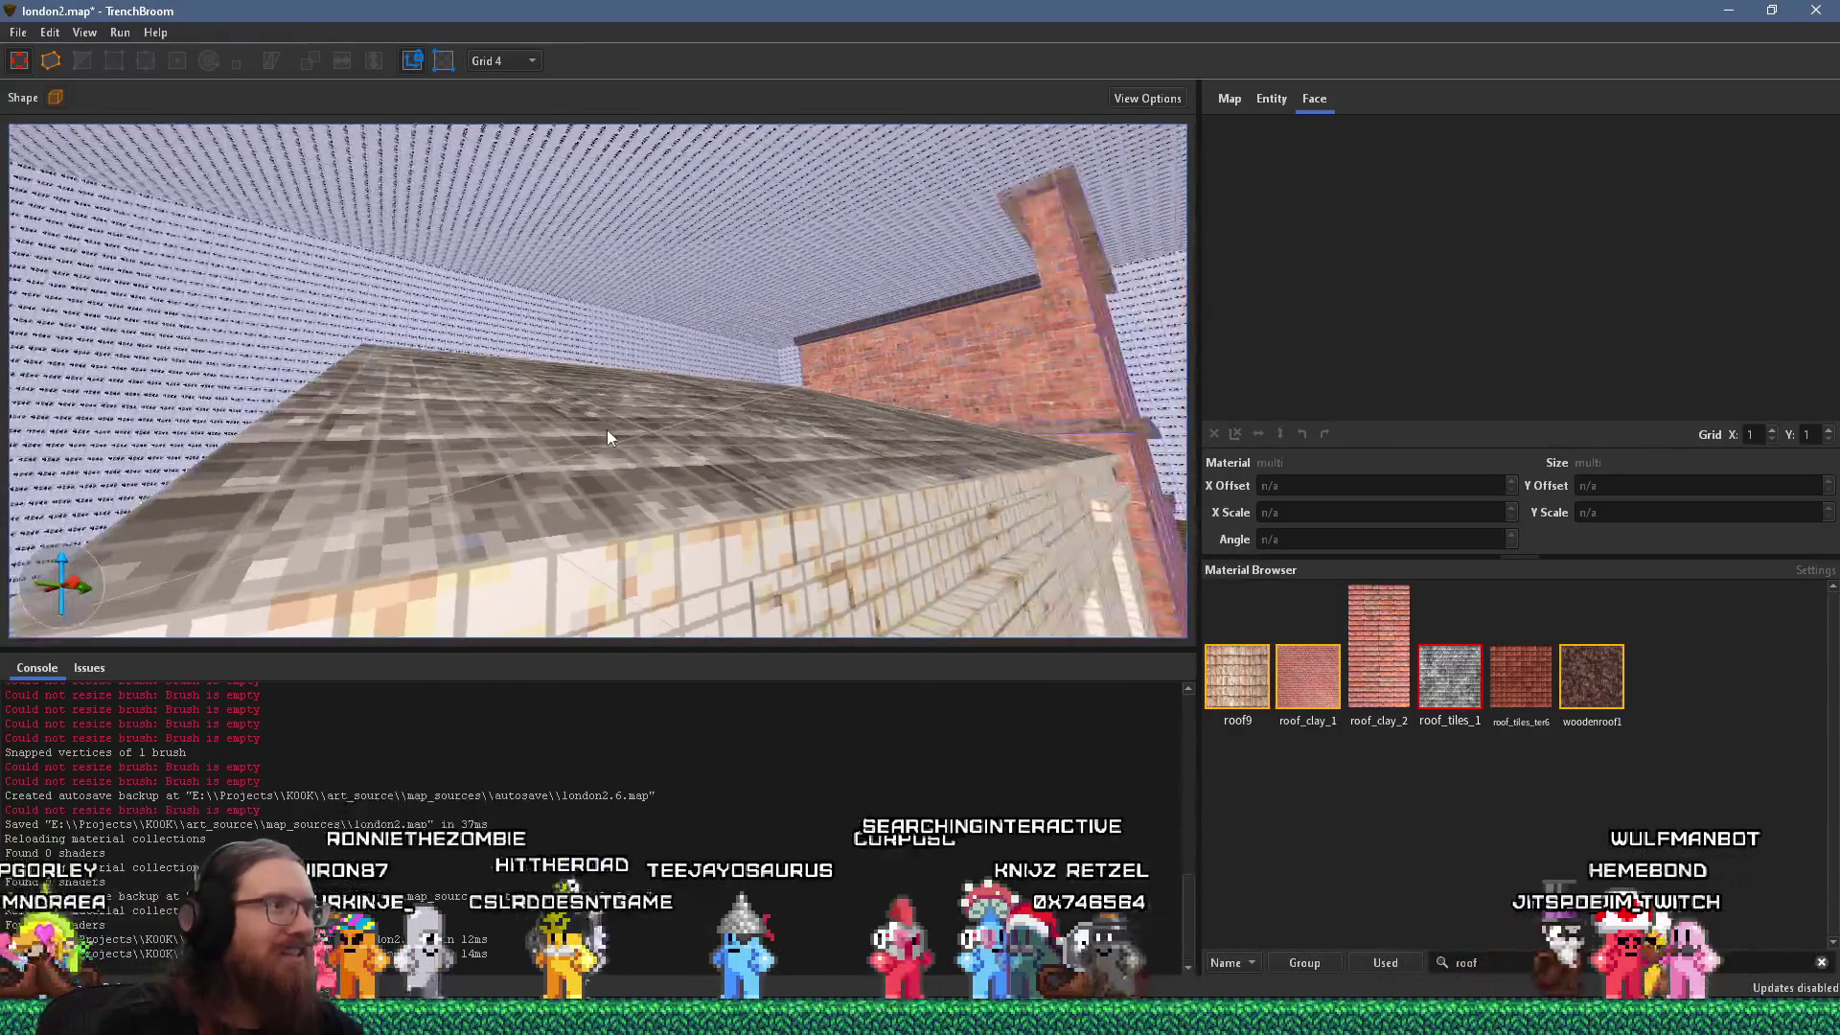
{"action": "scroll", "coordinate": [728, 433], "scroll_direction": "up", "scroll_amount": 5}
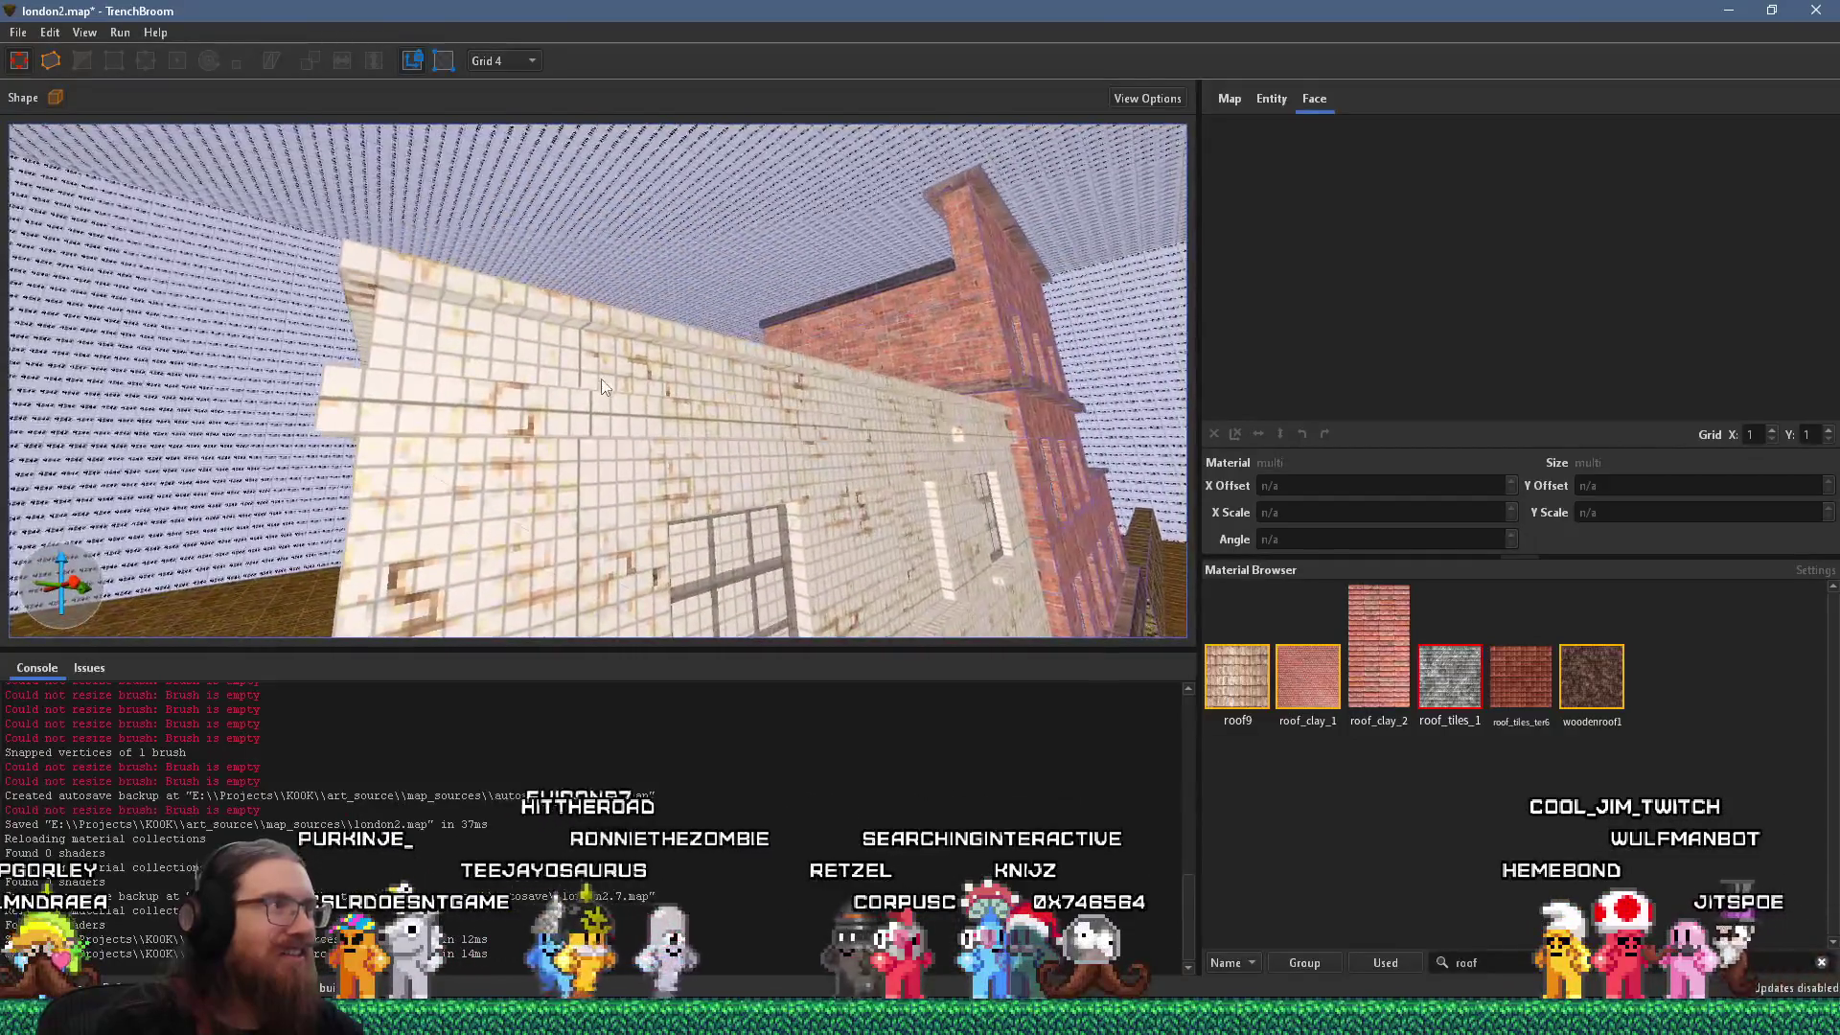
{"action": "scroll", "coordinate": [703, 375], "scroll_direction": "up", "scroll_amount": 5}
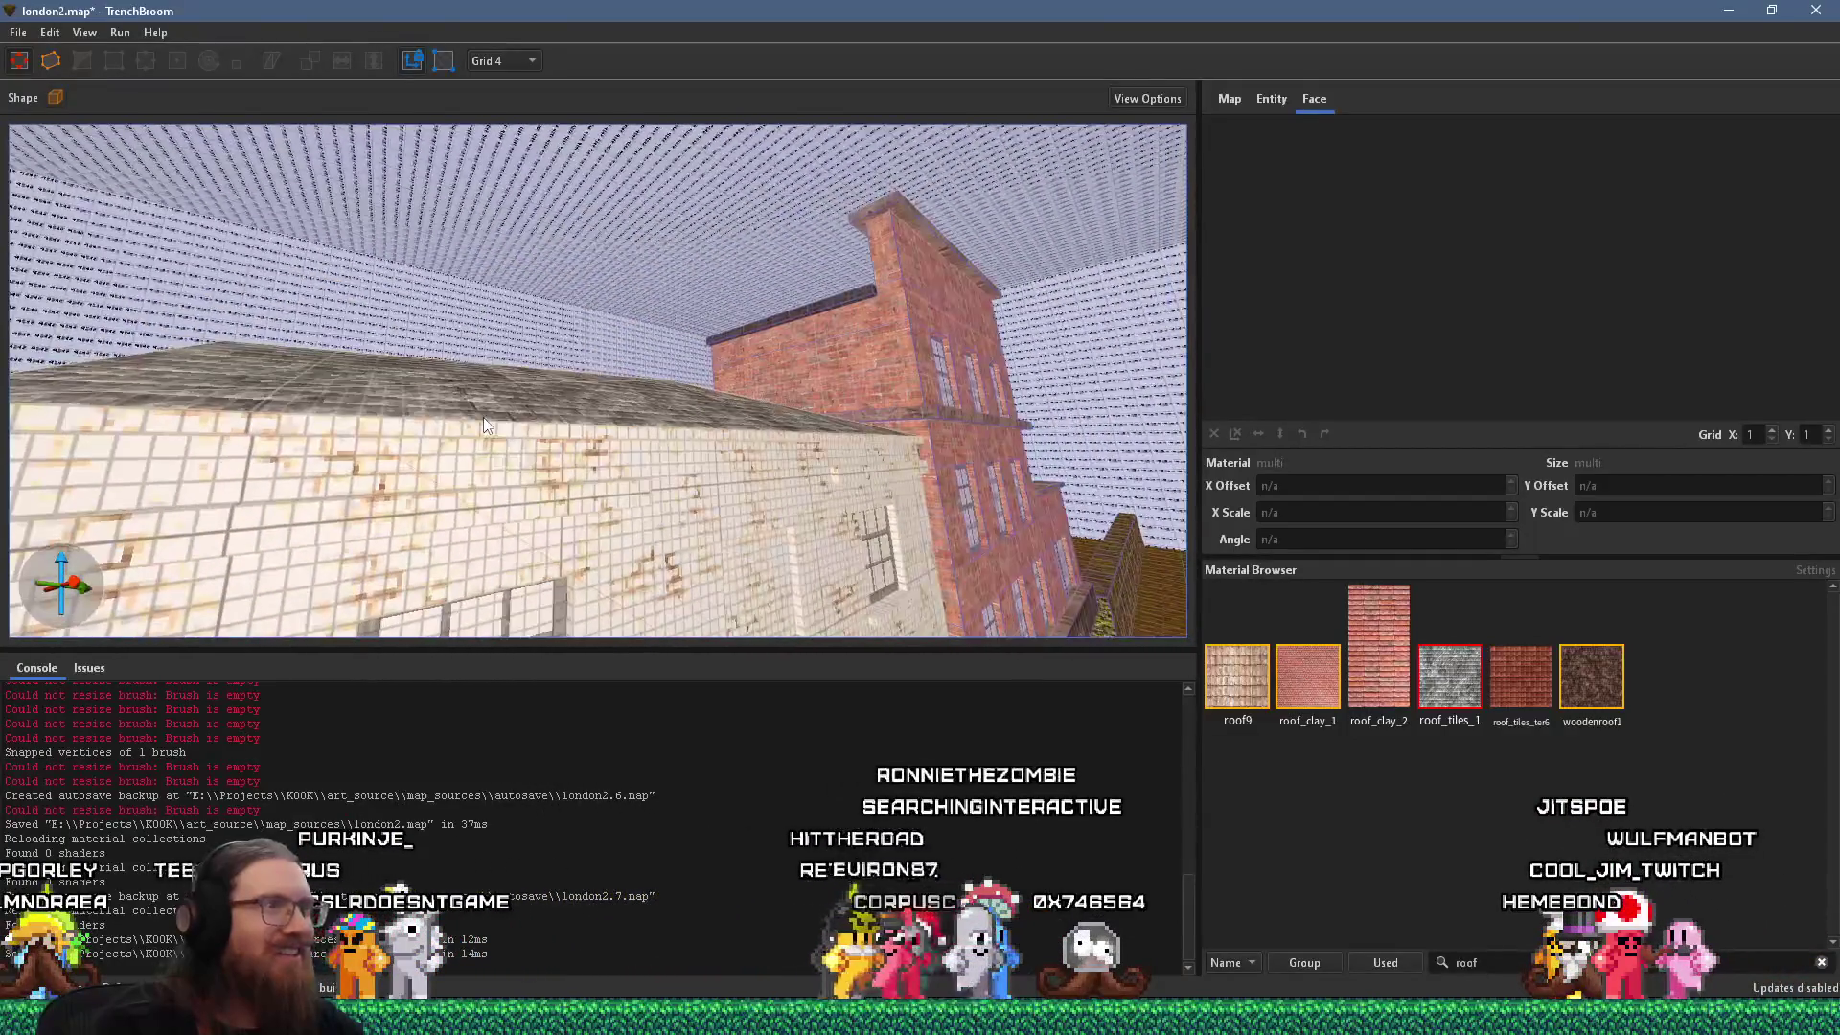
{"action": "key", "text": "alt+Tab"}
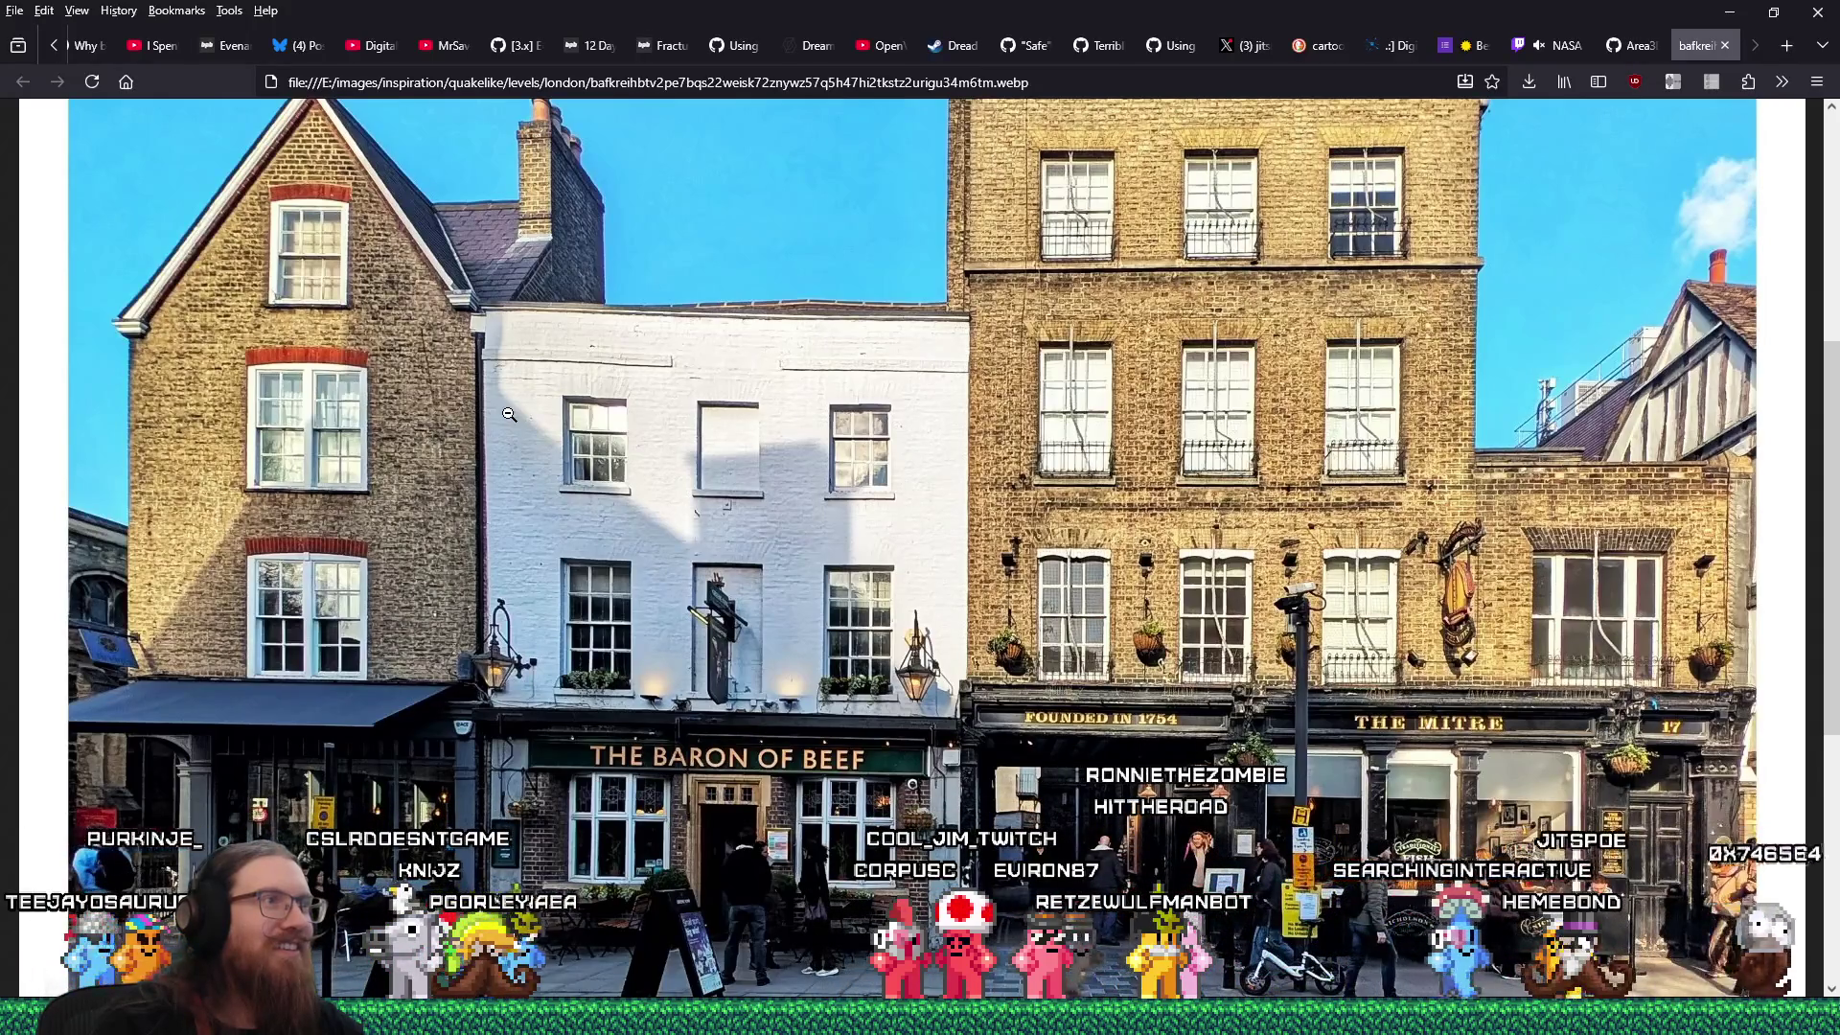
{"action": "key", "text": "alt+Tab"}
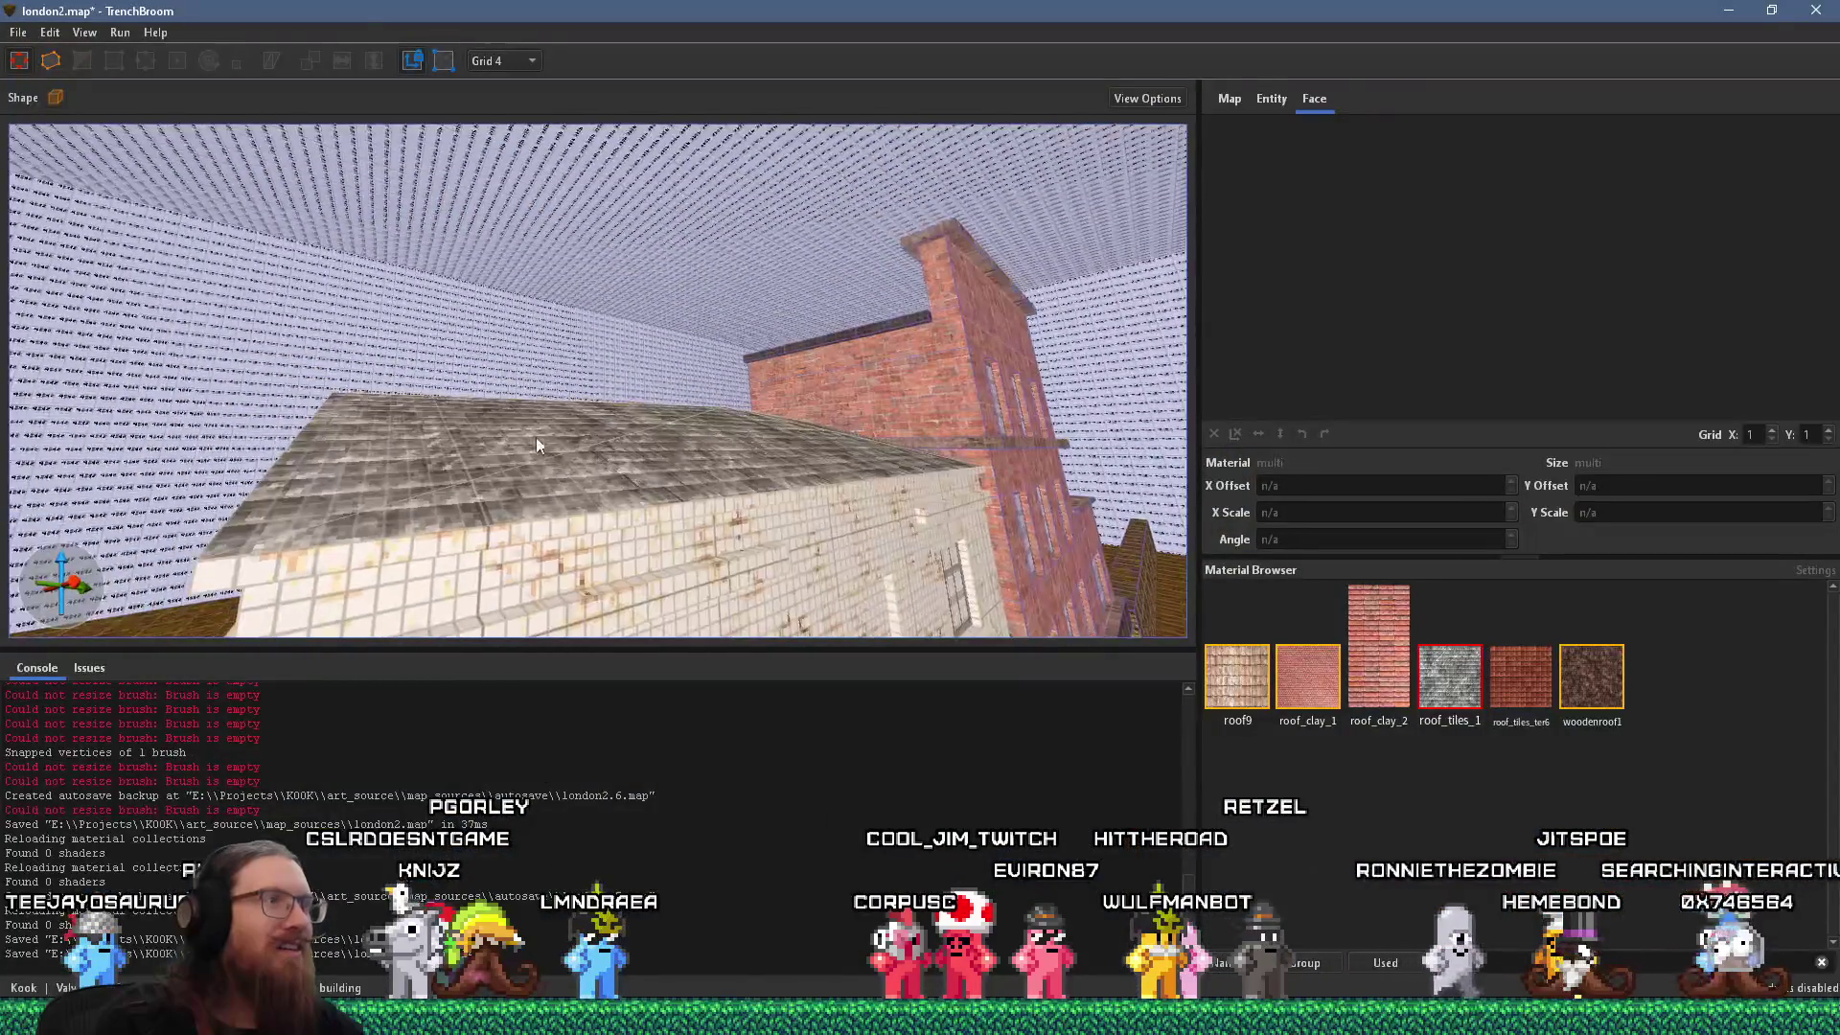
{"action": "left_click_drag", "start_coordinate": [368, 412], "coordinate": [471, 435]}
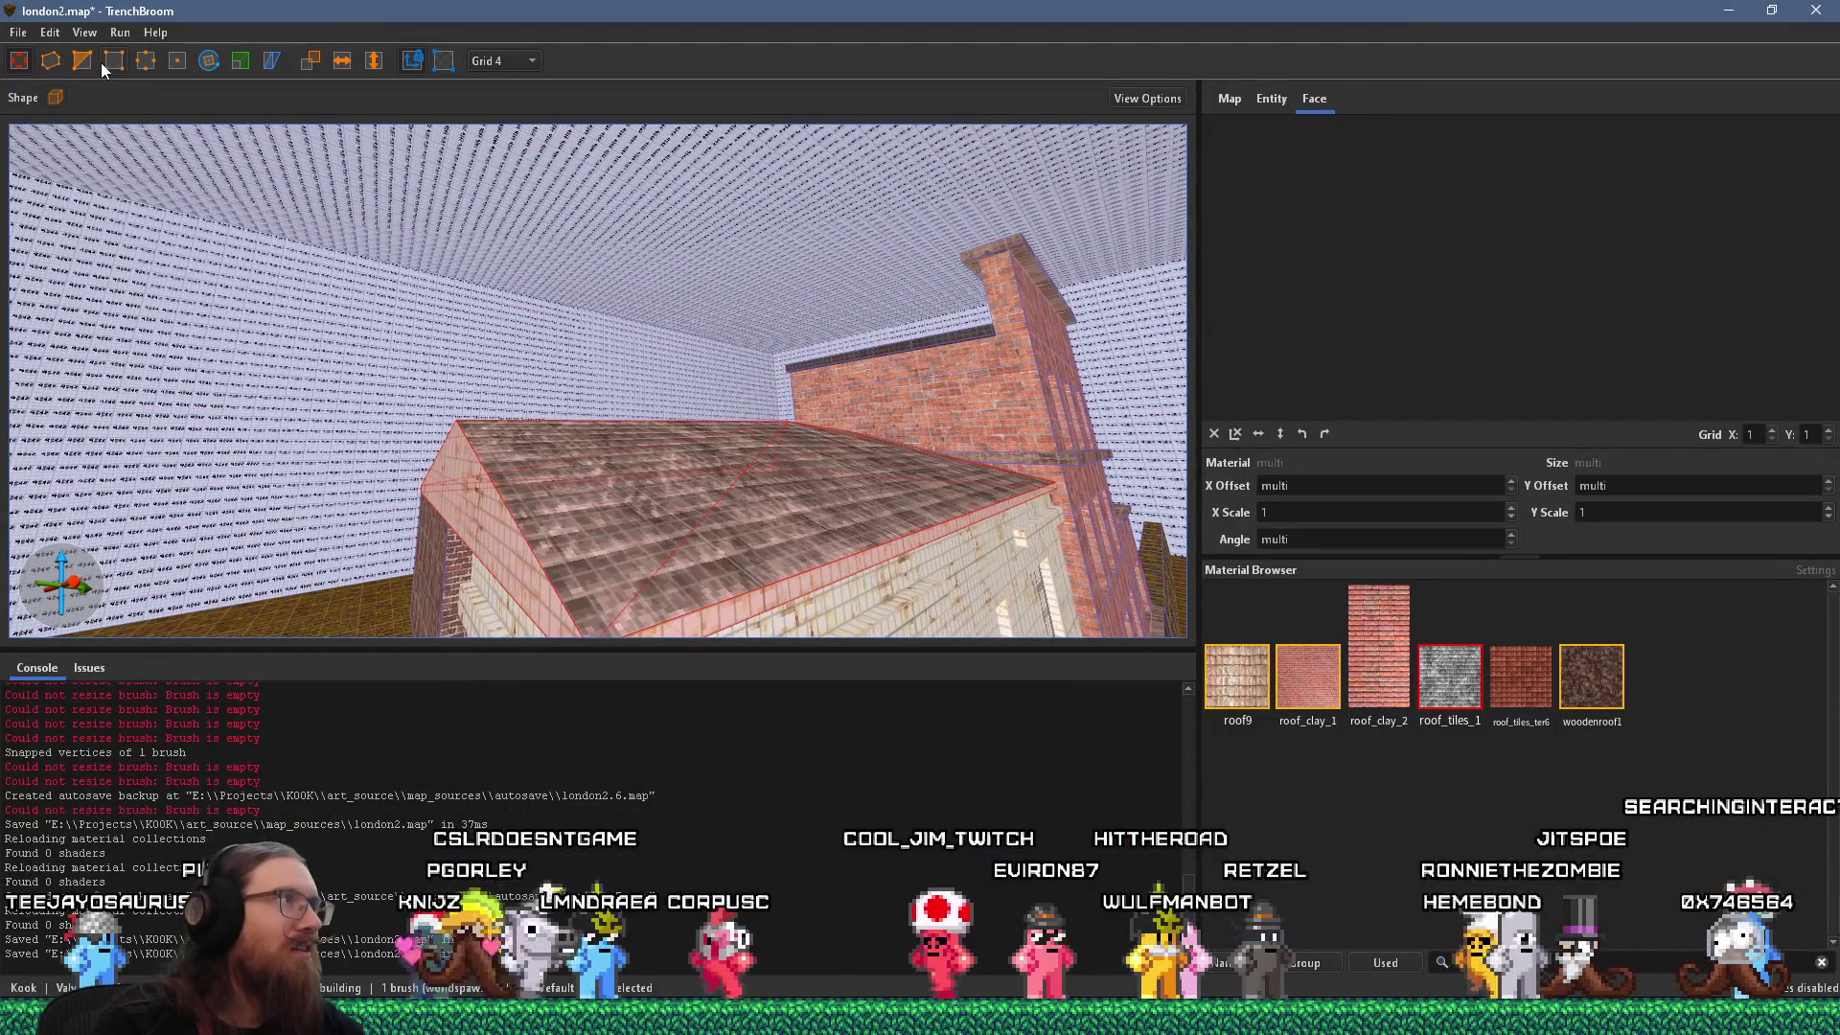
{"action": "left_click", "coordinate": [444, 60]}
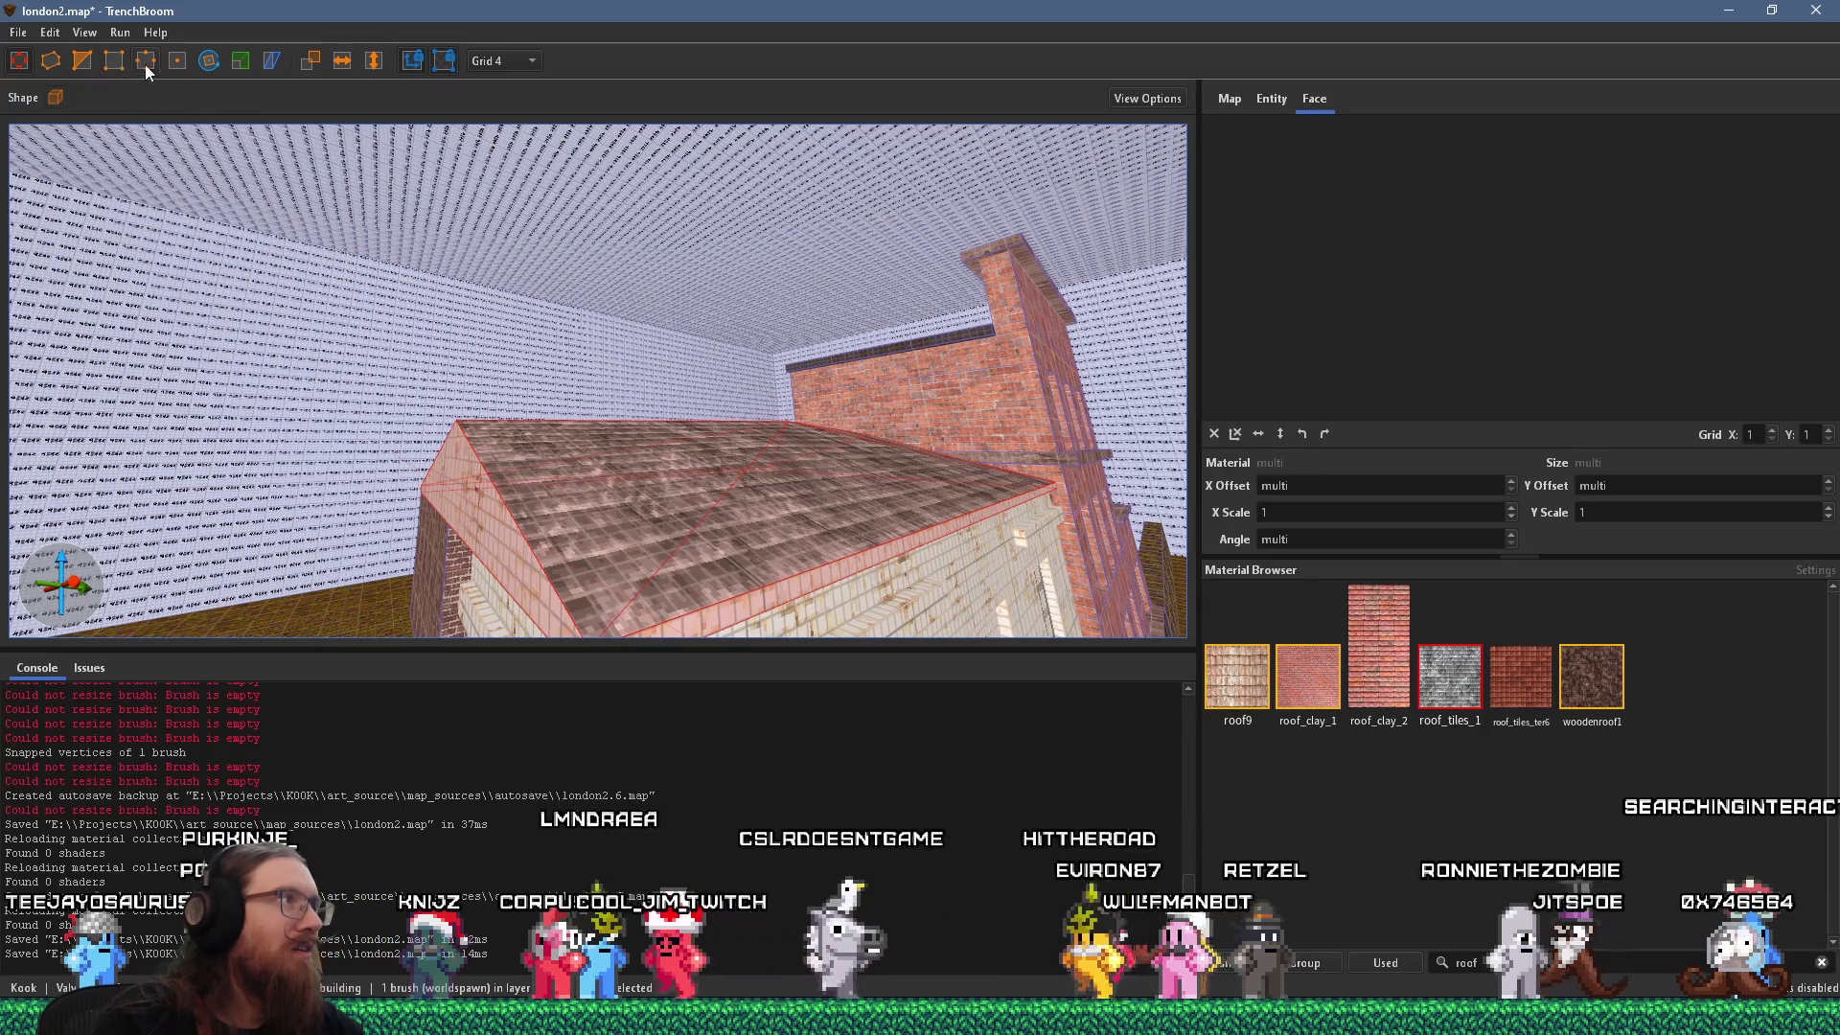
{"action": "left_click", "coordinate": [118, 61]}
{"action": "mouse_move", "coordinate": [456, 431]}
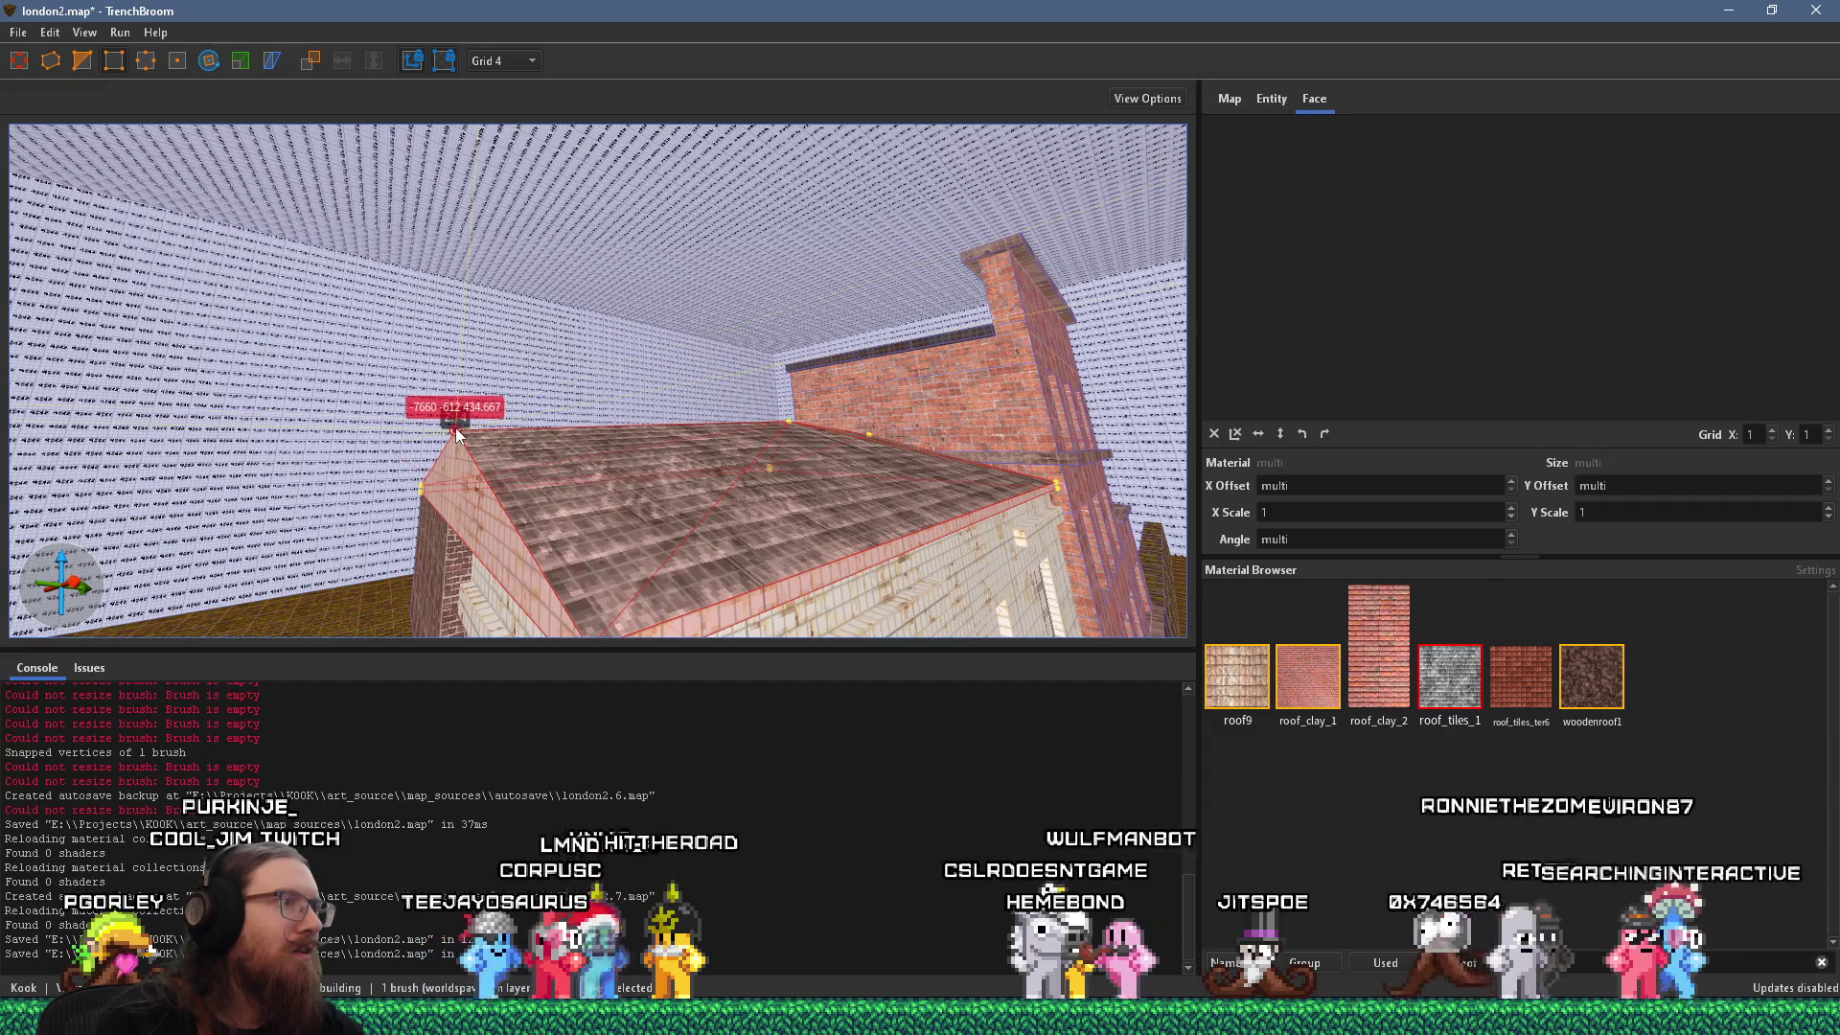
{"action": "key", "text": "Escape"}
{"action": "key", "text": "Escape"}
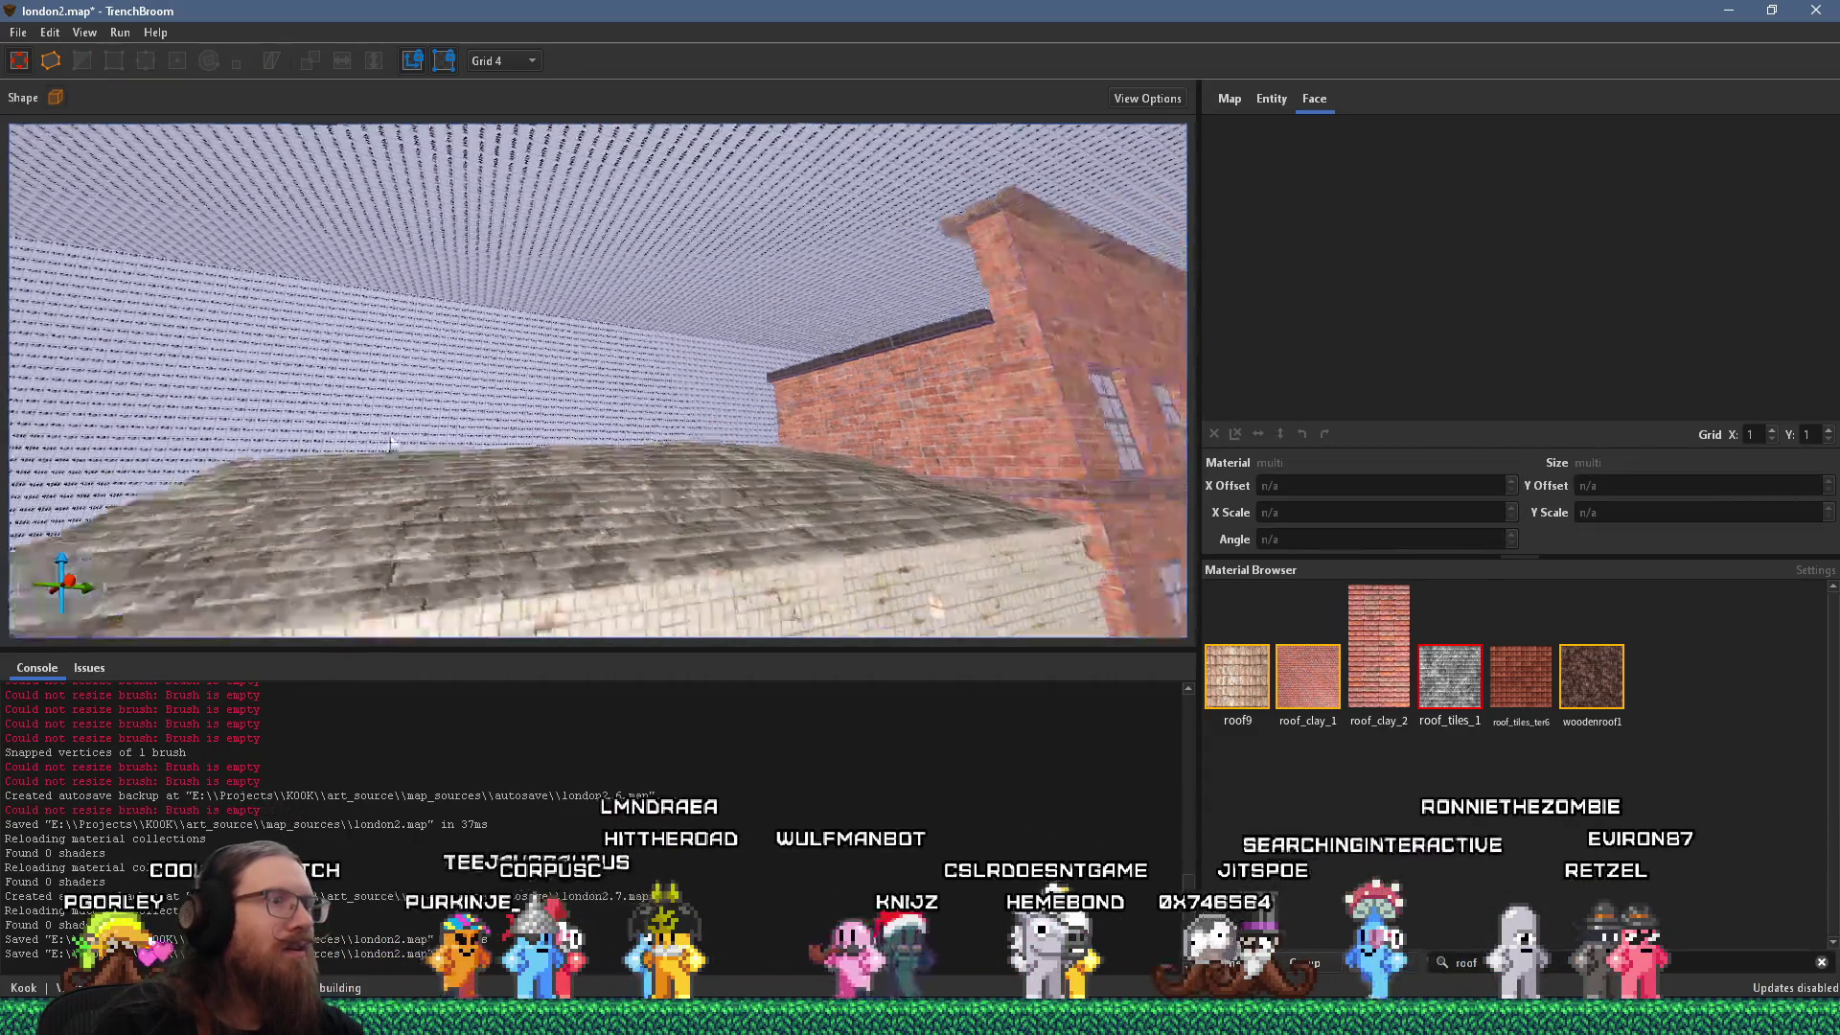
{"action": "scroll", "coordinate": [378, 430], "scroll_direction": "down", "scroll_amount": 10}
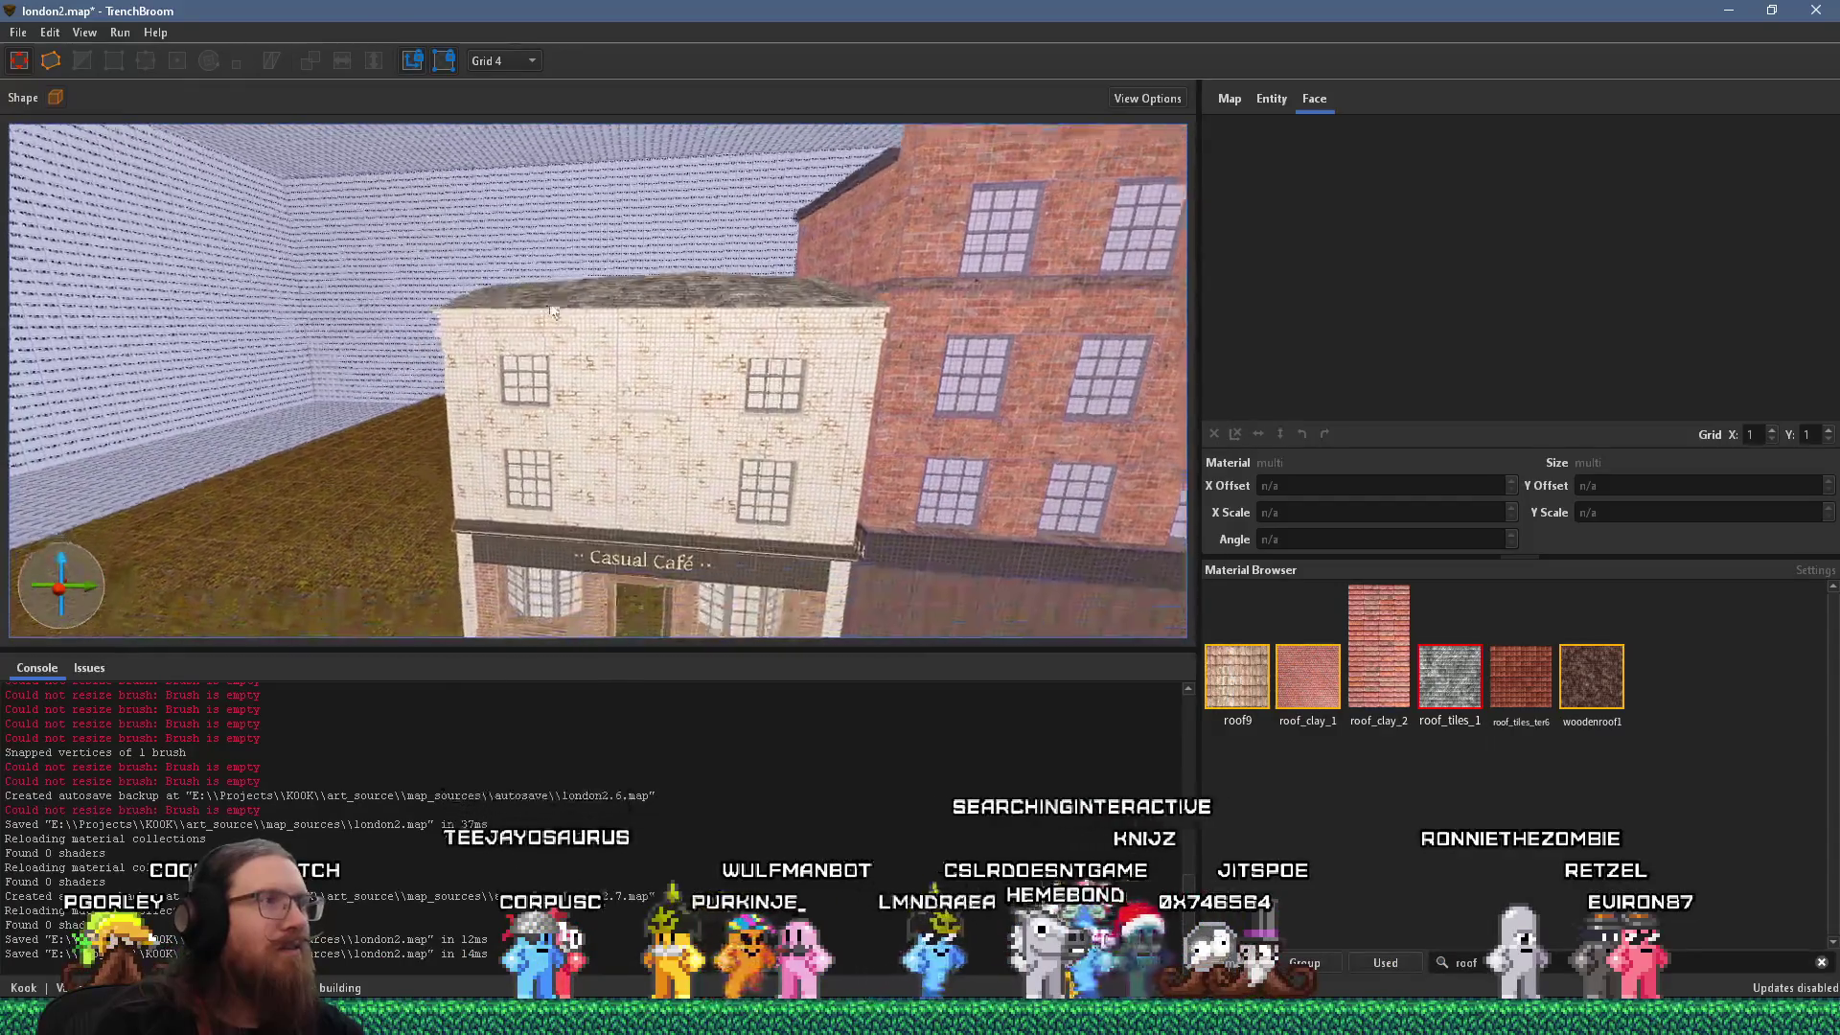
{"action": "mouse_move", "coordinate": [628, 233]}
{"action": "left_mouse_down"}
{"action": "mouse_move", "coordinate": [711, 205]}
{"action": "mouse_move", "coordinate": [303, 420]}
{"action": "mouse_move", "coordinate": [733, 304]}
{"action": "mouse_move", "coordinate": [876, 245]}
{"action": "left_mouse_up"}
{"action": "scroll", "coordinate": [876, 246], "scroll_direction": "up", "scroll_amount": 2}
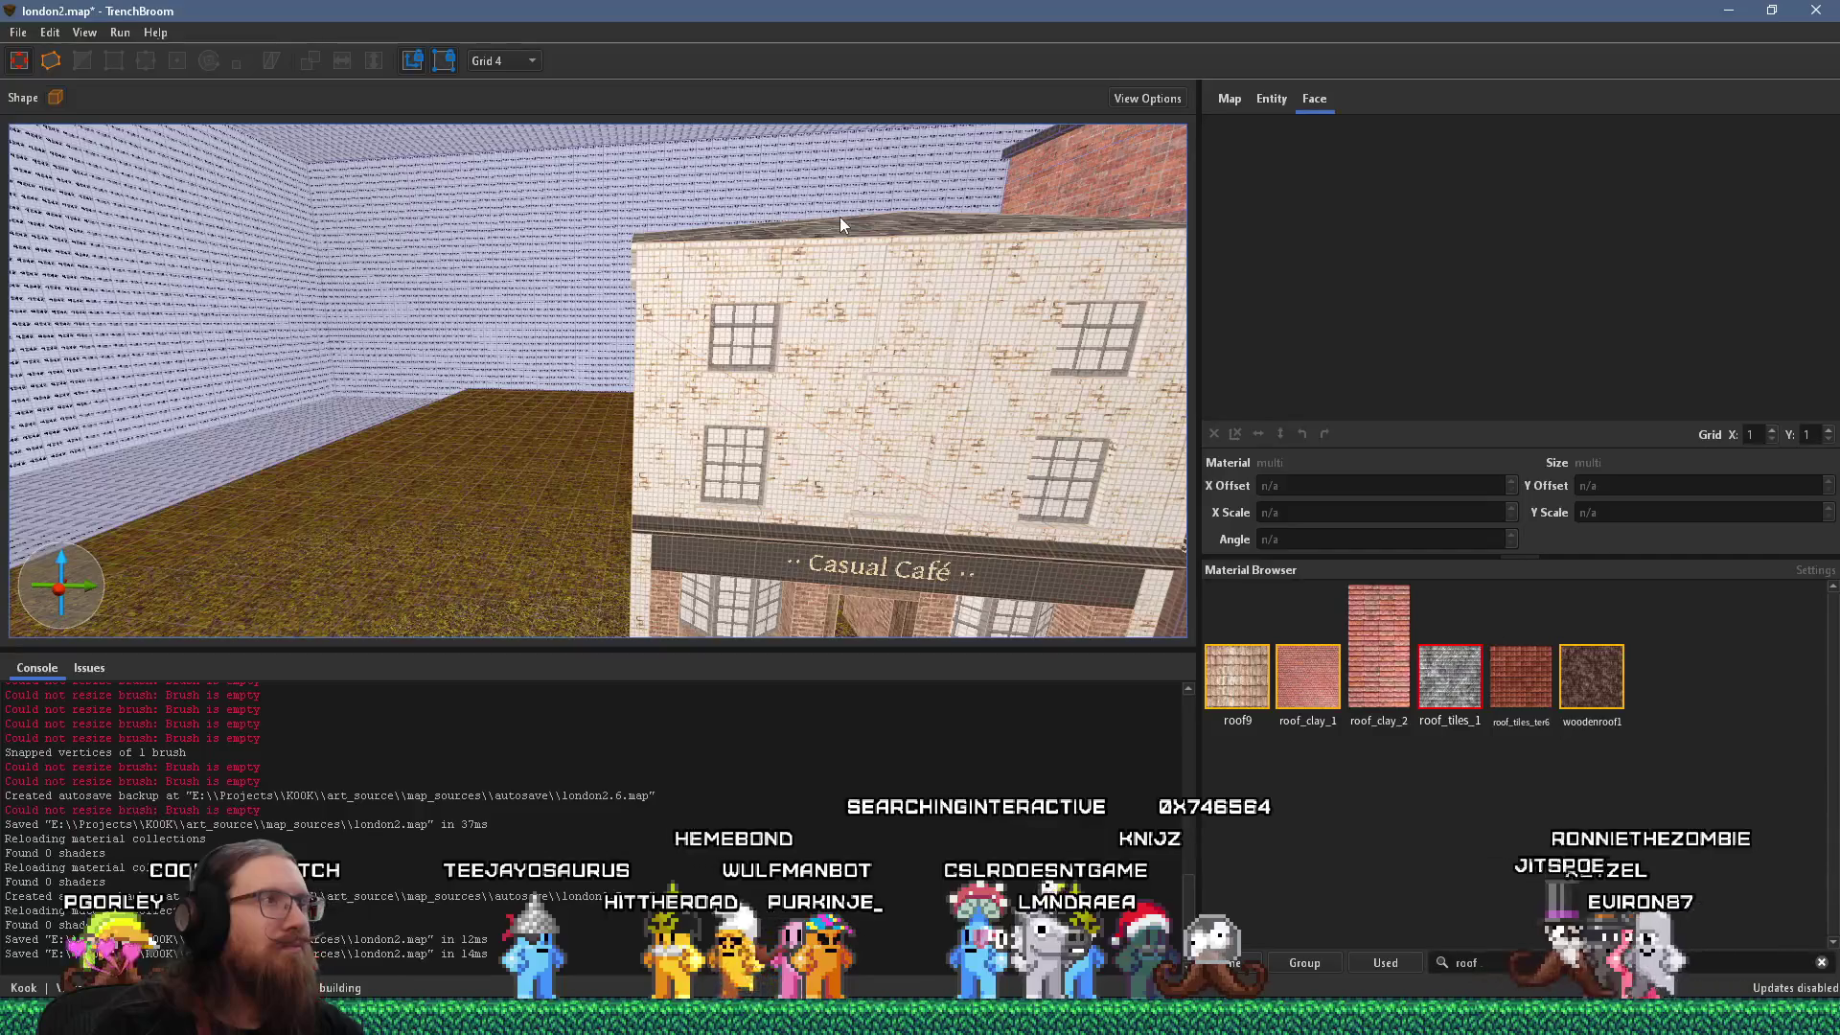
{"action": "mouse_move", "coordinate": [658, 223]}
{"action": "left_mouse_down"}
{"action": "mouse_move", "coordinate": [766, 356]}
{"action": "mouse_move", "coordinate": [893, 422]}
{"action": "mouse_move", "coordinate": [807, 433]}
{"action": "left_mouse_up"}
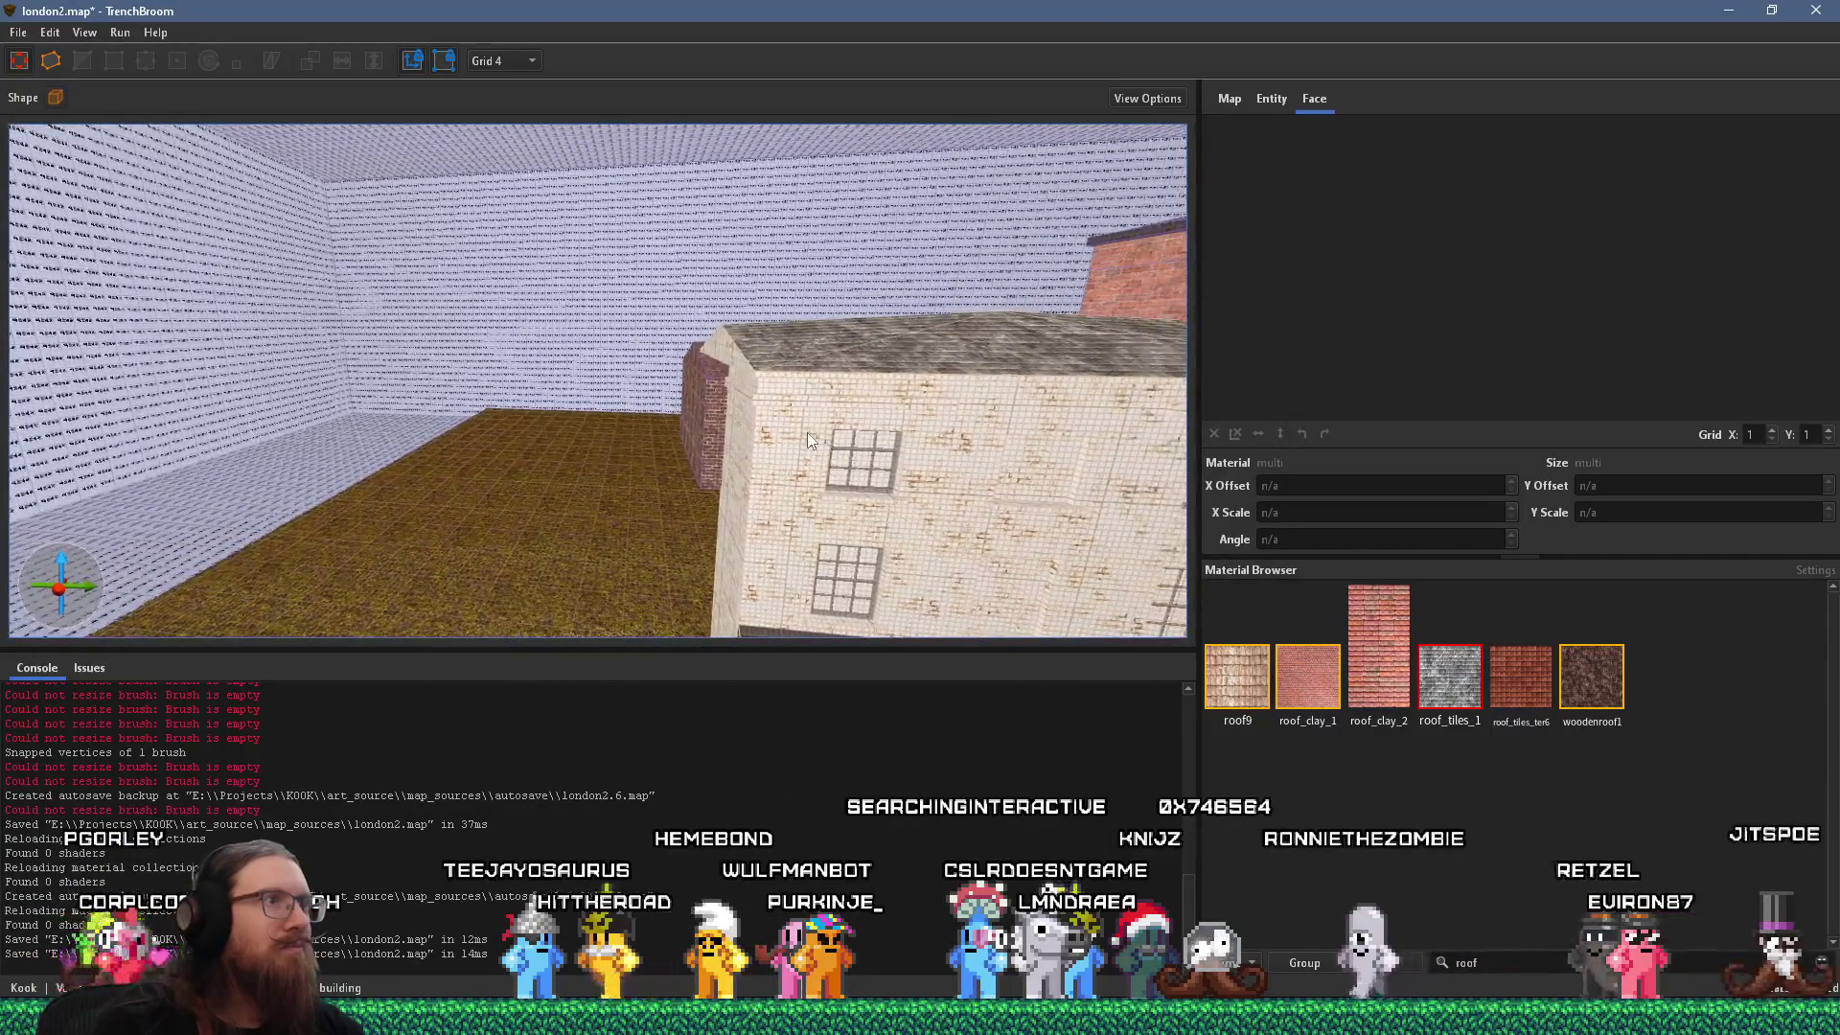
{"action": "key", "text": "alt+Tab"}
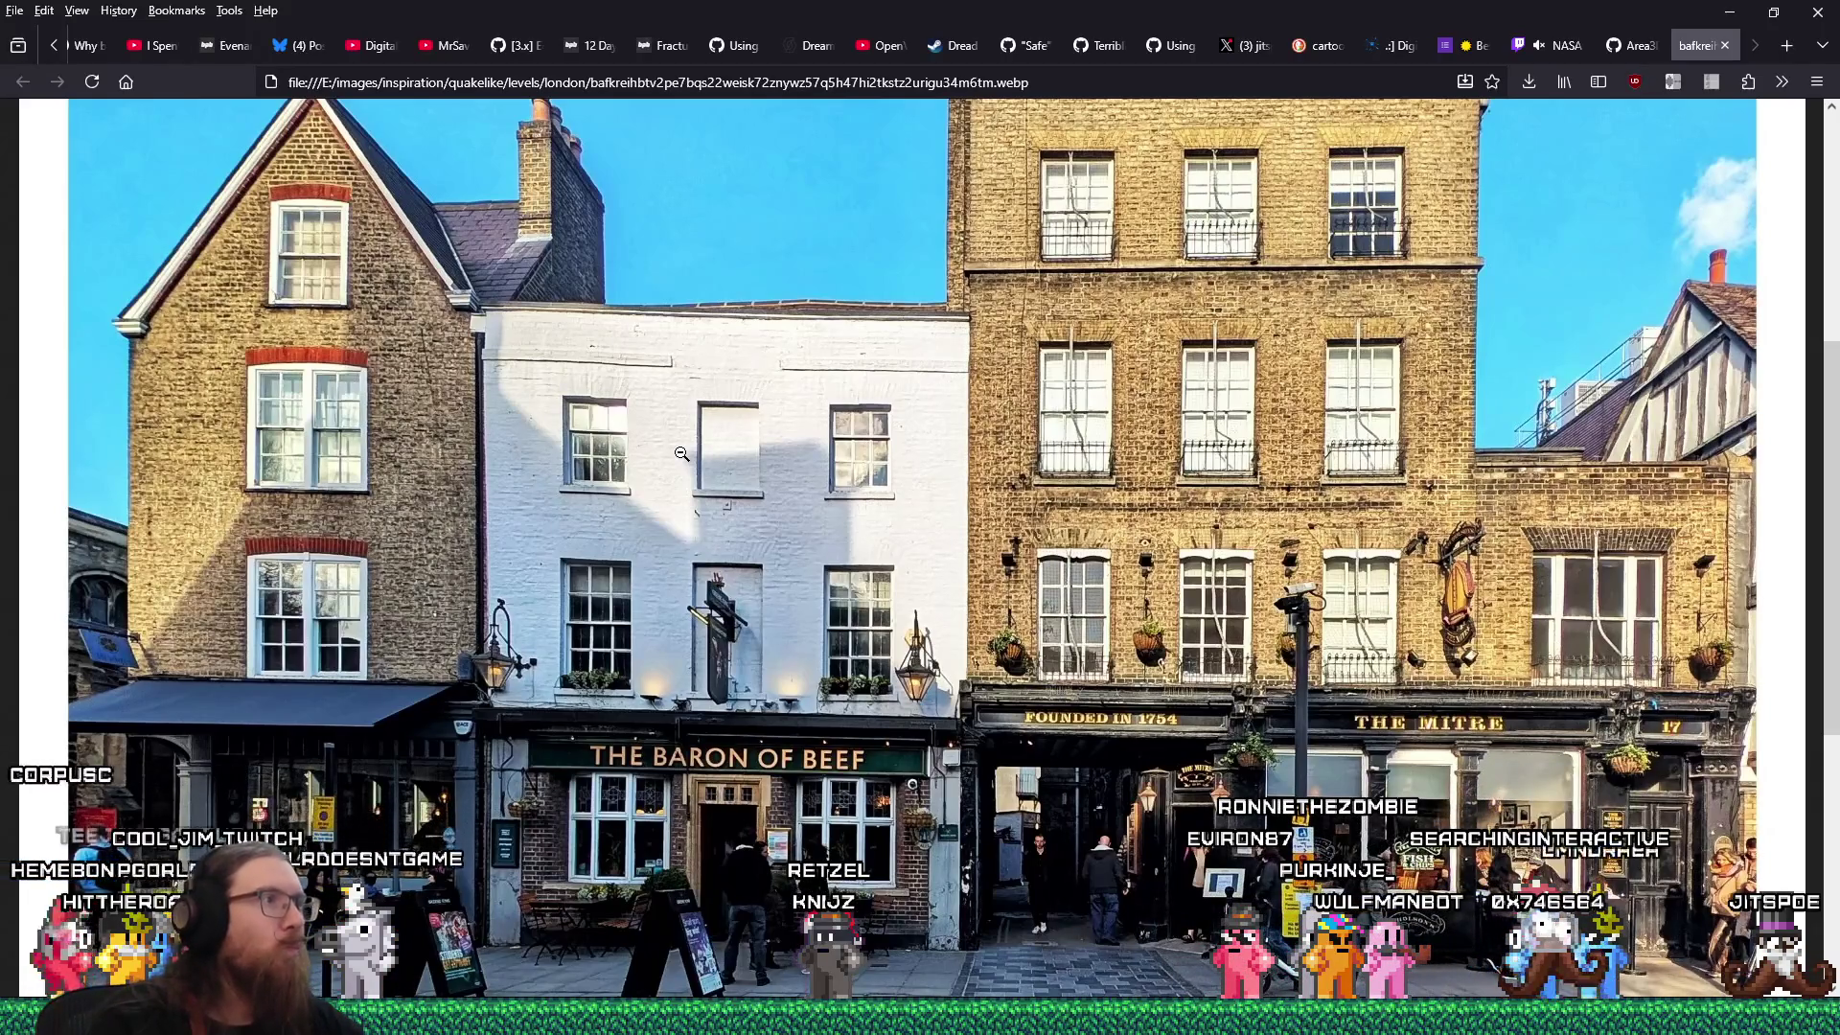
Fit the Baron of Beef reference photo to the window and return to the london2 map.
{"action": "scroll", "coordinate": [681, 453], "scroll_direction": "up", "scroll_amount": 2}
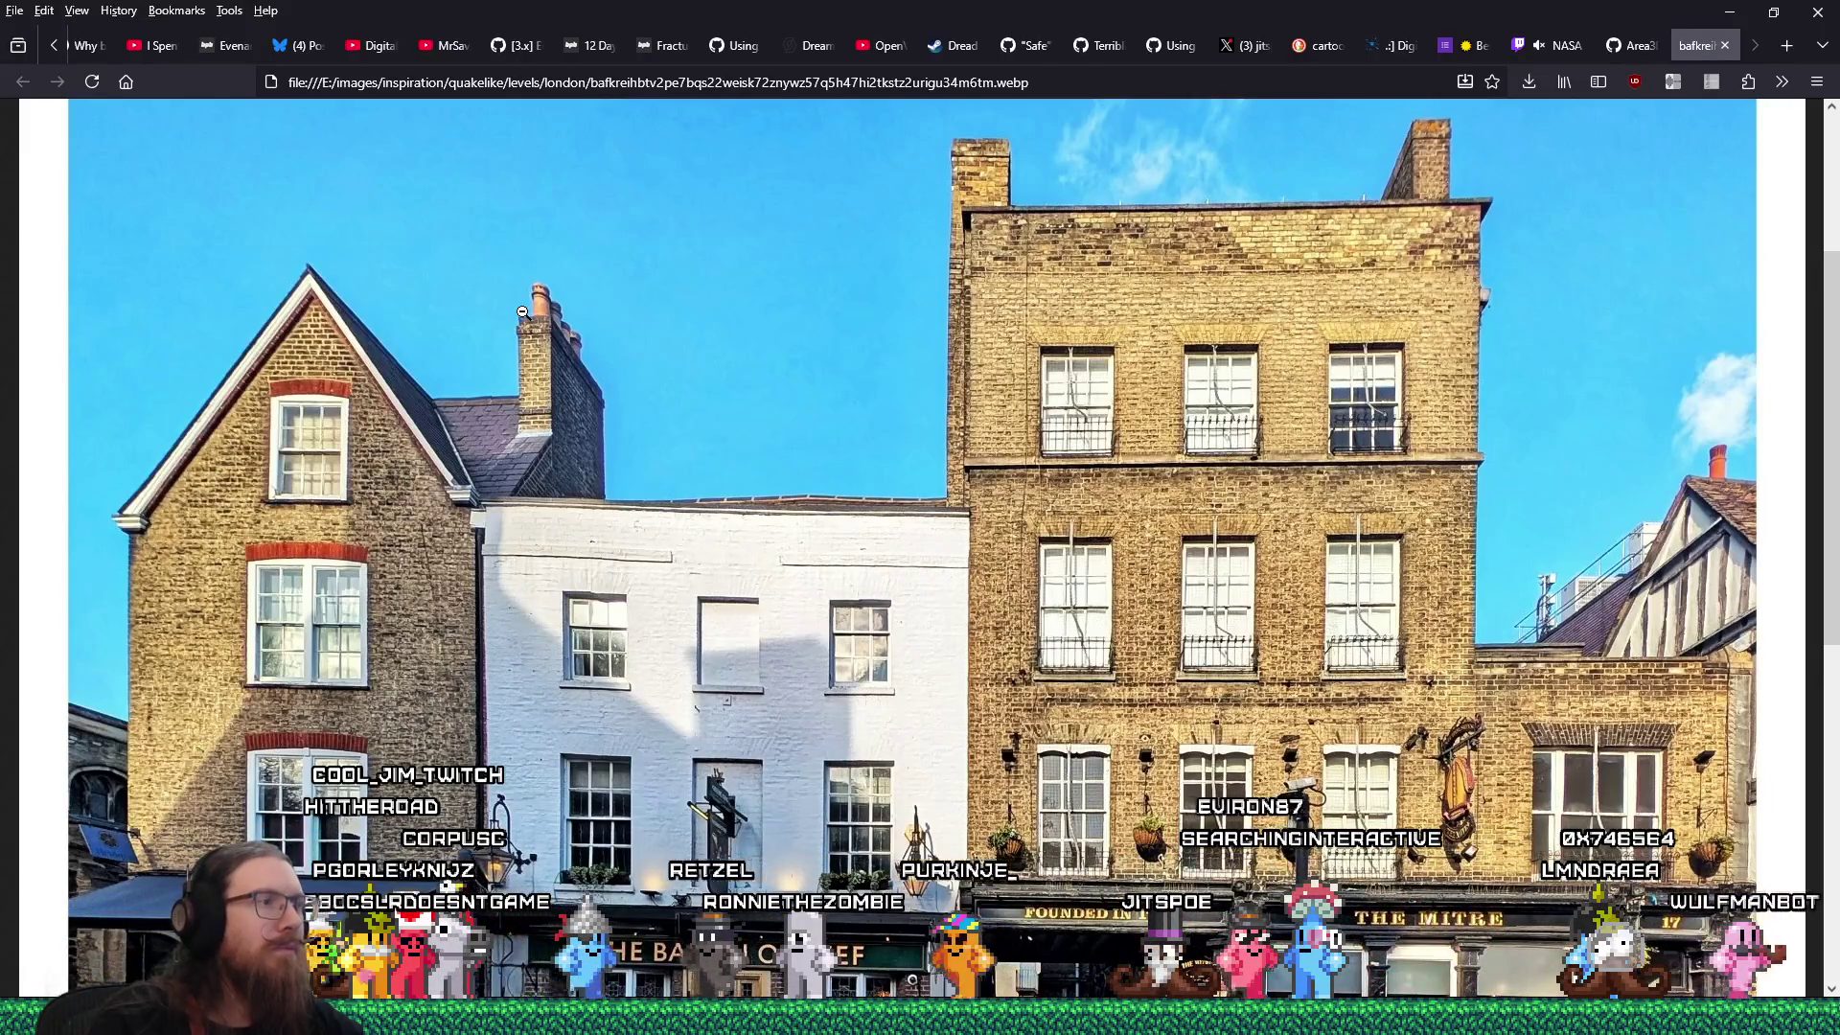
{"action": "left_click", "coordinate": [522, 311]}
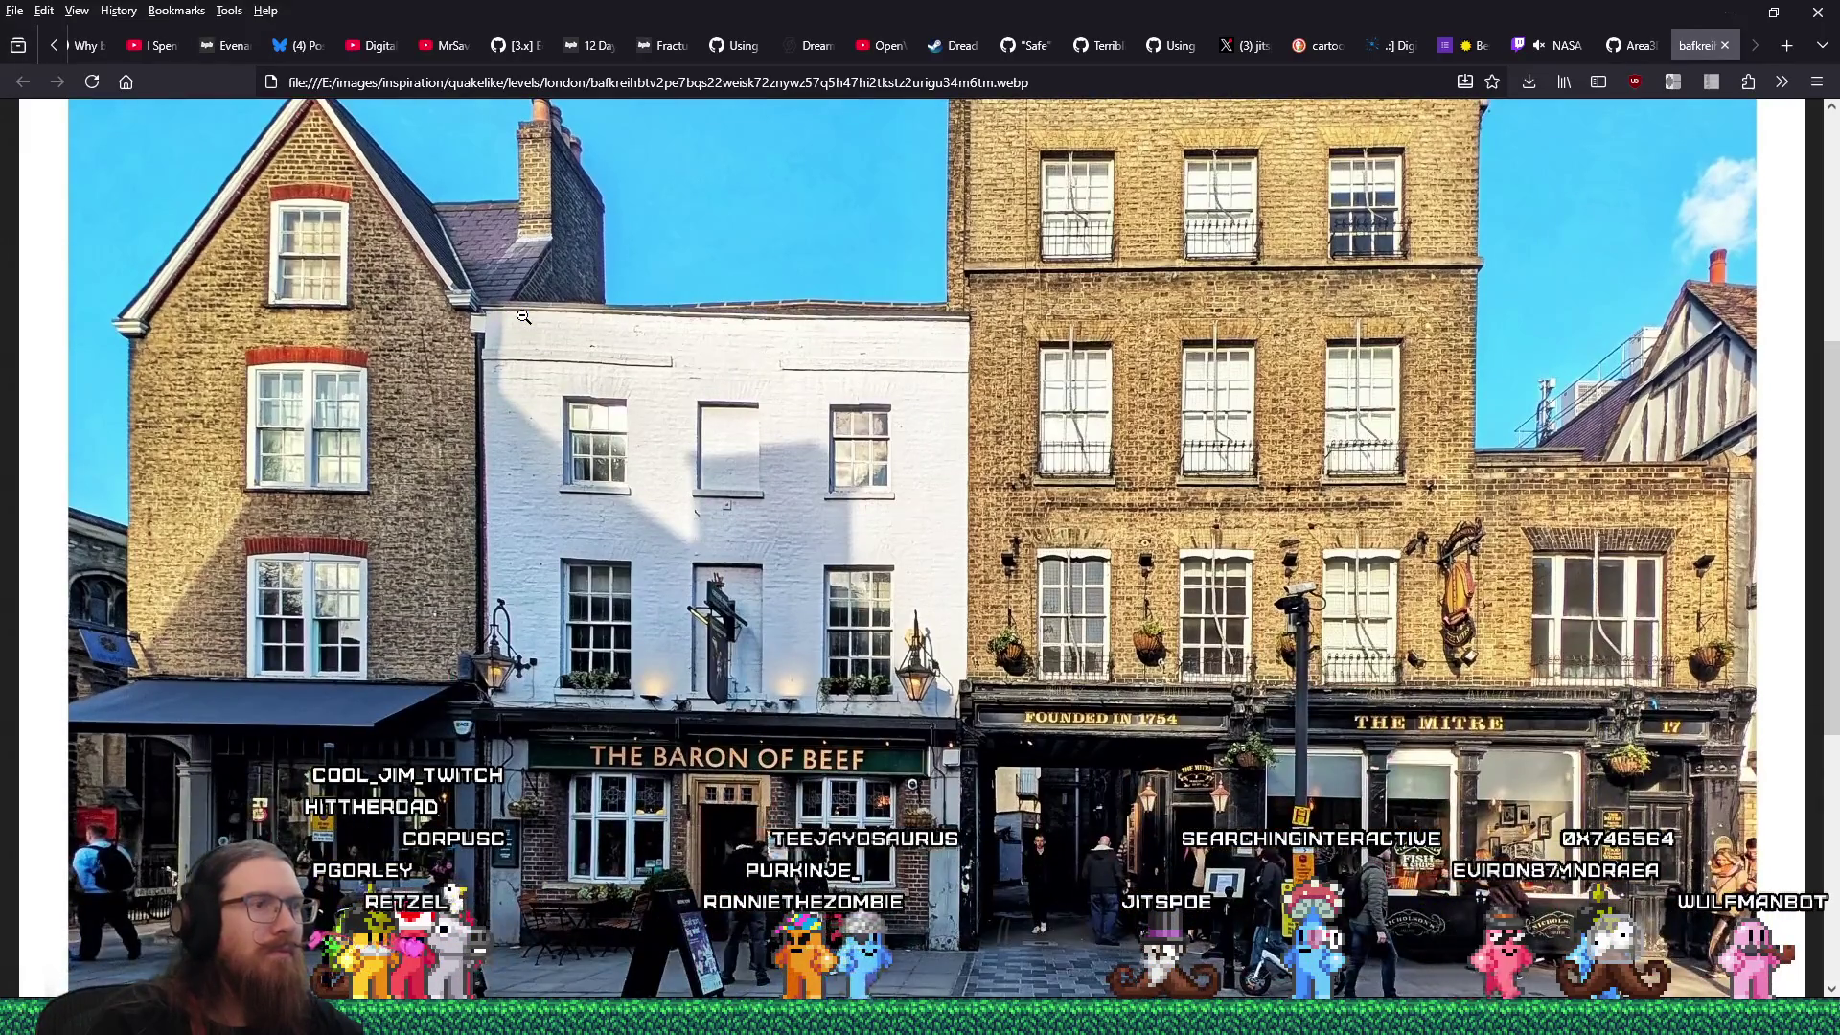
{"action": "key", "text": "alt+Tab"}
{"action": "scroll", "coordinate": [674, 379], "scroll_direction": "down", "scroll_amount": 10}
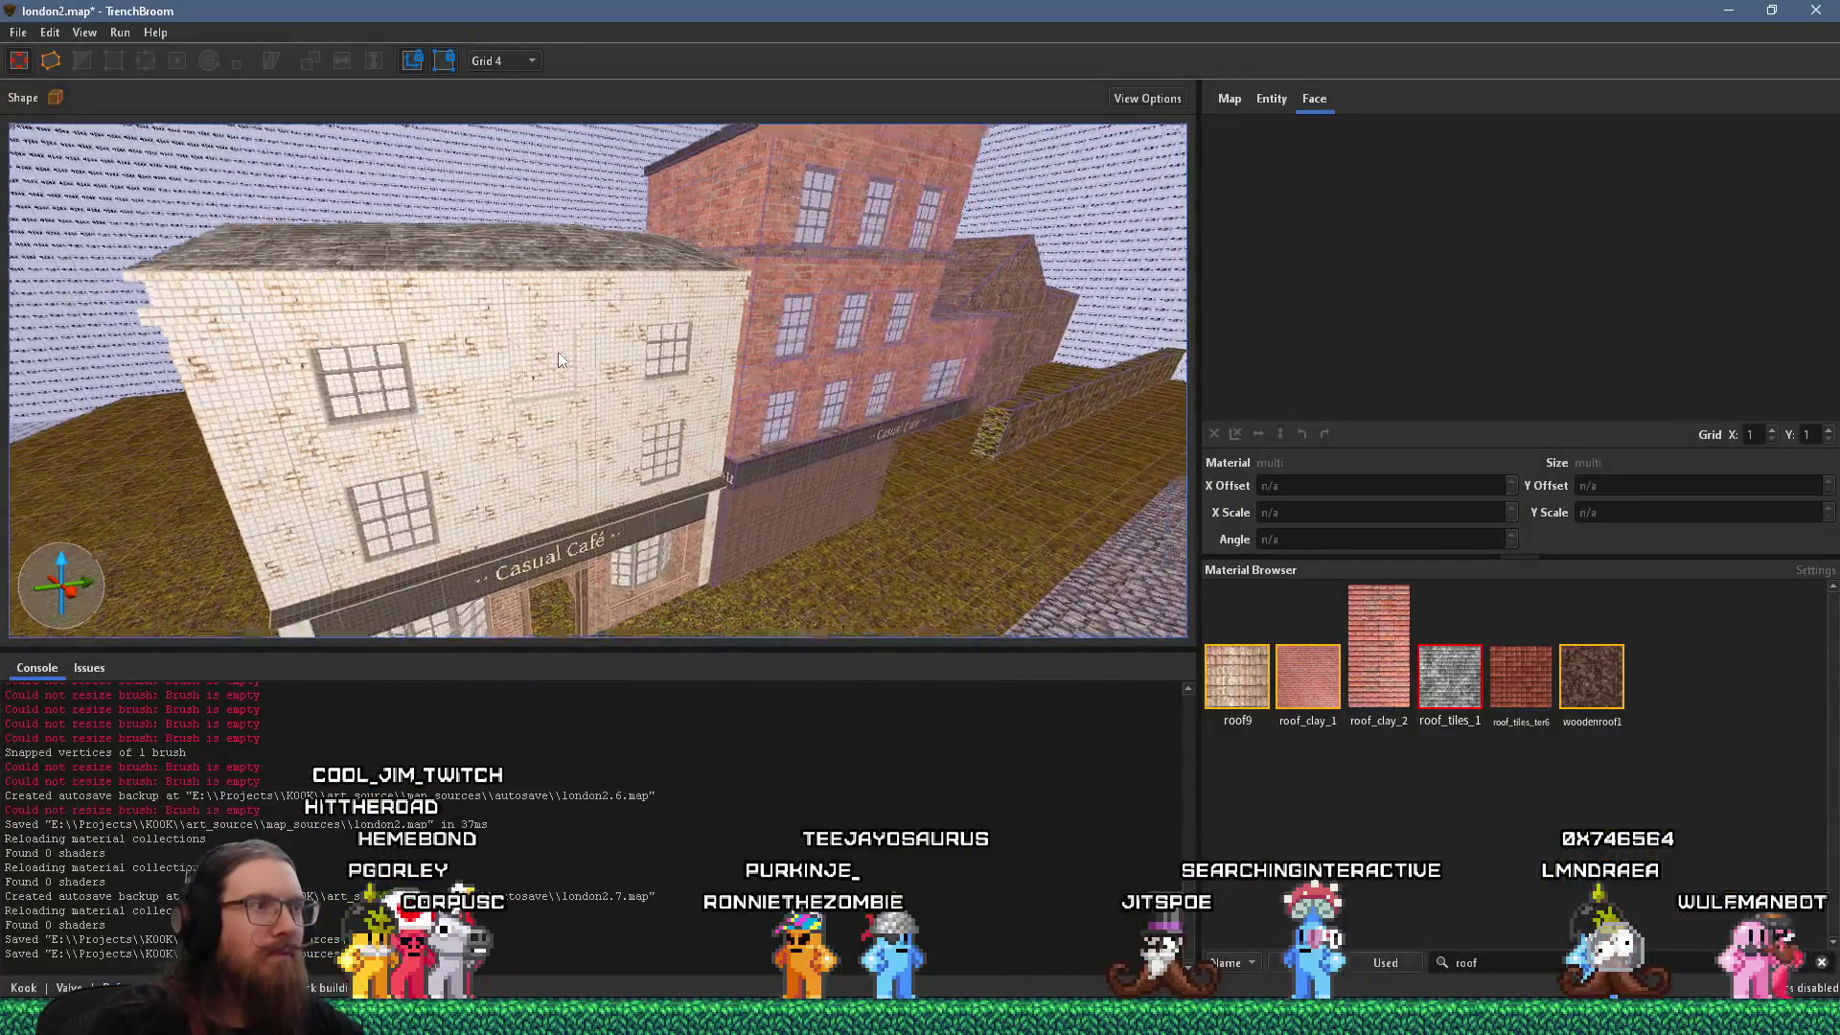
Shift the white café building's brushes 4 units along X.
{"action": "scroll", "coordinate": [496, 320], "scroll_direction": "down", "scroll_amount": 8}
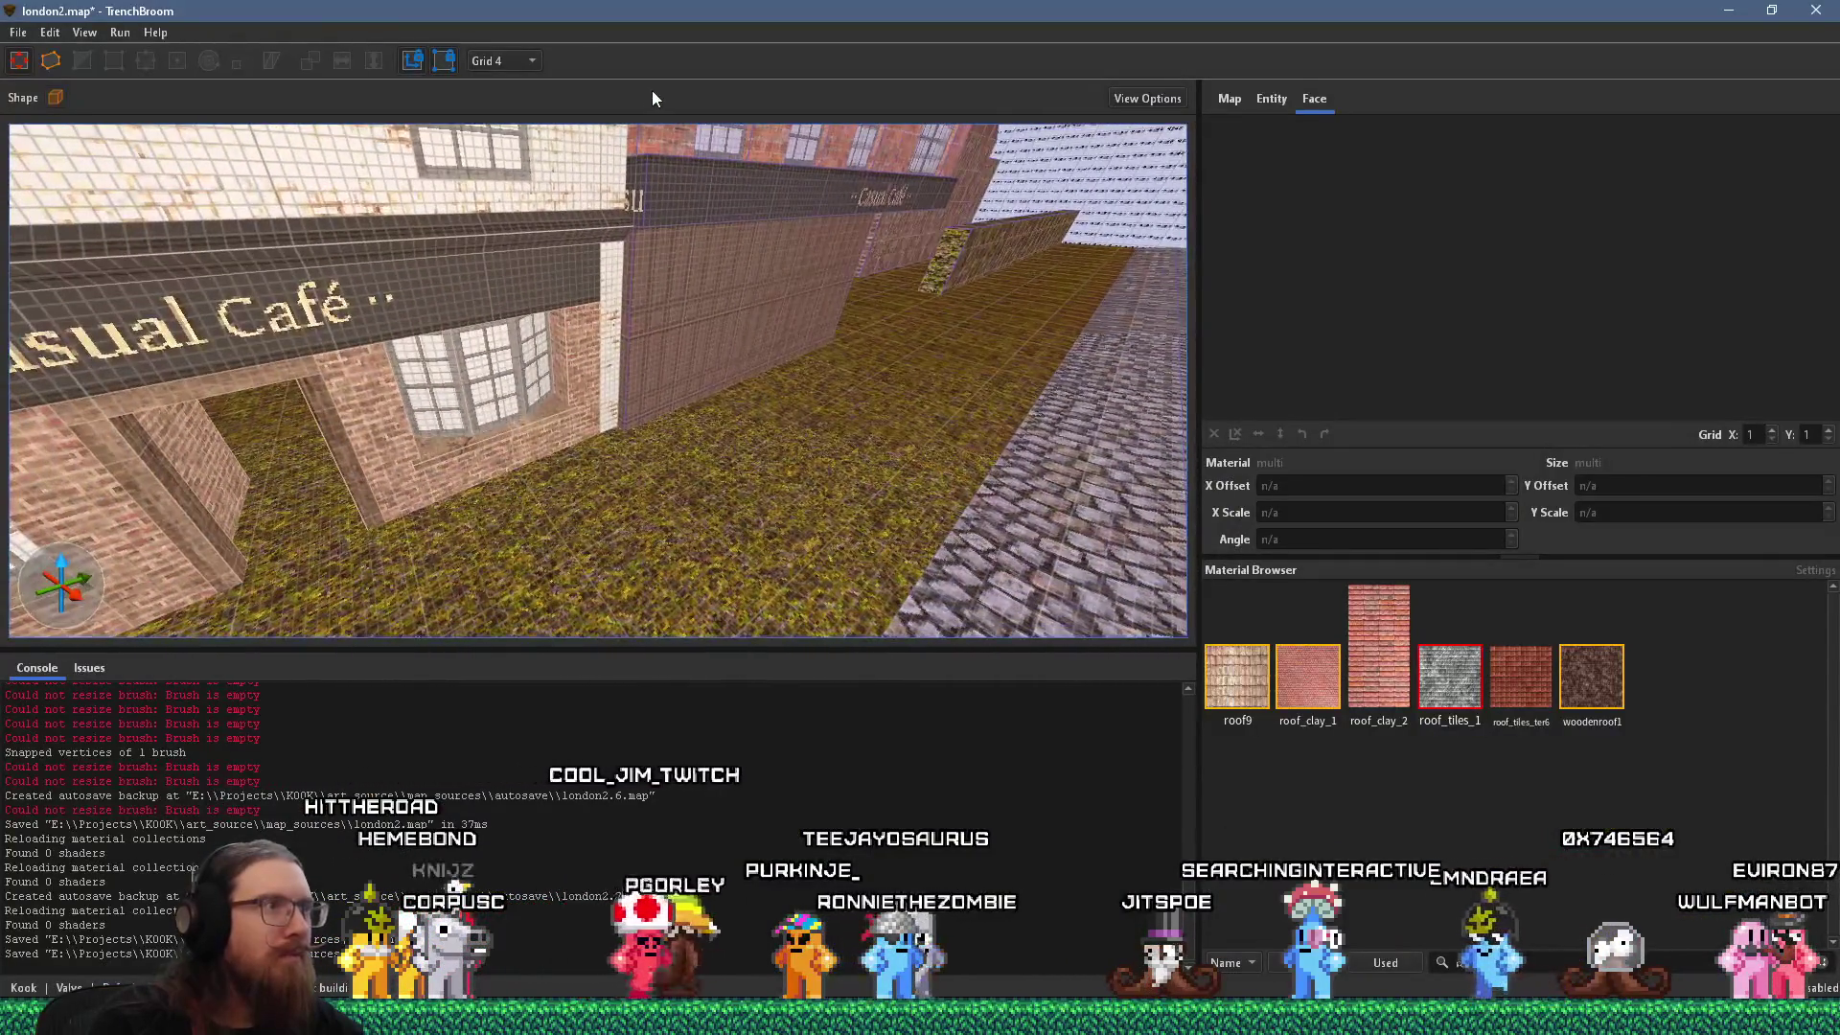
{"action": "left_click", "coordinate": [521, 394]}
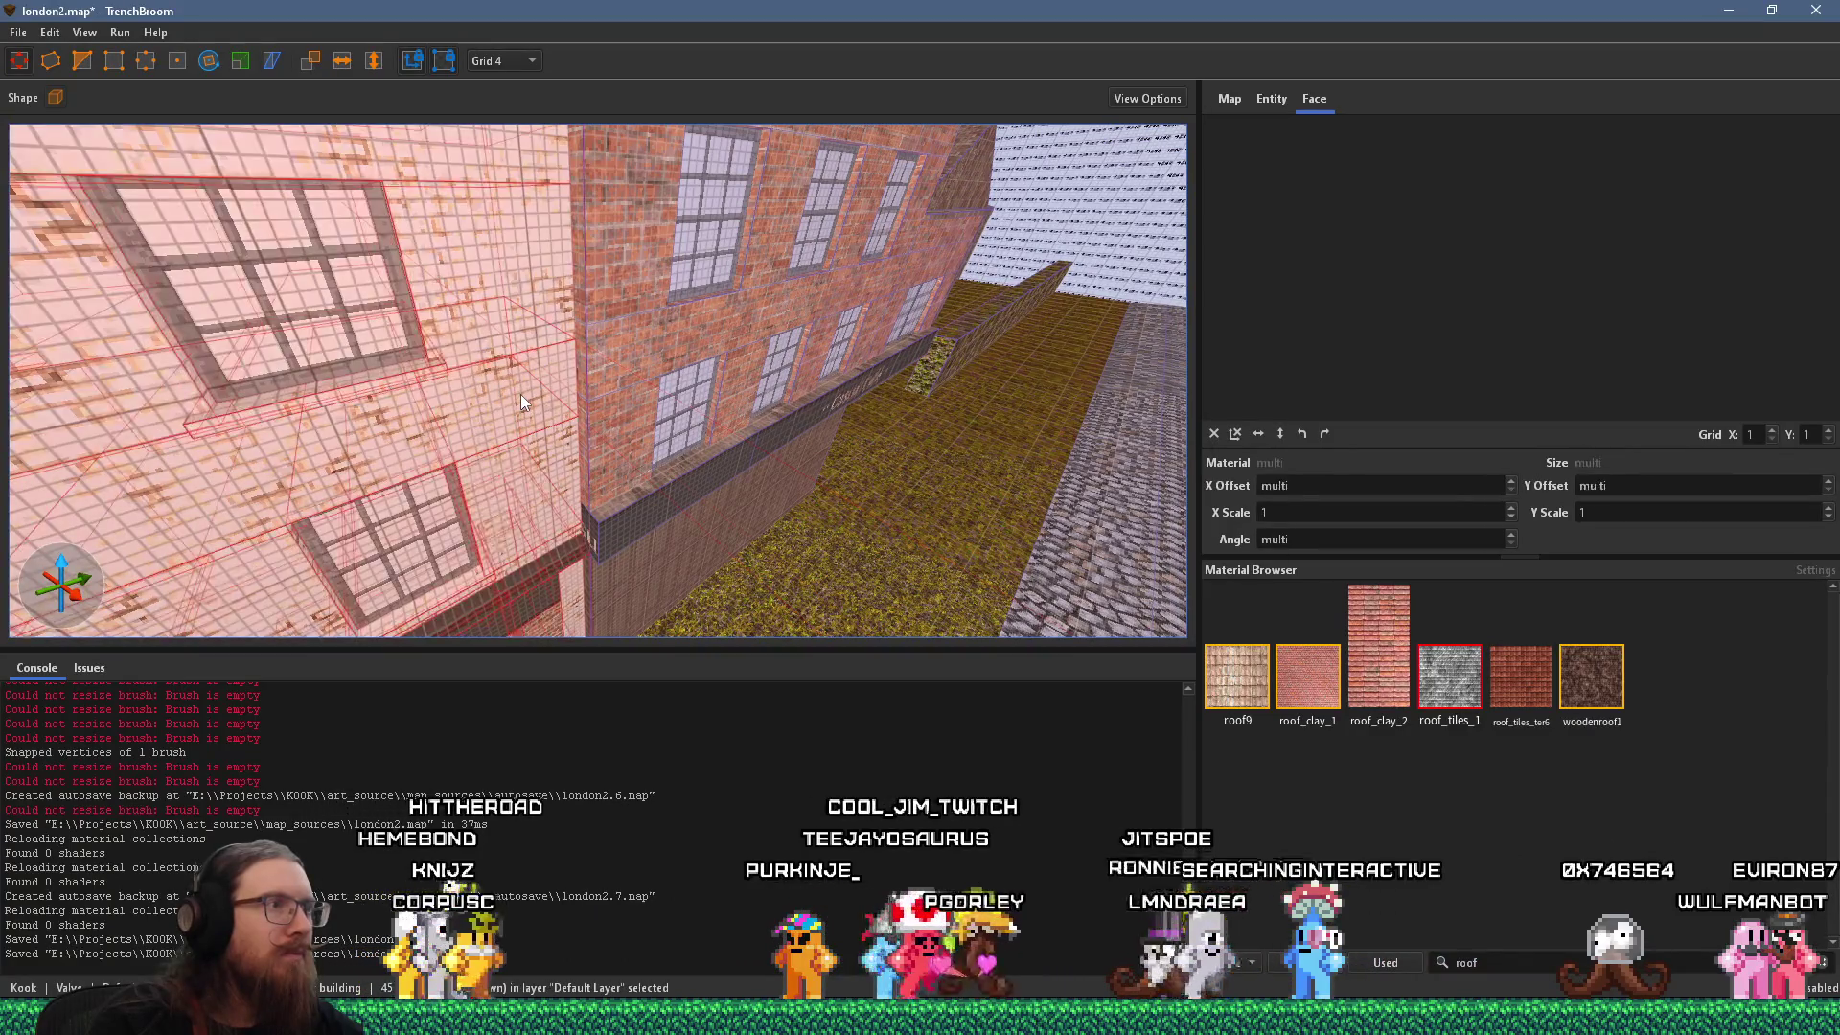
{"action": "scroll", "coordinate": [504, 441], "scroll_direction": "down", "scroll_amount": 5}
{"action": "scroll", "coordinate": [562, 429], "scroll_direction": "down", "scroll_amount": 5}
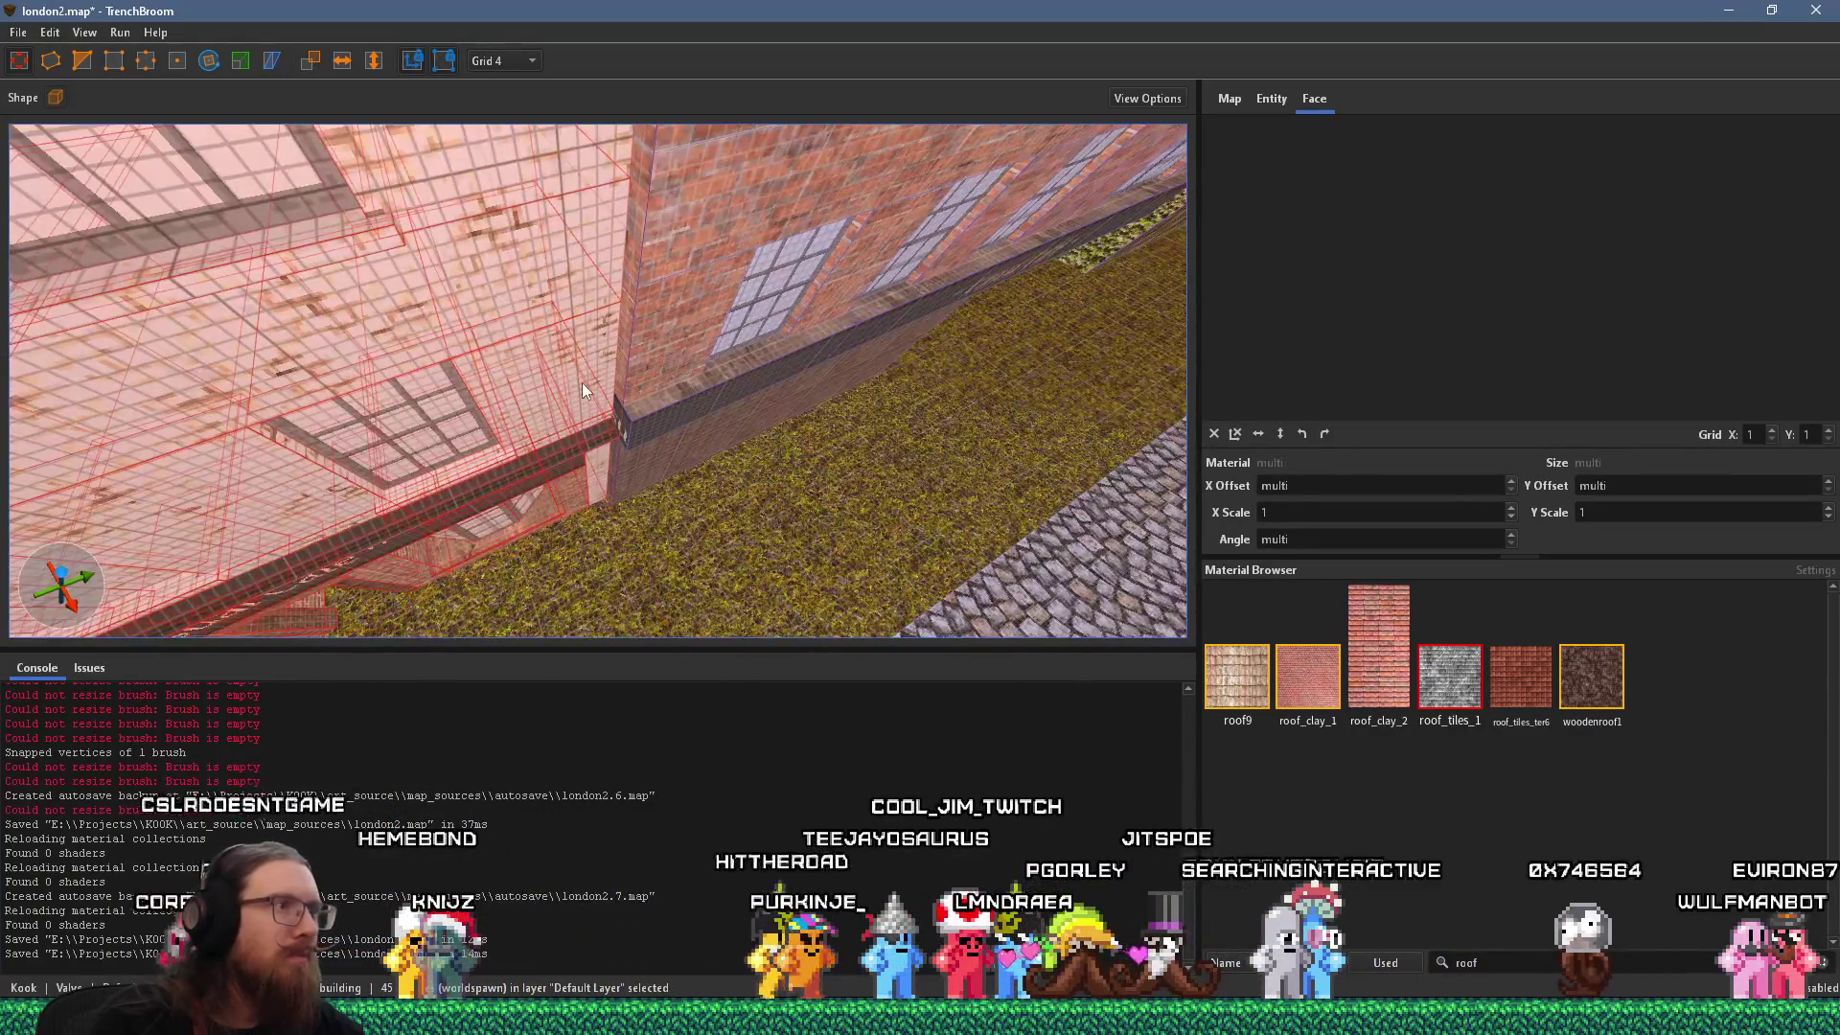
{"action": "left_click_drag", "start_coordinate": [590, 377], "coordinate": [600, 391]}
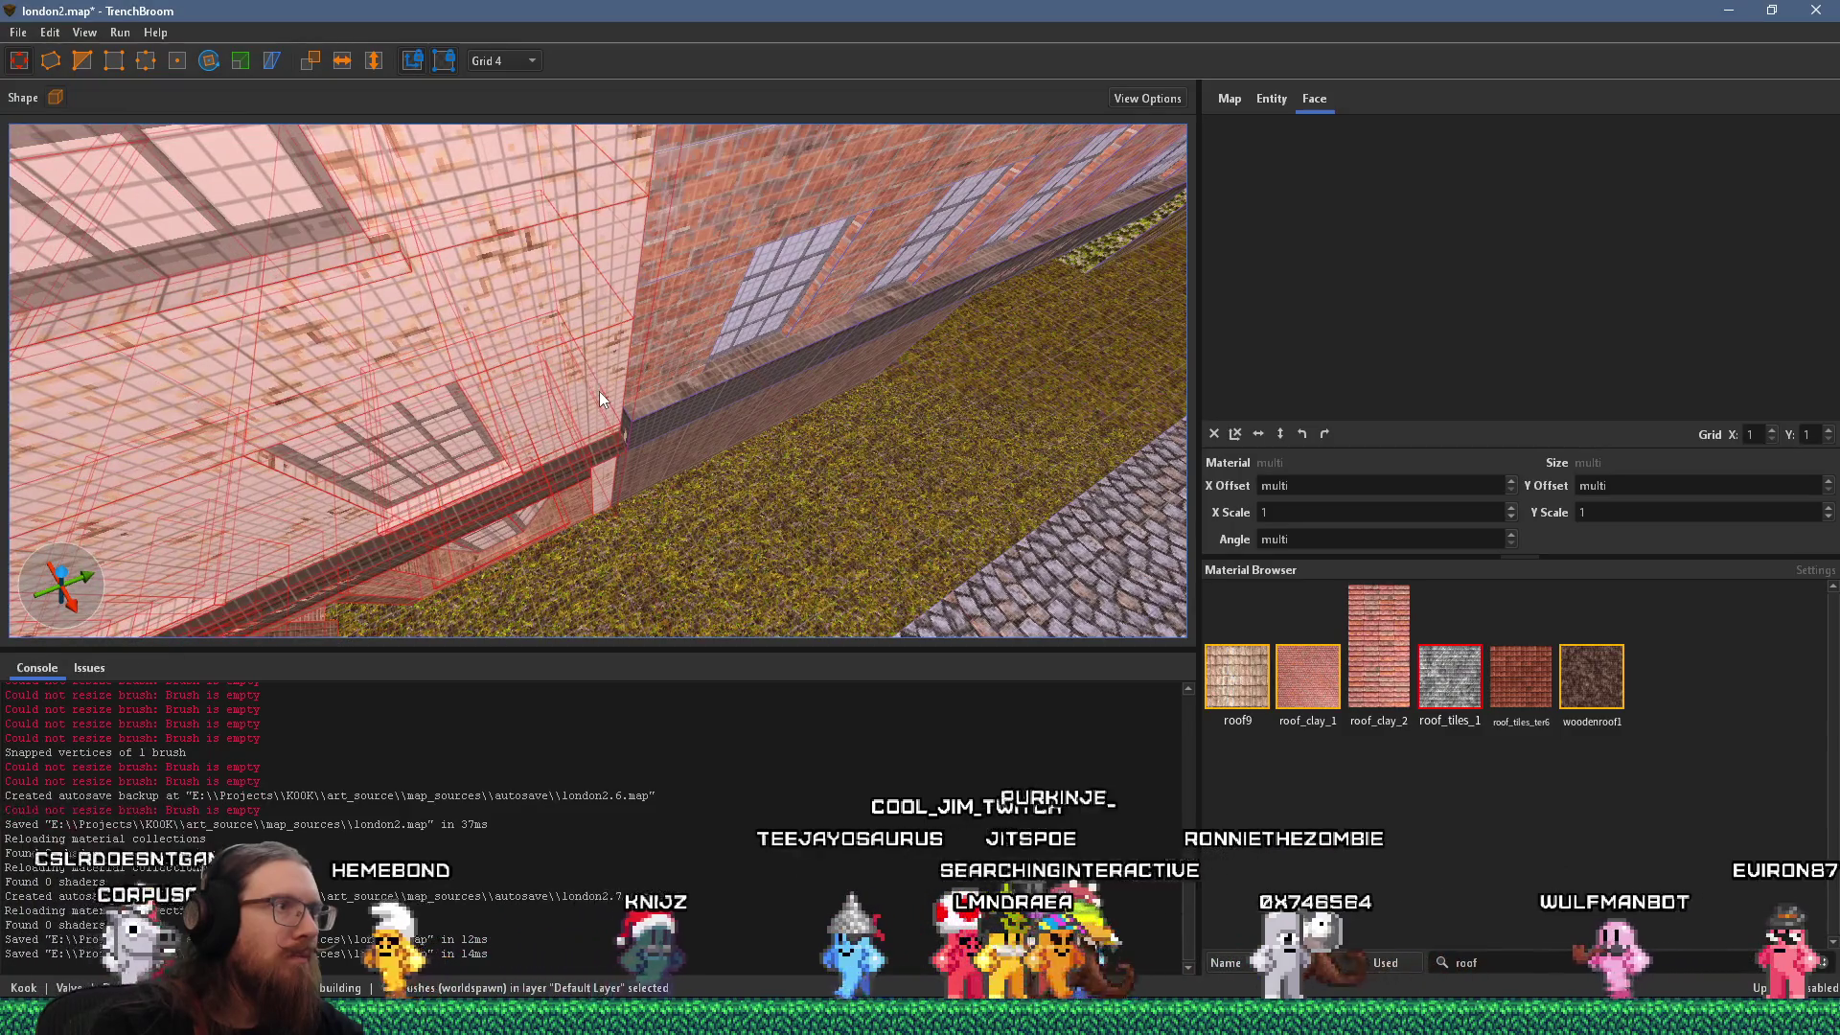
{"action": "scroll", "coordinate": [559, 347], "scroll_direction": "up", "scroll_amount": 5}
After rechecking the photo, reselect the Casual Café building and set the grid size to 16.
{"action": "key", "text": "alt+Tab"}
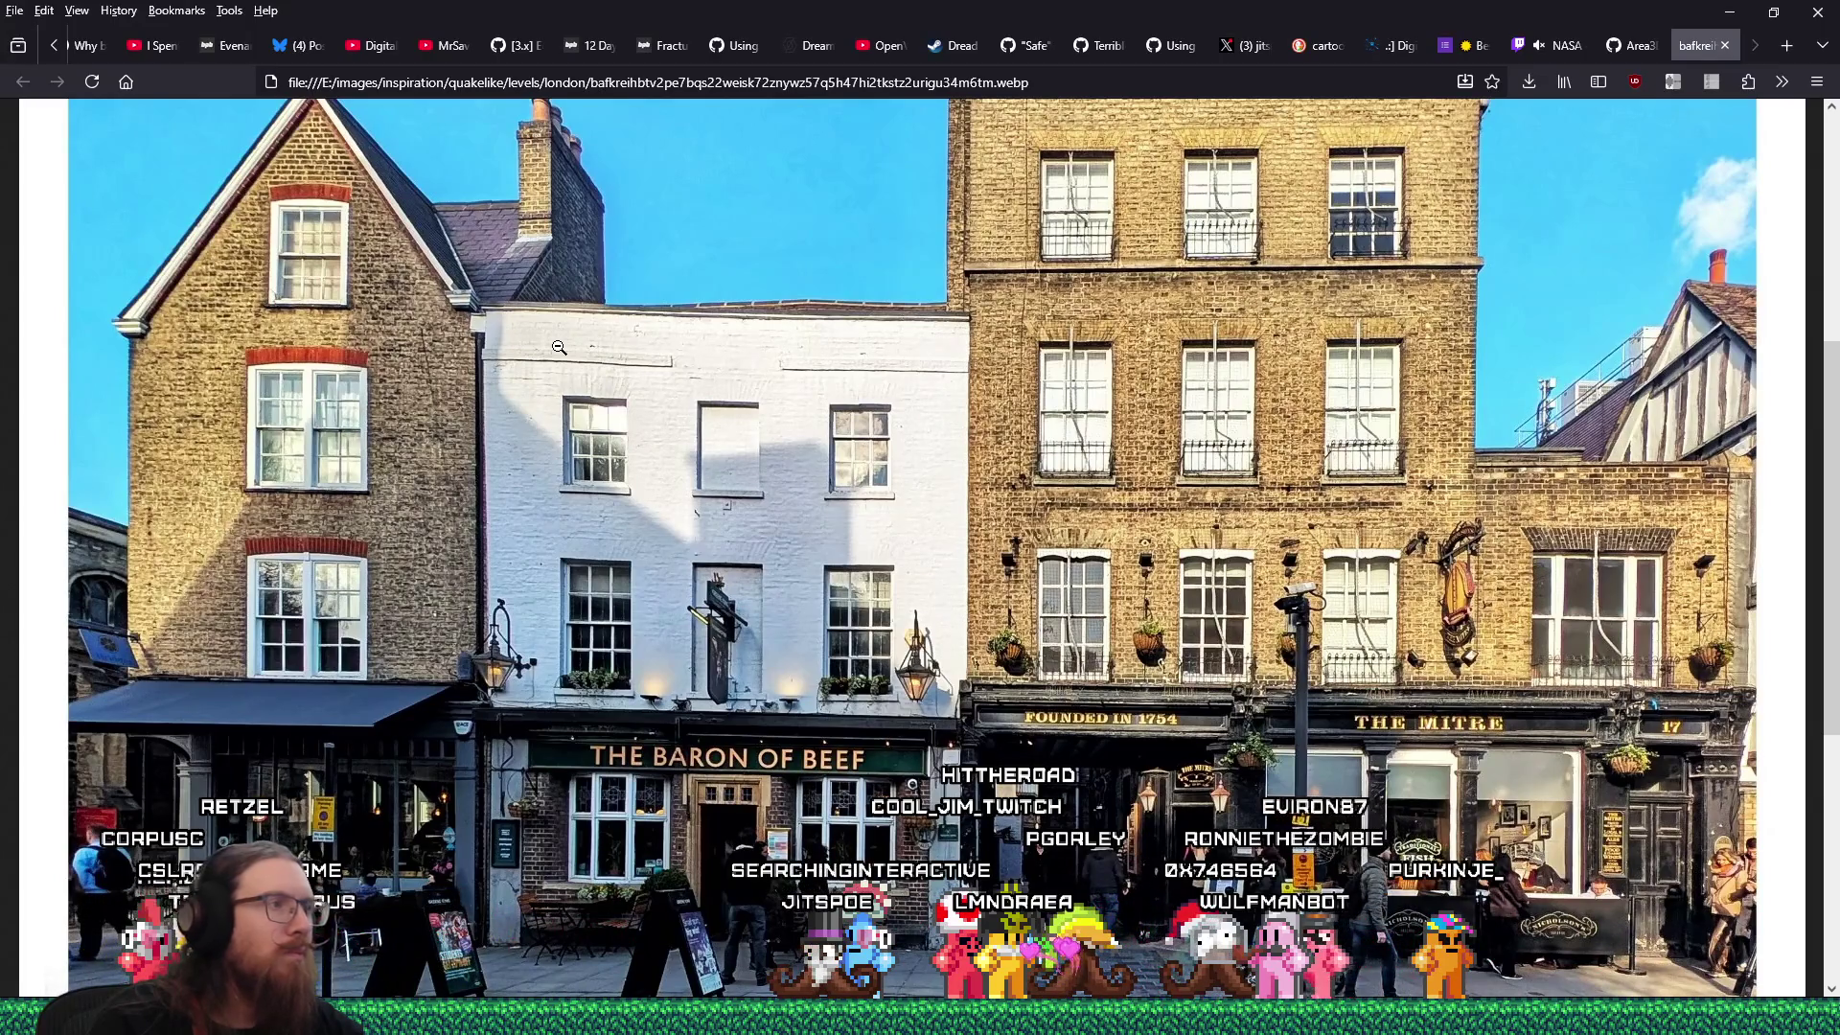
{"action": "key", "text": "alt+Tab"}
{"action": "scroll", "coordinate": [529, 333], "scroll_direction": "up", "scroll_amount": 5}
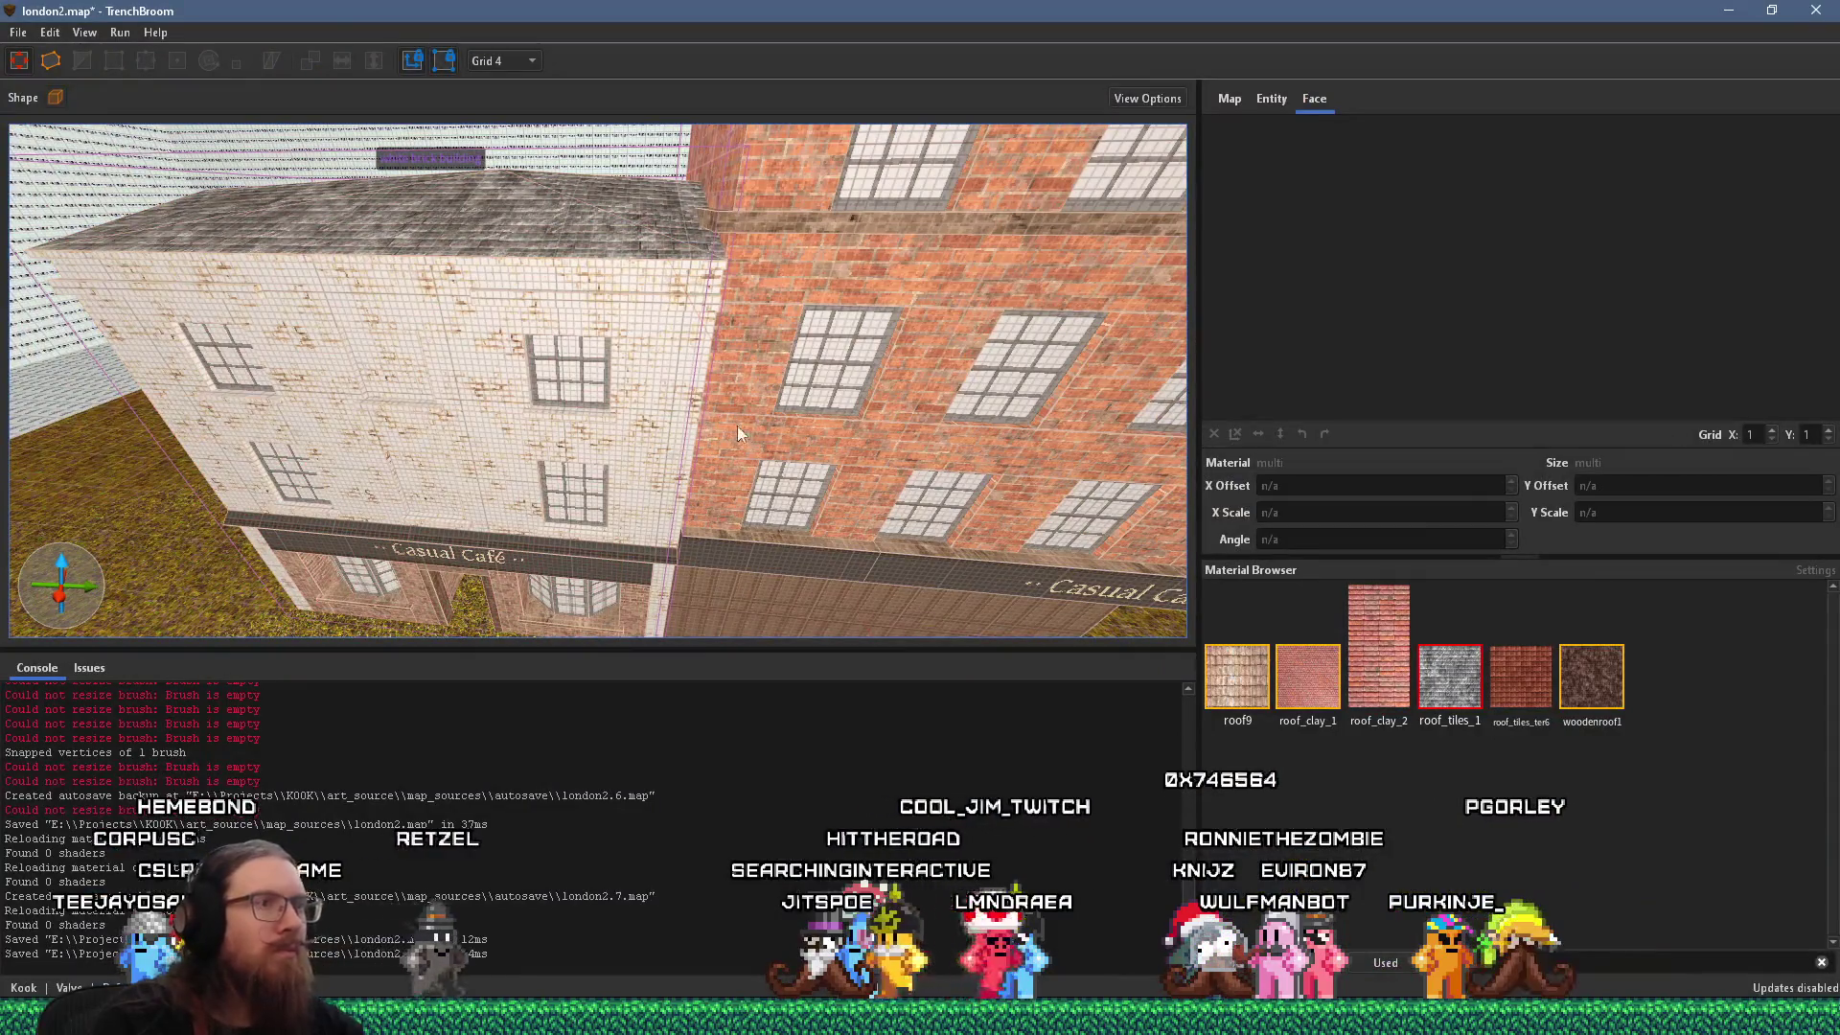
{"action": "left_click", "coordinate": [744, 442], "text": "shift"}
{"action": "left_click", "coordinate": [538, 429]}
{"action": "mouse_move", "coordinate": [538, 429]}
{"action": "left_mouse_down"}
{"action": "mouse_move", "coordinate": [366, 405]}
{"action": "mouse_move", "coordinate": [428, 401]}
{"action": "mouse_move", "coordinate": [595, 119]}
{"action": "left_mouse_up"}
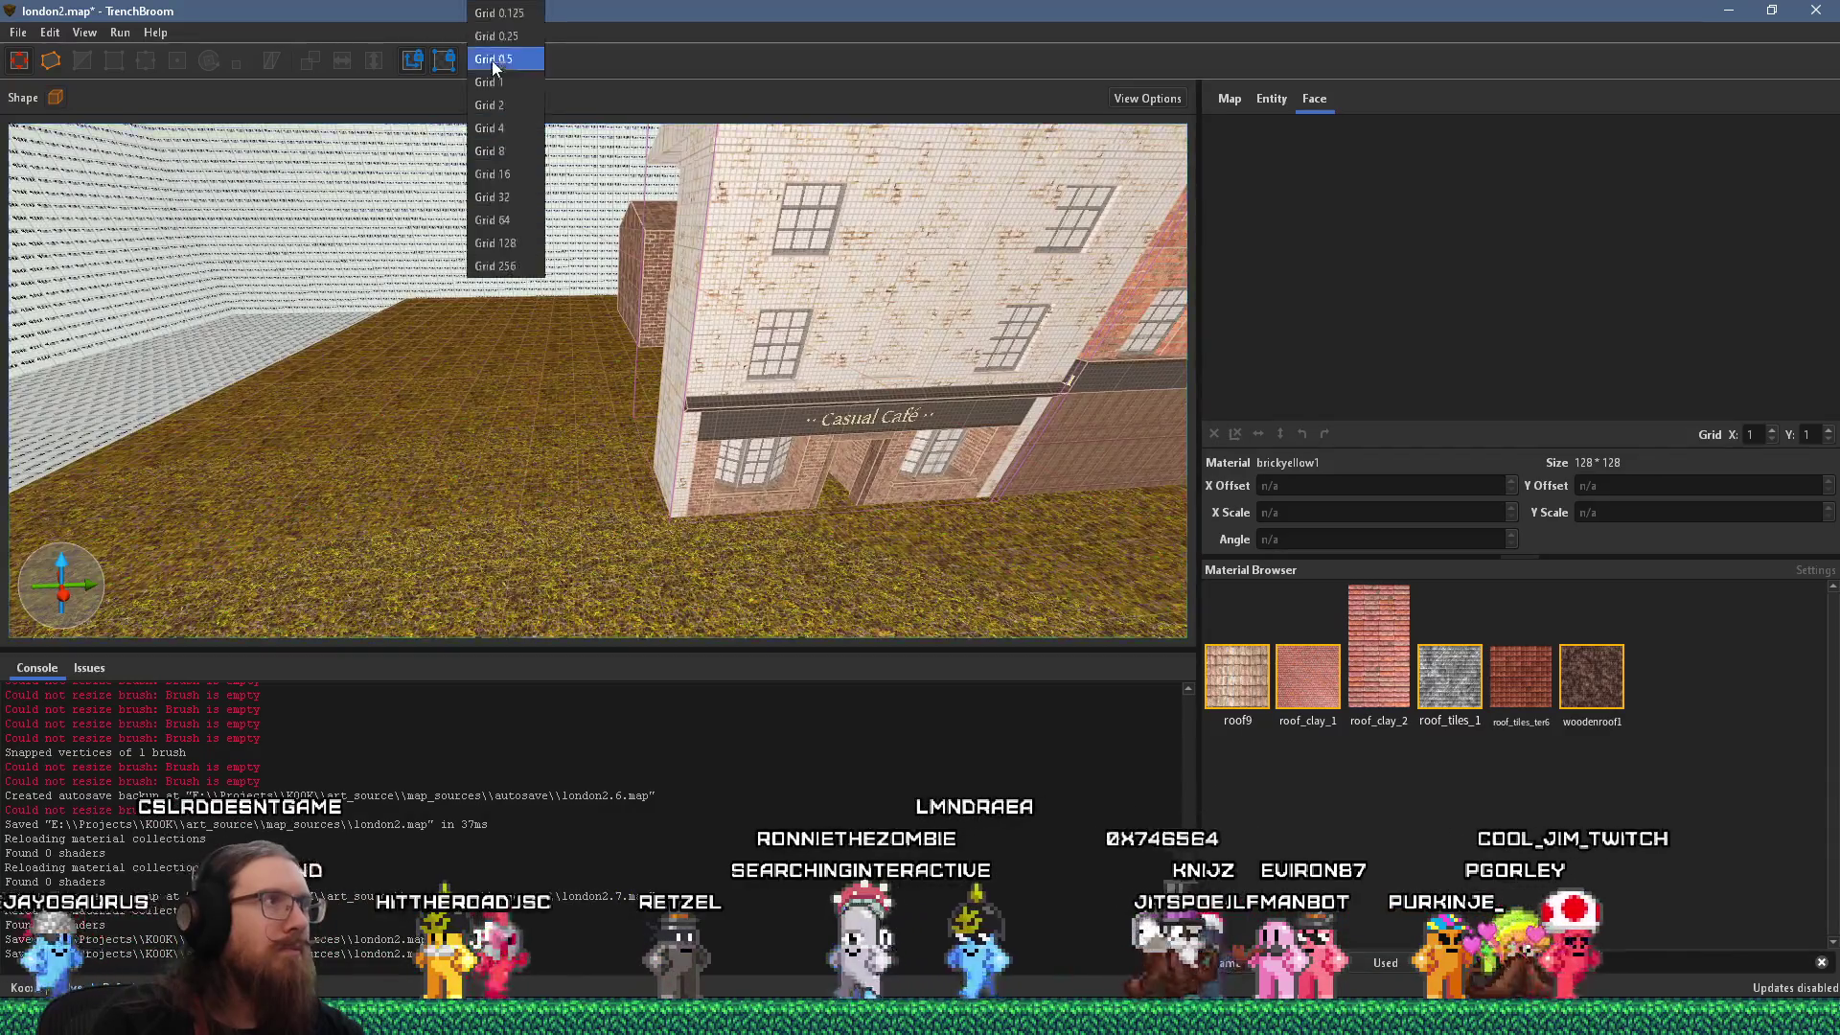
{"action": "left_click", "coordinate": [492, 174]}
{"action": "scroll", "coordinate": [503, 280], "scroll_direction": "up", "scroll_amount": 5}
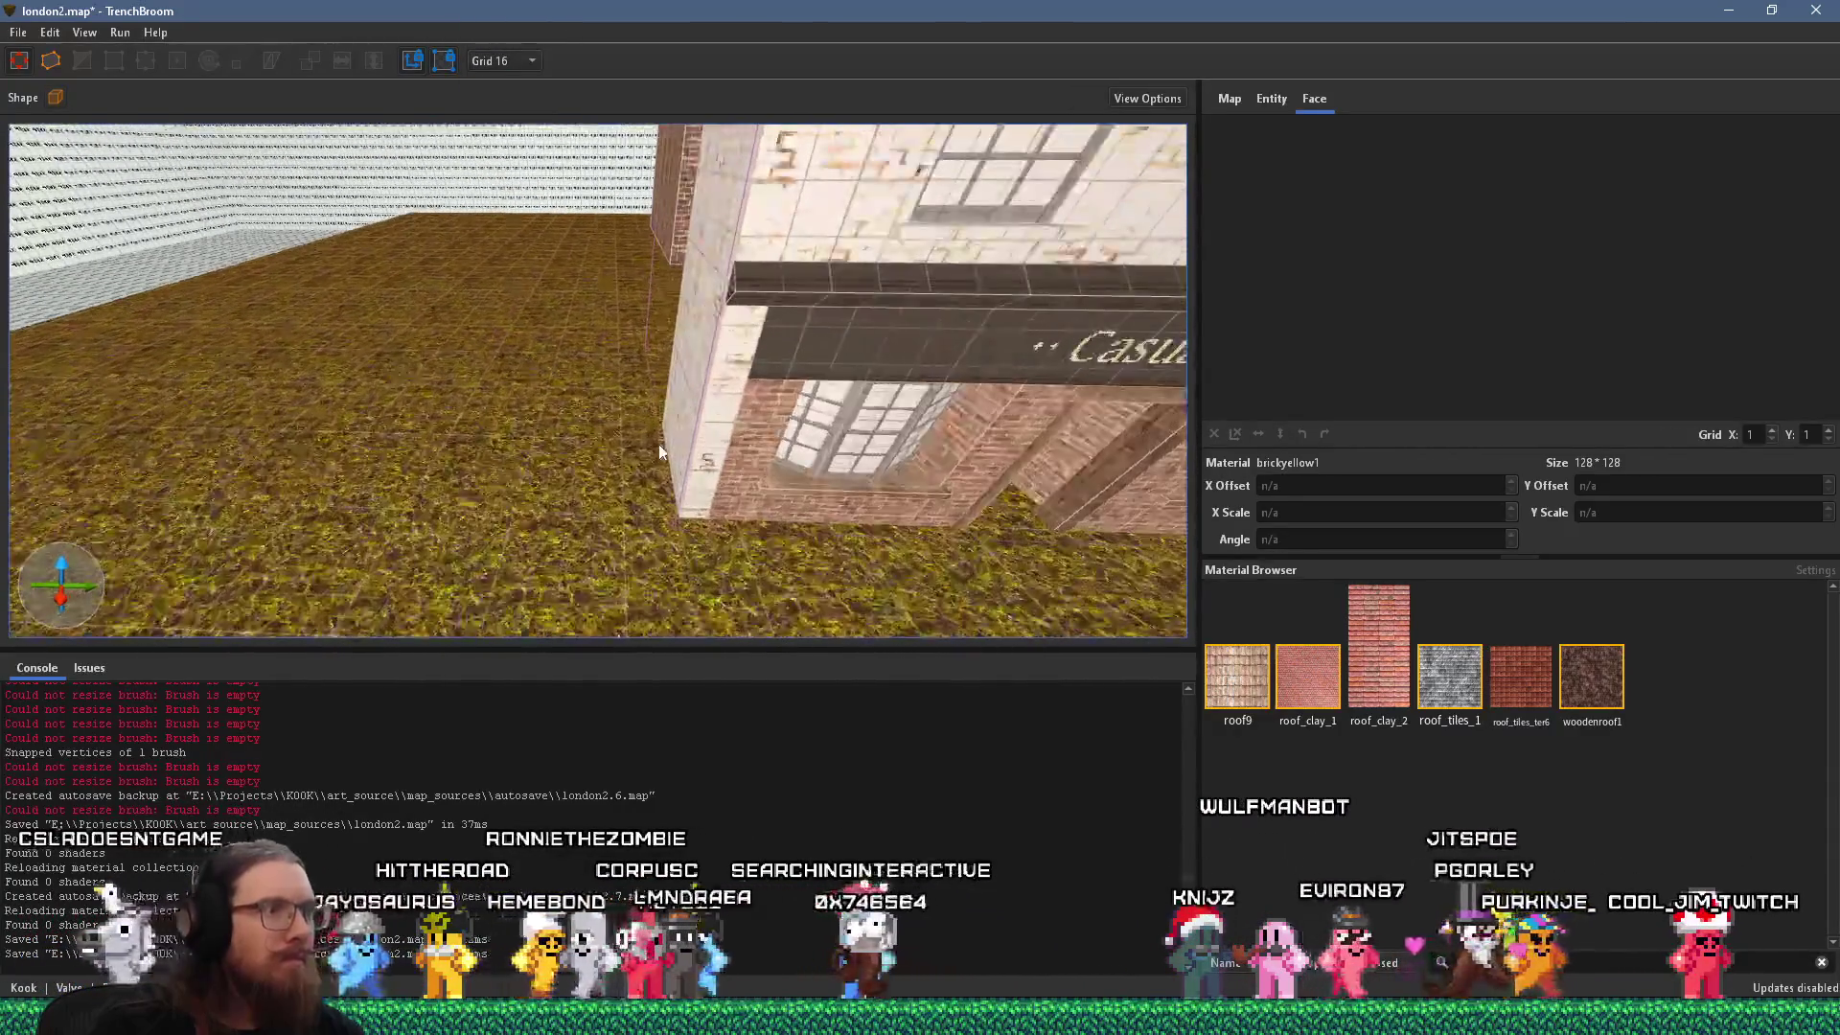
Draw a tall brick block beside the café, compare it with the photo, then undo two edits.
{"action": "left_click_drag", "start_coordinate": [669, 519], "coordinate": [625, 464]}
{"action": "mouse_move", "coordinate": [565, 433]}
{"action": "left_mouse_down"}
{"action": "mouse_move", "coordinate": [613, 363]}
{"action": "mouse_move", "coordinate": [611, 259]}
{"action": "left_mouse_up"}
{"action": "key", "text": "alt+Tab"}
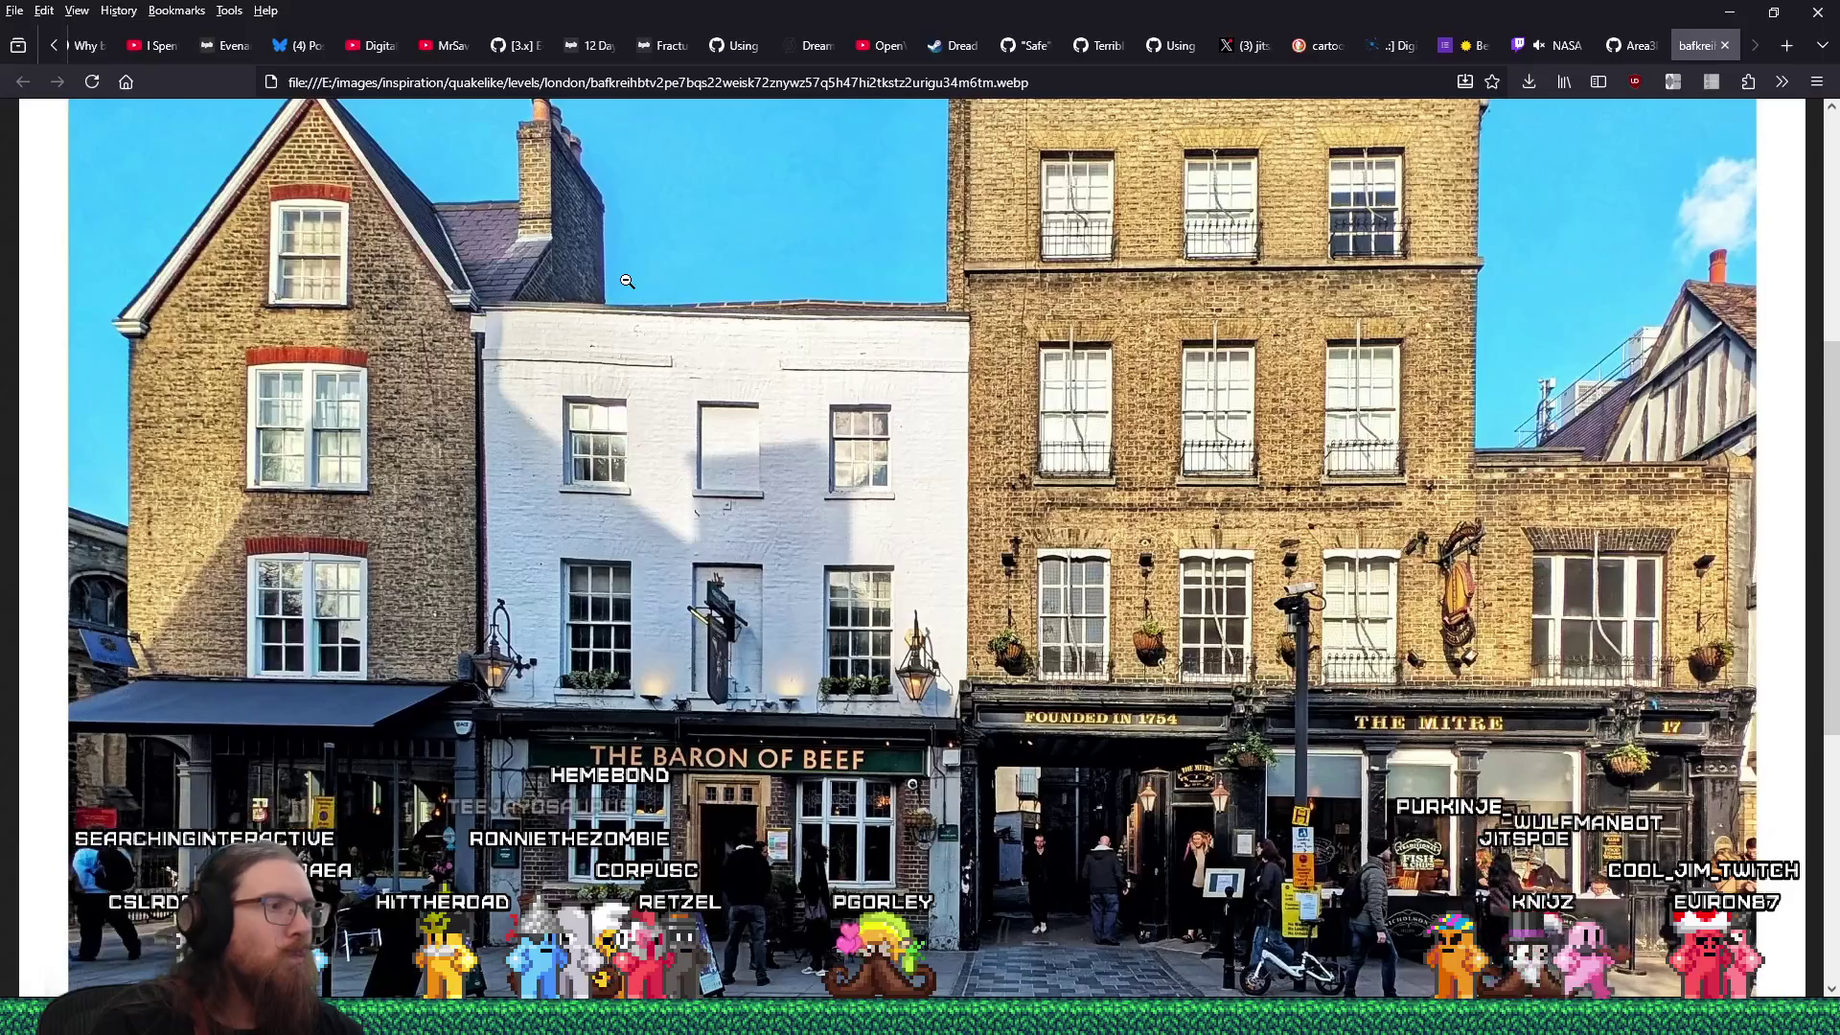
{"action": "left_click", "coordinate": [627, 281]}
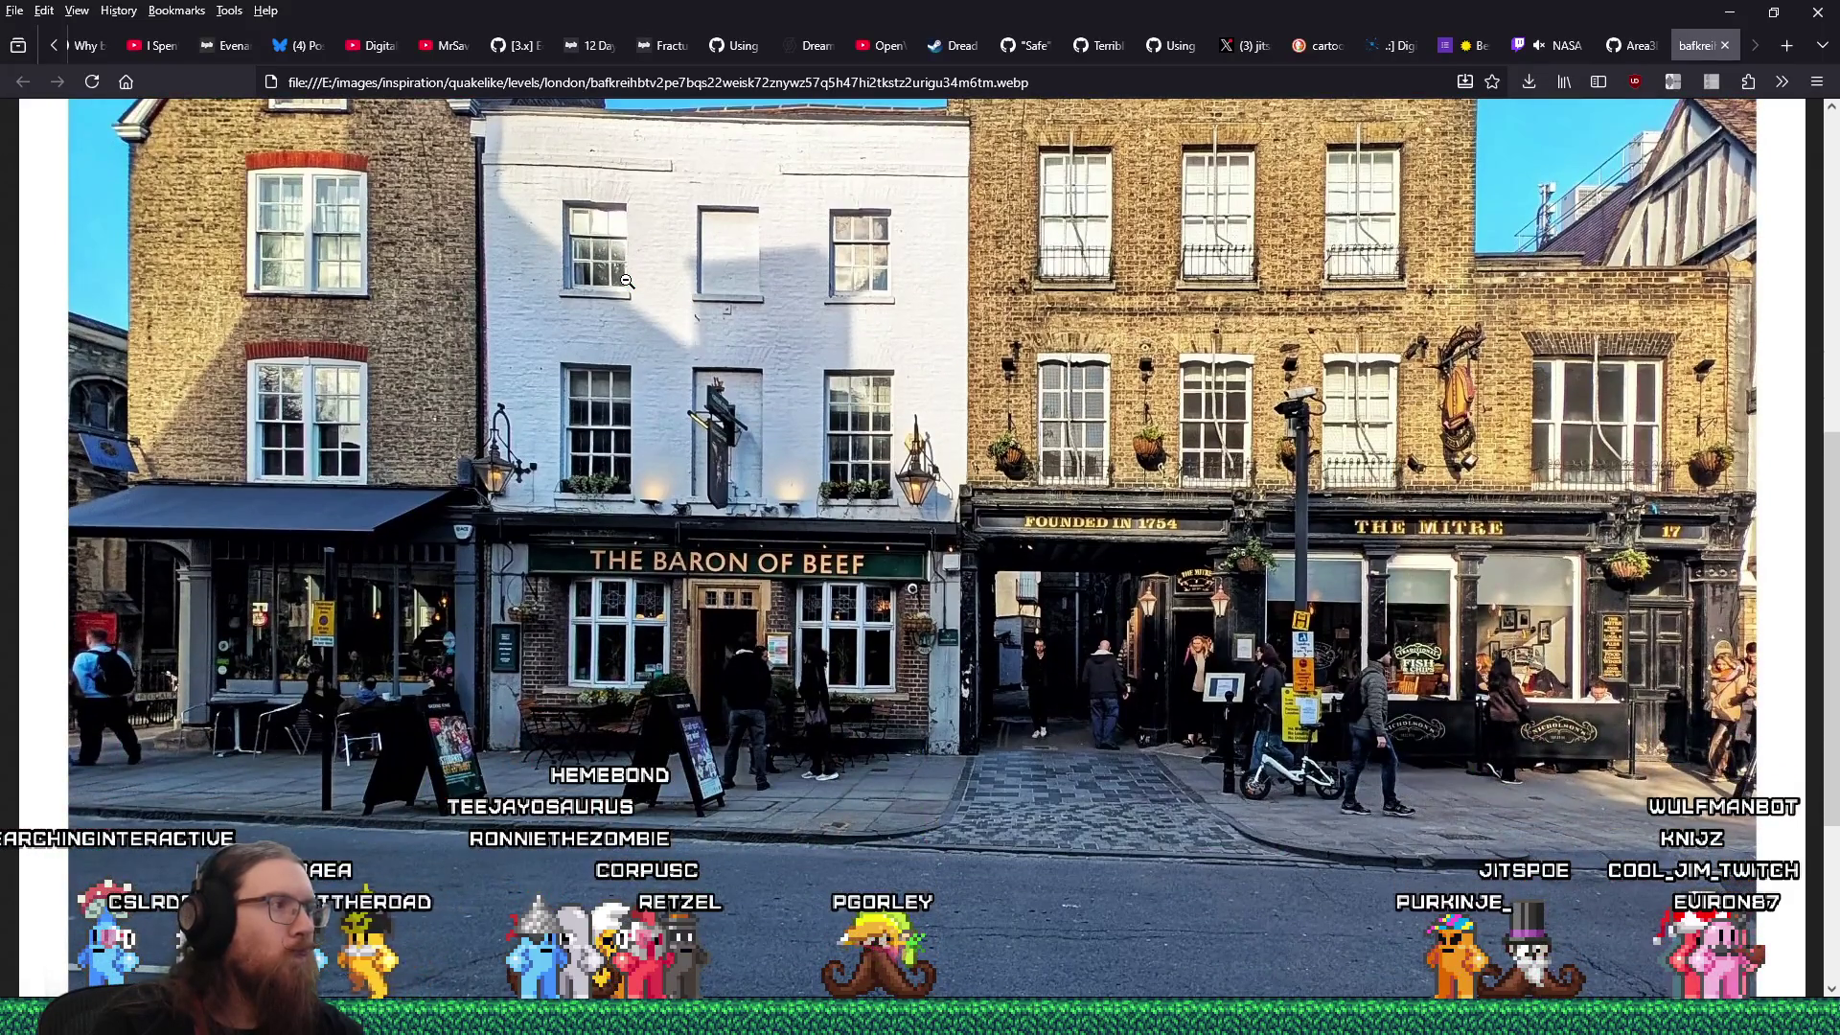
{"action": "left_click", "coordinate": [626, 280]}
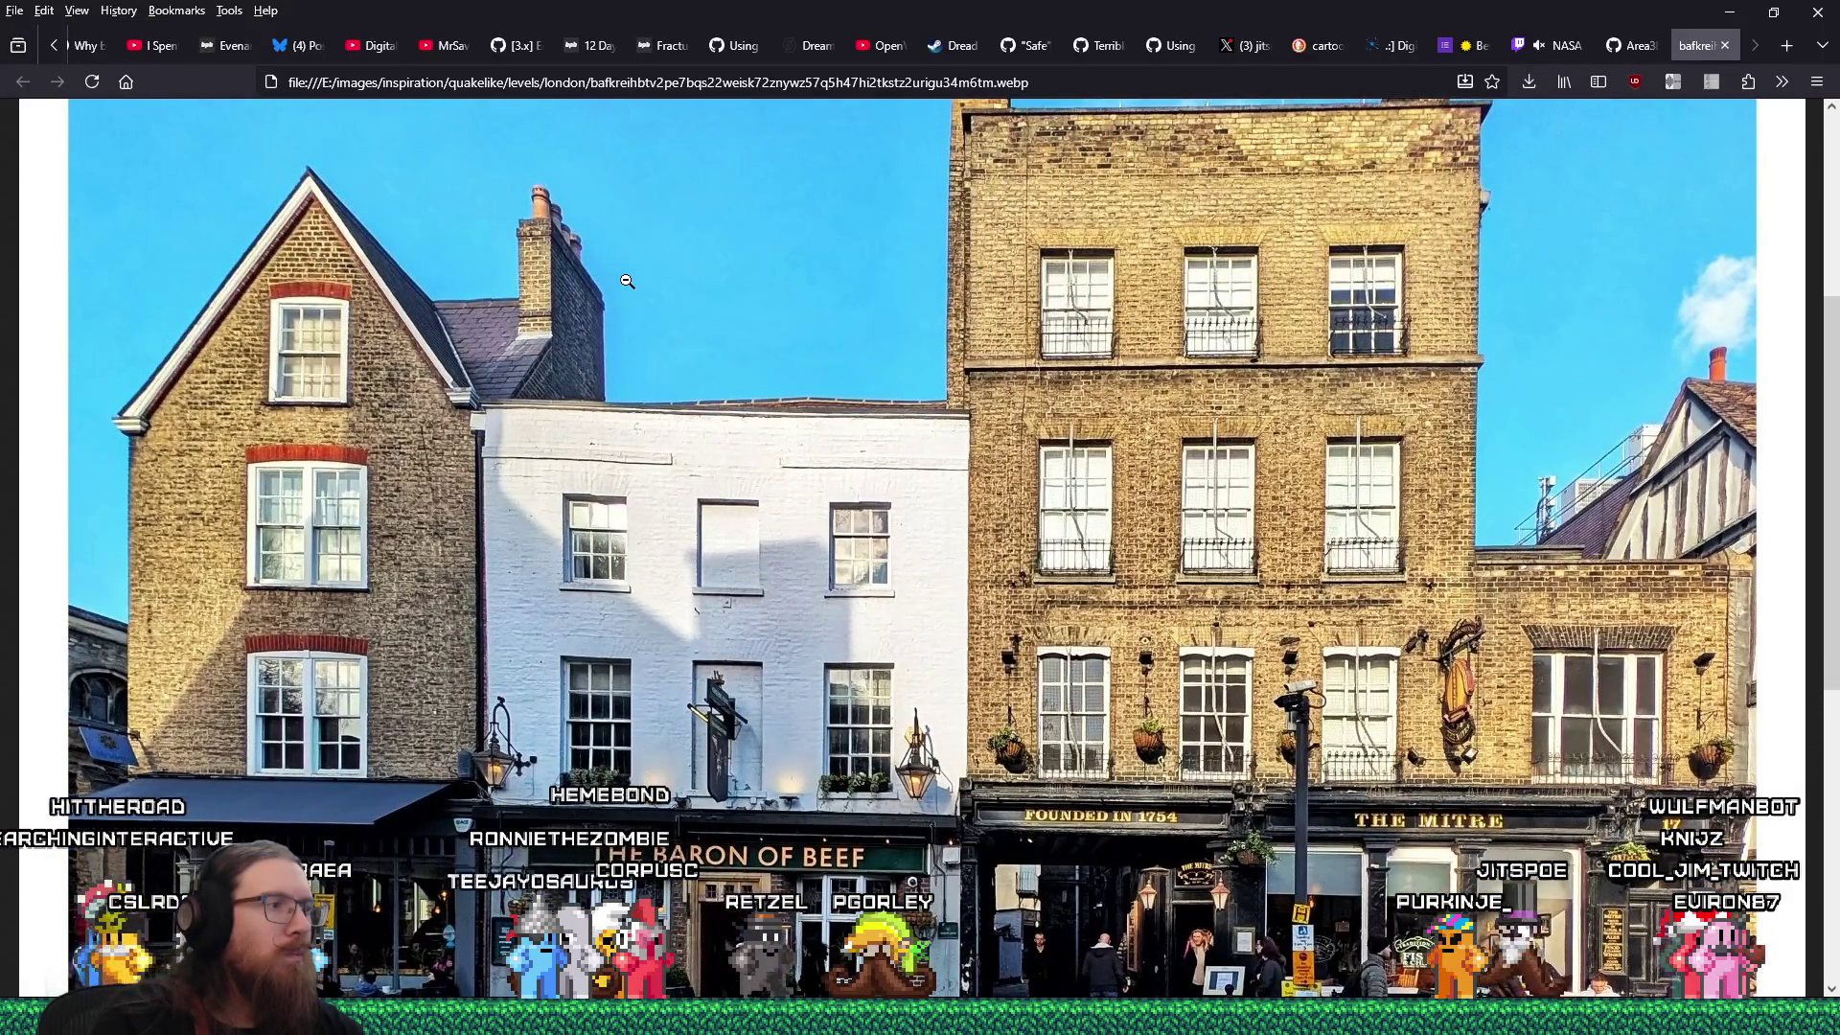
{"action": "key", "text": "alt+Tab"}
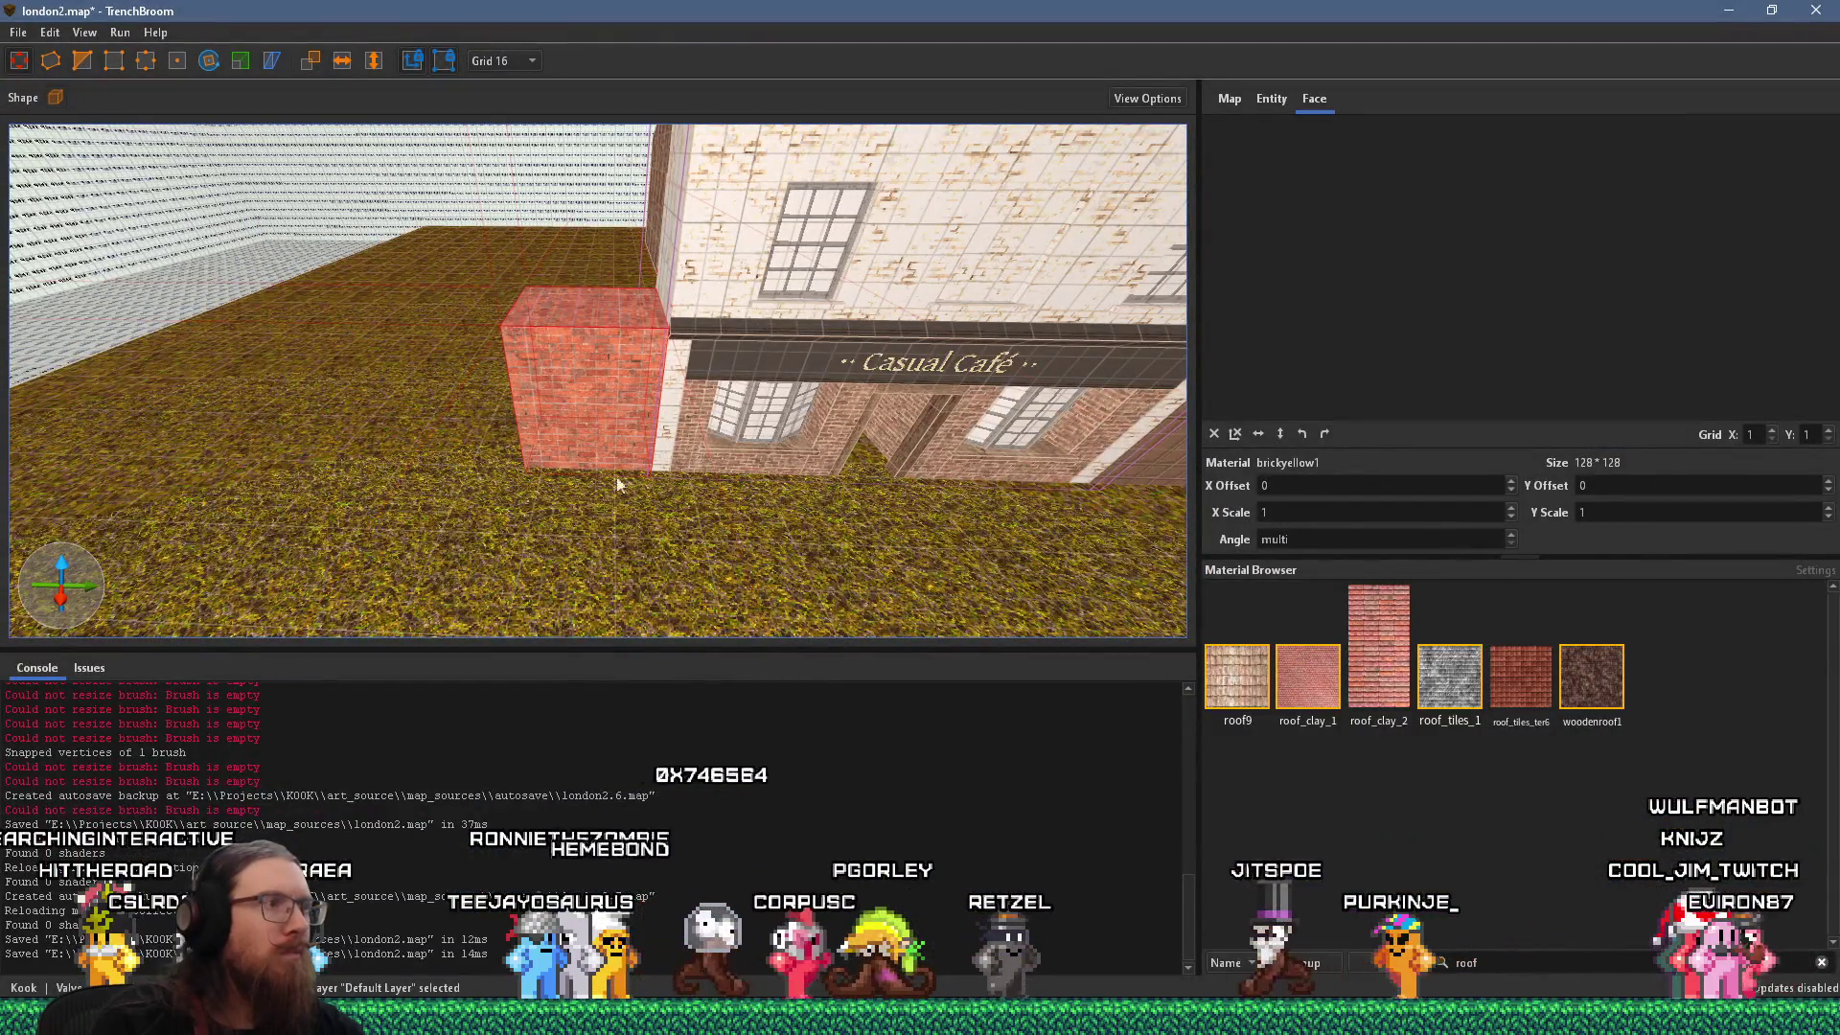
{"action": "key", "text": "ctrl+z"}
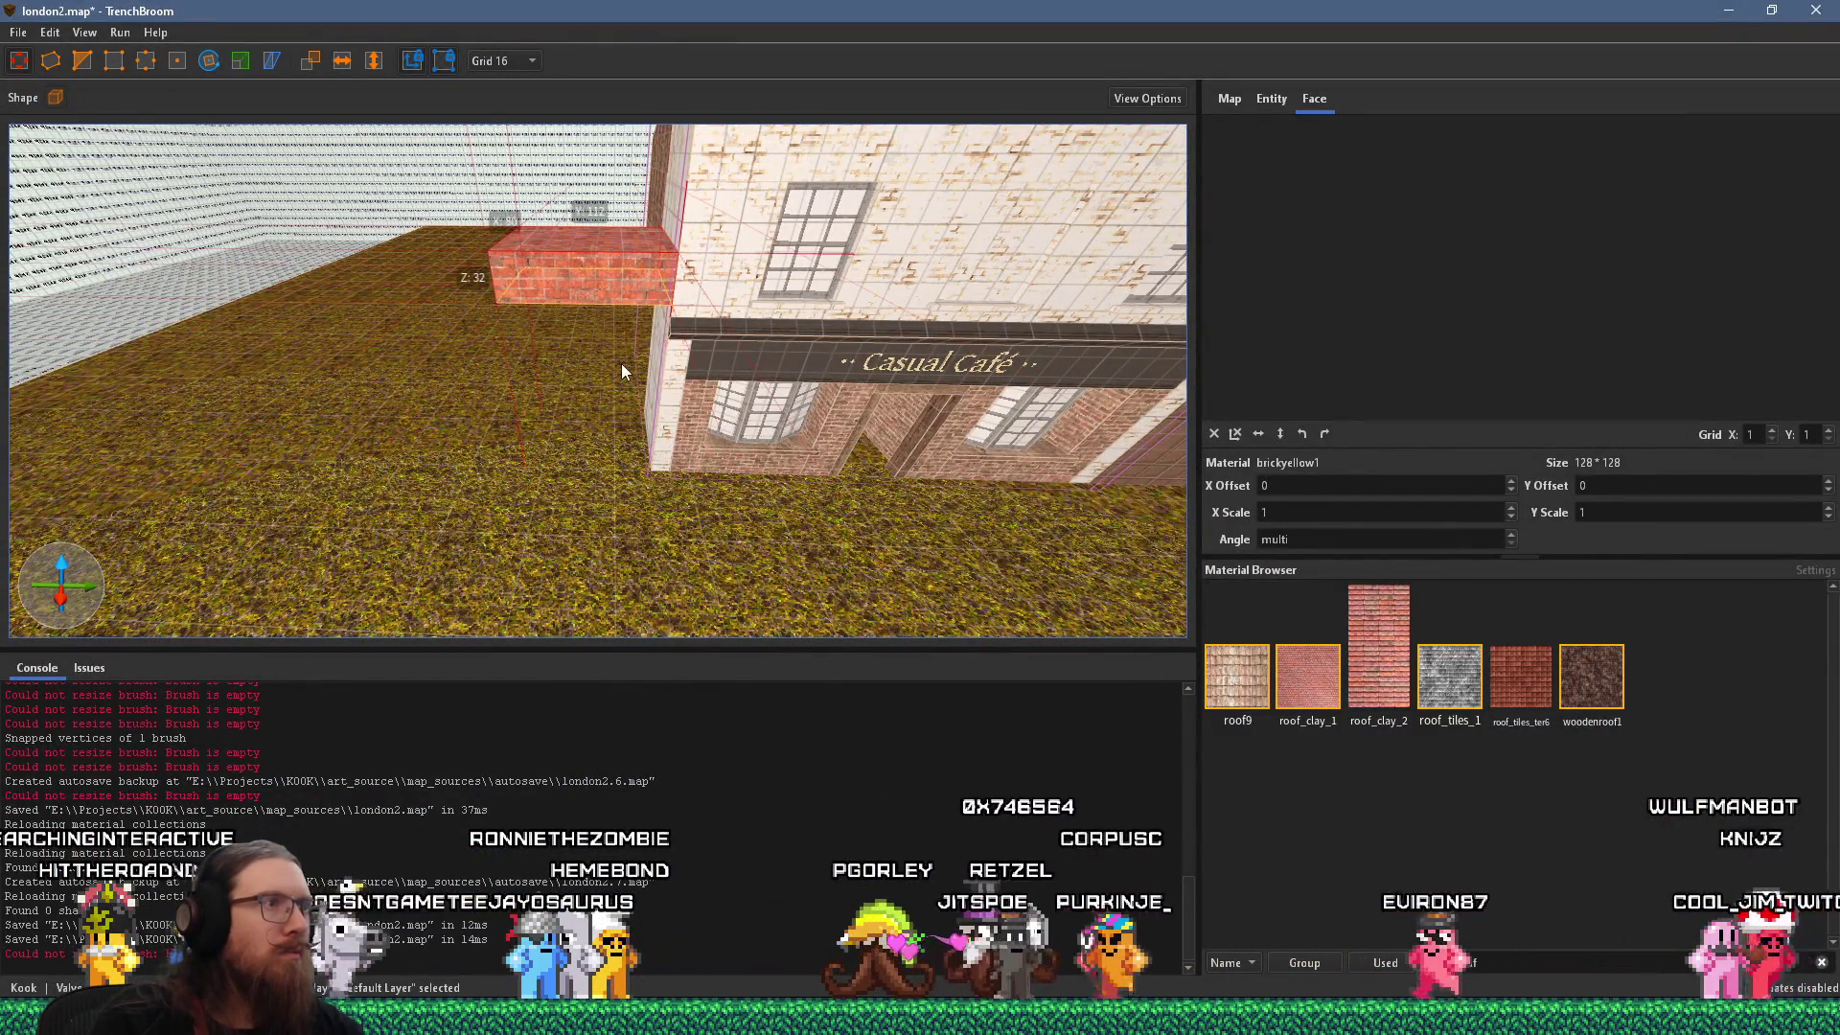
{"action": "key", "text": "ctrl+z"}
Pick up the Casual Café sign texture and start a small new box on the café ledge.
{"action": "key", "text": "alt+Tab"}
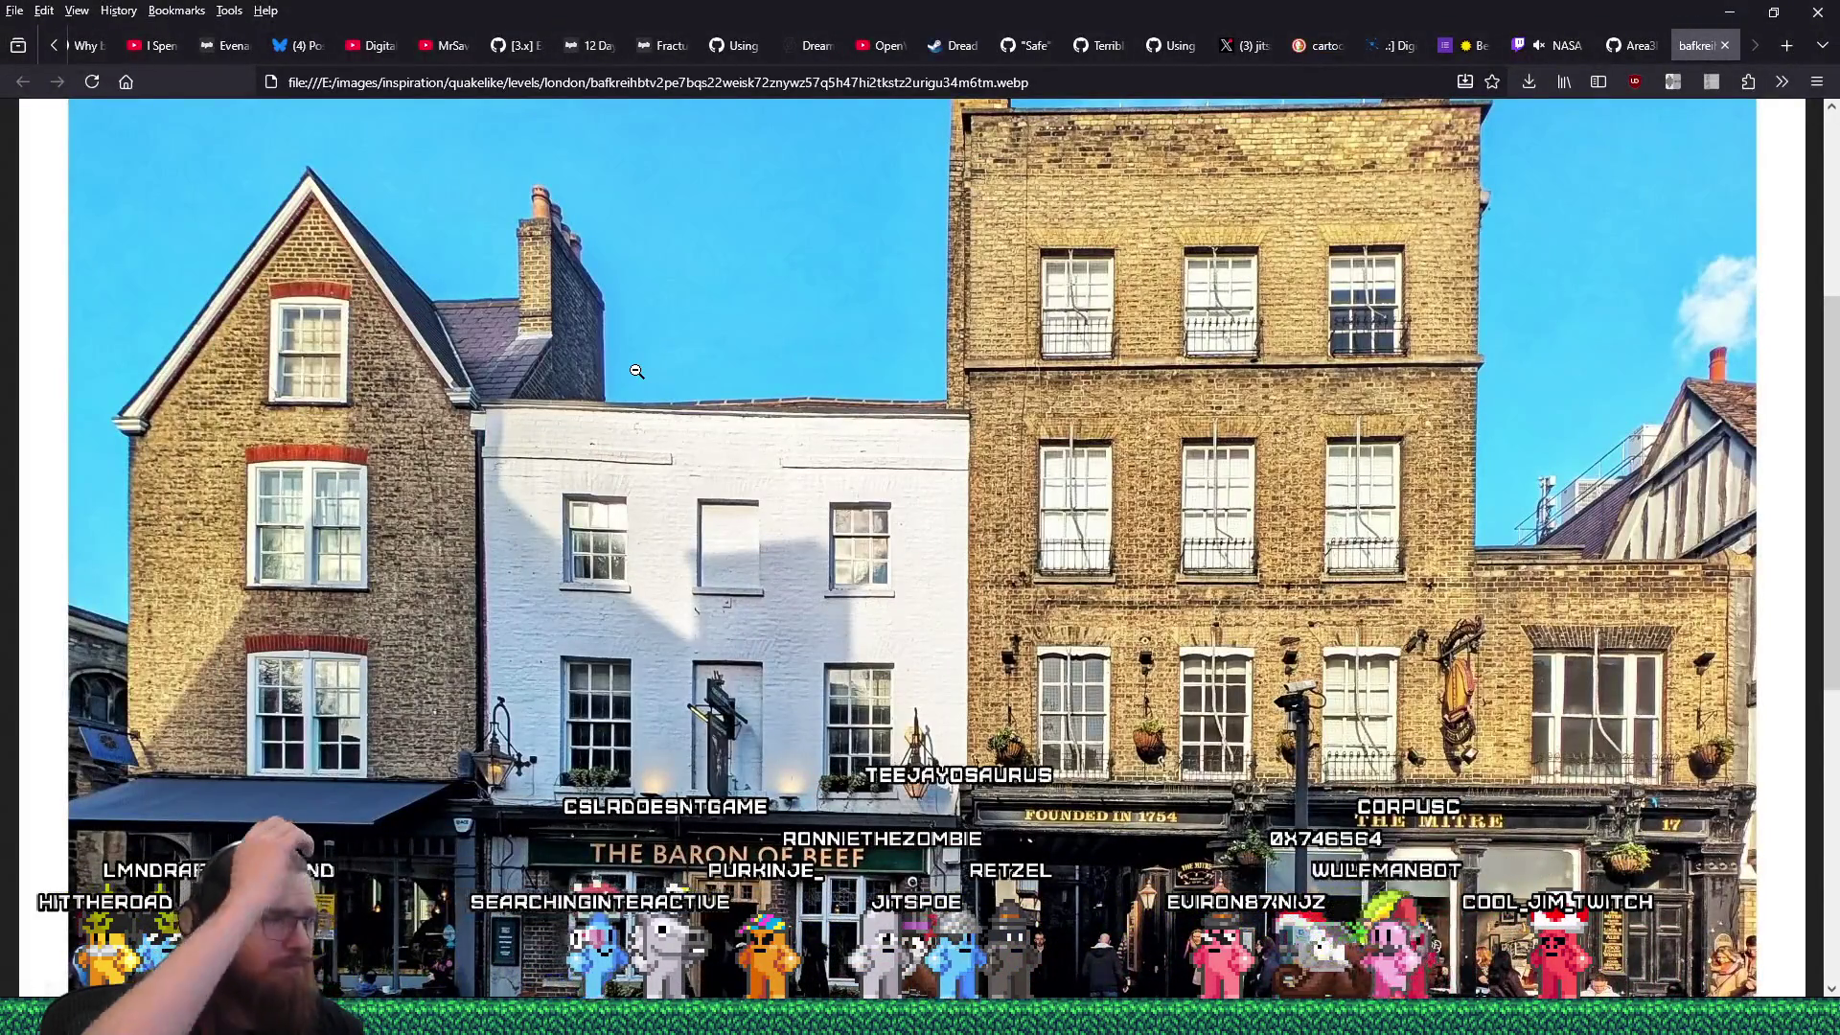
{"action": "key", "text": "alt+Tab"}
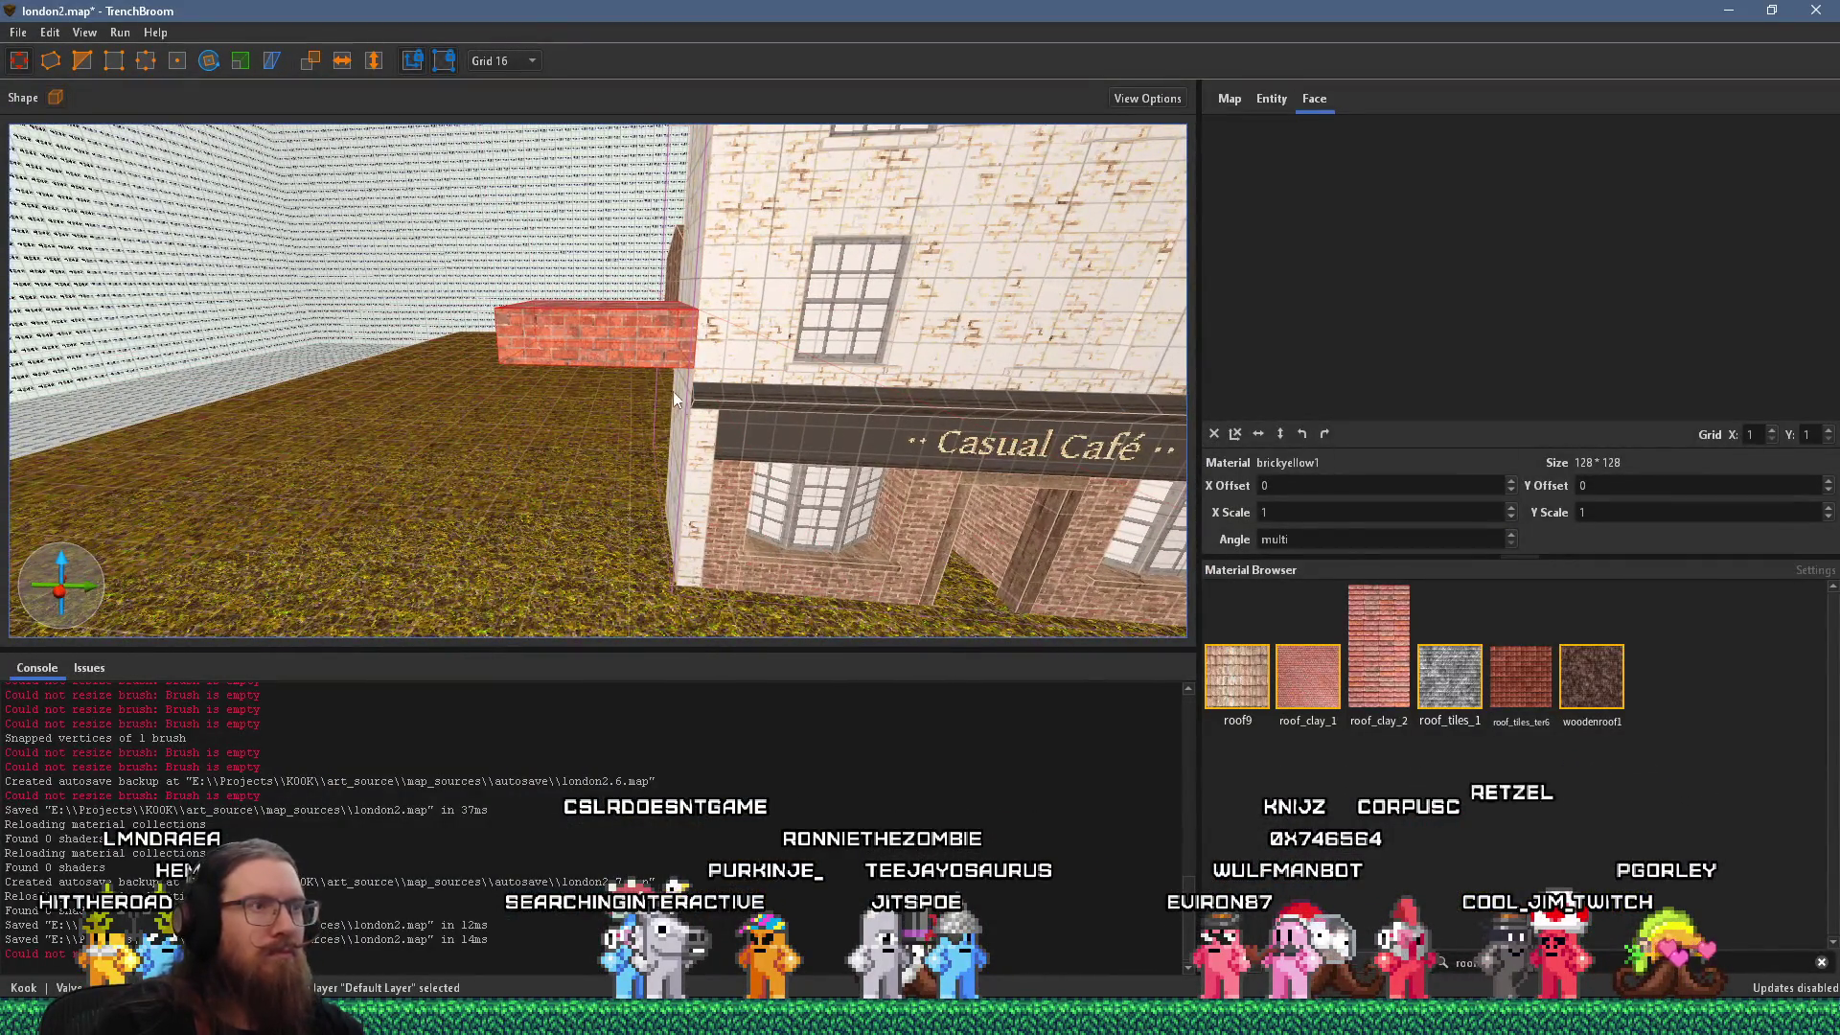
{"action": "left_click", "coordinate": [732, 437], "text": "shift"}
{"action": "left_click", "coordinate": [679, 433], "text": "ctrl+shift"}
{"action": "scroll", "coordinate": [693, 410], "scroll_direction": "up", "scroll_amount": 5}
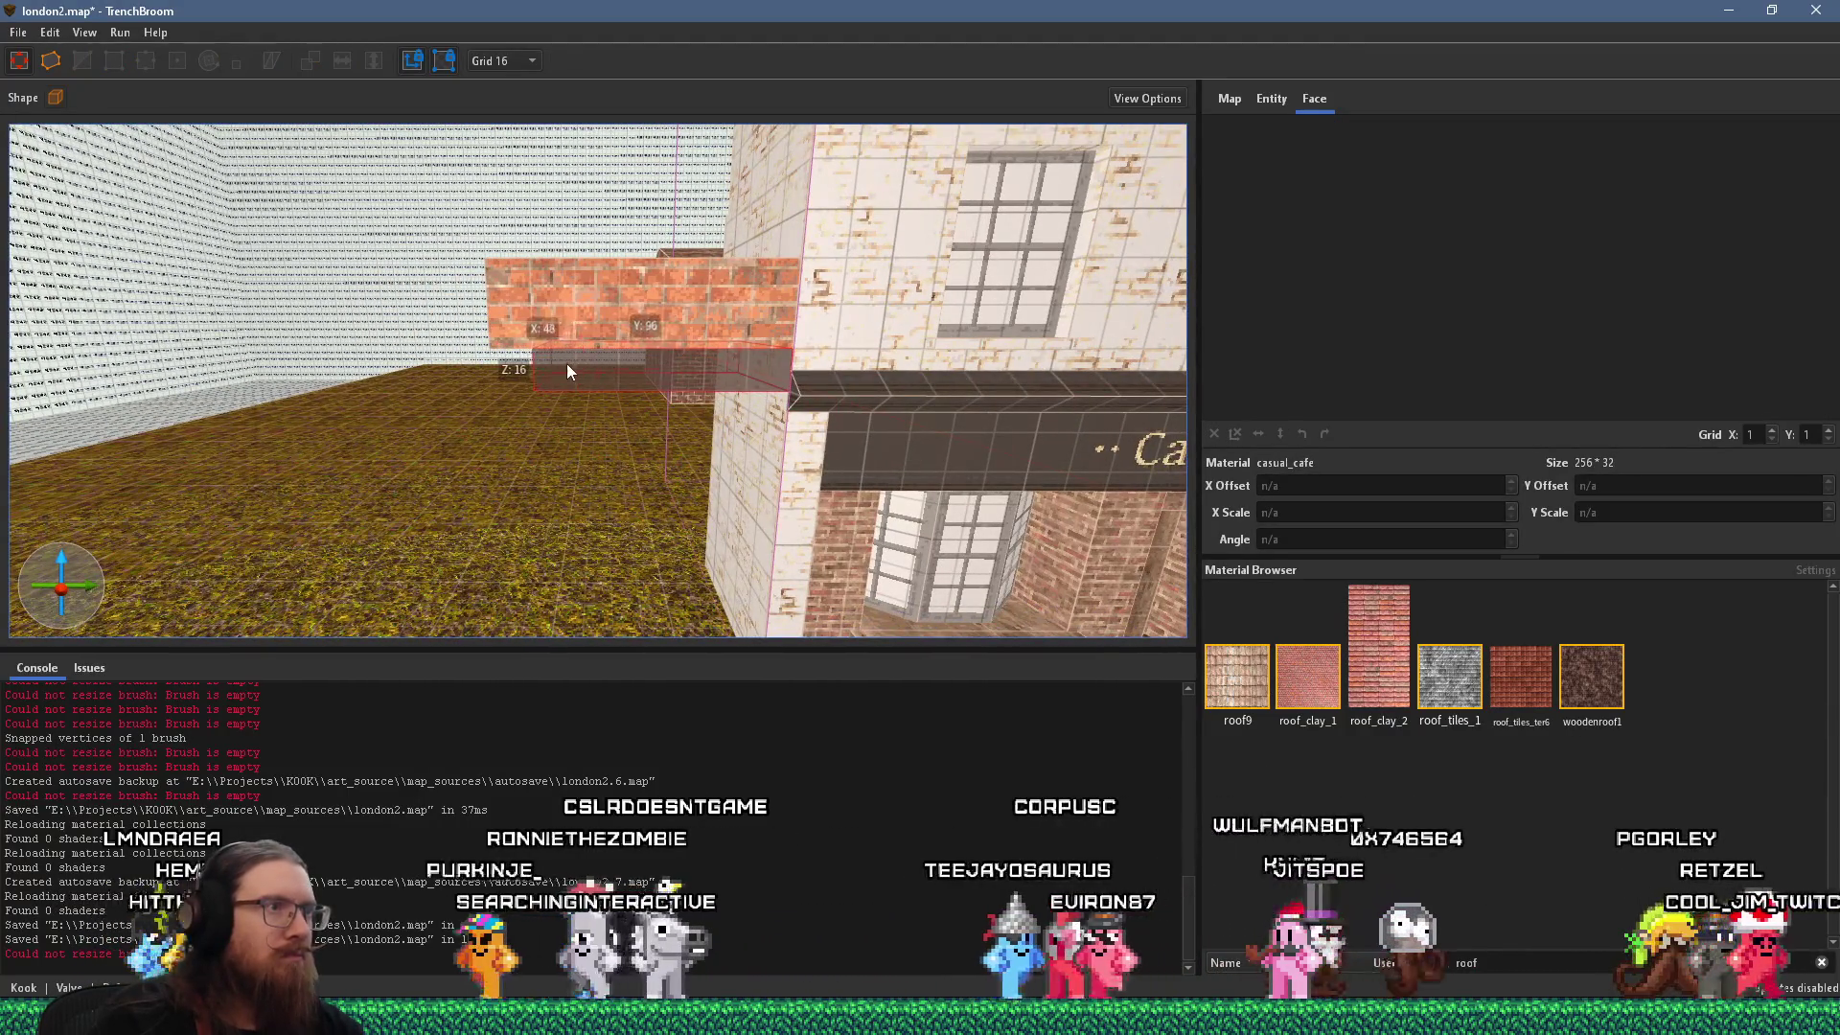
Stretch the new sign brush leftward along the extension's front, comparing against the photo.
{"action": "left_click_drag", "start_coordinate": [567, 372], "coordinate": [354, 347]}
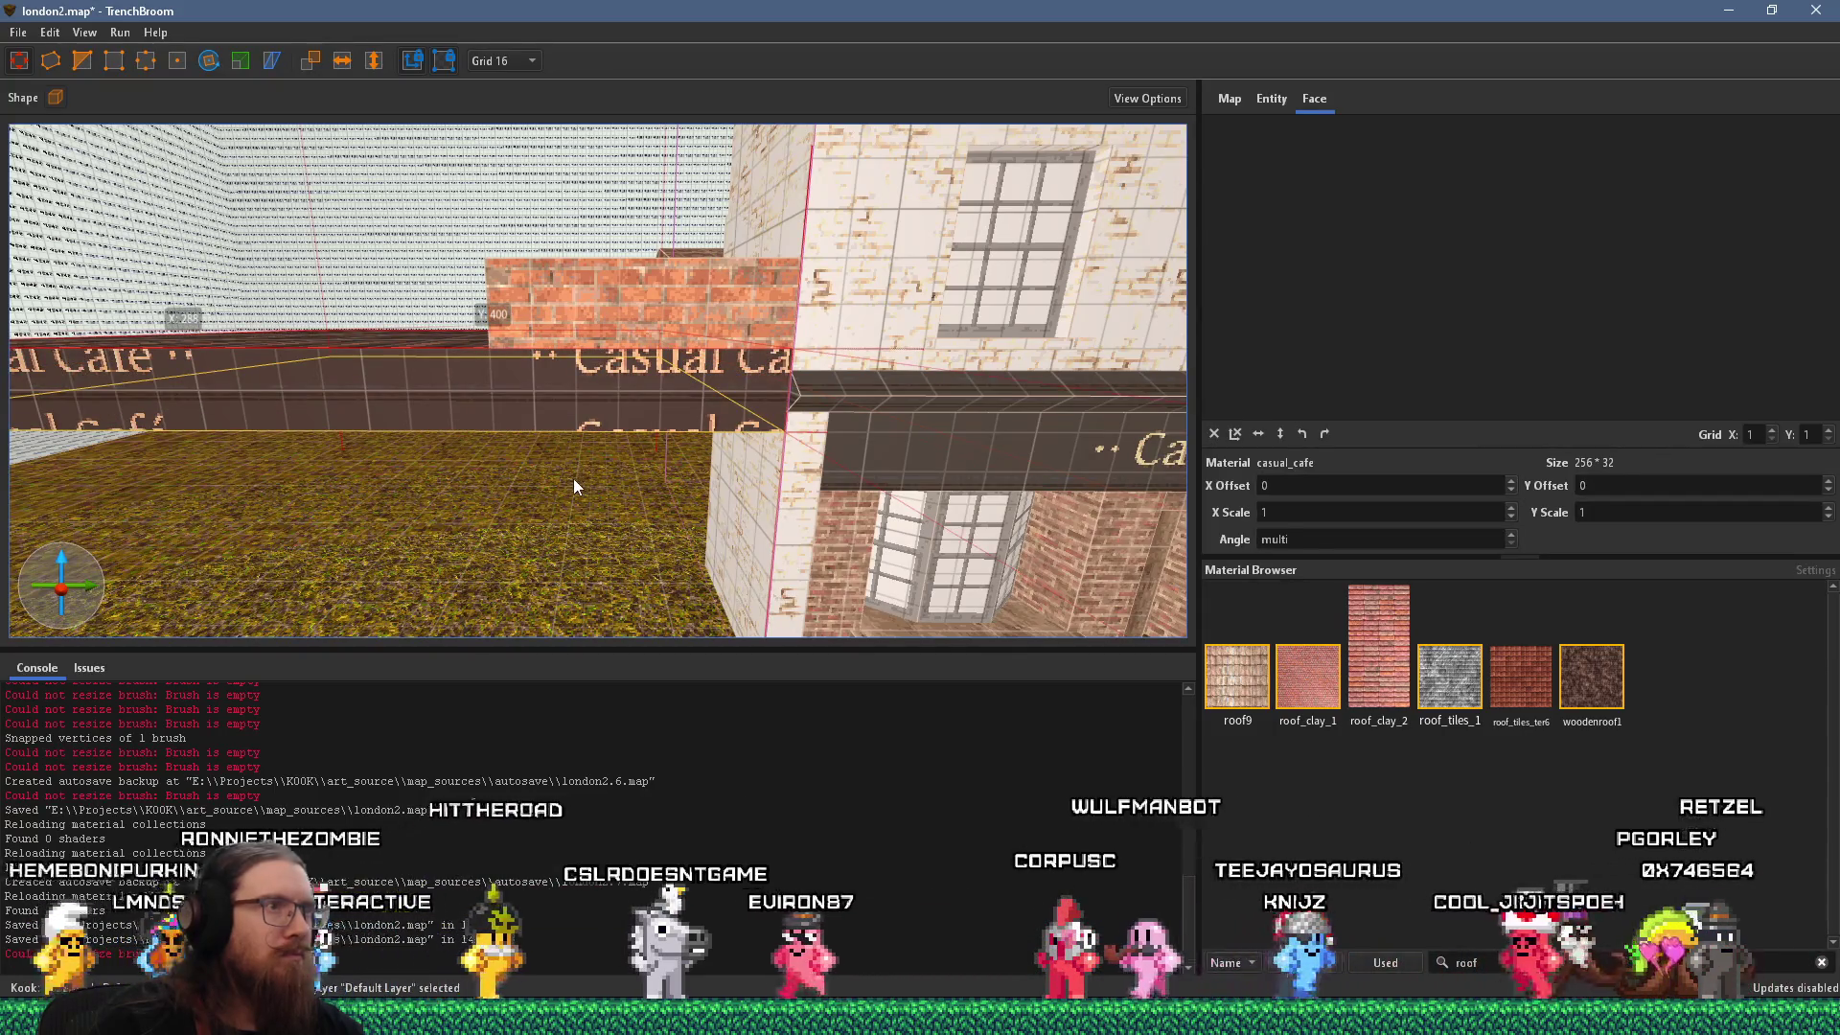
{"action": "key", "text": "alt+Tab"}
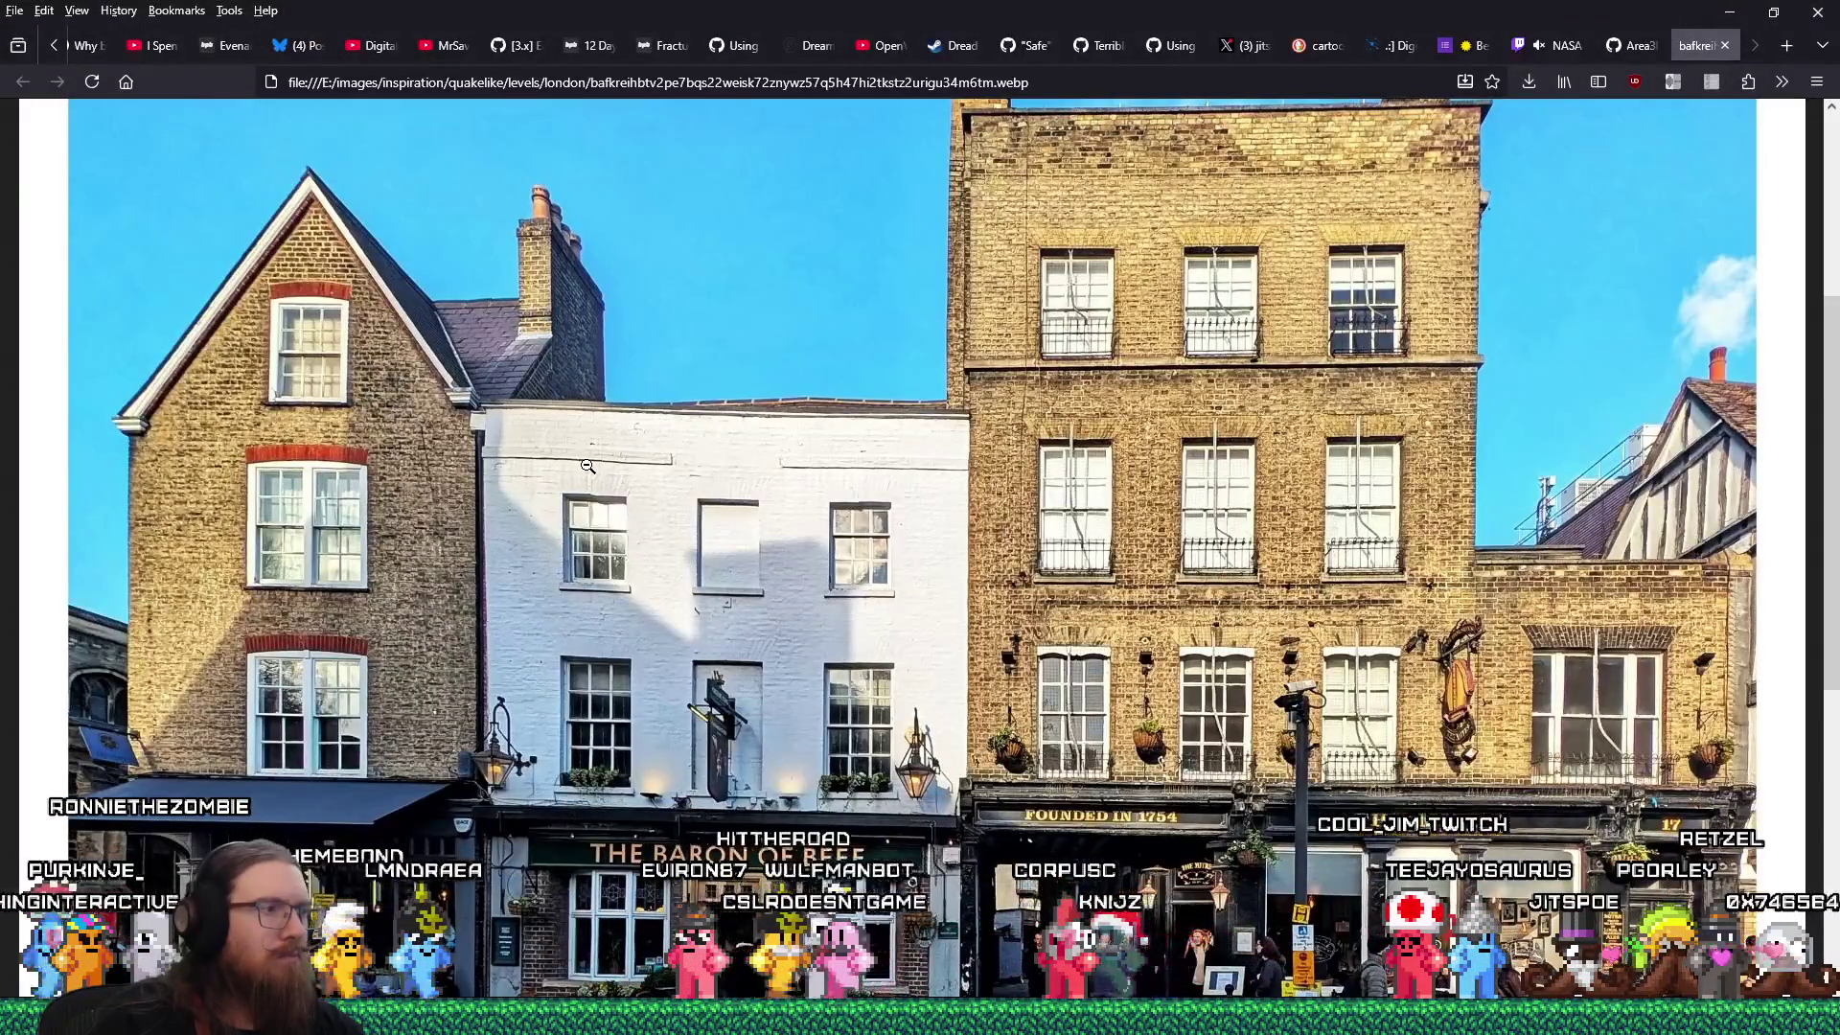
{"action": "key", "text": "alt+Tab"}
{"action": "scroll", "coordinate": [568, 477], "scroll_direction": "down", "scroll_amount": 3}
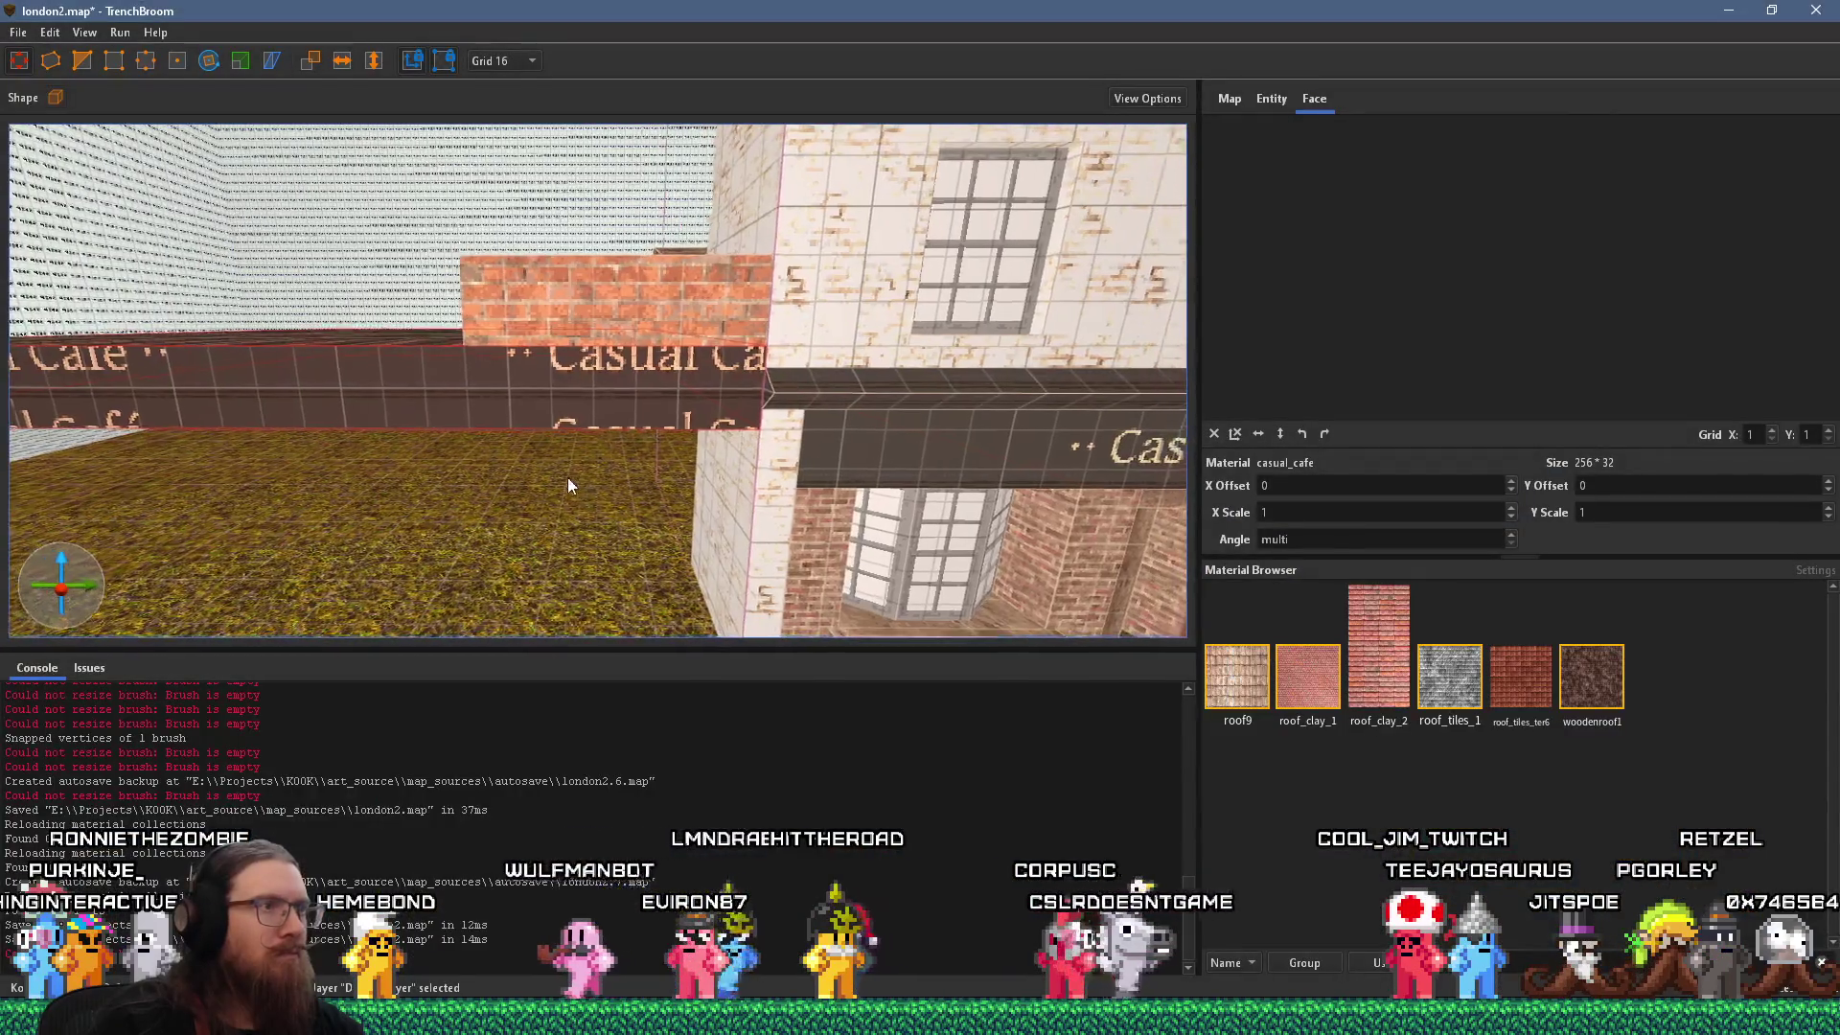
{"action": "key", "text": "alt+Tab"}
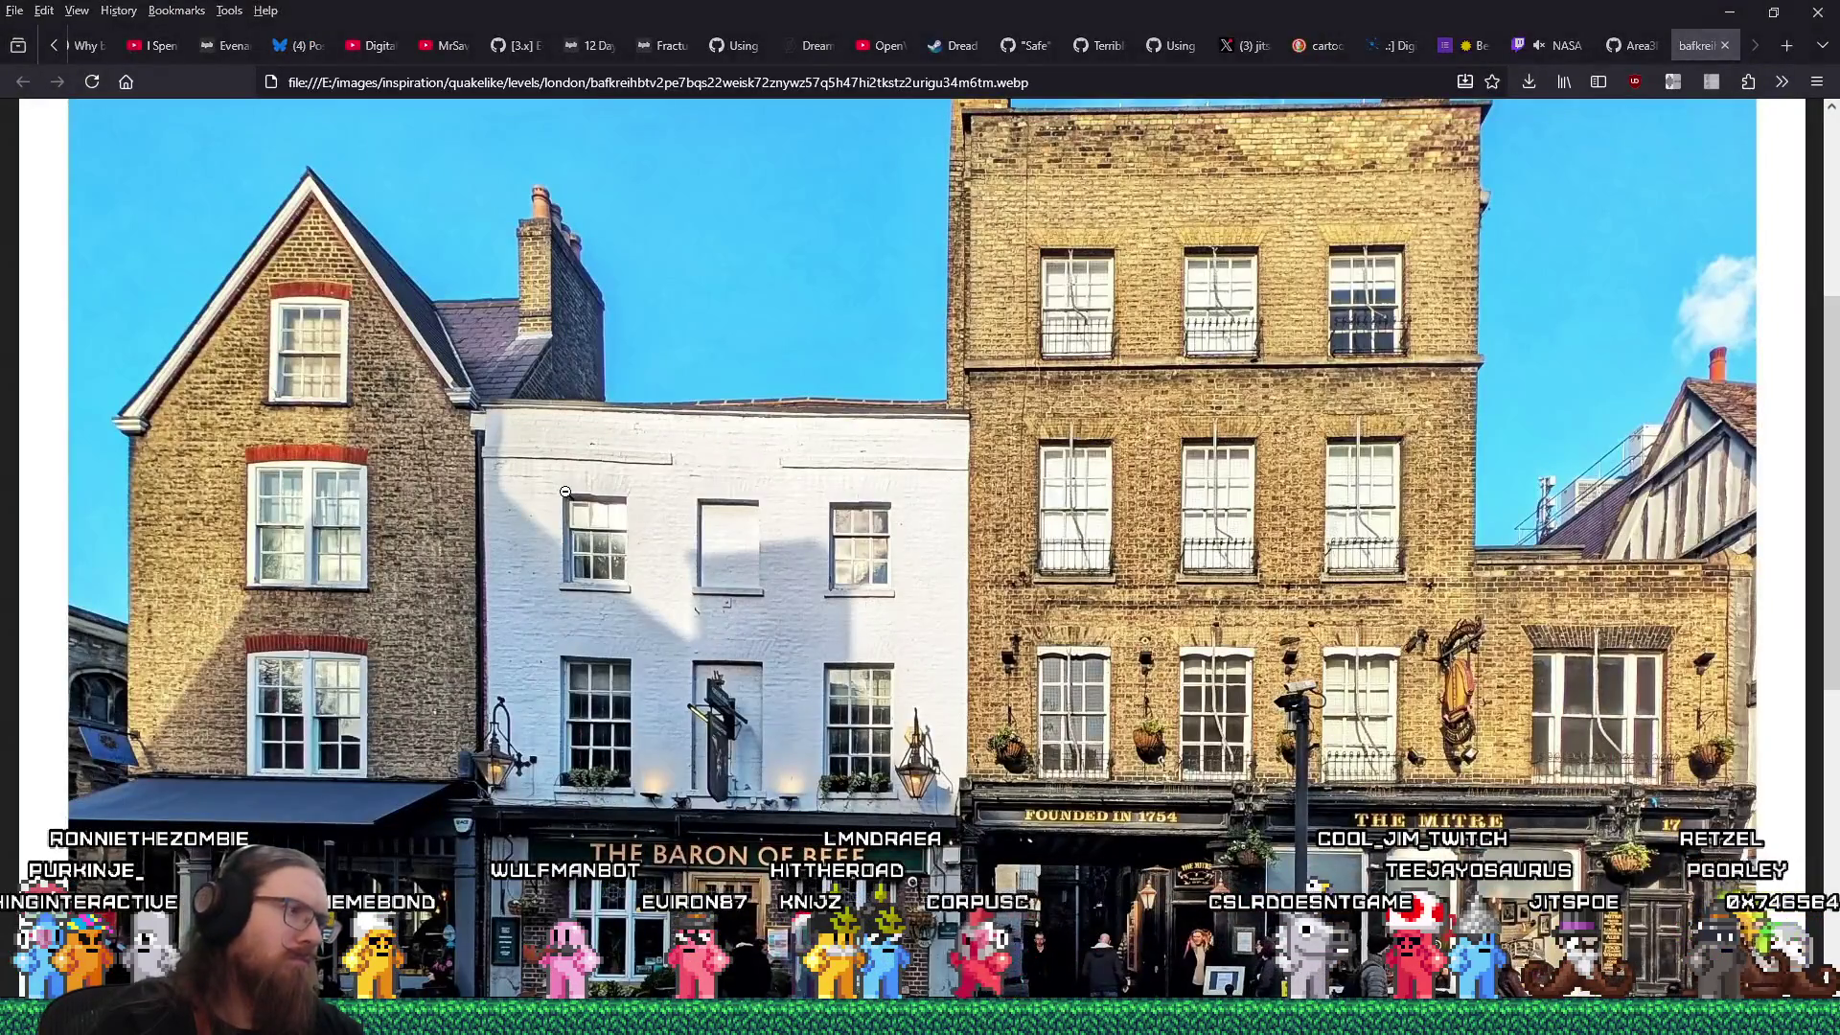
{"action": "key", "text": "alt+Tab"}
{"action": "scroll", "coordinate": [631, 407], "scroll_direction": "down", "scroll_amount": 3}
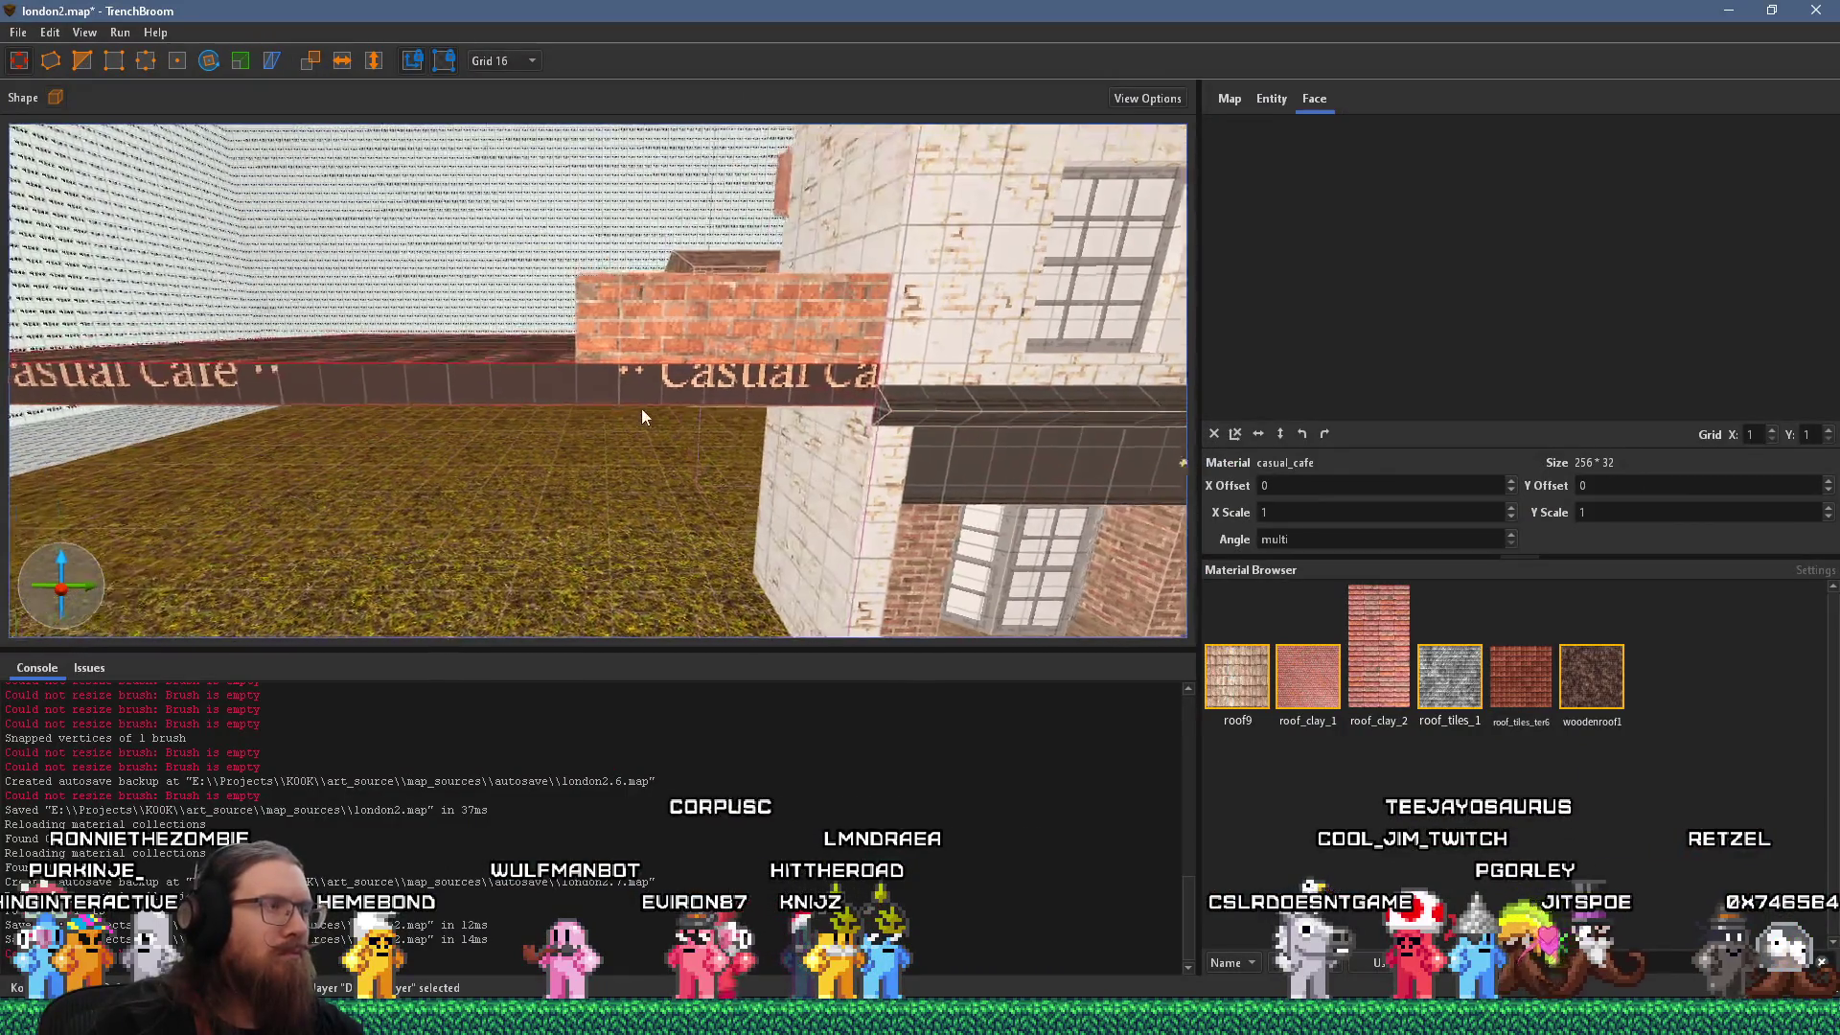
Shift the Casual Café lettering up to a Y offset of 7, then recheck the photo.
{"action": "left_click", "coordinate": [555, 387], "text": "shift"}
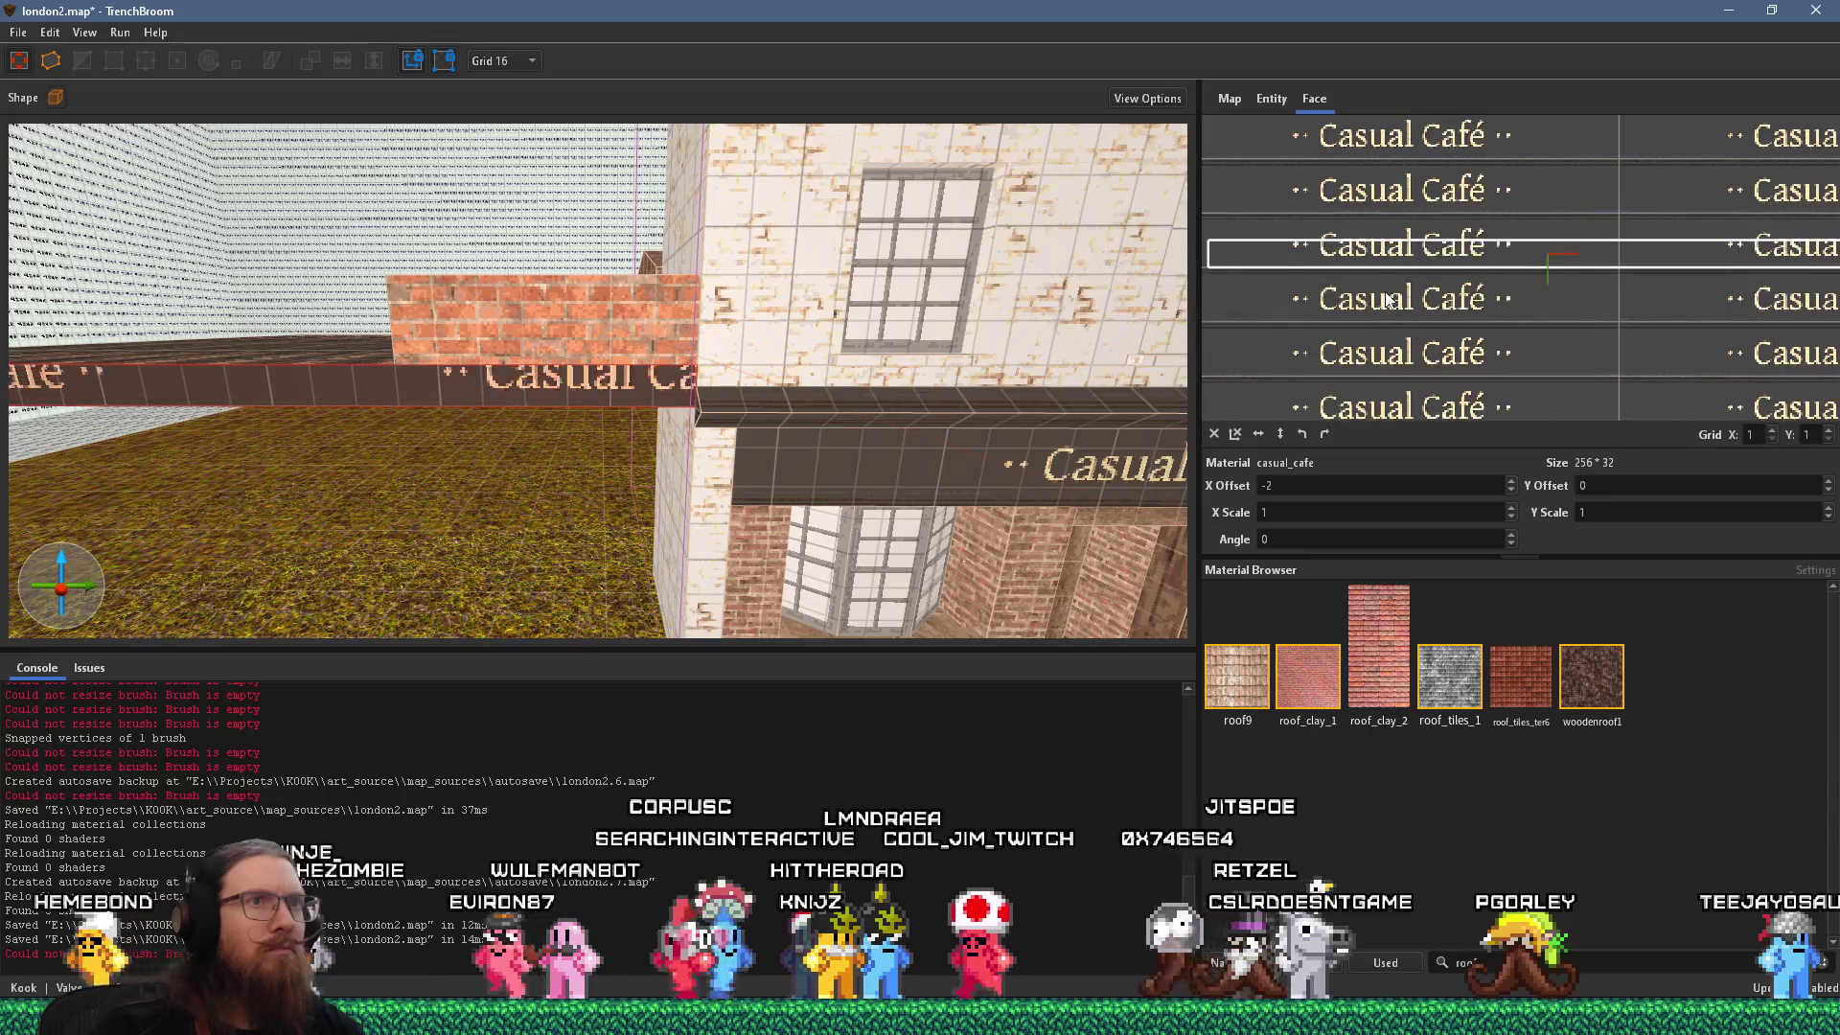
{"action": "scroll", "coordinate": [1385, 299], "scroll_direction": "up", "scroll_amount": 5}
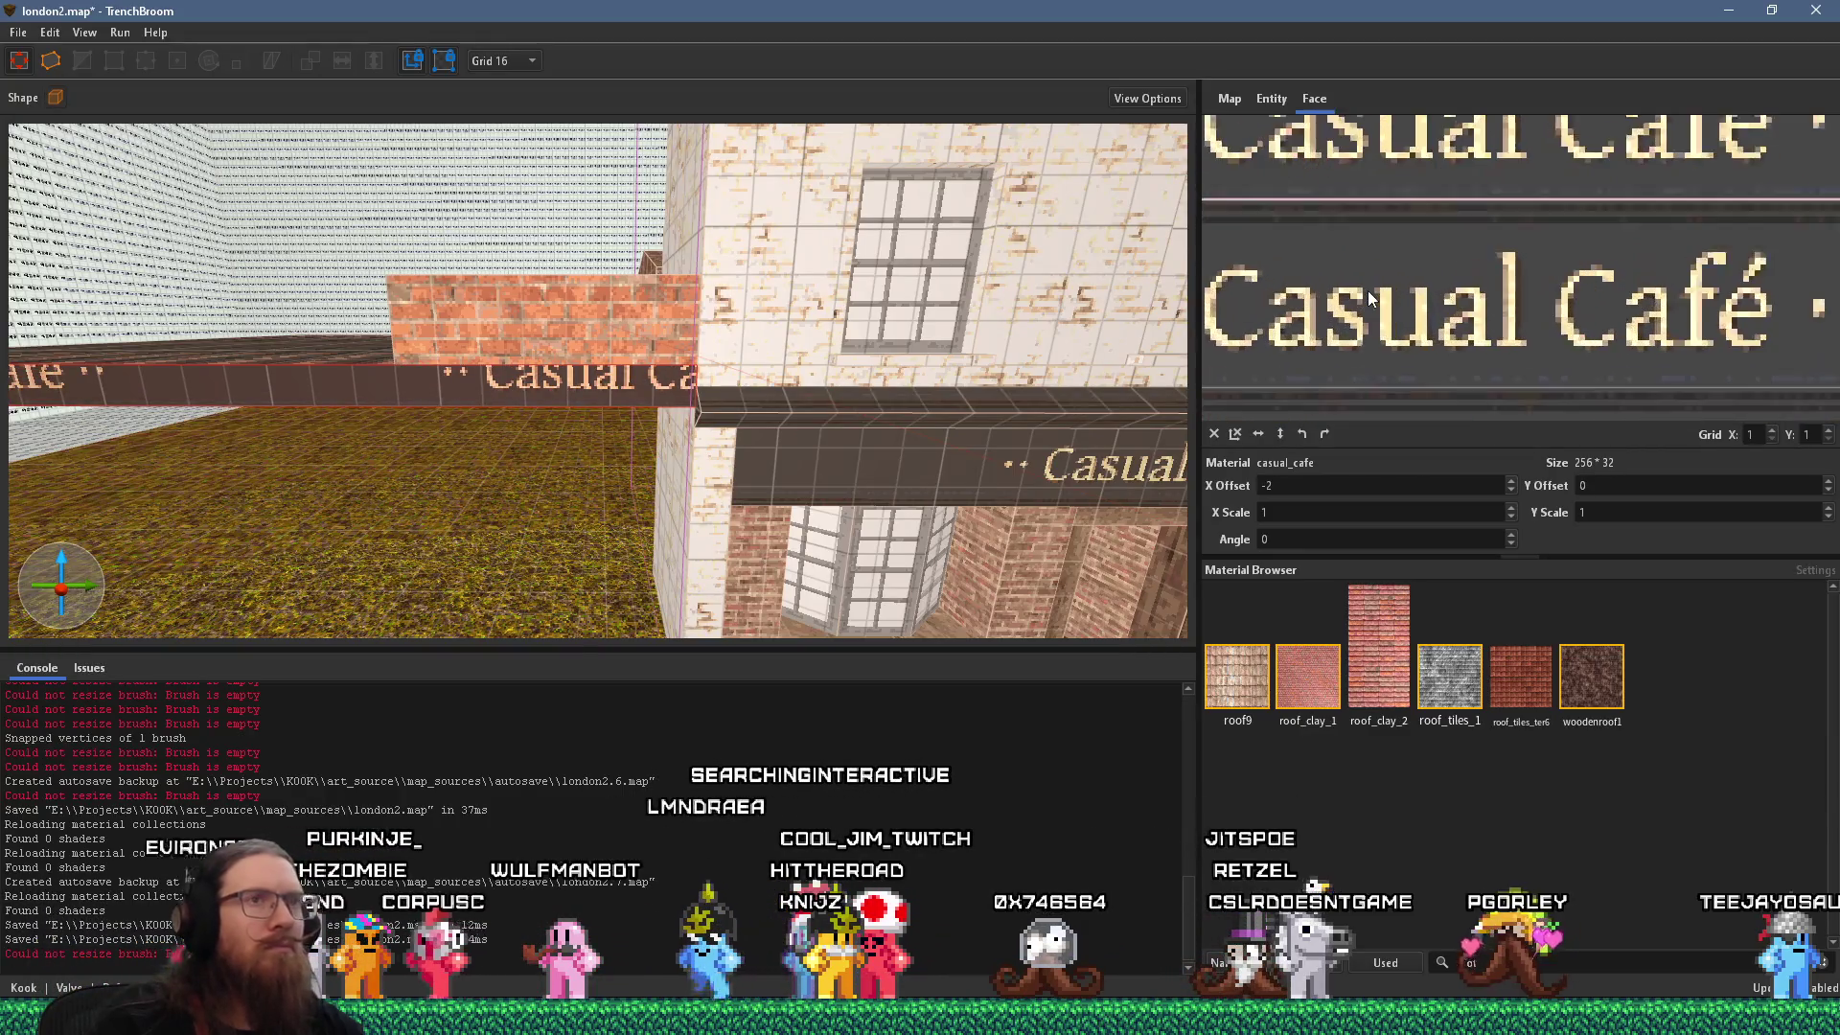
{"action": "left_click_drag", "start_coordinate": [1329, 297], "coordinate": [1332, 265]}
{"action": "mouse_move", "coordinate": [489, 428]}
{"action": "left_mouse_down"}
{"action": "mouse_move", "coordinate": [665, 349]}
{"action": "mouse_move", "coordinate": [628, 275]}
{"action": "mouse_move", "coordinate": [658, 300]}
{"action": "left_mouse_up"}
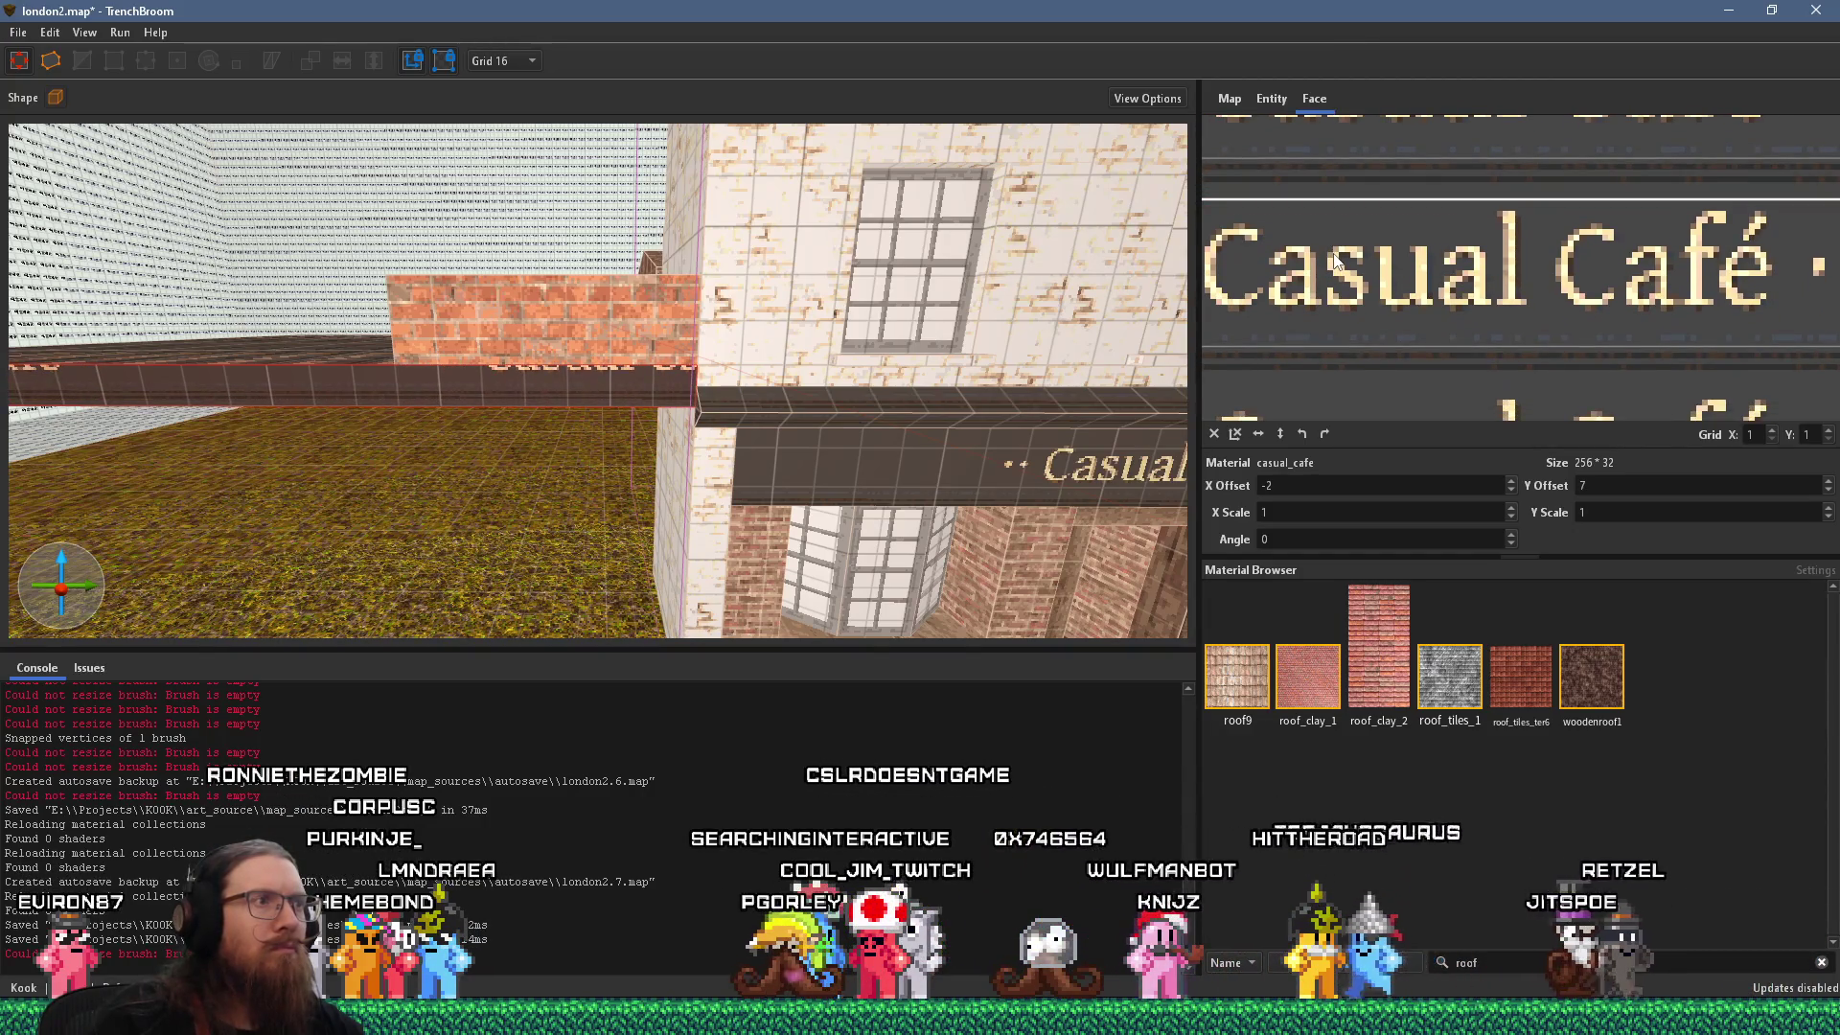
{"action": "key", "text": "alt+Tab"}
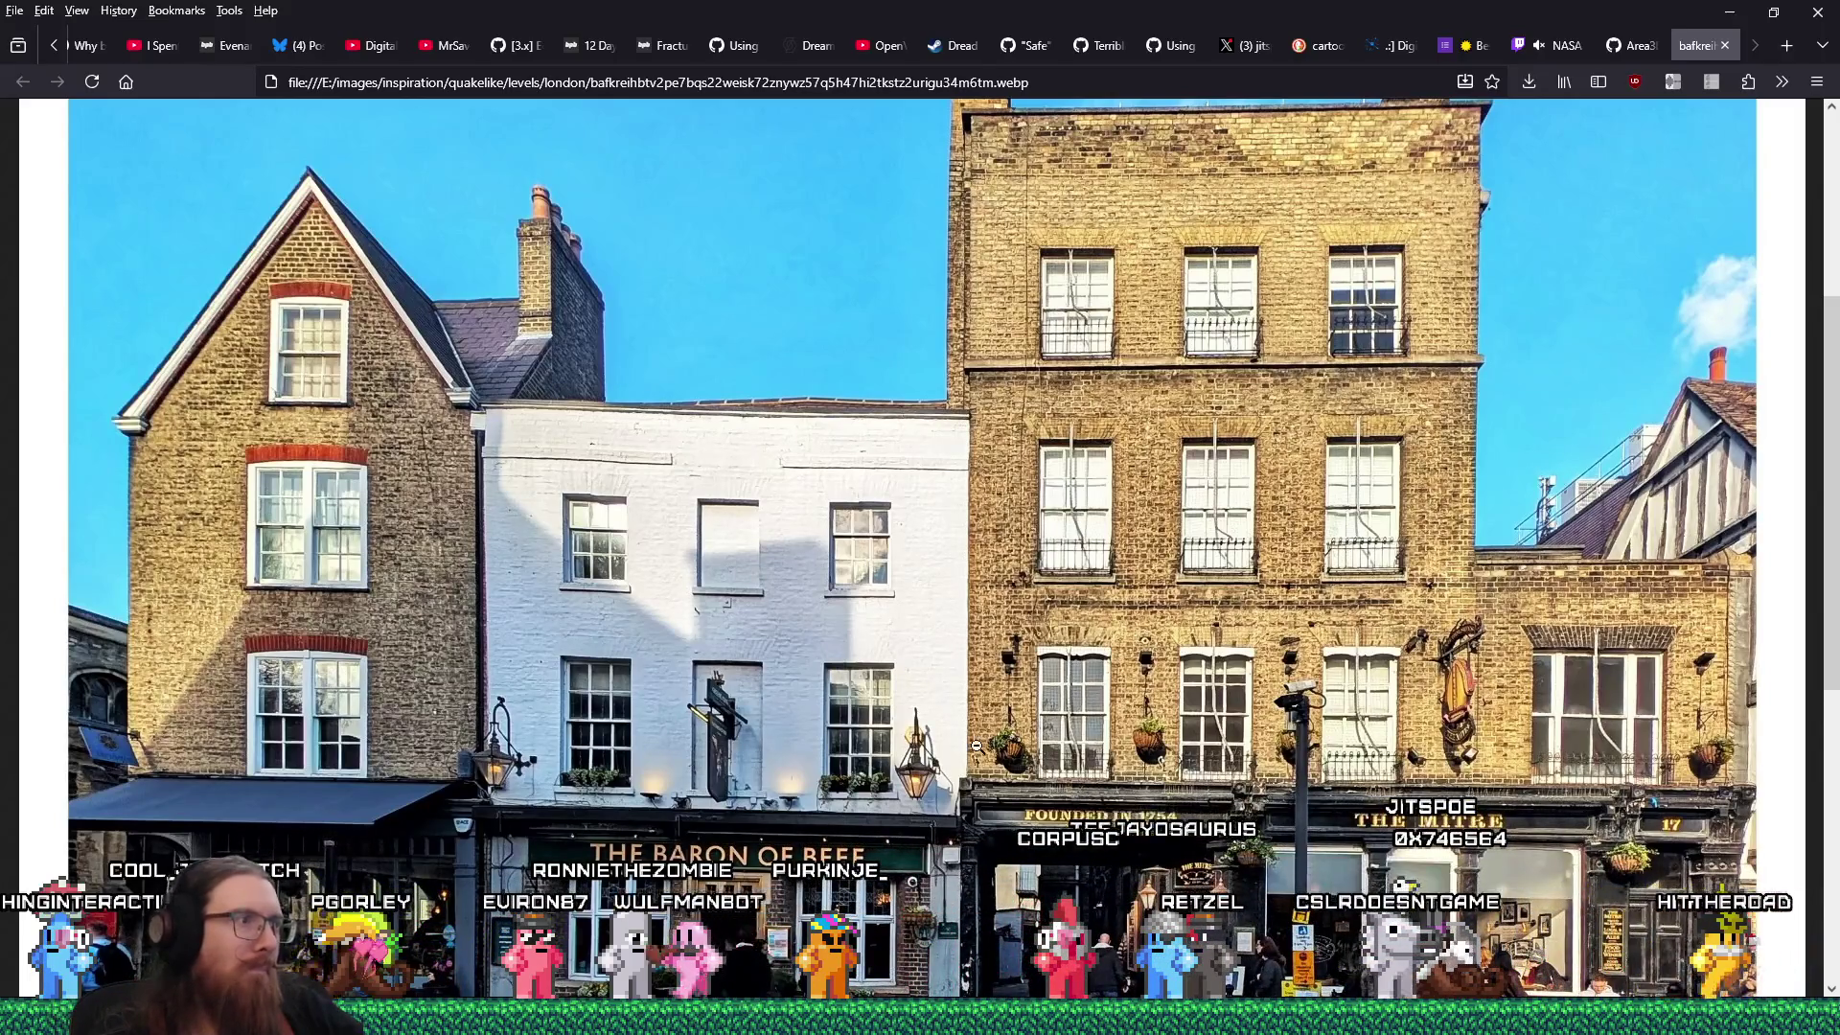
{"action": "scroll", "coordinate": [741, 696], "scroll_direction": "down", "scroll_amount": 2}
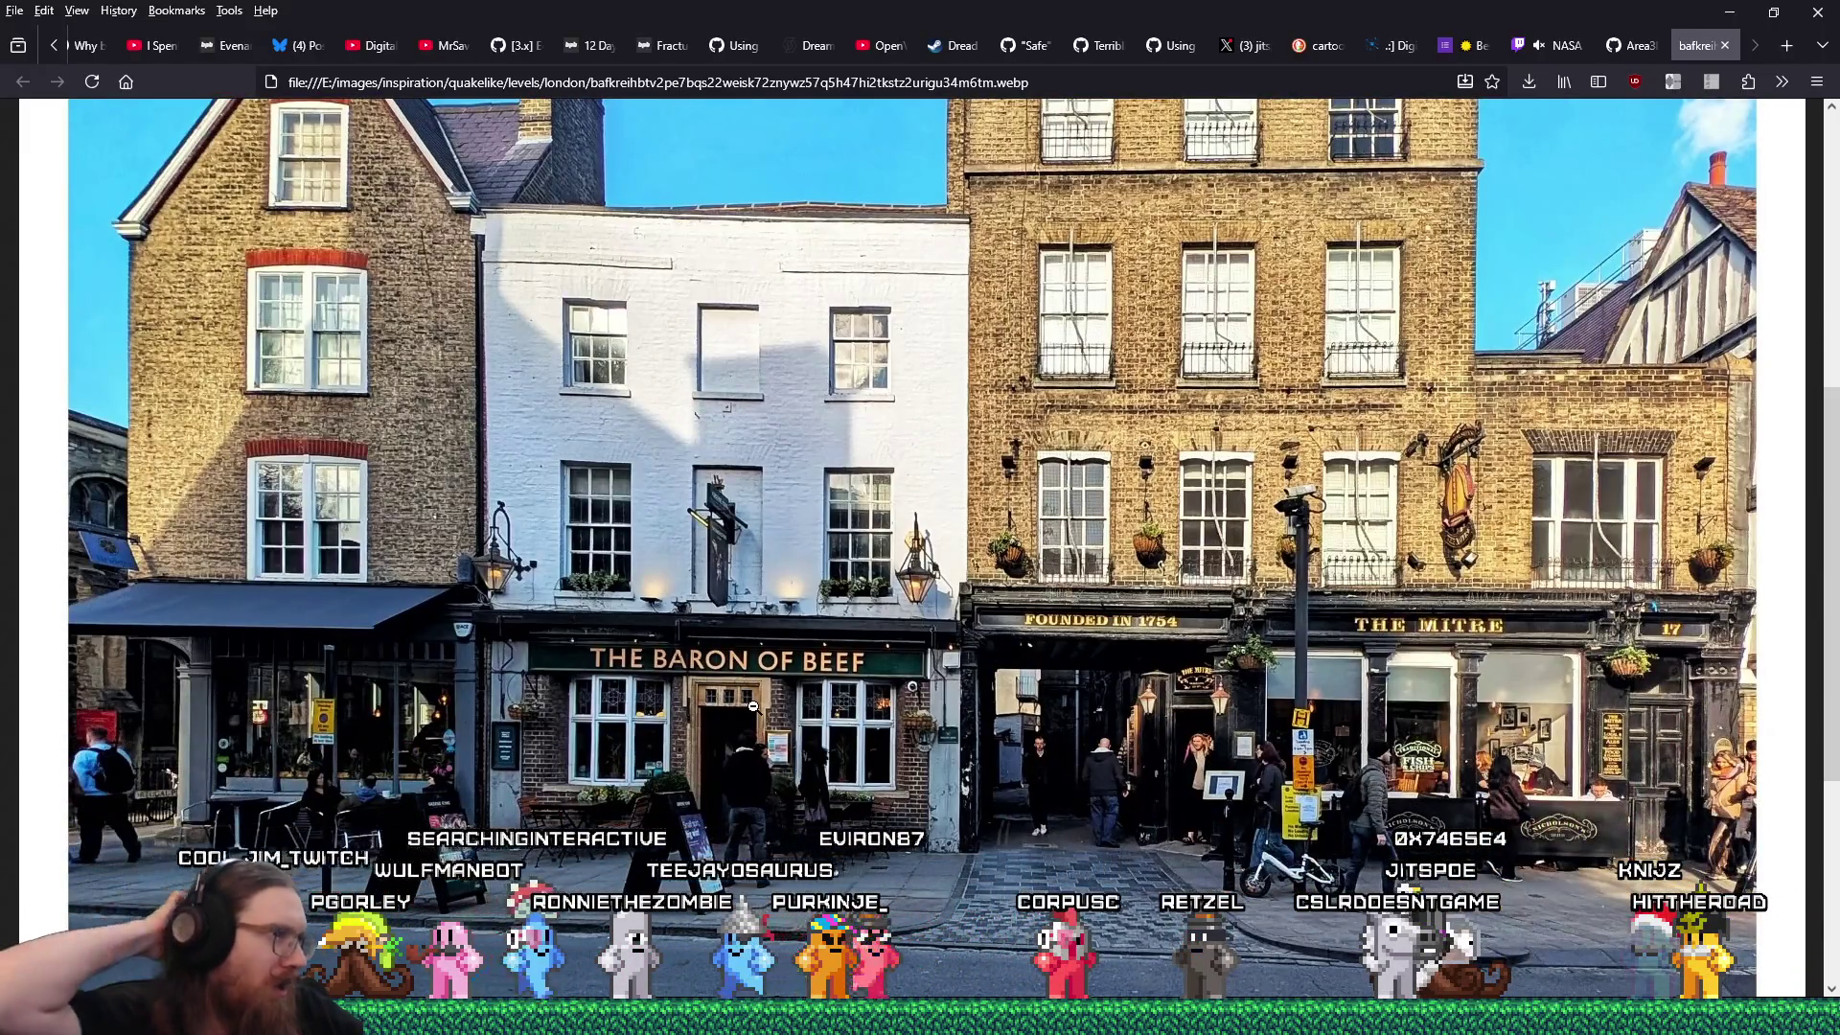
{"action": "key", "text": "alt+Tab"}
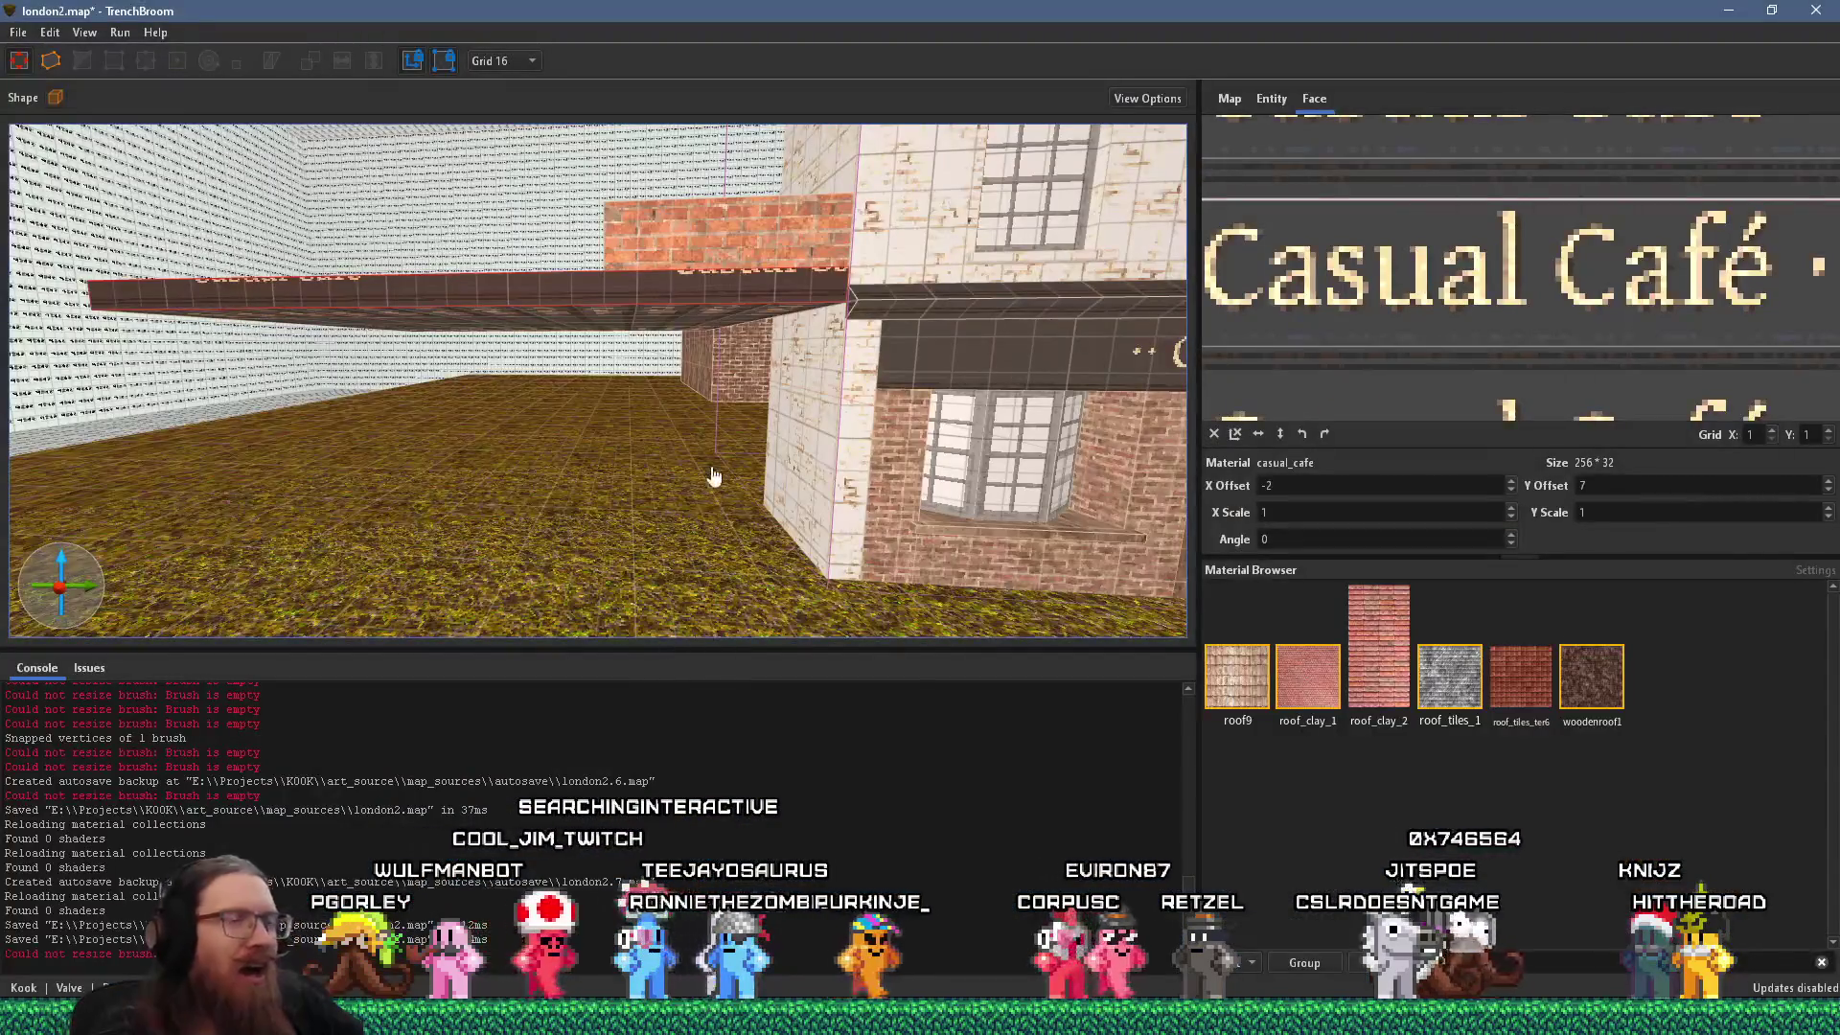
Raise the brick extension block's bottom up onto the sign ledge, checking the reference photo.
{"action": "scroll", "coordinate": [717, 558], "scroll_direction": "up", "scroll_amount": 3}
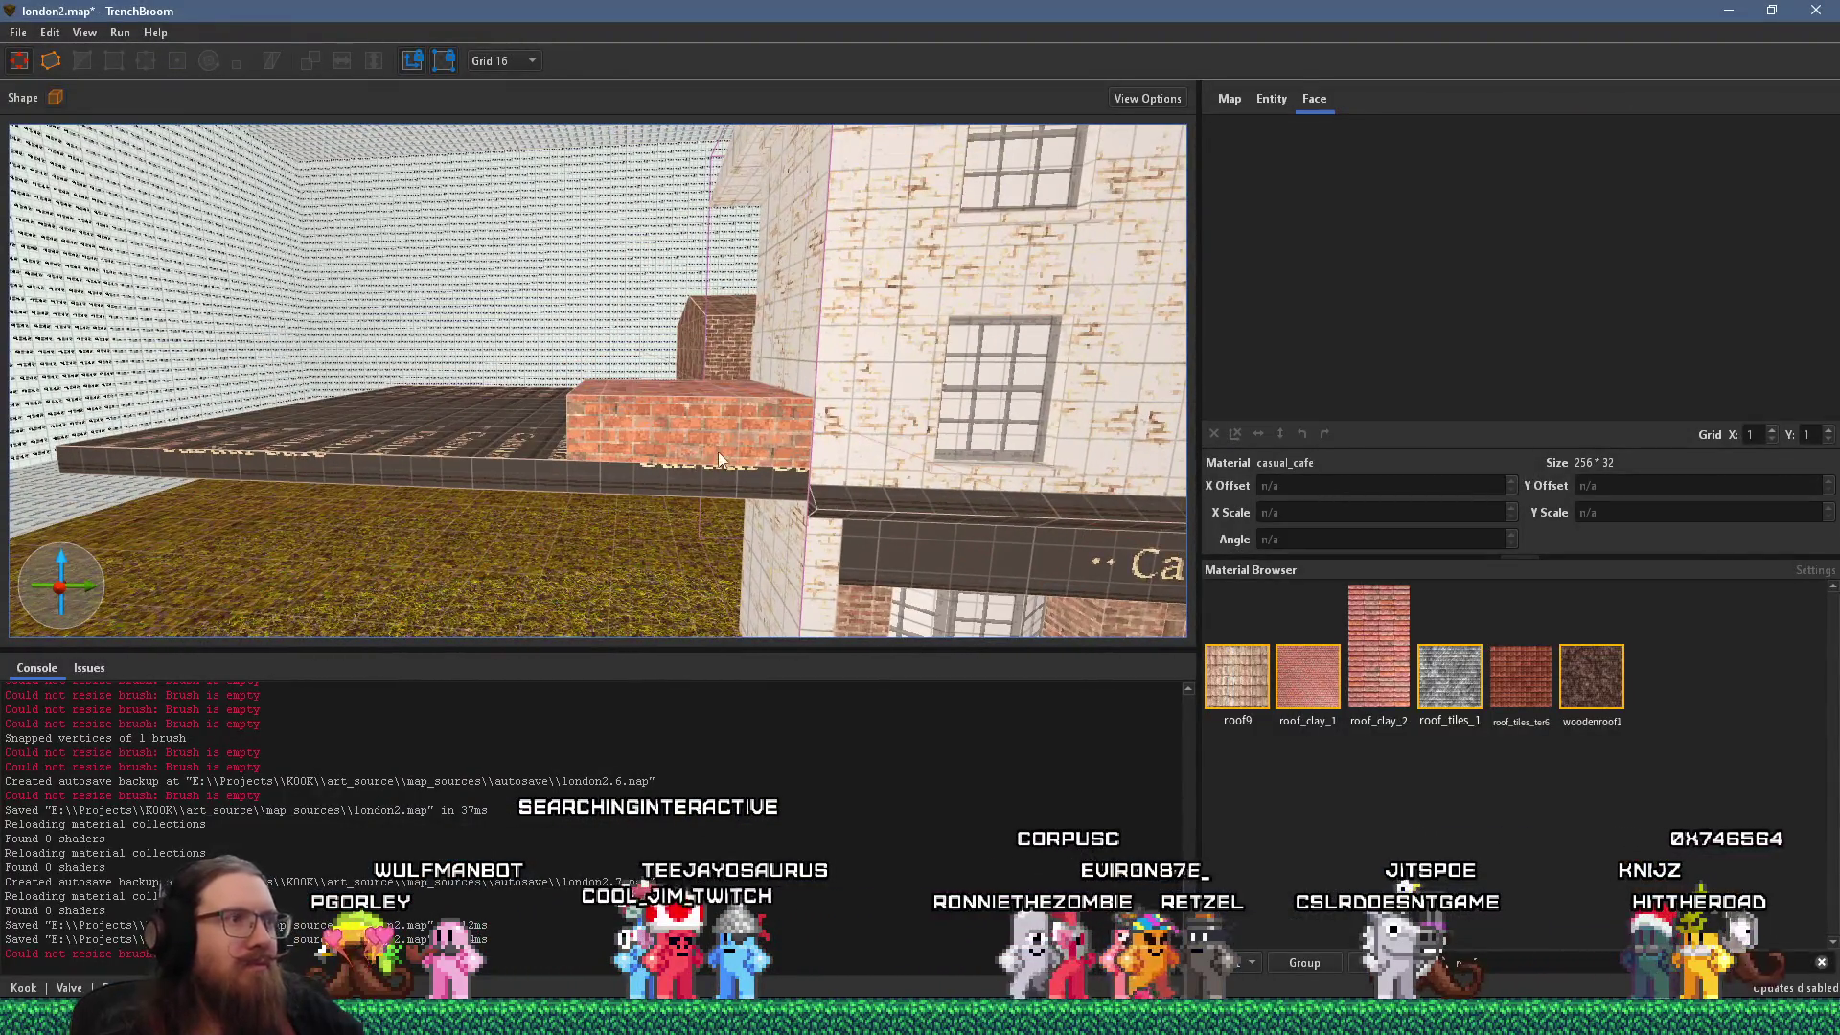
{"action": "left_click", "coordinate": [717, 457]}
{"action": "scroll", "coordinate": [718, 460], "scroll_direction": "up", "scroll_amount": 2}
{"action": "mouse_move", "coordinate": [722, 450]}
{"action": "left_mouse_down"}
{"action": "mouse_move", "coordinate": [722, 568]}
{"action": "mouse_move", "coordinate": [755, 458]}
{"action": "mouse_move", "coordinate": [751, 494]}
{"action": "mouse_move", "coordinate": [778, 462]}
{"action": "mouse_move", "coordinate": [813, 169]}
{"action": "left_mouse_up"}
{"action": "scroll", "coordinate": [801, 280], "scroll_direction": "down", "scroll_amount": 3}
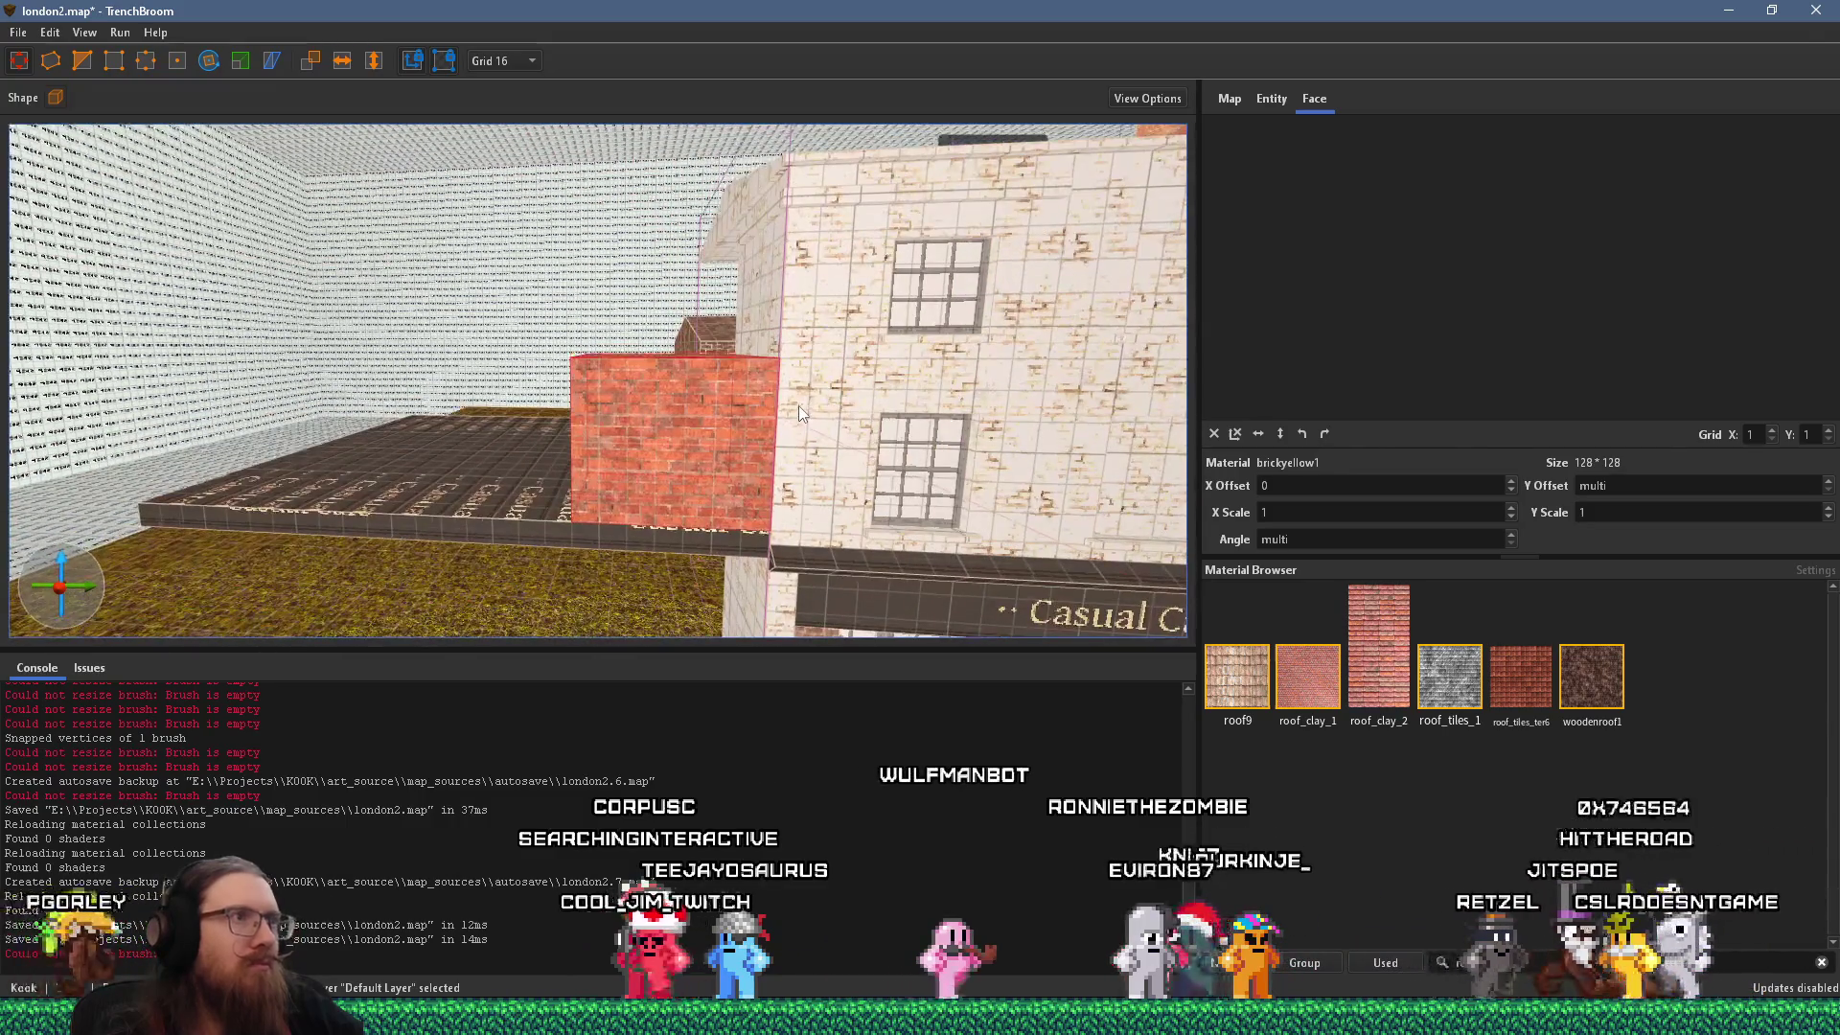
{"action": "key", "text": "alt+Tab"}
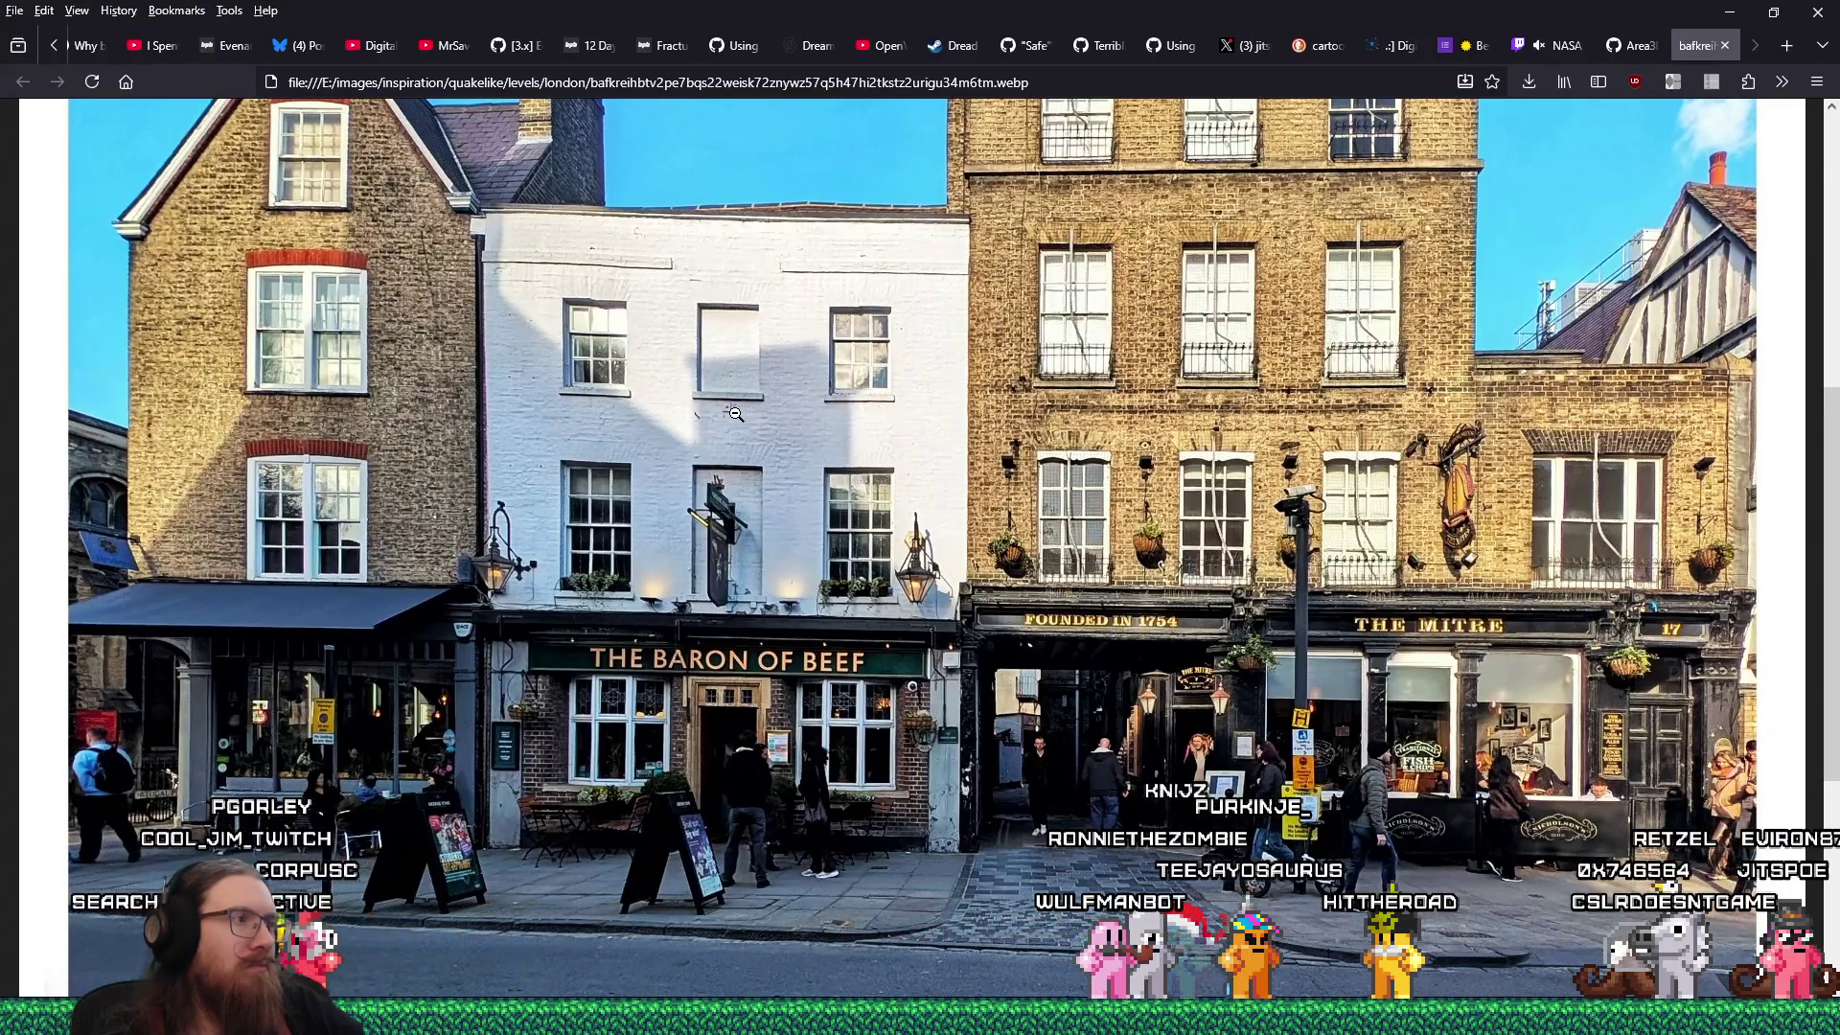
{"action": "key", "text": "alt+Tab"}
{"action": "scroll", "coordinate": [862, 431], "scroll_direction": "up", "scroll_amount": 3}
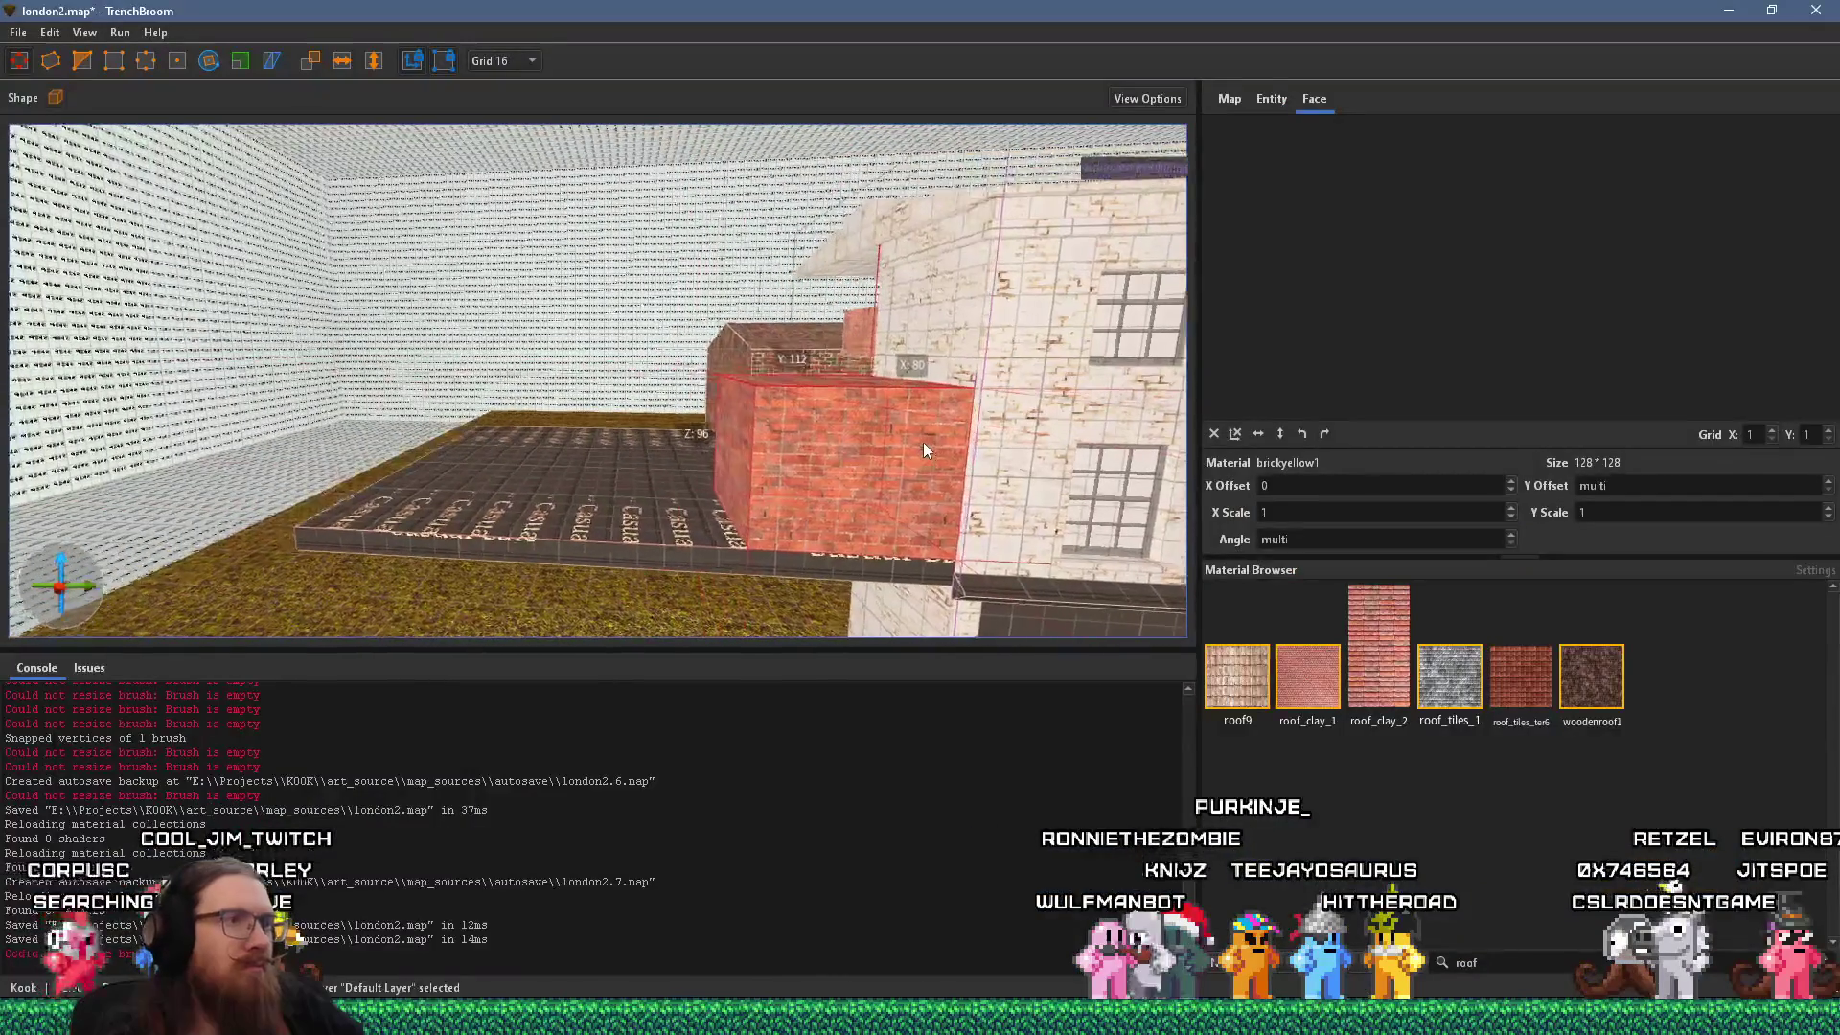
Select both brick blocks, set the grid to 4, then pick a single brick face.
{"action": "key", "text": "Escape"}
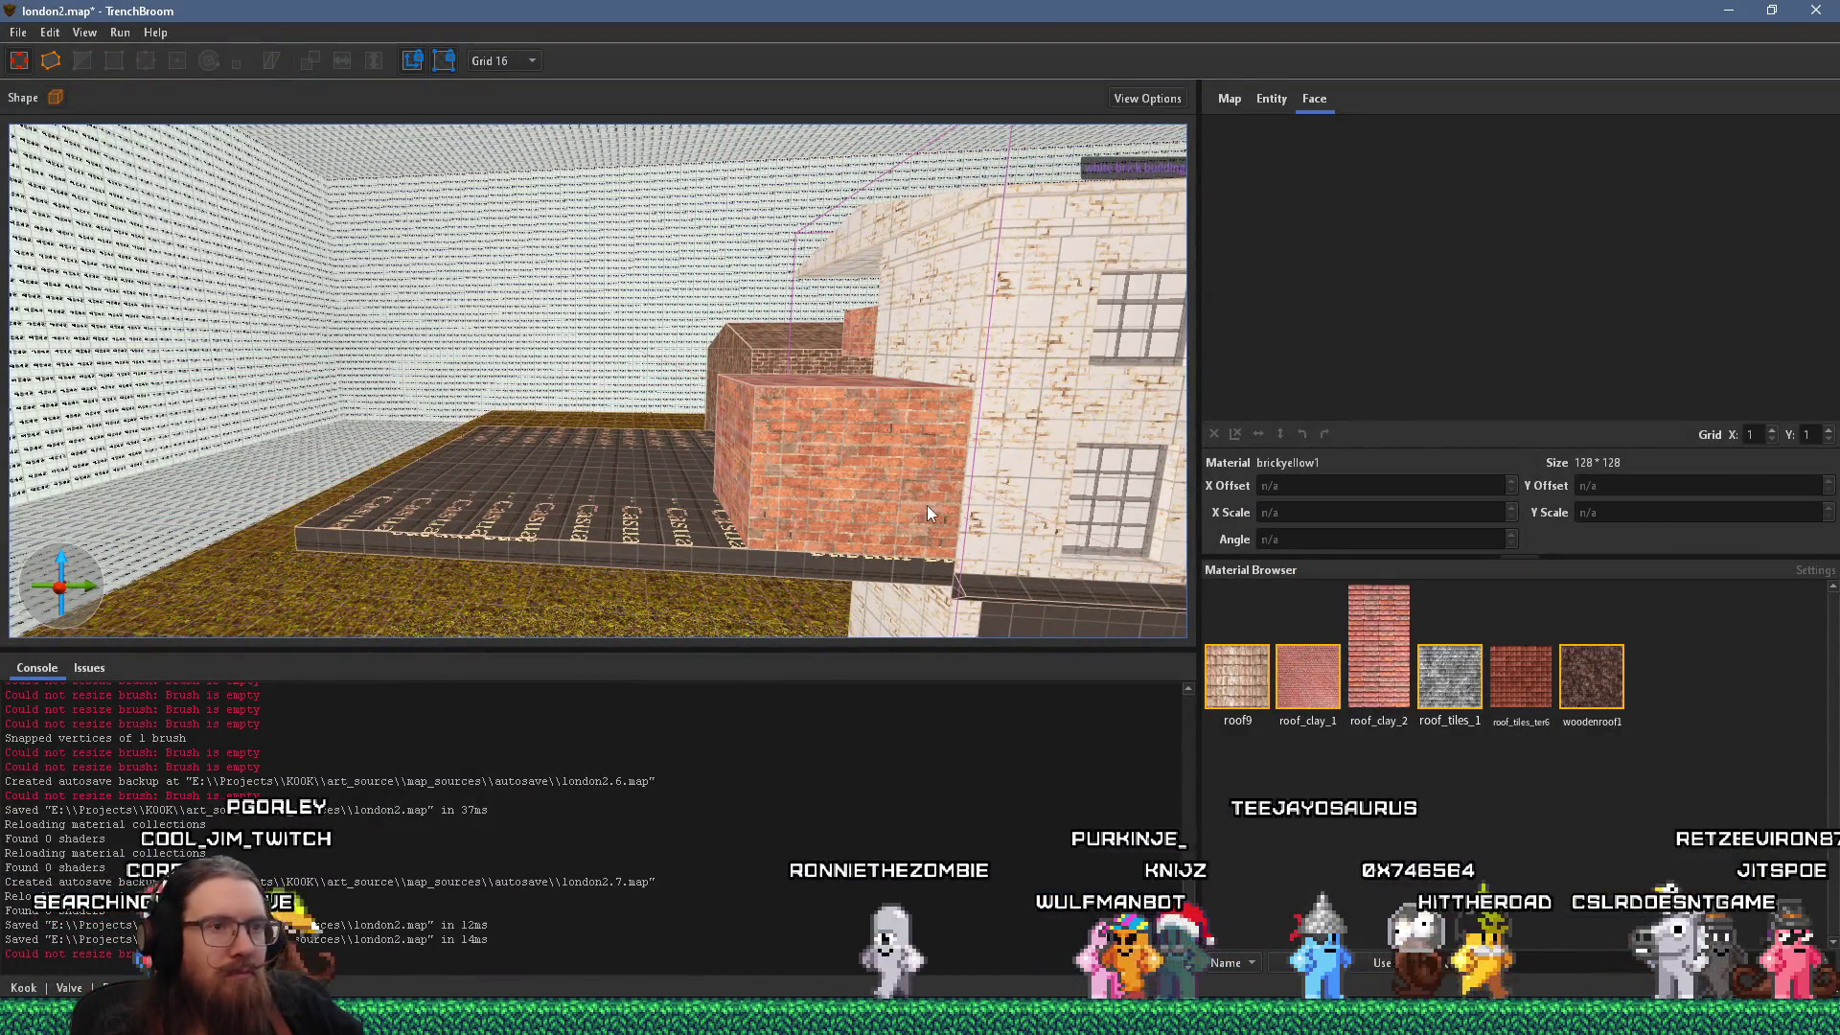
{"action": "left_click", "coordinate": [762, 485]}
{"action": "left_click", "coordinate": [595, 492], "text": "ctrl"}
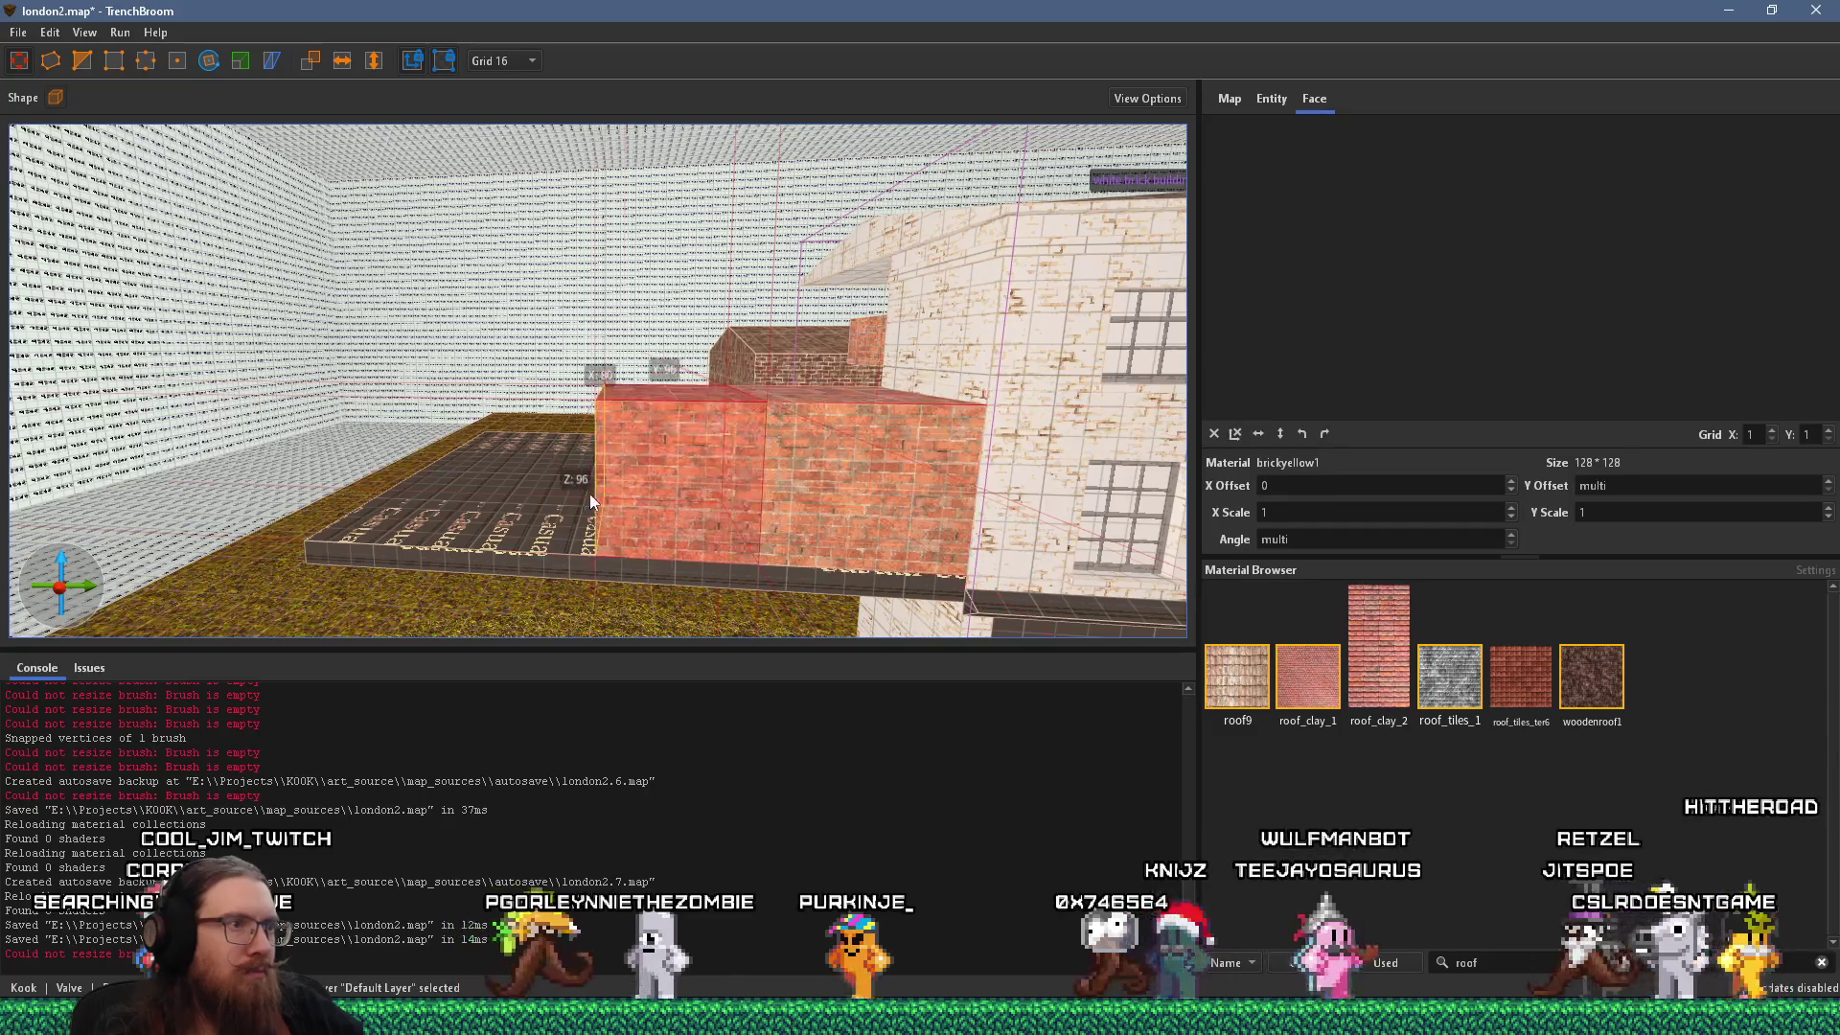
{"action": "mouse_move", "coordinate": [707, 536]}
{"action": "left_mouse_down"}
{"action": "mouse_move", "coordinate": [680, 539]}
{"action": "mouse_move", "coordinate": [632, 627]}
{"action": "left_mouse_up"}
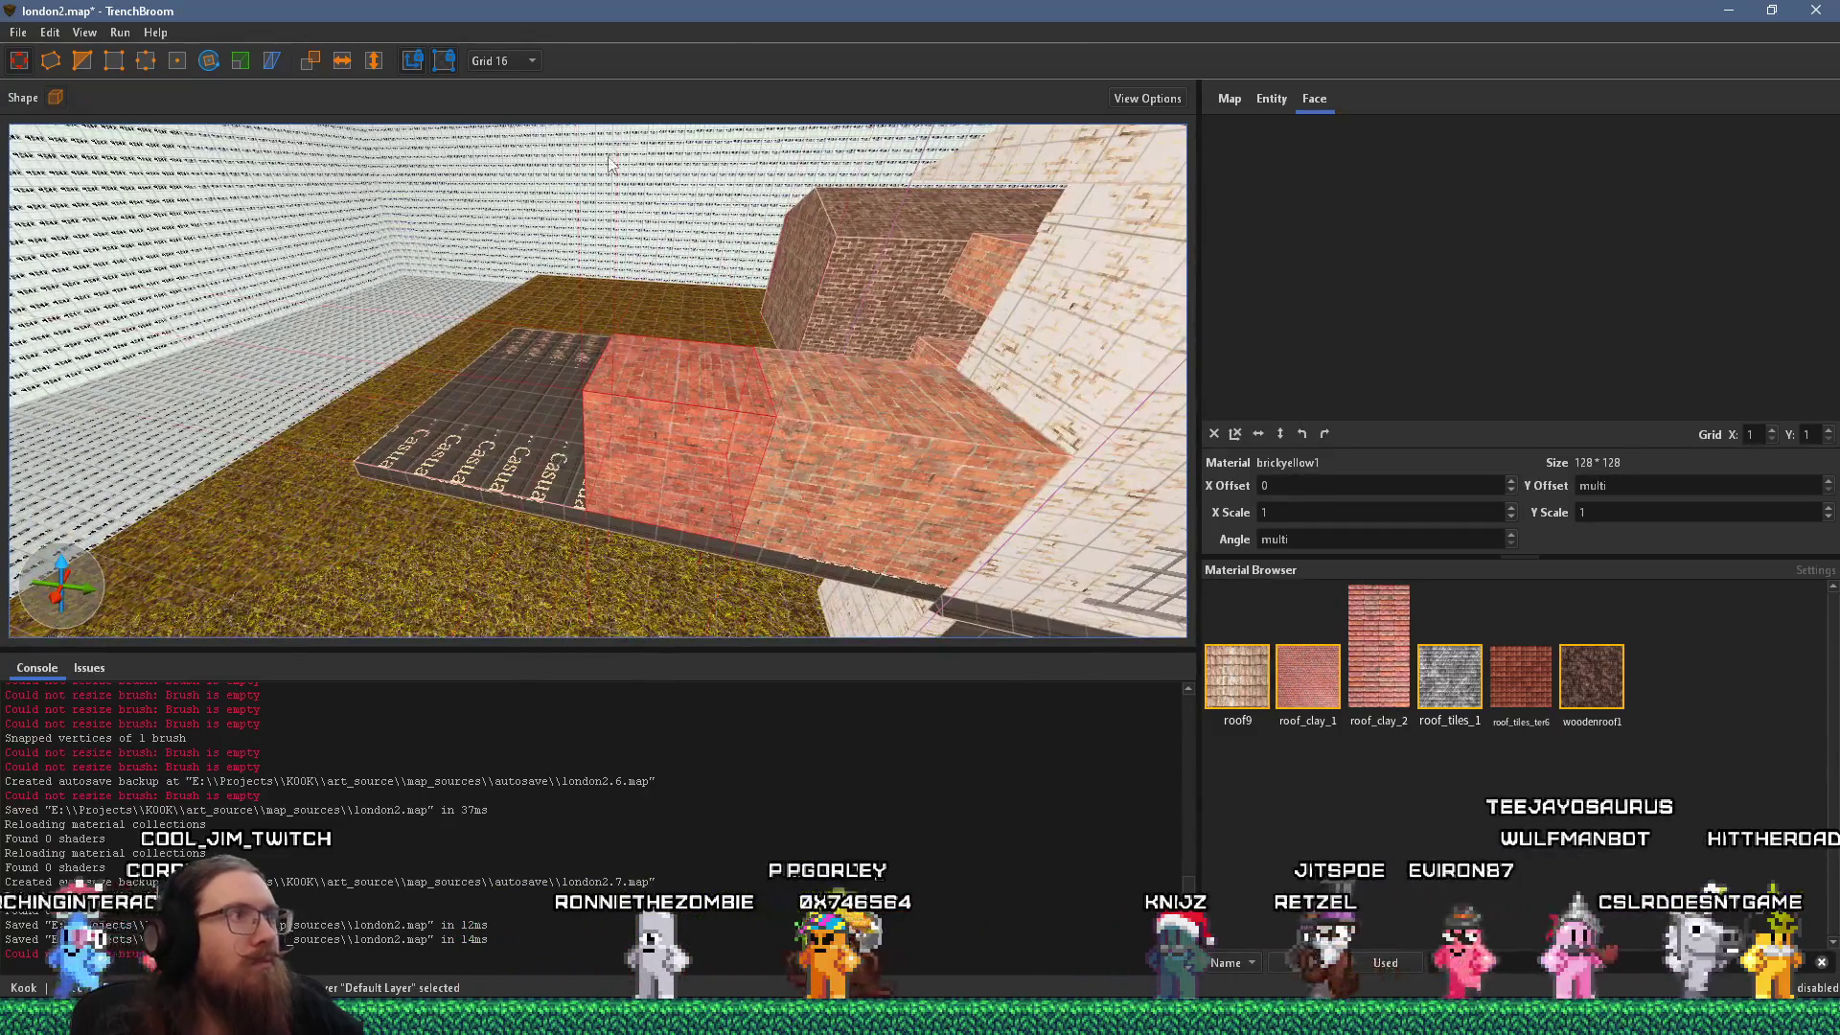
{"action": "left_click", "coordinate": [518, 60]}
{"action": "left_click", "coordinate": [499, 144]}
{"action": "left_click_drag", "start_coordinate": [517, 317], "coordinate": [642, 406]}
{"action": "left_click", "coordinate": [641, 403], "text": "shift"}
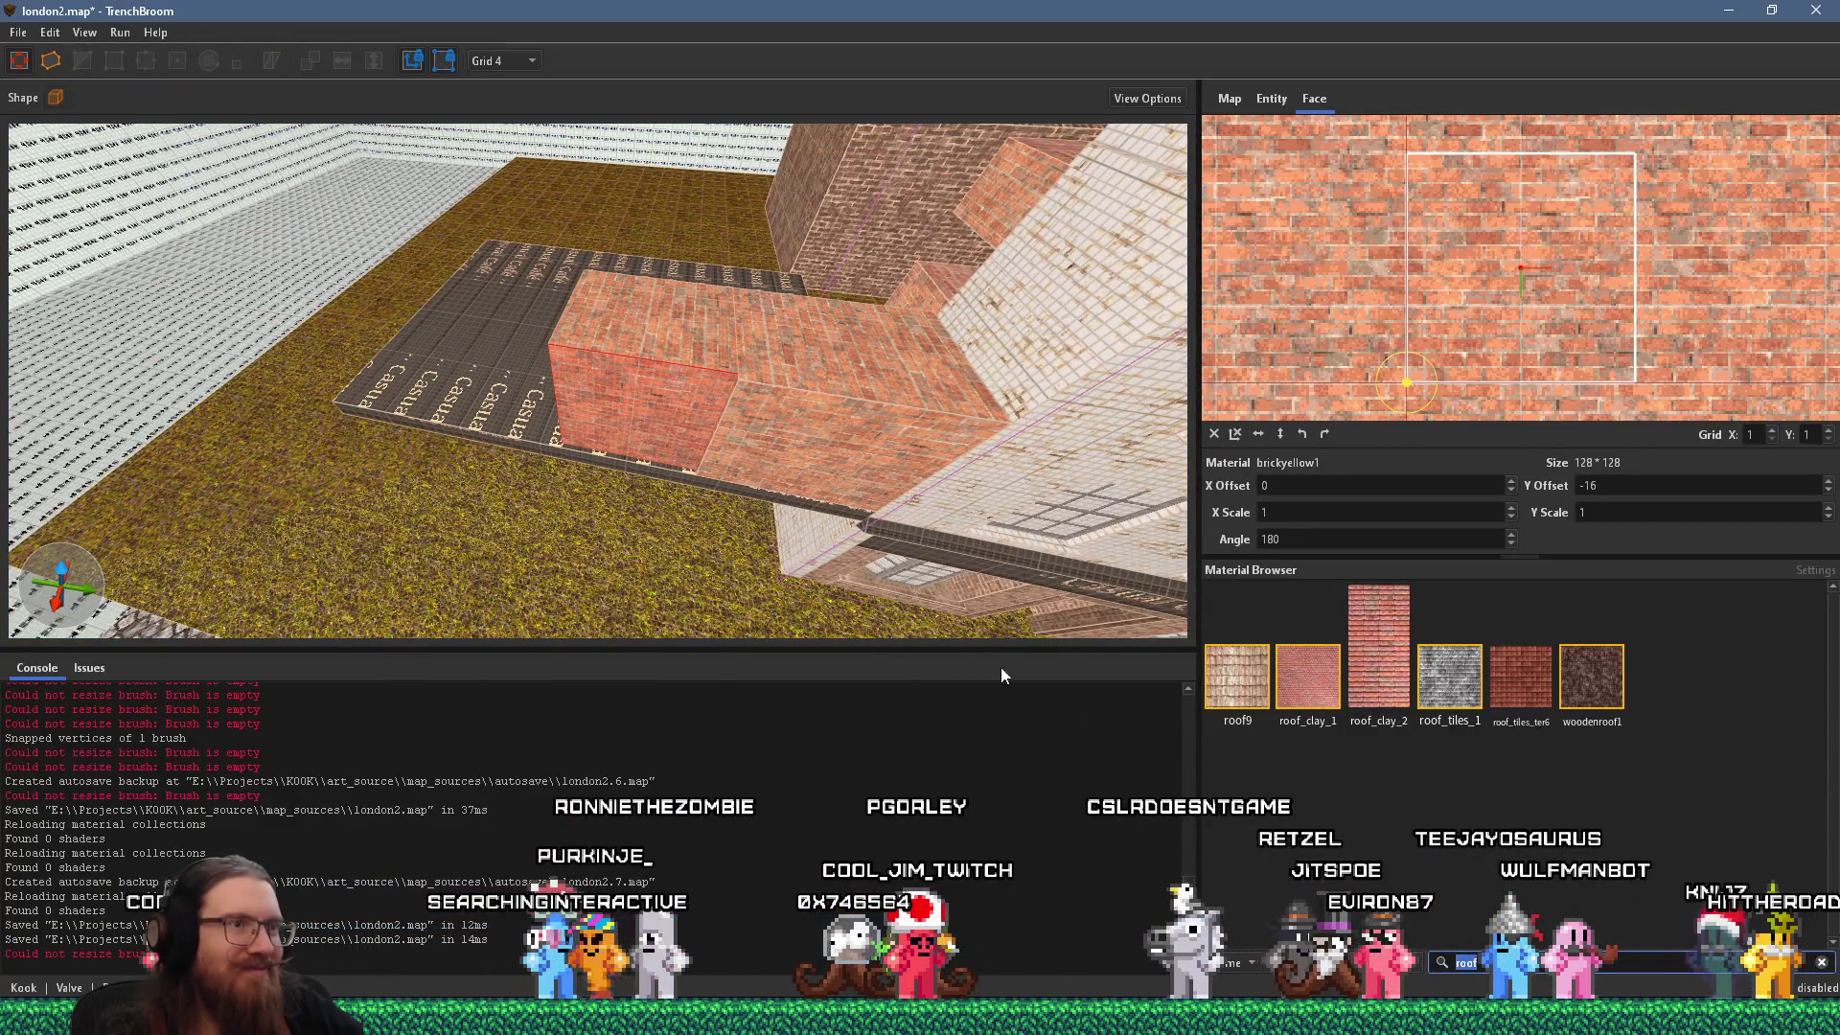
Slide the window texture onto the block's white end face and nudge it into position.
{"action": "left_click", "coordinate": [879, 419], "text": "shift"}
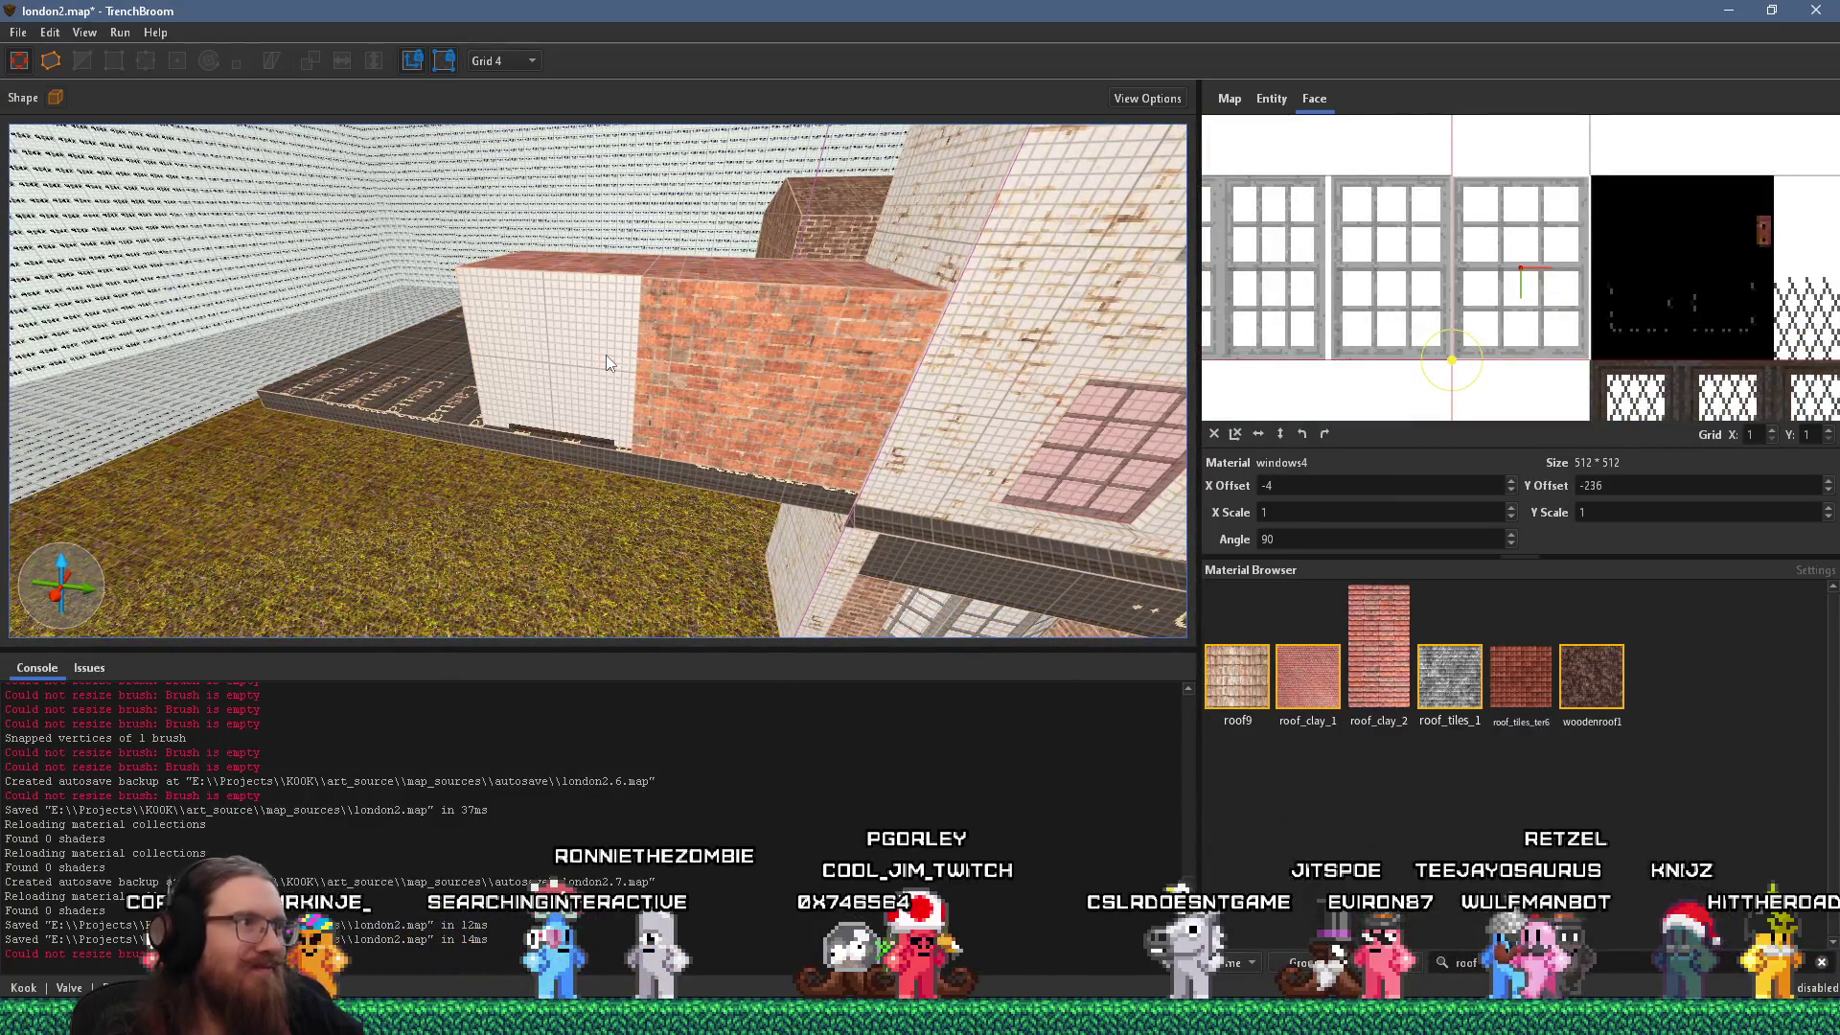
{"action": "left_click", "coordinate": [605, 356], "text": "shift"}
{"action": "mouse_move", "coordinate": [1649, 311]}
{"action": "left_mouse_down"}
{"action": "mouse_move", "coordinate": [1340, 344]}
{"action": "mouse_move", "coordinate": [1357, 340]}
{"action": "left_mouse_up"}
{"action": "key", "text": "alt+Tab"}
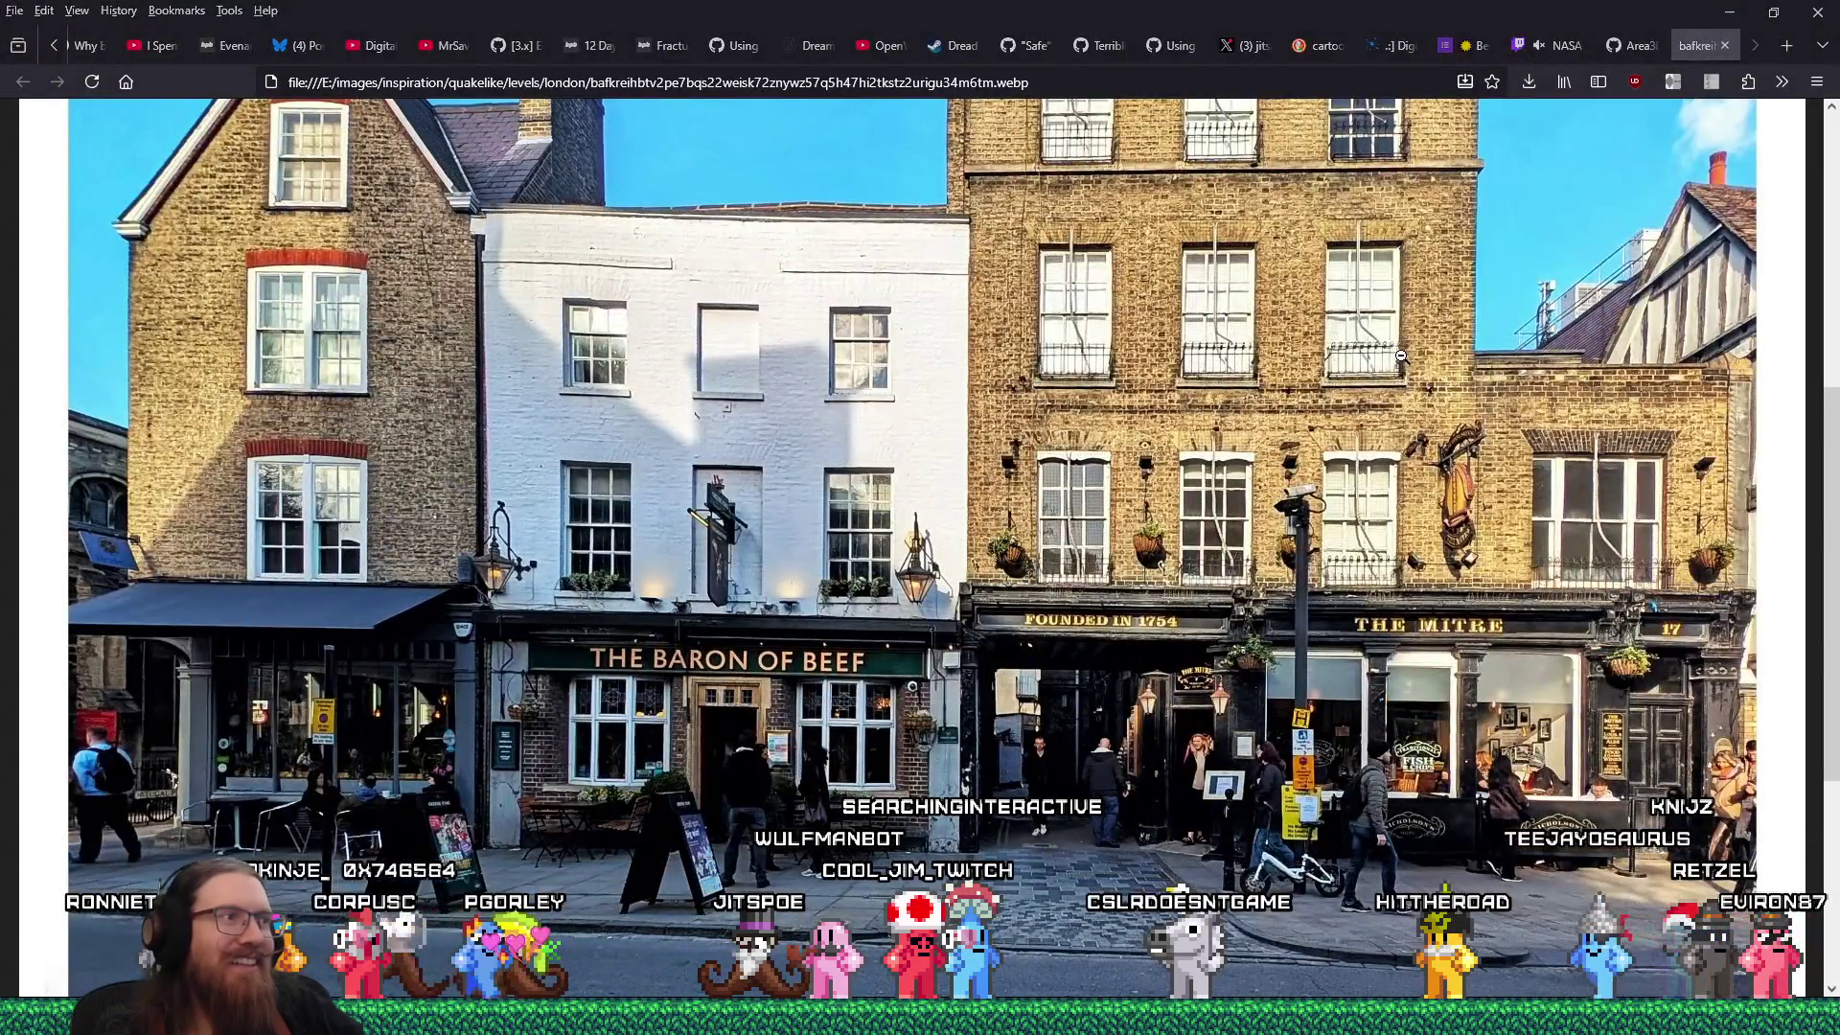
{"action": "key", "text": "alt+Tab"}
{"action": "scroll", "coordinate": [1590, 316], "scroll_direction": "up", "scroll_amount": 3}
{"action": "left_click_drag", "start_coordinate": [1590, 316], "coordinate": [1516, 317]}
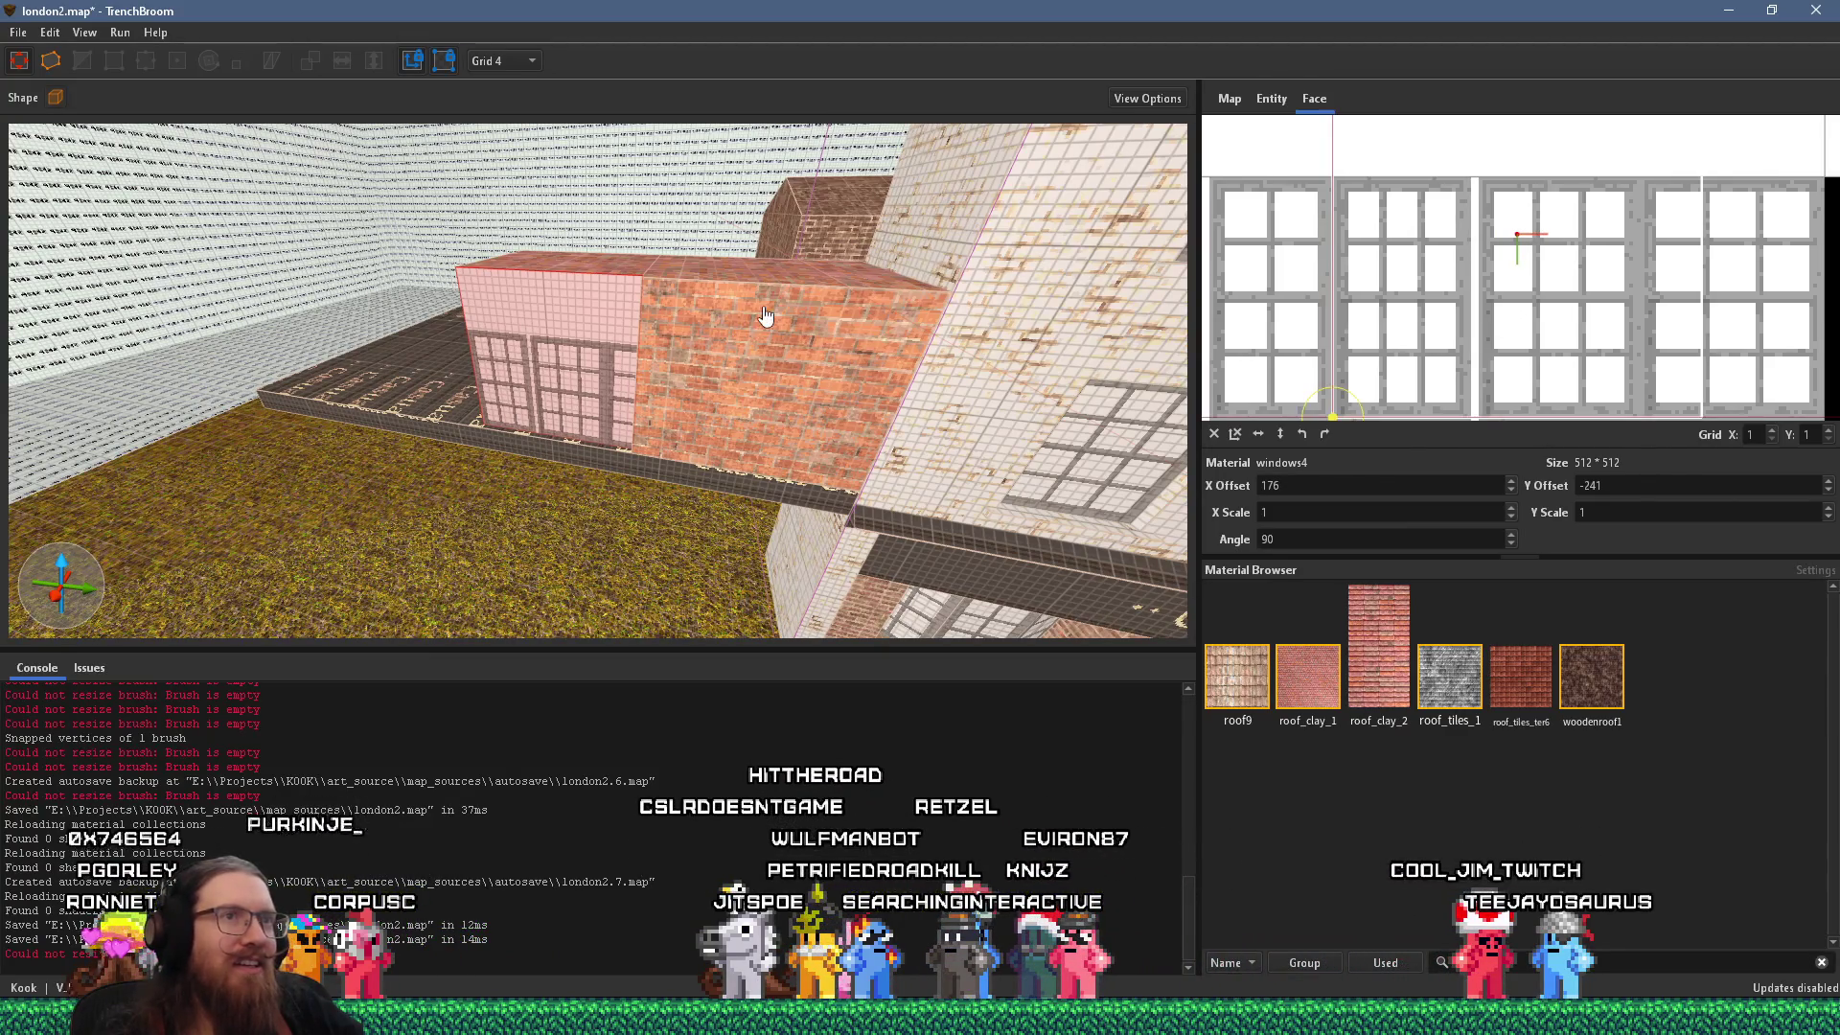
{"action": "scroll", "coordinate": [535, 343], "scroll_direction": "up", "scroll_amount": 6}
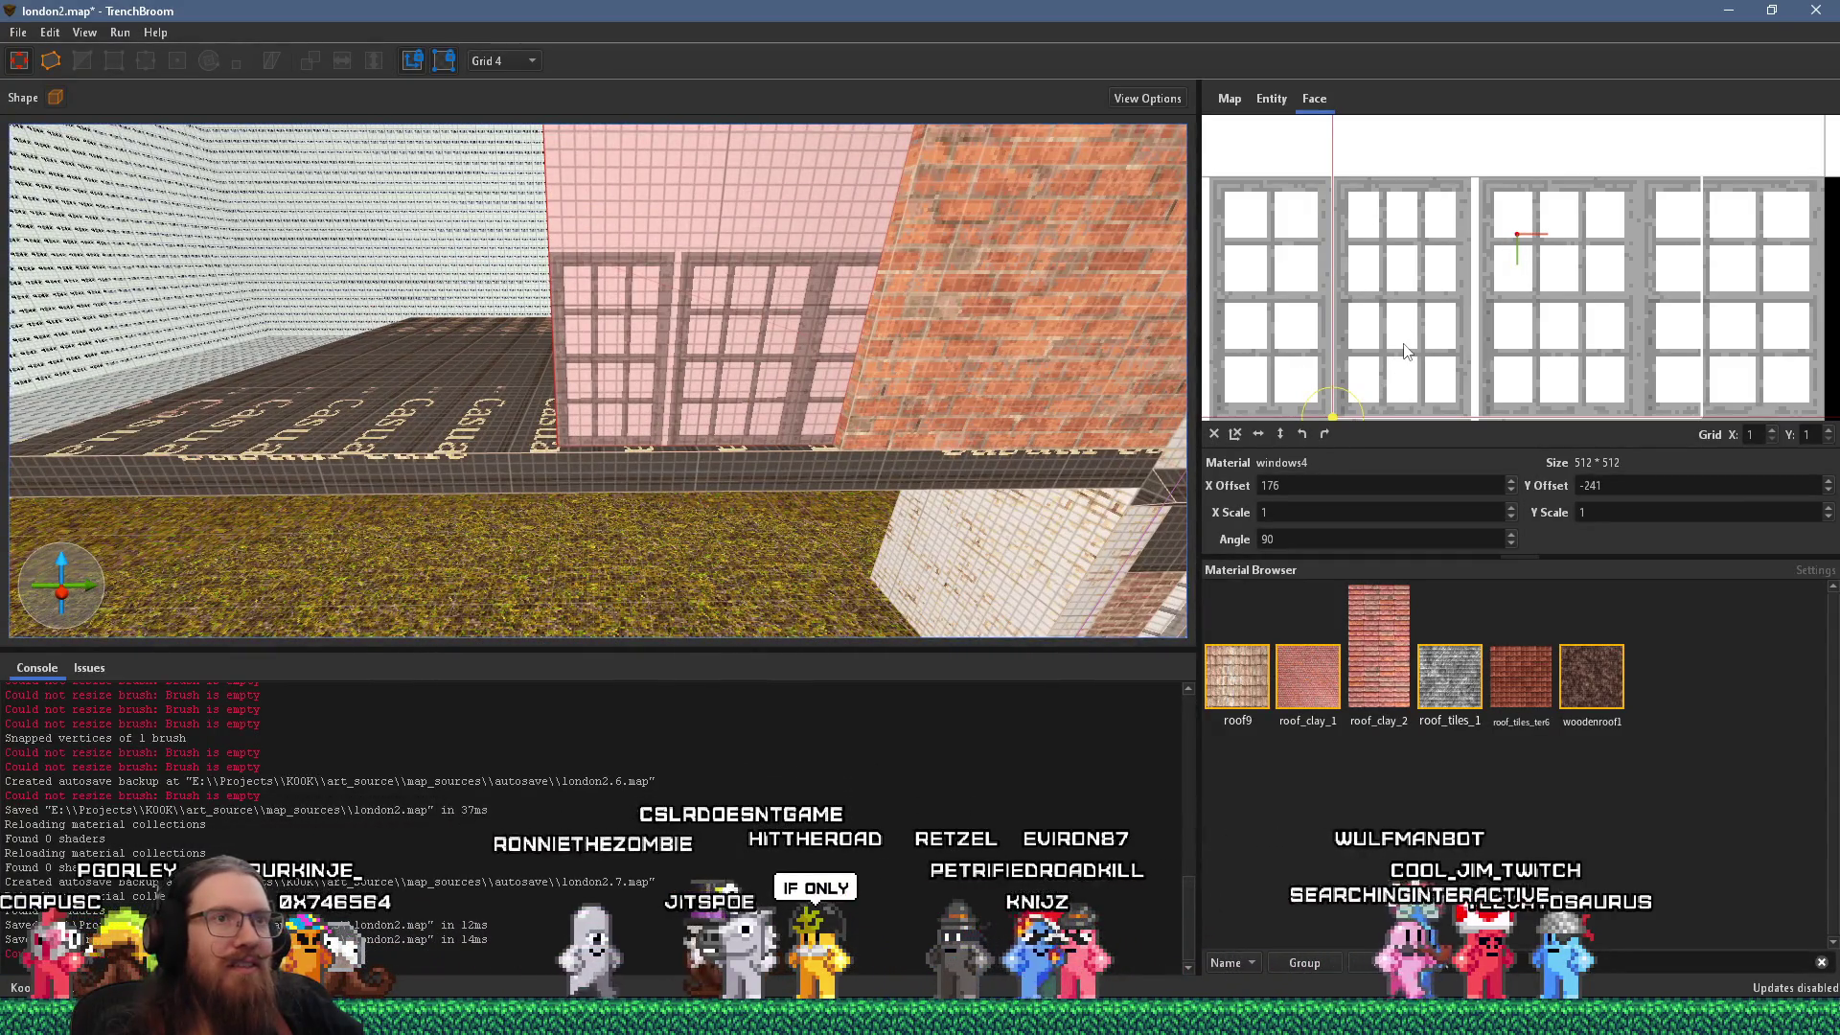
{"action": "left_click_drag", "start_coordinate": [1404, 351], "coordinate": [1404, 347]}
{"action": "scroll", "coordinate": [818, 362], "scroll_direction": "down", "scroll_amount": 2}
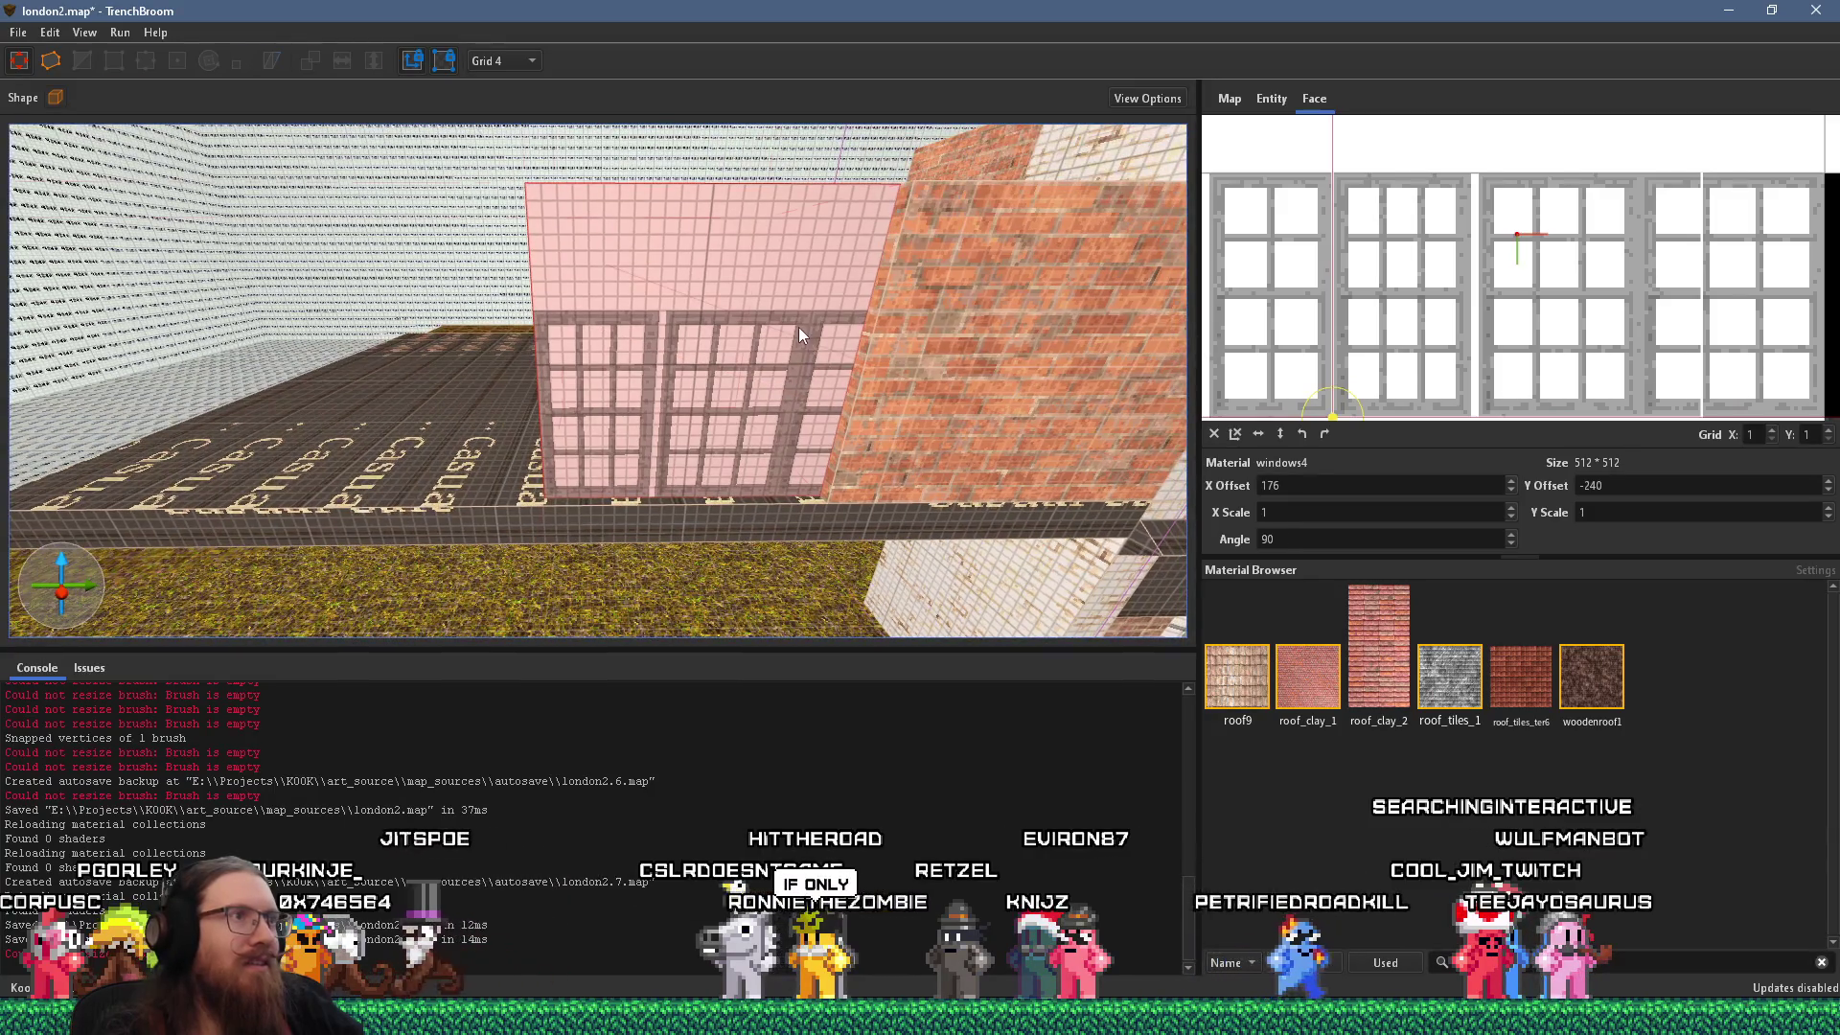
Lower the window brush's top and duplicate it beside the original.
{"action": "left_click", "coordinate": [803, 333]}
{"action": "left_click_drag", "start_coordinate": [746, 140], "coordinate": [747, 269]}
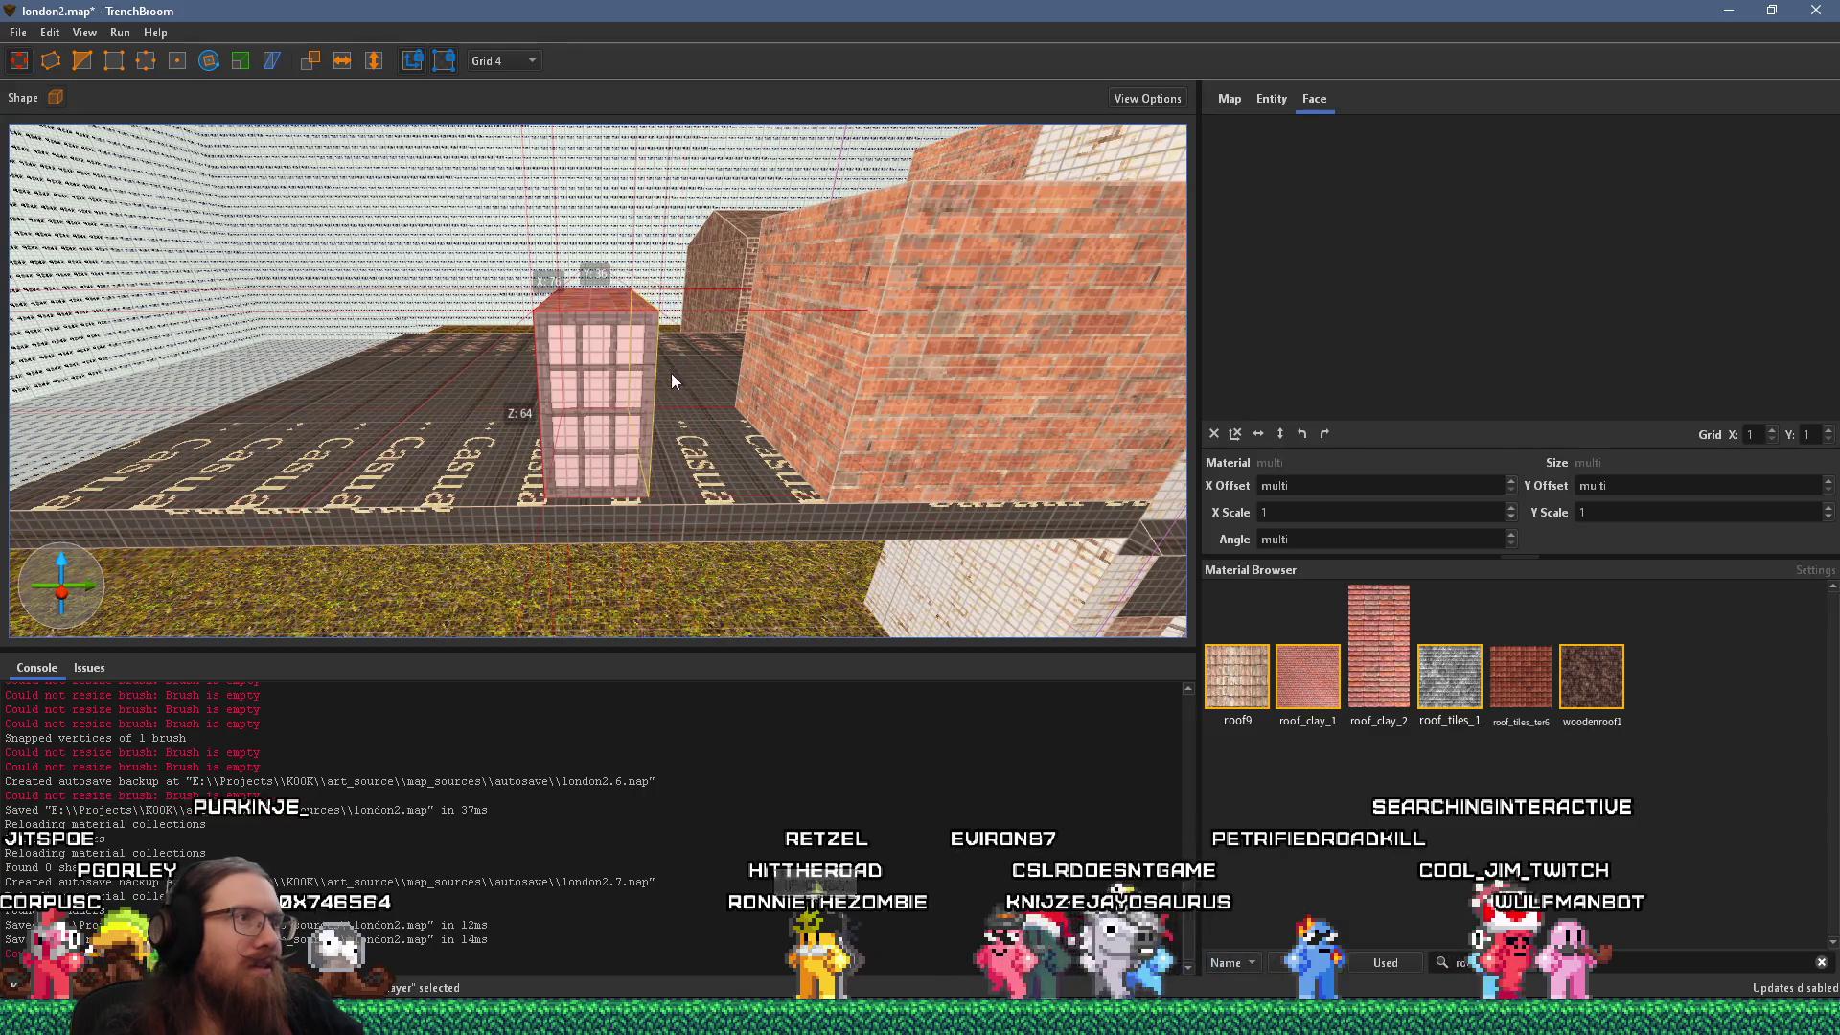
{"action": "scroll", "coordinate": [668, 373], "scroll_direction": "up", "scroll_amount": 3}
{"action": "mouse_move", "coordinate": [653, 387]}
{"action": "left_mouse_down"}
{"action": "mouse_move", "coordinate": [677, 360]}
{"action": "mouse_move", "coordinate": [768, 360]}
{"action": "left_mouse_up"}
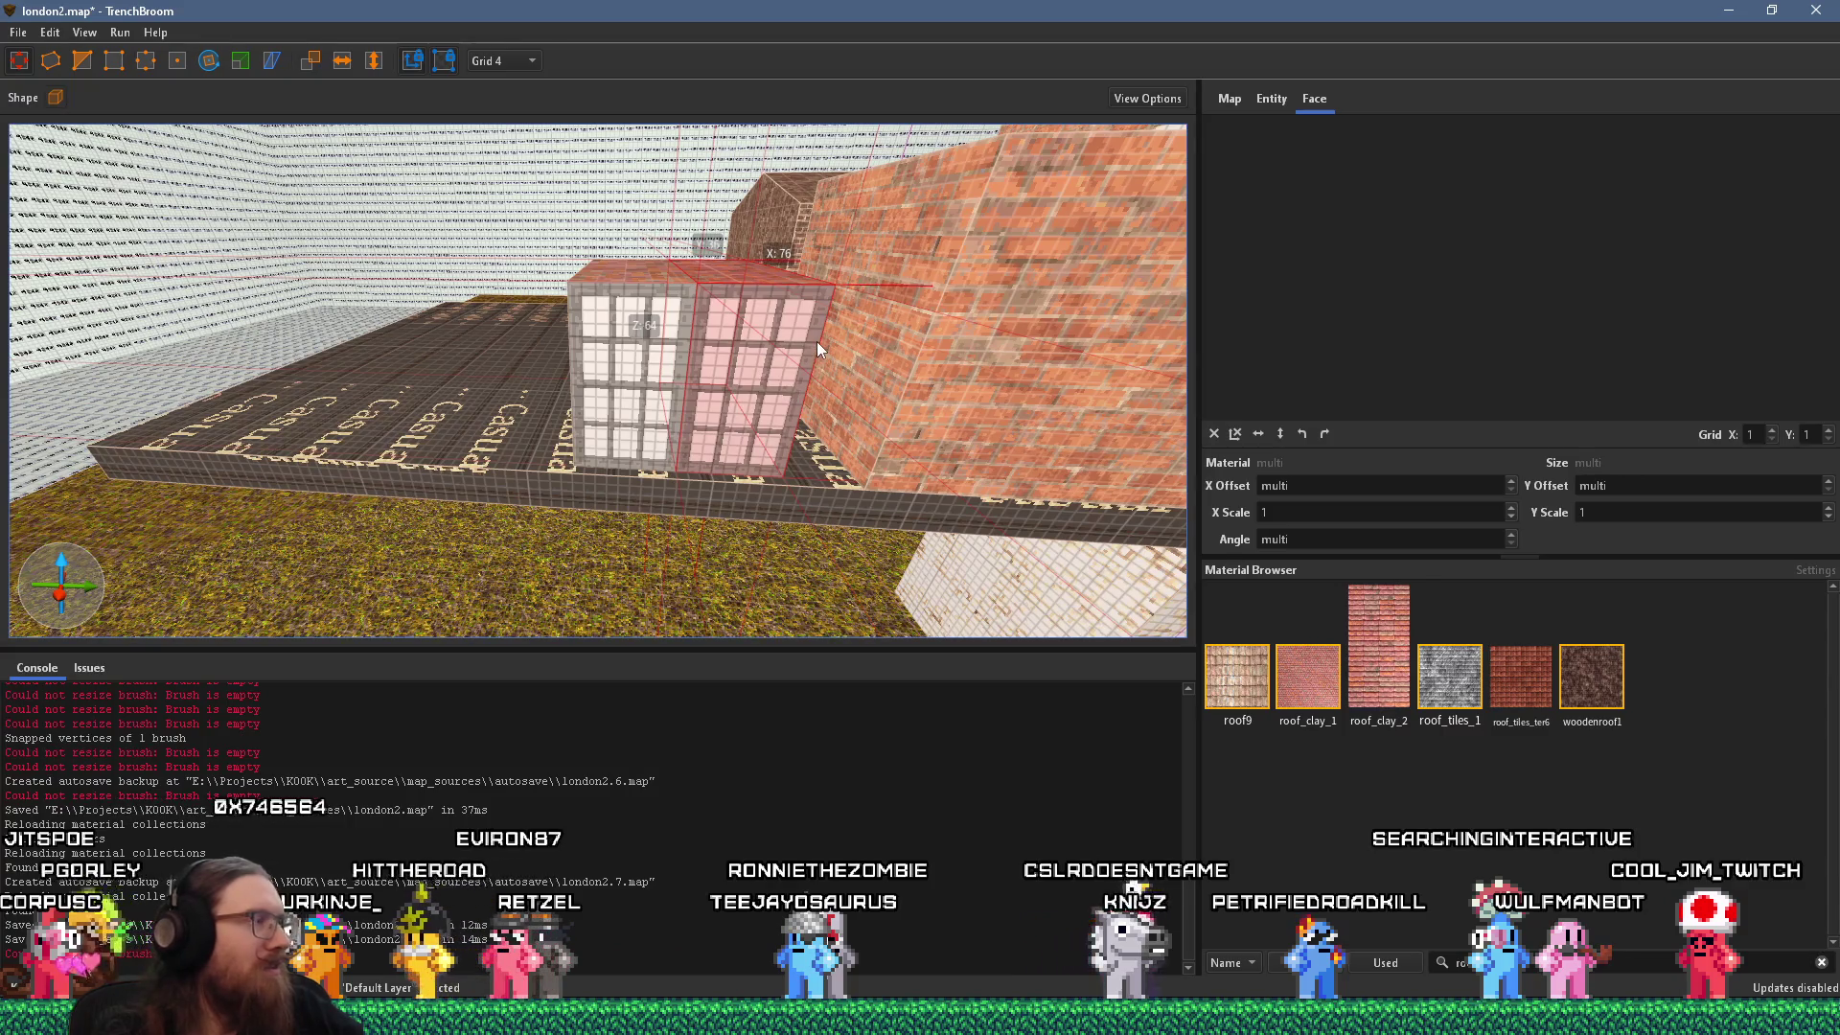
Orbit around the window brushes, comparing them against the London street reference photo.
{"action": "mouse_move", "coordinate": [814, 330]}
{"action": "left_mouse_down"}
{"action": "mouse_move", "coordinate": [774, 382]}
{"action": "mouse_move", "coordinate": [641, 362]}
{"action": "mouse_move", "coordinate": [722, 382]}
{"action": "left_mouse_up"}
{"action": "key", "text": "alt+Tab"}
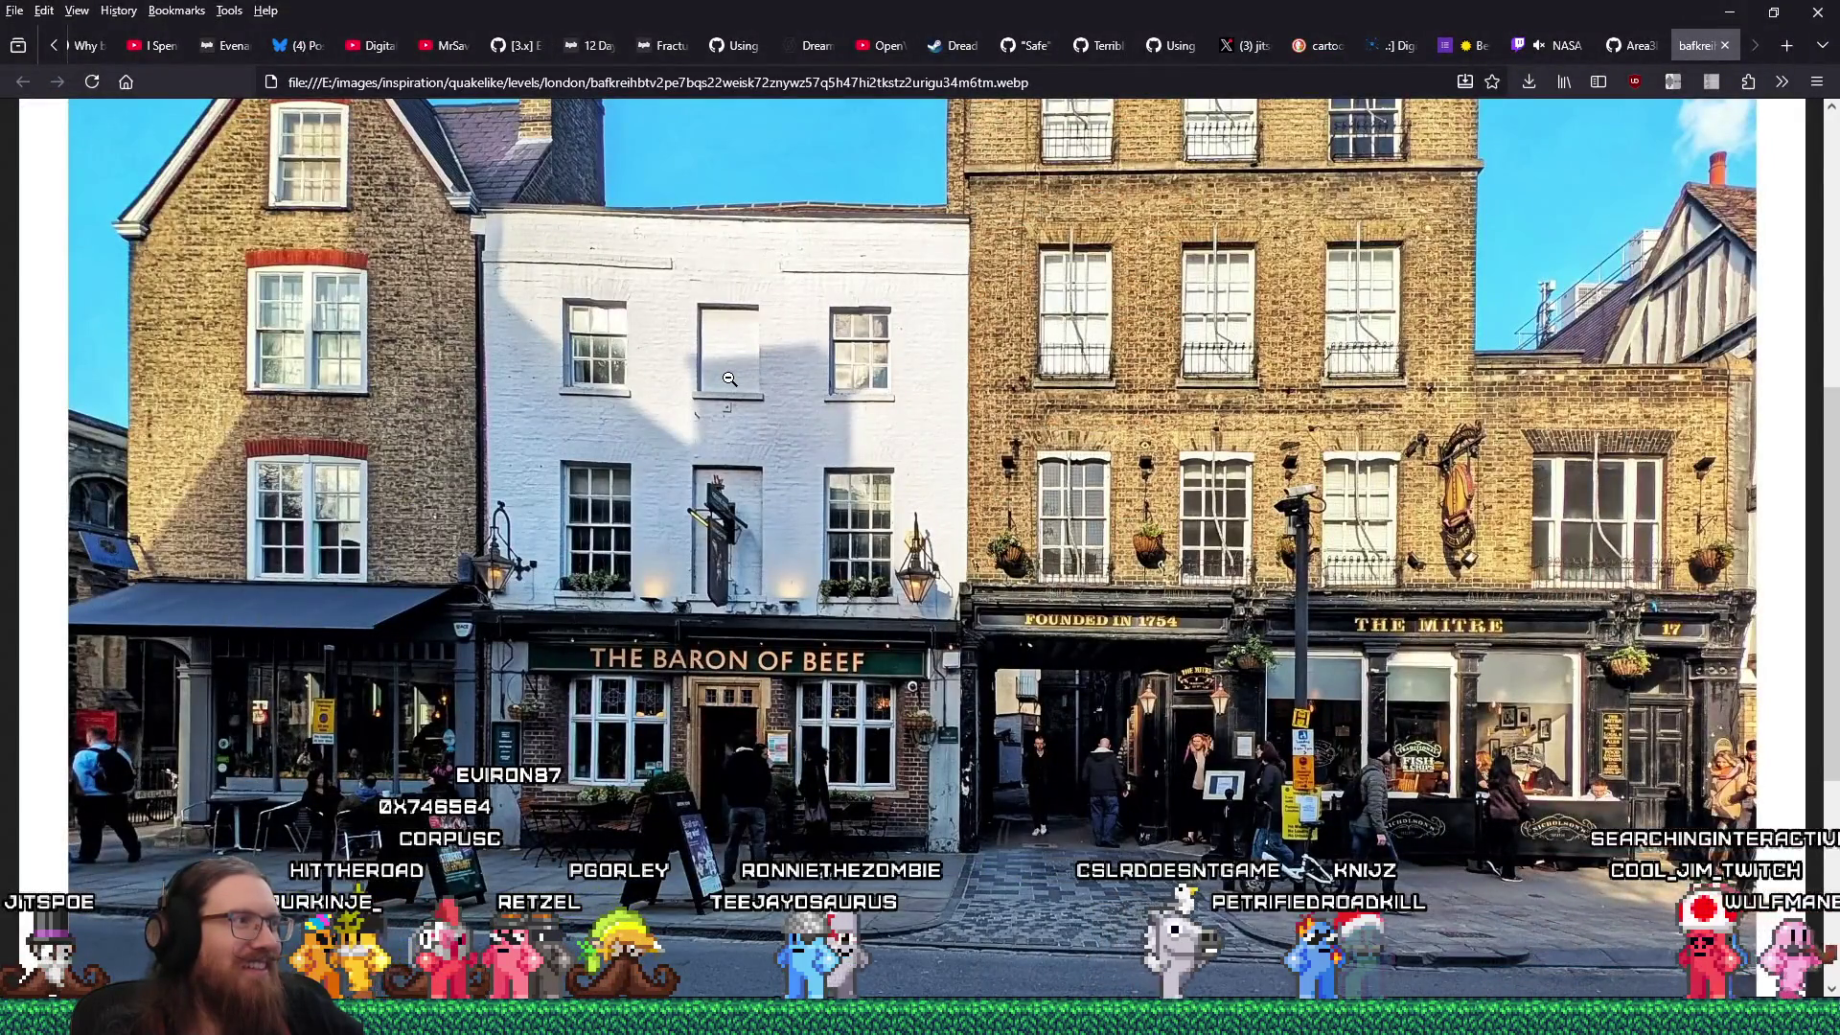
{"action": "key", "text": "alt+Tab"}
{"action": "mouse_move", "coordinate": [751, 341]}
{"action": "left_mouse_down"}
{"action": "mouse_move", "coordinate": [602, 255]}
{"action": "mouse_move", "coordinate": [659, 246]}
{"action": "mouse_move", "coordinate": [652, 286]}
{"action": "mouse_move", "coordinate": [549, 278]}
{"action": "mouse_move", "coordinate": [605, 383]}
{"action": "mouse_move", "coordinate": [506, 360]}
{"action": "mouse_move", "coordinate": [602, 389]}
{"action": "mouse_move", "coordinate": [638, 441]}
{"action": "mouse_move", "coordinate": [655, 416]}
{"action": "mouse_move", "coordinate": [755, 422]}
{"action": "left_mouse_up"}
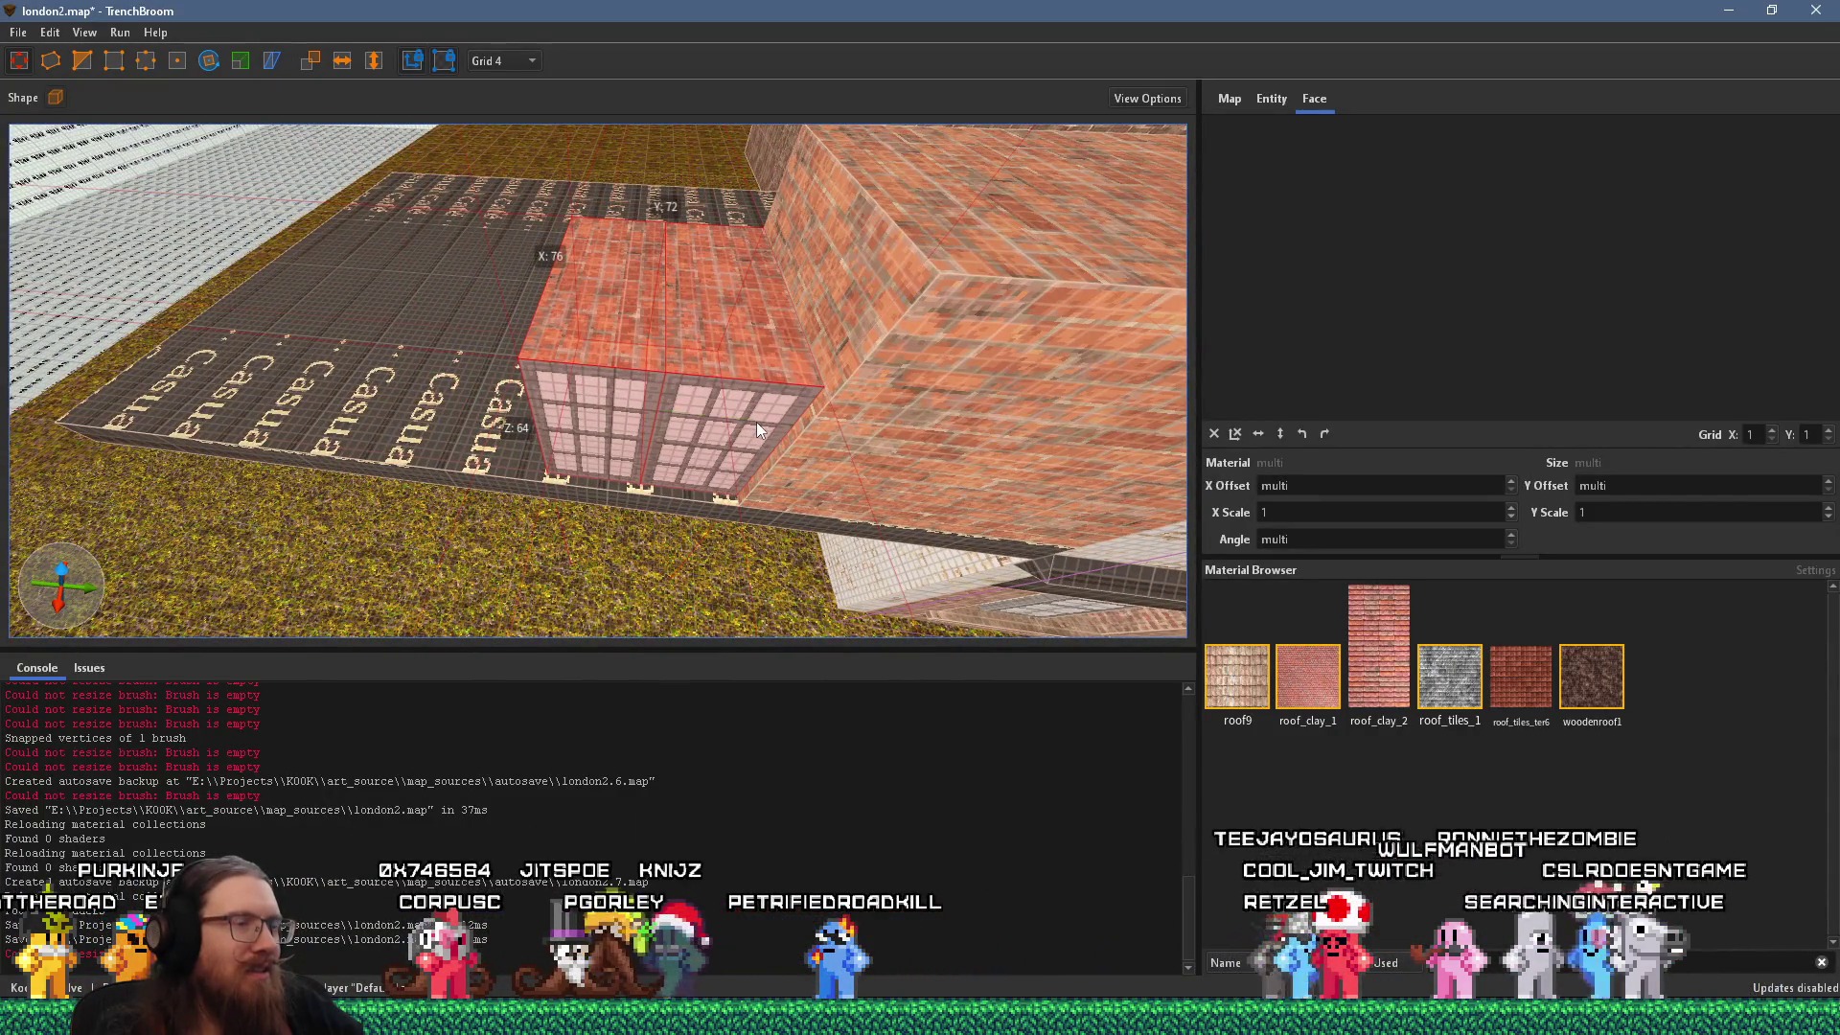
{"action": "key", "text": "alt+Tab"}
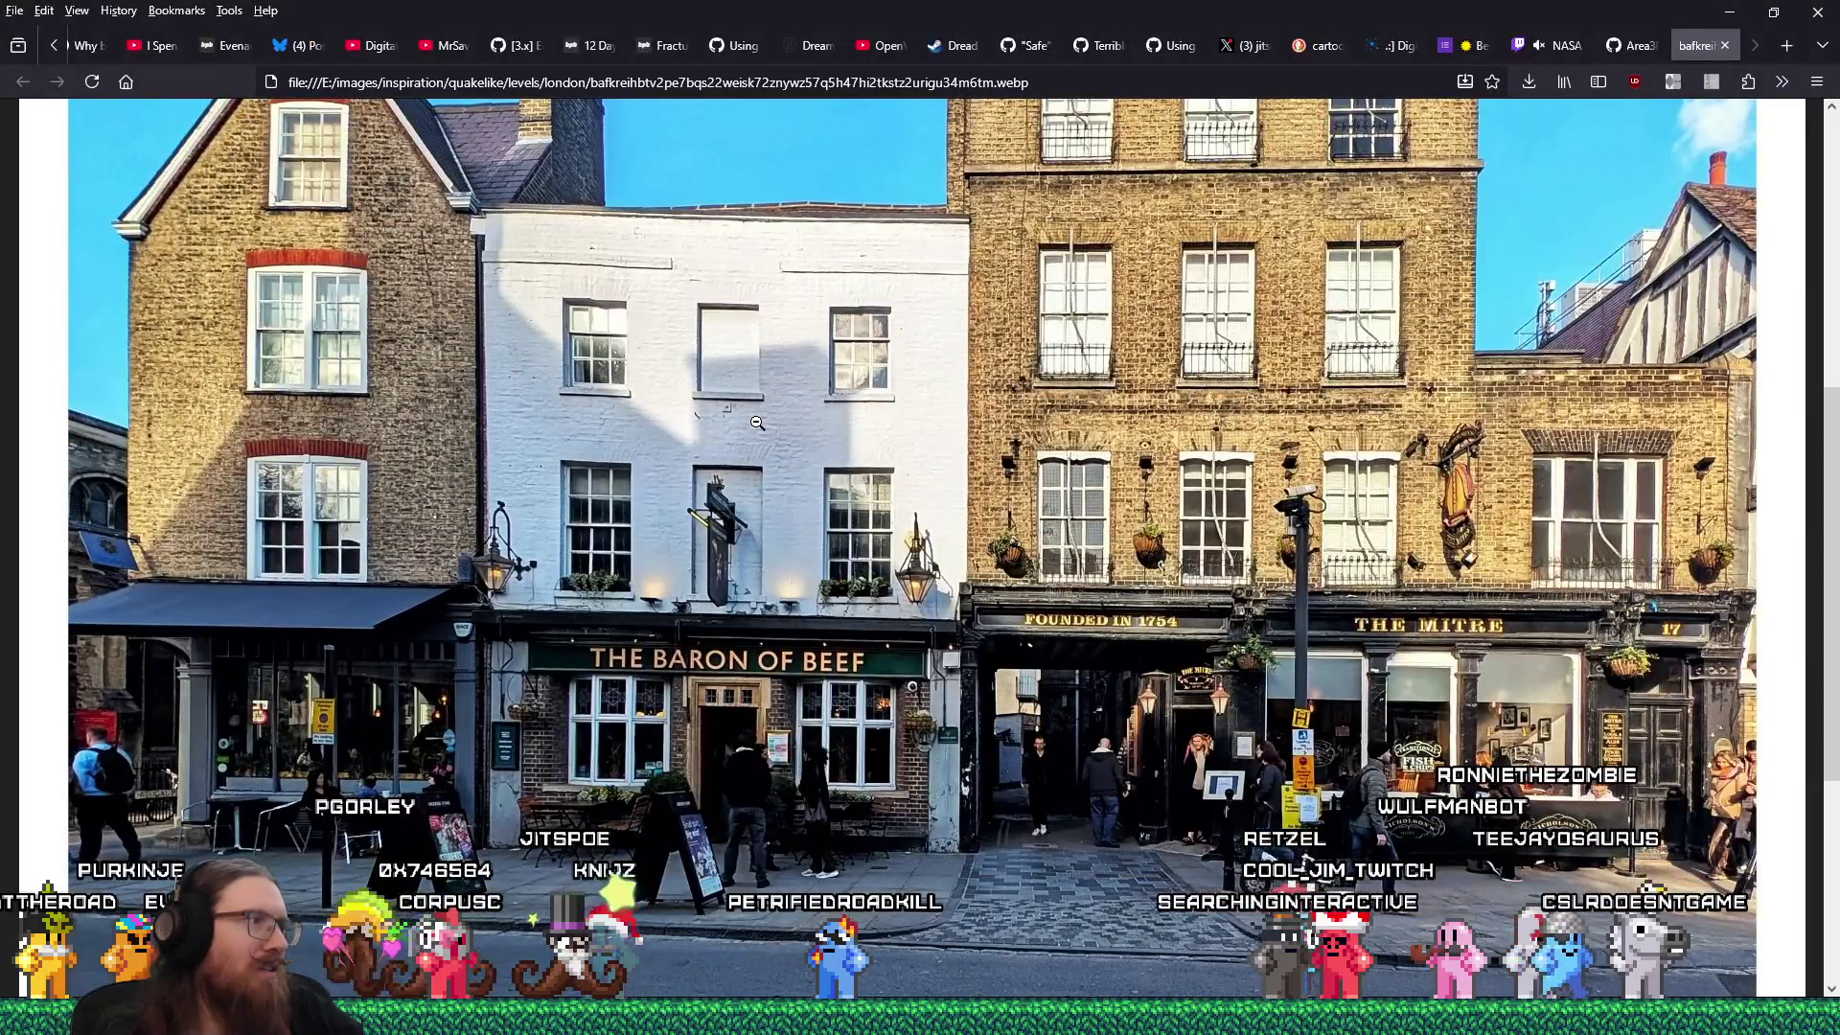
{"action": "key", "text": "alt+Tab"}
{"action": "left_click_drag", "start_coordinate": [727, 392], "coordinate": [739, 307]}
{"action": "key", "text": "alt+Tab"}
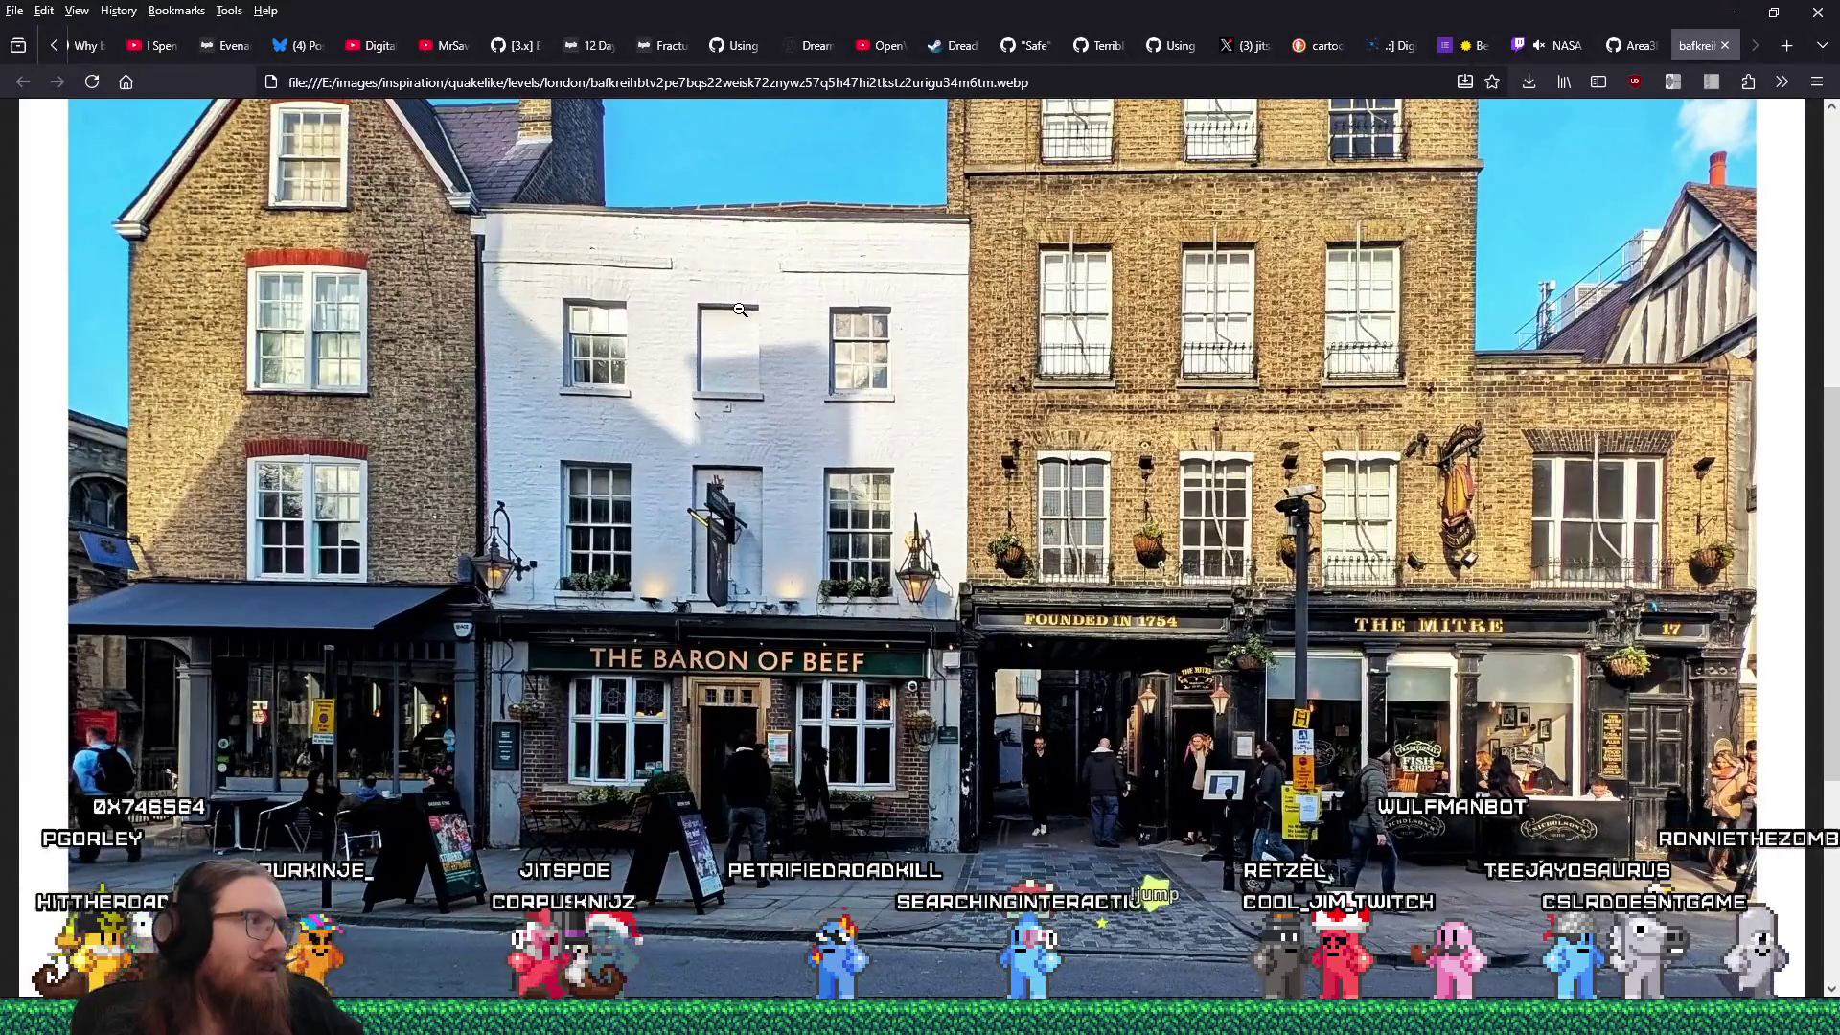
{"action": "key", "text": "alt+Tab"}
{"action": "left_click_drag", "start_coordinate": [736, 312], "coordinate": [732, 434]}
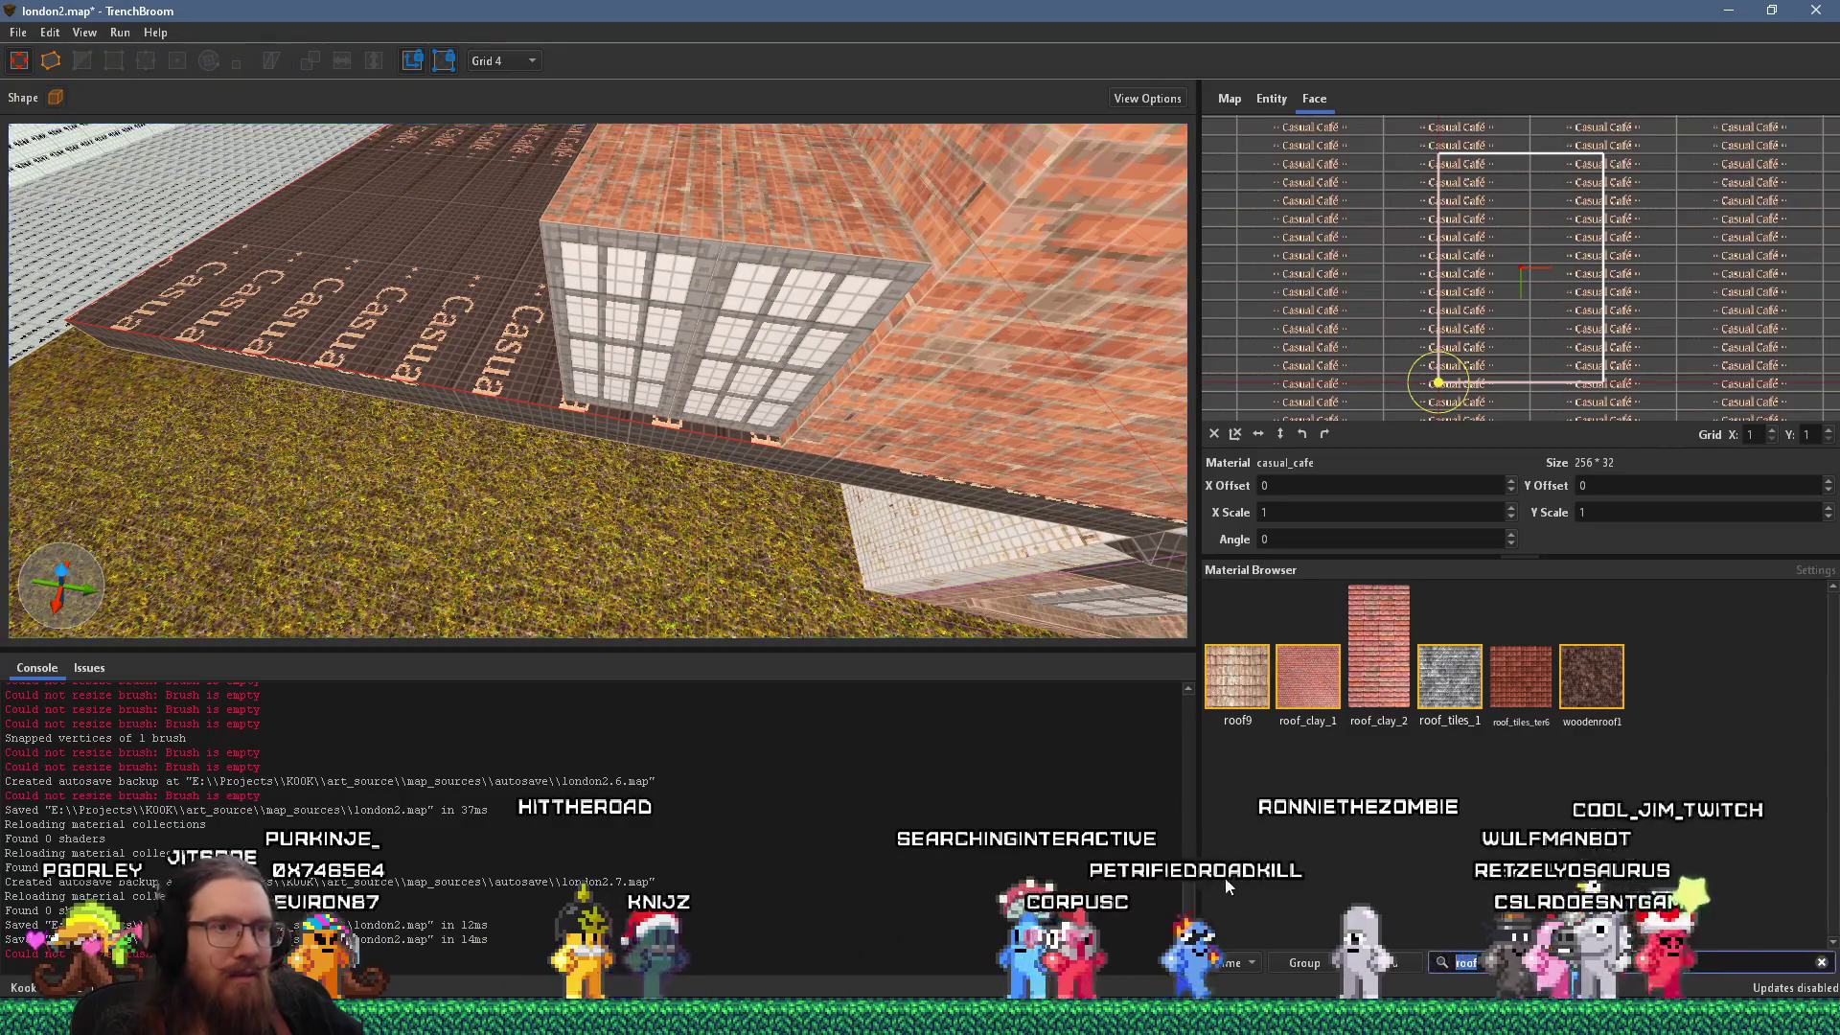
Search materials for 'white' and apply wood_white1 to the selected floor face.
{"action": "type", "text": "white"}
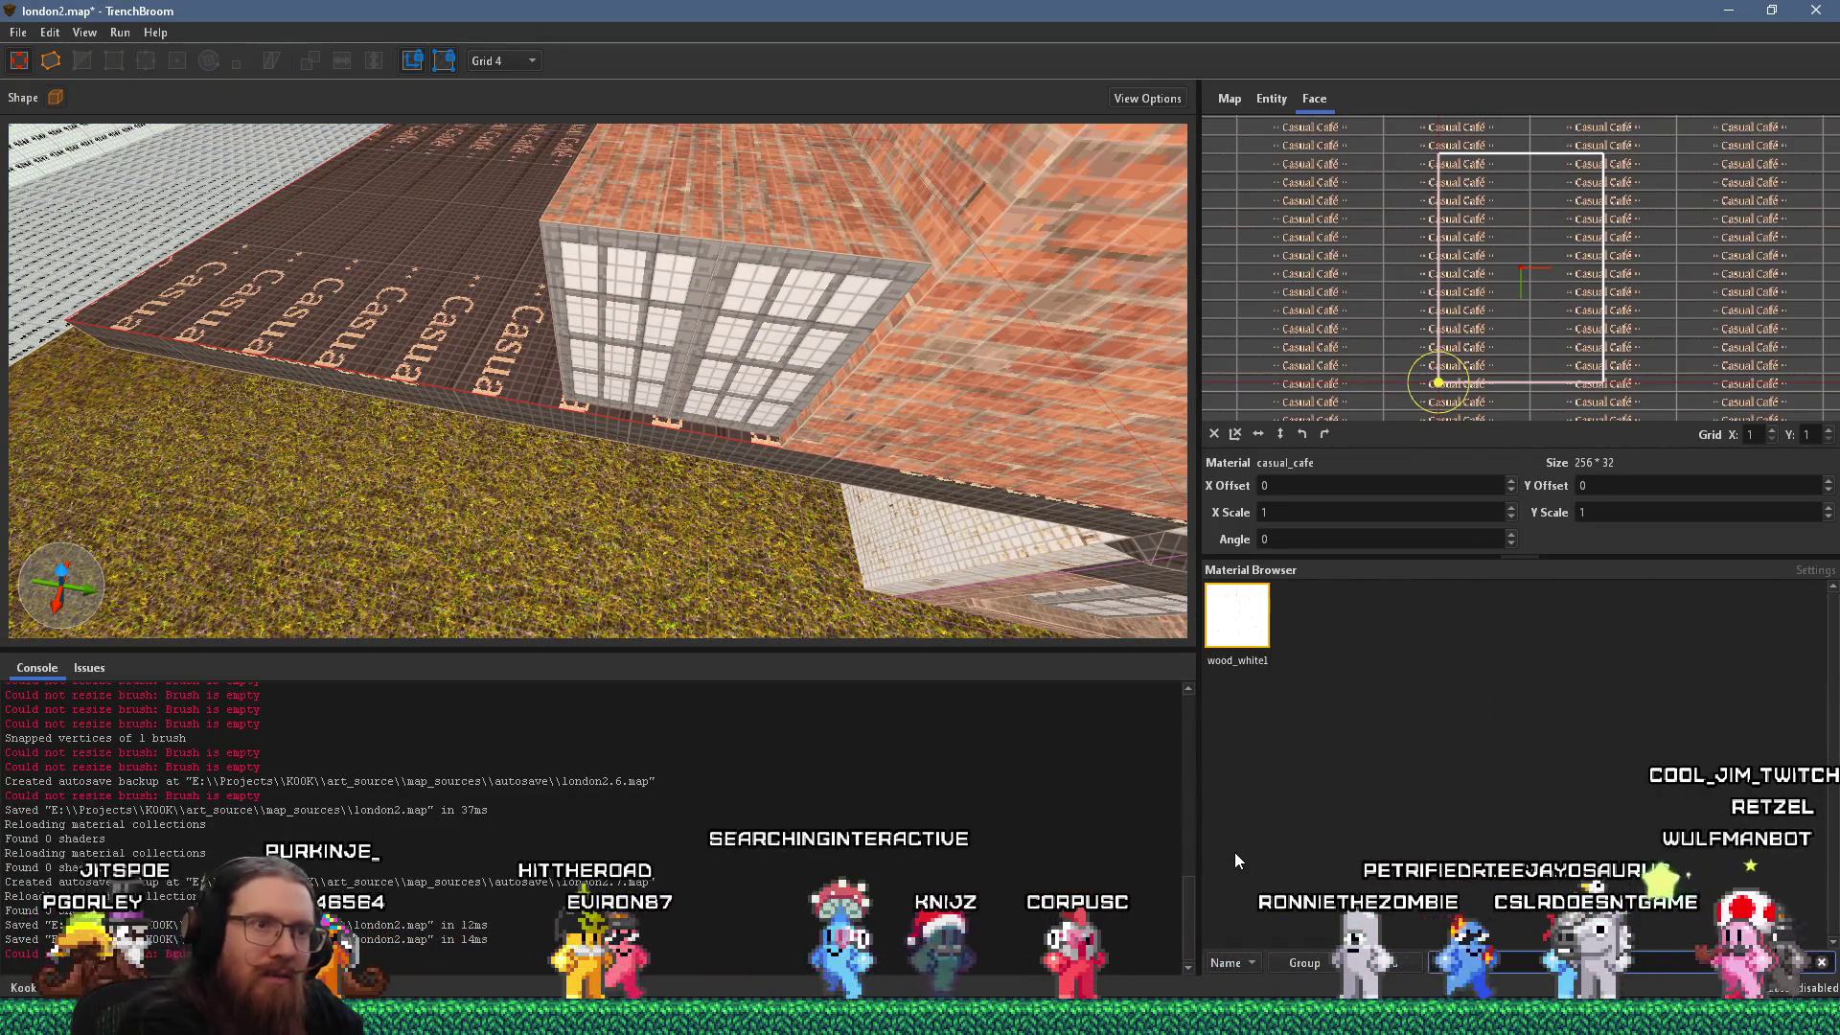
{"action": "left_click", "coordinate": [1236, 614]}
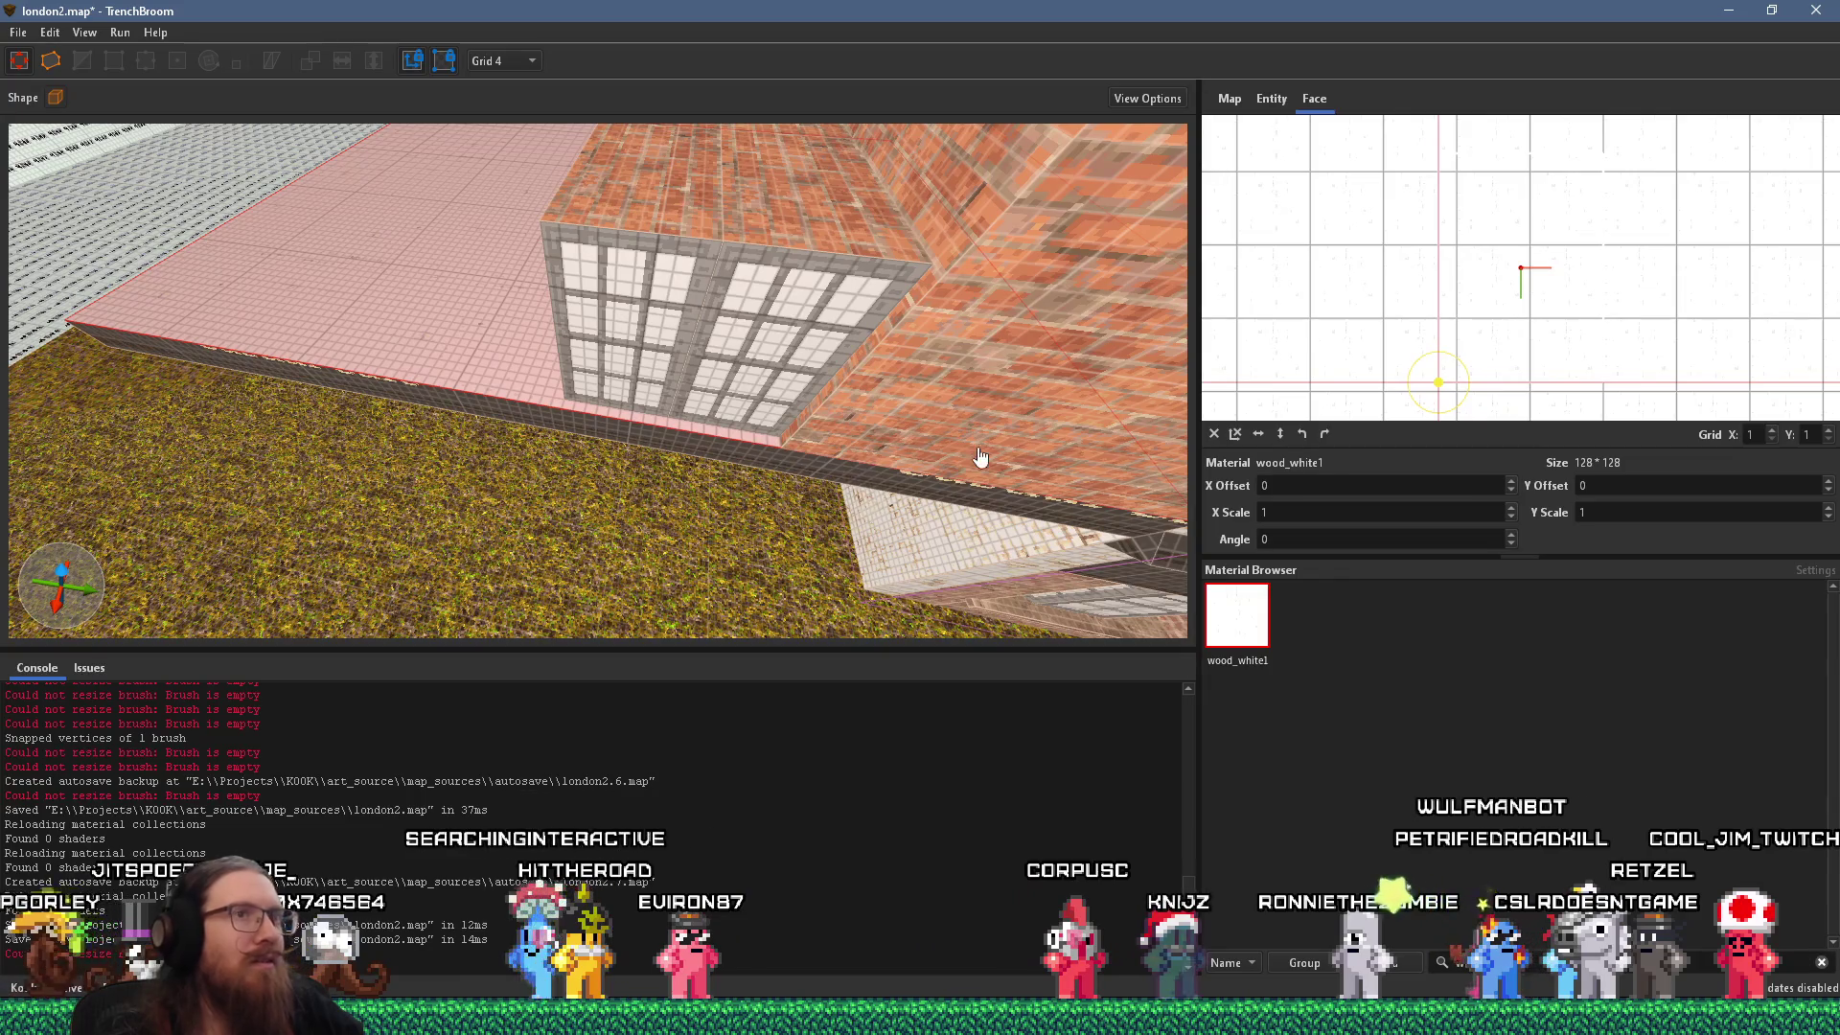
{"action": "mouse_move", "coordinate": [883, 398]}
{"action": "left_mouse_down"}
{"action": "mouse_move", "coordinate": [1052, 422]}
{"action": "mouse_move", "coordinate": [723, 408]}
{"action": "left_mouse_up"}
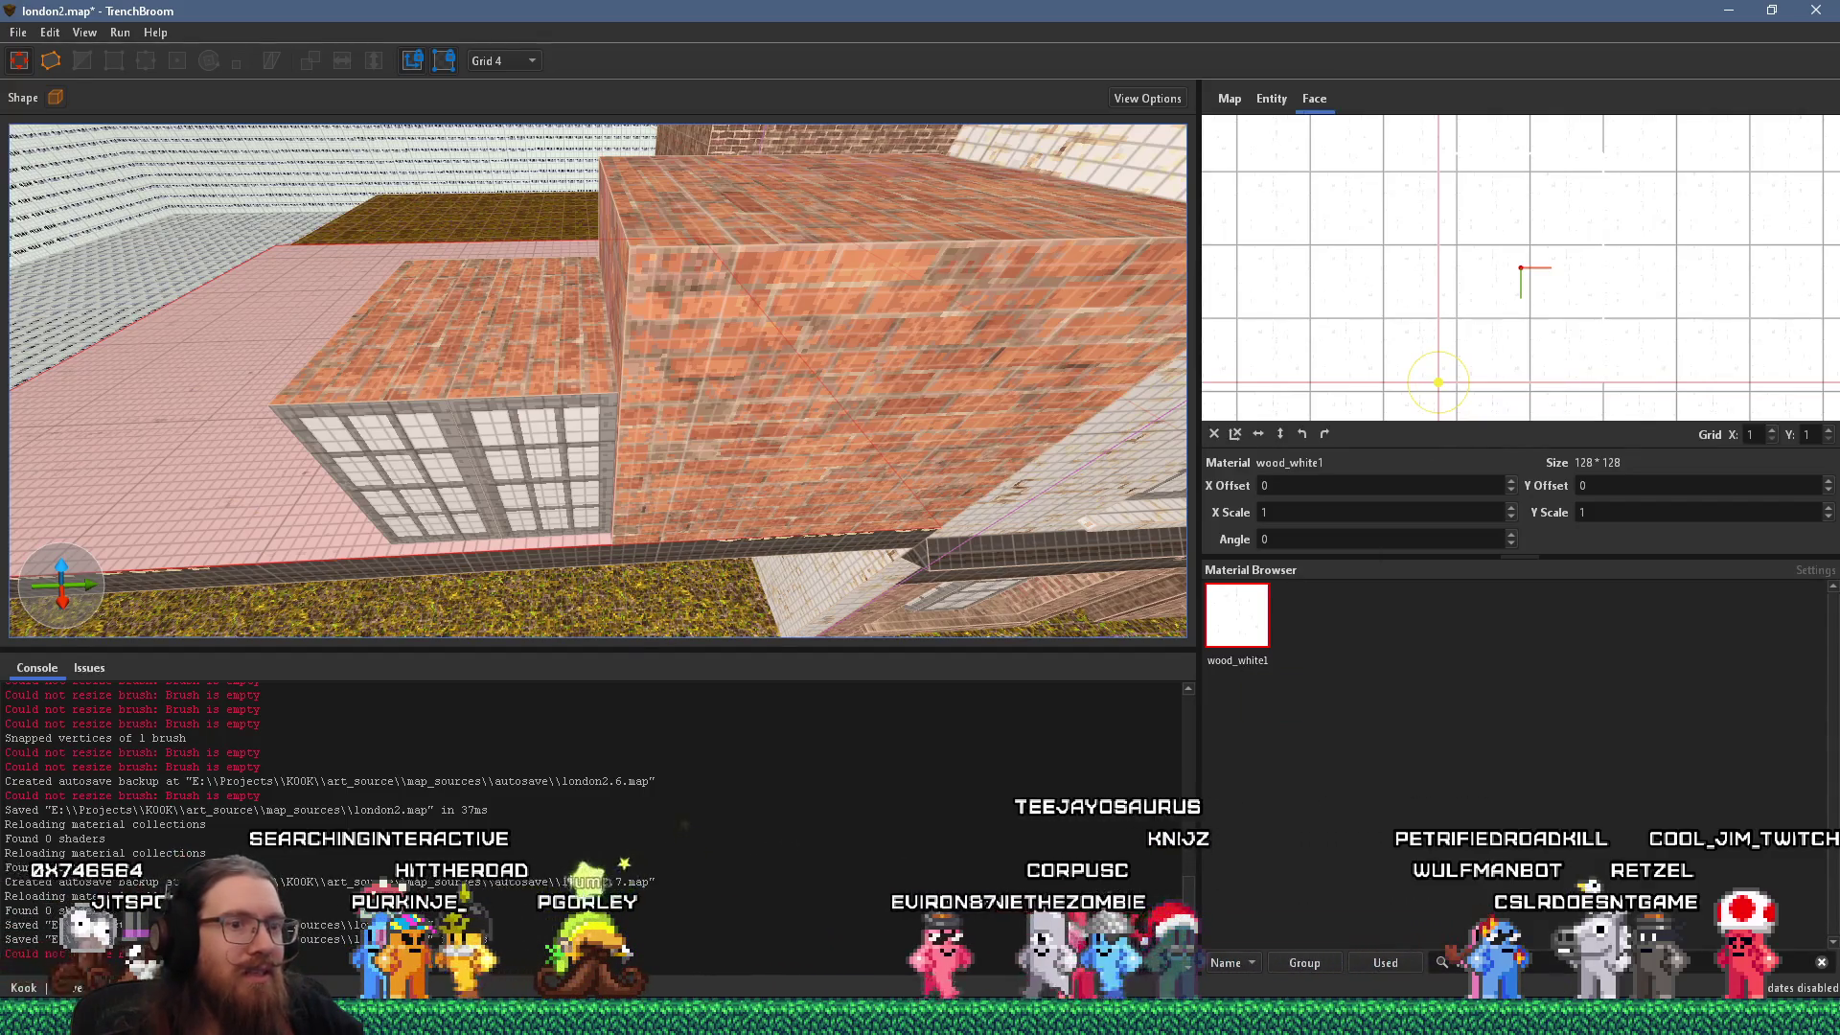
Compare the white-floored extension against the stone brick textures and the street reference photo.
{"action": "key", "text": "alt+Tab"}
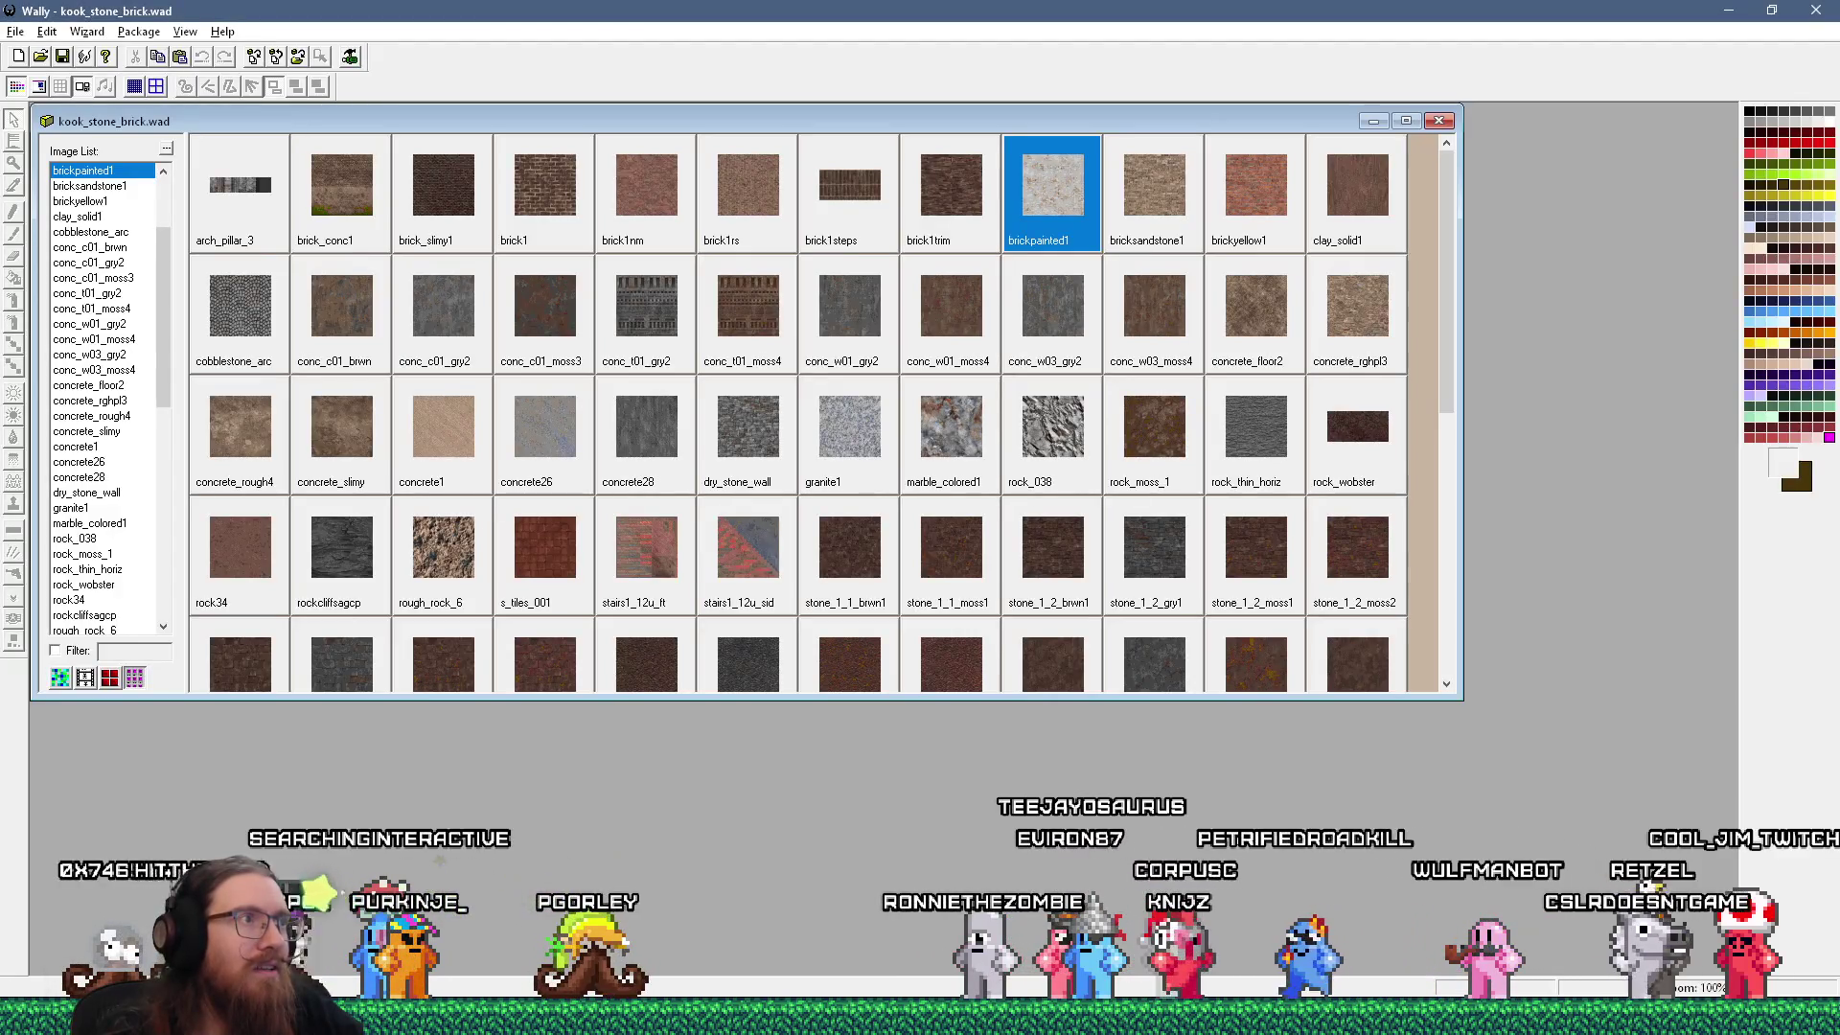
{"action": "key", "text": "alt+Tab"}
{"action": "scroll", "coordinate": [673, 479], "scroll_direction": "up", "scroll_amount": 6}
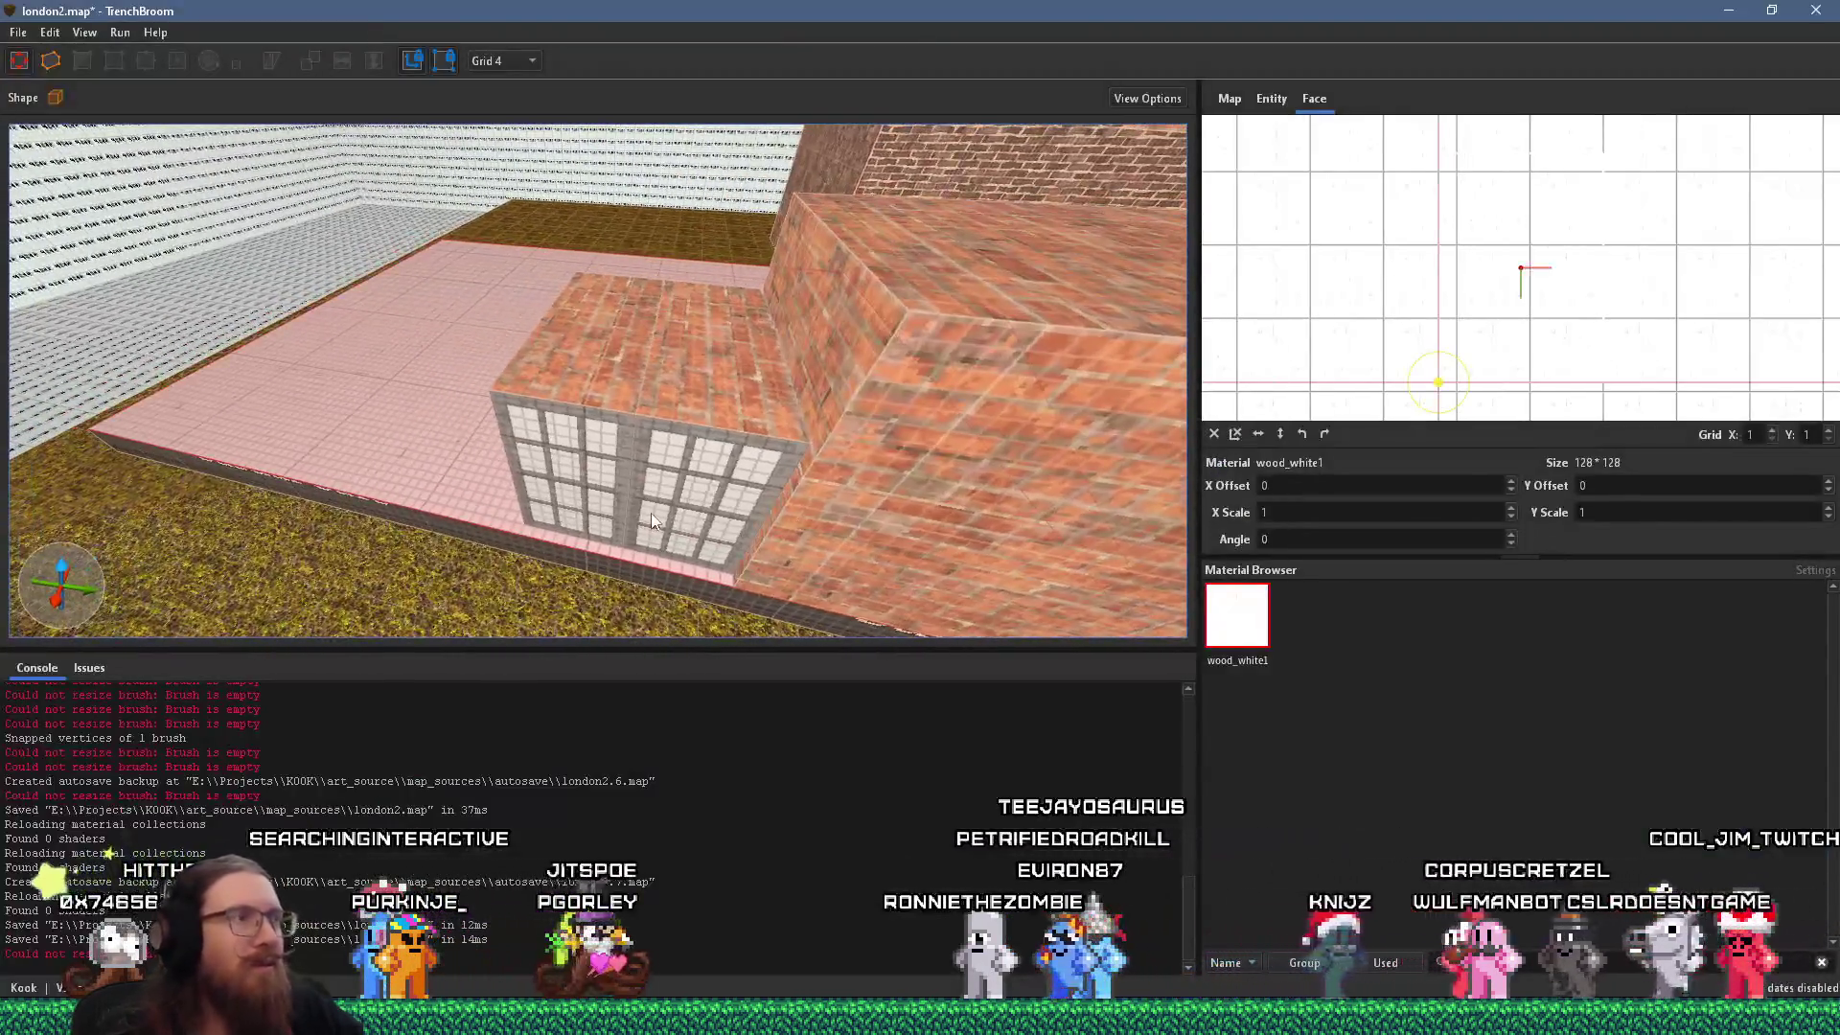
{"action": "scroll", "coordinate": [574, 525], "scroll_direction": "down", "scroll_amount": 5}
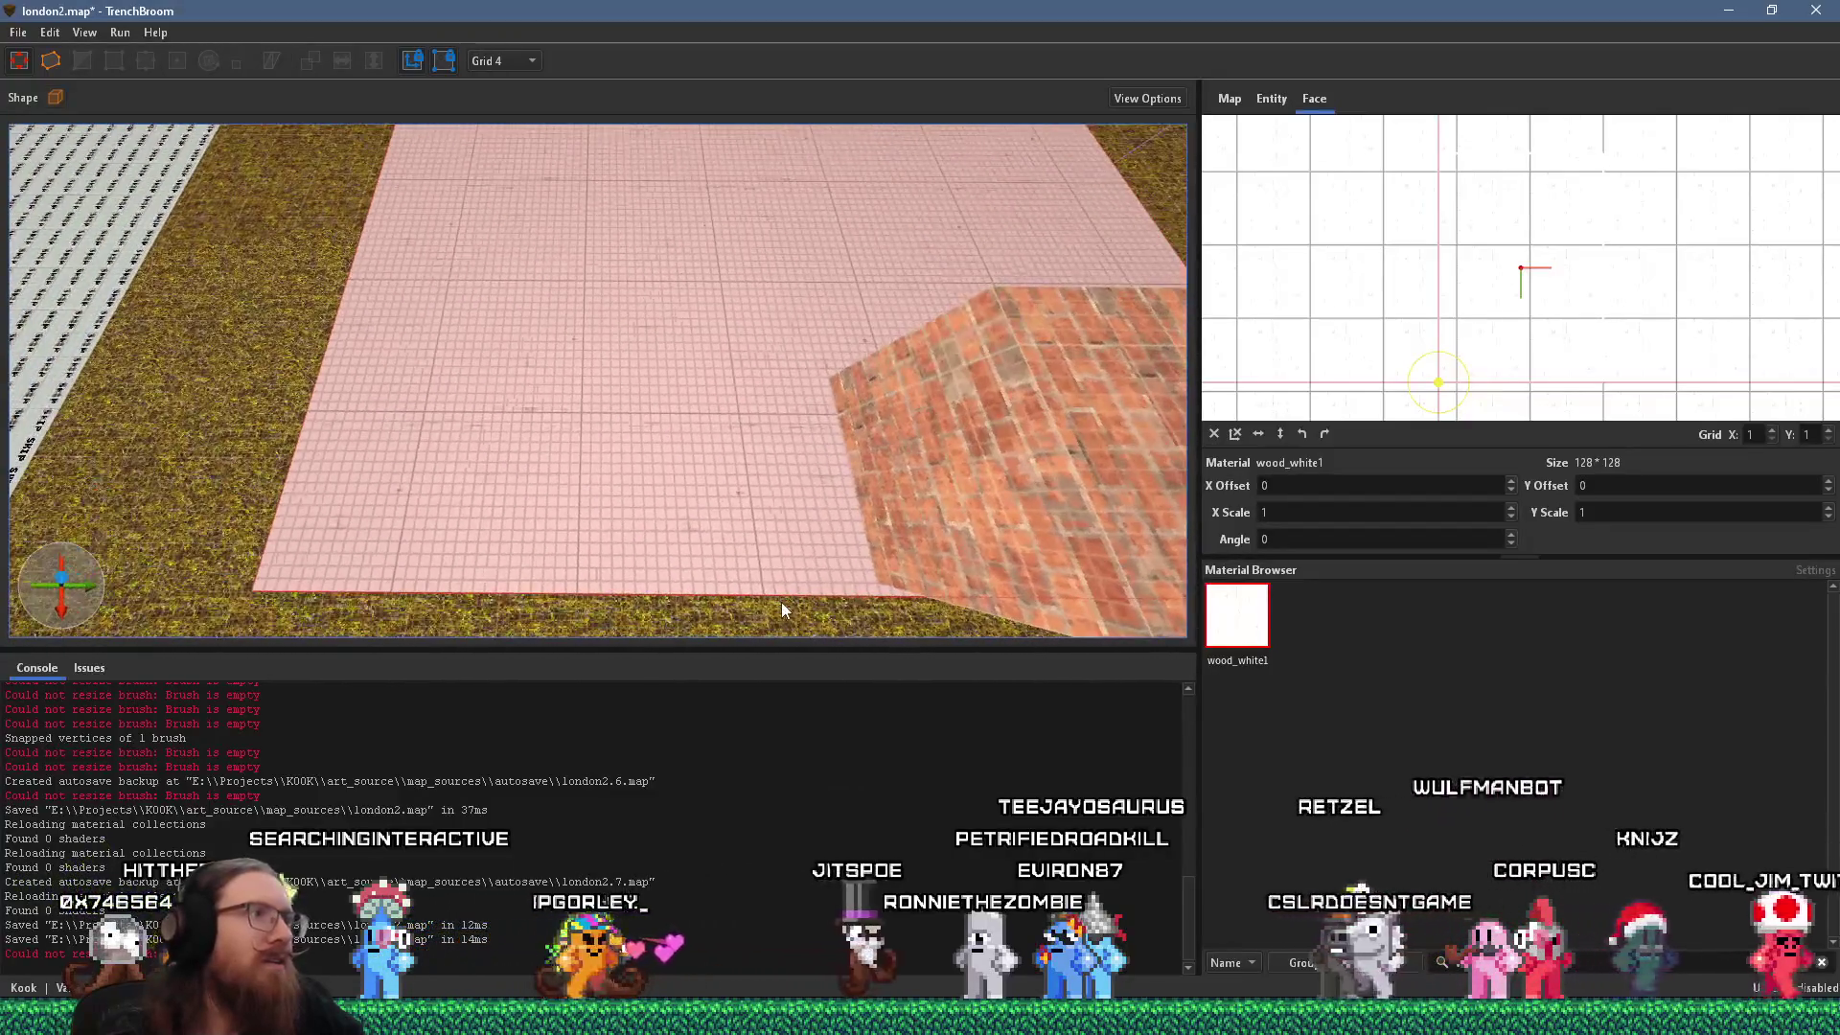
{"action": "scroll", "coordinate": [772, 546], "scroll_direction": "up", "scroll_amount": 5}
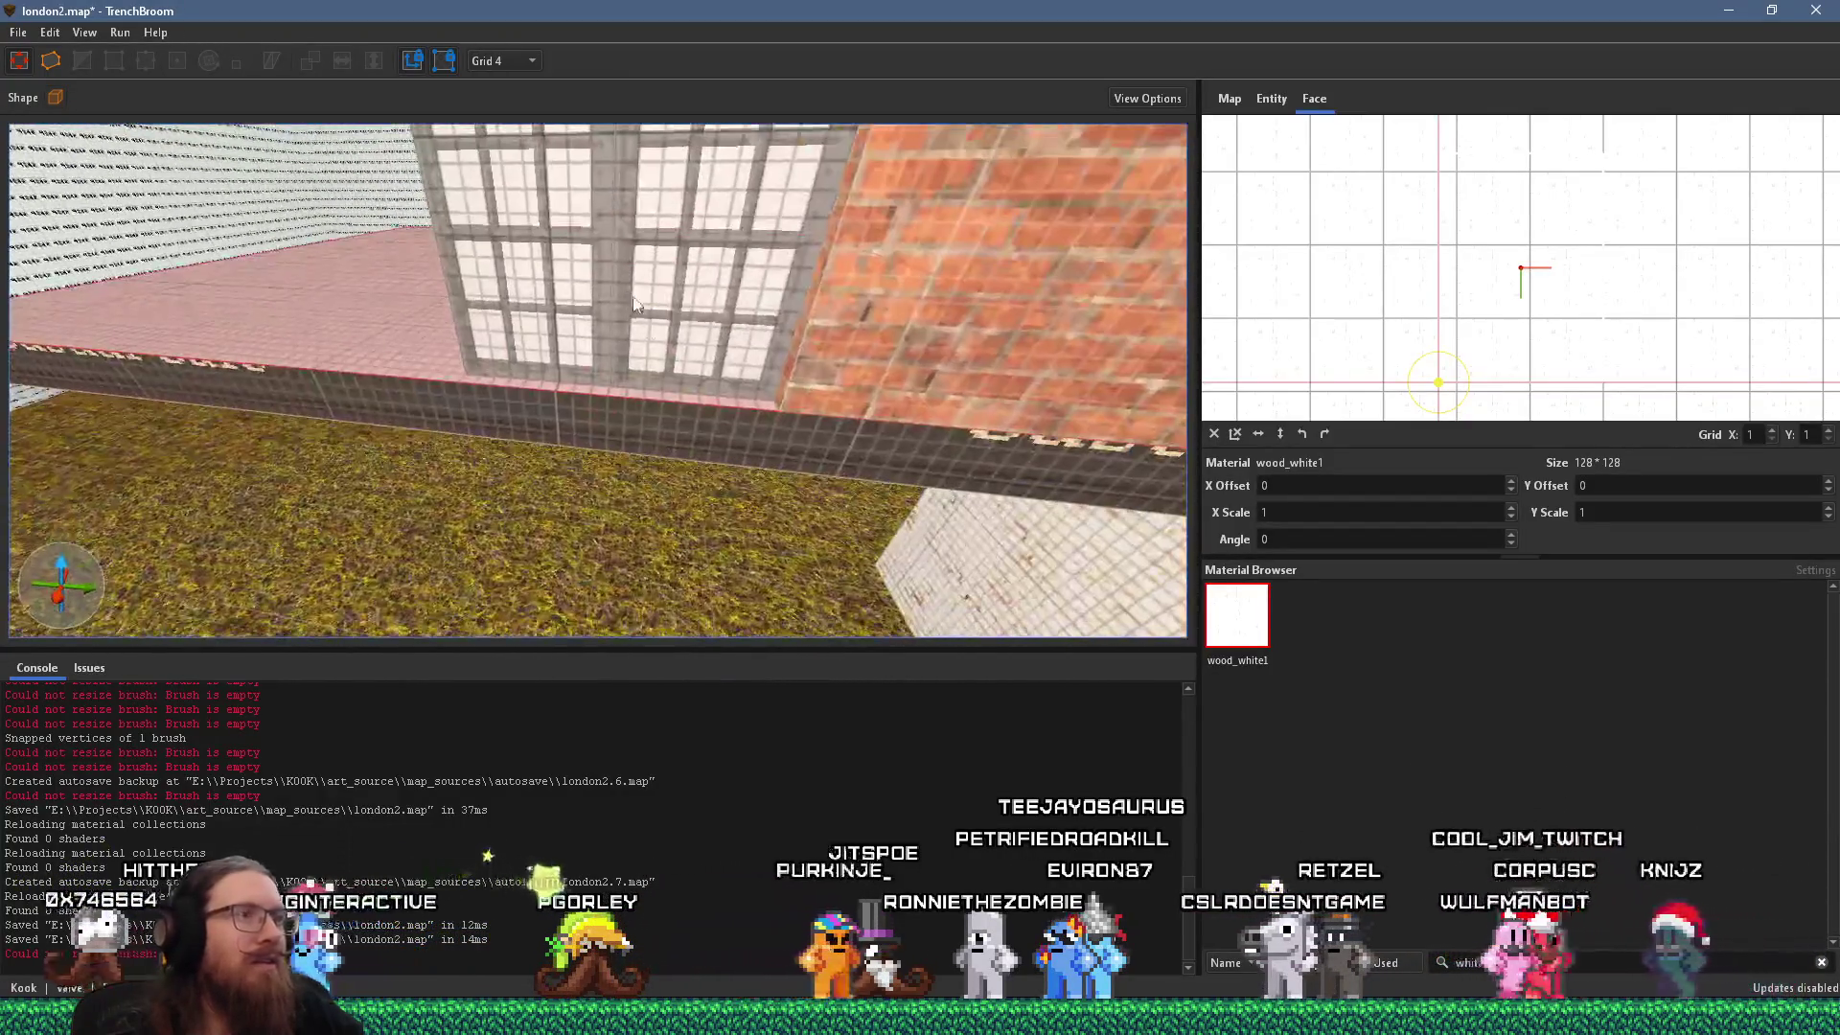
{"action": "scroll", "coordinate": [657, 399], "scroll_direction": "down", "scroll_amount": 5}
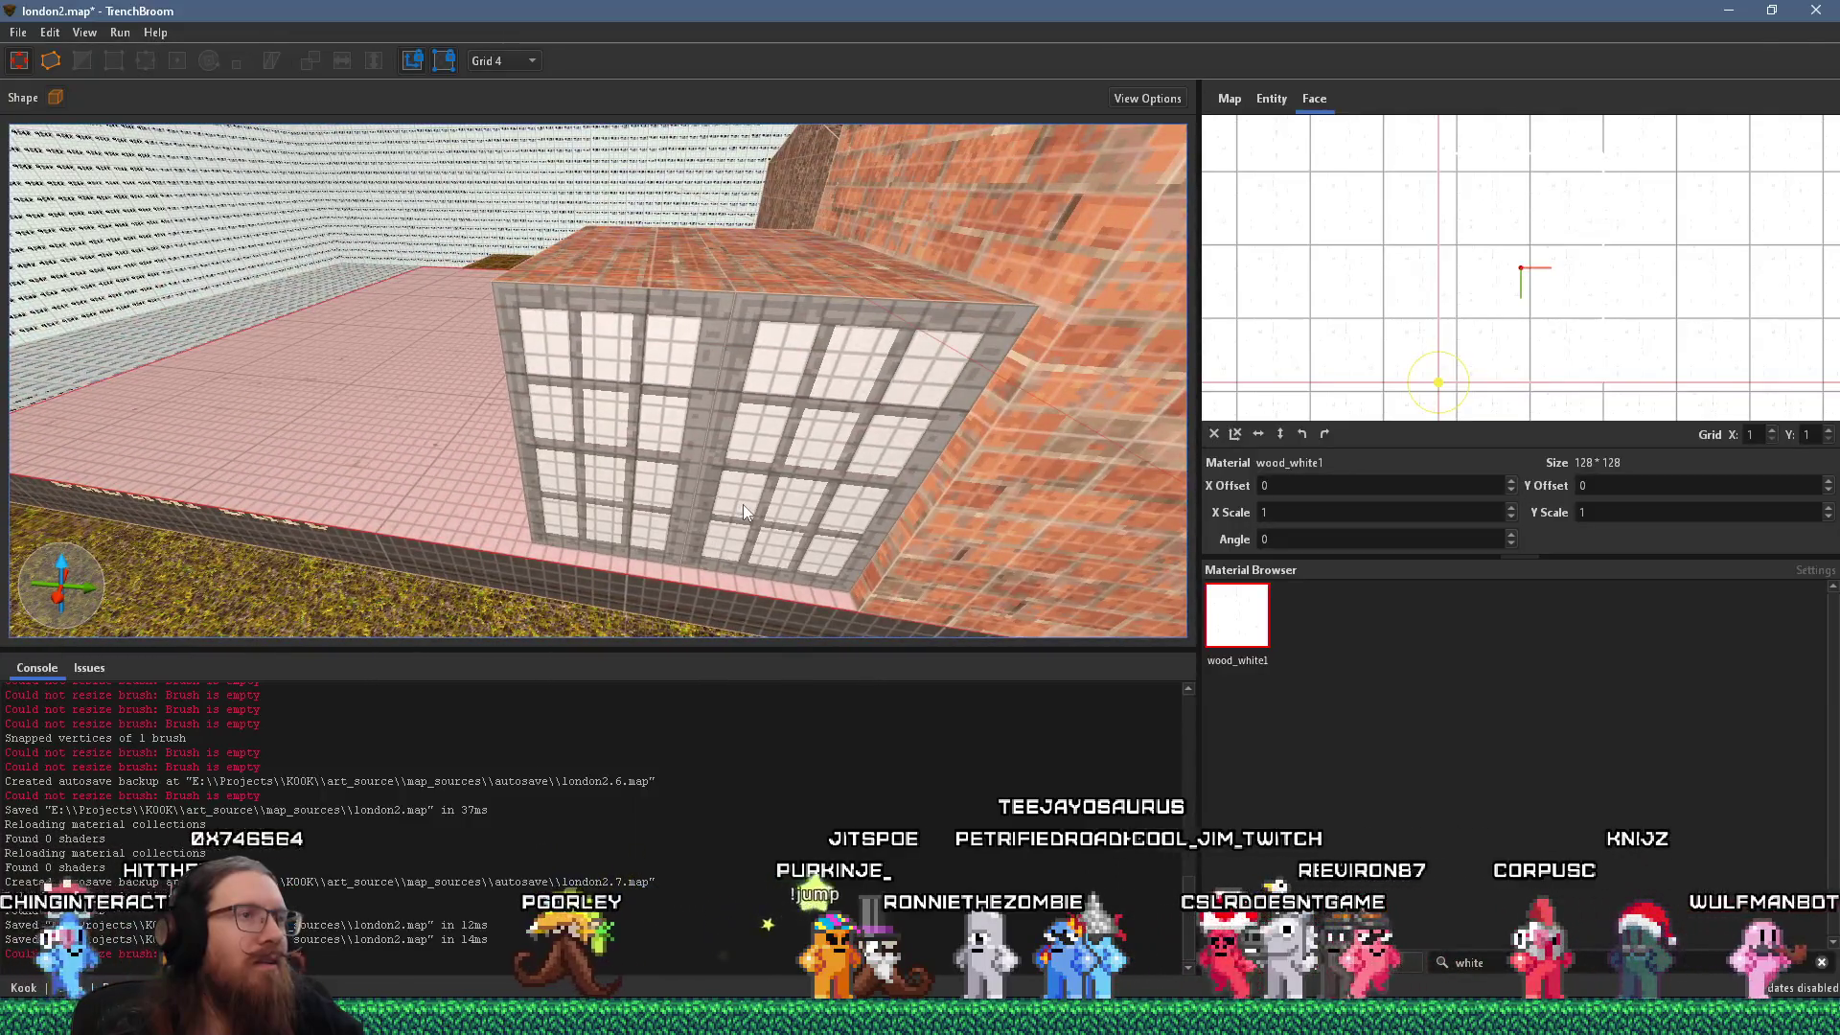
{"action": "key", "text": "alt+Tab"}
{"action": "key", "text": "alt+Tab"}
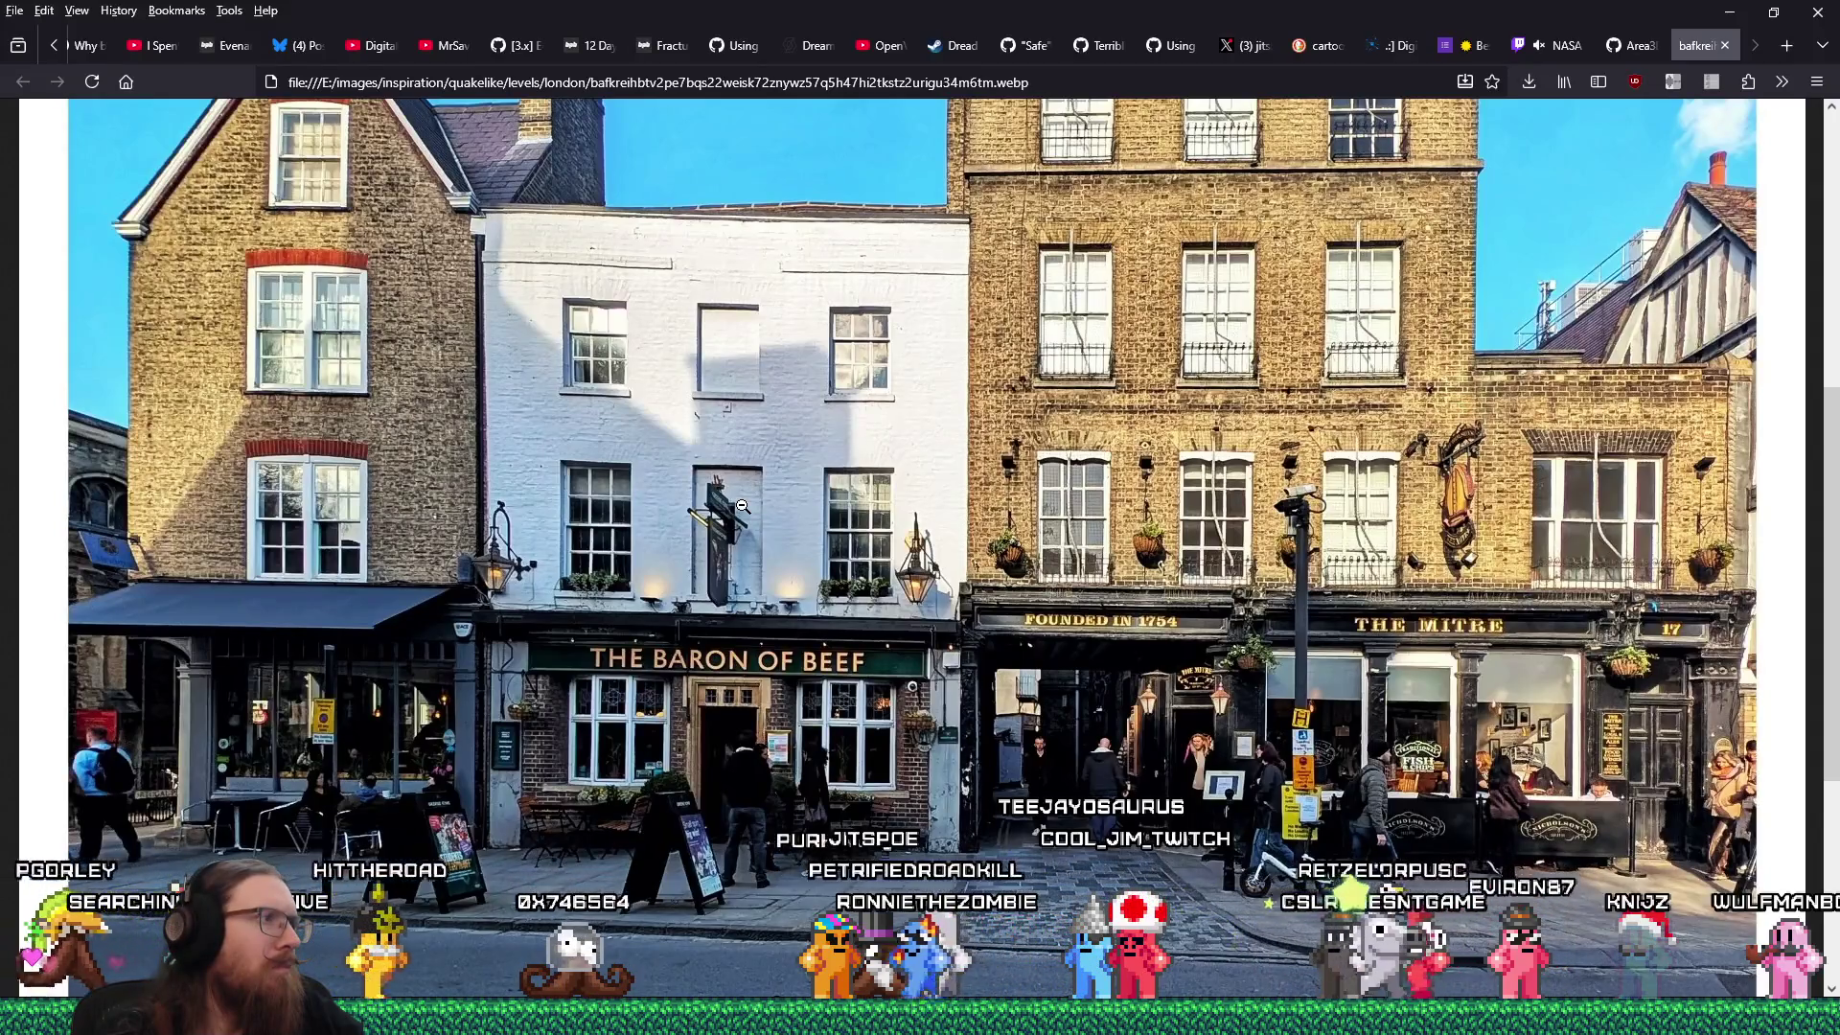
{"action": "key", "text": "alt+Tab"}
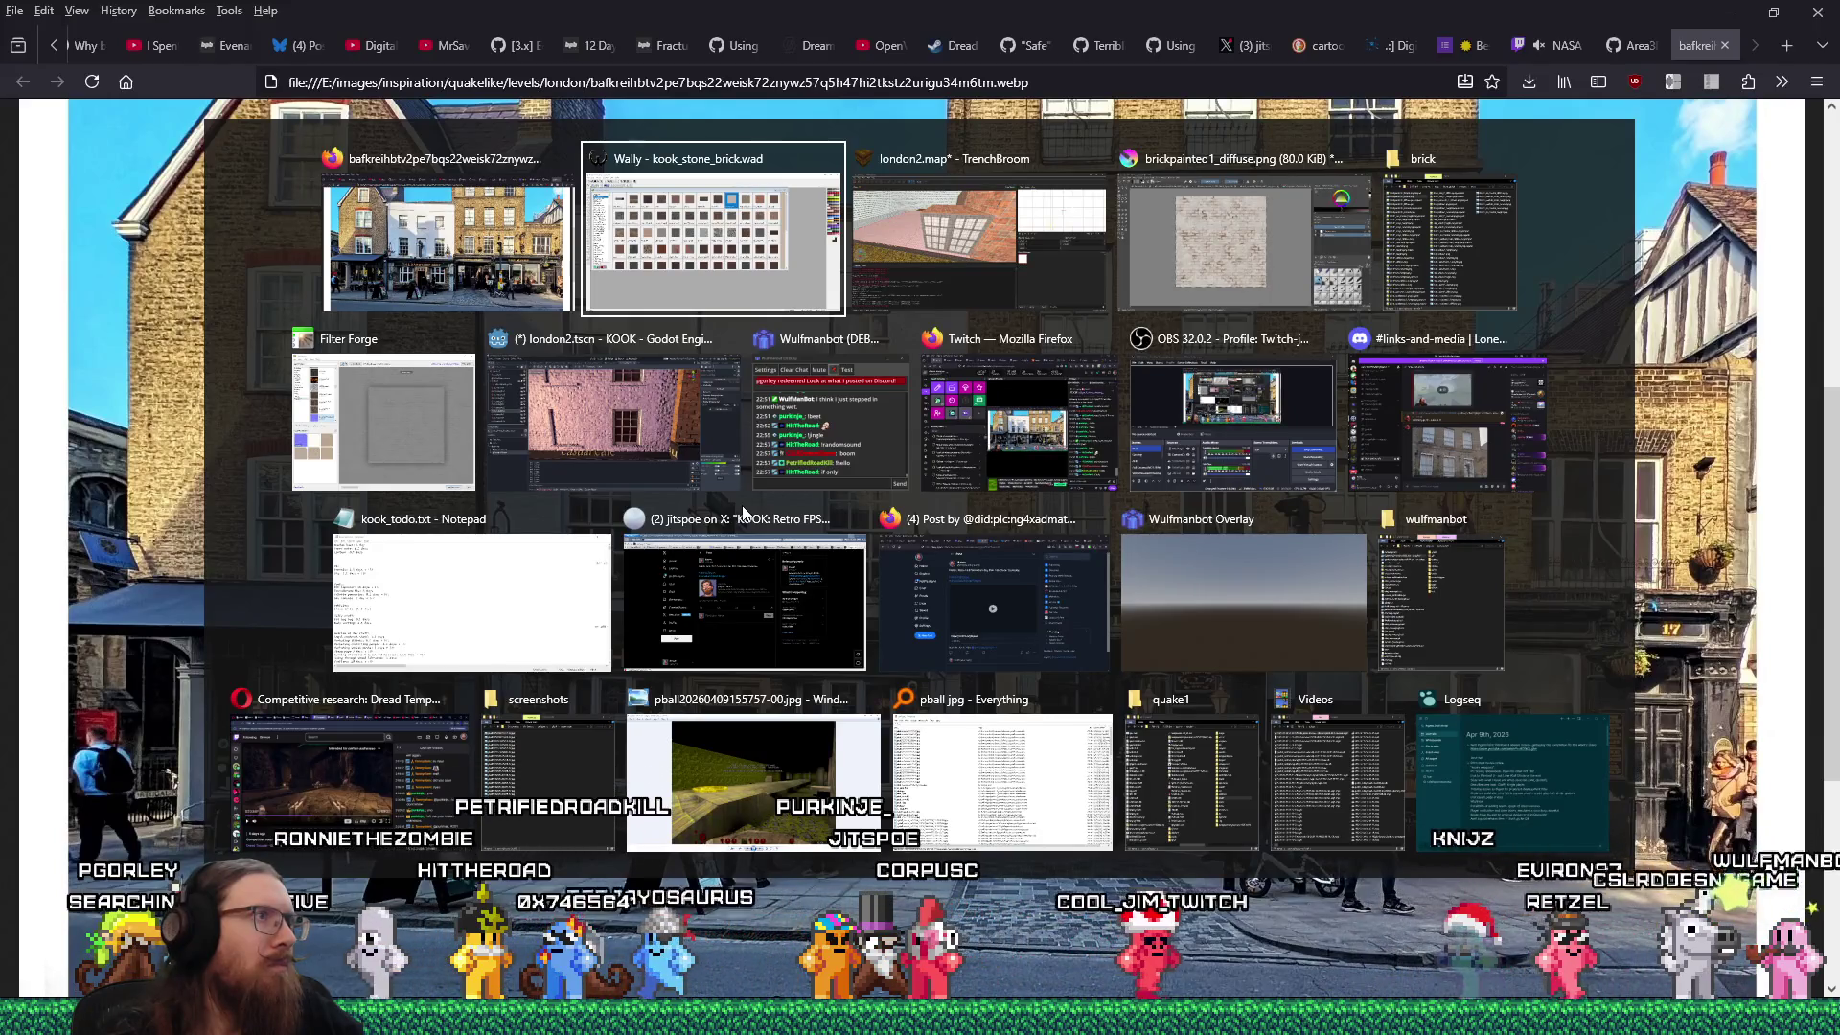
Return to the map and select the brick brush above the window, checking the photo.
{"action": "key", "text": "Escape"}
{"action": "key", "text": "alt+Tab"}
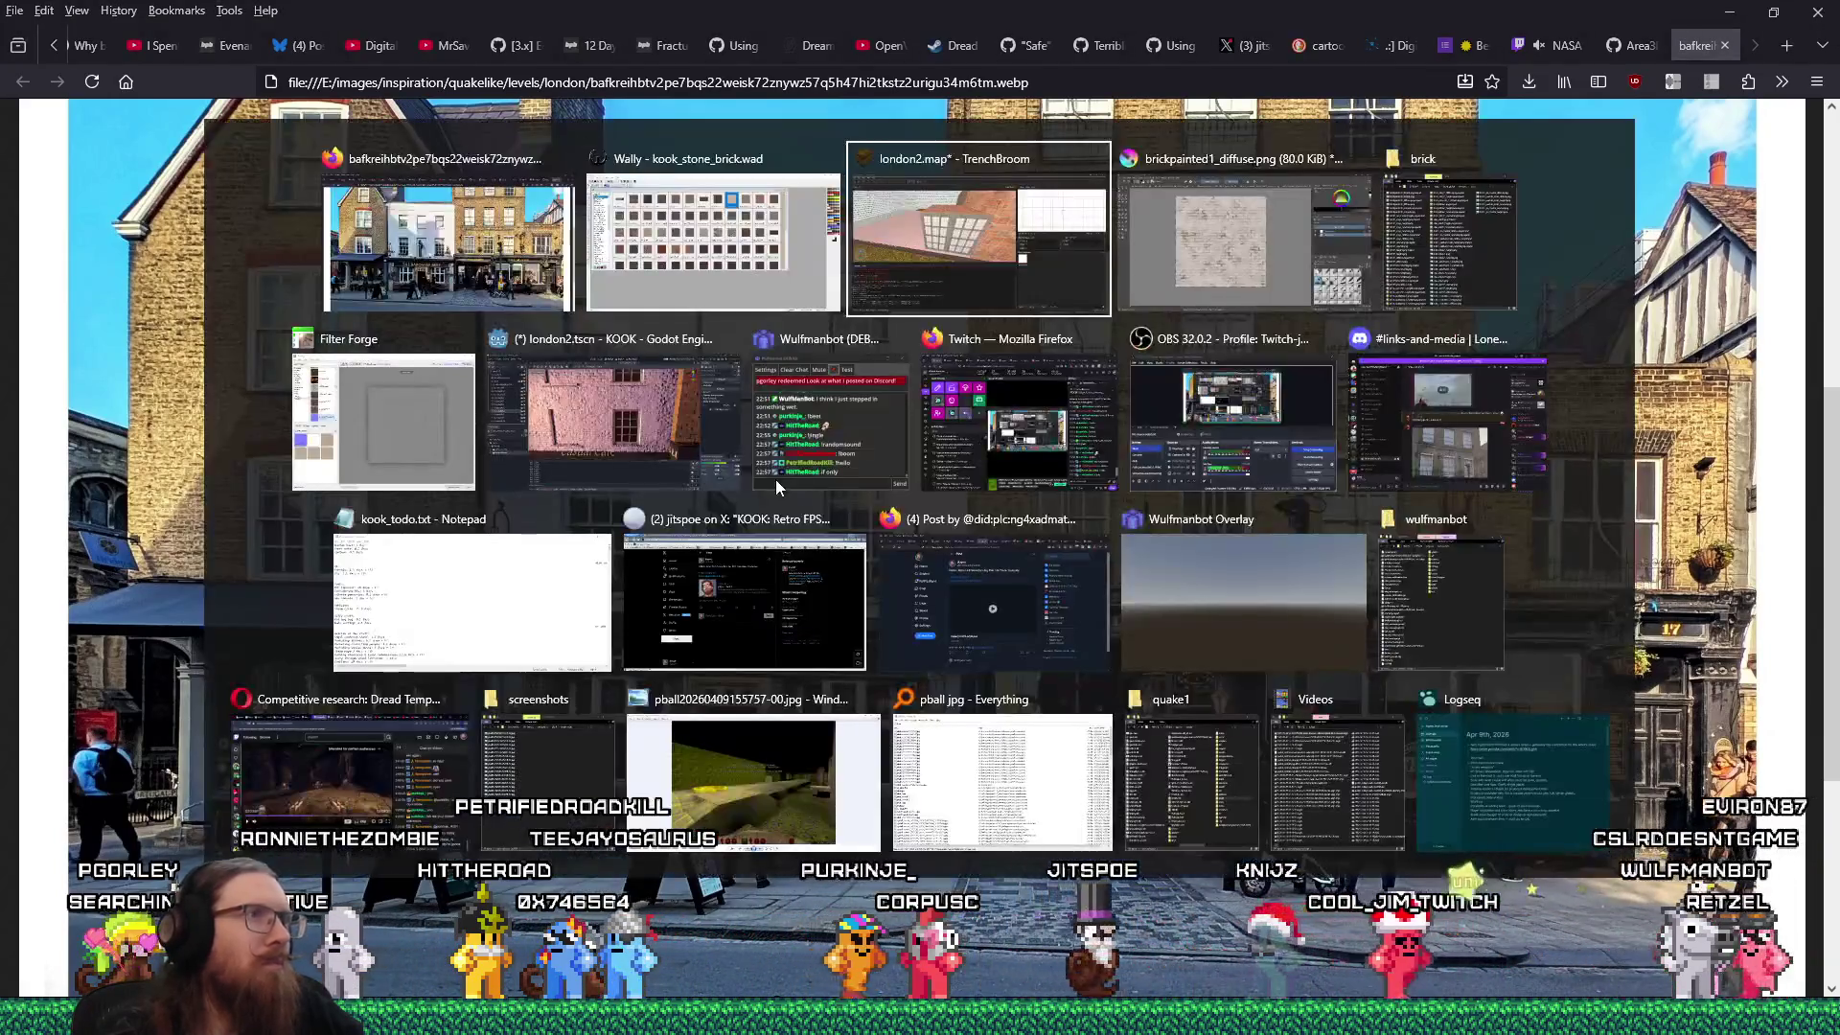
{"action": "key", "text": "s"}
{"action": "left_click", "coordinate": [827, 441]}
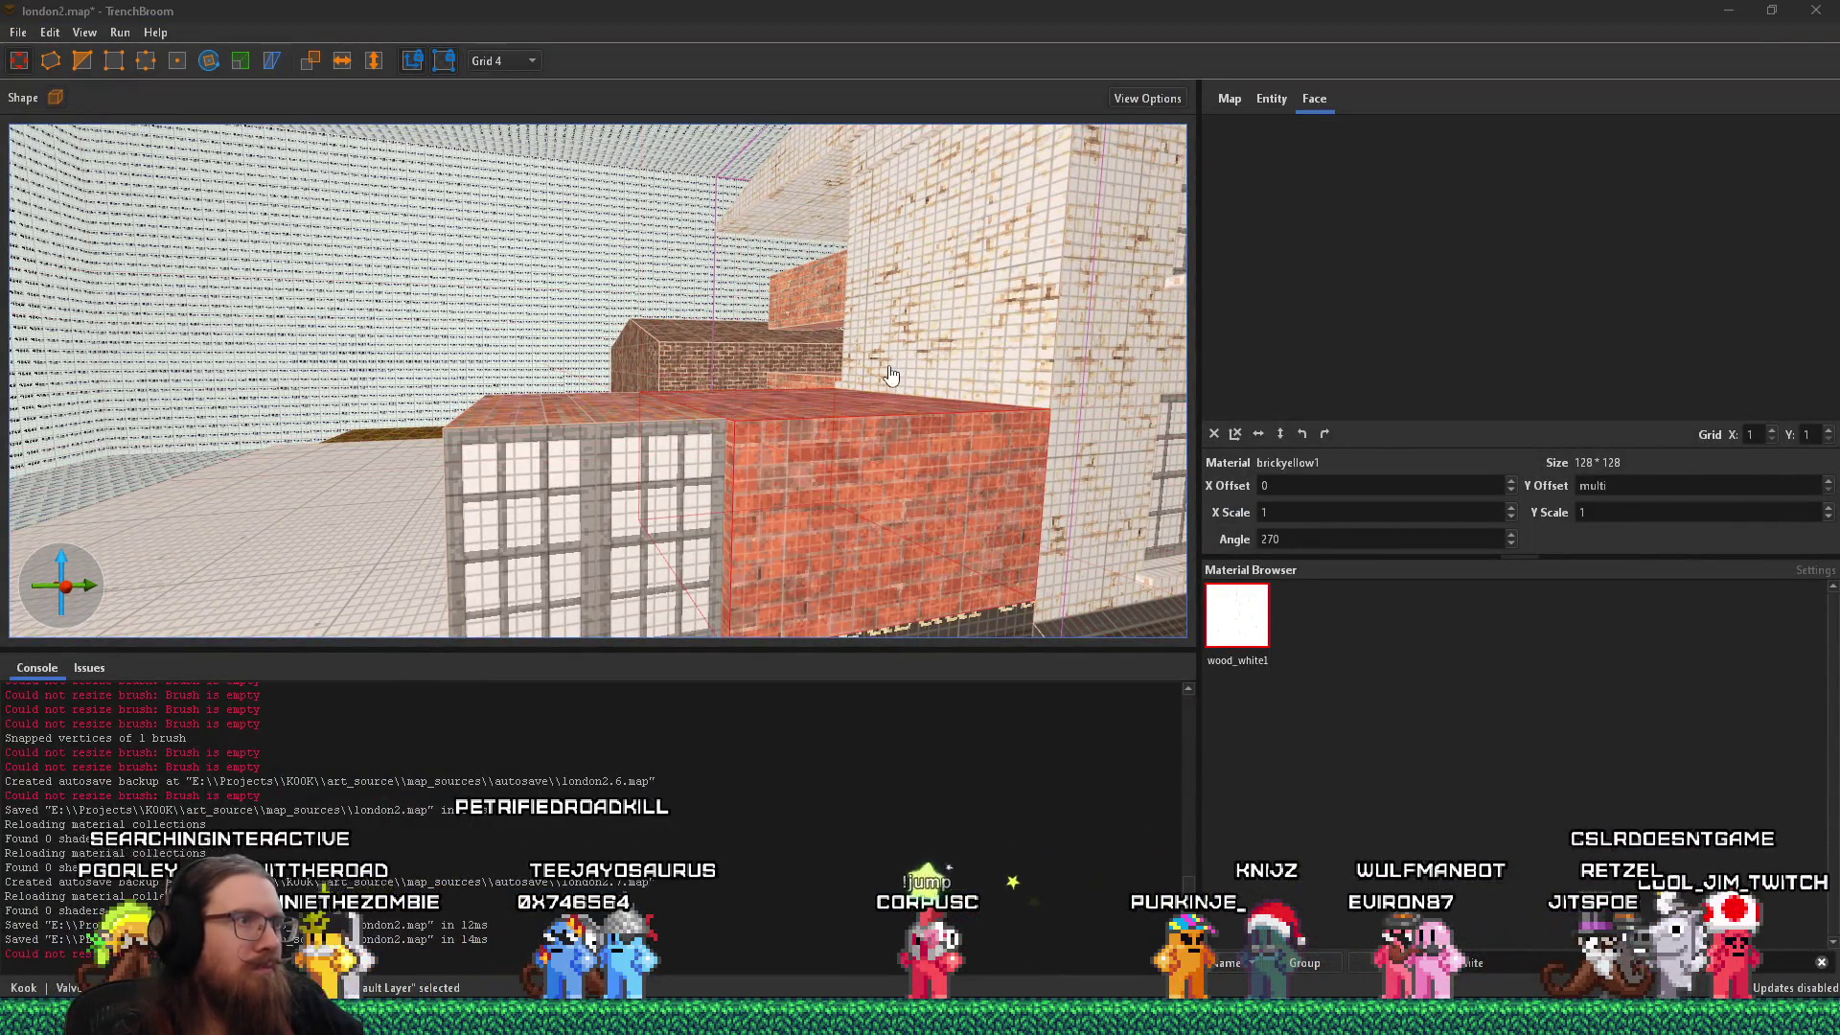
{"action": "key", "text": "alt+Tab"}
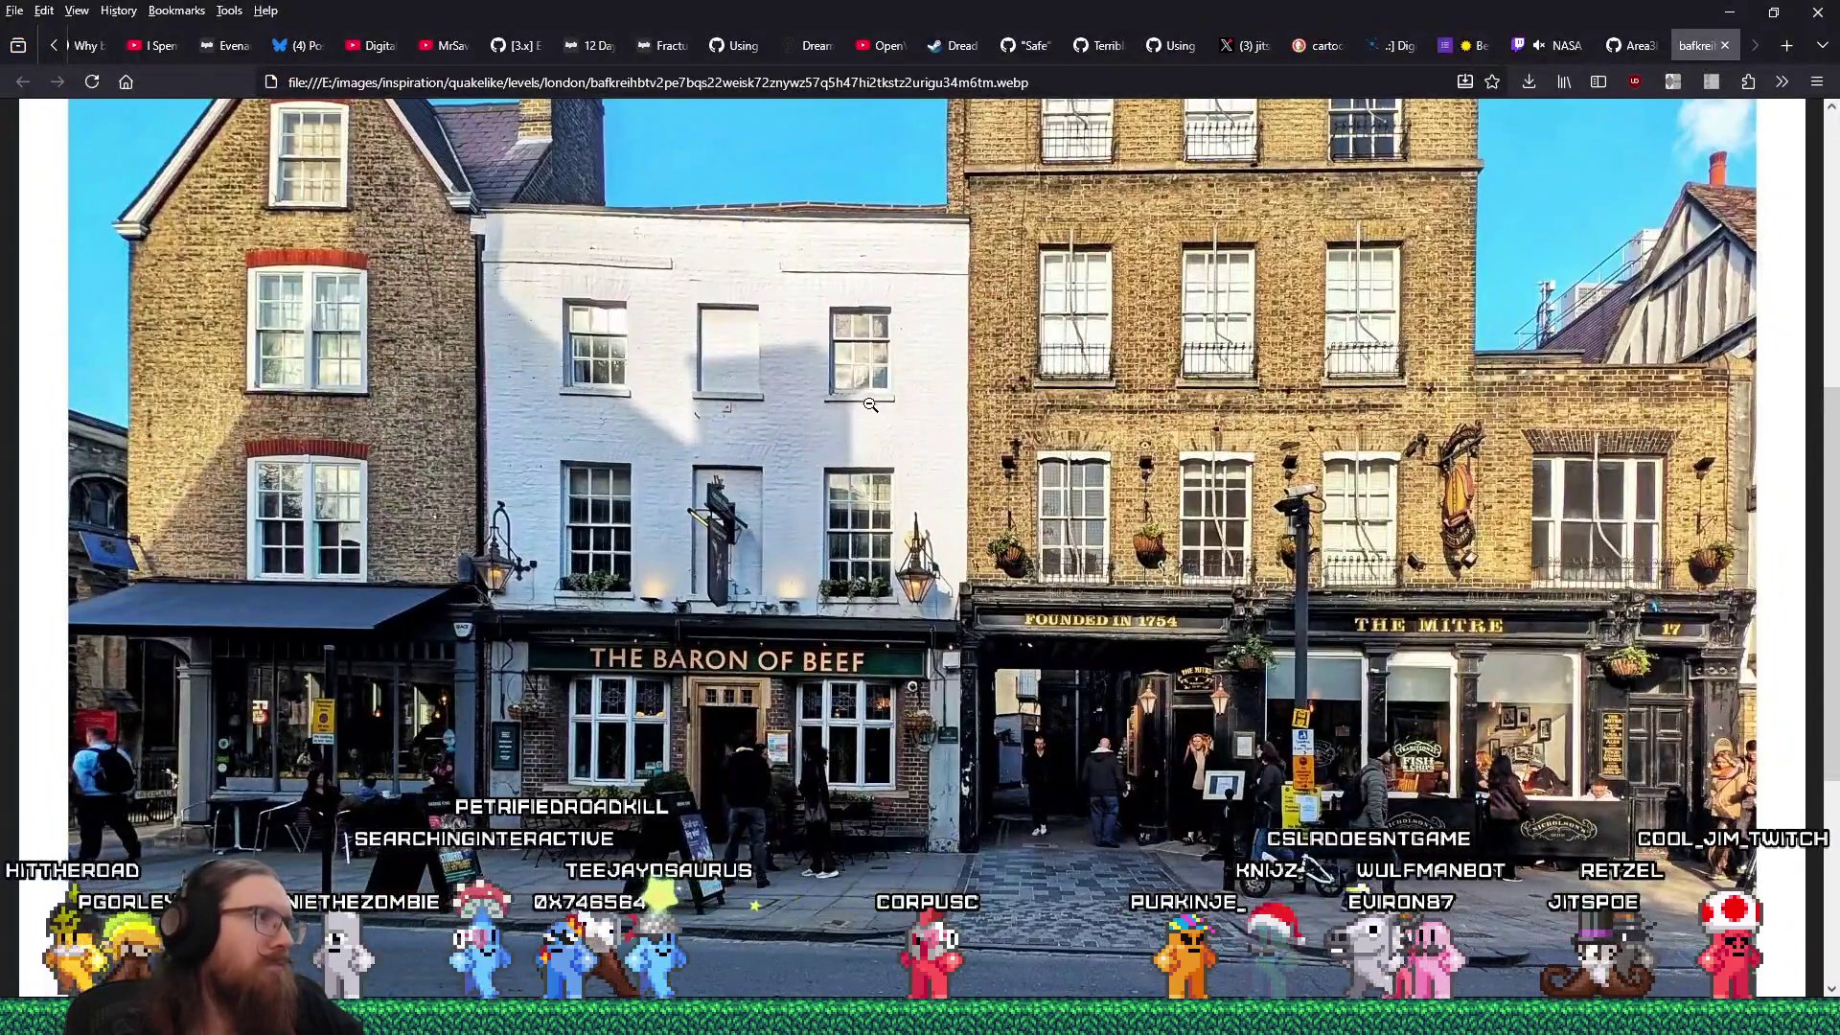
{"action": "key", "text": "alt+Tab"}
{"action": "key", "text": "Escape"}
{"action": "key", "text": "s"}
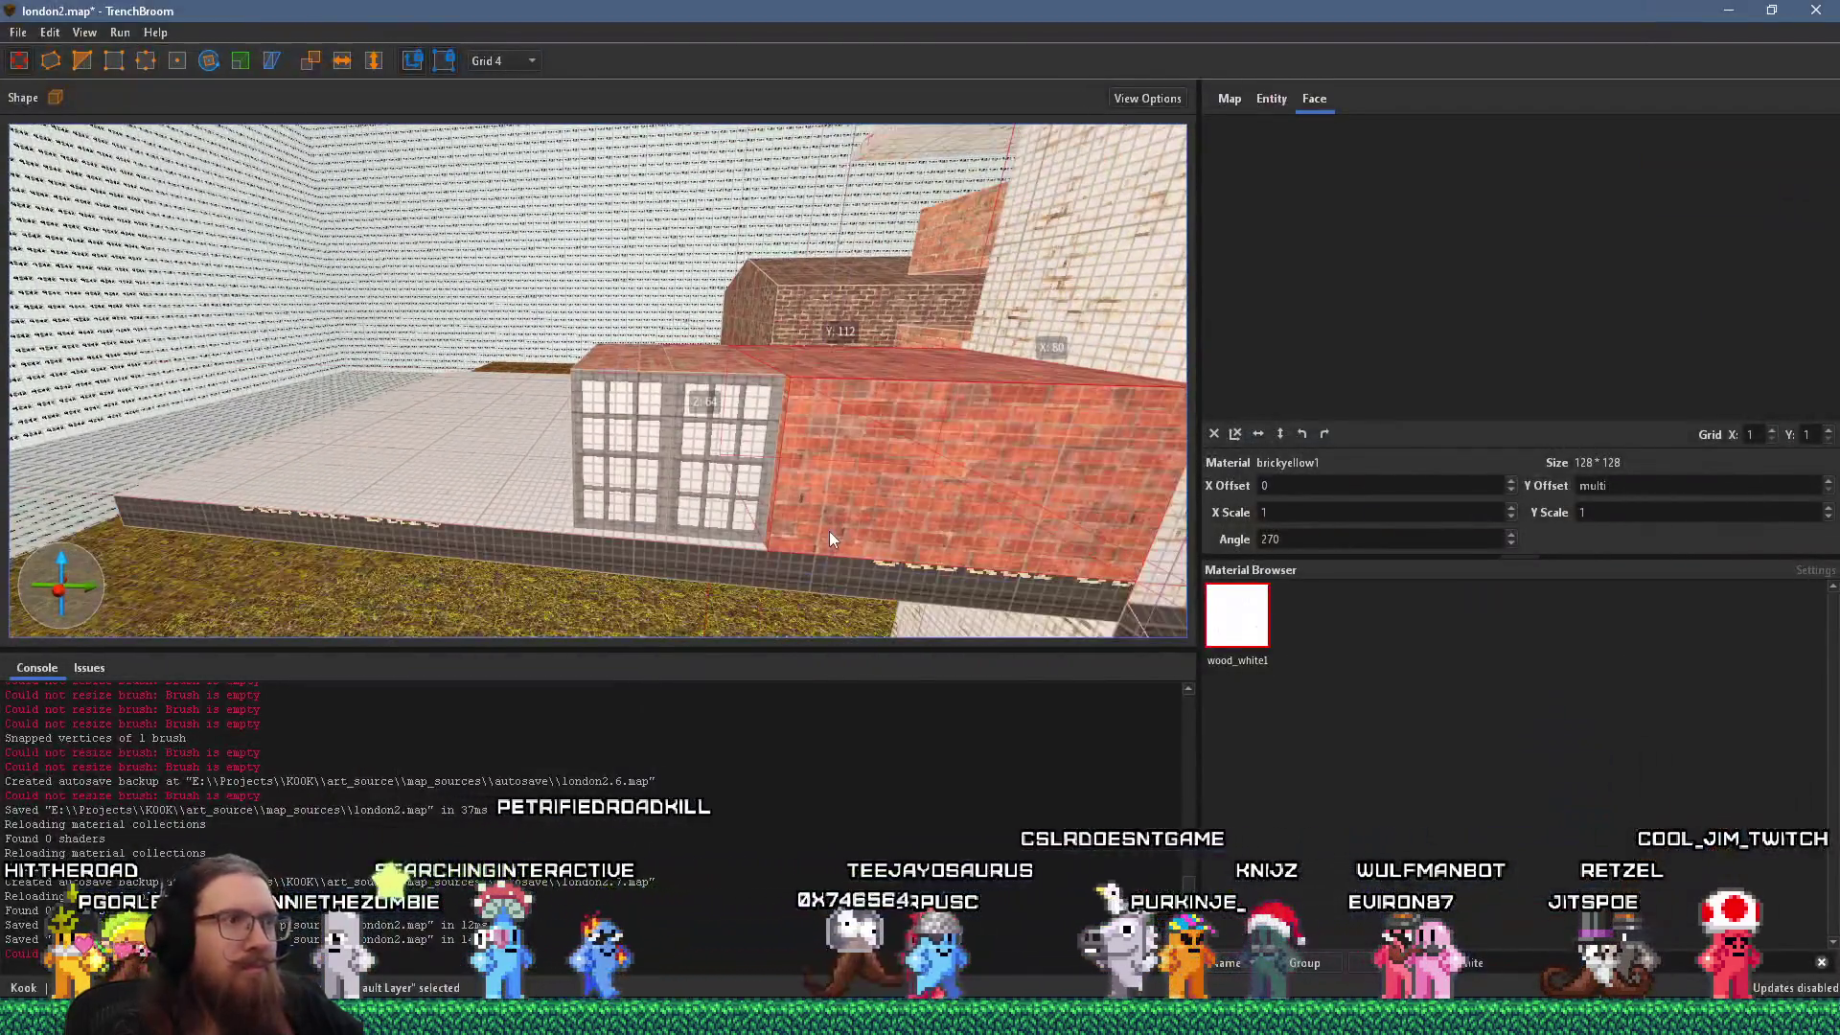
Raise the brick parapet's top and stretch it leftward across the window's top.
{"action": "left_click_drag", "start_coordinate": [908, 442], "coordinate": [968, 410]}
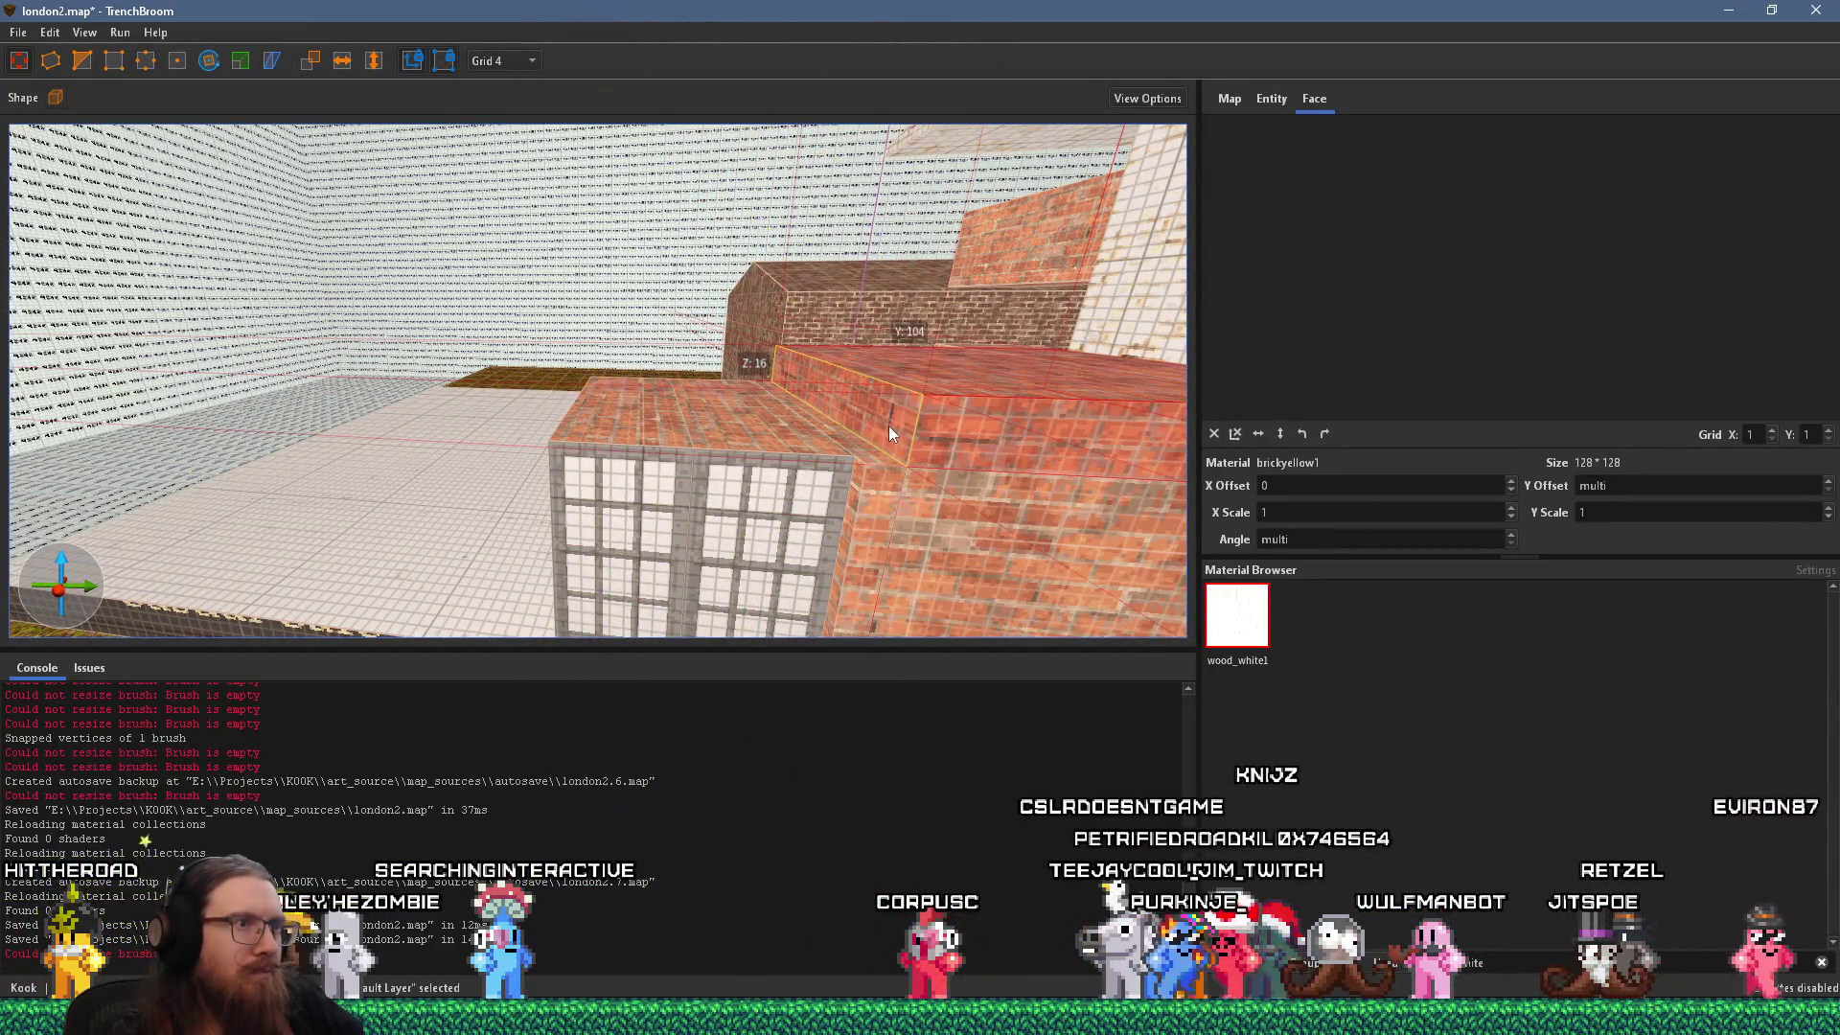
{"action": "left_click_drag", "start_coordinate": [879, 429], "coordinate": [532, 422]}
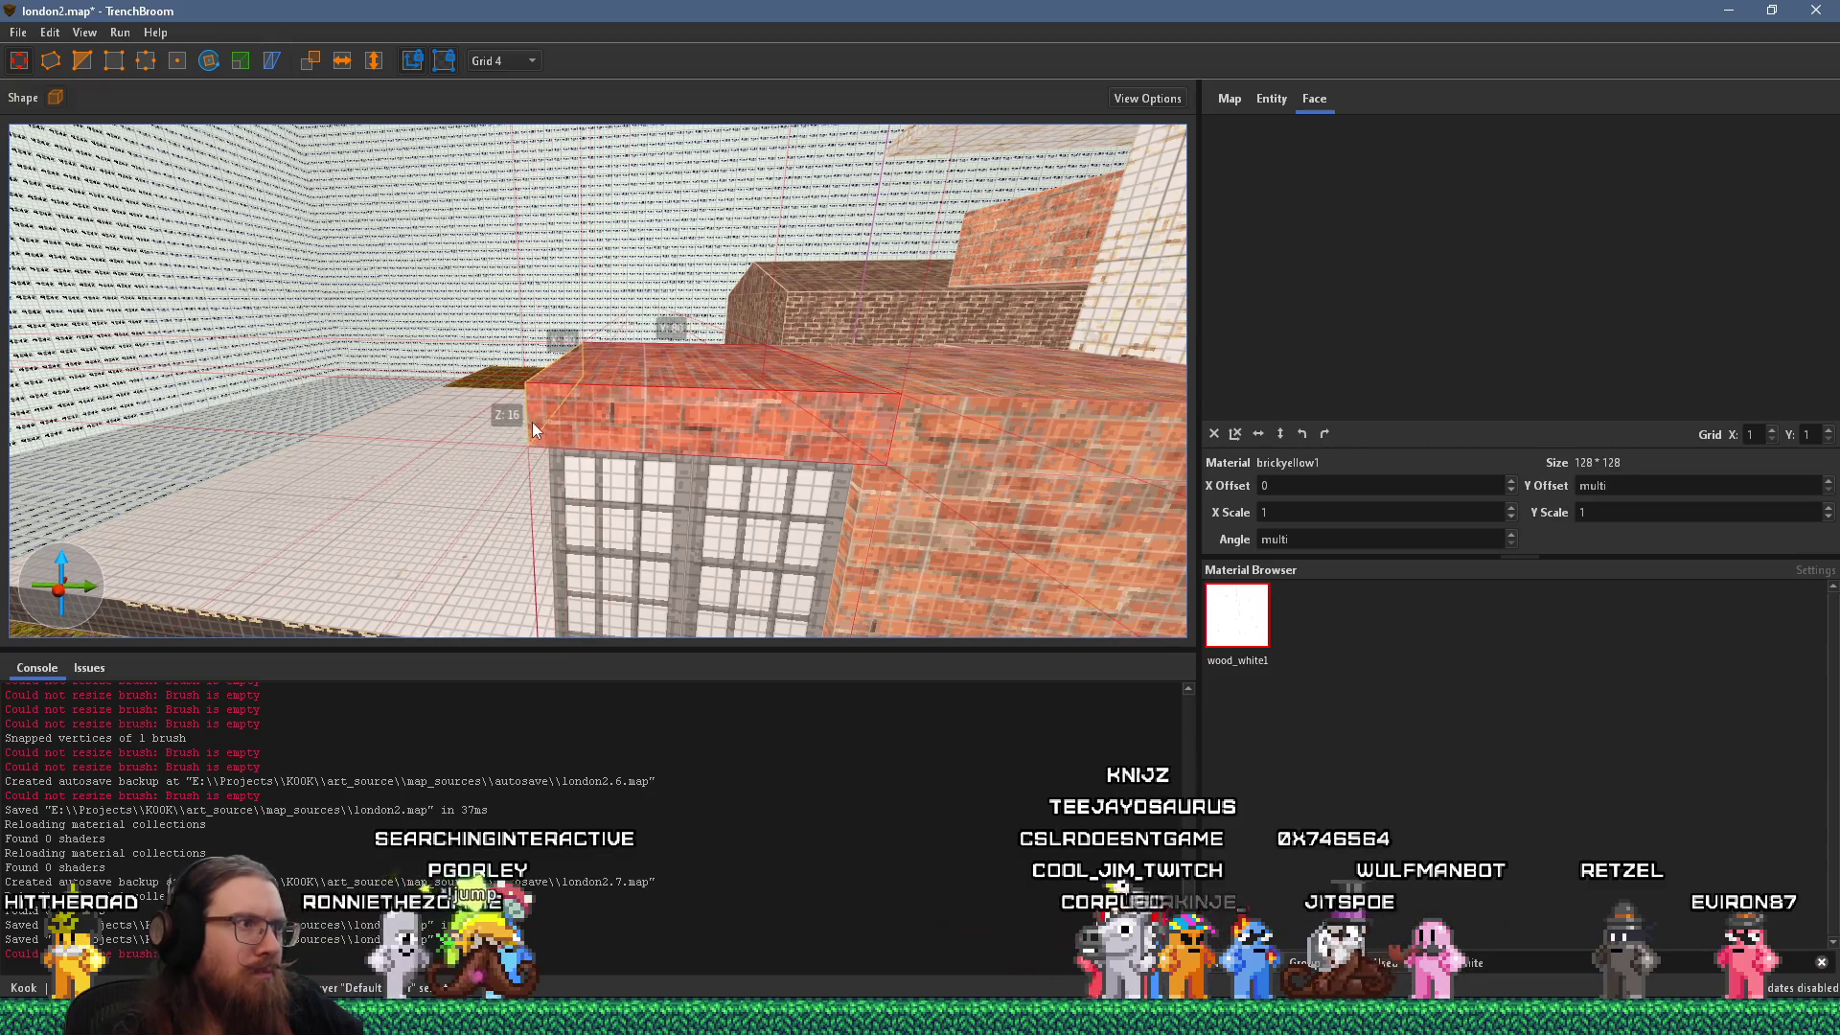
{"action": "left_click", "coordinate": [525, 423], "text": "shift"}
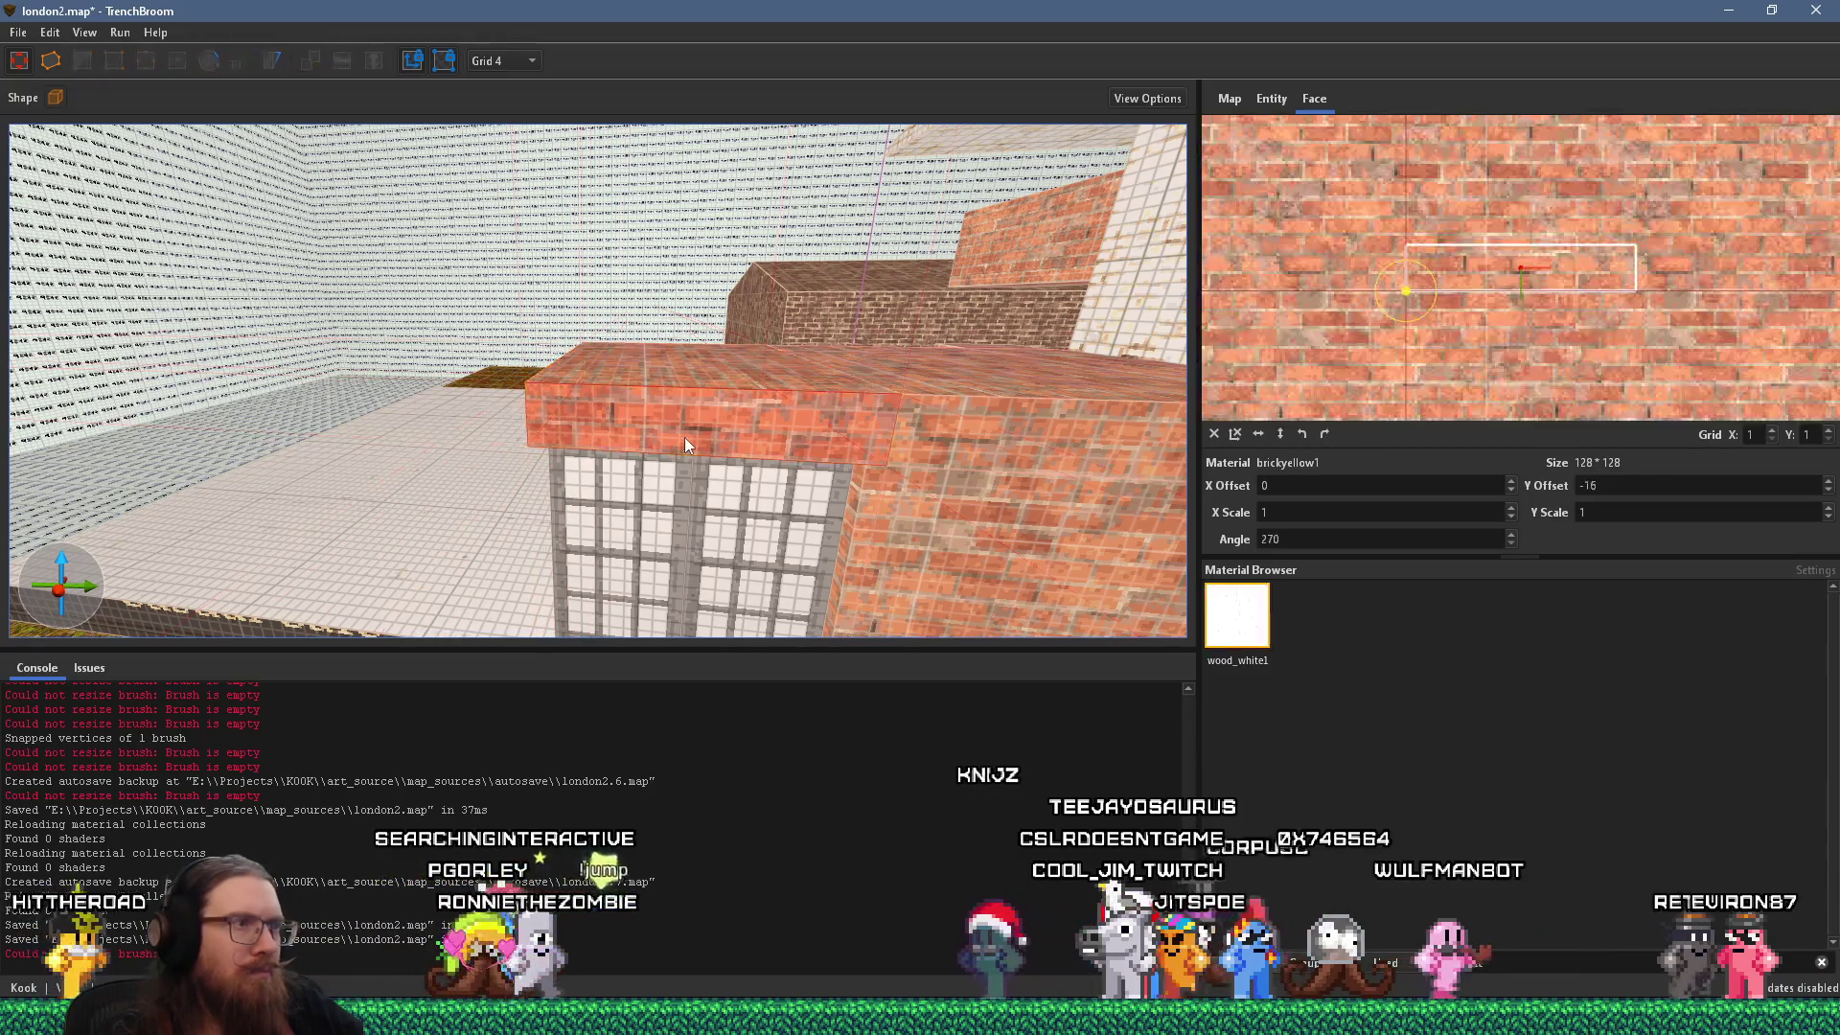
Try the brick1steps texture on the parapet face and inspect its pattern.
{"action": "double_click", "coordinate": [1469, 962]}
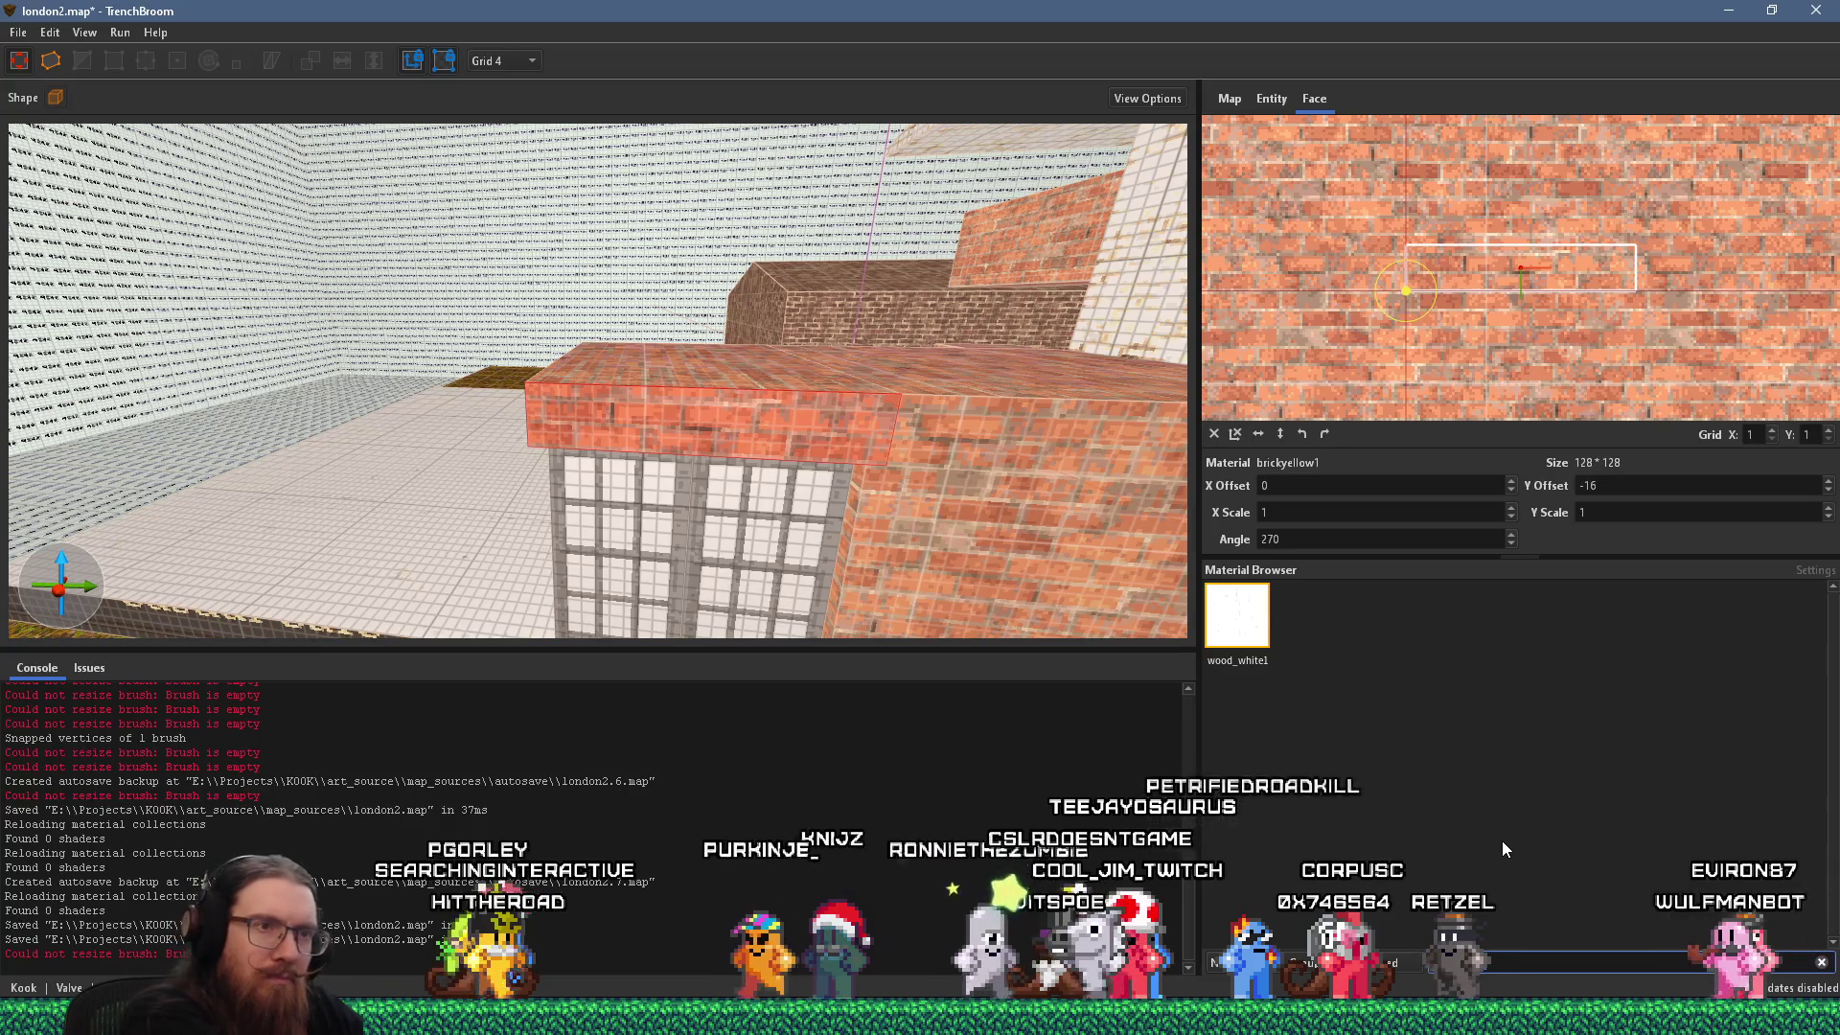
{"action": "type", "text": "step"}
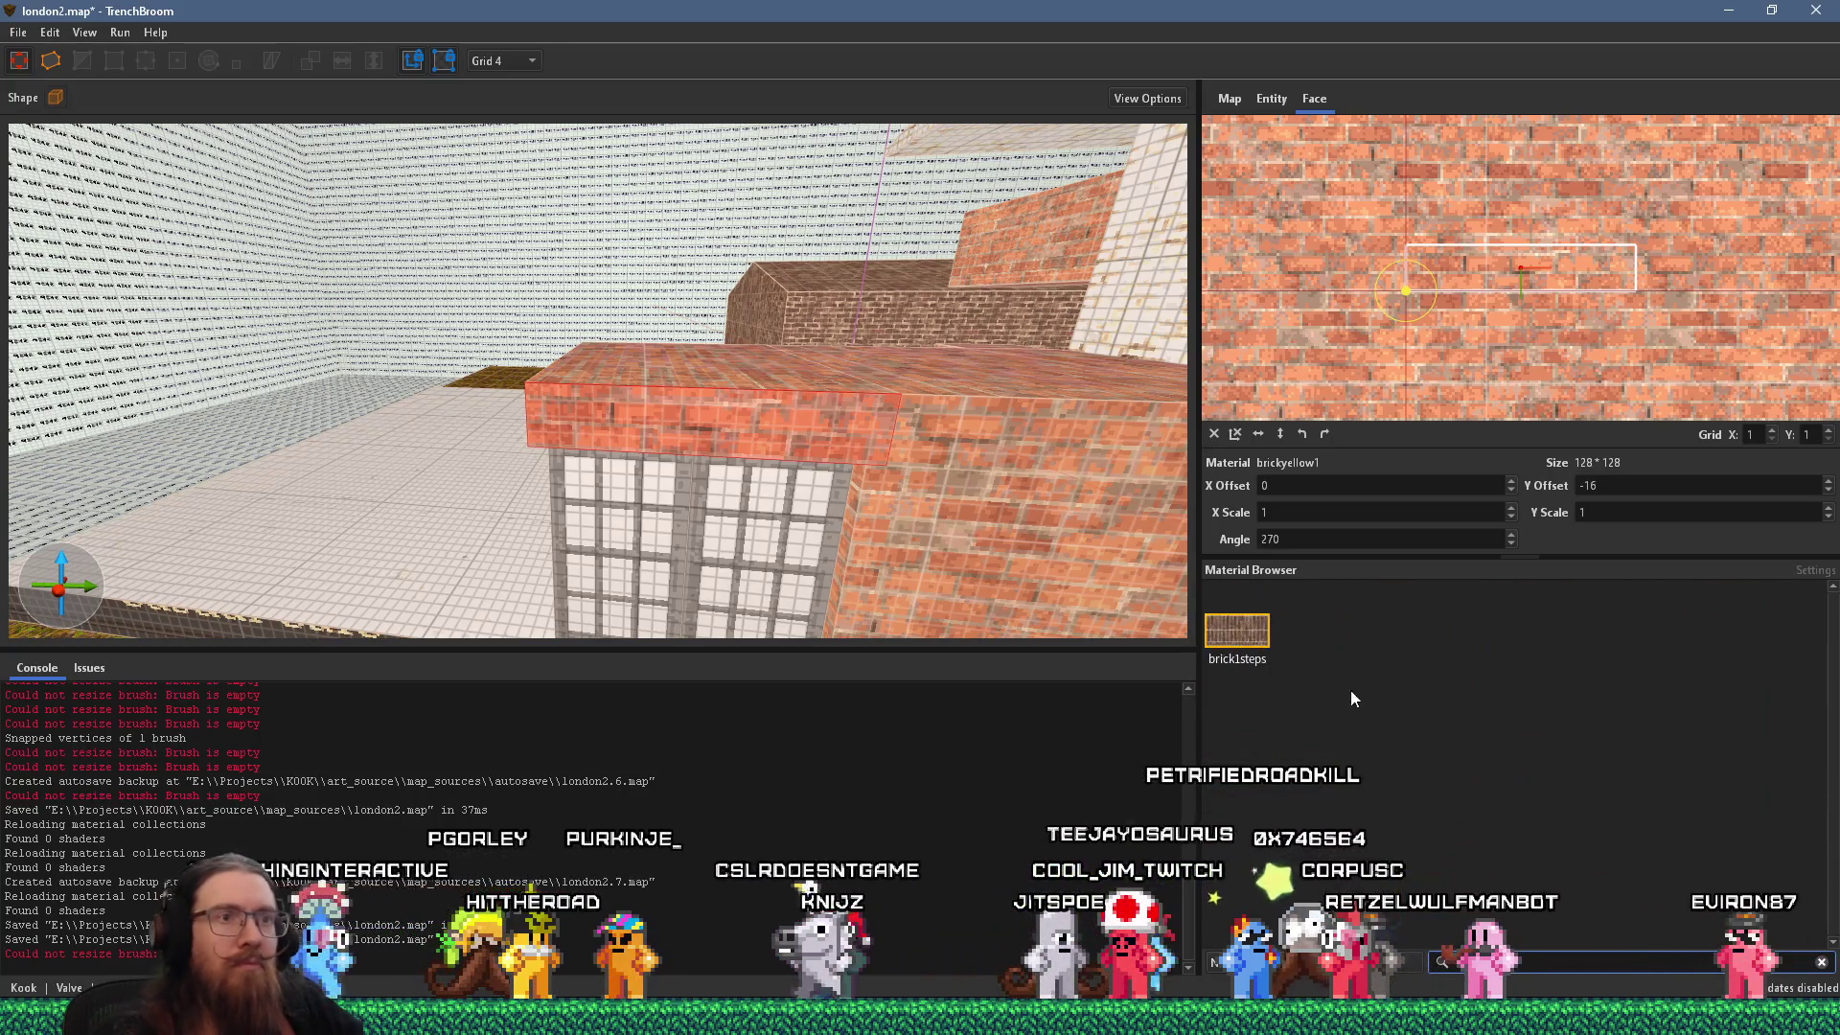
{"action": "left_click", "coordinate": [1251, 625]}
{"action": "mouse_move", "coordinate": [883, 458]}
{"action": "left_mouse_down"}
{"action": "mouse_move", "coordinate": [779, 440]}
{"action": "mouse_move", "coordinate": [803, 468]}
{"action": "mouse_move", "coordinate": [1060, 462]}
{"action": "left_mouse_up"}
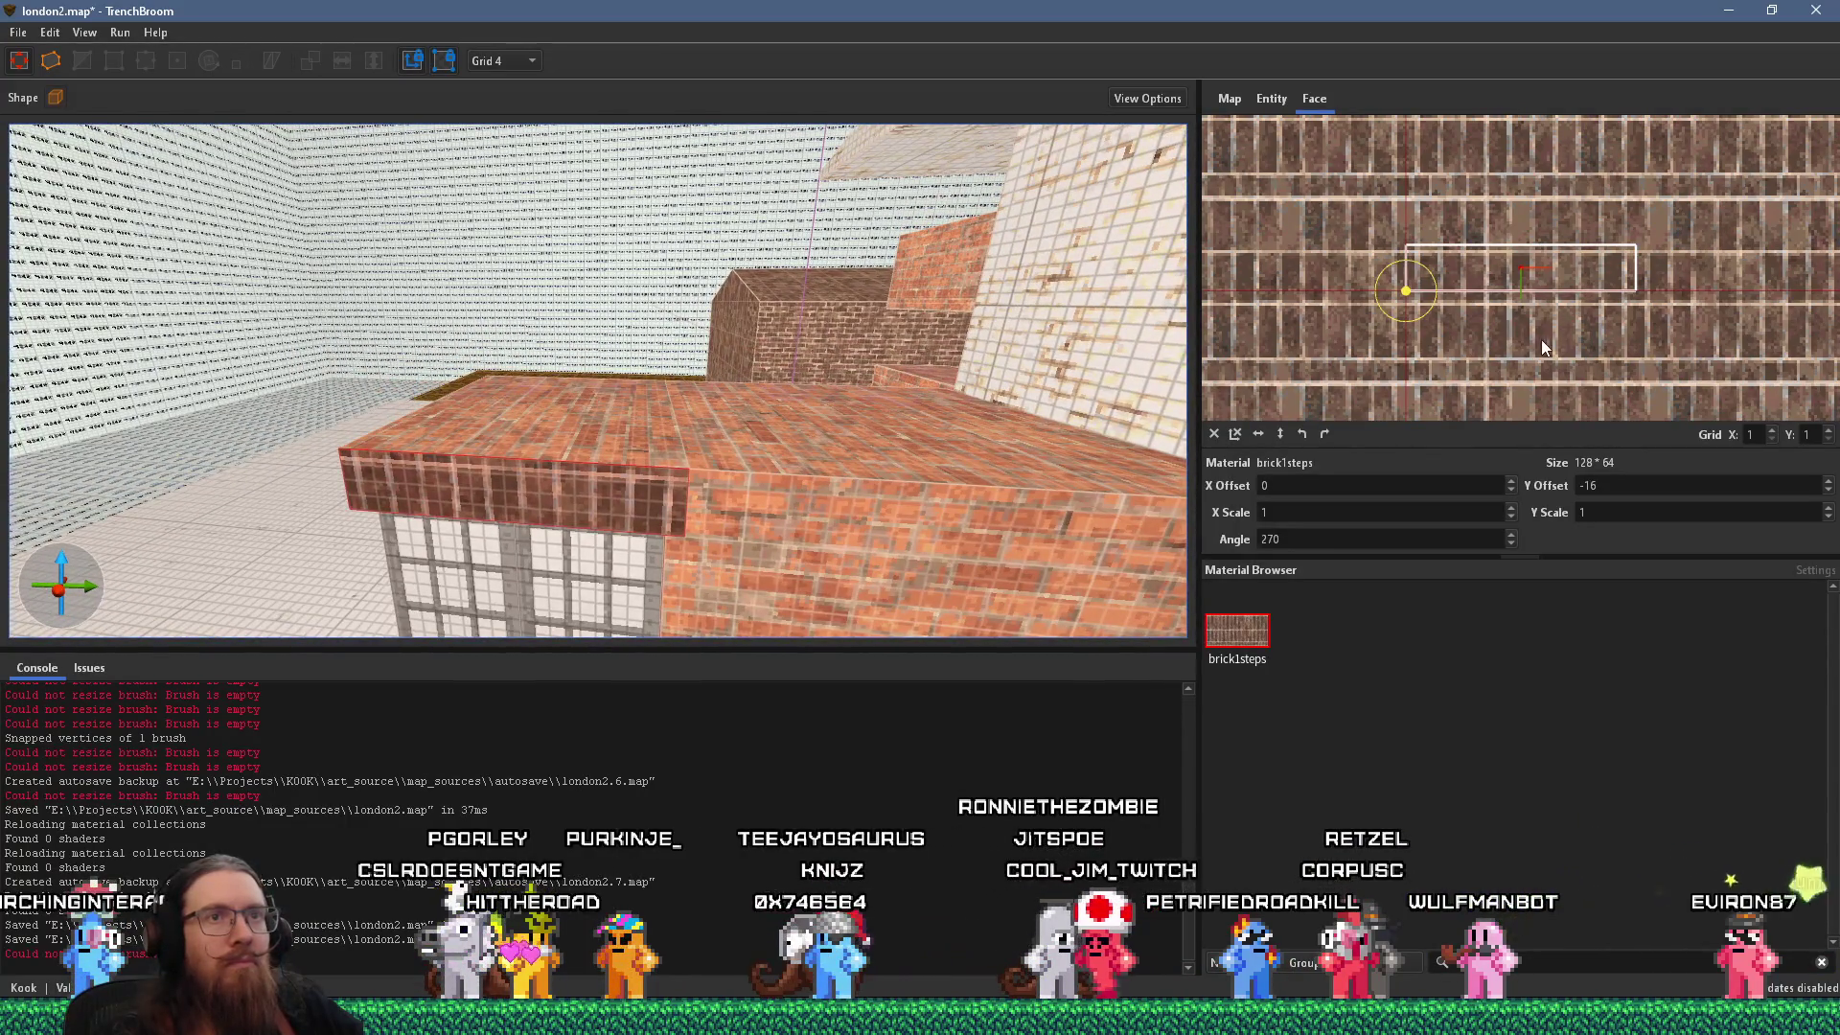
{"action": "left_click_drag", "start_coordinate": [1553, 391], "coordinate": [1498, 90]}
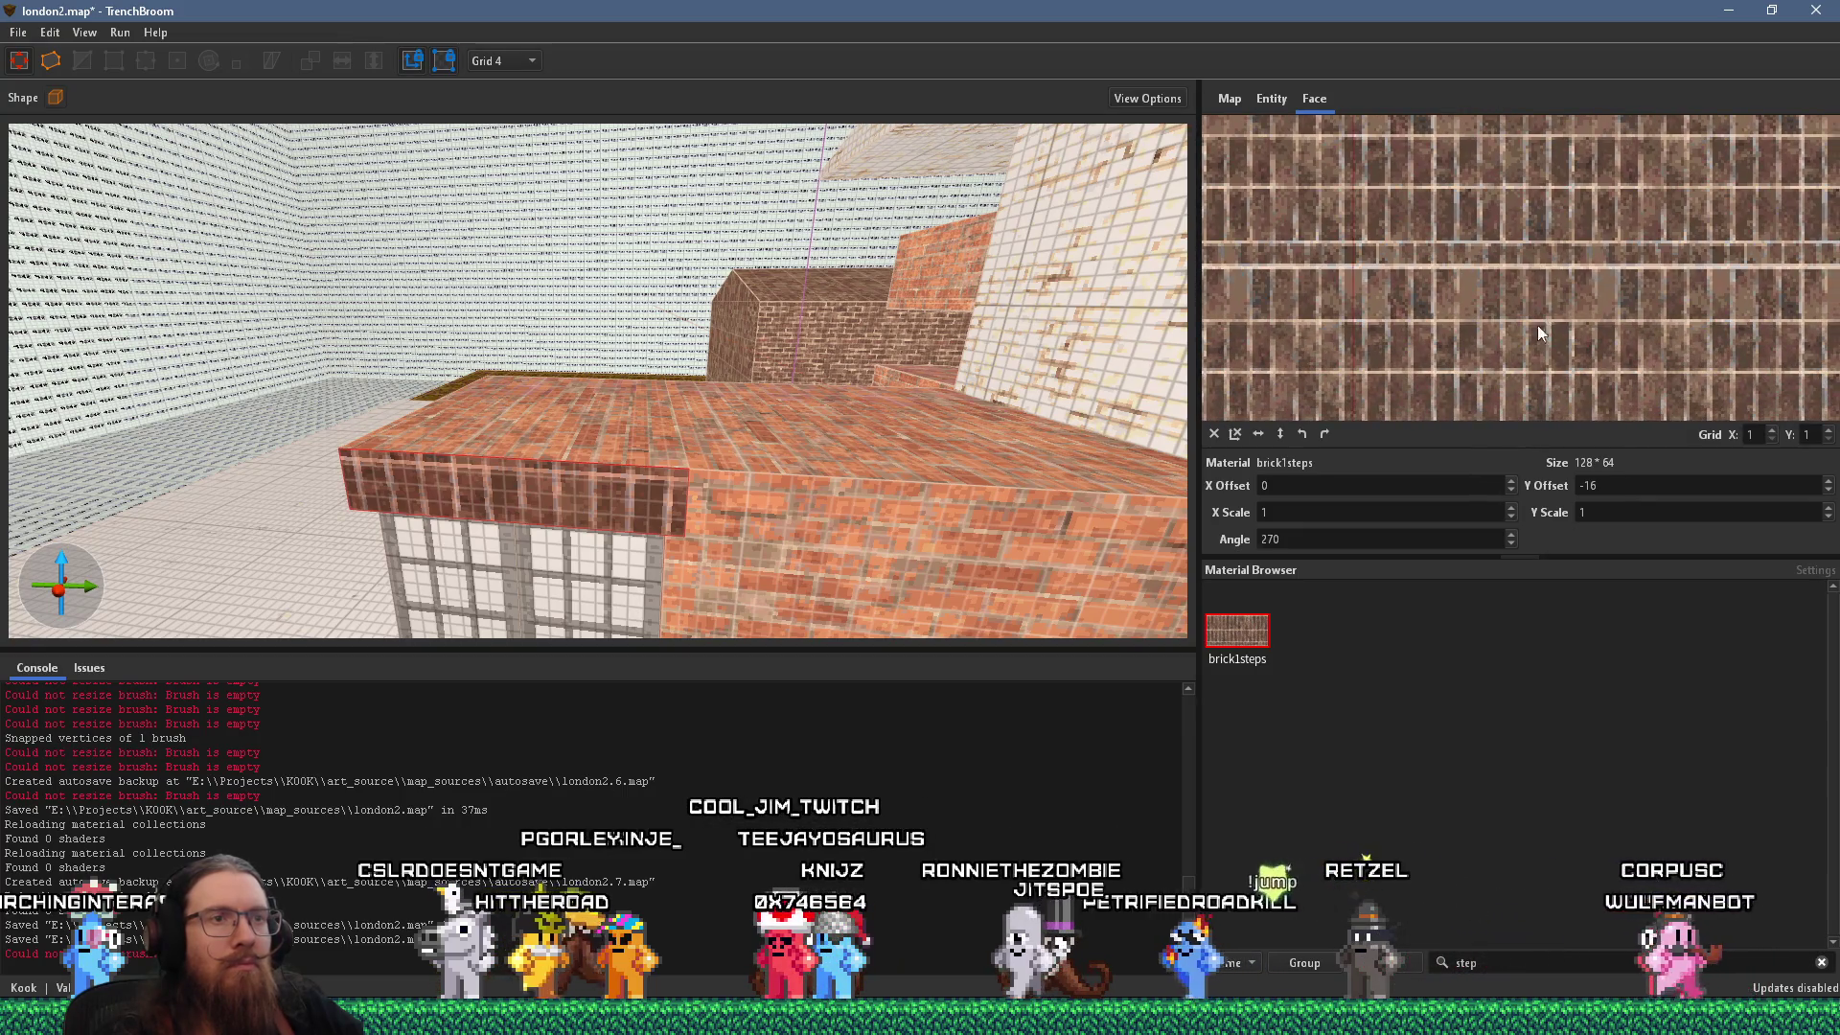
Apply brick1trim to the parapet front, rotated 180° and shifted to Y offset -12.
{"action": "double_click", "coordinate": [1466, 962]}
{"action": "key", "text": "BackSpace"}
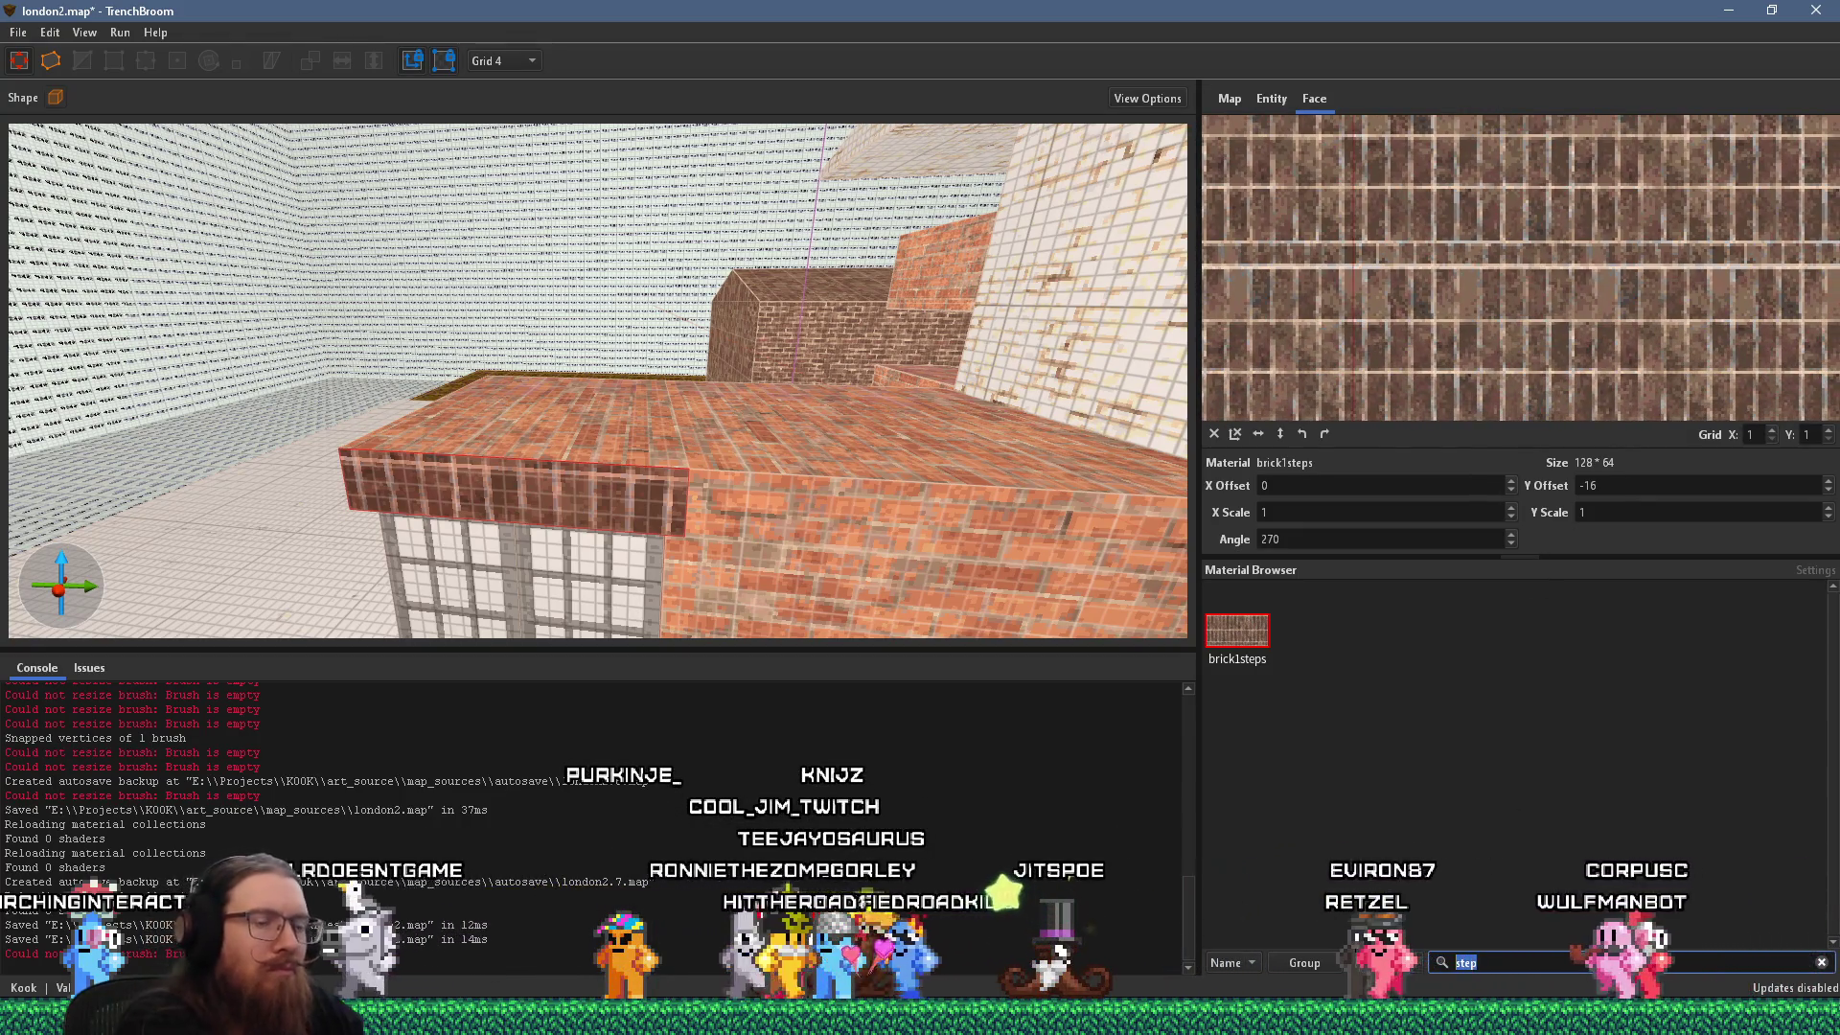
{"action": "type", "text": "brick"}
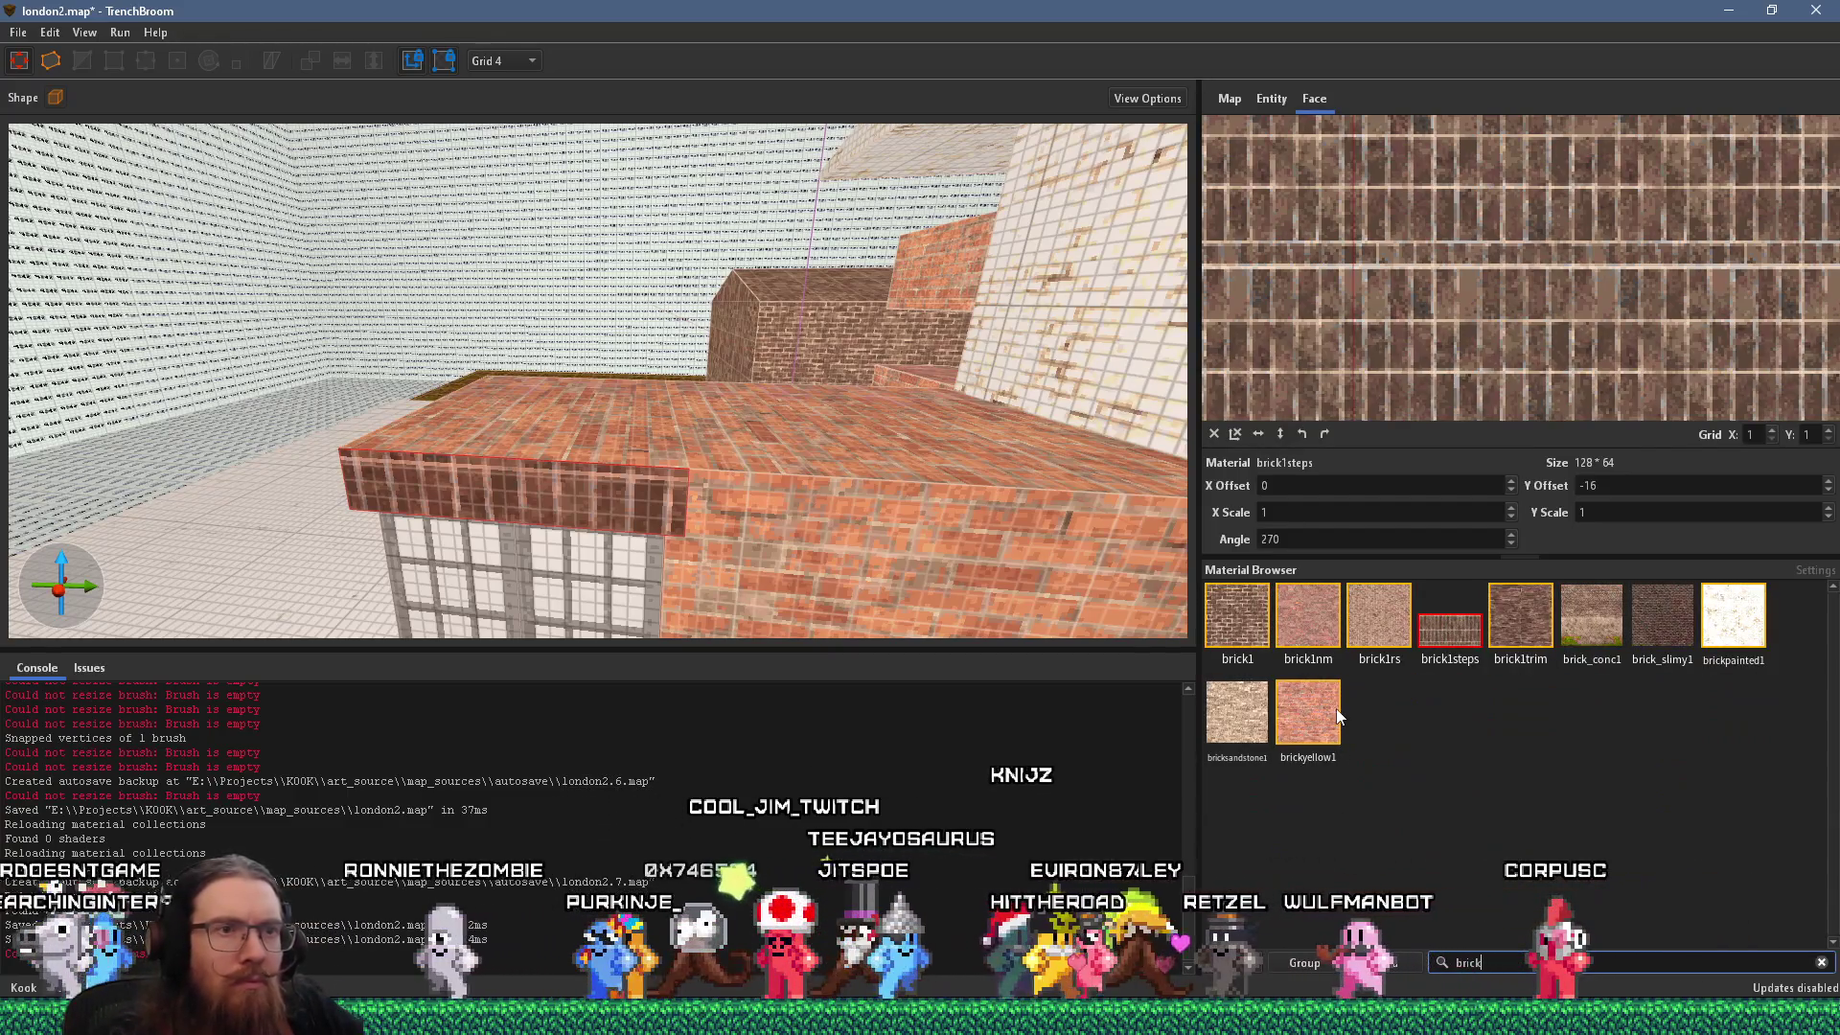
{"action": "left_click", "coordinate": [1533, 622]}
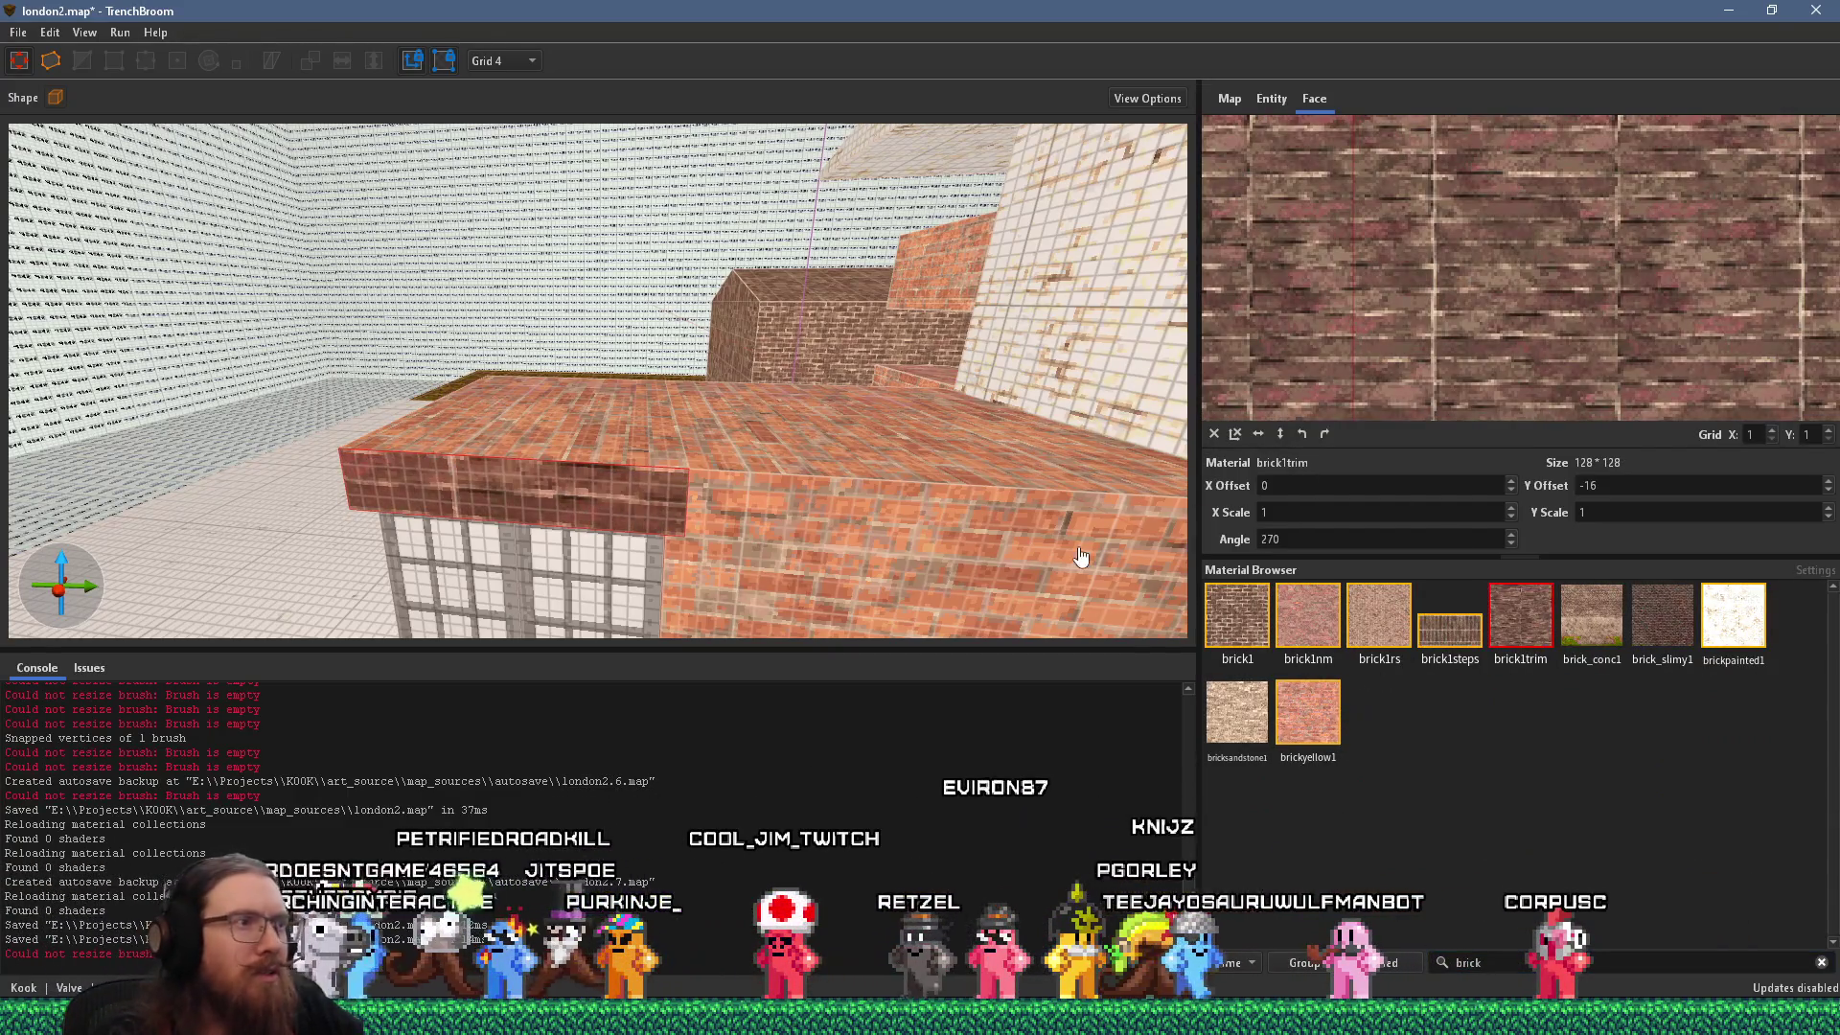
{"action": "left_click", "coordinate": [1325, 434]}
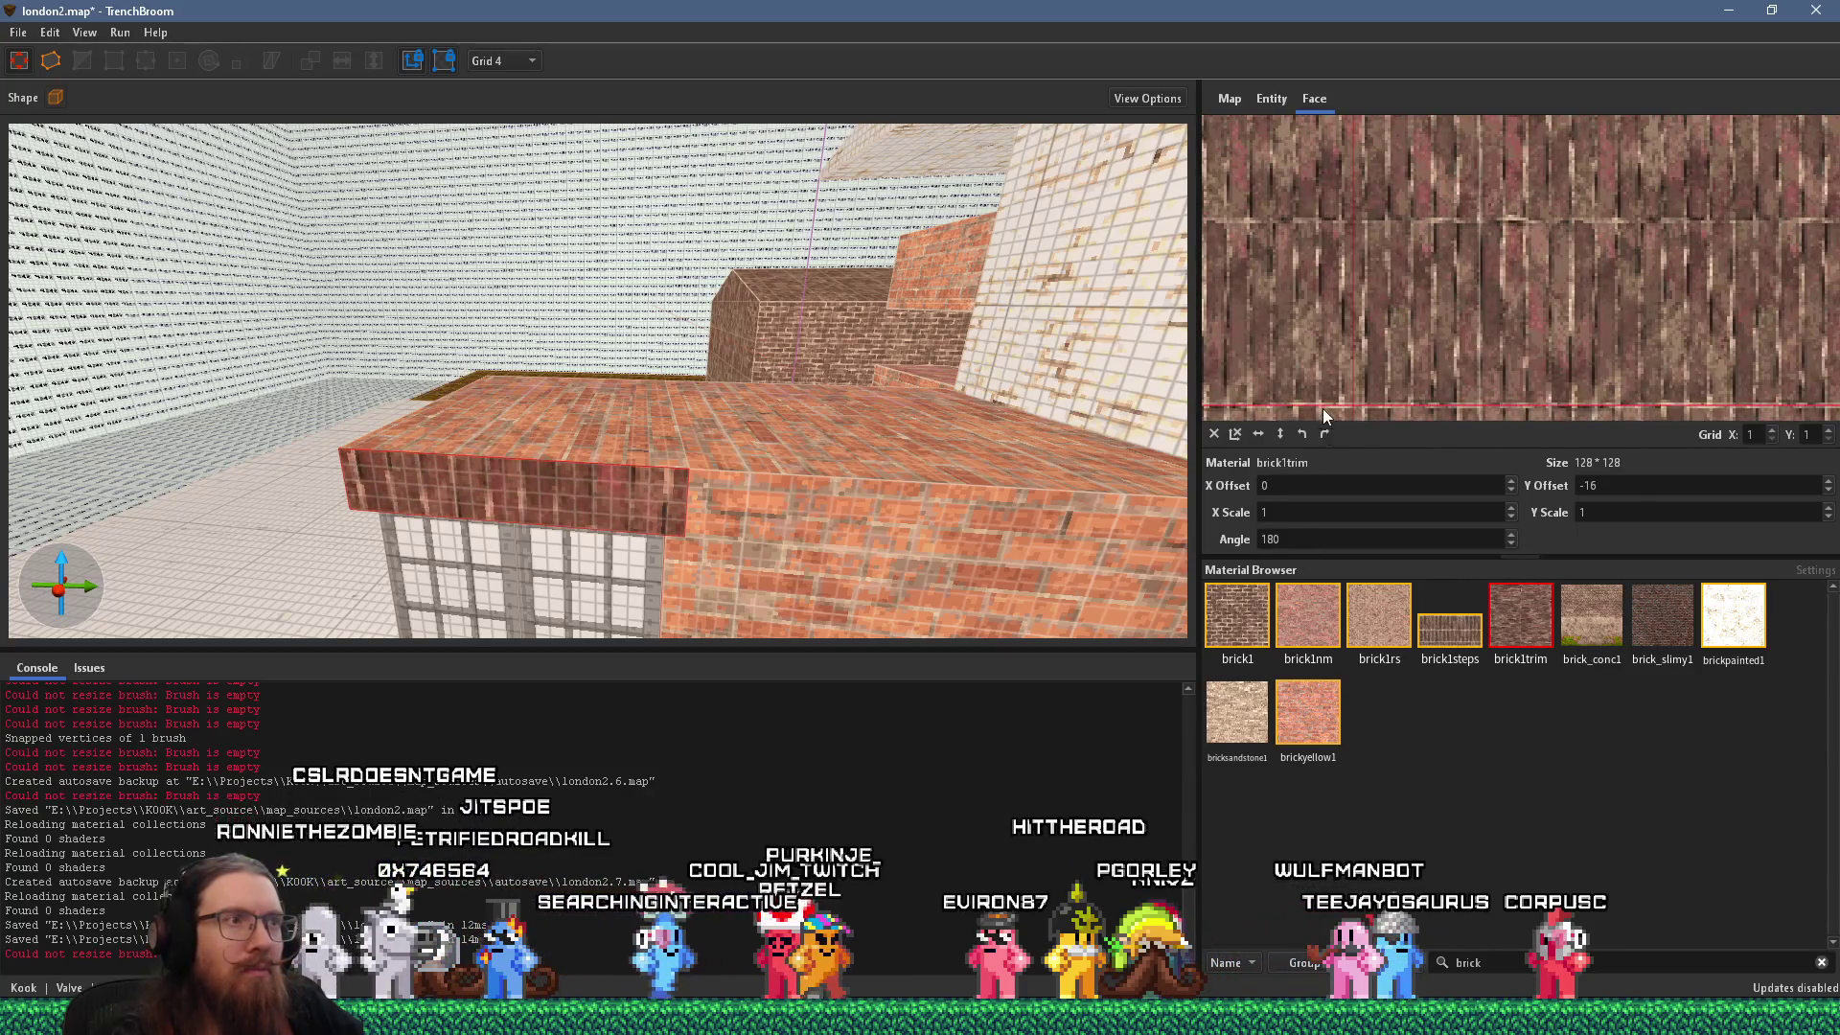
{"action": "scroll", "coordinate": [939, 458], "scroll_direction": "up", "scroll_amount": 10}
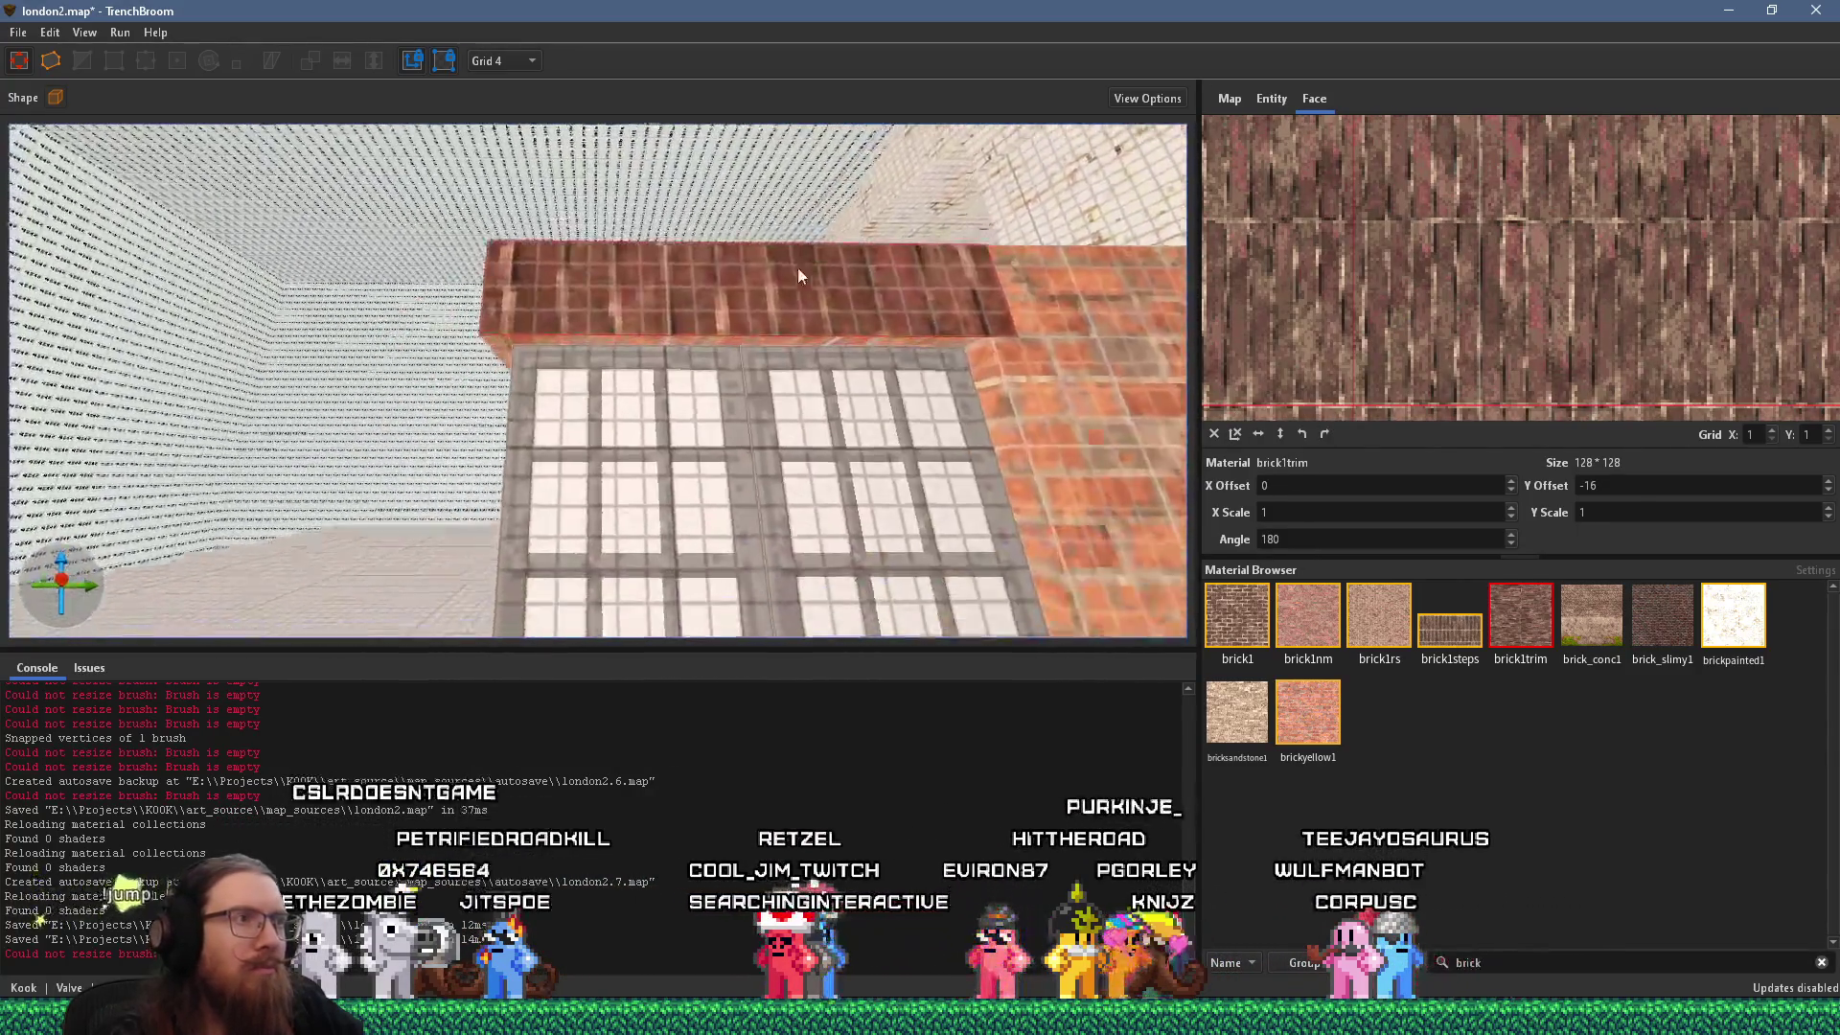
{"action": "scroll", "coordinate": [816, 247], "scroll_direction": "down", "scroll_amount": 3}
{"action": "mouse_move", "coordinate": [1391, 321]}
{"action": "left_mouse_down"}
{"action": "mouse_move", "coordinate": [1451, 289]}
{"action": "mouse_move", "coordinate": [1458, 316]}
{"action": "mouse_move", "coordinate": [1447, 283]}
{"action": "left_mouse_up"}
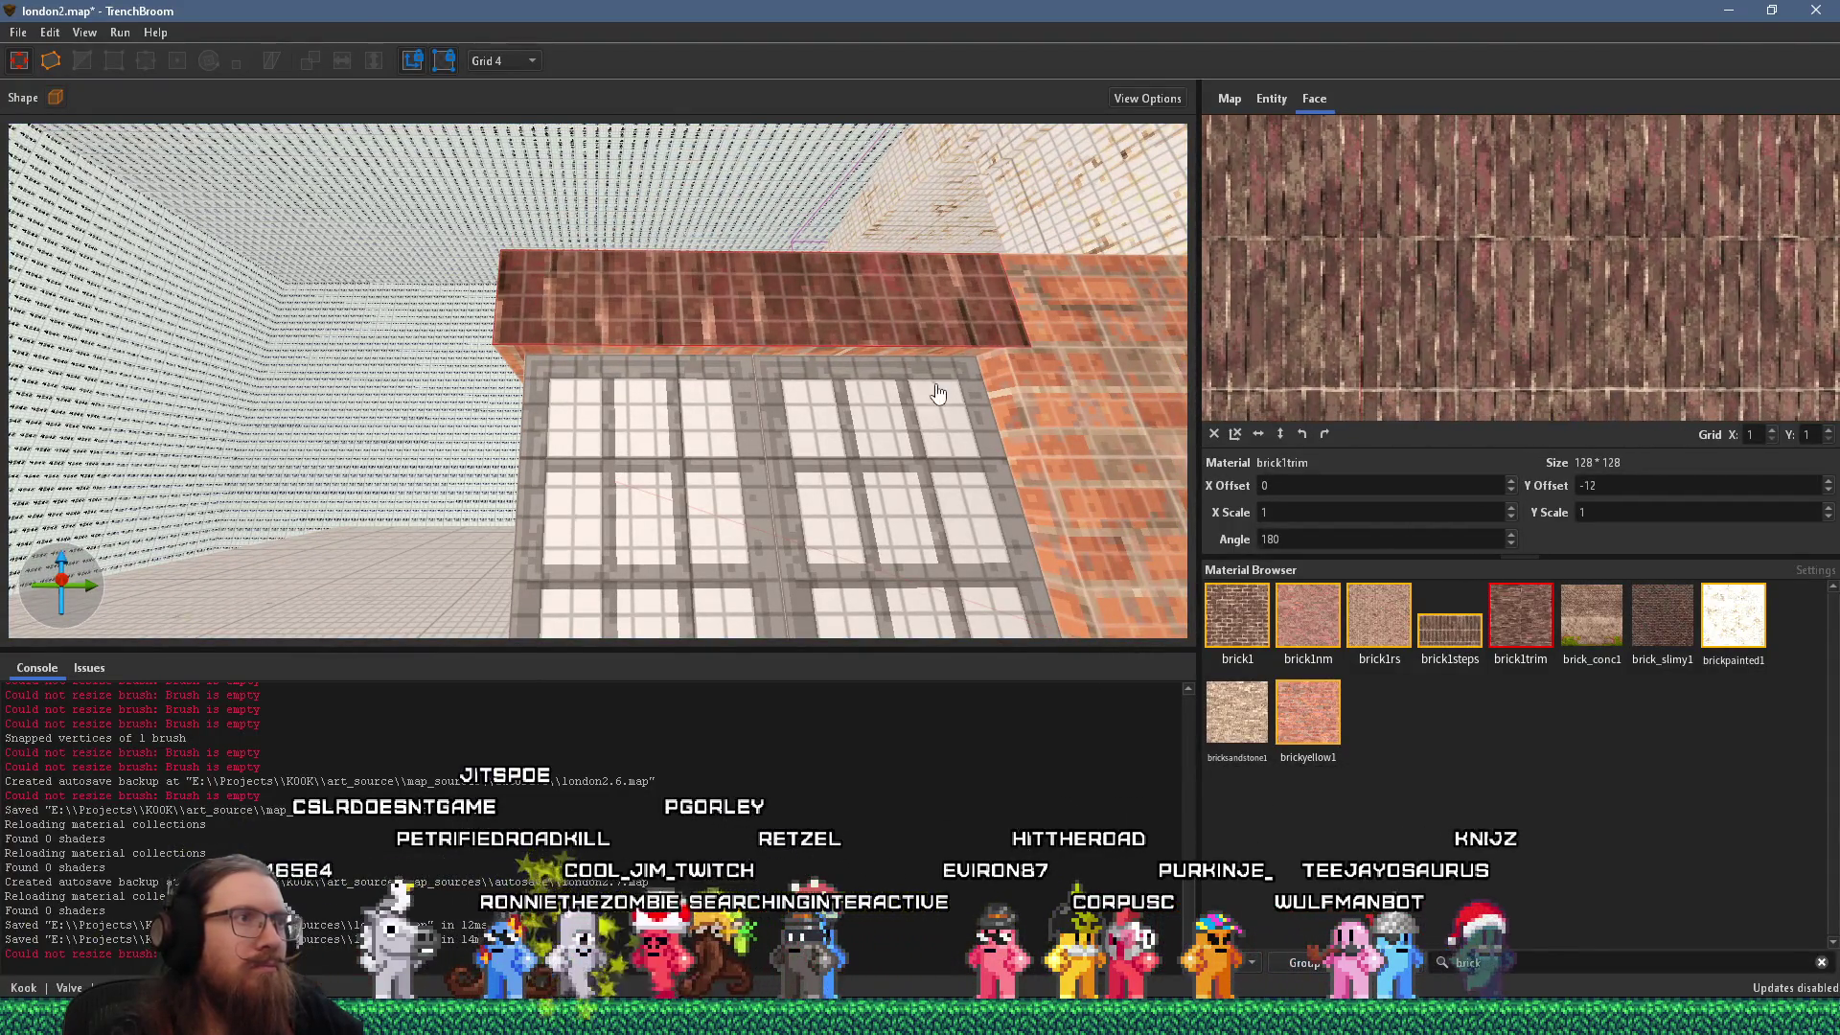
{"action": "scroll", "coordinate": [922, 279], "scroll_direction": "up", "scroll_amount": 3}
Select the brick wall brush beside the window and compare with the street photo.
{"action": "mouse_move", "coordinate": [923, 265]}
{"action": "left_mouse_down"}
{"action": "mouse_move", "coordinate": [877, 382]}
{"action": "mouse_move", "coordinate": [688, 394]}
{"action": "mouse_move", "coordinate": [784, 389]}
{"action": "mouse_move", "coordinate": [923, 433]}
{"action": "mouse_move", "coordinate": [968, 397]}
{"action": "mouse_move", "coordinate": [349, 418]}
{"action": "left_mouse_up"}
{"action": "left_click", "coordinate": [894, 368]}
{"action": "key", "text": "alt+Tab"}
{"action": "key", "text": "alt+Tab"}
Undo the wall's leftward resize and check the extension against the street photo.
{"action": "key", "text": "ctrl+z"}
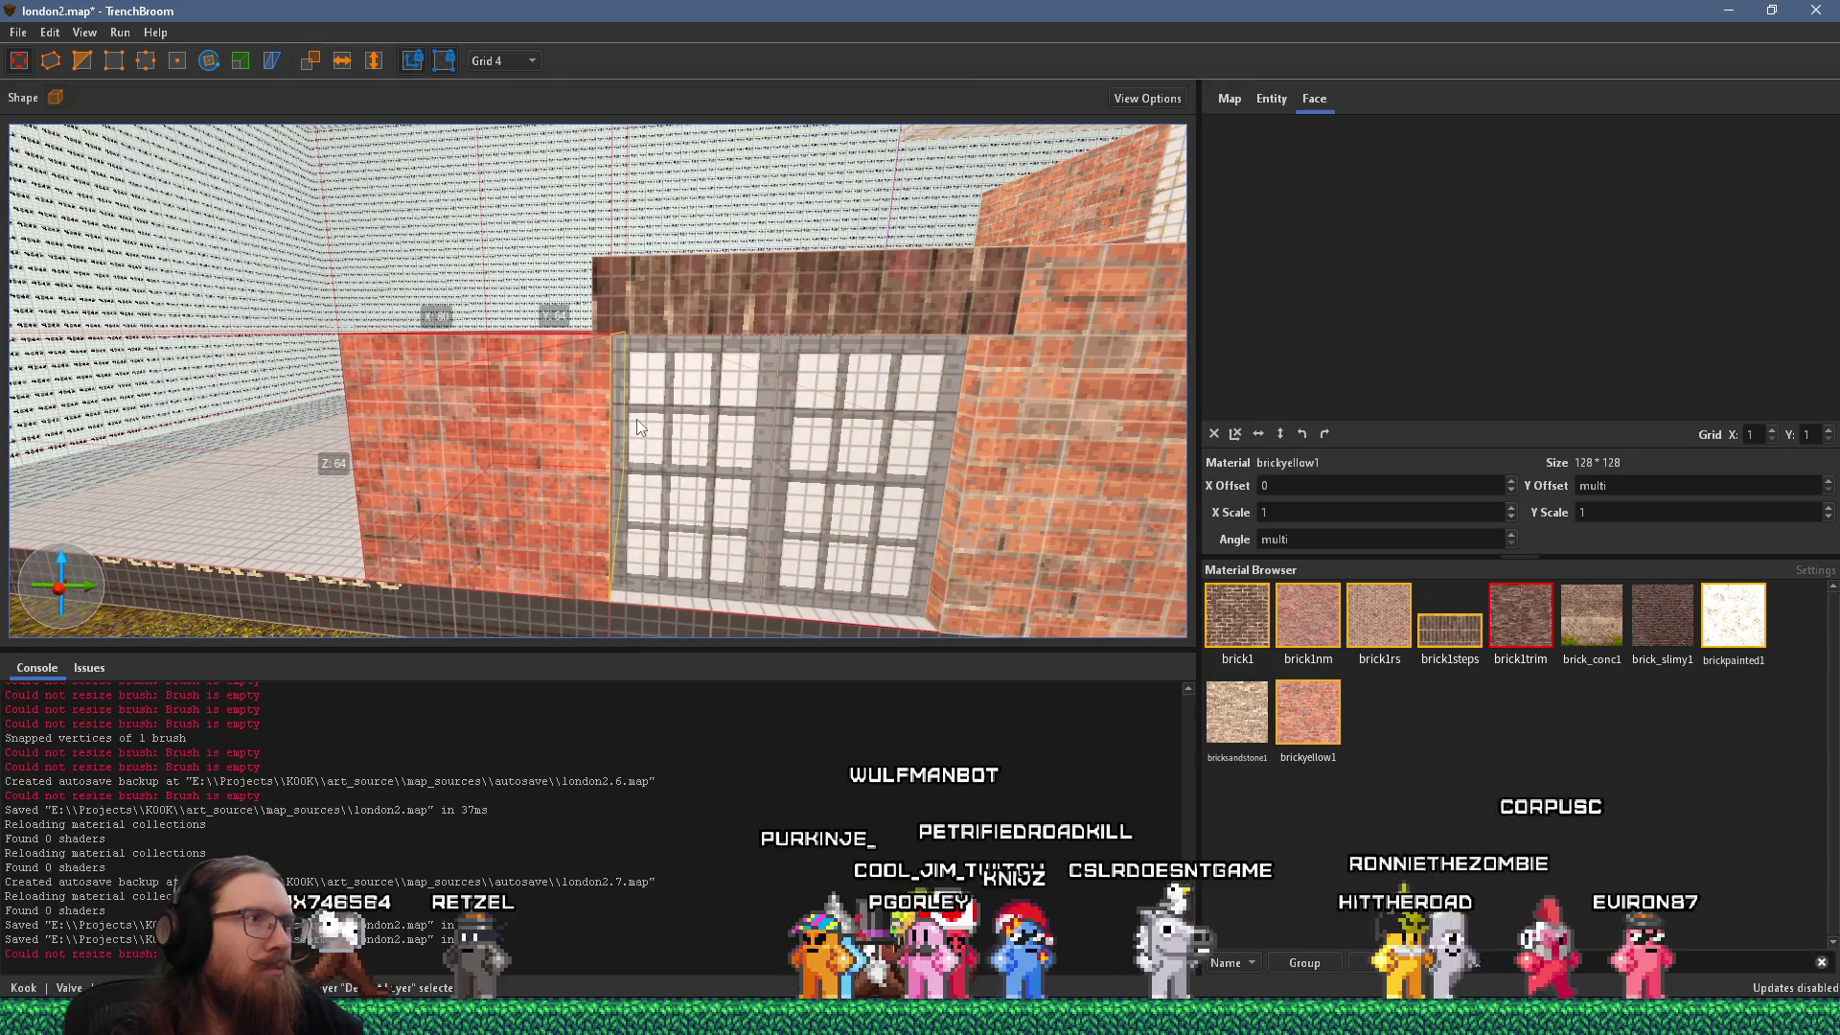
{"action": "mouse_move", "coordinate": [636, 418]}
{"action": "left_mouse_down"}
{"action": "mouse_move", "coordinate": [559, 457]}
{"action": "mouse_move", "coordinate": [542, 425]}
{"action": "left_mouse_up"}
{"action": "mouse_move", "coordinate": [721, 299]}
{"action": "left_mouse_down"}
{"action": "mouse_move", "coordinate": [791, 381]}
{"action": "mouse_move", "coordinate": [787, 410]}
{"action": "mouse_move", "coordinate": [125, 393]}
{"action": "mouse_move", "coordinate": [865, 389]}
{"action": "mouse_move", "coordinate": [328, 383]}
{"action": "left_mouse_up"}
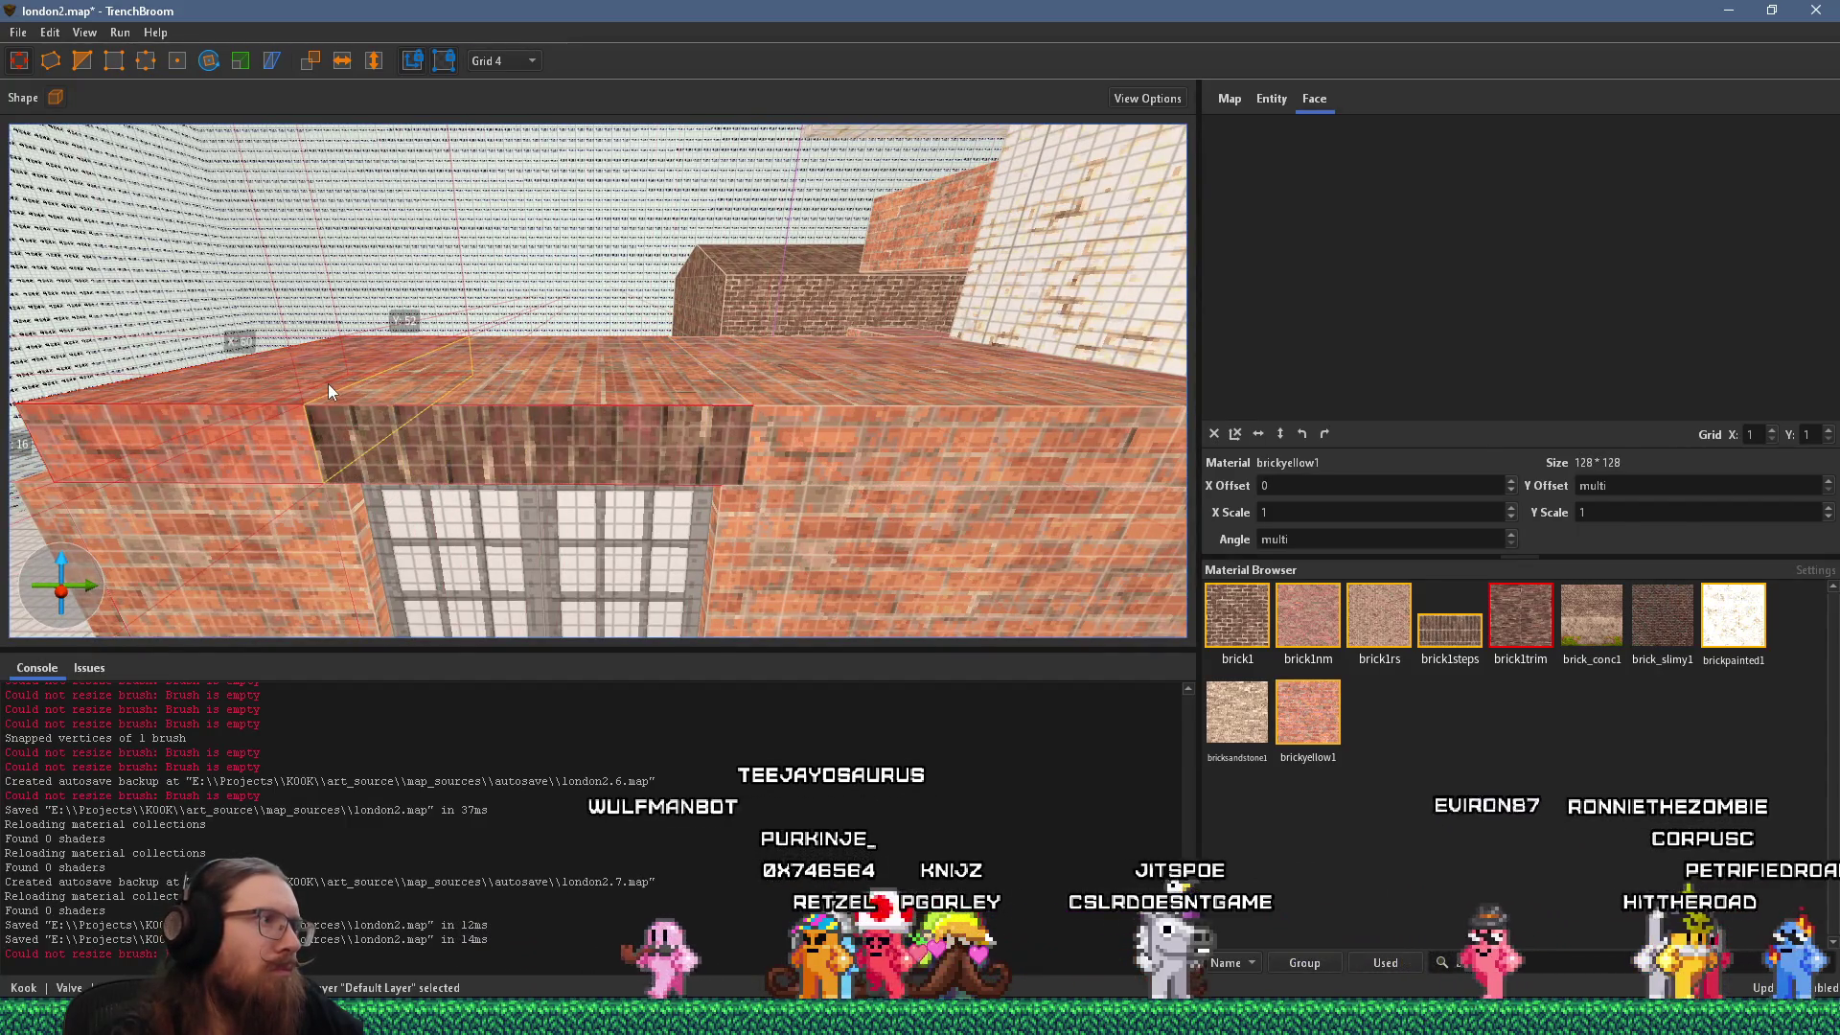
{"action": "key", "text": "alt+Tab"}
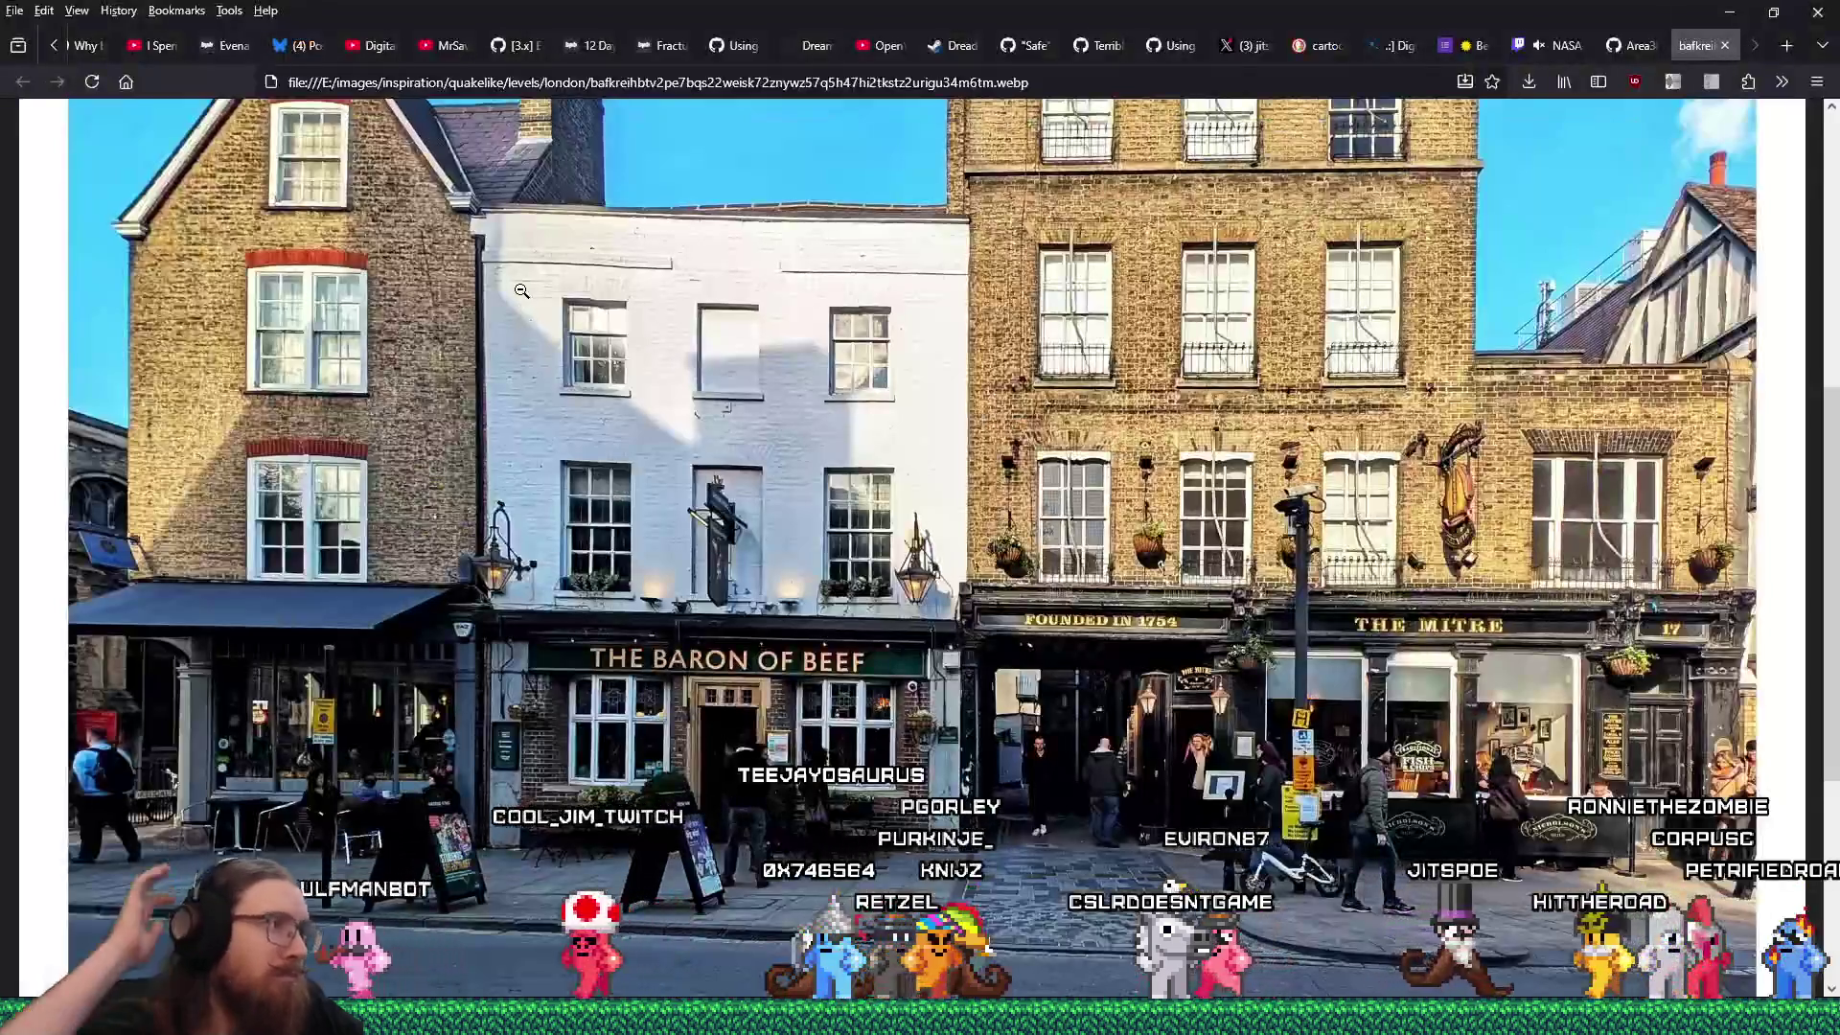
{"action": "scroll", "coordinate": [541, 296], "scroll_direction": "down", "scroll_amount": 3}
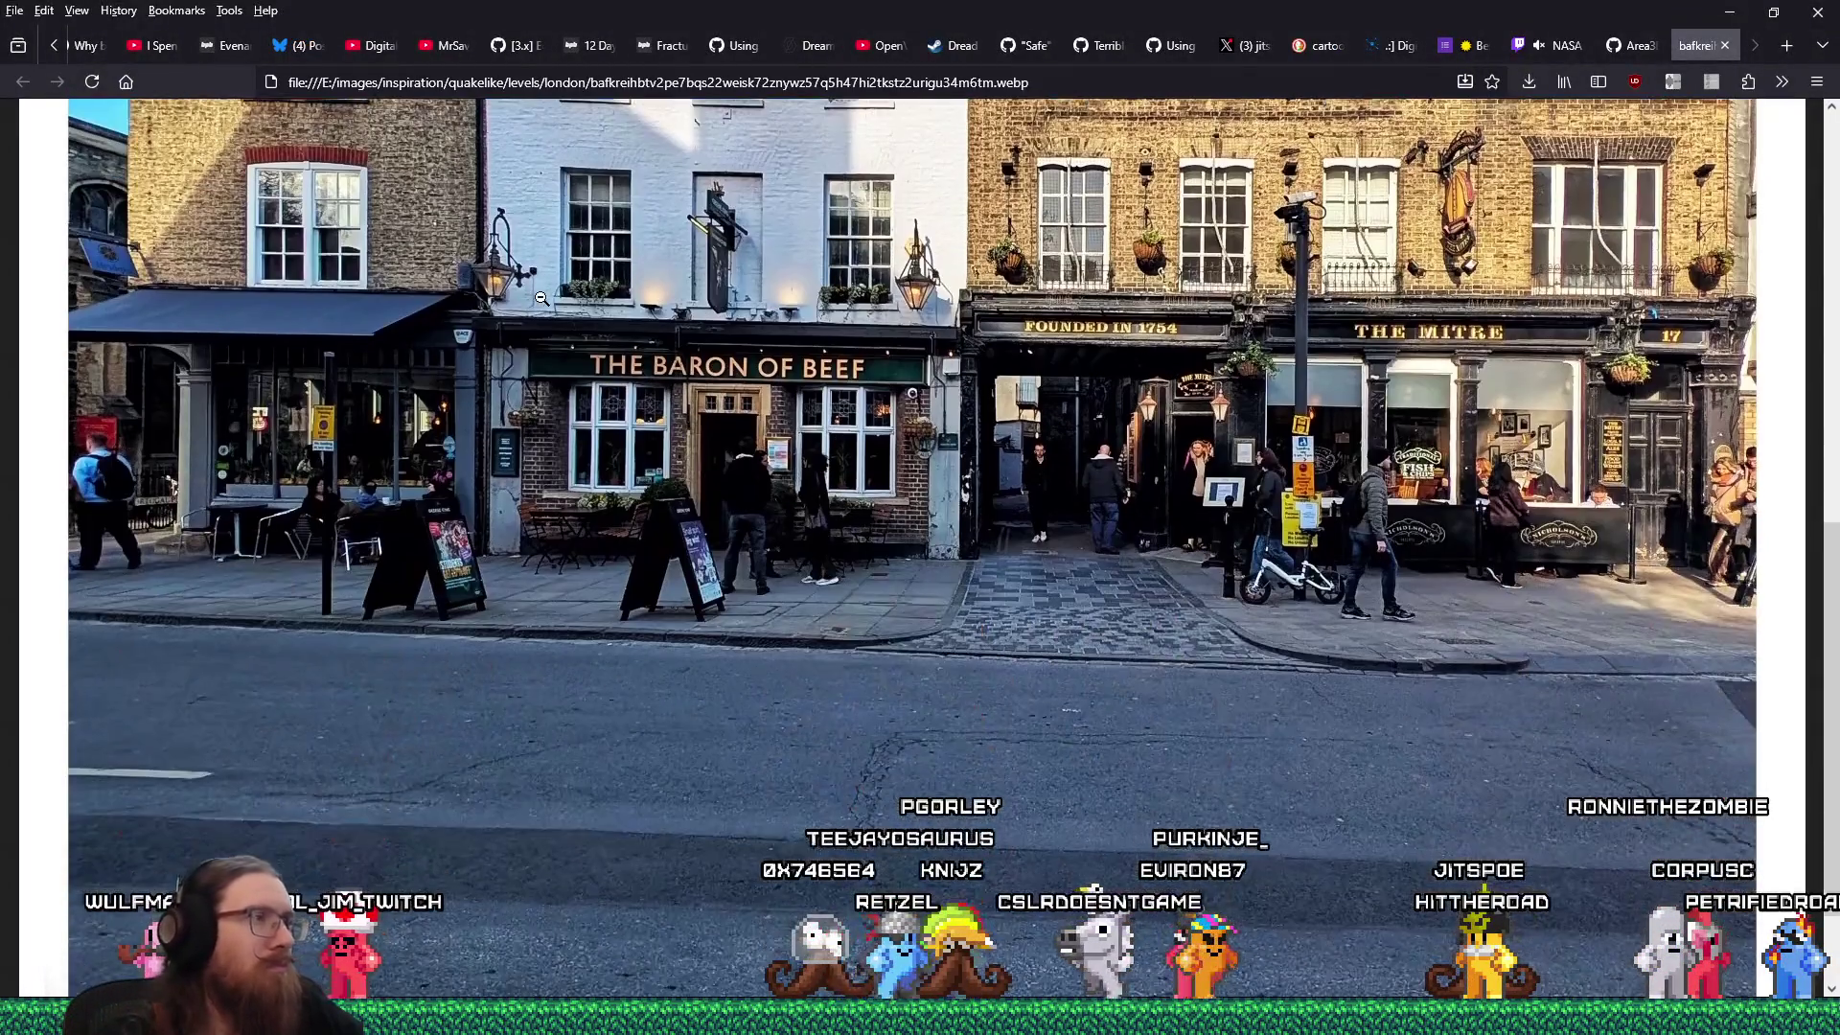
{"action": "key", "text": "alt+Tab"}
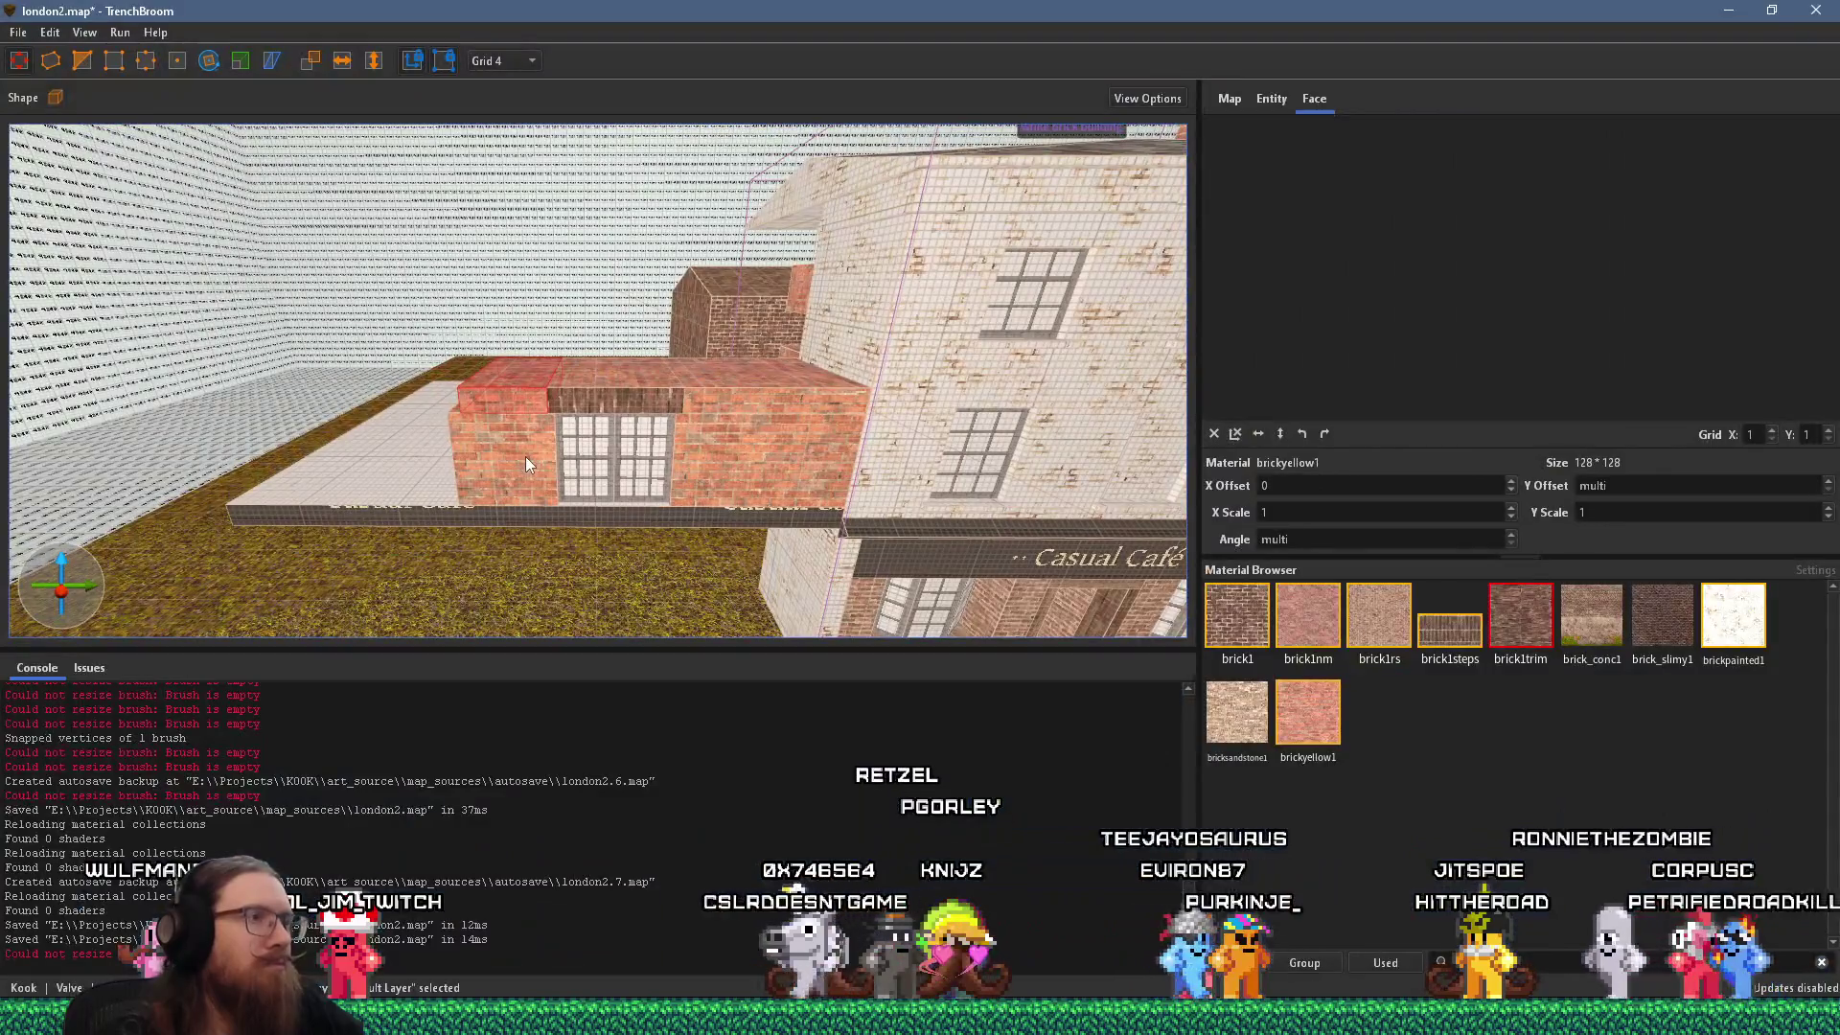
Delete the small 80×64×64 brush on the extension and return to the reference photo.
{"action": "left_click", "coordinate": [525, 460]}
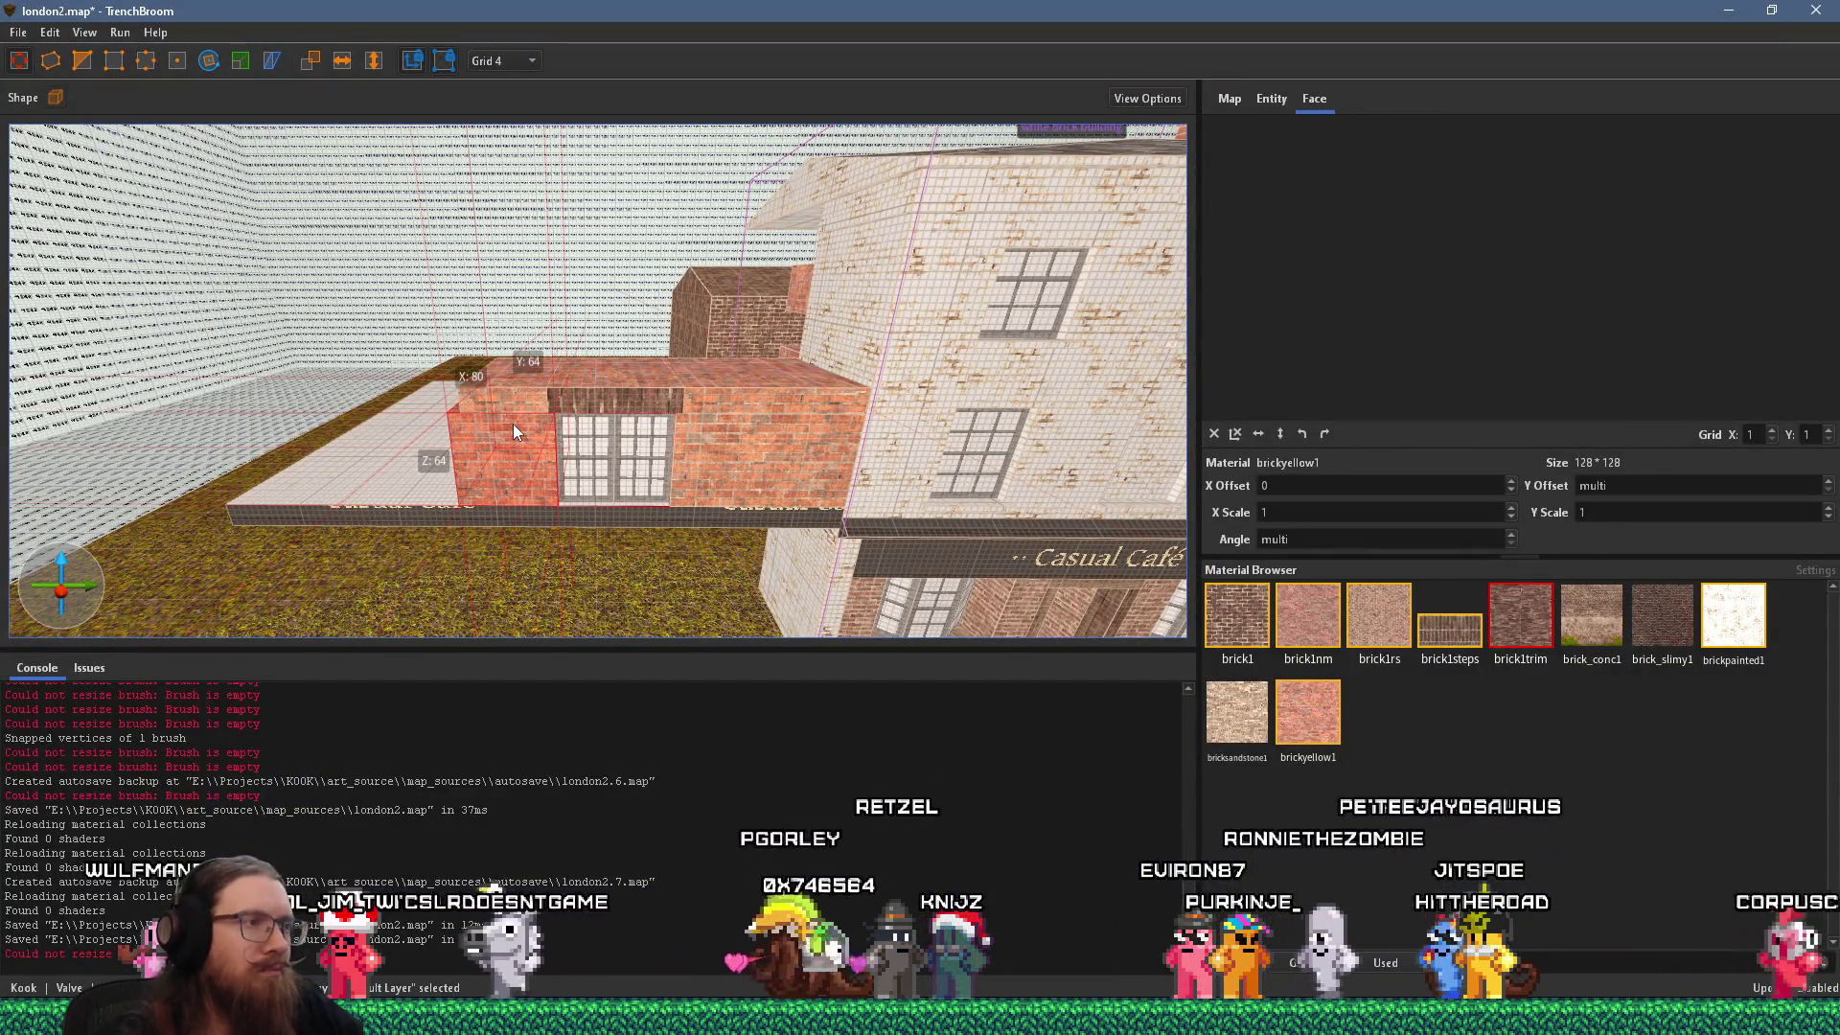
{"action": "key", "text": "Delete"}
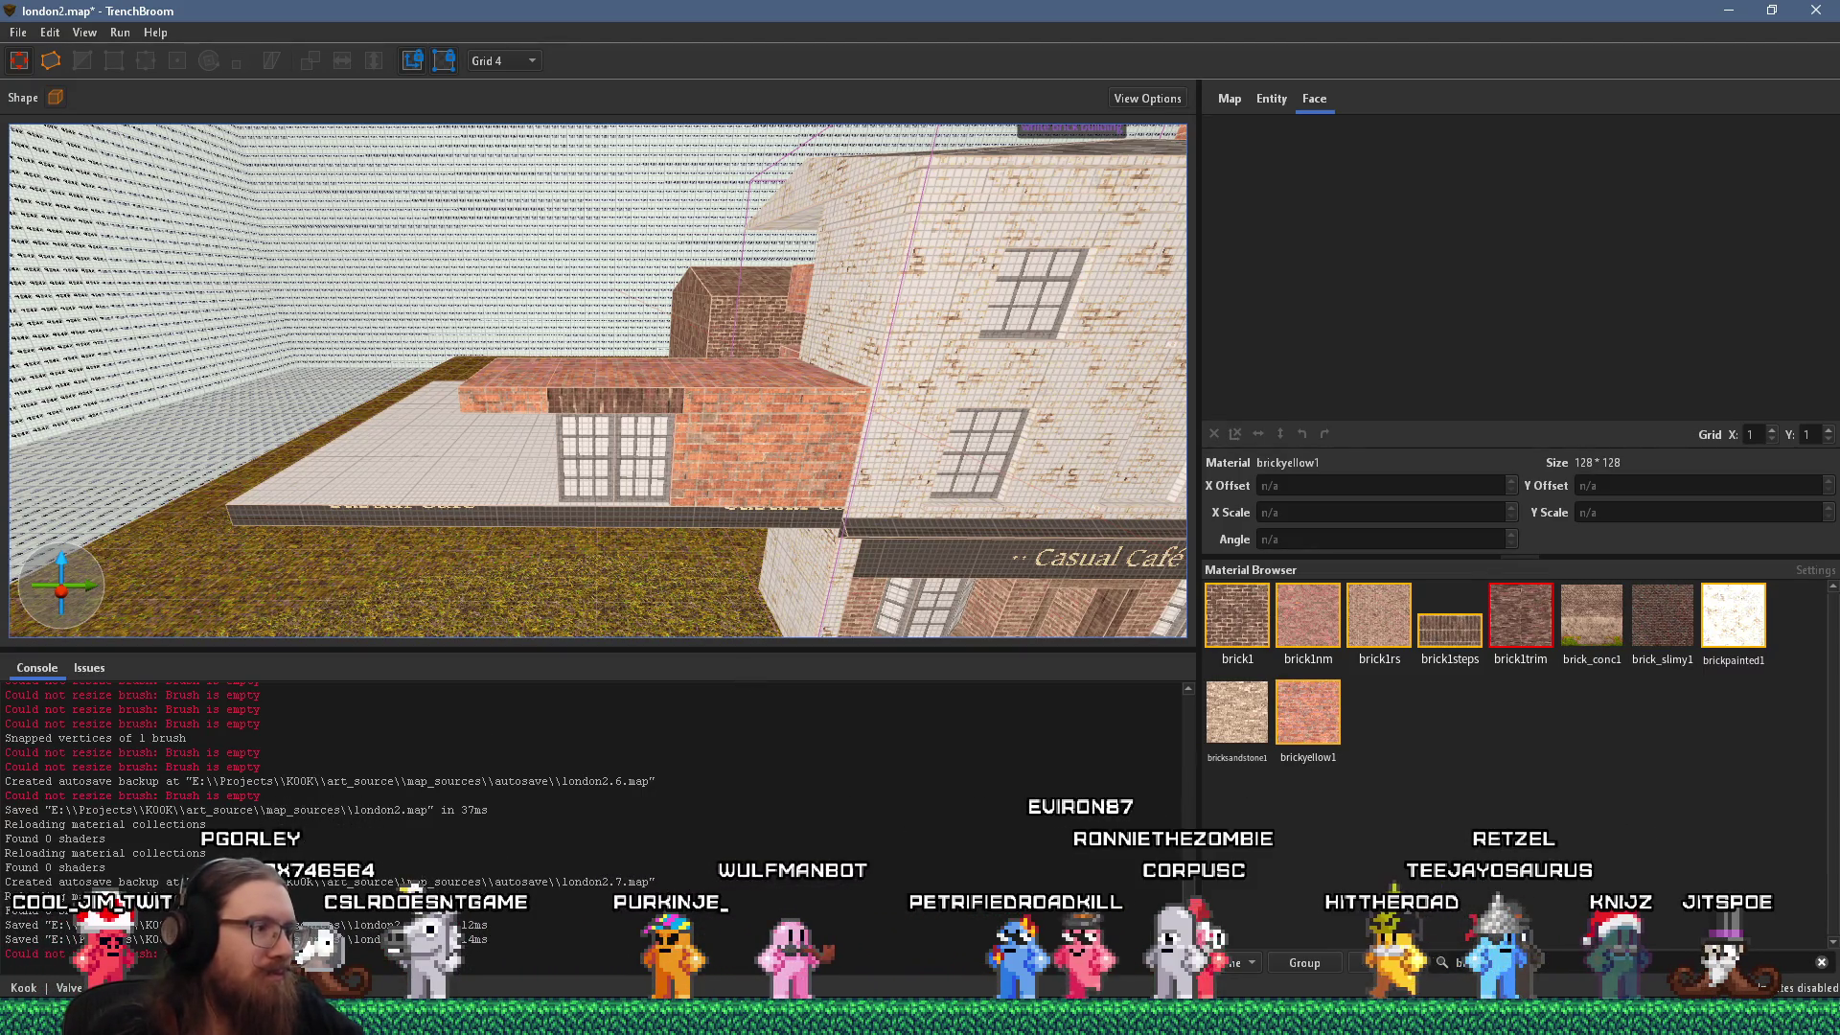
{"action": "key", "text": "alt+Tab"}
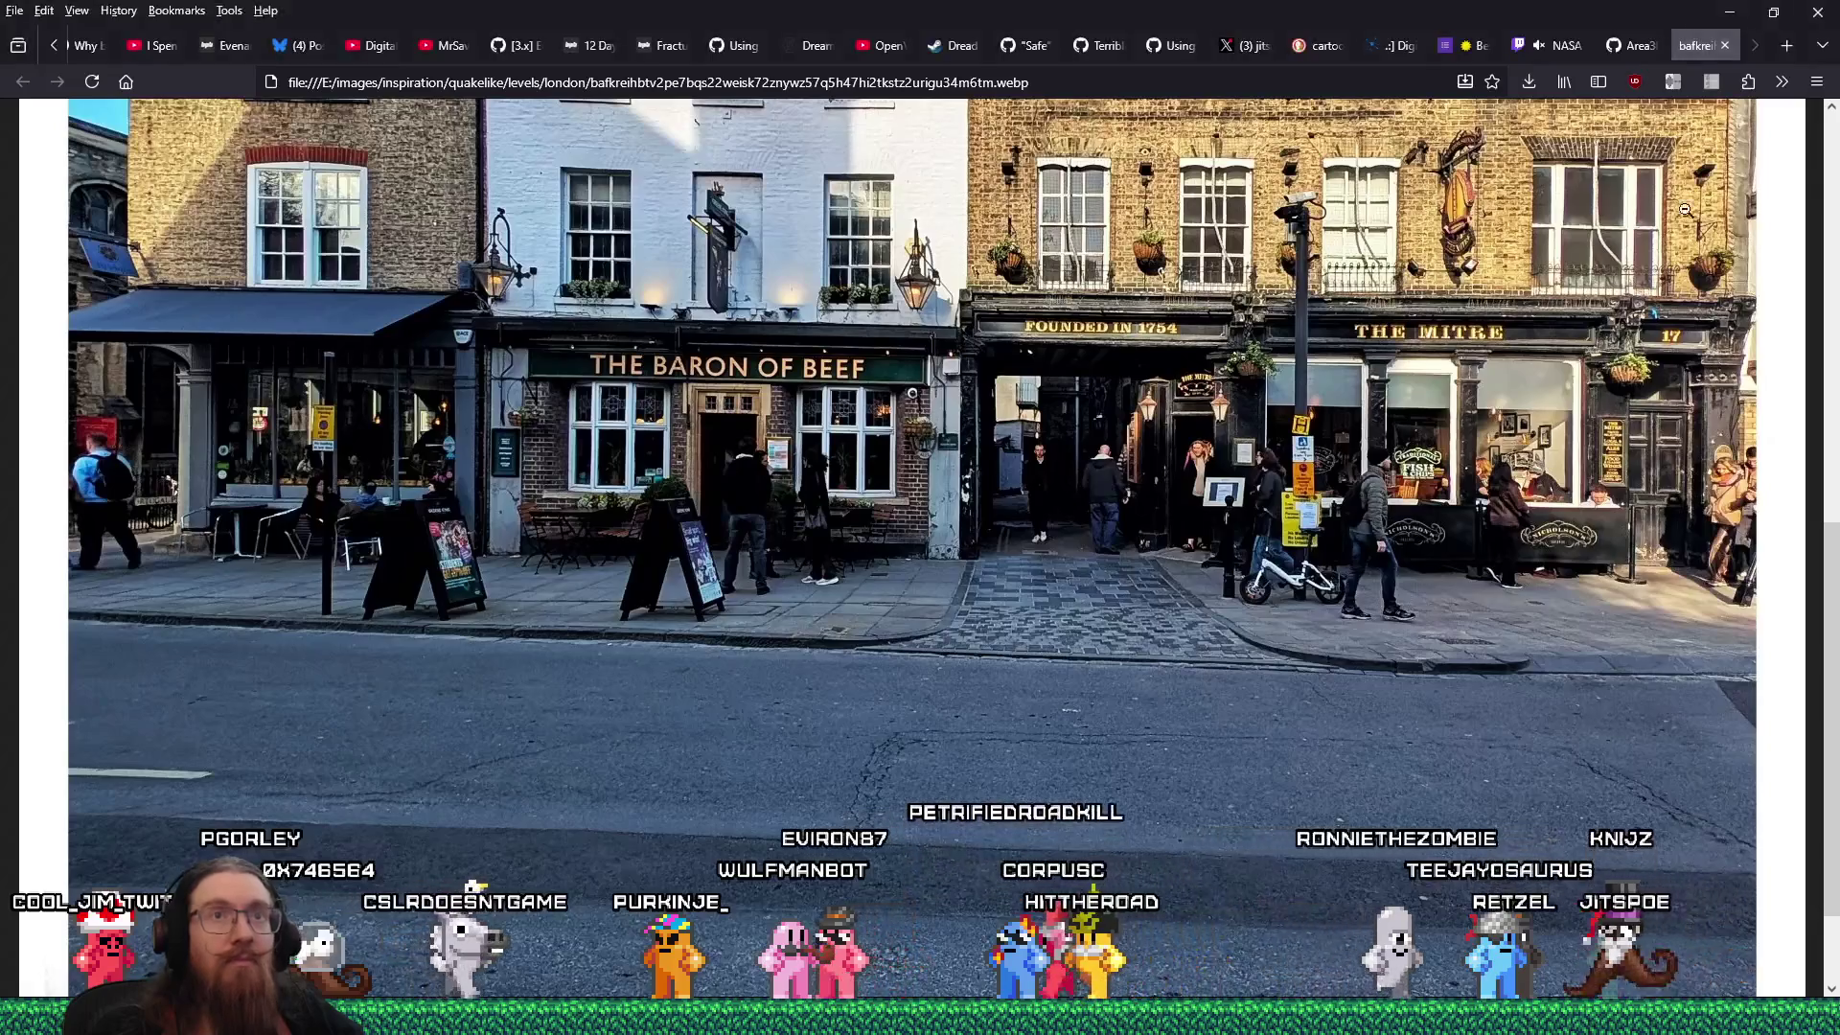
Go to fab.com and open the FANTASTIC - Dungeon Pack from Limited-Time Free offers.
{"action": "left_click", "coordinate": [1771, 54]}
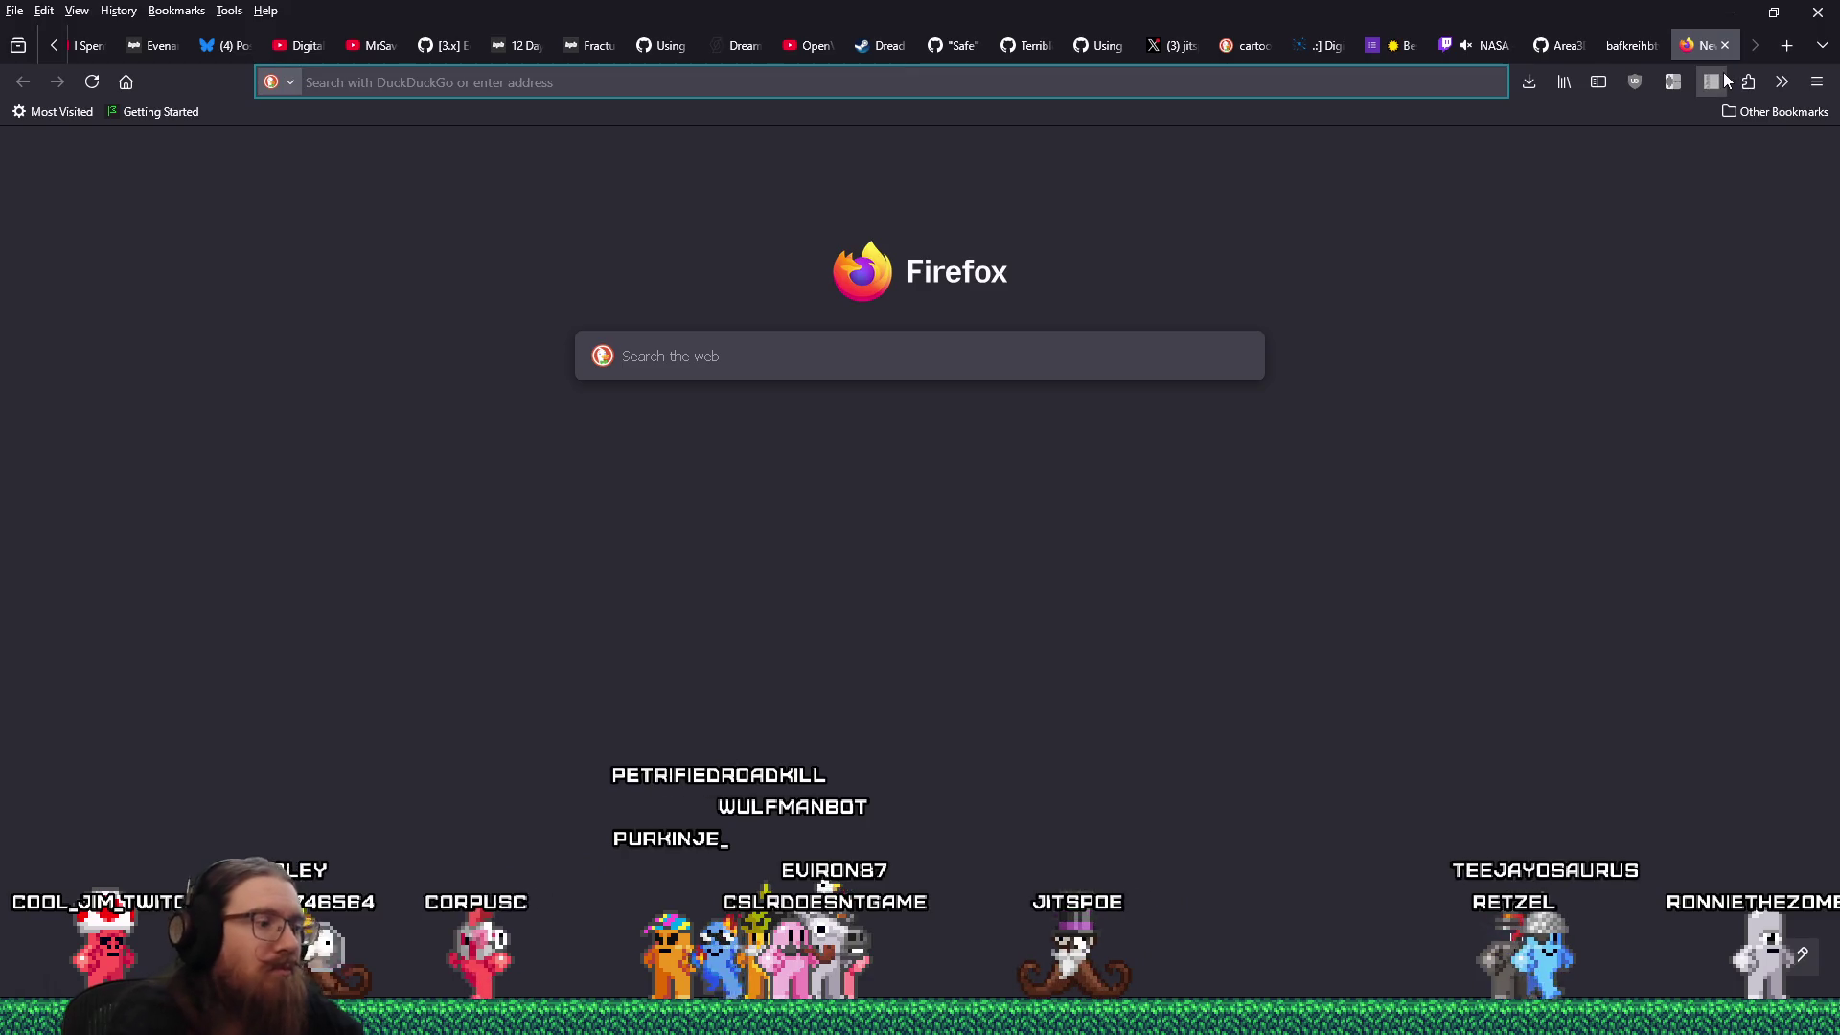
{"action": "type", "text": "fab.com/"}
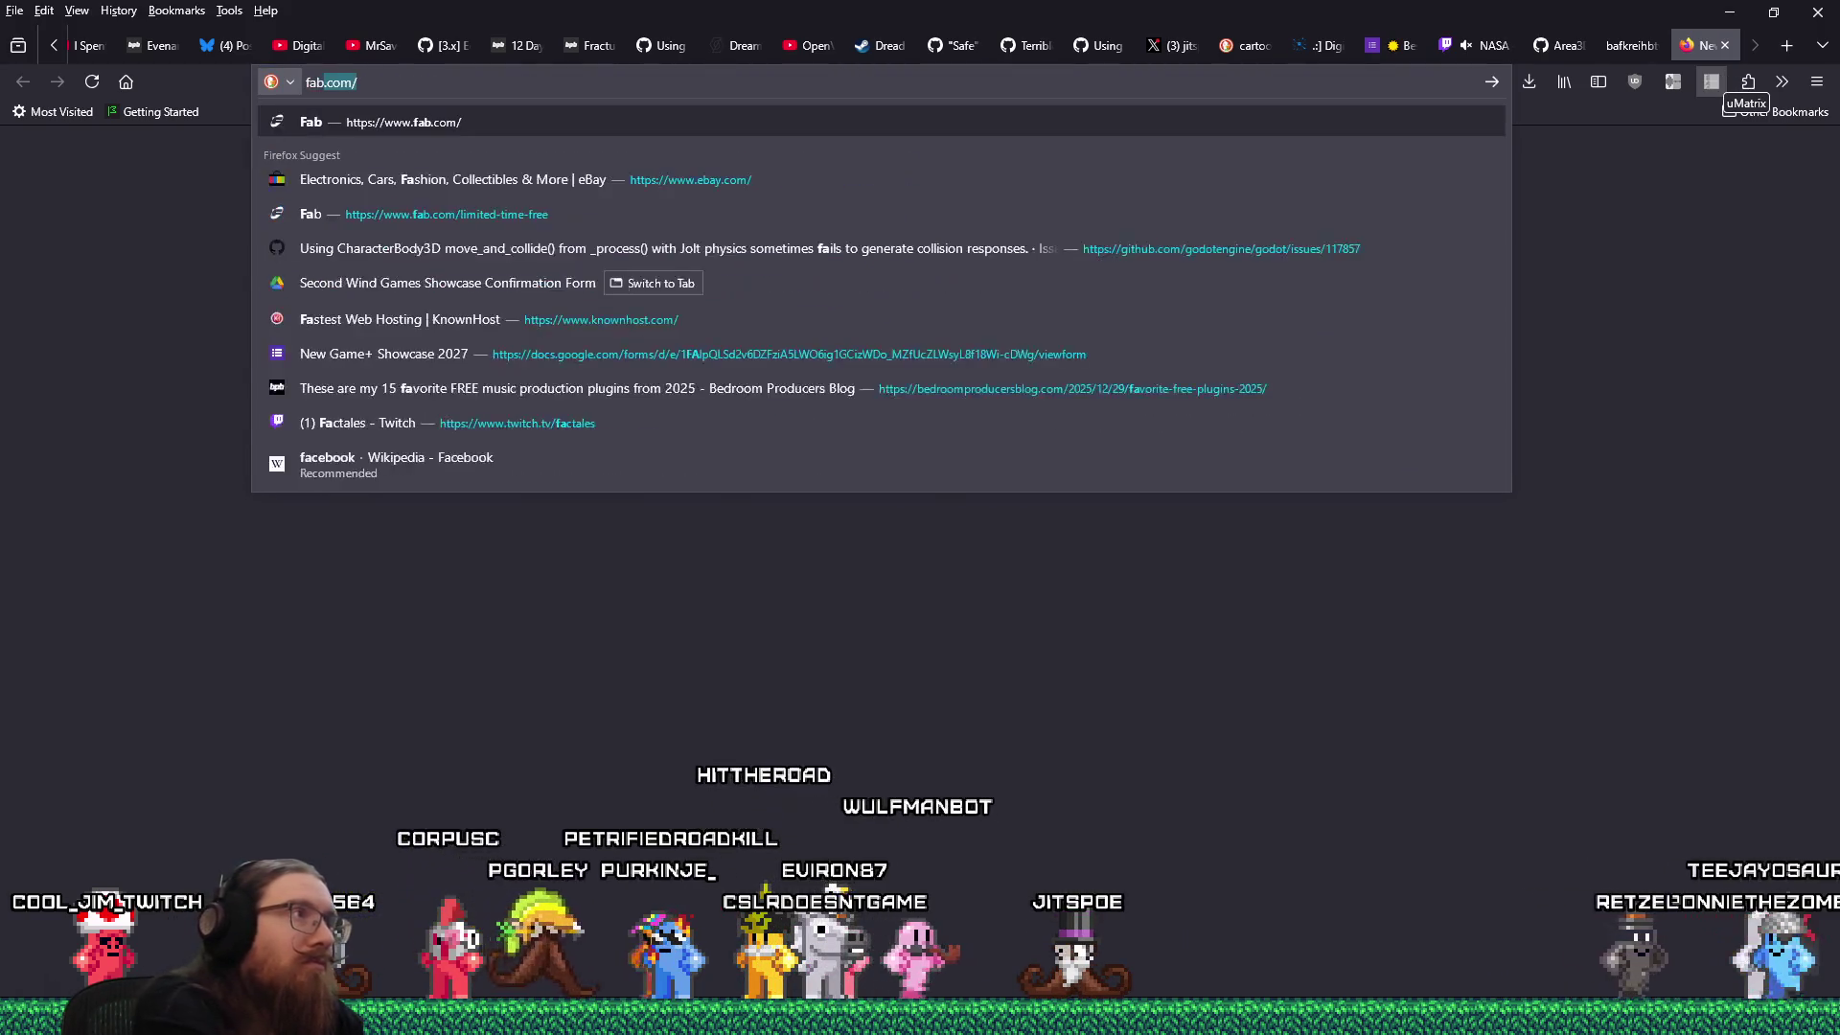
{"action": "key", "text": "Return"}
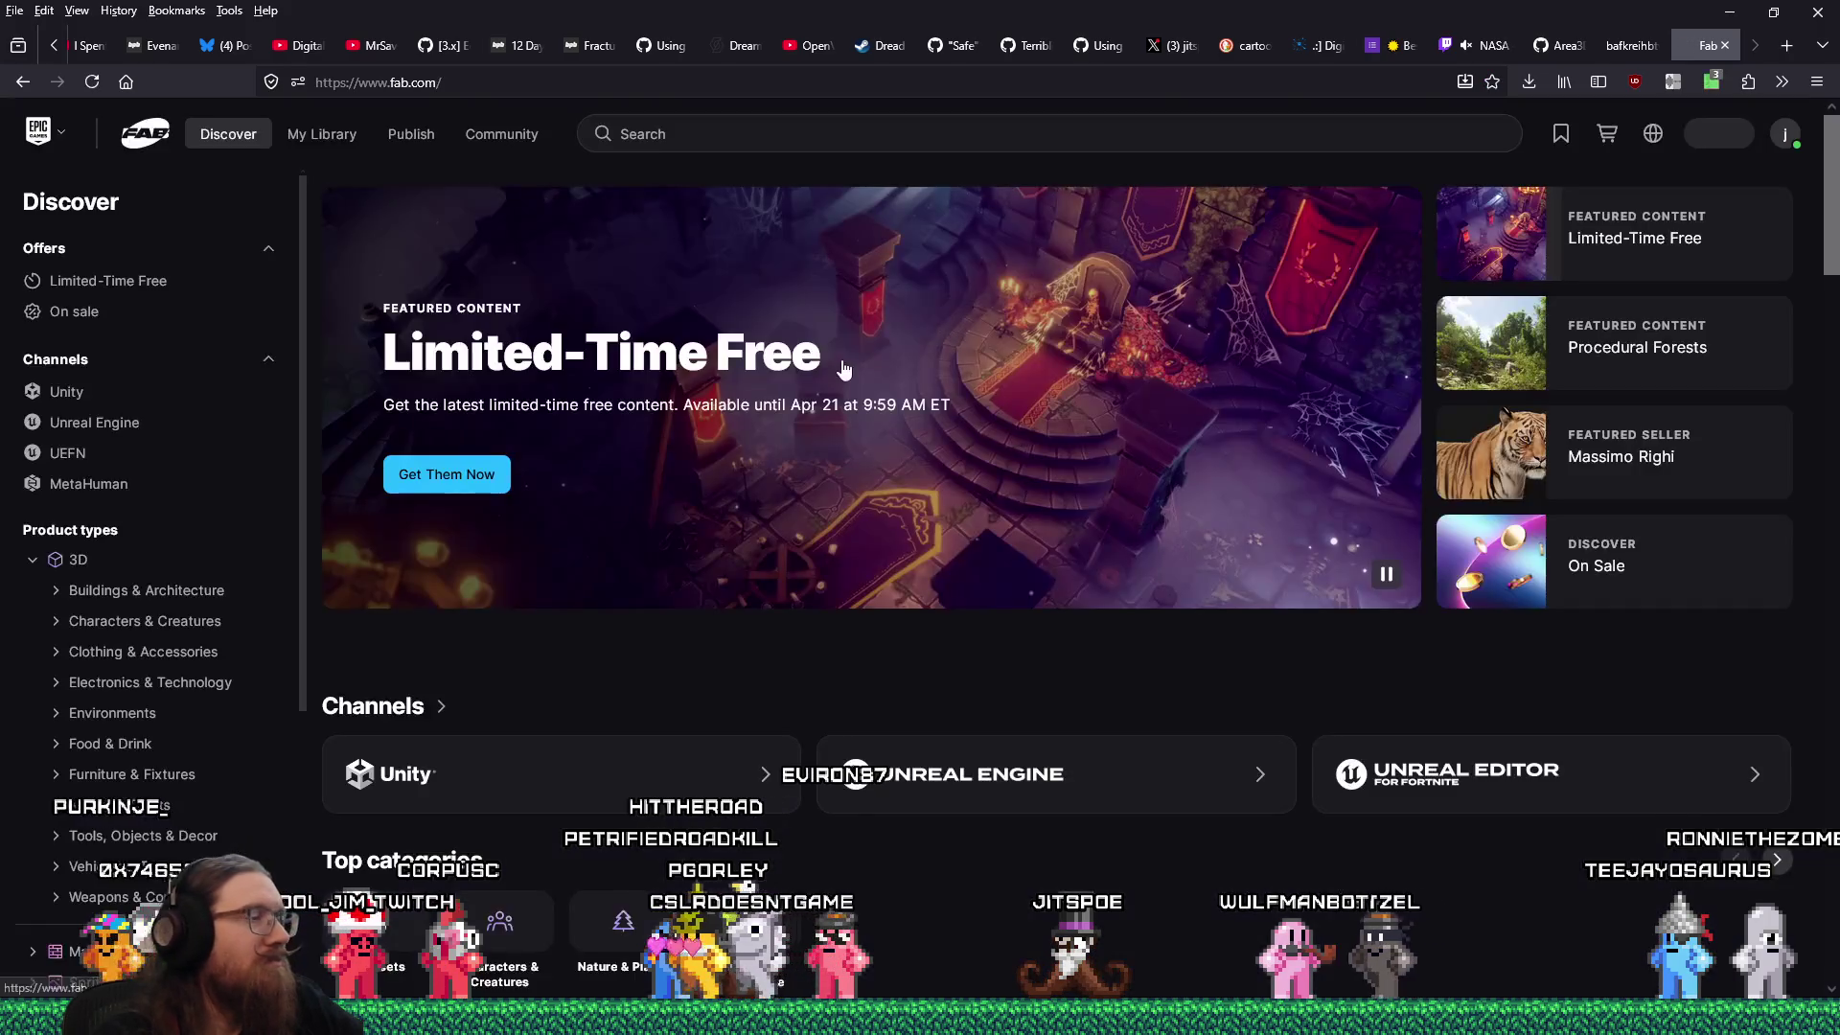
{"action": "left_click", "coordinate": [1006, 508]}
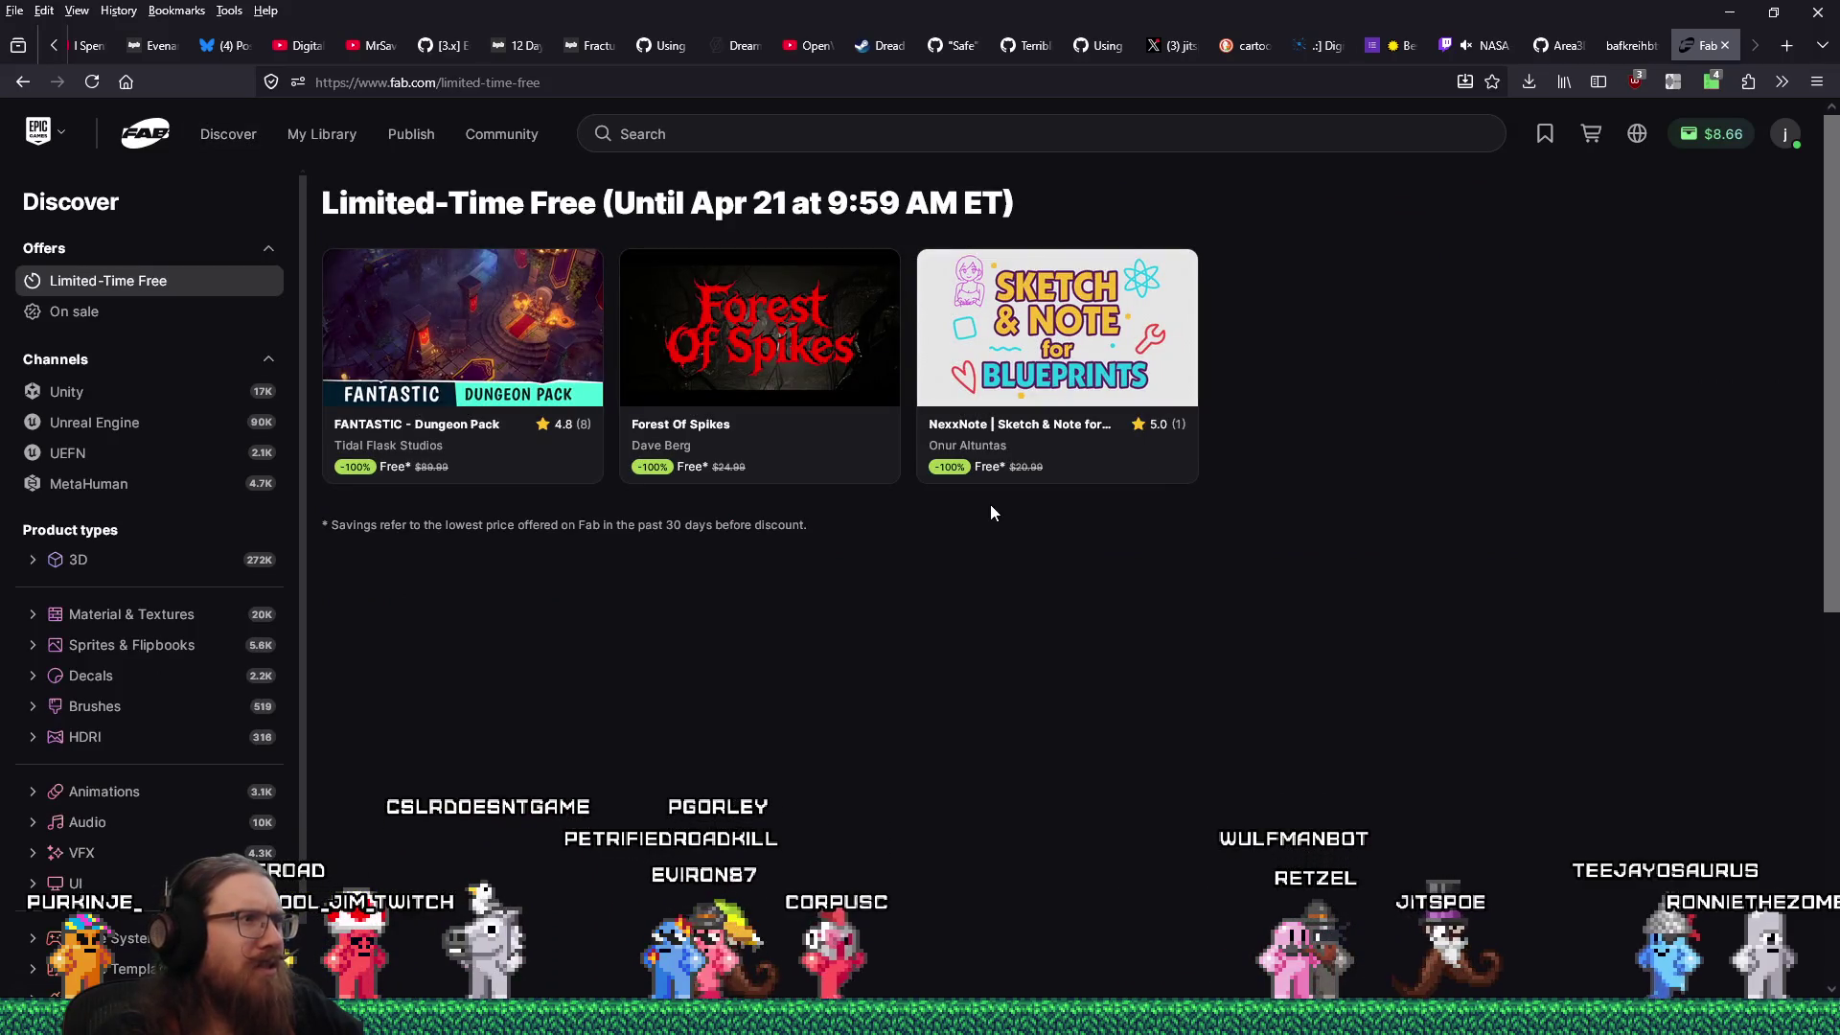
{"action": "left_click", "coordinate": [425, 343]}
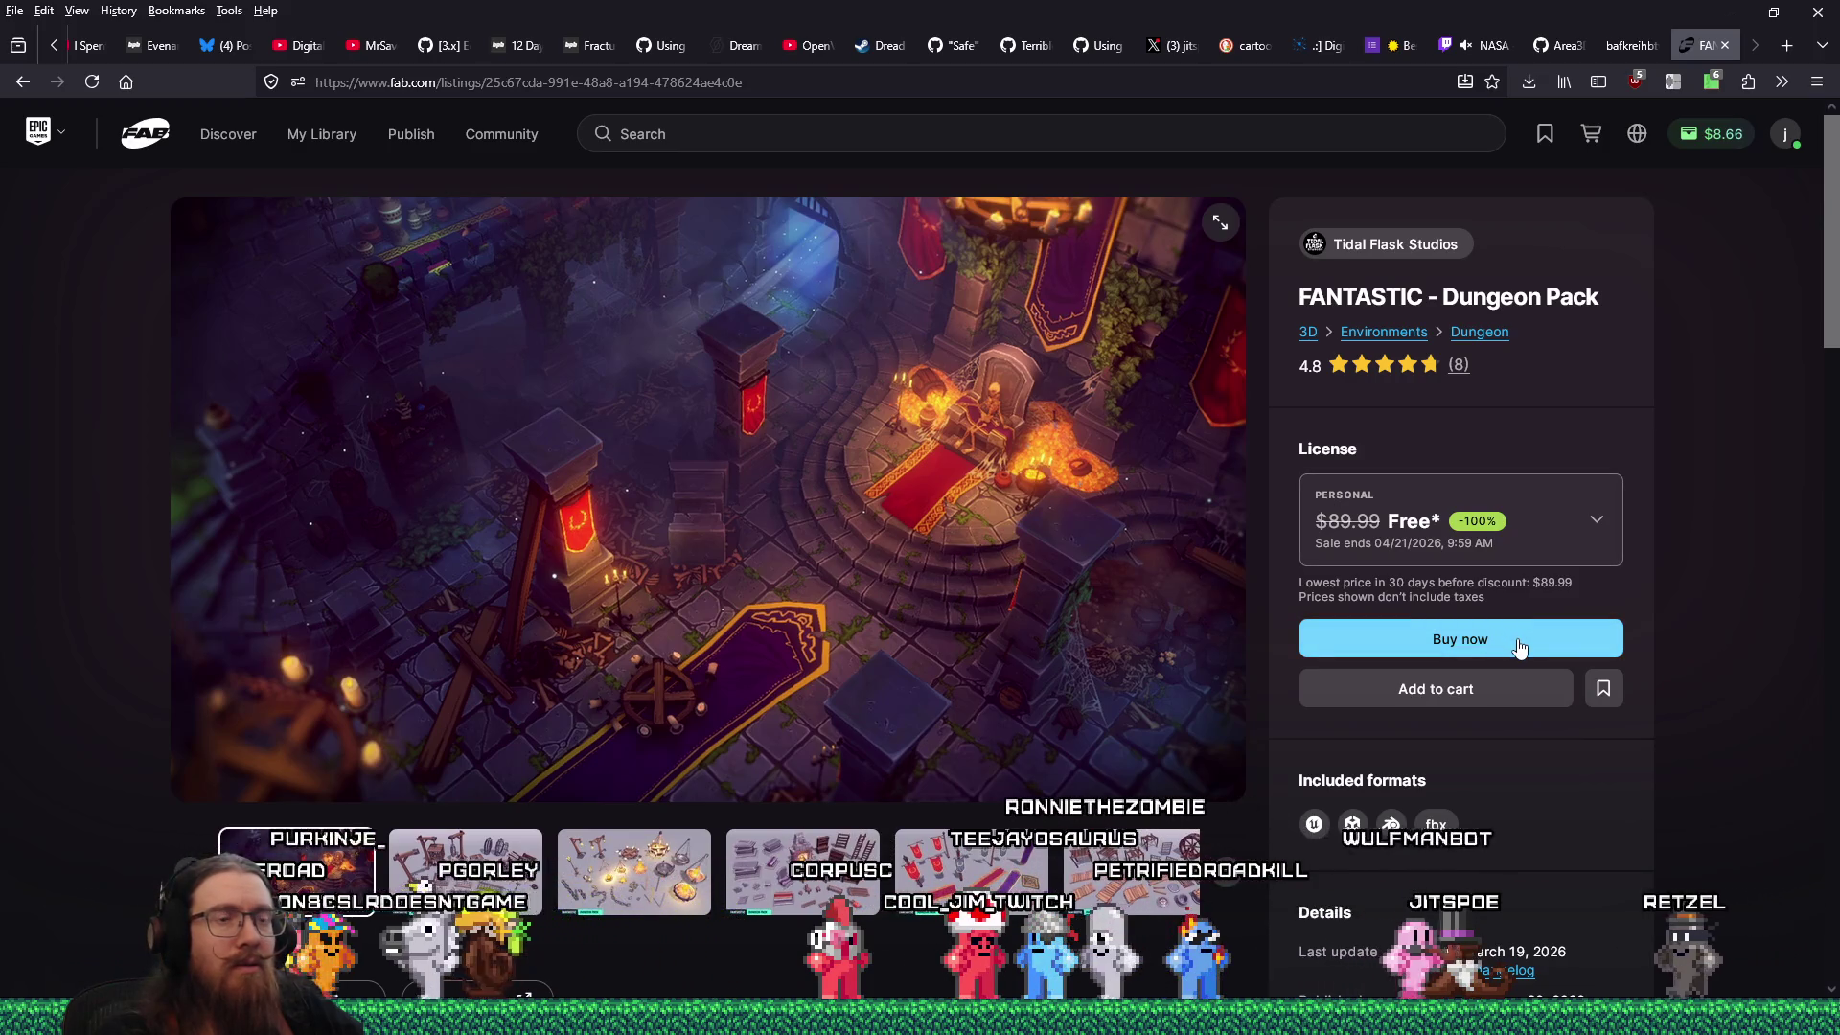
Claim the Dungeon Pack for free with the Professional license and place the order.
{"action": "left_click", "coordinate": [1560, 563]}
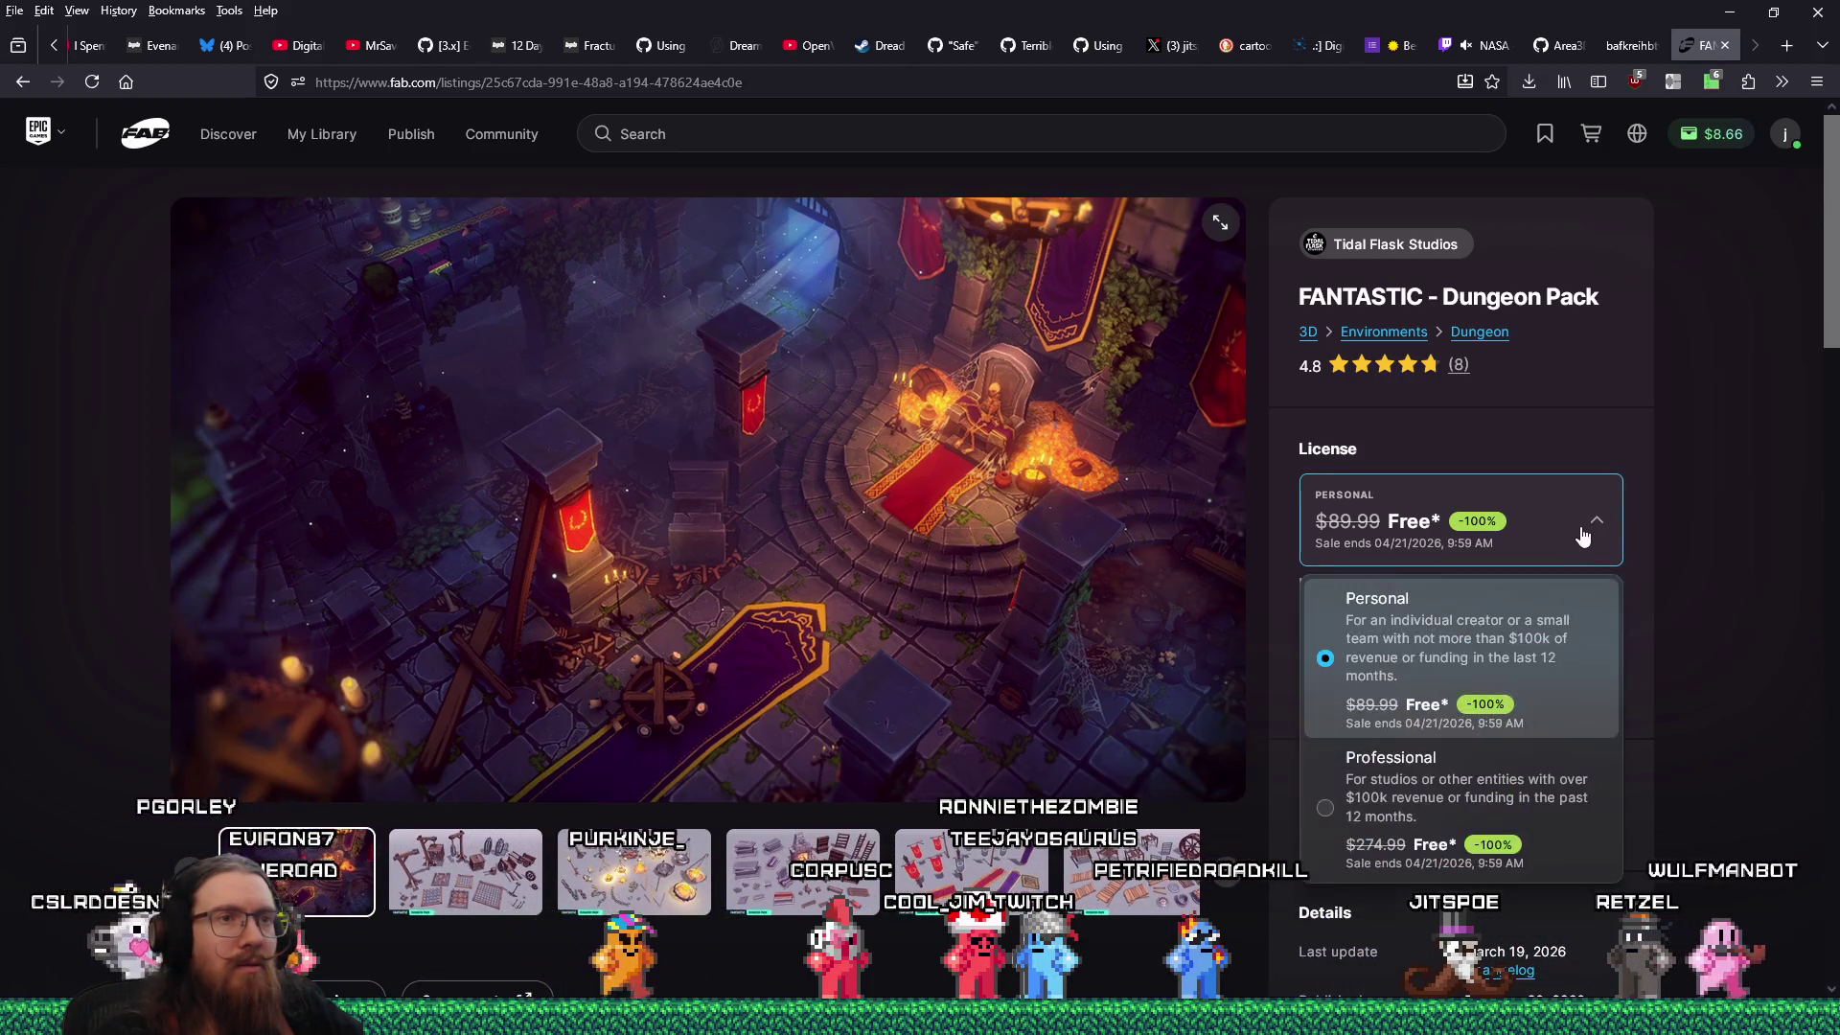
{"action": "left_click", "coordinate": [1356, 792]}
{"action": "left_click", "coordinate": [1460, 654]}
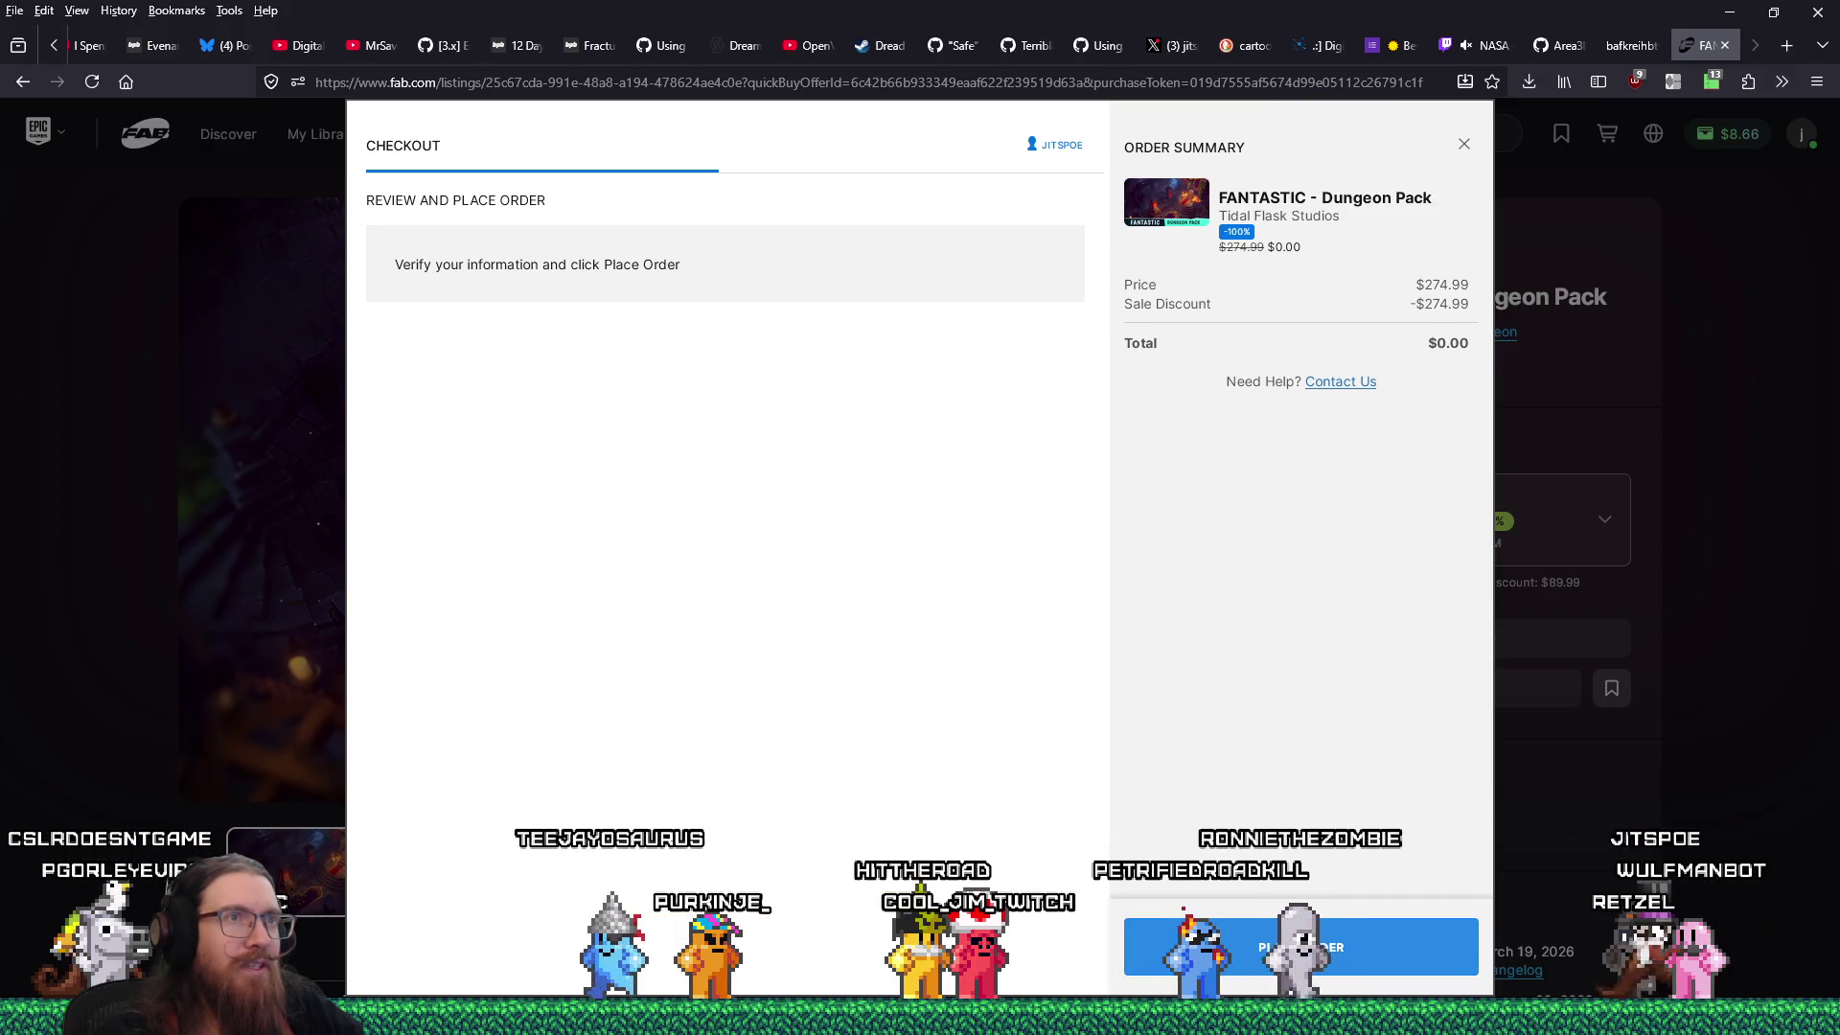
{"action": "left_click", "coordinate": [1300, 946]}
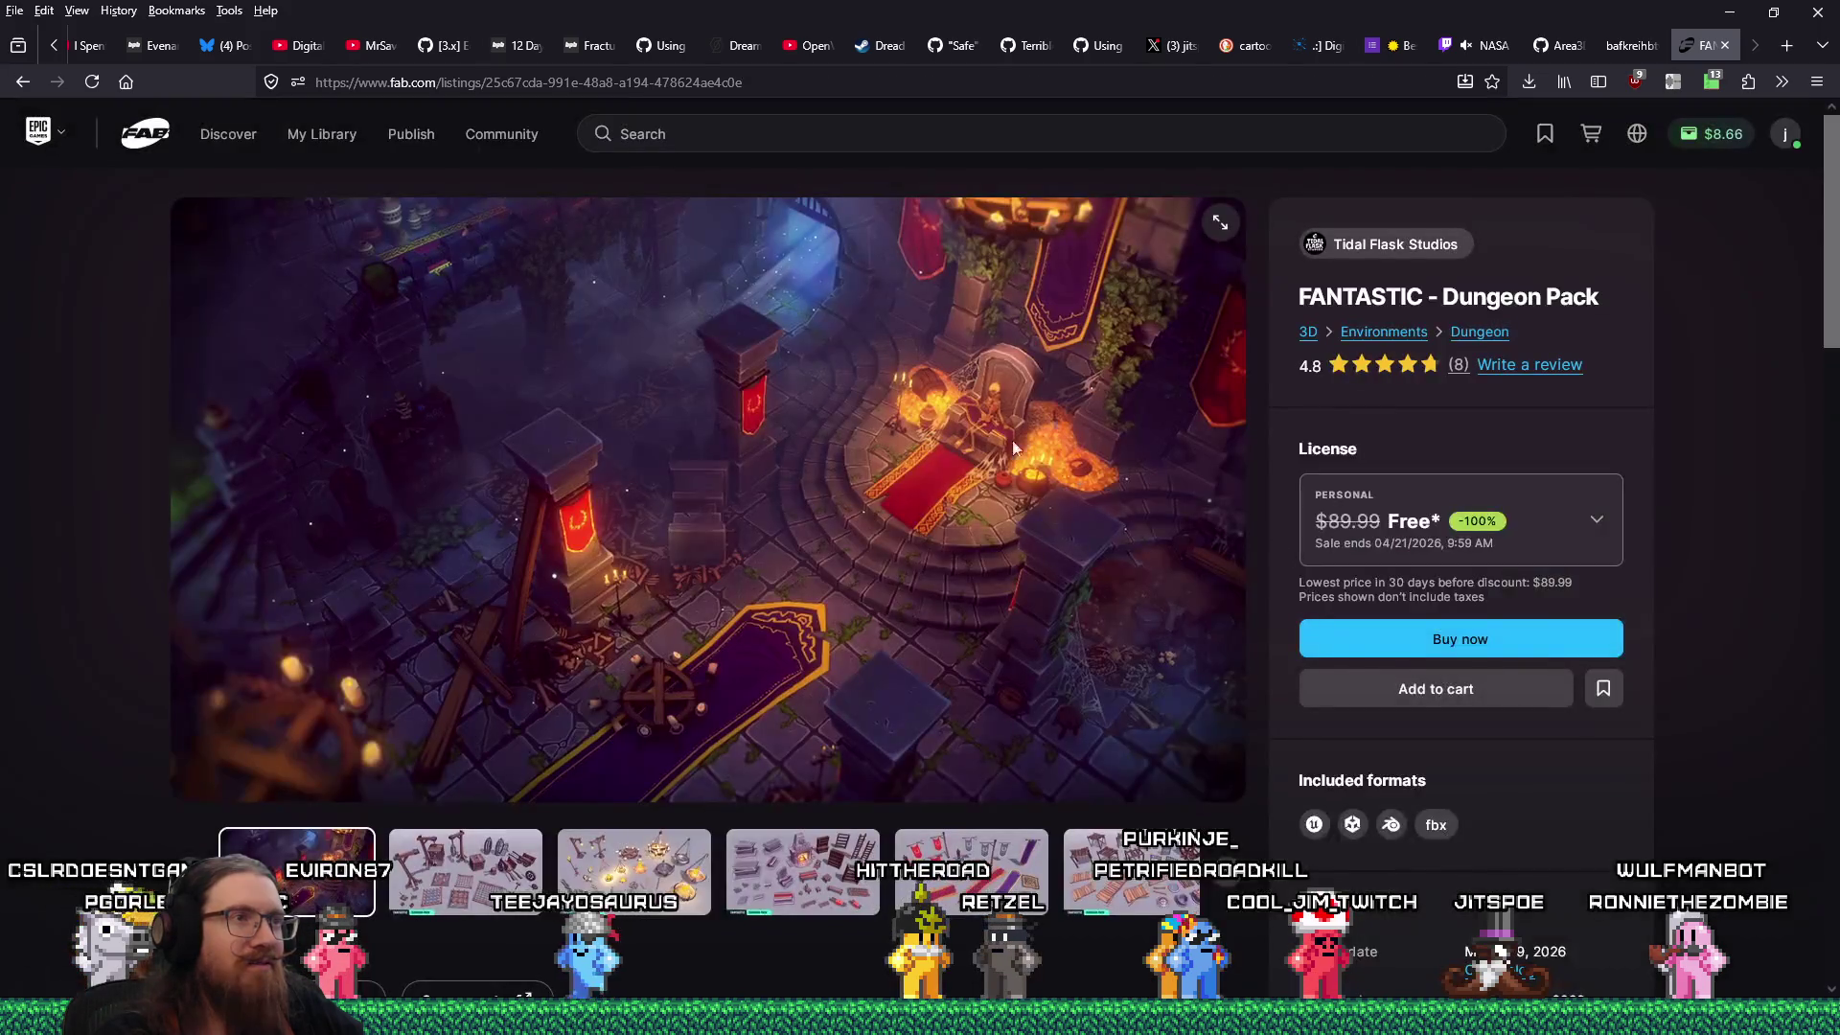
Browse the Dungeon Pack preview gallery, then return to the Limited-Time Free list.
{"action": "left_click", "coordinate": [468, 887]}
{"action": "left_click", "coordinate": [642, 872]}
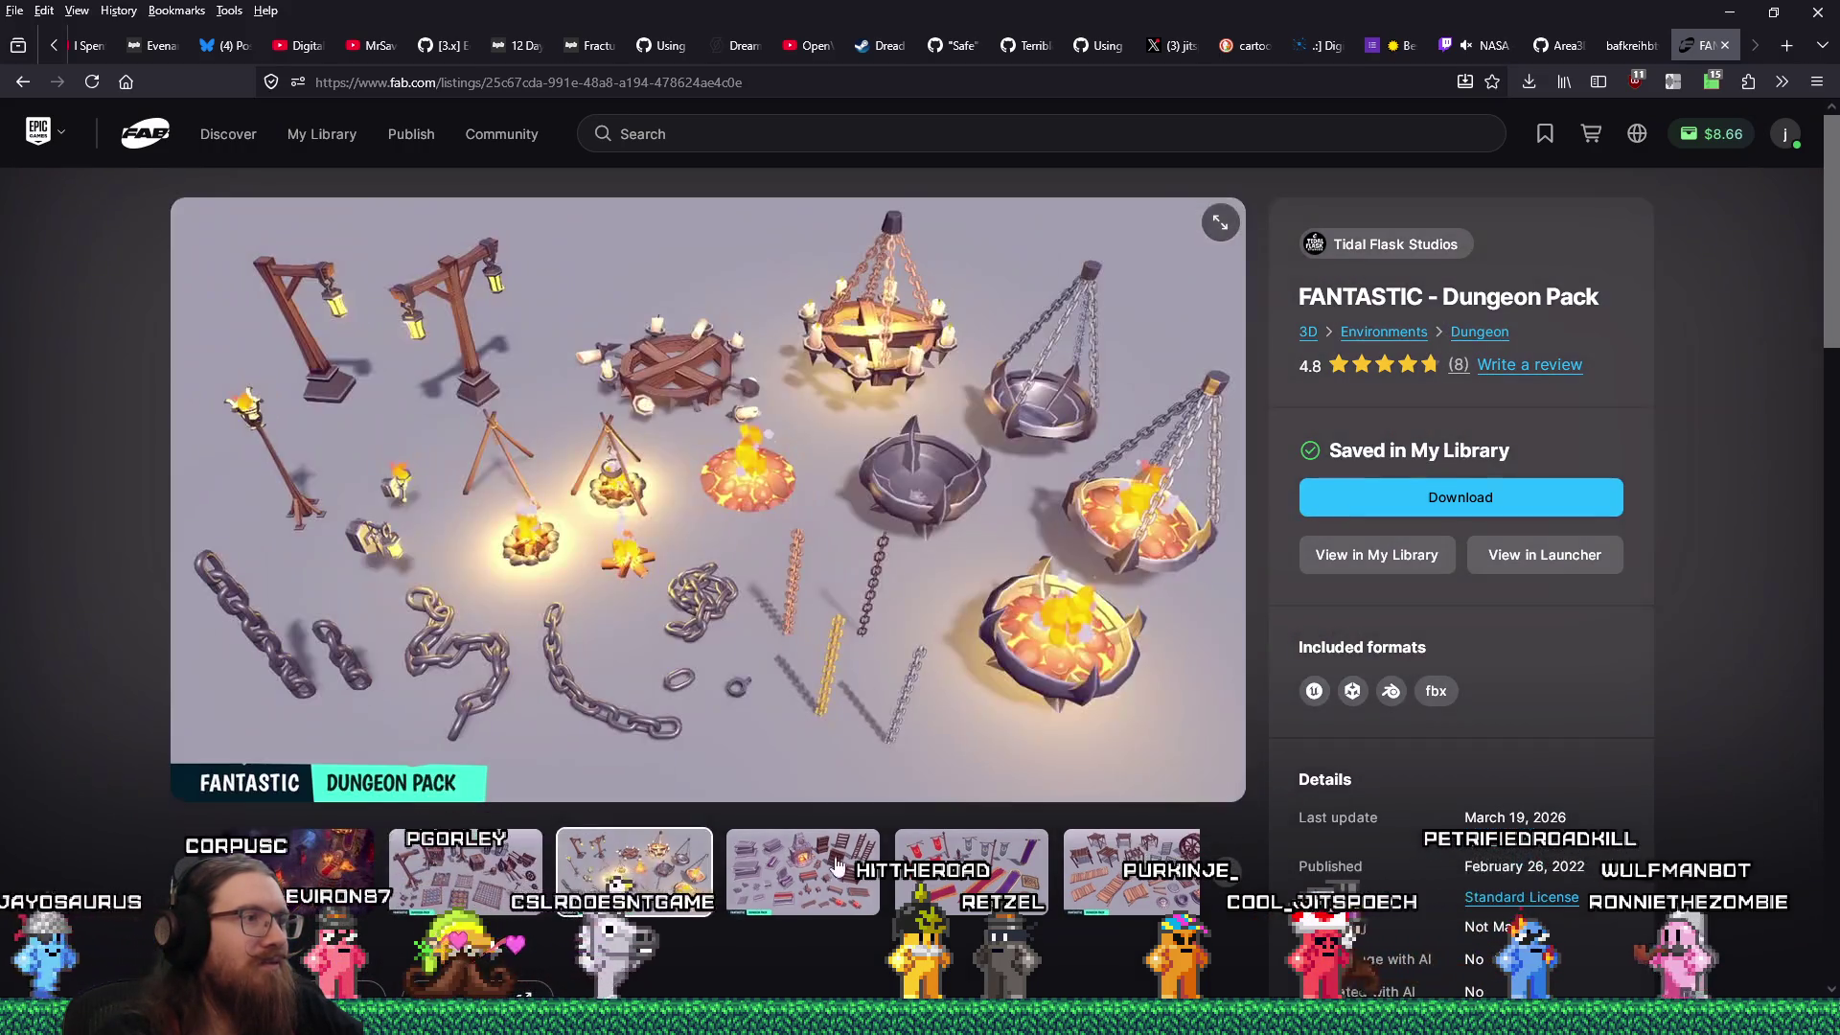
{"action": "left_click", "coordinate": [772, 887]}
{"action": "left_click", "coordinate": [877, 877]}
{"action": "left_click", "coordinate": [876, 877]}
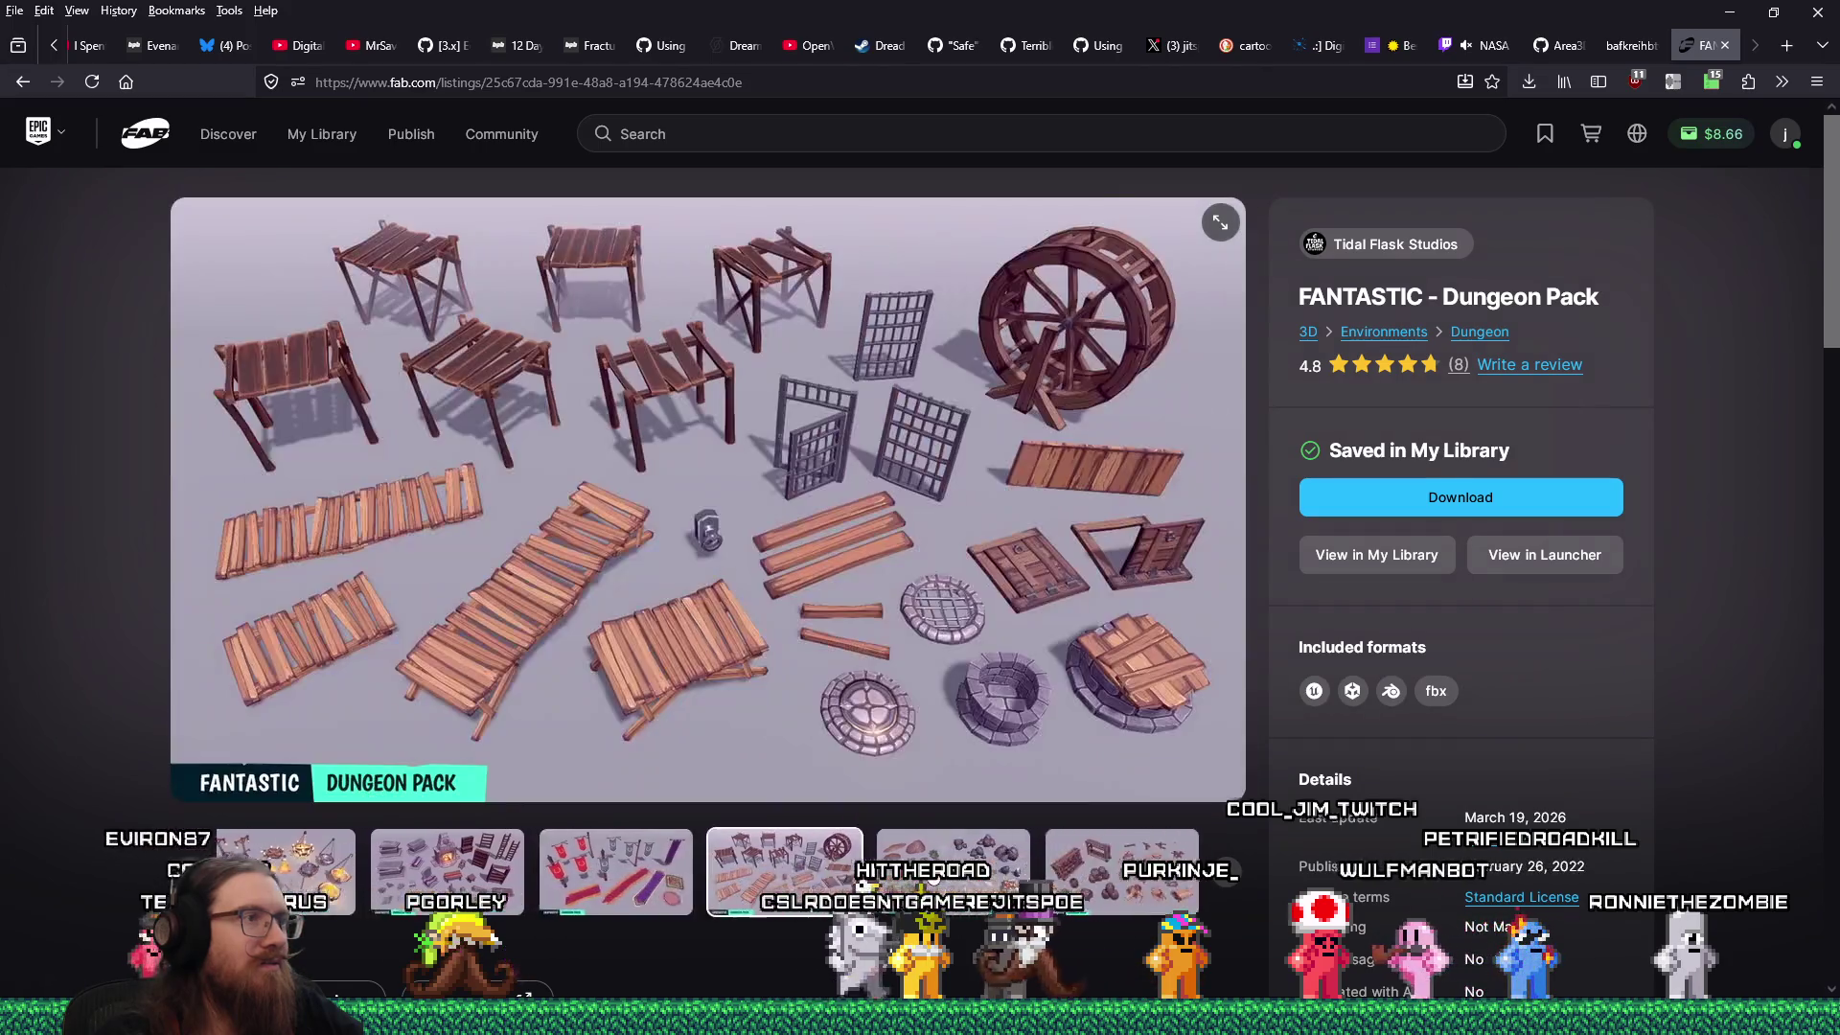
{"action": "left_click", "coordinate": [873, 884]}
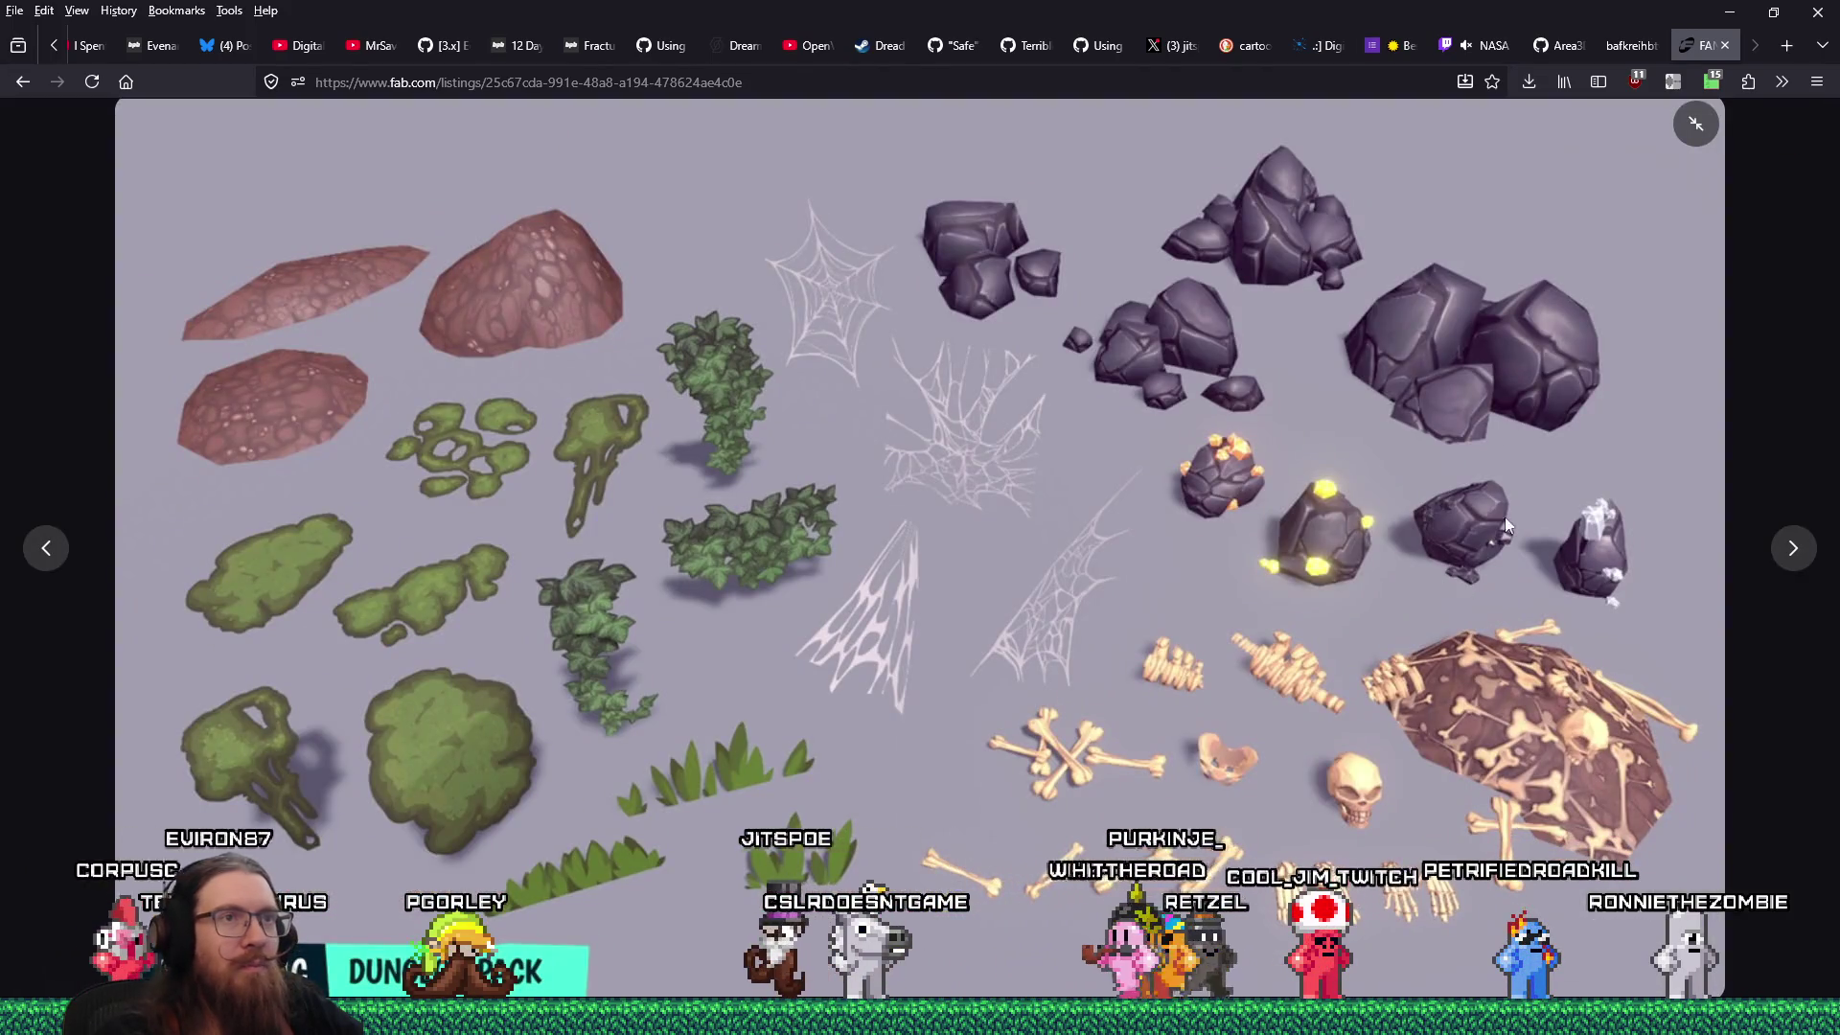
{"action": "left_click", "coordinate": [1803, 192]}
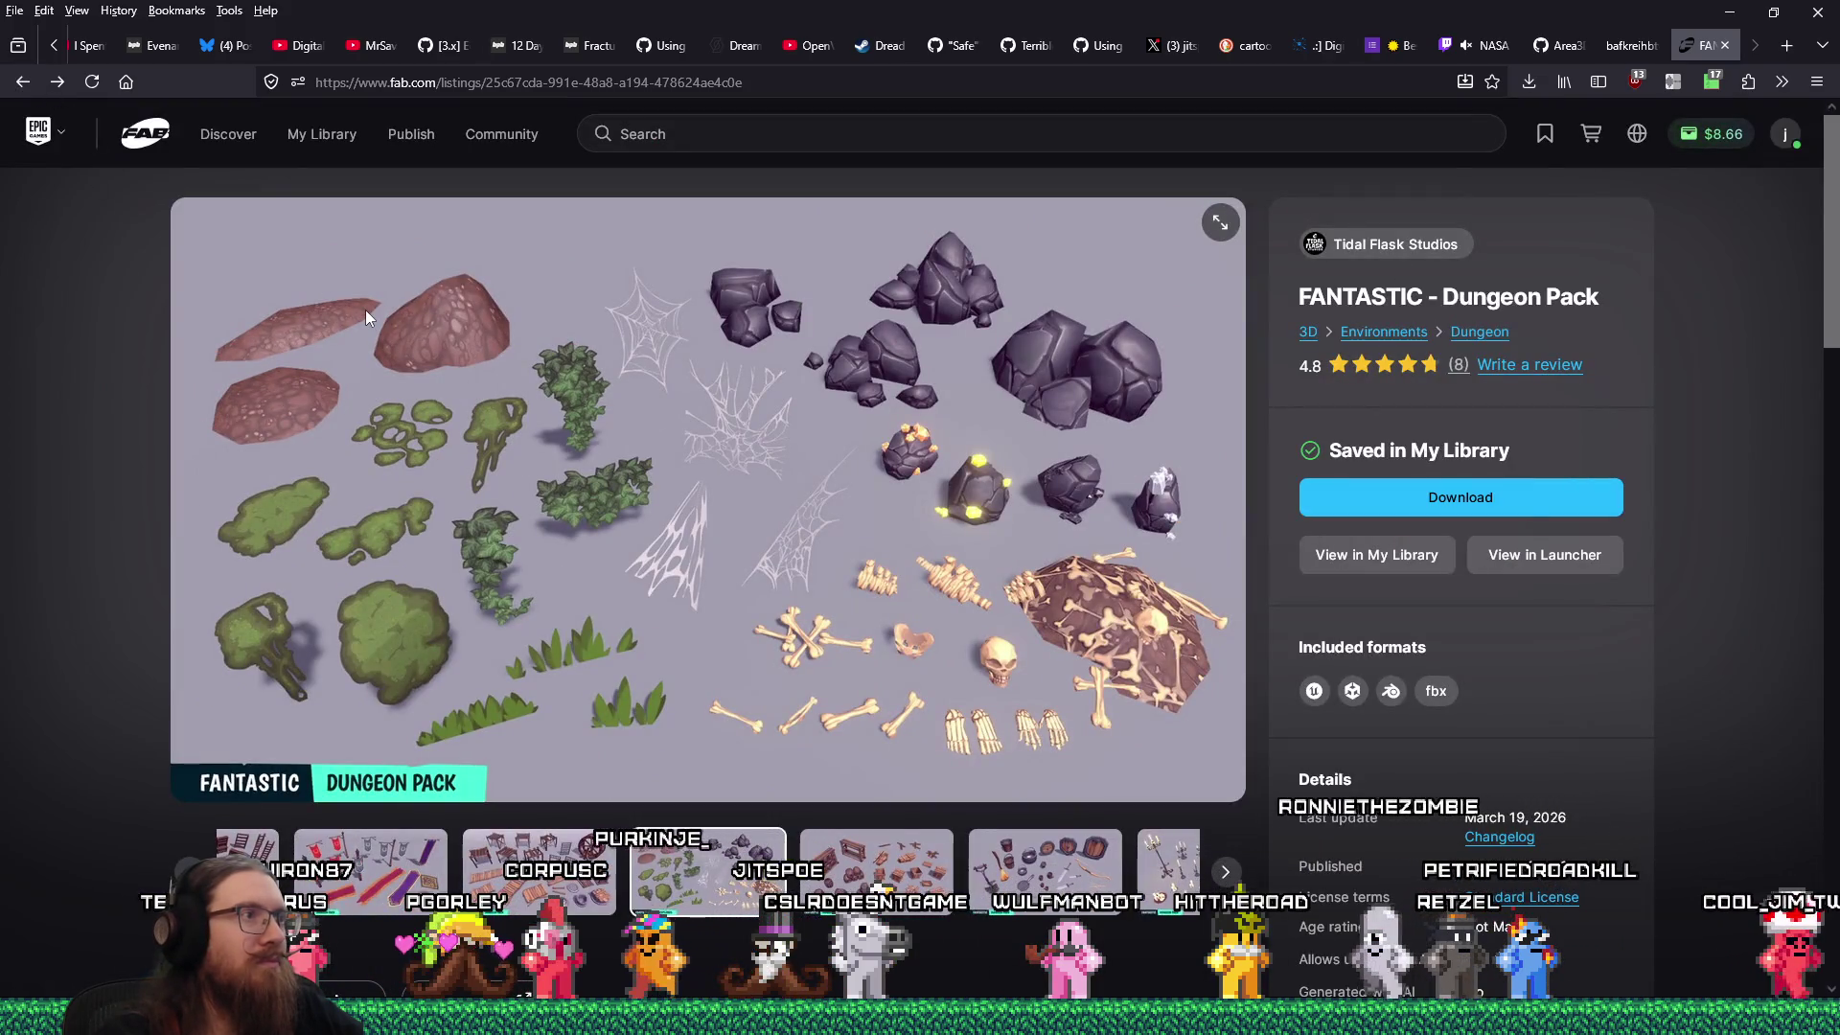
{"action": "left_click", "coordinate": [23, 82]}
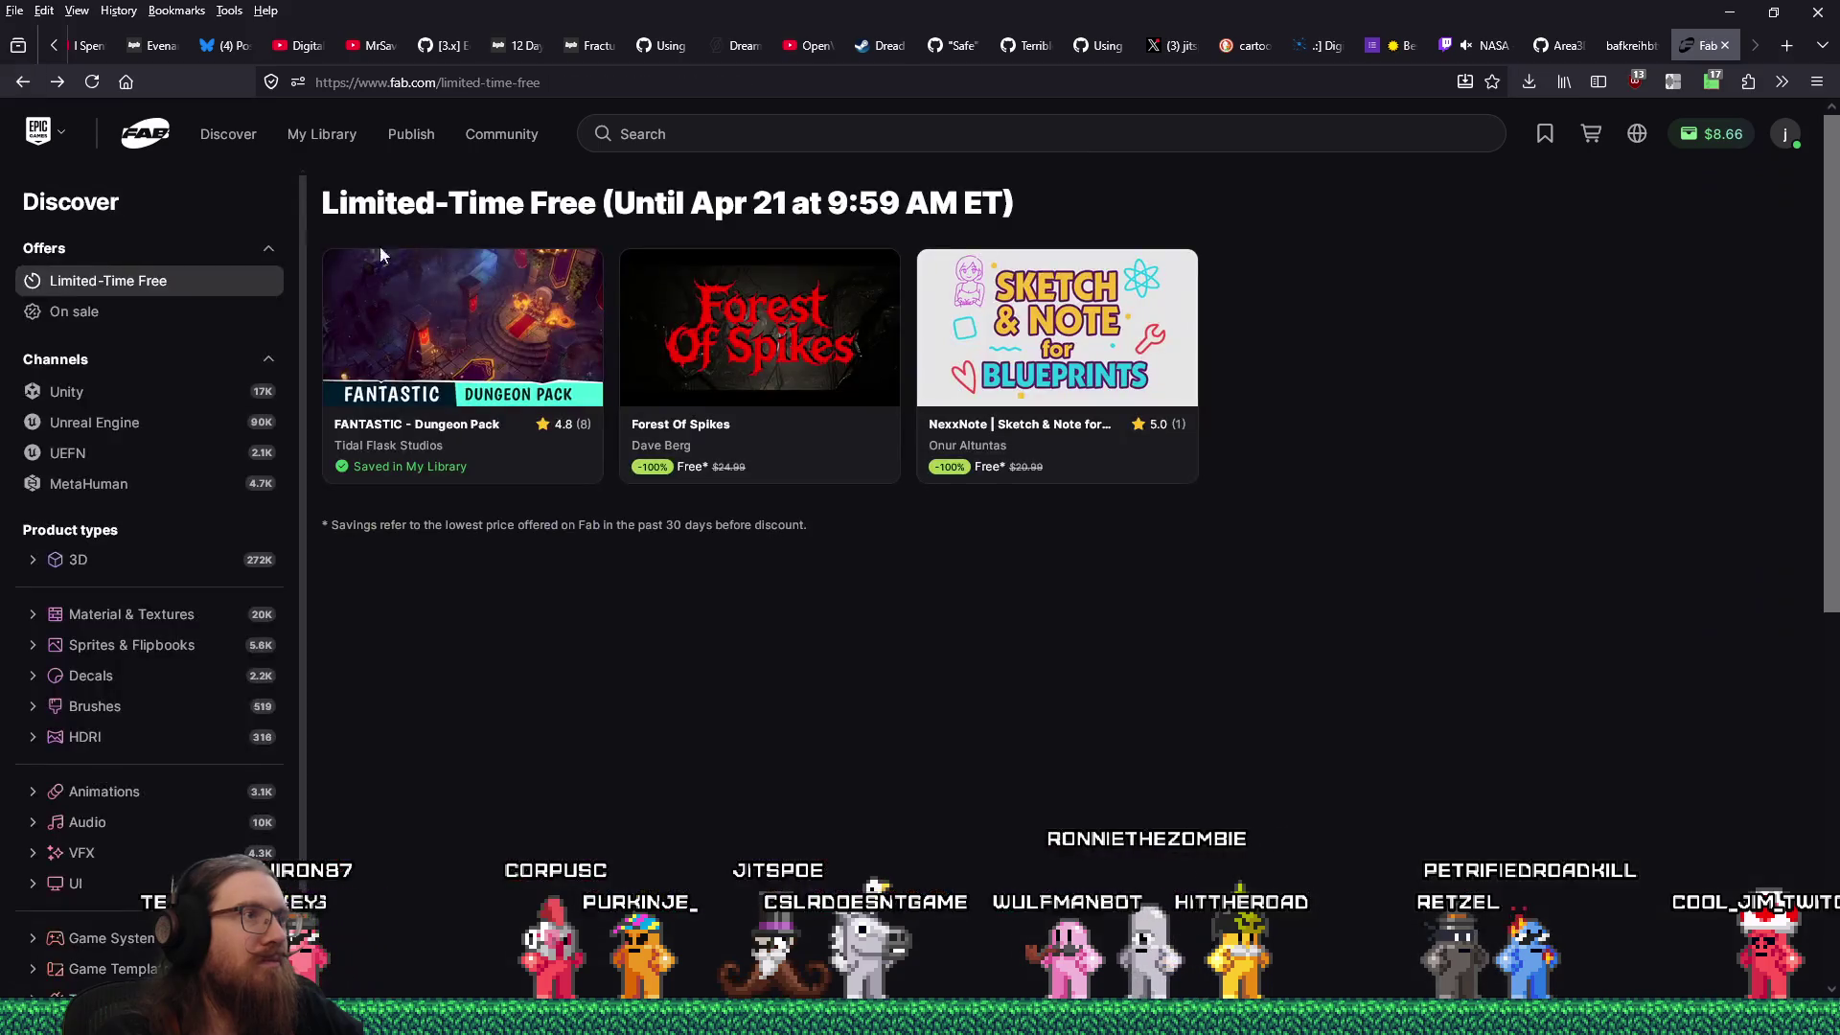
Open the Forest Of Spikes listing and browse its preview images.
{"action": "left_click", "coordinate": [695, 341]}
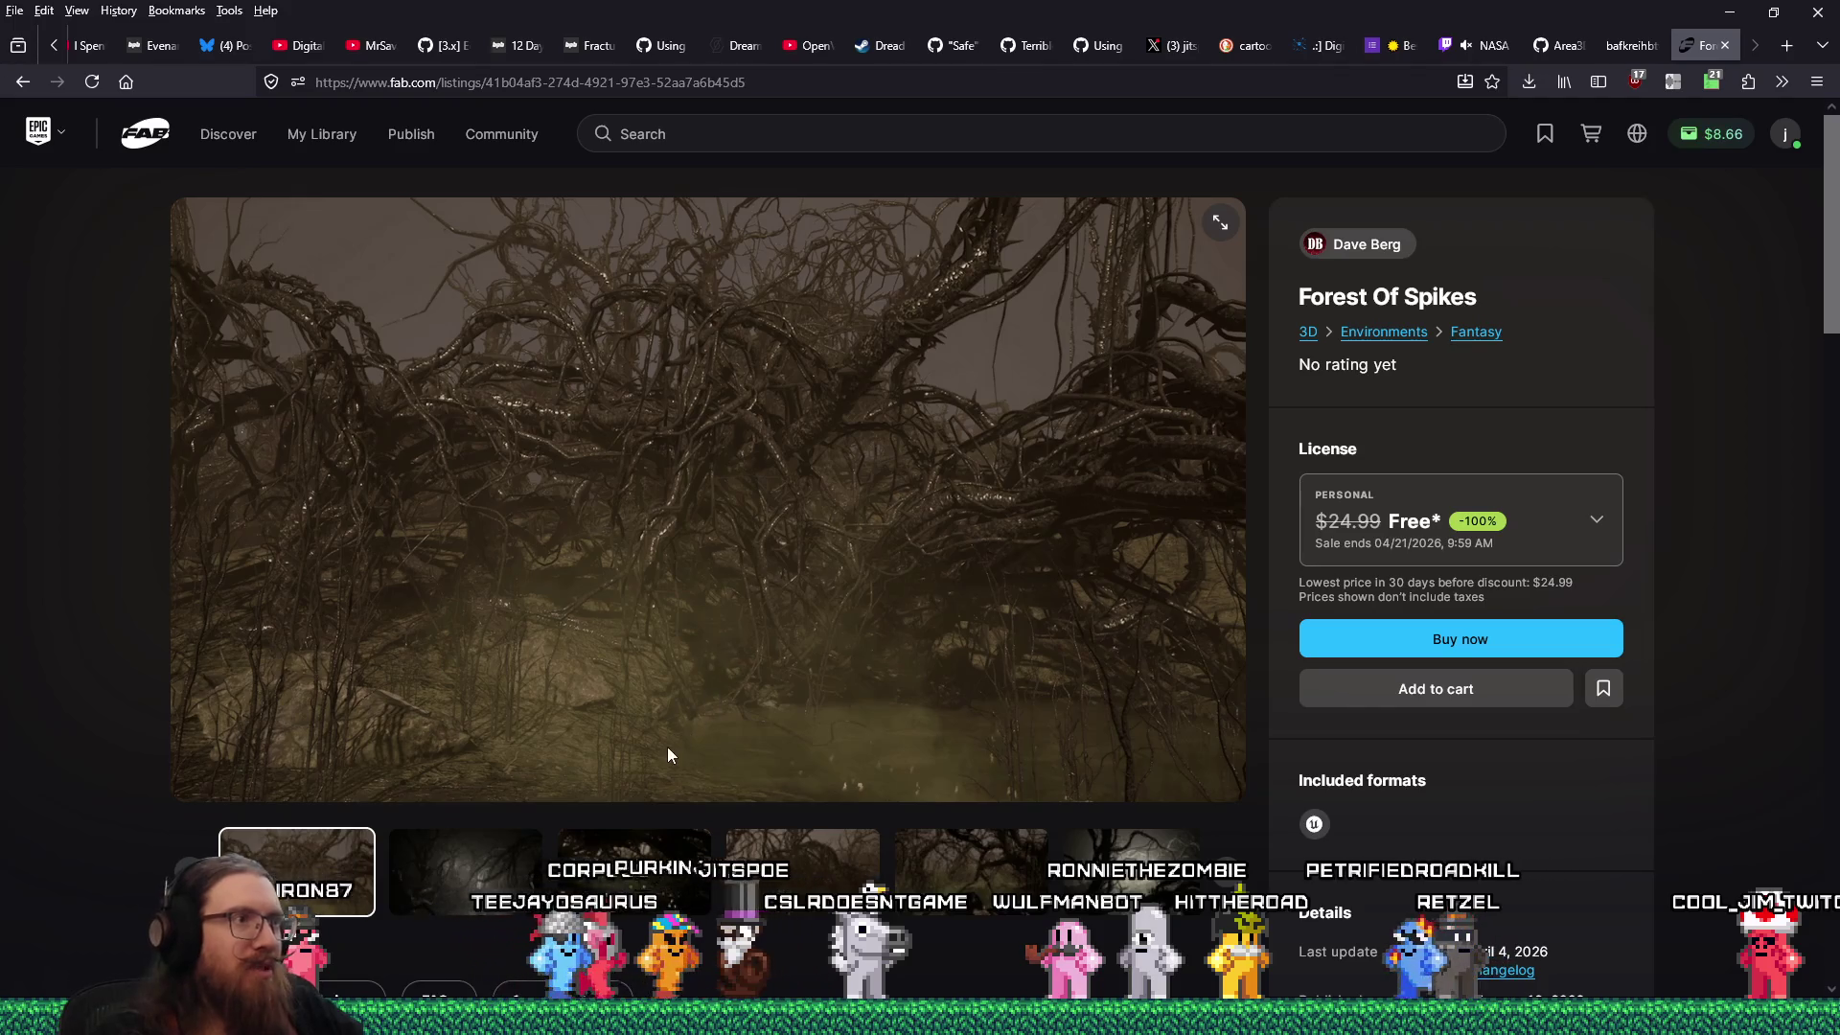
{"action": "left_click", "coordinate": [530, 882]}
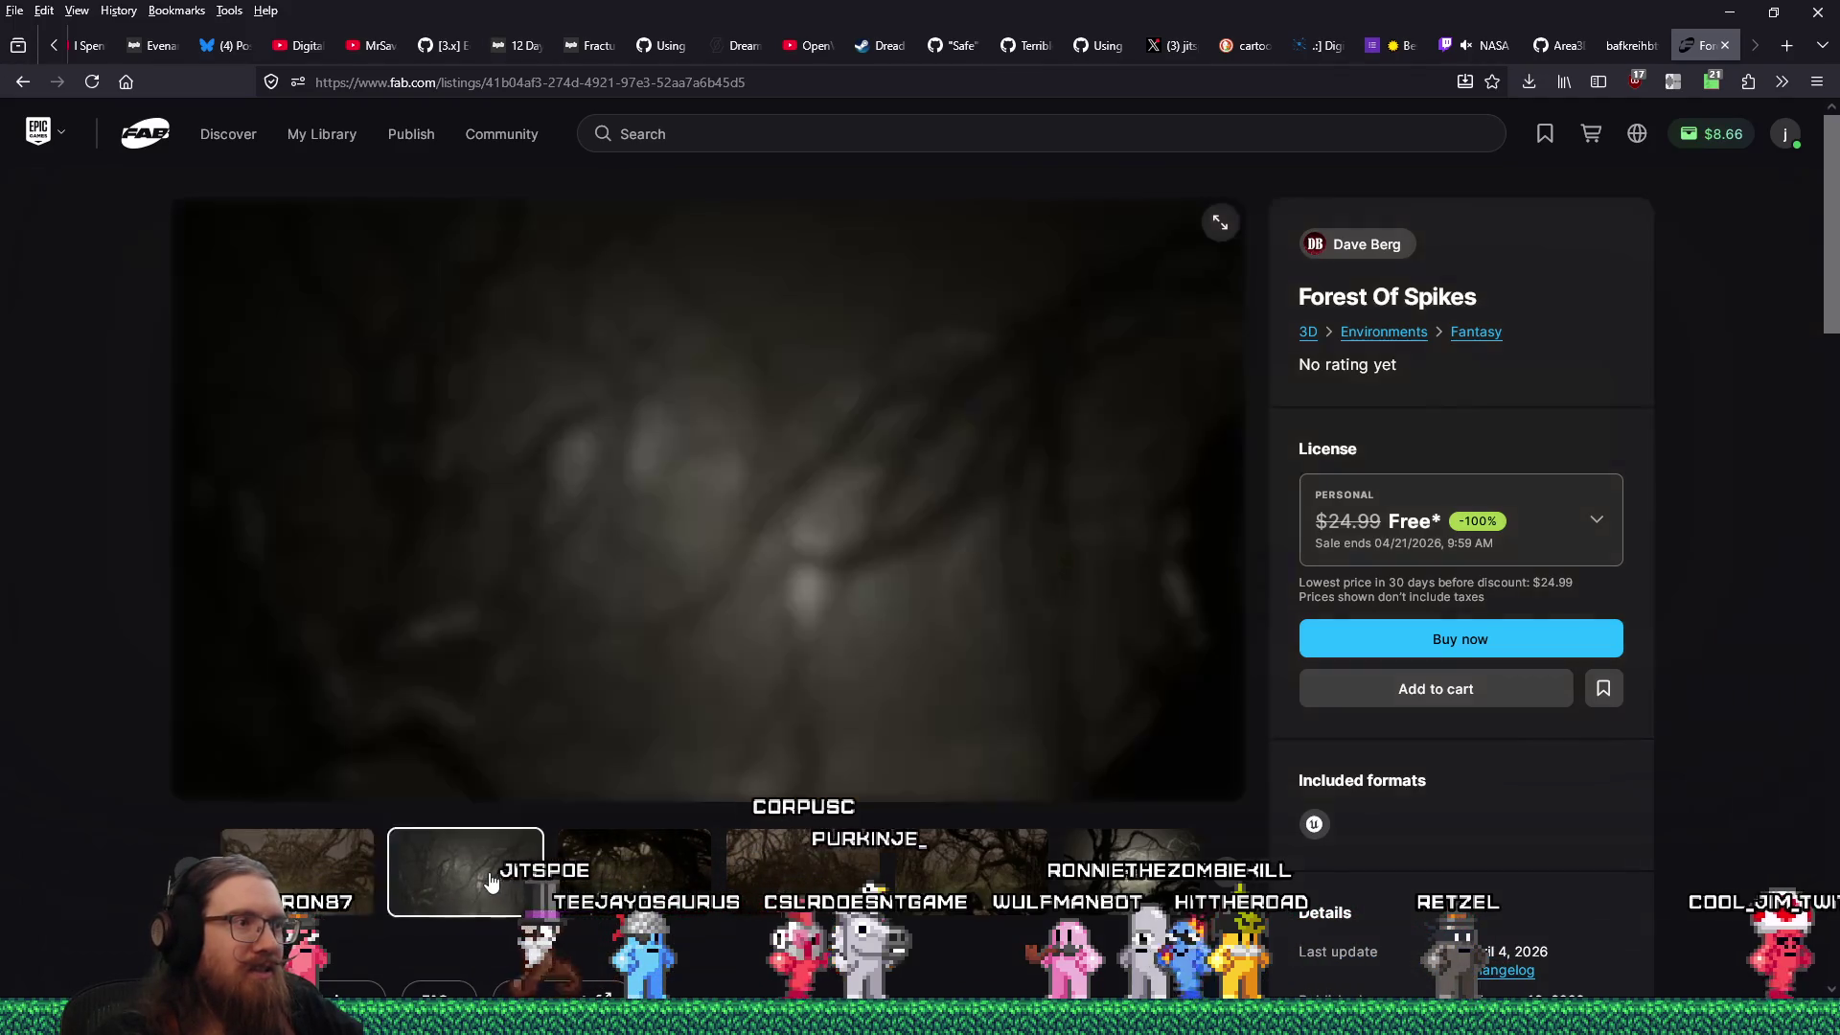
{"action": "left_click", "coordinate": [620, 882]}
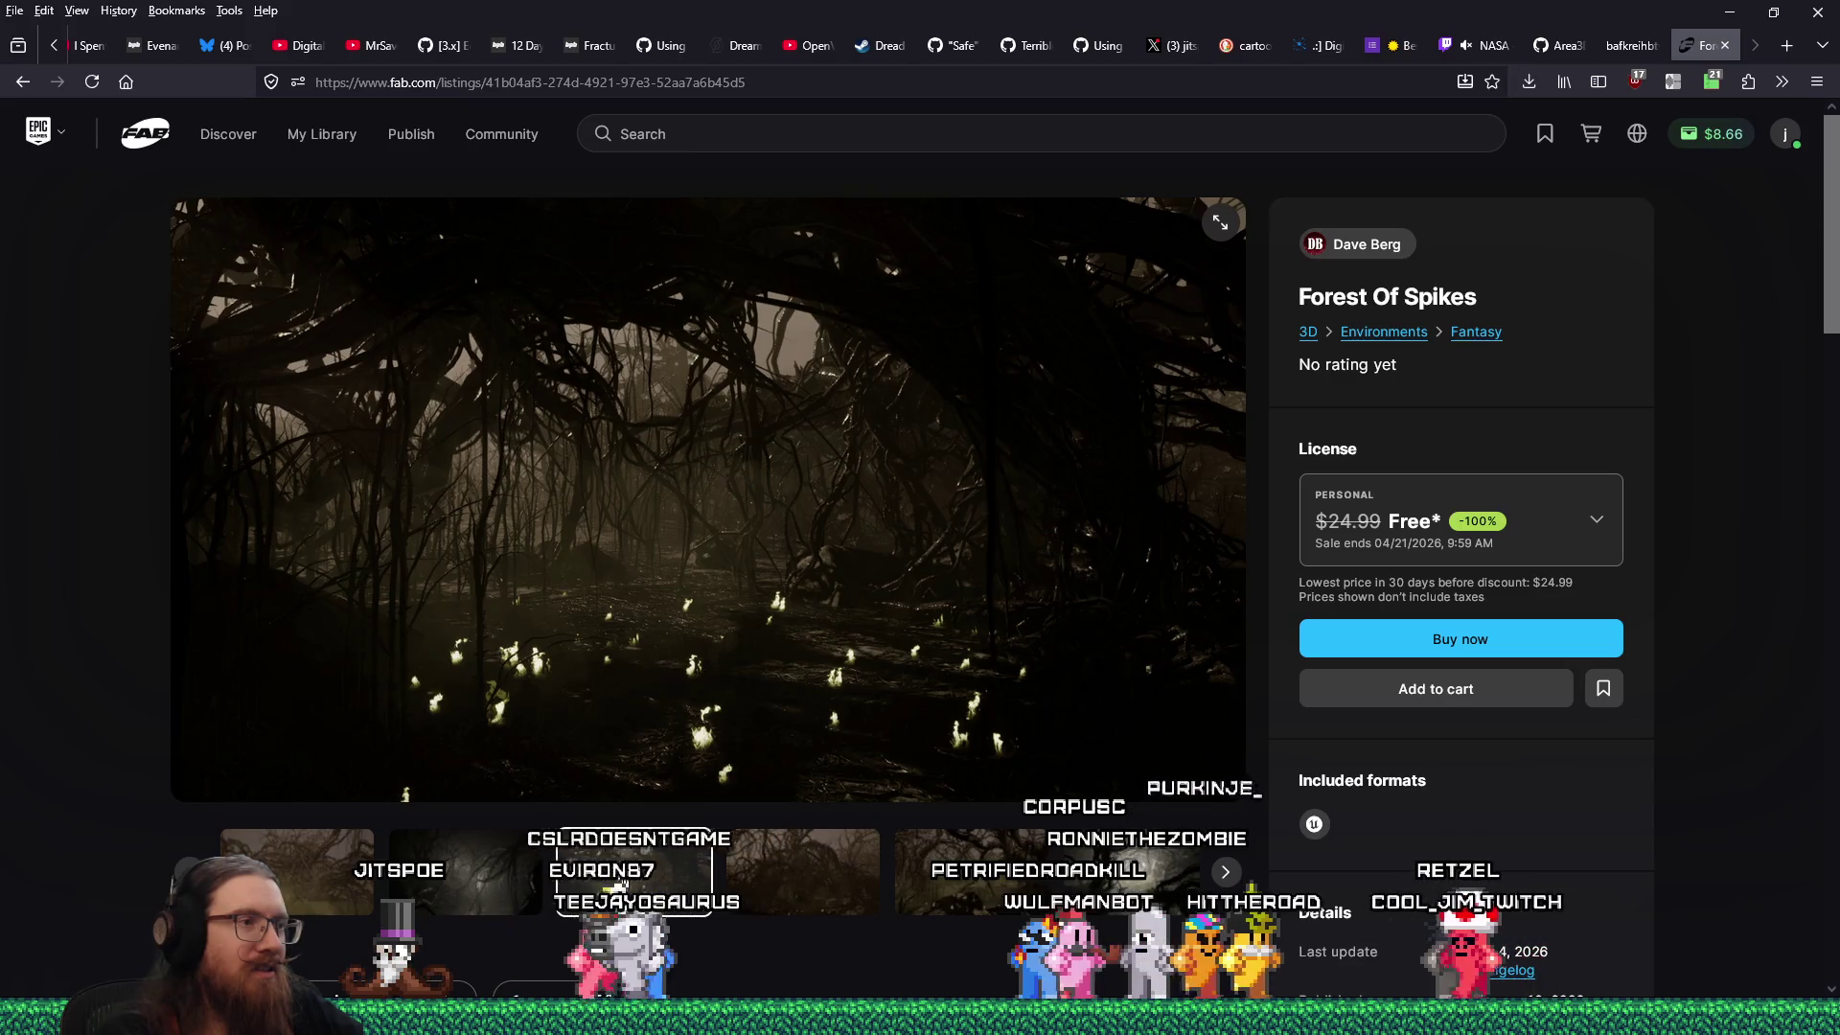
{"action": "left_click", "coordinate": [796, 880]}
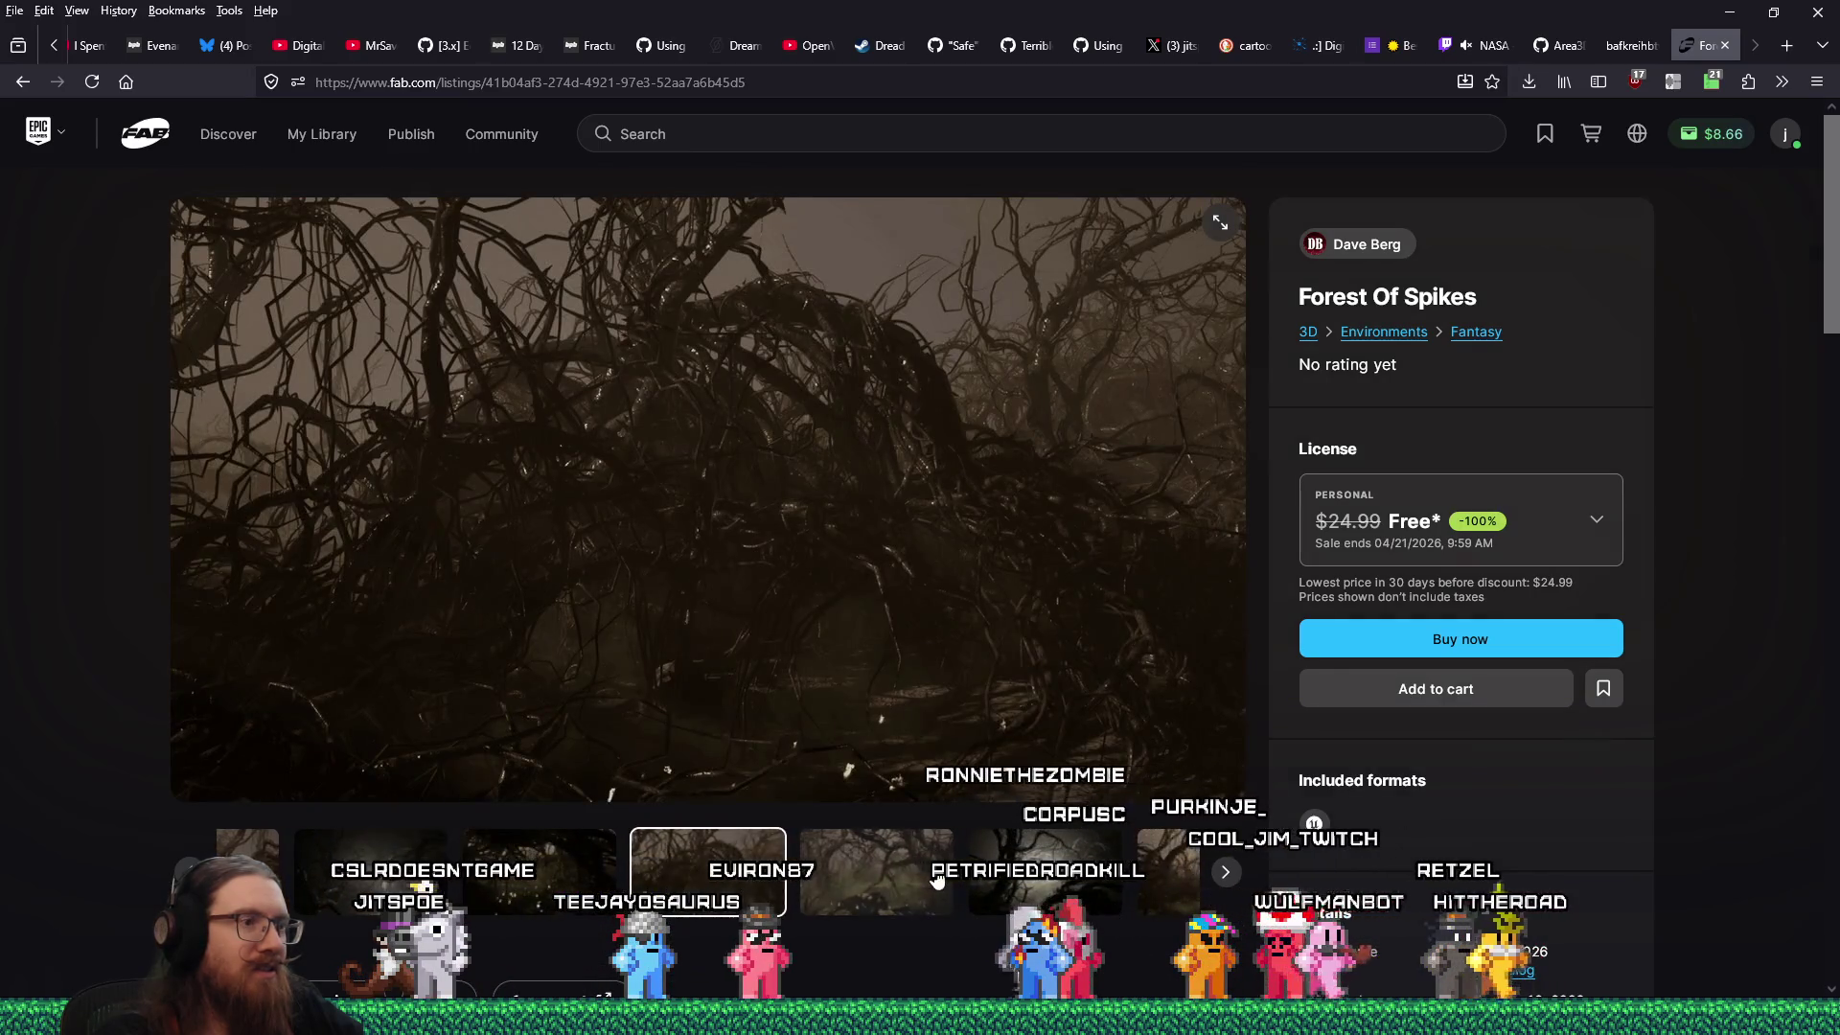
{"action": "left_click", "coordinate": [937, 879]}
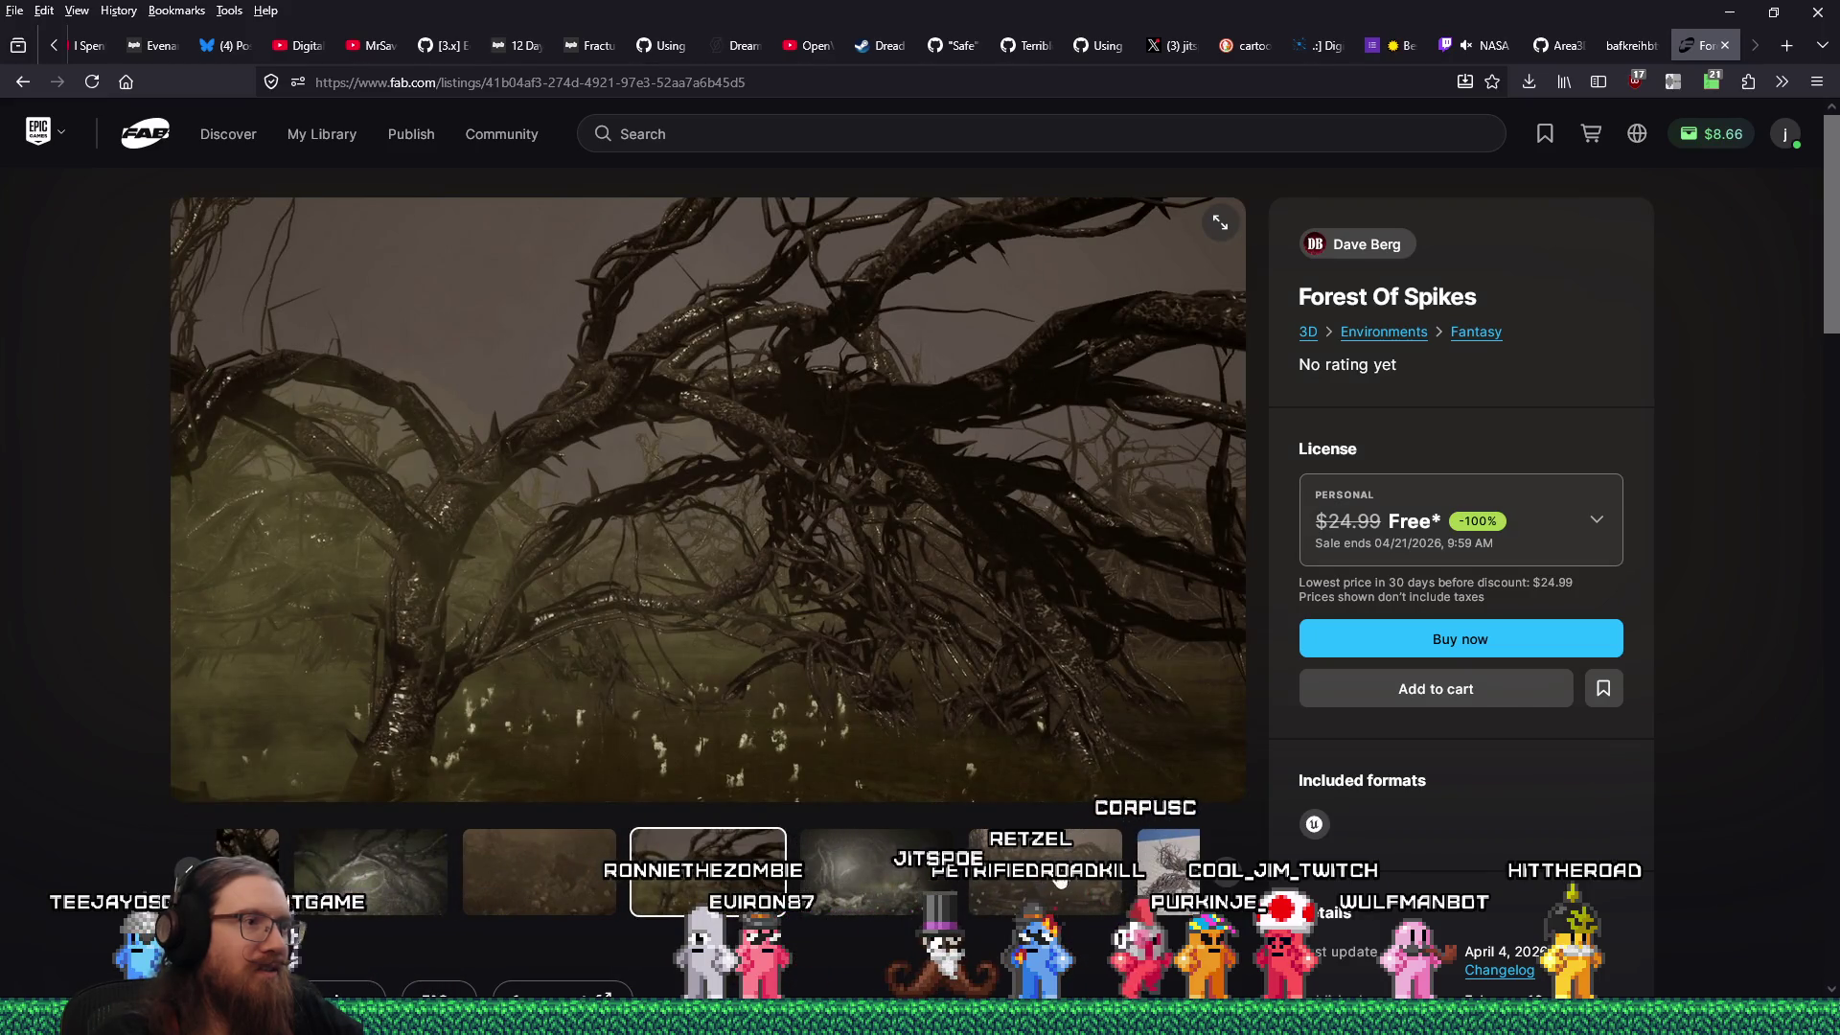
Claim Forest Of Spikes with the Professional license and place the $0.00 order.
{"action": "left_click", "coordinate": [1461, 517]}
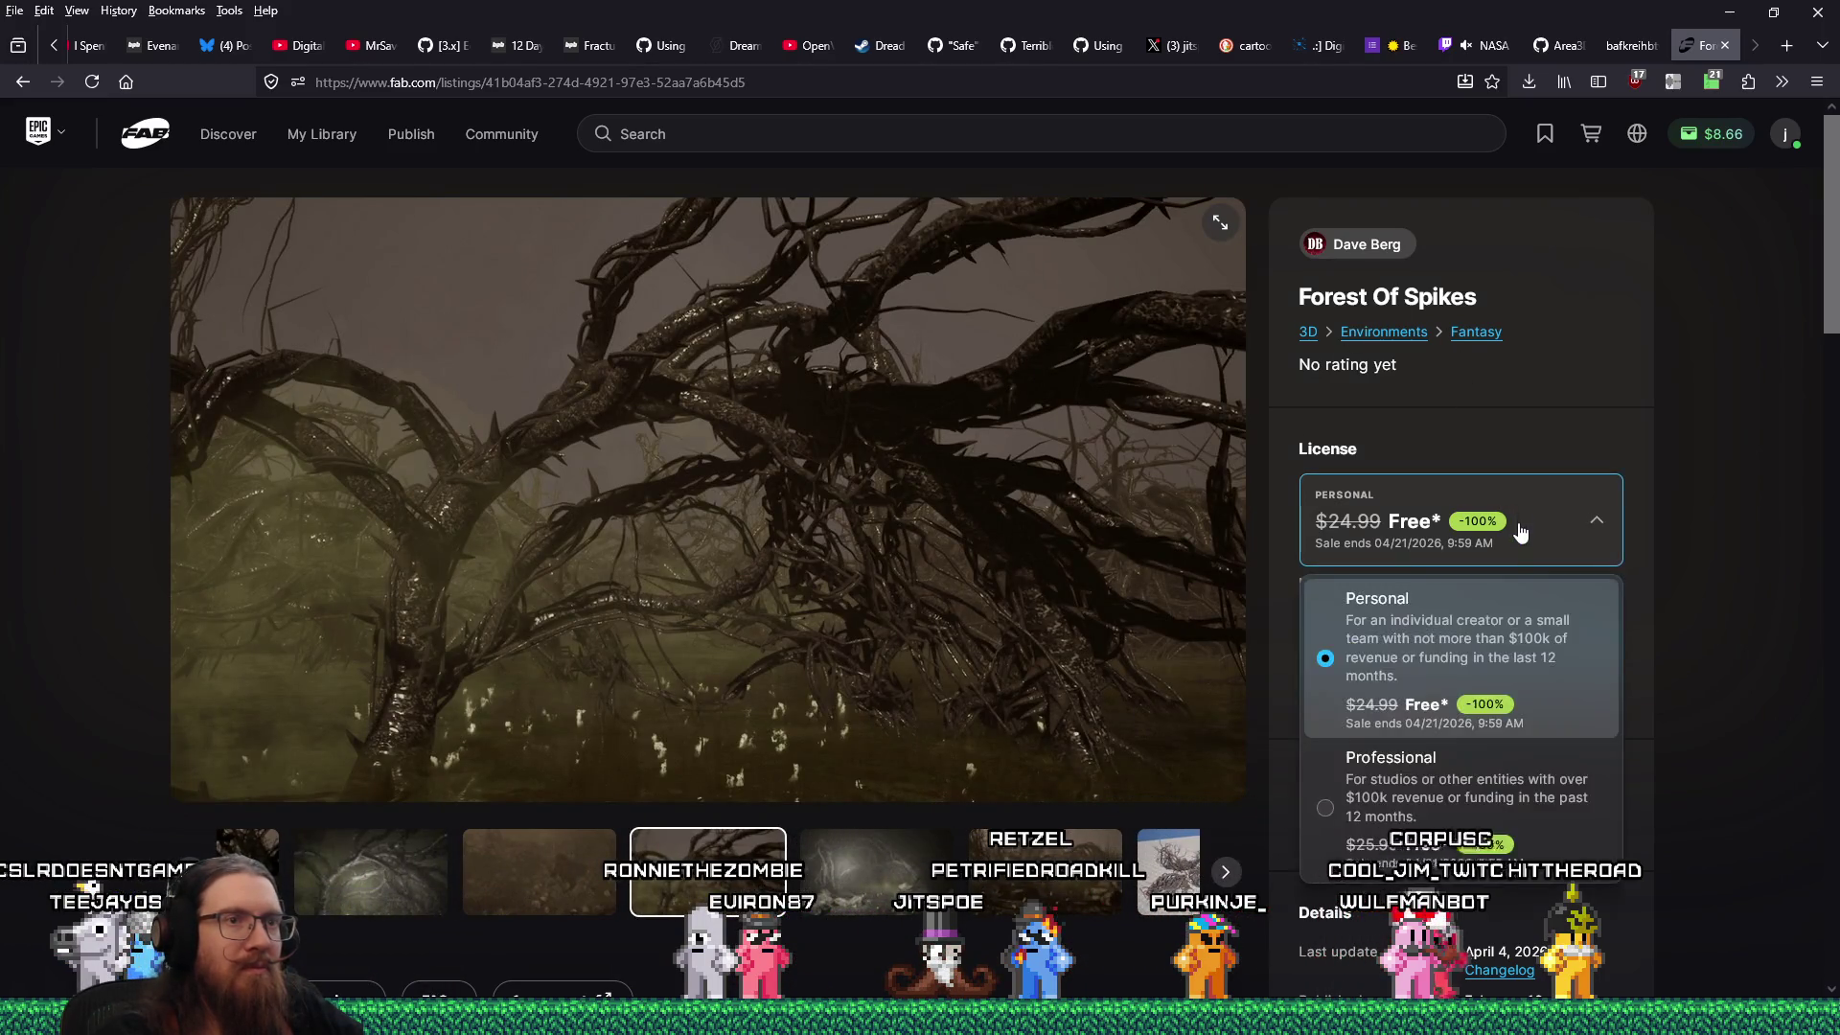
{"action": "left_click", "coordinate": [1401, 751]}
{"action": "left_click", "coordinate": [1452, 642]}
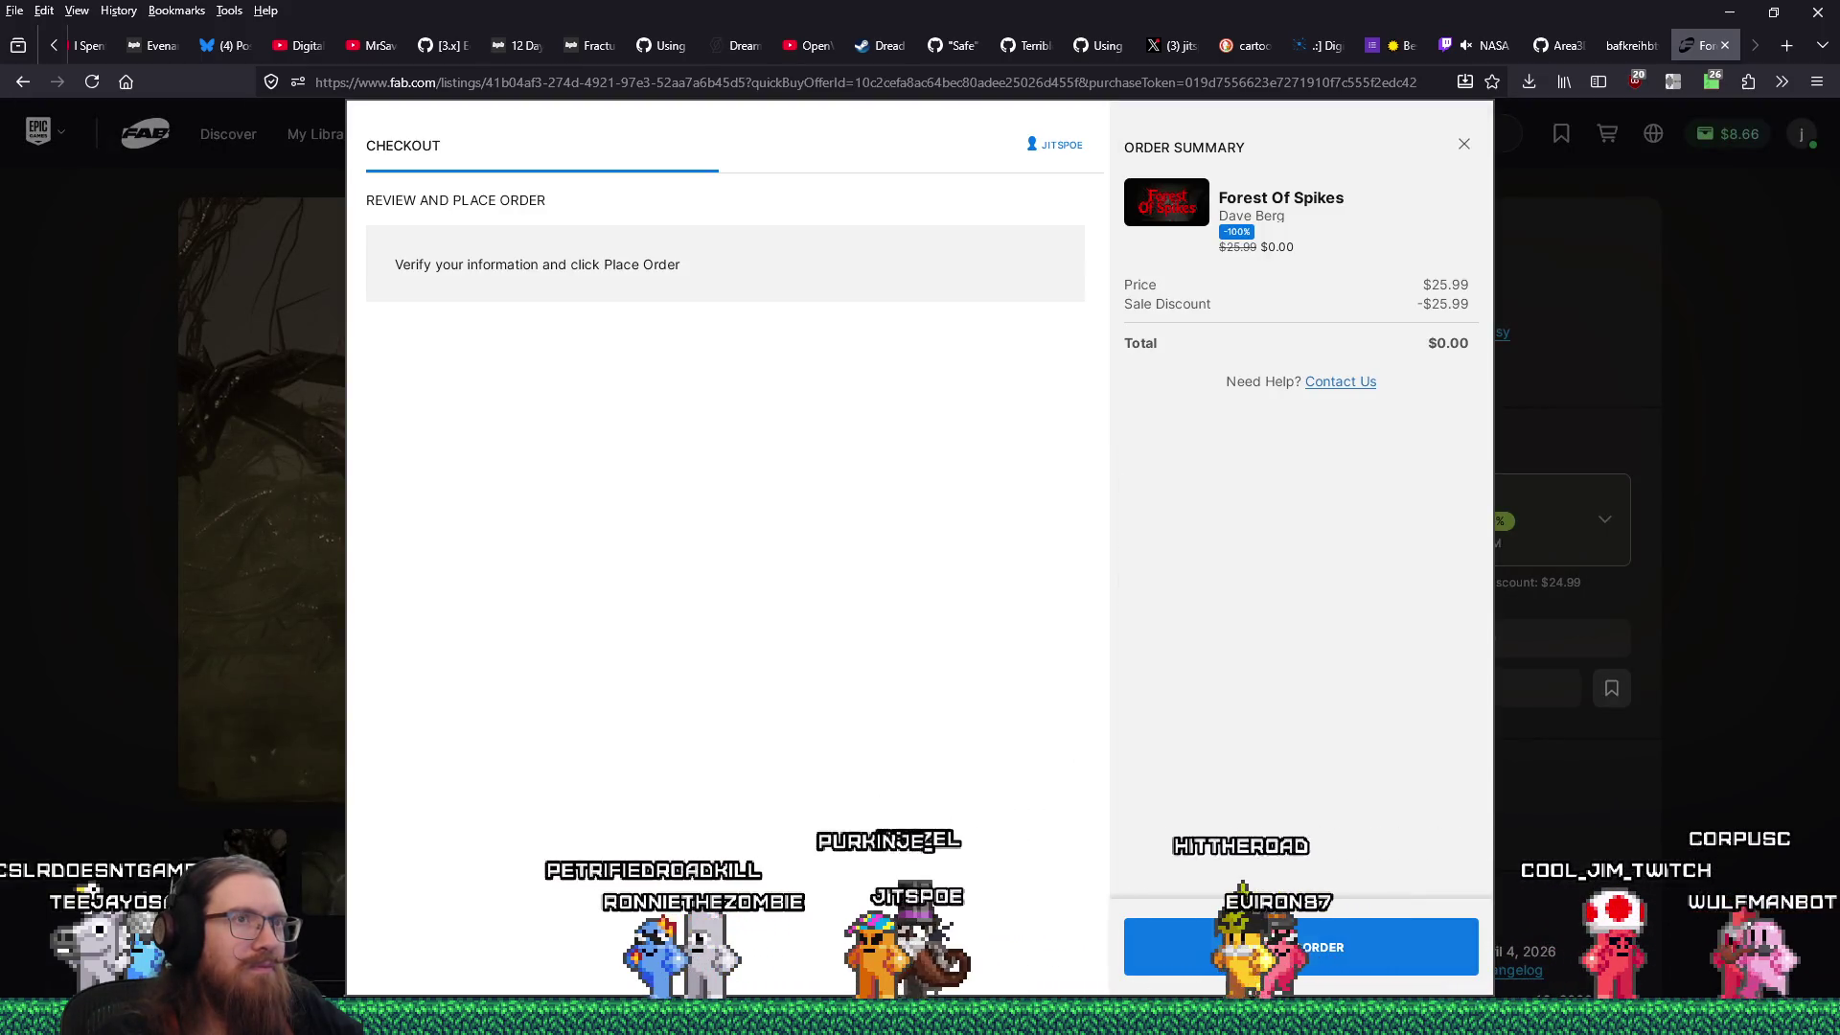
{"action": "left_click", "coordinate": [1150, 946]}
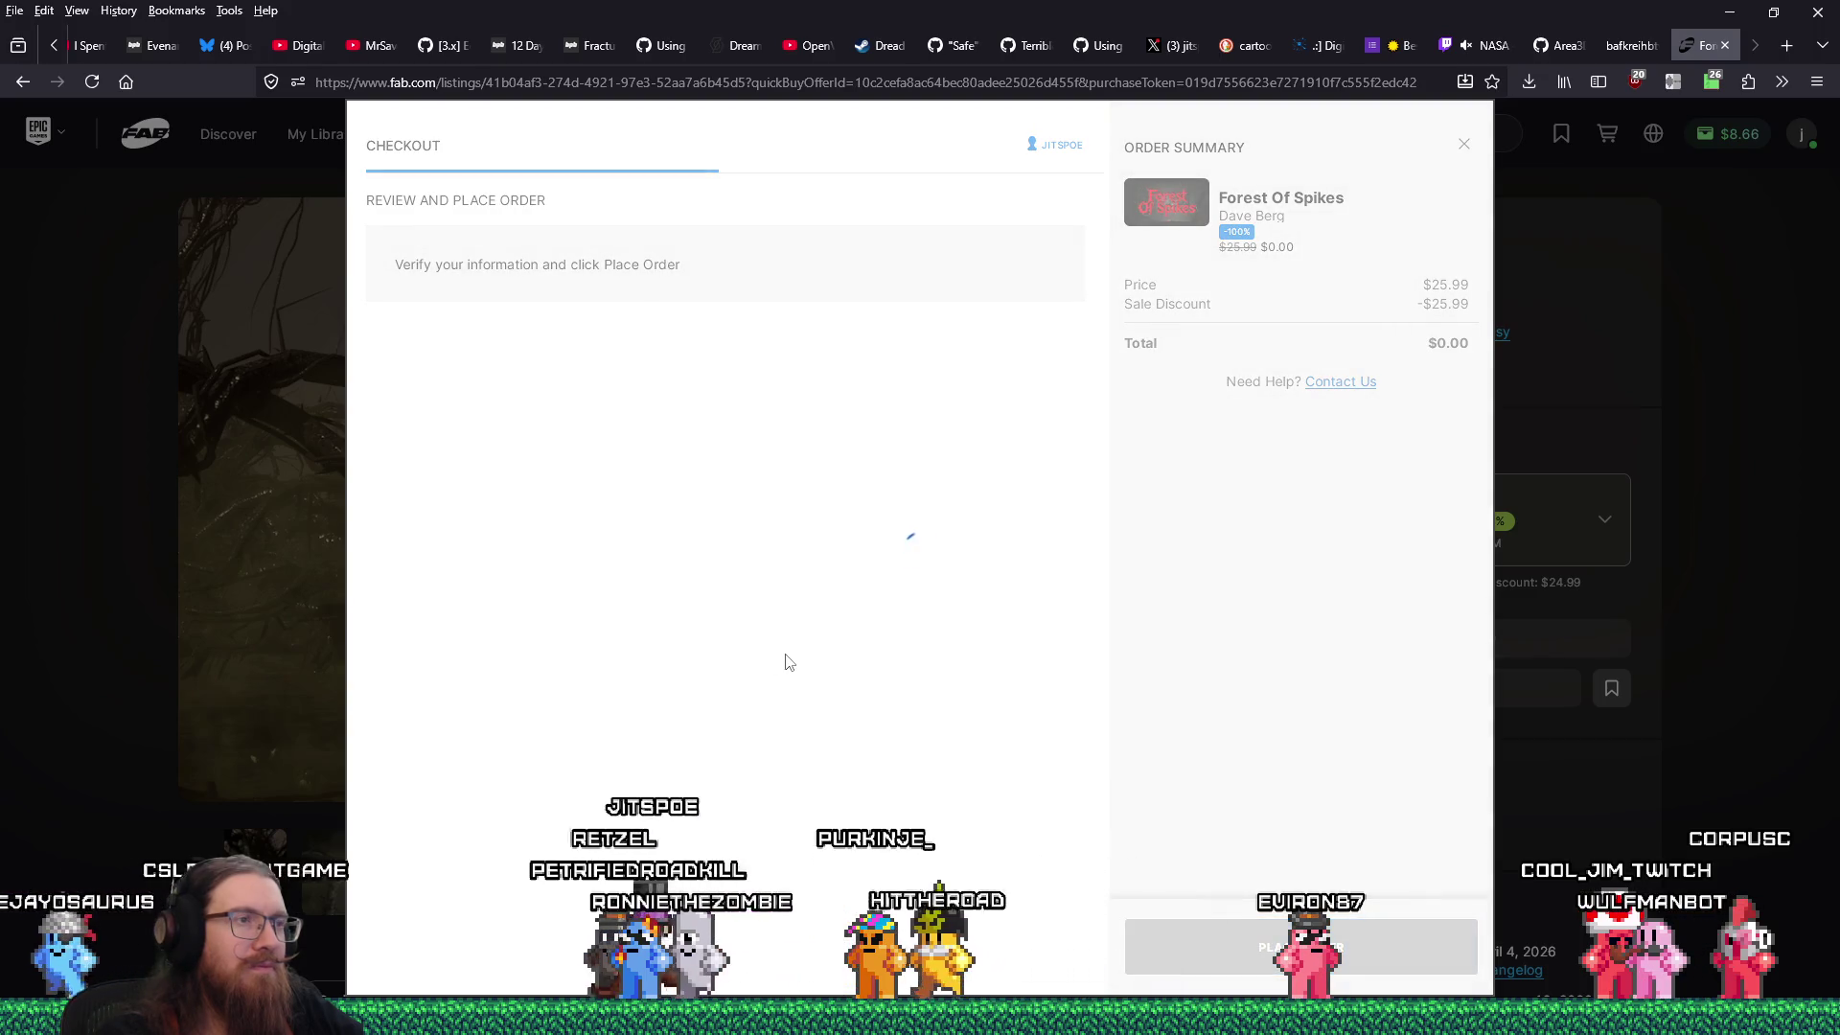
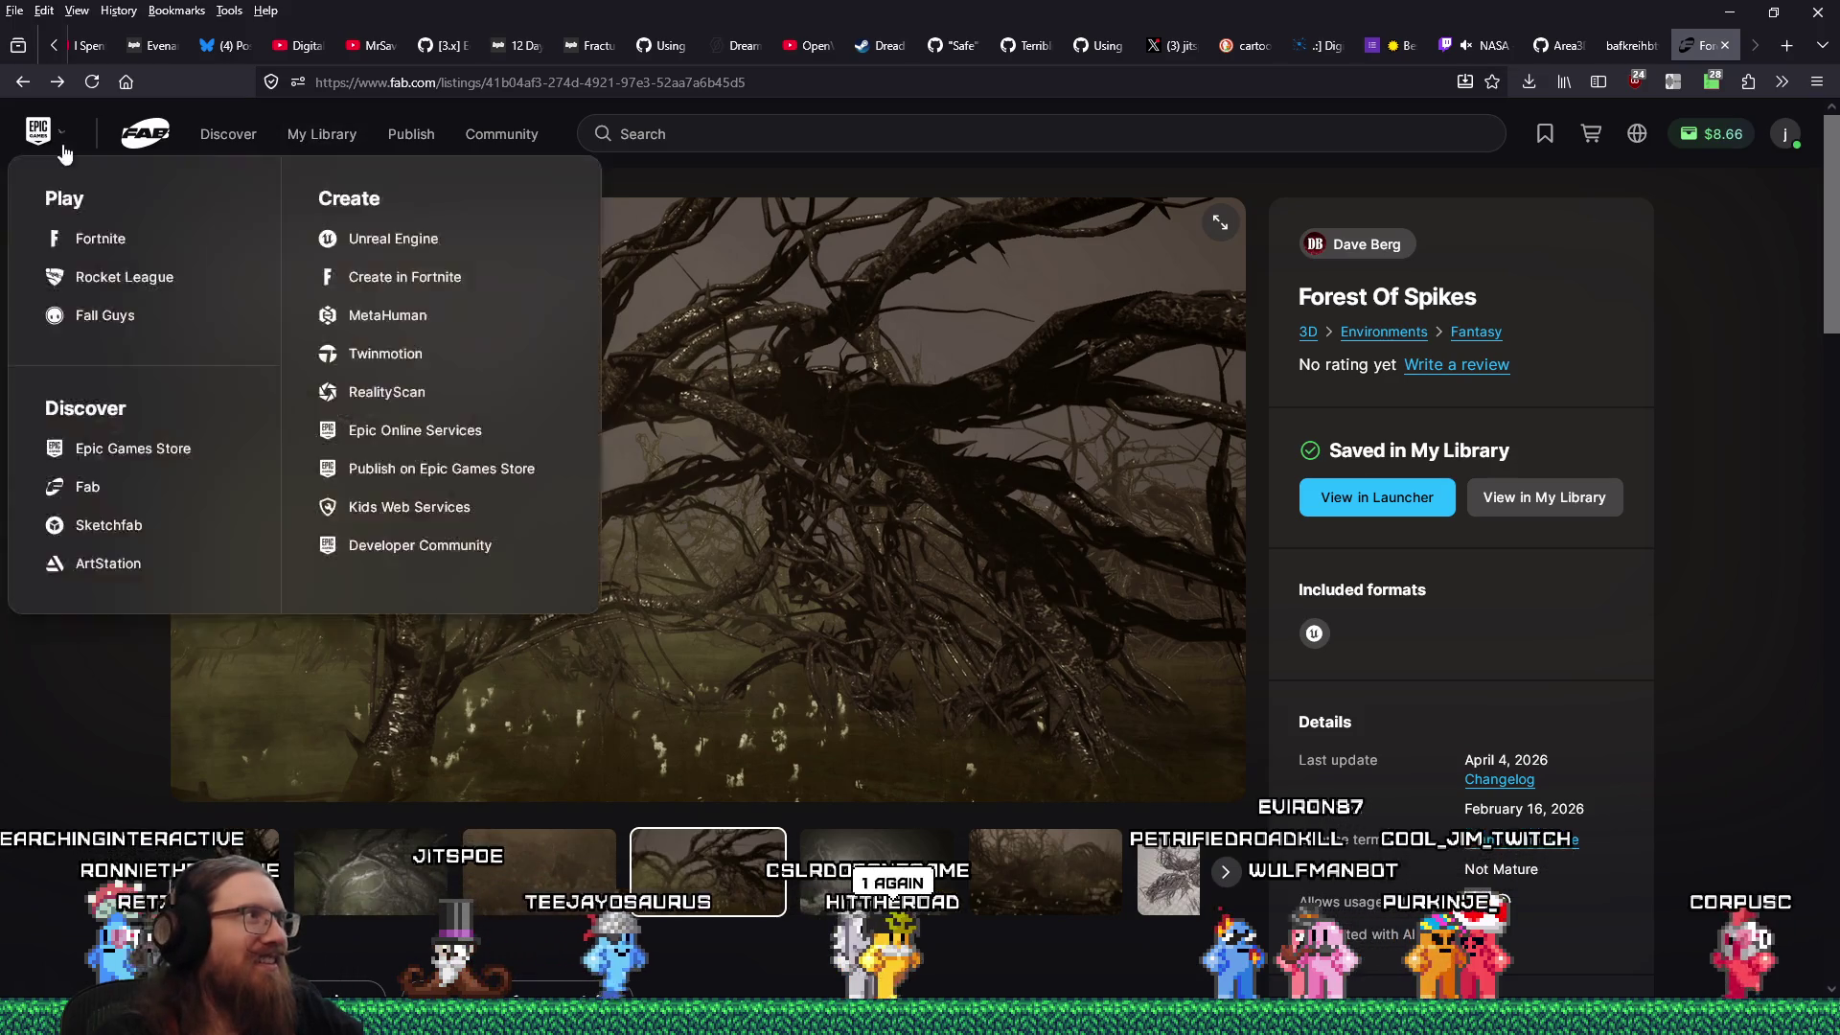
Claim the free NexxNote Sketch & Note asset from Fab's limited-time free listings.
{"action": "left_click", "coordinate": [23, 83]}
{"action": "left_click", "coordinate": [1057, 328]}
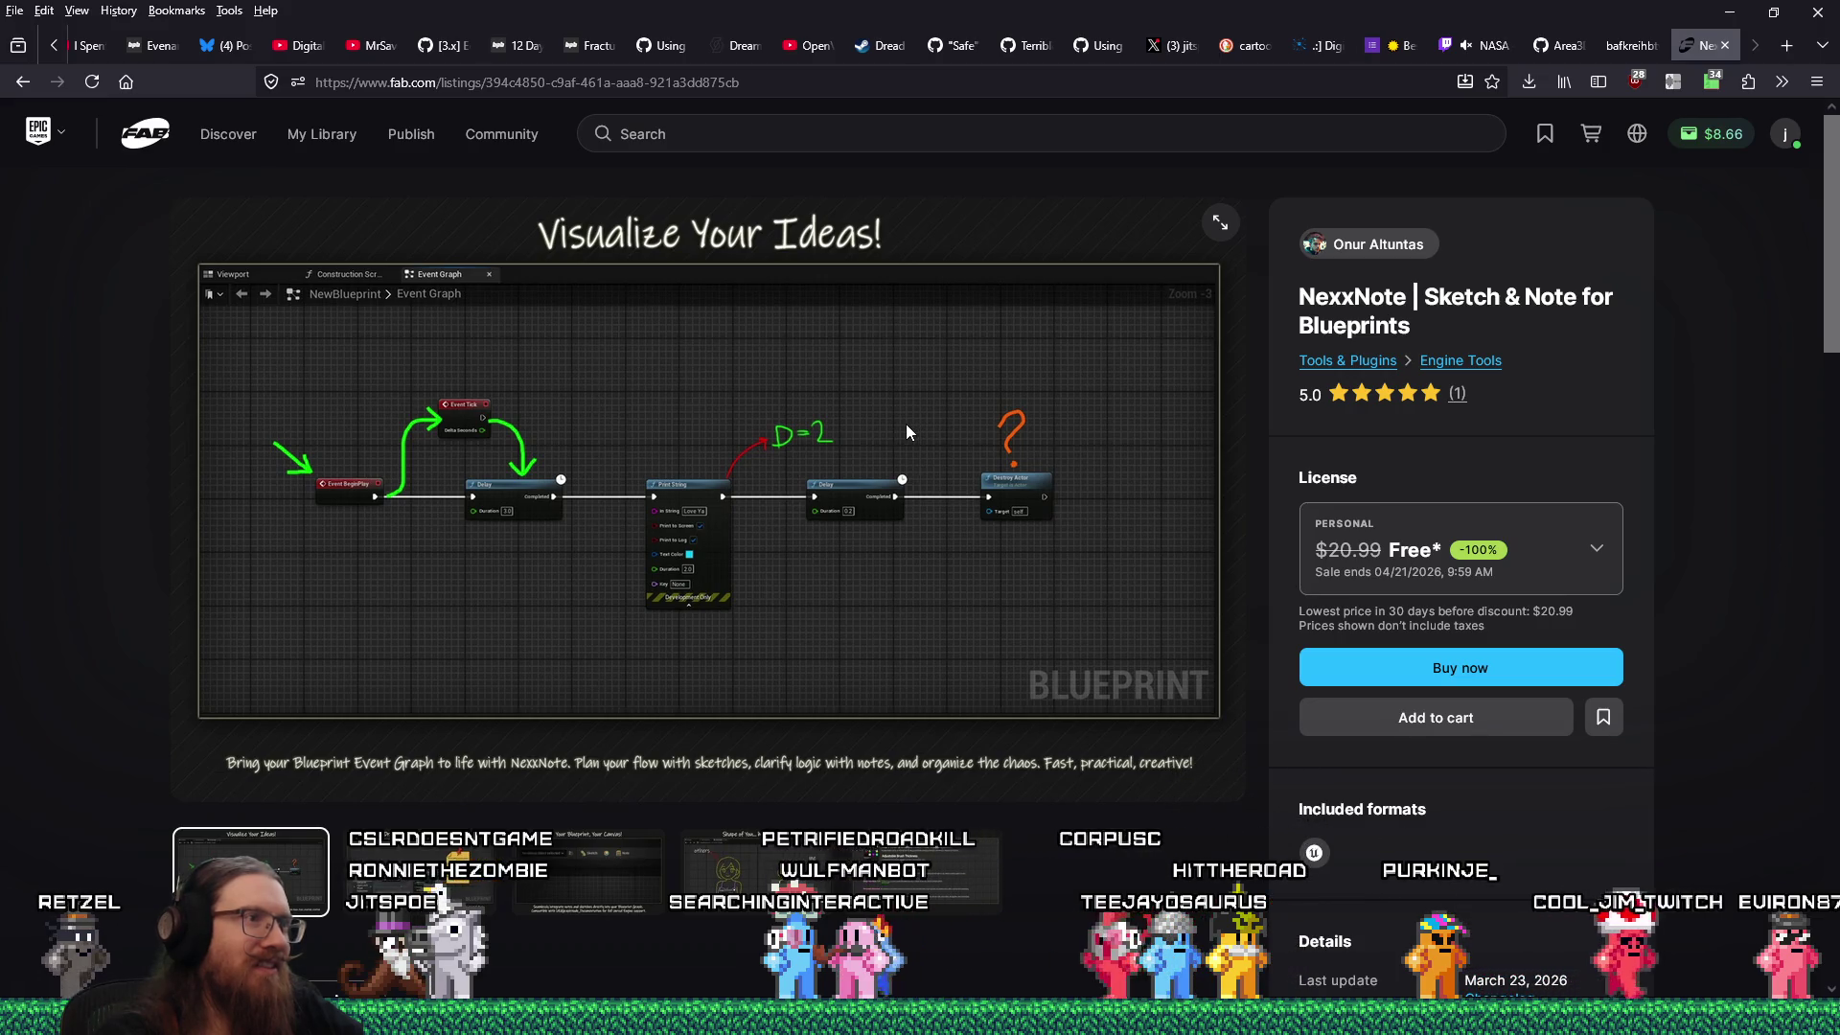
{"action": "left_click", "coordinate": [1539, 572]}
{"action": "left_click", "coordinate": [1457, 767]}
{"action": "left_click", "coordinate": [1460, 668]}
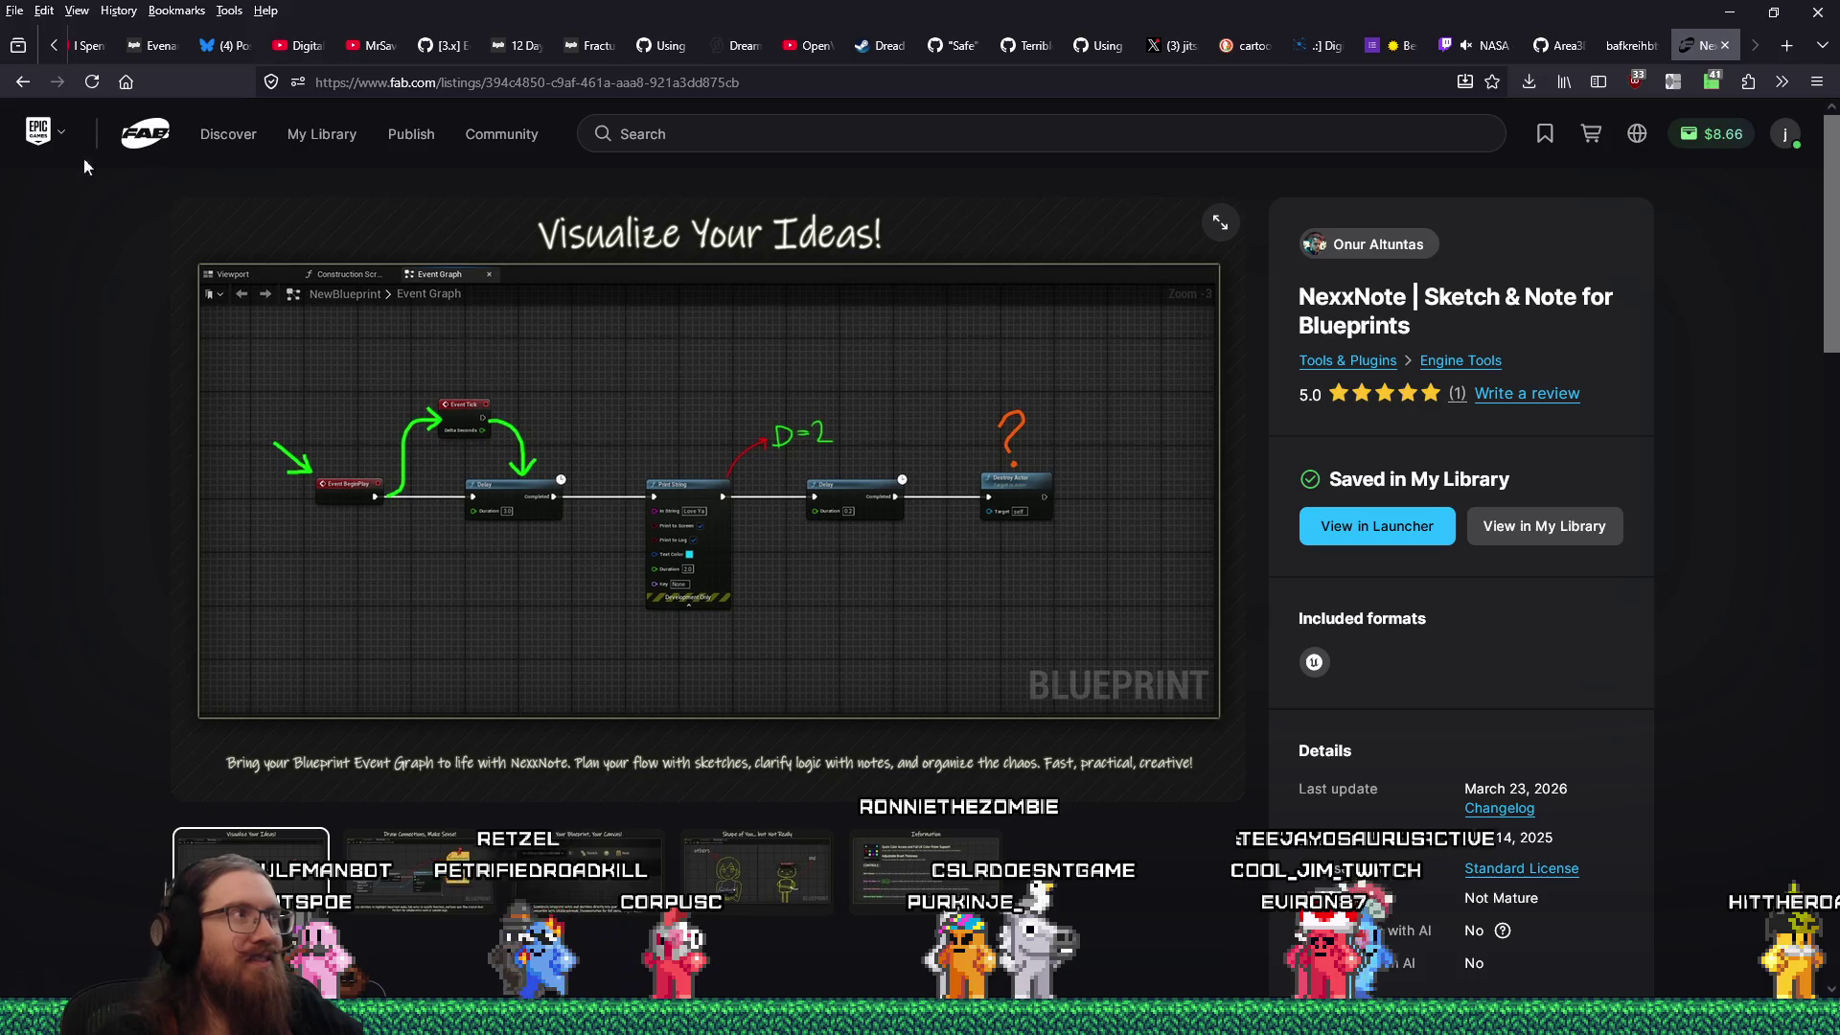
Back in the free listings, browse the FANTASTIC - Dungeon Pack gallery images.
{"action": "left_click", "coordinate": [22, 84]}
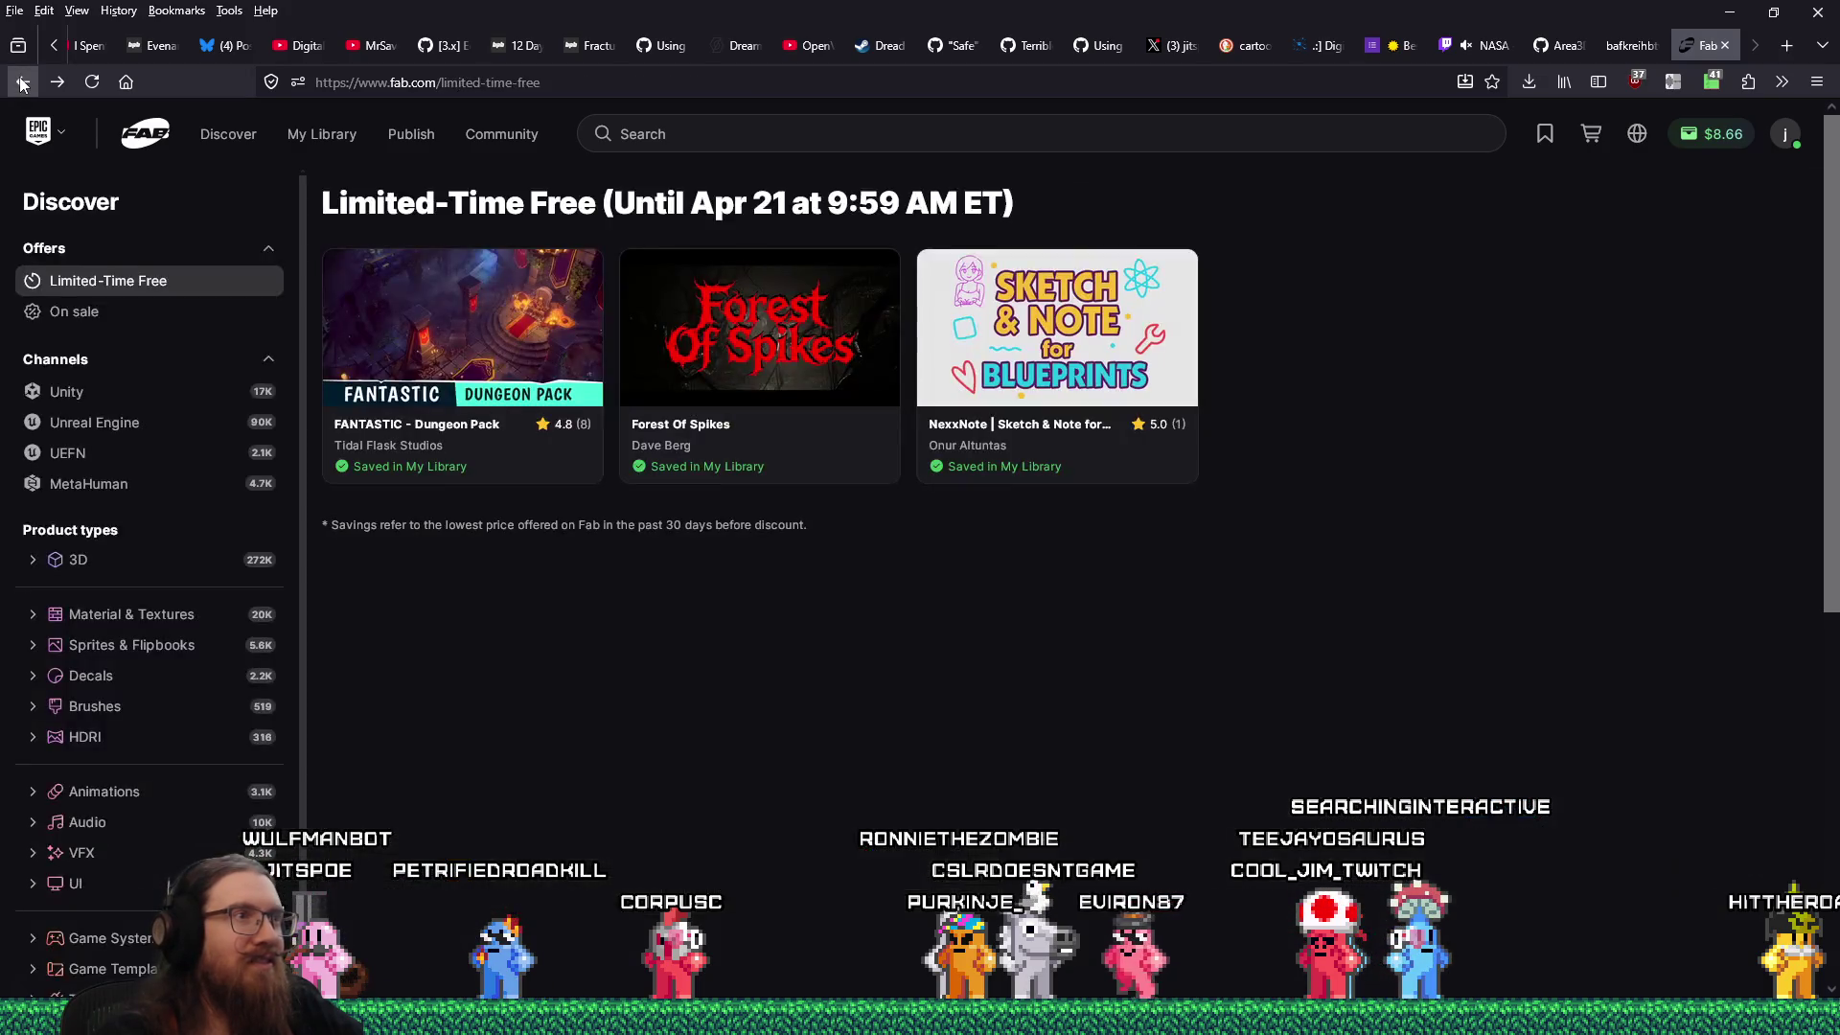
{"action": "left_click", "coordinate": [479, 82]}
{"action": "right_click", "coordinate": [484, 86]}
{"action": "left_click", "coordinate": [517, 197]}
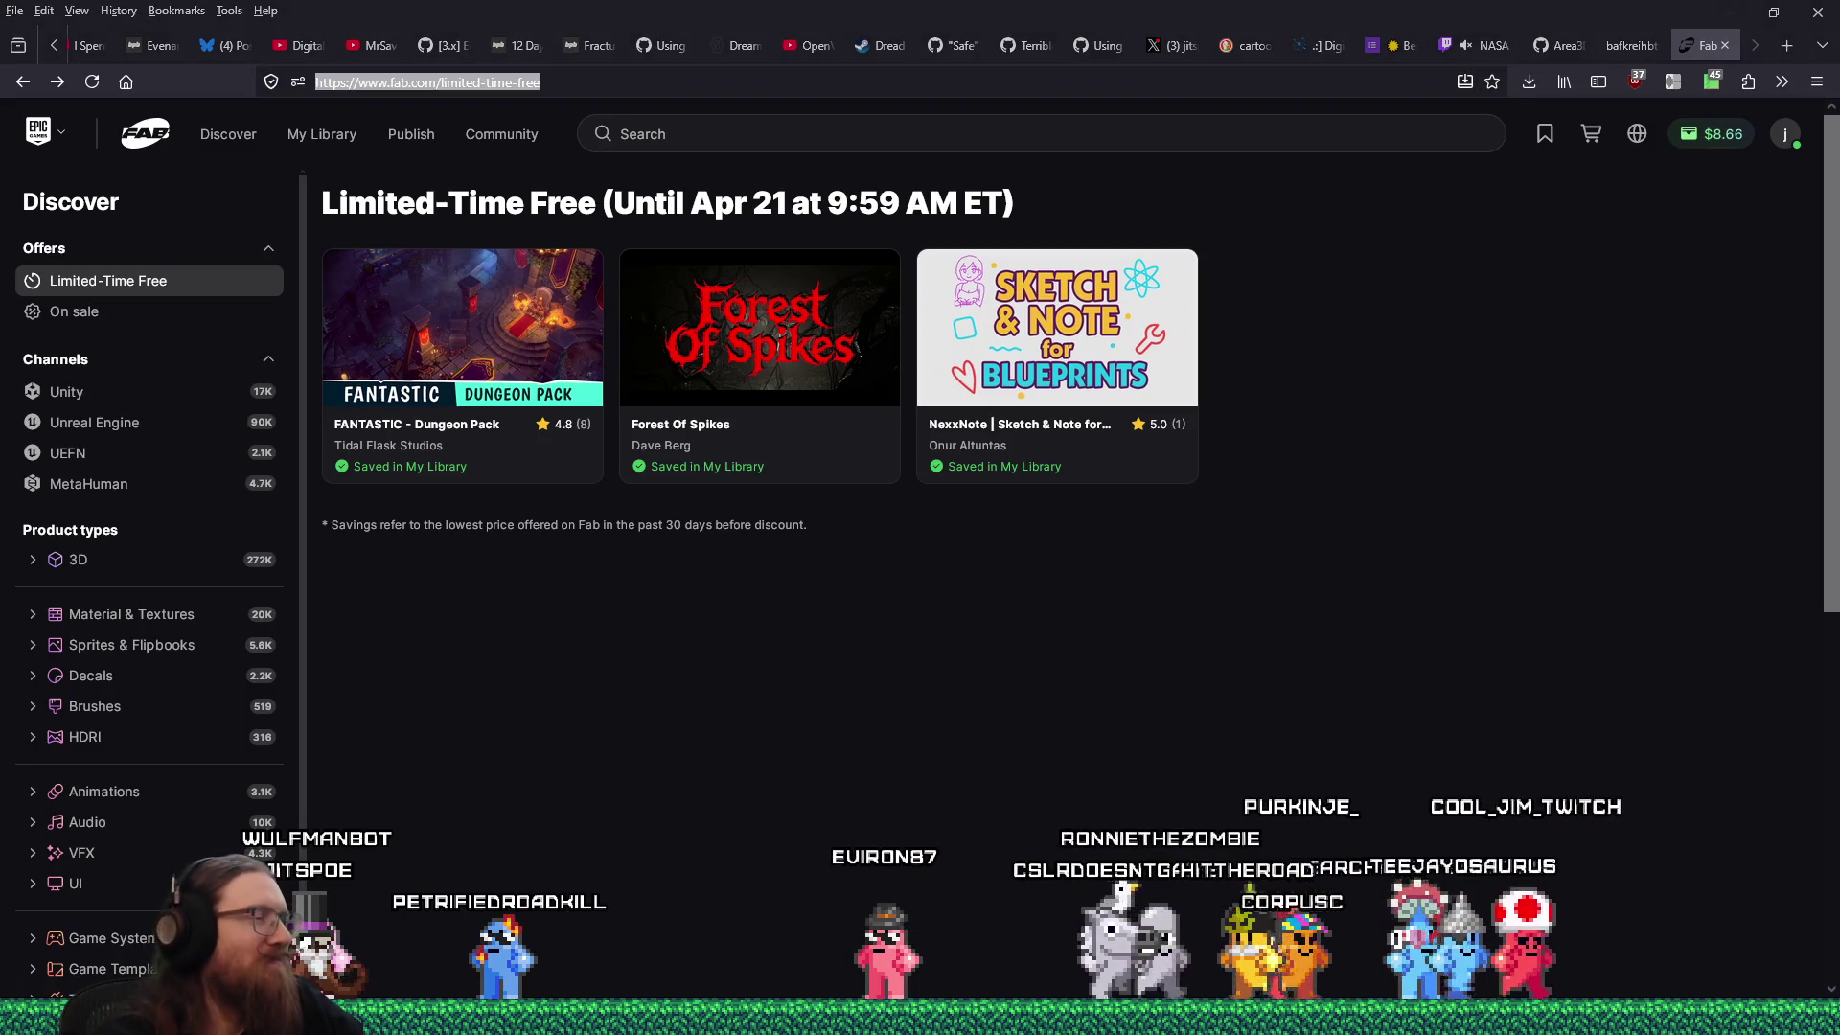
{"action": "left_click", "coordinate": [519, 377]}
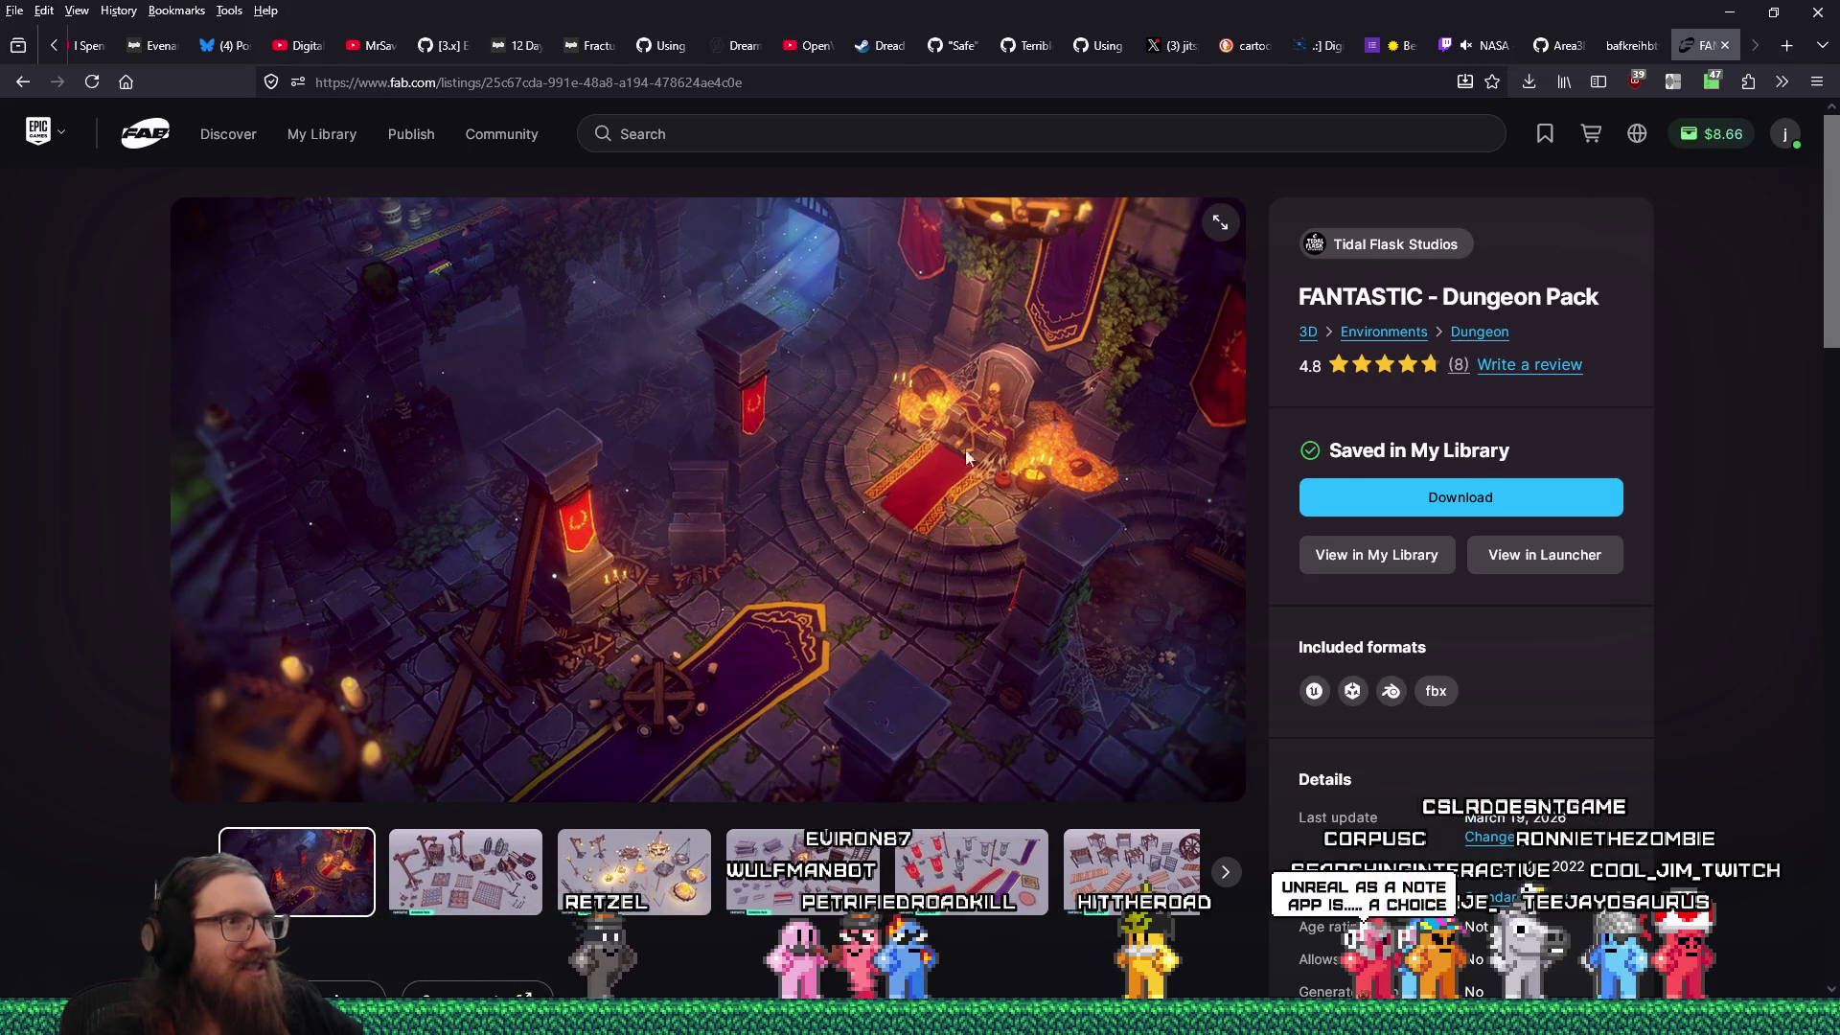
{"action": "key", "text": "Right"}
{"action": "key", "text": "Right"}
{"action": "key", "text": "Right"}
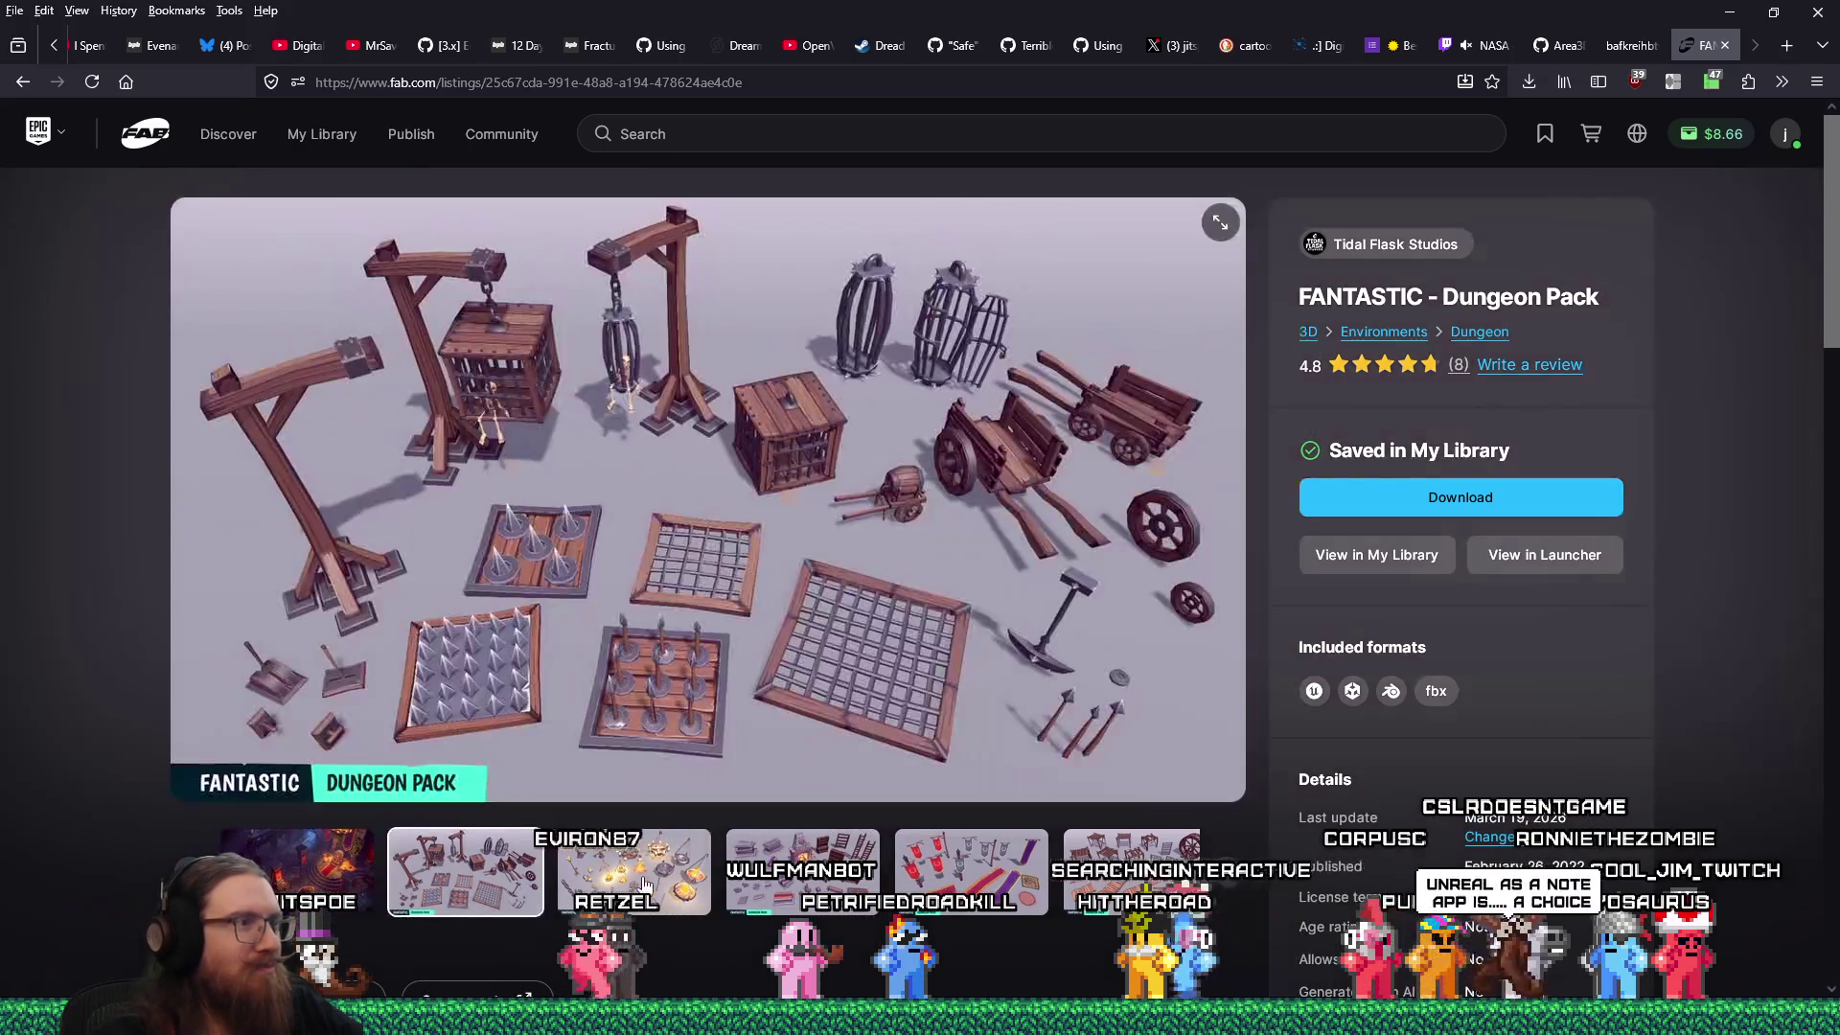
{"action": "key", "text": "Right"}
{"action": "key", "text": "Right"}
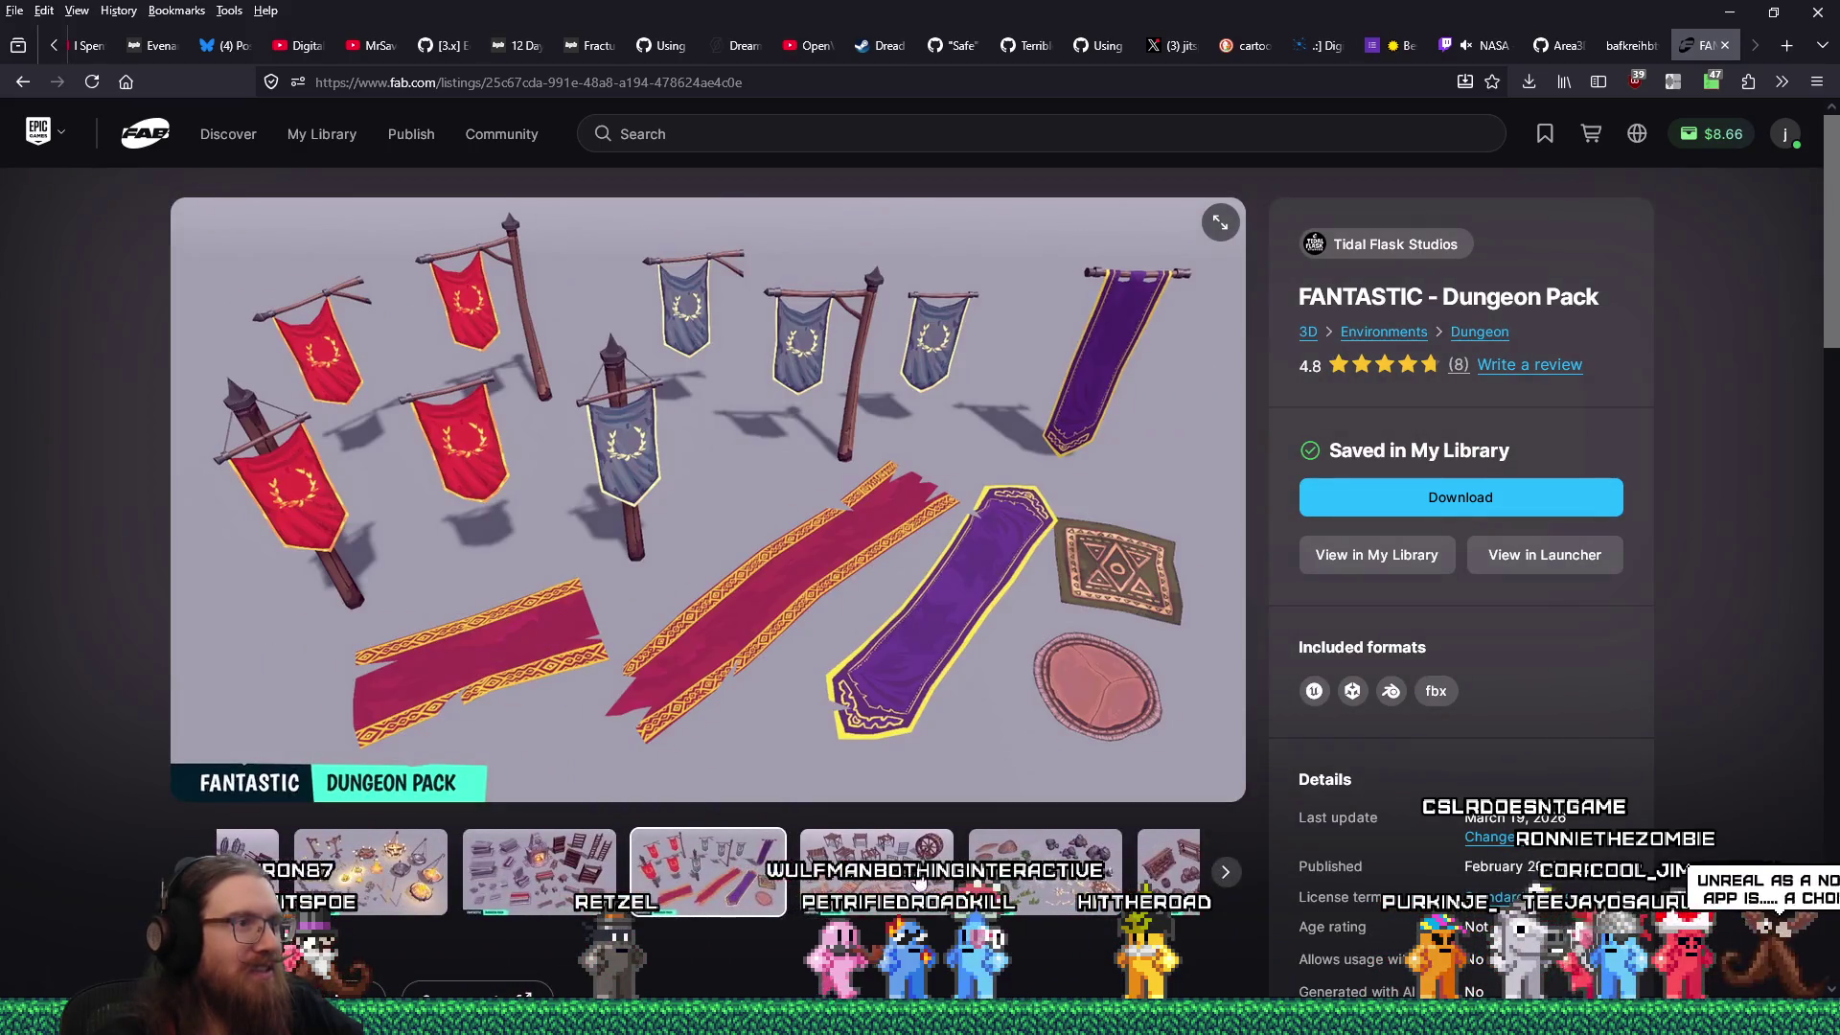
Close the Fab tab, view the street reference photo full size, then return to london2.map.
{"action": "left_click", "coordinate": [1721, 48]}
{"action": "left_click", "coordinate": [1110, 693]}
{"action": "scroll", "coordinate": [1110, 693], "scroll_direction": "up", "scroll_amount": 1}
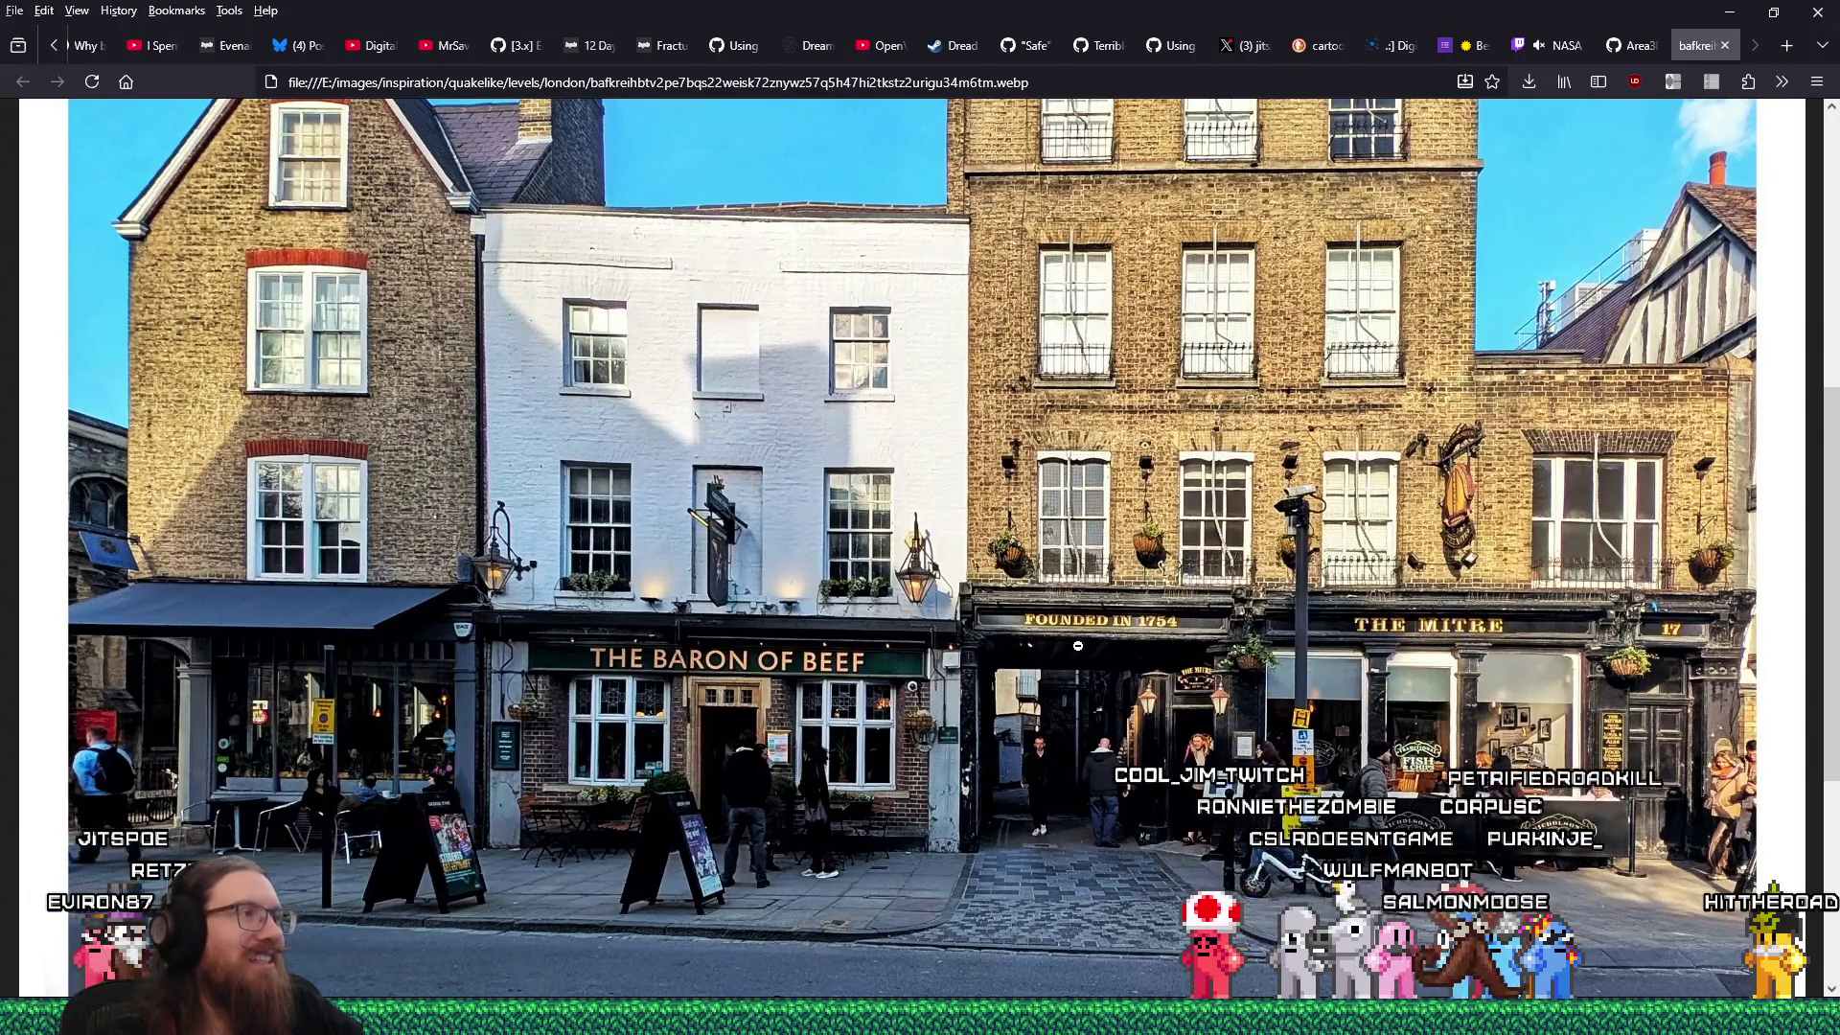
{"action": "key", "text": "alt+Tab"}
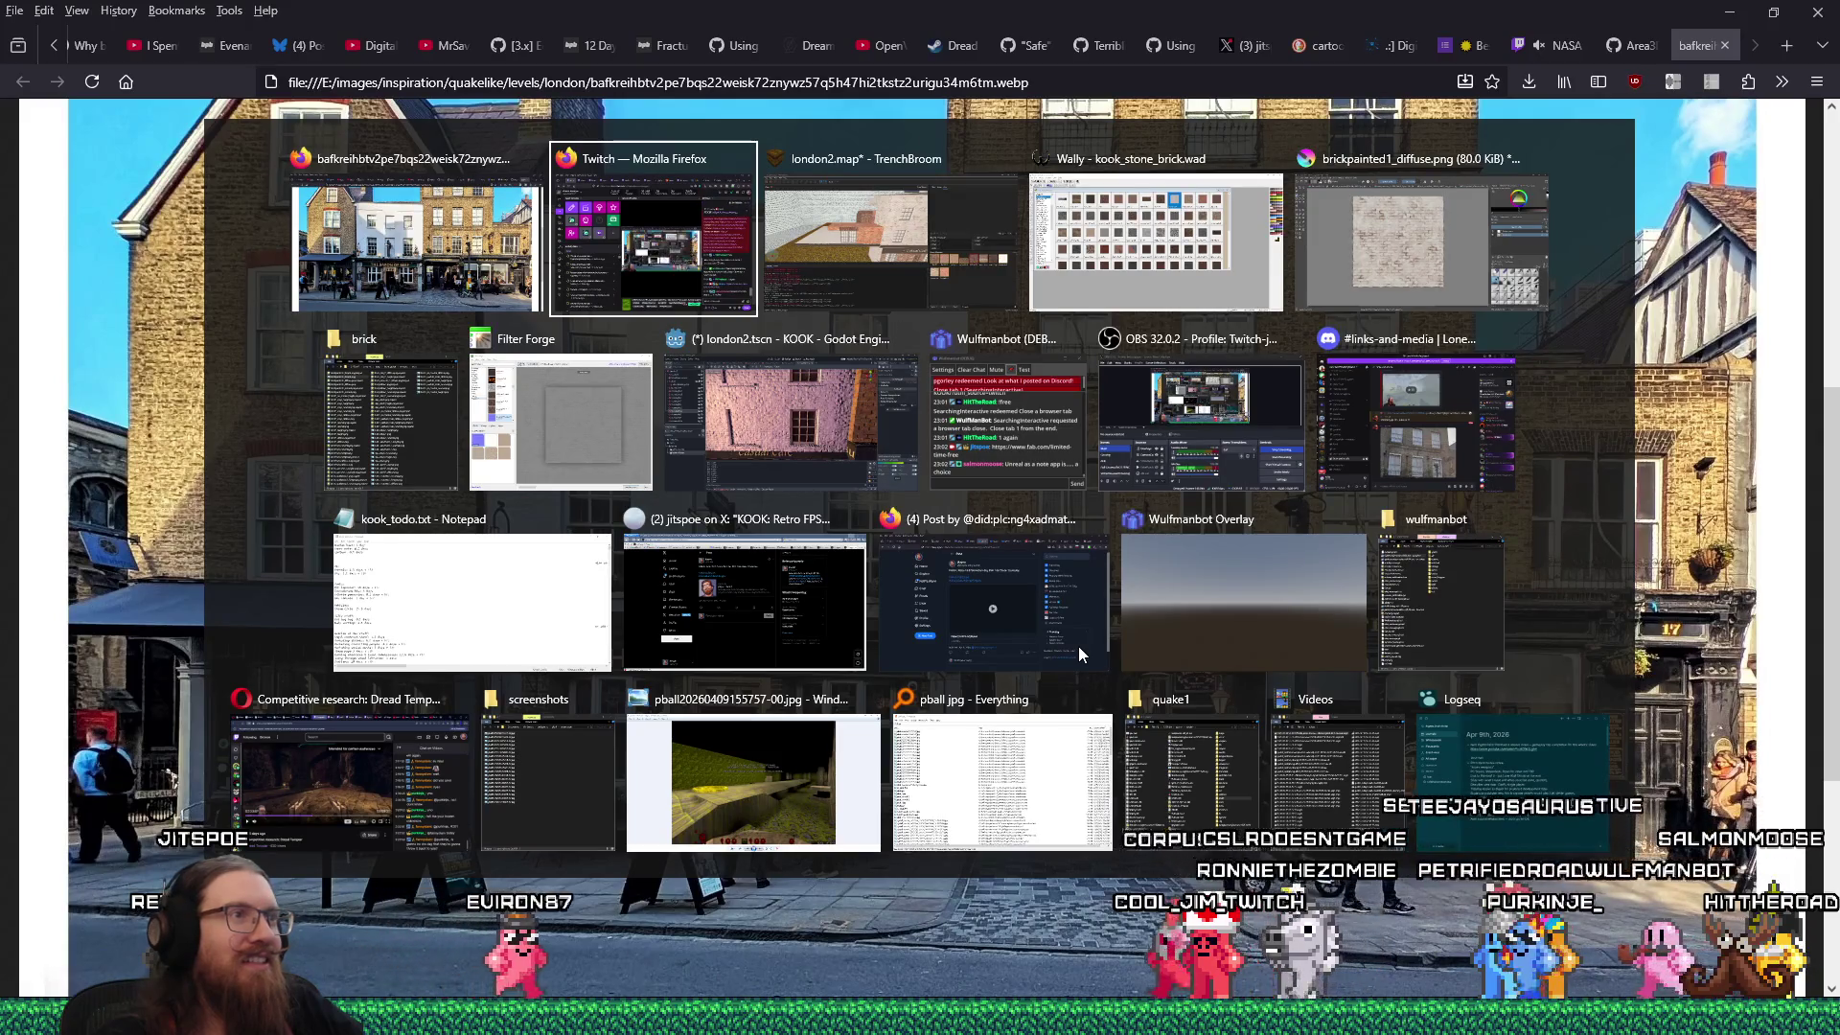
{"action": "key", "text": "alt+Tab"}
{"action": "scroll", "coordinate": [906, 498], "scroll_direction": "up", "scroll_amount": 5}
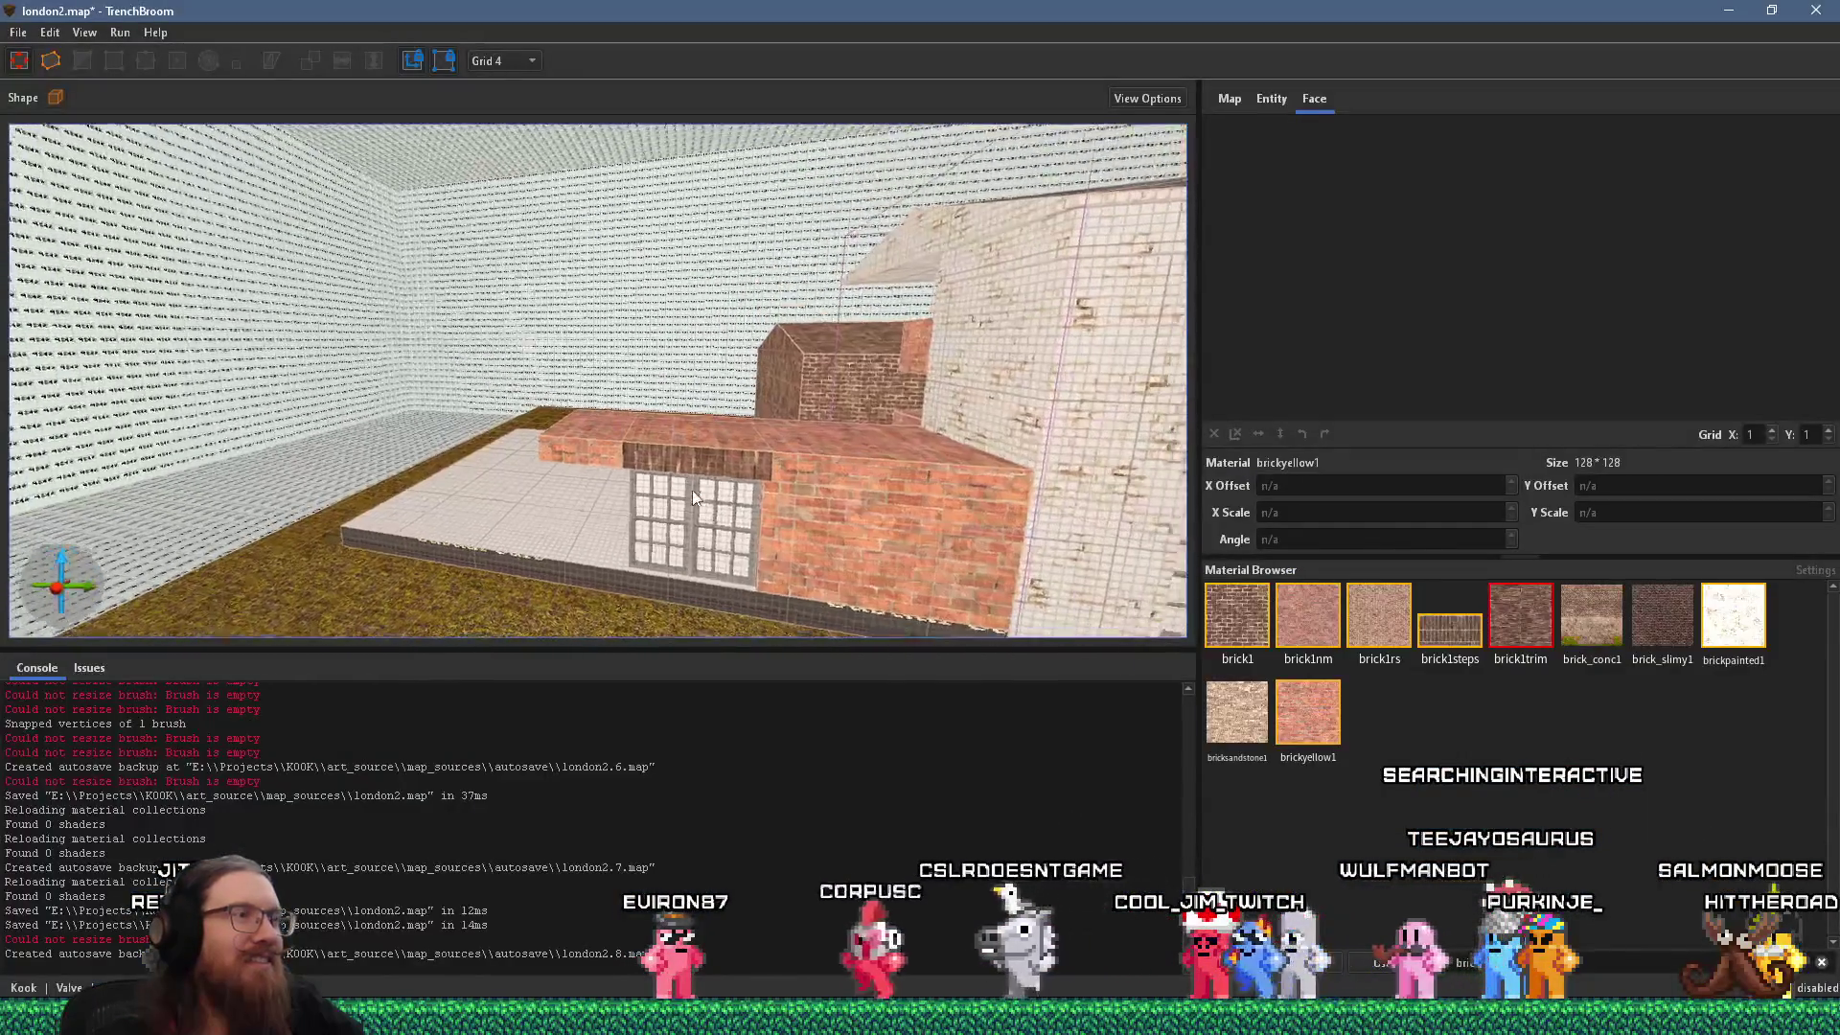
Nudge the left brick block 4 units right, widen it leftward and raise its top to an even roofline.
{"action": "scroll", "coordinate": [906, 498], "scroll_direction": "up", "scroll_amount": 4}
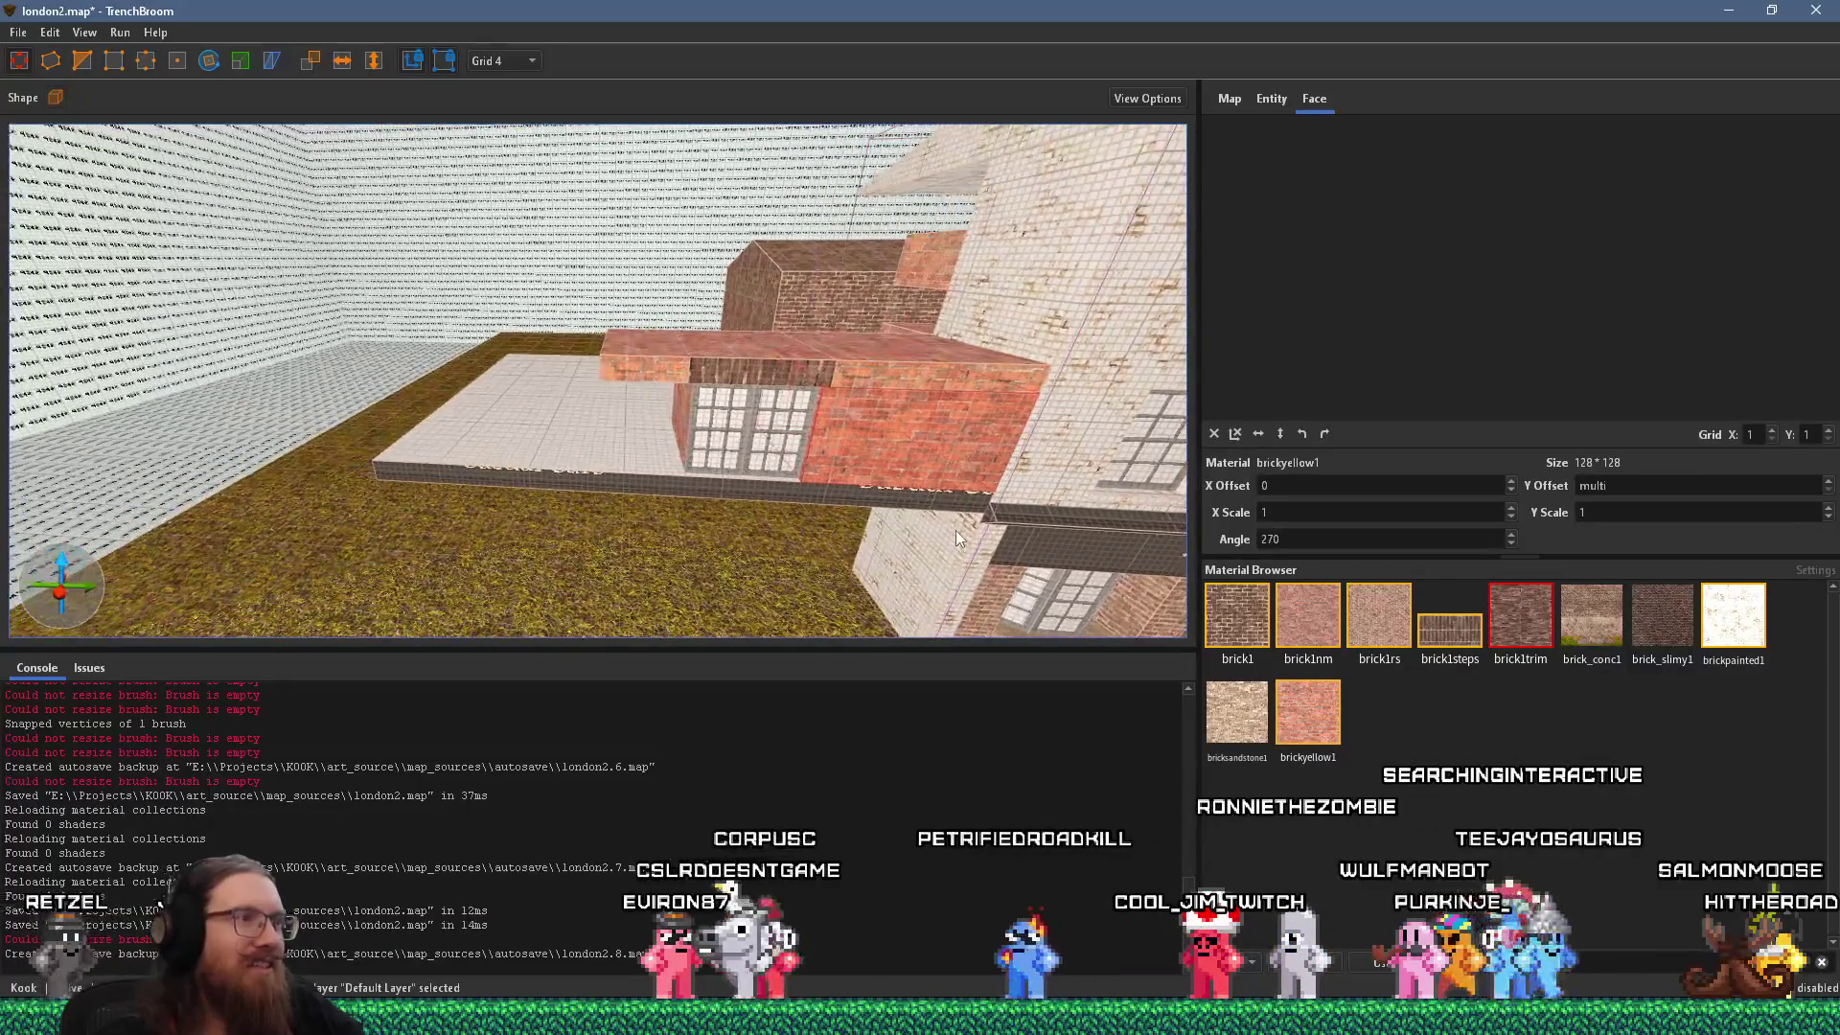
{"action": "left_click", "coordinate": [913, 480]}
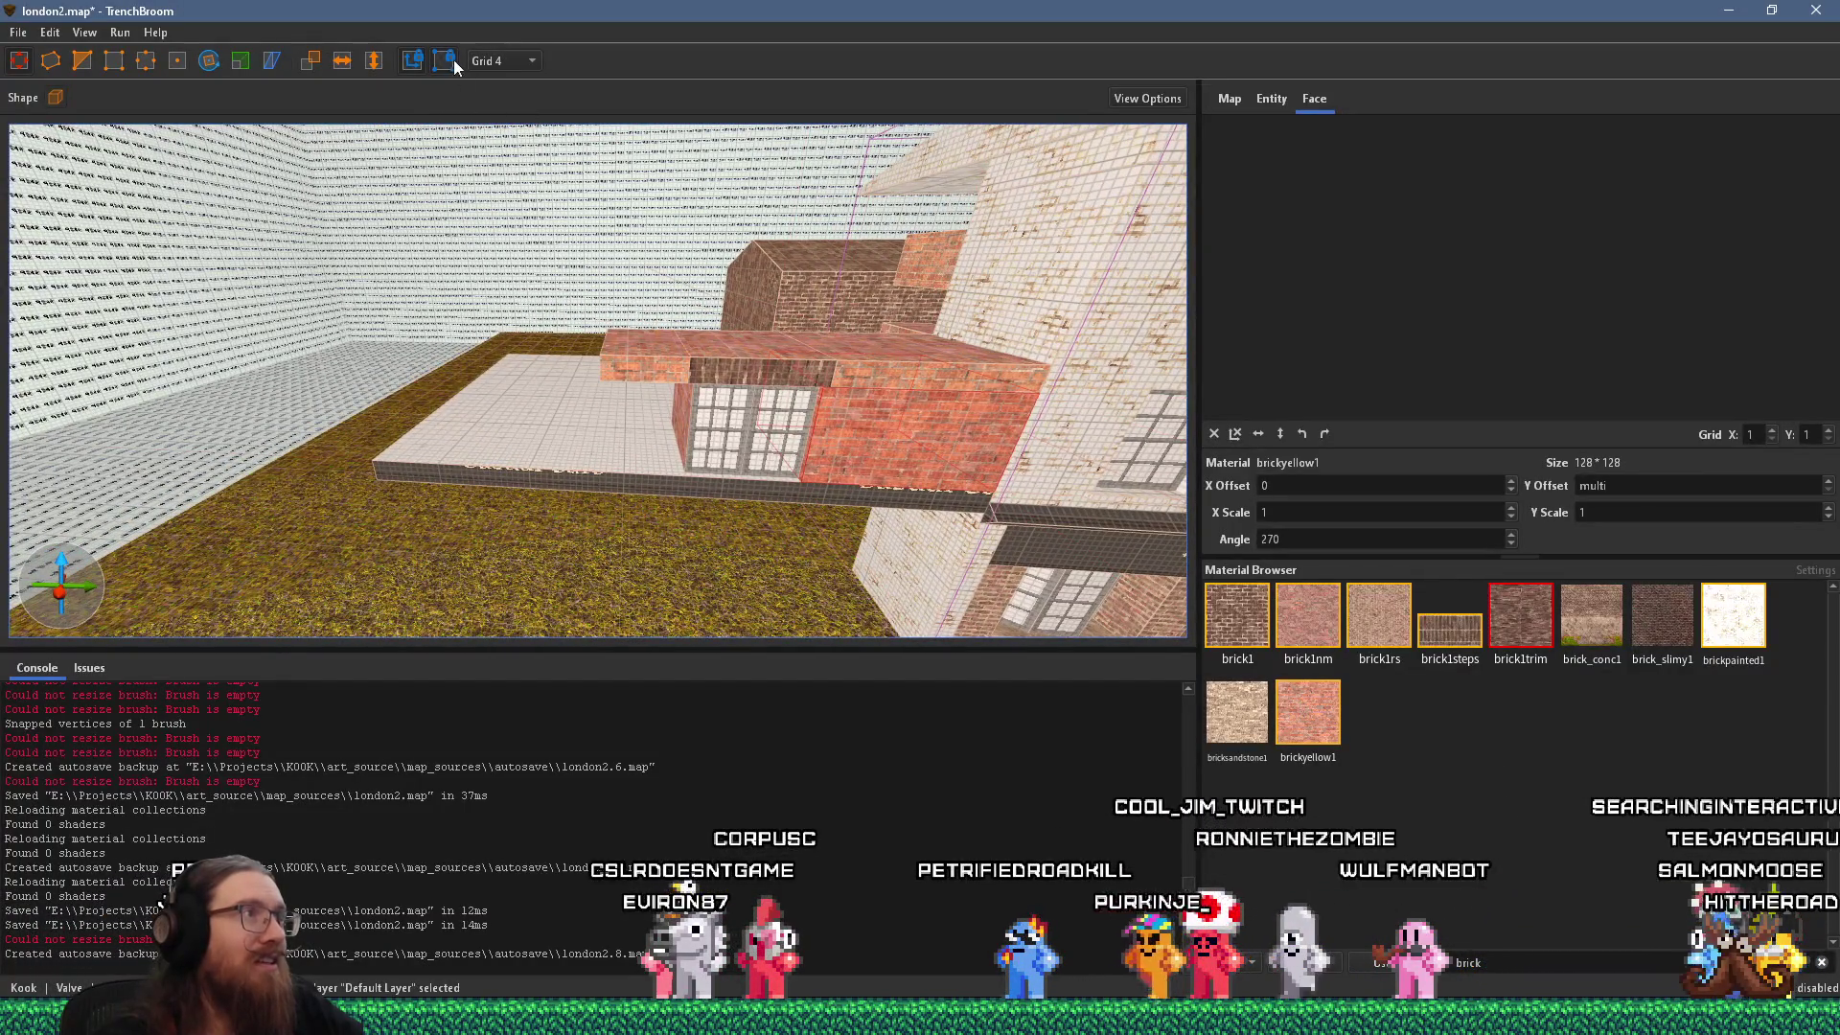
{"action": "left_click", "coordinate": [532, 467]}
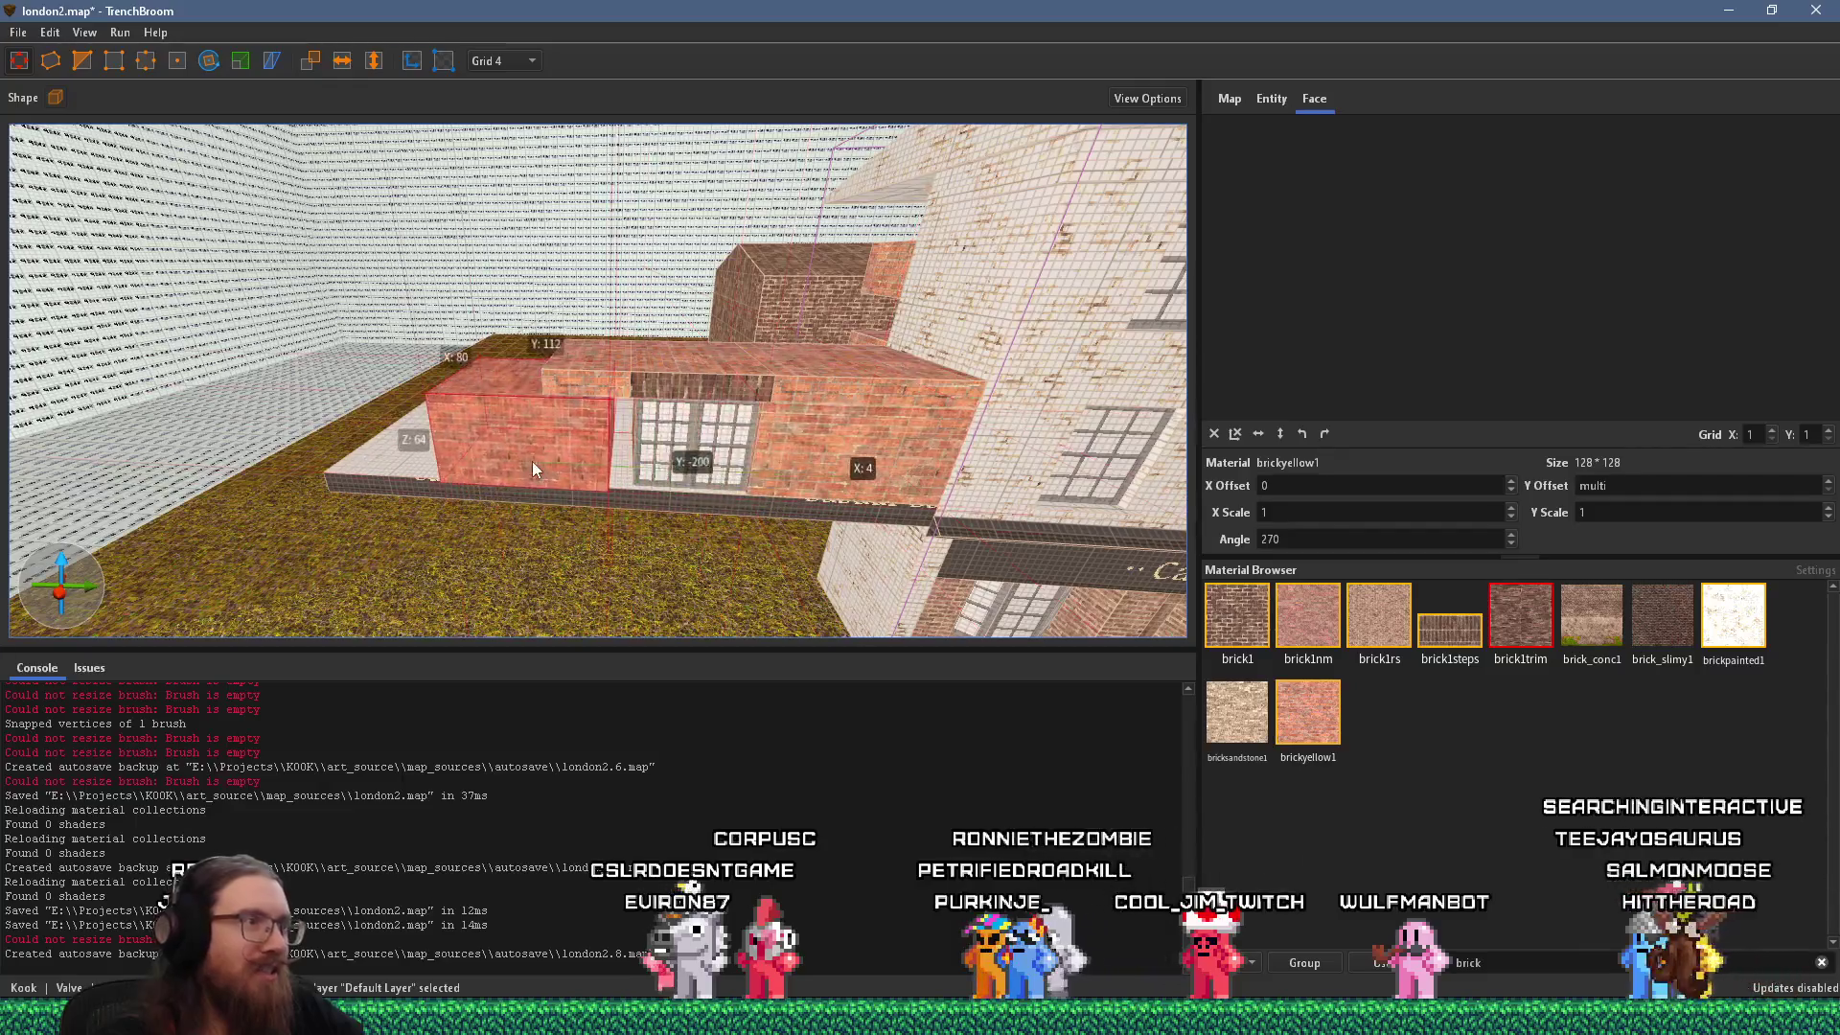
{"action": "key", "text": "Right"}
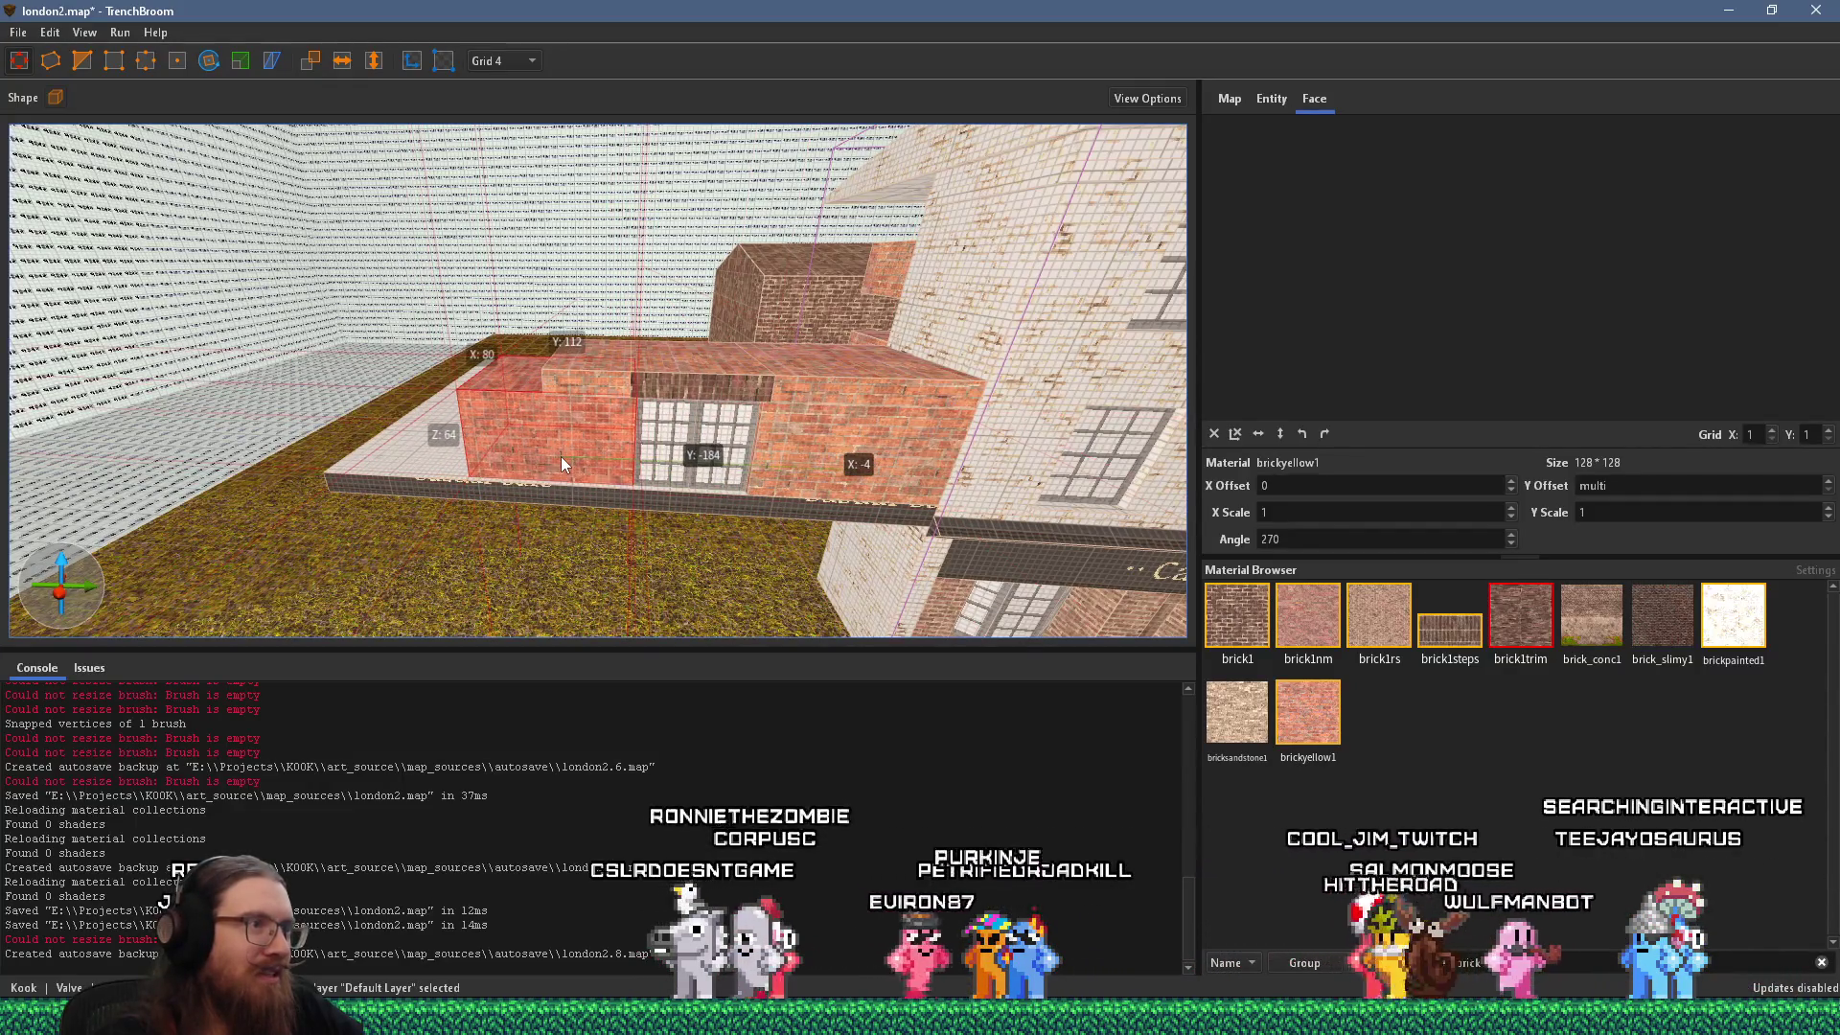
{"action": "key", "text": "d"}
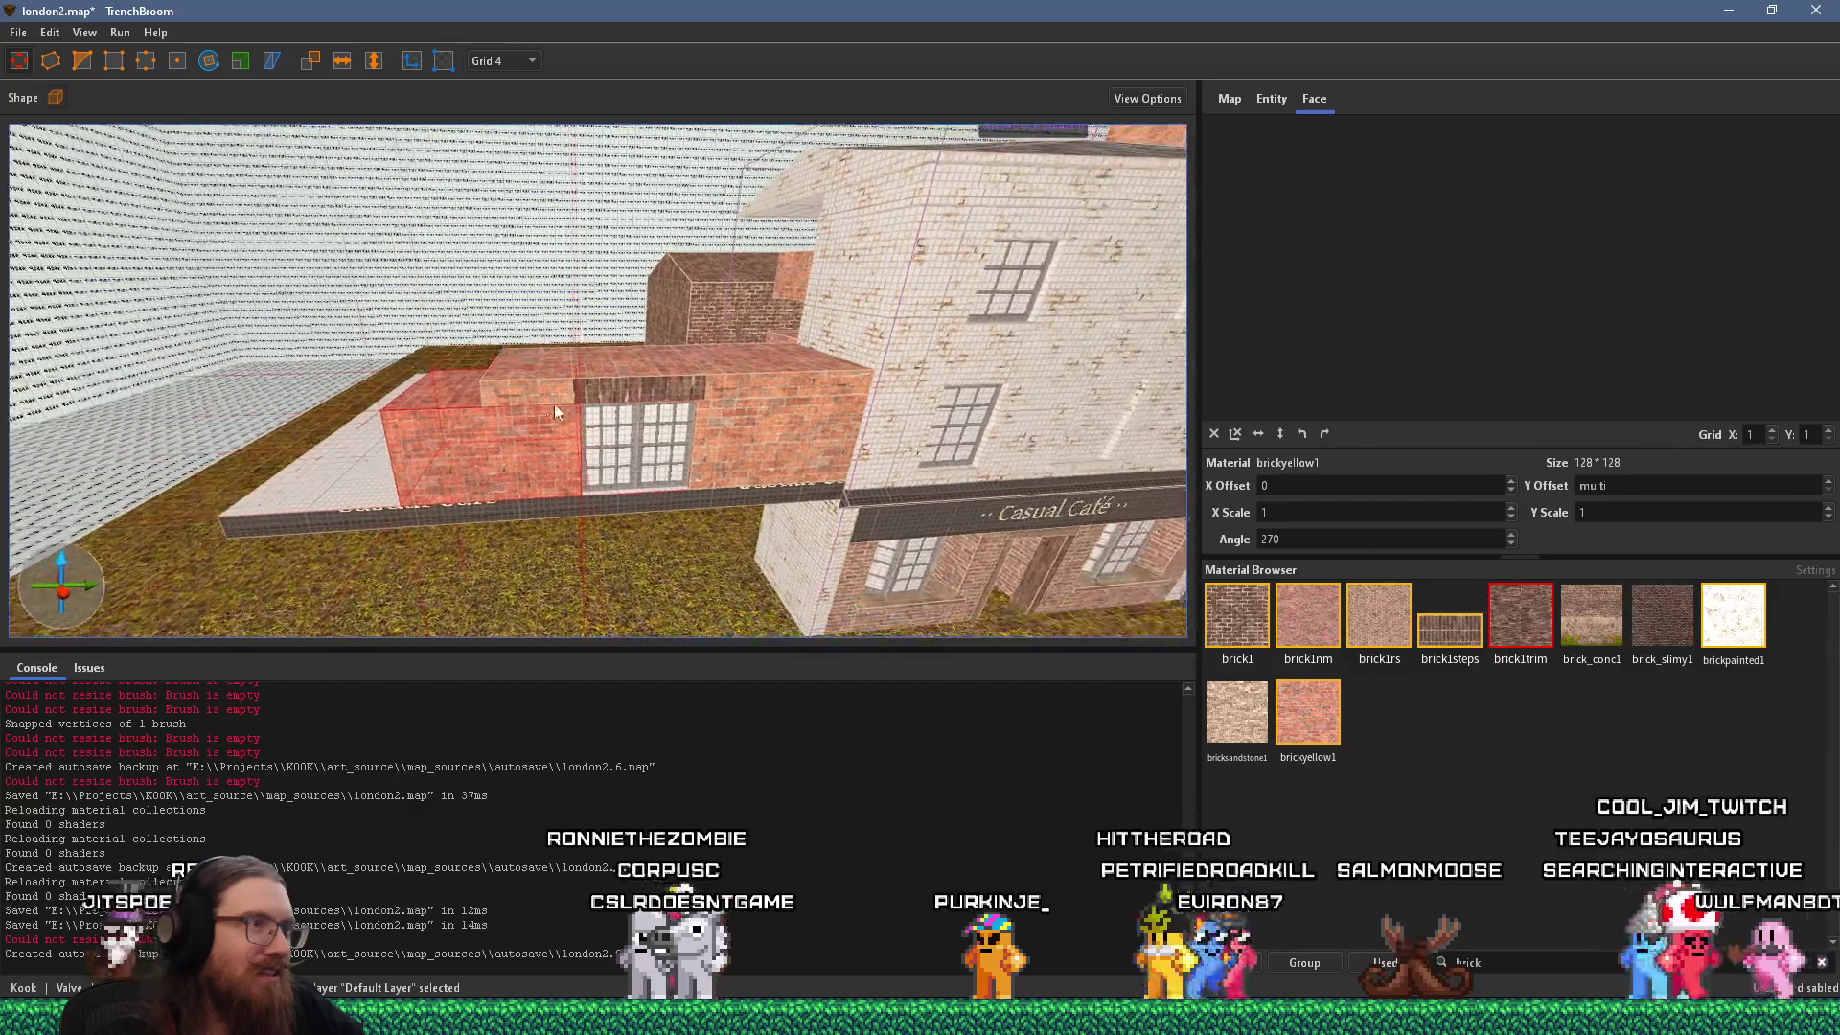
{"action": "left_click_drag", "start_coordinate": [452, 389], "coordinate": [353, 380]}
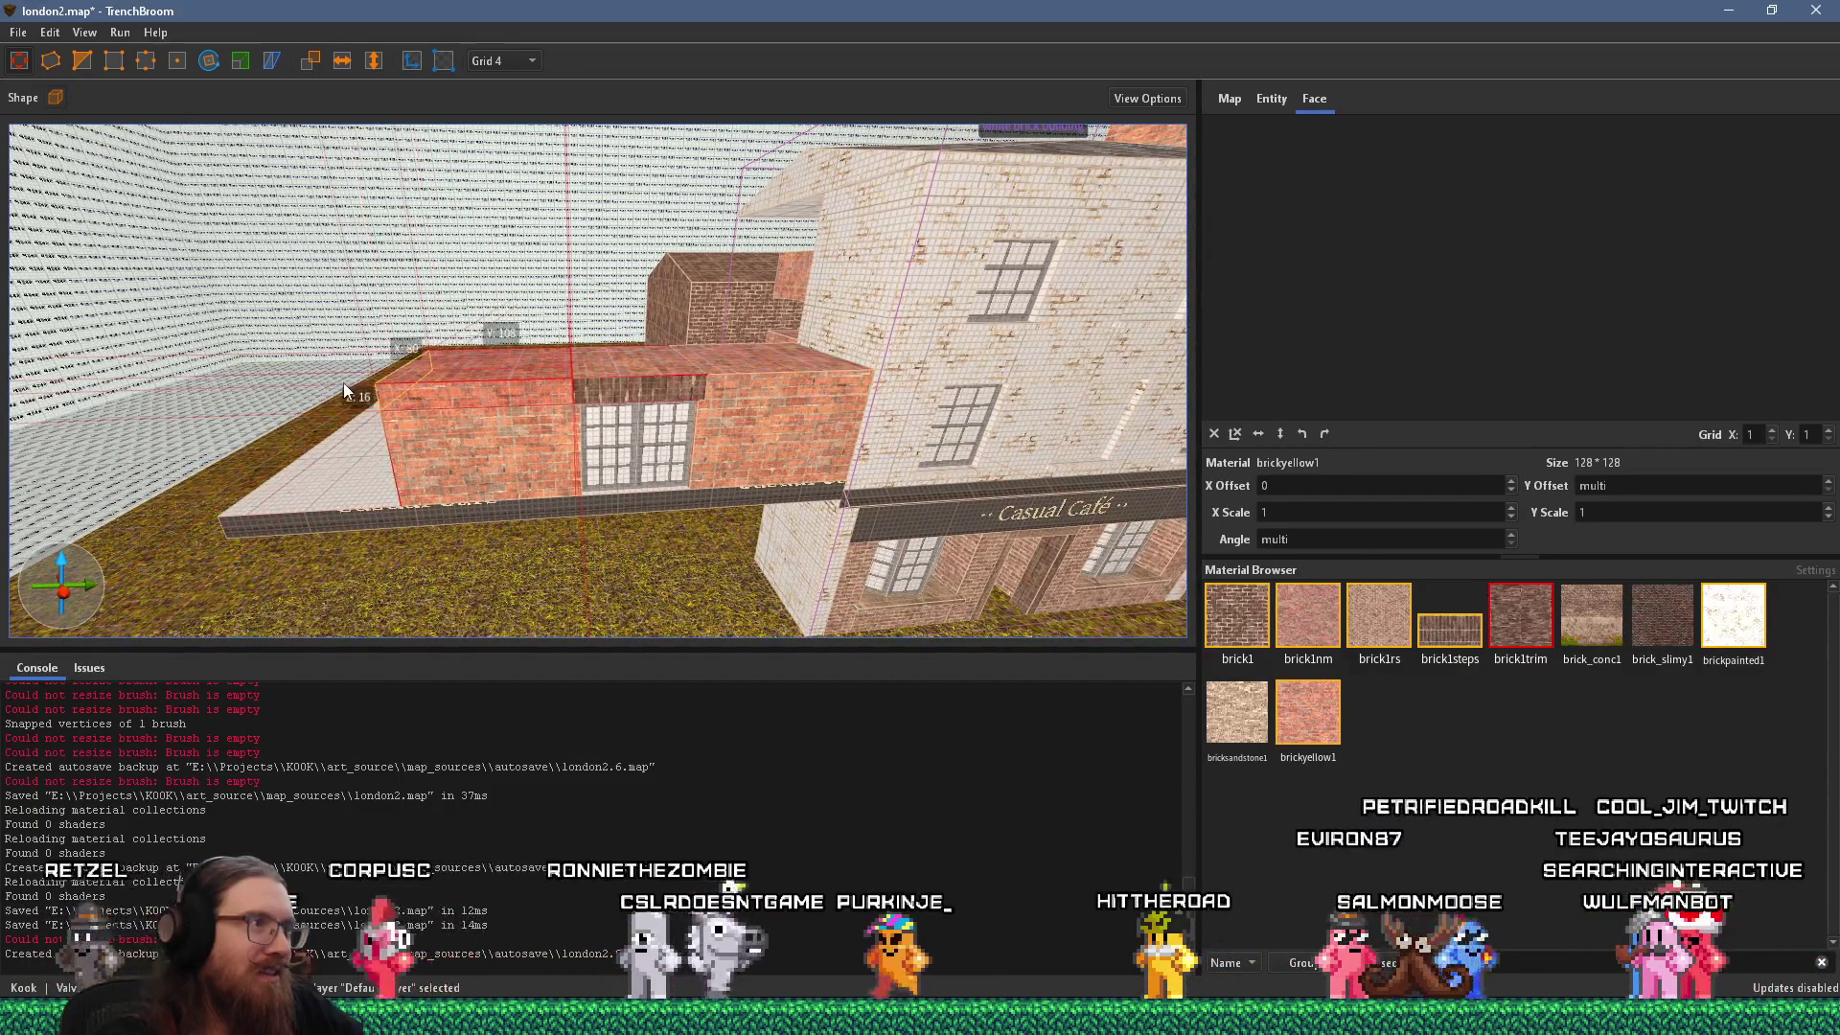
{"action": "key", "text": "alt+Tab"}
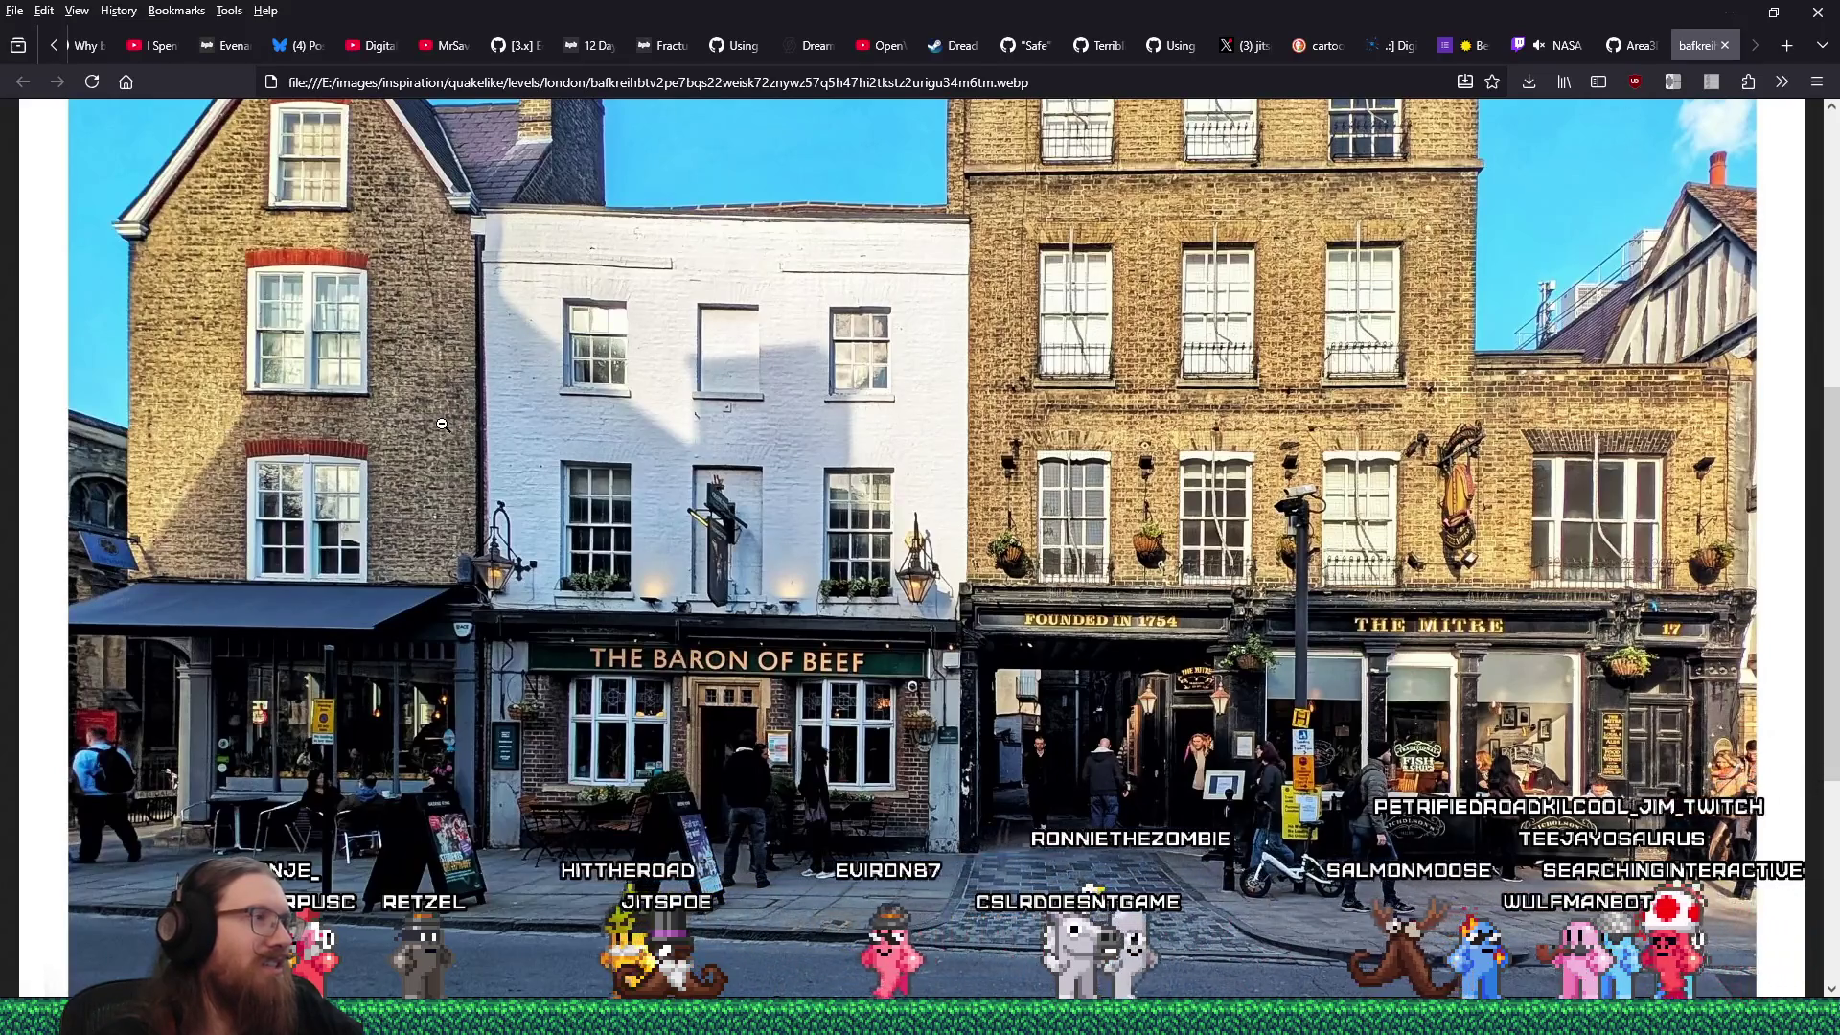
{"action": "key", "text": "alt+Tab"}
{"action": "mouse_move", "coordinate": [493, 400]}
{"action": "left_mouse_down"}
{"action": "mouse_move", "coordinate": [539, 322]}
{"action": "mouse_move", "coordinate": [617, 356]}
{"action": "mouse_move", "coordinate": [943, 331]}
{"action": "left_mouse_up"}
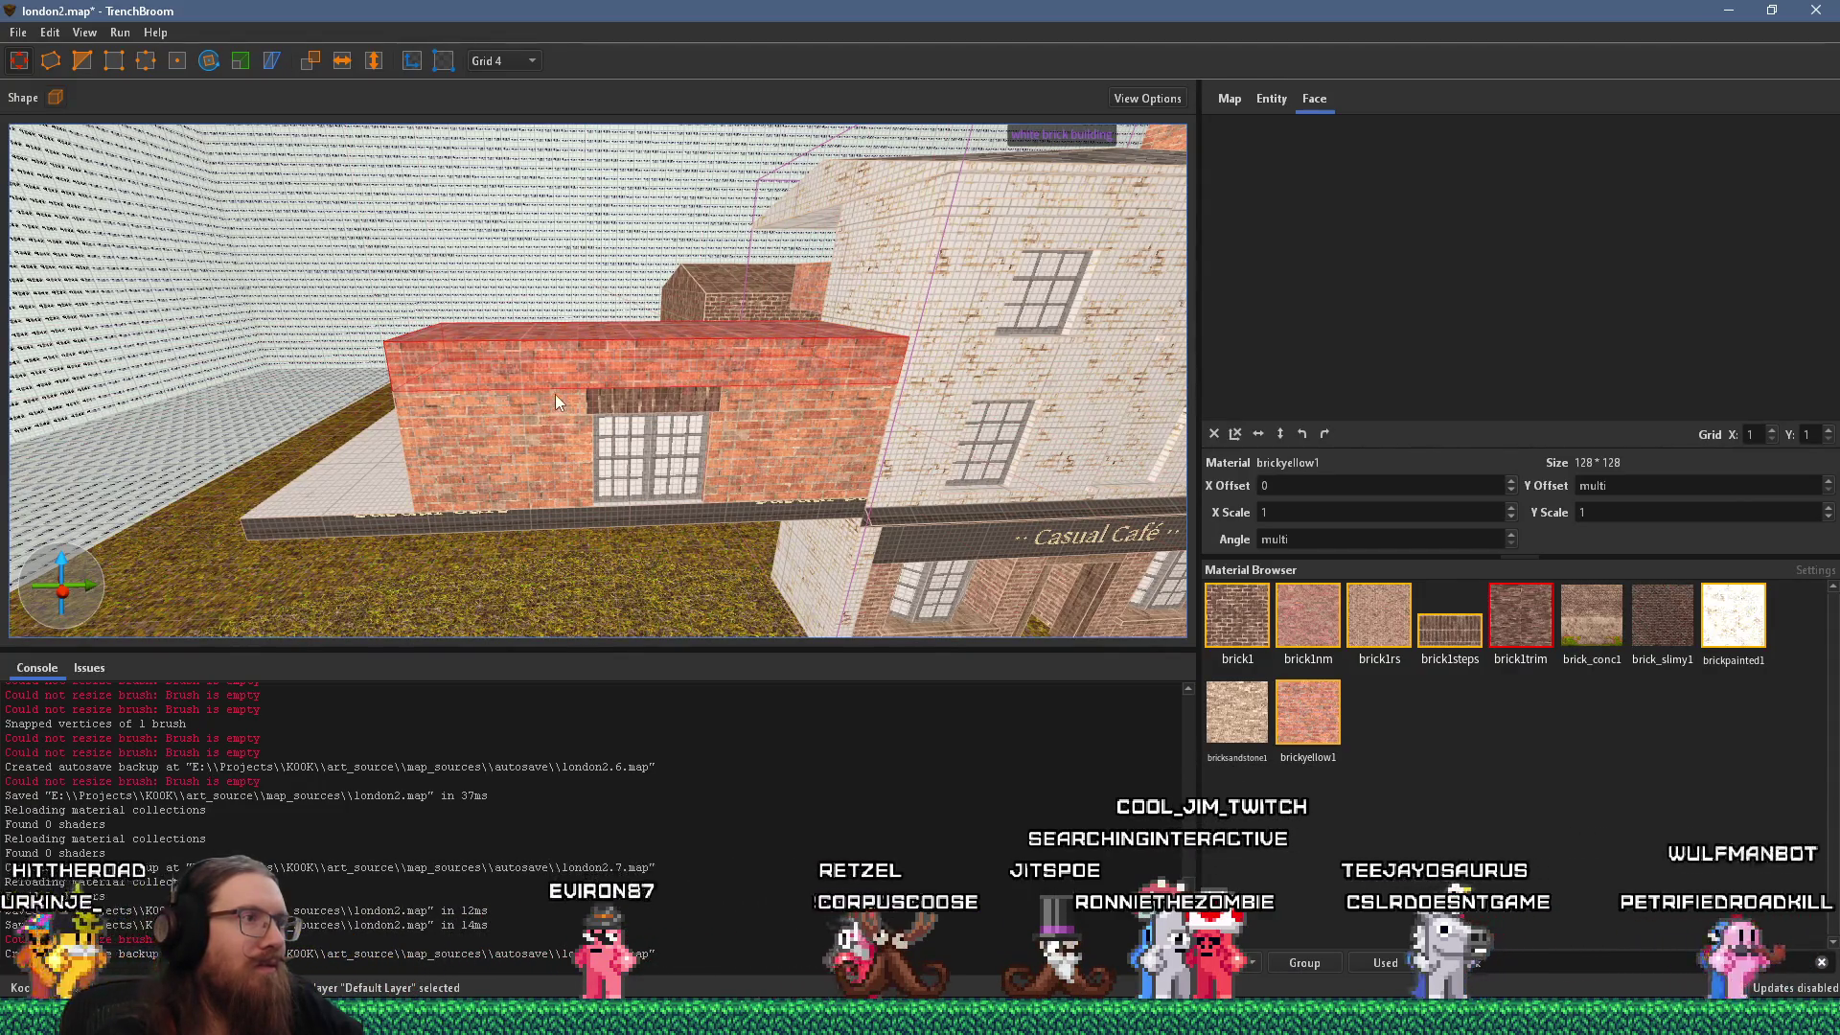
Select the wall, window and trim brushes and duplicate them upward as a second storey.
{"action": "left_click", "coordinate": [566, 443], "text": "ctrl"}
{"action": "left_click", "coordinate": [715, 421], "text": "ctrl"}
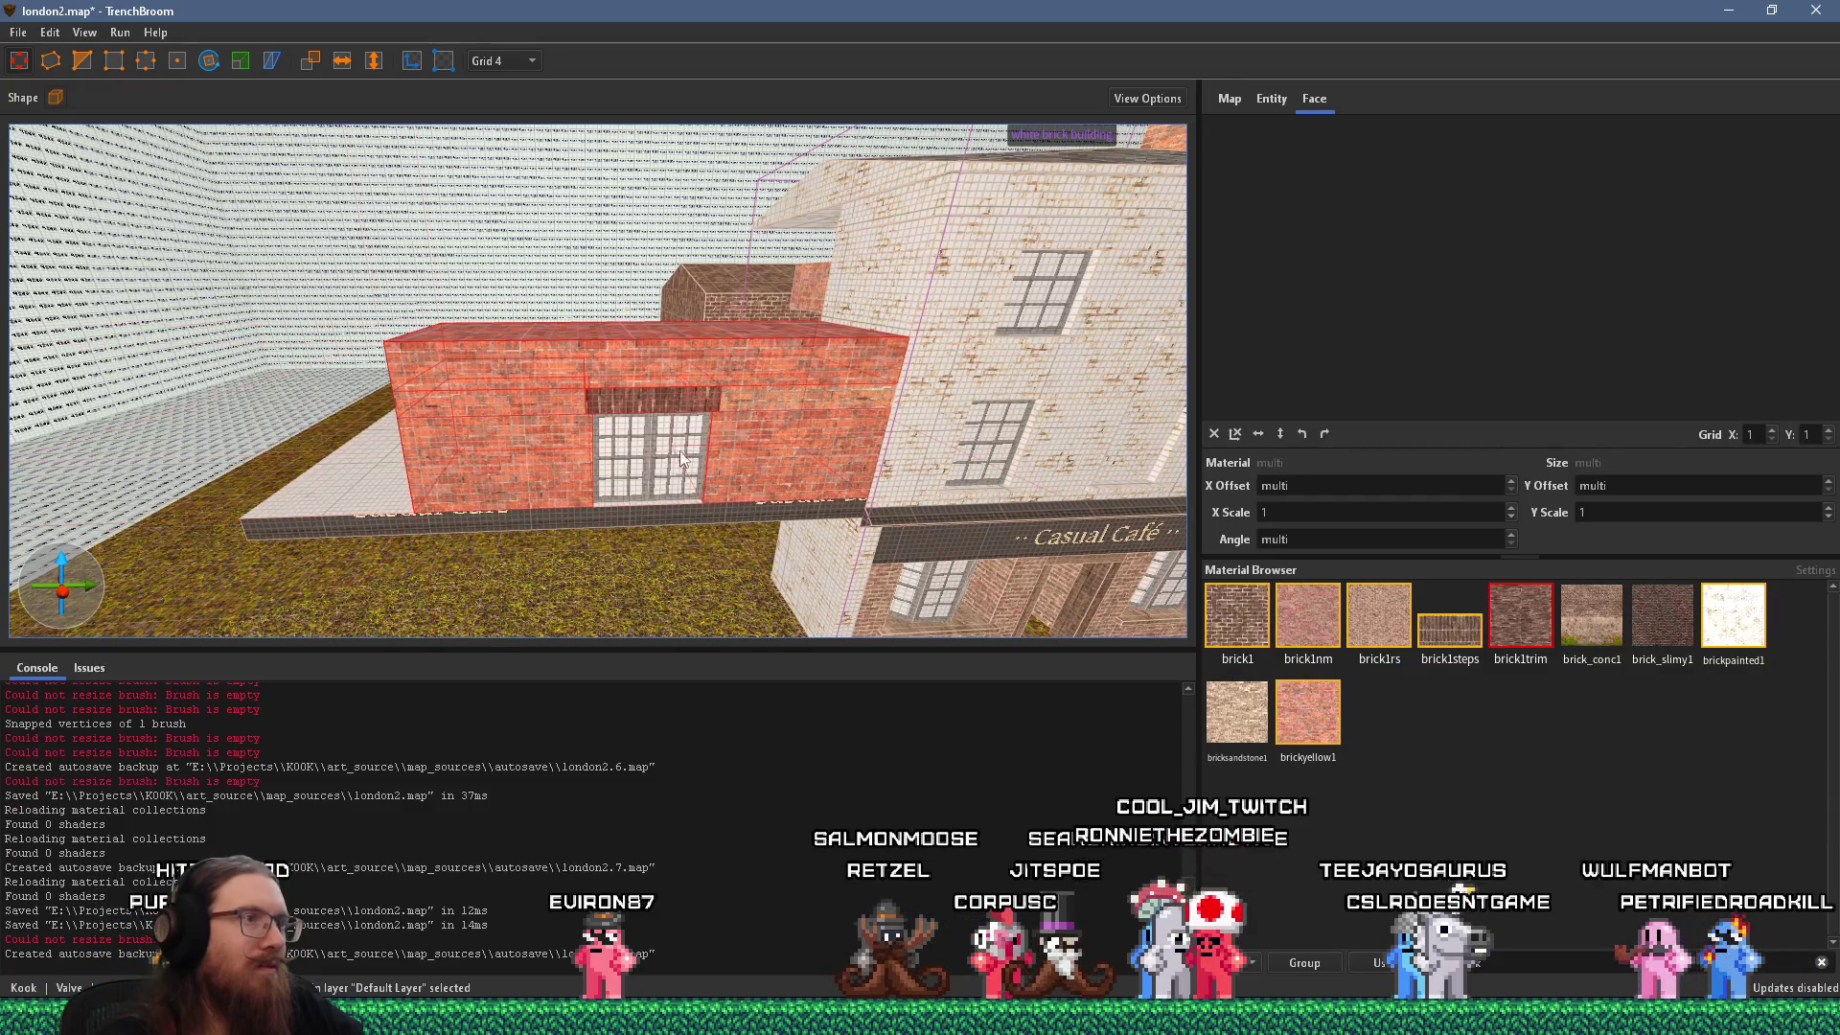
{"action": "left_click", "coordinate": [632, 467], "text": "ctrl"}
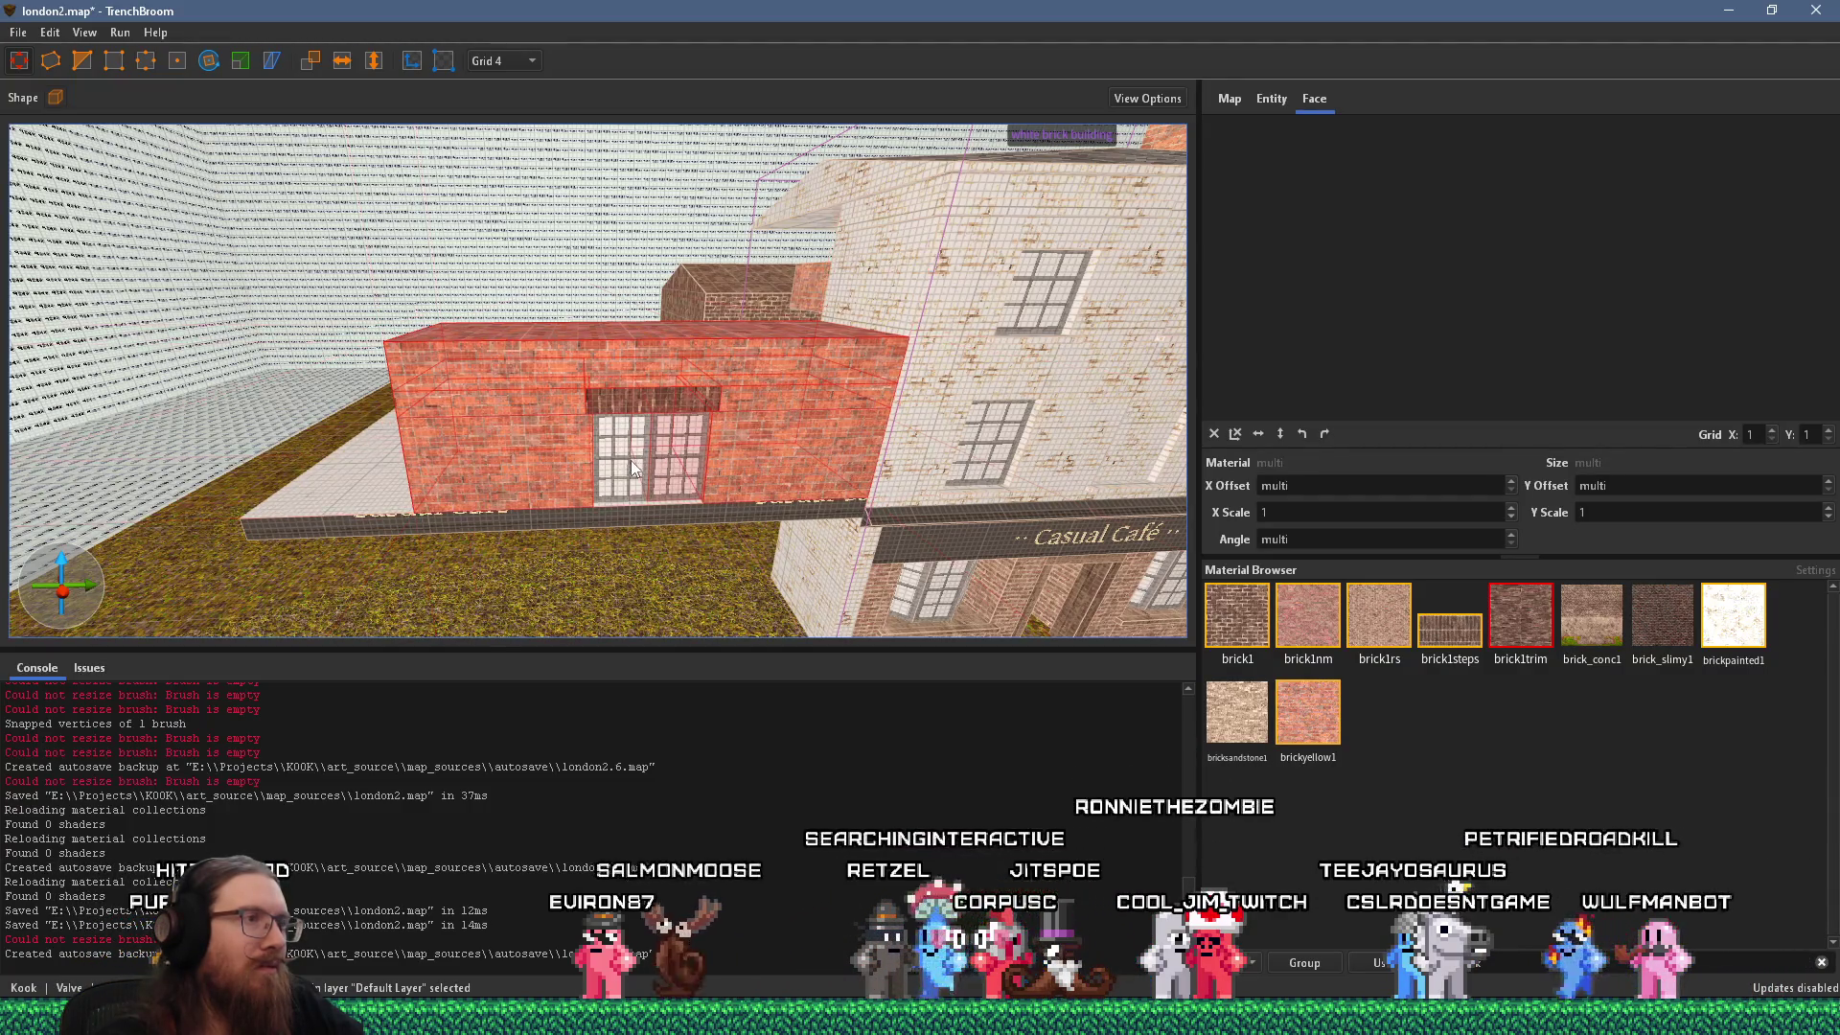
{"action": "mouse_move", "coordinate": [755, 475]}
{"action": "left_mouse_down"}
{"action": "mouse_move", "coordinate": [781, 270]}
{"action": "mouse_move", "coordinate": [780, 297]}
{"action": "mouse_move", "coordinate": [544, 398]}
{"action": "mouse_move", "coordinate": [567, 397]}
{"action": "mouse_move", "coordinate": [579, 379]}
{"action": "mouse_move", "coordinate": [544, 326]}
{"action": "mouse_move", "coordinate": [508, 328]}
{"action": "left_mouse_up"}
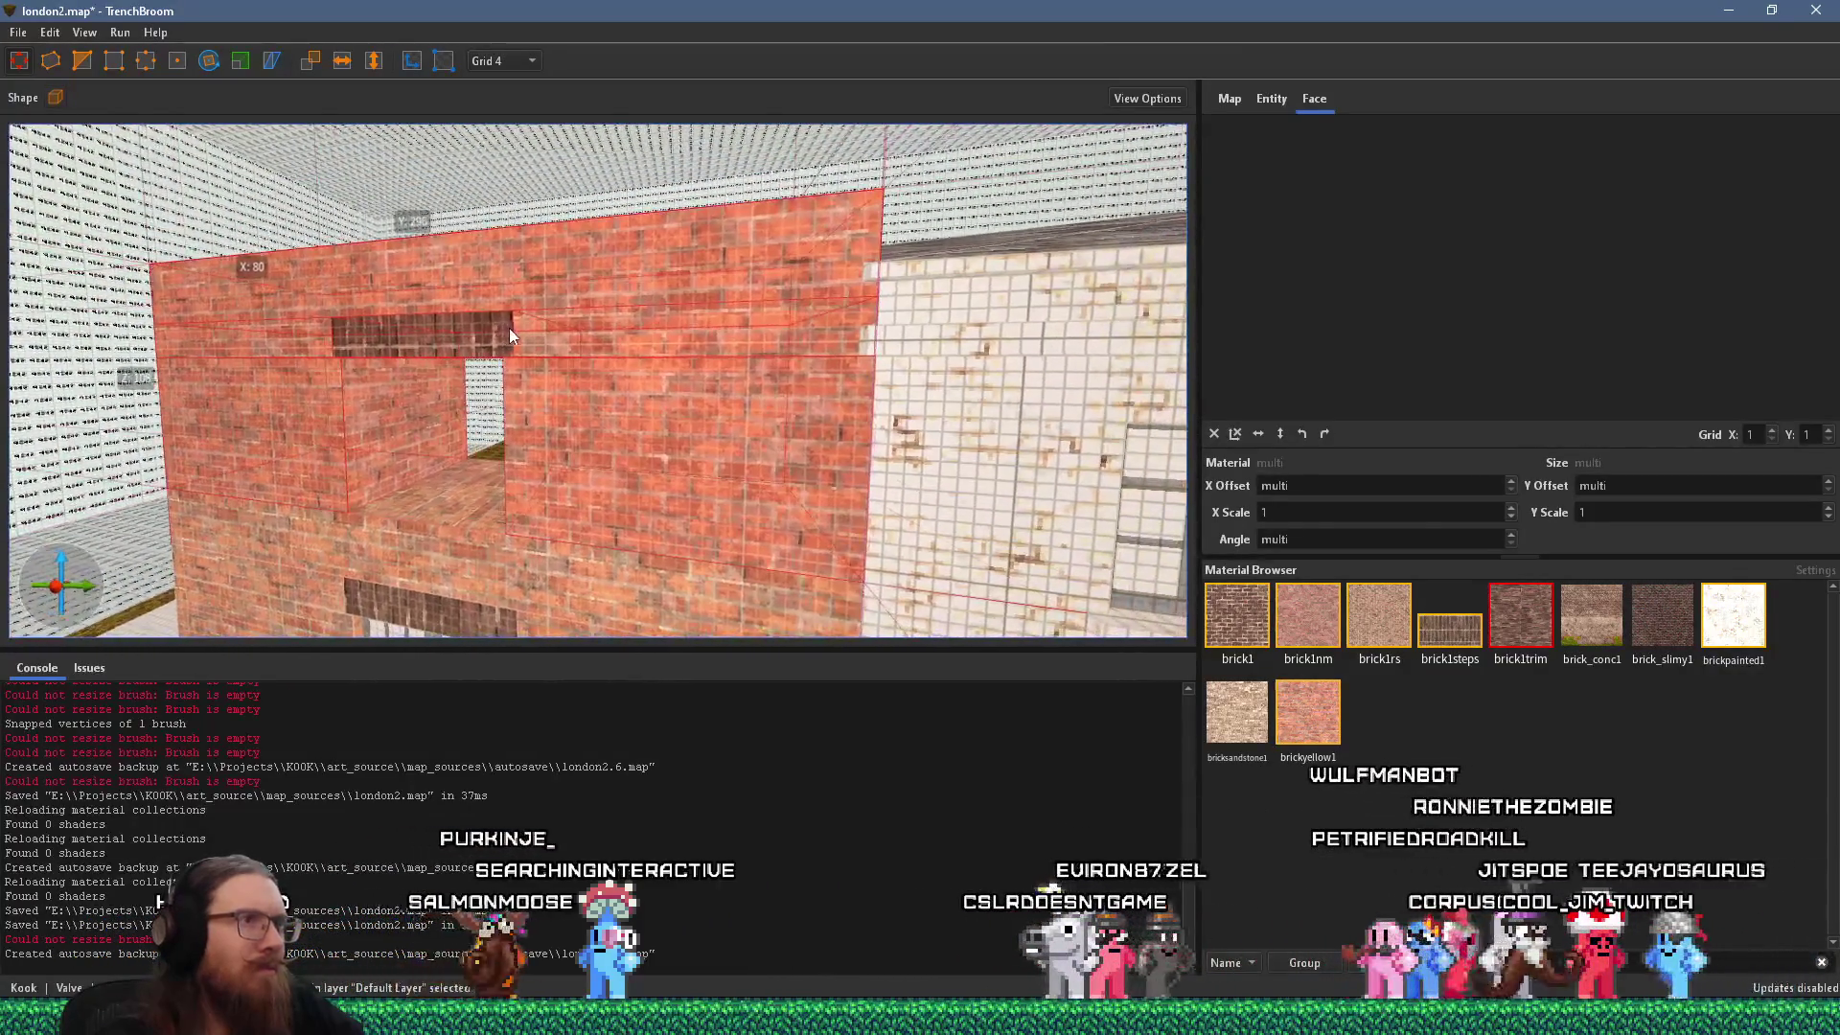
{"action": "mouse_move", "coordinate": [883, 331]}
{"action": "left_mouse_down"}
{"action": "mouse_move", "coordinate": [841, 385]}
{"action": "mouse_move", "coordinate": [624, 460]}
{"action": "mouse_move", "coordinate": [670, 527]}
{"action": "left_mouse_up"}
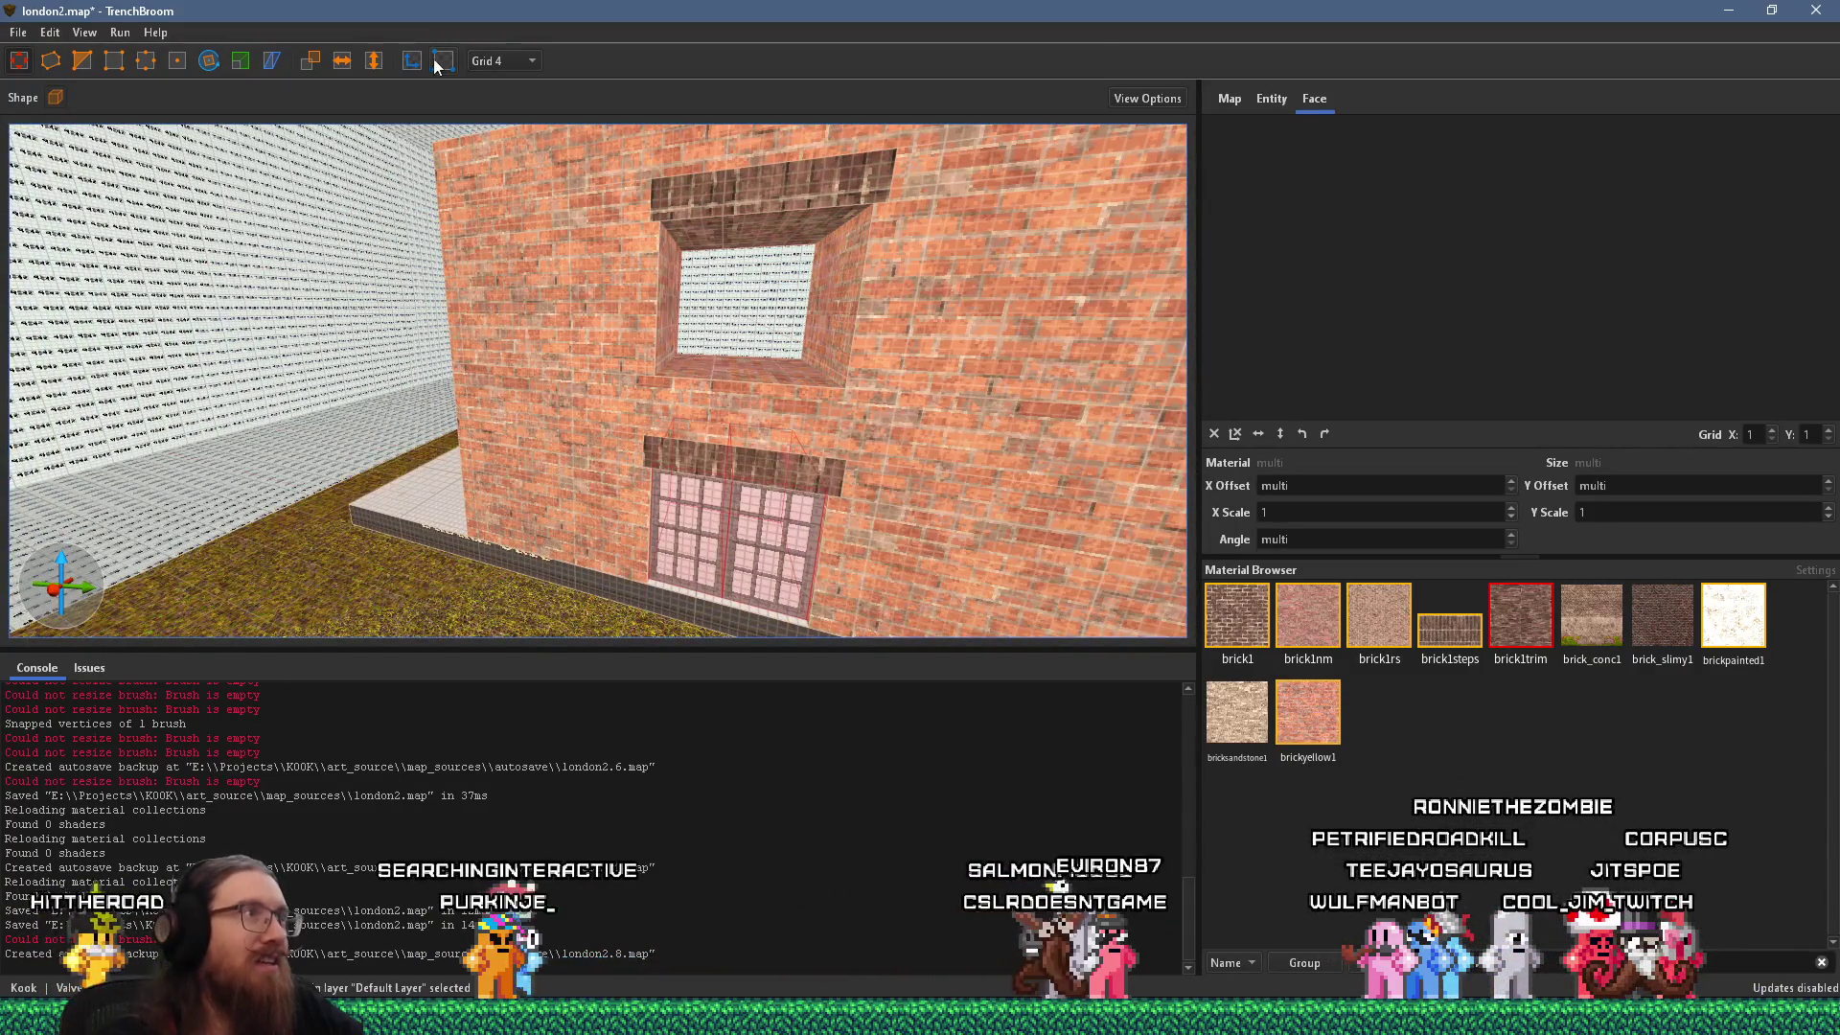
On a 16-unit grid, move the window into the upper opening, then return to grid 4.
{"action": "left_click", "coordinate": [502, 60]}
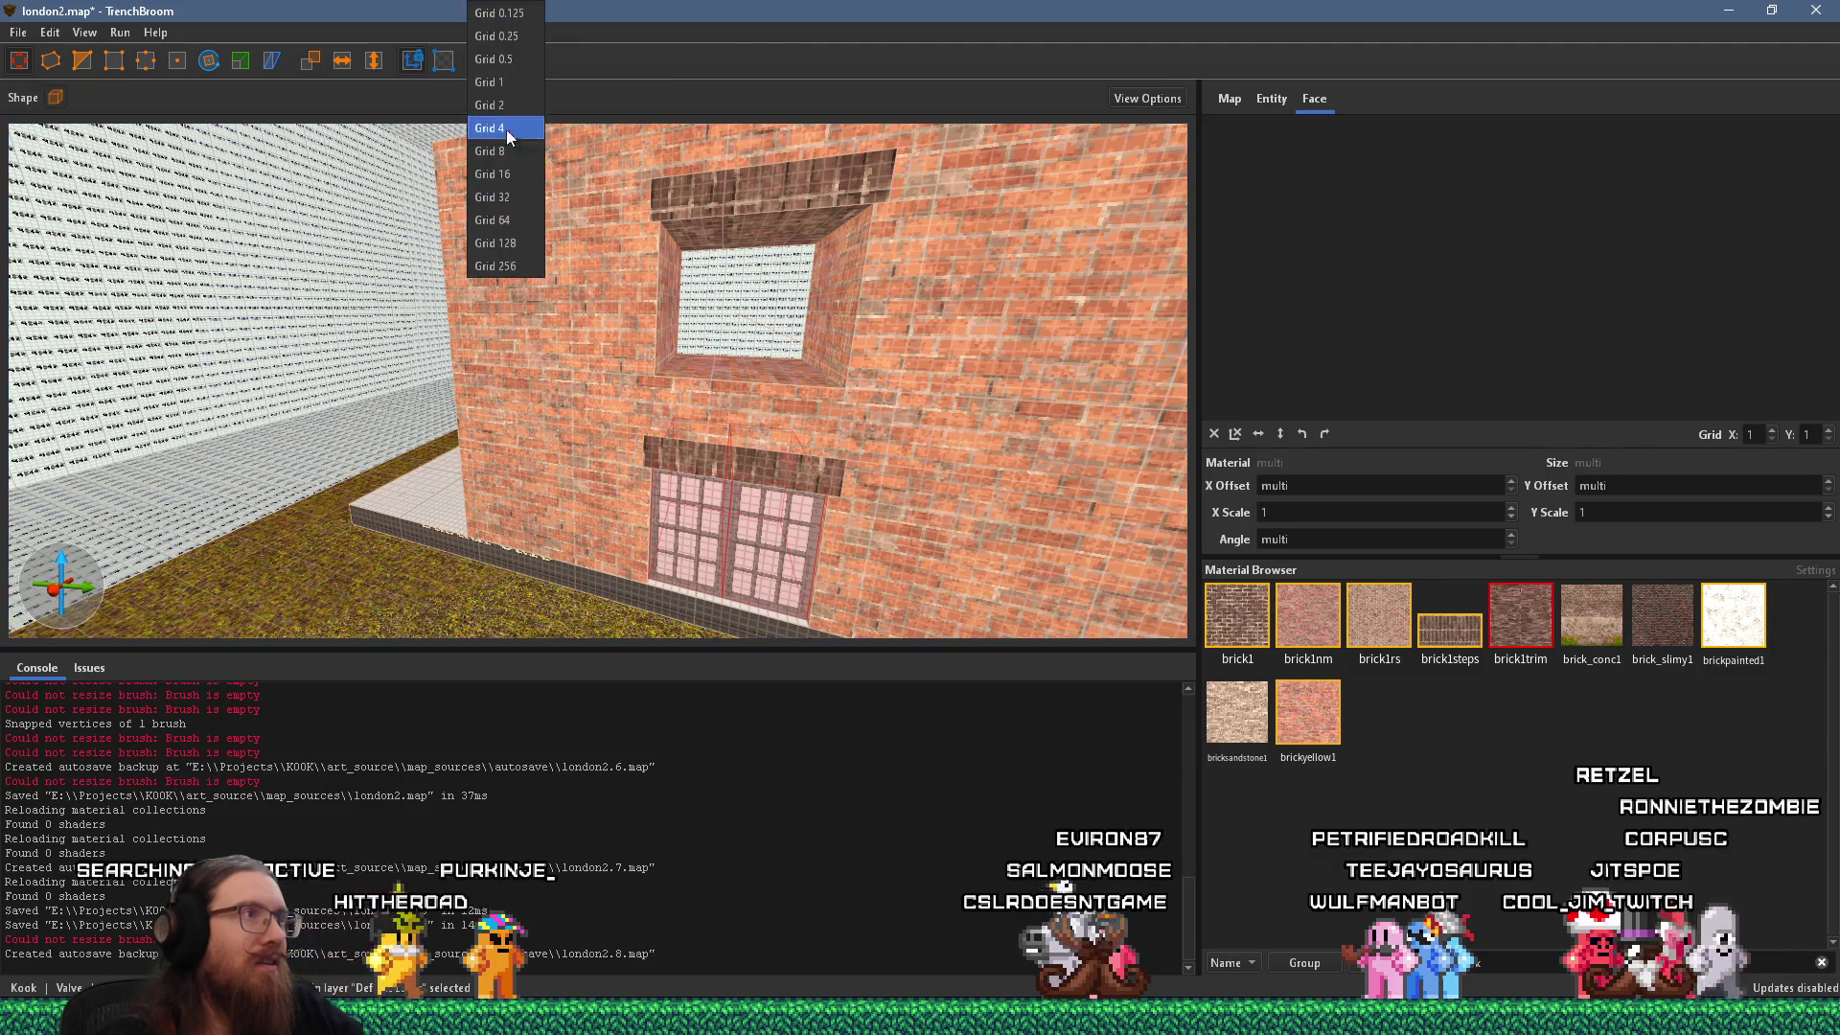
{"action": "left_click", "coordinate": [504, 177]}
{"action": "mouse_move", "coordinate": [782, 452]}
{"action": "left_mouse_down"}
{"action": "mouse_move", "coordinate": [801, 290]}
{"action": "mouse_move", "coordinate": [646, 268]}
{"action": "mouse_move", "coordinate": [636, 309]}
{"action": "left_mouse_up"}
{"action": "scroll", "coordinate": [774, 318], "scroll_direction": "up", "scroll_amount": 2}
{"action": "left_click", "coordinate": [502, 61]}
{"action": "left_click", "coordinate": [489, 127]}
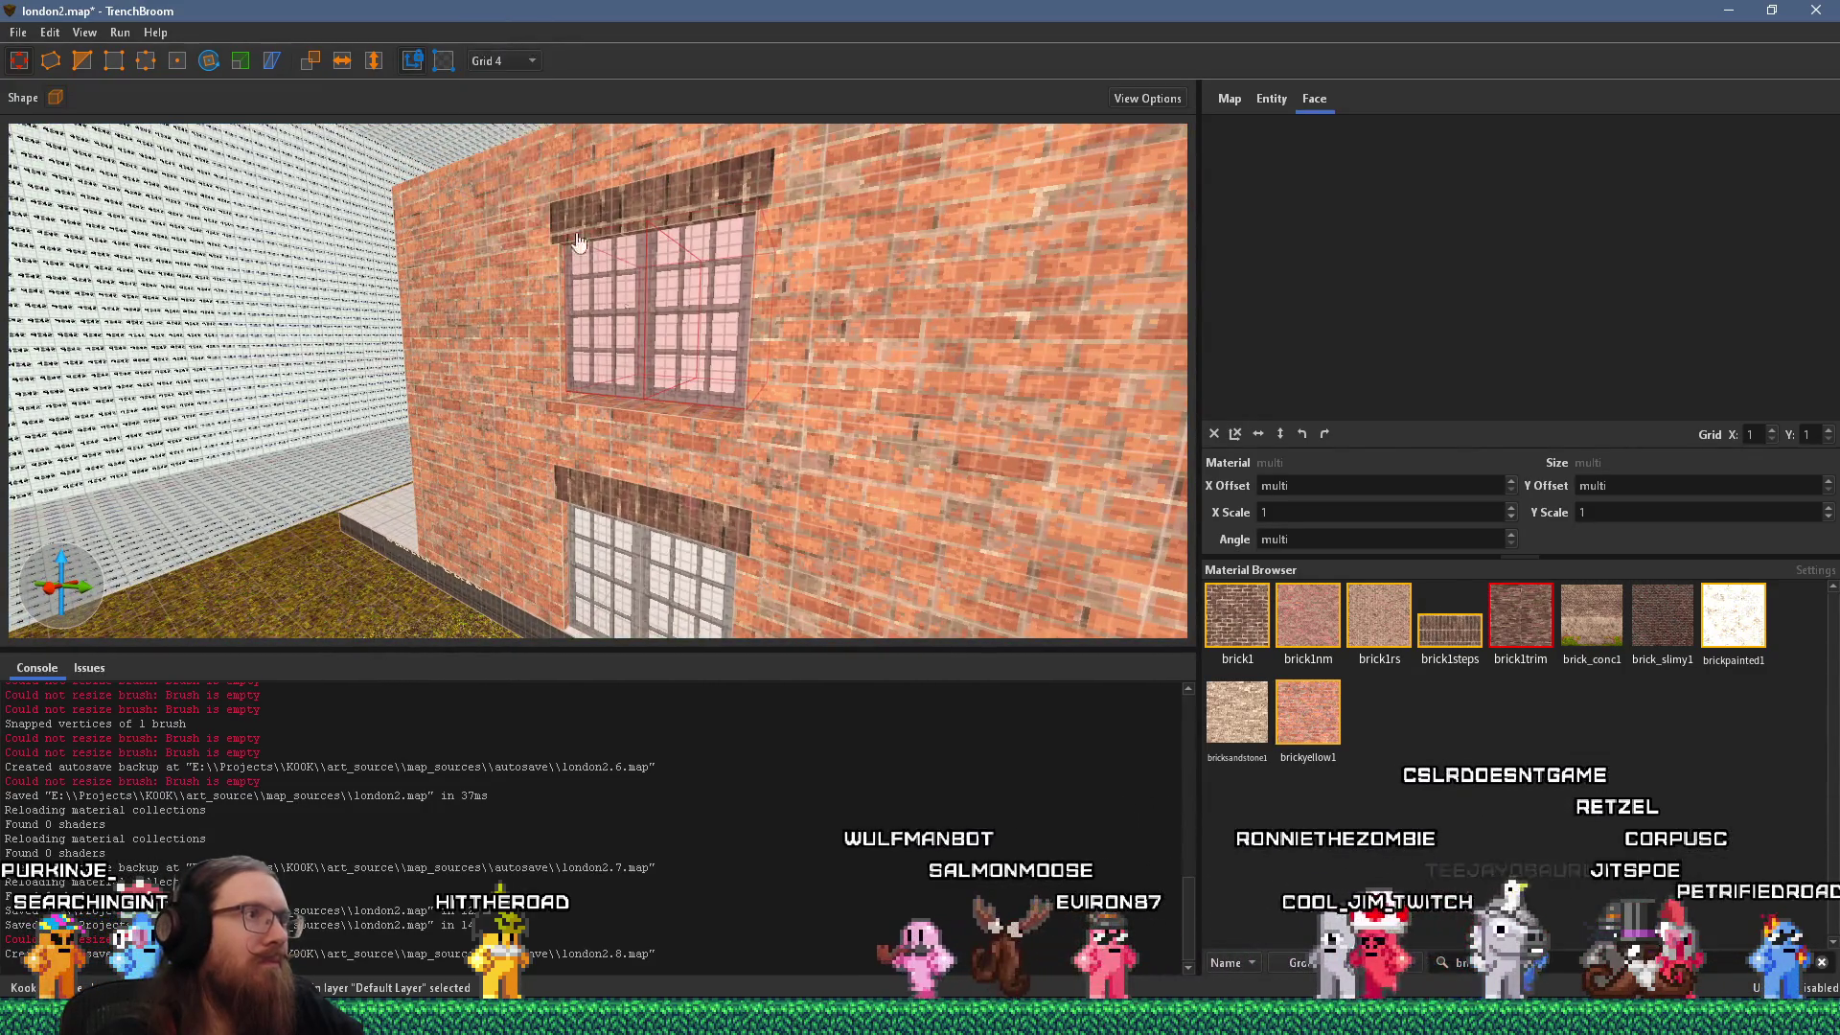
{"action": "left_click_drag", "start_coordinate": [553, 205], "coordinate": [713, 316]}
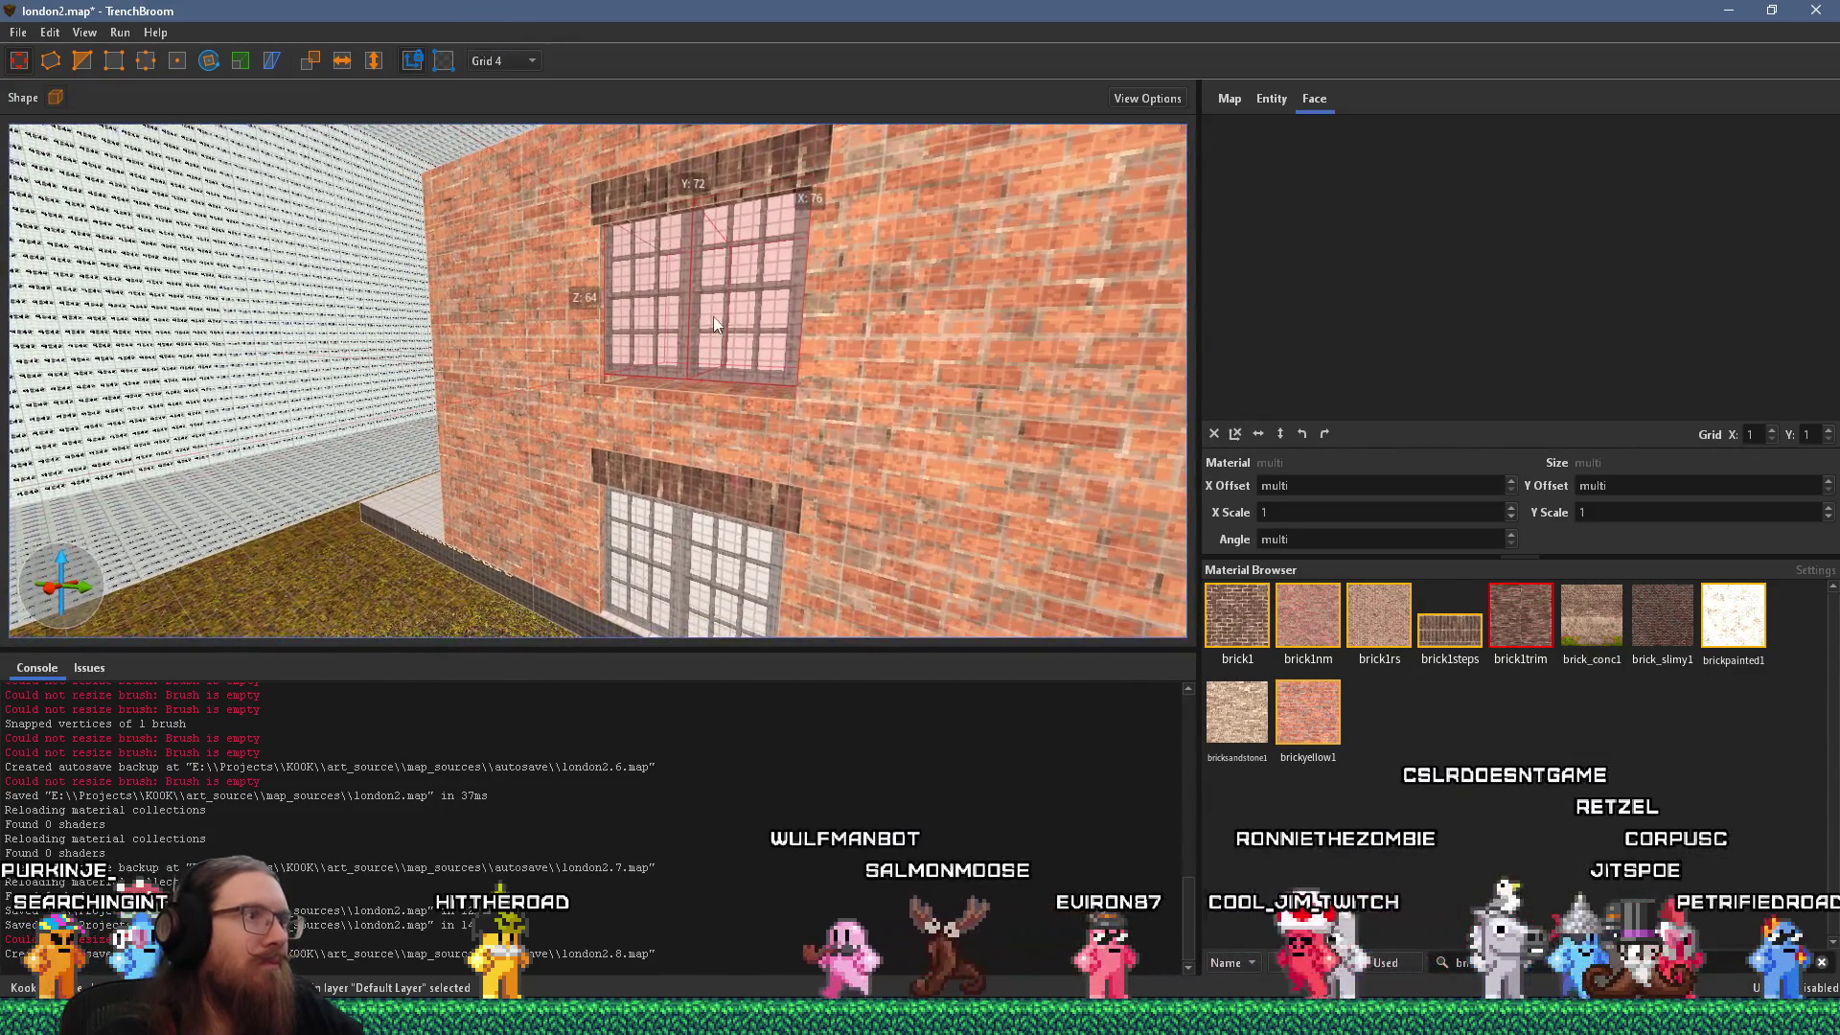
{"action": "left_click", "coordinate": [716, 178], "text": "shift"}
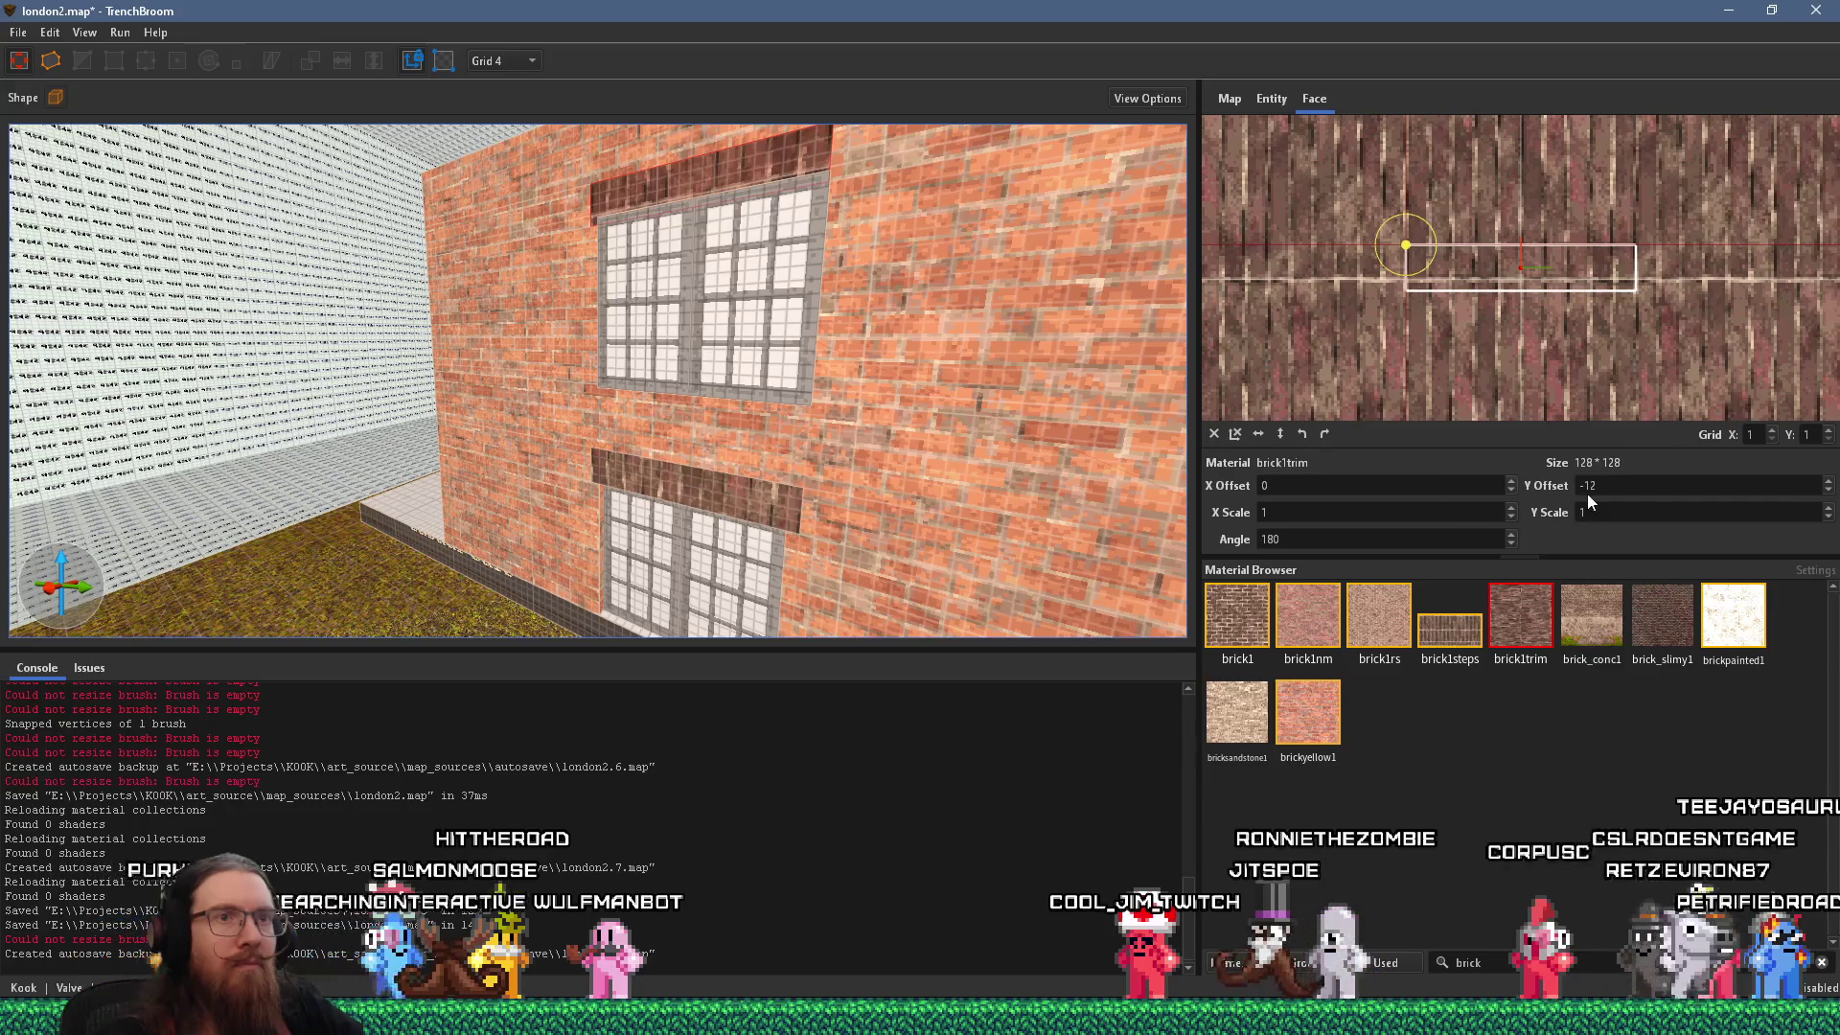
Nudge the upper window, select the brick1trim face above it, and orbit to a head-on view.
{"action": "scroll", "coordinate": [1334, 486], "scroll_direction": "up", "scroll_amount": 20}
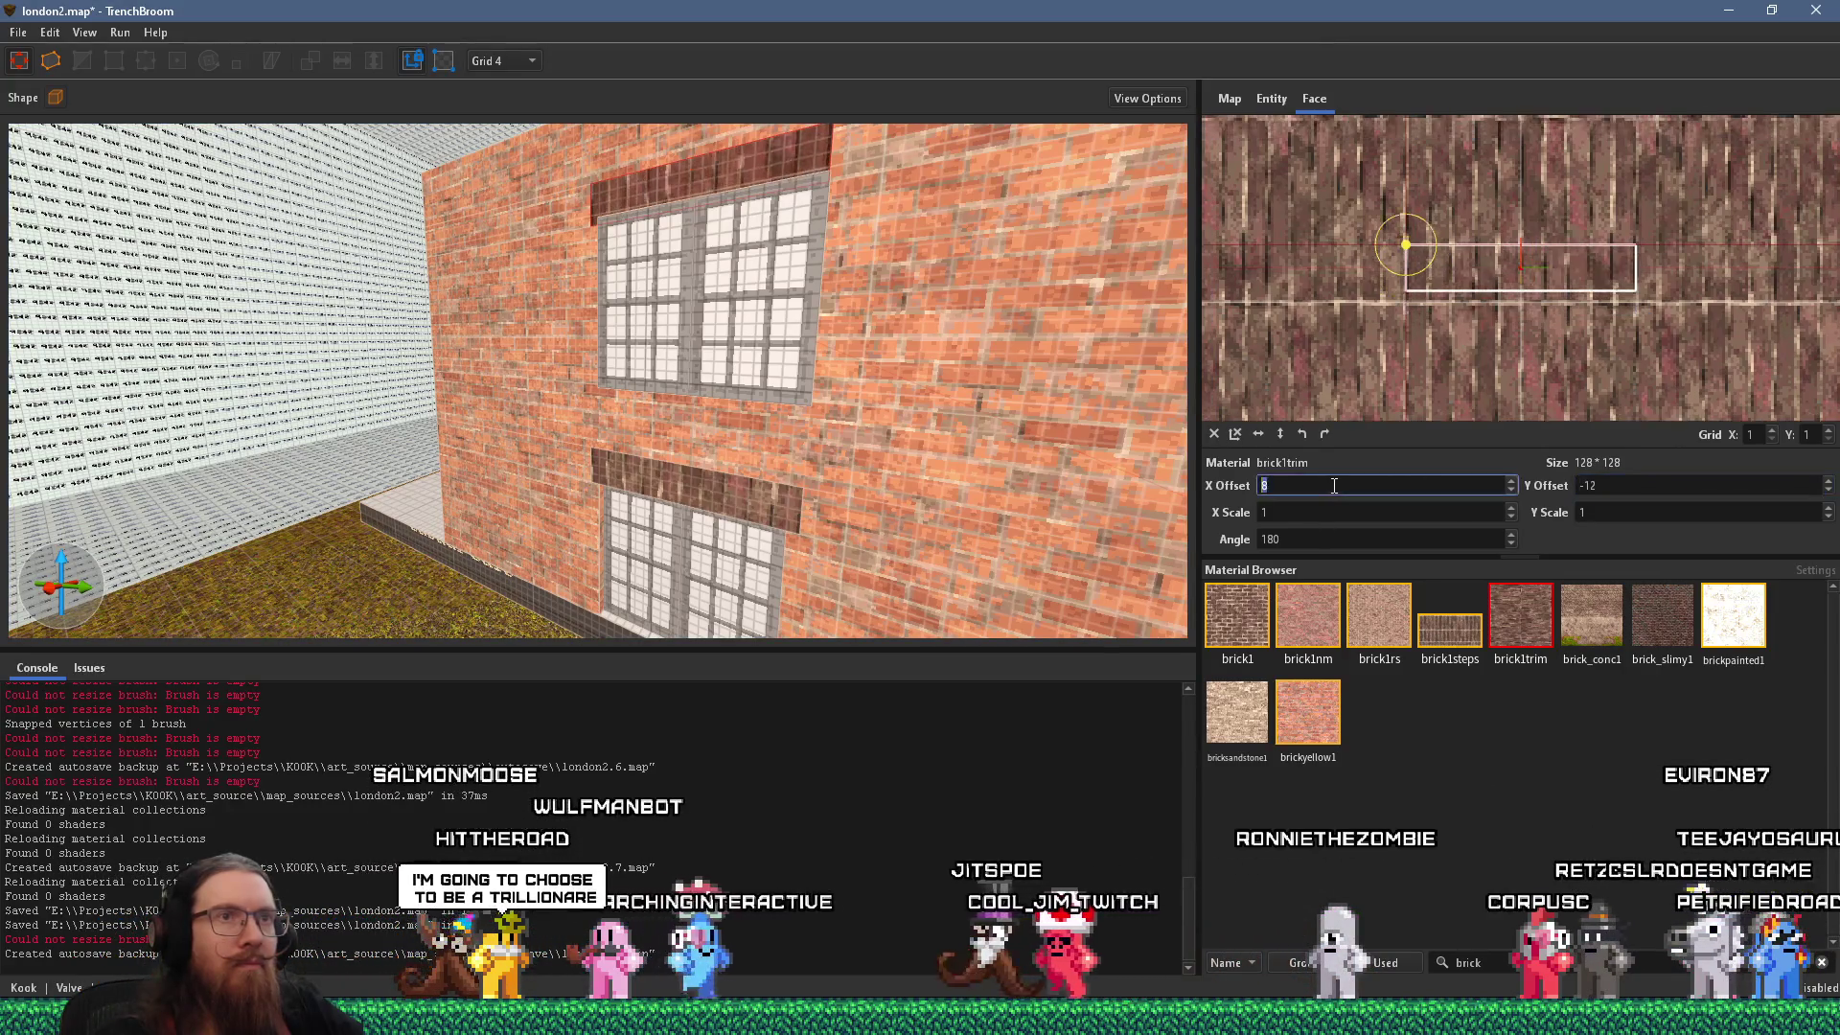
{"action": "scroll", "coordinate": [1334, 486], "scroll_direction": "up", "scroll_amount": 8}
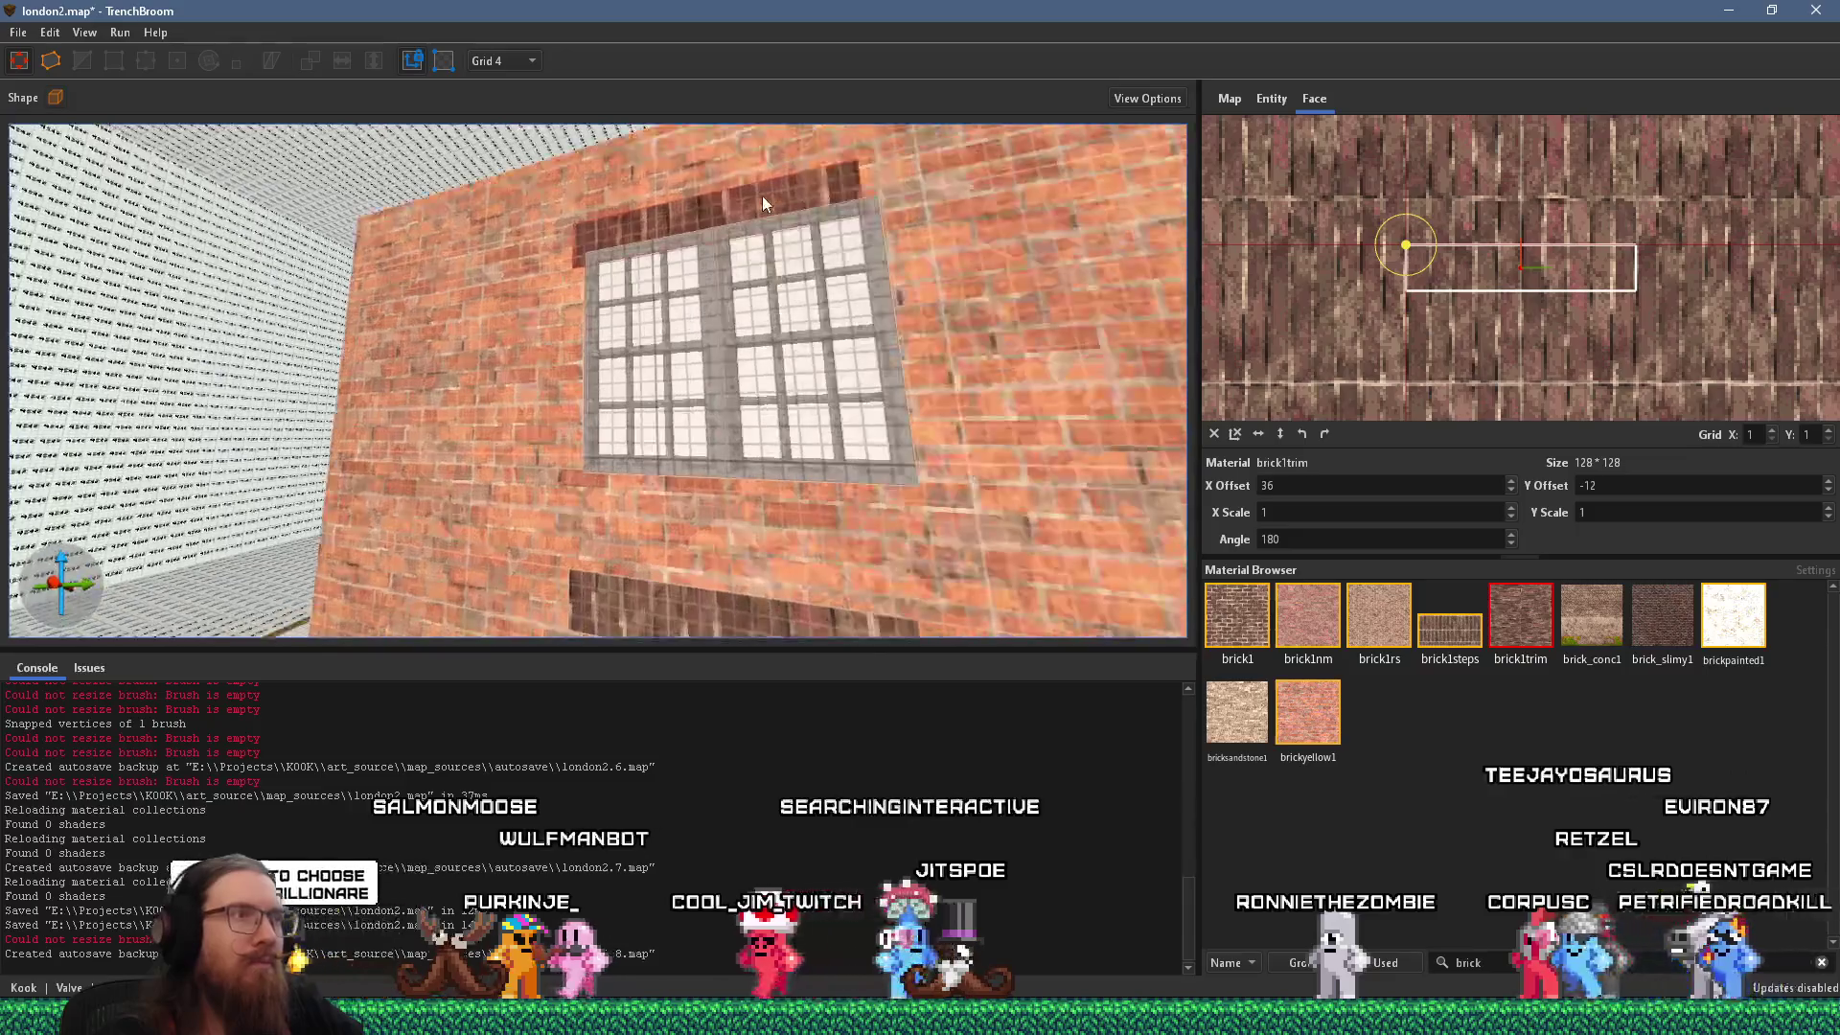
{"action": "mouse_move", "coordinate": [724, 222]}
{"action": "left_mouse_down"}
{"action": "mouse_move", "coordinate": [670, 316]}
{"action": "mouse_move", "coordinate": [529, 335]}
{"action": "mouse_move", "coordinate": [688, 325]}
{"action": "mouse_move", "coordinate": [647, 427]}
{"action": "mouse_move", "coordinate": [843, 456]}
{"action": "mouse_move", "coordinate": [834, 519]}
{"action": "left_mouse_up"}
{"action": "left_click", "coordinate": [946, 514]}
{"action": "mouse_move", "coordinate": [1075, 531]}
{"action": "left_mouse_down"}
{"action": "mouse_move", "coordinate": [970, 521]}
{"action": "mouse_move", "coordinate": [985, 528]}
{"action": "mouse_move", "coordinate": [876, 406]}
{"action": "mouse_move", "coordinate": [509, 242]}
{"action": "mouse_move", "coordinate": [692, 270]}
{"action": "left_mouse_up"}
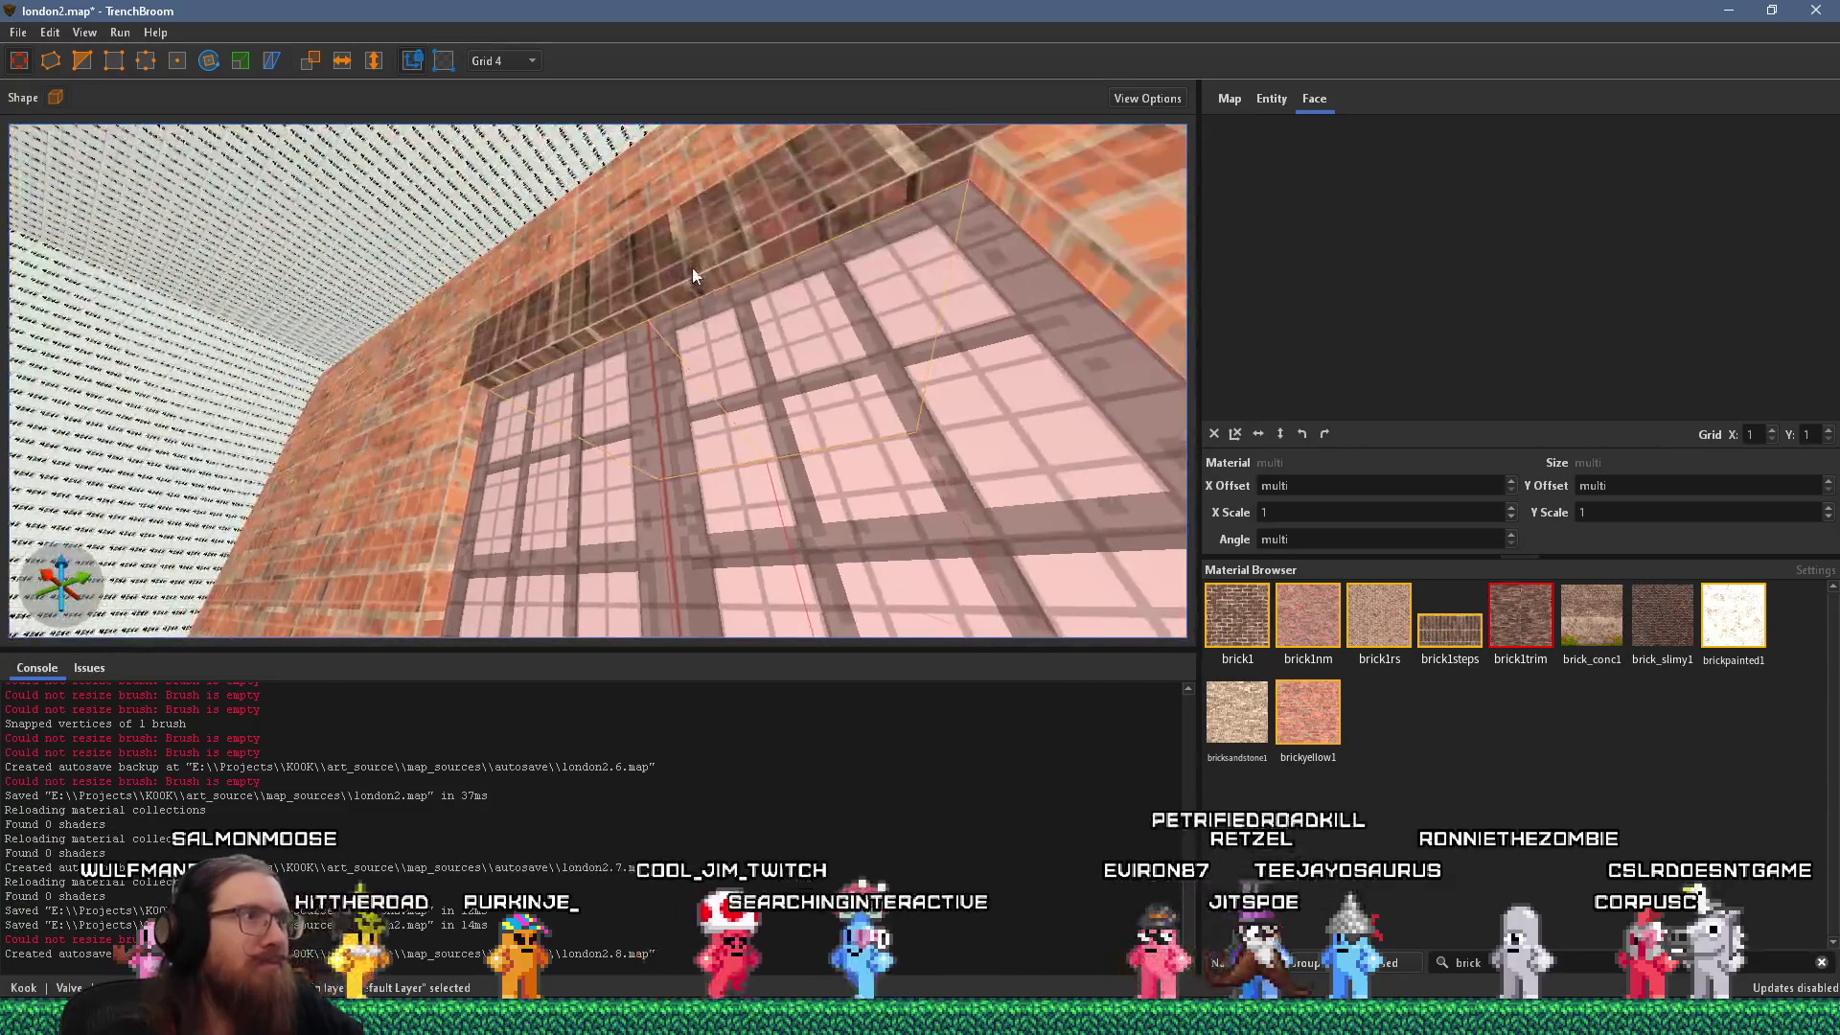
{"action": "left_click", "coordinate": [692, 270], "text": "shift"}
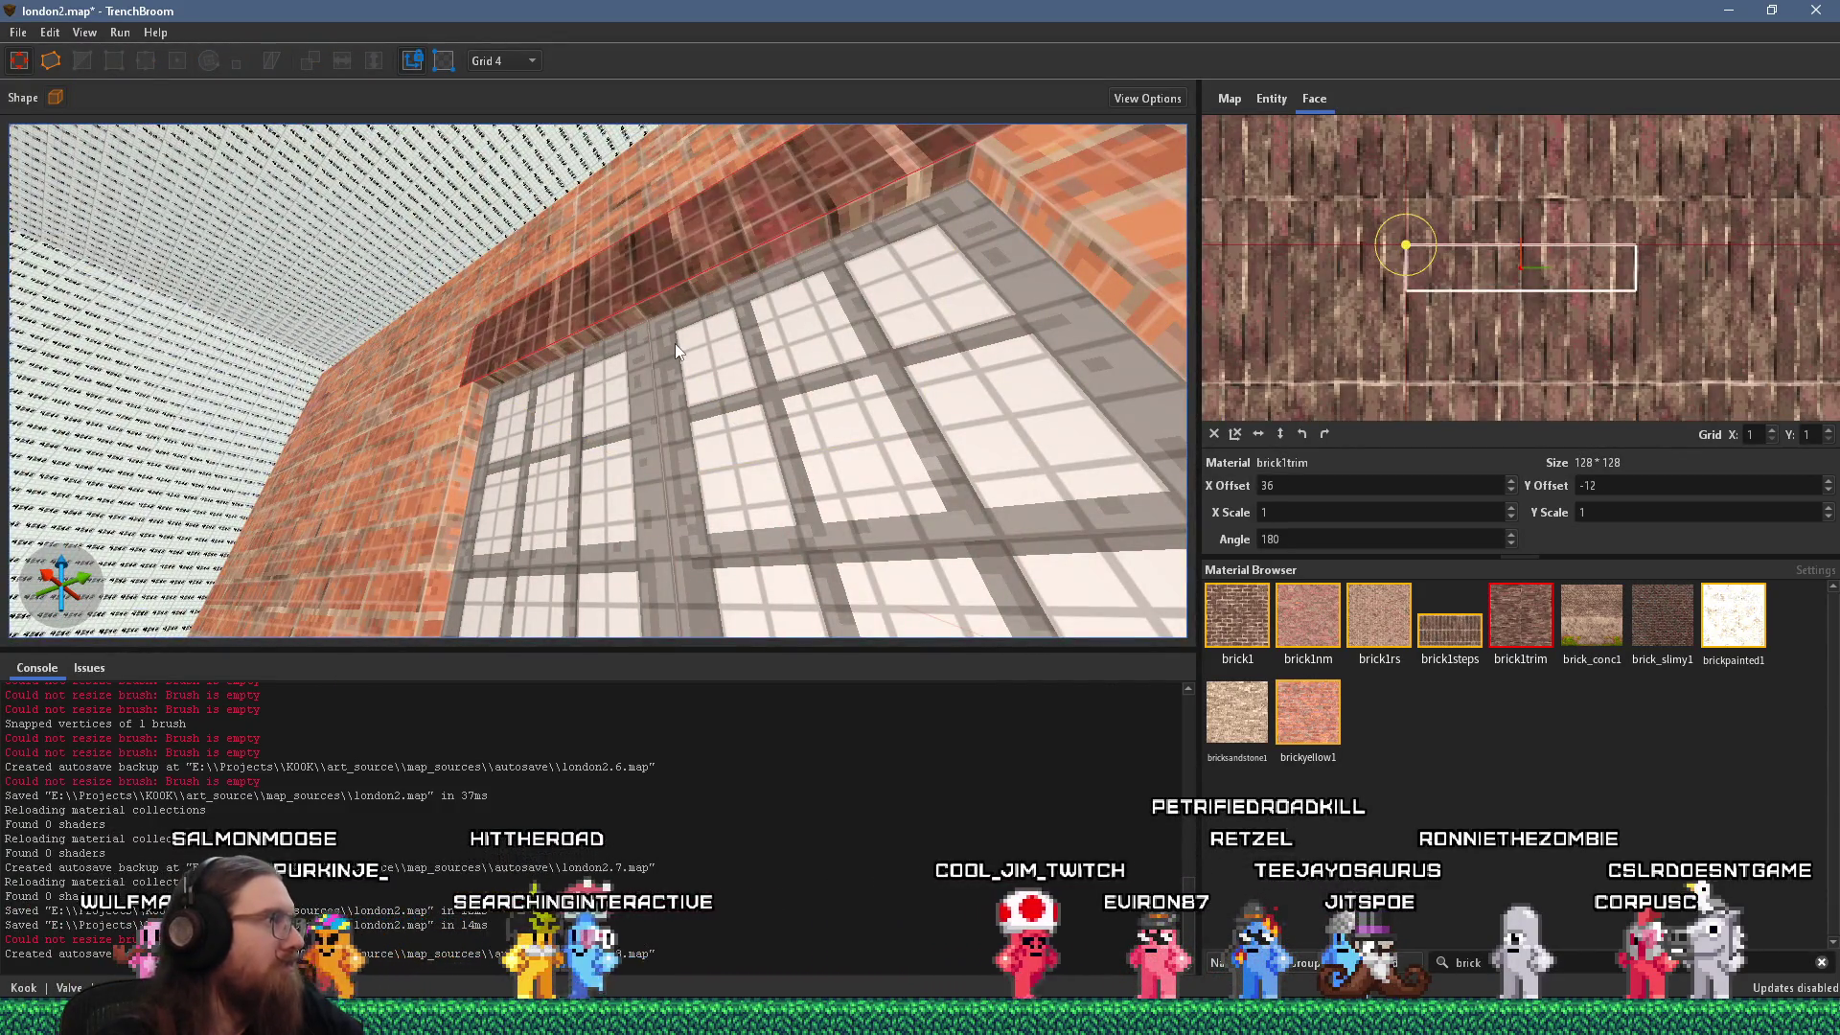
{"action": "left_click_drag", "start_coordinate": [675, 343], "coordinate": [719, 441]}
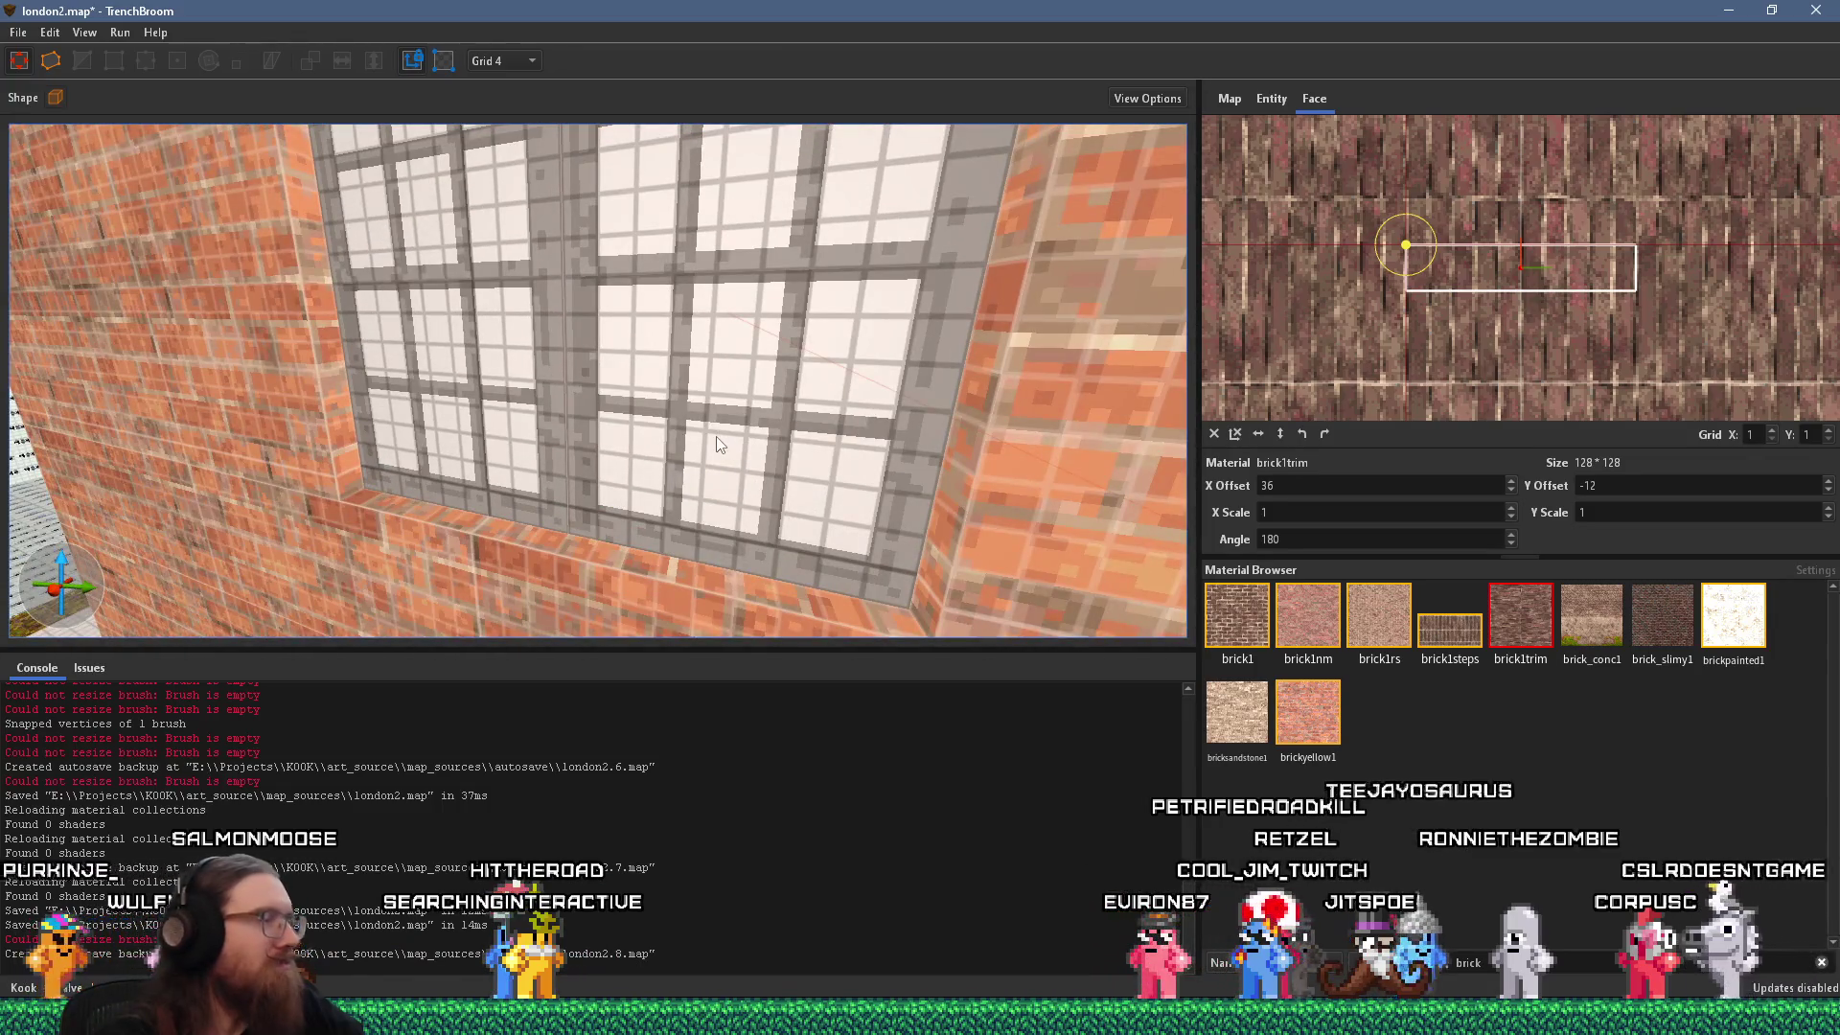
{"action": "mouse_move", "coordinate": [640, 488]}
{"action": "left_mouse_down"}
{"action": "mouse_move", "coordinate": [638, 544]}
{"action": "mouse_move", "coordinate": [697, 315]}
{"action": "mouse_move", "coordinate": [745, 272]}
{"action": "left_mouse_up"}
{"action": "key", "text": "alt+Tab"}
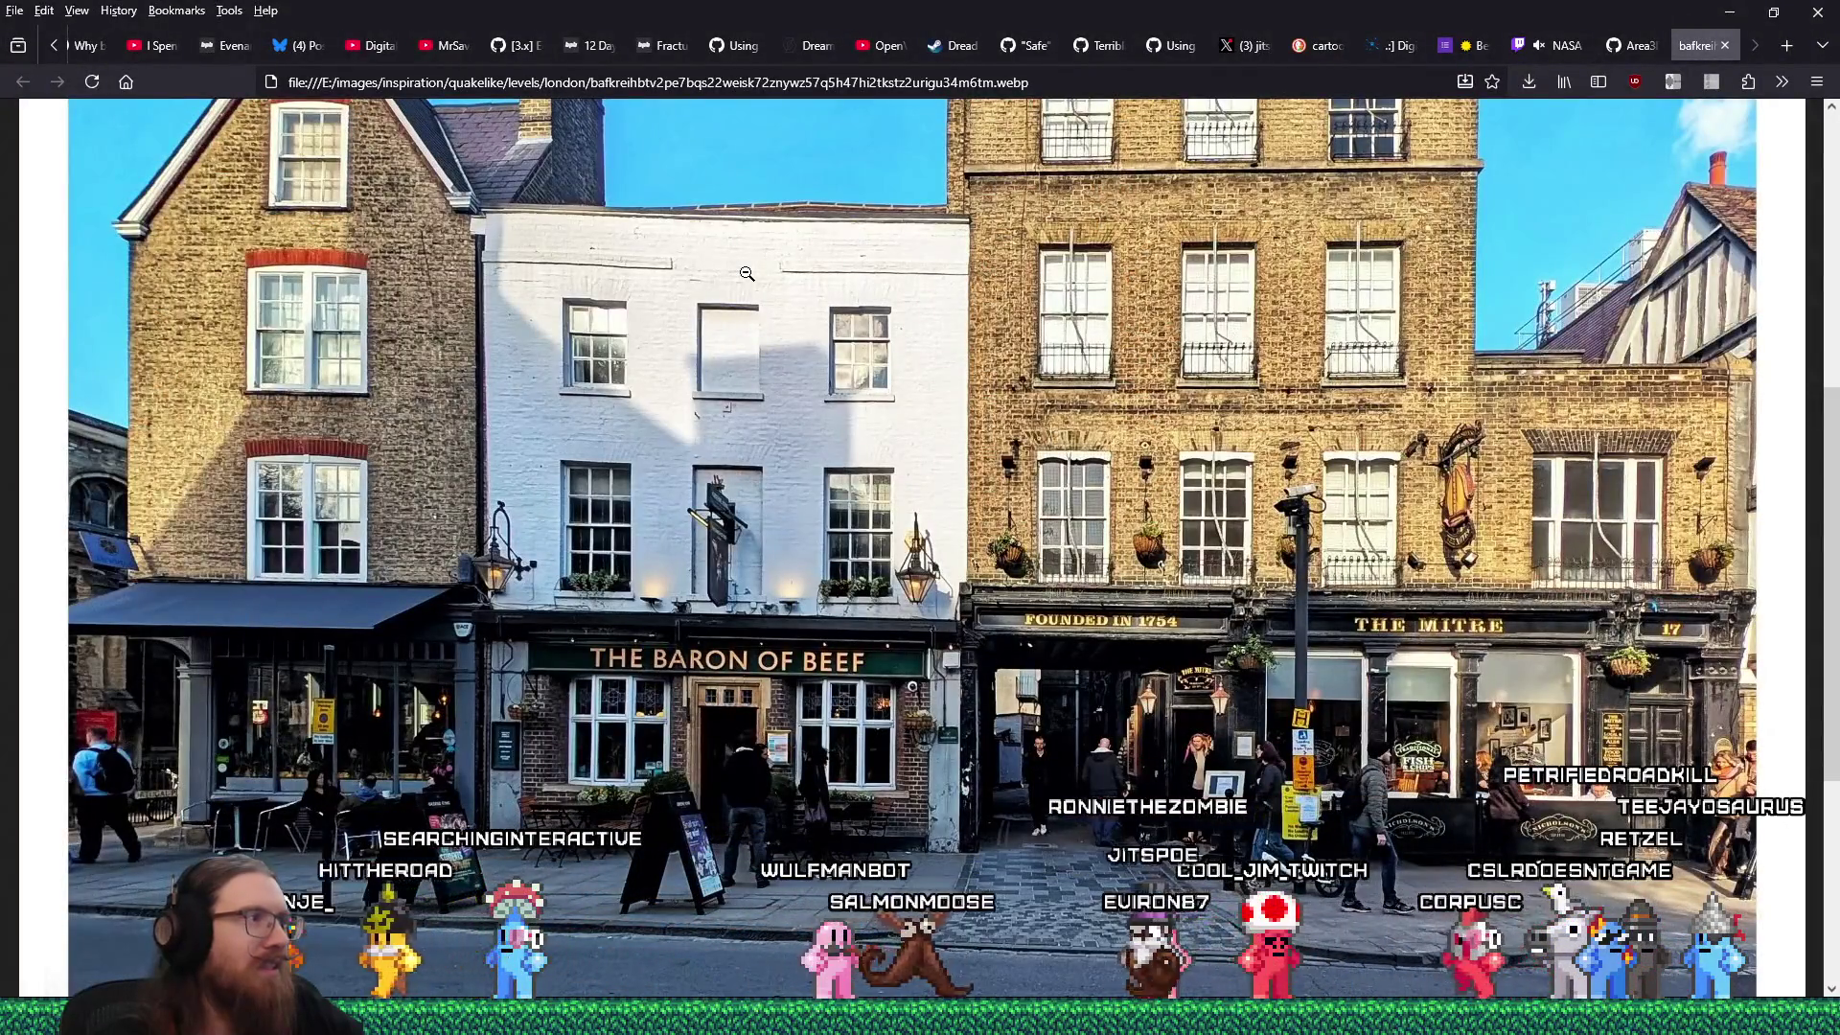
Compare the brick facade in the map against the street reference photo.
{"action": "key", "text": "alt+Tab"}
{"action": "left_click", "coordinate": [745, 273]}
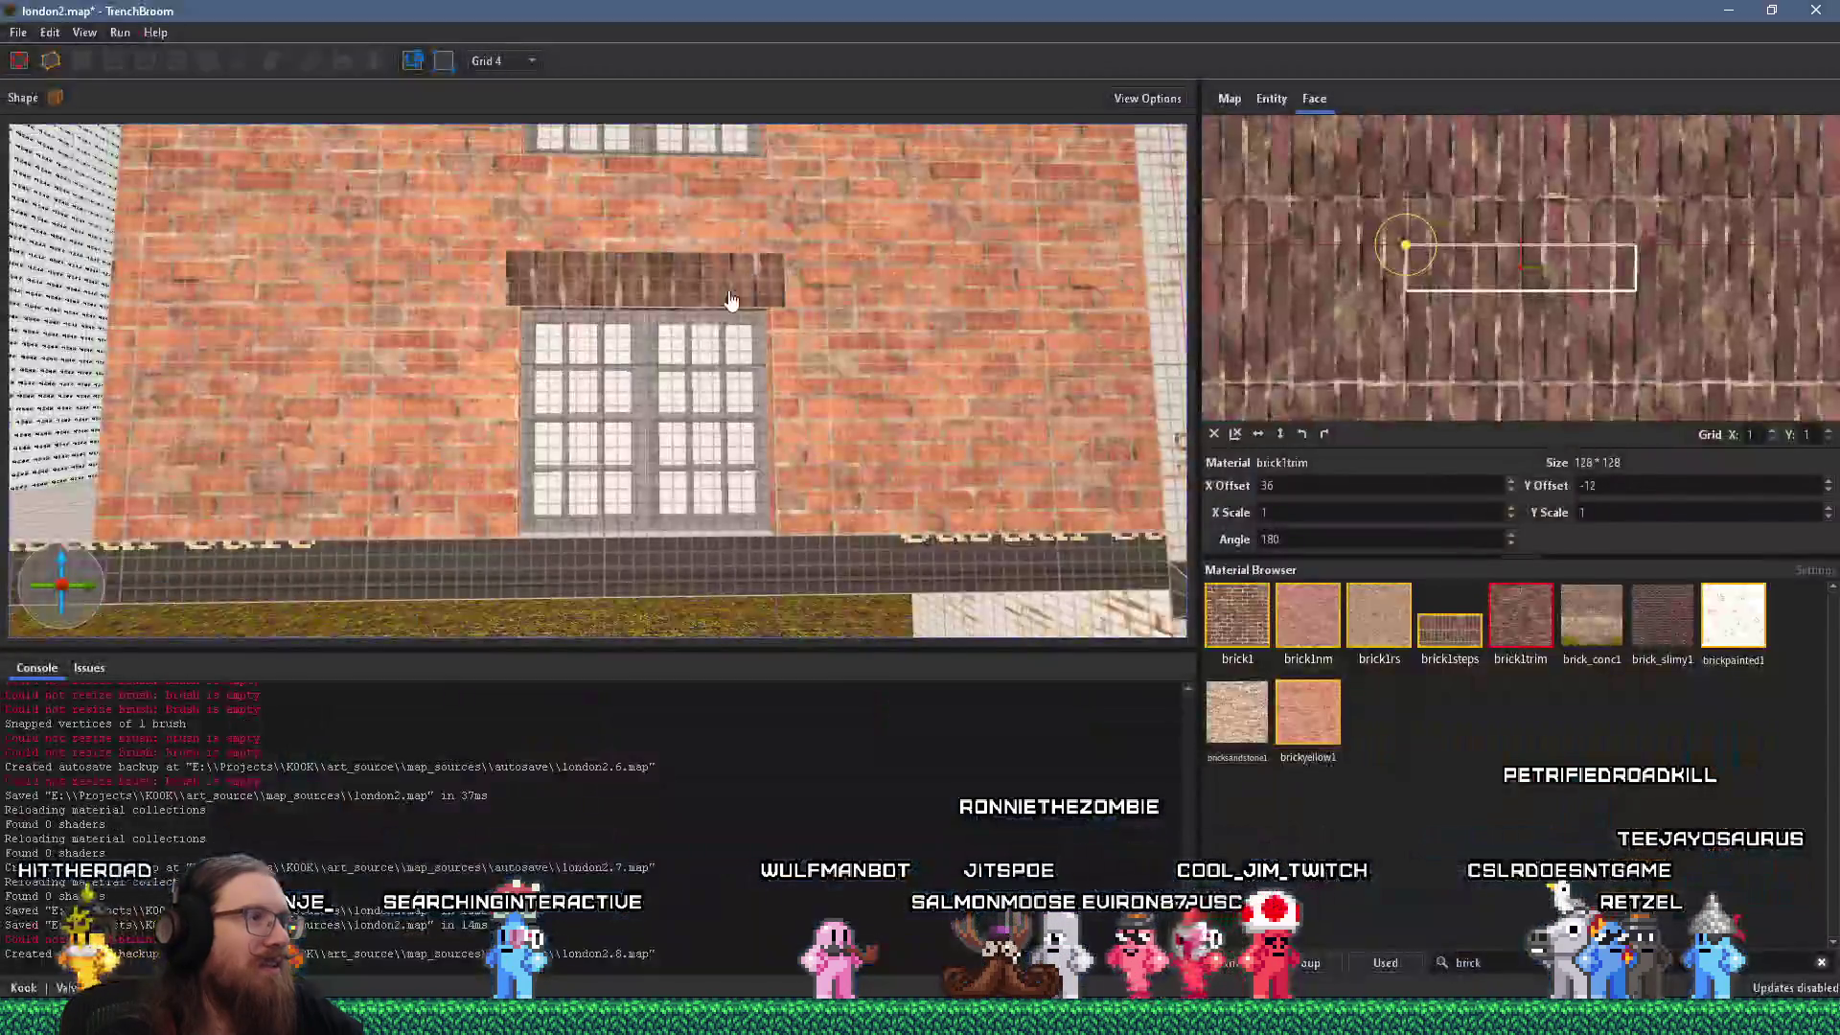
{"action": "scroll", "coordinate": [704, 433], "scroll_direction": "down", "scroll_amount": 3}
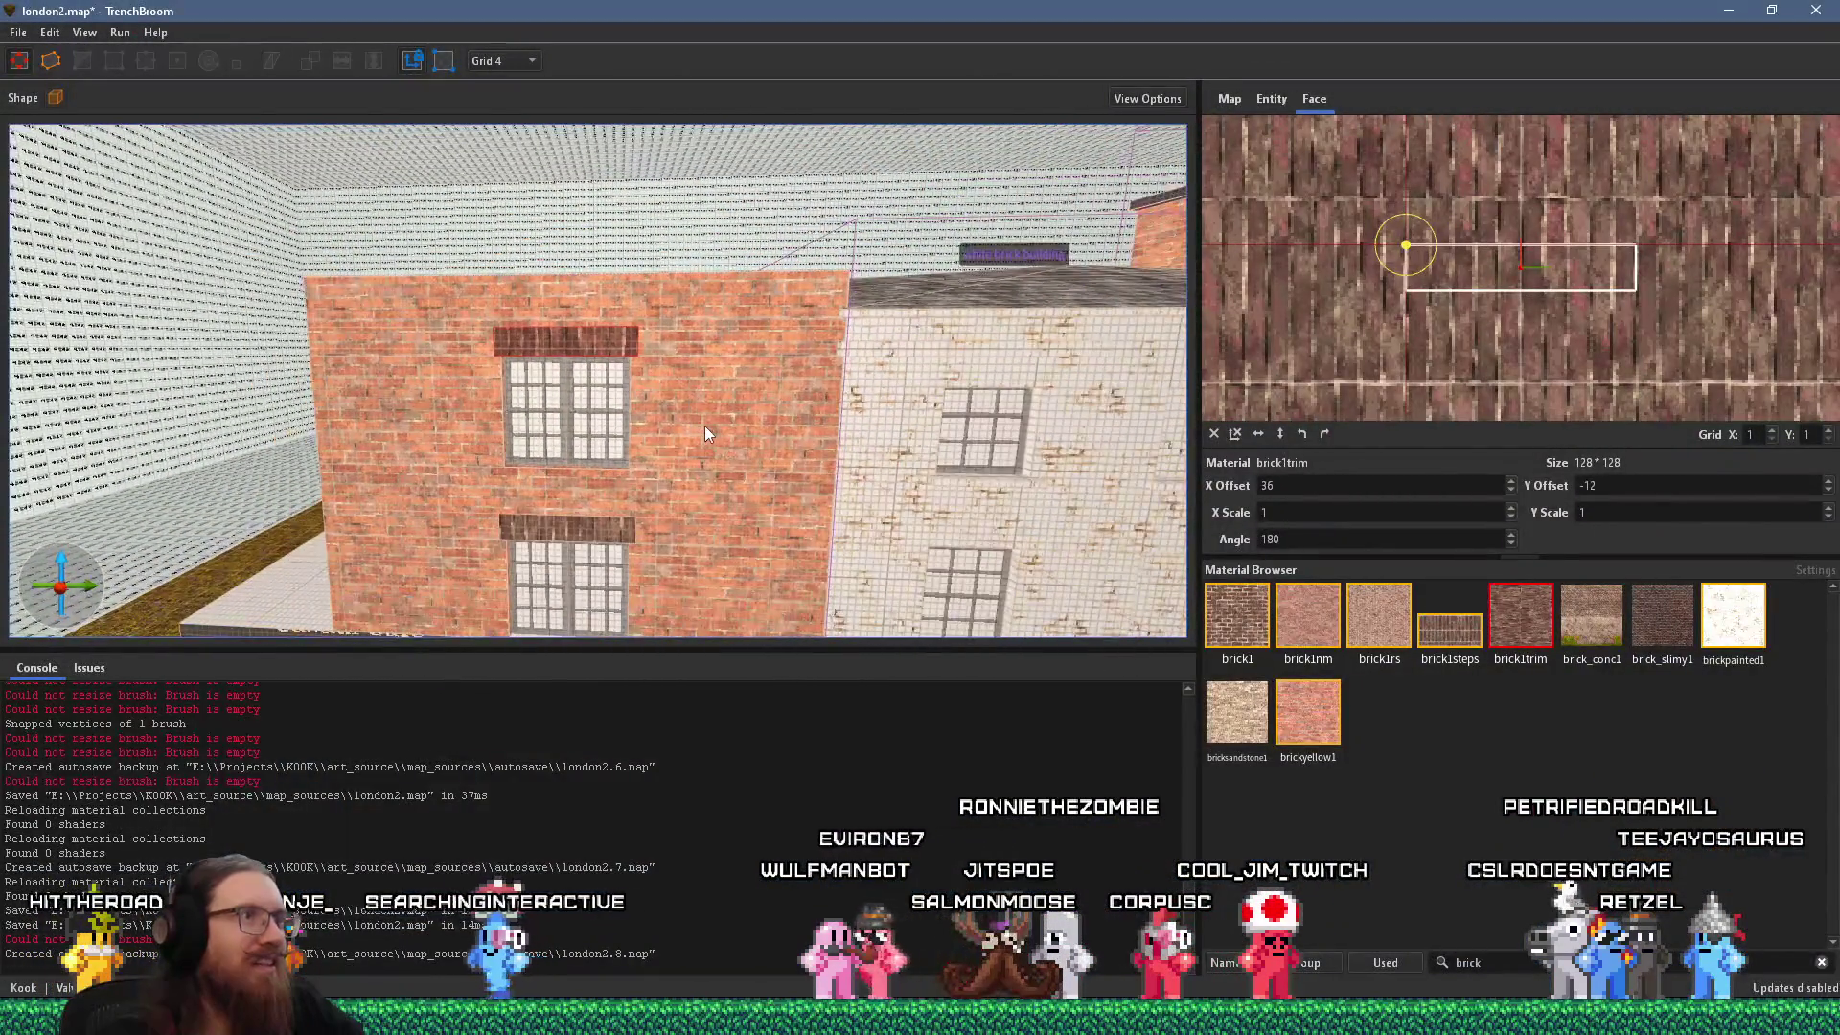
{"action": "scroll", "coordinate": [706, 433], "scroll_direction": "down", "scroll_amount": 4}
{"action": "key", "text": "alt+Tab"}
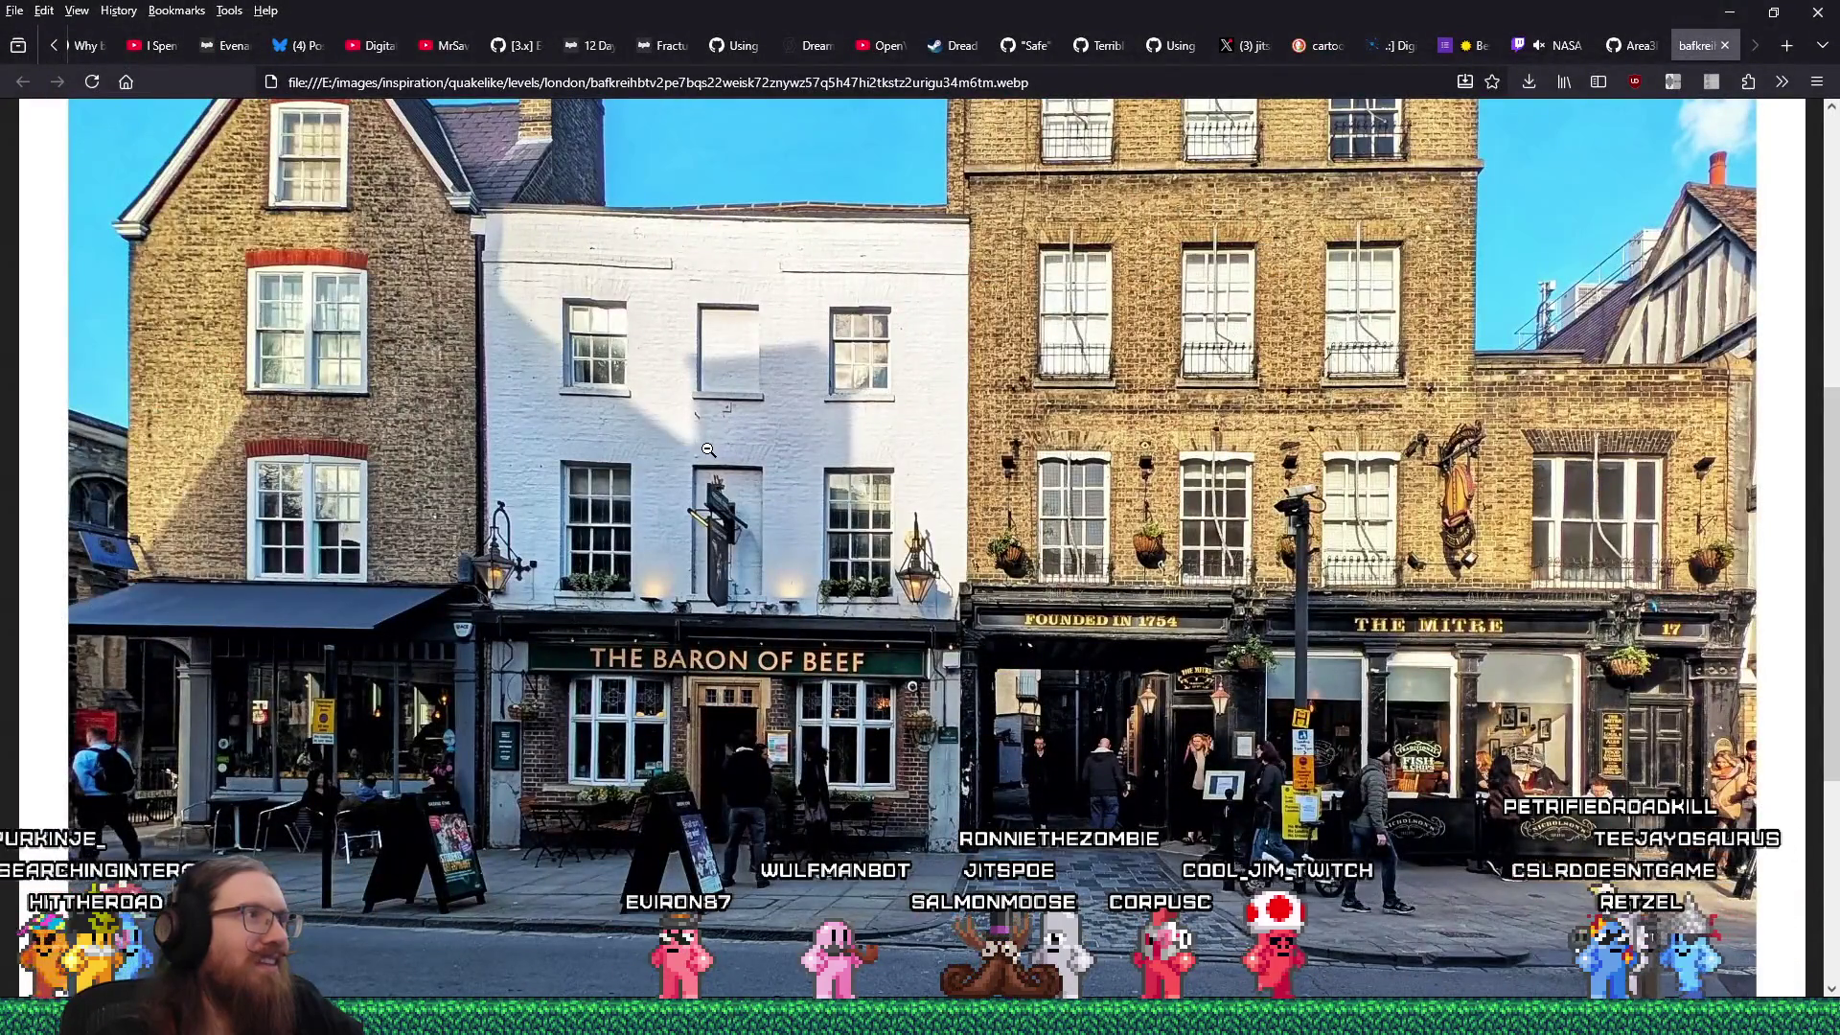
{"action": "key", "text": "alt+Tab"}
{"action": "scroll", "coordinate": [672, 382], "scroll_direction": "up", "scroll_amount": 5}
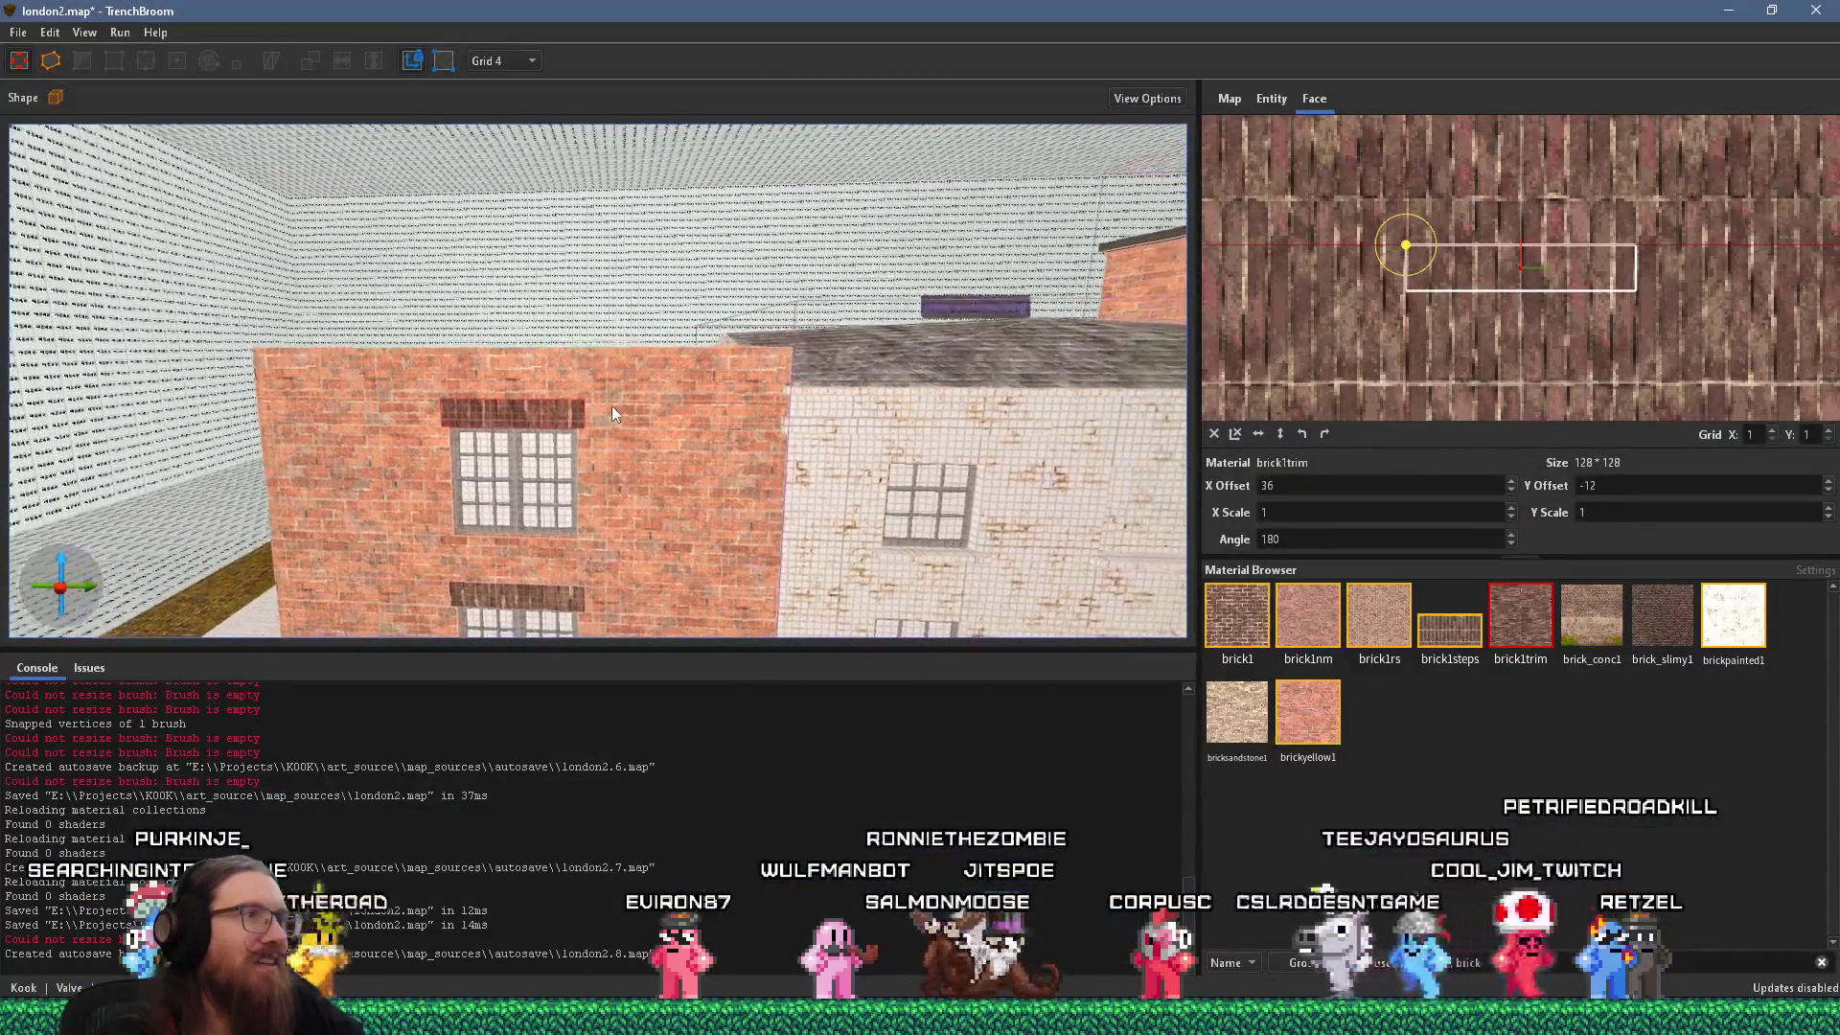
{"action": "key", "text": "alt+Tab"}
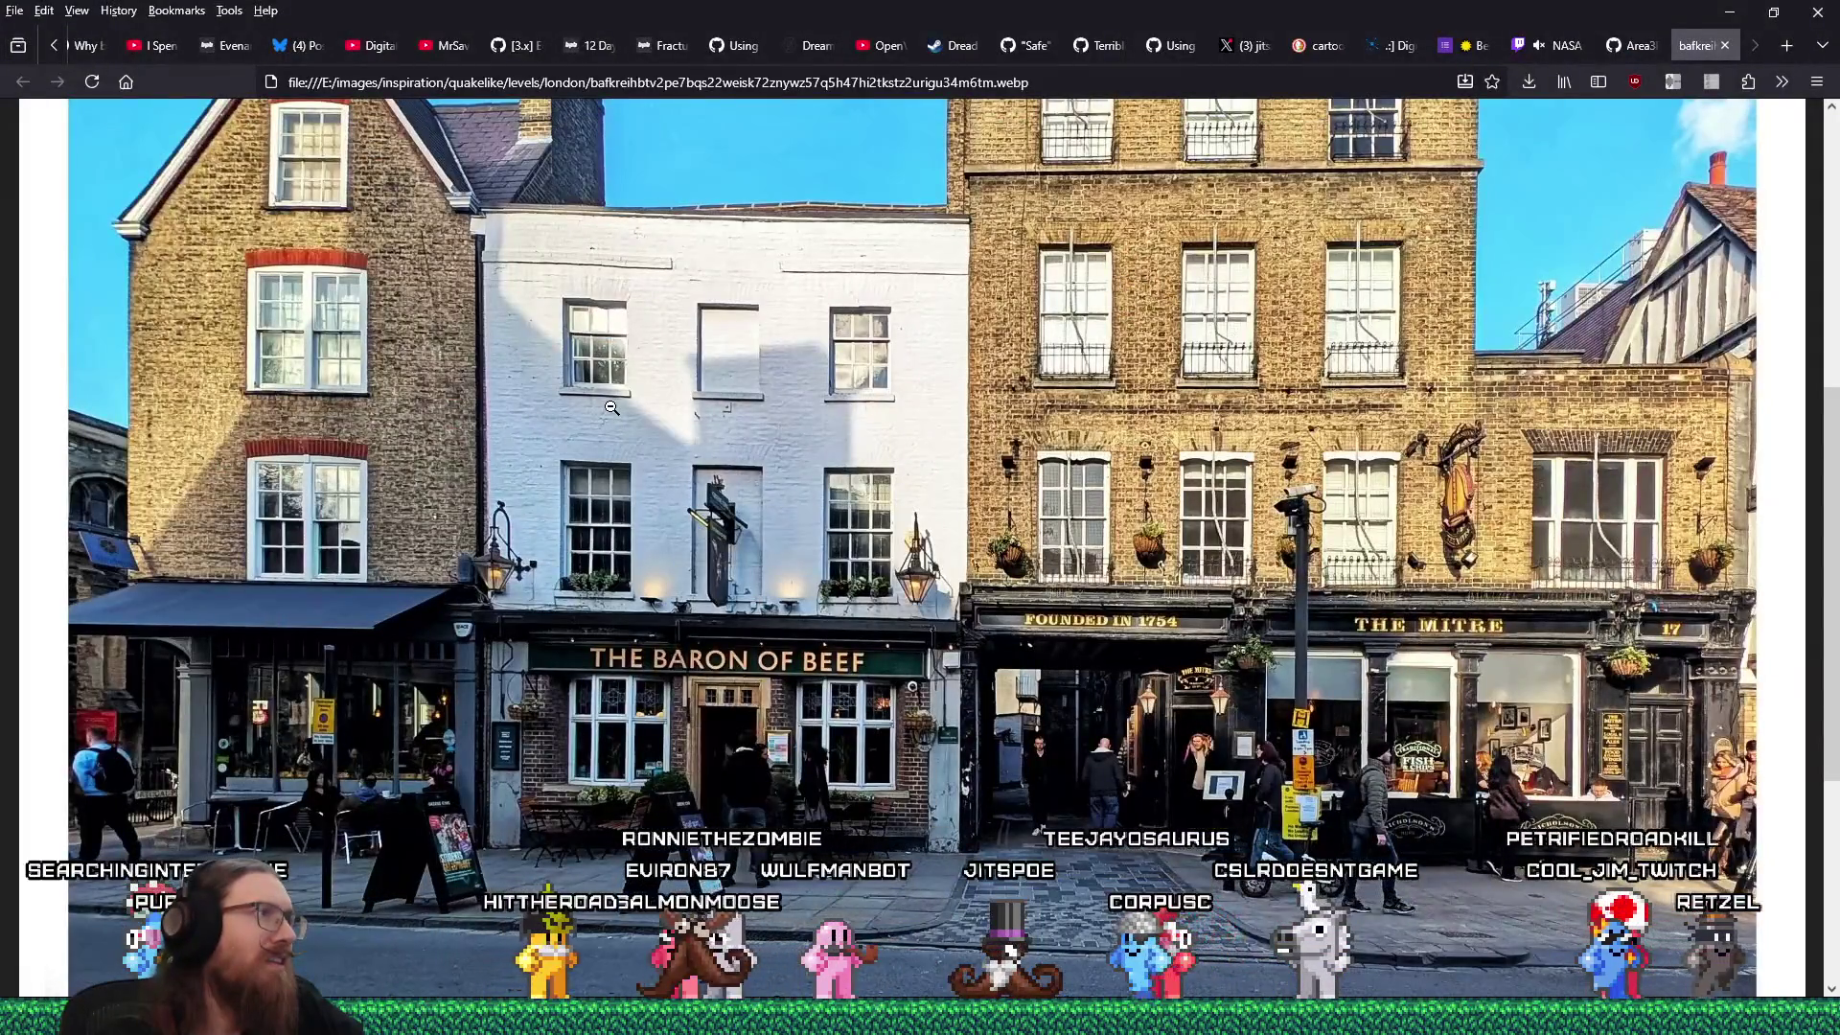
{"action": "key", "text": "alt+Tab"}
{"action": "scroll", "coordinate": [583, 479], "scroll_direction": "down", "scroll_amount": 3}
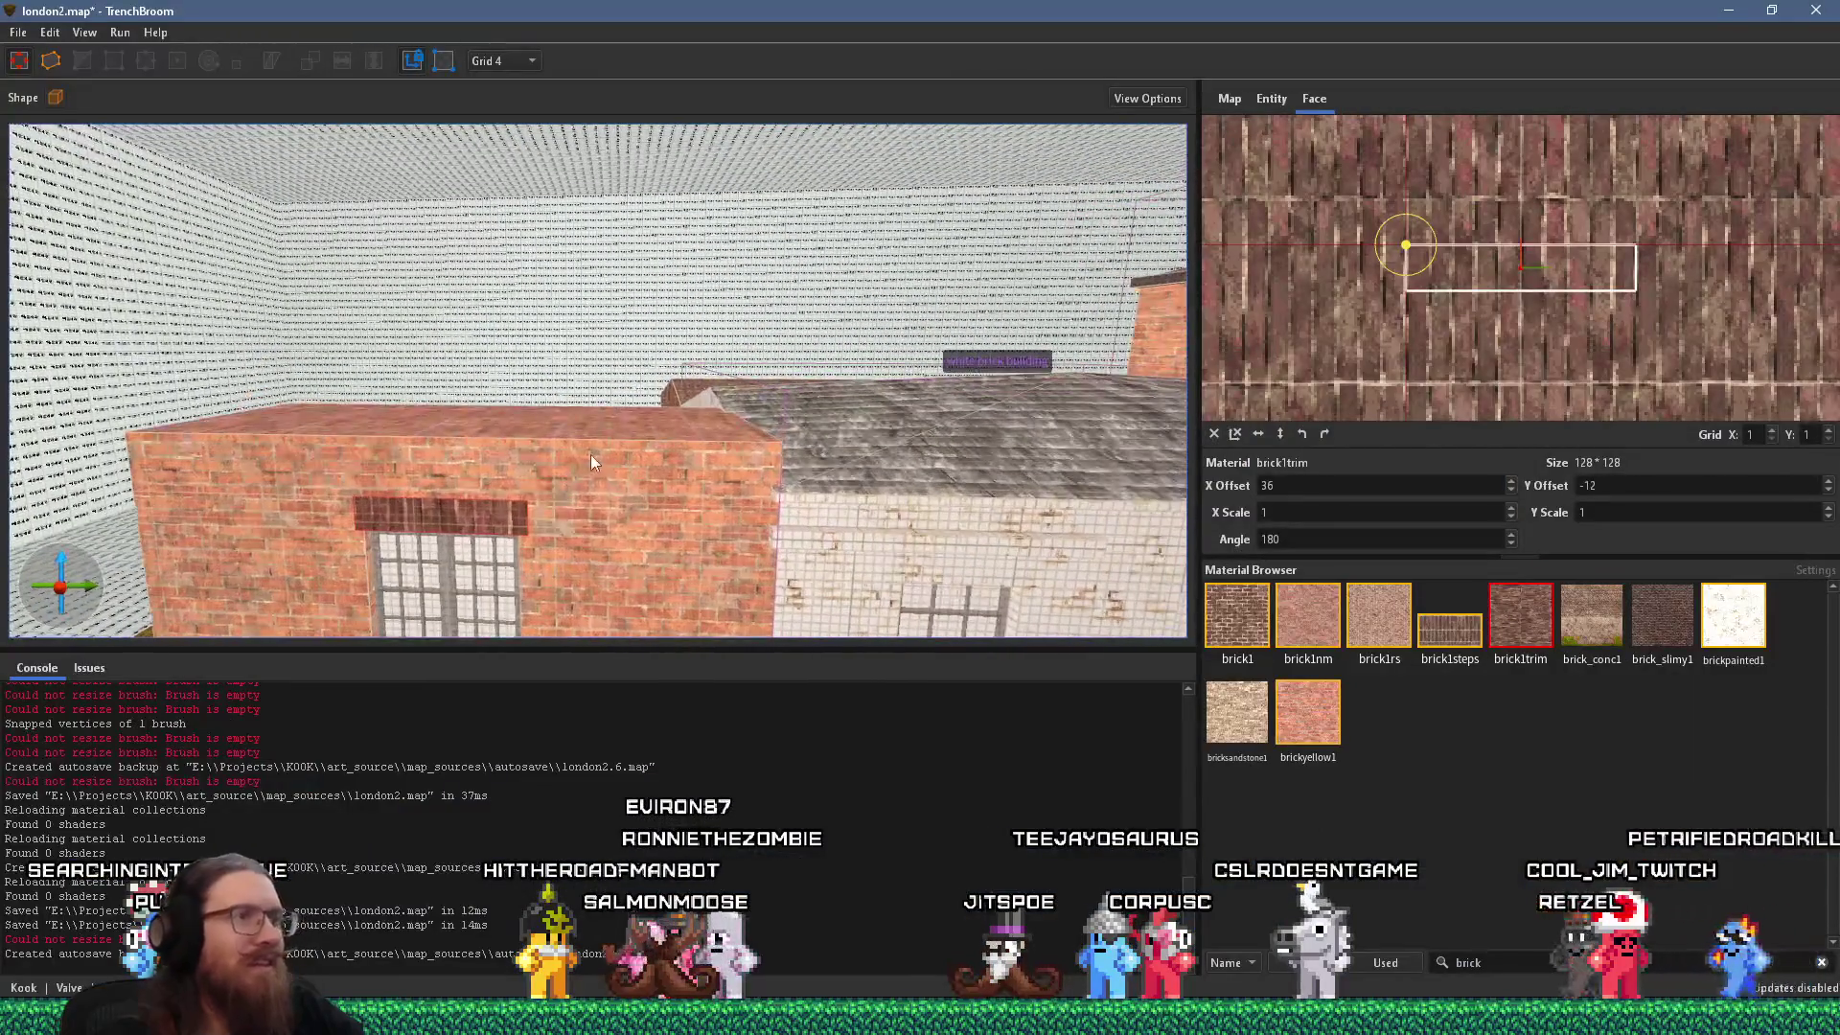
Select the red brick building and zoom in on it, rechecking the reference photo.
{"action": "left_click", "coordinate": [594, 451]}
{"action": "scroll", "coordinate": [594, 451], "scroll_direction": "up", "scroll_amount": 3}
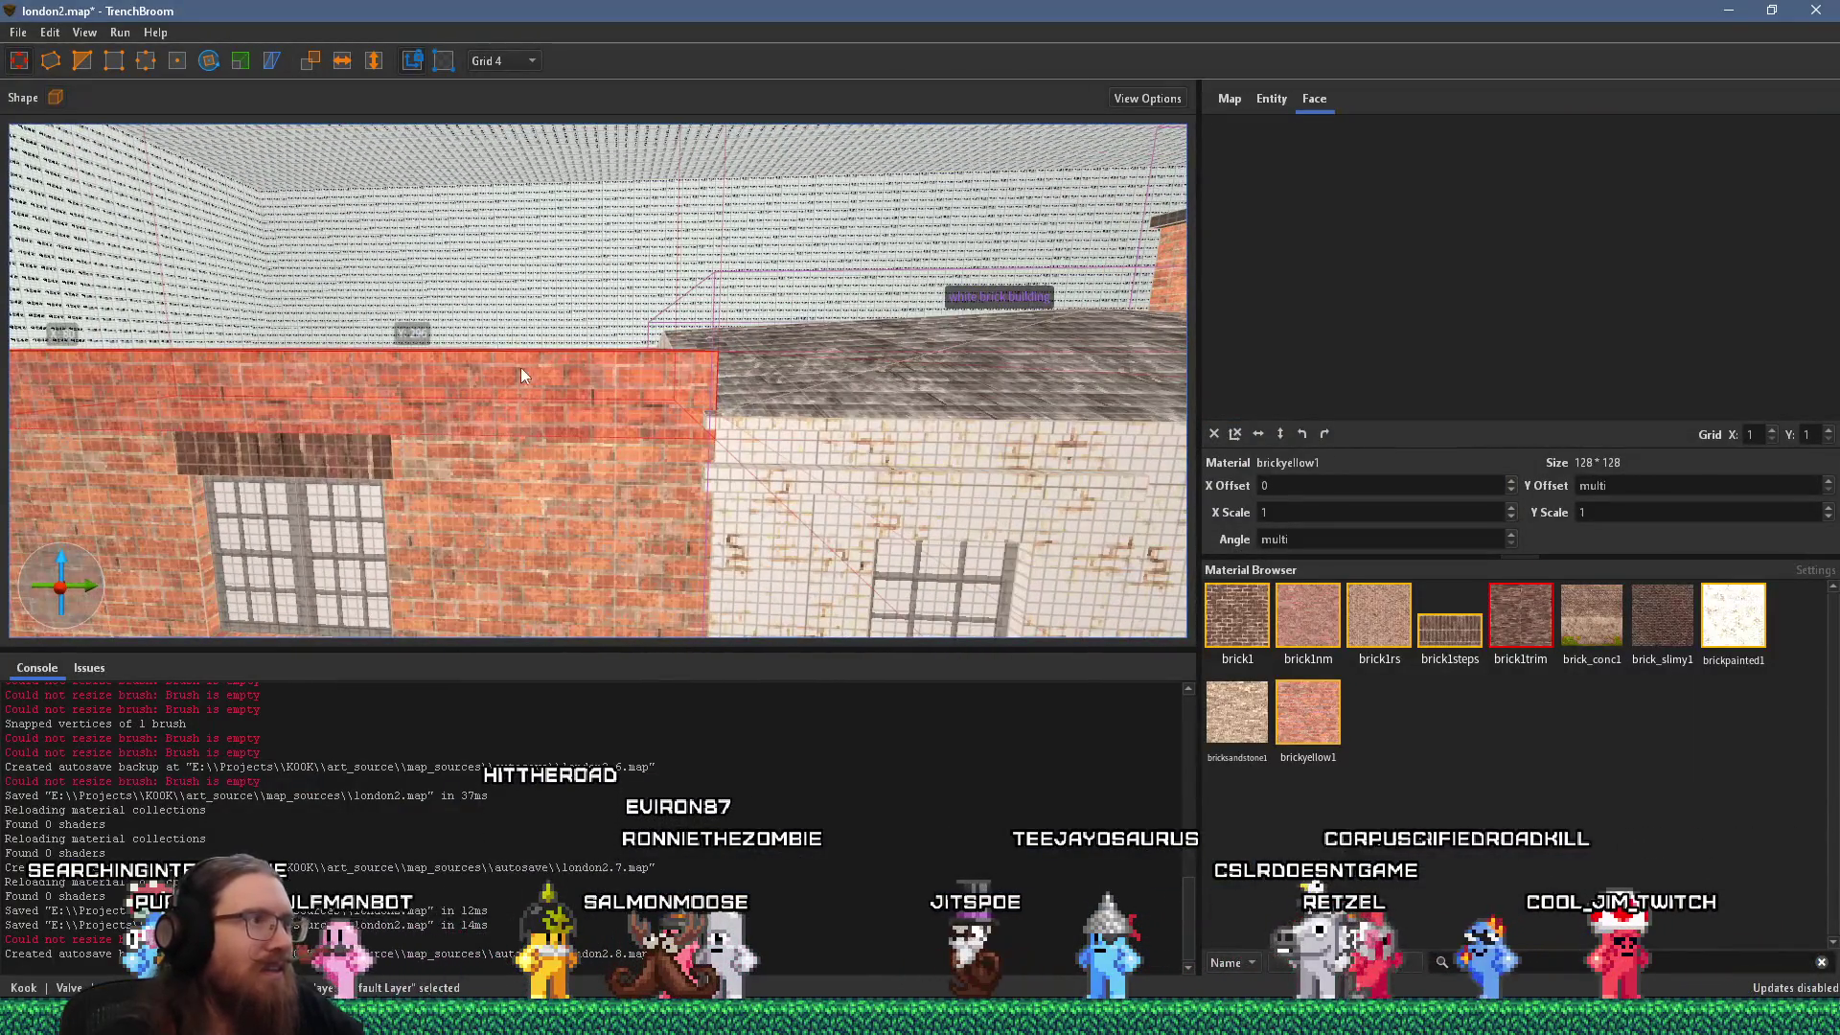
{"action": "scroll", "coordinate": [521, 377], "scroll_direction": "up", "scroll_amount": 2}
{"action": "scroll", "coordinate": [648, 419], "scroll_direction": "down", "scroll_amount": 4}
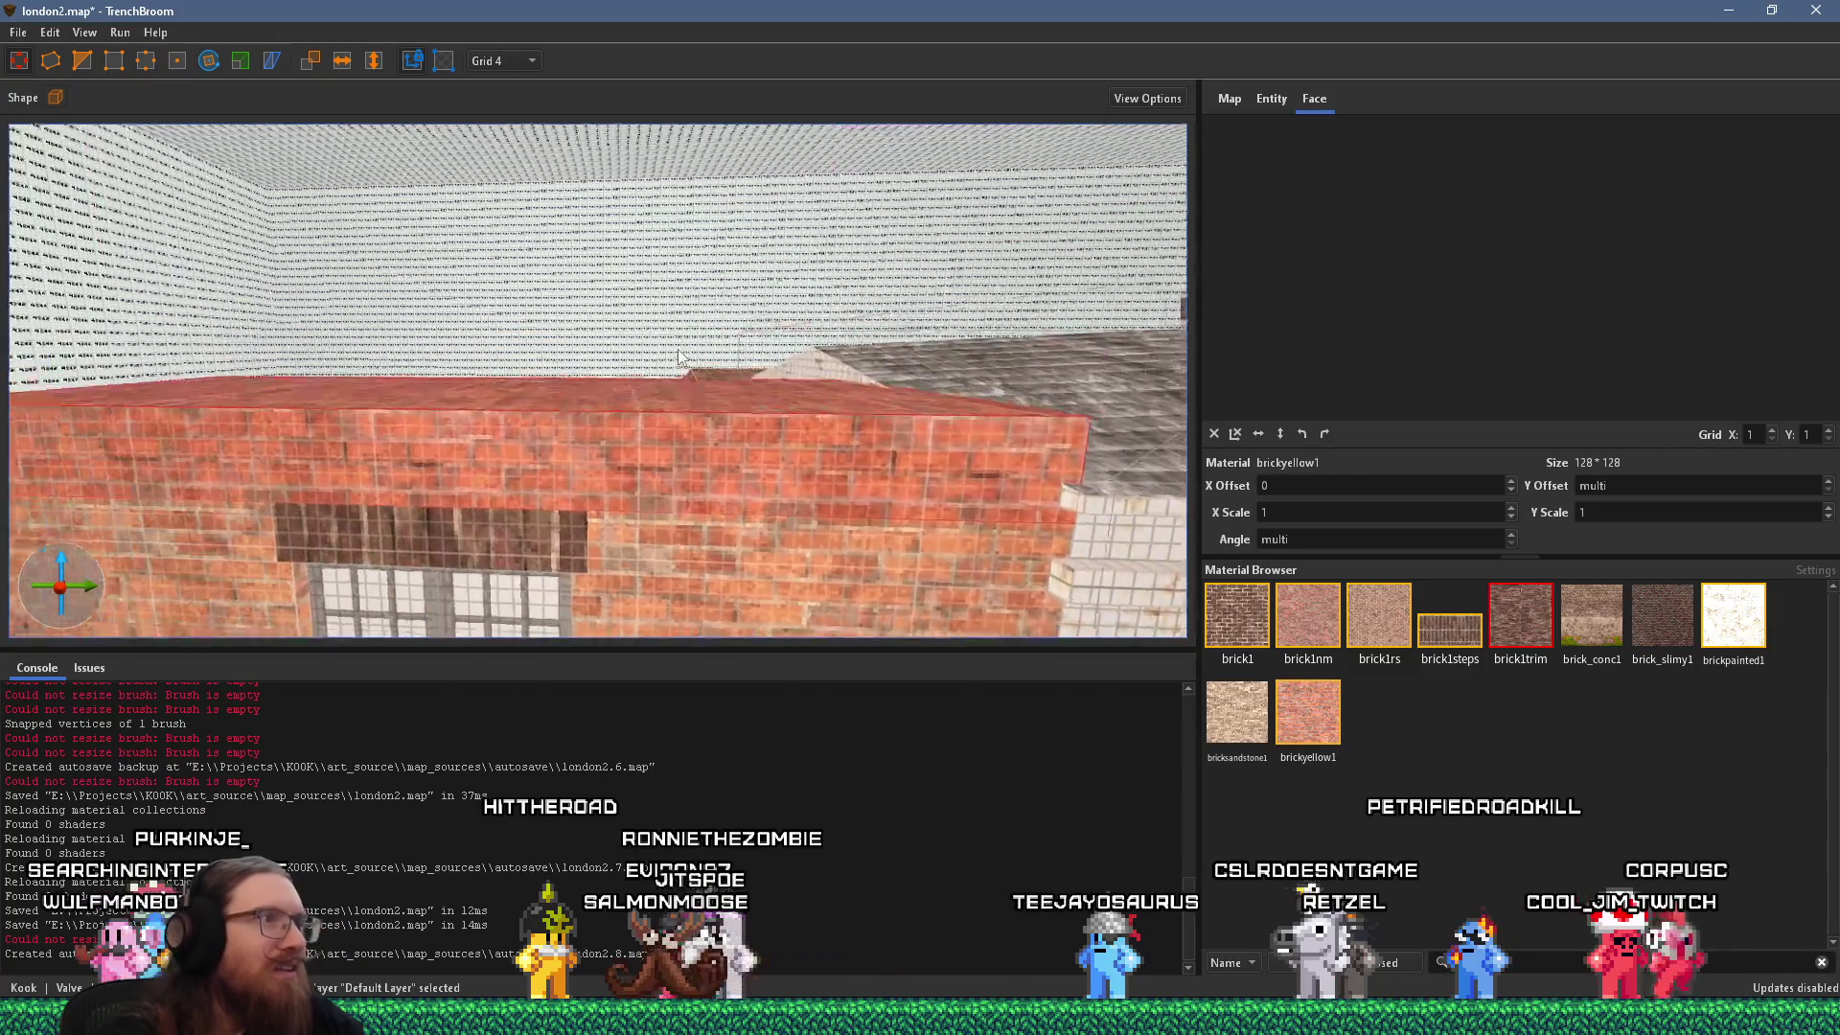
{"action": "scroll", "coordinate": [649, 419], "scroll_direction": "down", "scroll_amount": 3}
{"action": "key", "text": "alt+Tab"}
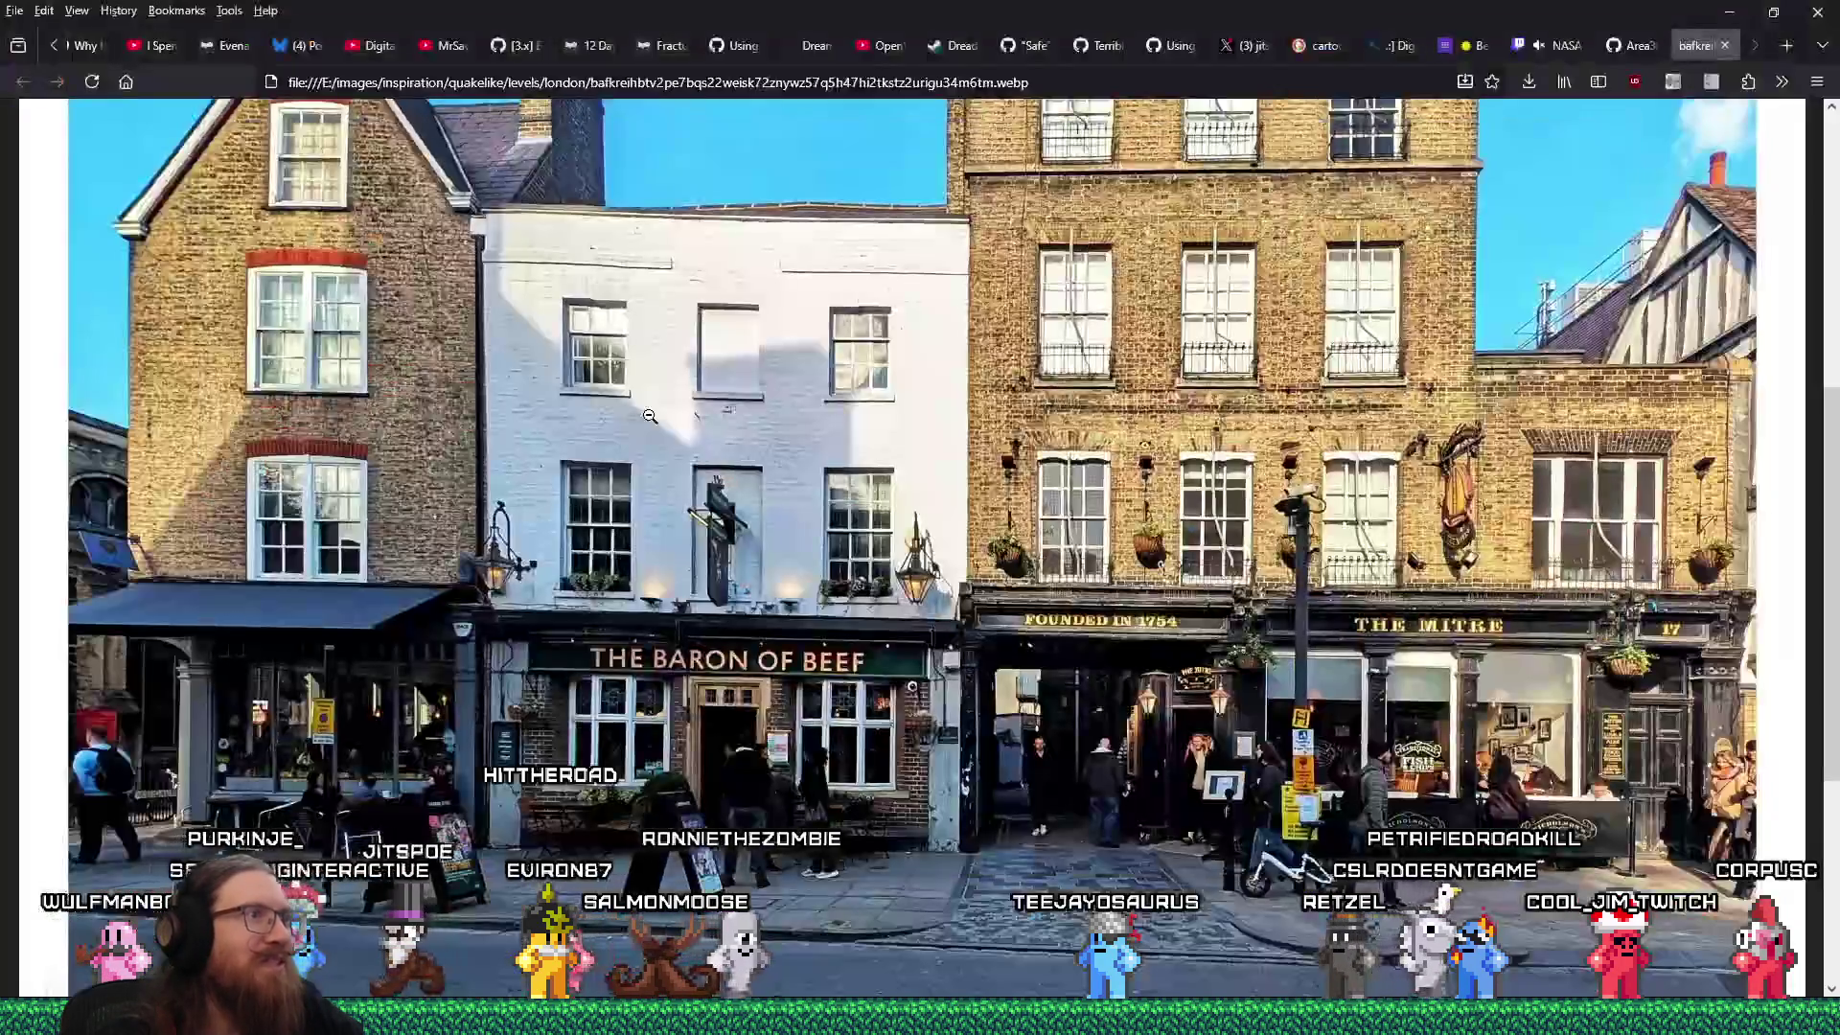
{"action": "key", "text": "alt+Tab"}
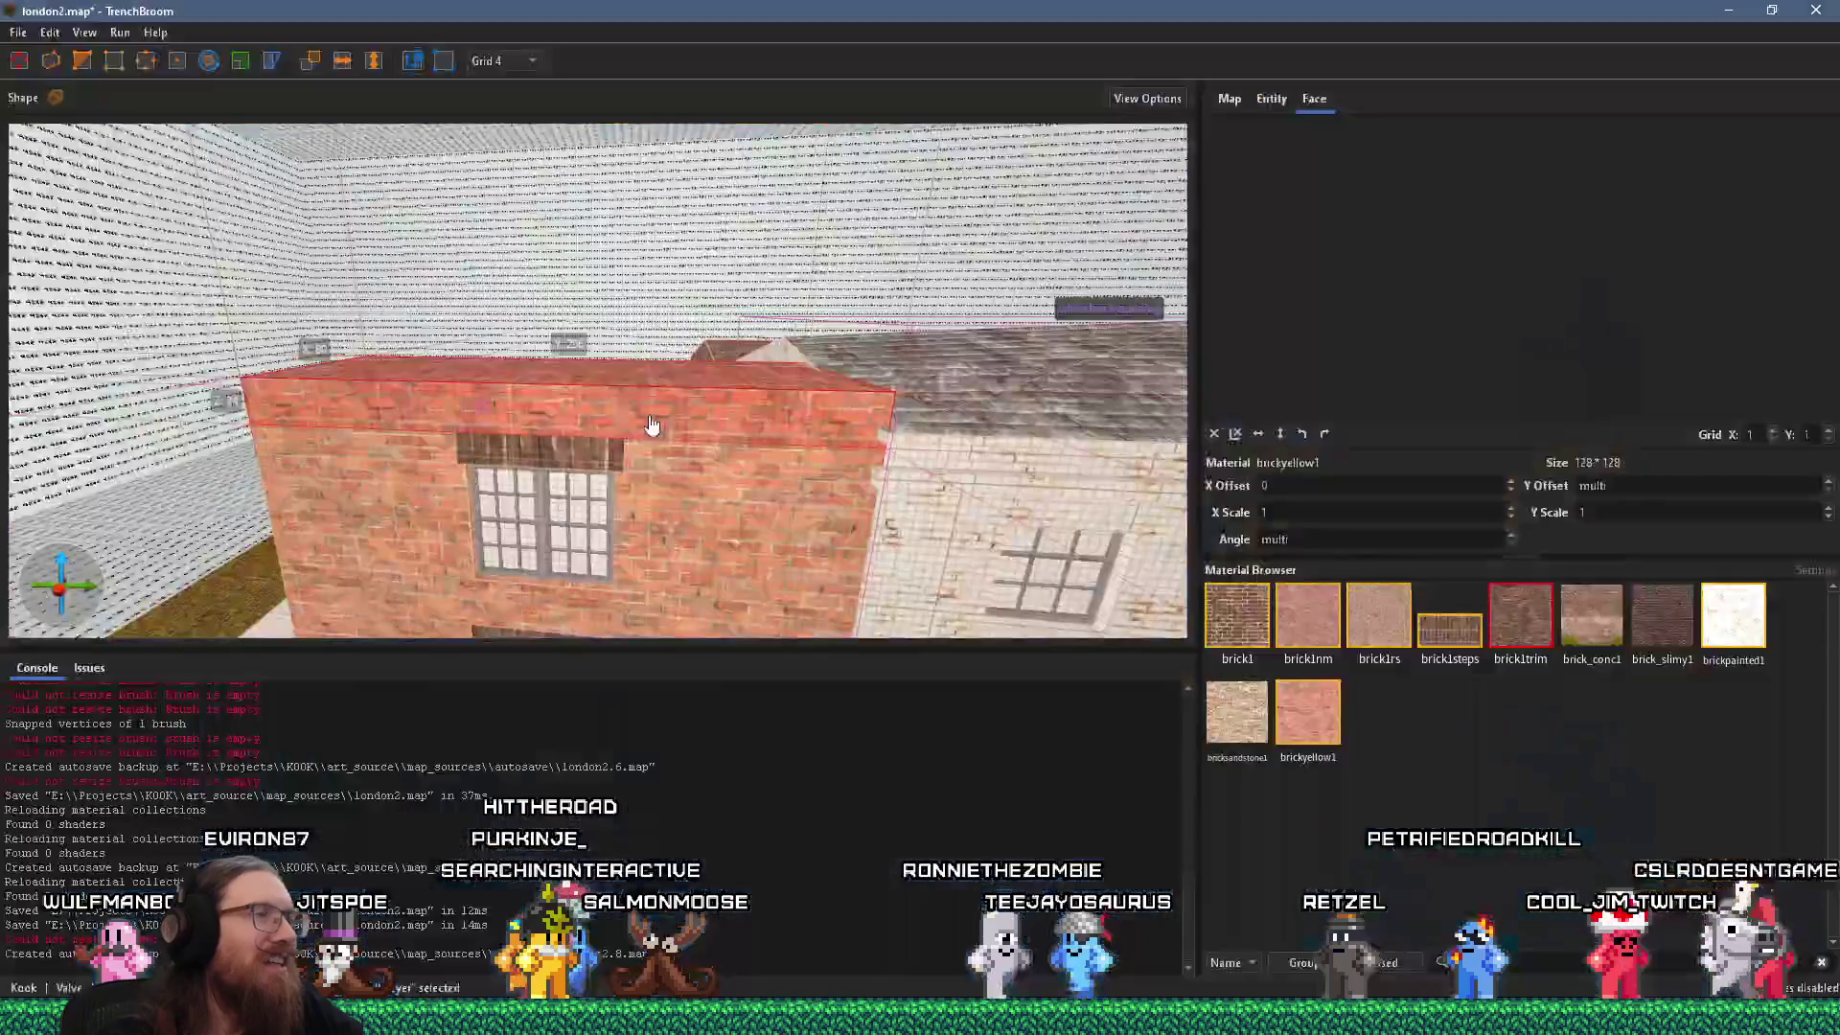
Move the window brush above the roofline and resize it into a narrow dormer window.
{"action": "left_click", "coordinate": [635, 446]}
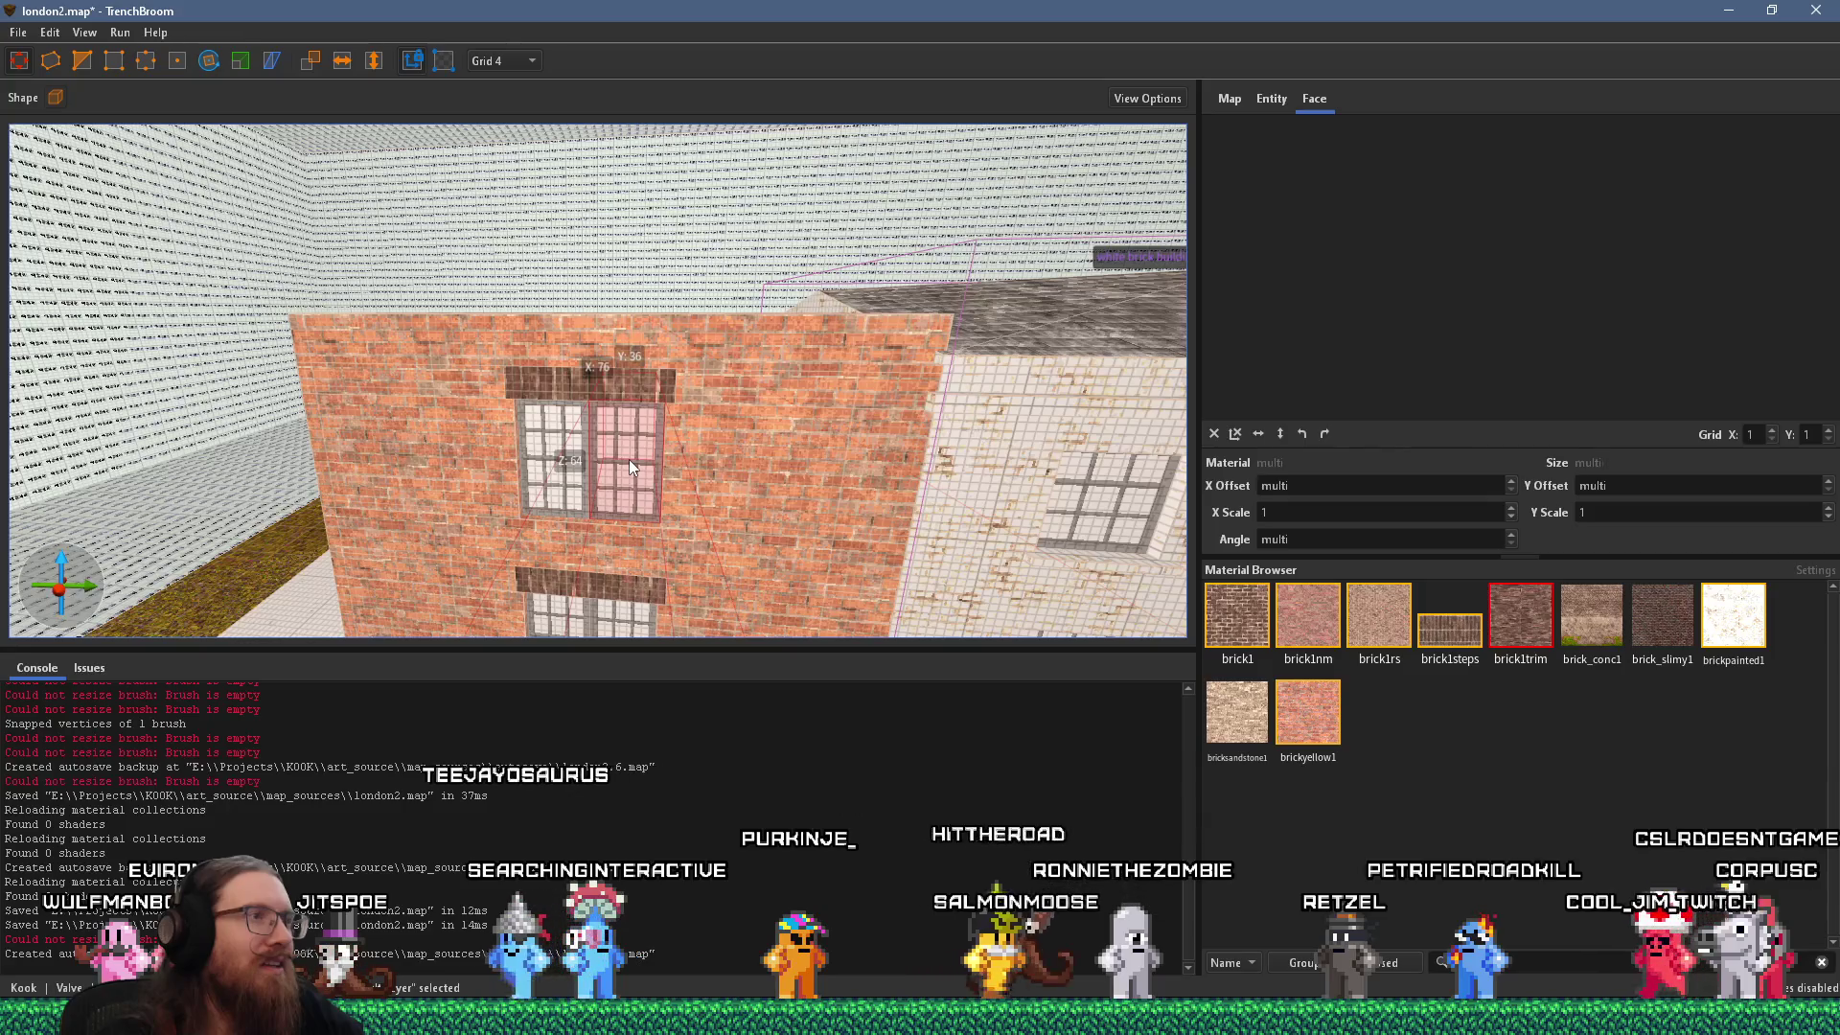
{"action": "left_click_drag", "start_coordinate": [628, 458], "coordinate": [642, 256]}
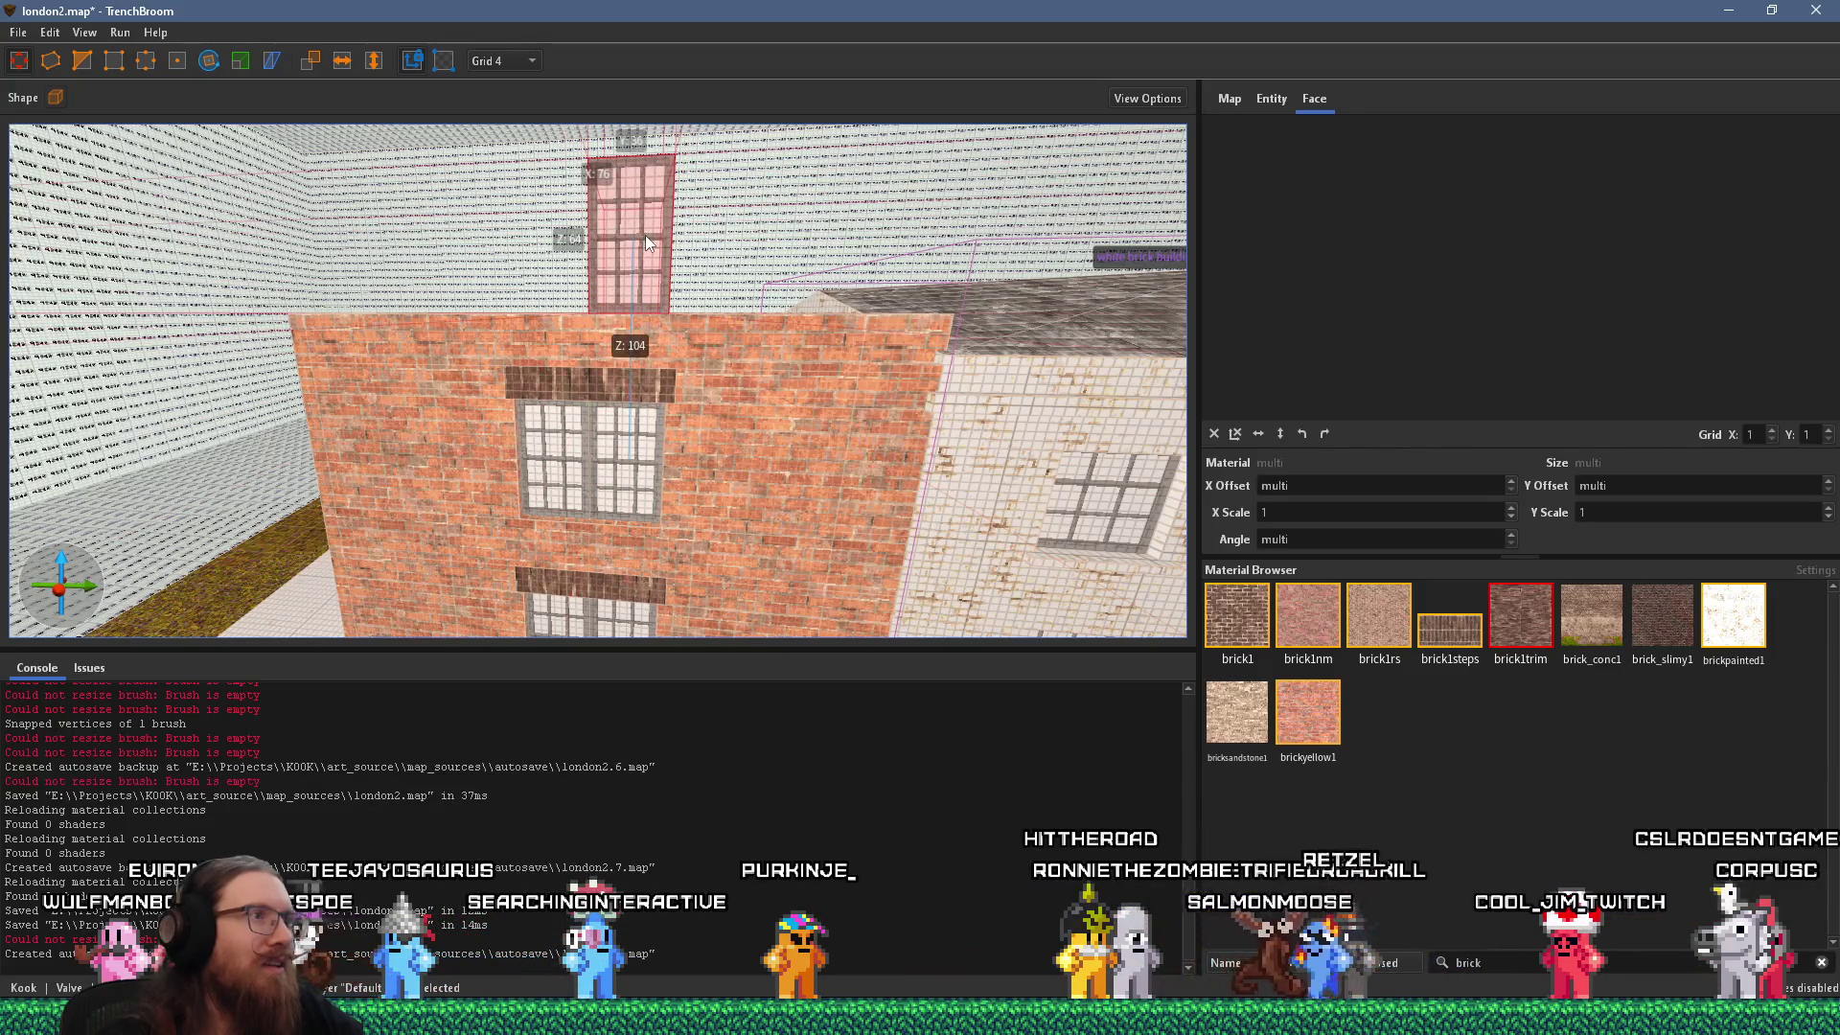
{"action": "scroll", "coordinate": [677, 238], "scroll_direction": "down", "scroll_amount": 2}
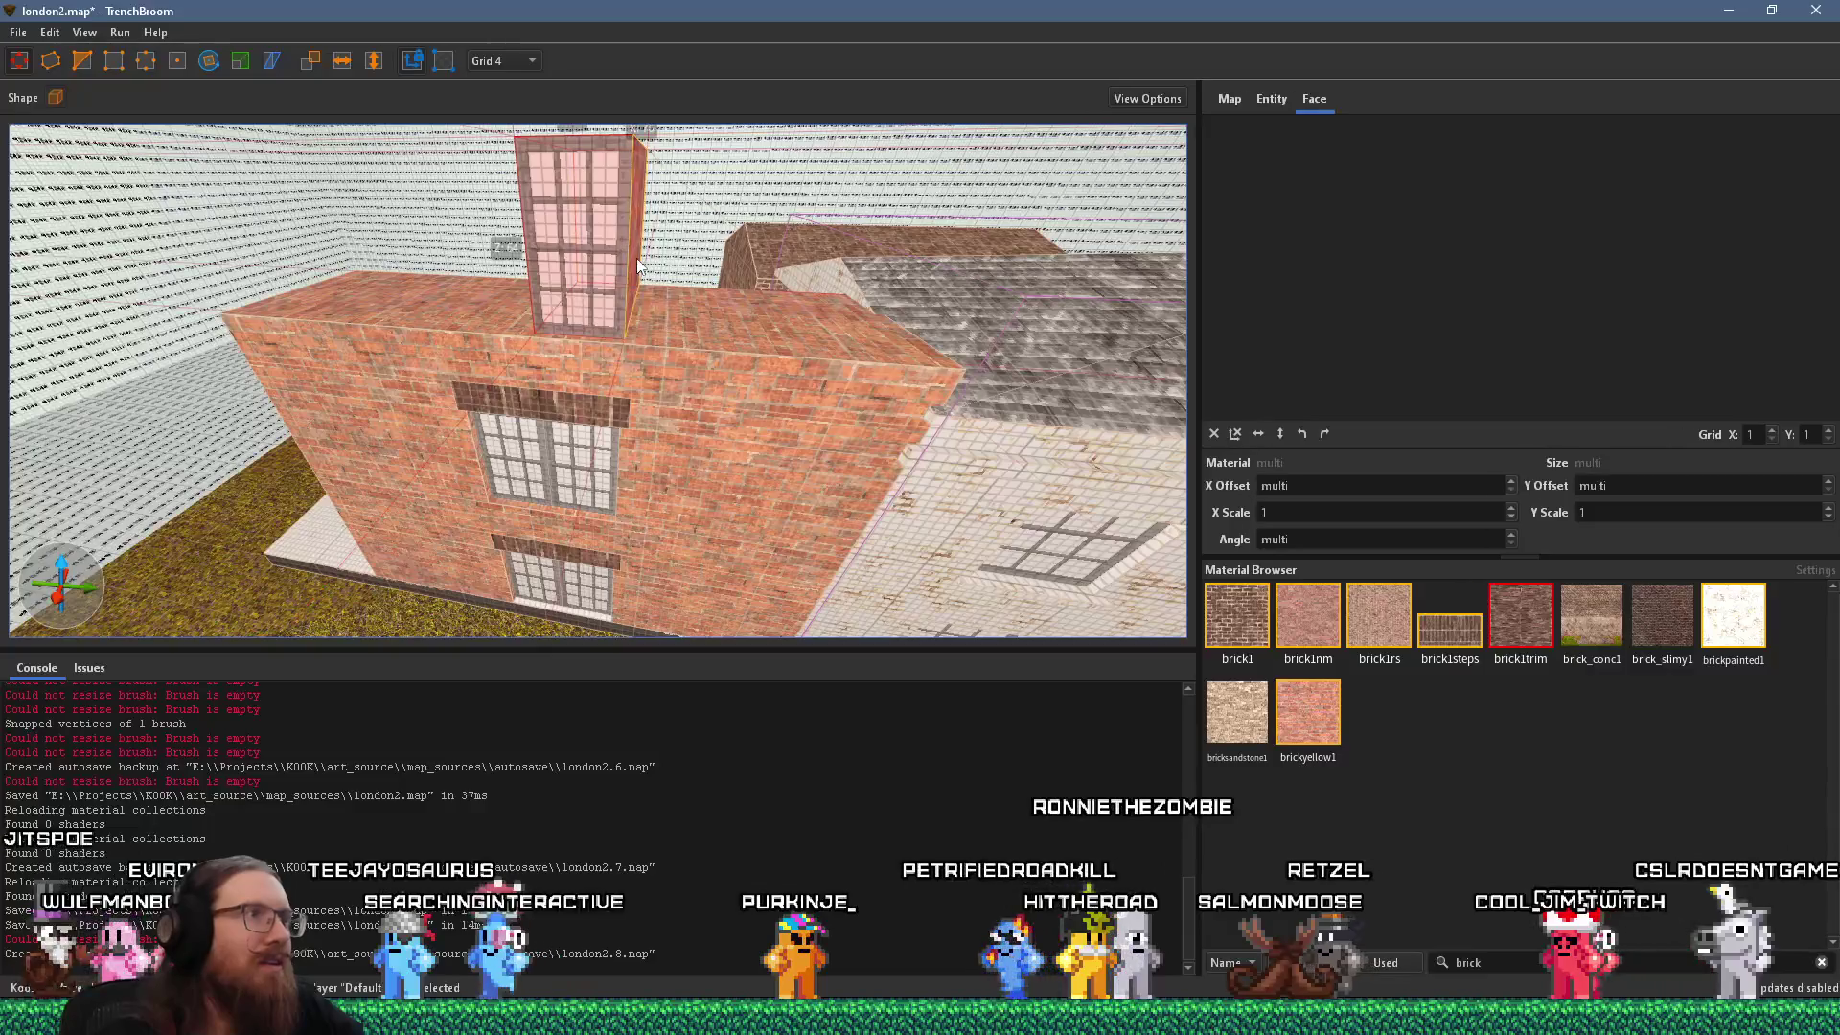
{"action": "left_click_drag", "start_coordinate": [632, 278], "coordinate": [861, 284]}
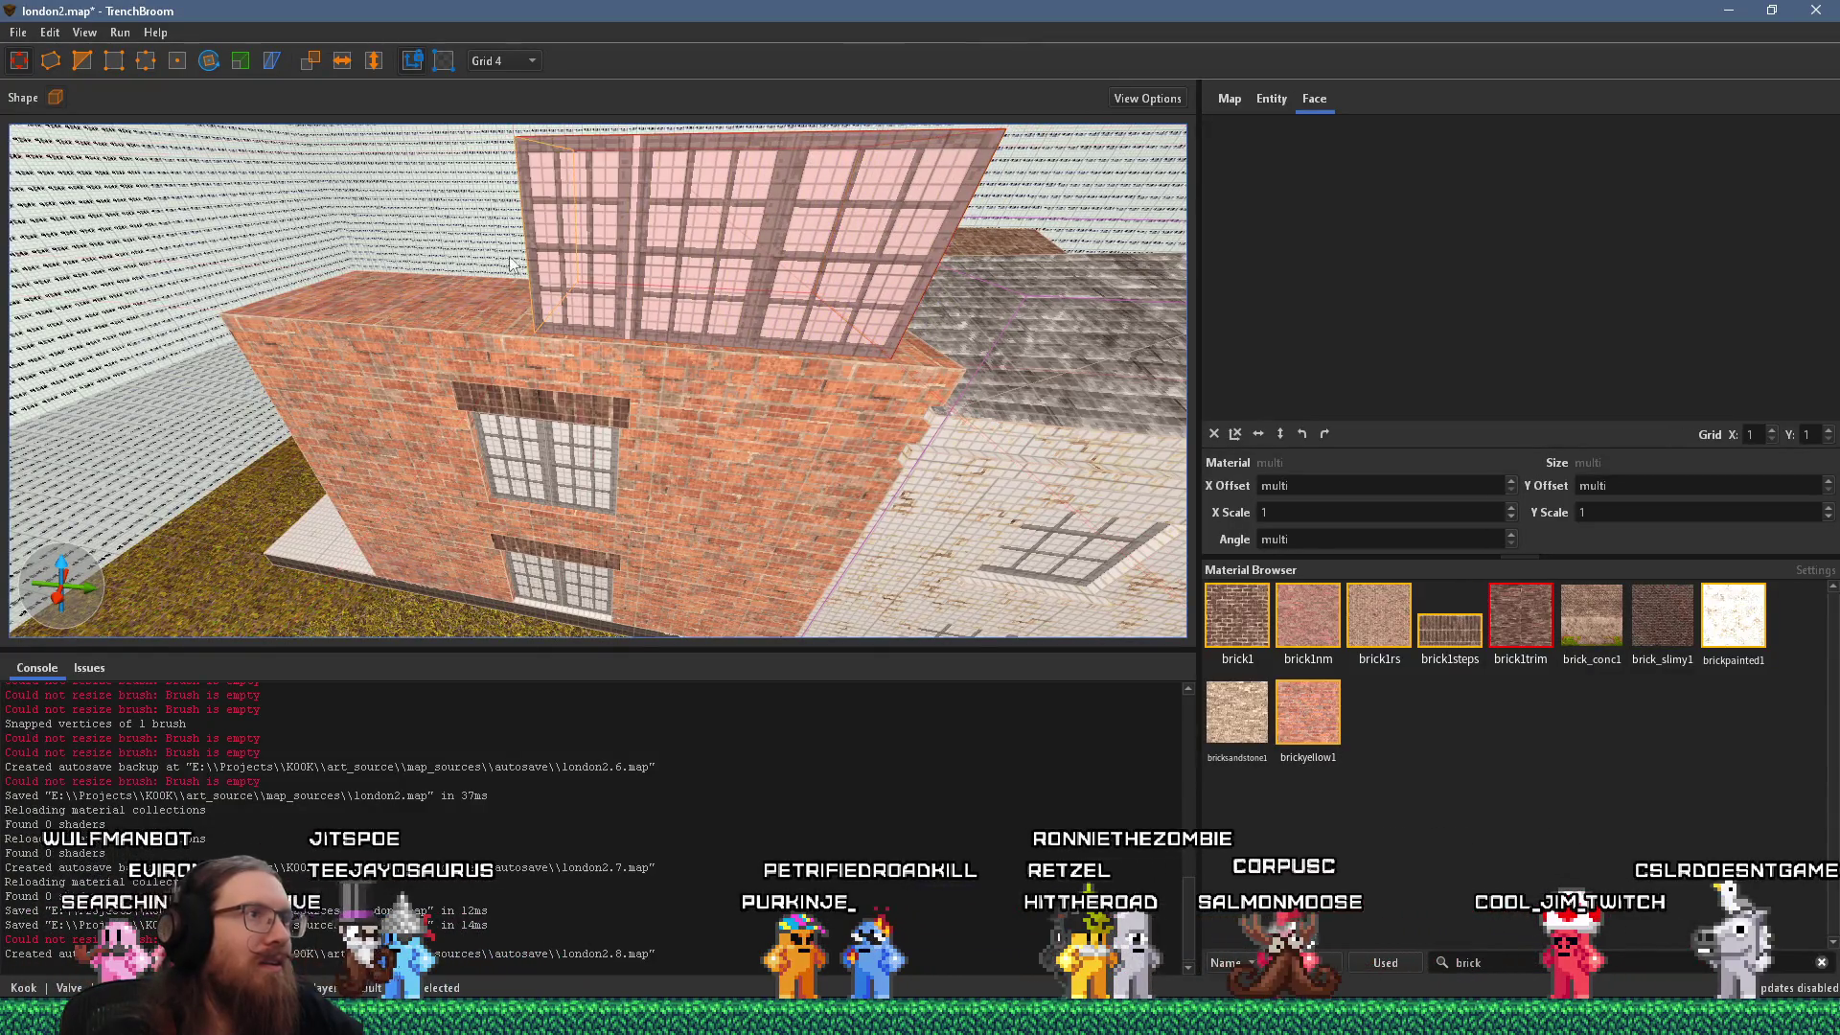
{"action": "left_click_drag", "start_coordinate": [529, 269], "coordinate": [730, 261]}
{"action": "mouse_move", "coordinate": [835, 360]}
{"action": "left_mouse_down"}
{"action": "mouse_move", "coordinate": [523, 324]}
{"action": "mouse_move", "coordinate": [617, 301]}
{"action": "mouse_move", "coordinate": [646, 251]}
{"action": "mouse_move", "coordinate": [613, 330]}
{"action": "mouse_move", "coordinate": [676, 366]}
{"action": "mouse_move", "coordinate": [659, 209]}
{"action": "mouse_move", "coordinate": [642, 279]}
{"action": "mouse_move", "coordinate": [675, 395]}
{"action": "left_mouse_up"}
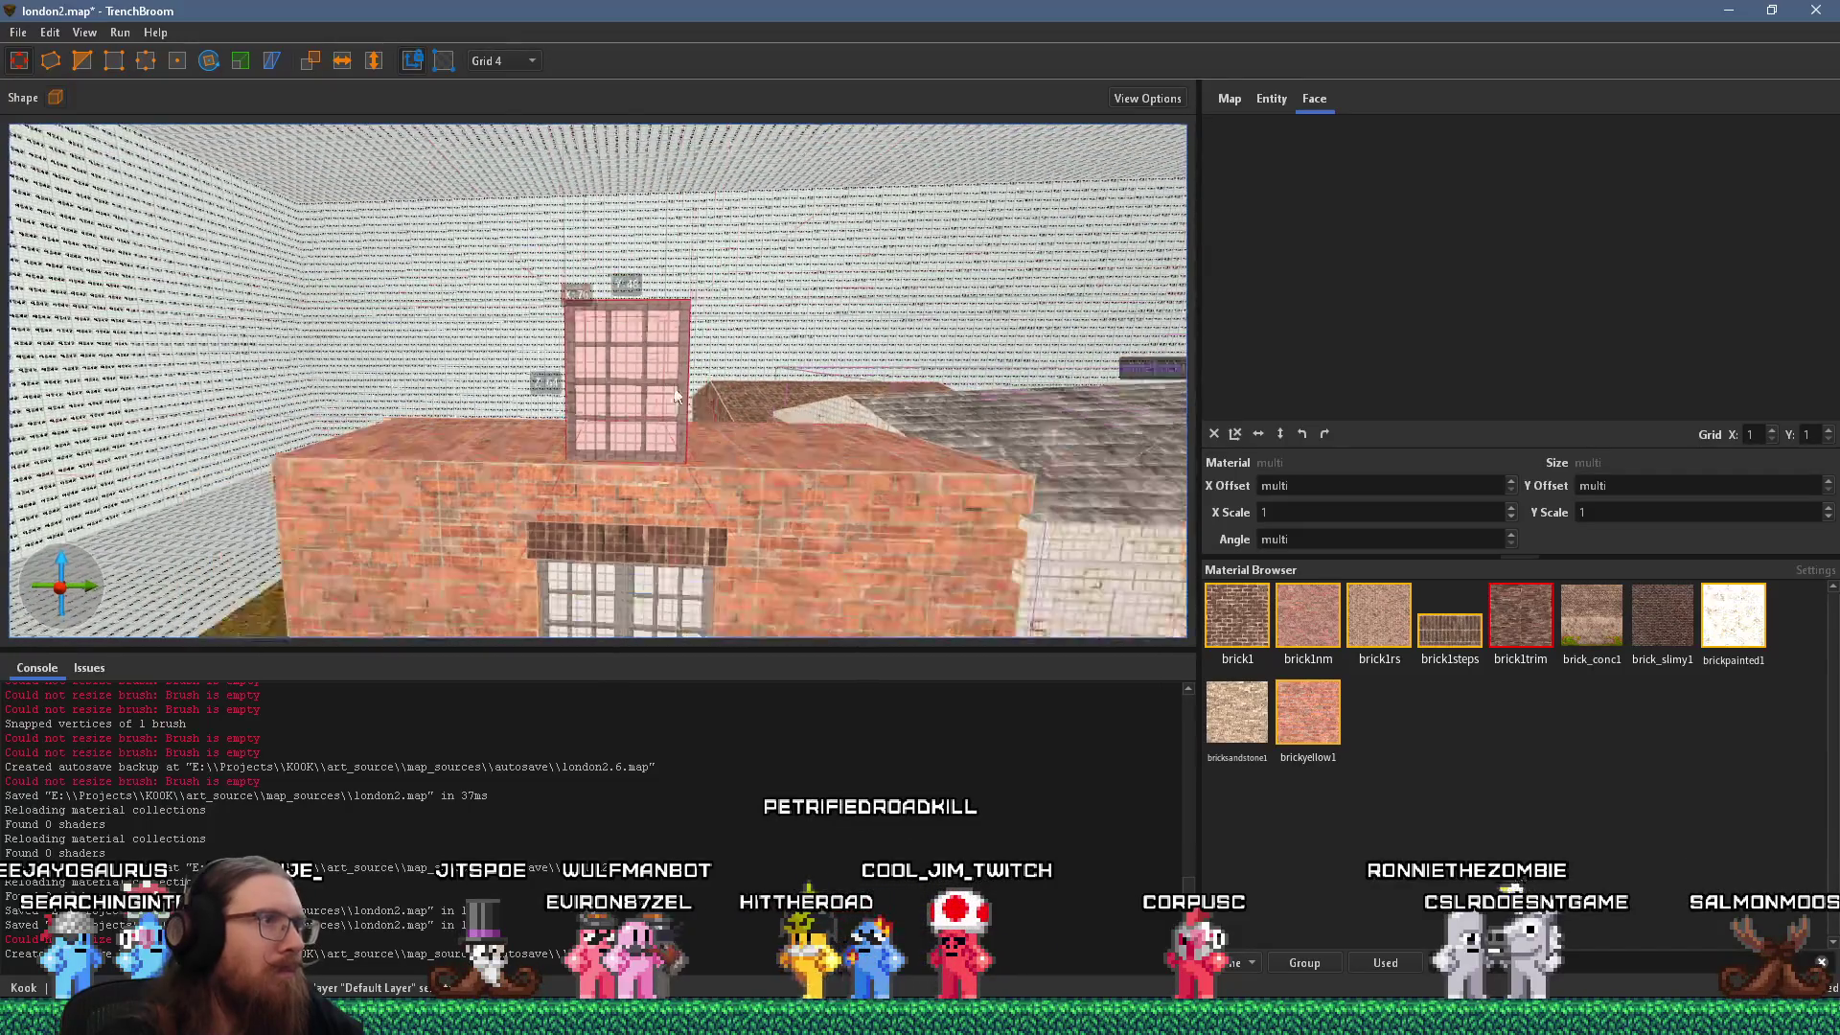
Duplicate the dark brick trim with Ctrl+D and place the copy on top of the dormer.
{"action": "left_click", "coordinate": [651, 551]}
{"action": "key", "text": "ctrl+d"}
{"action": "mouse_move", "coordinate": [613, 548]}
{"action": "left_mouse_down"}
{"action": "mouse_move", "coordinate": [651, 257]}
{"action": "mouse_move", "coordinate": [651, 272]}
{"action": "mouse_move", "coordinate": [607, 243]}
{"action": "mouse_move", "coordinate": [588, 175]}
{"action": "mouse_move", "coordinate": [672, 335]}
{"action": "left_mouse_up"}
{"action": "key", "text": "Escape"}
{"action": "left_click", "coordinate": [691, 316]}
{"action": "key", "text": "Escape"}
Inspect the dormer's brick cap from the side against the reference, then select the roof slab.
{"action": "scroll", "coordinate": [665, 312], "scroll_direction": "up", "scroll_amount": 2}
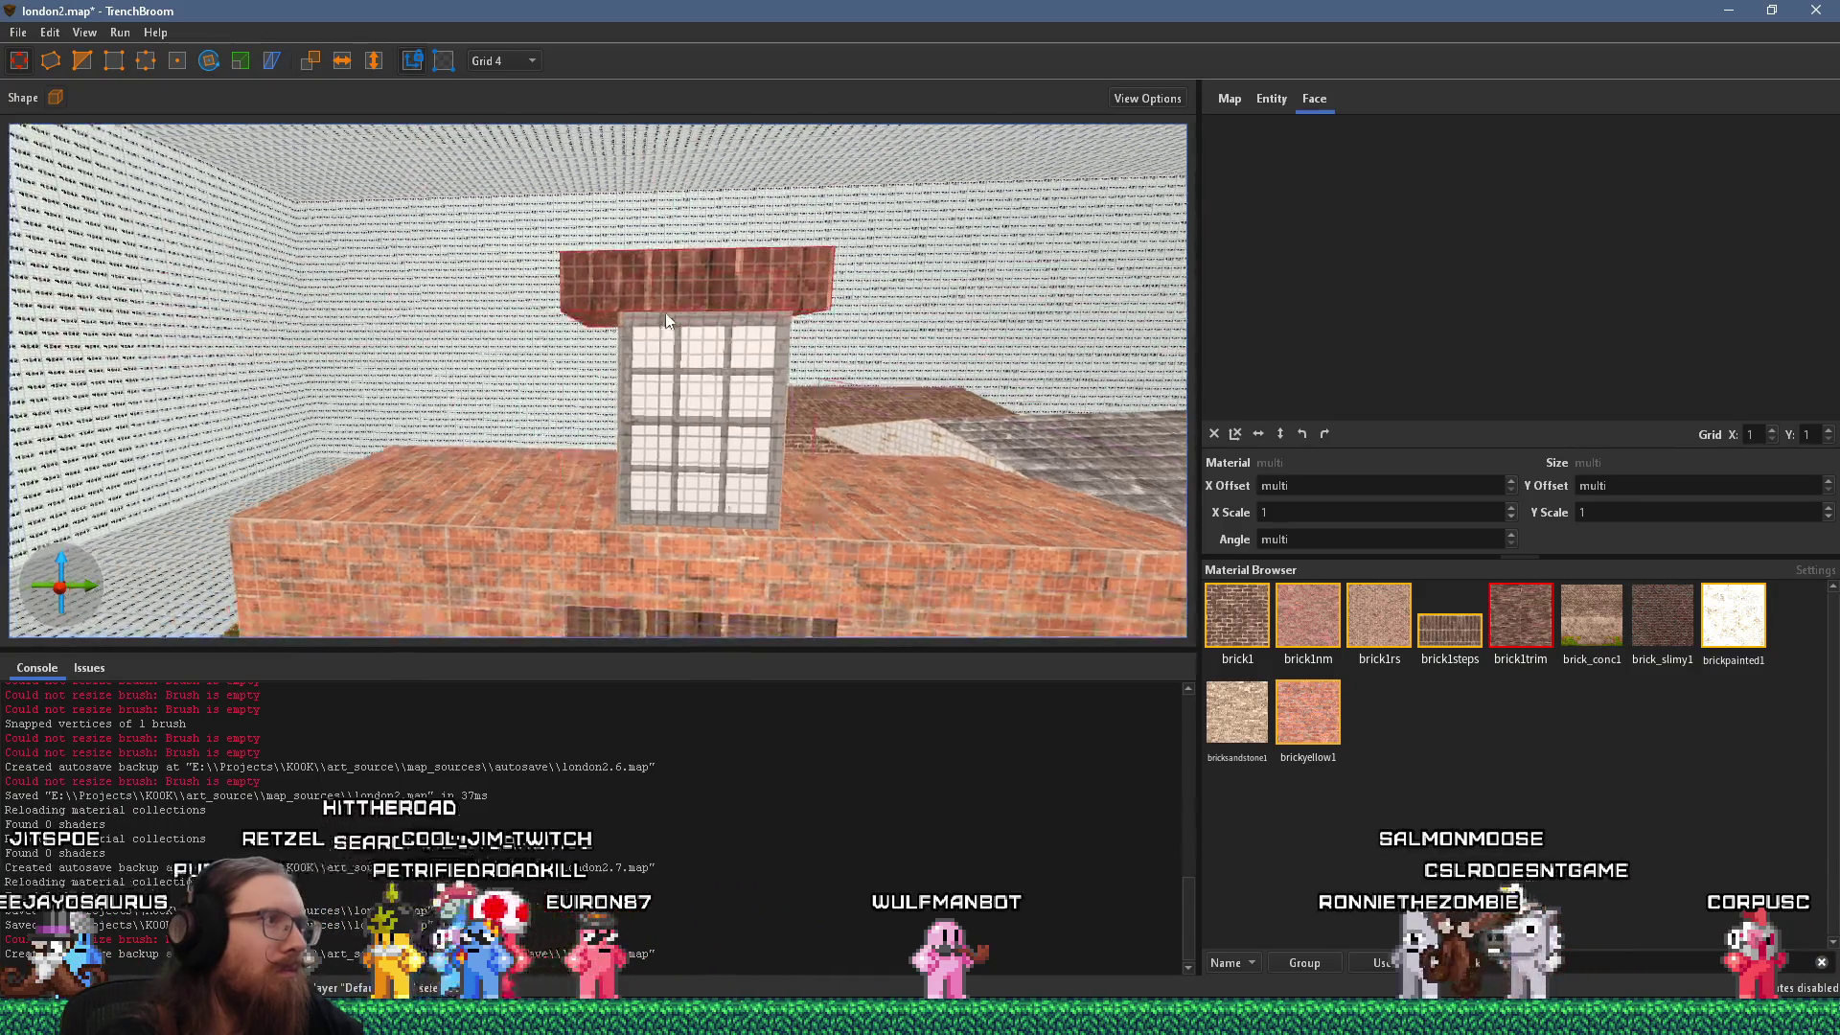
{"action": "key", "text": "alt+Tab"}
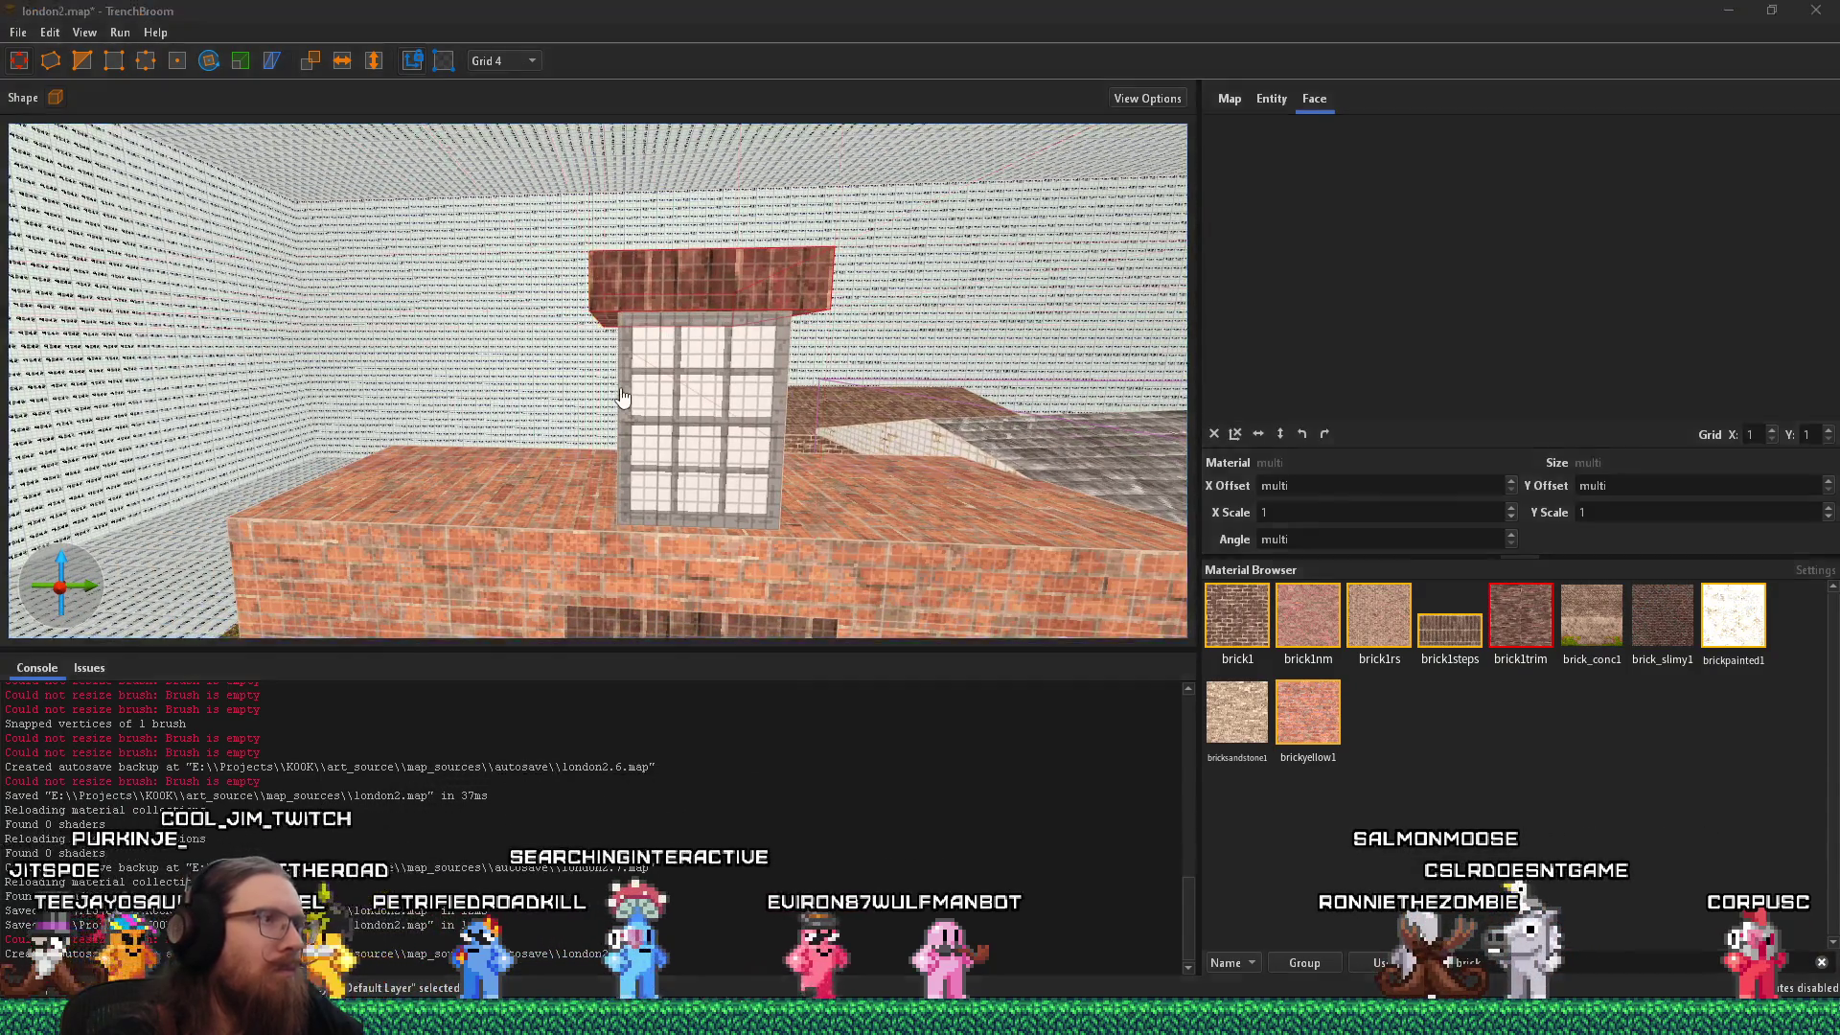
{"action": "scroll", "coordinate": [621, 388], "scroll_direction": "up", "scroll_amount": 2}
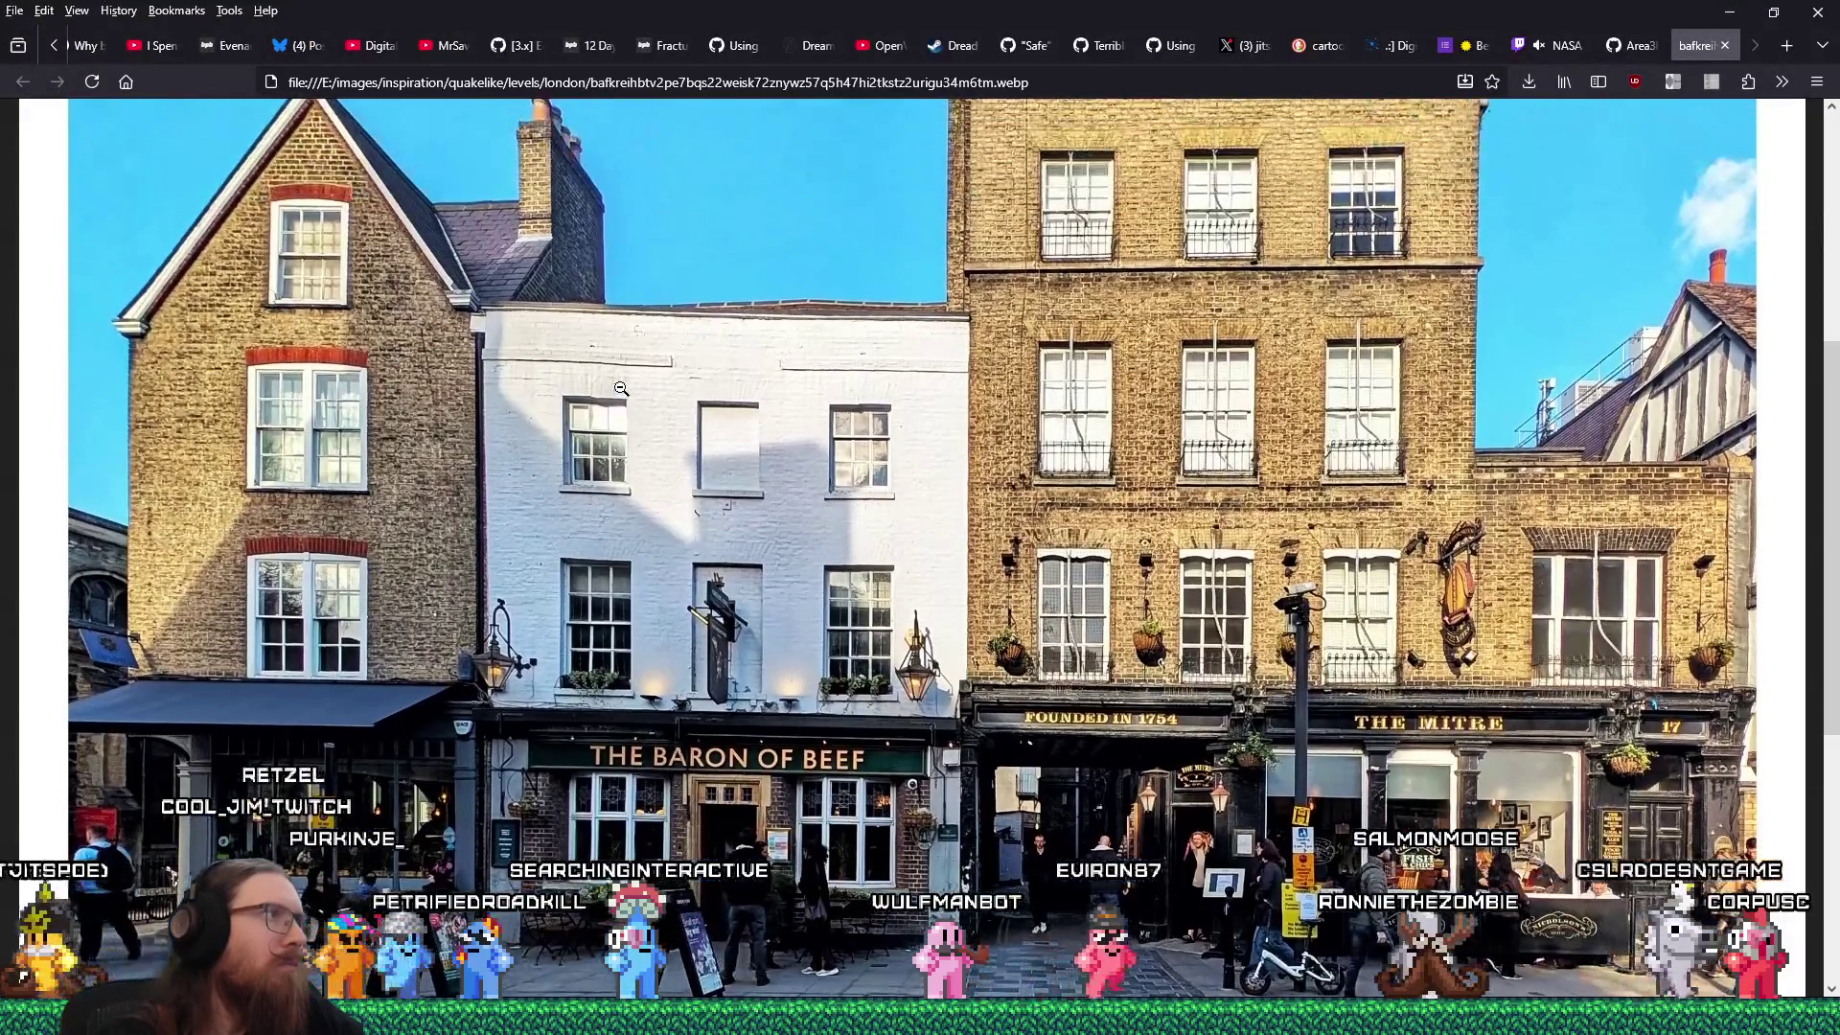
{"action": "key", "text": "alt+Tab"}
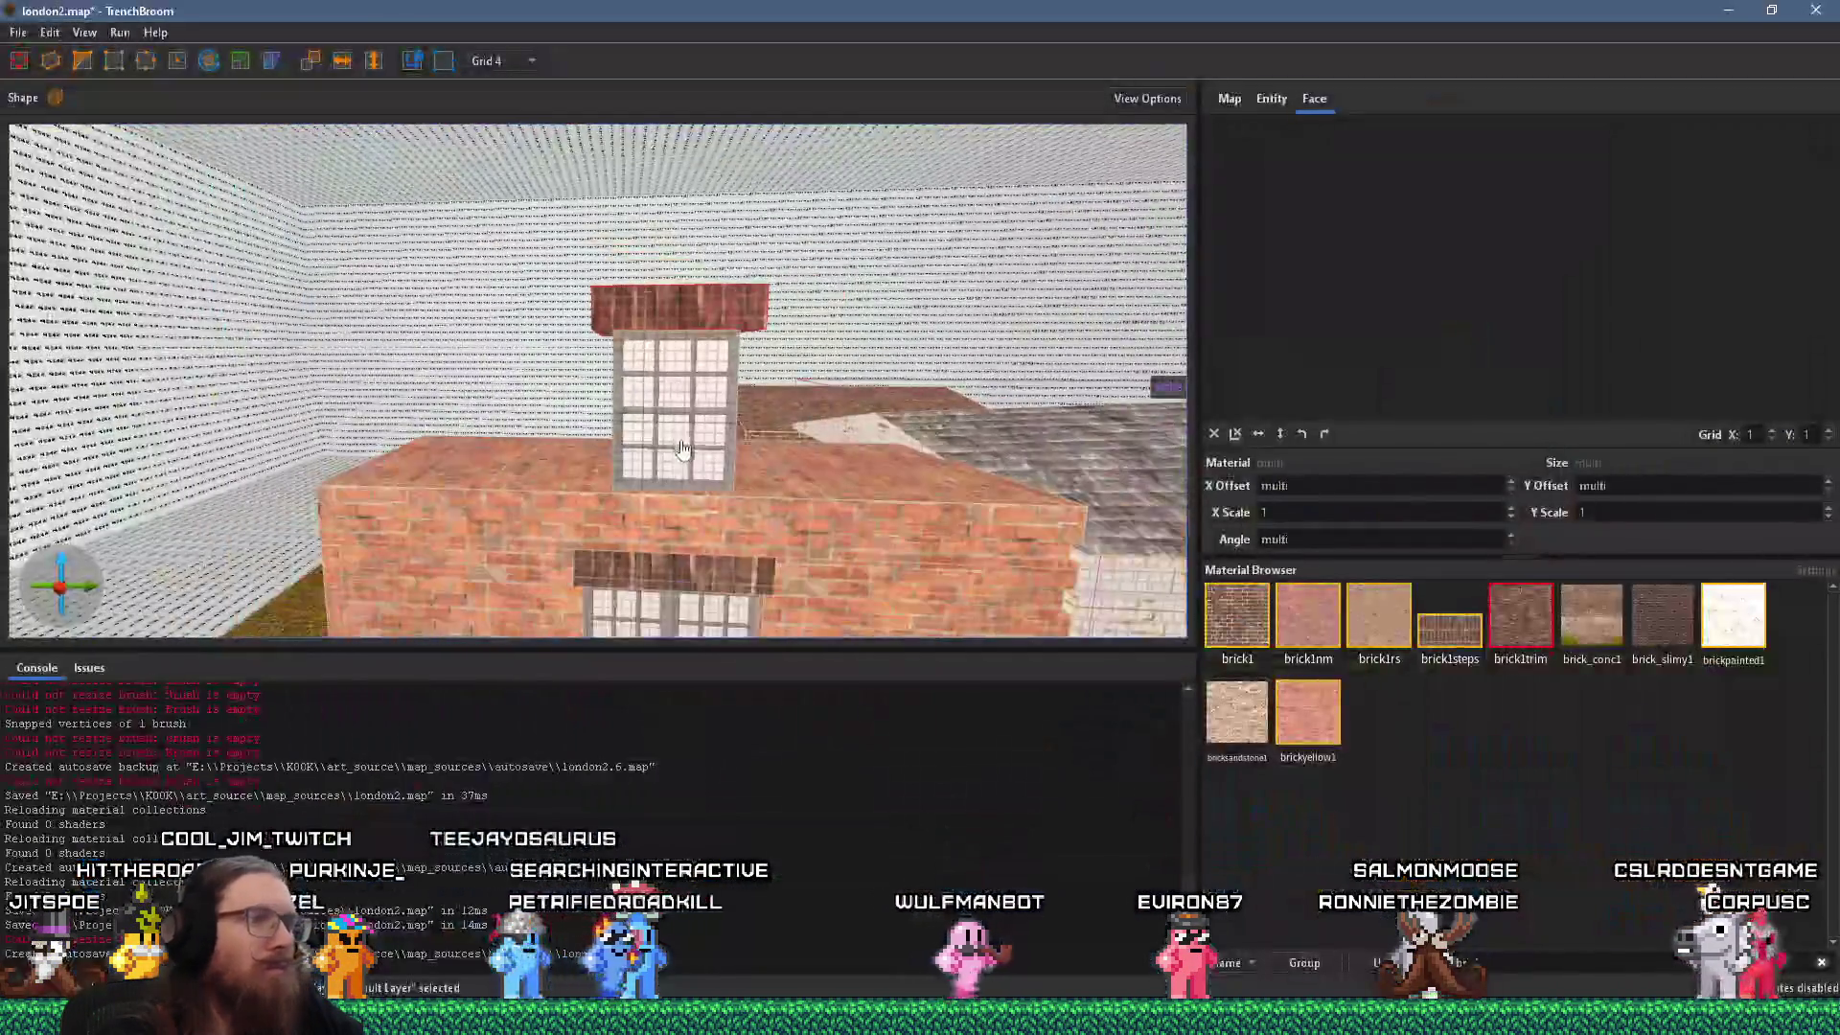
{"action": "scroll", "coordinate": [666, 301], "scroll_direction": "down", "scroll_amount": 5}
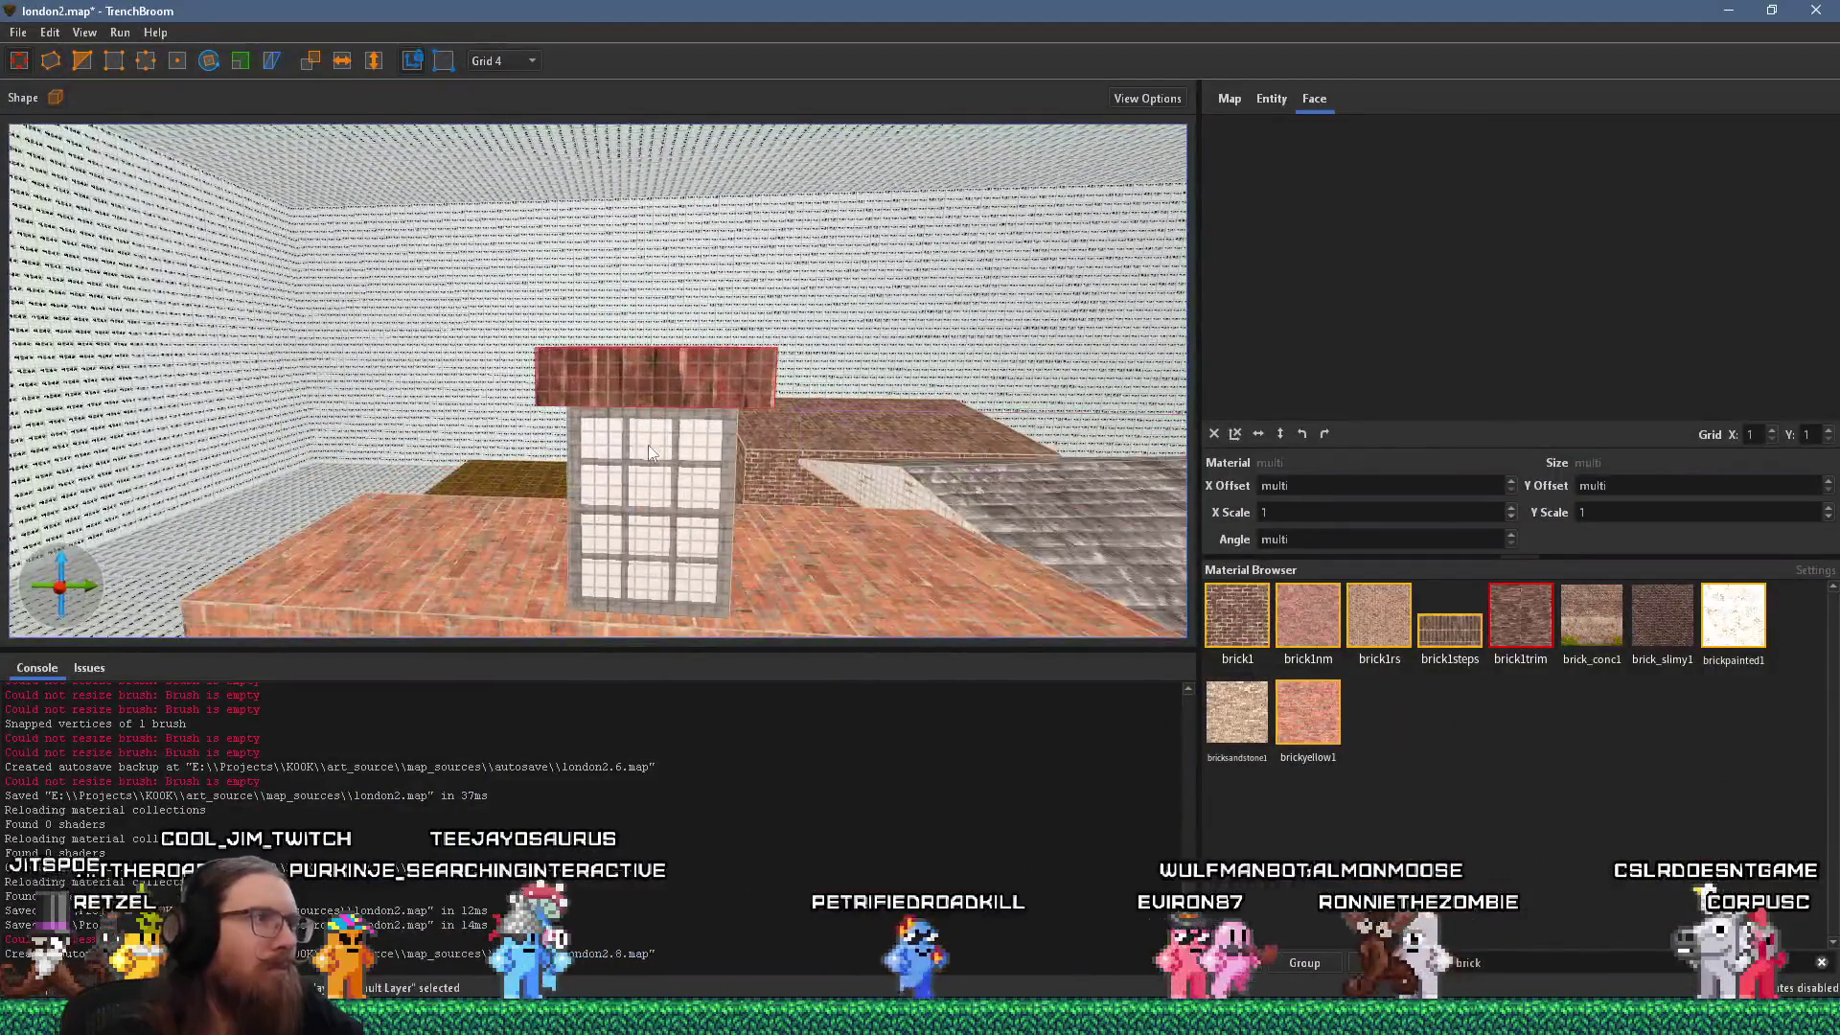
{"action": "scroll", "coordinate": [671, 377], "scroll_direction": "up", "scroll_amount": 3}
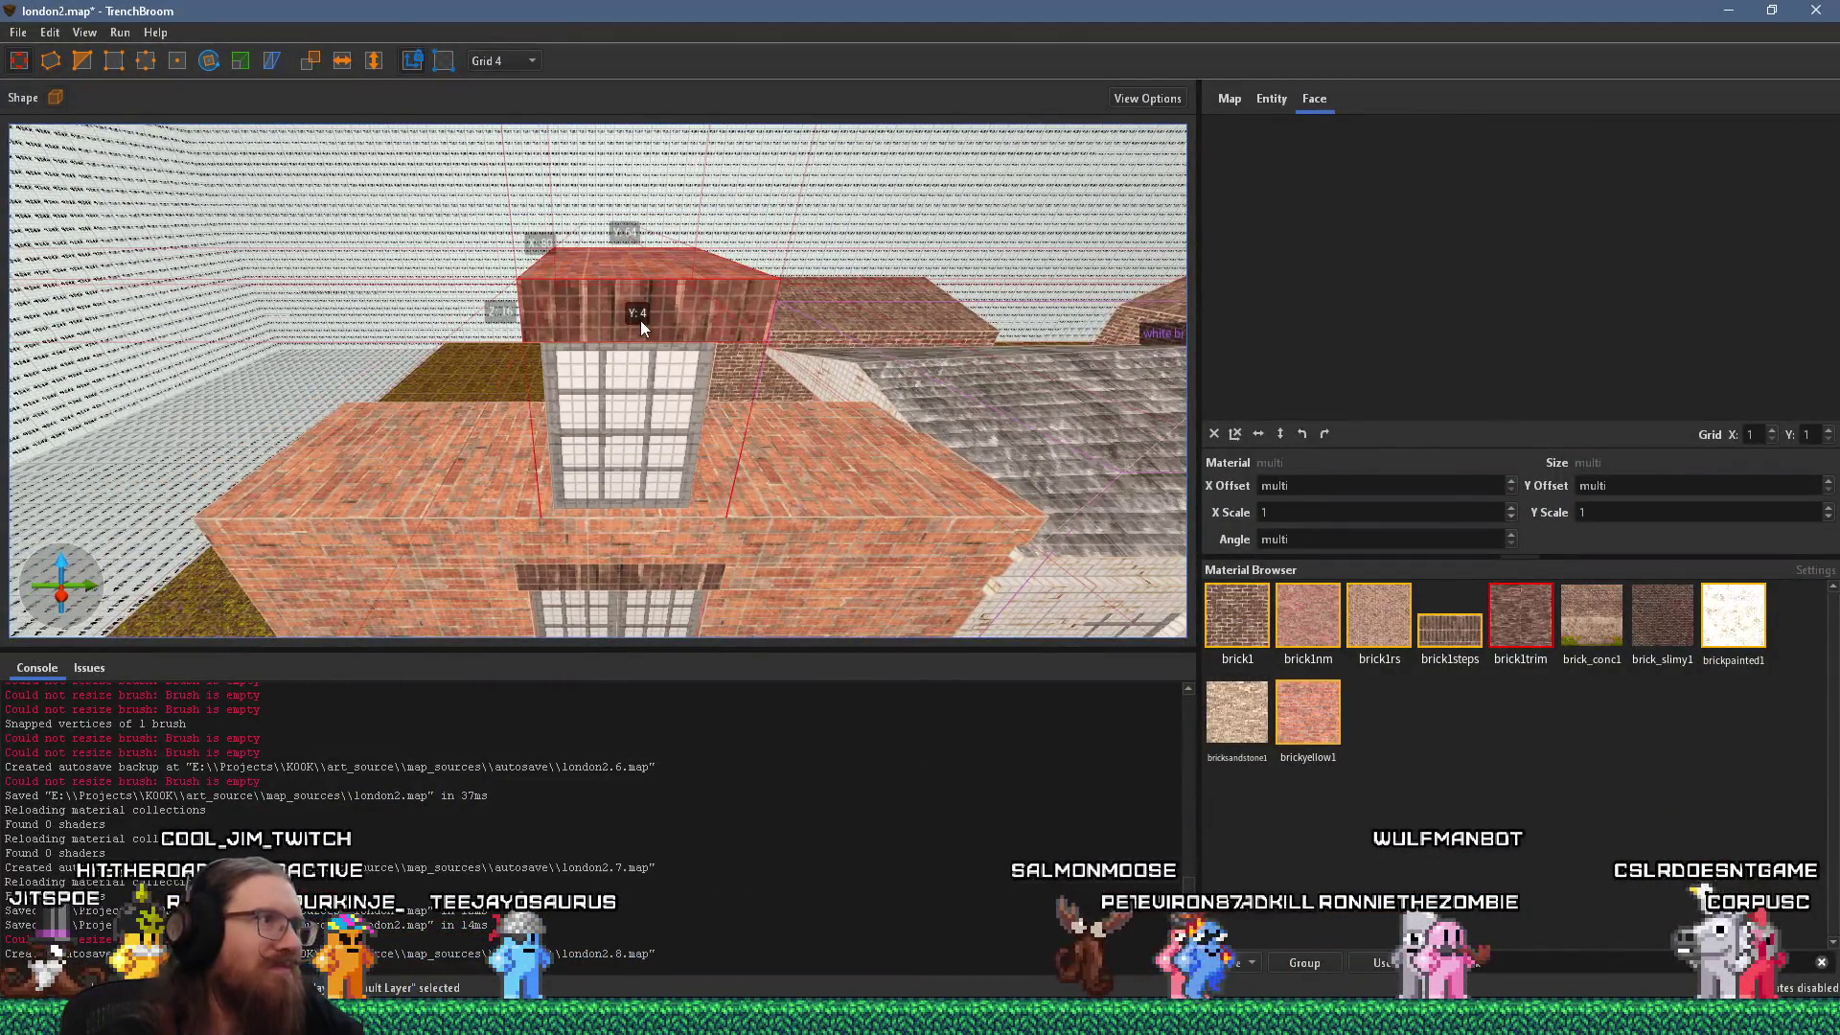
{"action": "left_click", "coordinate": [640, 318]}
{"action": "left_click_drag", "start_coordinate": [722, 381], "coordinate": [688, 307]}
{"action": "scroll", "coordinate": [688, 306], "scroll_direction": "up", "scroll_amount": 5}
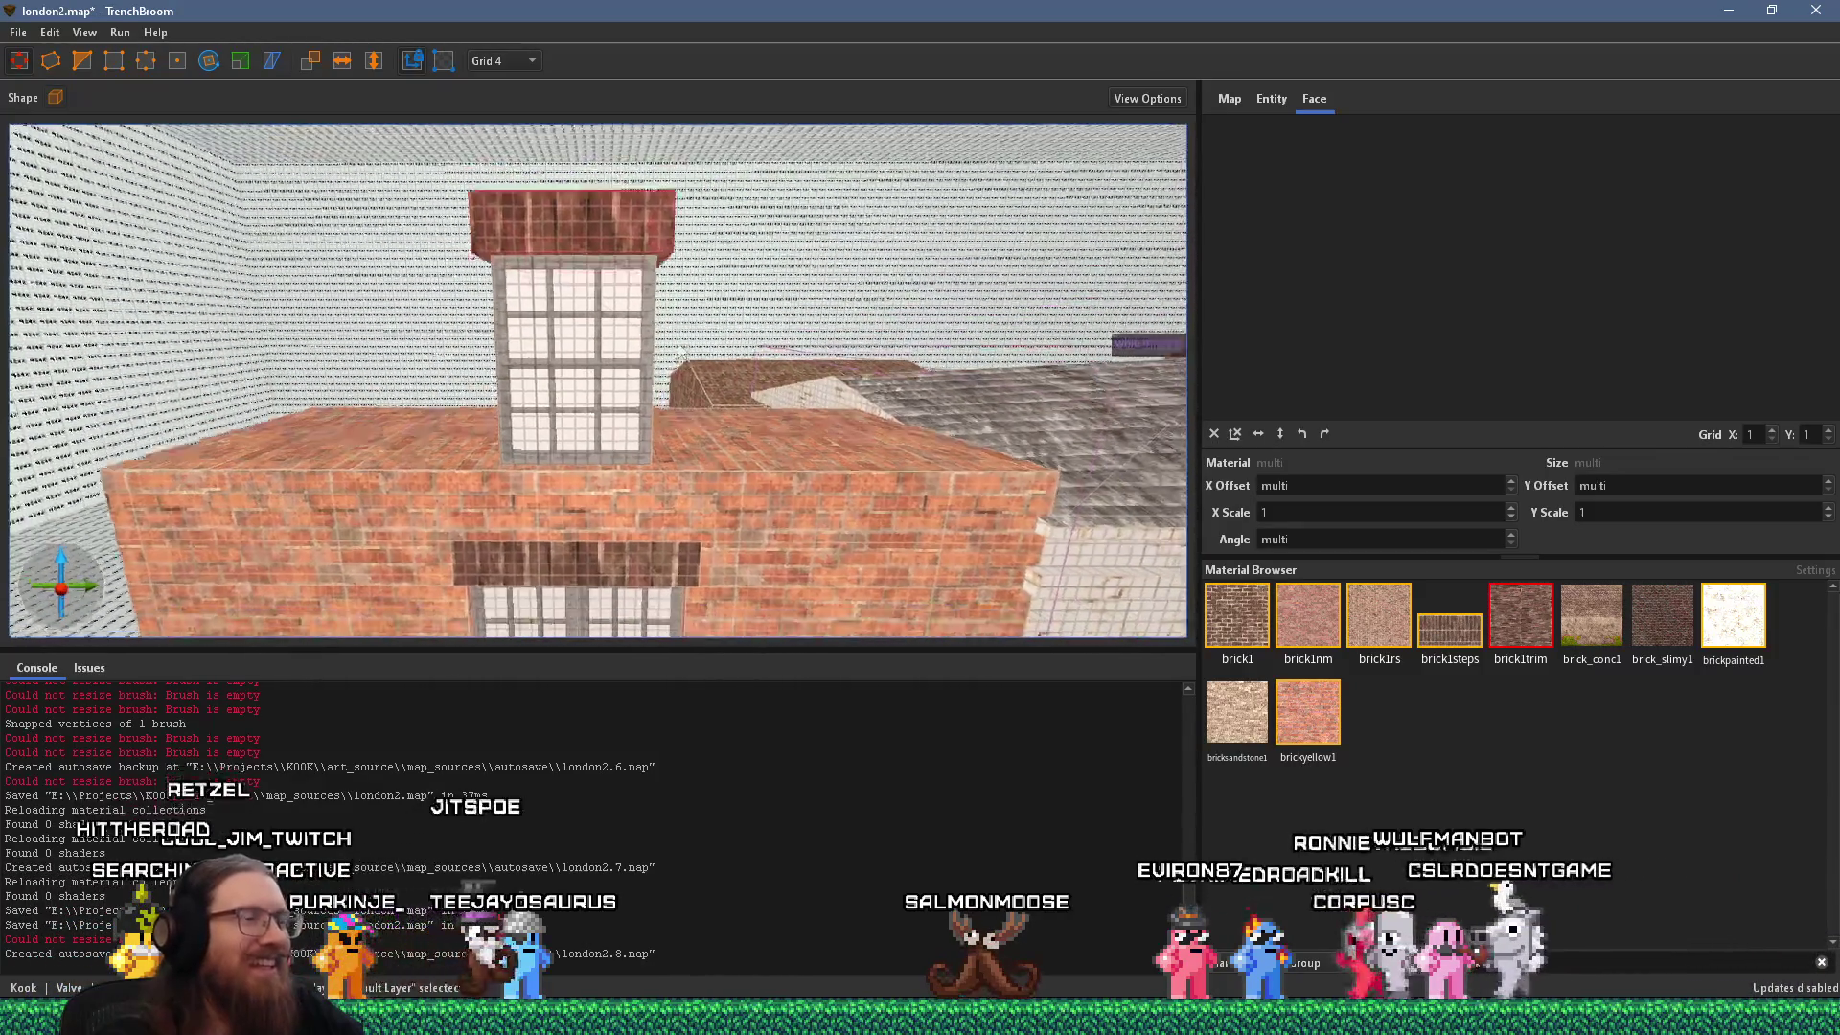
{"action": "scroll", "coordinate": [695, 239], "scroll_direction": "down", "scroll_amount": 8}
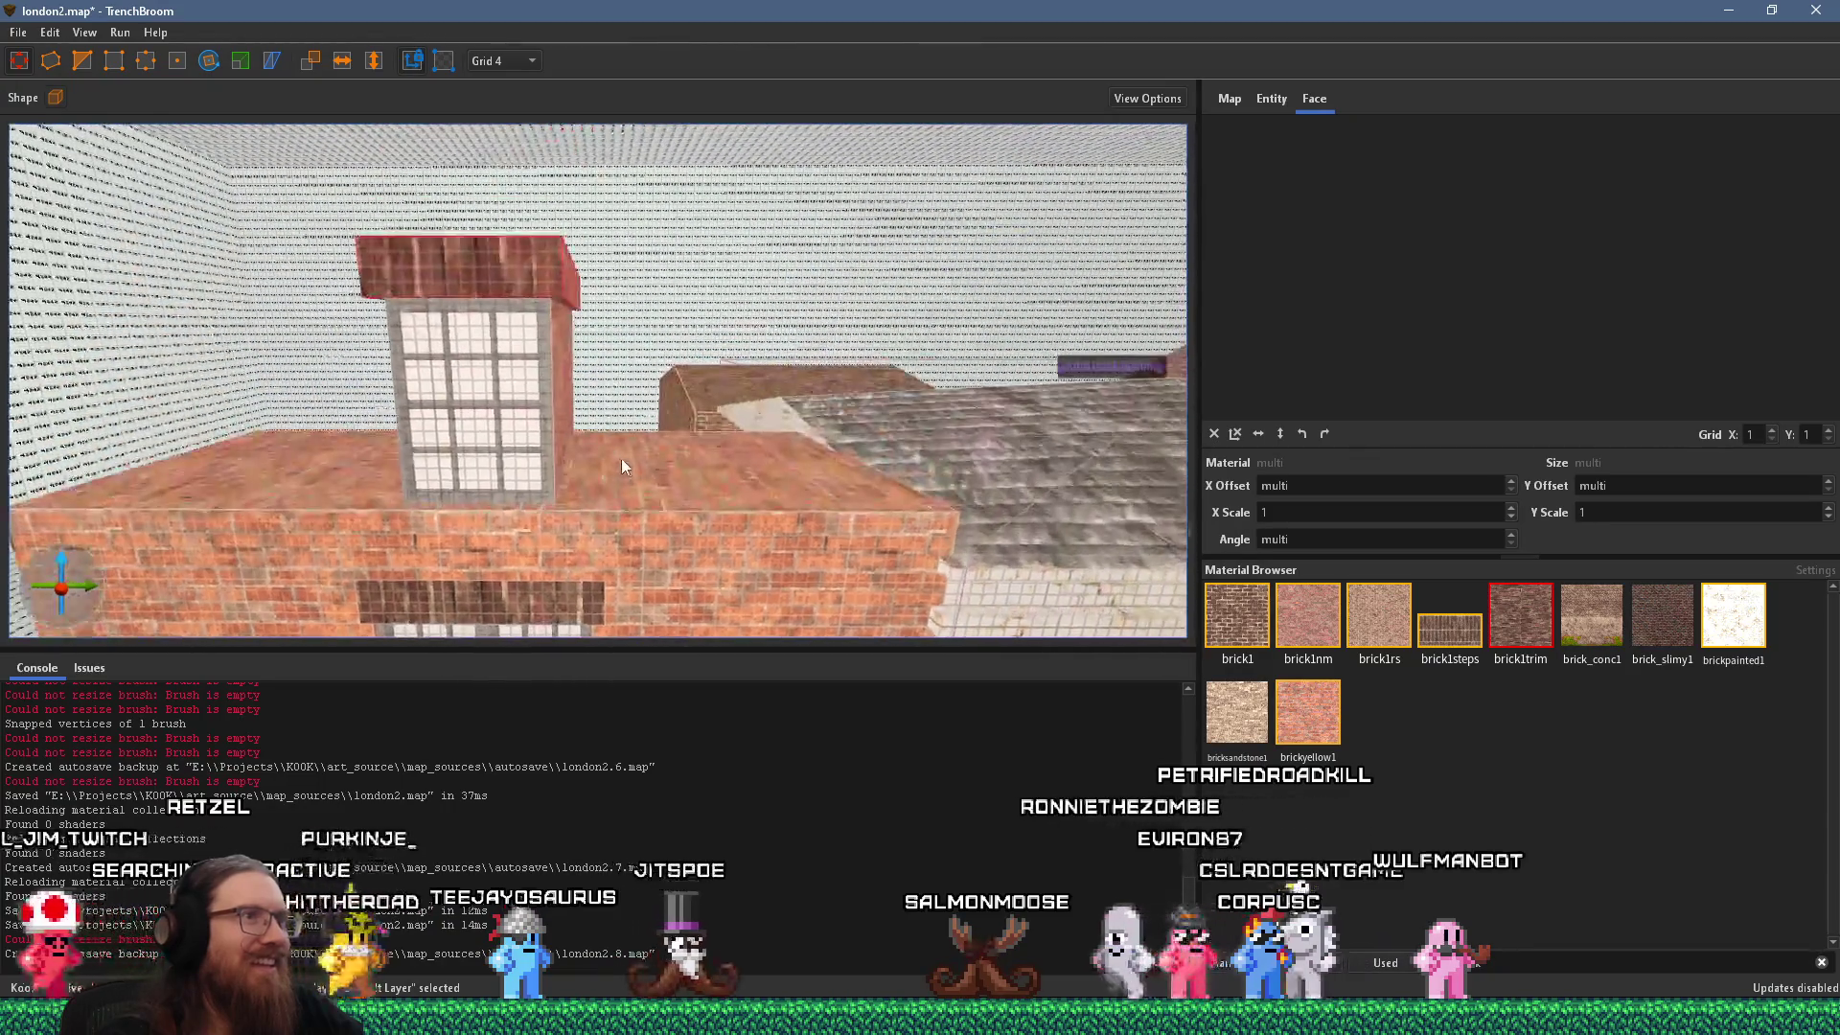
{"action": "left_click", "coordinate": [636, 468]}
Thin the roof slab to reveal the dormer window, then make the front top wall slab taller.
{"action": "mouse_move", "coordinate": [629, 475]}
{"action": "left_mouse_down"}
{"action": "mouse_move", "coordinate": [623, 427]}
{"action": "mouse_move", "coordinate": [358, 450]}
{"action": "left_mouse_up"}
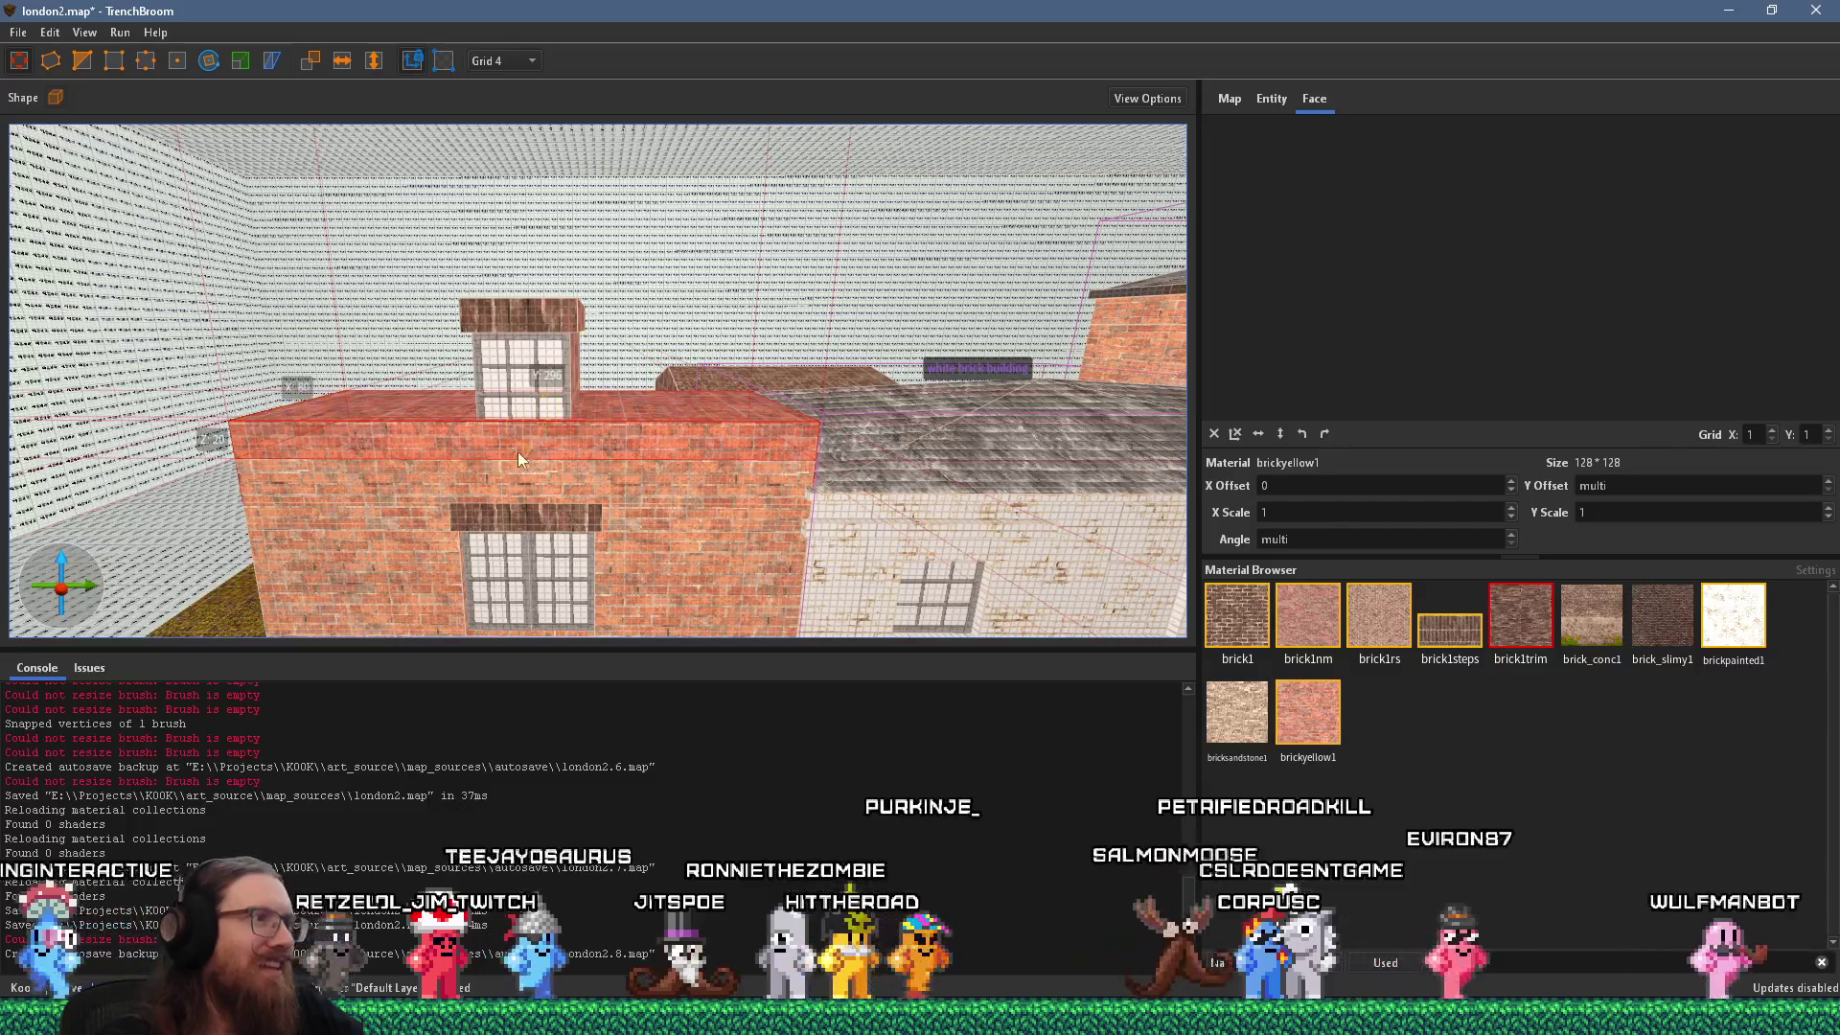
{"action": "left_click_drag", "start_coordinate": [542, 451], "coordinate": [592, 429]}
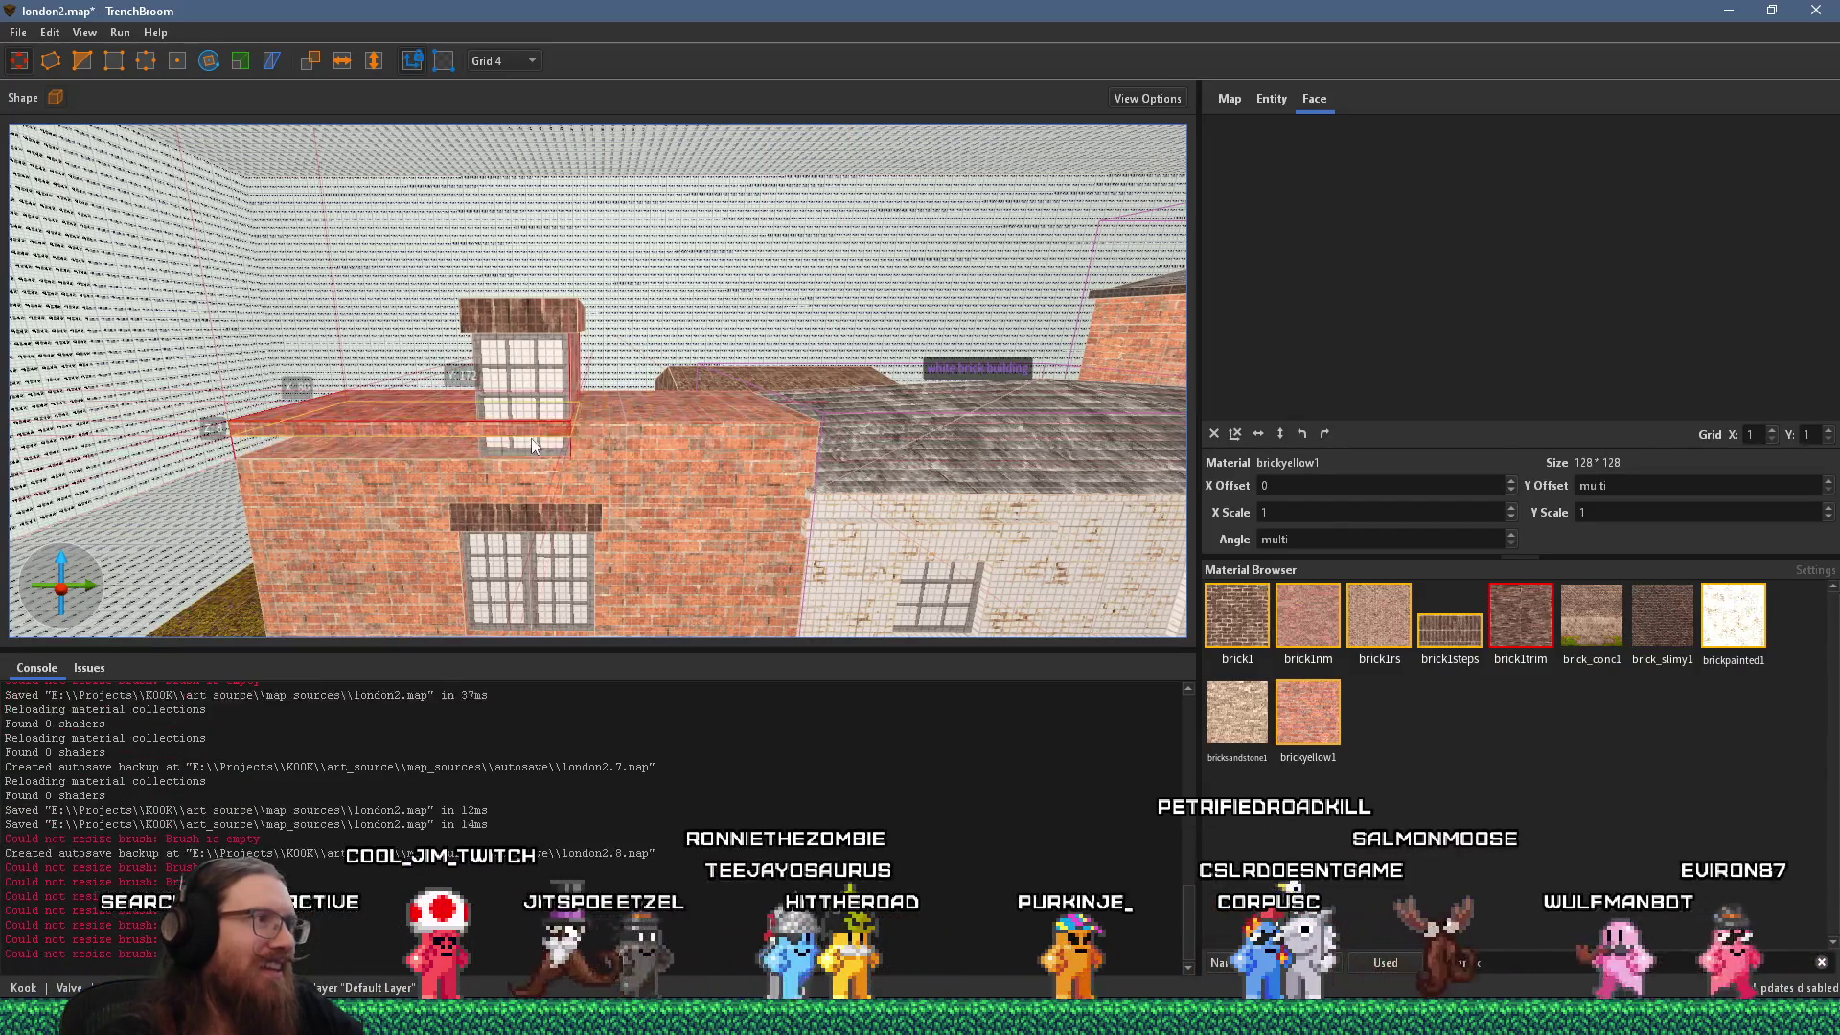
{"action": "mouse_move", "coordinate": [527, 512]}
{"action": "left_mouse_down"}
{"action": "mouse_move", "coordinate": [818, 447]}
{"action": "mouse_move", "coordinate": [788, 420]}
{"action": "mouse_move", "coordinate": [793, 338]}
{"action": "mouse_move", "coordinate": [726, 423]}
{"action": "mouse_move", "coordinate": [671, 444]}
{"action": "left_mouse_up"}
{"action": "left_click", "coordinate": [751, 437]}
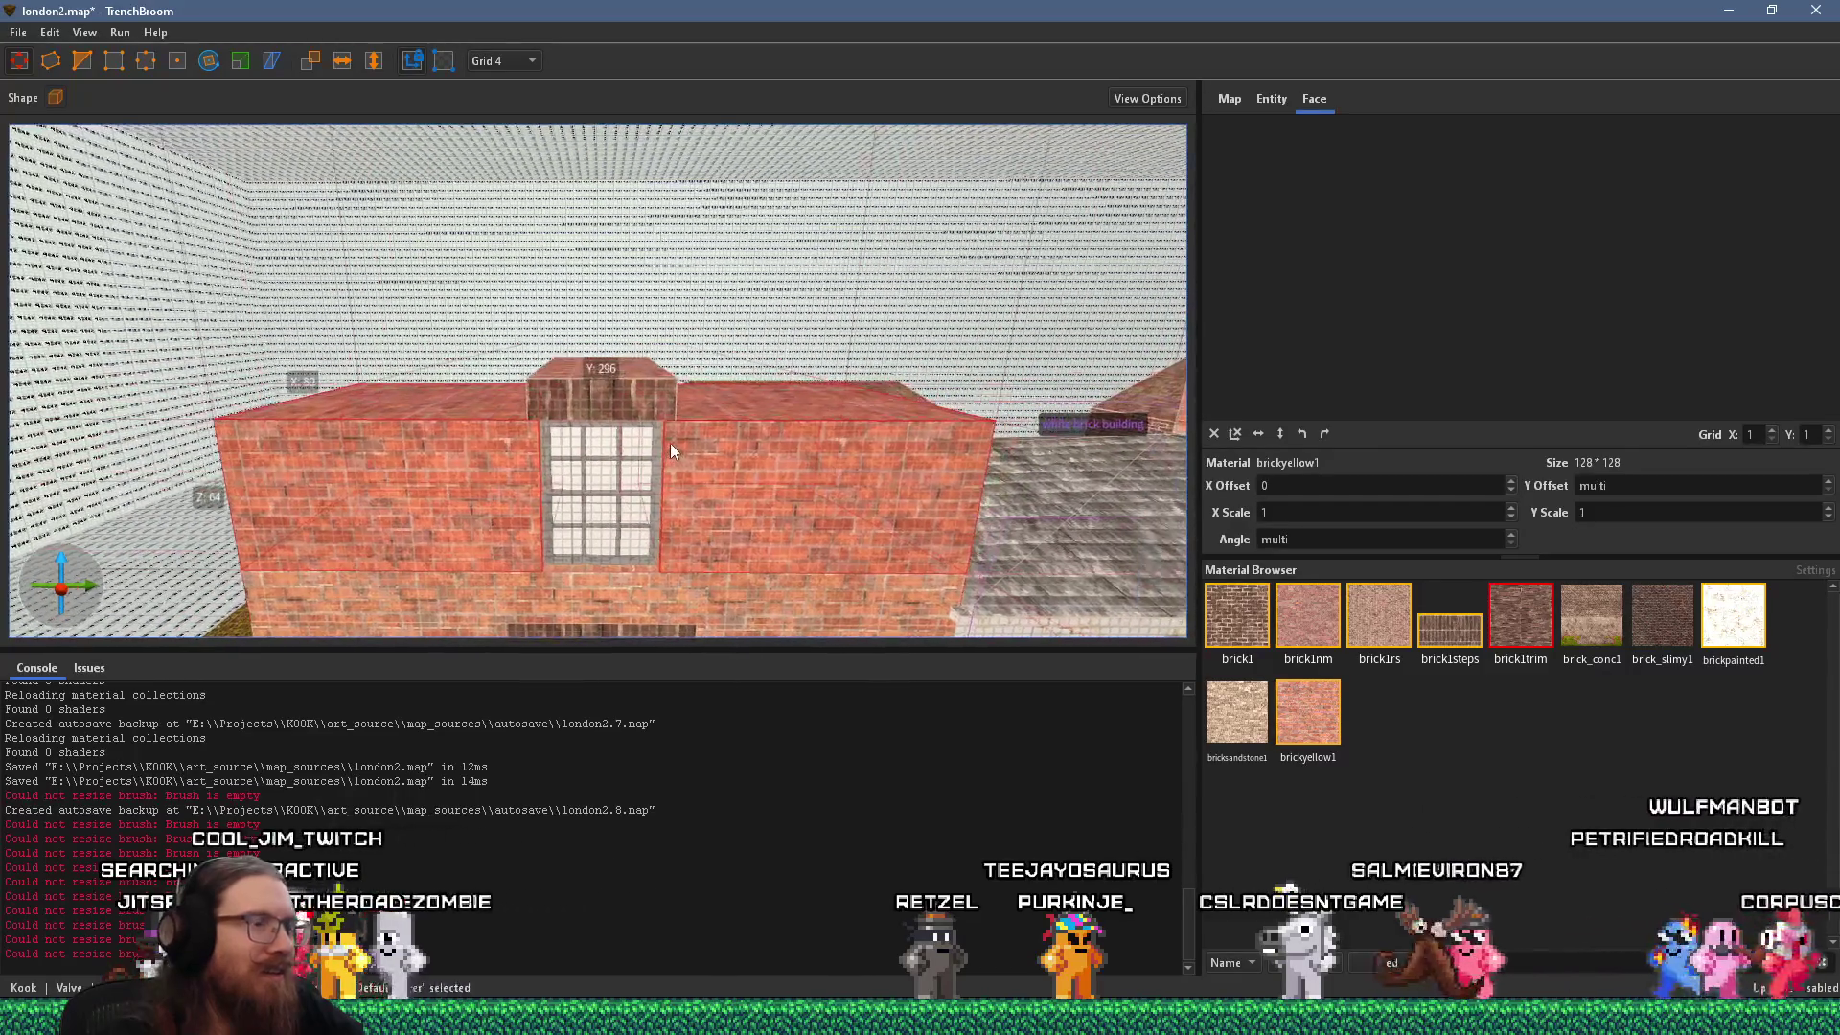
{"action": "left_click_drag", "start_coordinate": [750, 368], "coordinate": [713, 389]}
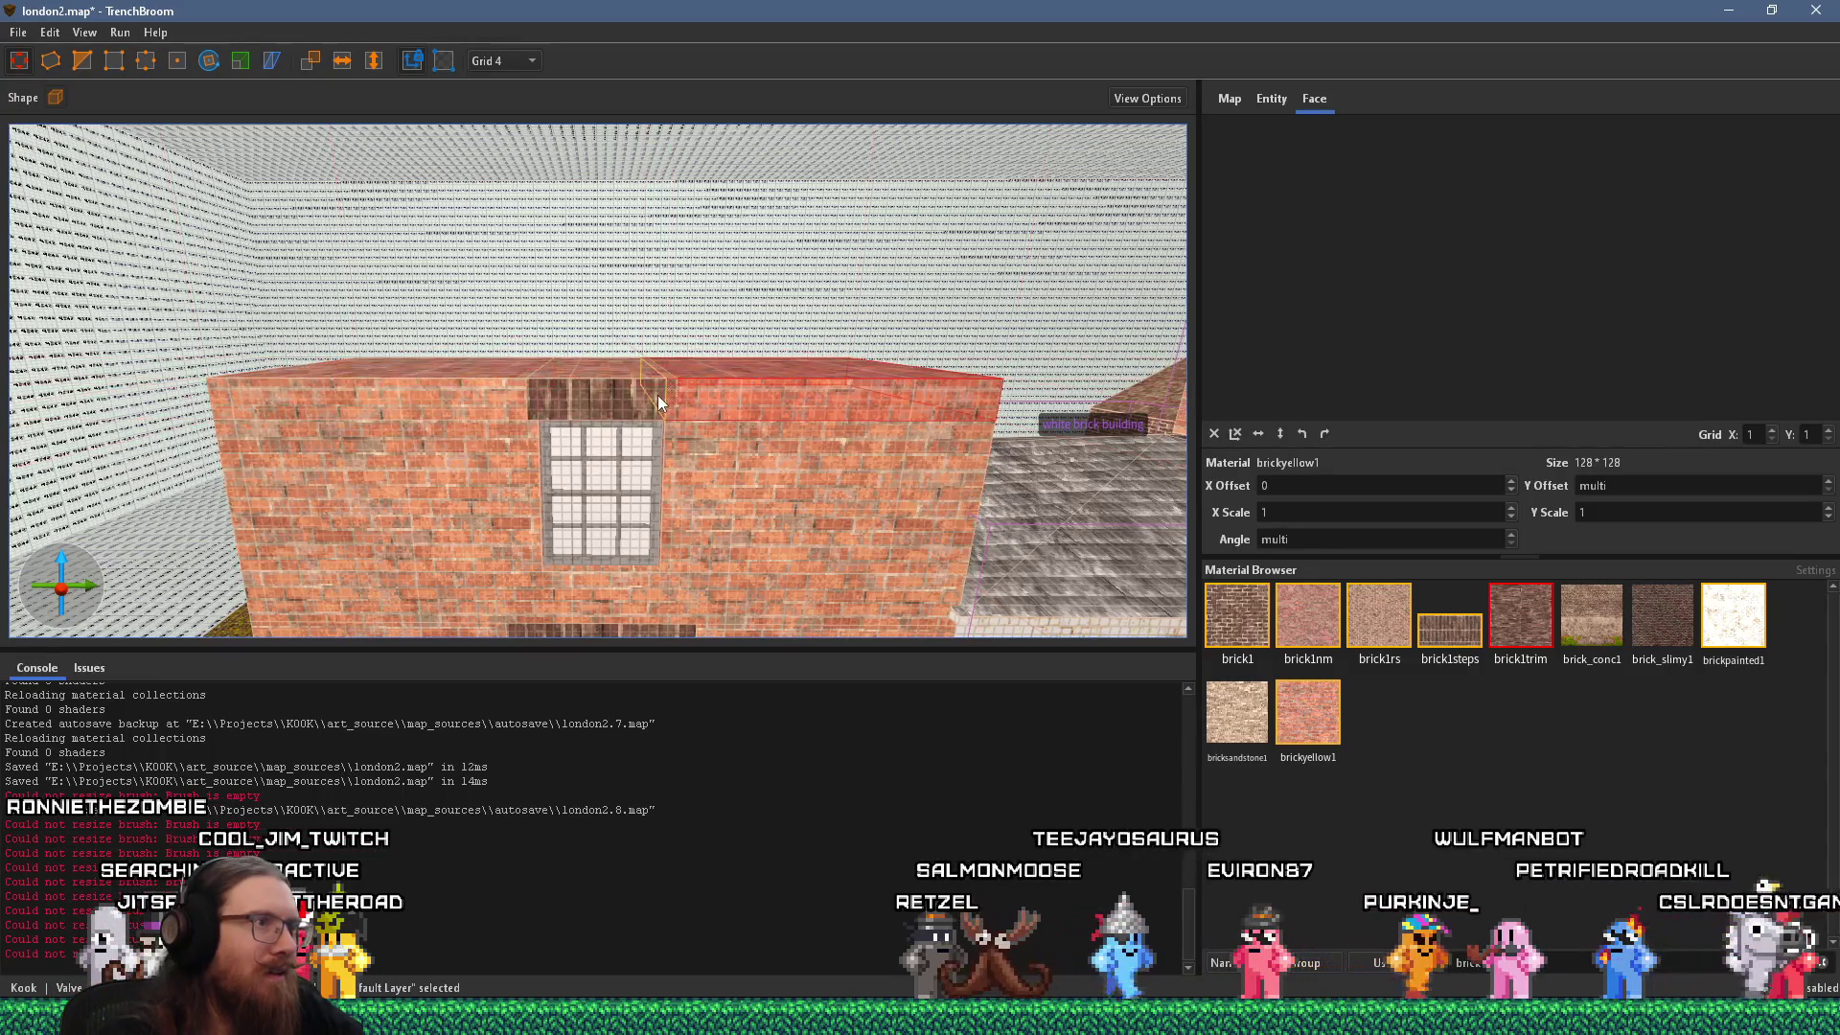
{"action": "scroll", "coordinate": [665, 394], "scroll_direction": "down", "scroll_amount": 3}
{"action": "mouse_move", "coordinate": [663, 404]}
{"action": "left_mouse_down"}
{"action": "mouse_move", "coordinate": [648, 301]}
{"action": "mouse_move", "coordinate": [584, 374]}
{"action": "left_mouse_up"}
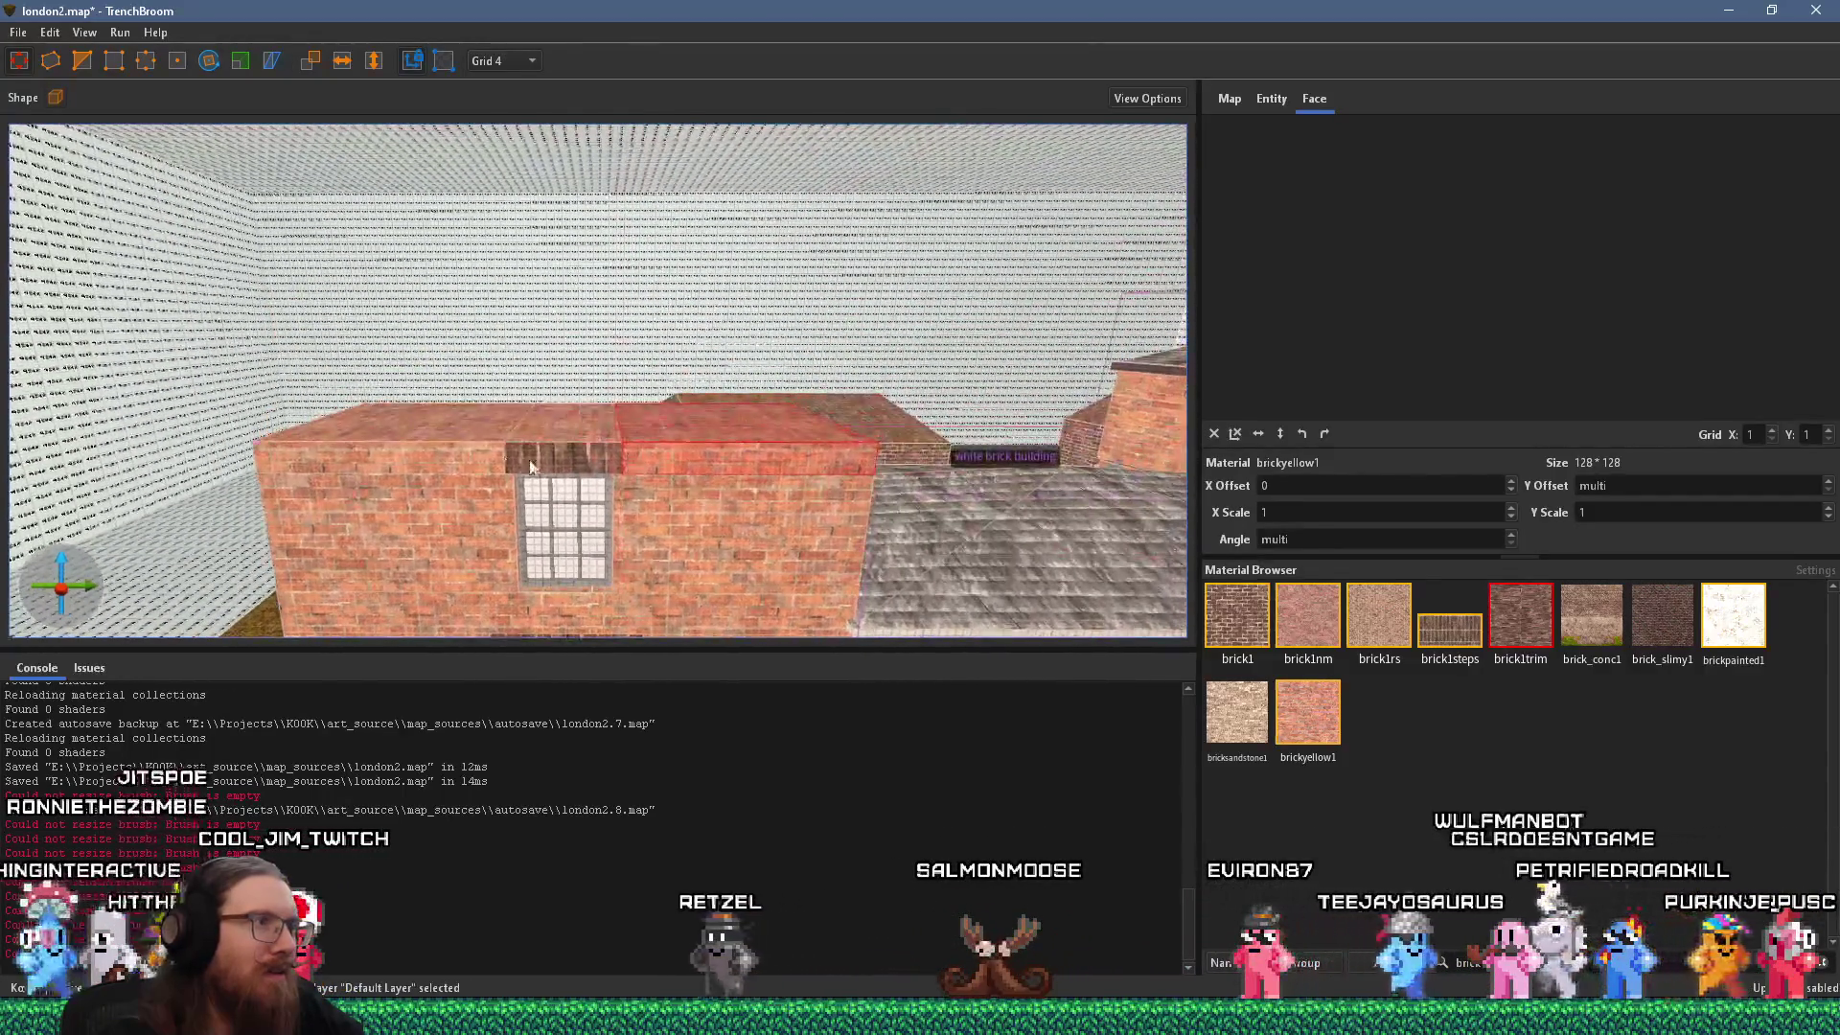
{"action": "left_click_drag", "start_coordinate": [687, 421], "coordinate": [702, 385]}
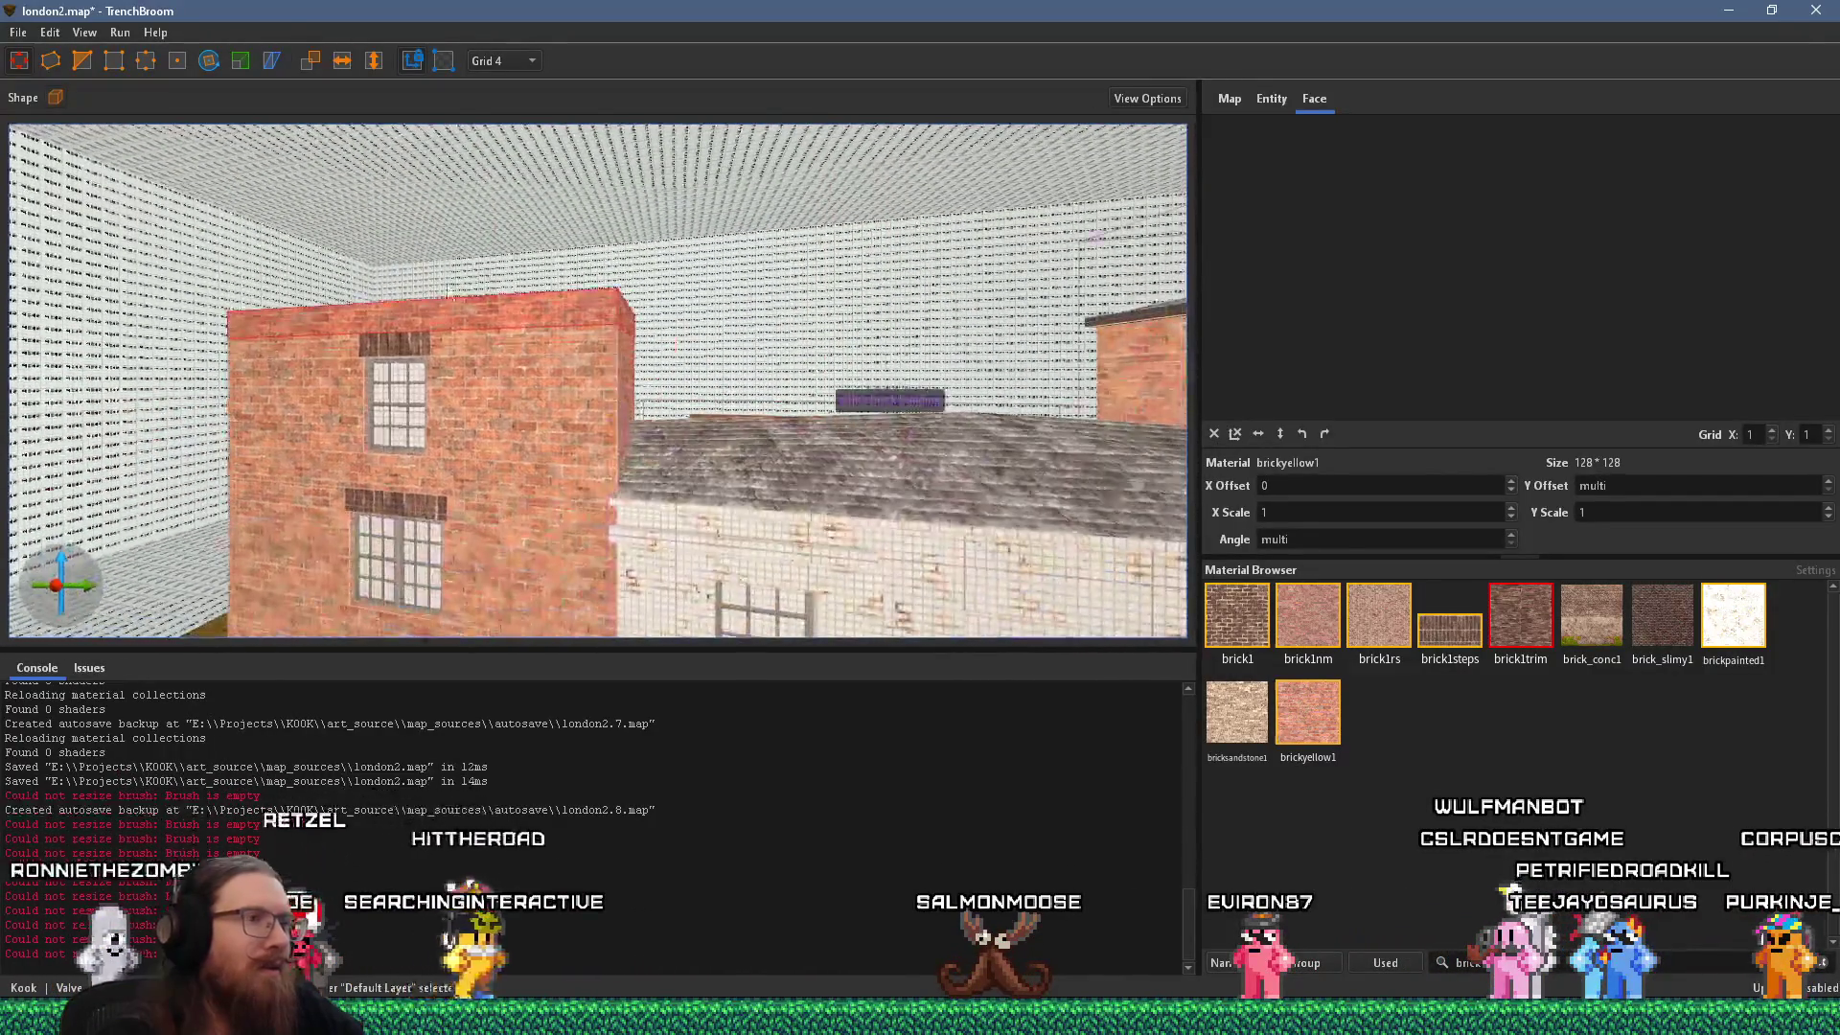
{"action": "key", "text": "alt+Tab"}
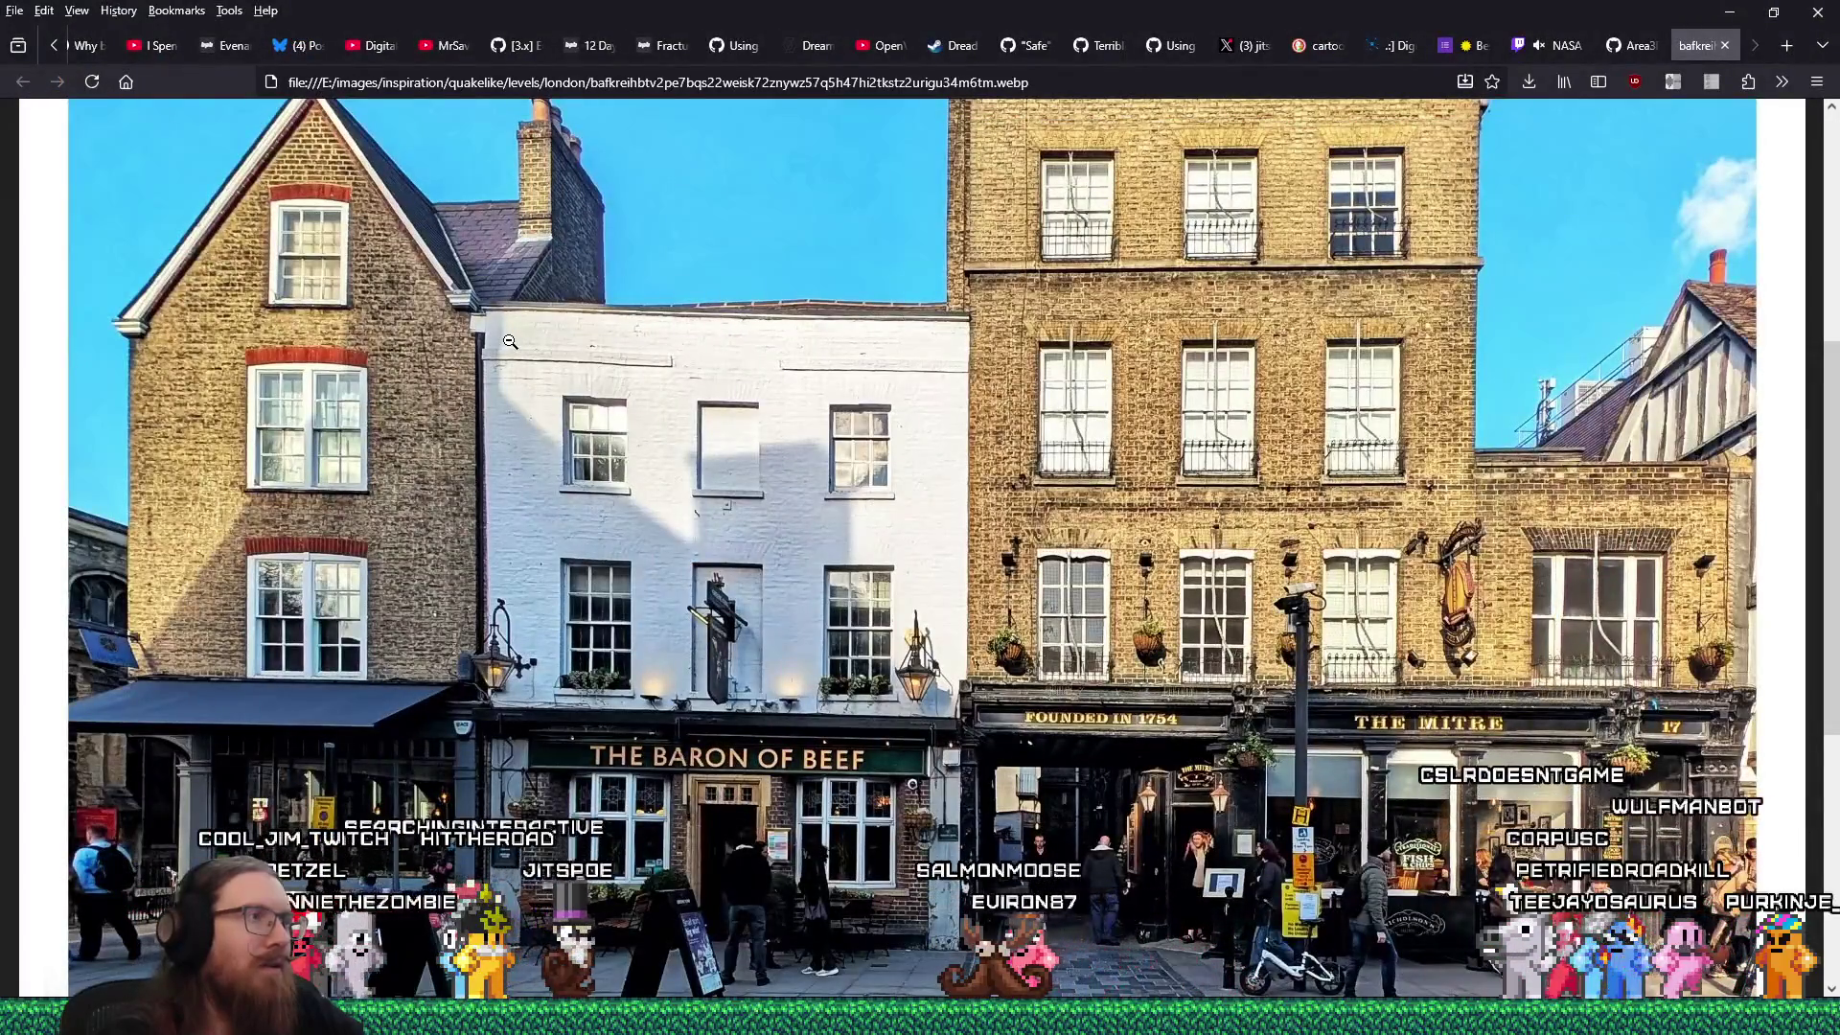
Add the right wall block to the selection and level the view on the brick building.
{"action": "key", "text": "alt+Tab"}
{"action": "scroll", "coordinate": [670, 440], "scroll_direction": "up", "scroll_amount": 5}
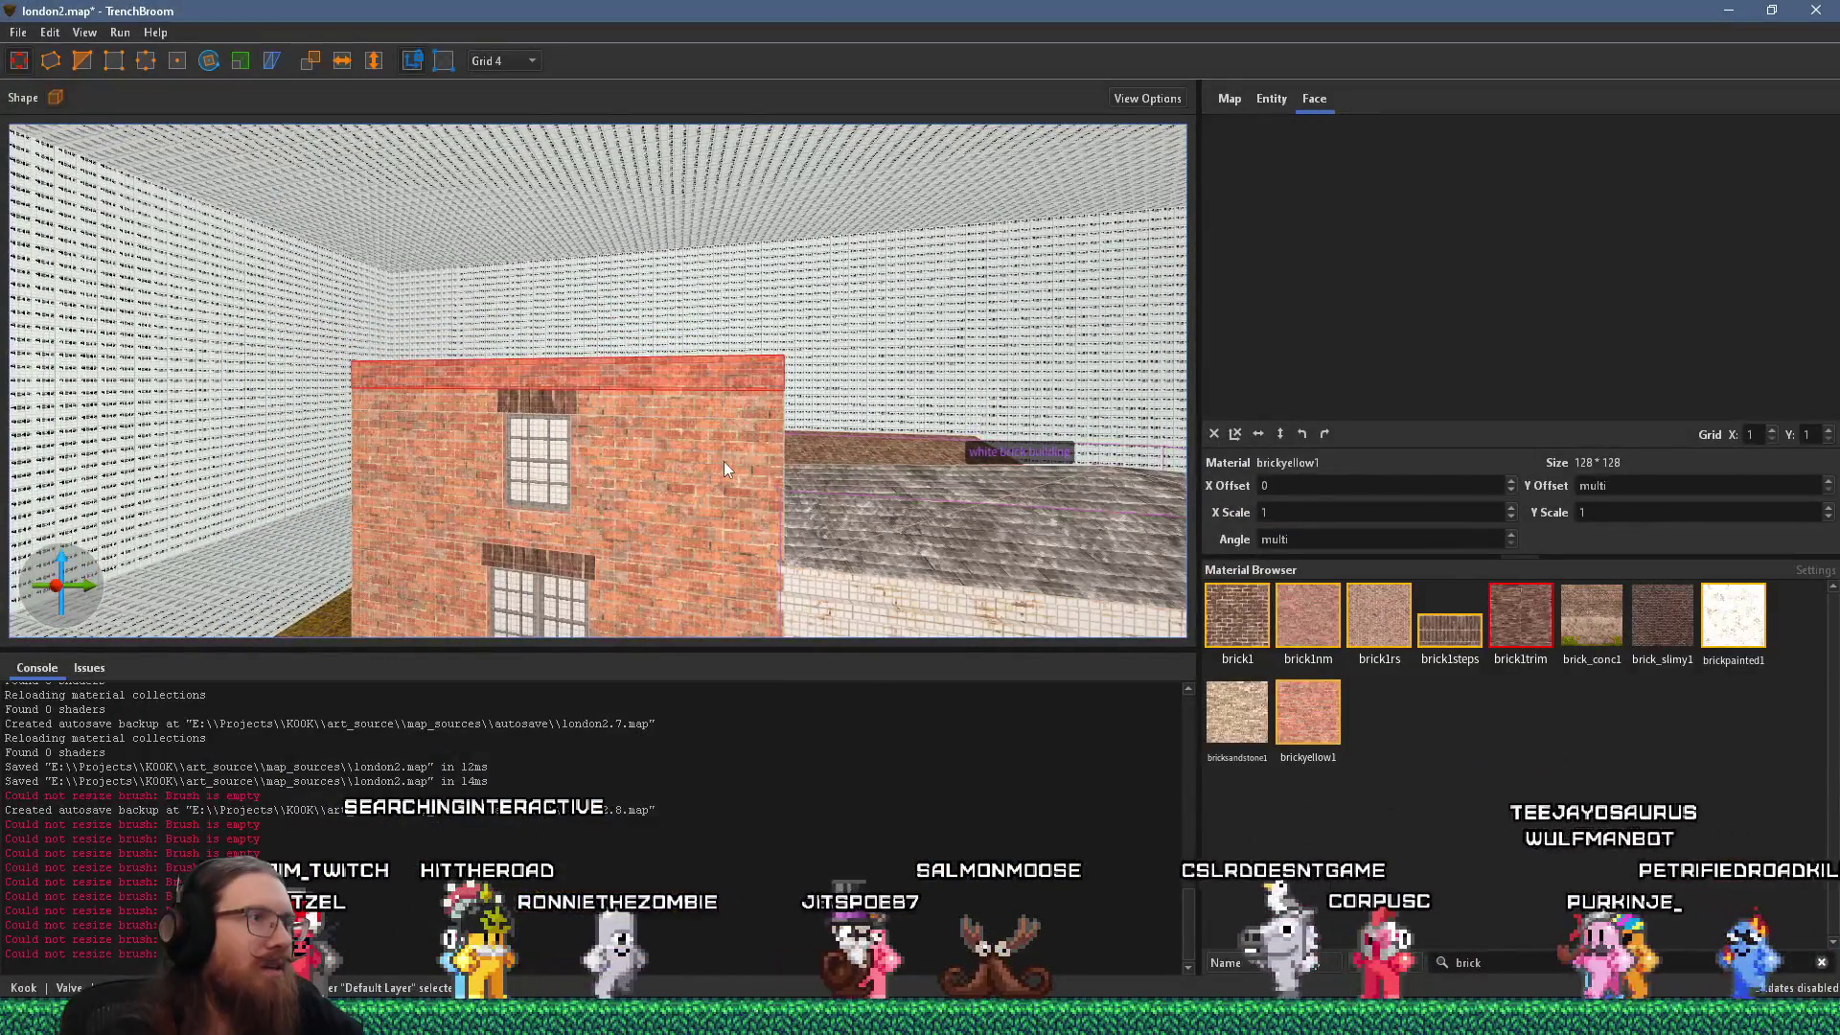
{"action": "left_click", "coordinate": [629, 457], "text": "ctrl"}
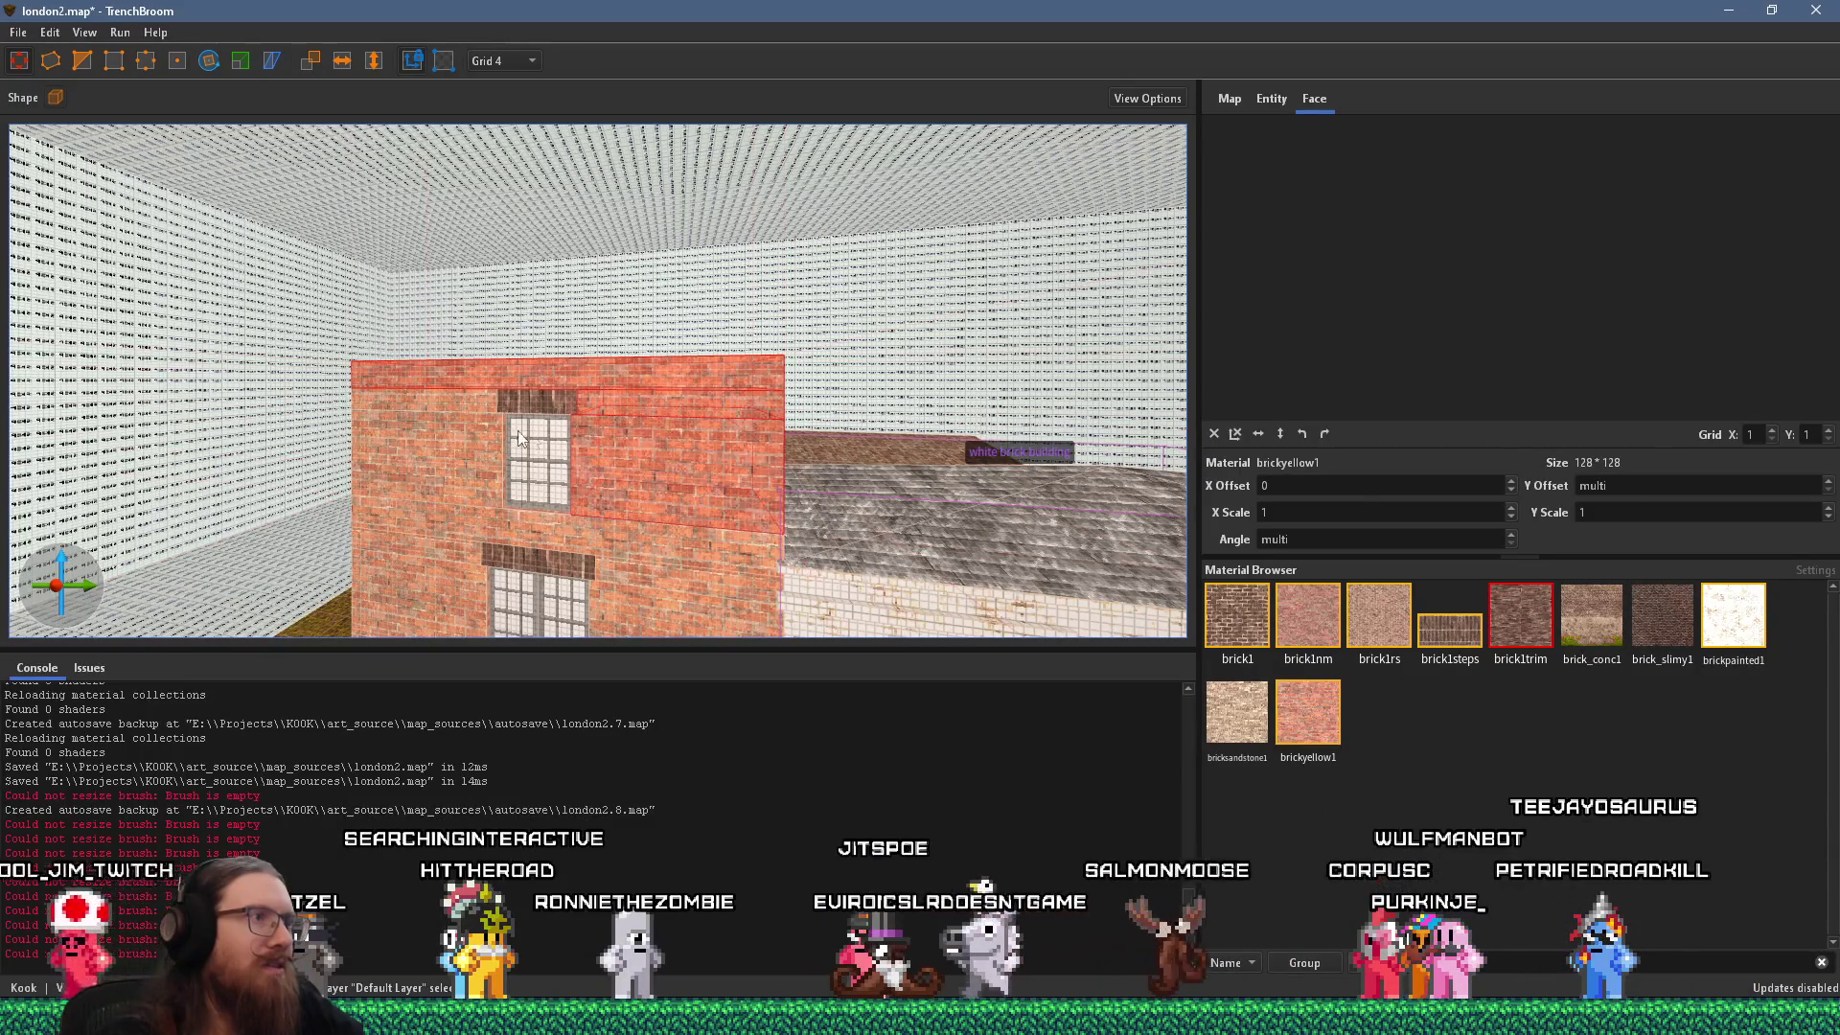
{"action": "key", "text": "s"}
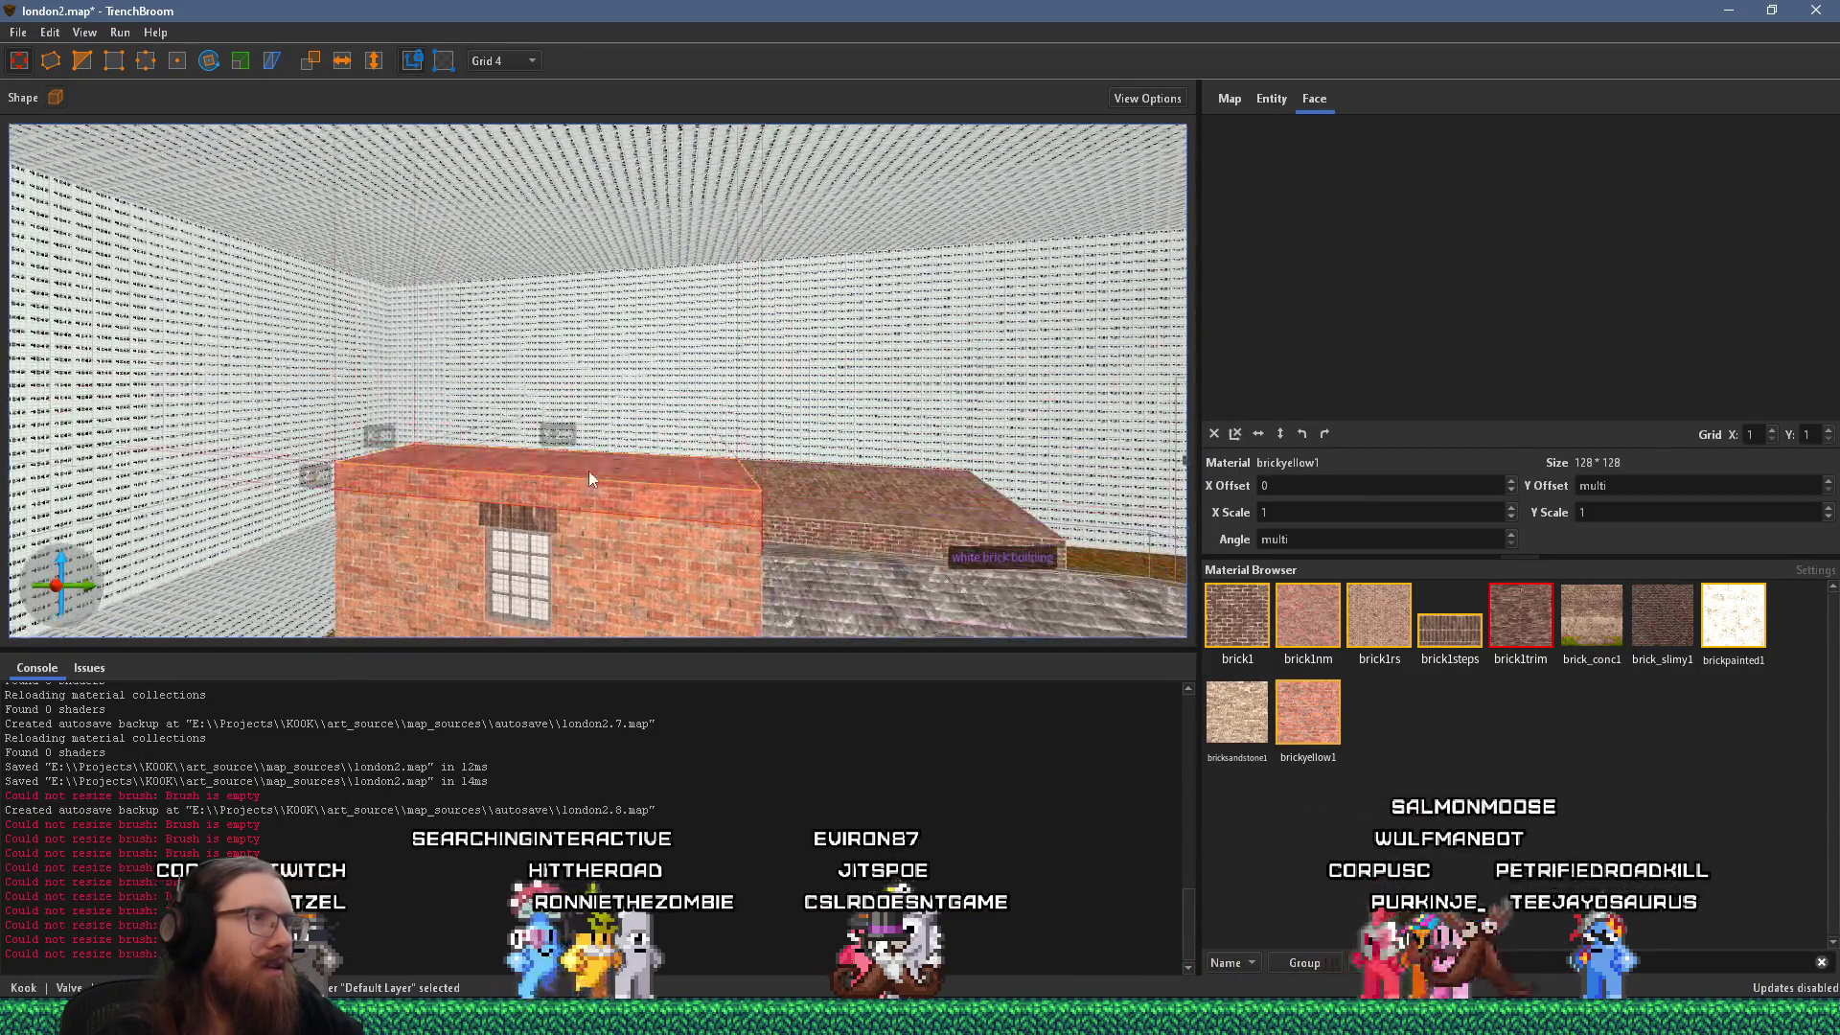
{"action": "key", "text": "alt+Tab"}
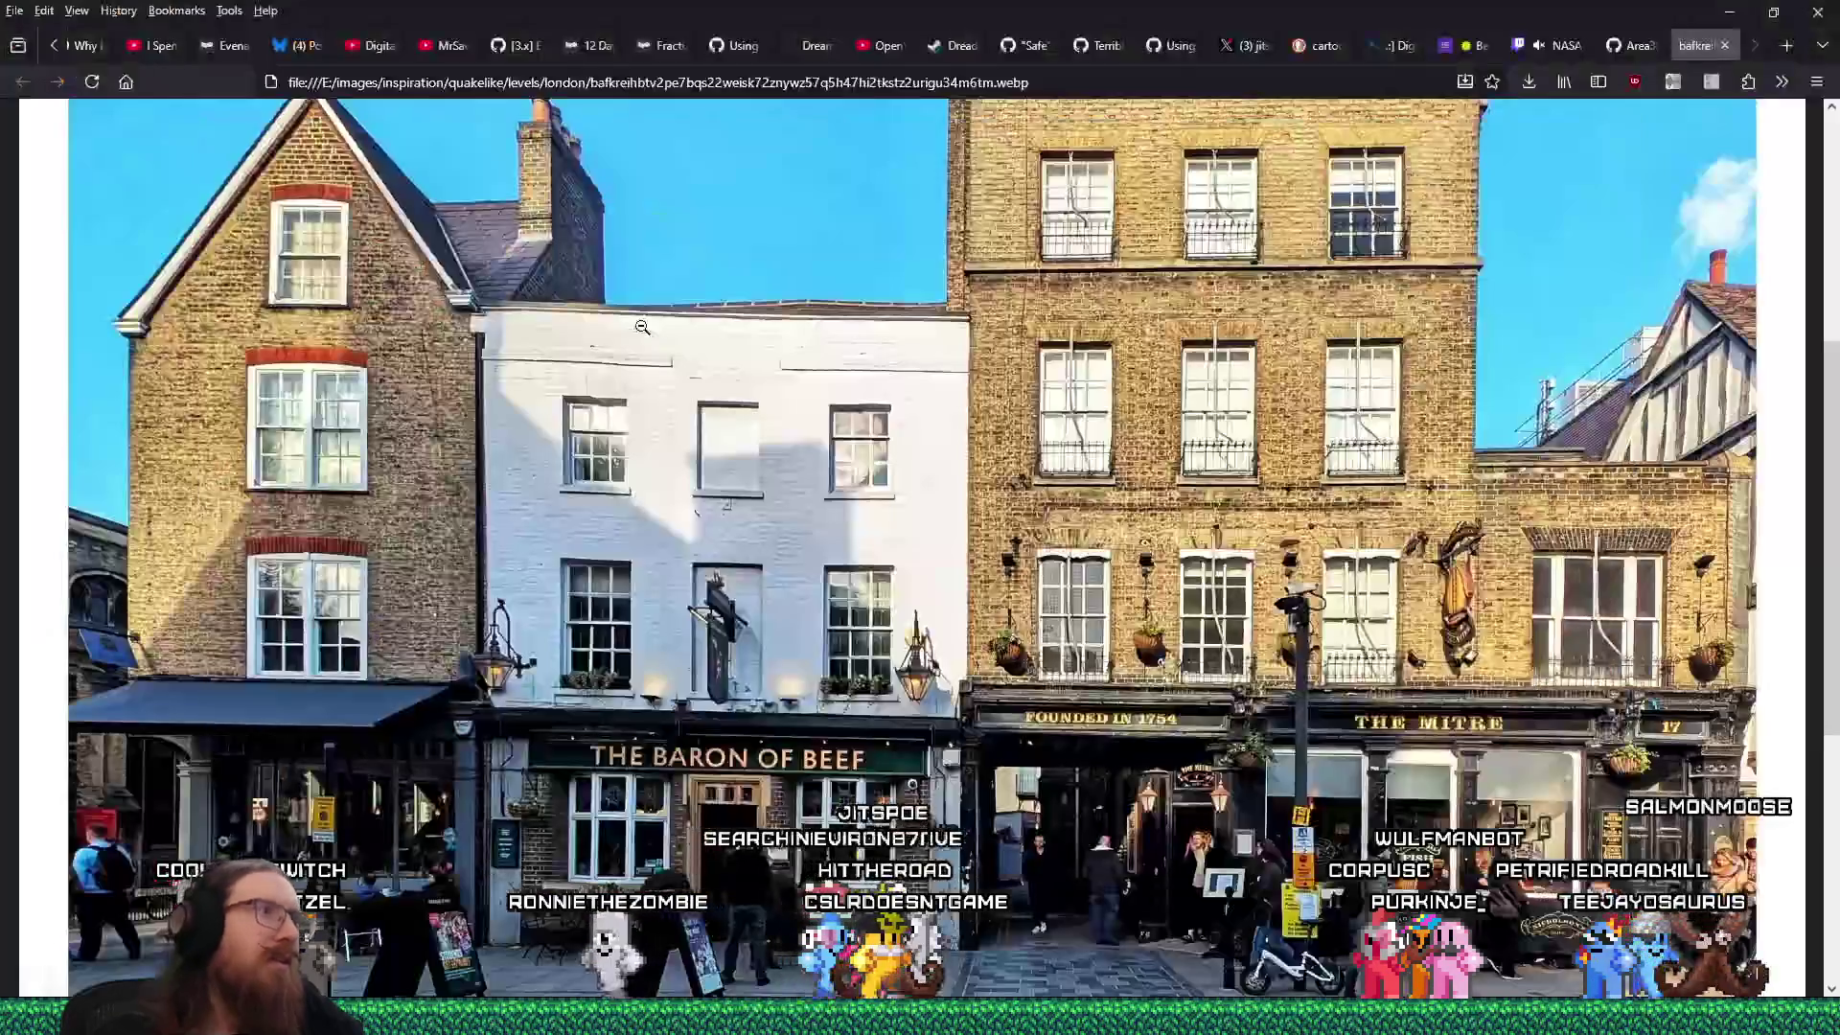
{"action": "key", "text": "alt+Tab"}
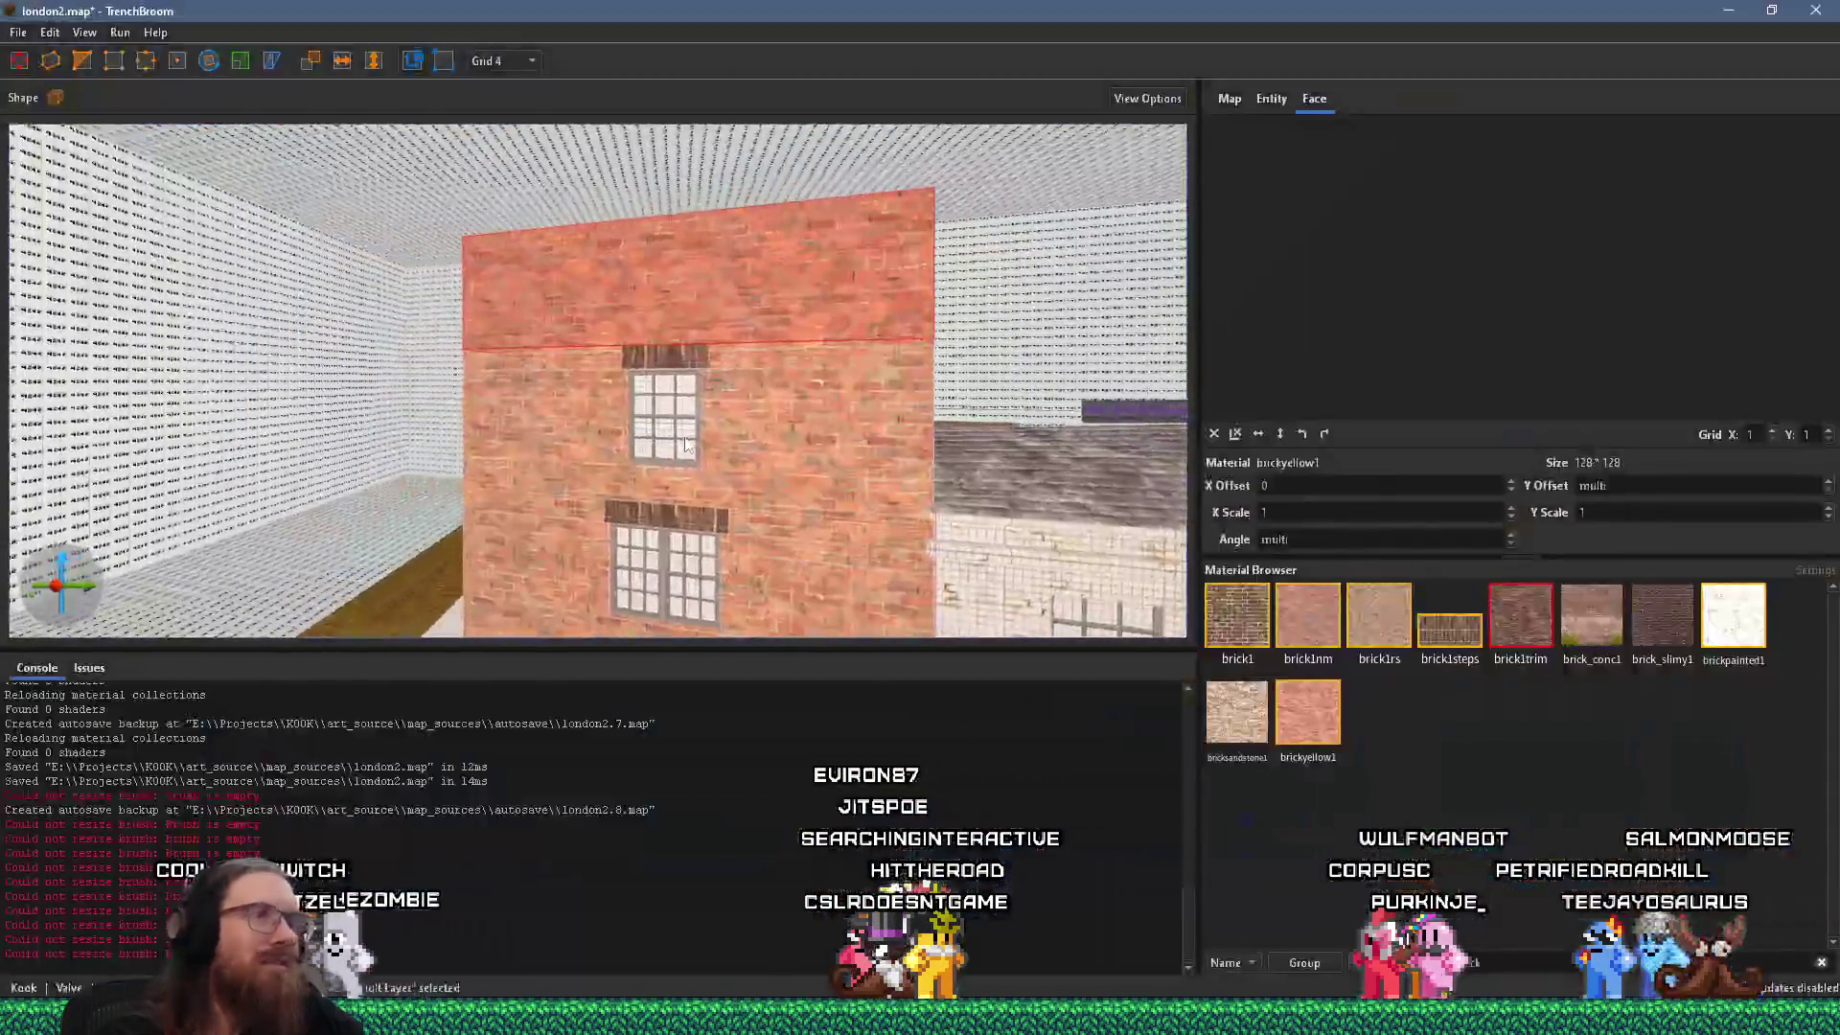
Add the two wall blocks flanking the upper window, comparing the white building's roof with the photo.
{"action": "left_click", "coordinate": [769, 428], "text": "ctrl"}
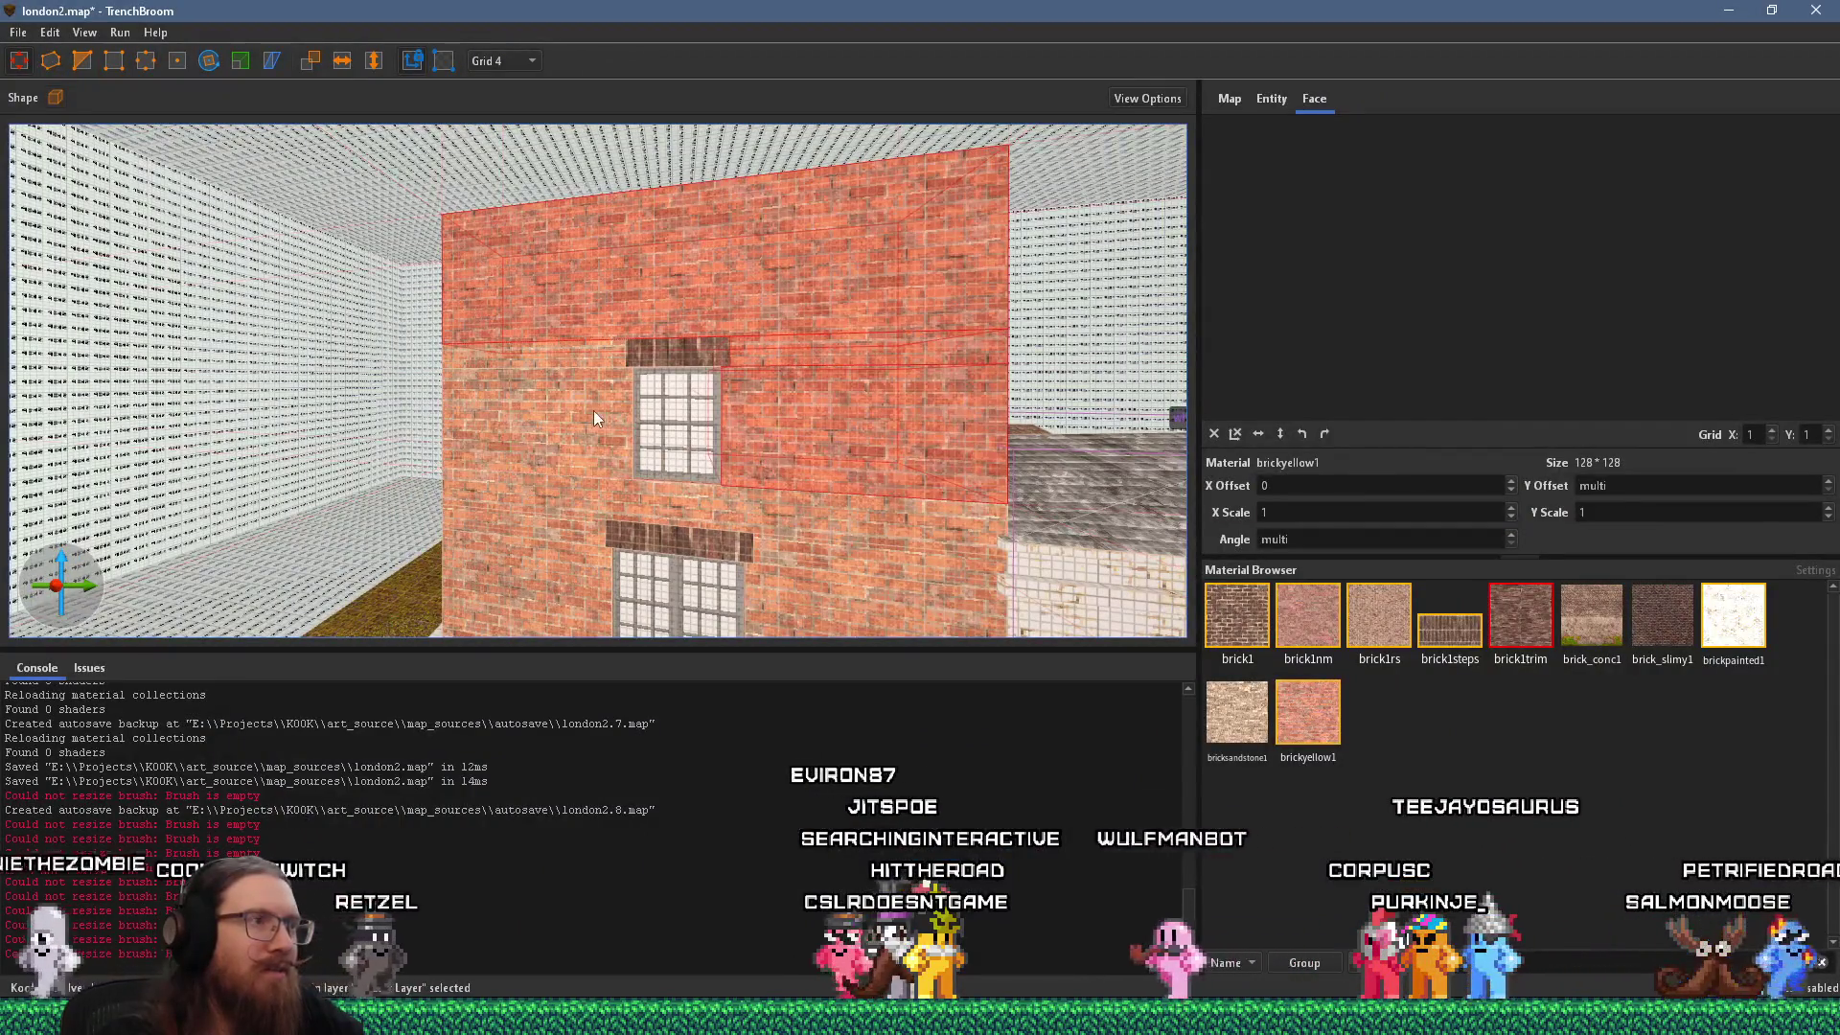
{"action": "left_click", "coordinate": [593, 410], "text": "ctrl"}
{"action": "key", "text": "d"}
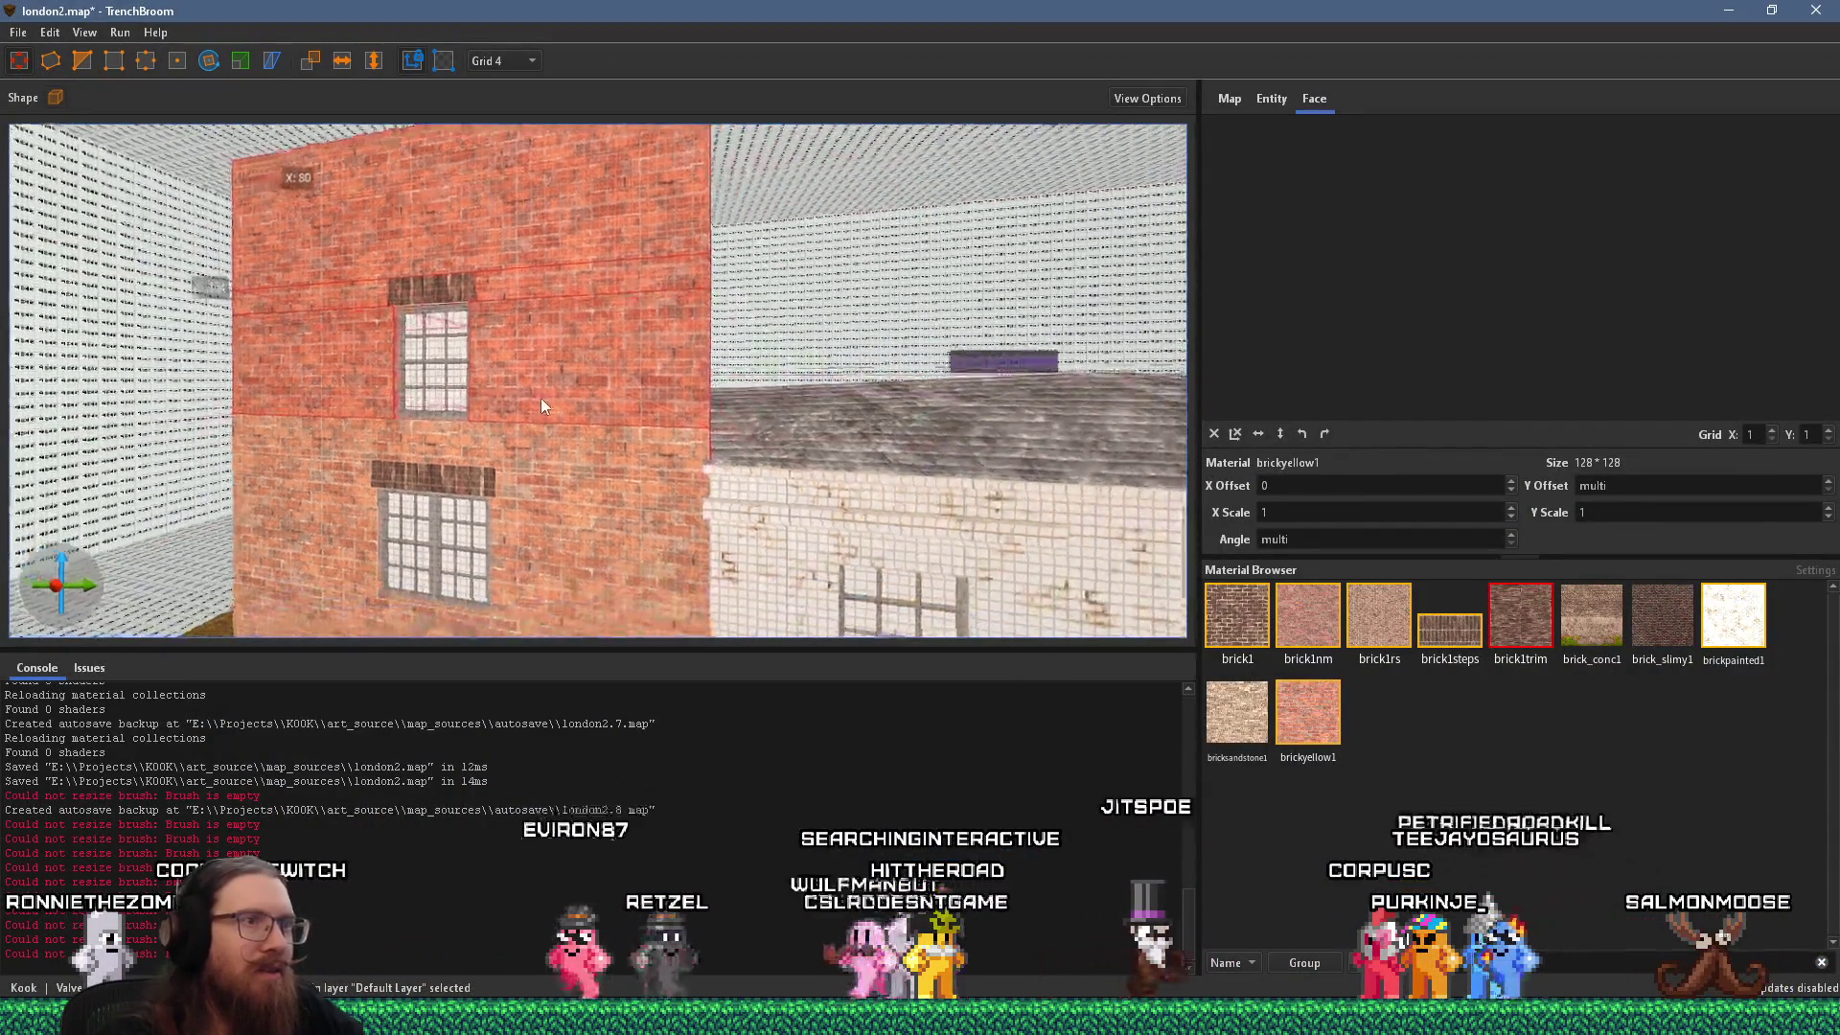
{"action": "key", "text": "alt+Tab"}
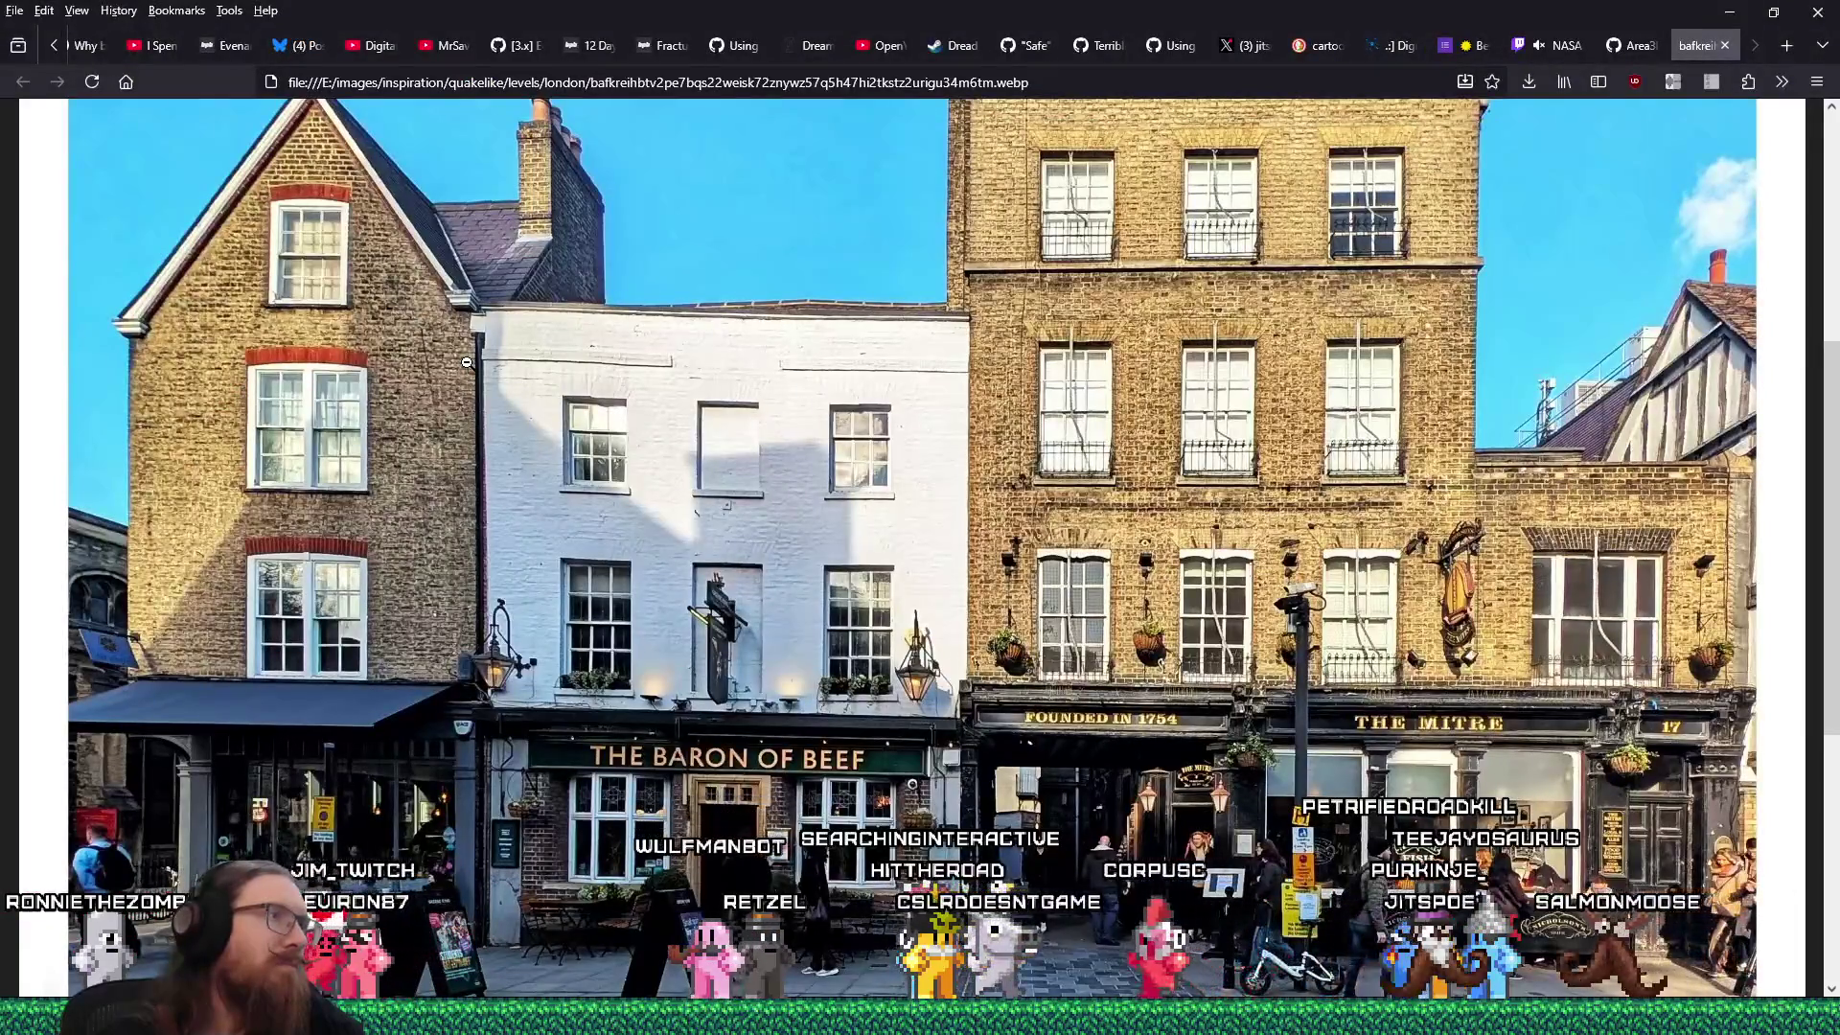
{"action": "key", "text": "alt+Tab"}
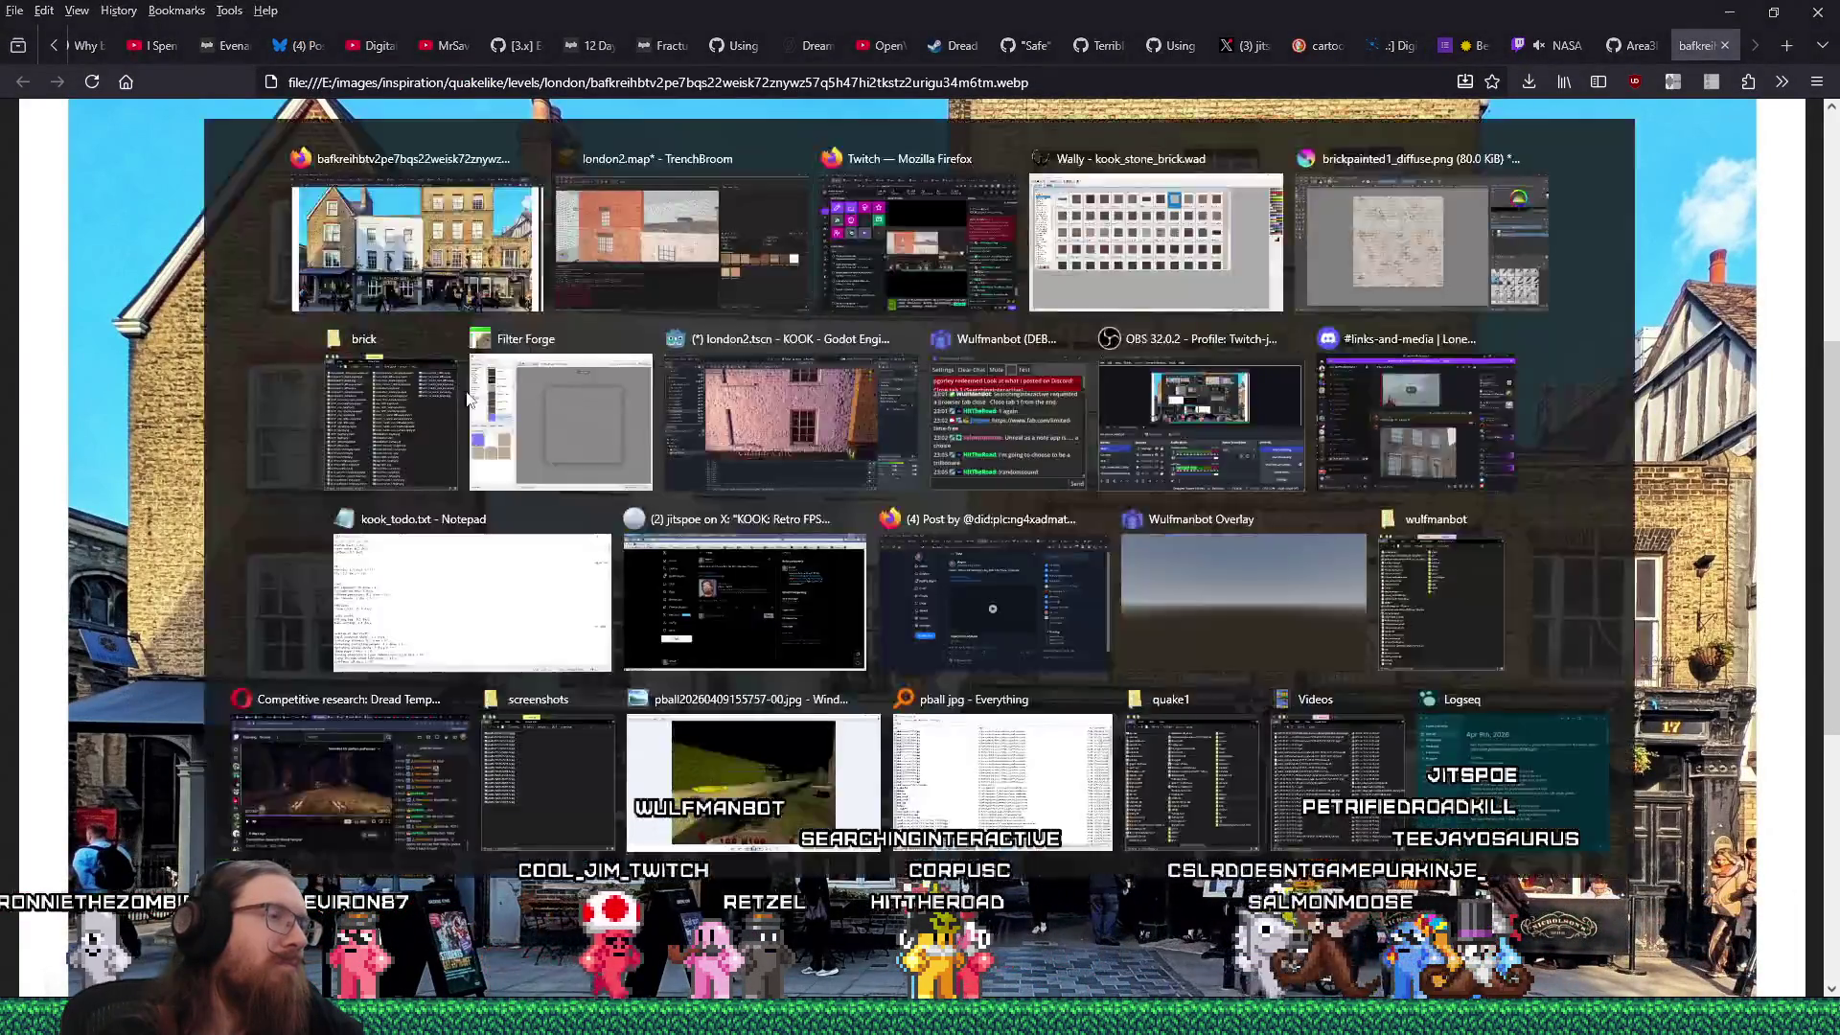
{"action": "mouse_move", "coordinate": [617, 364]}
{"action": "left_mouse_down"}
{"action": "mouse_move", "coordinate": [595, 406]}
{"action": "mouse_move", "coordinate": [365, 429]}
{"action": "left_mouse_up"}
{"action": "key", "text": "alt+Tab"}
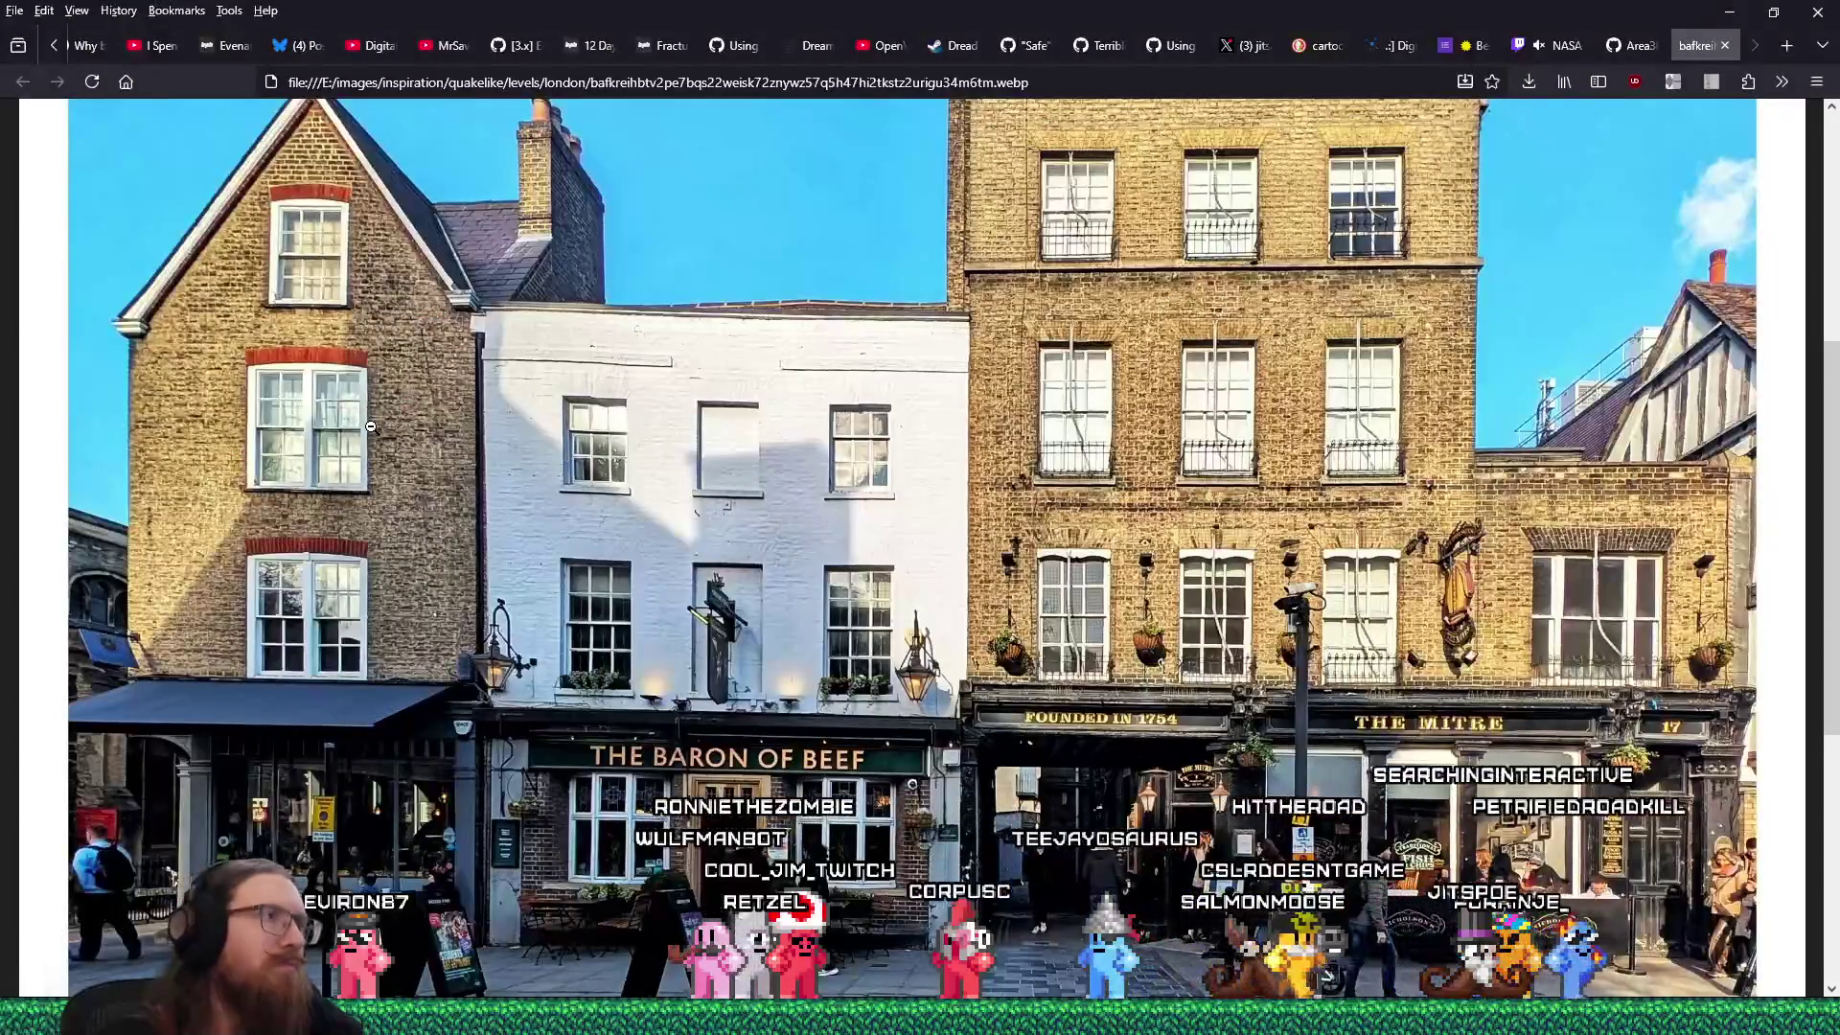
{"action": "key", "text": "alt+Tab"}
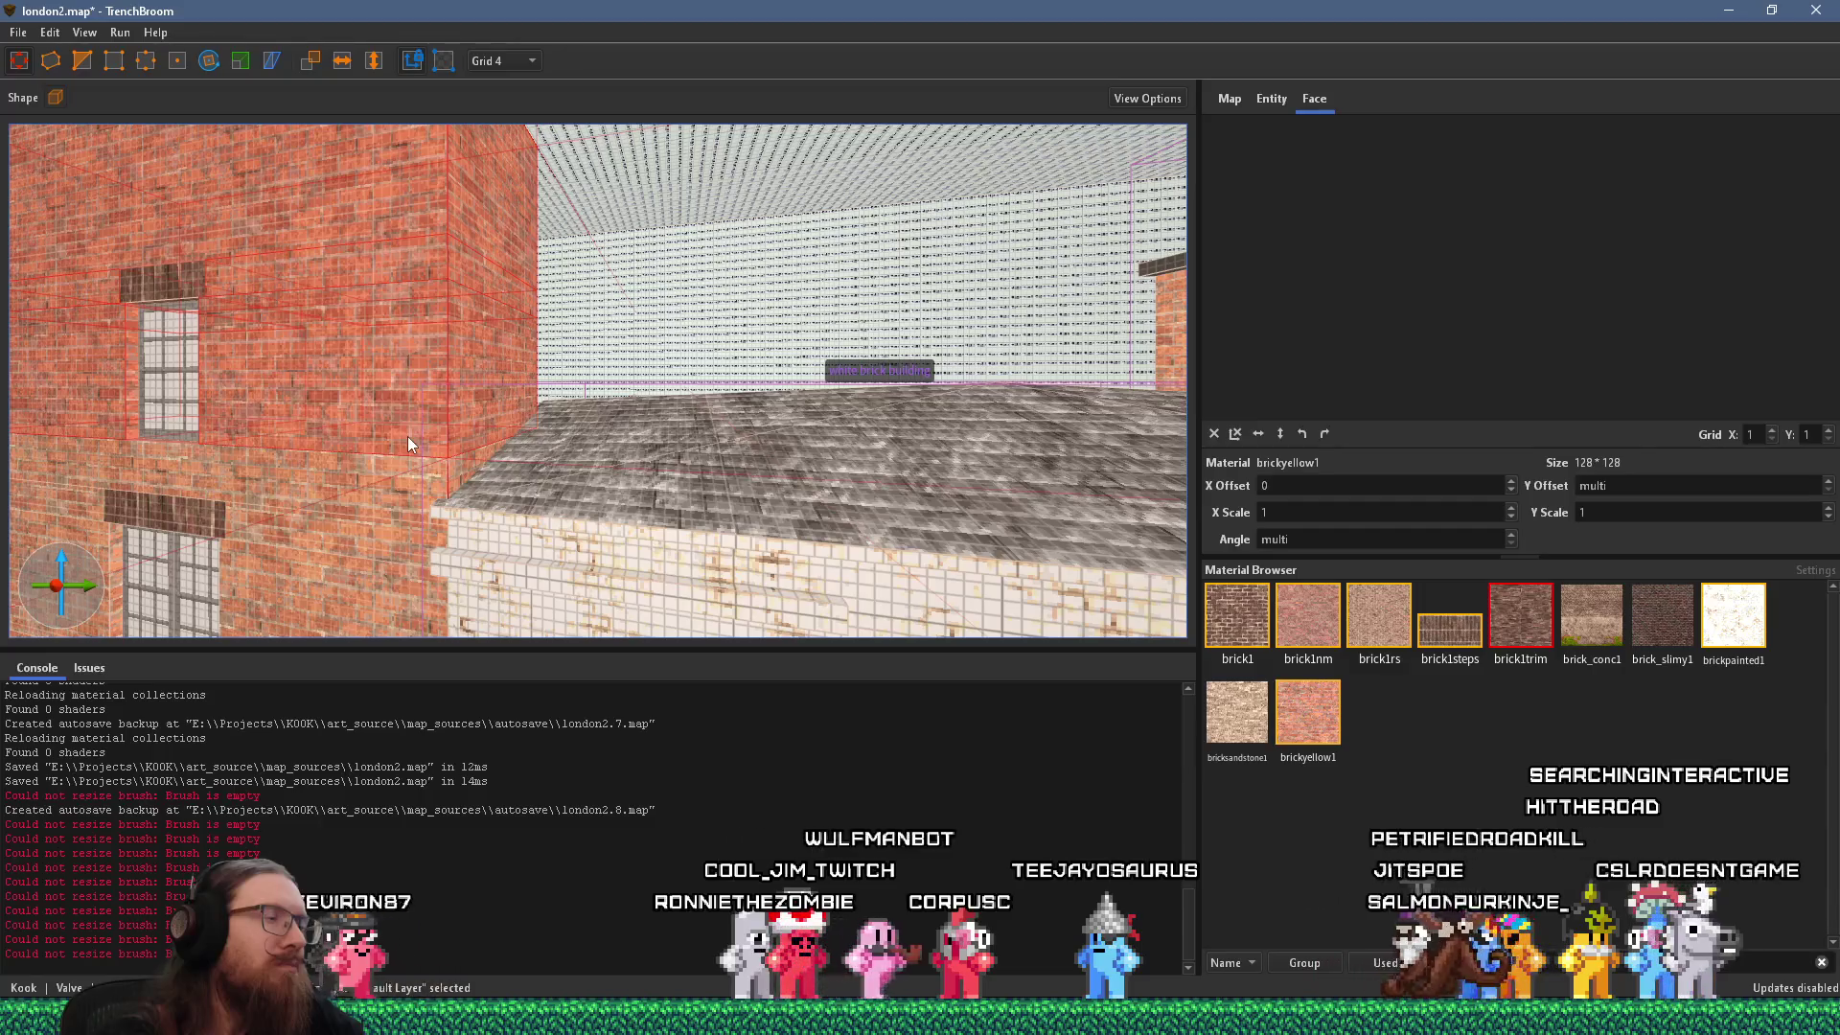
Select the wall block beside the upper window and set the grid size to 8.
{"action": "key", "text": "a"}
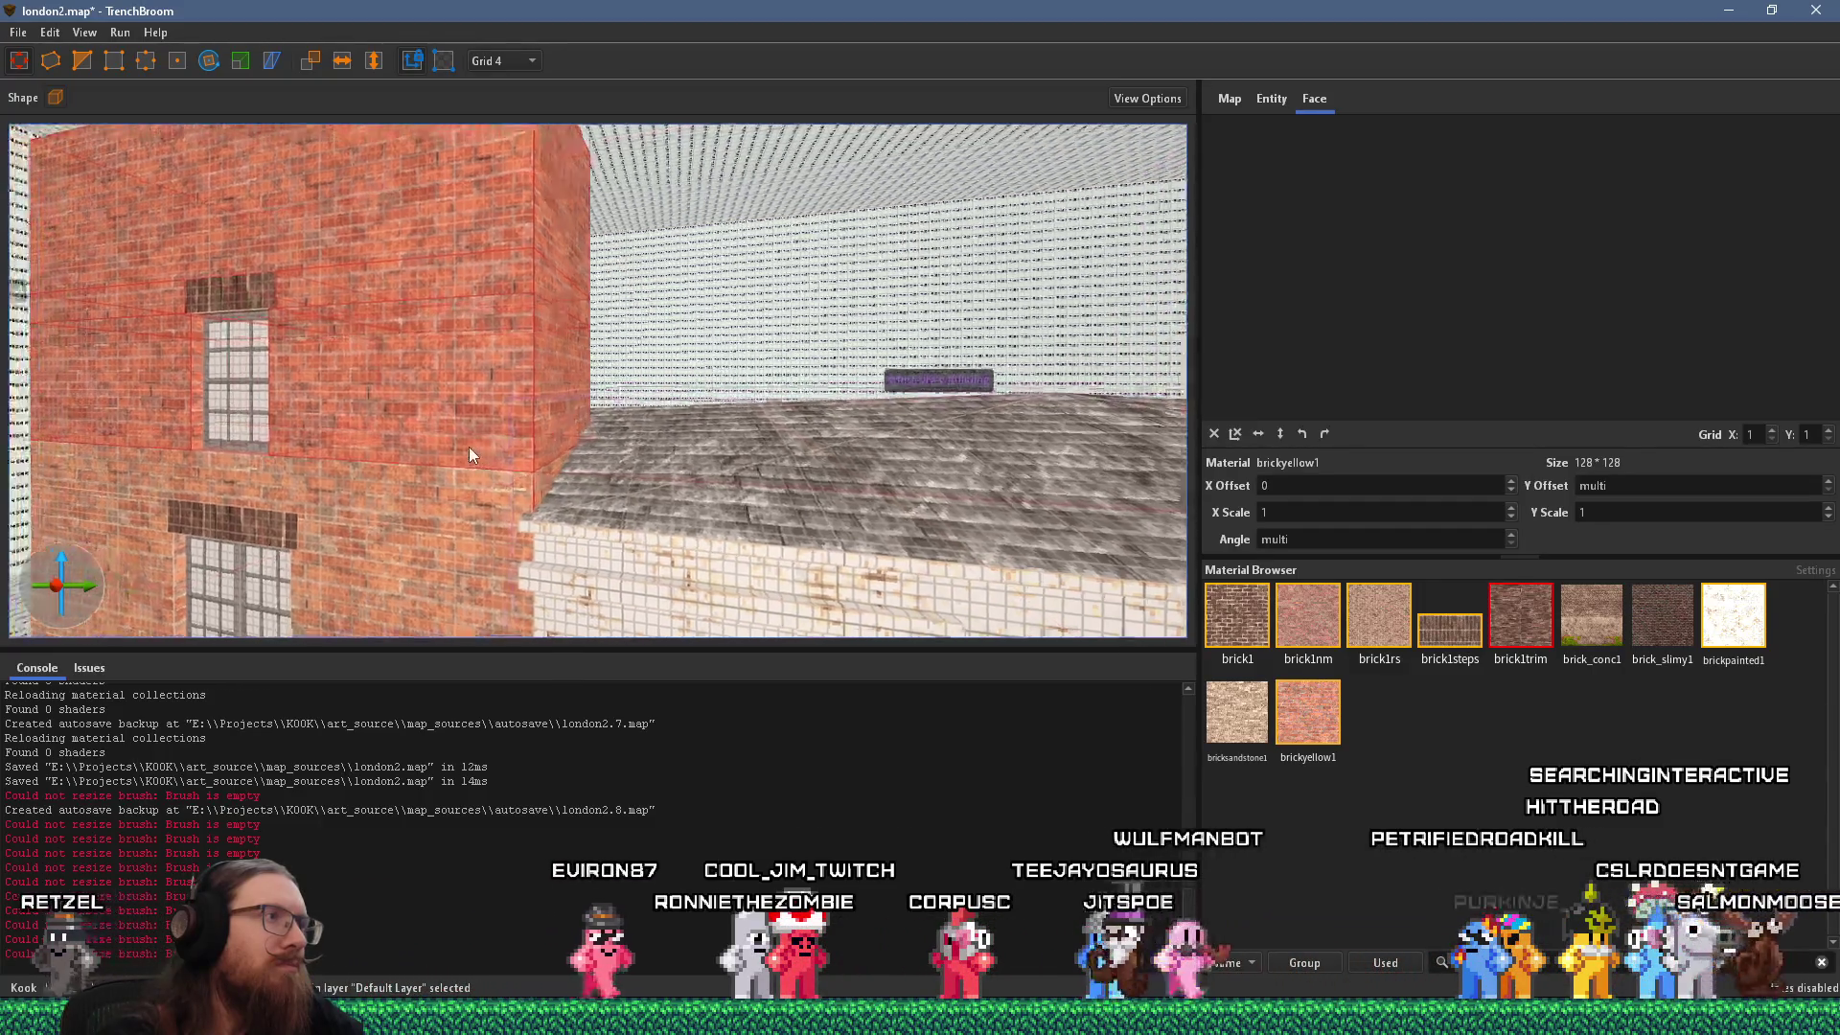
{"action": "key", "text": "a"}
{"action": "left_click", "coordinate": [595, 412]}
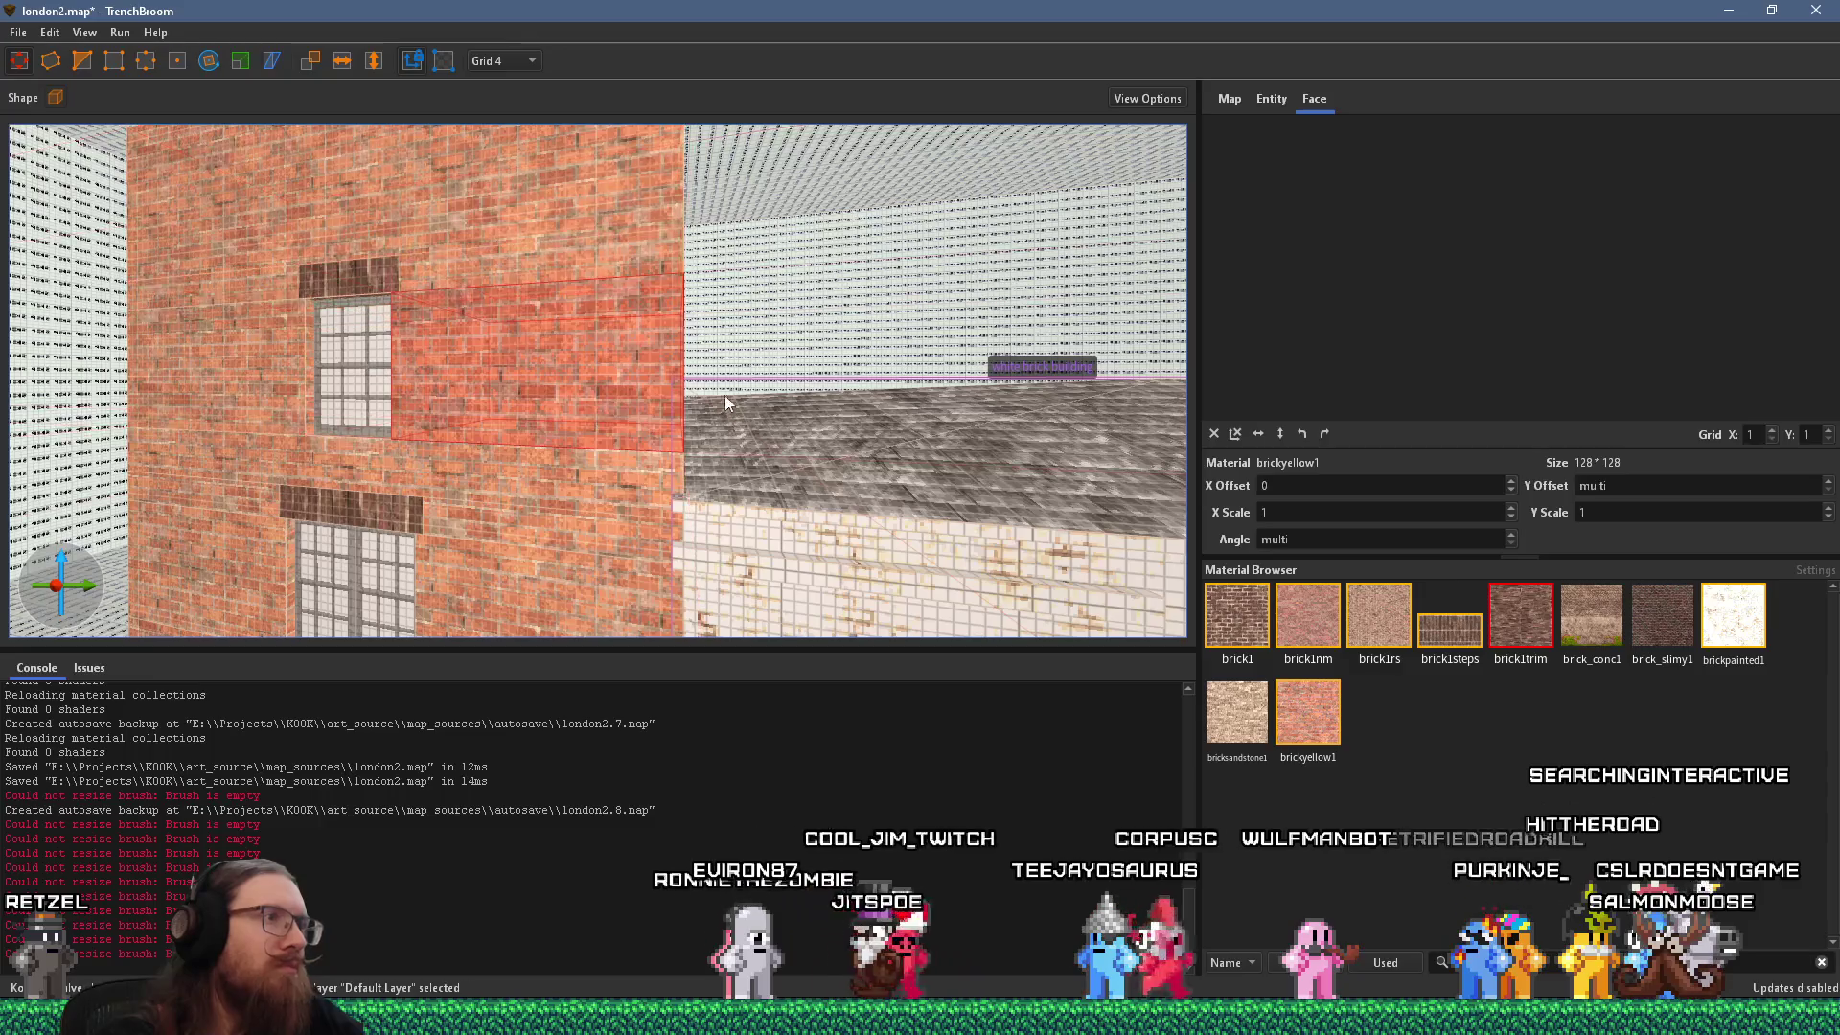
{"action": "left_click", "coordinate": [508, 60]}
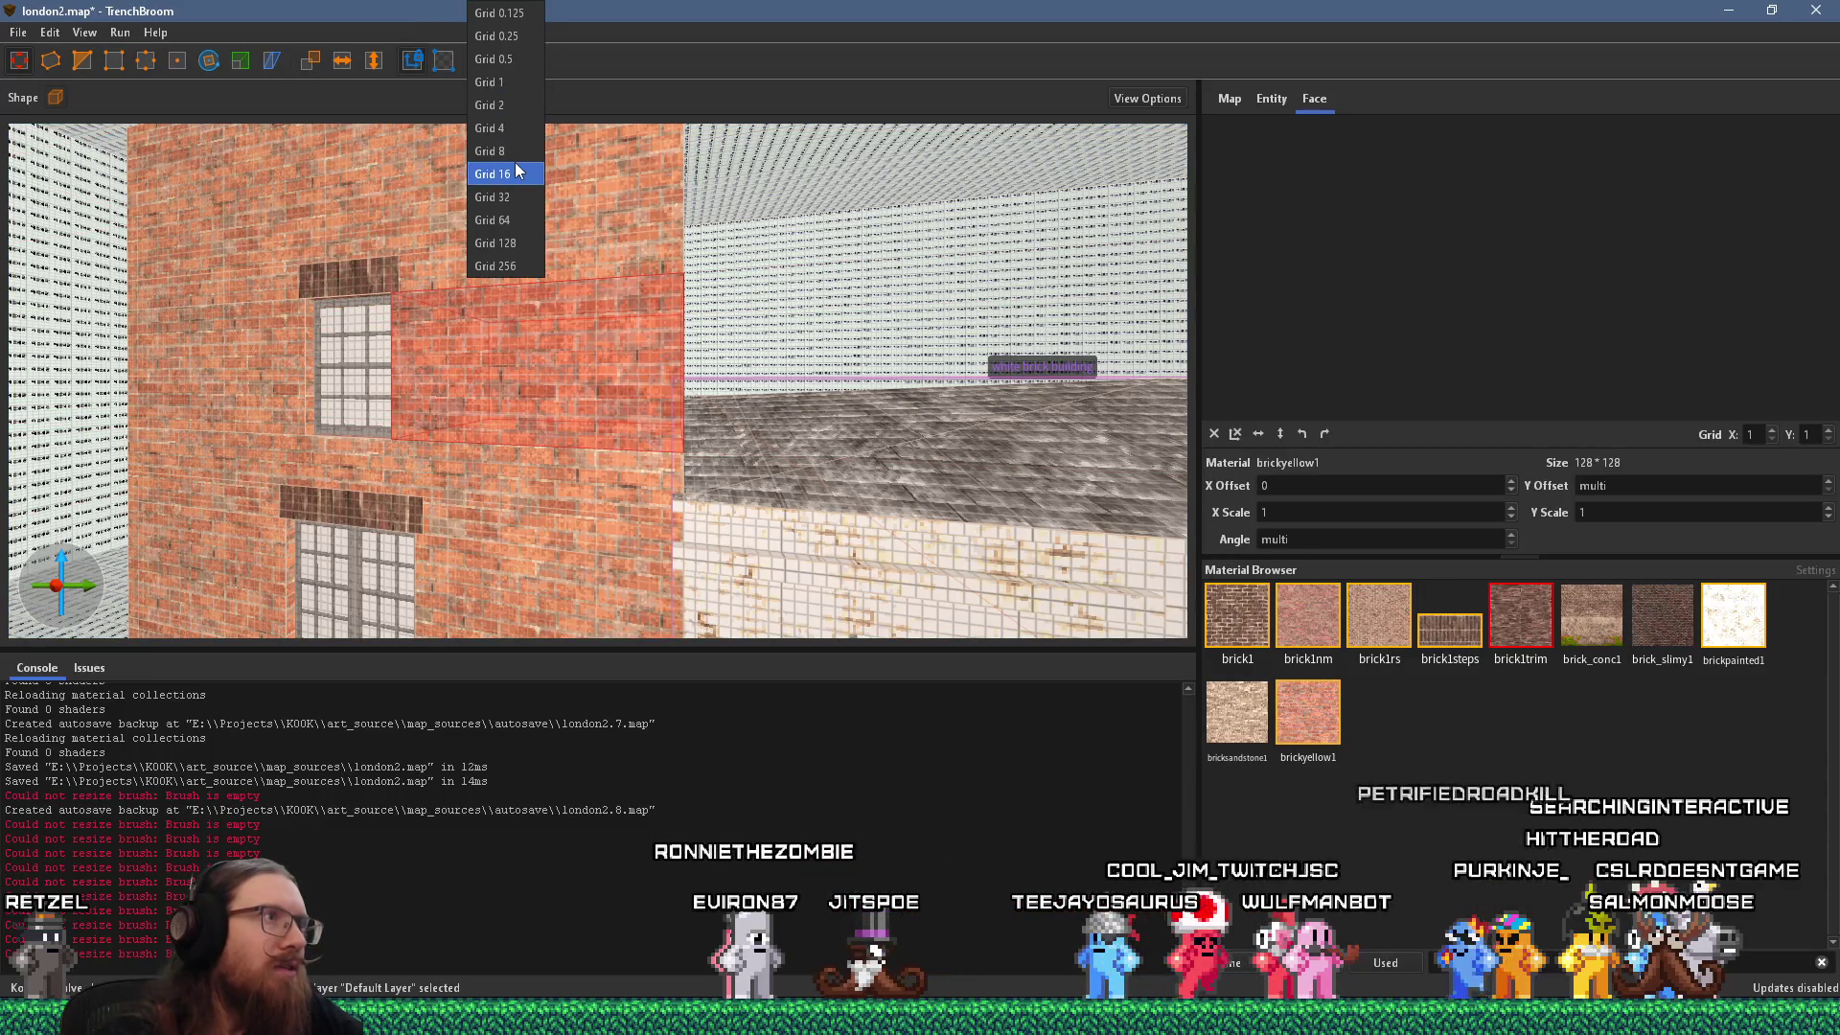
{"action": "left_click", "coordinate": [488, 151]}
Fly around to inspect the building's right side face, compare with the photo, and change editing mode.
{"action": "key", "text": "d"}
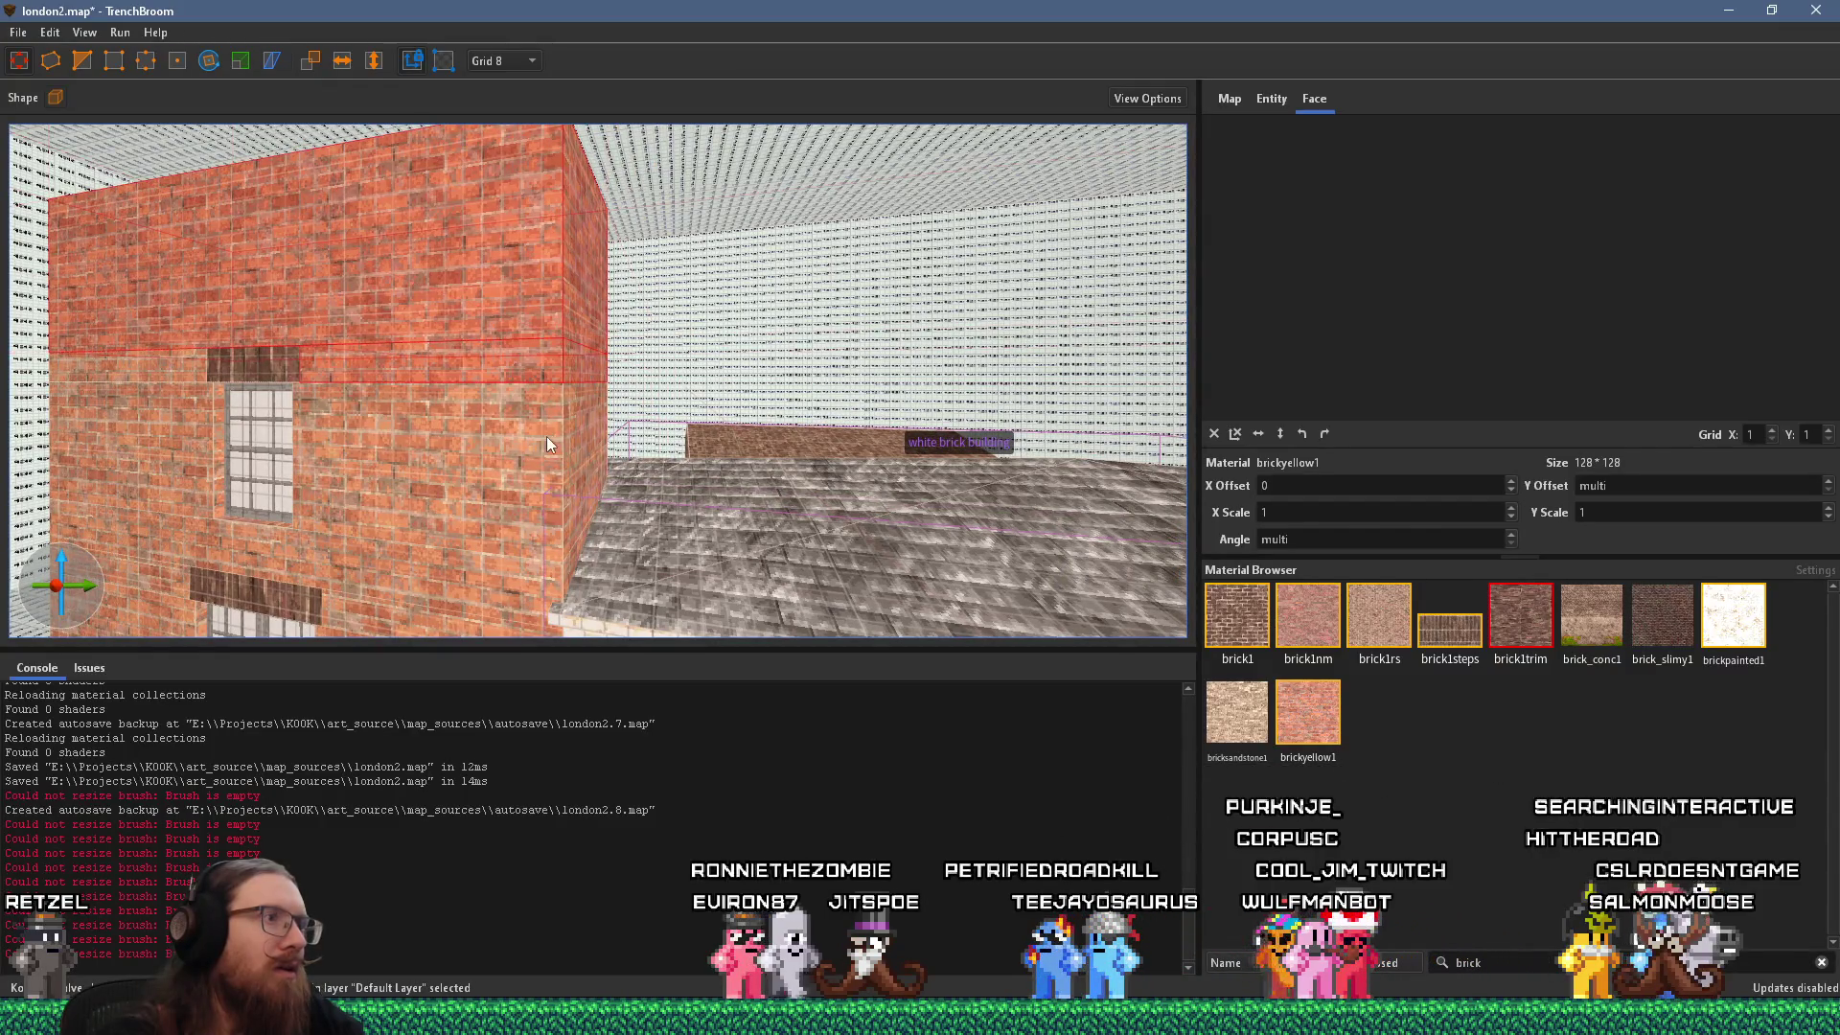
{"action": "key", "text": "w"}
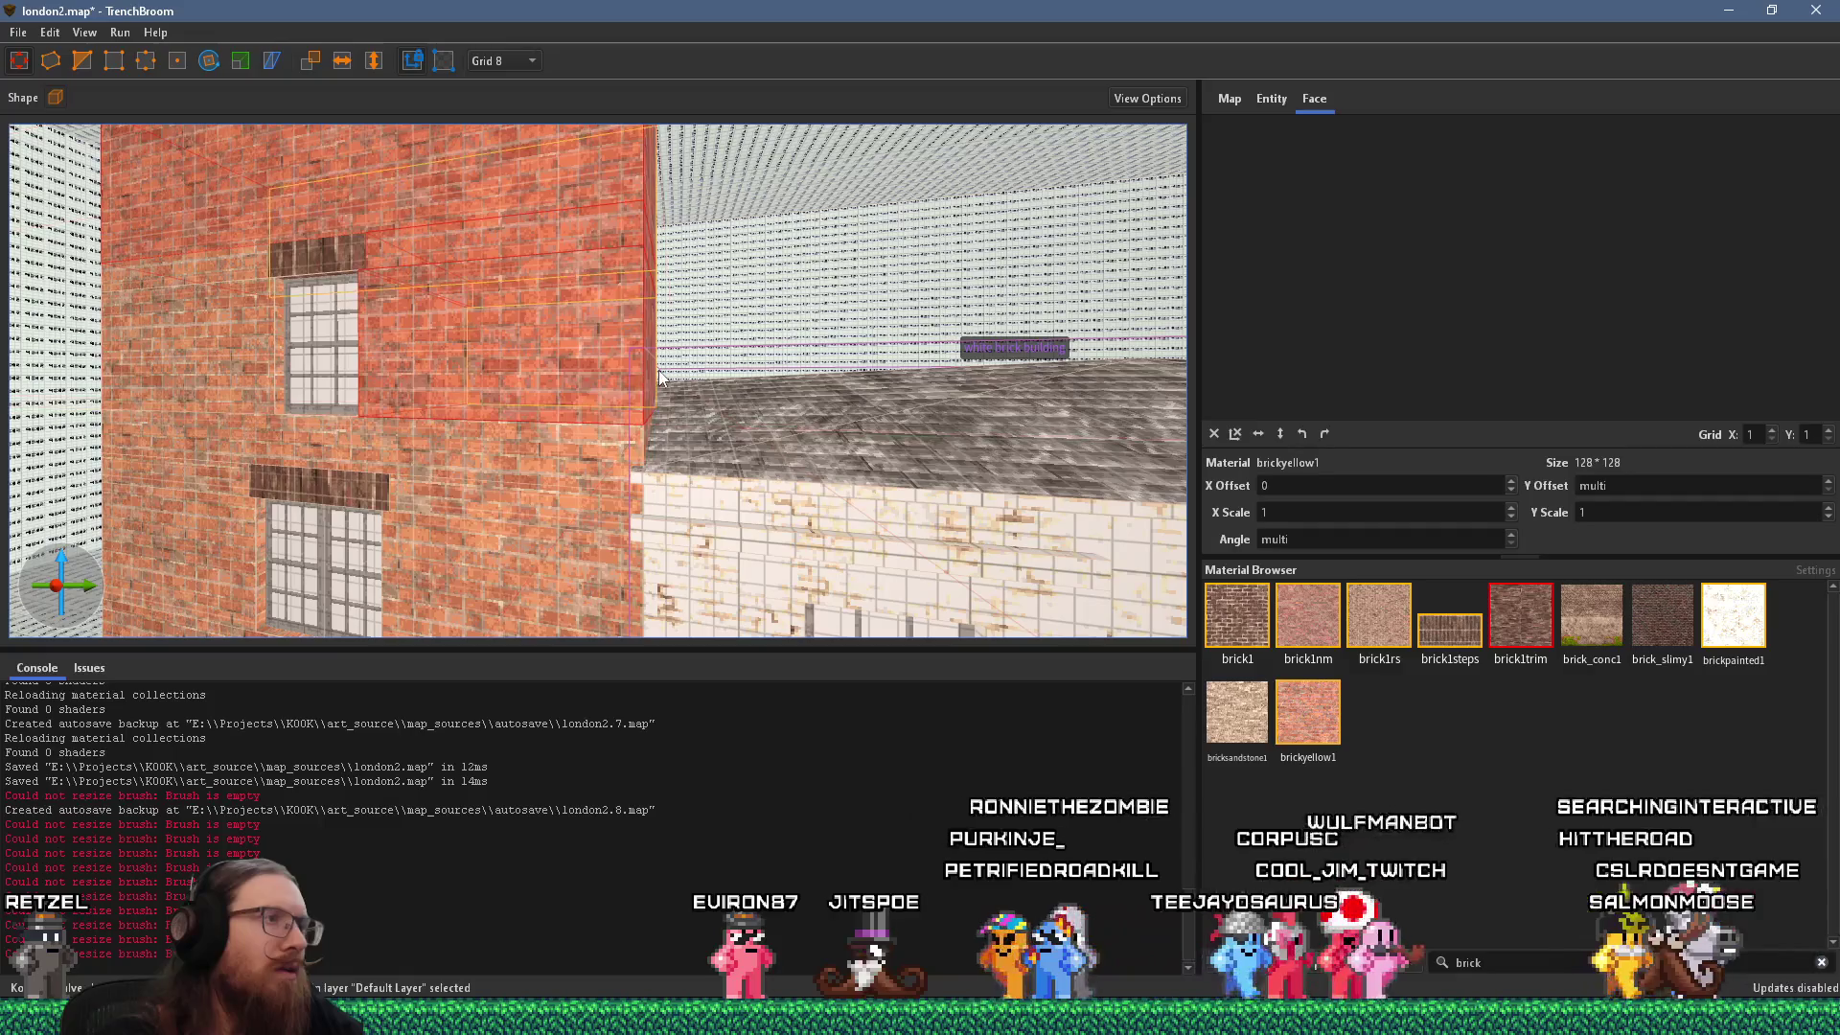
{"action": "key", "text": "a"}
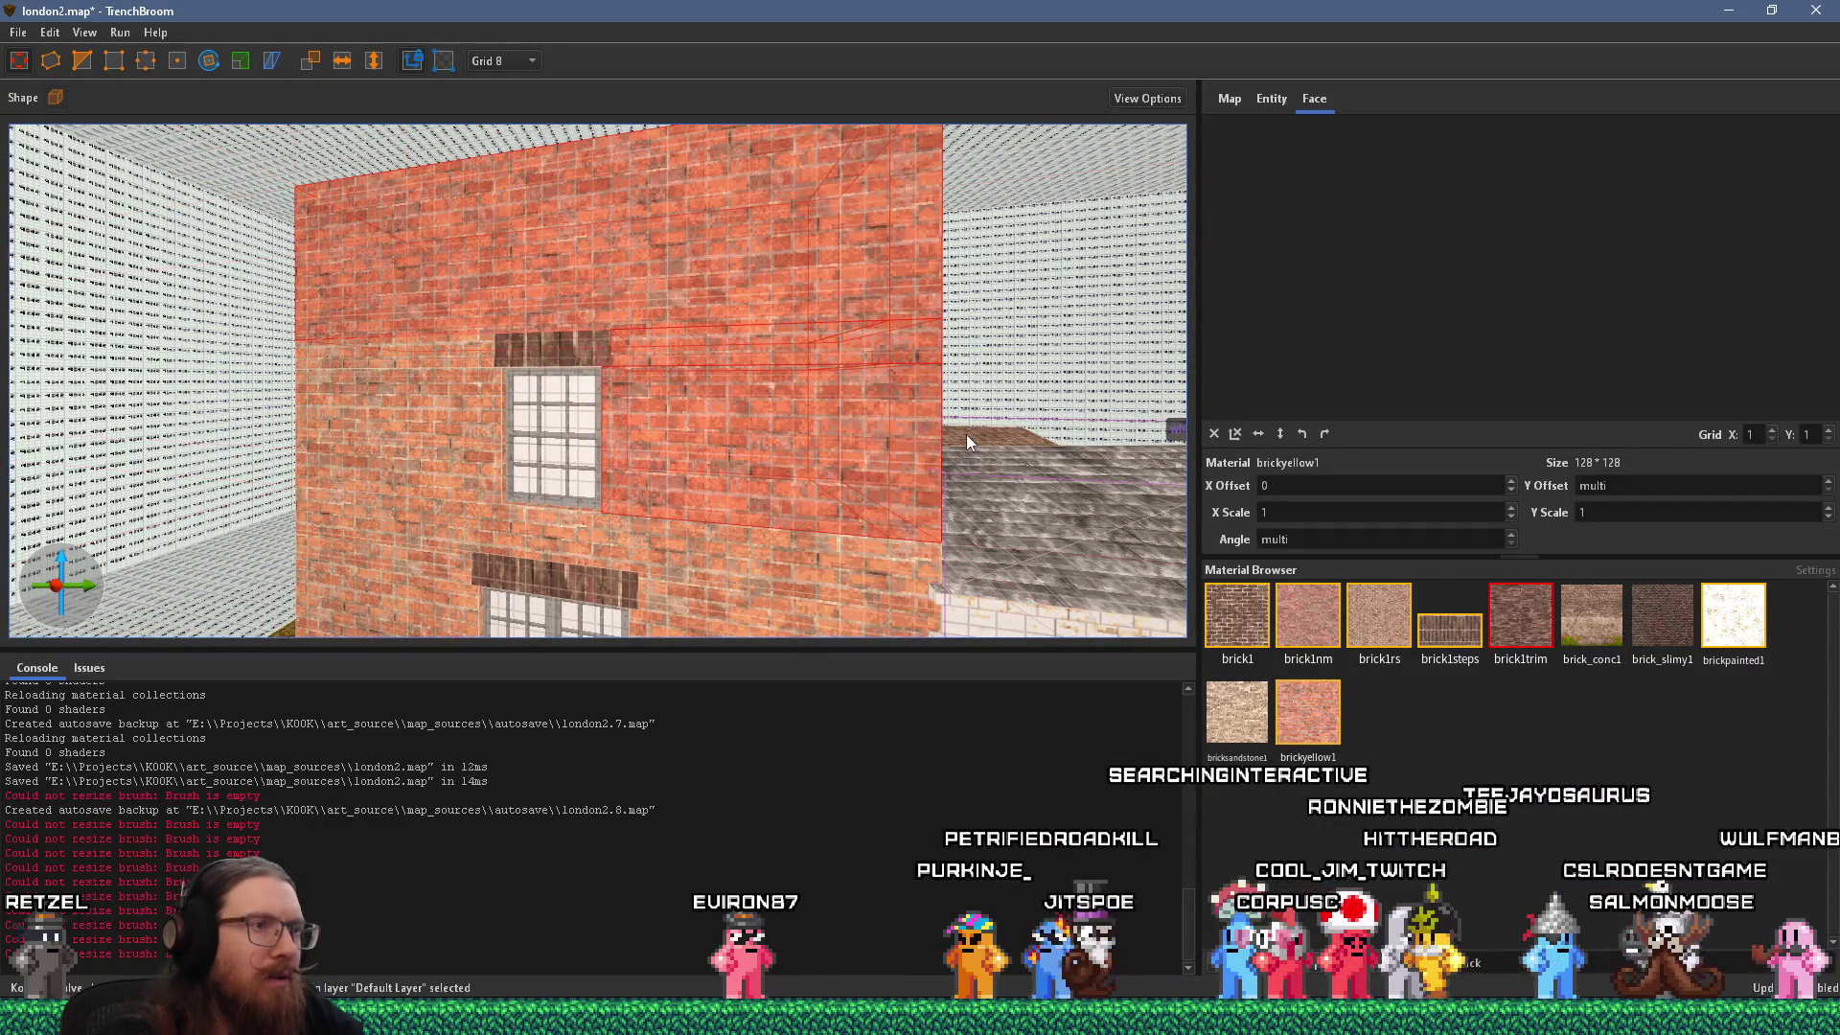
{"action": "key", "text": "d"}
{"action": "key", "text": "s"}
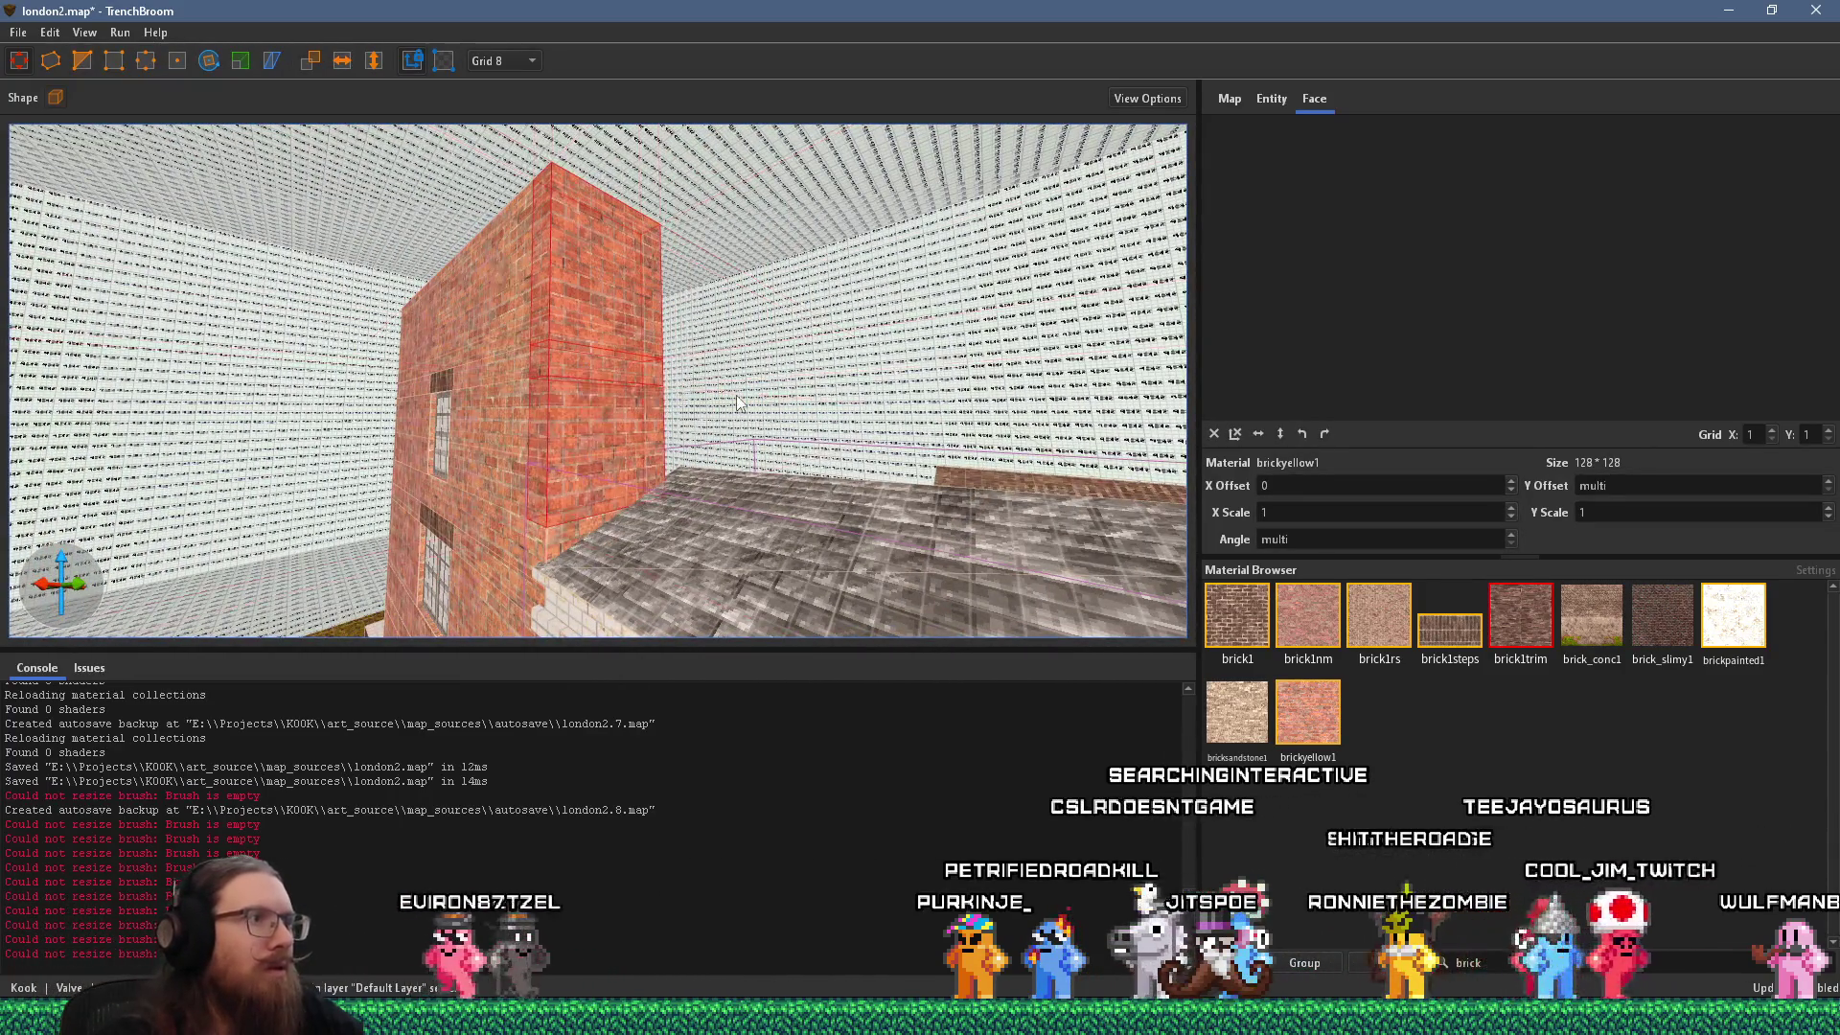
{"action": "key", "text": "d"}
{"action": "key", "text": "w"}
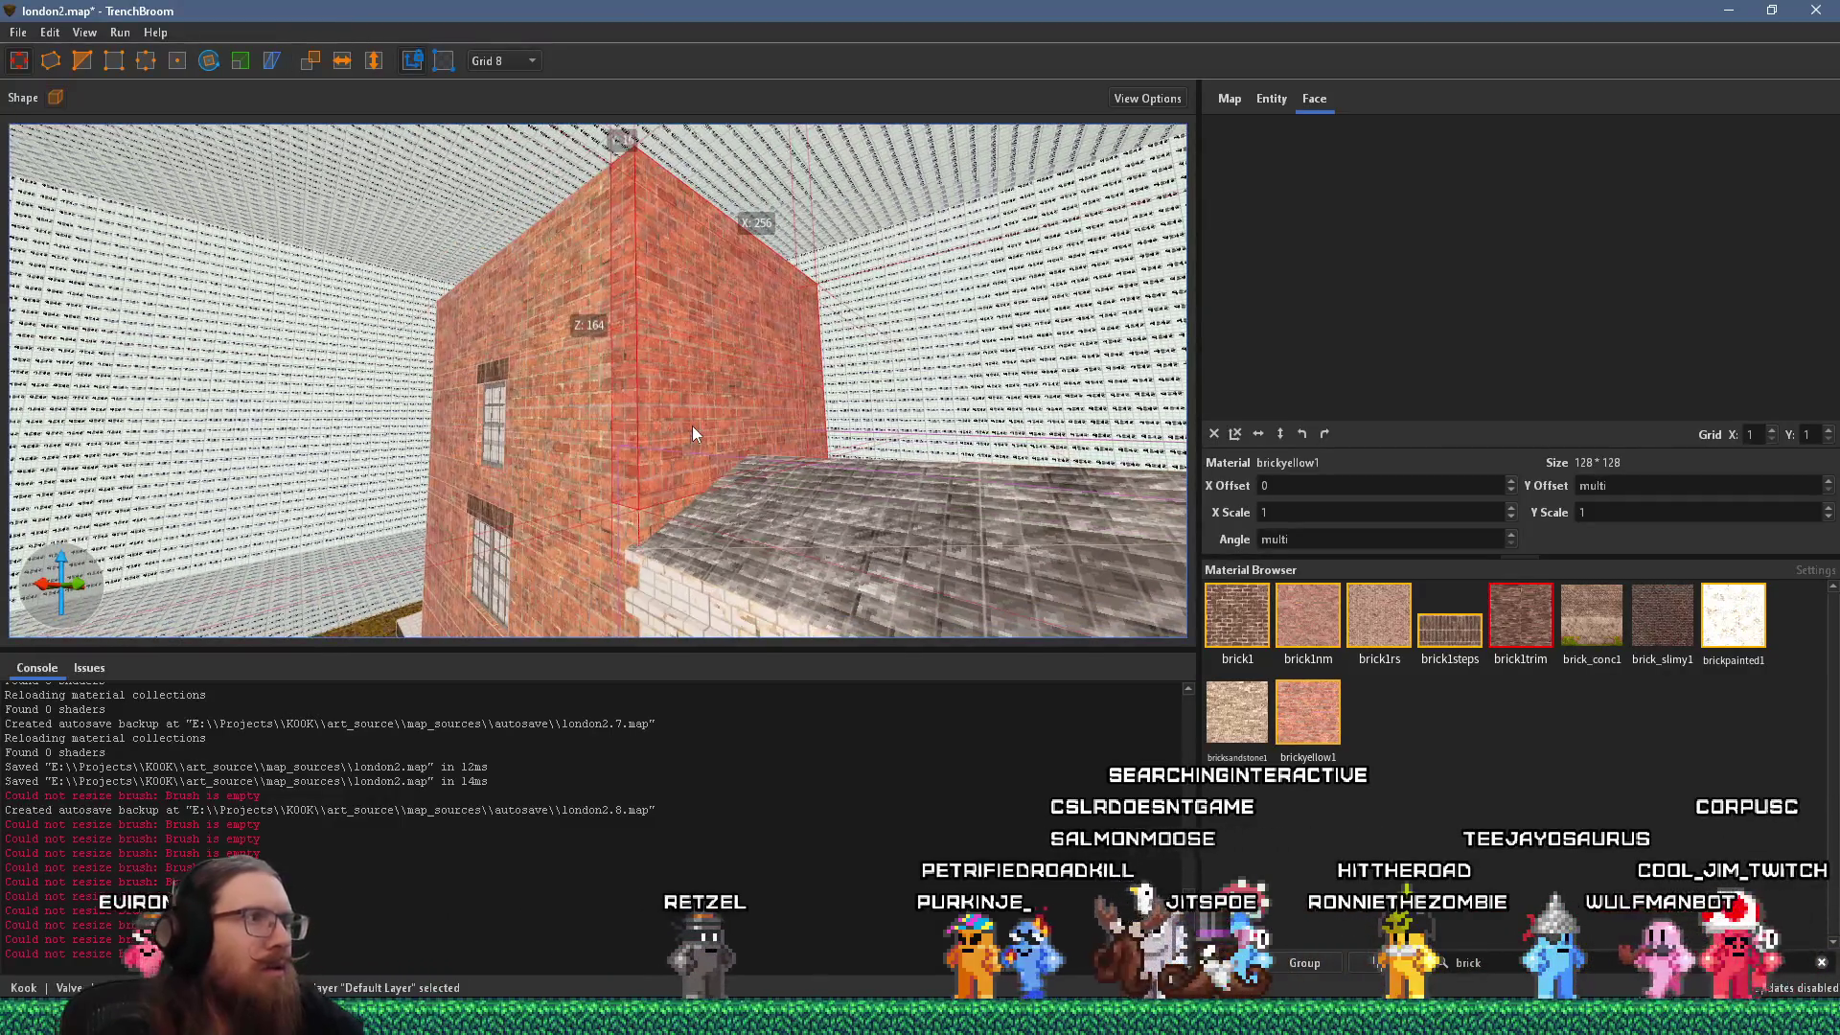
{"action": "key", "text": "d"}
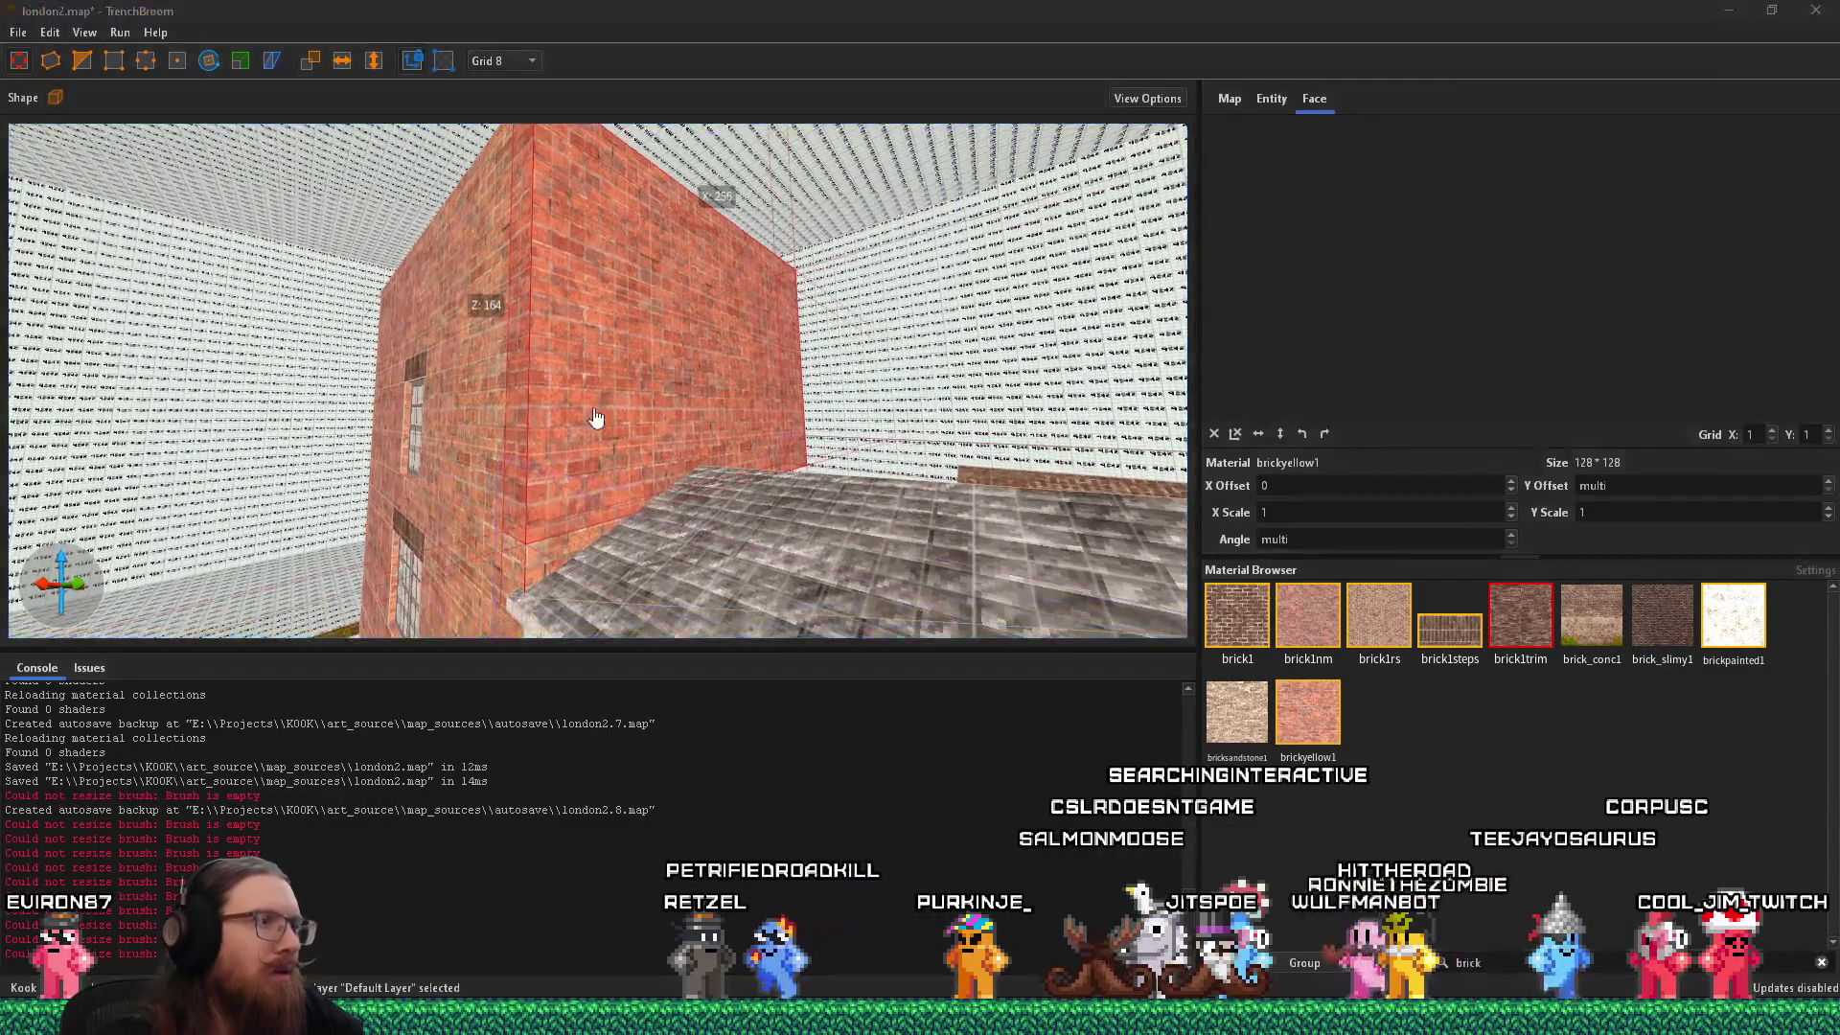
{"action": "key", "text": "alt+Tab"}
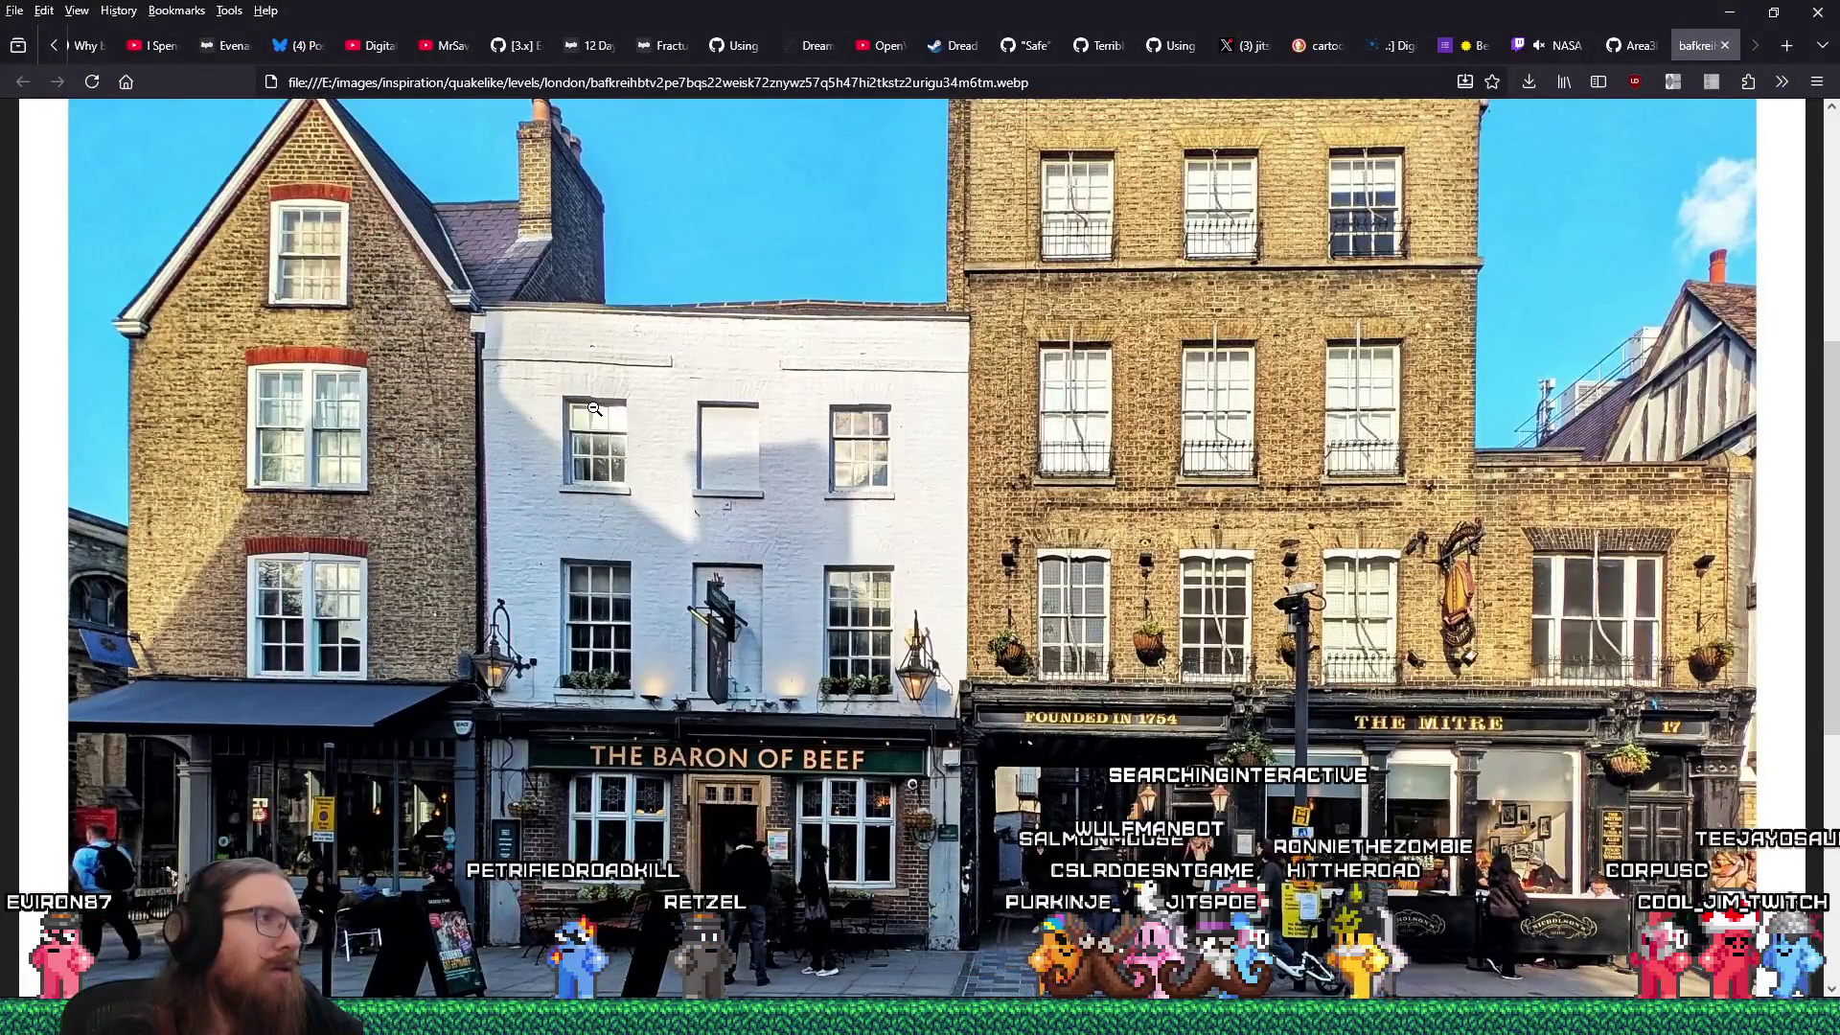
{"action": "key", "text": "alt+Tab"}
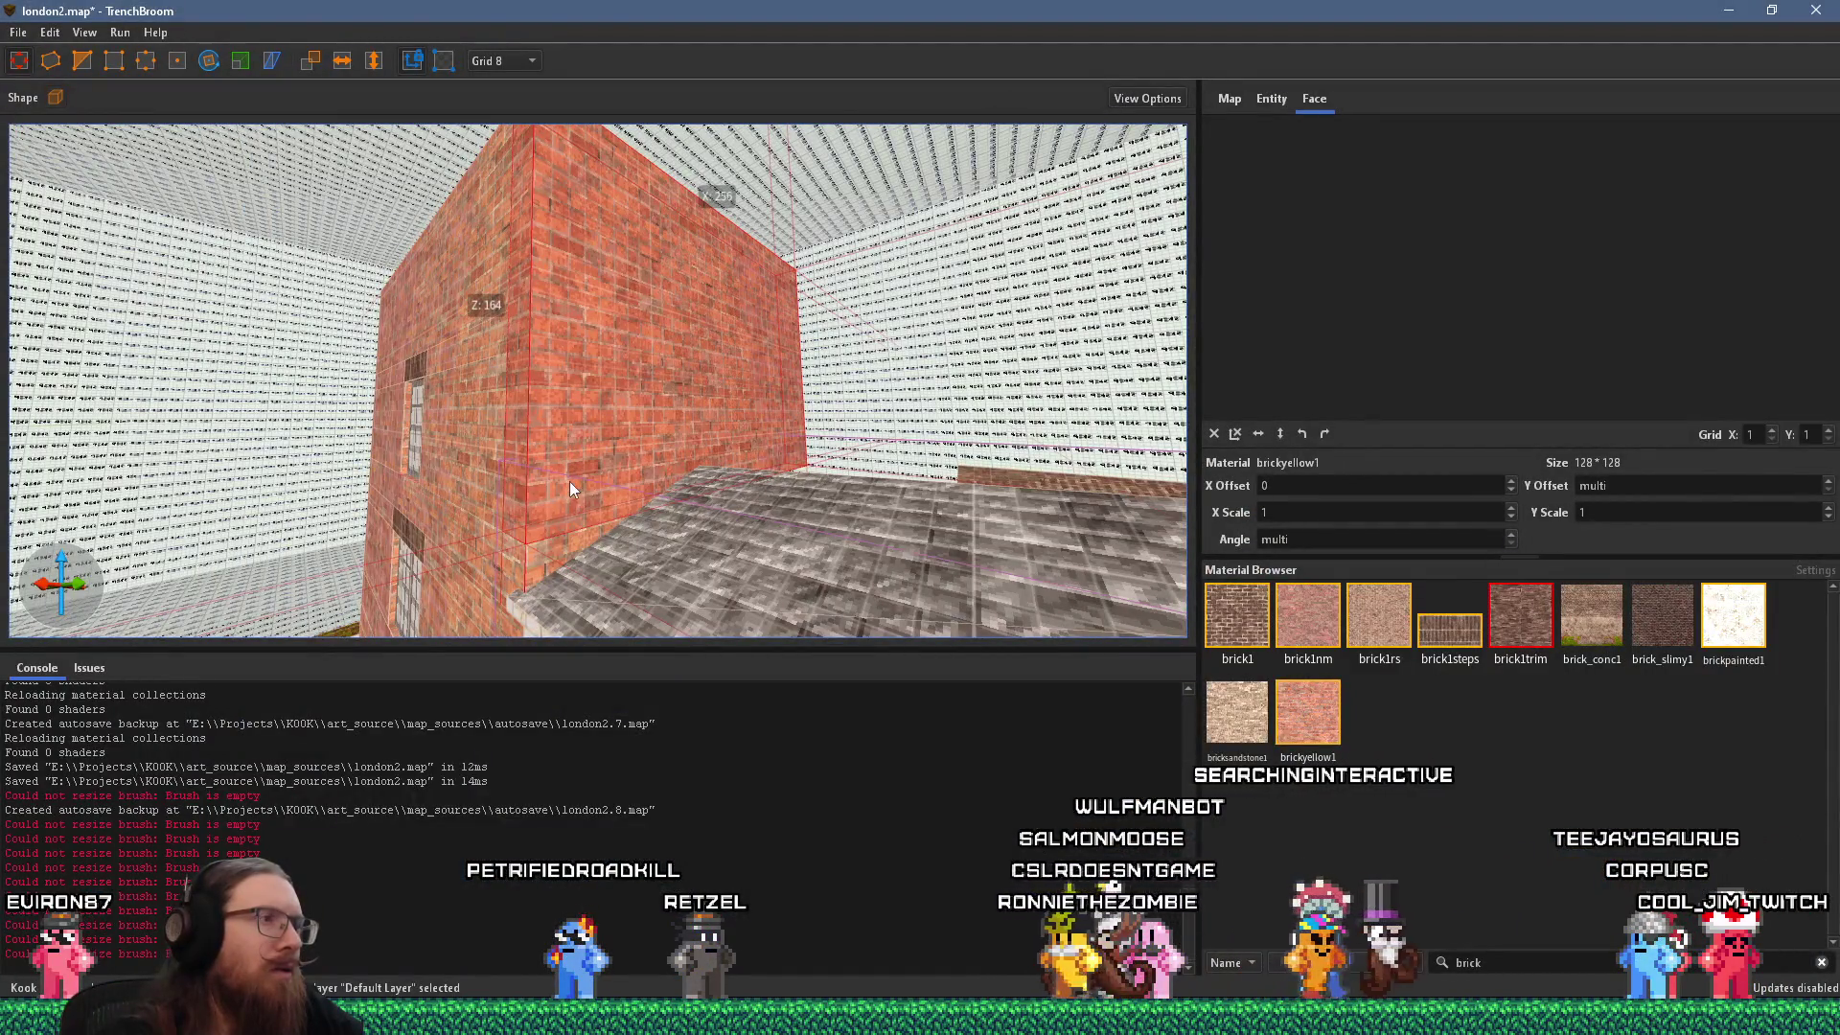
{"action": "left_click", "coordinate": [84, 61]}
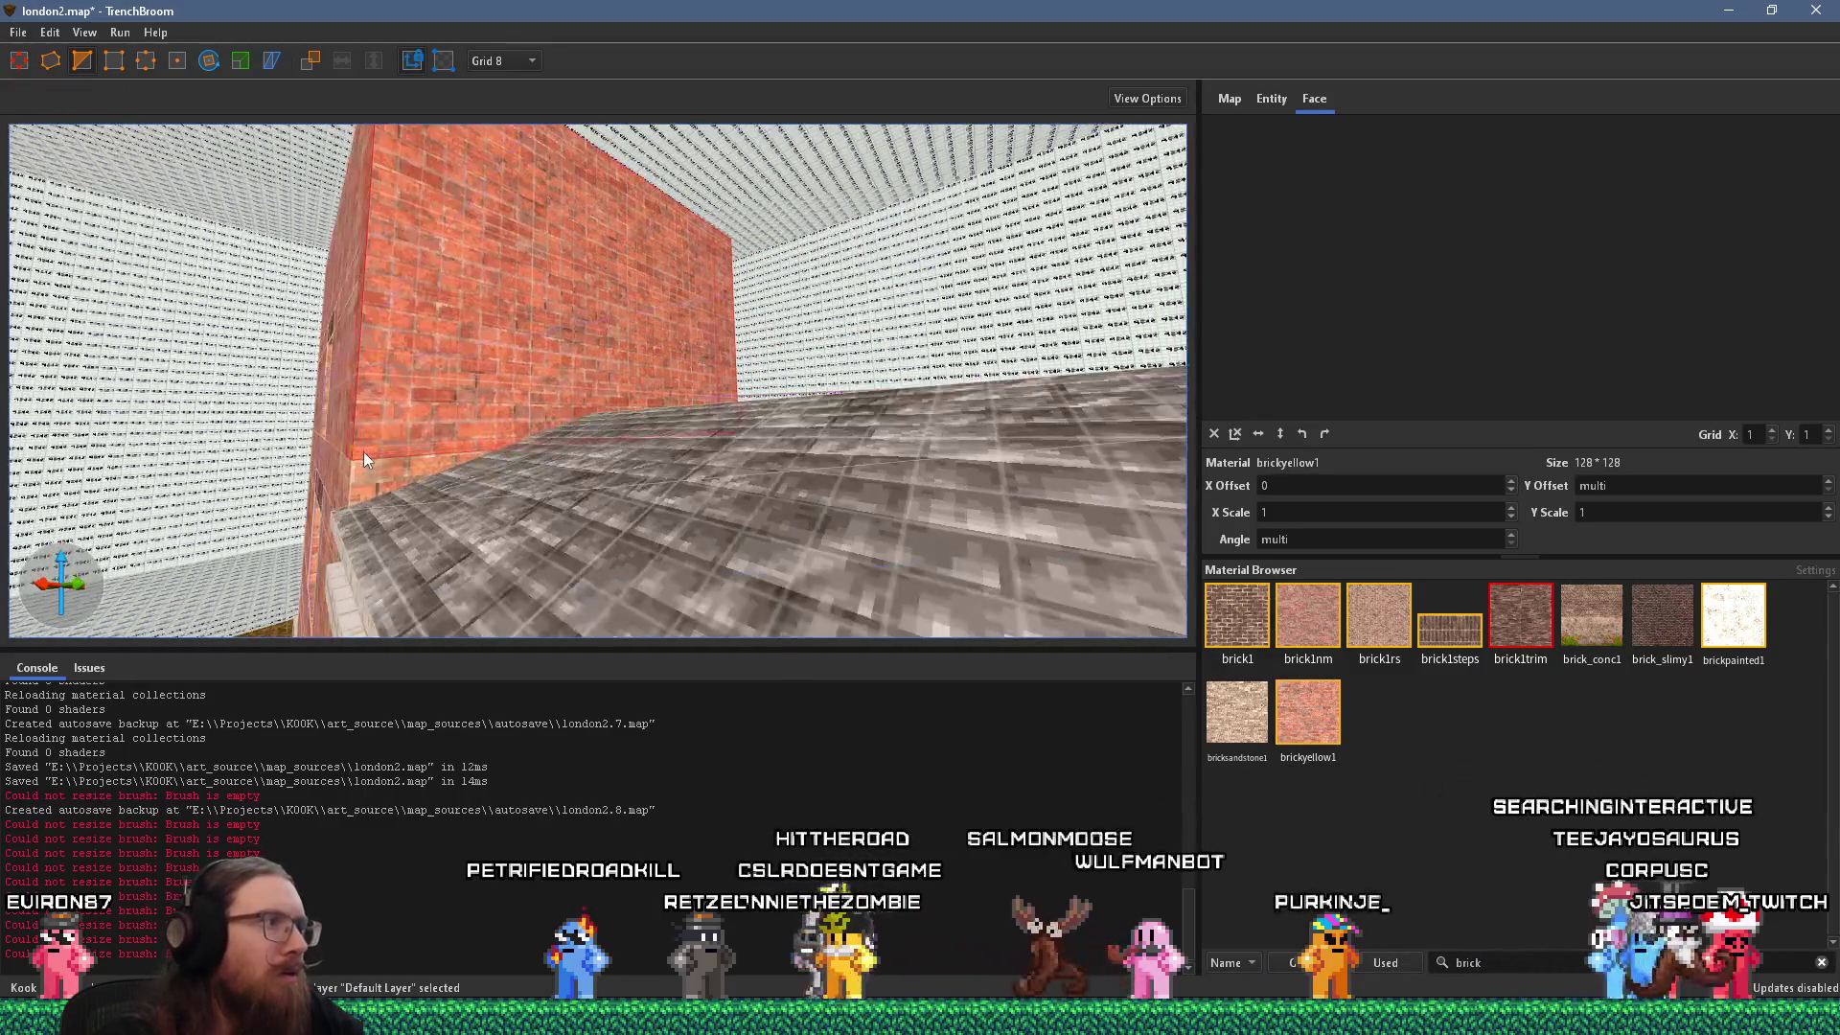
Set the grid size to 4 units.
{"action": "scroll", "coordinate": [360, 456], "scroll_direction": "up", "scroll_amount": 3}
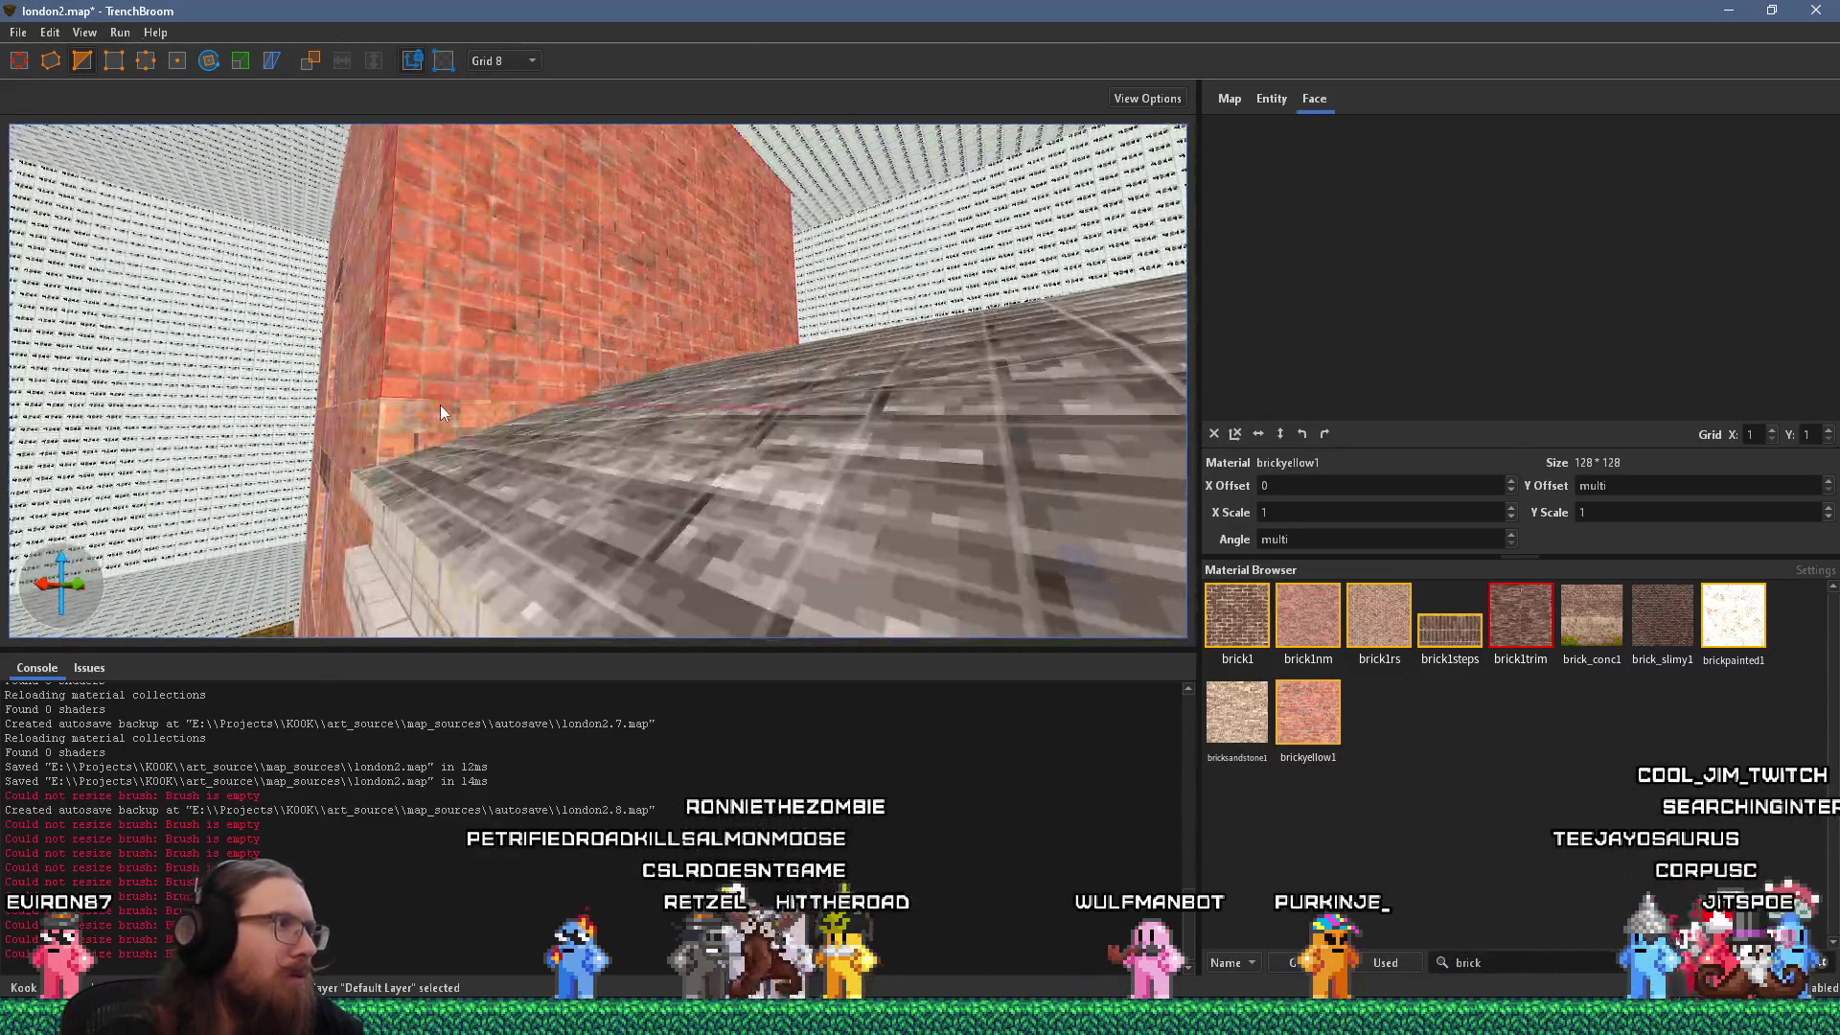
{"action": "left_click", "coordinate": [518, 60]}
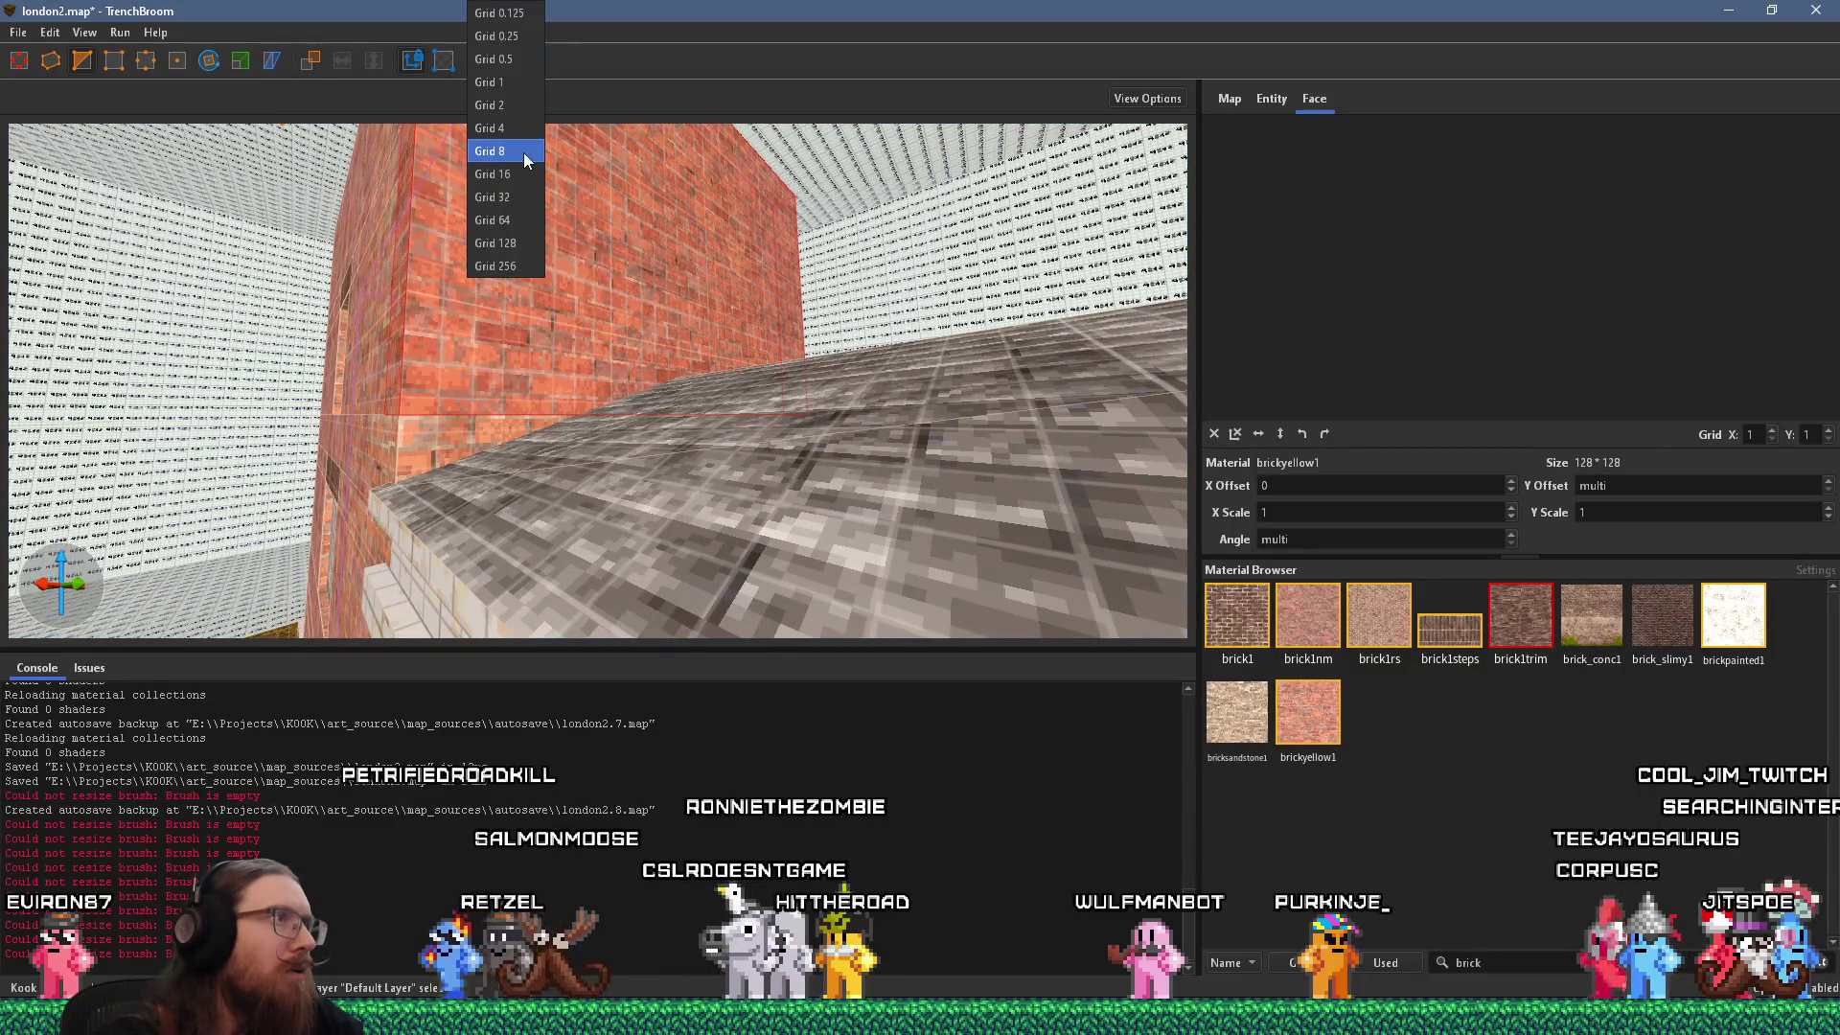
{"action": "left_click", "coordinate": [490, 128]}
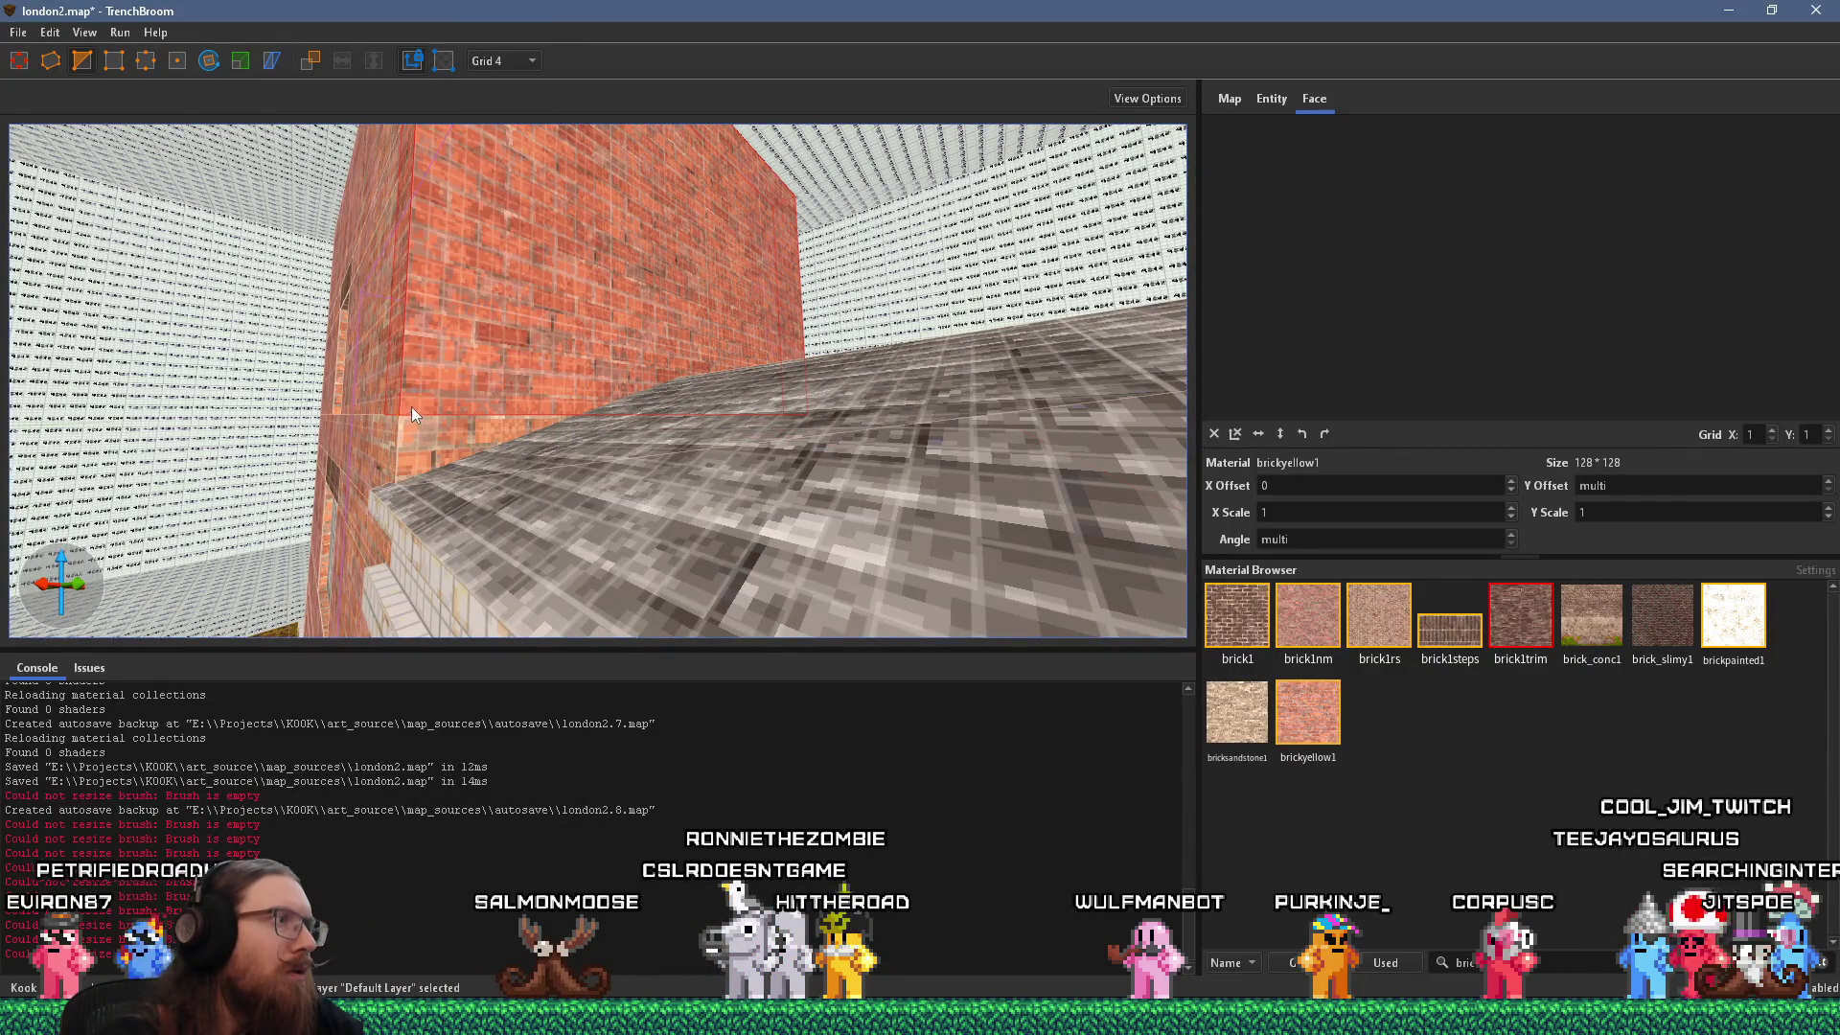
Drag out a chimney brush at the brick wall corner and reshape its vertices.
{"action": "left_click_drag", "start_coordinate": [408, 410], "coordinate": [454, 385]}
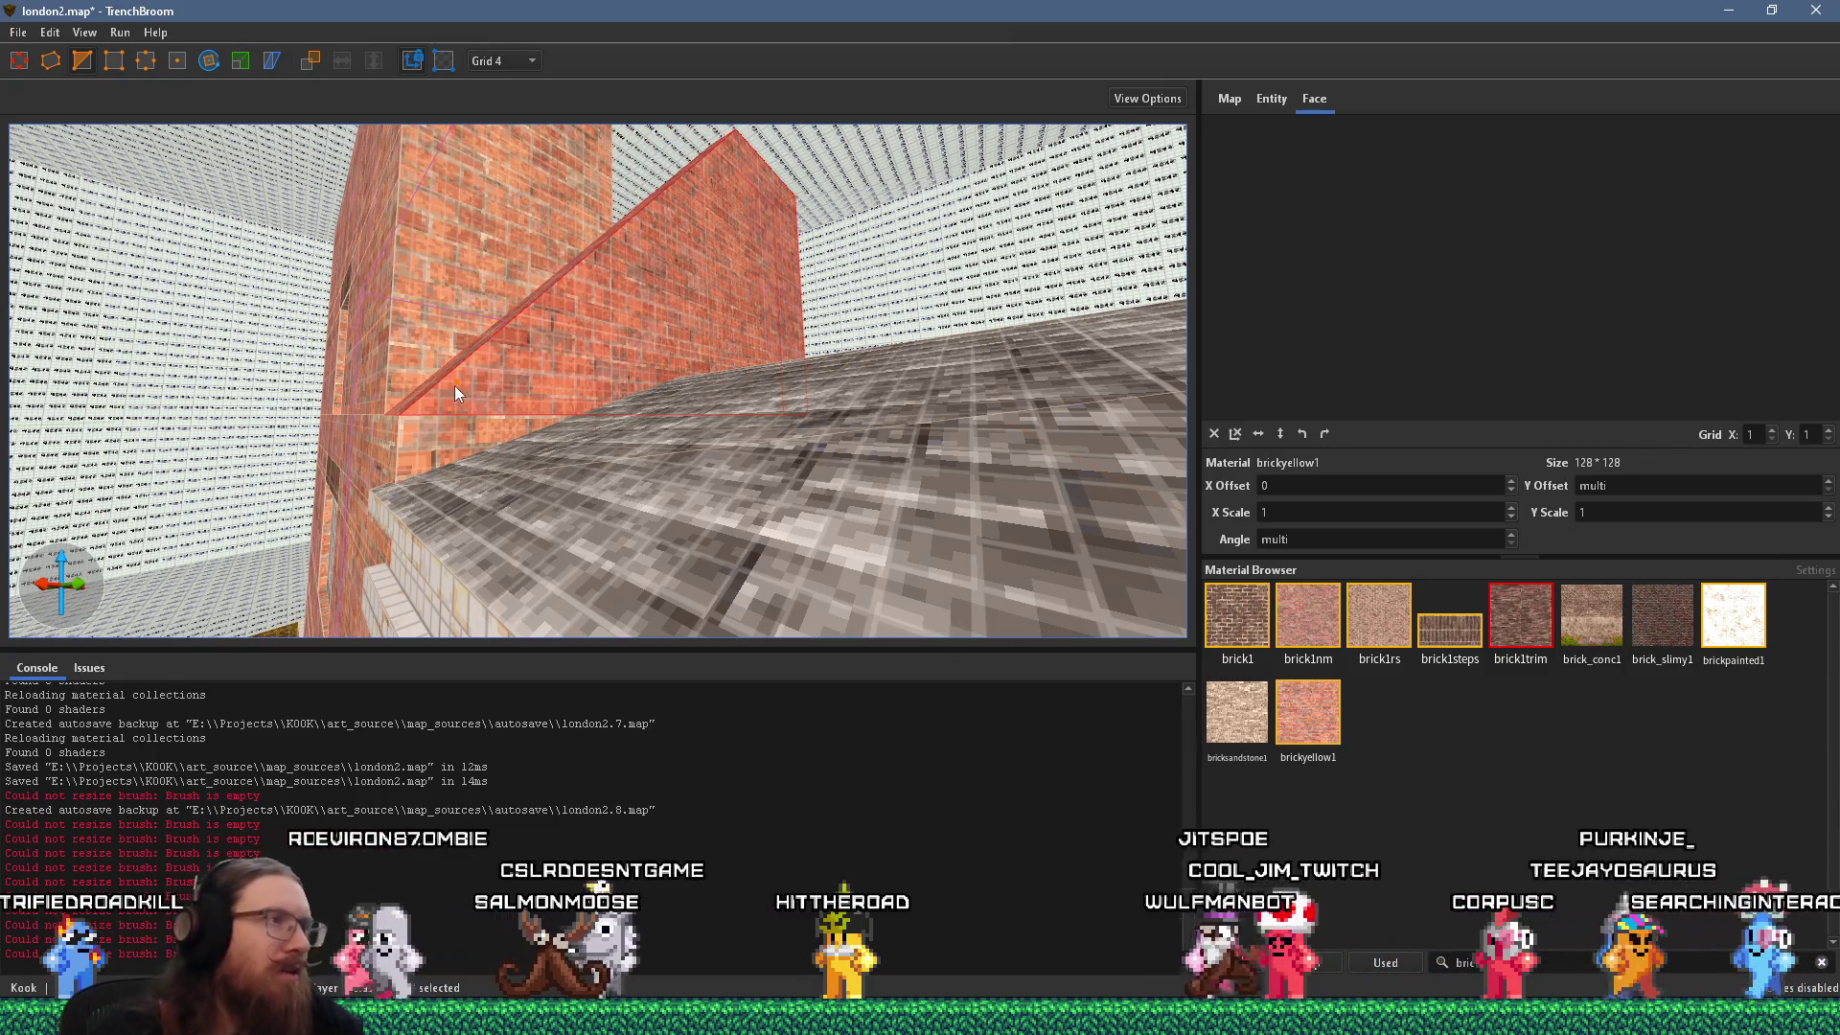
{"action": "key", "text": "d"}
{"action": "key", "text": "Escape"}
{"action": "key", "text": "s"}
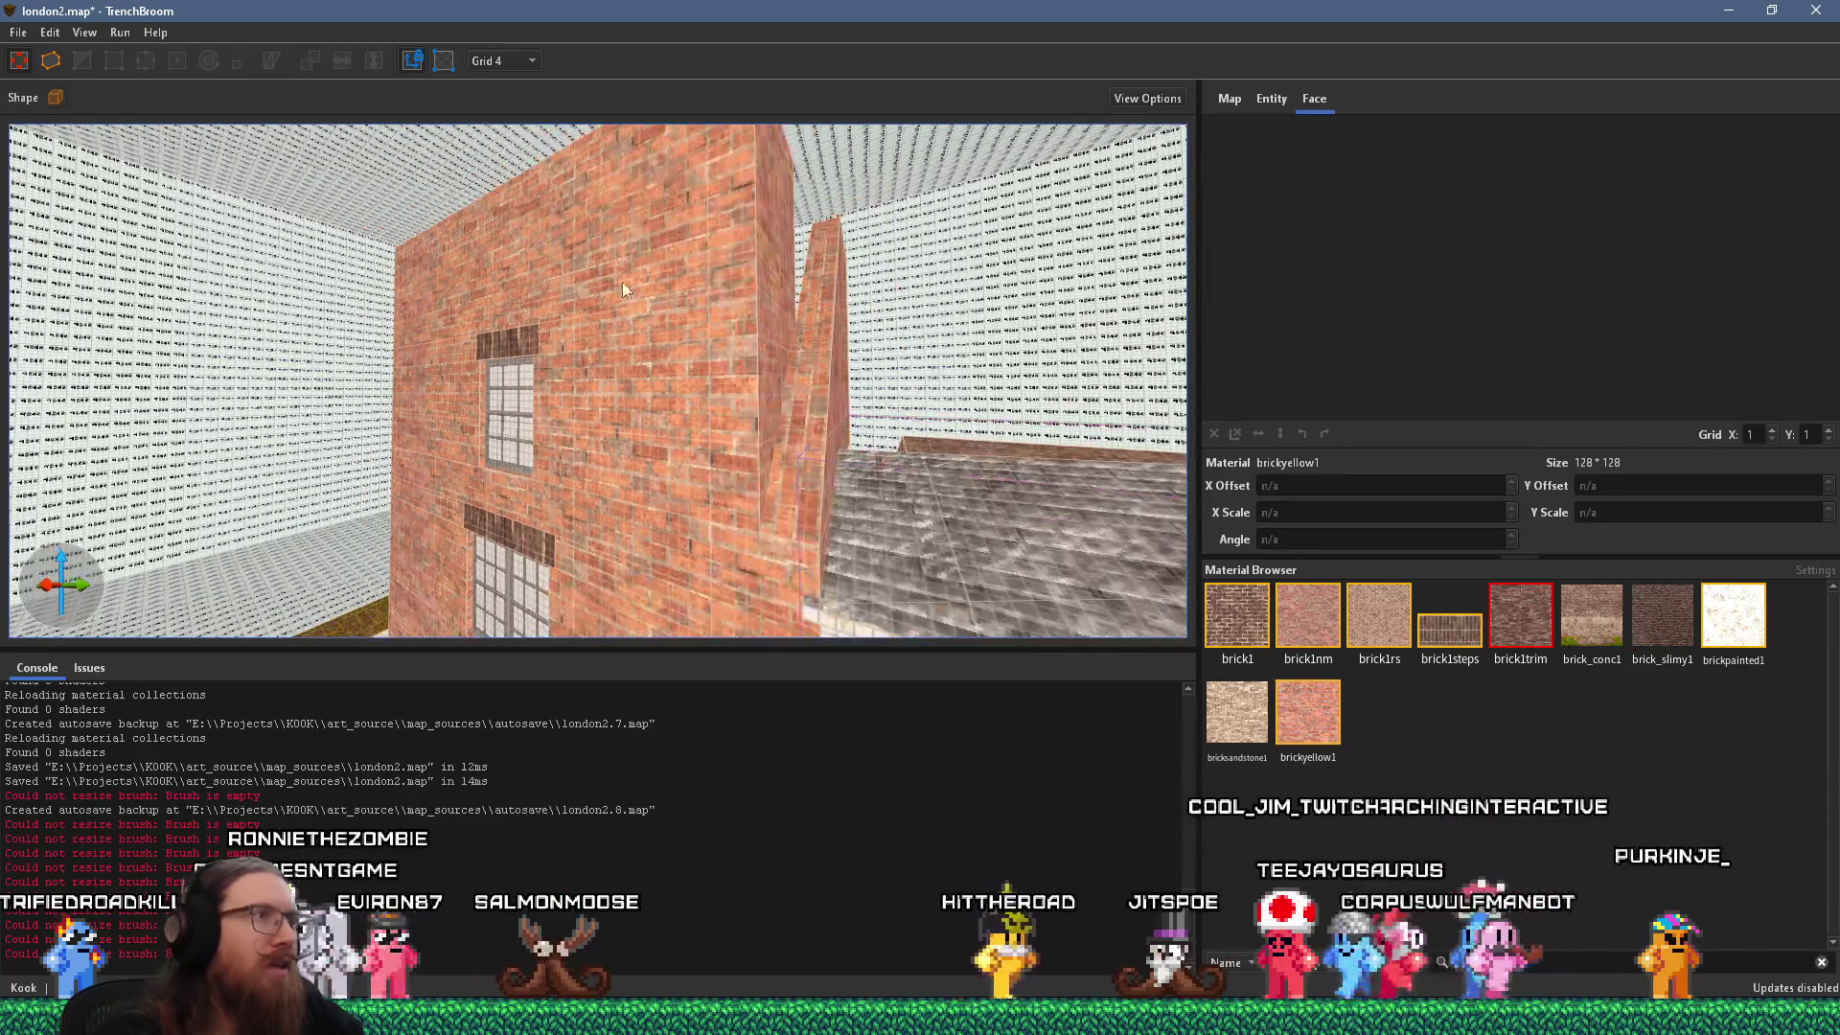
{"action": "key", "text": "w"}
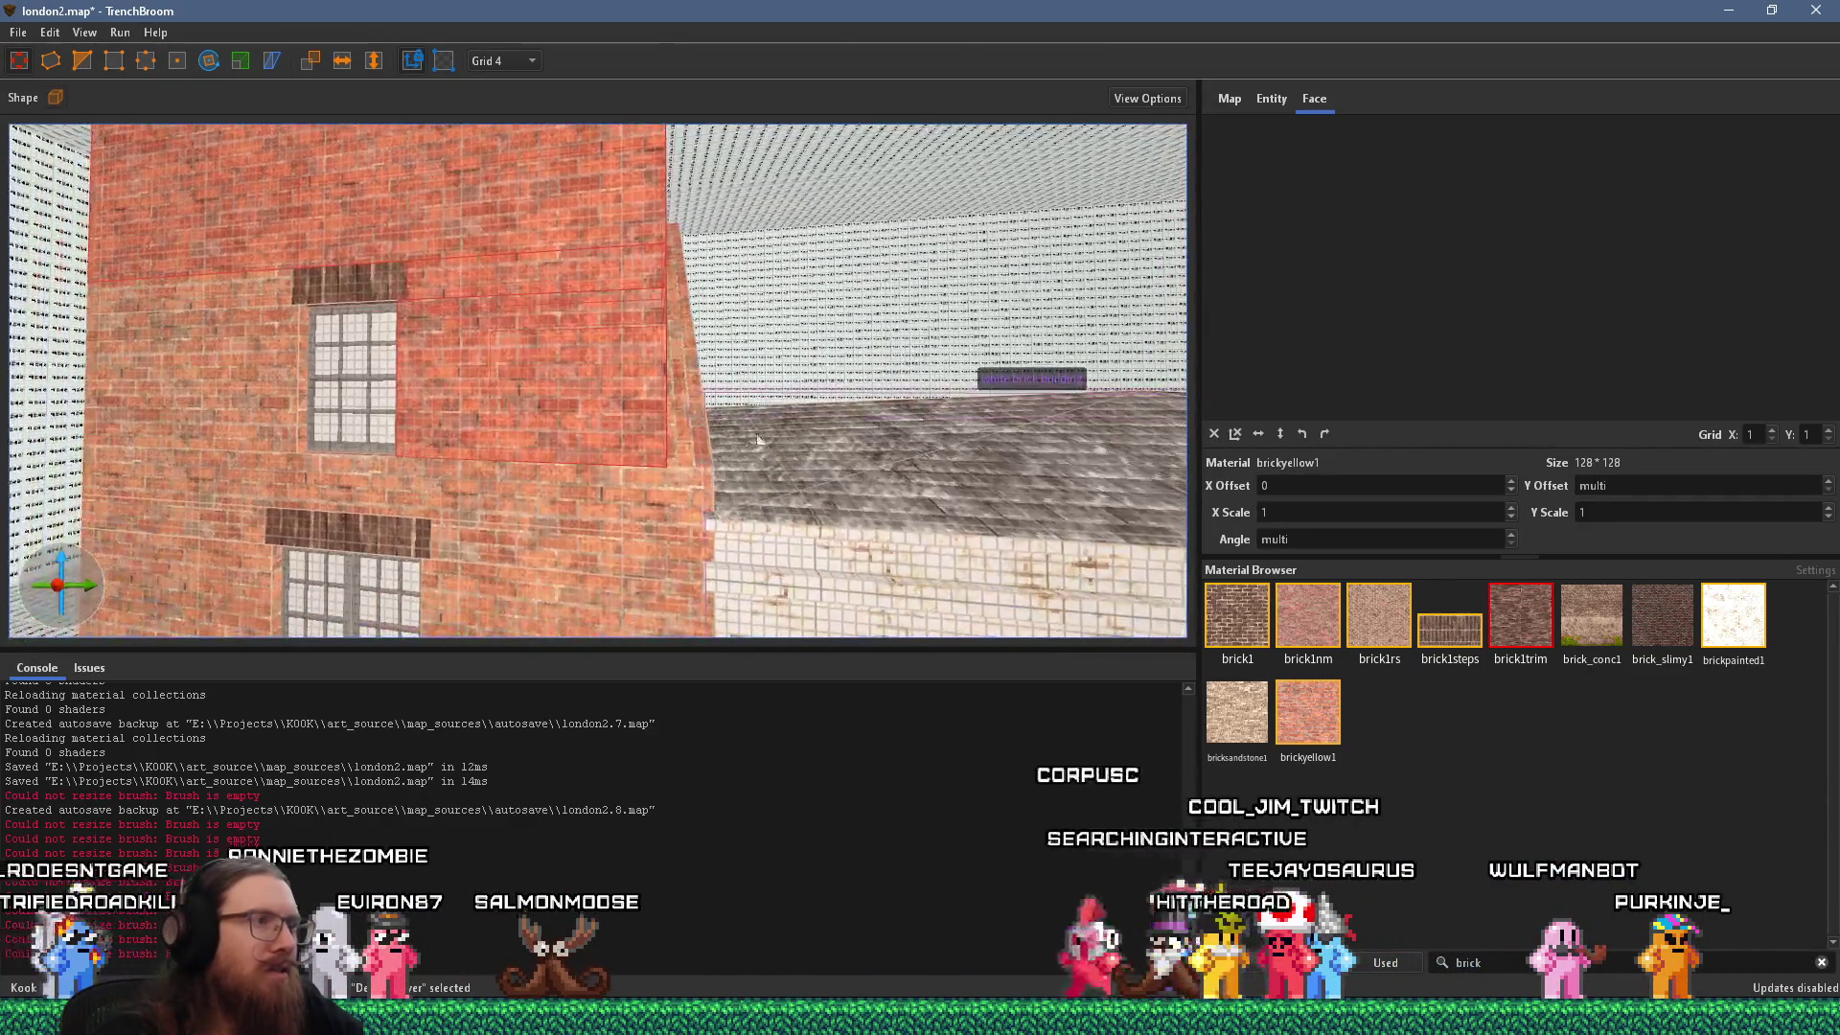
{"action": "left_click", "coordinate": [607, 426]}
{"action": "key", "text": "x"}
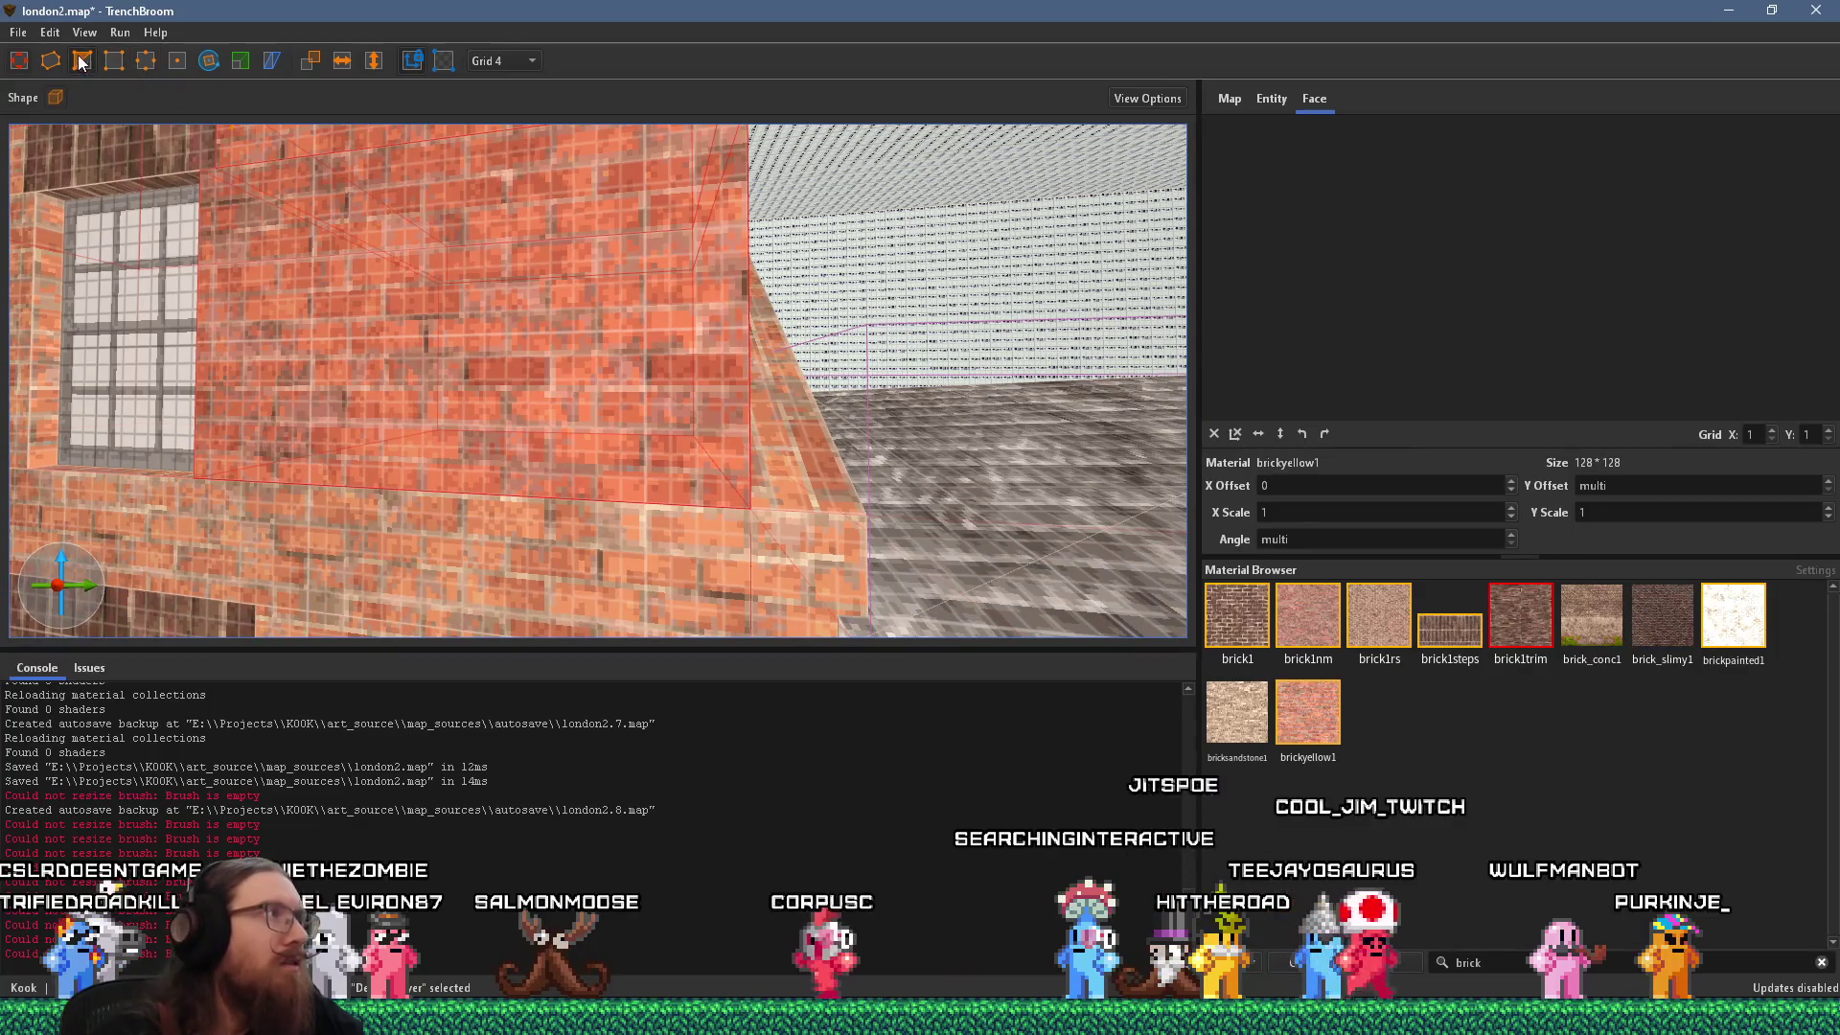
{"action": "left_click", "coordinate": [79, 60]}
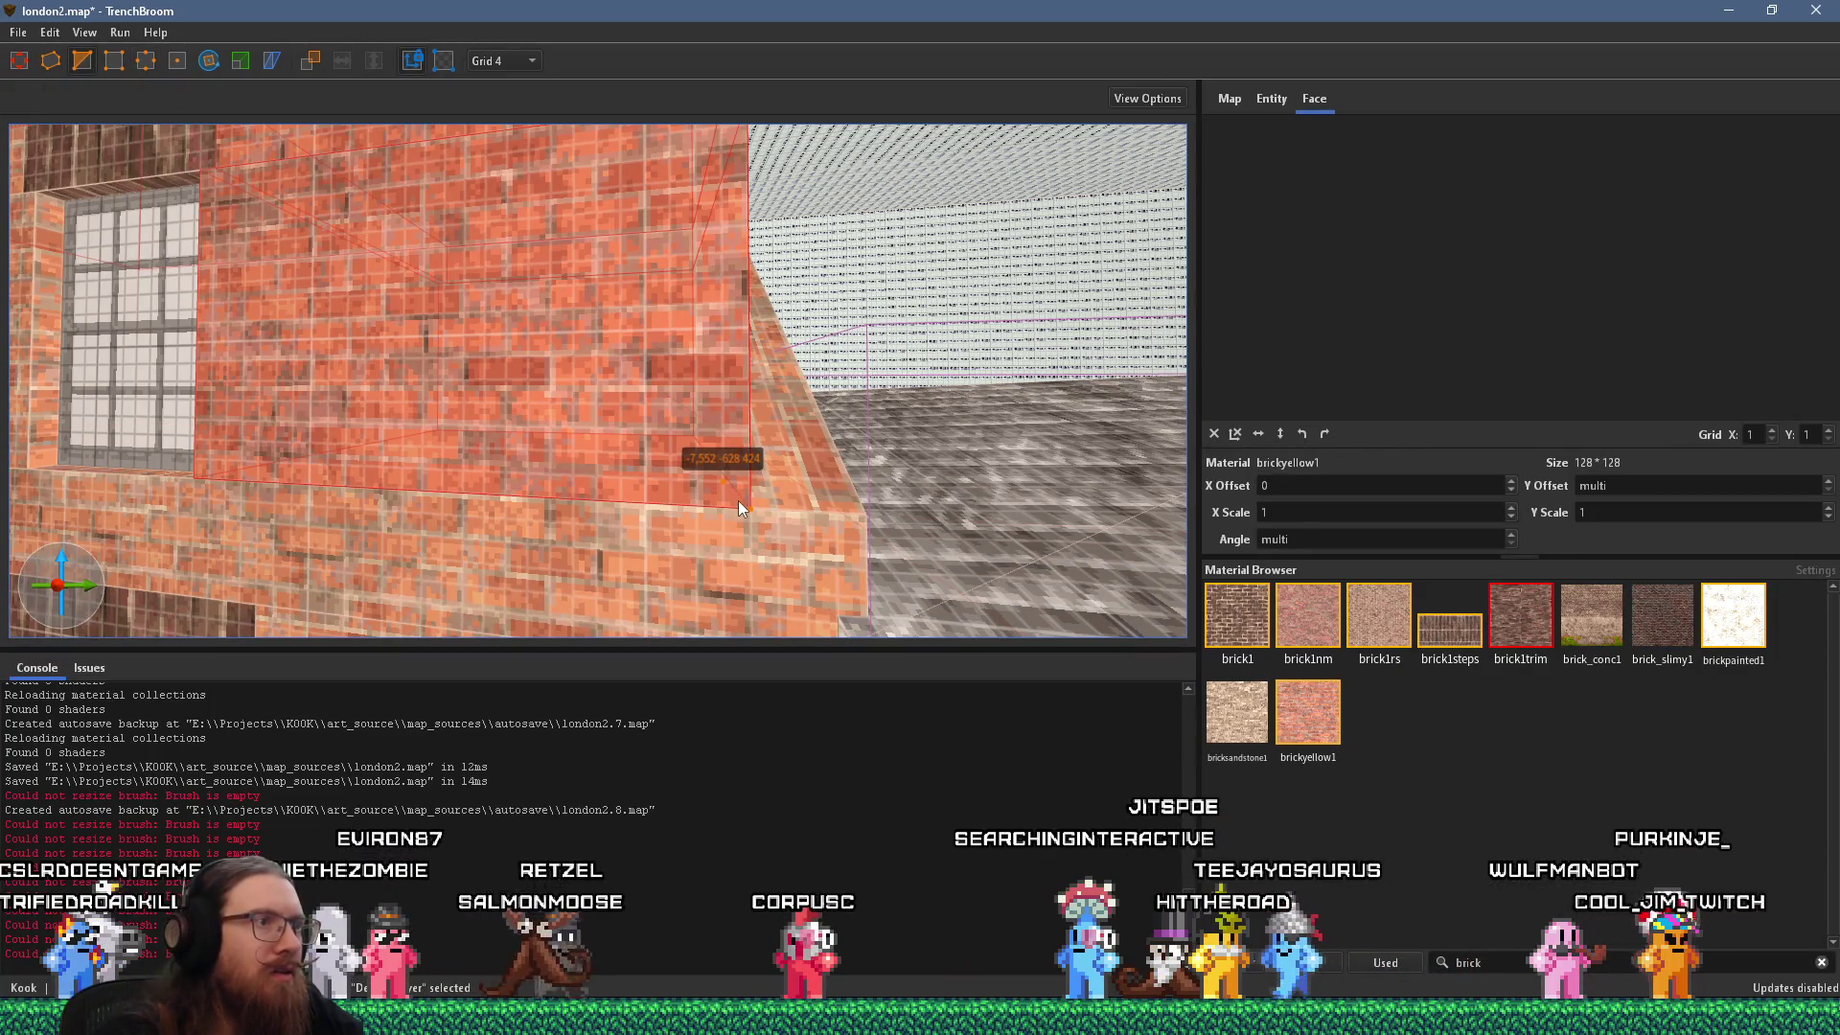
{"action": "key", "text": "s"}
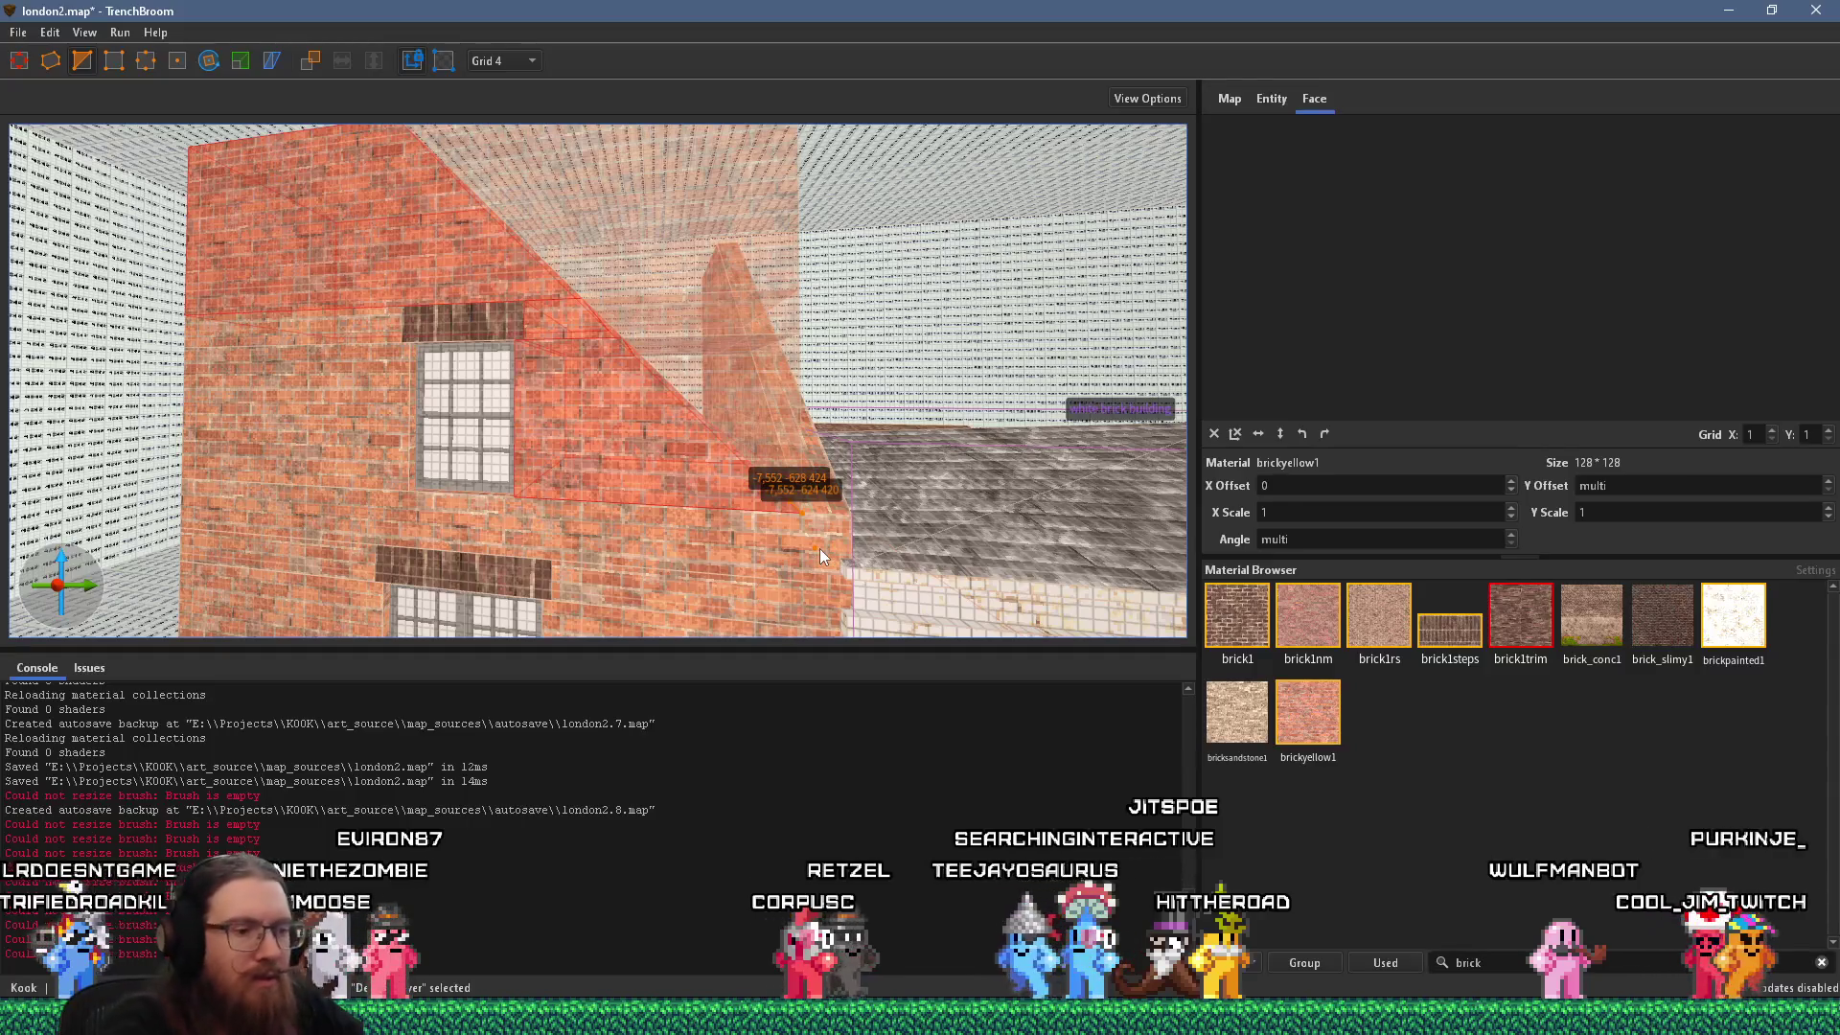
{"action": "left_click", "coordinate": [819, 548]}
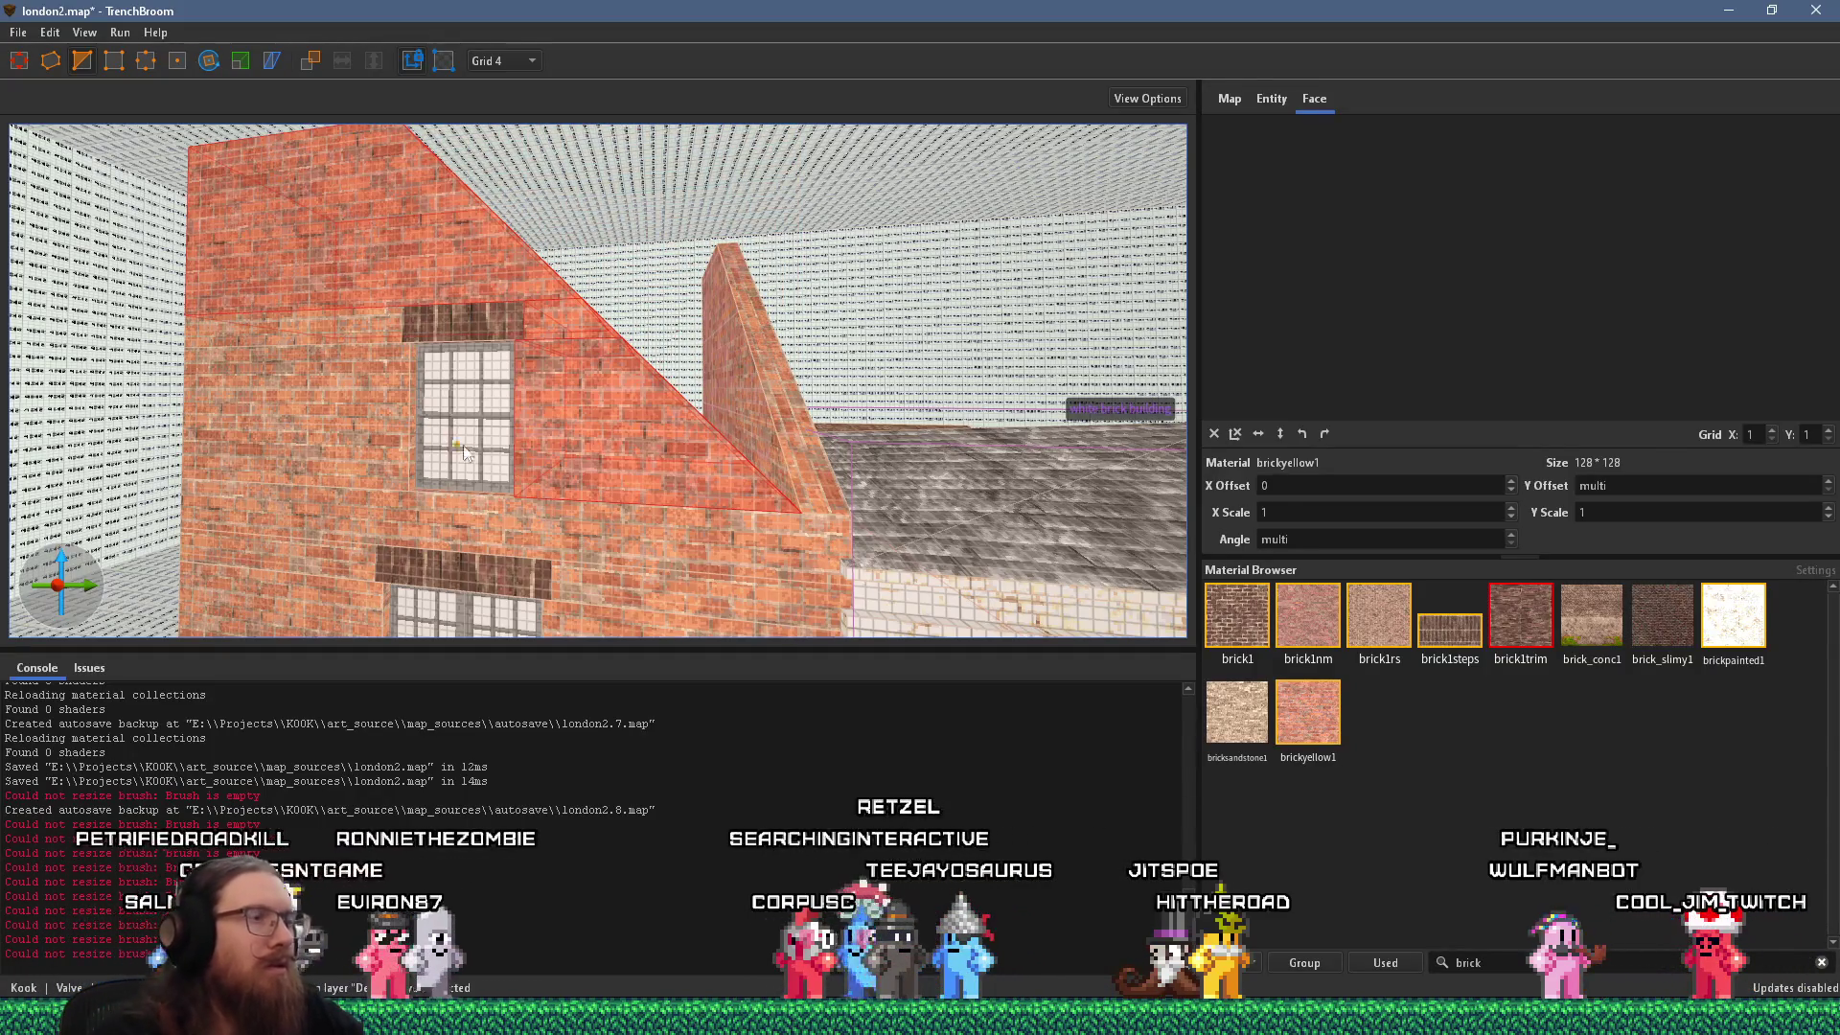
Draw a trim brush beside the gable and clip it diagonally along the slope.
{"action": "key", "text": "a"}
{"action": "mouse_move", "coordinate": [621, 387]}
{"action": "left_mouse_down"}
{"action": "mouse_move", "coordinate": [601, 278]}
{"action": "mouse_move", "coordinate": [599, 465]}
{"action": "mouse_move", "coordinate": [583, 486]}
{"action": "left_mouse_up"}
{"action": "key", "text": "w"}
{"action": "key", "text": "a"}
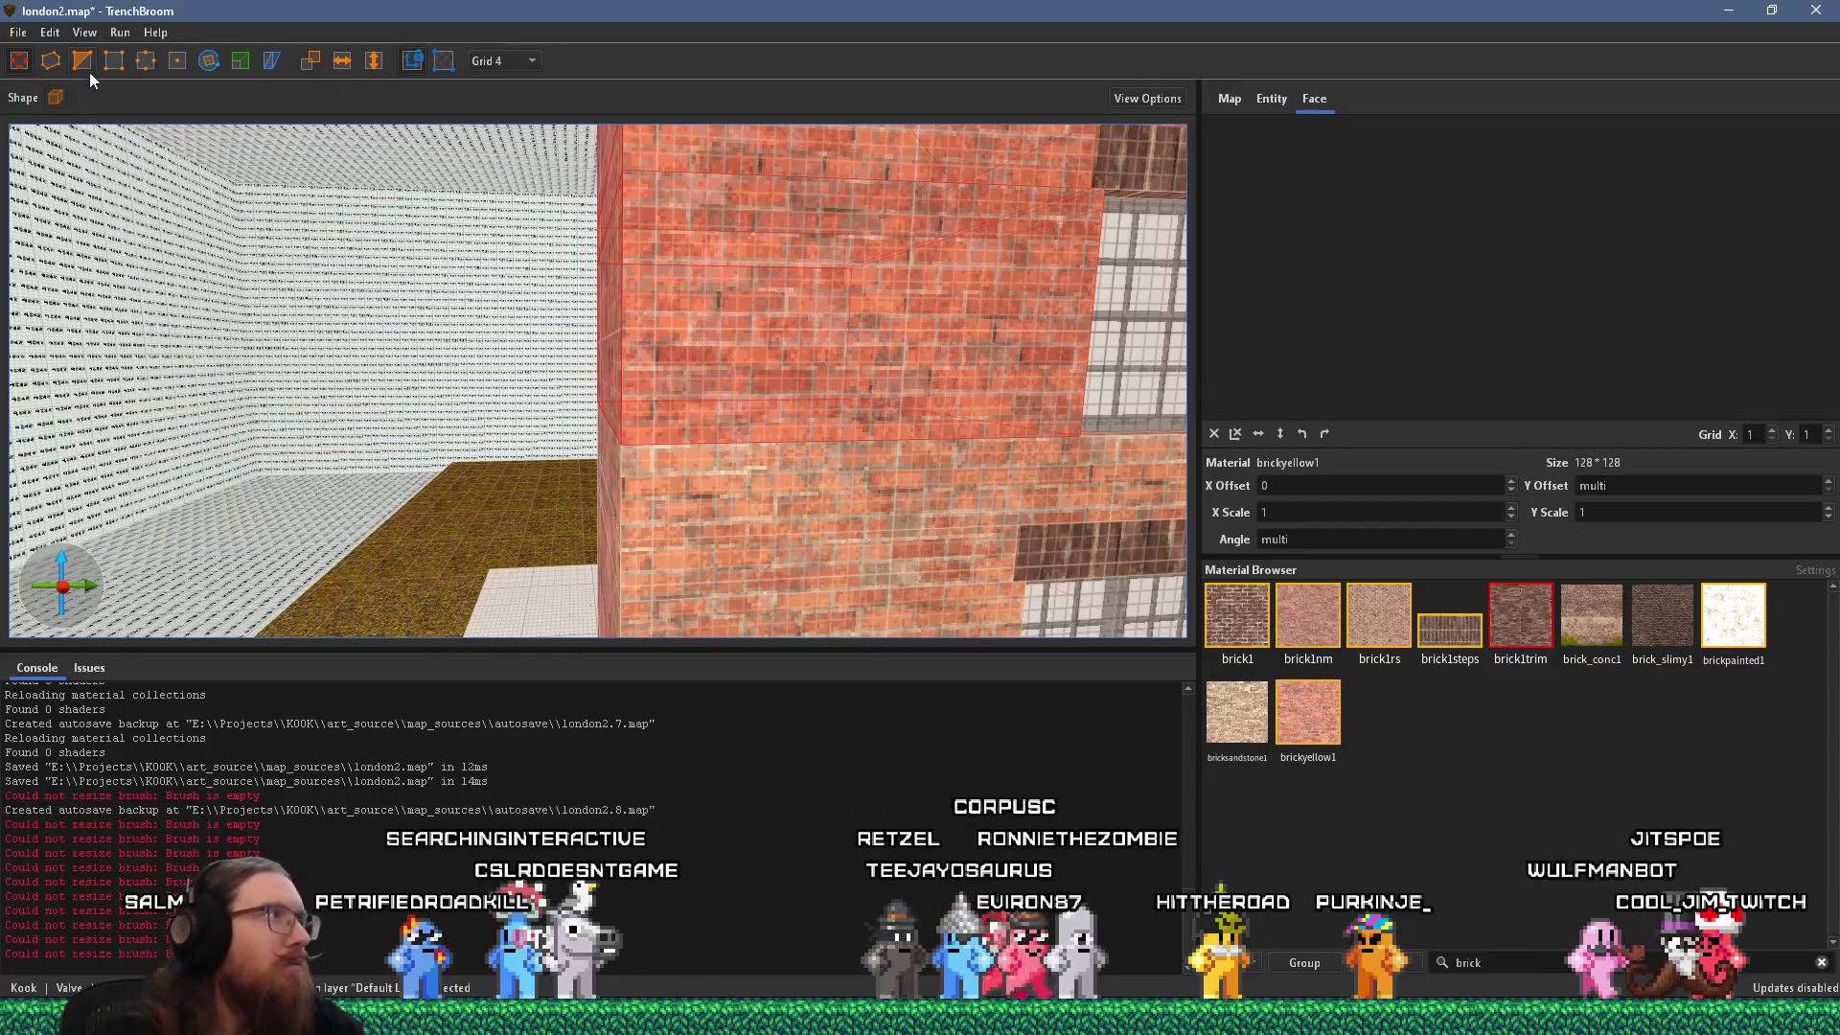
{"action": "left_click", "coordinate": [86, 67]}
{"action": "key", "text": "d"}
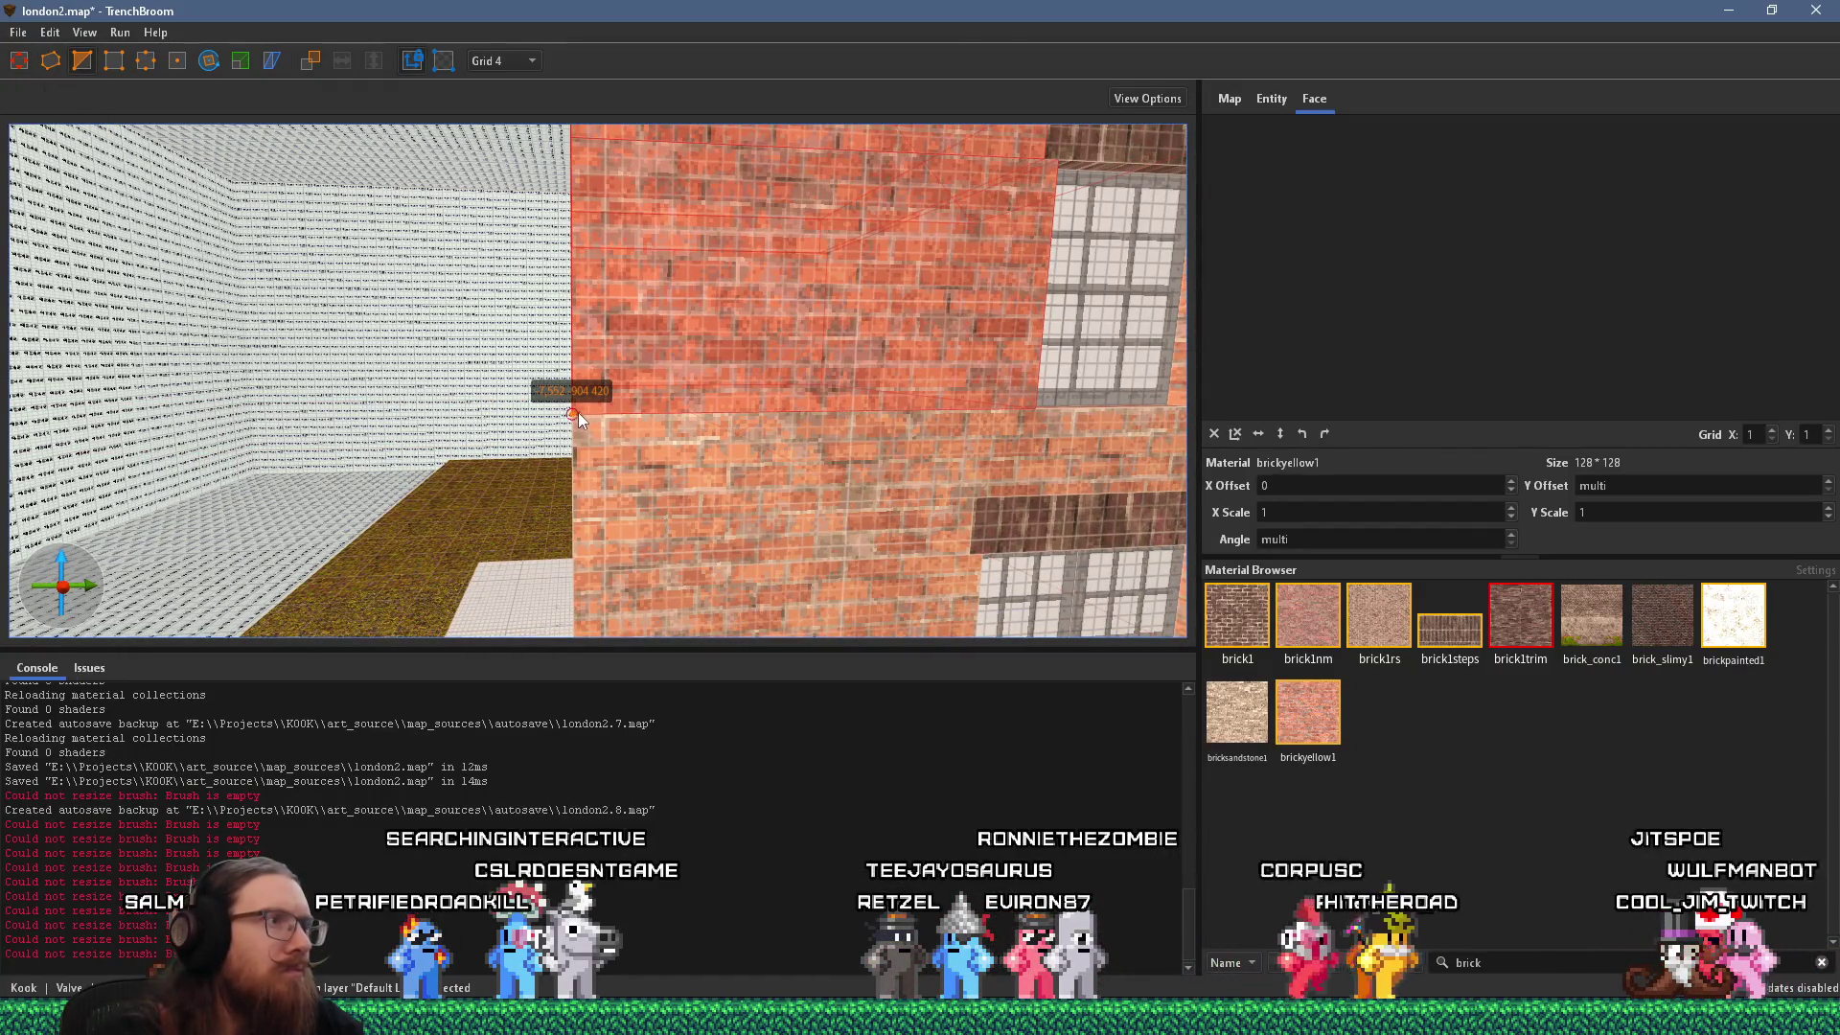
{"action": "left_click", "coordinate": [588, 402]}
{"action": "key", "text": "Return"}
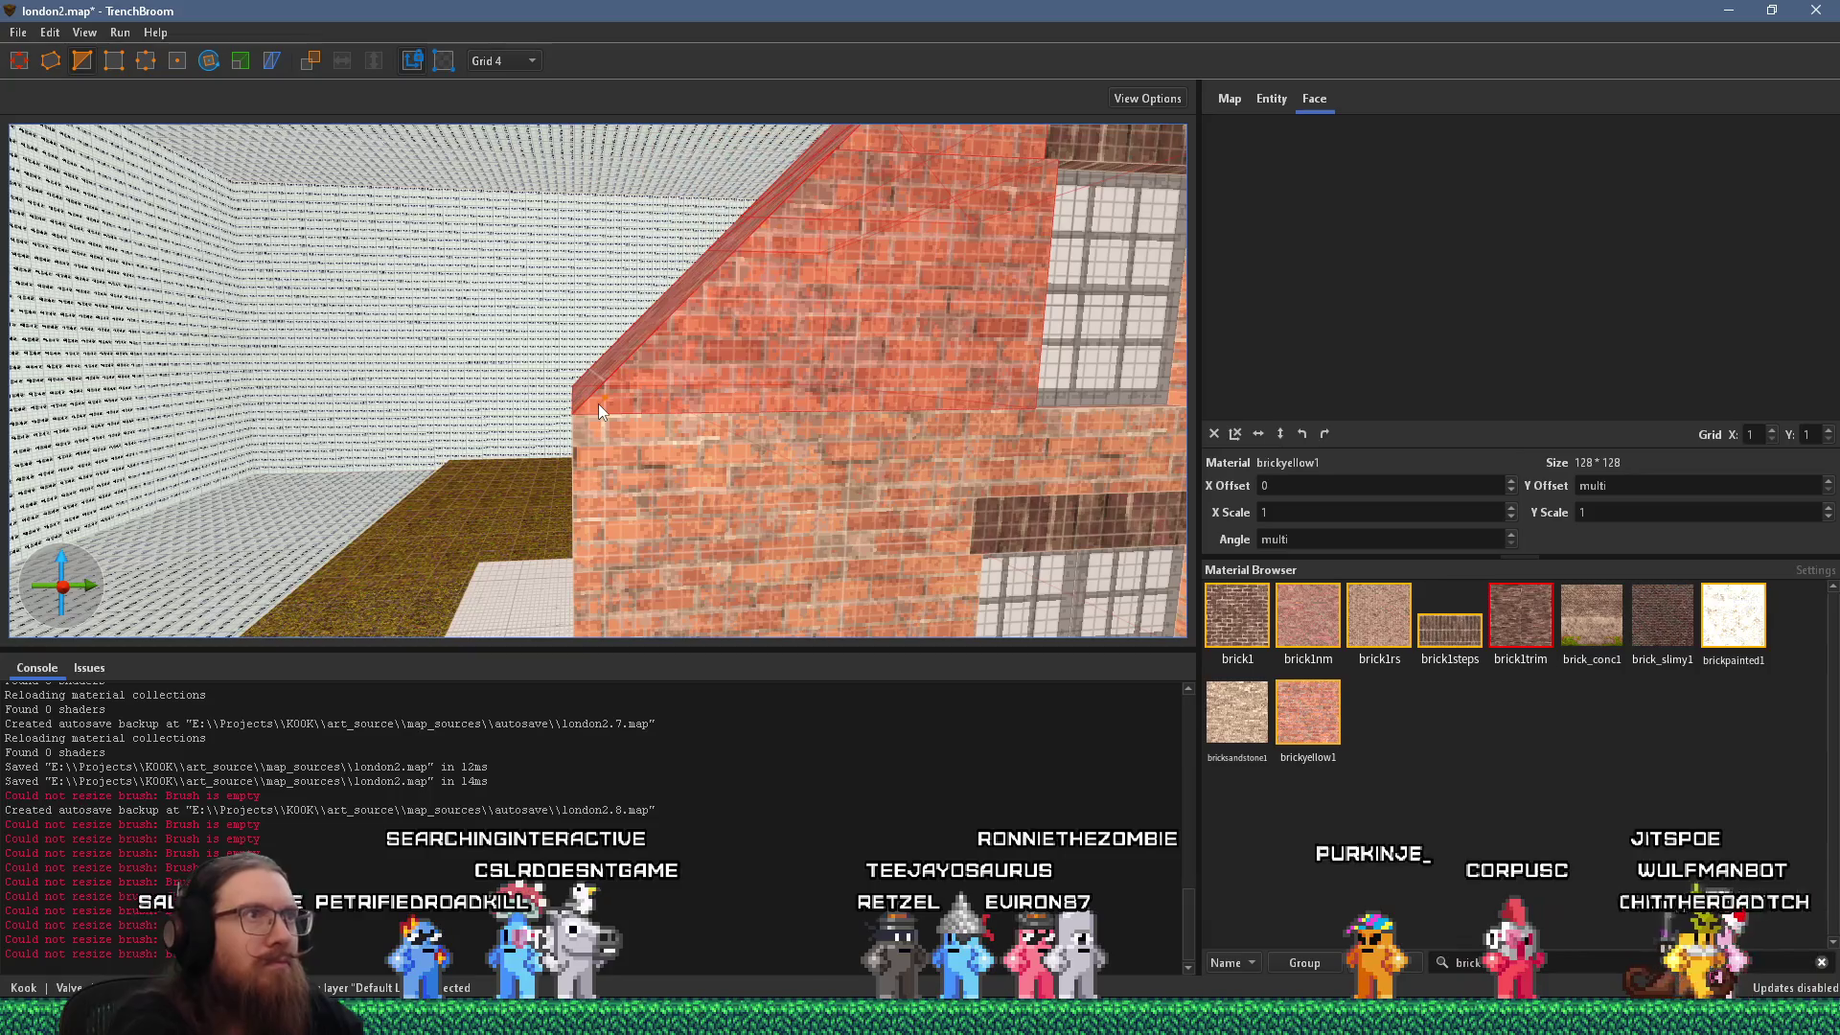
{"action": "key", "text": "s"}
Orbit to the side, select the sloped gable brush, and switch to the reference photo.
{"action": "left_click_drag", "start_coordinate": [516, 496], "coordinate": [748, 477]}
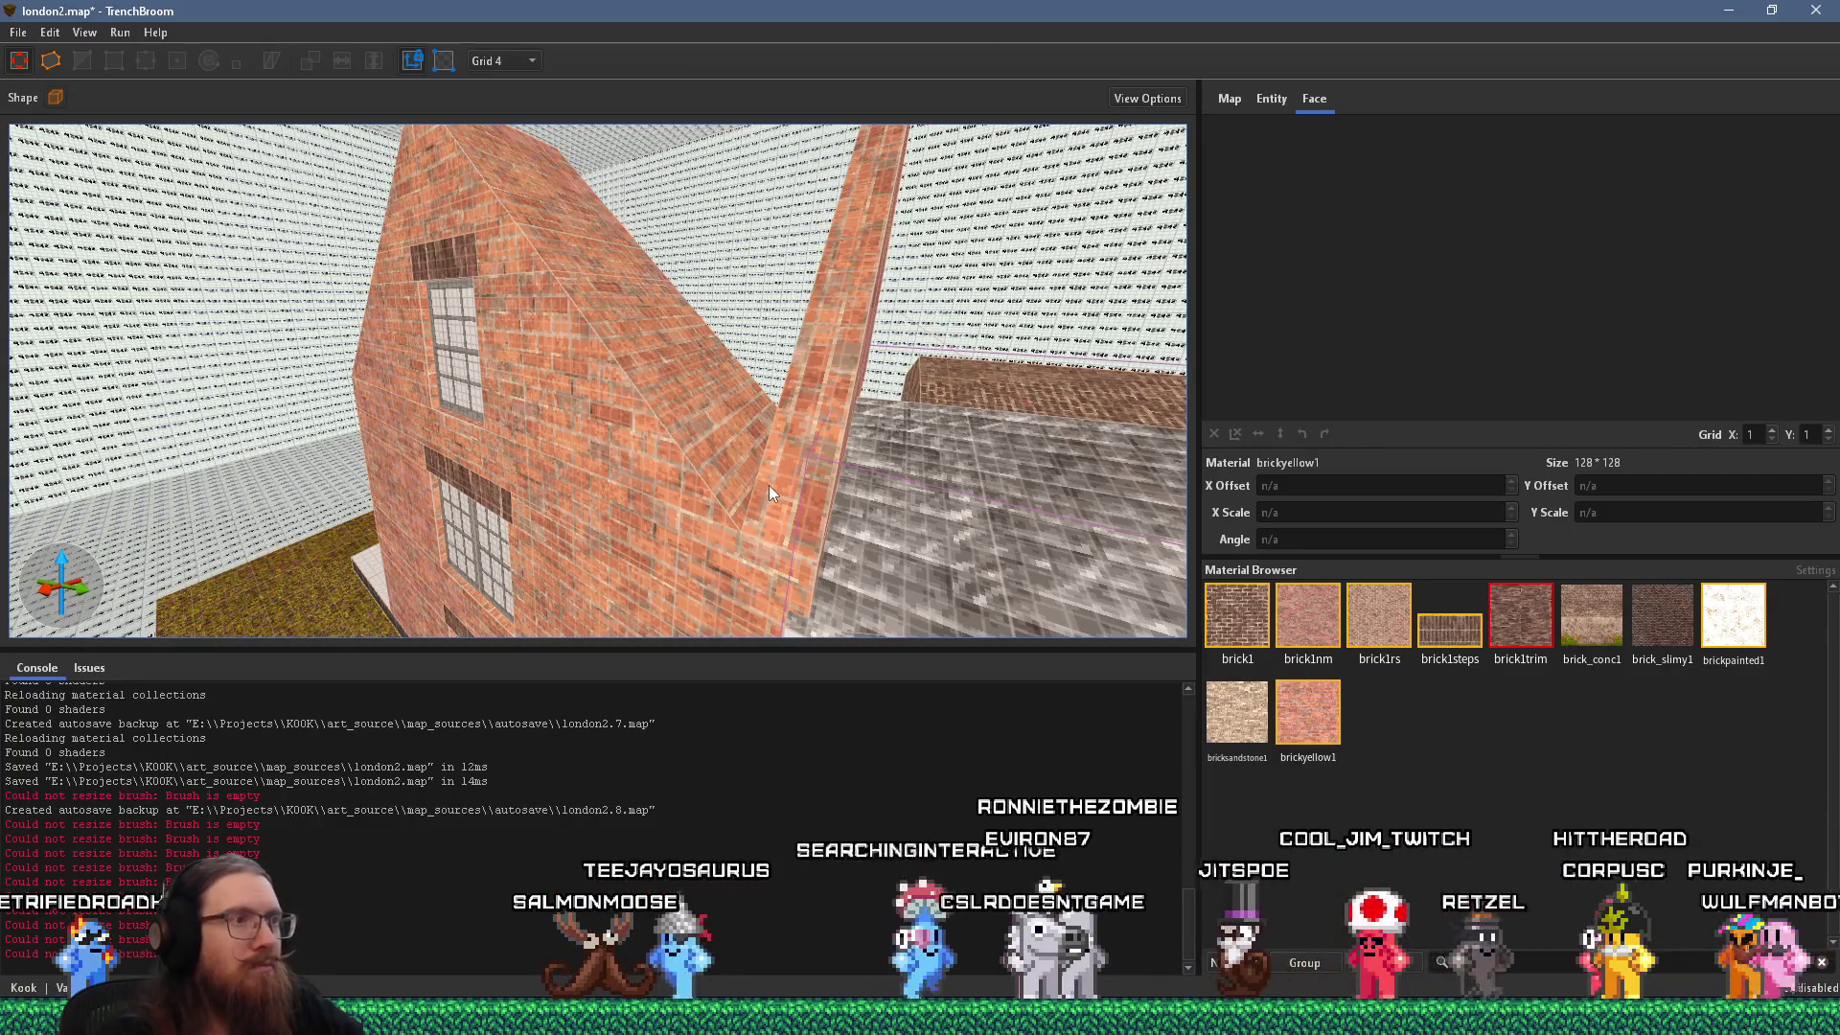
{"action": "left_click_drag", "start_coordinate": [785, 497], "coordinate": [640, 478]}
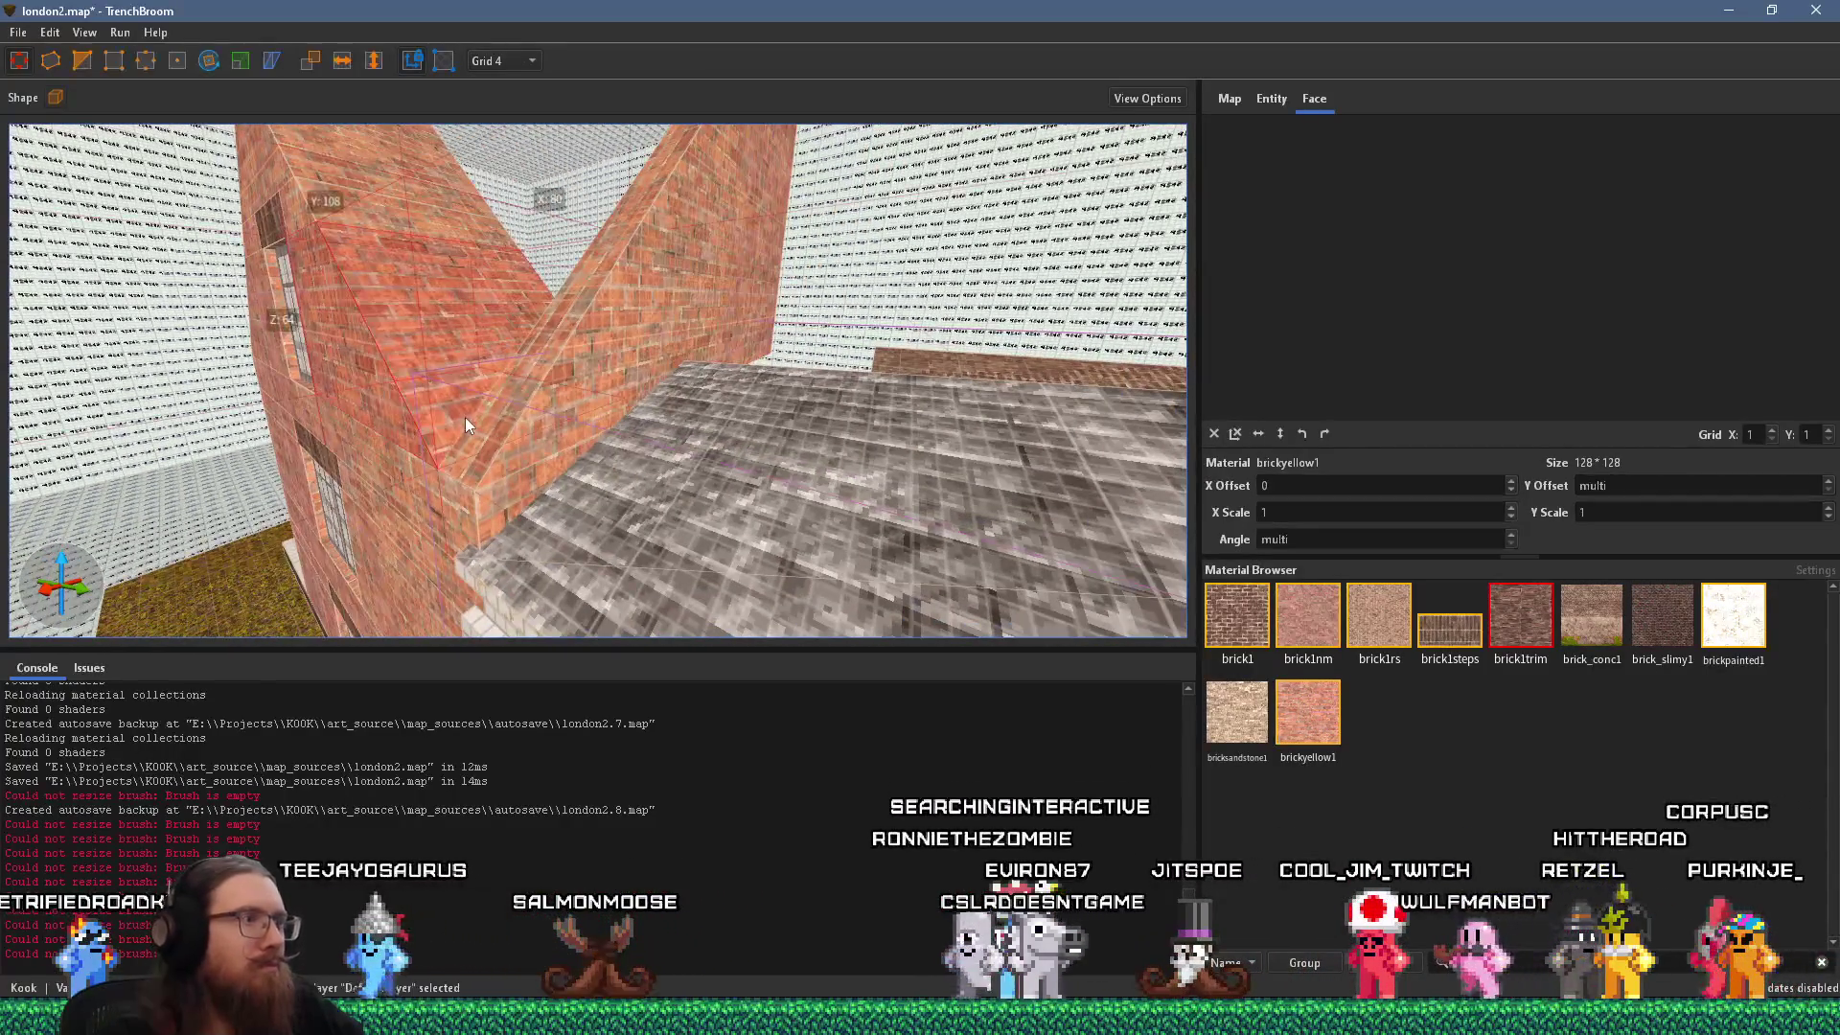
{"action": "left_click", "coordinate": [508, 428]}
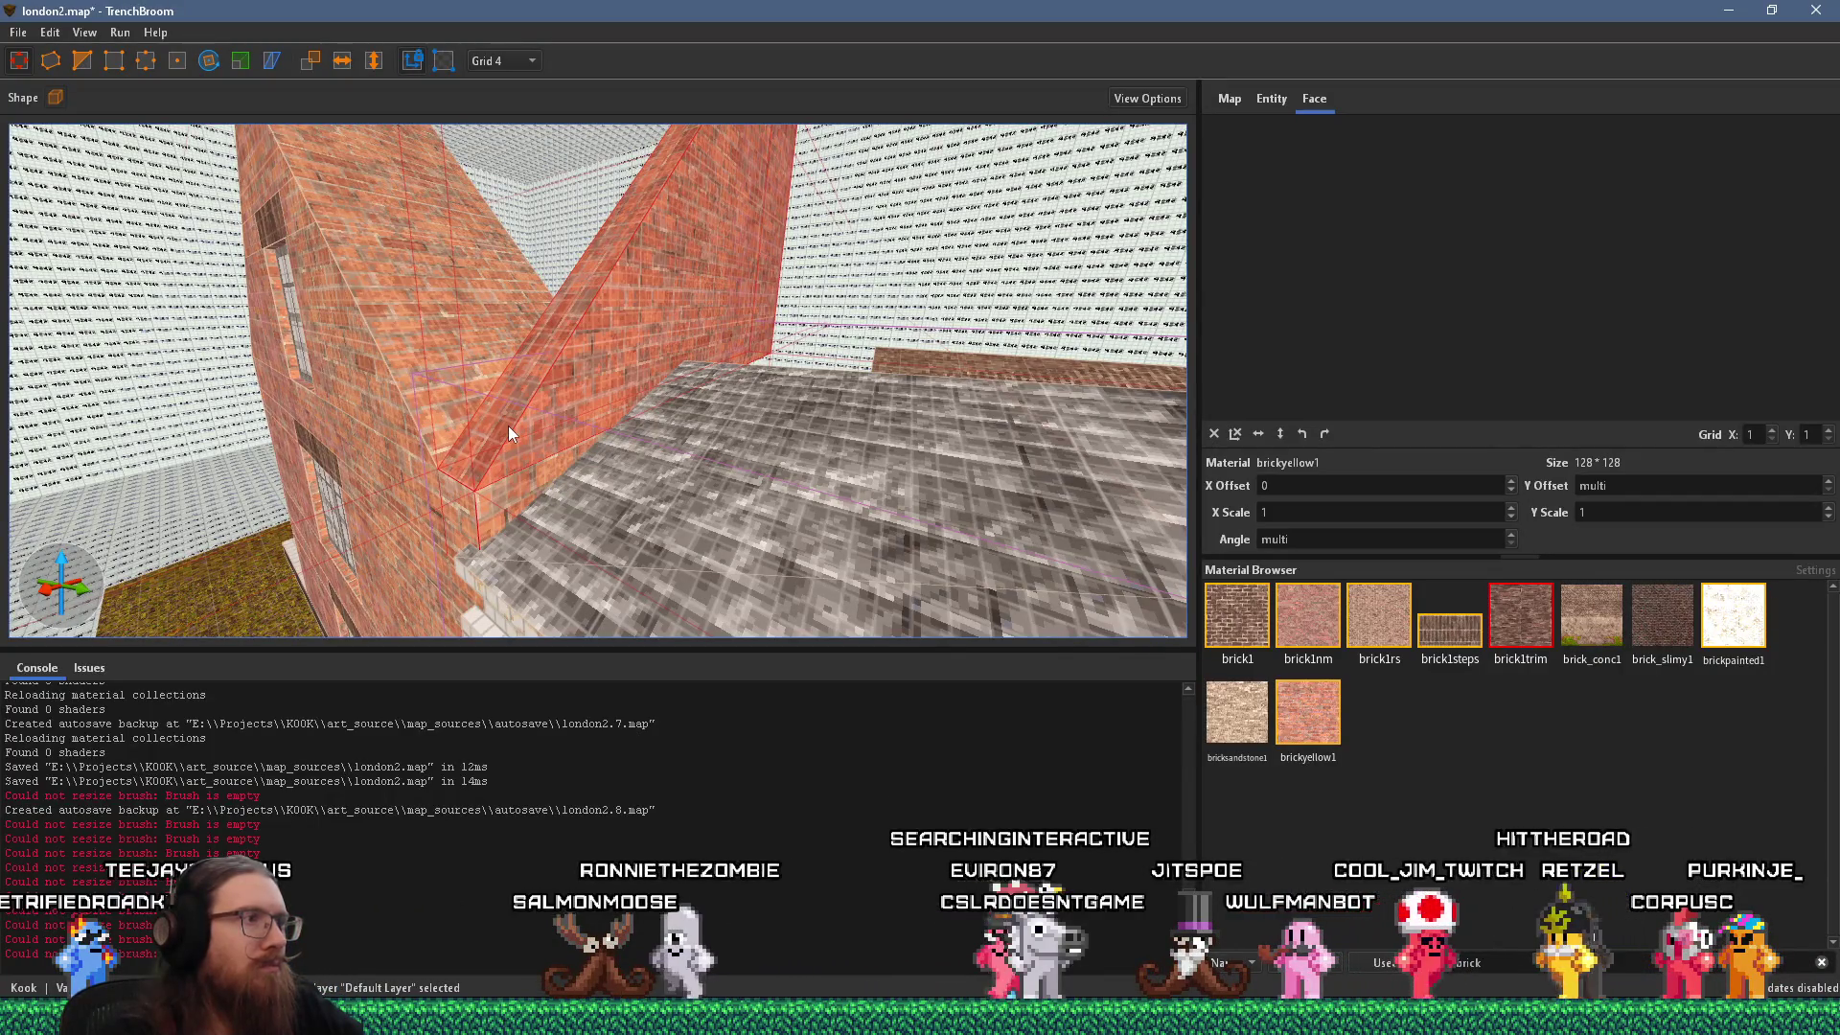
{"action": "key", "text": "alt+Tab"}
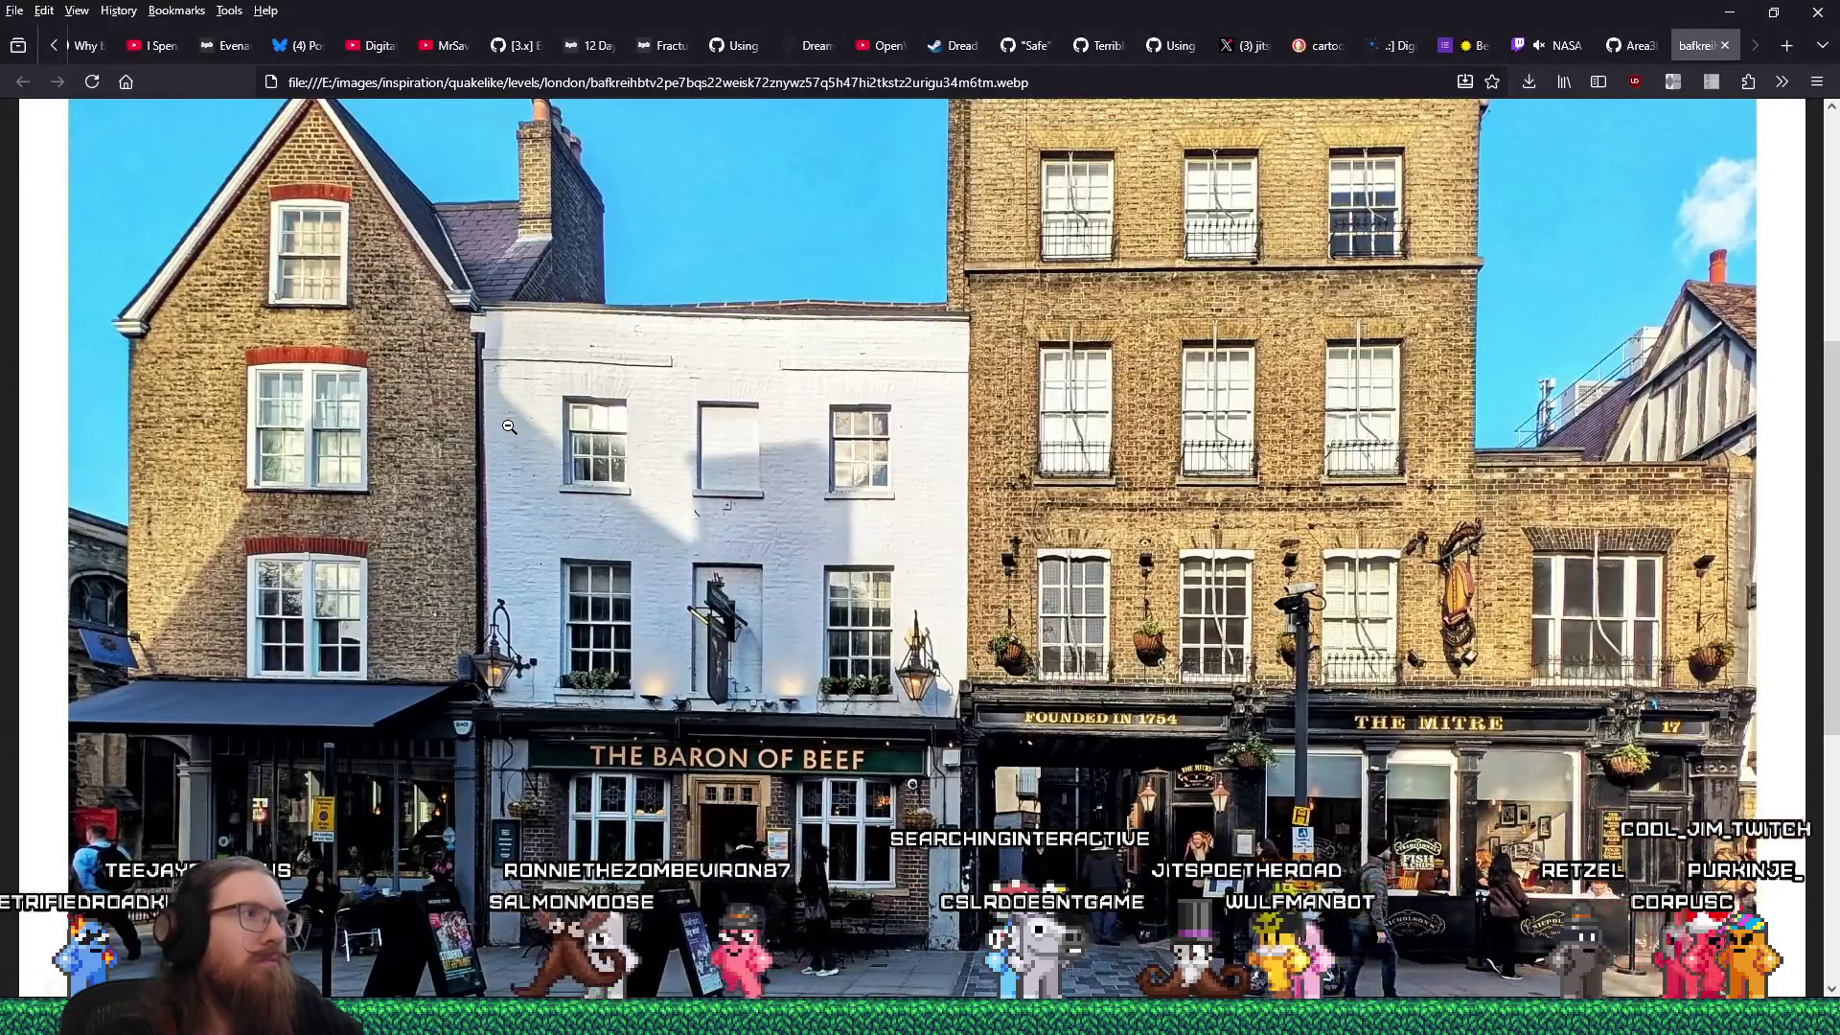
Orbit along the brick wall and select the small junction block below the diagonal trim.
{"action": "key", "text": "alt+Tab"}
{"action": "mouse_move", "coordinate": [648, 468]}
{"action": "left_mouse_down"}
{"action": "mouse_move", "coordinate": [817, 452]}
{"action": "mouse_move", "coordinate": [775, 433]}
{"action": "mouse_move", "coordinate": [693, 457]}
{"action": "mouse_move", "coordinate": [694, 473]}
{"action": "mouse_move", "coordinate": [726, 454]}
{"action": "mouse_move", "coordinate": [705, 468]}
{"action": "left_mouse_up"}
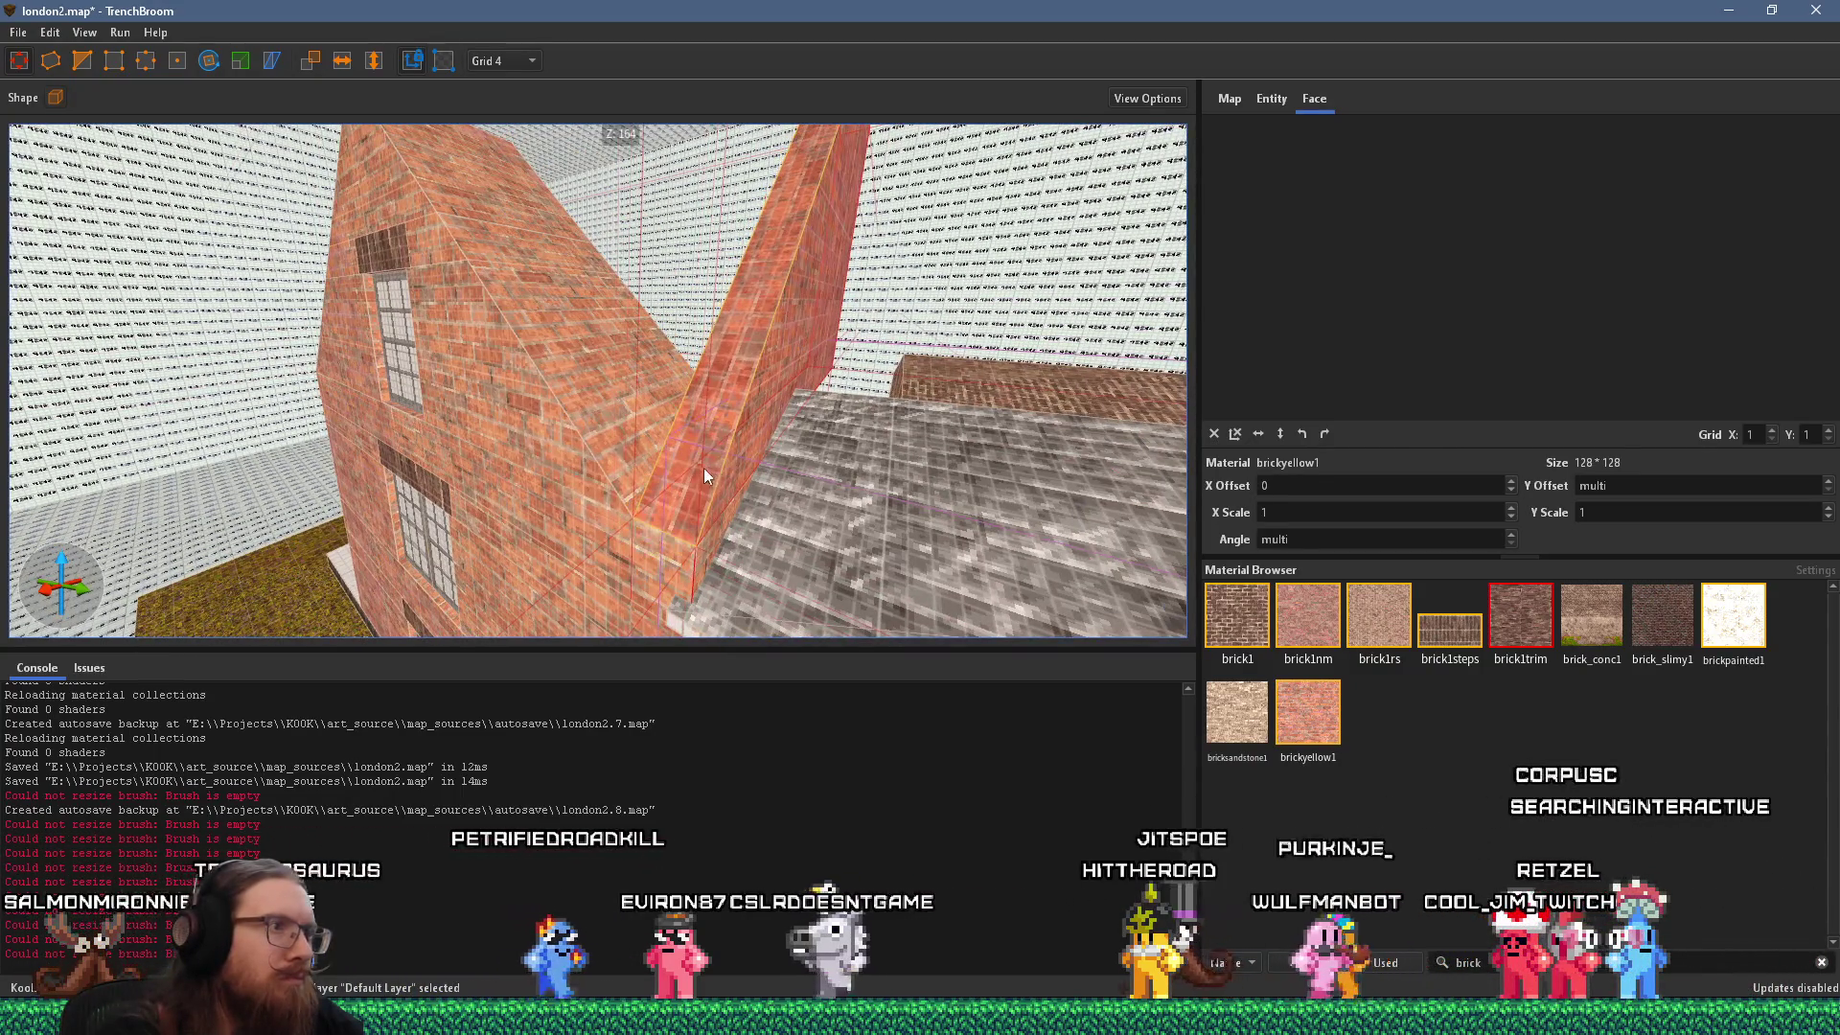
{"action": "scroll", "coordinate": [675, 481], "scroll_direction": "up", "scroll_amount": 5}
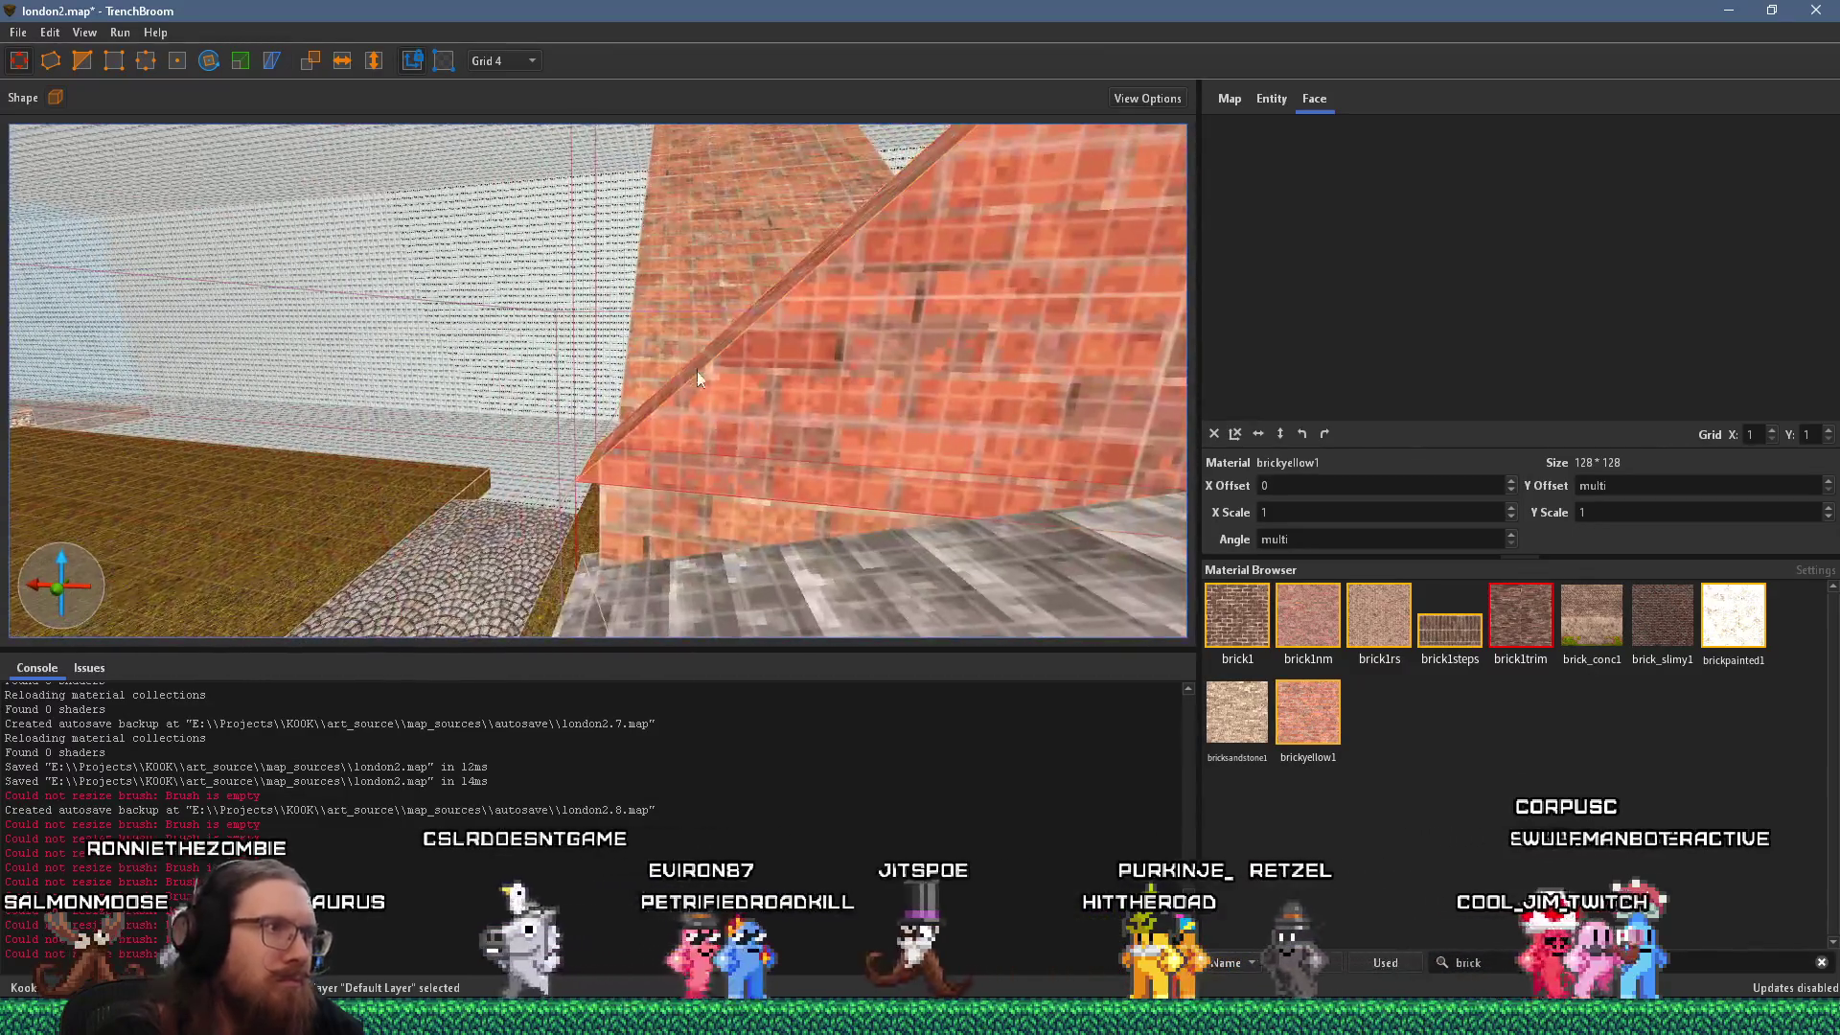
{"action": "key", "text": "a"}
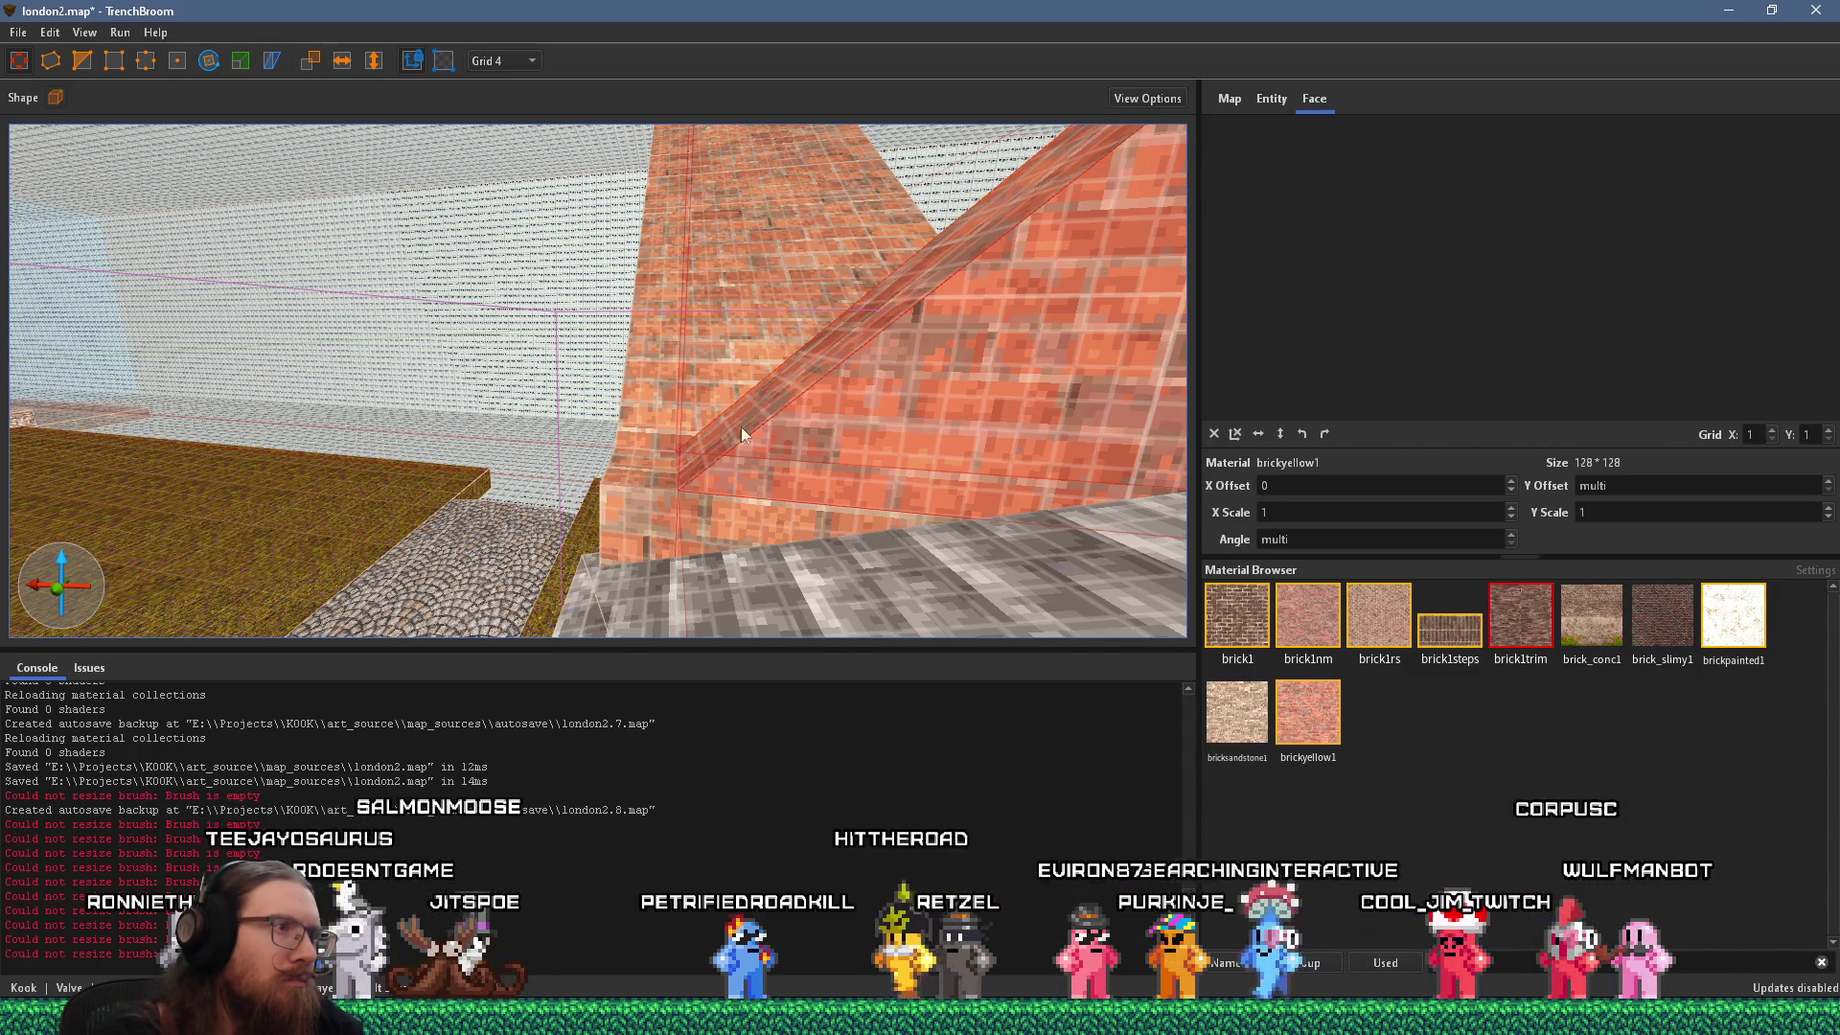
{"action": "left_click", "coordinate": [640, 505]}
{"action": "mouse_move", "coordinate": [645, 507]}
{"action": "left_mouse_down"}
{"action": "mouse_move", "coordinate": [584, 515]}
{"action": "mouse_move", "coordinate": [796, 418]}
{"action": "mouse_move", "coordinate": [834, 445]}
{"action": "left_mouse_up"}
{"action": "key", "text": "alt+Tab"}
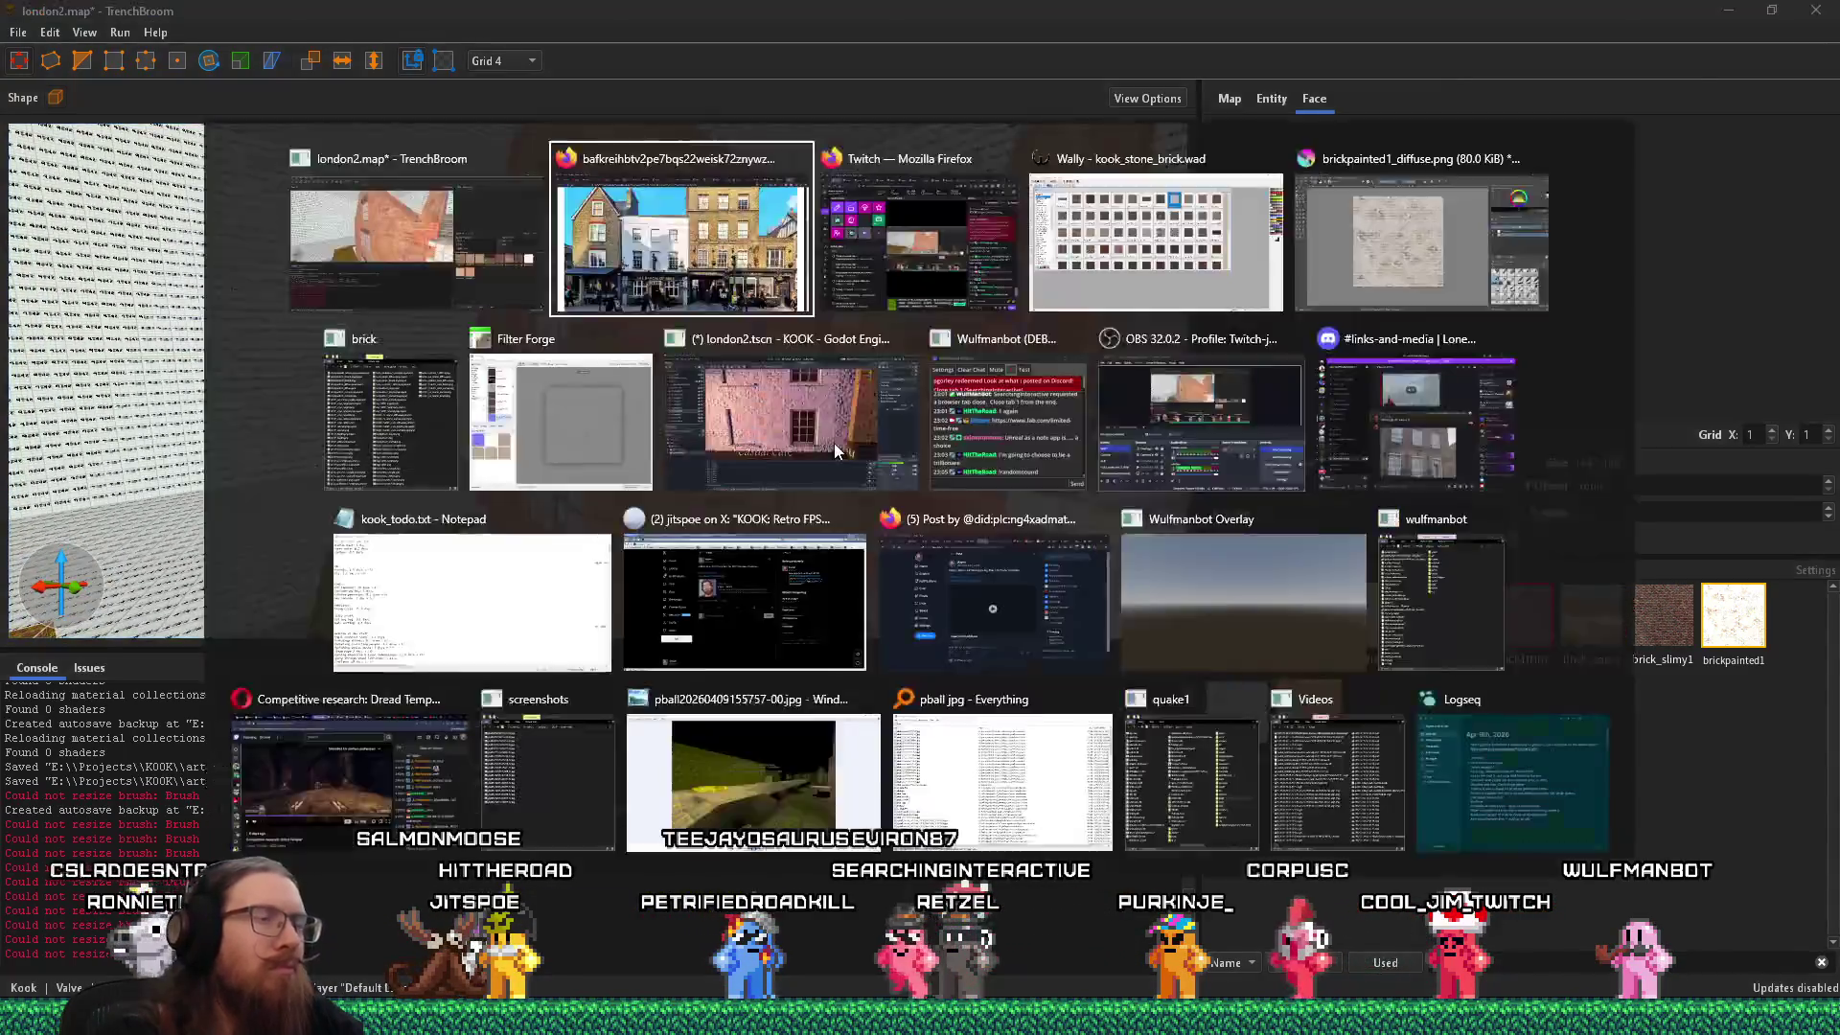
{"action": "key", "text": "alt+Tab"}
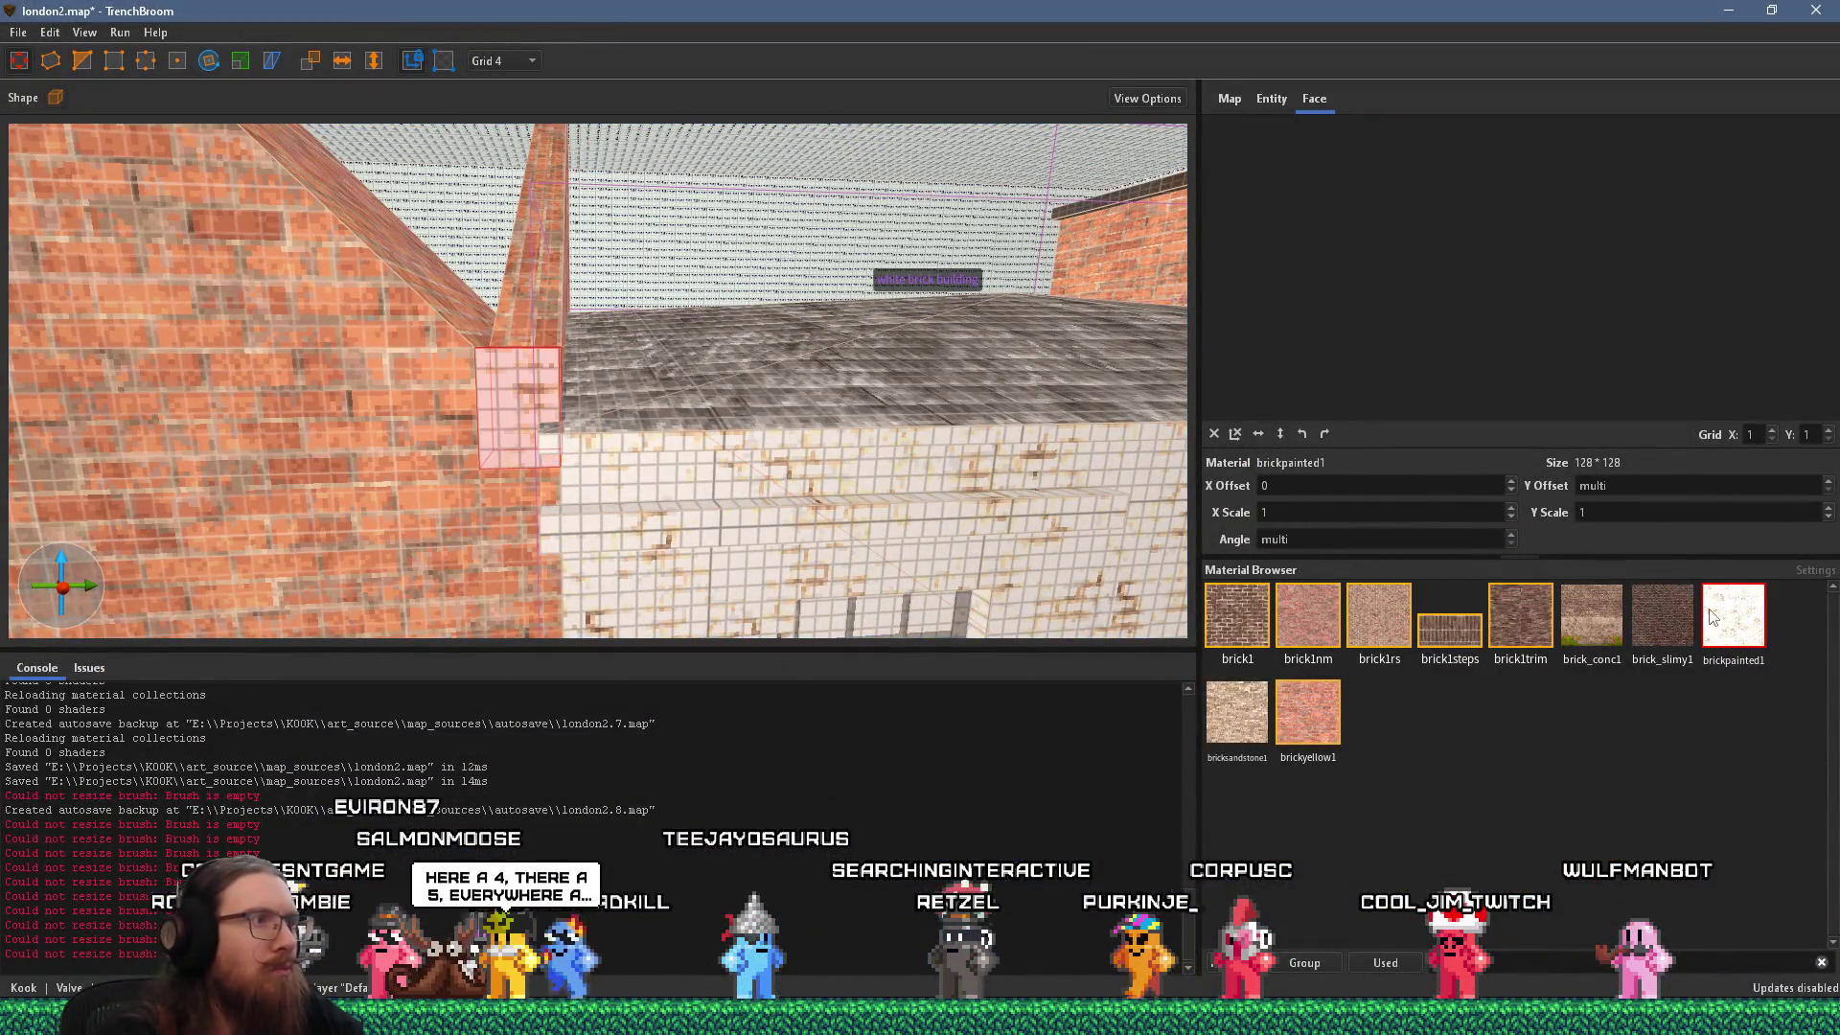
Apply wood_white1 to the junction block using a 'white' material filter.
{"action": "left_click", "coordinate": [1533, 962]}
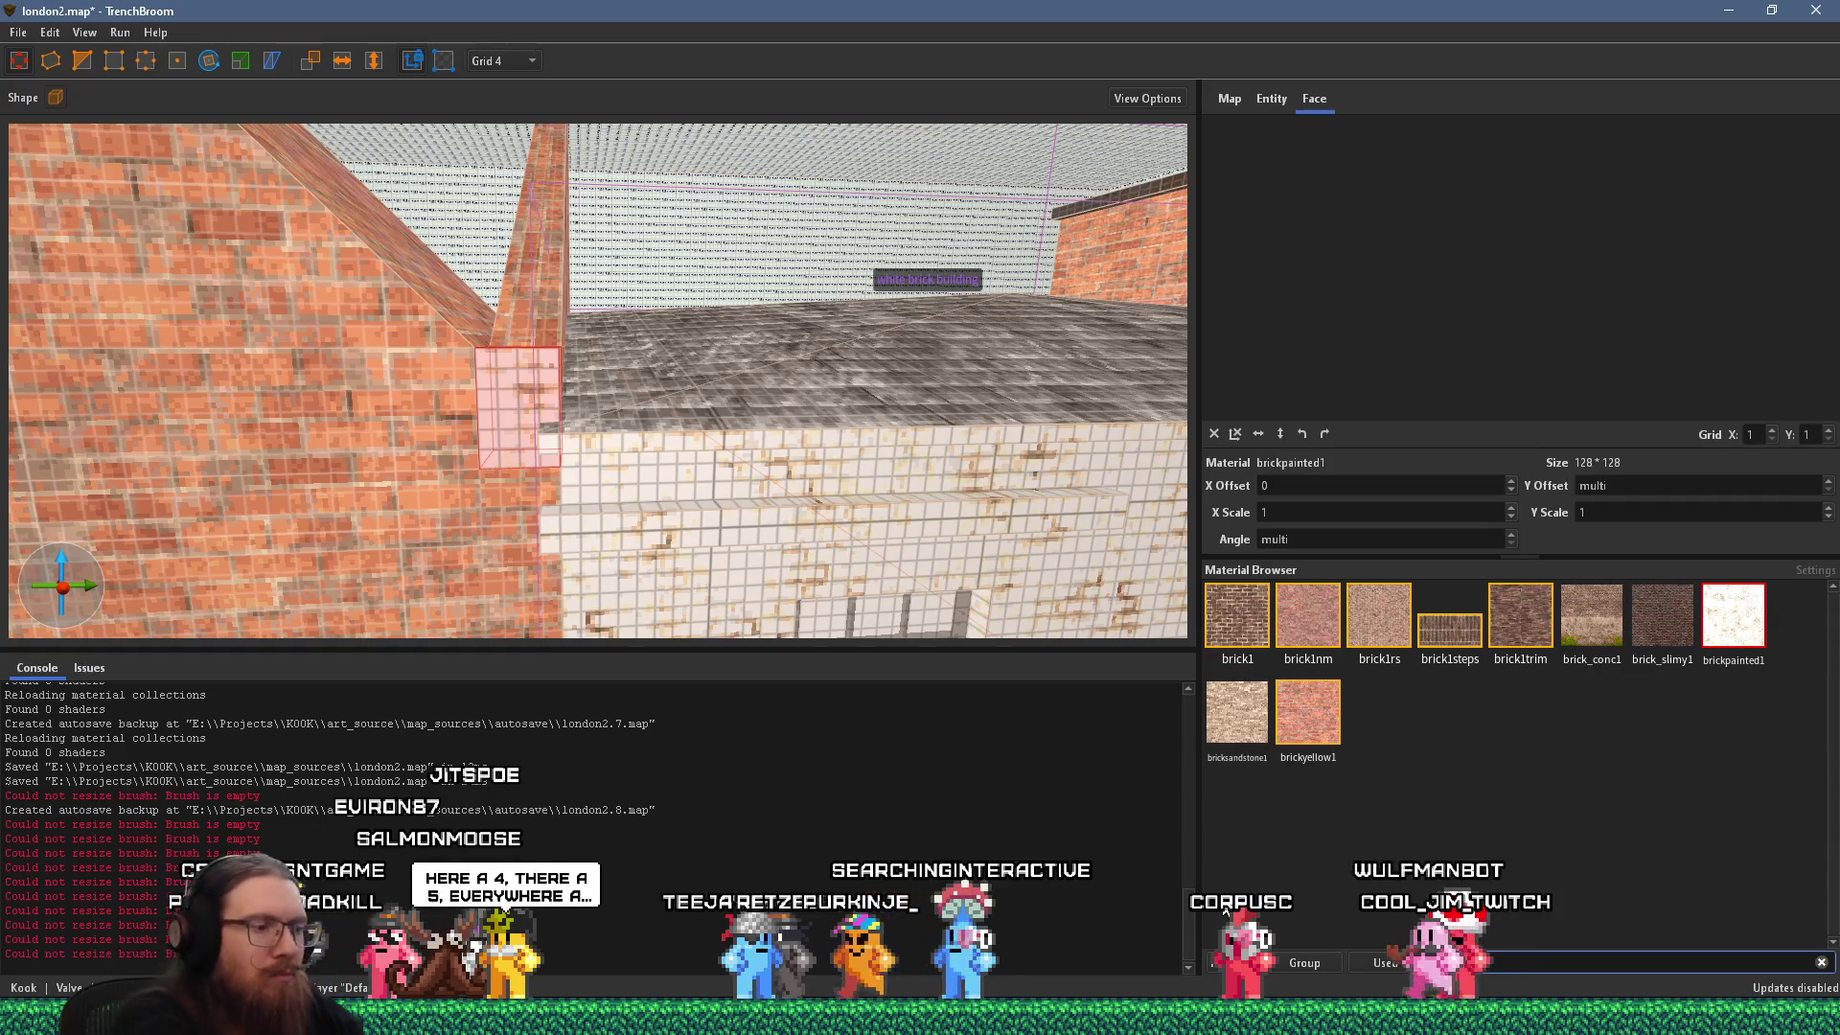
{"action": "type", "text": "white"}
{"action": "left_click", "coordinate": [1237, 614]}
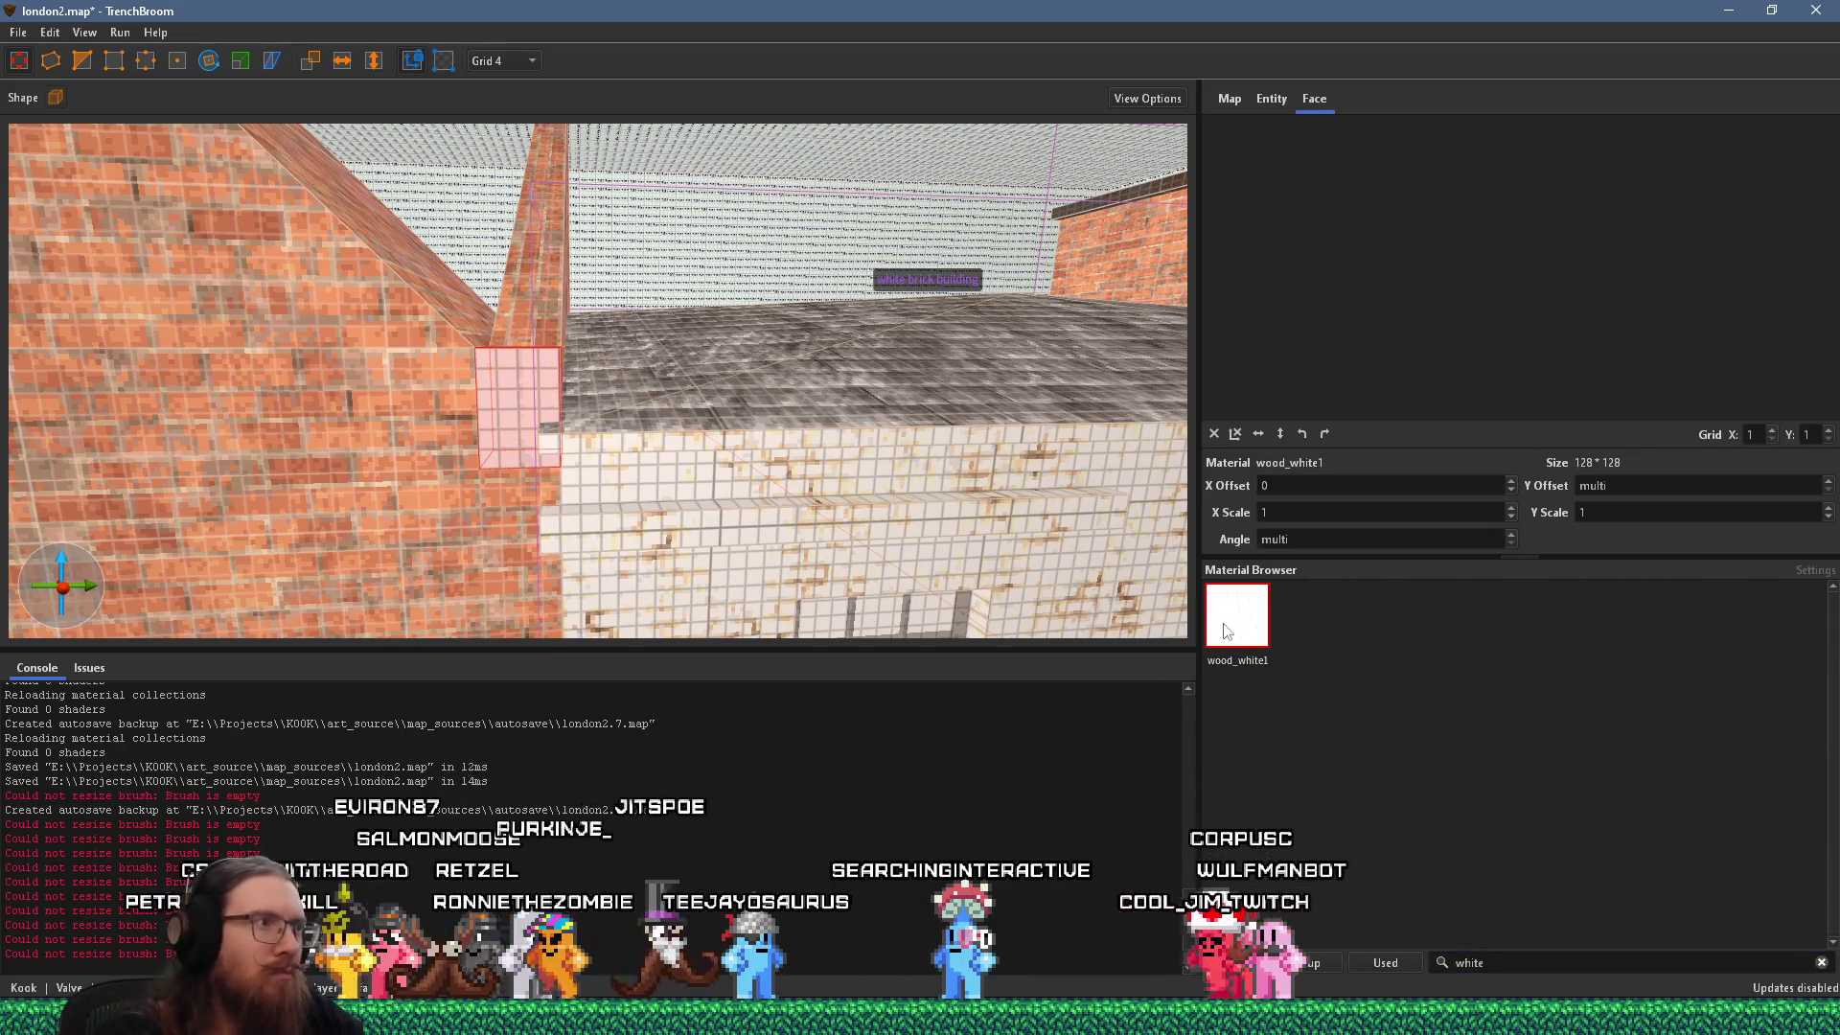
{"action": "key", "text": "alt+Tab"}
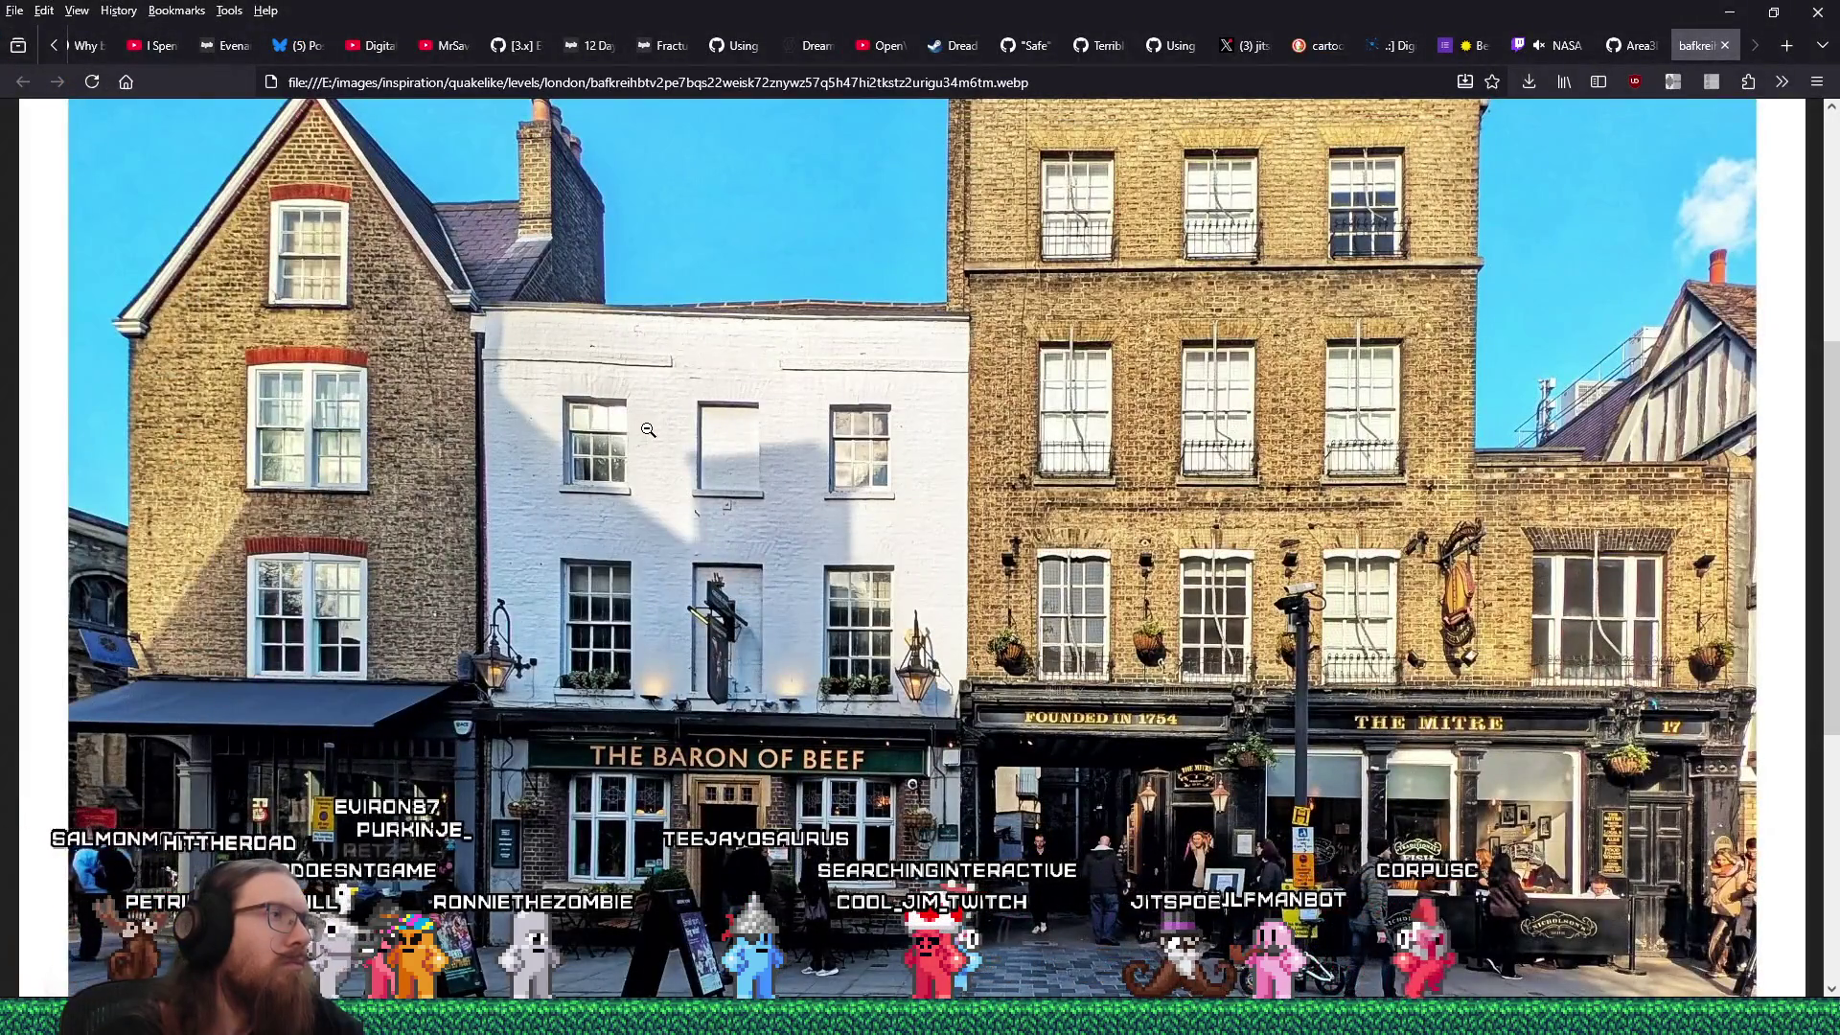
{"action": "key", "text": "alt+Tab"}
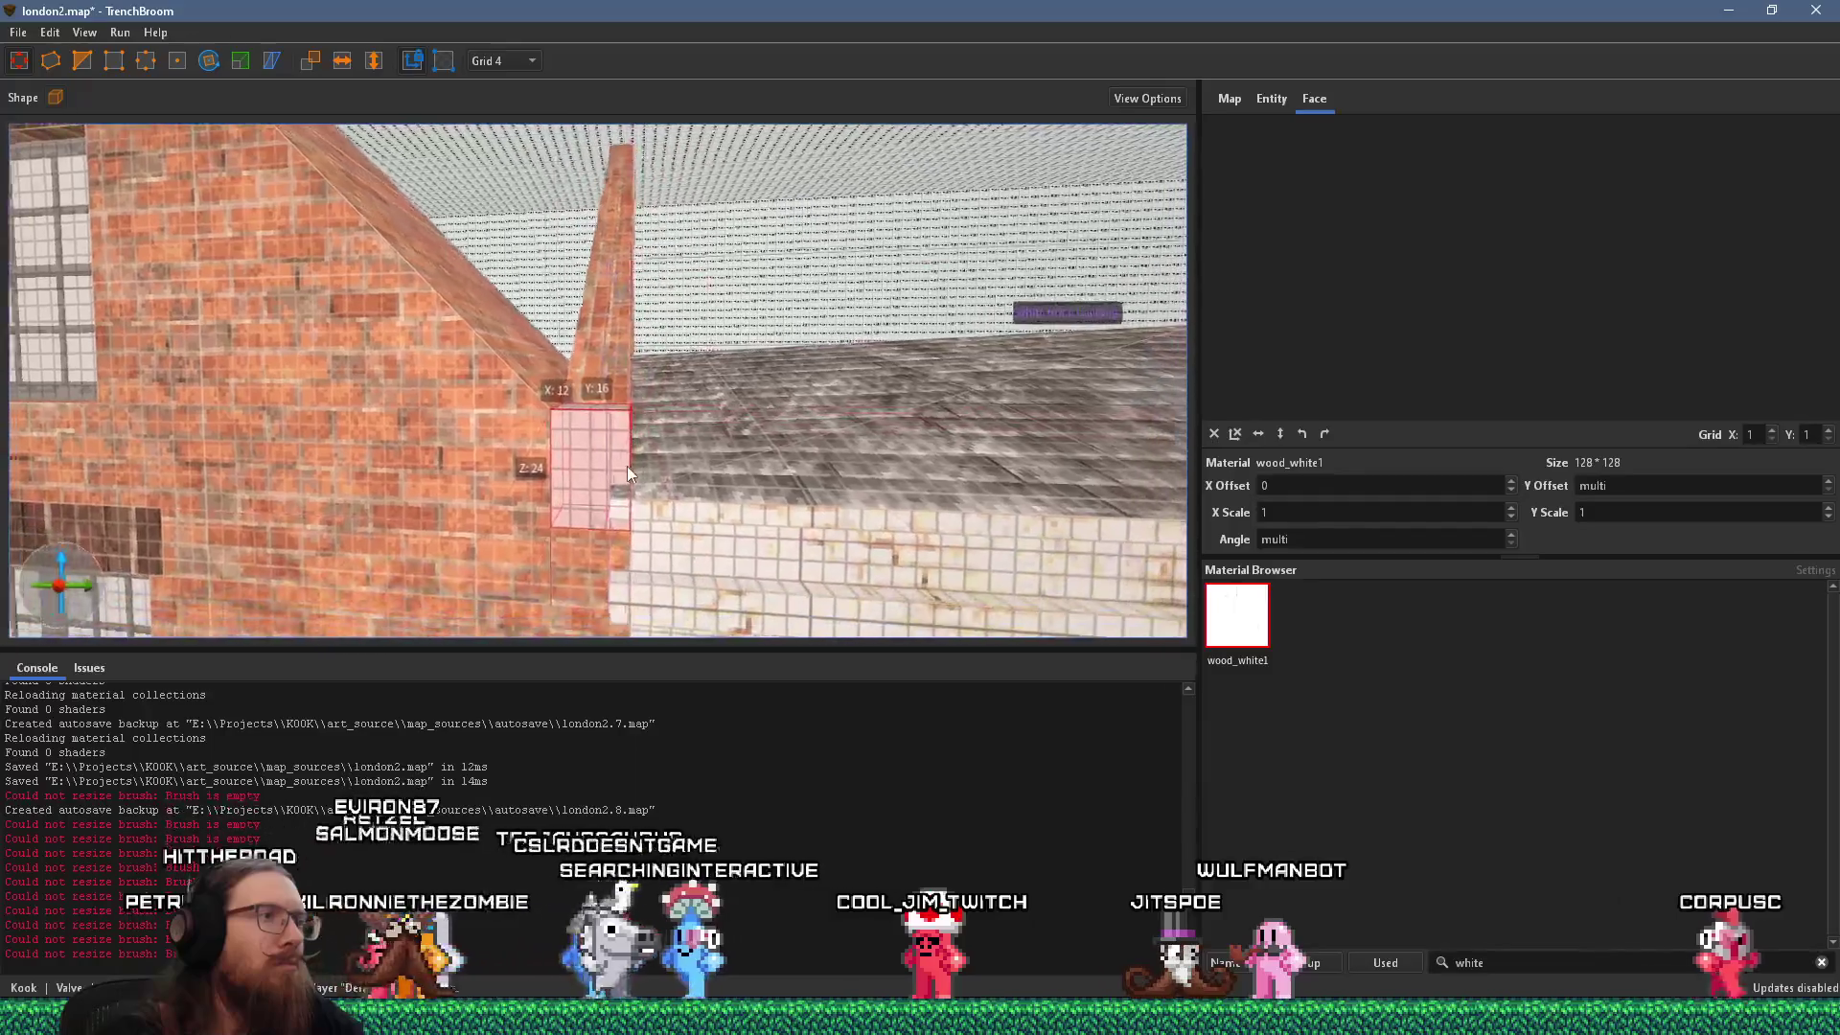
Drag the block's top from 24 down to 16, then compare with the reference photo.
{"action": "mouse_move", "coordinate": [592, 402]}
{"action": "left_mouse_down"}
{"action": "mouse_move", "coordinate": [584, 453]}
{"action": "mouse_move", "coordinate": [595, 400]}
{"action": "left_mouse_up"}
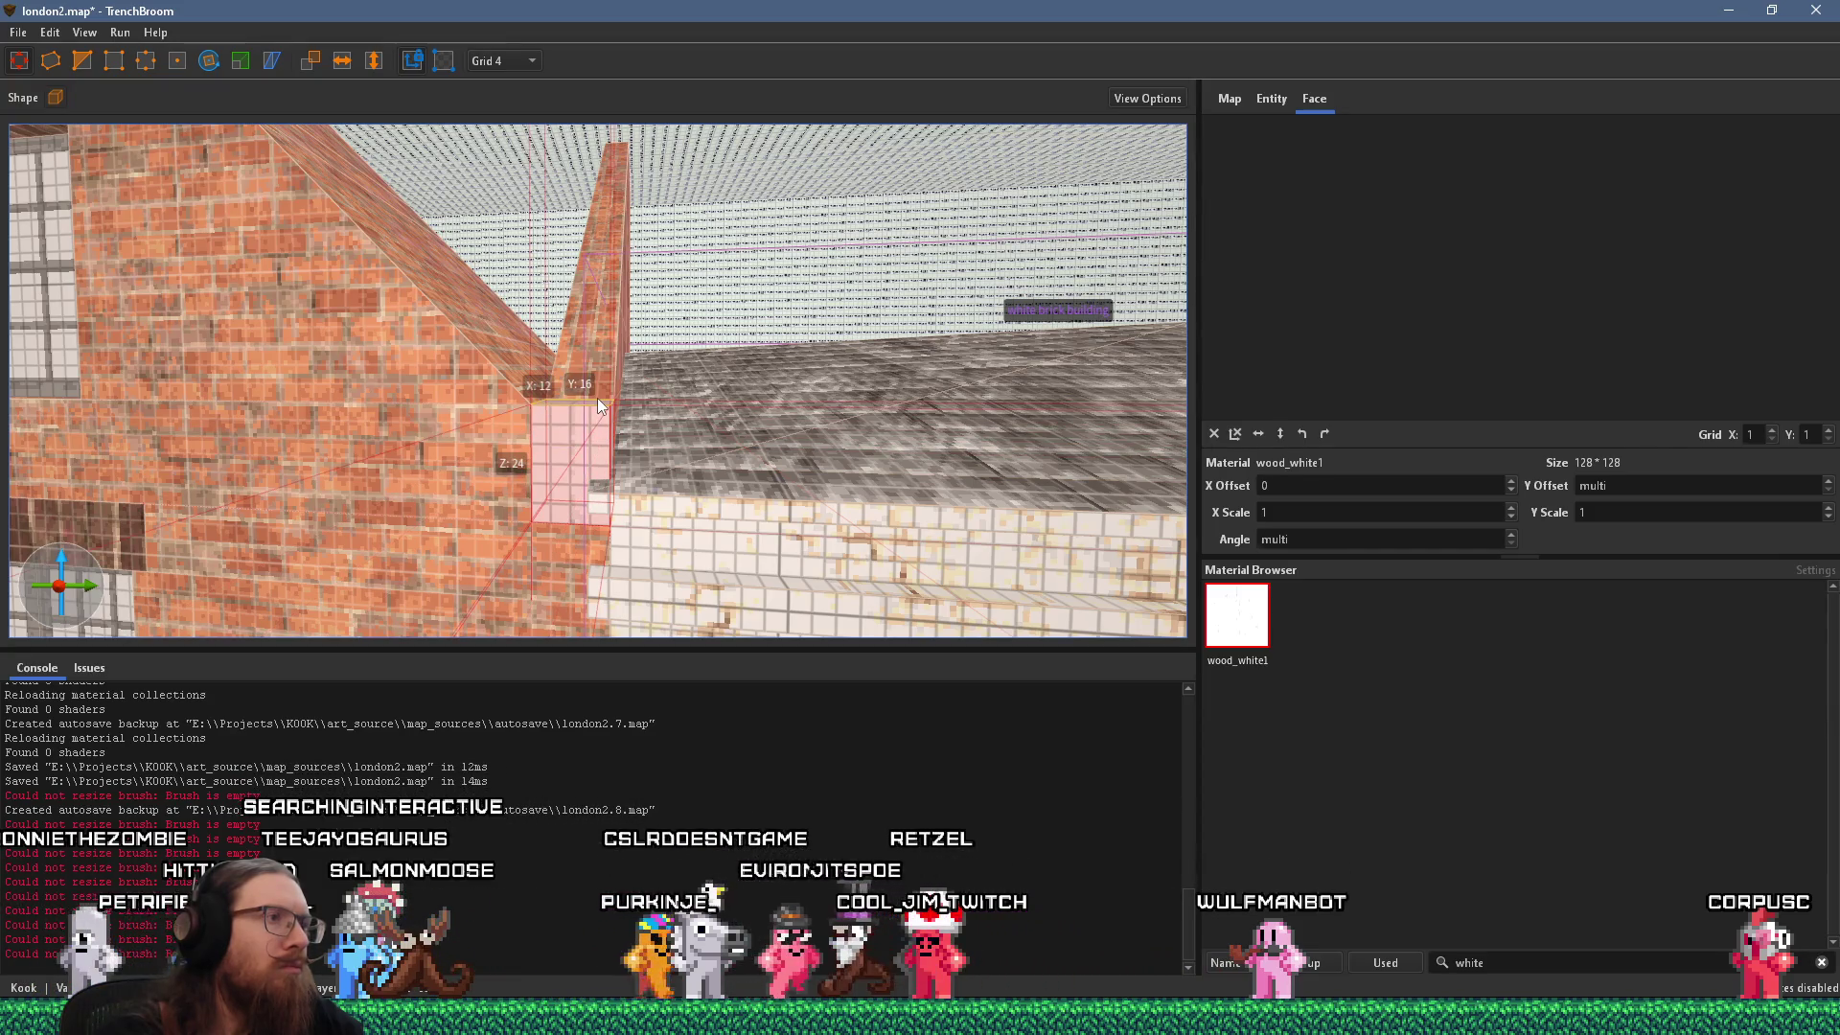
{"action": "scroll", "coordinate": [624, 486], "scroll_direction": "down", "scroll_amount": 5}
{"action": "key", "text": "alt+Tab"}
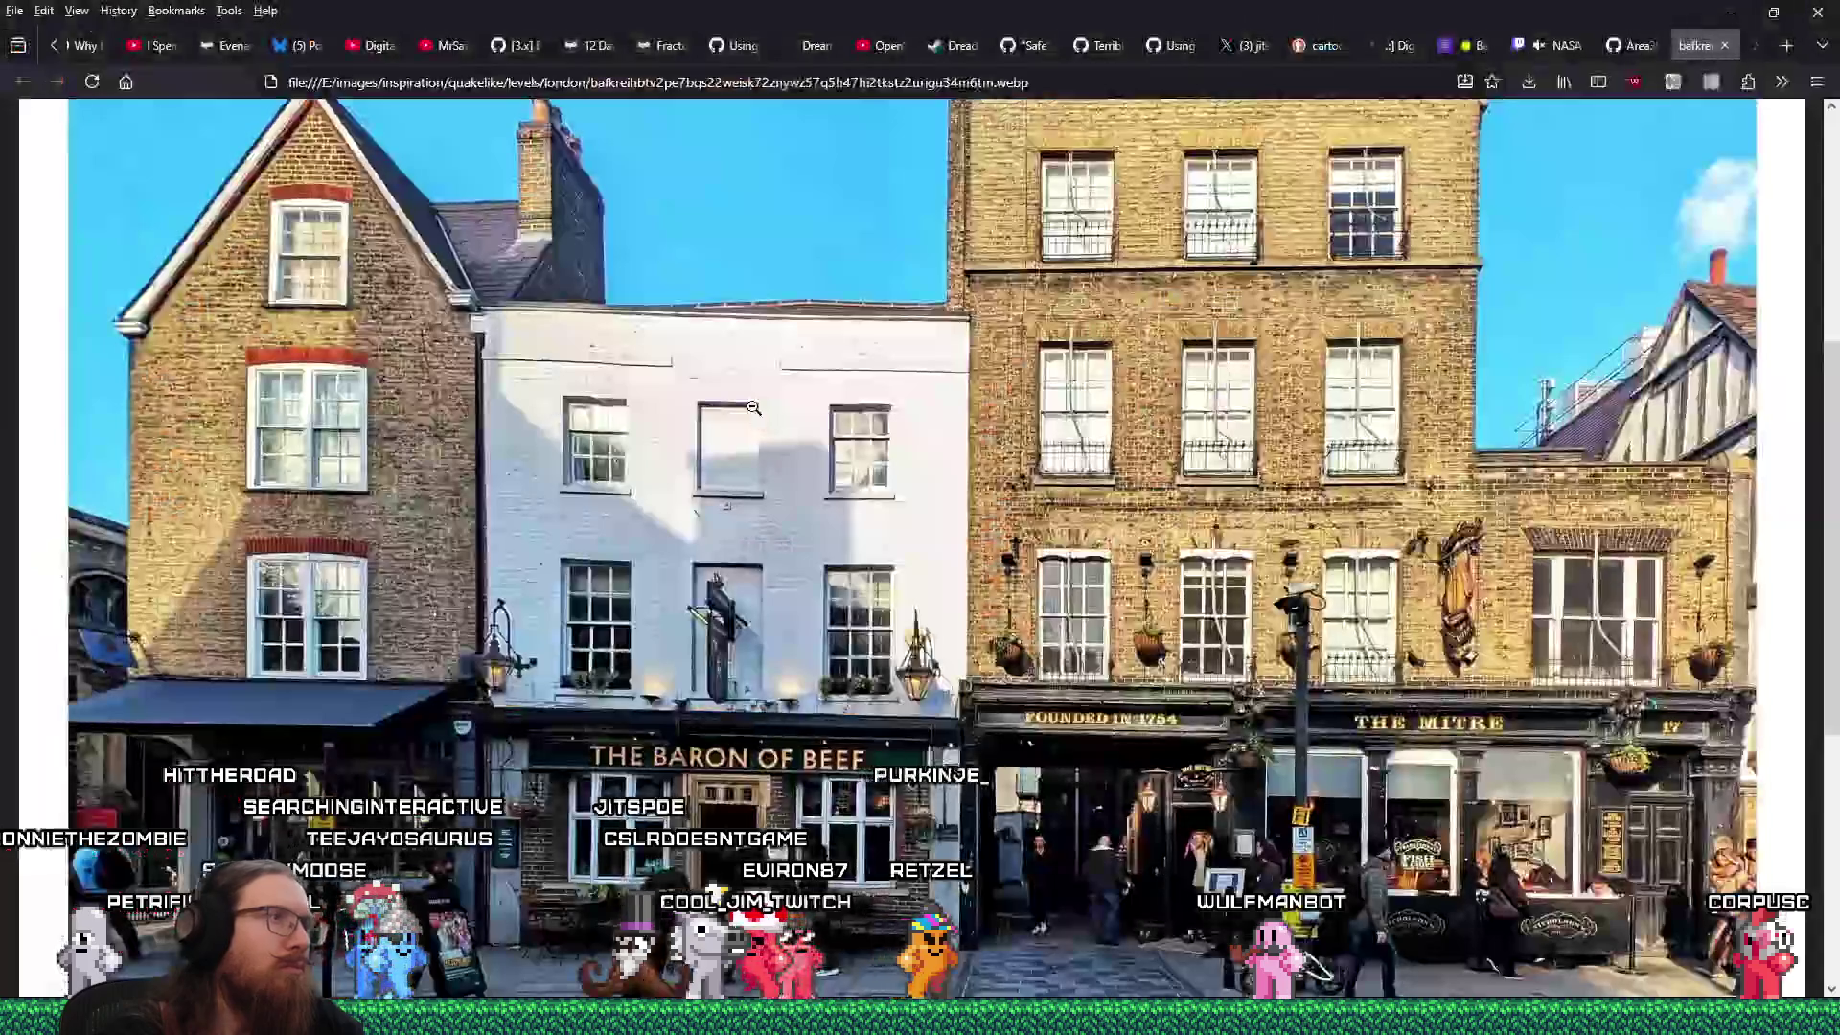
{"action": "key", "text": "alt+Tab"}
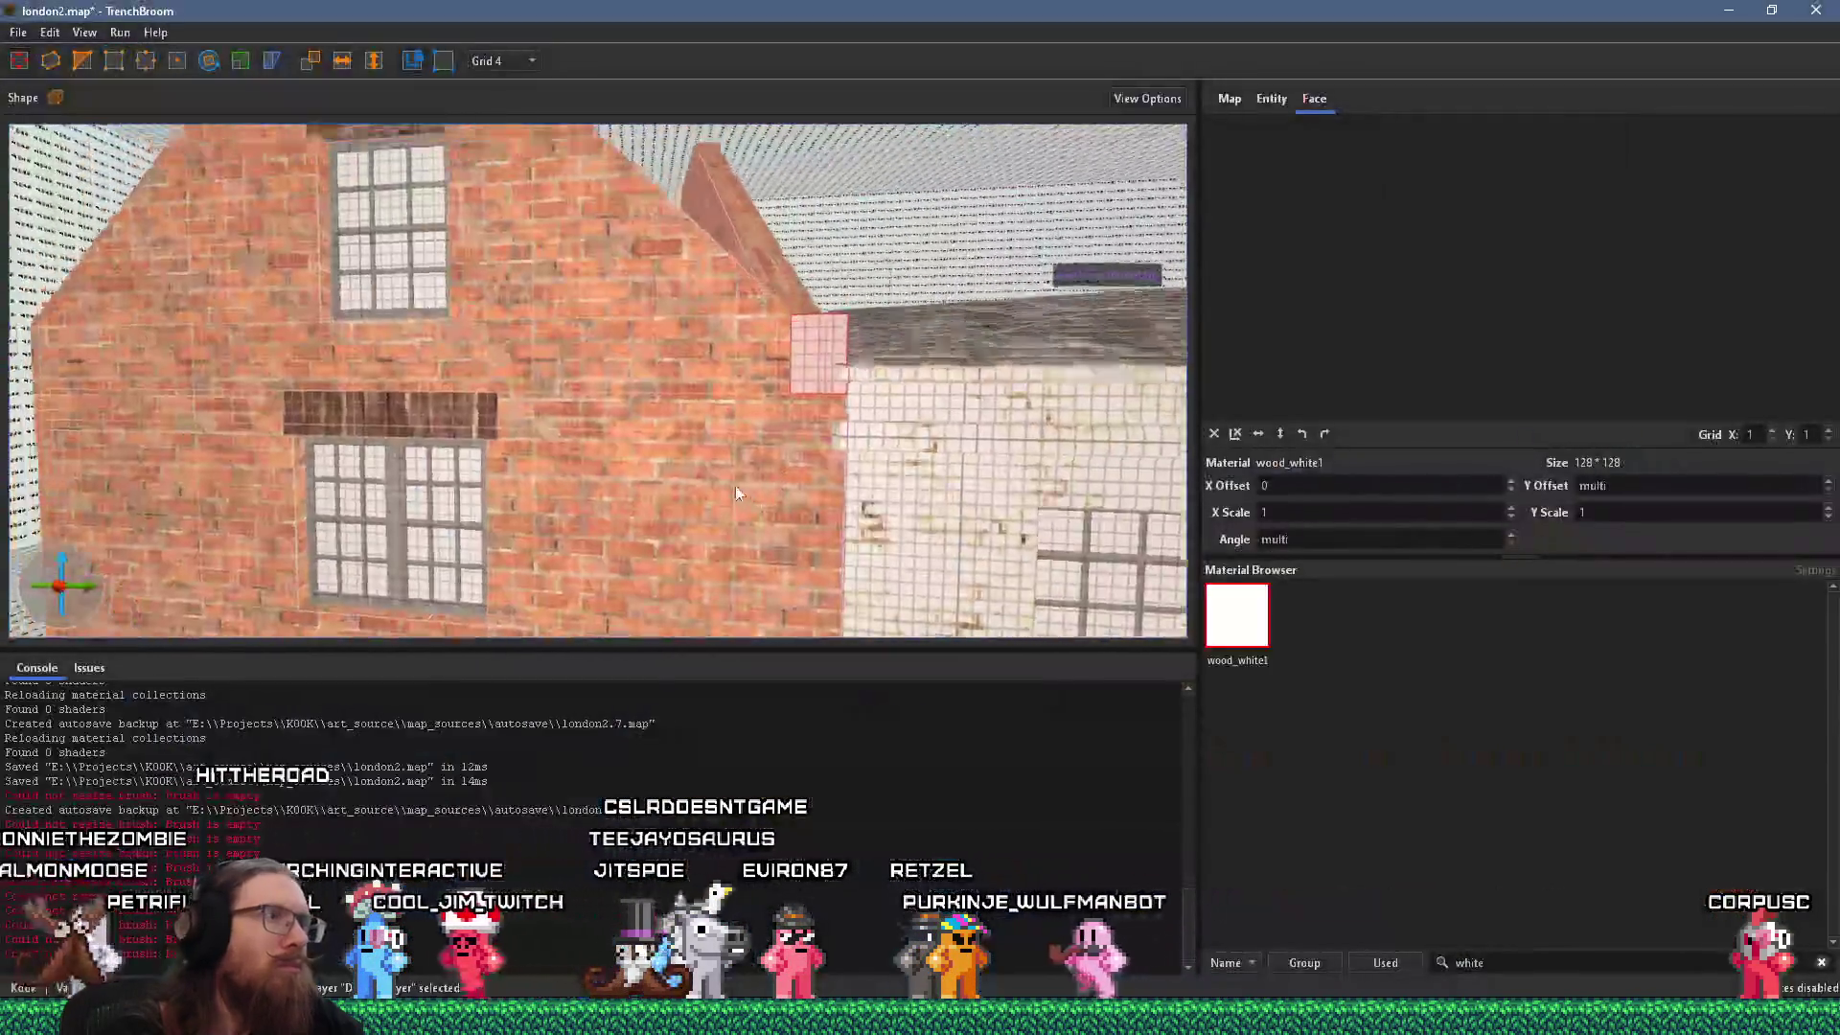
{"action": "scroll", "coordinate": [755, 370], "scroll_direction": "down", "scroll_amount": 3}
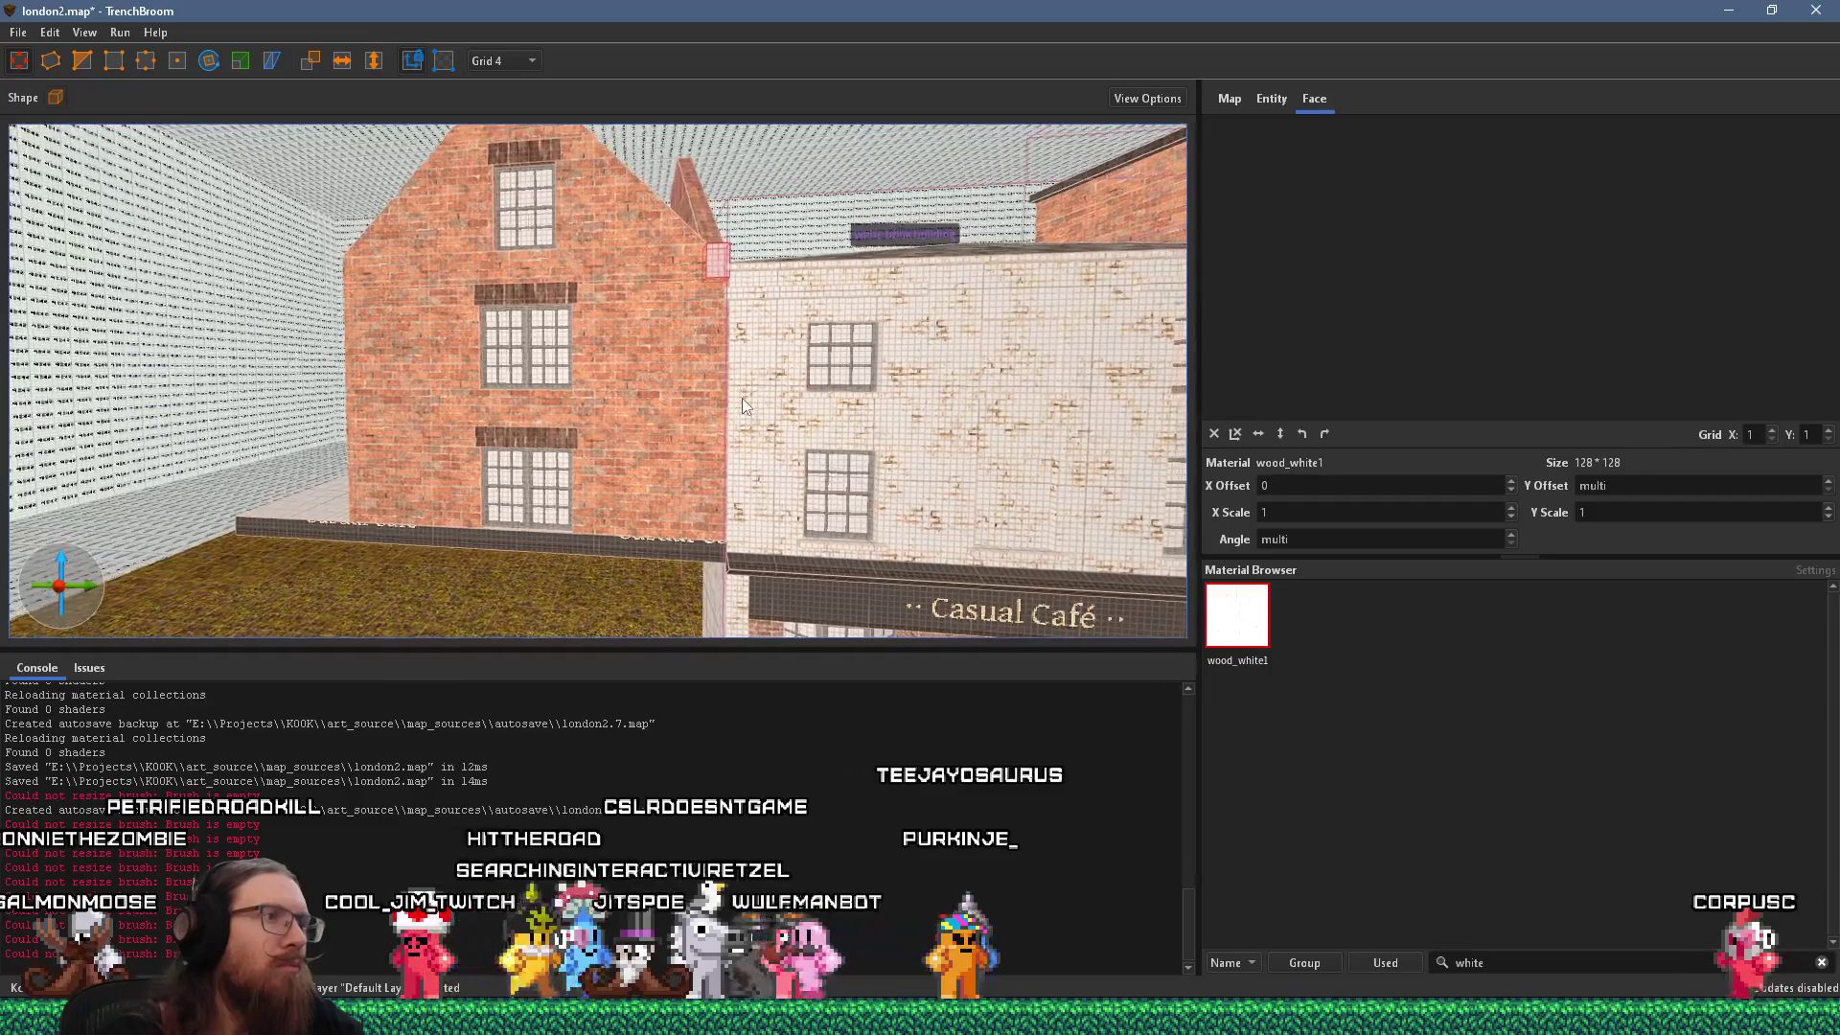
{"action": "mouse_move", "coordinate": [728, 398]}
{"action": "left_mouse_down"}
{"action": "mouse_move", "coordinate": [708, 441]}
{"action": "mouse_move", "coordinate": [559, 562]}
{"action": "mouse_move", "coordinate": [577, 492]}
{"action": "mouse_move", "coordinate": [498, 542]}
{"action": "left_mouse_up"}
{"action": "key", "text": "alt+Tab"}
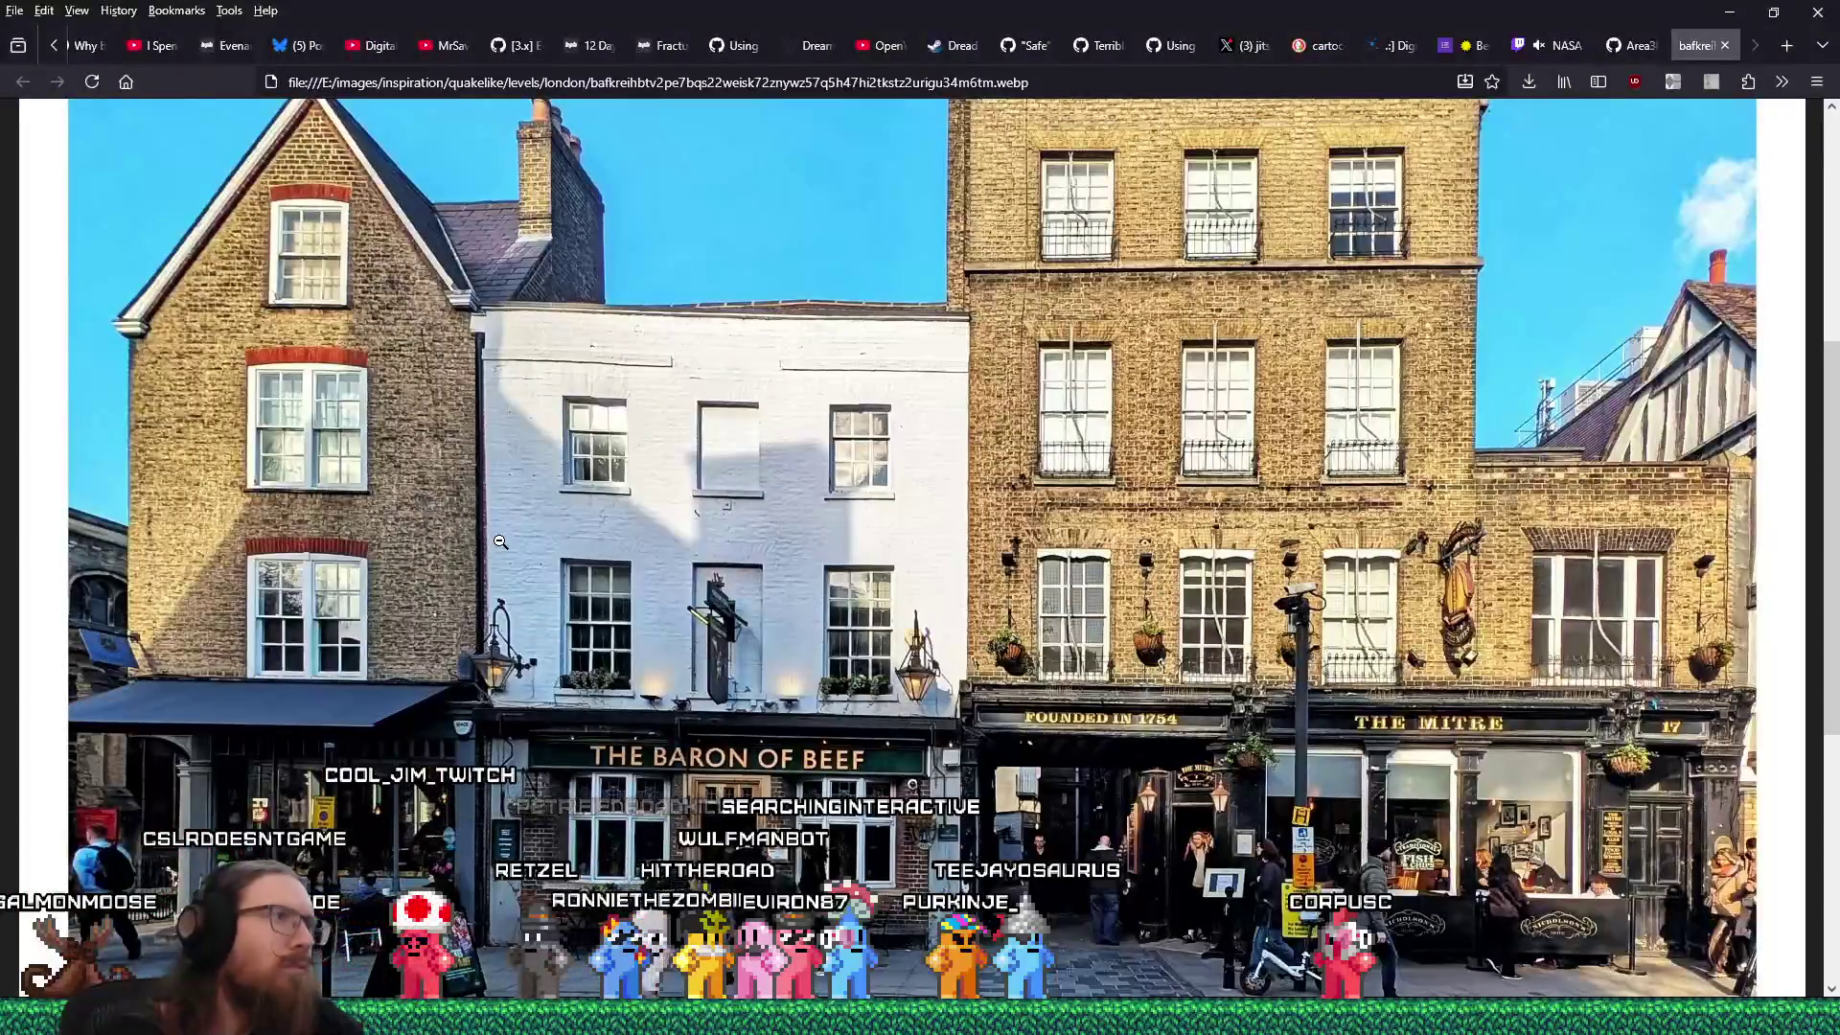
Compare the photo's rooftops with the map, orbiting around the brick gable and trim.
{"action": "scroll", "coordinate": [499, 542], "scroll_direction": "up", "scroll_amount": 3}
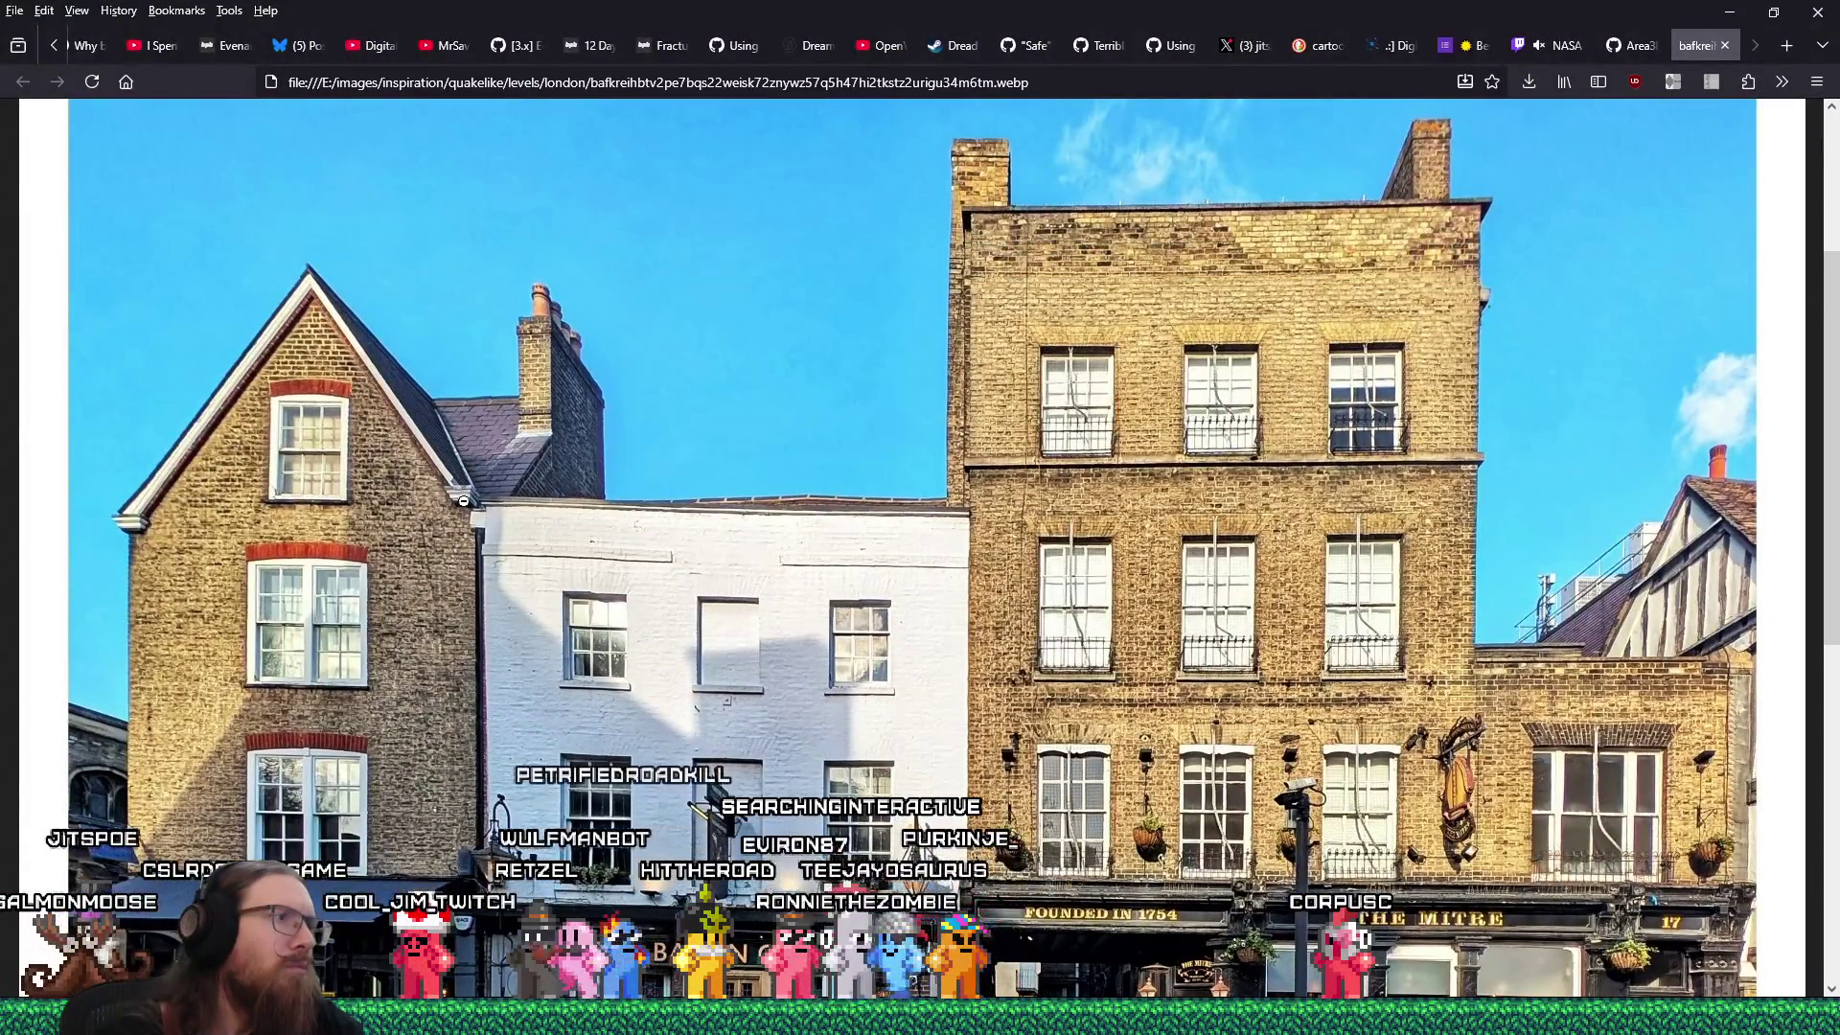
{"action": "key", "text": "alt+Tab"}
{"action": "left_click_drag", "start_coordinate": [455, 522], "coordinate": [648, 439]}
{"action": "mouse_move", "coordinate": [732, 368]}
{"action": "left_mouse_down"}
{"action": "mouse_move", "coordinate": [706, 462]}
{"action": "mouse_move", "coordinate": [640, 498]}
{"action": "mouse_move", "coordinate": [646, 538]}
{"action": "mouse_move", "coordinate": [642, 496]}
{"action": "mouse_move", "coordinate": [829, 440]}
{"action": "mouse_move", "coordinate": [796, 452]}
{"action": "left_mouse_up"}
{"action": "key", "text": "alt+Tab"}
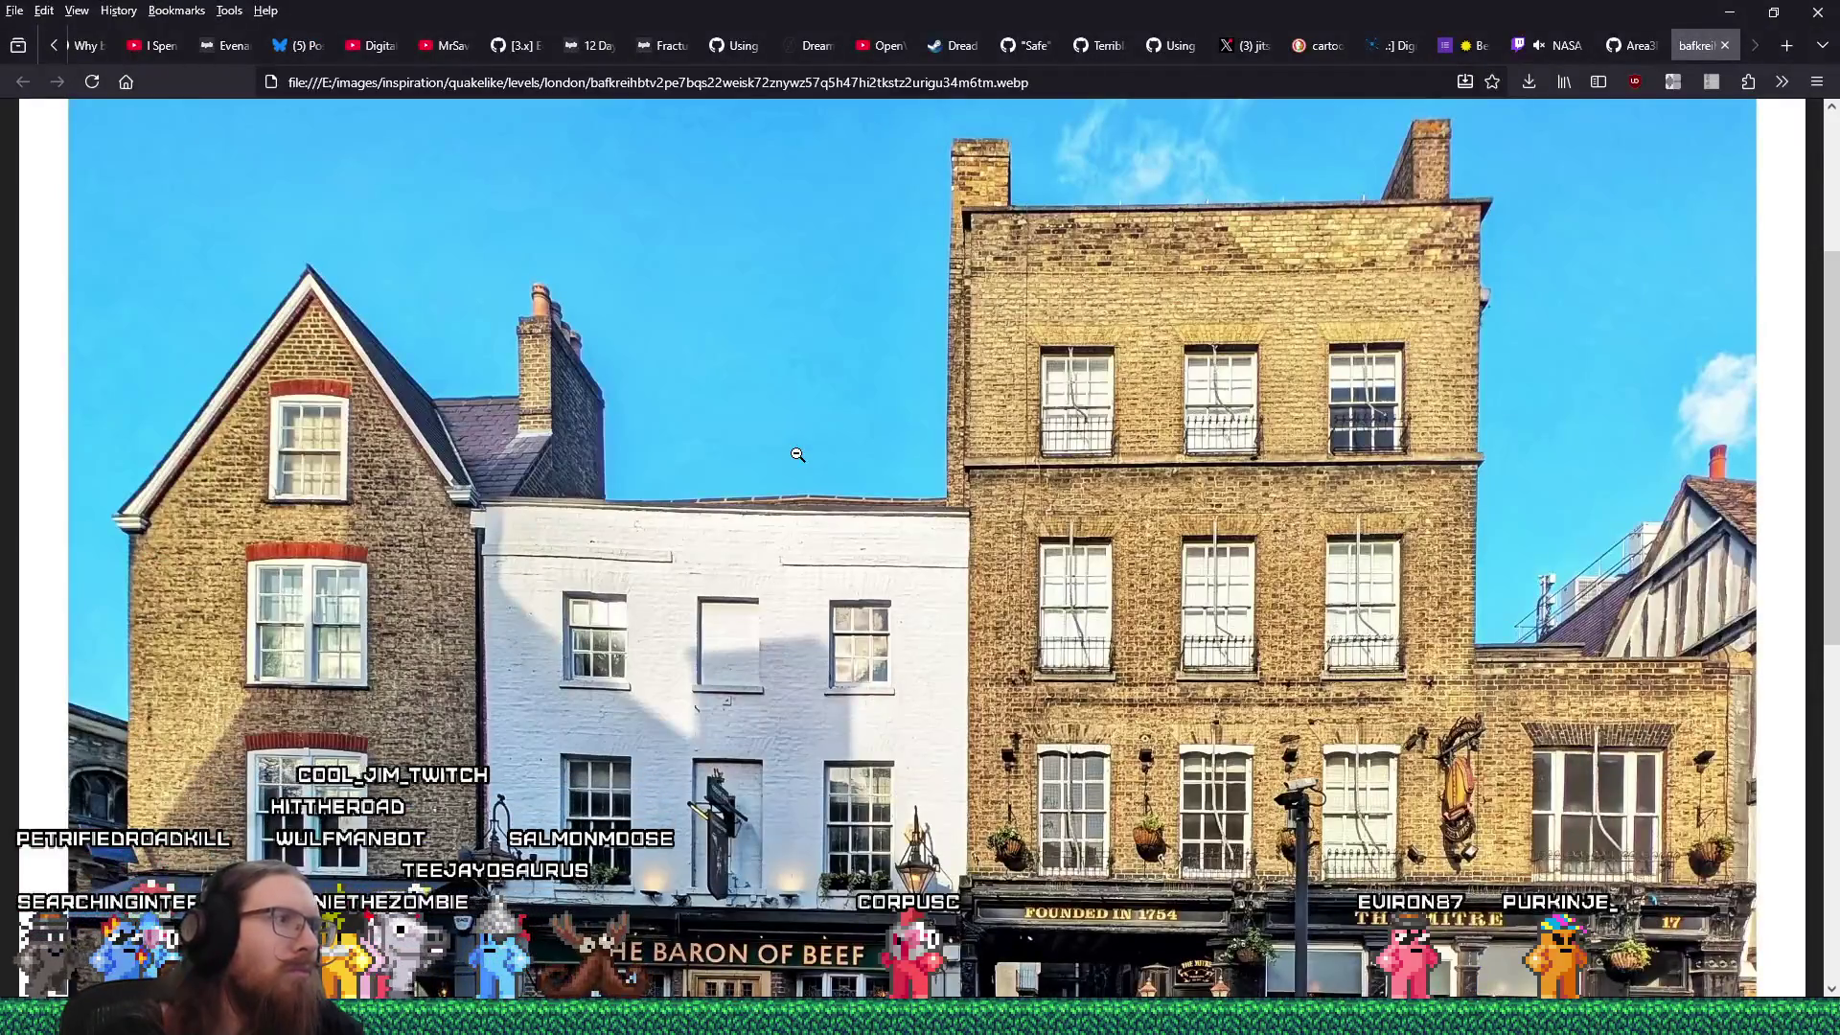
{"action": "key", "text": "alt+Tab"}
{"action": "left_click_drag", "start_coordinate": [797, 454], "coordinate": [693, 460]}
{"action": "key", "text": "alt+Tab"}
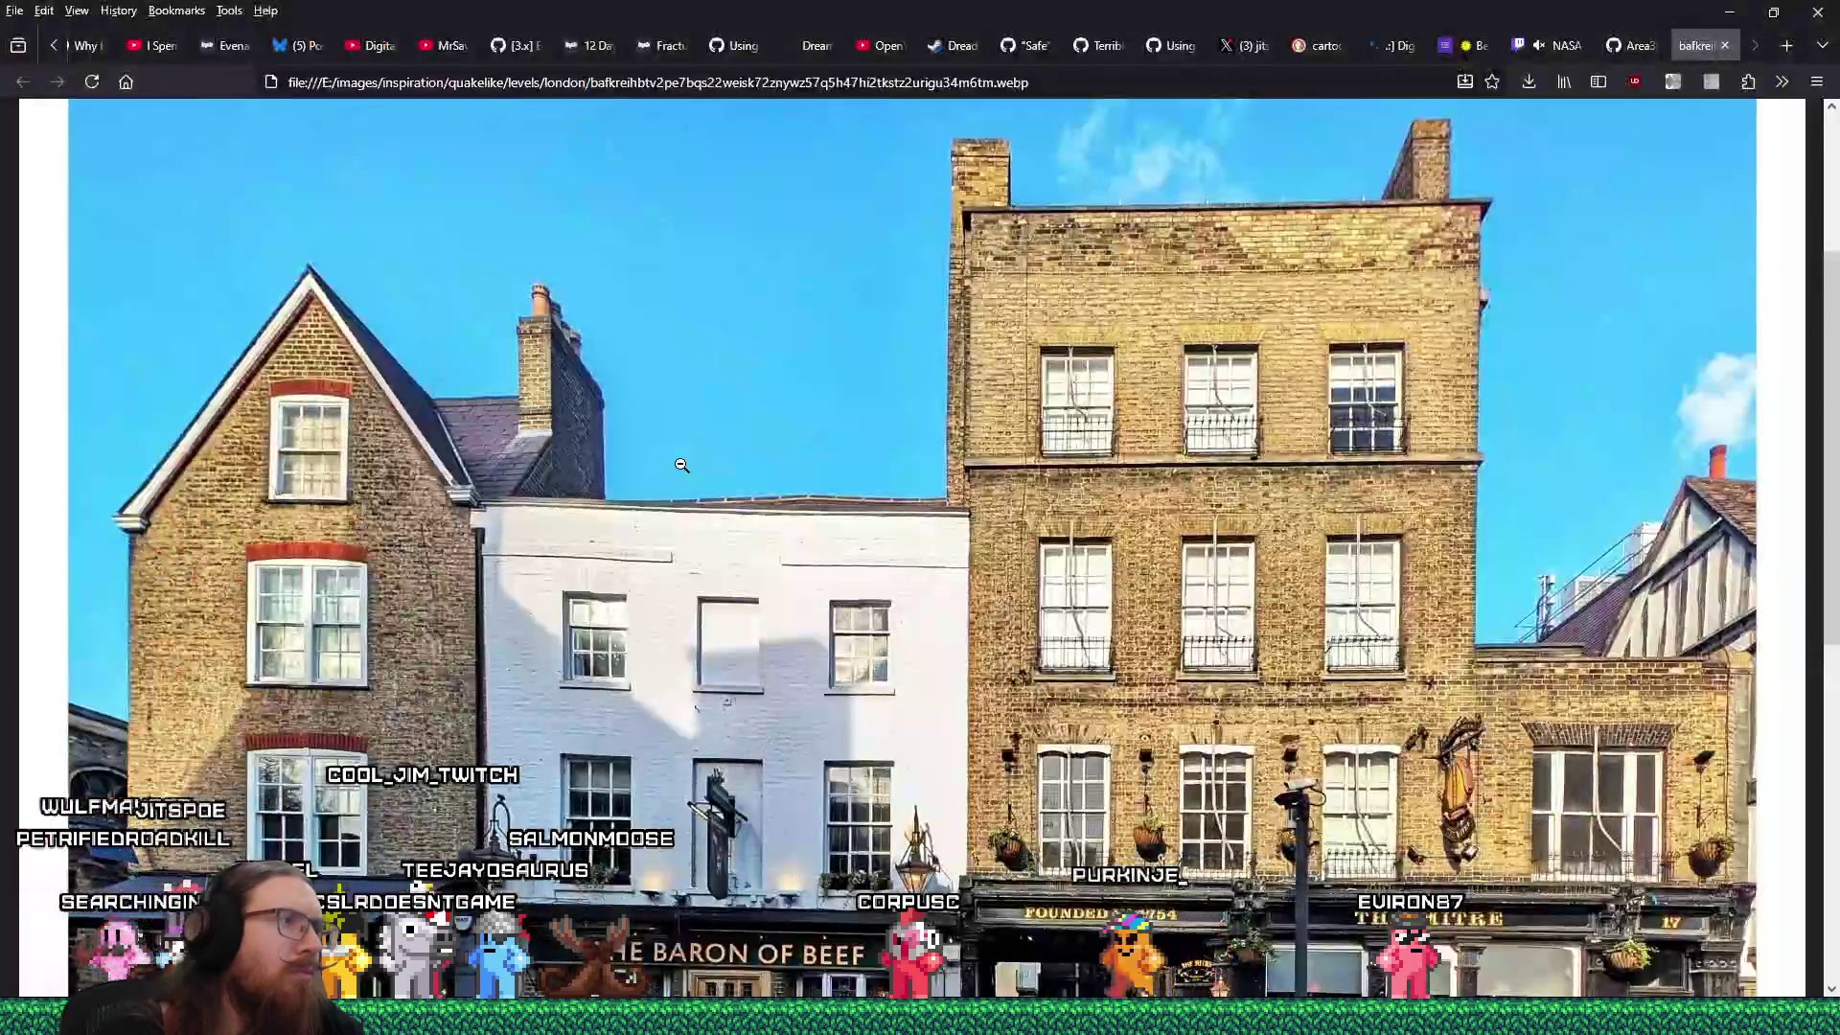
{"action": "key", "text": "alt+Tab"}
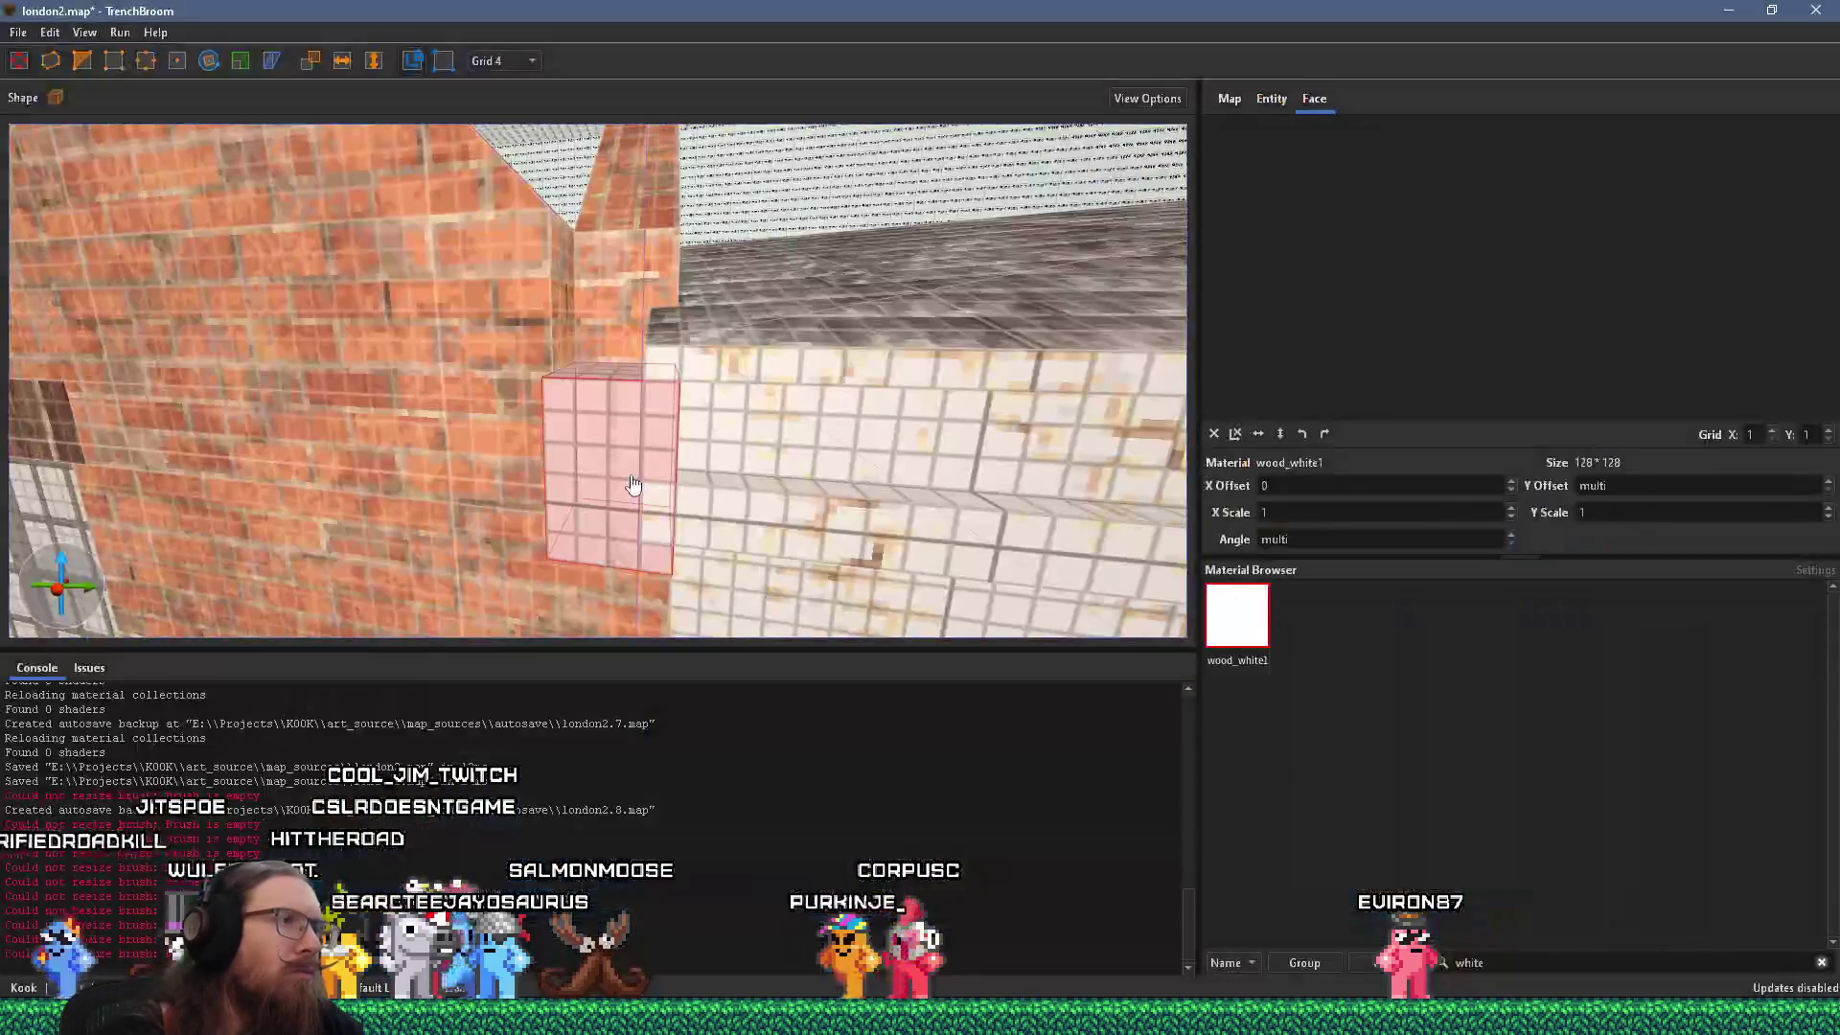
{"action": "mouse_move", "coordinate": [697, 452]}
{"action": "left_mouse_down"}
{"action": "mouse_move", "coordinate": [629, 402]}
{"action": "mouse_move", "coordinate": [495, 396]}
{"action": "mouse_move", "coordinate": [641, 330]}
{"action": "left_mouse_up"}
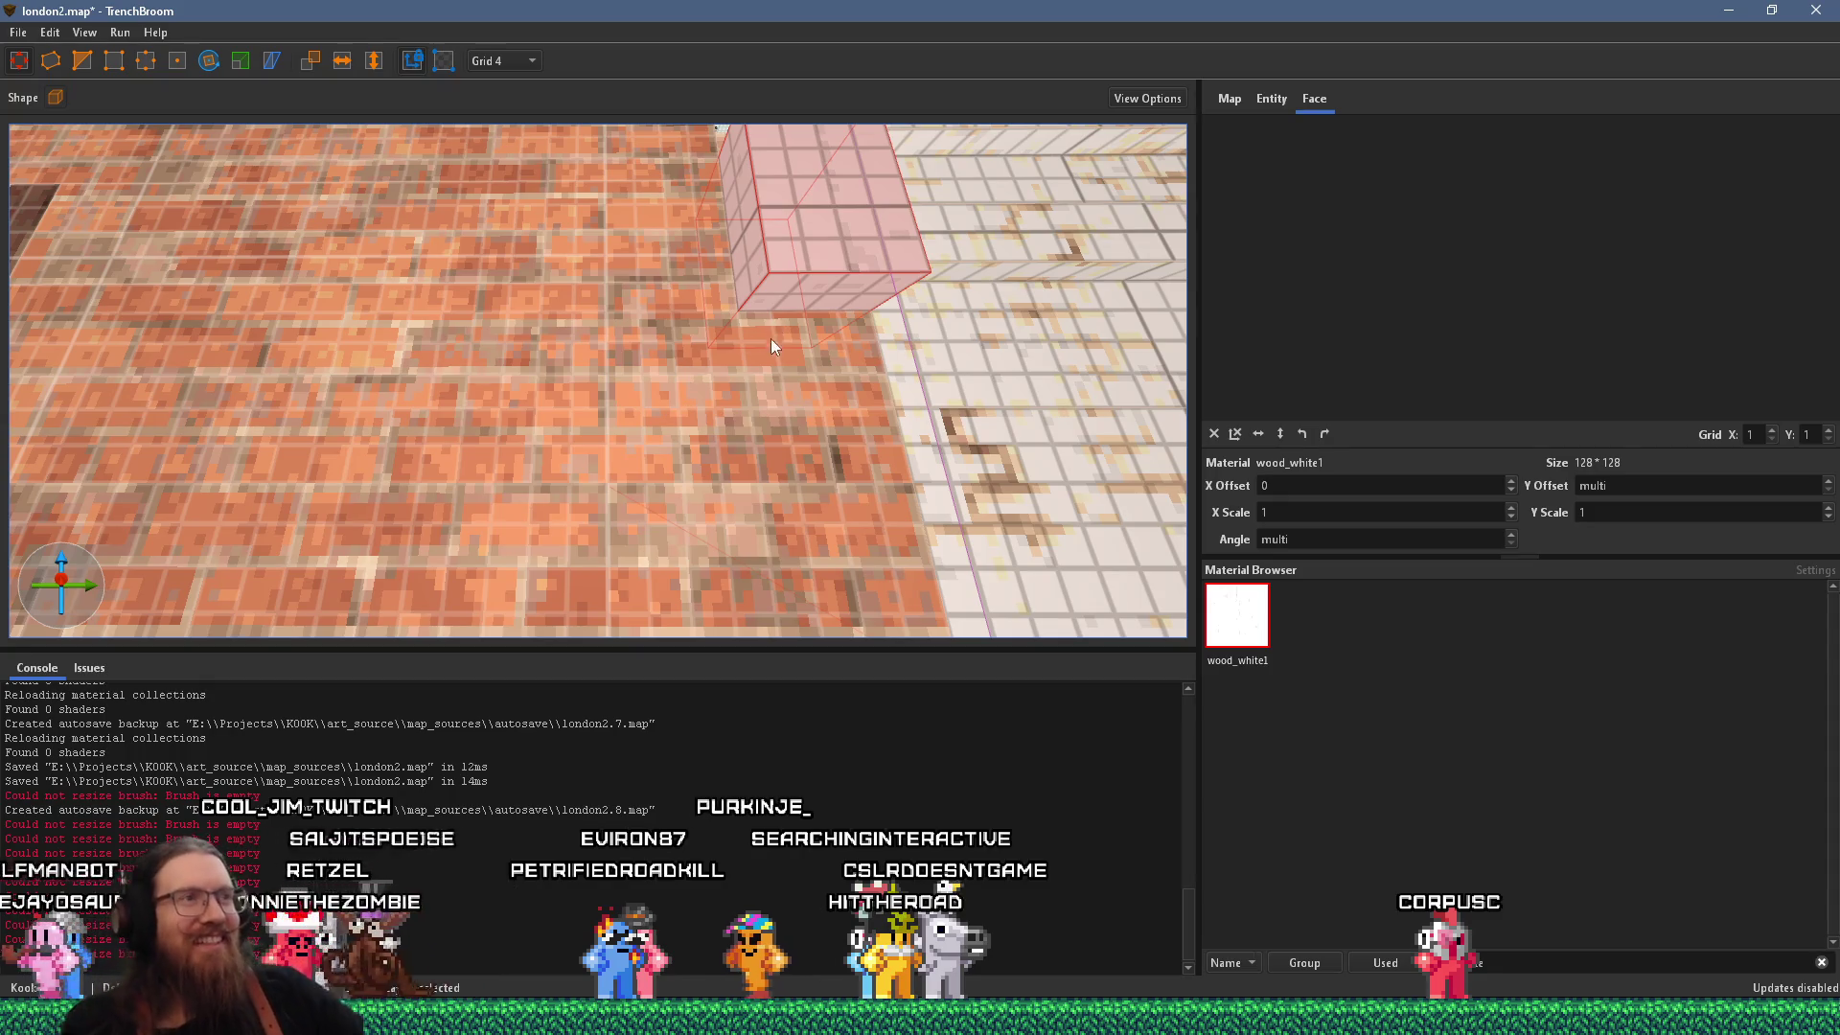
{"action": "mouse_move", "coordinate": [809, 328]}
{"action": "left_mouse_down"}
{"action": "mouse_move", "coordinate": [739, 366]}
{"action": "mouse_move", "coordinate": [790, 401]}
{"action": "mouse_move", "coordinate": [831, 385]}
{"action": "mouse_move", "coordinate": [669, 422]}
{"action": "mouse_move", "coordinate": [831, 405]}
{"action": "mouse_move", "coordinate": [657, 394]}
{"action": "mouse_move", "coordinate": [728, 427]}
{"action": "left_mouse_up"}
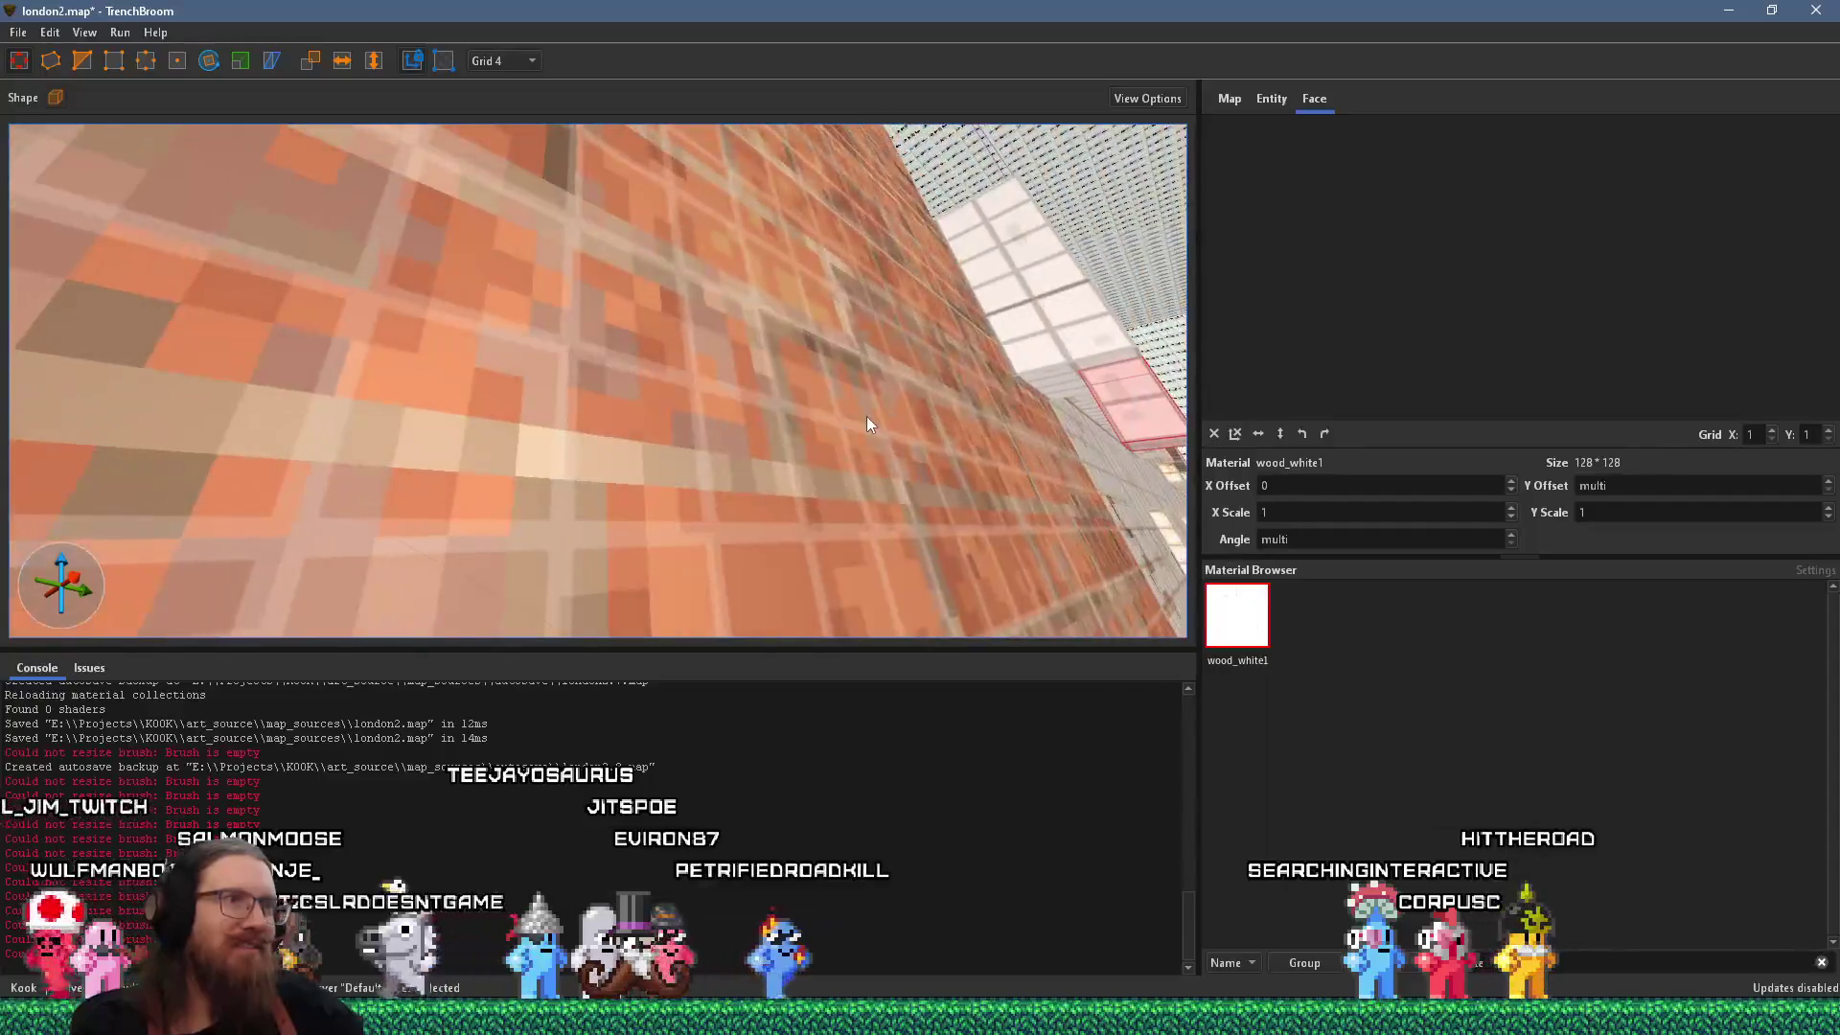
{"action": "mouse_move", "coordinate": [830, 502]}
{"action": "left_mouse_down"}
{"action": "mouse_move", "coordinate": [777, 508]}
{"action": "mouse_move", "coordinate": [841, 446]}
{"action": "mouse_move", "coordinate": [743, 429]}
{"action": "left_mouse_up"}
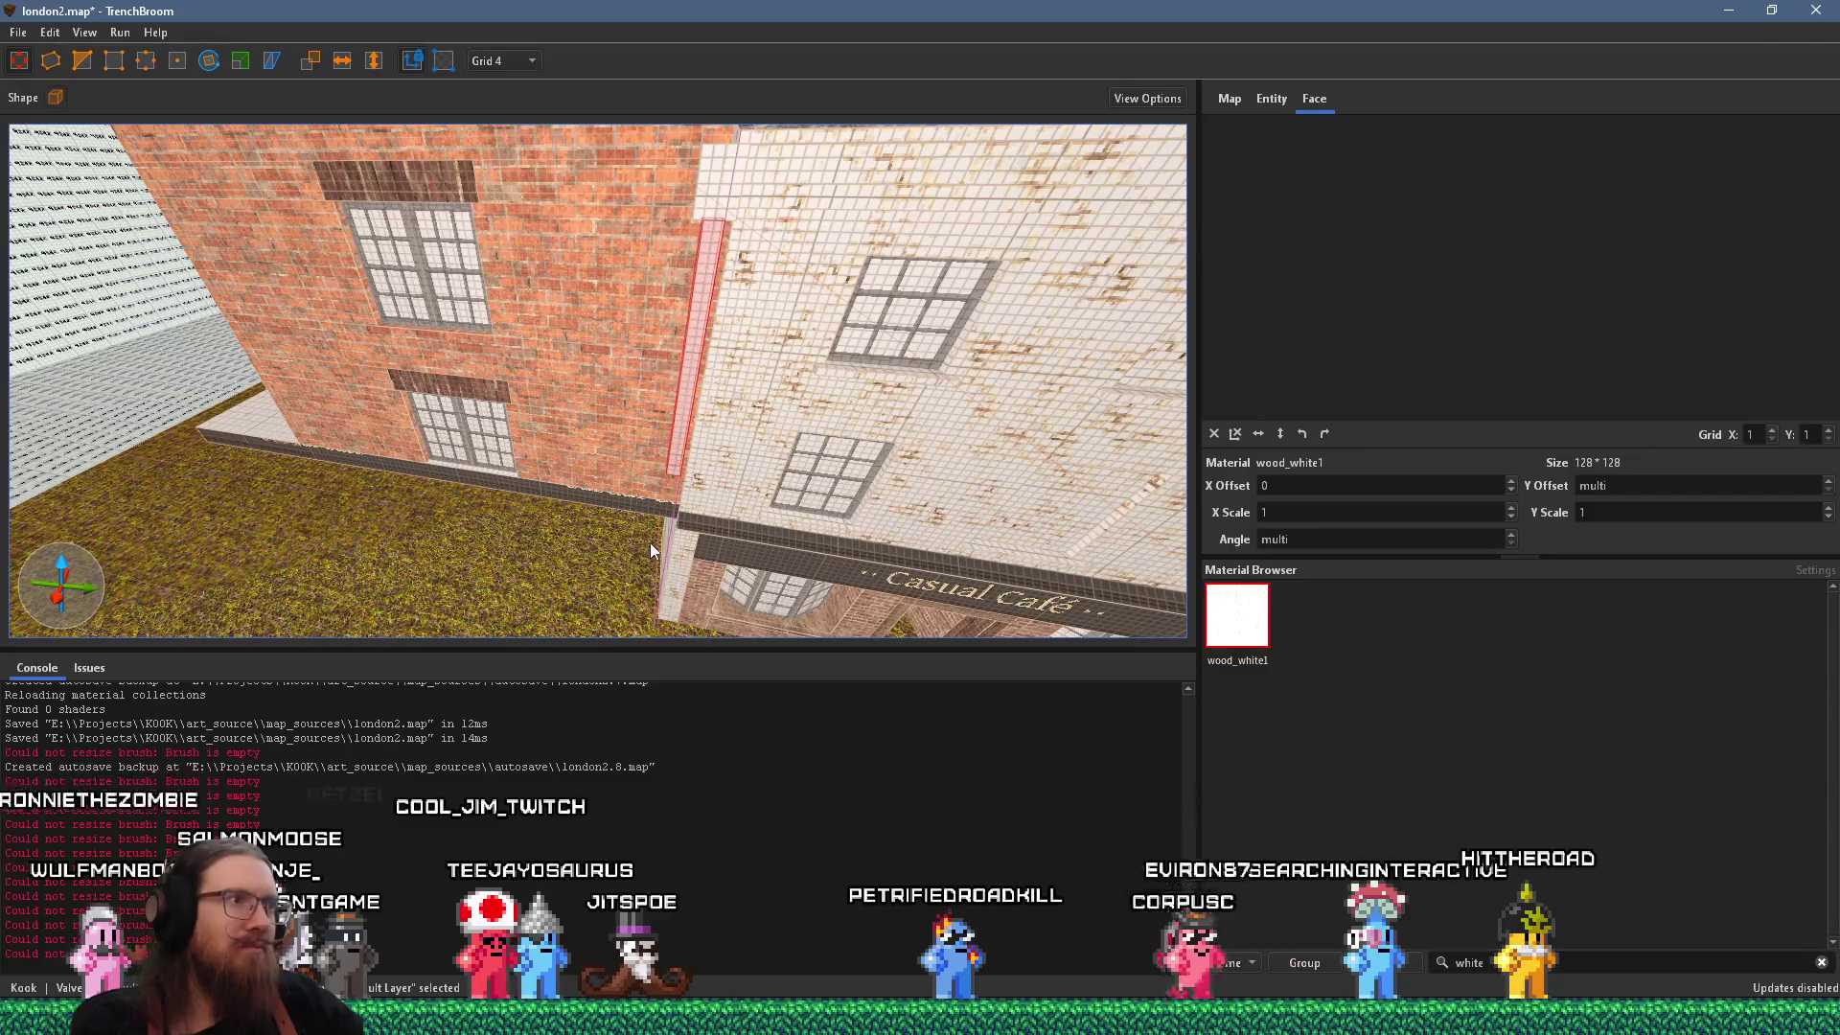
{"action": "key", "text": "alt+Tab"}
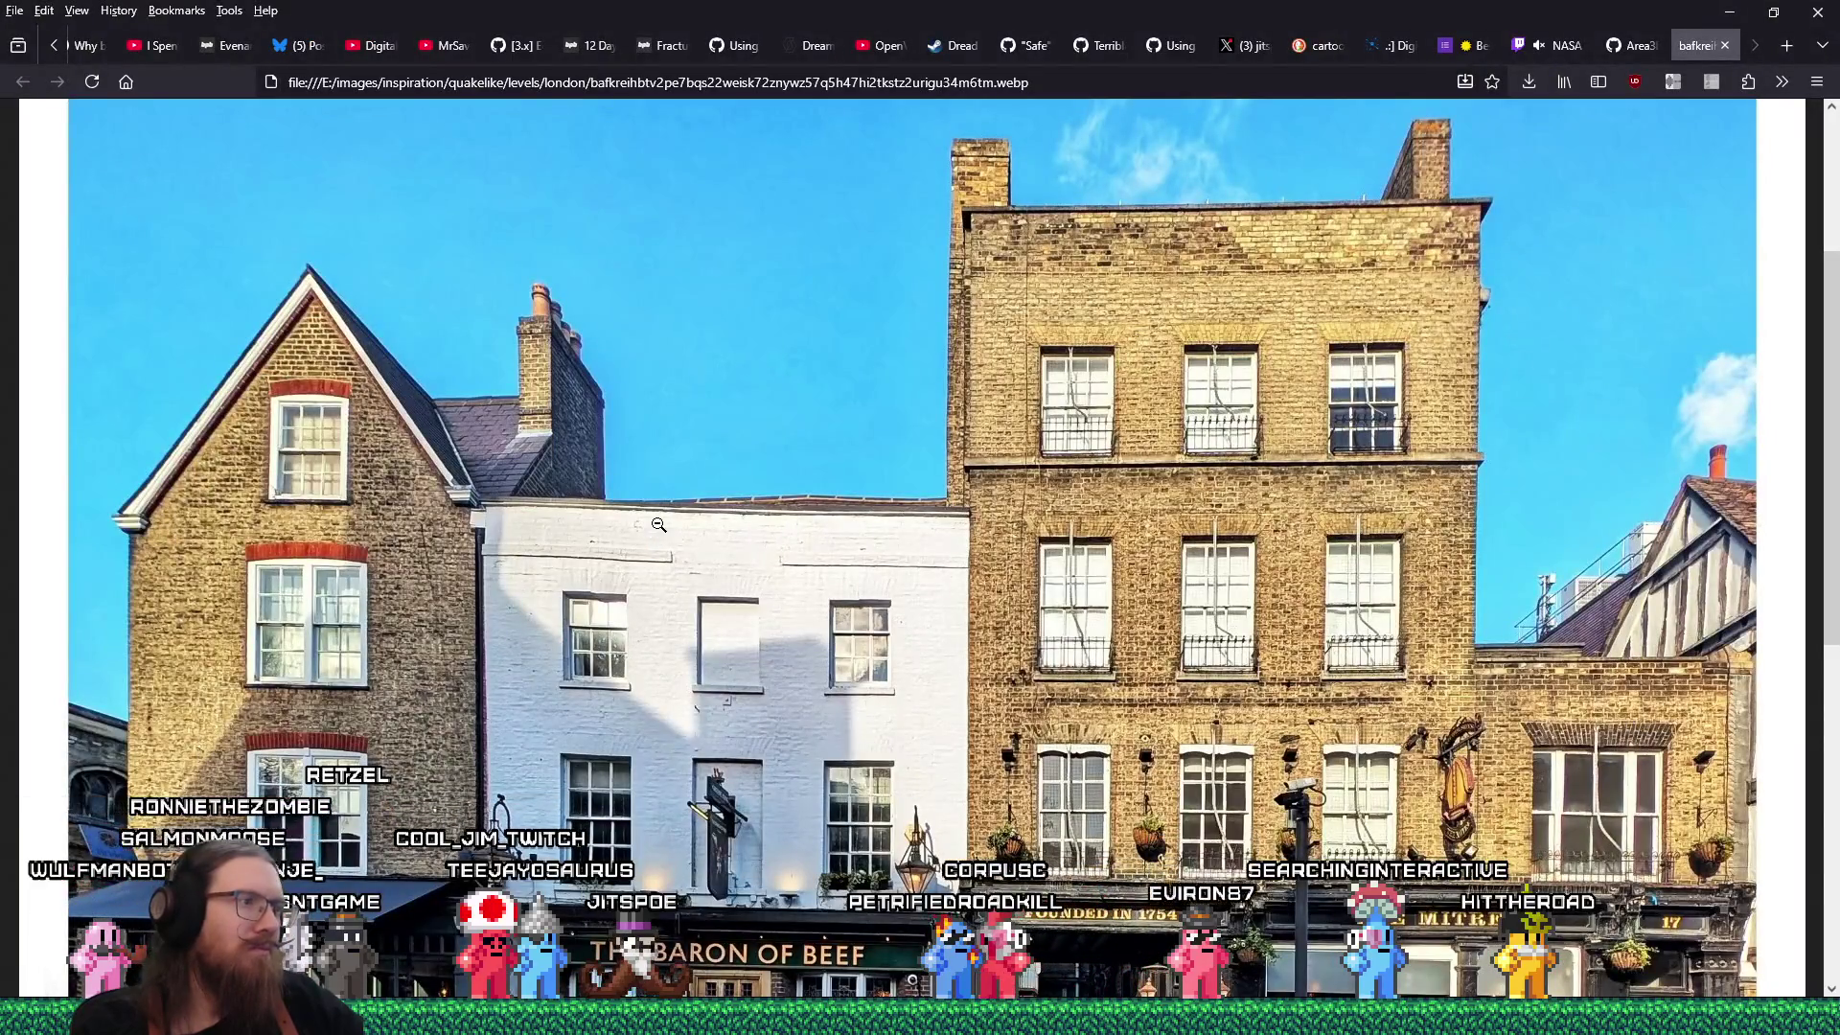
{"action": "key", "text": "alt+Tab"}
{"action": "mouse_move", "coordinate": [615, 554]}
{"action": "left_mouse_down"}
{"action": "mouse_move", "coordinate": [584, 550]}
{"action": "mouse_move", "coordinate": [537, 456]}
{"action": "mouse_move", "coordinate": [457, 422]}
{"action": "mouse_move", "coordinate": [445, 377]}
{"action": "mouse_move", "coordinate": [538, 397]}
{"action": "mouse_move", "coordinate": [586, 341]}
{"action": "left_mouse_up"}
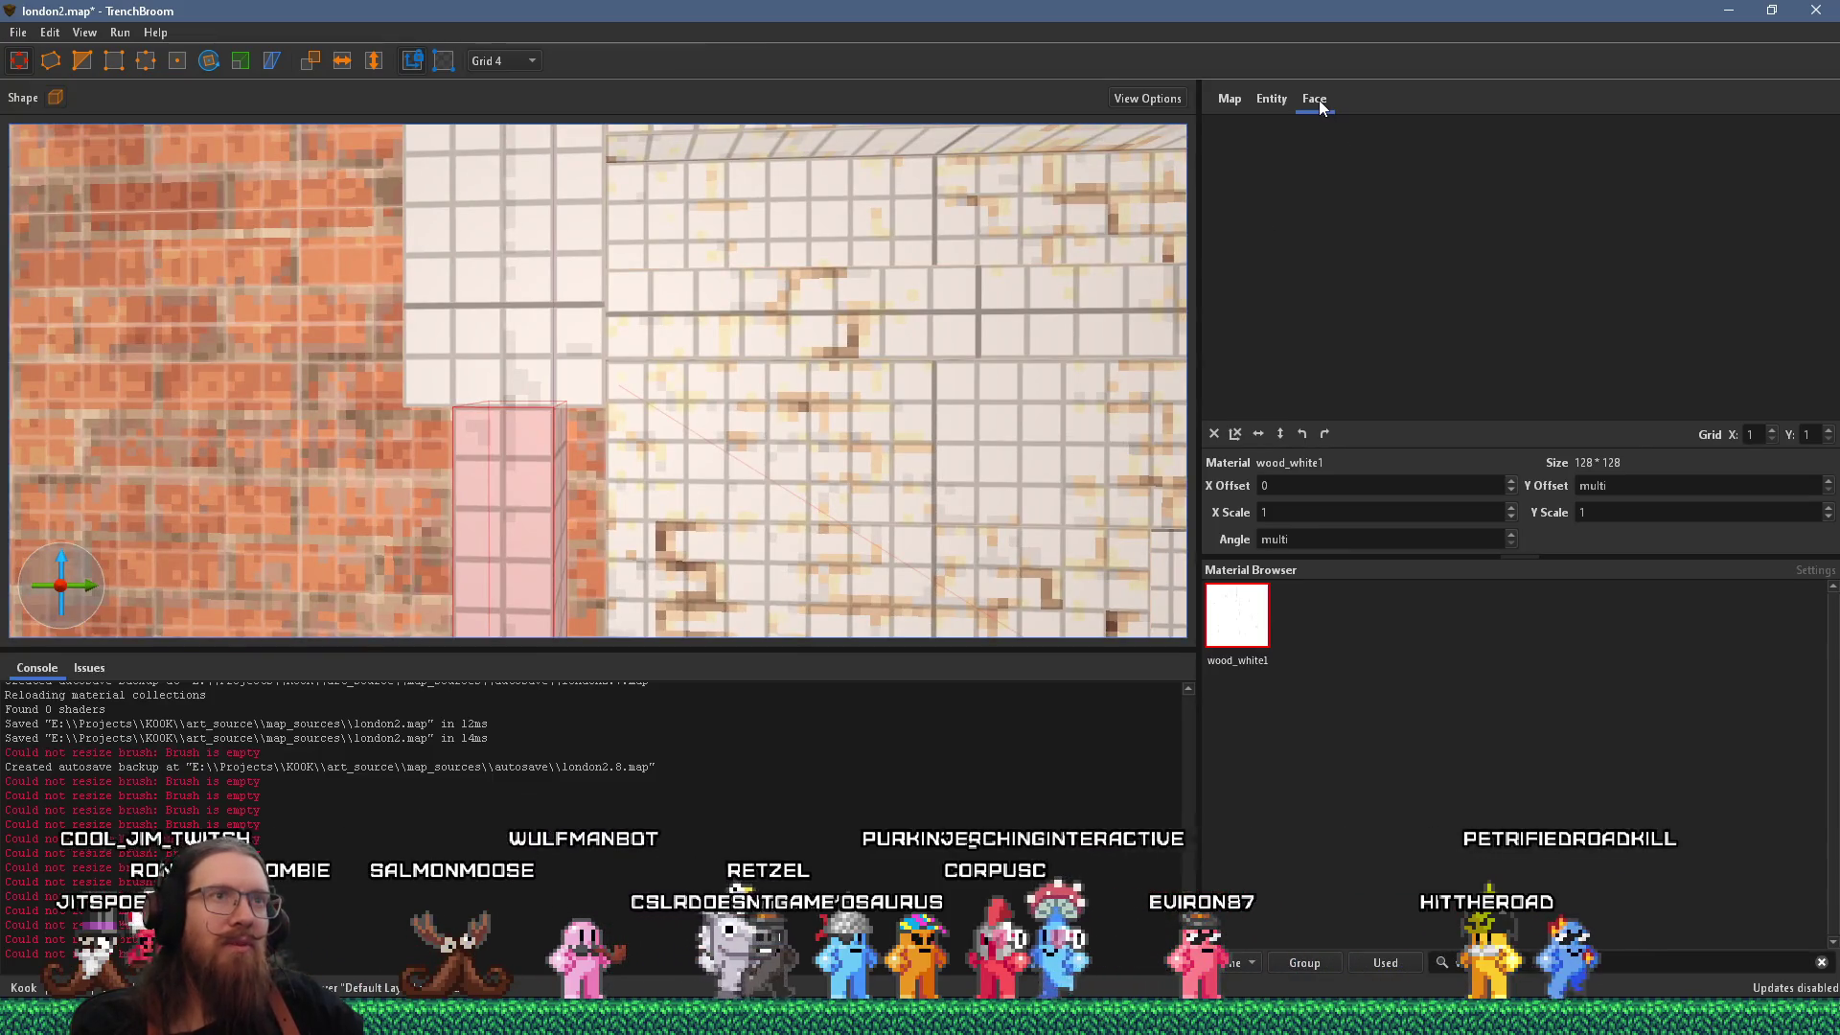
Filter materials by 'metal' and give the trim pillar metal_01_iron3.
{"action": "left_click", "coordinate": [1266, 102]}
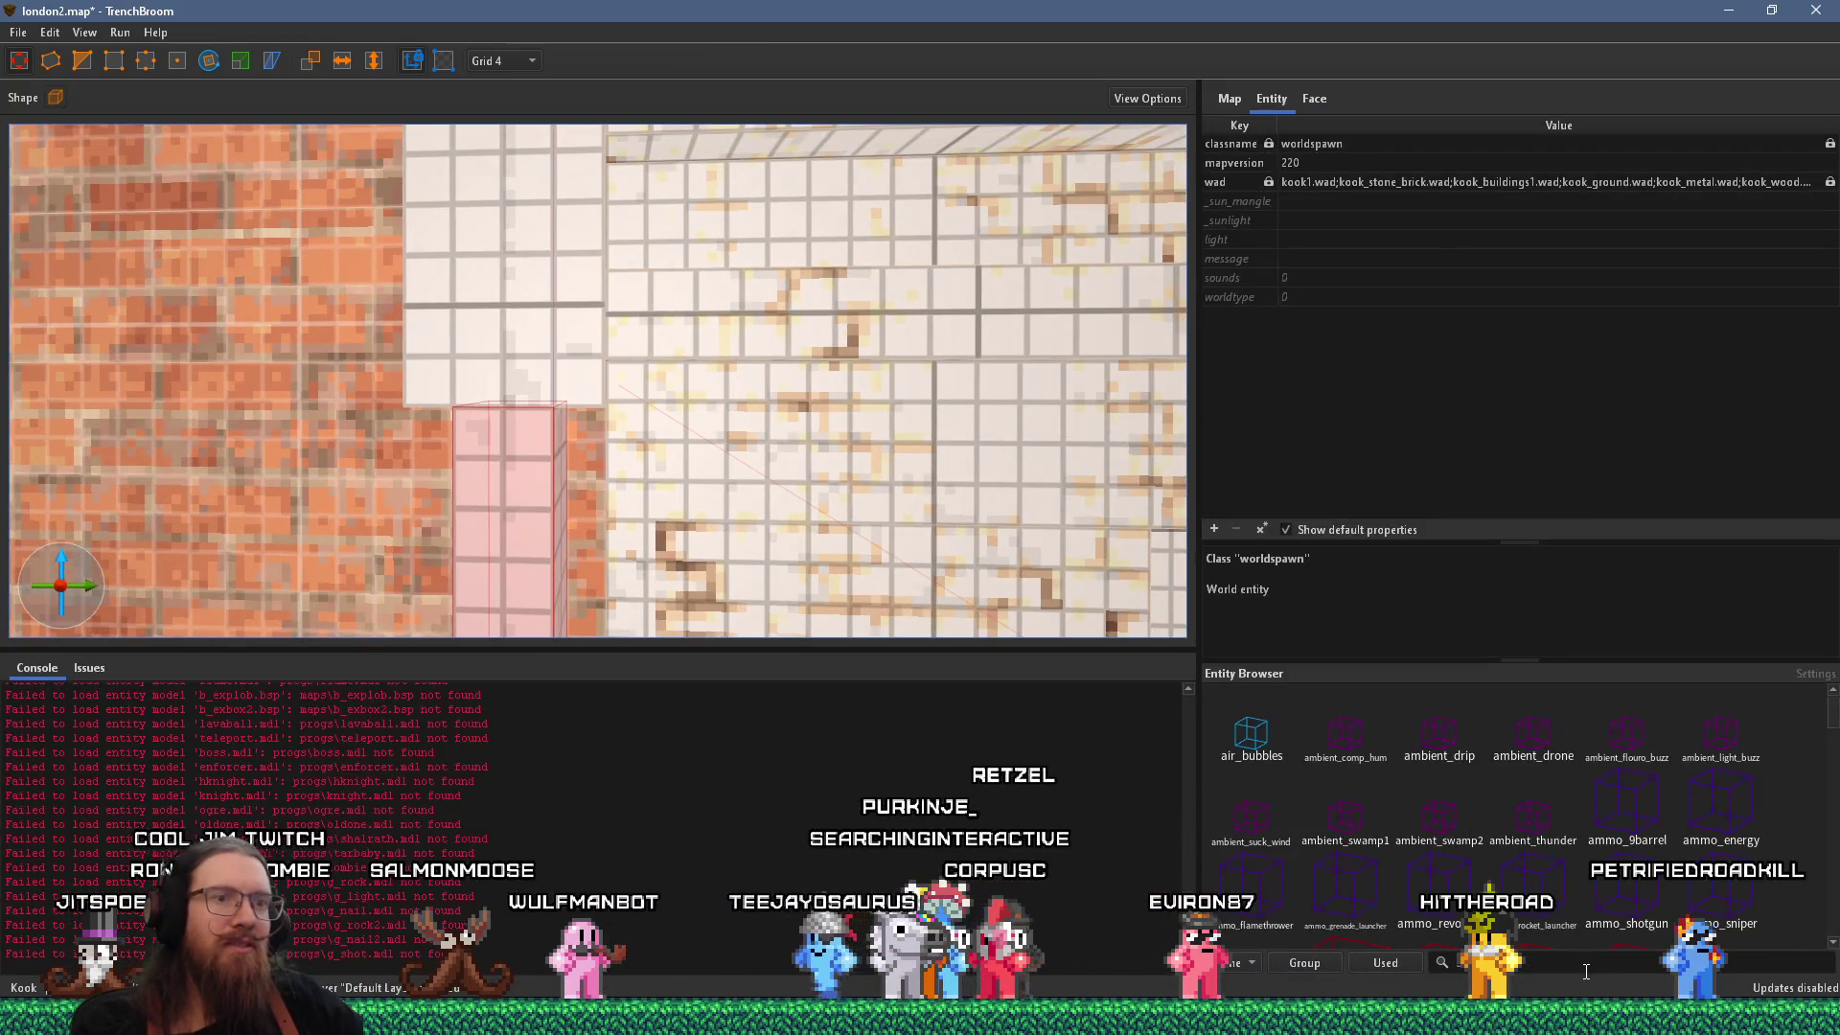
{"action": "key", "text": "ctrl+3"}
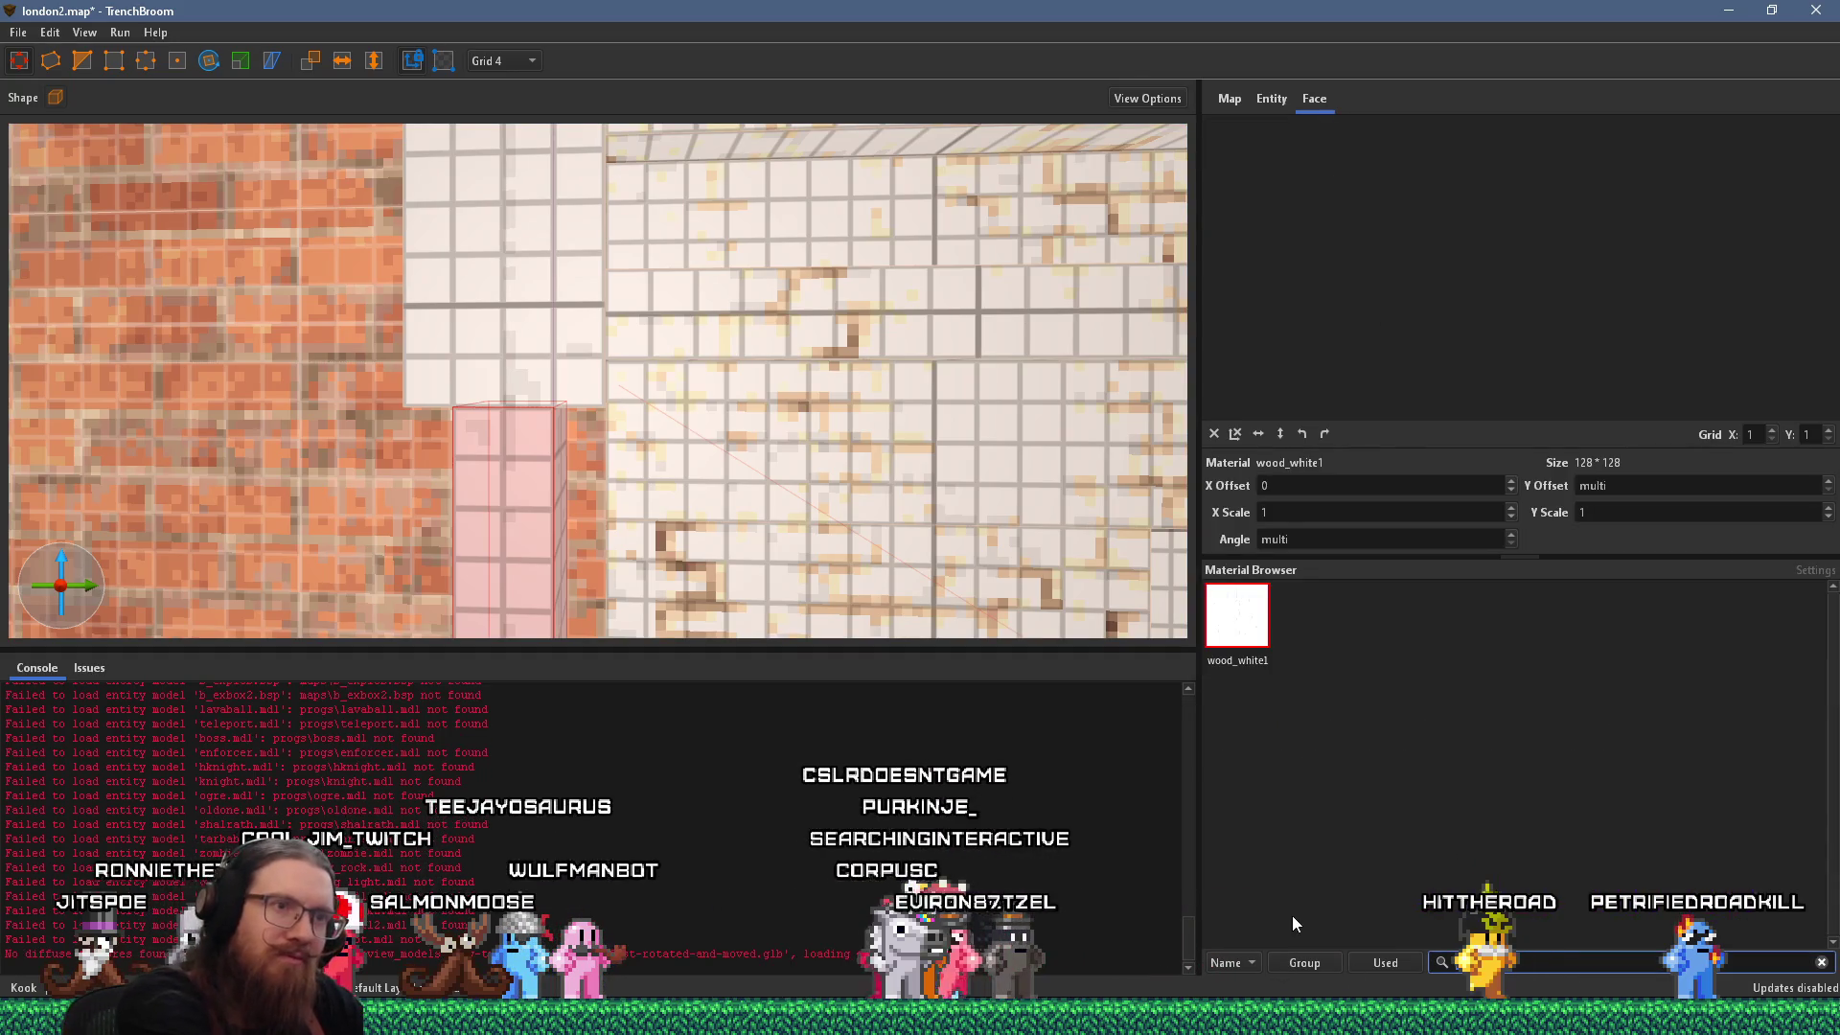
{"action": "key", "text": "BackSpace"}
{"action": "key", "text": "BackSpace"}
{"action": "key", "text": "BackSpace"}
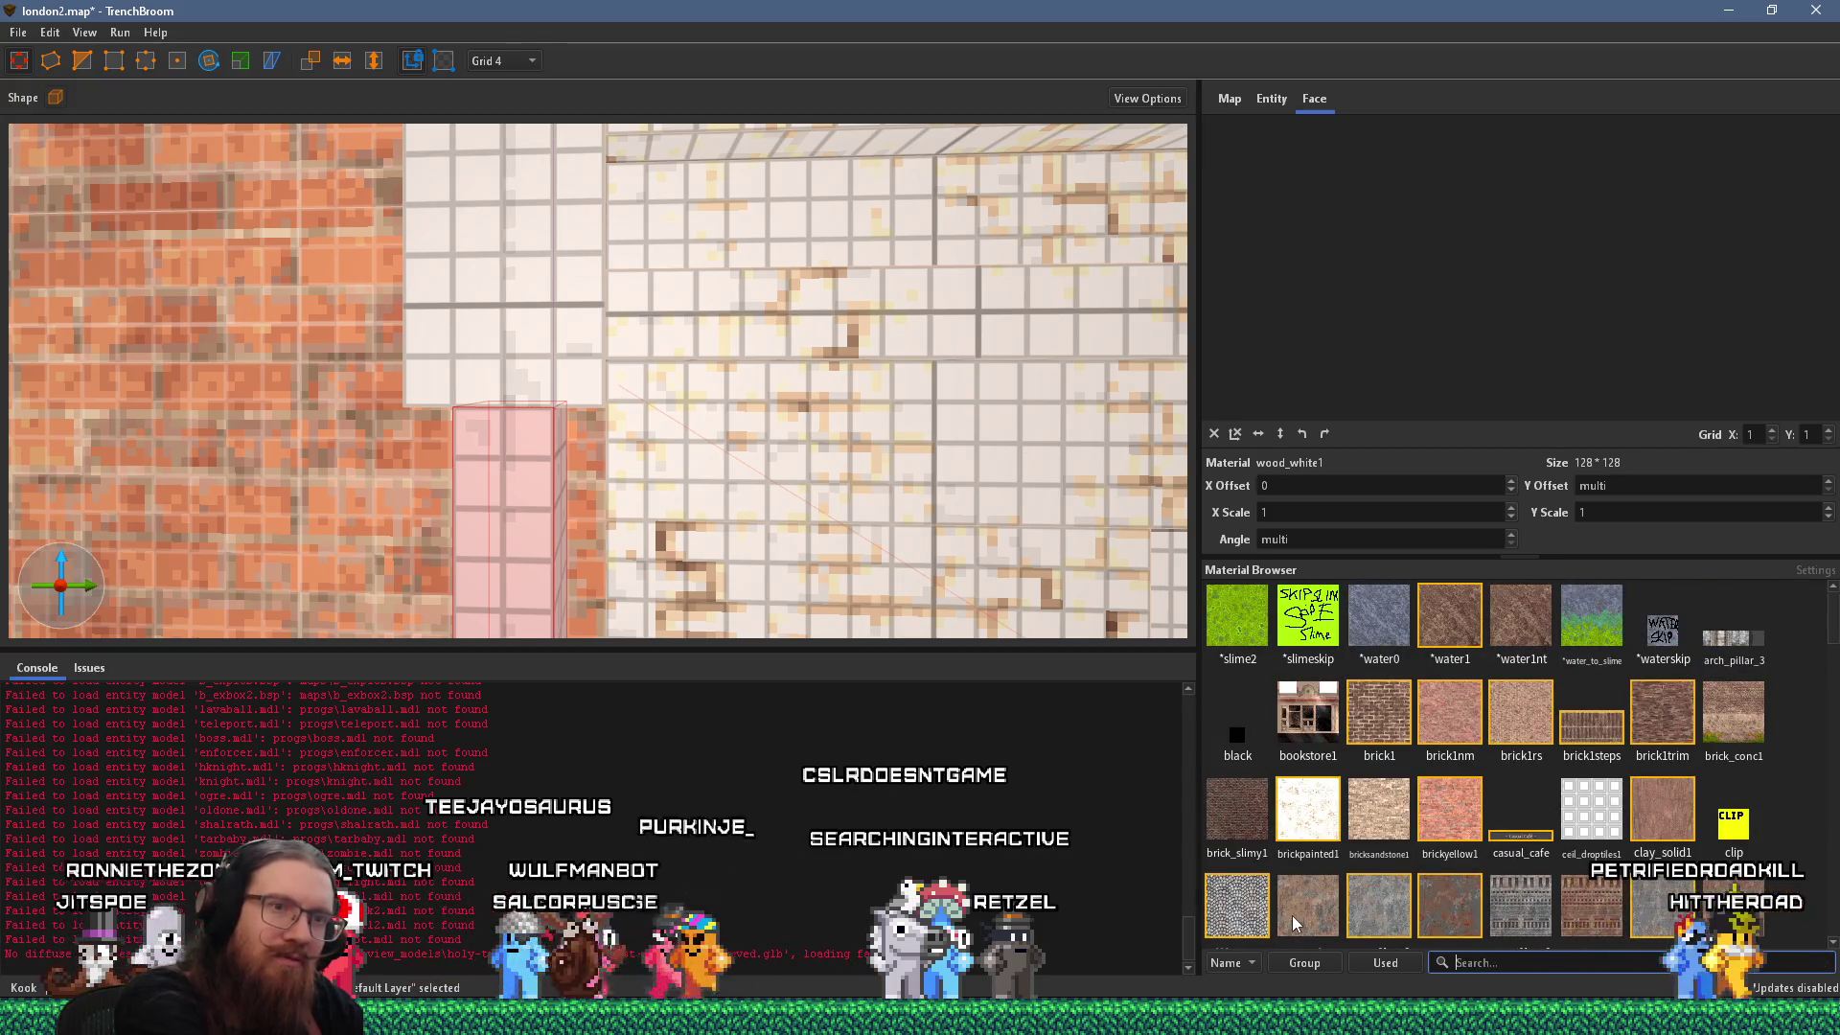
{"action": "type", "text": "metal"}
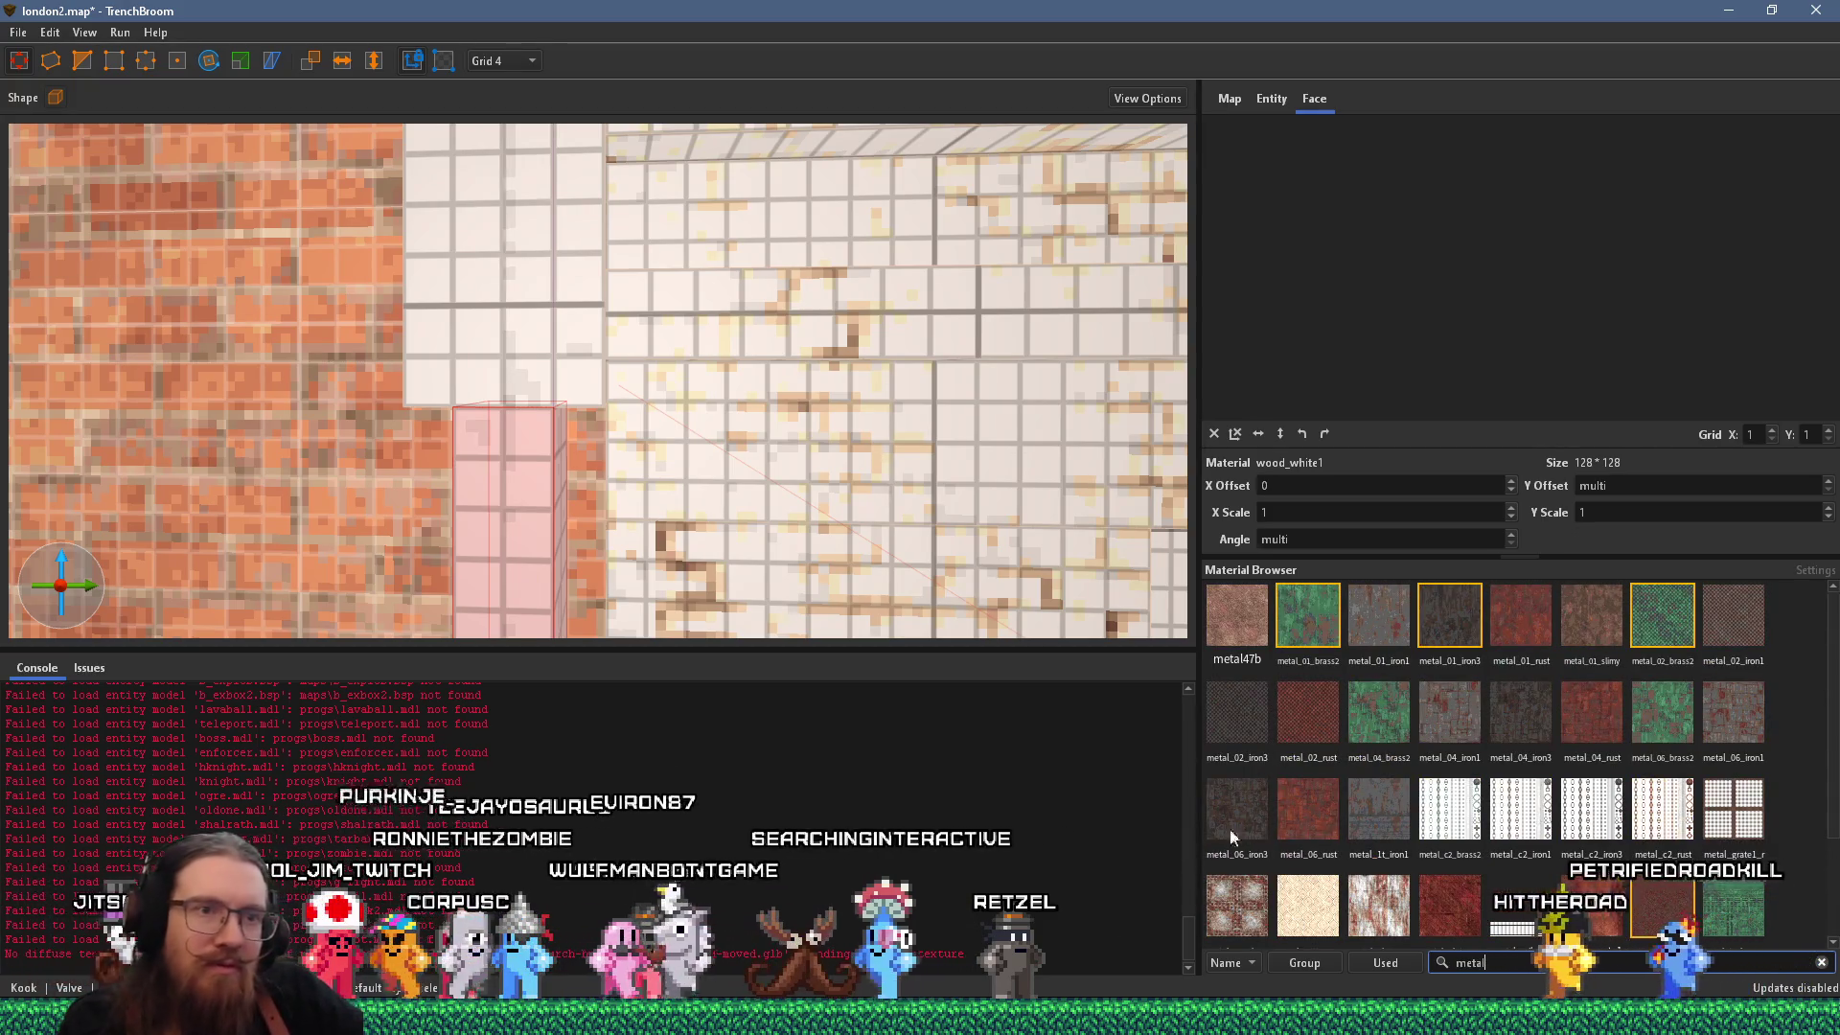
{"action": "left_click", "coordinate": [1529, 730]}
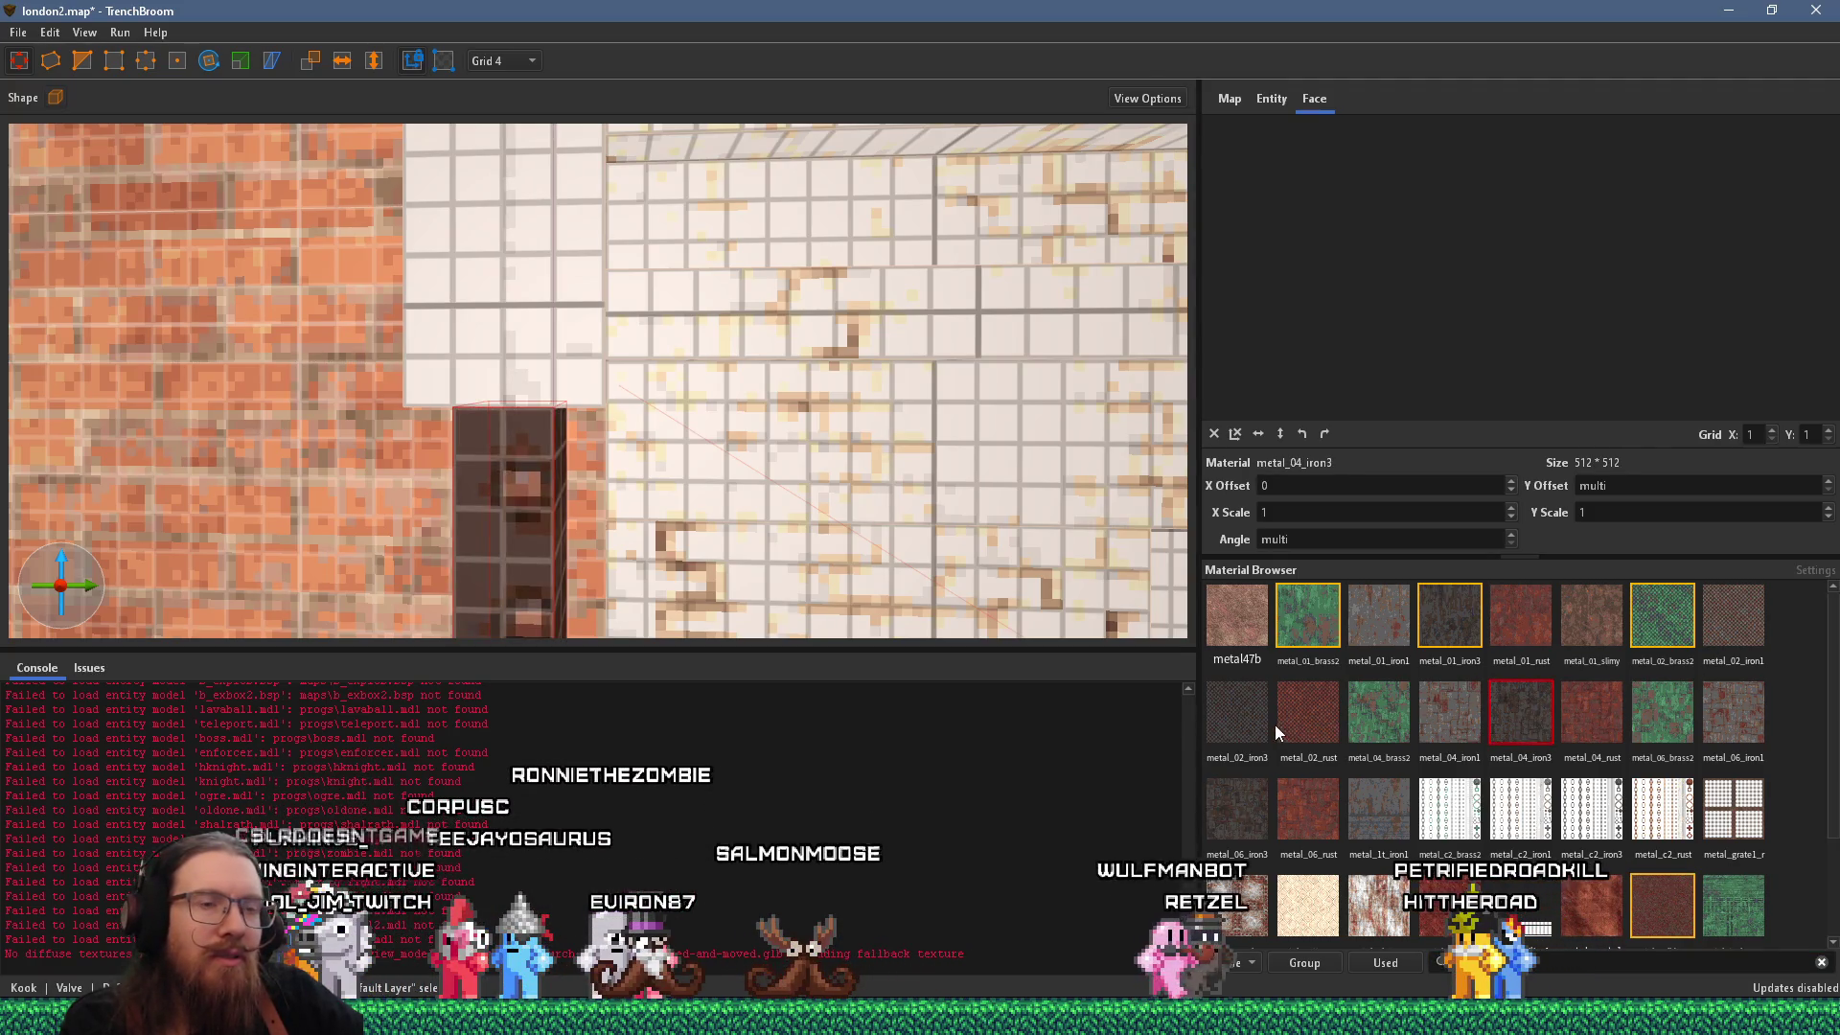
{"action": "left_click", "coordinate": [1439, 621]}
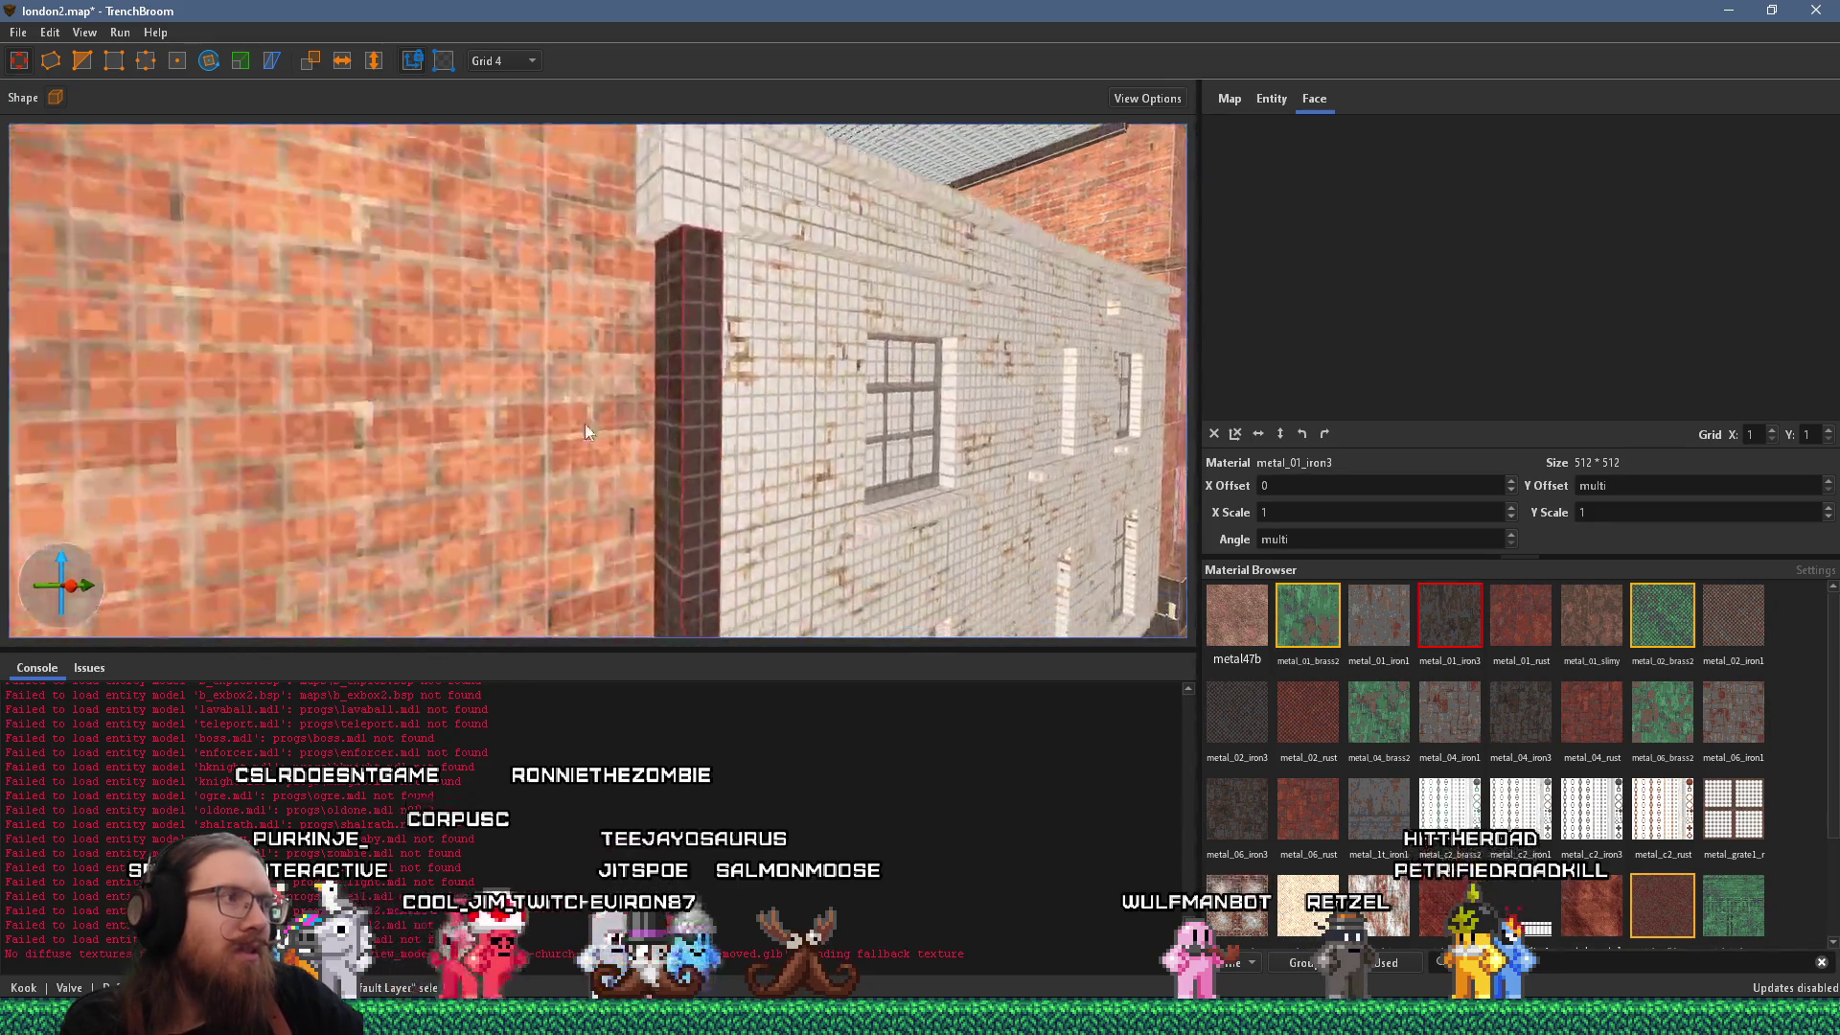
Cut the pillar's top with a two-point clip plane.
{"action": "key", "text": "w"}
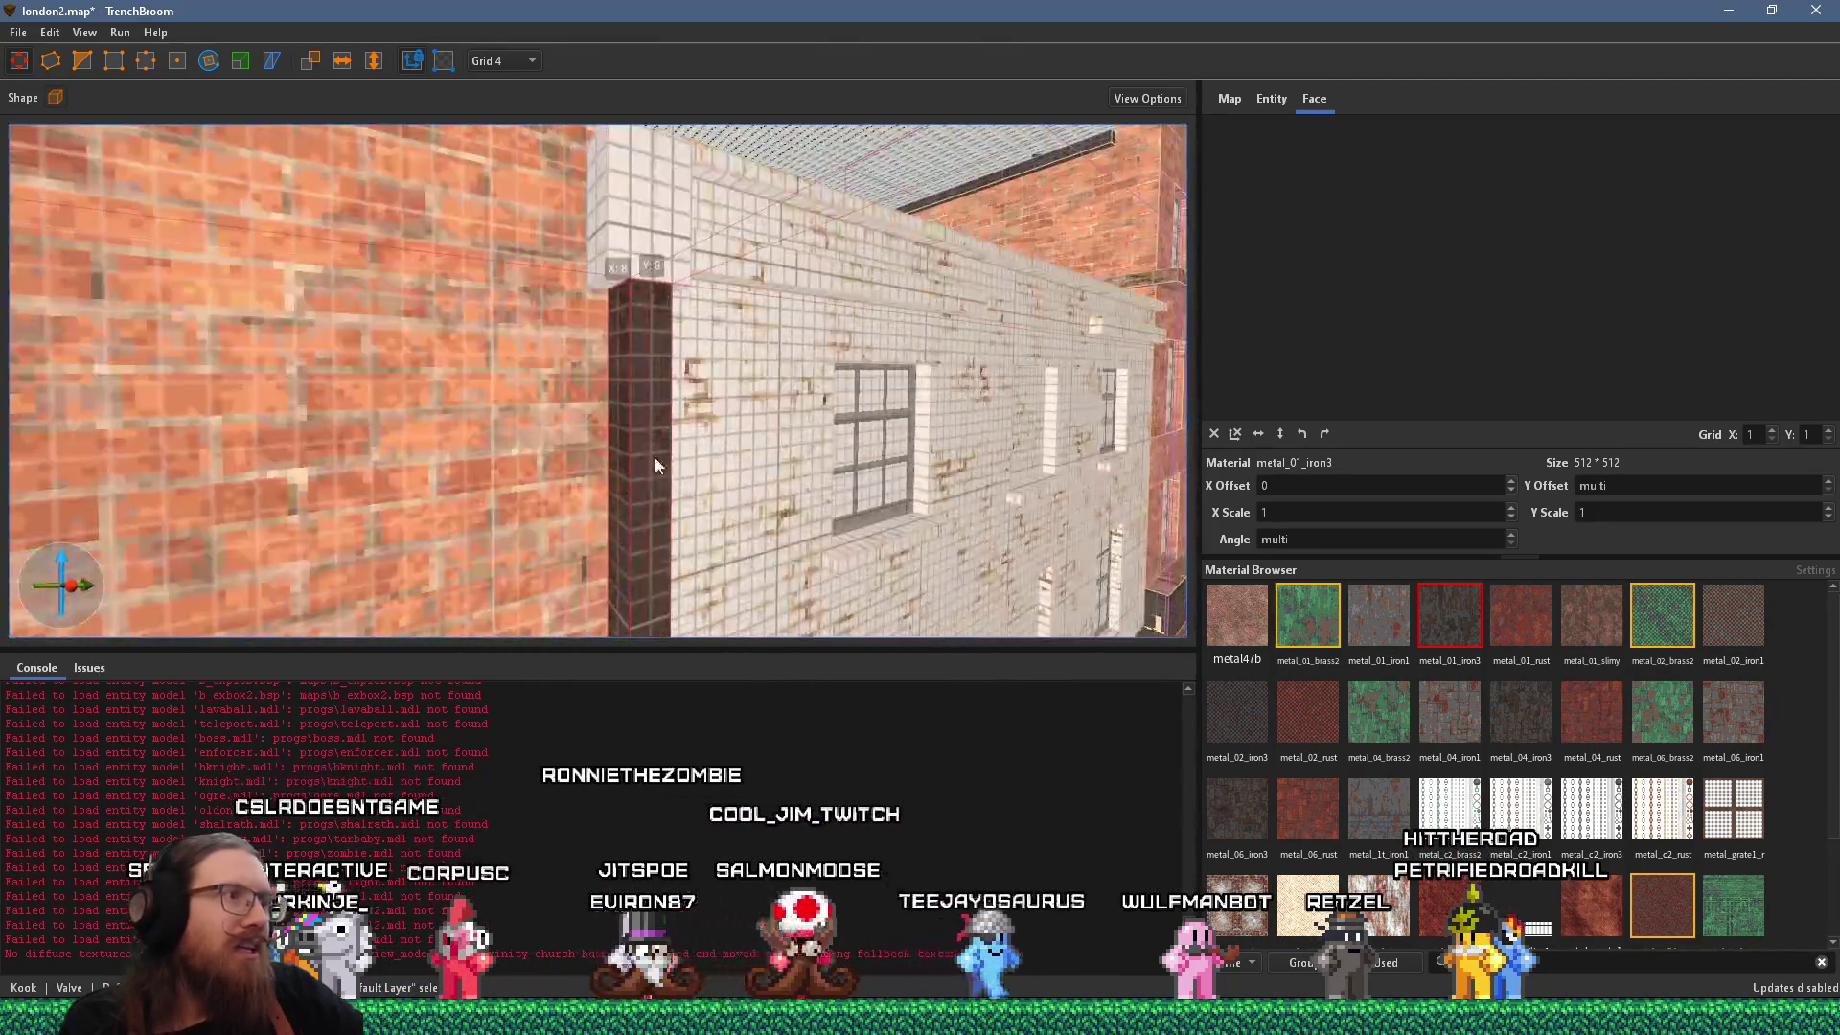
{"action": "key", "text": "w"}
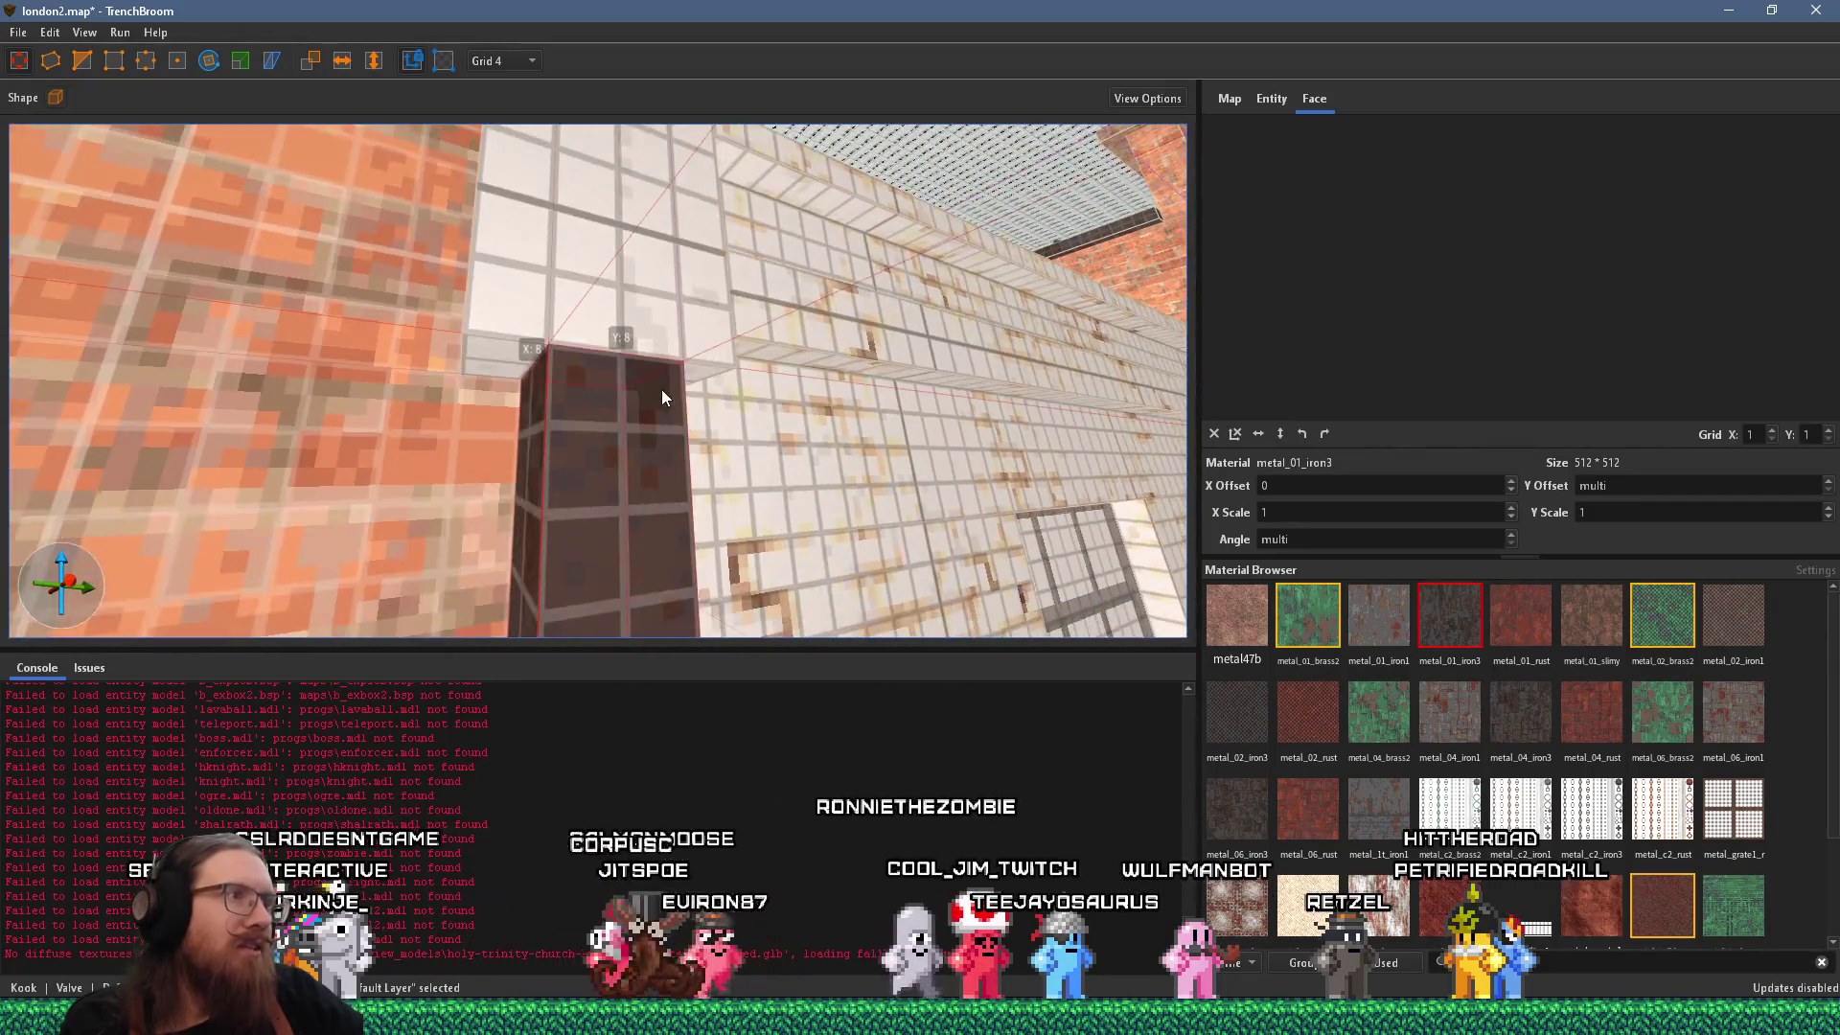
{"action": "key", "text": "w"}
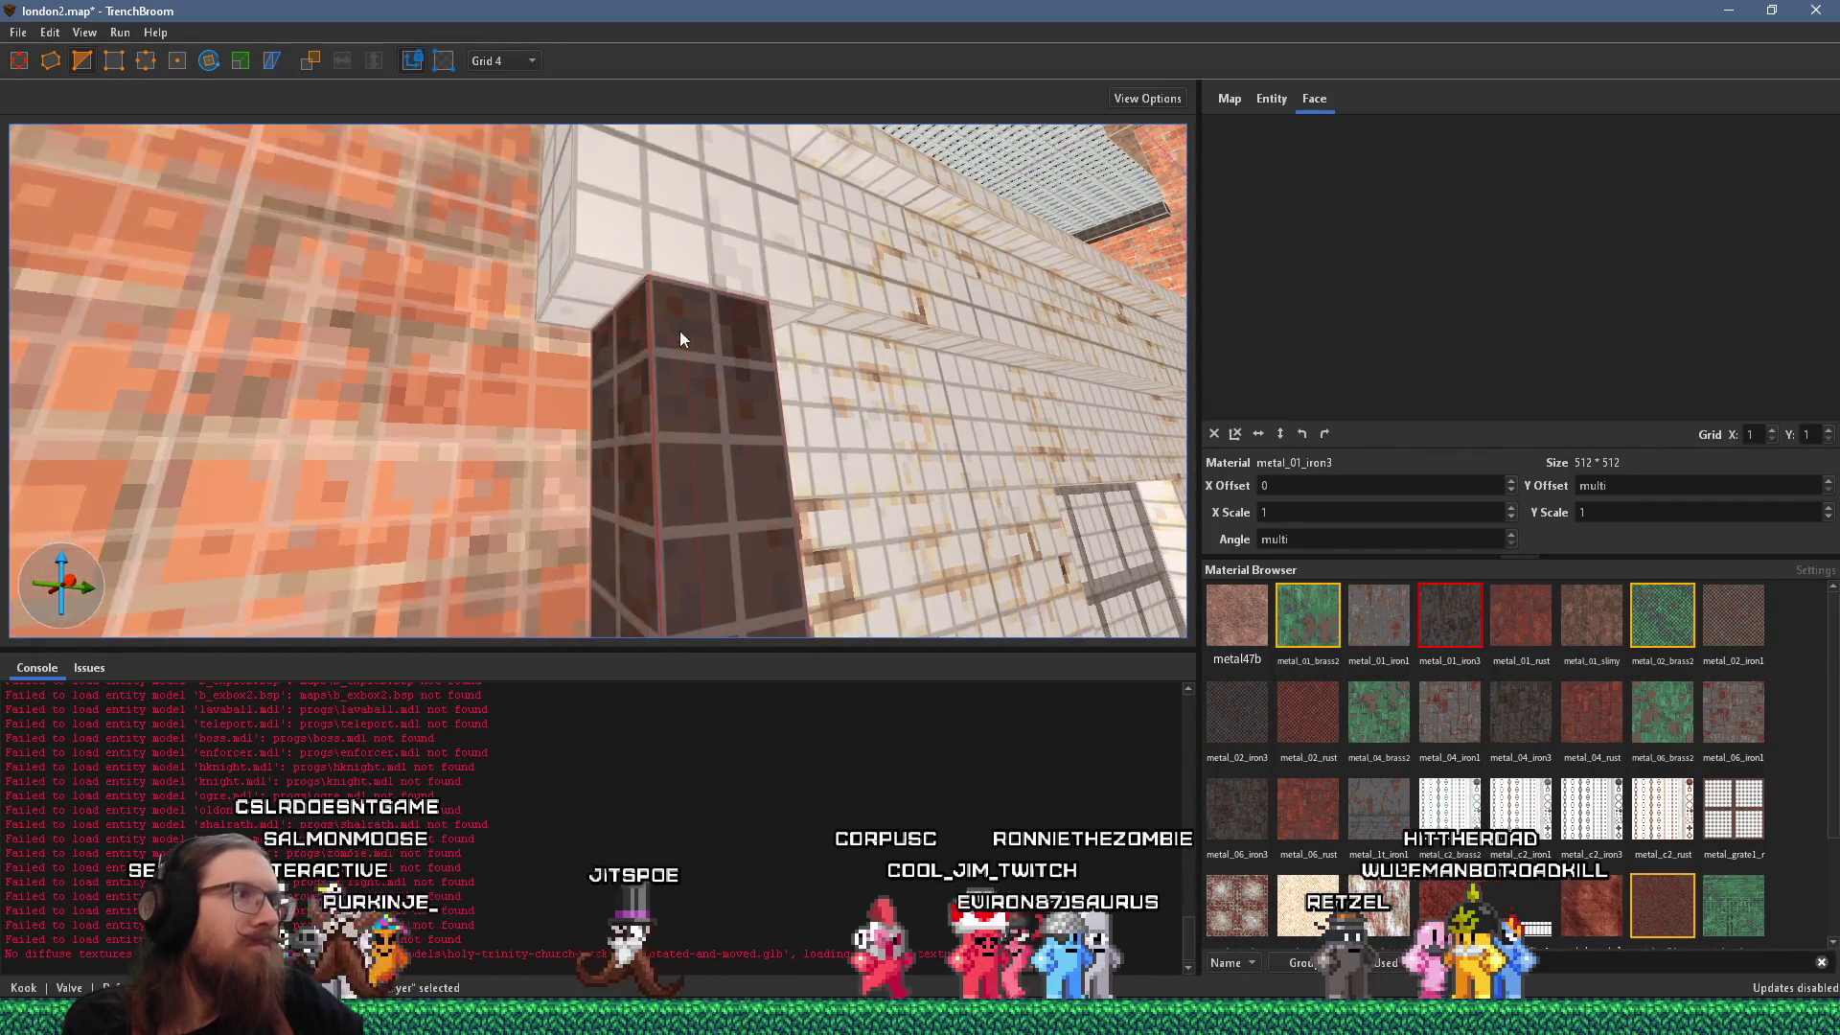
{"action": "left_click", "coordinate": [711, 287]}
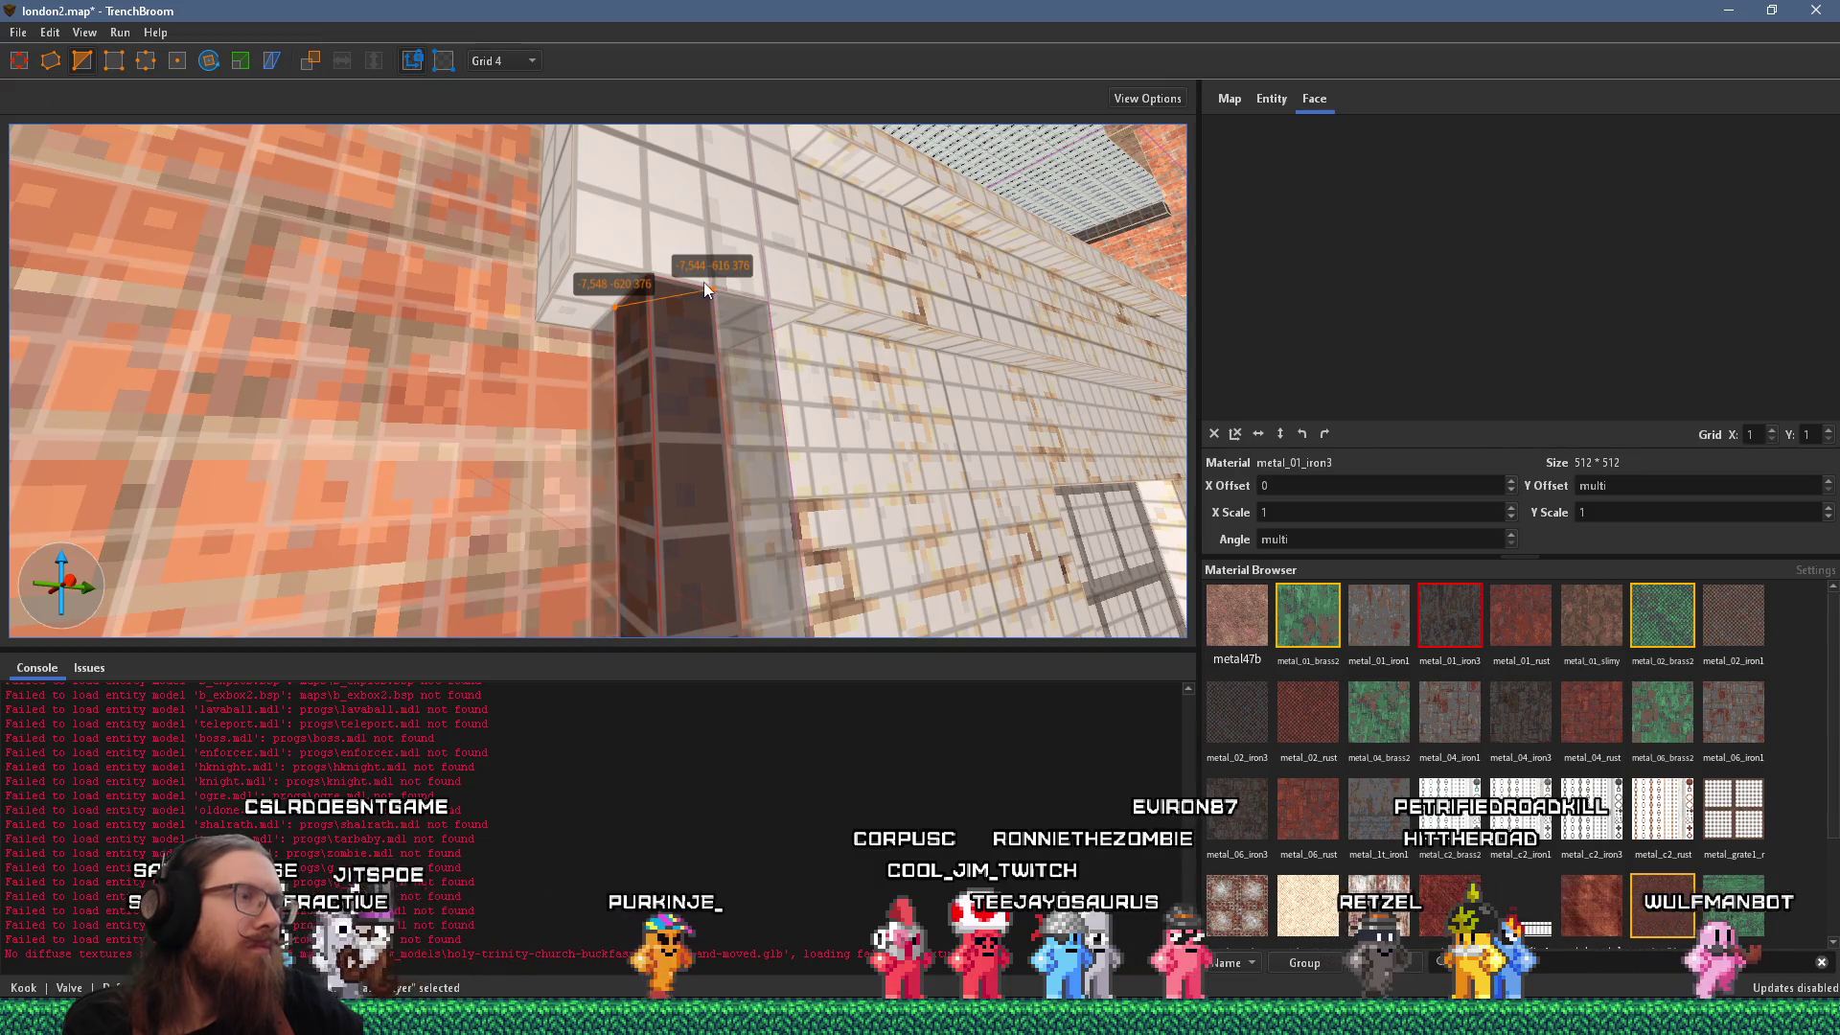
{"action": "key", "text": "Escape"}
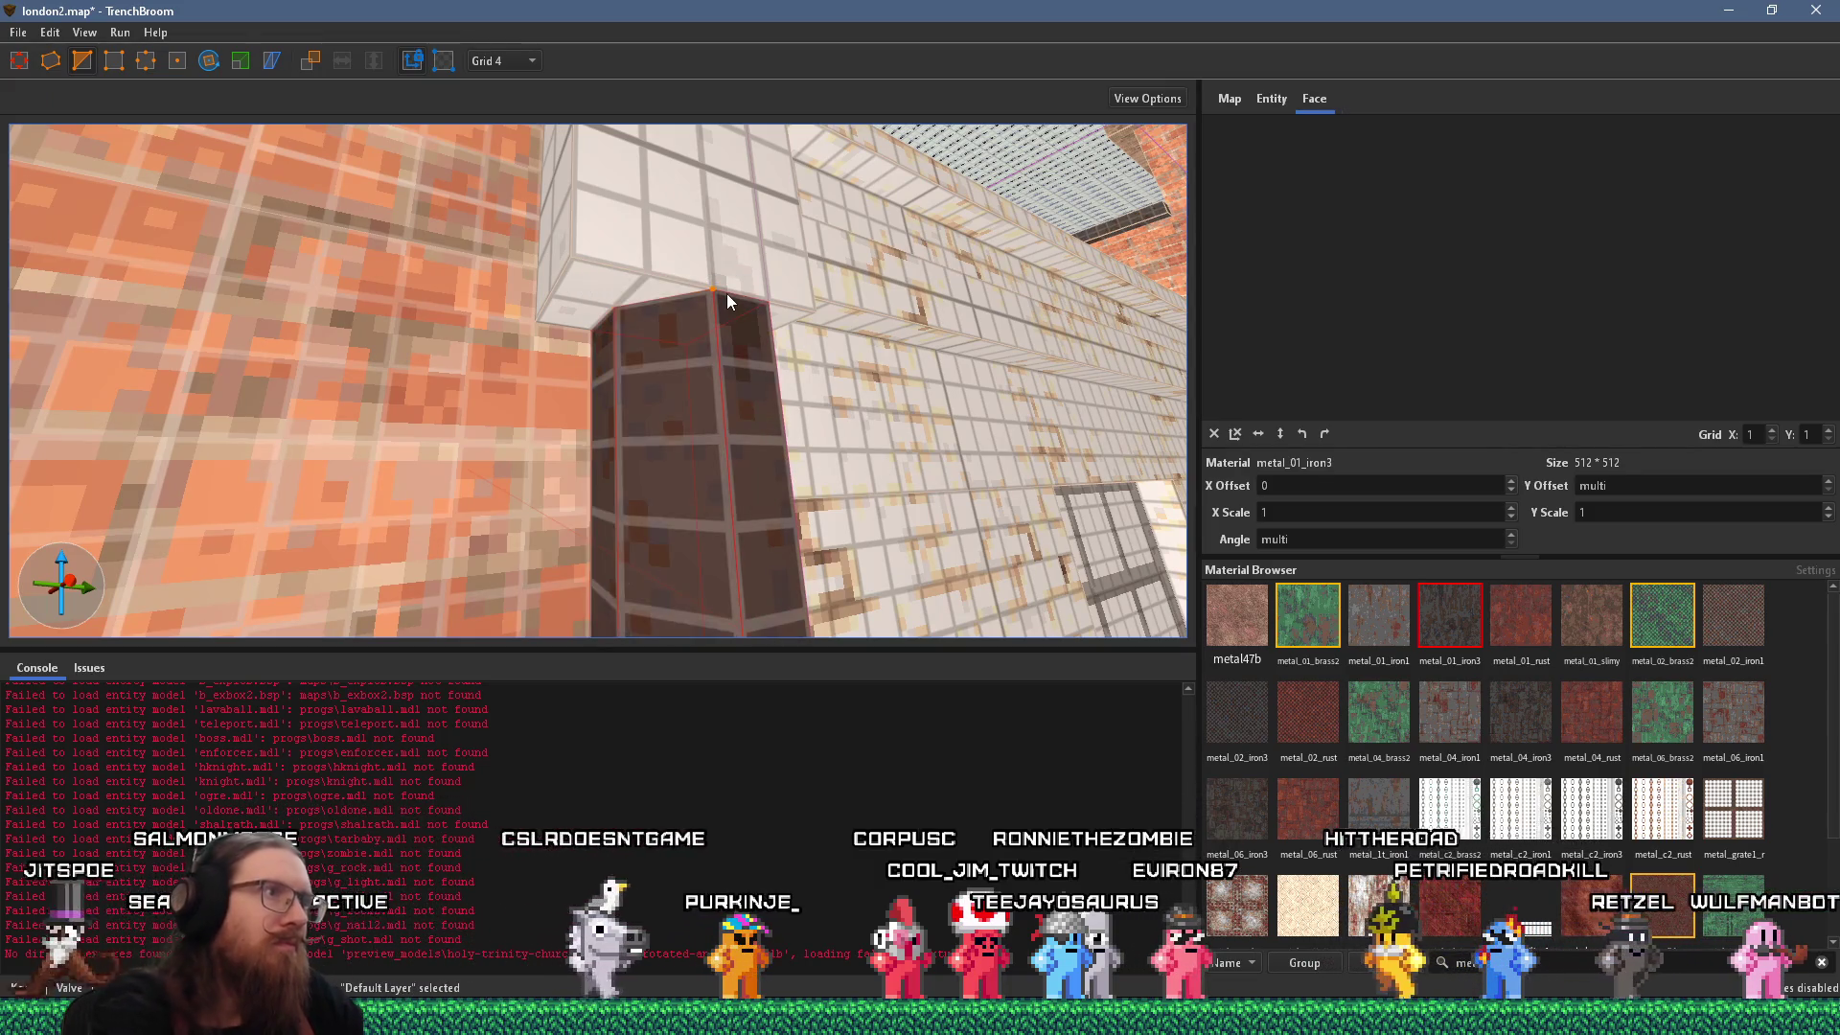
{"action": "left_click", "coordinate": [726, 293]}
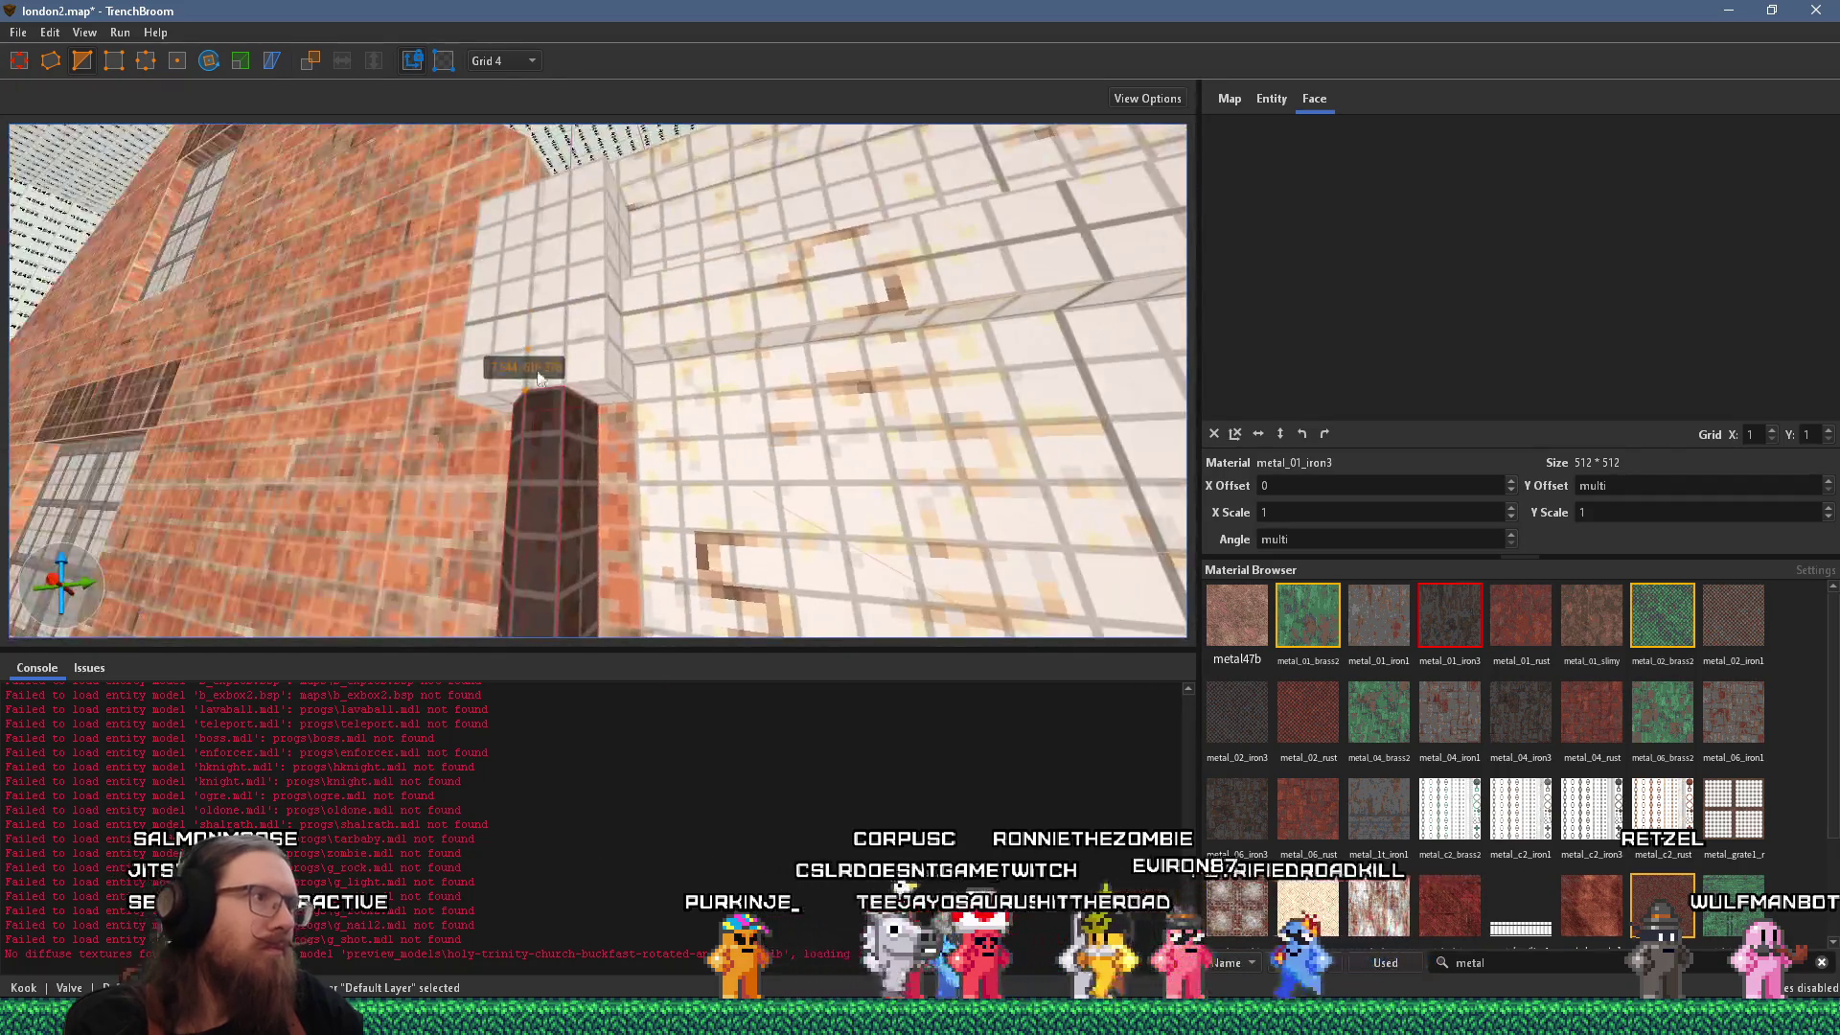
{"action": "left_click", "coordinate": [584, 406]}
{"action": "key", "text": "Return"}
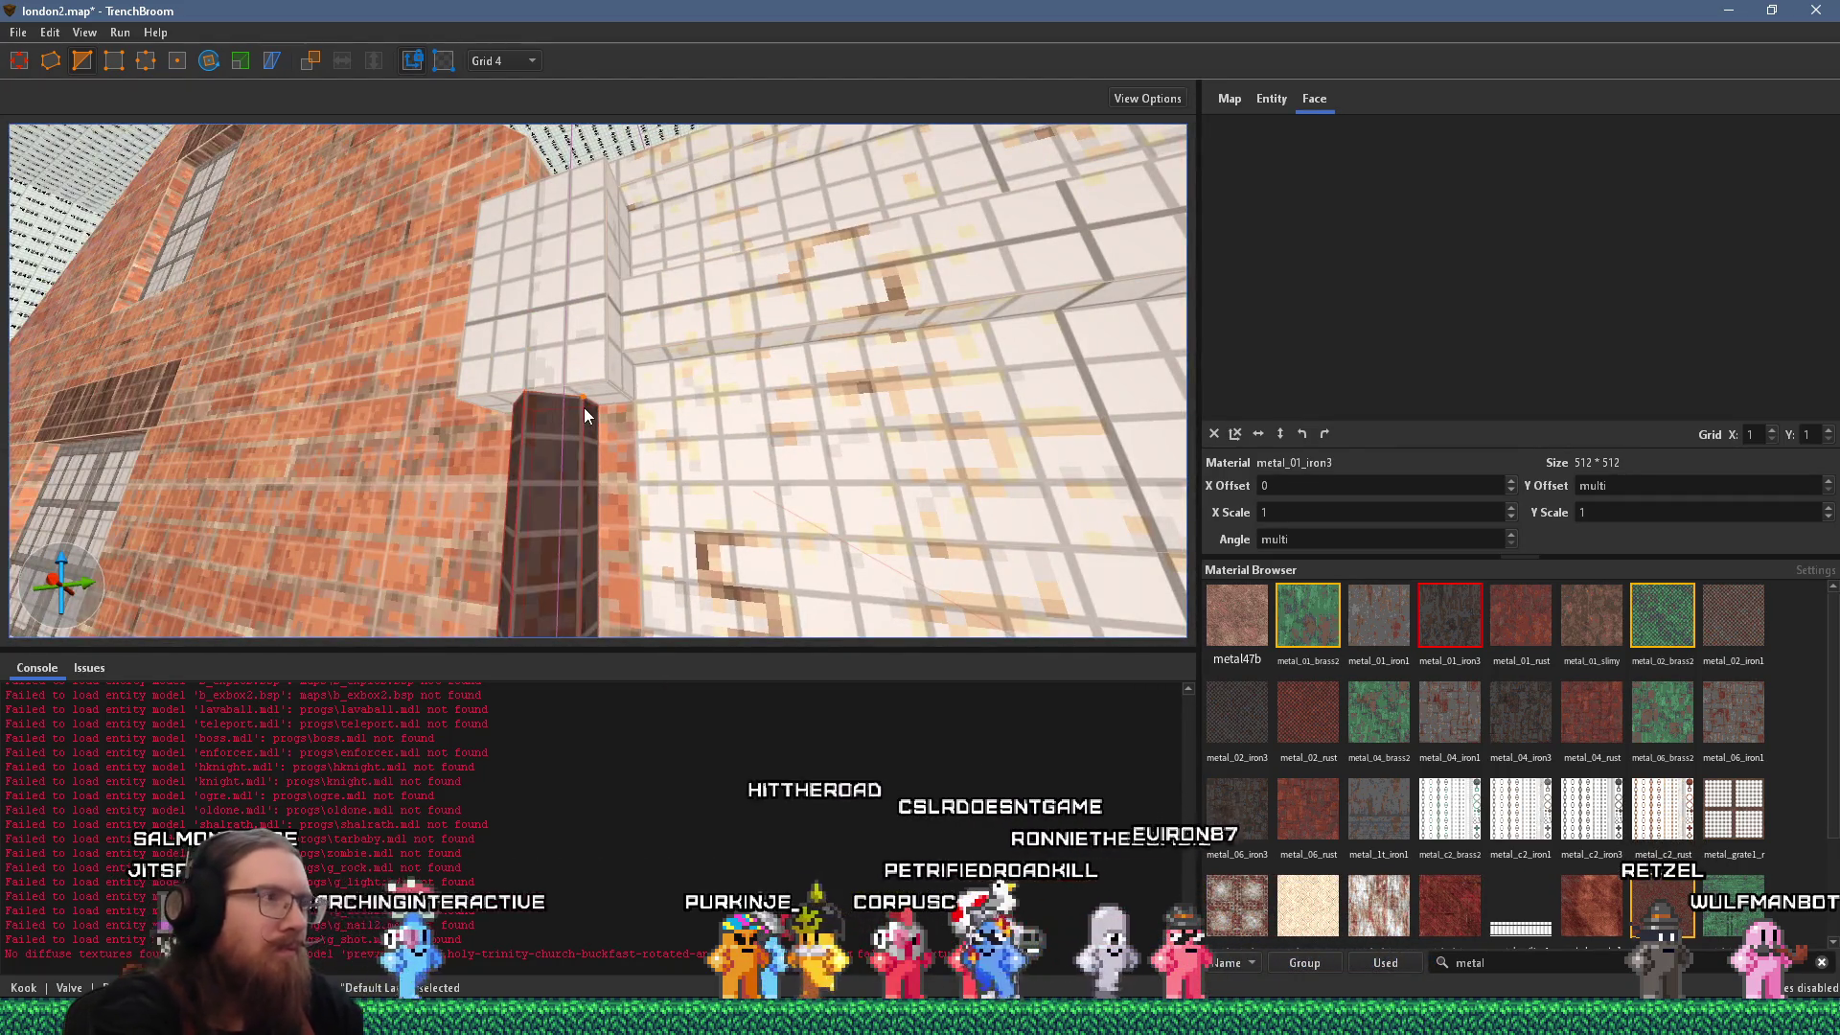
Drag the pillar's top corner to taper it against the café wall.
{"action": "key", "text": "s"}
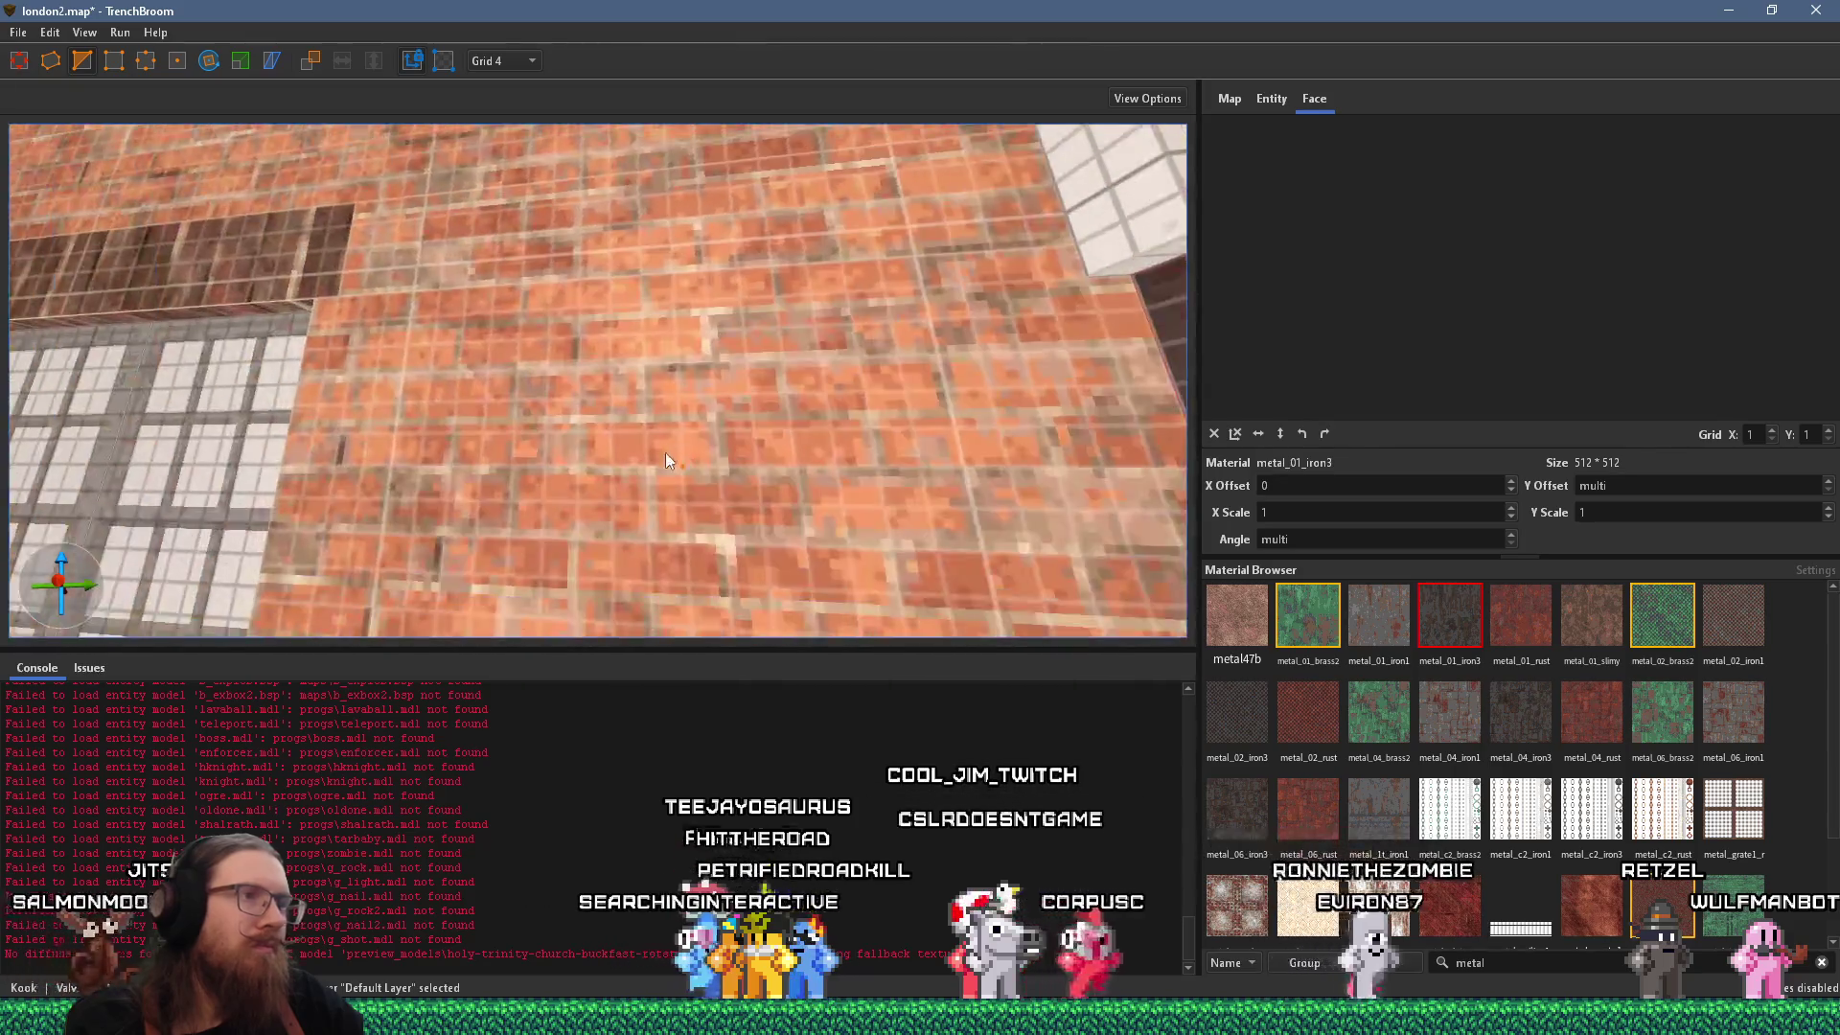
{"action": "key", "text": "s"}
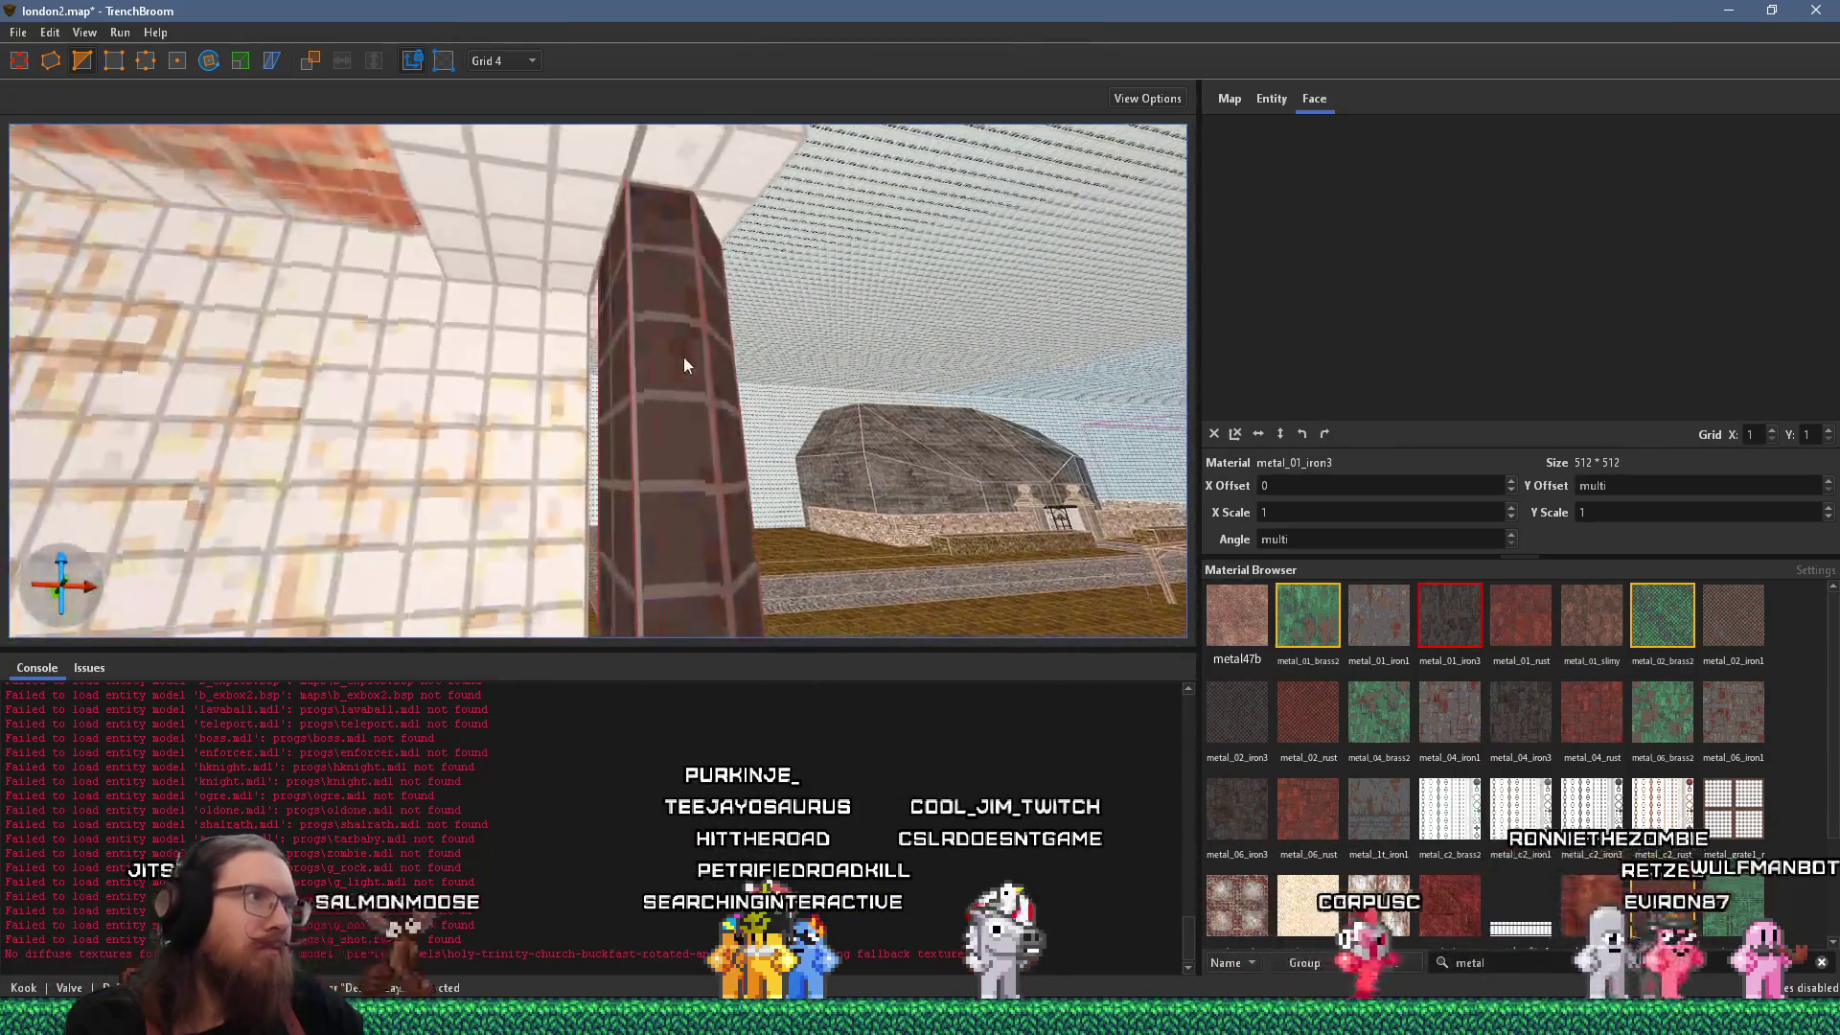
{"action": "mouse_move", "coordinate": [609, 232]}
{"action": "left_mouse_down"}
{"action": "mouse_move", "coordinate": [686, 201]}
{"action": "mouse_move", "coordinate": [508, 267]}
{"action": "mouse_move", "coordinate": [388, 238]}
{"action": "mouse_move", "coordinate": [457, 186]}
{"action": "mouse_move", "coordinate": [471, 147]}
{"action": "mouse_move", "coordinate": [613, 399]}
{"action": "mouse_move", "coordinate": [573, 496]}
{"action": "mouse_move", "coordinate": [608, 554]}
{"action": "mouse_move", "coordinate": [586, 492]}
{"action": "mouse_move", "coordinate": [589, 333]}
{"action": "left_mouse_up"}
Turn the pillar brush into a func_detail_wall entity.
{"action": "left_click", "coordinate": [551, 412]}
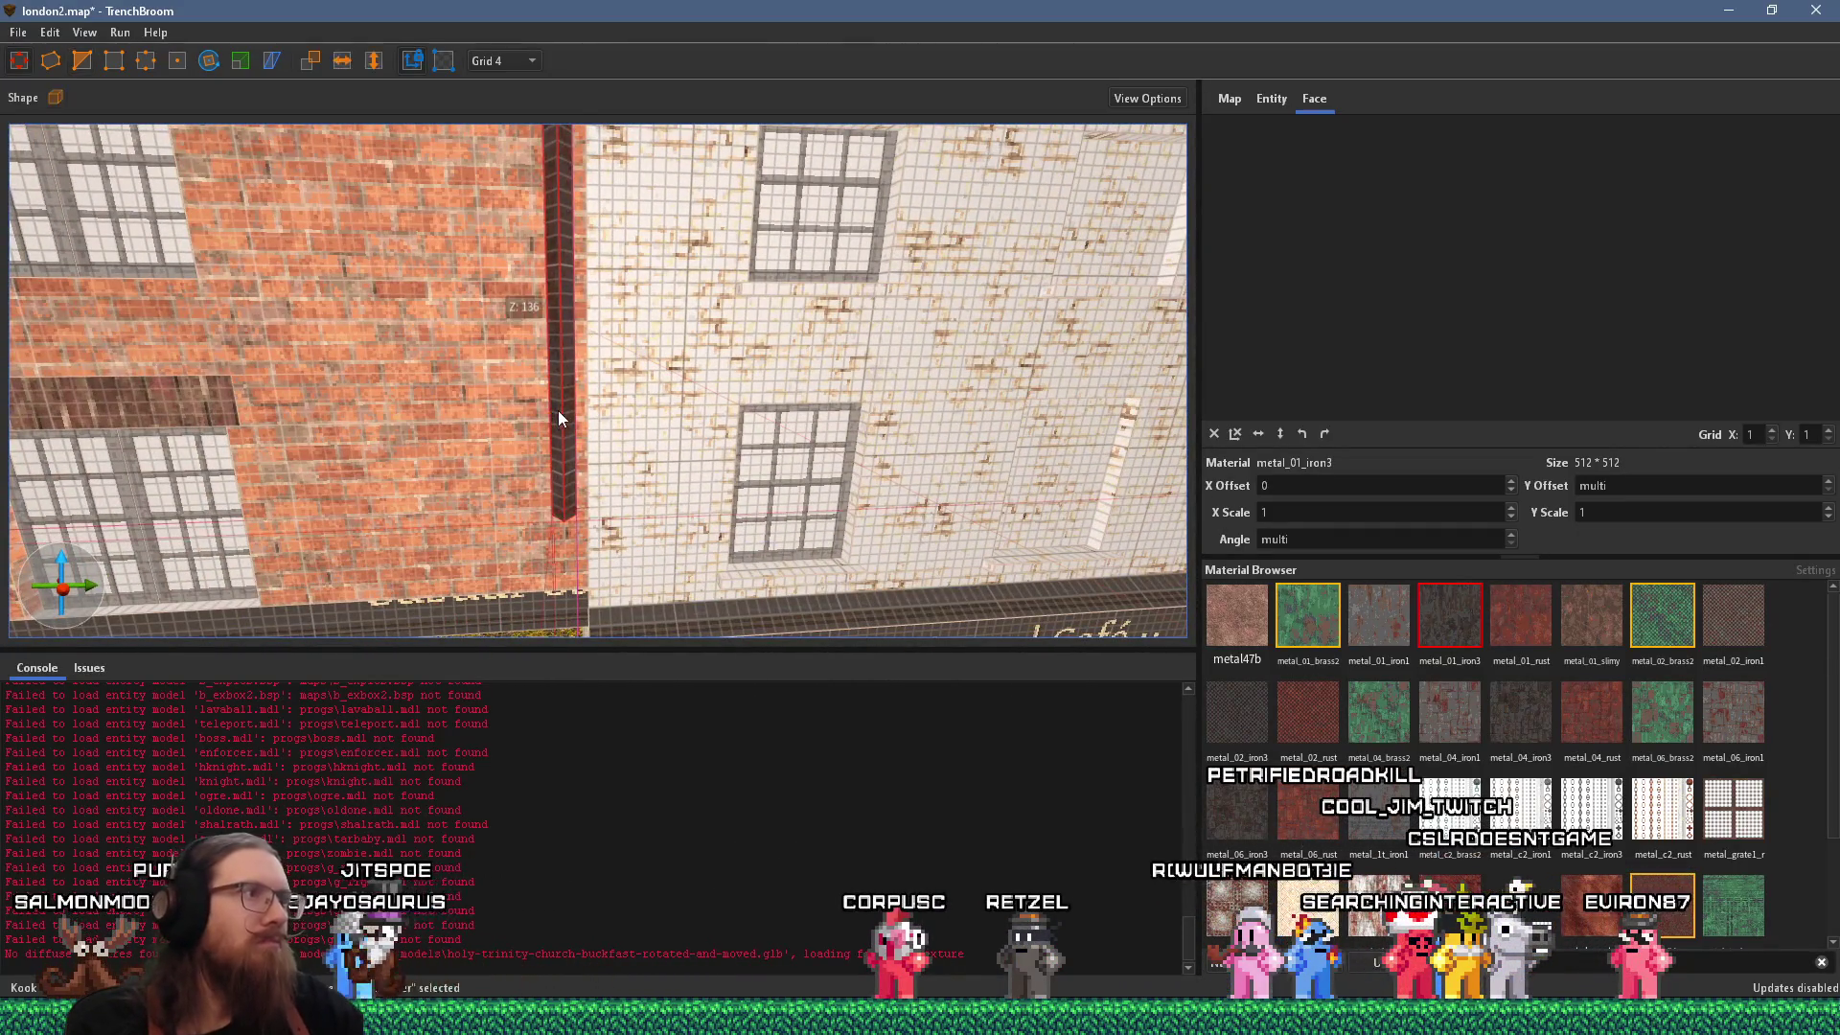
{"action": "right_click", "coordinate": [559, 410]}
{"action": "mouse_move", "coordinate": [678, 781]}
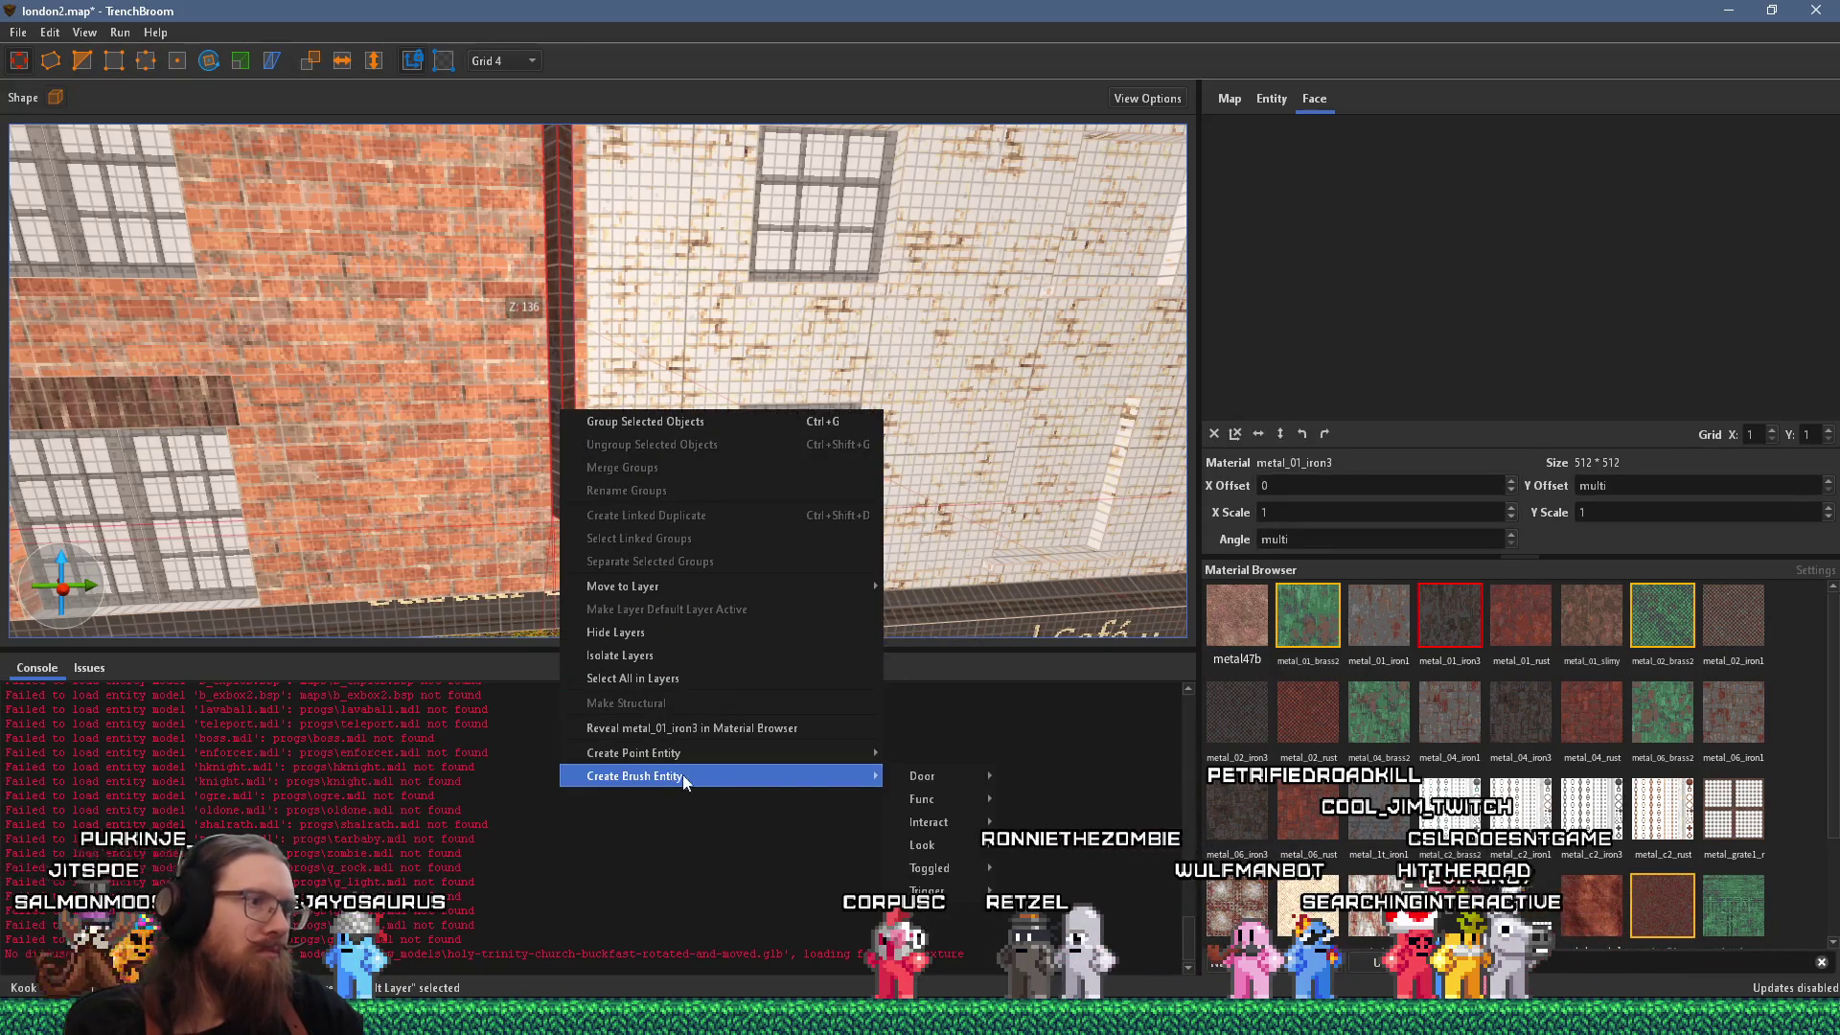
{"action": "left_click", "coordinate": [1117, 865]}
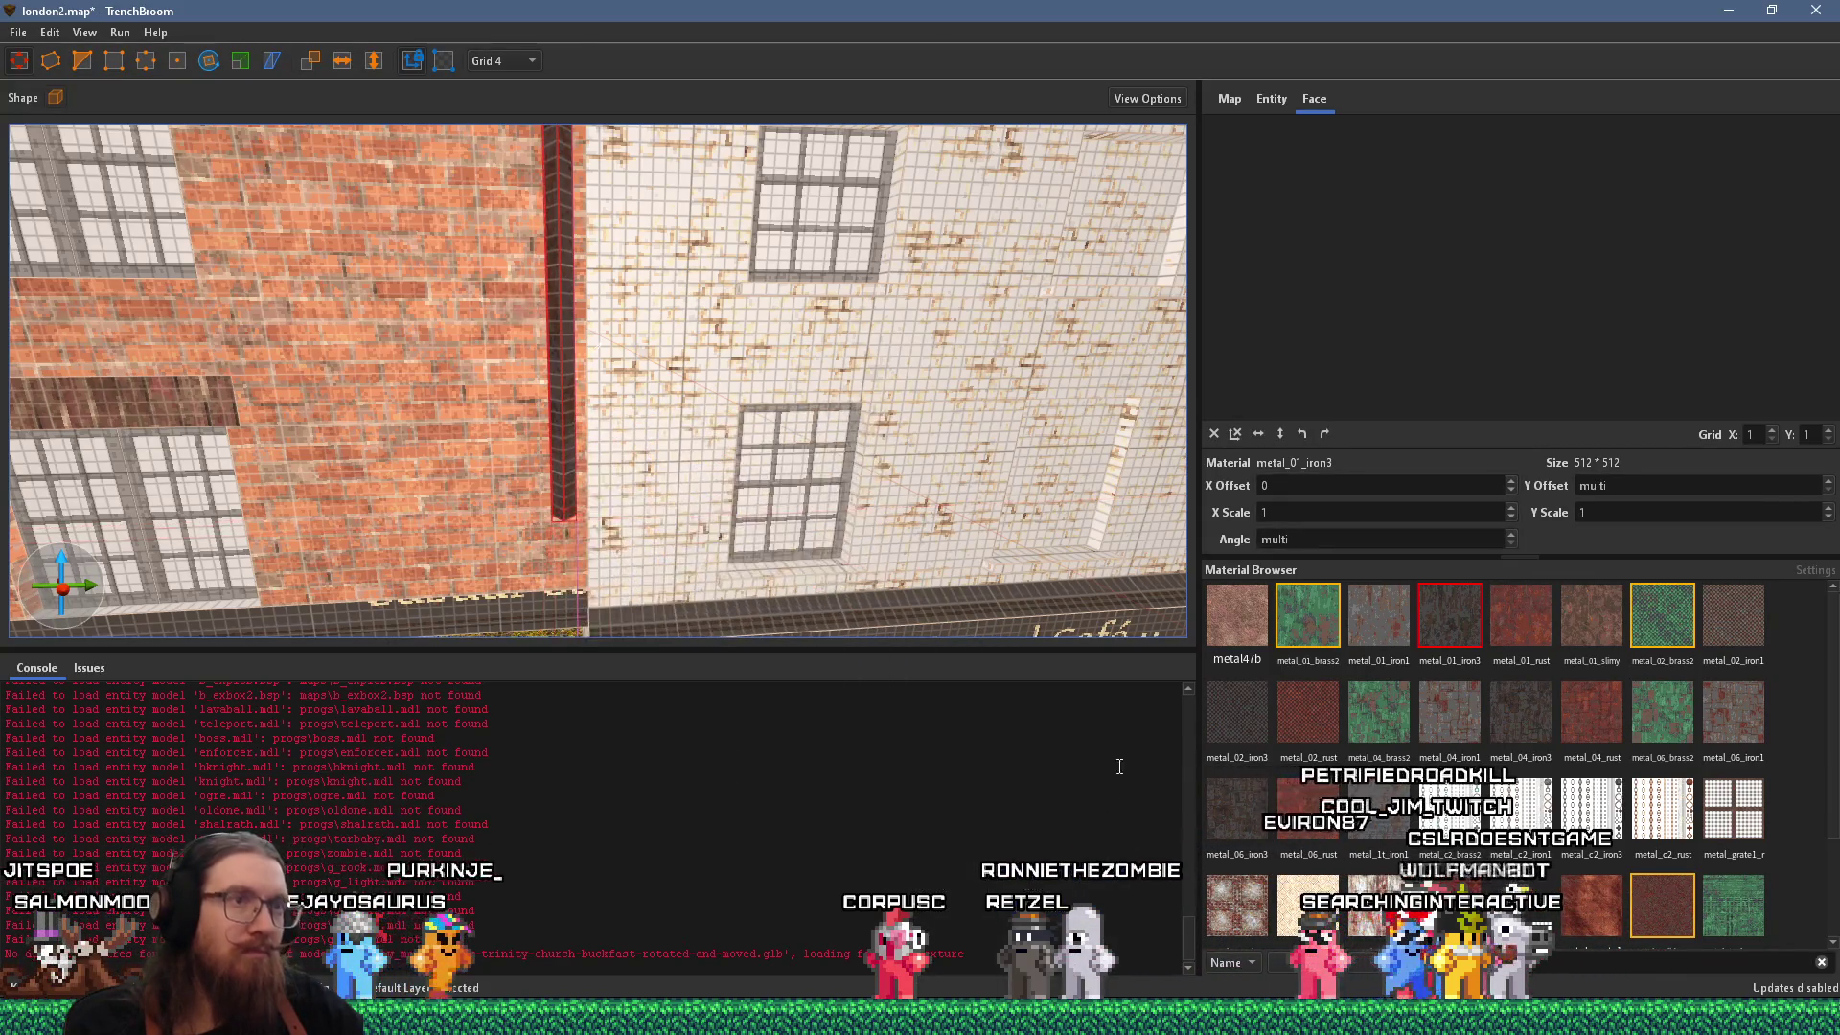
Set _phong to 1 and _phong_angle to 92, then deselect the trim.
{"action": "left_click", "coordinate": [1271, 98]}
{"action": "double_click", "coordinate": [1299, 164]}
{"action": "type", "text": "1"}
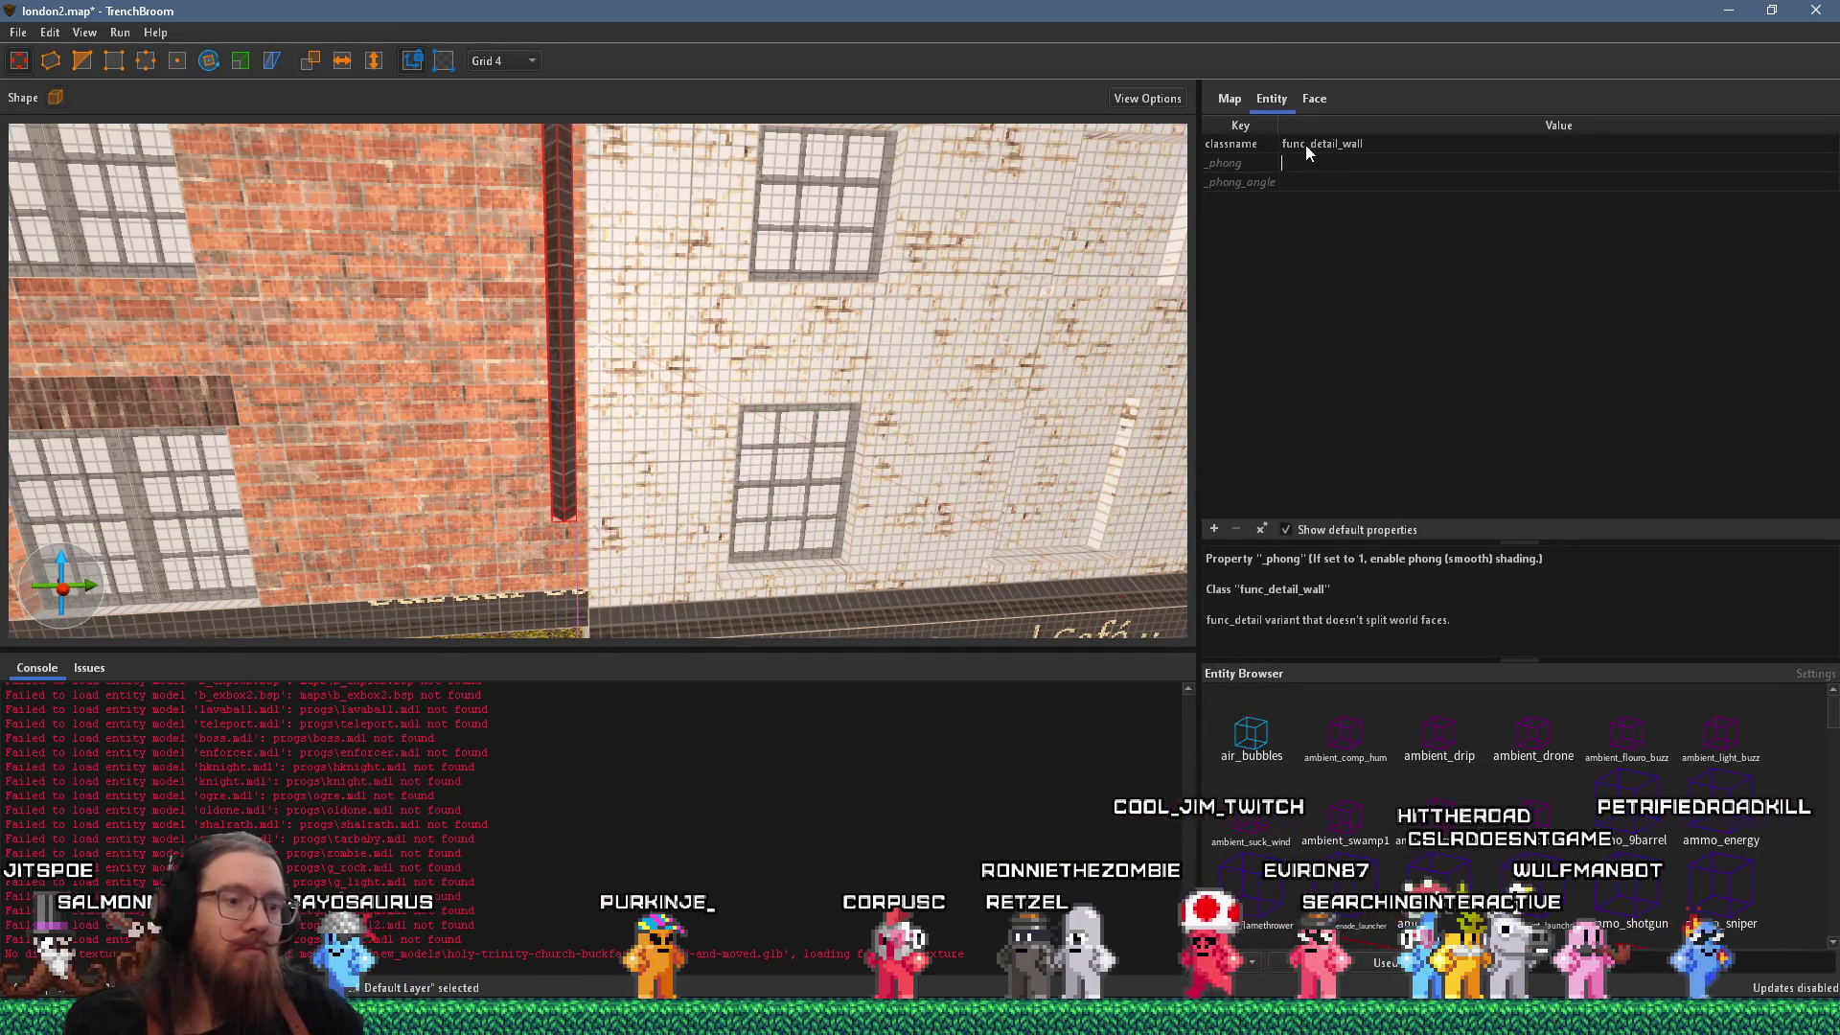
{"action": "key", "text": "Return"}
{"action": "double_click", "coordinate": [1306, 182]}
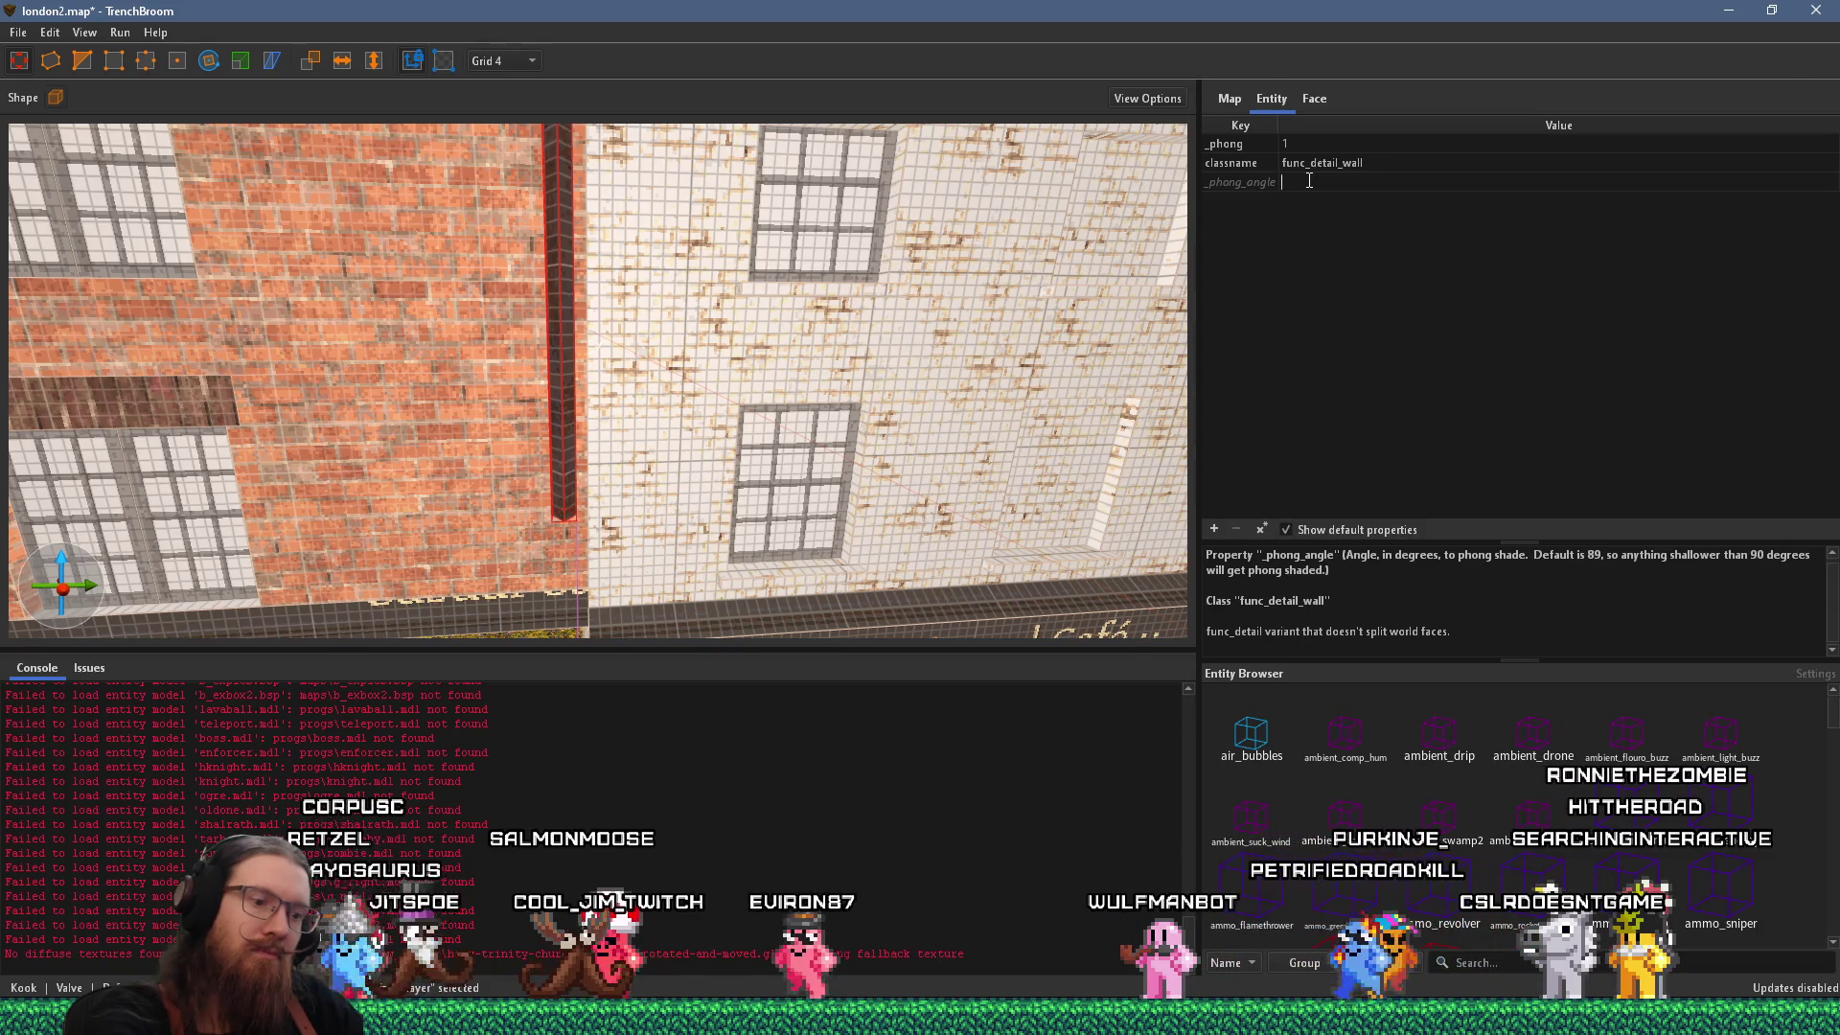
{"action": "scroll", "coordinate": [698, 283], "scroll_direction": "down", "scroll_amount": 5}
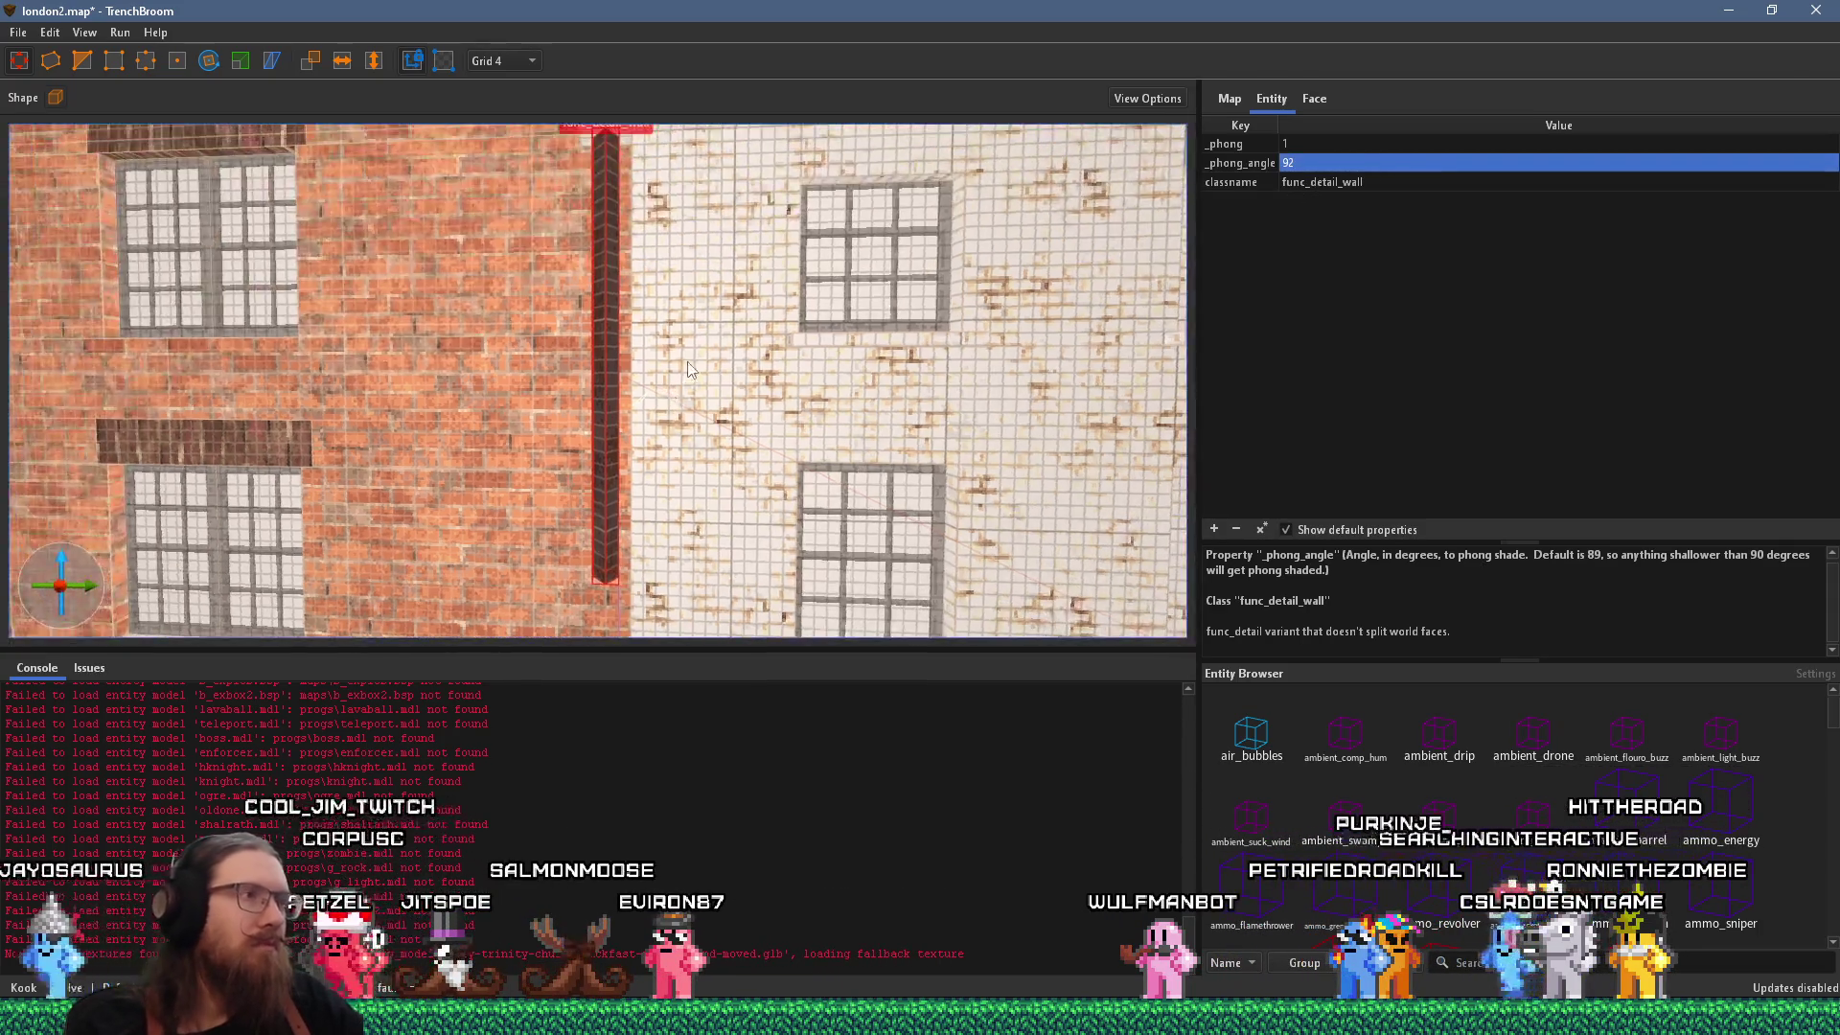
{"action": "key", "text": "Escape"}
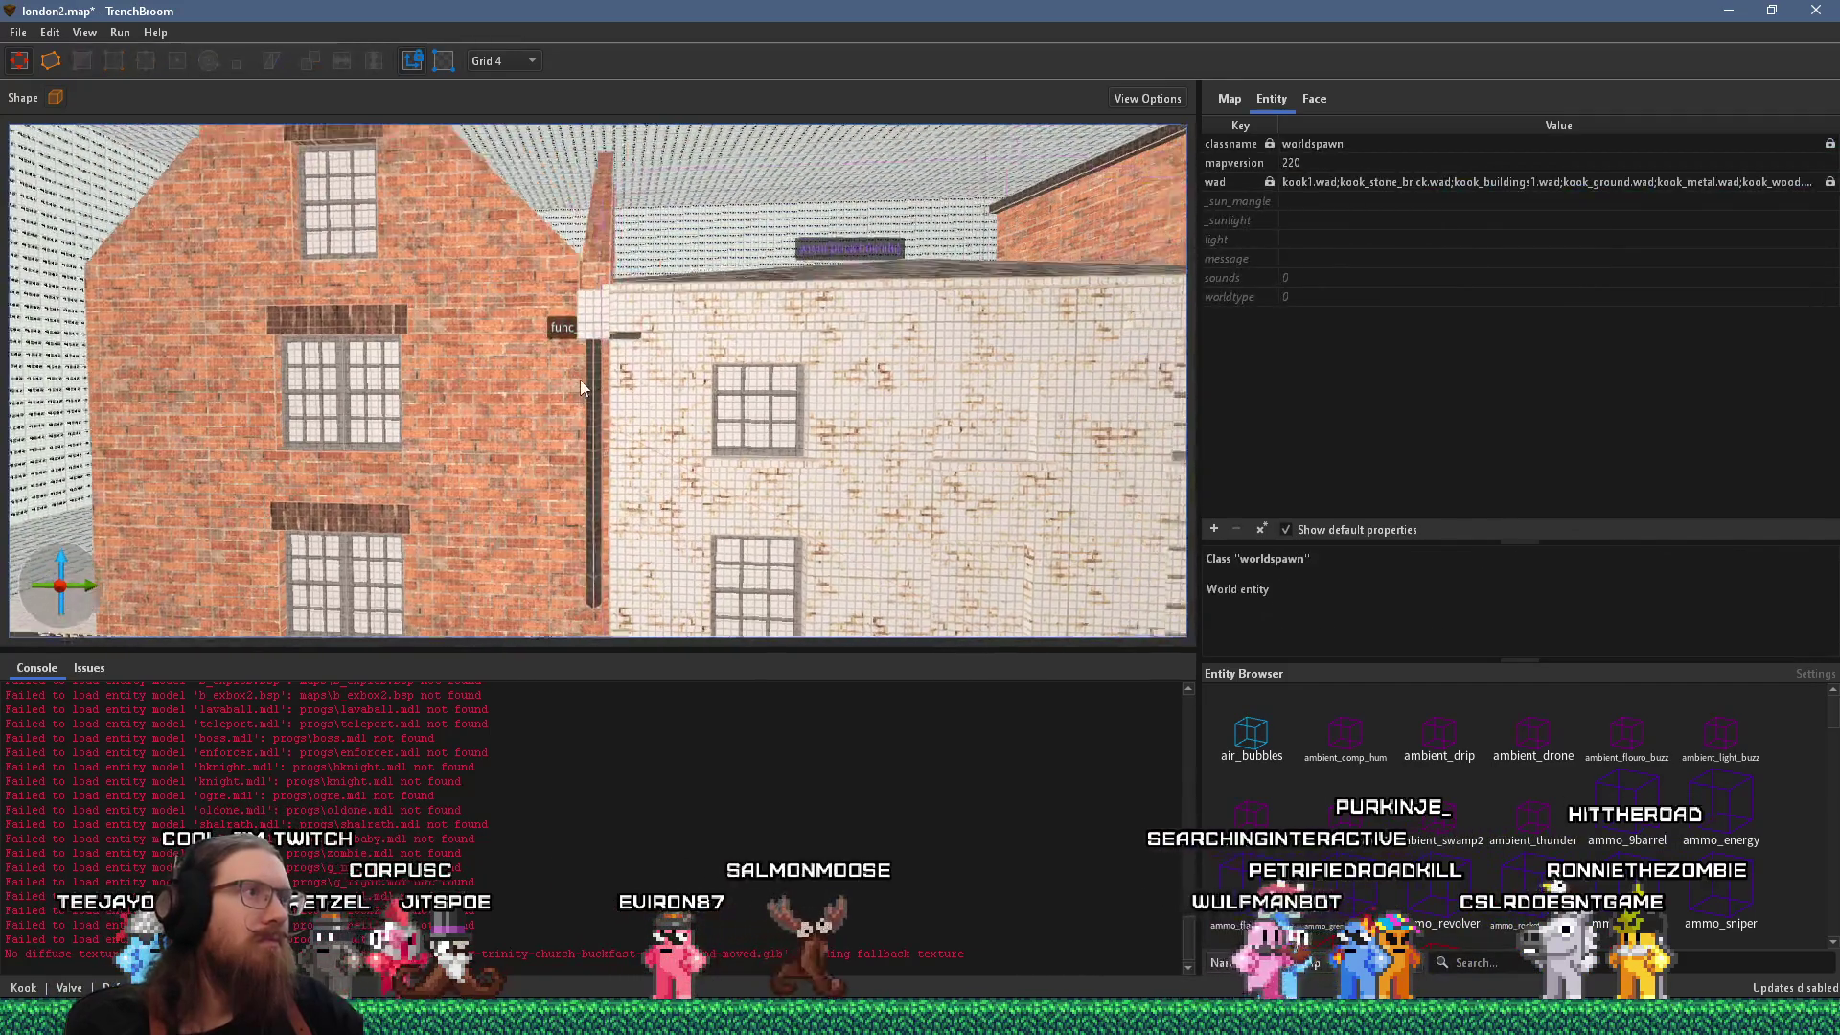
{"action": "scroll", "coordinate": [422, 362], "scroll_direction": "up", "scroll_amount": 5}
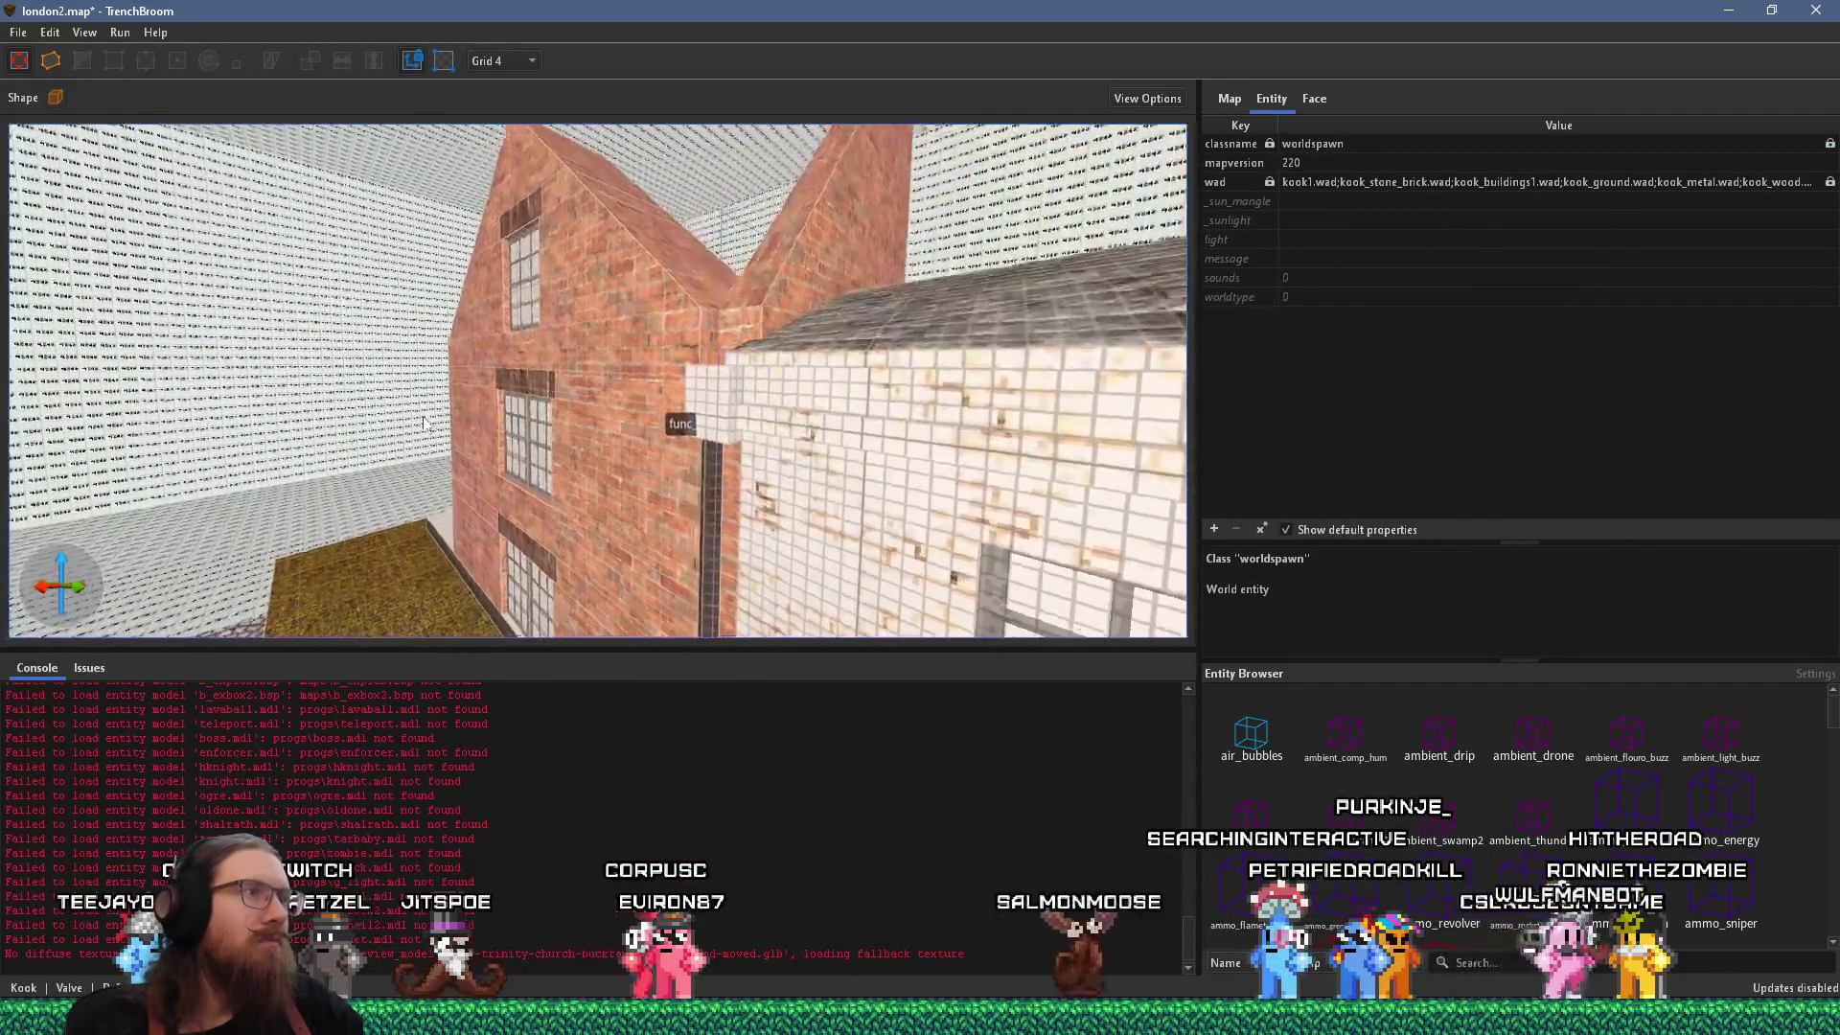
{"action": "key", "text": "w"}
{"action": "key", "text": "a"}
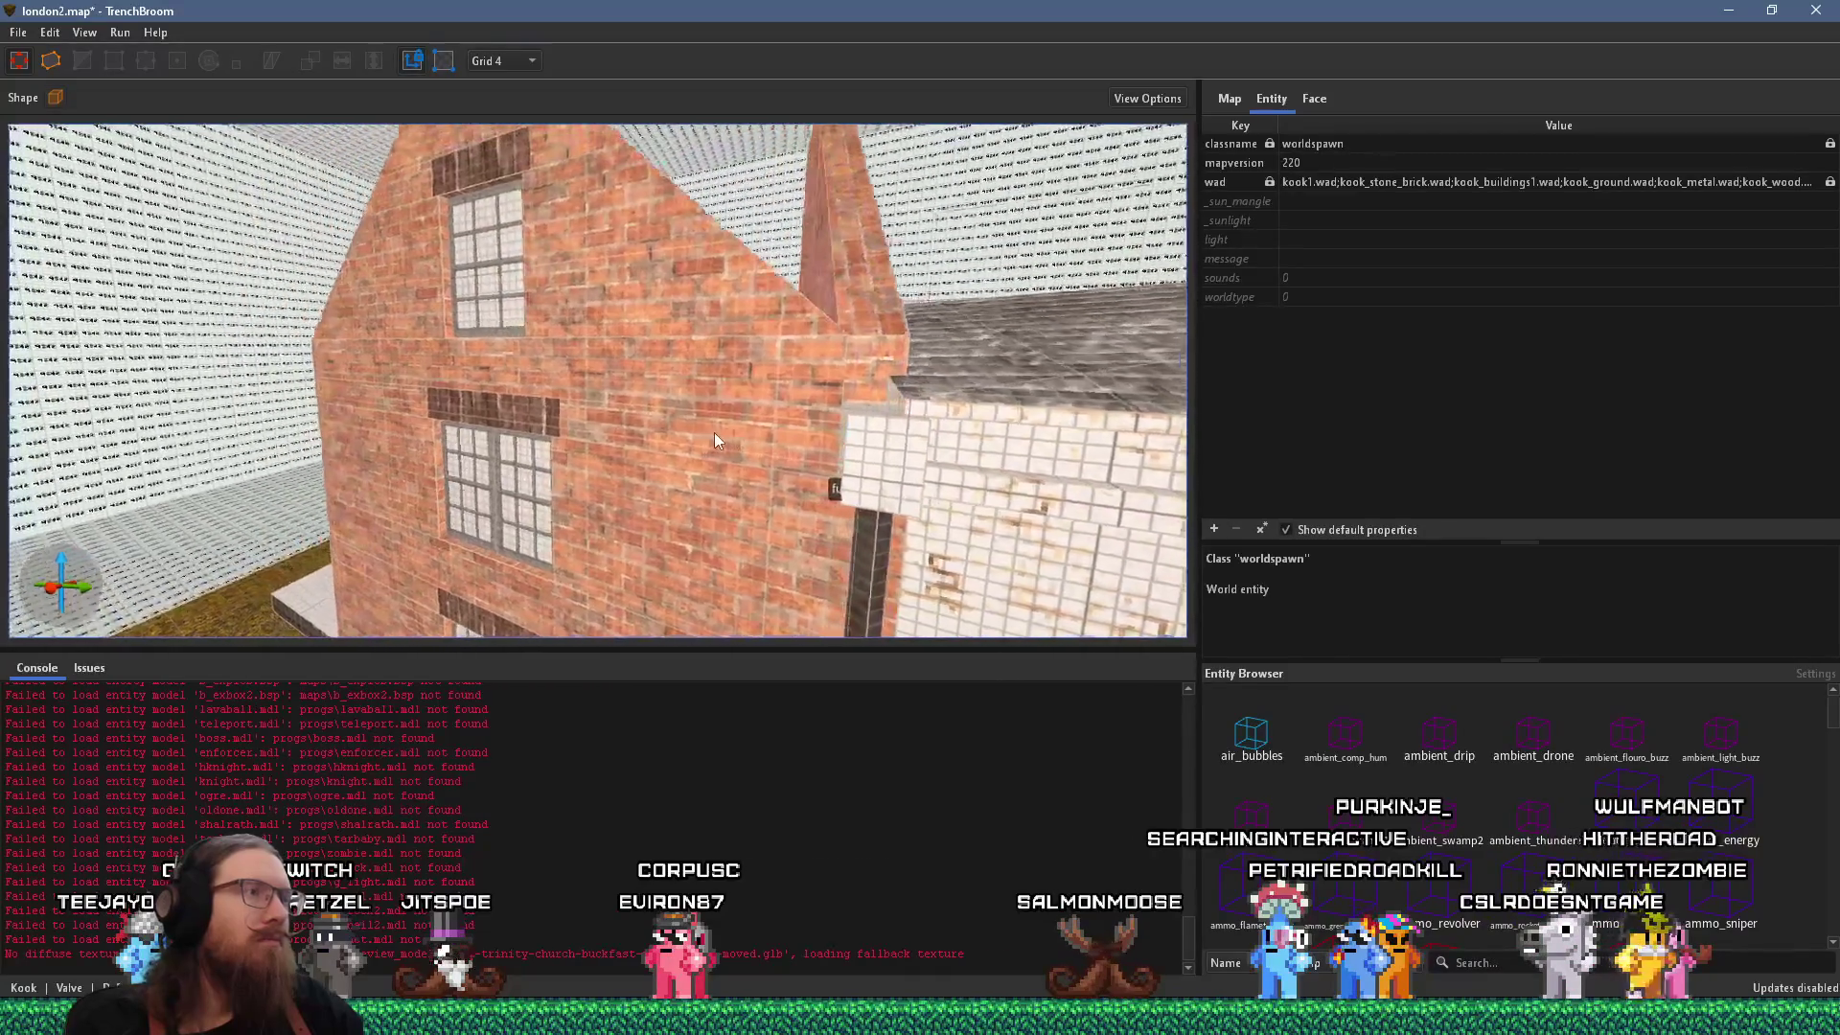
{"action": "key", "text": "alt+Tab"}
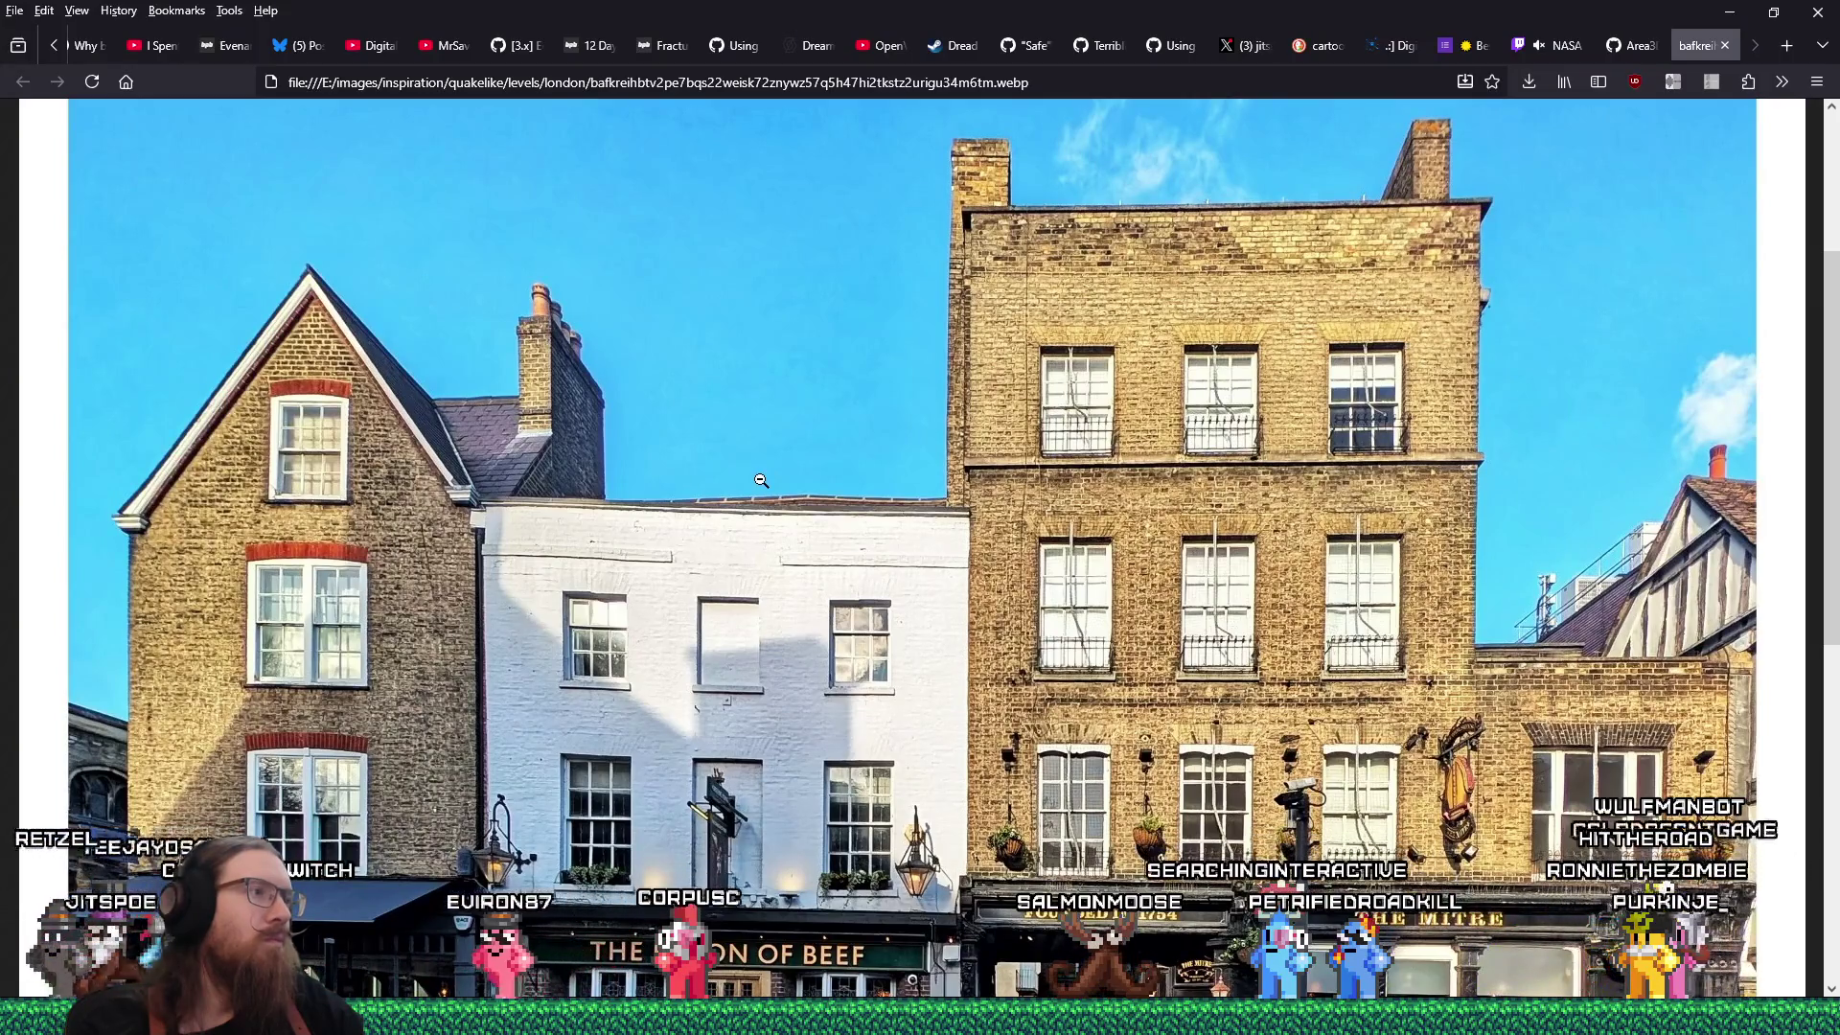
{"action": "key", "text": "alt+Tab"}
{"action": "key", "text": "w"}
{"action": "scroll", "coordinate": [688, 393], "scroll_direction": "down", "scroll_amount": 3}
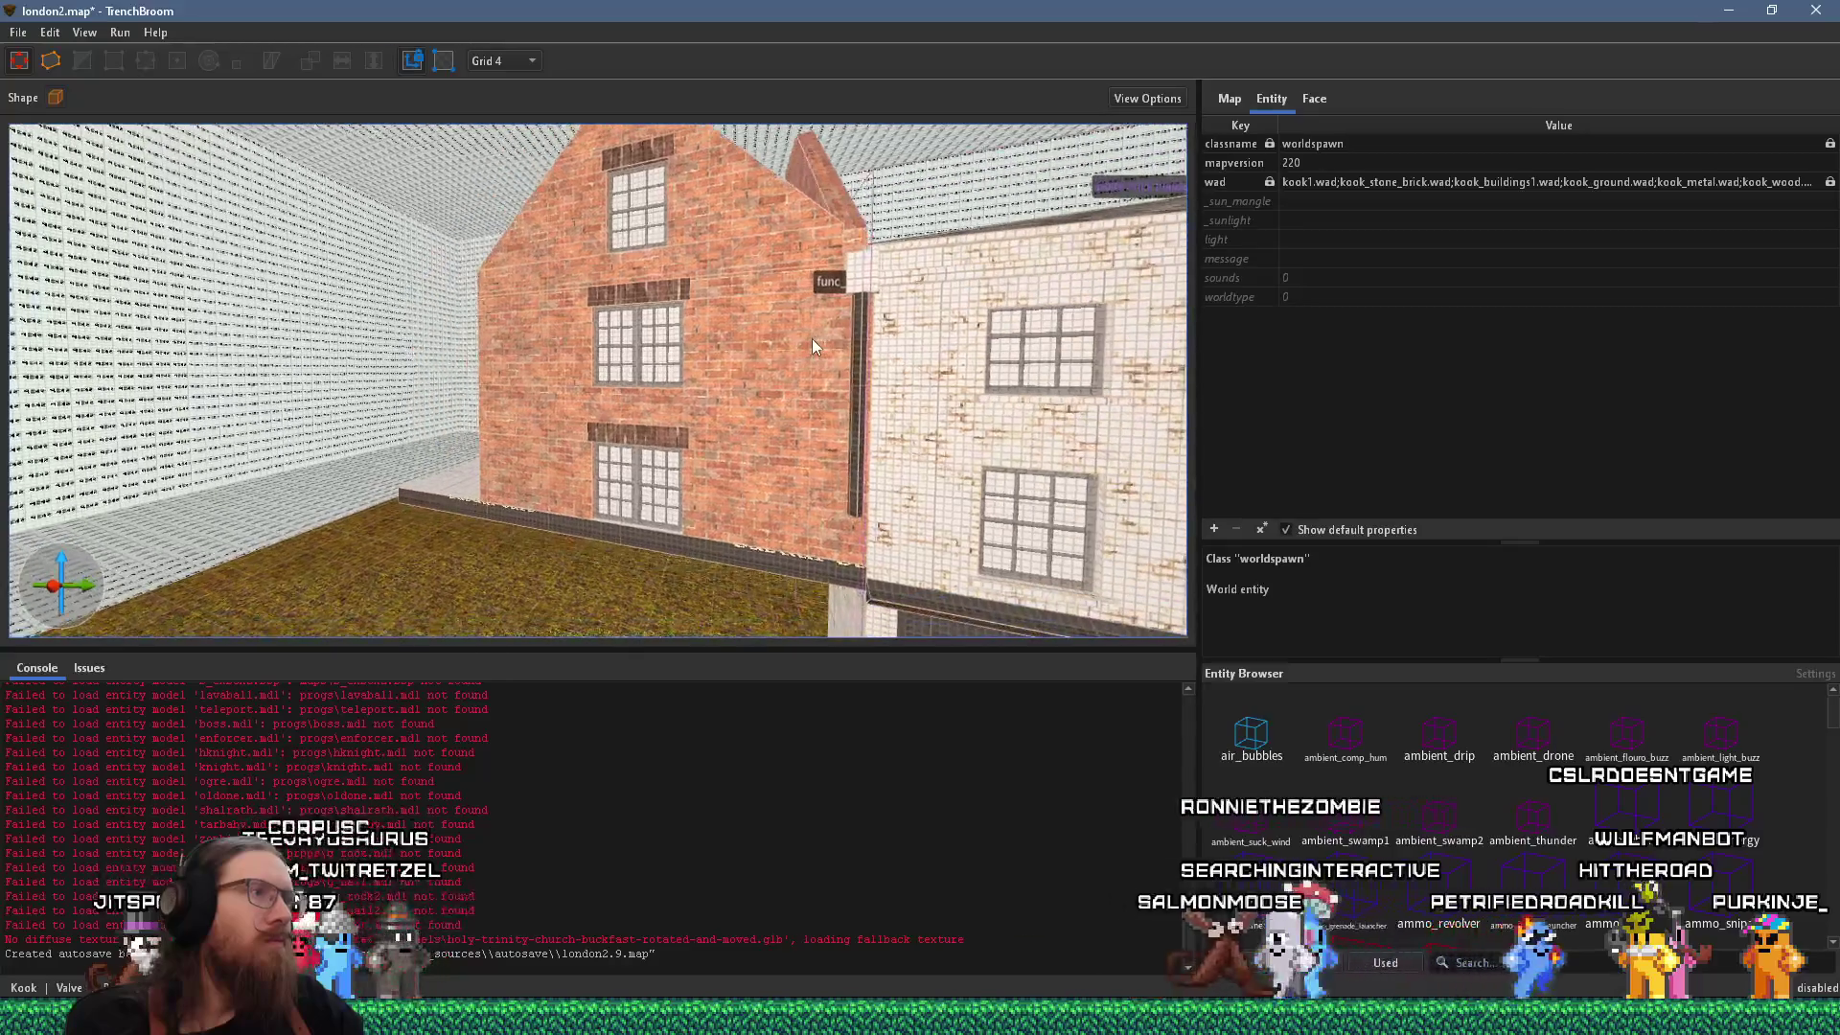
{"action": "scroll", "coordinate": [813, 337], "scroll_direction": "down", "scroll_amount": 3}
{"action": "scroll", "coordinate": [729, 404], "scroll_direction": "up", "scroll_amount": 3}
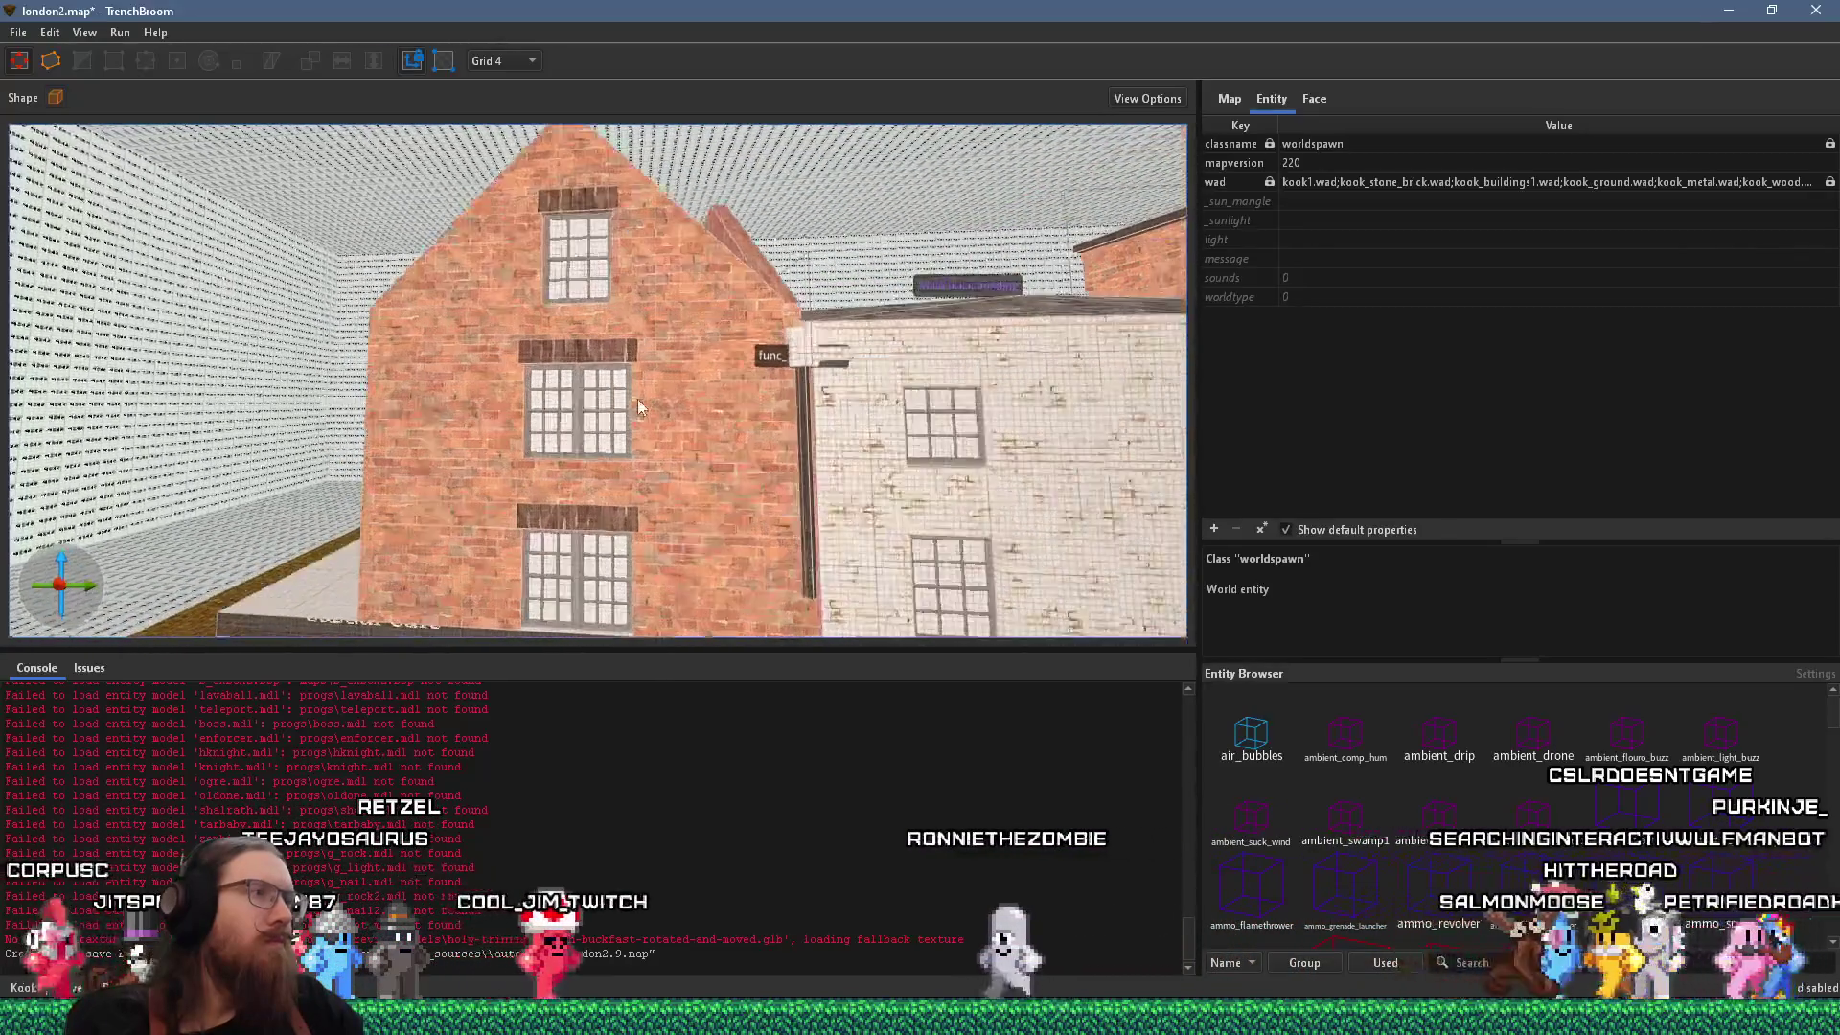
{"action": "scroll", "coordinate": [640, 403], "scroll_direction": "down", "scroll_amount": 3}
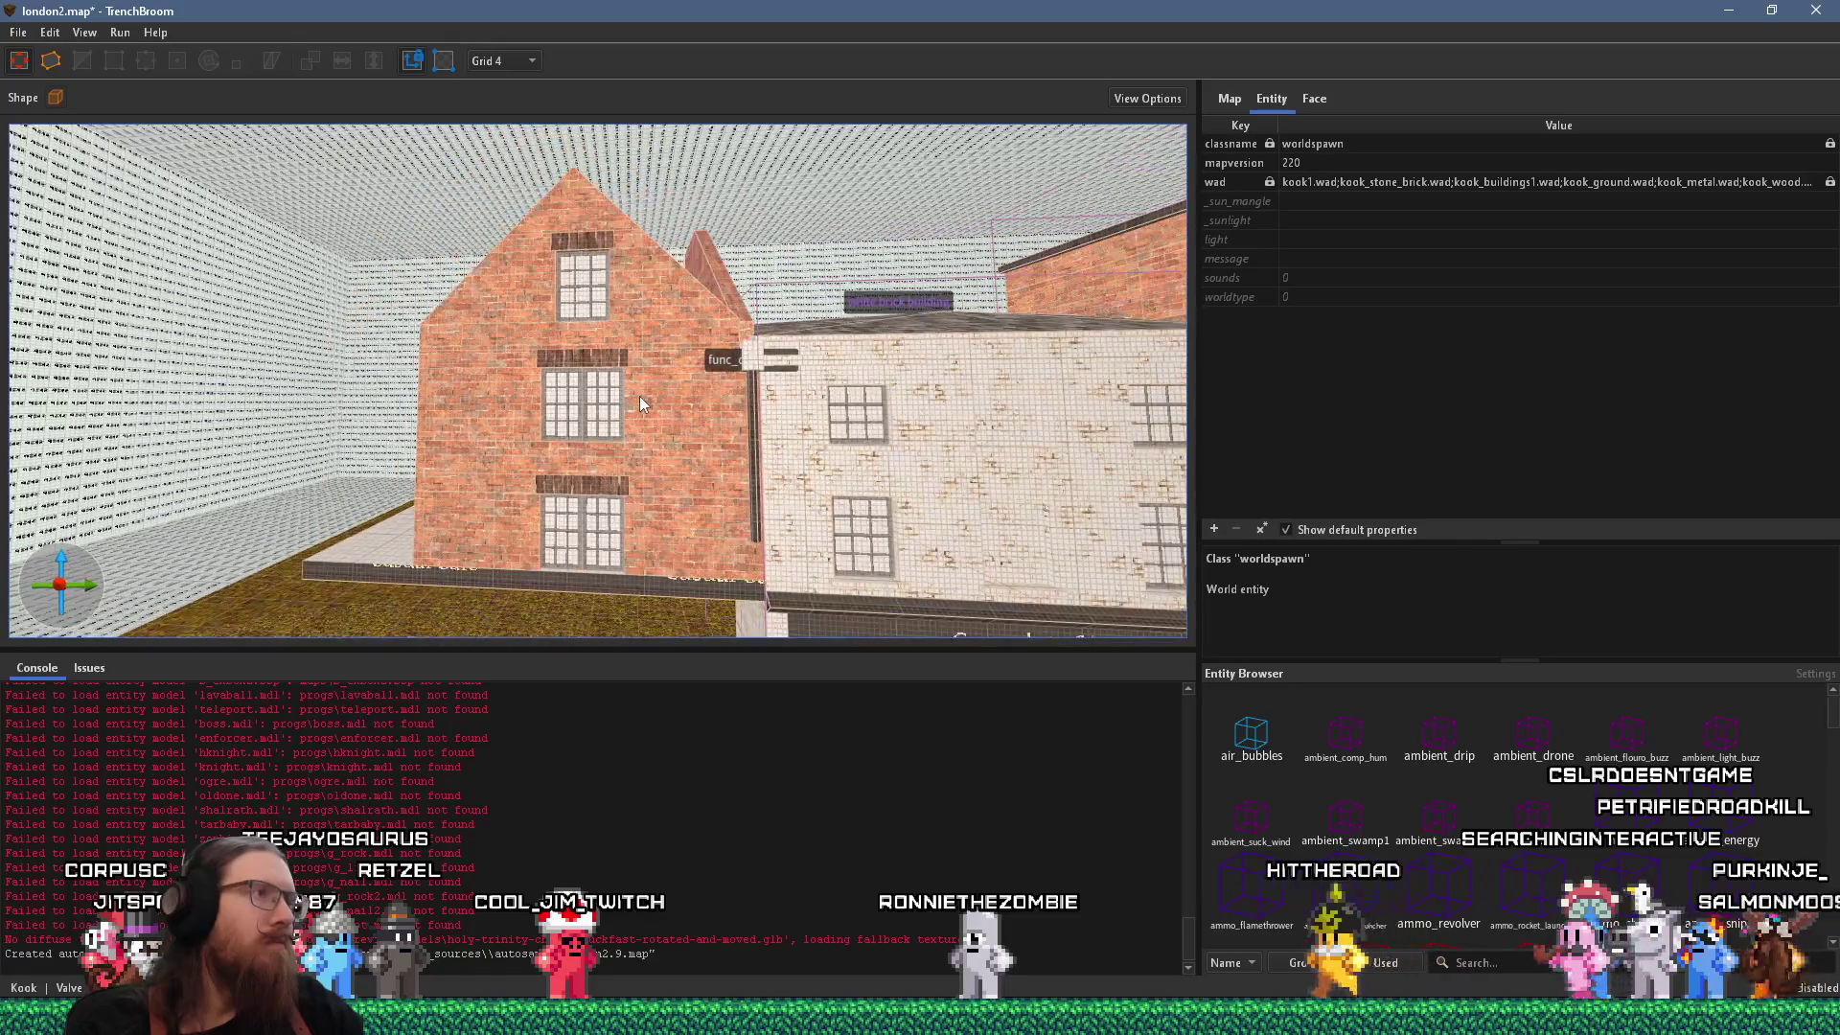
{"action": "key", "text": "alt+Tab"}
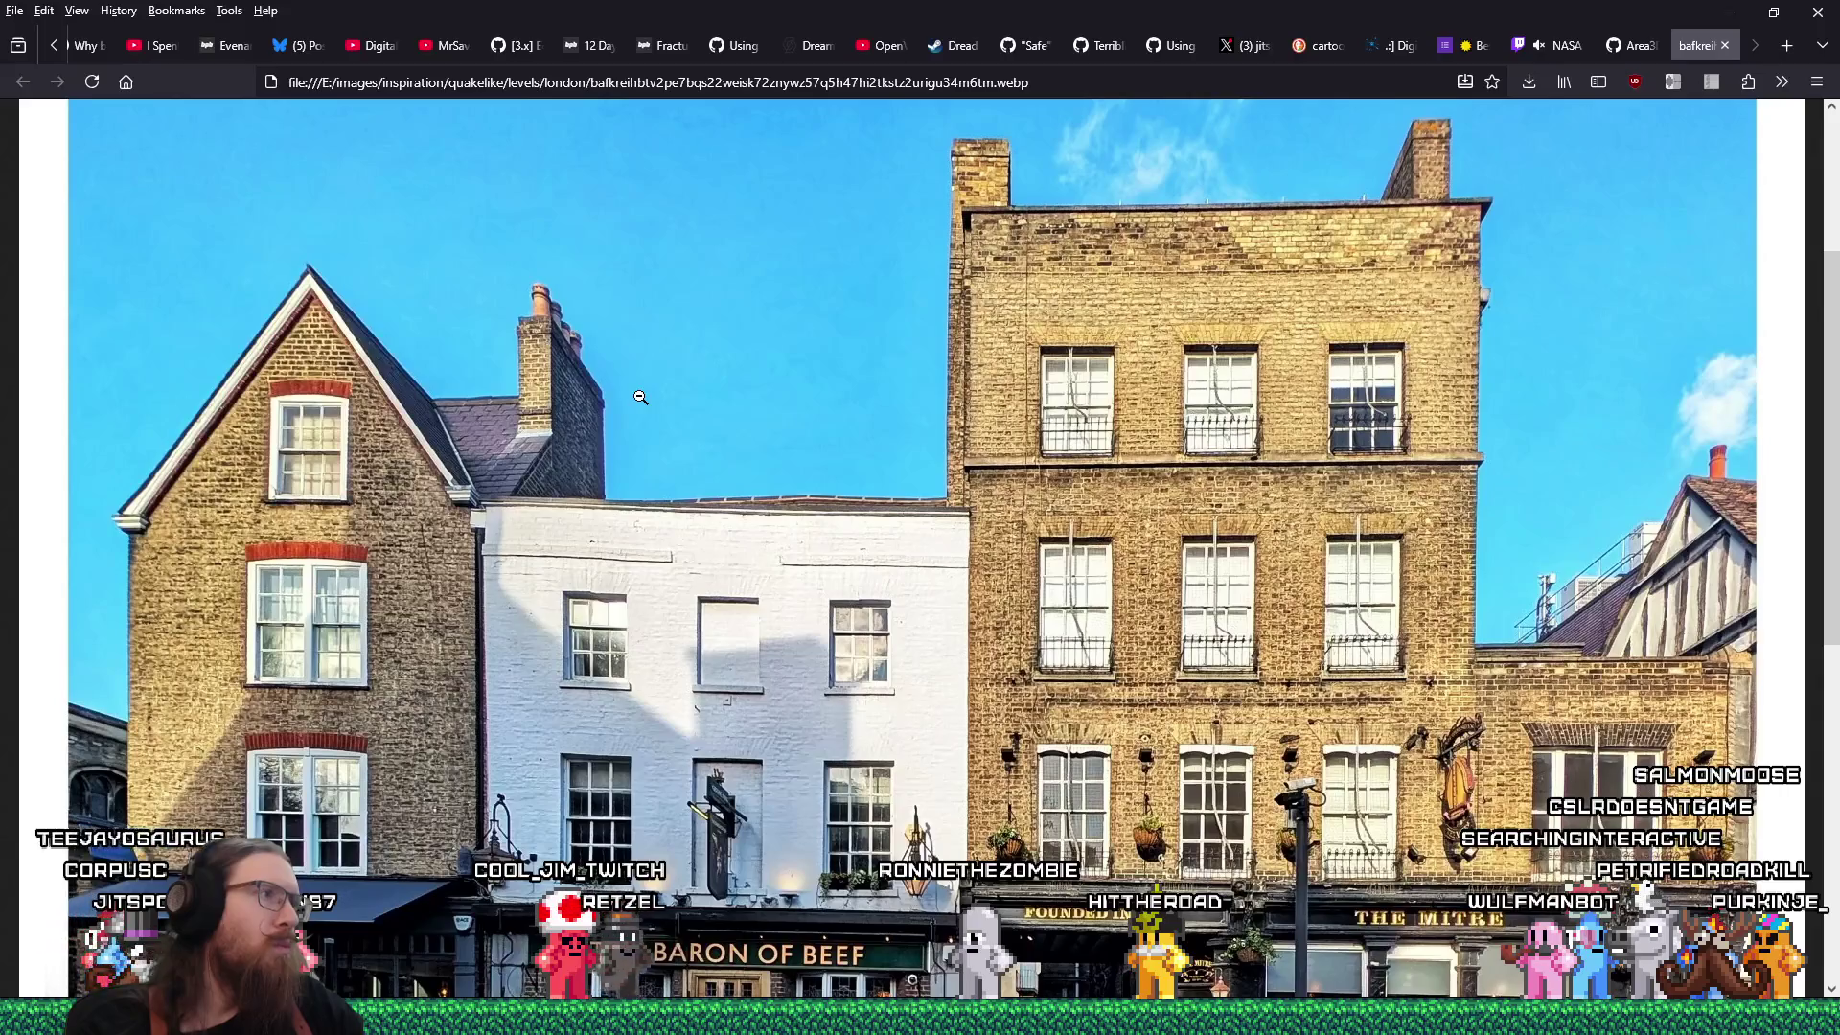
Scroll over the photo's gabled house and white building, then return to TrenchBroom.
{"action": "scroll", "coordinate": [279, 349], "scroll_direction": "up", "scroll_amount": 3}
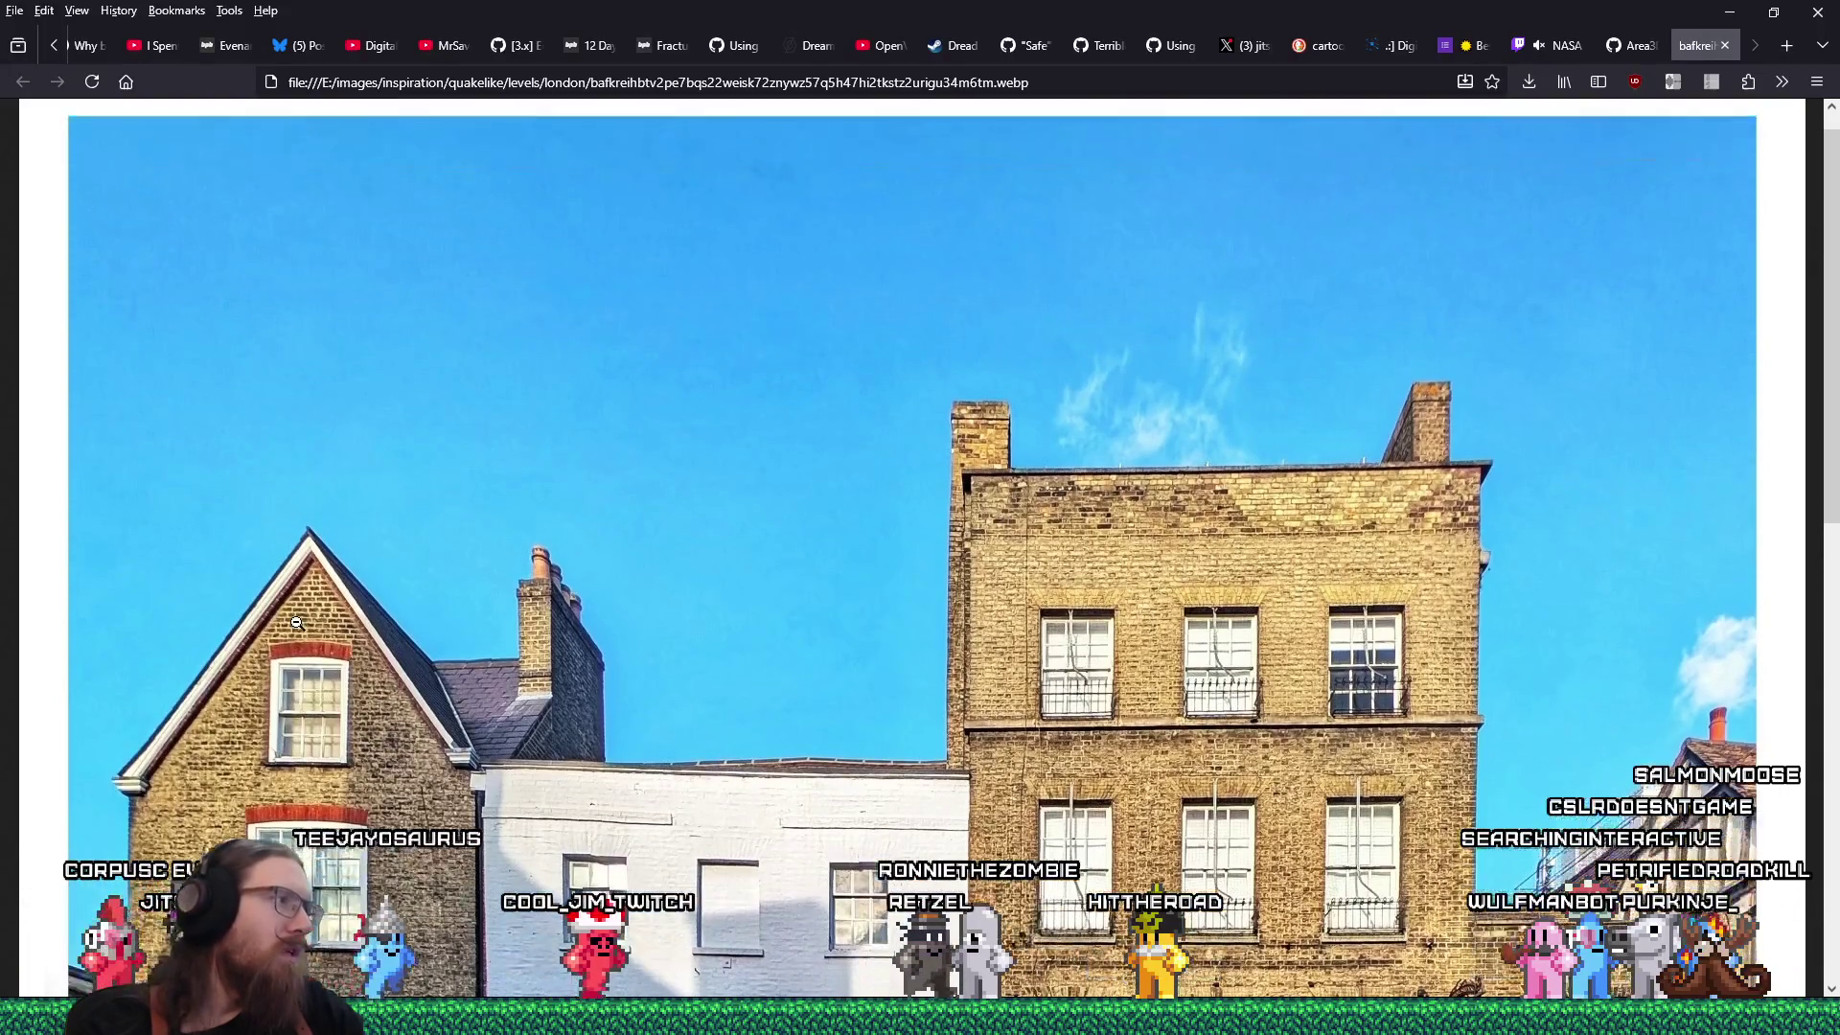
{"action": "scroll", "coordinate": [291, 632], "scroll_direction": "down", "scroll_amount": 1}
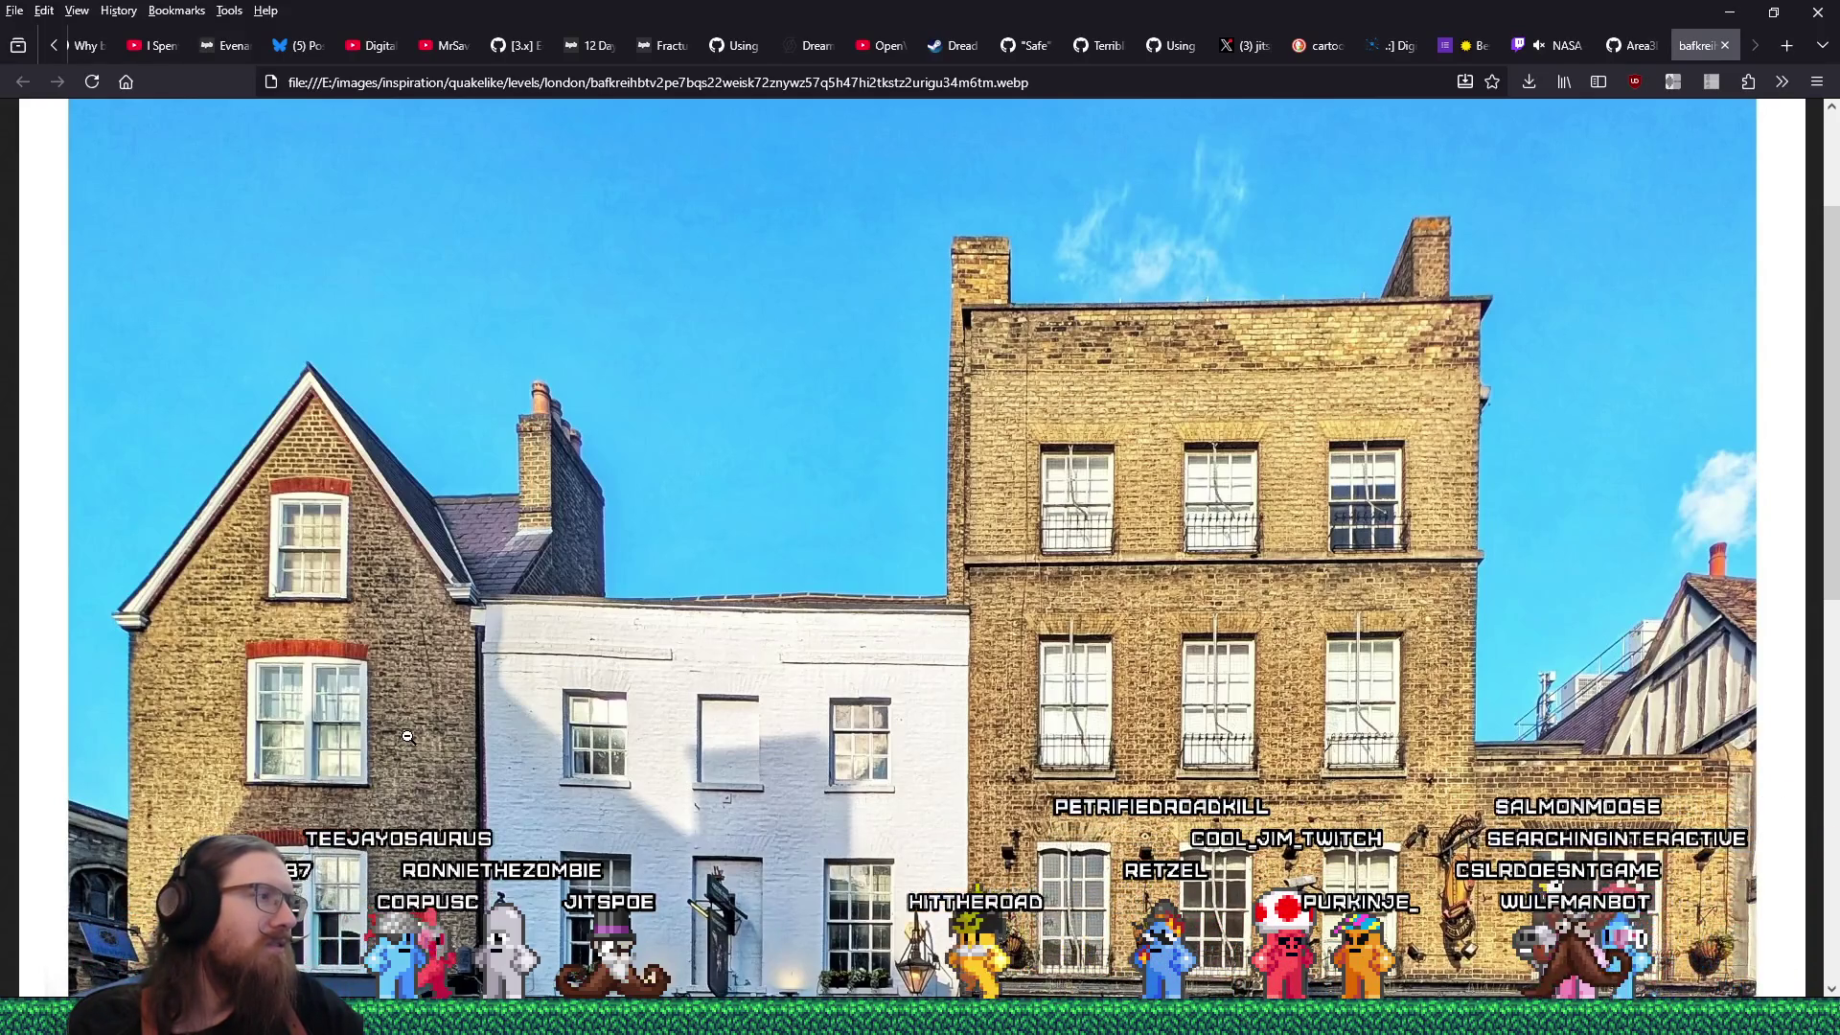
{"action": "key", "text": "alt+Tab"}
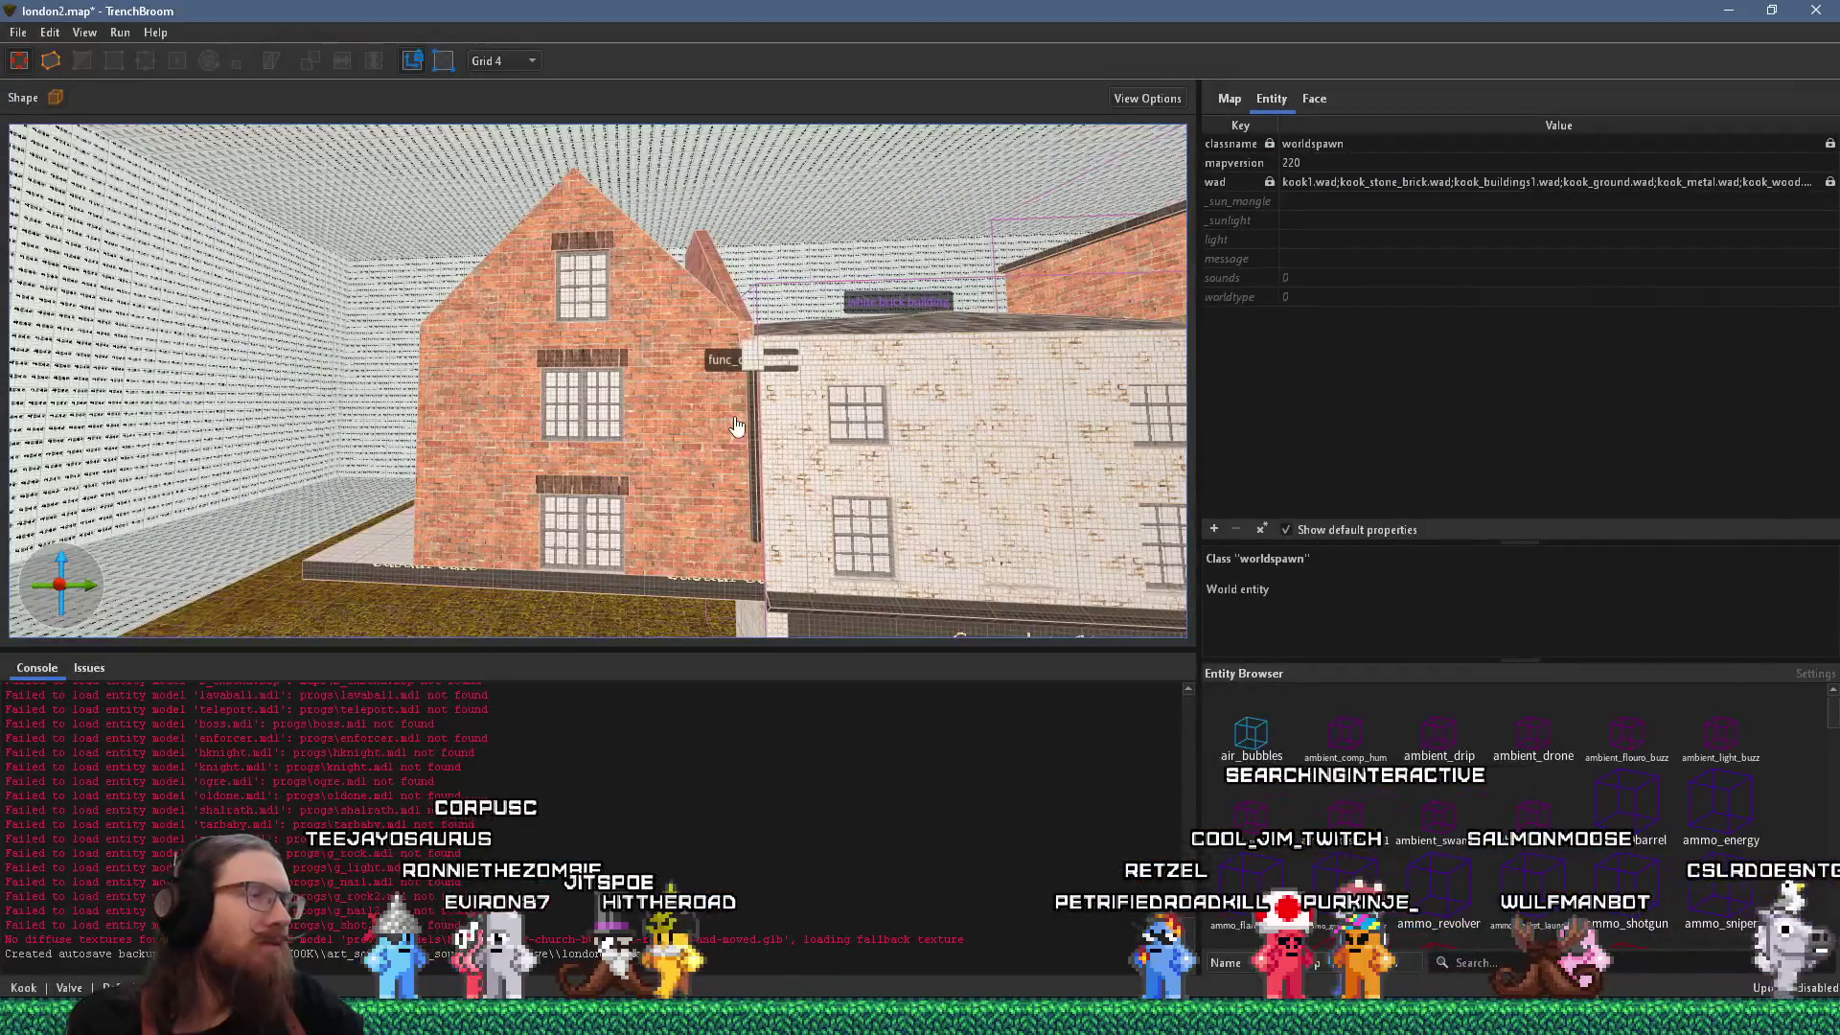
Extend the right brick gable brush downward to 188 units tall.
{"action": "scroll", "coordinate": [671, 428], "scroll_direction": "up", "scroll_amount": 5}
{"action": "scroll", "coordinate": [571, 419], "scroll_direction": "down", "scroll_amount": 8}
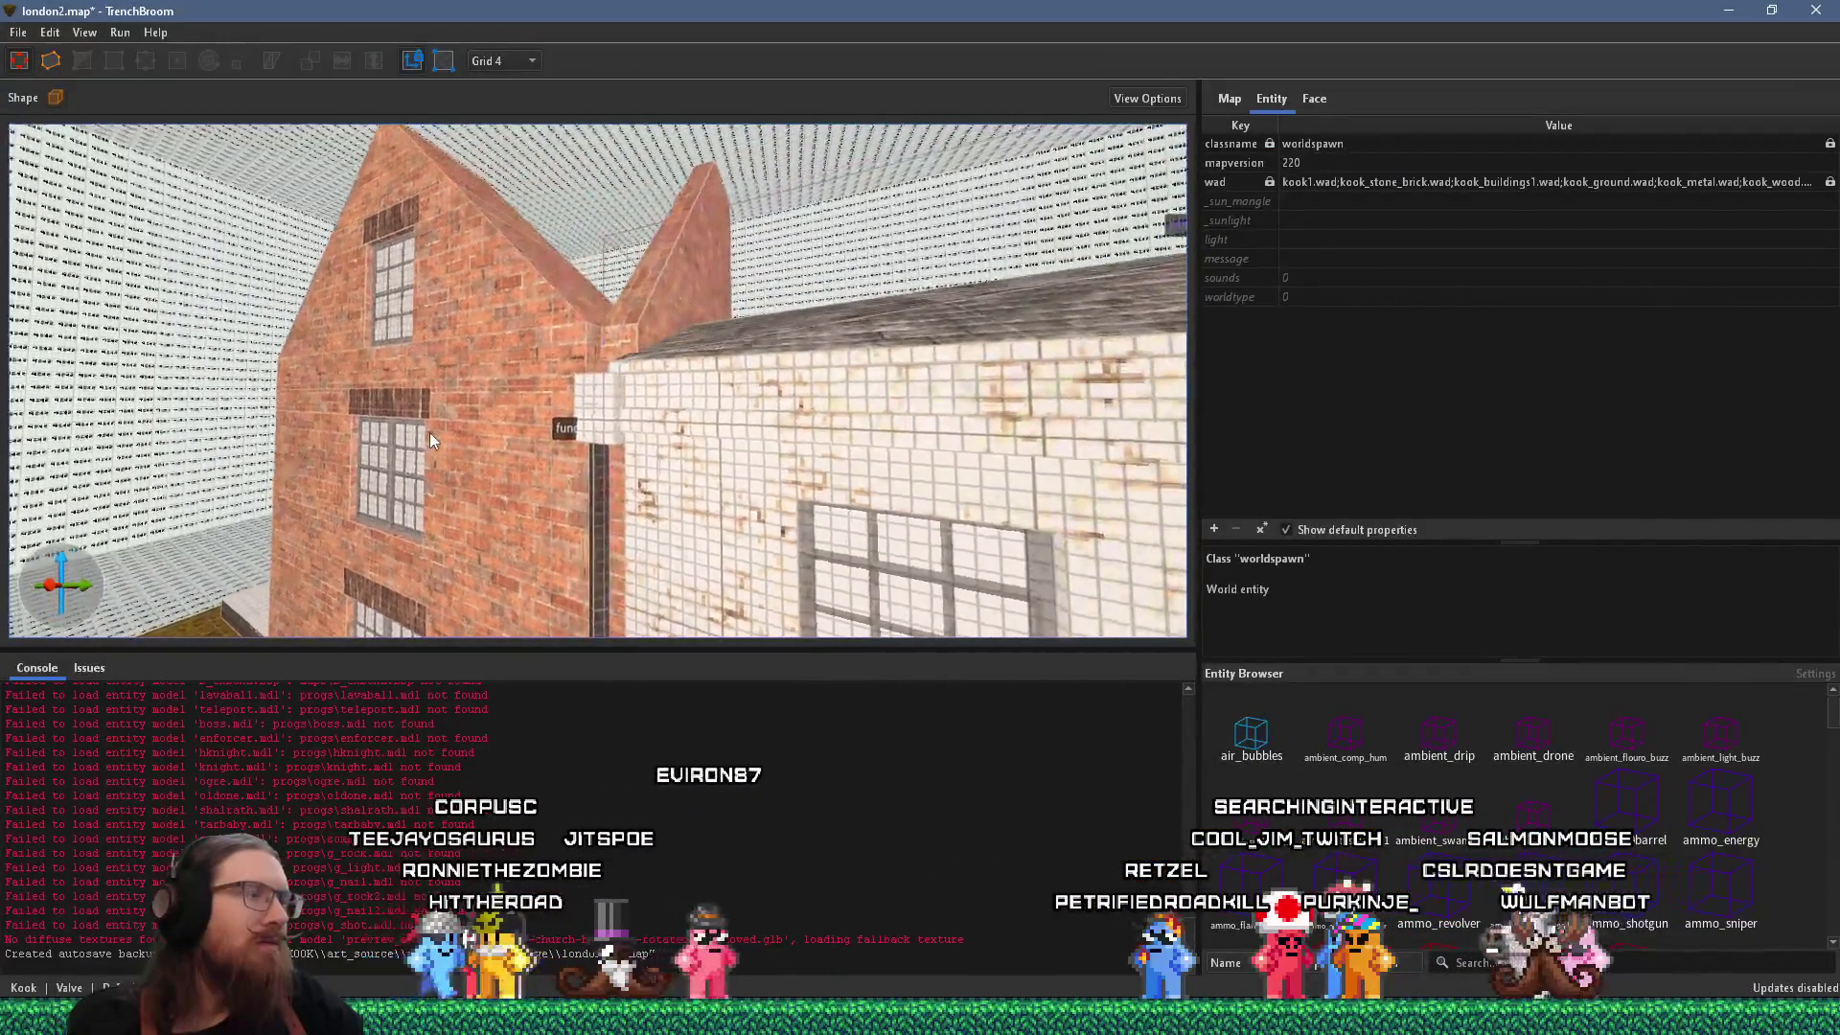
{"action": "scroll", "coordinate": [412, 457], "scroll_direction": "up", "scroll_amount": 2}
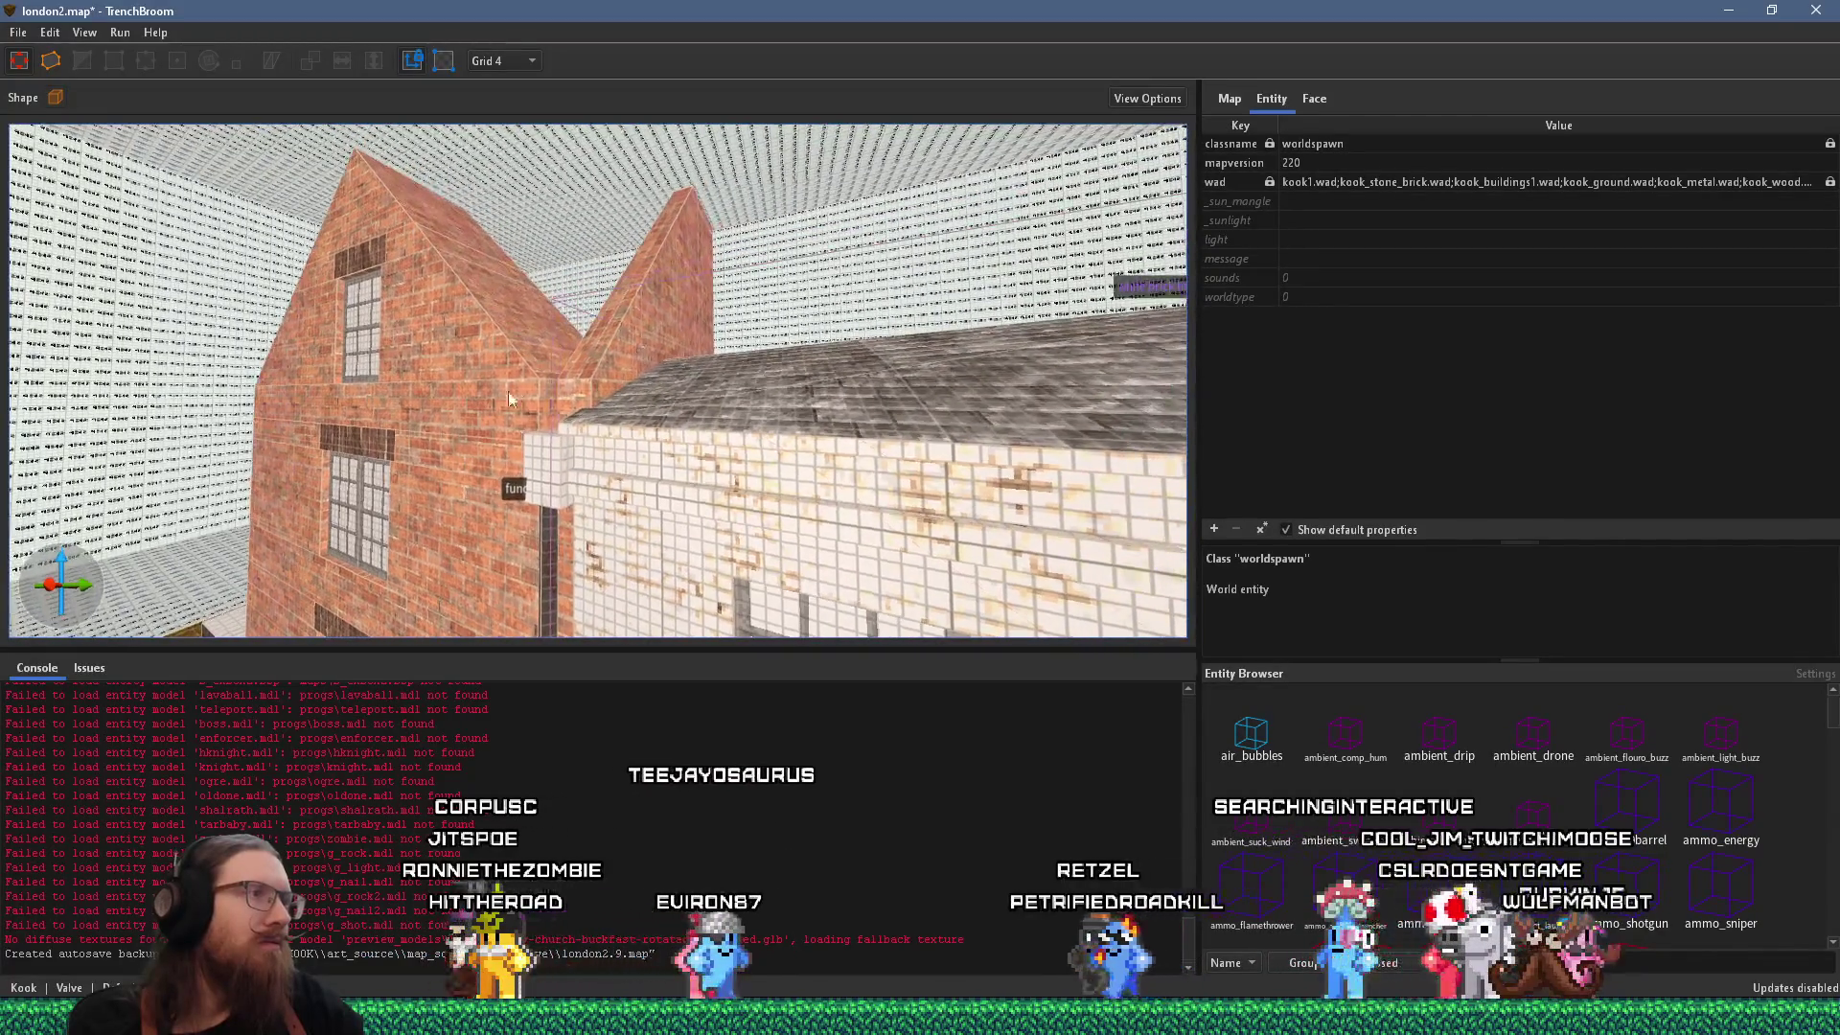
{"action": "left_click", "coordinate": [595, 349]}
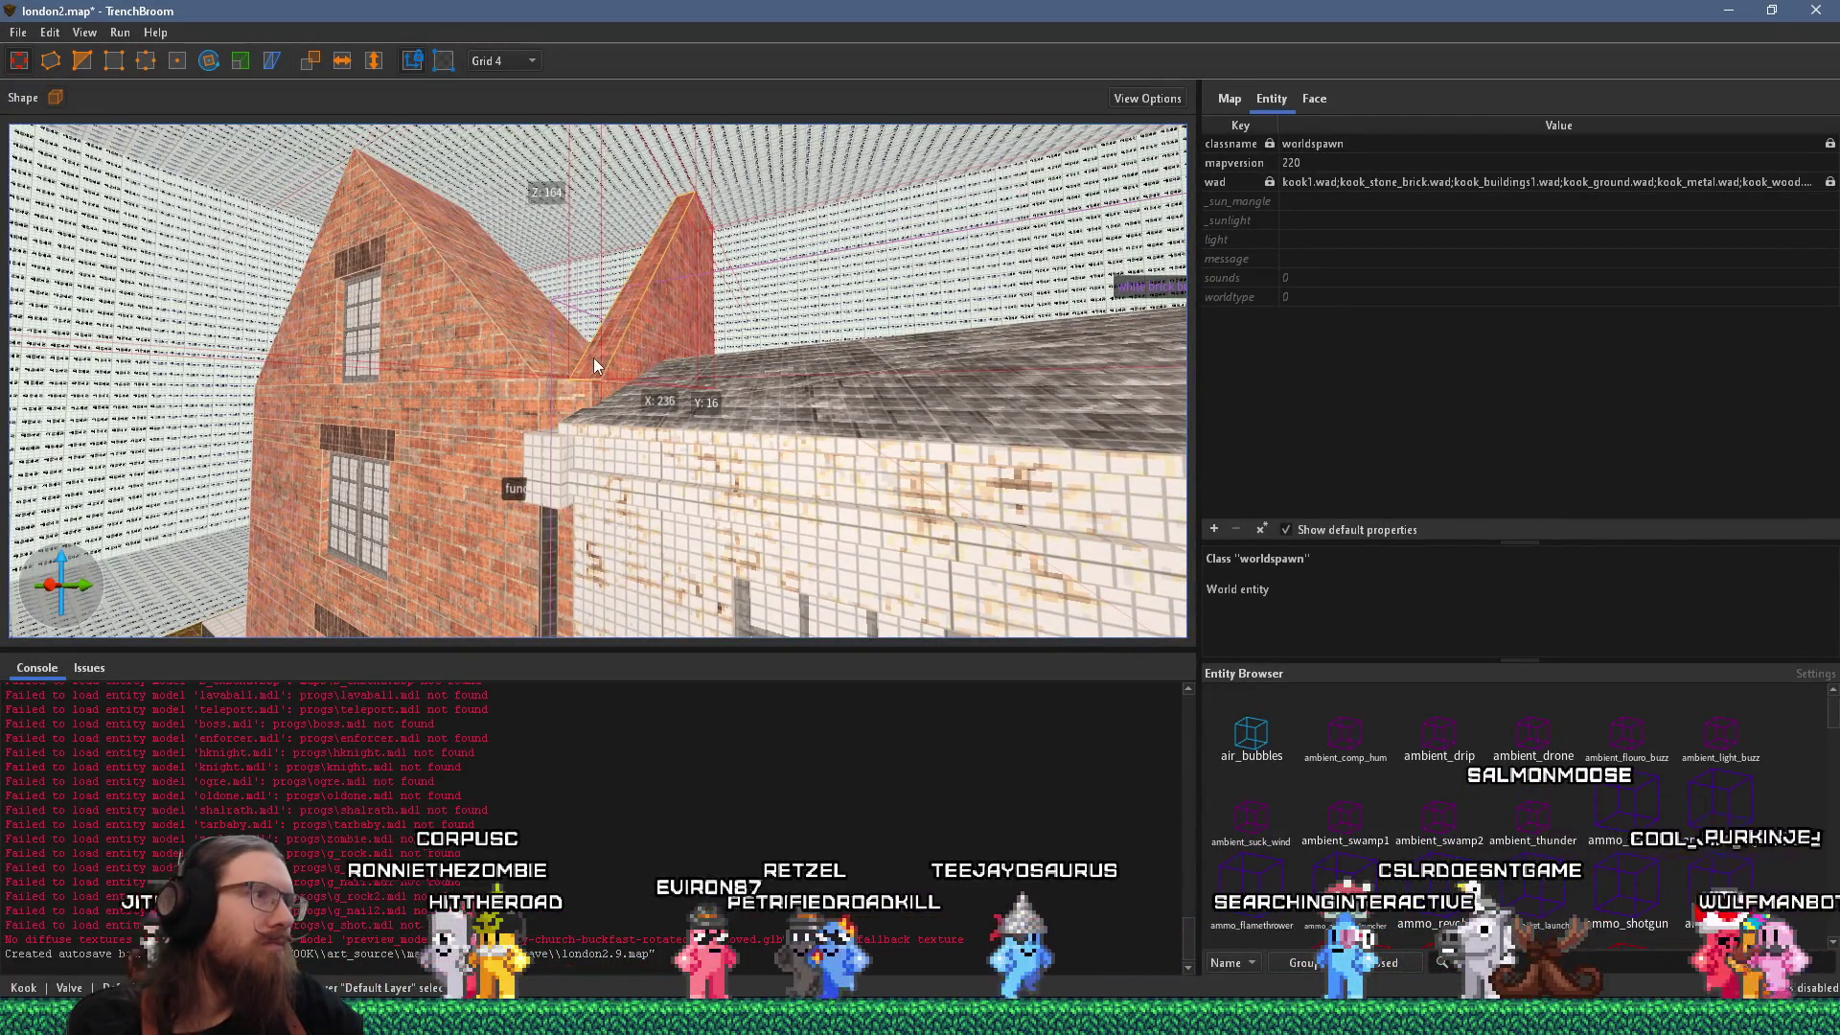
{"action": "mouse_move", "coordinate": [576, 389]}
{"action": "left_mouse_down"}
{"action": "mouse_move", "coordinate": [611, 359]}
{"action": "mouse_move", "coordinate": [598, 351]}
{"action": "left_mouse_up"}
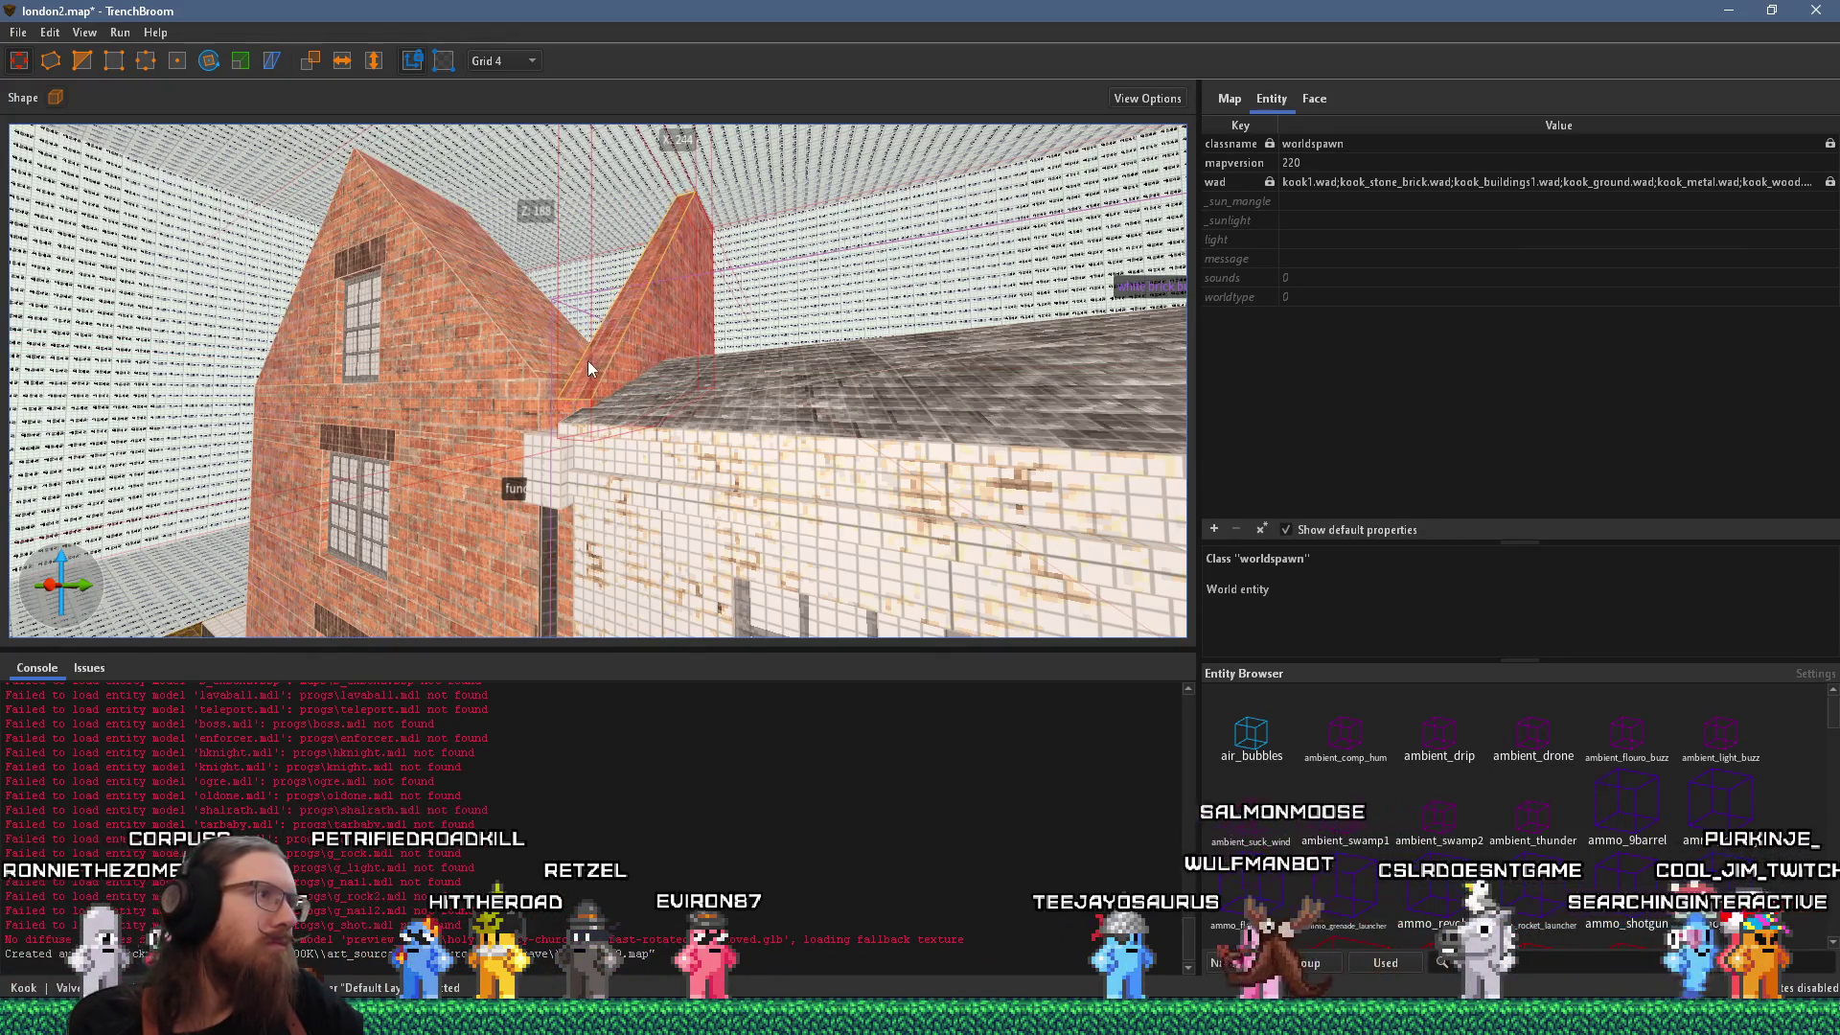
Compare the roof junction and chimney against the reference photo, then clear the chimney selection.
{"action": "scroll", "coordinate": [585, 377], "scroll_direction": "up", "scroll_amount": 5}
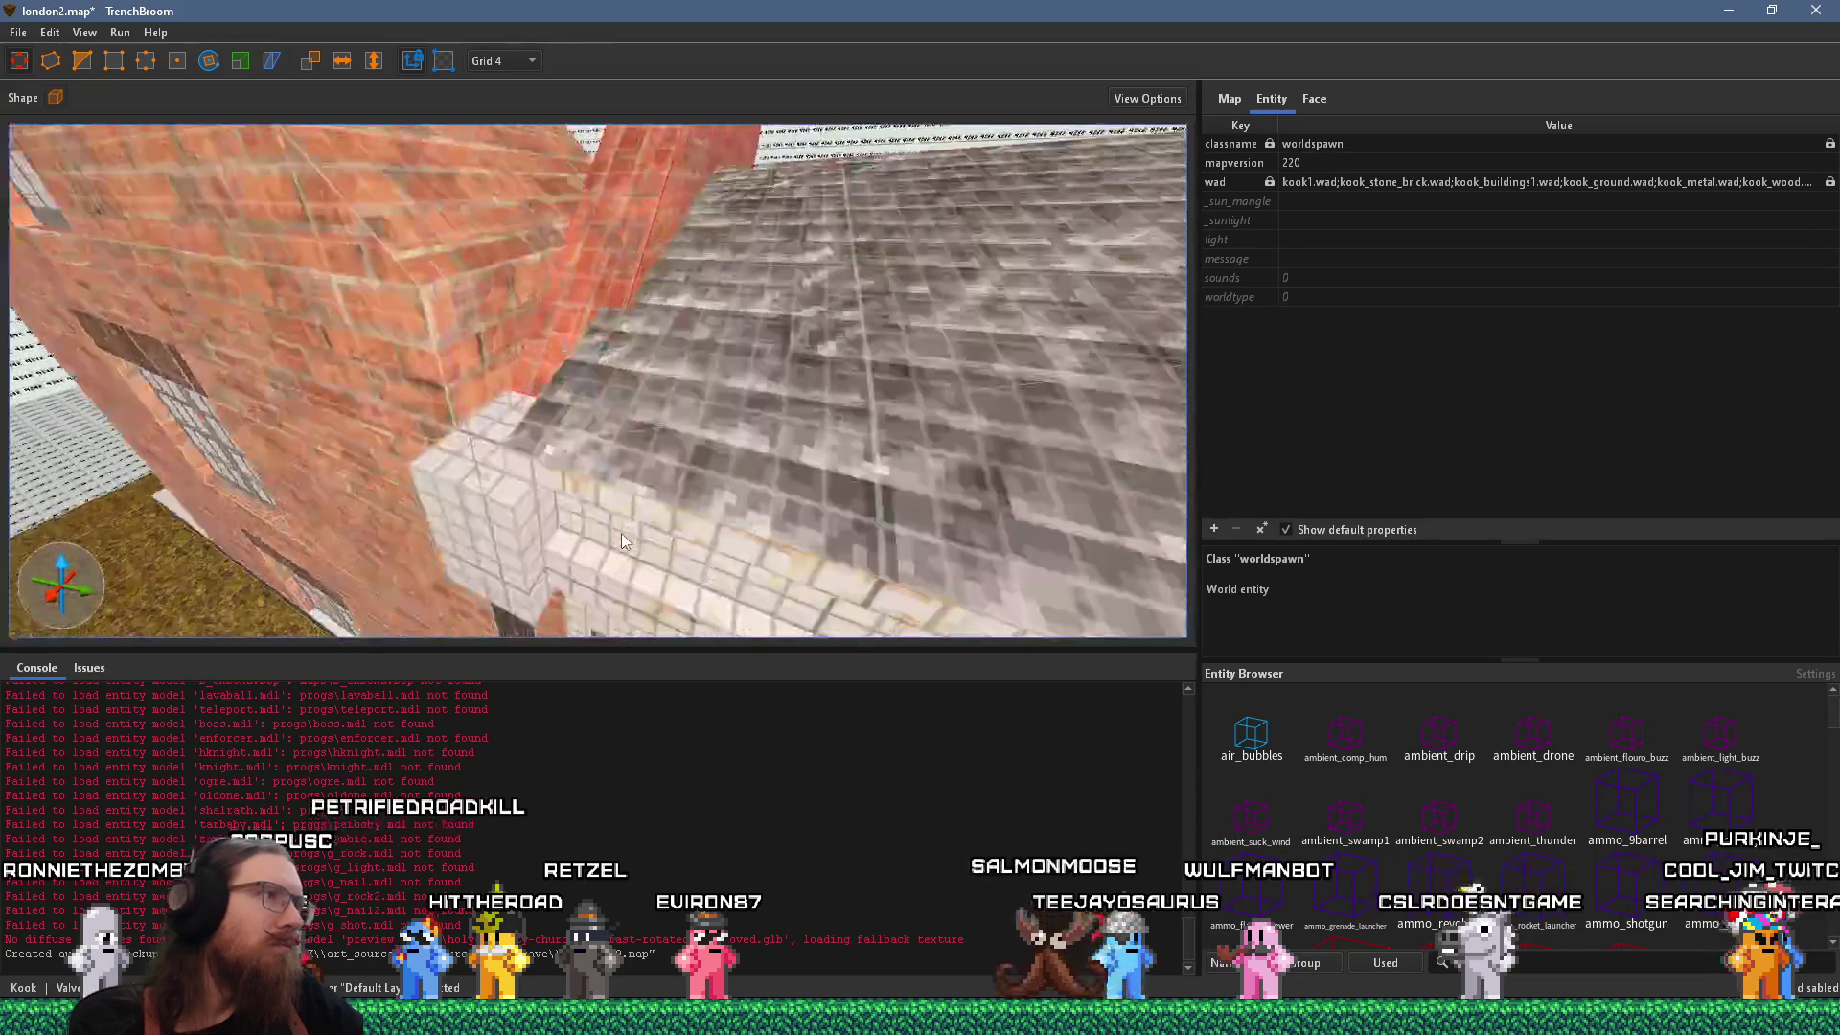
{"action": "key", "text": "Down"}
{"action": "key", "text": "Down"}
{"action": "key", "text": "Down"}
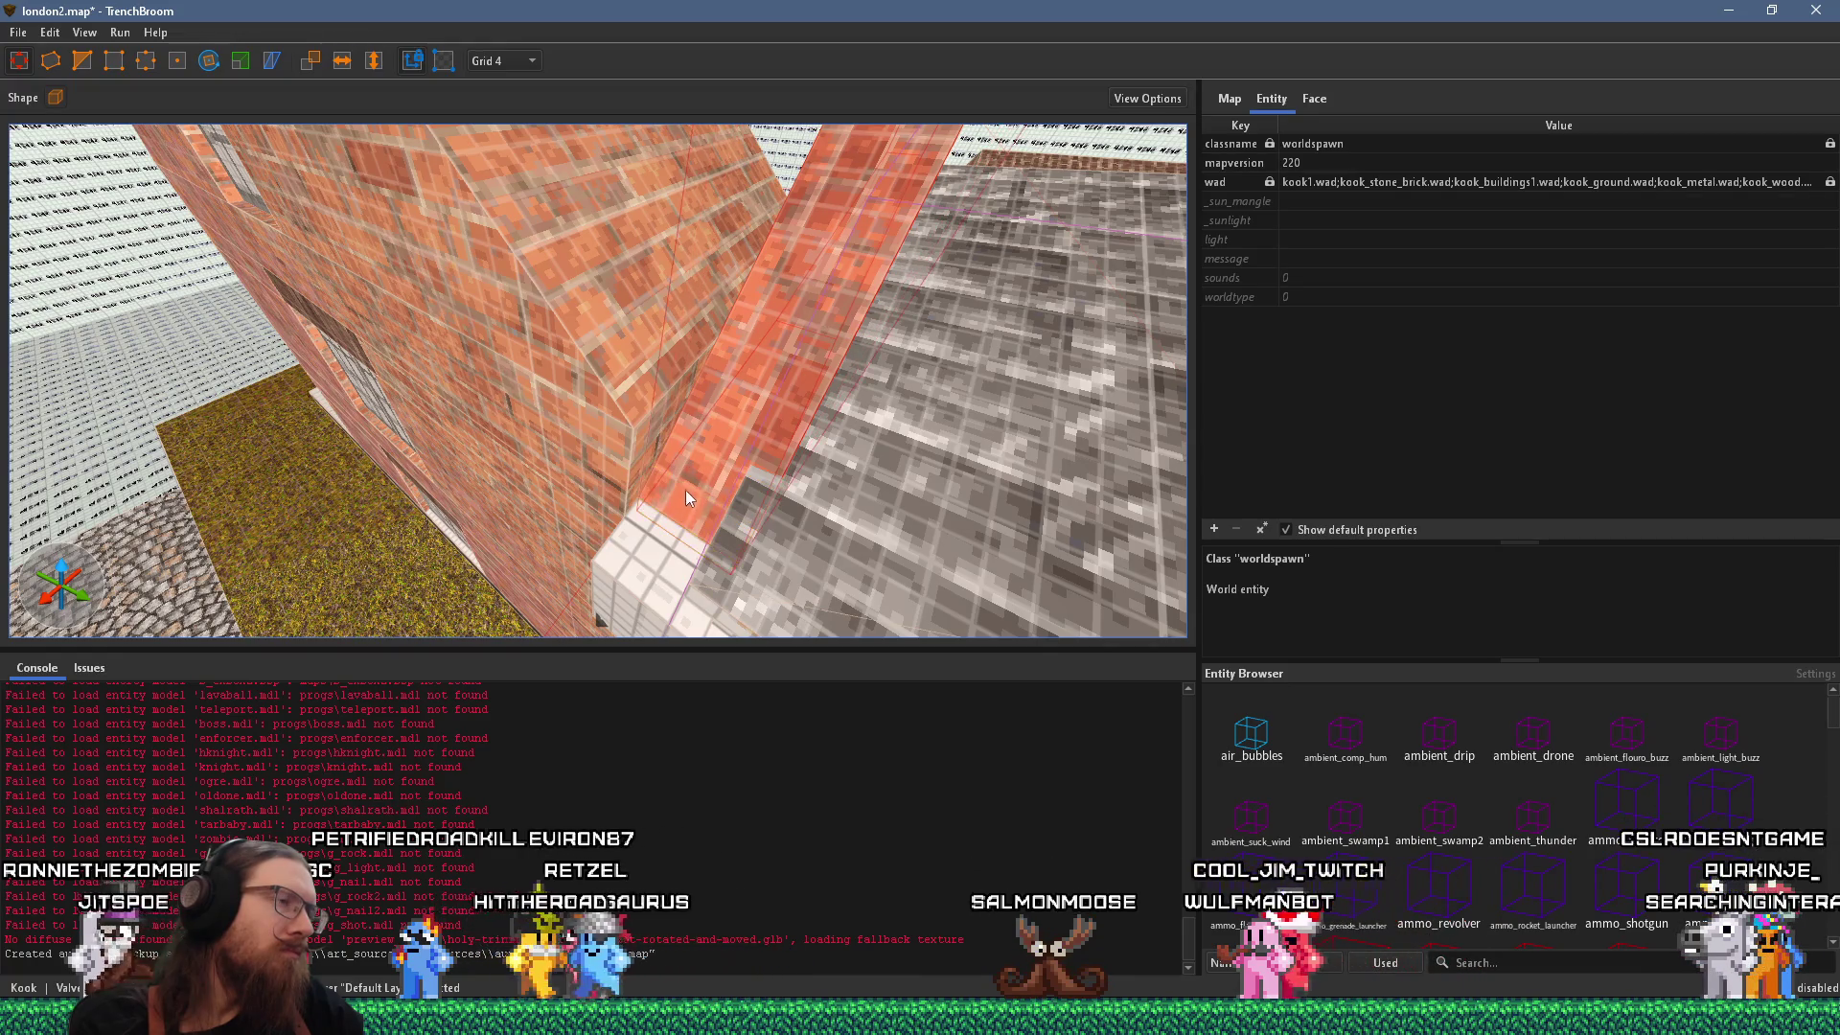
{"action": "scroll", "coordinate": [681, 460], "scroll_direction": "up", "scroll_amount": 5}
{"action": "scroll", "coordinate": [714, 385], "scroll_direction": "down", "scroll_amount": 3}
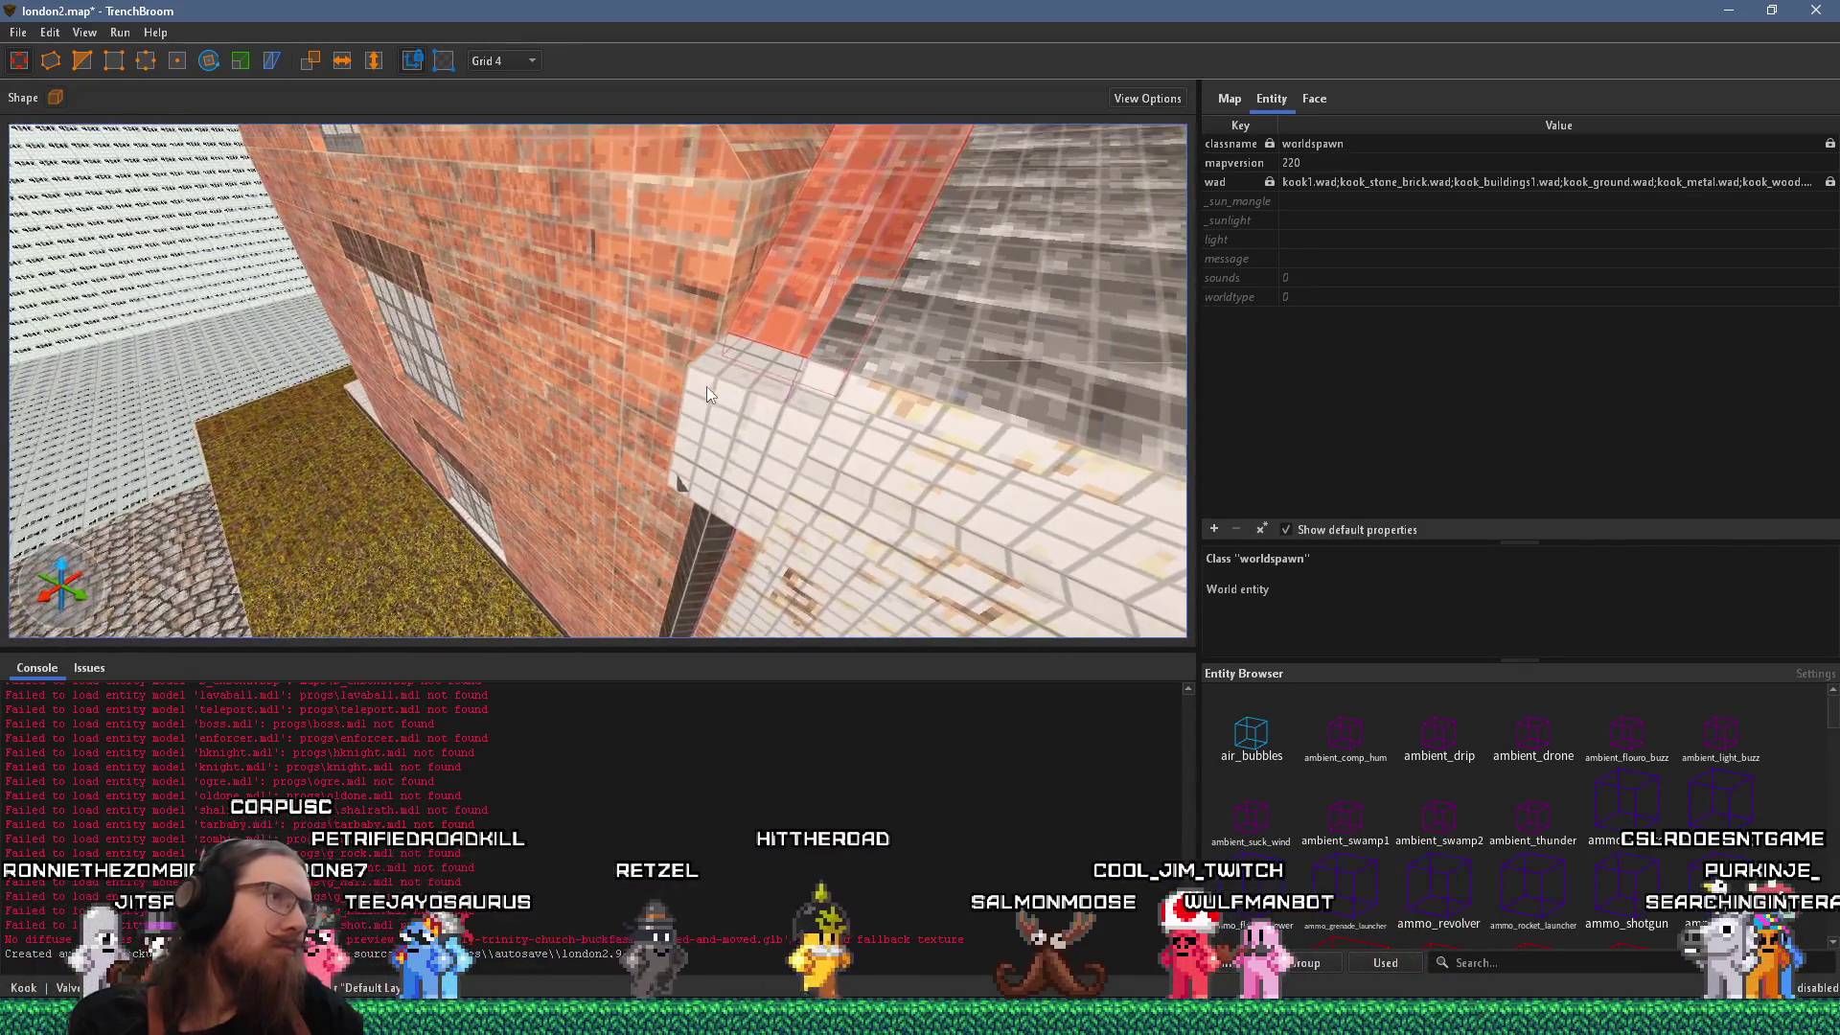
{"action": "key", "text": "alt+Tab"}
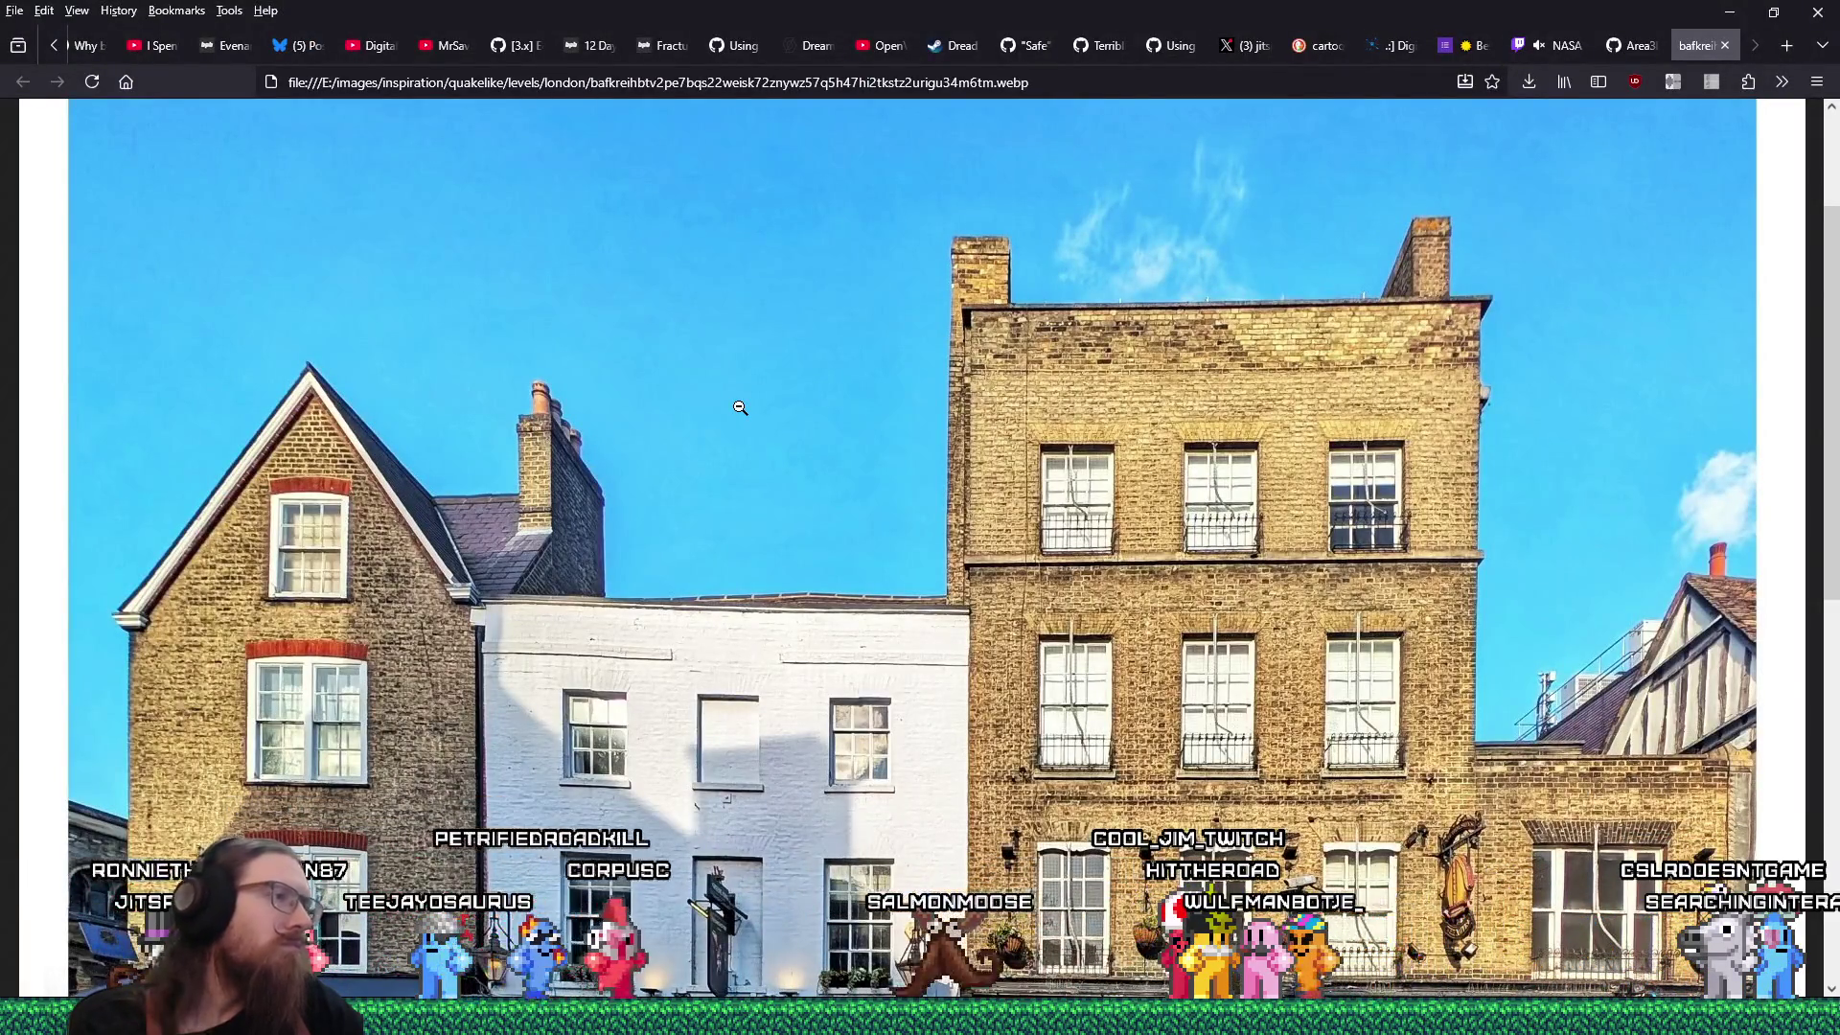
{"action": "key", "text": "alt+Tab"}
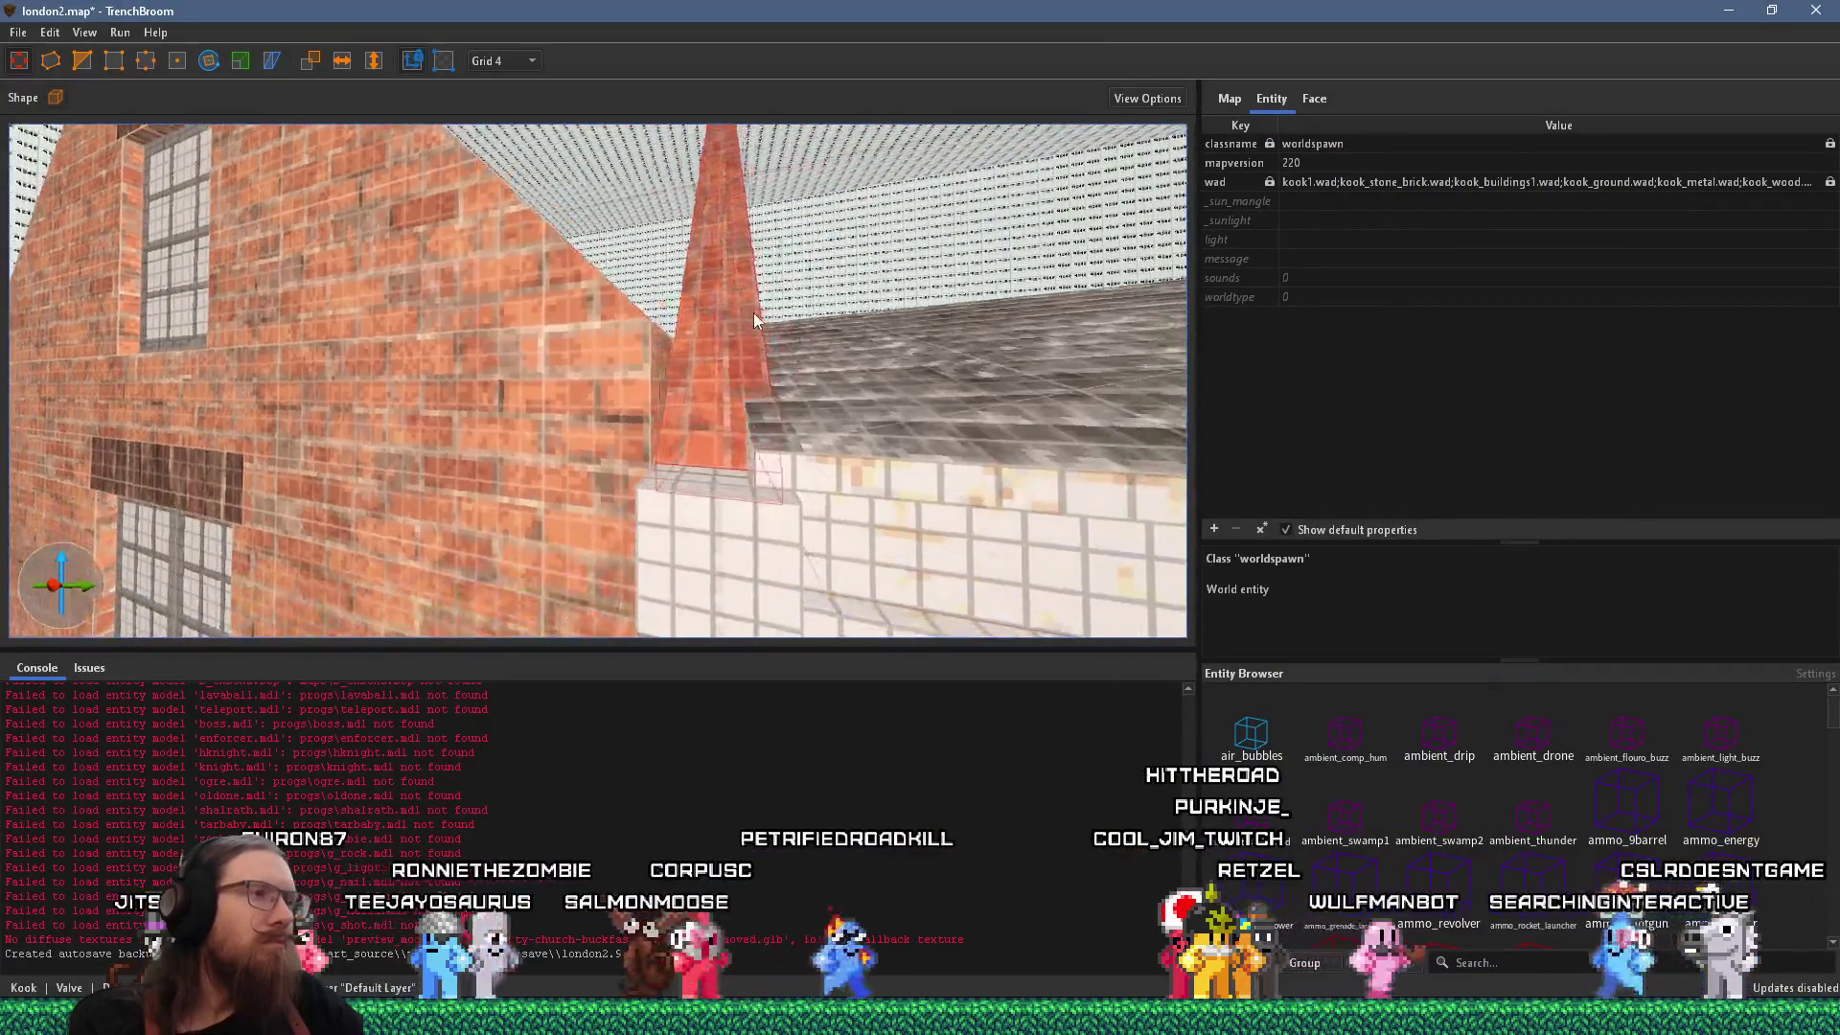
{"action": "key", "text": "a"}
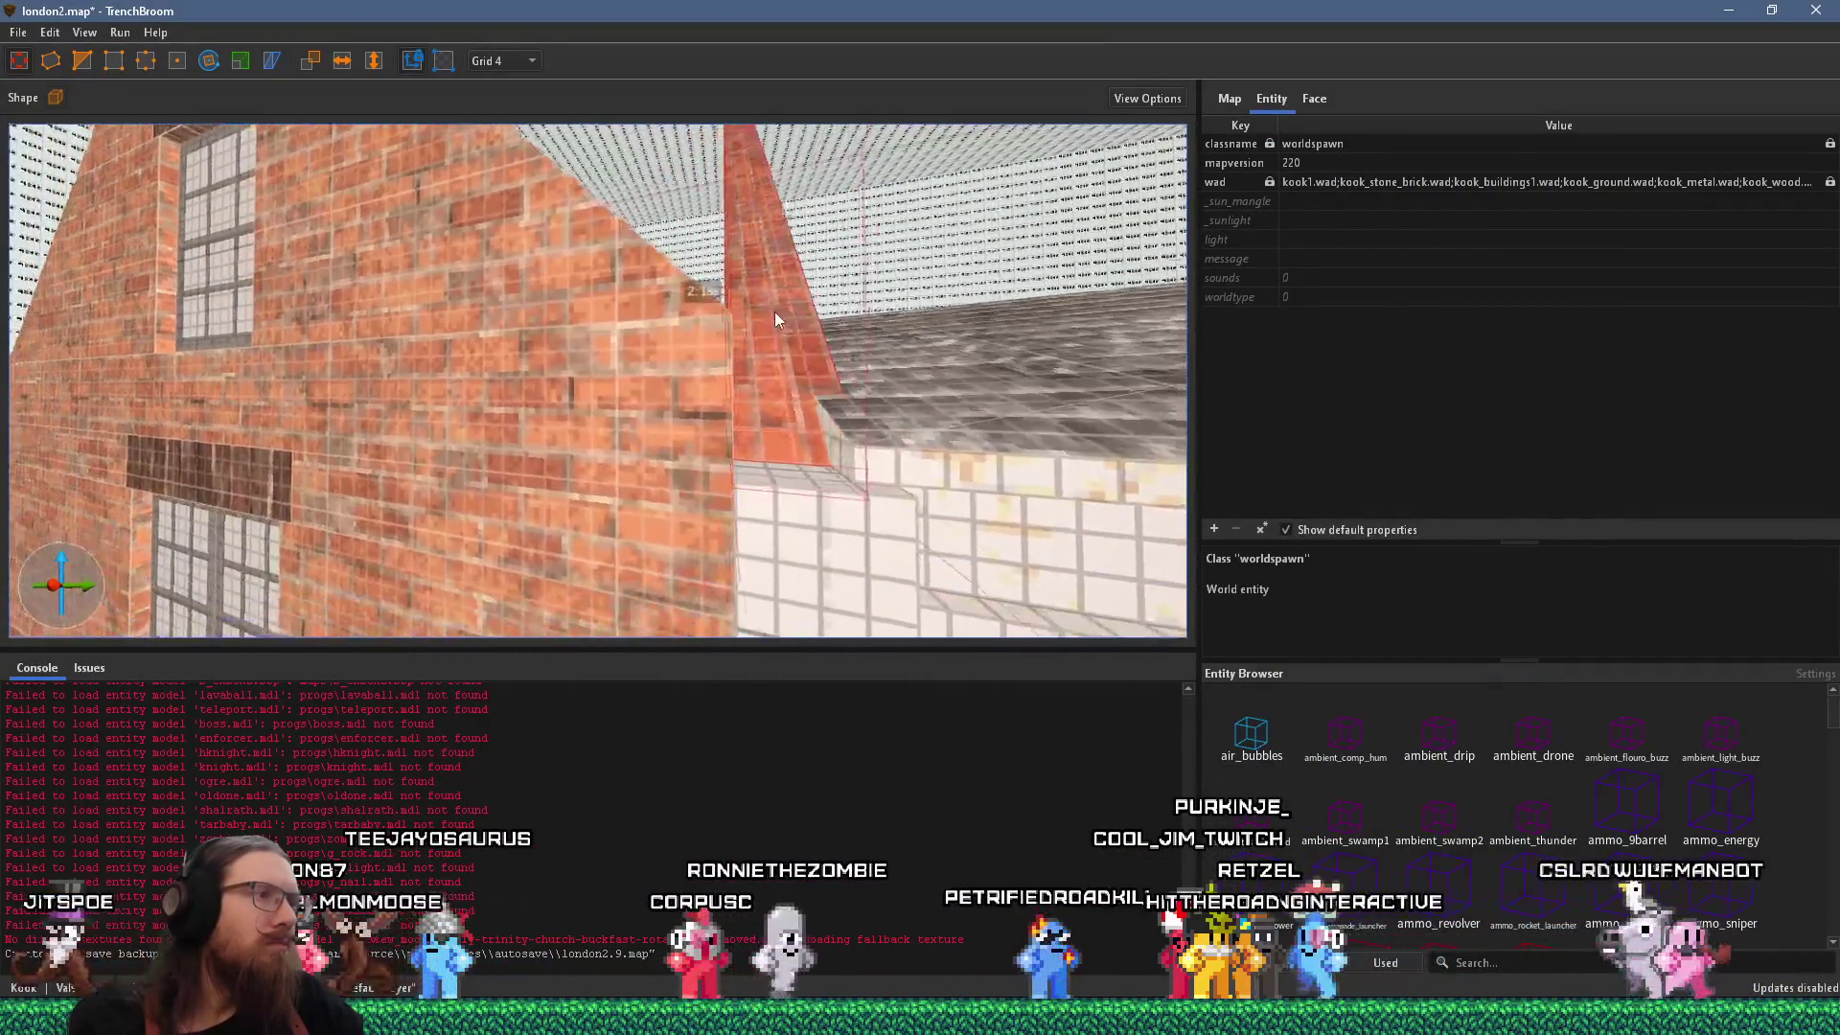
{"action": "key", "text": "d"}
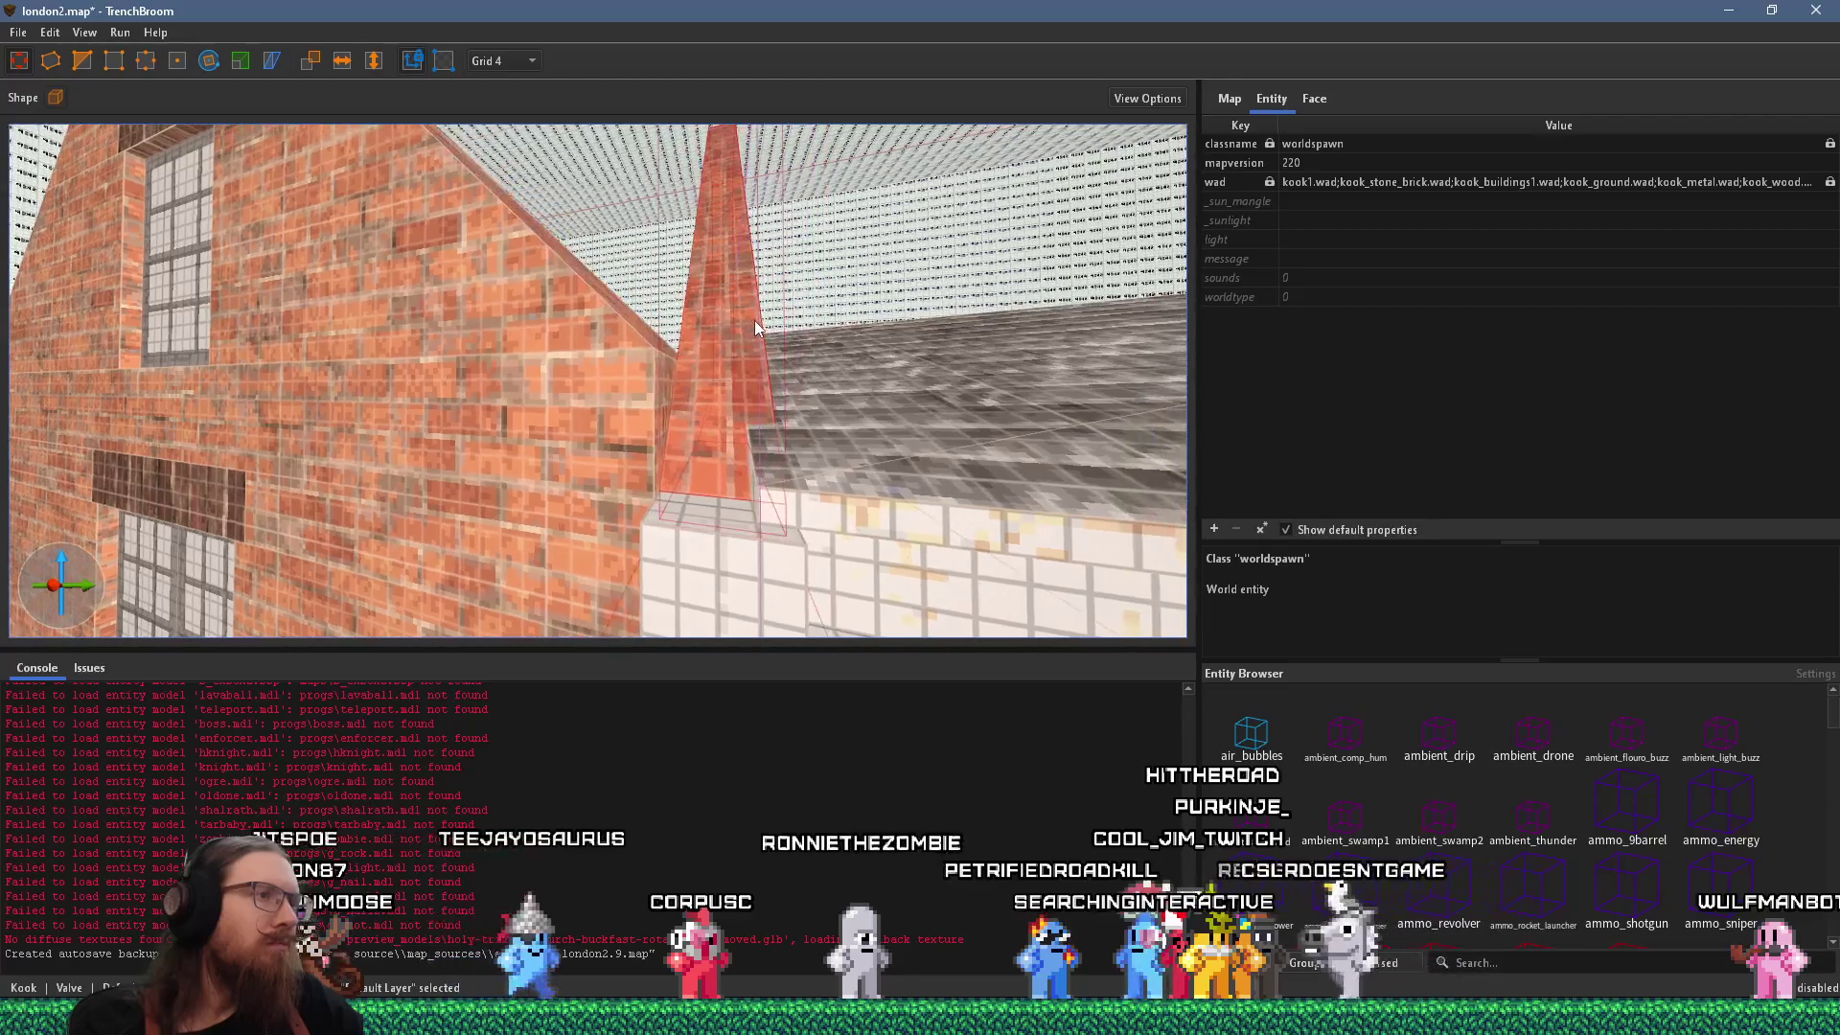
{"action": "key", "text": "alt+Tab"}
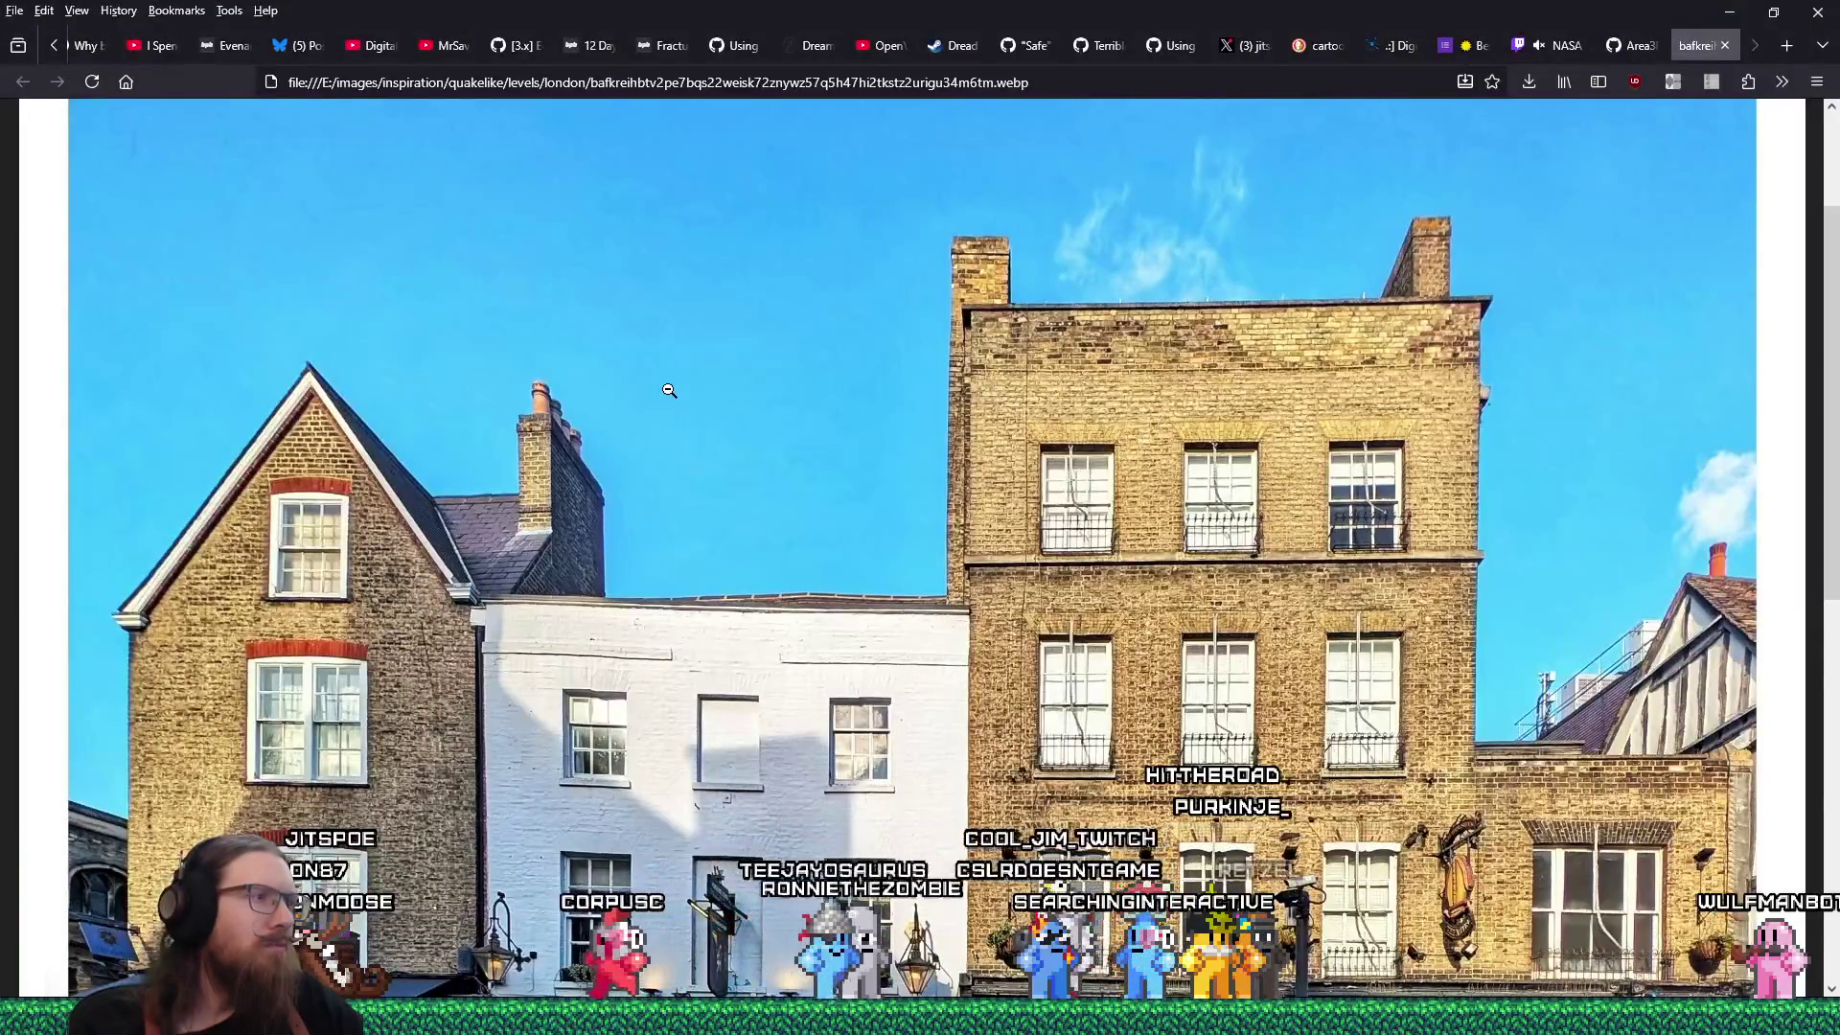
{"action": "key", "text": "alt+Tab"}
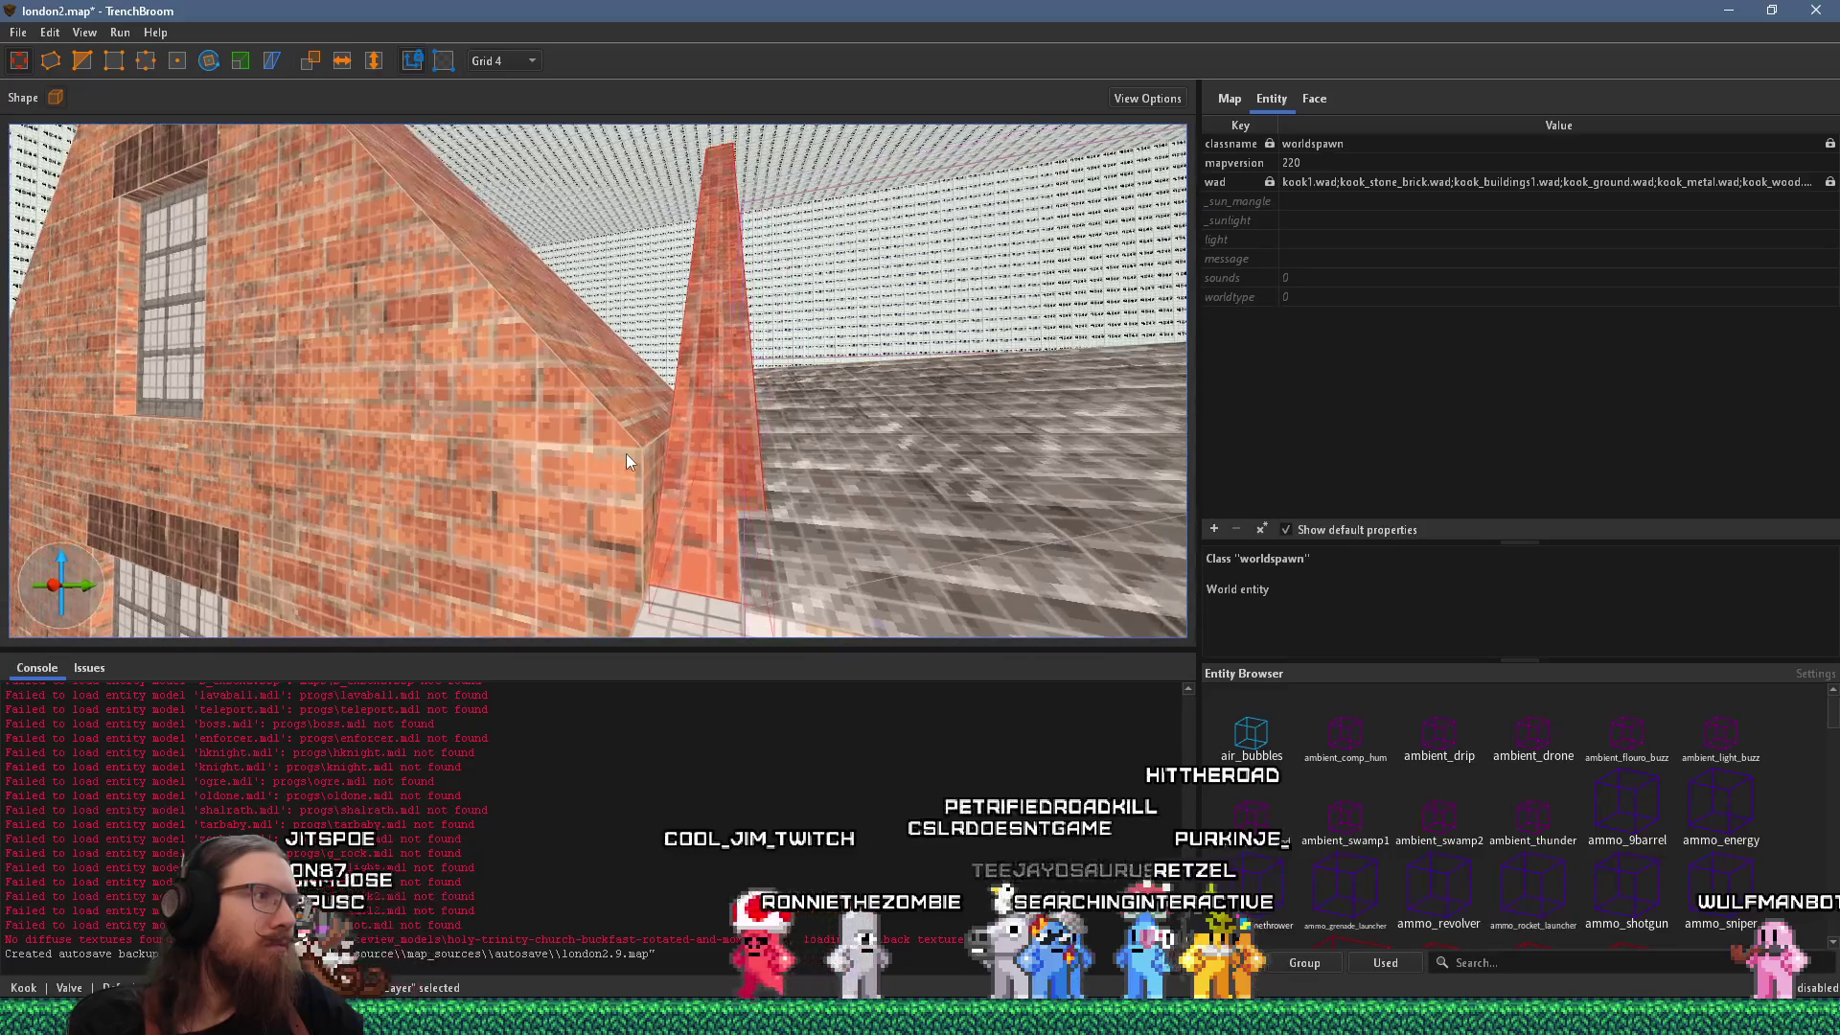
{"action": "key", "text": "s"}
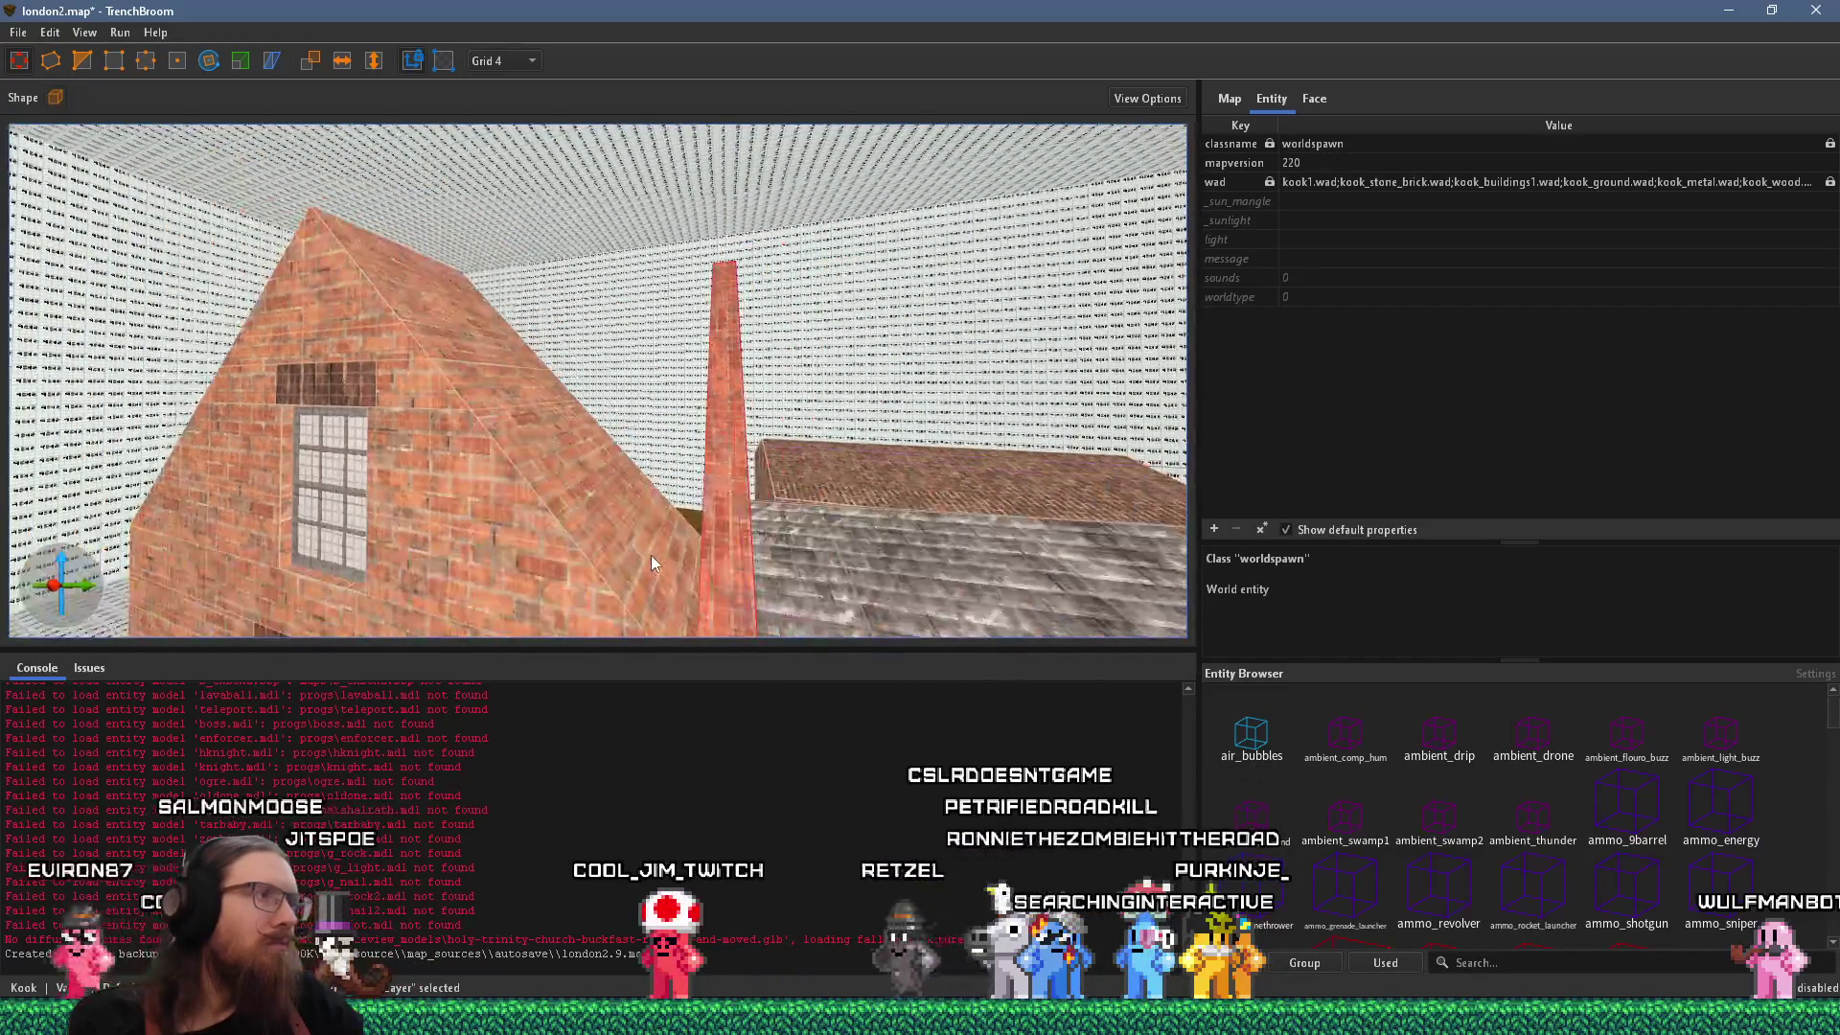
{"action": "key", "text": "Escape"}
Select the brick house brush and pull in its roof slope's lower corner.
{"action": "left_click", "coordinate": [474, 363]}
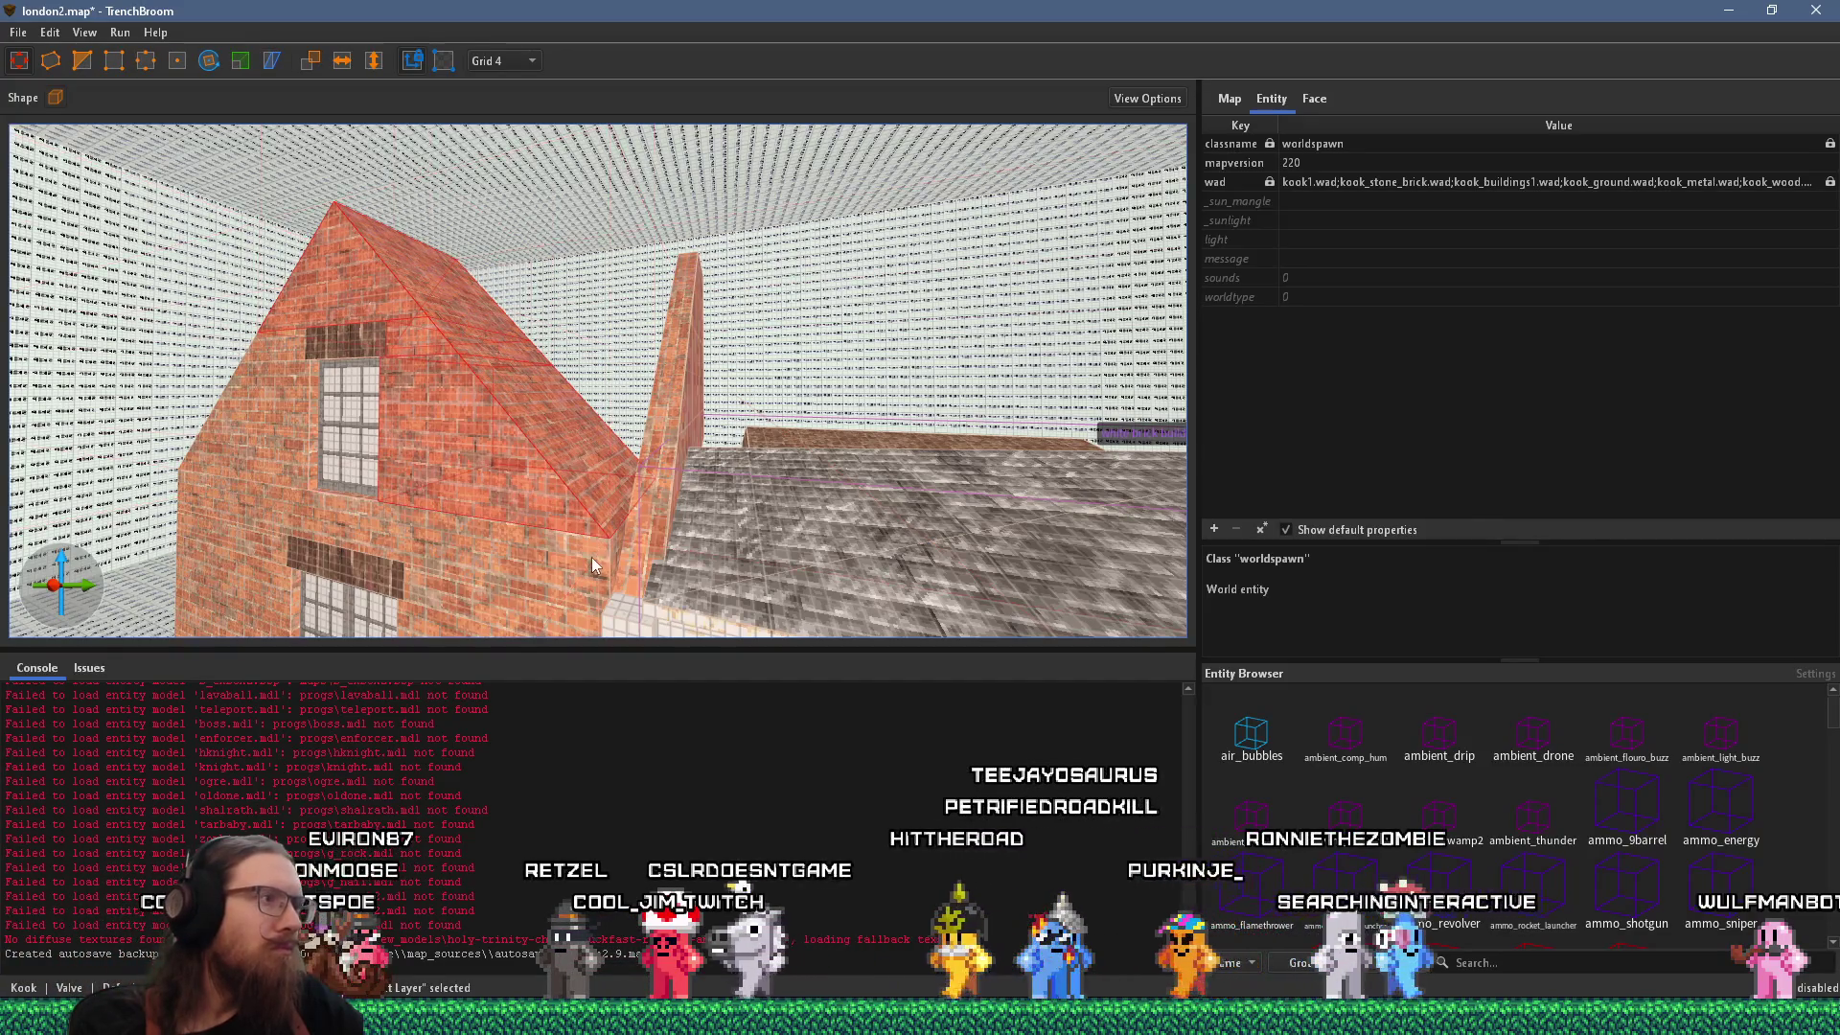
{"action": "scroll", "coordinate": [590, 559], "scroll_direction": "up", "scroll_amount": 5}
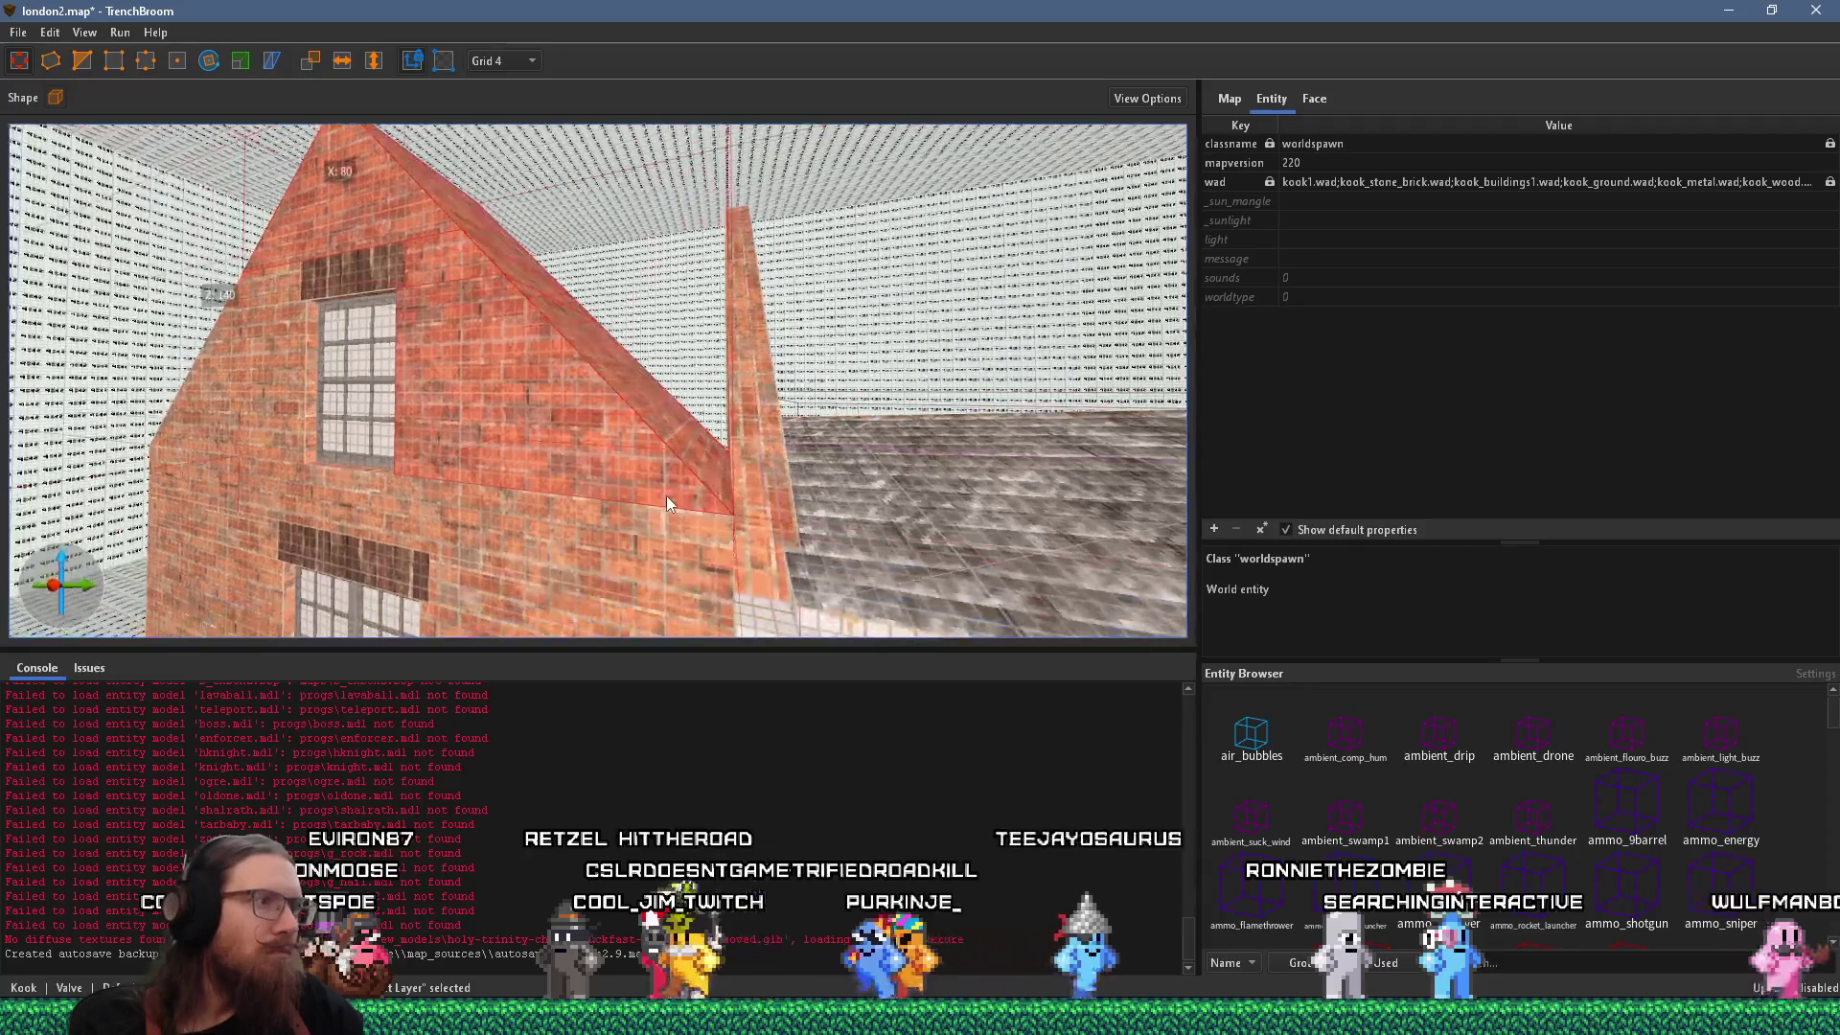
{"action": "left_click_drag", "start_coordinate": [665, 497], "coordinate": [715, 459]}
After checking the photo, drop the roof brush one grid step and drag its corner vertex onto the gable.
{"action": "key", "text": "alt+Tab"}
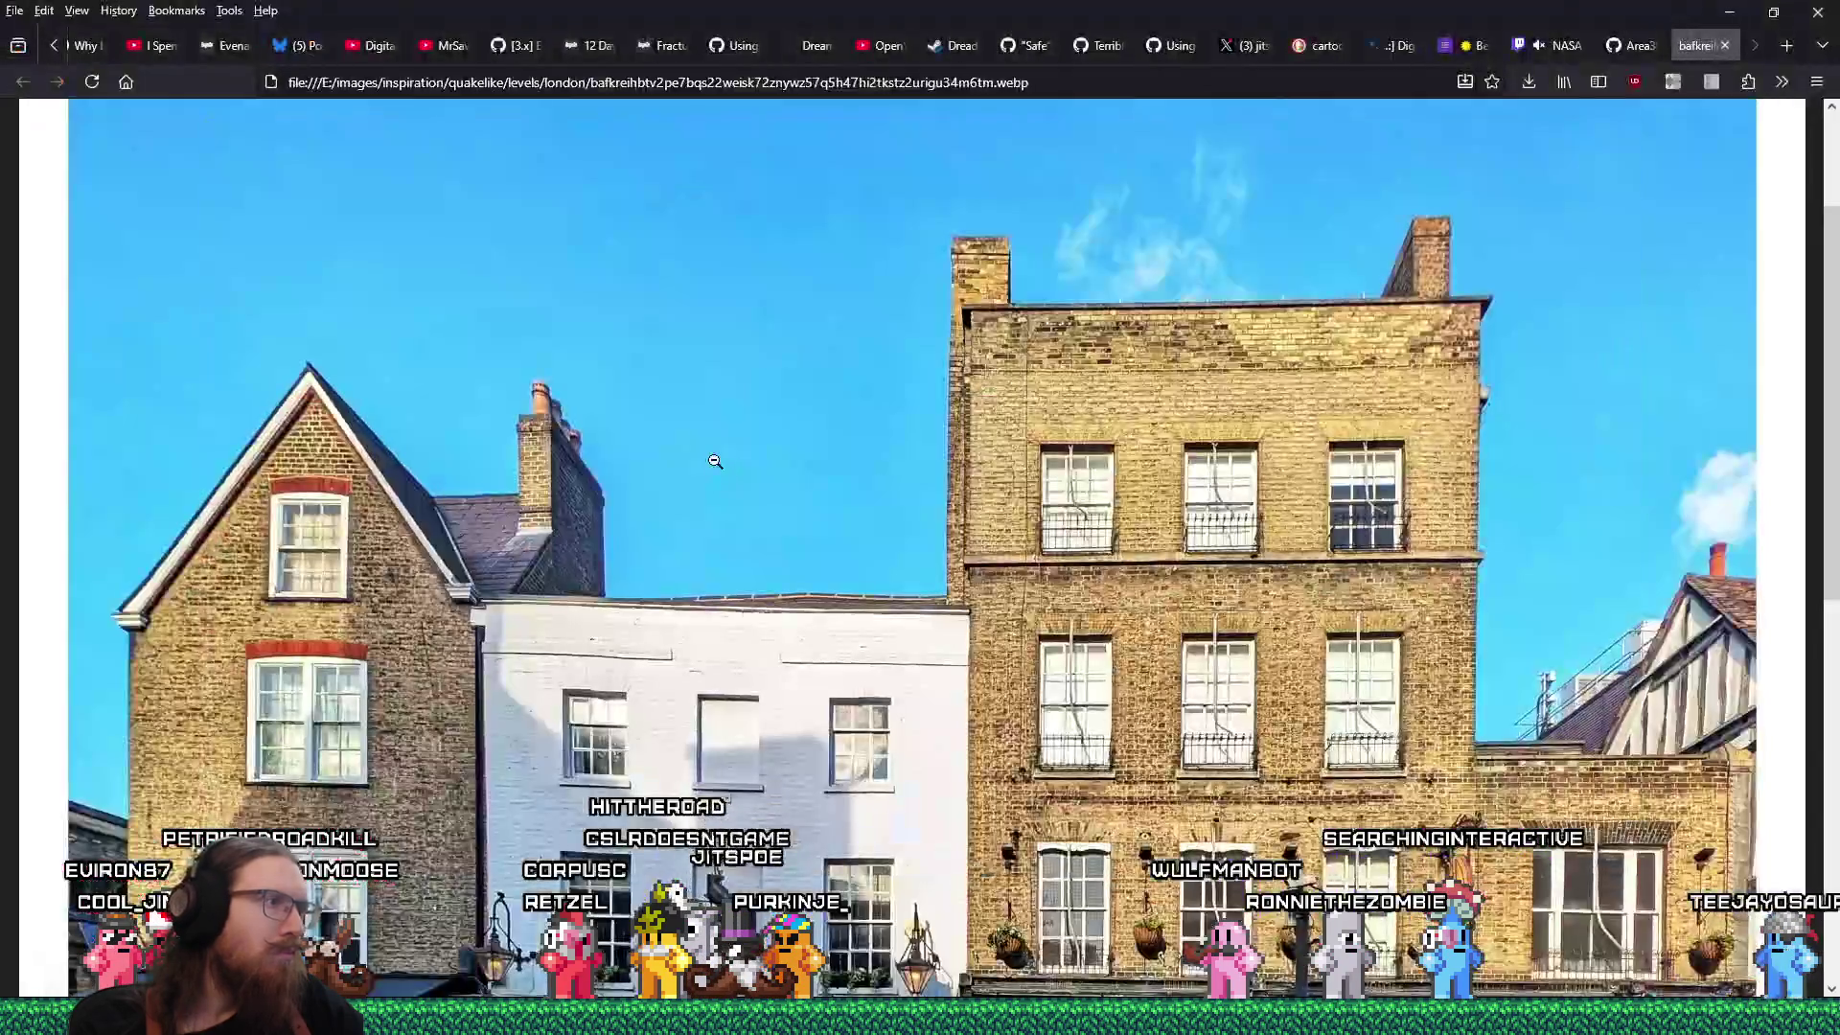
{"action": "key", "text": "alt+Tab"}
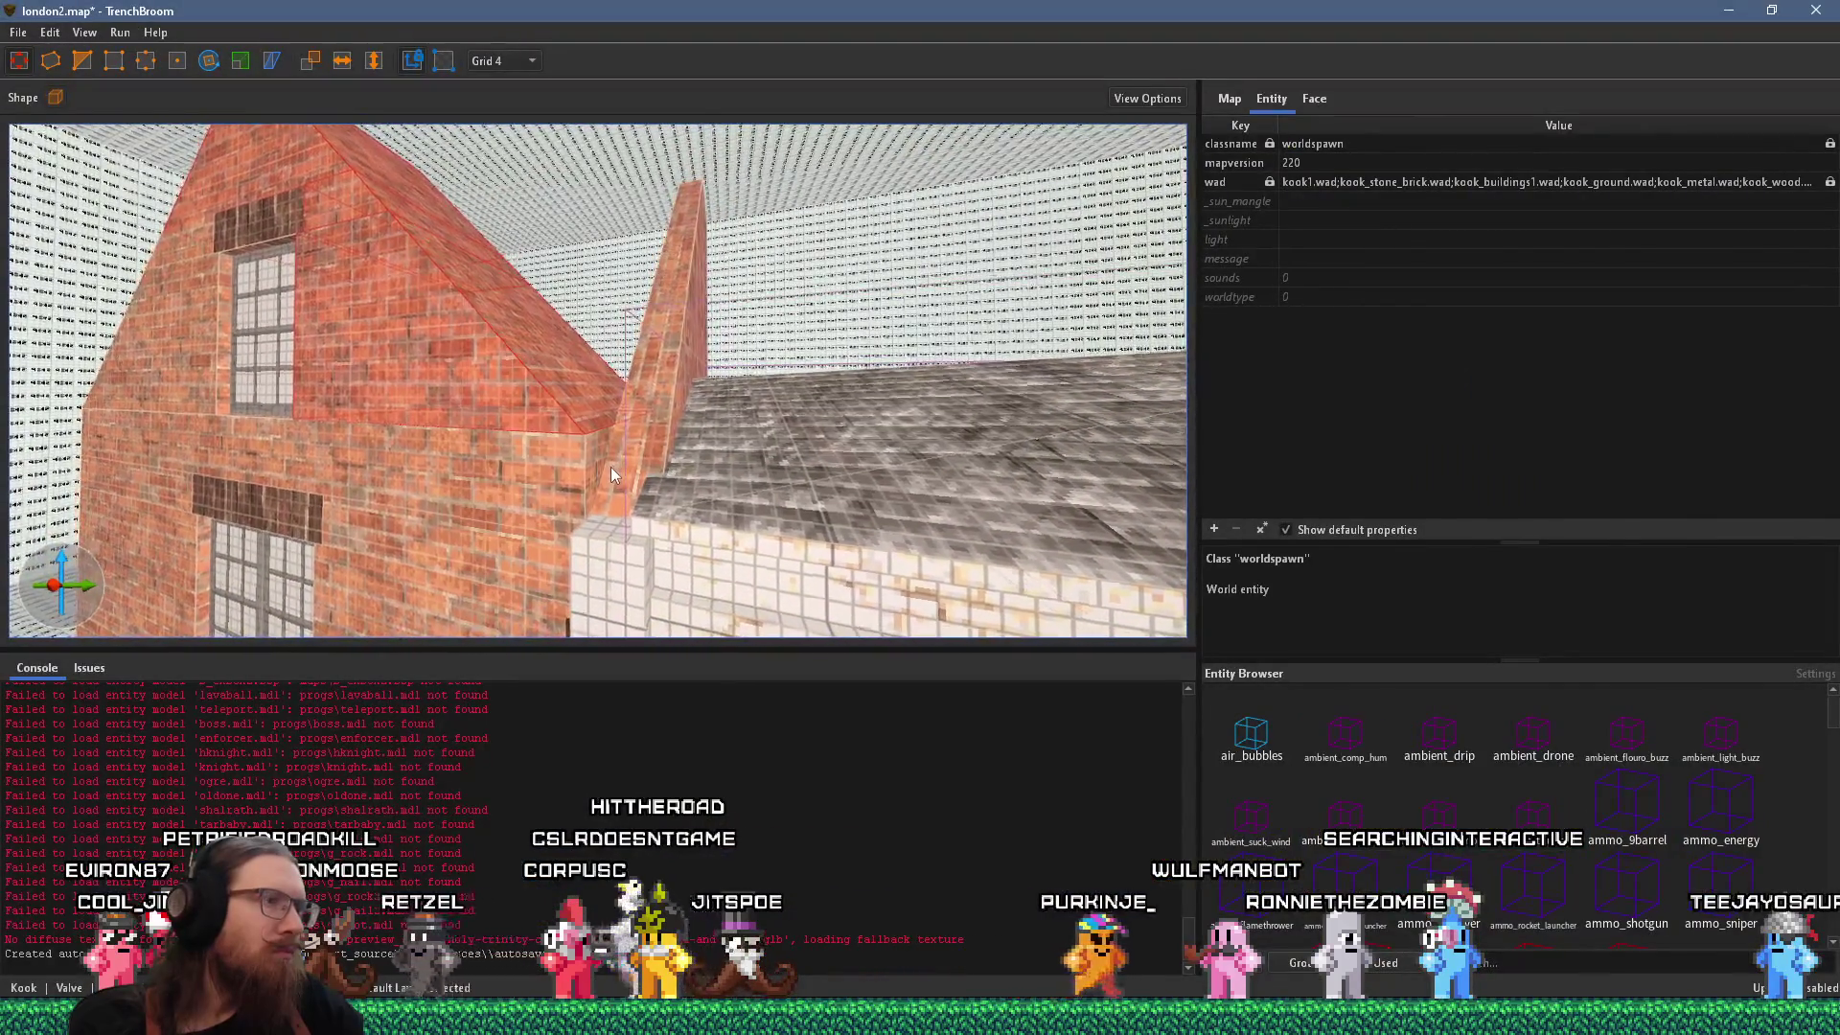
{"action": "key", "text": "Escape"}
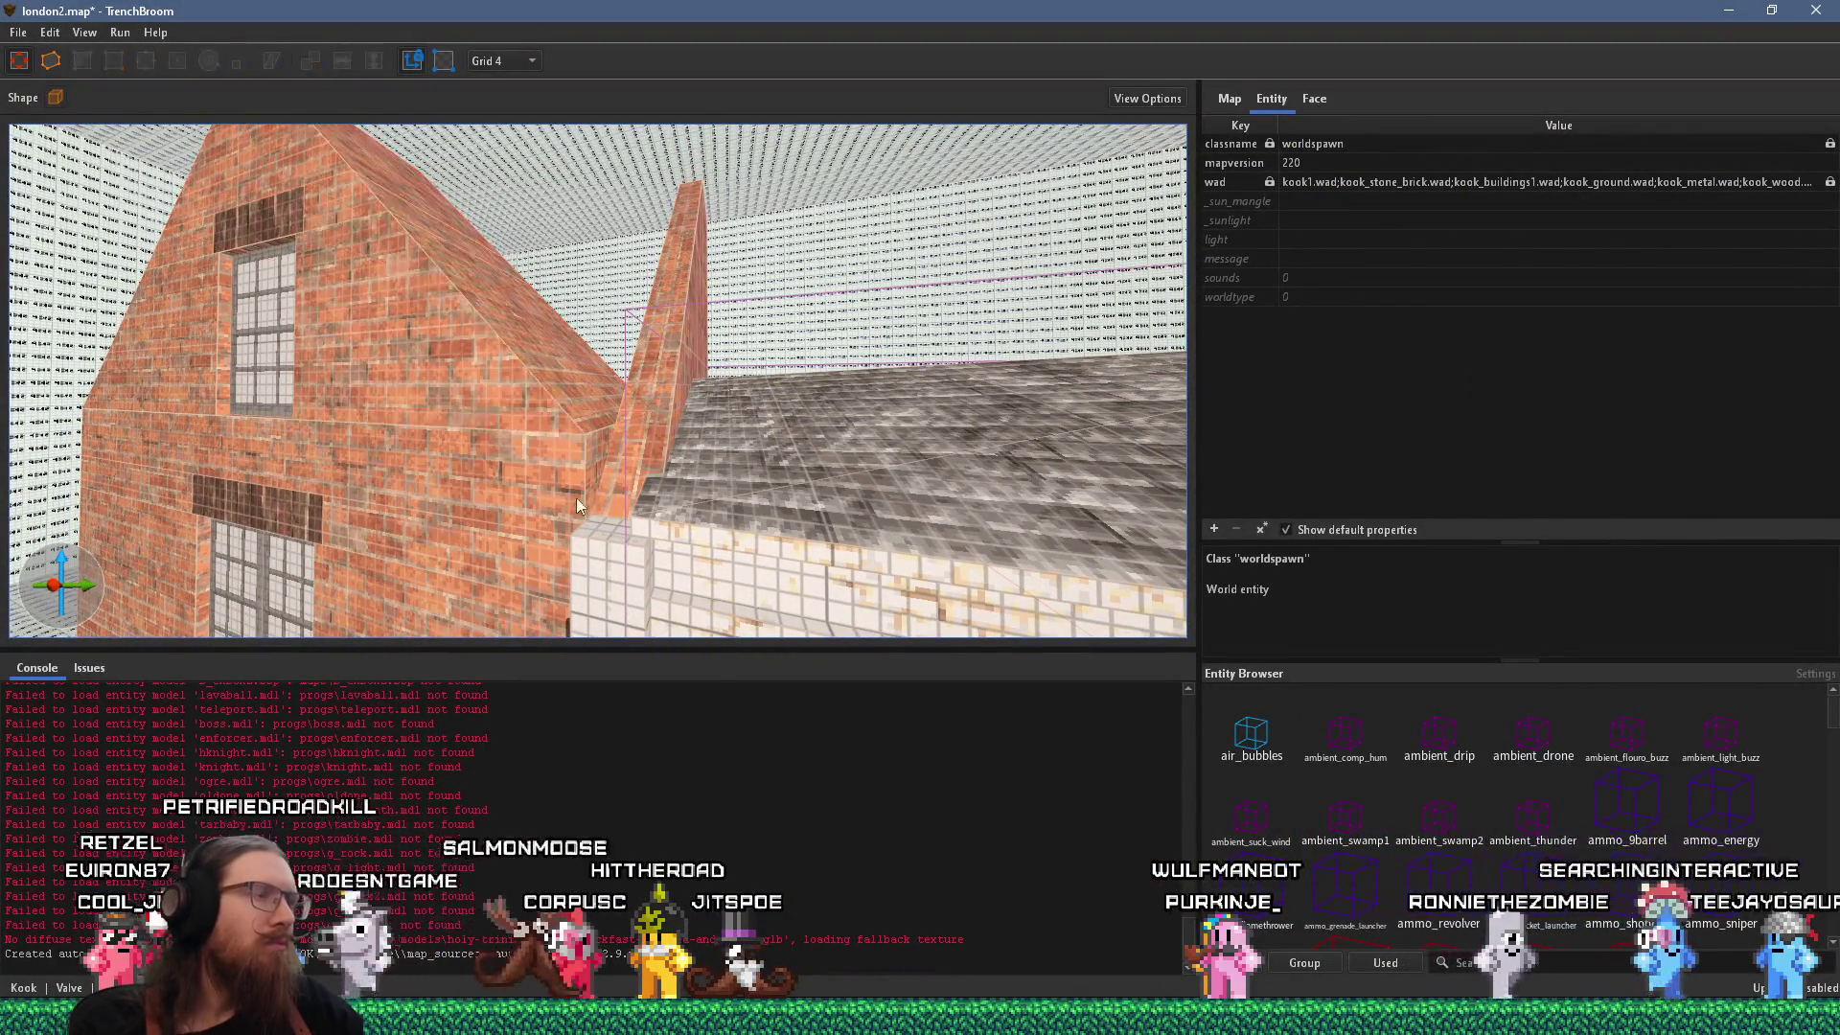
{"action": "scroll", "coordinate": [582, 504], "scroll_direction": "up", "scroll_amount": 5}
{"action": "scroll", "coordinate": [653, 496], "scroll_direction": "down", "scroll_amount": 5}
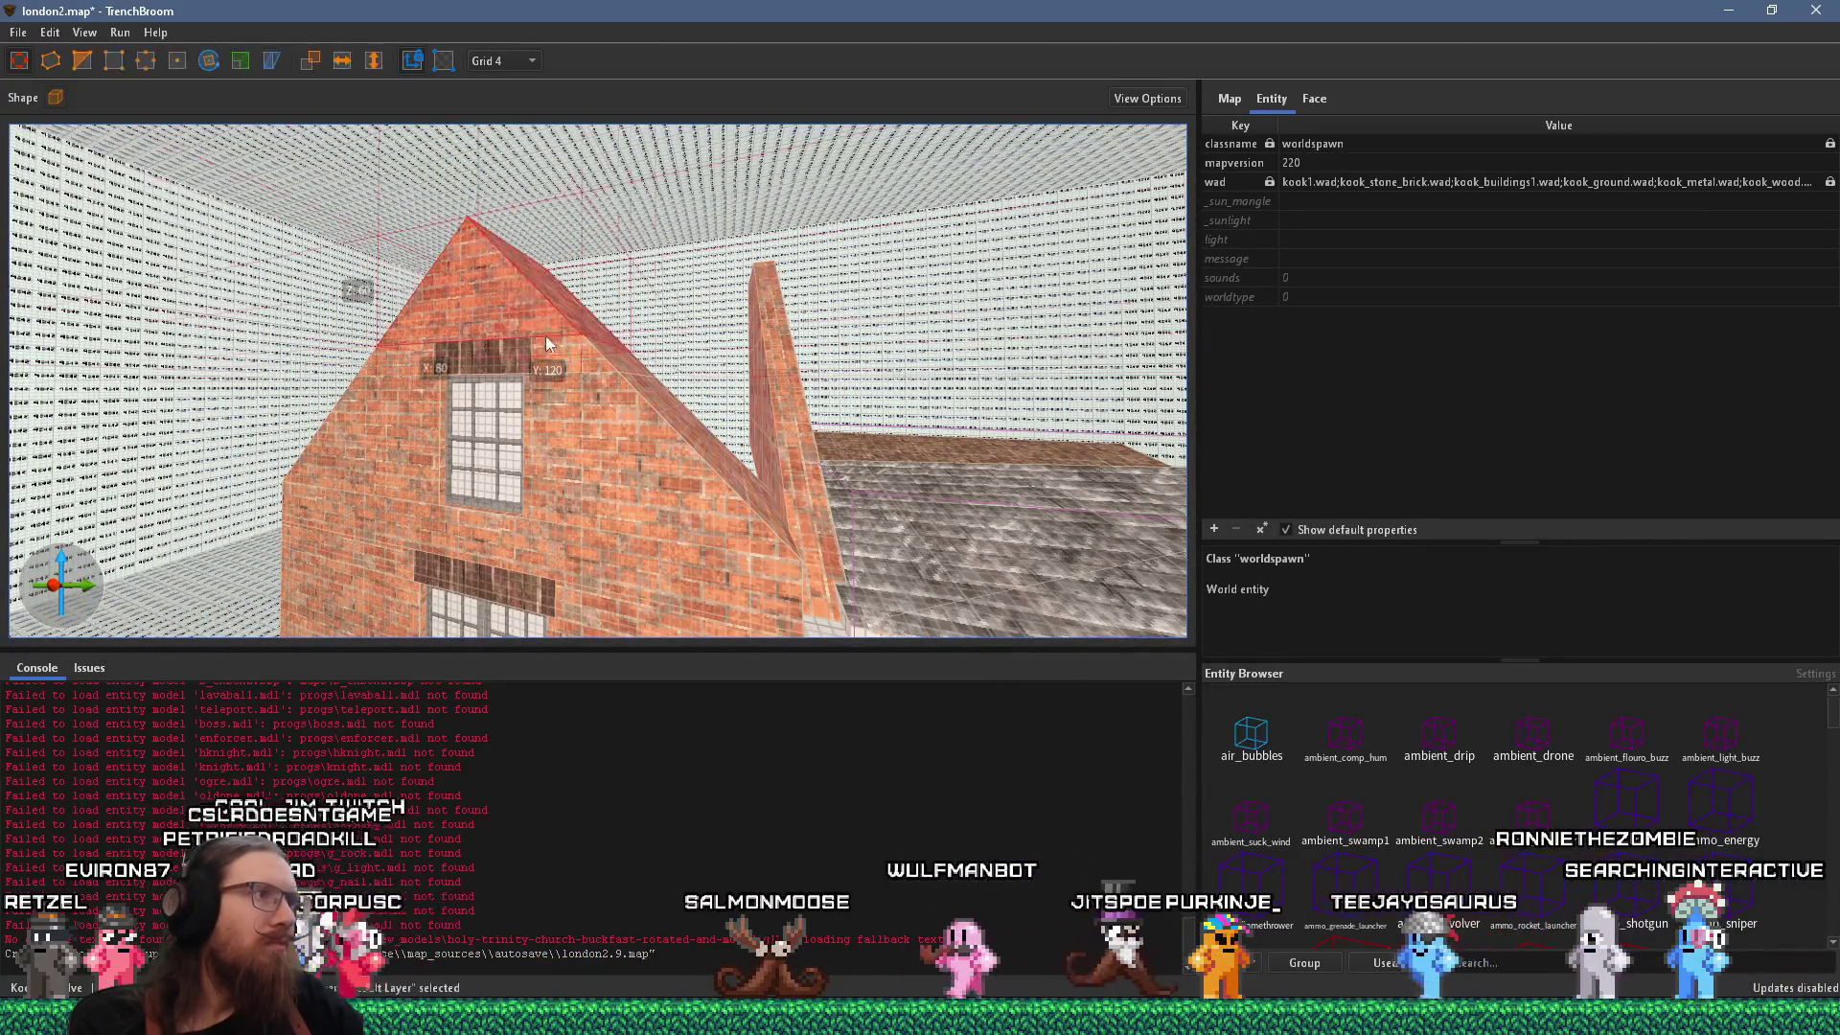
{"action": "left_click", "coordinate": [708, 498]}
{"action": "mouse_move", "coordinate": [690, 463]}
{"action": "left_mouse_down"}
{"action": "mouse_move", "coordinate": [692, 567]}
{"action": "mouse_move", "coordinate": [707, 475]}
{"action": "left_mouse_up"}
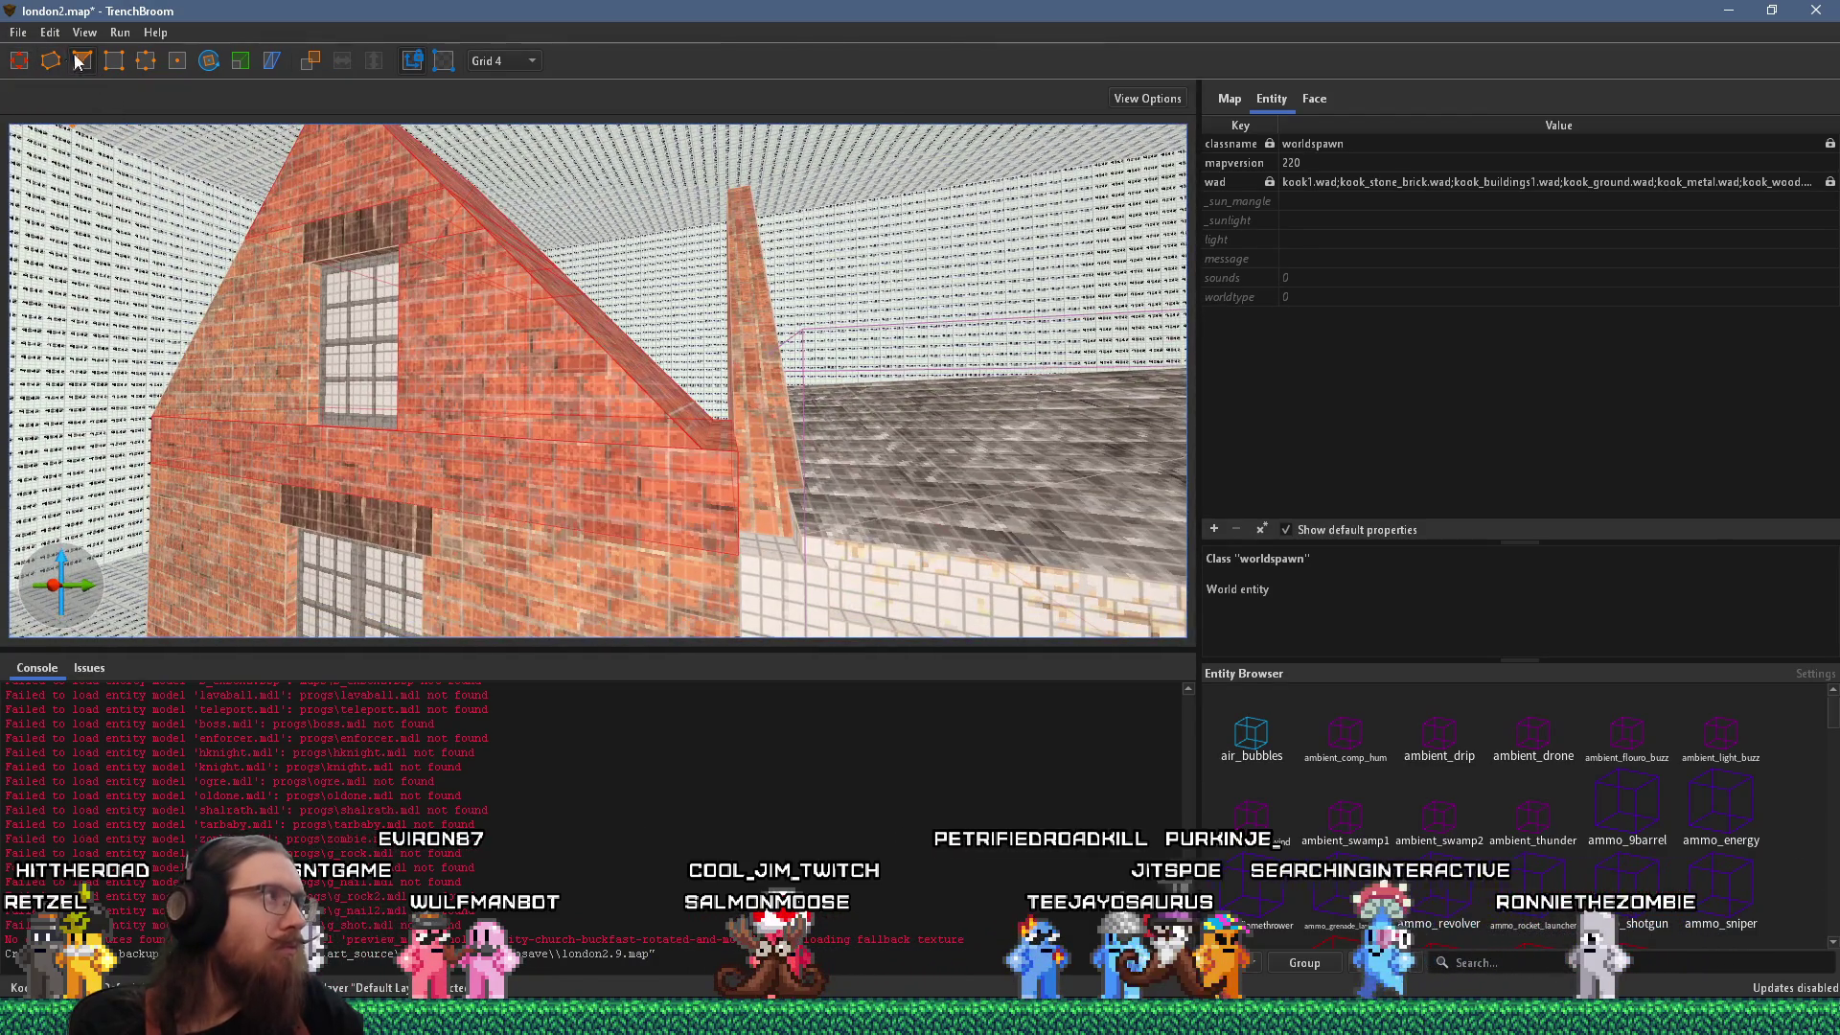
{"action": "key", "text": "v"}
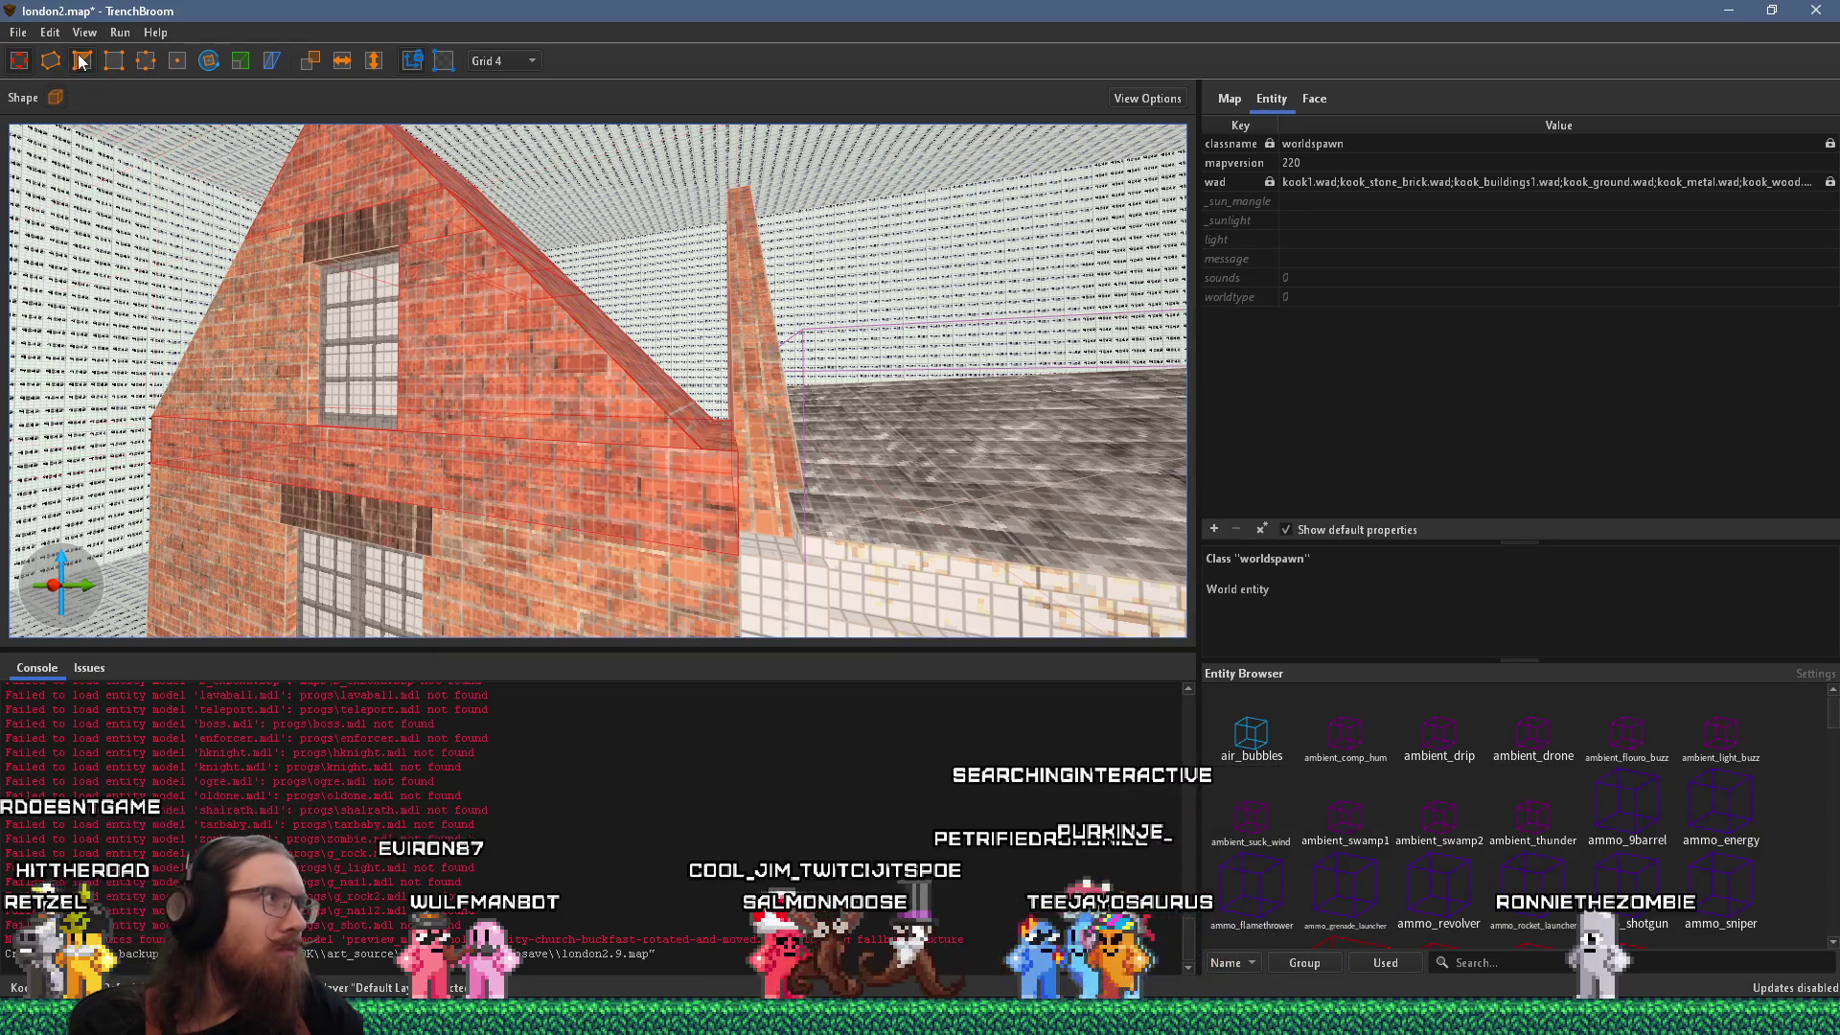
{"action": "left_click_drag", "start_coordinate": [705, 452], "coordinate": [714, 470]}
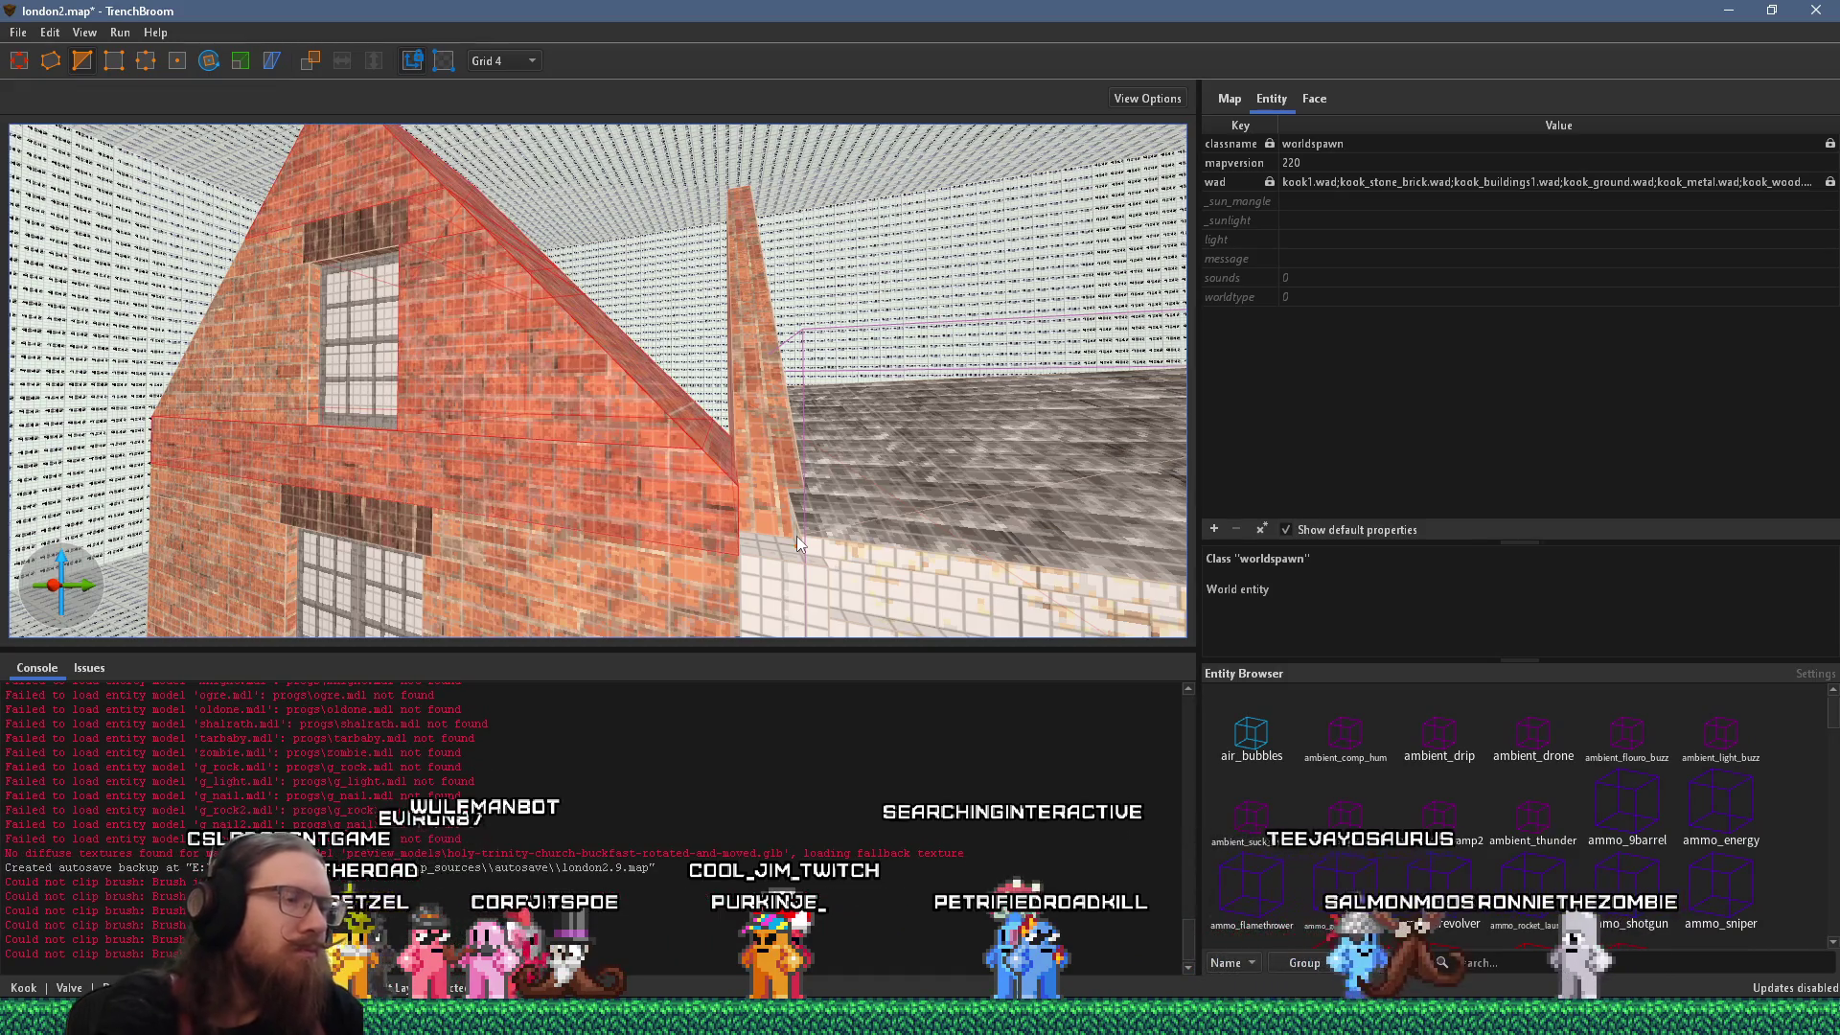
Drag the left gable wall's top corner vertex into a diagonal slope.
{"action": "mouse_move", "coordinate": [799, 544]}
{"action": "left_mouse_down"}
{"action": "mouse_move", "coordinate": [529, 470]}
{"action": "mouse_move", "coordinate": [483, 479]}
{"action": "mouse_move", "coordinate": [757, 521]}
{"action": "mouse_move", "coordinate": [647, 464]}
{"action": "mouse_move", "coordinate": [876, 492]}
{"action": "left_mouse_up"}
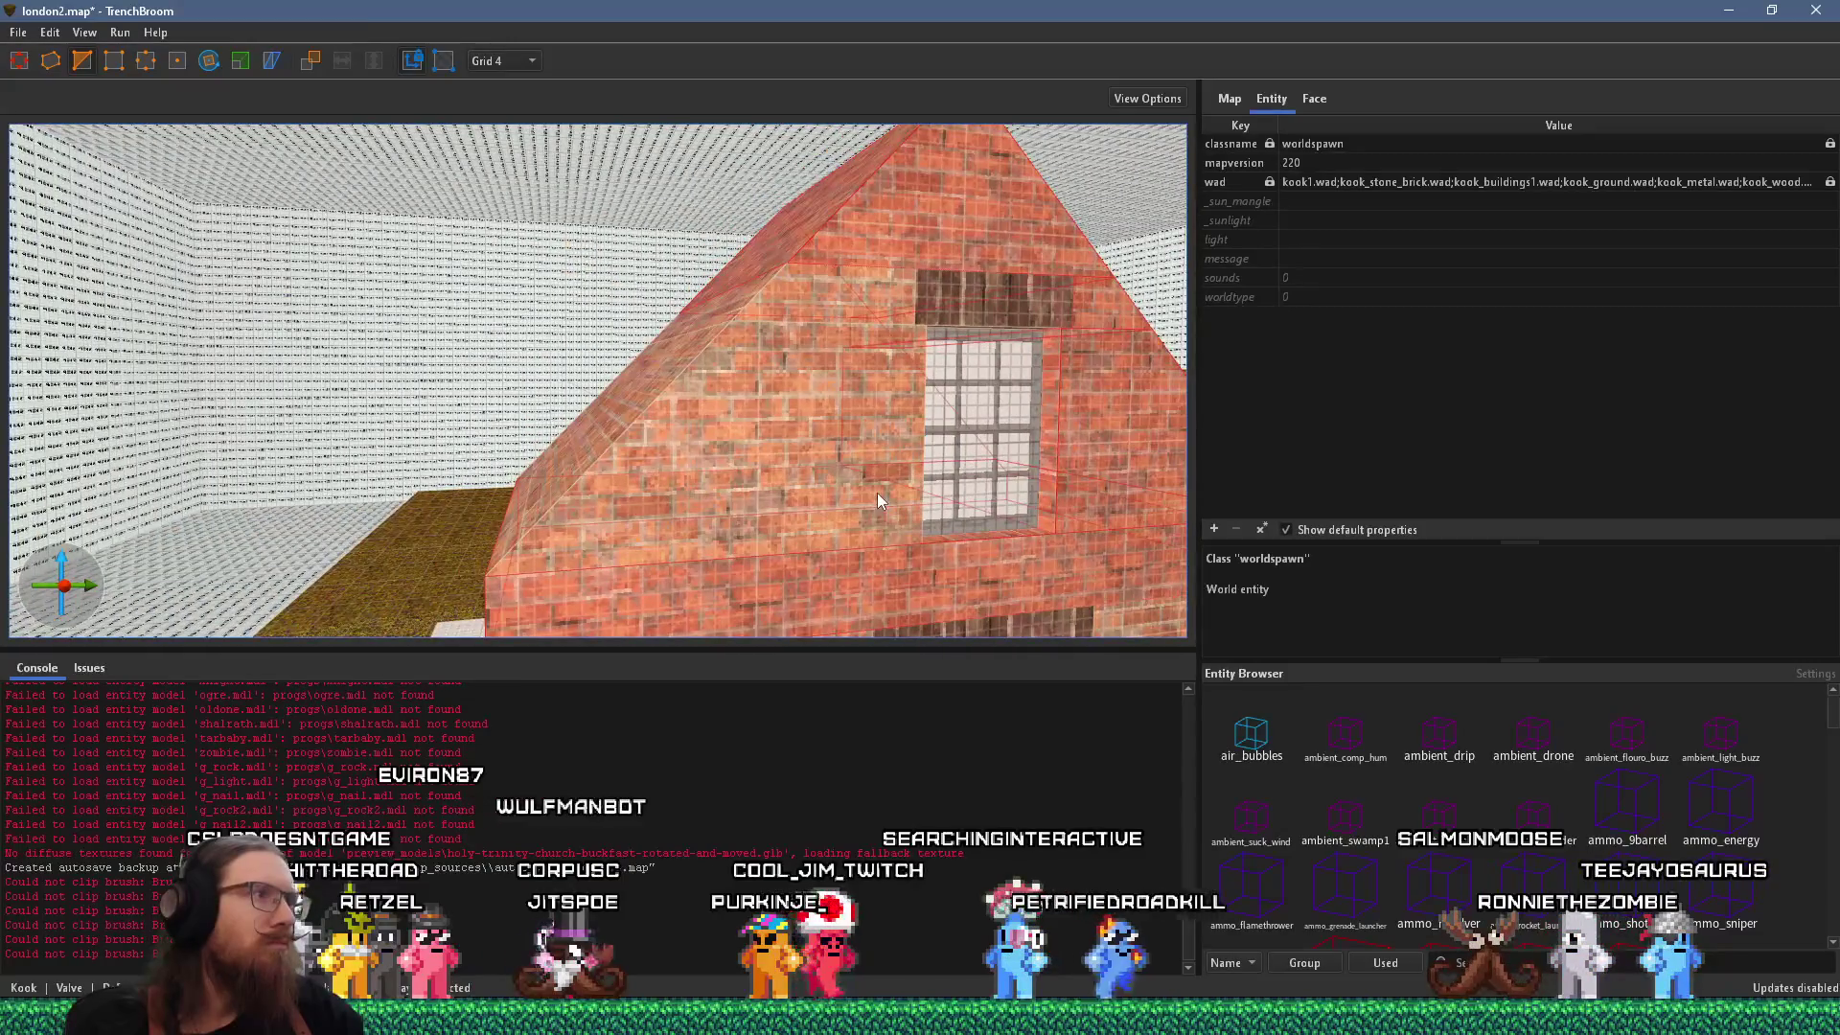
{"action": "left_click", "coordinate": [792, 393]}
{"action": "mouse_move", "coordinate": [730, 463]}
{"action": "left_mouse_down"}
{"action": "mouse_move", "coordinate": [655, 402]}
{"action": "mouse_move", "coordinate": [655, 347]}
{"action": "left_mouse_up"}
{"action": "key", "text": "ctrl+z"}
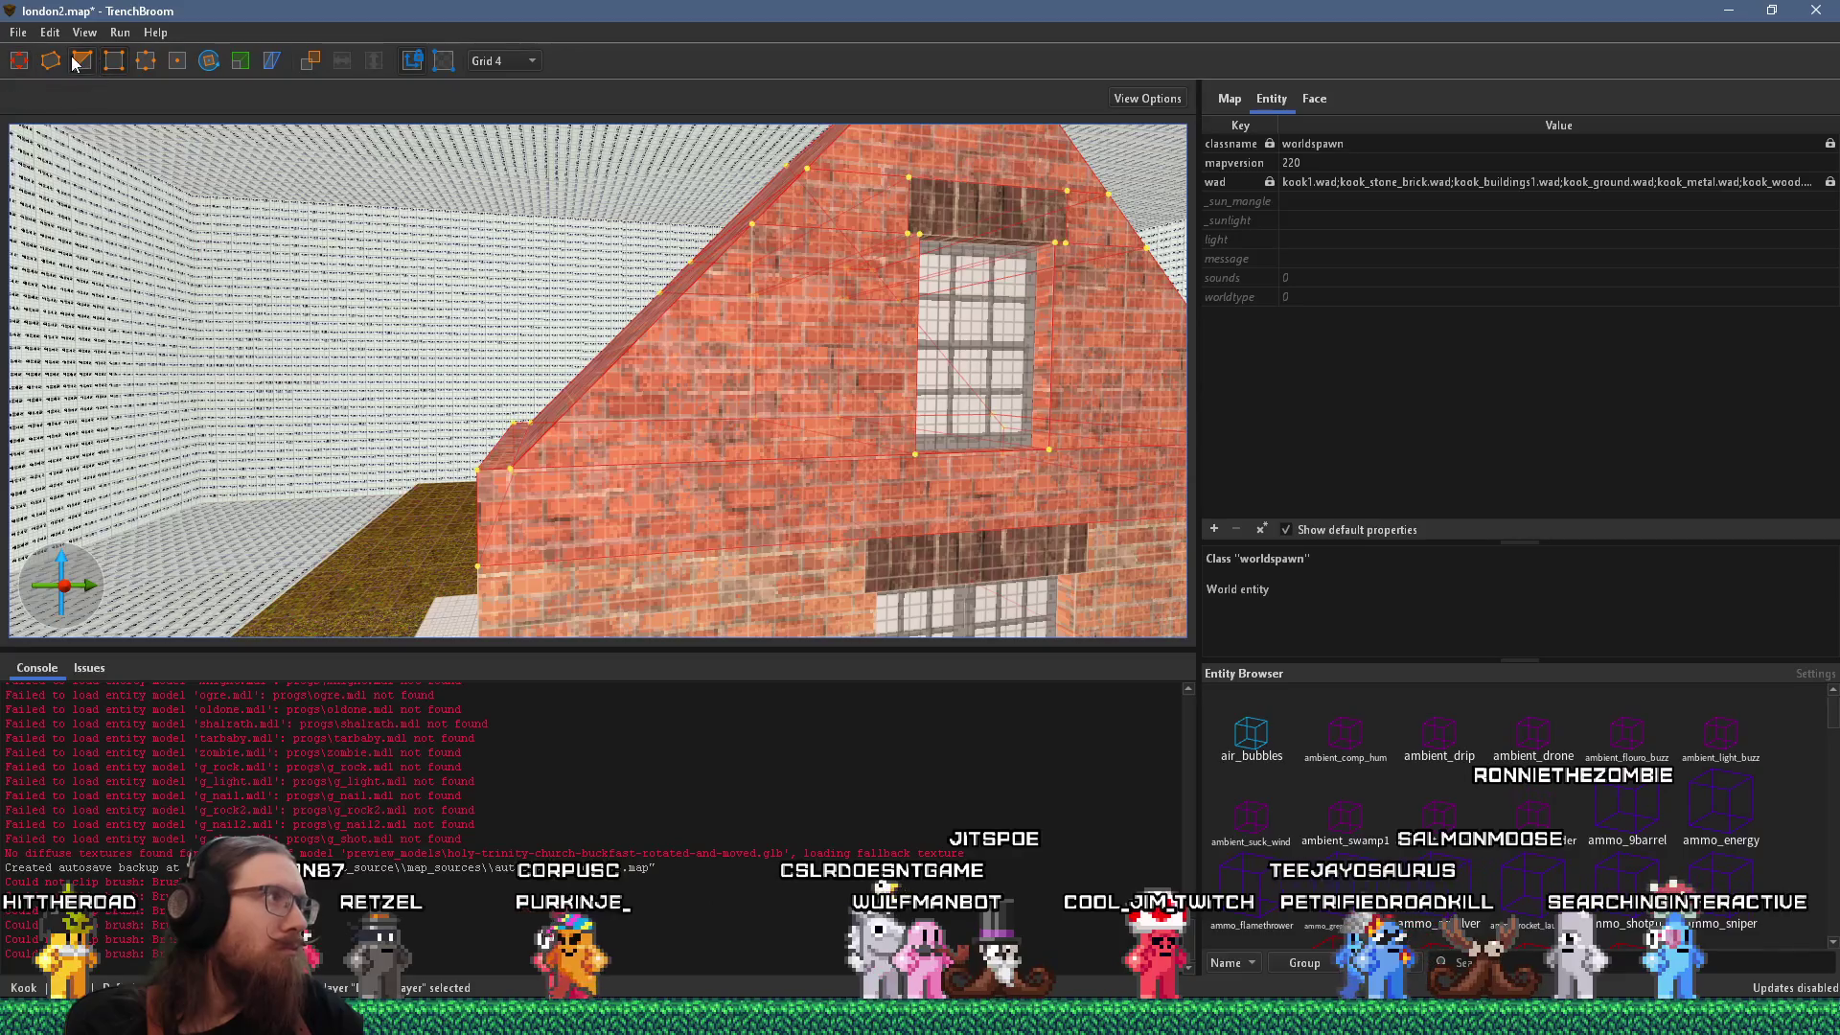
{"action": "scroll", "coordinate": [503, 374], "scroll_direction": "up", "scroll_amount": 5}
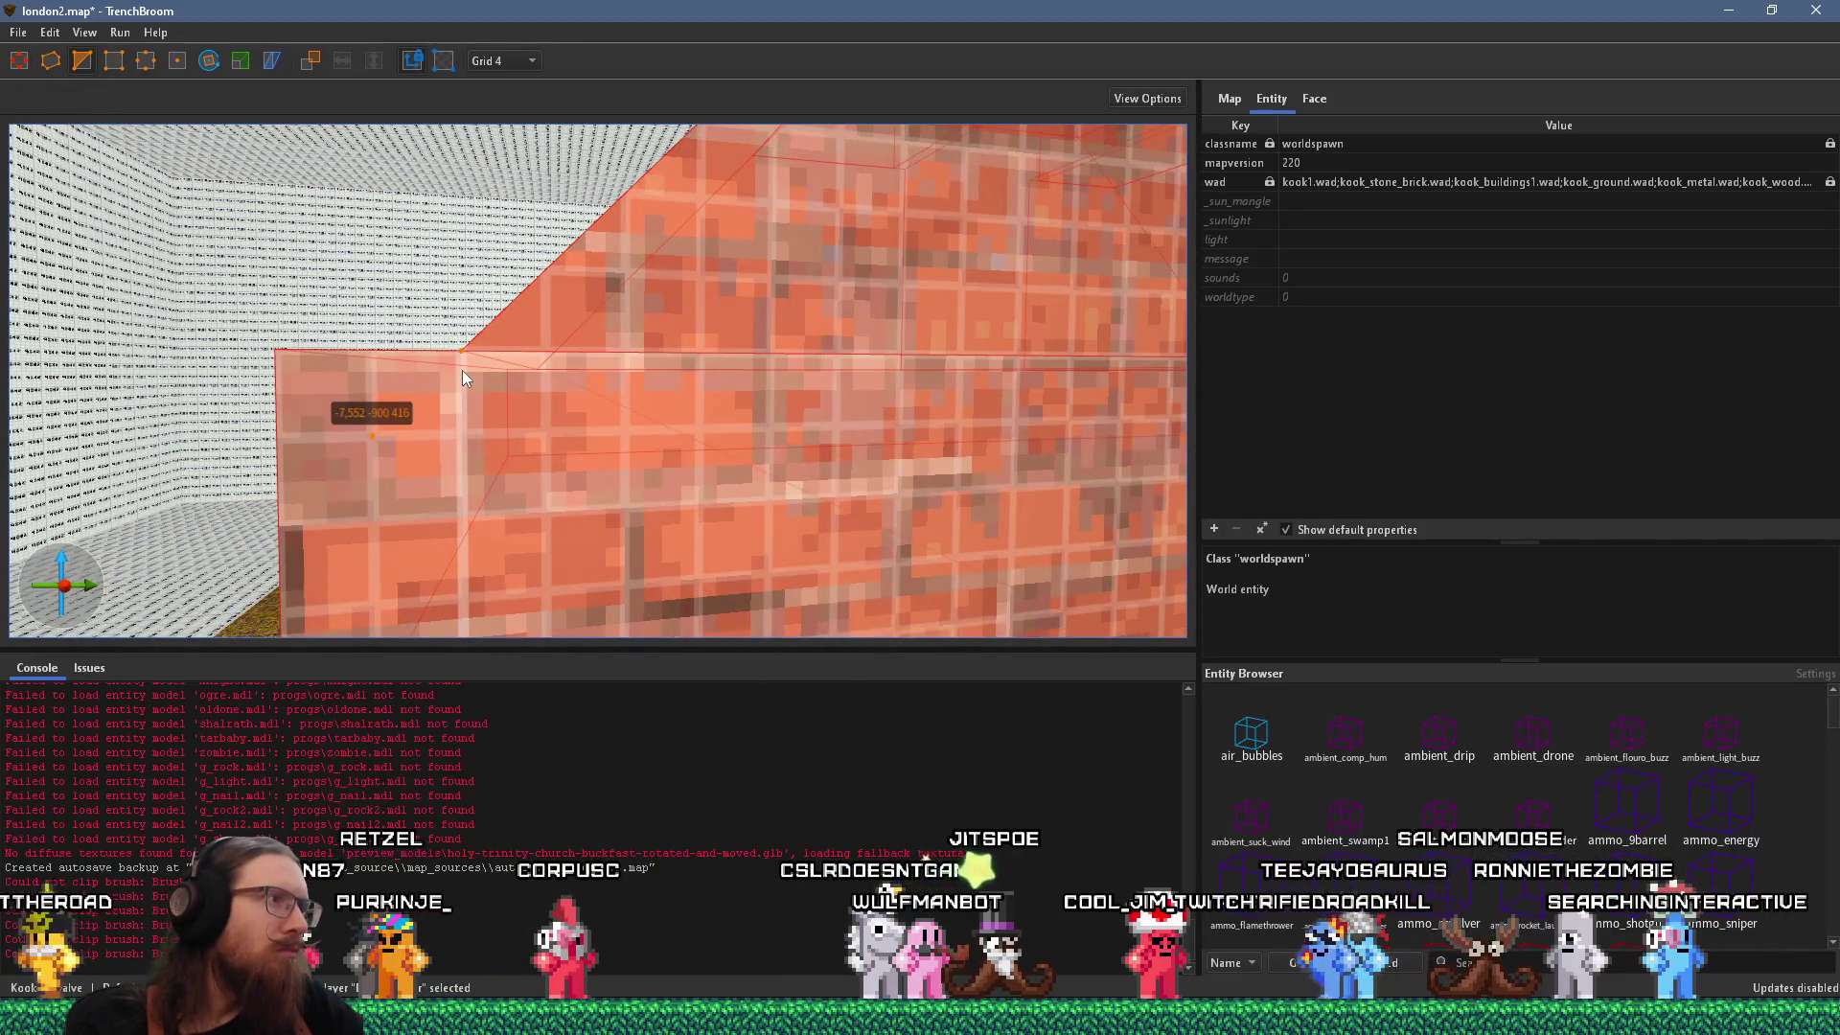
{"action": "left_click_drag", "start_coordinate": [462, 370], "coordinate": [530, 341]}
{"action": "key", "text": "Escape"}
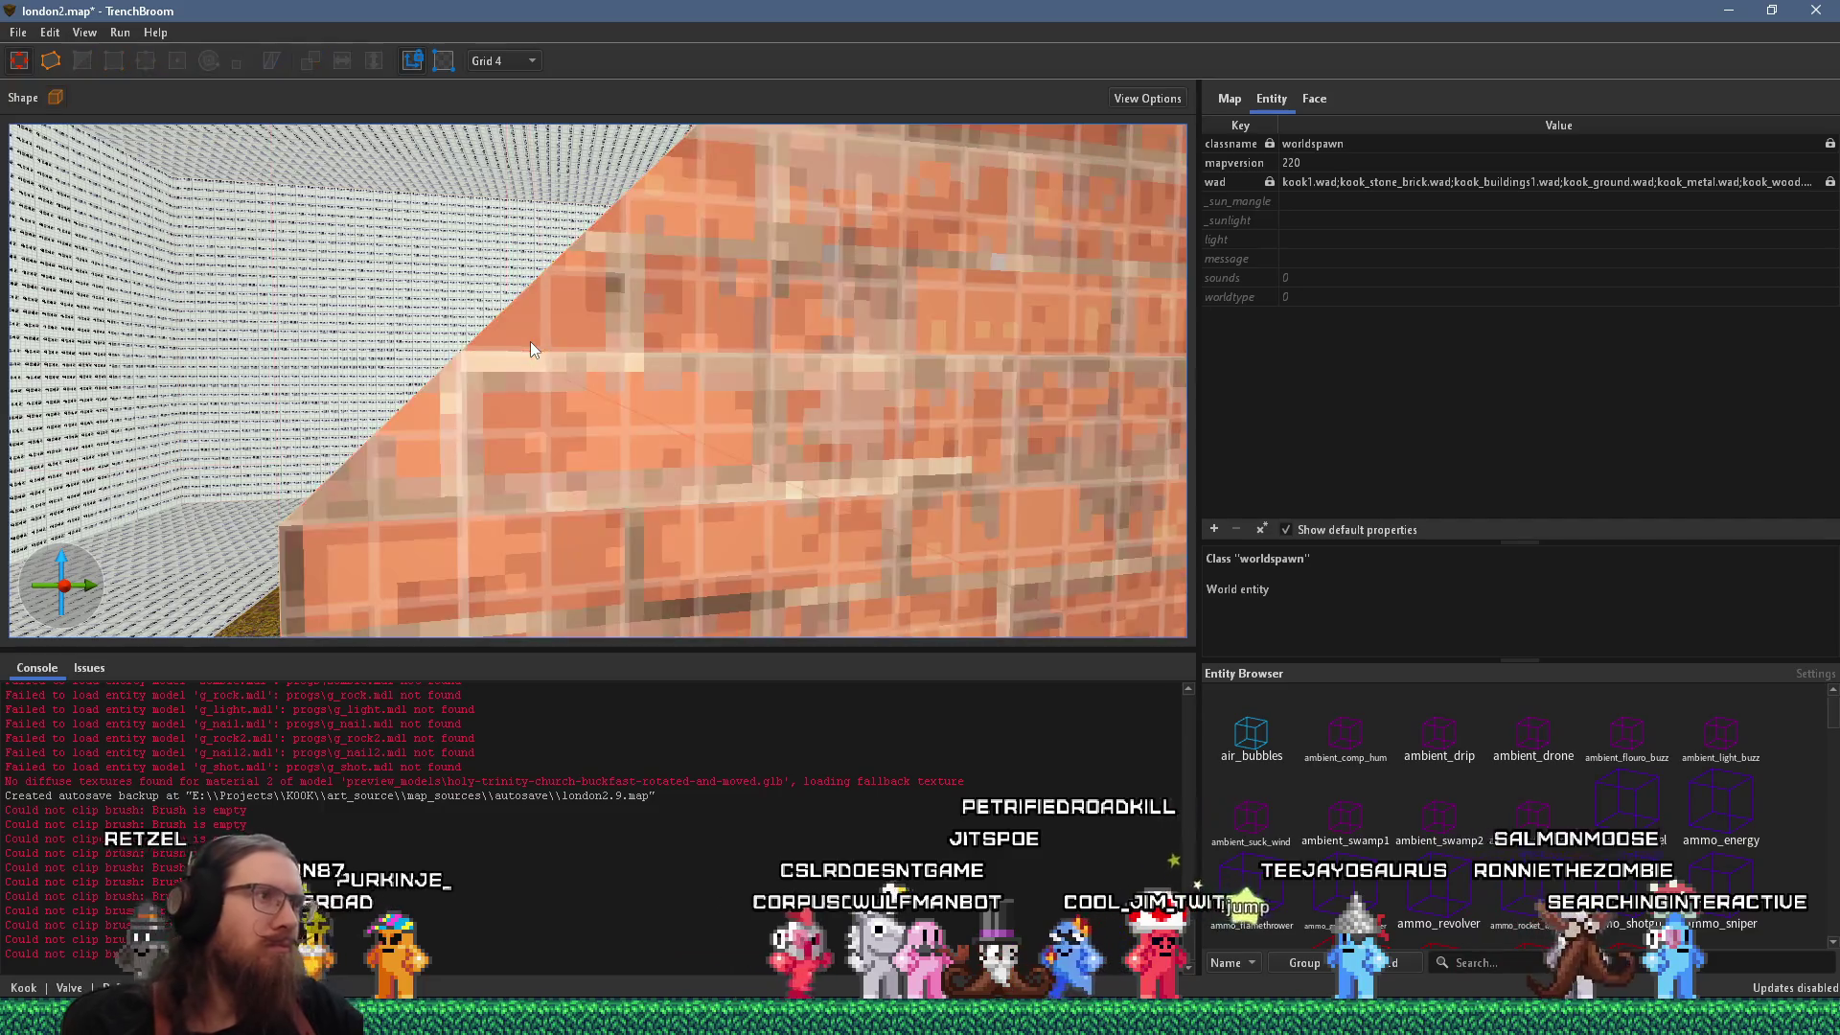
Draw a 20×12×4 block at the gable foot by the chimney, then view the reference photo.
{"action": "scroll", "coordinate": [531, 341], "scroll_direction": "down", "scroll_amount": 5}
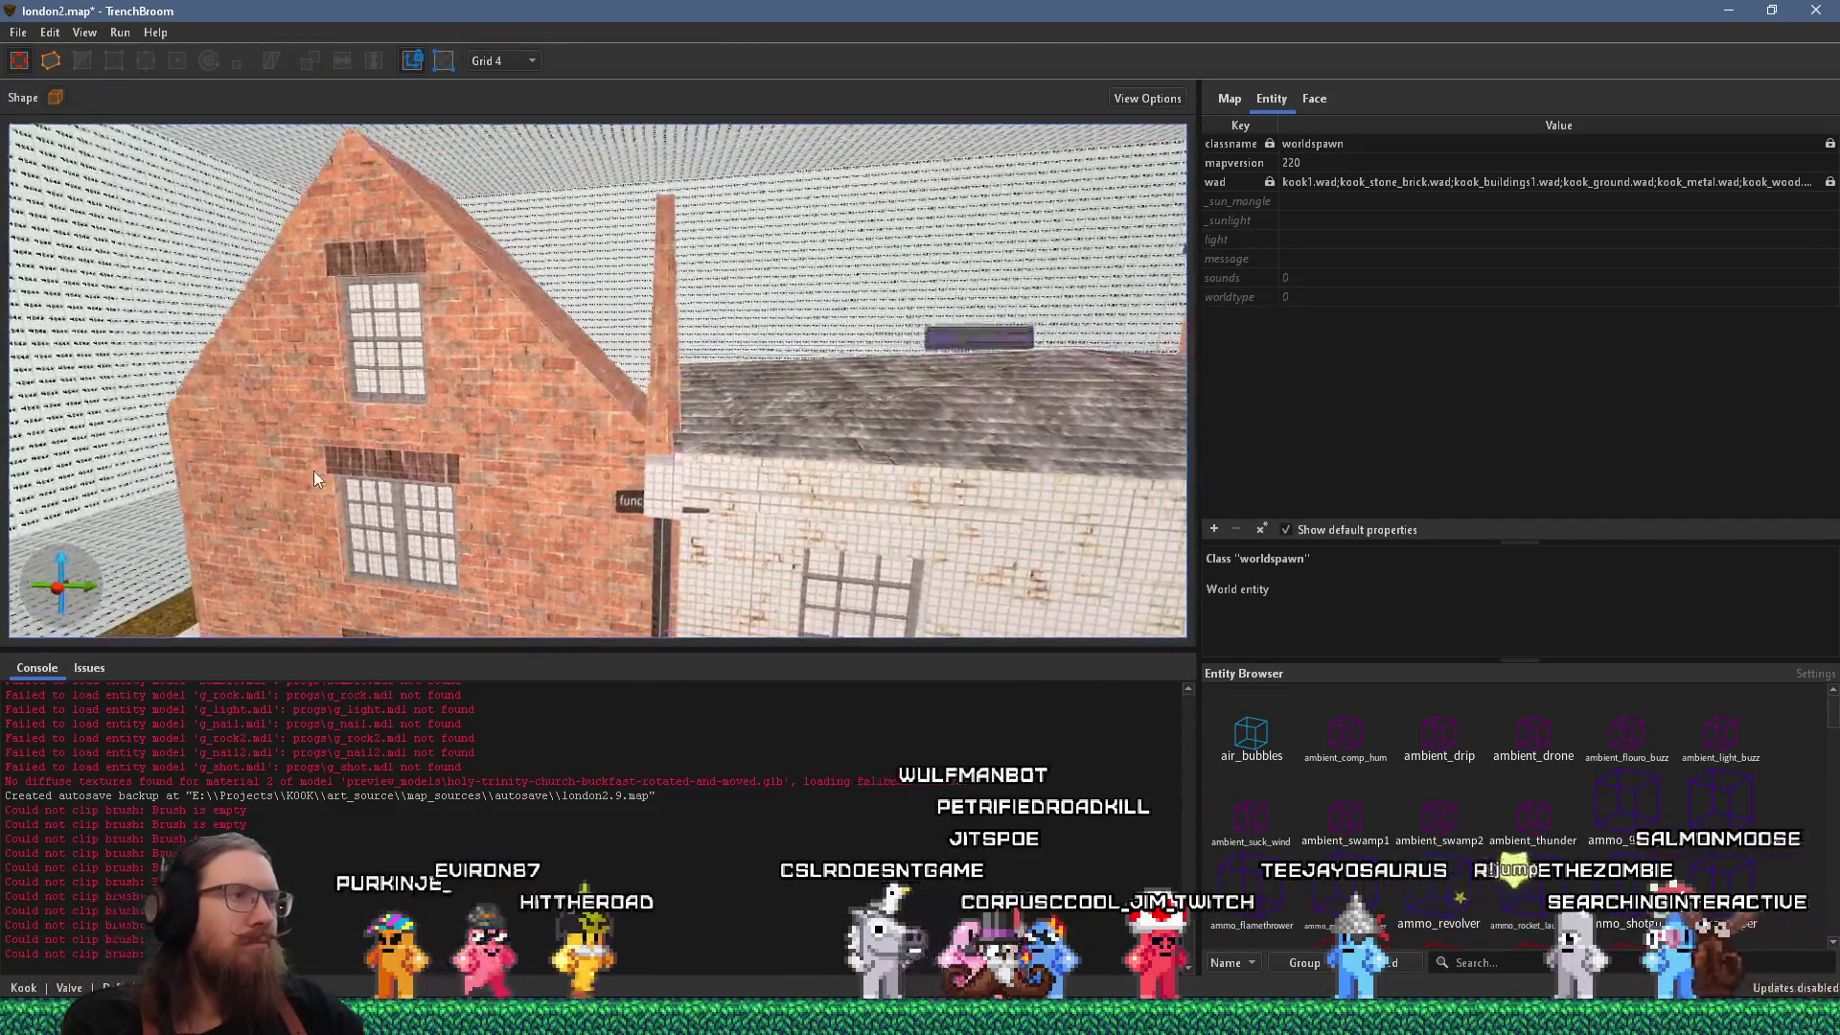
{"action": "scroll", "coordinate": [314, 473], "scroll_direction": "up", "scroll_amount": 6}
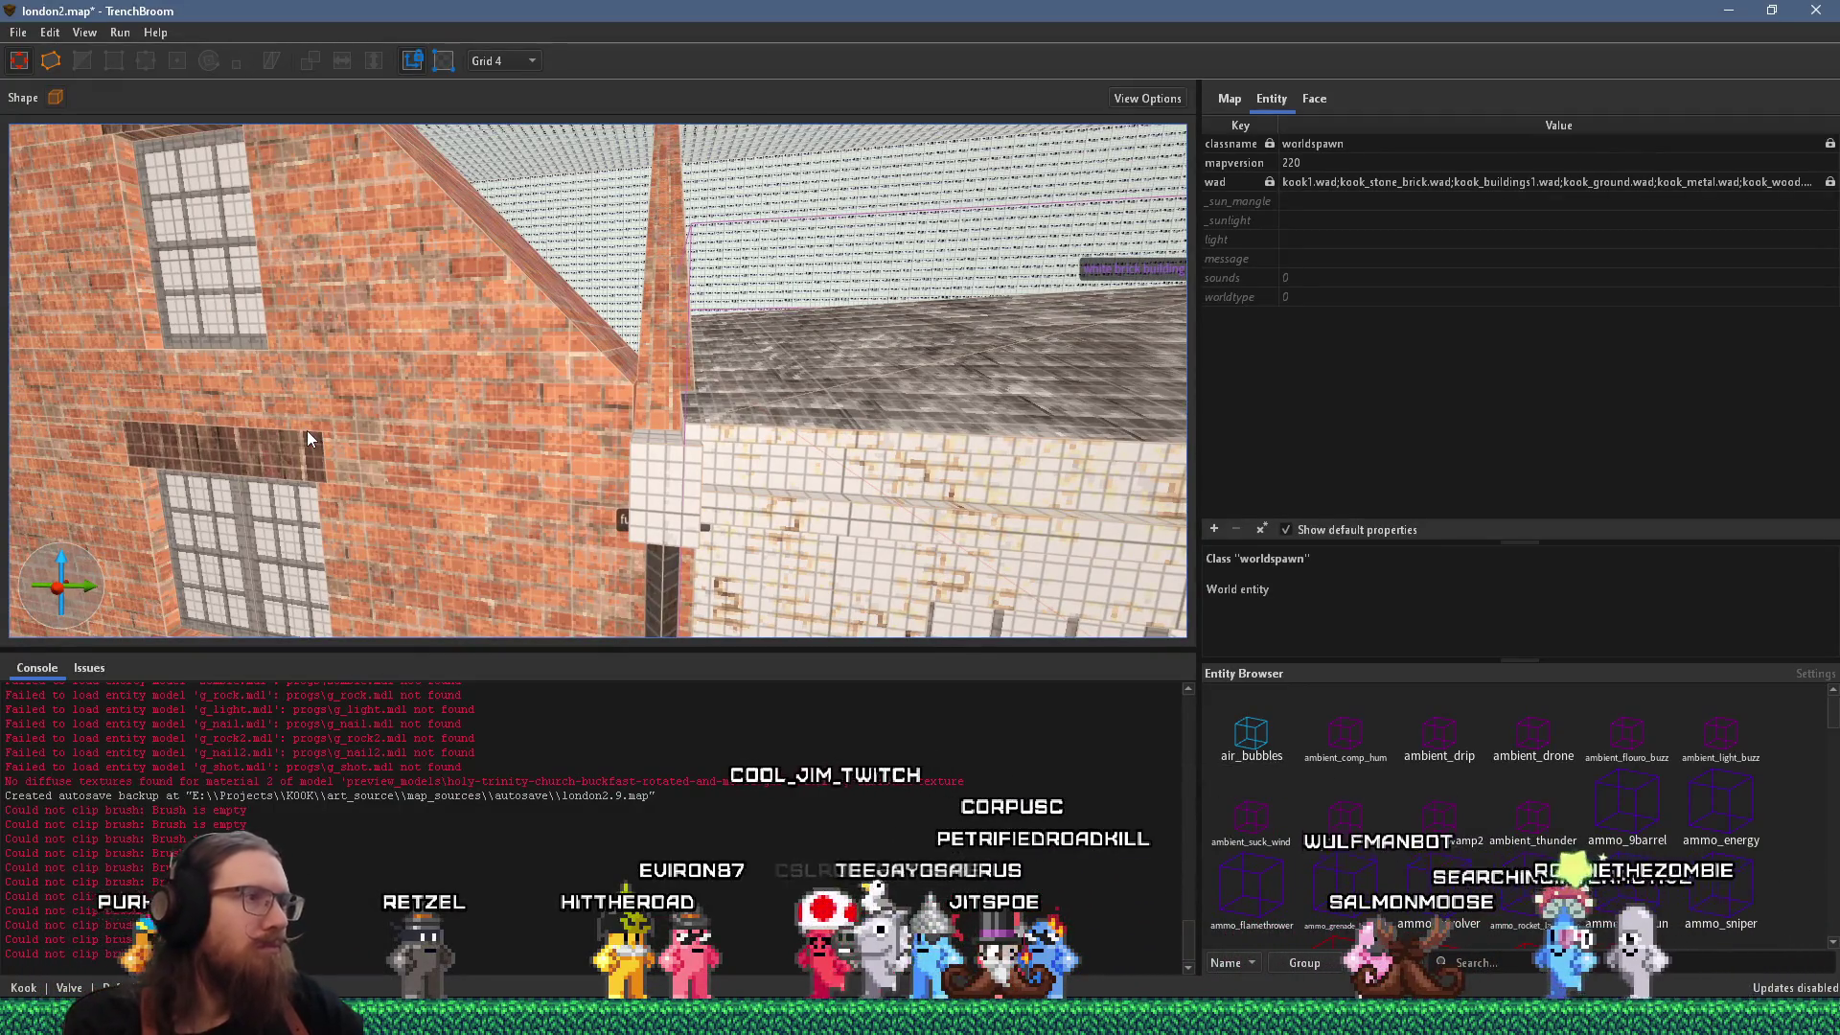
{"action": "scroll", "coordinate": [671, 479], "scroll_direction": "up", "scroll_amount": 4}
{"action": "scroll", "coordinate": [594, 476], "scroll_direction": "down", "scroll_amount": 3}
{"action": "mouse_move", "coordinate": [521, 444]}
{"action": "left_mouse_down"}
{"action": "mouse_move", "coordinate": [548, 464]}
{"action": "mouse_move", "coordinate": [362, 496]}
{"action": "left_mouse_up"}
{"action": "scroll", "coordinate": [550, 463], "scroll_direction": "down", "scroll_amount": 3}
{"action": "key", "text": "alt+Tab"}
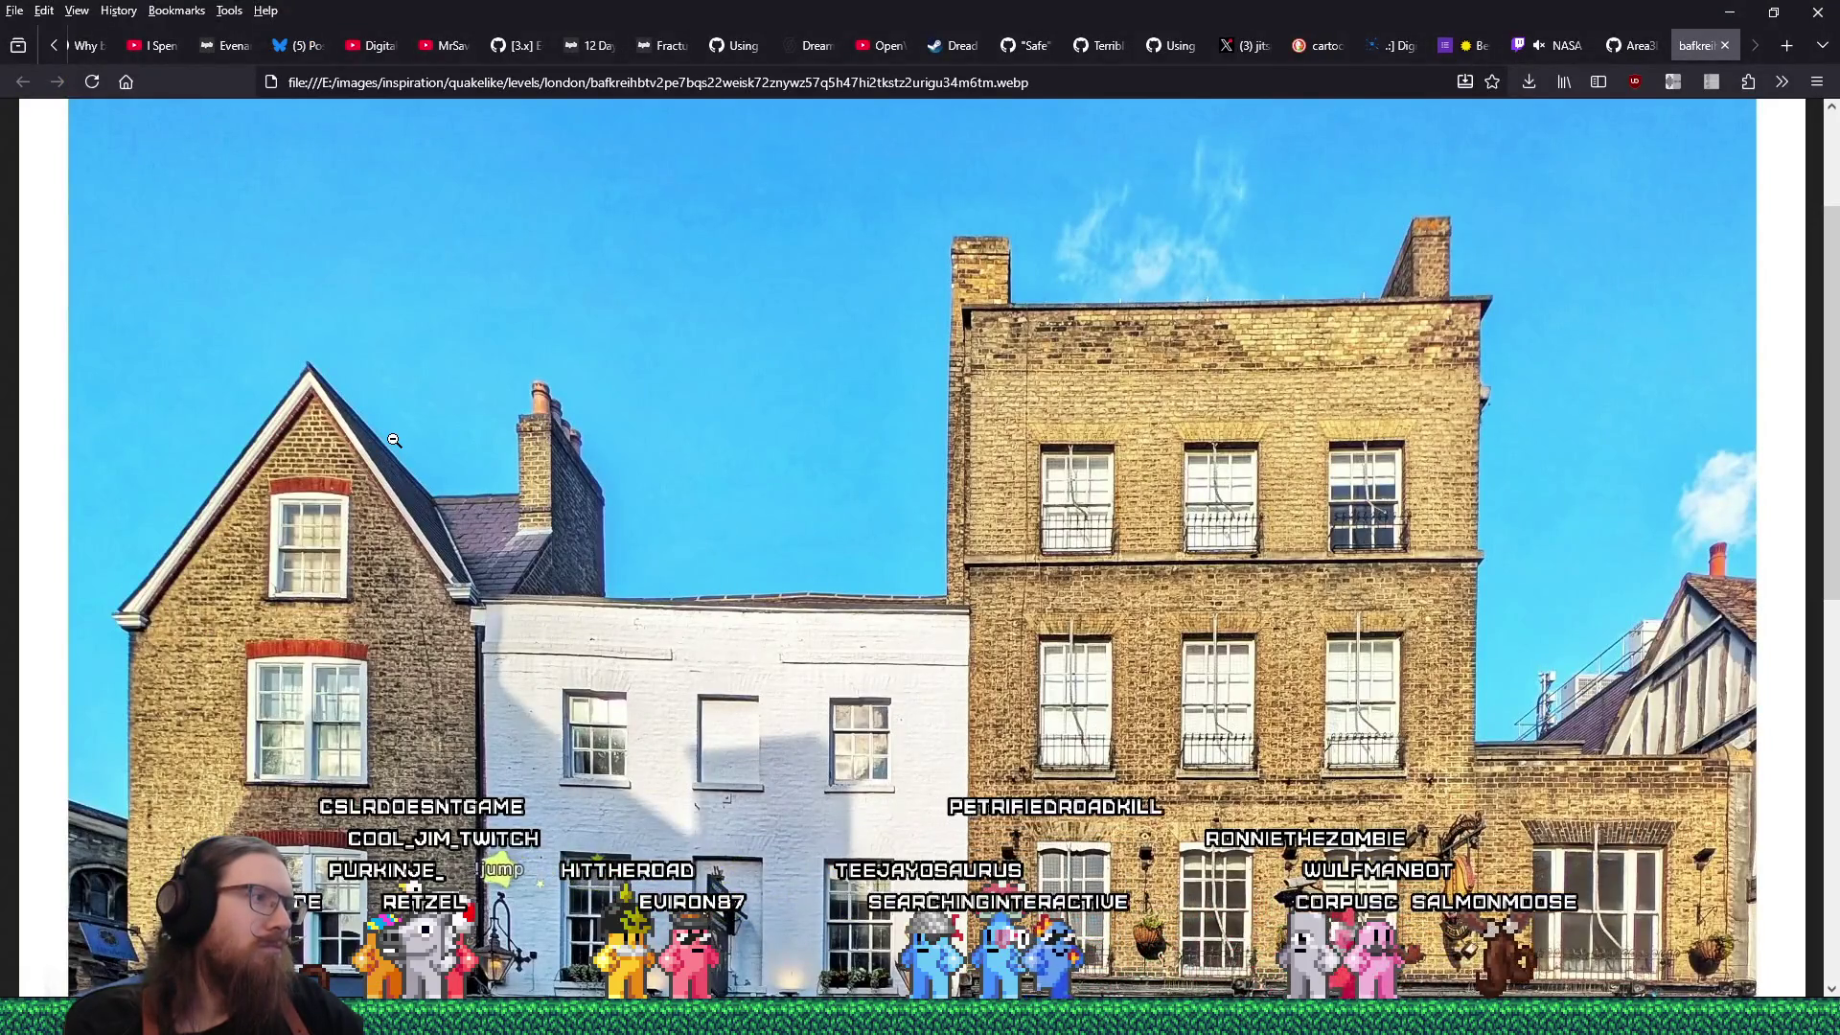
{"action": "mouse_move", "coordinate": [295, 429]}
{"action": "left_mouse_down"}
{"action": "mouse_move", "coordinate": [425, 420]}
{"action": "mouse_move", "coordinate": [509, 508]}
{"action": "mouse_move", "coordinate": [577, 534]}
{"action": "left_mouse_up"}
Draw a new thin block on the roof face and resize it to 32 by 16.
{"action": "key", "text": "Escape"}
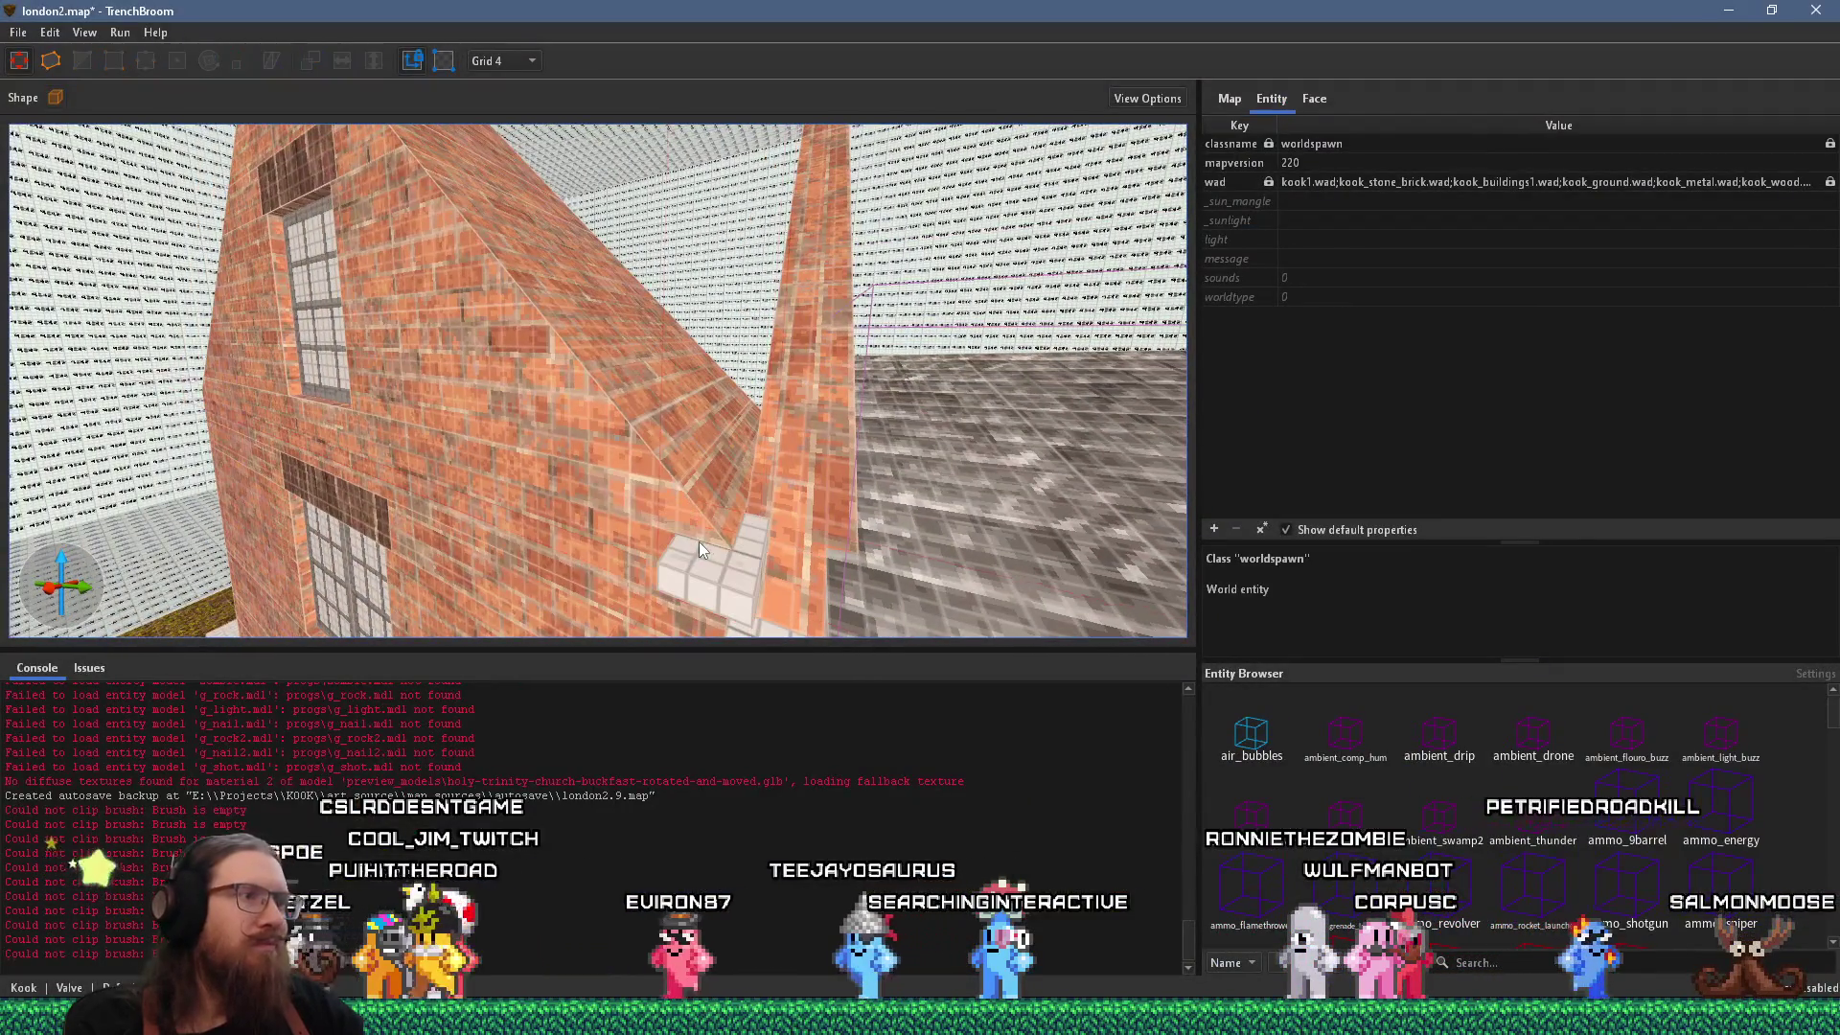
{"action": "left_click", "coordinate": [766, 567]}
{"action": "mouse_move", "coordinate": [767, 567]}
{"action": "left_mouse_down"}
{"action": "mouse_move", "coordinate": [954, 540]}
{"action": "mouse_move", "coordinate": [808, 510]}
{"action": "left_mouse_up"}
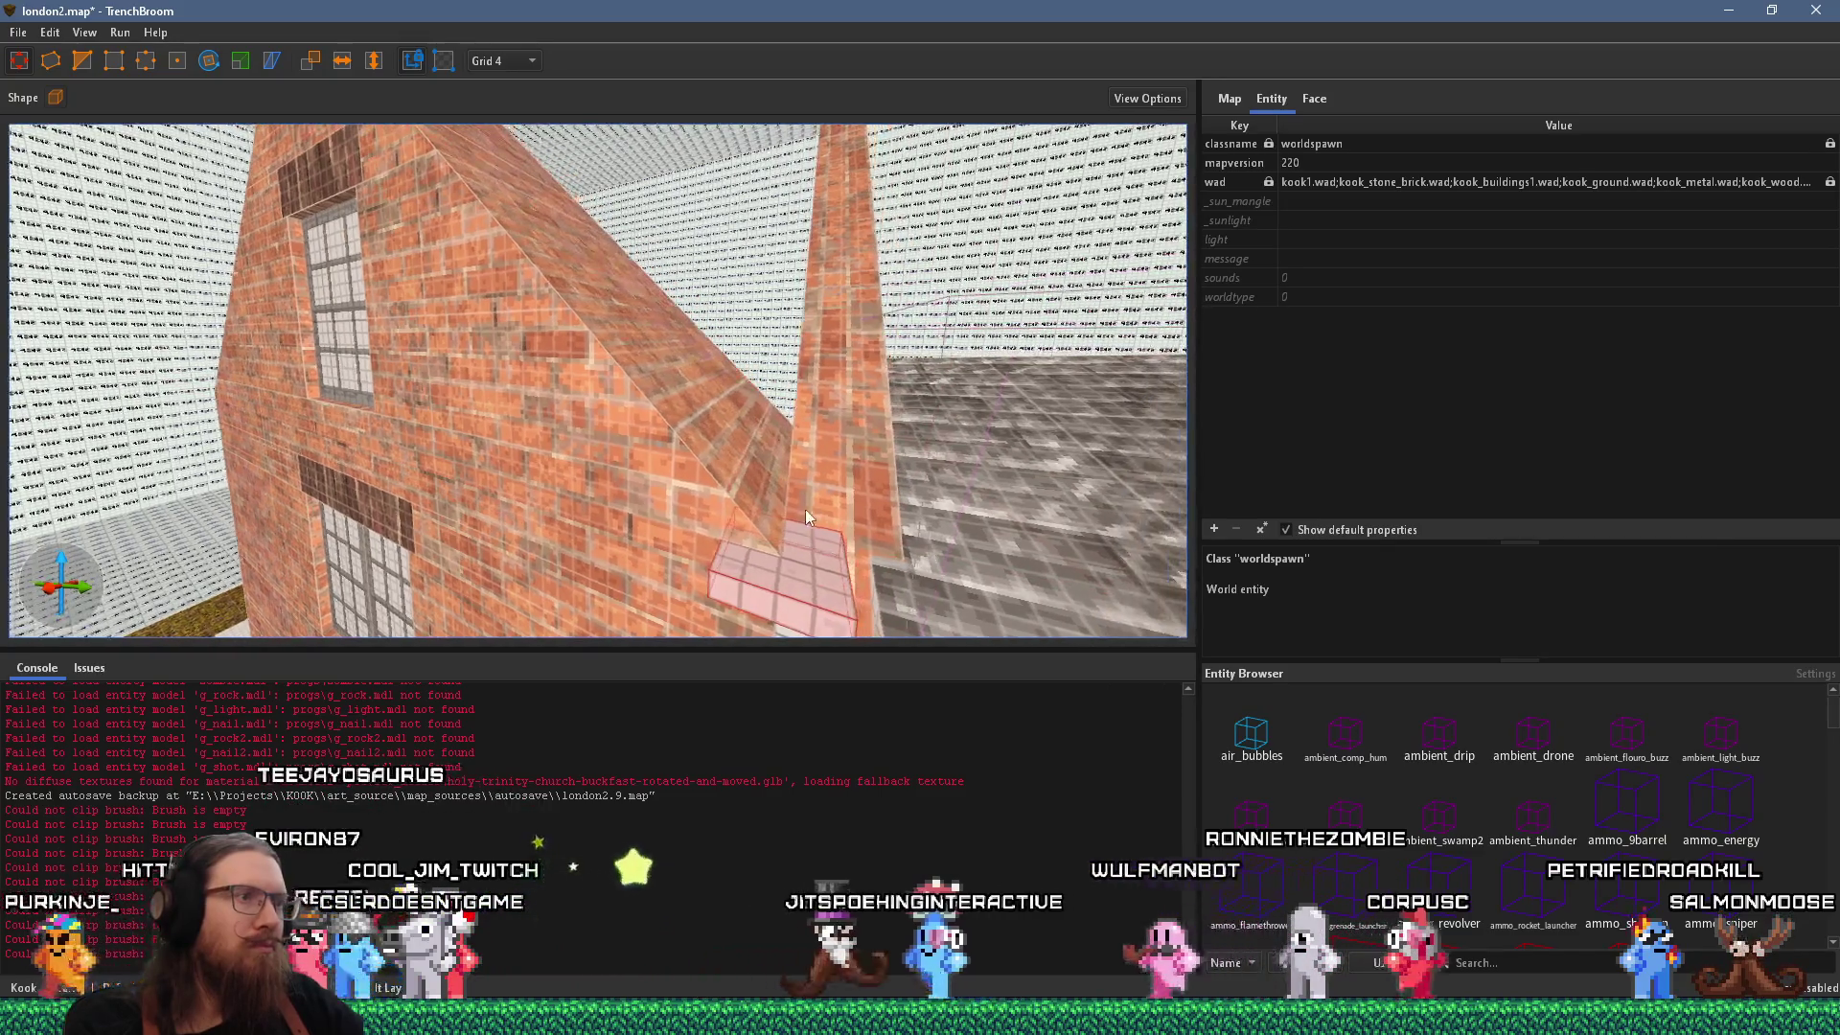
{"action": "key", "text": "Escape"}
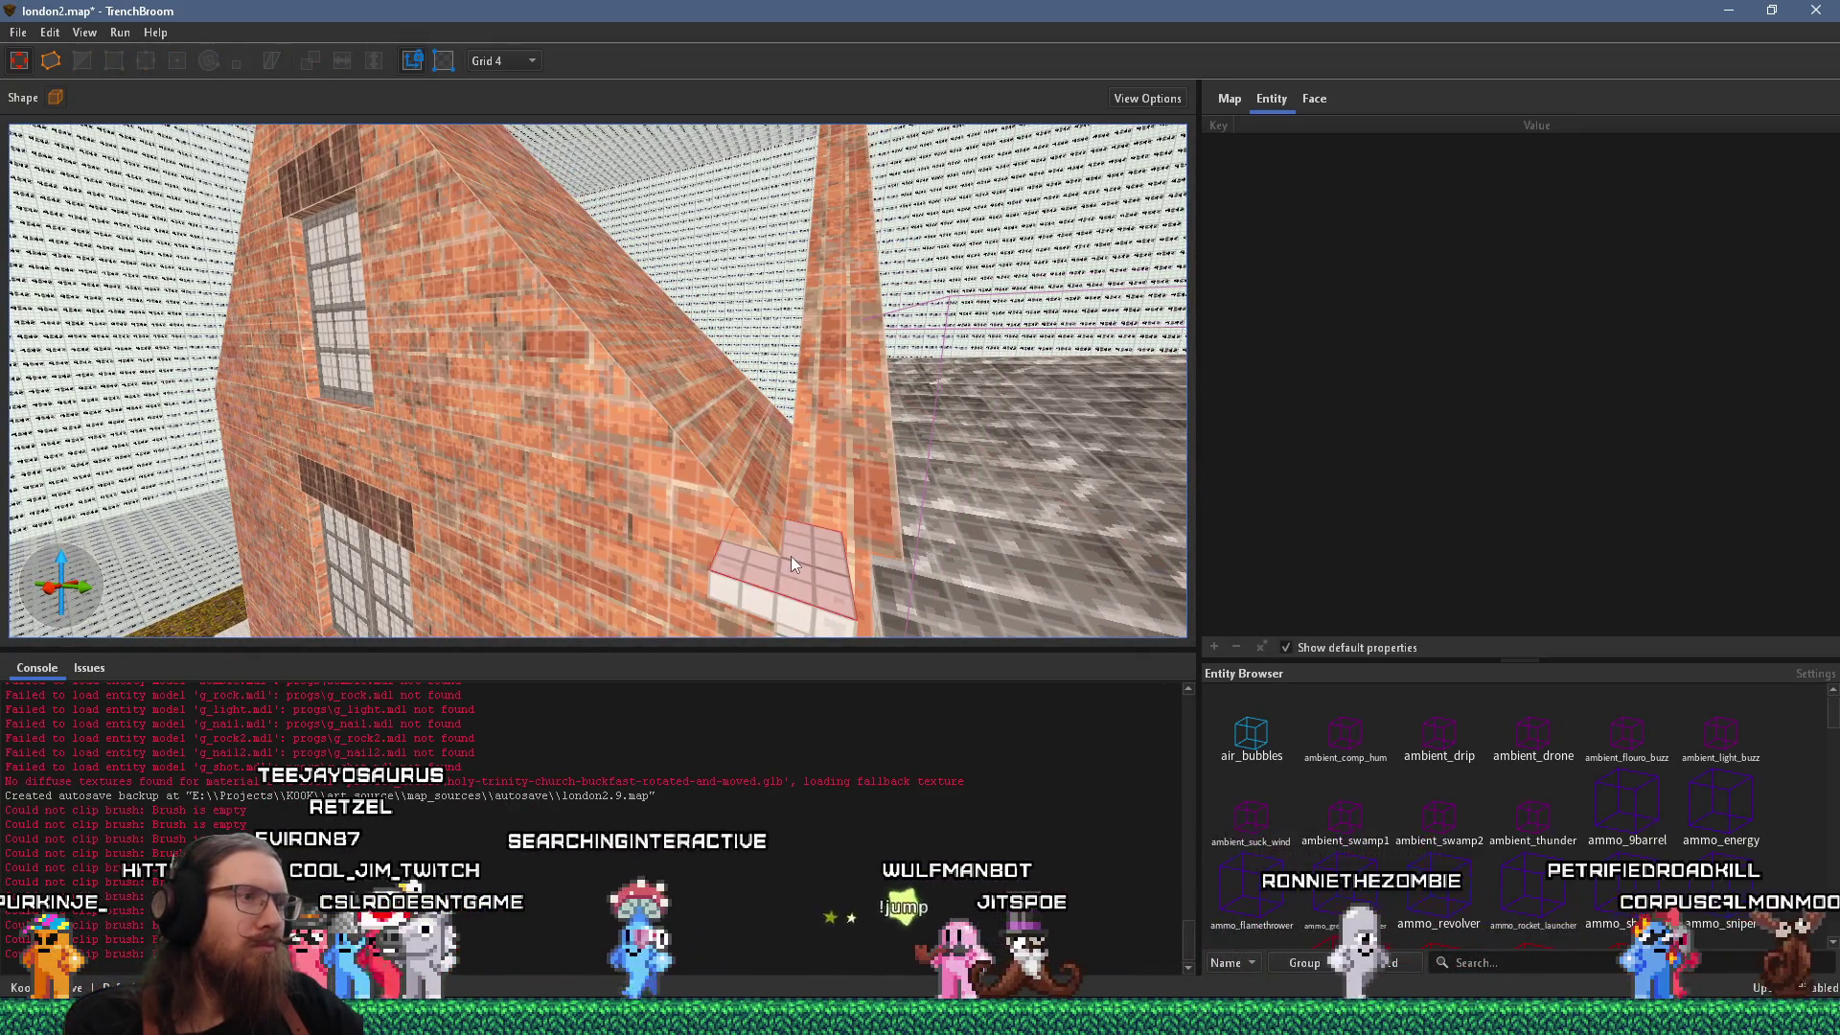
{"action": "mouse_move", "coordinate": [772, 519]}
{"action": "left_mouse_down"}
{"action": "mouse_move", "coordinate": [774, 477]}
{"action": "mouse_move", "coordinate": [795, 493]}
{"action": "left_mouse_up"}
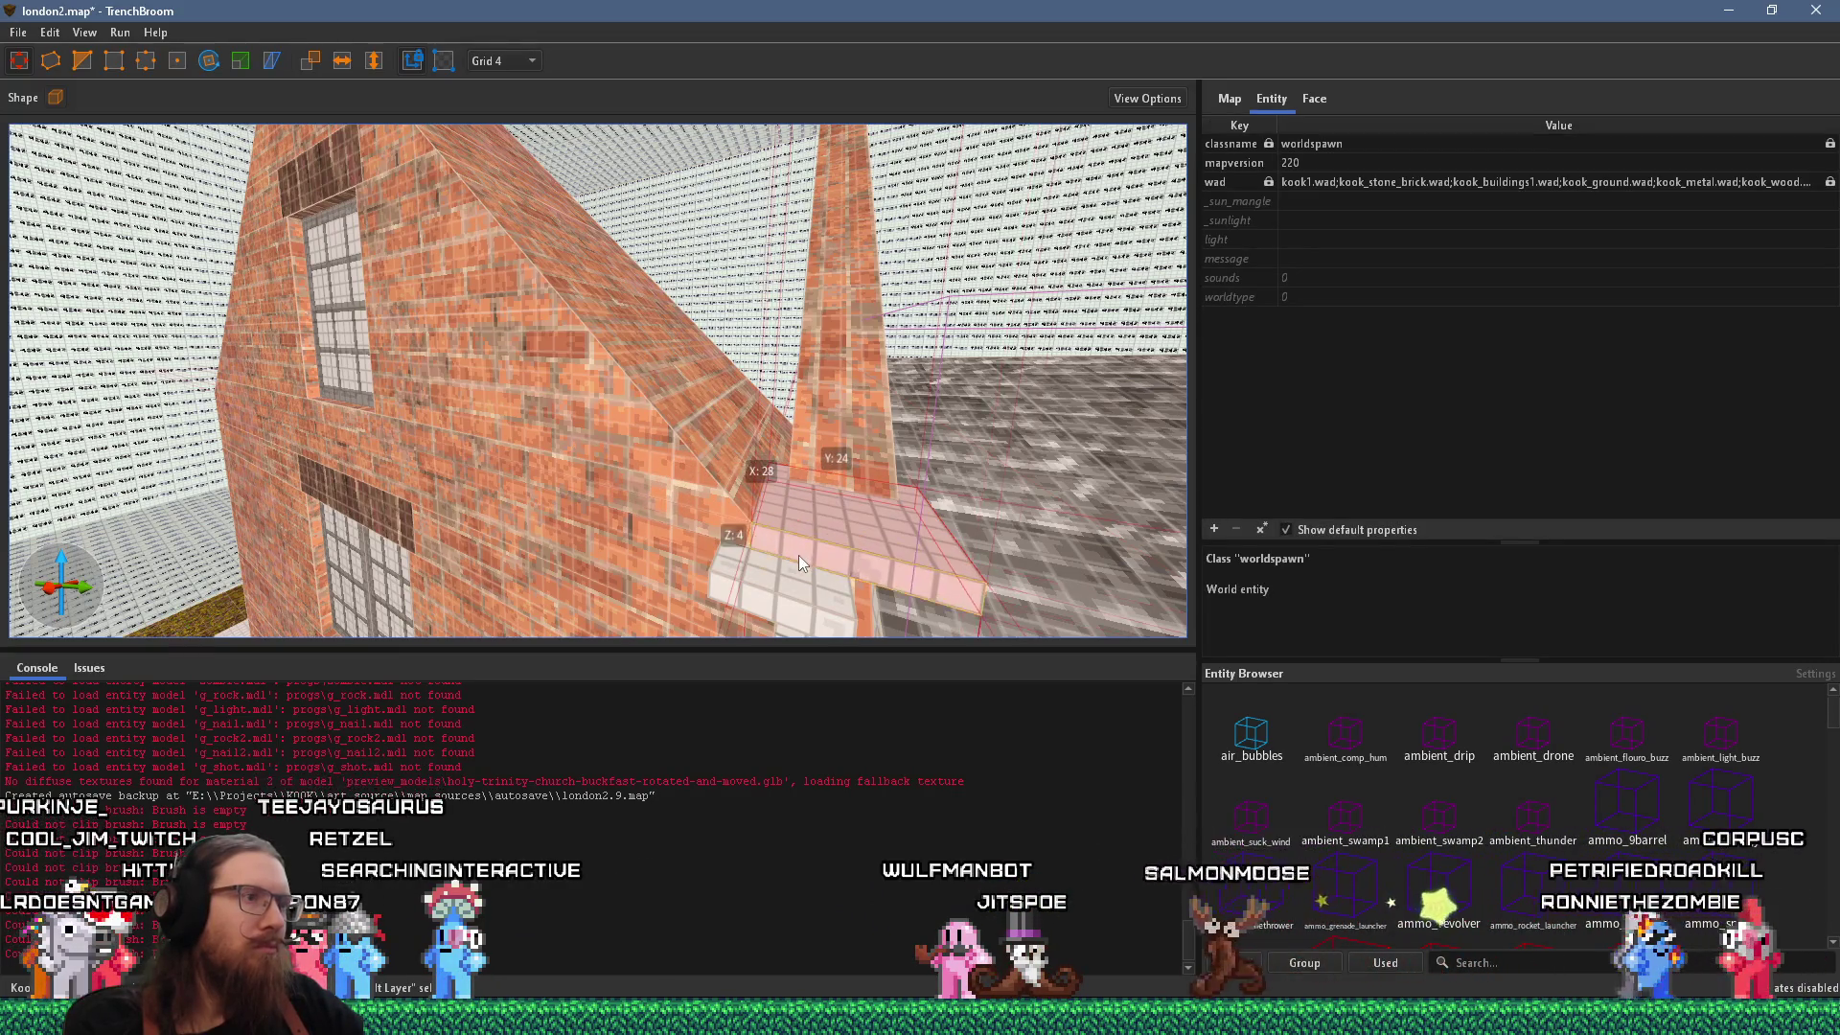
{"action": "mouse_move", "coordinate": [797, 555]}
{"action": "left_mouse_down"}
{"action": "mouse_move", "coordinate": [814, 508]}
{"action": "mouse_move", "coordinate": [754, 500]}
{"action": "left_mouse_up"}
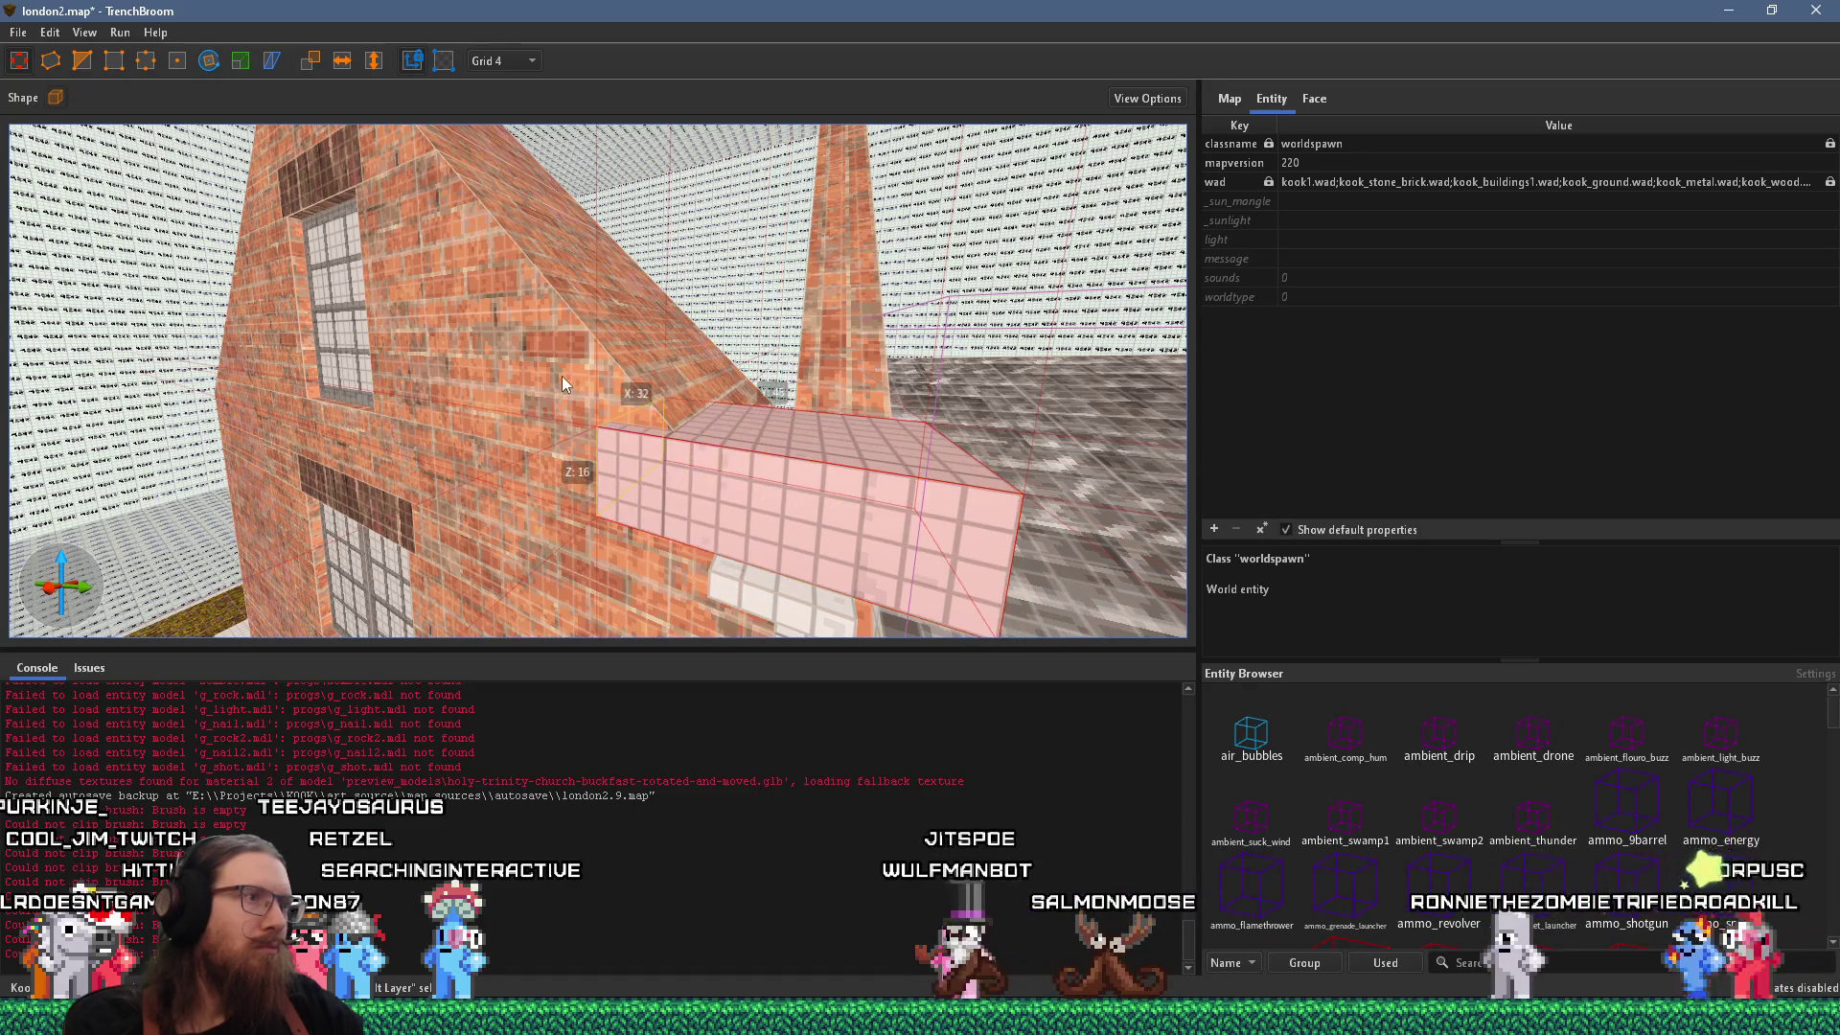
{"action": "scroll", "coordinate": [686, 437], "scroll_direction": "down", "scroll_amount": 5}
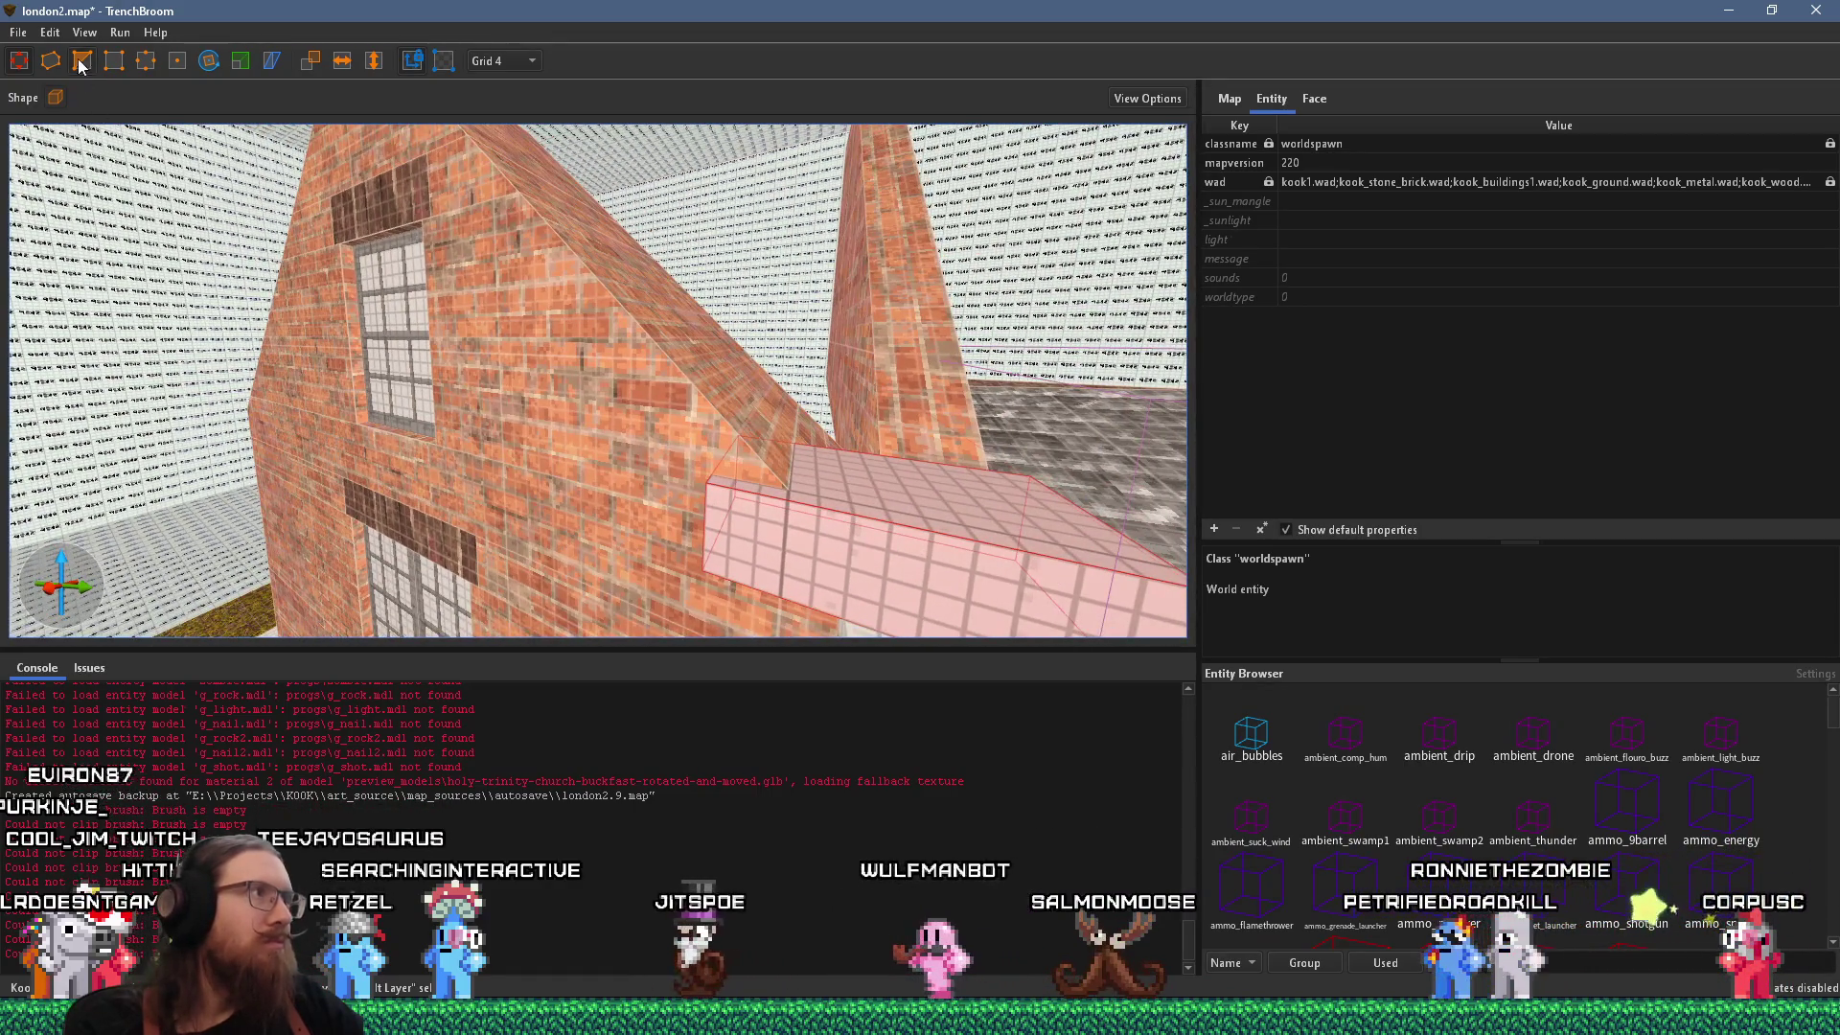
Switch from vertex editing to the Clip tool and turn the view toward the roof edge.
{"action": "left_click", "coordinate": [80, 64]}
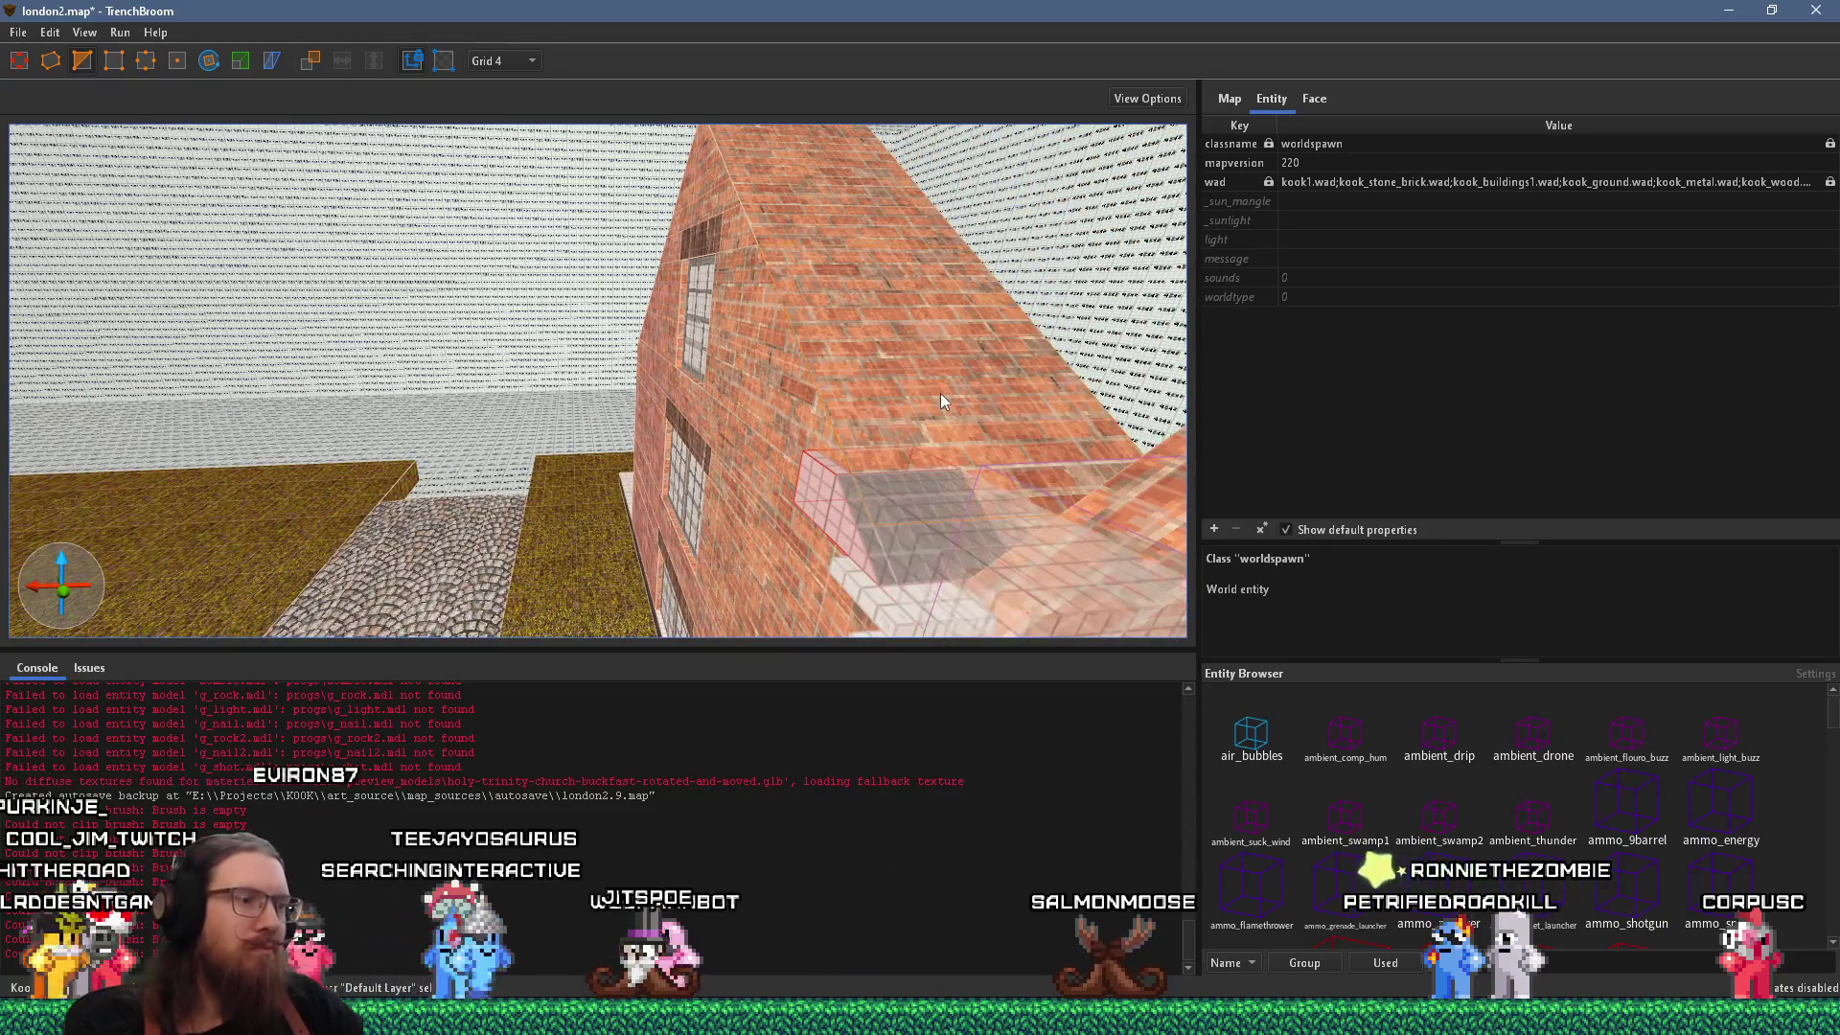
{"action": "key", "text": "Escape"}
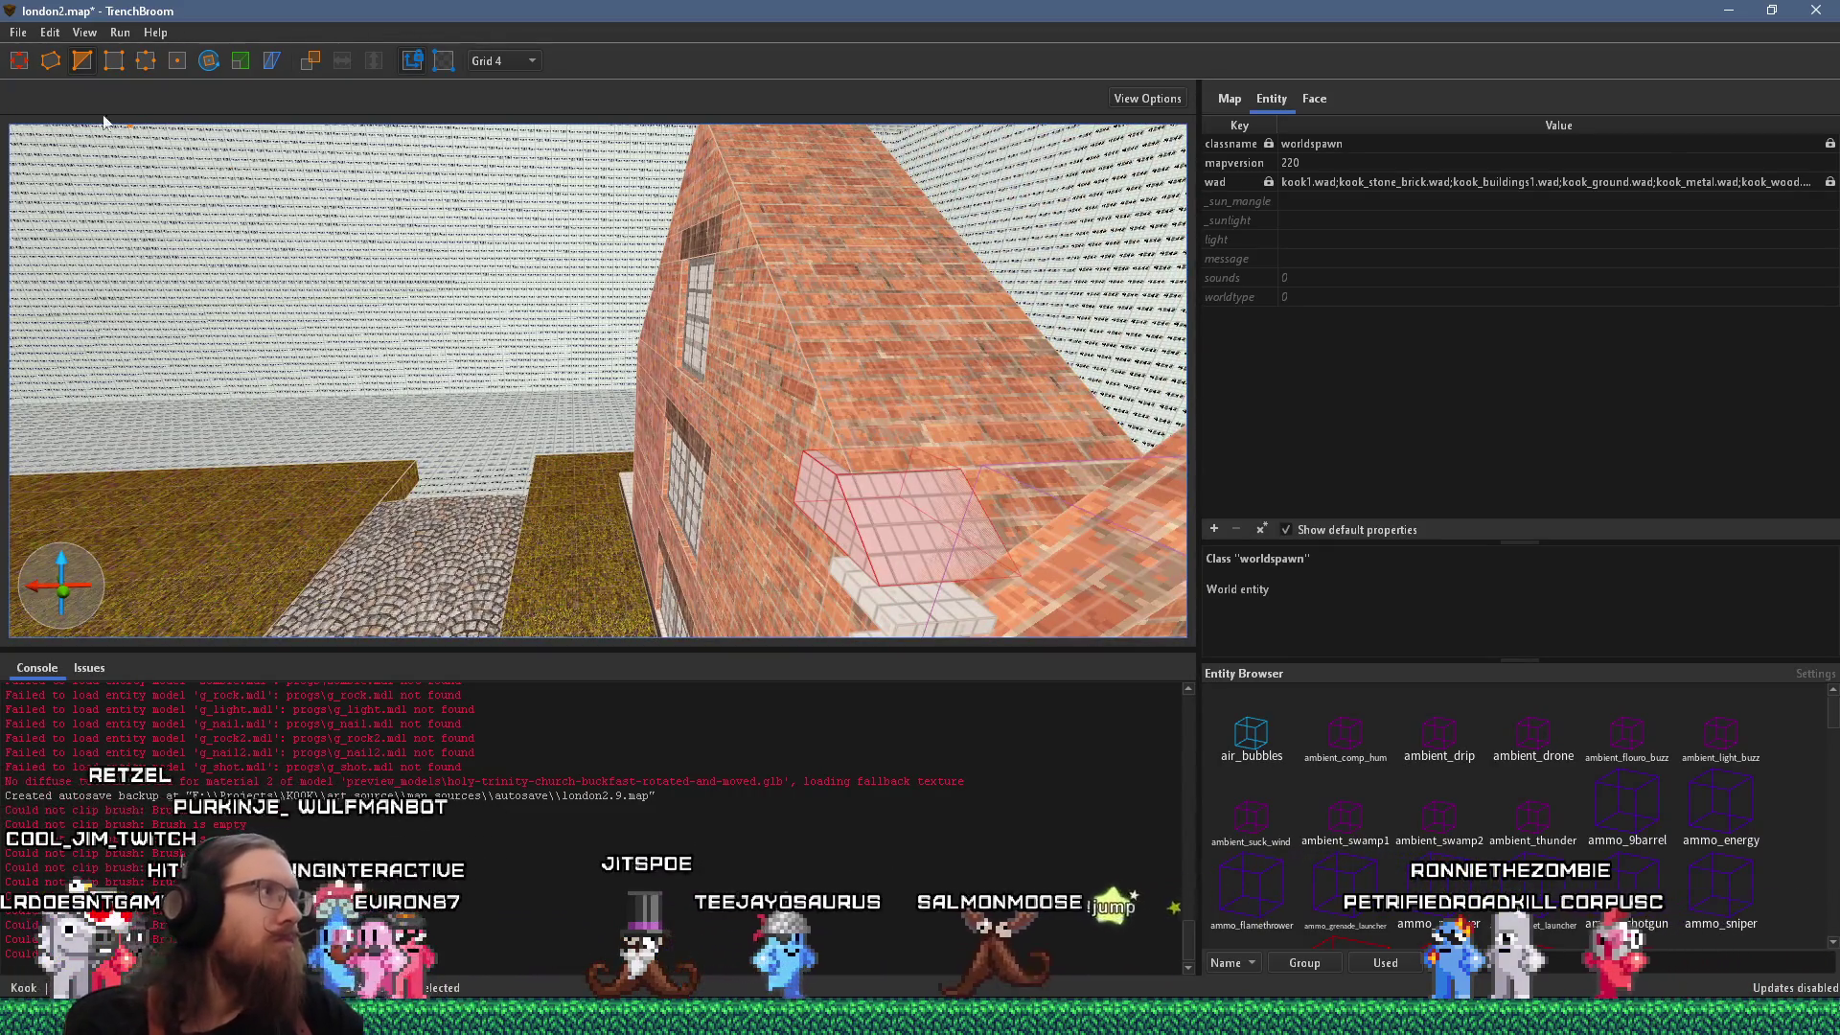
{"action": "left_click", "coordinate": [86, 63]}
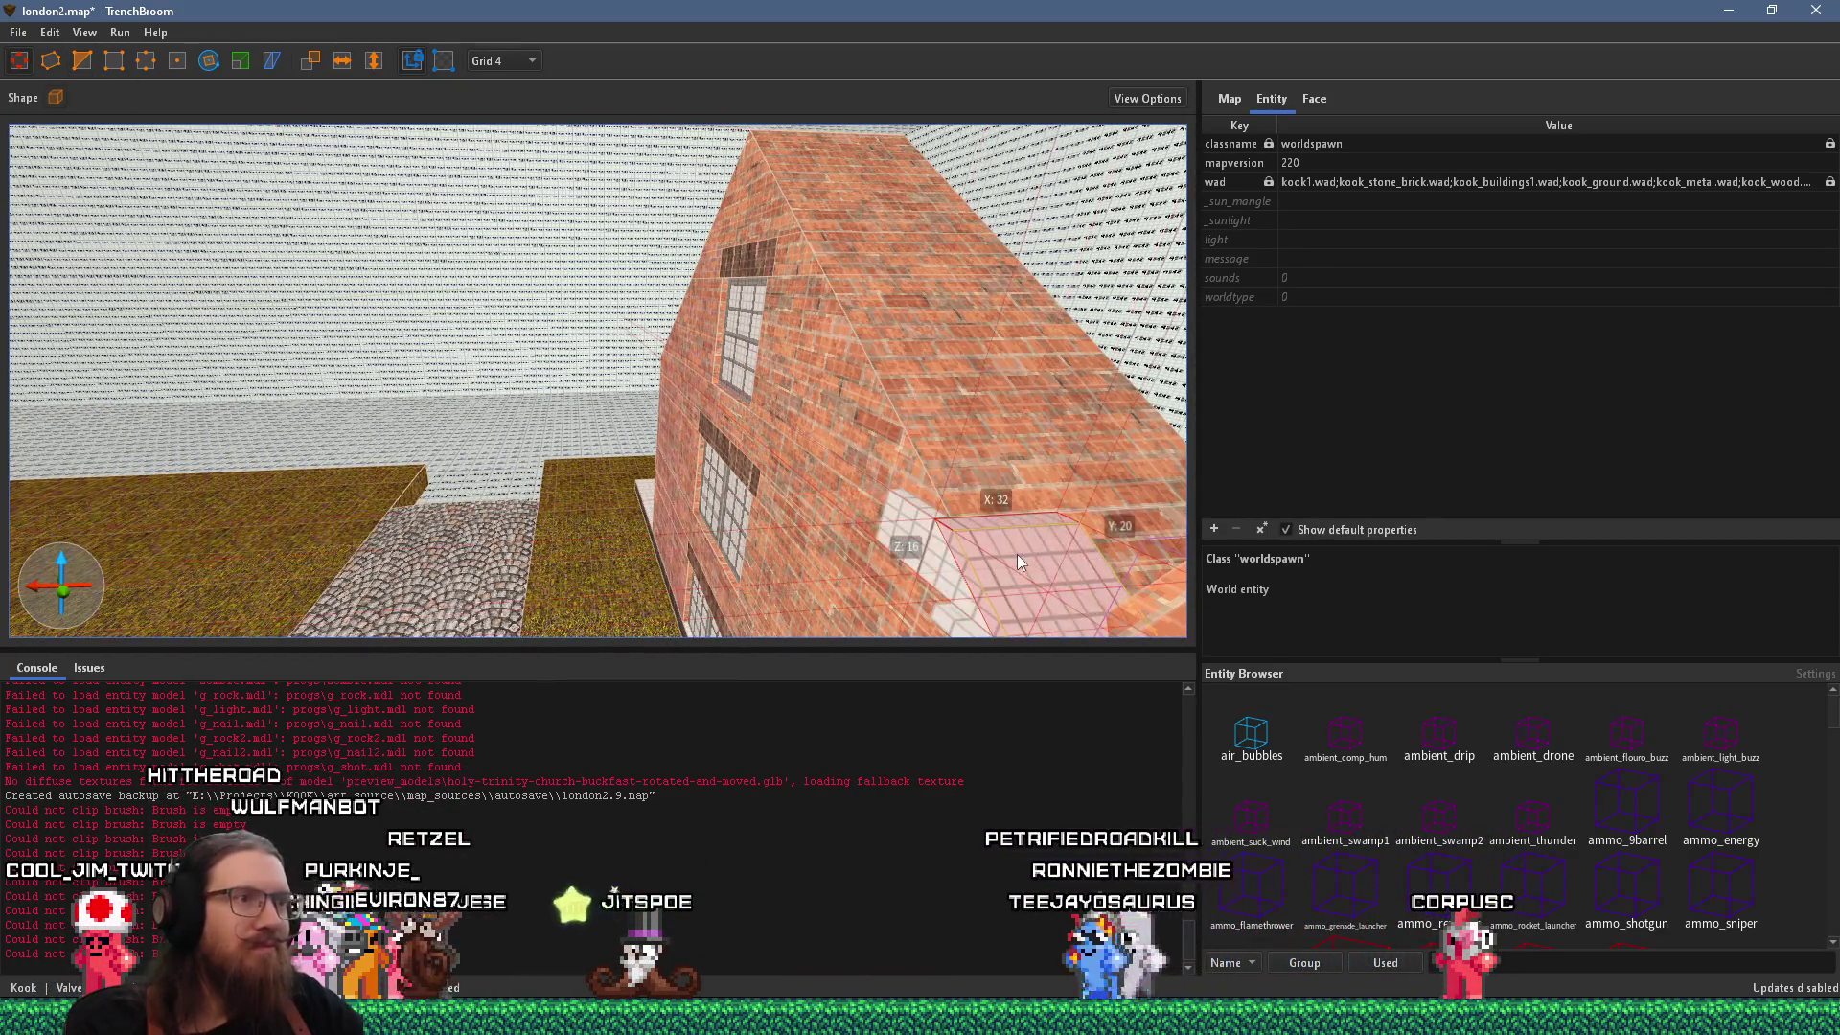
{"action": "mouse_move", "coordinate": [934, 554]}
{"action": "left_mouse_down"}
{"action": "mouse_move", "coordinate": [799, 433]}
{"action": "mouse_move", "coordinate": [692, 377]}
{"action": "mouse_move", "coordinate": [687, 398]}
{"action": "left_mouse_up"}
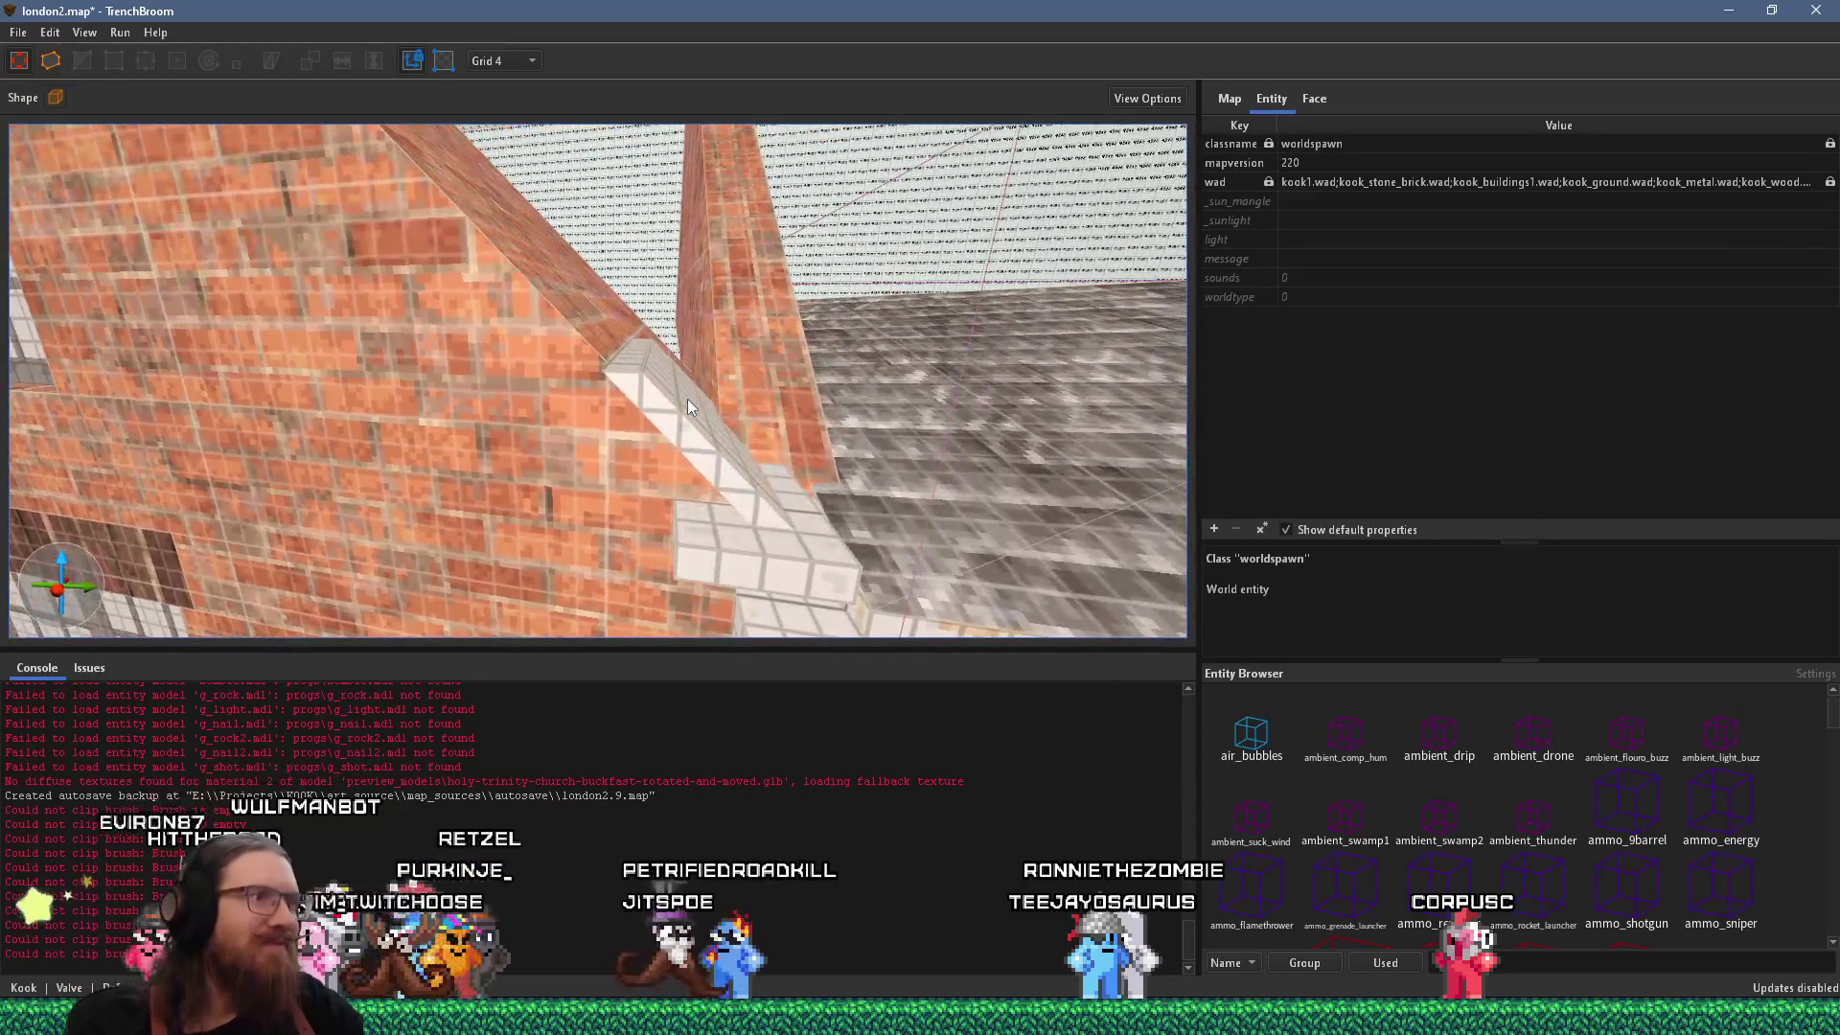
Select the roof-edge brush and stretch it up the gable slope.
{"action": "left_click", "coordinate": [687, 399]}
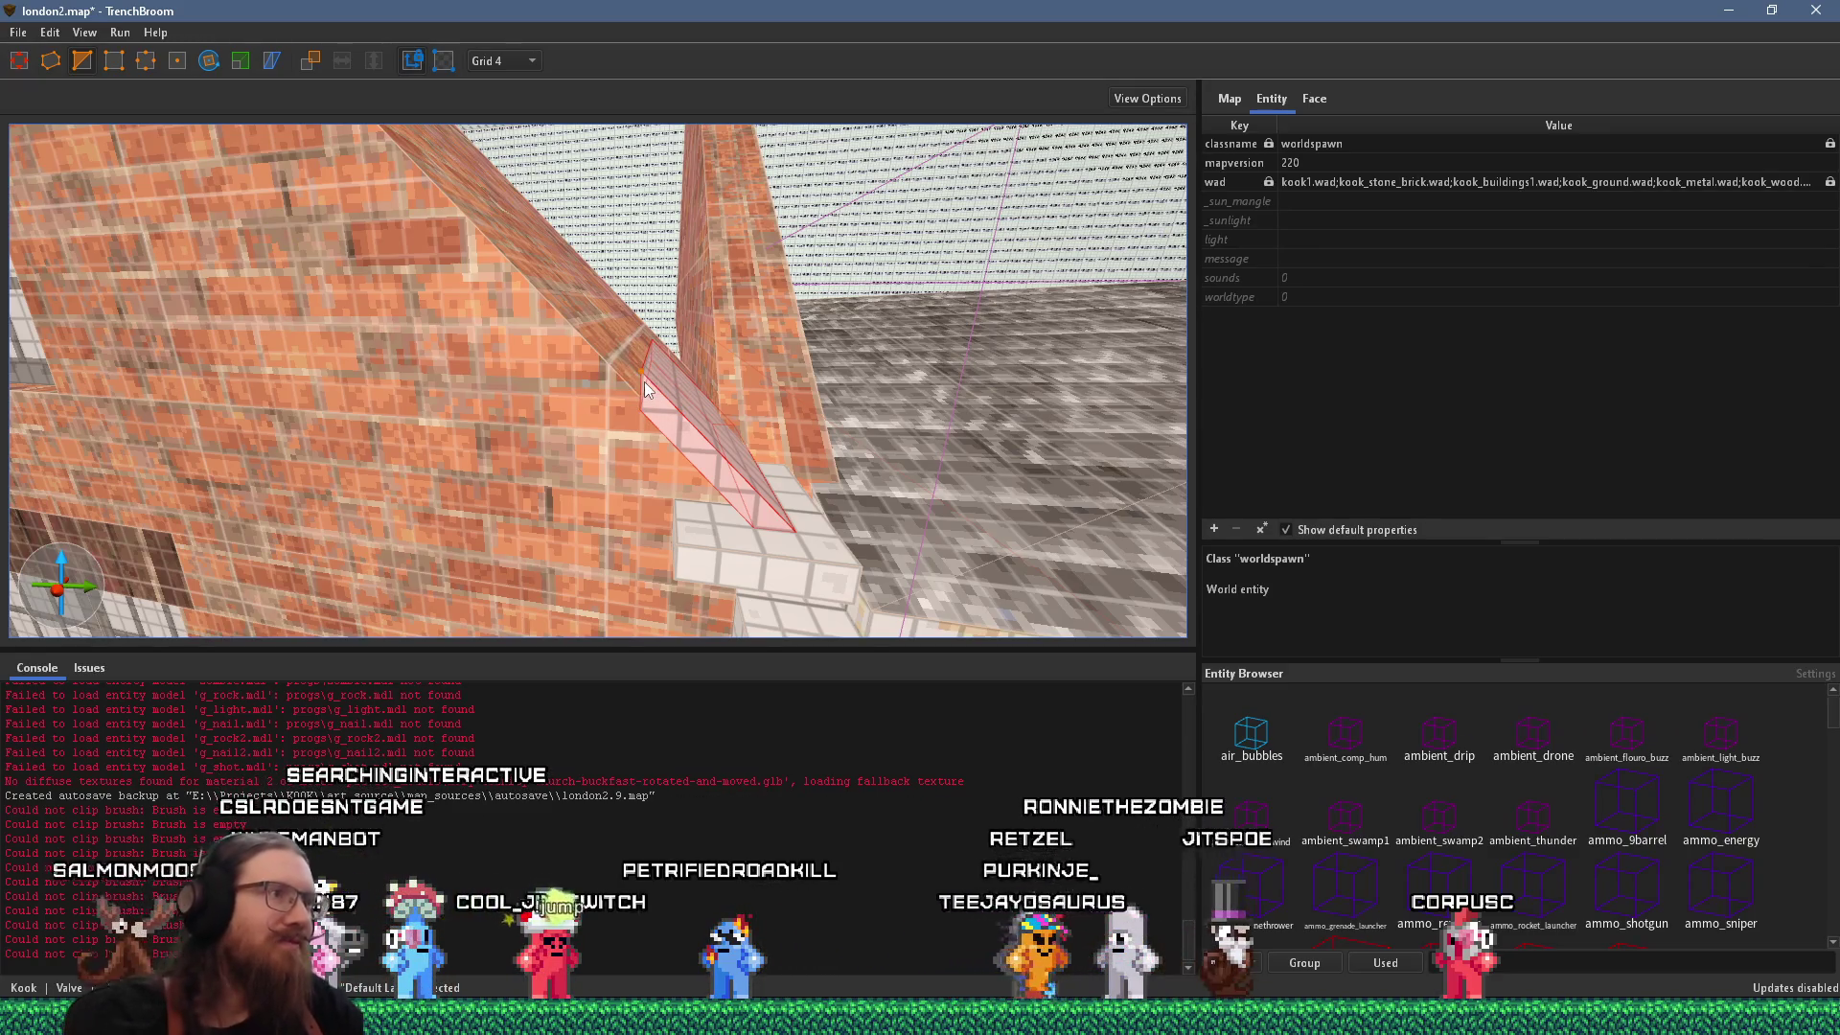
{"action": "scroll", "coordinate": [515, 360], "scroll_direction": "down", "scroll_amount": 5}
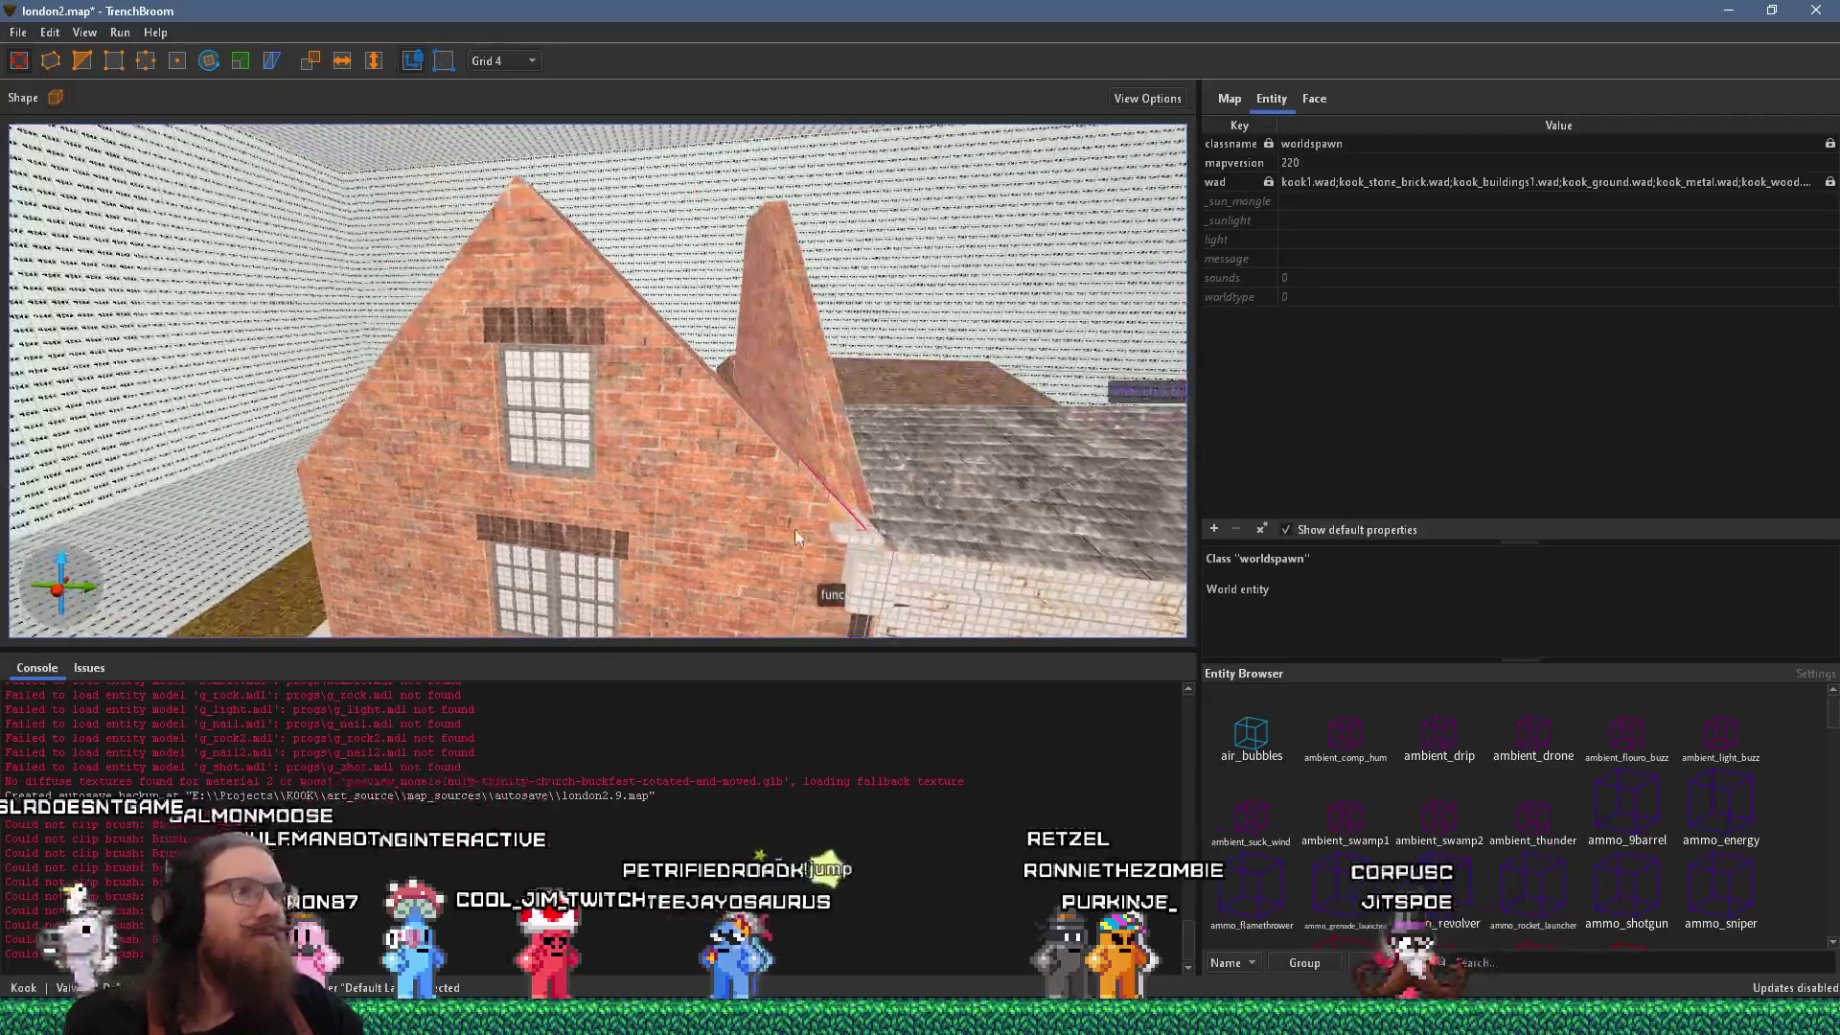
{"action": "left_click_drag", "start_coordinate": [819, 494], "coordinate": [573, 385]}
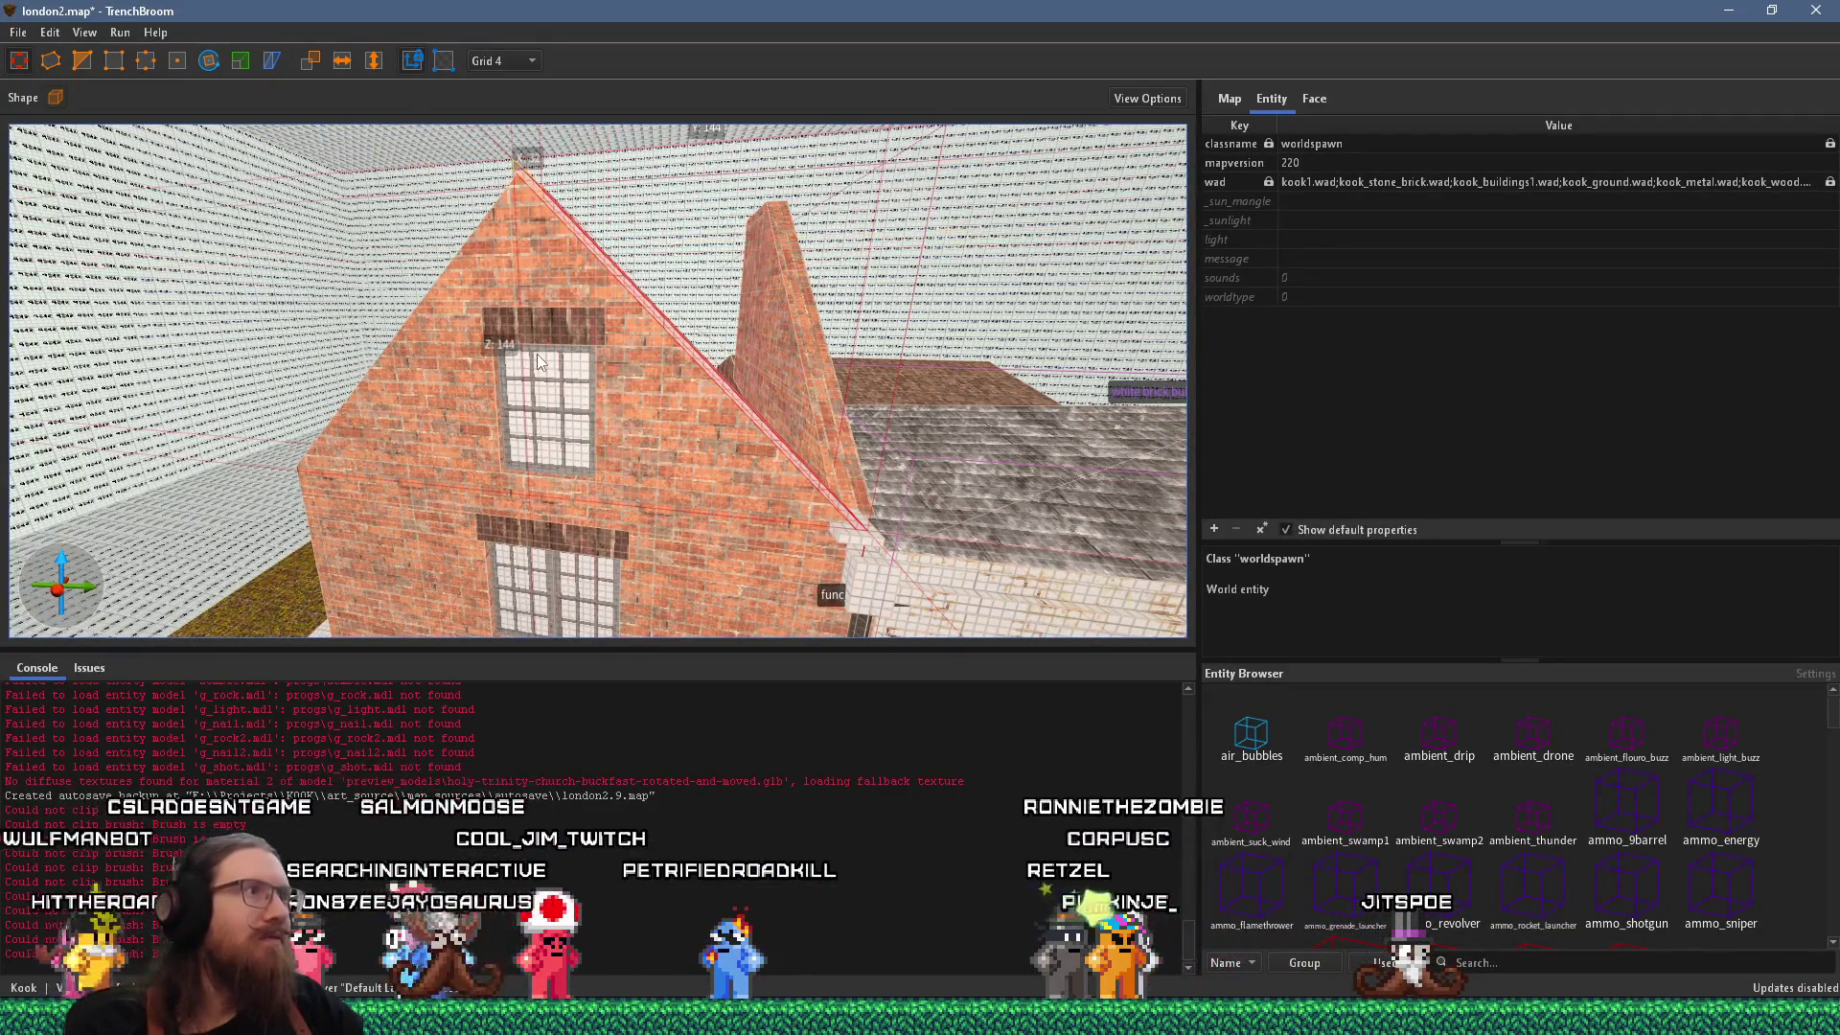
{"action": "scroll", "coordinate": [621, 403], "scroll_direction": "up", "scroll_amount": 6}
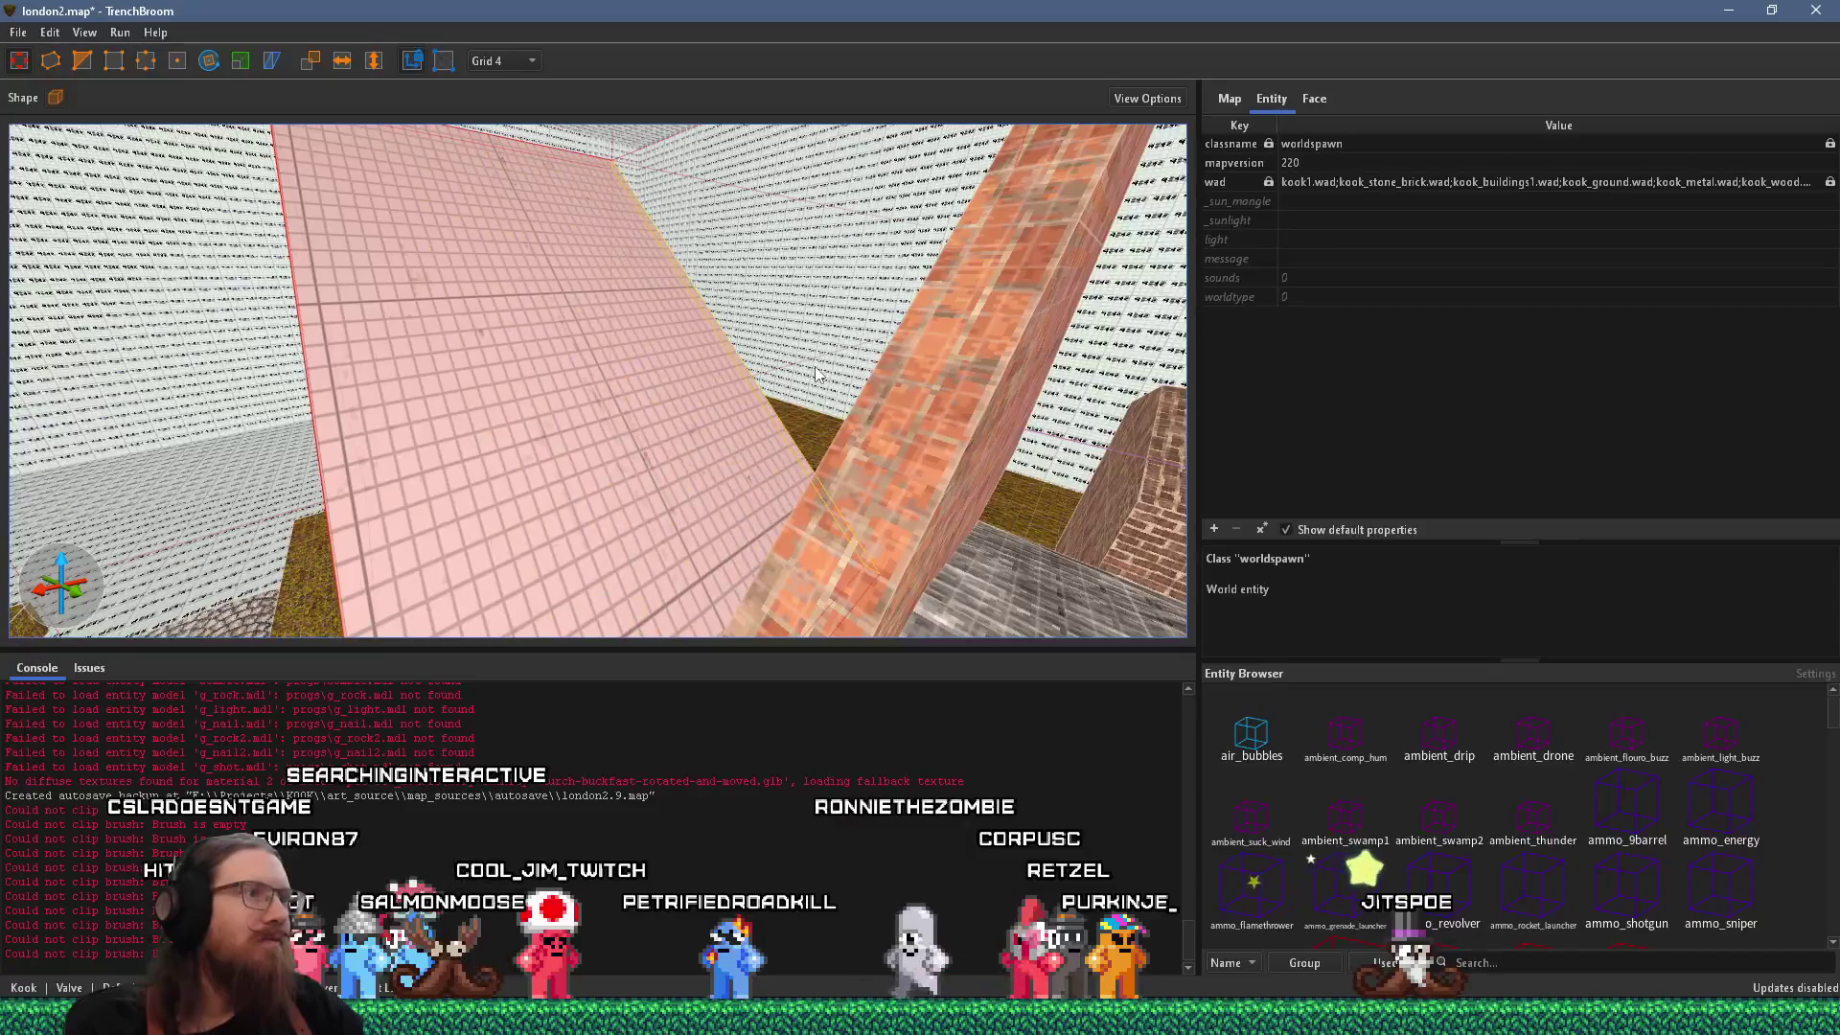
{"action": "scroll", "coordinate": [800, 382], "scroll_direction": "down", "scroll_amount": 6}
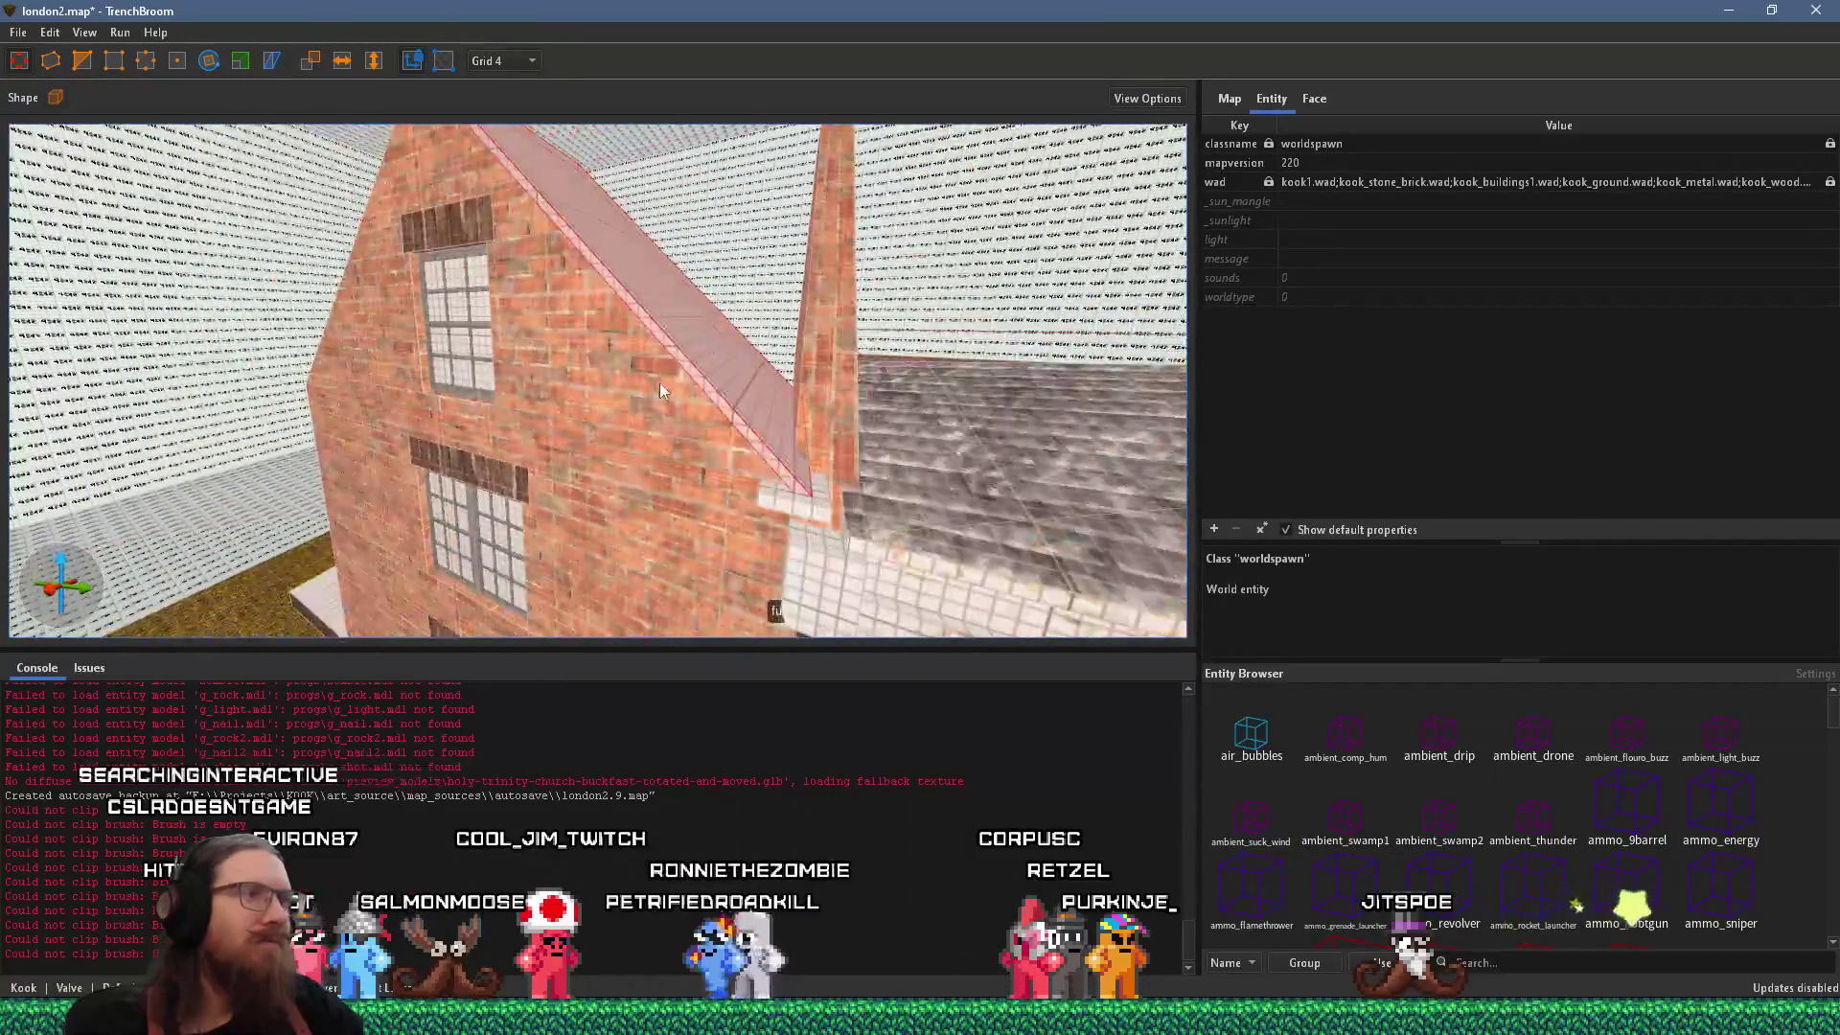
{"action": "scroll", "coordinate": [692, 370], "scroll_direction": "up", "scroll_amount": 6}
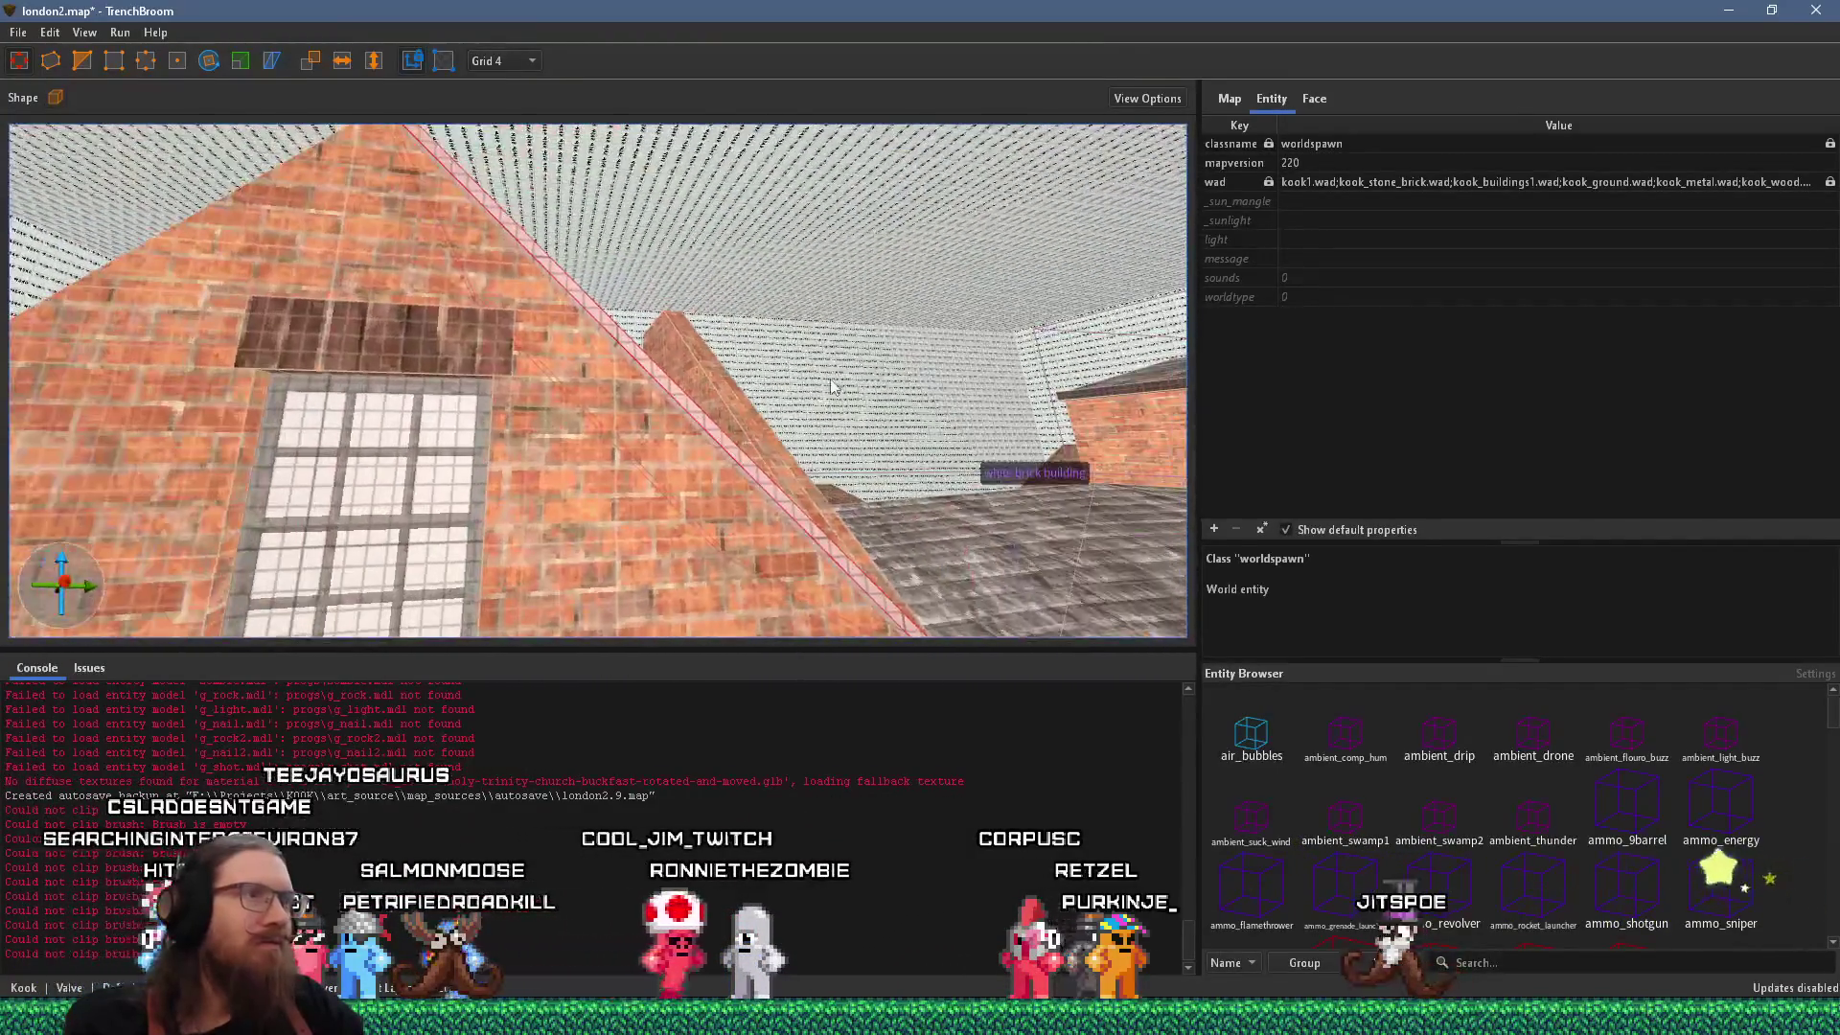
Select the sloped roof brush and switch to the London street reference photo.
{"action": "key", "text": "Escape"}
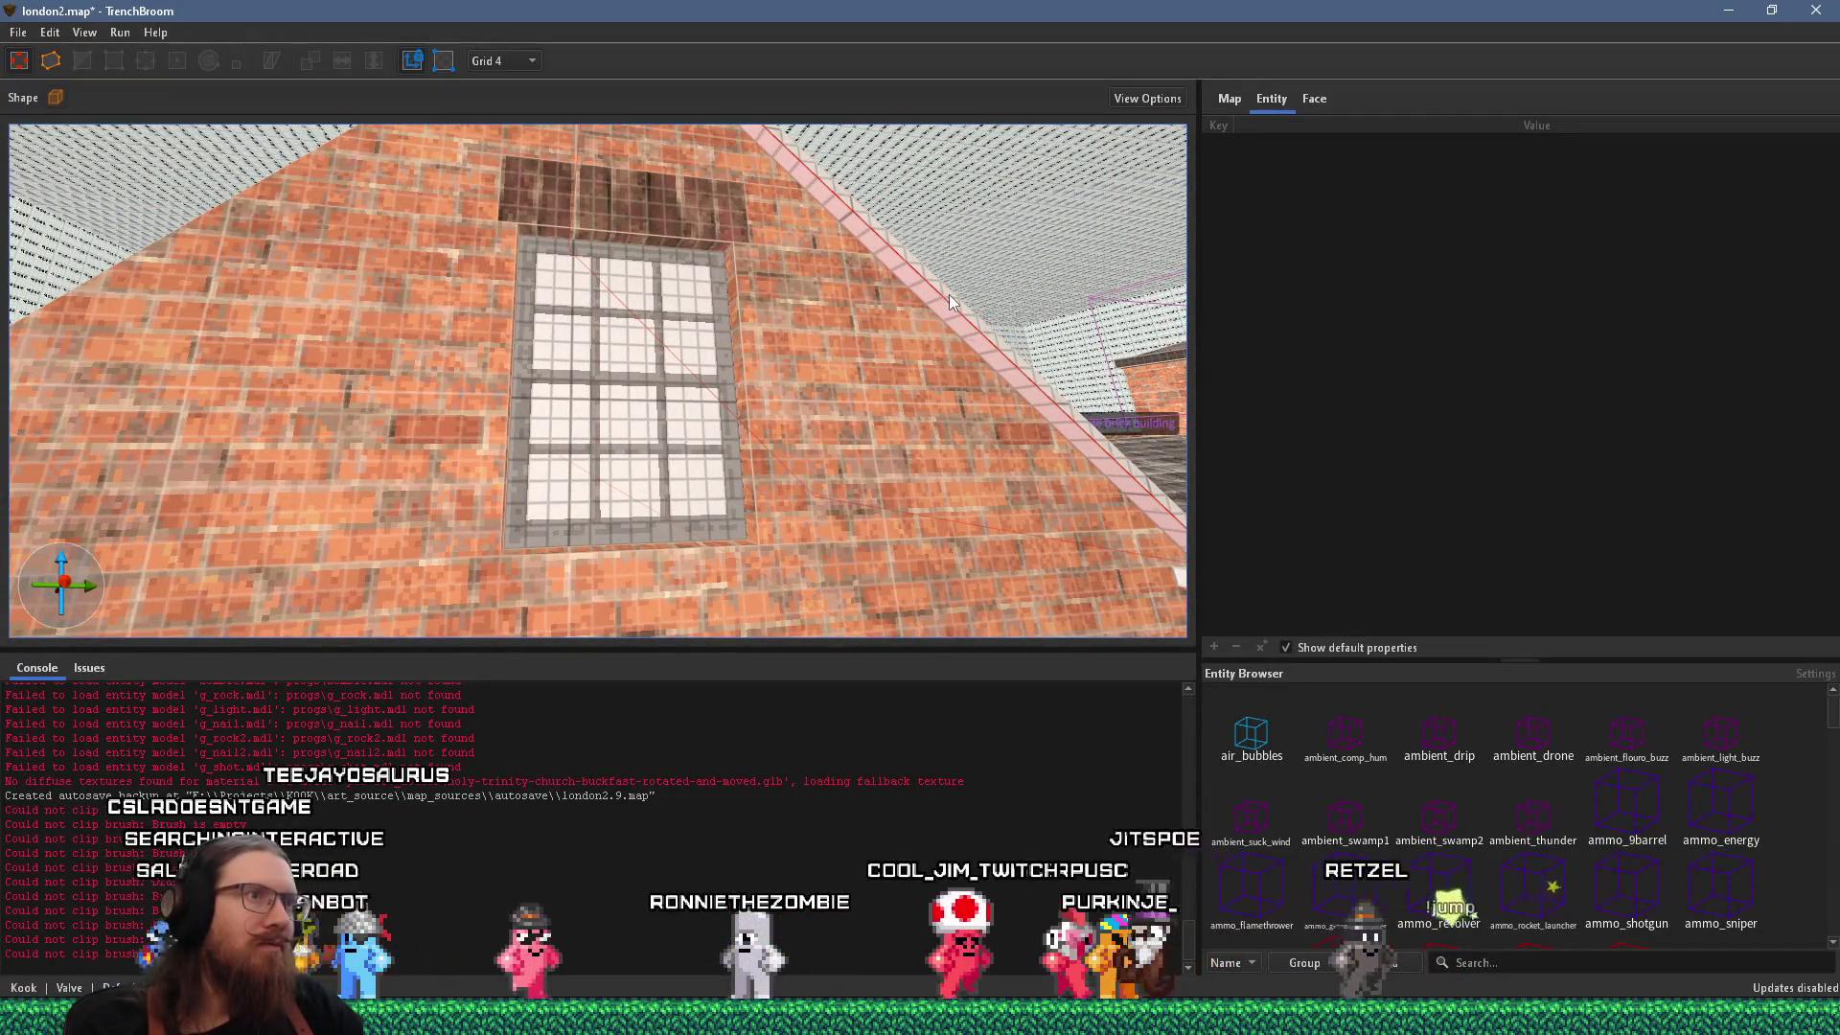
{"action": "scroll", "coordinate": [873, 356], "scroll_direction": "up", "scroll_amount": 5}
{"action": "scroll", "coordinate": [874, 357], "scroll_direction": "down", "scroll_amount": 5}
{"action": "scroll", "coordinate": [594, 412], "scroll_direction": "up", "scroll_amount": 5}
{"action": "left_click", "coordinate": [537, 449]}
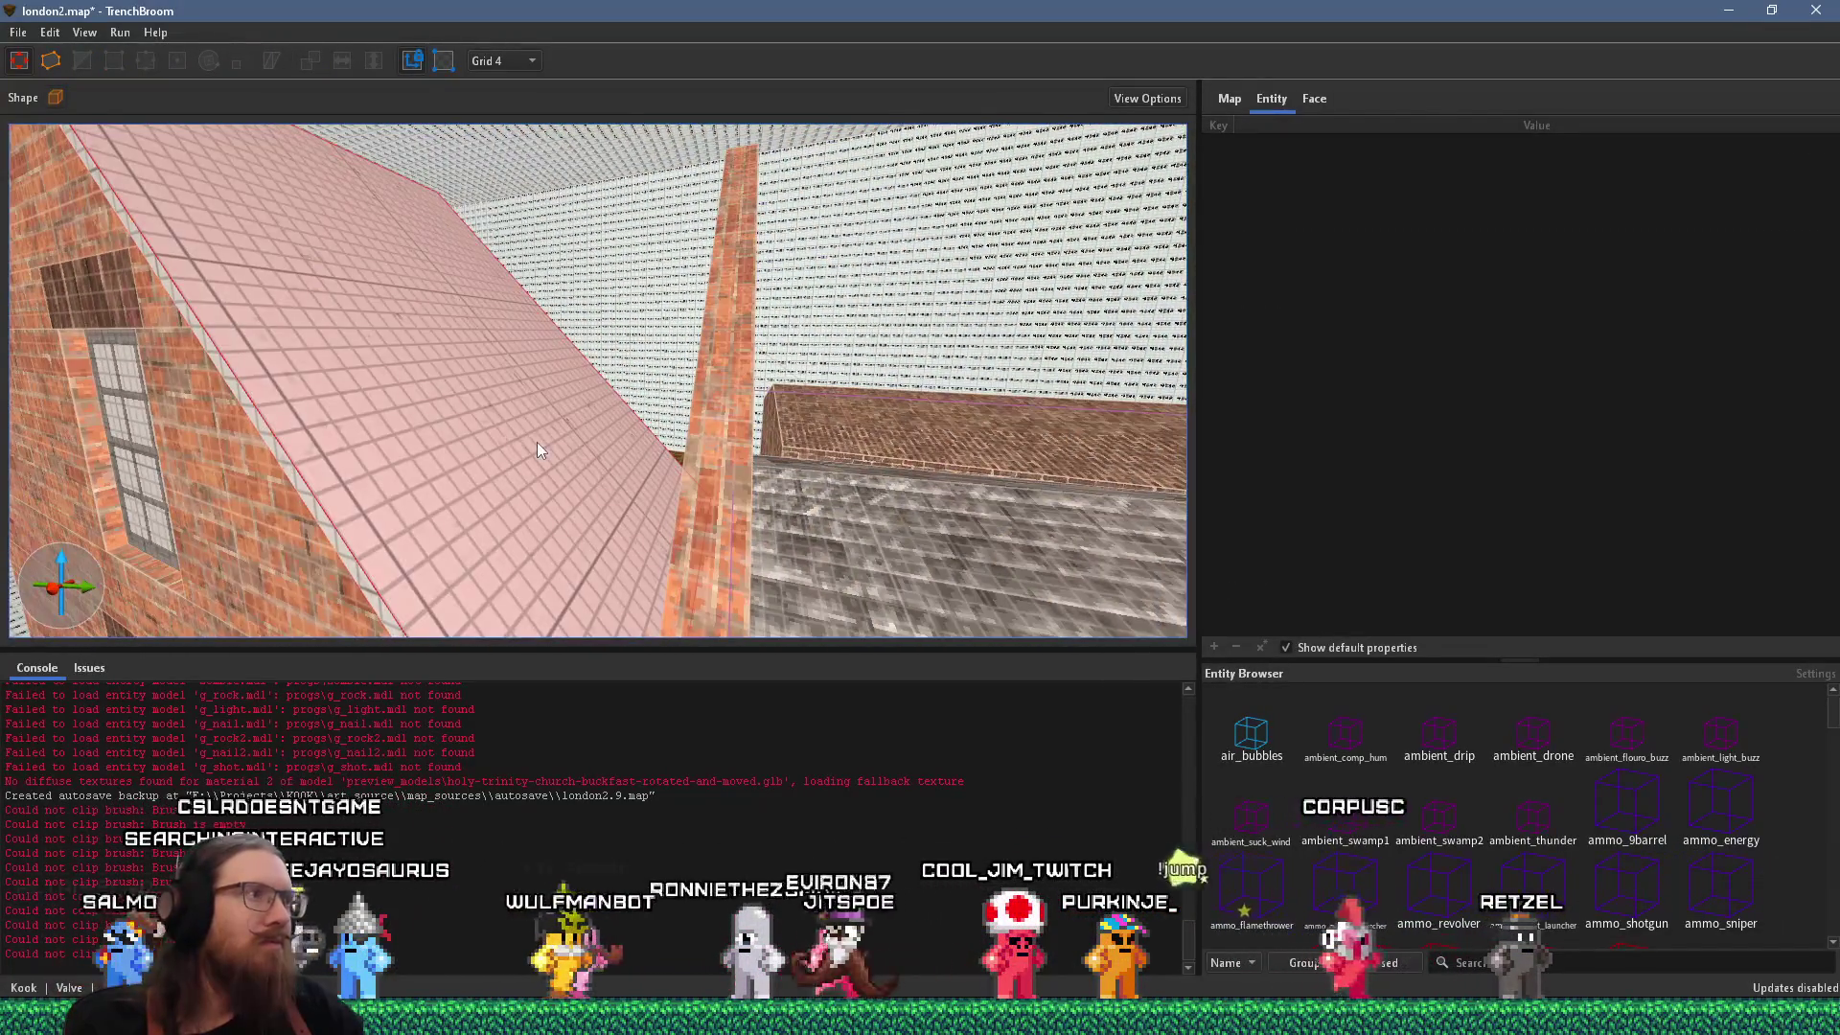
{"action": "key", "text": "alt+Tab"}
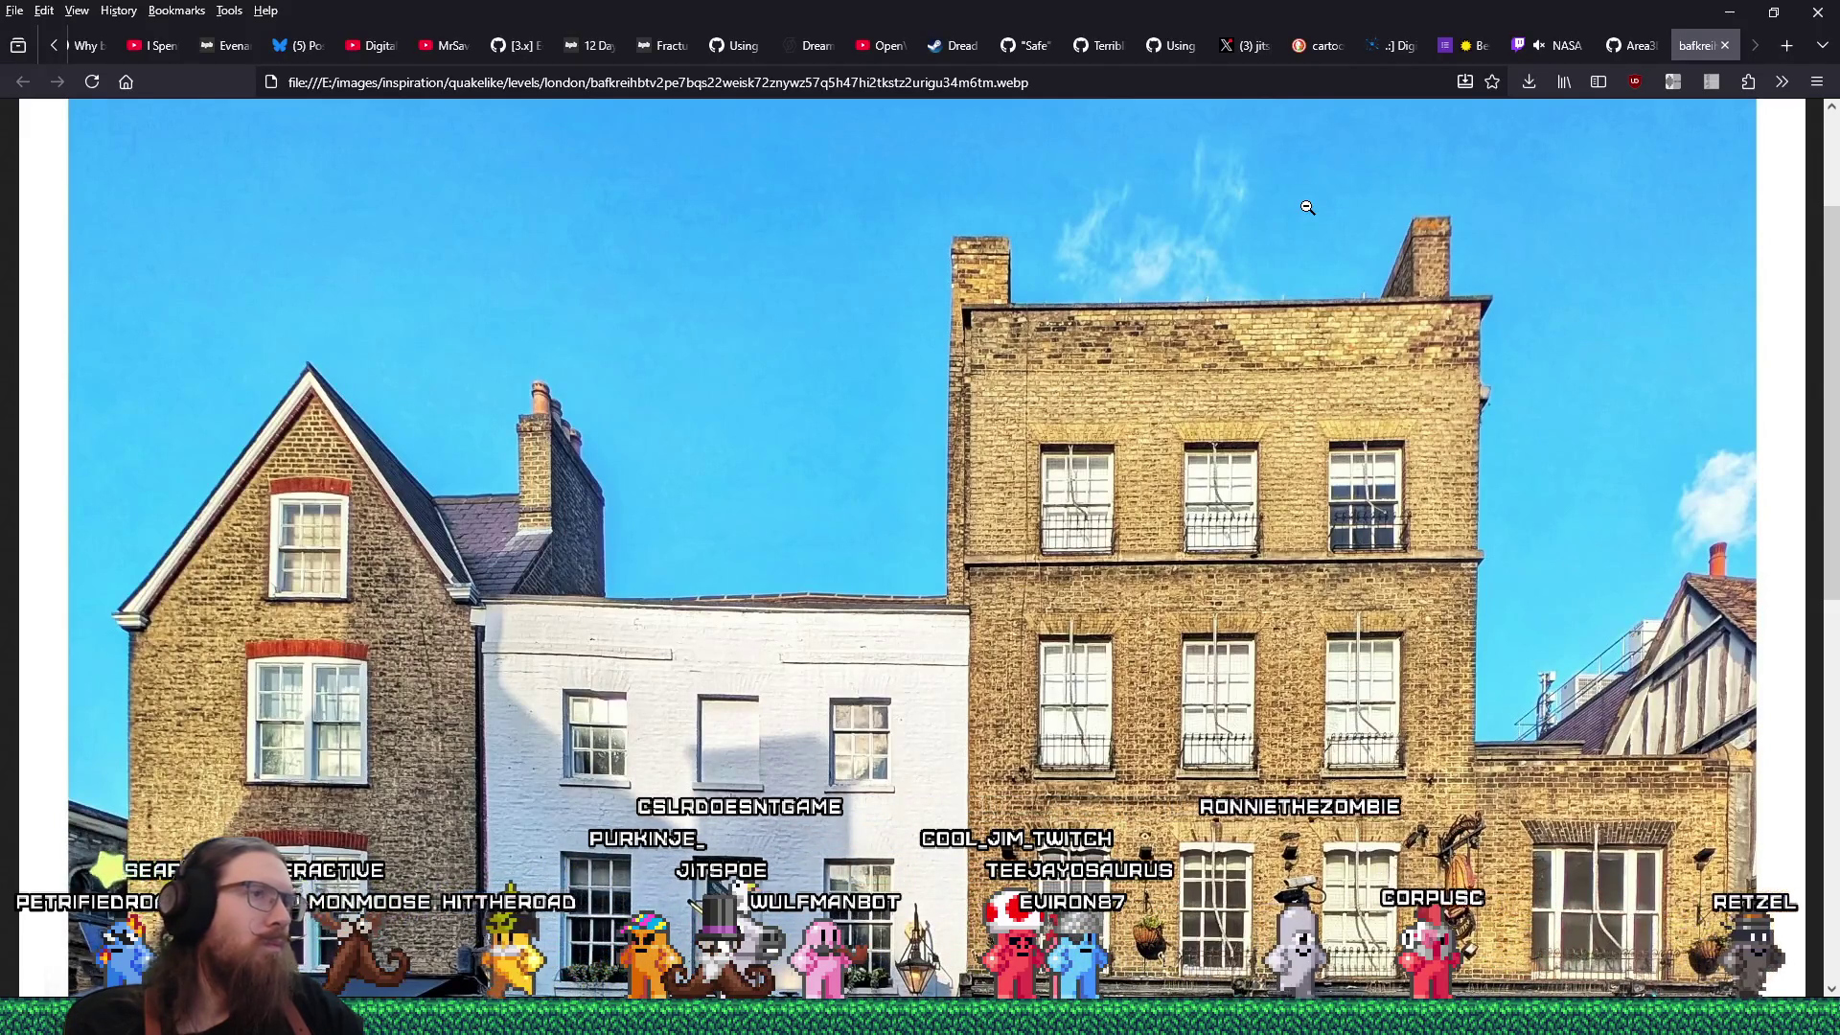
Go back from the Firefox reference photo to london2.map in TrenchBroom.
{"action": "key", "text": "alt+Tab"}
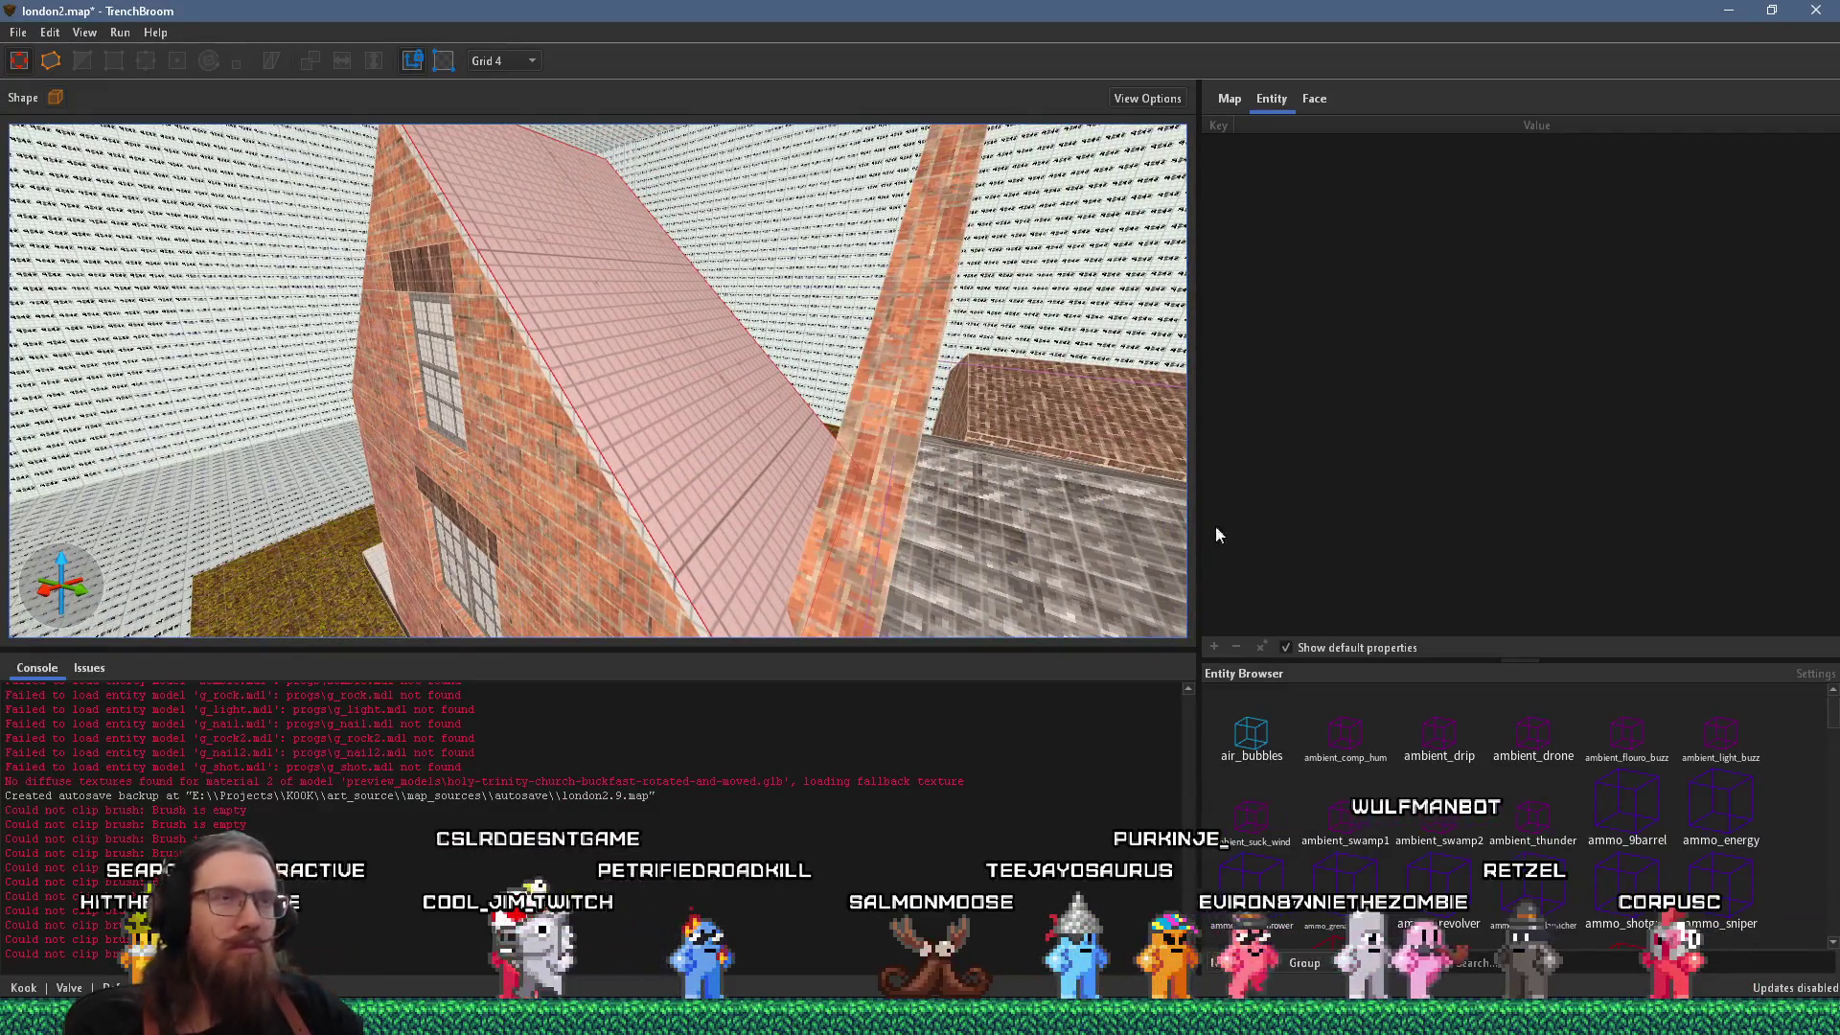
Apply the roof_tiles_1 material to the roof face with Y Scale flipped to -1.
{"action": "left_click", "coordinate": [1310, 88]}
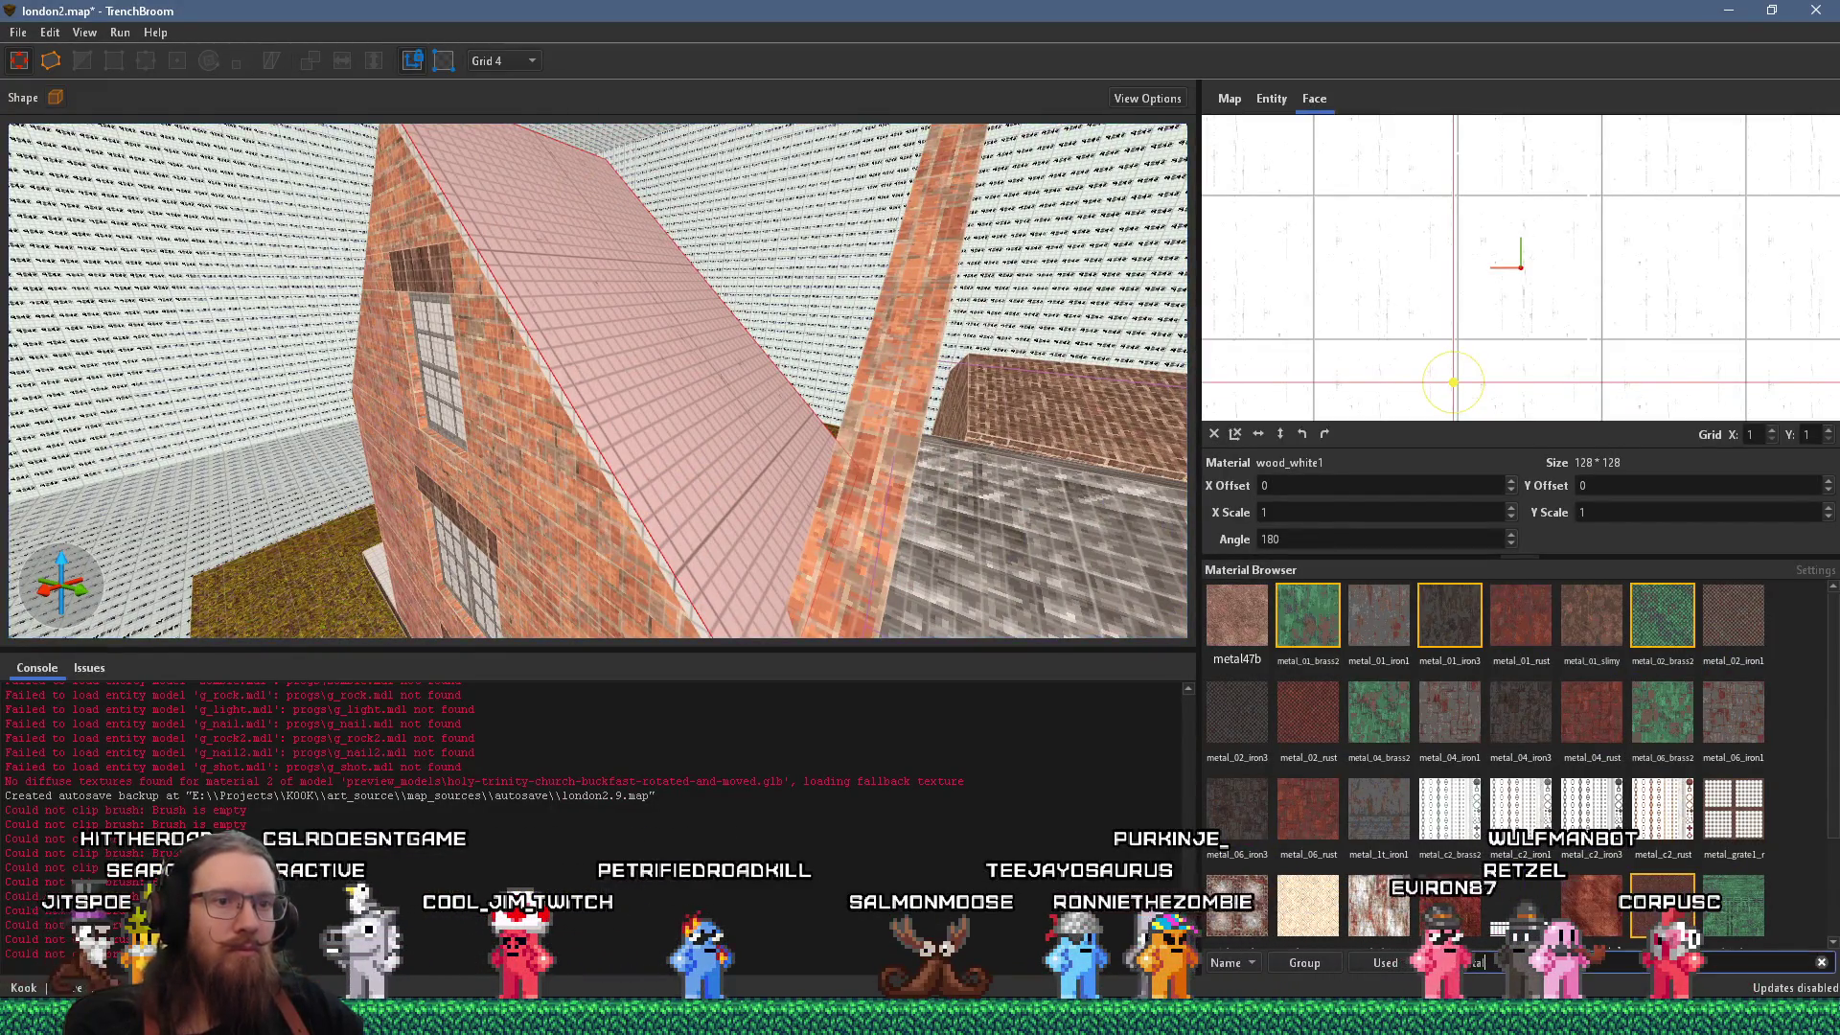
{"action": "type", "text": "roof"}
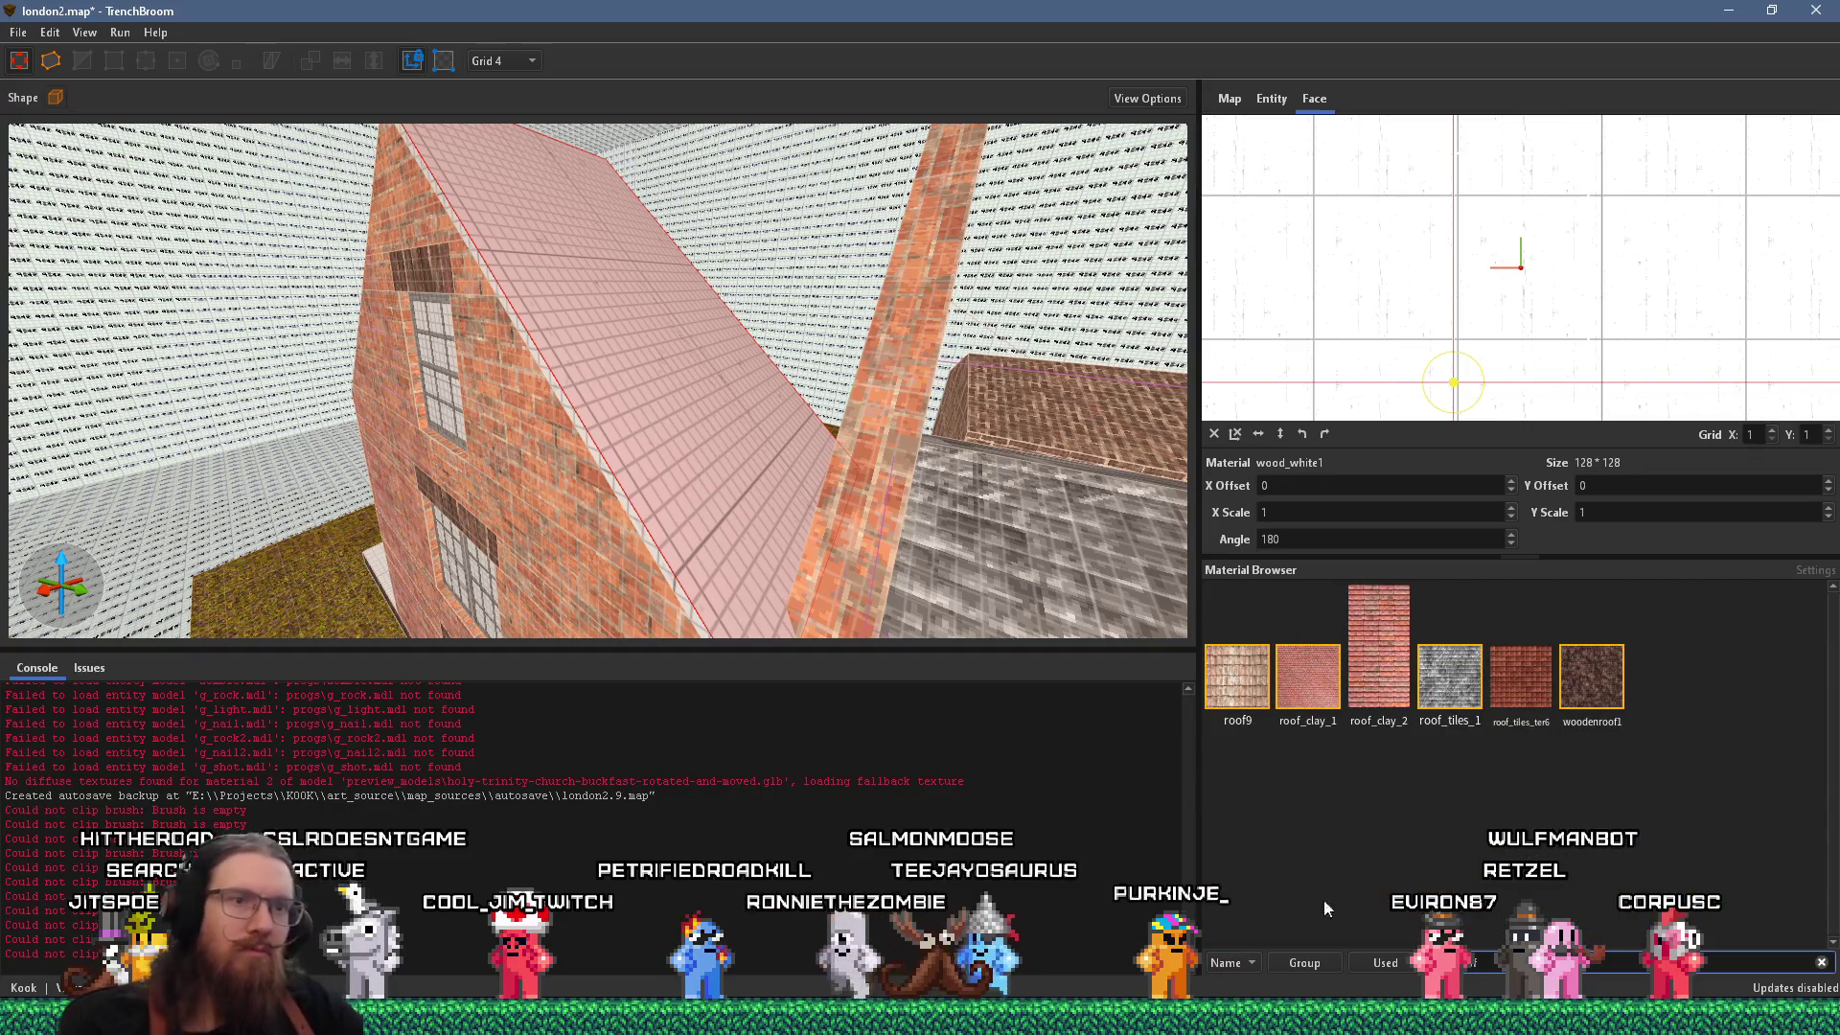
{"action": "left_click", "coordinate": [1457, 689]}
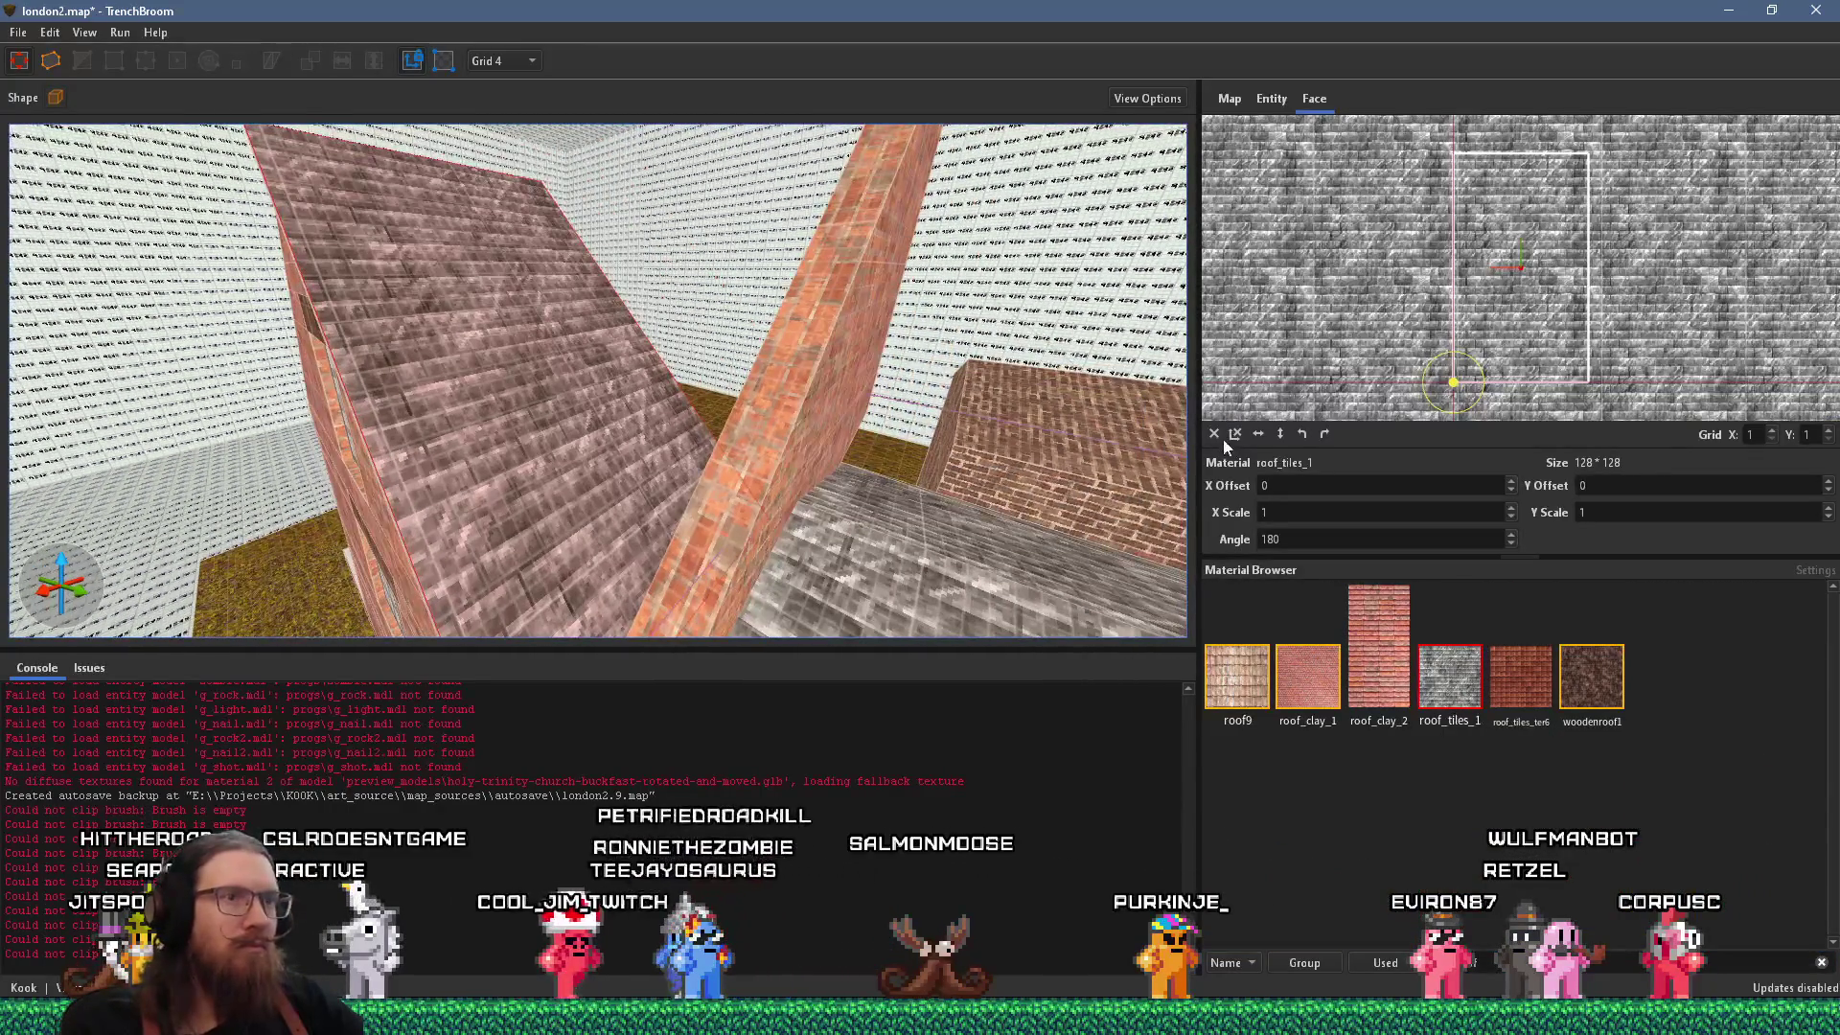
{"action": "left_click", "coordinate": [1280, 434]}
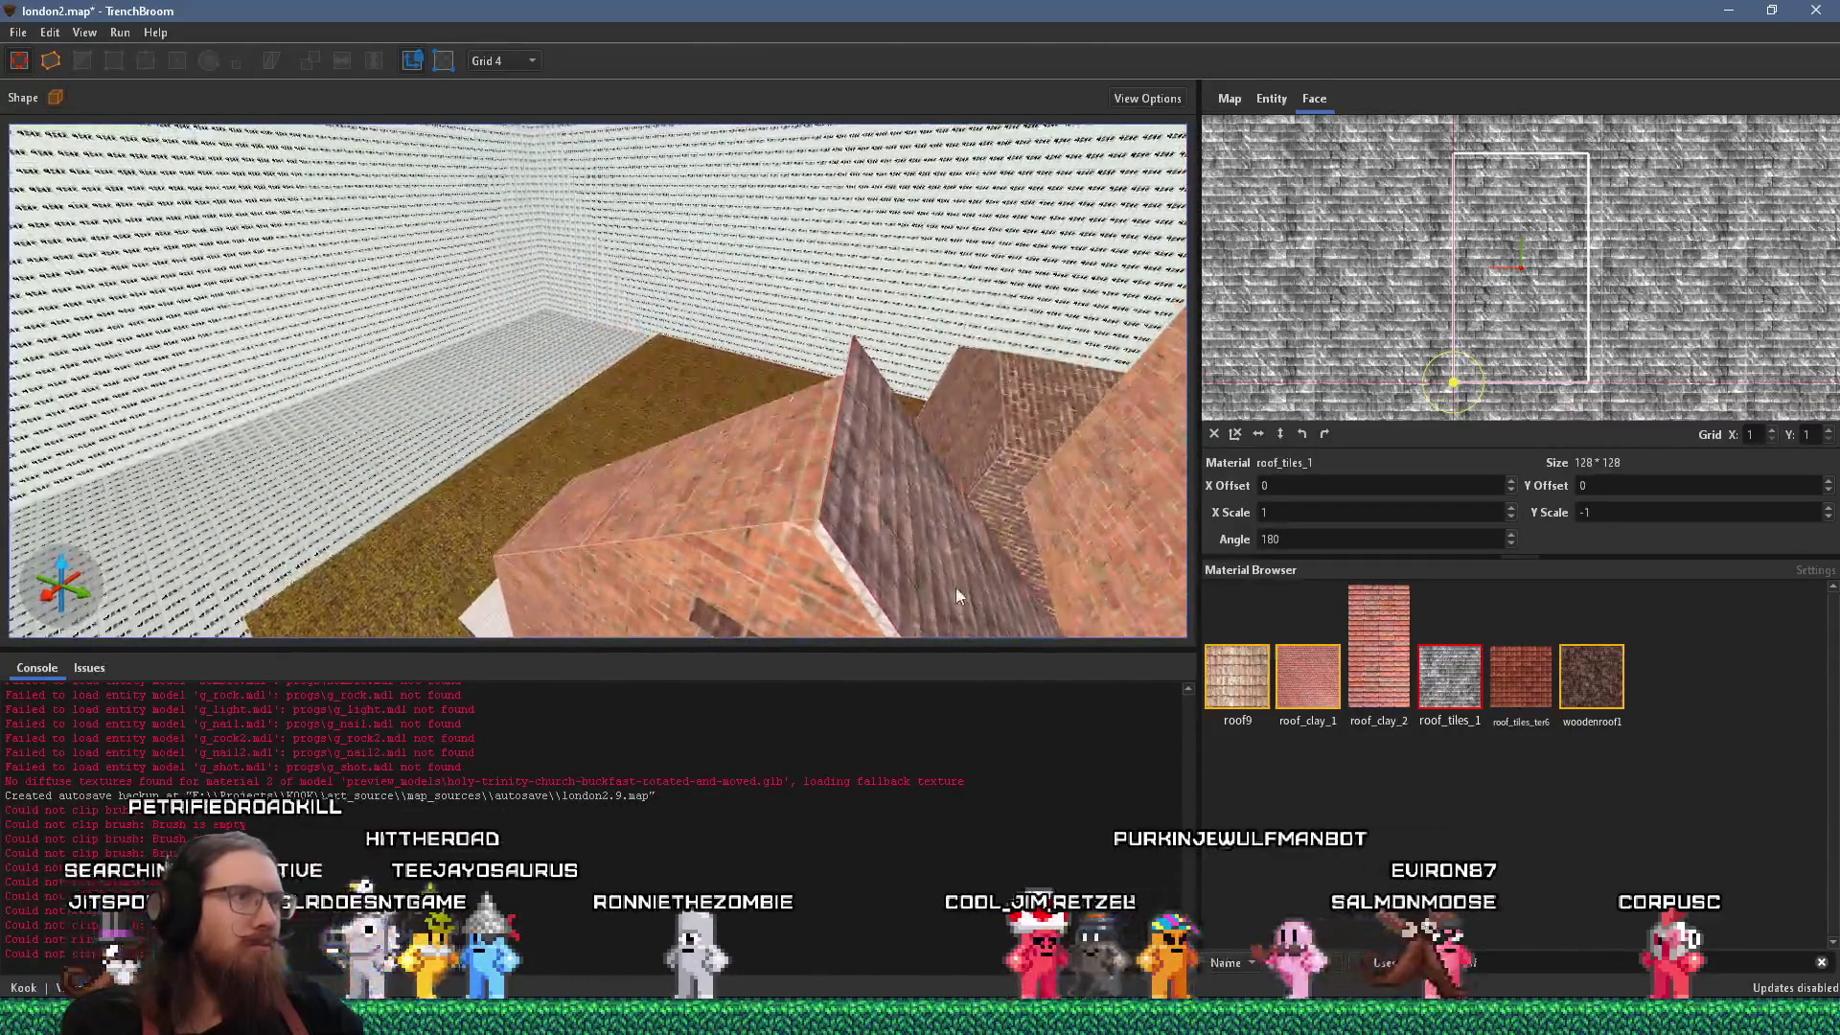
Duplicate the roof brush, try rotating it, undo, then select the gable wall face.
{"action": "left_click", "coordinate": [785, 538]}
{"action": "key", "text": "ctrl+d"}
{"action": "key", "text": "Left"}
{"action": "key", "text": "Left"}
{"action": "key", "text": "Left"}
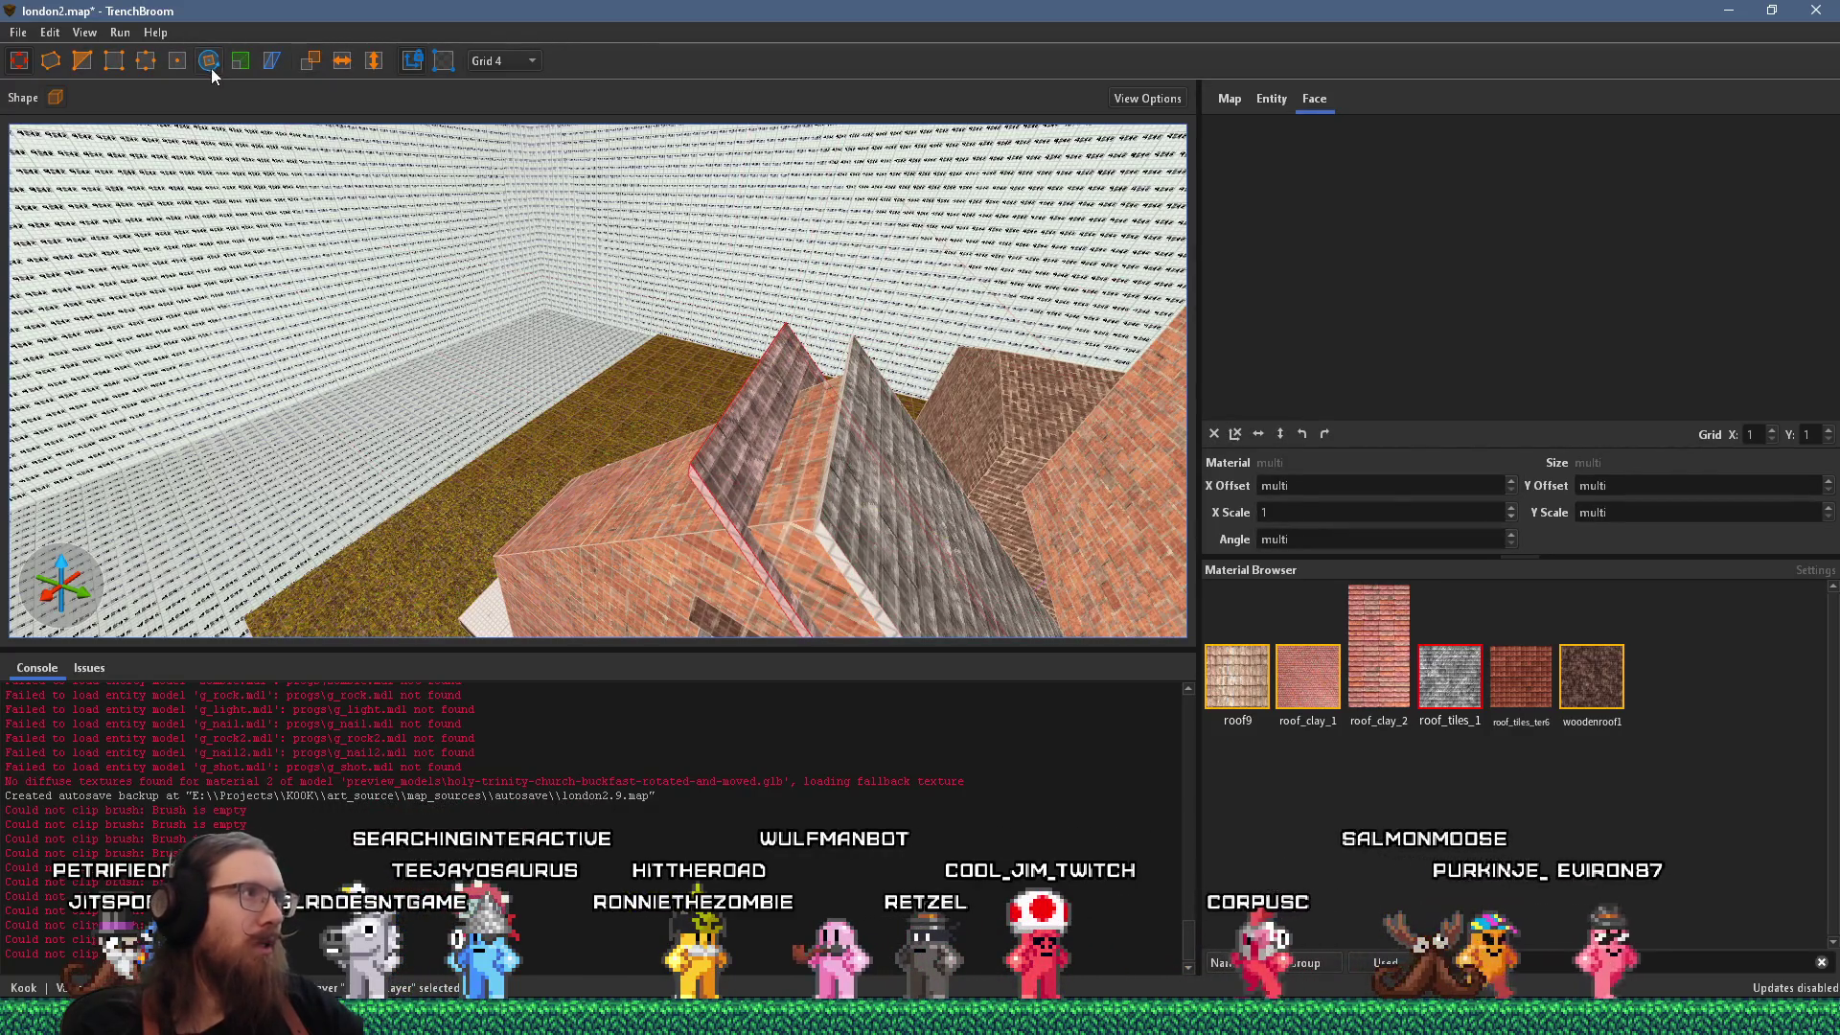
{"action": "key", "text": "ctrl+u"}
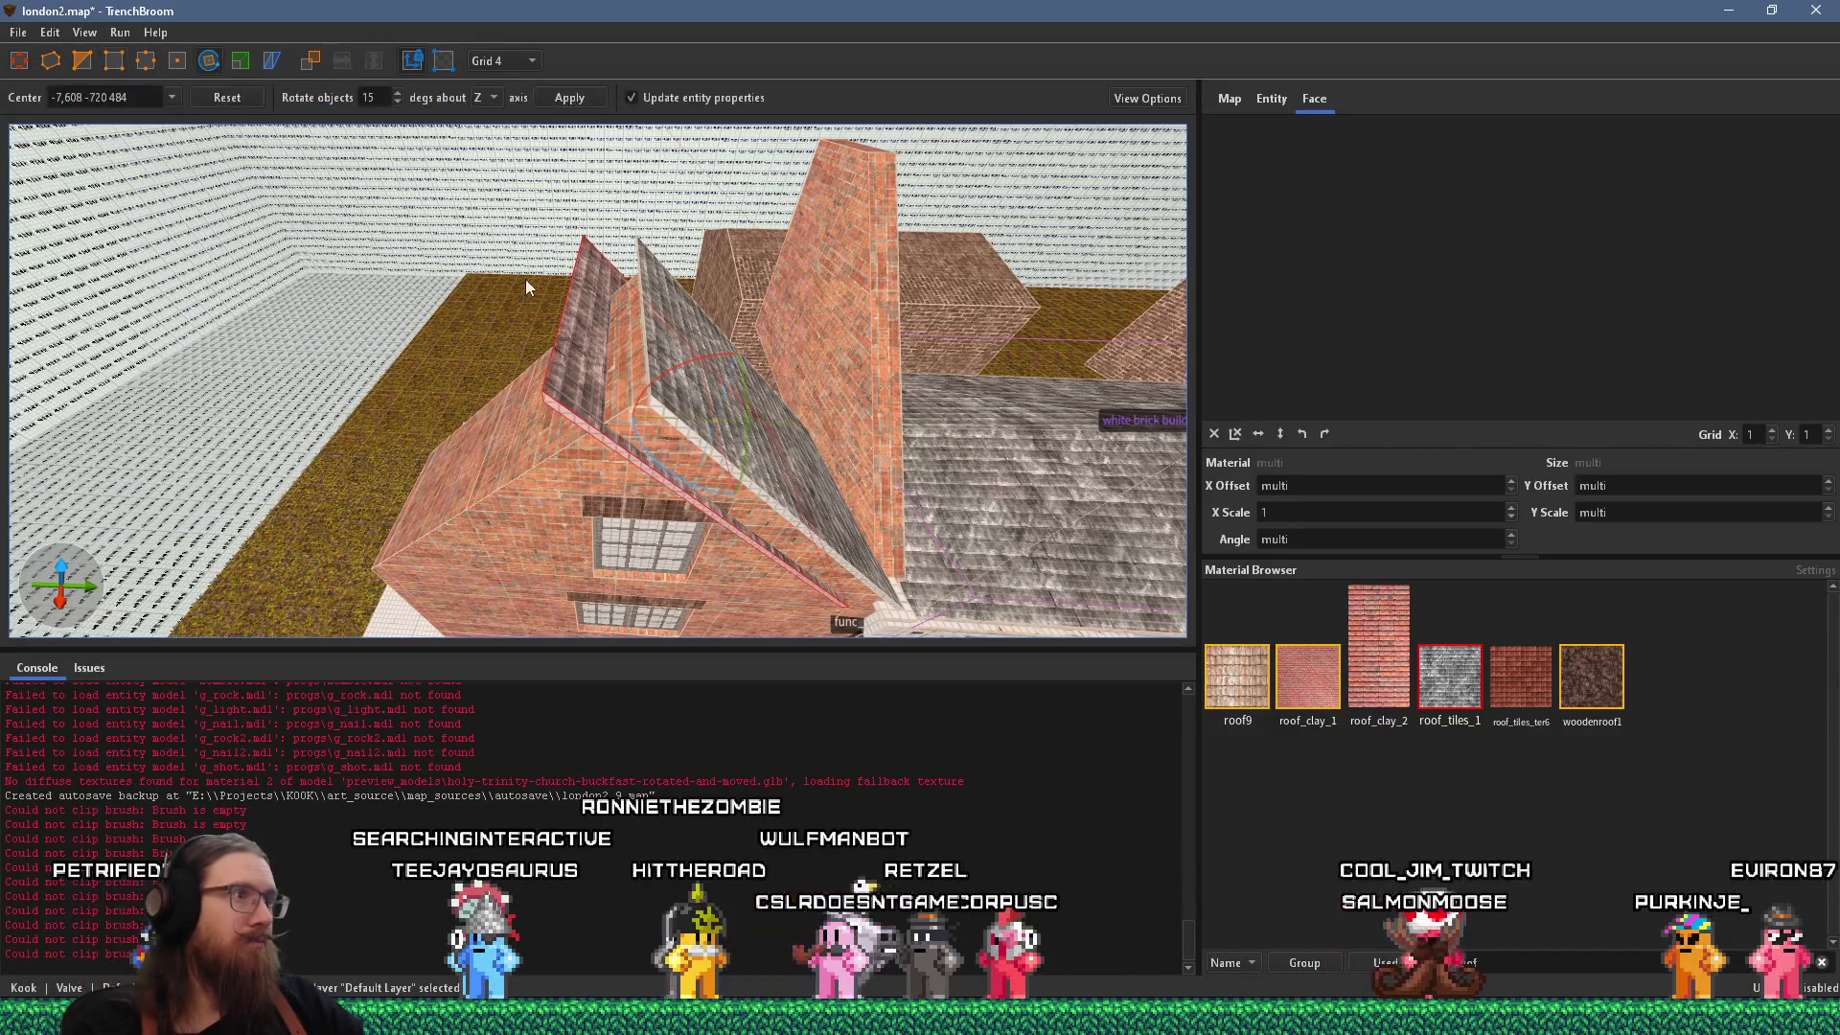
{"action": "left_click_drag", "start_coordinate": [684, 487], "coordinate": [714, 436]}
{"action": "key", "text": "ctrl+z"}
{"action": "key", "text": "ctrl+z"}
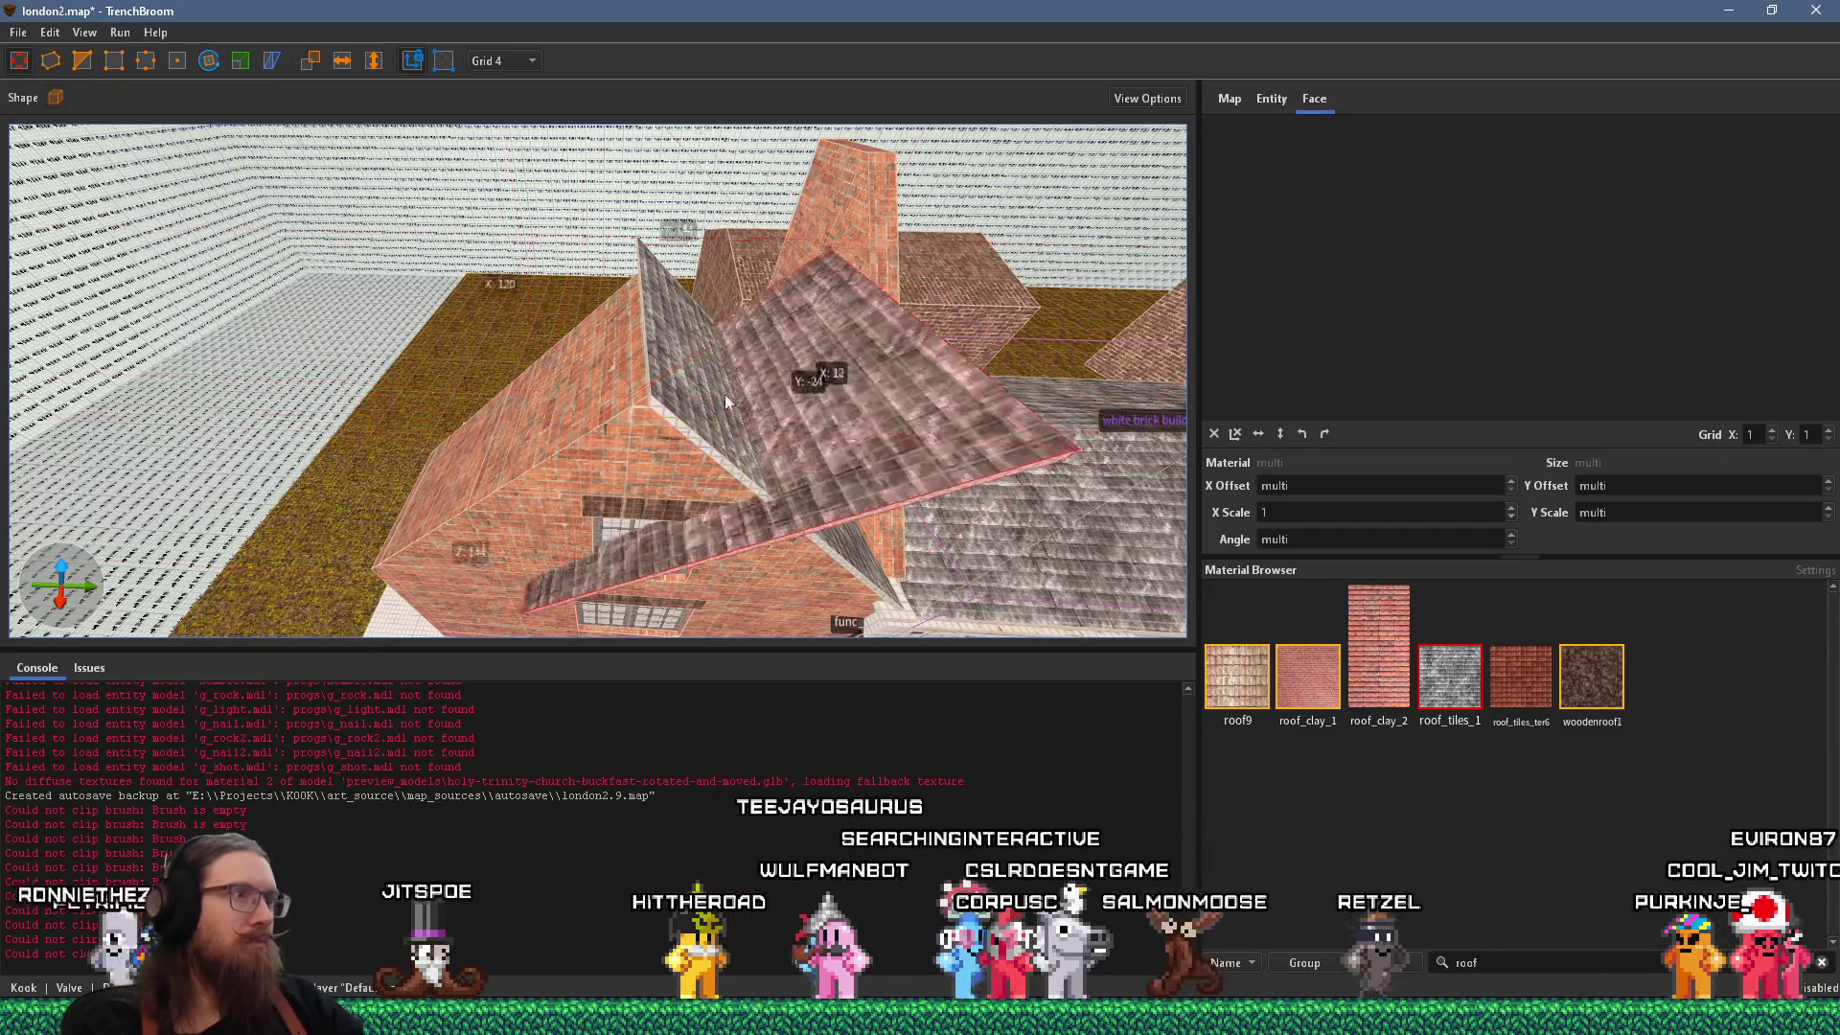
{"action": "scroll", "coordinate": [555, 365], "scroll_direction": "up", "scroll_amount": 5}
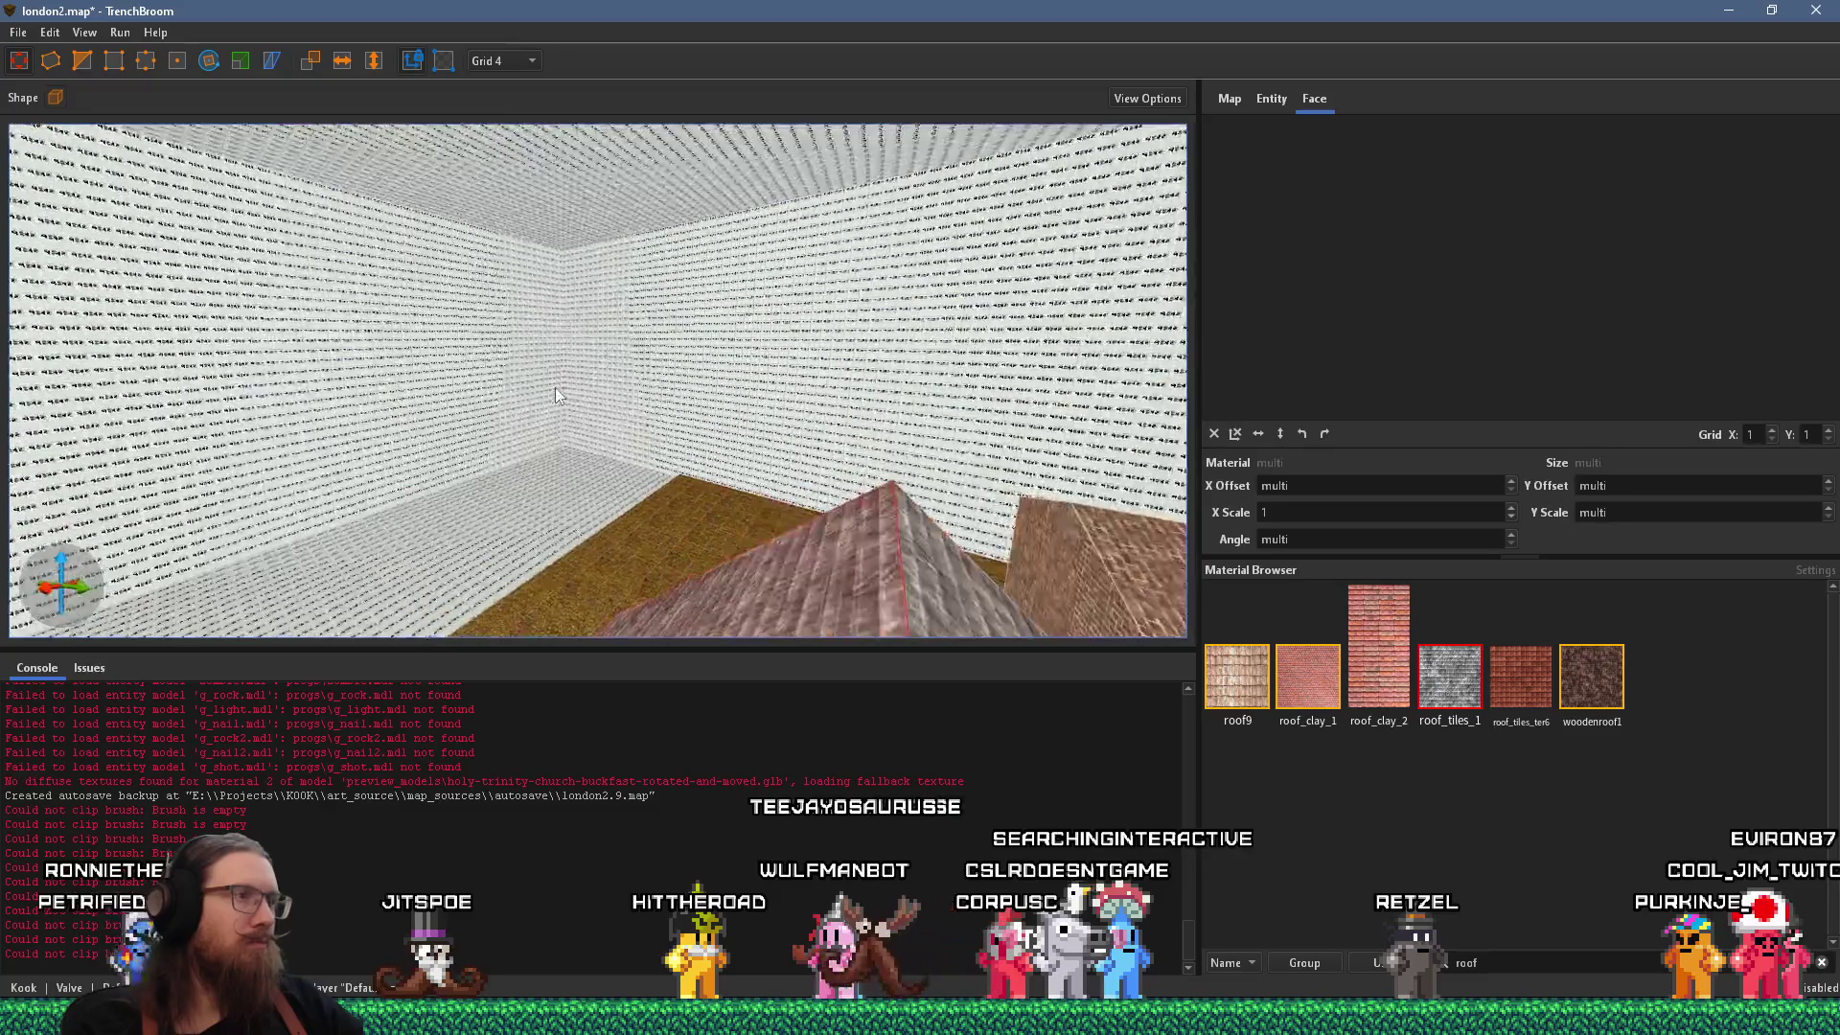
{"action": "left_click", "coordinate": [509, 170], "text": "shift"}
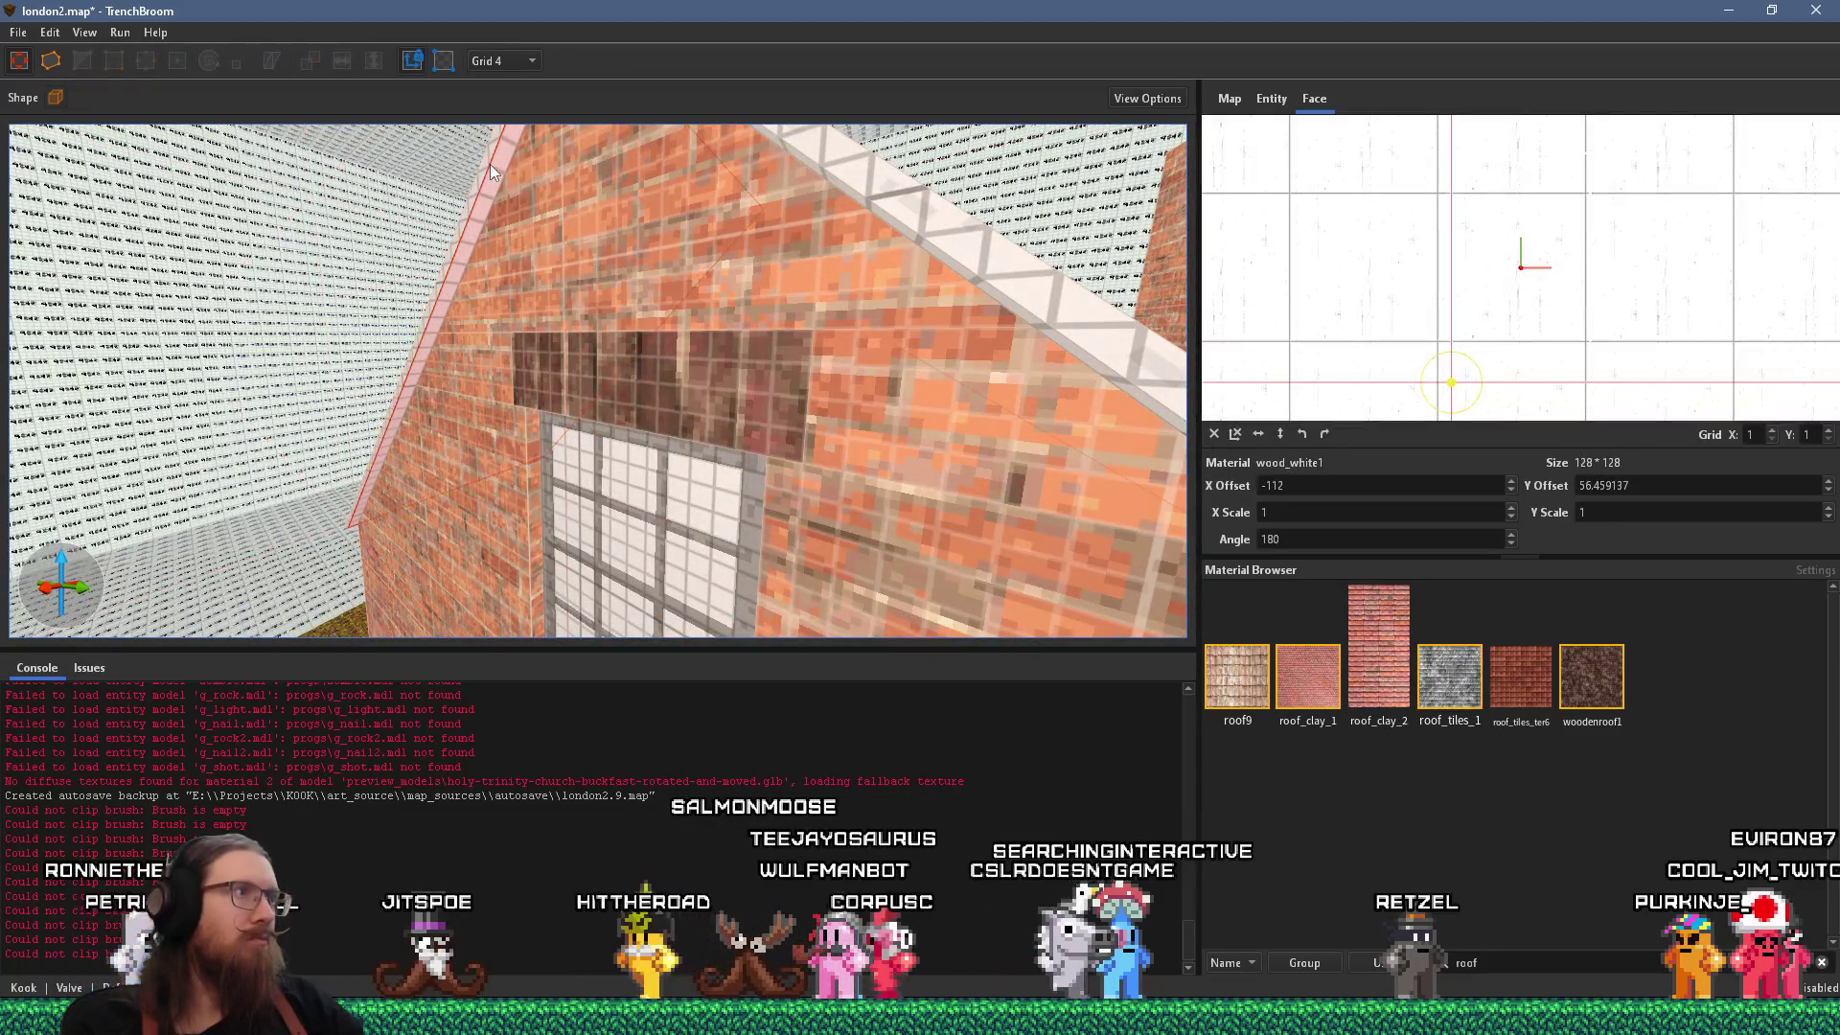
Compare the building junction against the London street reference photo.
{"action": "scroll", "coordinate": [520, 203], "scroll_direction": "down", "scroll_amount": 10}
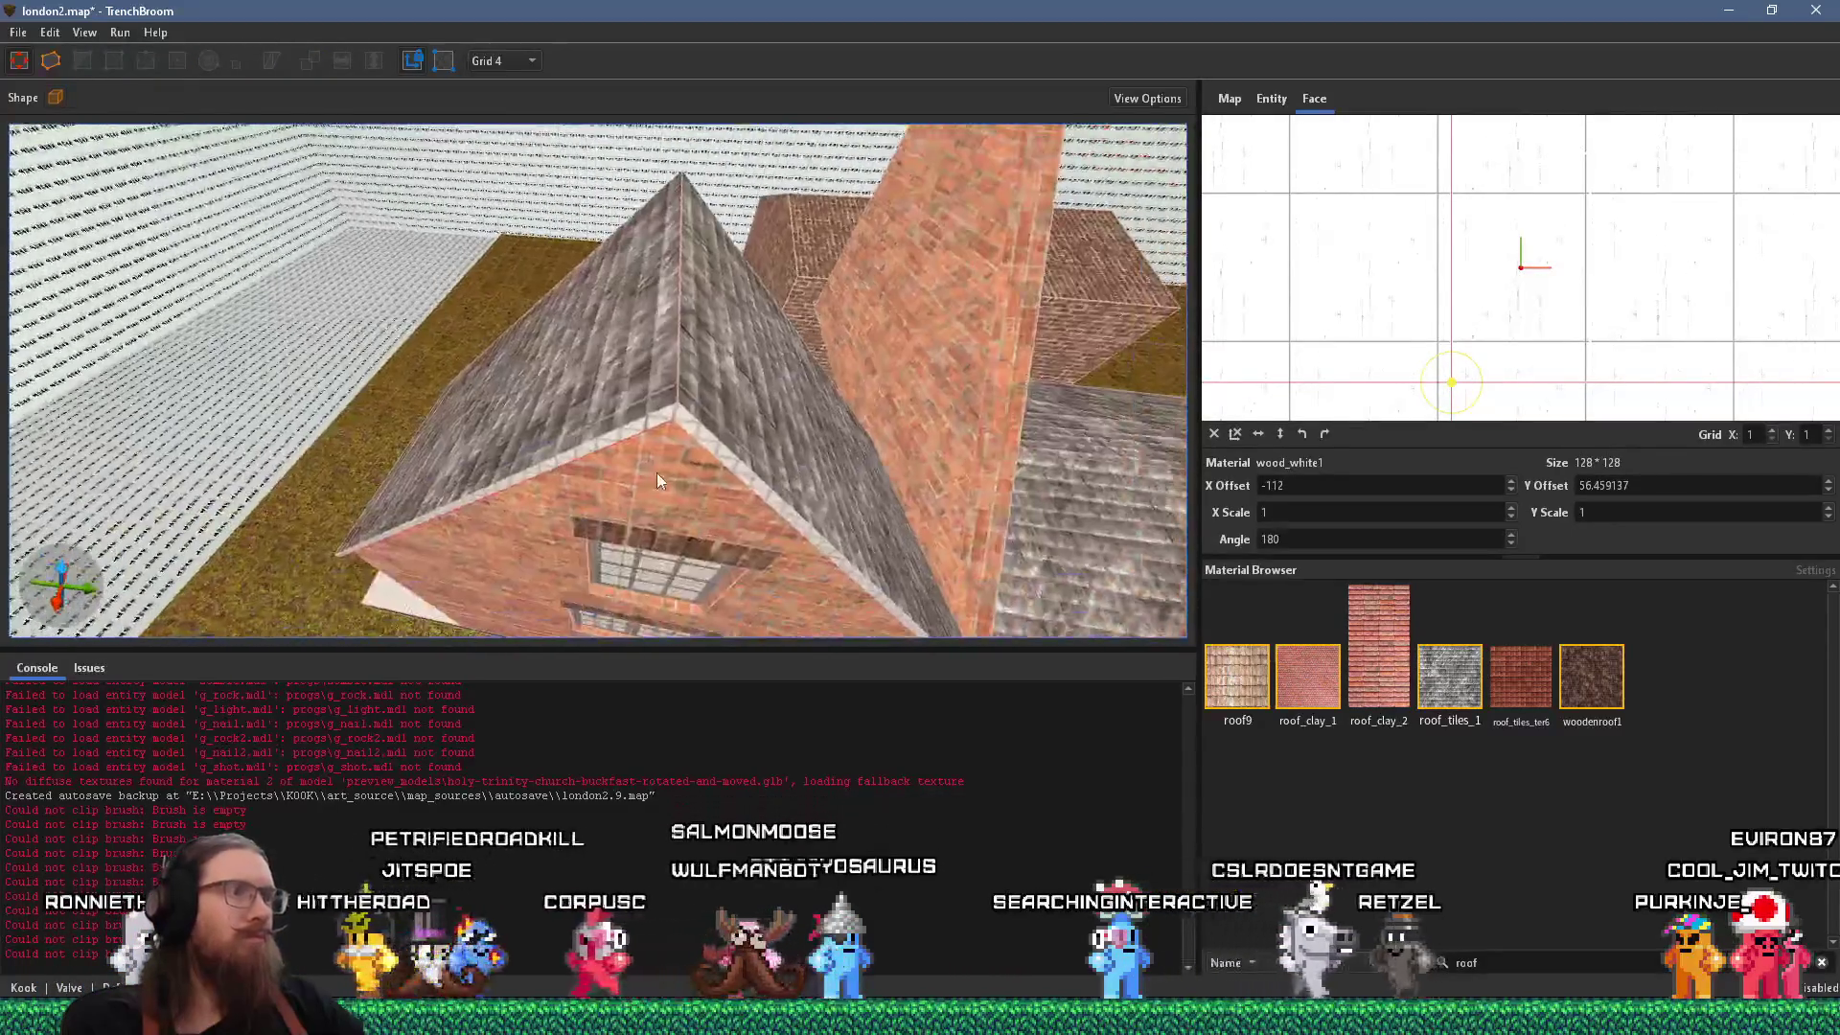
{"action": "scroll", "coordinate": [648, 439], "scroll_direction": "up", "scroll_amount": 10}
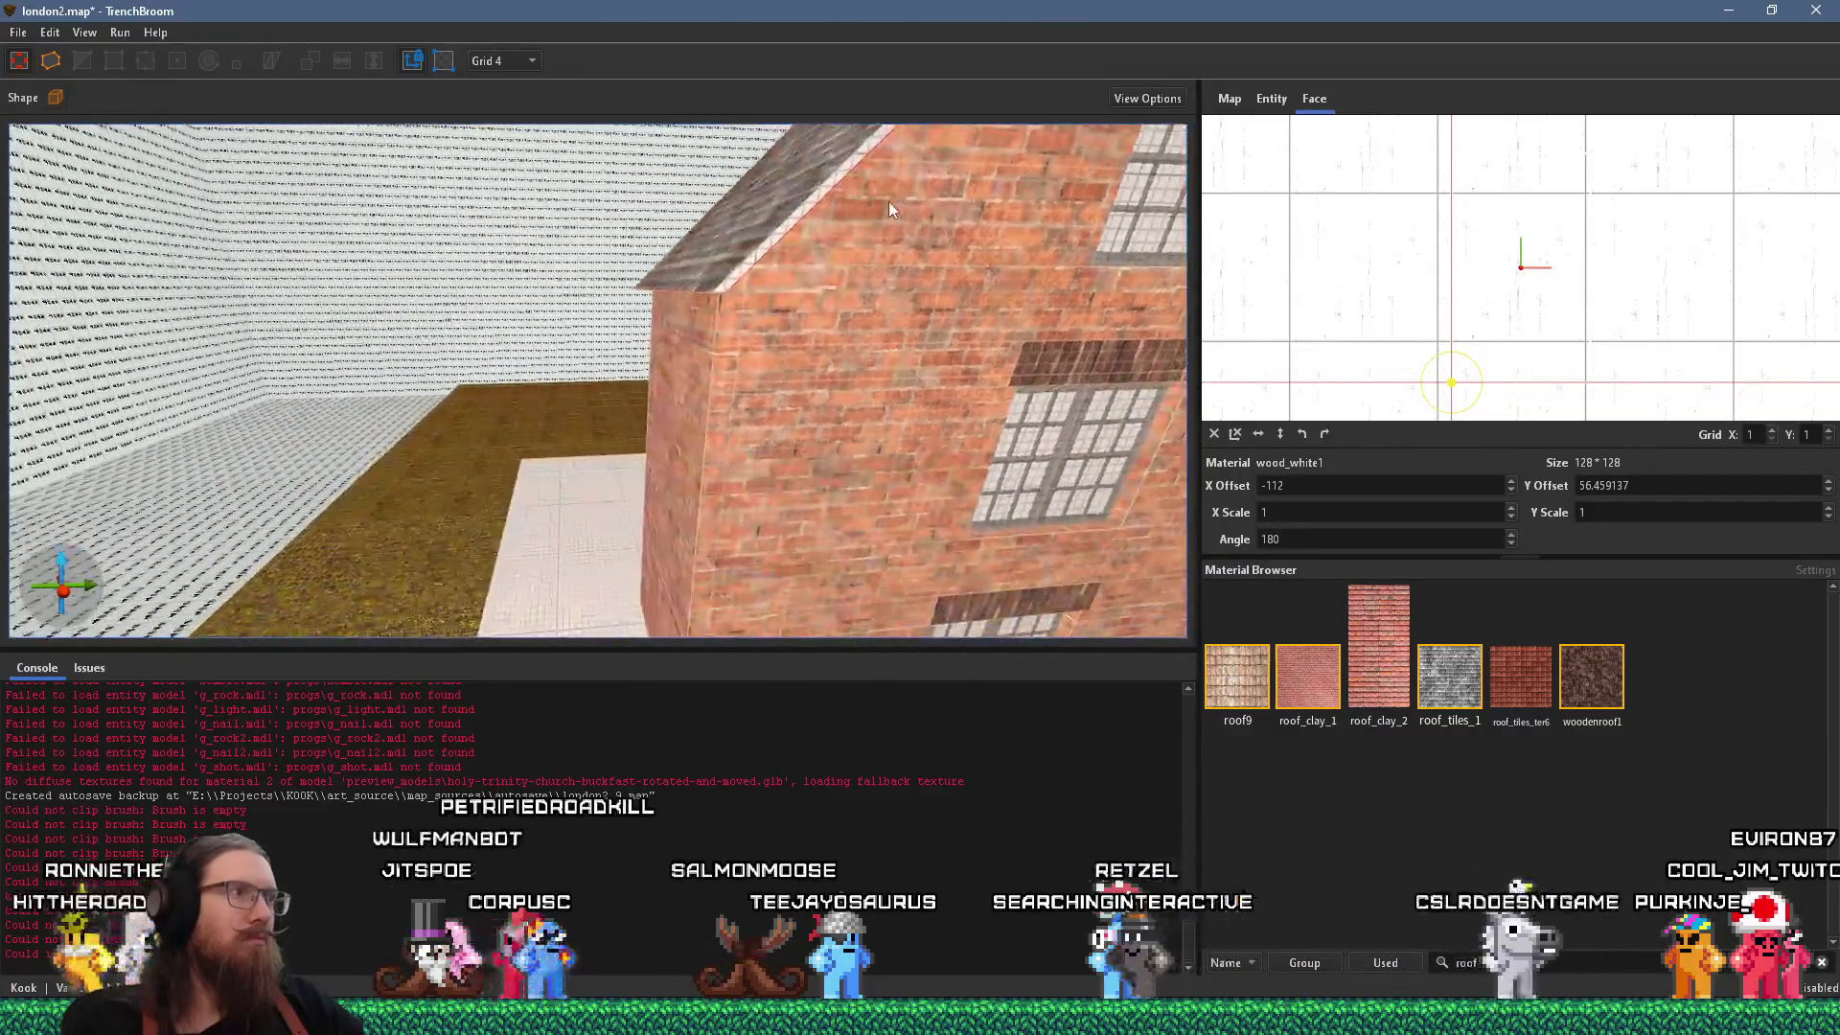
{"action": "key", "text": "alt+Tab"}
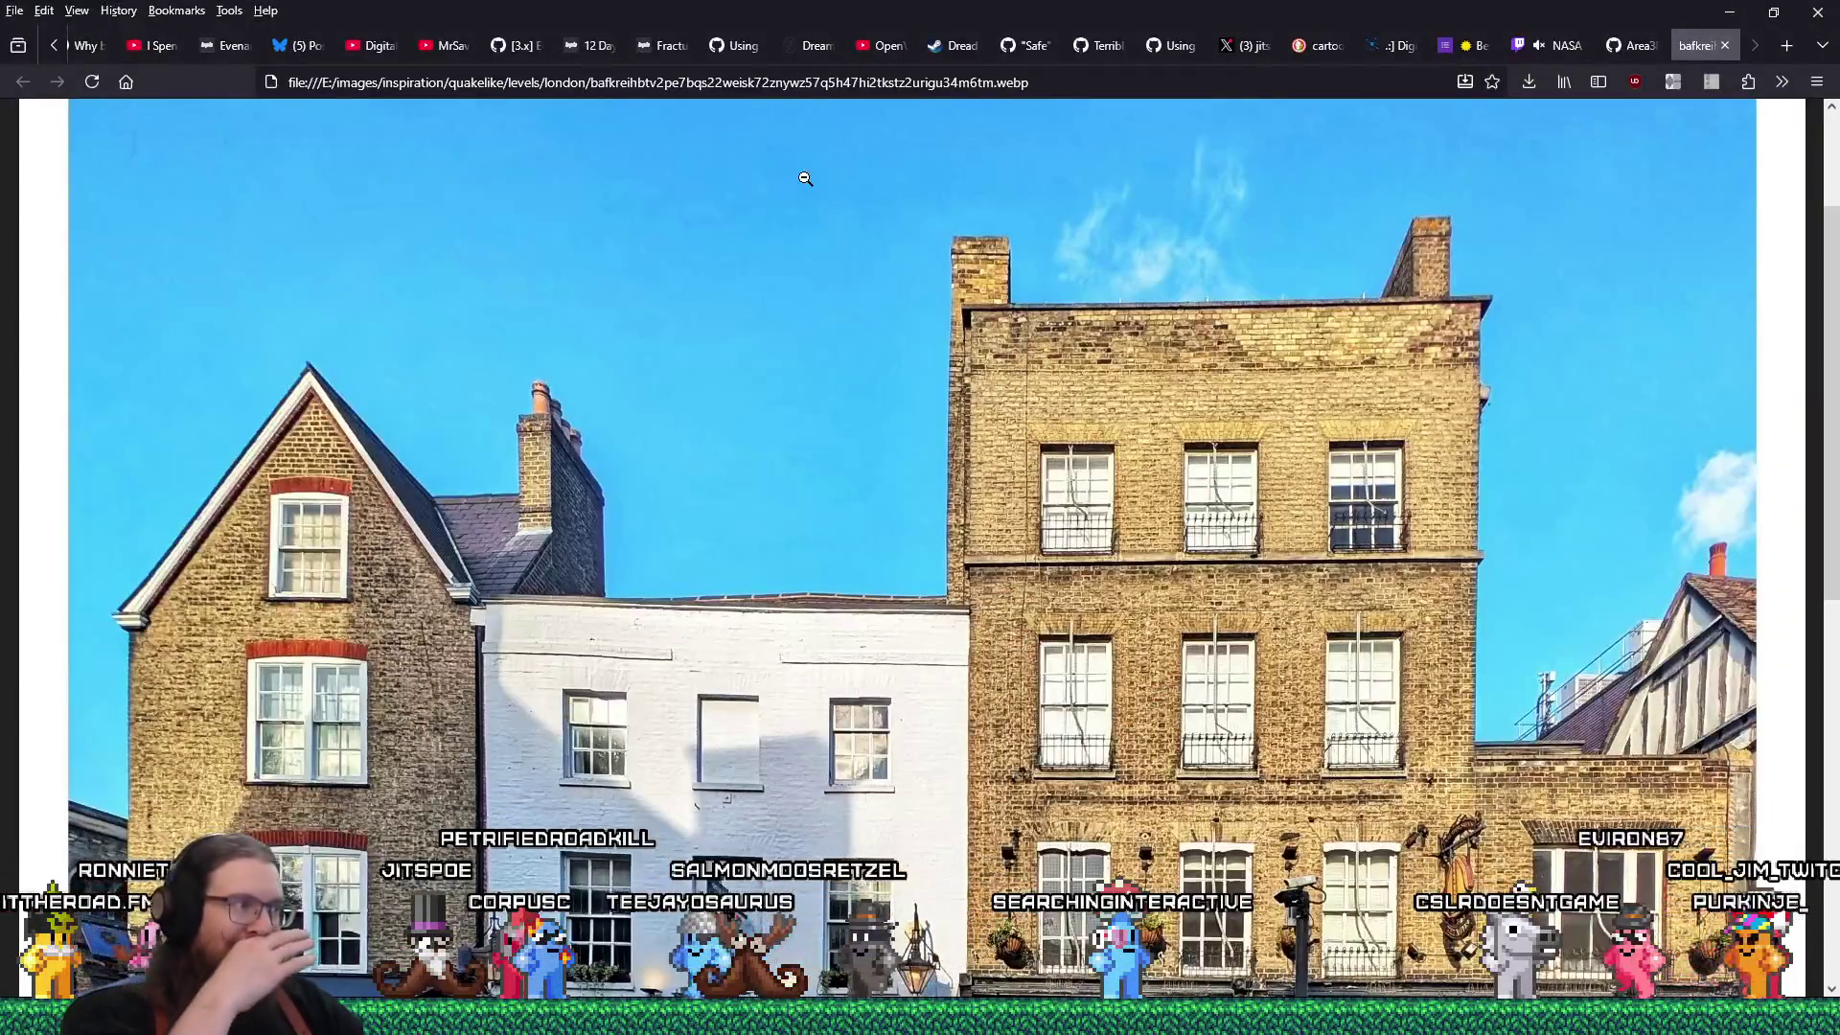
{"action": "key", "text": "alt+Tab"}
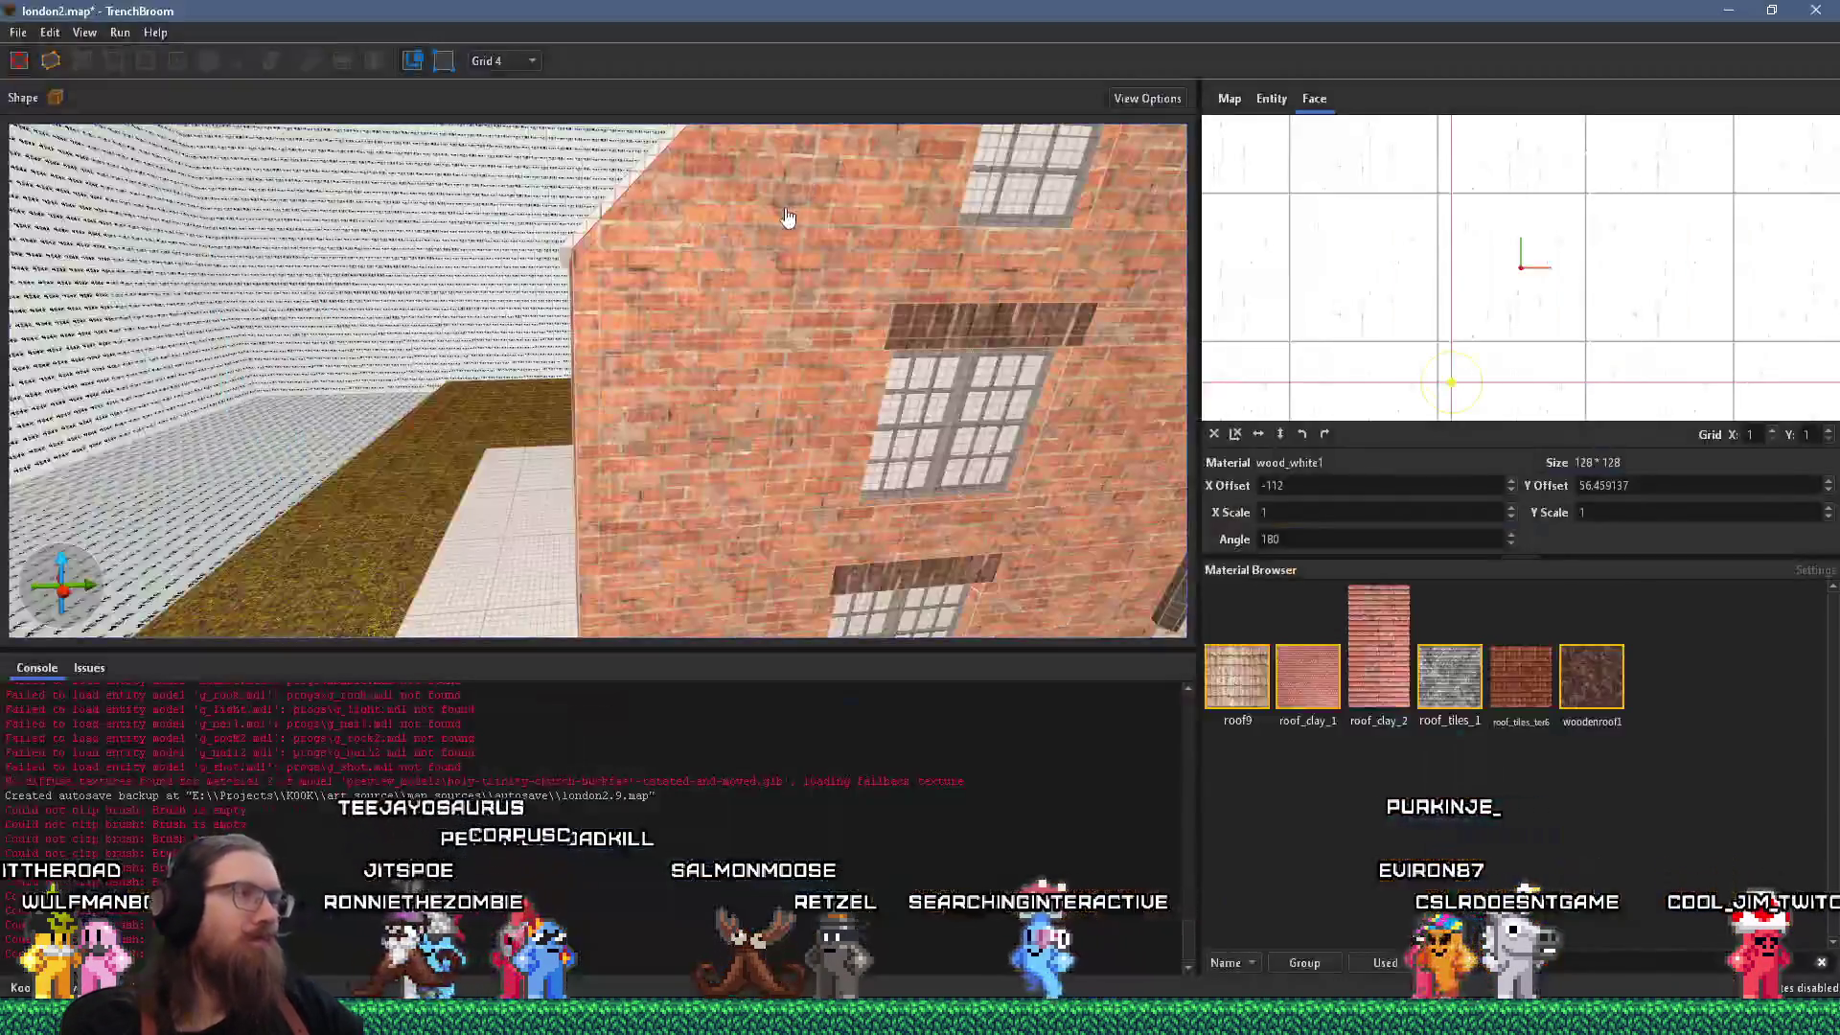
Select the small trim block at the building junction and recheck it against the photo.
{"action": "scroll", "coordinate": [379, 297], "scroll_direction": "up", "scroll_amount": 5}
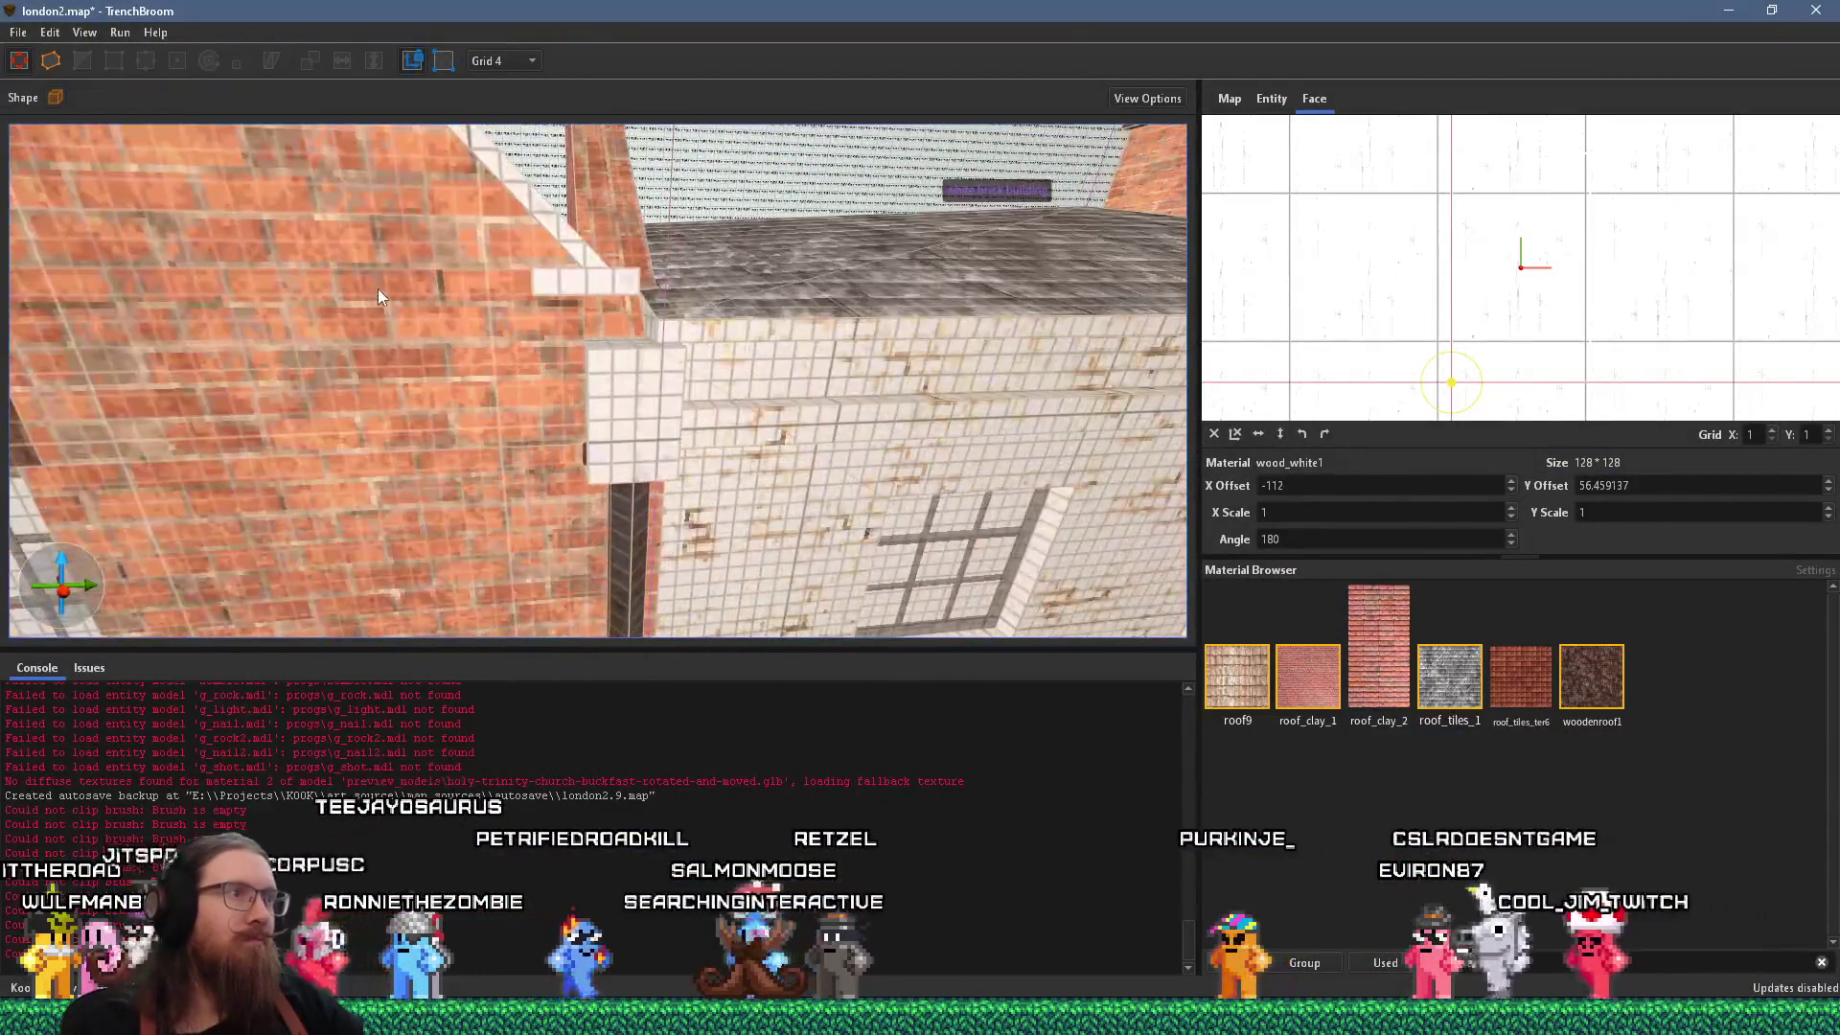
{"action": "scroll", "coordinate": [479, 258], "scroll_direction": "up", "scroll_amount": 5}
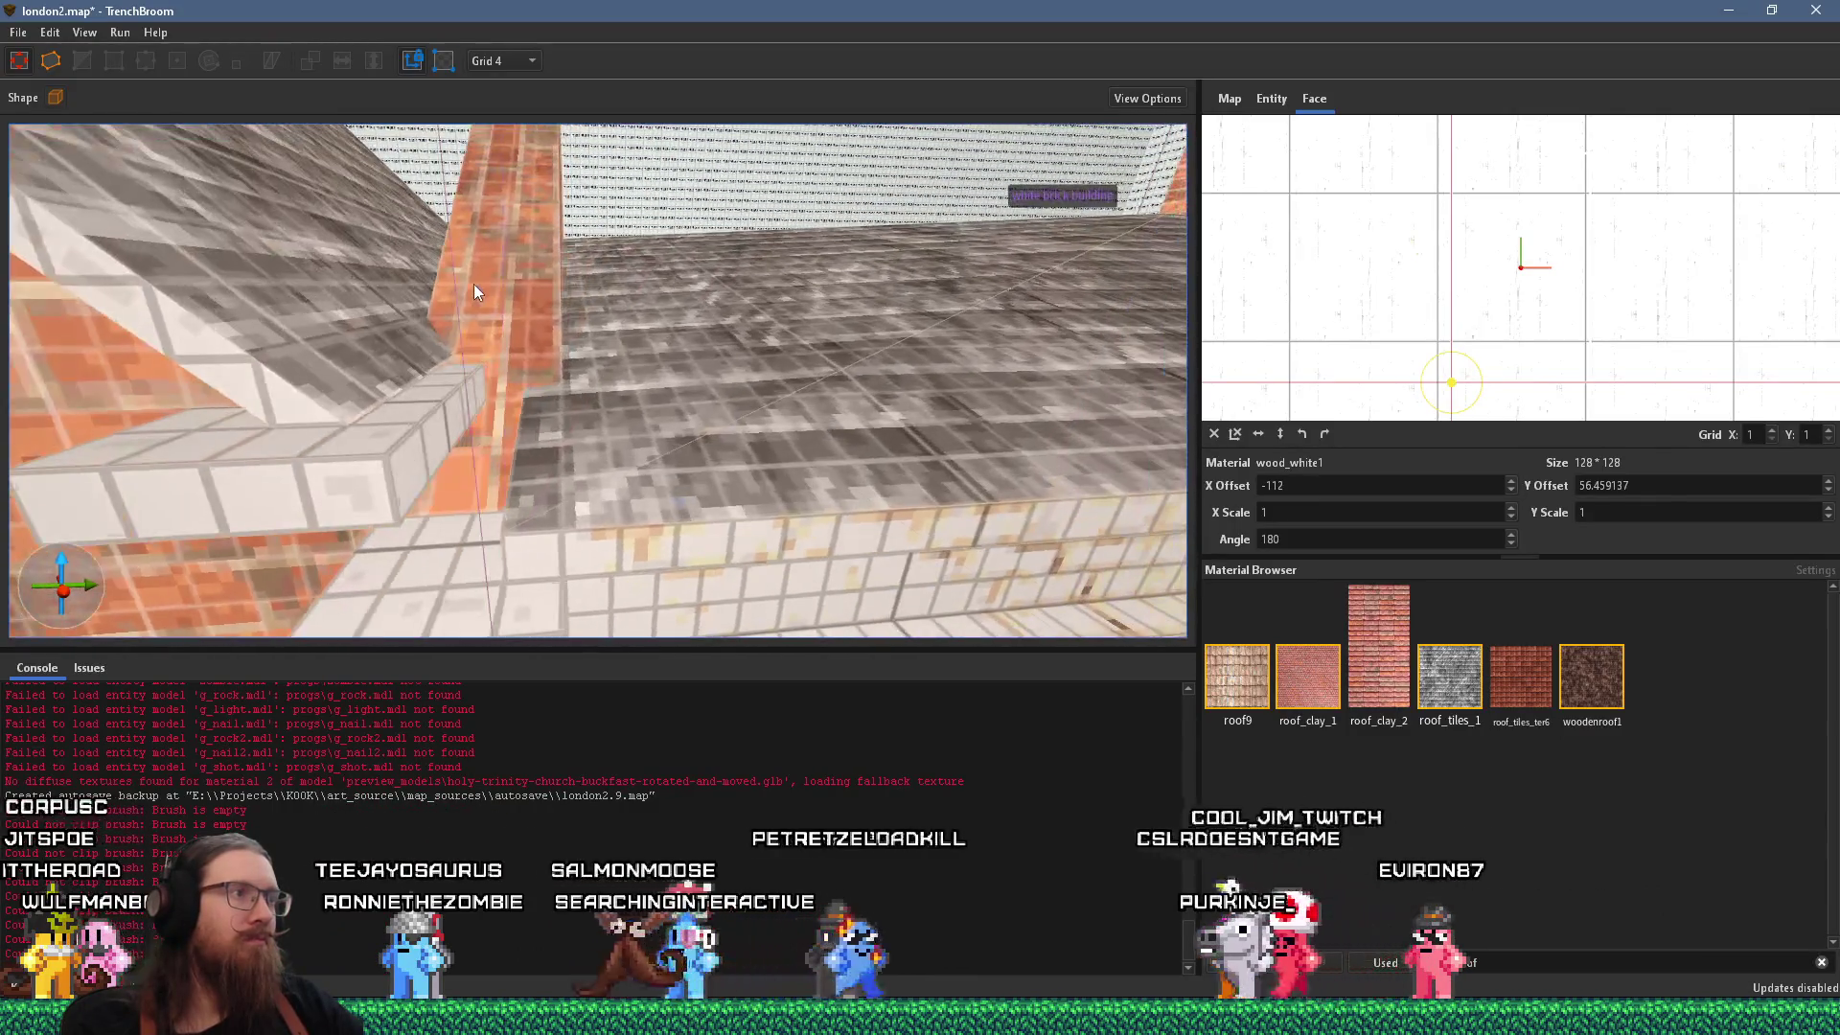
{"action": "scroll", "coordinate": [479, 281], "scroll_direction": "up", "scroll_amount": 5}
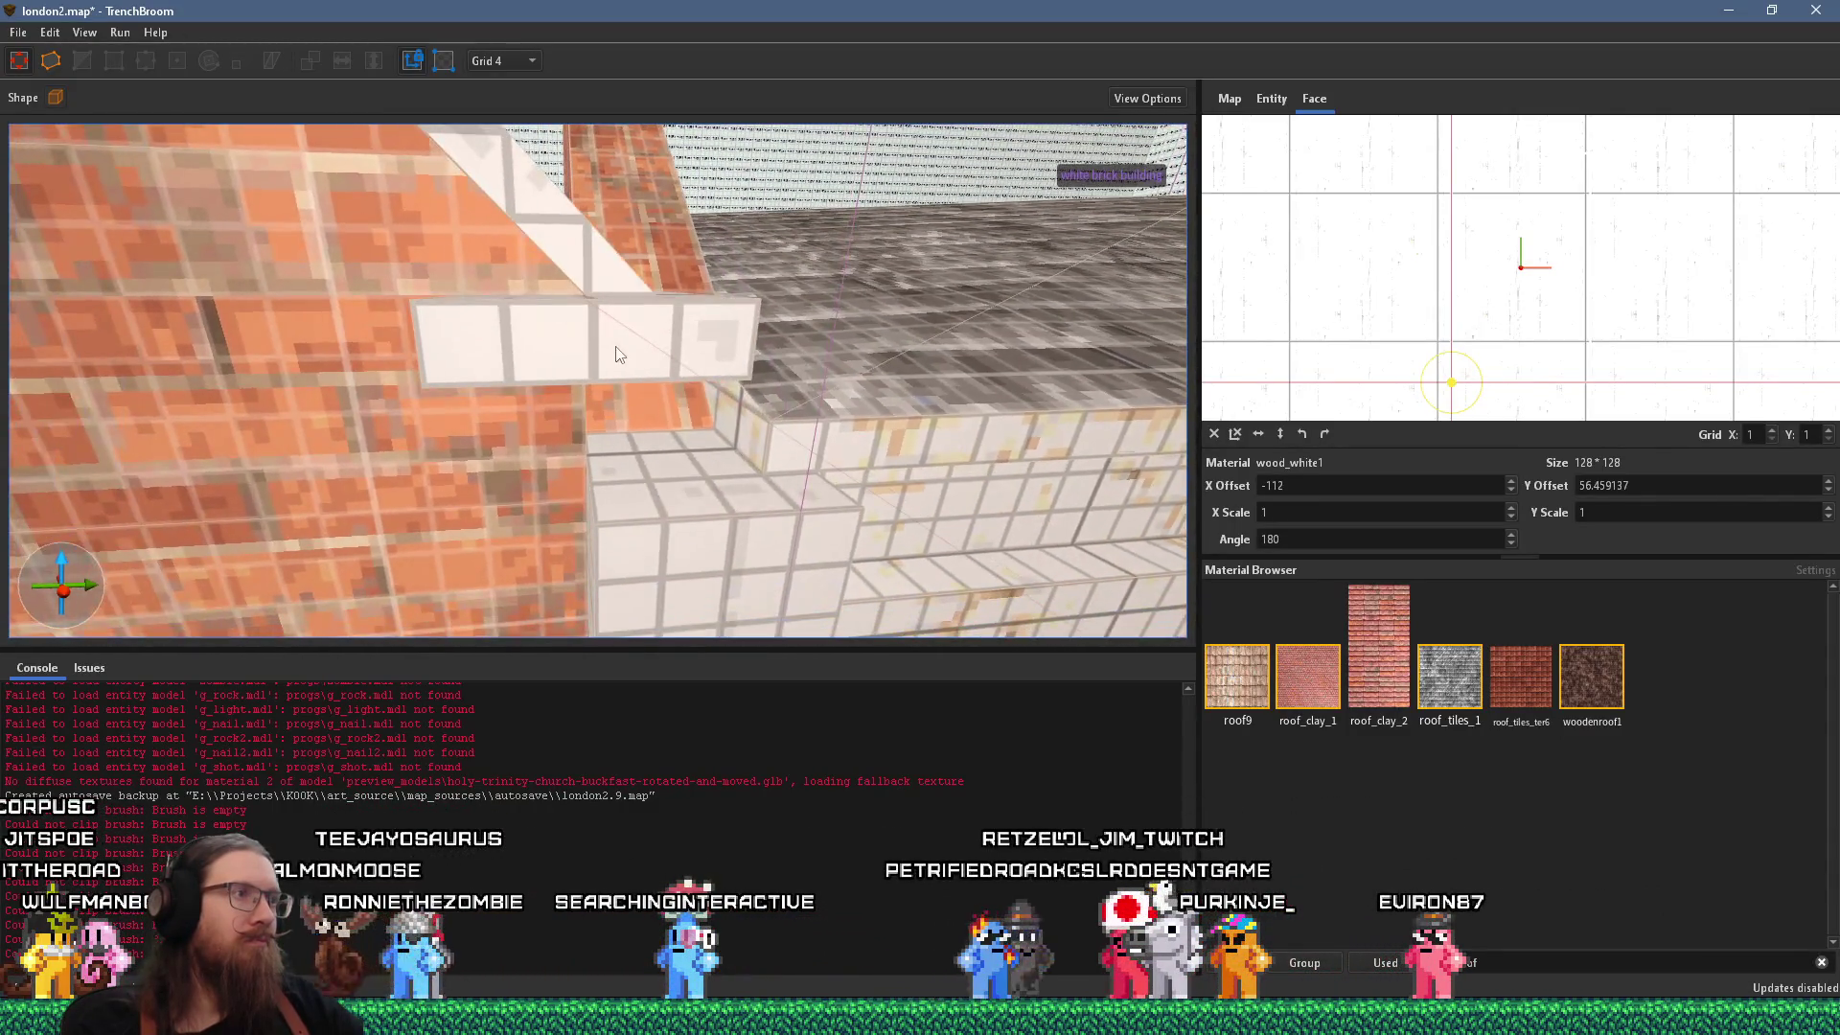
{"action": "left_click", "coordinate": [615, 351]}
{"action": "scroll", "coordinate": [615, 347], "scroll_direction": "down", "scroll_amount": 3}
{"action": "key", "text": "alt+Tab"}
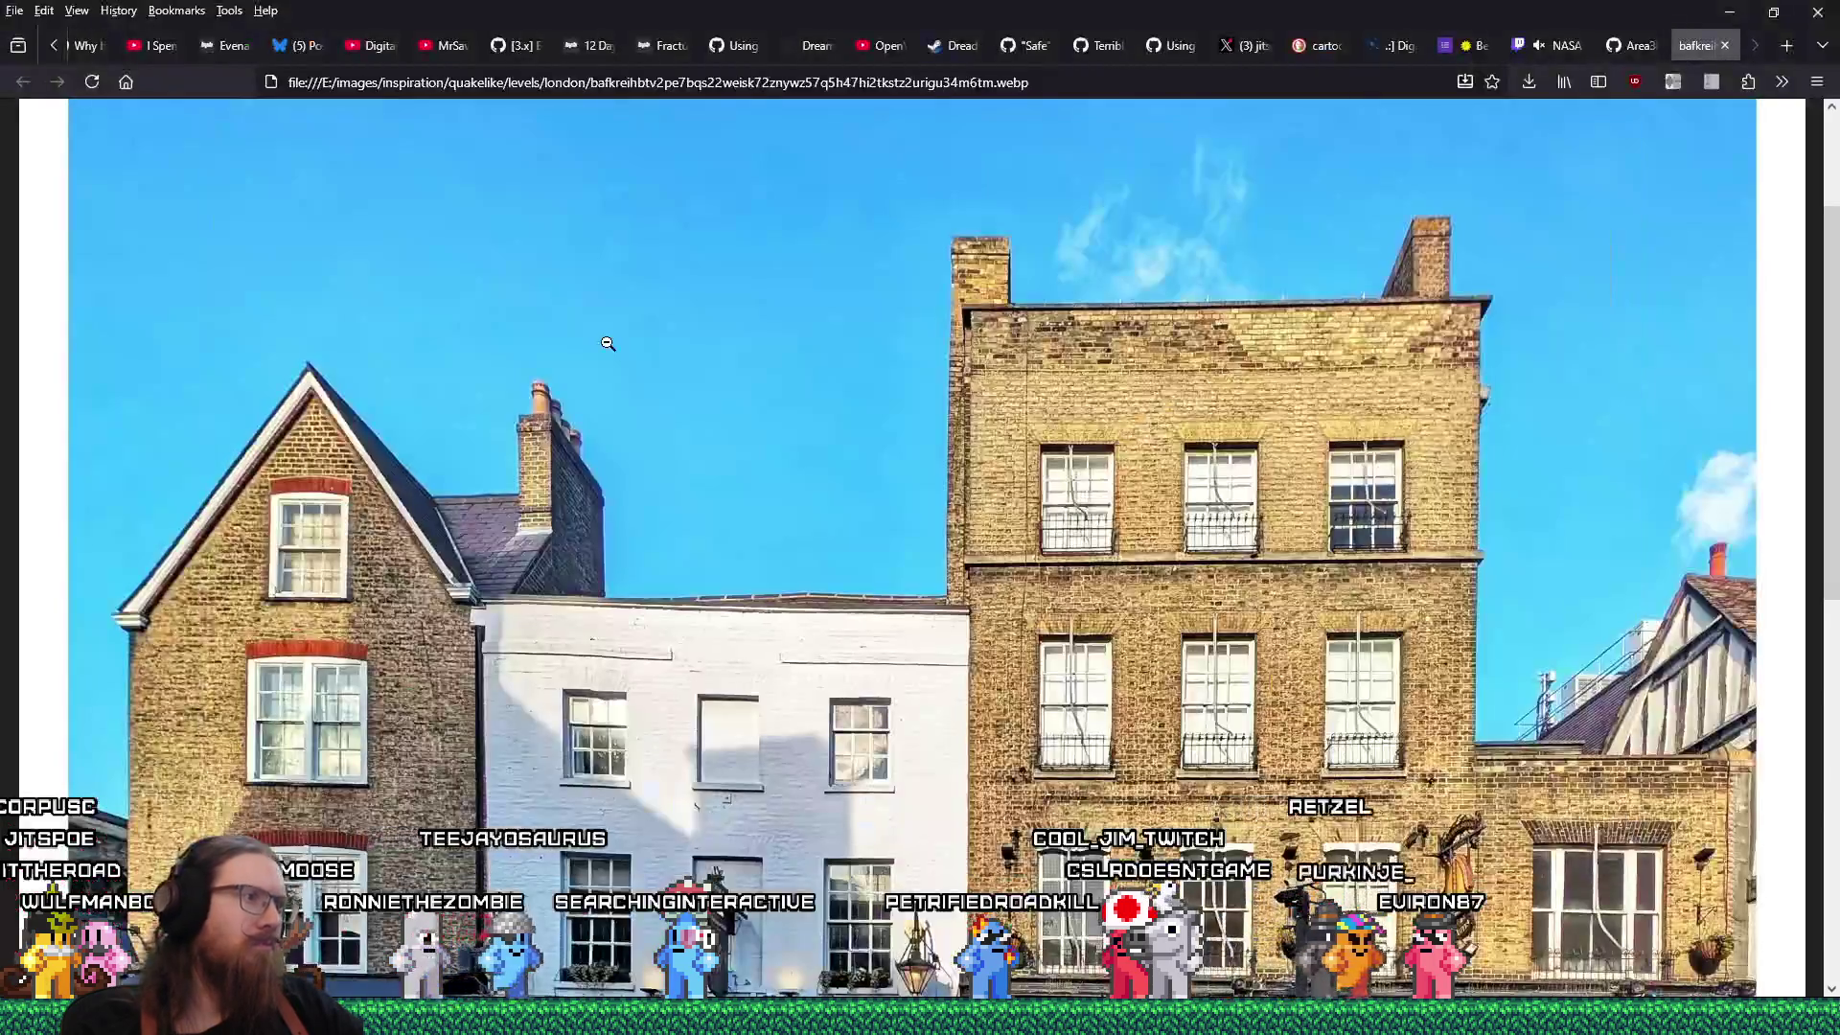
{"action": "key", "text": "alt+Tab"}
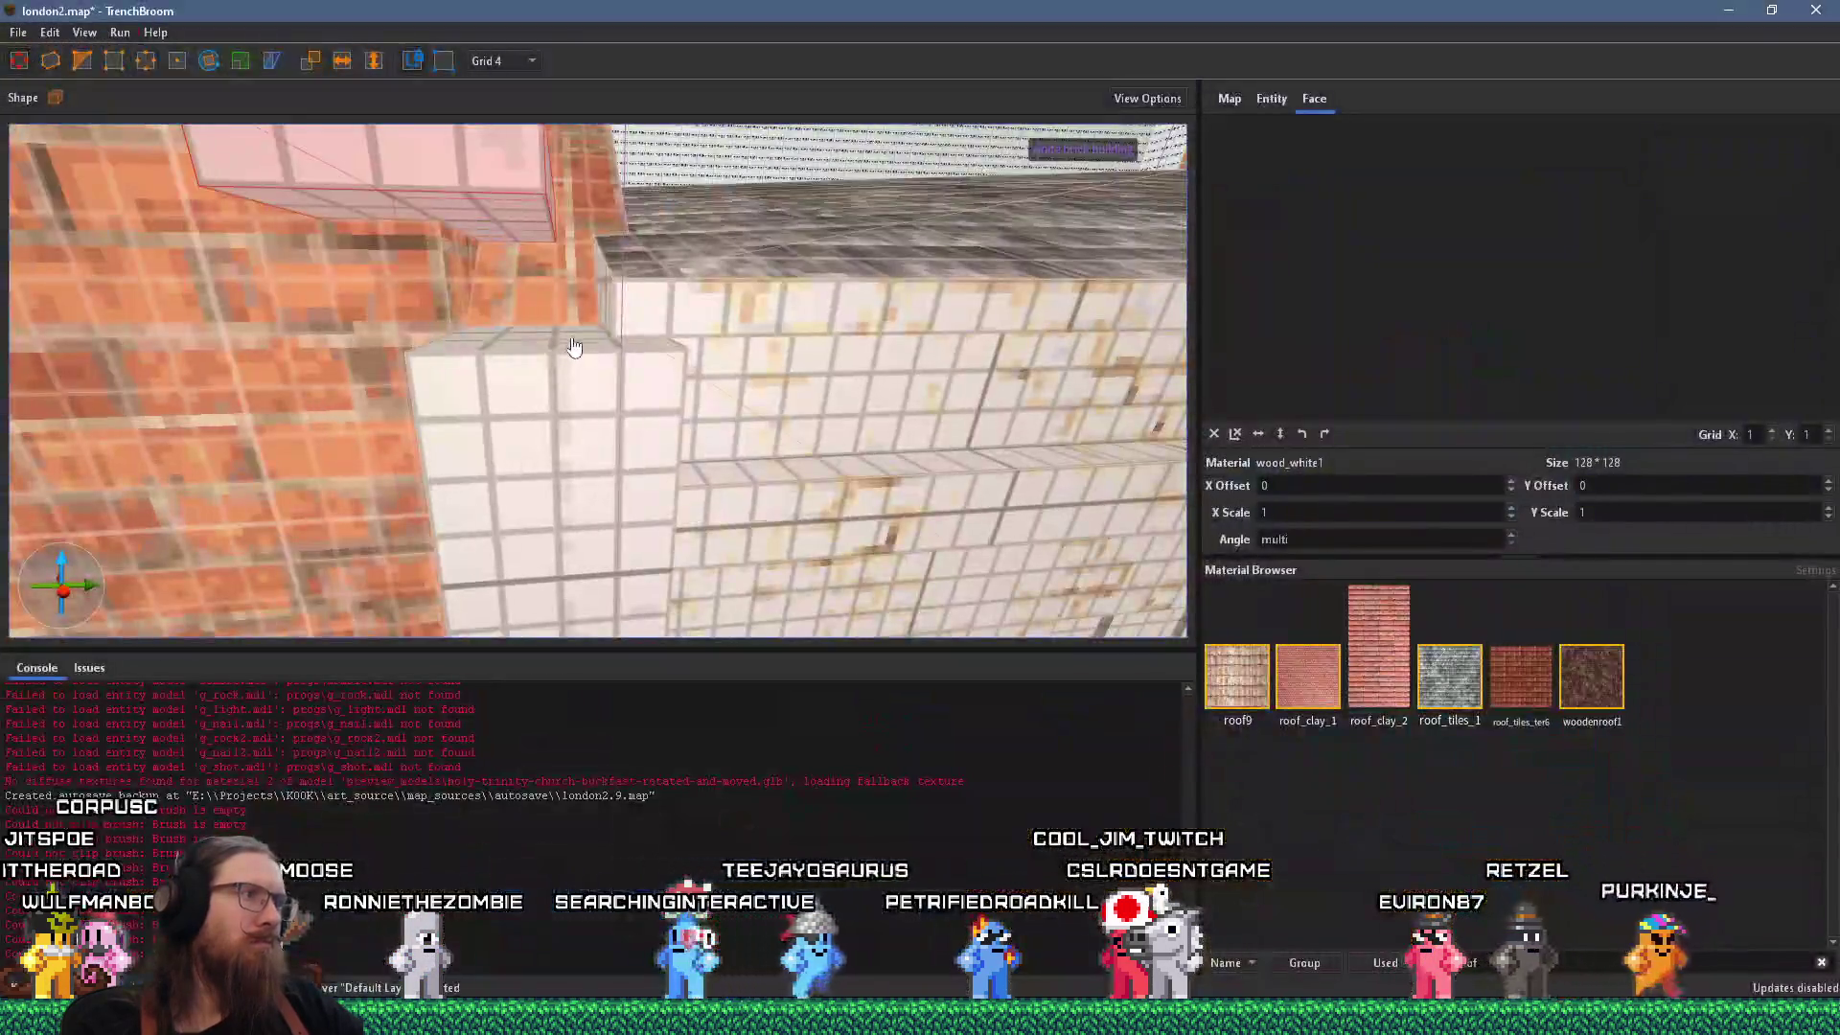
Copy the trim block and place the copy lower along the brick-to-café junction.
{"action": "scroll", "coordinate": [590, 347], "scroll_direction": "up", "scroll_amount": 3}
{"action": "mouse_move", "coordinate": [615, 283]}
{"action": "left_mouse_down"}
{"action": "mouse_move", "coordinate": [611, 423]}
{"action": "mouse_move", "coordinate": [582, 404]}
{"action": "left_mouse_up"}
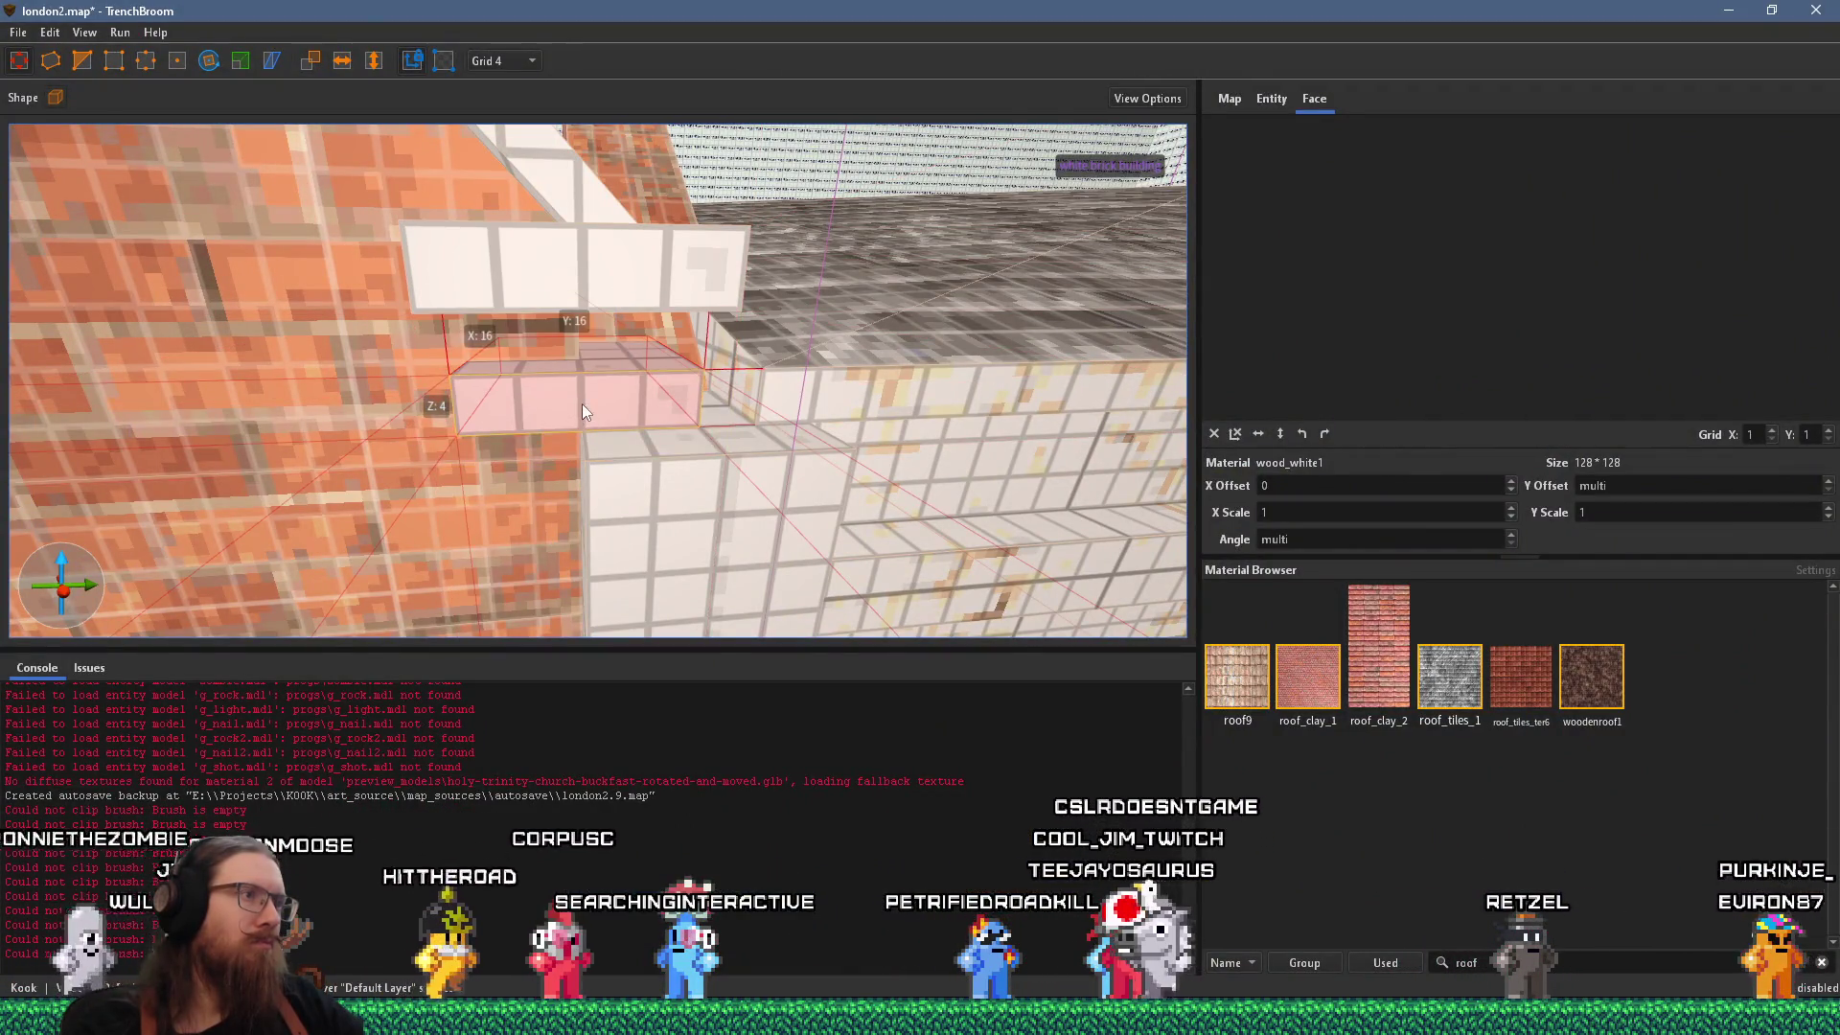
{"action": "mouse_move", "coordinate": [707, 369]}
{"action": "left_mouse_down"}
{"action": "mouse_move", "coordinate": [421, 414]}
{"action": "mouse_move", "coordinate": [439, 401]}
{"action": "left_mouse_up"}
{"action": "scroll", "coordinate": [444, 400], "scroll_direction": "up", "scroll_amount": 3}
{"action": "scroll", "coordinate": [509, 370], "scroll_direction": "up", "scroll_amount": 3}
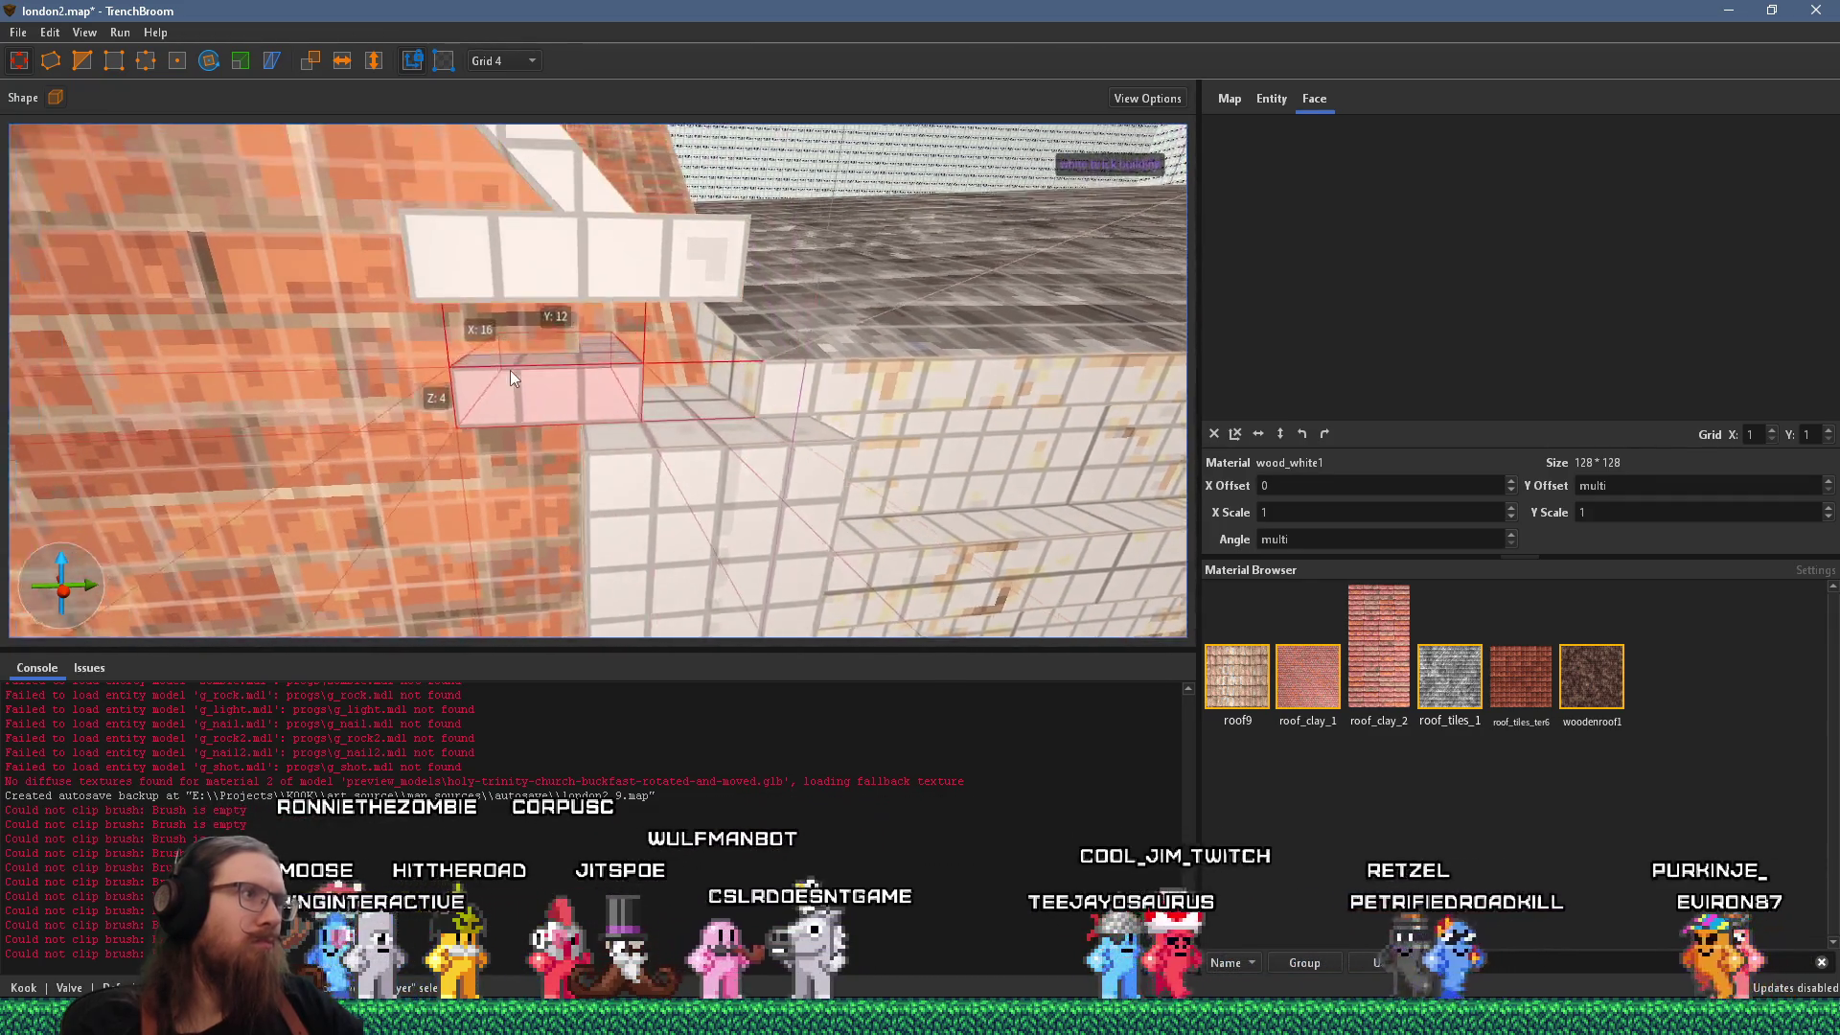
{"action": "left_click", "coordinate": [604, 370], "text": "shift"}
{"action": "left_click_drag", "start_coordinate": [604, 368], "coordinate": [602, 304]}
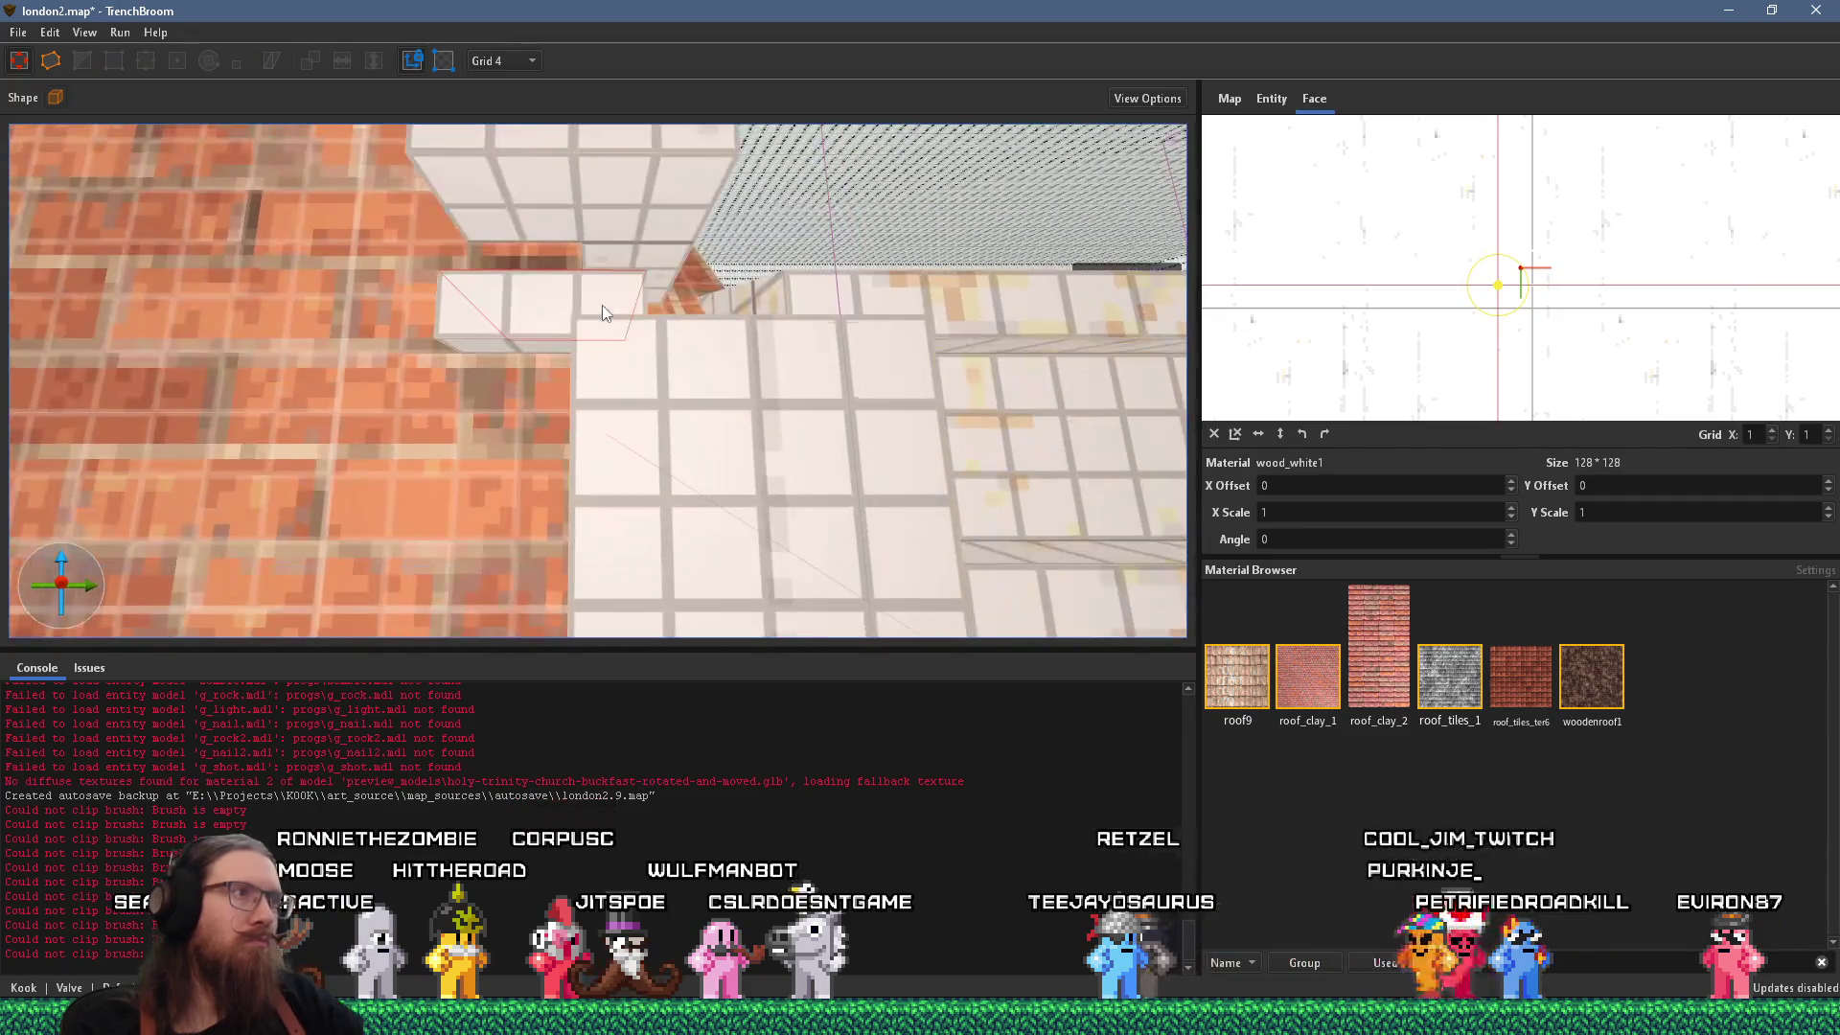
{"action": "key", "text": "ctrl+z"}
{"action": "mouse_move", "coordinate": [628, 230]}
{"action": "left_mouse_down"}
{"action": "mouse_move", "coordinate": [575, 367]}
{"action": "mouse_move", "coordinate": [711, 354]}
{"action": "mouse_move", "coordinate": [591, 463]}
{"action": "mouse_move", "coordinate": [491, 492]}
{"action": "mouse_move", "coordinate": [480, 544]}
{"action": "mouse_move", "coordinate": [508, 483]}
{"action": "mouse_move", "coordinate": [517, 513]}
{"action": "mouse_move", "coordinate": [602, 473]}
{"action": "left_mouse_up"}
{"action": "scroll", "coordinate": [575, 367], "scroll_direction": "down", "scroll_amount": 8}
After checking the reference photo, select both white trim blocks together.
{"action": "key", "text": "alt+Tab"}
{"action": "key", "text": "alt+Tab"}
{"action": "left_click", "coordinate": [617, 446]}
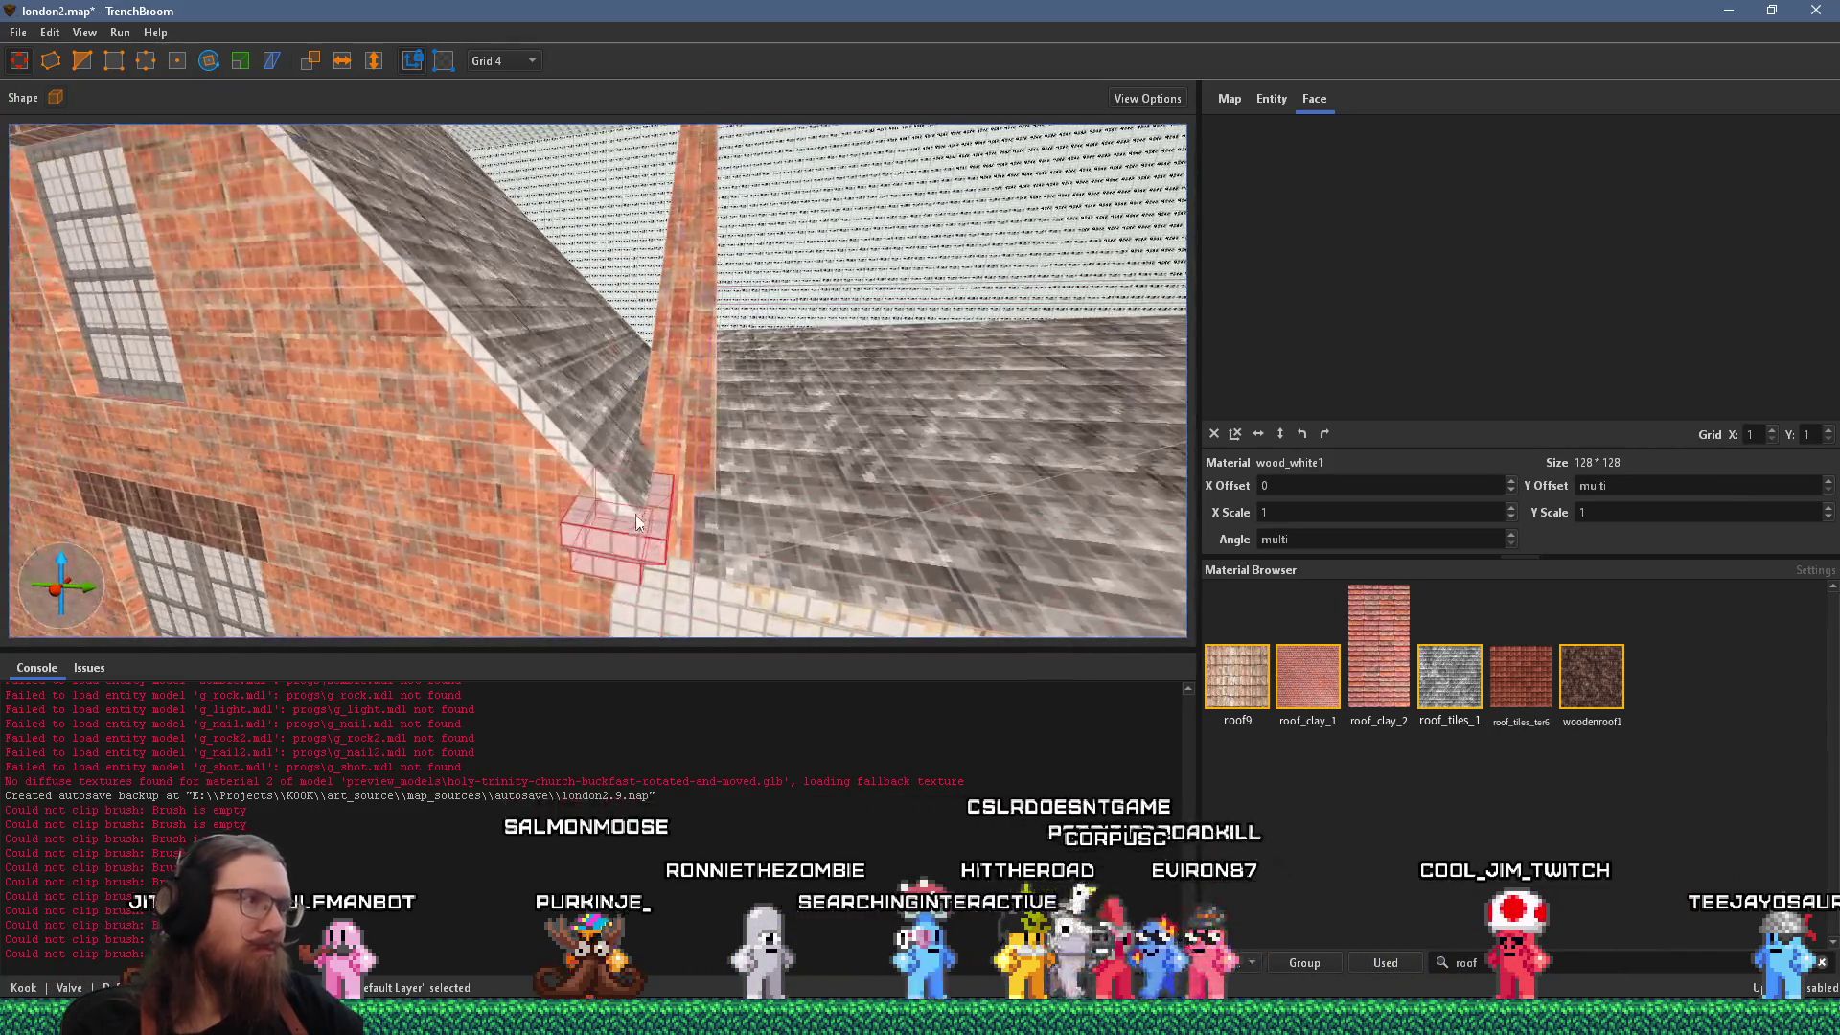
{"action": "left_click", "coordinate": [654, 530], "text": "ctrl"}
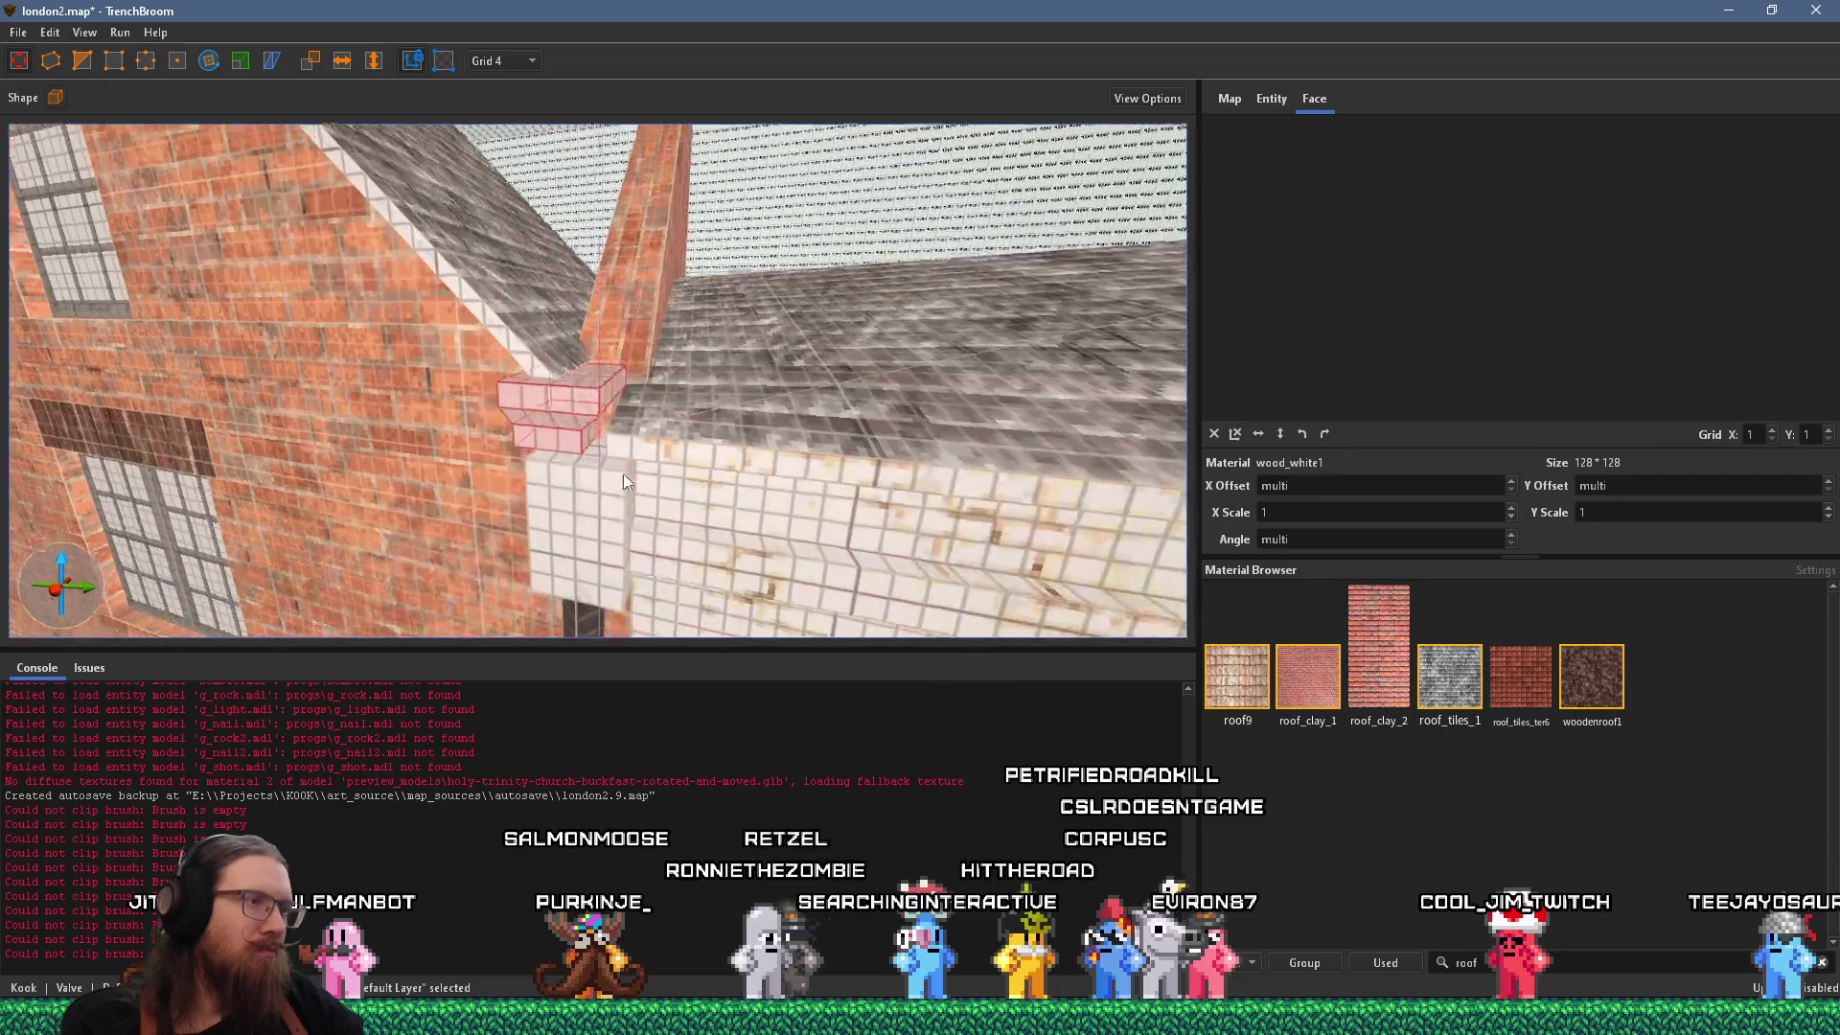